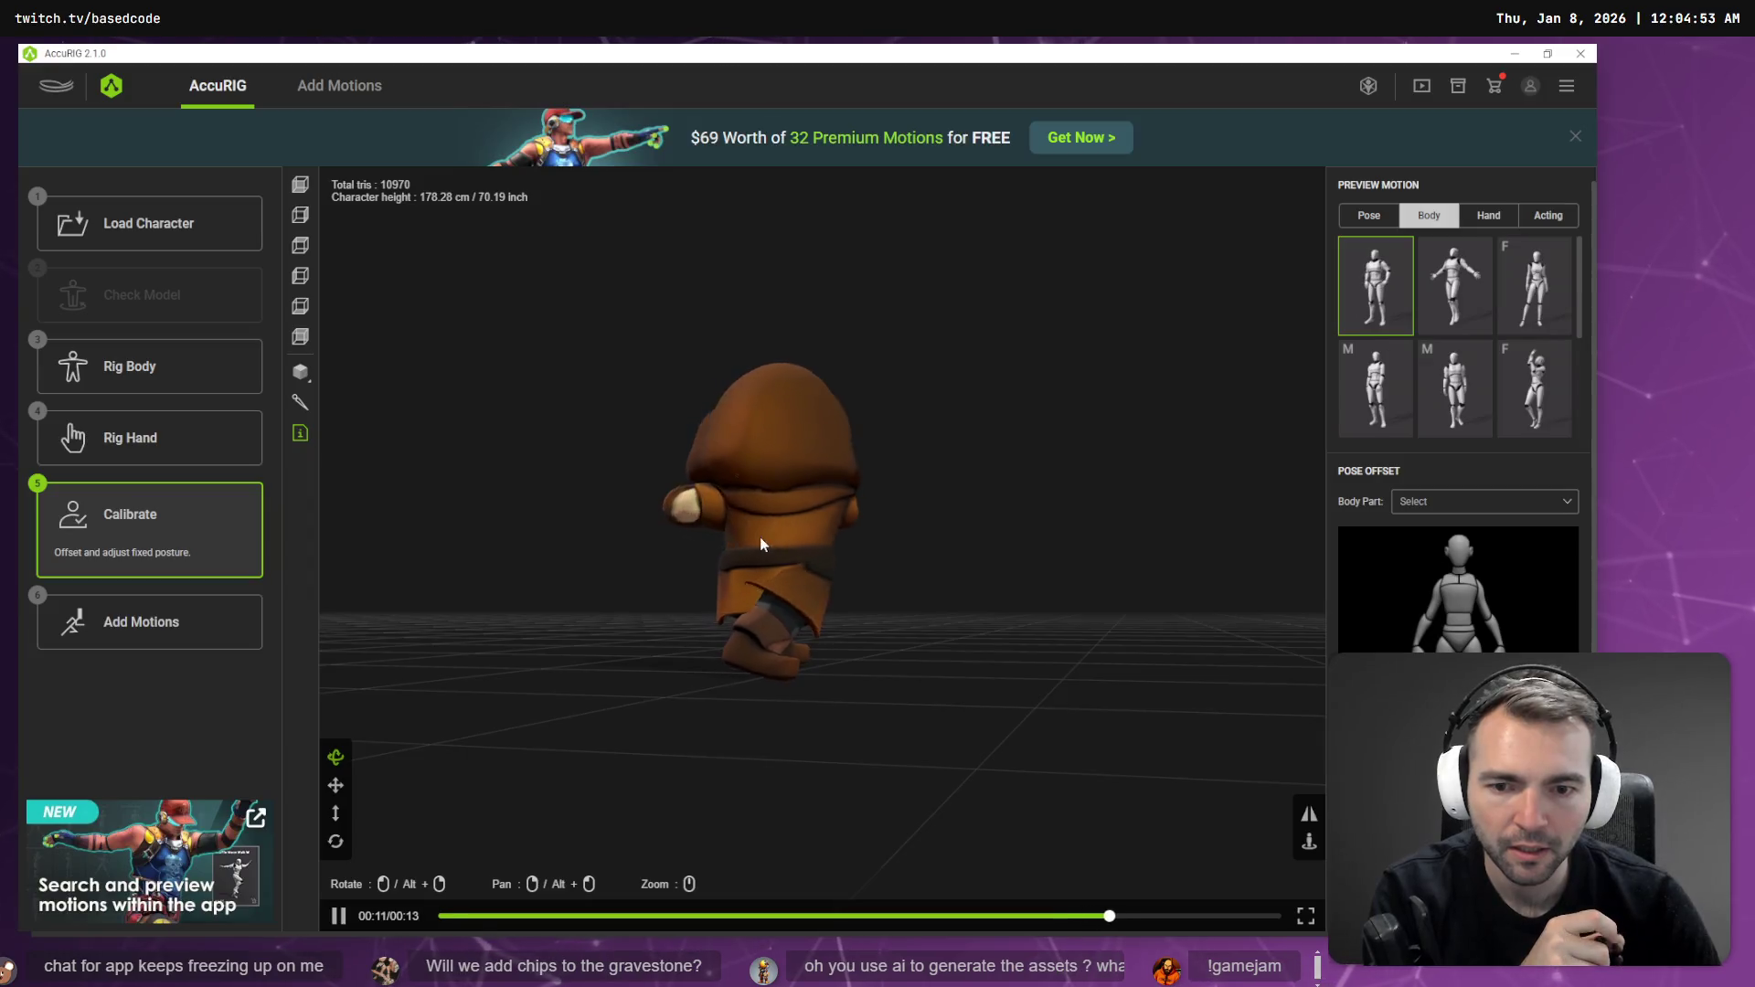
- Preview female and male body motions on the hooded character, orbiting to view them from several angles
mouse_move(943, 571)
mouse_down()
mouse_move(764, 580)
mouse_move(1038, 595)
mouse_up()
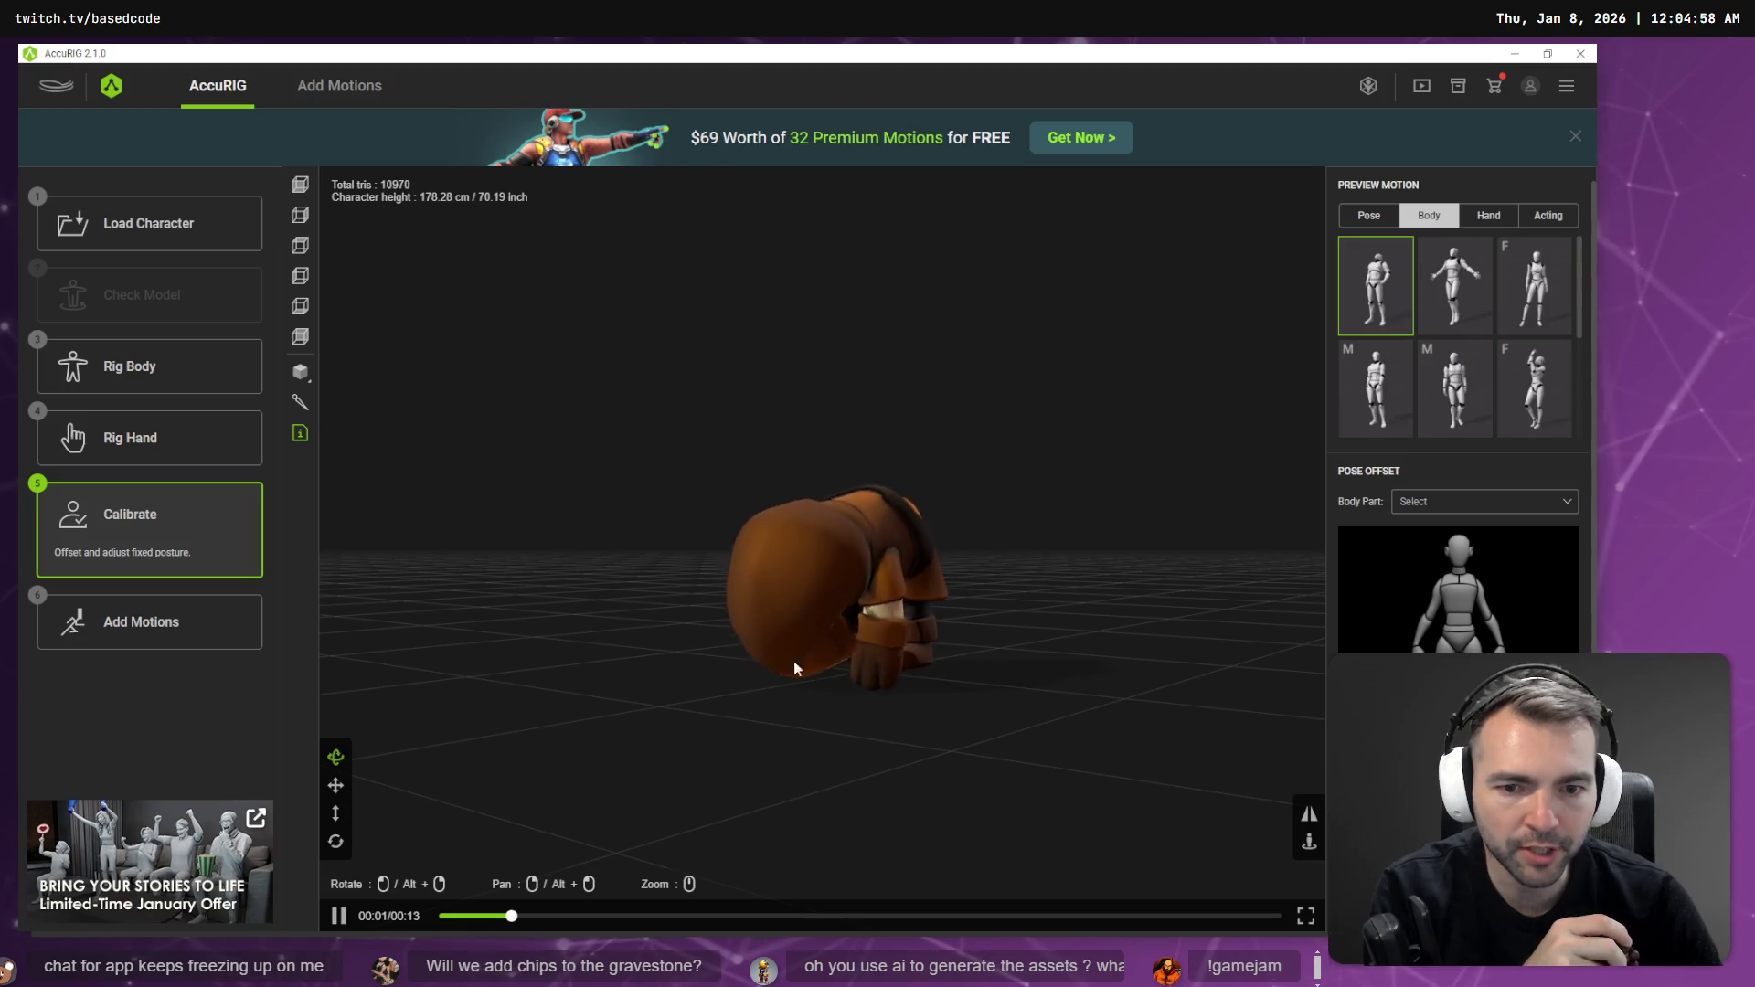
drag(832, 503, 1221, 505)
click(1528, 400)
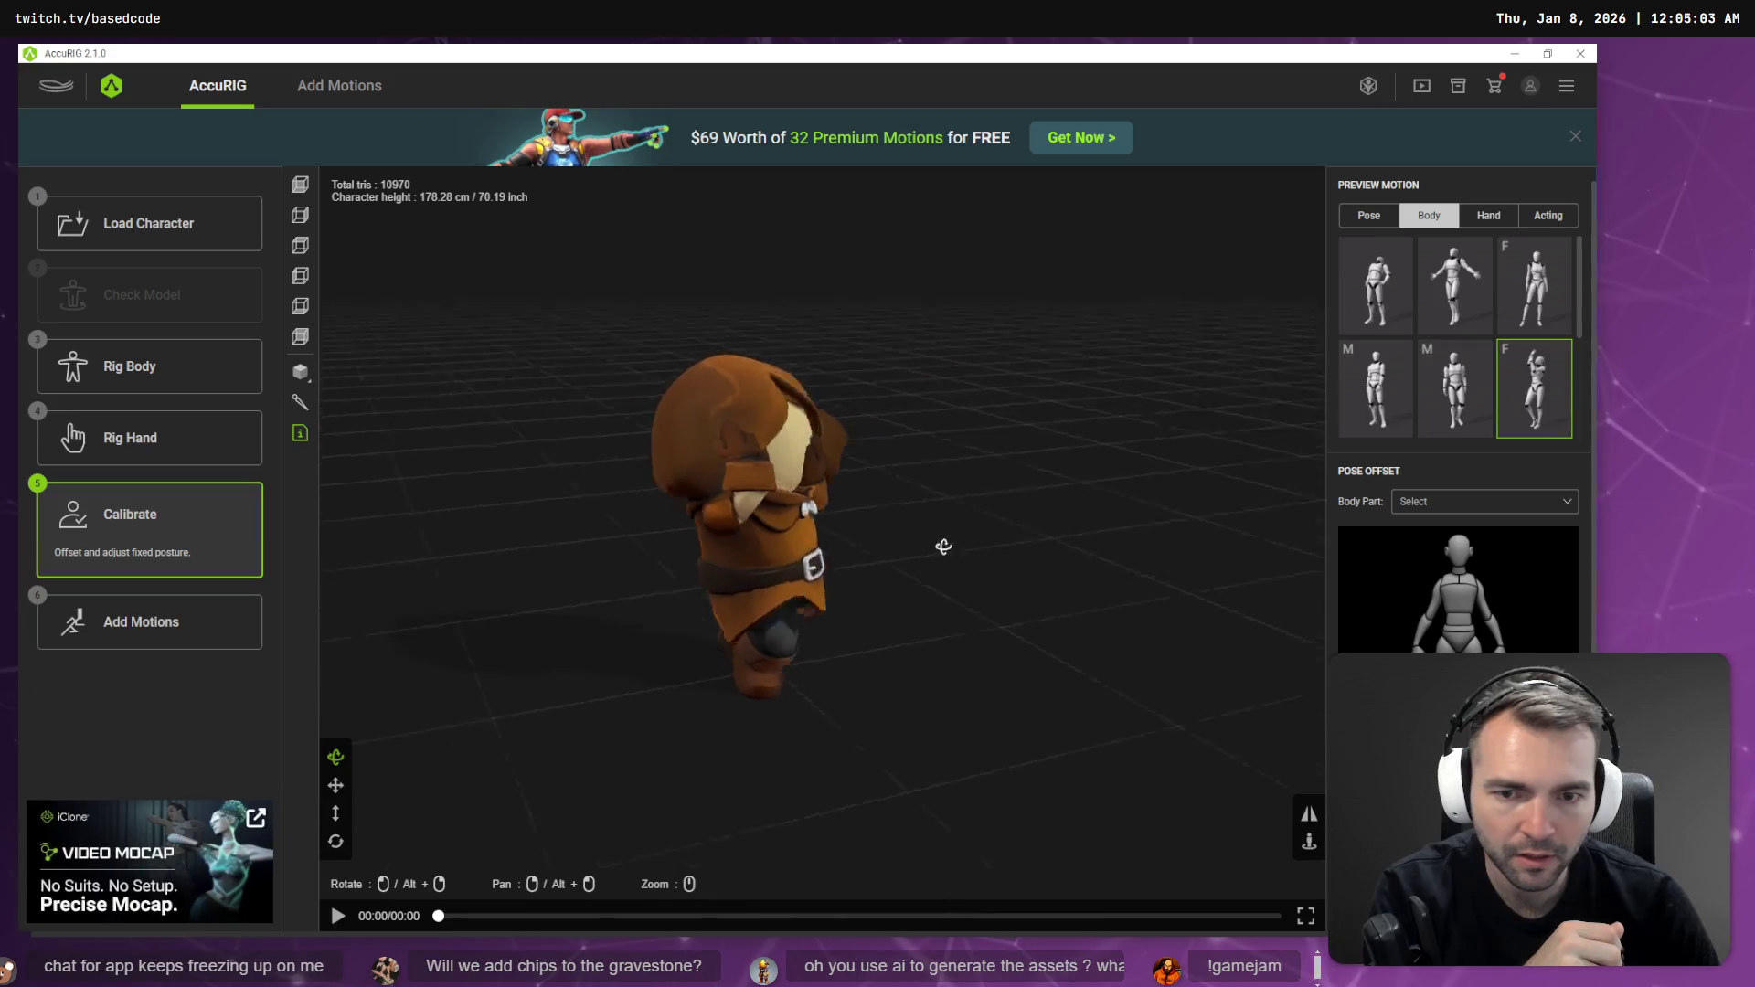
click(1534, 286)
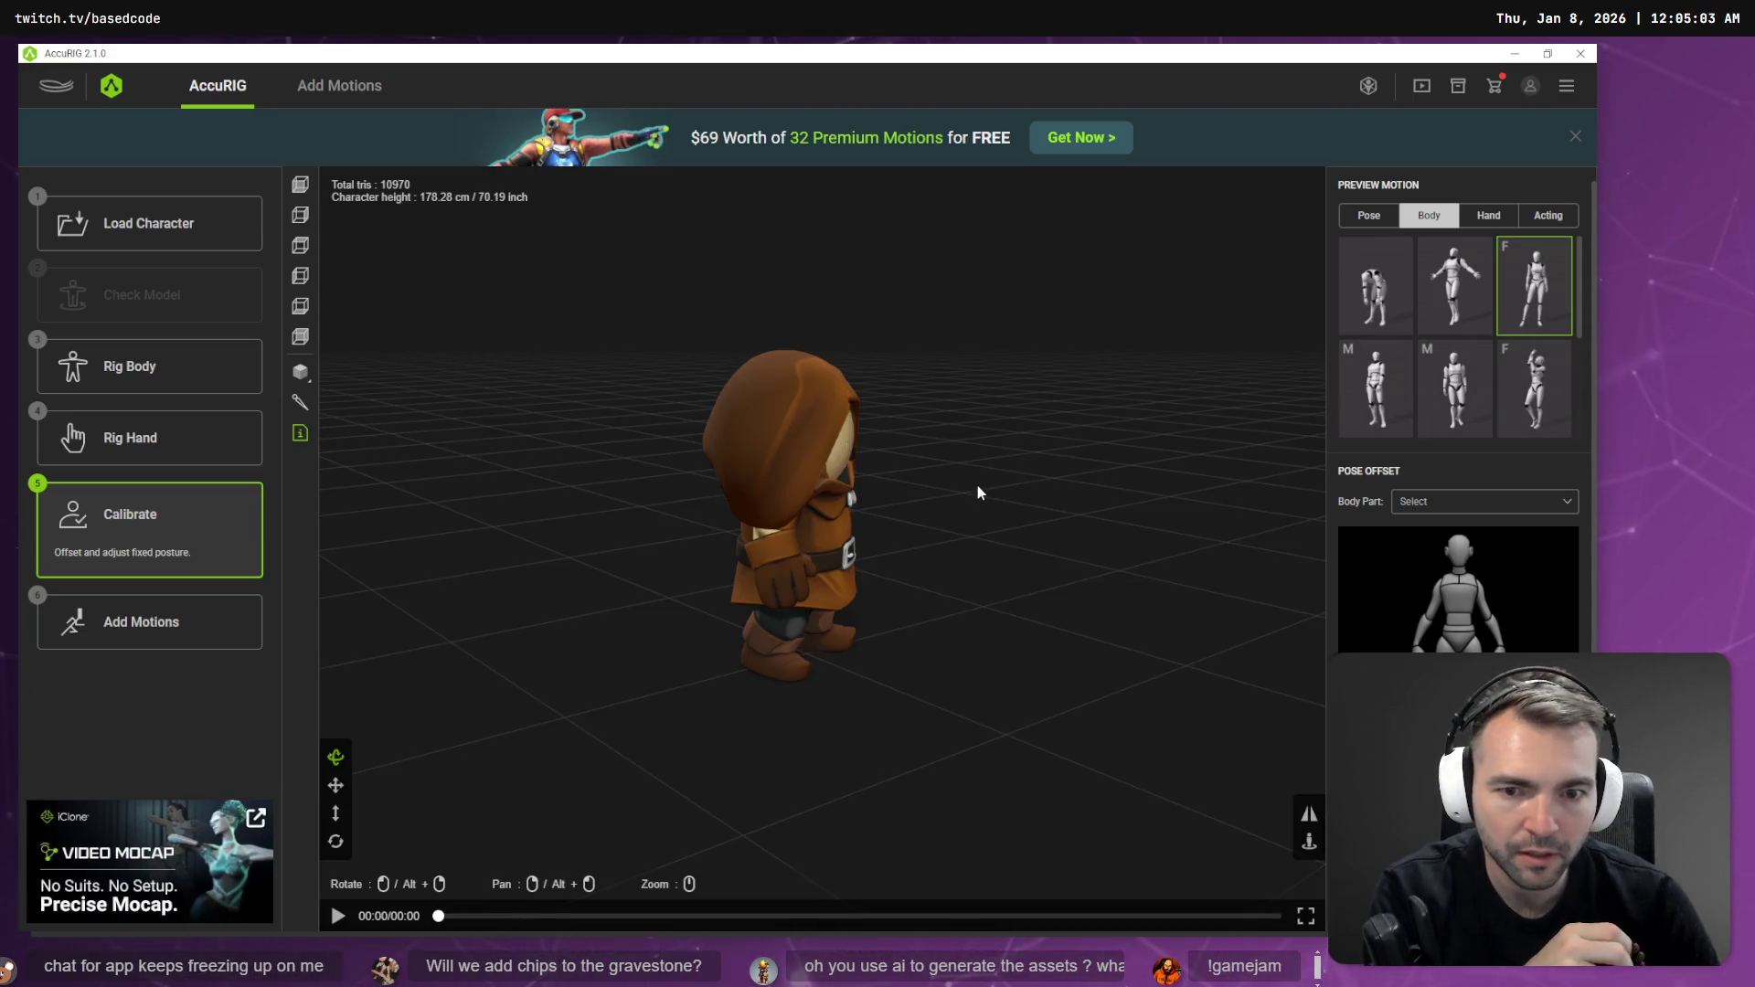
click(1454, 388)
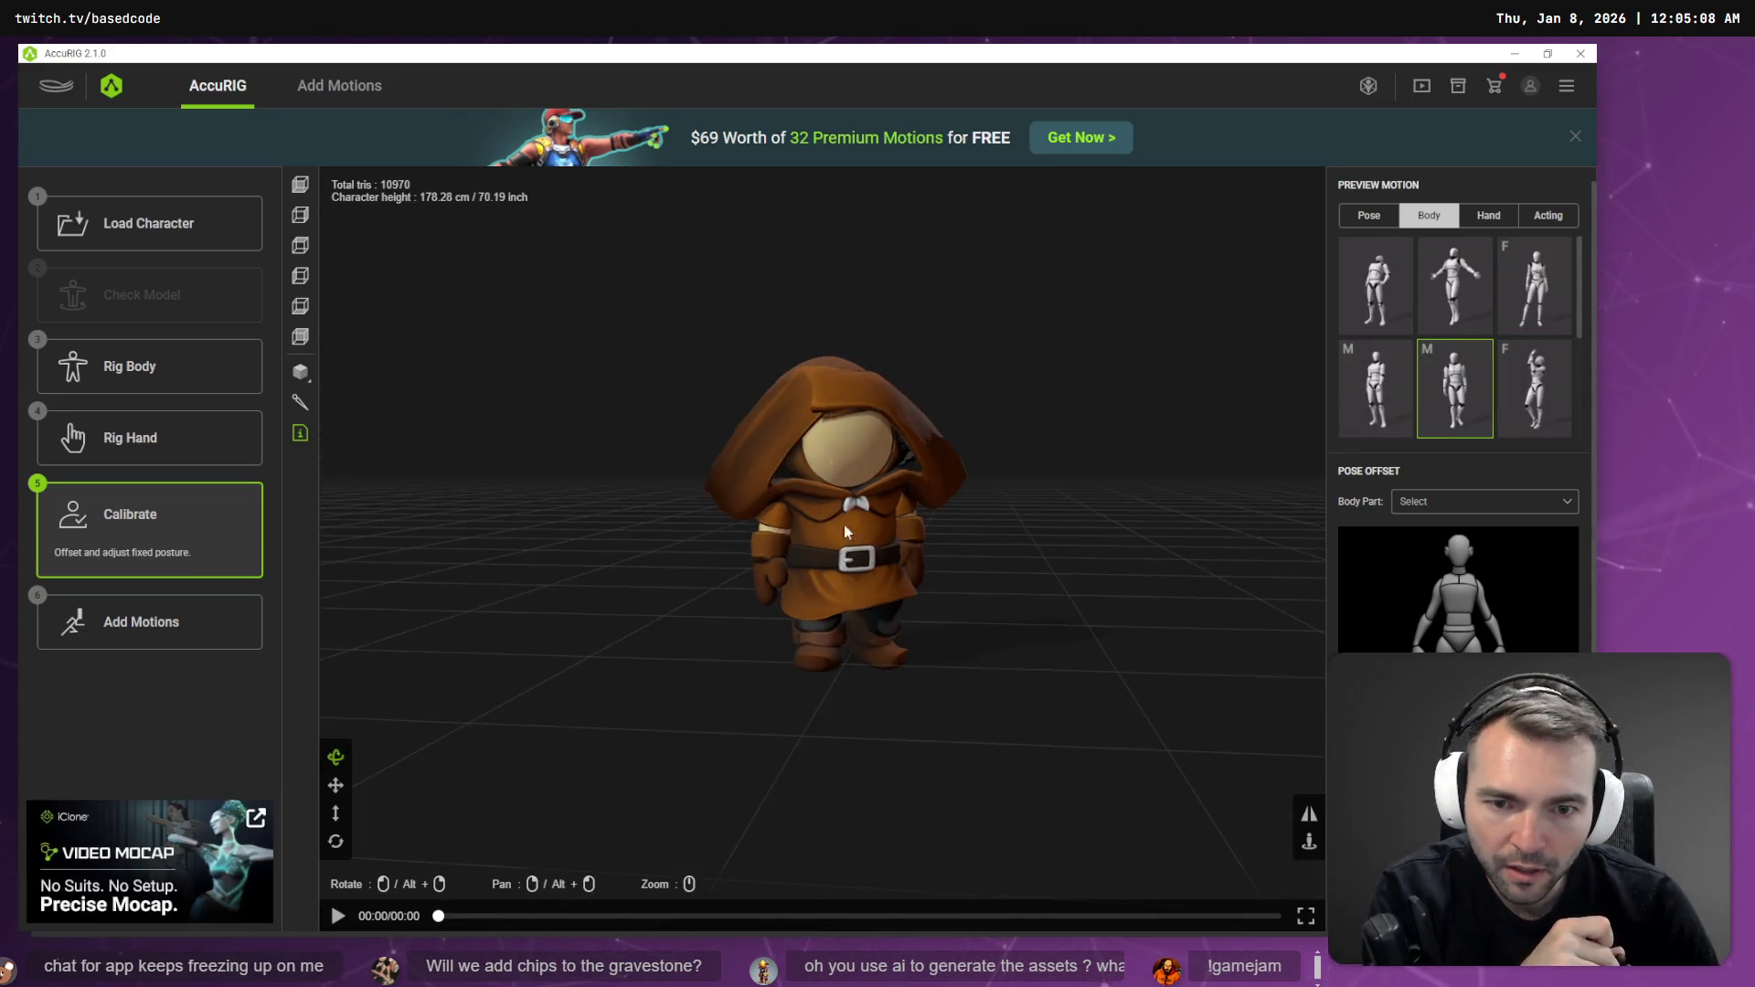
click(1375, 285)
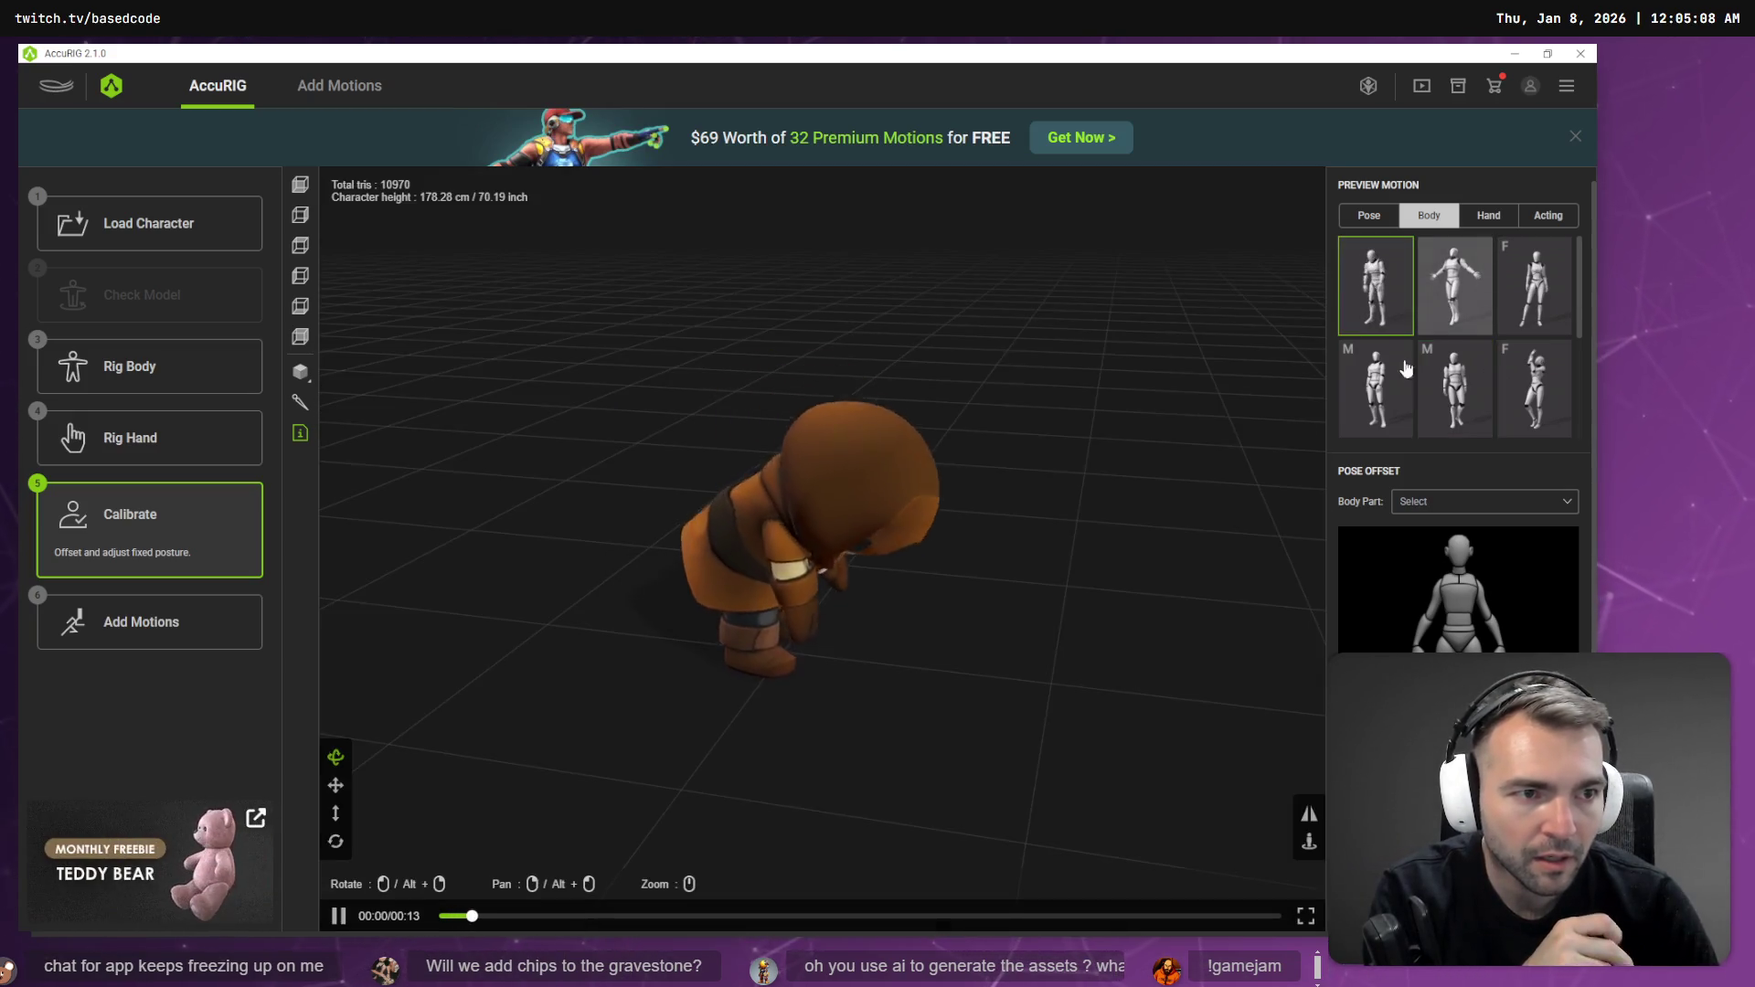
drag(667, 540, 1053, 645)
drag(889, 579, 975, 615)
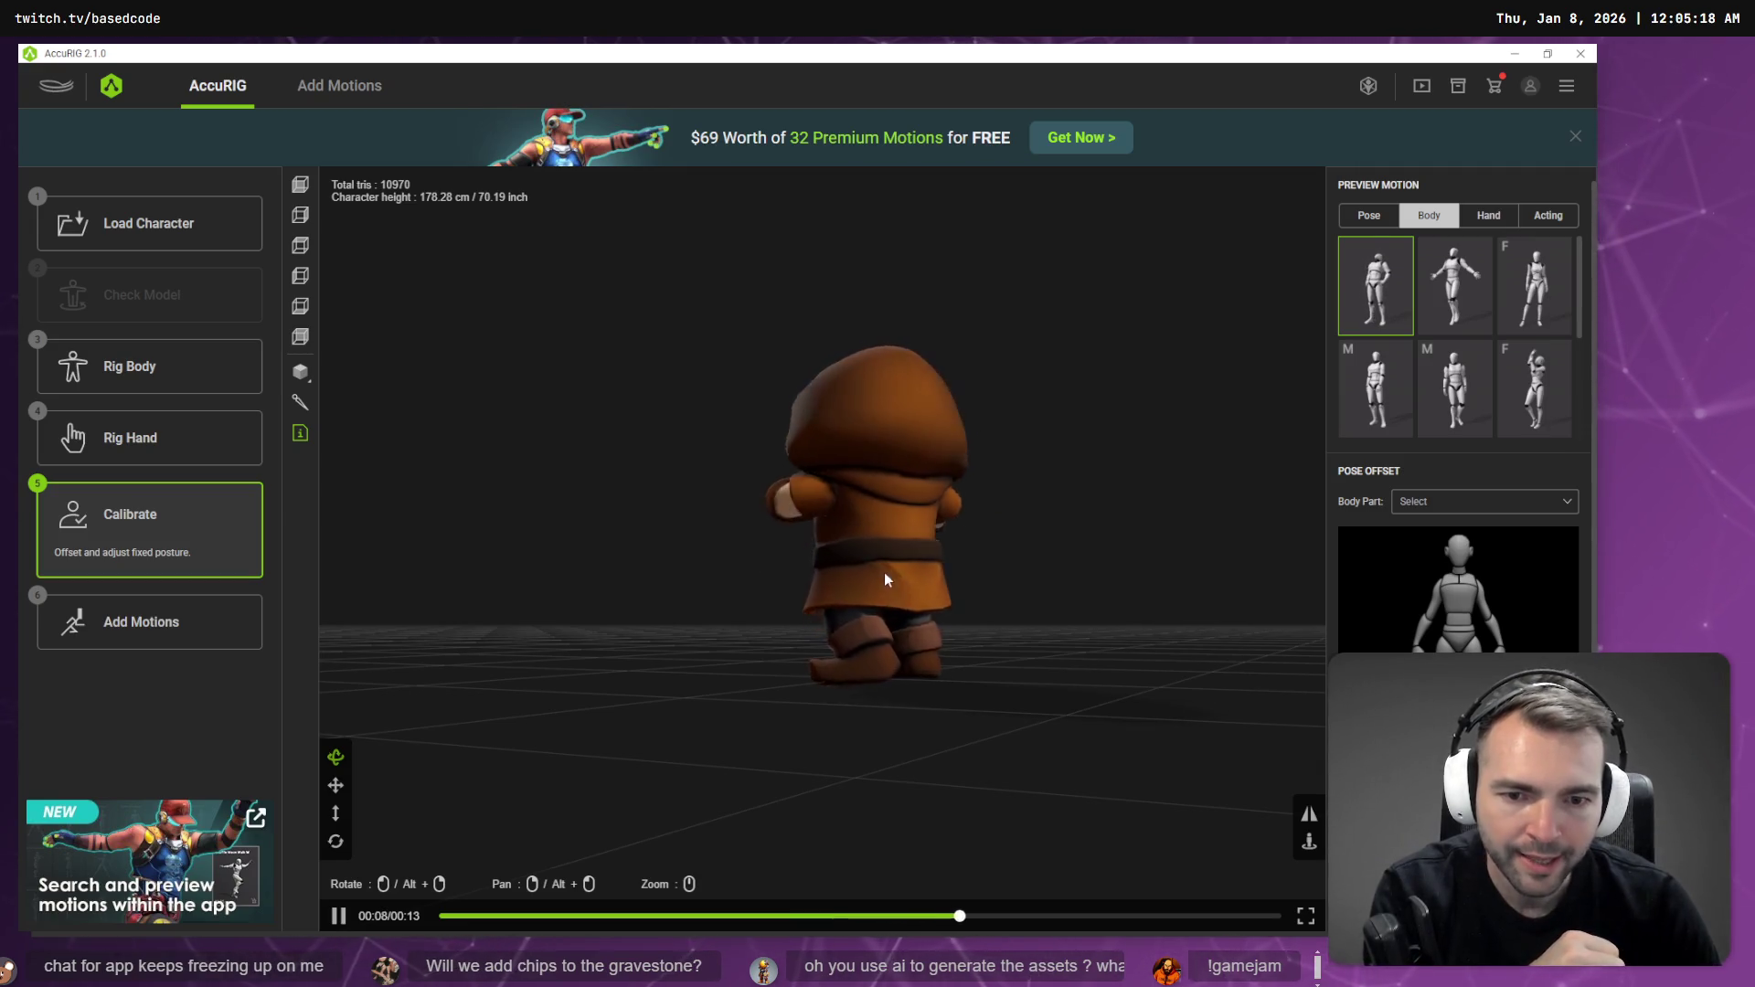
mouse_move(881, 610)
mouse_down()
mouse_move(956, 627)
mouse_move(799, 645)
mouse_move(866, 552)
mouse_up()
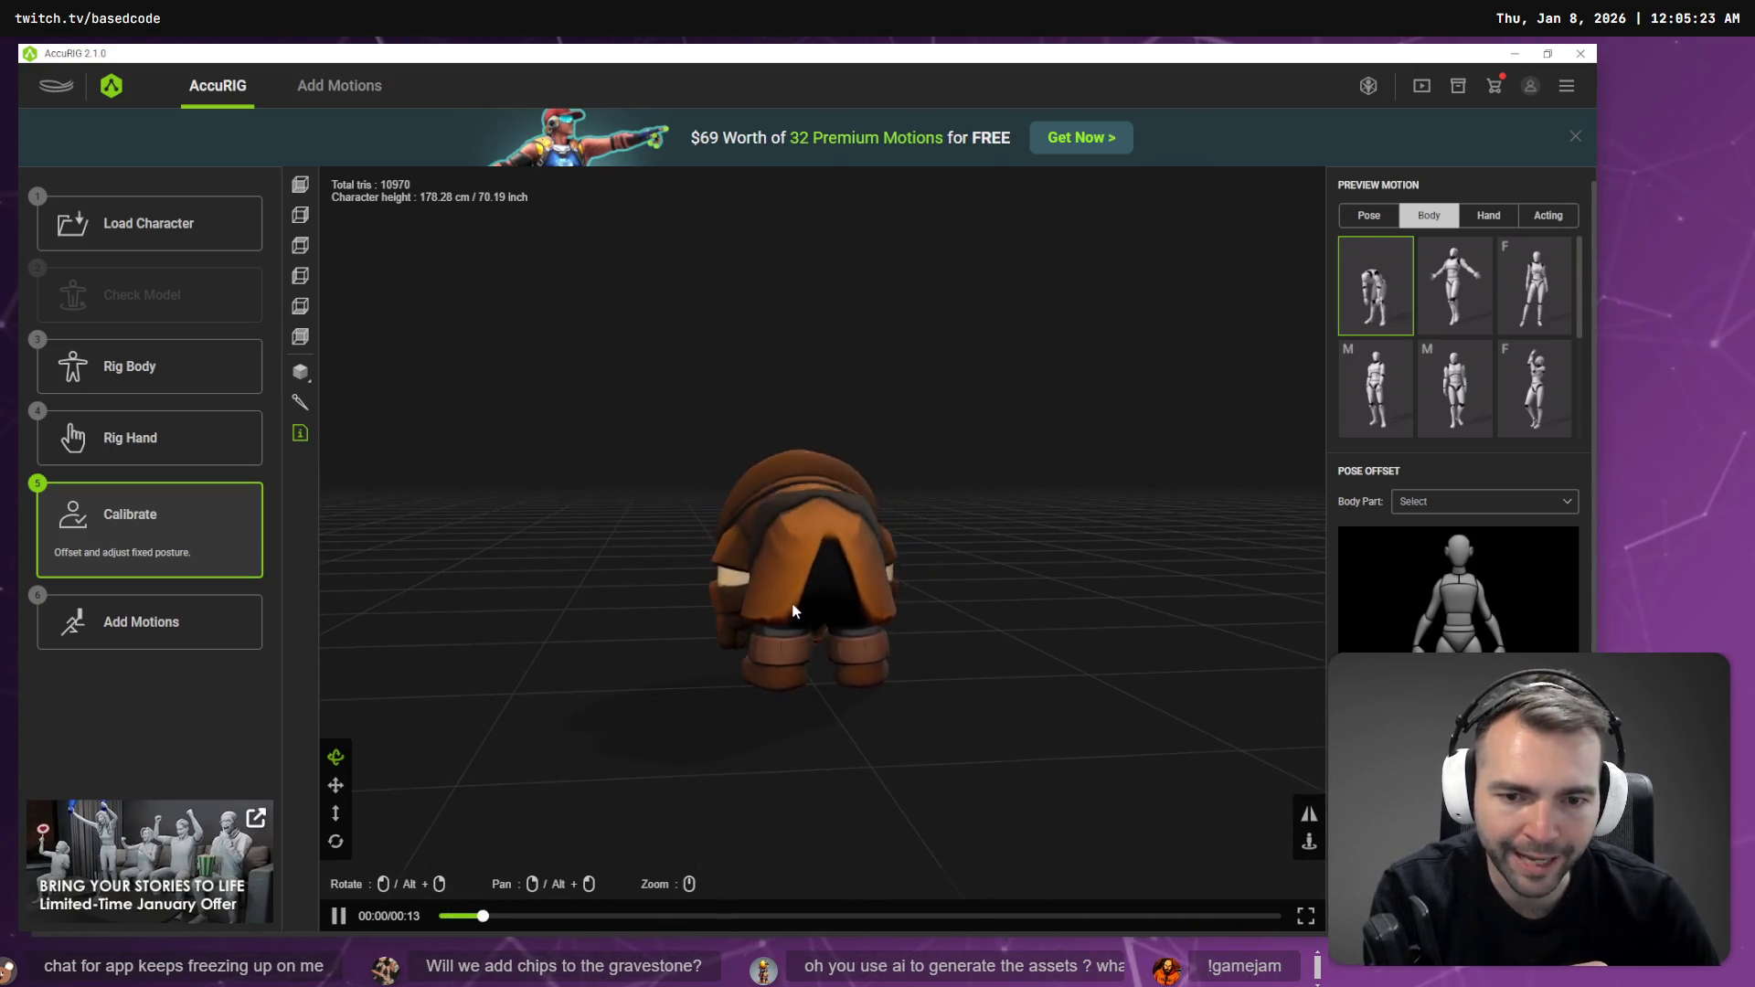
drag(831, 666, 936, 716)
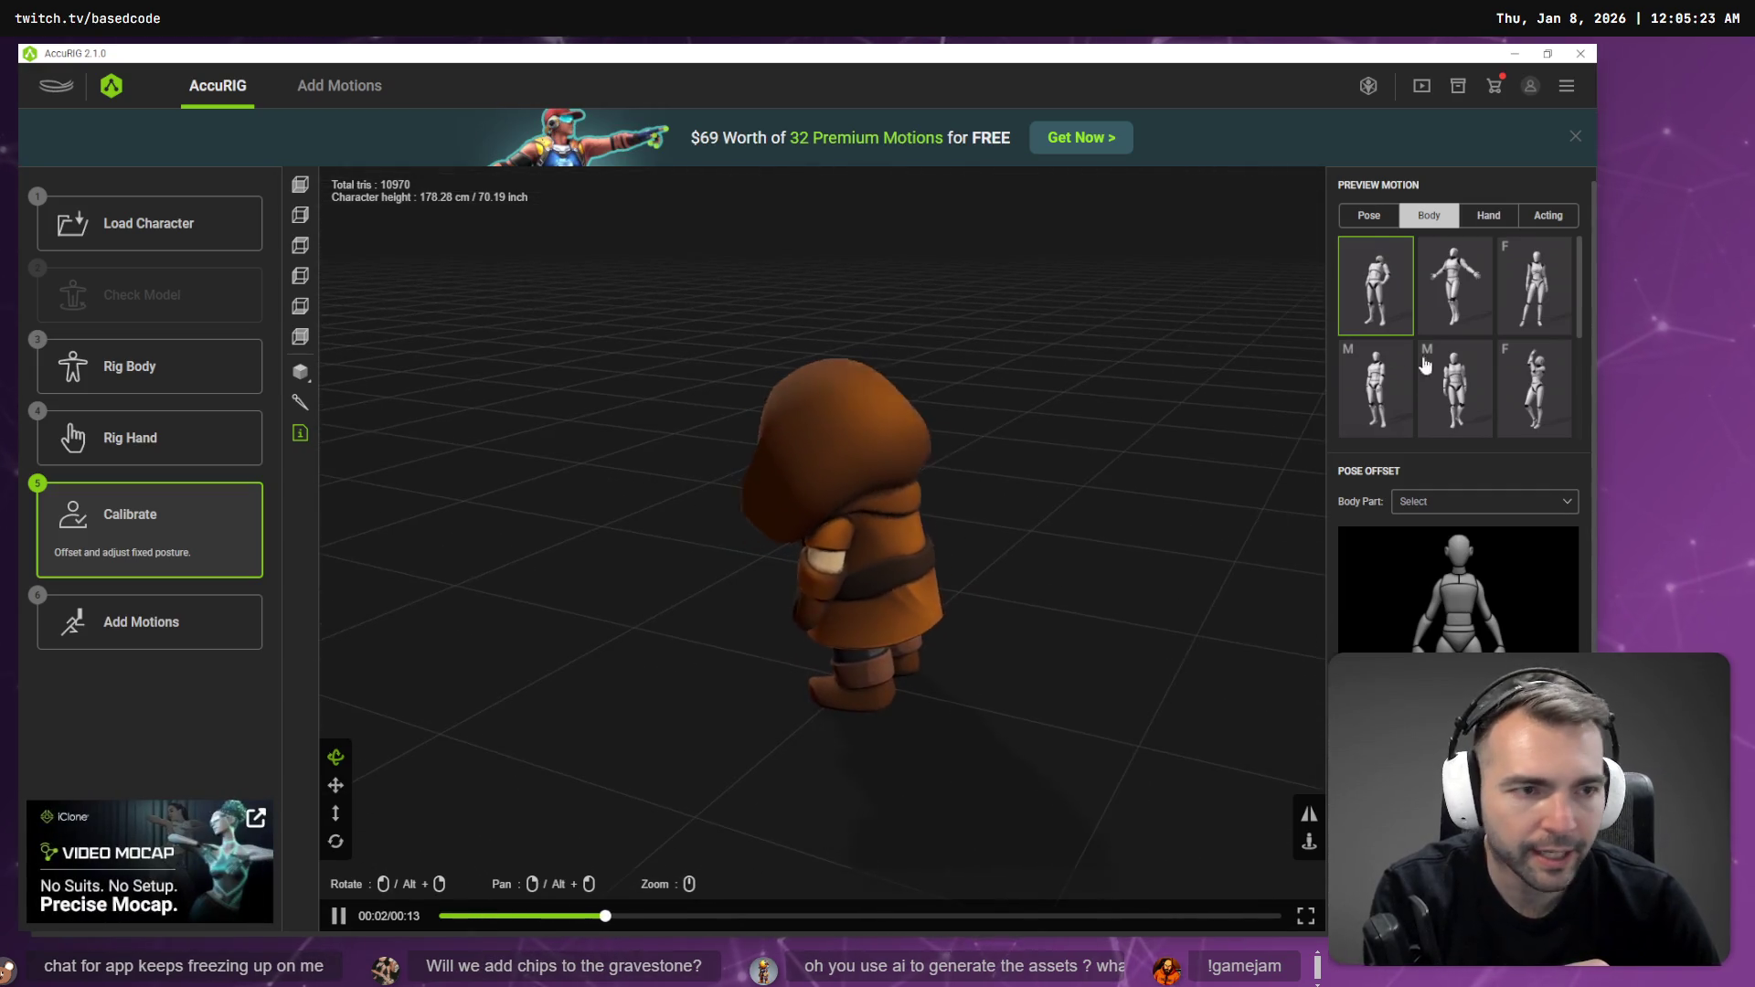
- Preview female and male acting motions on the character, then go to the motions page
click(1548, 216)
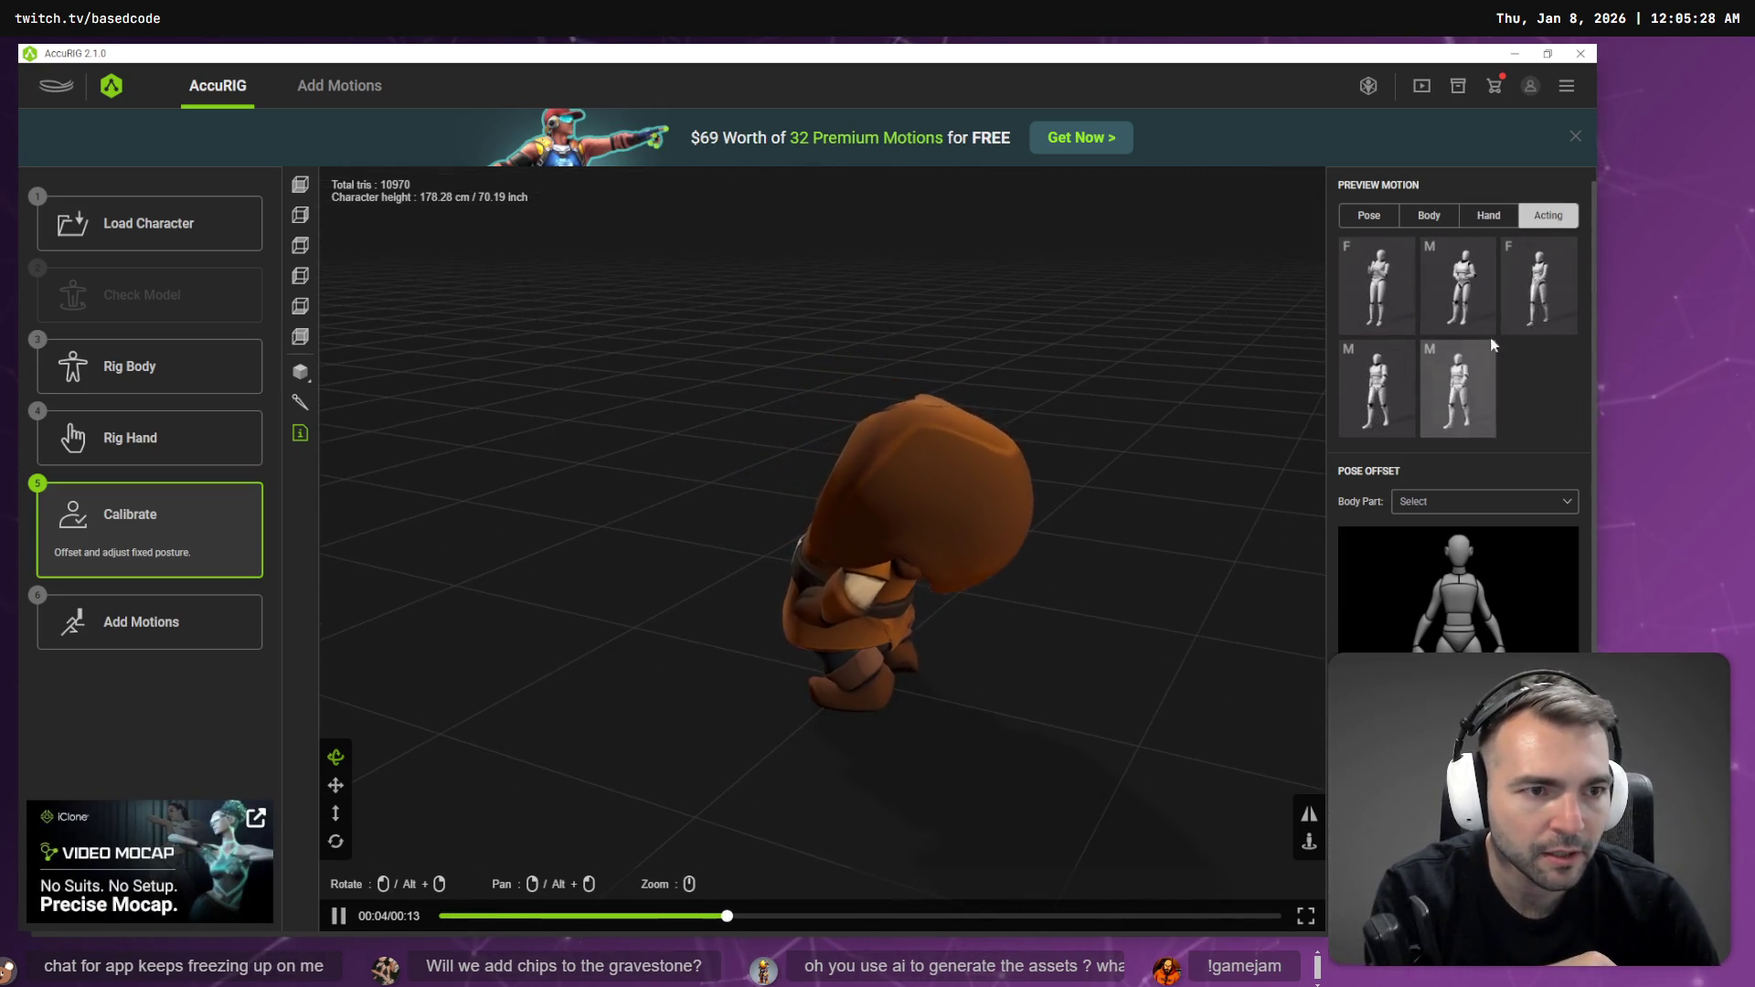
click(1545, 274)
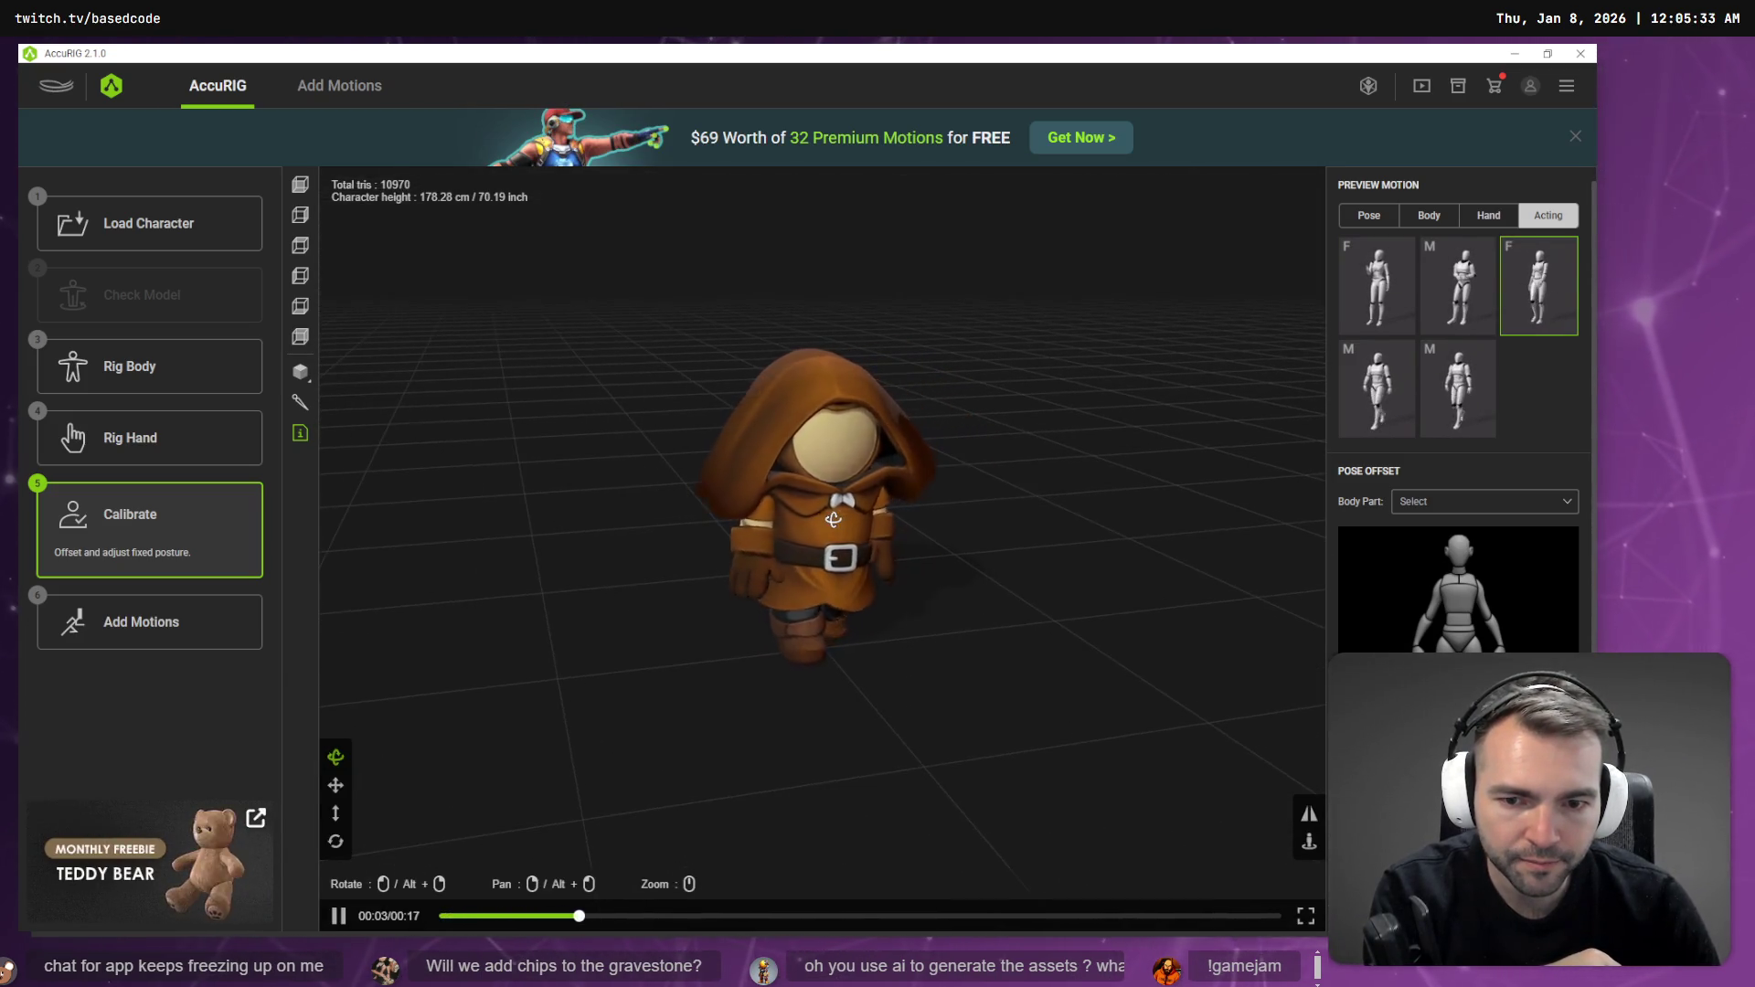
mouse_move(877, 513)
mouse_down()
mouse_move(791, 507)
mouse_move(792, 581)
mouse_up()
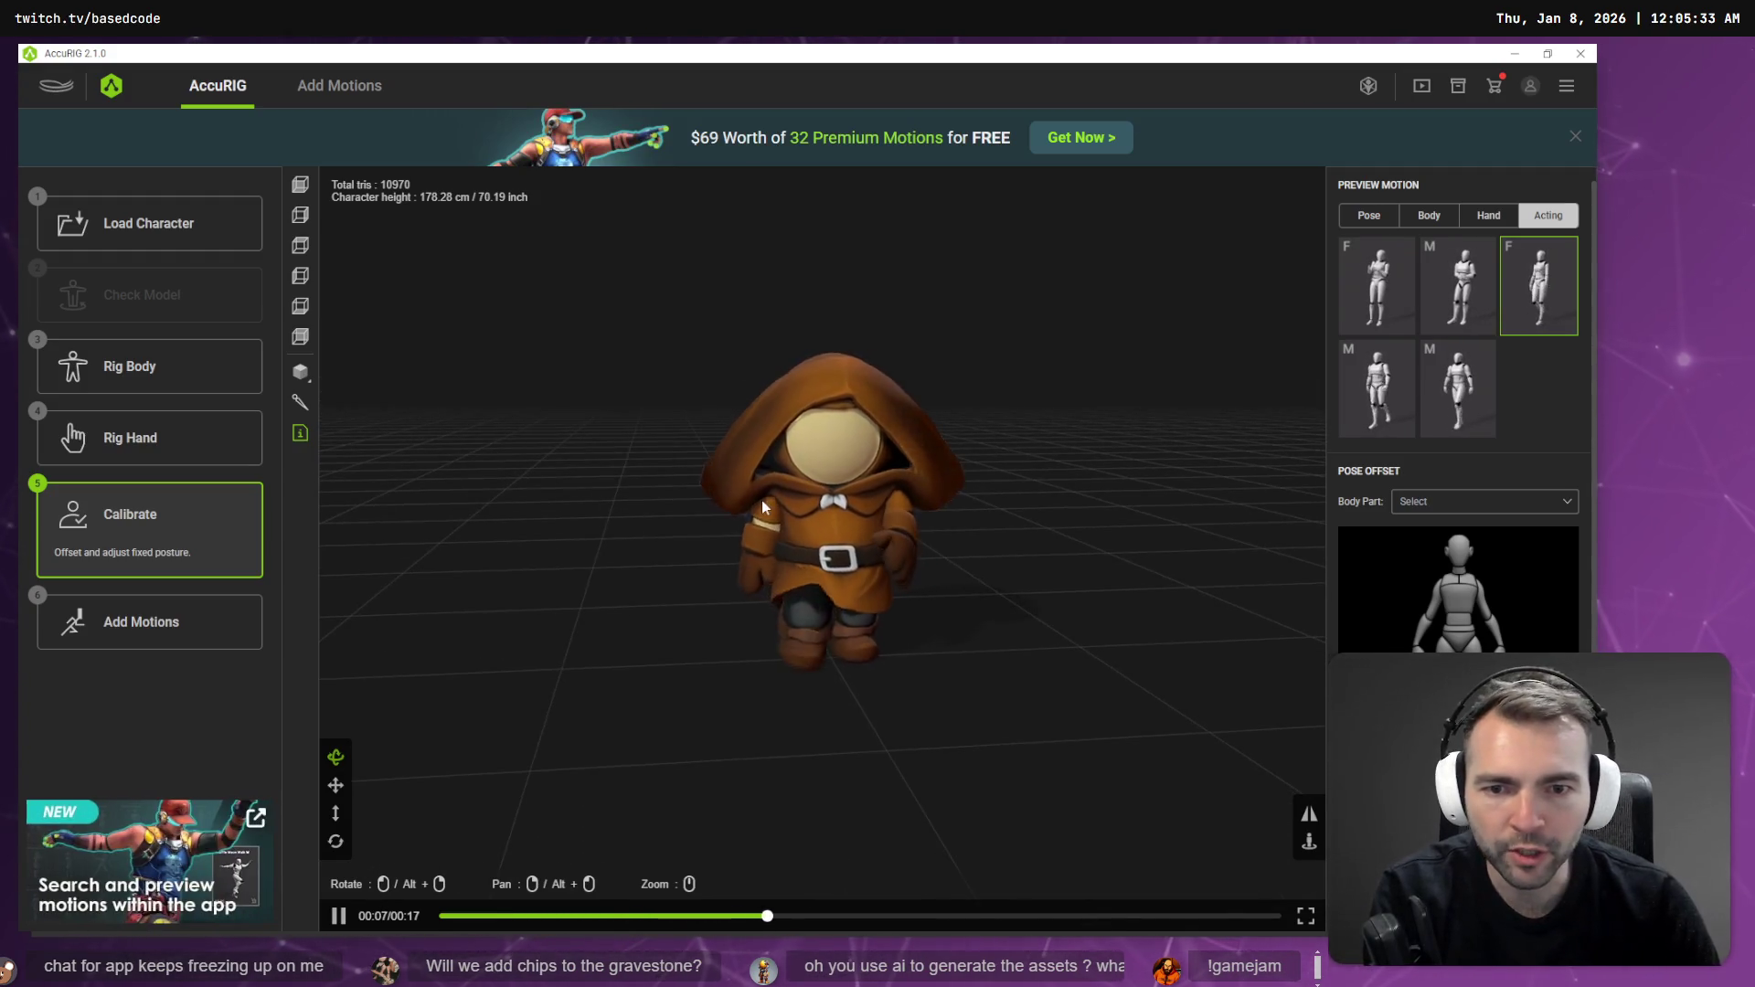
click(1457, 384)
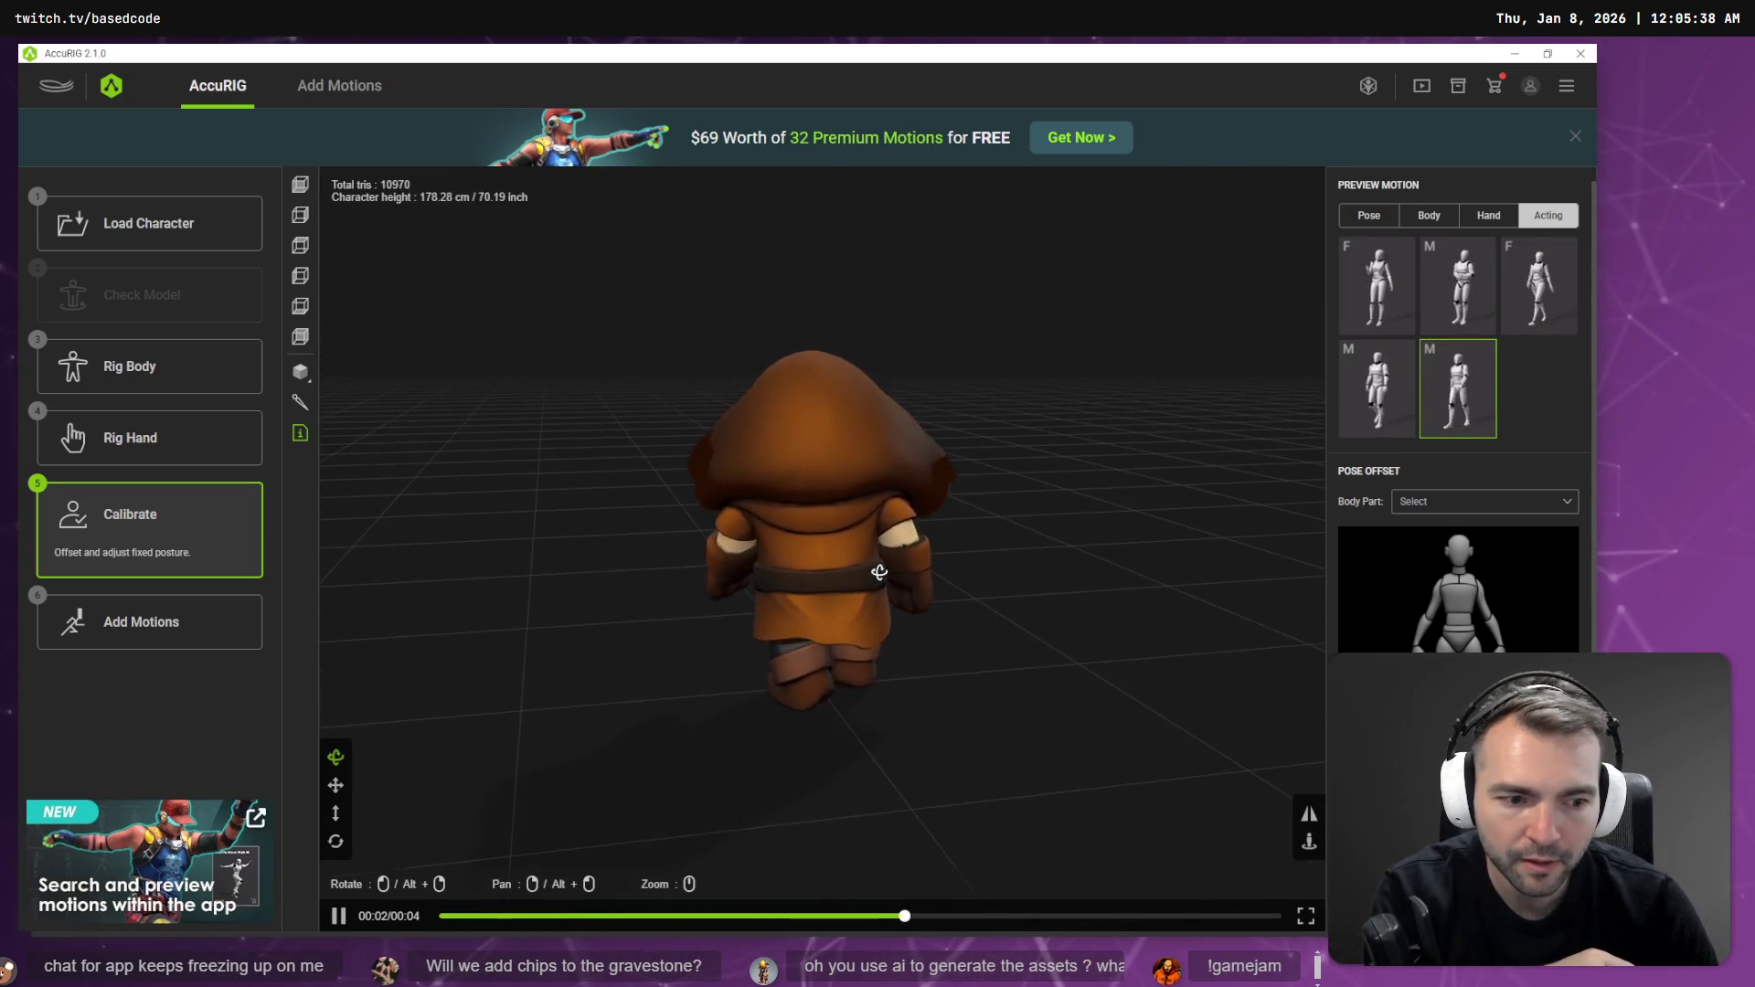
click(190, 614)
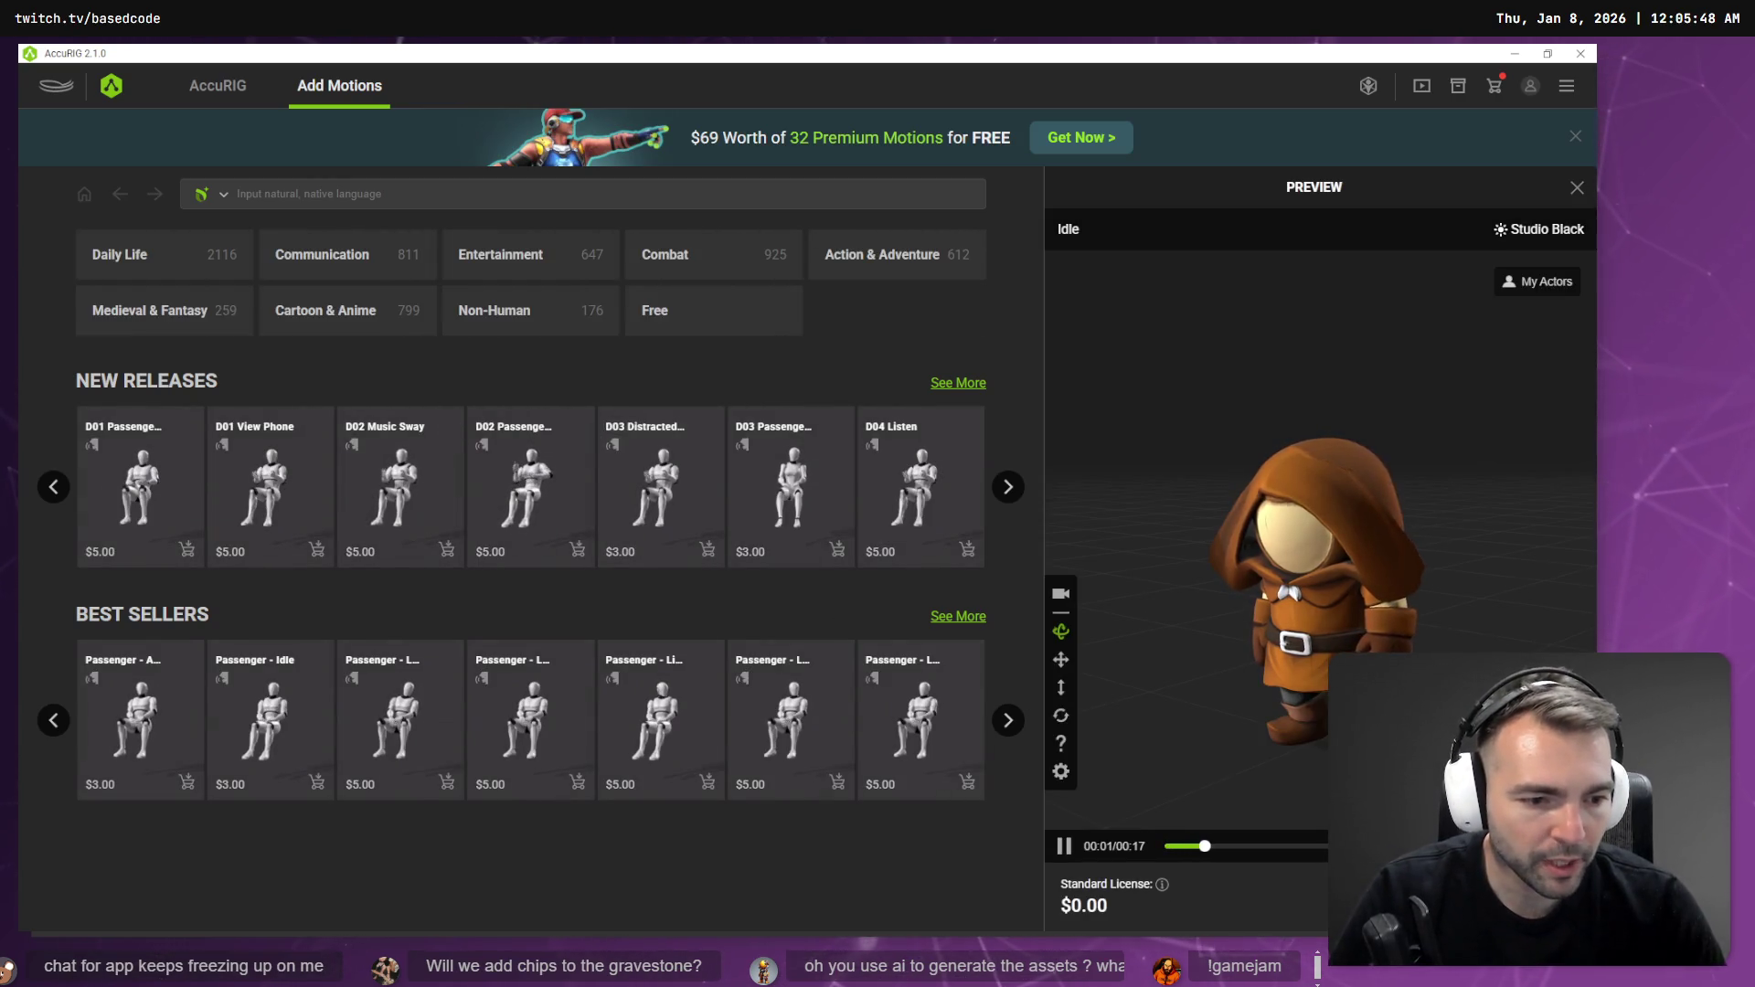
- Start an FBX export with Include kept at Character only
click(784, 468)
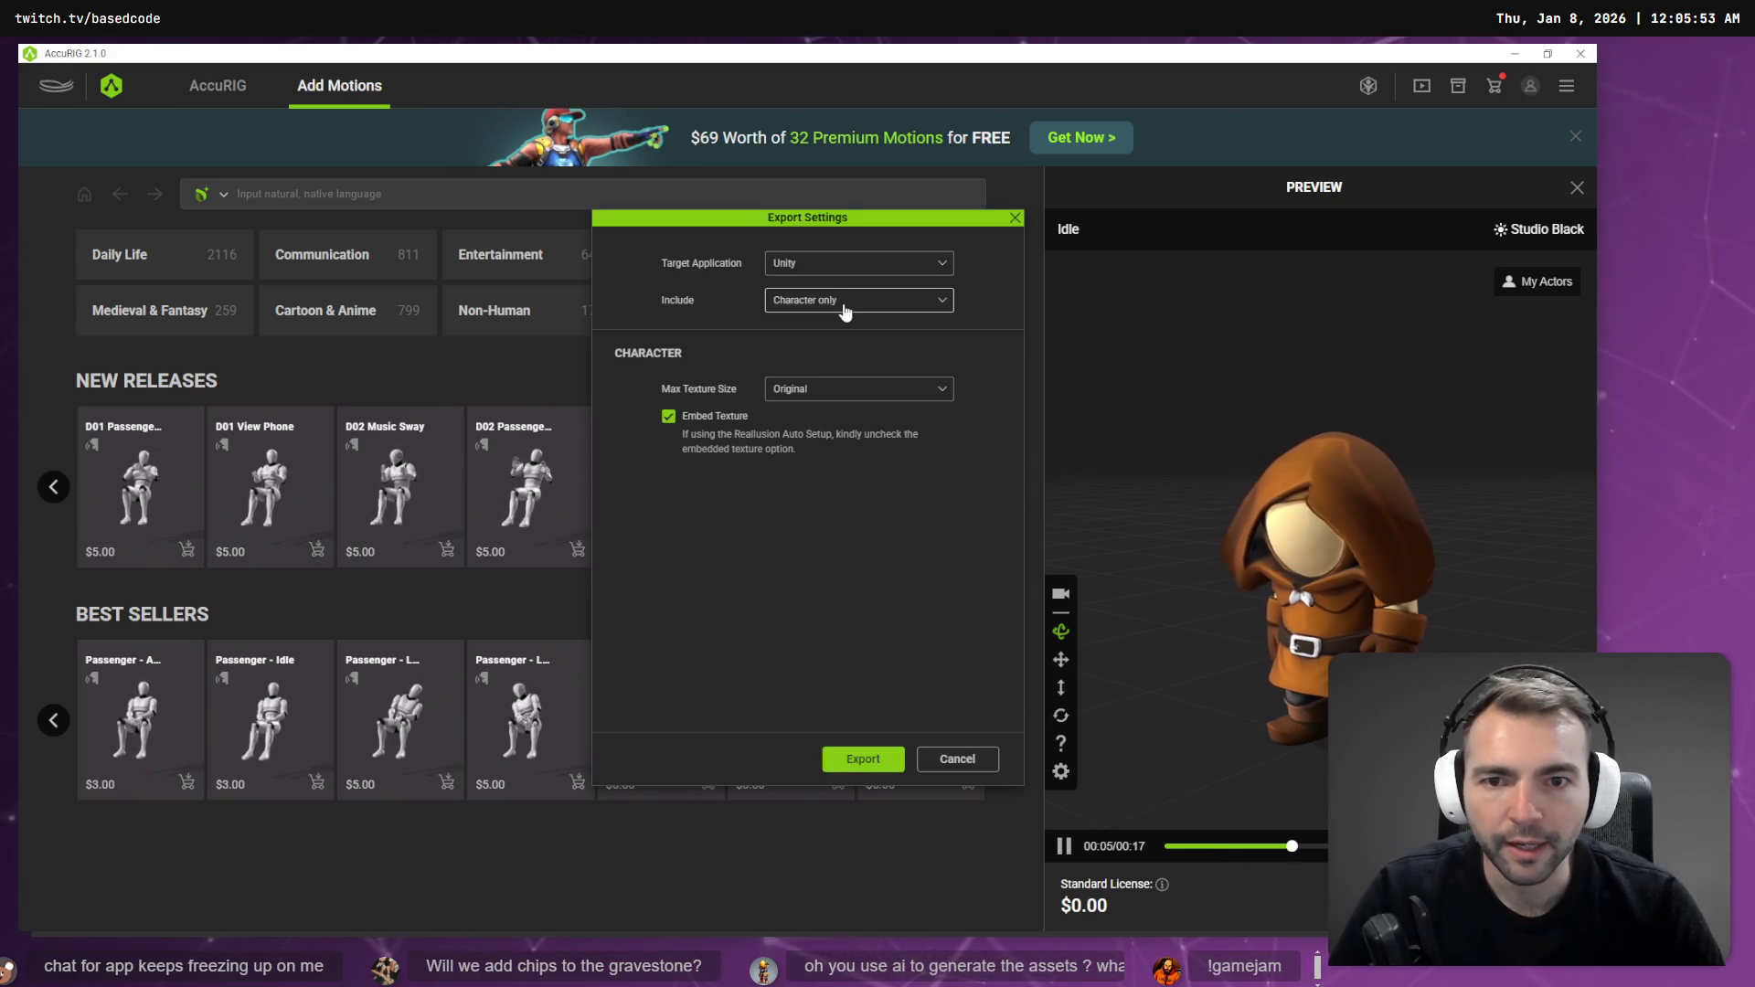
click(876, 315)
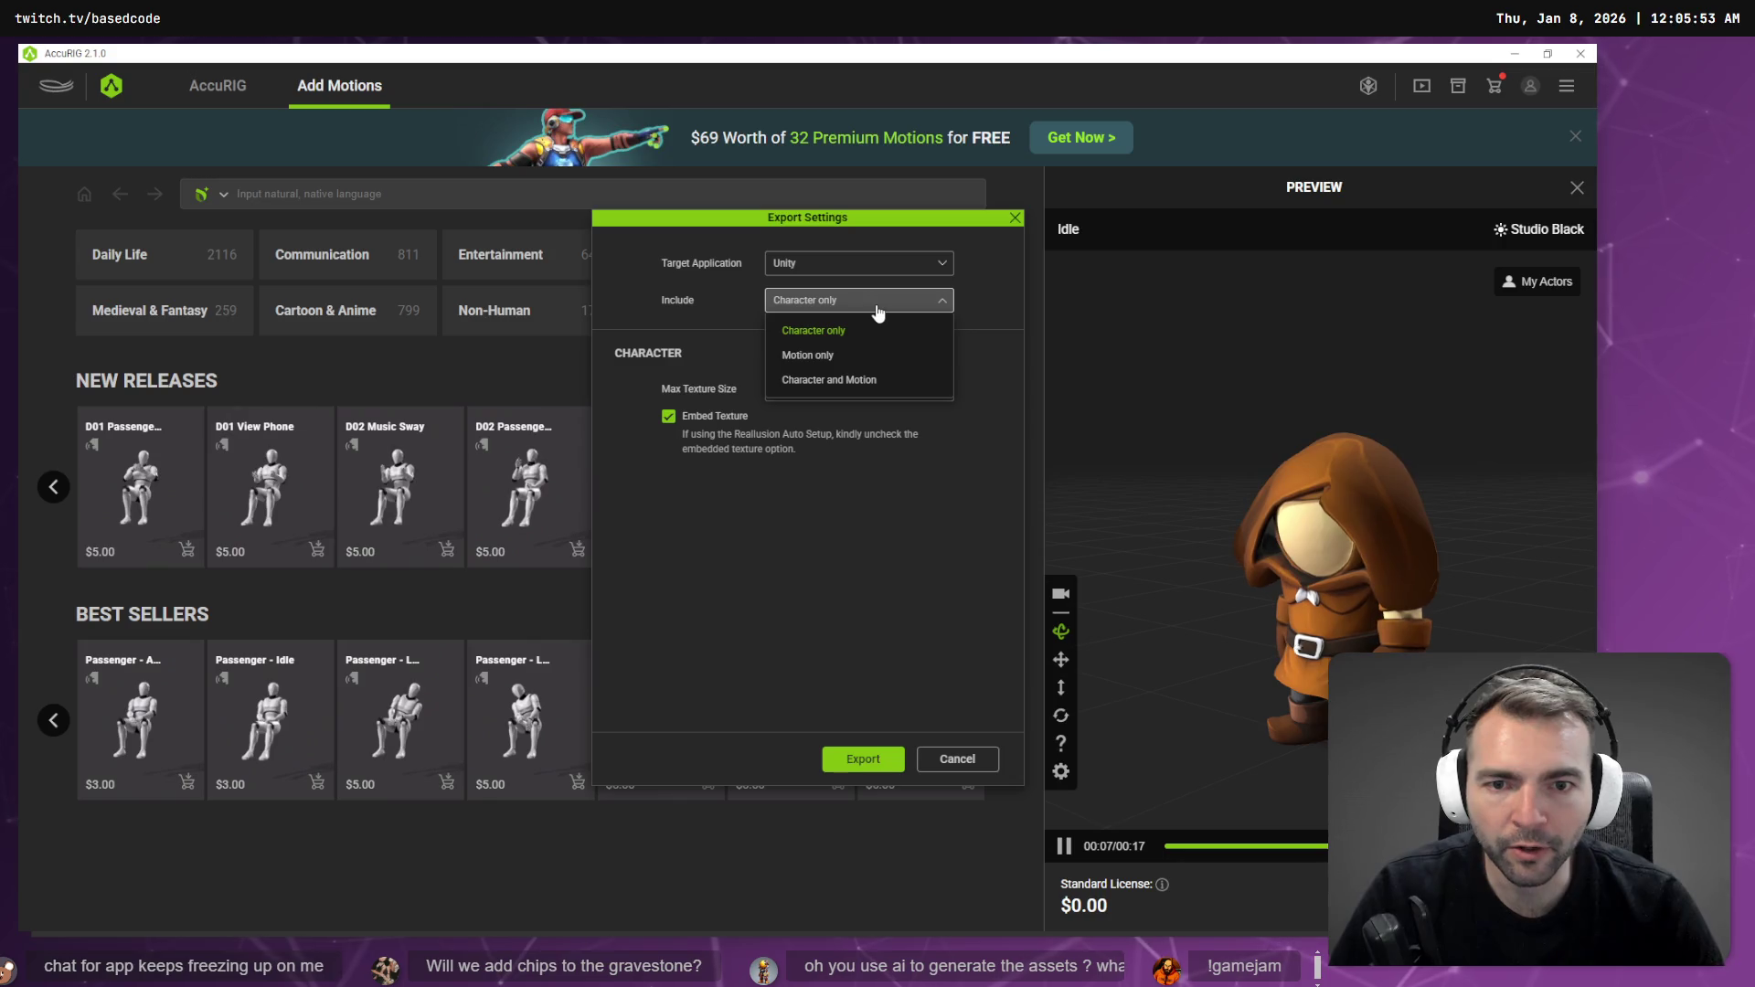
click(868, 330)
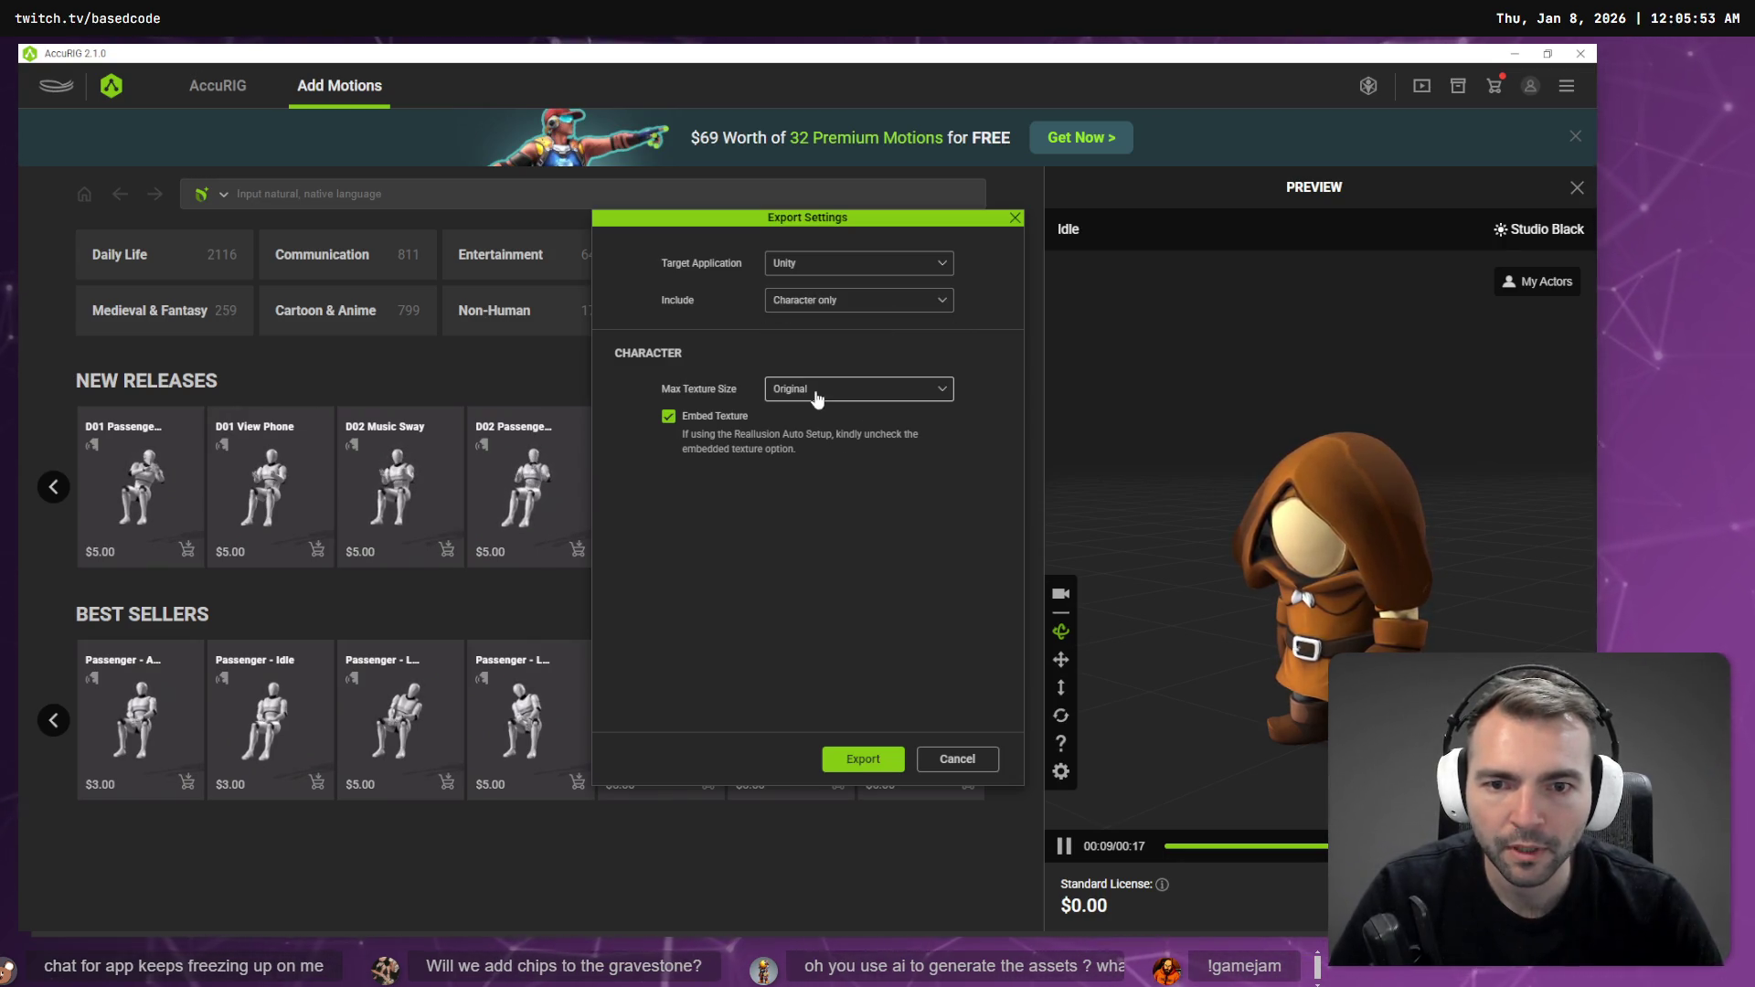
click(876, 752)
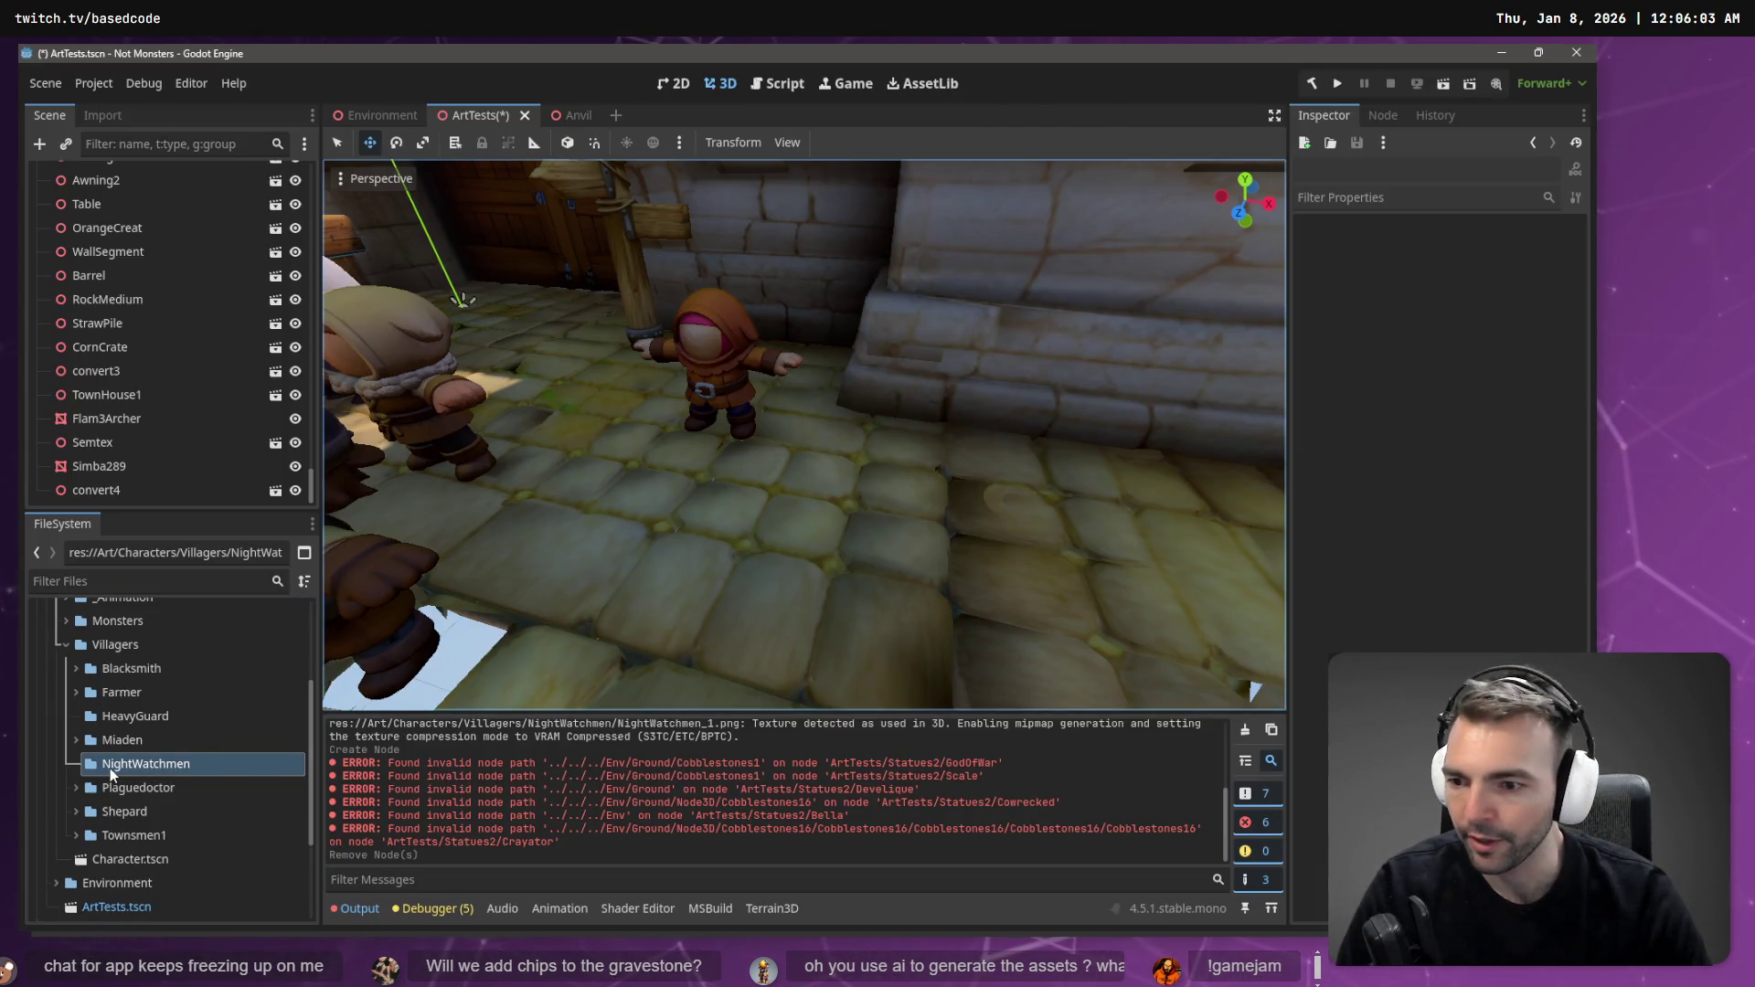
- Copy the NightWatchmen folder's absolute path from Godot into the export's file name field
right_click(109, 767)
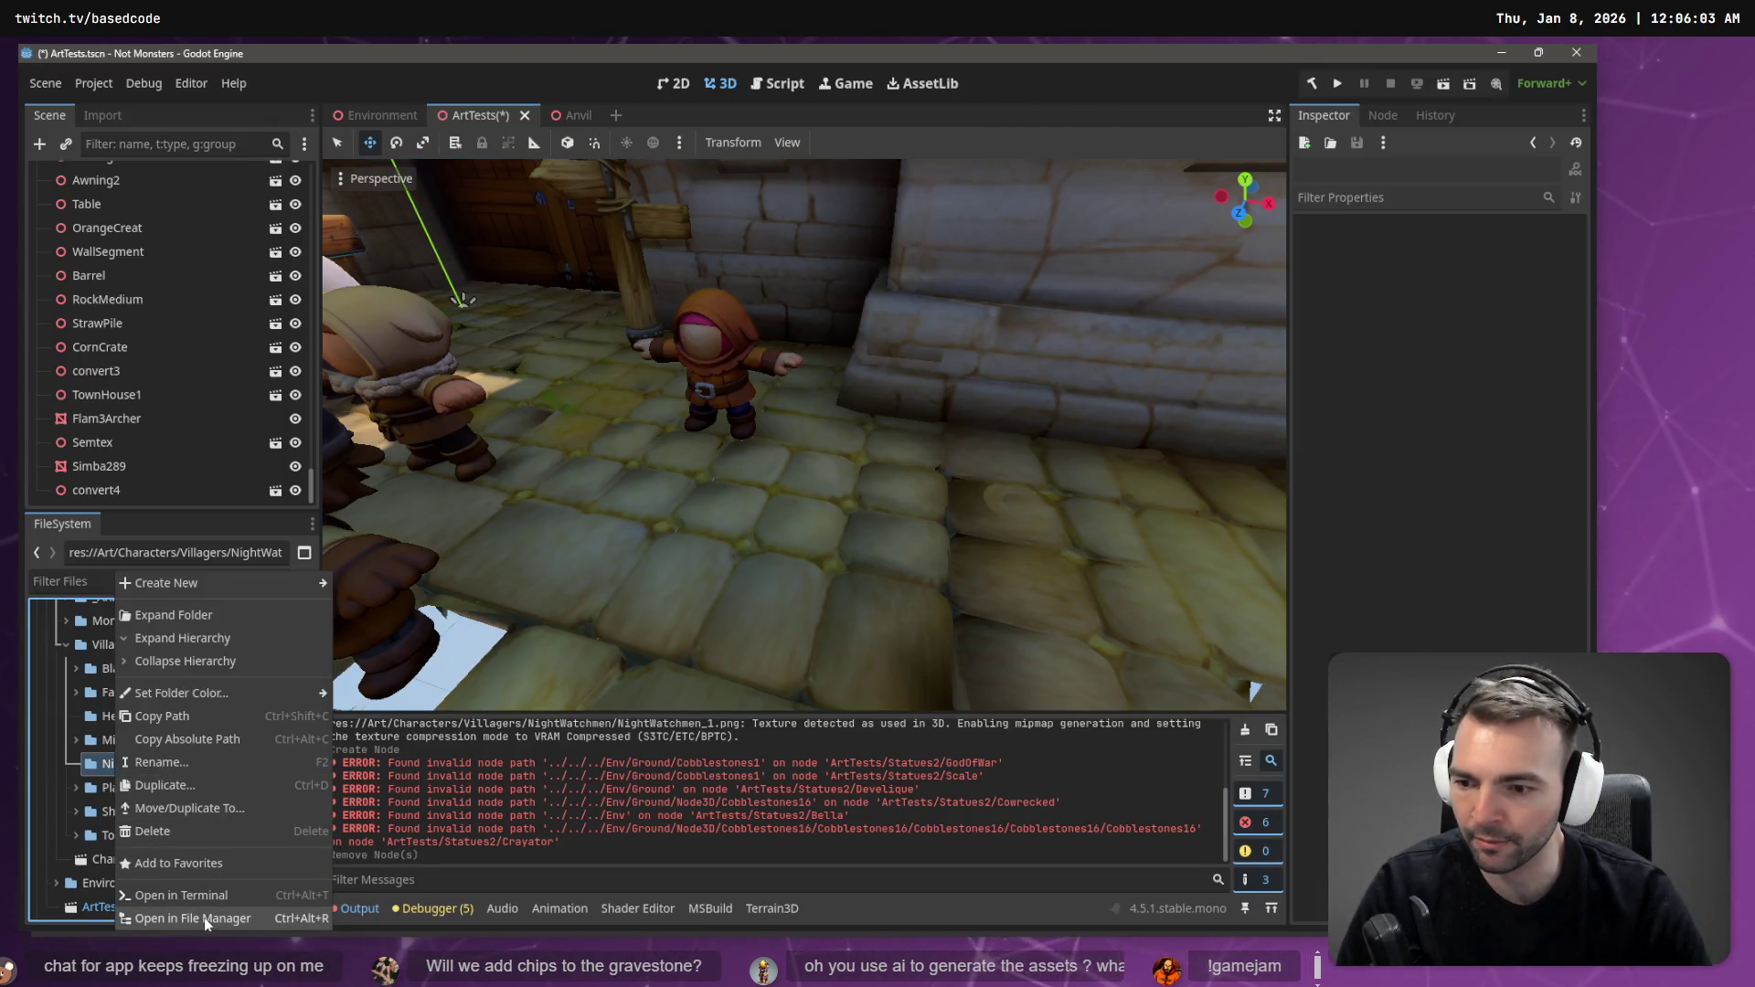
click(212, 743)
text(C:/Work/Based.NotMonsters/Art/Characters/Villagers/NightWatchmen/)
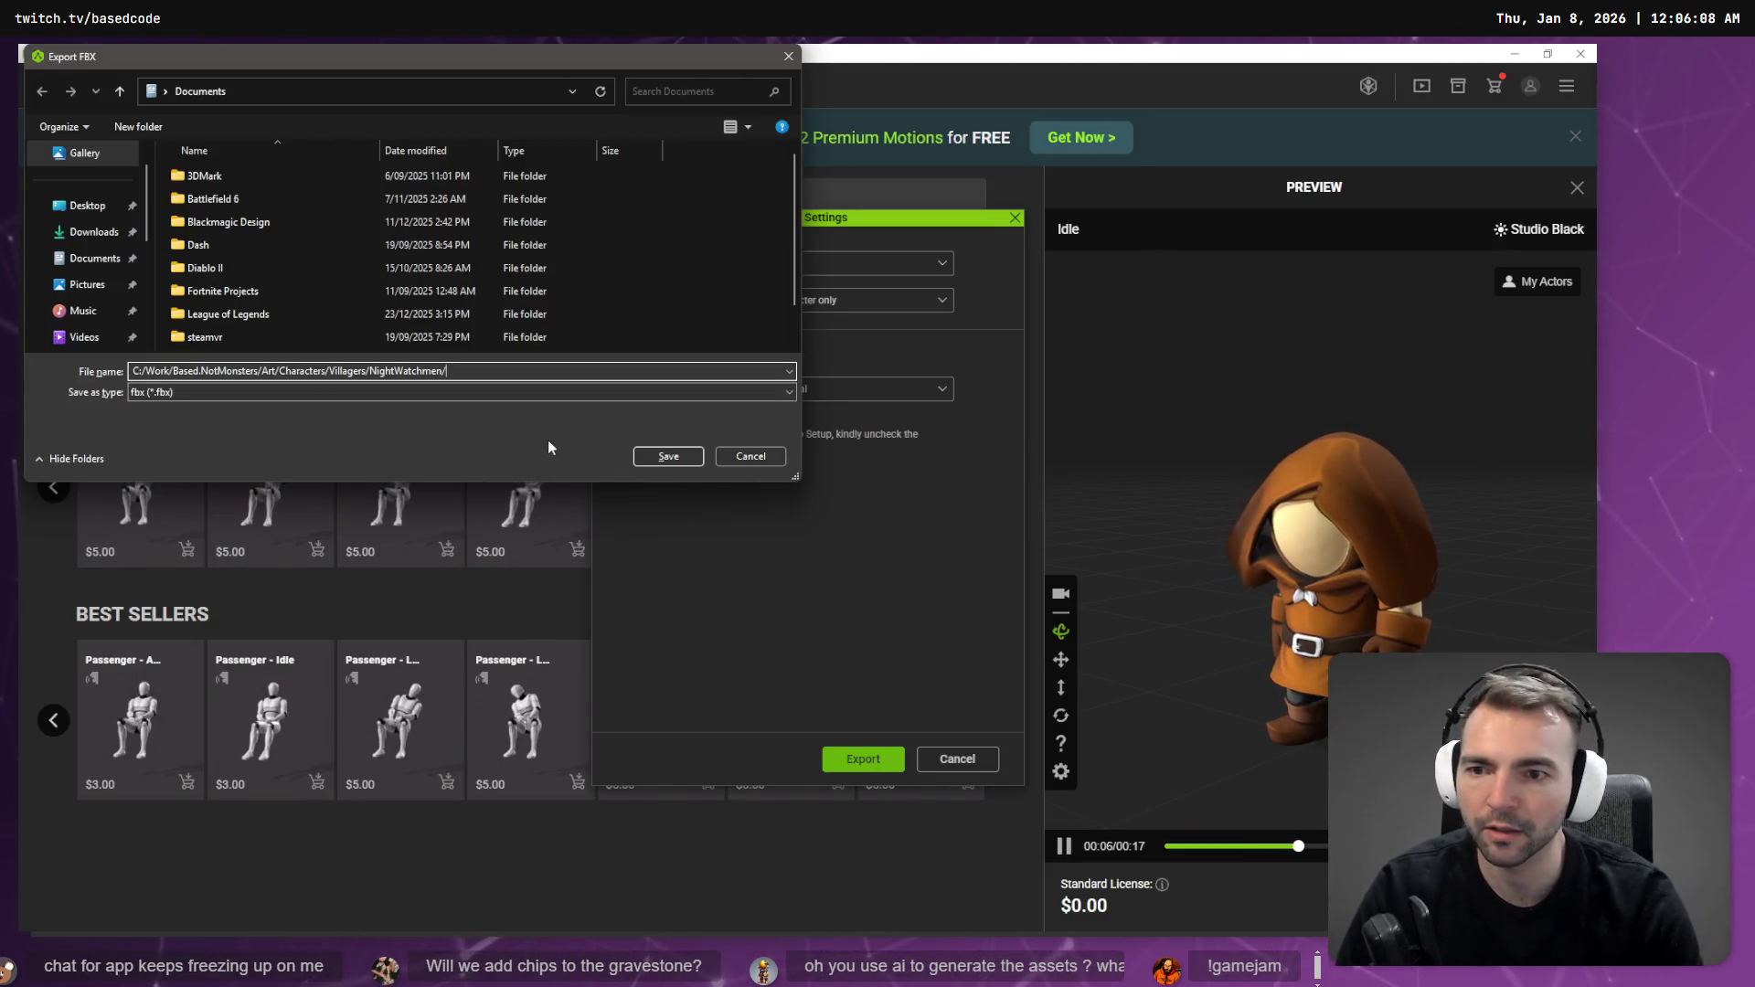
- Save the export as NightWatchmen in the NightWatchmen folder, then return to Godot for reimport
key(Return)
key(Return)
key(Return)
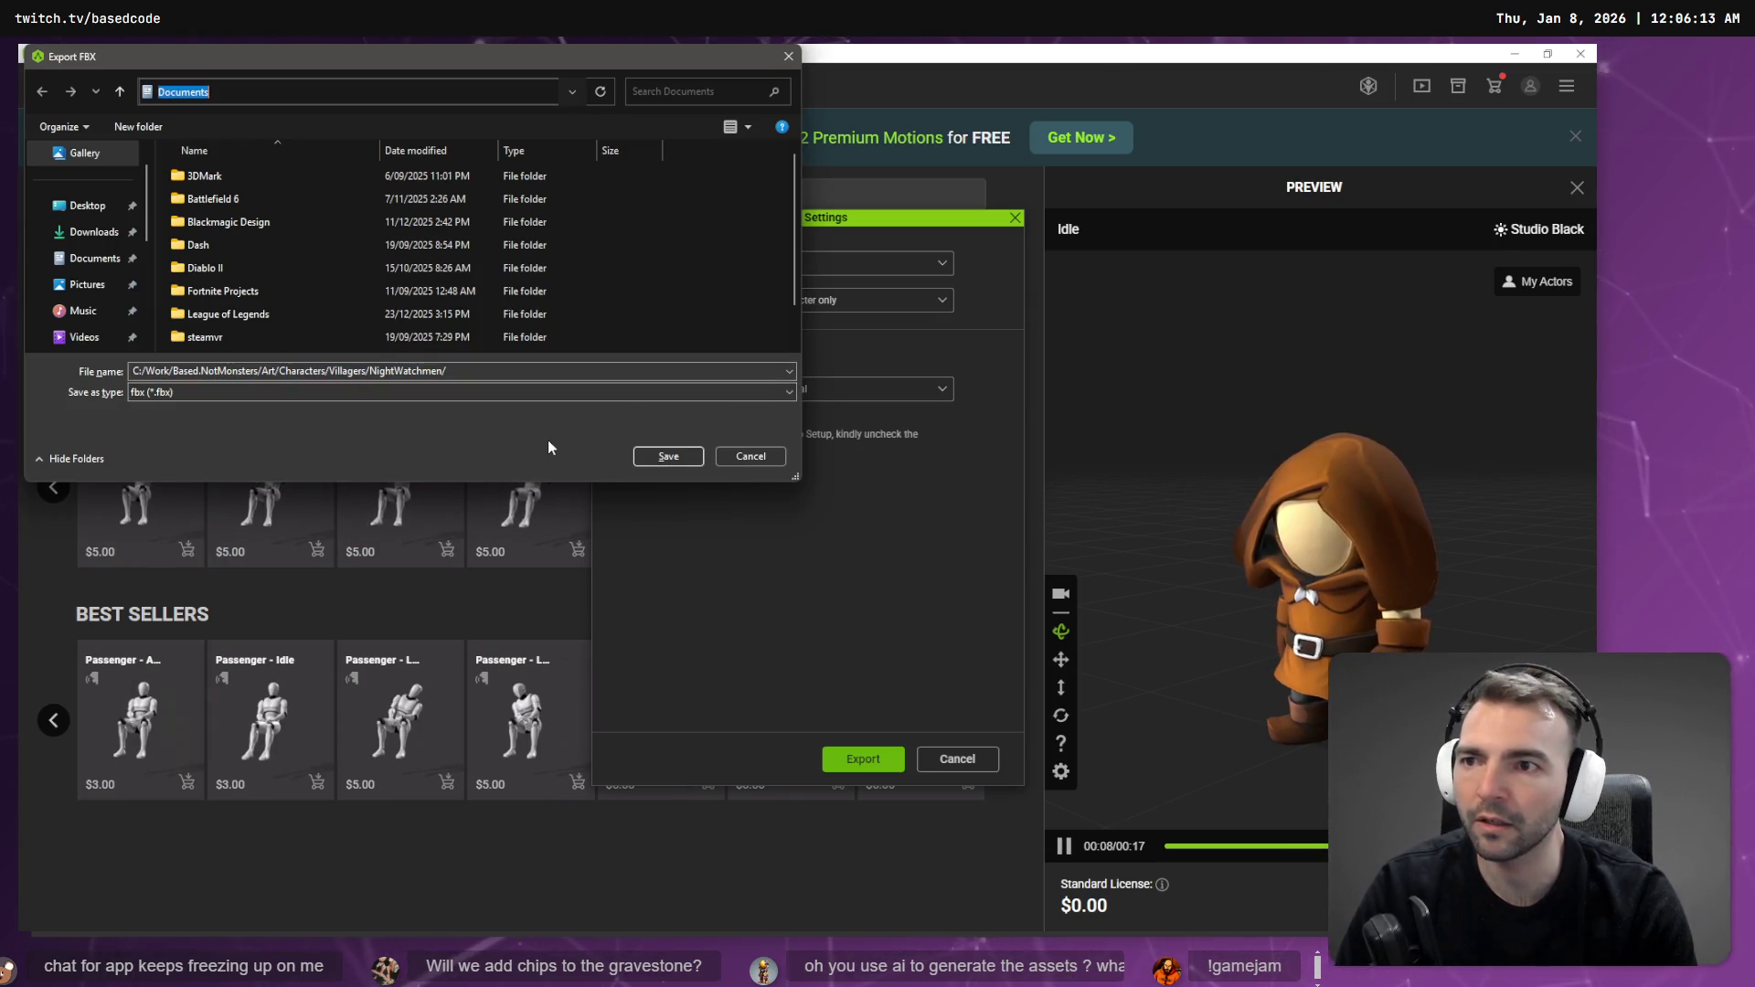
key(ctrl+a)
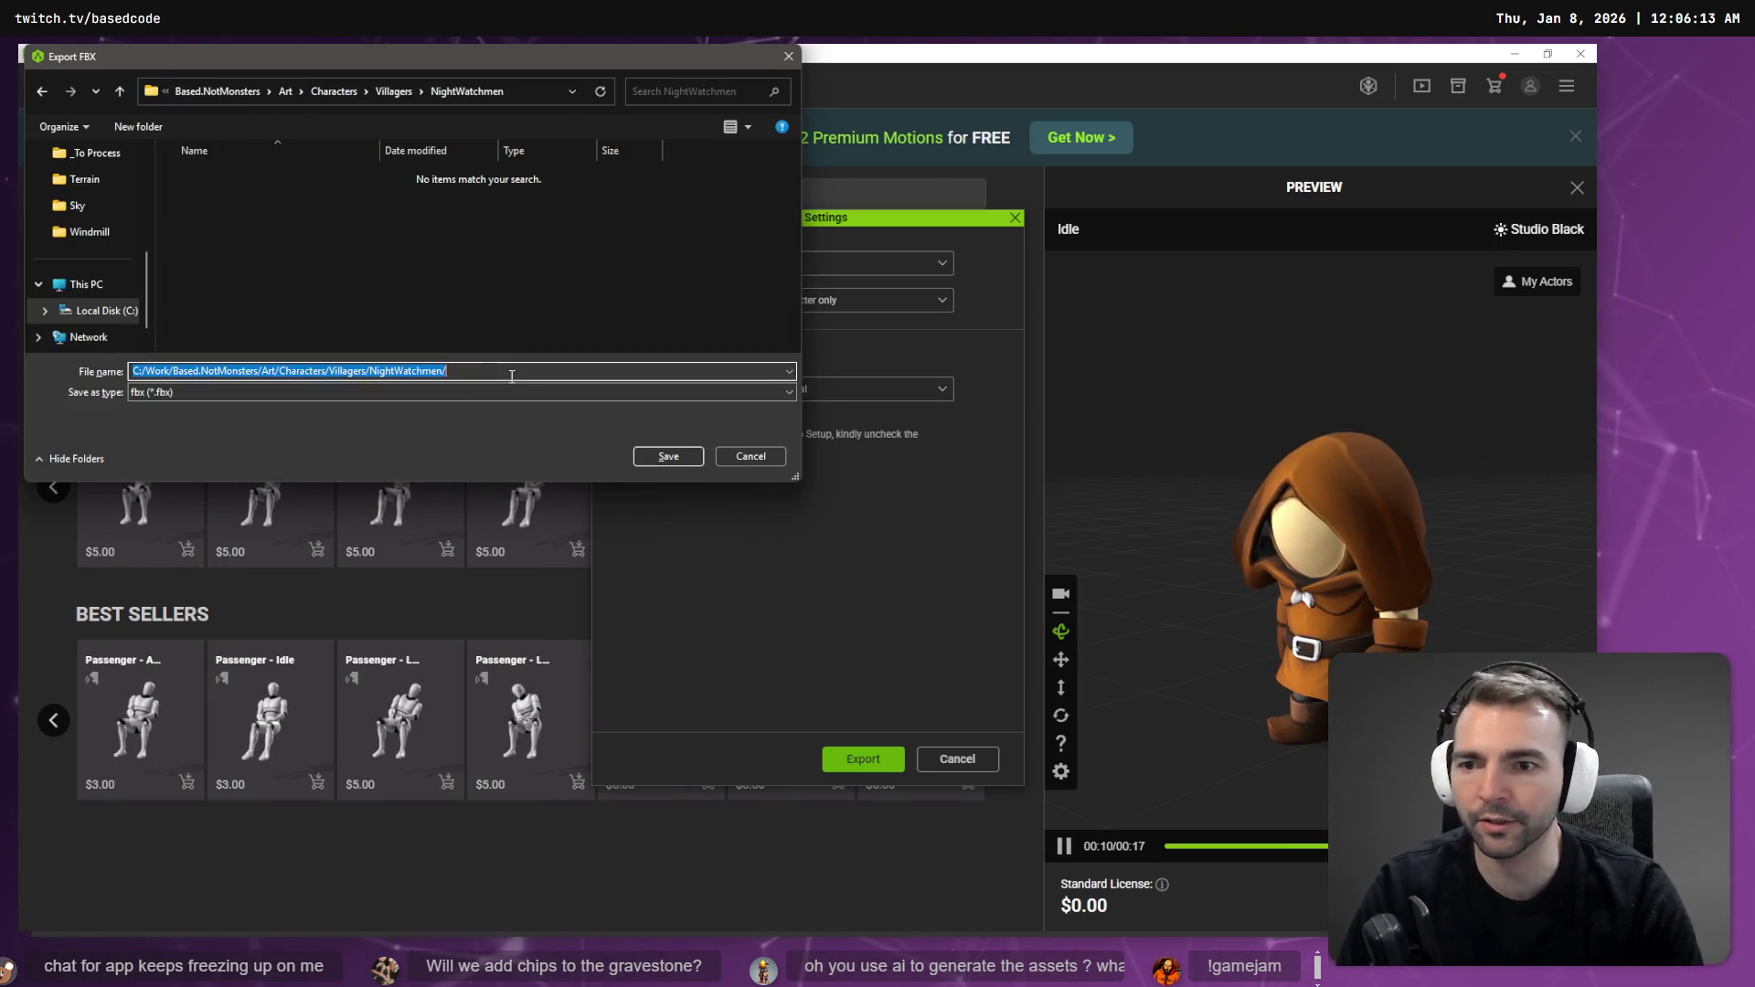
text(NightWatchmen)
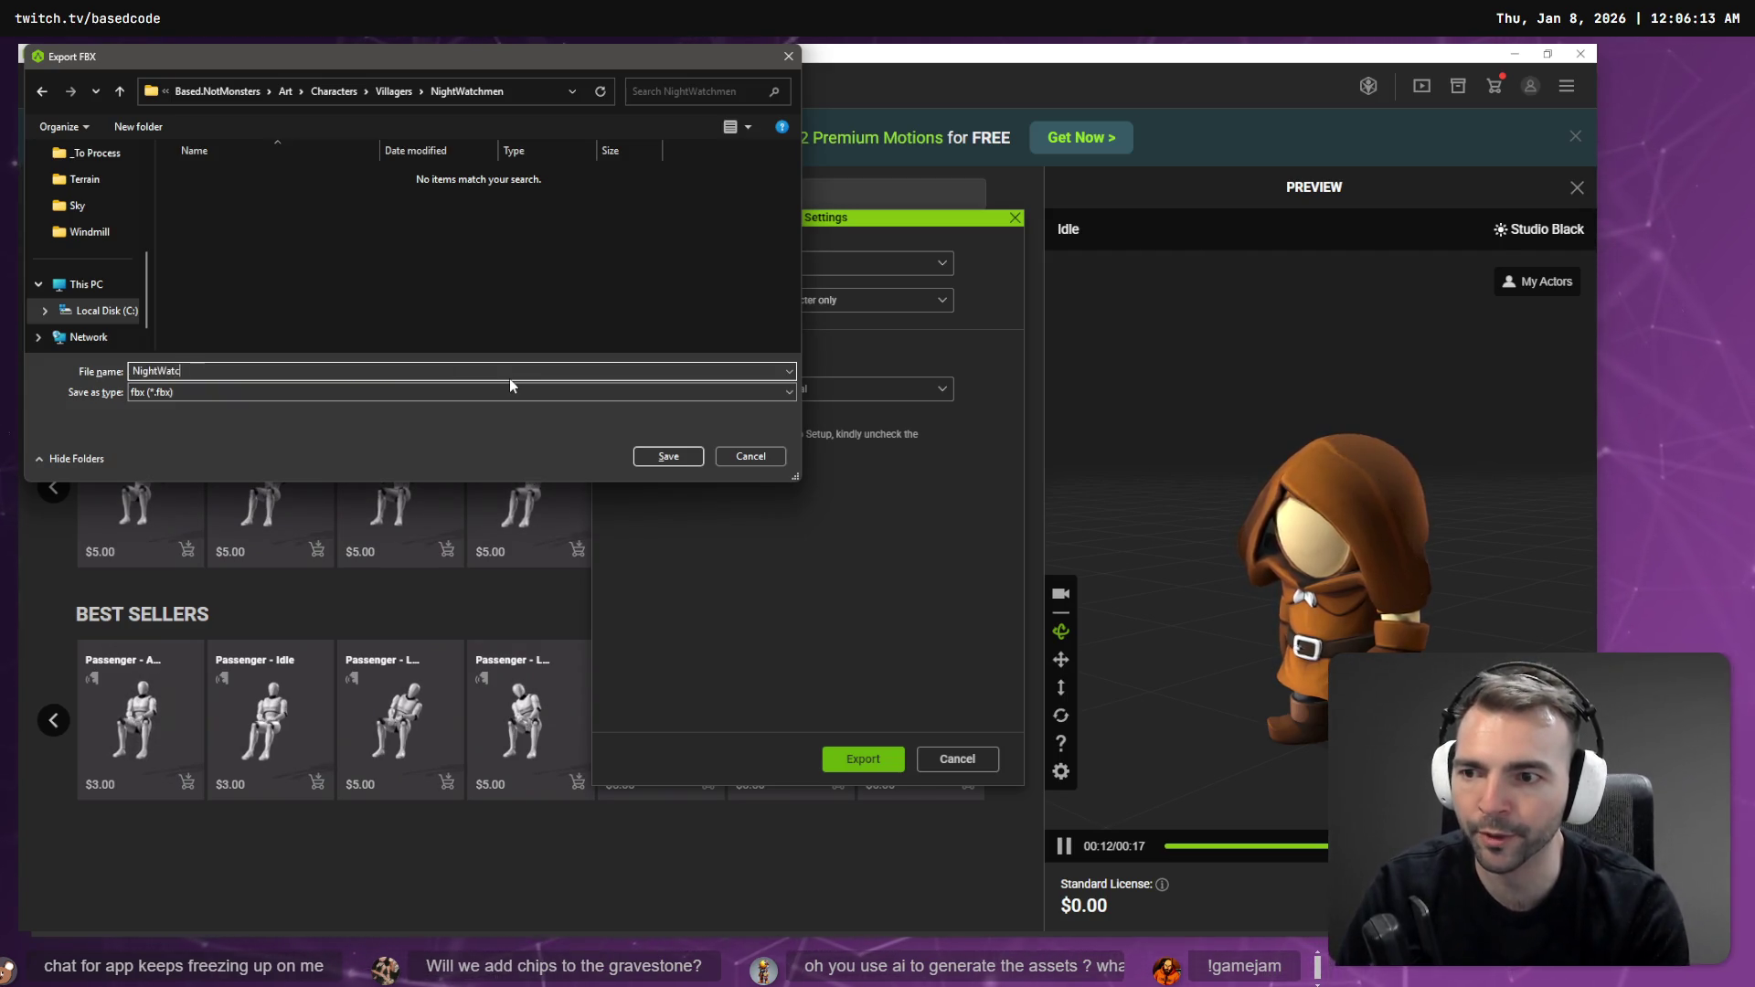
key(Return)
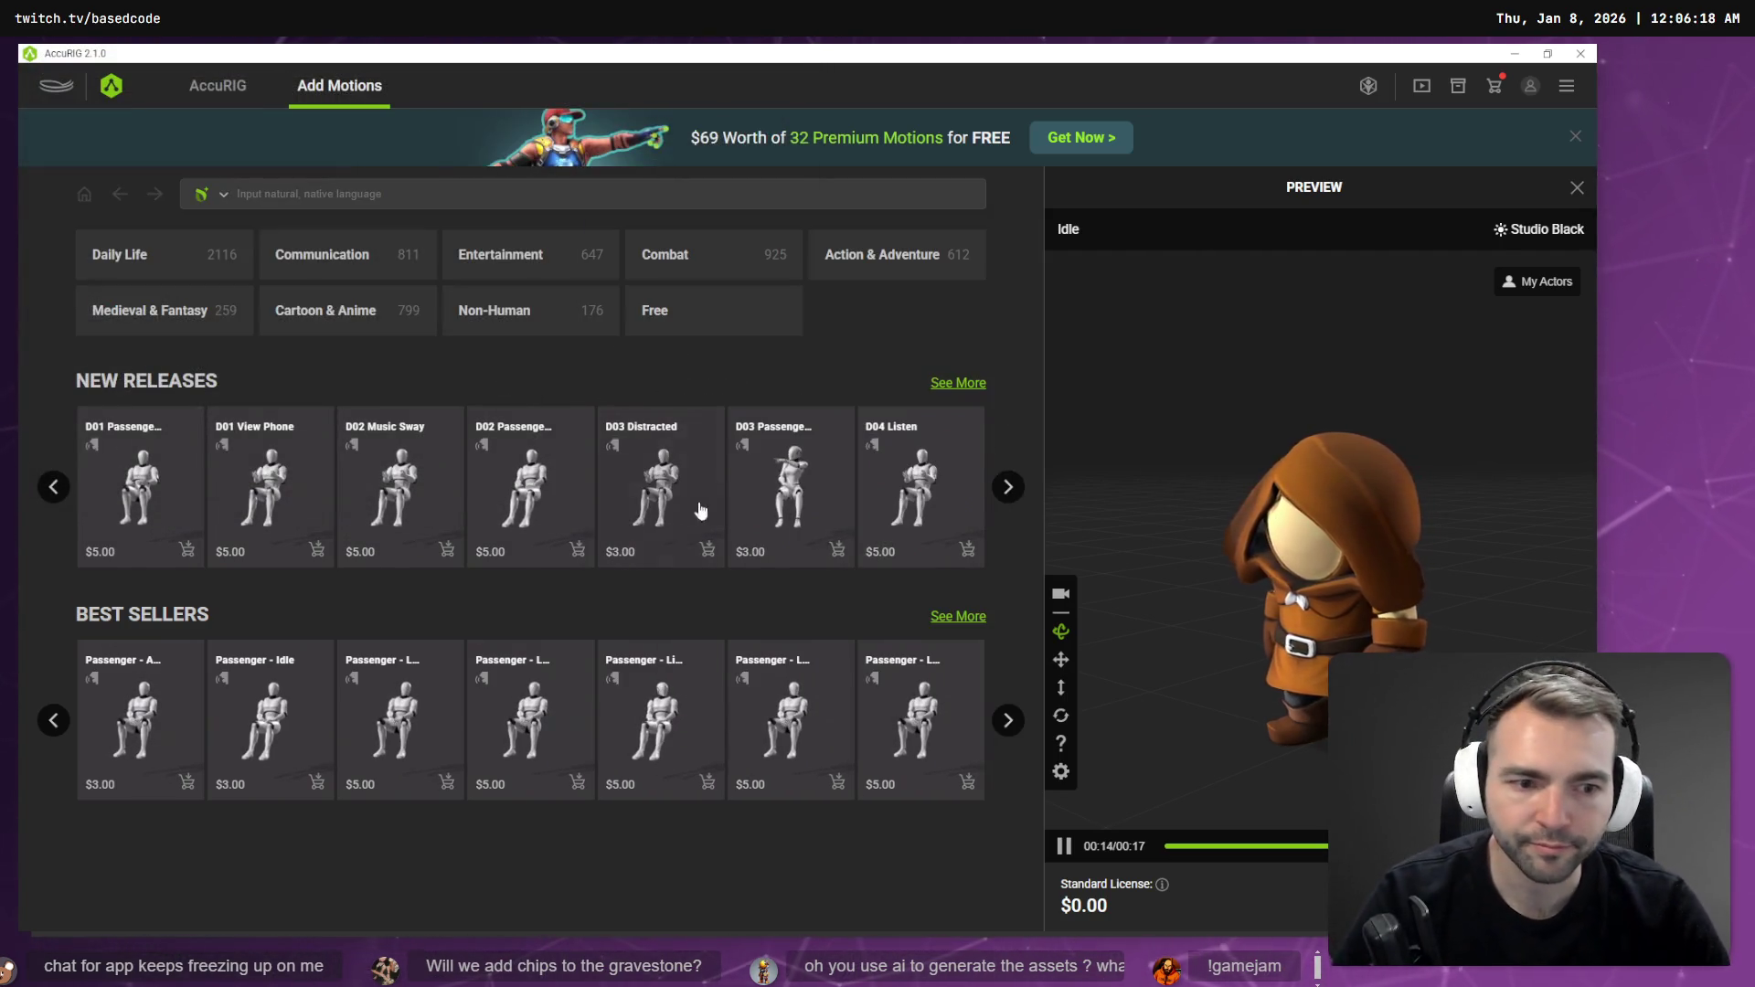
key(alt+Tab)
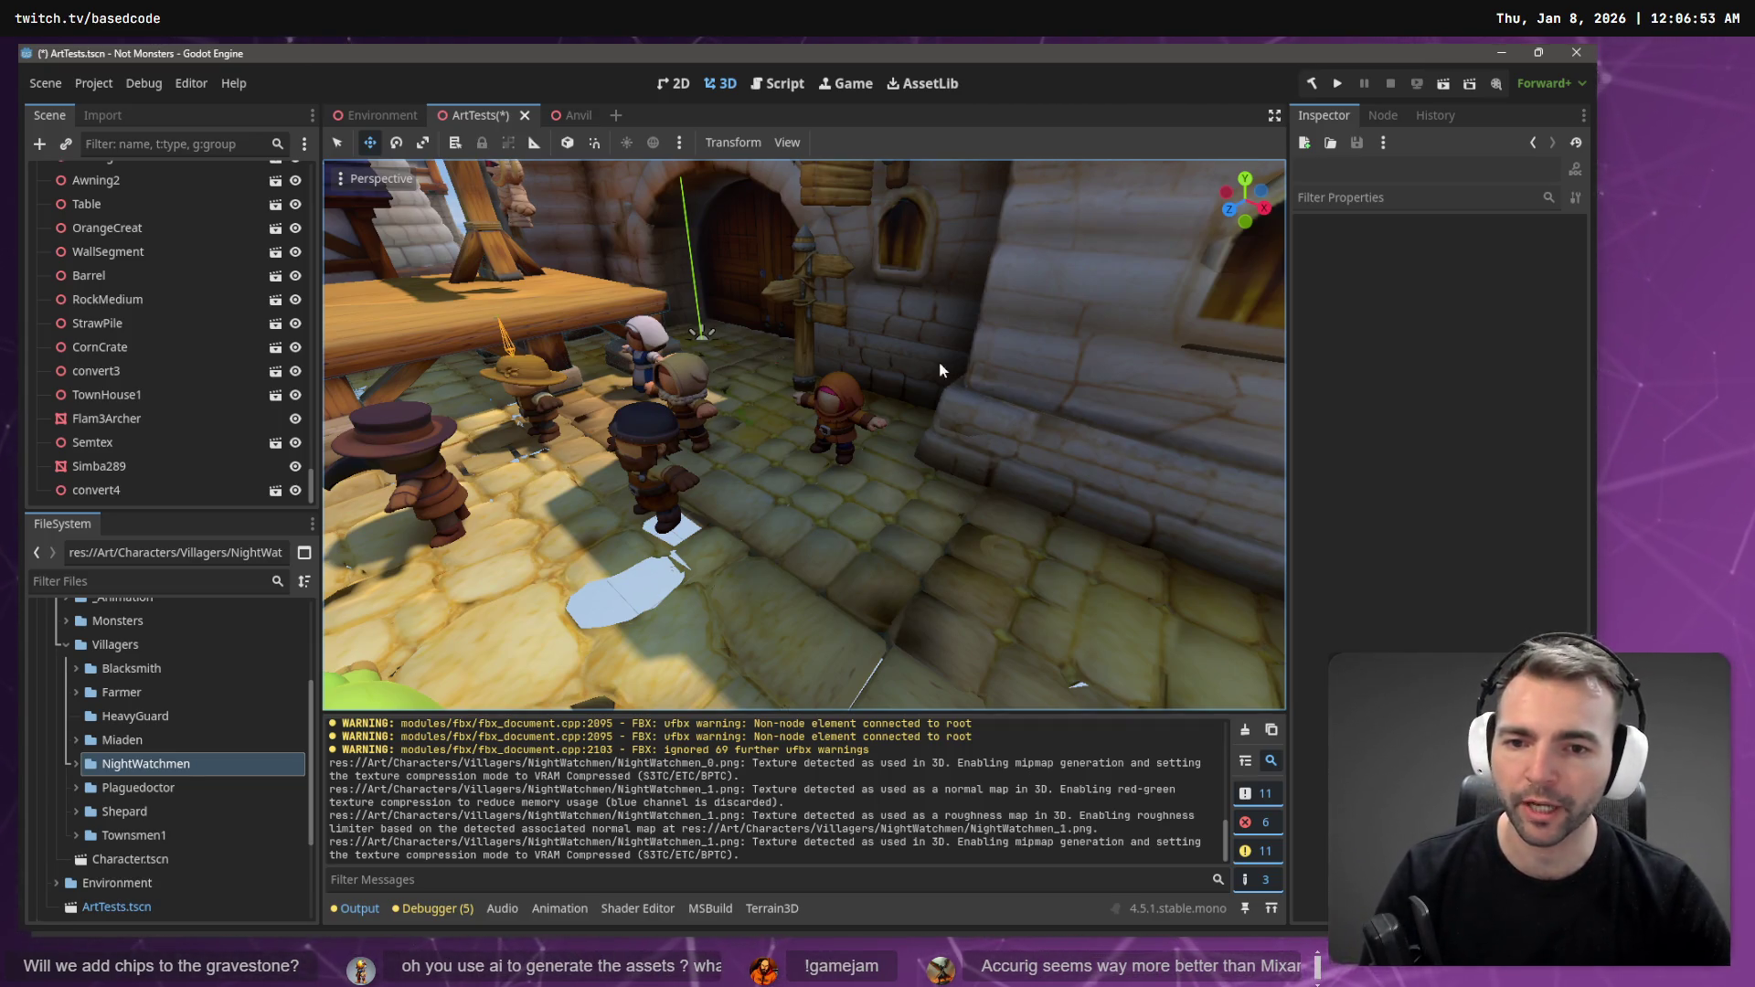
- Expand the NightWatchmen folder in Godot's FileSystem to check the exported files
key(alt+Tab)
key(alt+Tab)
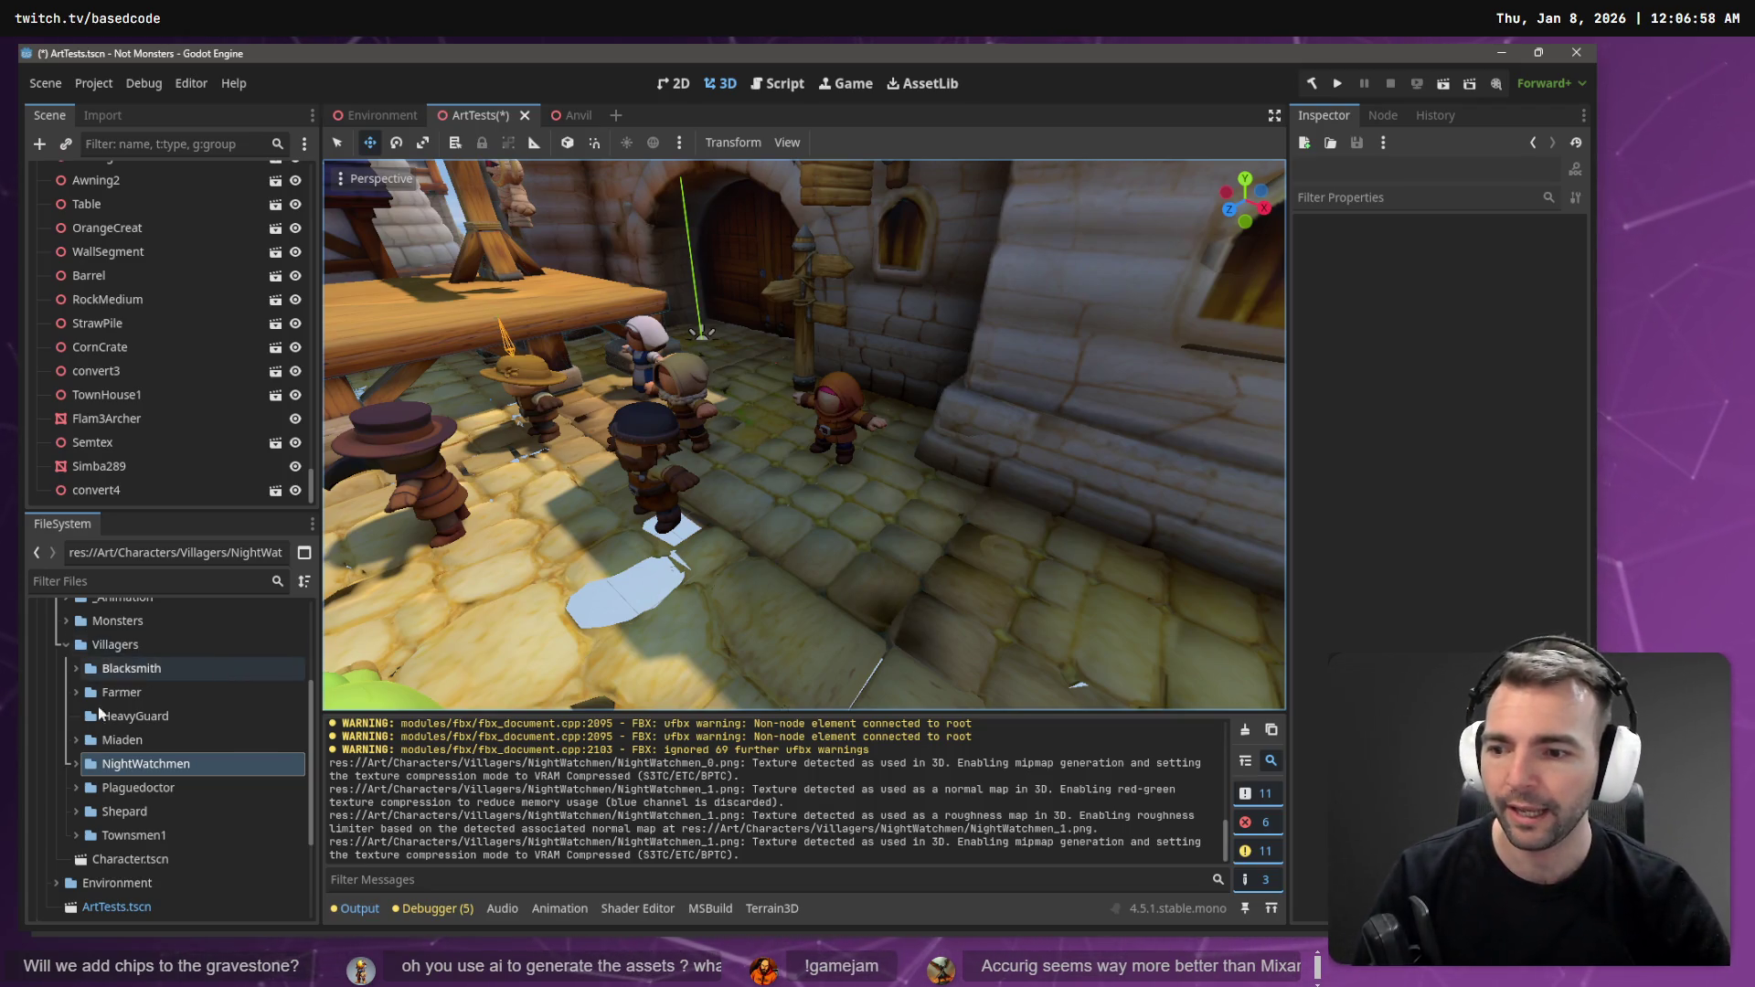
click(75, 764)
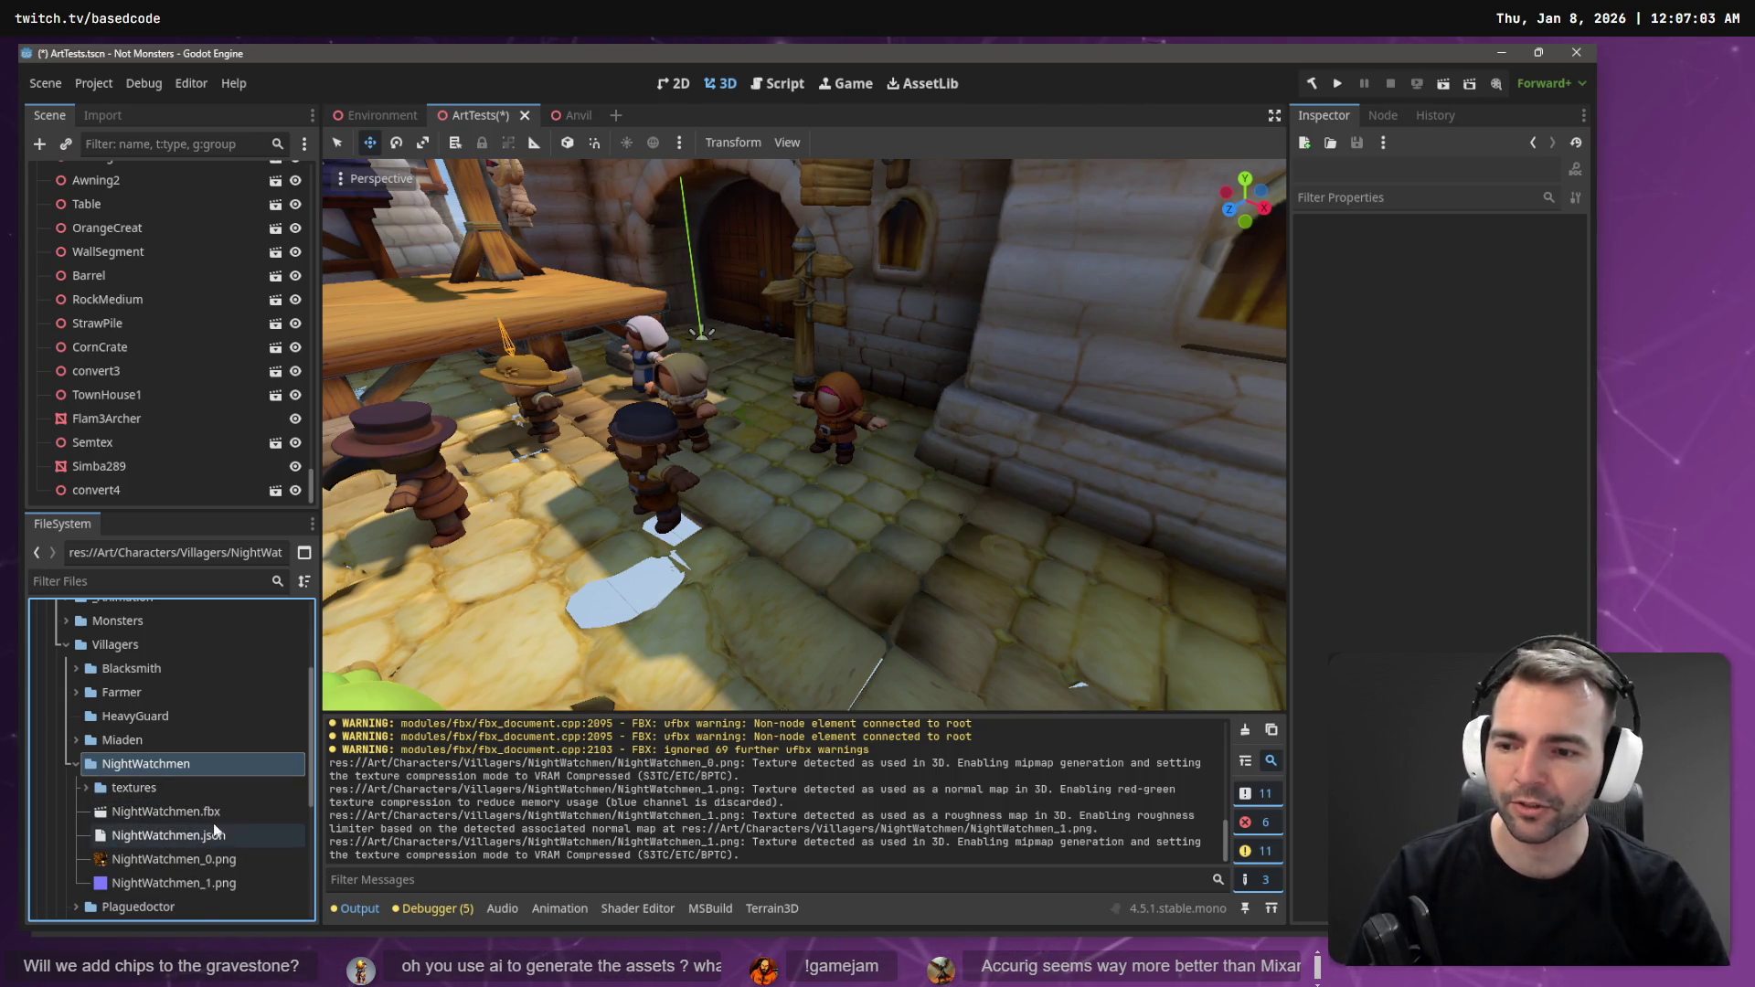
right_click(146, 764)
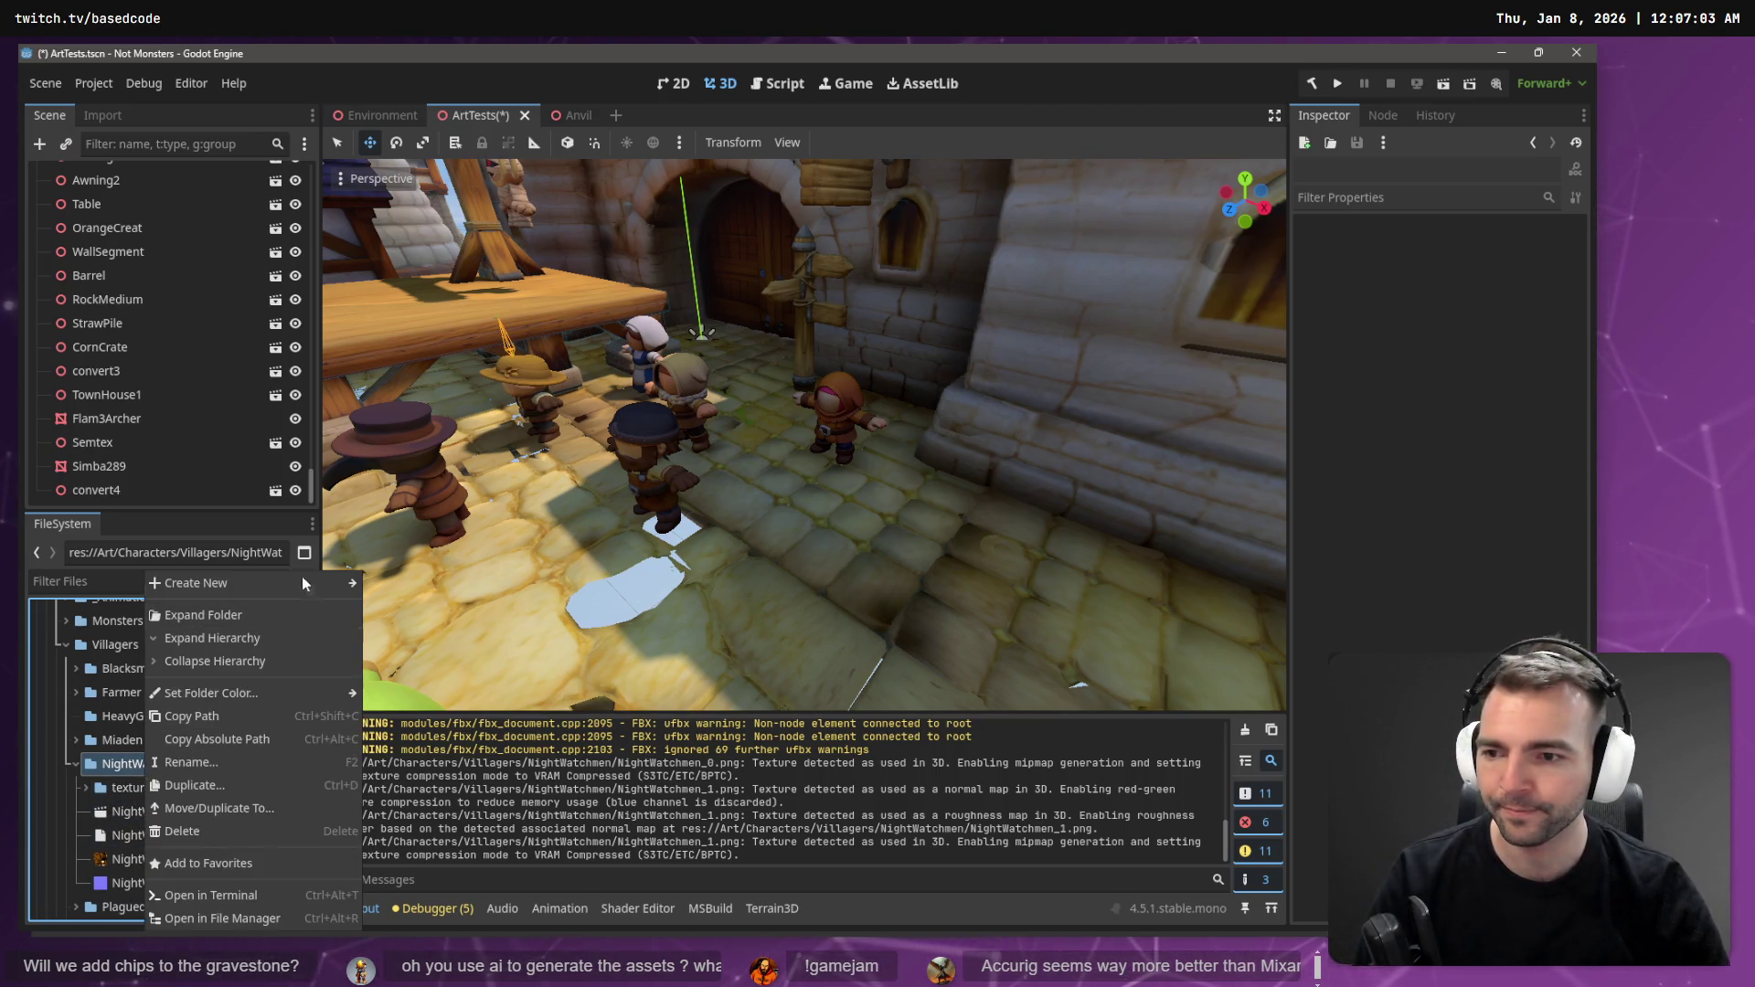
mouse_move(302, 582)
key(Escape)
- Test NightWatchmen.fbx in the 3D viewport, then undo the placement and return to AccuRIG
mouse_move(165, 812)
mouse_down()
mouse_move(783, 559)
mouse_move(822, 565)
mouse_up()
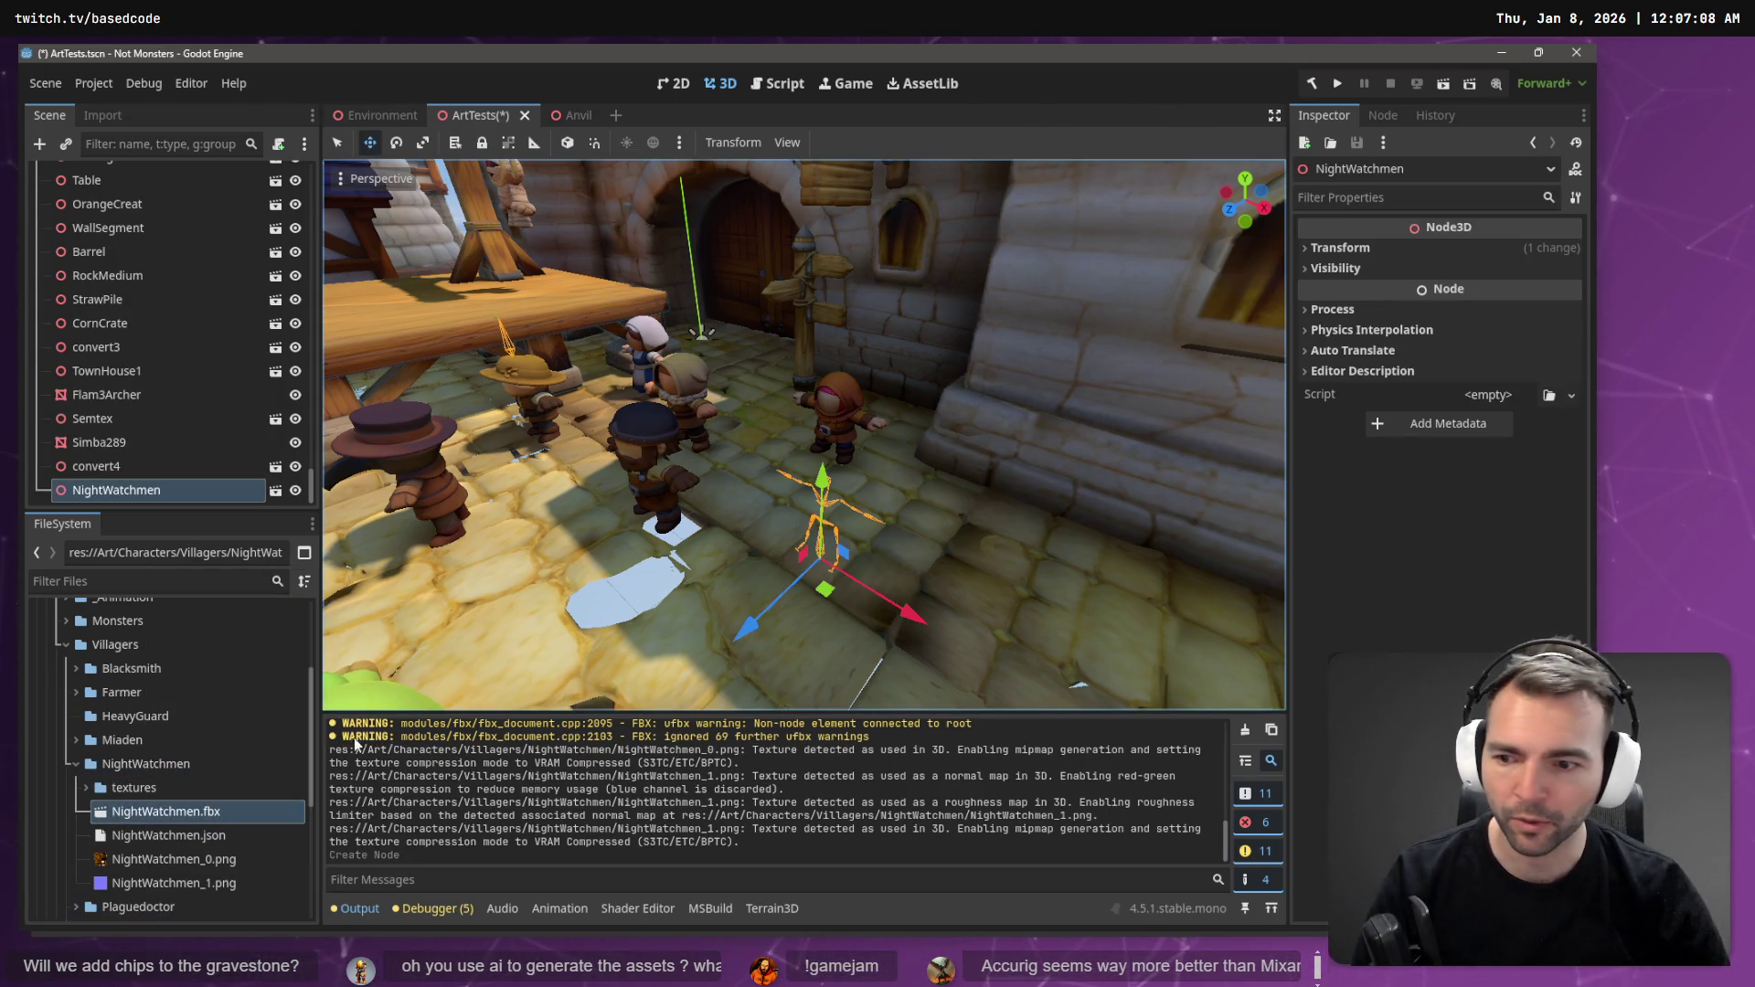
scroll(804, 434, up, 5)
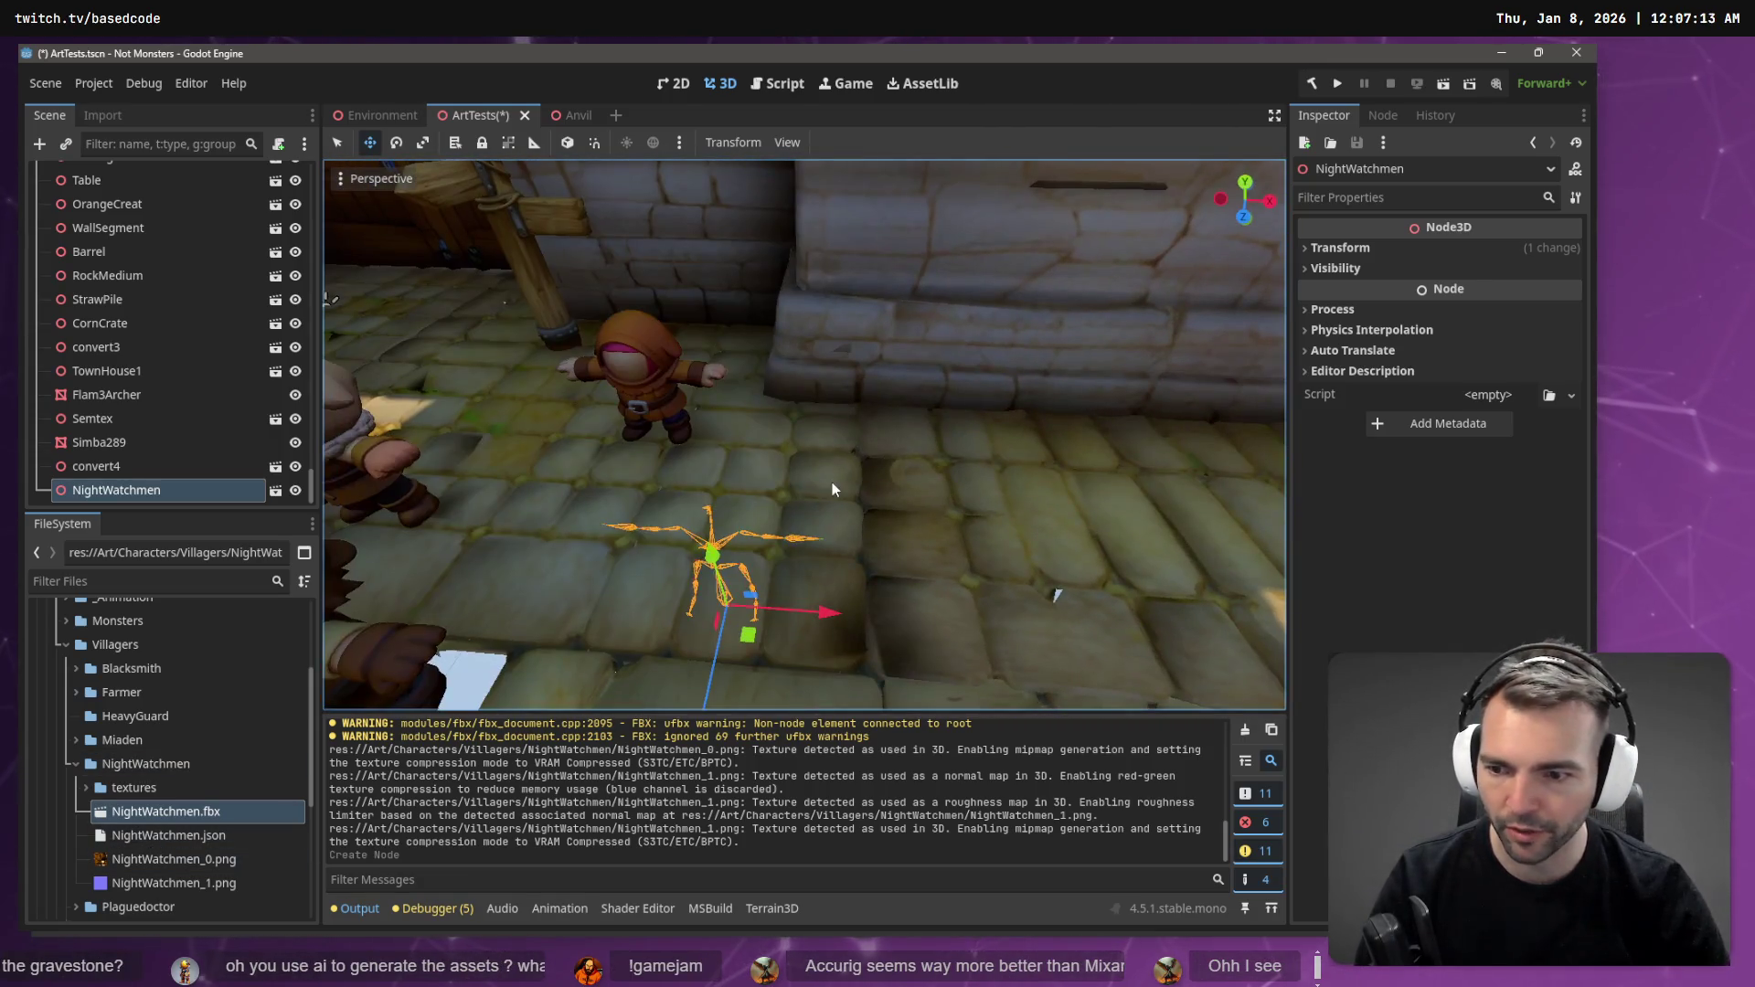
key(ctrl+z)
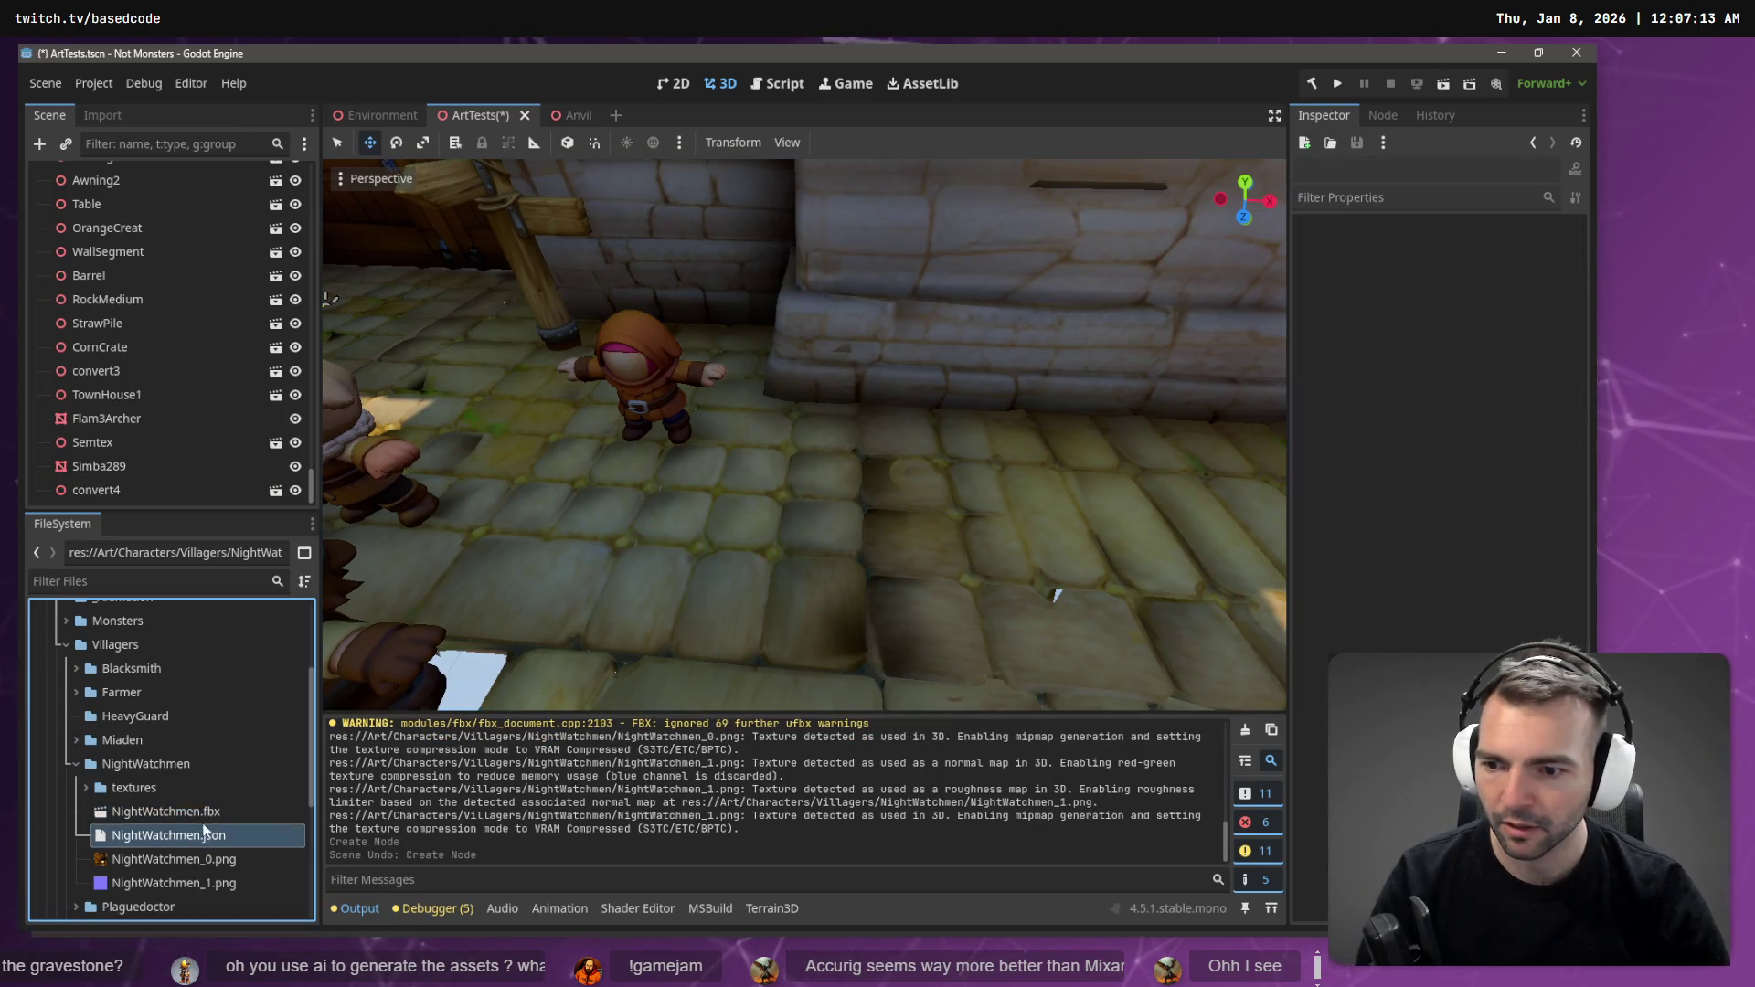
key(alt+Tab)
key(alt+Tab)
key(alt+Tab)
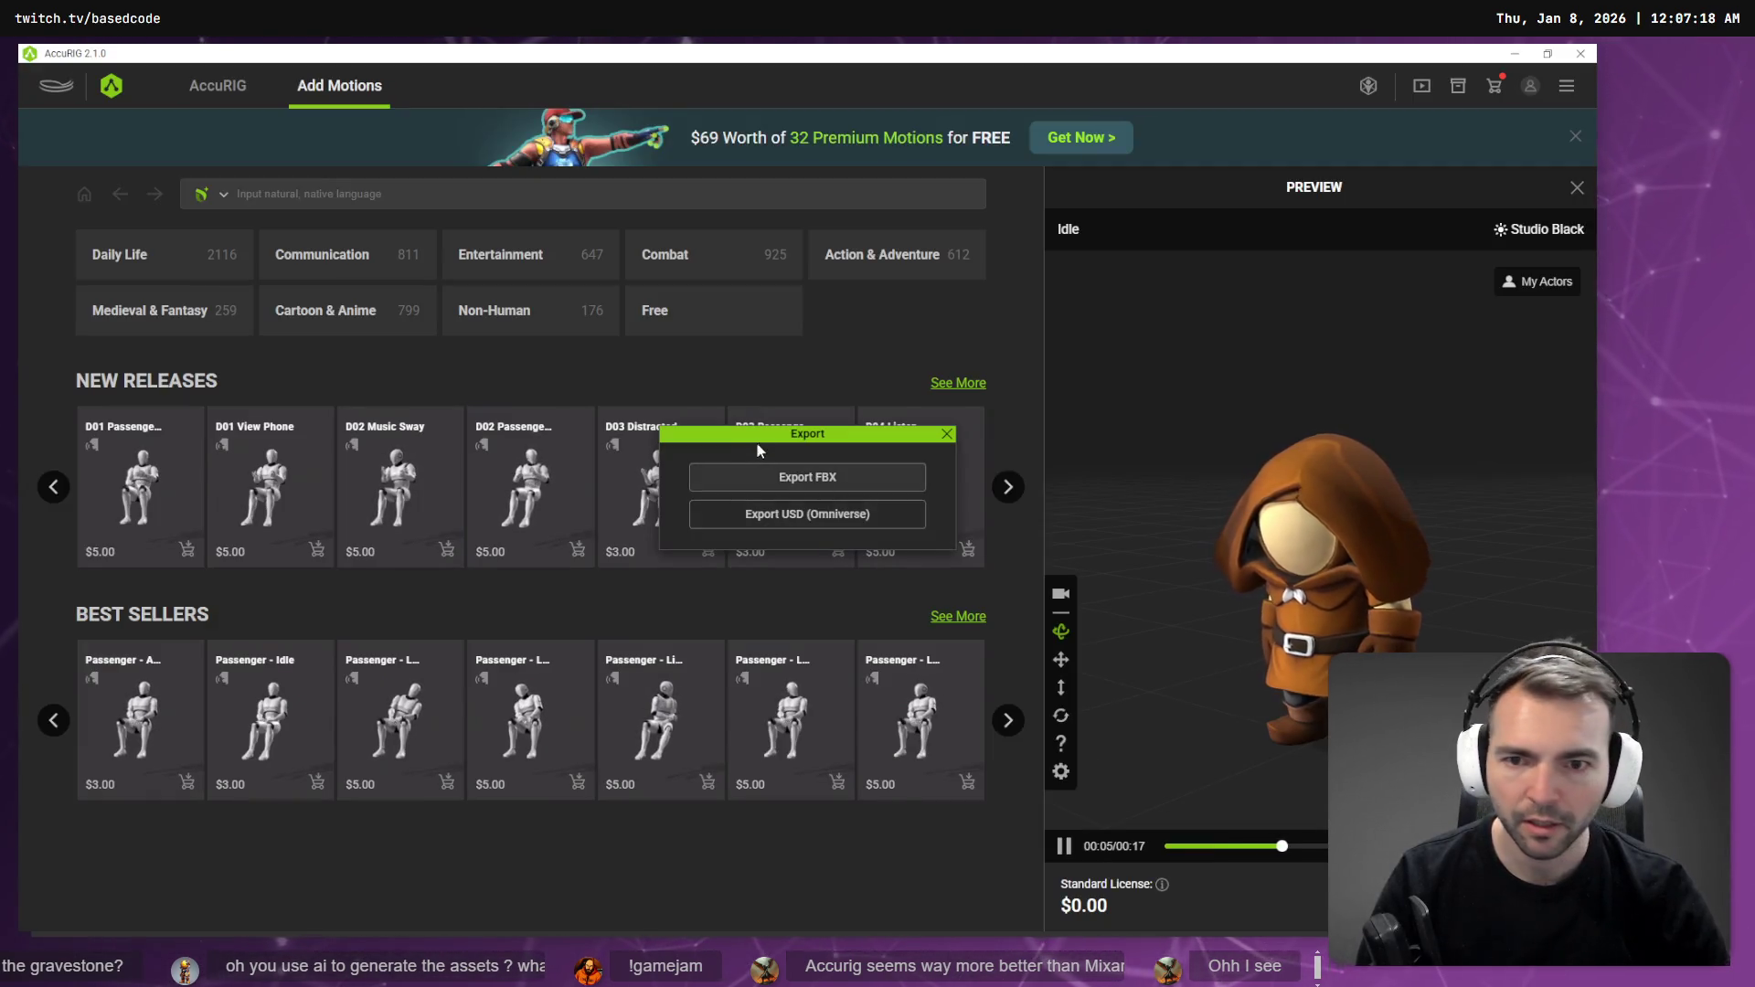
- Re-export the character as Unity FBX, character only, Embed Texture off, overwriting NightWatchmen.fbx
click(784, 475)
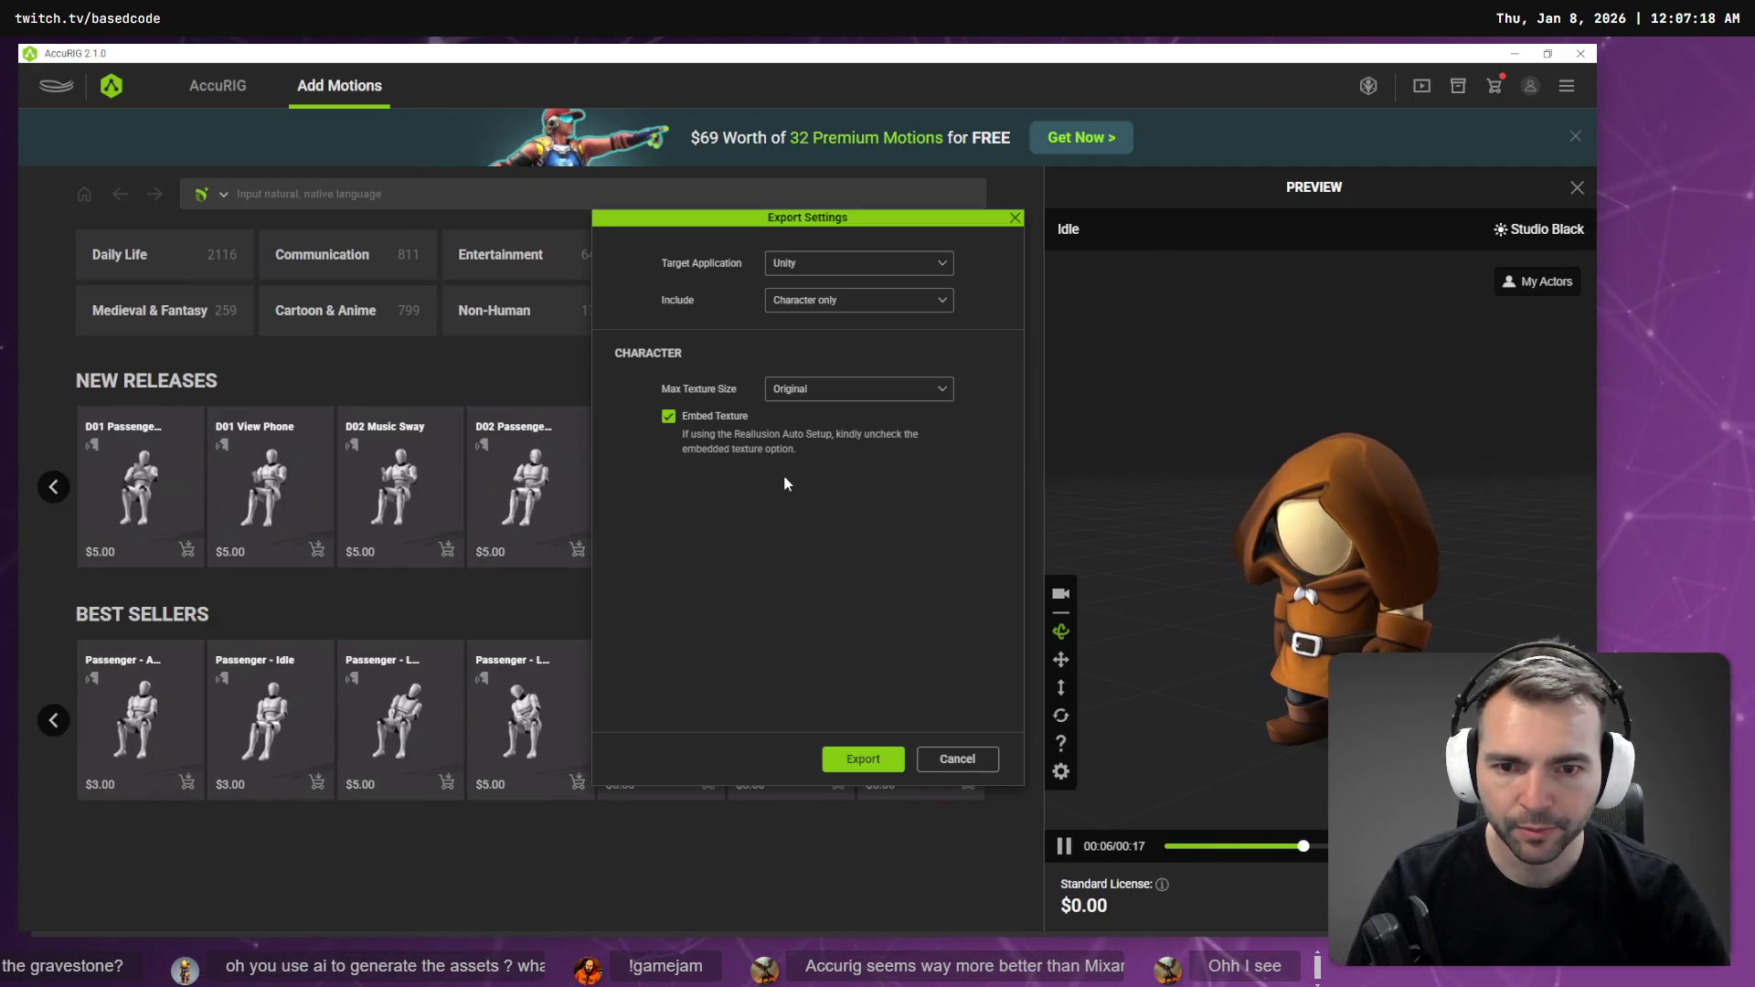
click(855, 313)
click(850, 263)
click(850, 264)
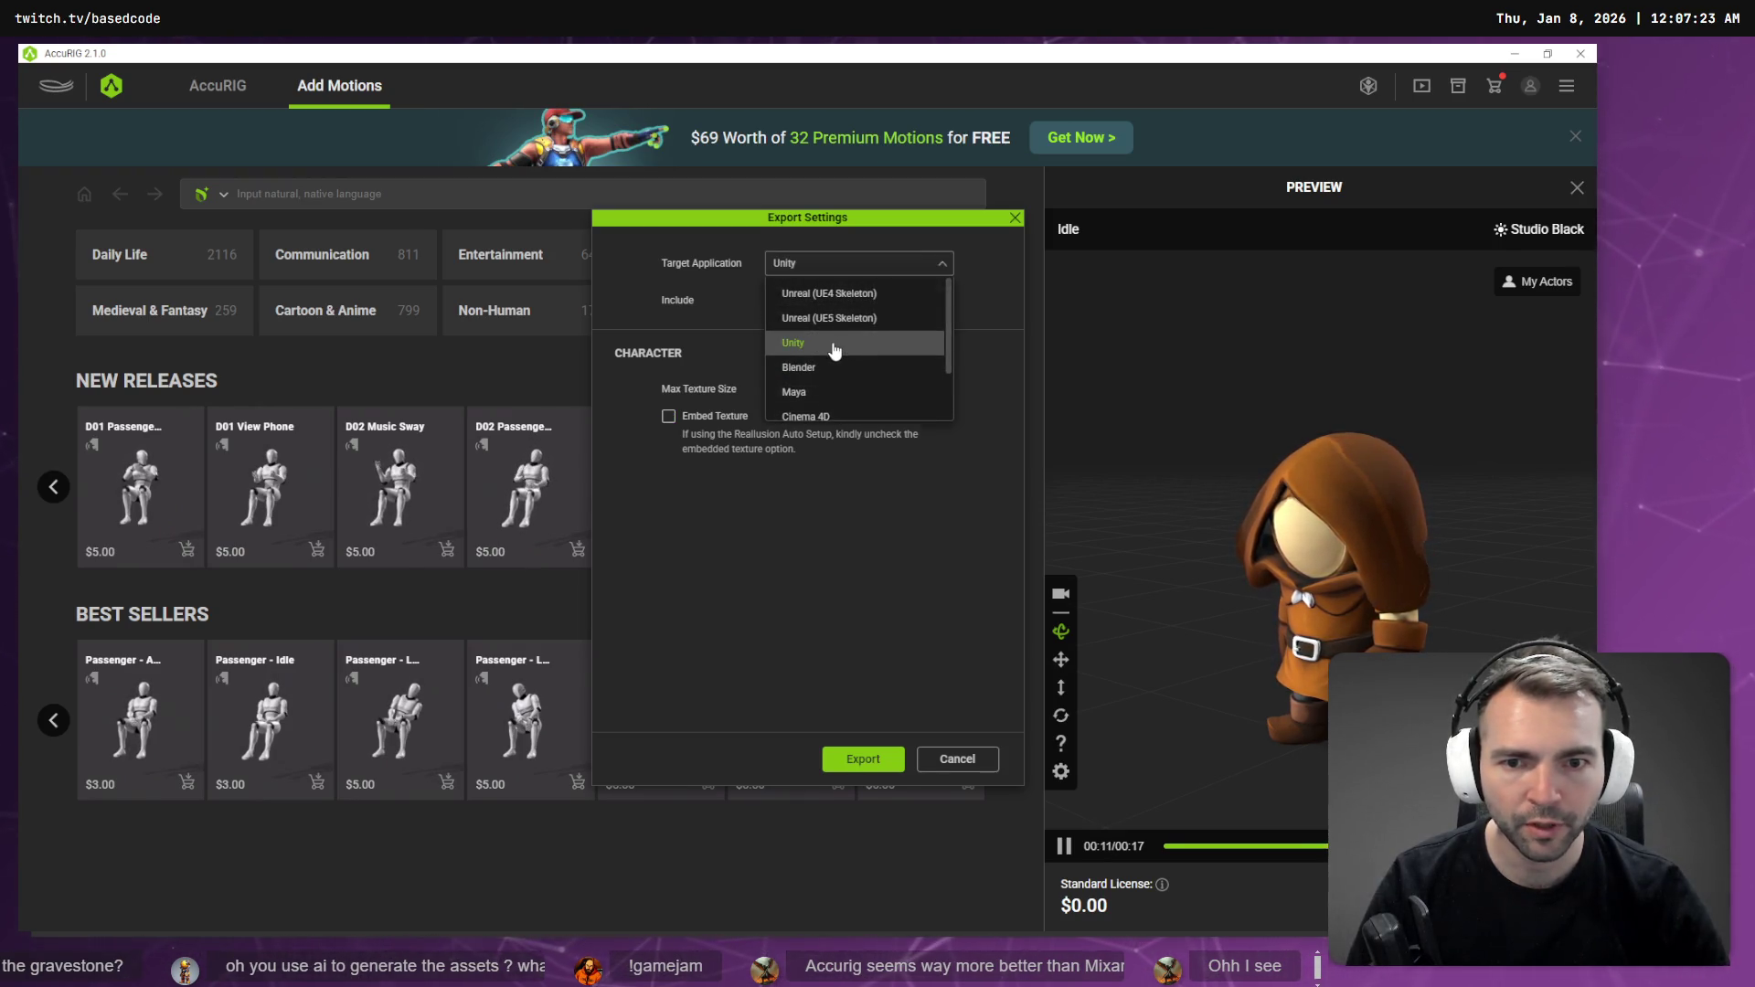
click(835, 350)
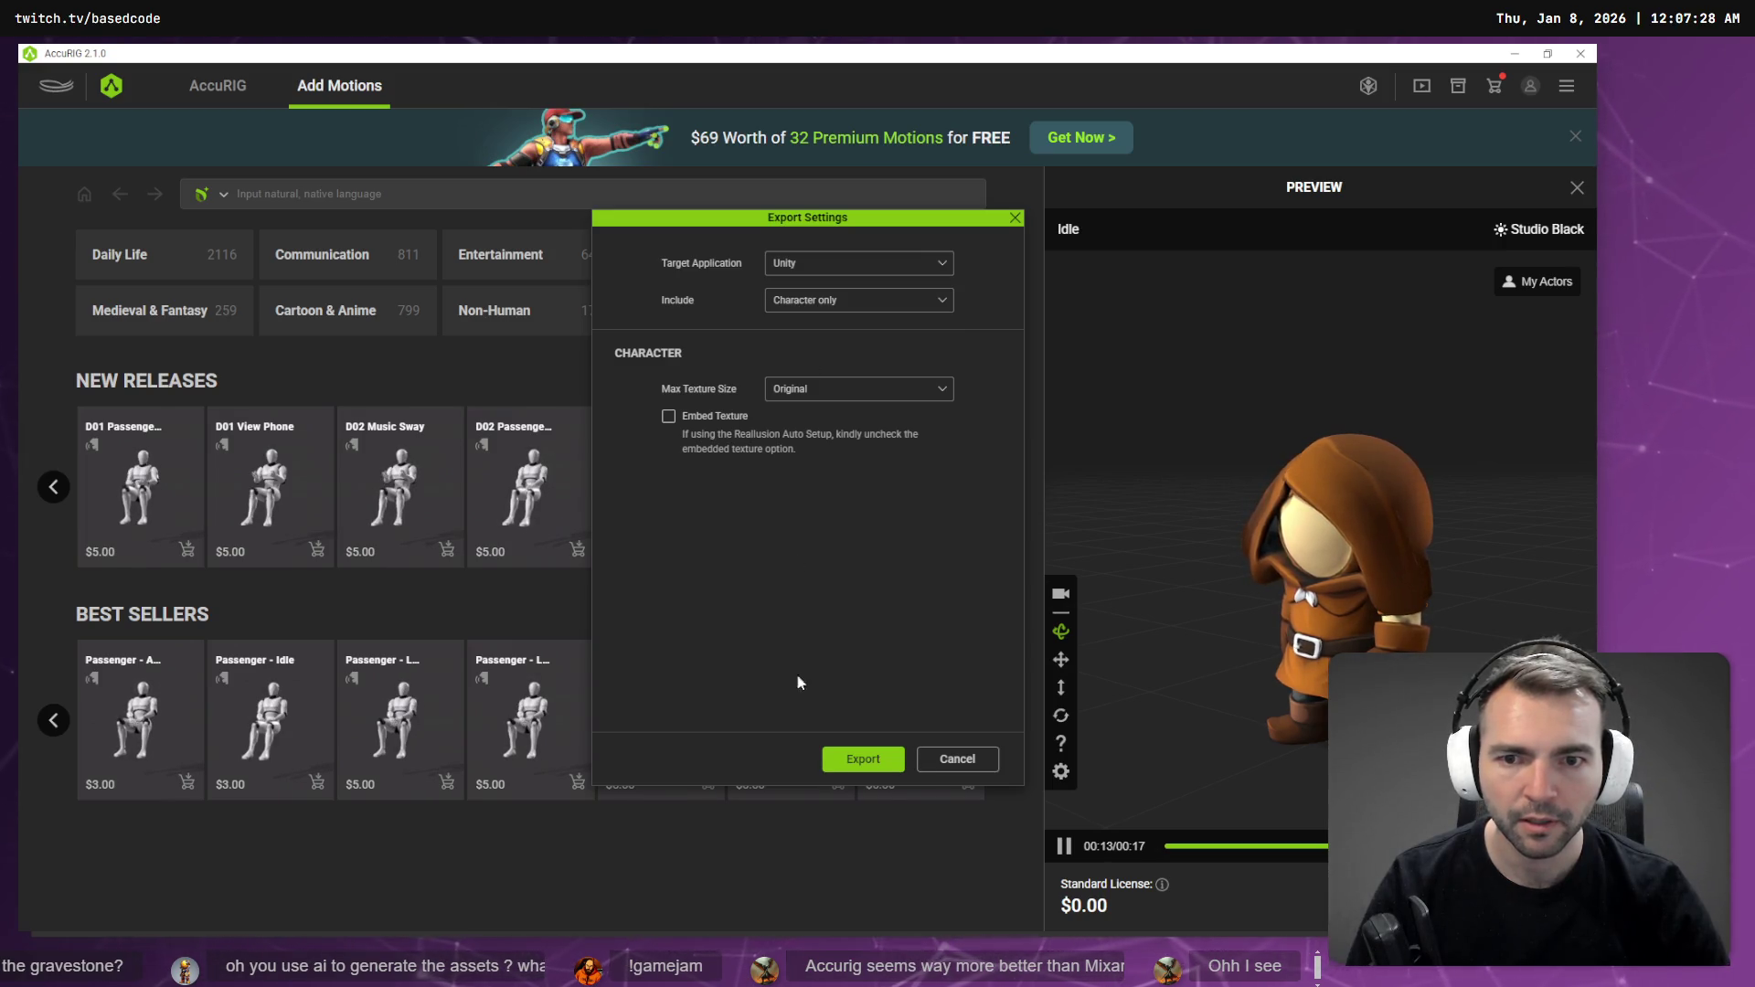
click(863, 759)
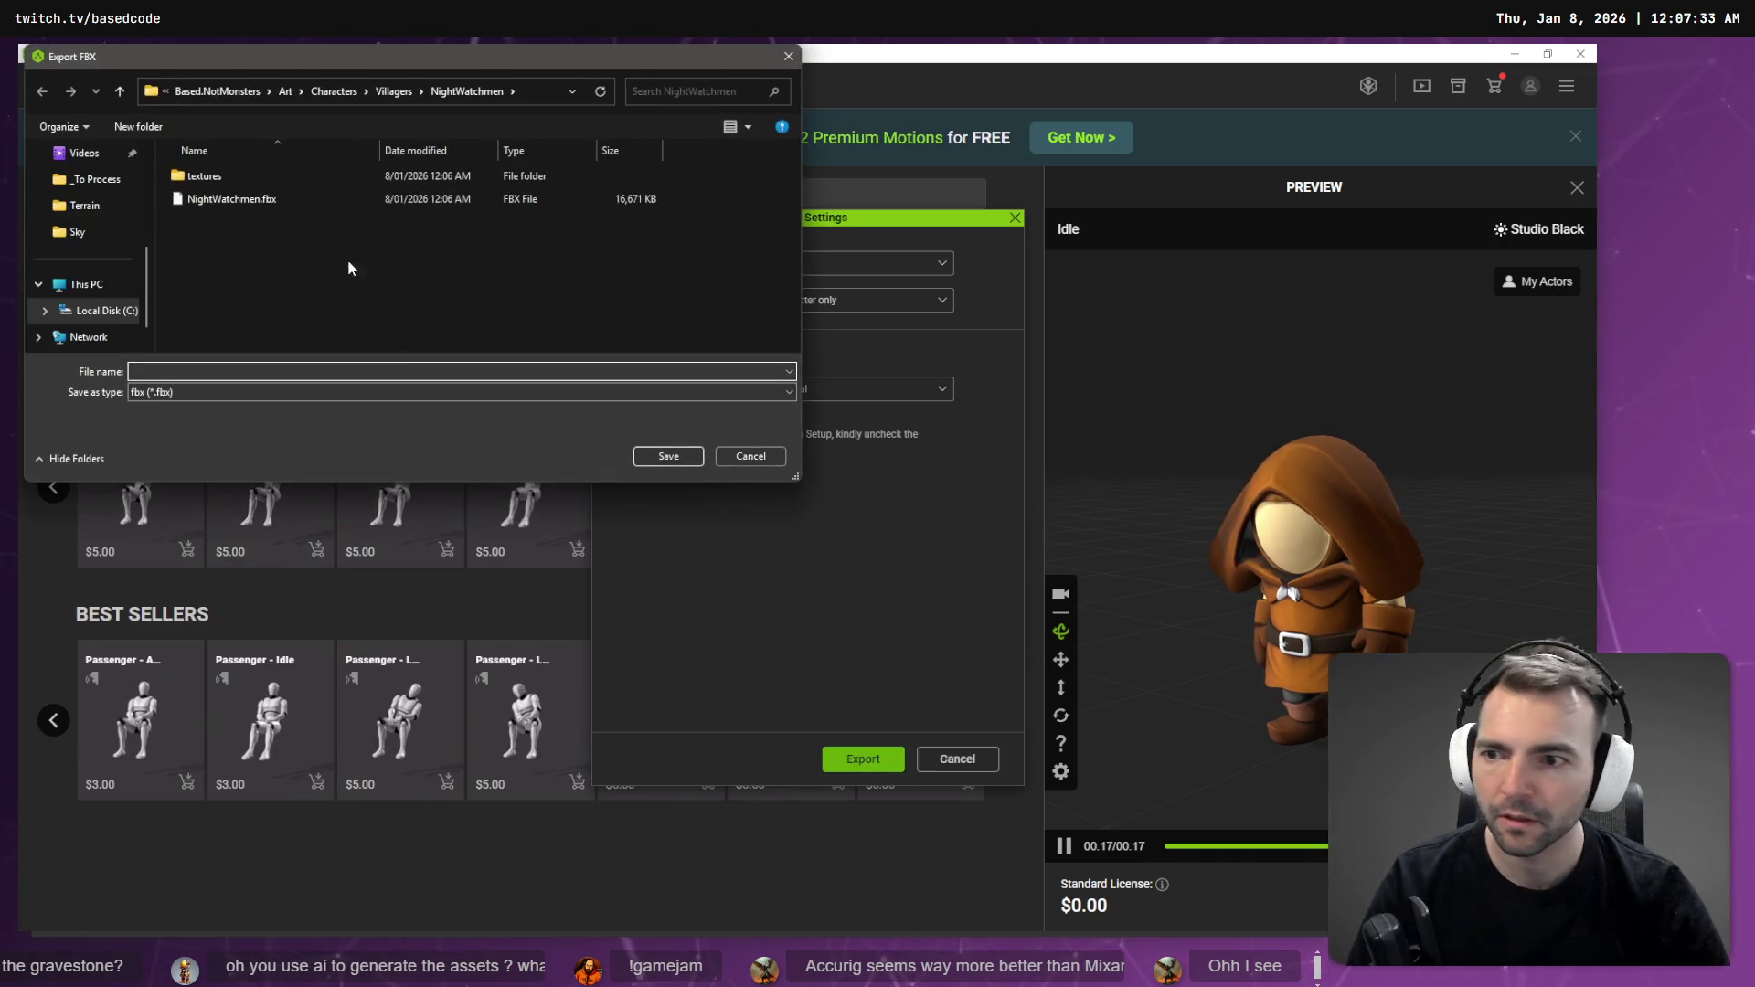
click(680, 457)
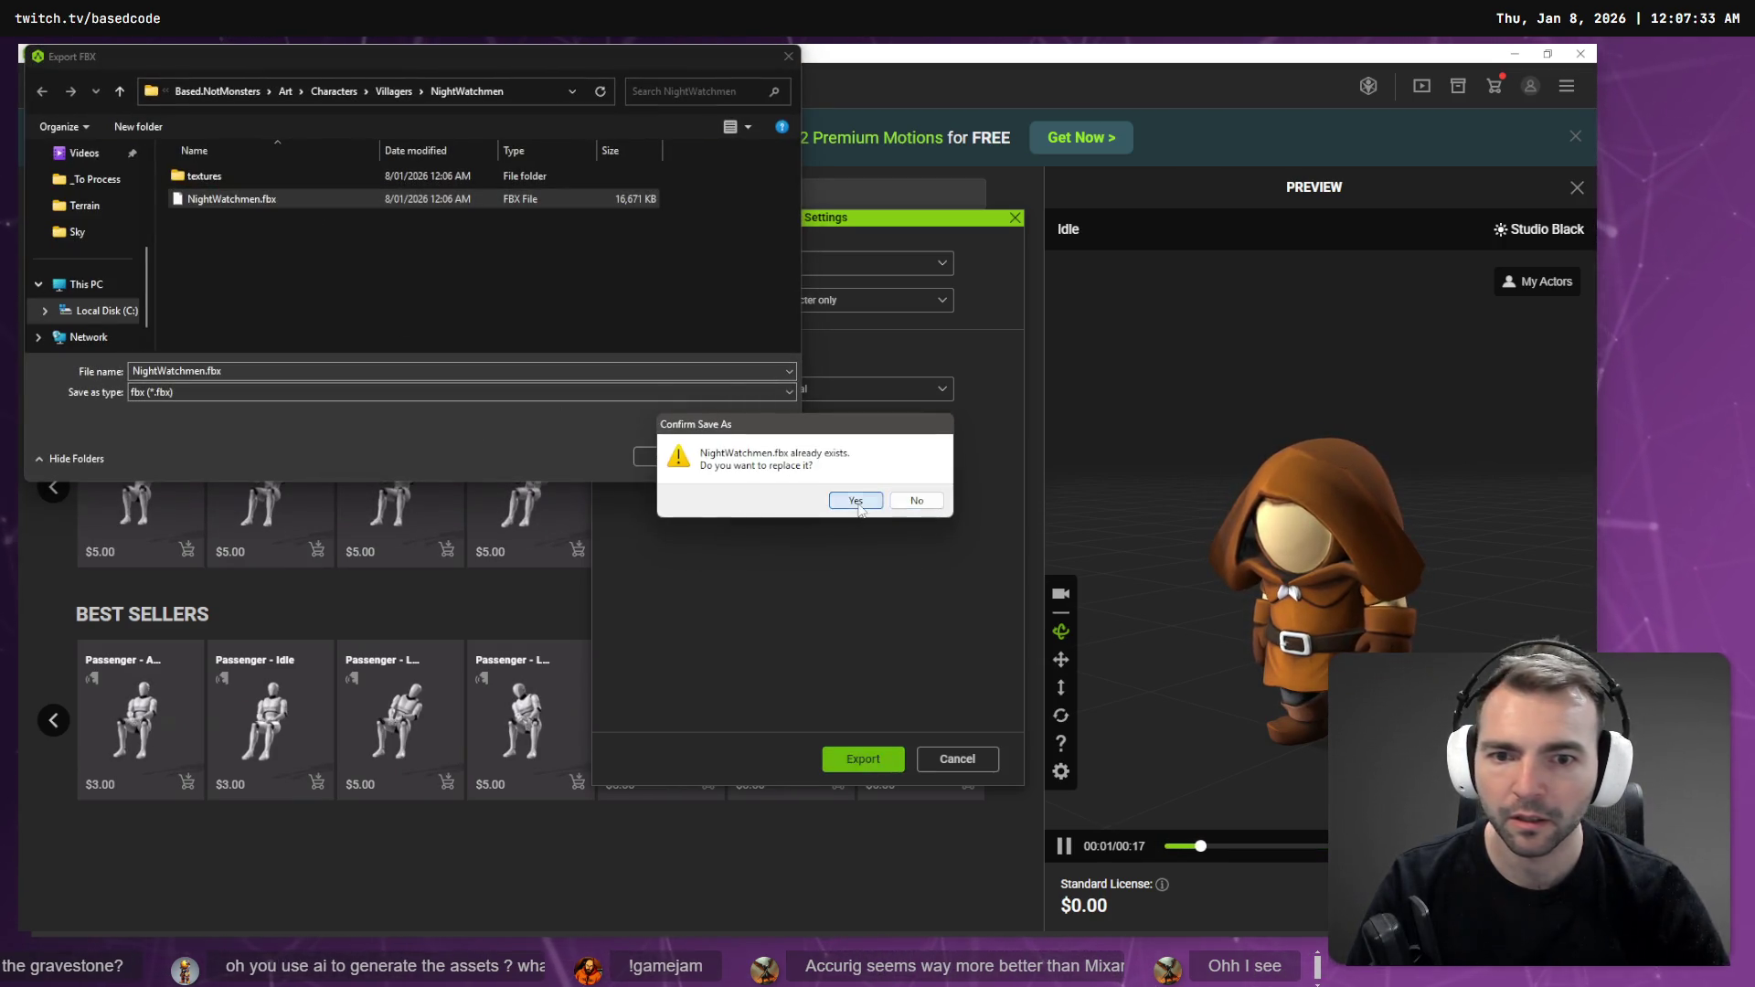
click(860, 505)
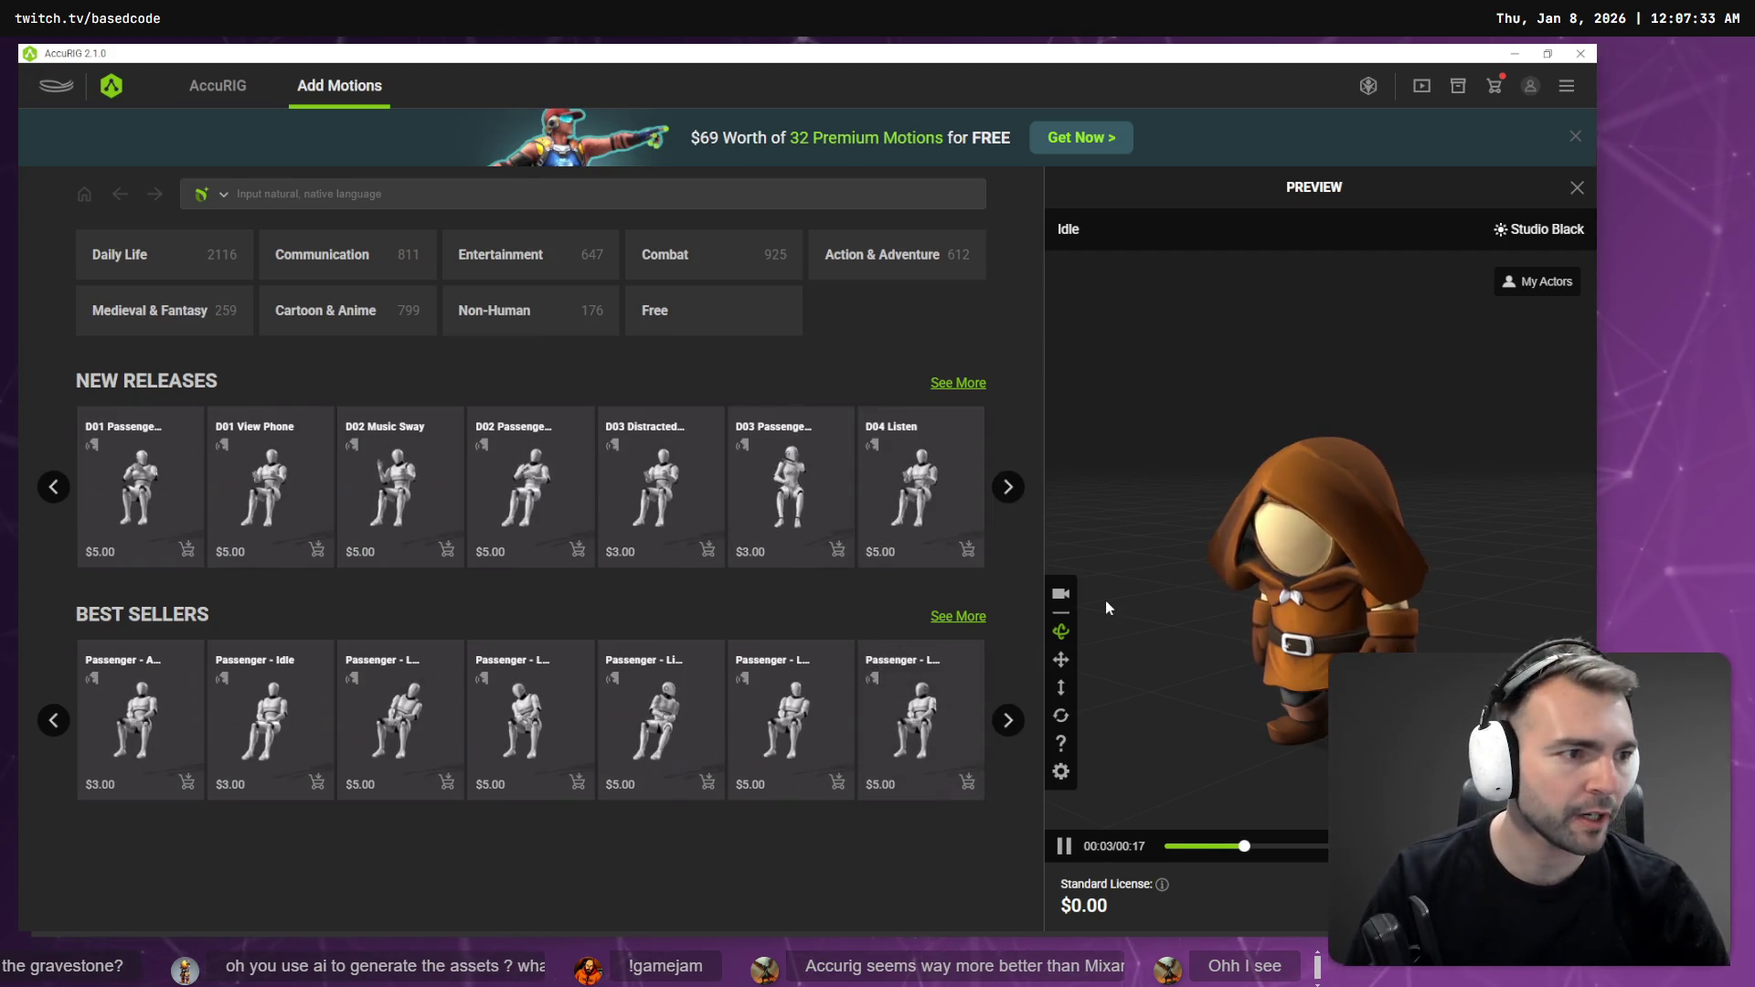
key(alt+Tab)
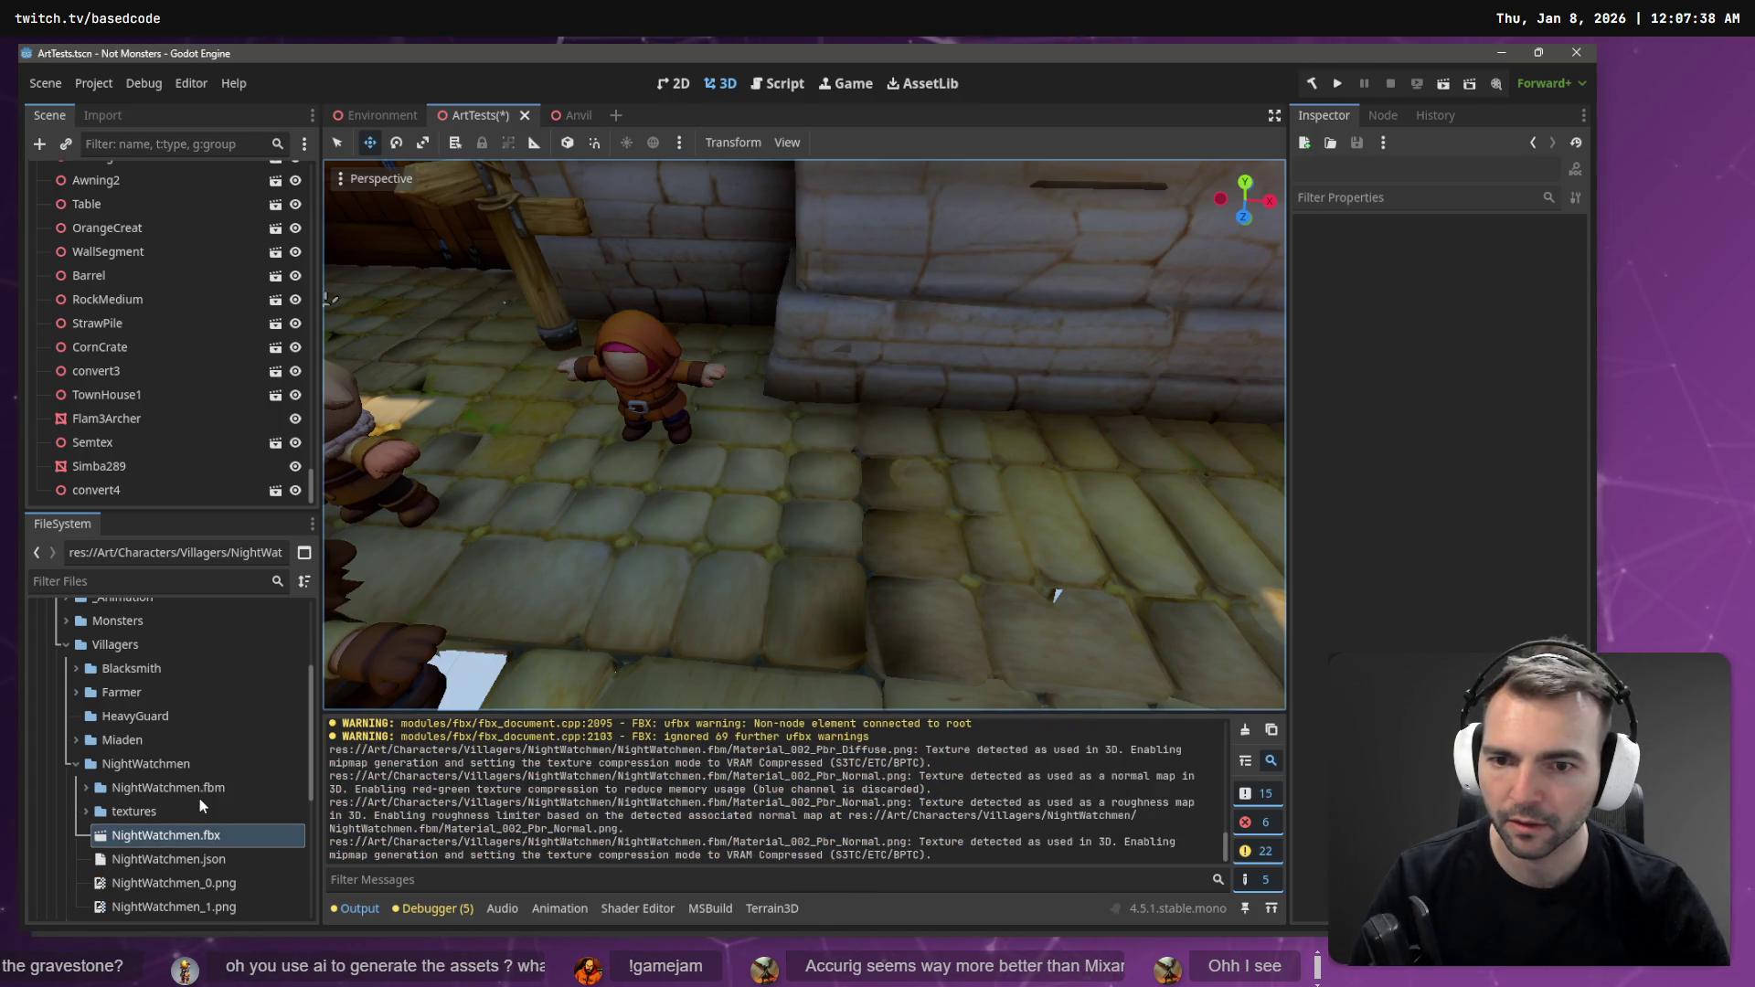
double_click(174, 840)
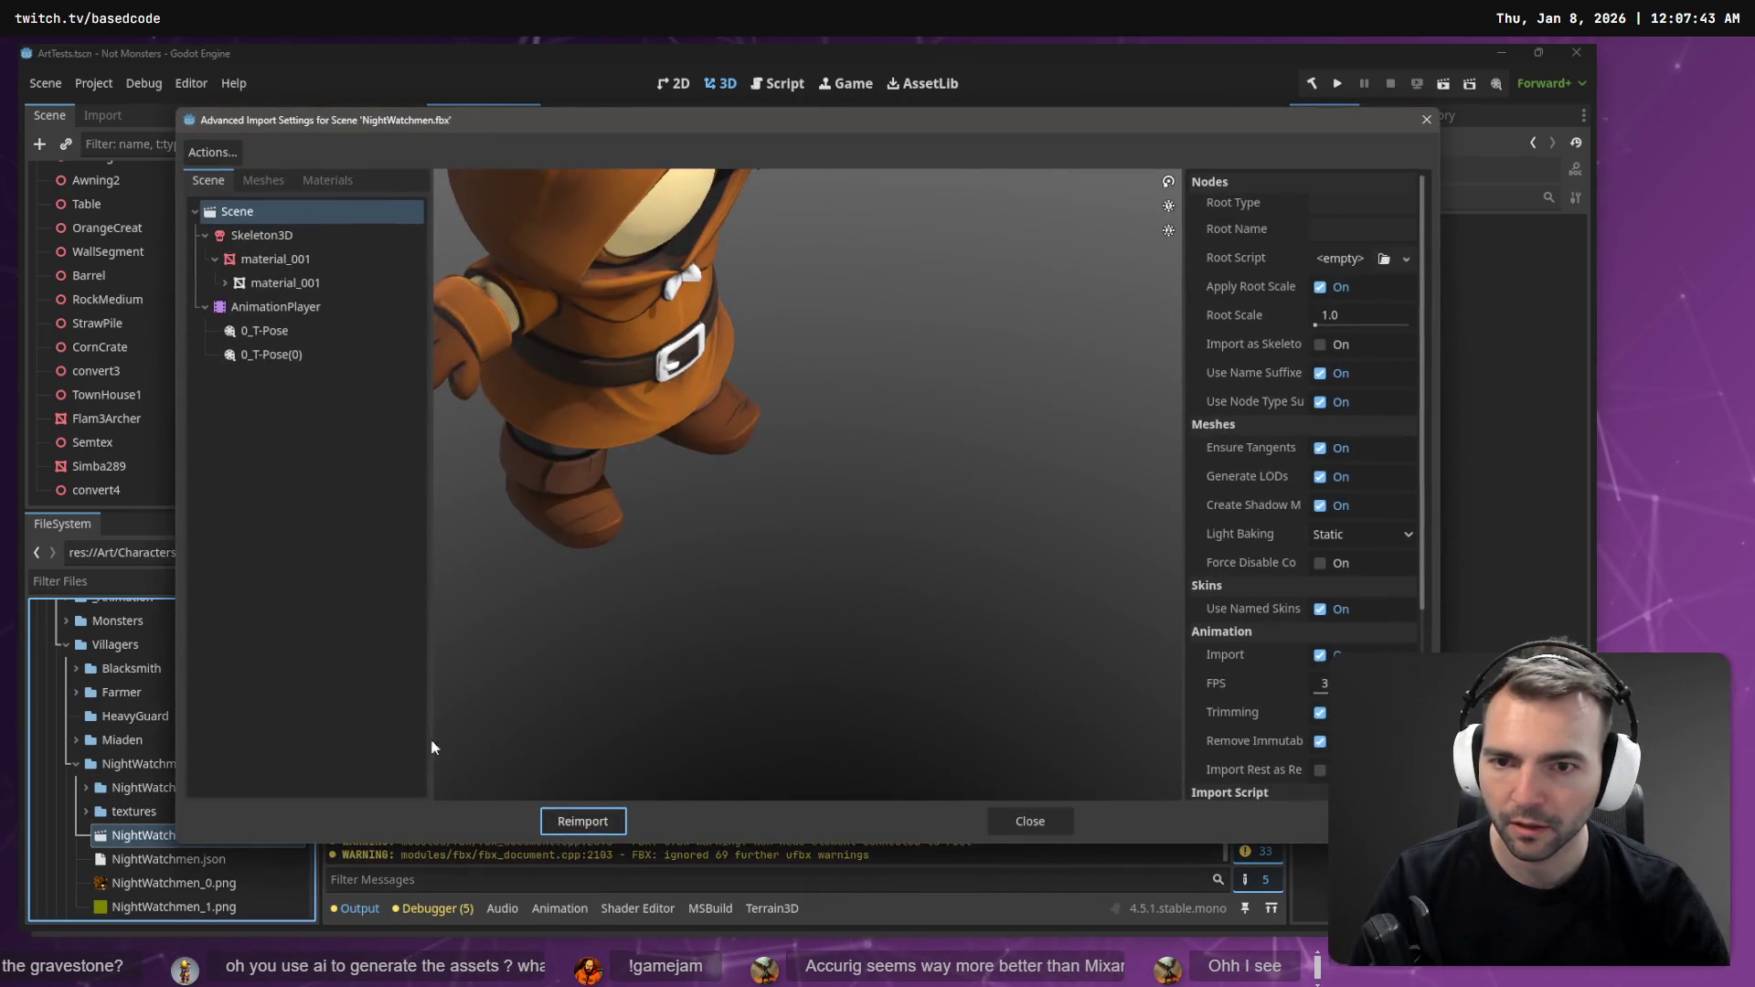
drag(742, 502, 722, 466)
scroll(720, 461, up, 3)
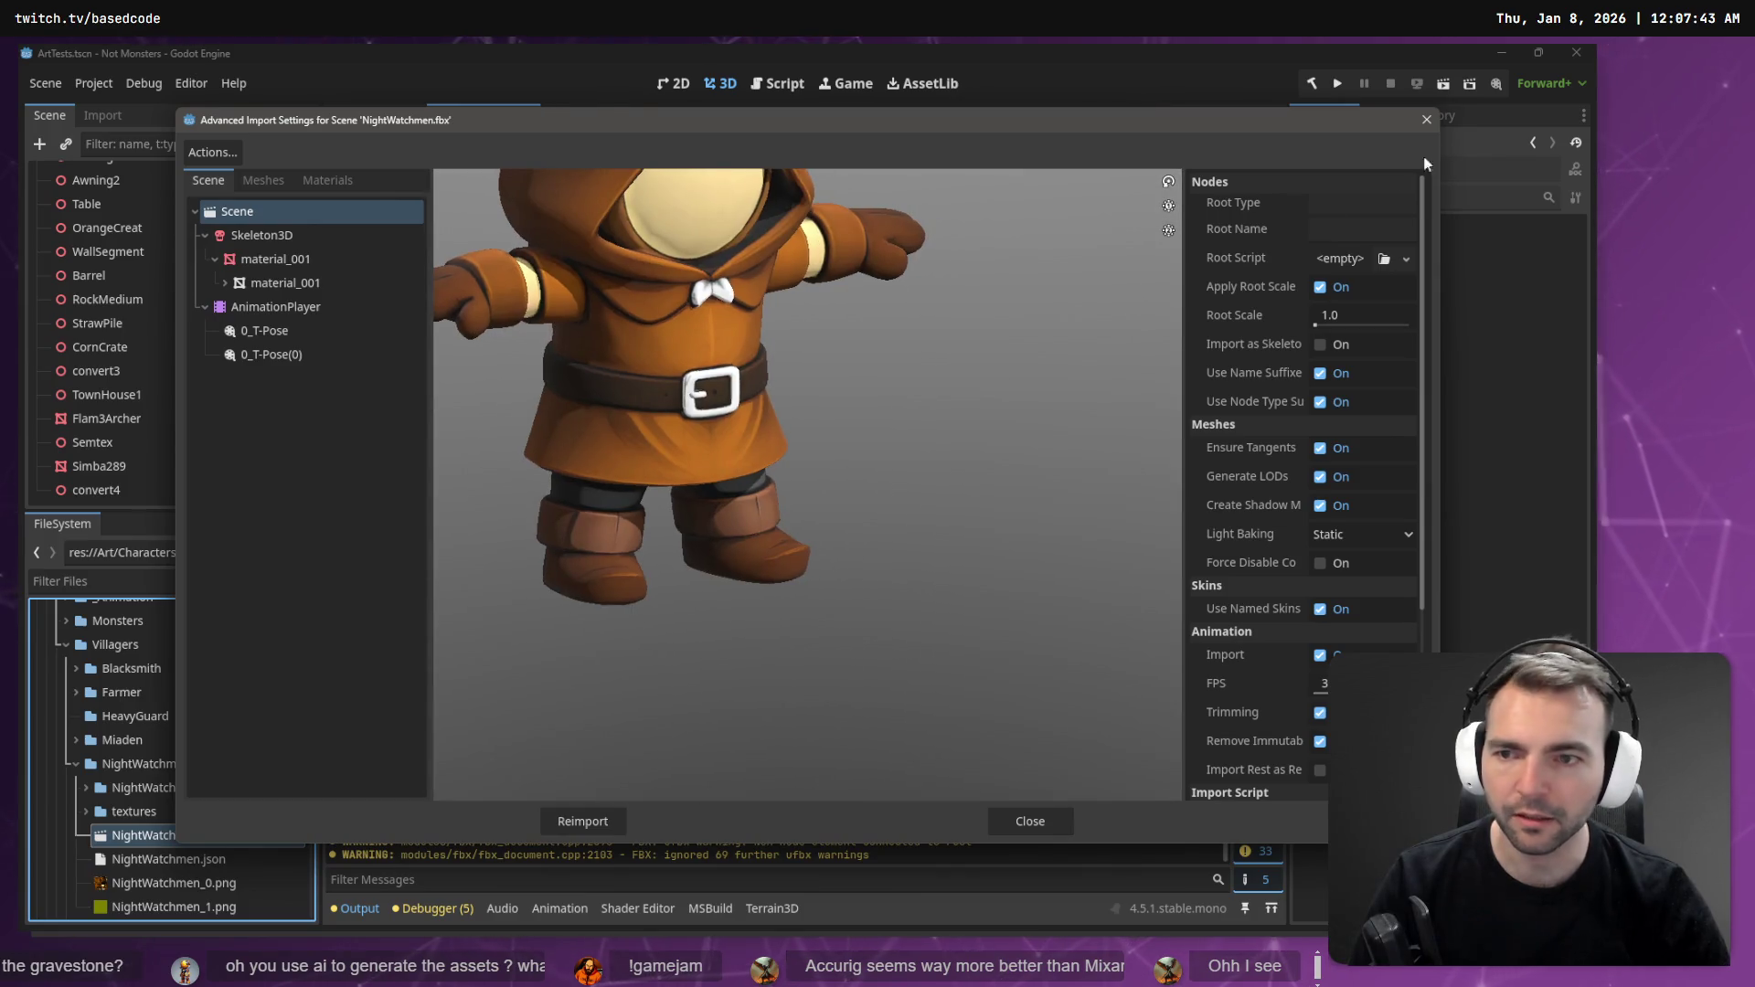
click(1426, 120)
click(85, 787)
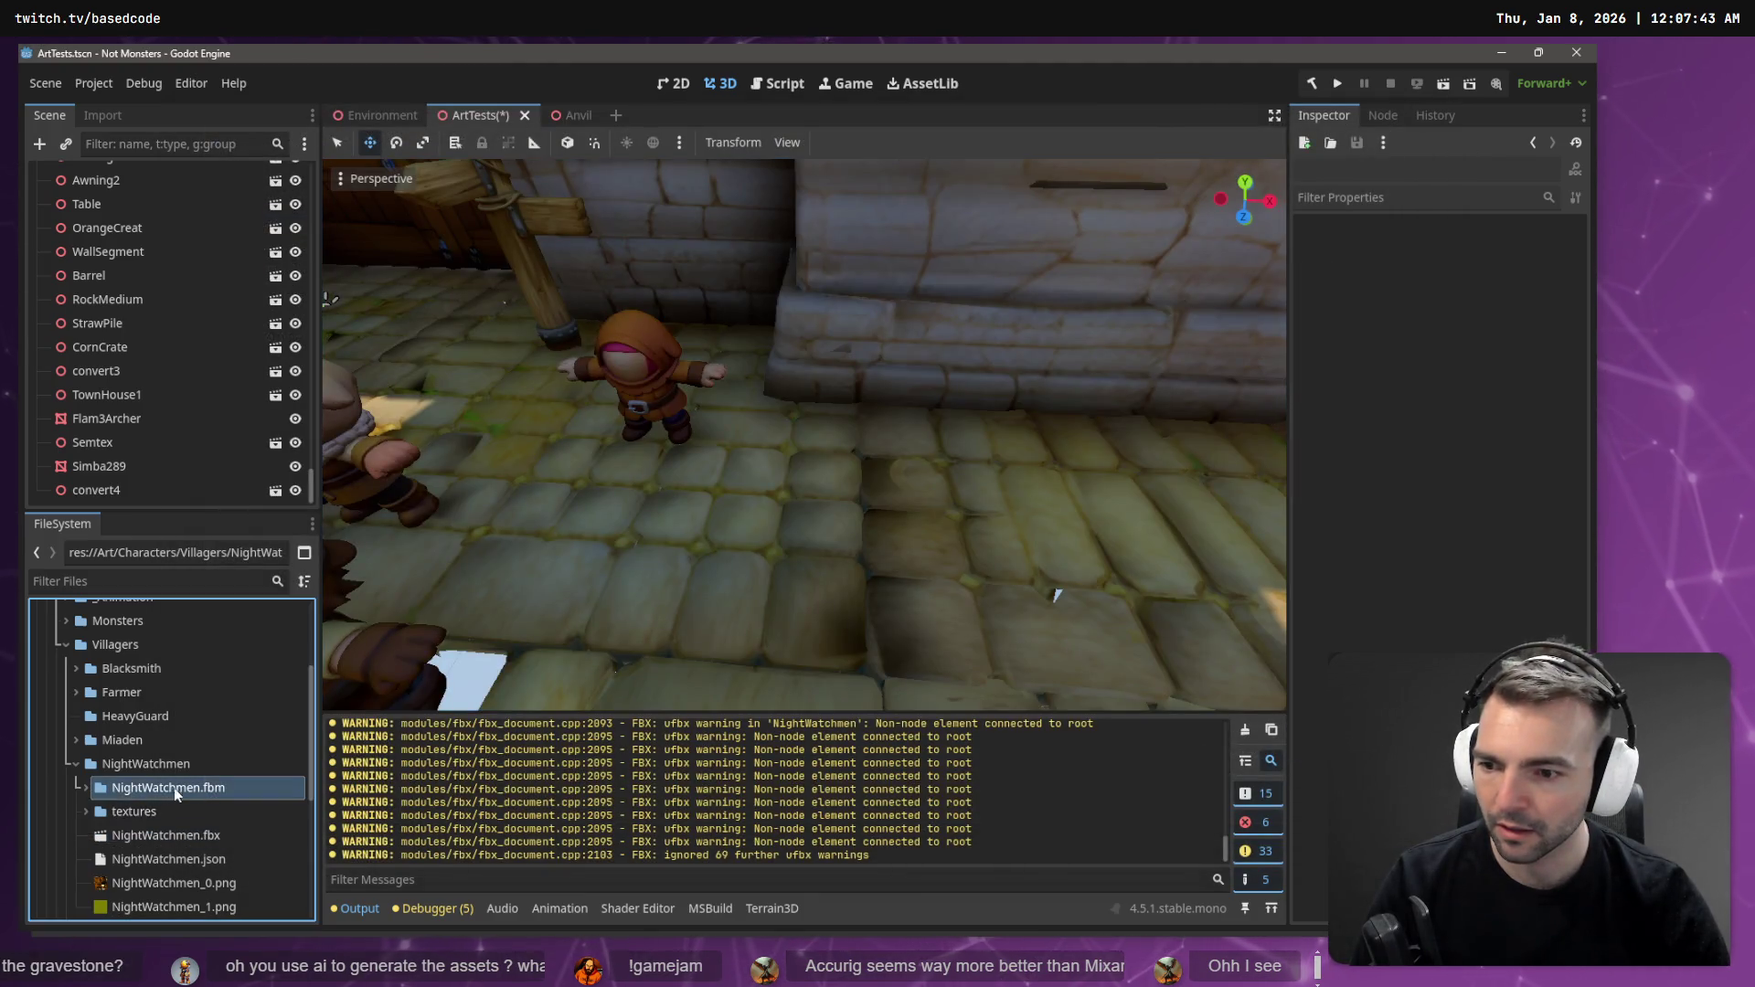
- Browse NightWatchmen.fbm and the textures folder's material subfolders to see their contents
click(86, 787)
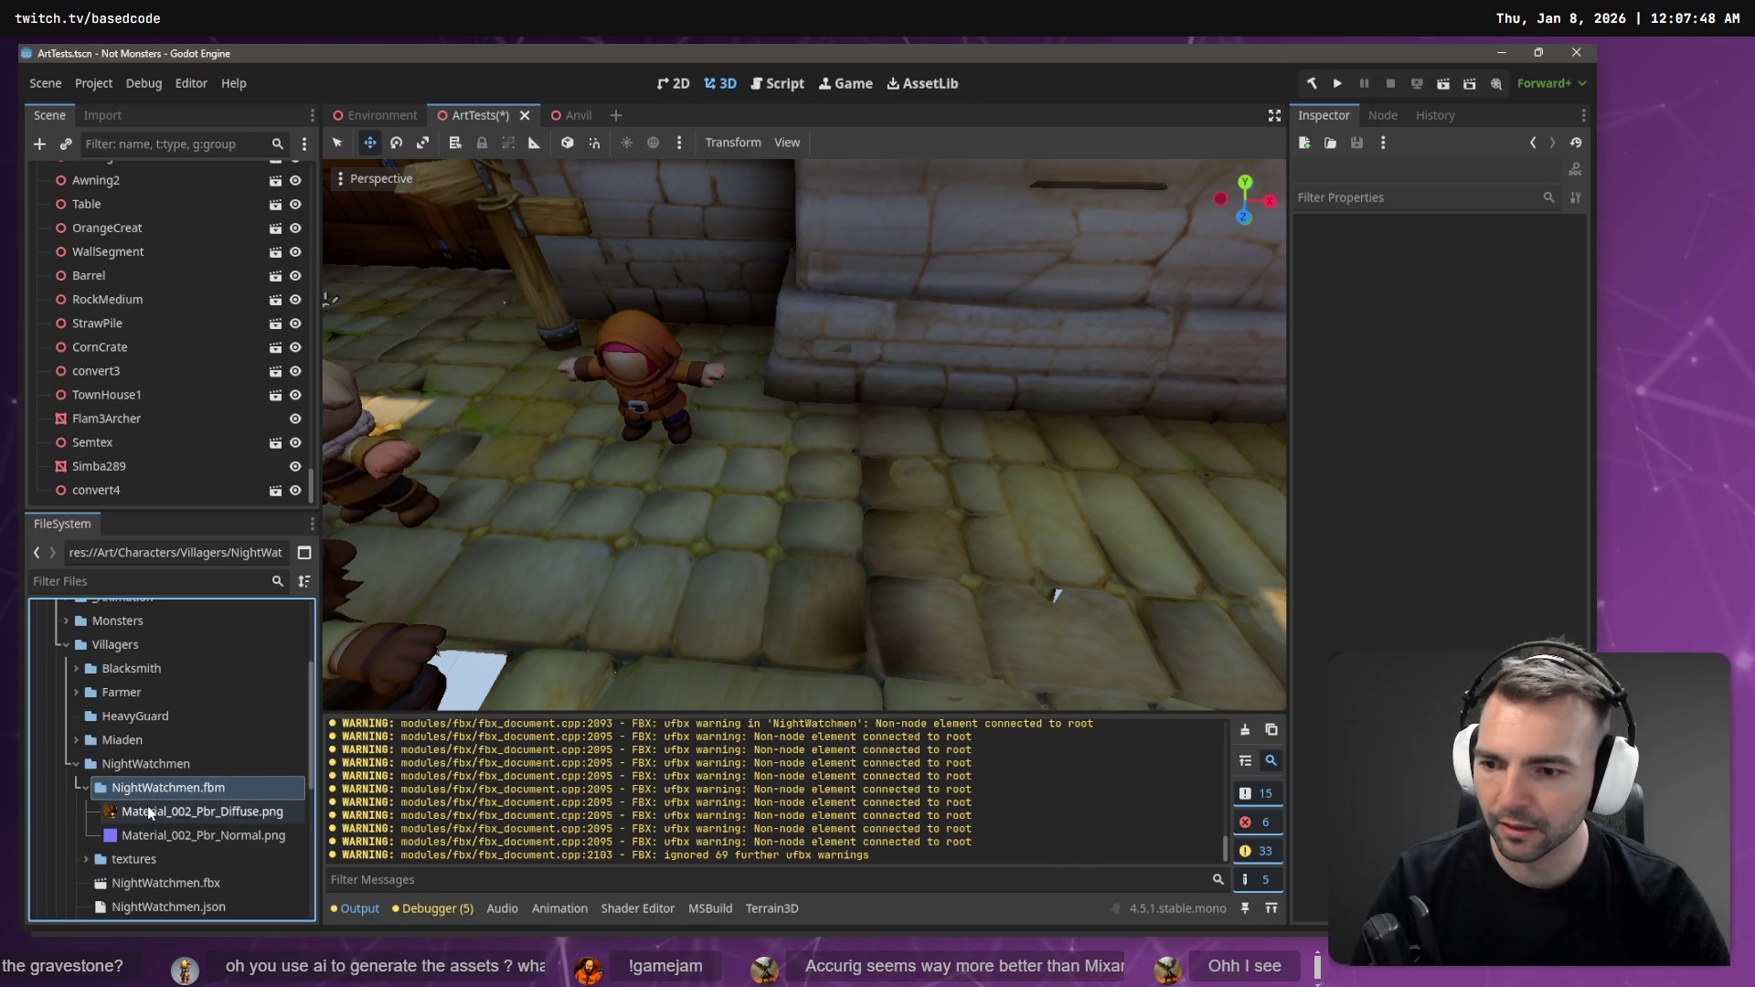
scroll(169, 808, down, 2)
click(146, 803)
click(95, 783)
click(87, 808)
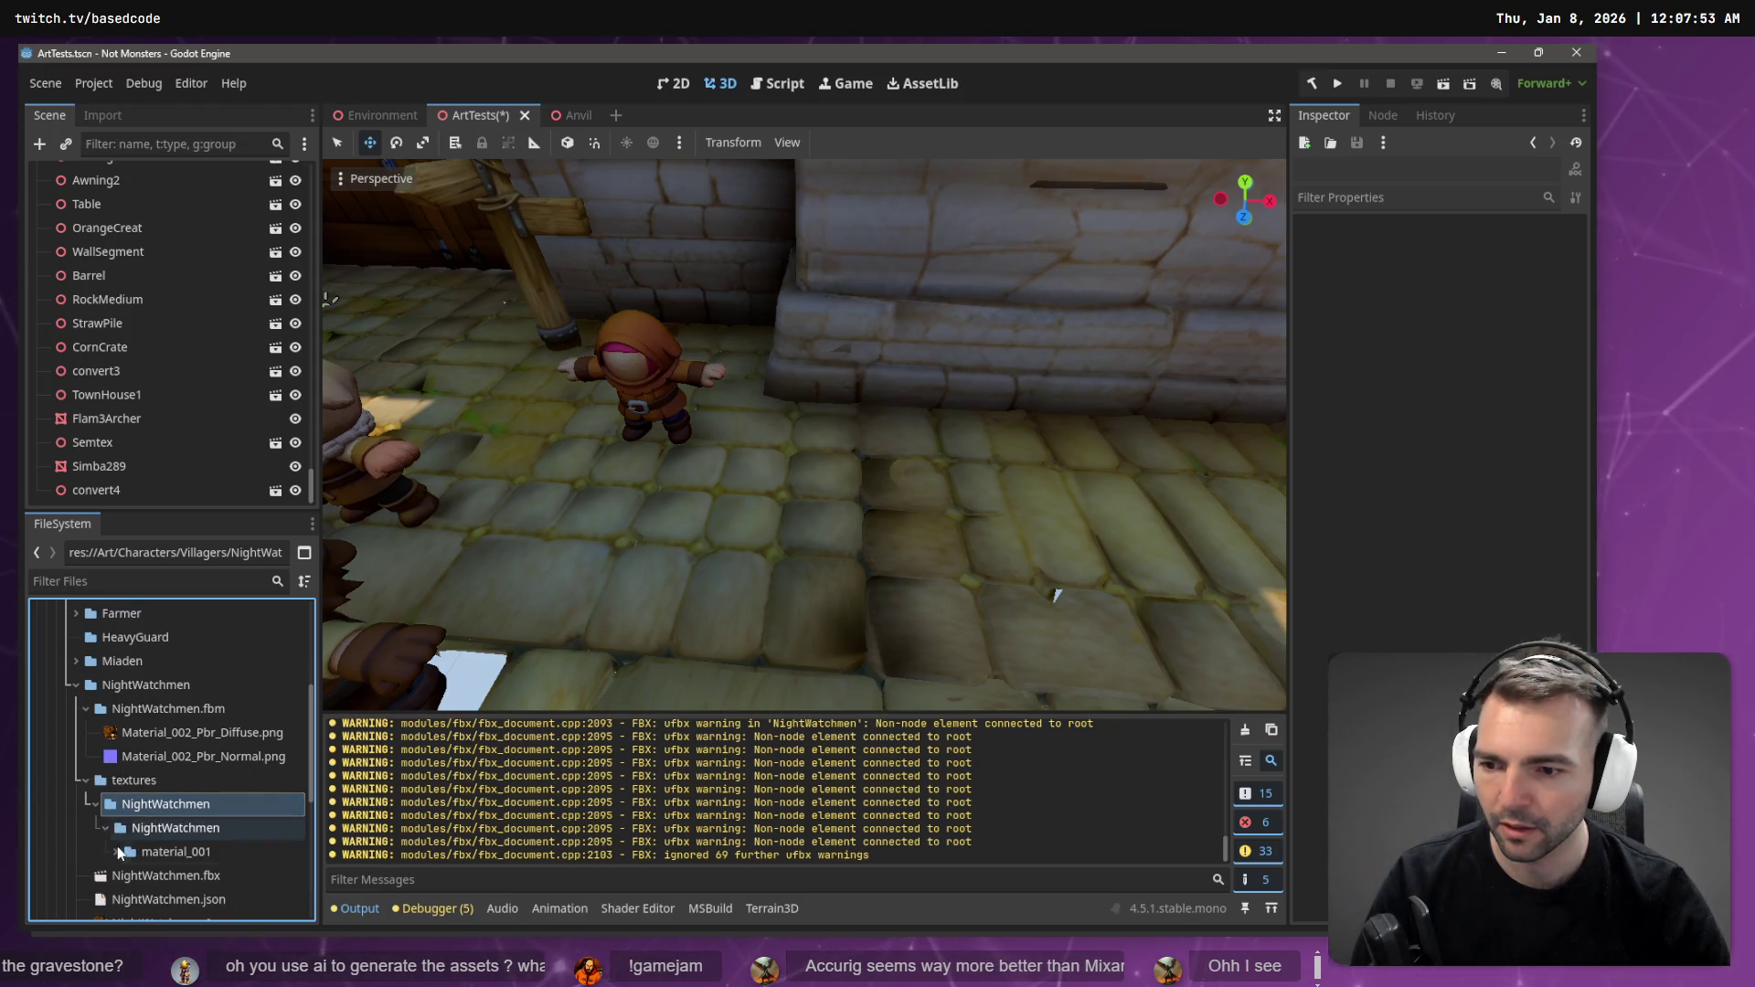
click(117, 852)
click(137, 875)
- Delete the textures folder and drag NightWatchmen.fbx into the 3D scene
scroll(151, 876, down, 1)
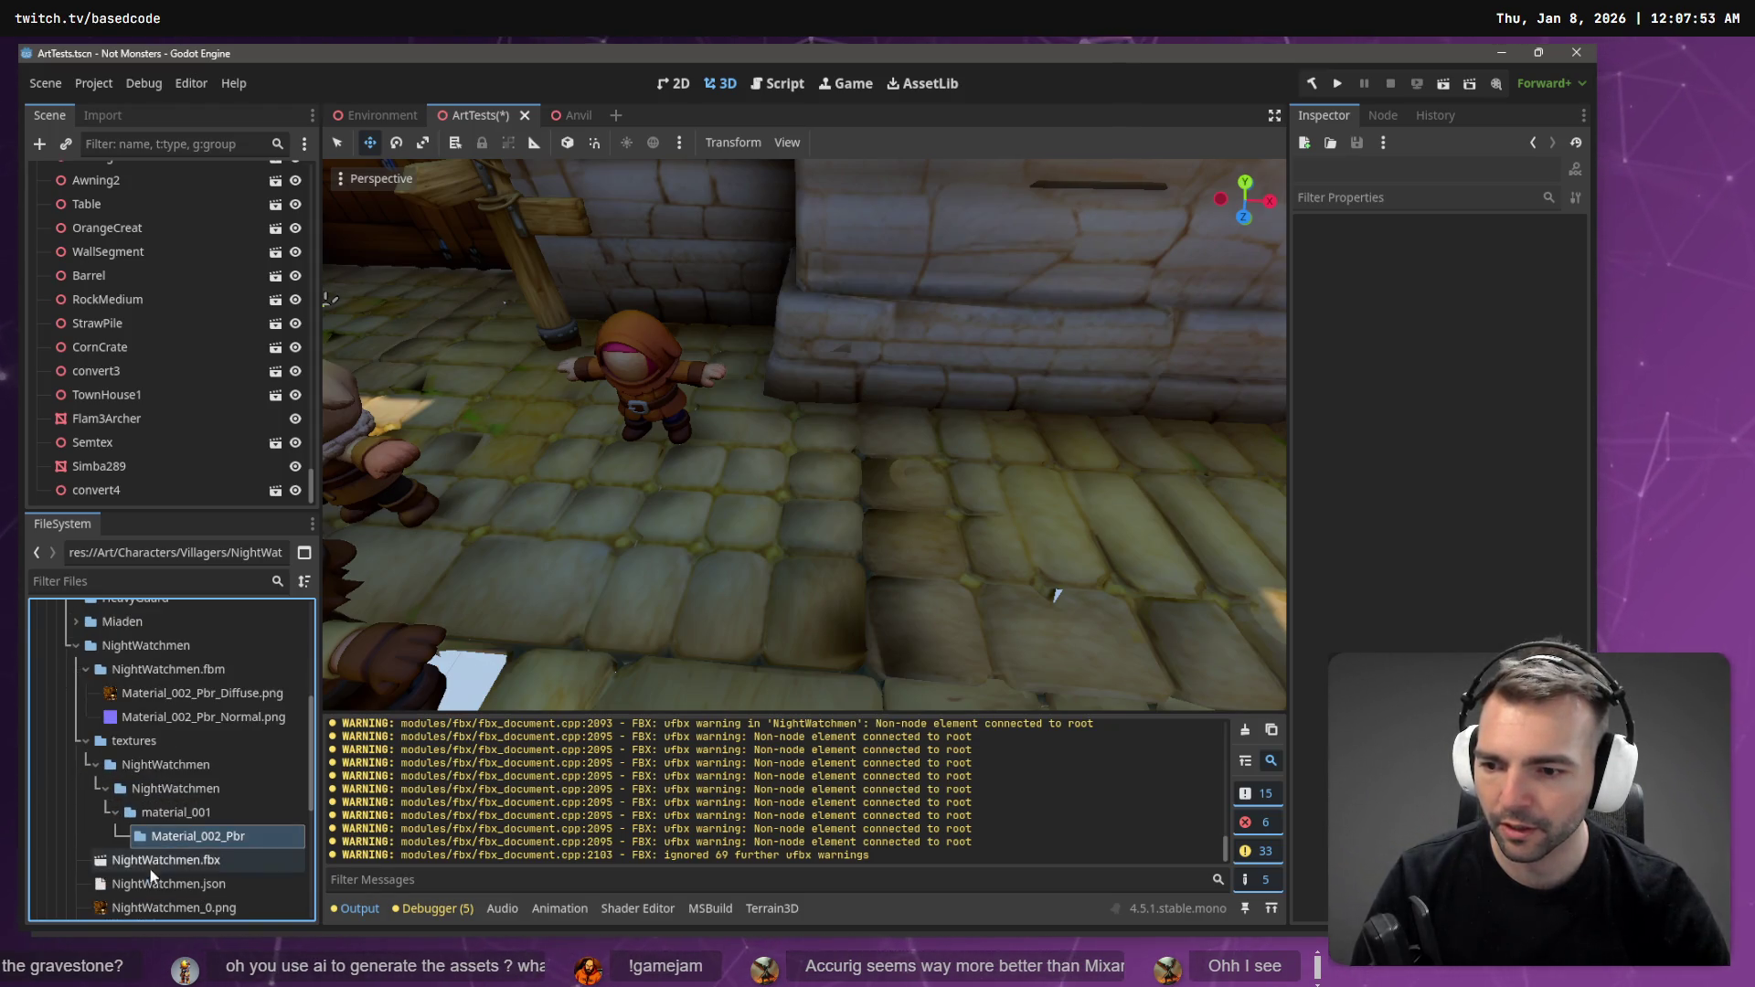
click(154, 742)
key(Delete)
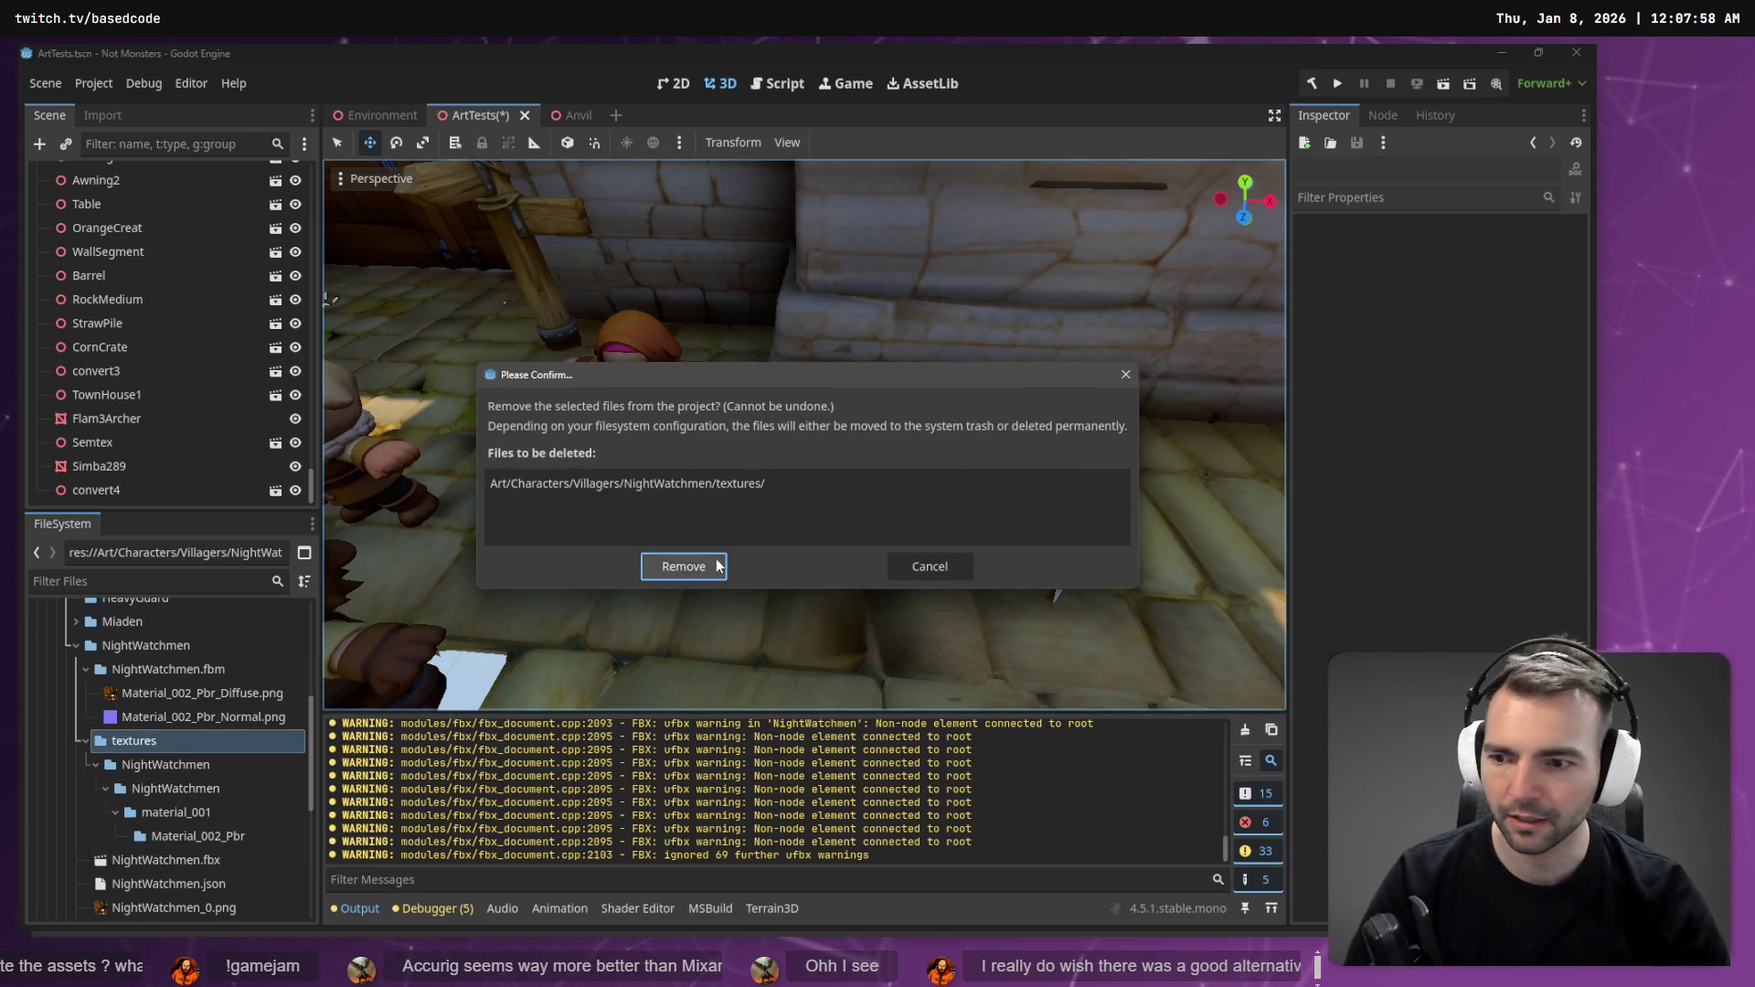
click(719, 565)
click(183, 742)
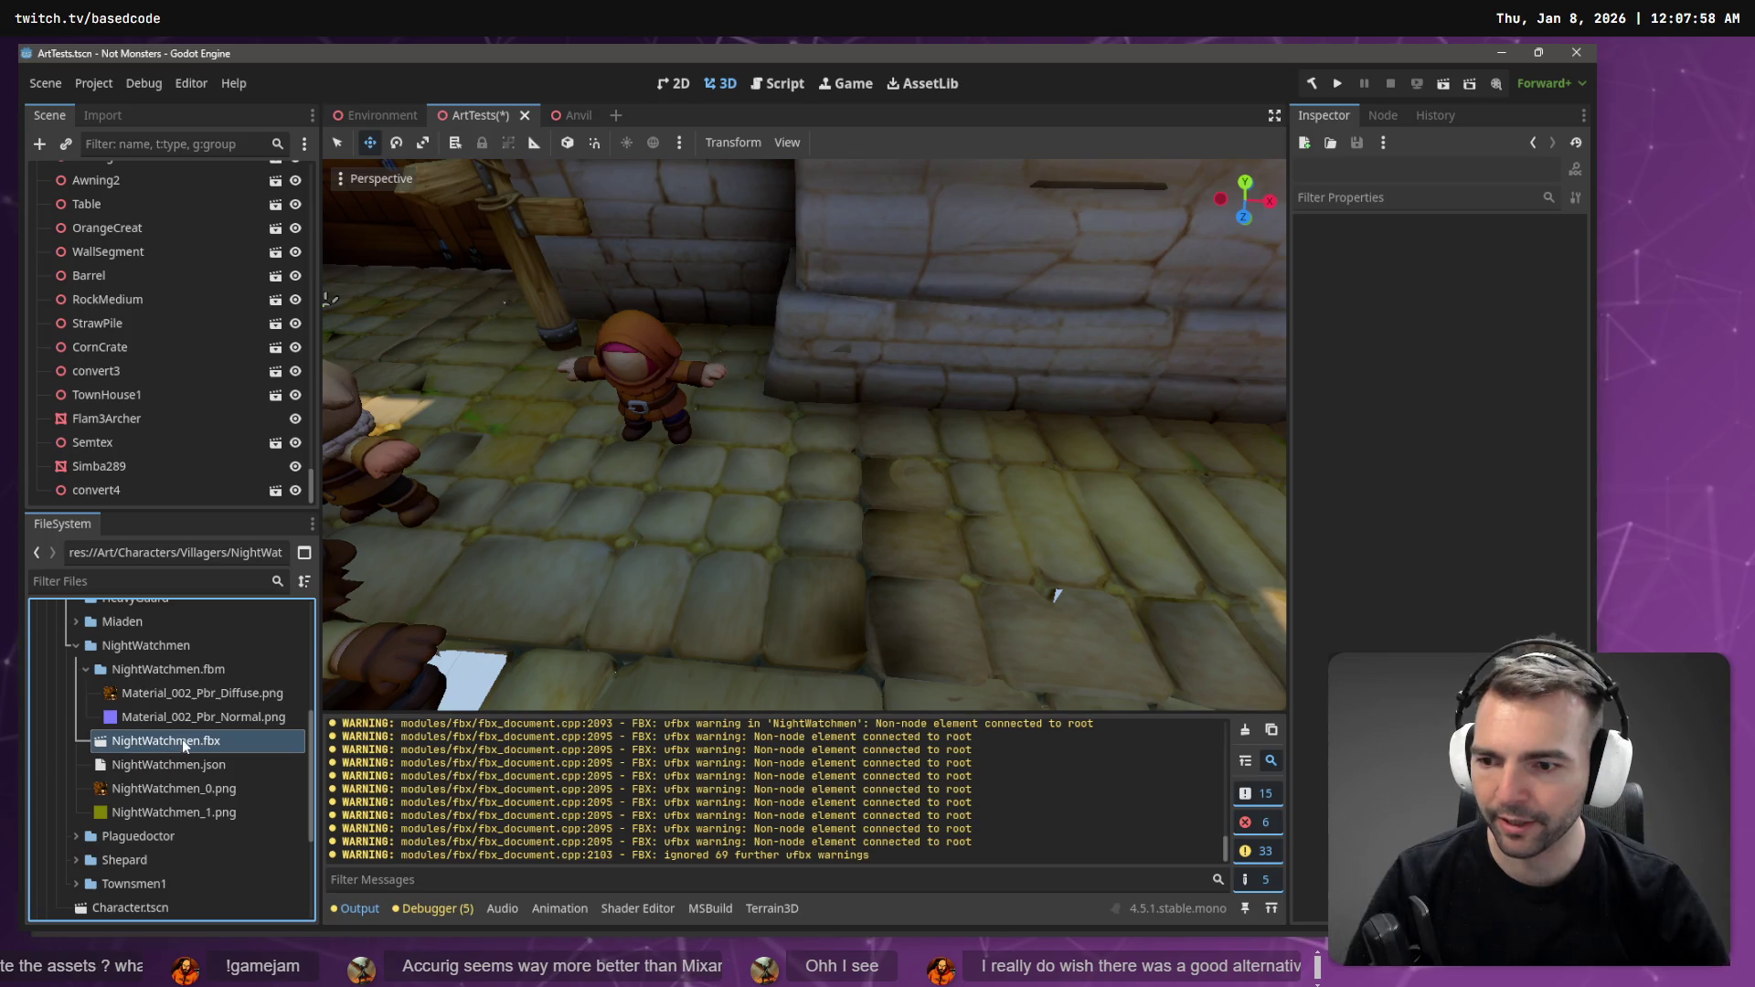
drag(163, 747, 825, 486)
- Pull the view back over the village, save the ArtTests scene, and switch to Fork
drag(947, 519, 777, 370)
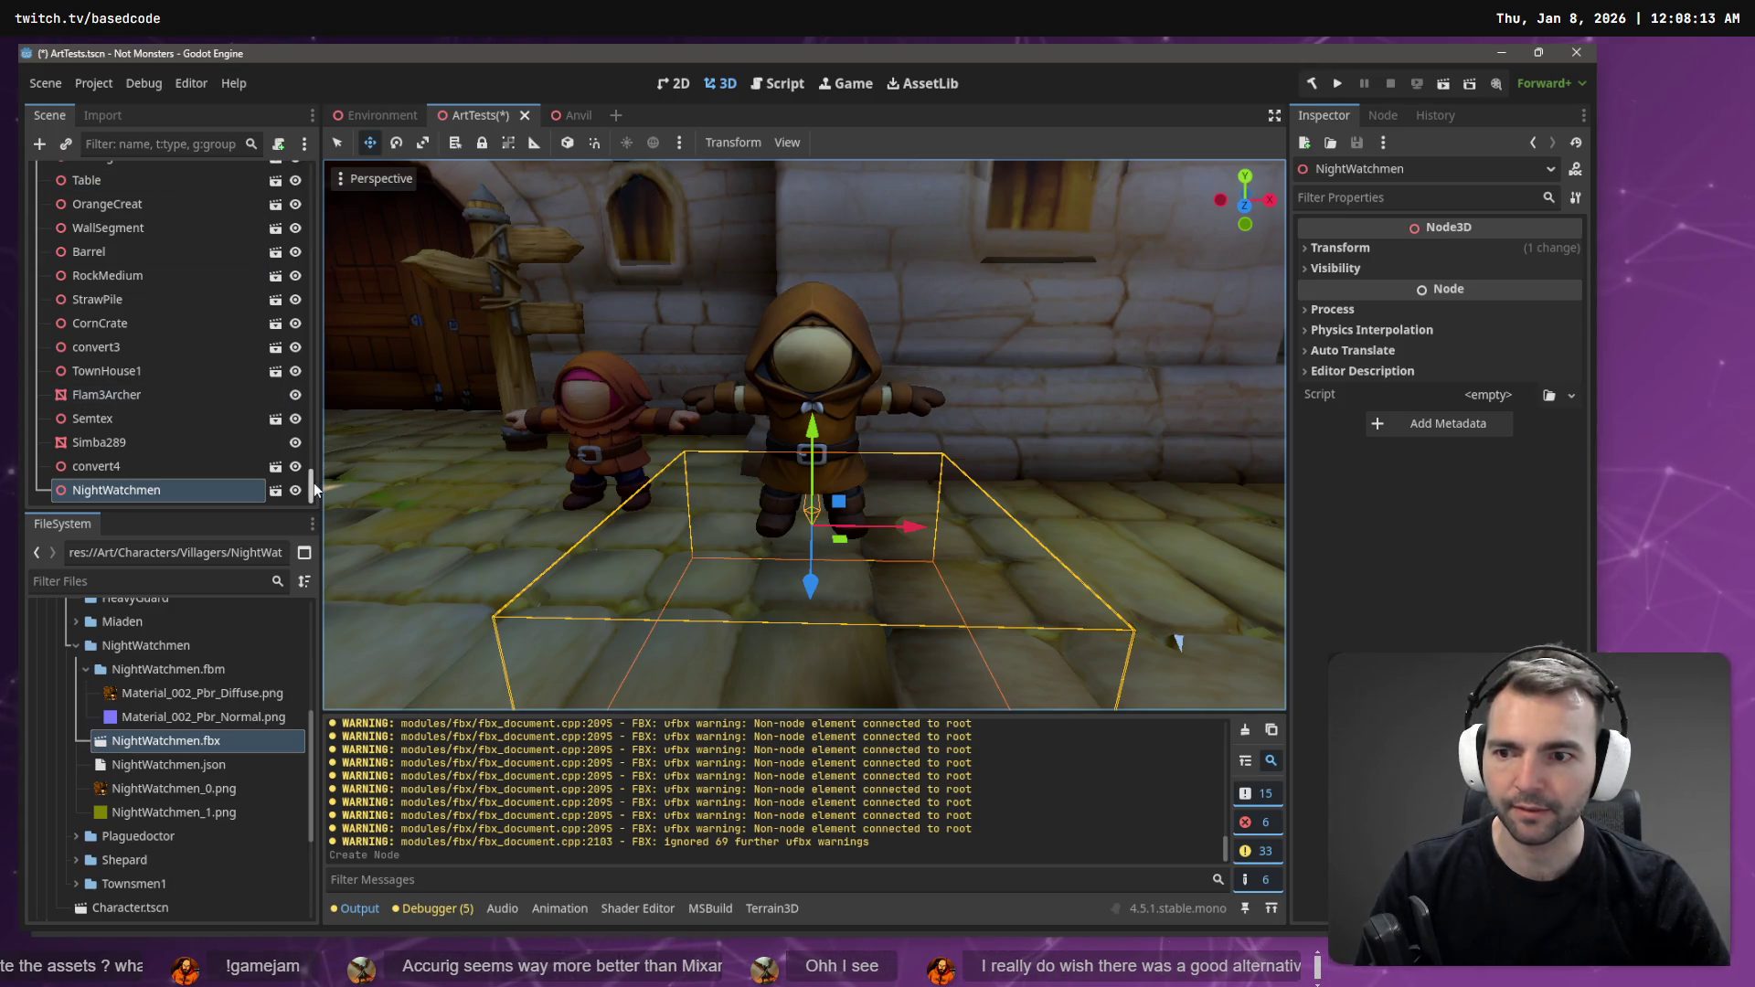
drag(314, 483, 315, 206)
key(ctrl+s)
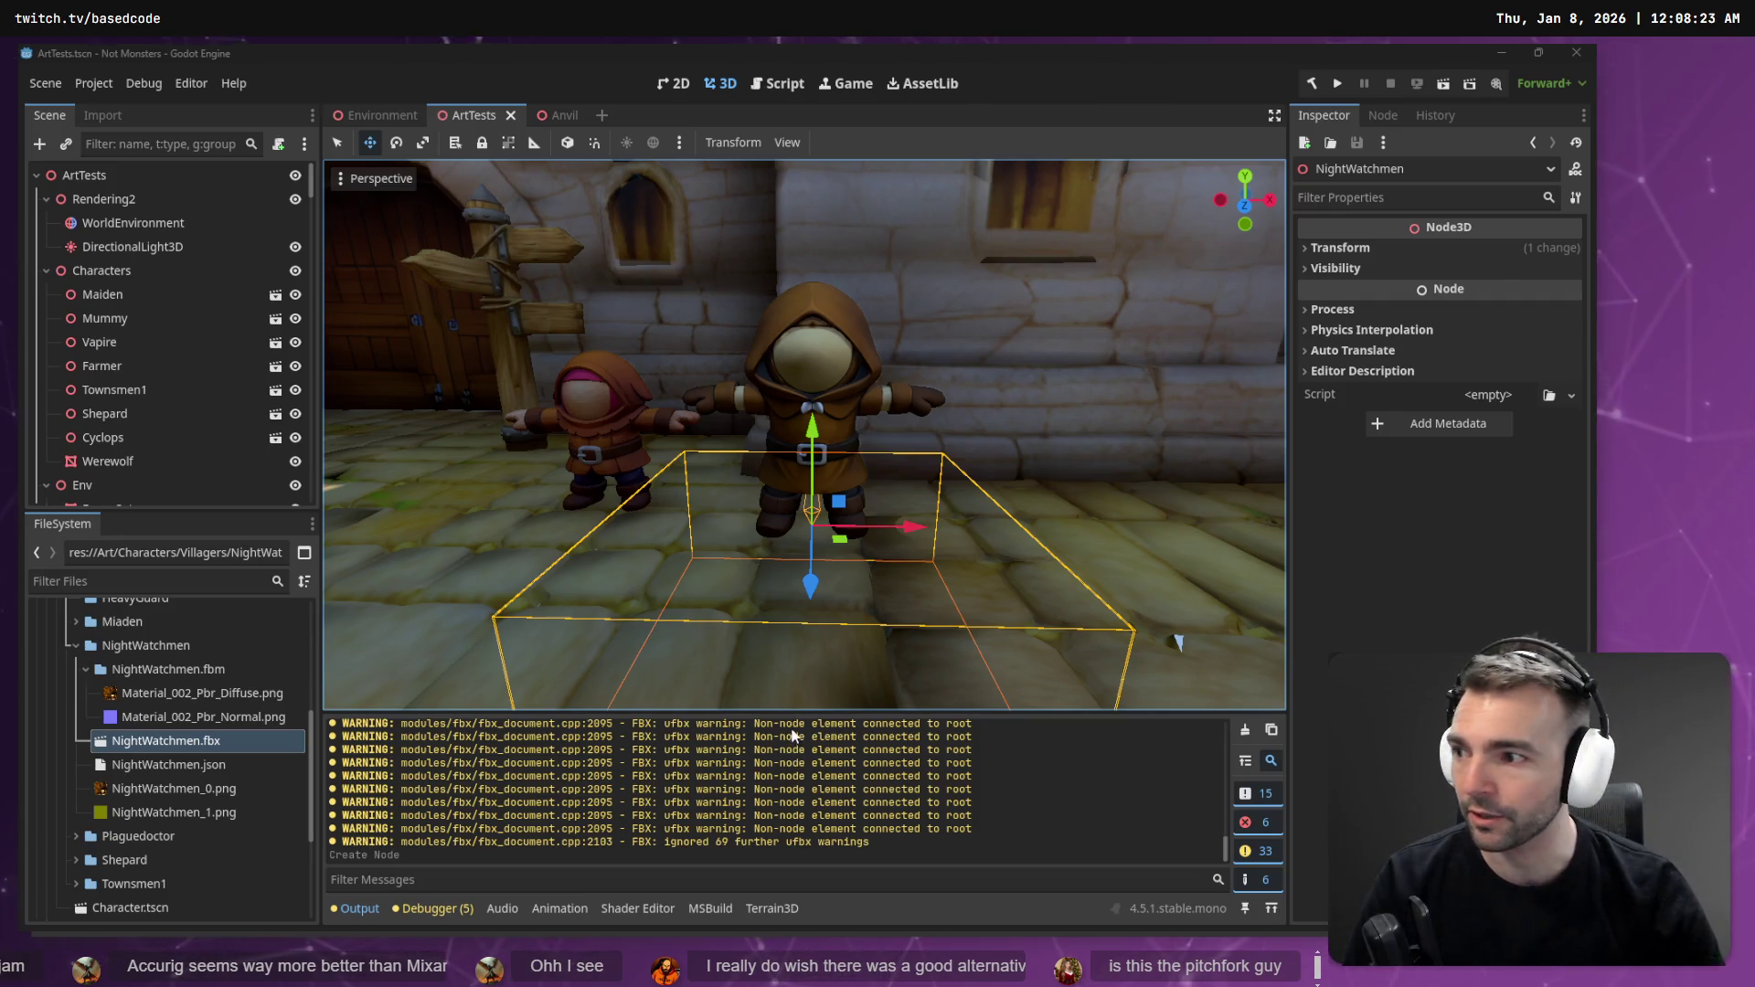
key(alt+Tab)
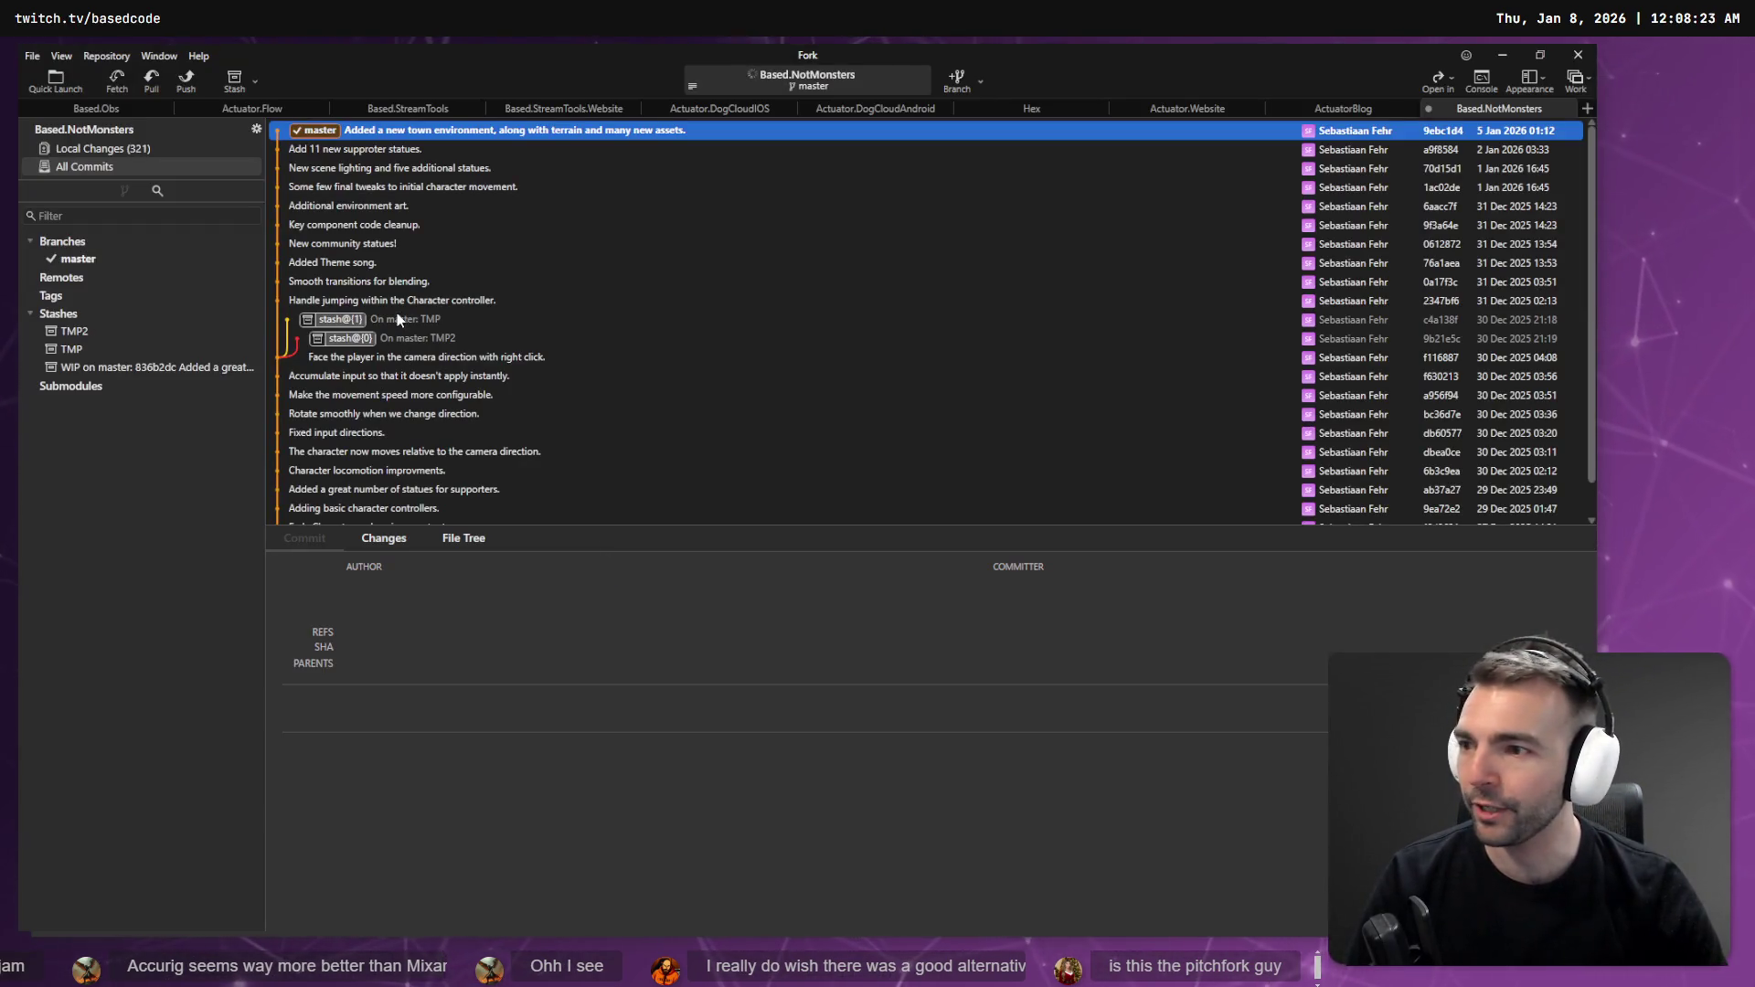
- Open the local changes and review the removed and added HeavyKnight.fbx_ diffs
click(114, 153)
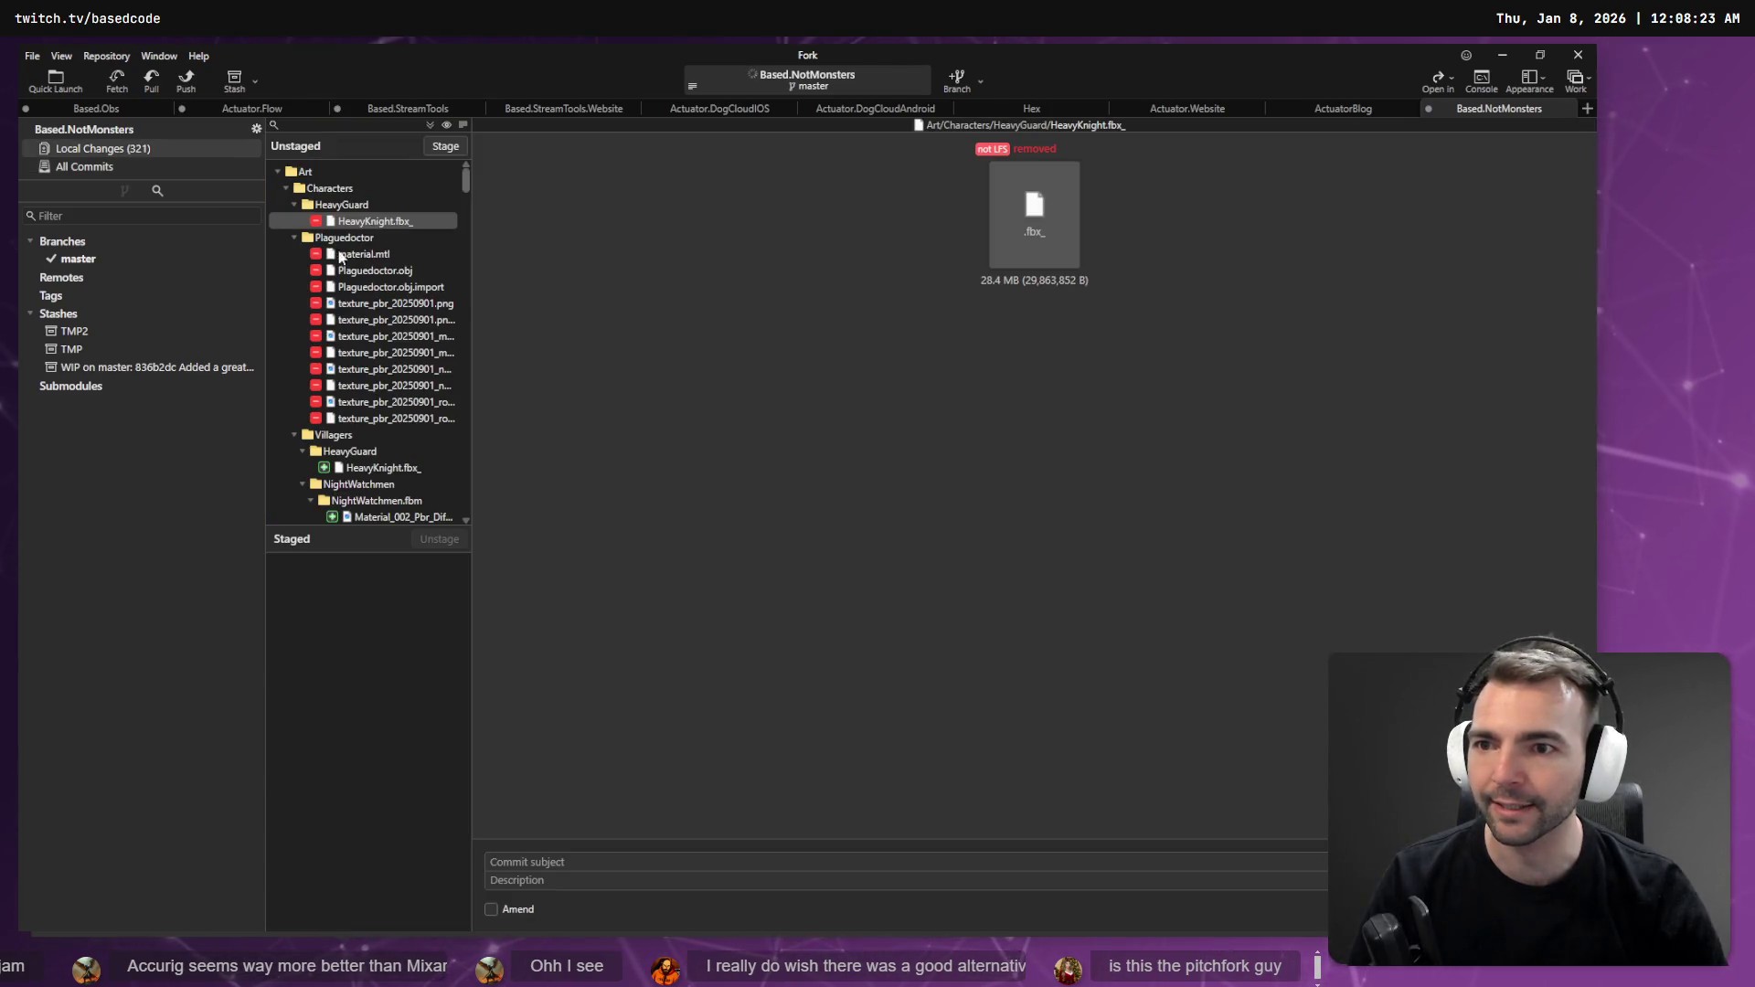
click(342, 205)
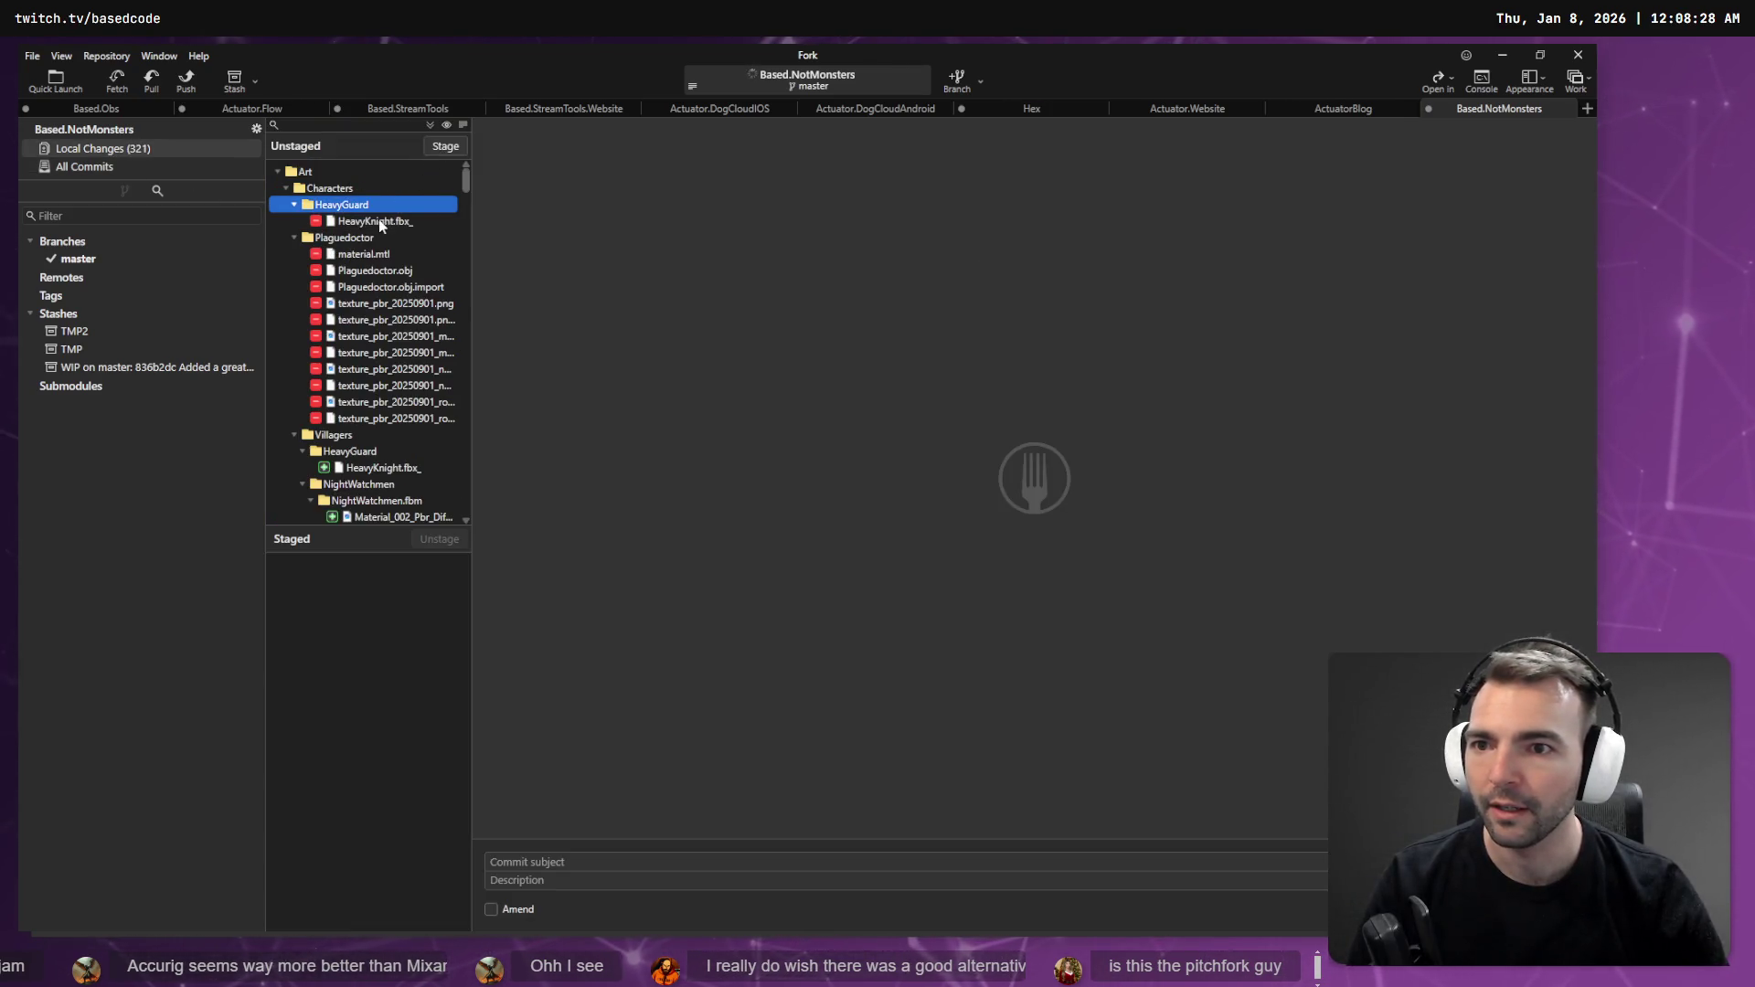
click(376, 221)
key(Up)
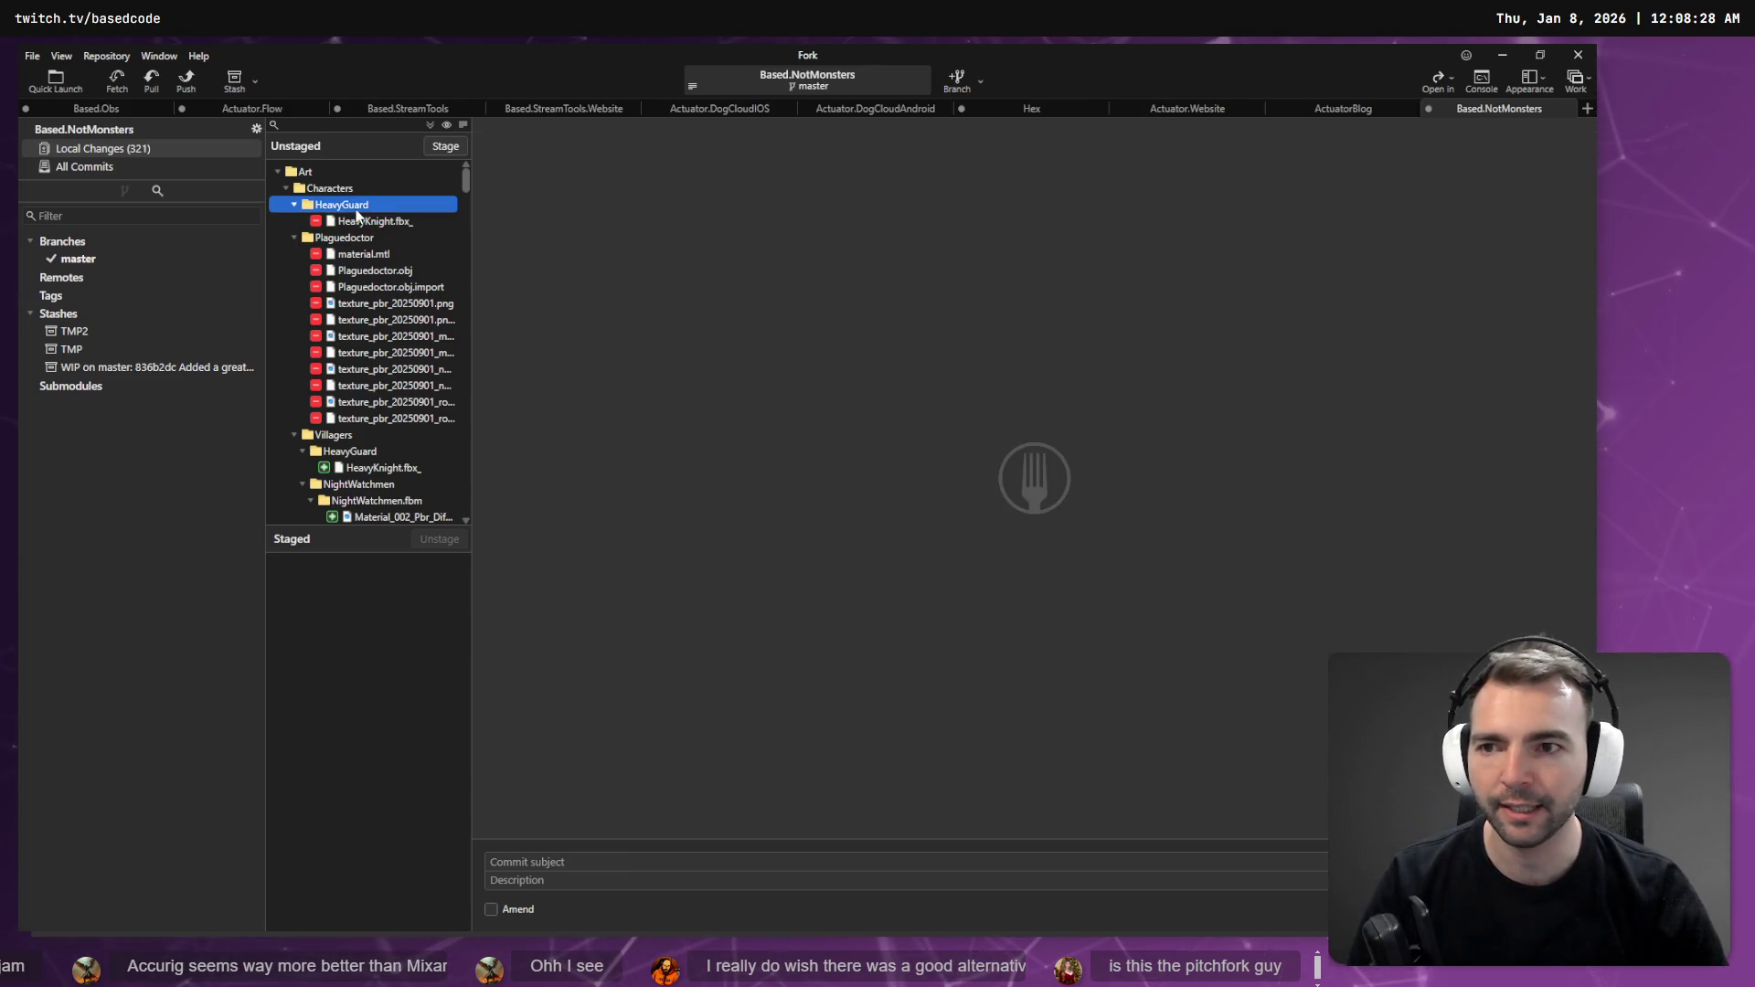
key(Down)
key(Down)
key(Up)
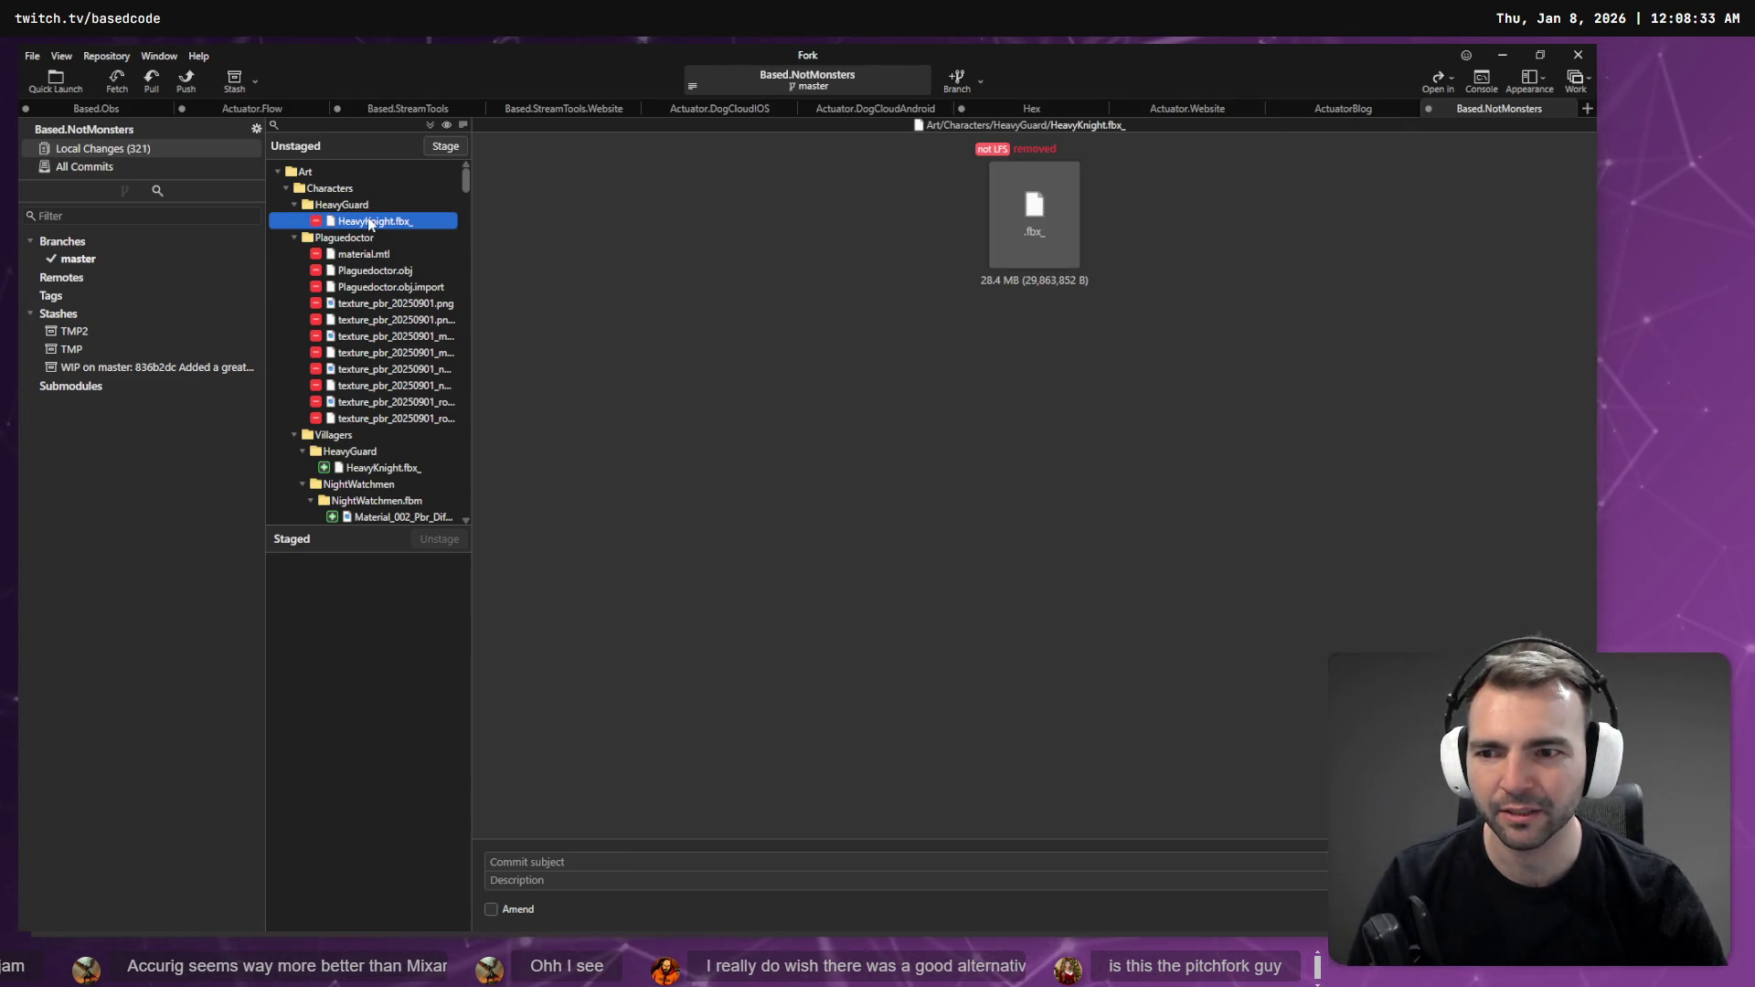
click(371, 433)
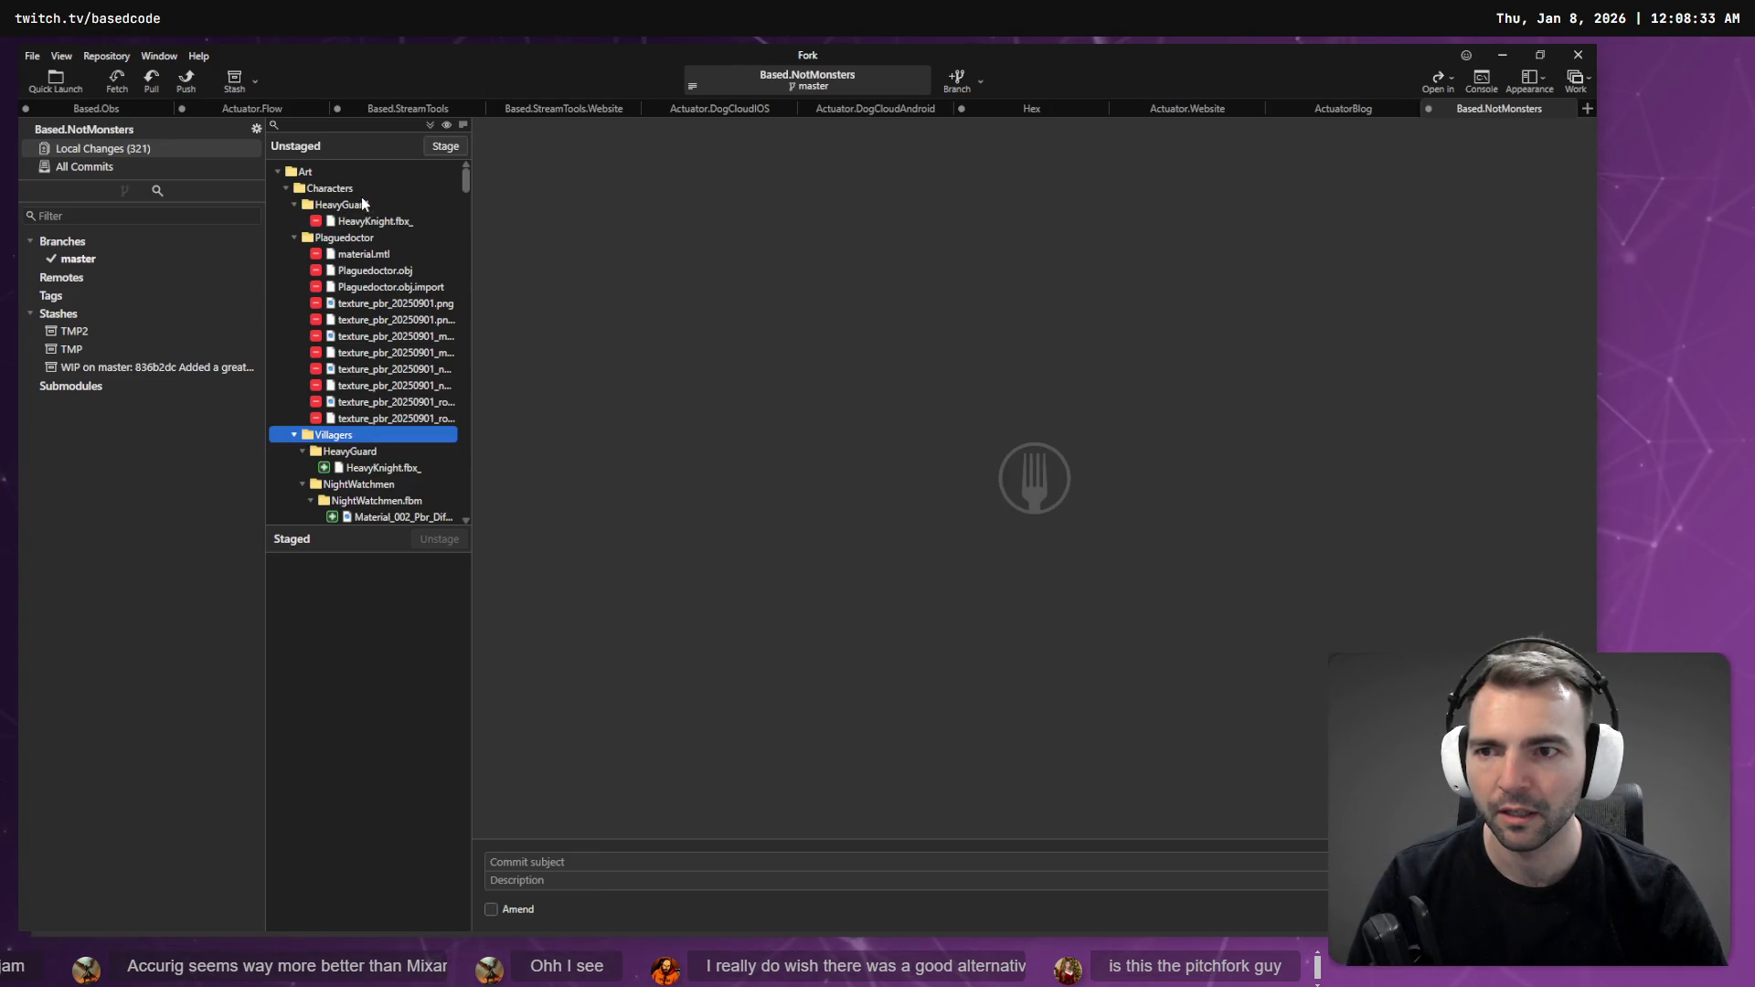
click(351, 469)
- Stage all changes under the Characters folder
click(362, 213)
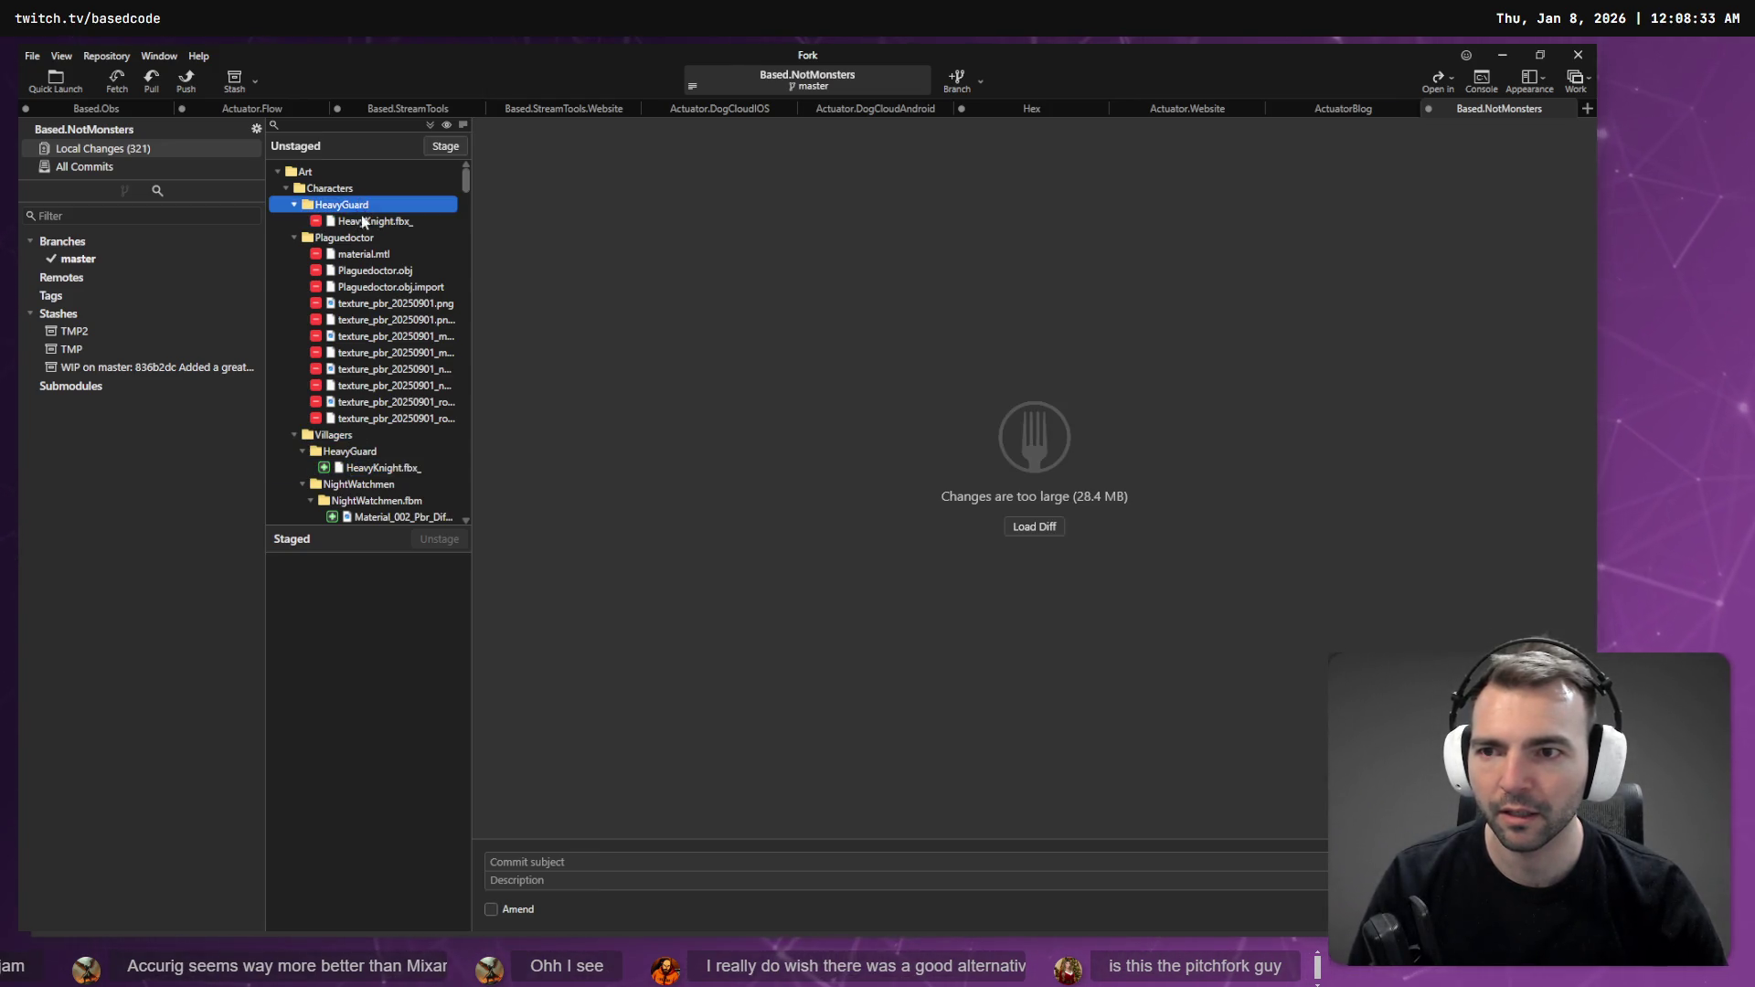
scroll(380, 275, down, 5)
scroll(408, 266, up, 5)
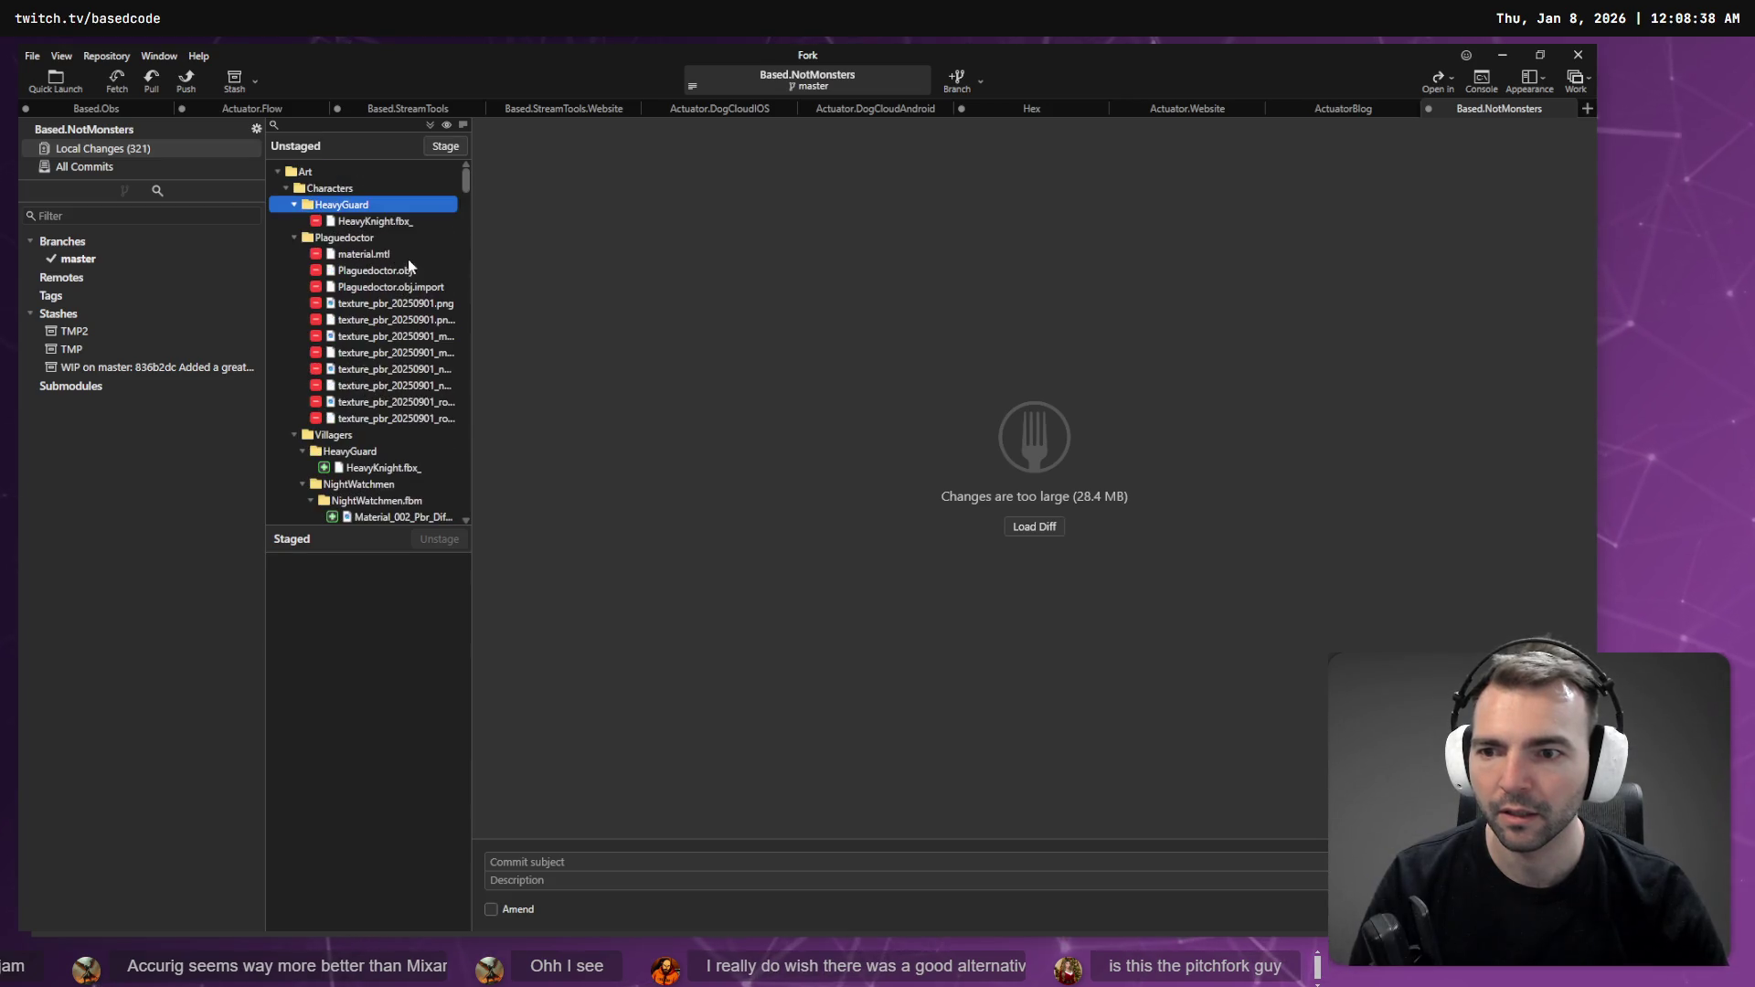
click(365, 189)
click(445, 146)
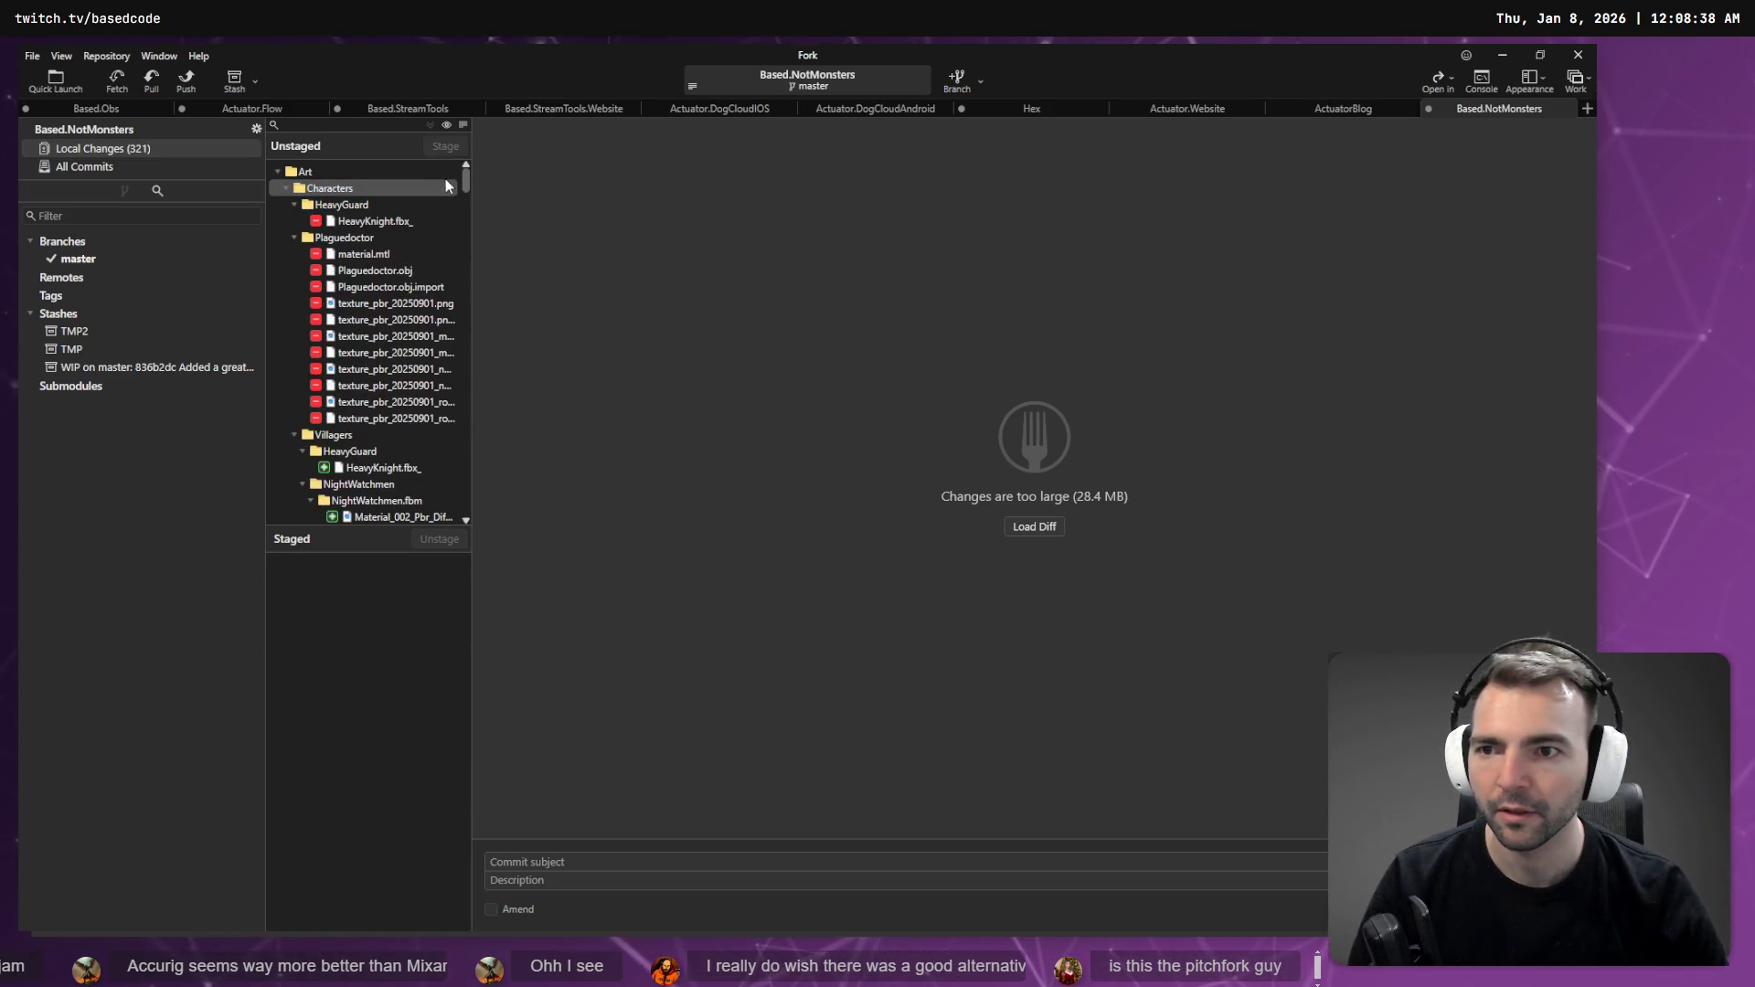
- Collapse the Tenement1 and Tenement2 folders and stage the Achitecture folder
scroll(439, 366, up, 5)
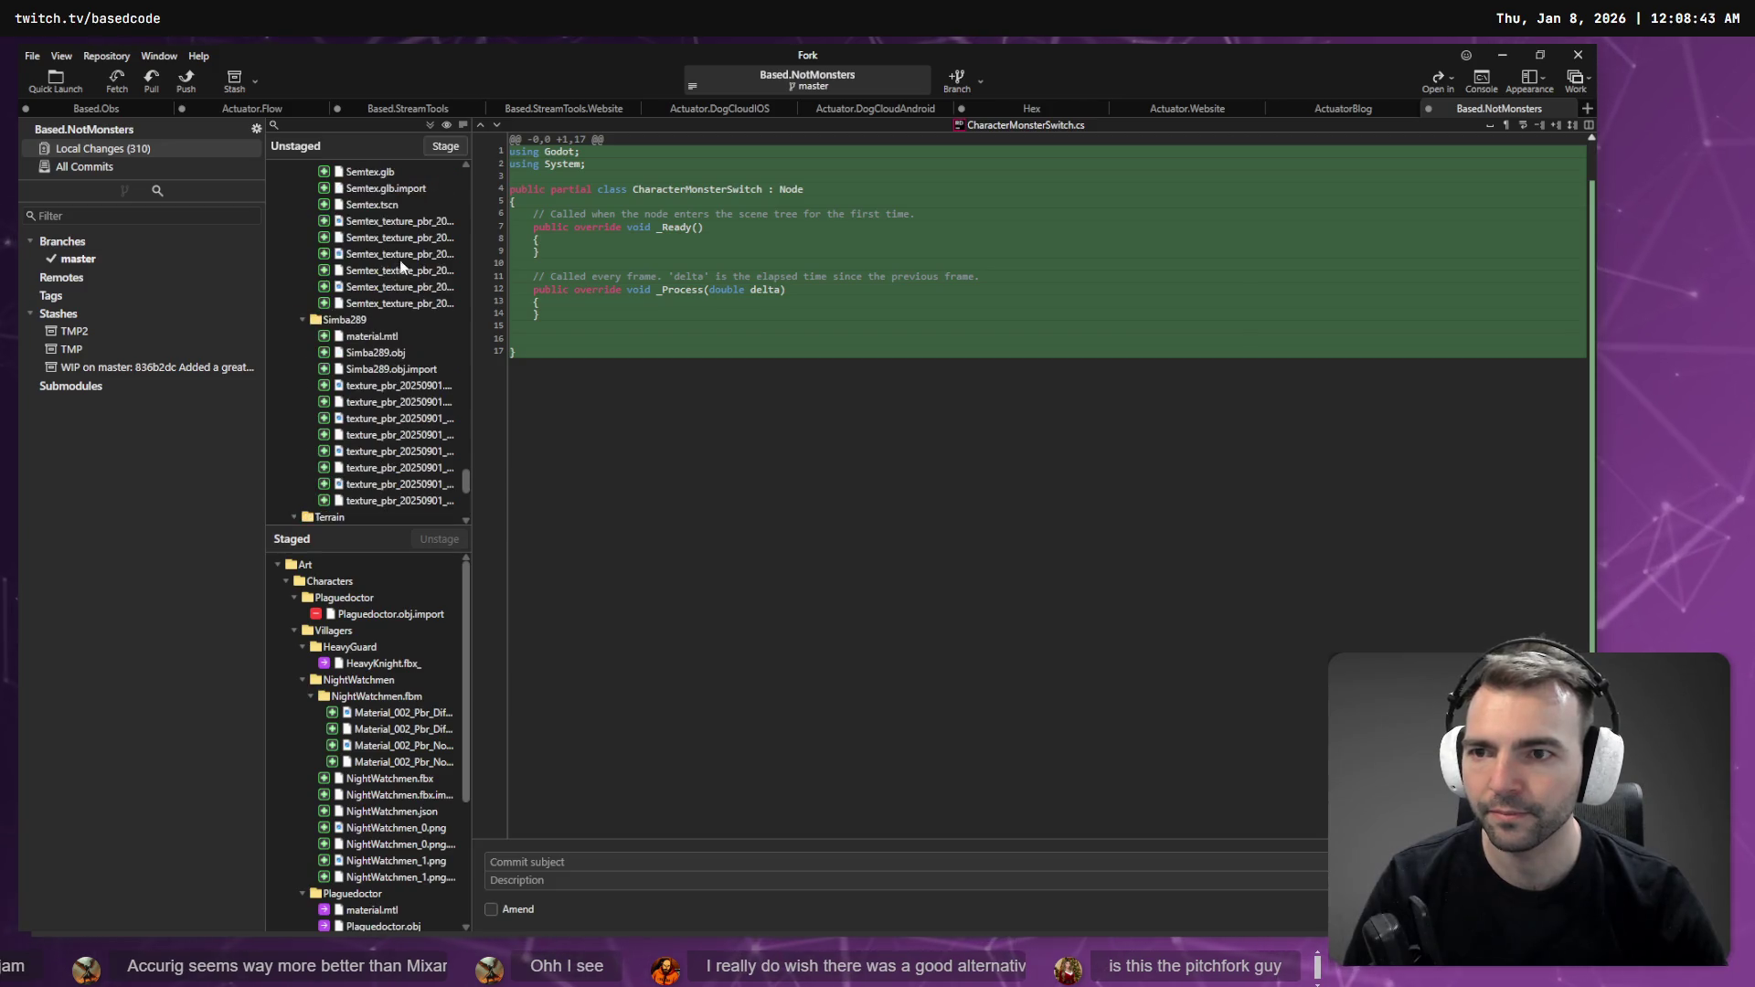
drag(468, 485, 481, 187)
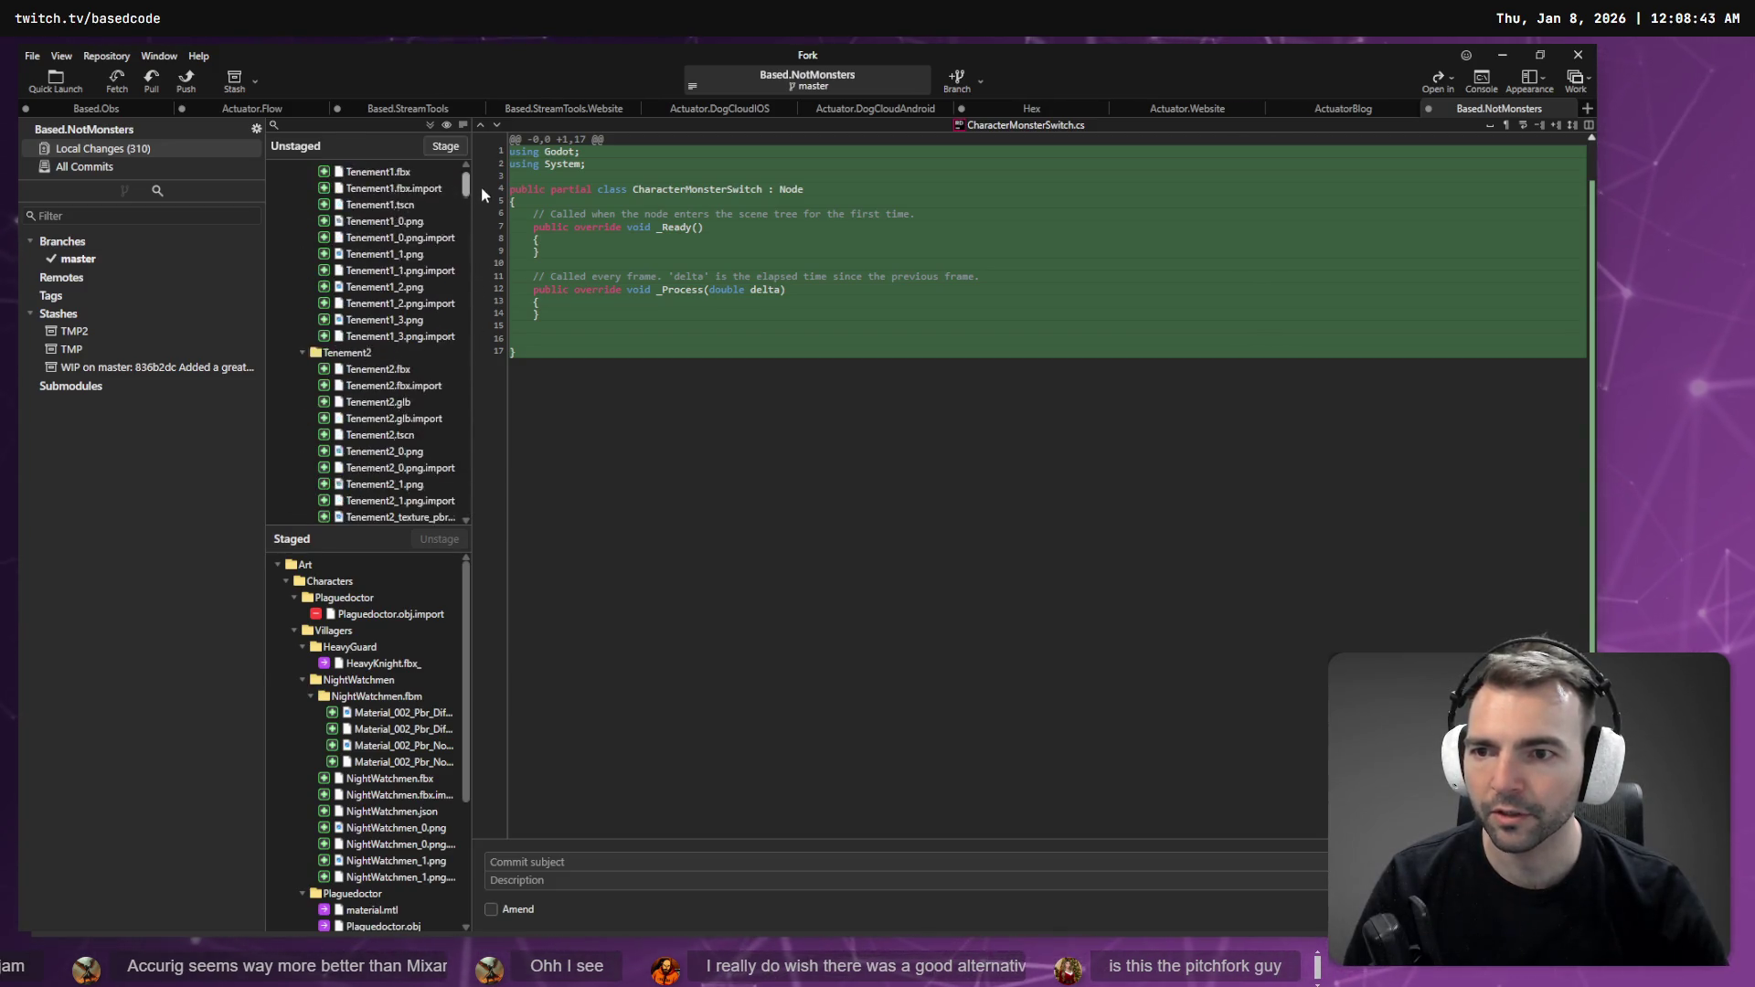
click(301, 221)
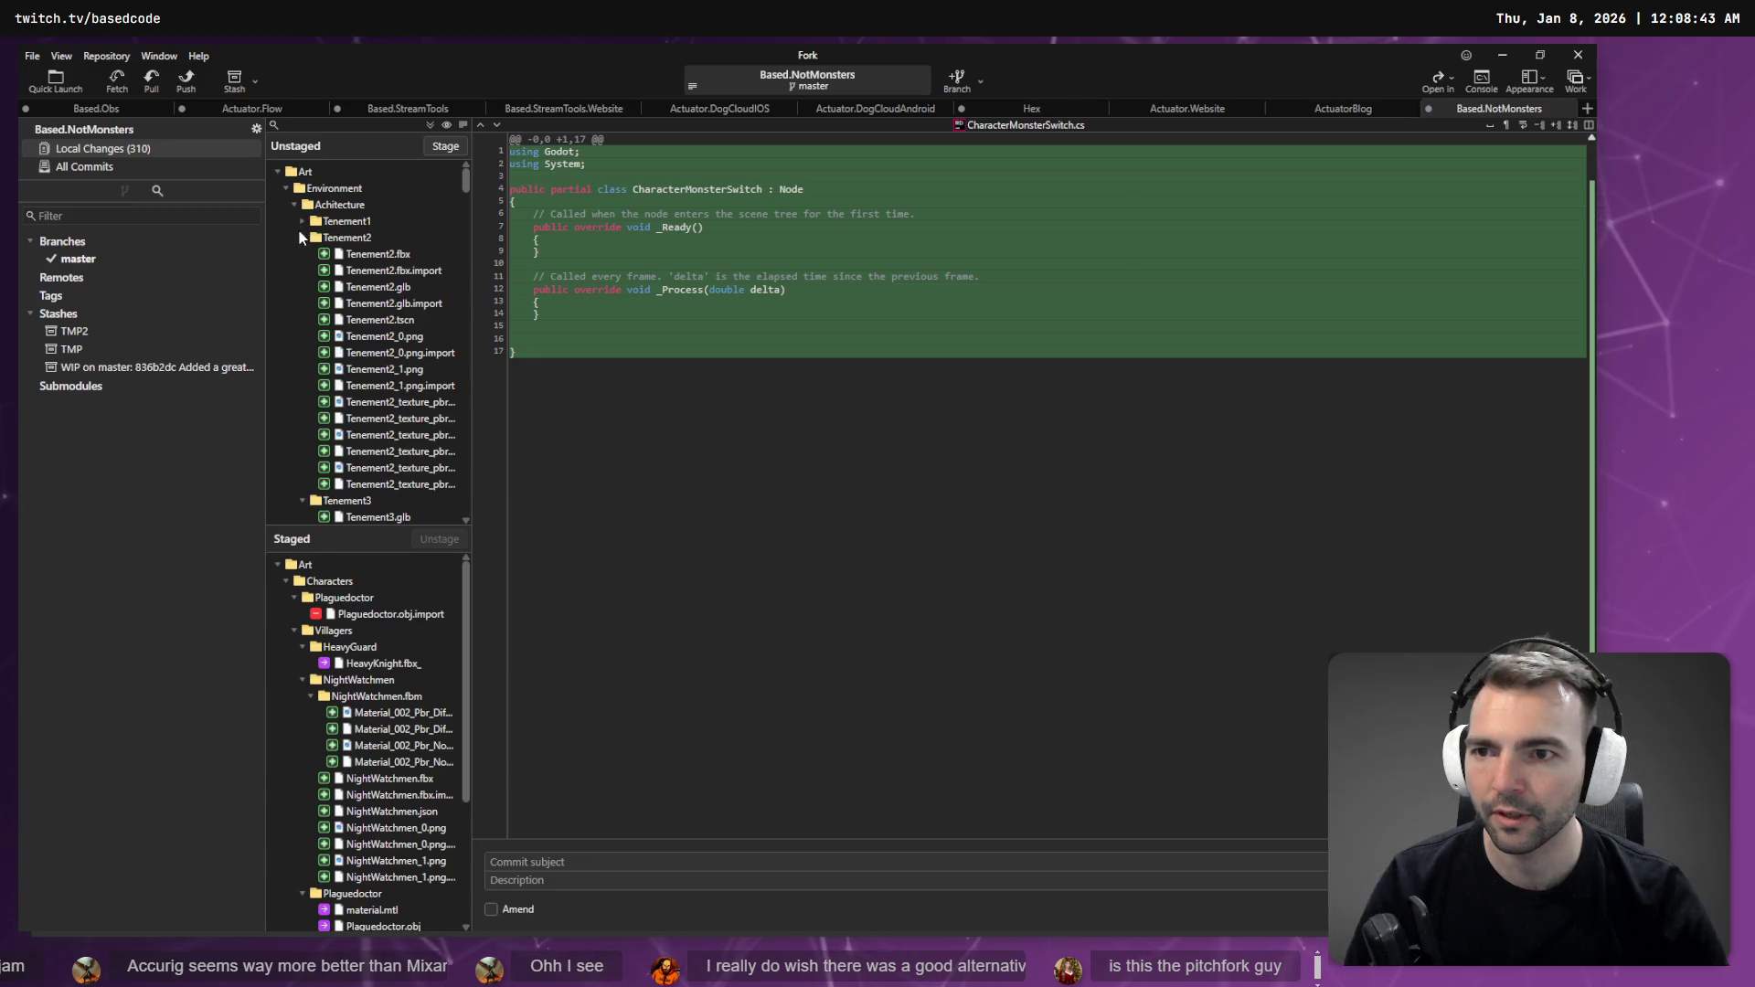
click(302, 237)
click(340, 205)
click(445, 147)
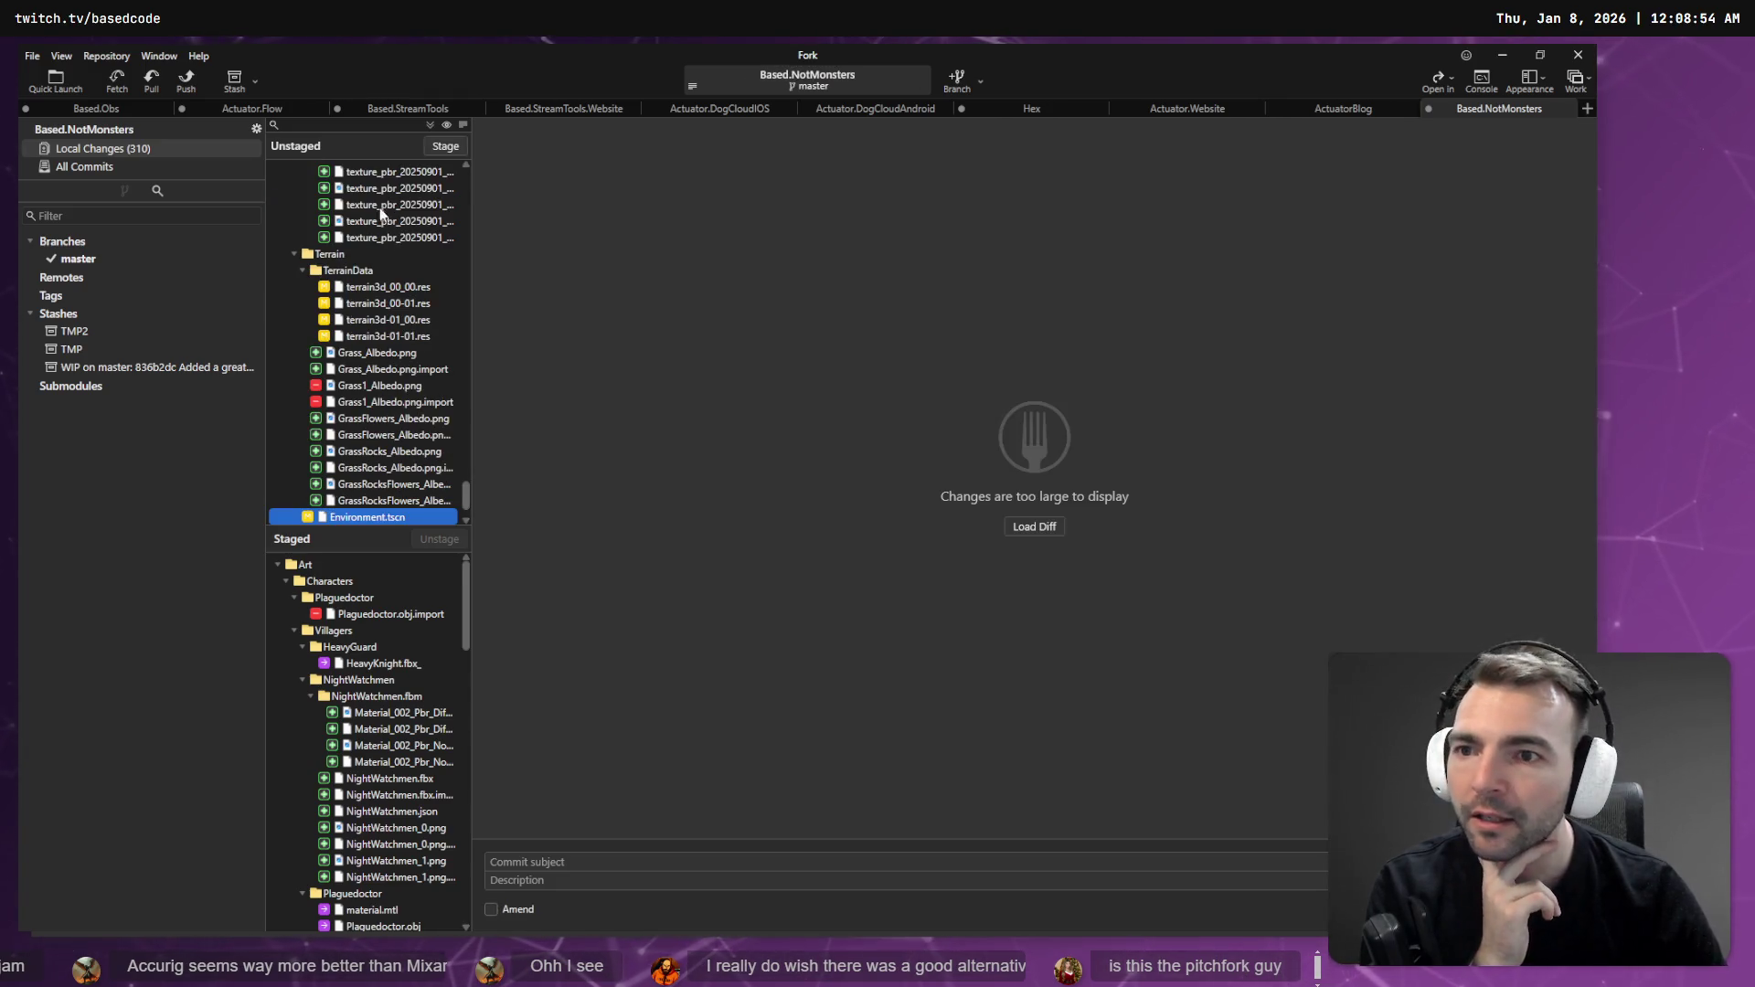
- Stage the Terrain folder, including TerrainData
click(302, 271)
click(347, 270)
click(329, 254)
click(447, 147)
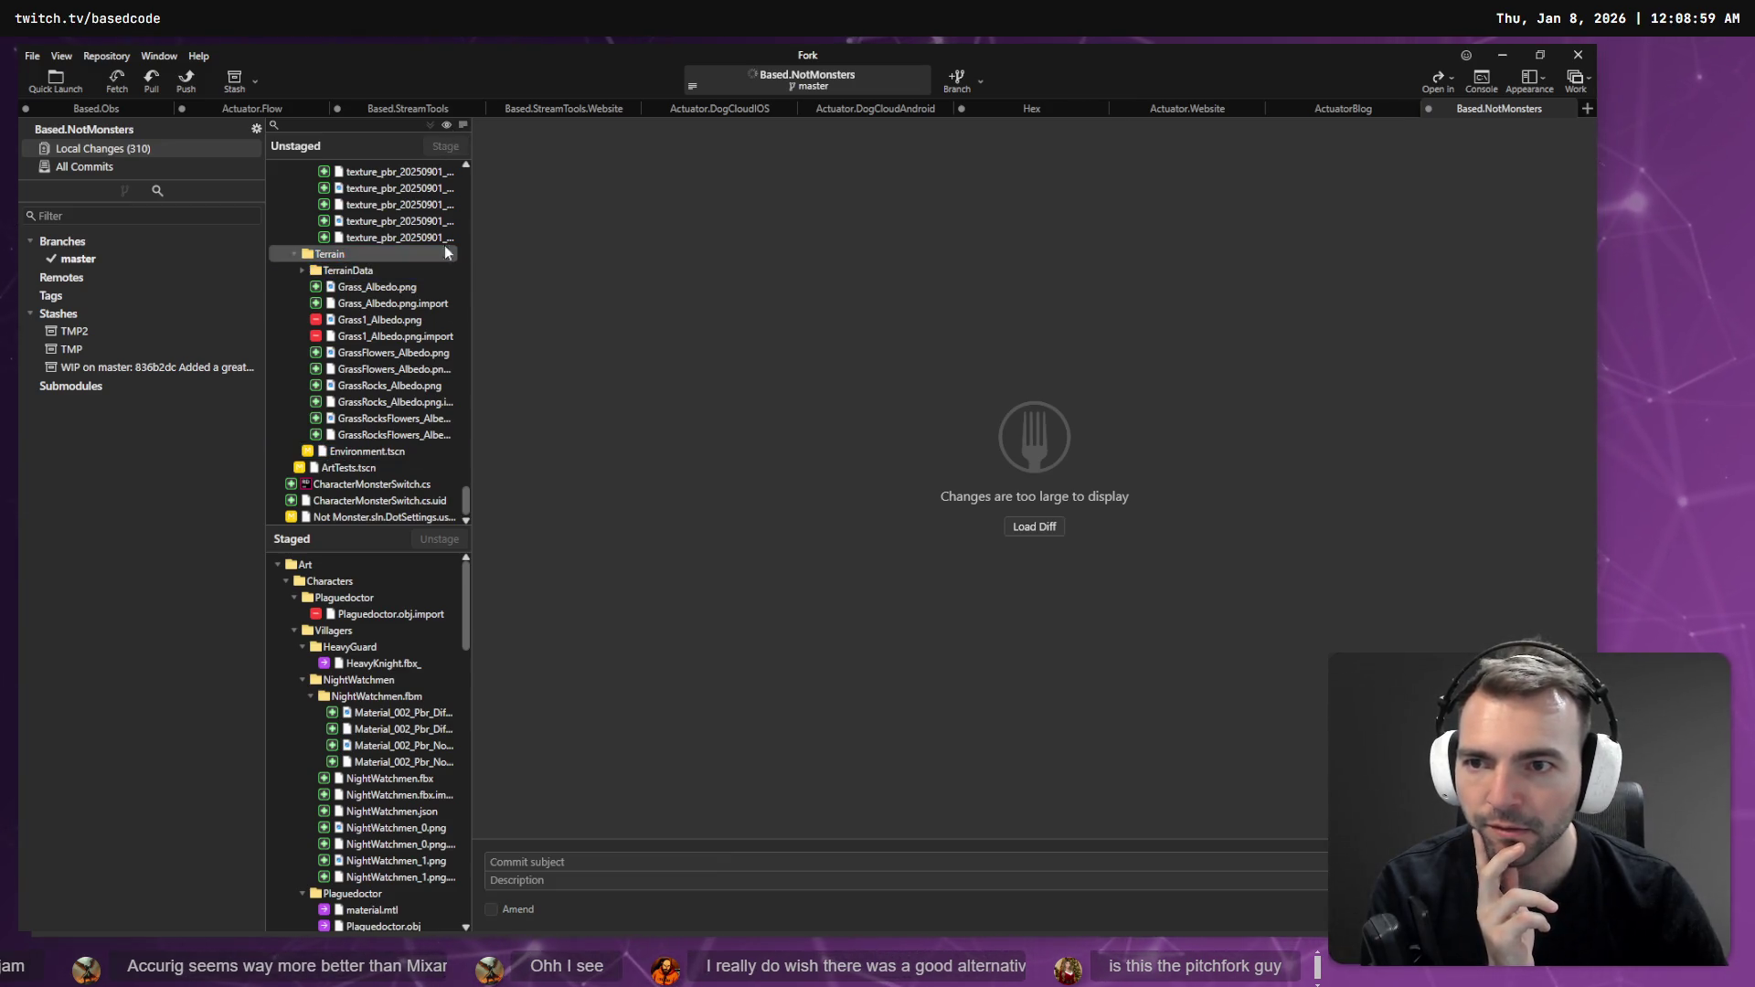
scroll(420, 390, up, 3)
scroll(429, 402, up, 3)
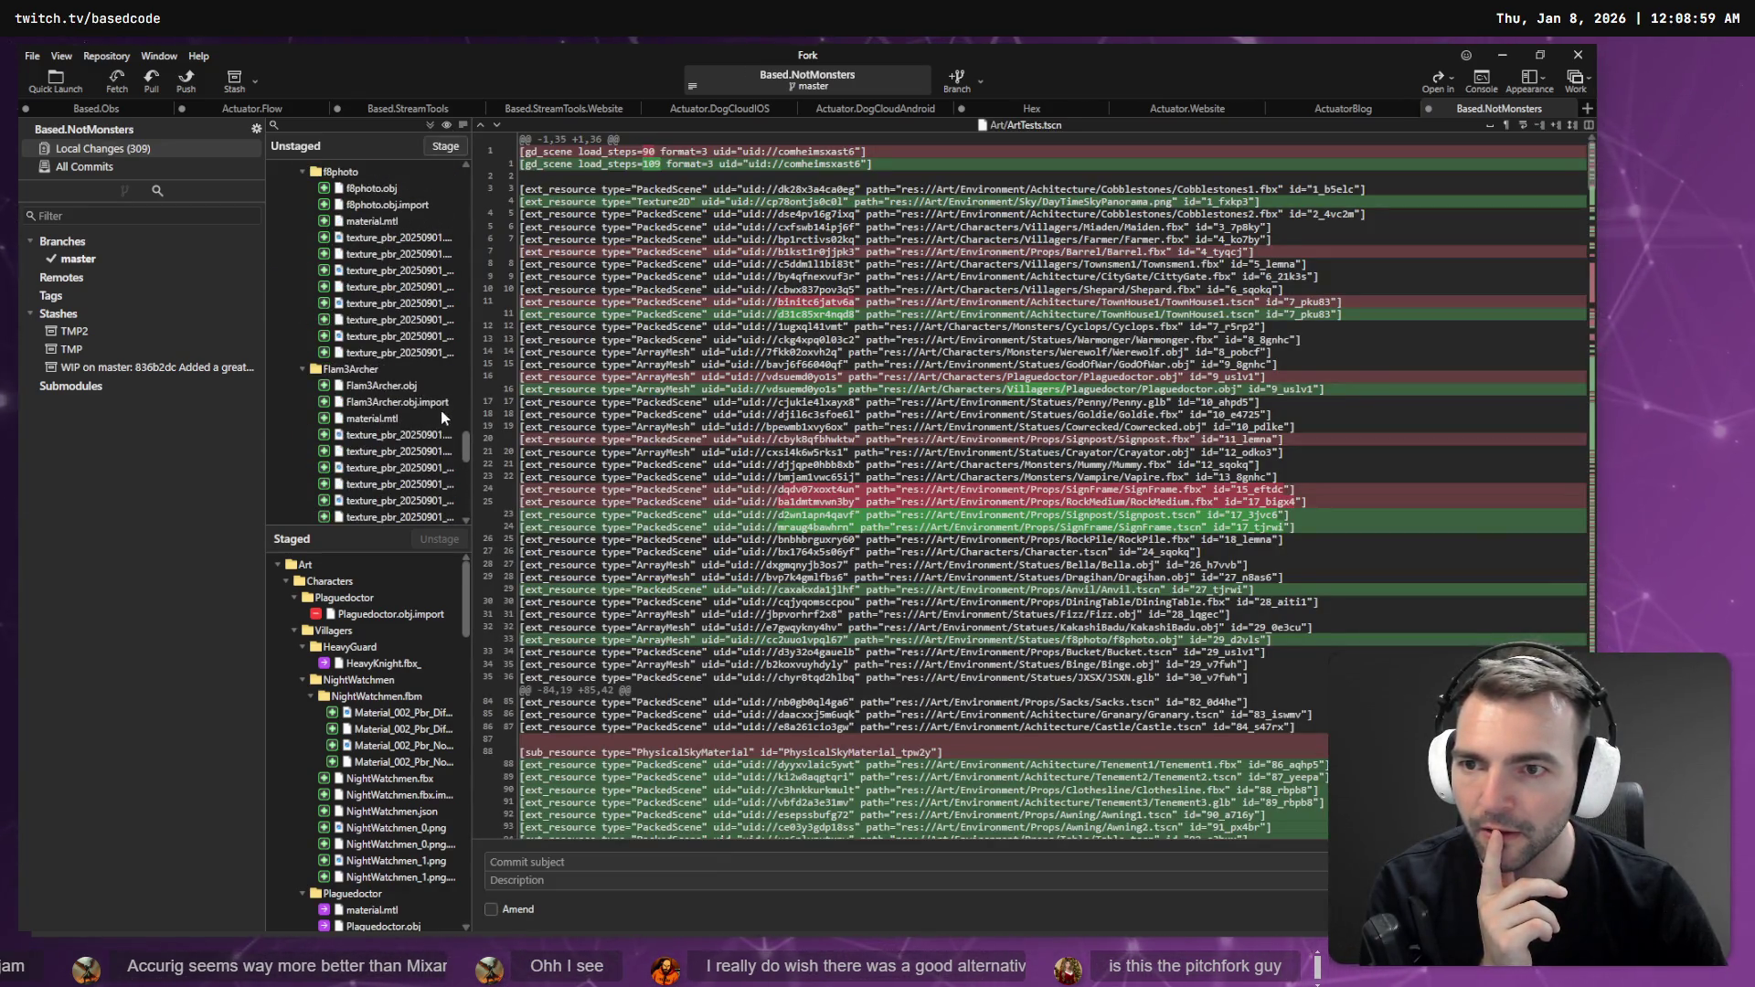
- Stage the Sky folder and the 58 files in Statues under Environment
drag(468, 457, 466, 169)
click(329, 204)
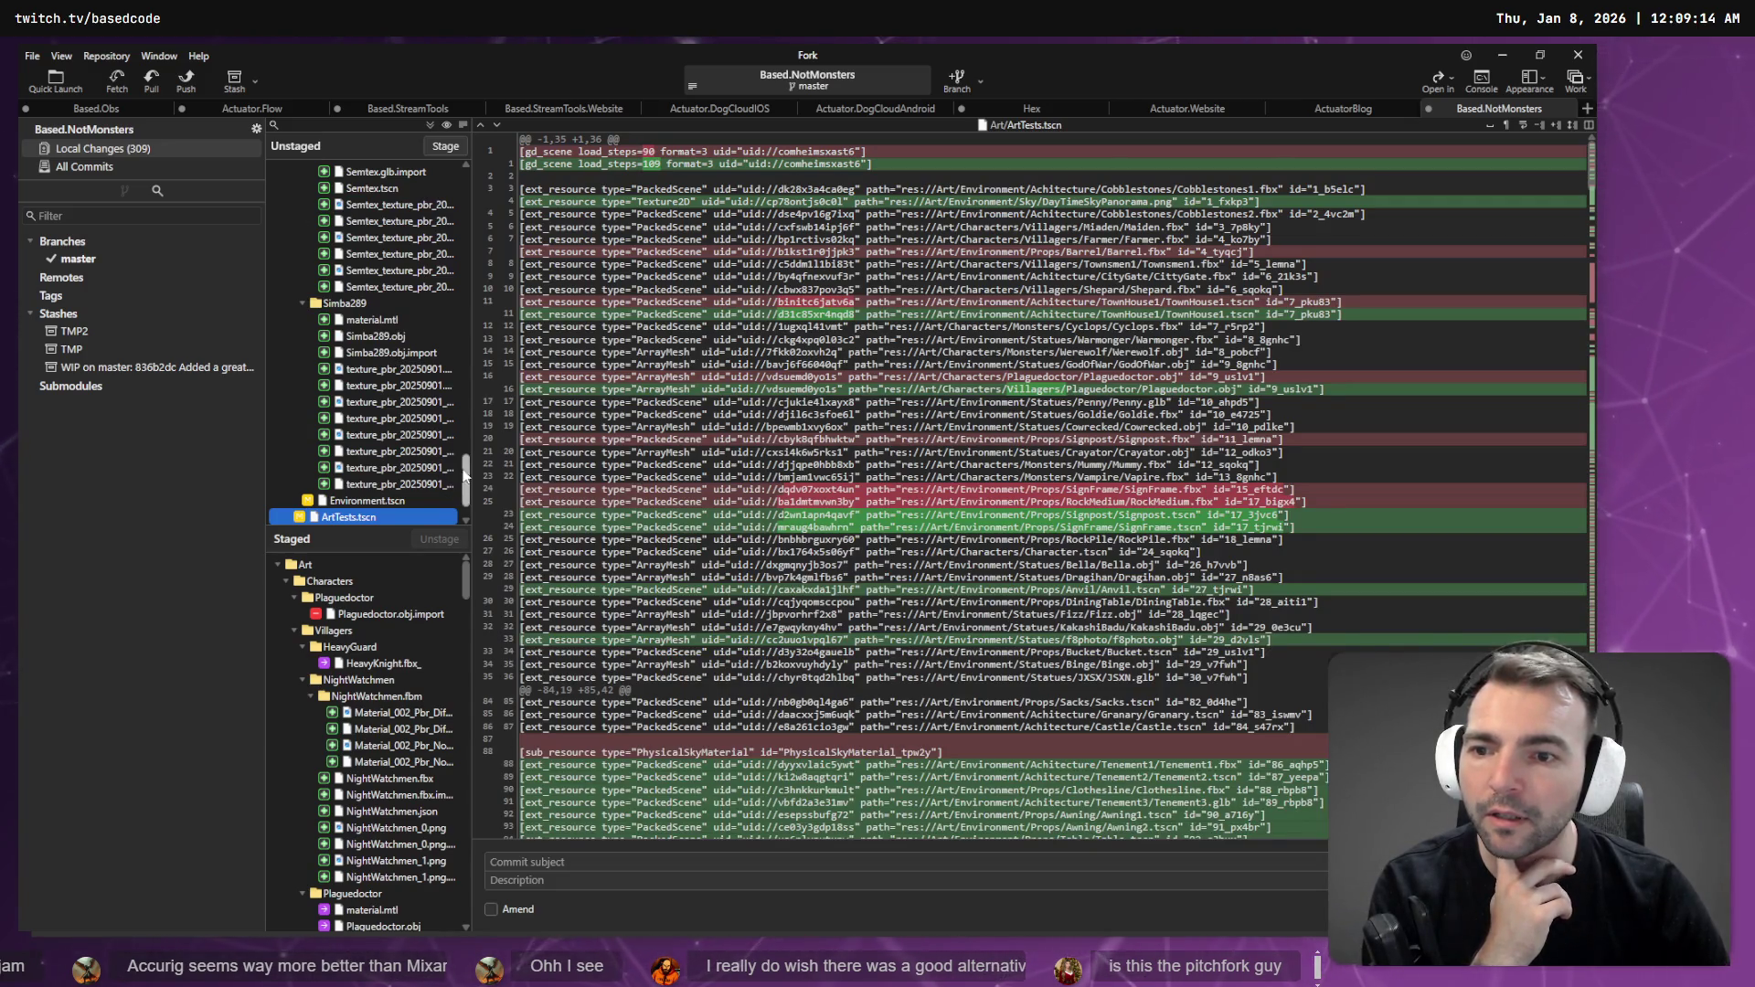
drag(464, 475, 464, 164)
click(360, 188)
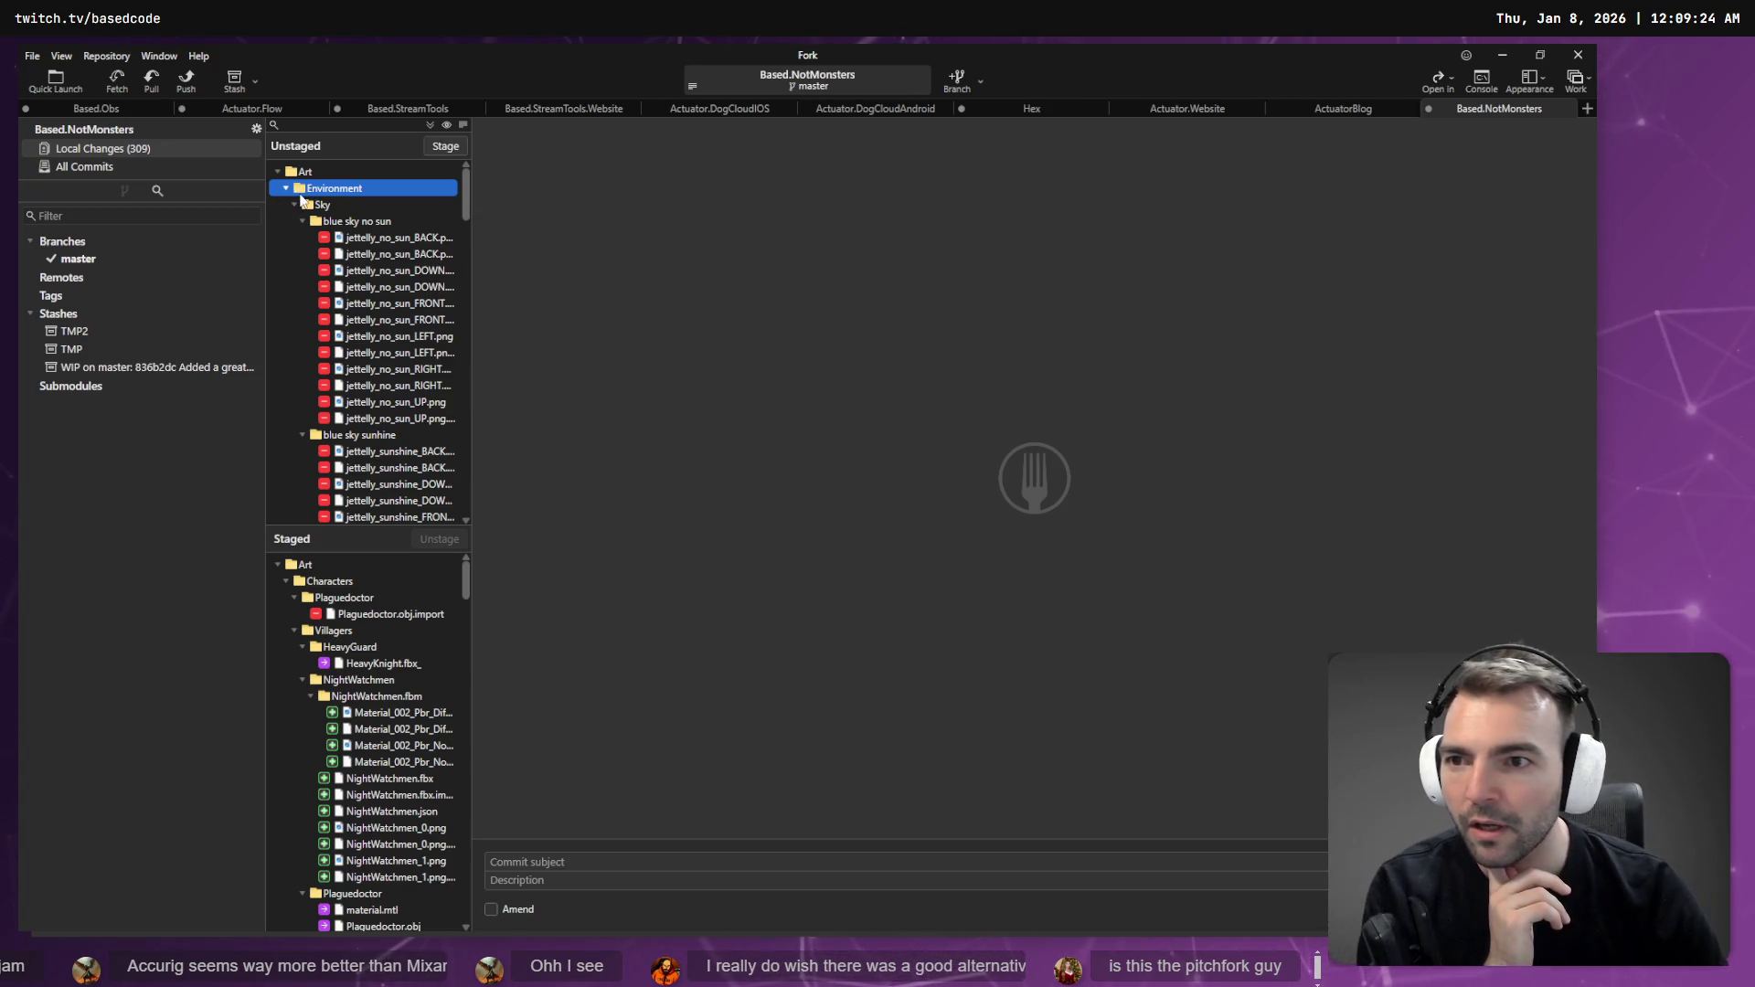
click(323, 207)
click(448, 146)
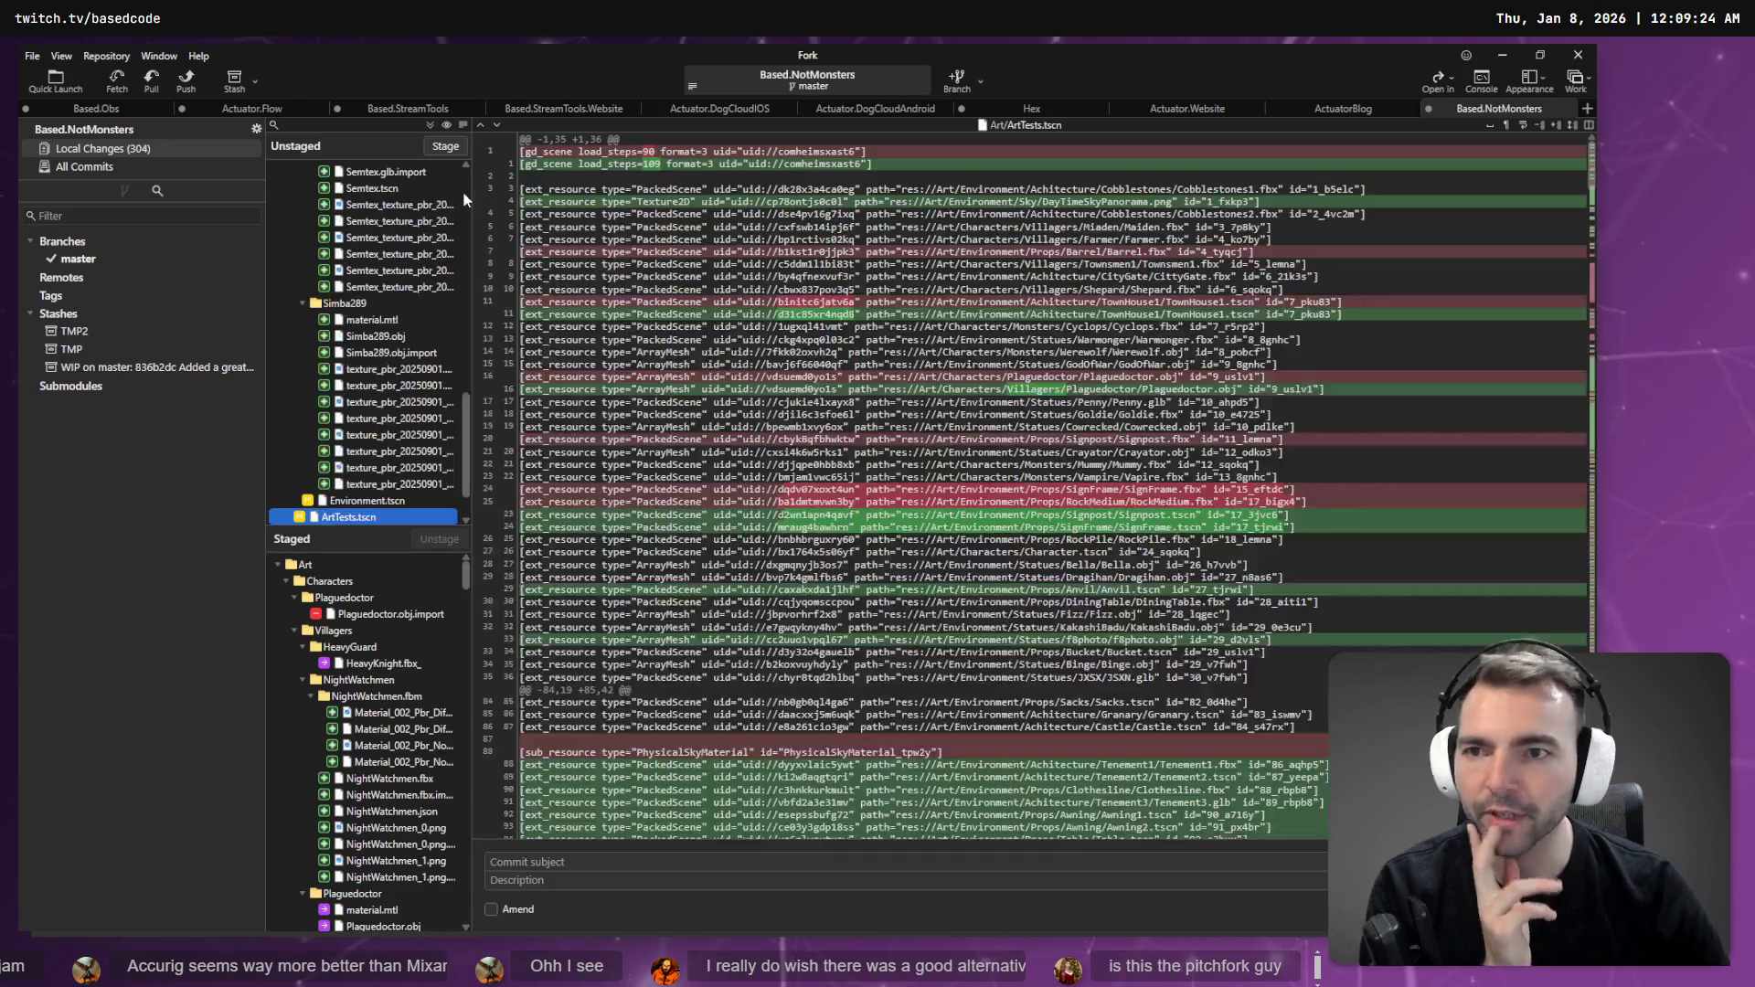
scroll(457, 219, up, 10)
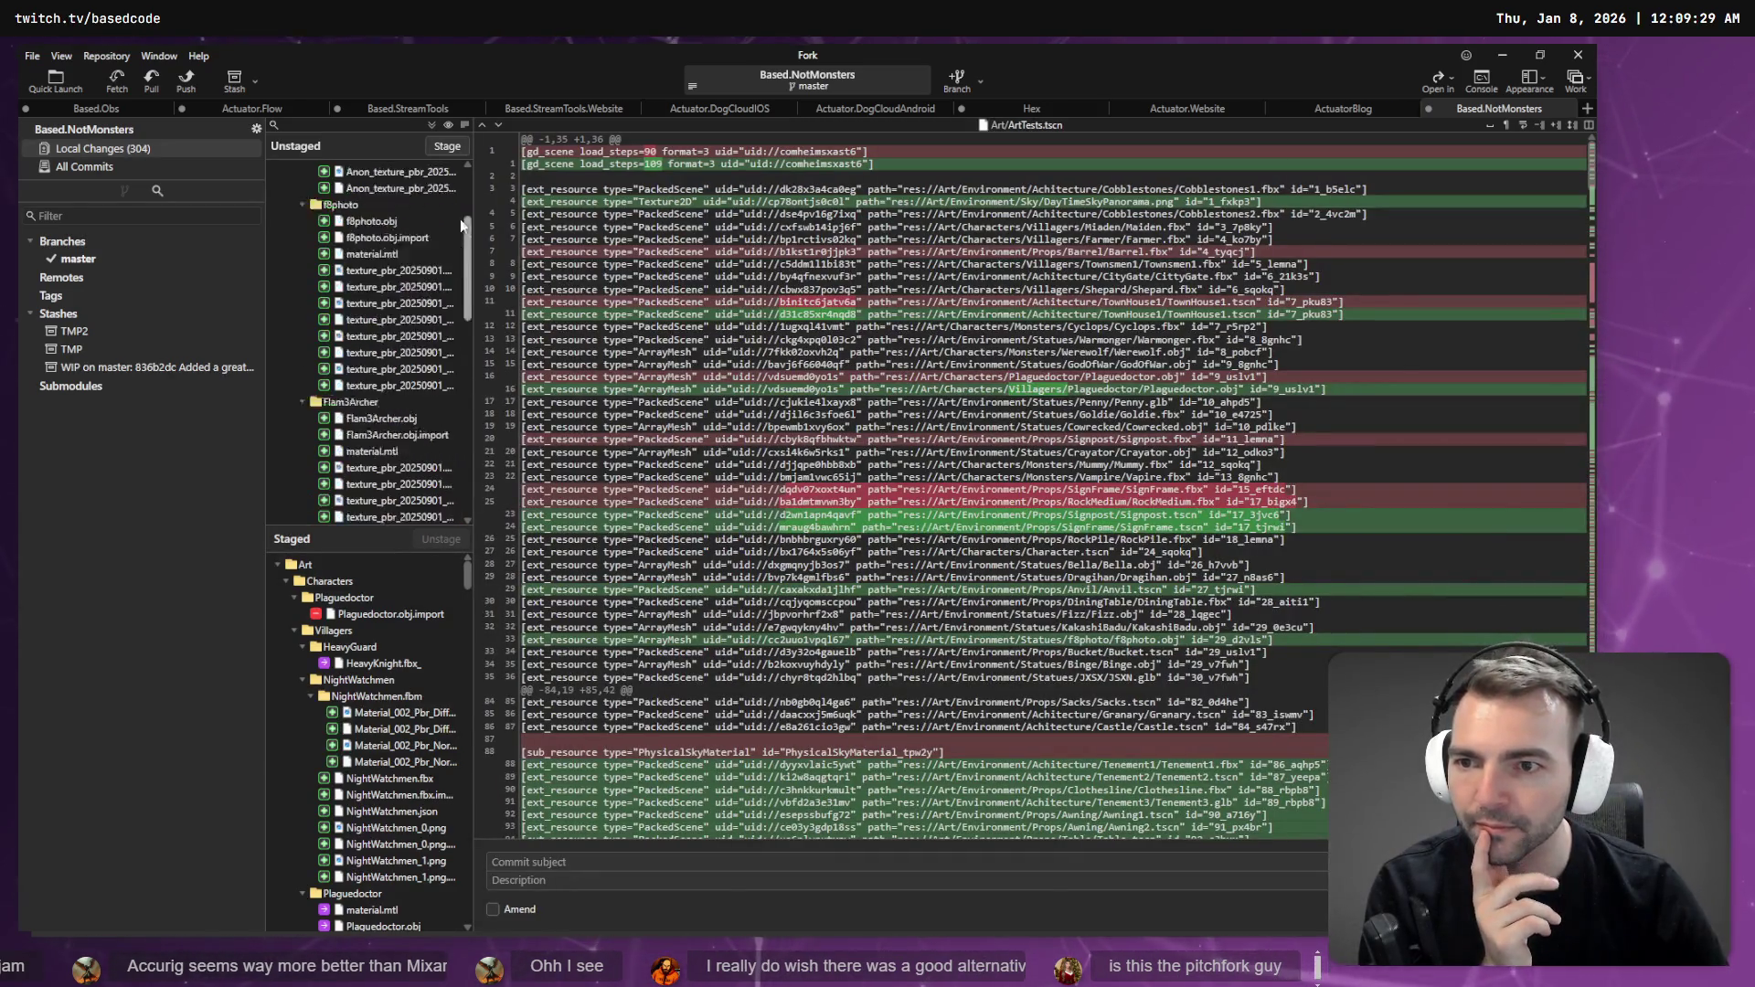
click(364, 209)
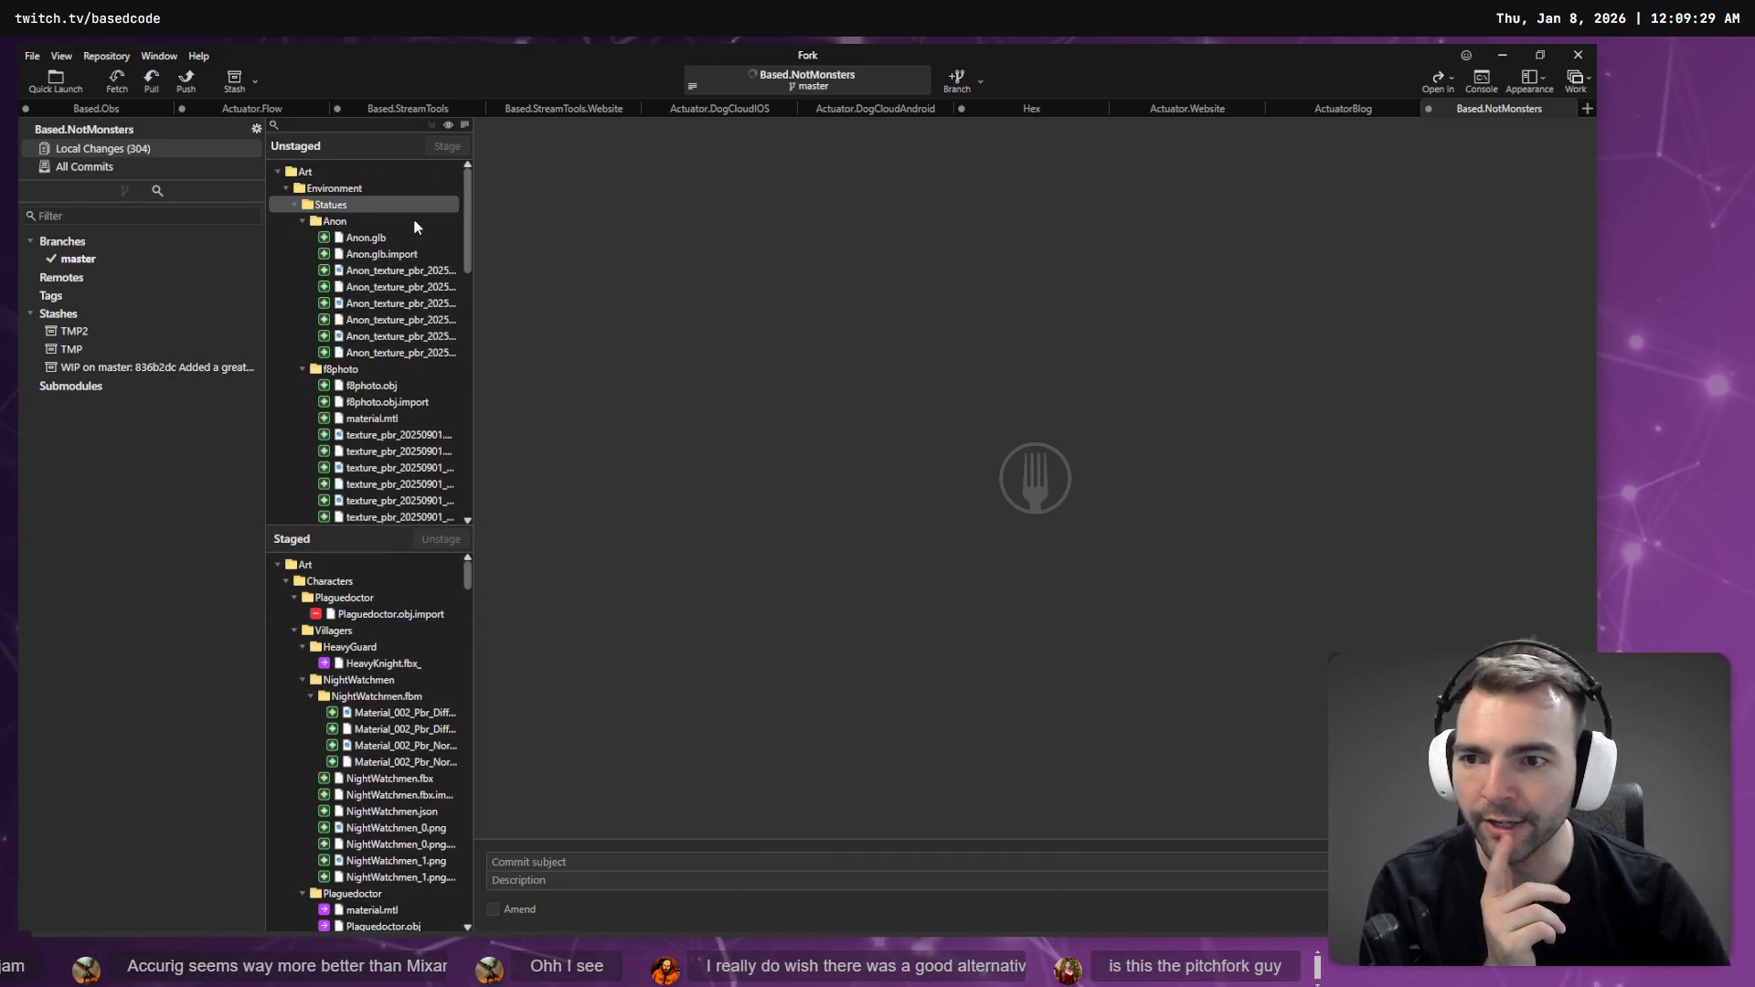
key(ctrl+s)
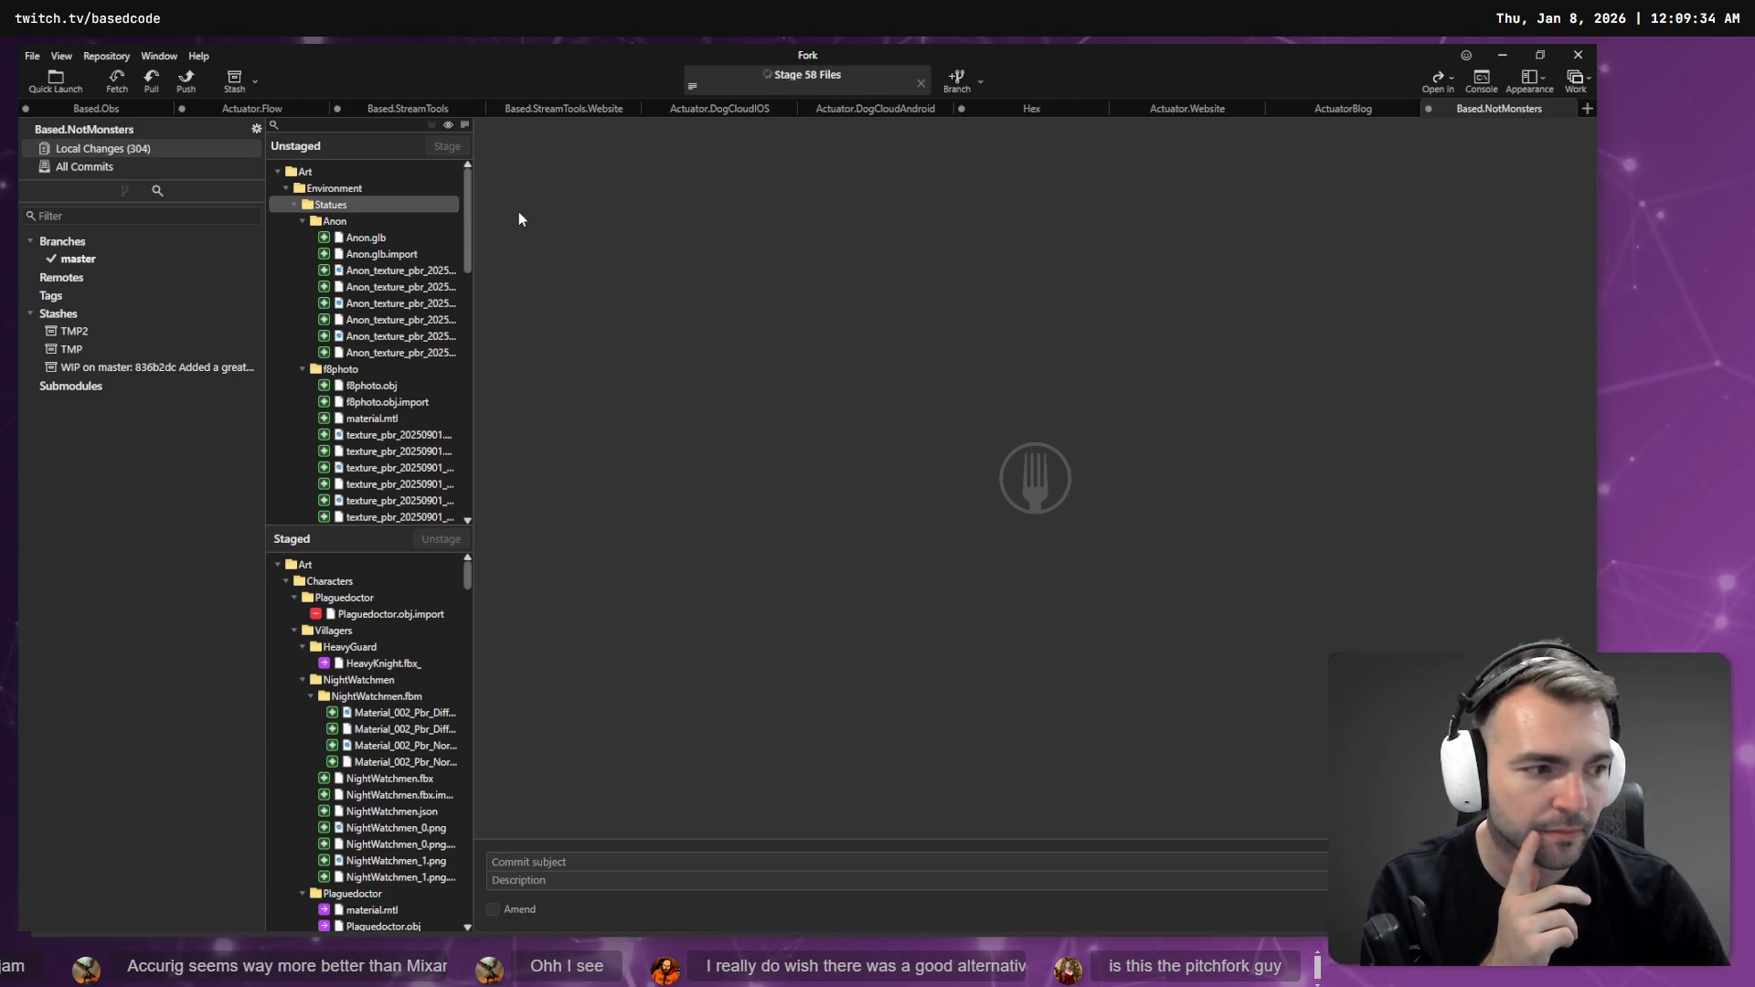
- Review the ArtTests.tscn and Environment.tscn diffs and stage Environment.tscn
click(302, 217)
click(324, 190)
click(347, 220)
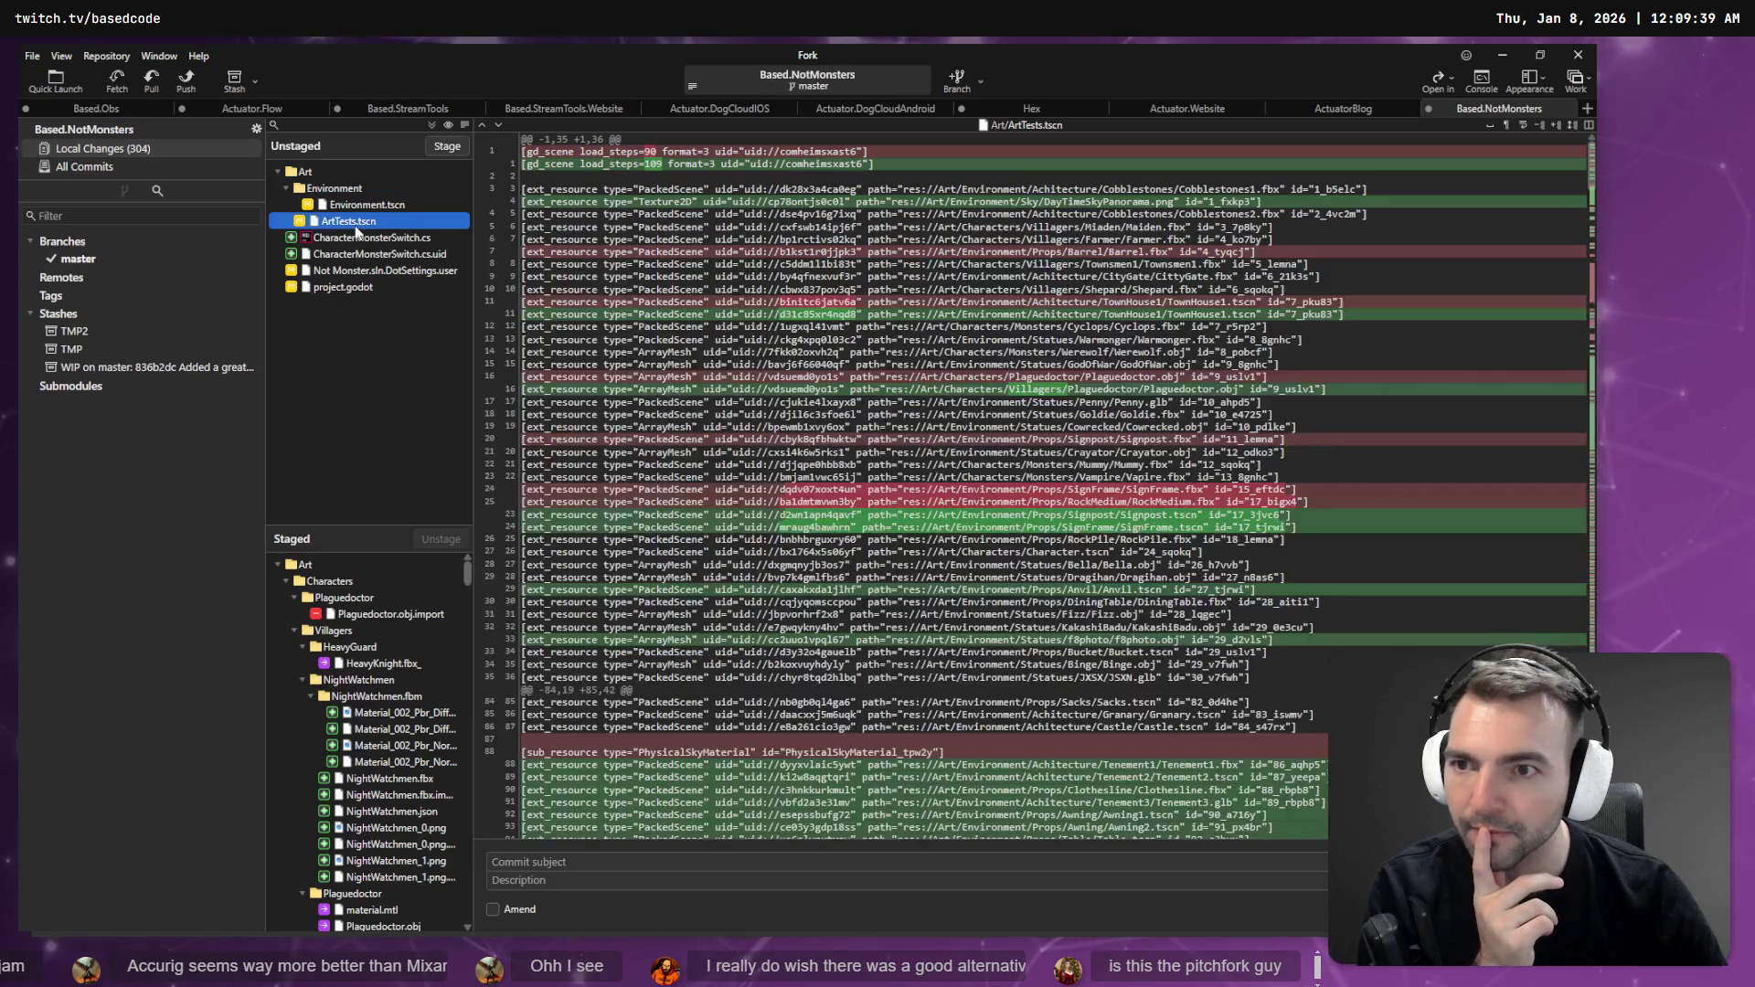
click(365, 204)
click(448, 146)
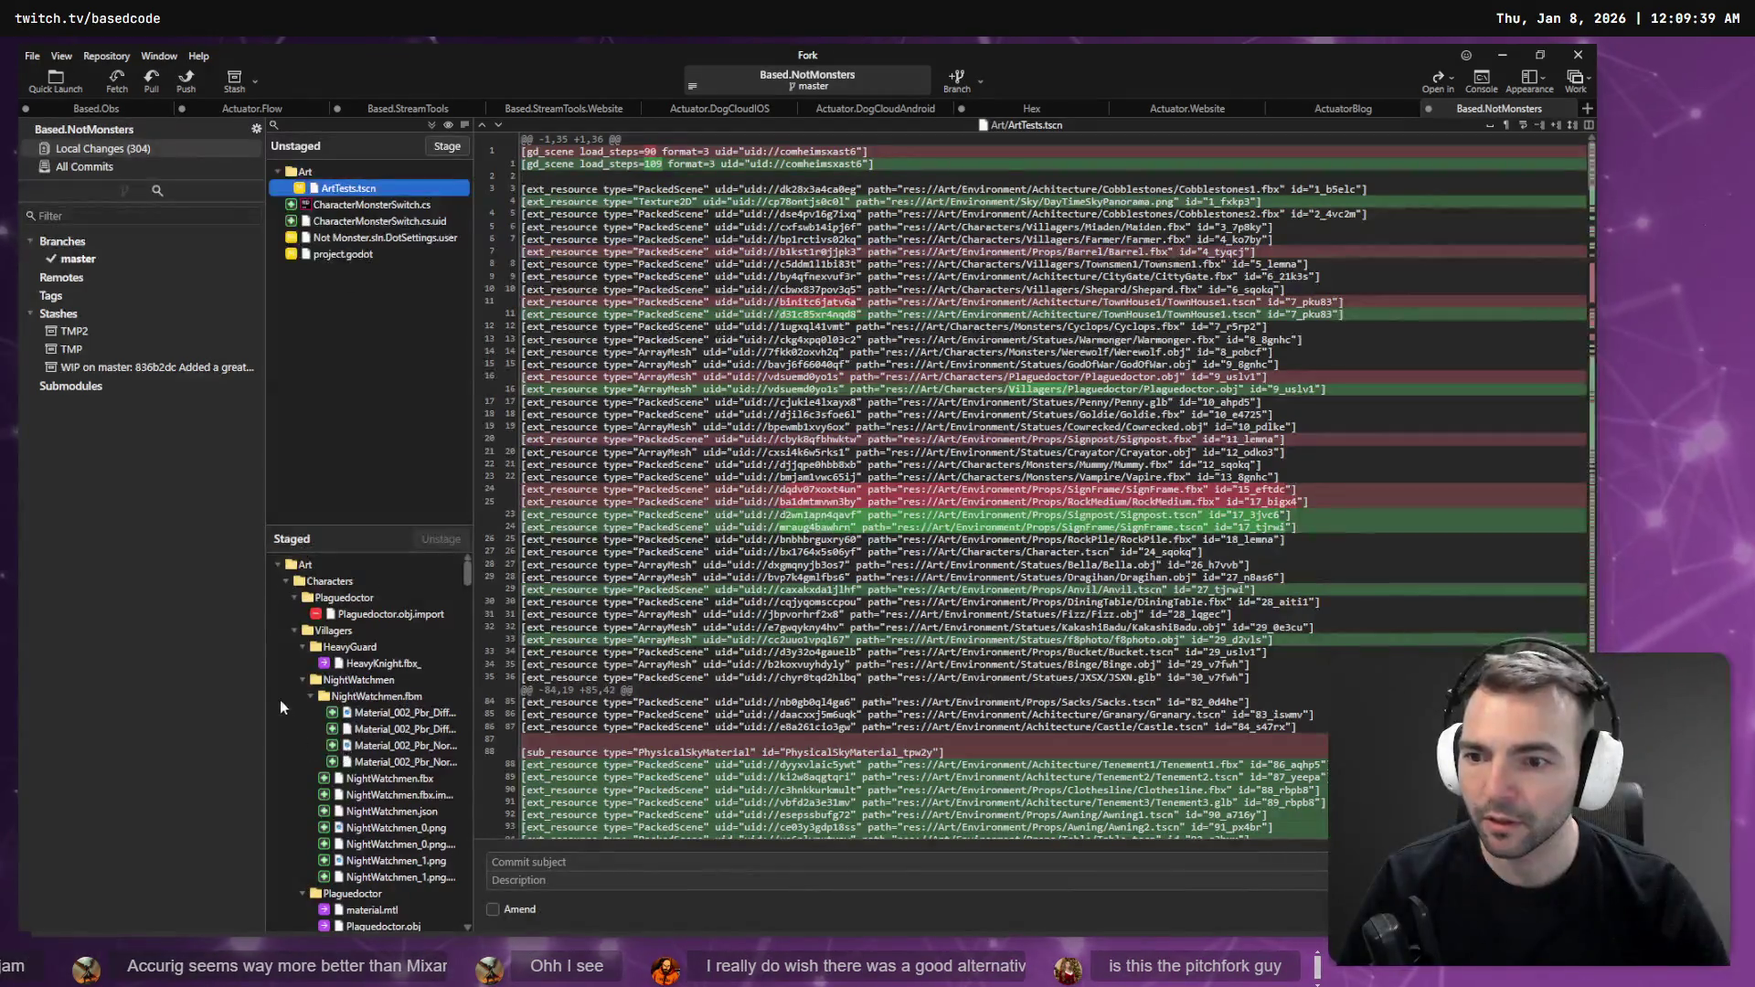
- Unstage the whole Characters folder from the staged tree
click(286, 581)
click(286, 601)
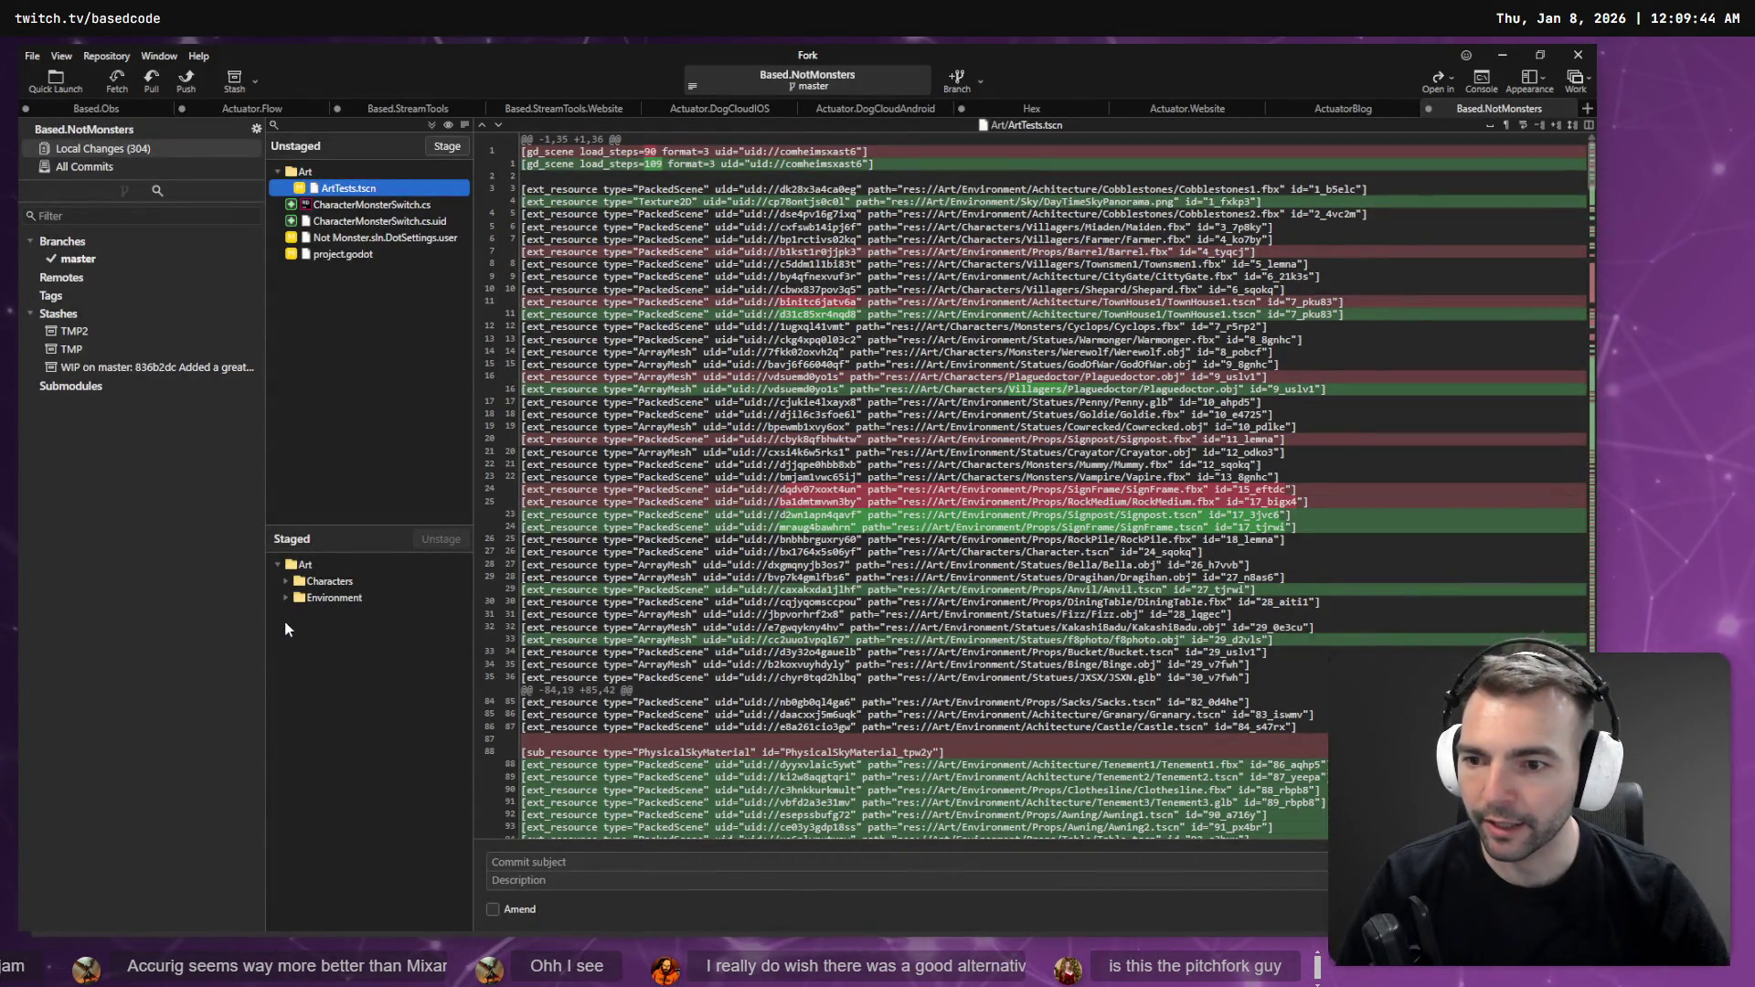
click(286, 581)
click(287, 582)
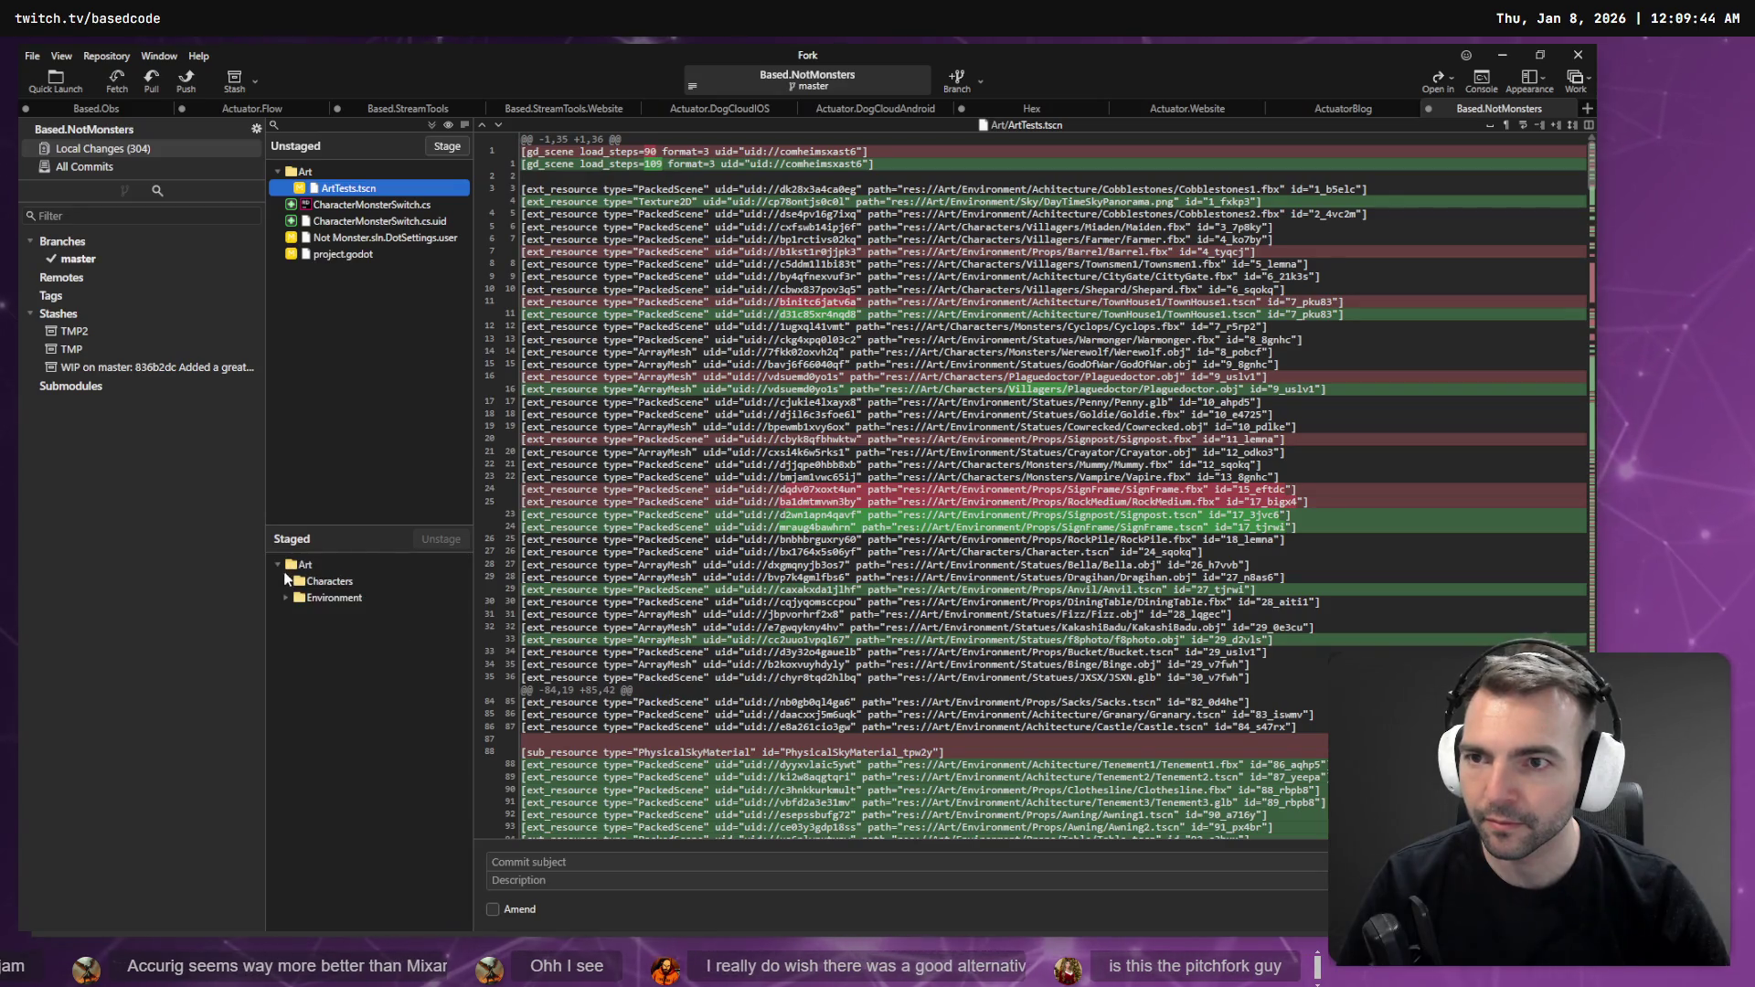
click(320, 583)
click(459, 540)
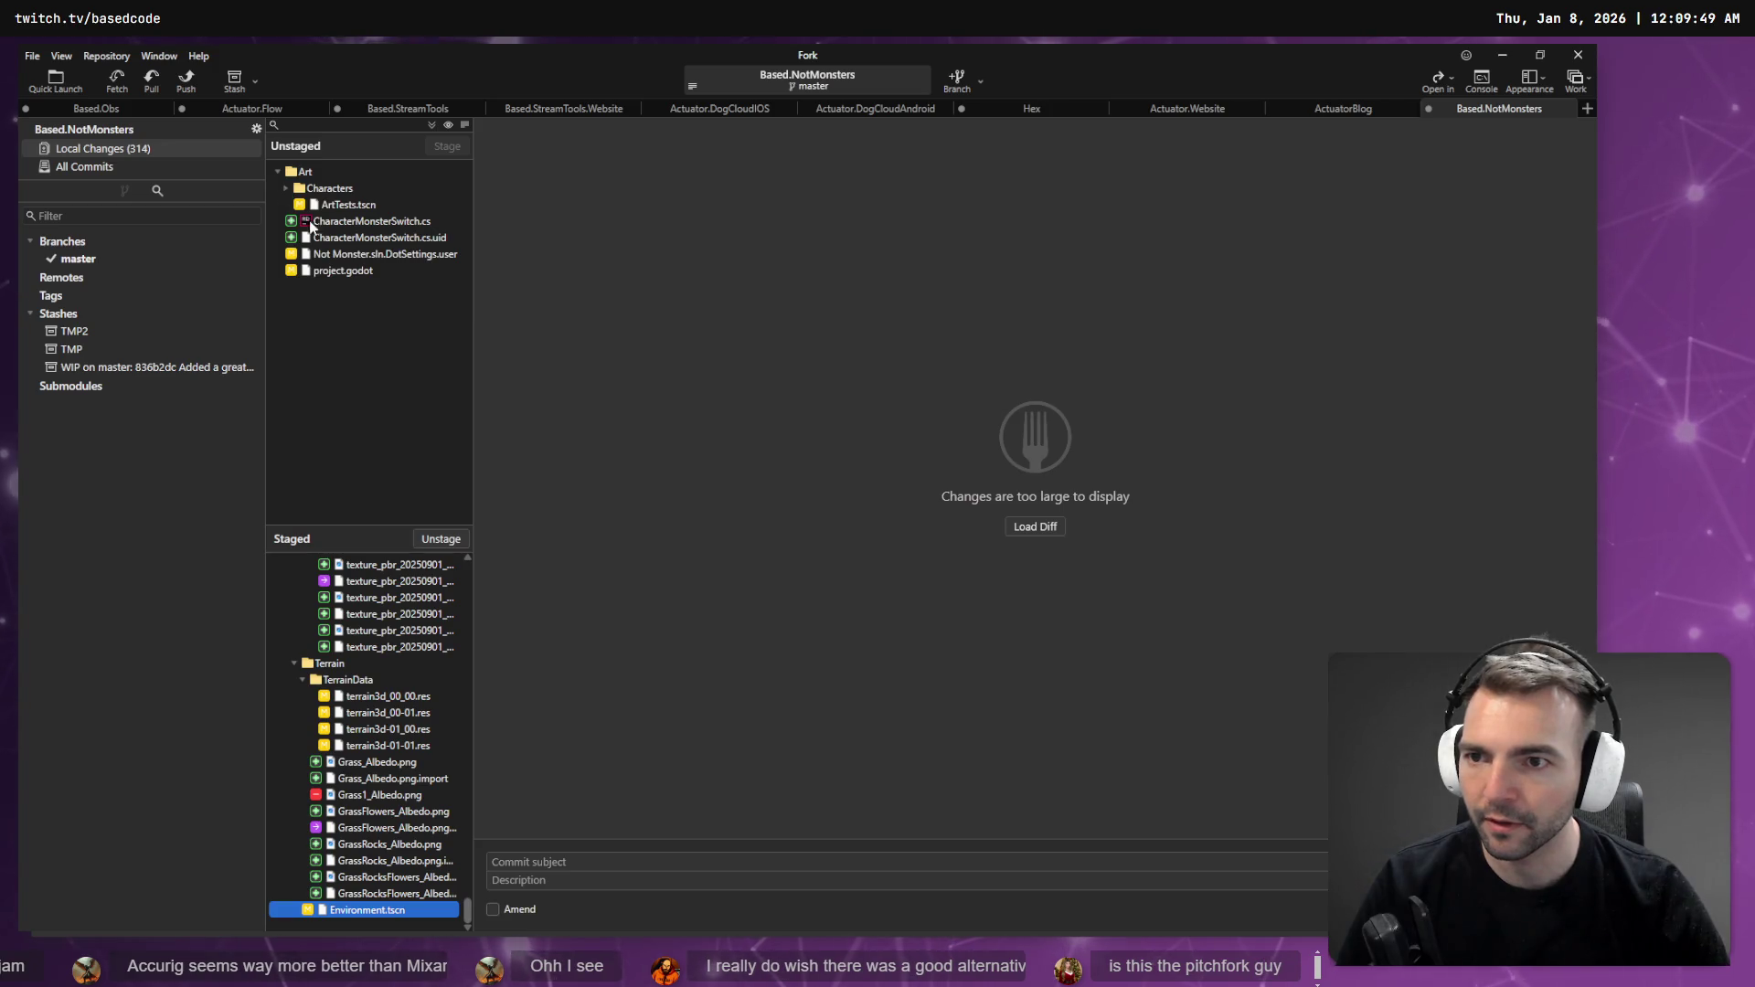
- Stage ArtTests.tscn and review the DotSettings.user changes
click(352, 204)
click(447, 150)
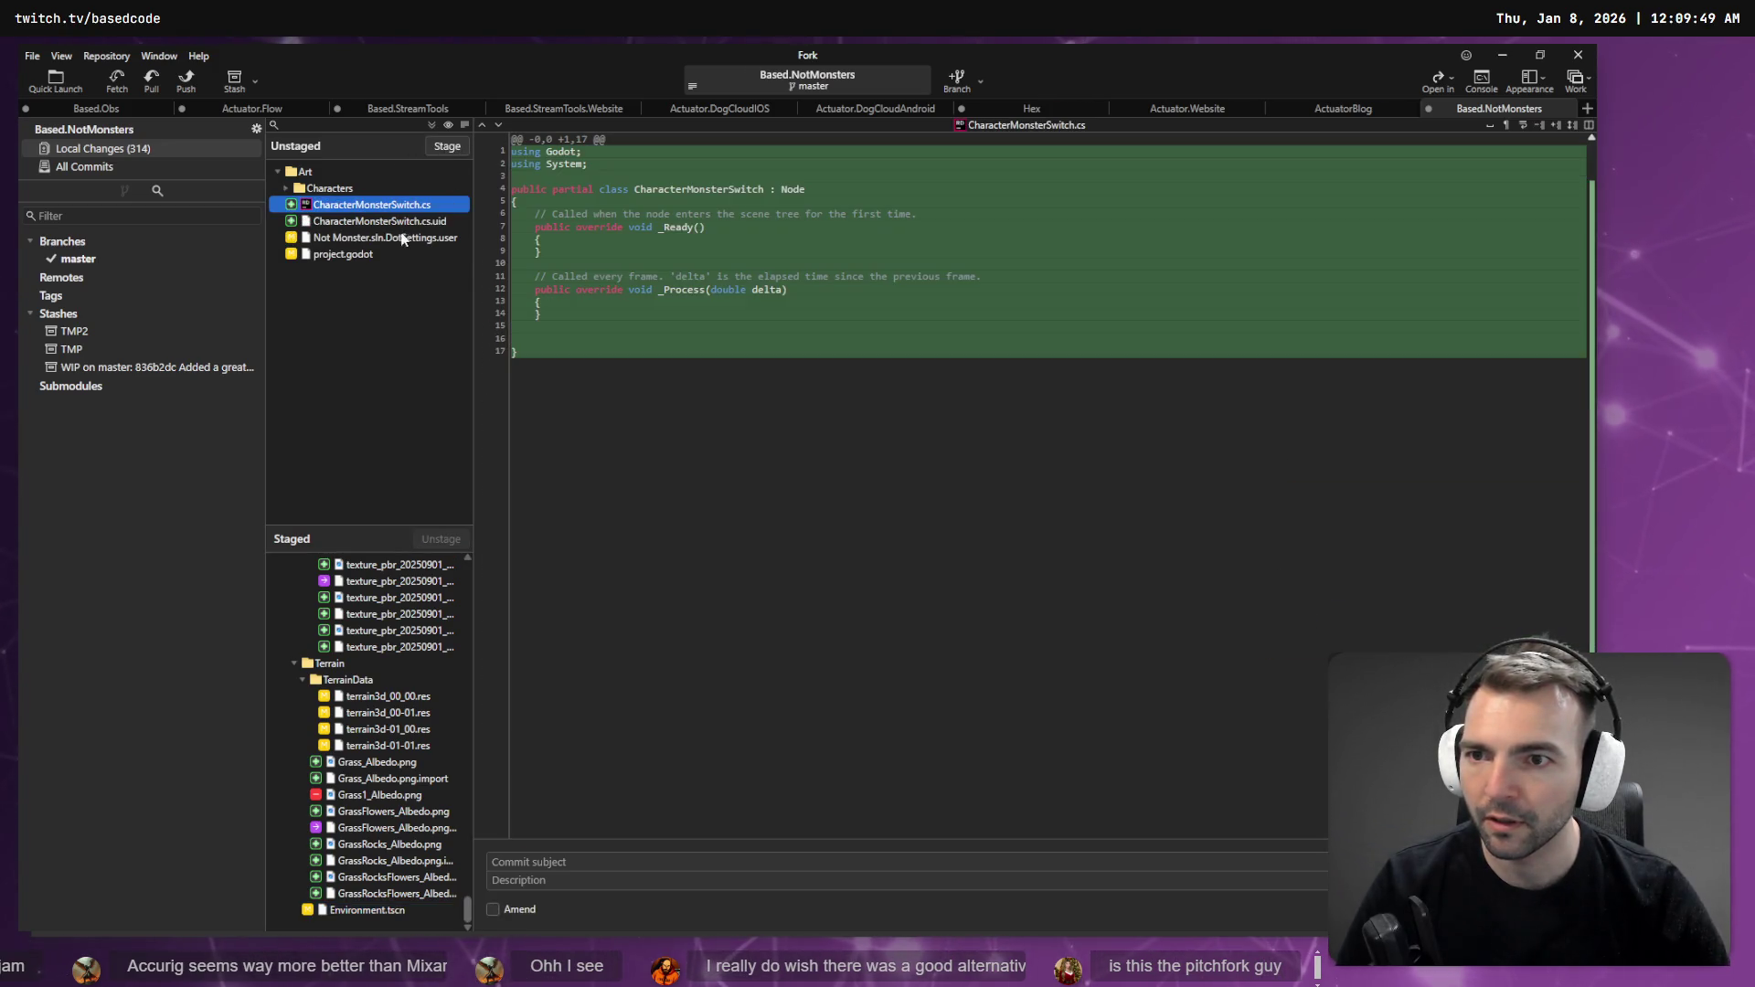
click(402, 239)
key(Up)
key(Up)
key(Down)
key(Down)
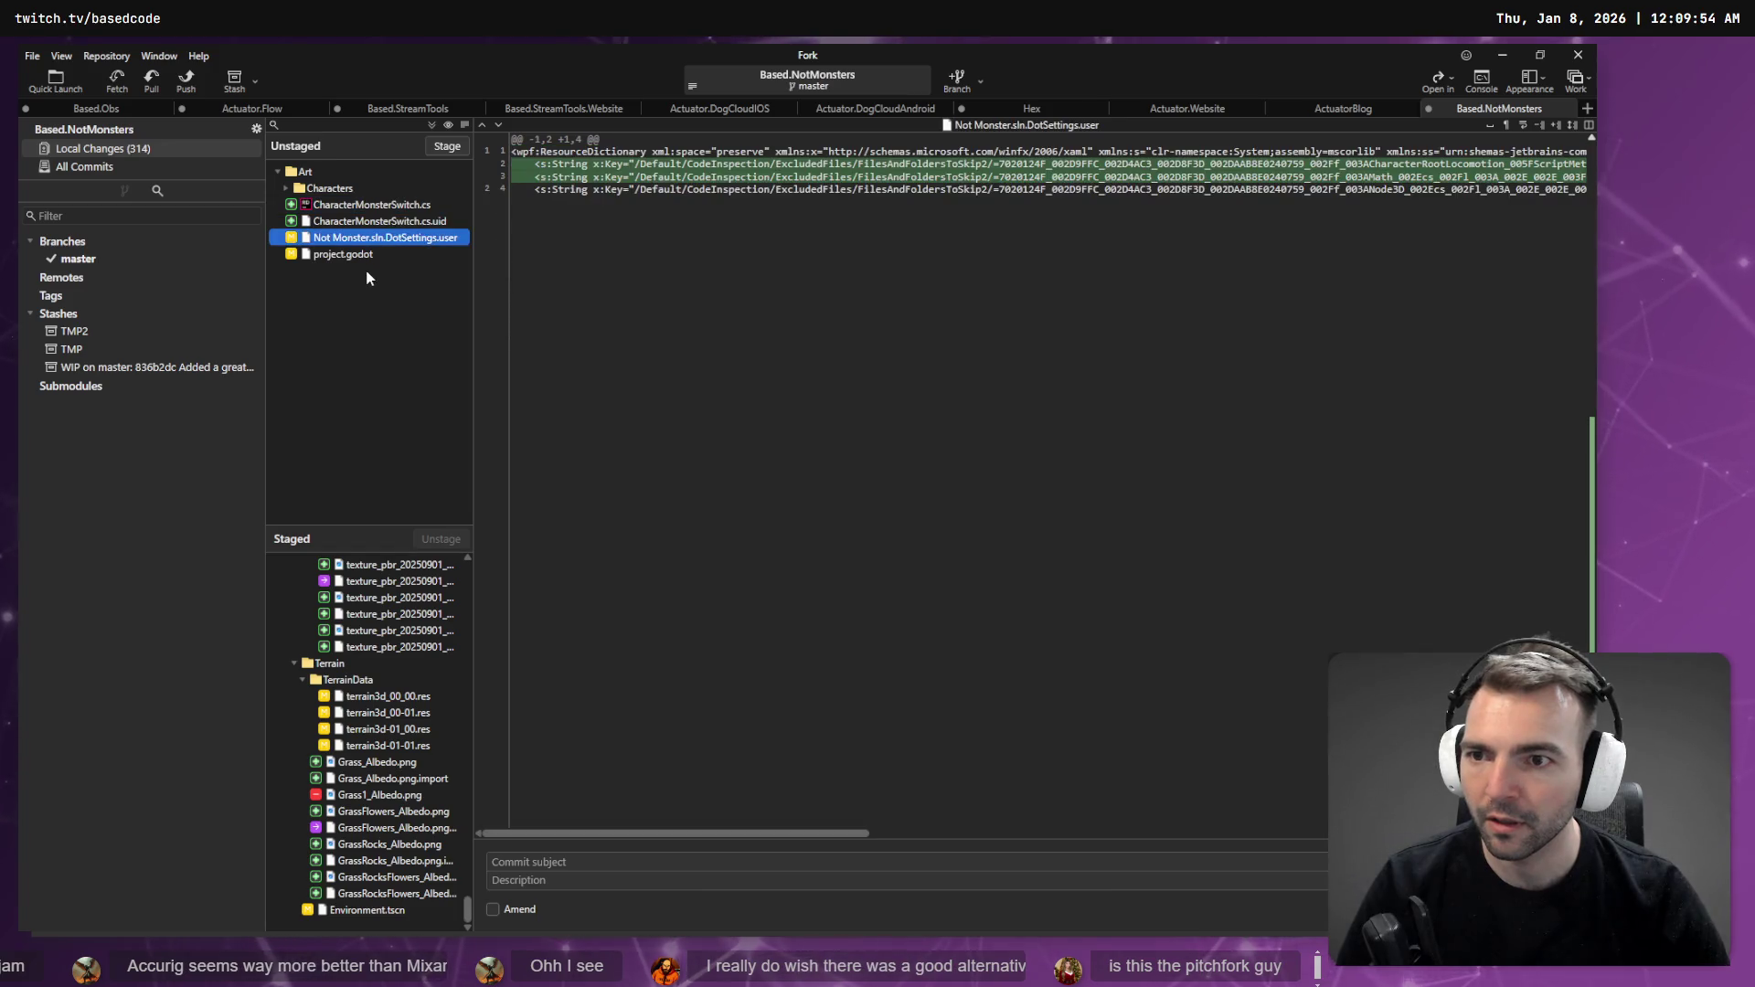
- Stage project.godot and begin the commit subject about building out environment assets and decorations
click(371, 254)
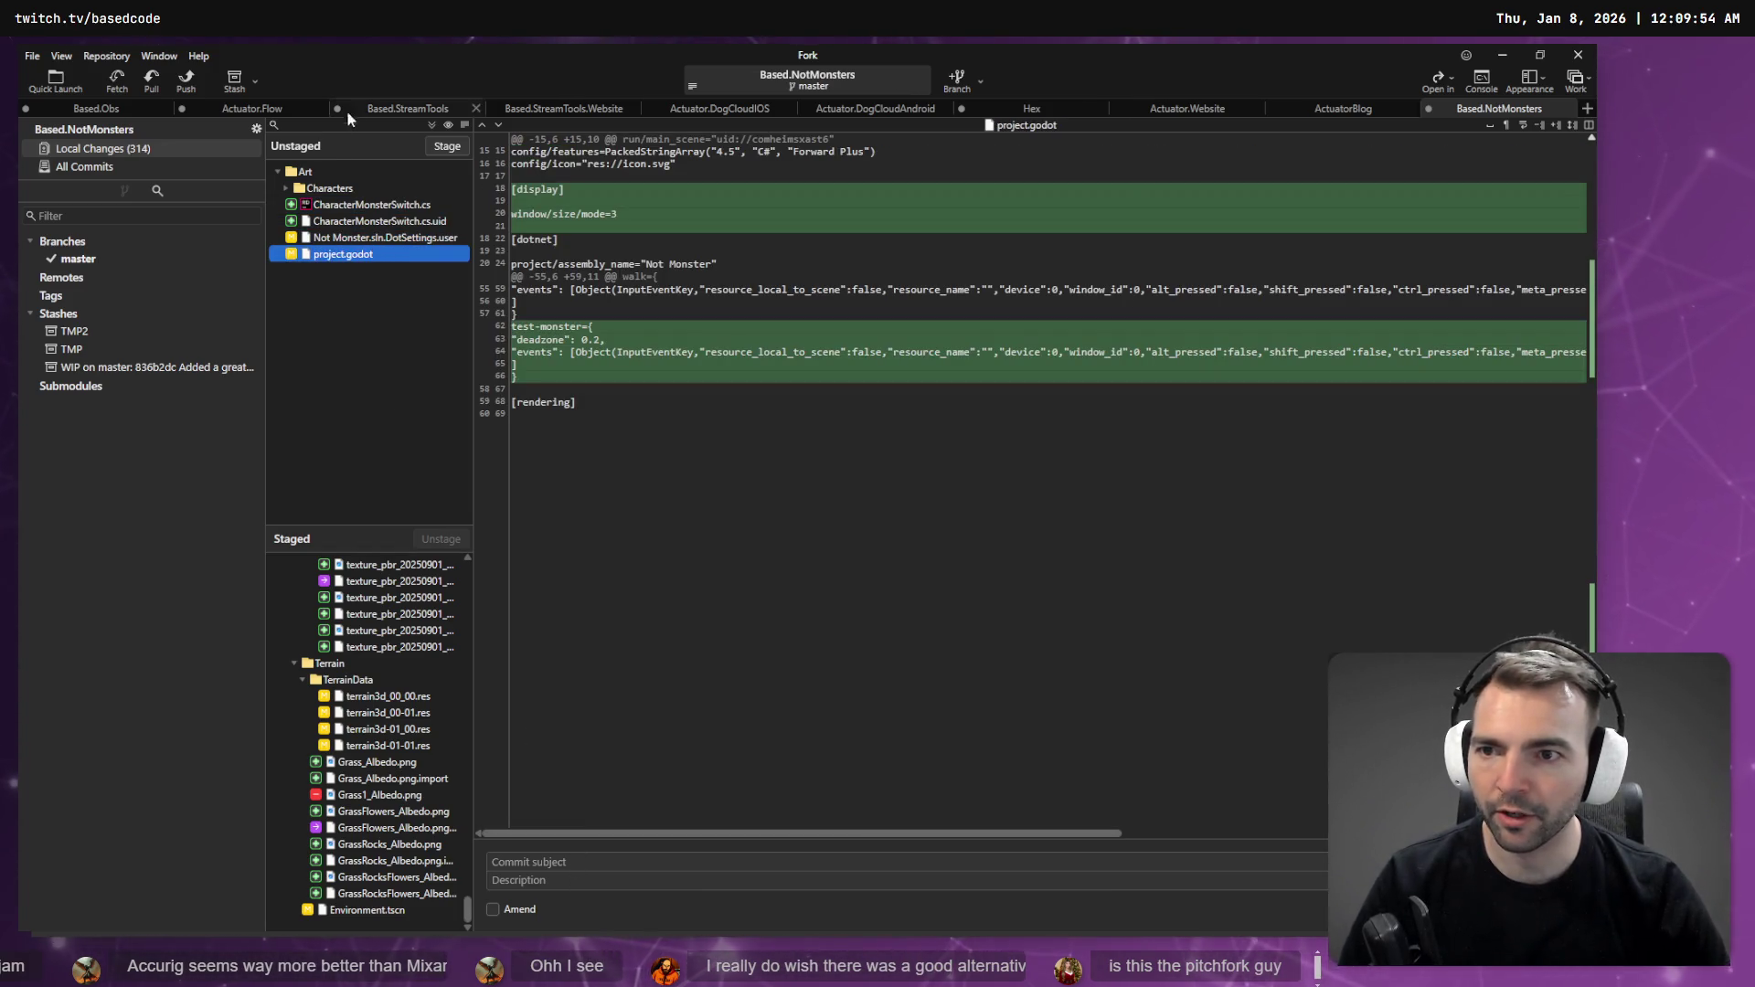
click(444, 147)
click(533, 861)
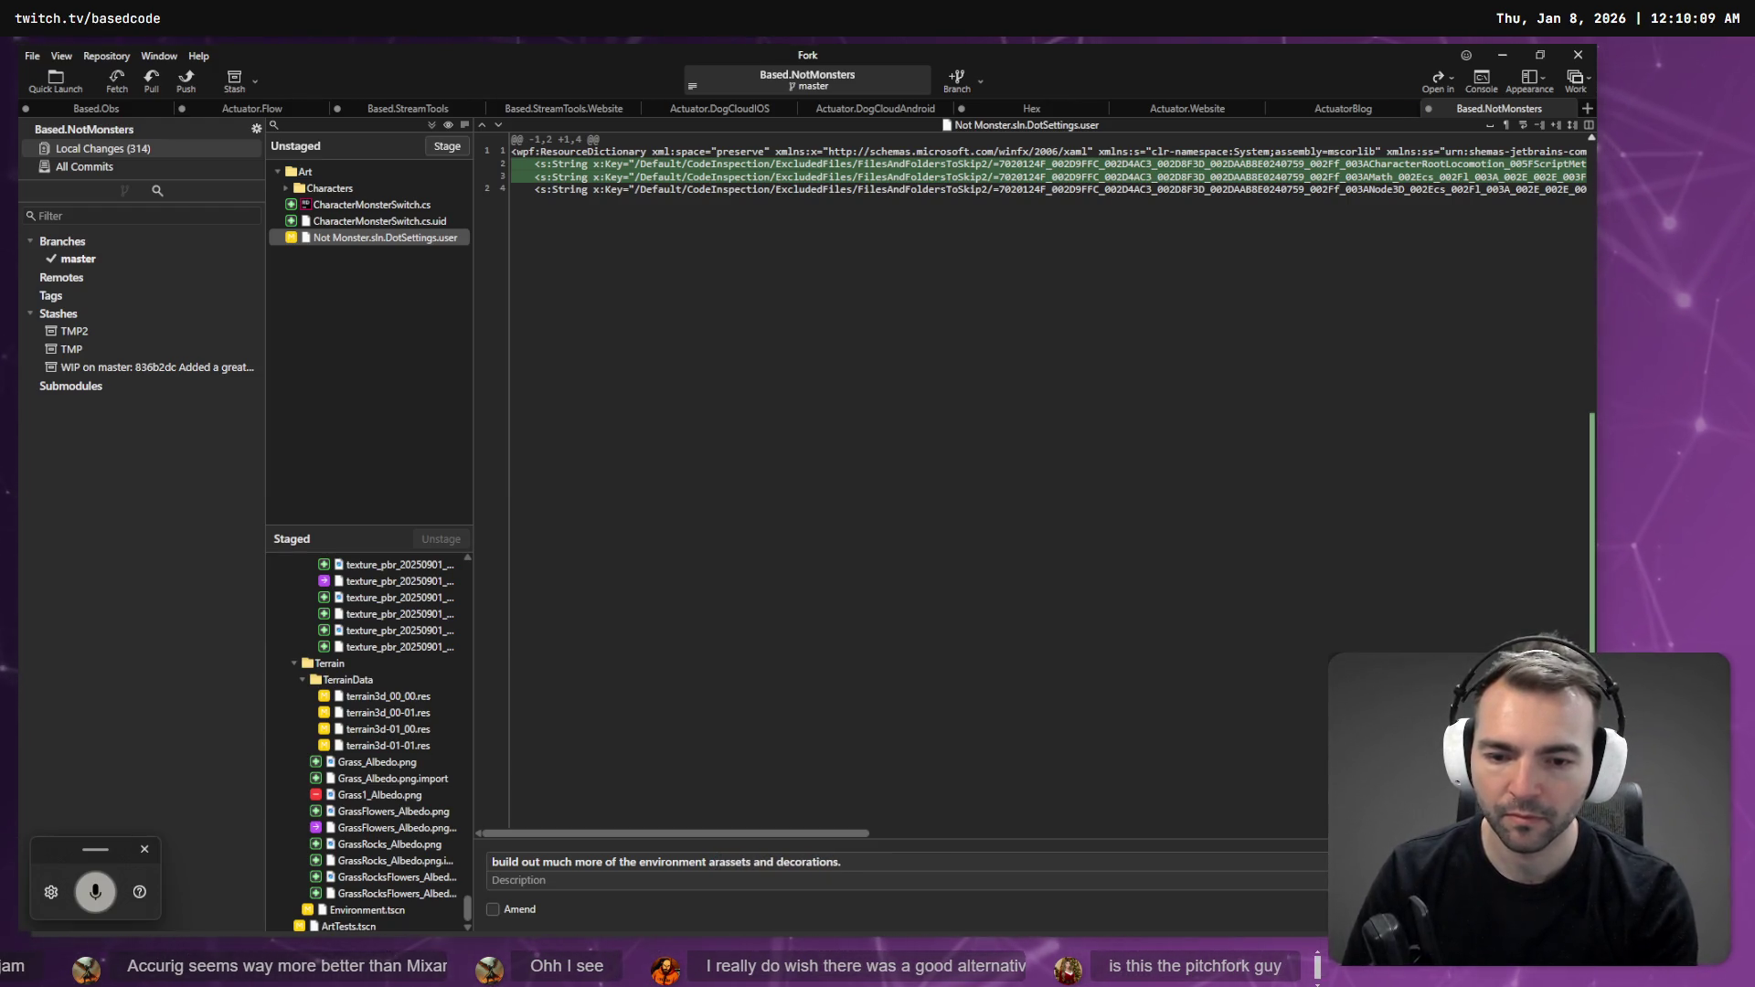
- Correct the commit subject so it starts with 'Build' and ends with 'architecture'
text(chitecture)
key(Delete)
key(Delete)
key(Delete)
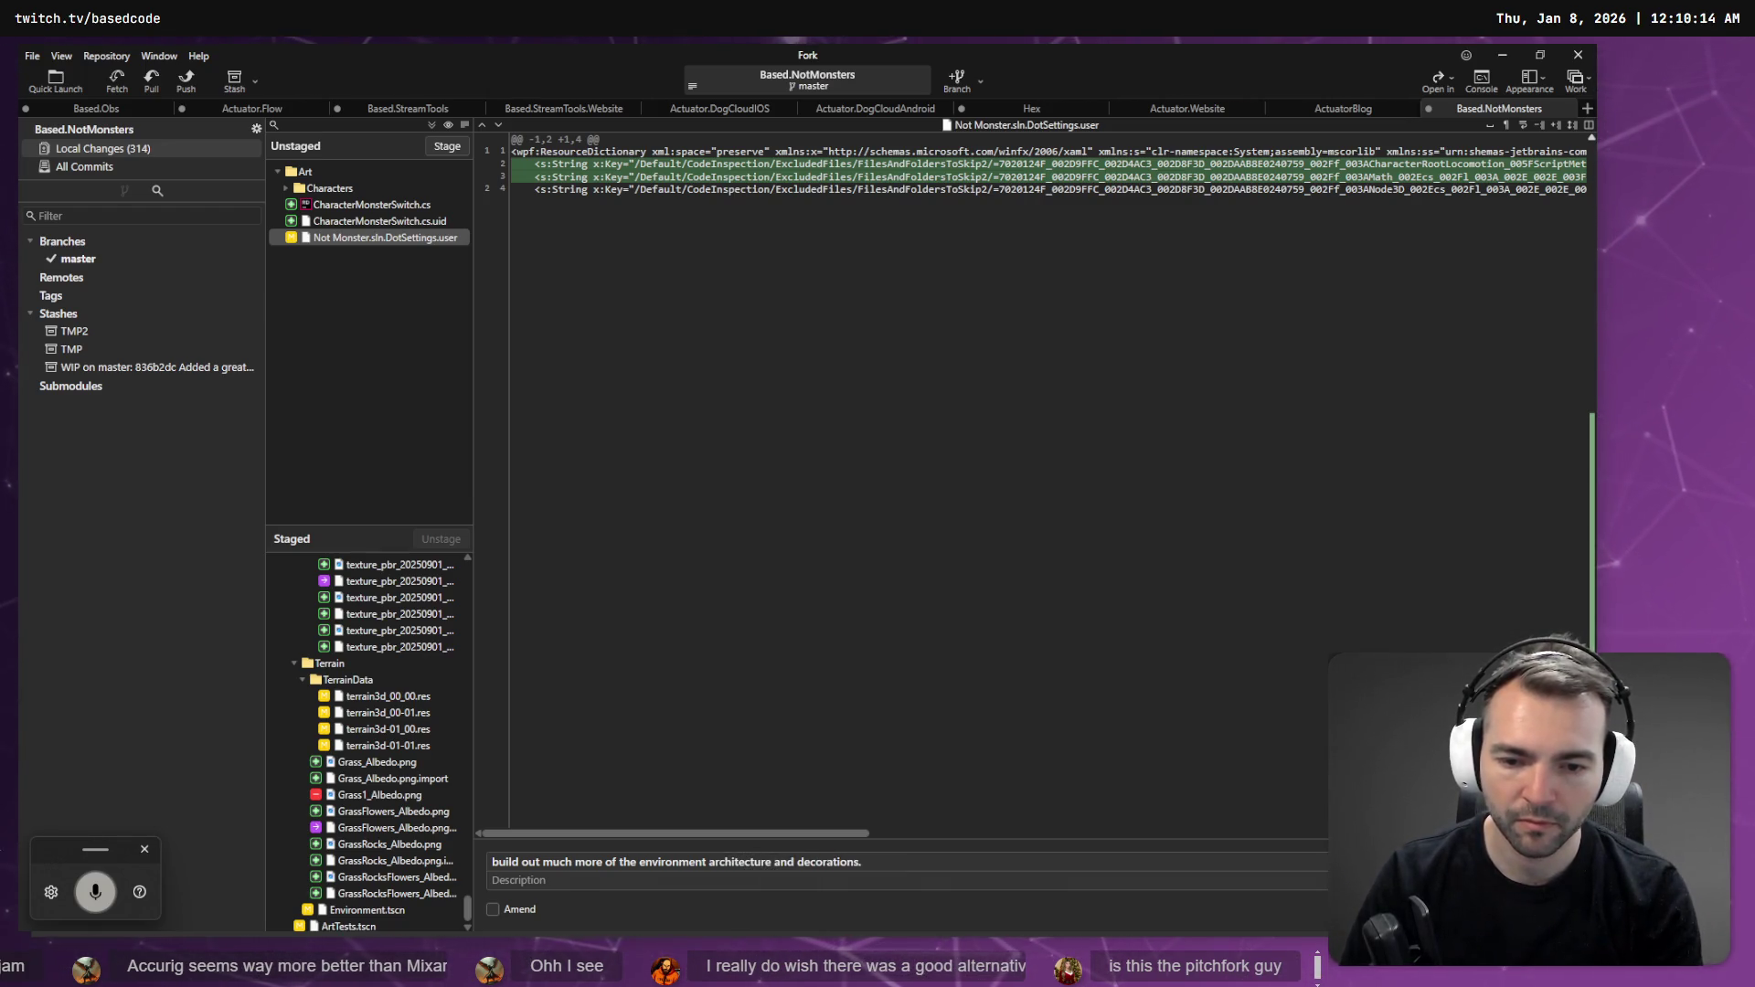
key(Home)
key(Delete)
text(B)
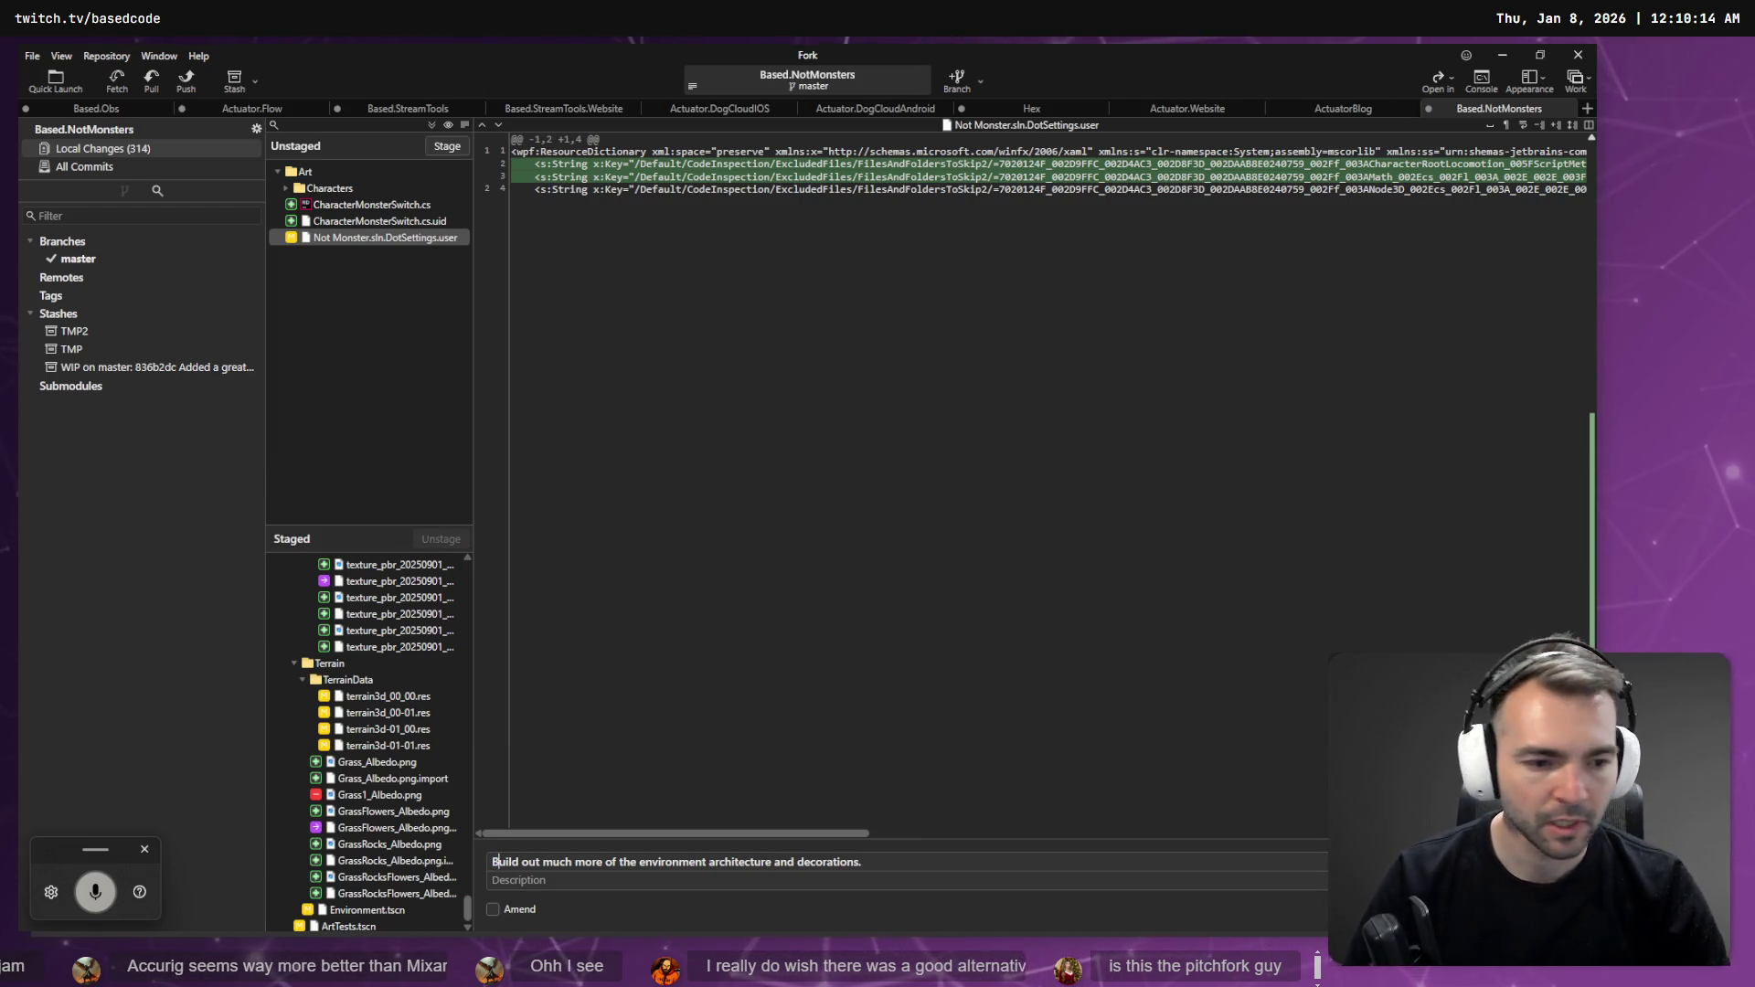
- Stage the Characters folder and commit it as 'Add Nightwatch characters.'
click(347, 189)
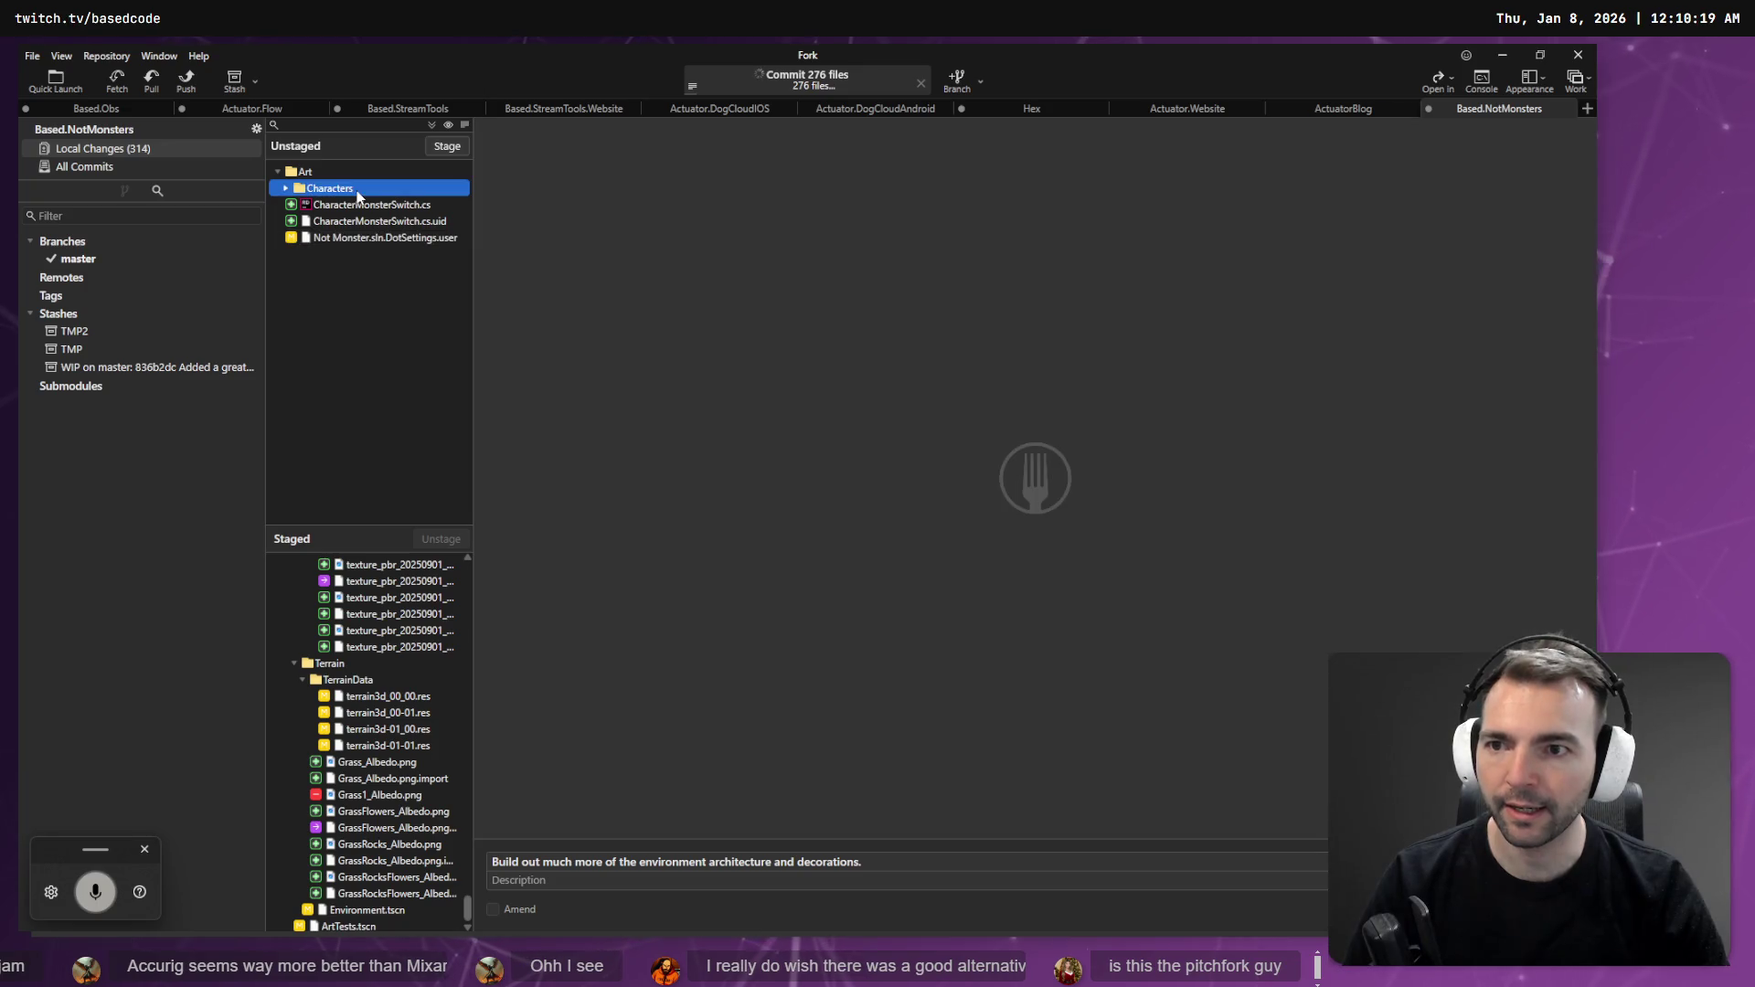
click(448, 148)
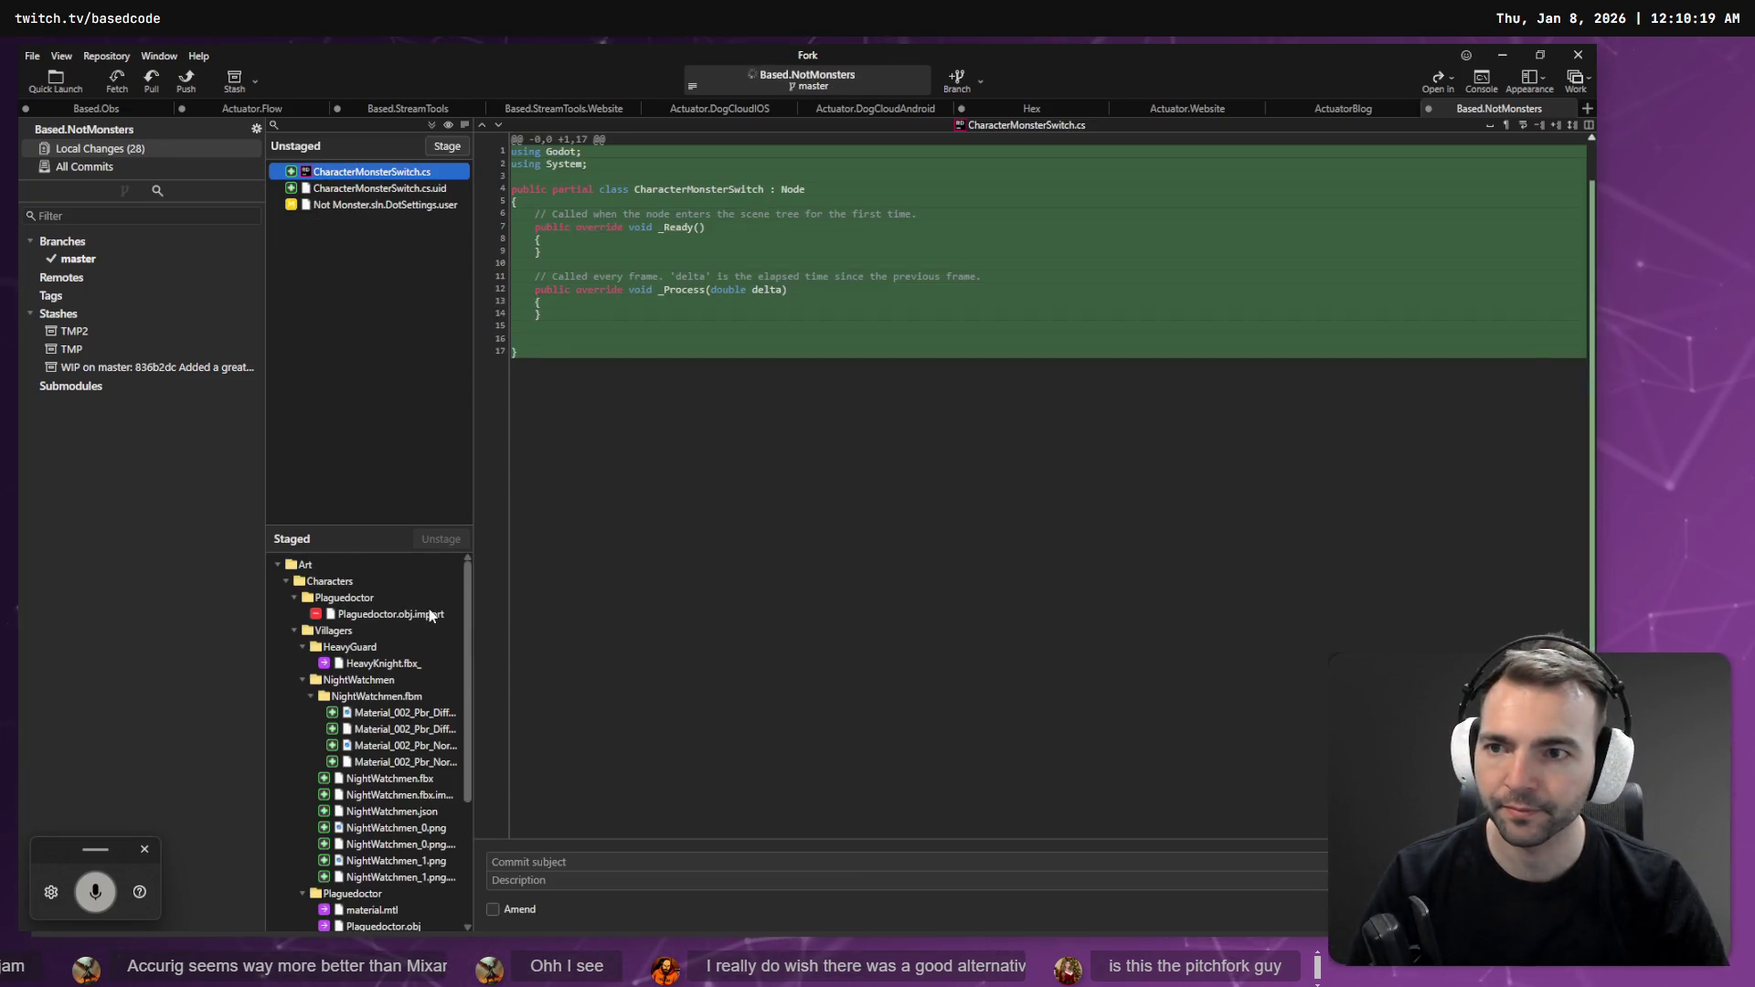
click(553, 860)
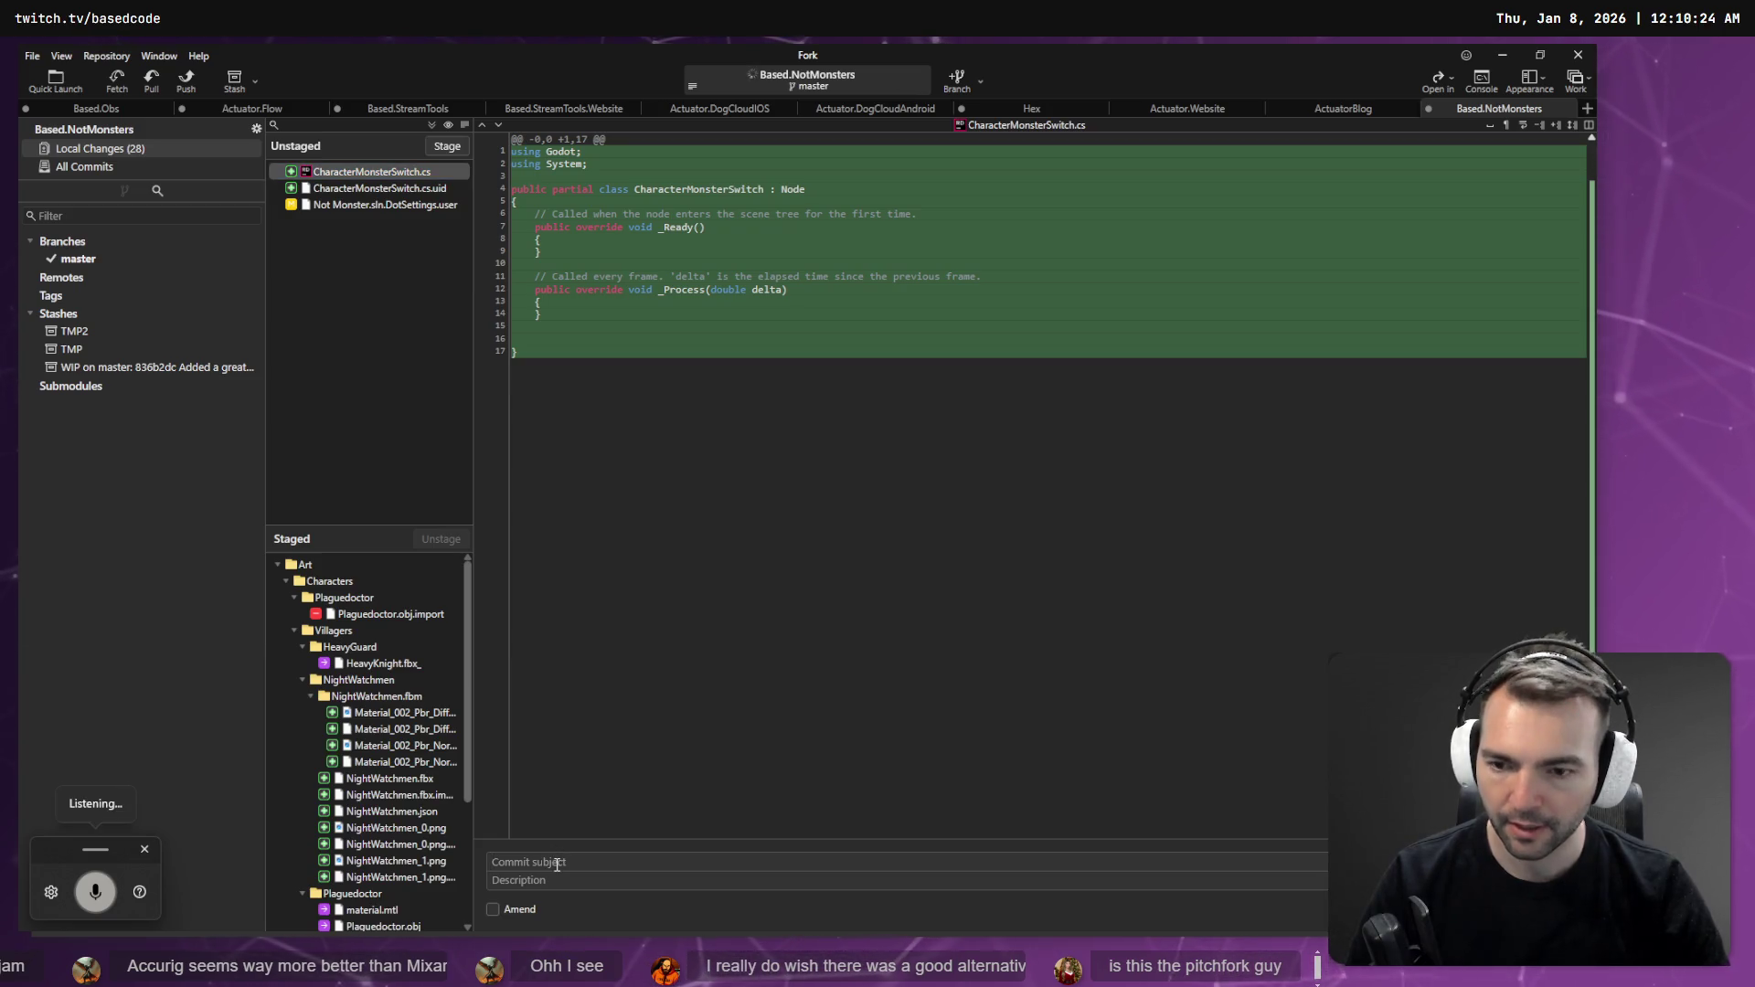
scroll(339, 715, down, 3)
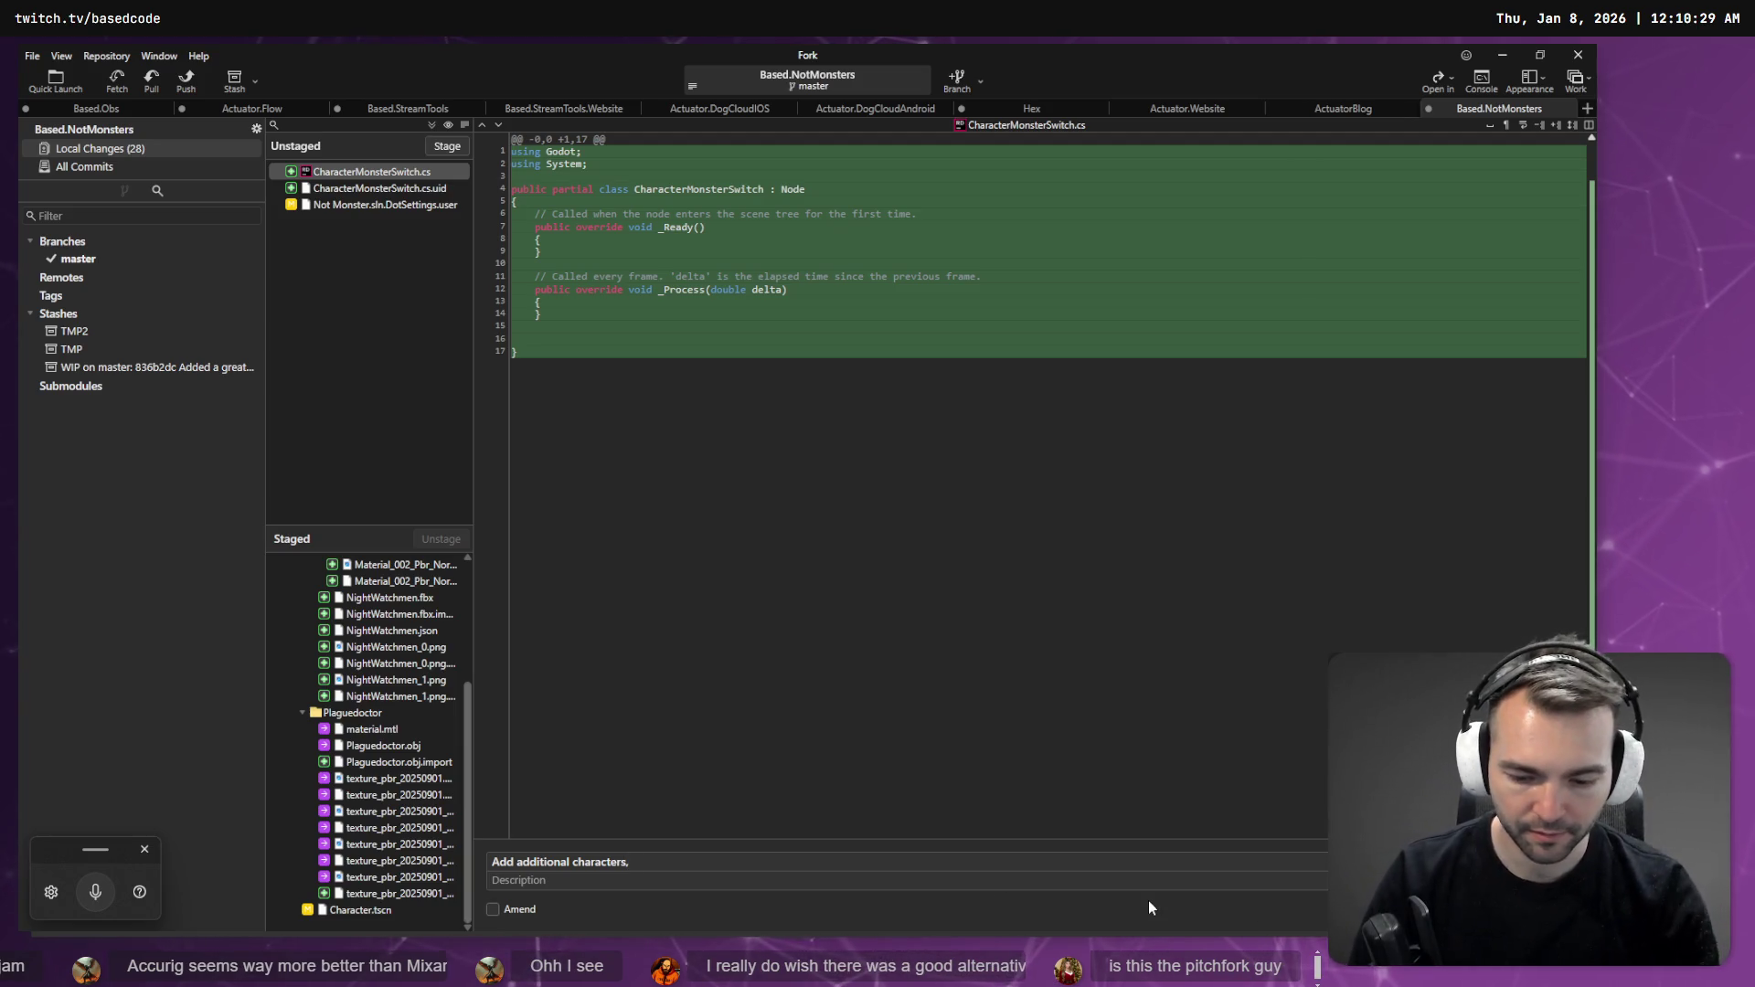
scroll(363, 664, up, 3)
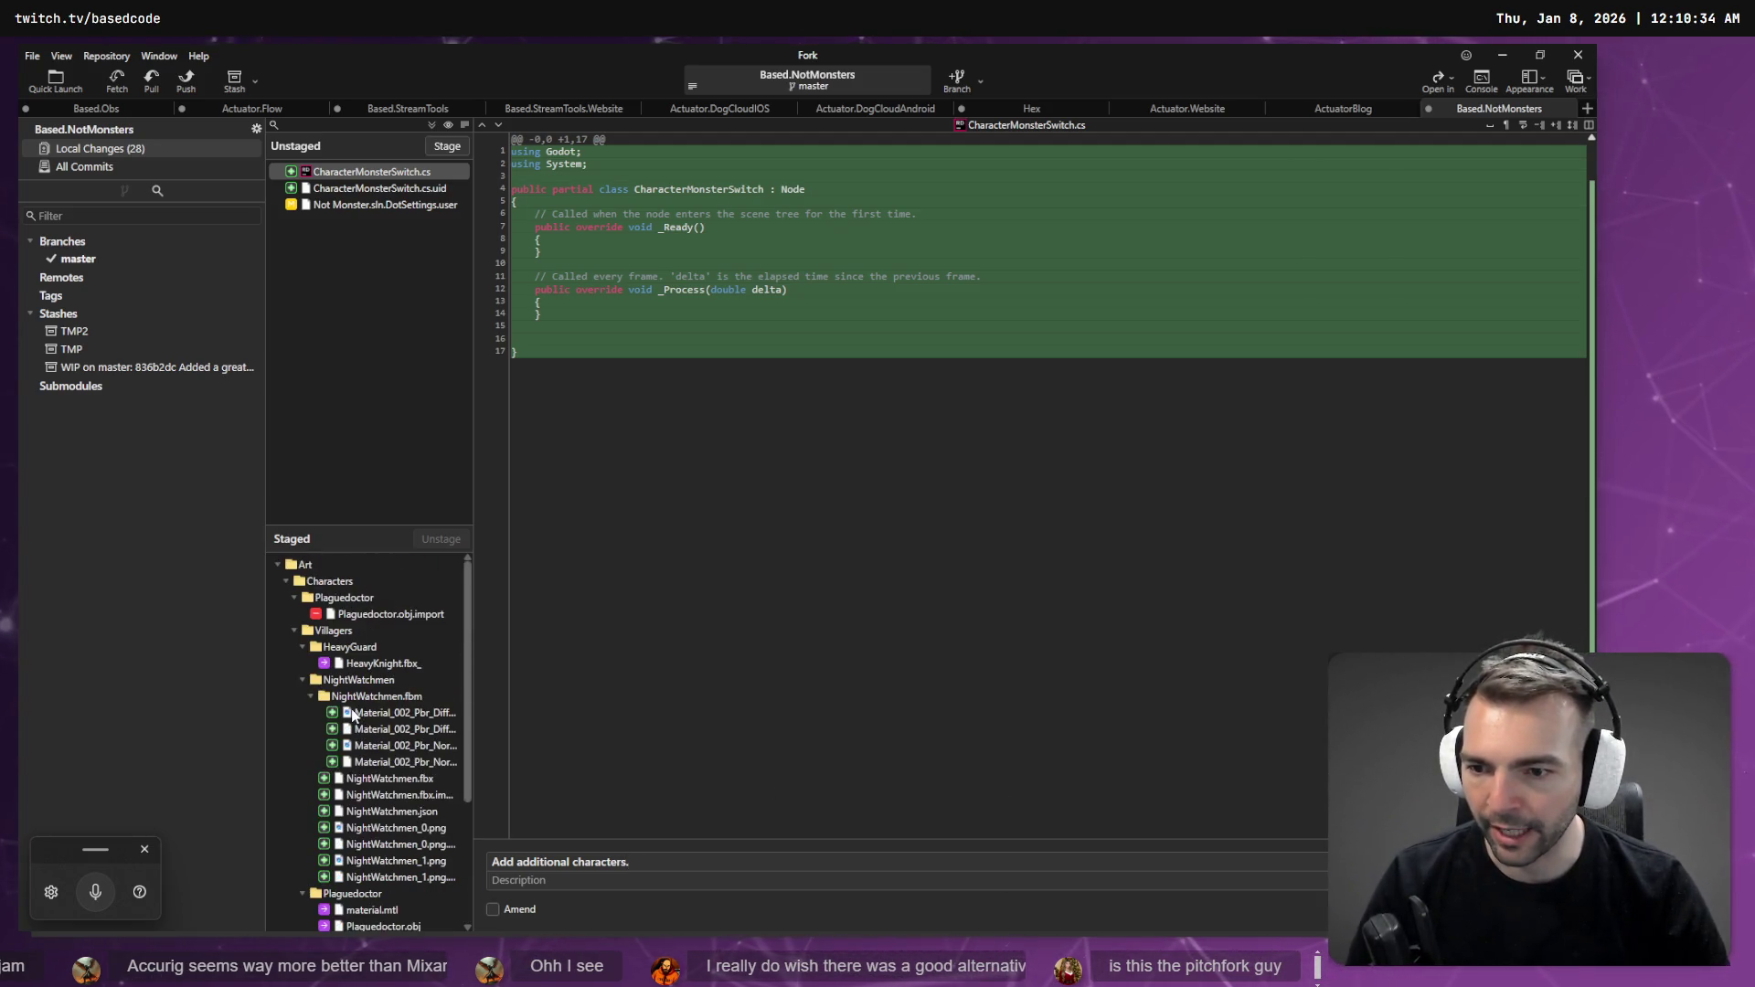
scroll(363, 665, down, 3)
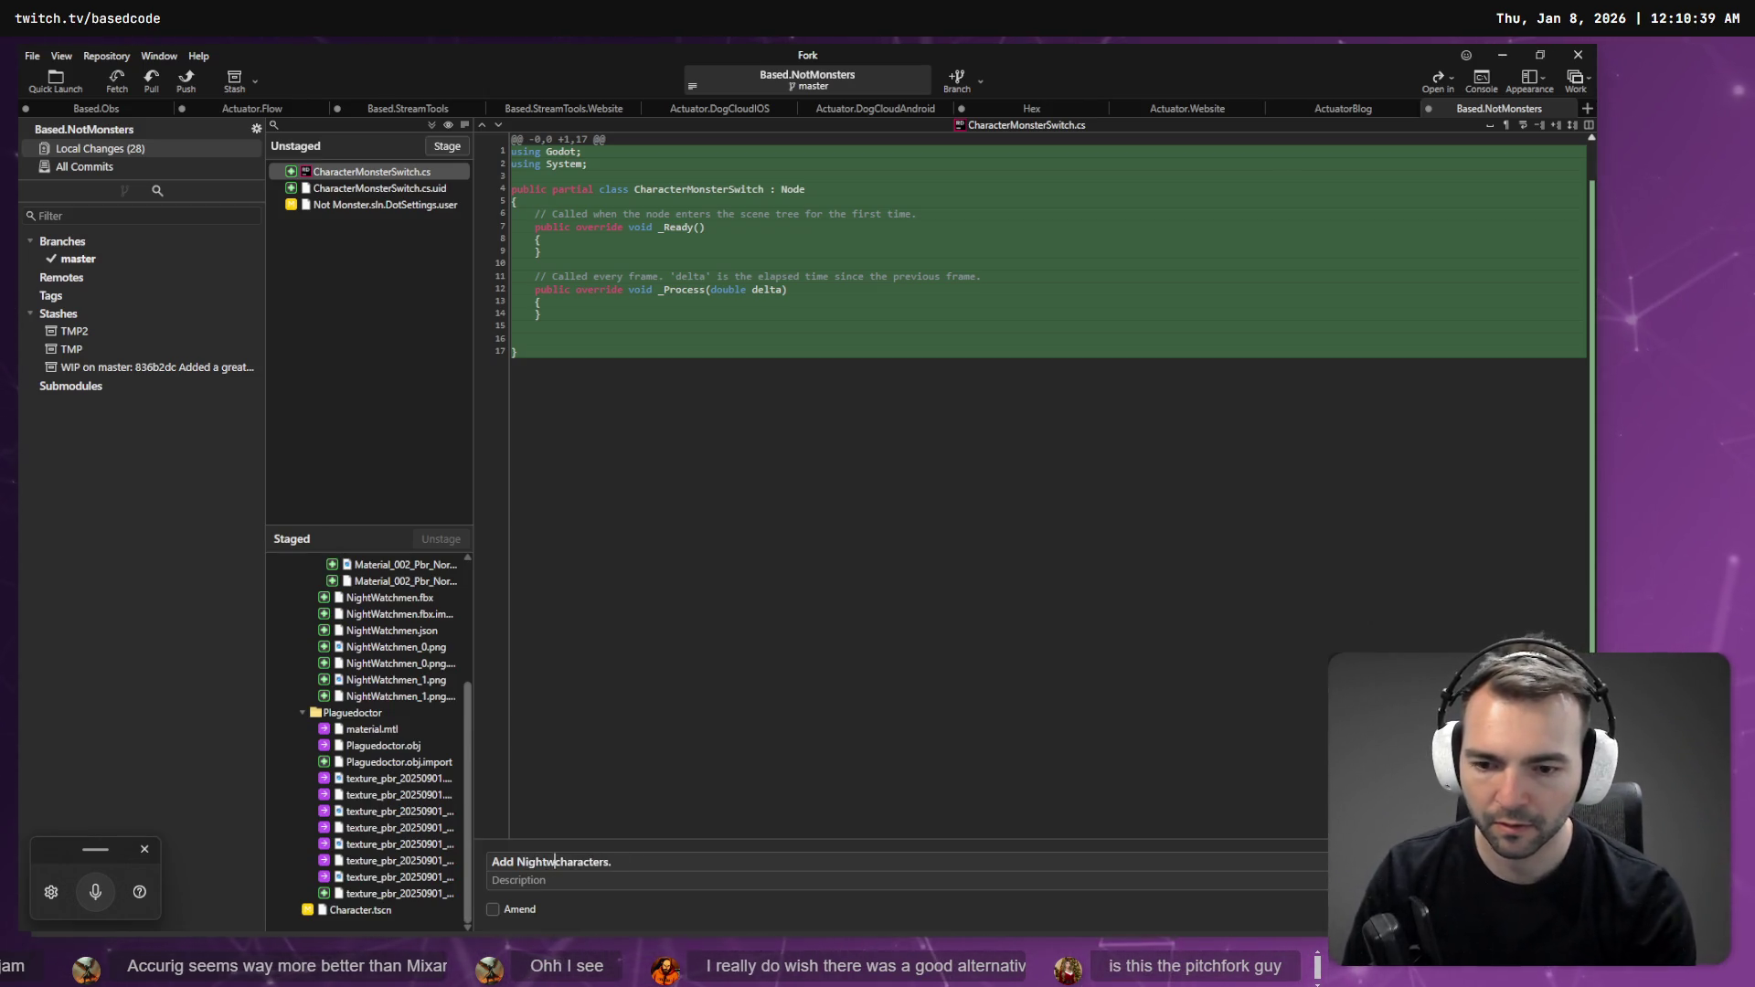
text(atch)
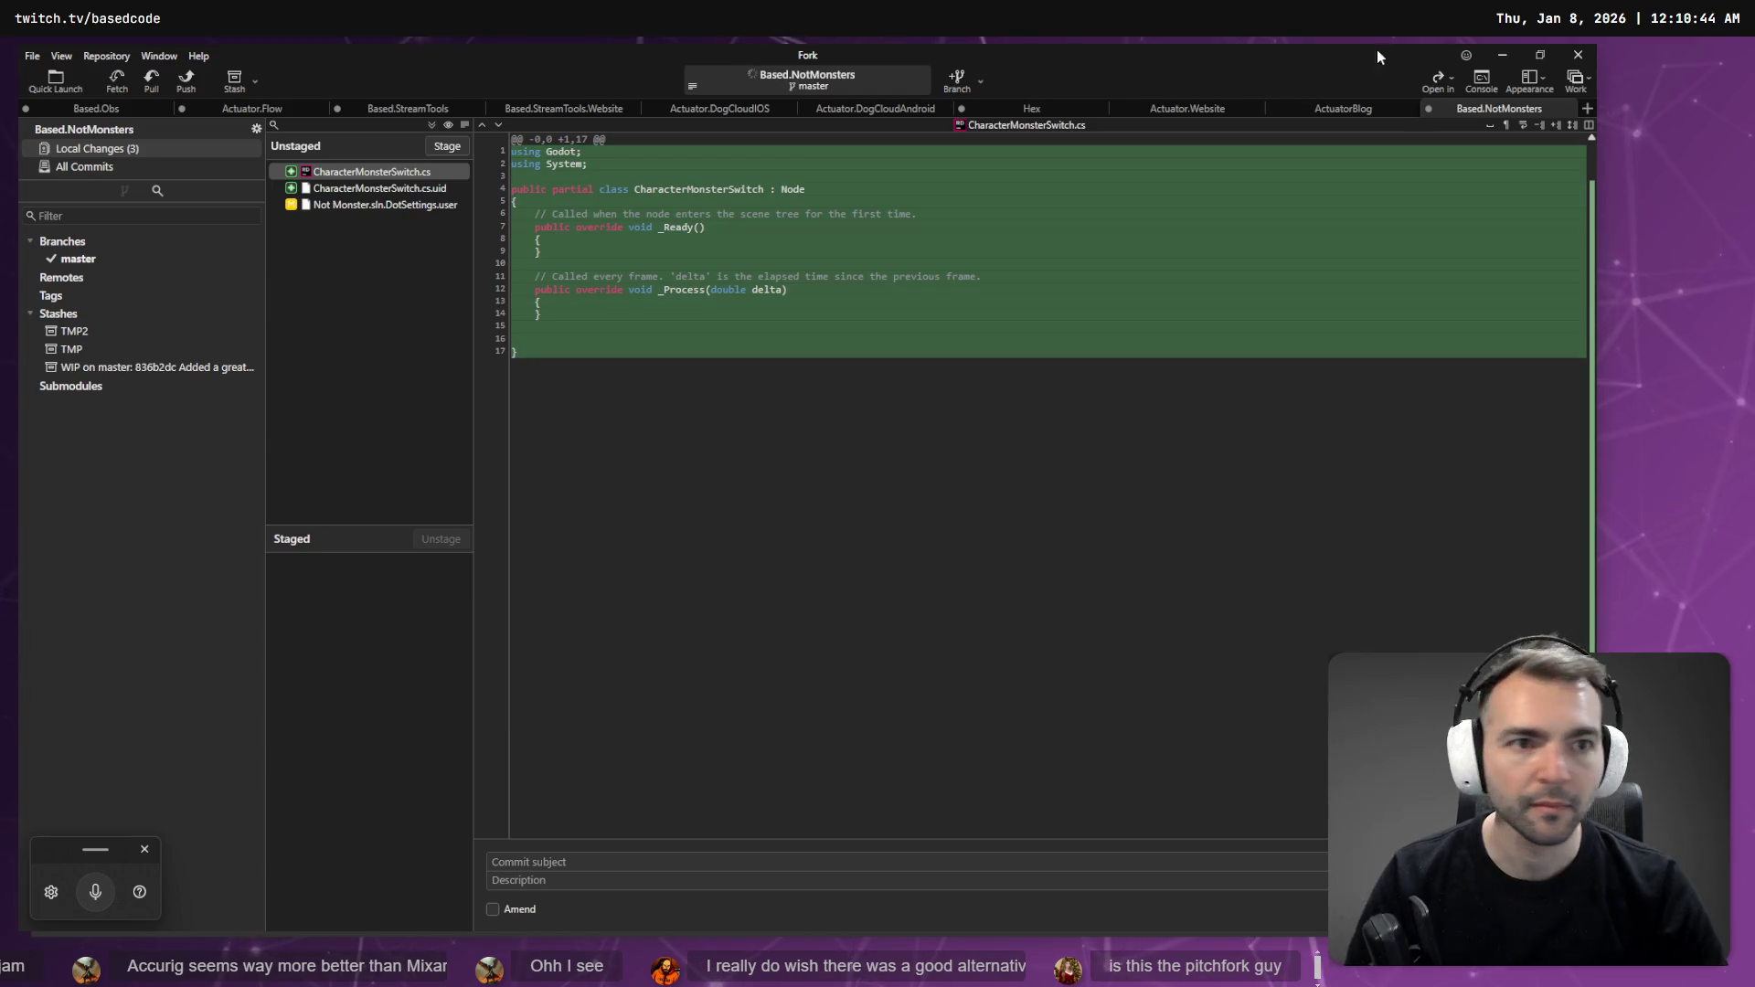
click(1500, 61)
- Open the Character scene from the FileSystem dock and centre the view on it
drag(924, 384, 768, 416)
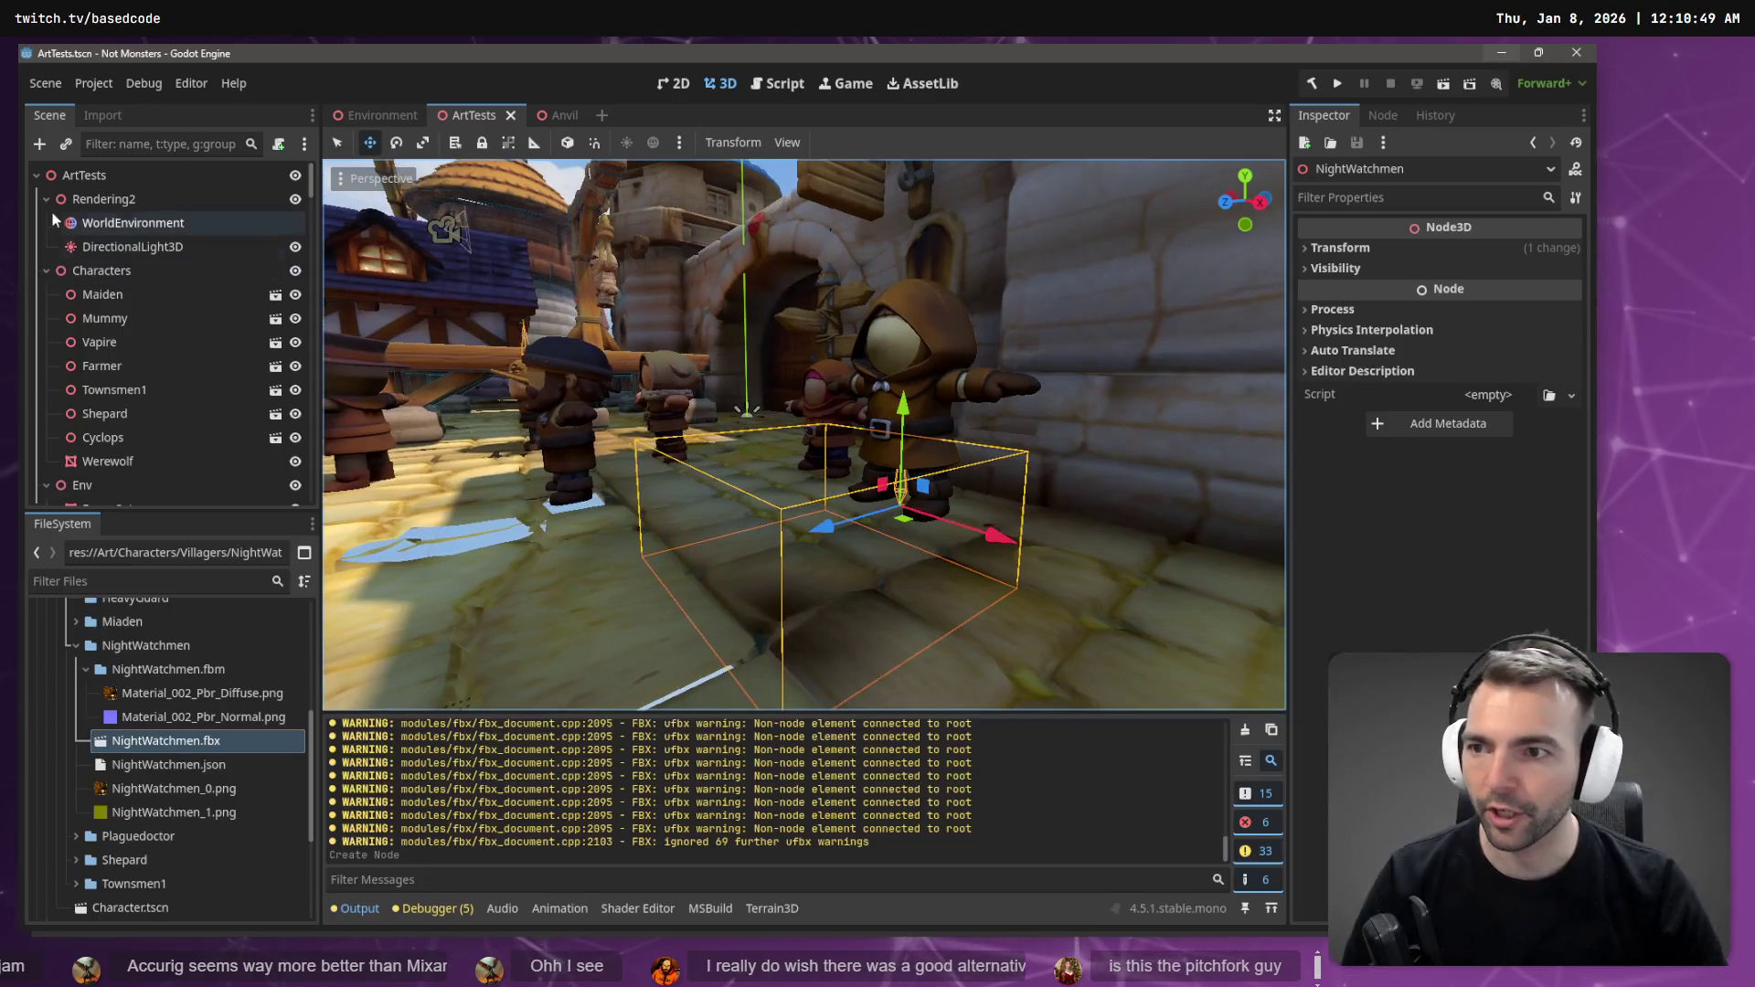
scroll(181, 672, up, 6)
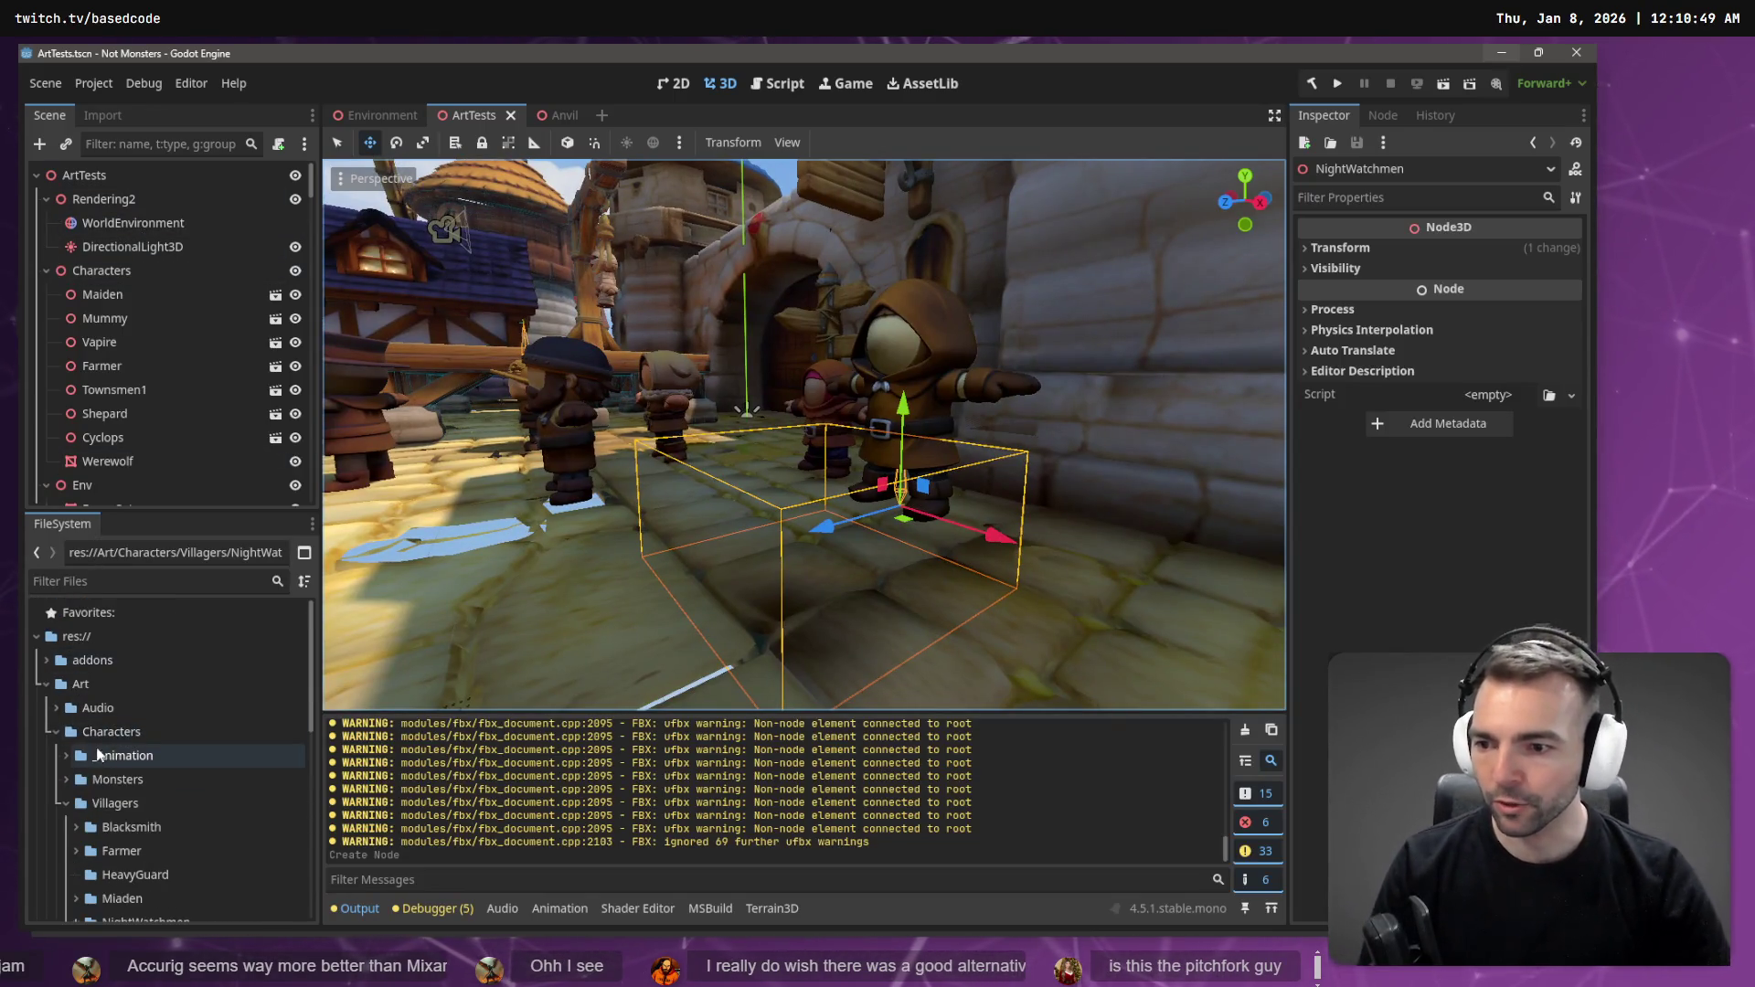
click(64, 803)
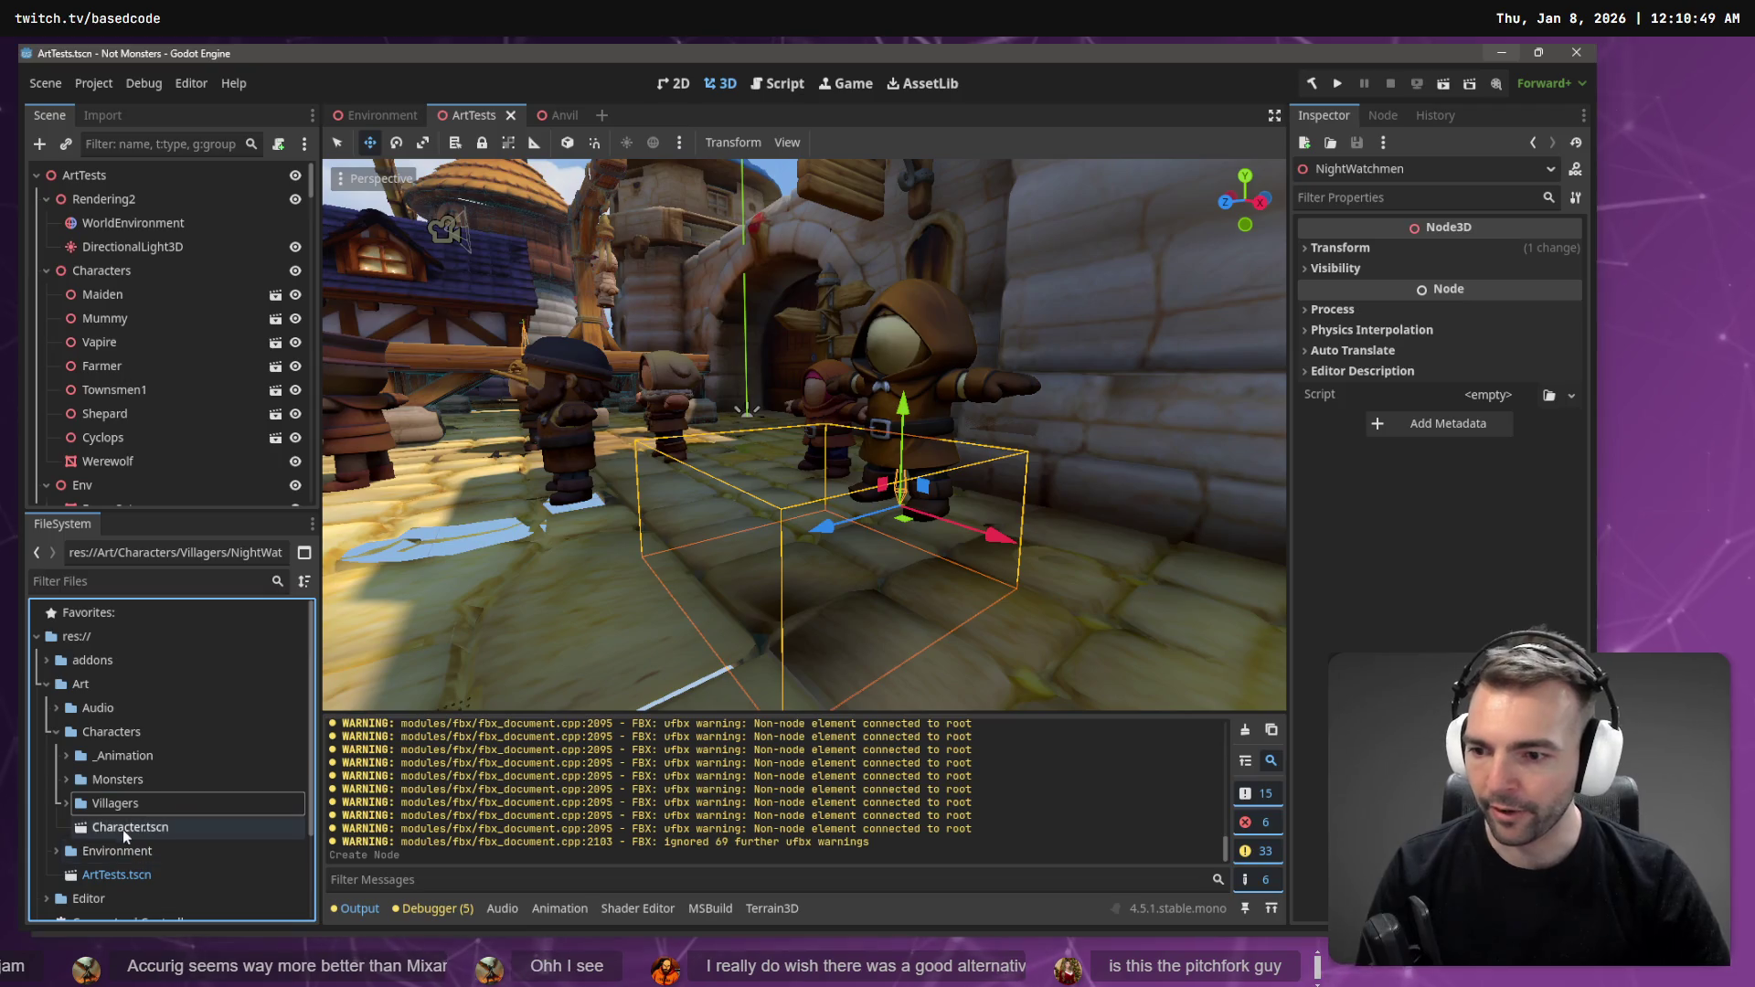
double_click(126, 827)
key(w)
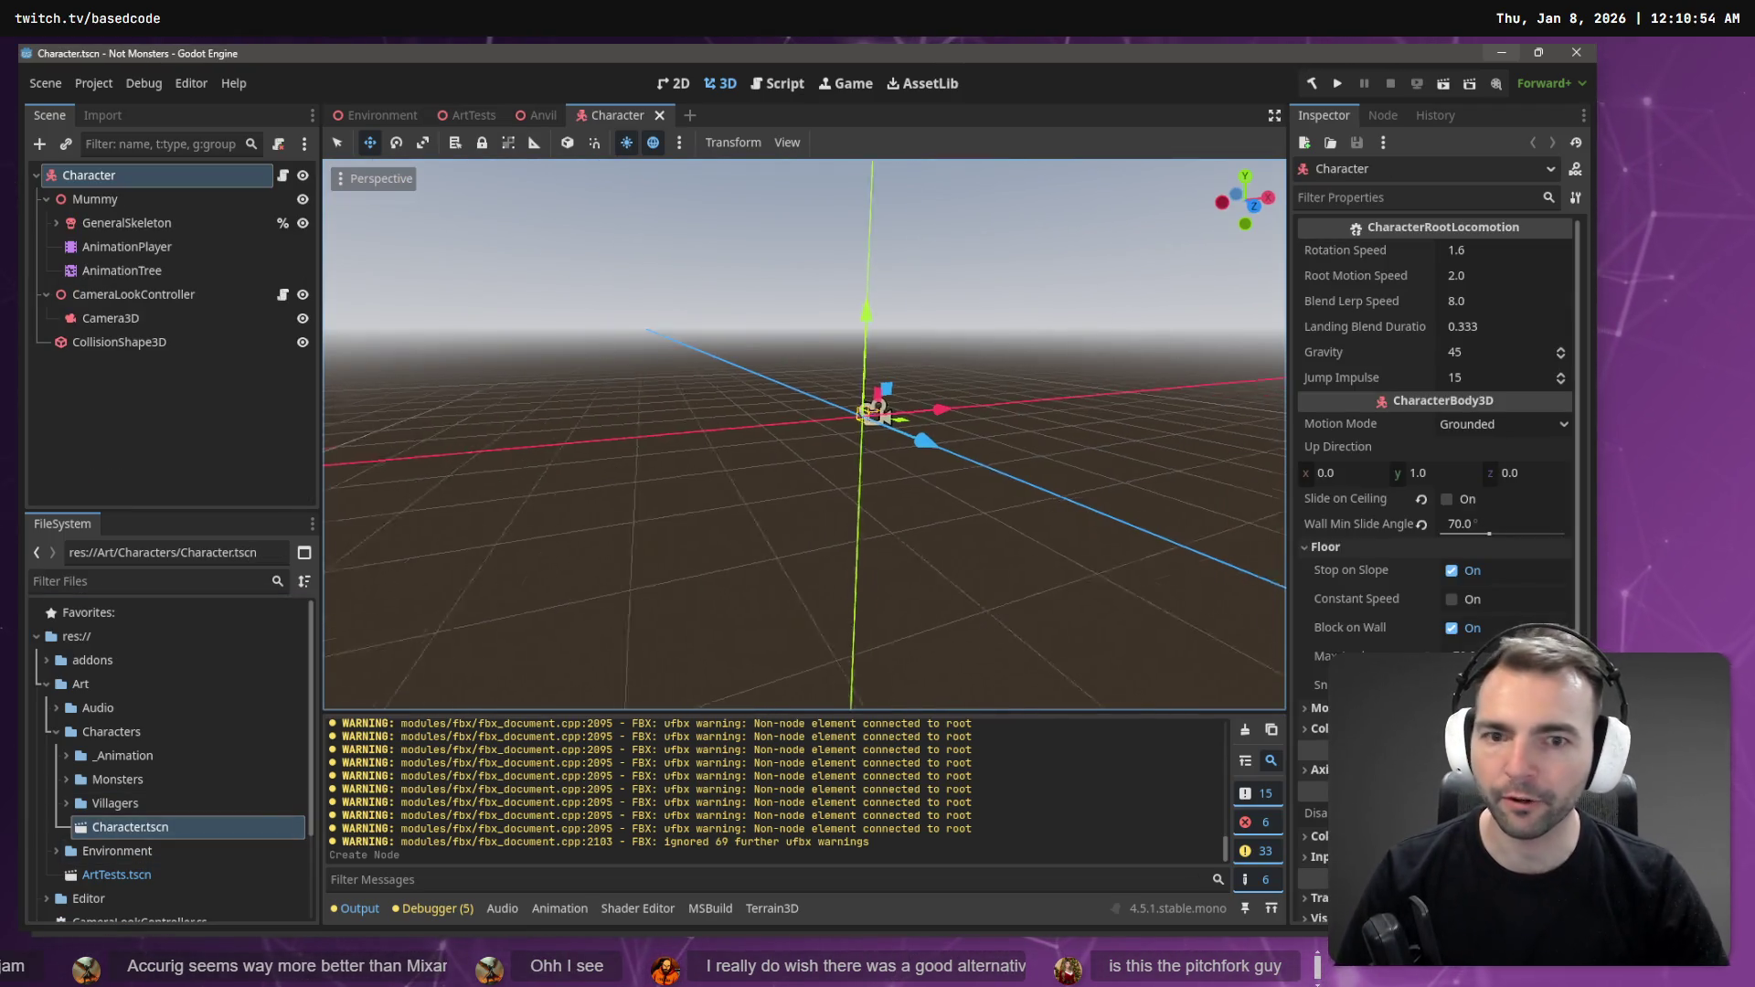
key(f)
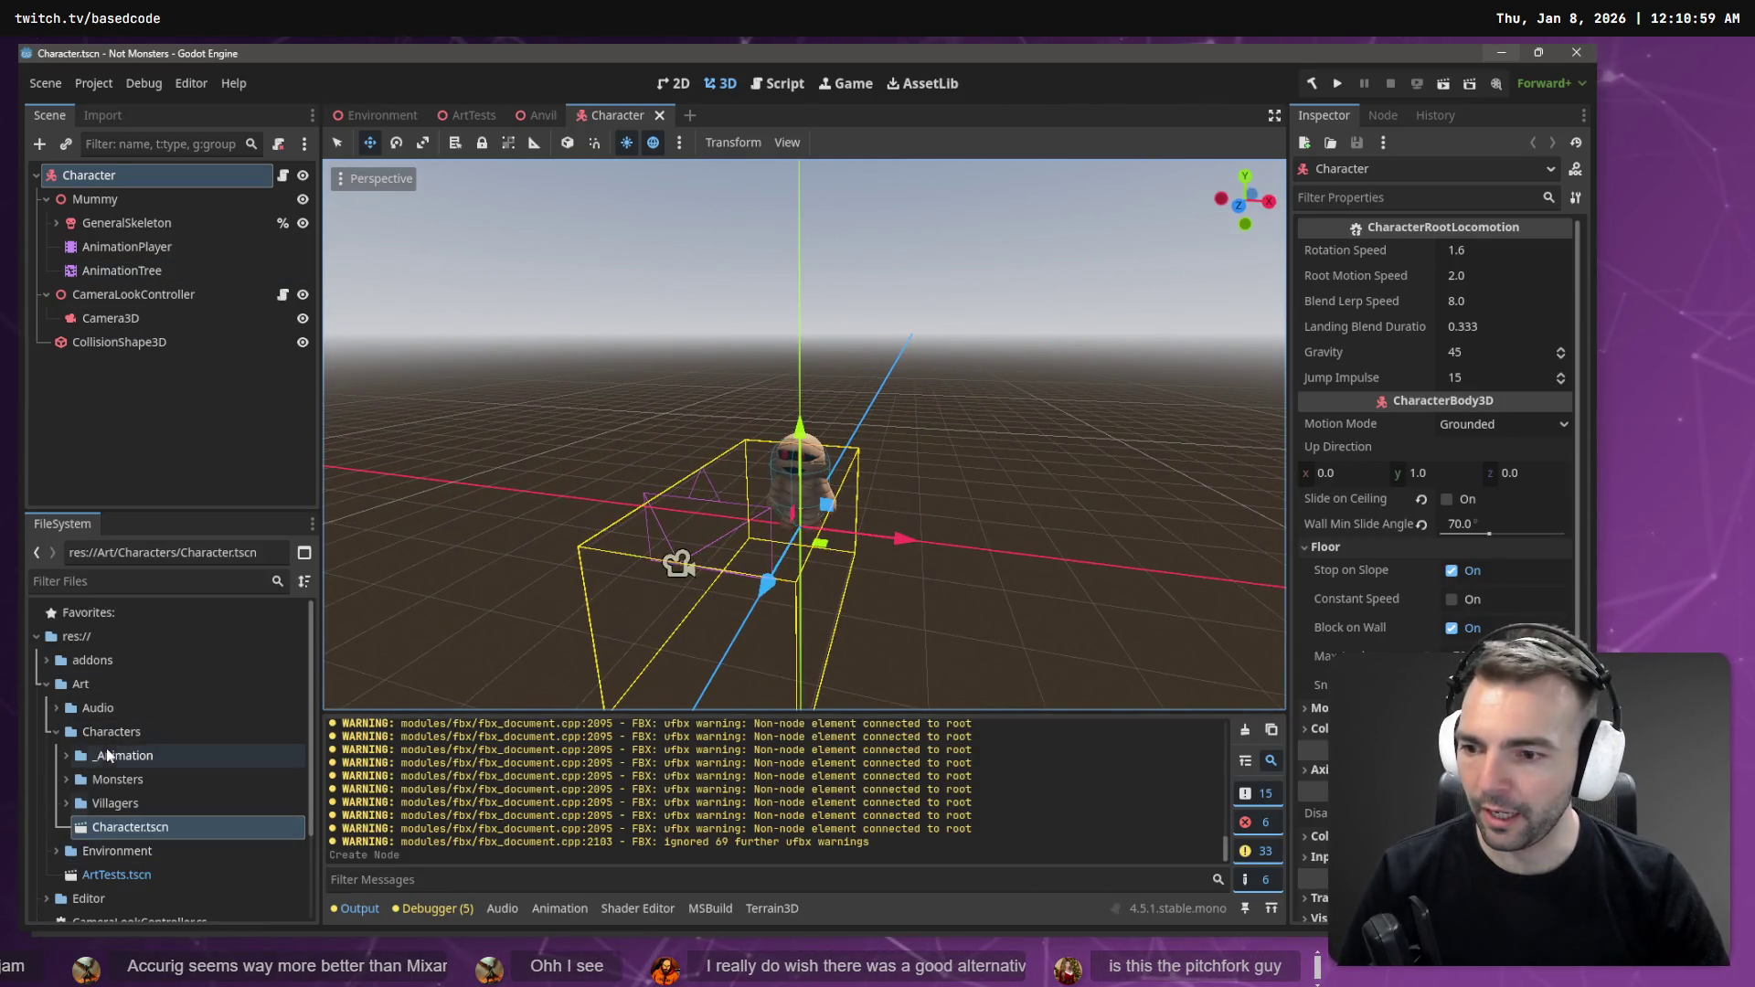
- Drag NightWatchmen.fbx from the Villagers/NightWatchmen folder into the Character scene
click(65, 803)
scroll(92, 804, down, 2)
double_click(119, 804)
click(86, 827)
mouse_move(146, 851)
mouse_down()
mouse_move(750, 566)
mouse_move(878, 571)
mouse_move(905, 532)
mouse_up()
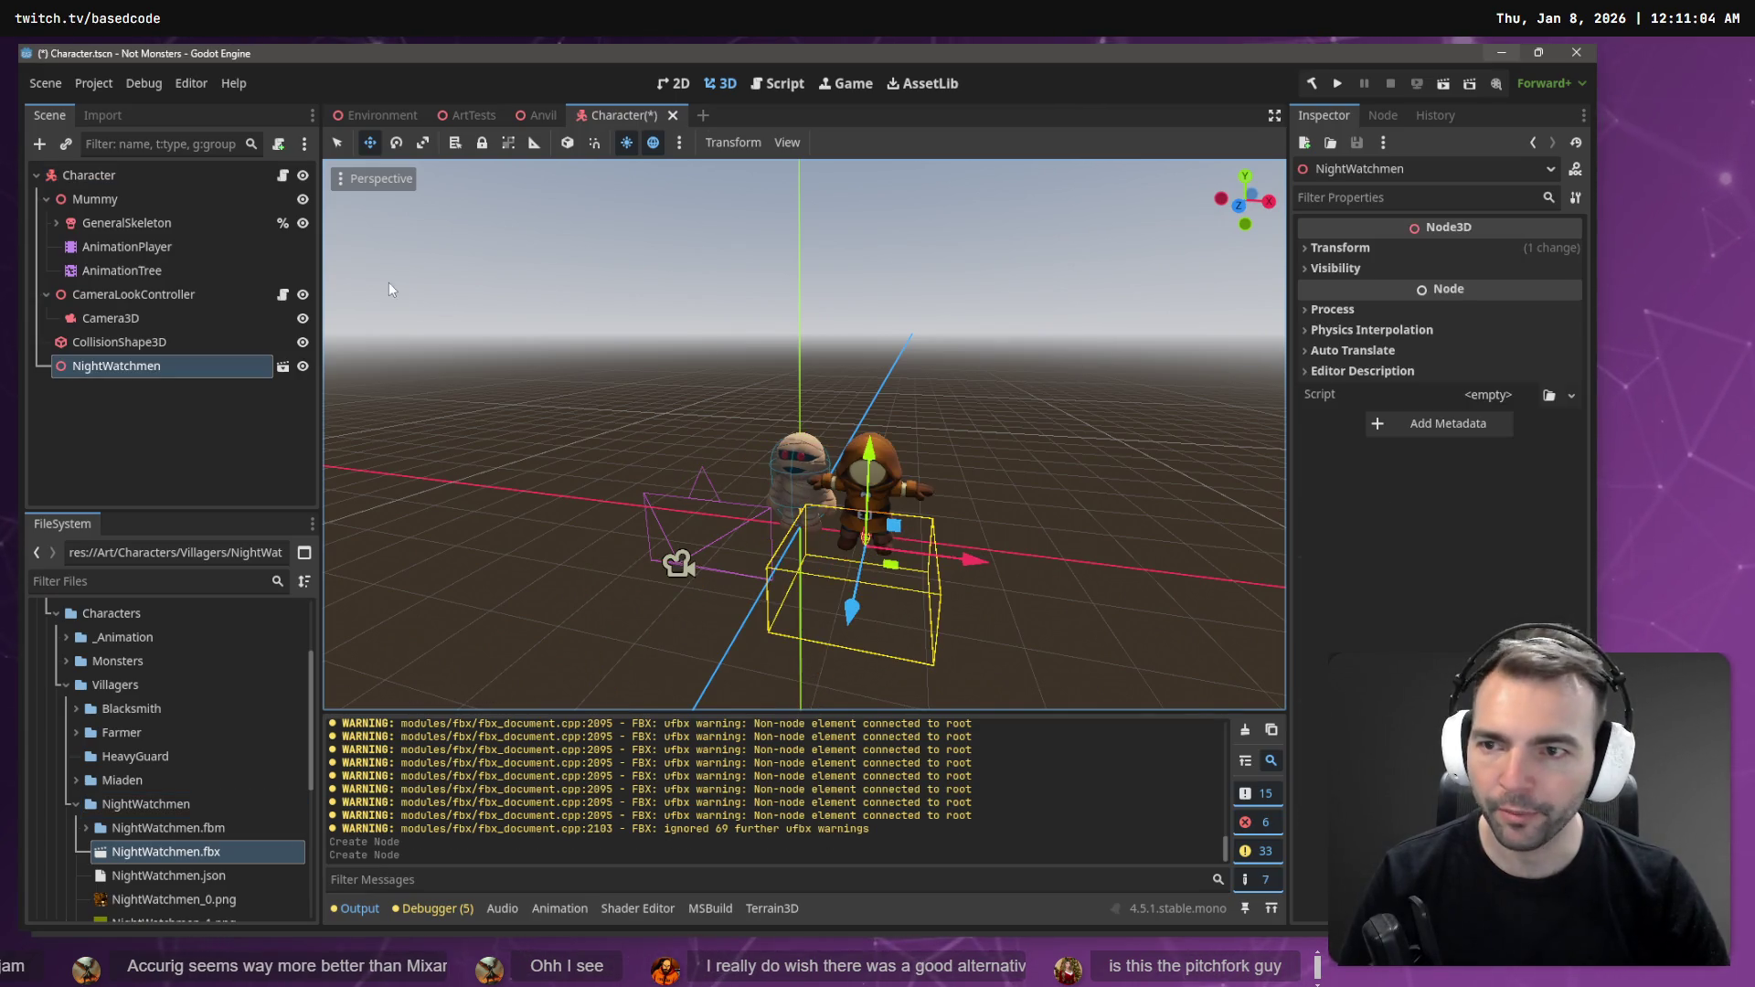
- Set the NightWatchmen node's Position x and z to 0
click(1344, 248)
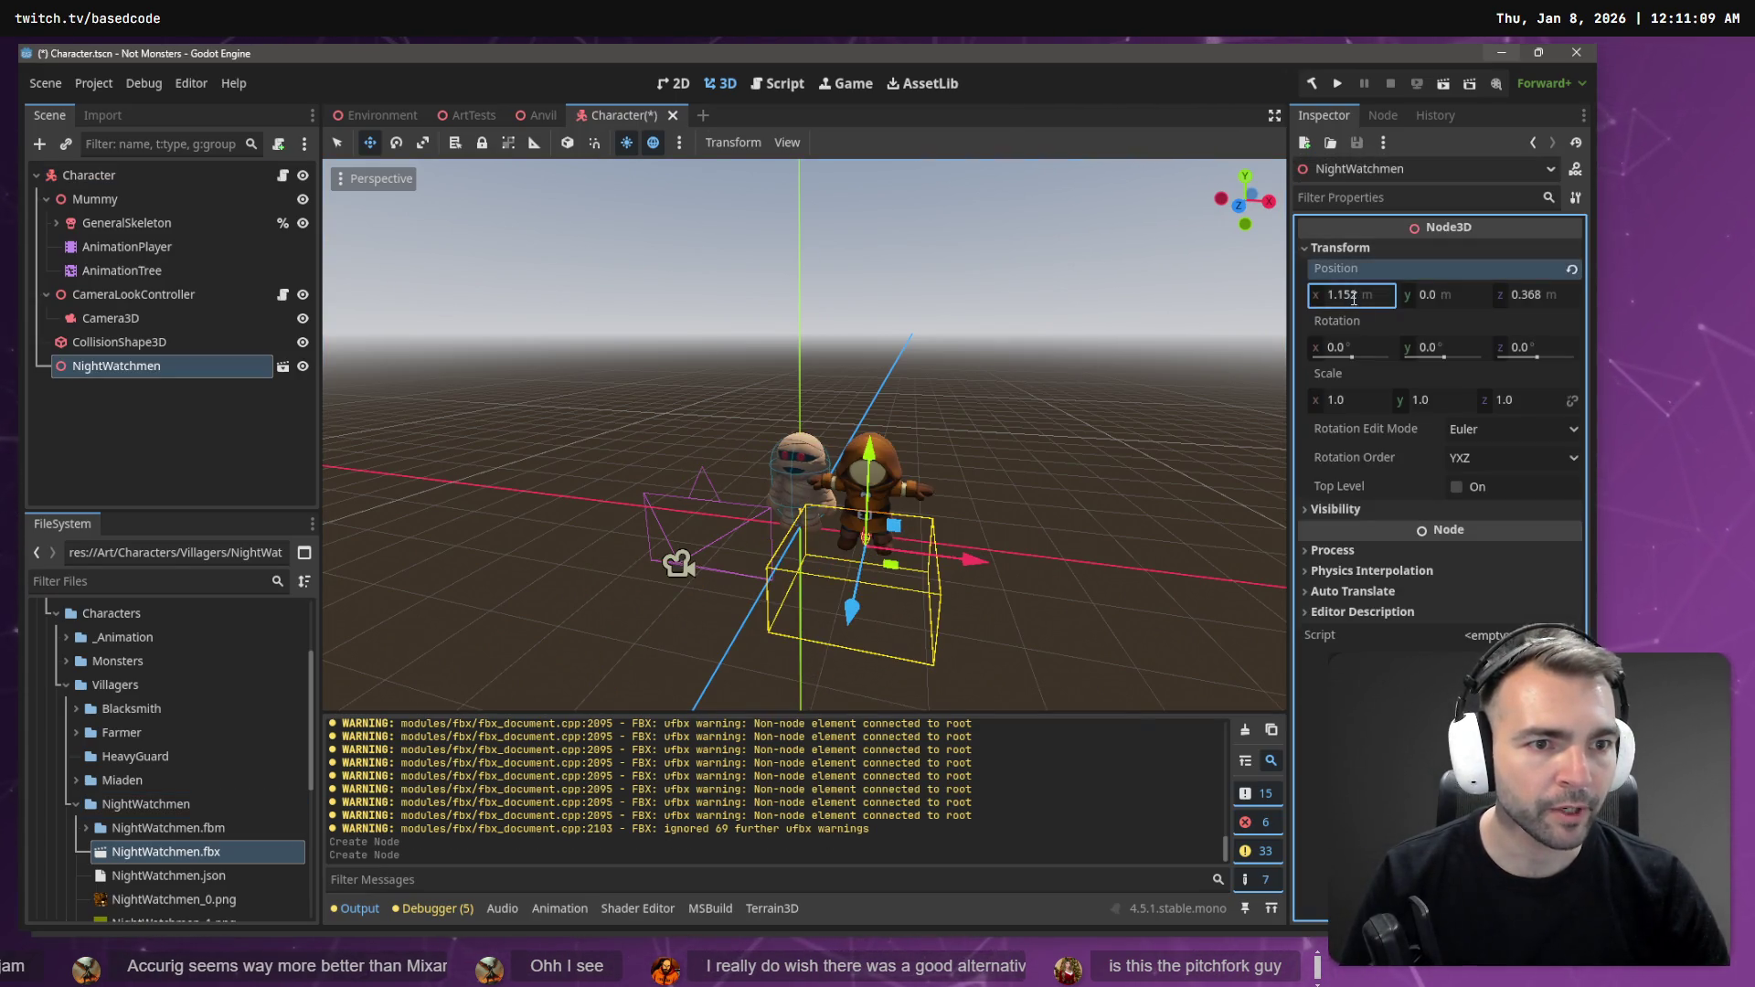
text(0)
key(Tab)
key(Tab)
text(0)
key(Return)
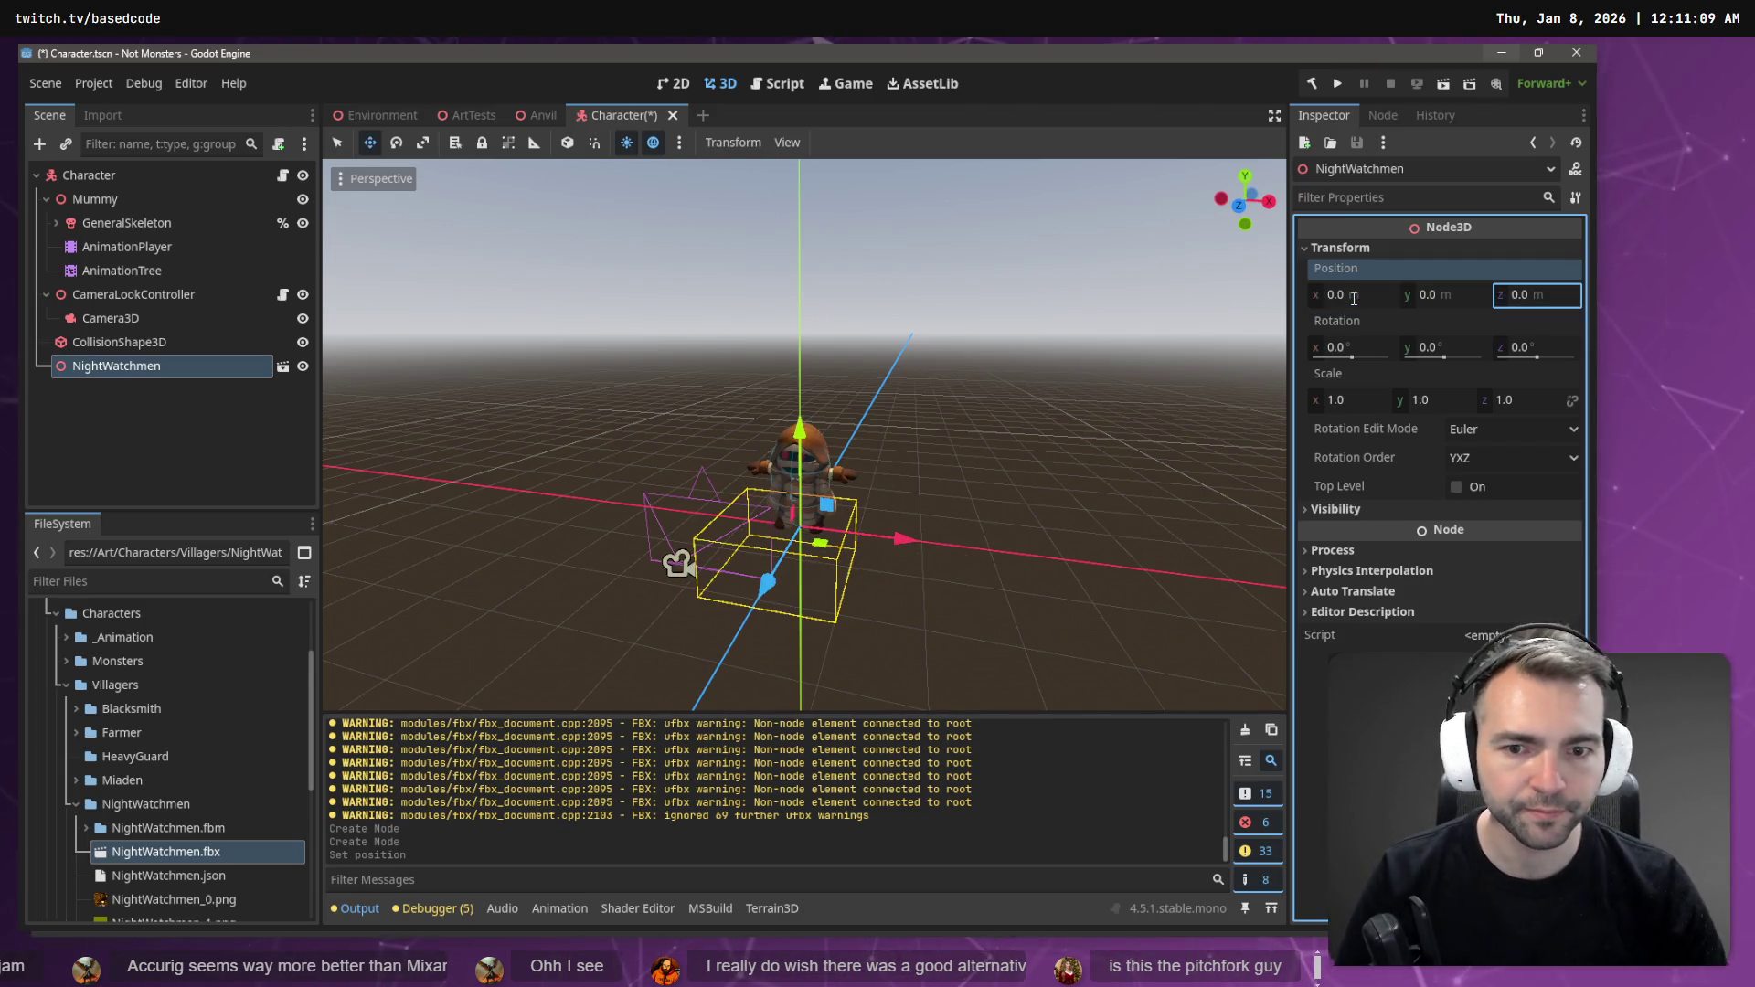
- Compare placement with the Mummy, then open the NightWatchmen model's own scene for editing
right_click(810, 261)
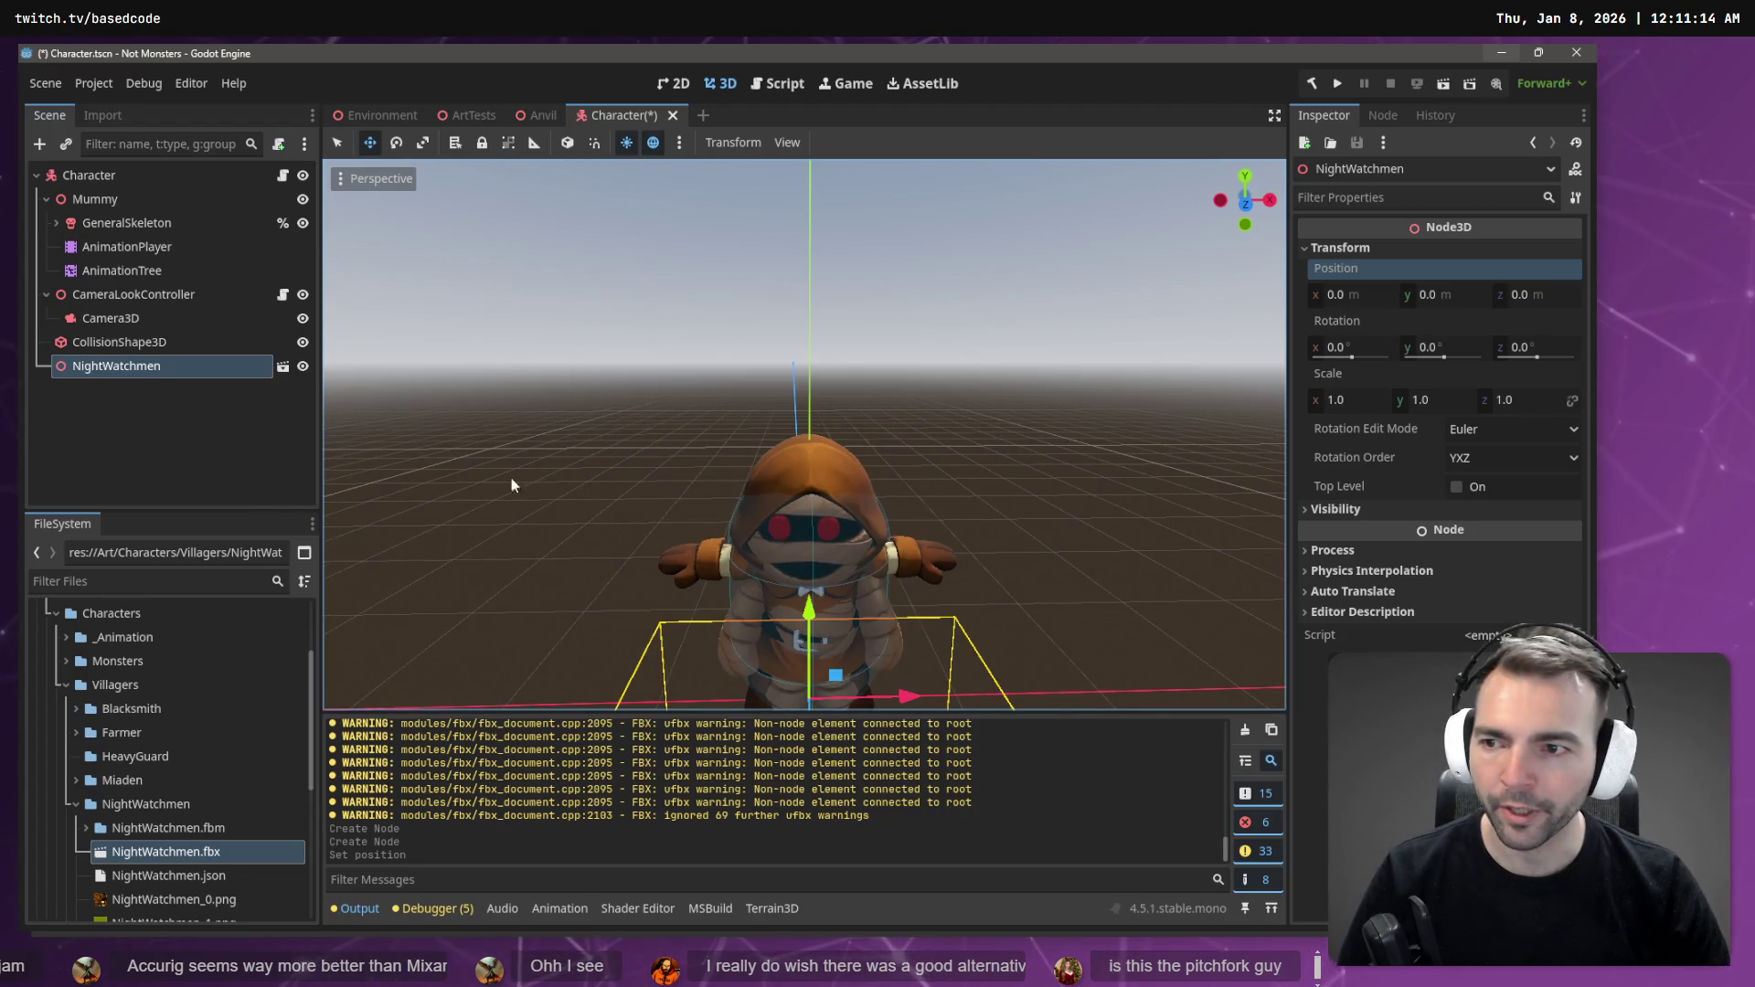
click(128, 199)
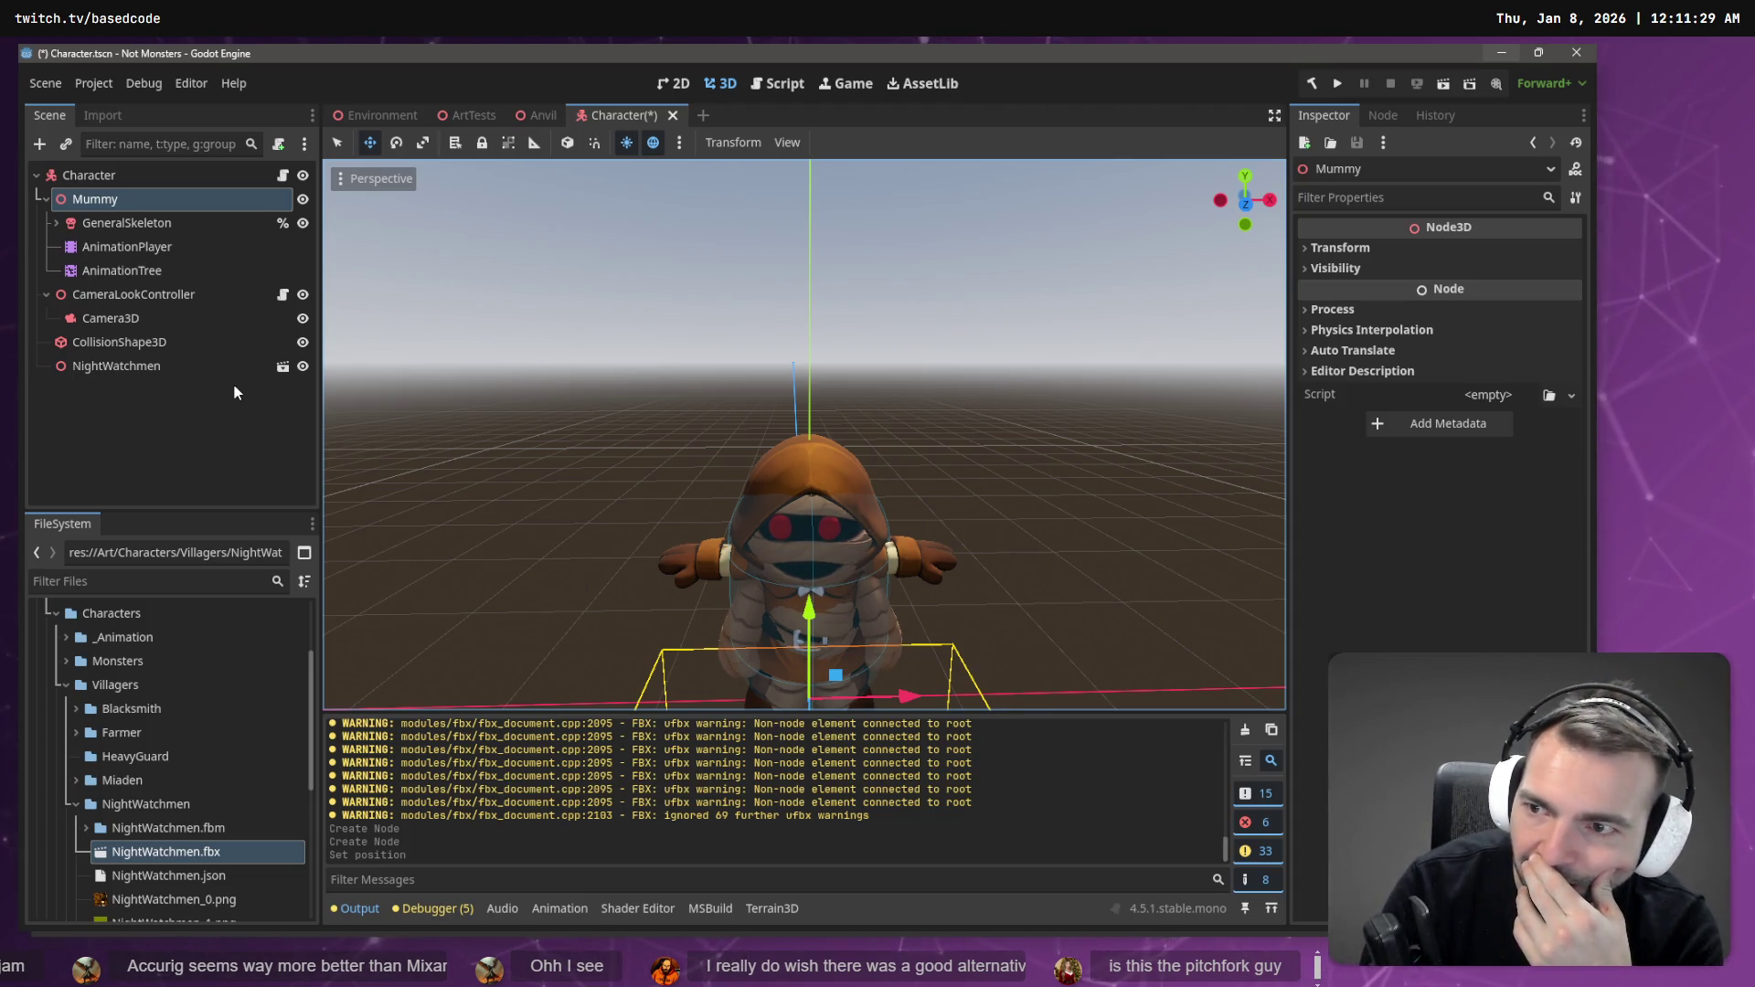
click(147, 365)
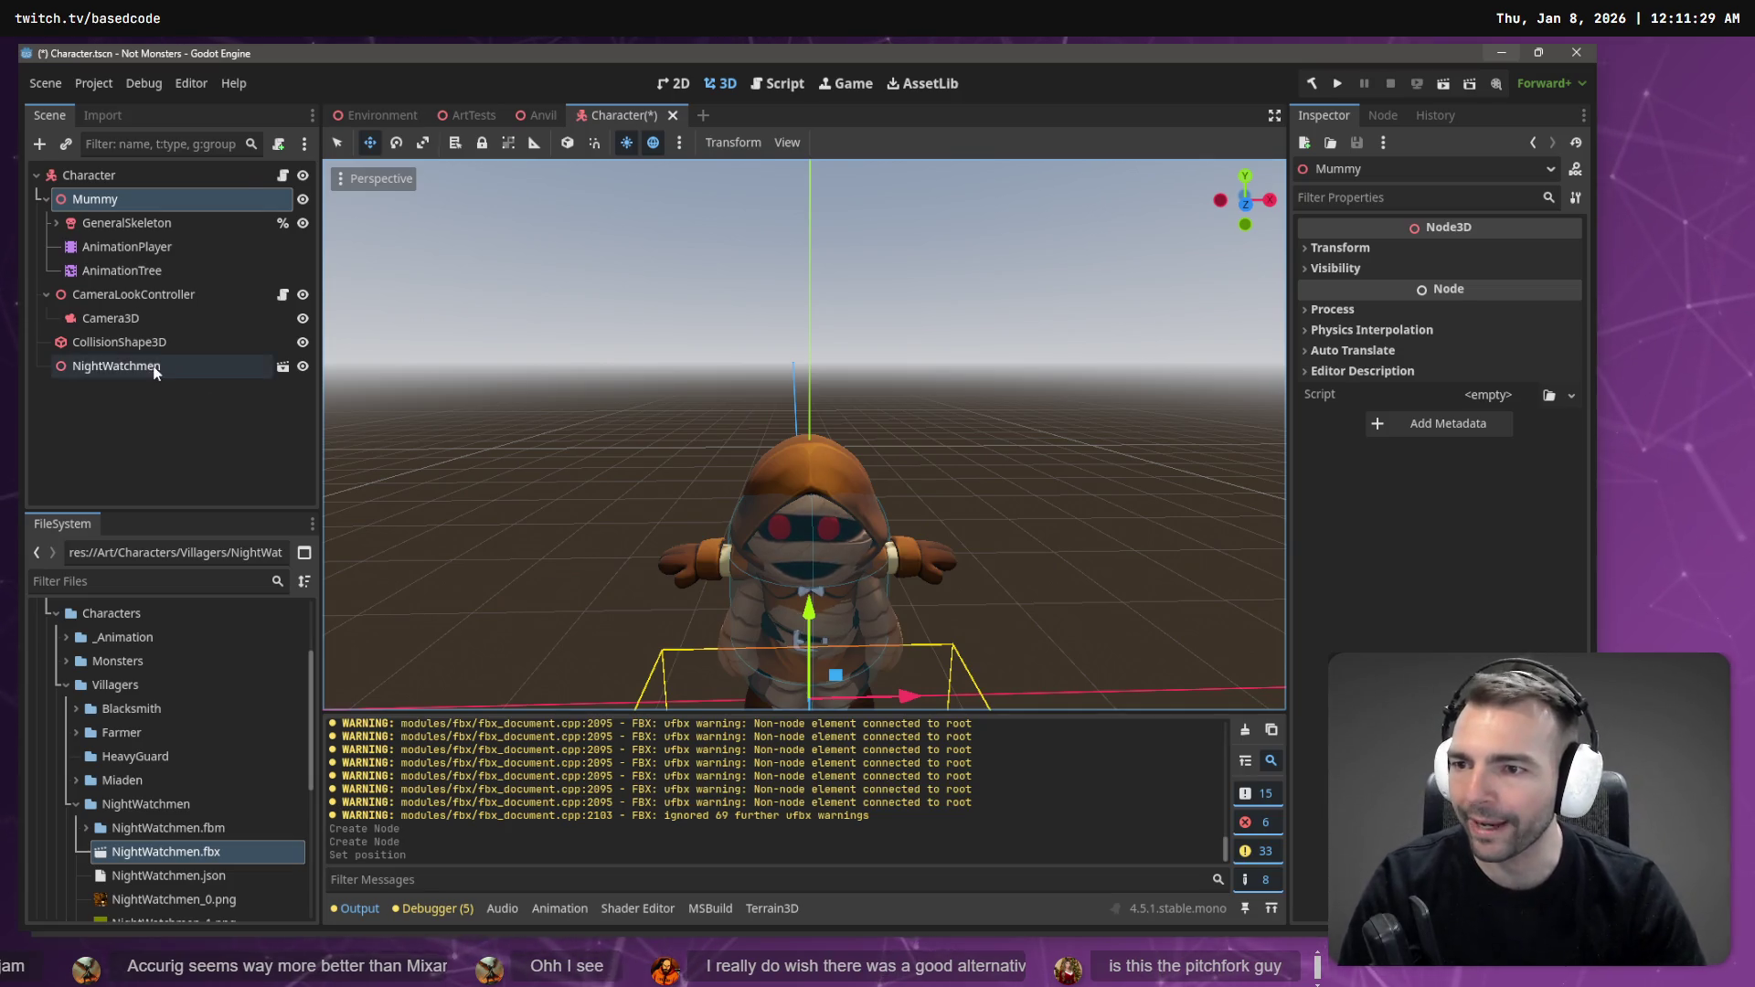
click(283, 366)
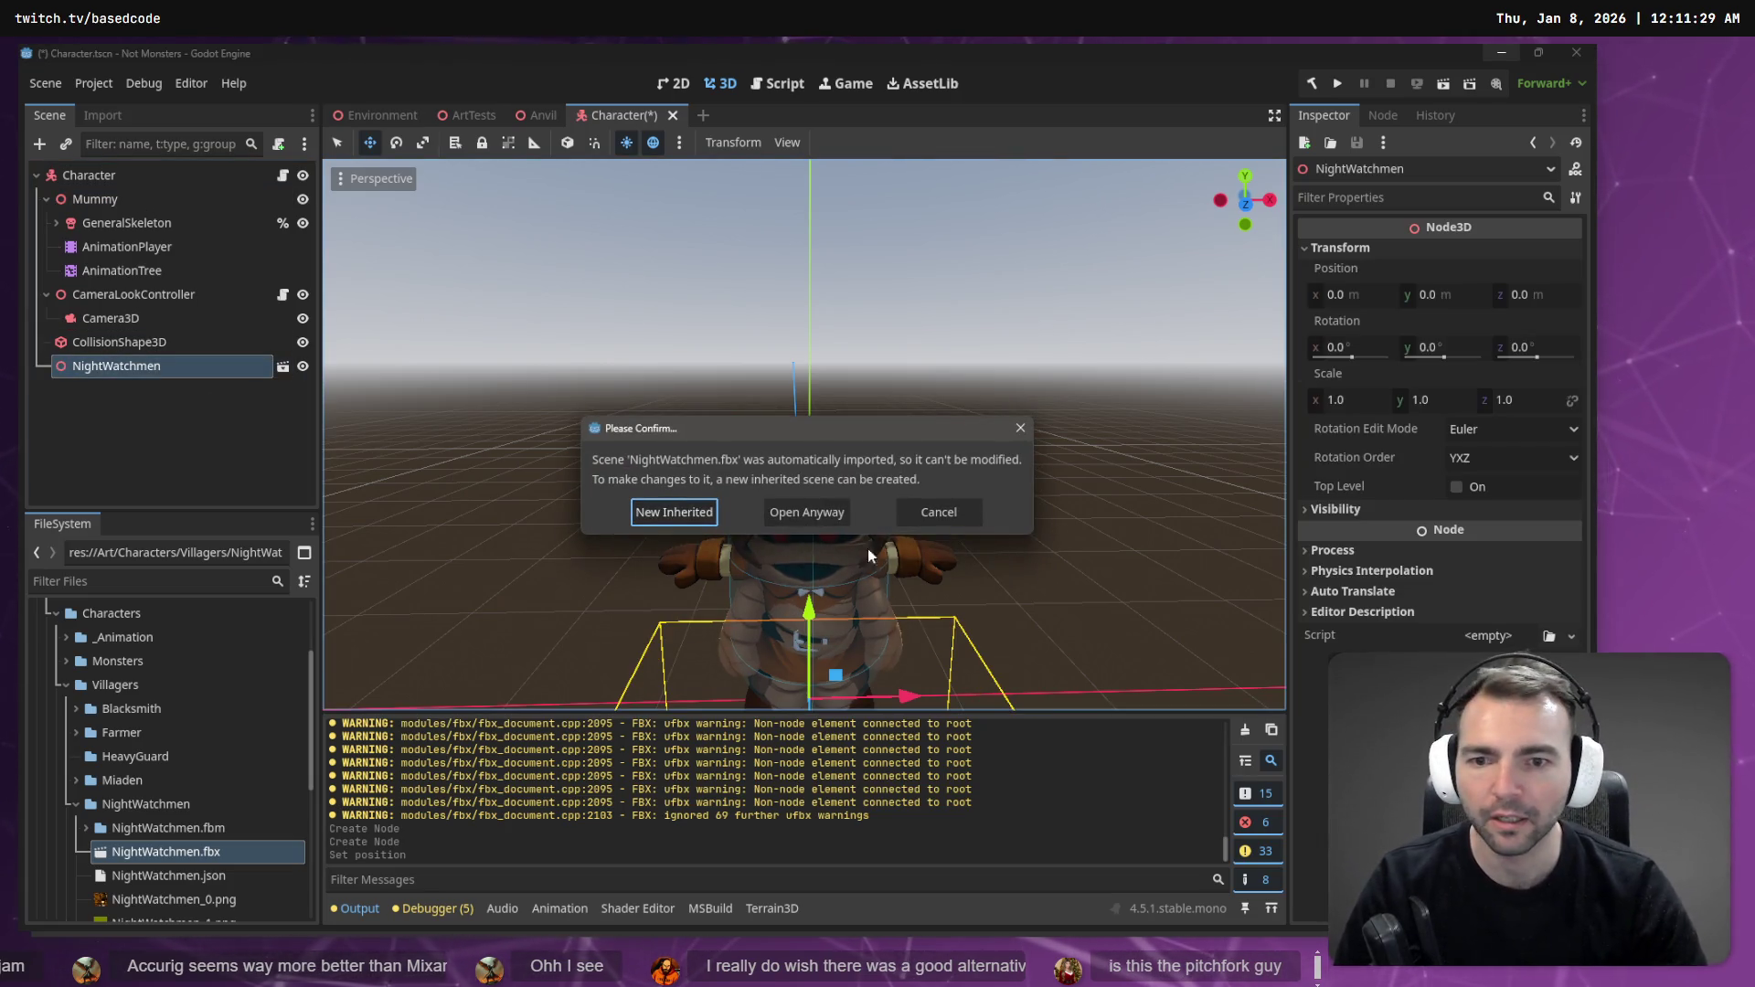
- Open the imported NightWatchmen scene anyway, copy Skeleton3D through AnimationPlayer, and return to Character
click(836, 513)
click(116, 223)
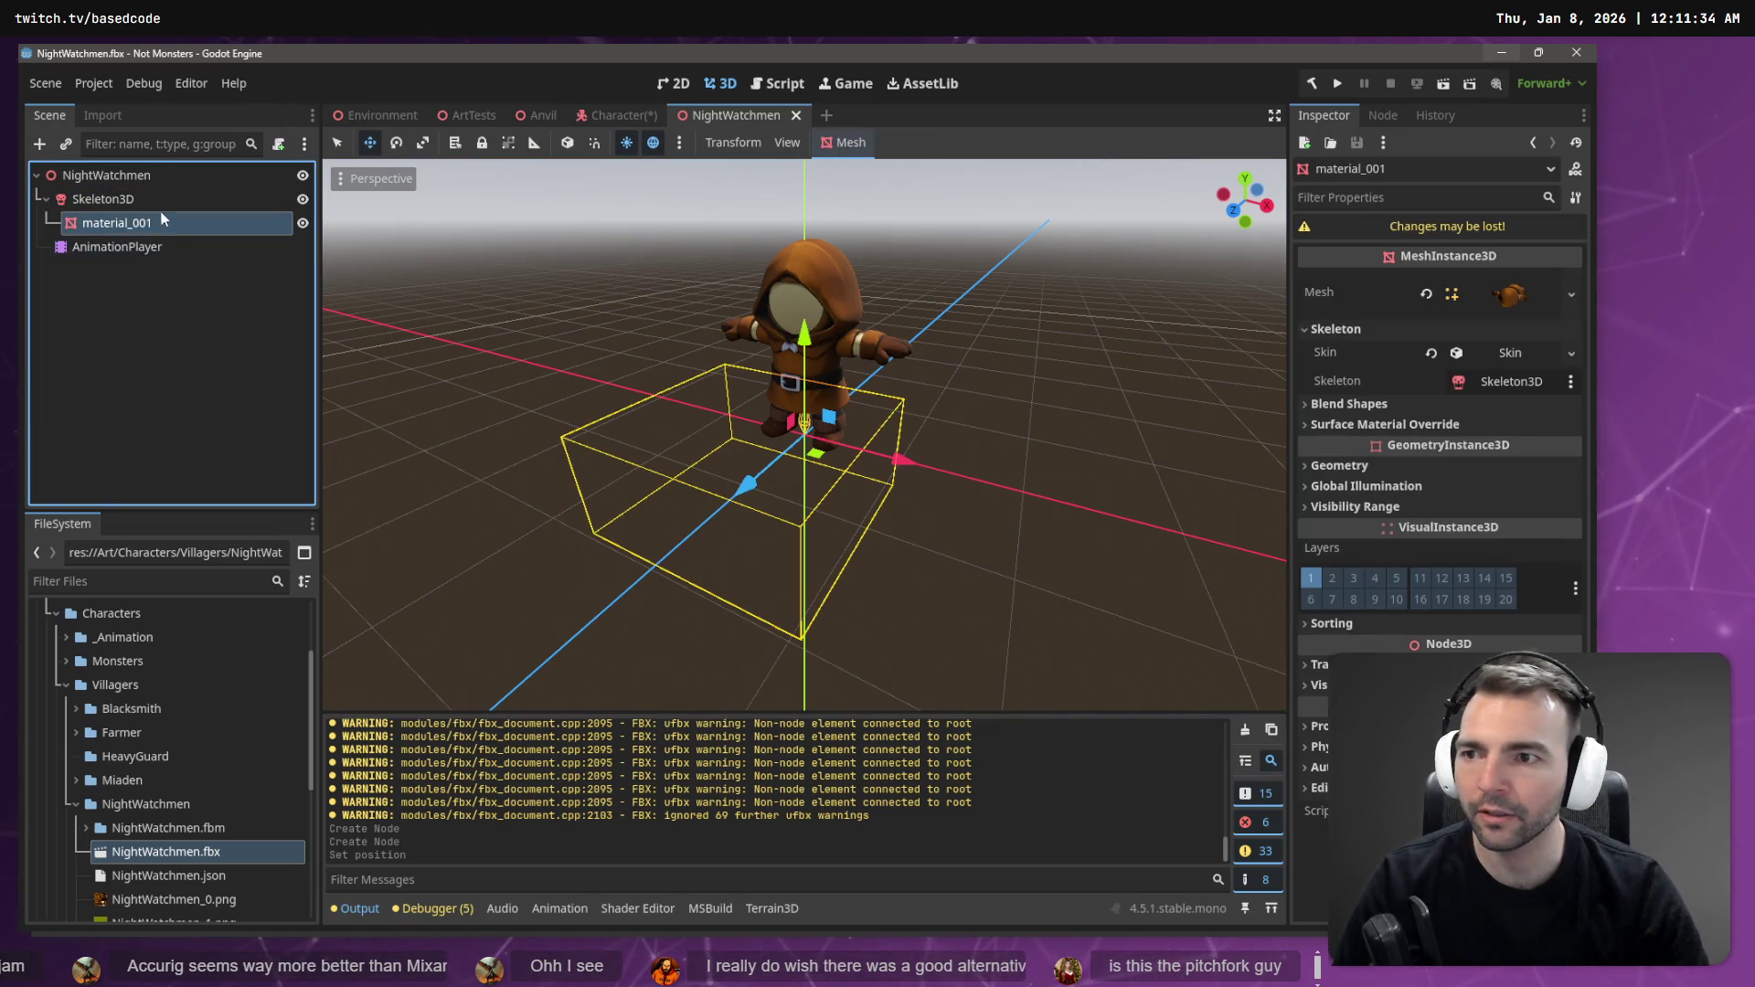
click(103, 115)
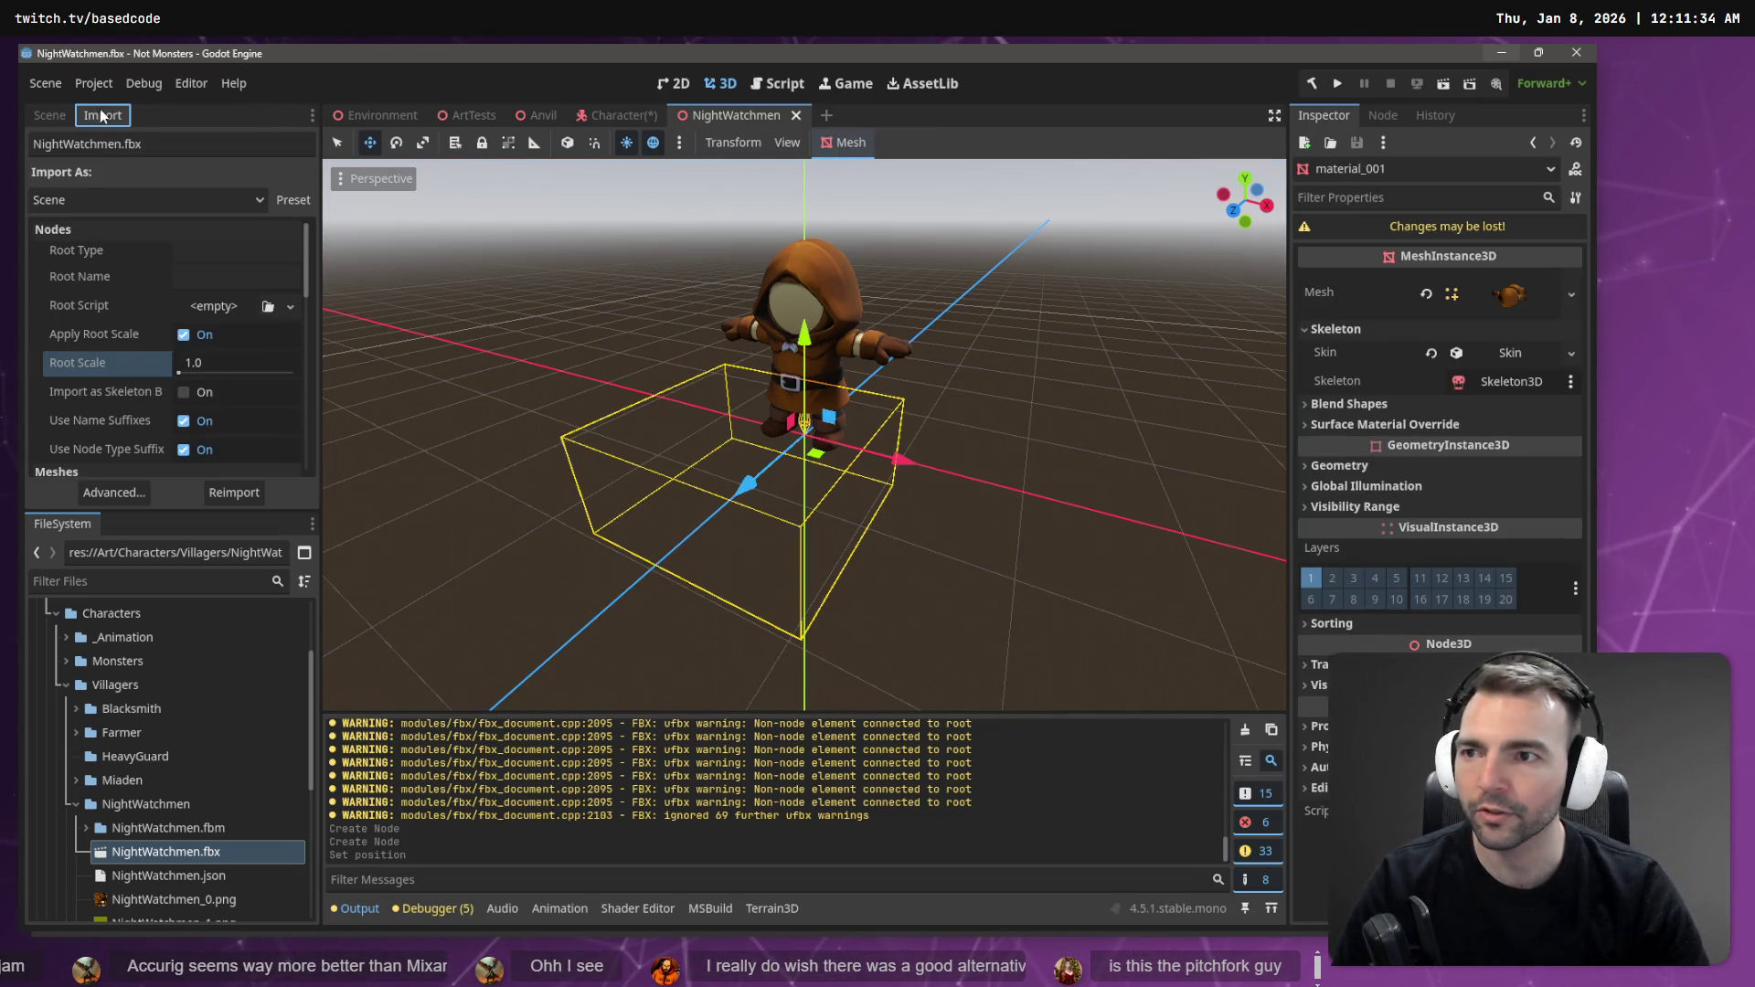
click(51, 116)
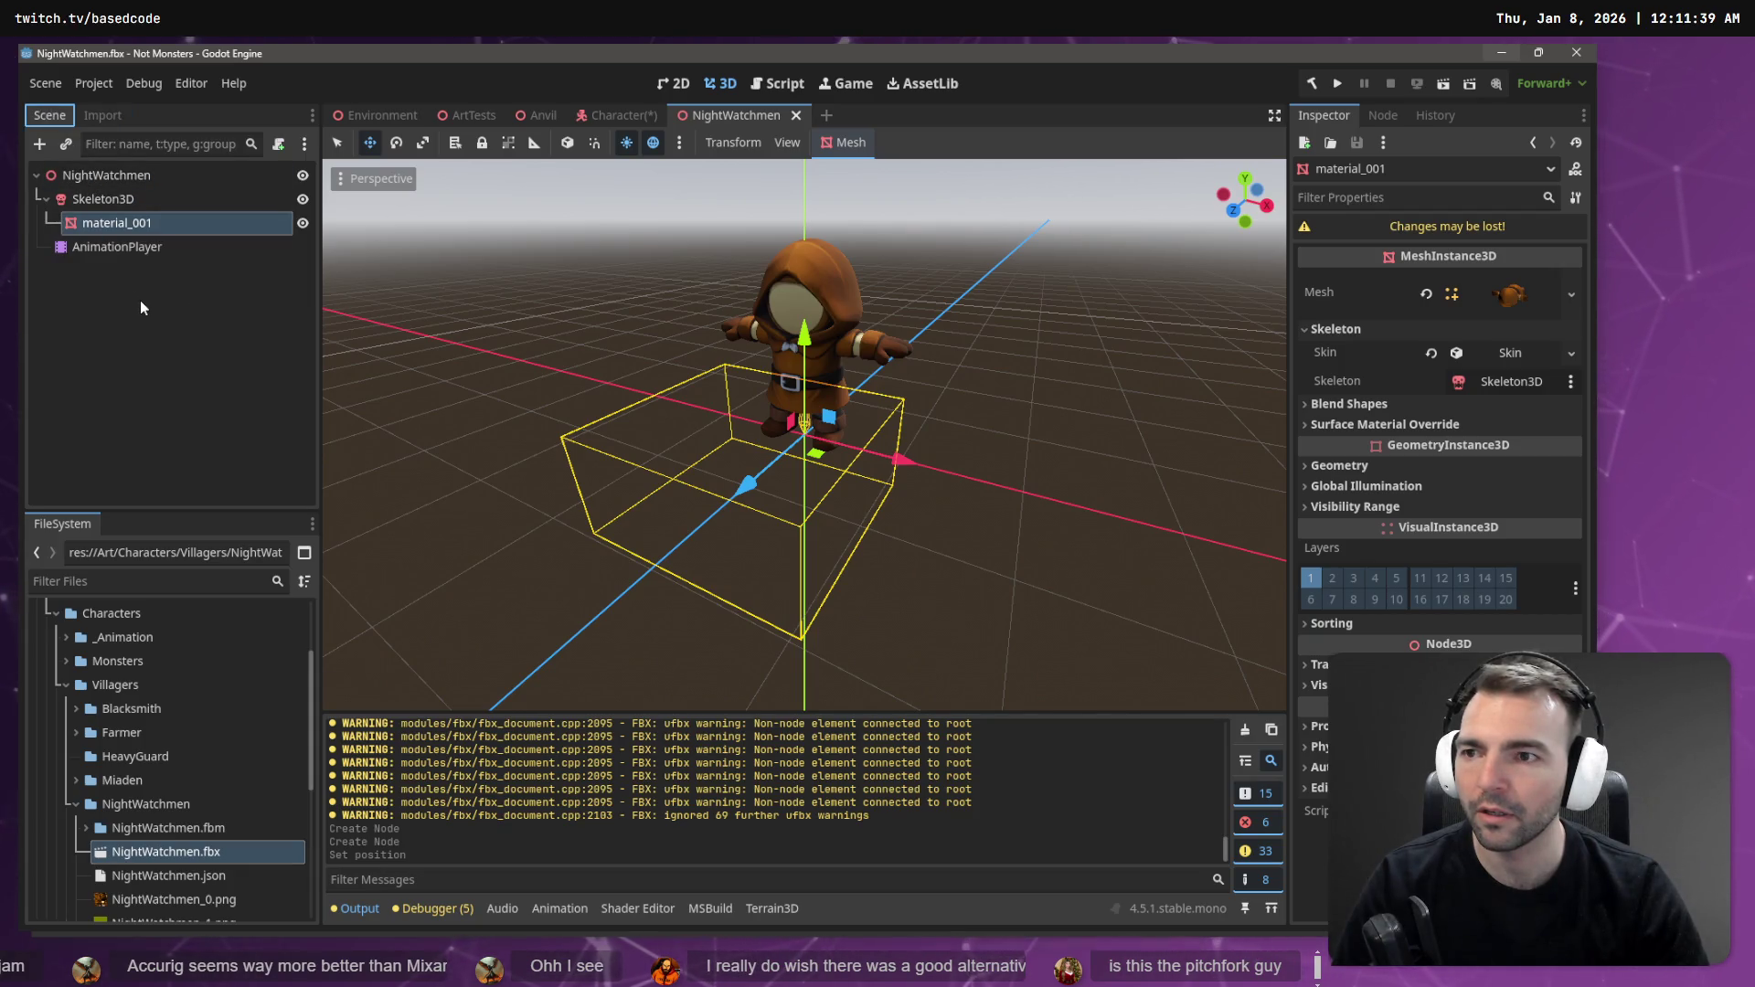
click(128, 200)
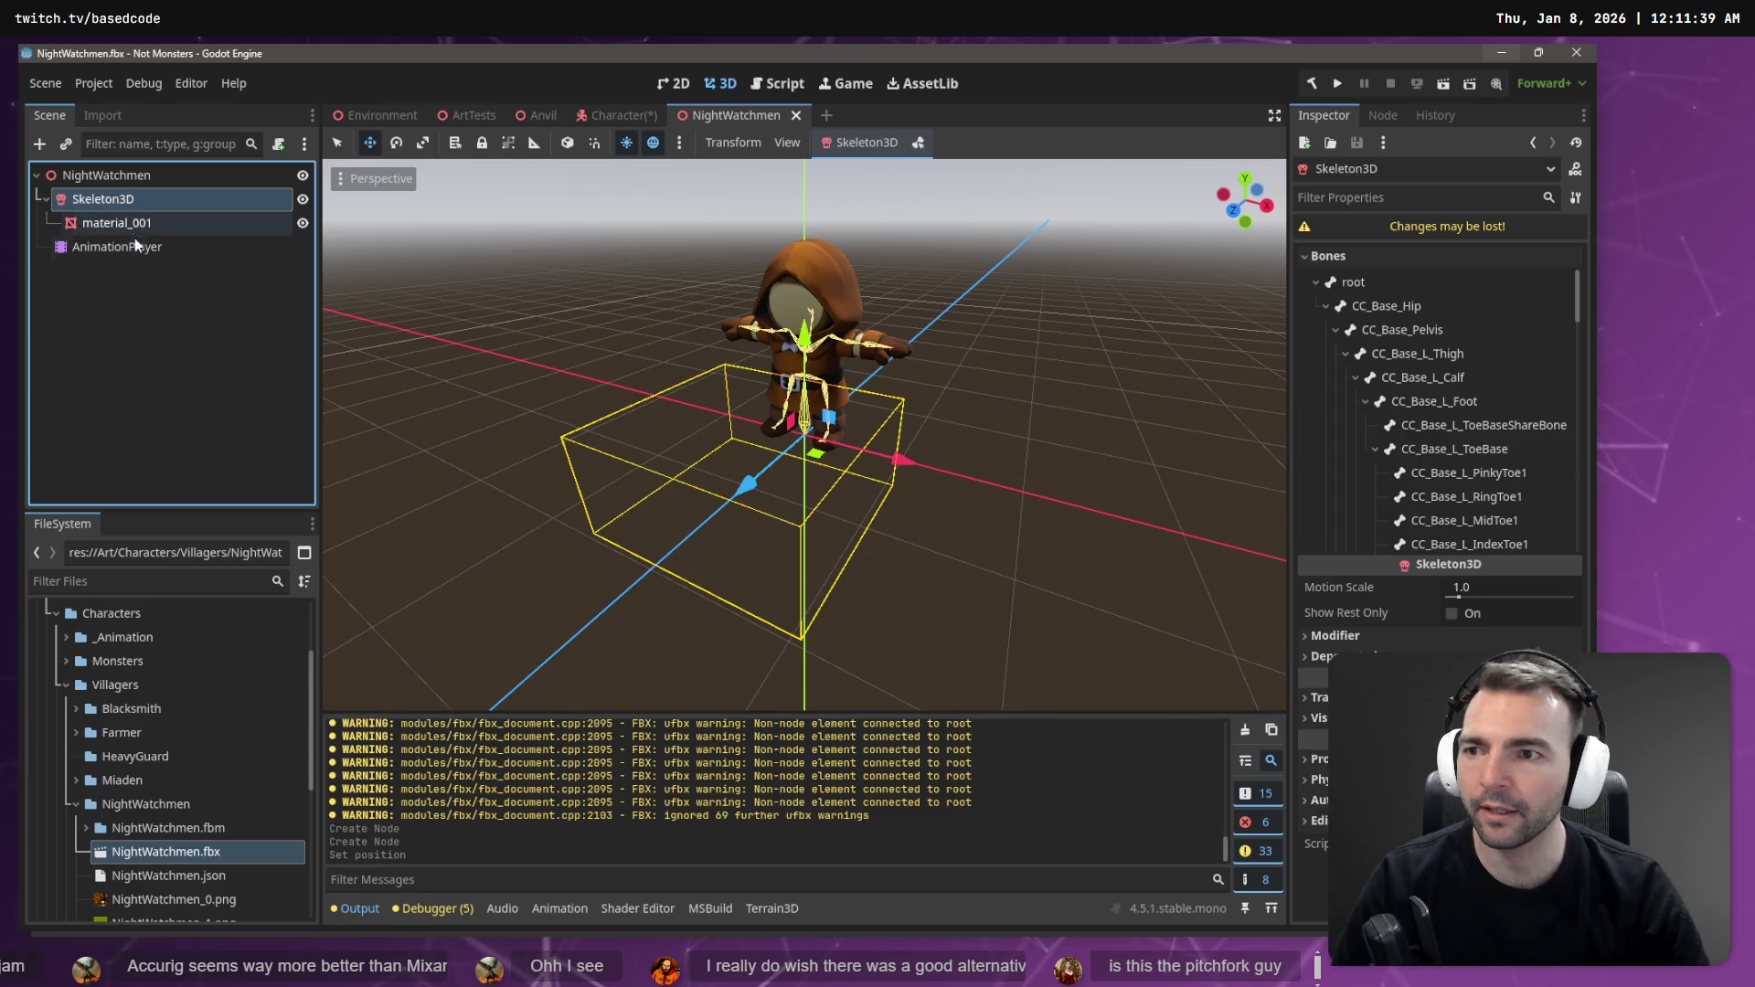
shift+click(138, 249)
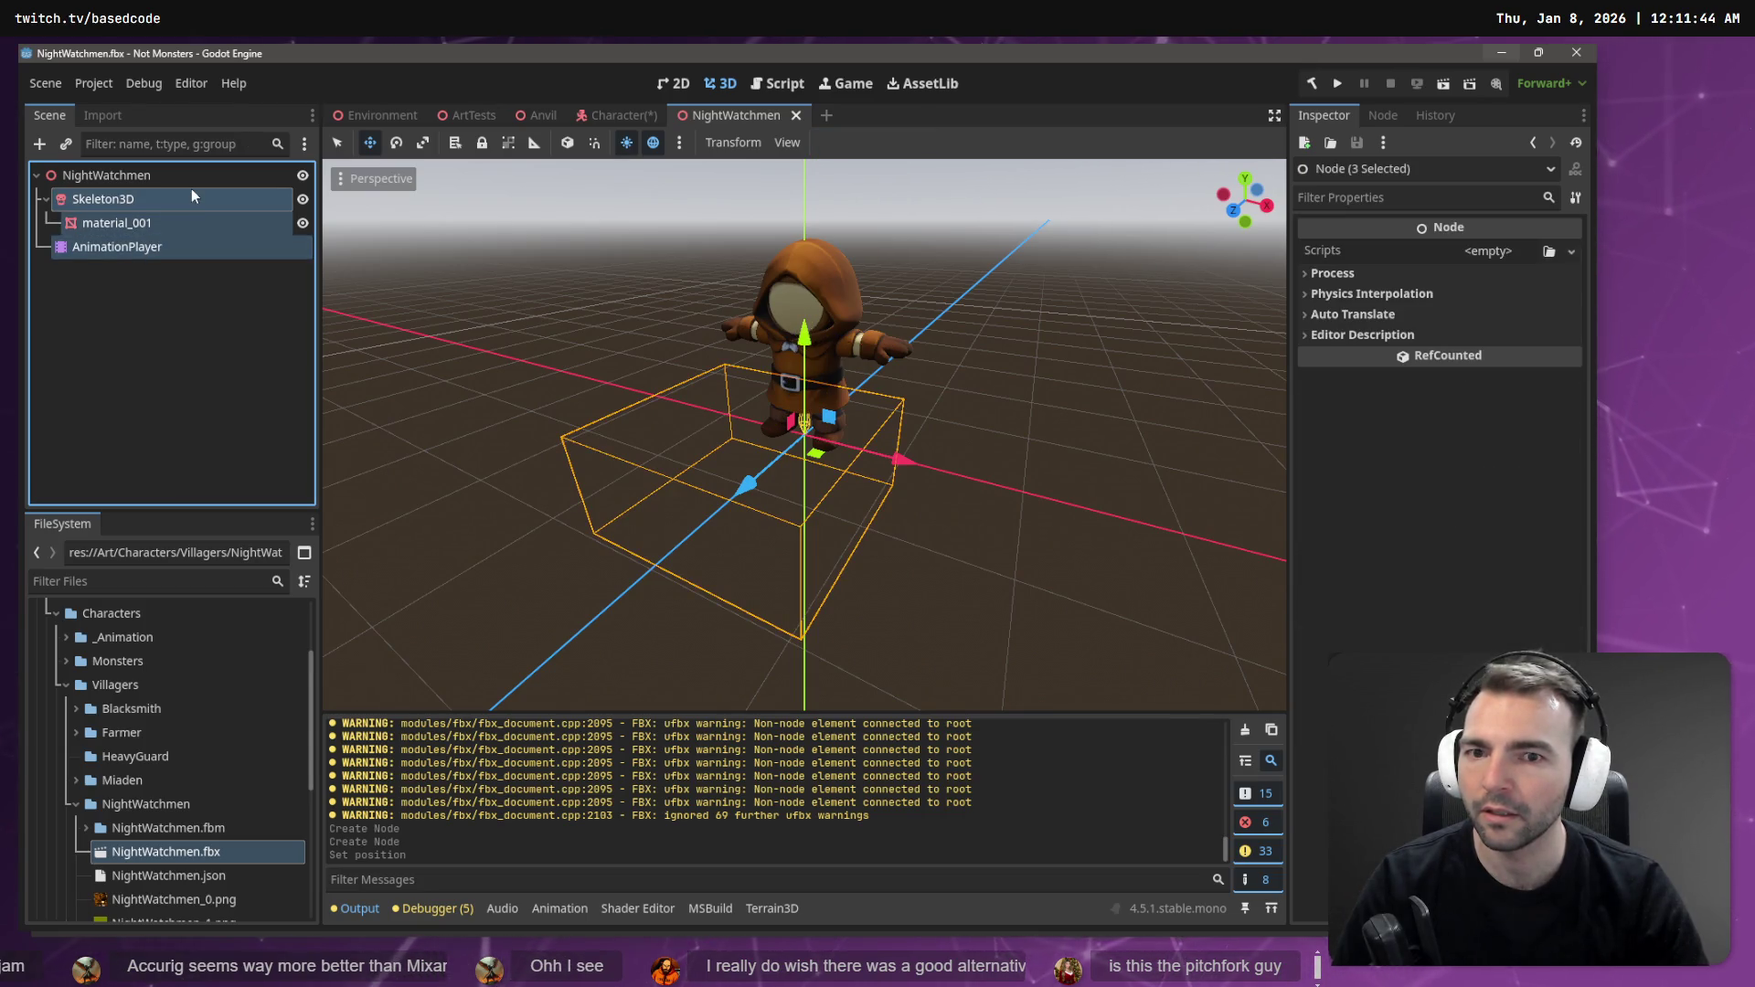
mouse_move(249, 128)
mouse_down()
mouse_move(594, 137)
mouse_move(498, 210)
mouse_up()
click(144, 437)
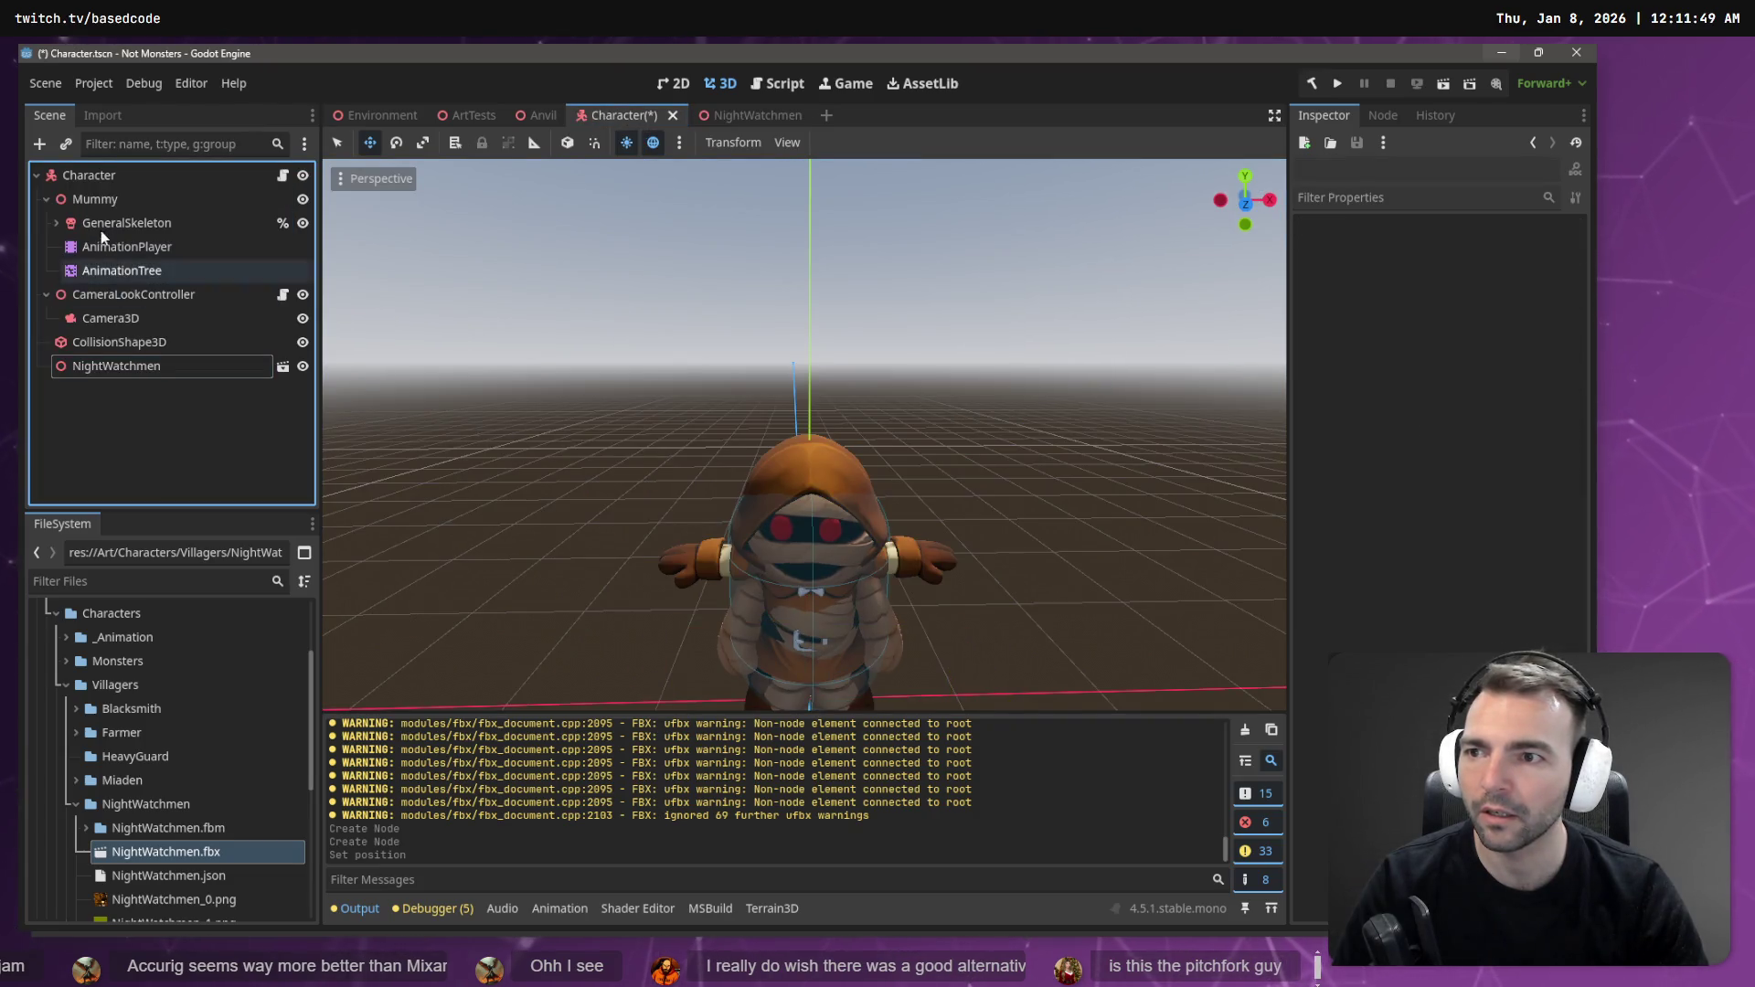
- Try pasting the NightWatchmen nodes directly under Character, then undo the paste
click(45, 199)
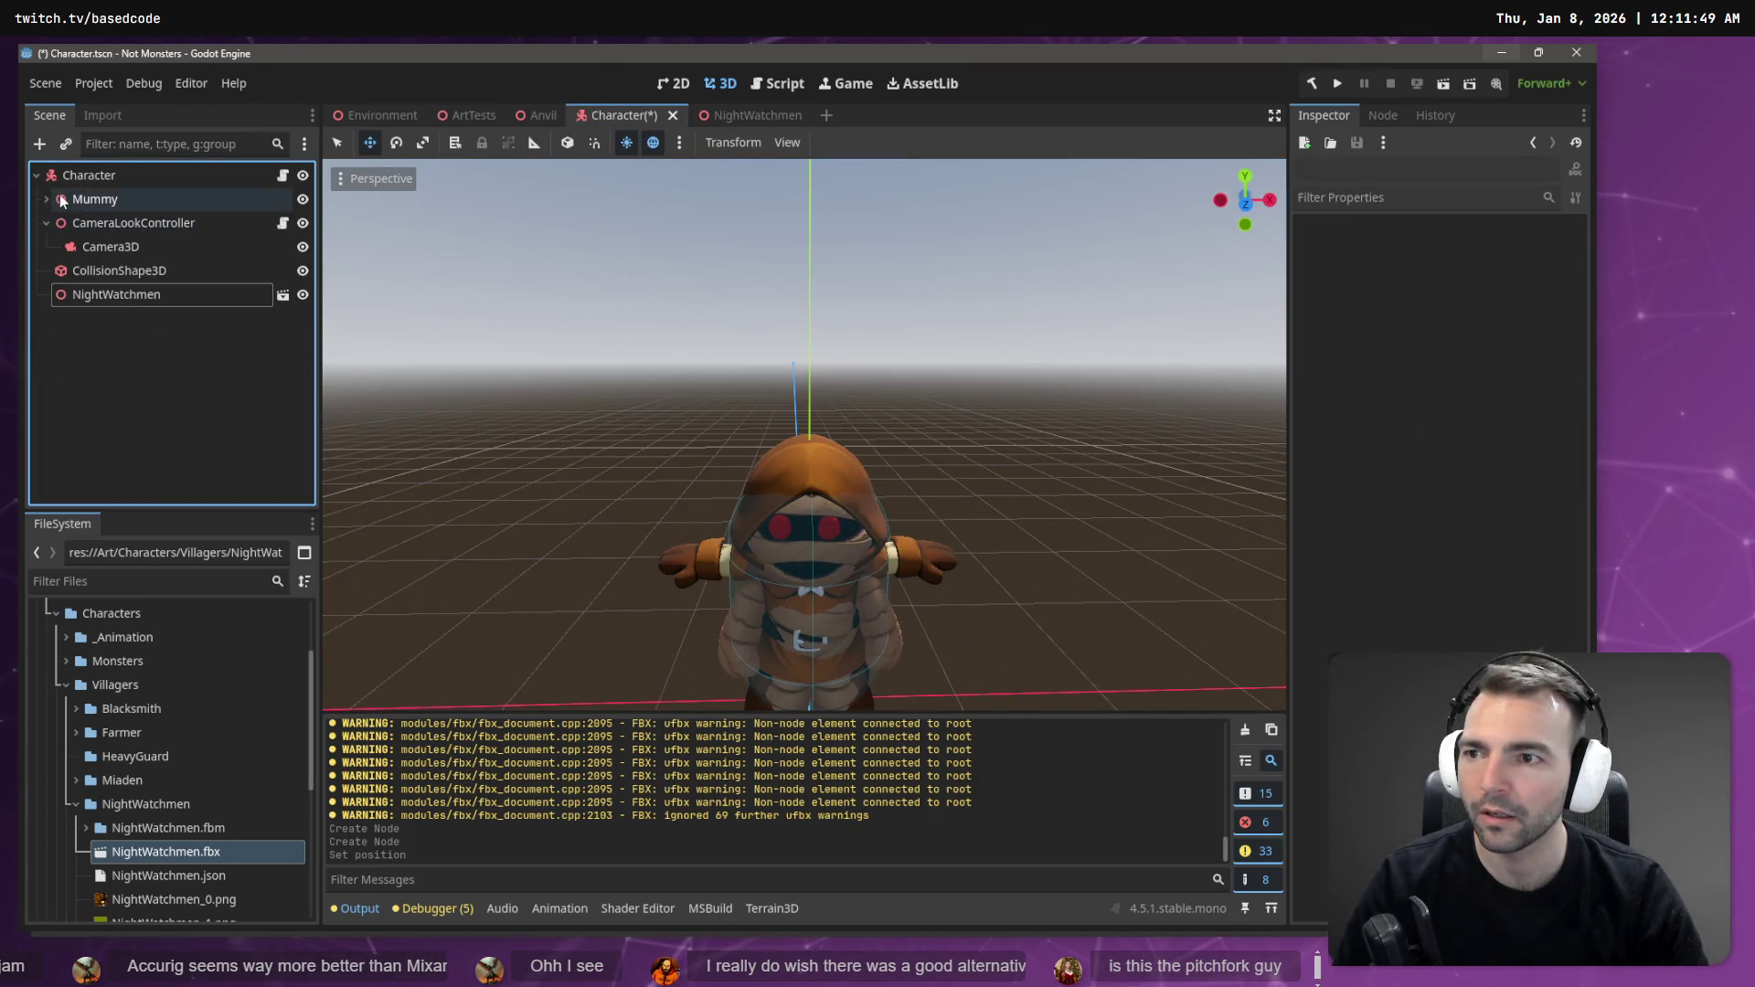
right_click(89, 176)
click(151, 222)
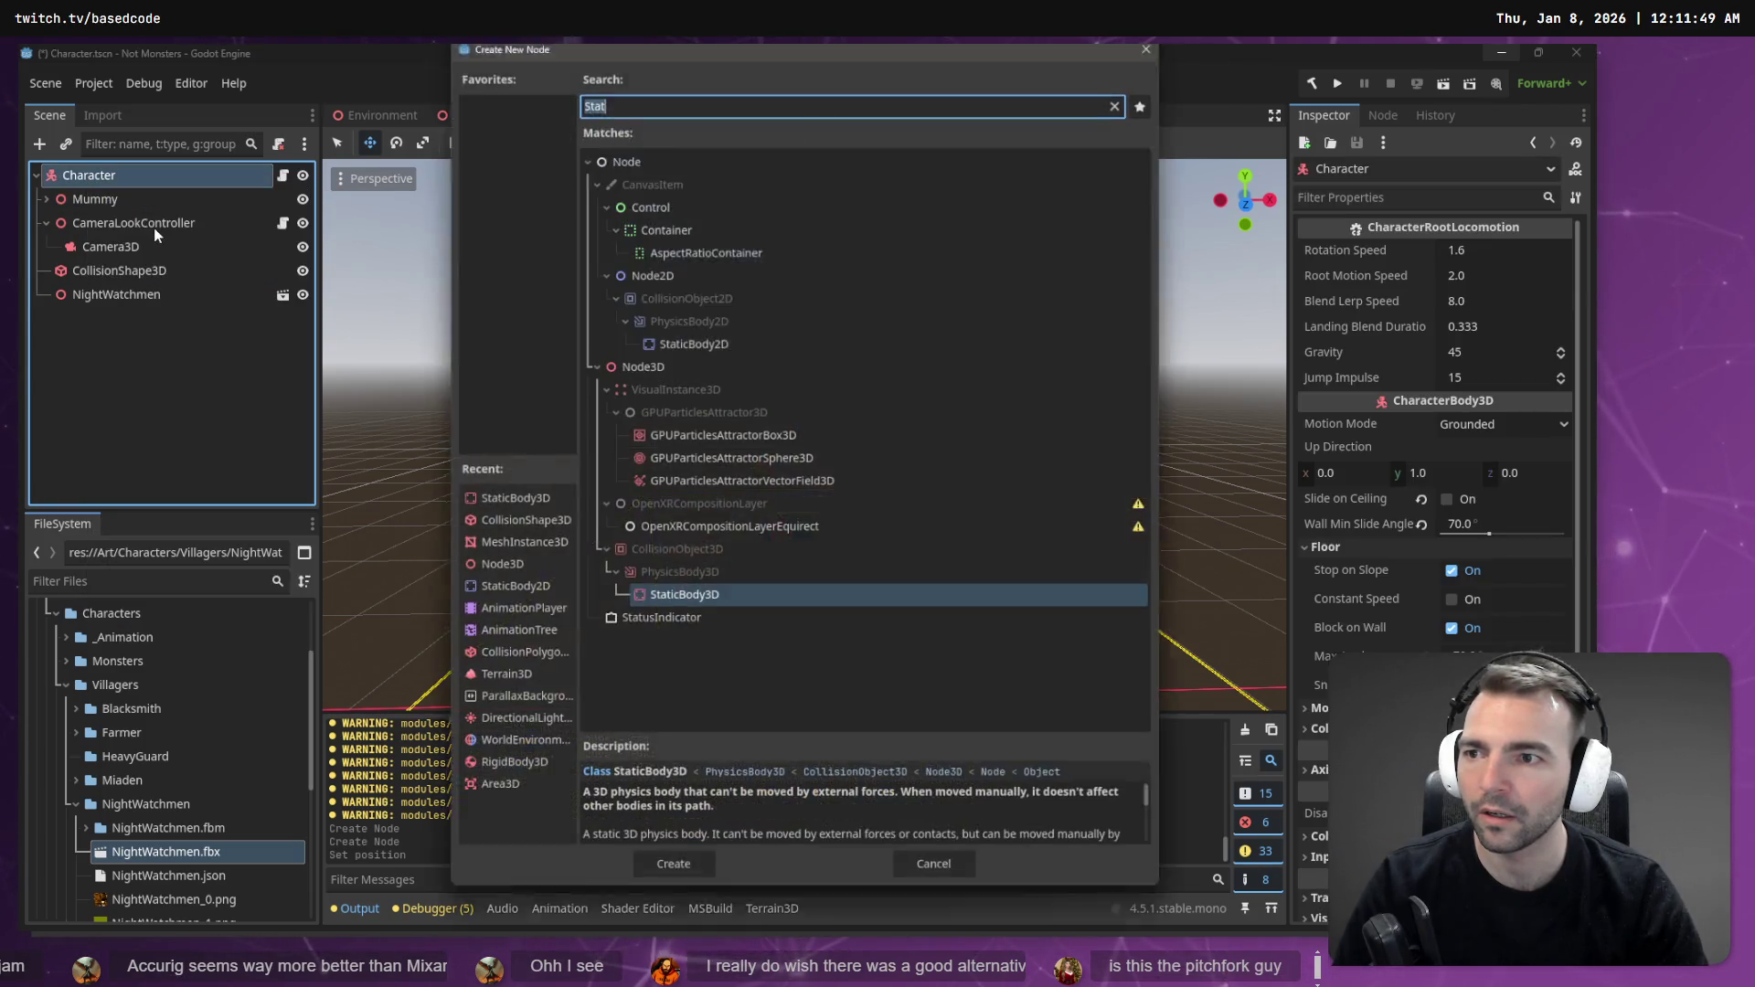
key(Escape)
key(ctrl+v)
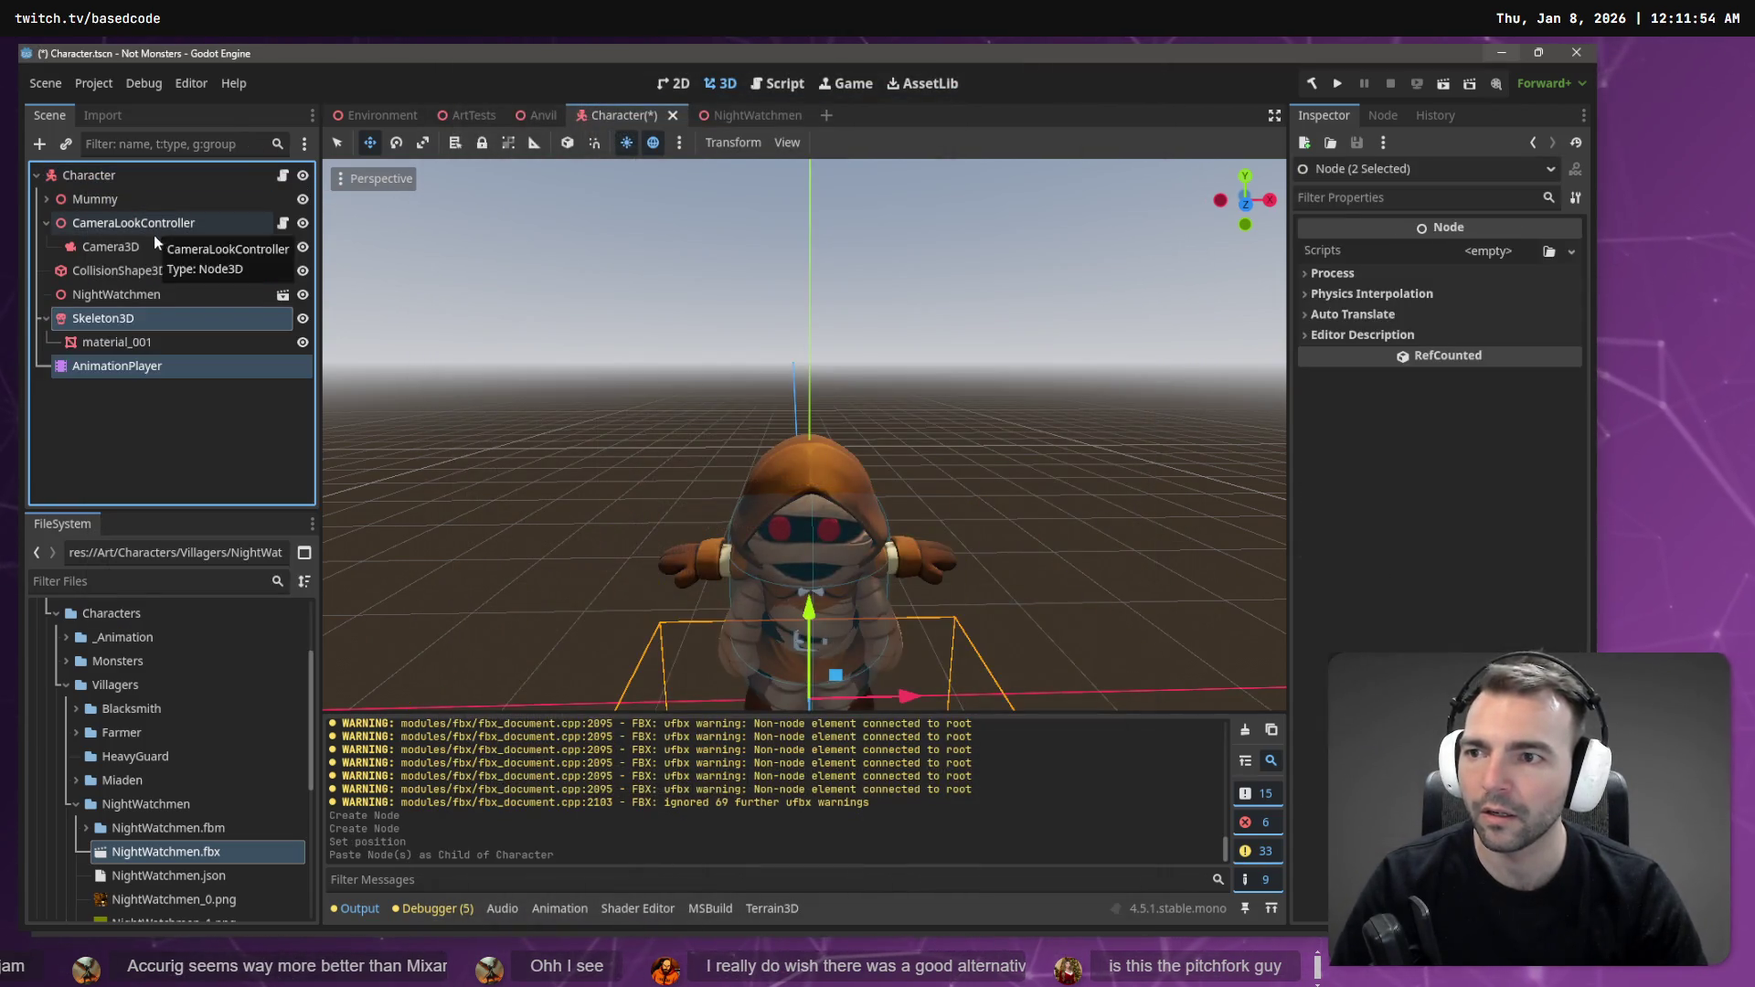
key(ctrl+z)
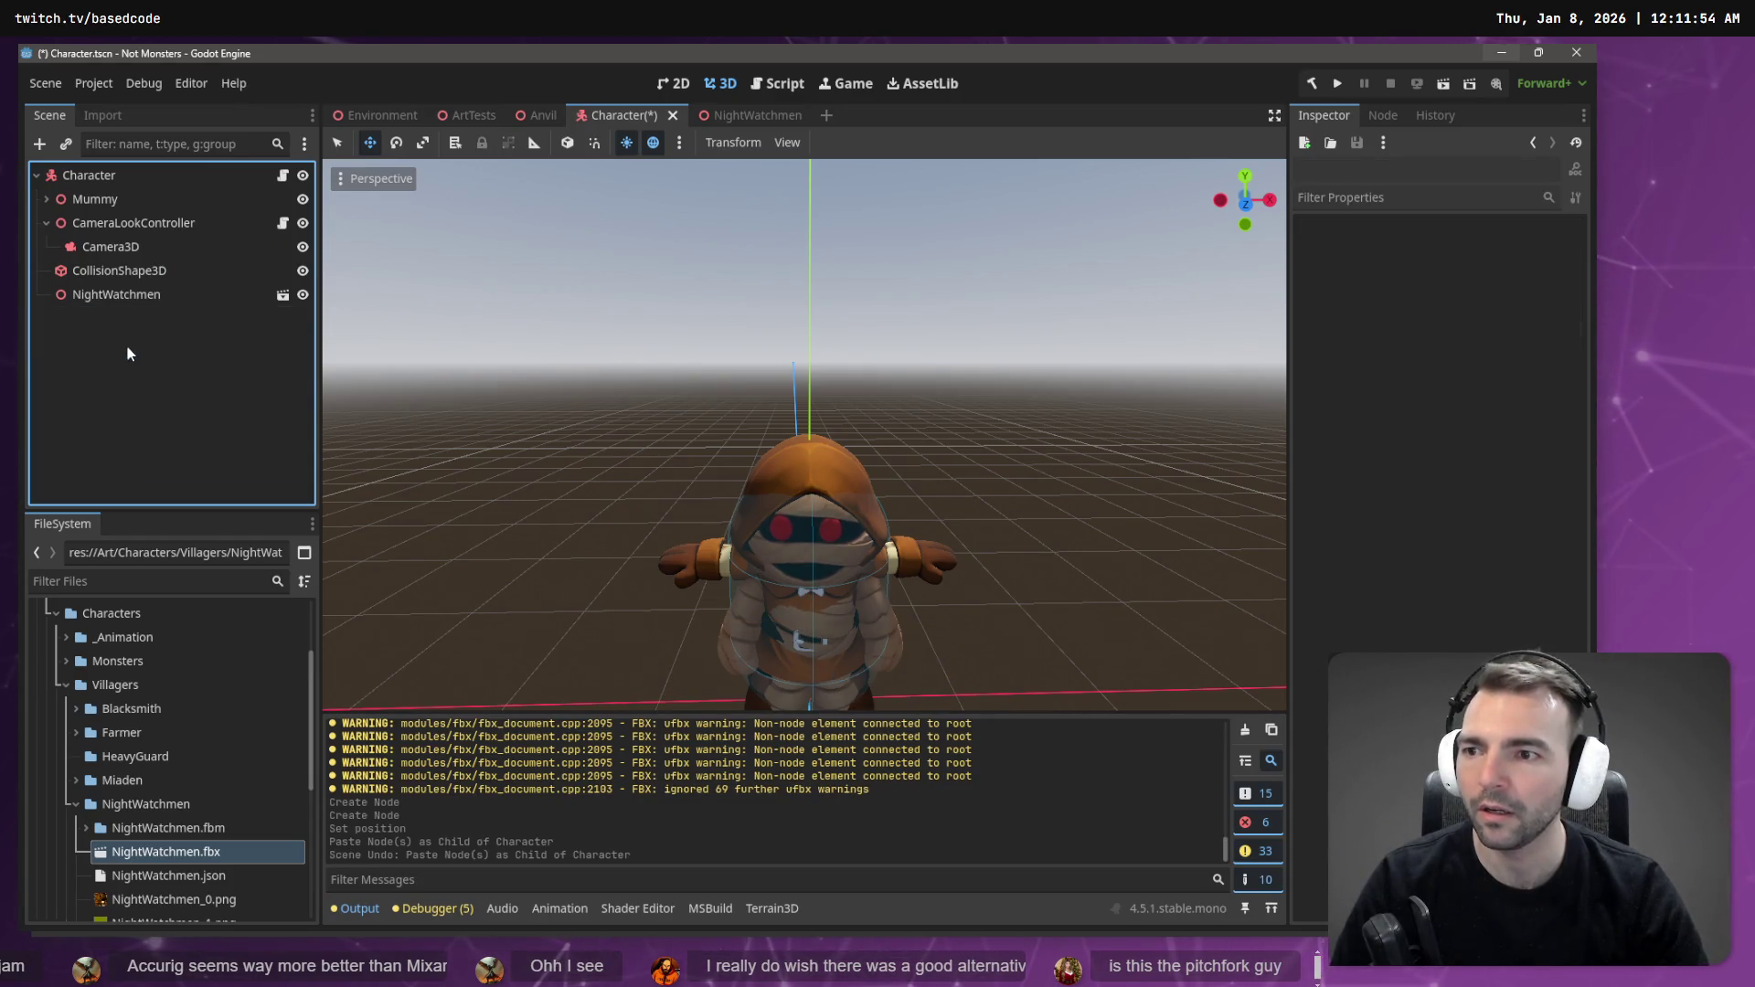
- Add a Node3D child to Character and paste the NightWatchmen nodes into it
right_click(104, 176)
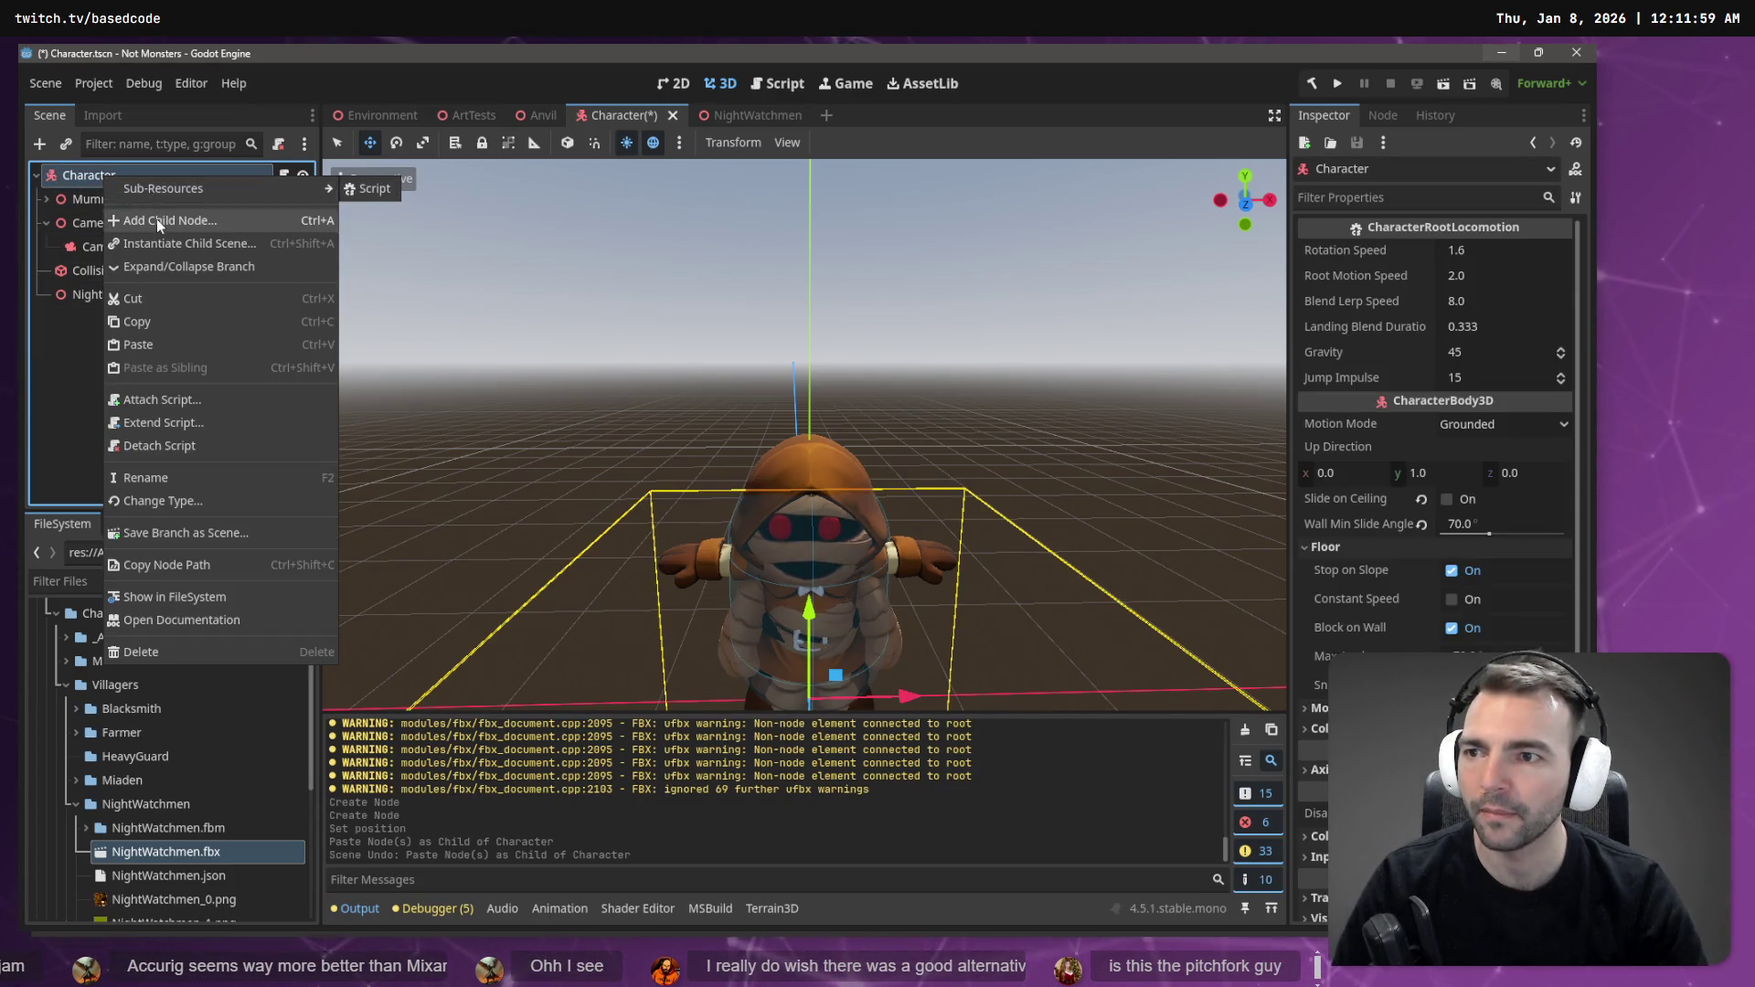
click(157, 218)
text(N)
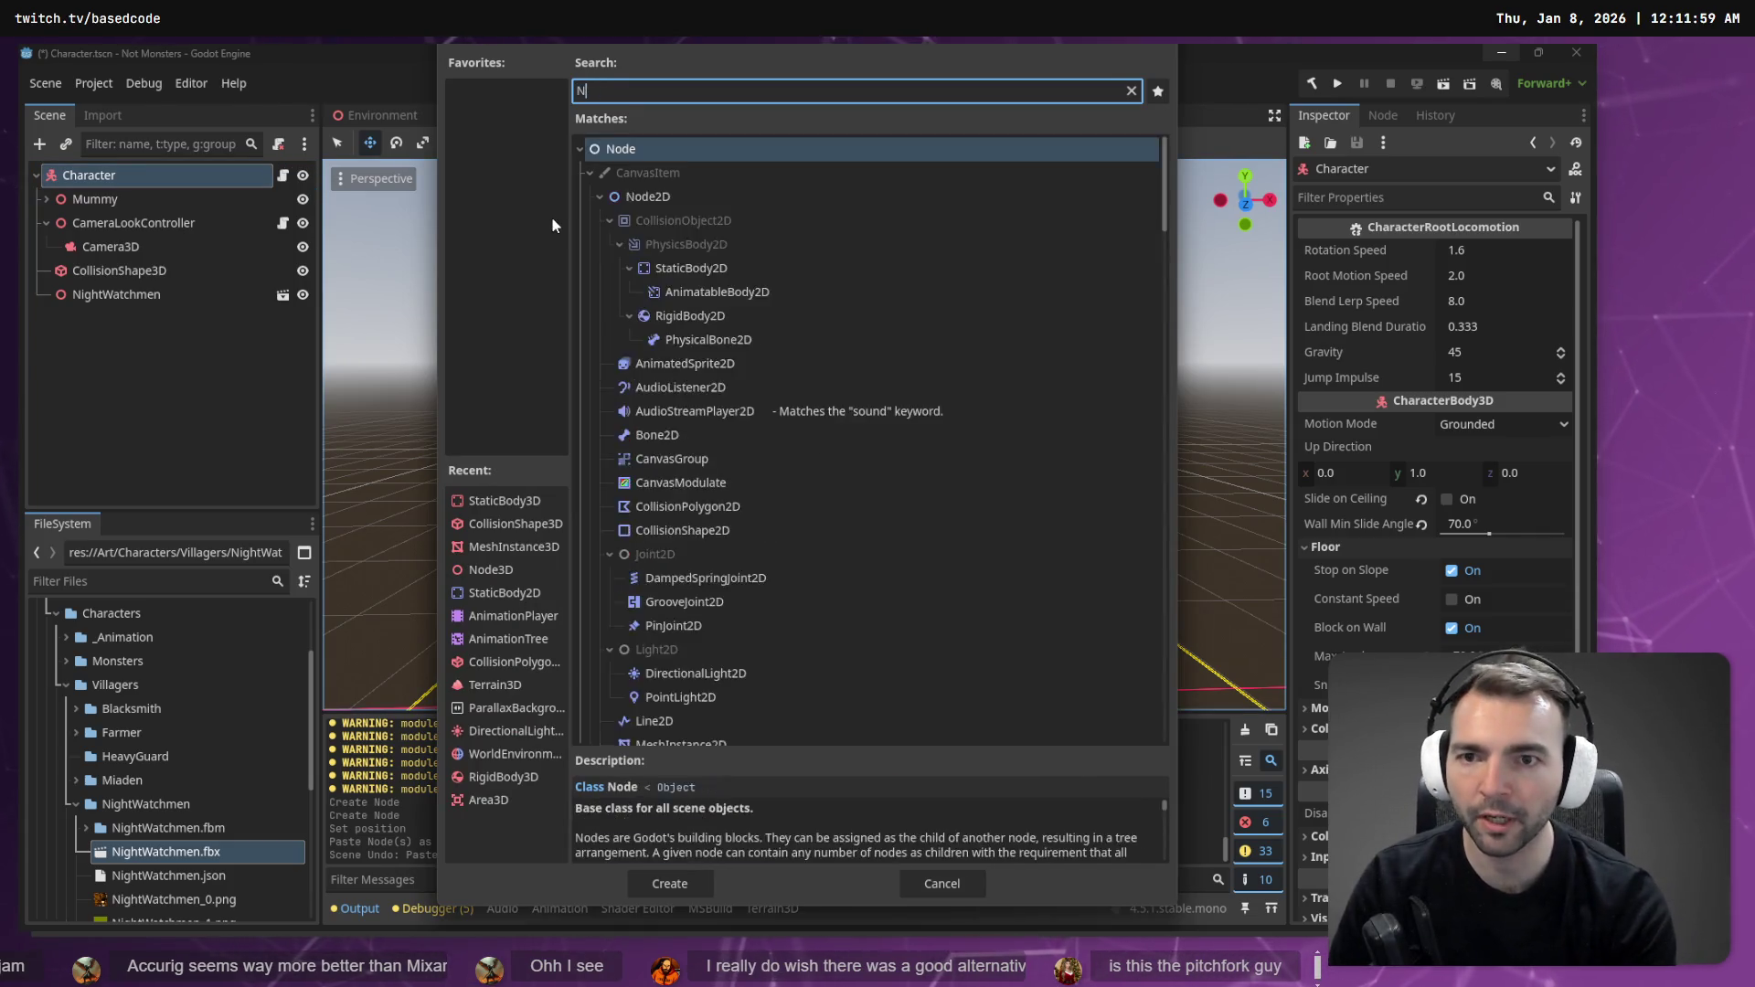
text(ightWa)
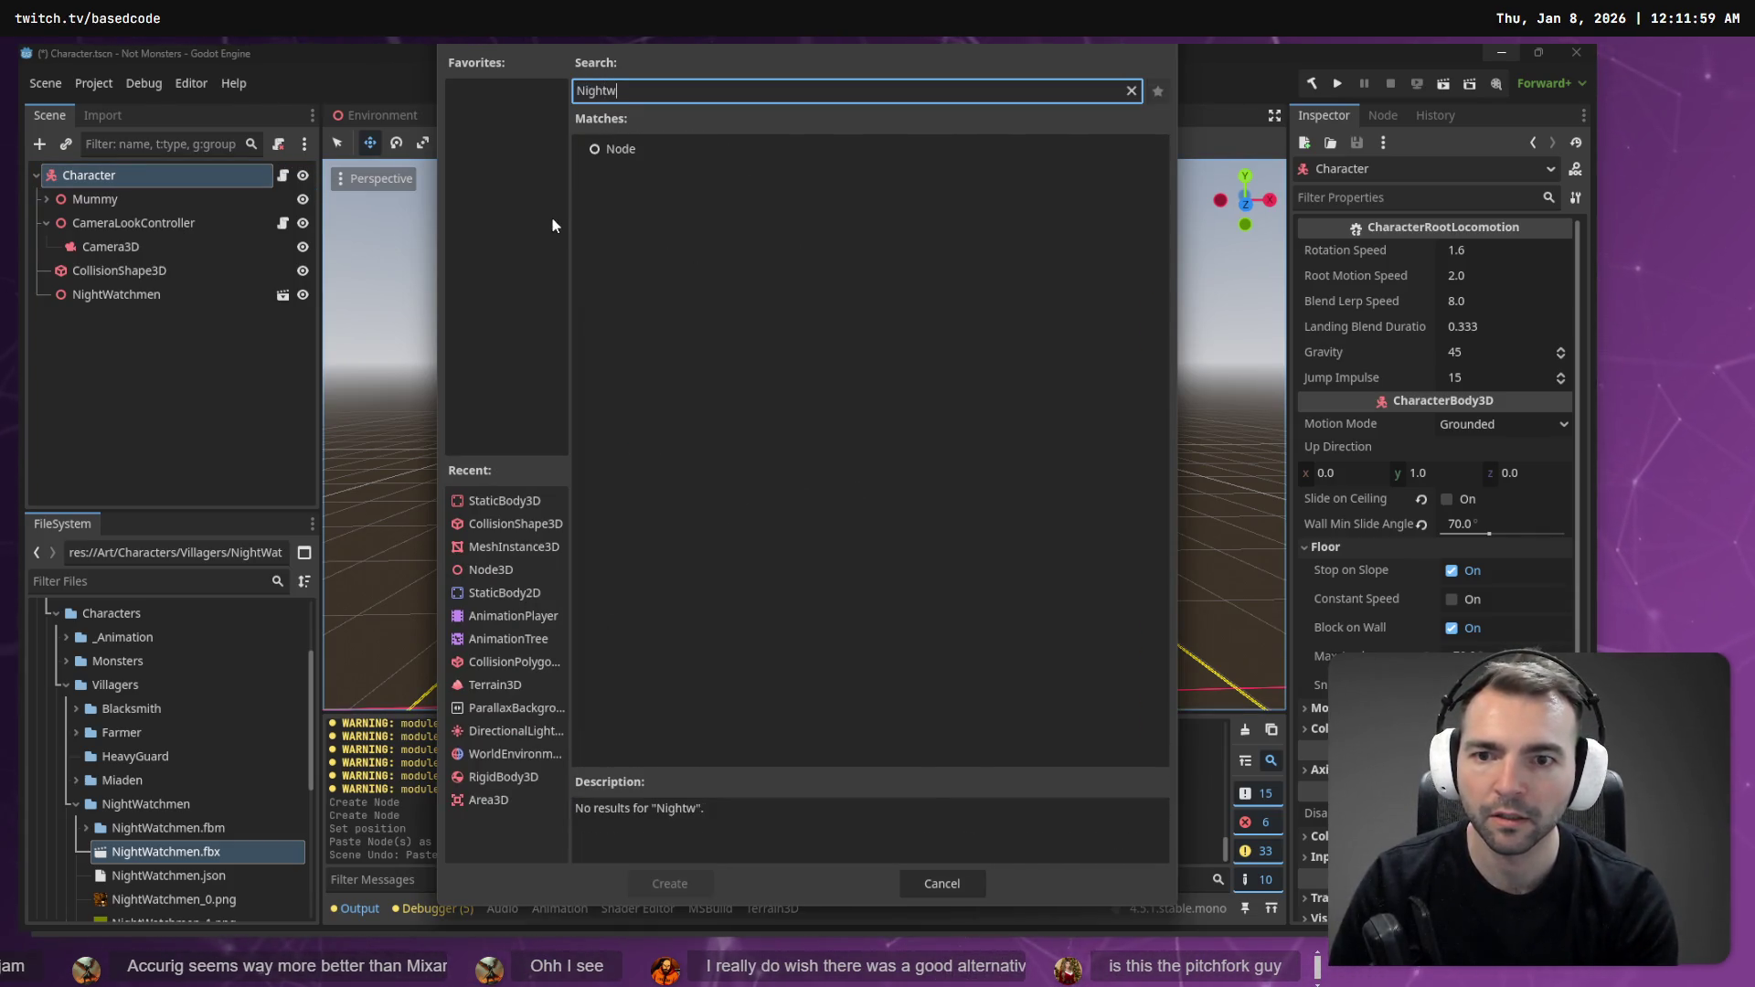
key(BackSpace)
key(BackSpace)
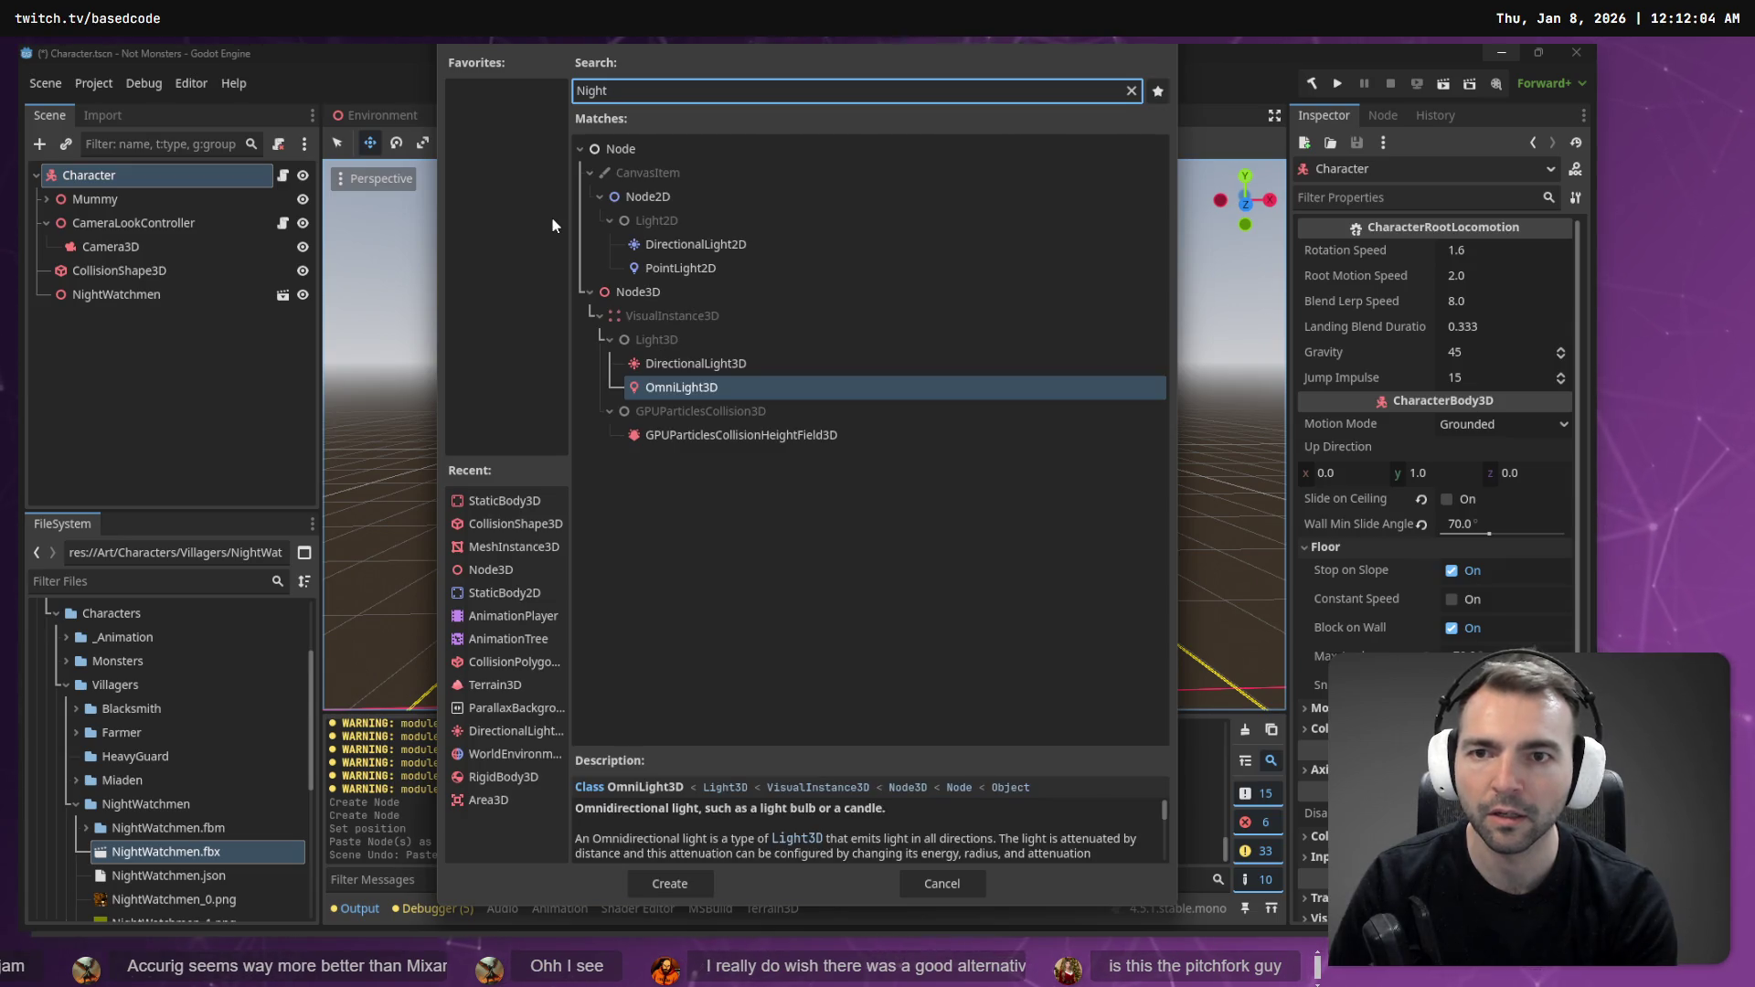
key(ctrl+BackSpace)
text(Node3)
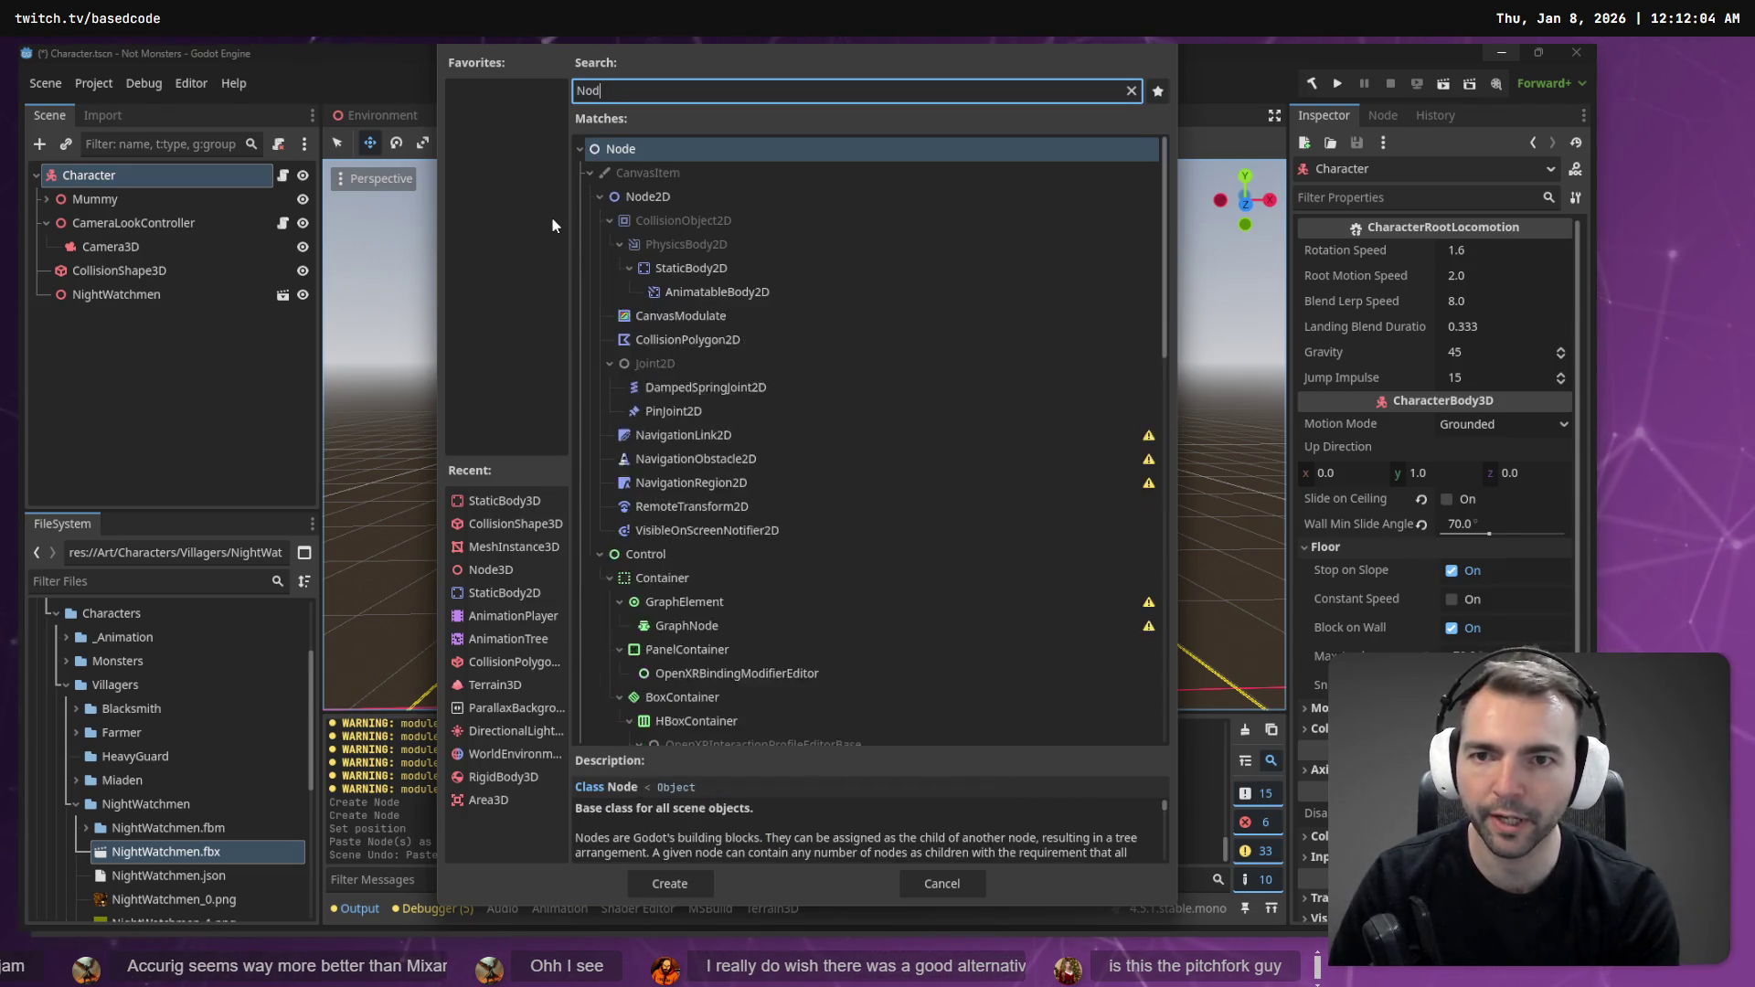
key(Return)
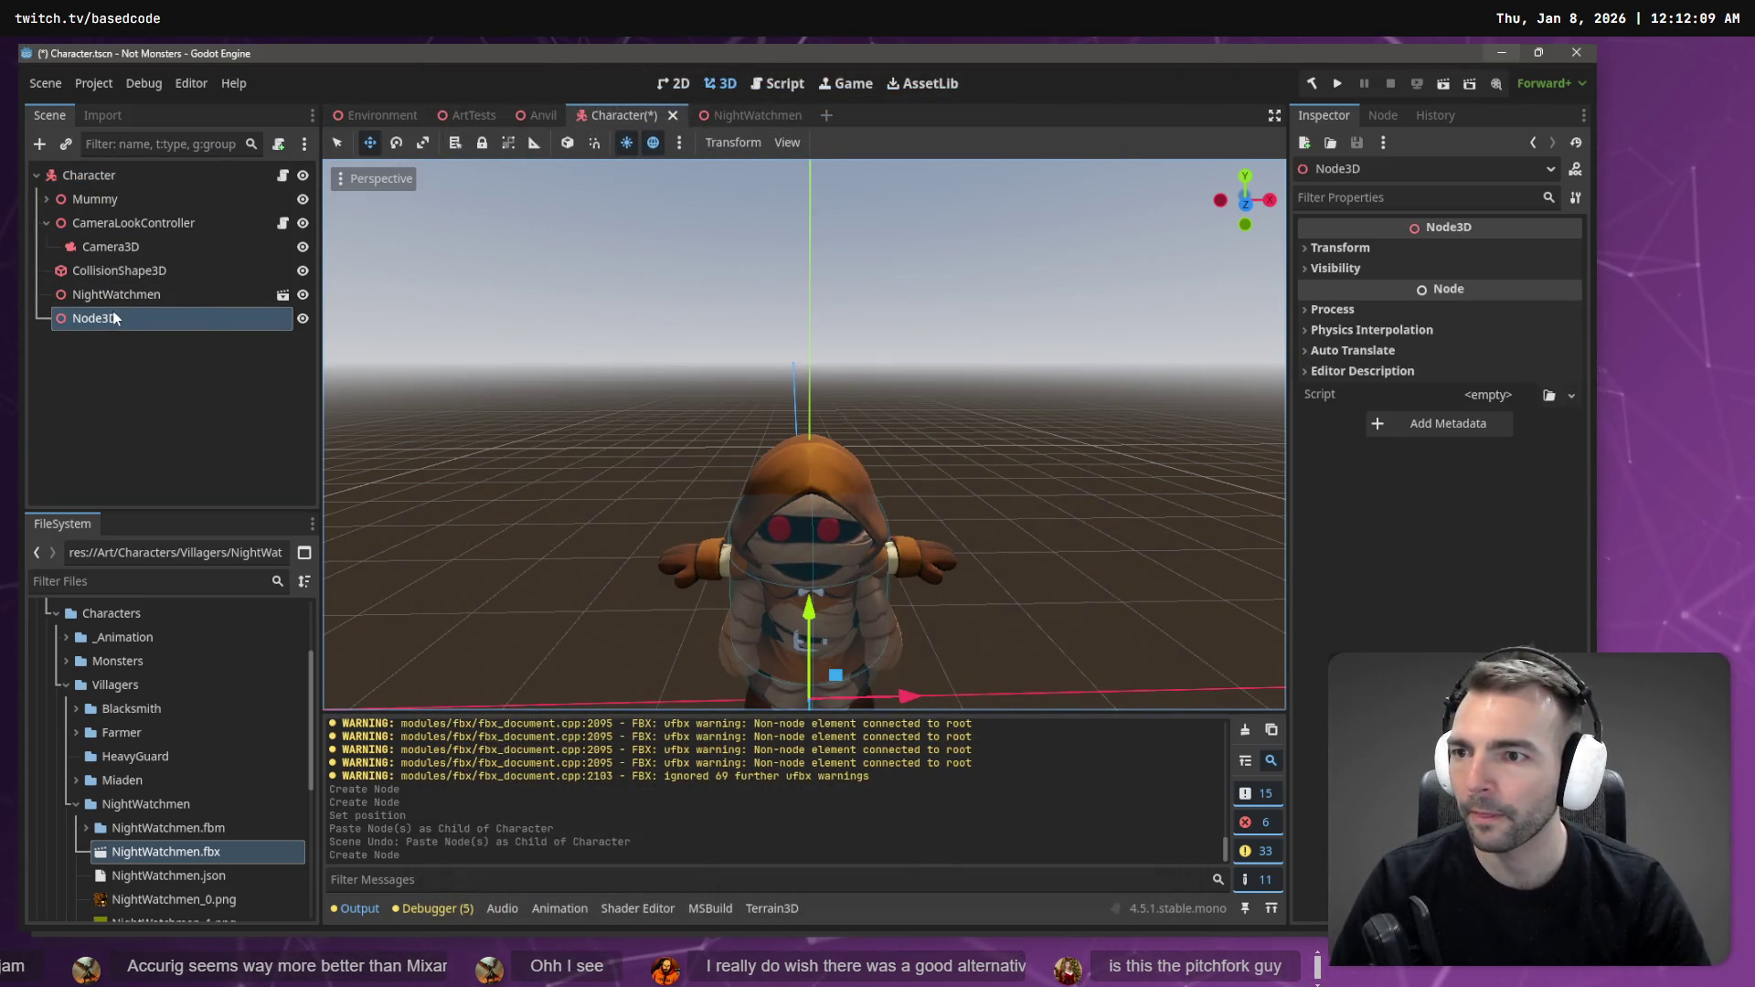
key(ctrl+v)
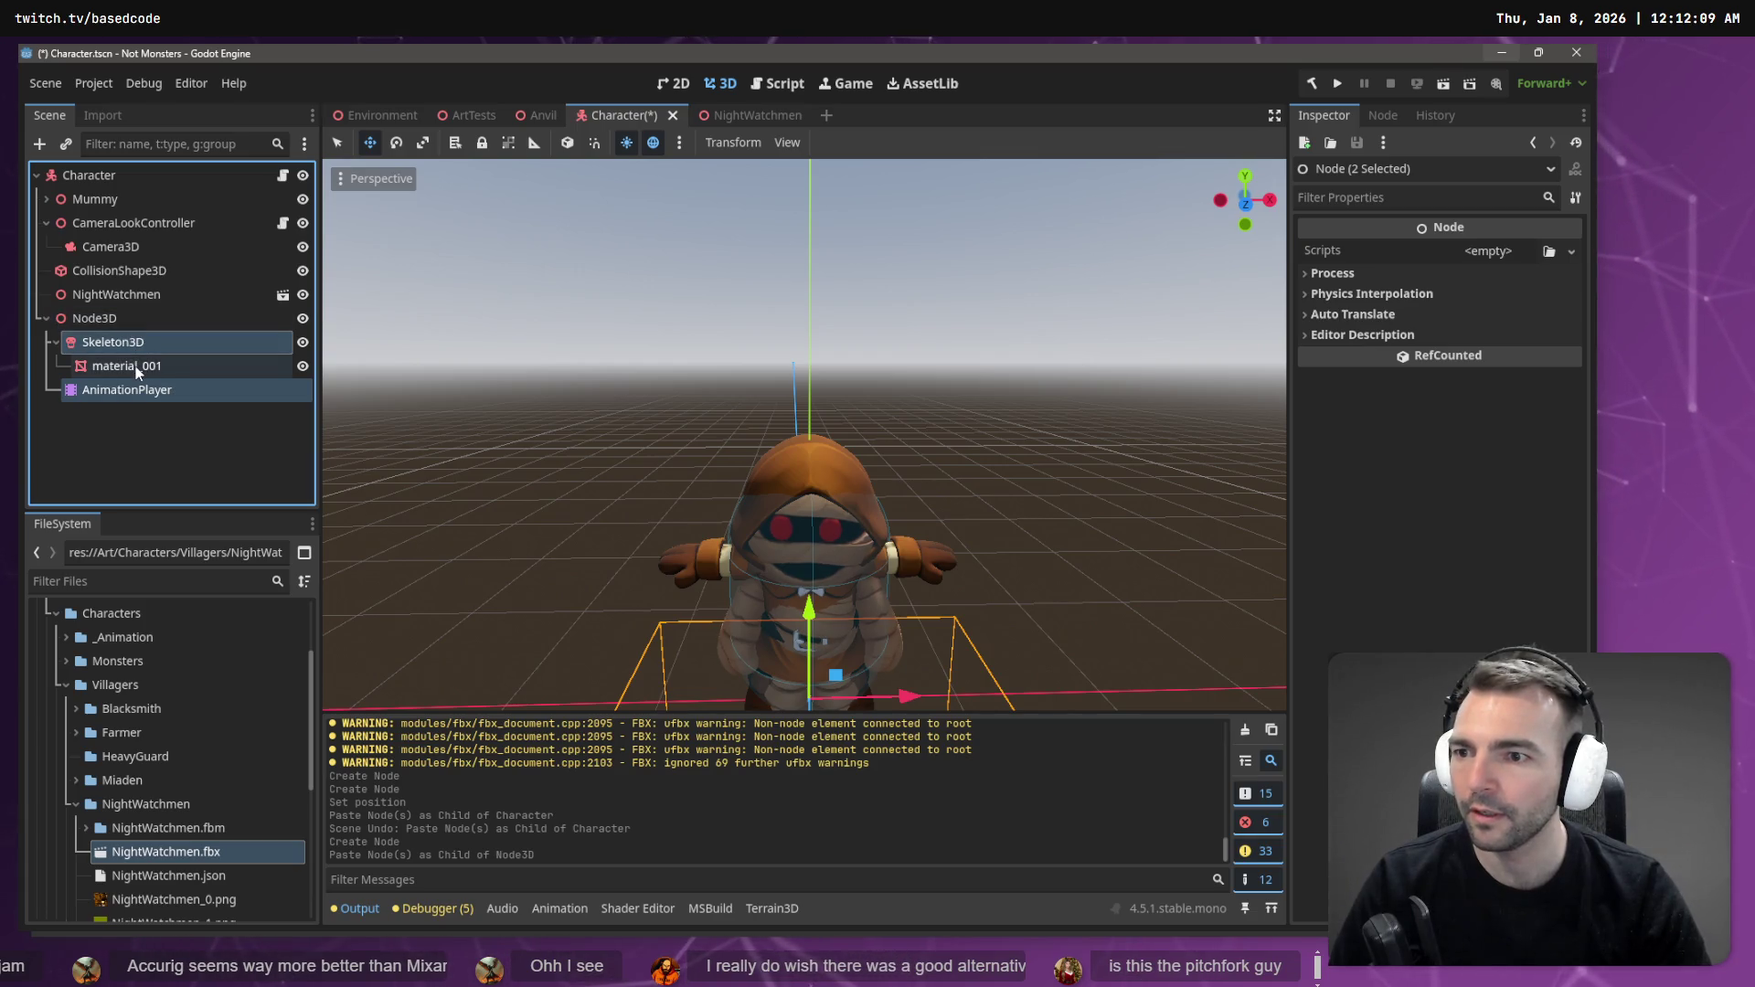
- Copy the Mummy's AnimationTree and paste it under the new Node3D
click(141, 366)
click(47, 199)
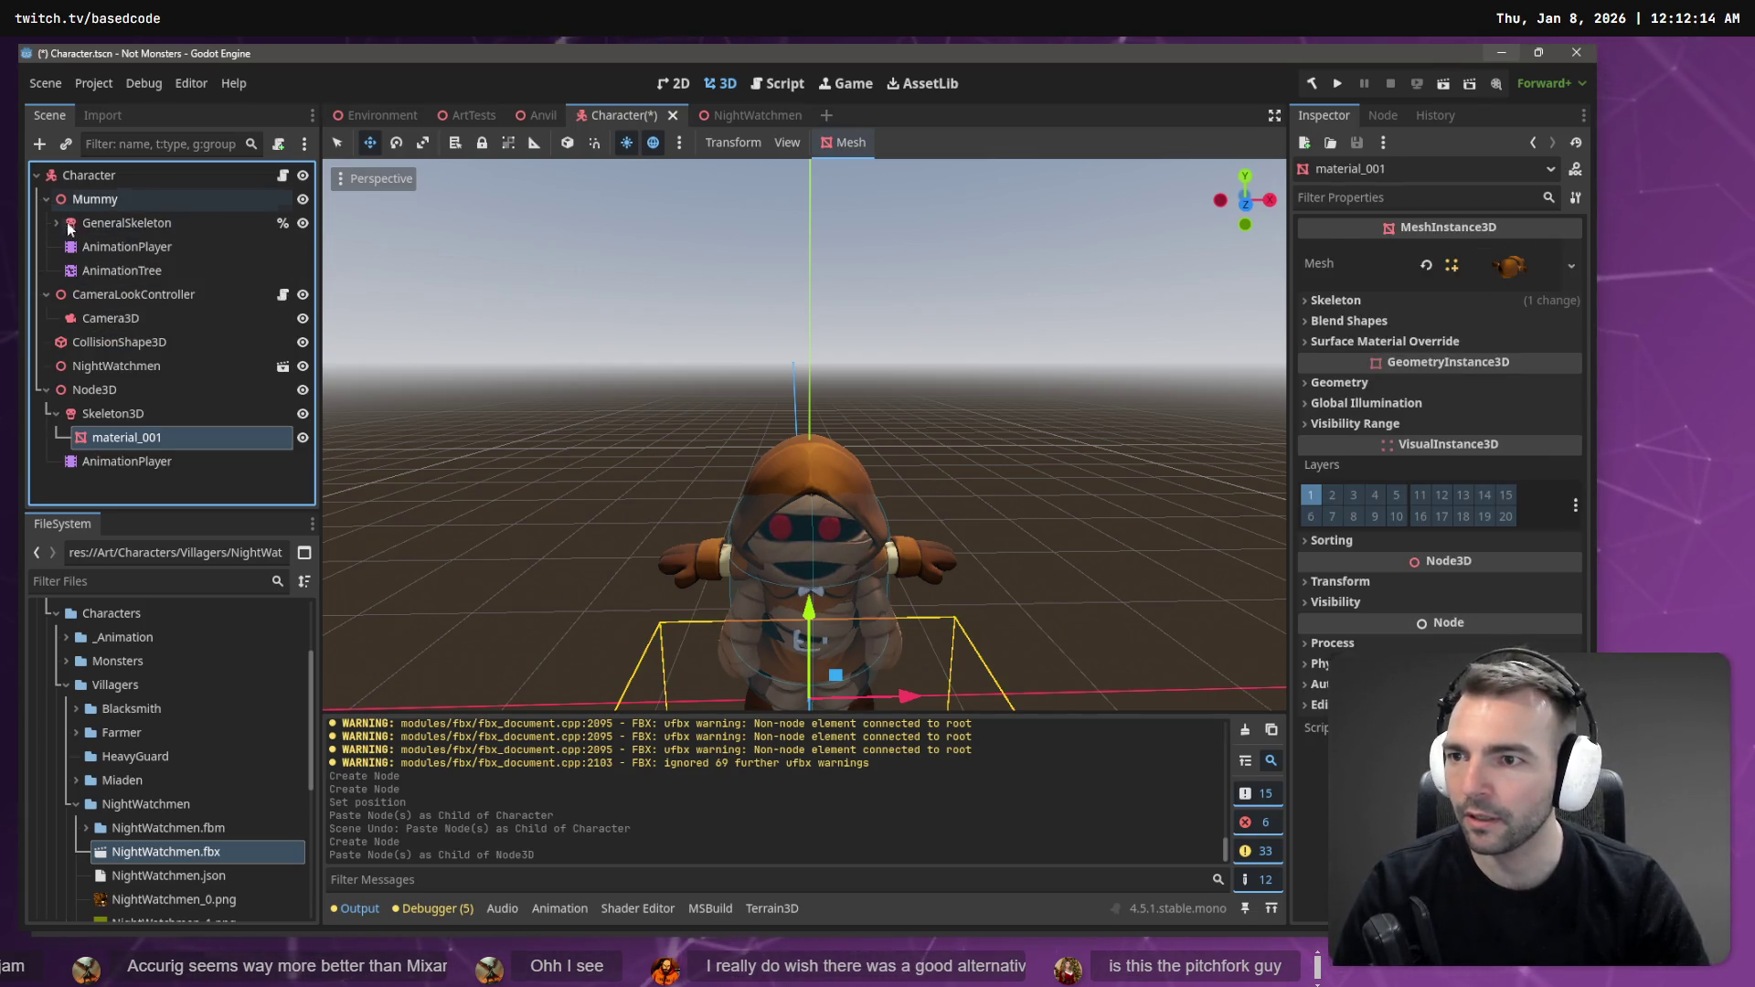
click(55, 222)
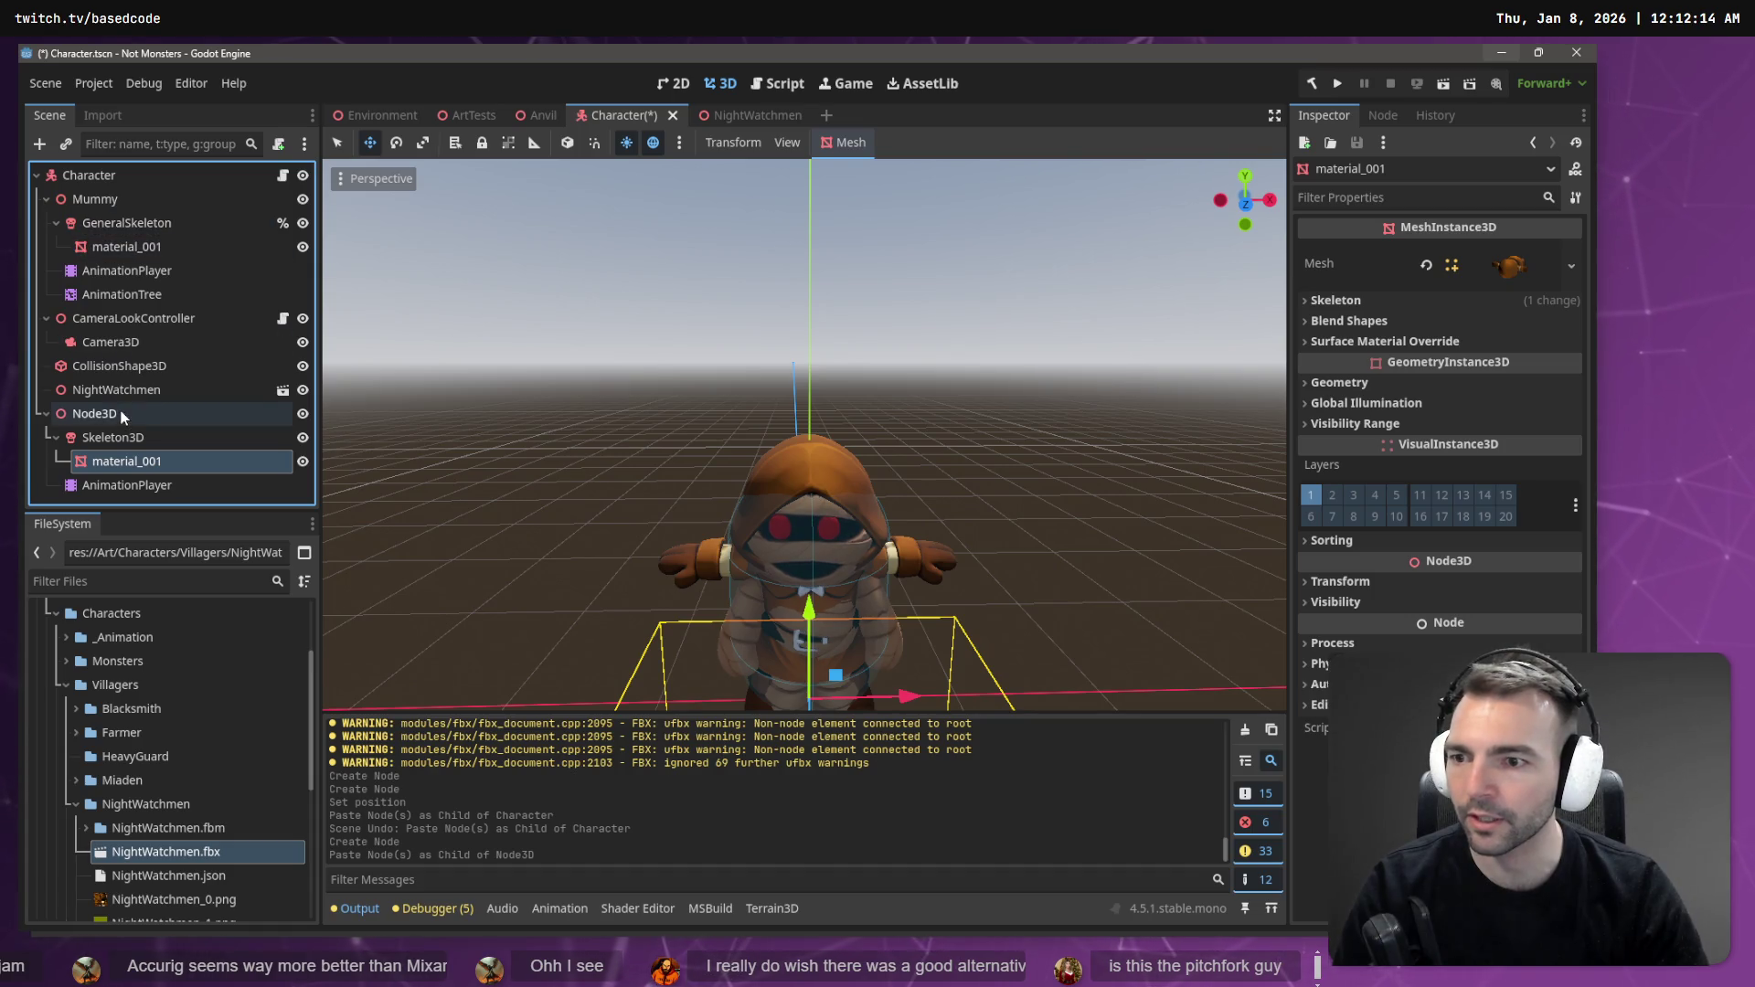
click(139, 292)
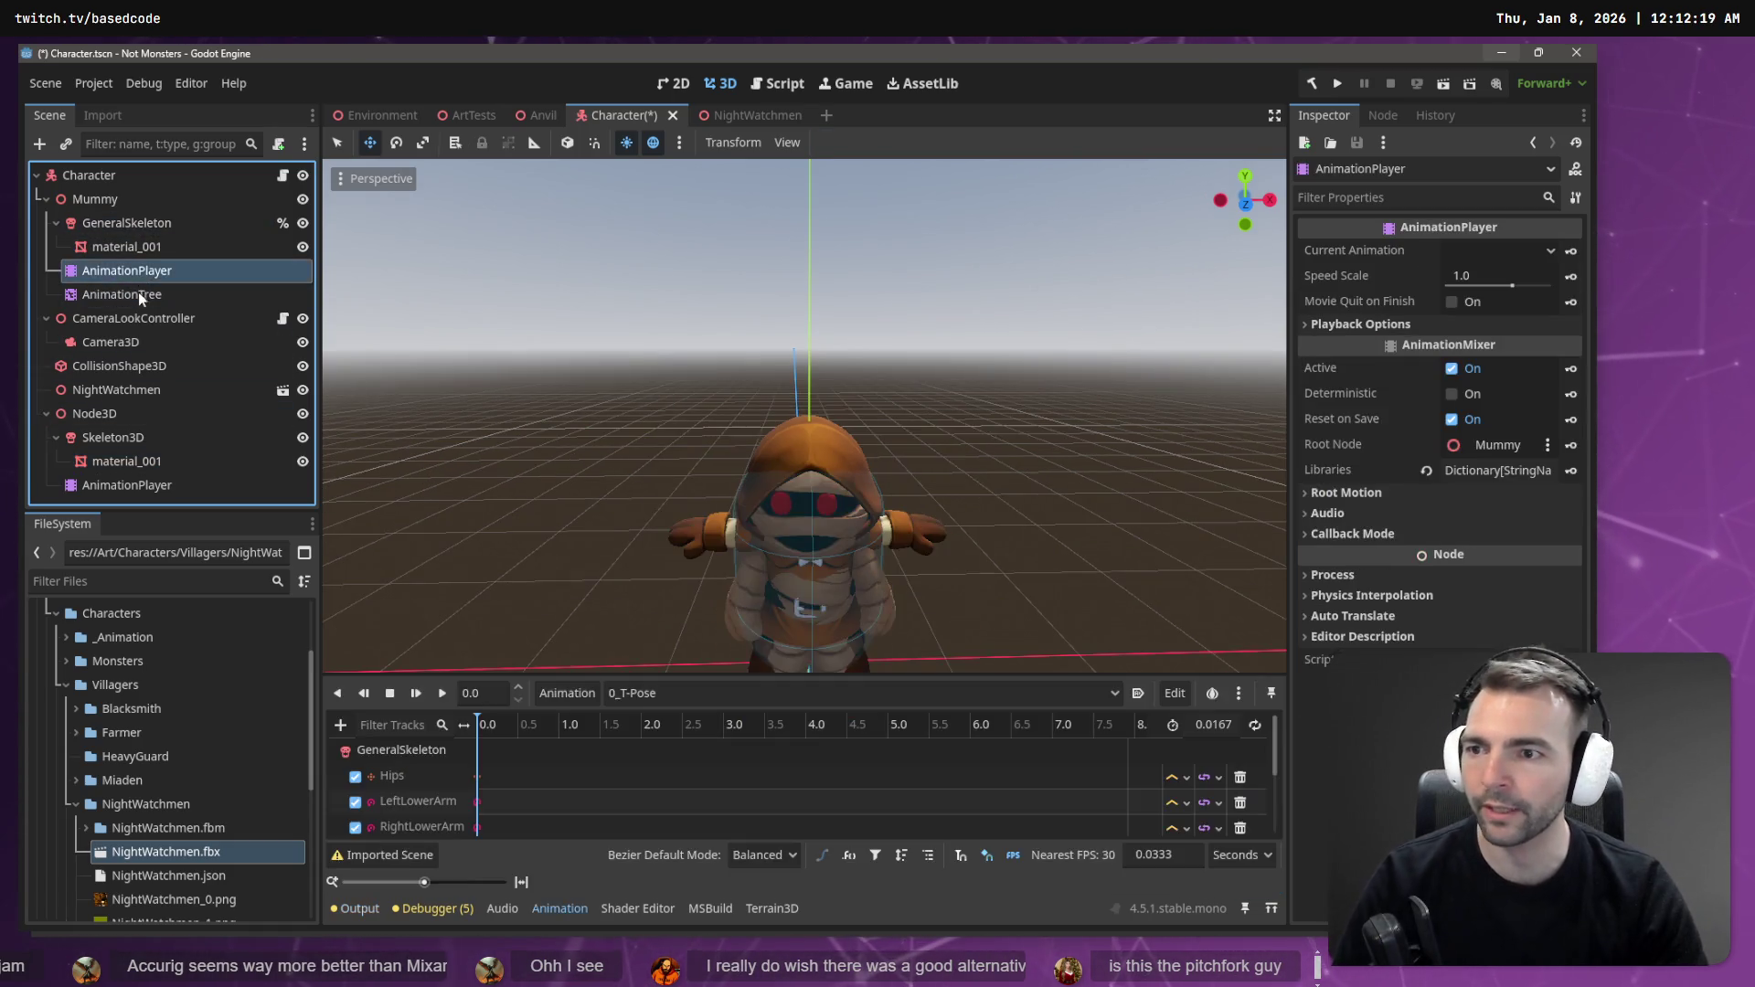
click(128, 415)
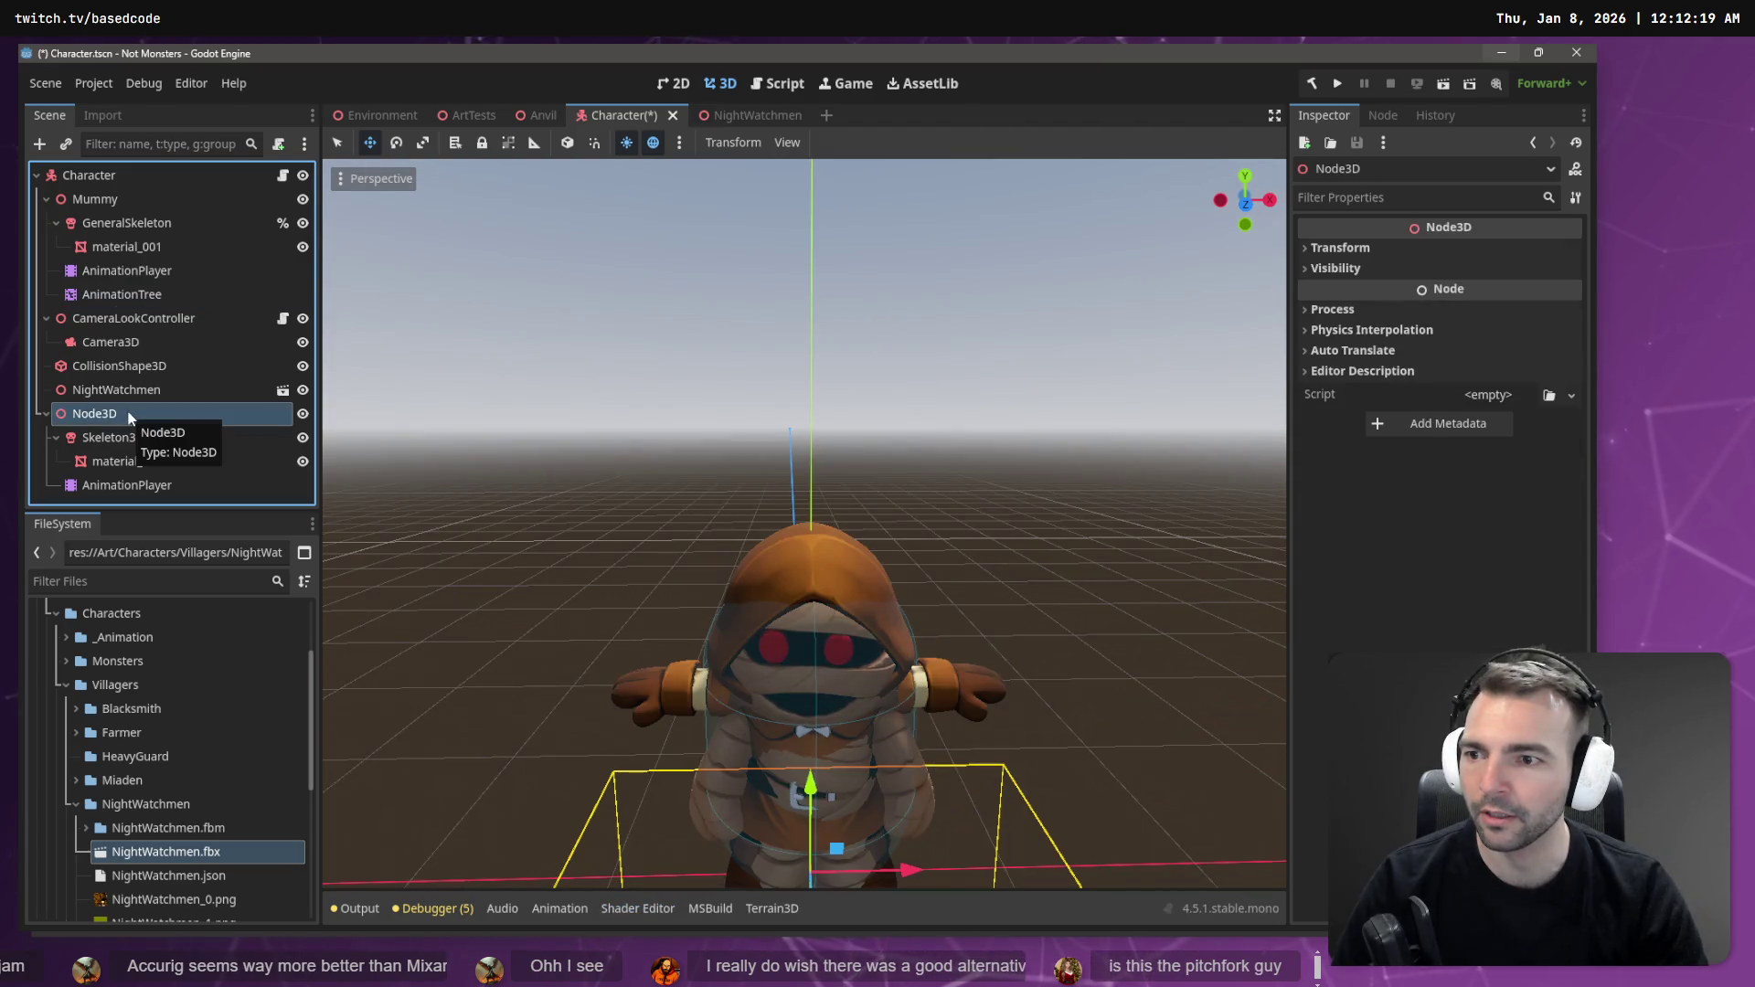
key(ctrl+v)
- Rename the Node3D to NightWatchmen2
click(122, 400)
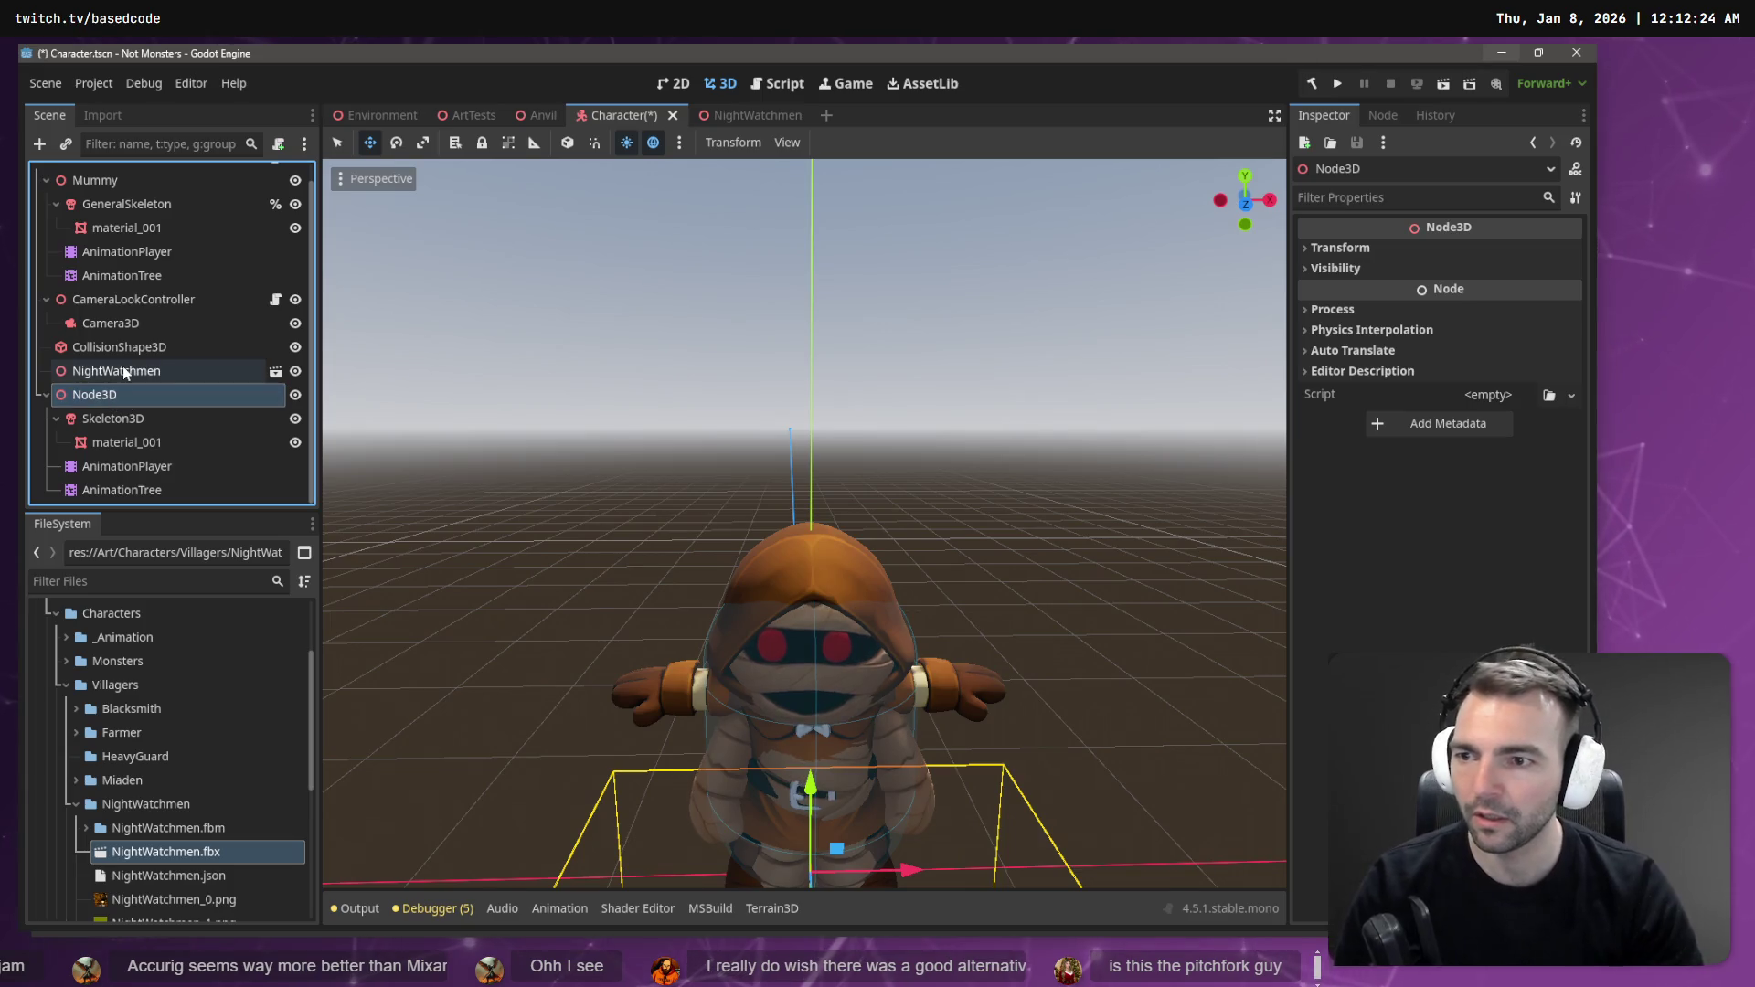
click(123, 368)
double_click(128, 394)
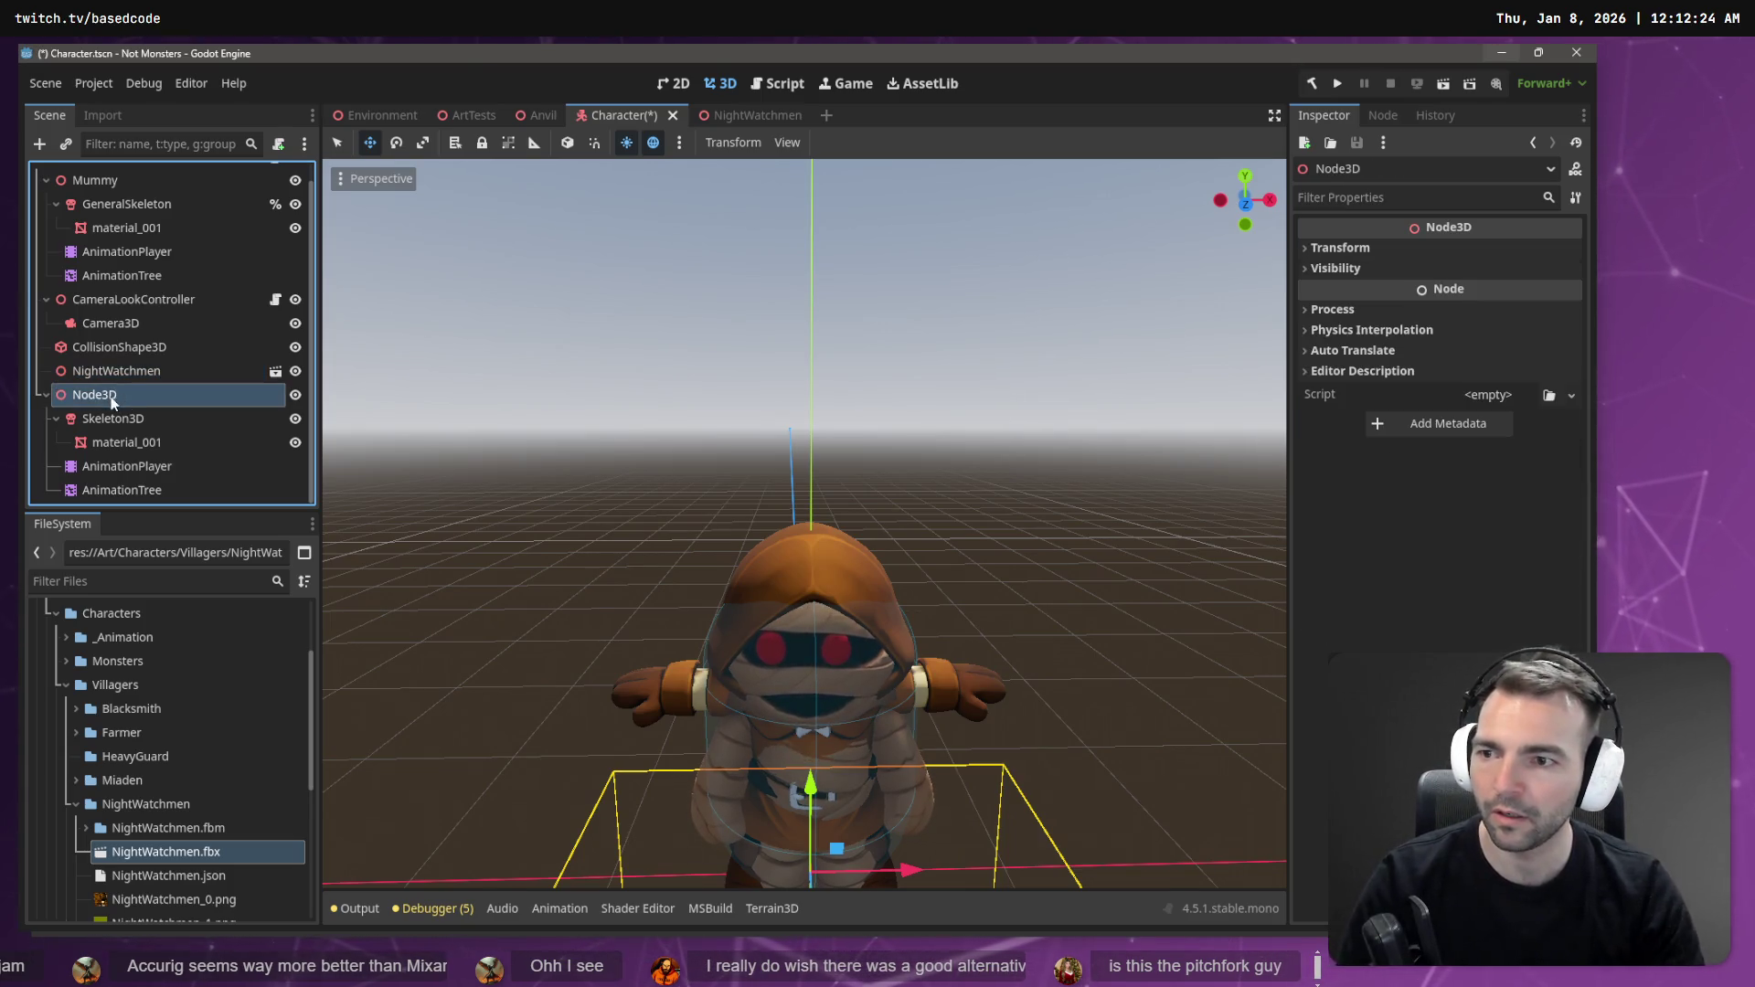
text(NightWatchmen)
key(Return)
- Rename the original instance to NightWatchmen_ and NightWatchmen2 to NightWatchmen
double_click(170, 368)
key(ctrl+c)
text(_)
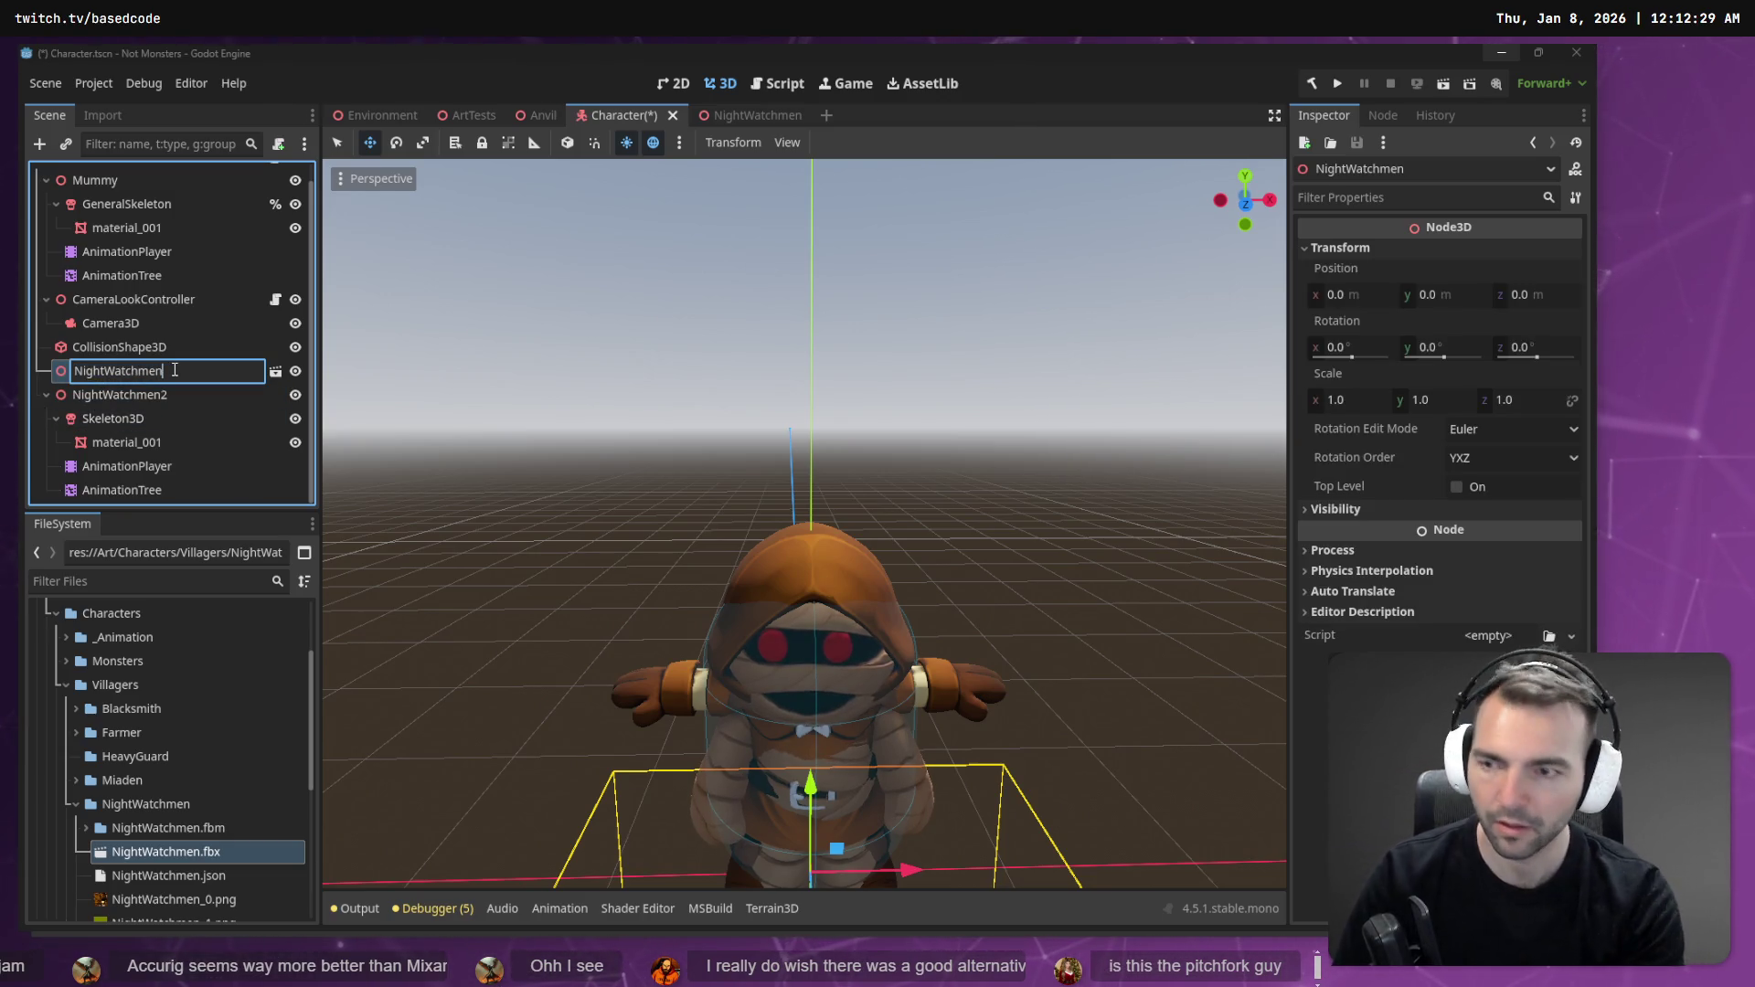
key(Return)
double_click(192, 395)
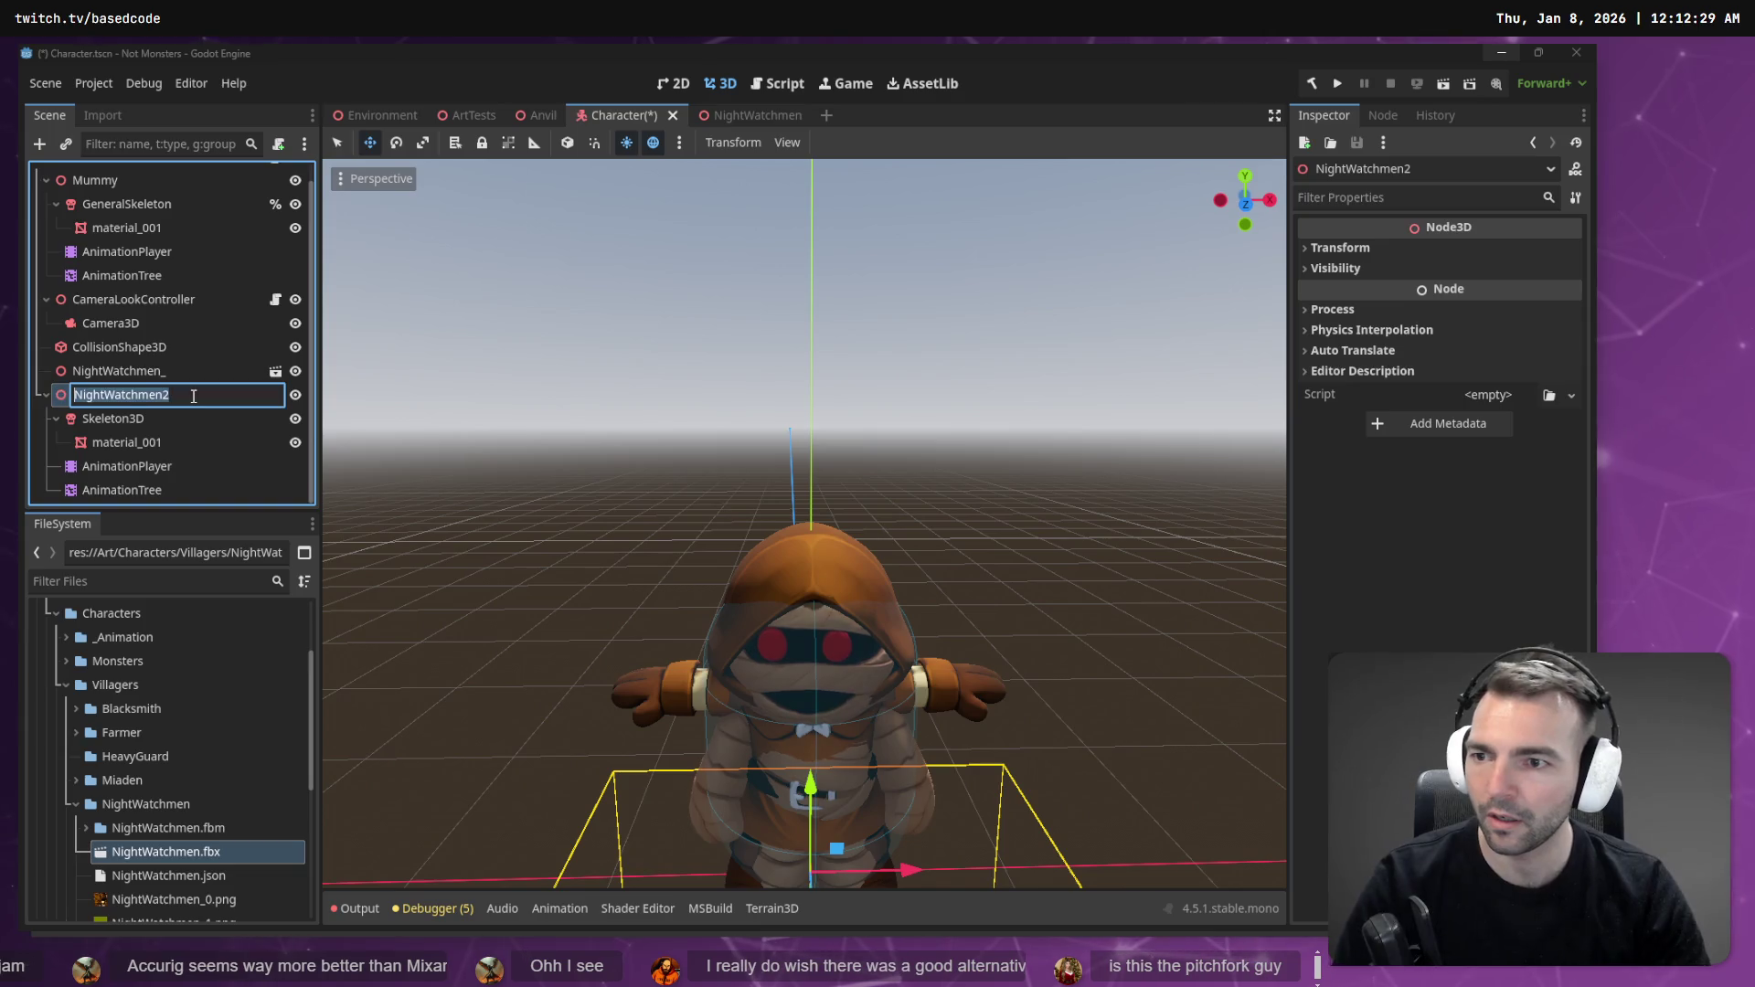
key(ctrl+v)
key(Return)
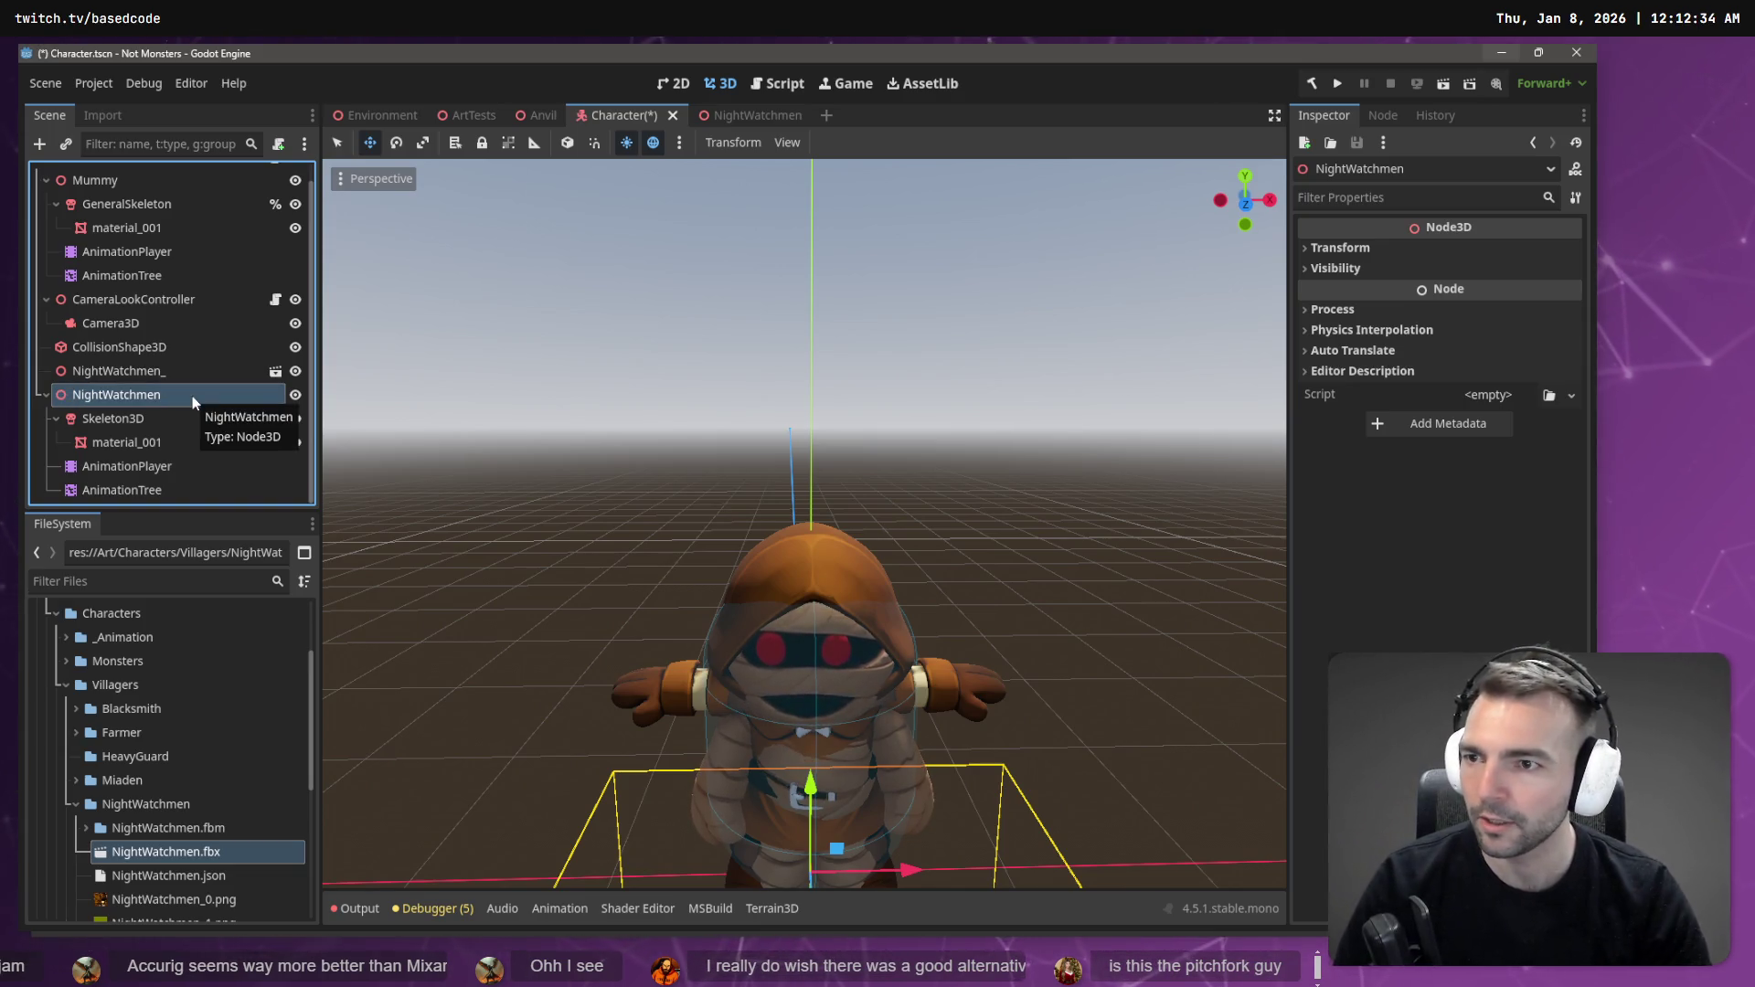
- Review the Character root's Inspector, then switch to the locomotion script in Rider
click(112, 190)
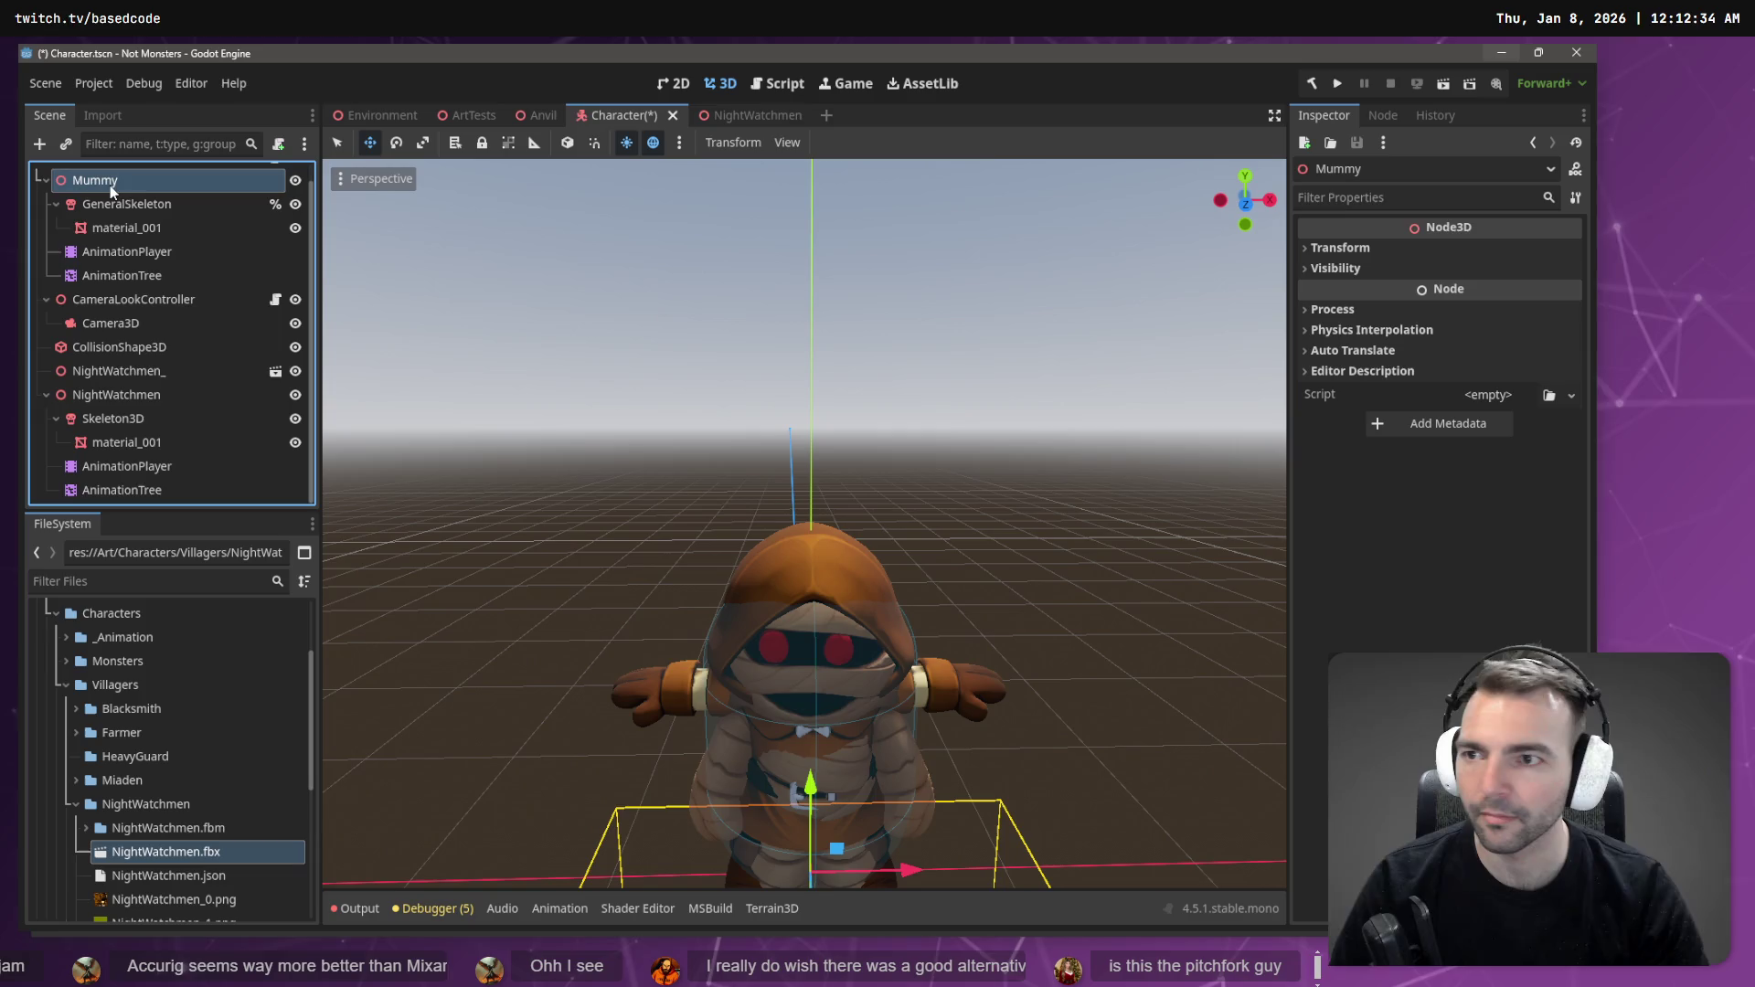
scroll(121, 194, up, 1)
click(89, 173)
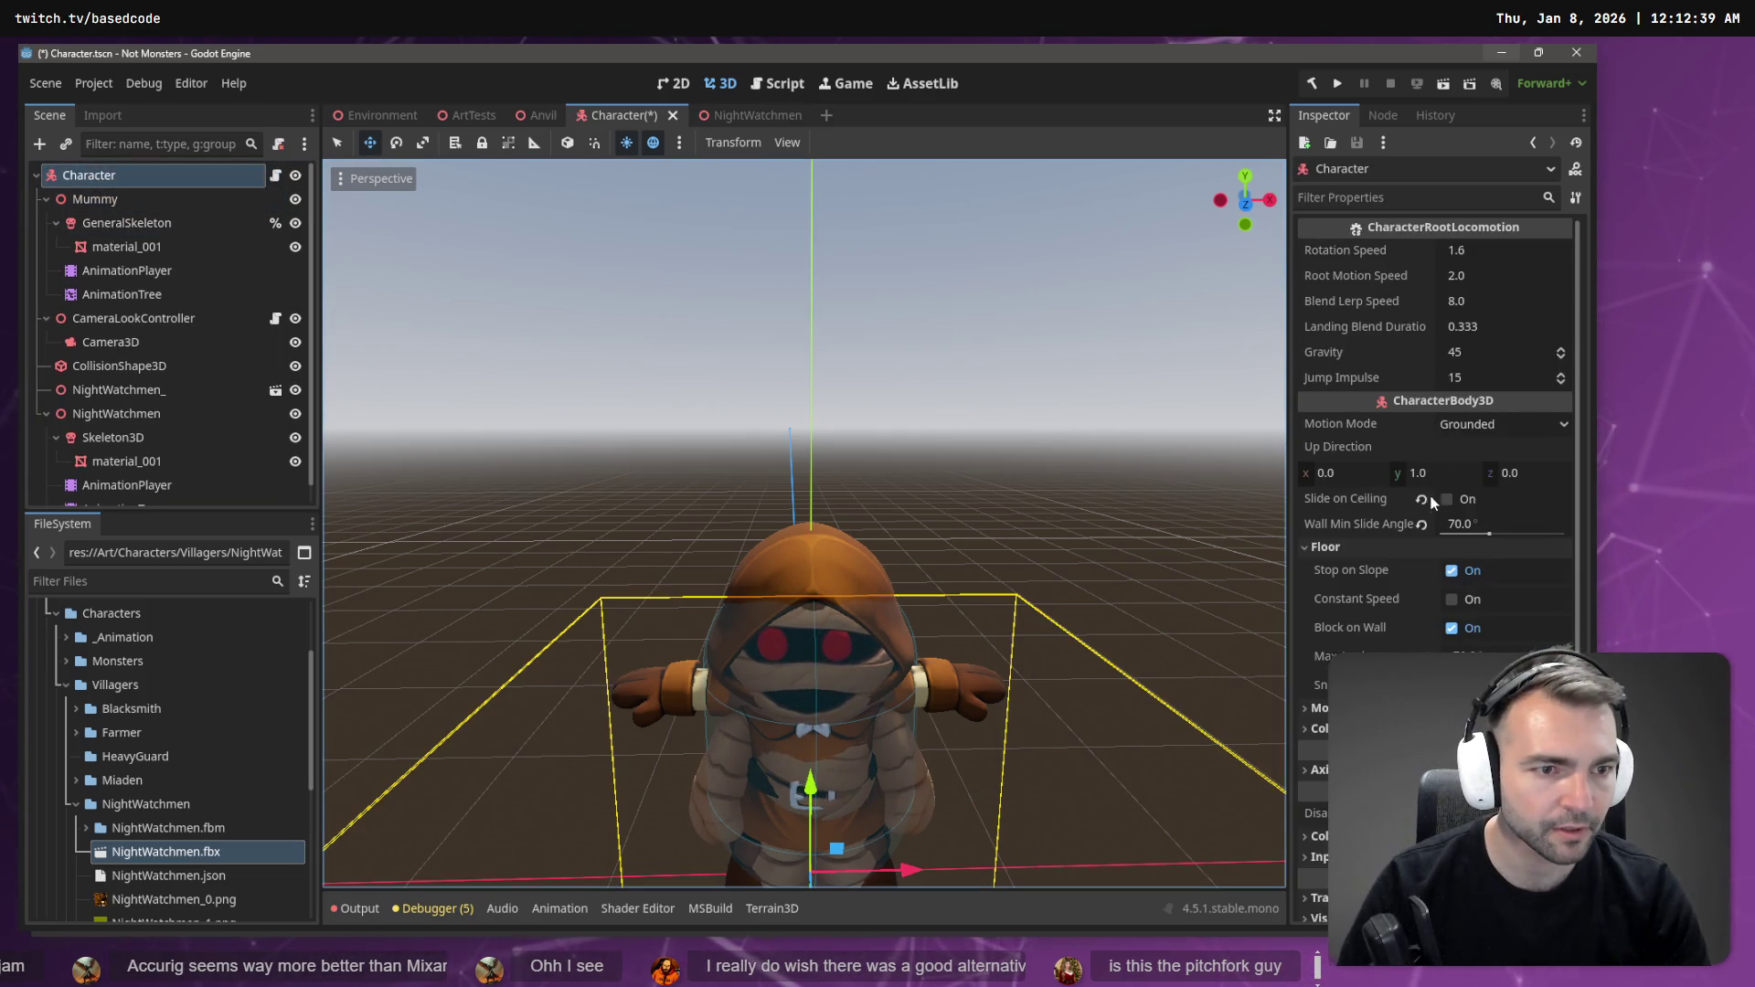
scroll(1435, 400, down, 3)
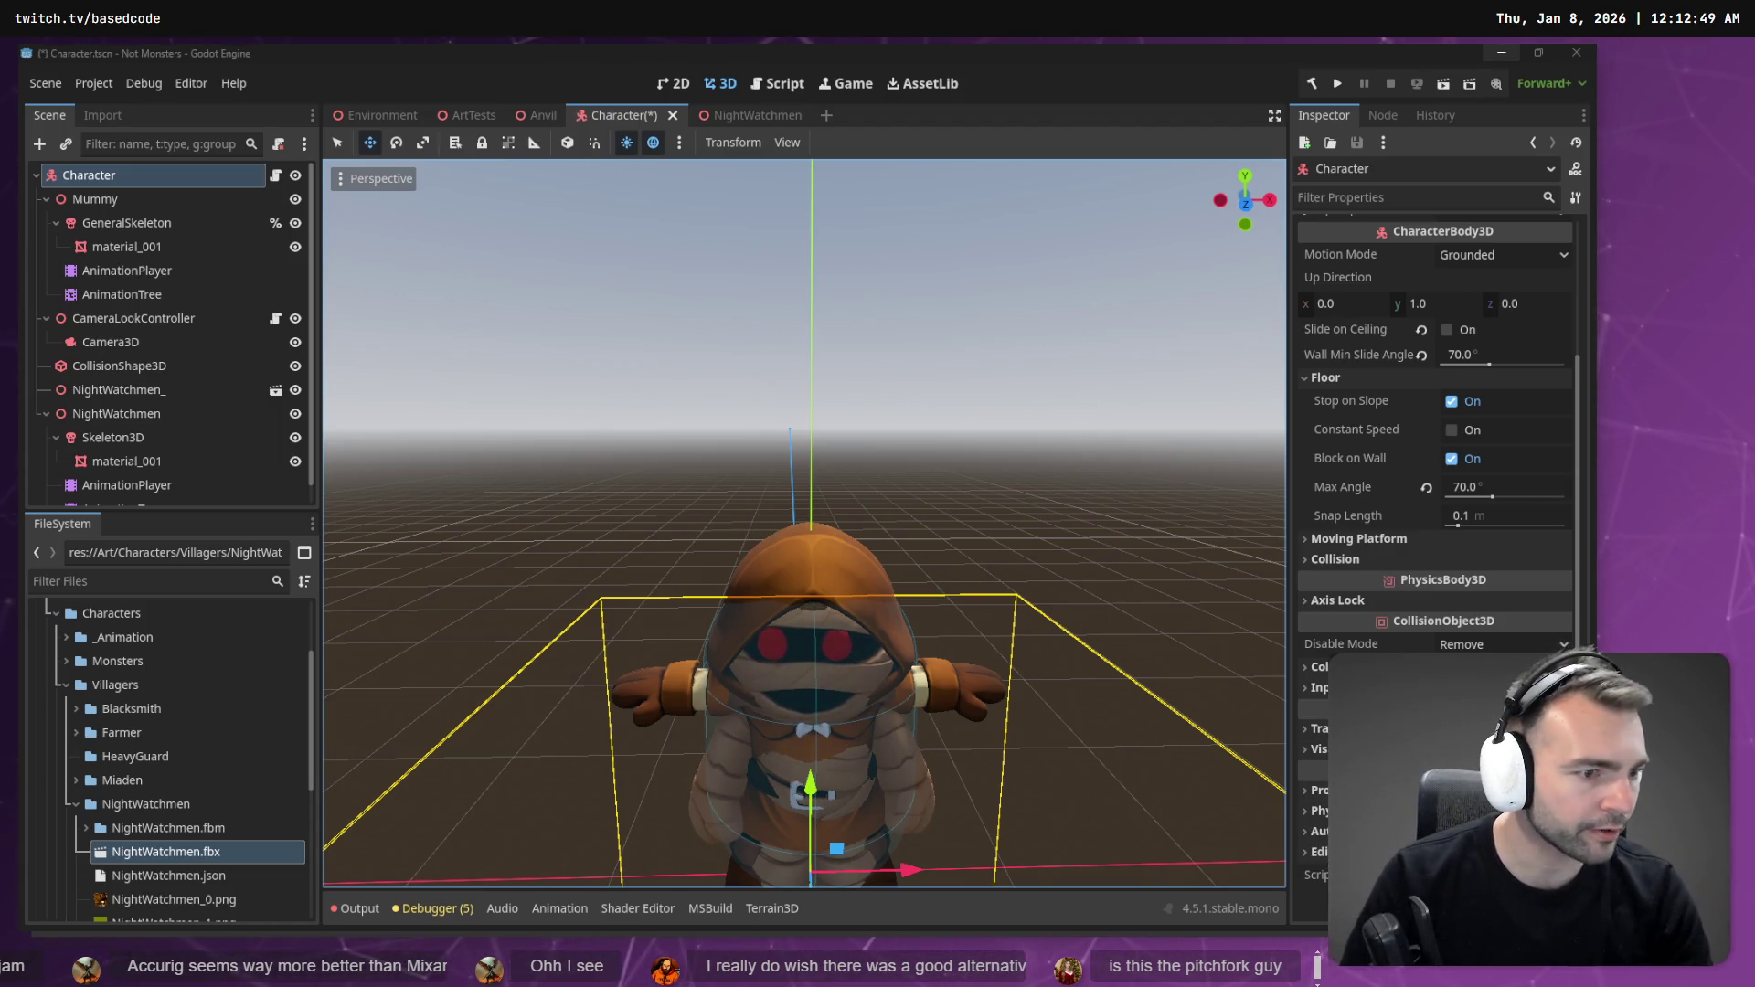
key(alt+Tab)
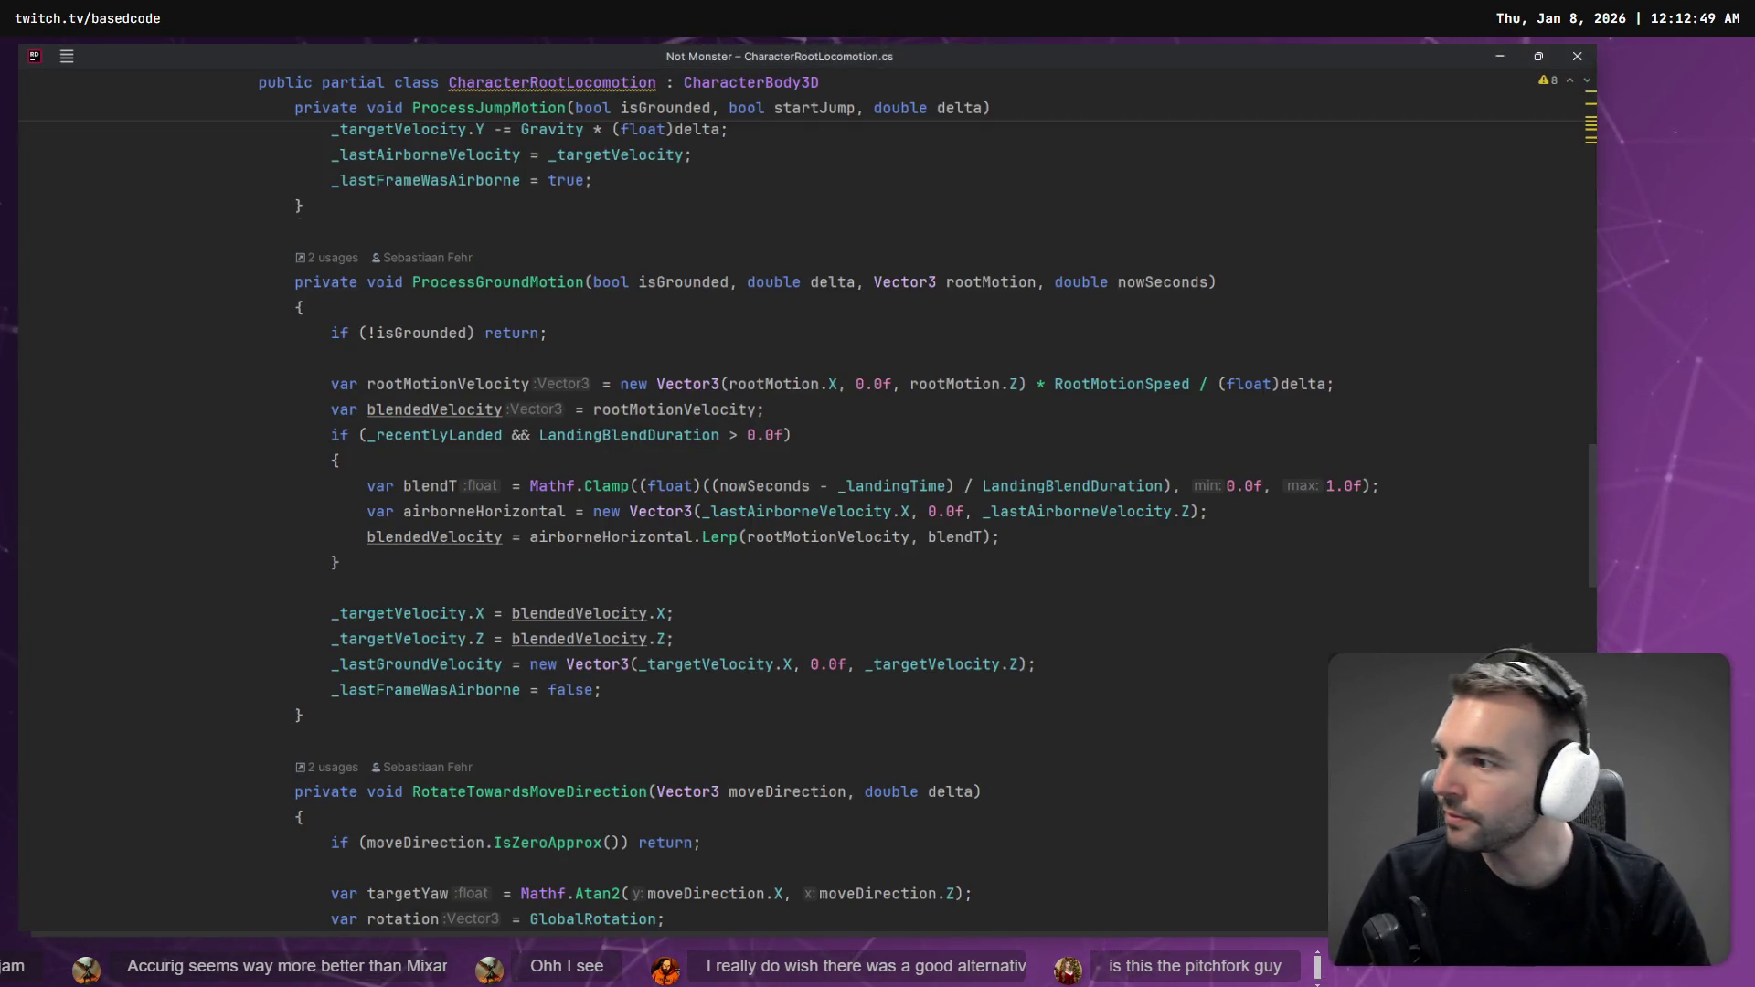
- Scroll up to _Ready in CharacterRootLocomotion.cs to read the AnimationTree path, then return to Godot
scroll(770, 301, up, 8)
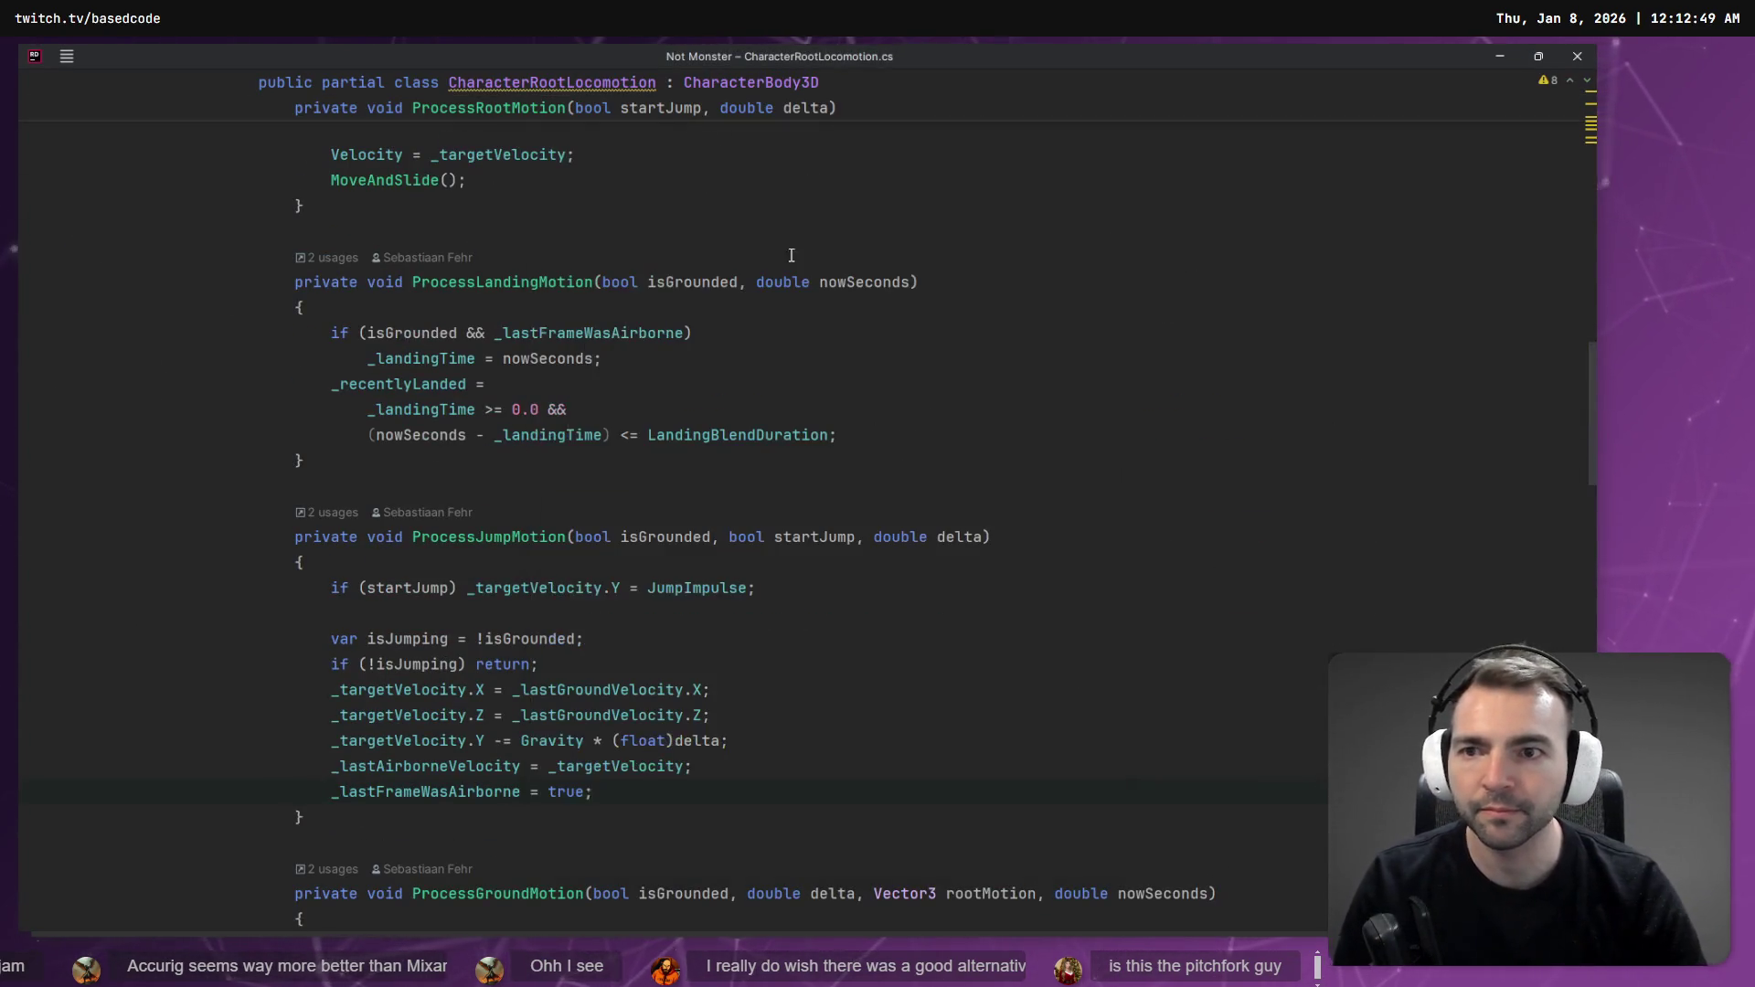
scroll(770, 301, up, 1)
scroll(769, 301, up, 9)
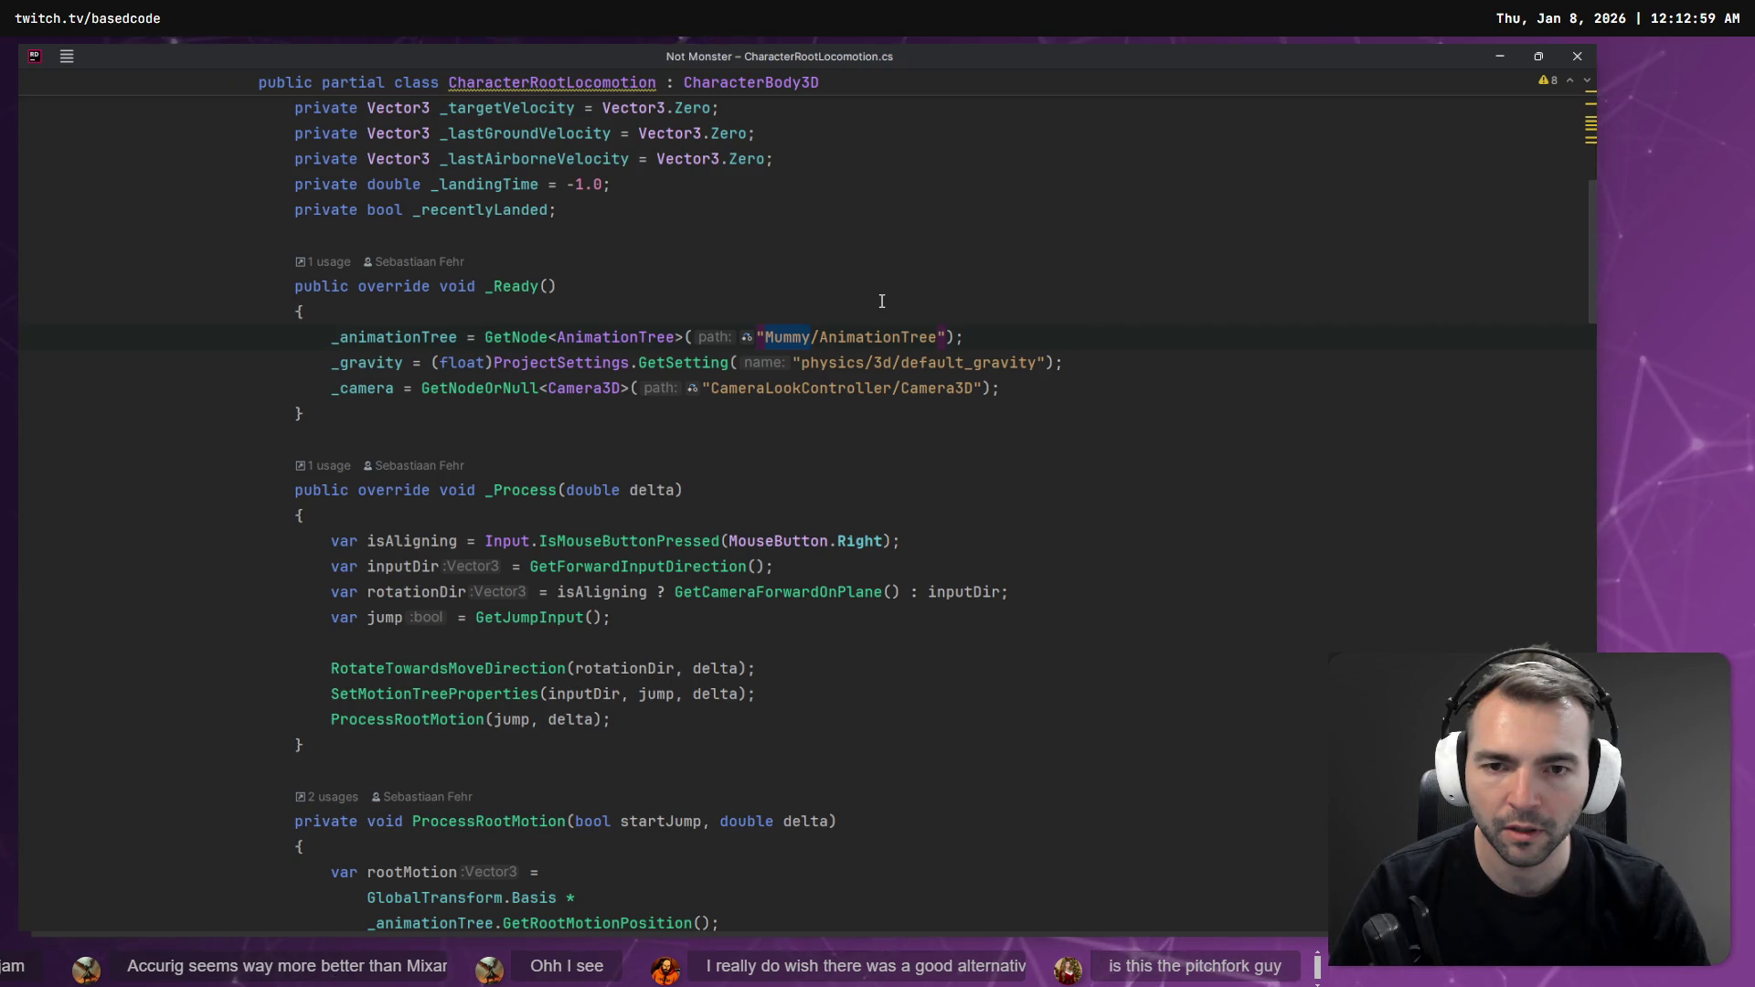
key(alt+Tab)
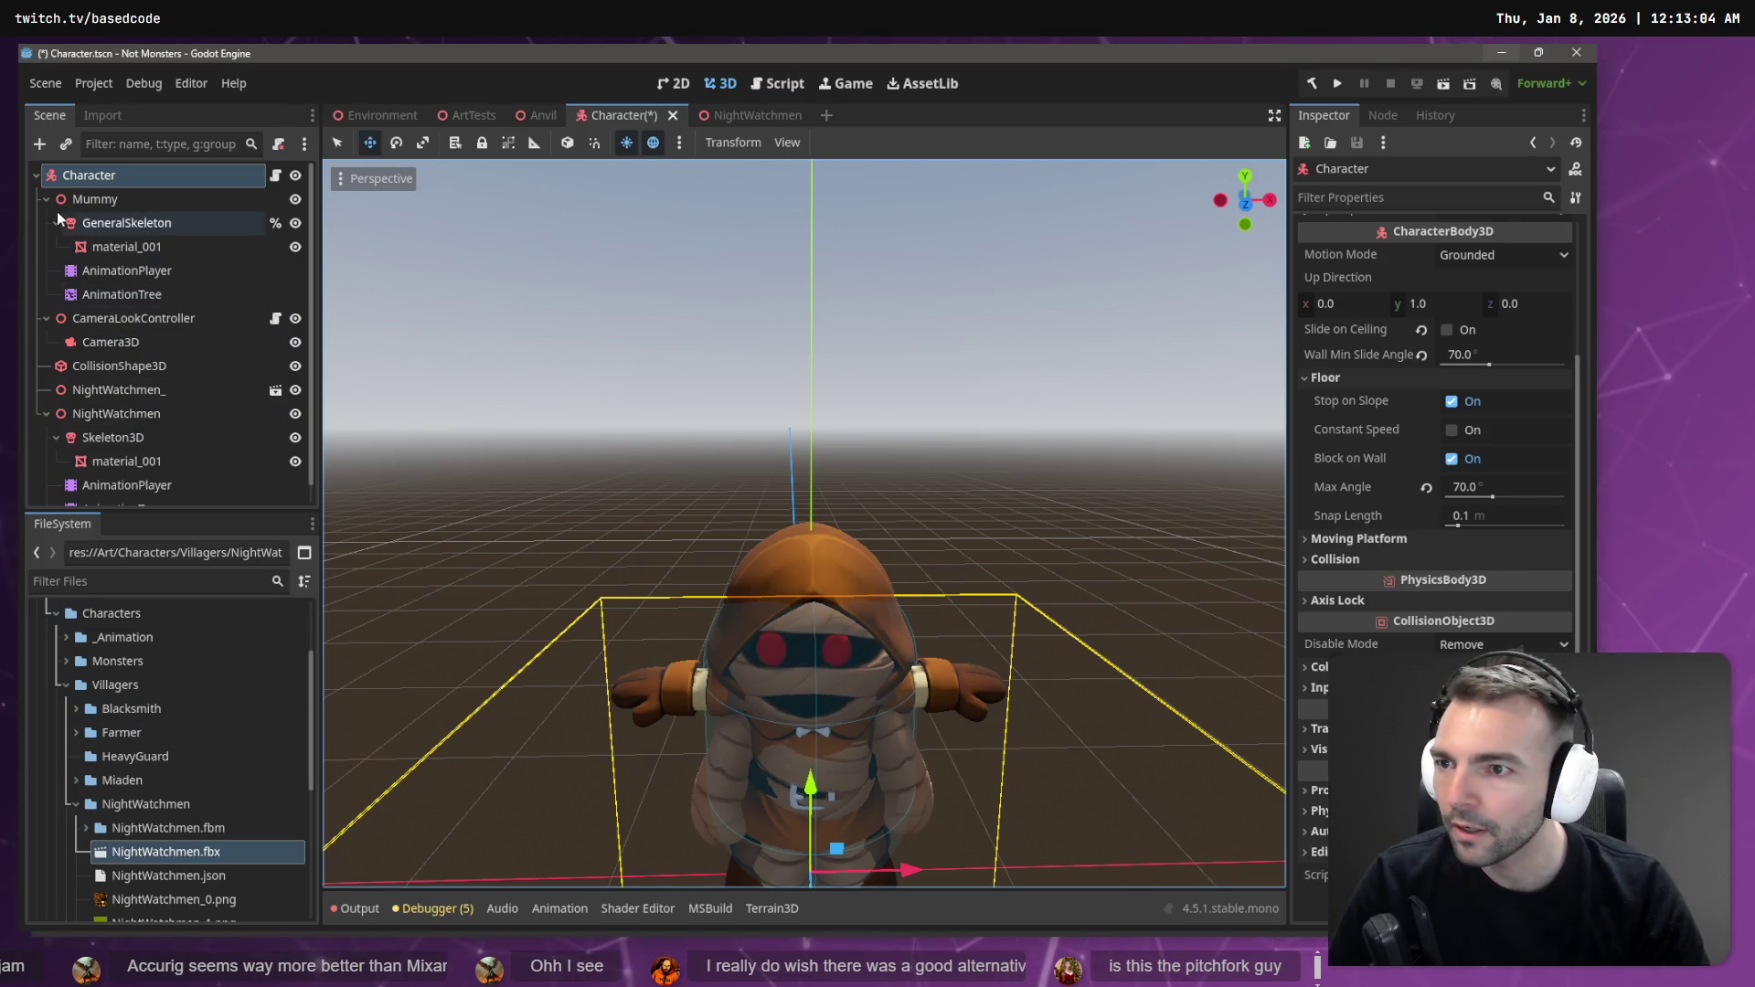
- Delete the NightWatchmen_ instance and move CollisionShape3D to the top under Character
click(46, 199)
click(45, 223)
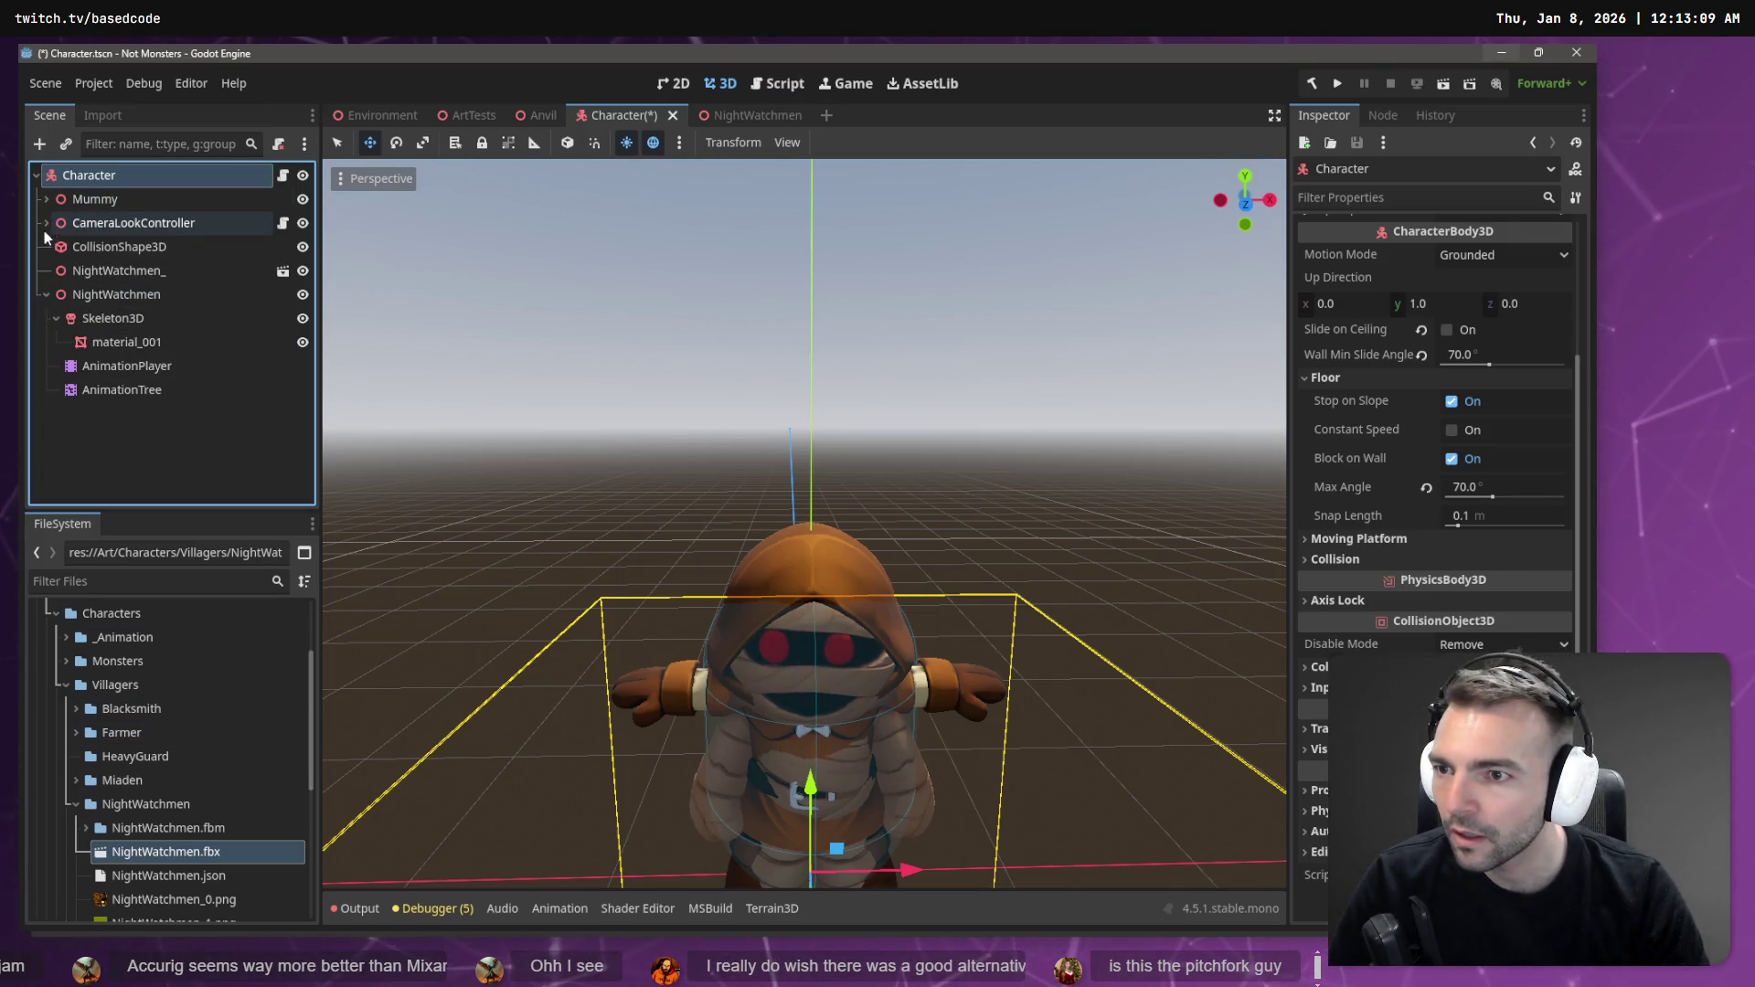
click(84, 272)
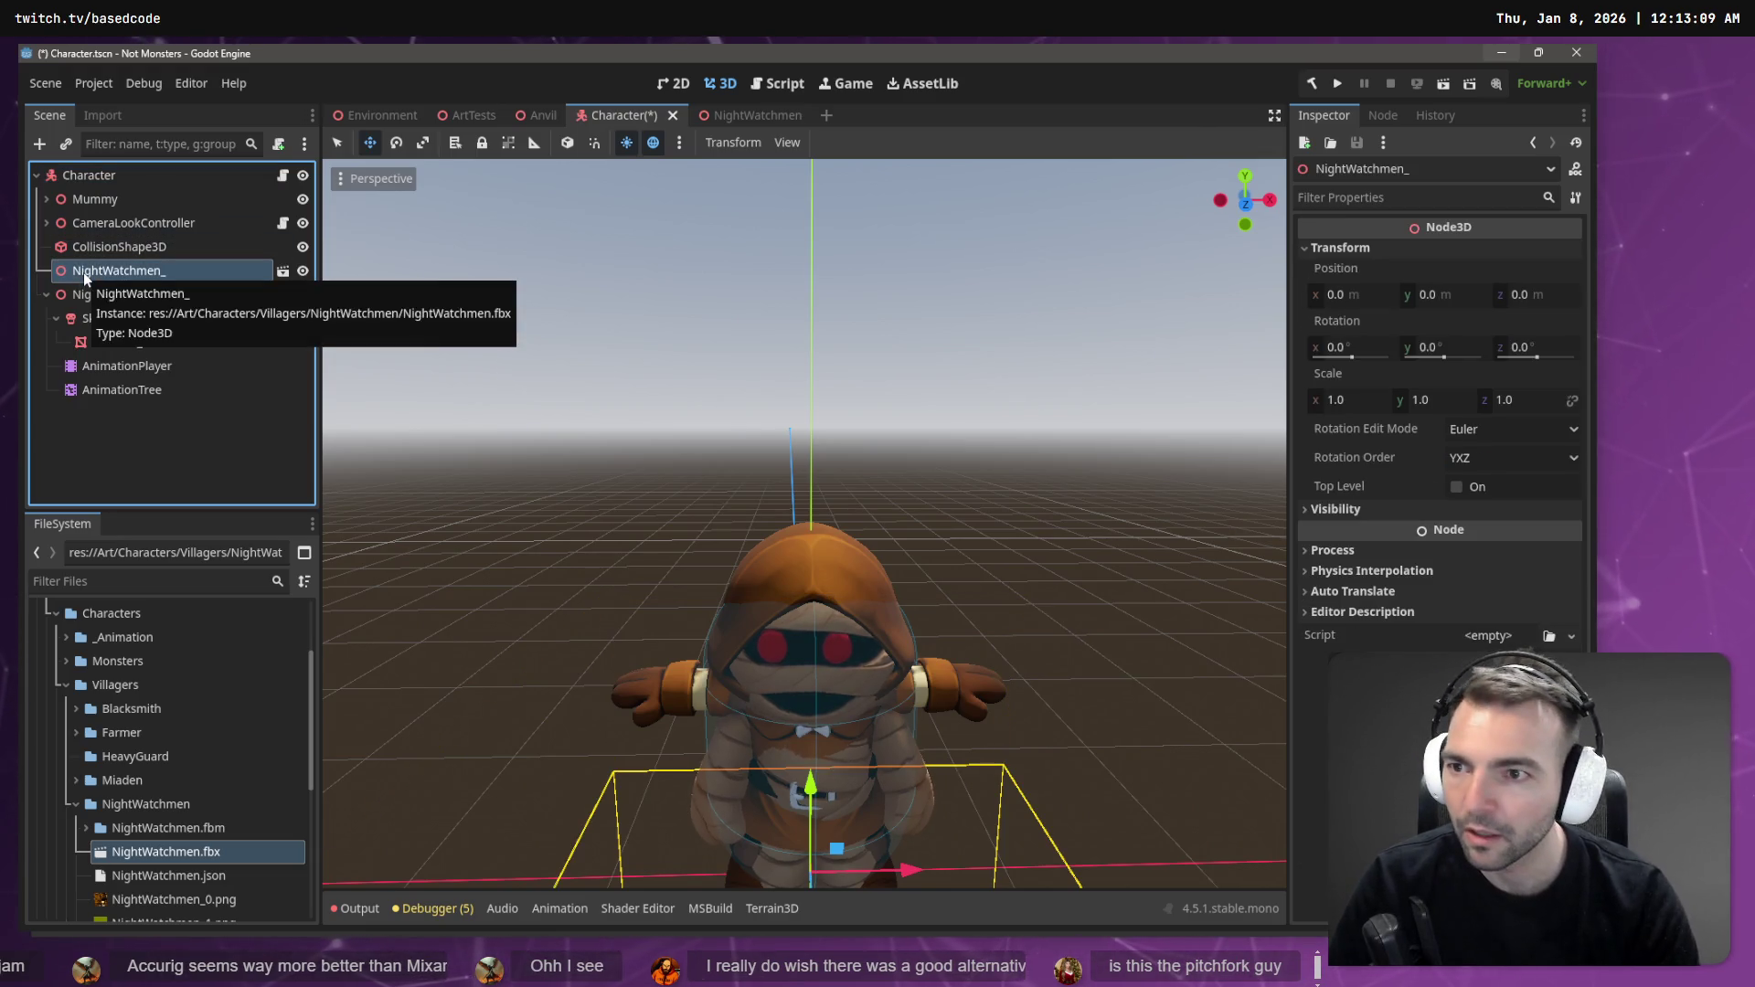
key(Delete)
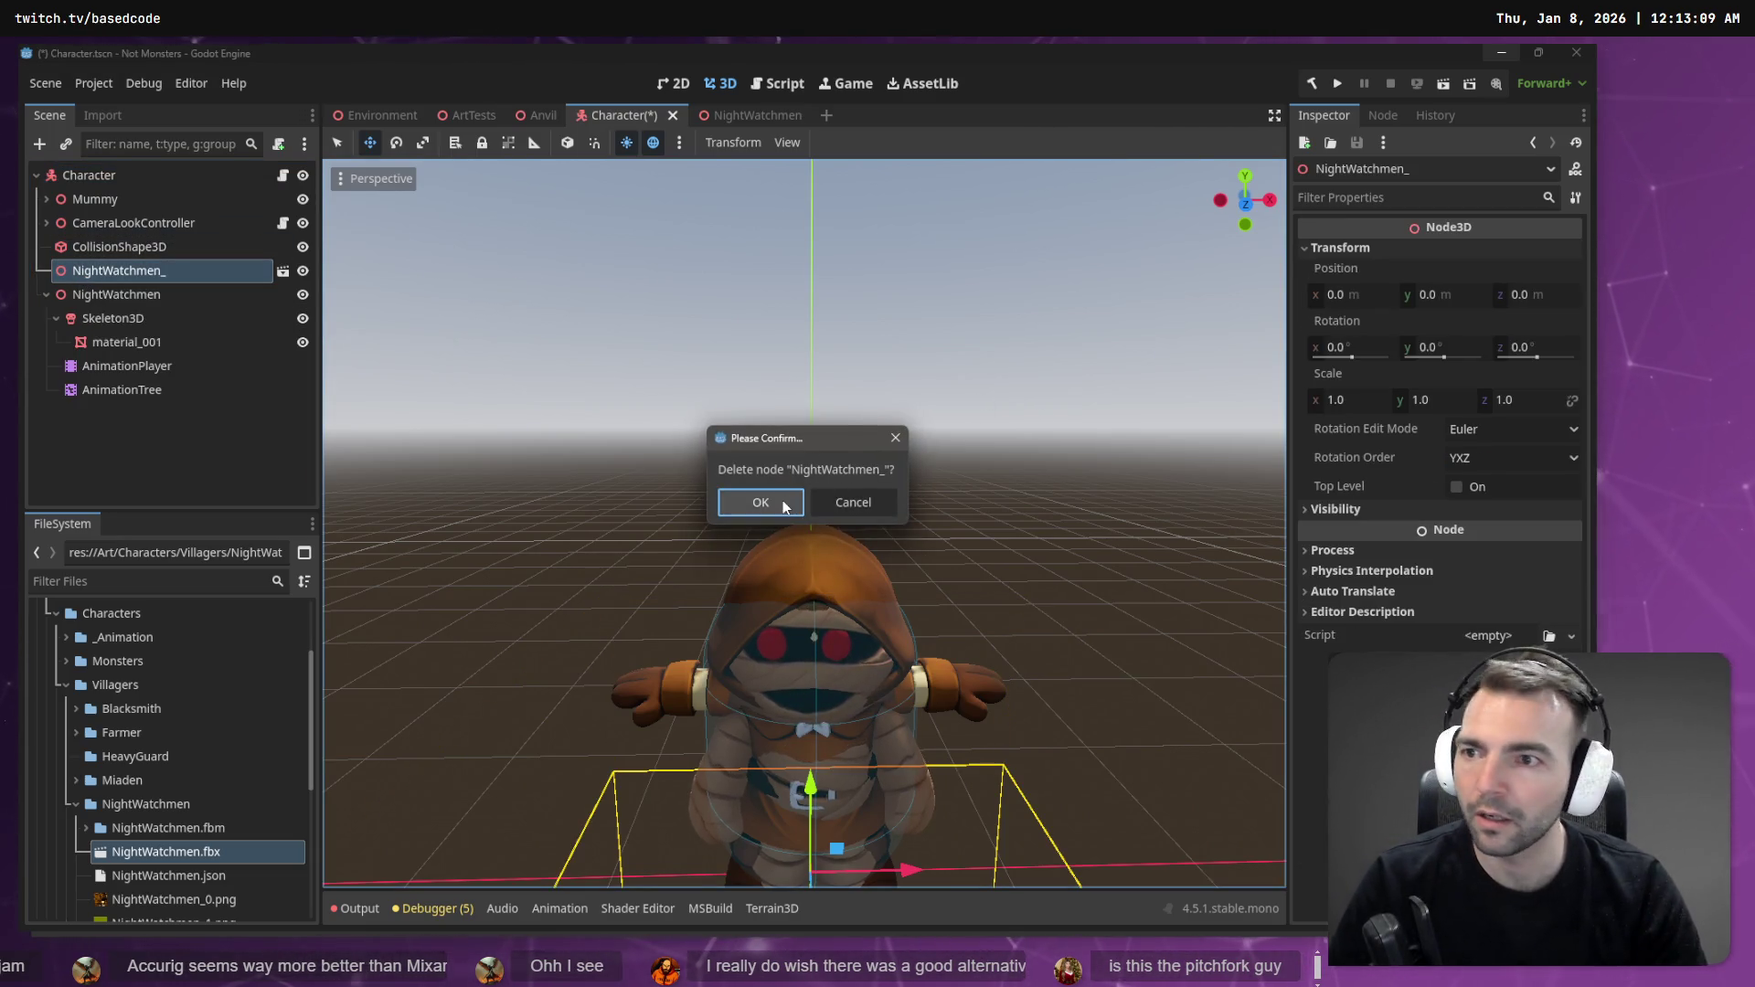
click(784, 507)
drag(133, 246, 113, 194)
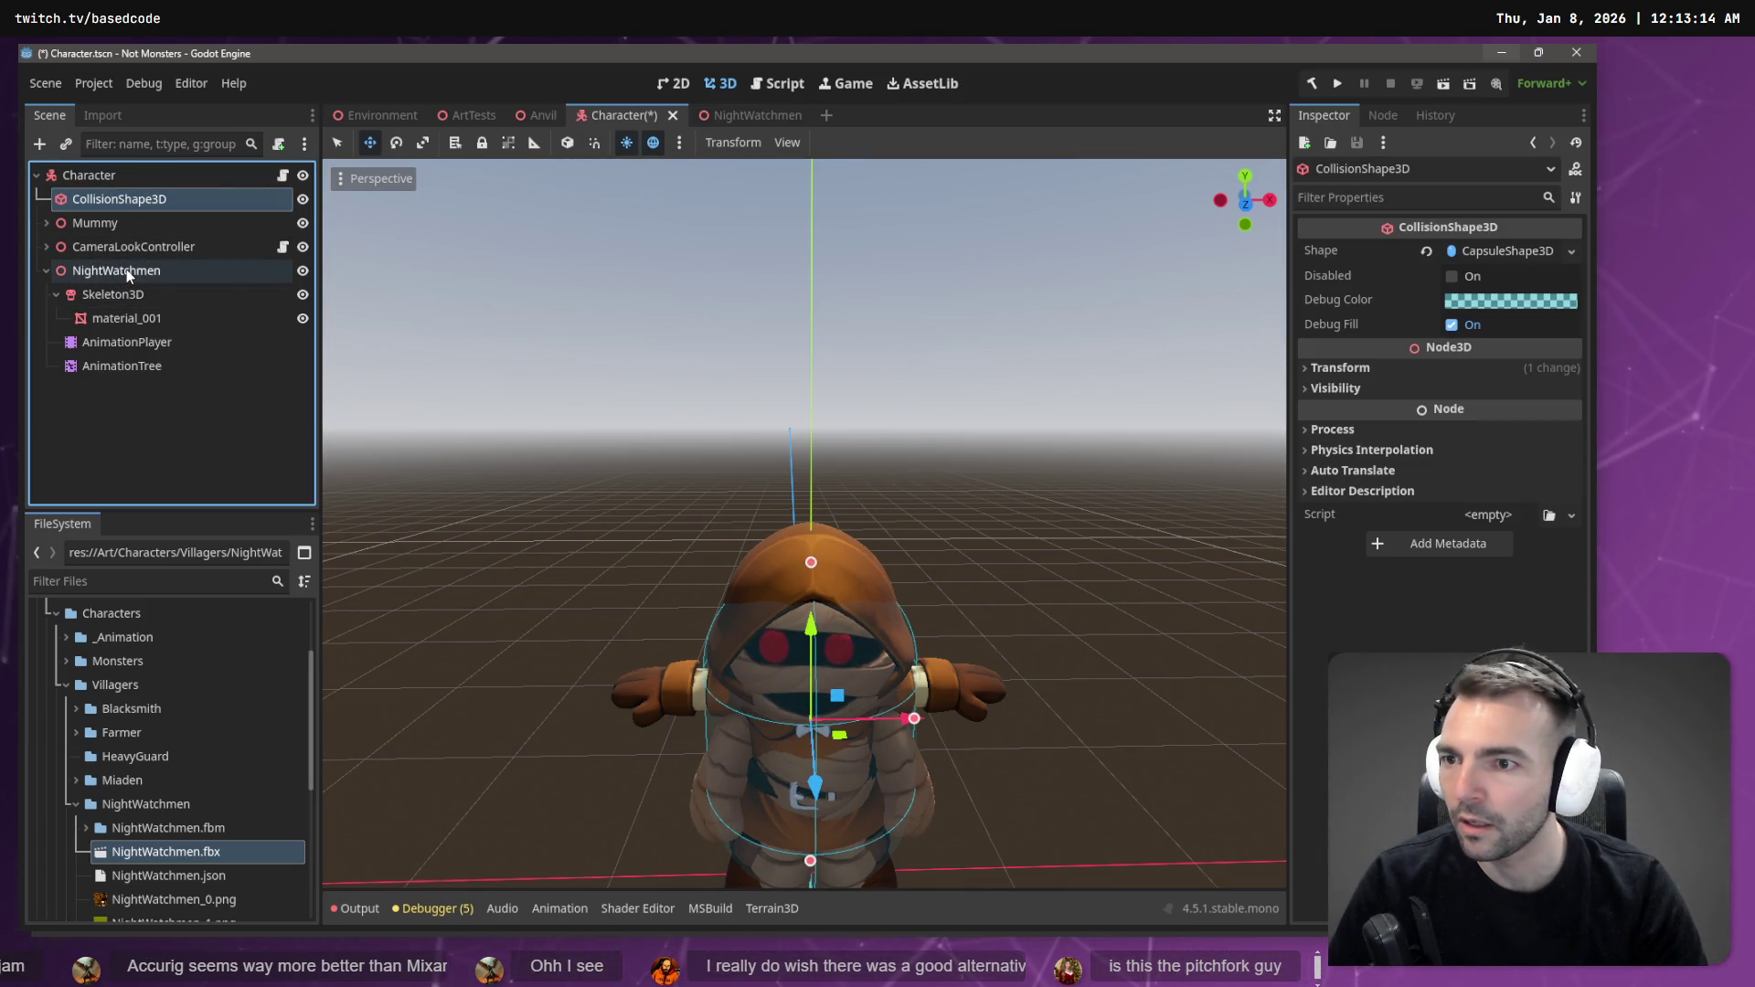
click(142, 318)
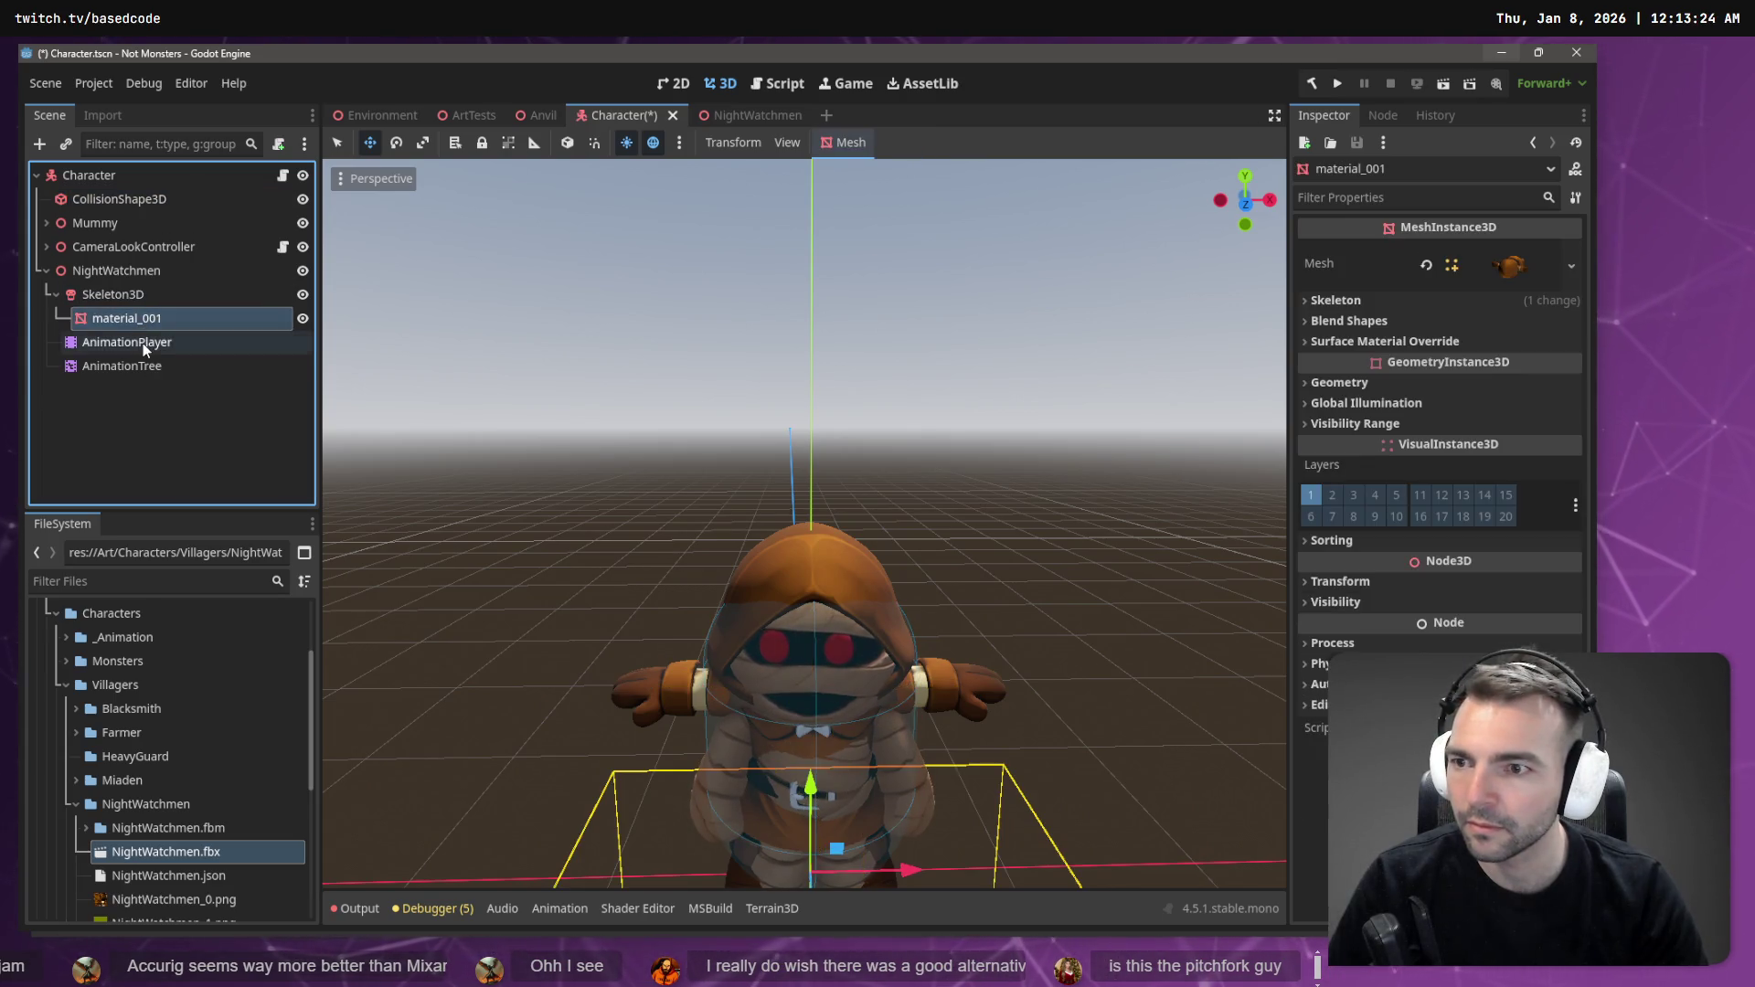
- Load the shared animation file from Art/Characters/_Animation as a library on the AnimationPlayer
click(142, 343)
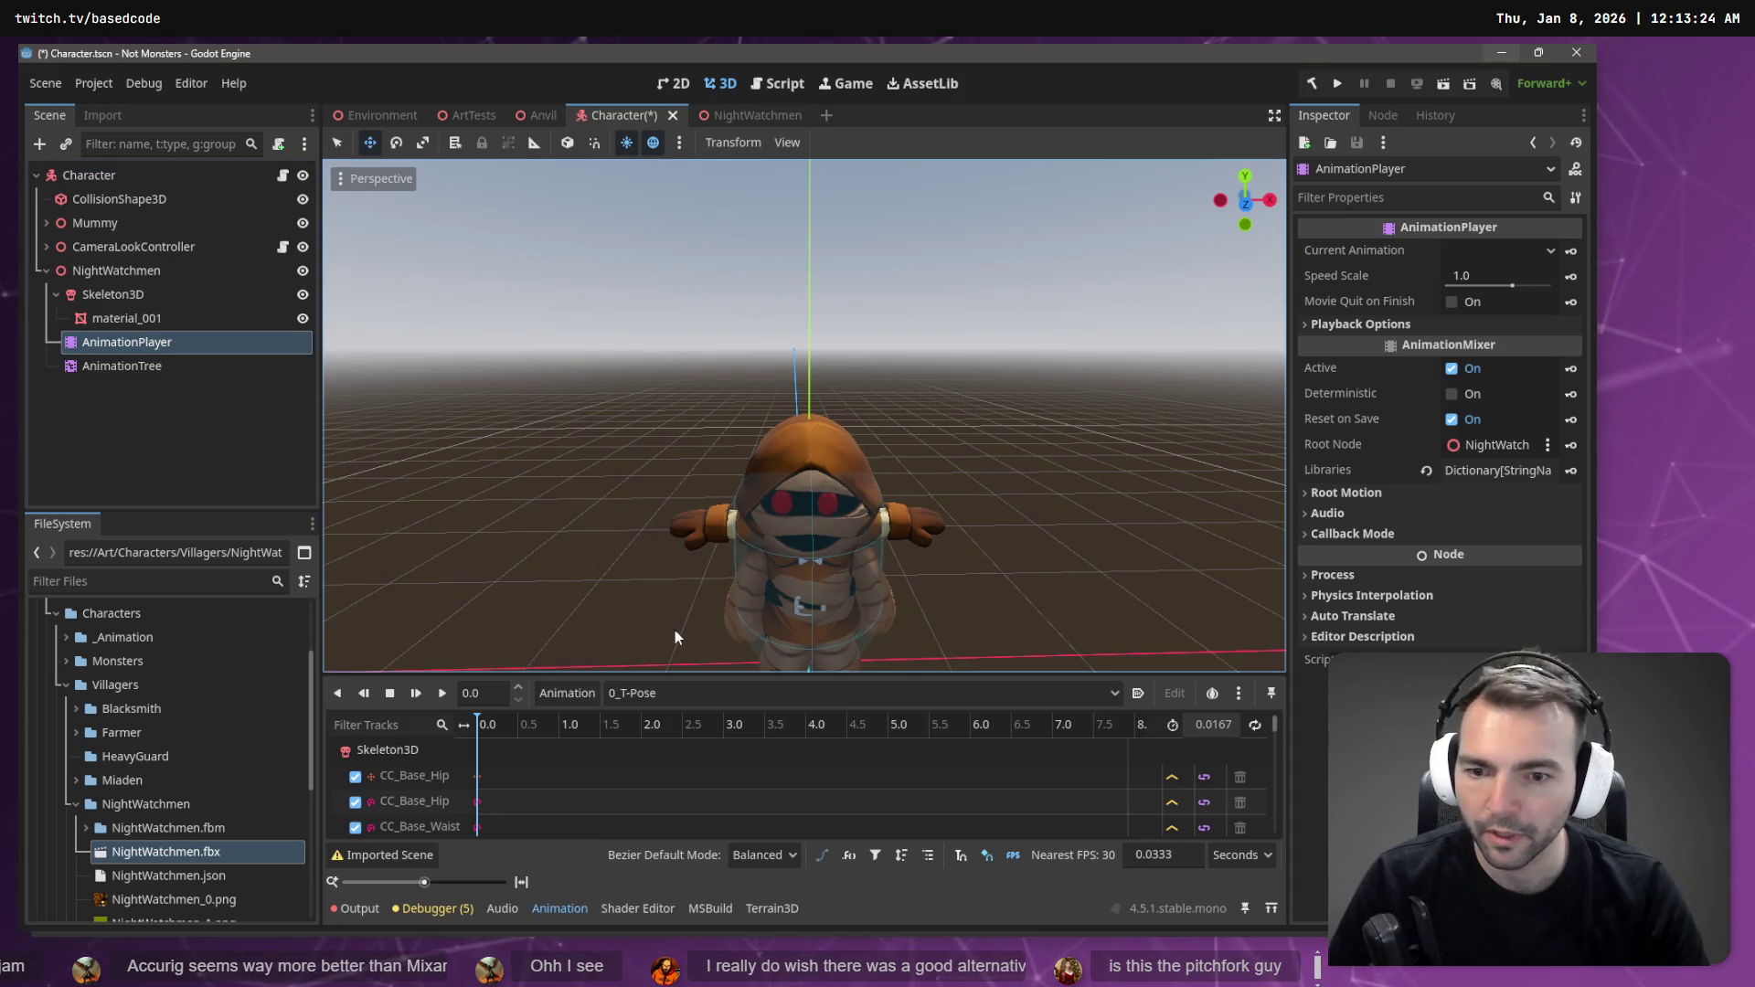
click(706, 695)
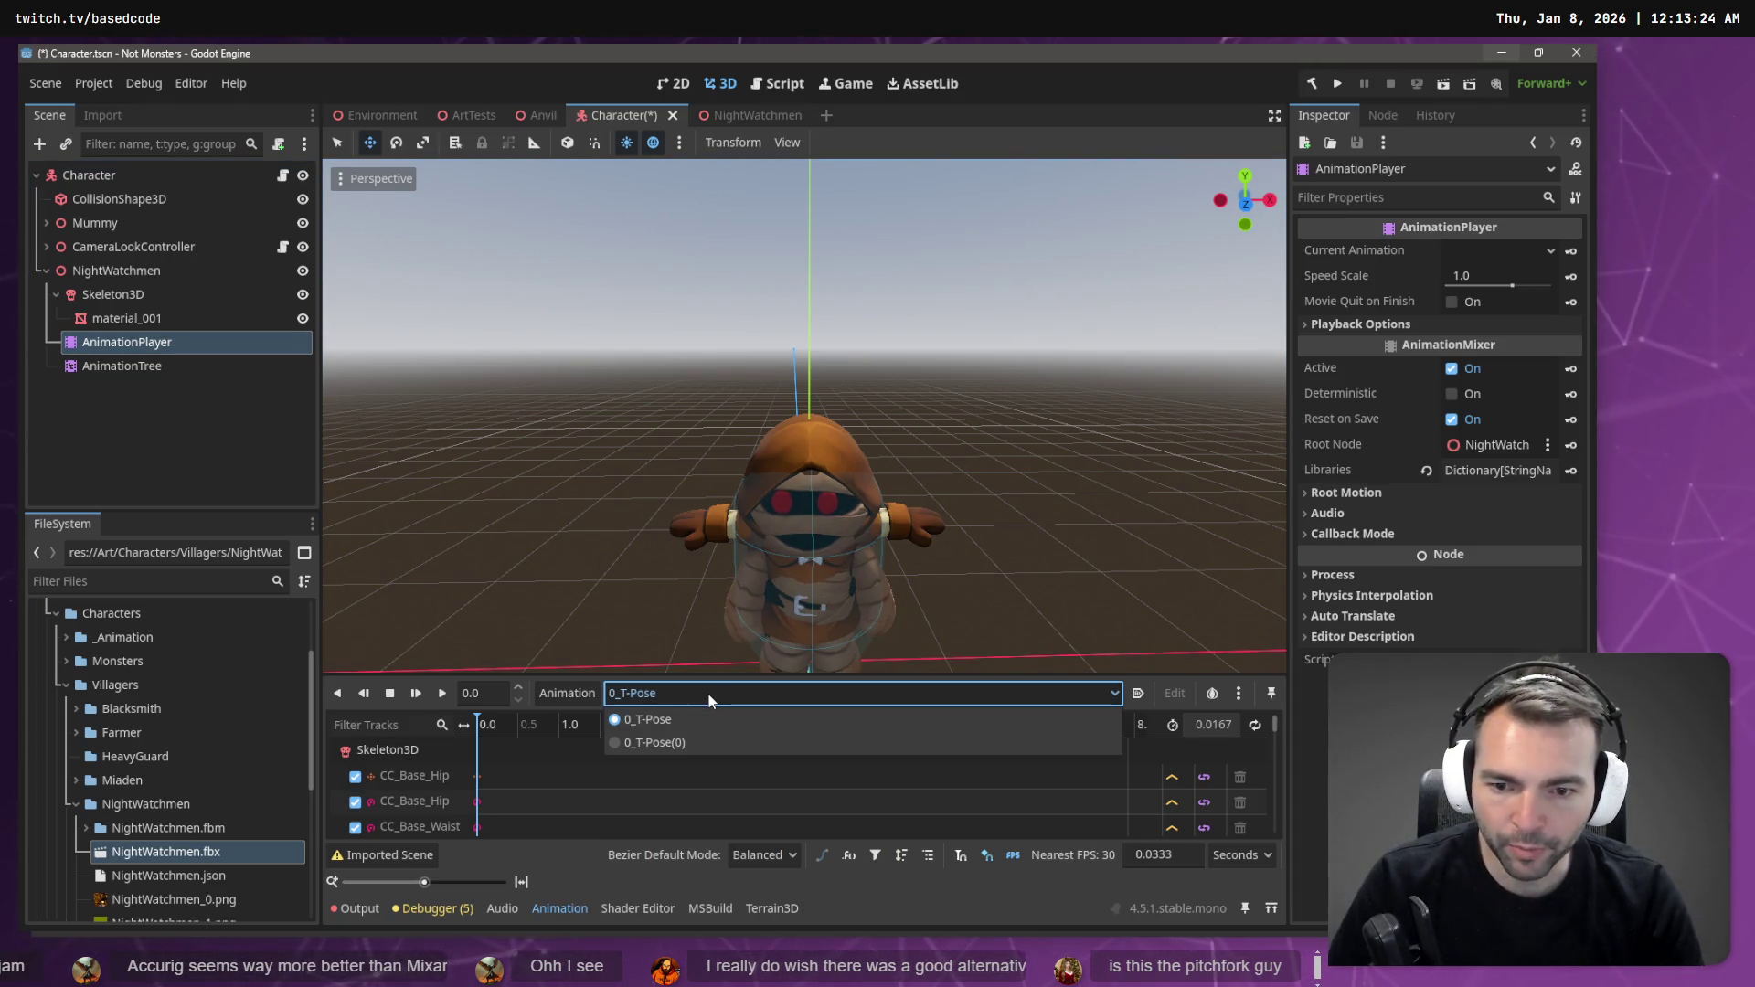
click(553, 689)
click(563, 693)
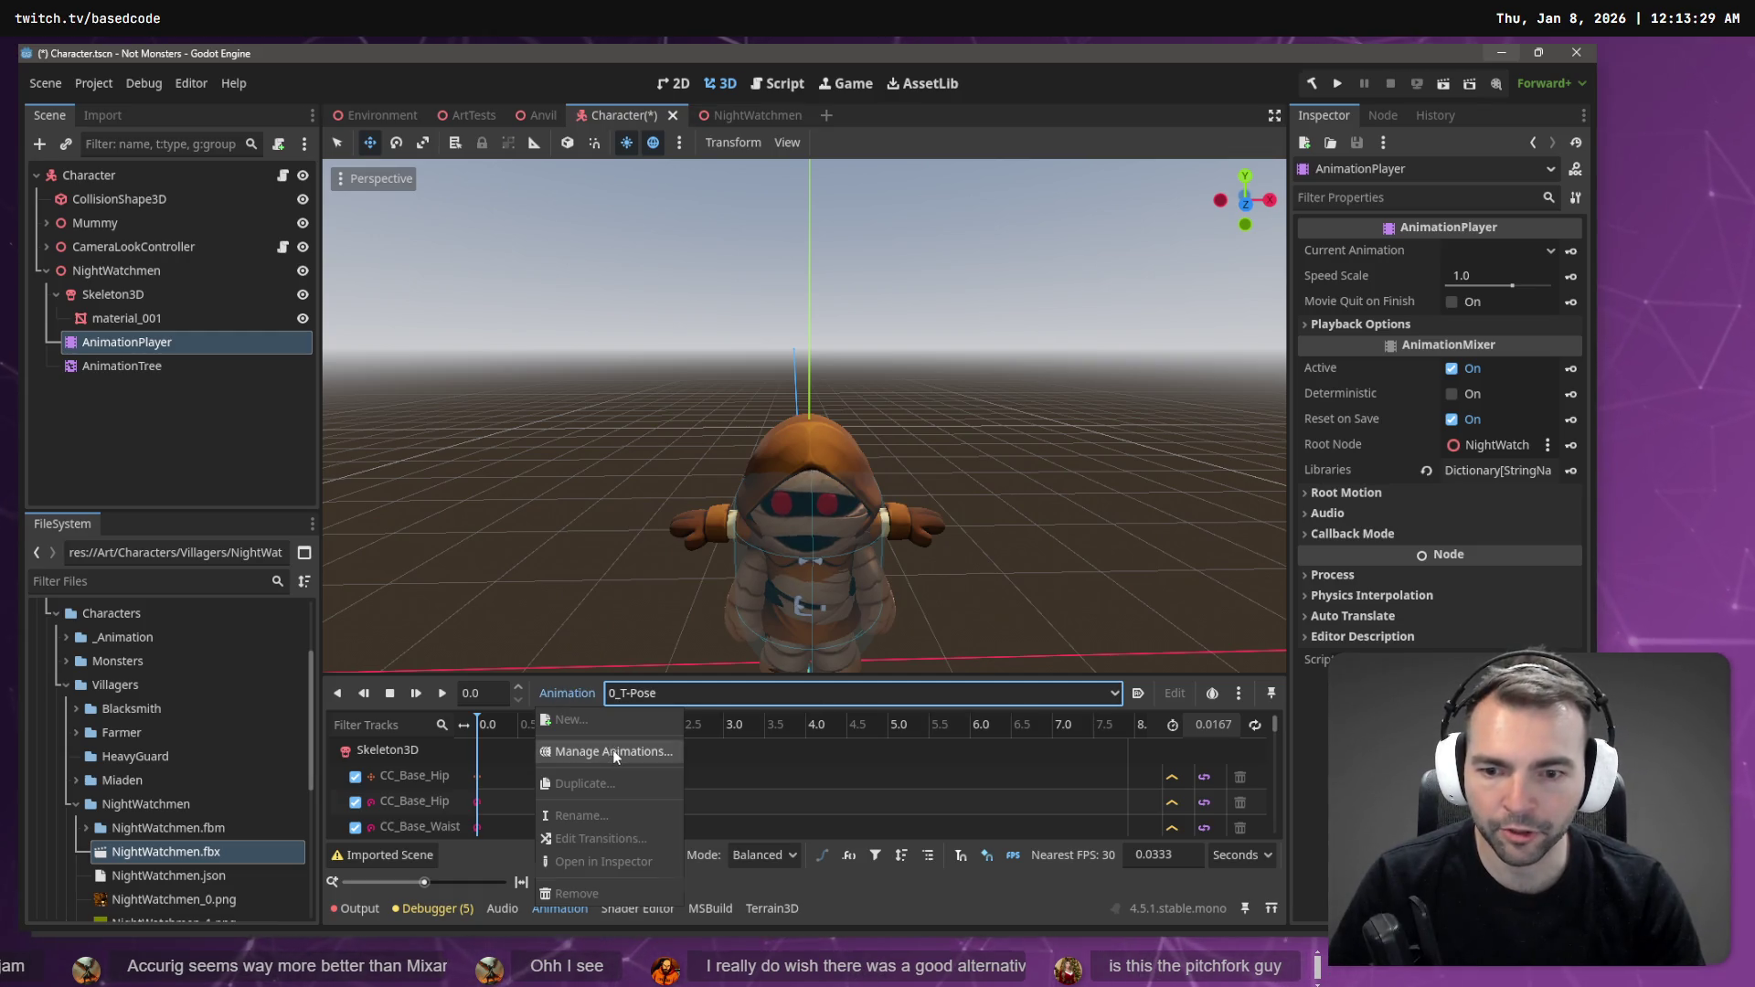
click(613, 752)
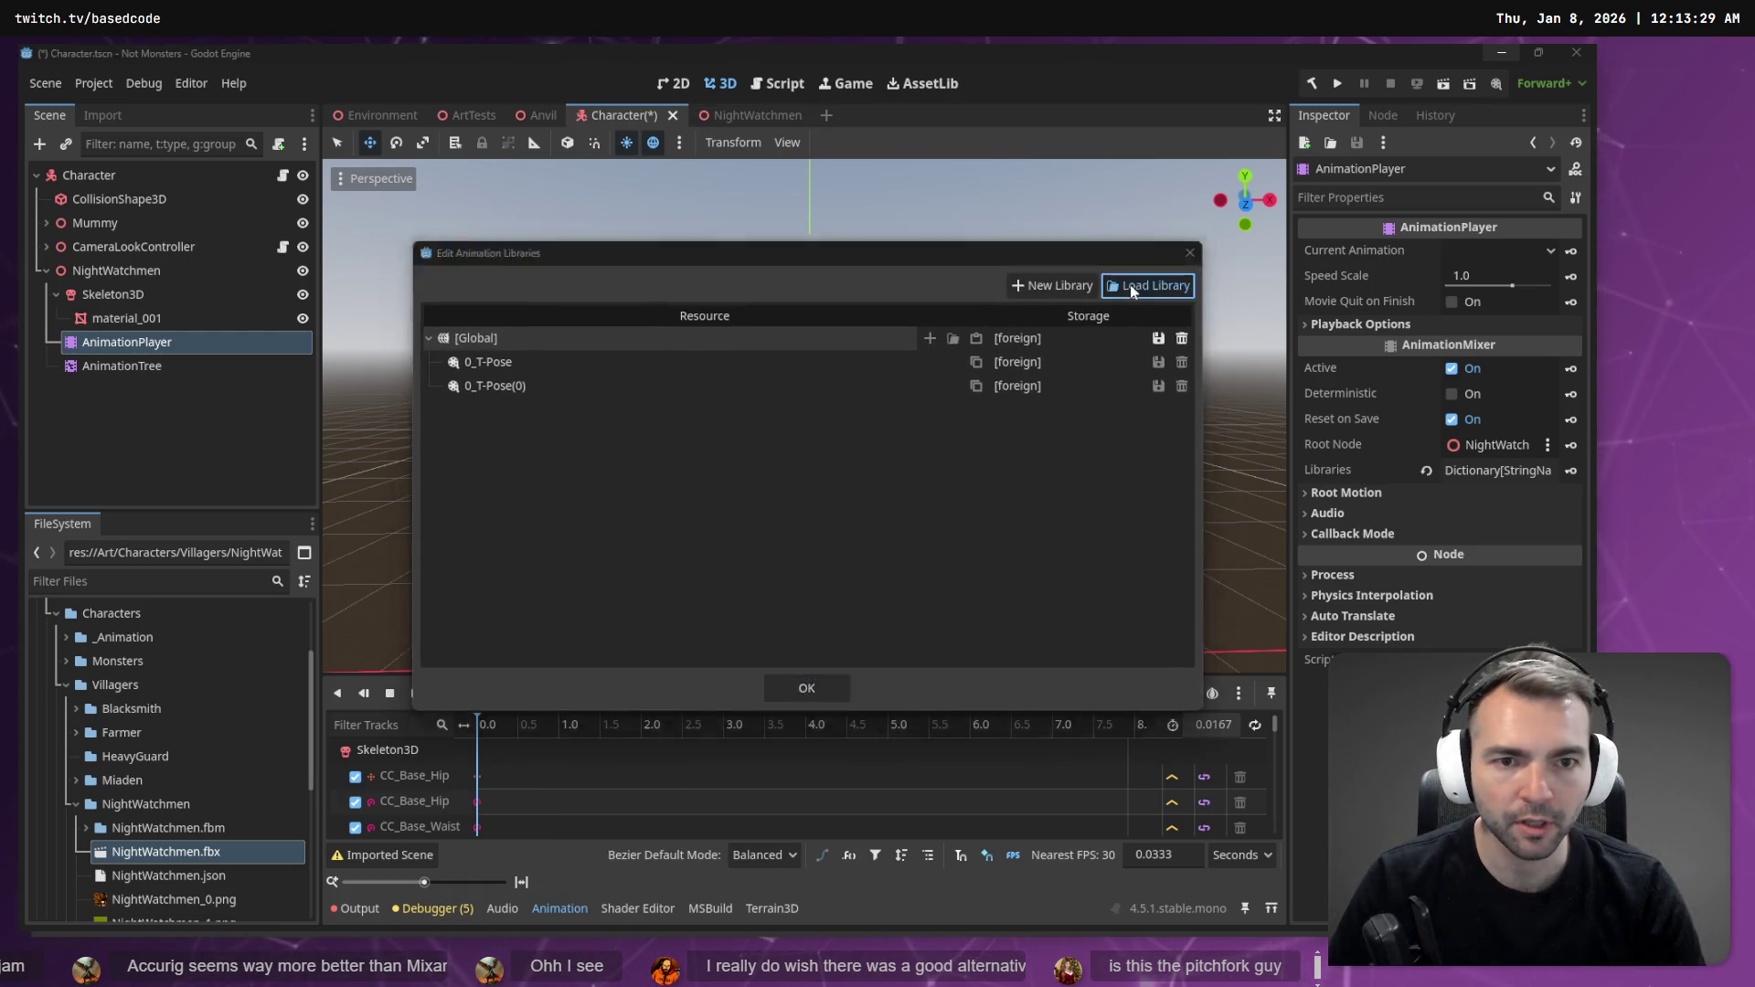
click(1130, 285)
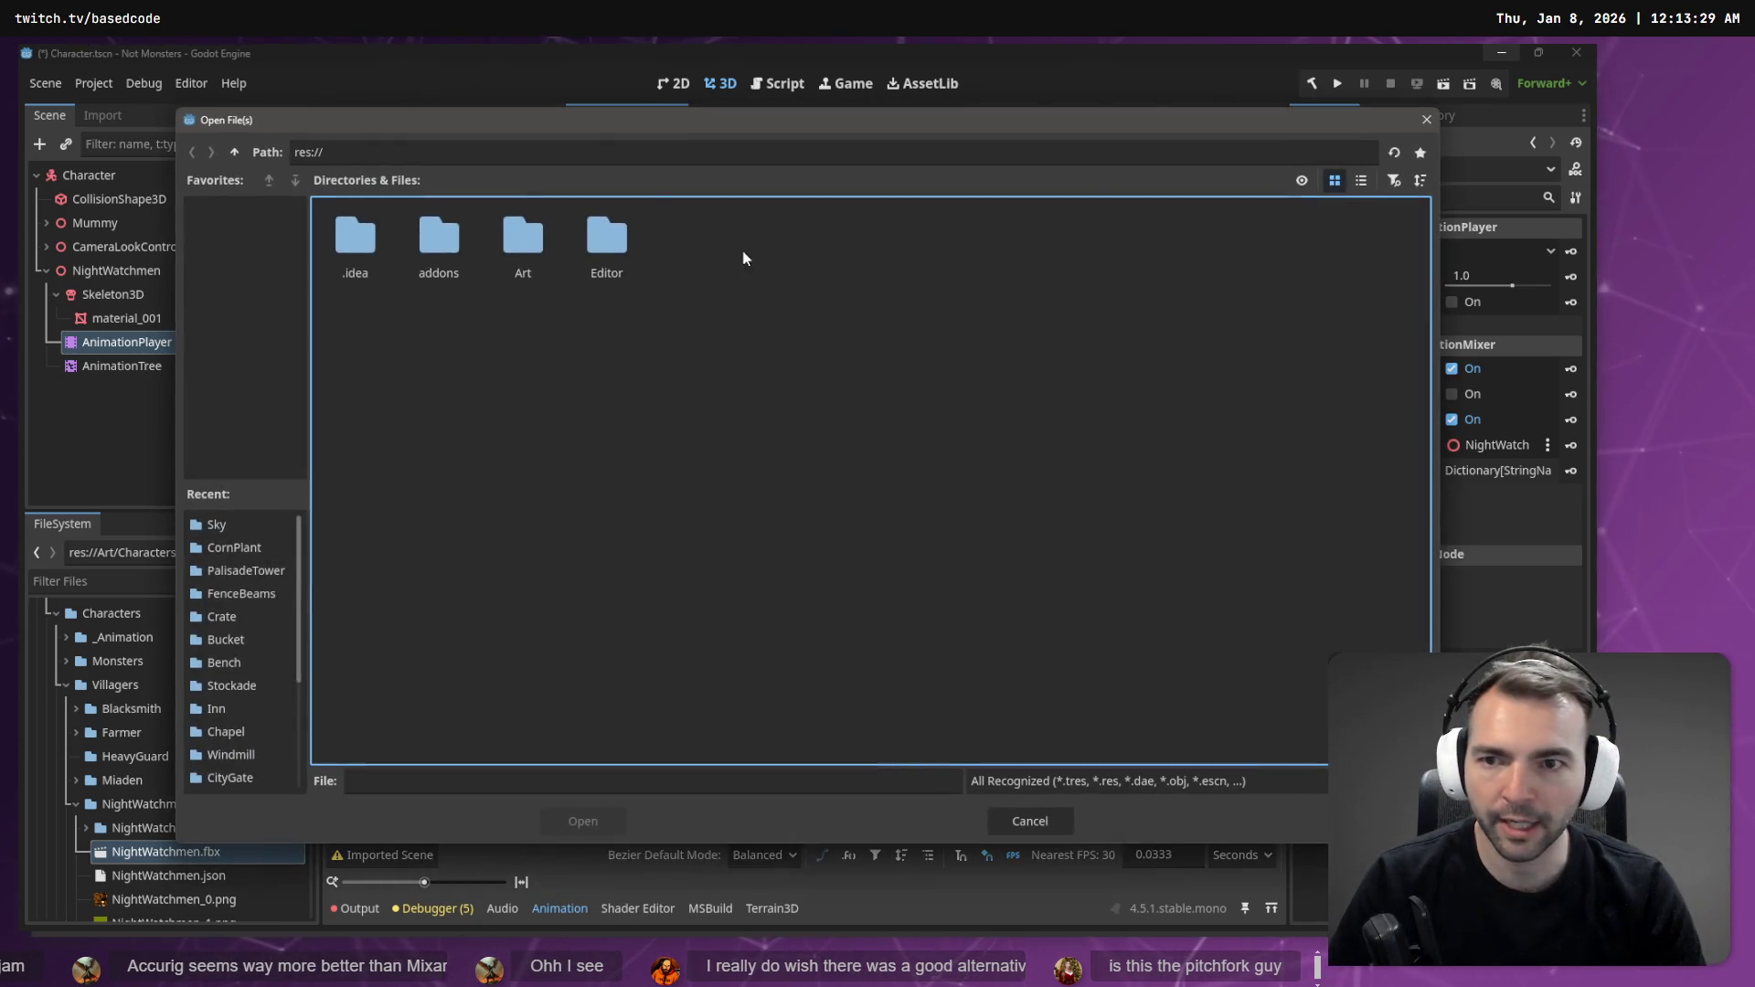
double_click(525, 241)
double_click(441, 245)
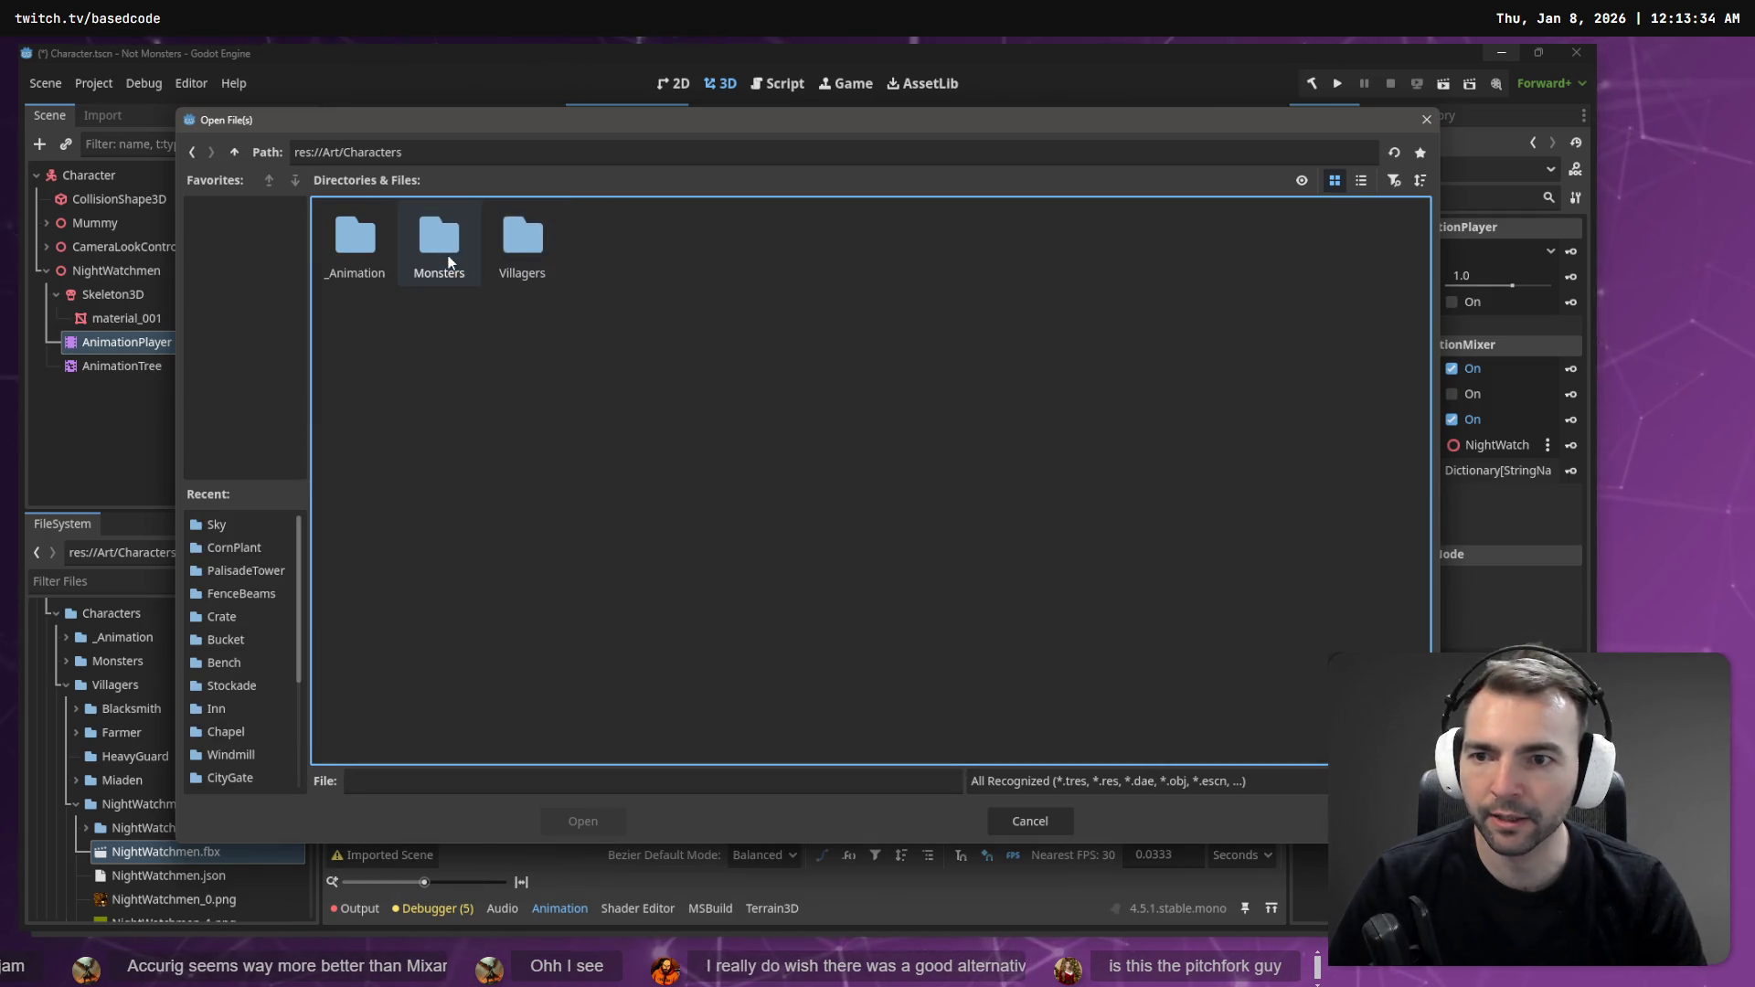
double_click(377, 258)
double_click(356, 242)
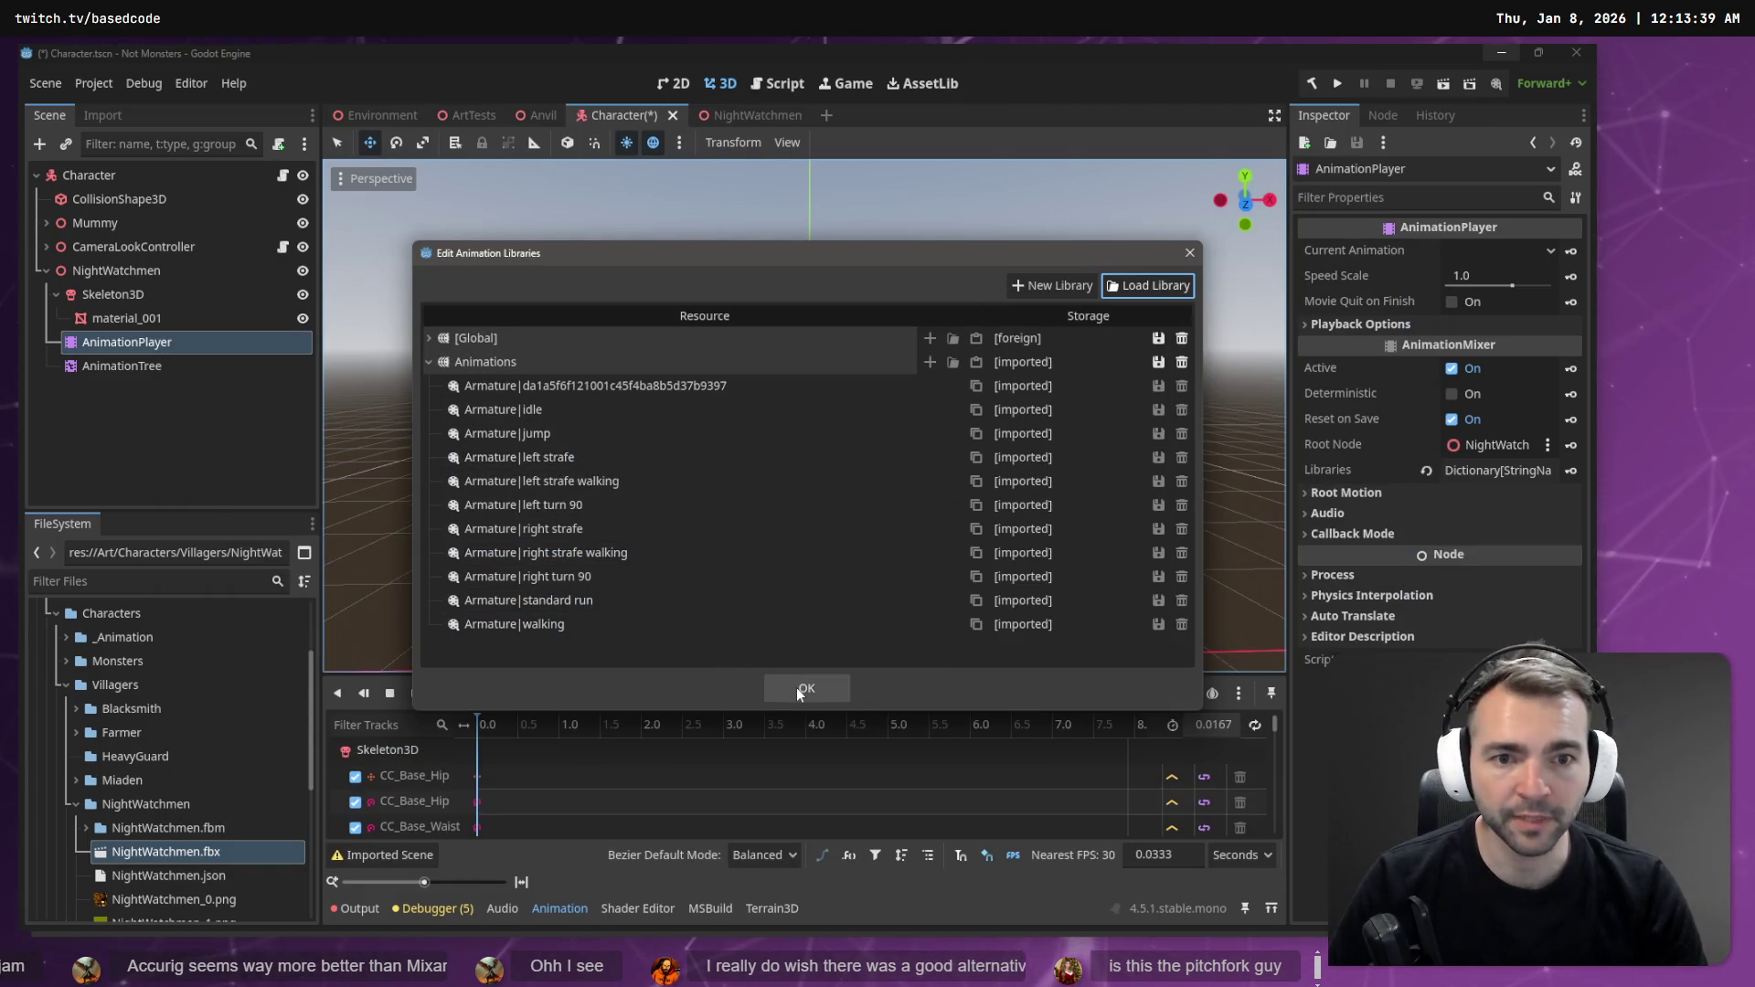
click(1115, 345)
click(1064, 365)
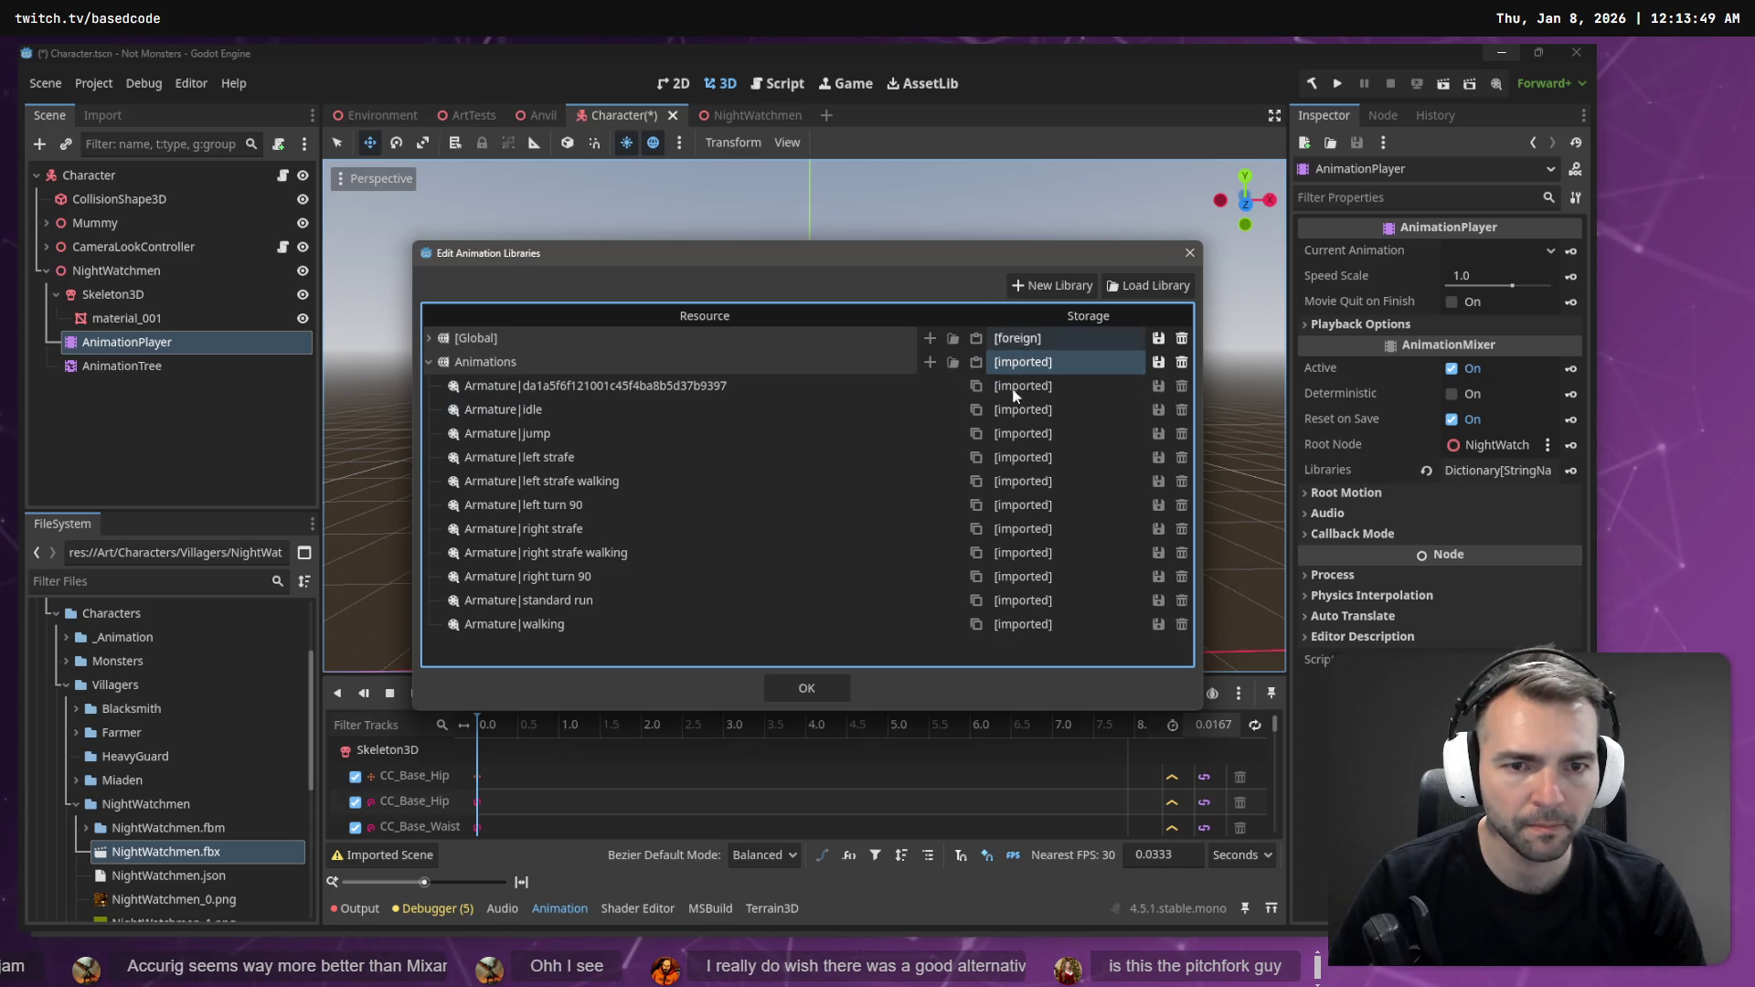
click(808, 690)
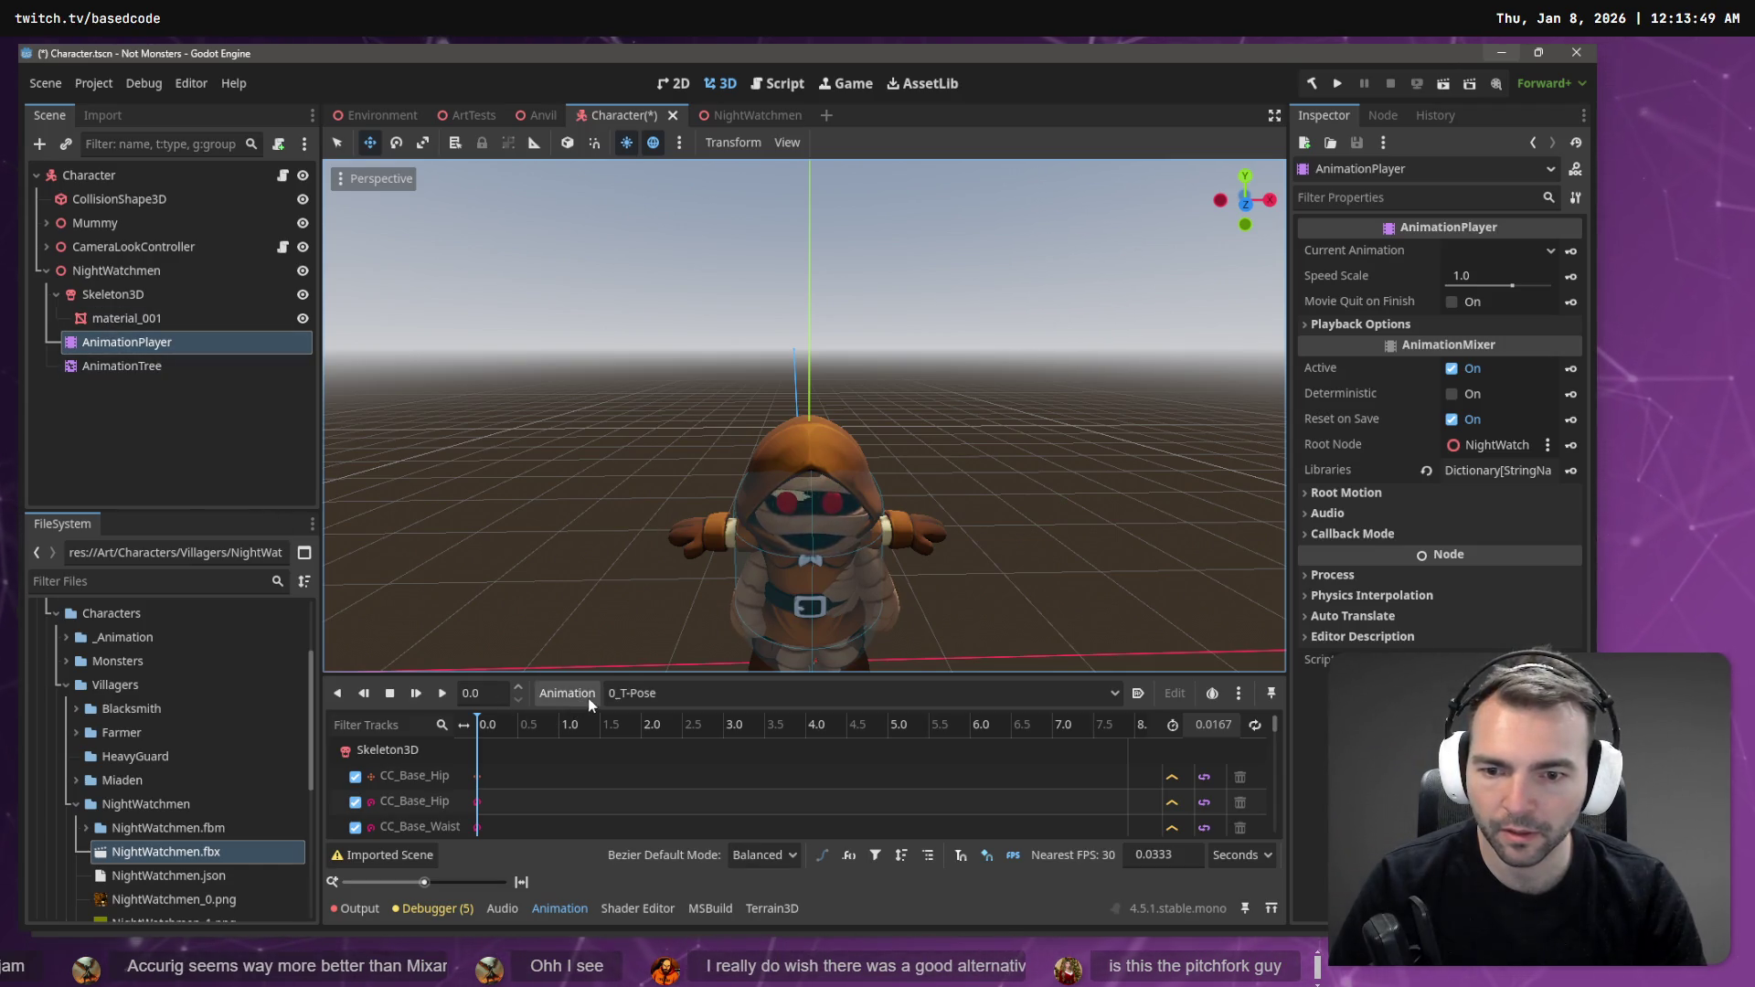
- Preview Animations/Armature|idle, hide the Mummy, and open the AnimationTree state machine
click(804, 694)
click(765, 713)
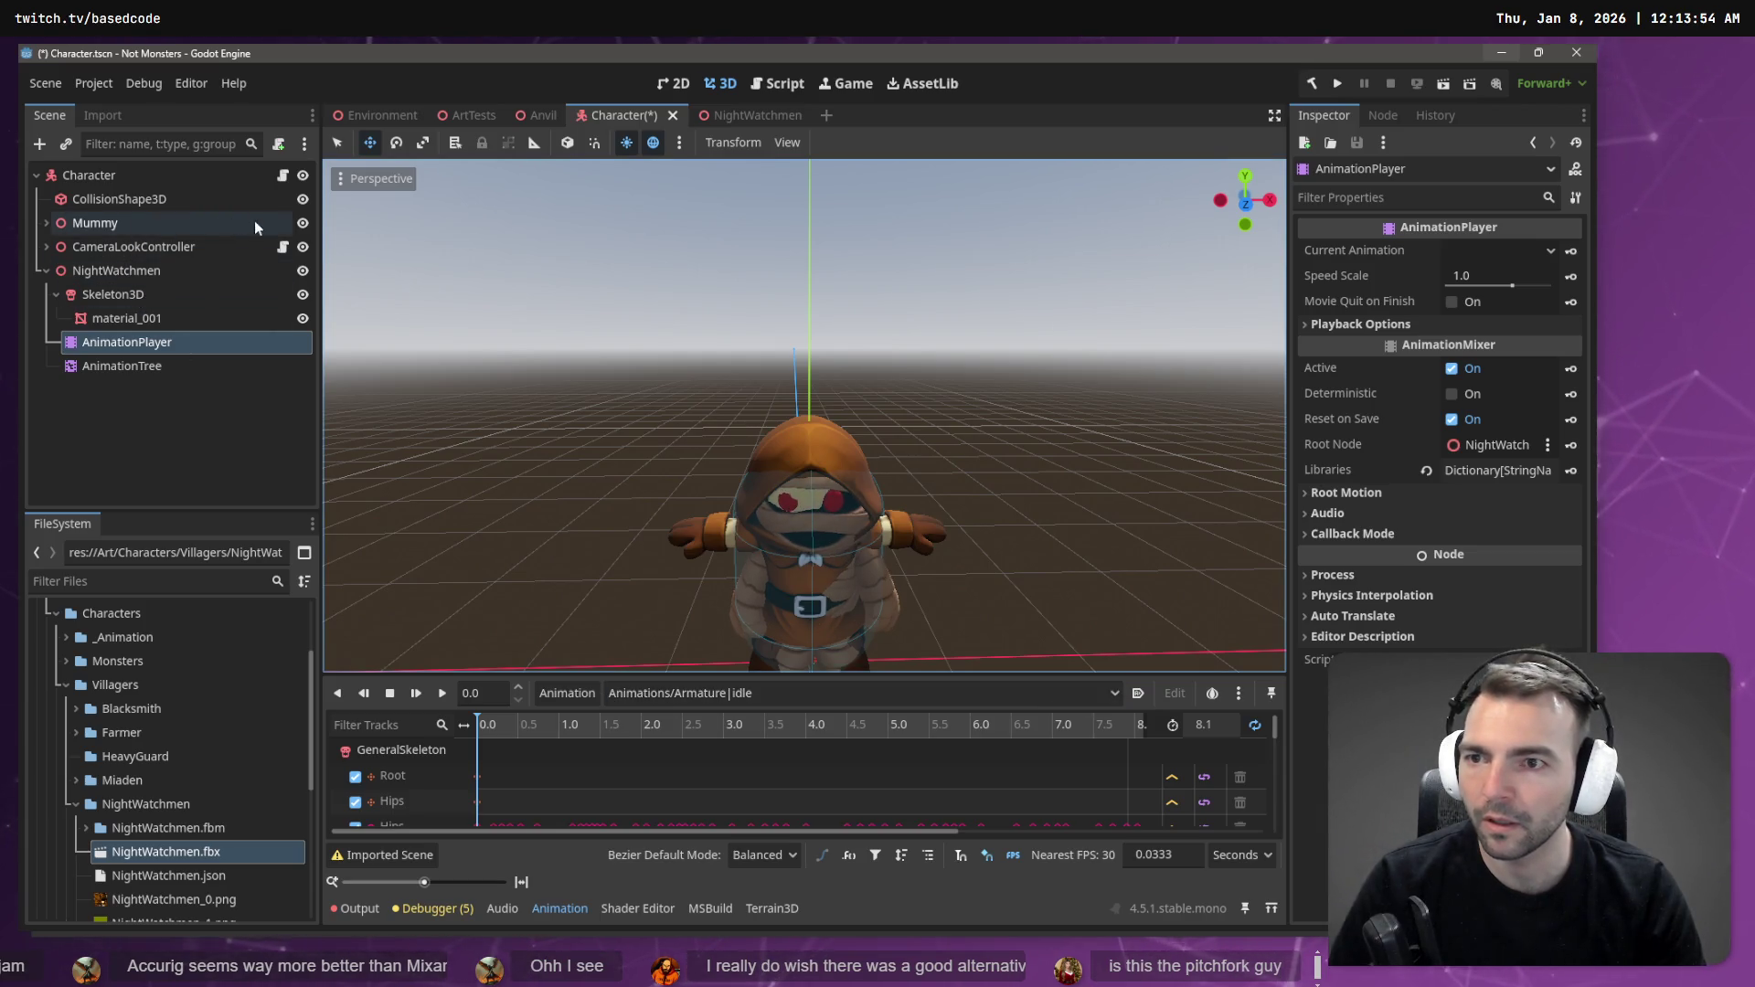
click(303, 223)
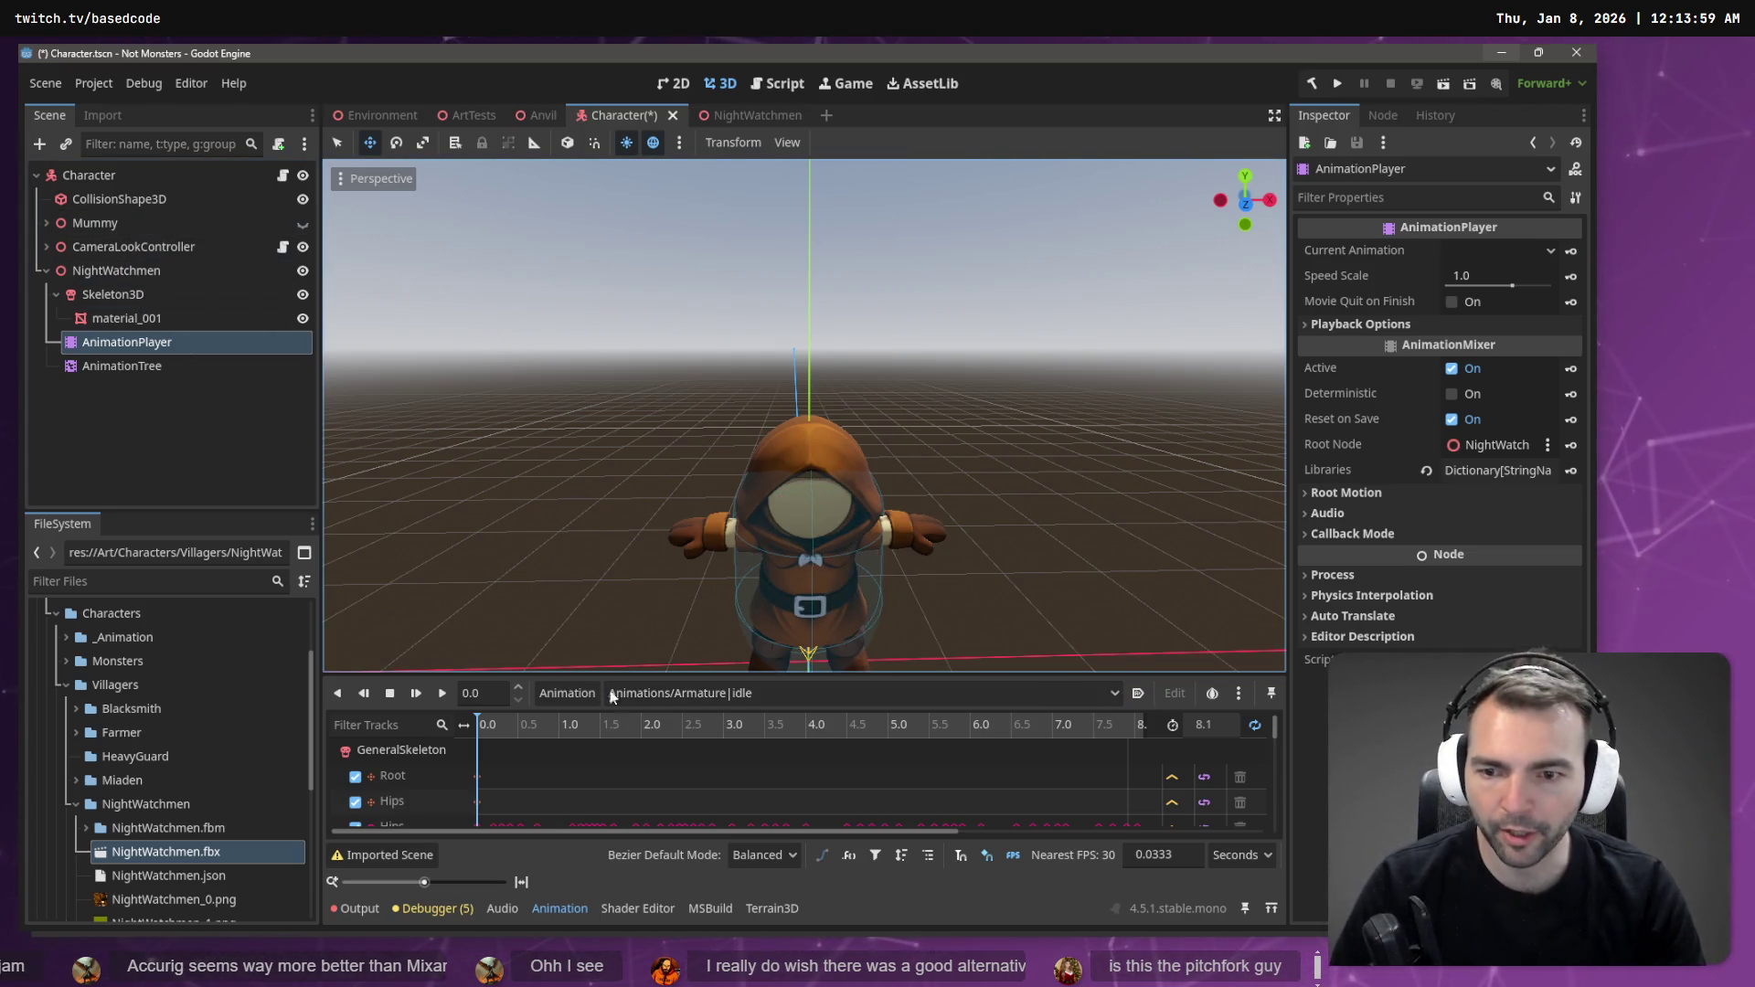
click(143, 366)
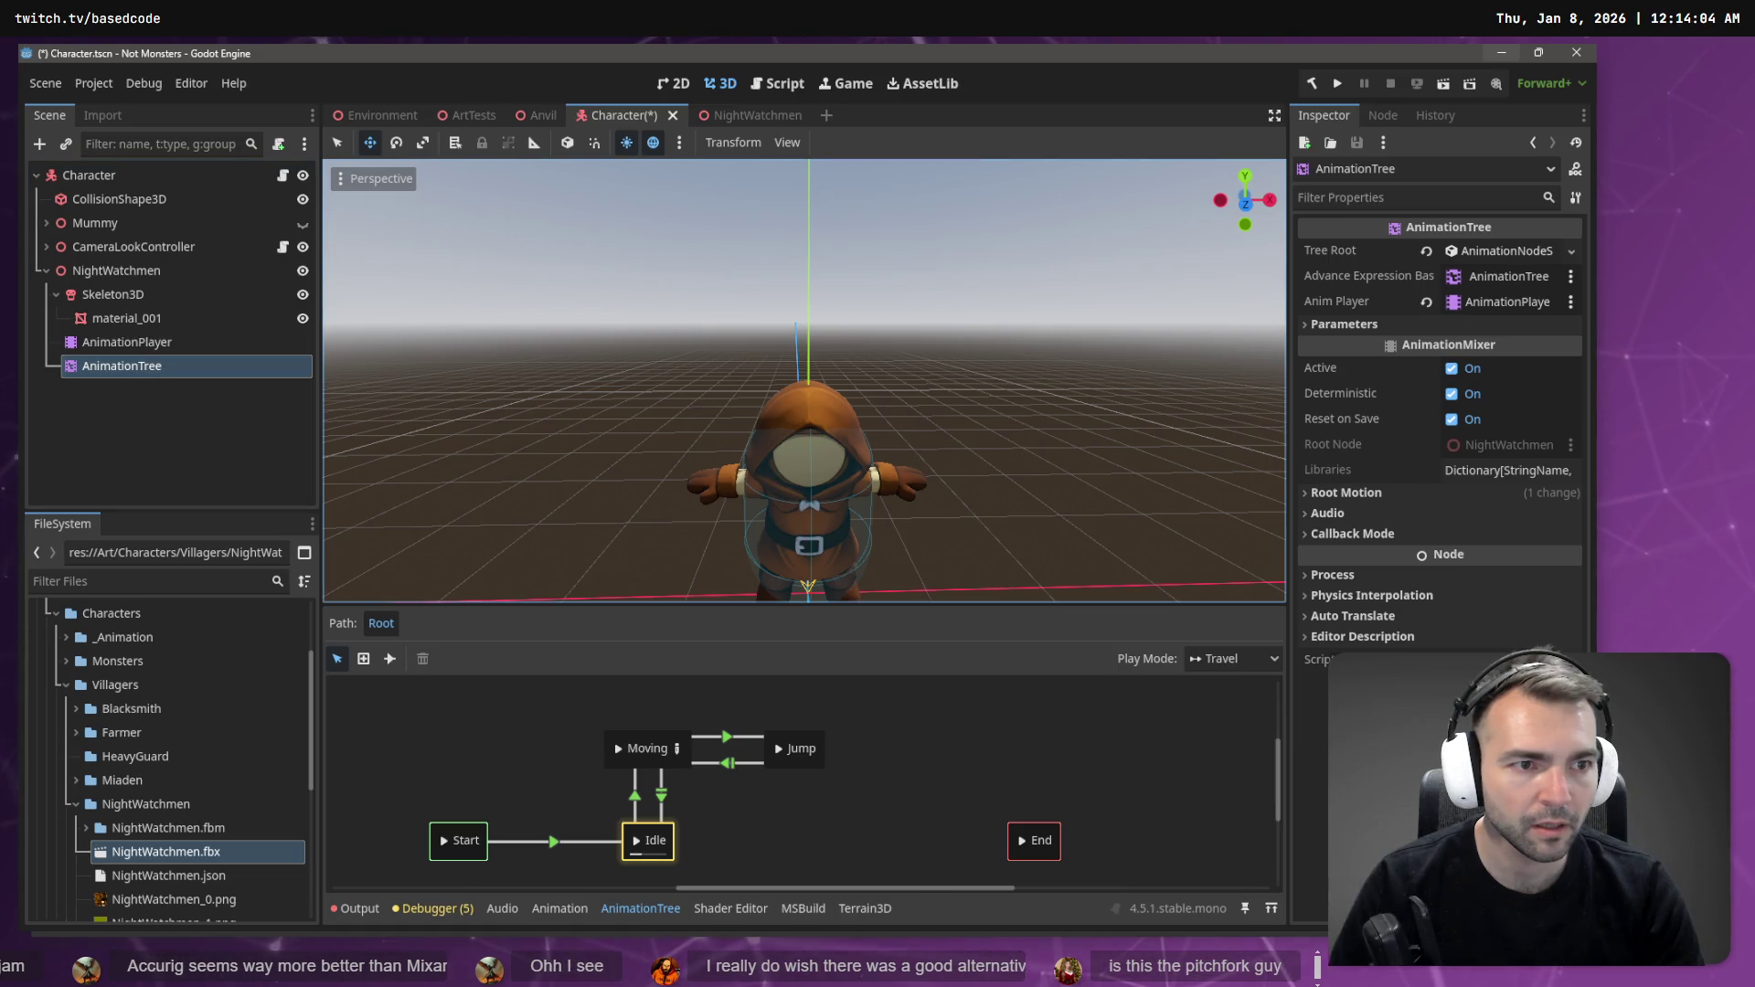
- Point the AnimationTree's expression base and Anim Player at NightWatchmen's nodes, then preview the Moving and Idle states
click(1512, 284)
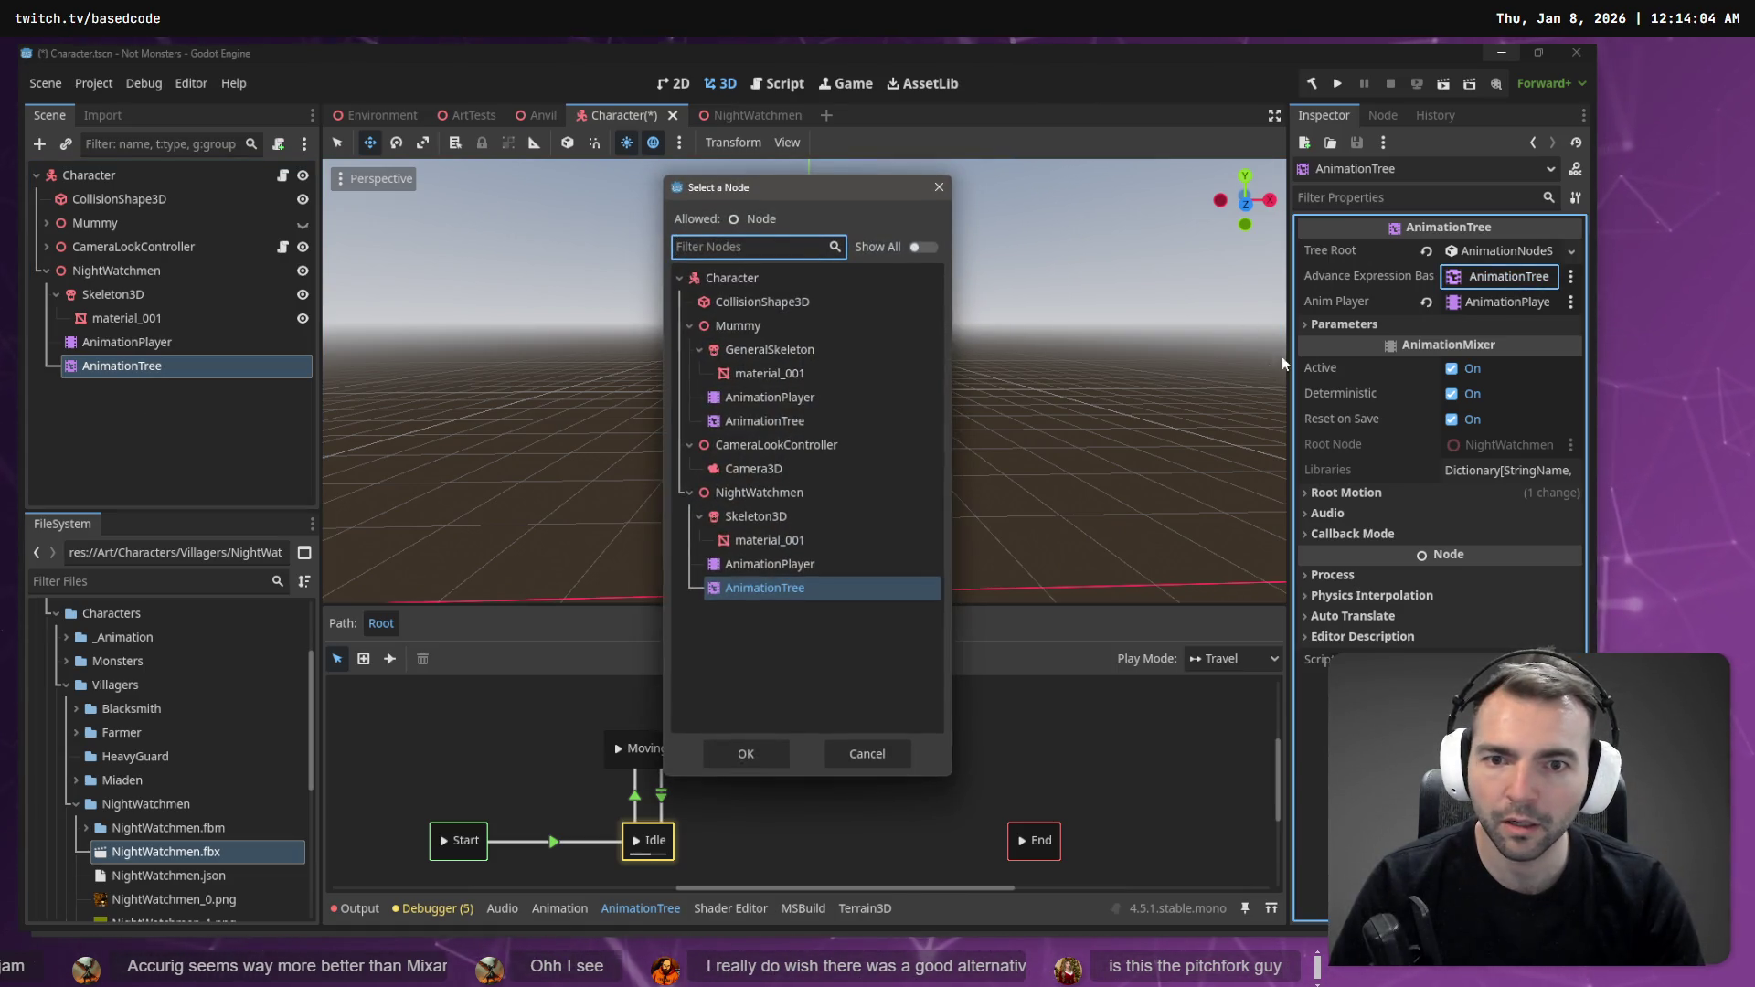
double_click(775, 589)
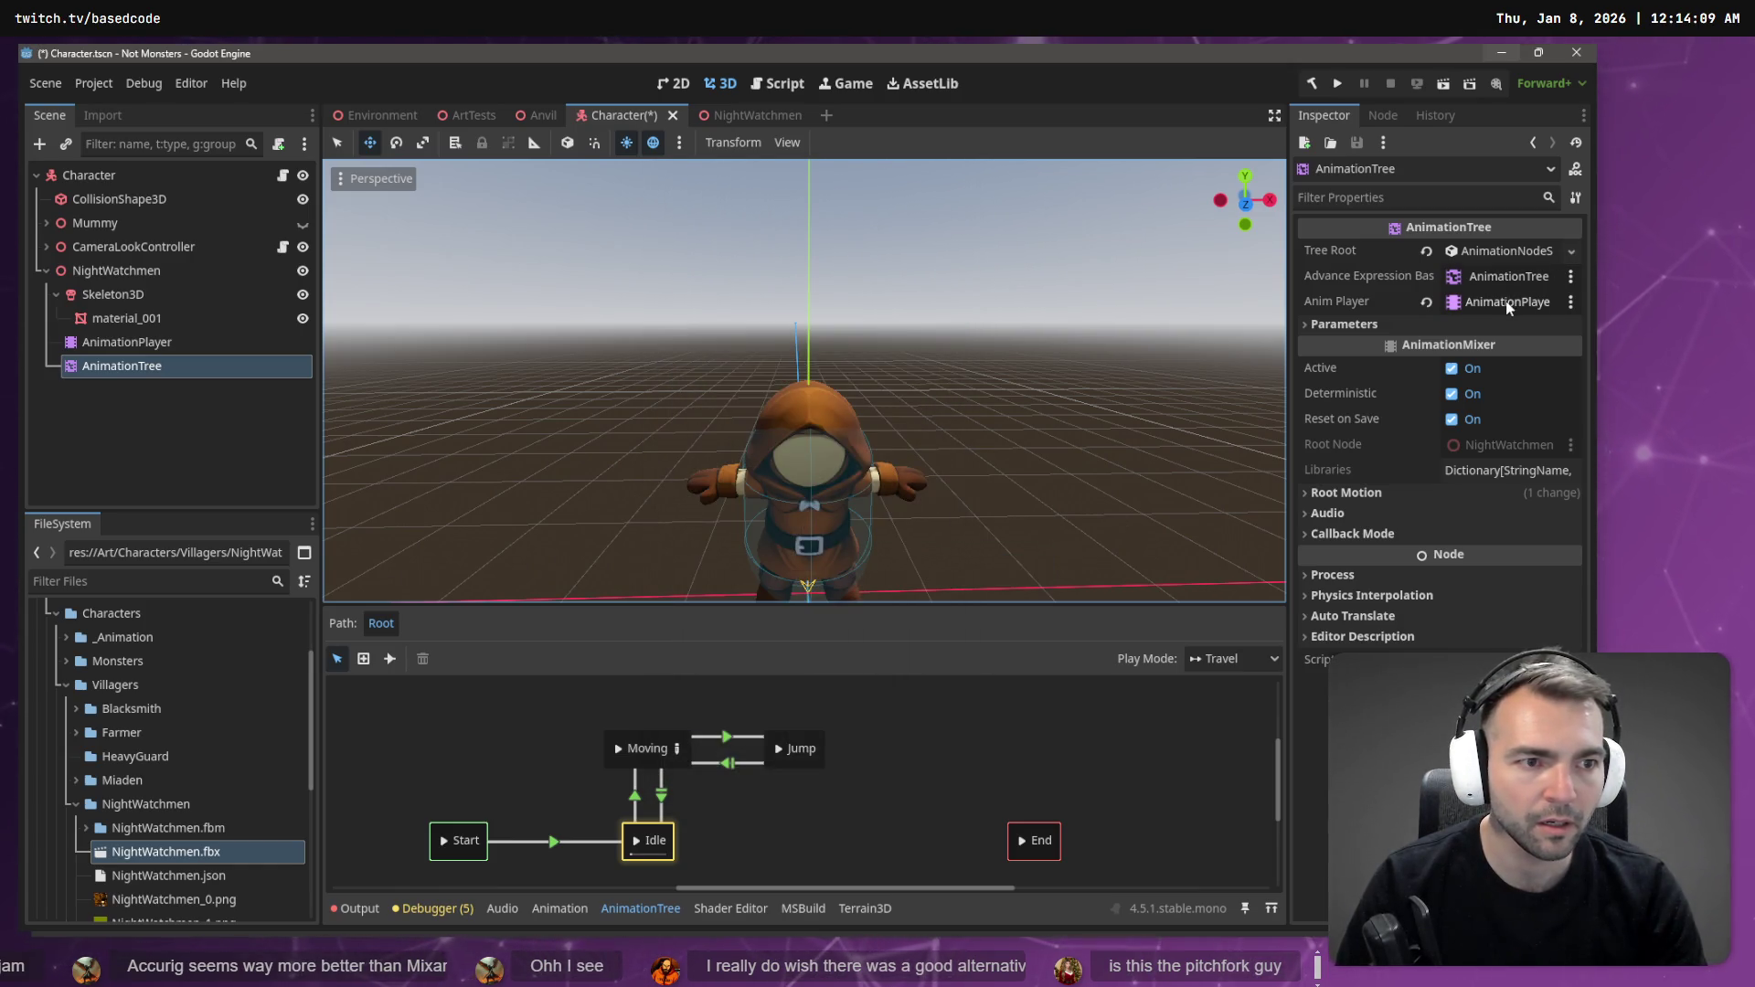
click(1505, 302)
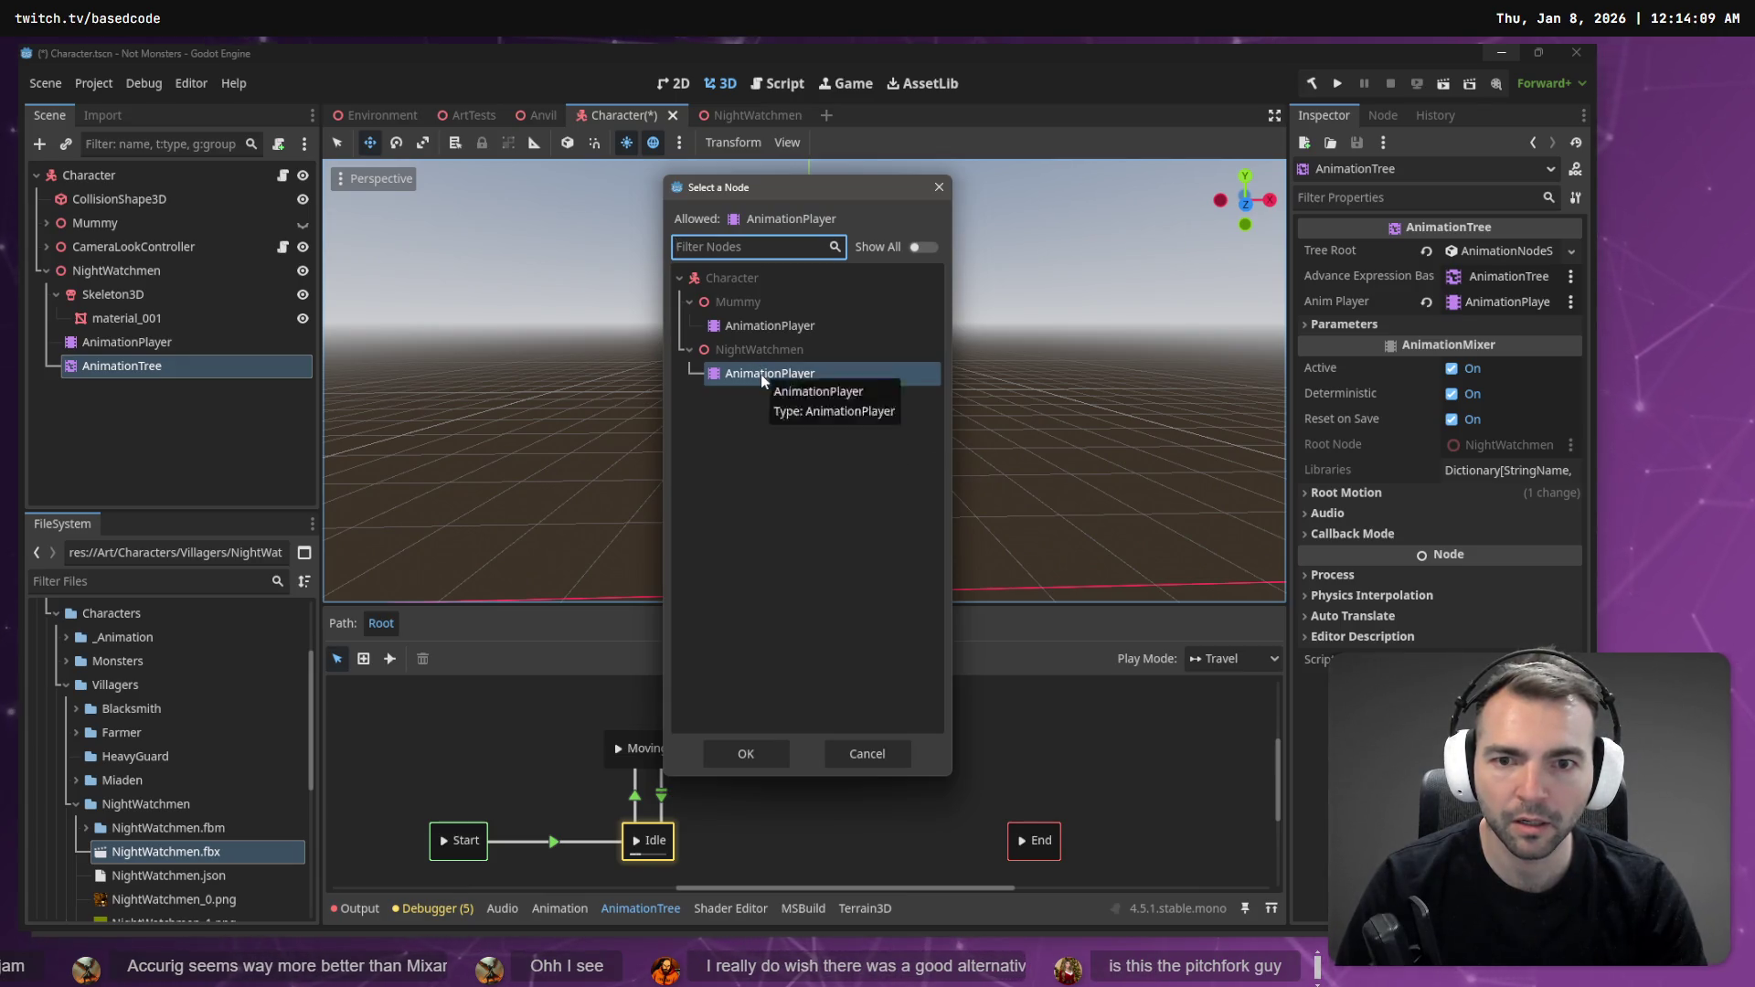
double_click(760, 375)
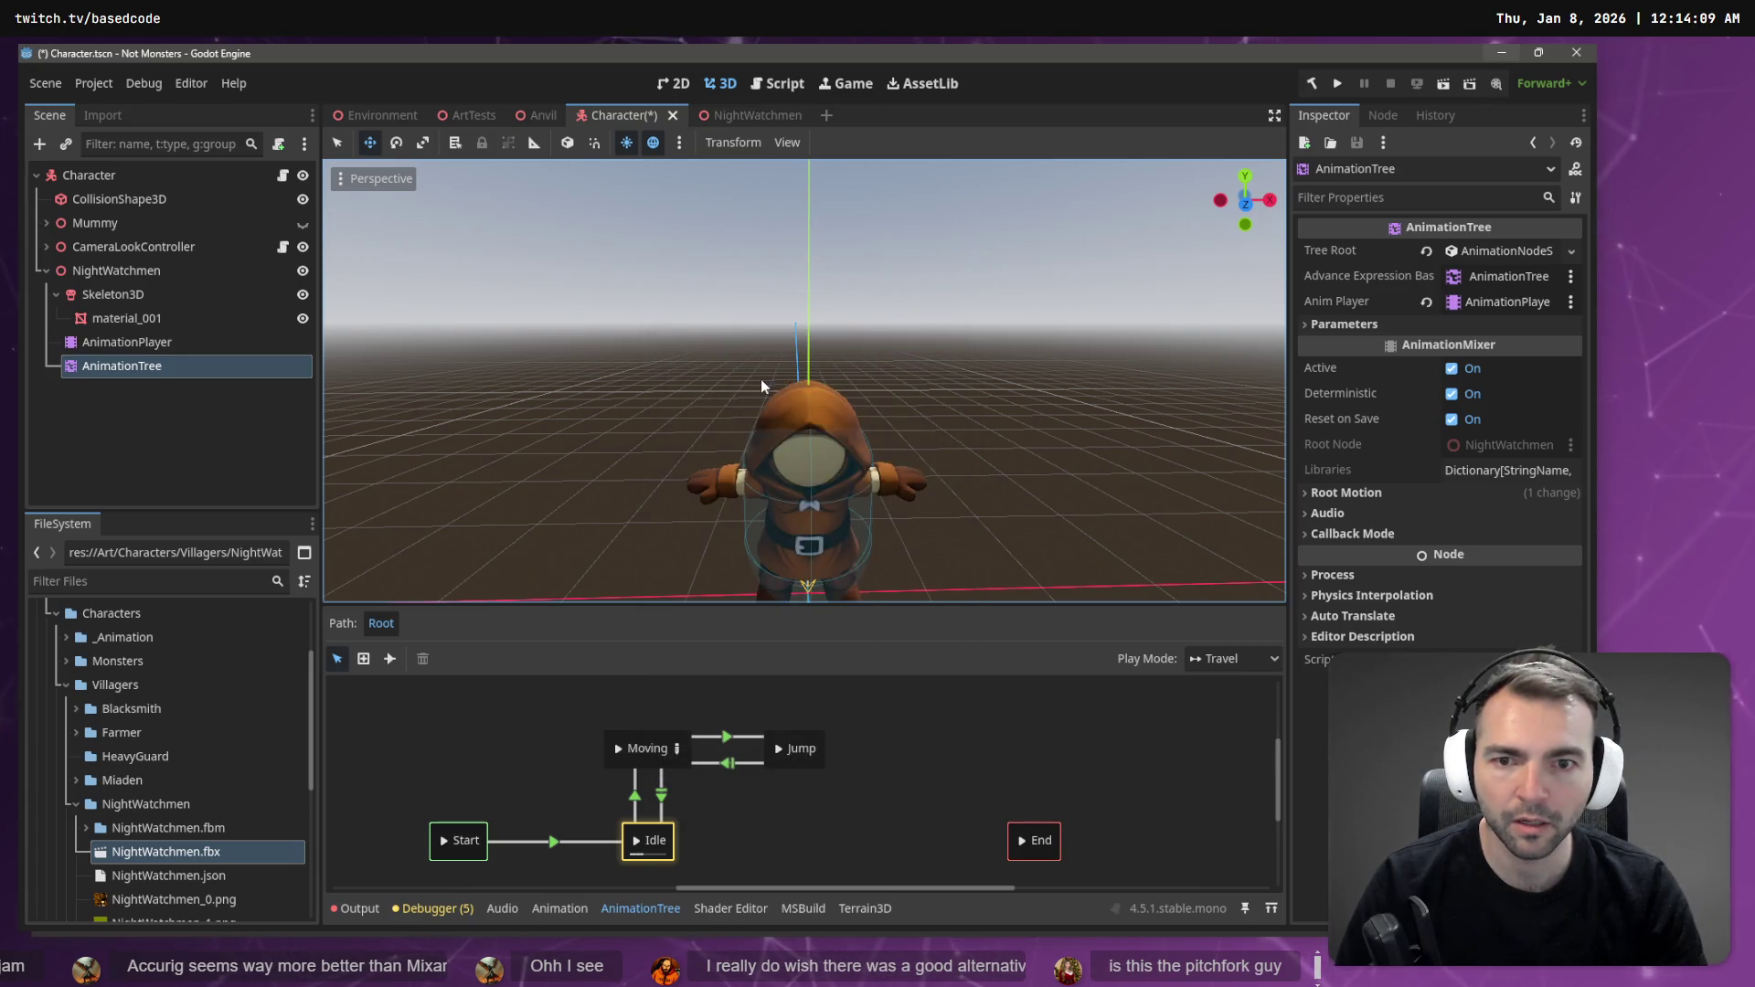
click(614, 752)
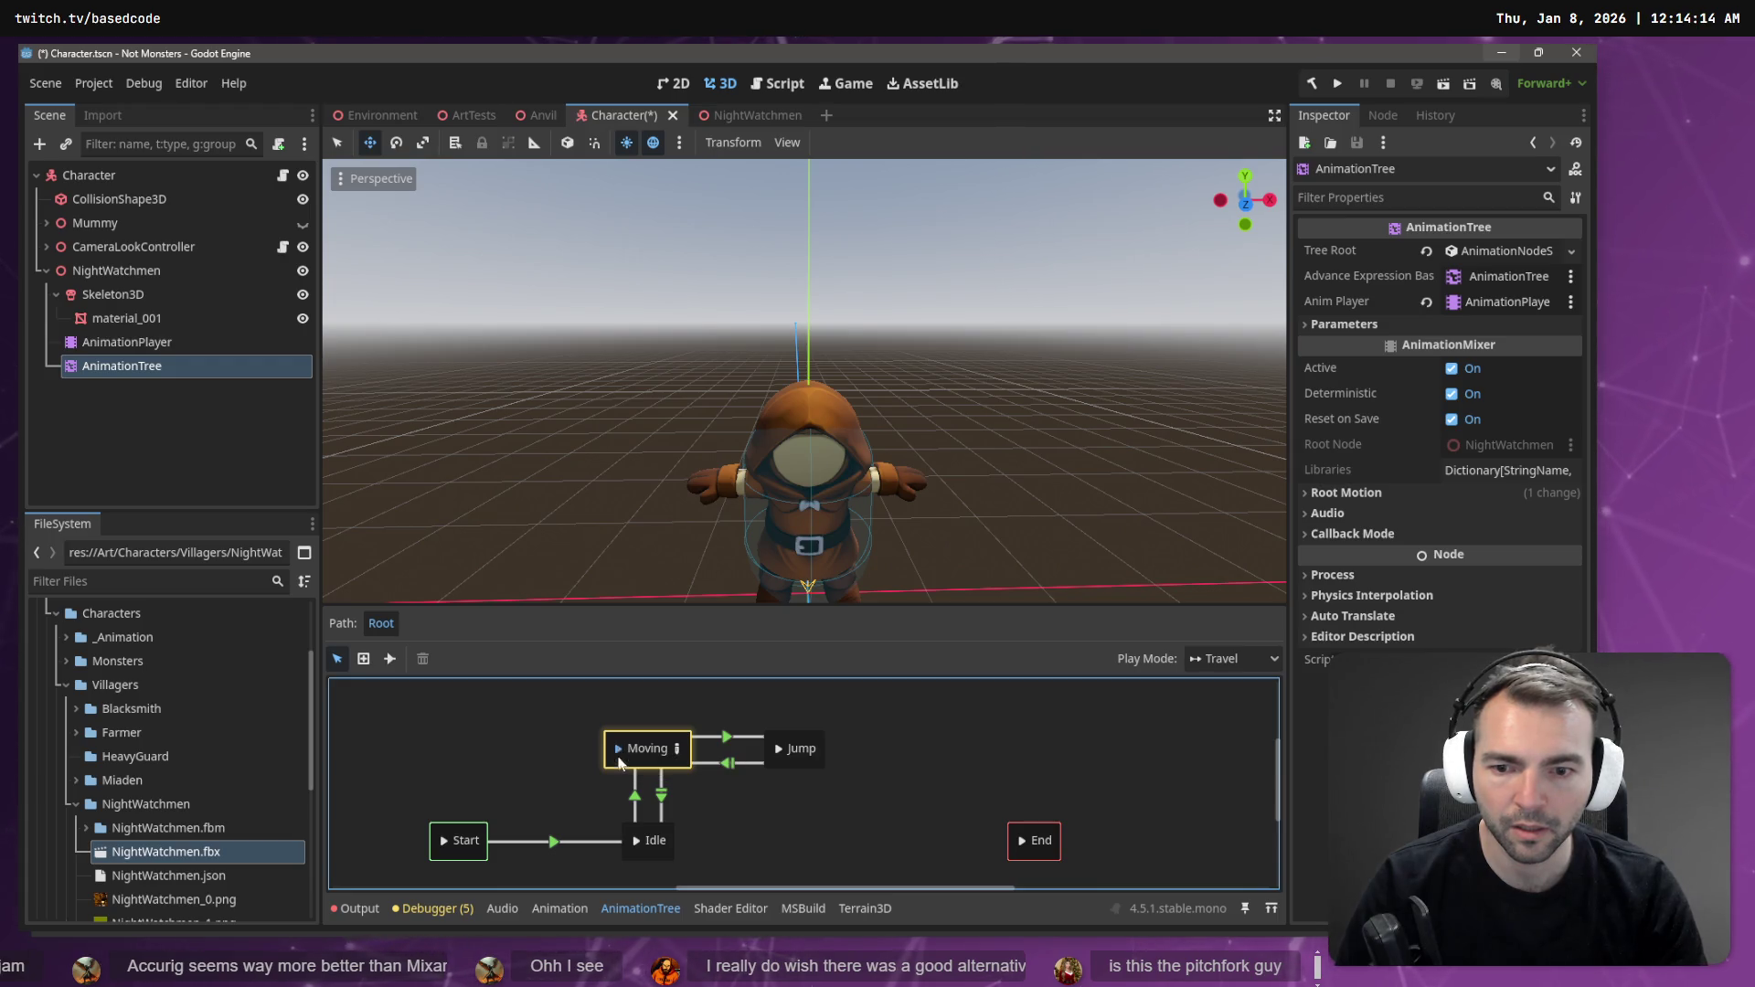
click(632, 847)
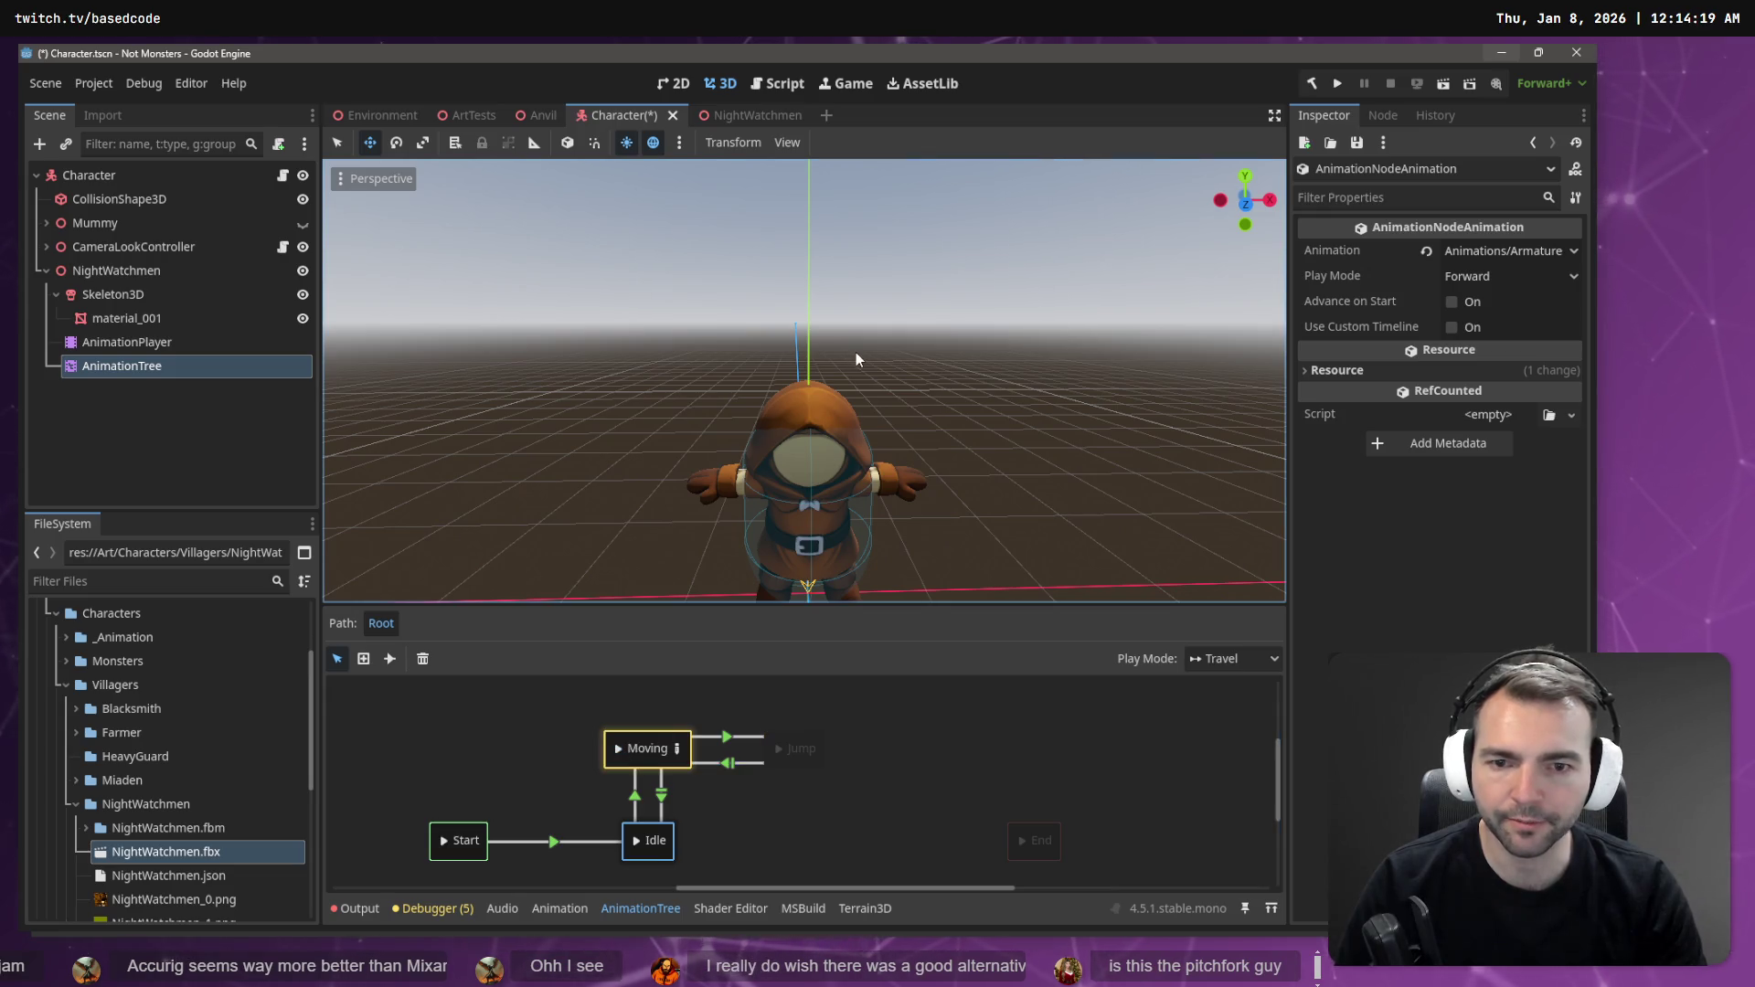
- Frame the NightWatchmen character and inspect its Skeleton3D's CC_Base bones and its AnimationPlayer
key(w)
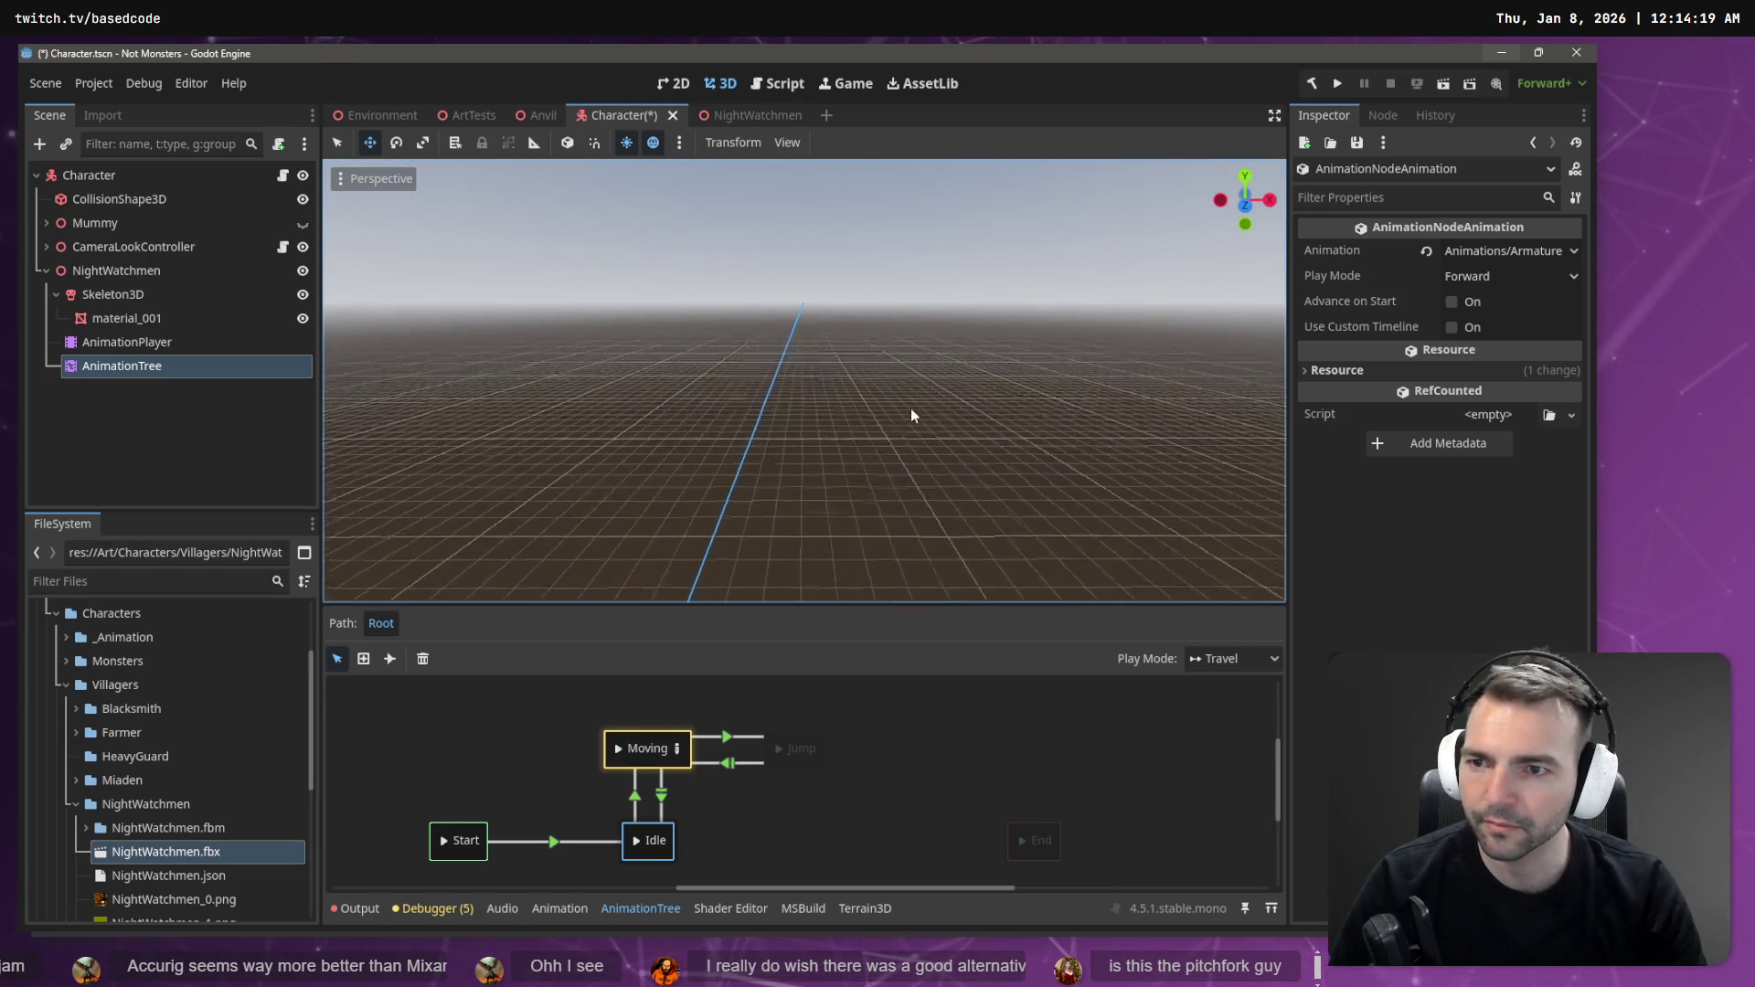
click(167, 271)
key(f)
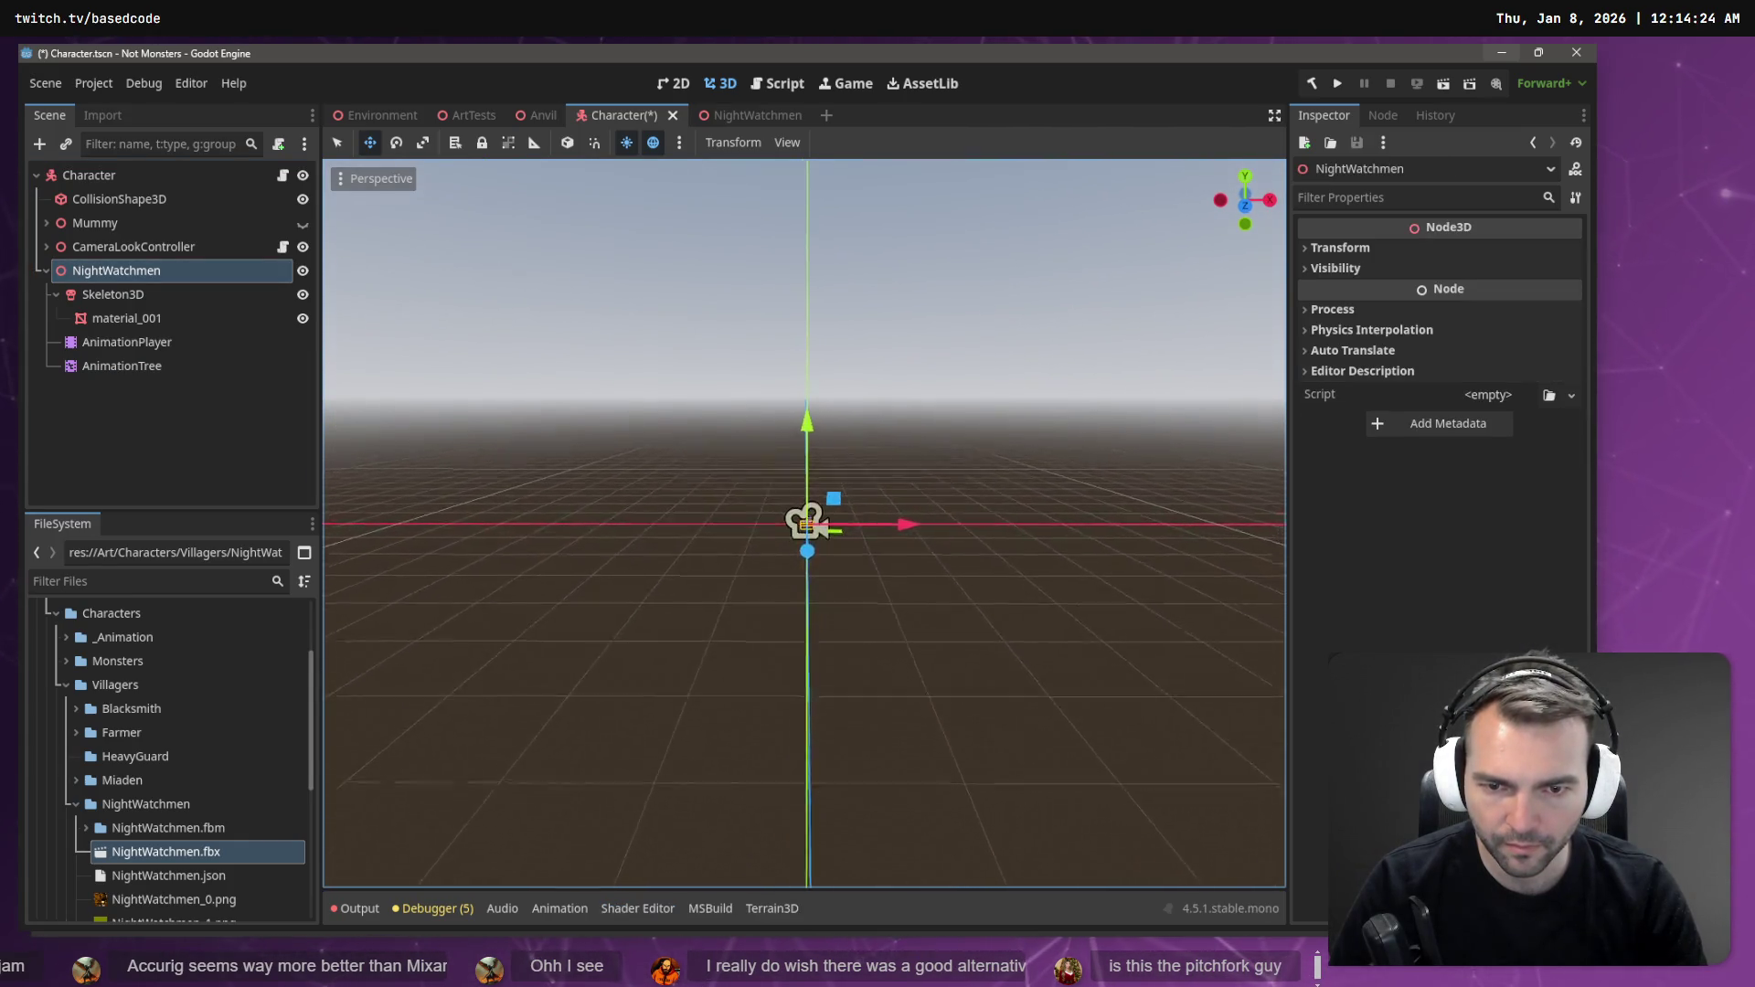
key(s)
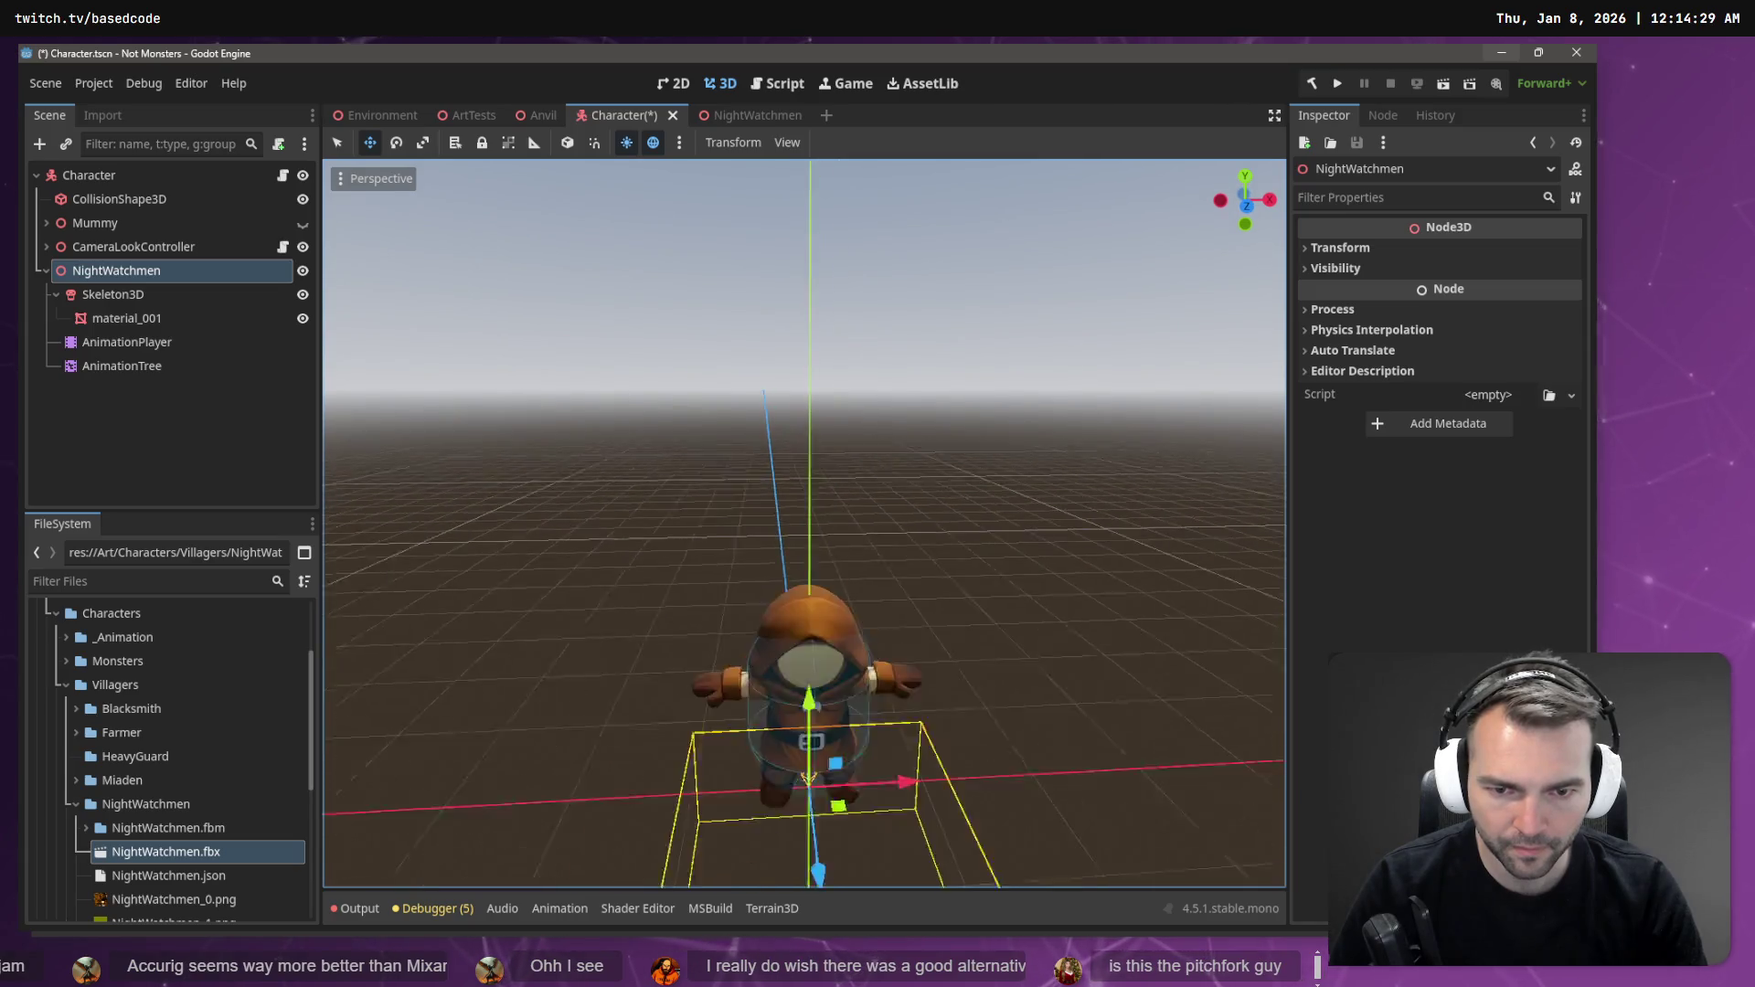
key(e)
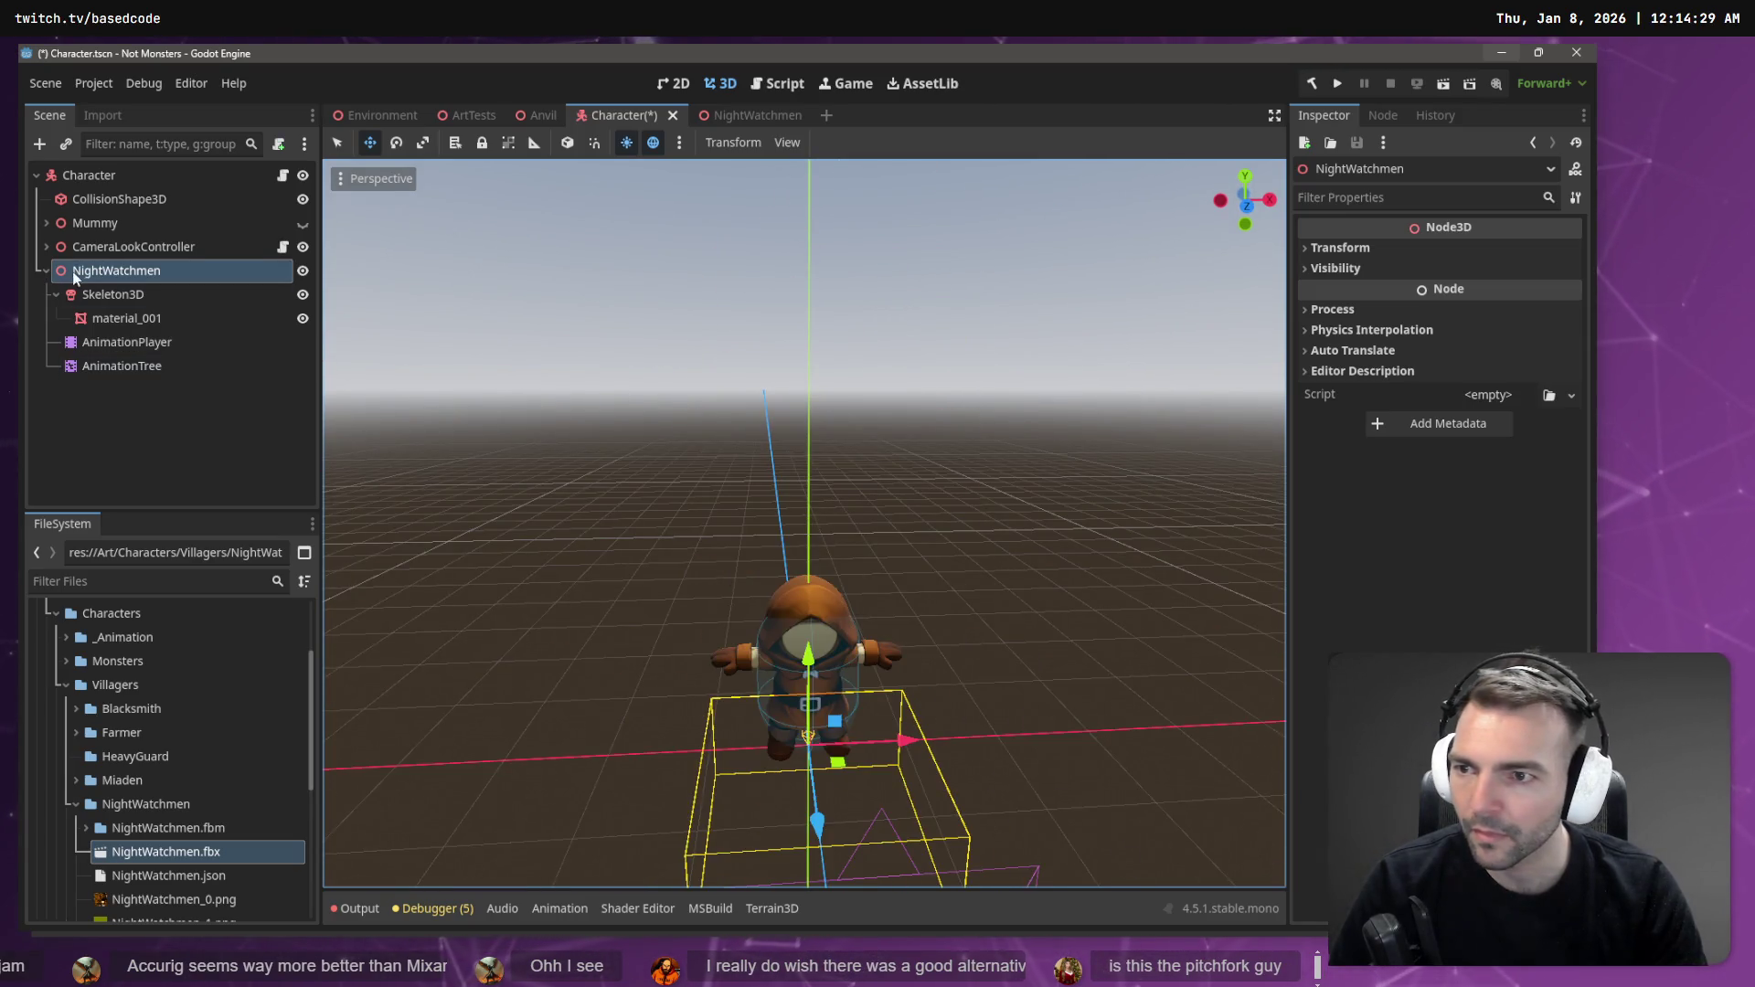
click(107, 294)
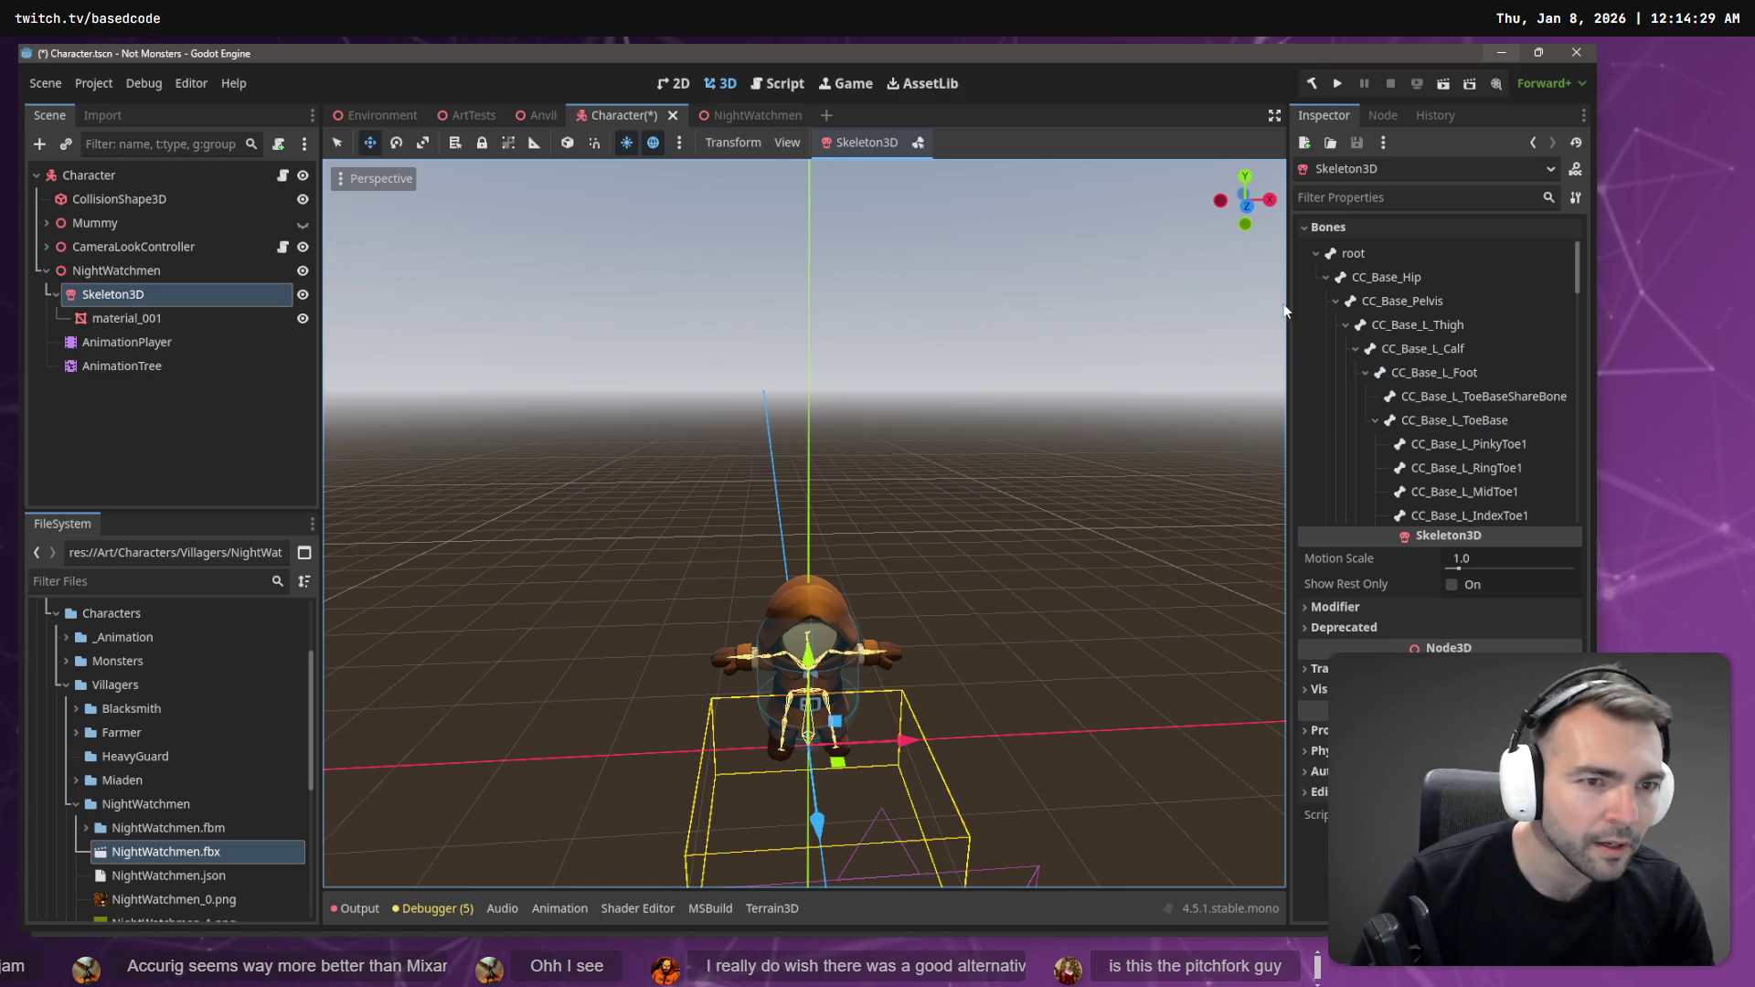
click(1326, 277)
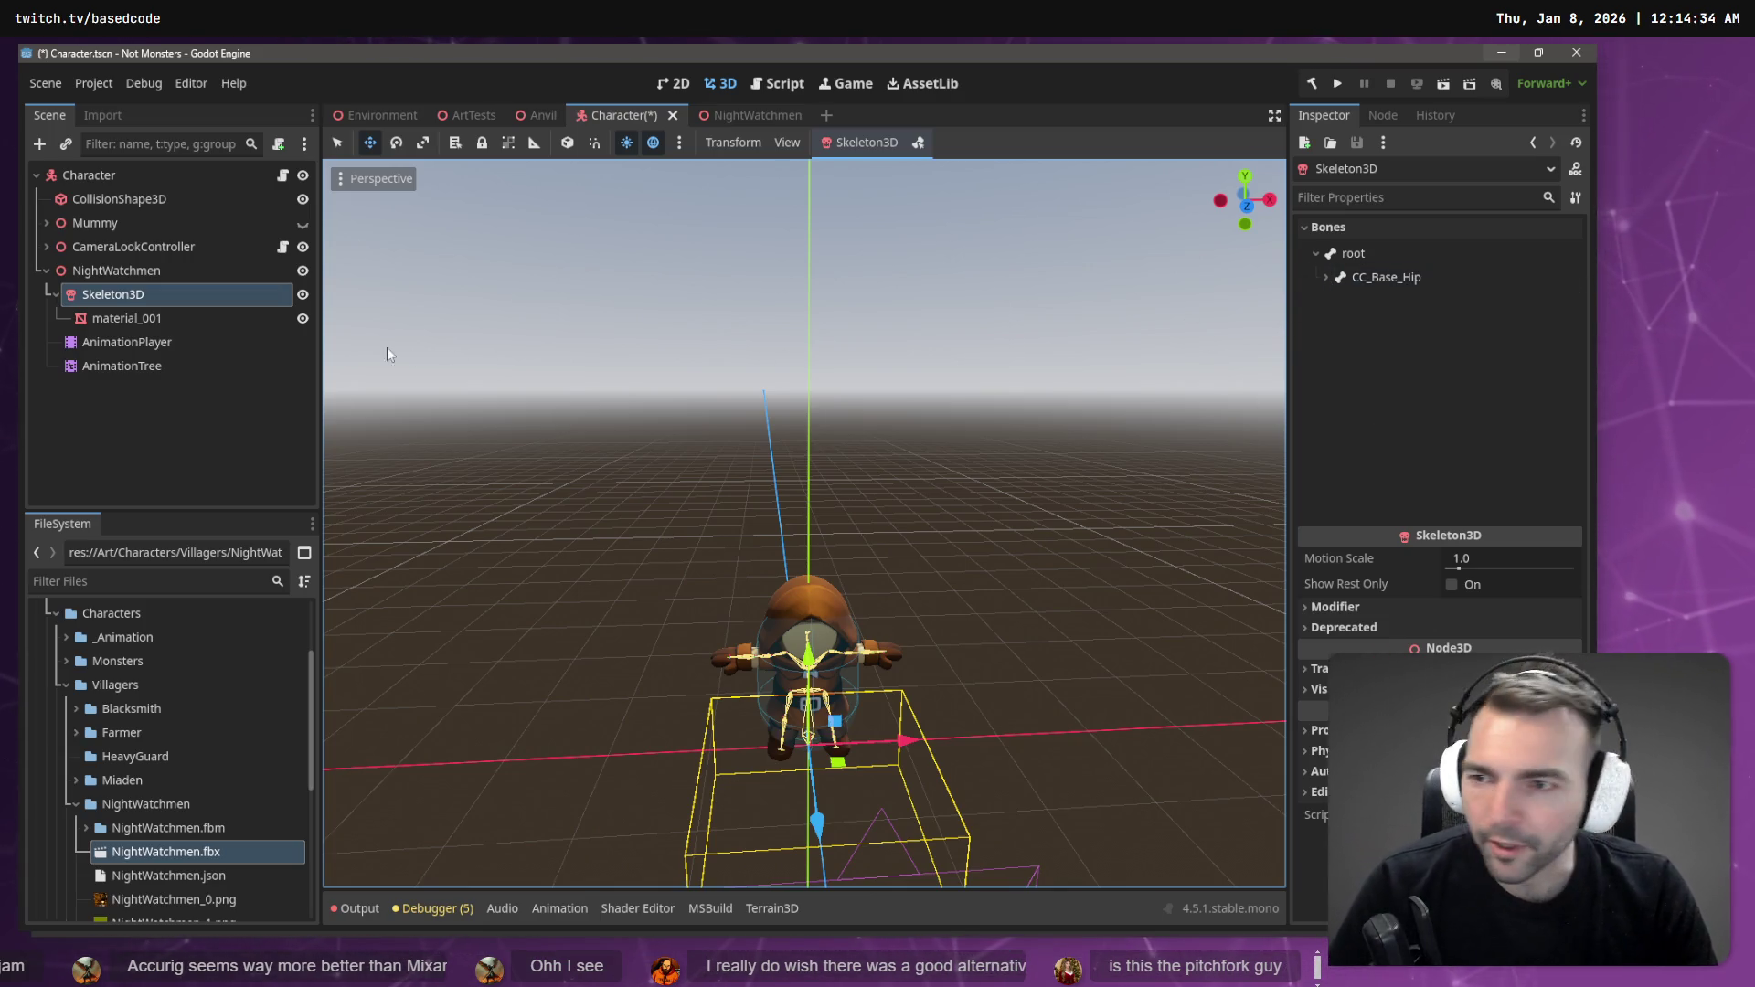
click(136, 340)
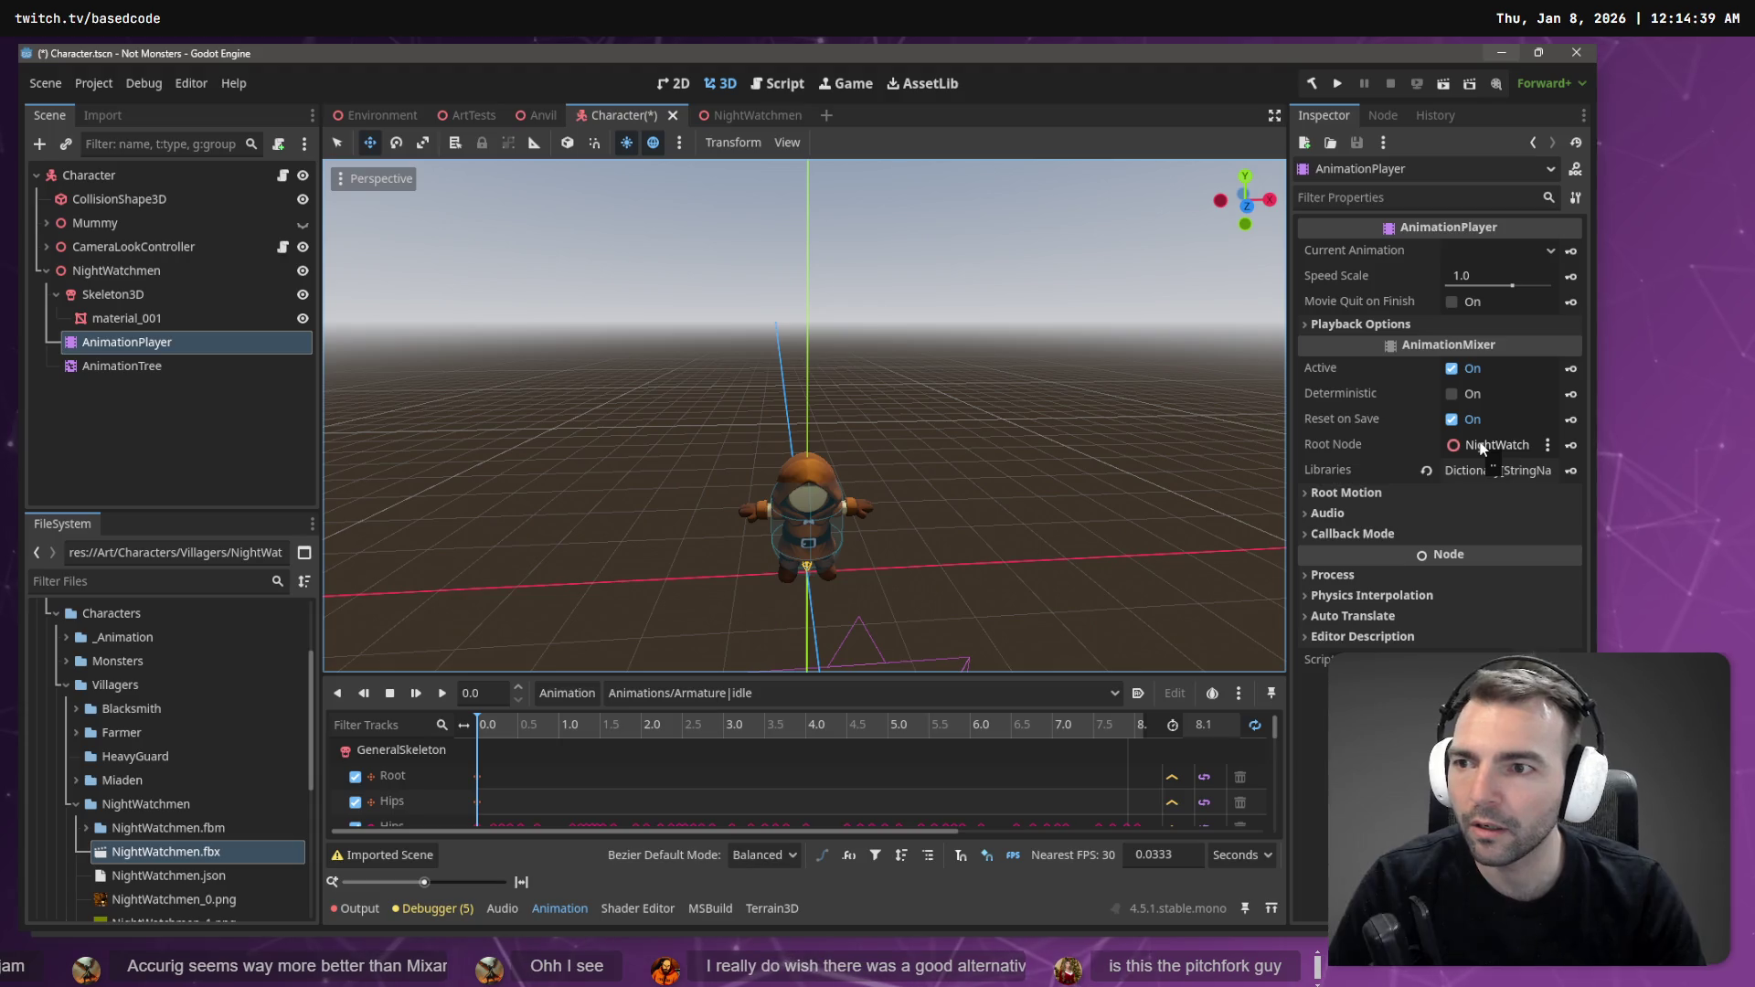
- Compare the Mummy's AnimationPlayer, AnimationTree and GeneralSkeleton bones against NightWatchmen's
click(48, 223)
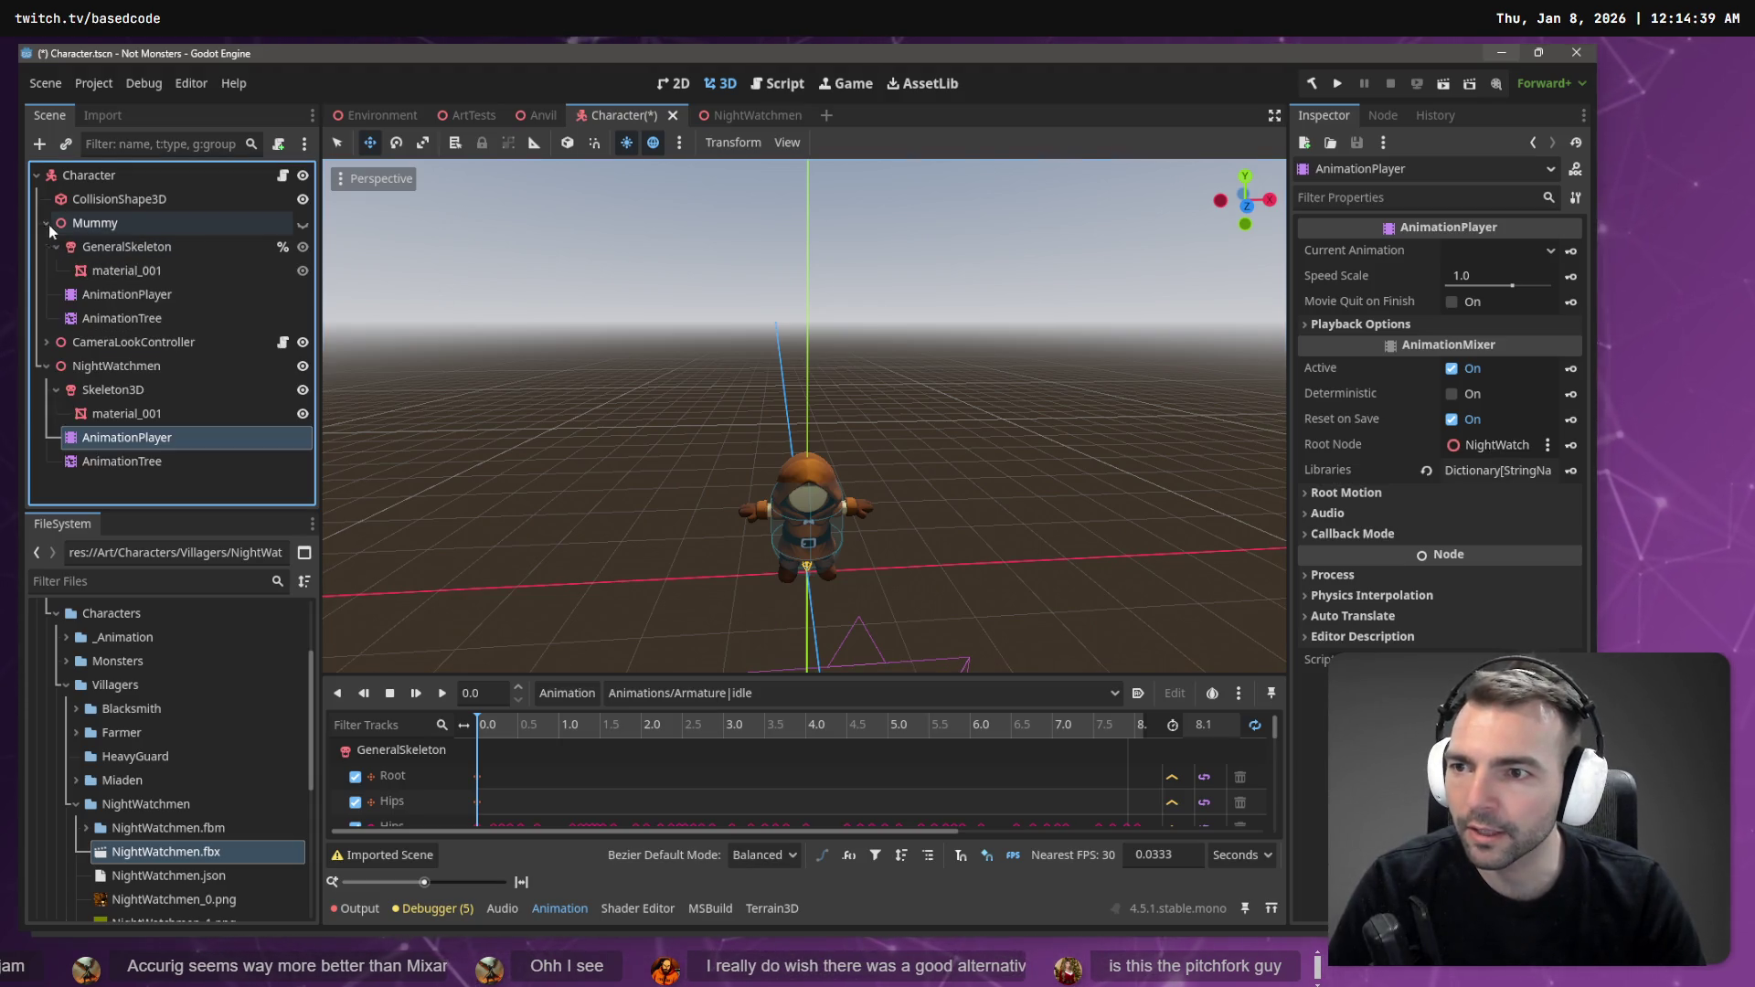
click(136, 294)
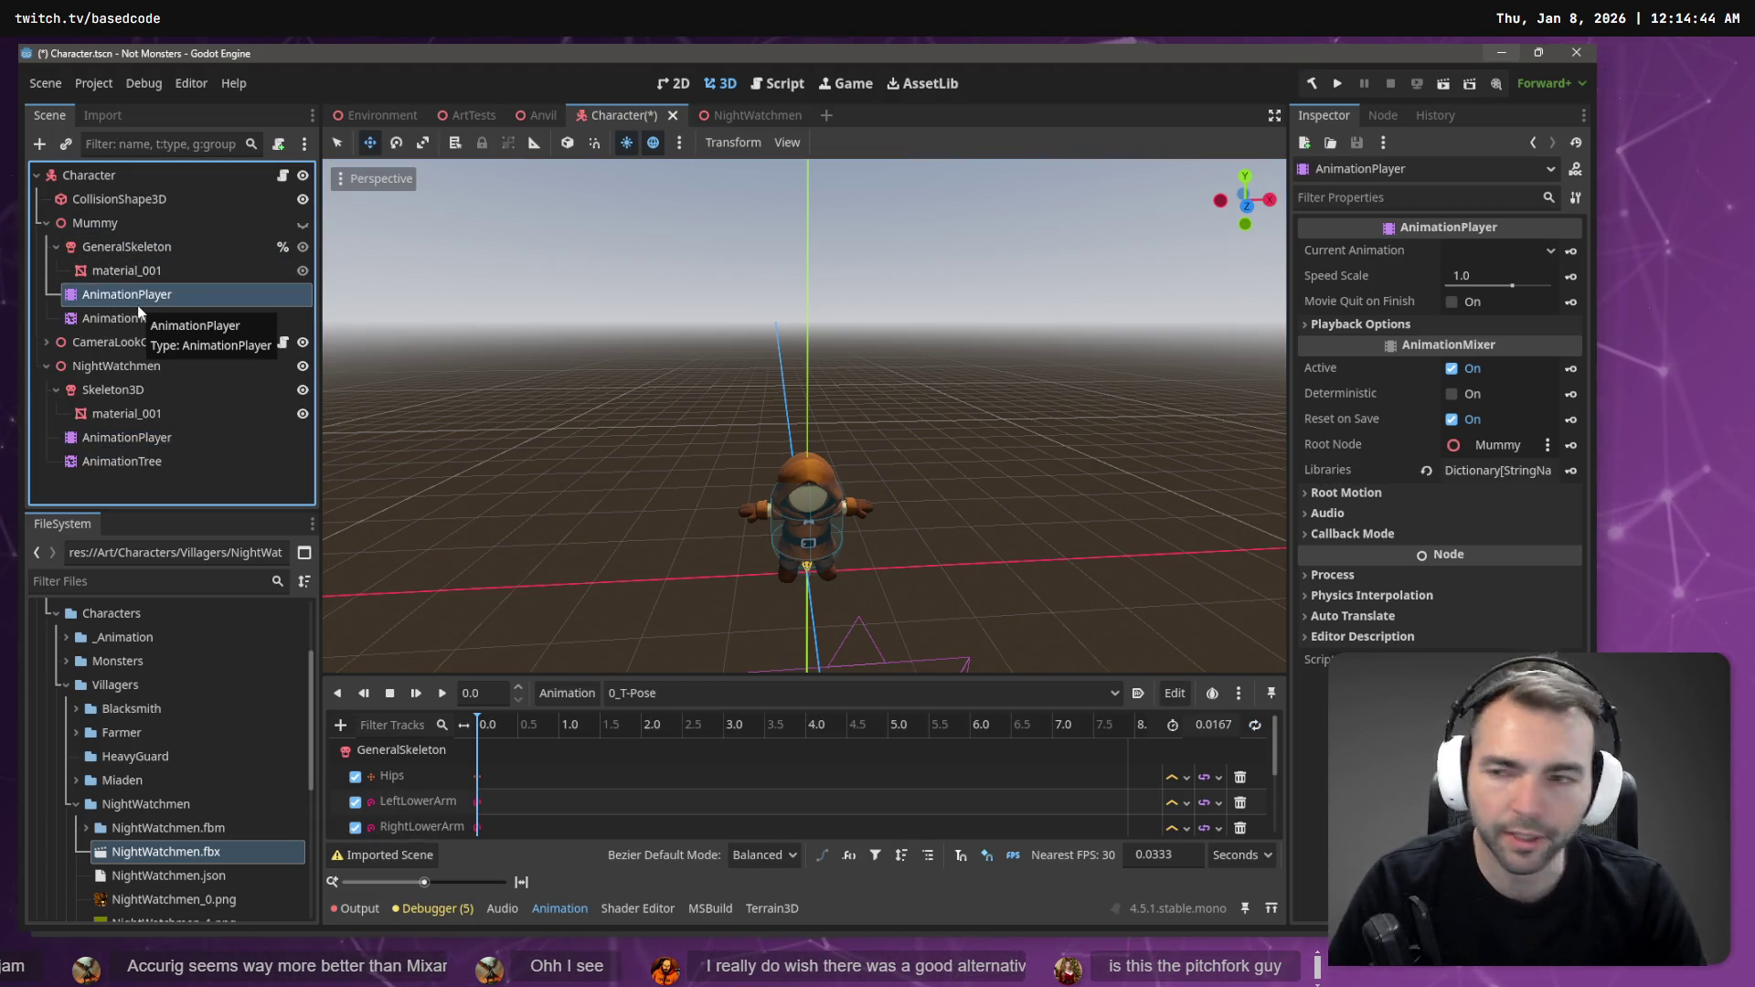
click(141, 316)
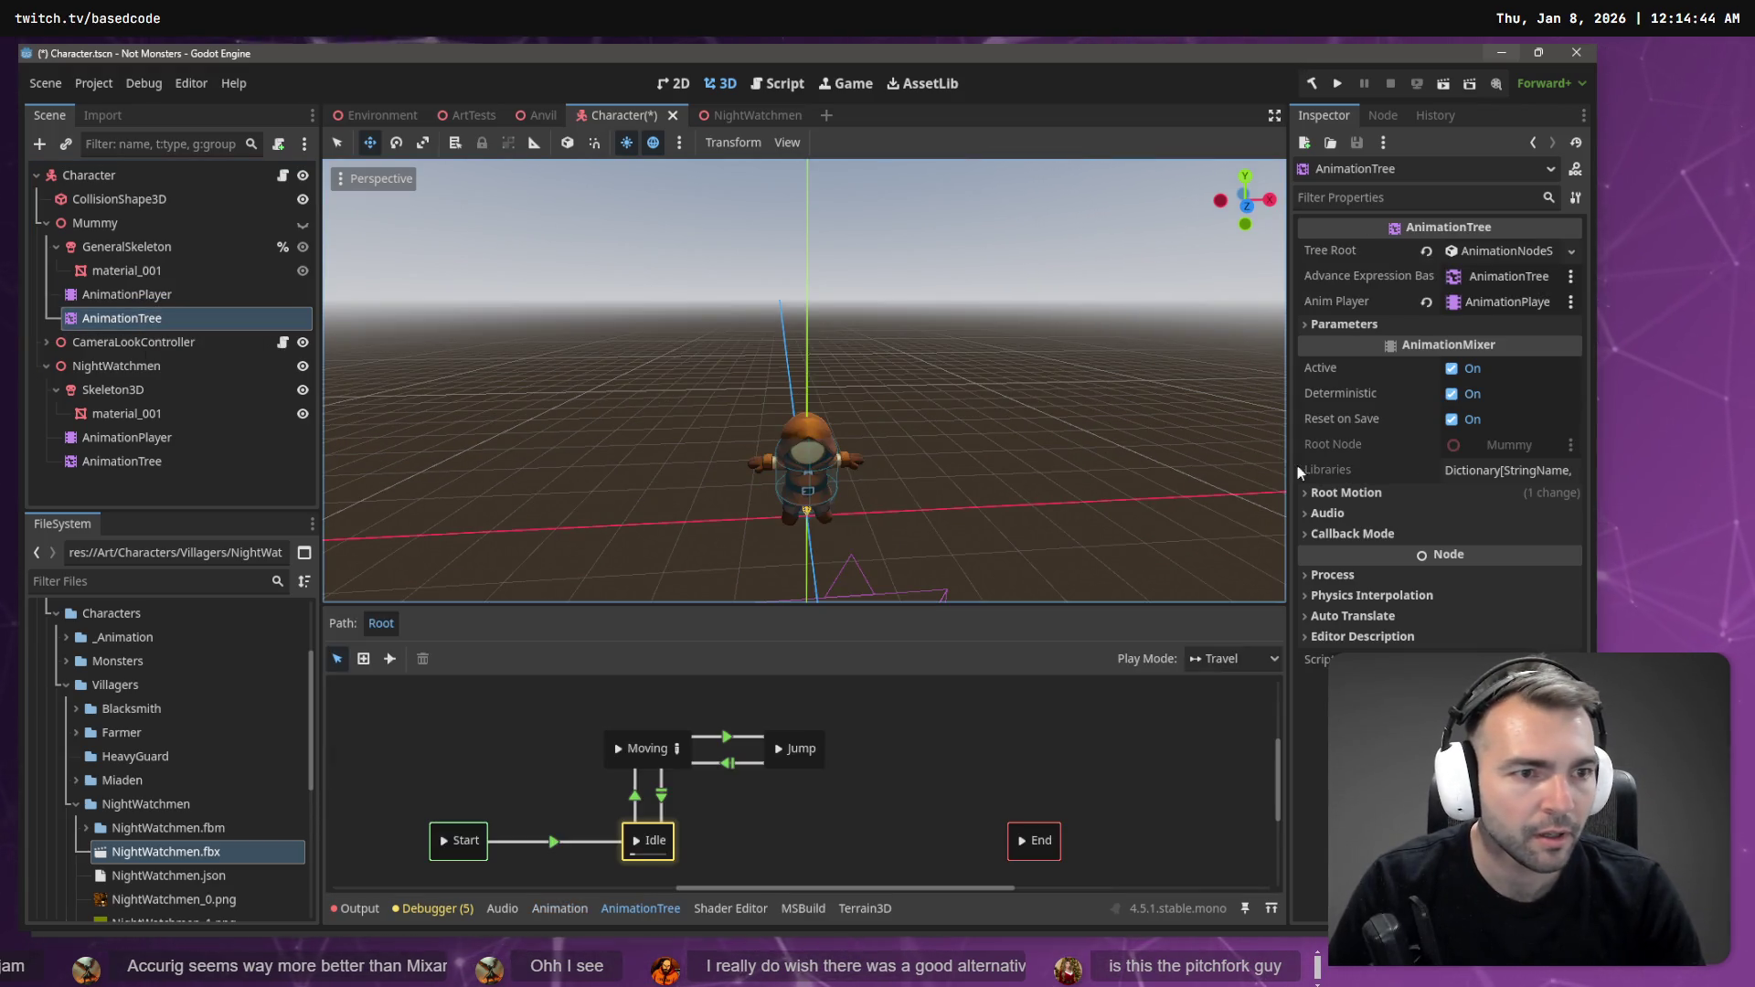
click(166, 461)
click(173, 438)
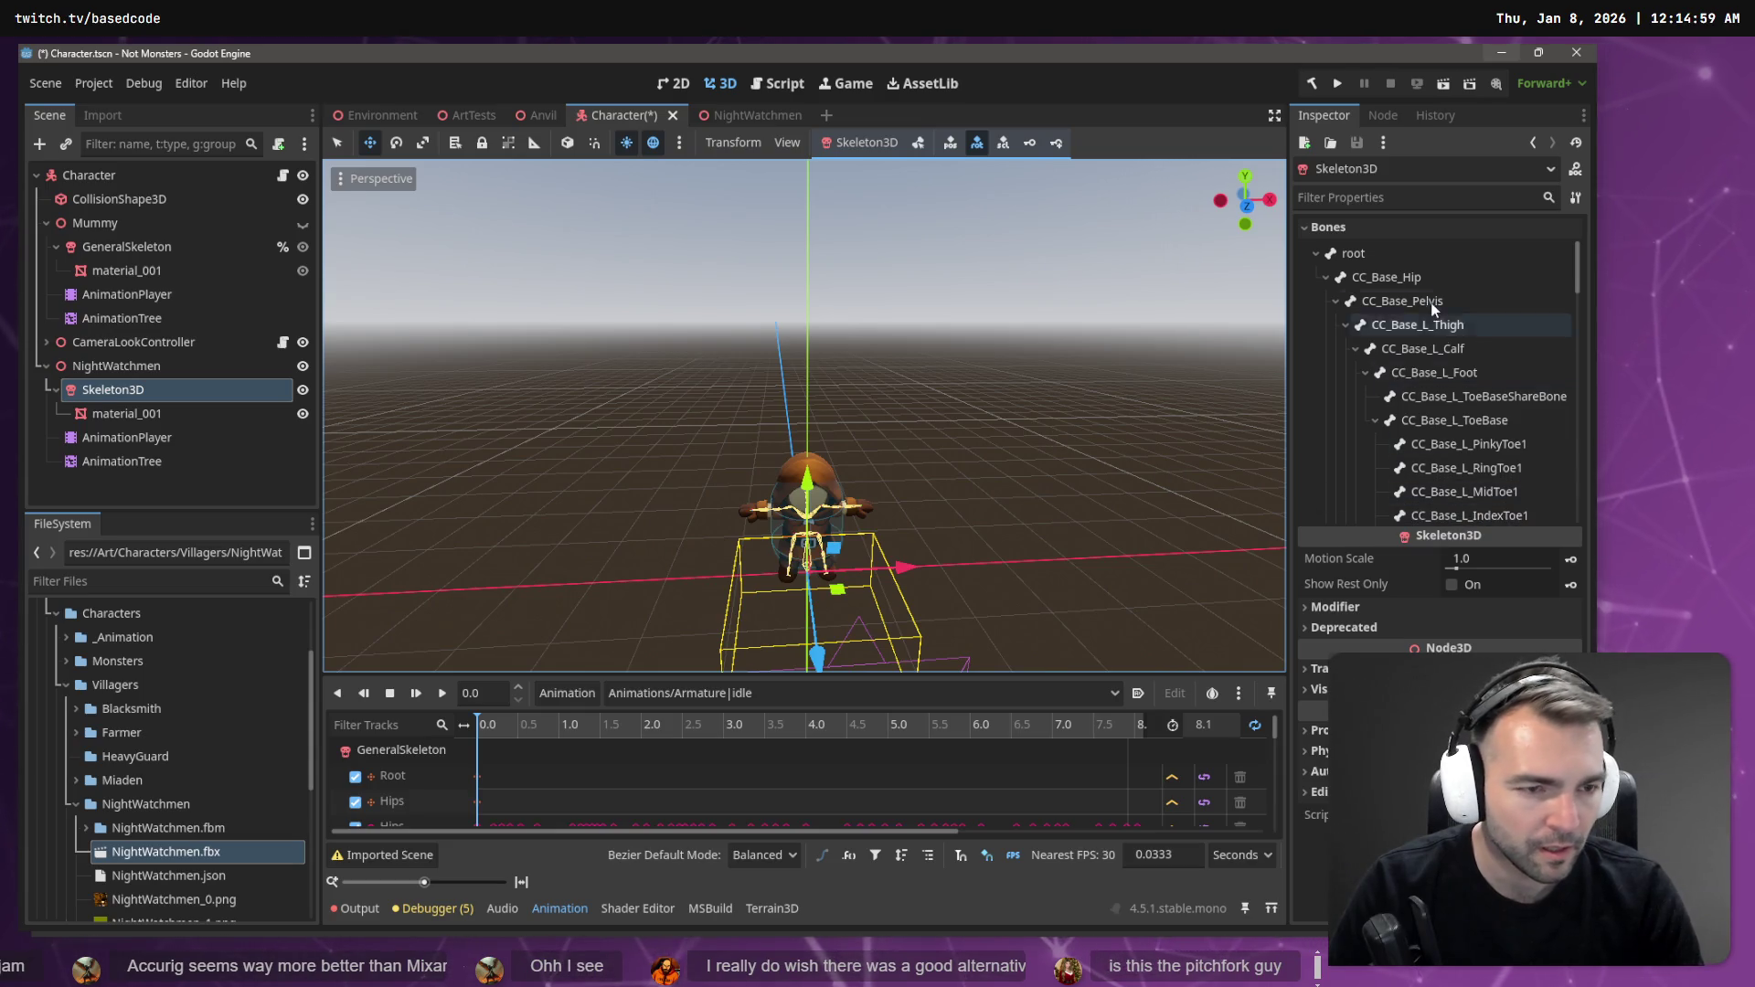
scroll(1430, 311, down, 1)
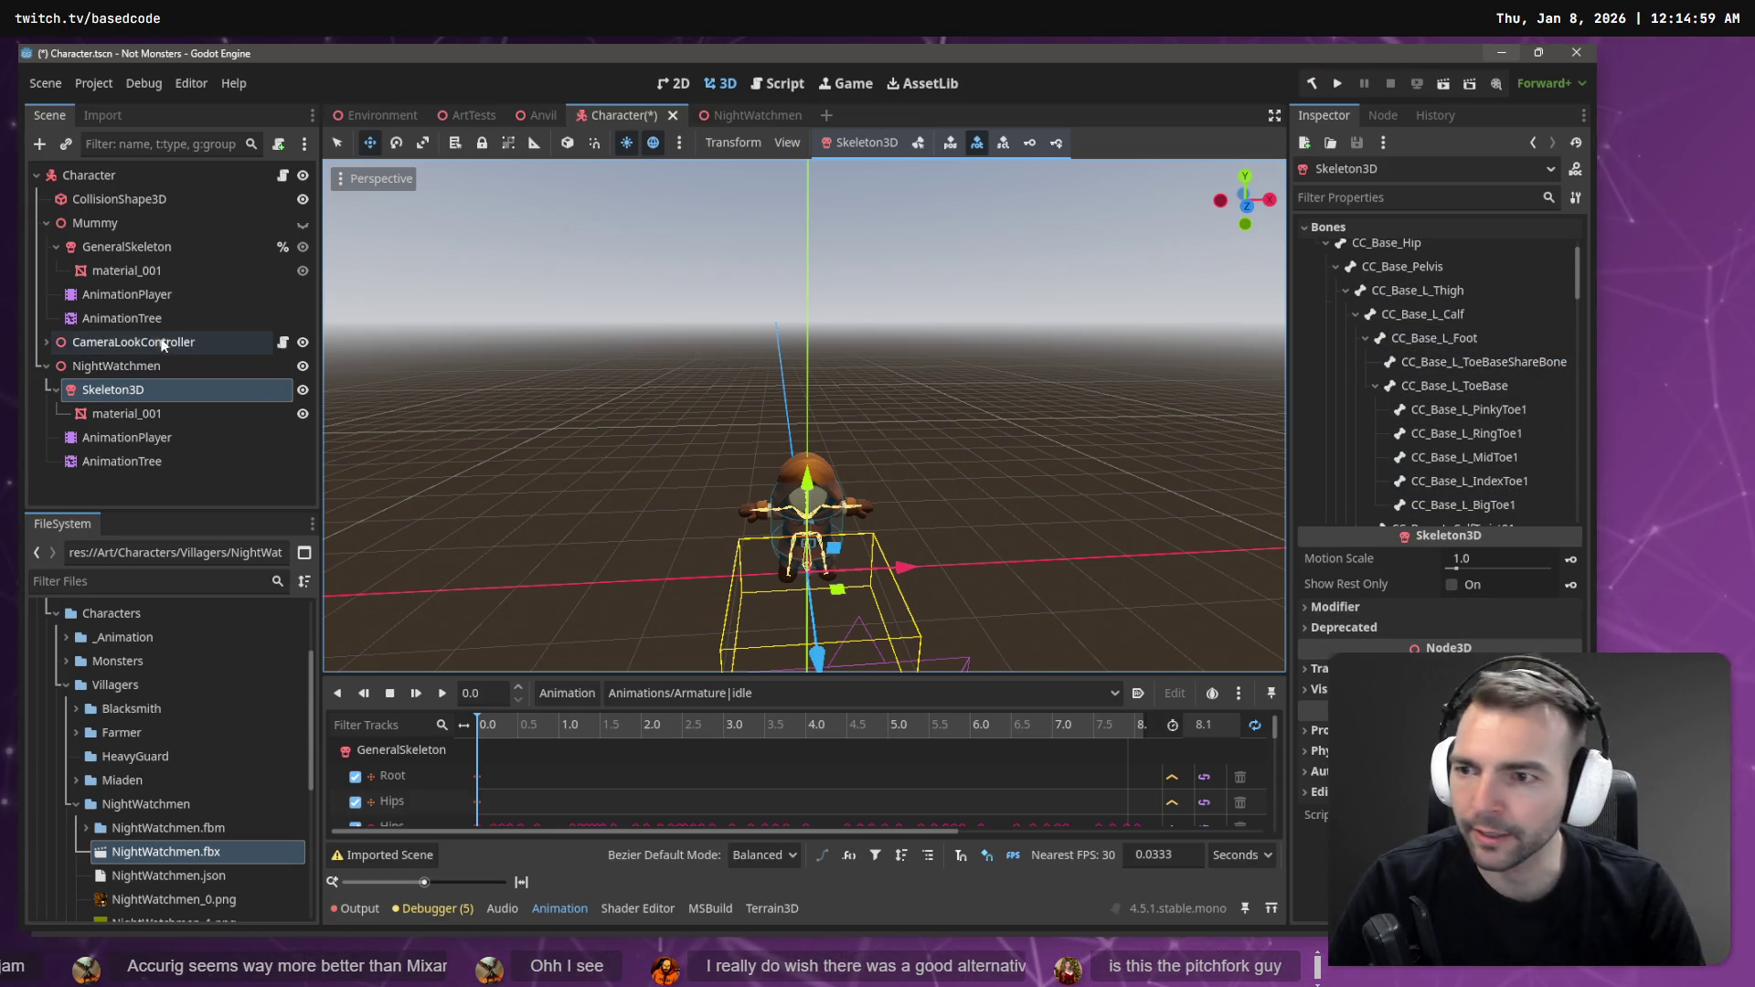
click(130, 245)
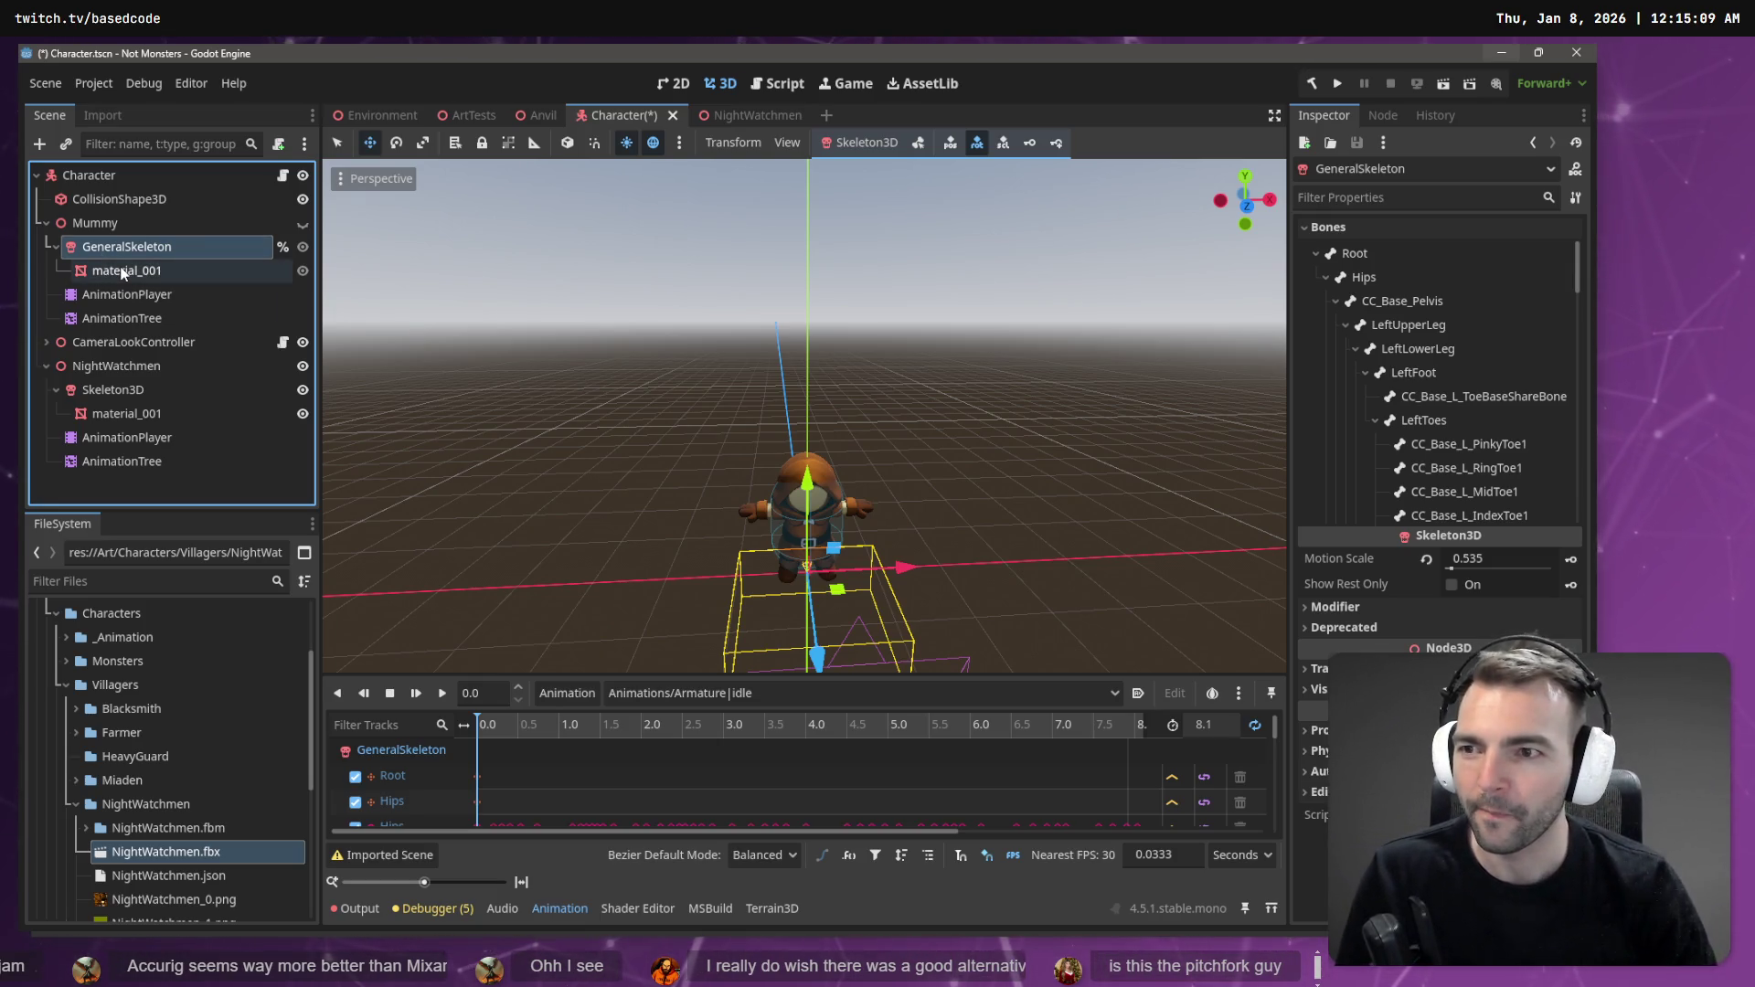
- Review the Mummy, Character body and NightWatchmen mesh, then the NightWatchmen AnimationPlayer with Armature|idle
click(116, 223)
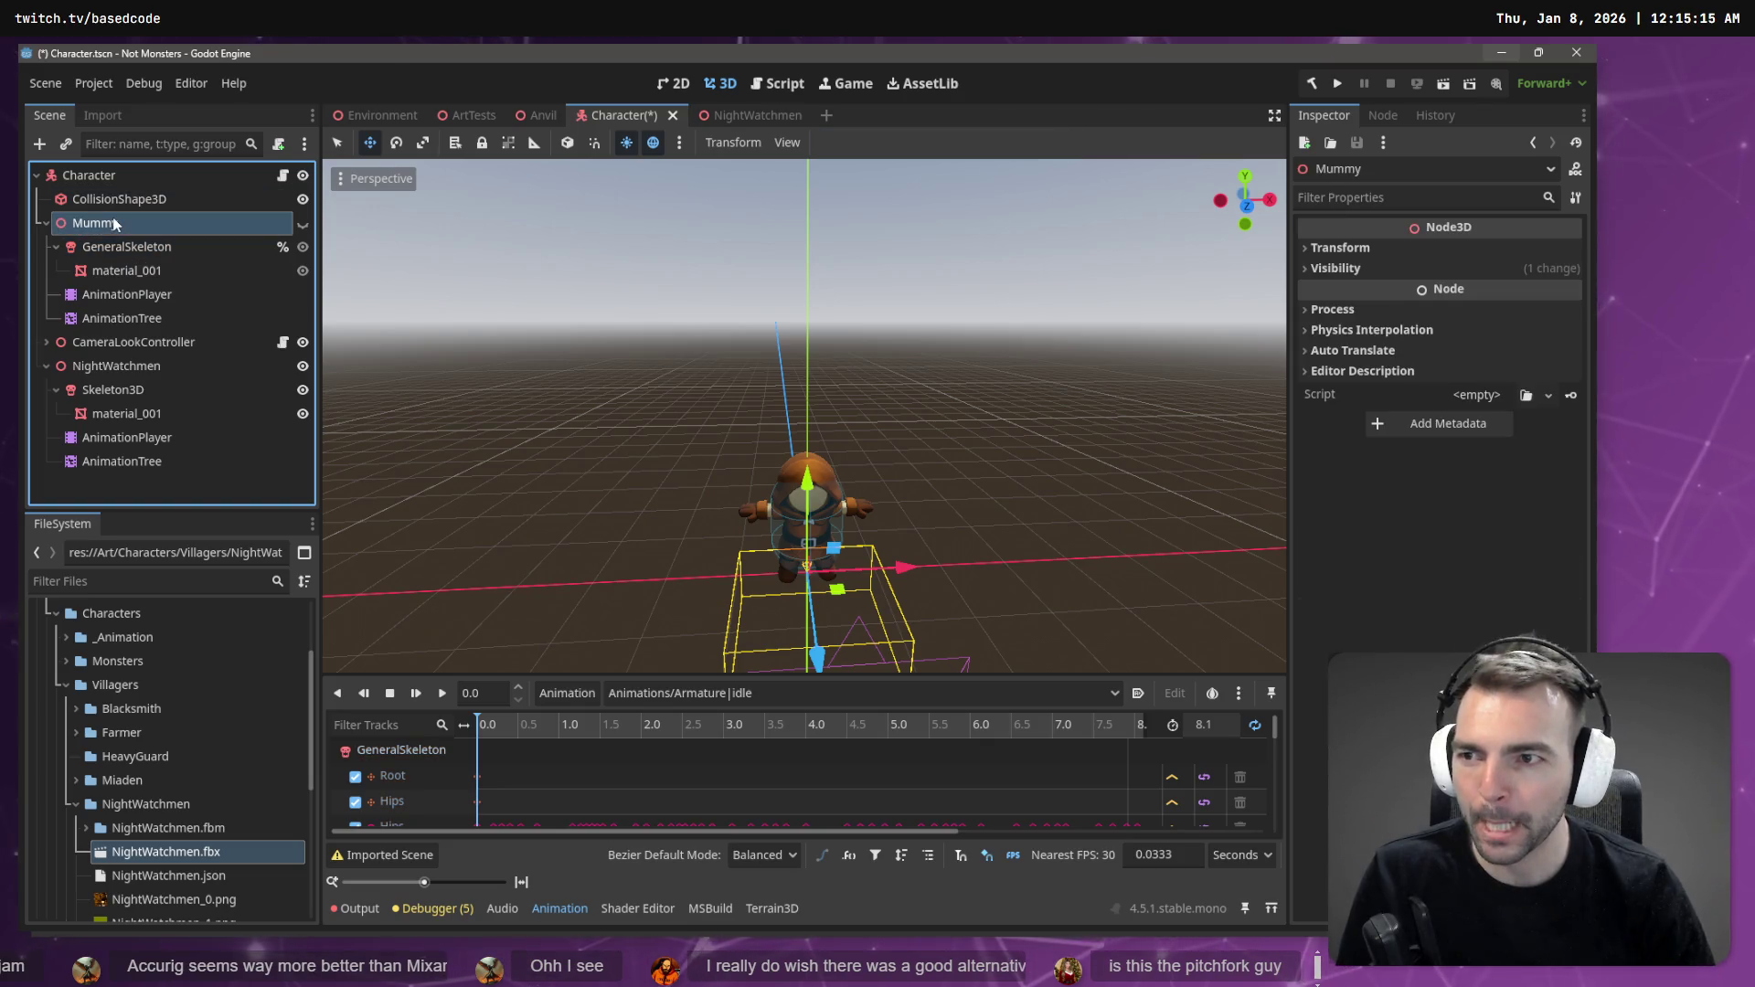
click(123, 184)
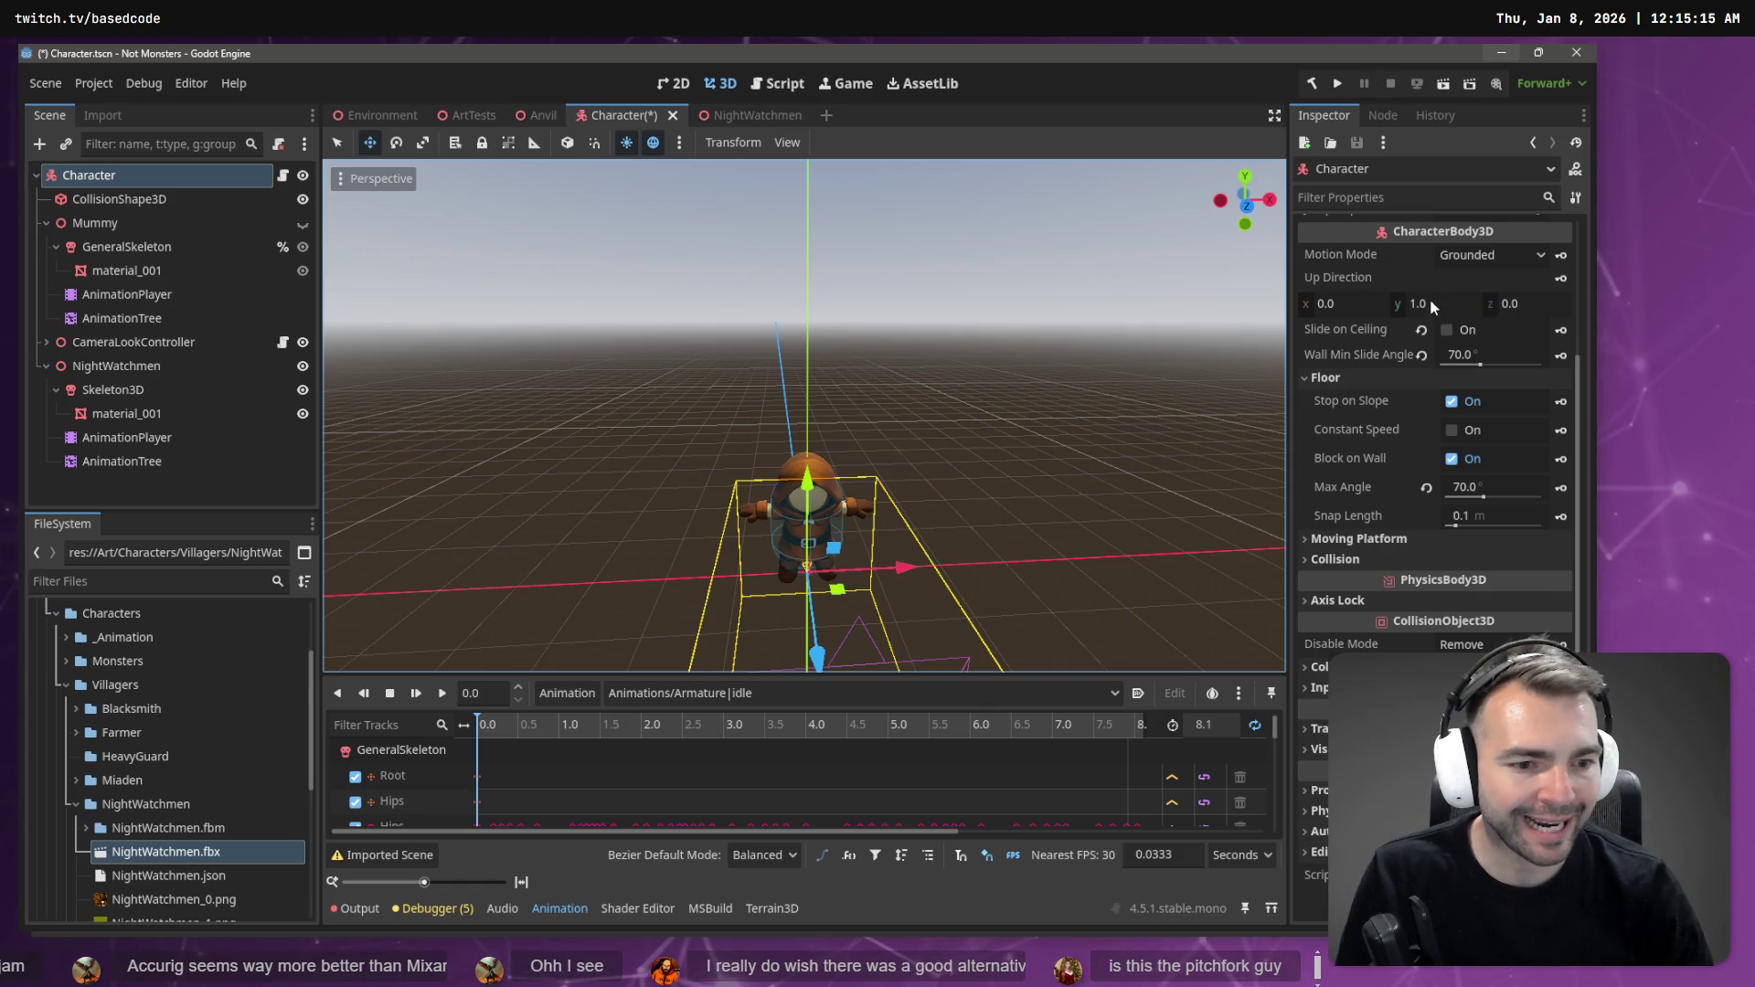
scroll(1422, 404, up, 3)
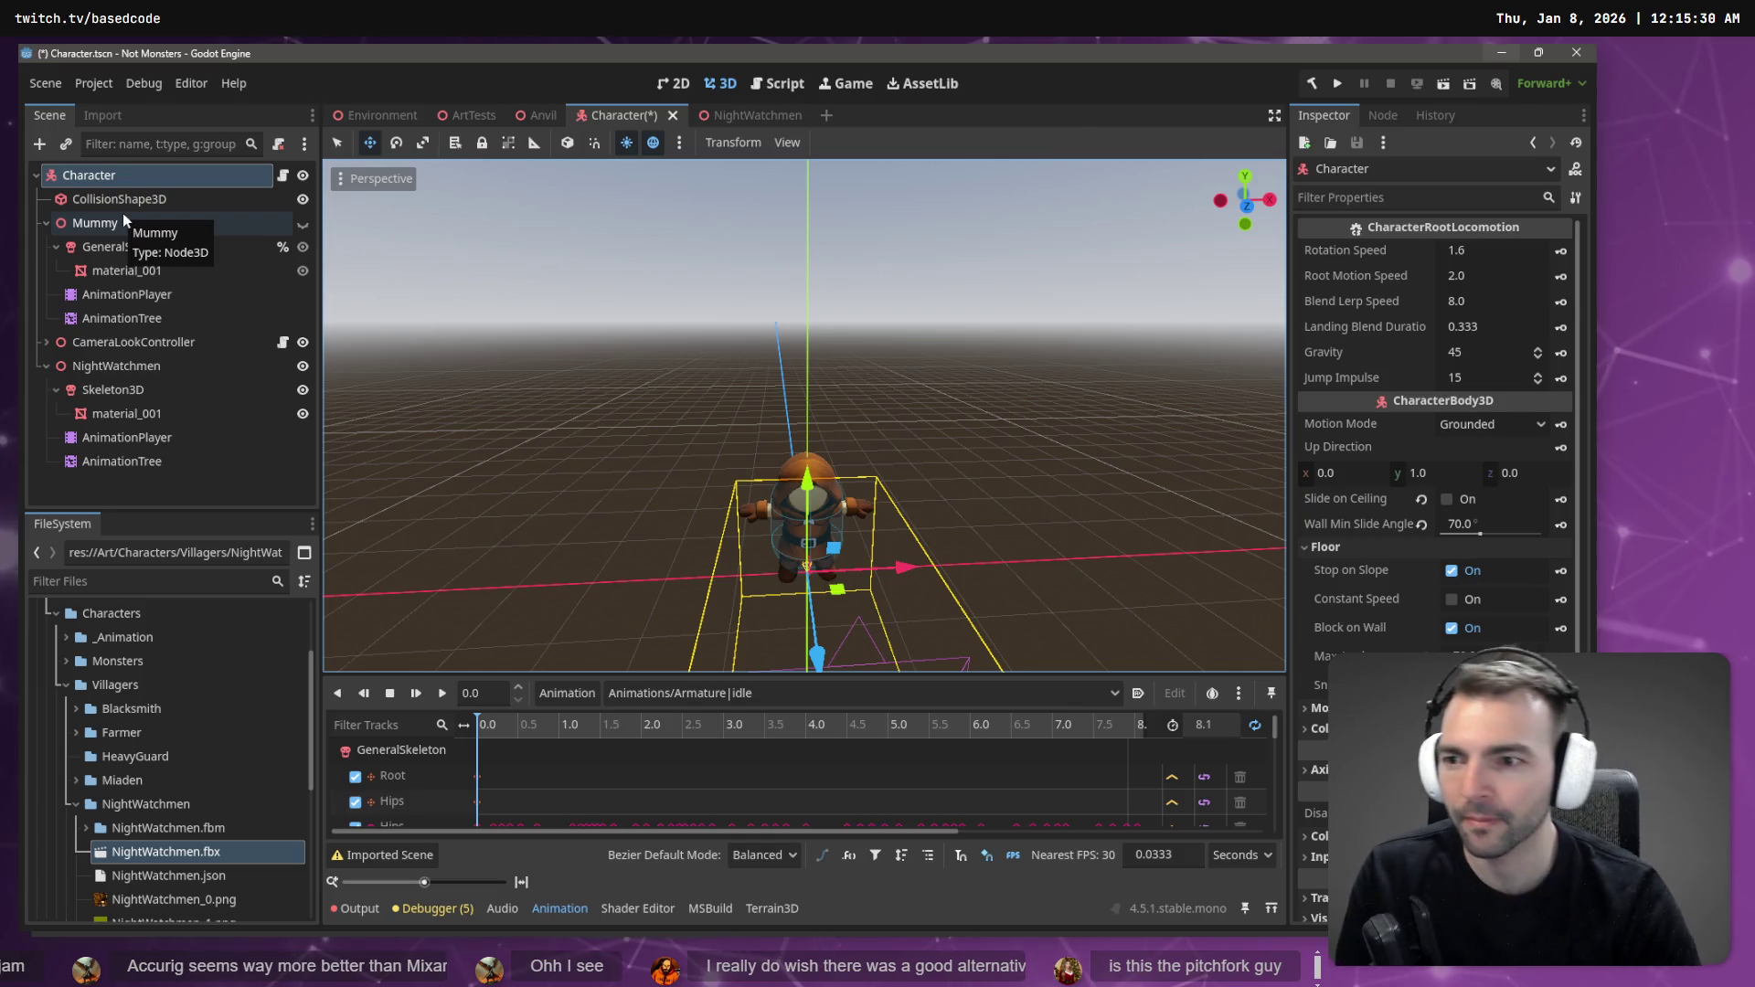
click(137, 421)
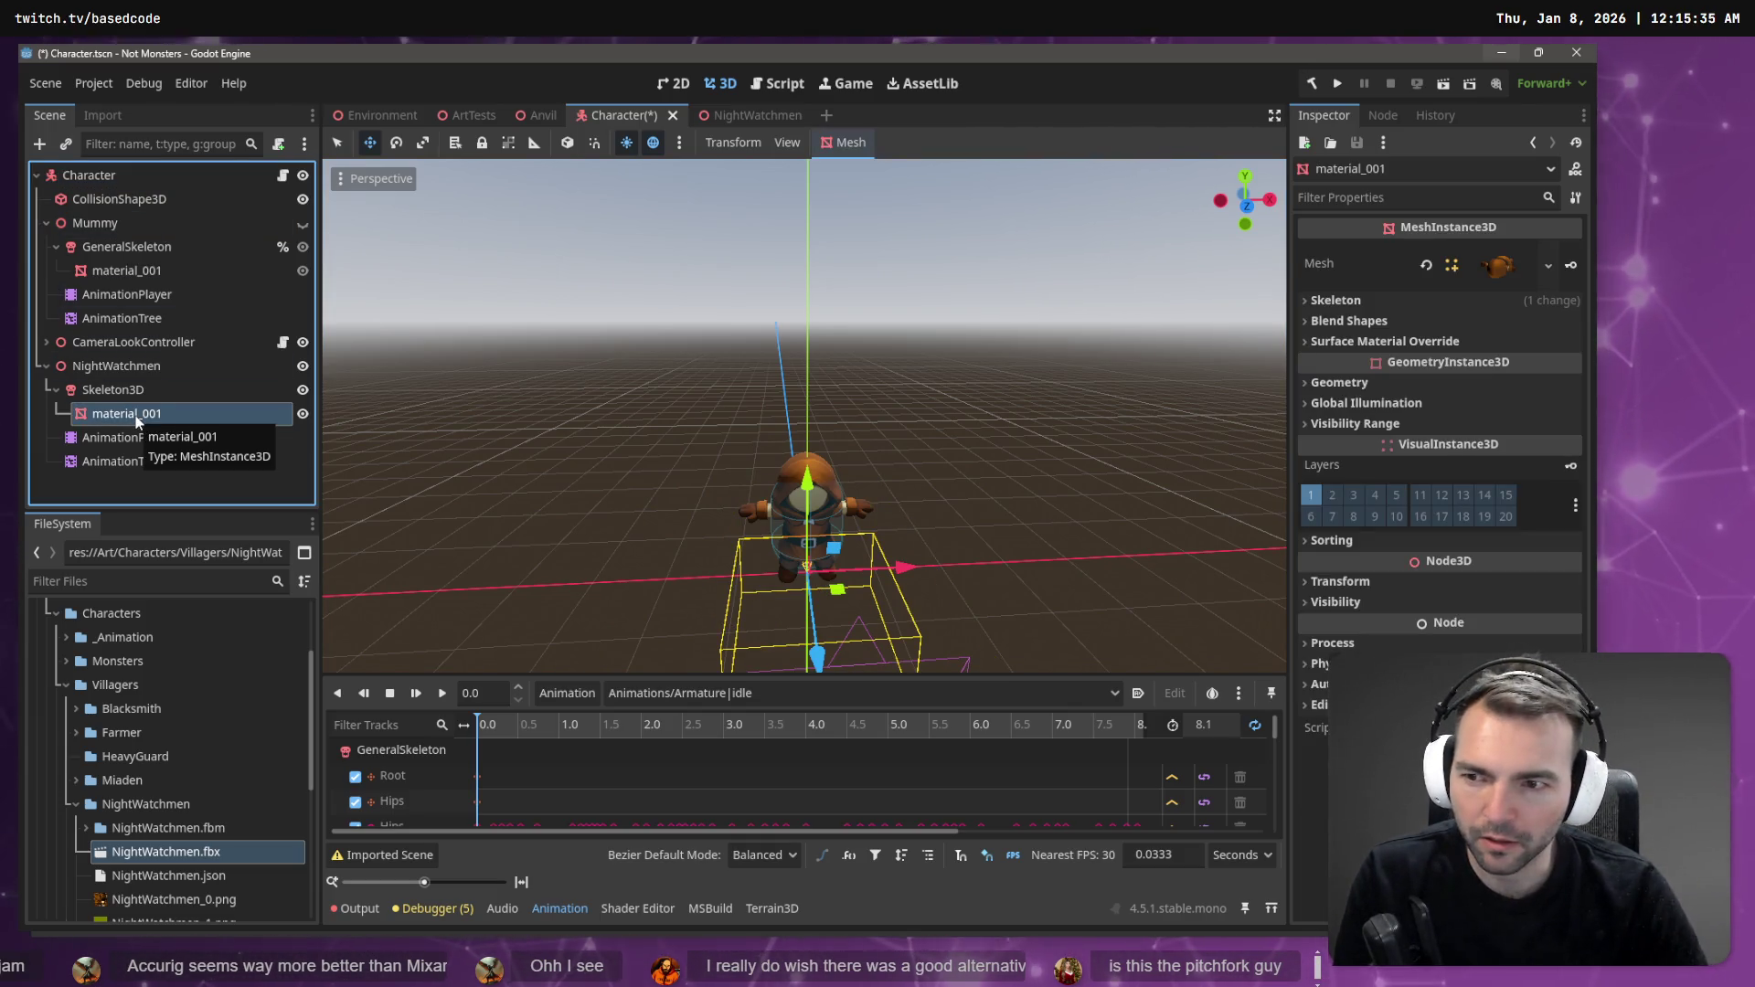
click(157, 369)
click(151, 446)
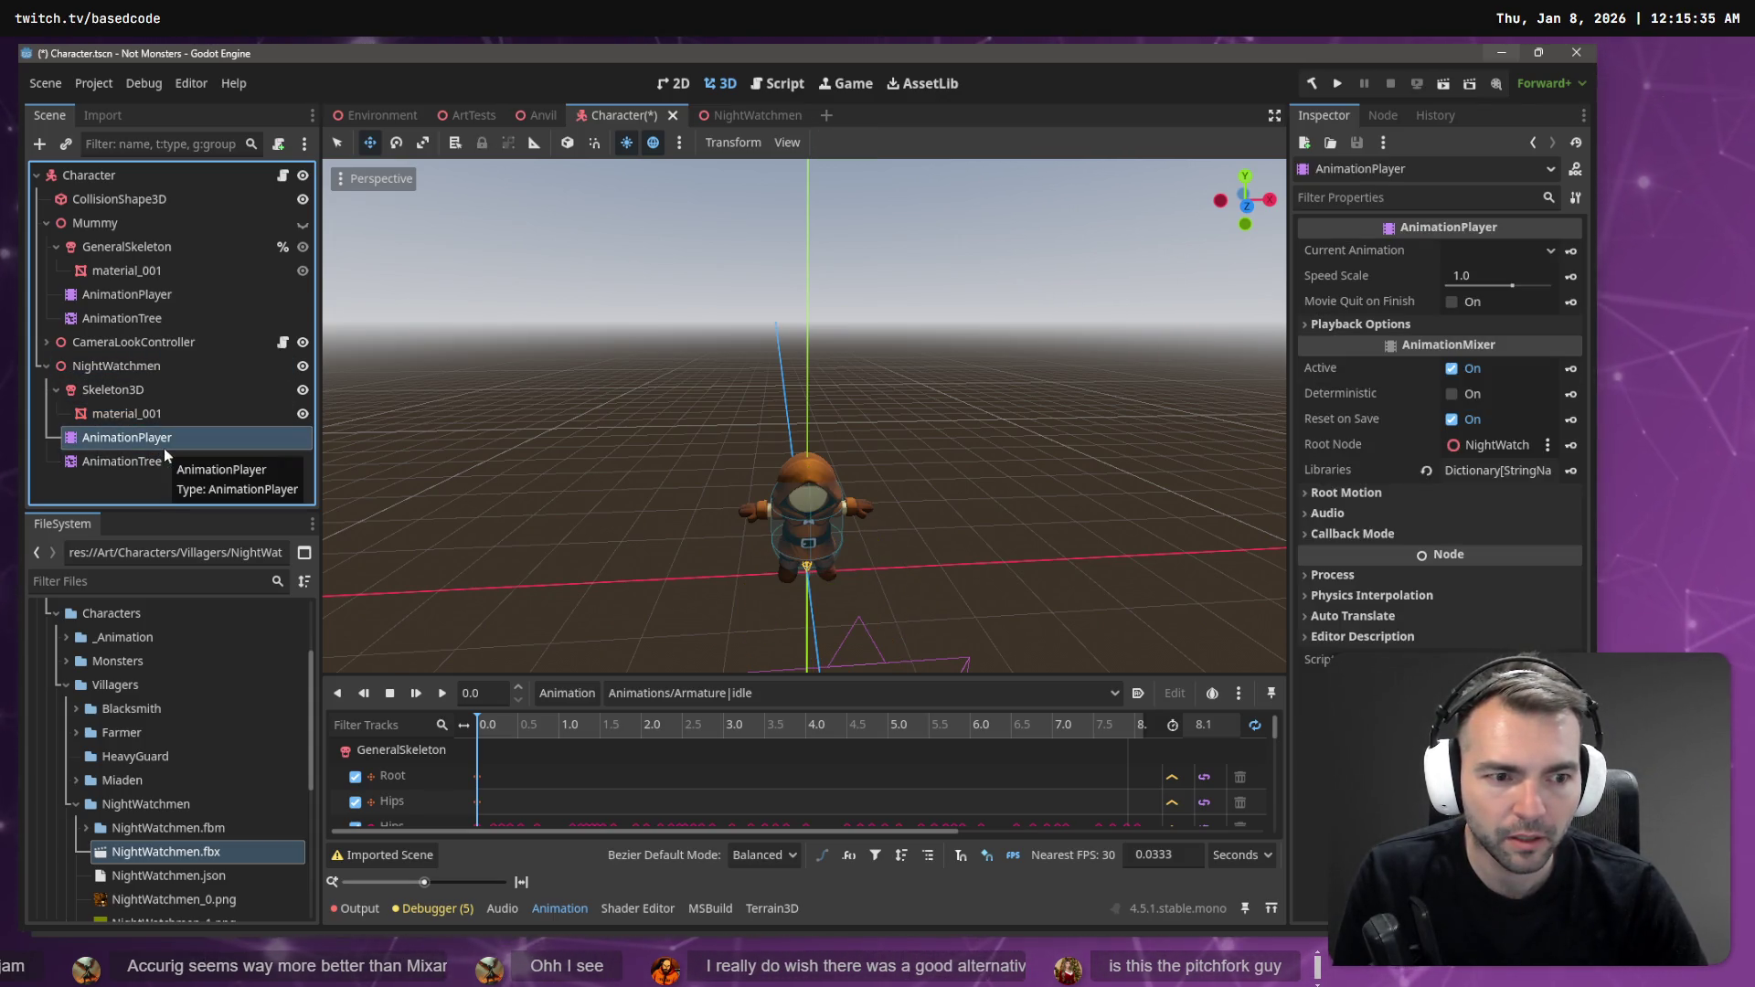
- Load and play Armature|jump on the NightWatchmen AnimationPlayer, checking its GeneralSkeleton track targets
click(781, 694)
click(782, 732)
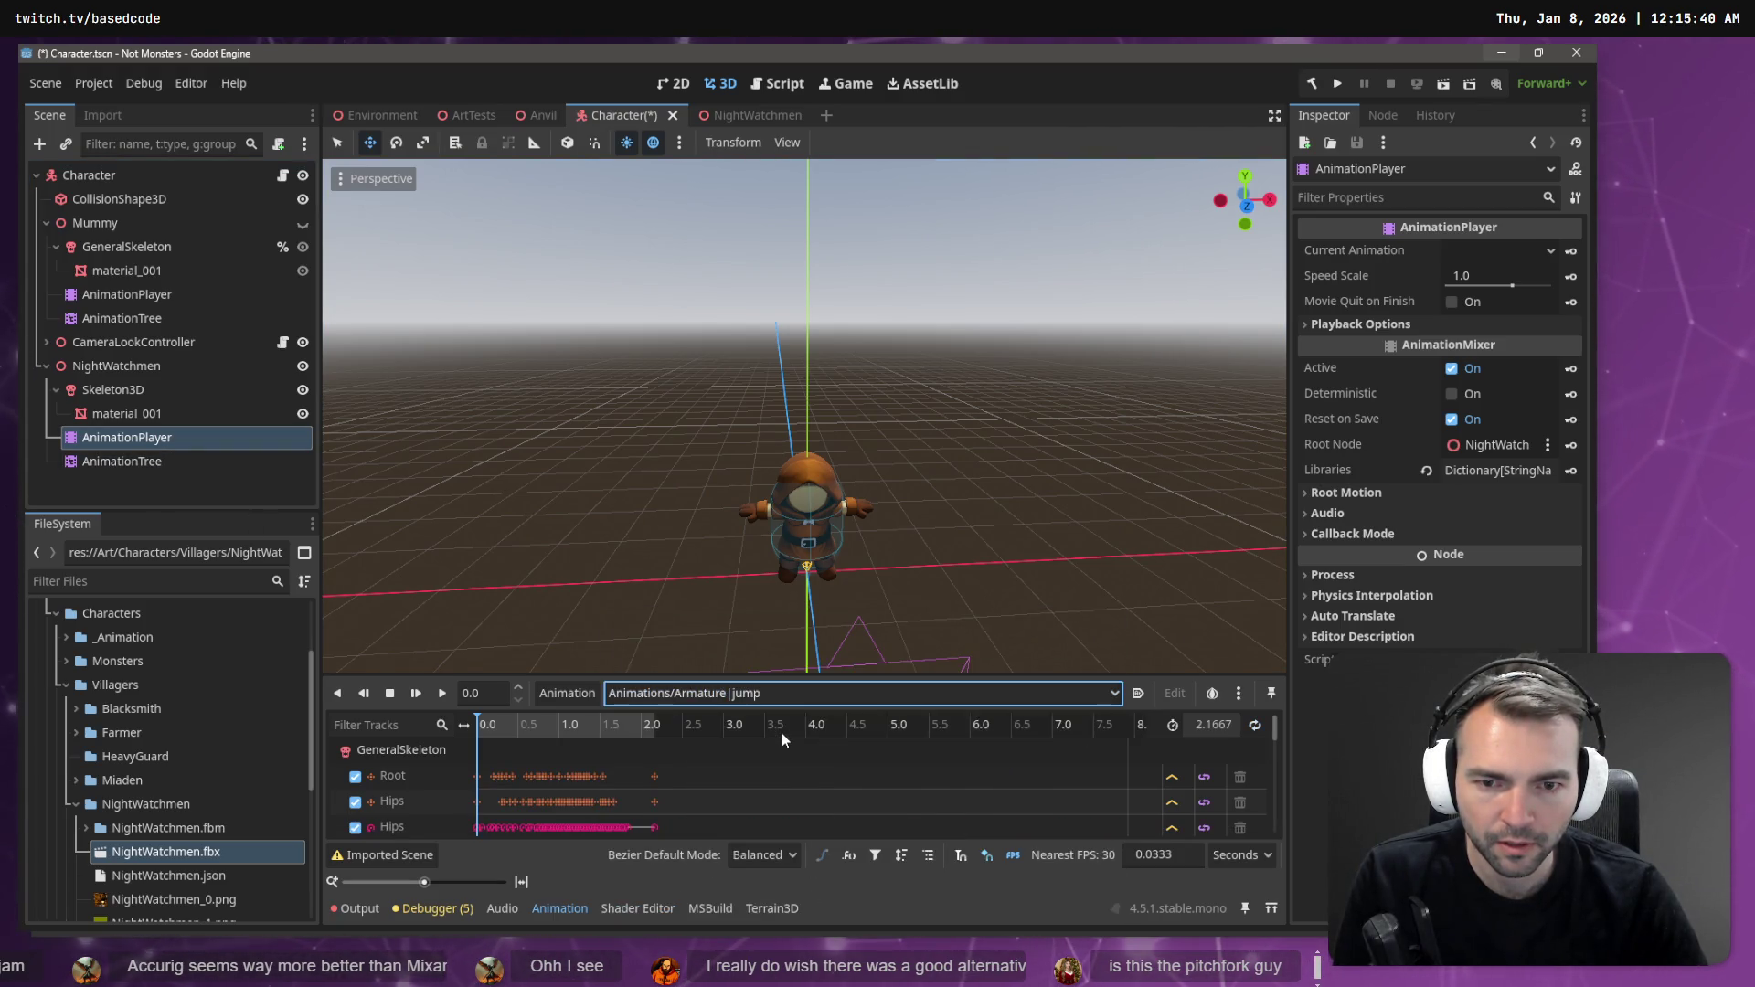
click(439, 695)
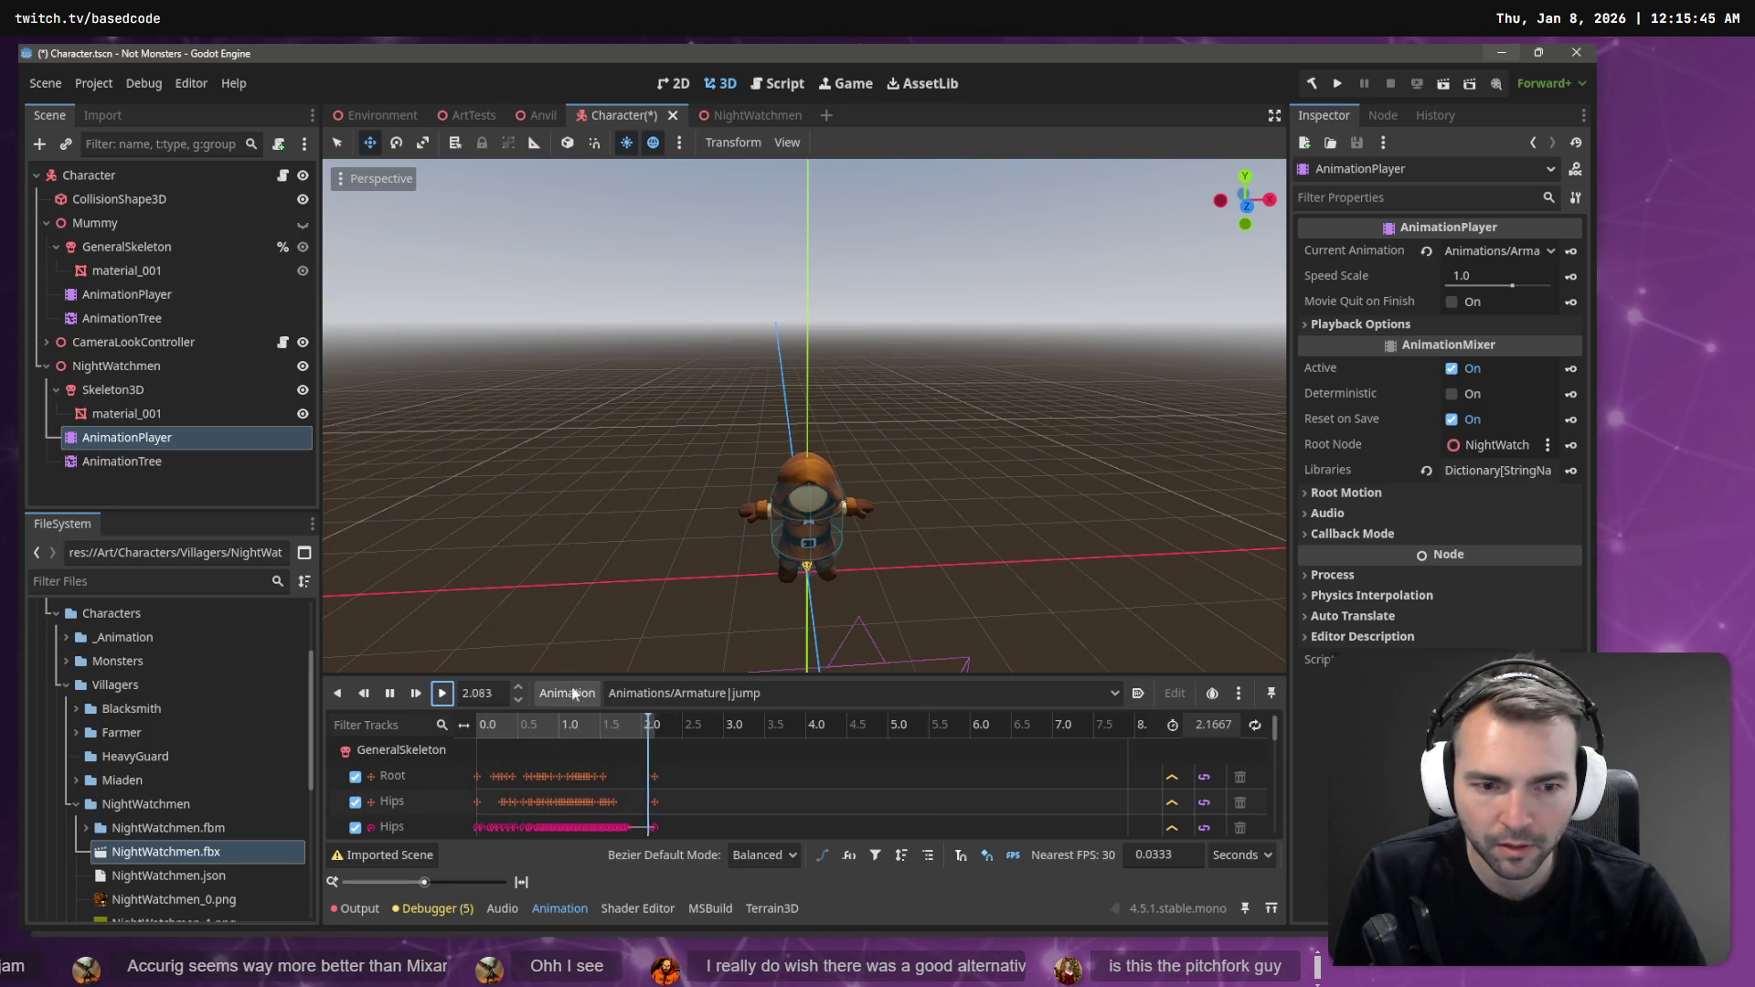
click(395, 754)
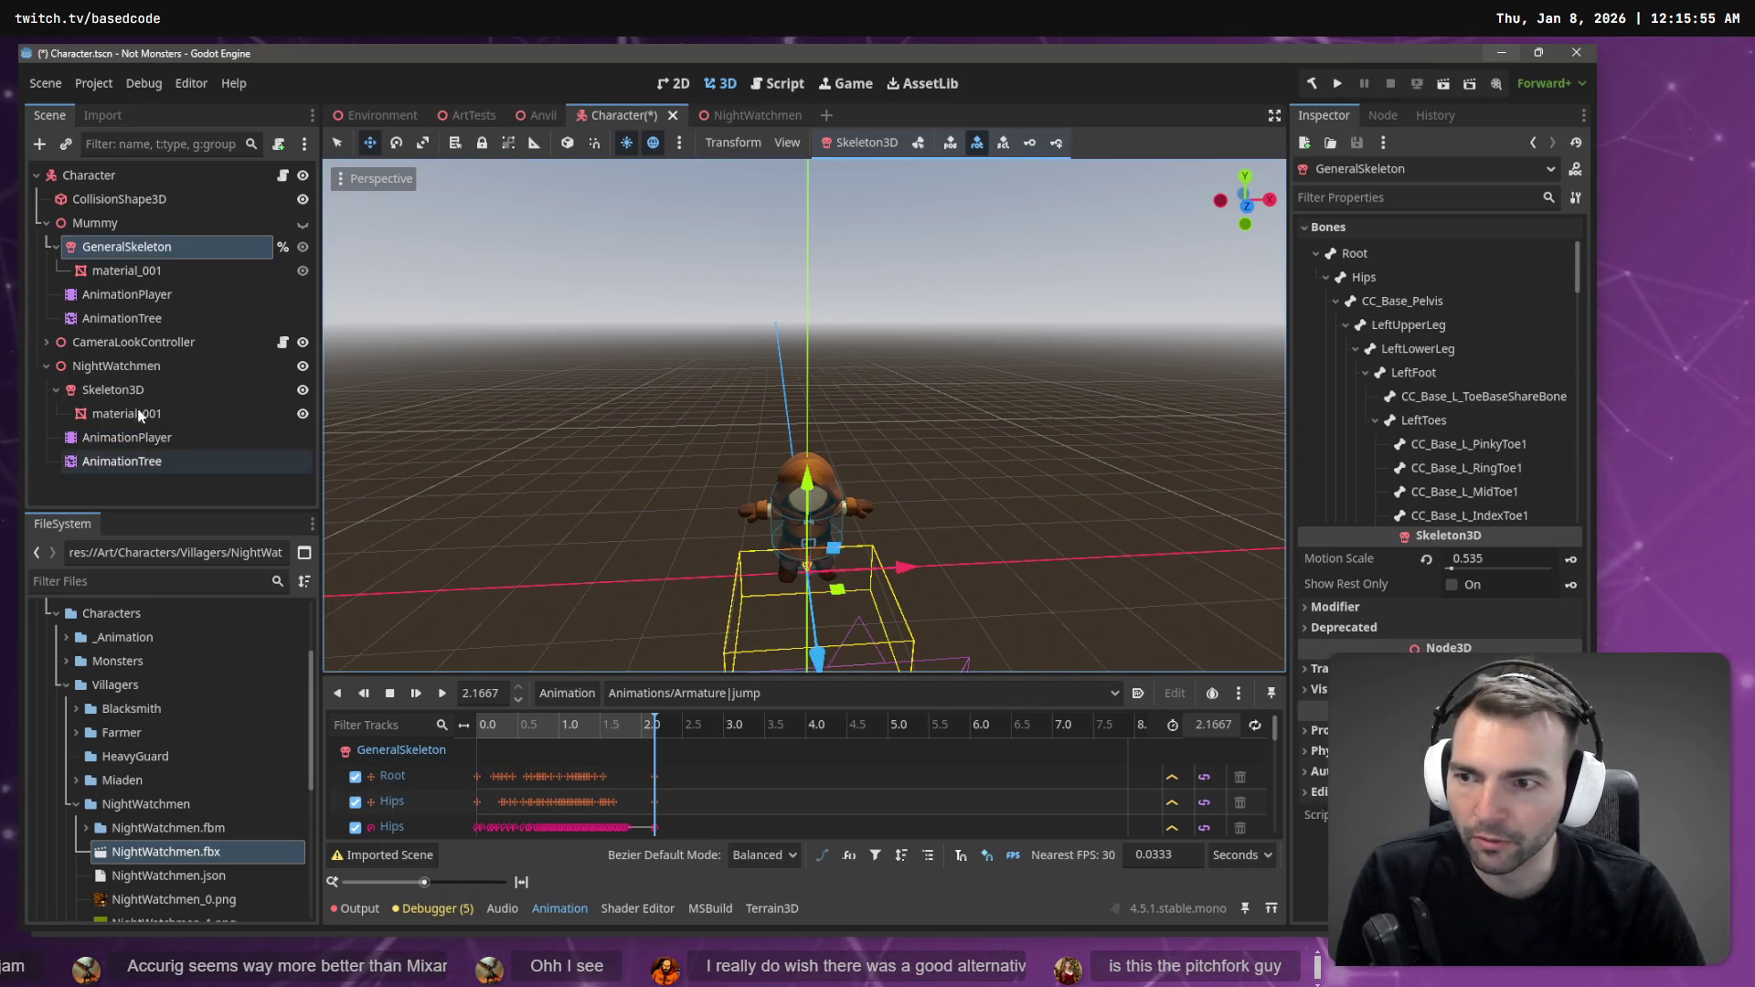
- Set the AnimationPlayer's Root Node to NightWatchmen and recheck the GeneralSkeleton bones
click(123, 437)
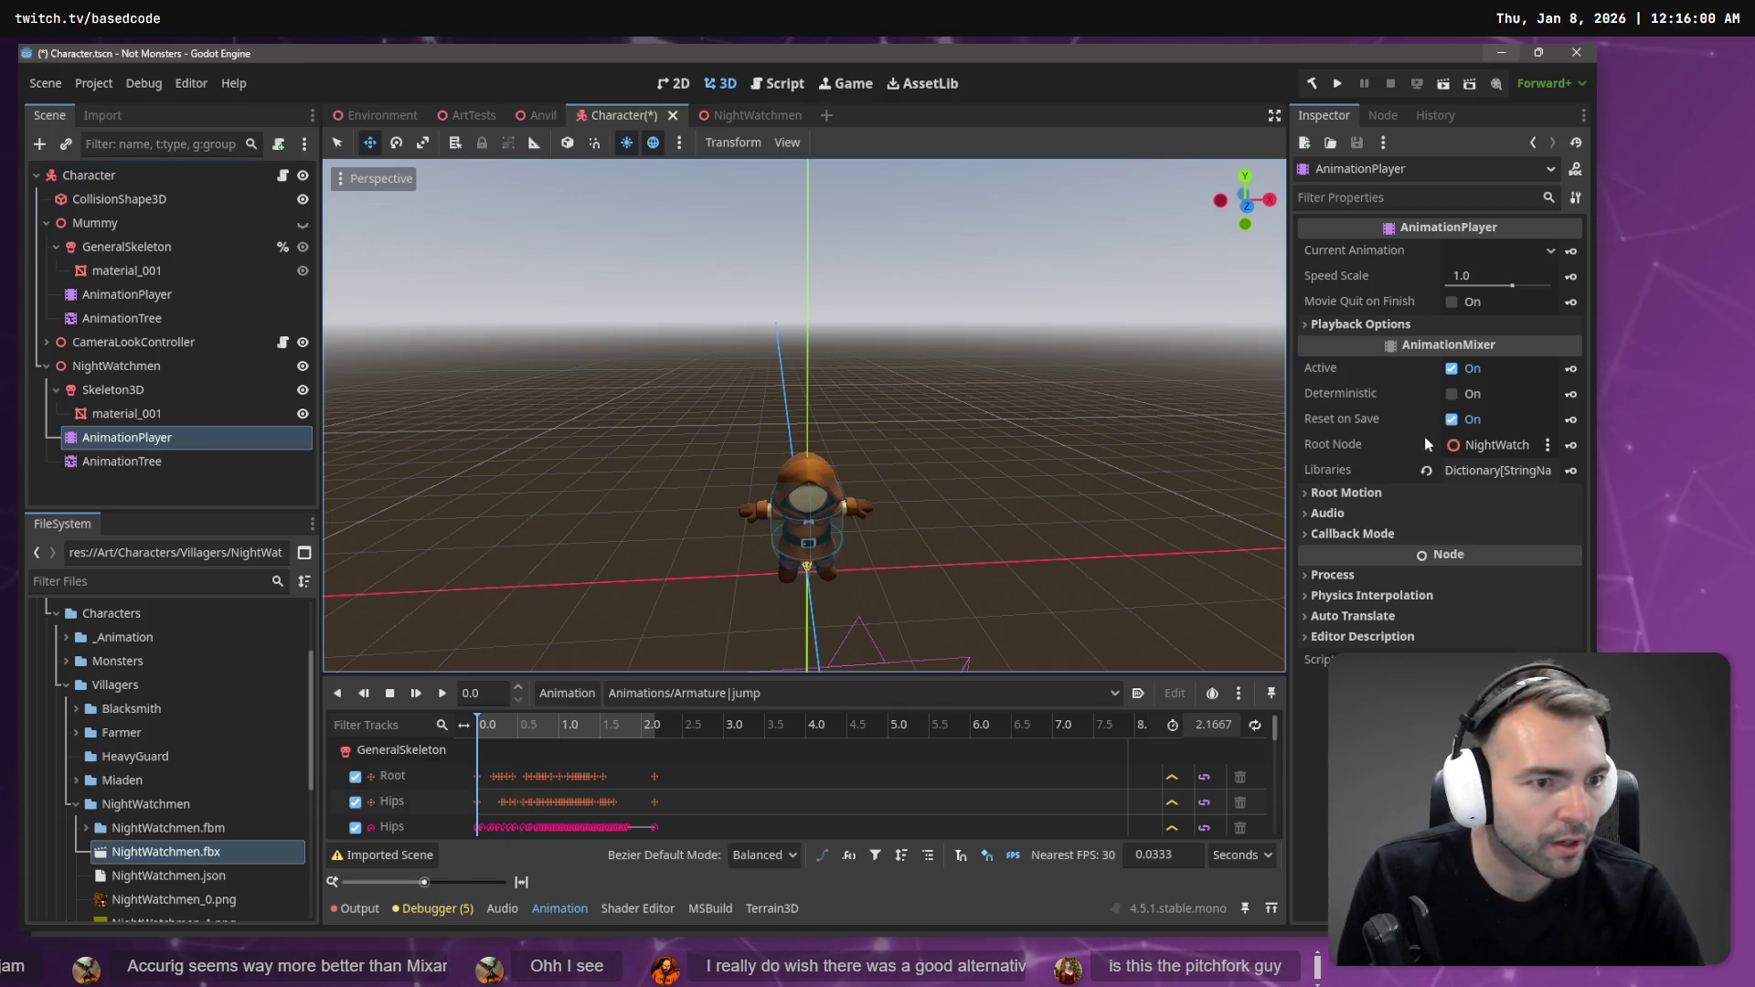
click(1496, 444)
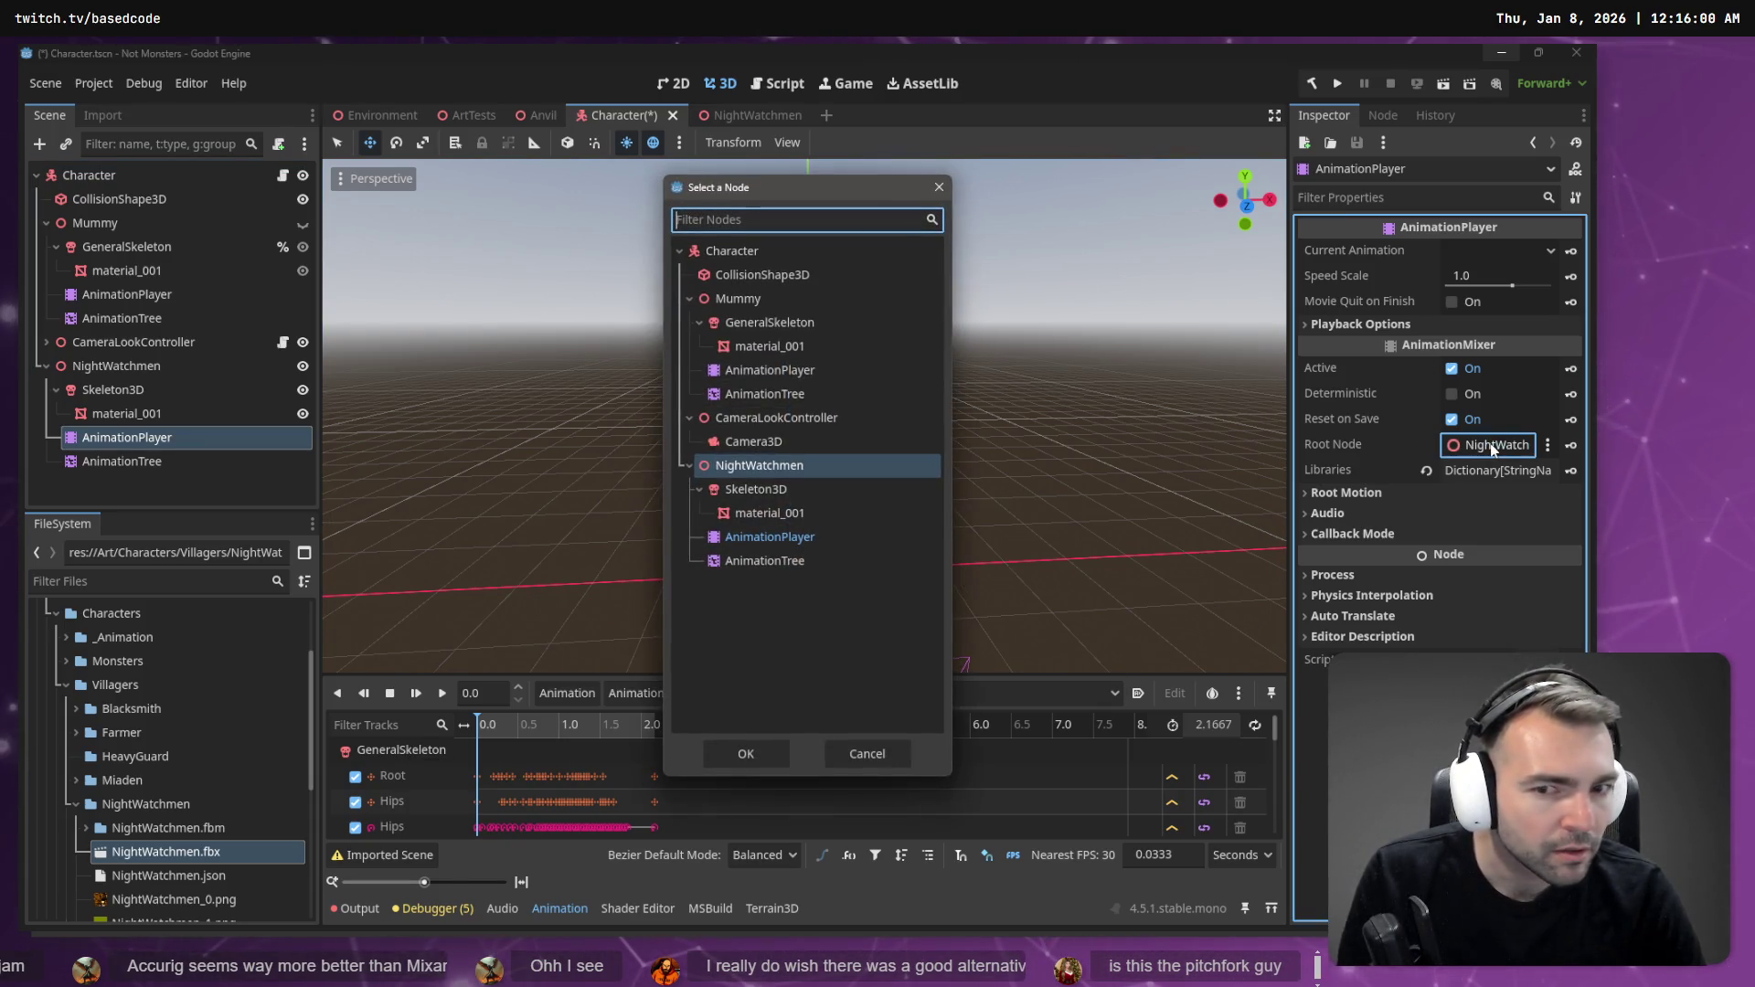
double_click(761, 467)
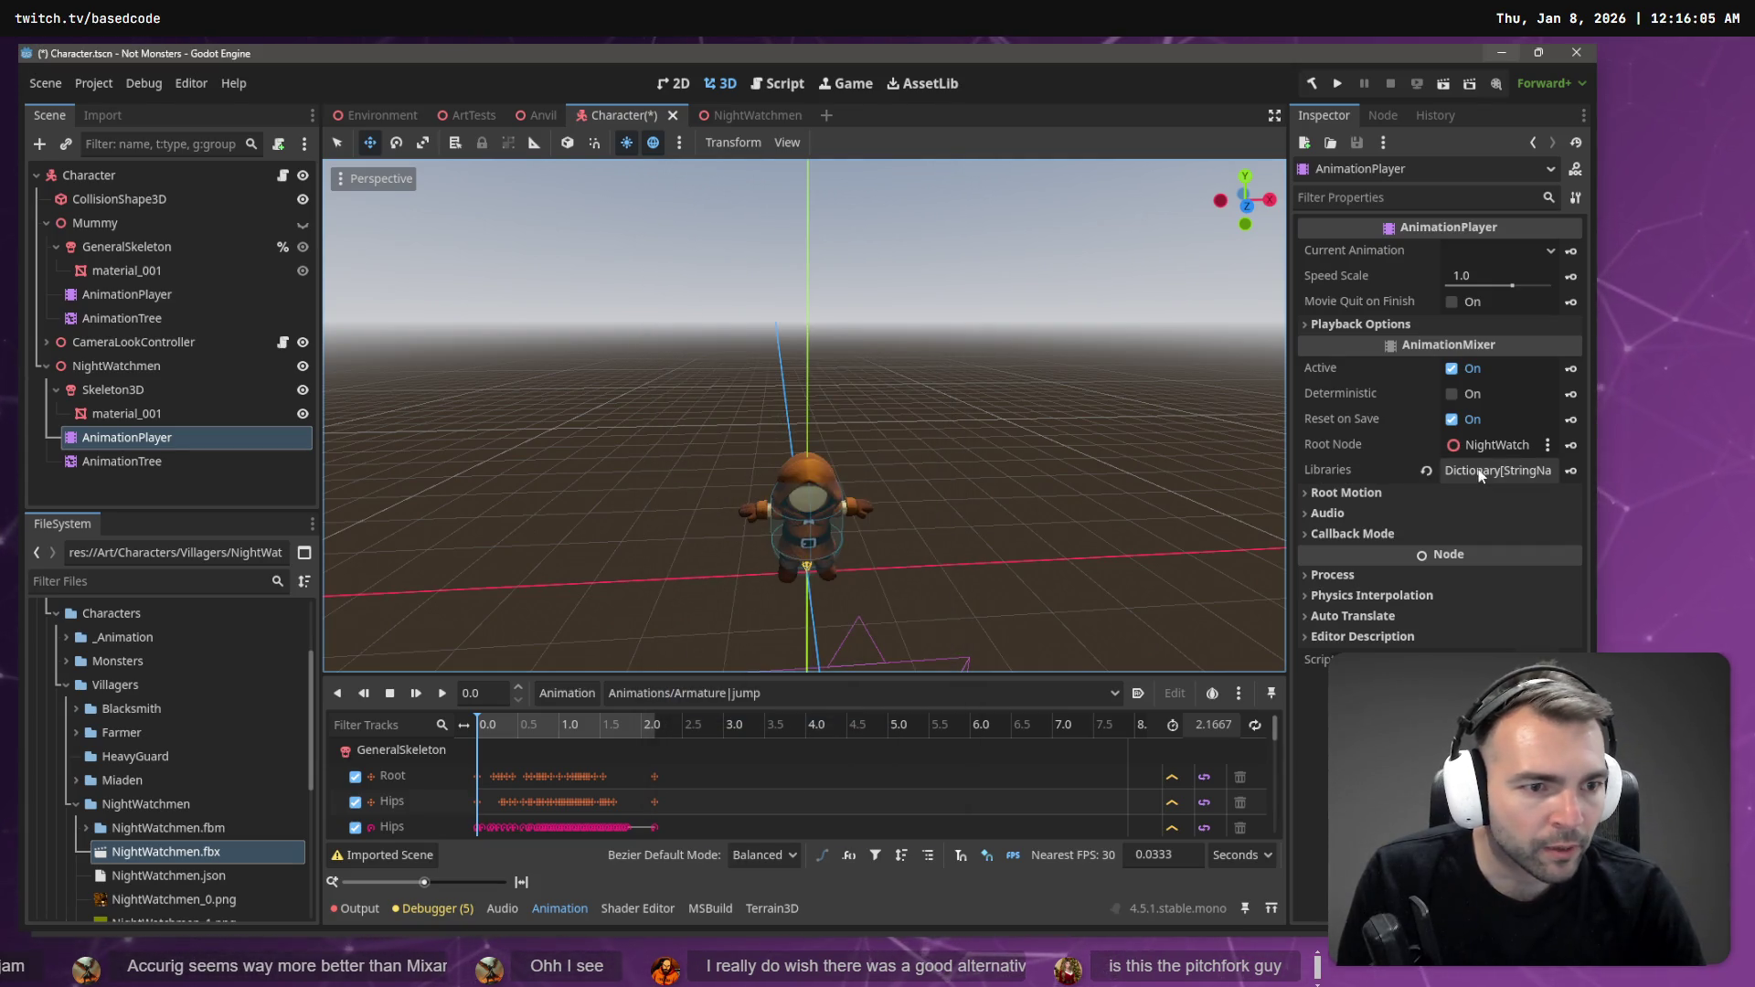
click(126, 248)
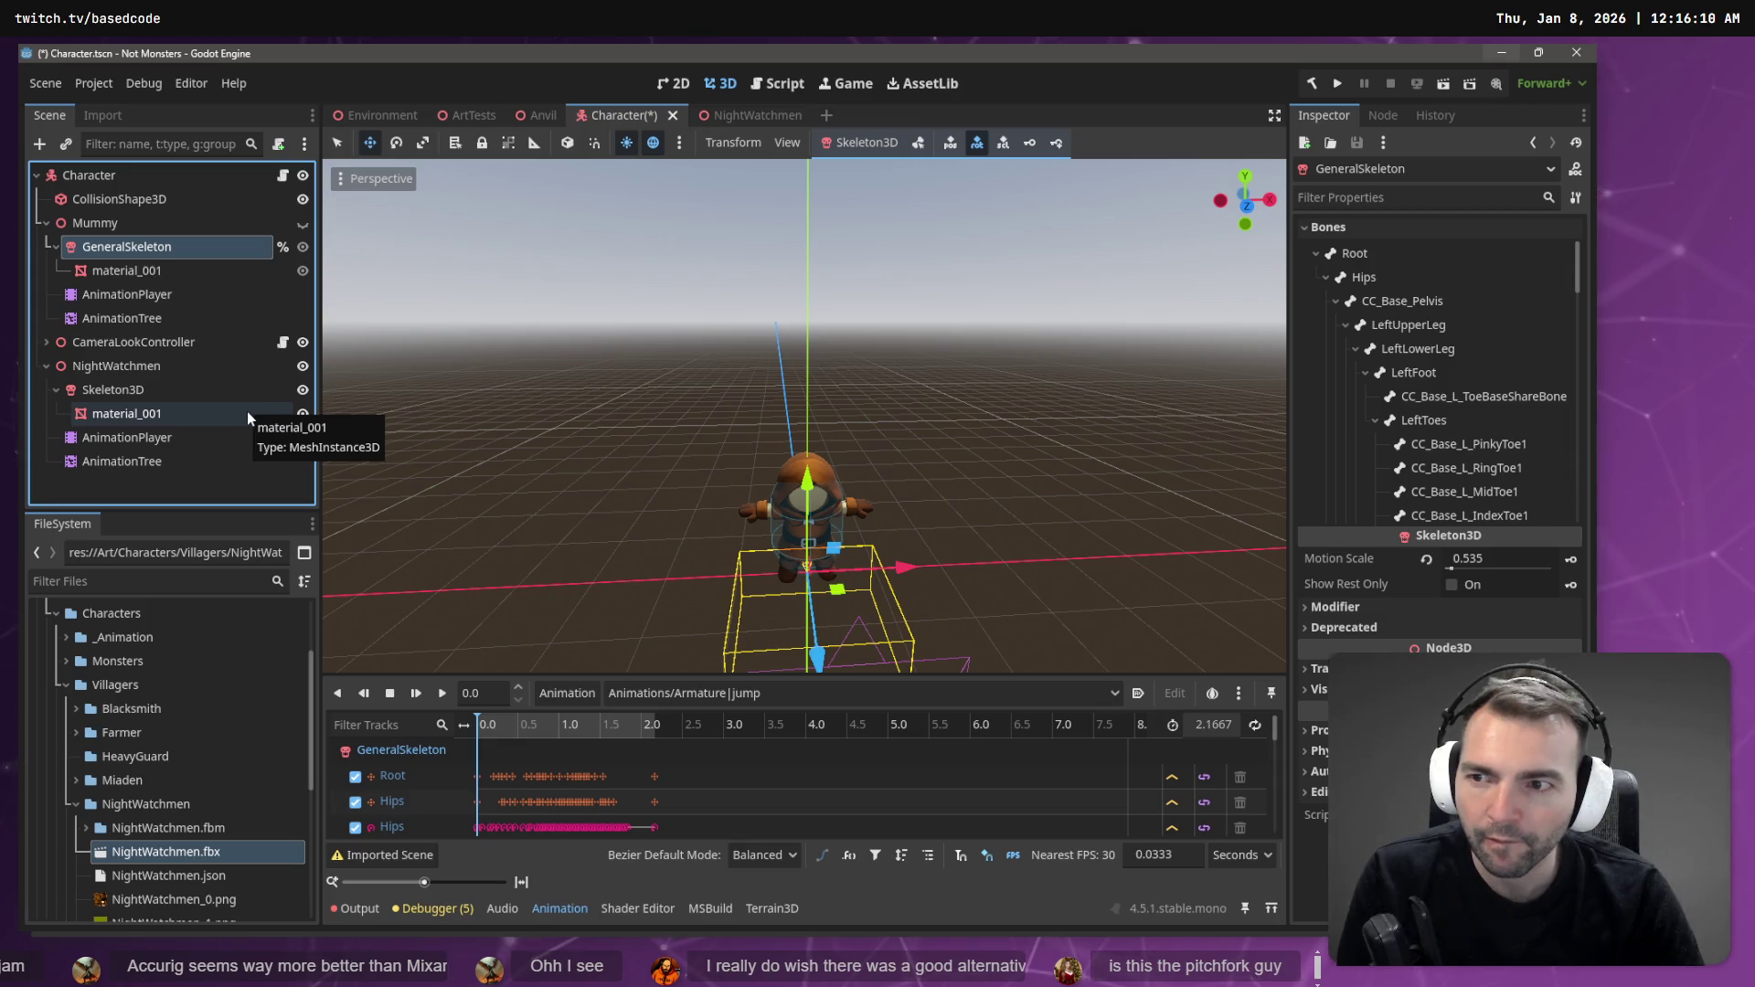
click(168, 415)
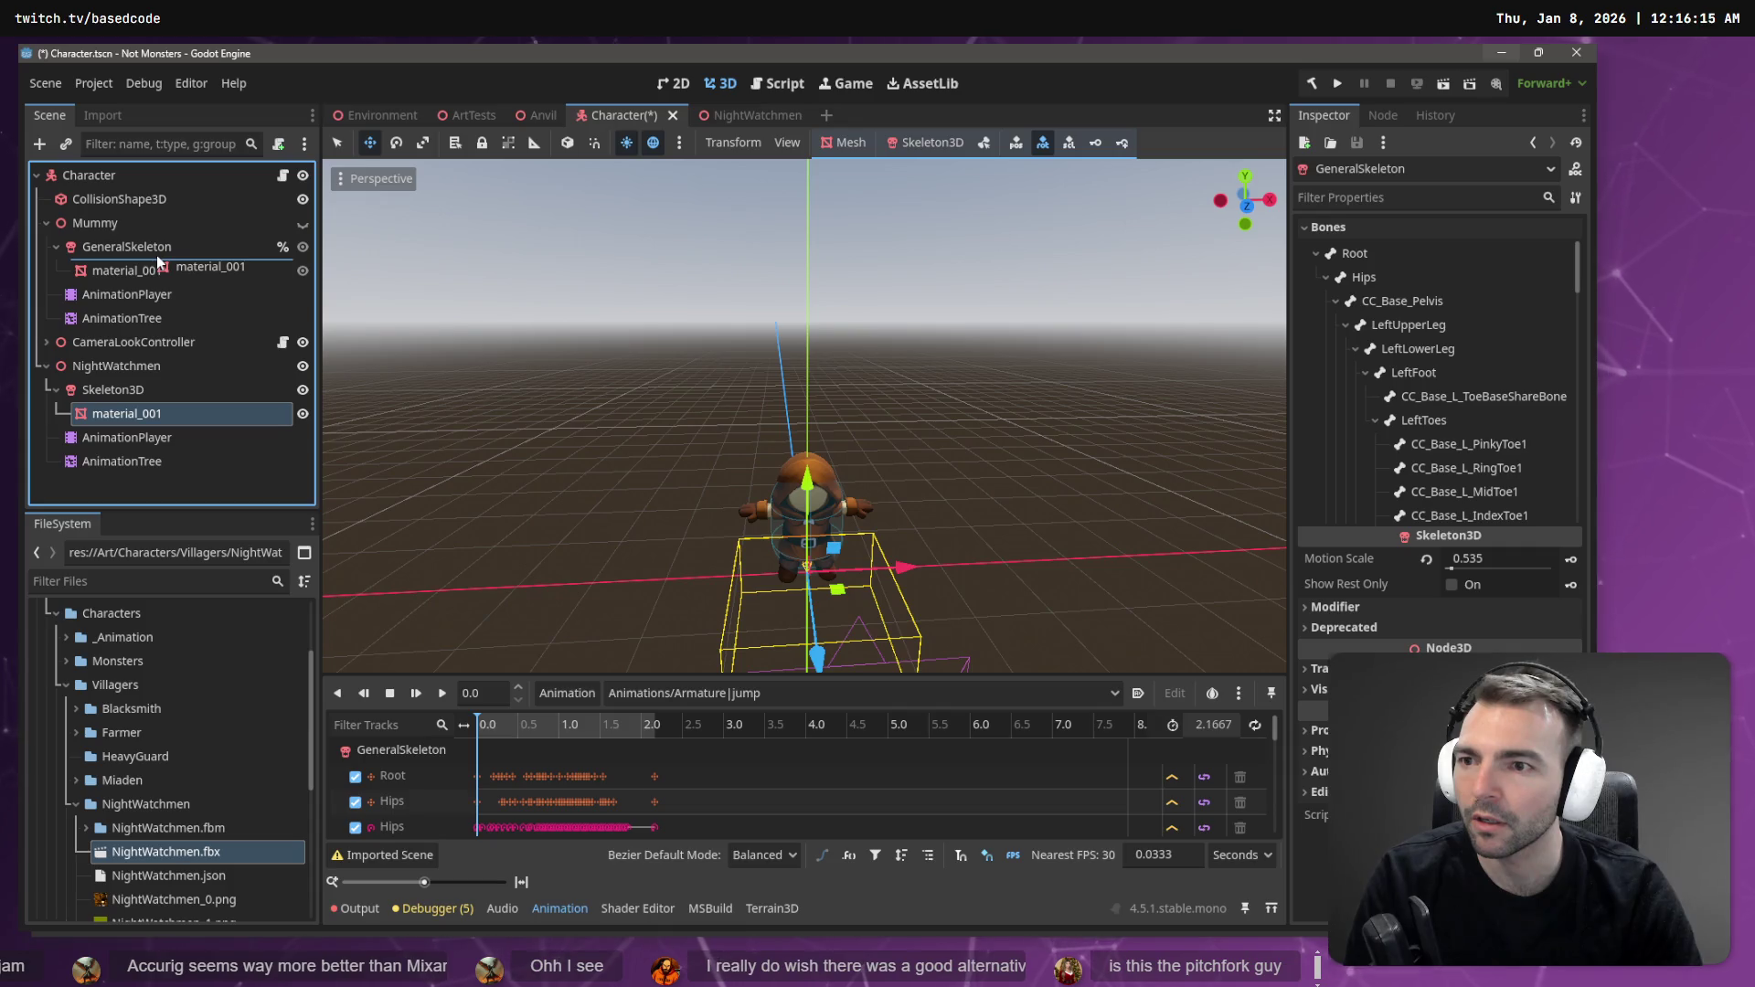
drag(157, 255, 156, 255)
drag(640, 412, 687, 438)
key(ctrl+z)
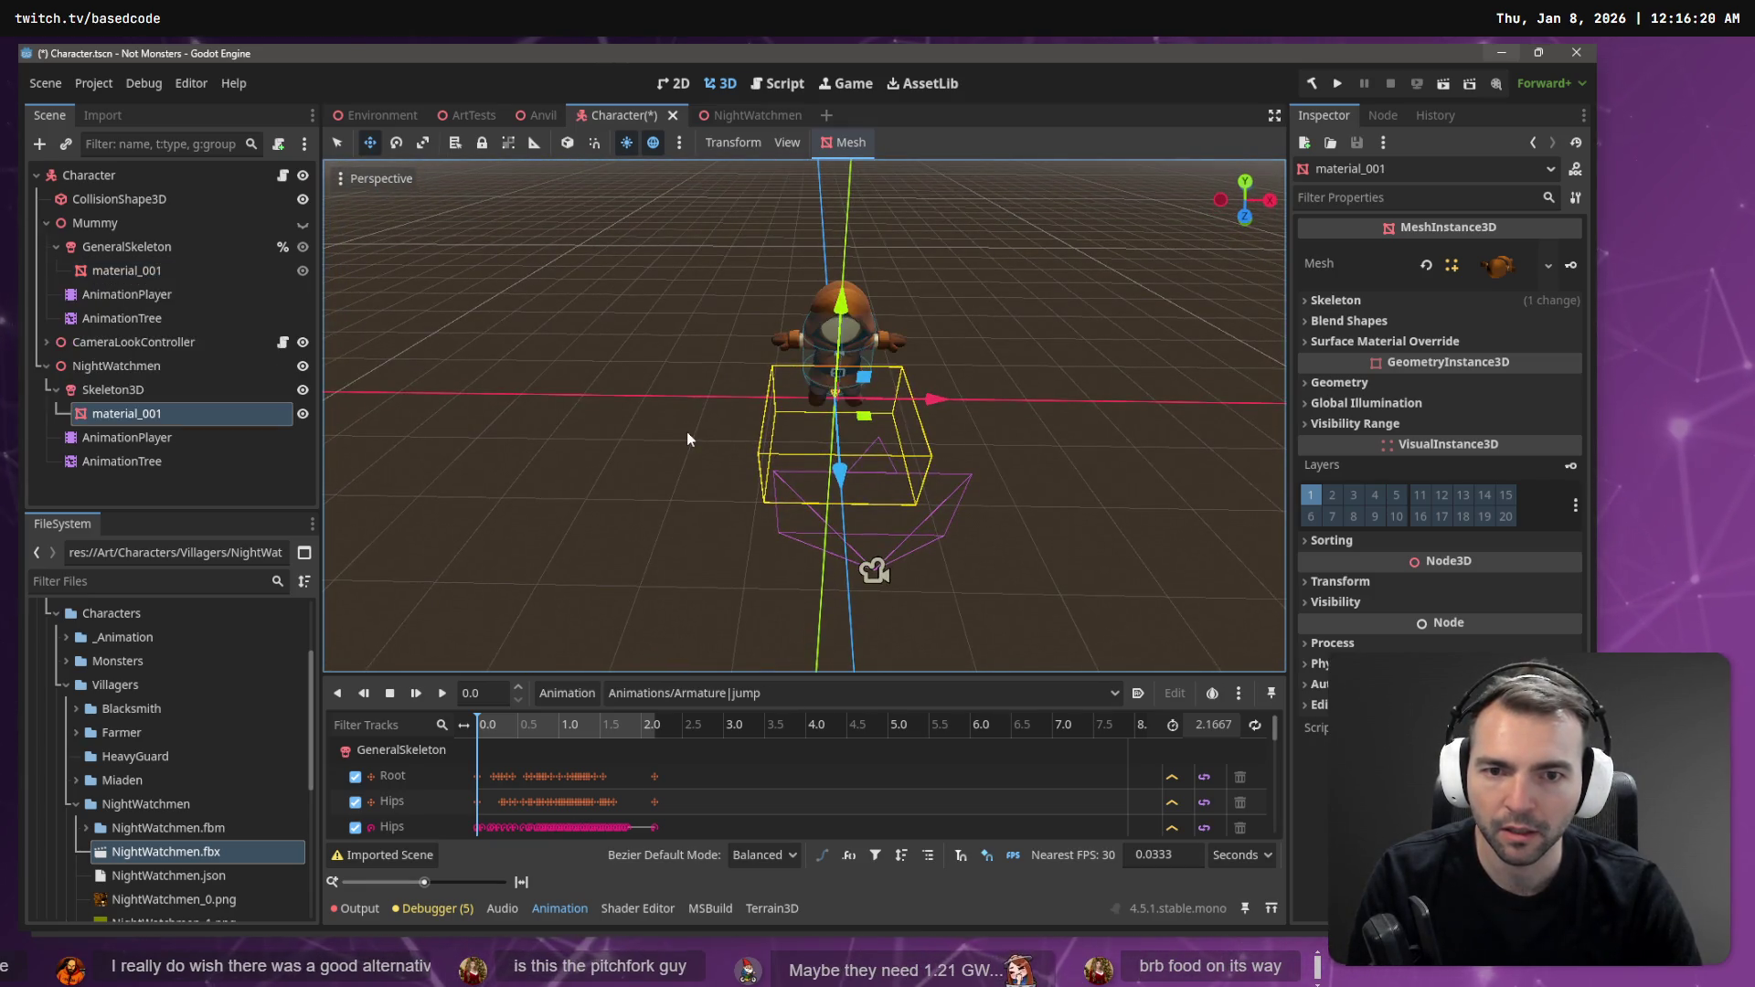
click(124, 251)
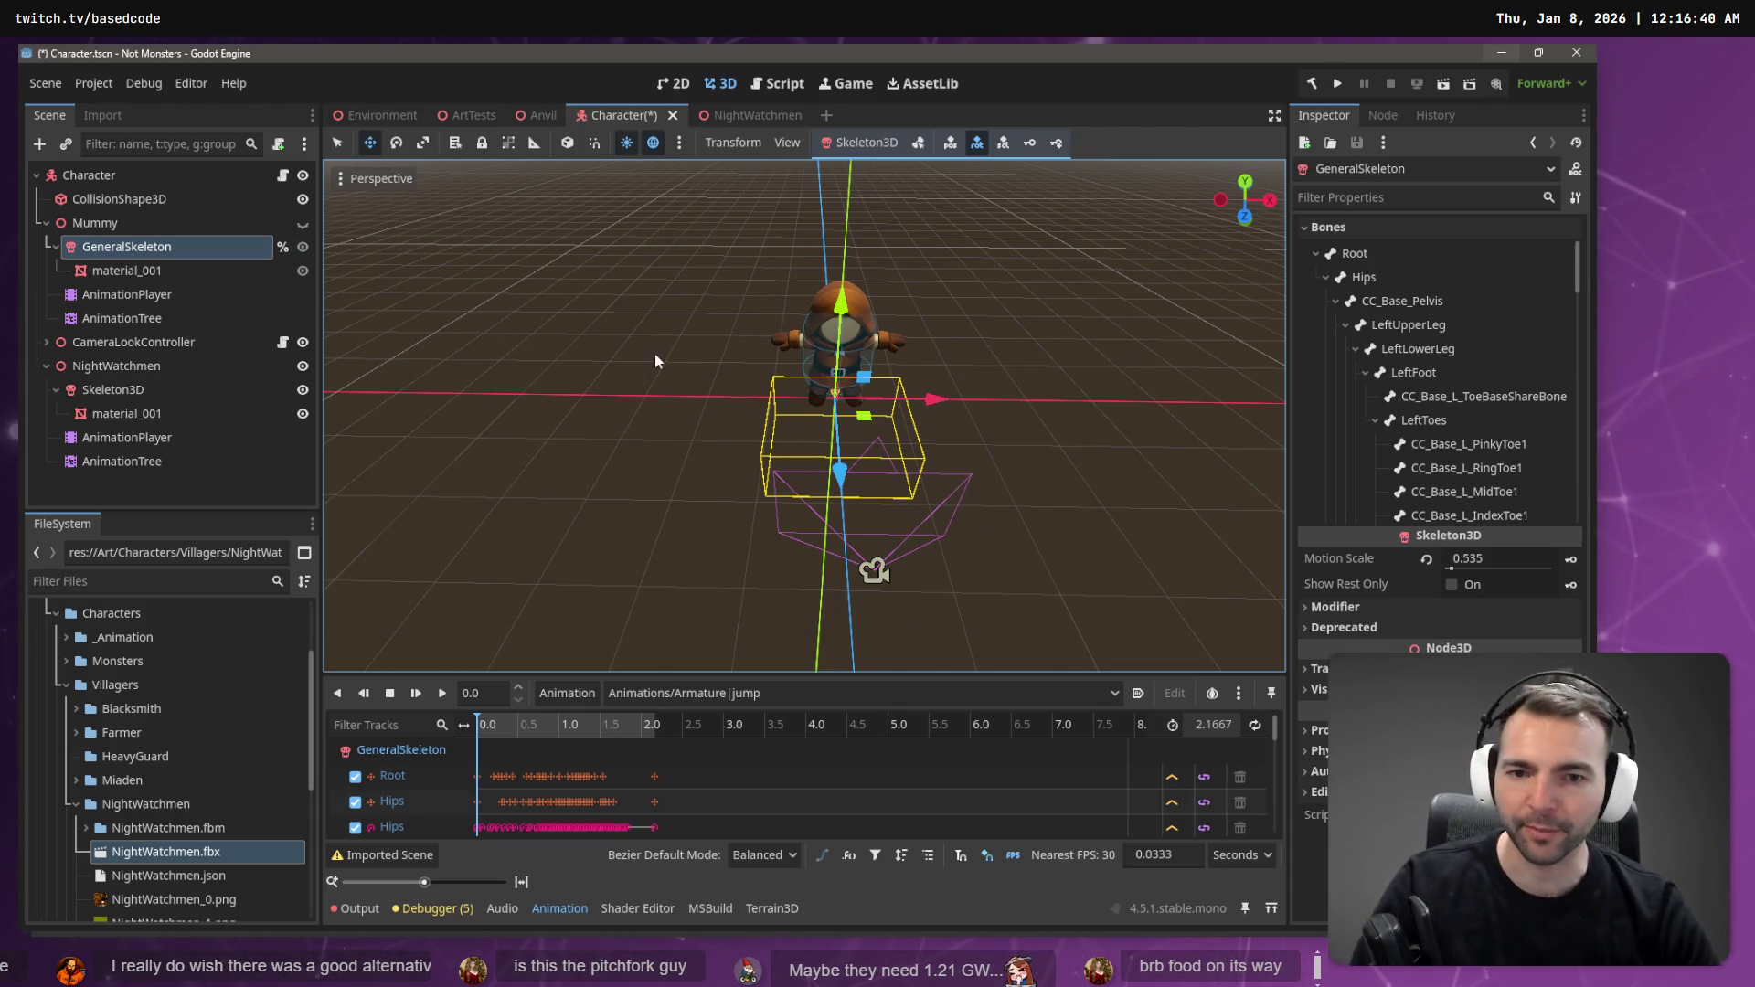
click(138, 398)
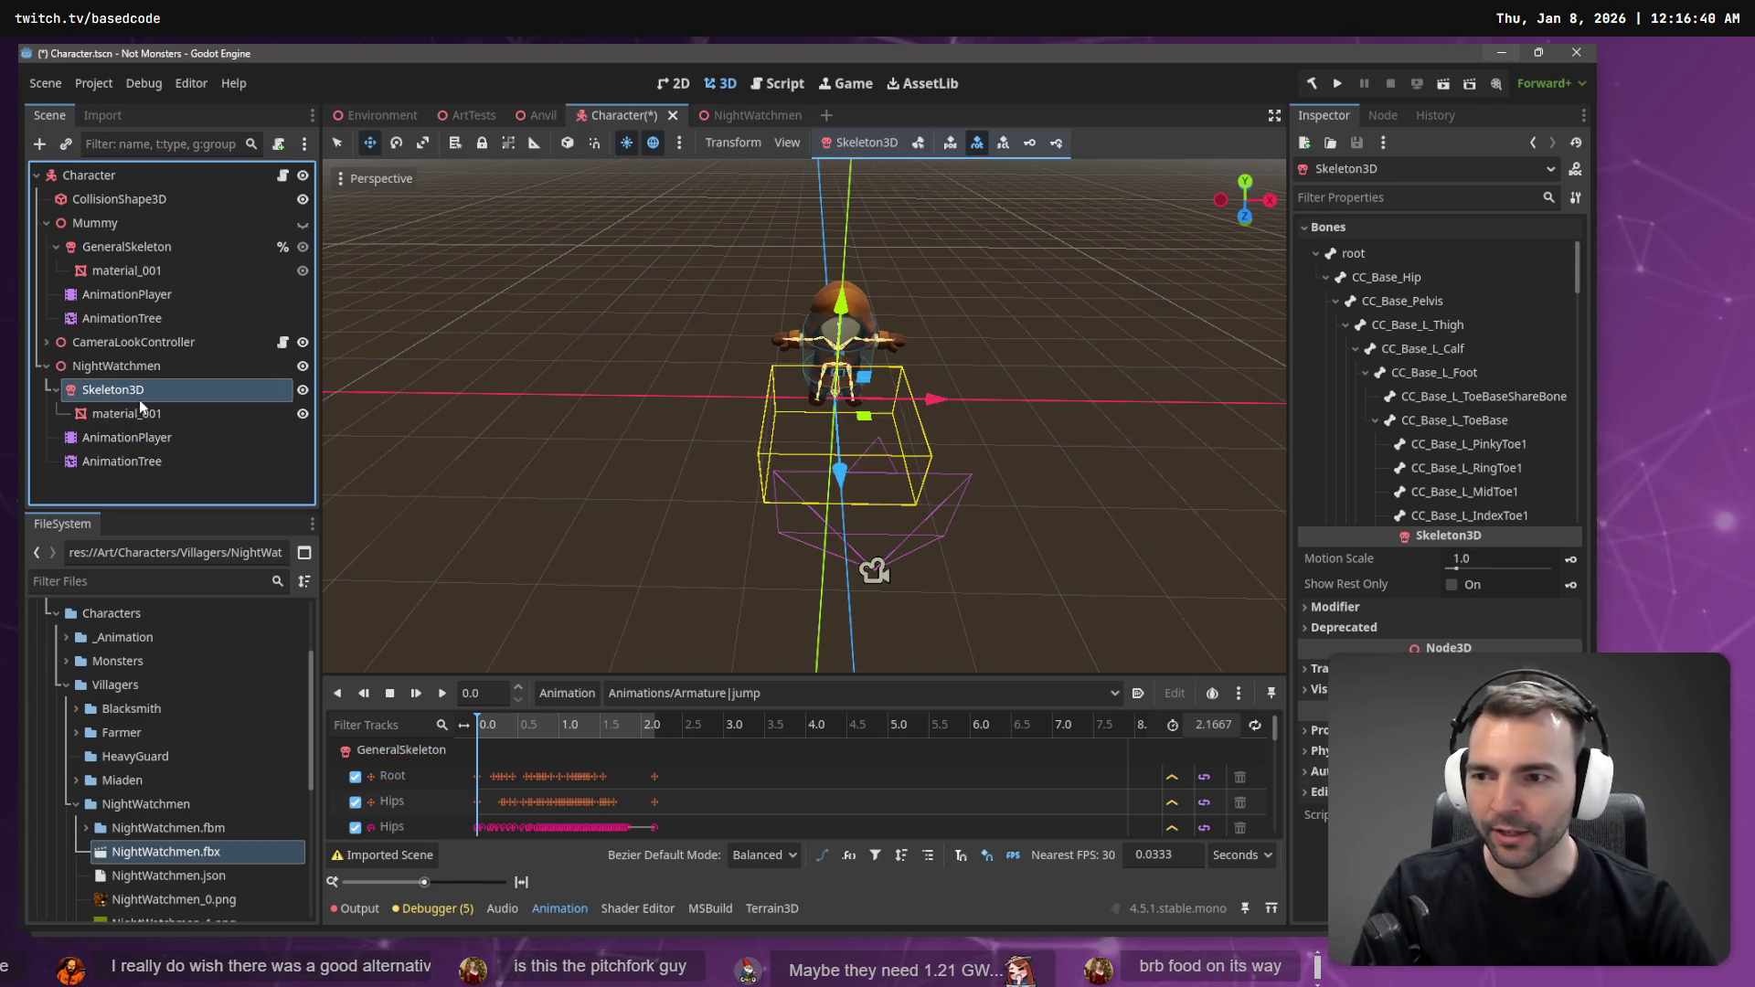
click(114, 349)
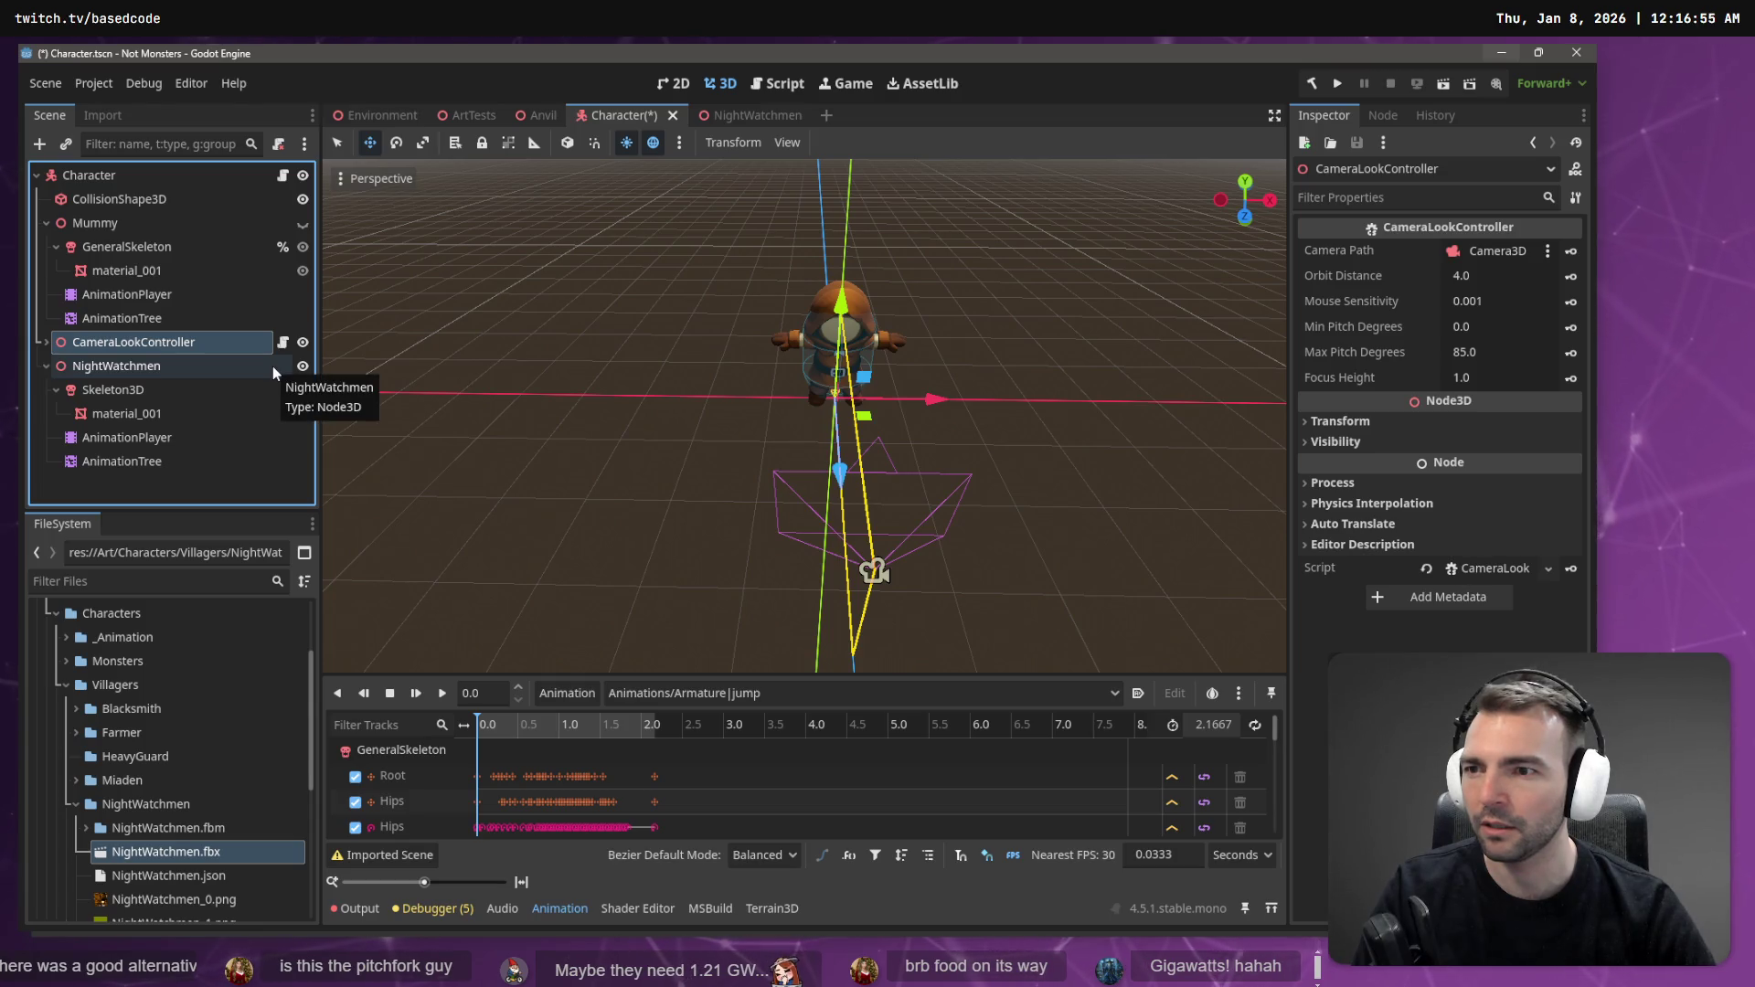
- Move CameraLookController just below CollisionShape3D, orbit the character, and switch to the Hunyuan 3D browser
drag(62, 345, 117, 212)
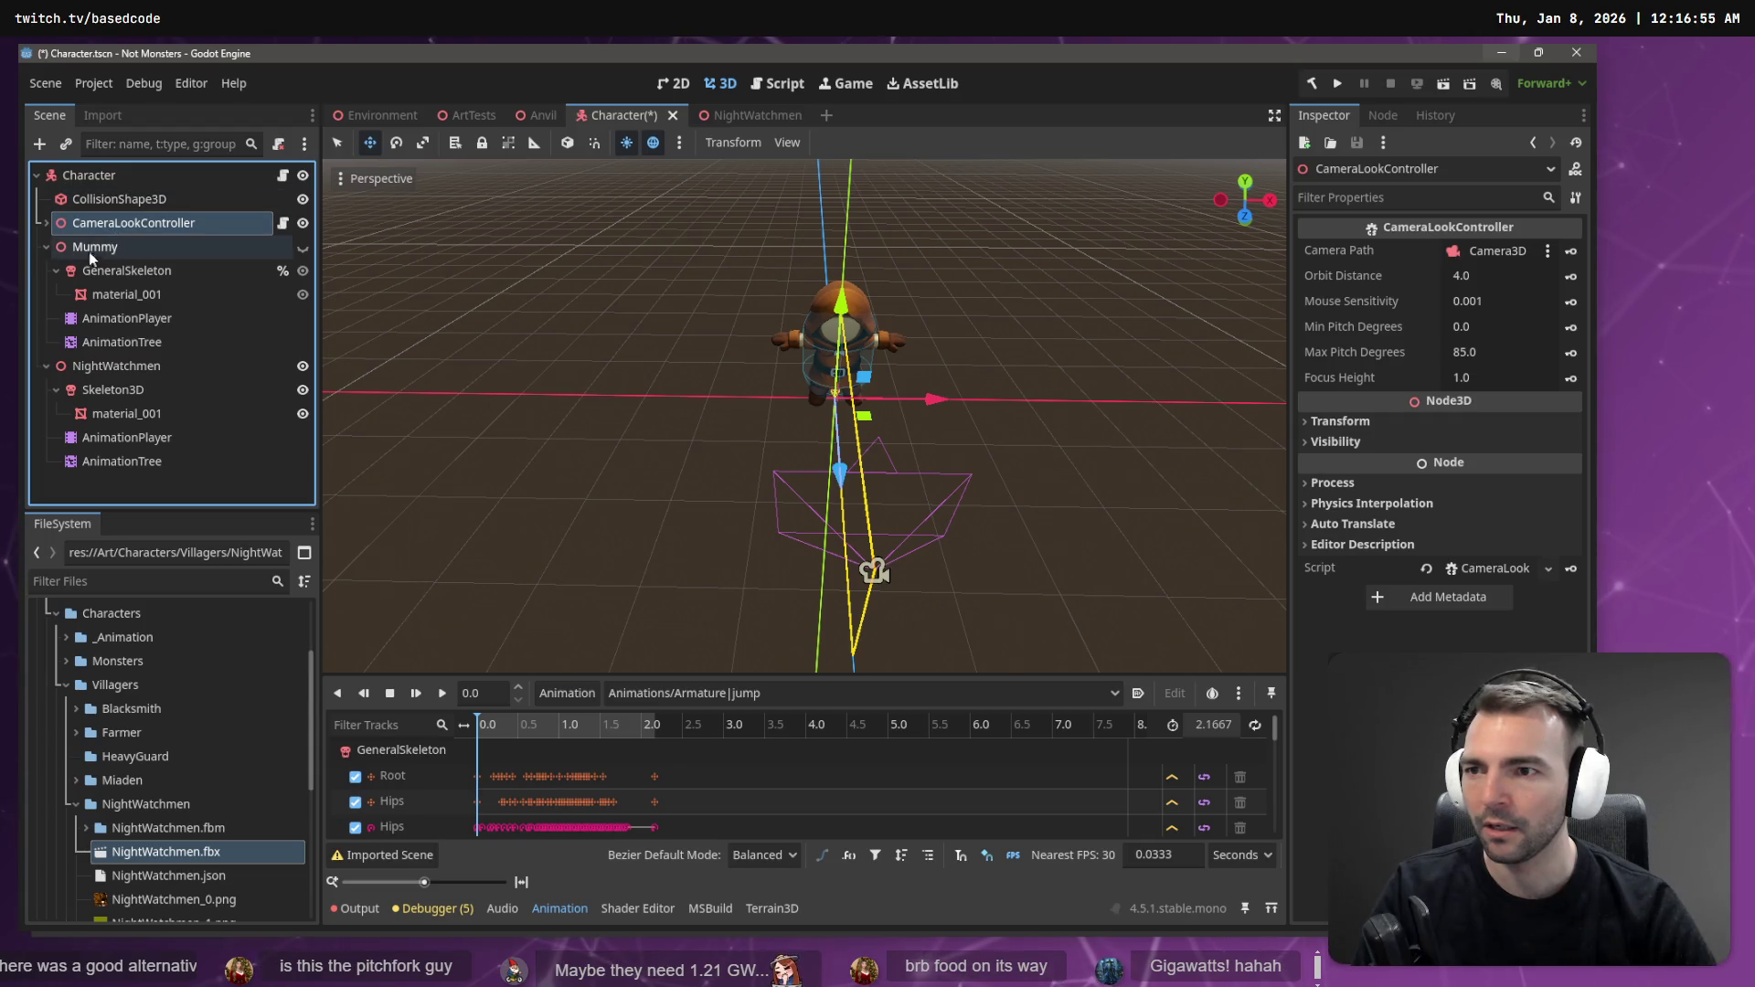
click(106, 369)
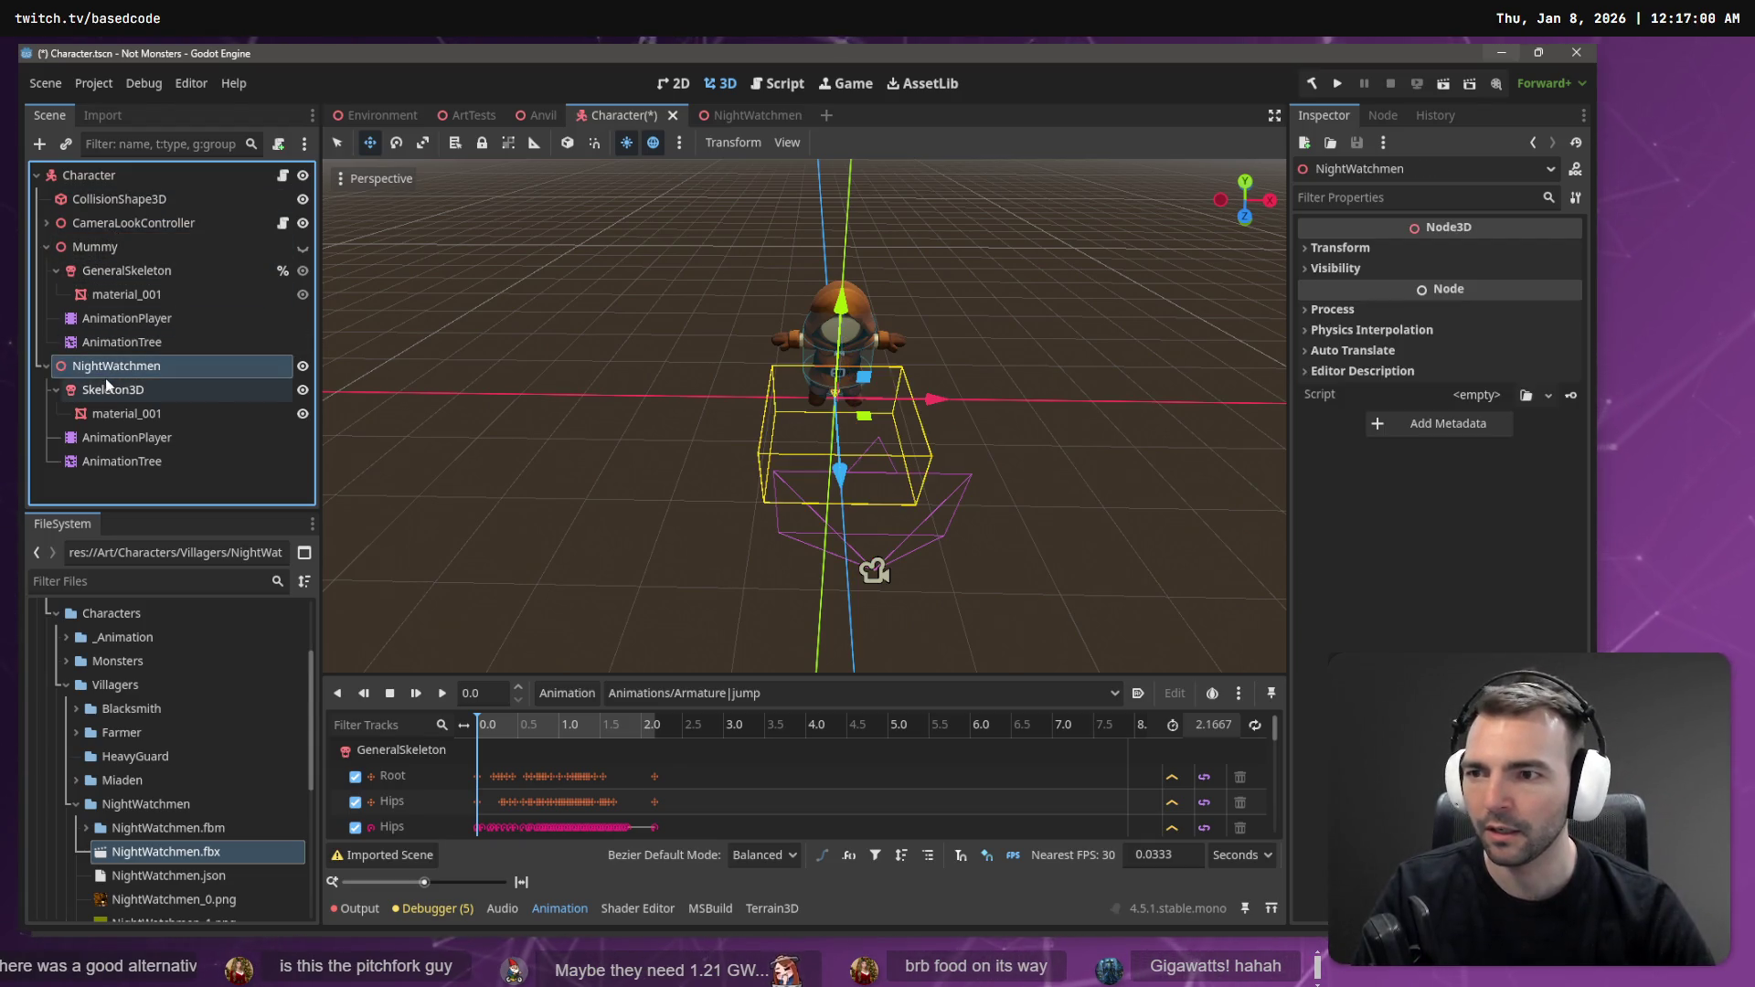
click(74, 225)
click(46, 222)
click(46, 222)
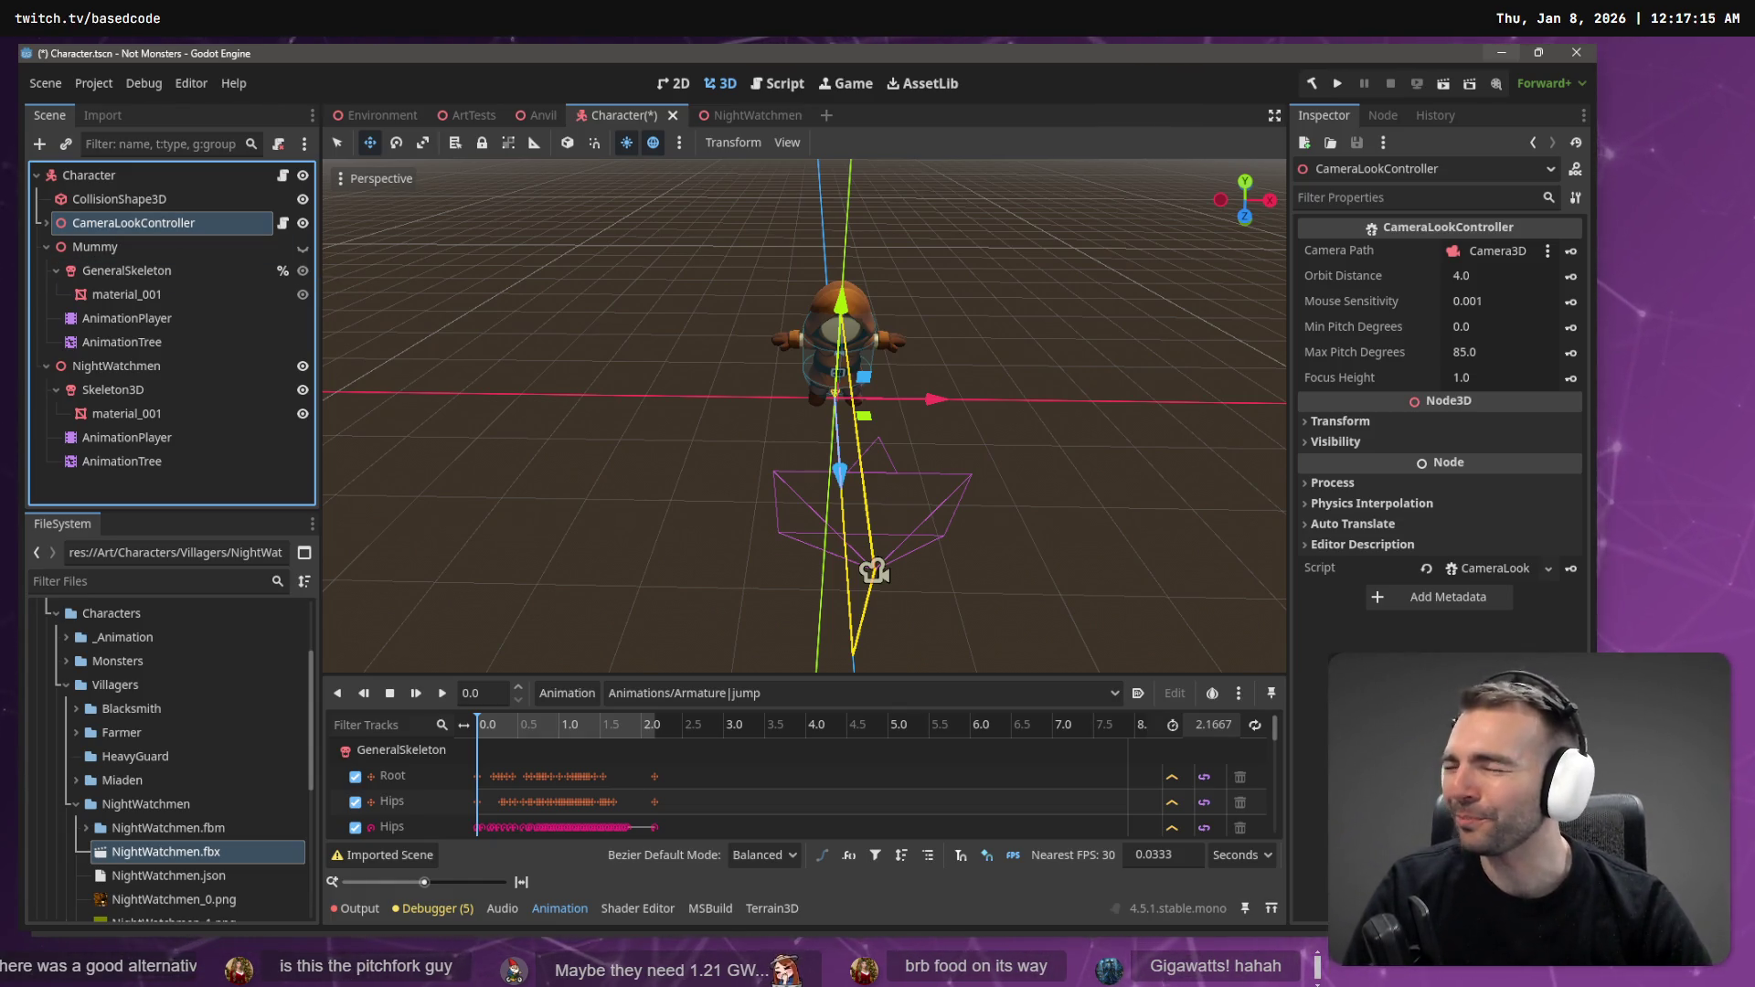
mouse_move(804, 416)
mouse_down()
mouse_move(695, 393)
mouse_move(777, 411)
mouse_move(722, 402)
mouse_up()
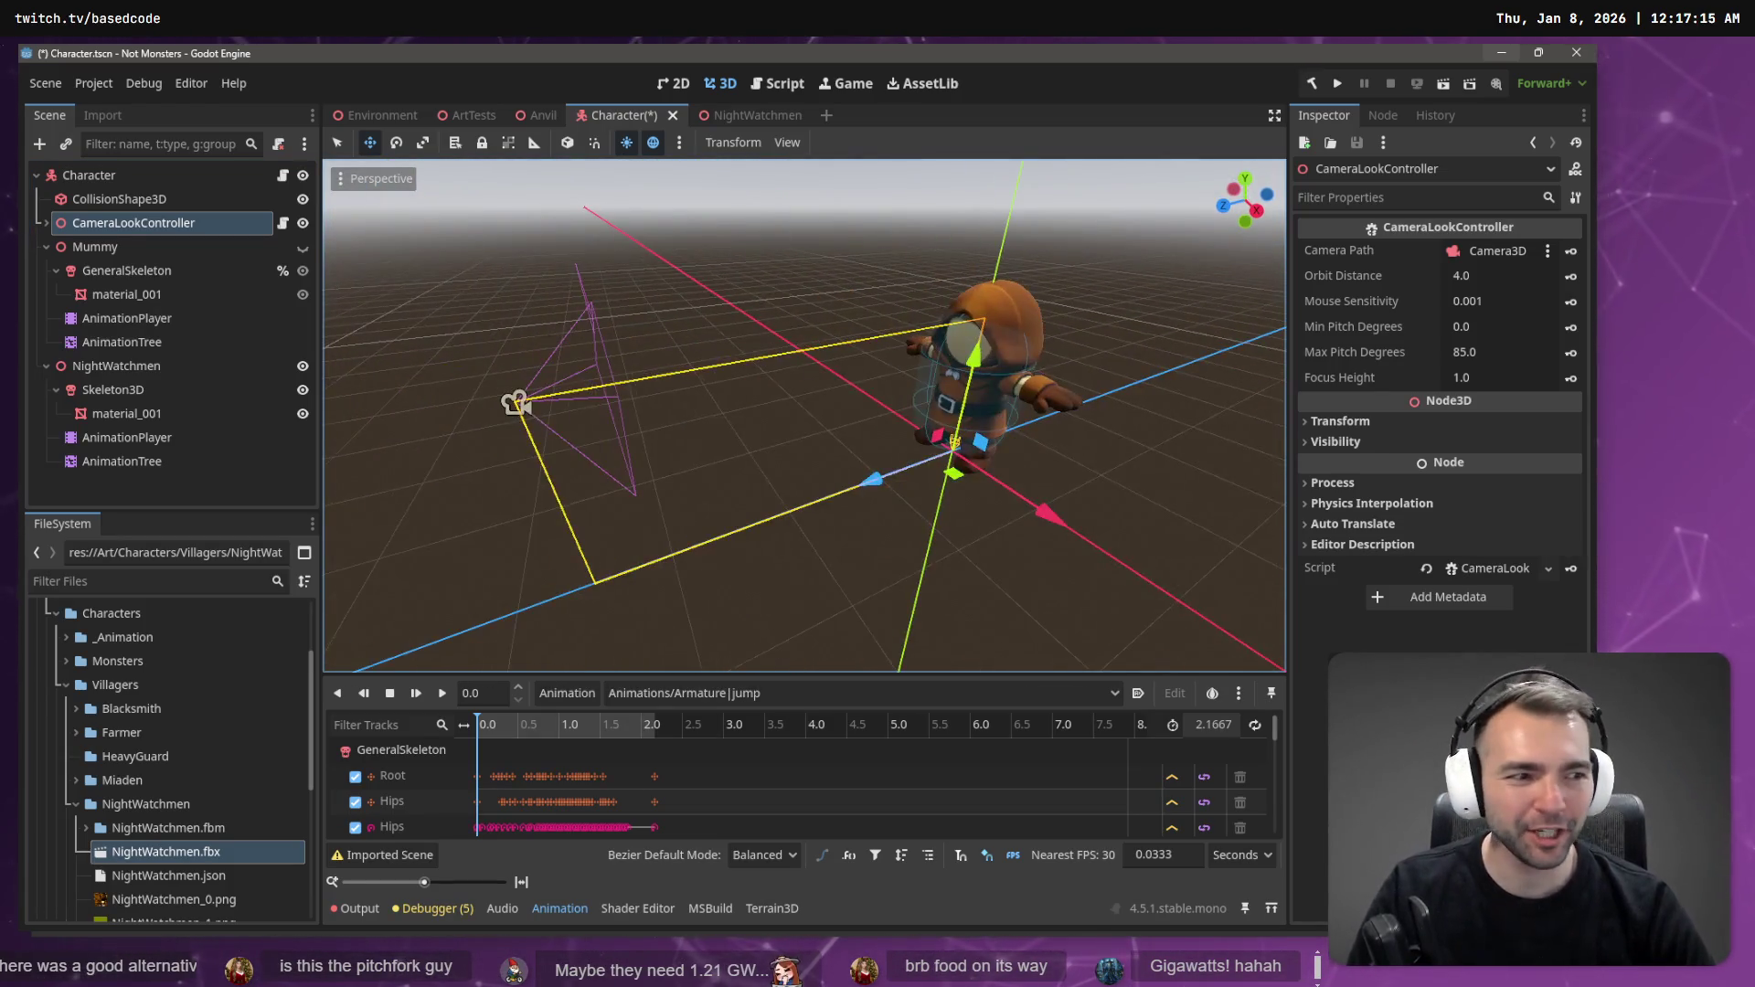
key(alt+Tab)
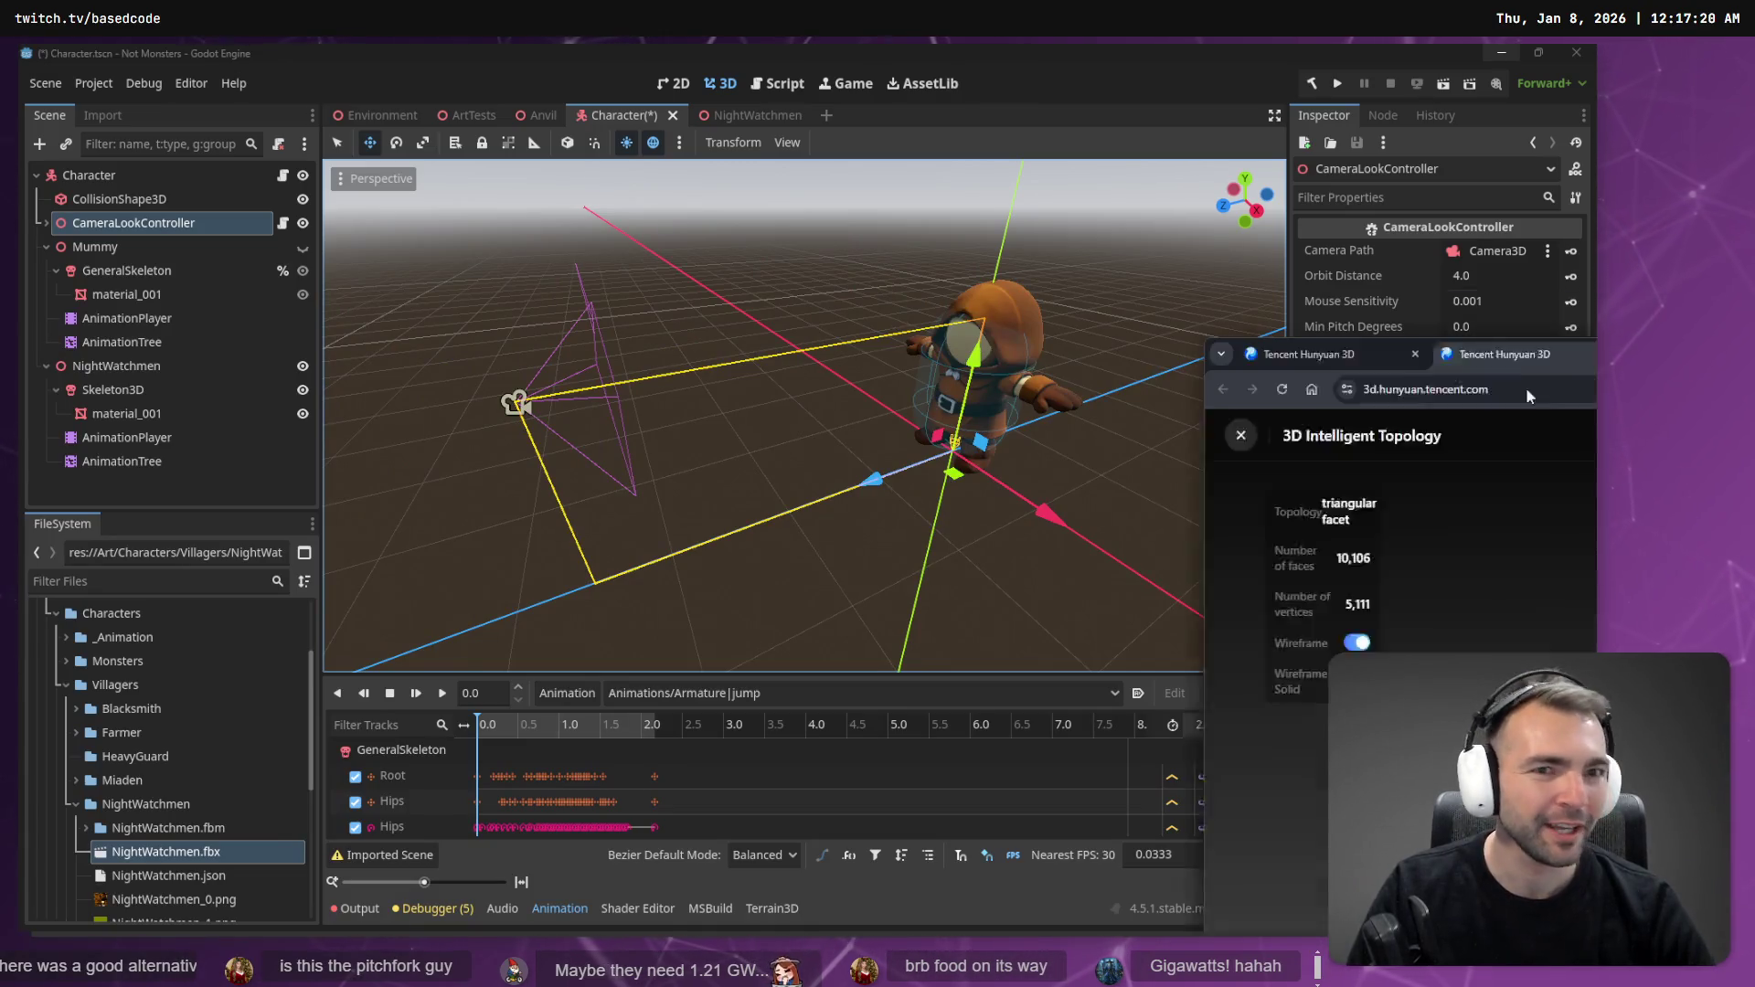
- Maximize the Hunyuan 3D browser, turn off Wireframe to show the solid statue, and return to Godot
drag(1527, 359, 852, 44)
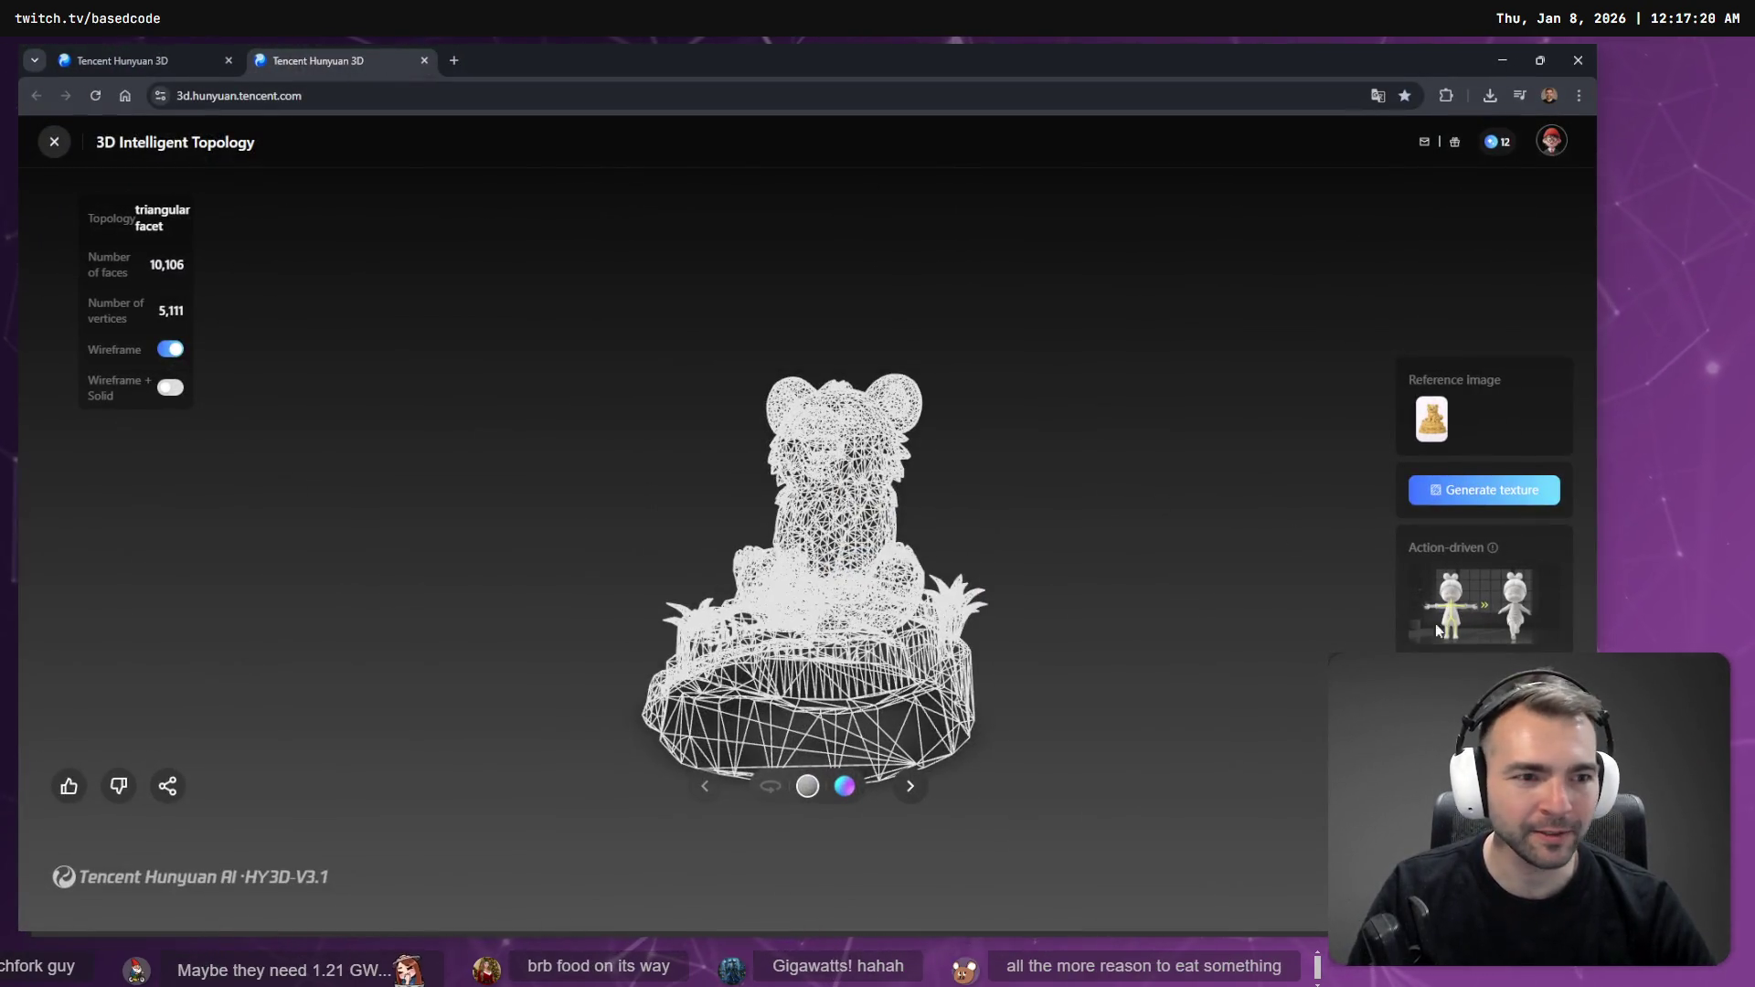
click(170, 349)
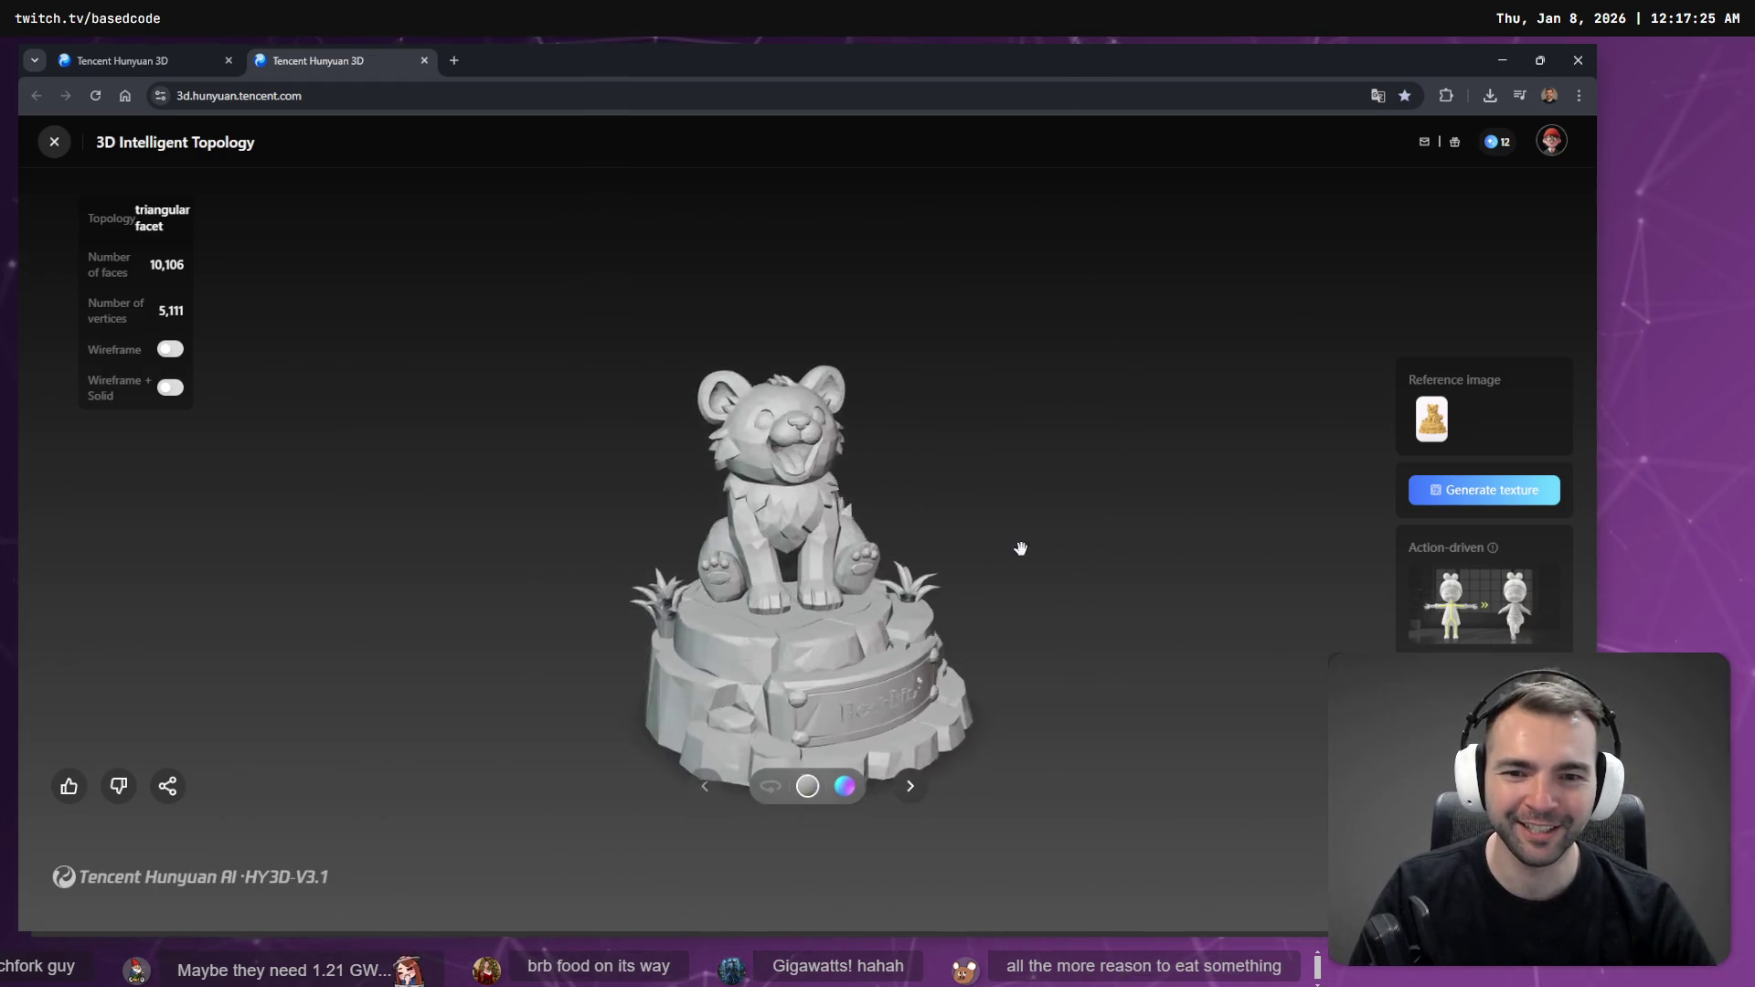
key(alt+Tab)
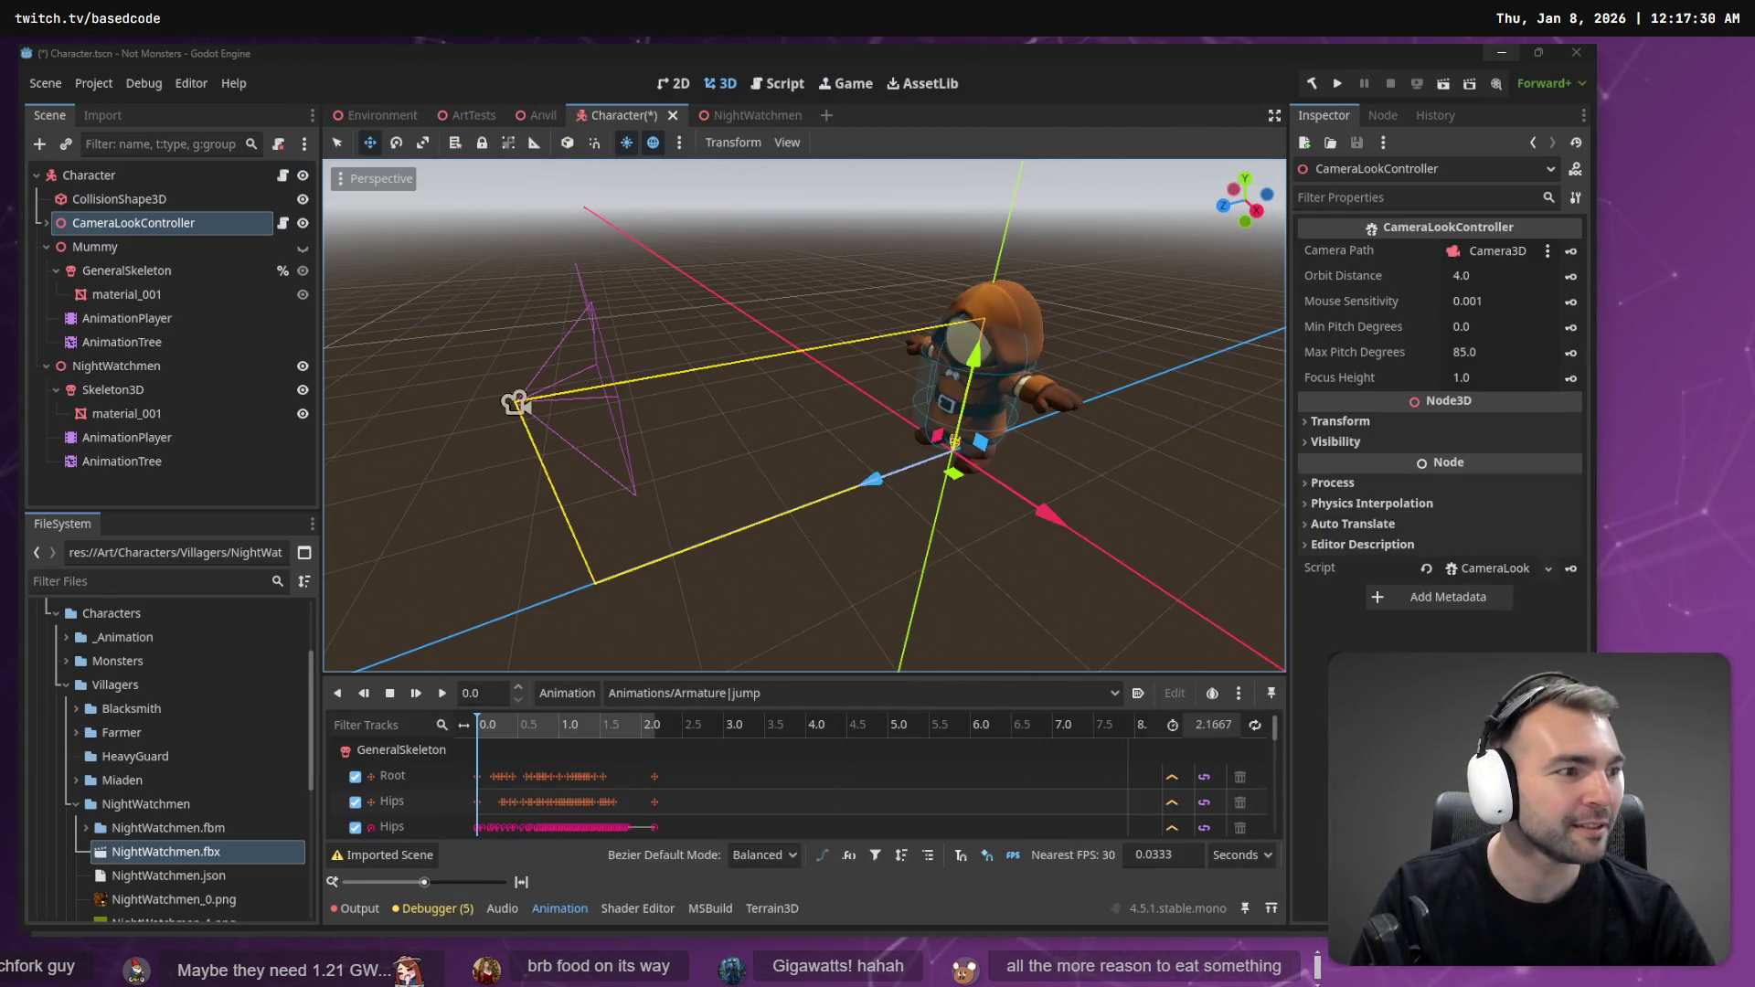
- Compare the Mummy's GeneralSkeleton bones with the NightWatchmen Skeleton3D, then select NightWatchmen's AnimationTree
drag(750, 387, 749, 387)
key(f)
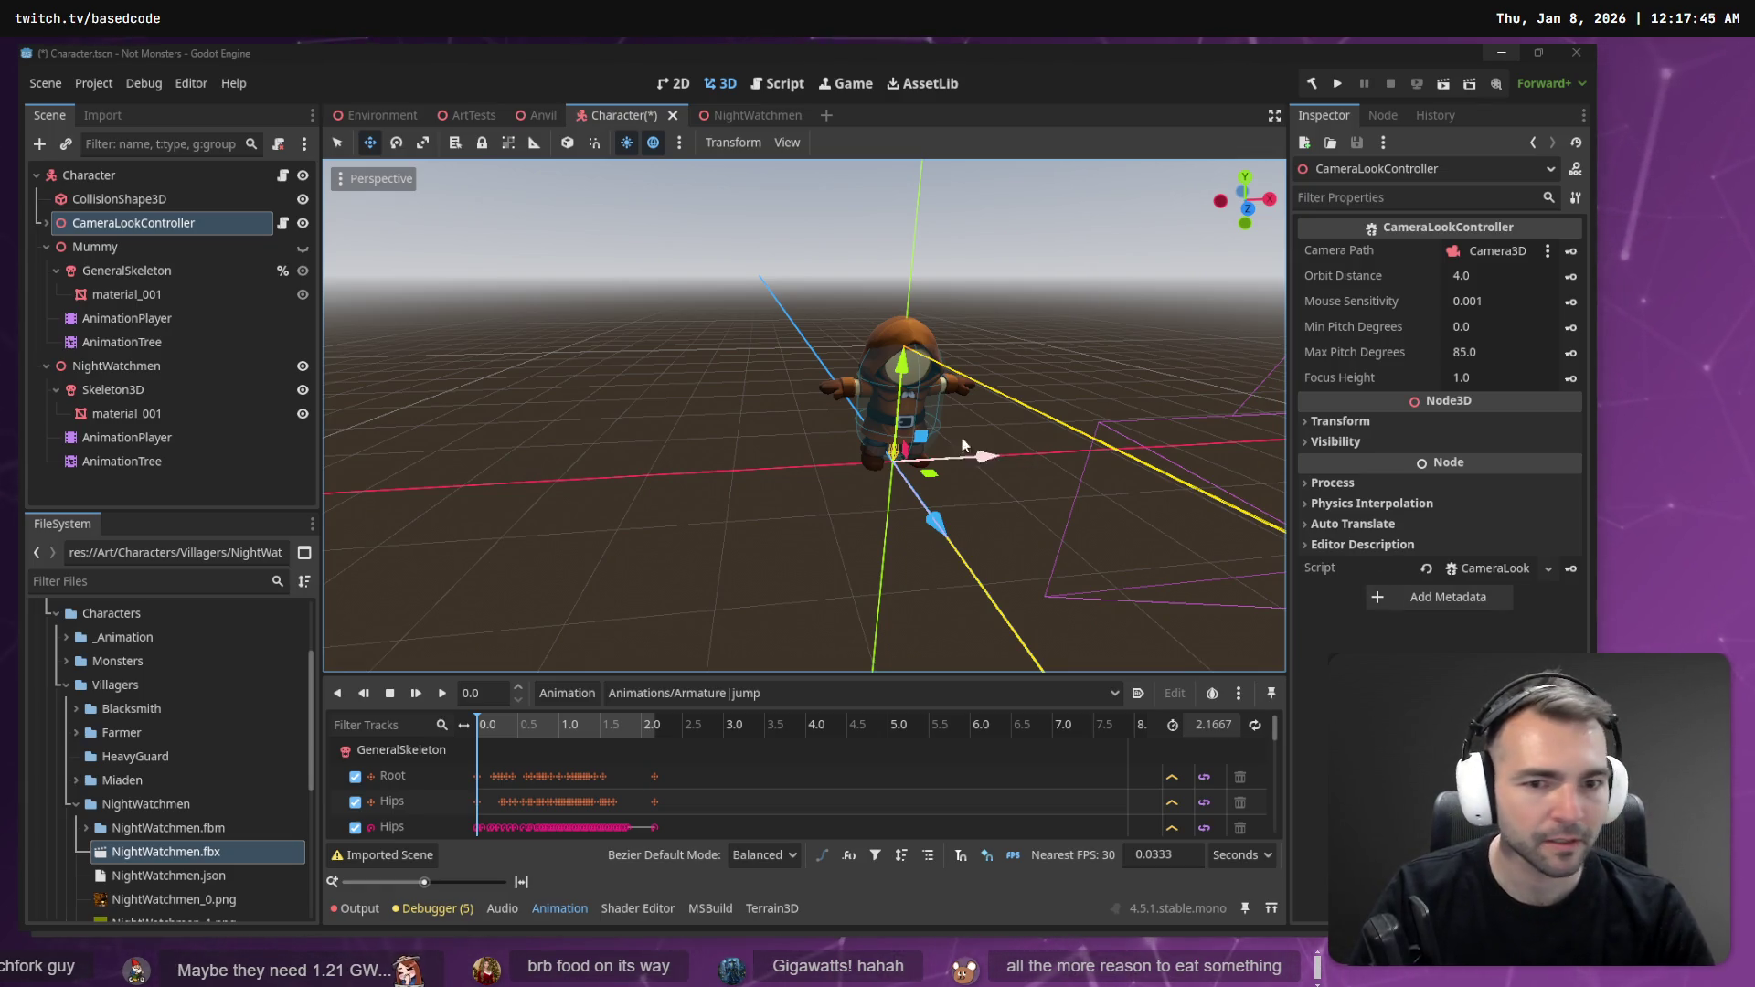
key(f)
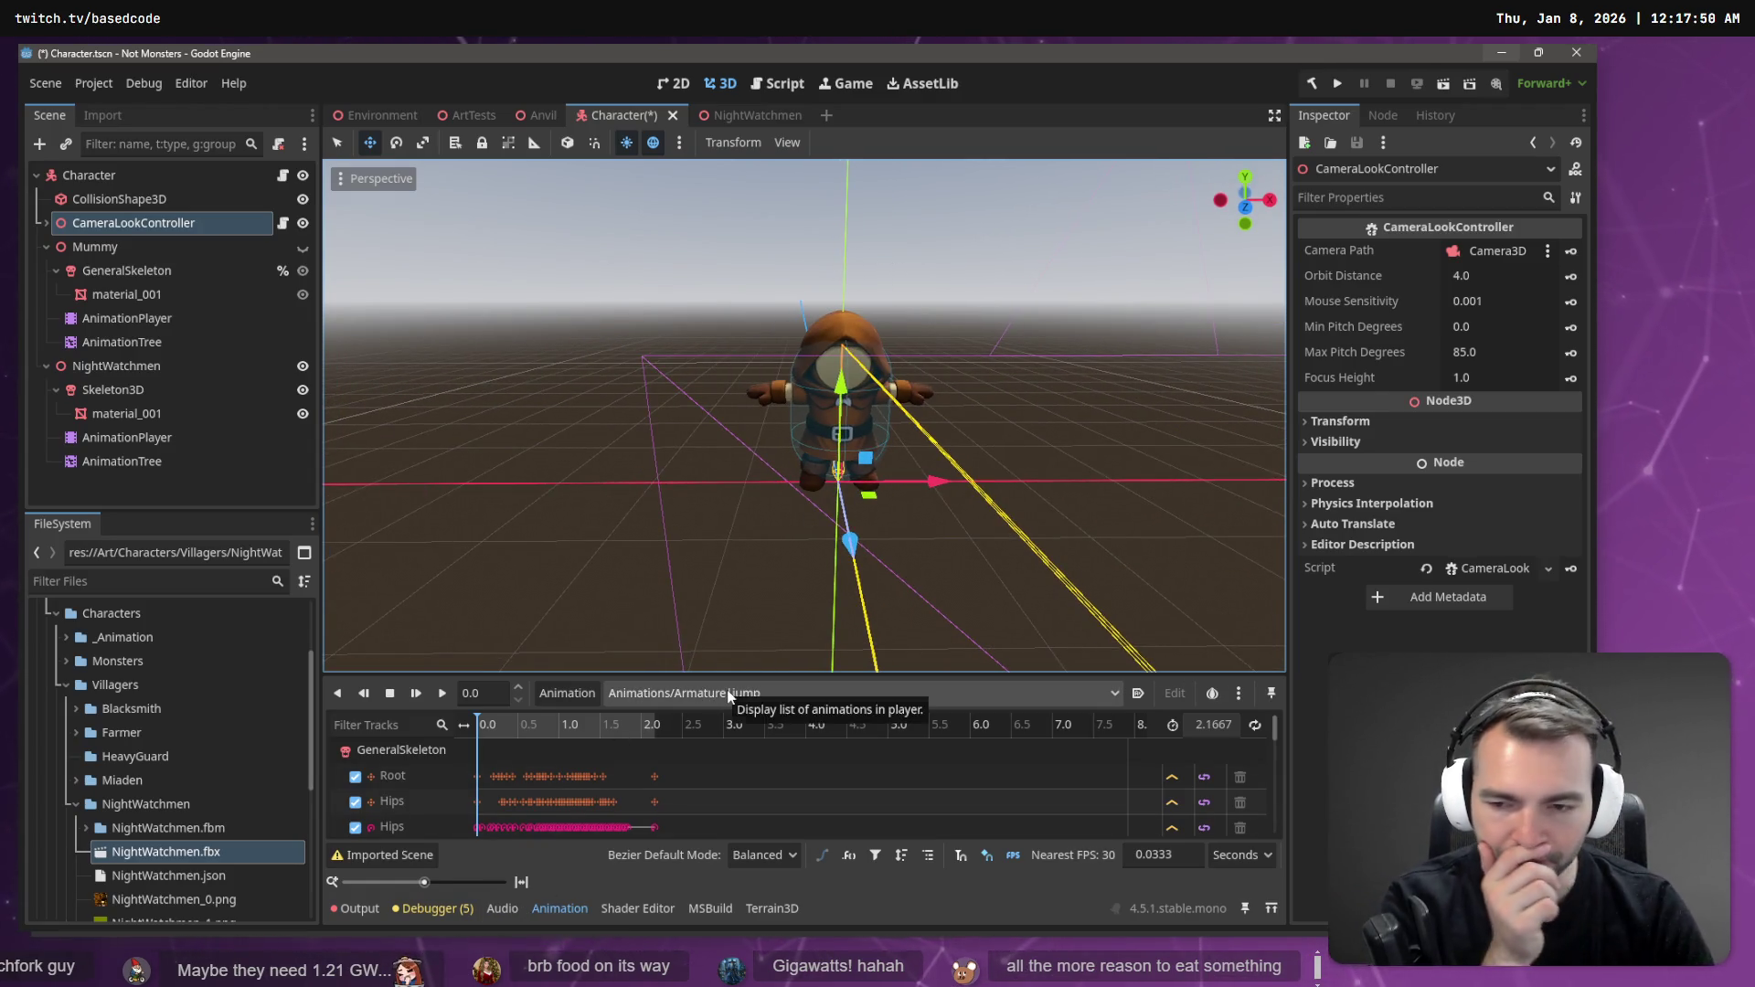
click(384, 751)
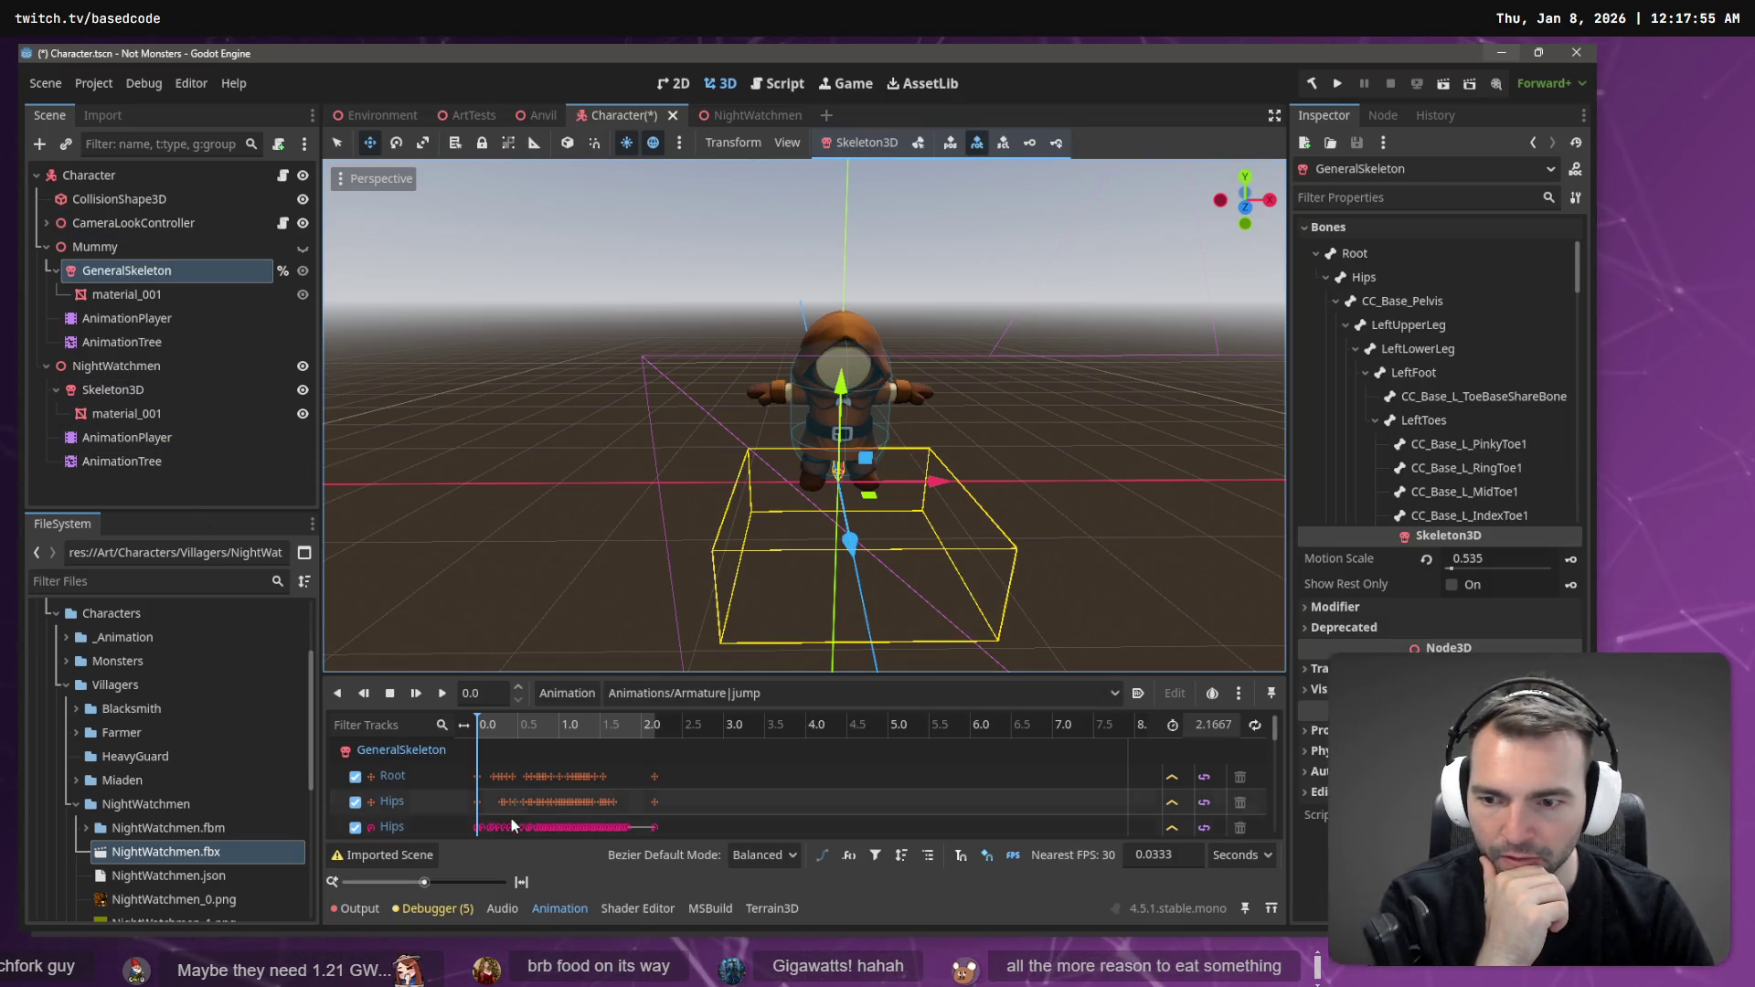
click(572, 691)
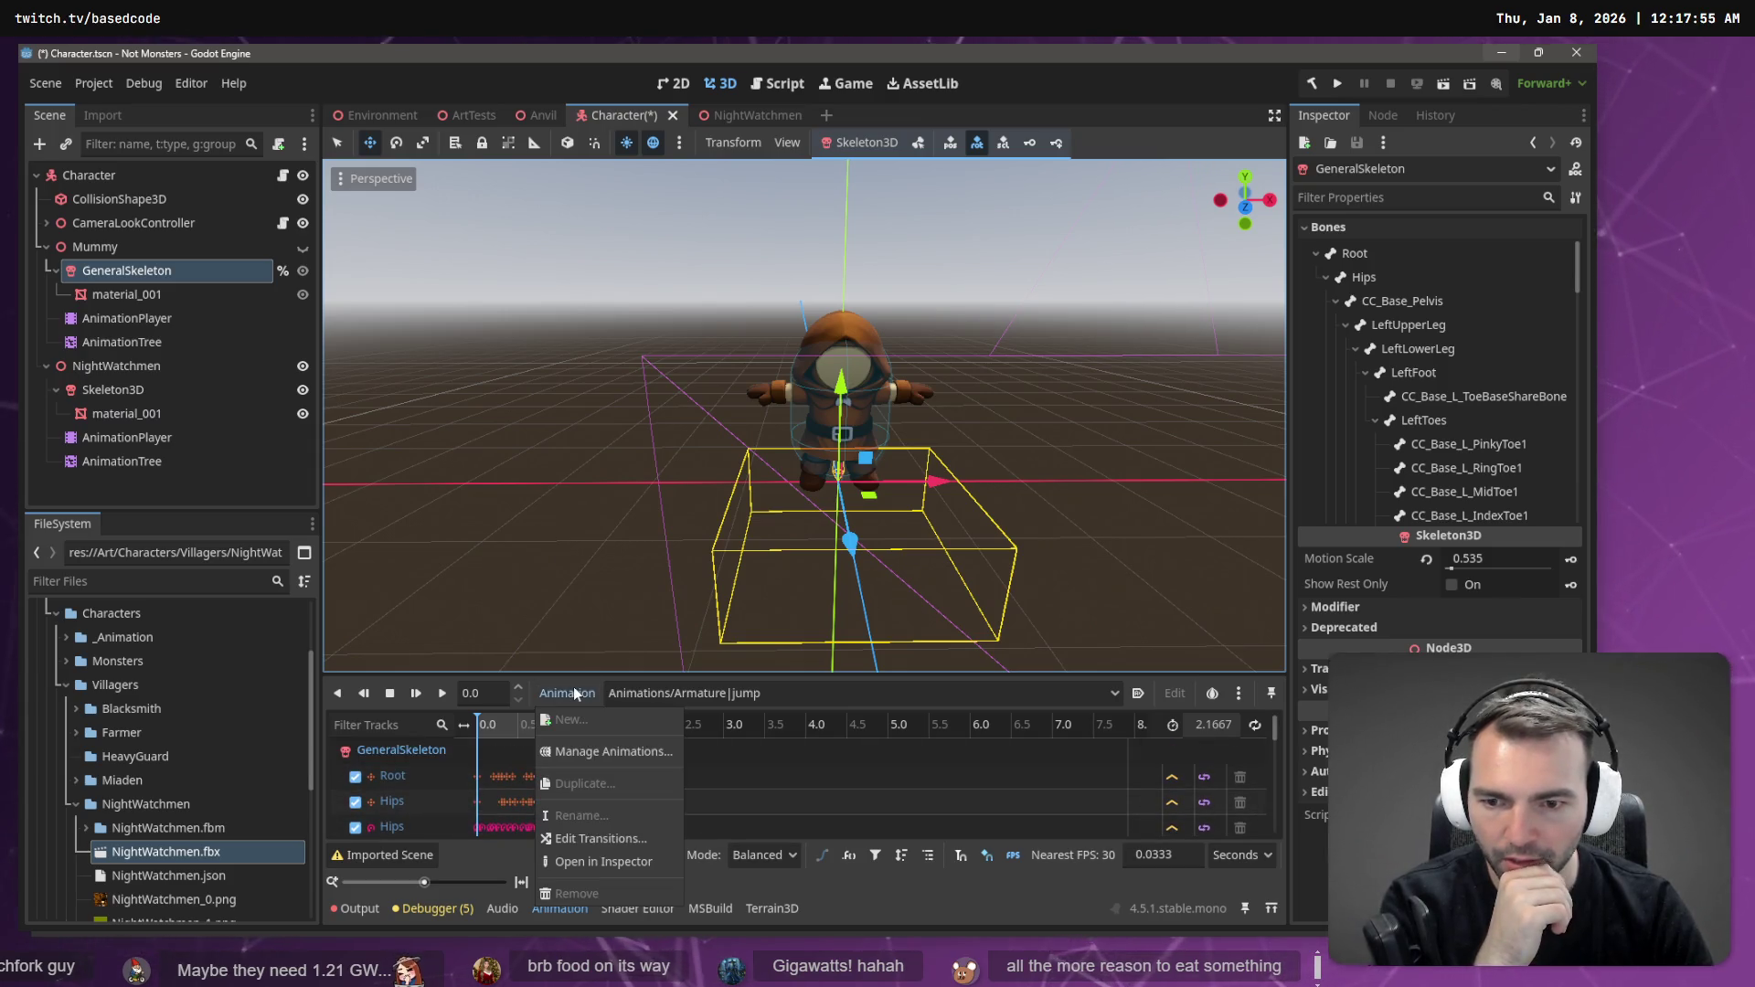
click(129, 361)
click(133, 389)
click(603, 770)
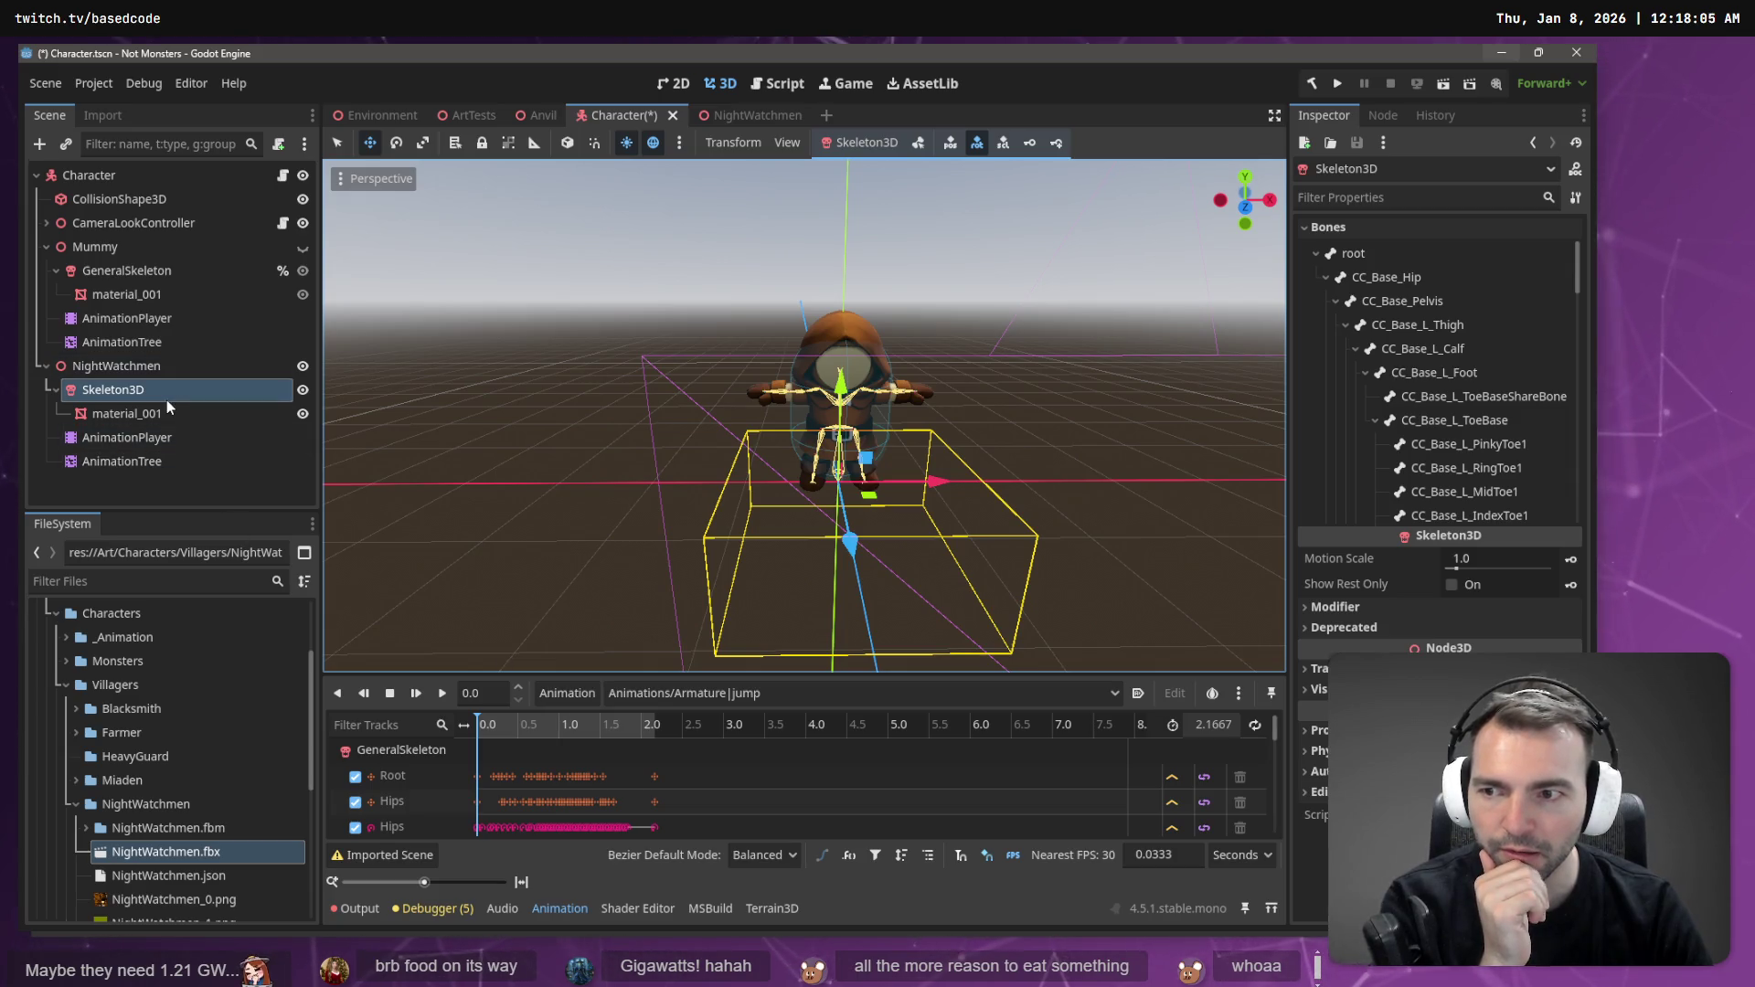
click(128, 462)
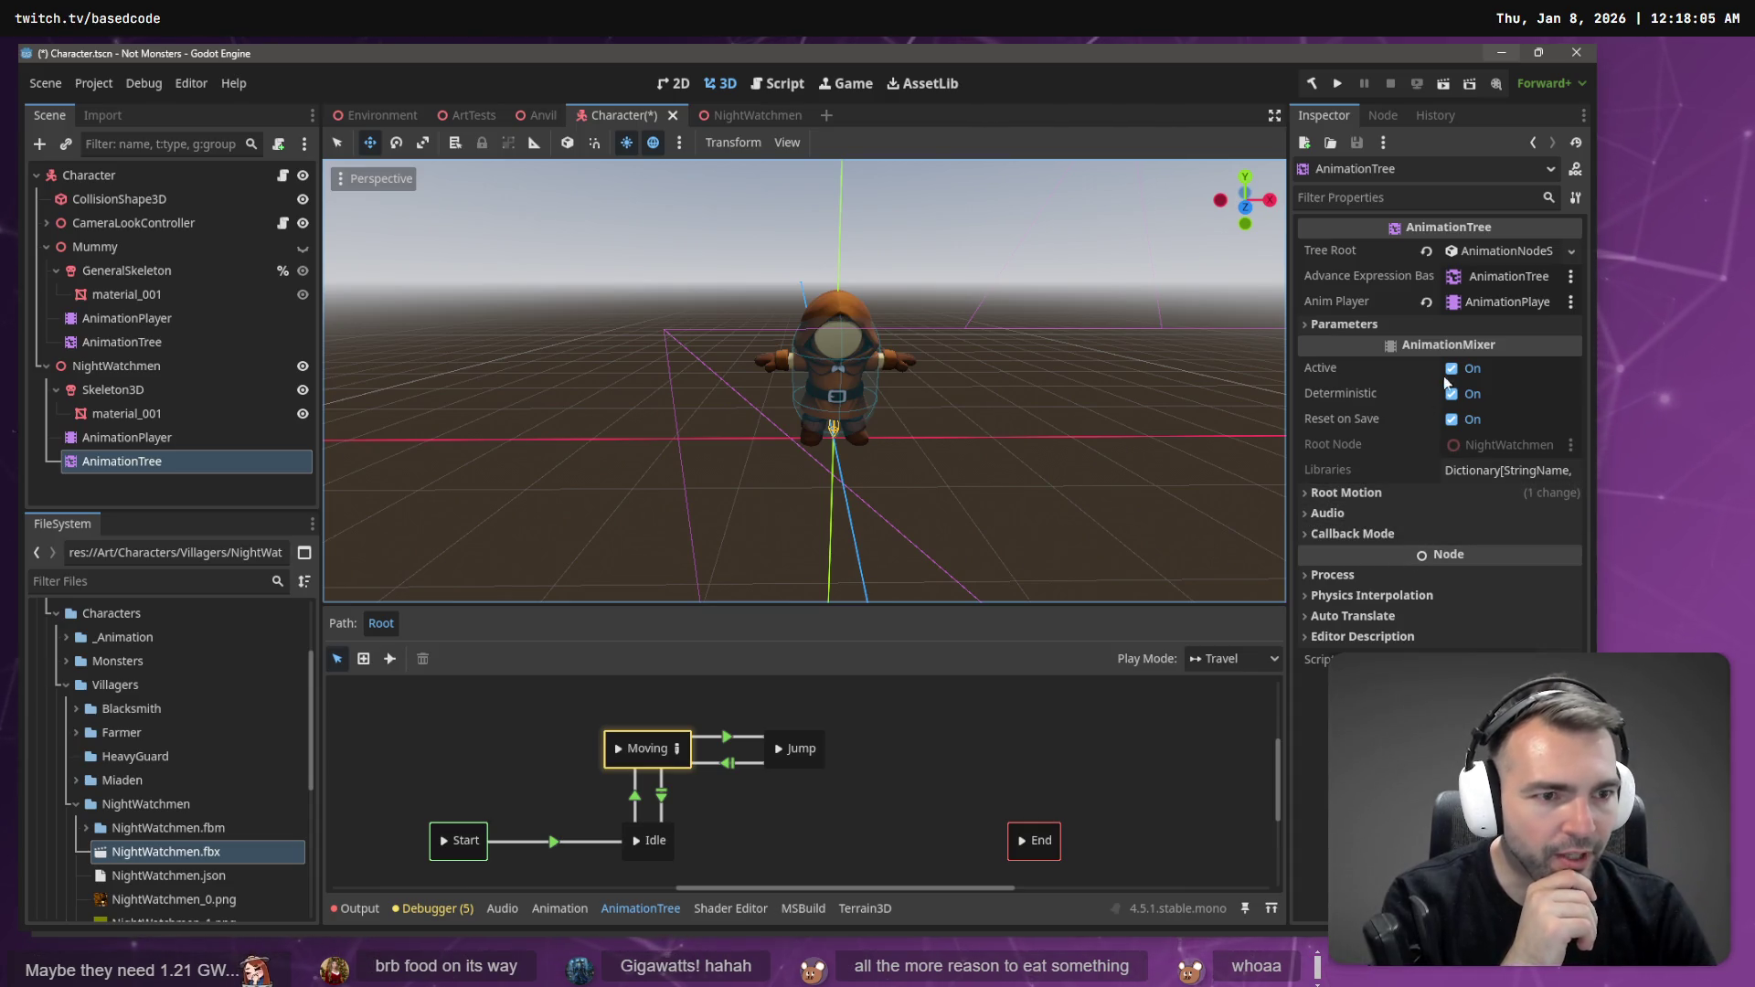
- Set the AnimationTree's Anim Player to NightWatchmen/AnimationPlayer, leaving the expression base unchanged
click(1503, 274)
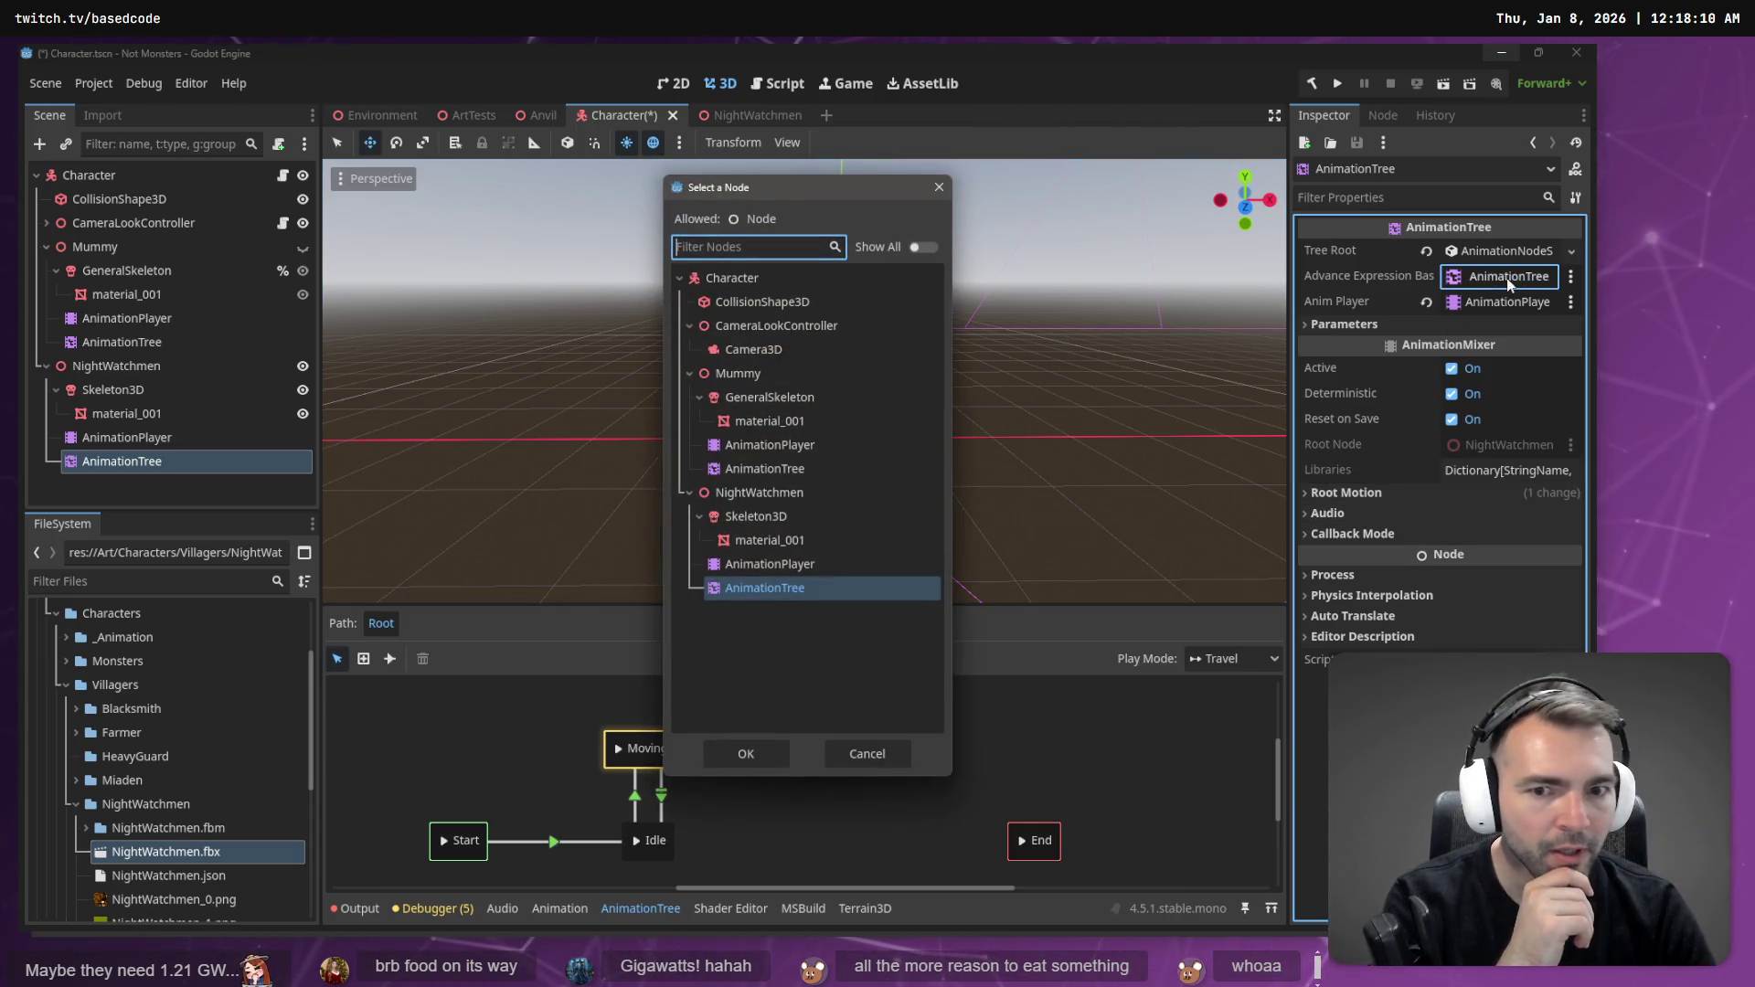
key(Escape)
click(1515, 302)
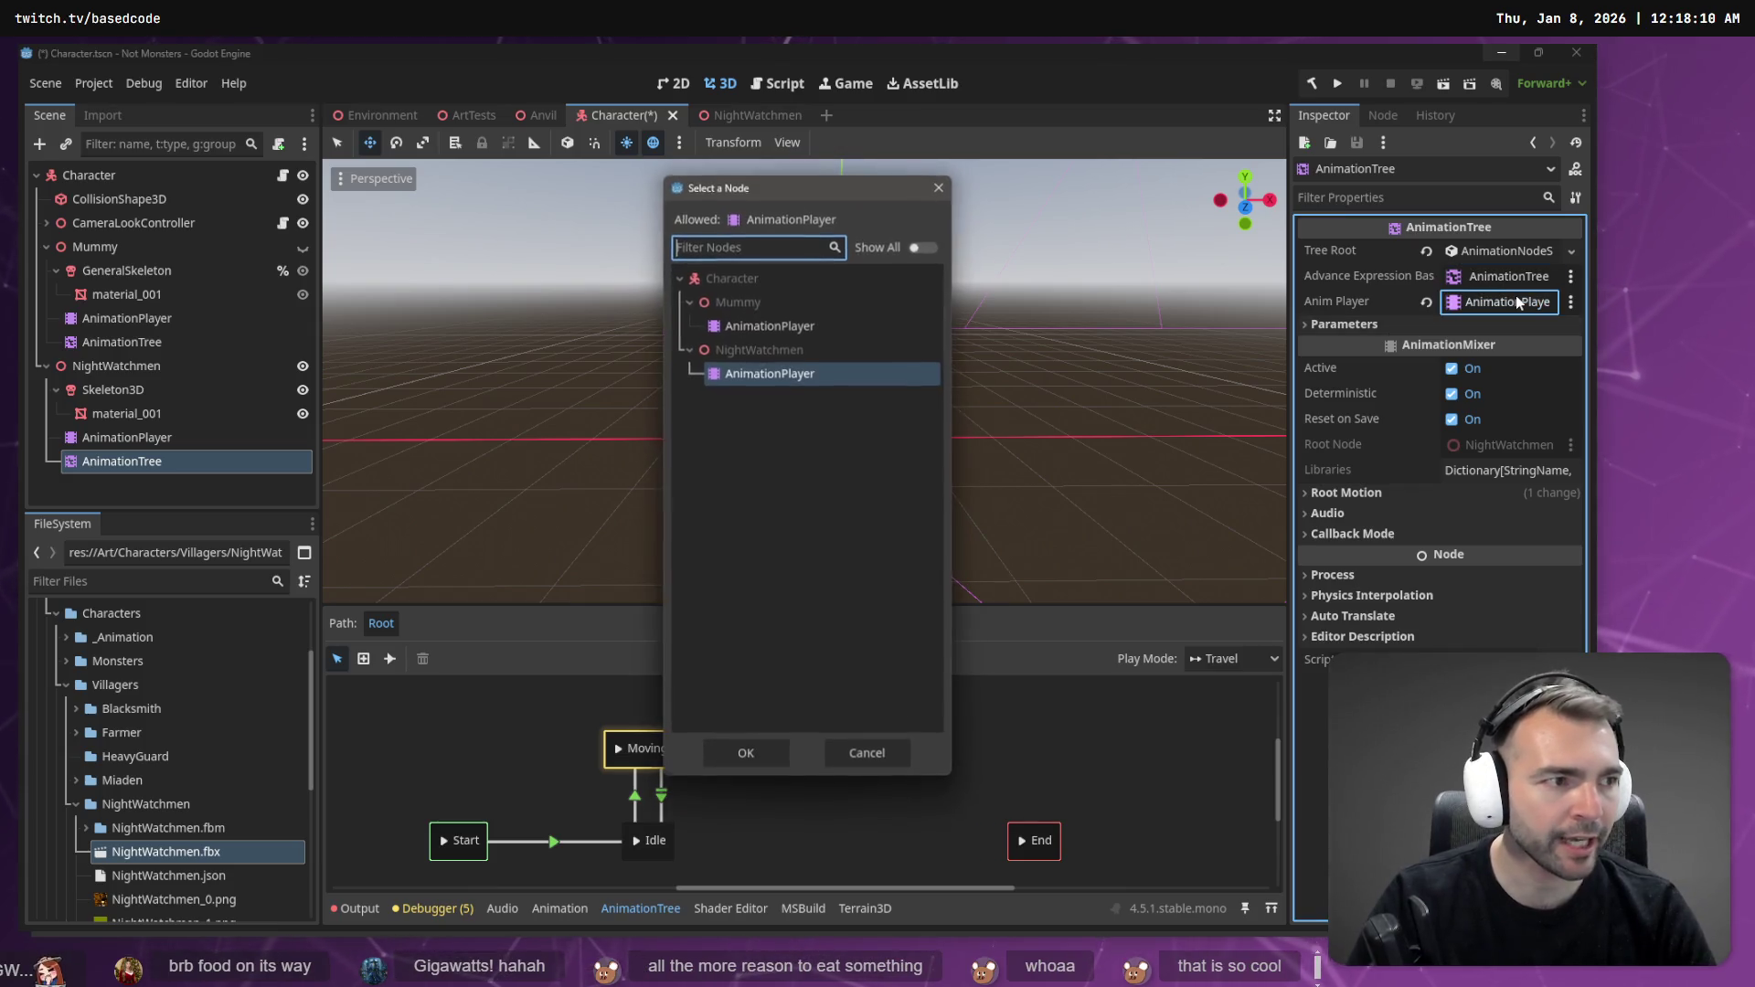
key(Return)
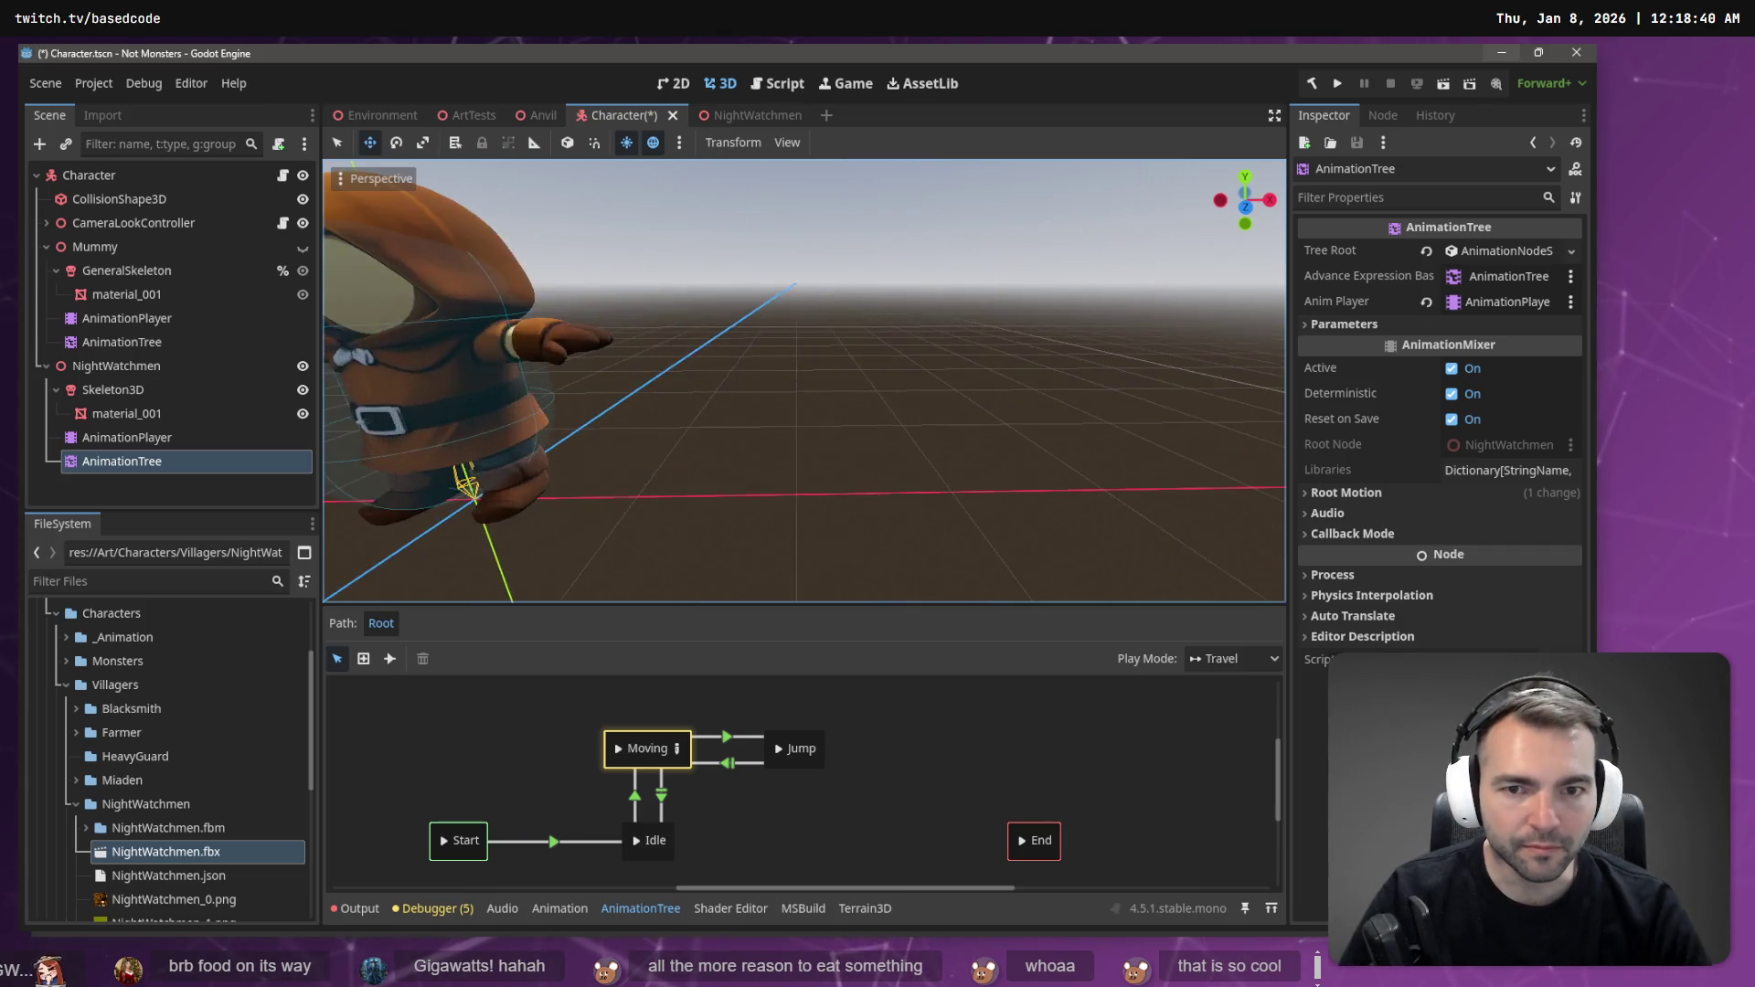
- Check which skeleton the NightWatchmen AnimationPlayer's tracks target, framing it in the viewport
scroll(905, 402, up, 5)
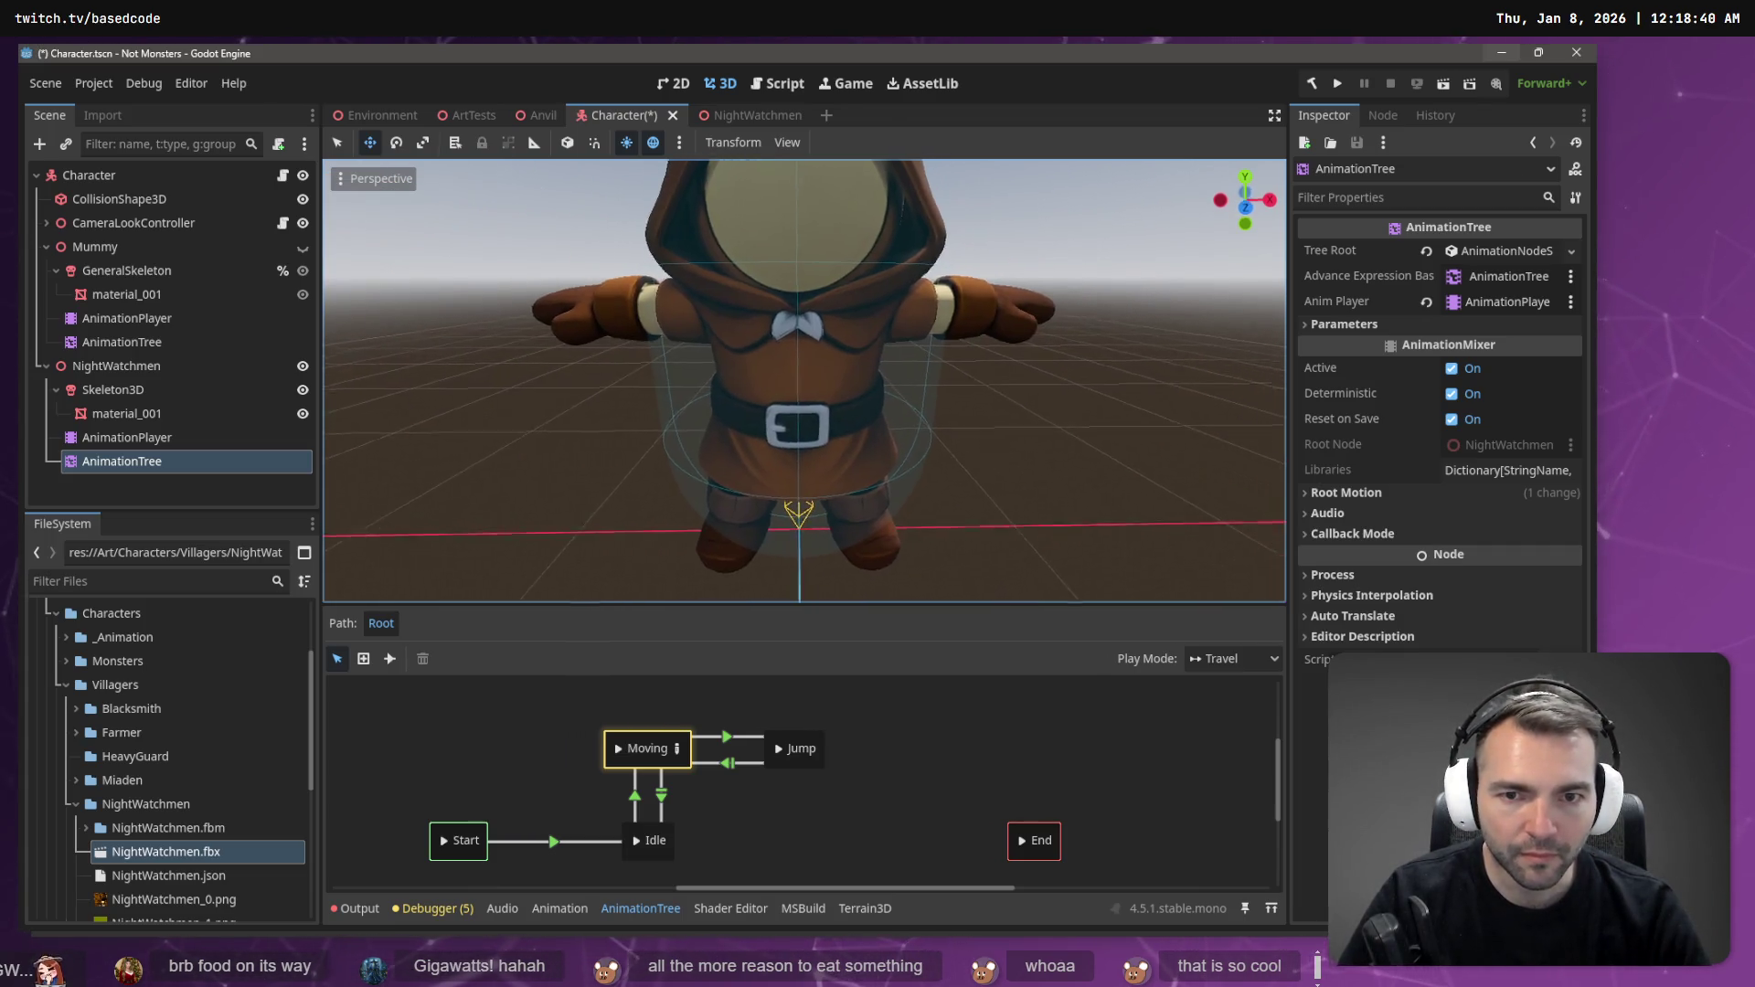
scroll(805, 381, down, 5)
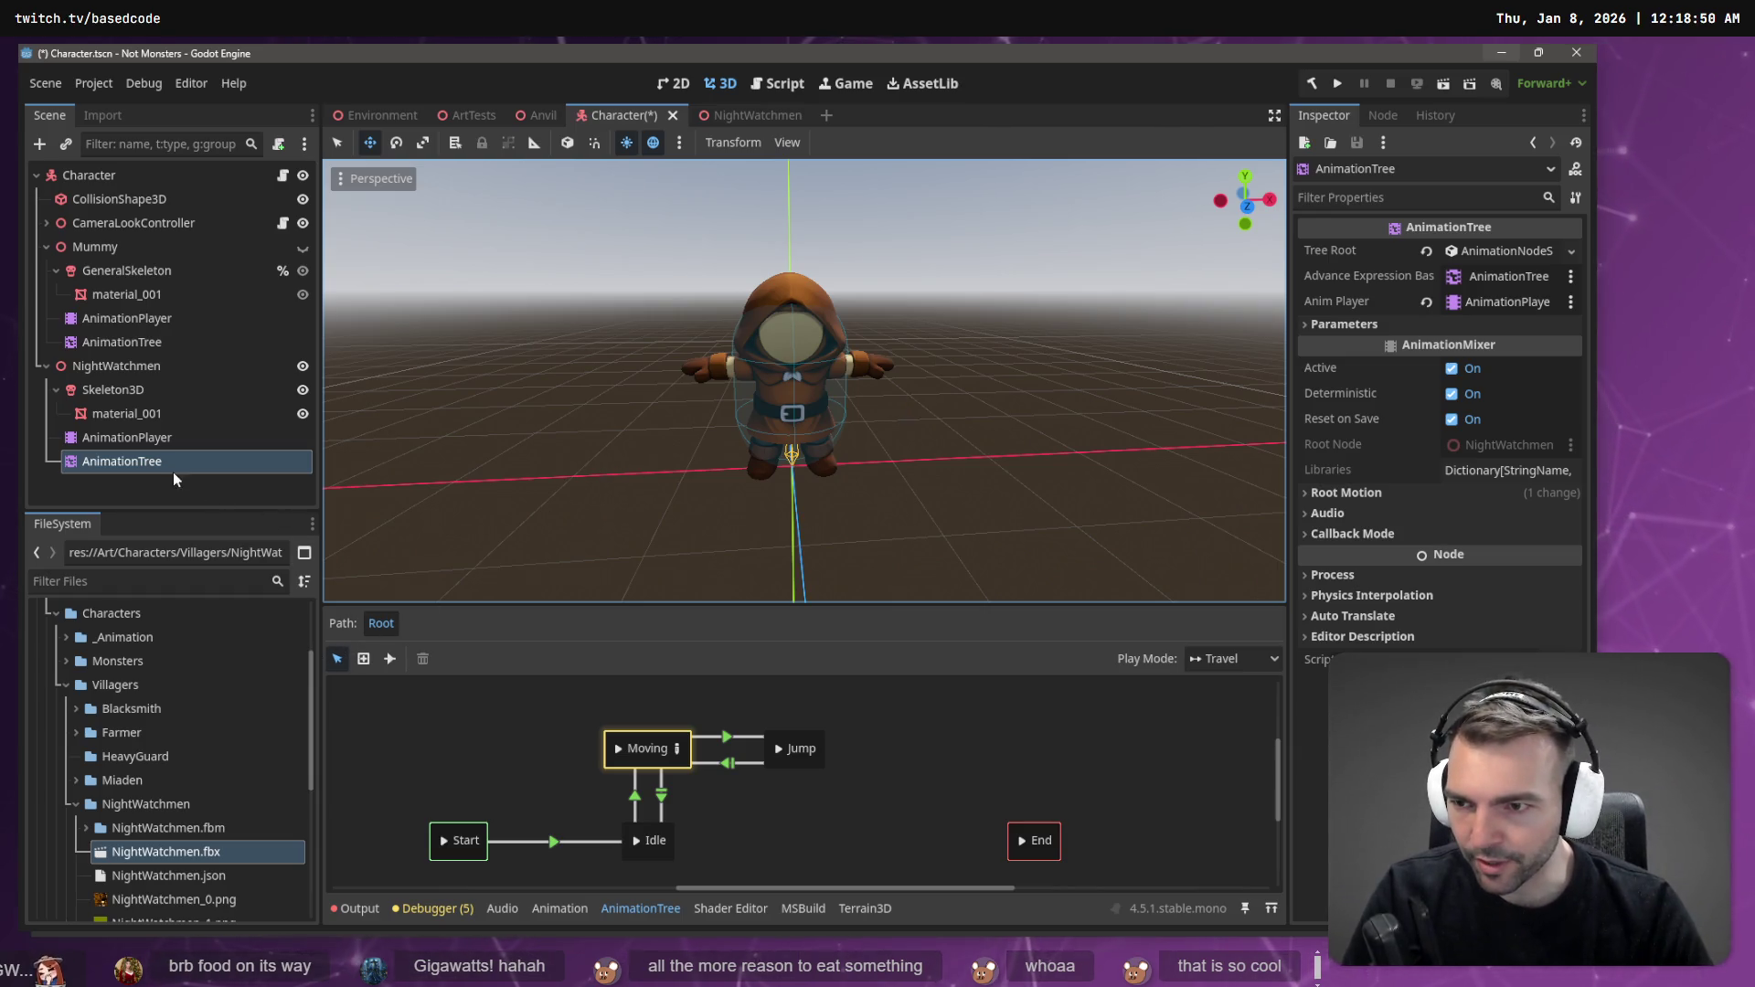
click(183, 448)
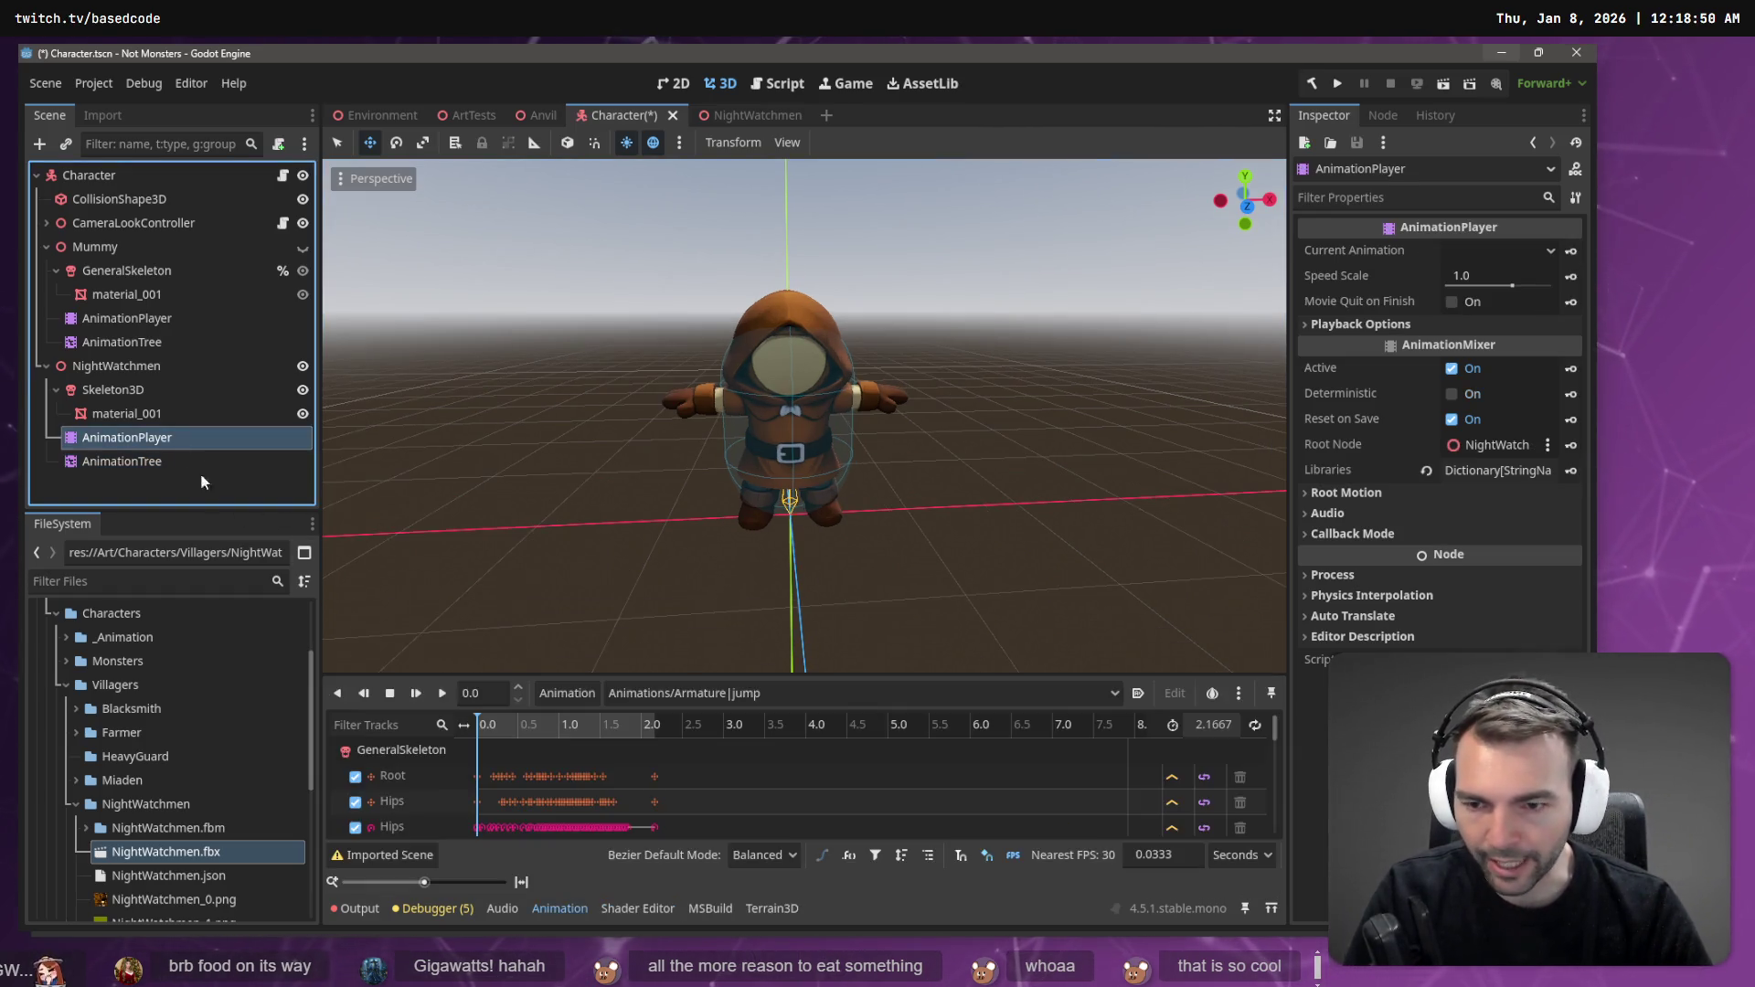
click(380, 753)
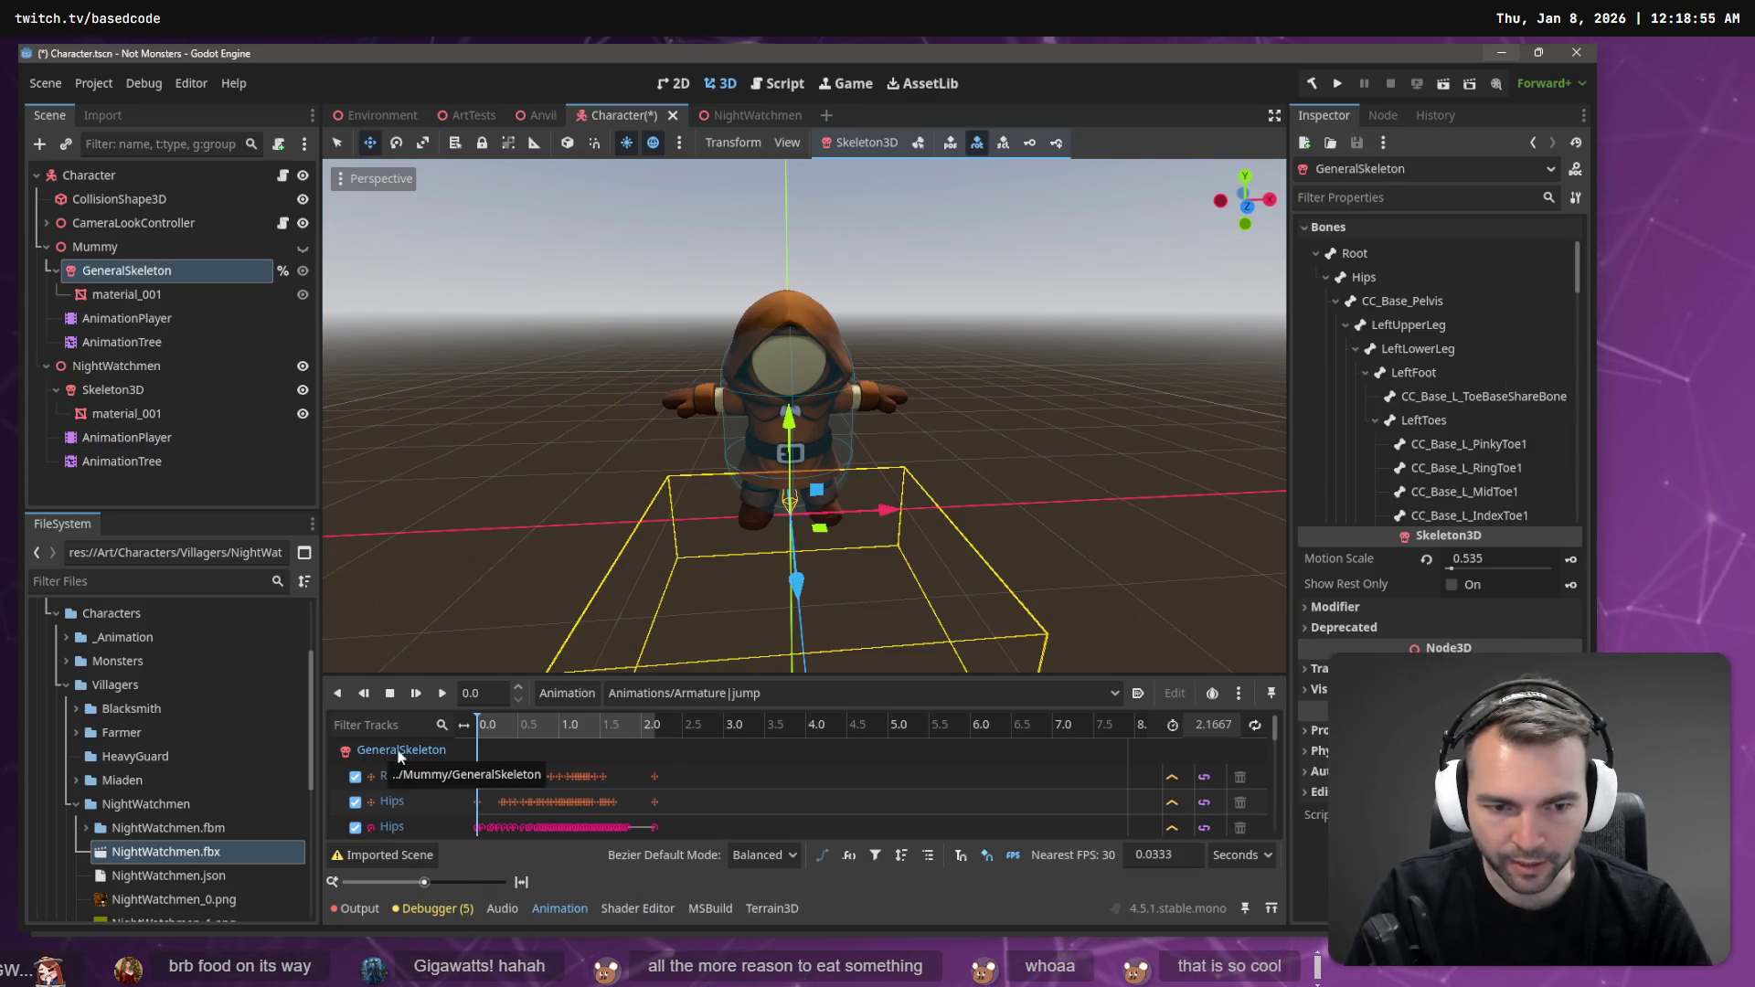
key(f)
scroll(384, 804, down, 1)
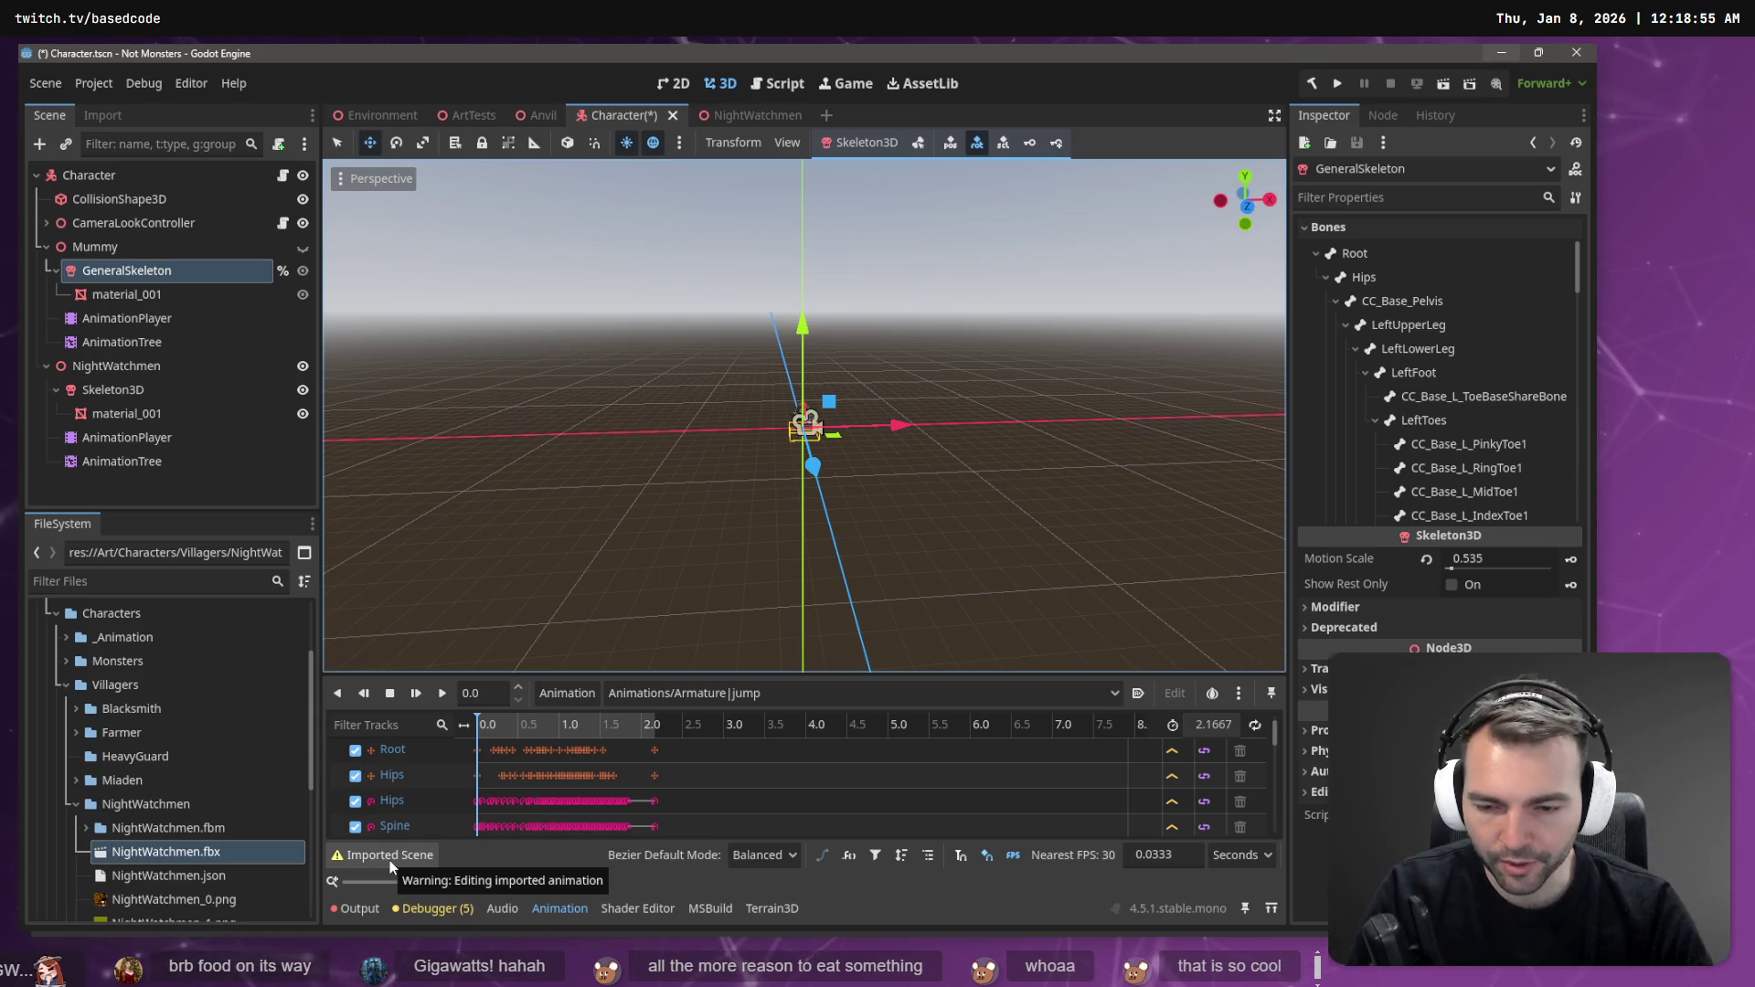
scroll(393, 759, up, 1)
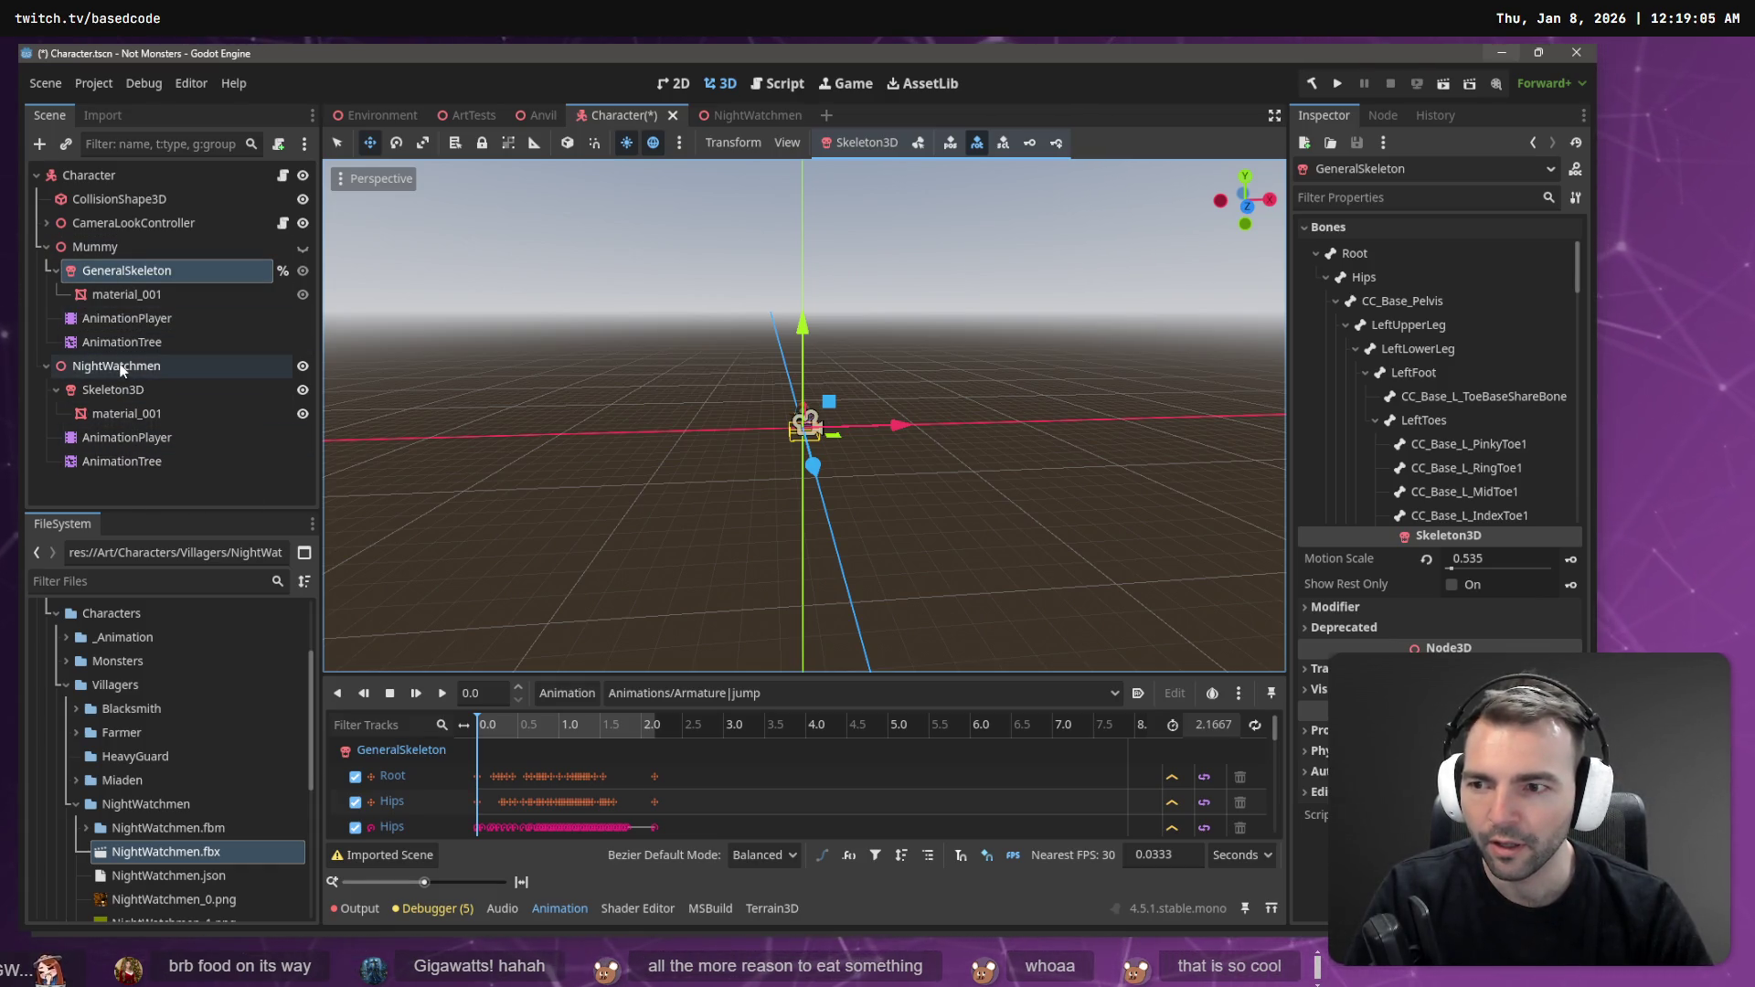
- Compare the Root Motion and playback settings of the NightWatchmen and Mummy AnimationPlayers
click(129, 444)
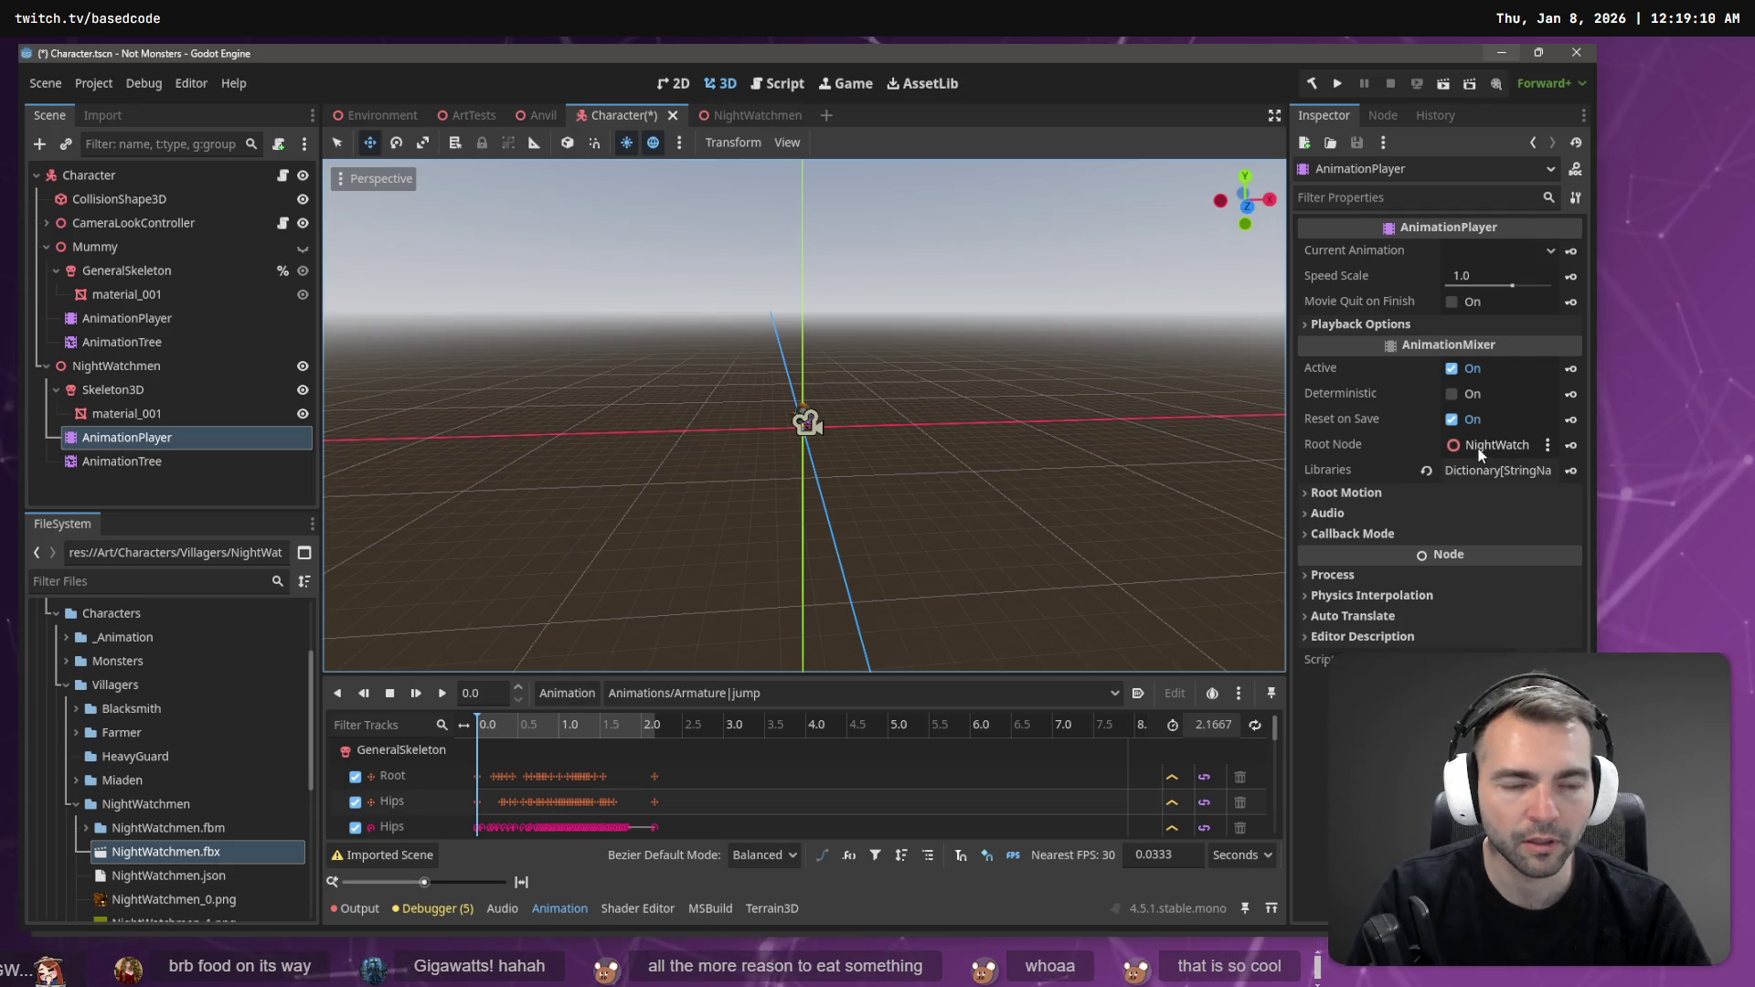
click(1312, 494)
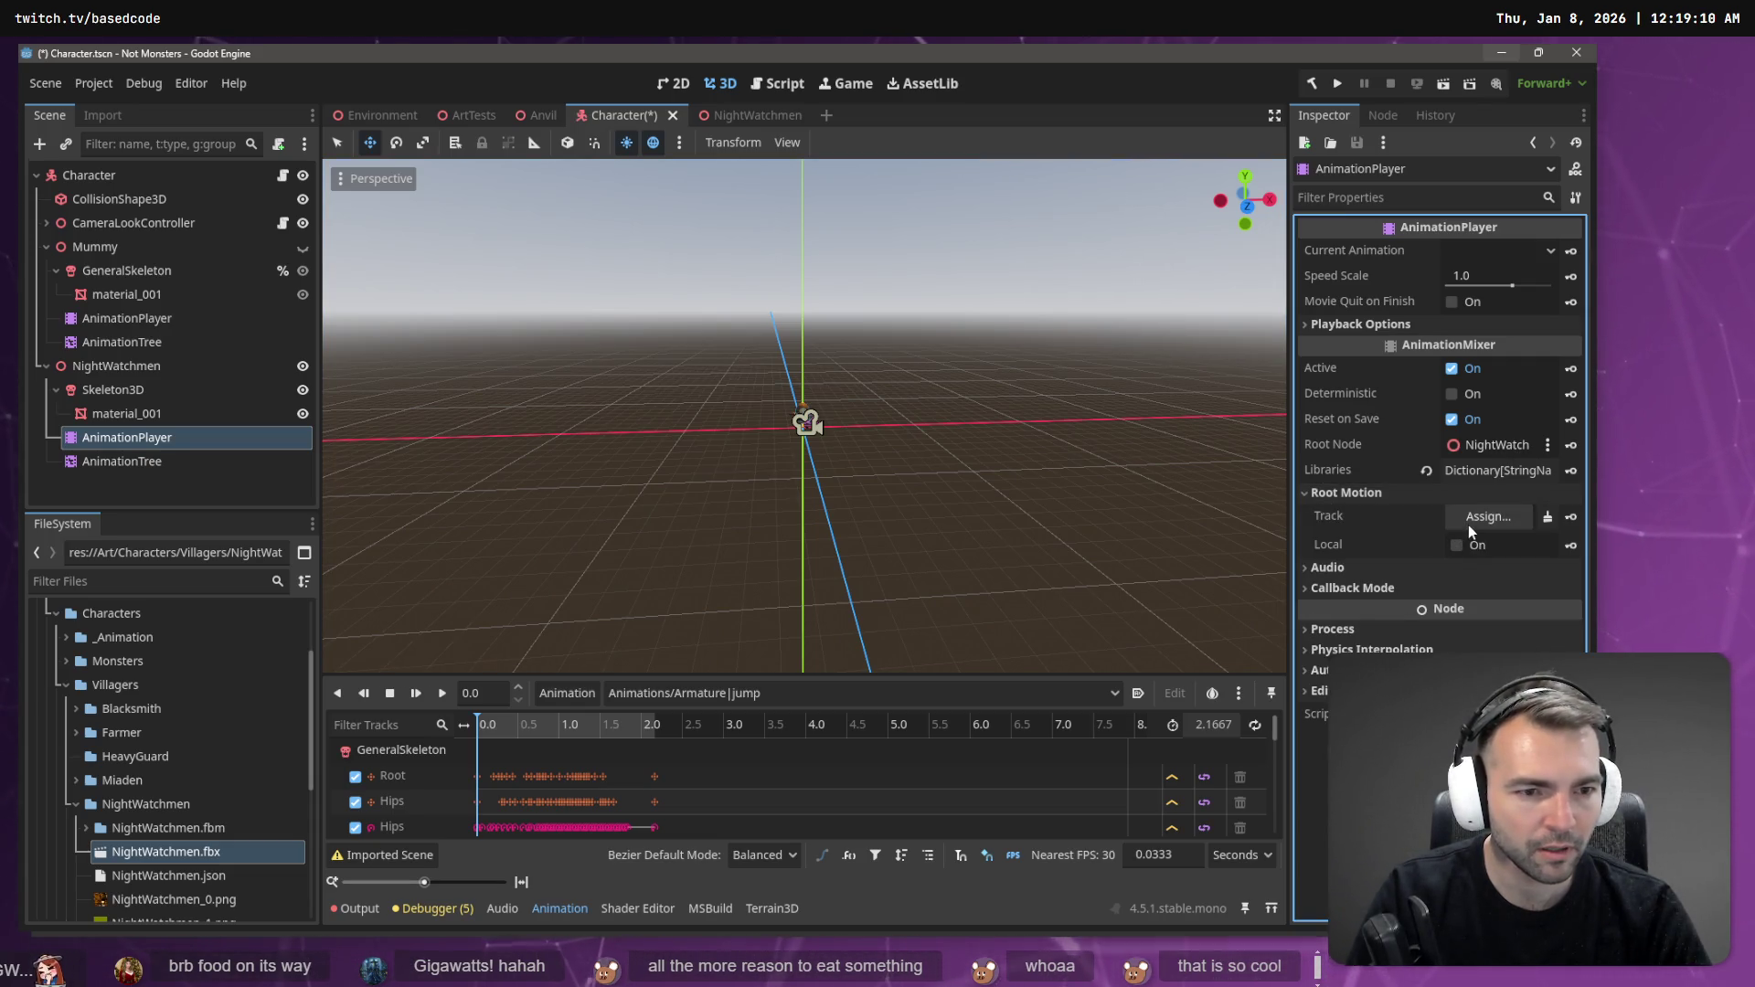
click(163, 325)
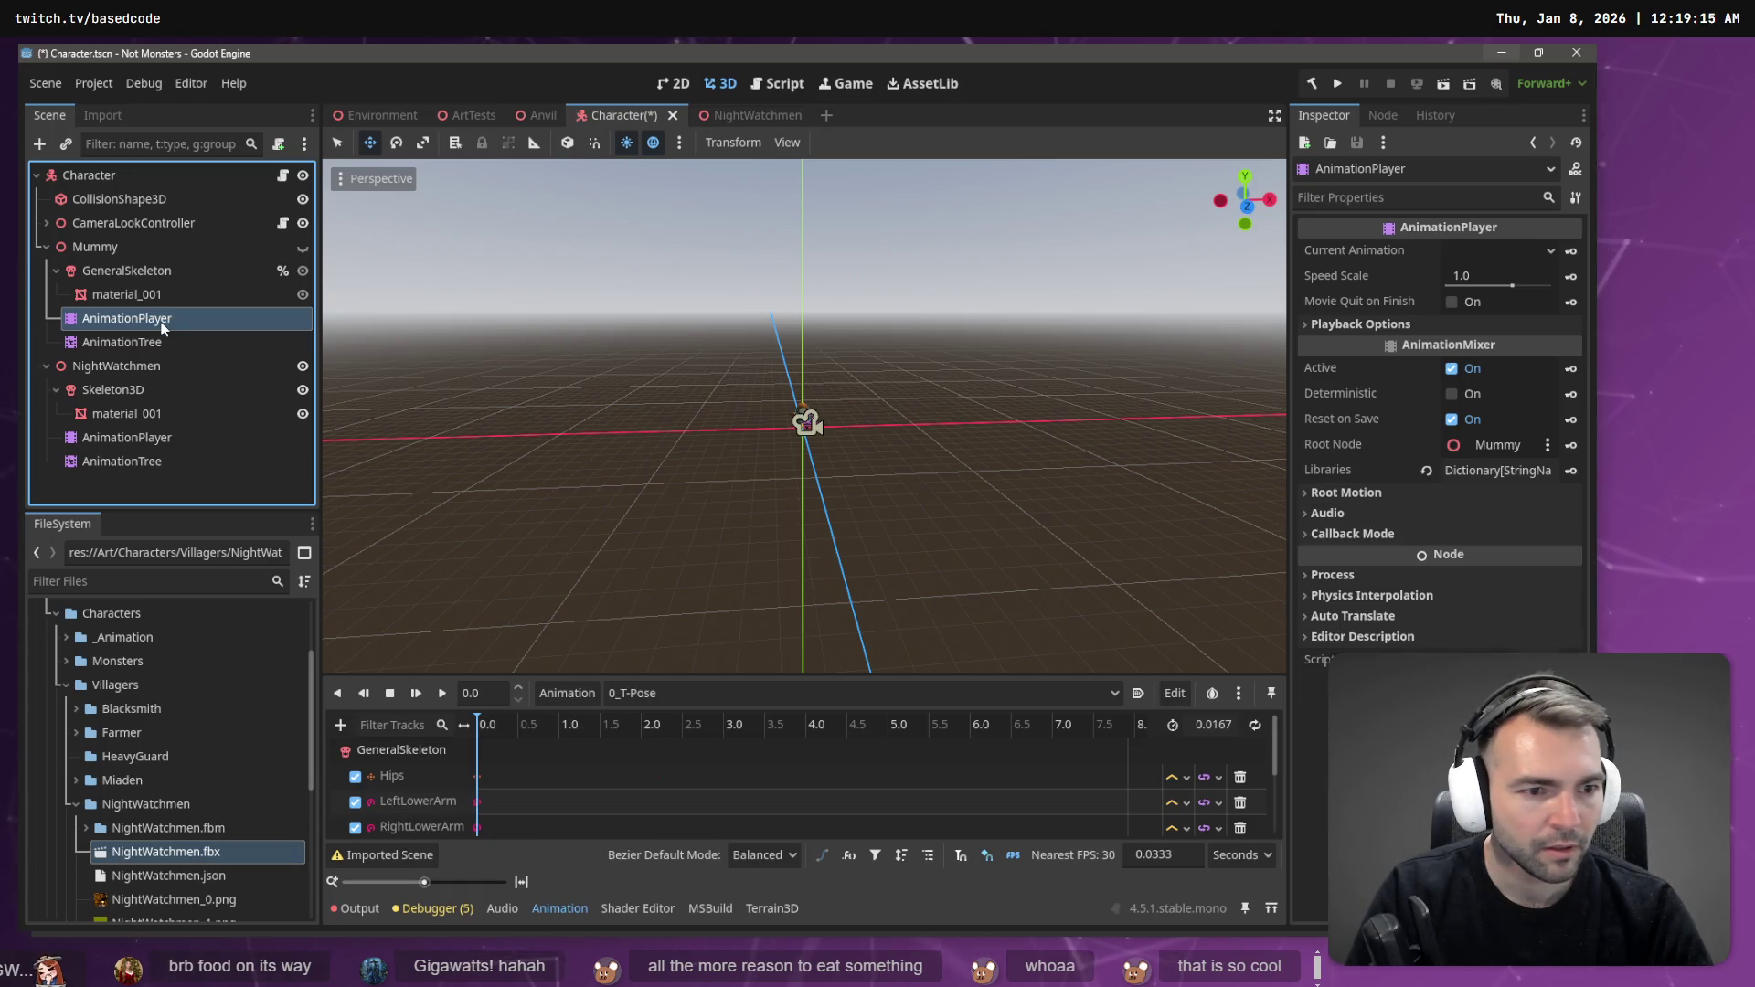
click(1378, 495)
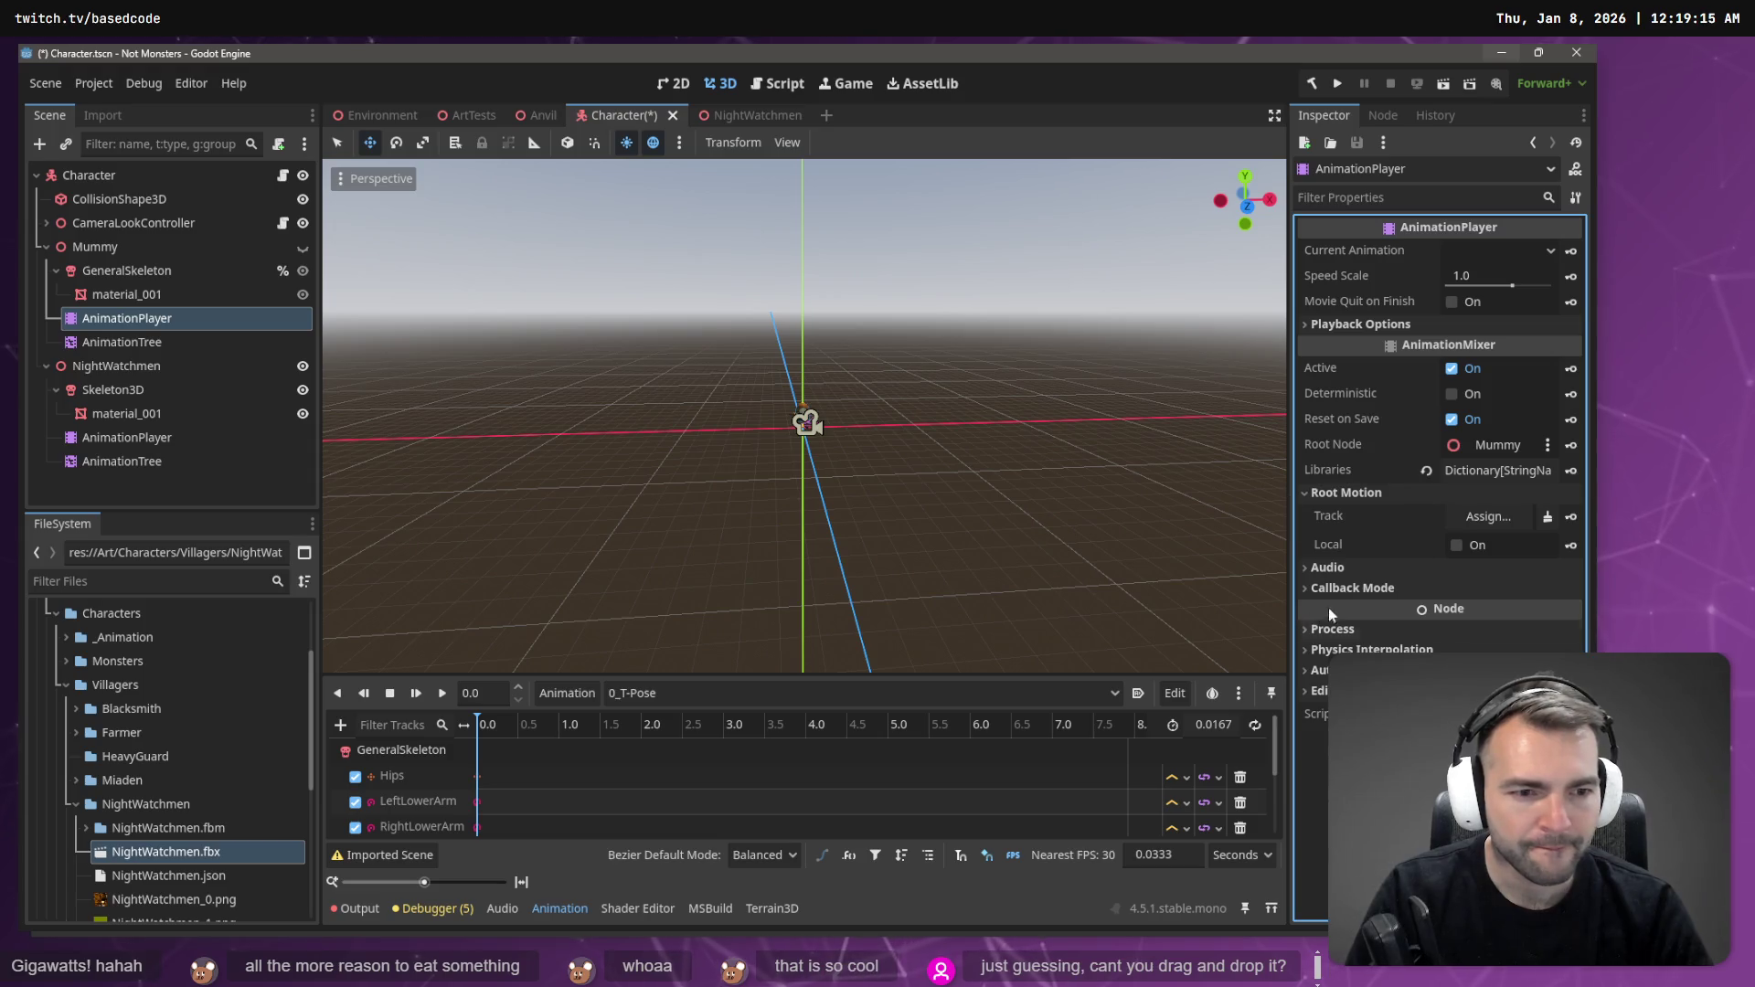
click(1347, 322)
click(1350, 327)
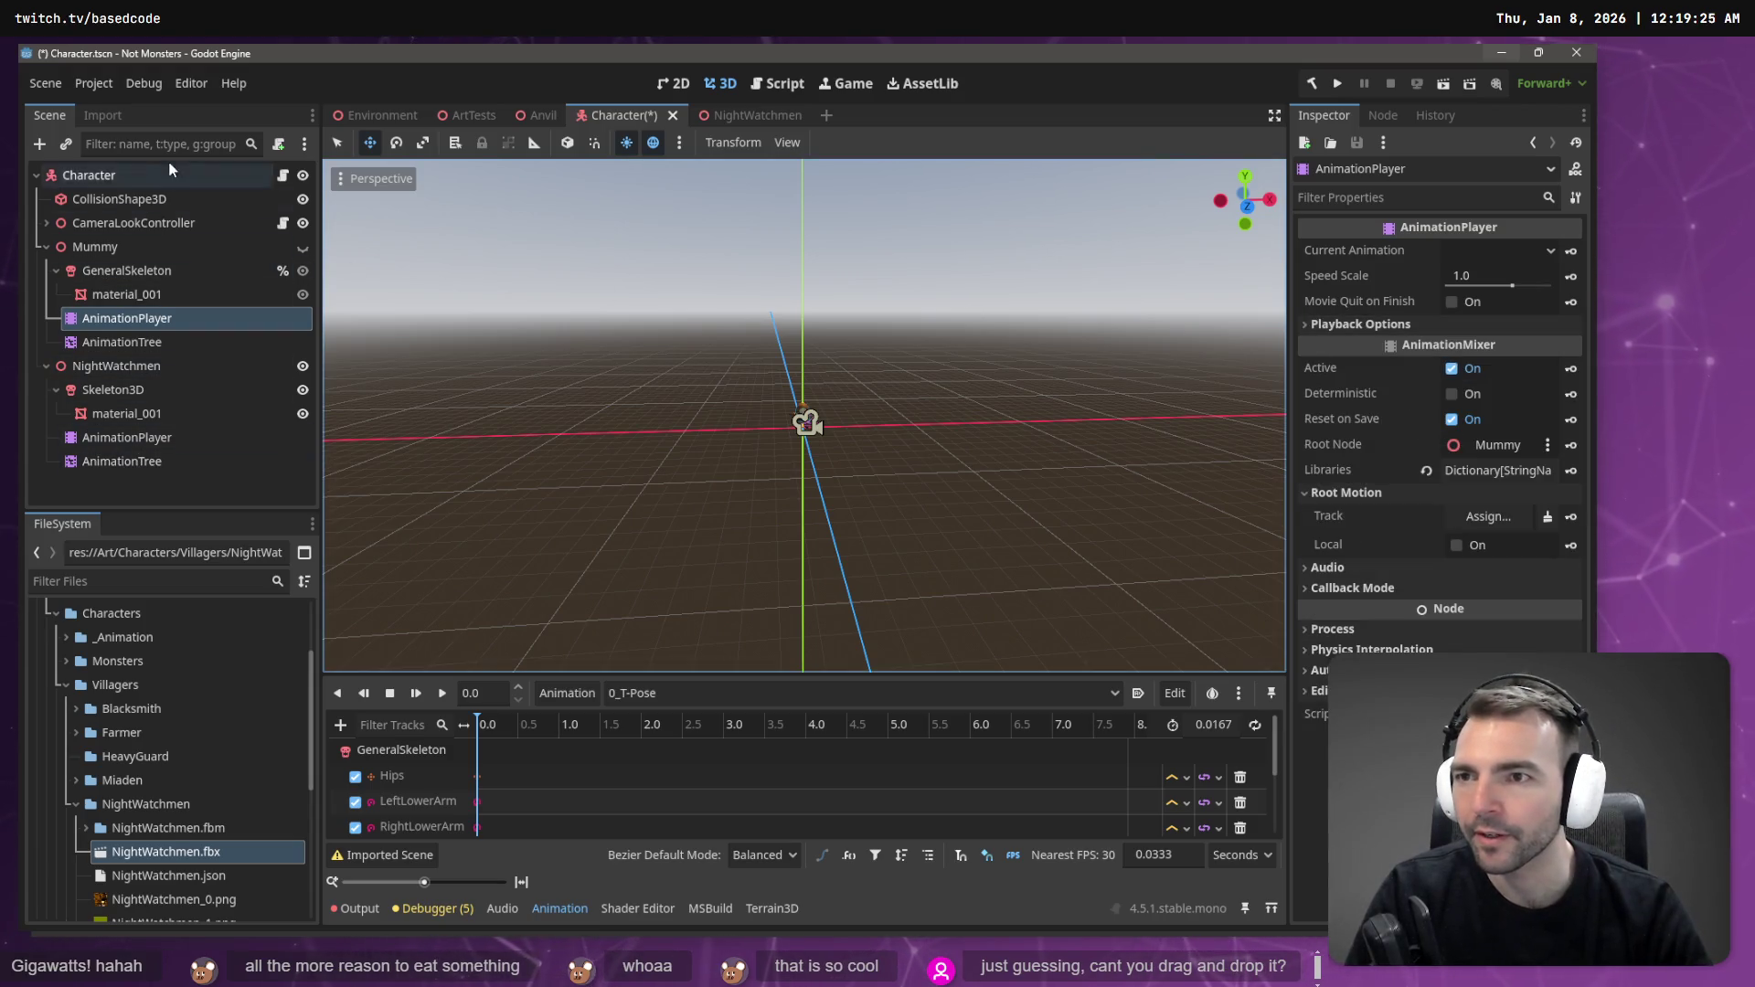
click(152, 852)
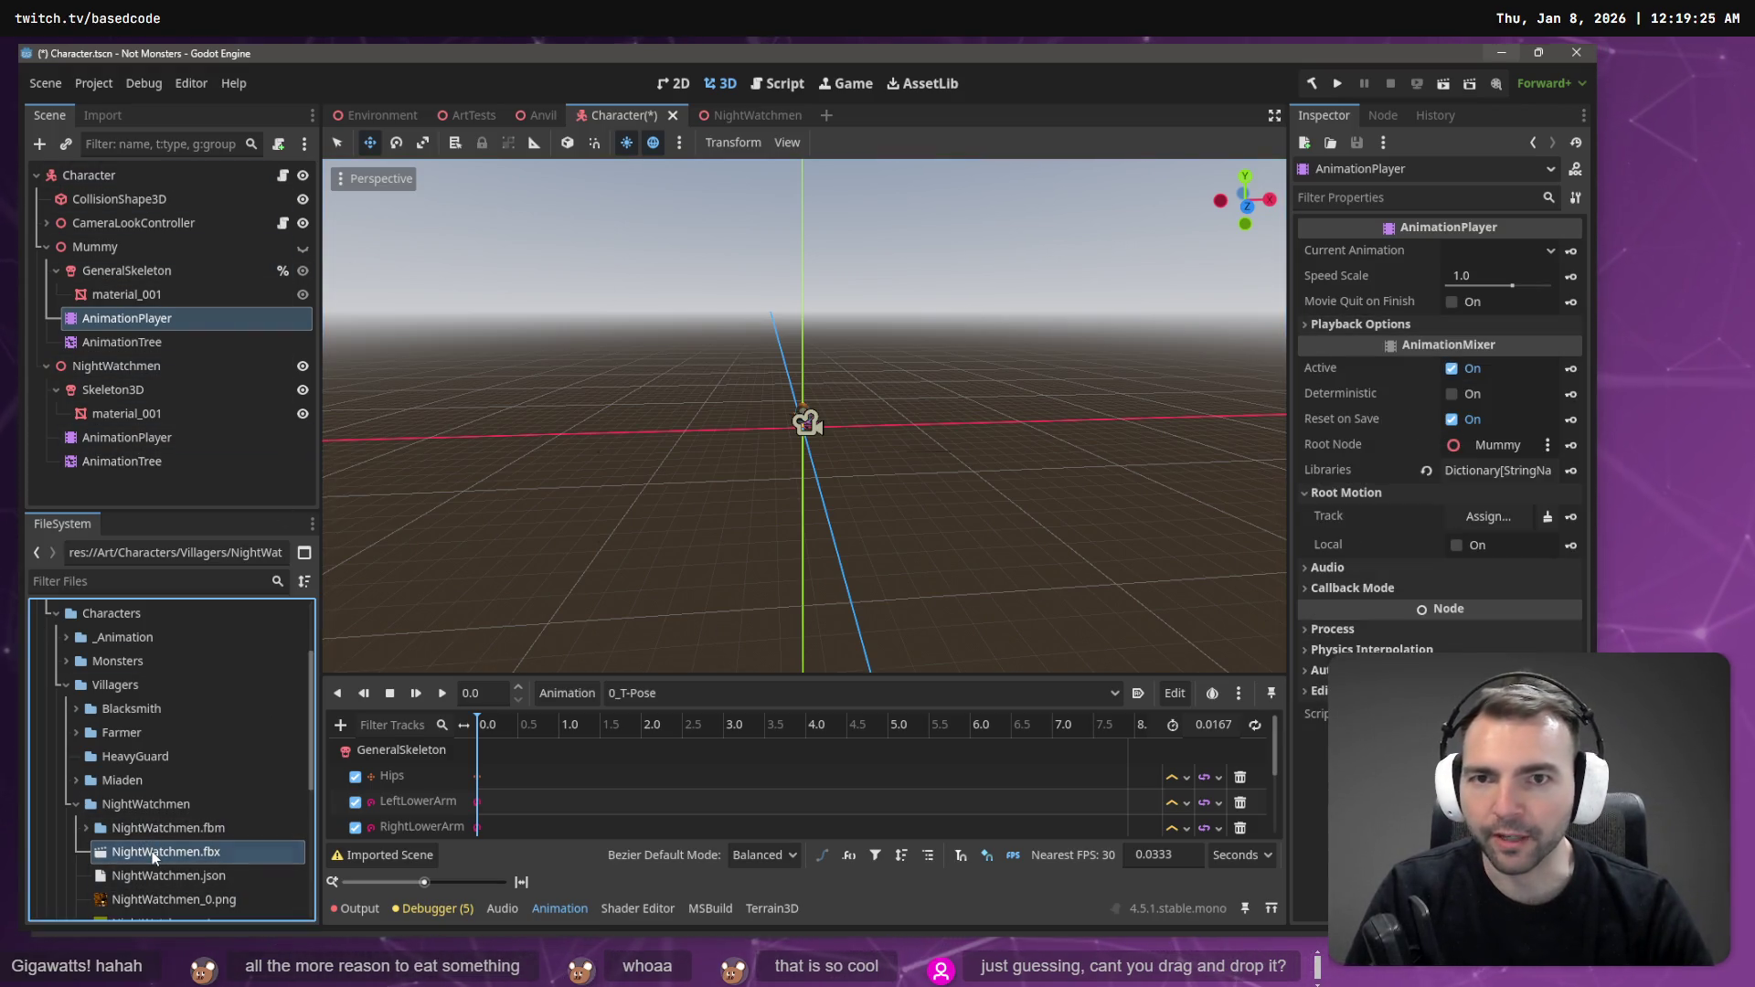
- Review the NightWatchmen.fbx import settings for its AnimationPlayer, then close them
double_click(152, 852)
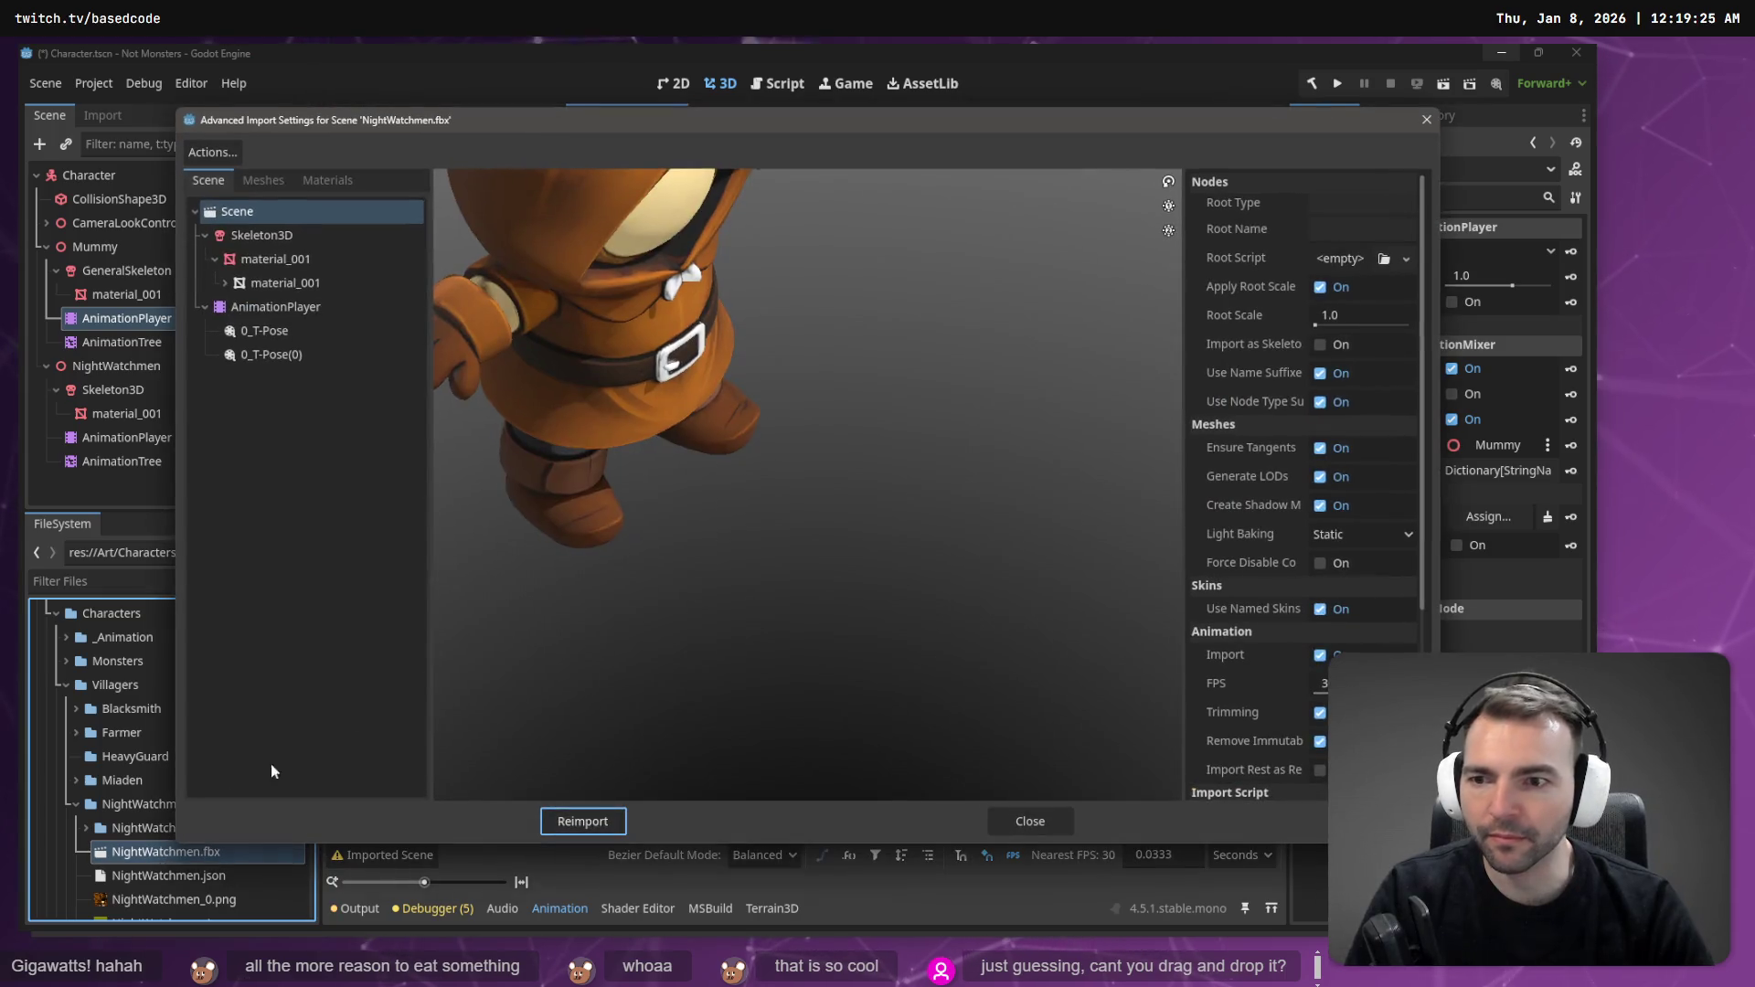
click(279, 309)
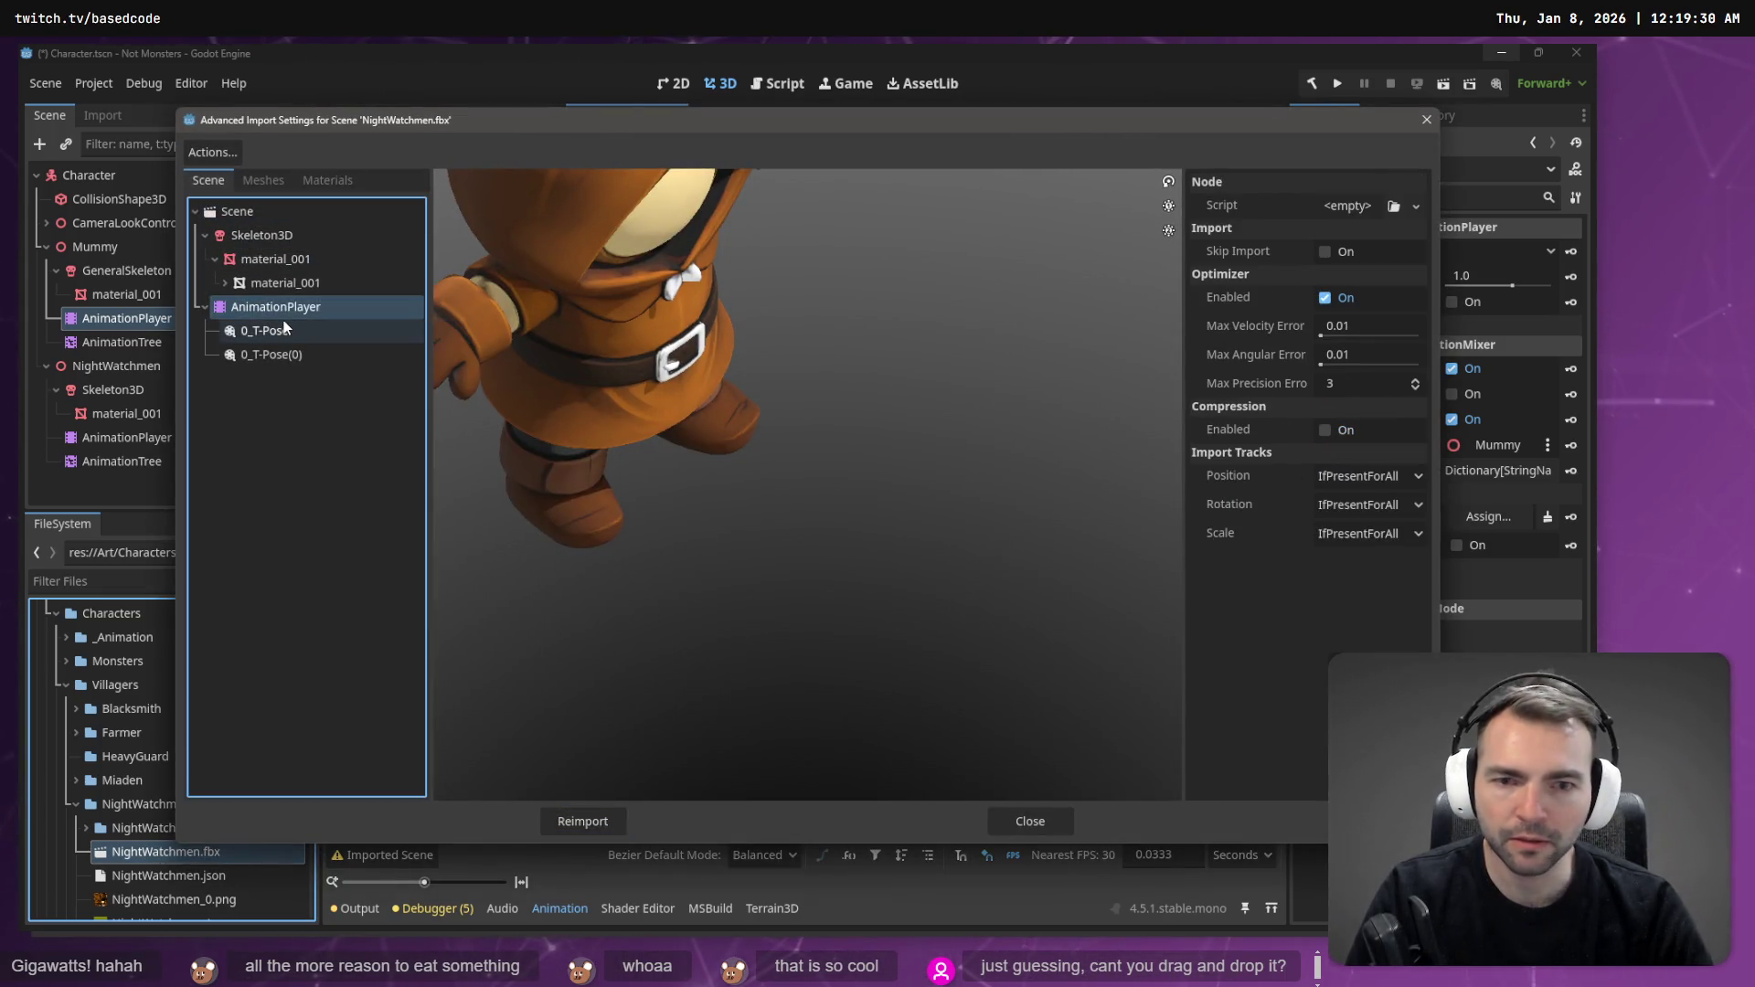
click(999, 832)
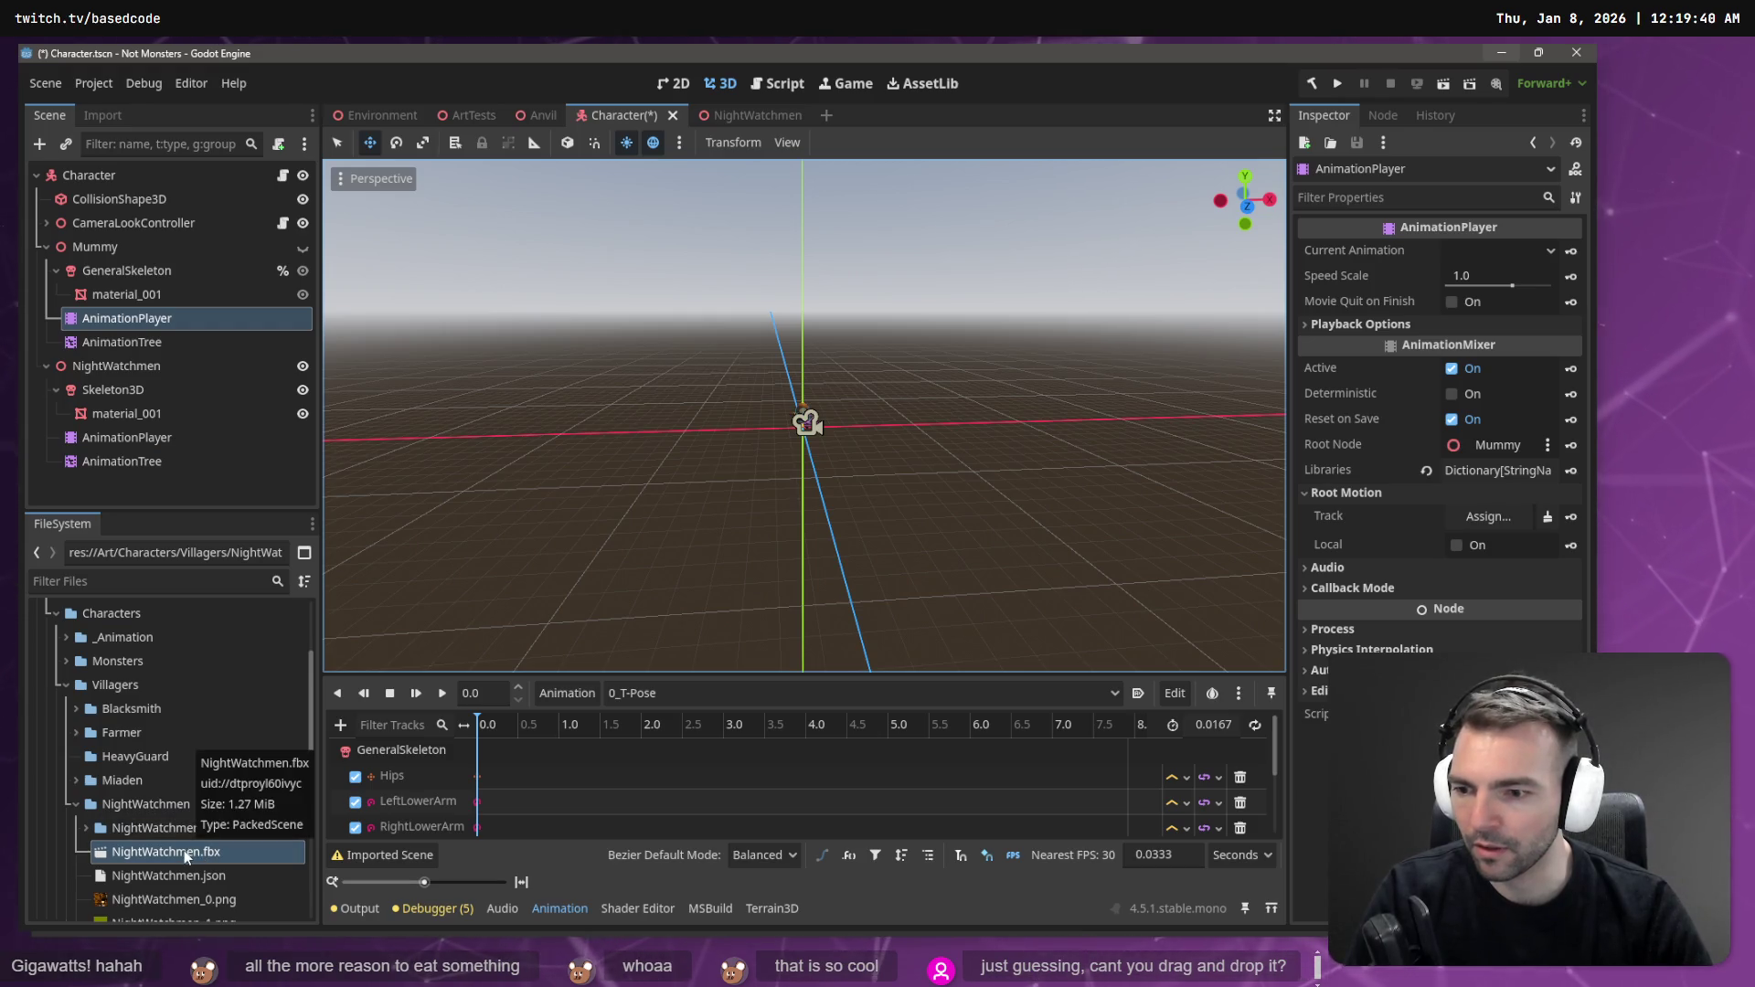
- Switch to the NightWatchmen scene and list its AnimationPlayer's animations, 0_T-Pose and 0_T-Pose(0)
click(770, 117)
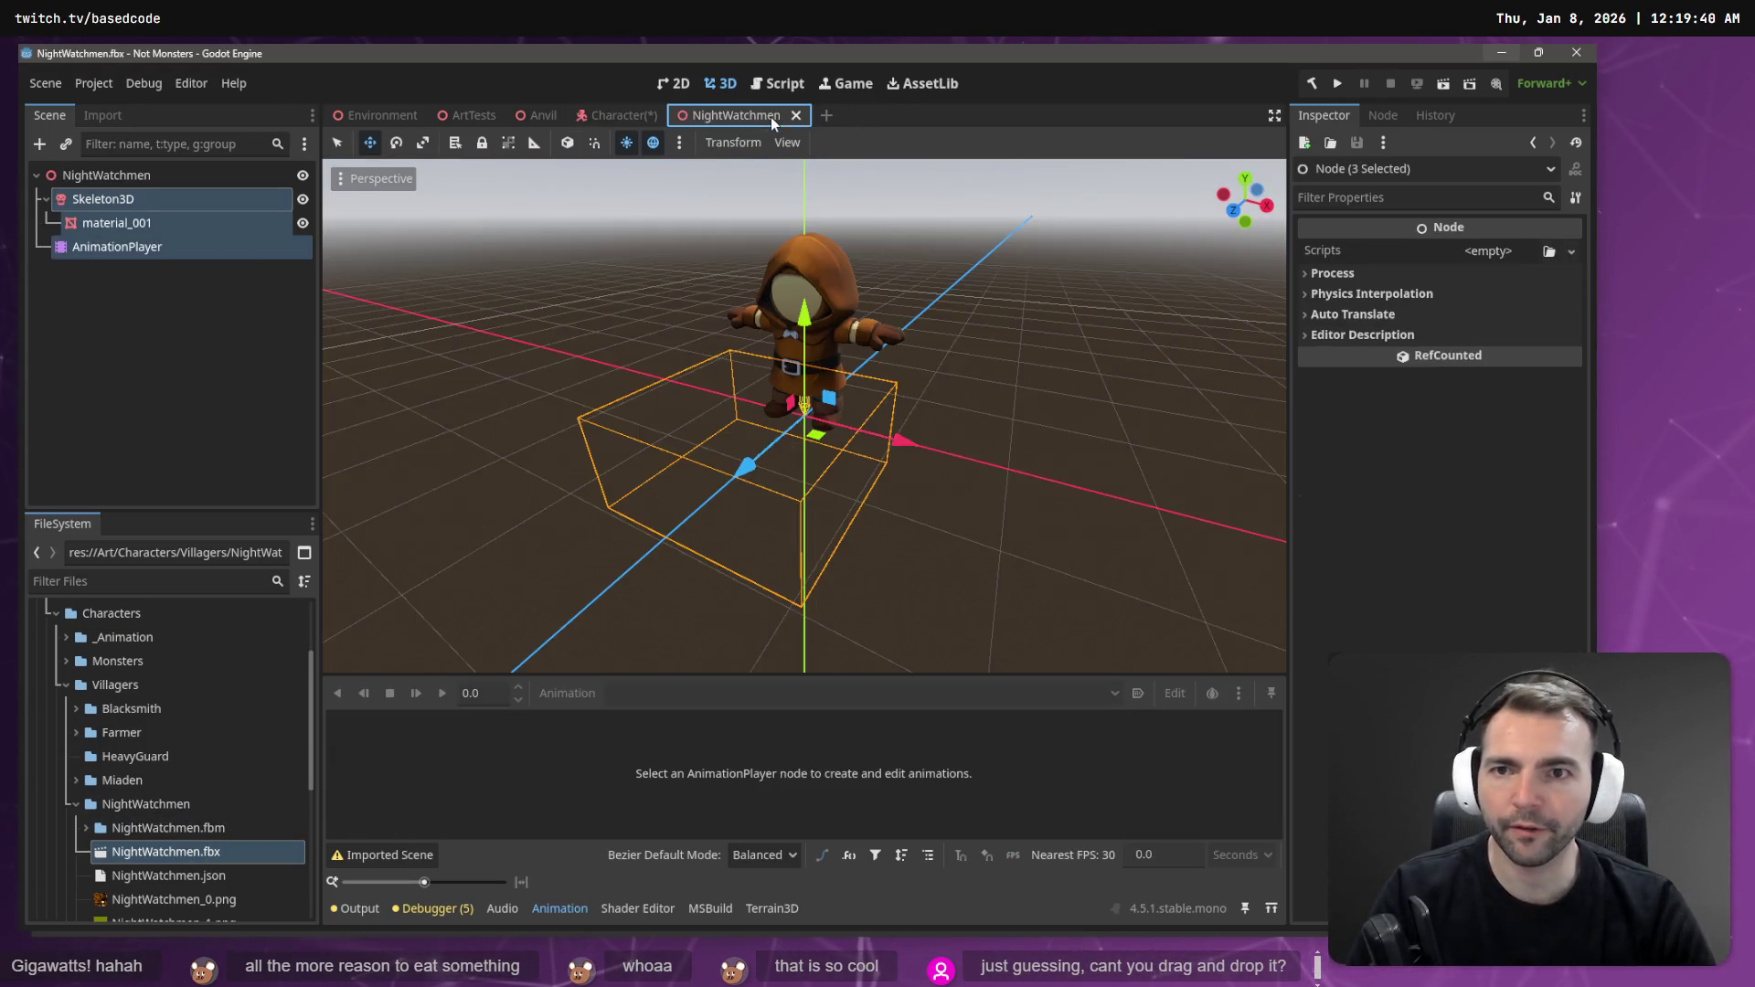
click(75, 340)
click(117, 246)
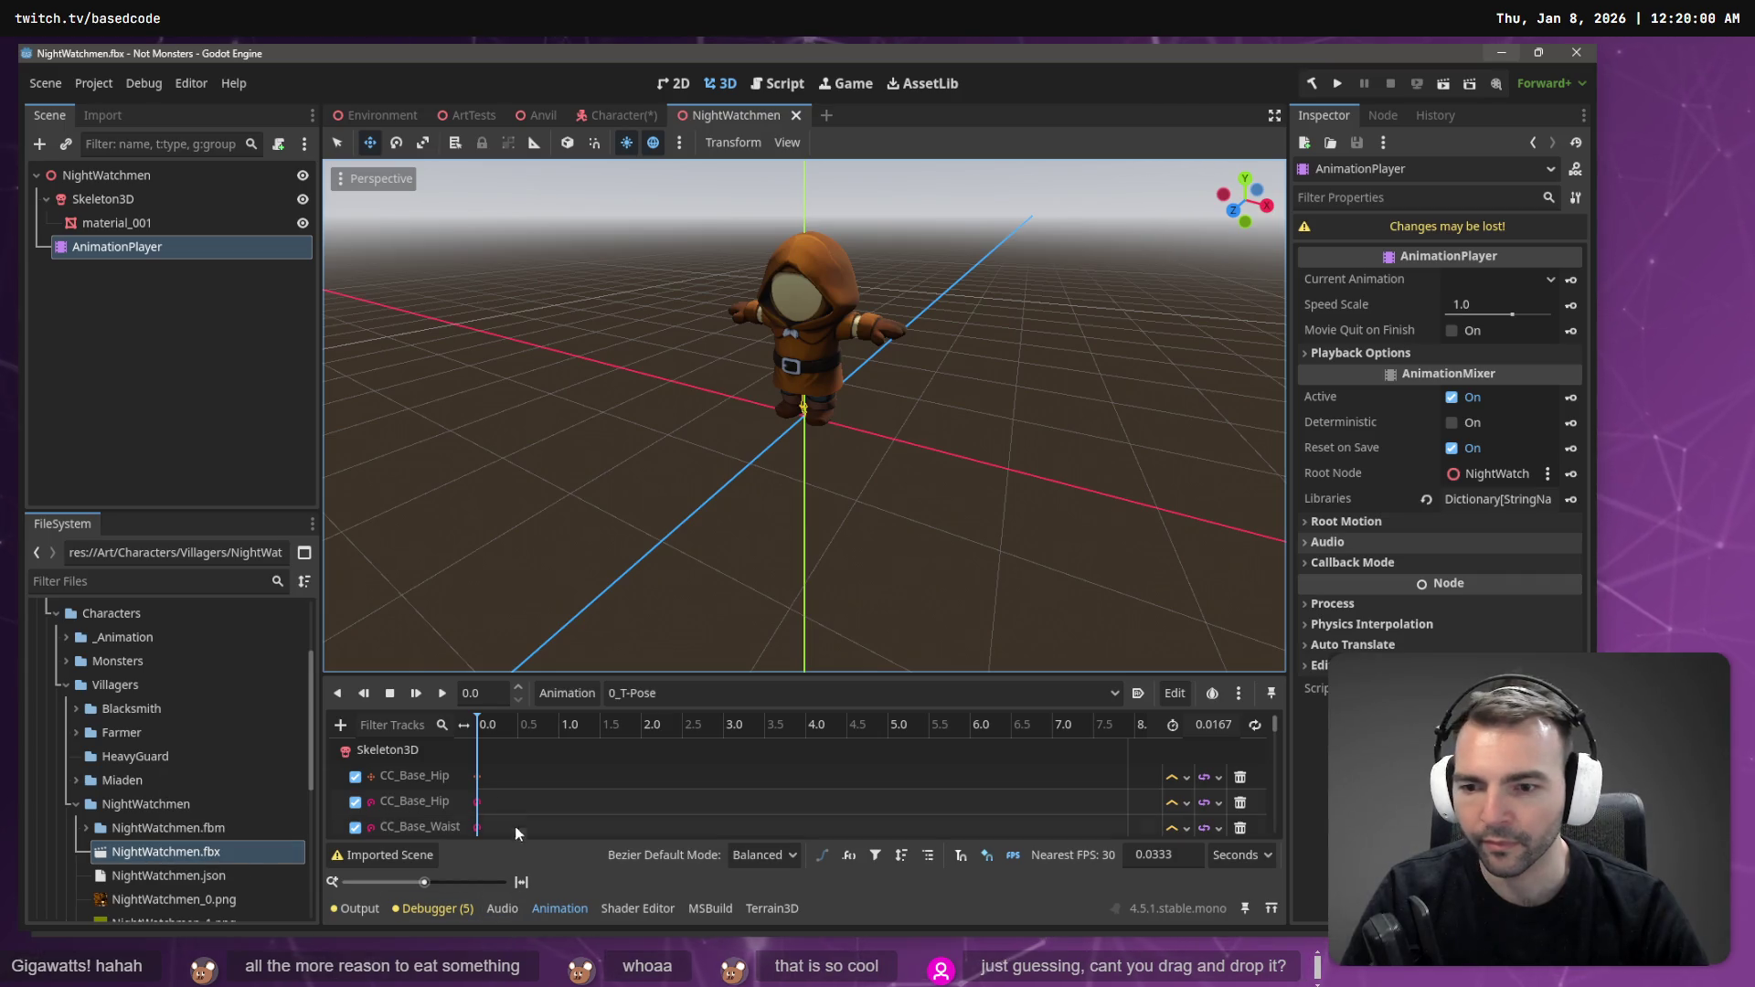
click(667, 694)
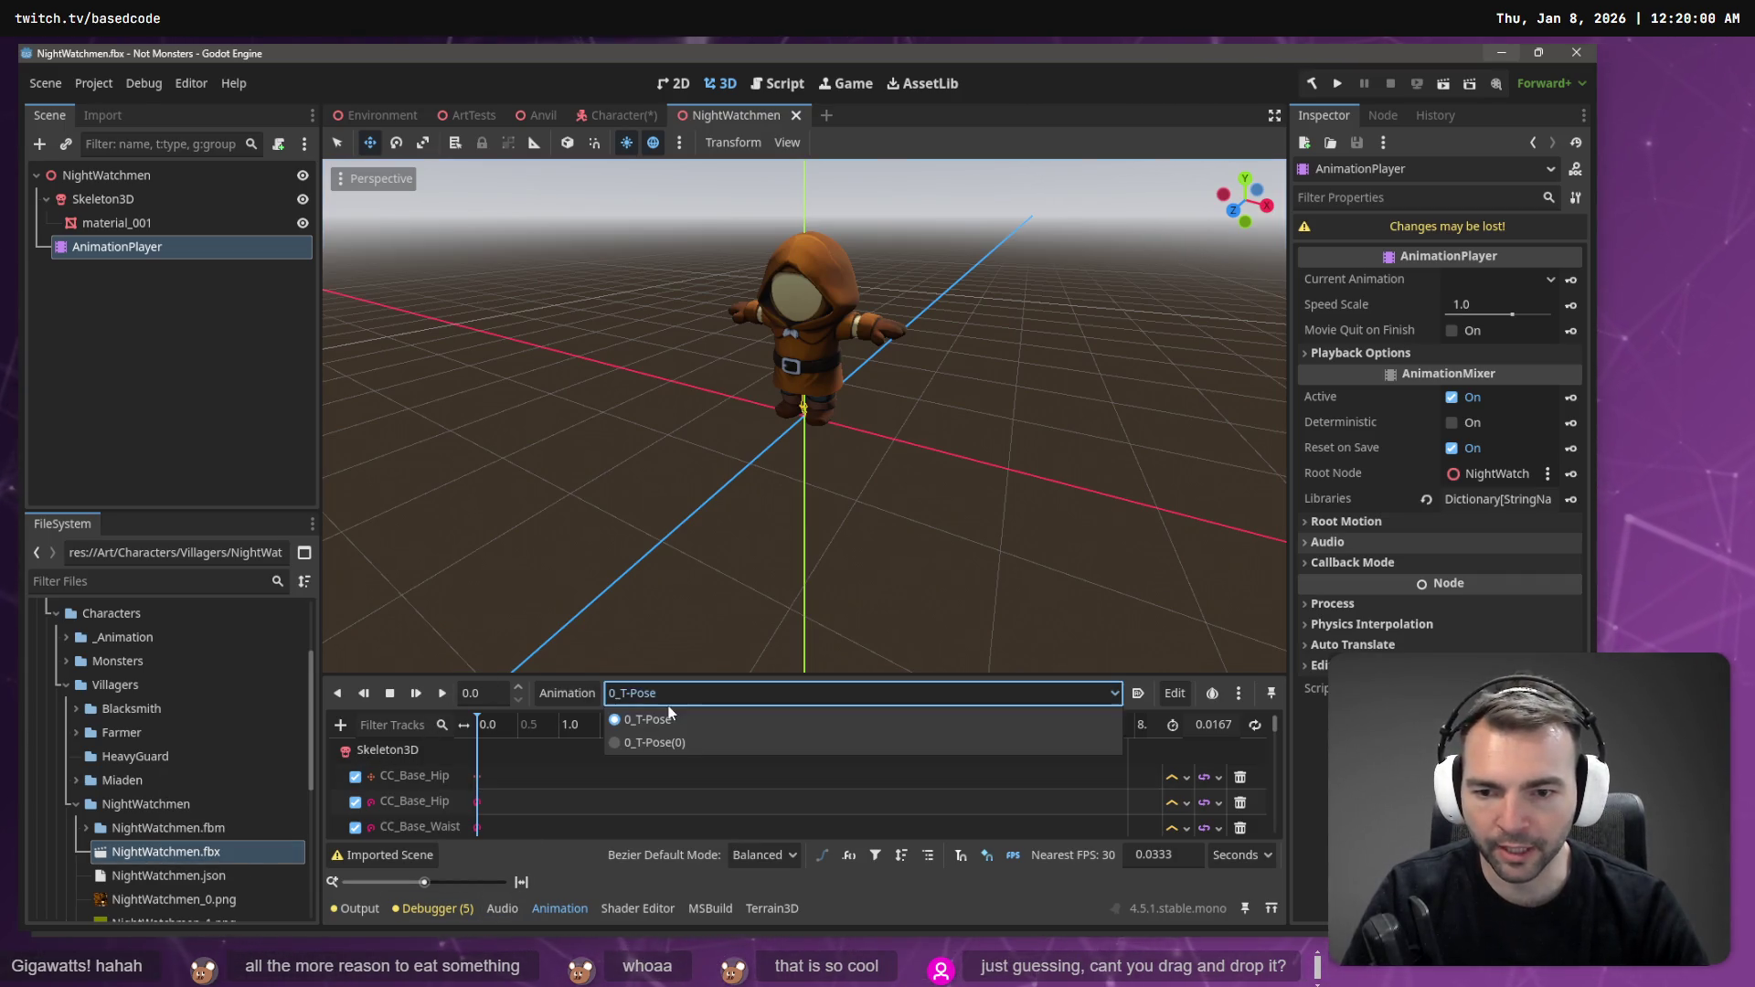
- Load the Animations.fbx library into the NightWatchmen AnimationPlayer, dismissing the track warnings
click(578, 692)
click(578, 693)
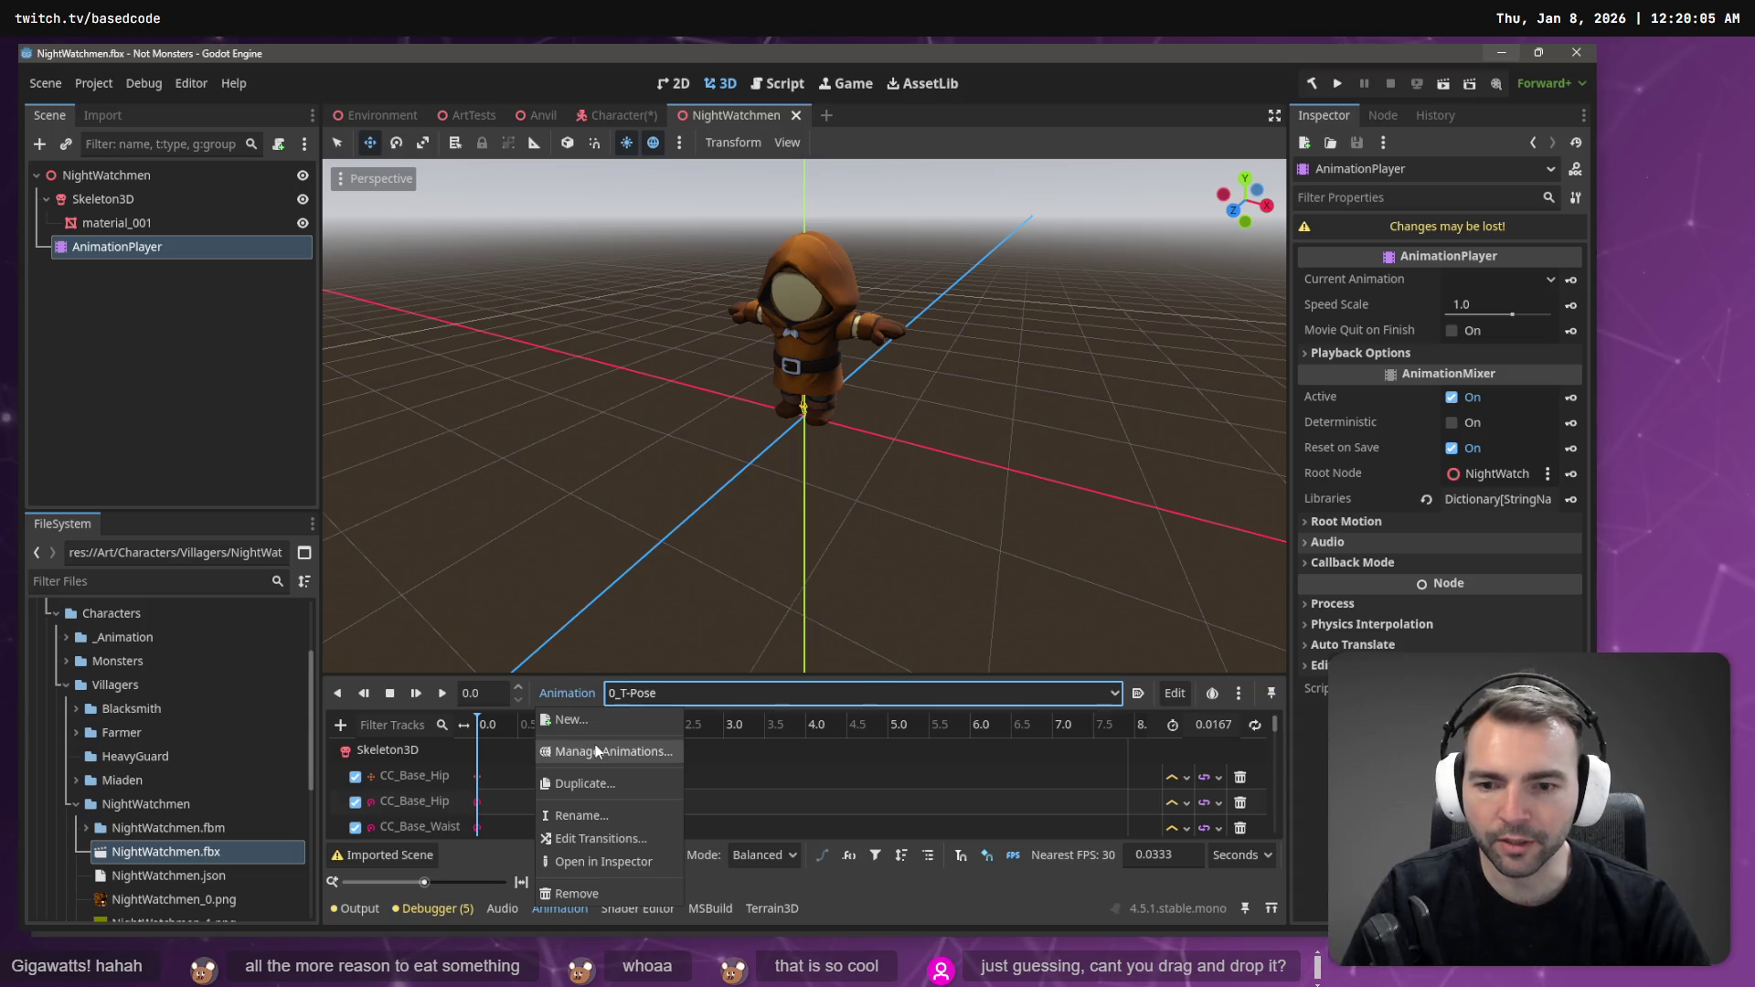
click(595, 743)
click(1147, 286)
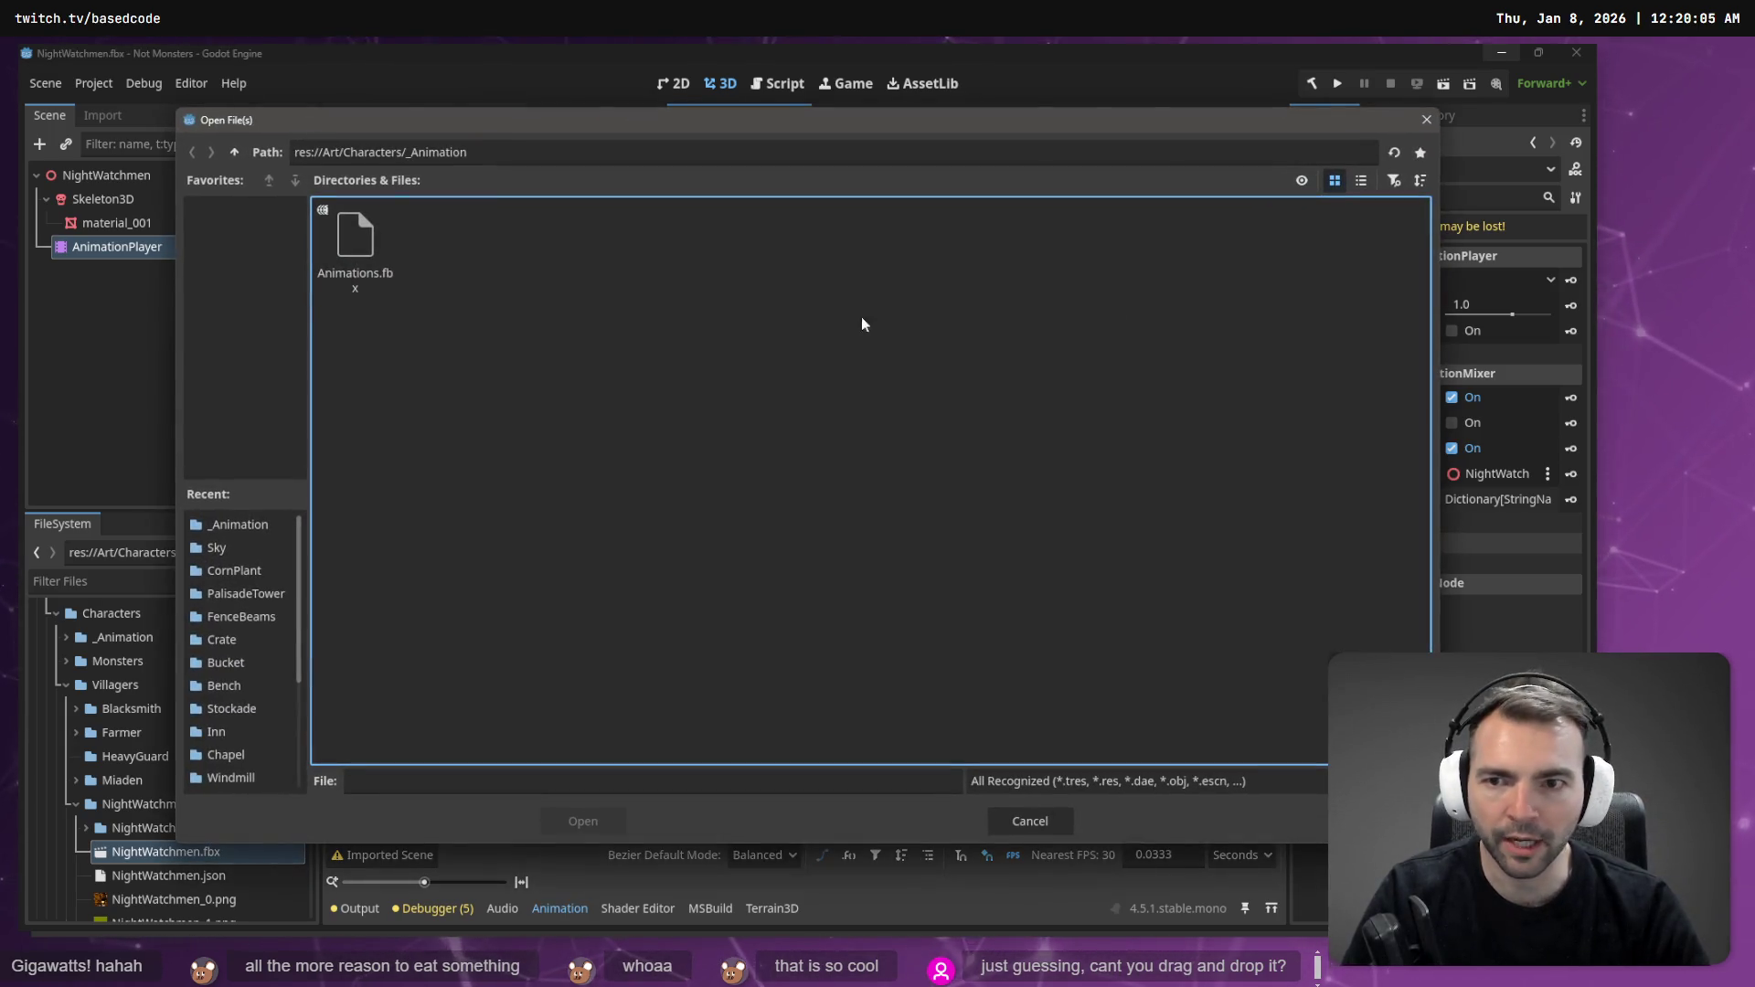
double_click(343, 238)
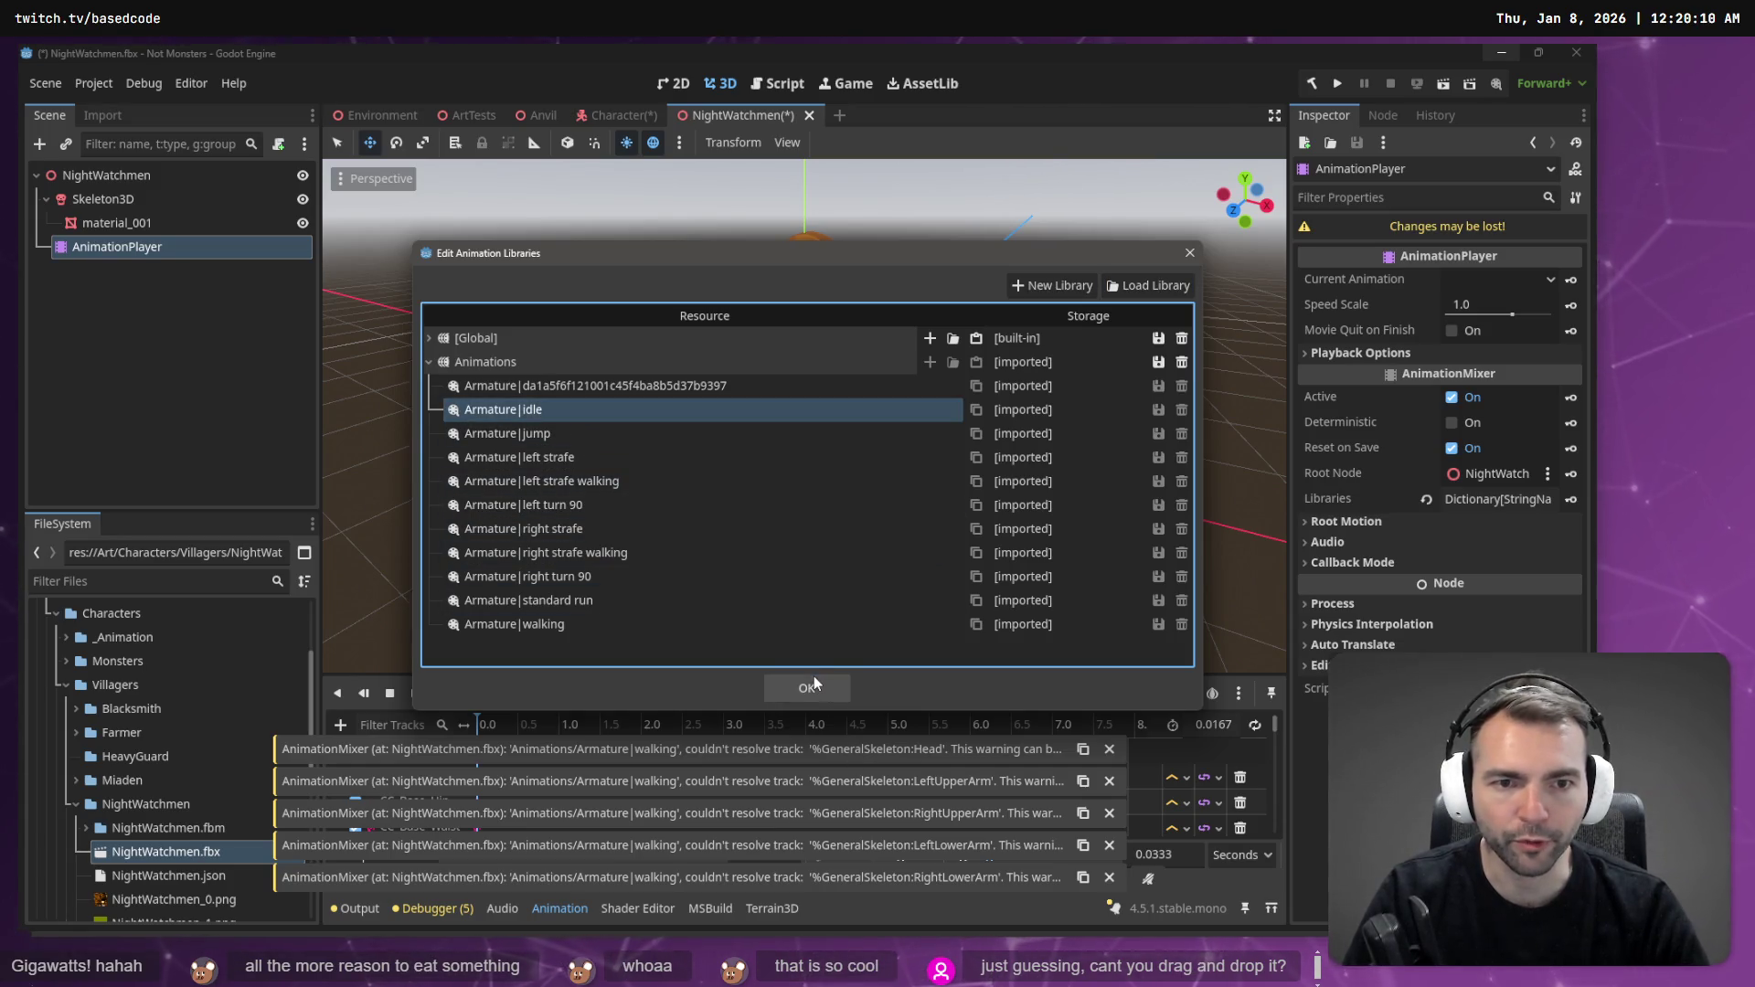
click(814, 678)
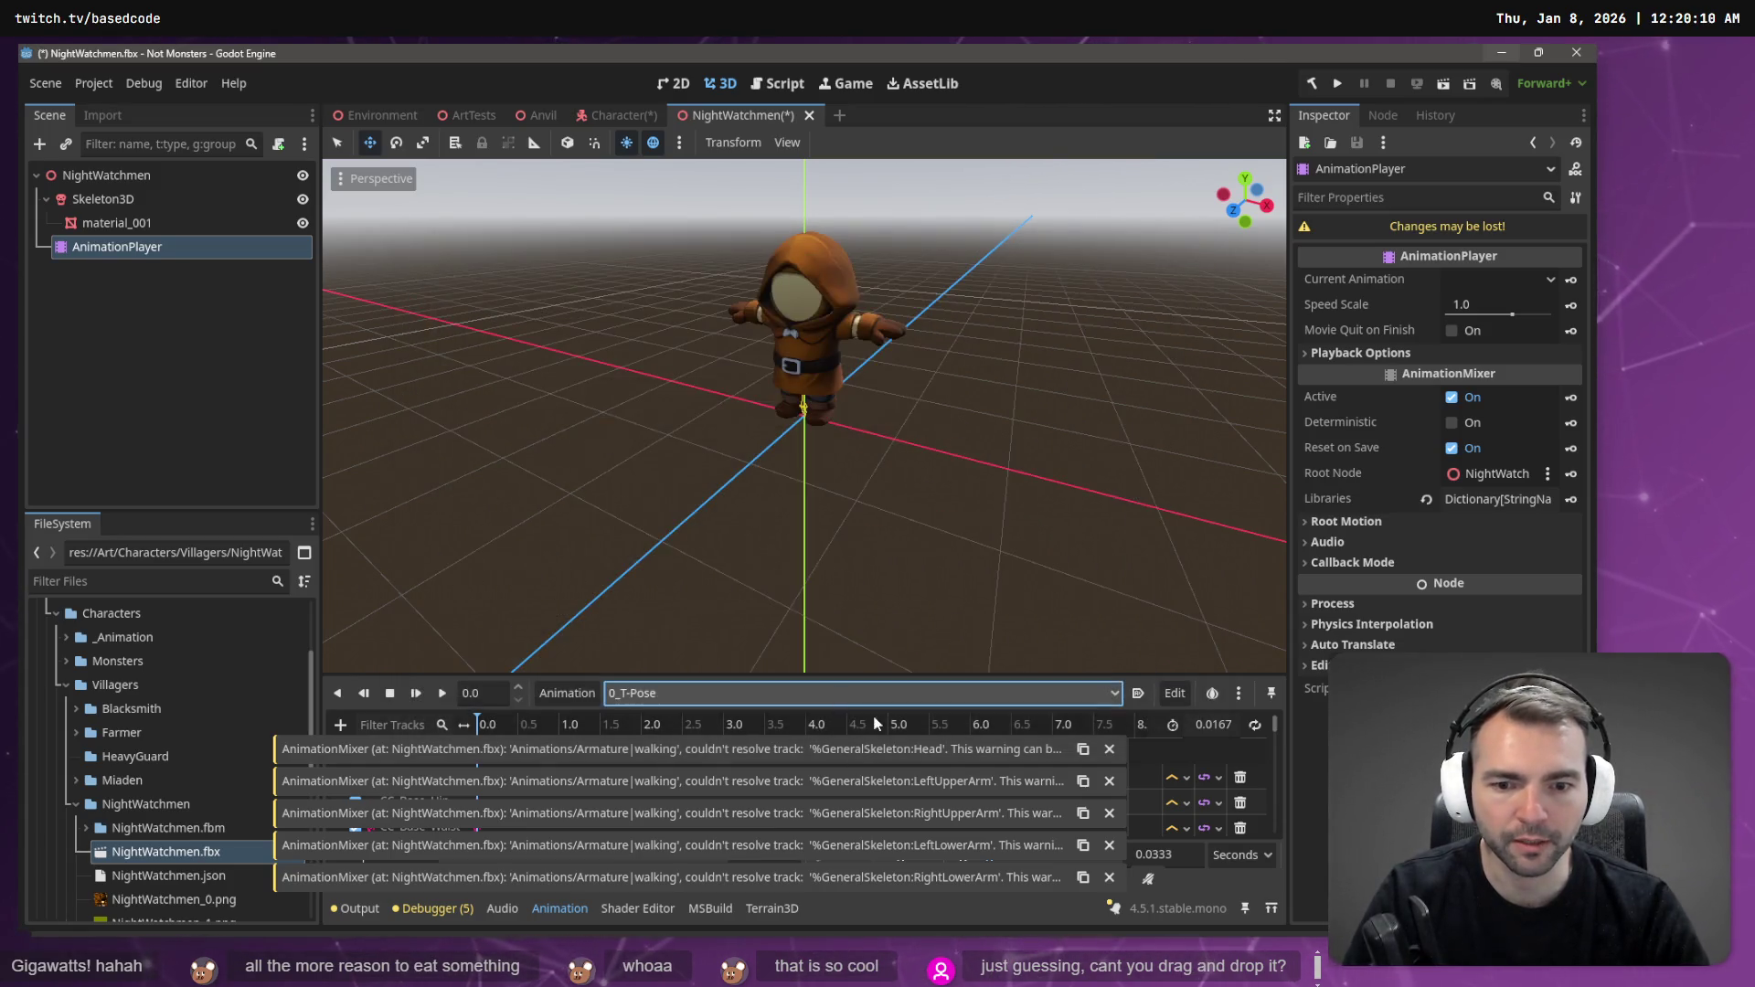
click(1109, 750)
click(1109, 781)
click(1109, 813)
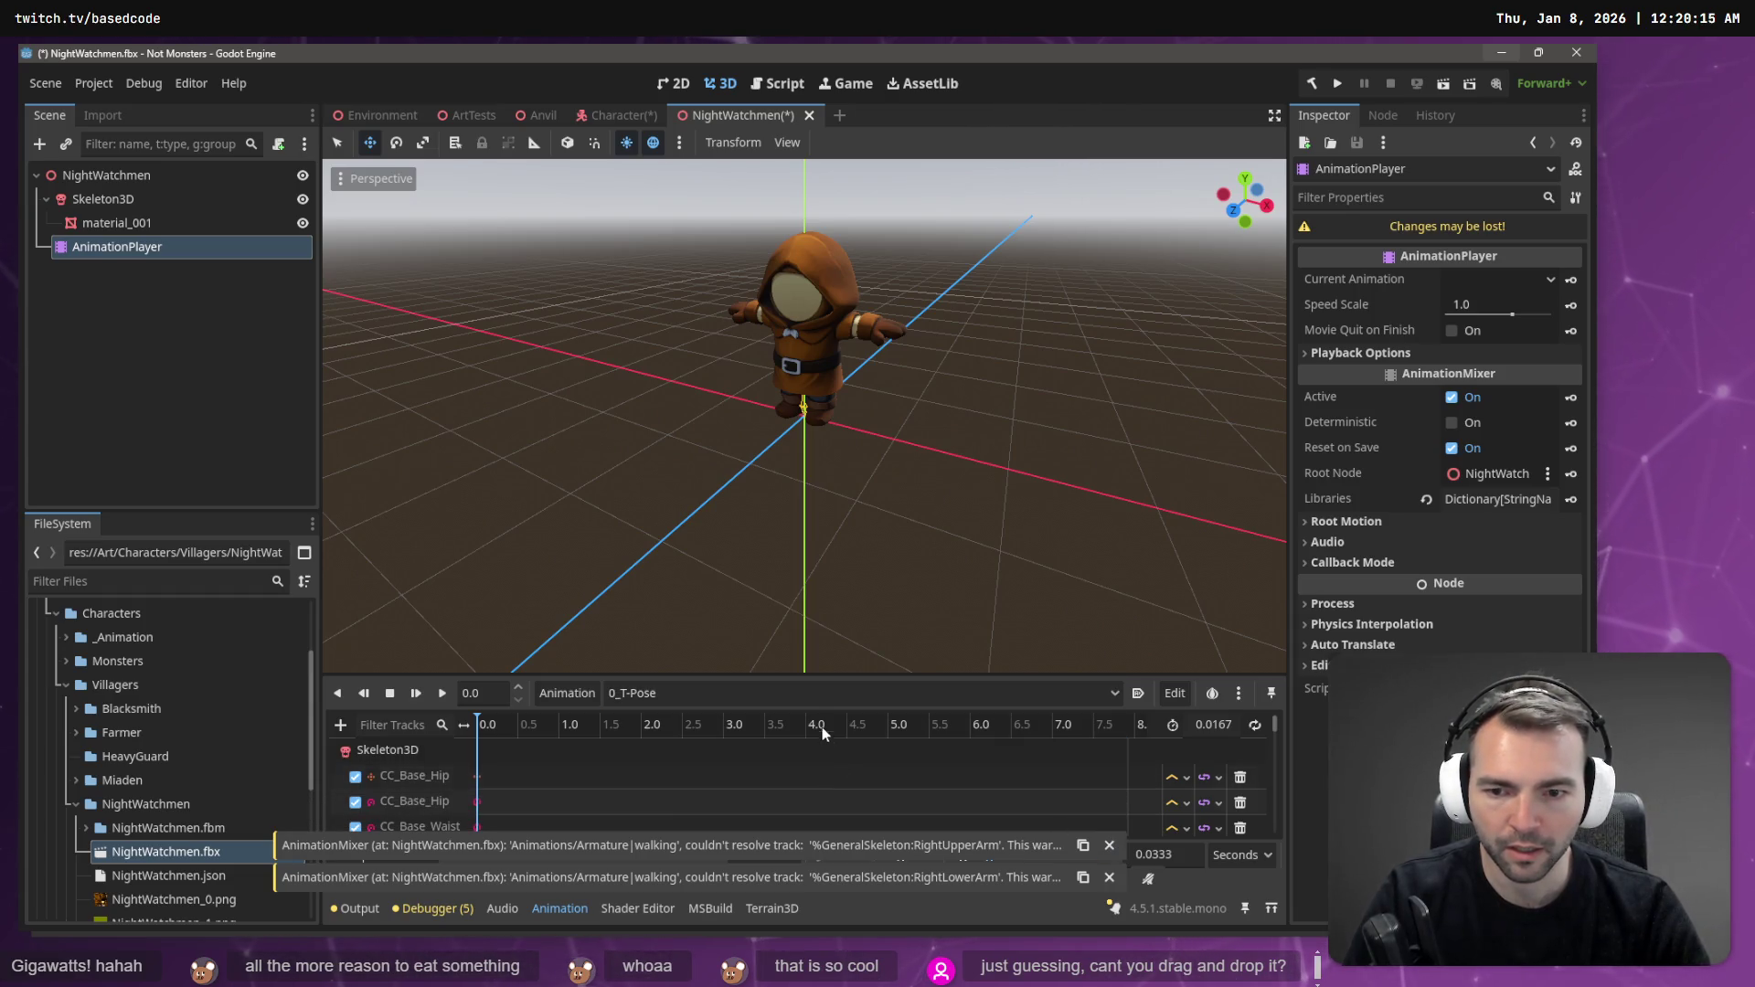
- Preview Armature|idle, then leave Armature|jump selected as the current animation
click(812, 695)
click(770, 711)
click(787, 690)
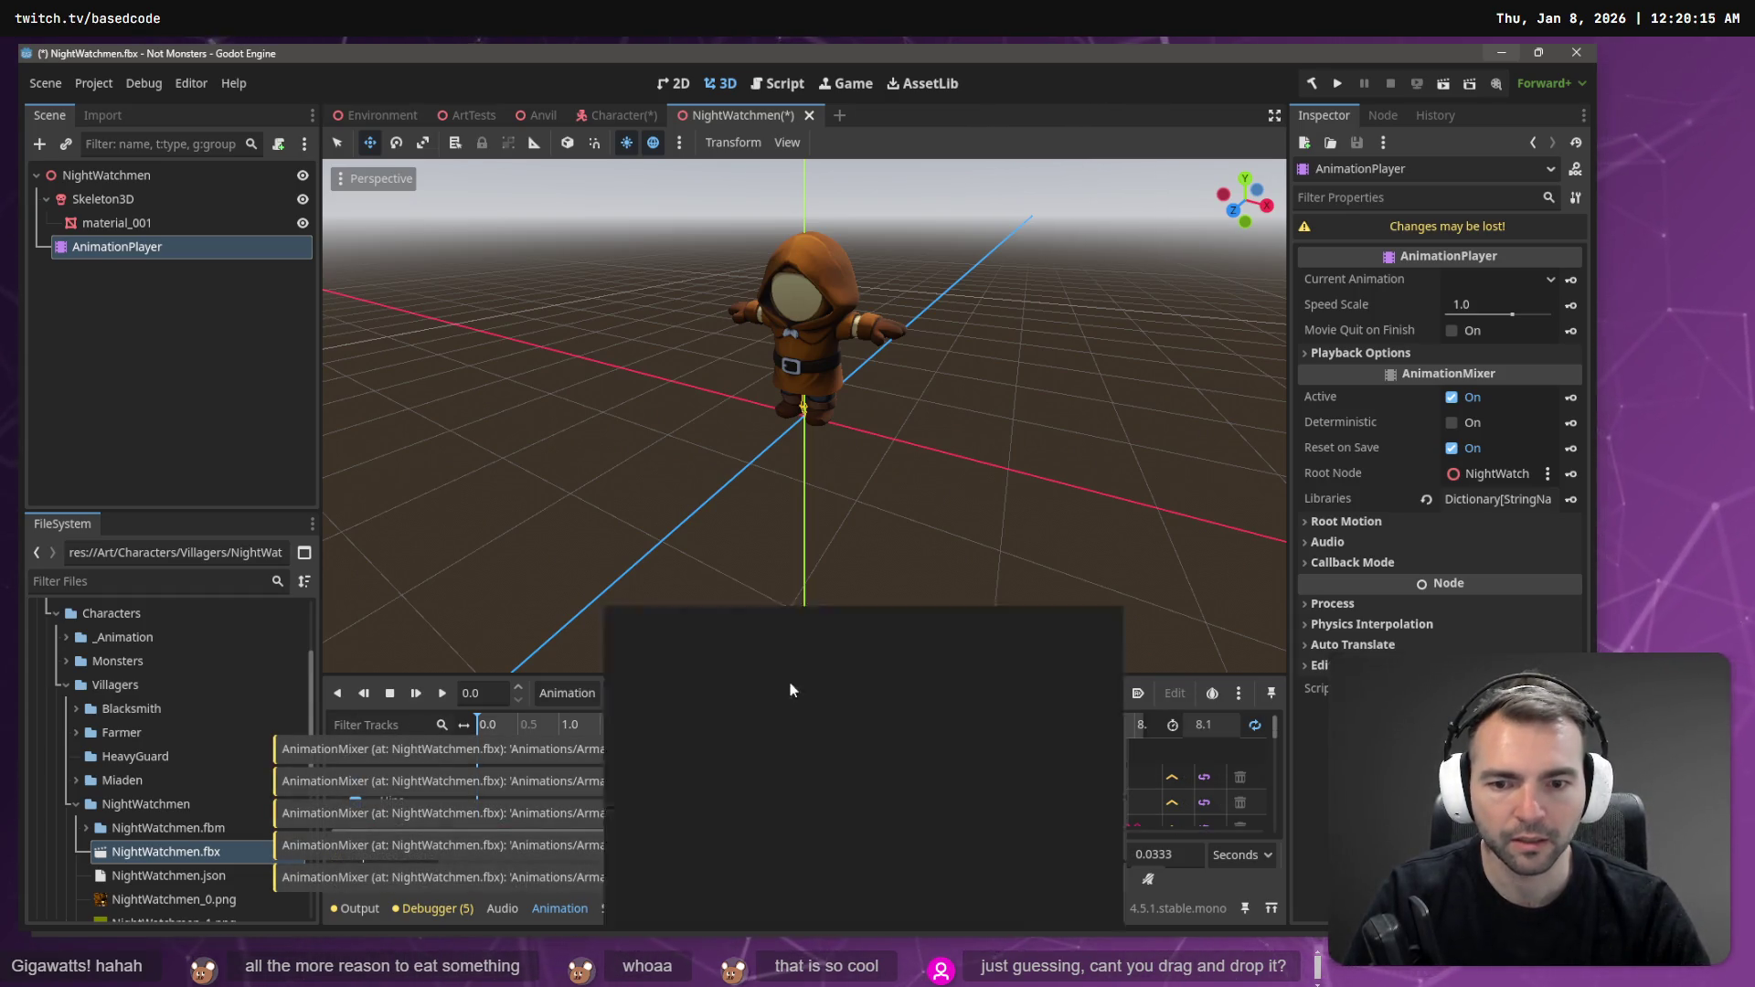
click(817, 733)
click(817, 692)
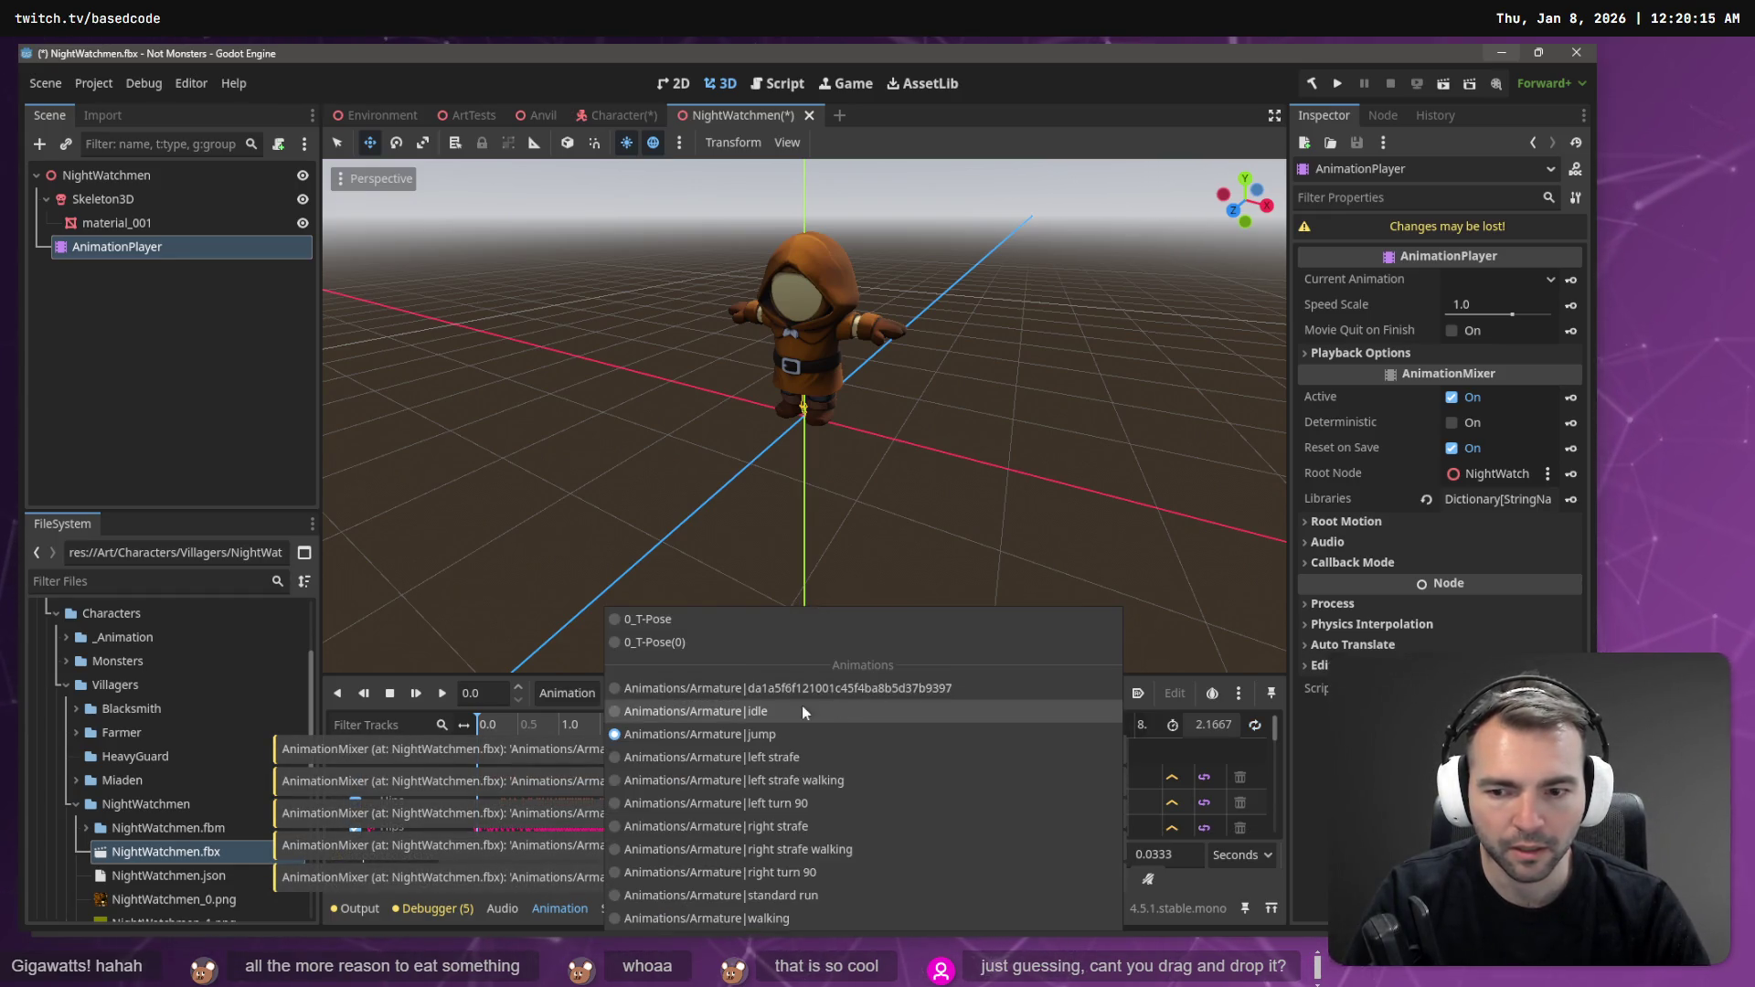
click(223, 484)
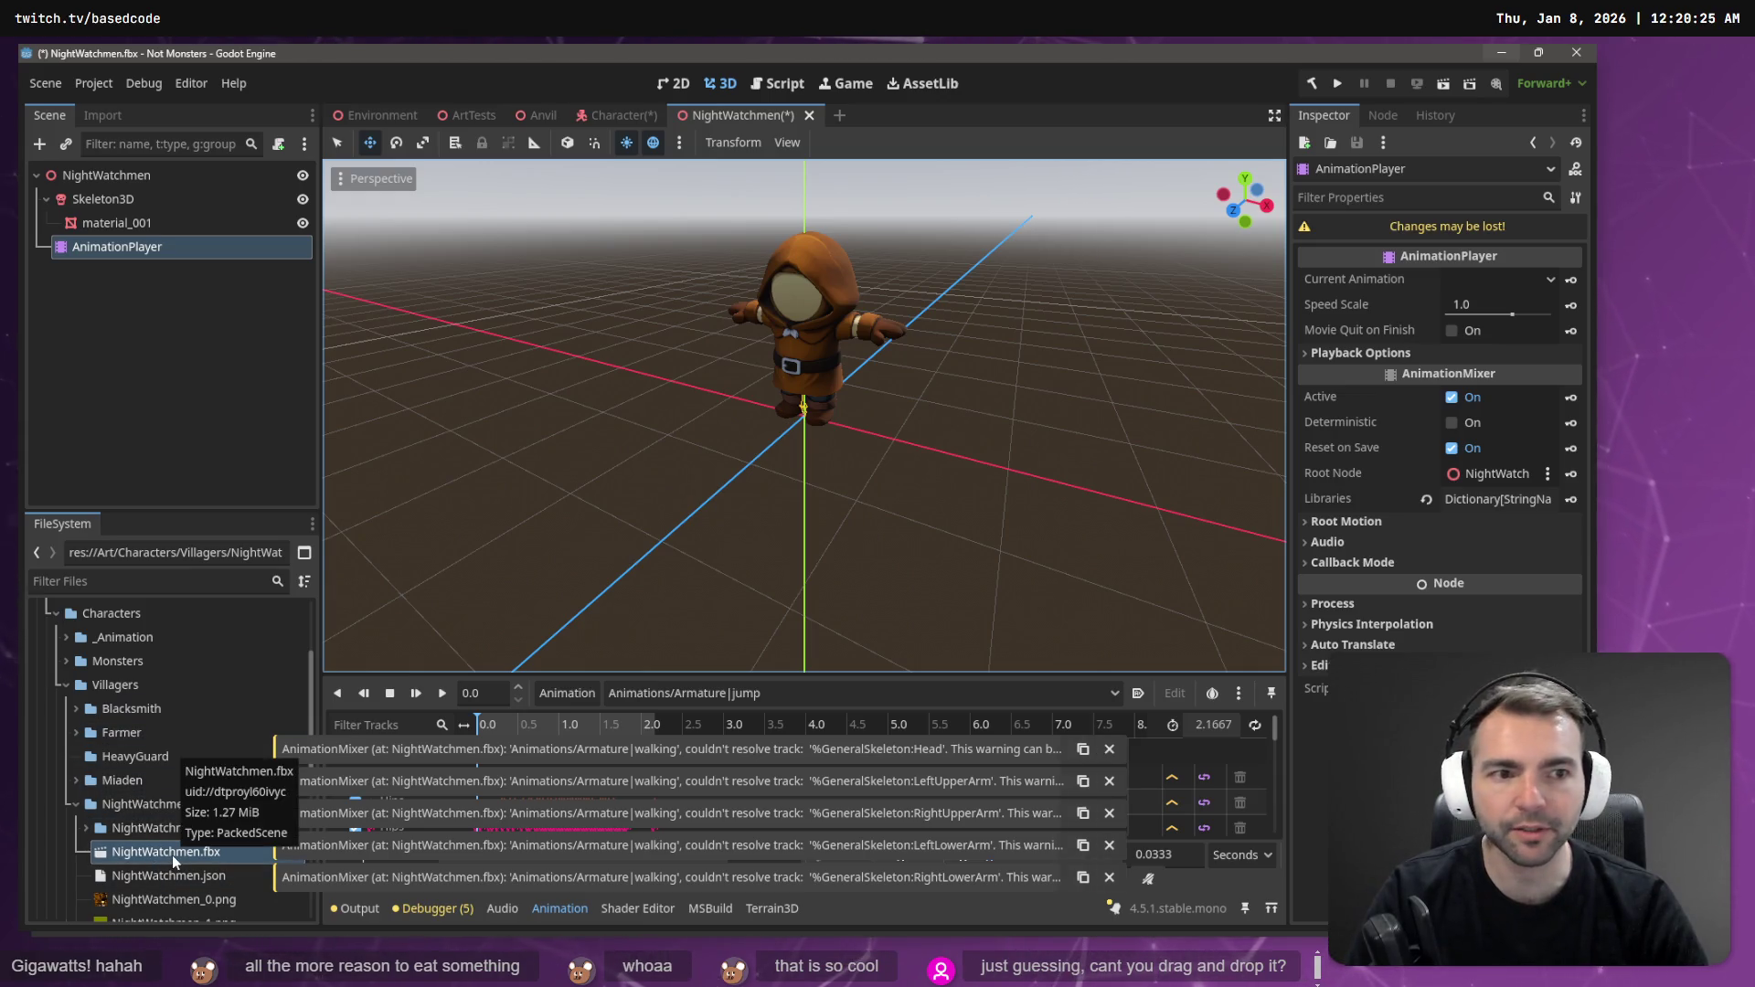
- Open the advanced import settings for NightWatchmen.fbx from the Import dock
click(101, 117)
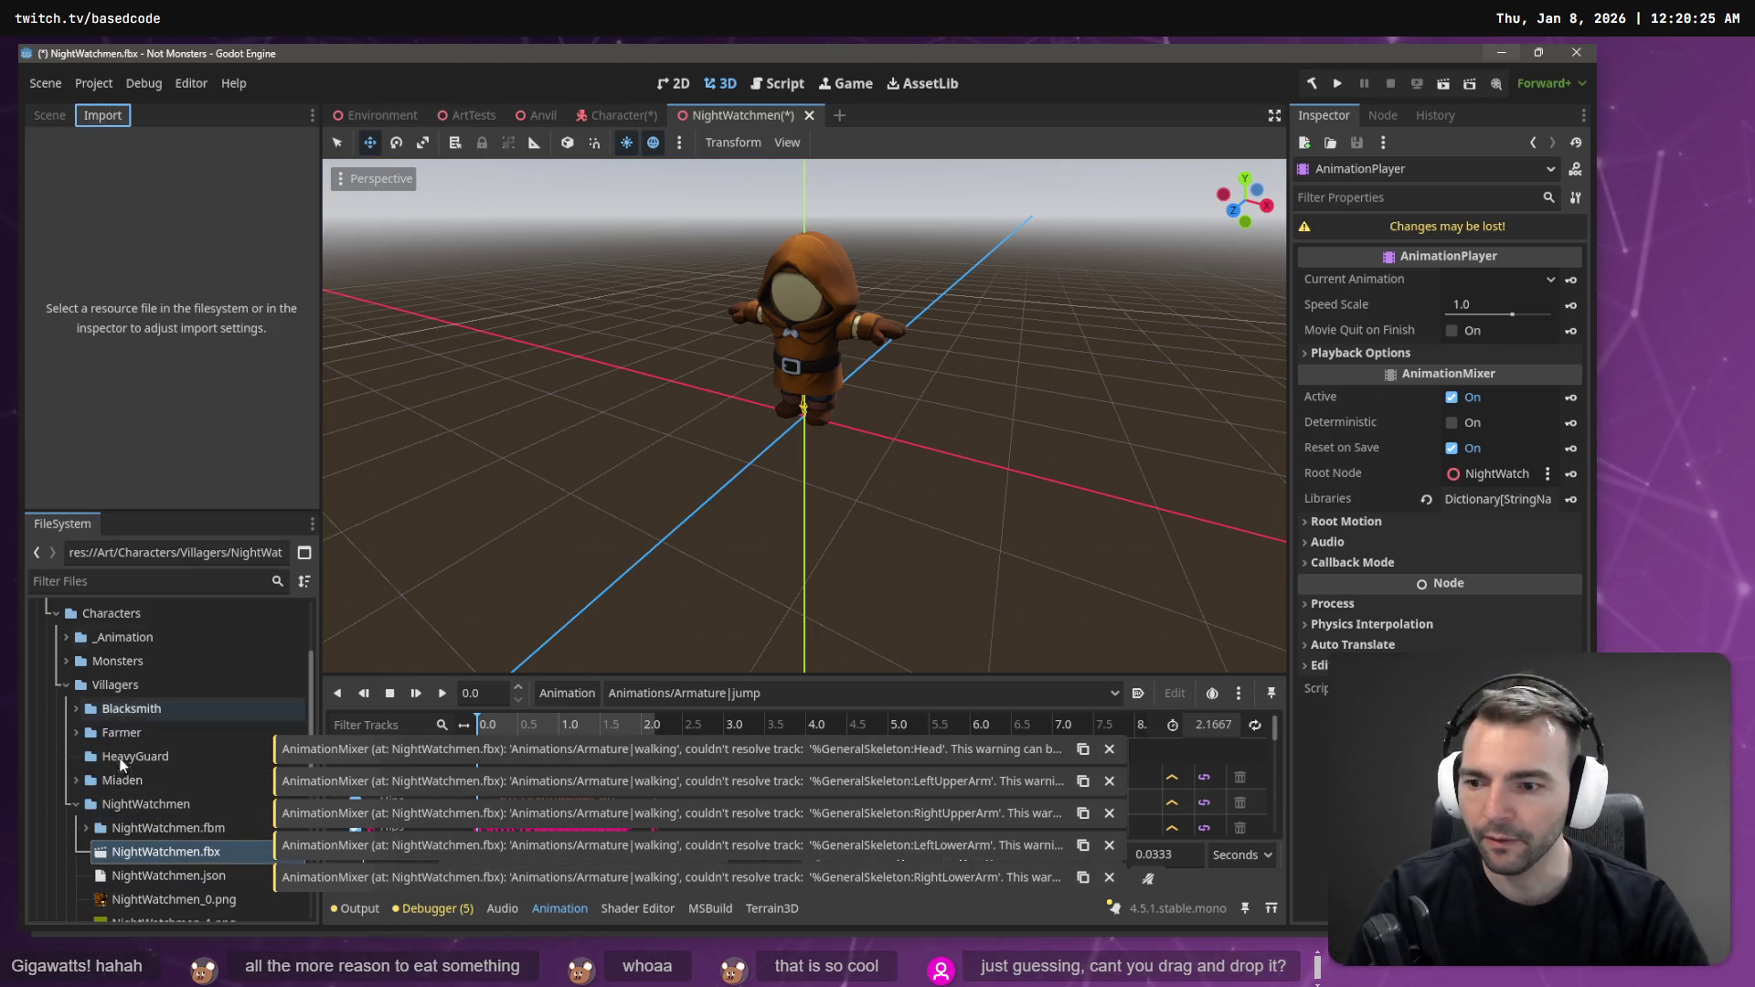
click(179, 852)
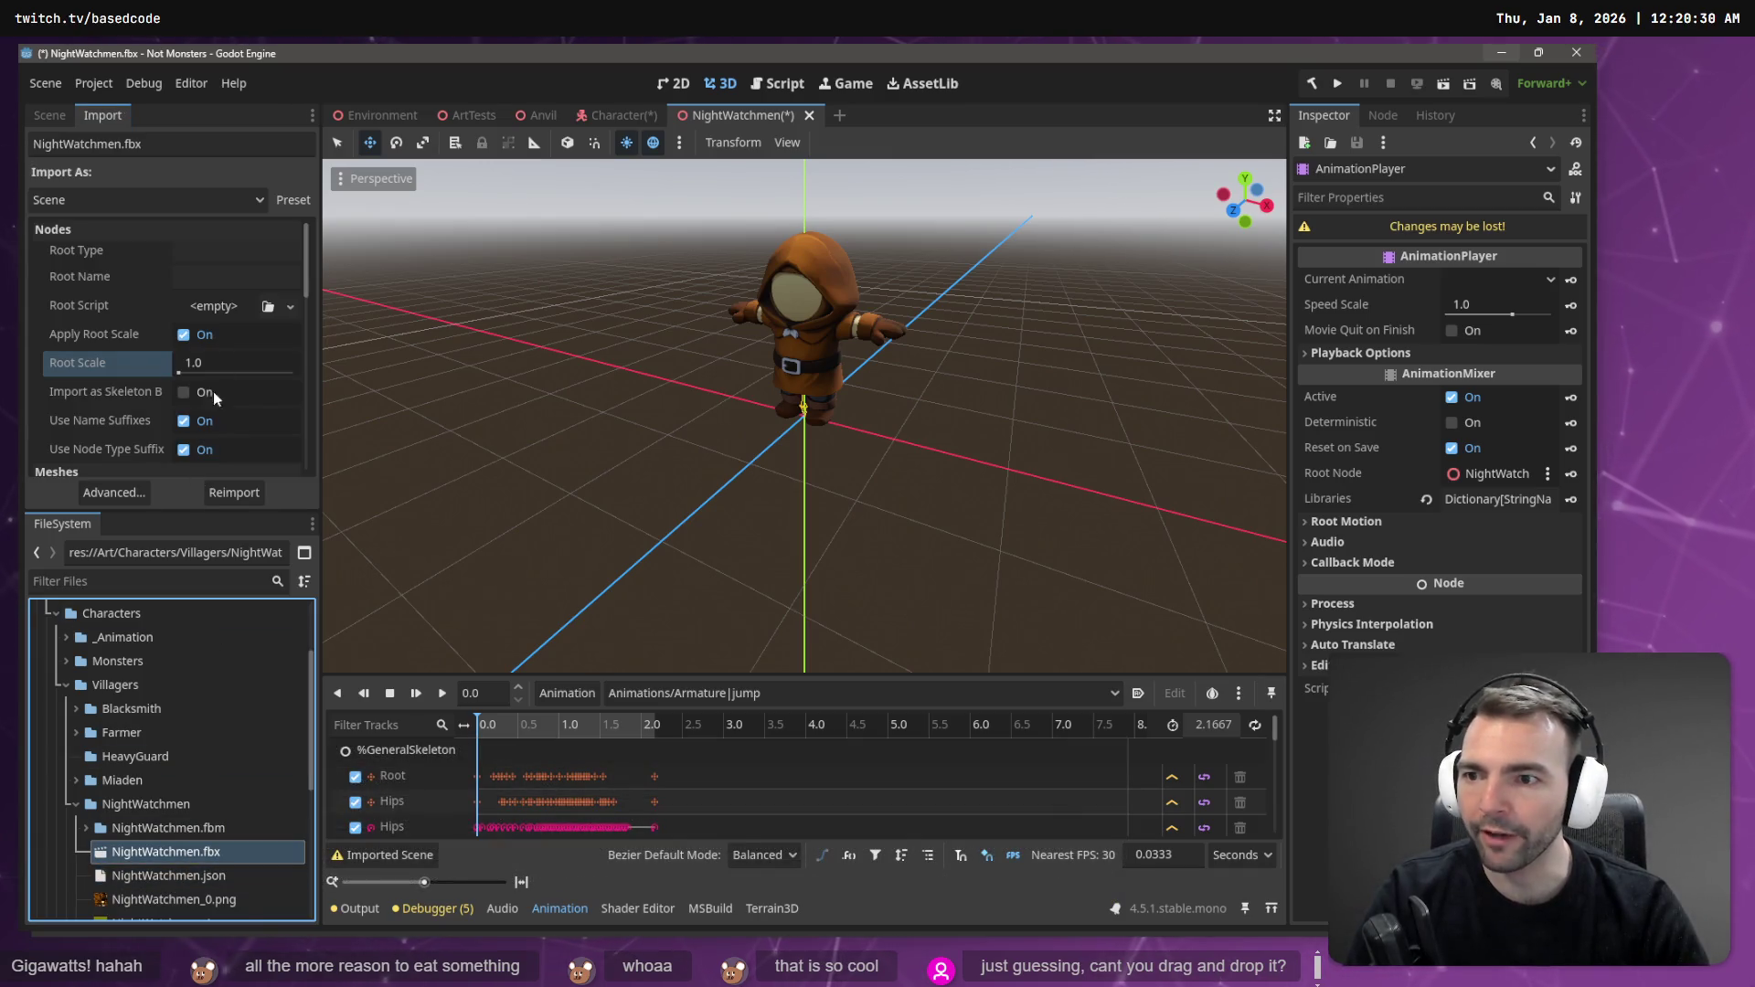
scroll(228, 234, down, 5)
scroll(218, 403, down, 5)
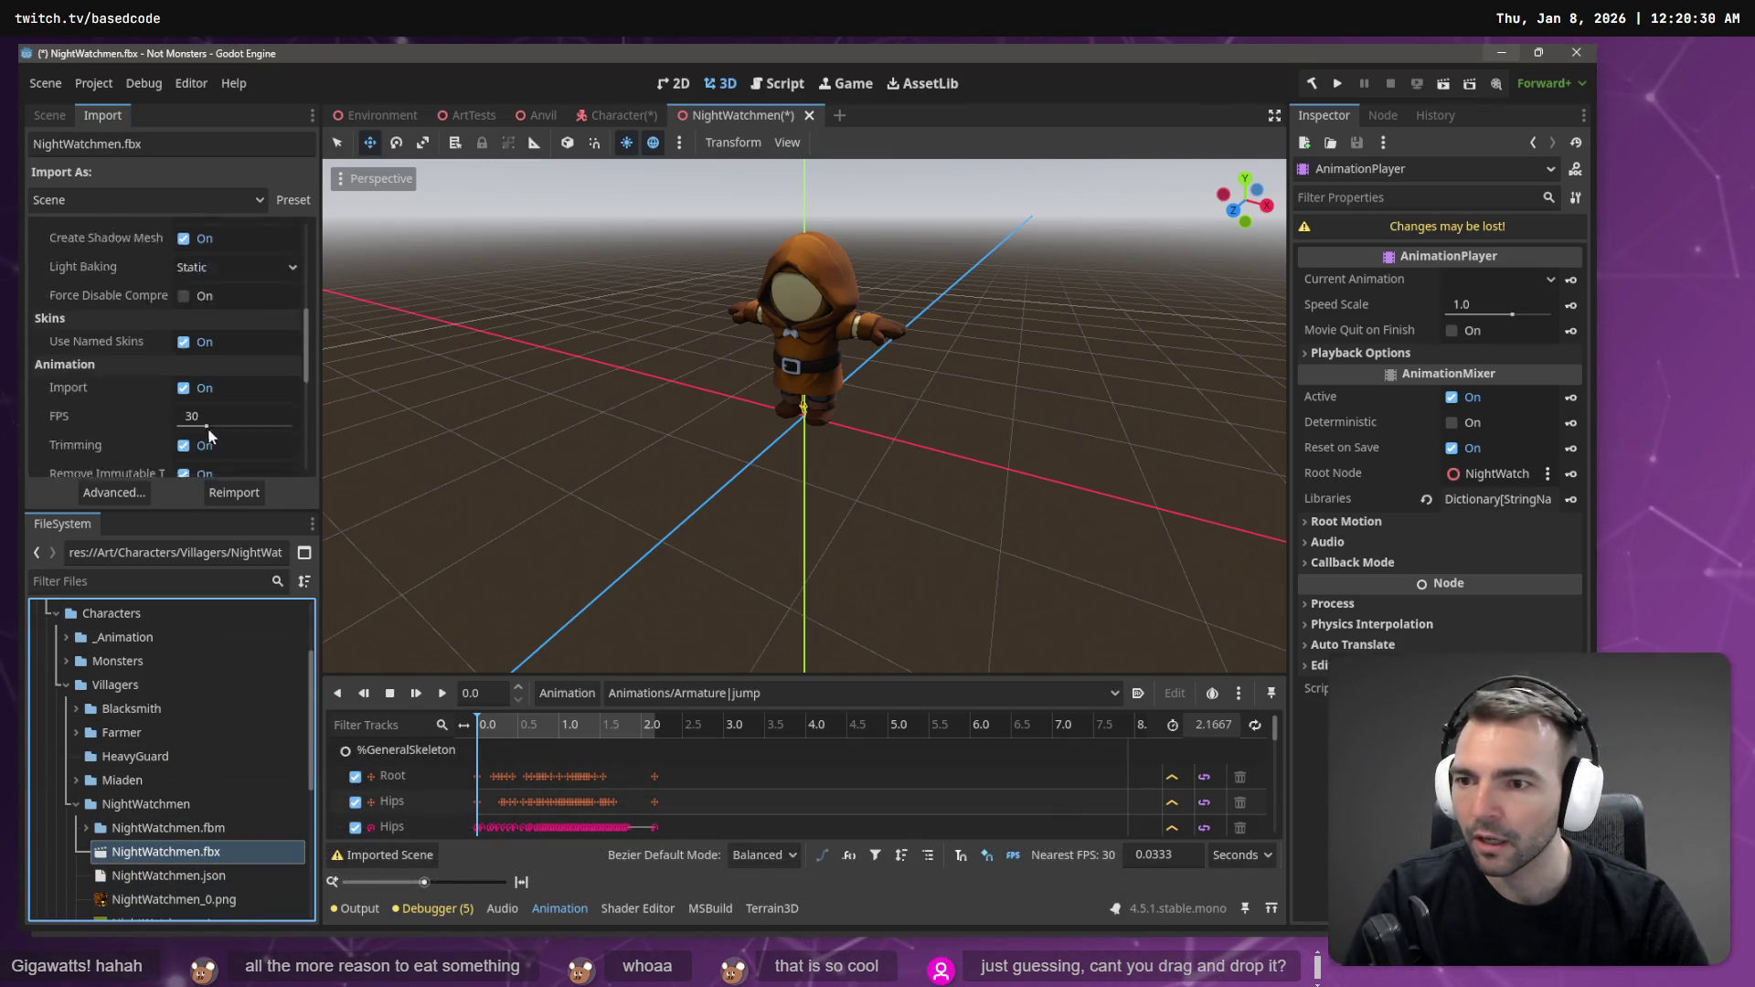
click(113, 492)
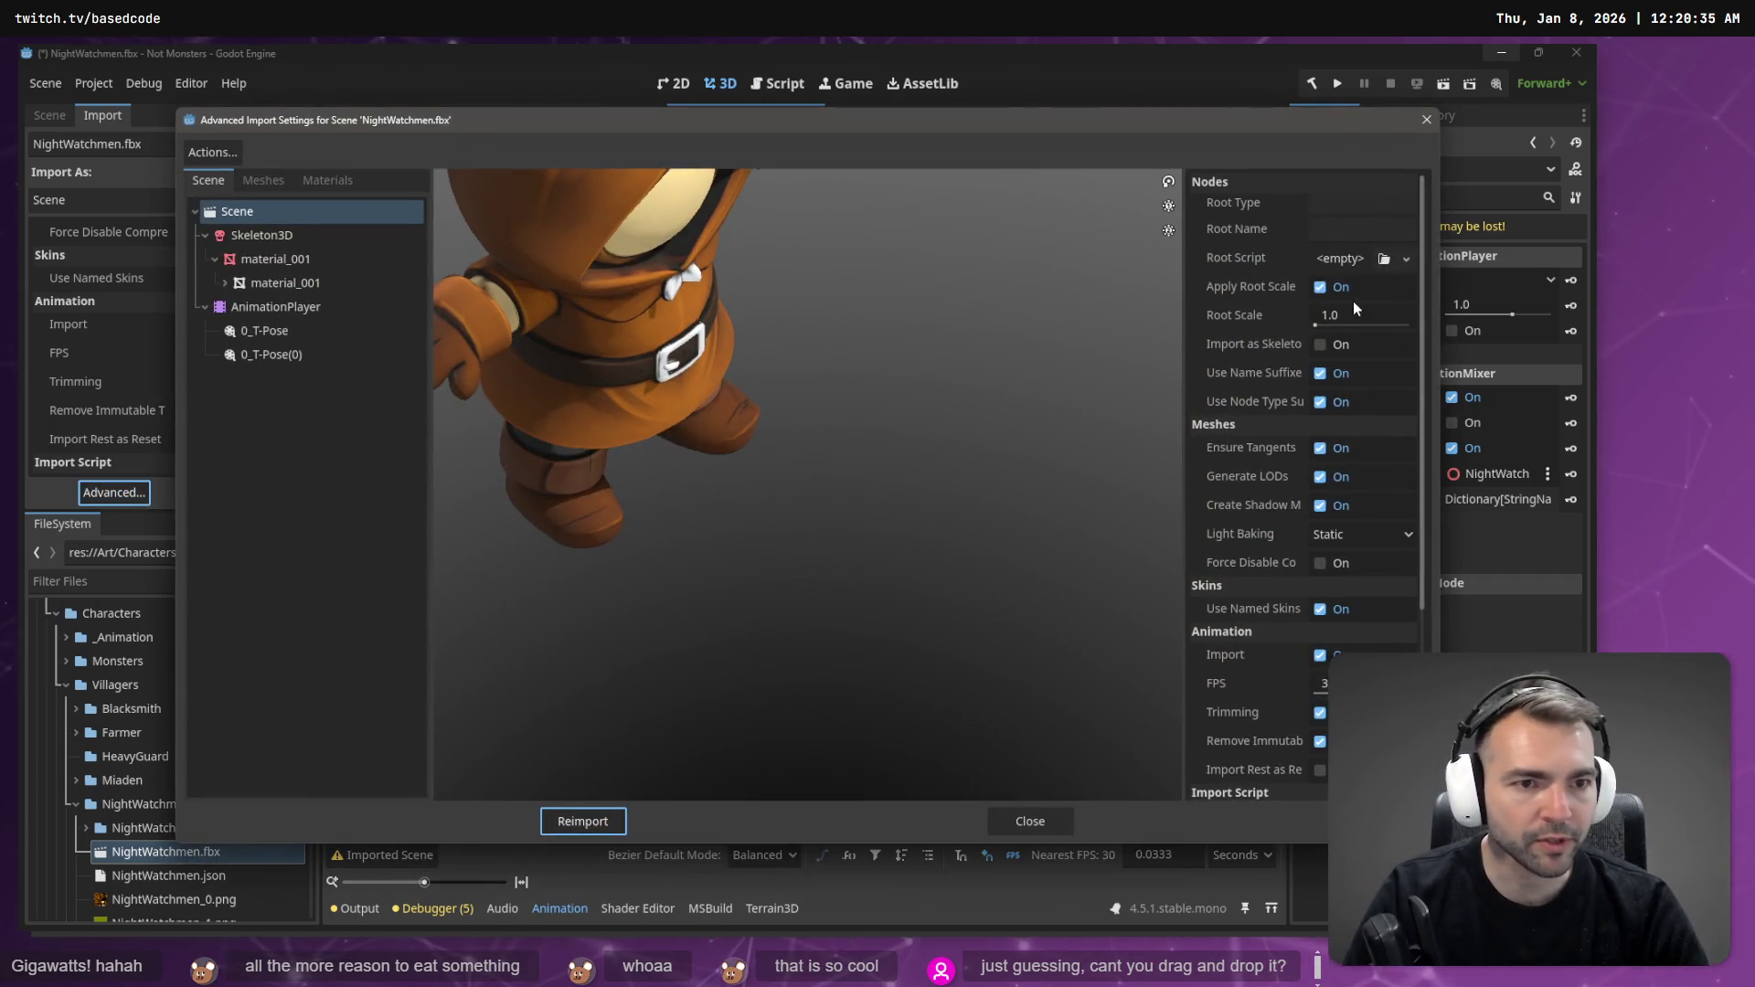
- Enable Import as Skeleton Bones, review the root script choices, then close the advanced import window
click(1327, 344)
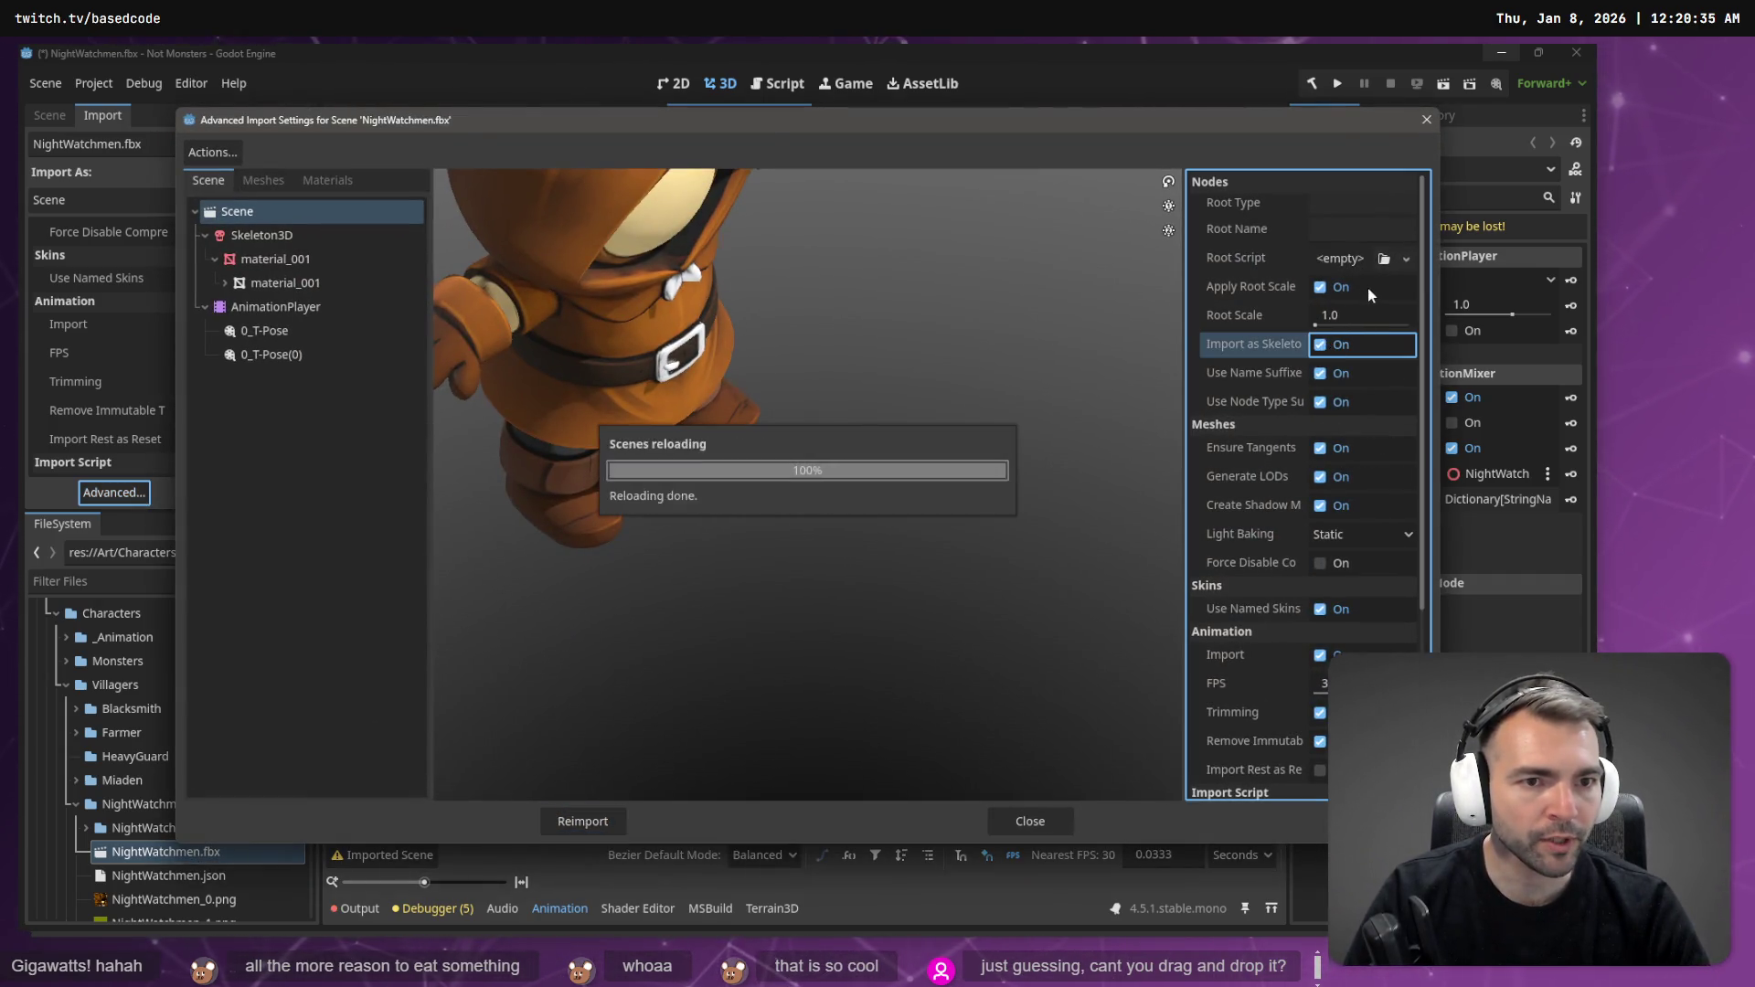
click(1404, 261)
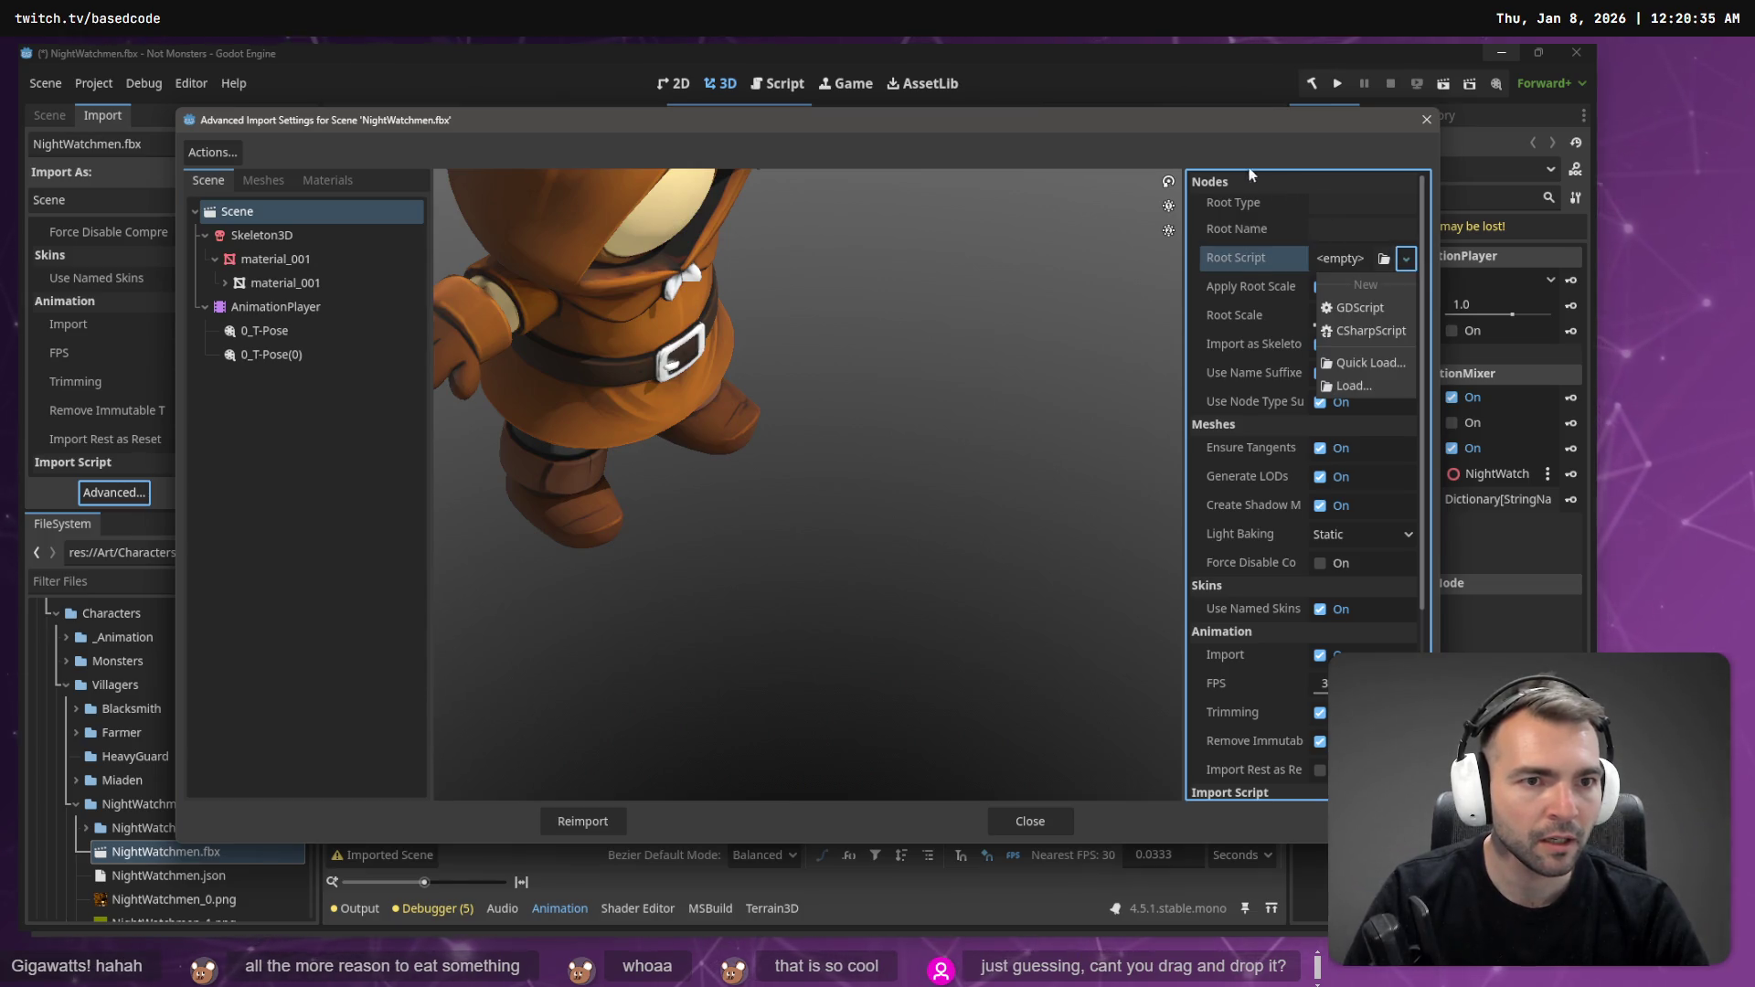
click(1223, 154)
mouse_move(1256, 347)
scroll(1263, 363, down, 5)
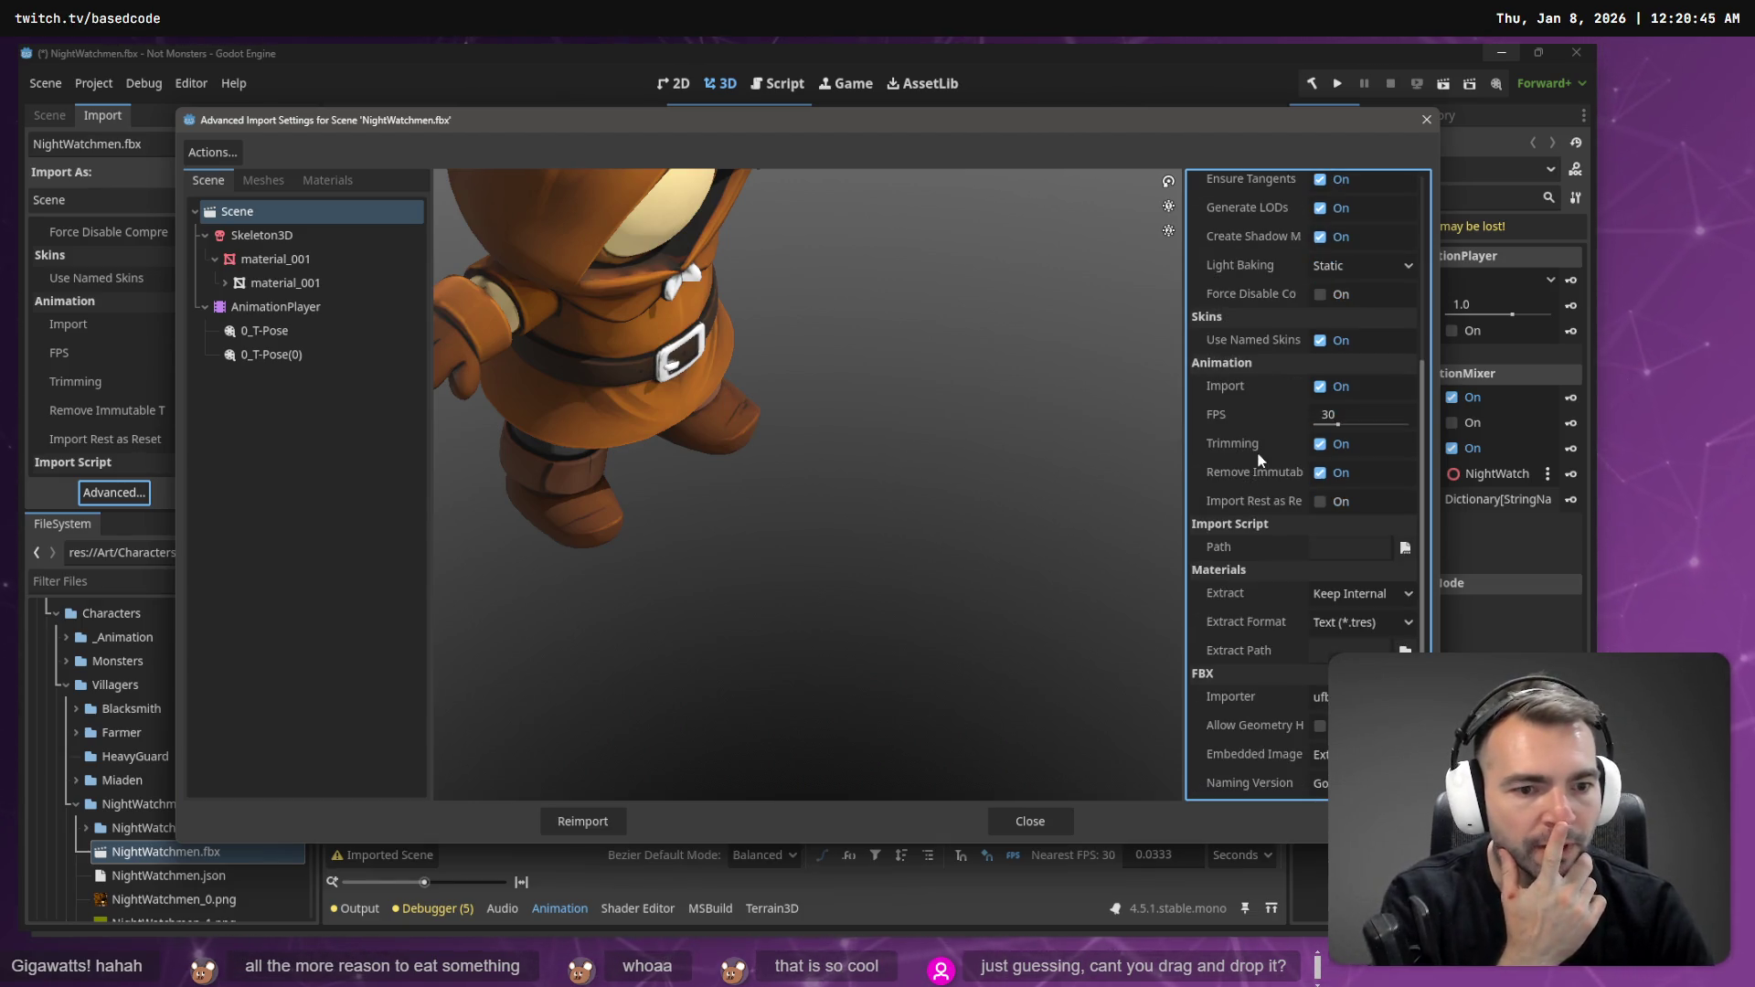
scroll(1256, 317, up, 5)
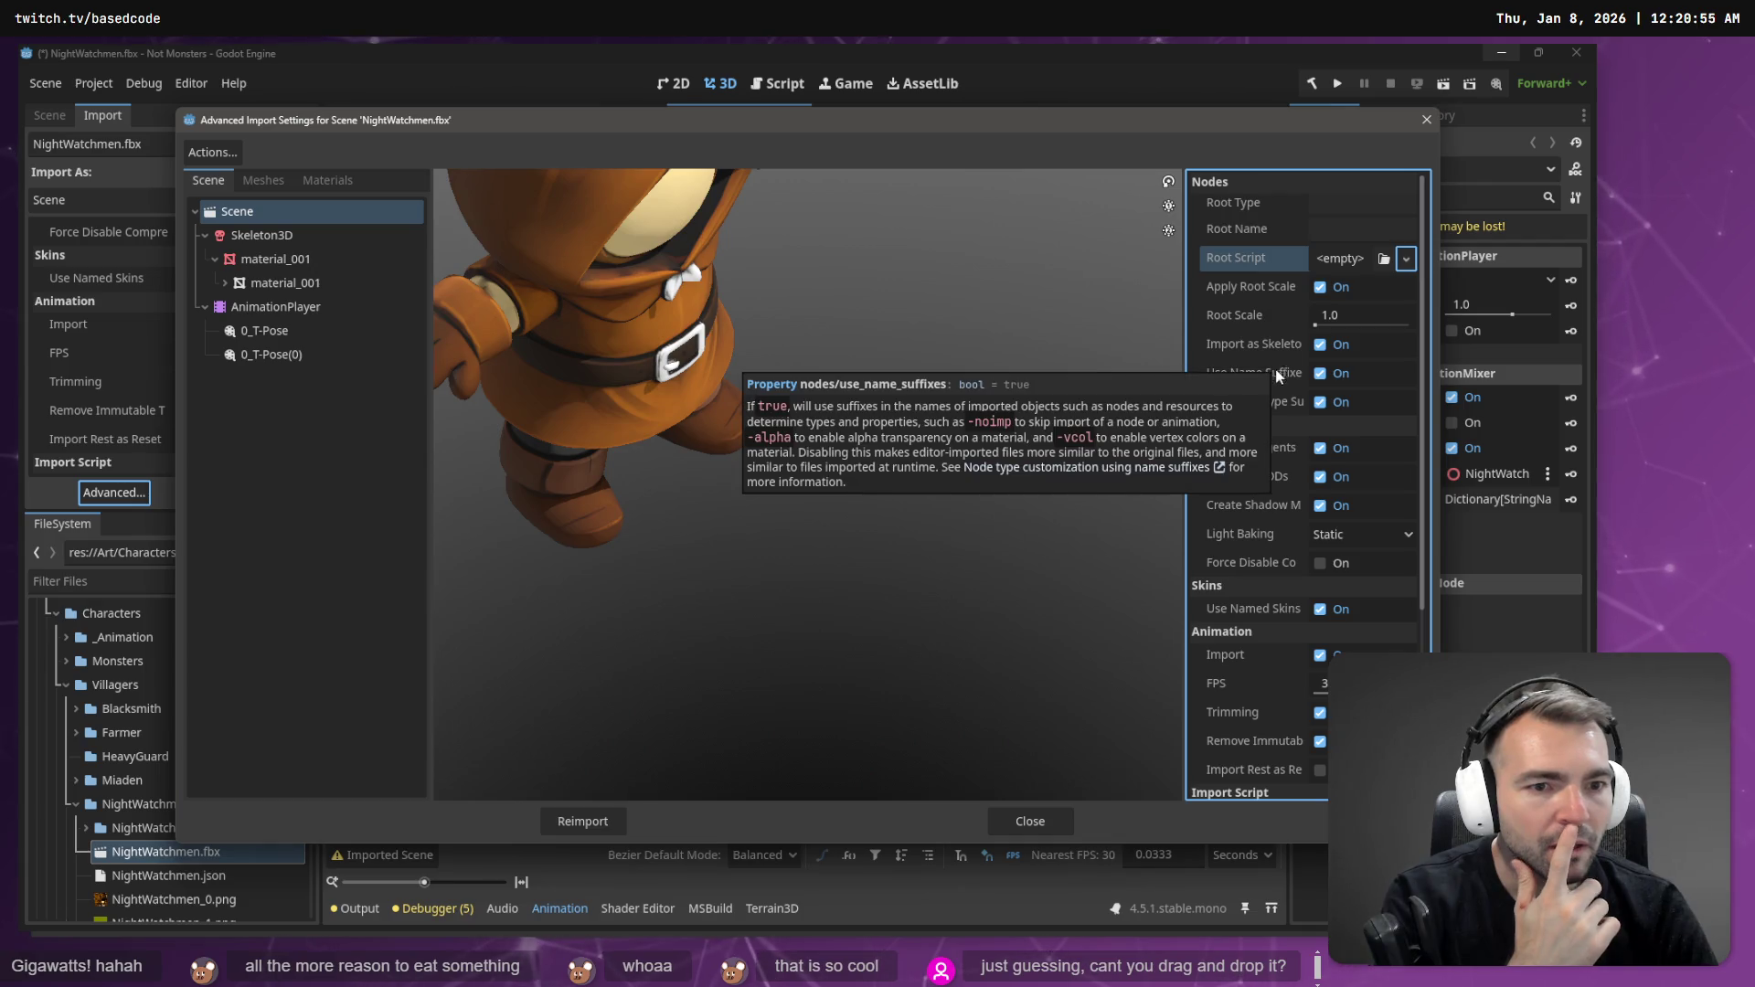
scroll(1280, 587, down, 3)
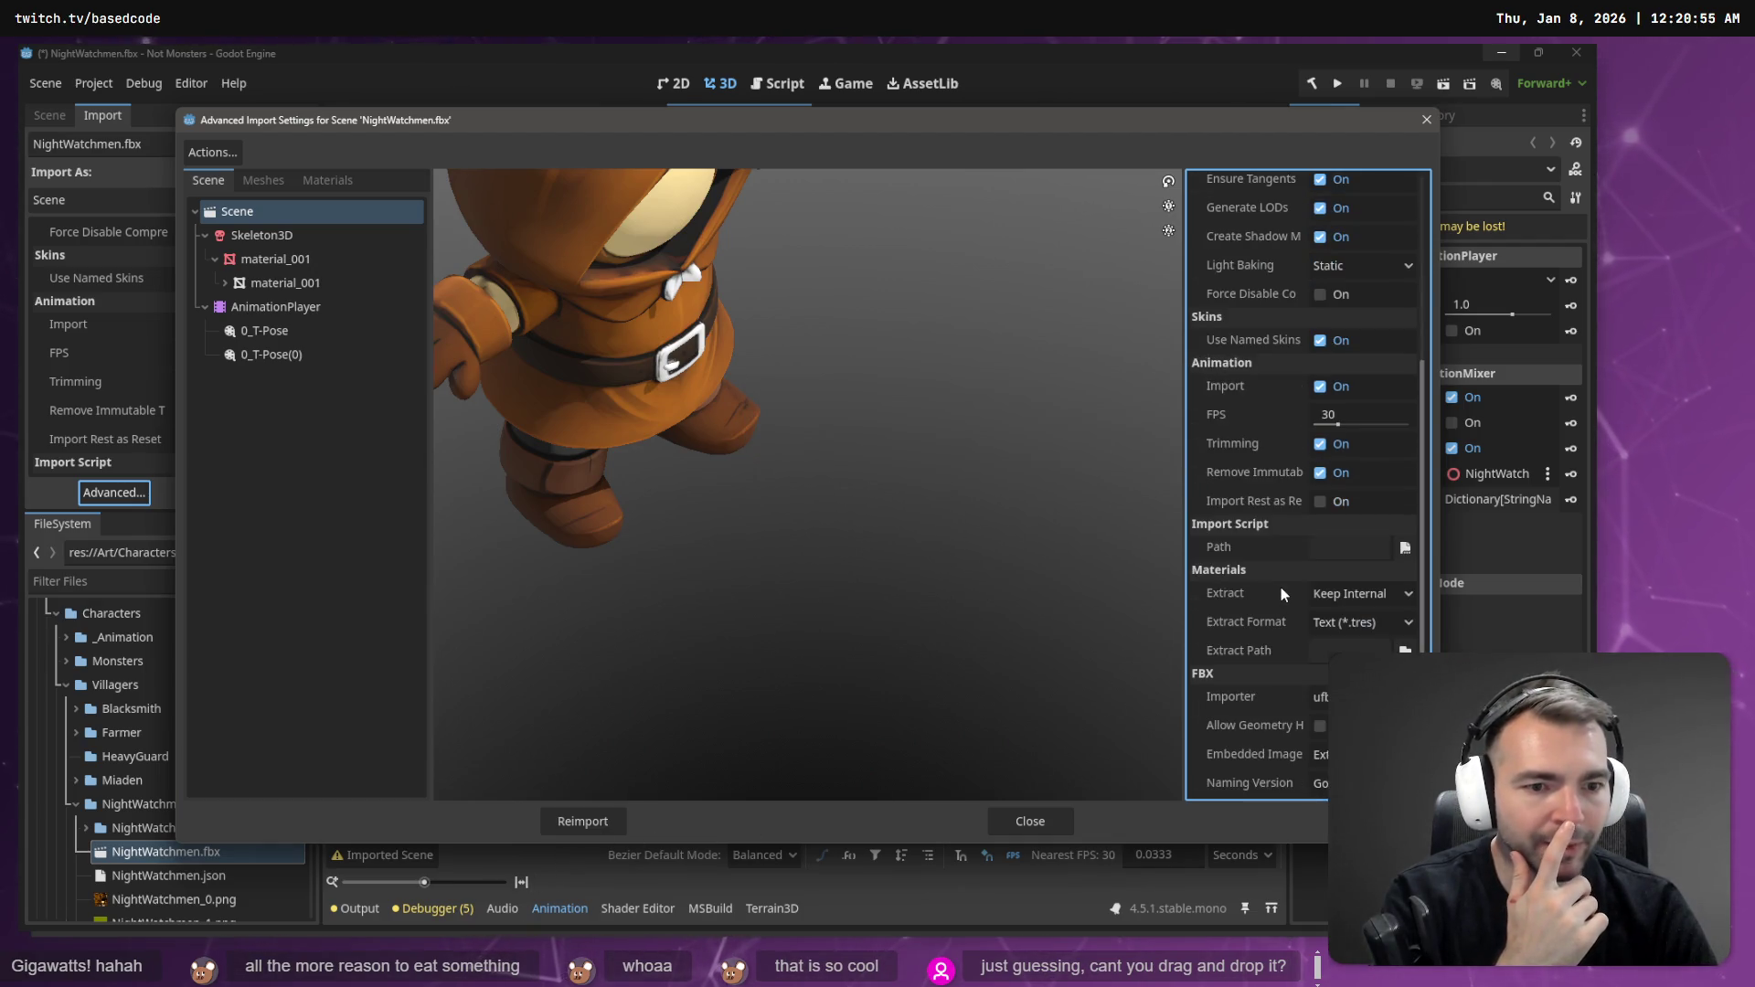
scroll(1281, 639, up, 3)
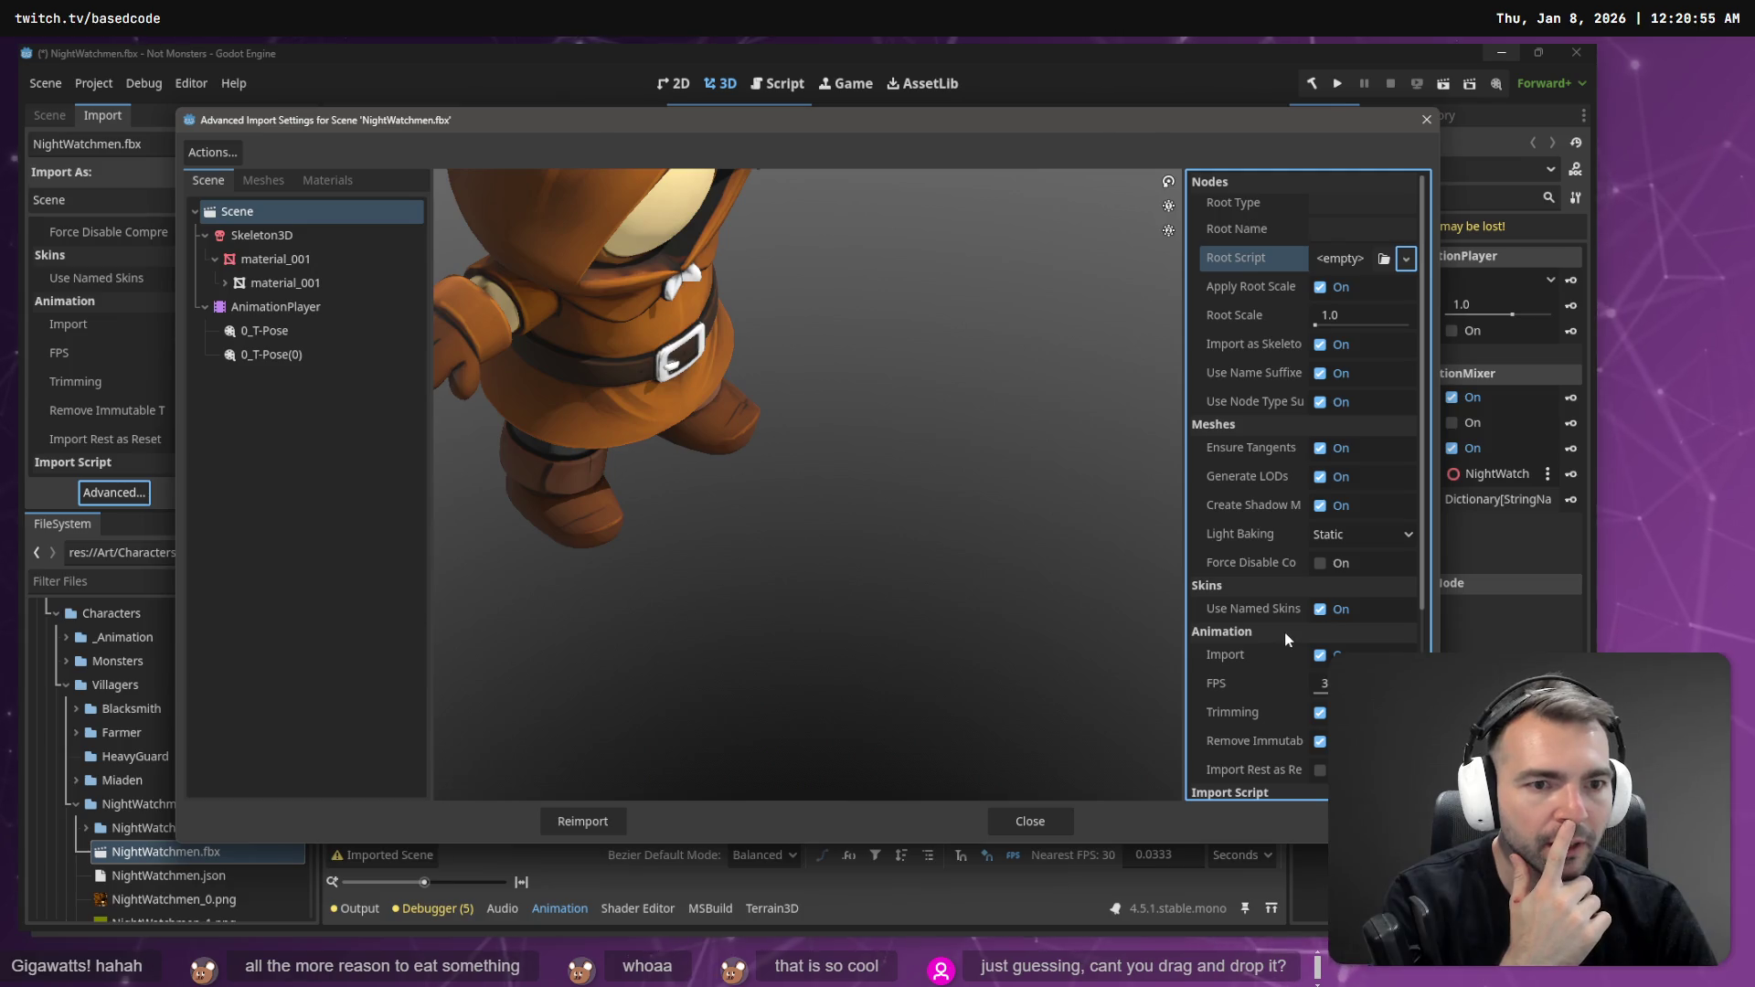
click(1028, 822)
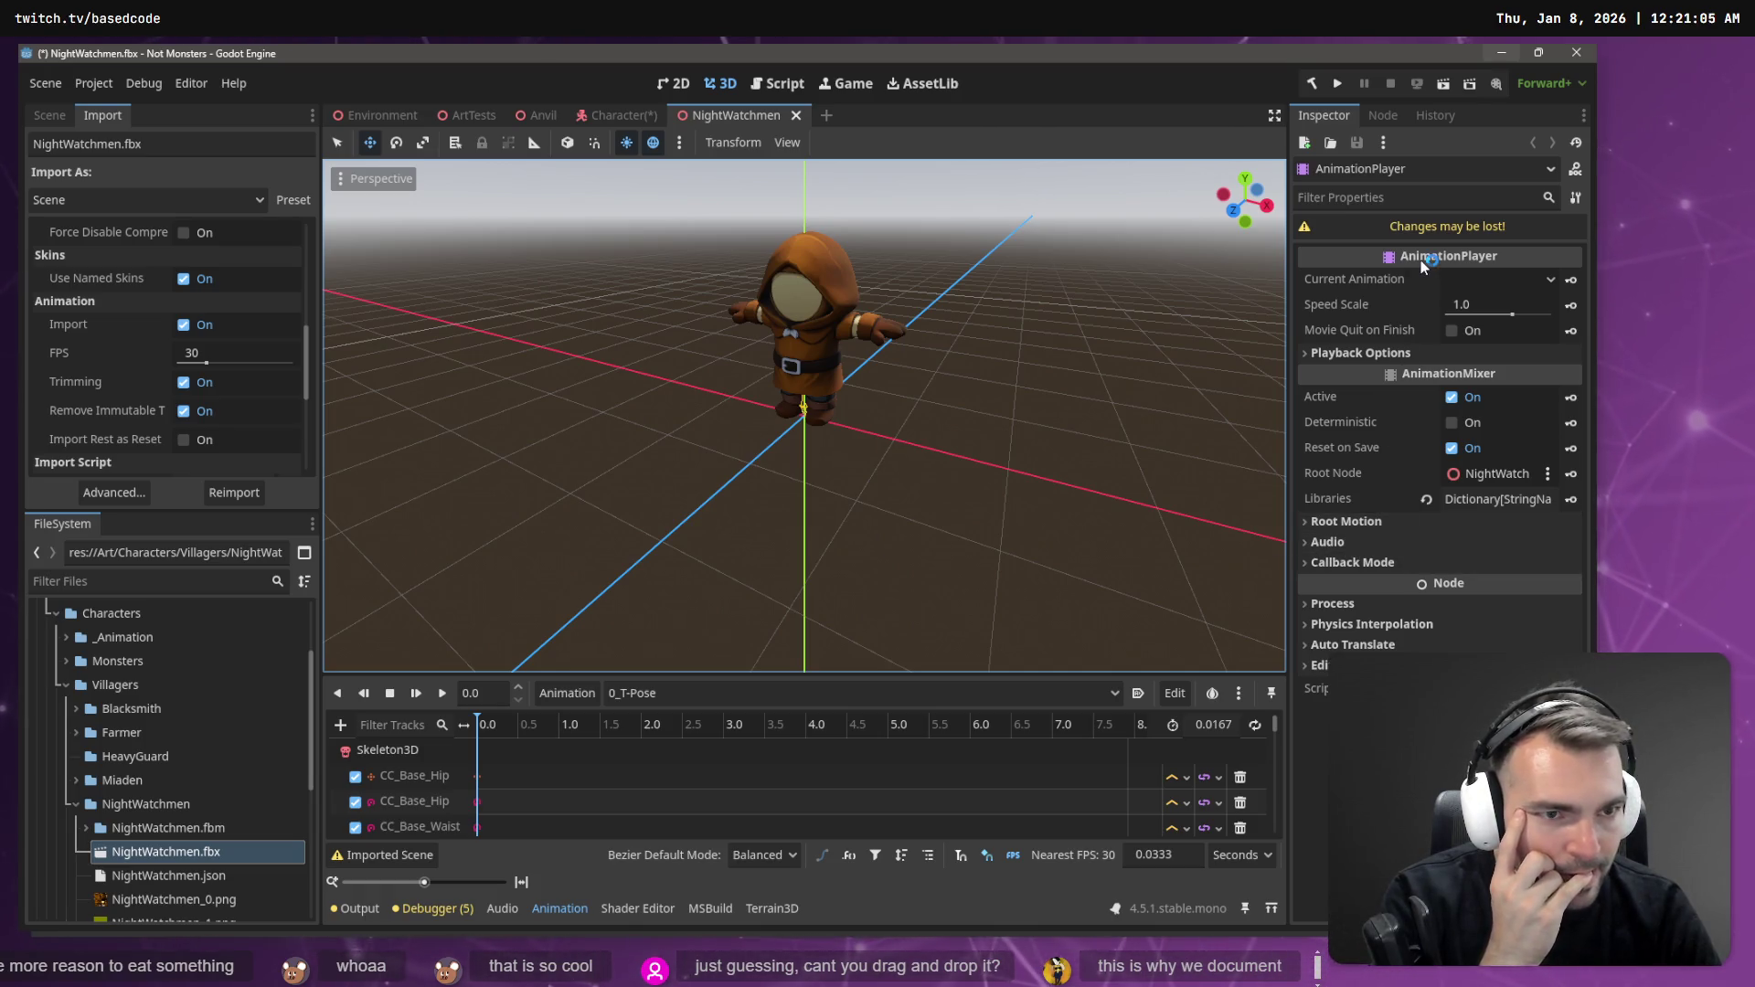
- Dismiss the imported-scene changes alert and return to the Character scene's Skeleton3D
click(1403, 229)
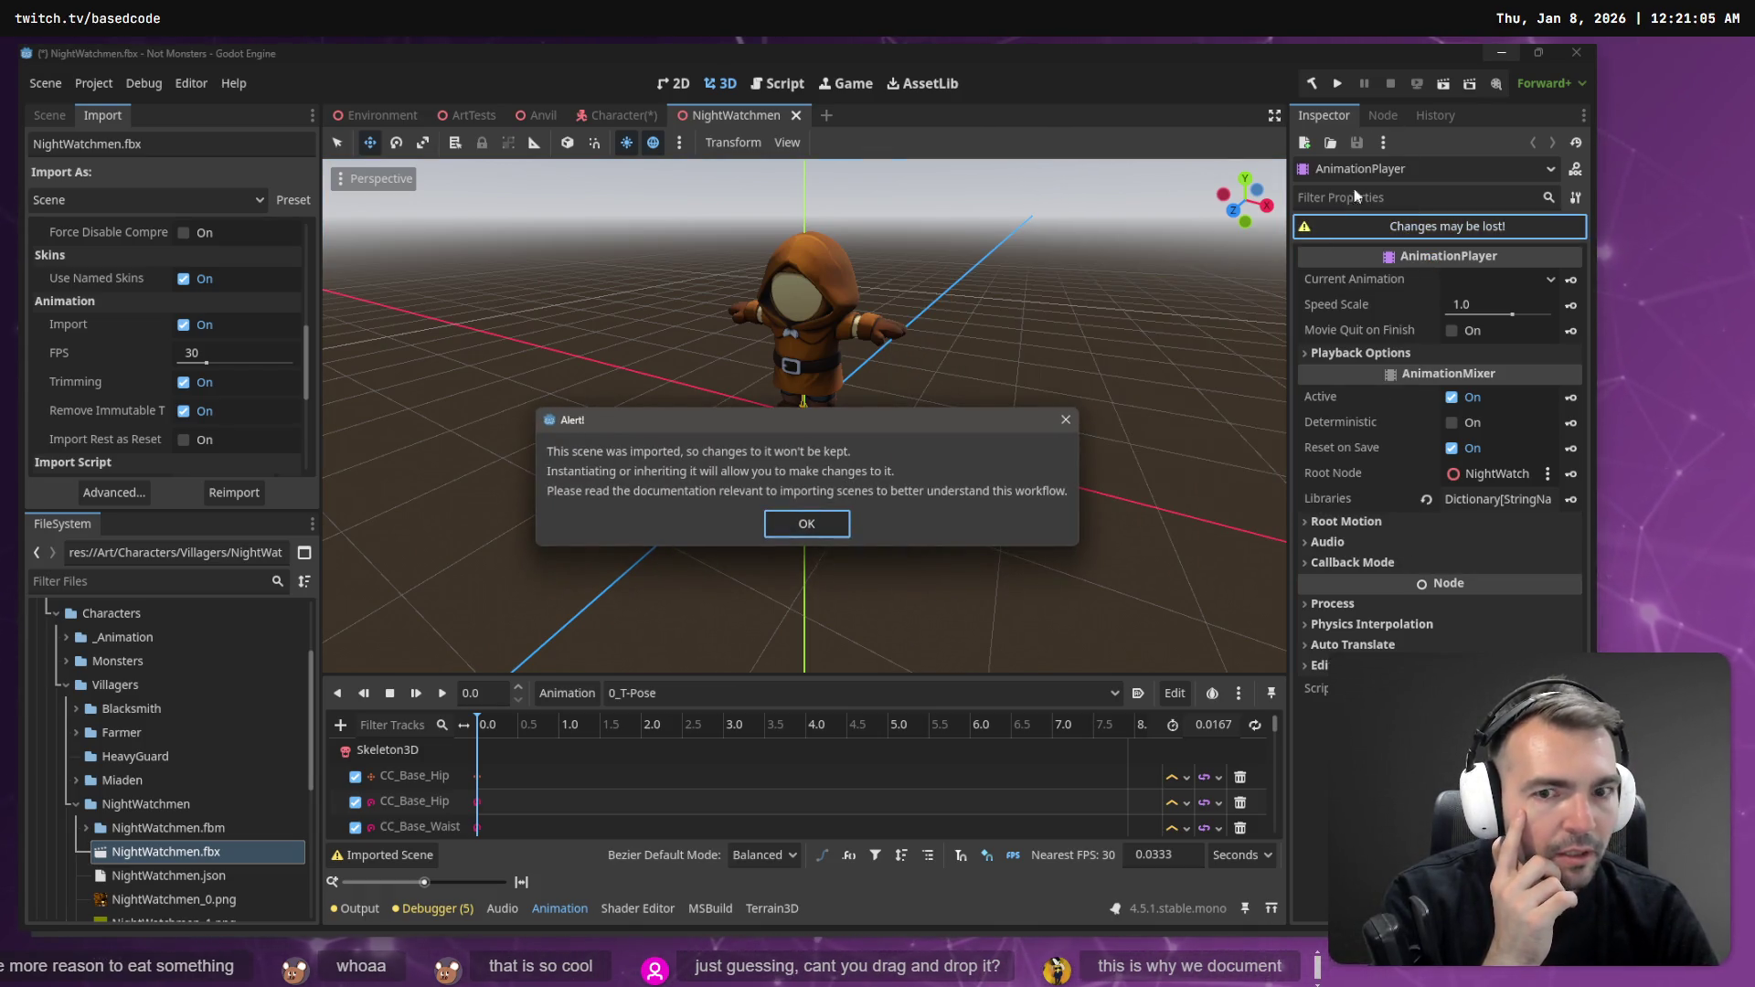
click(827, 527)
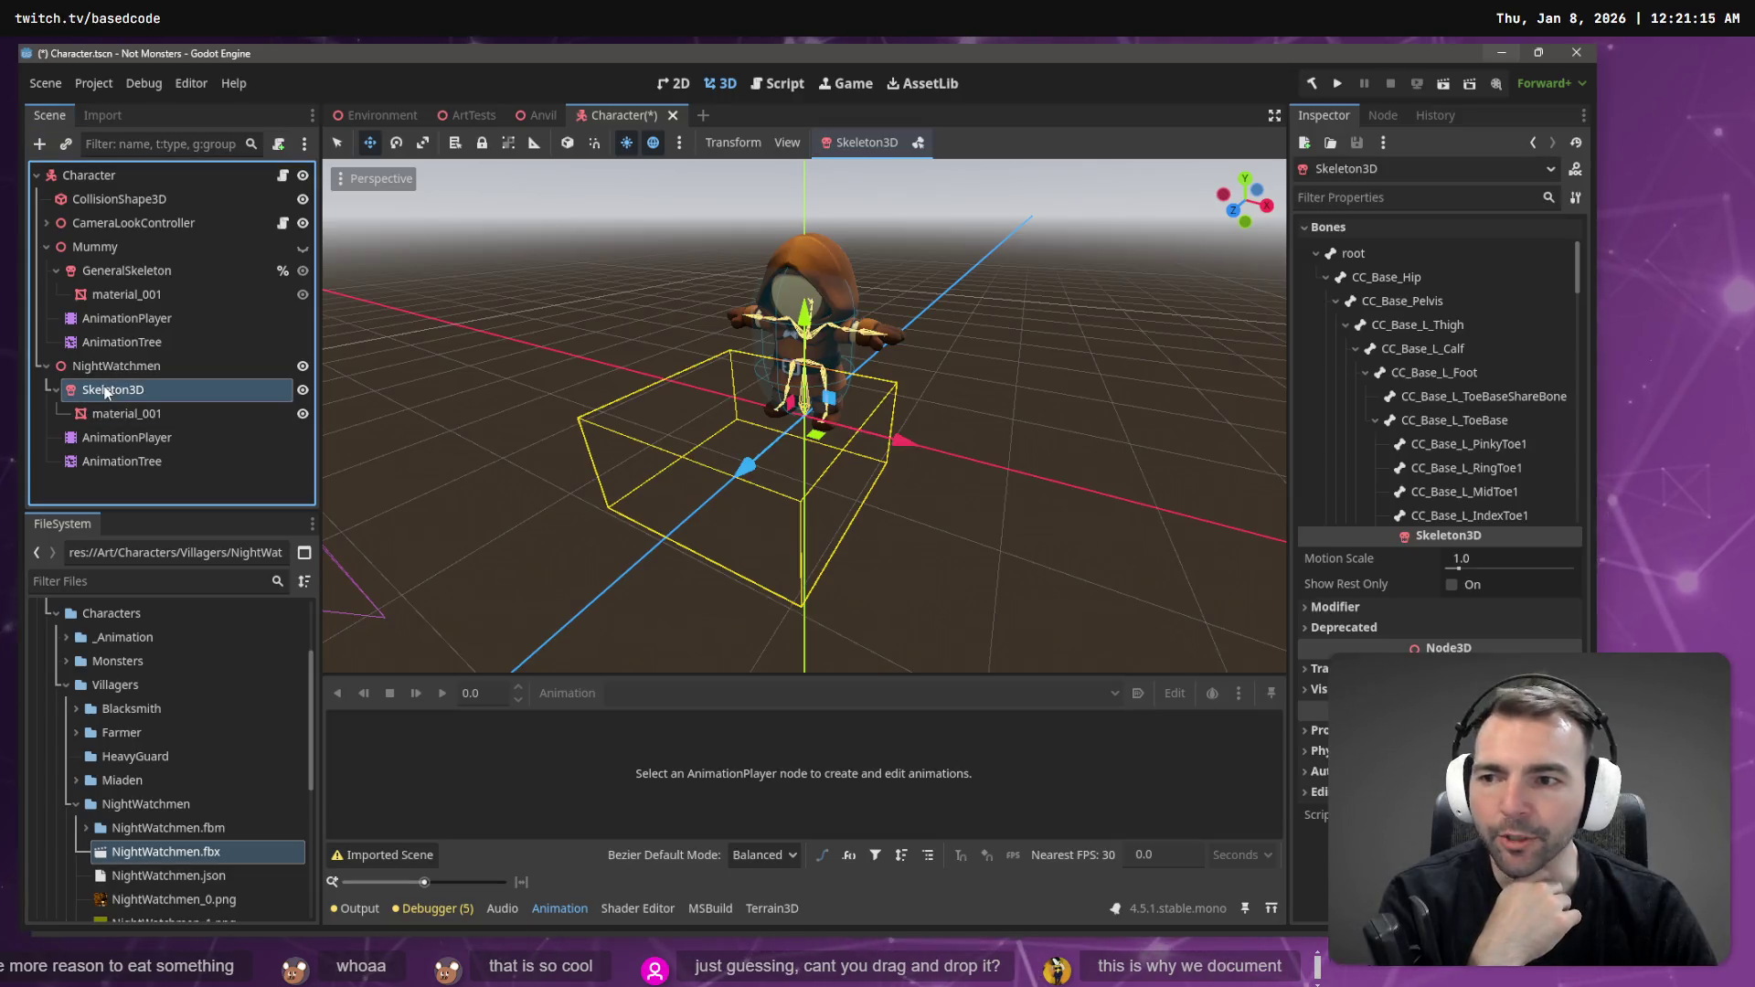
click(1356, 621)
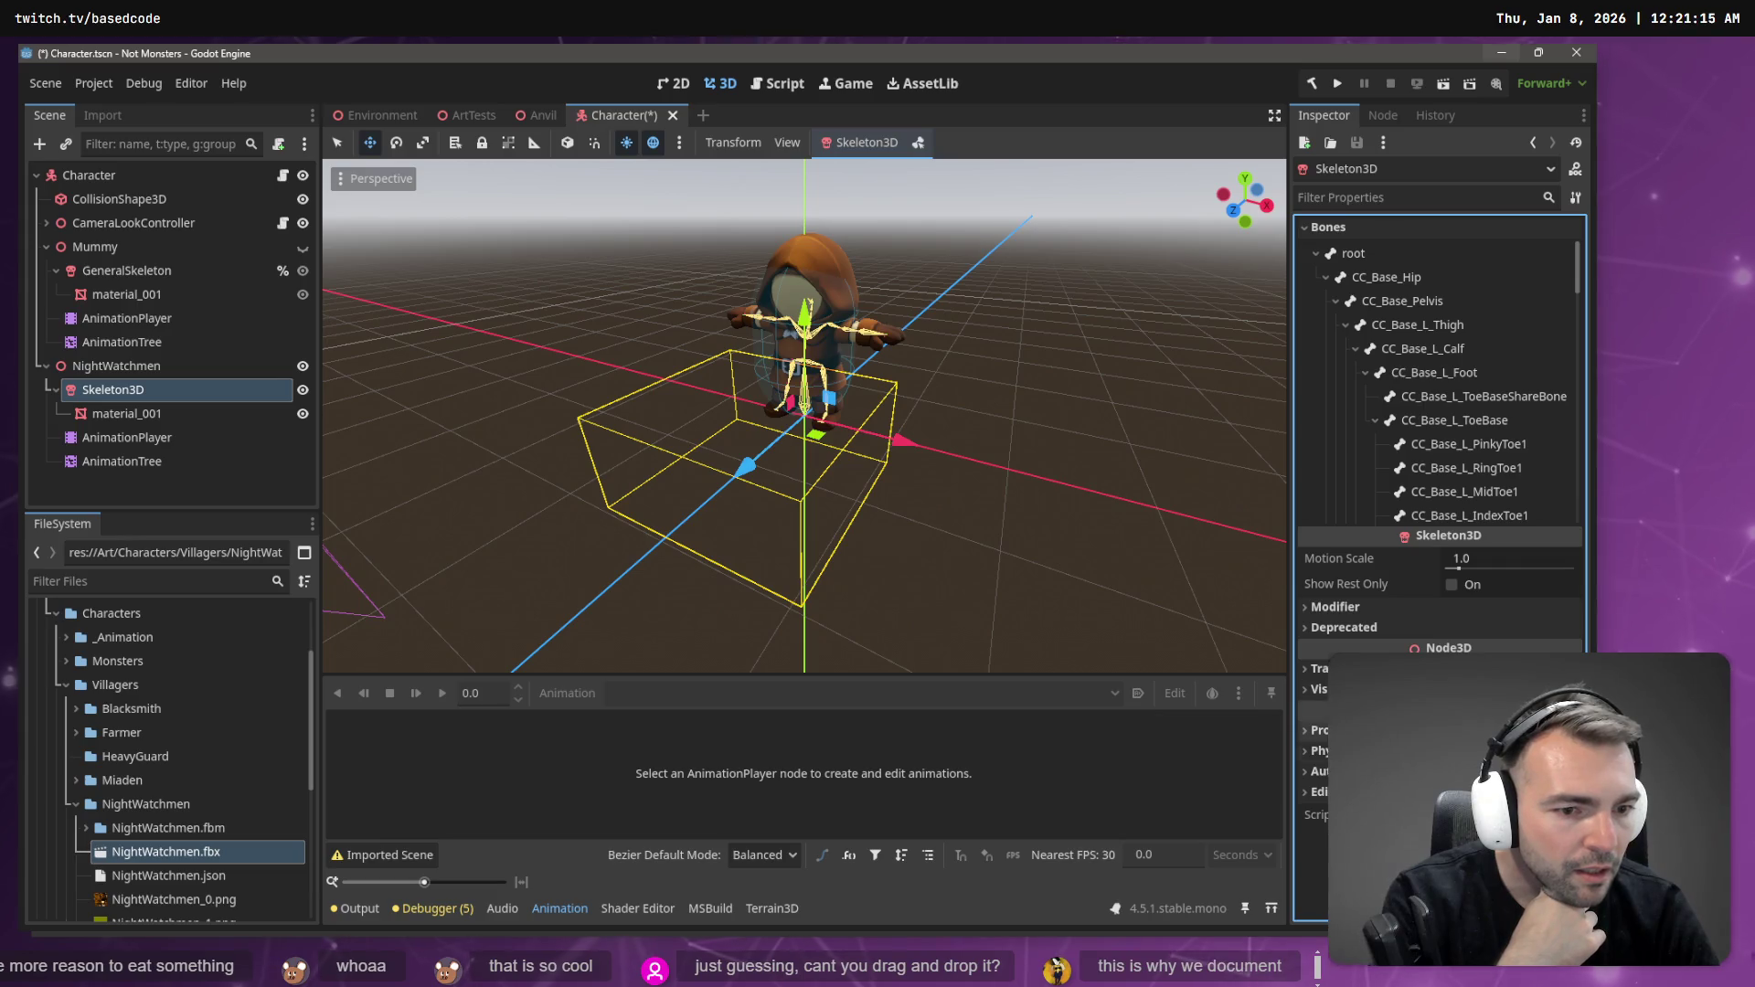
- Collapse Skeleton3D's Bones list, glance at its signals and edit history, then return to its properties
click(1304, 228)
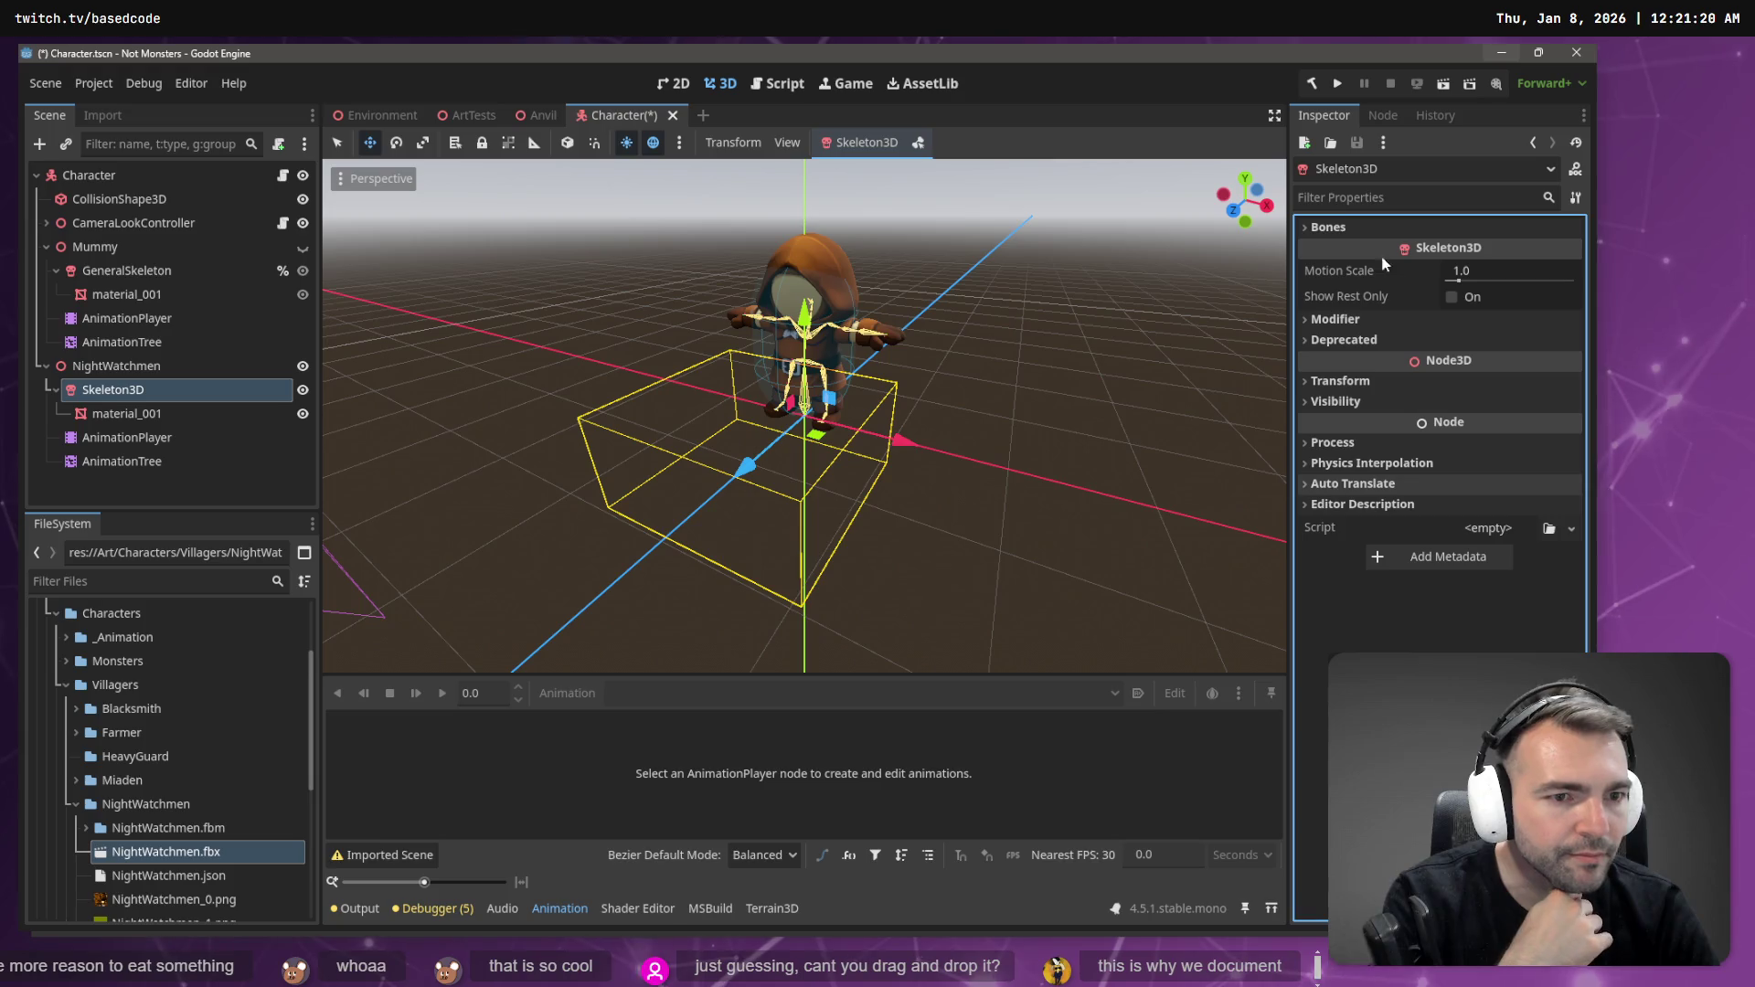
click(1383, 117)
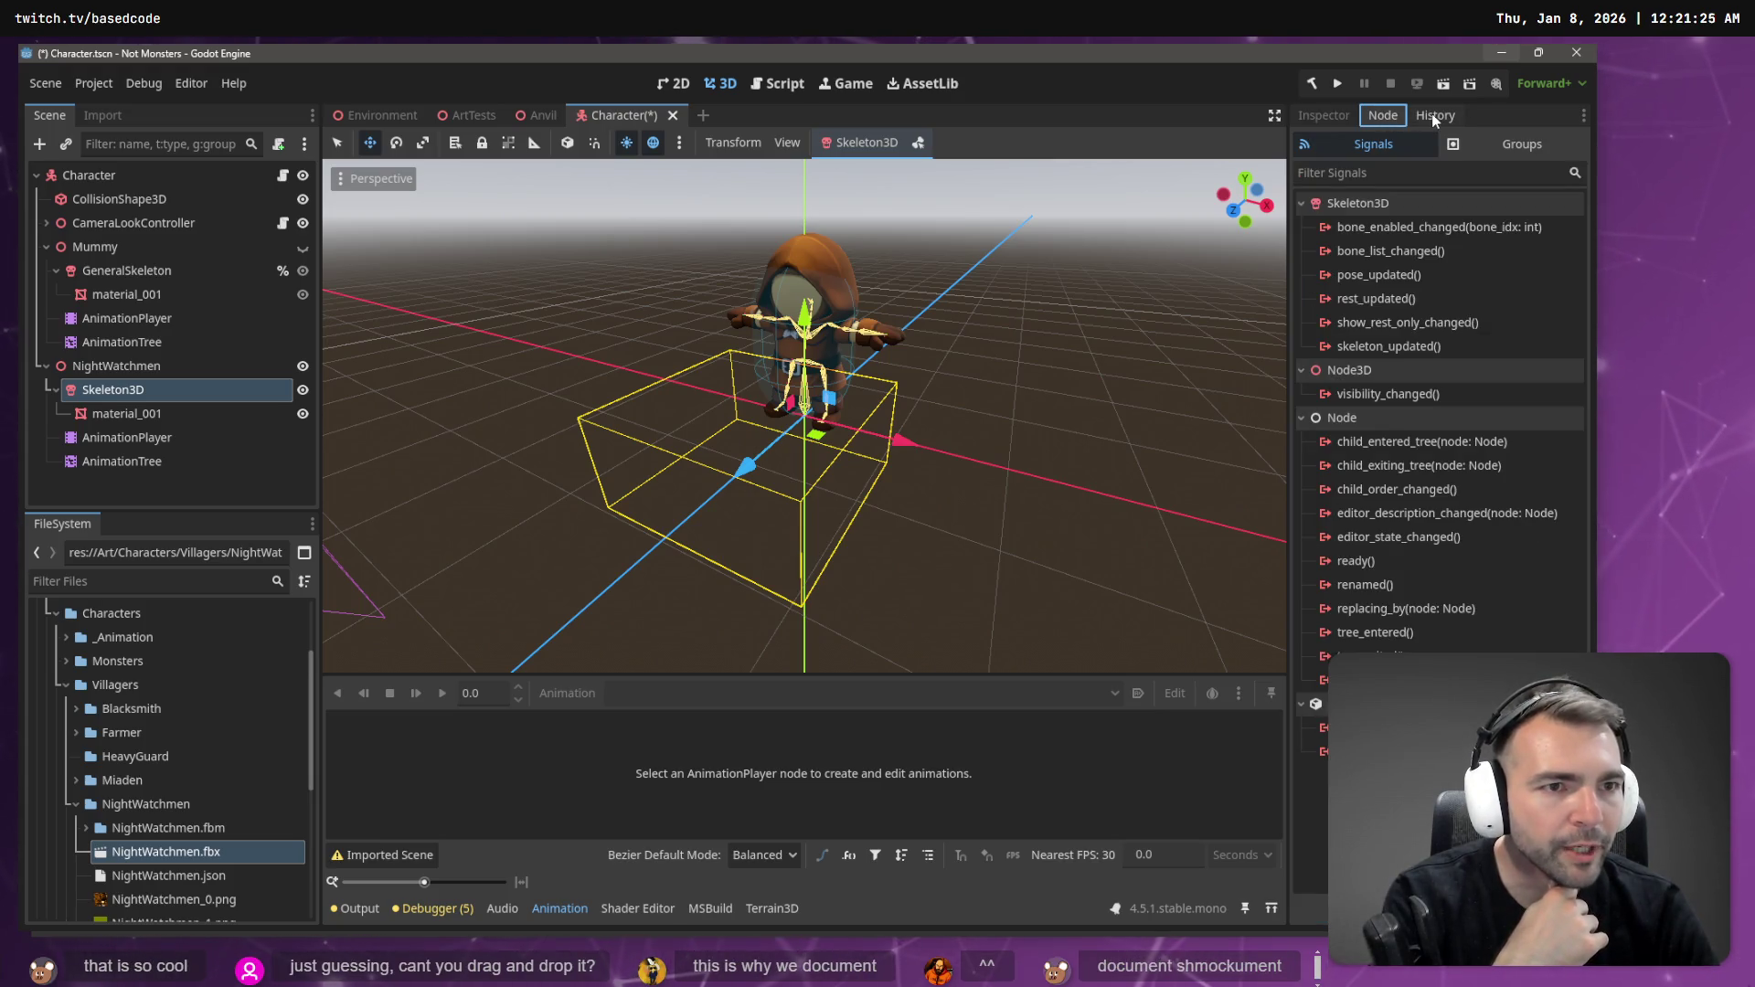
click(1432, 115)
click(1324, 115)
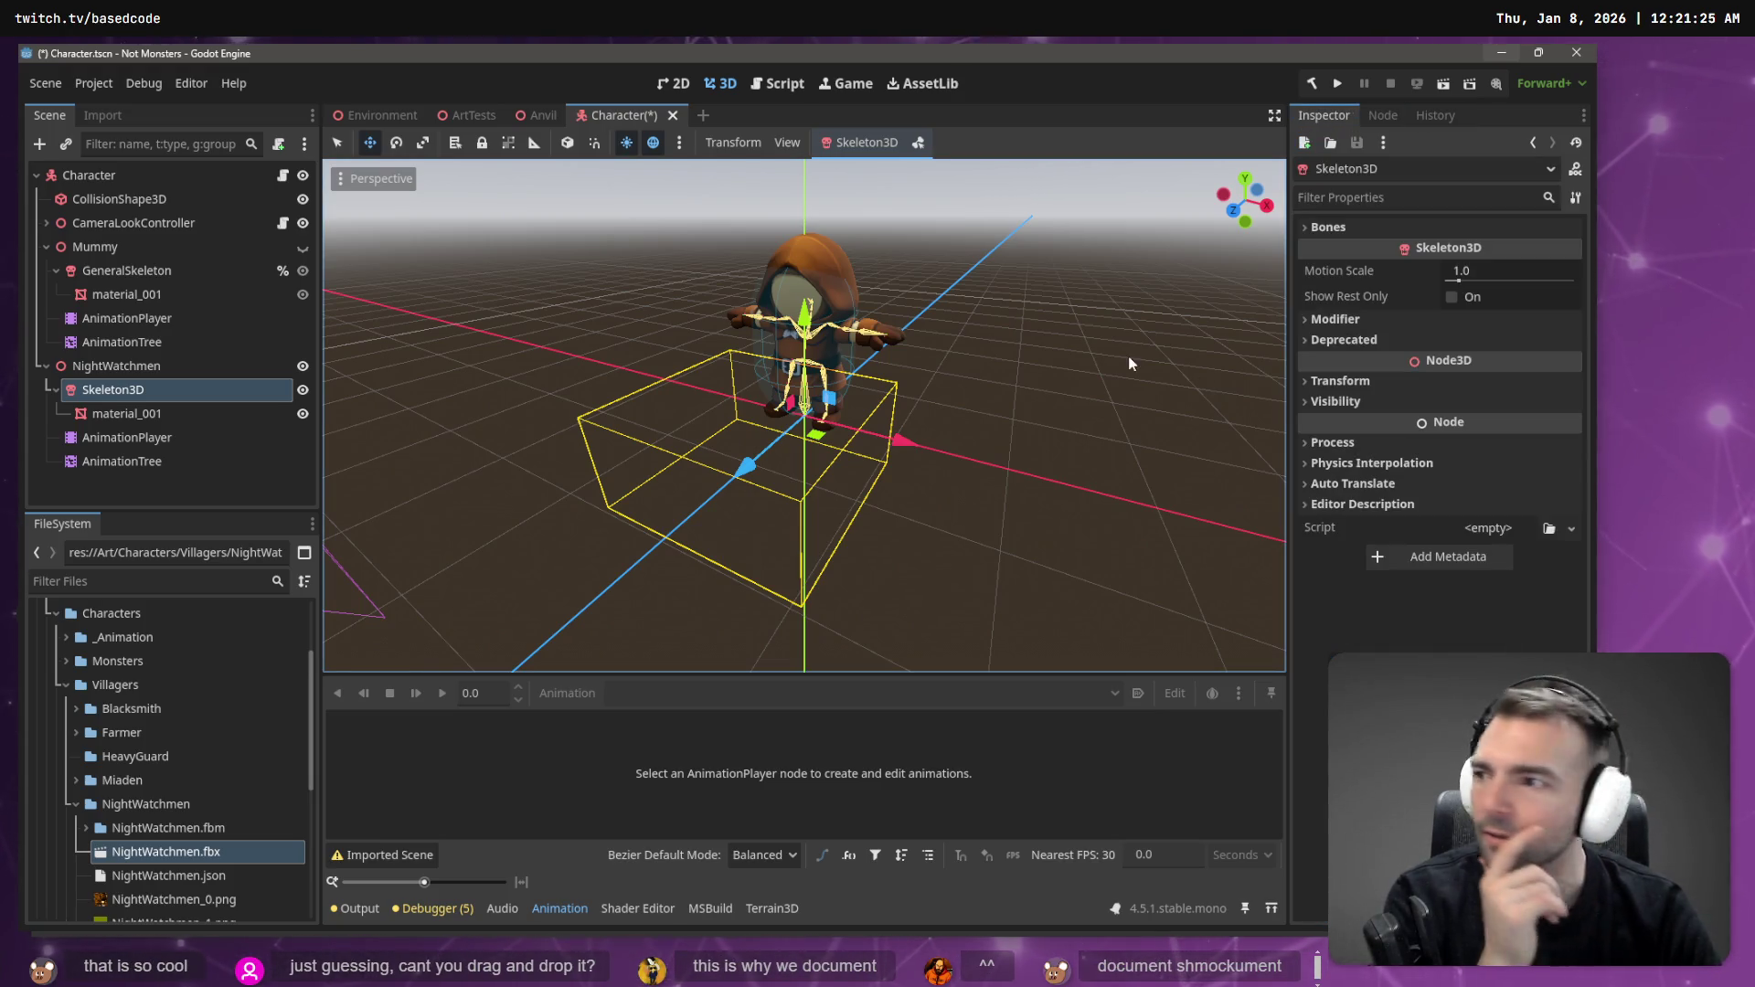
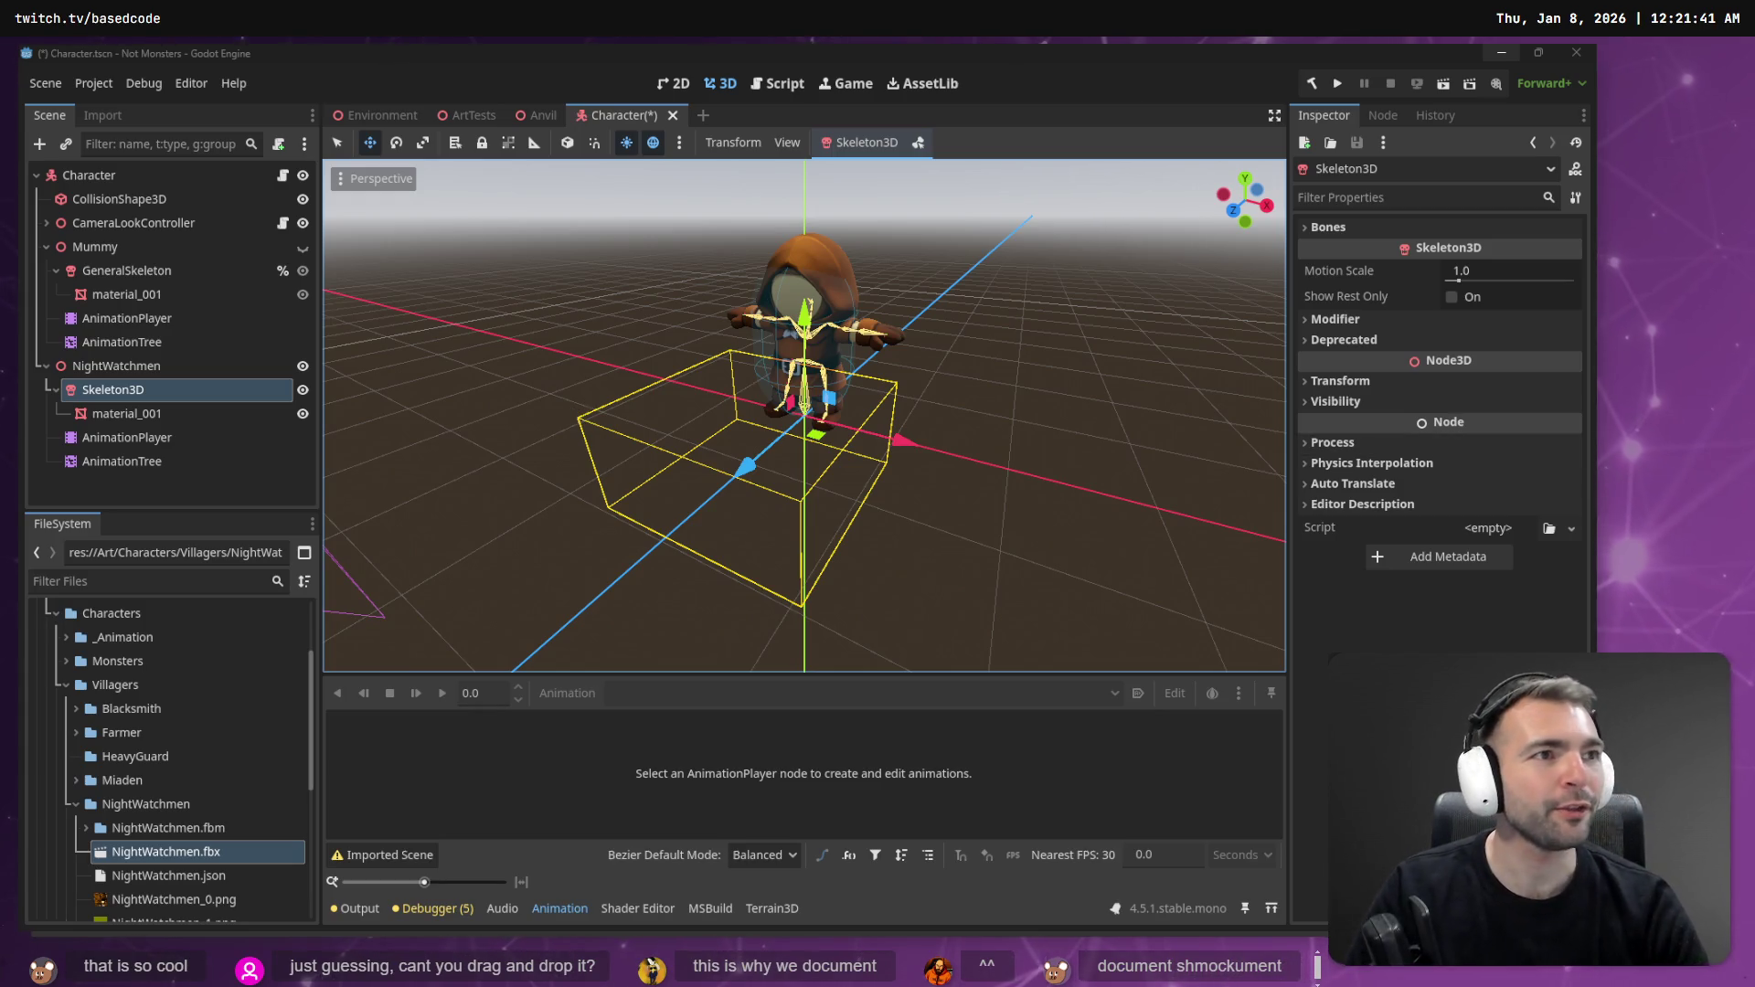
- Auto-rotate the cub statue in Hunyuan 3D, toggling wireframe off then back on
key(alt+Tab)
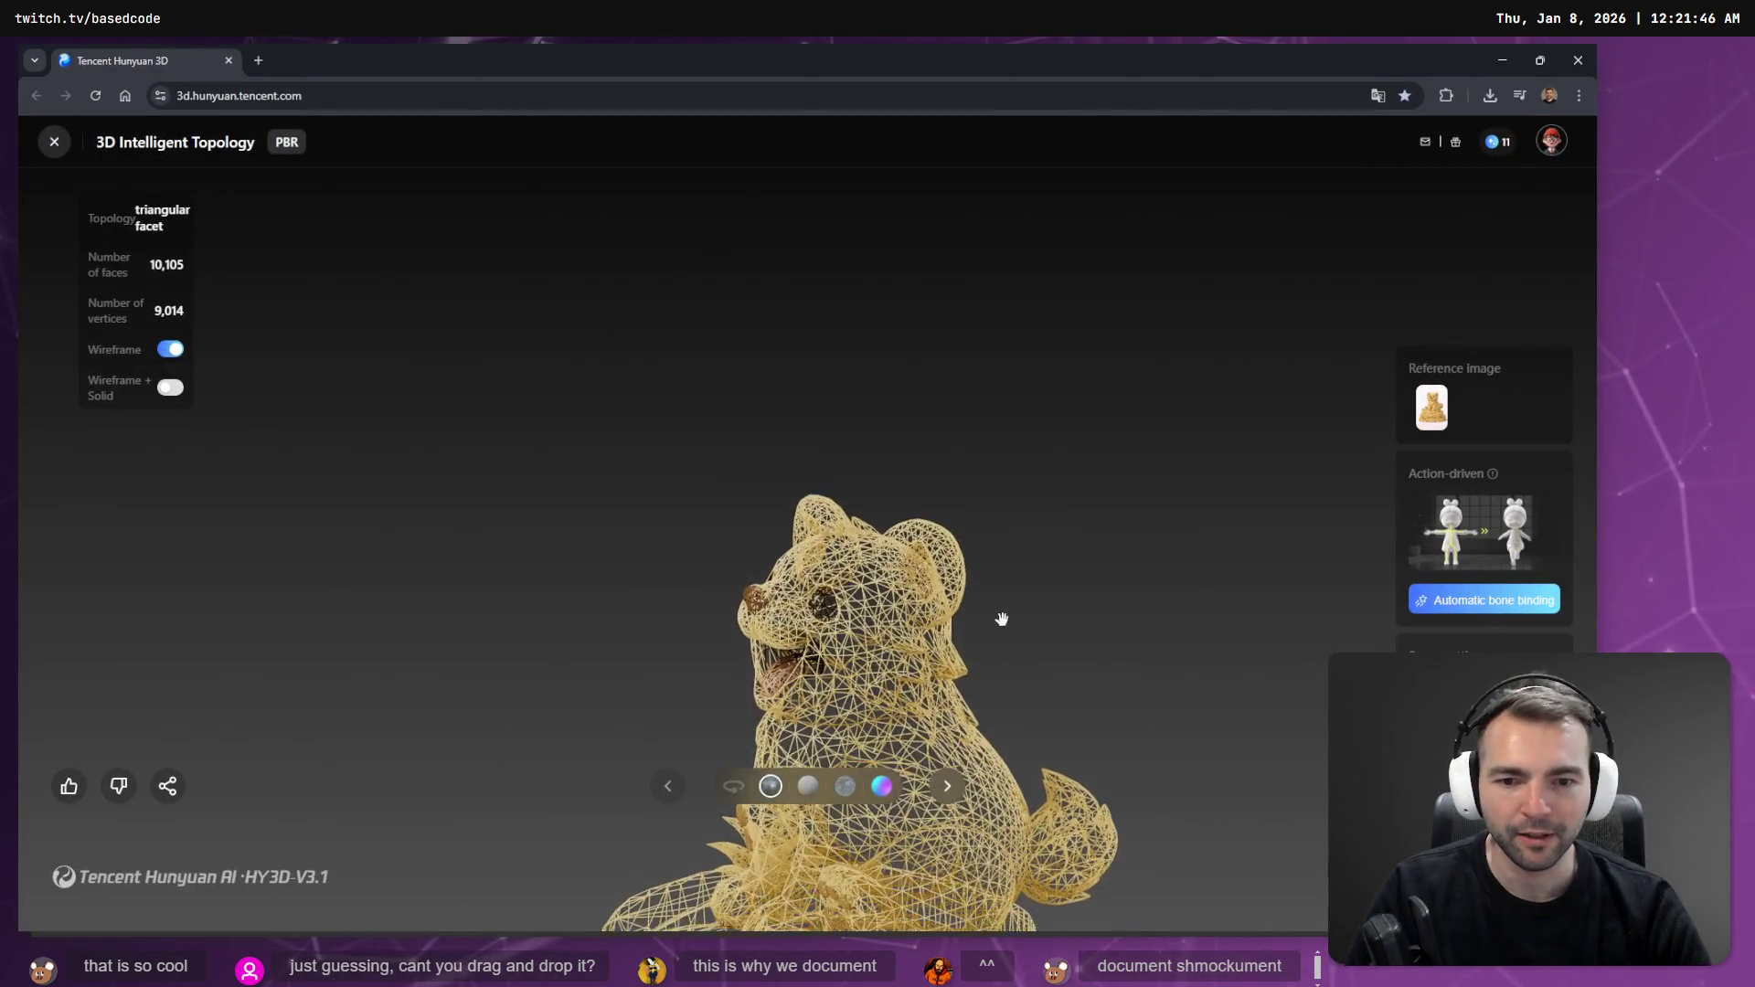
click(734, 786)
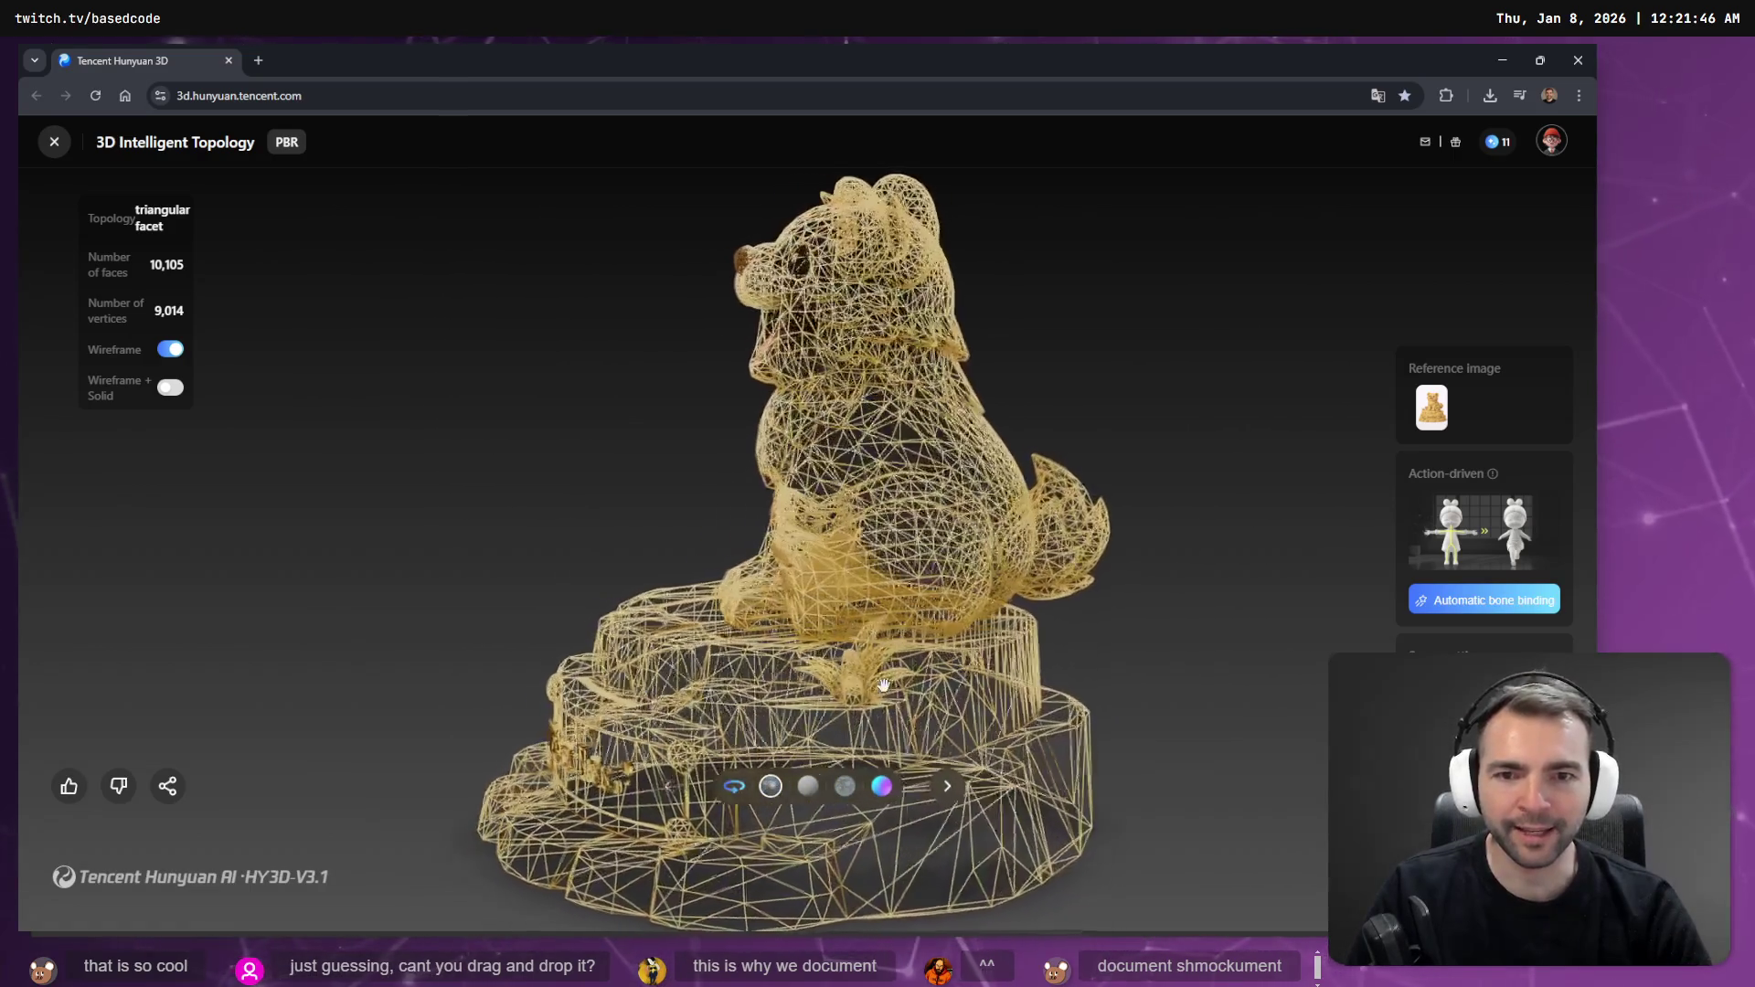
click(170, 350)
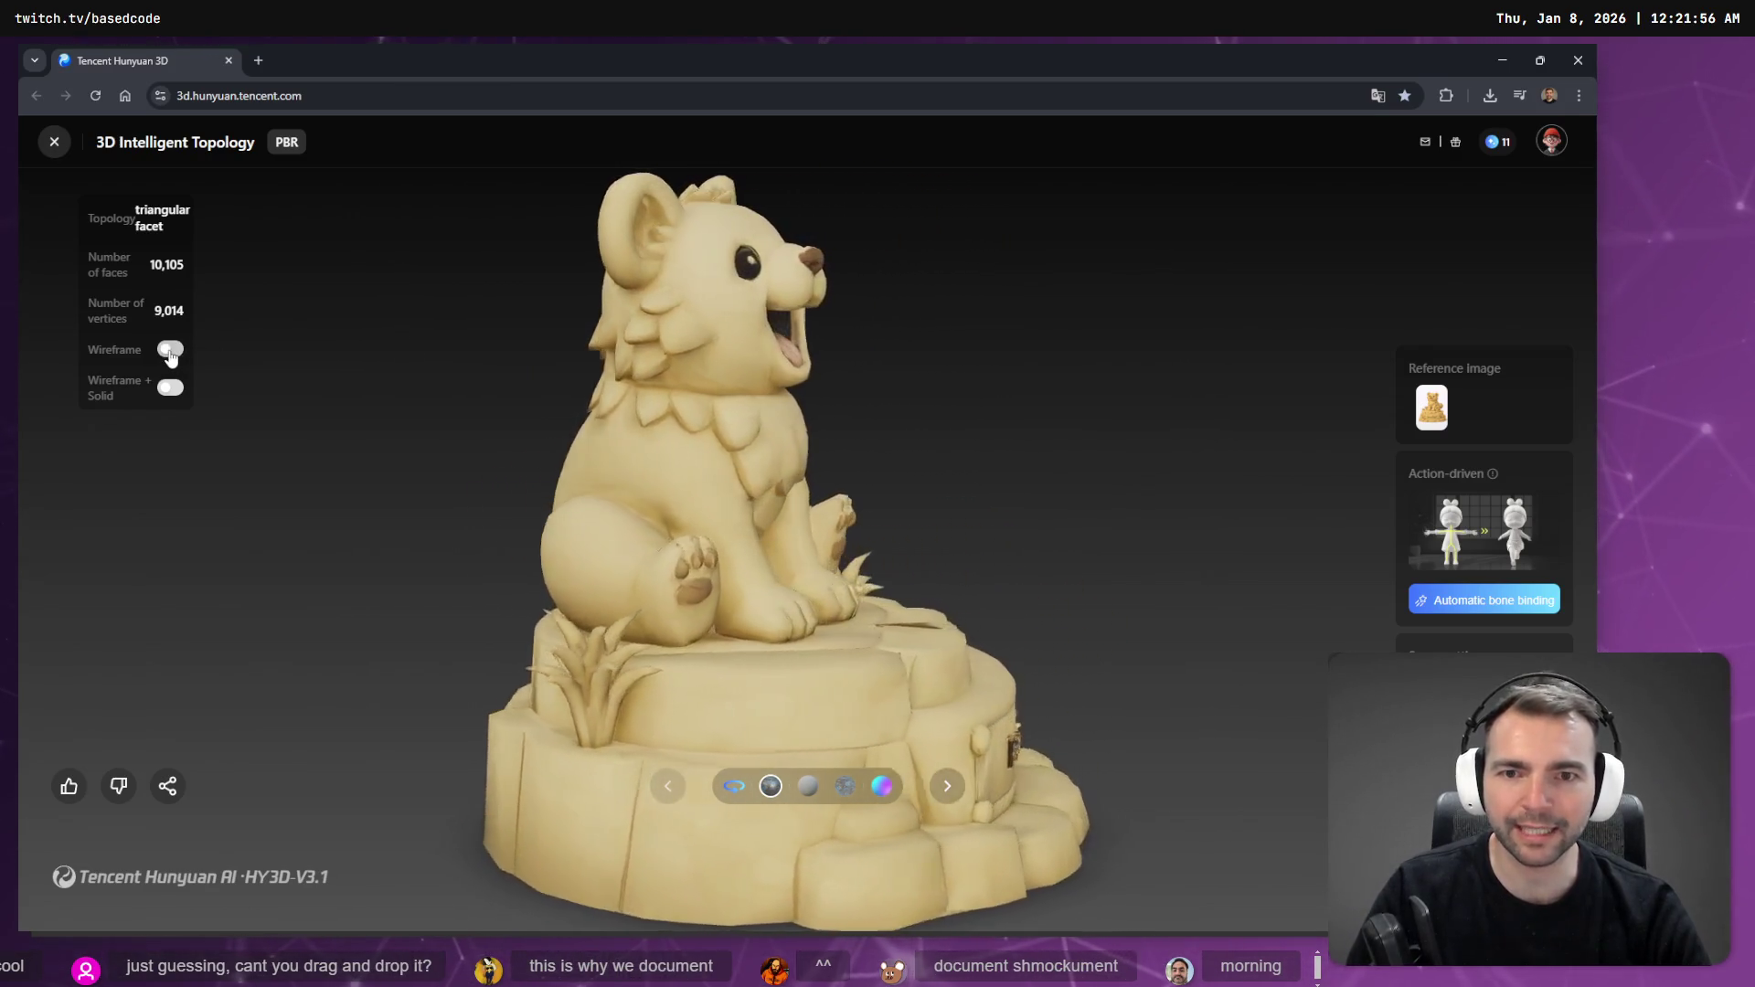
click(170, 351)
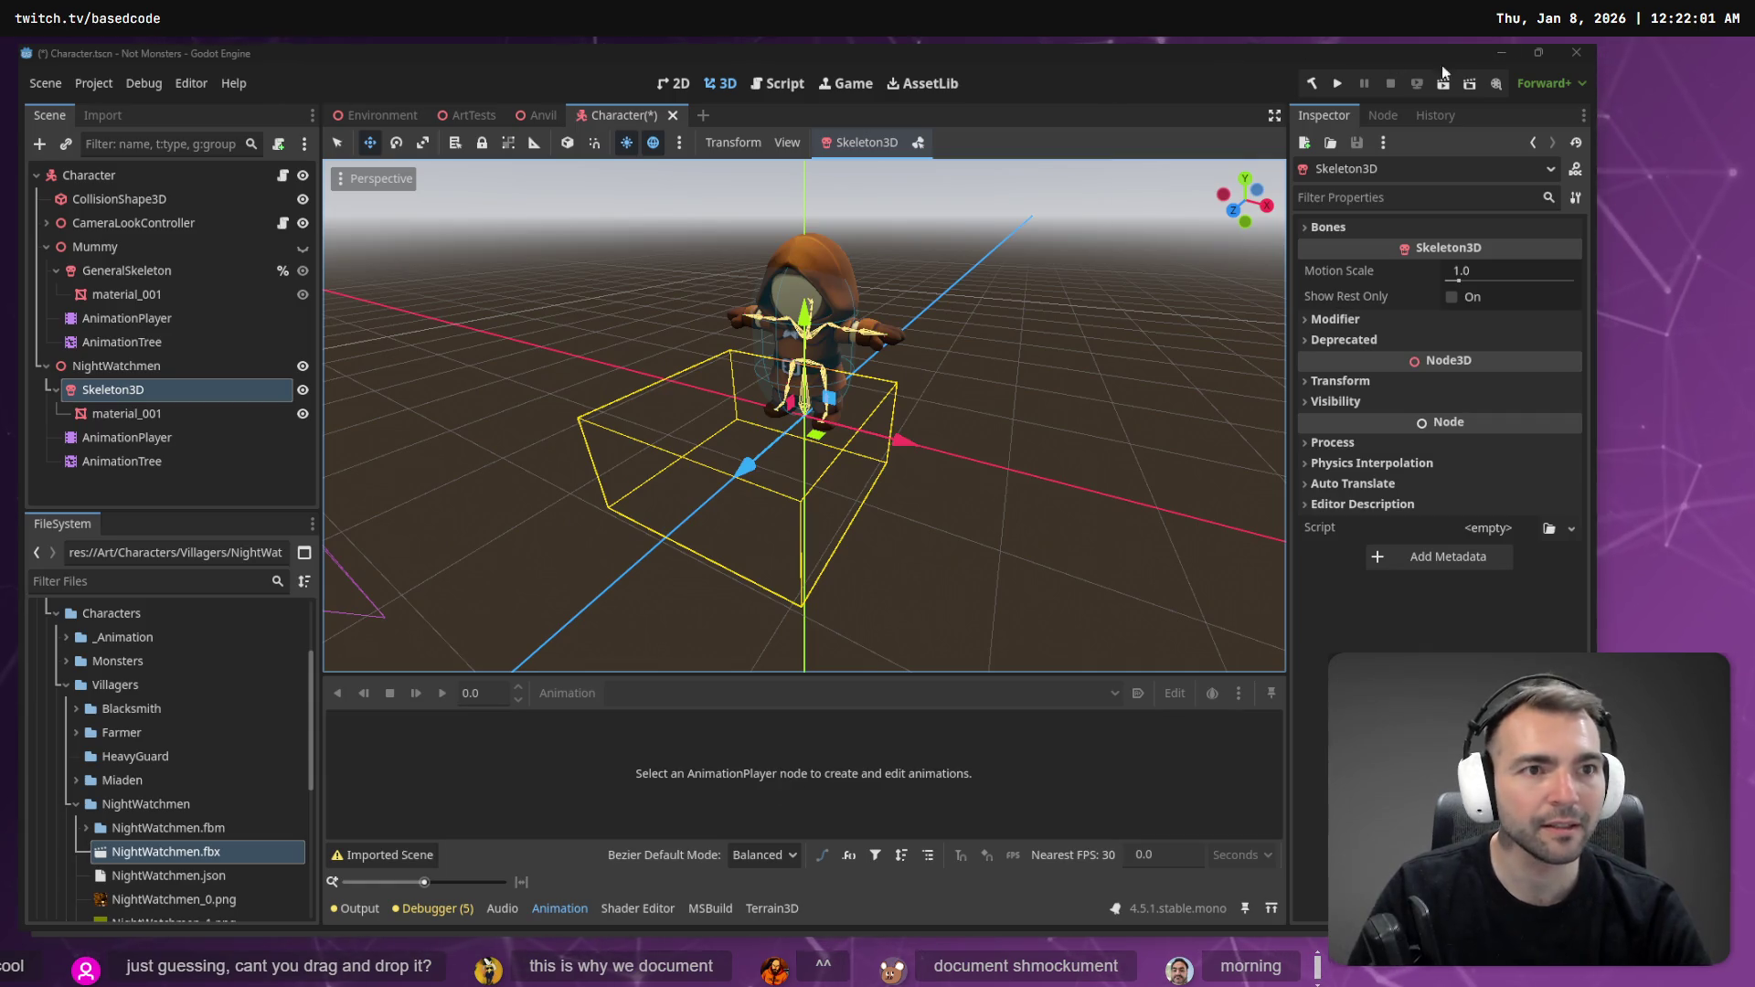
- Switch to the ArtTests scene and expand the Environment folder in FileSystem
drag(233, 718, 622, 517)
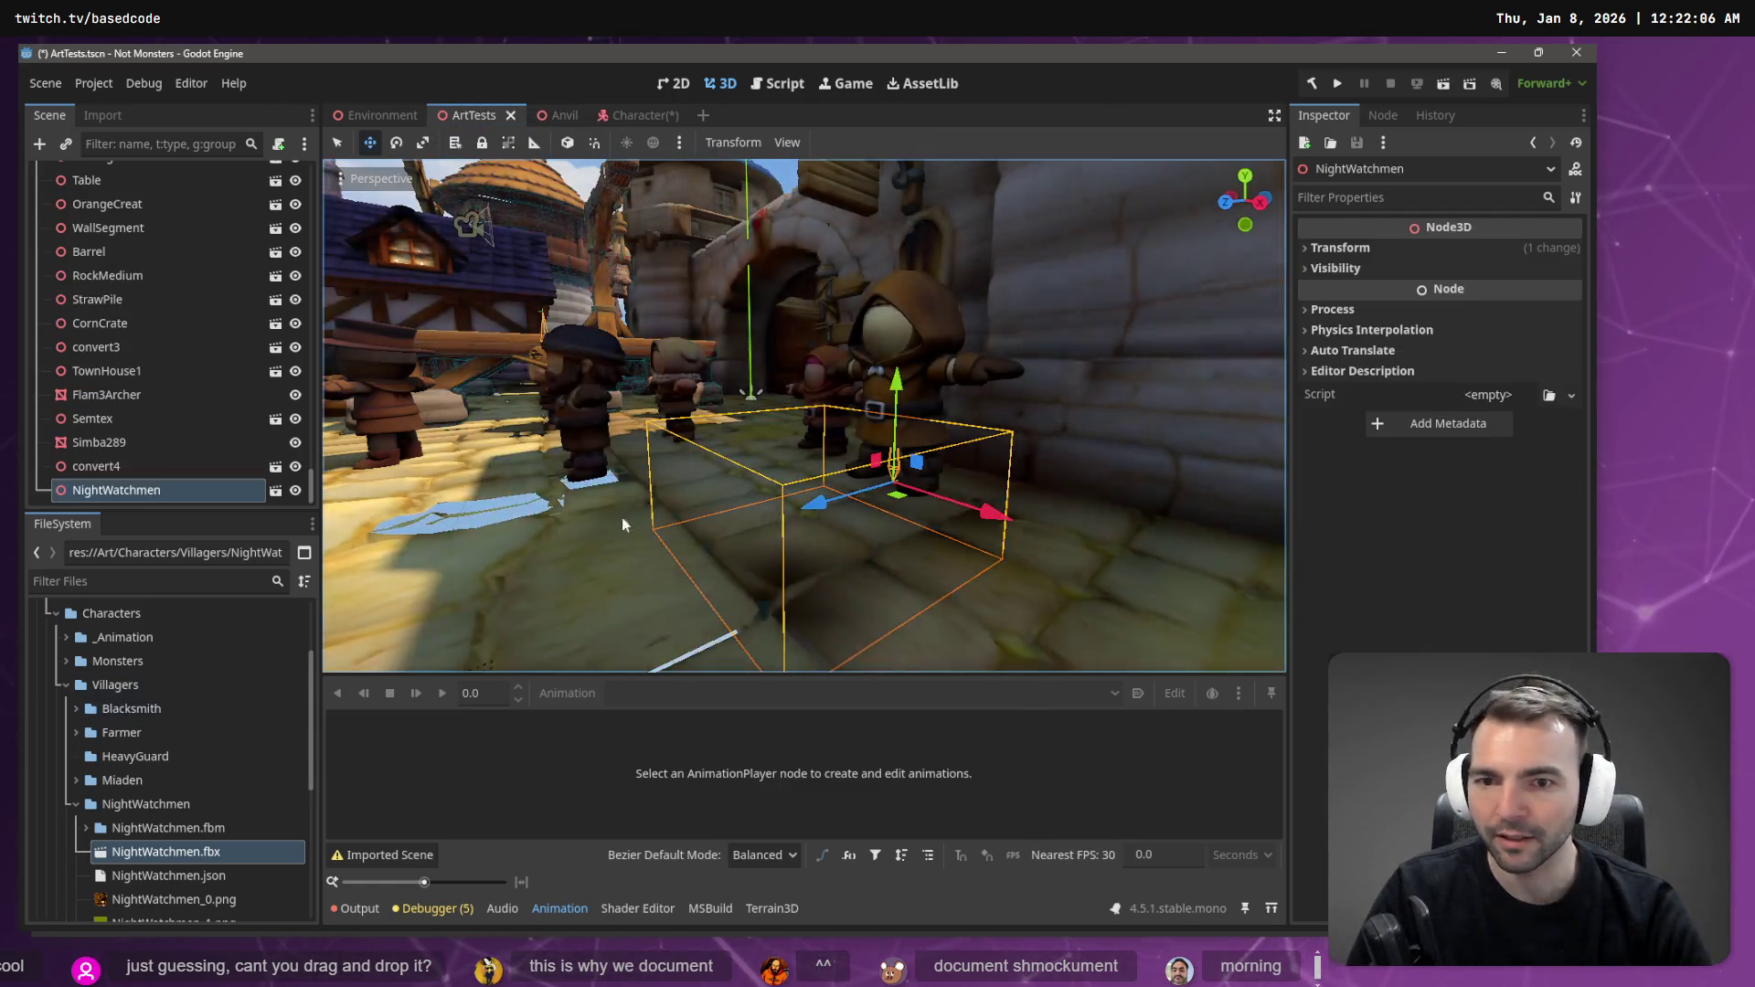
key(w)
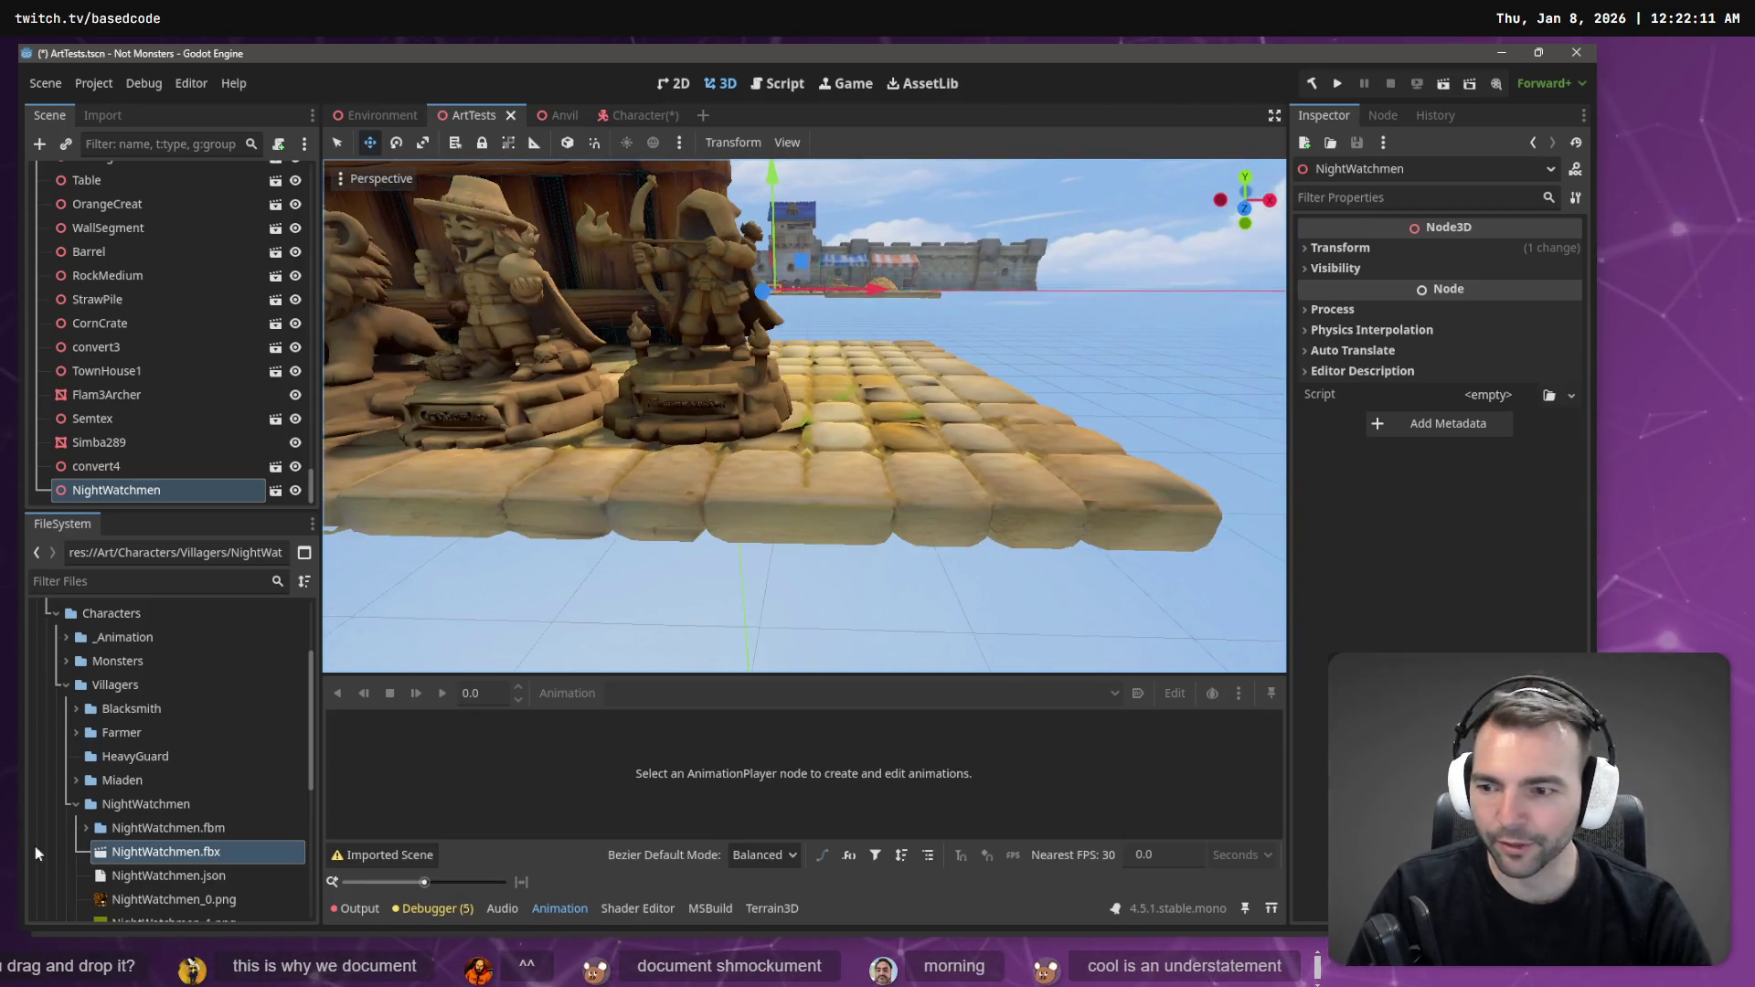
click(67, 682)
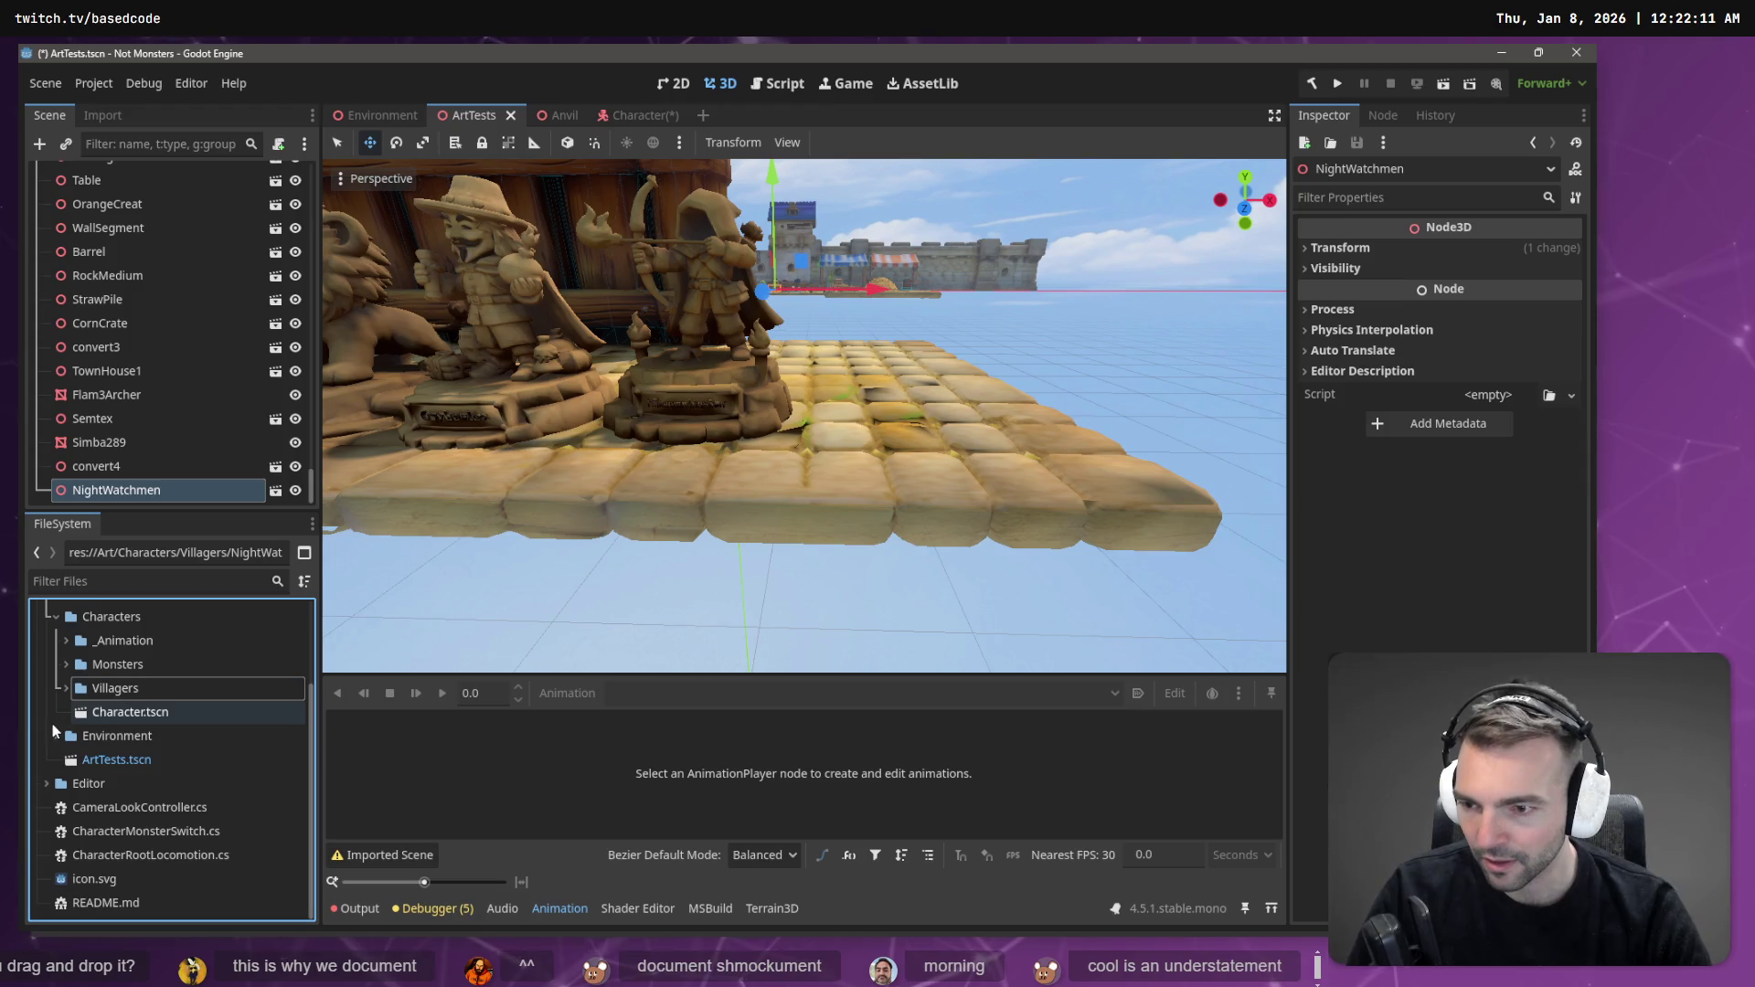
click(56, 736)
- Create a new ChubbyPuppyBear folder inside Art/Environment/Statues
scroll(68, 818, down, 1)
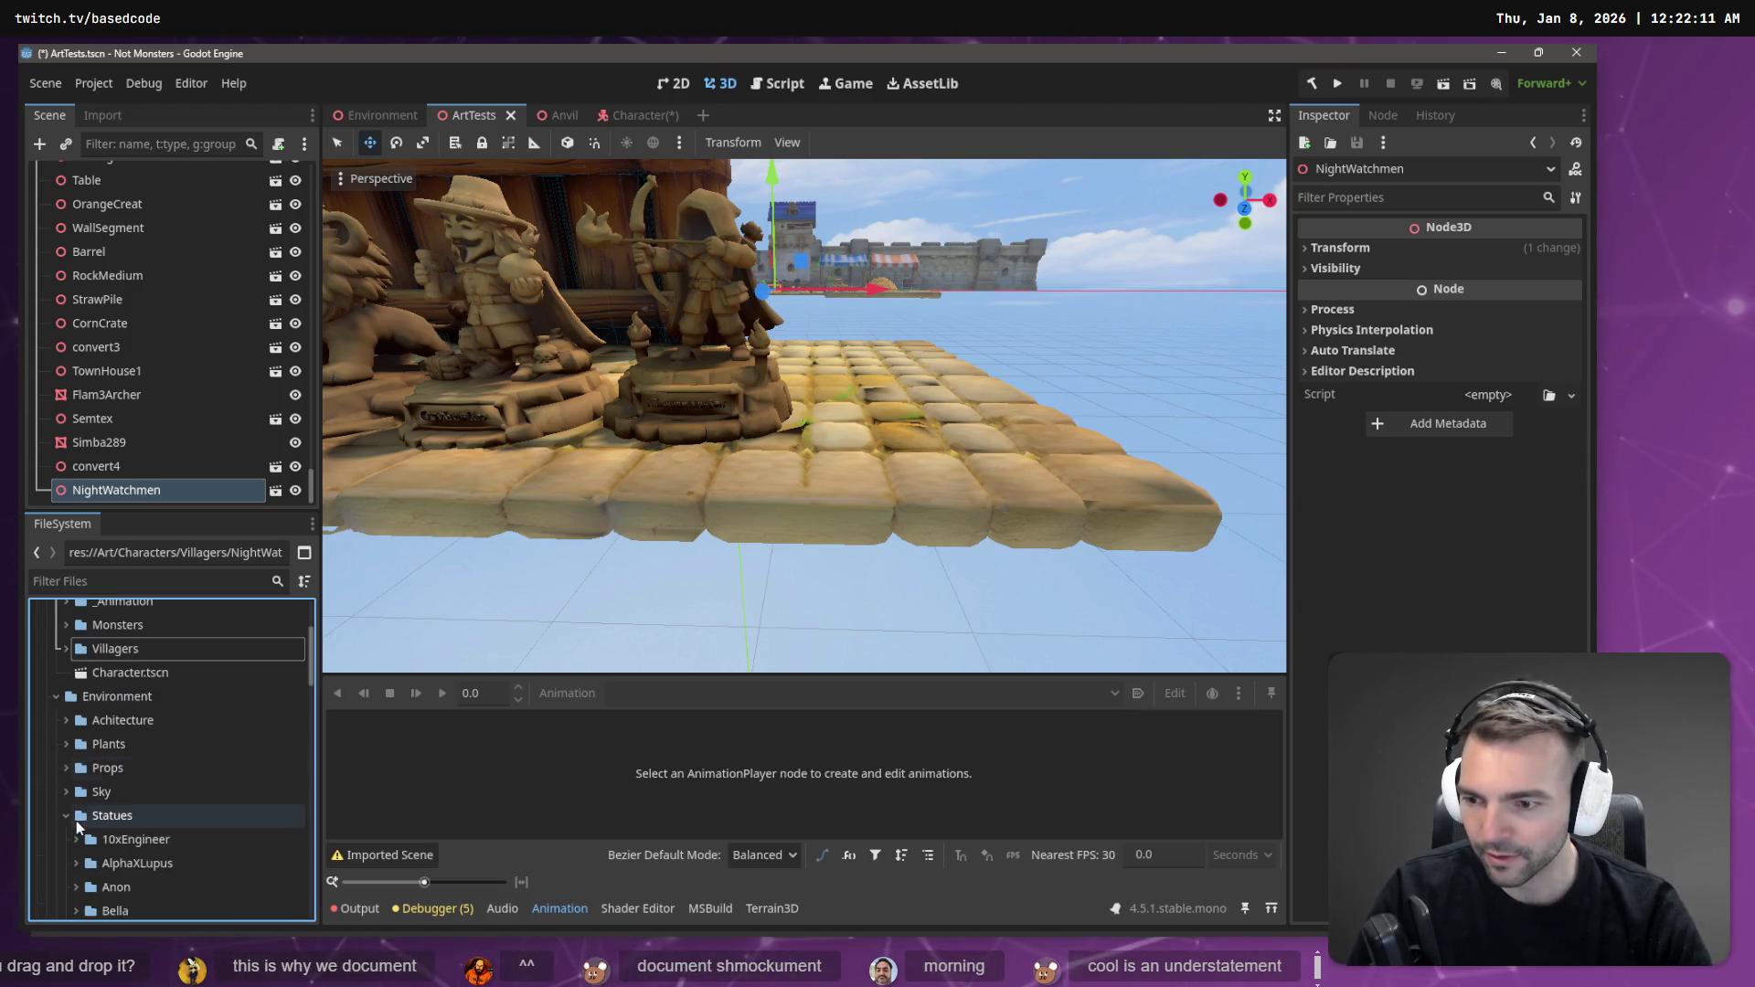
right_click(146, 818)
mouse_move(221, 581)
click(403, 583)
text(ChubbyPup)
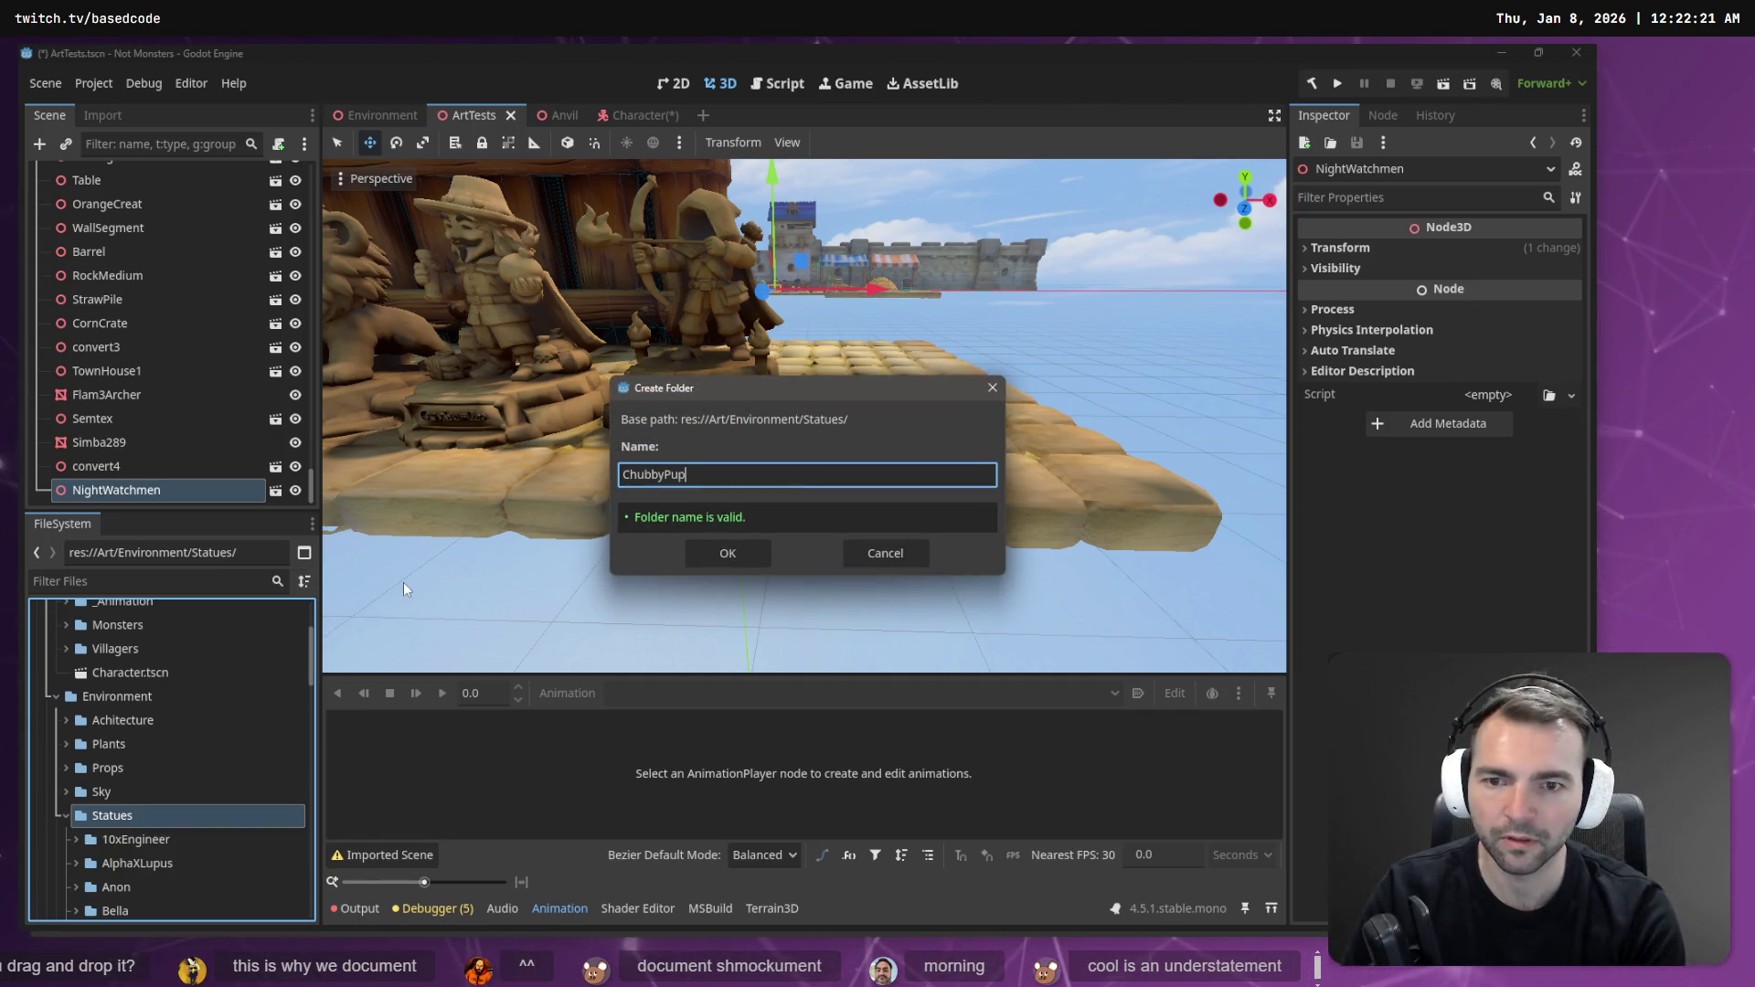
text(yBear)
key(Return)
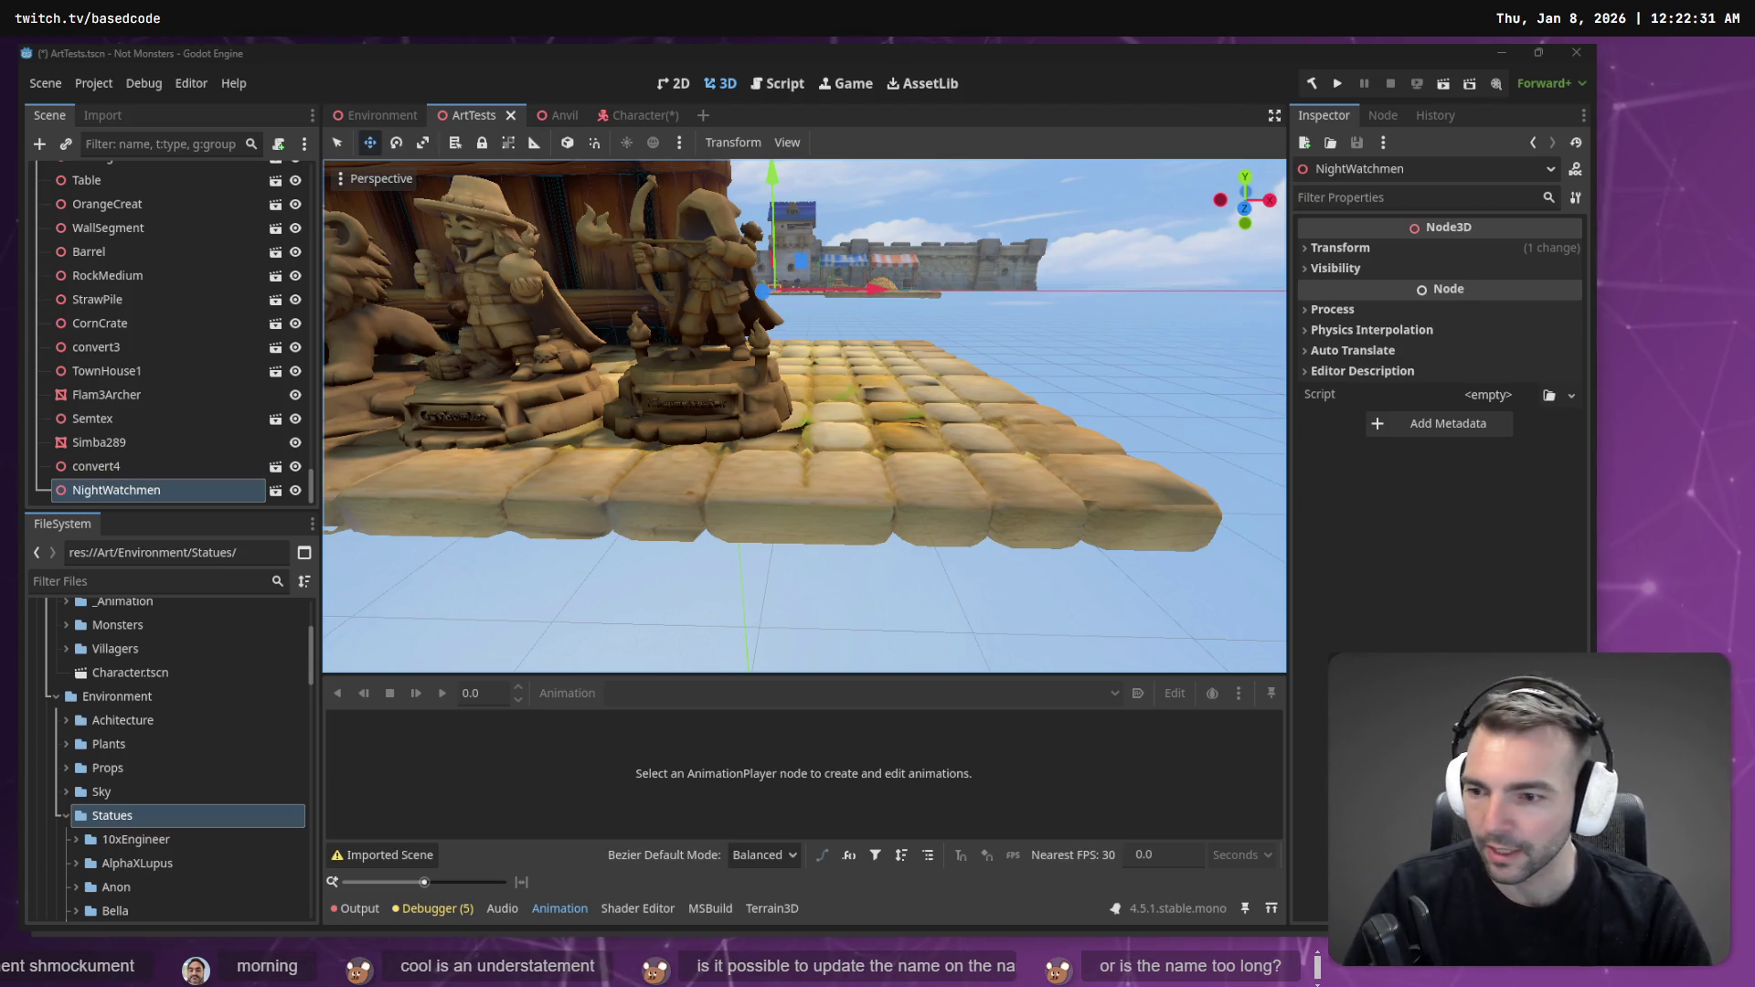
- Drag ChubbyPuppyBear.glb into the ArtTests scene beside the statues
scroll(137, 830, down, 5)
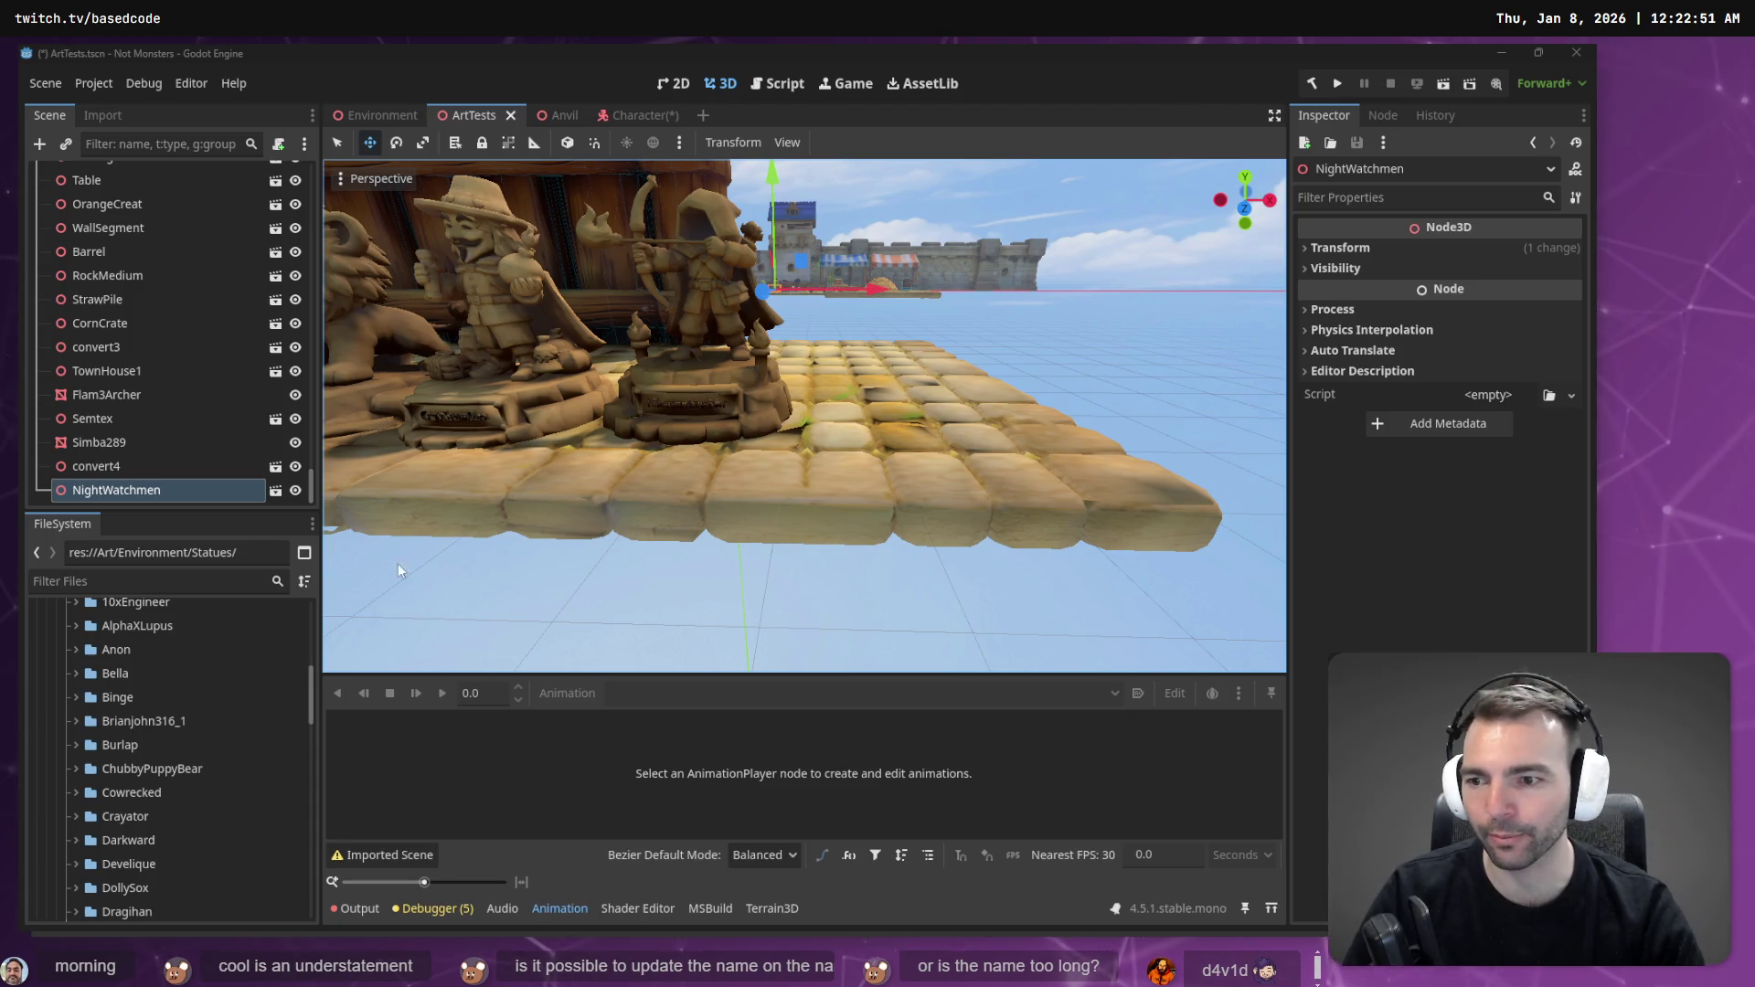
click(74, 769)
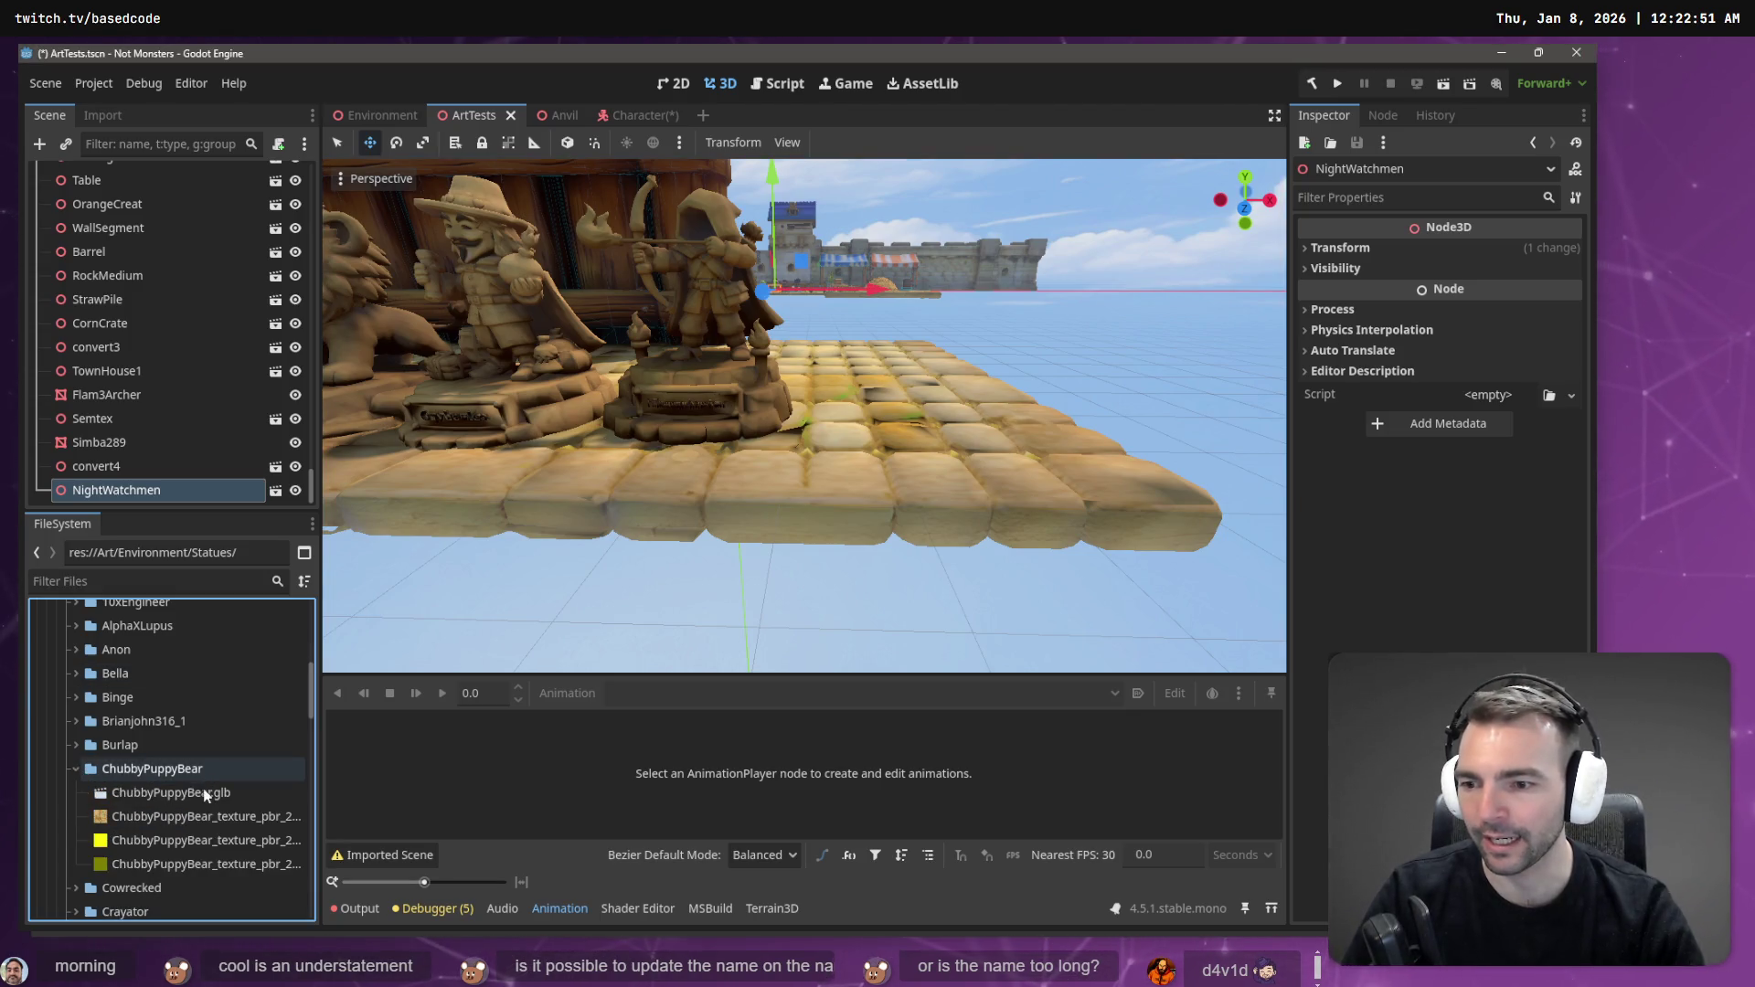
mouse_move(205, 792)
mouse_down()
mouse_move(831, 468)
mouse_move(901, 375)
mouse_move(873, 430)
mouse_up()
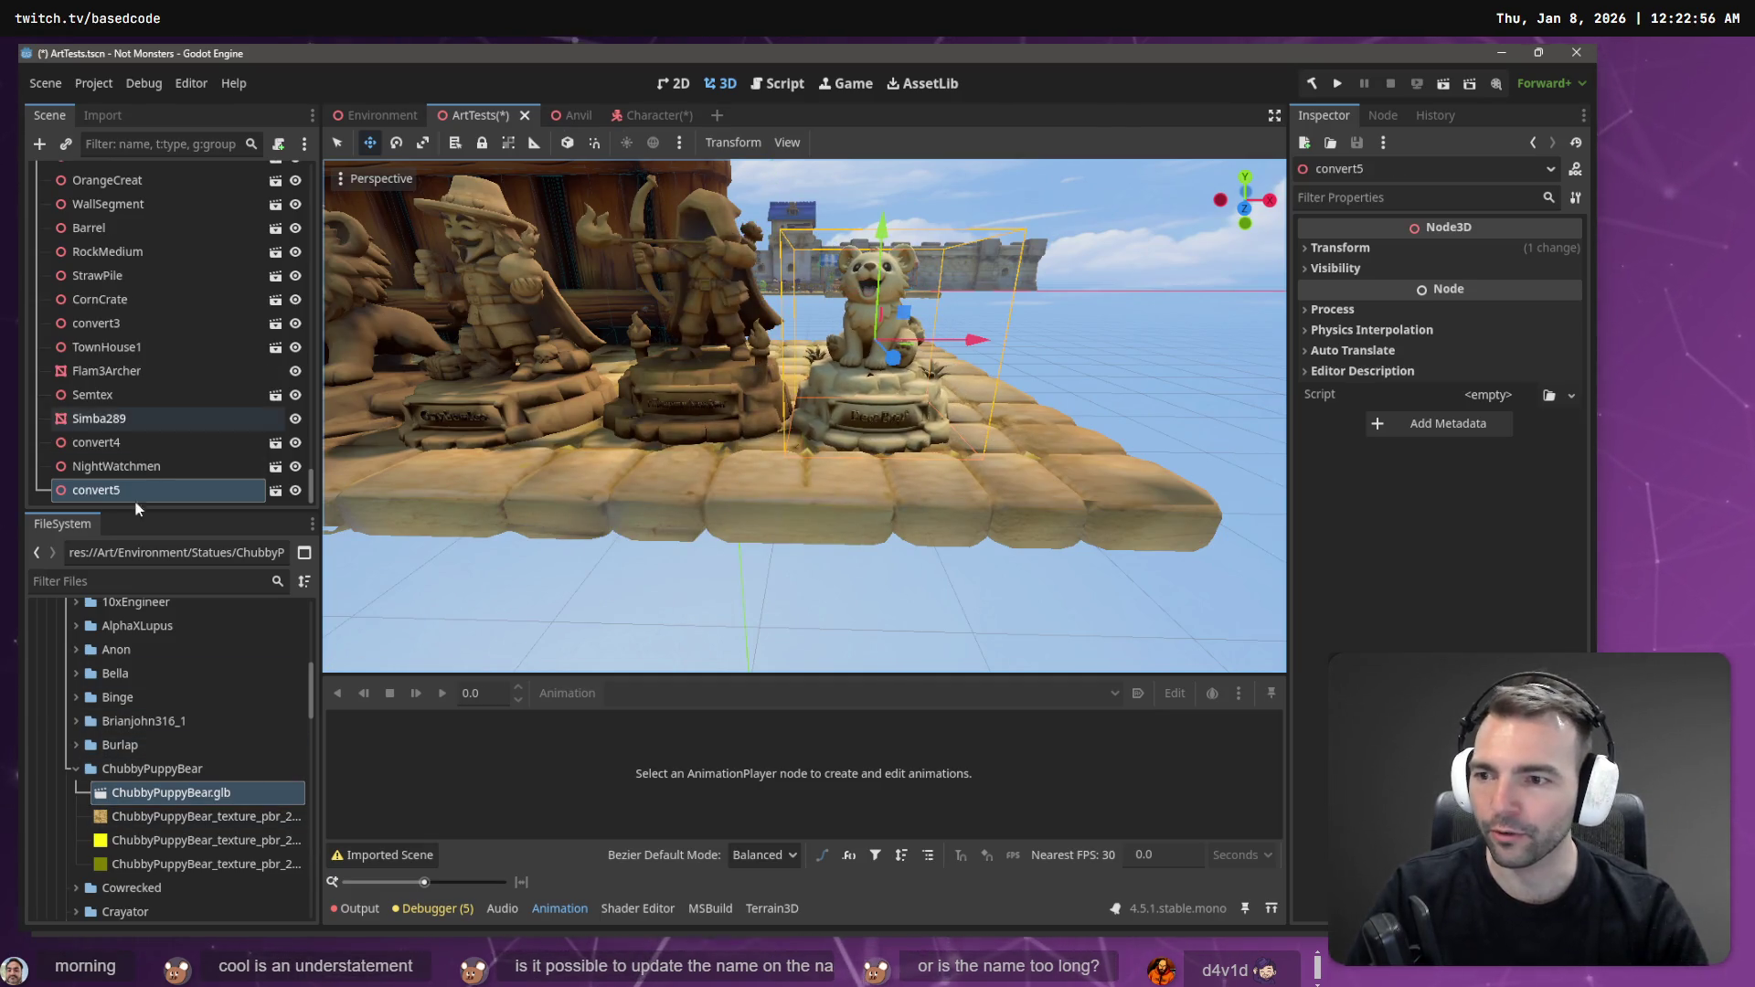
- Reimport the bear model at Root Scale 1.5 and shift it along X
click(122, 116)
click(218, 364)
text(1.5)
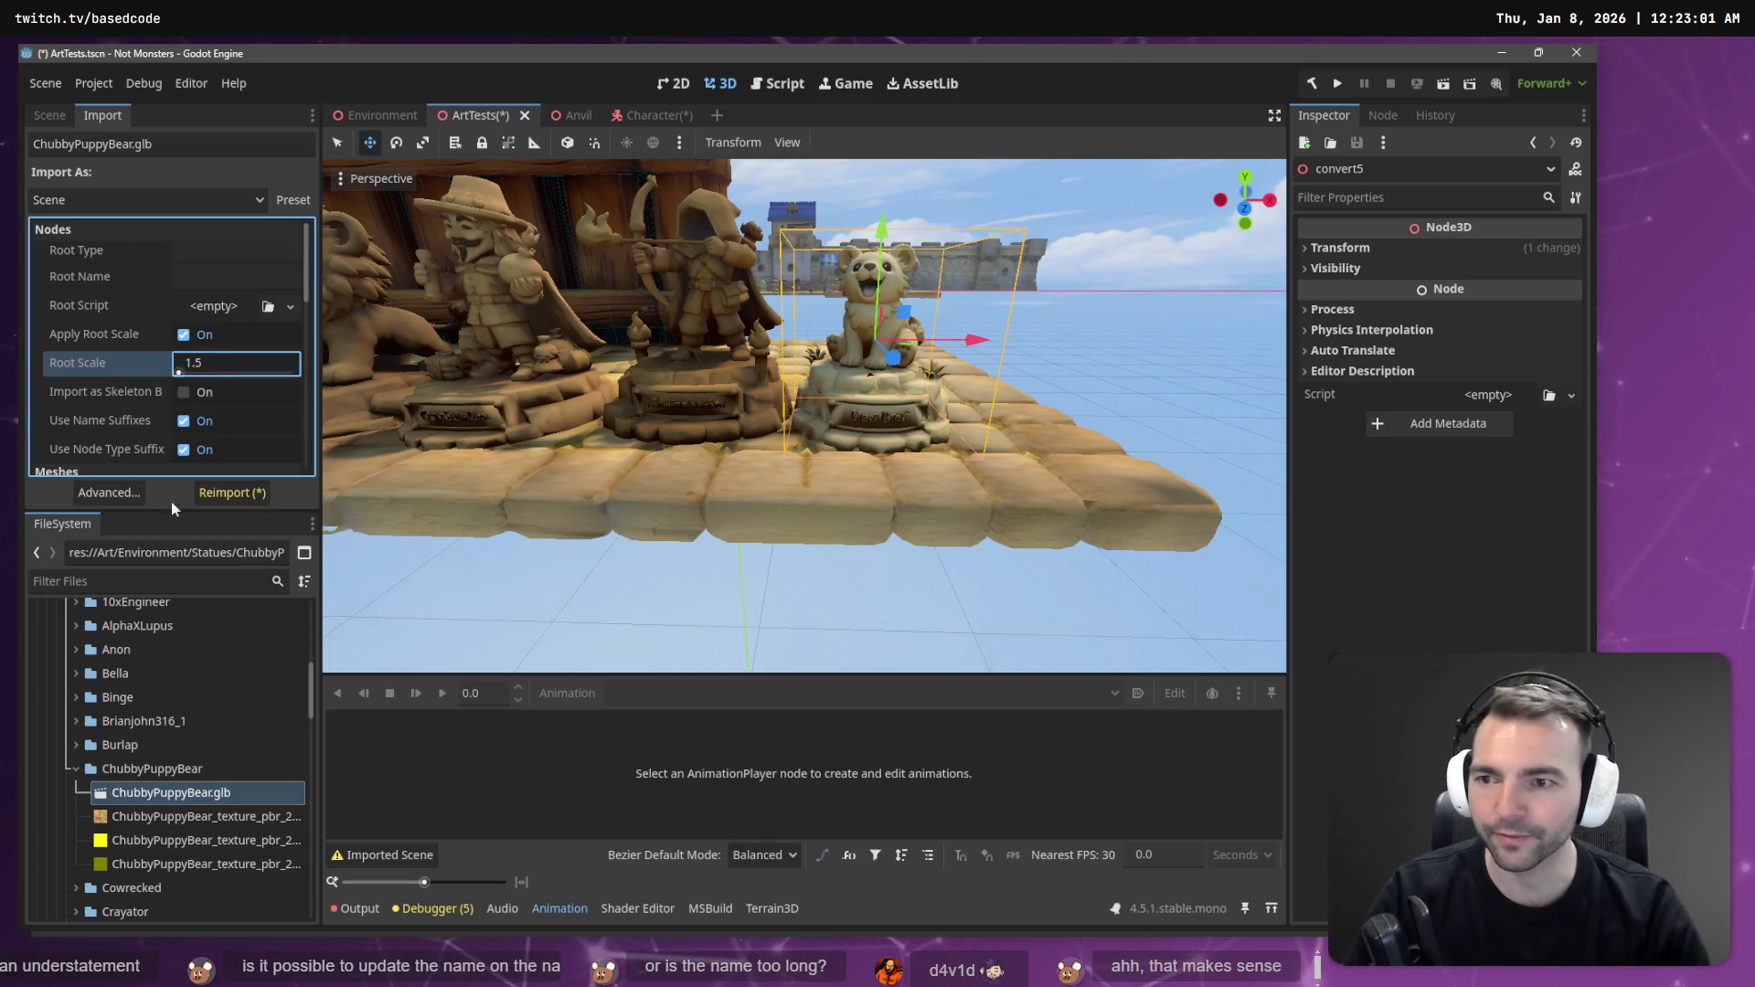
click(230, 493)
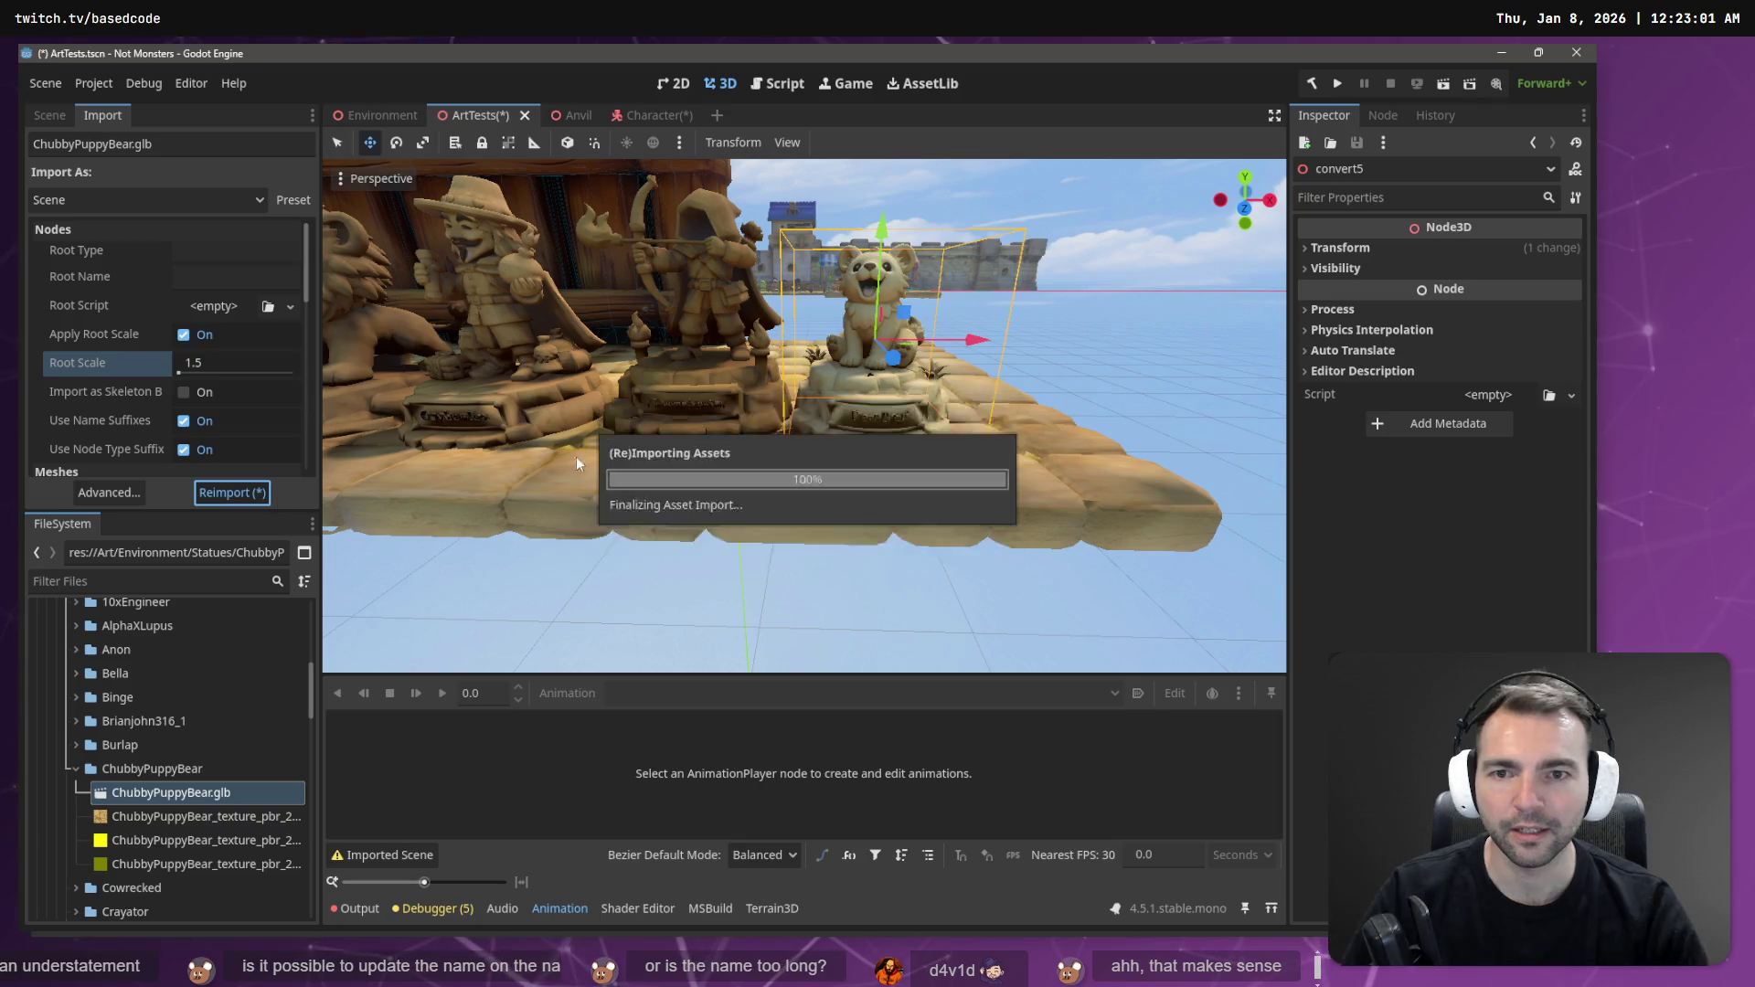
drag(955, 340, 990, 340)
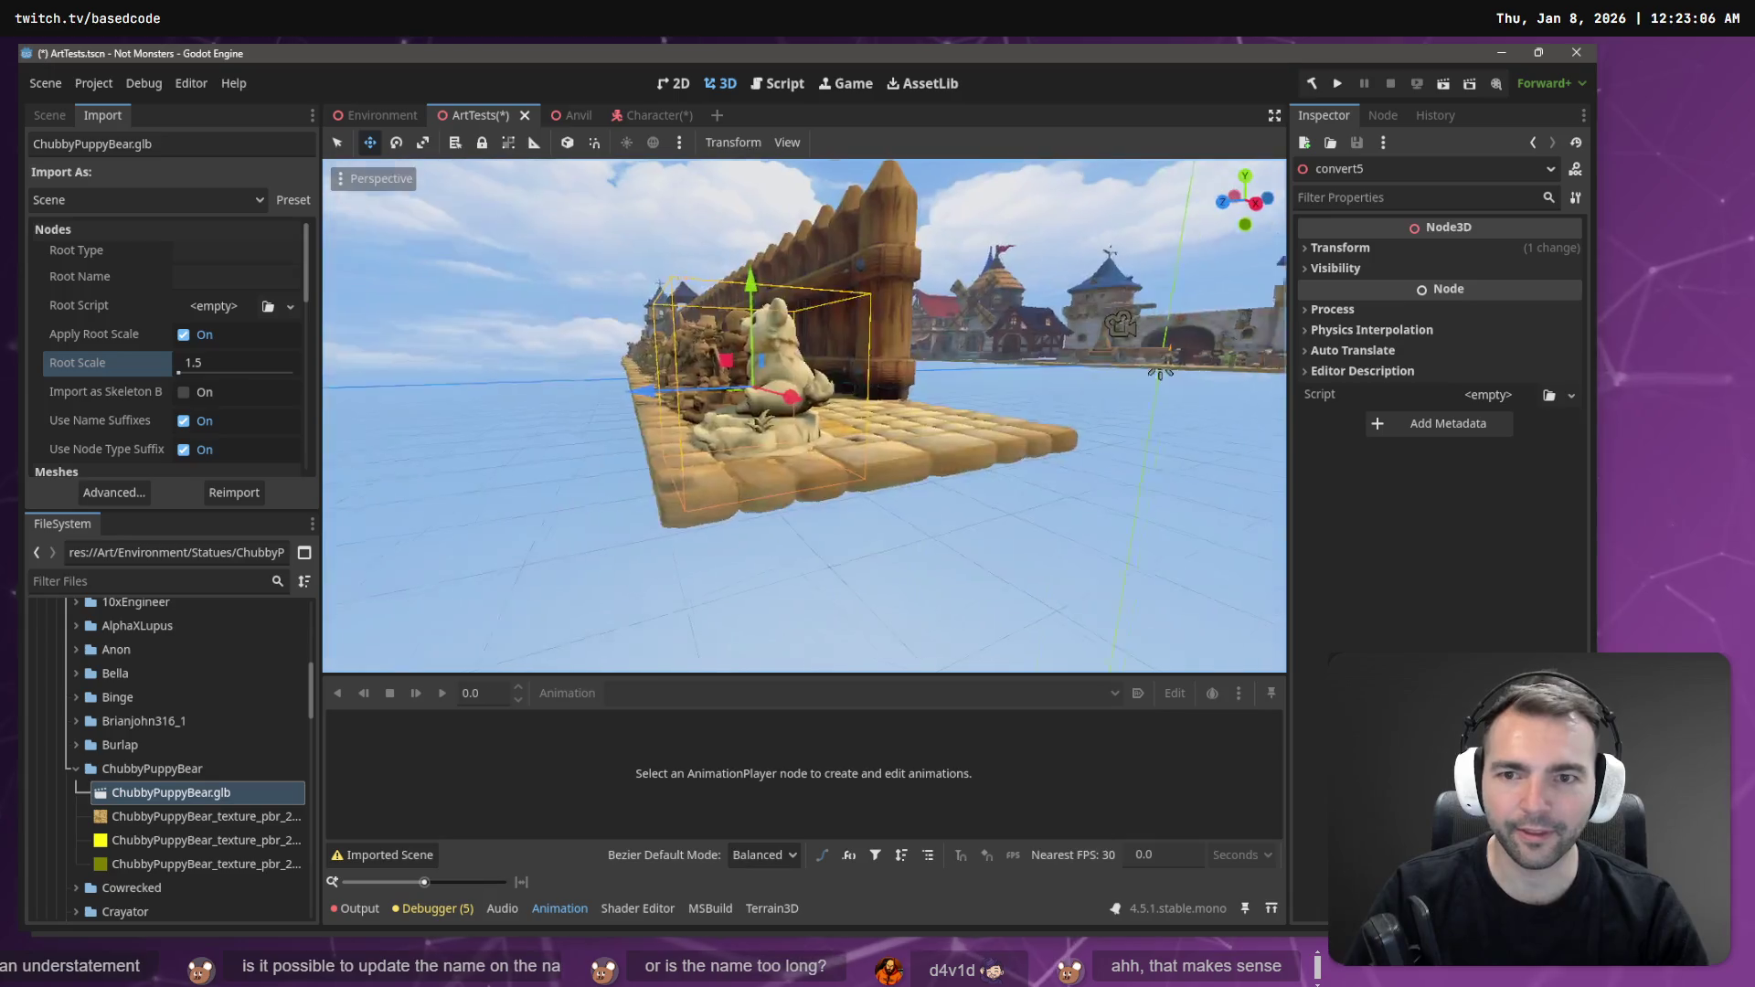
drag(1082, 289, 1069, 342)
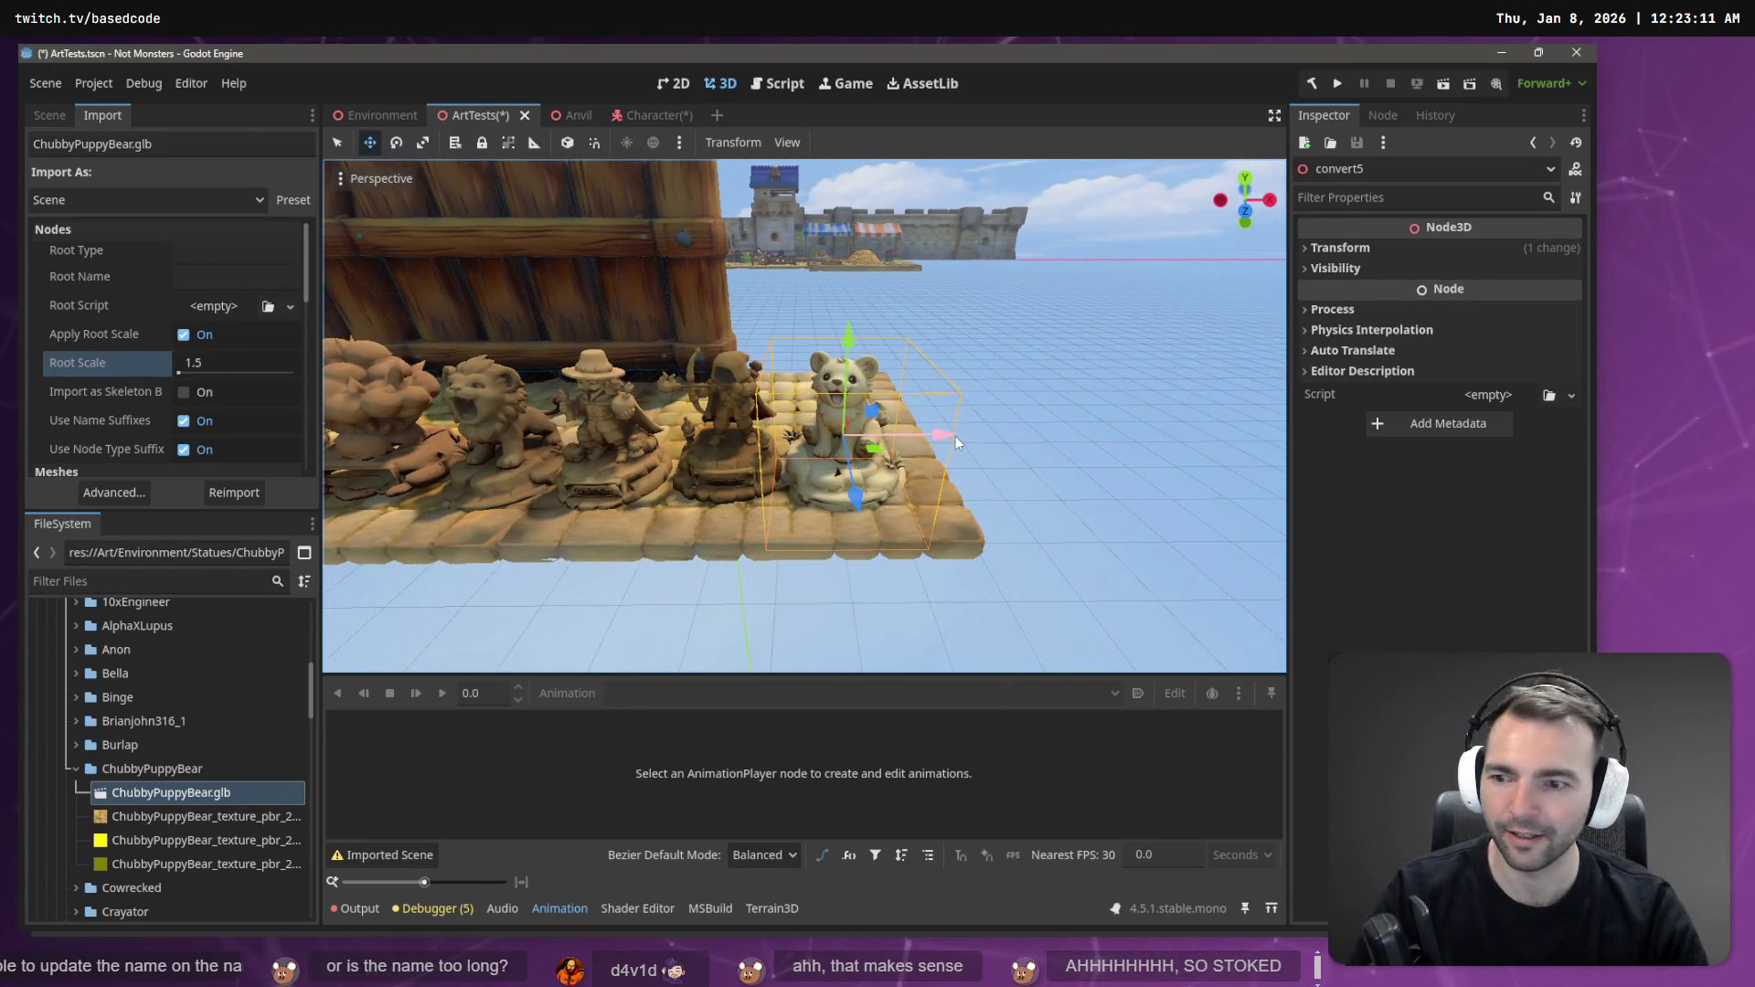
- Begin a new folder in ChubbyPuppyBear, then cancel it and dismiss the menu
right_click(162, 769)
mouse_move(282, 574)
click(430, 578)
key(Escape)
right_click(173, 744)
click(155, 766)
- Create a 3D scene named ChubbyPuppyBear in that folder and drop the bear model into it
right_click(171, 775)
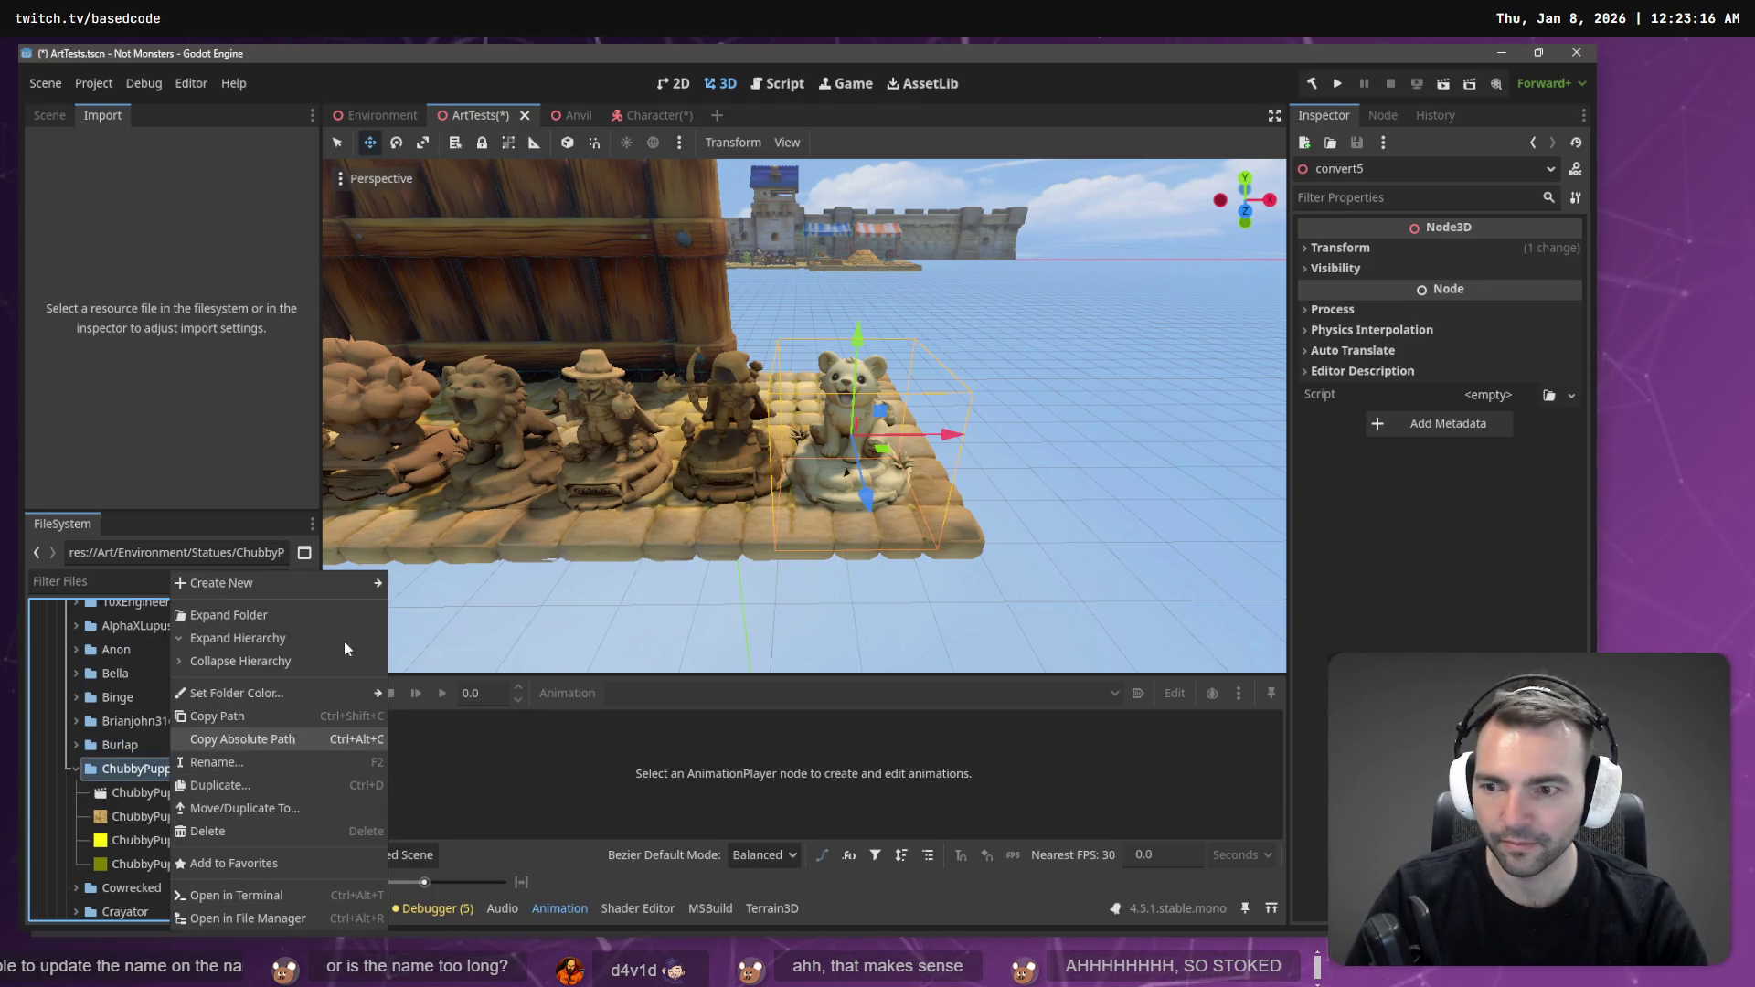
mouse_move(340, 582)
click(443, 608)
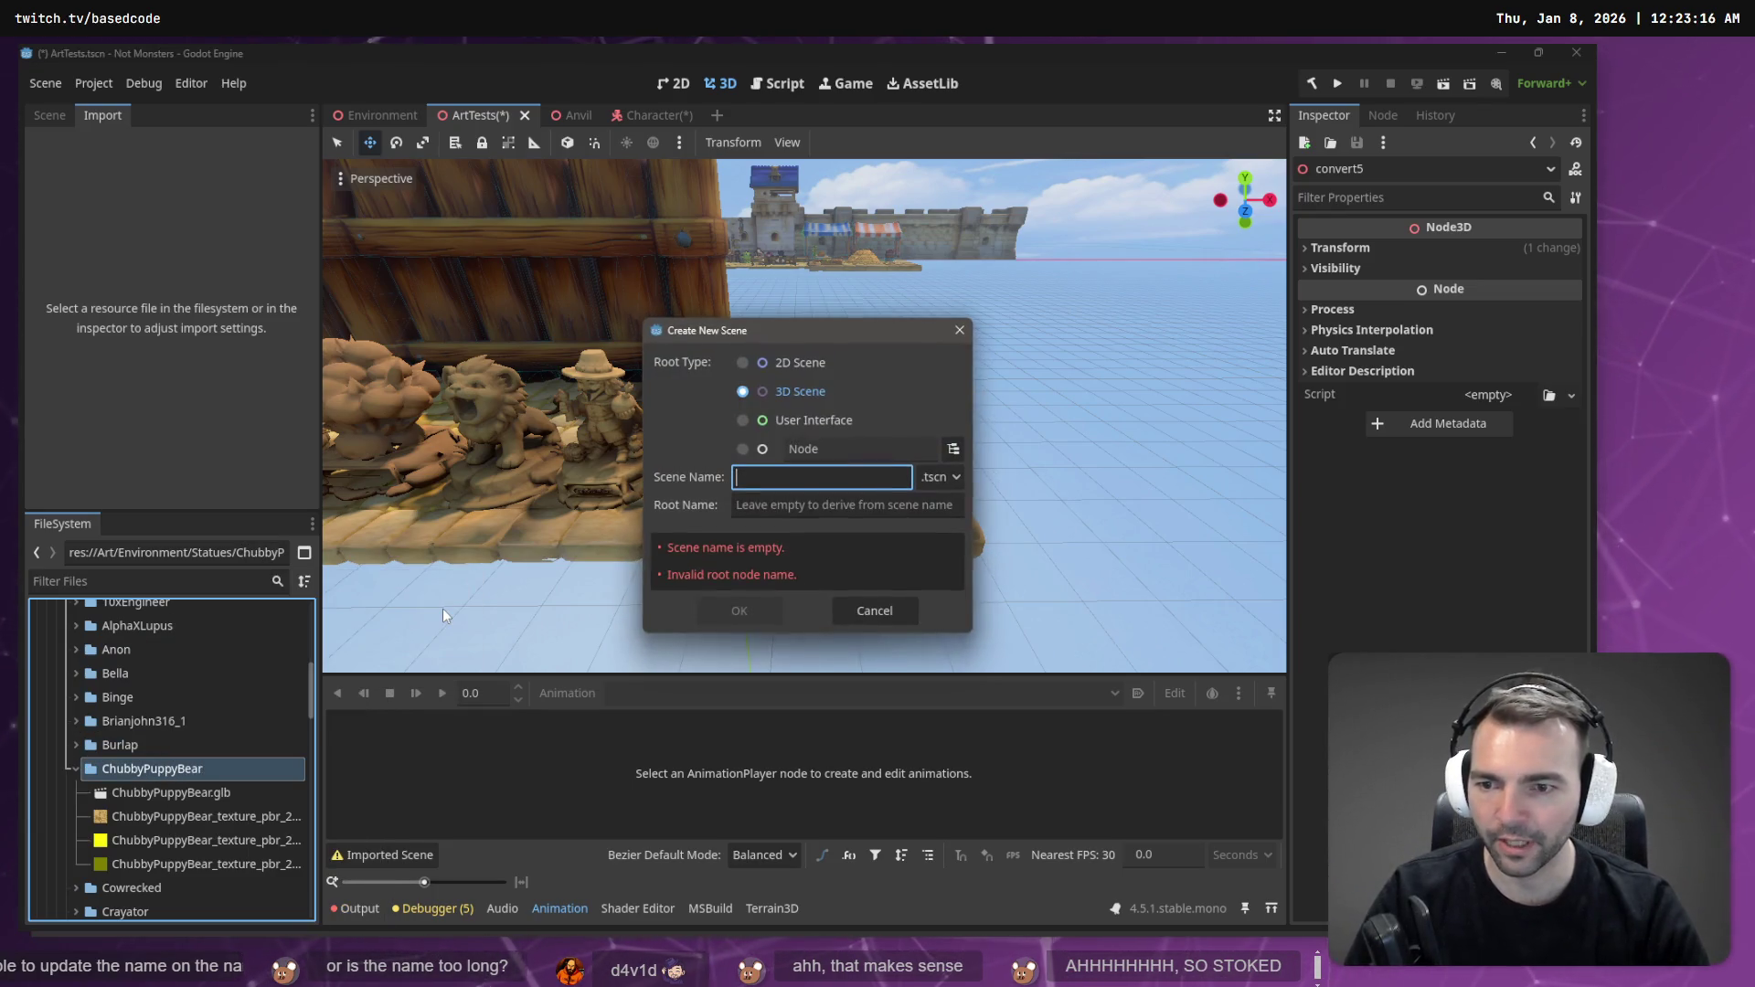
text(ChubbyPuppyBear)
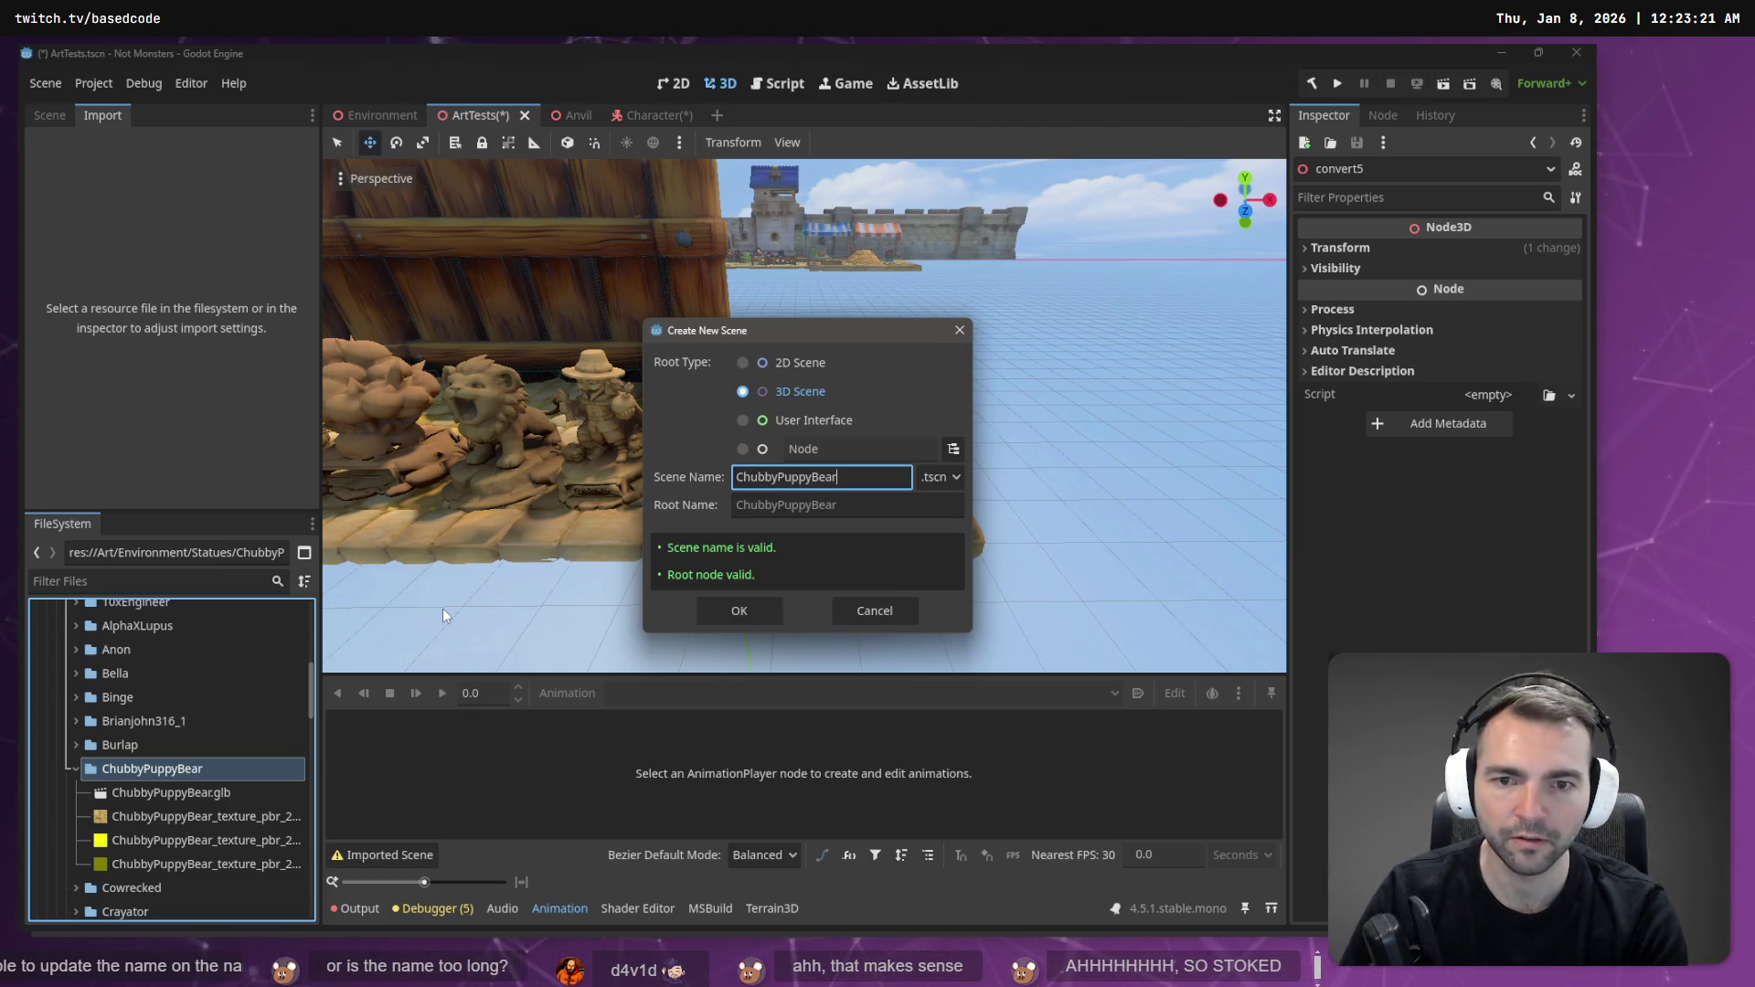
key(Return)
mouse_move(148, 814)
mouse_down()
mouse_move(698, 573)
mouse_move(814, 437)
mouse_move(805, 422)
mouse_up()
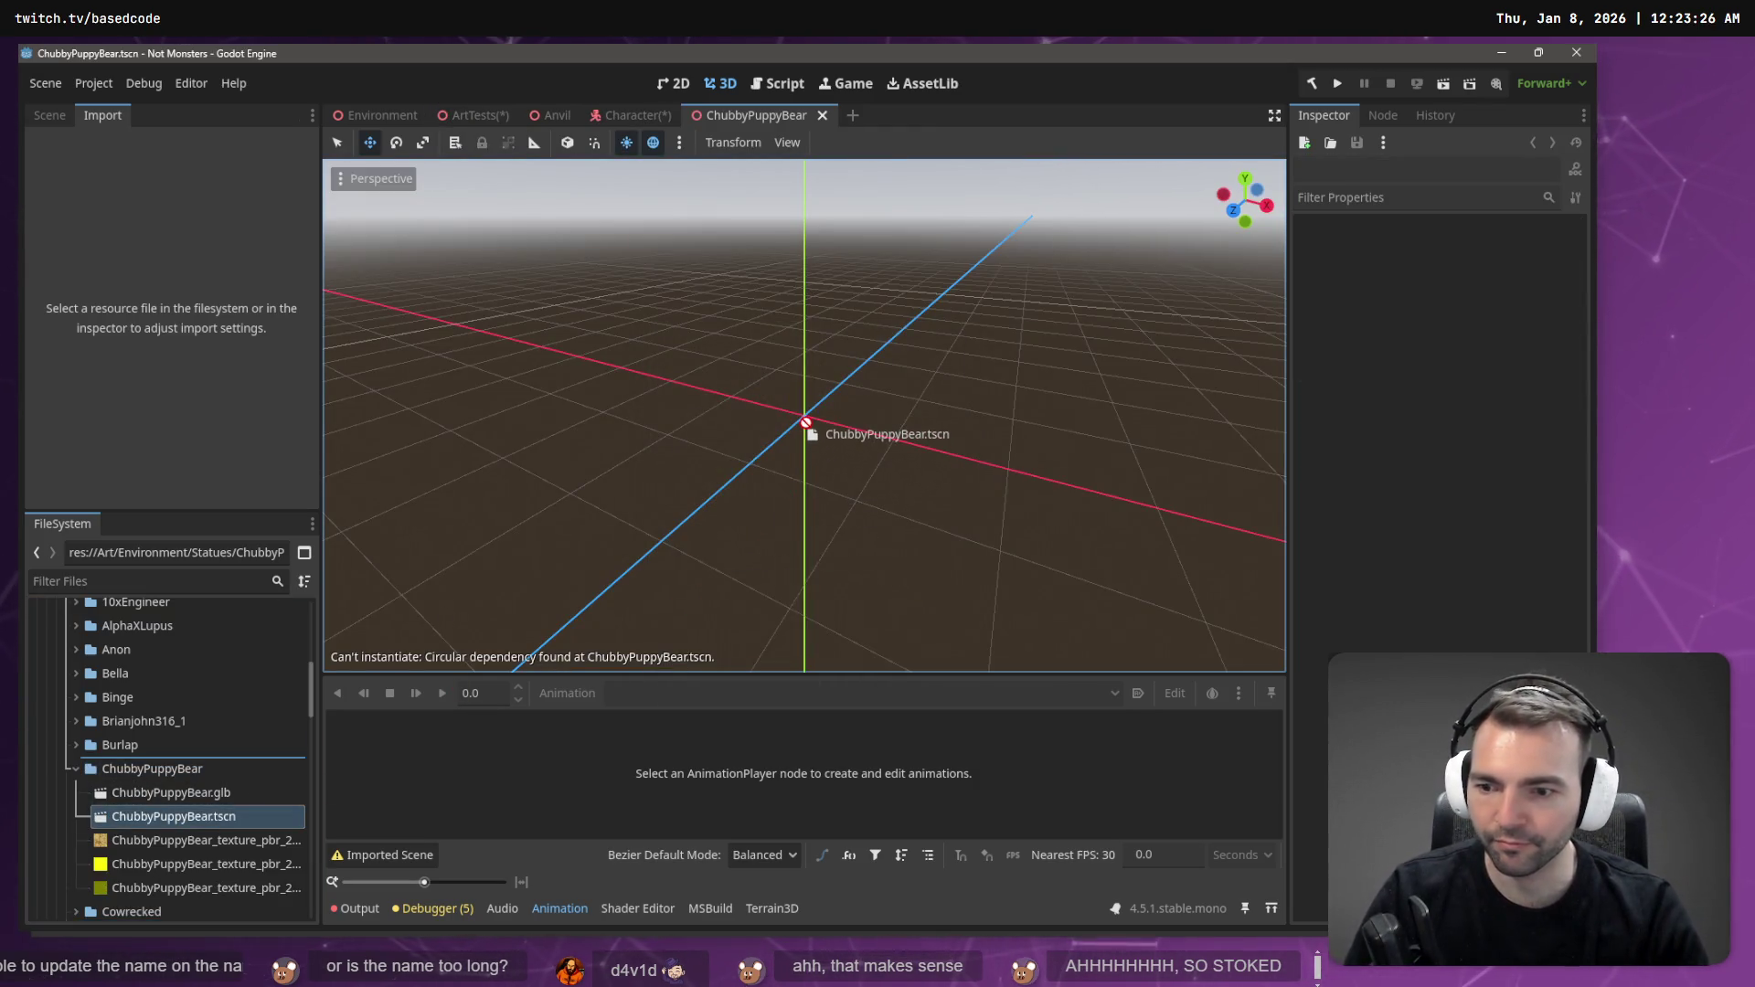
mouse_move(170, 792)
mouse_down()
mouse_move(802, 407)
mouse_move(787, 418)
mouse_up()
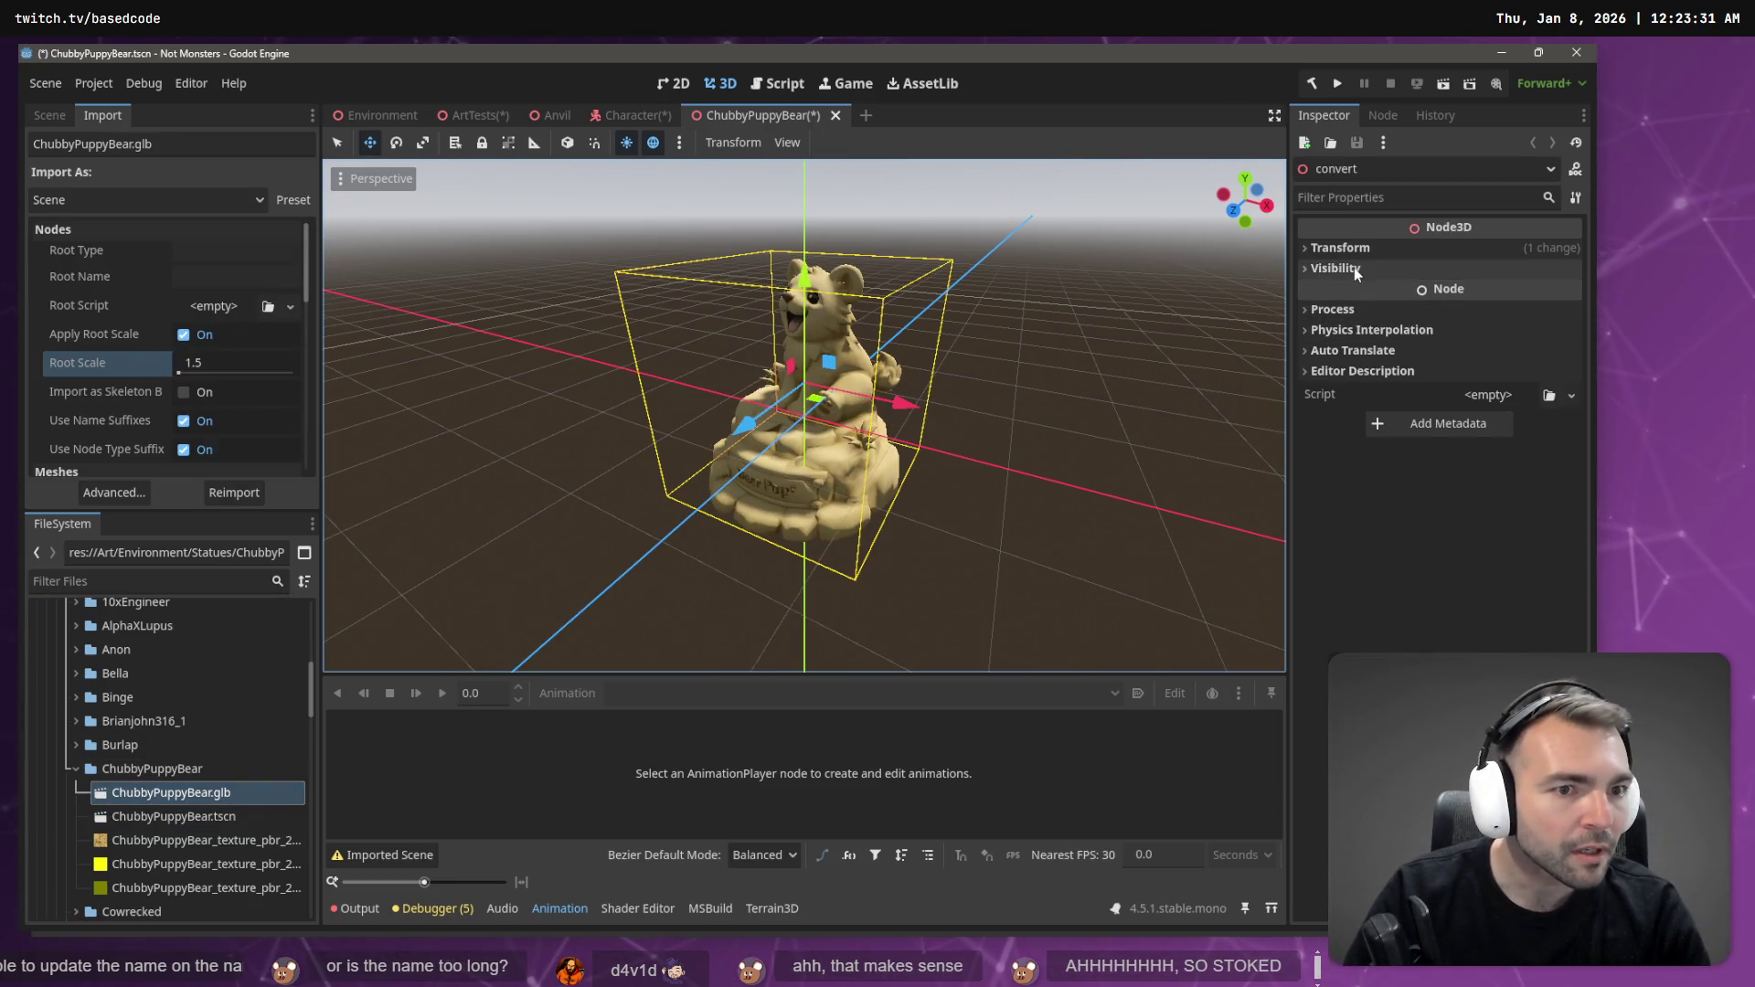
- Inspect the imported bear model's own scene and its material mesh node, then close it
click(66, 117)
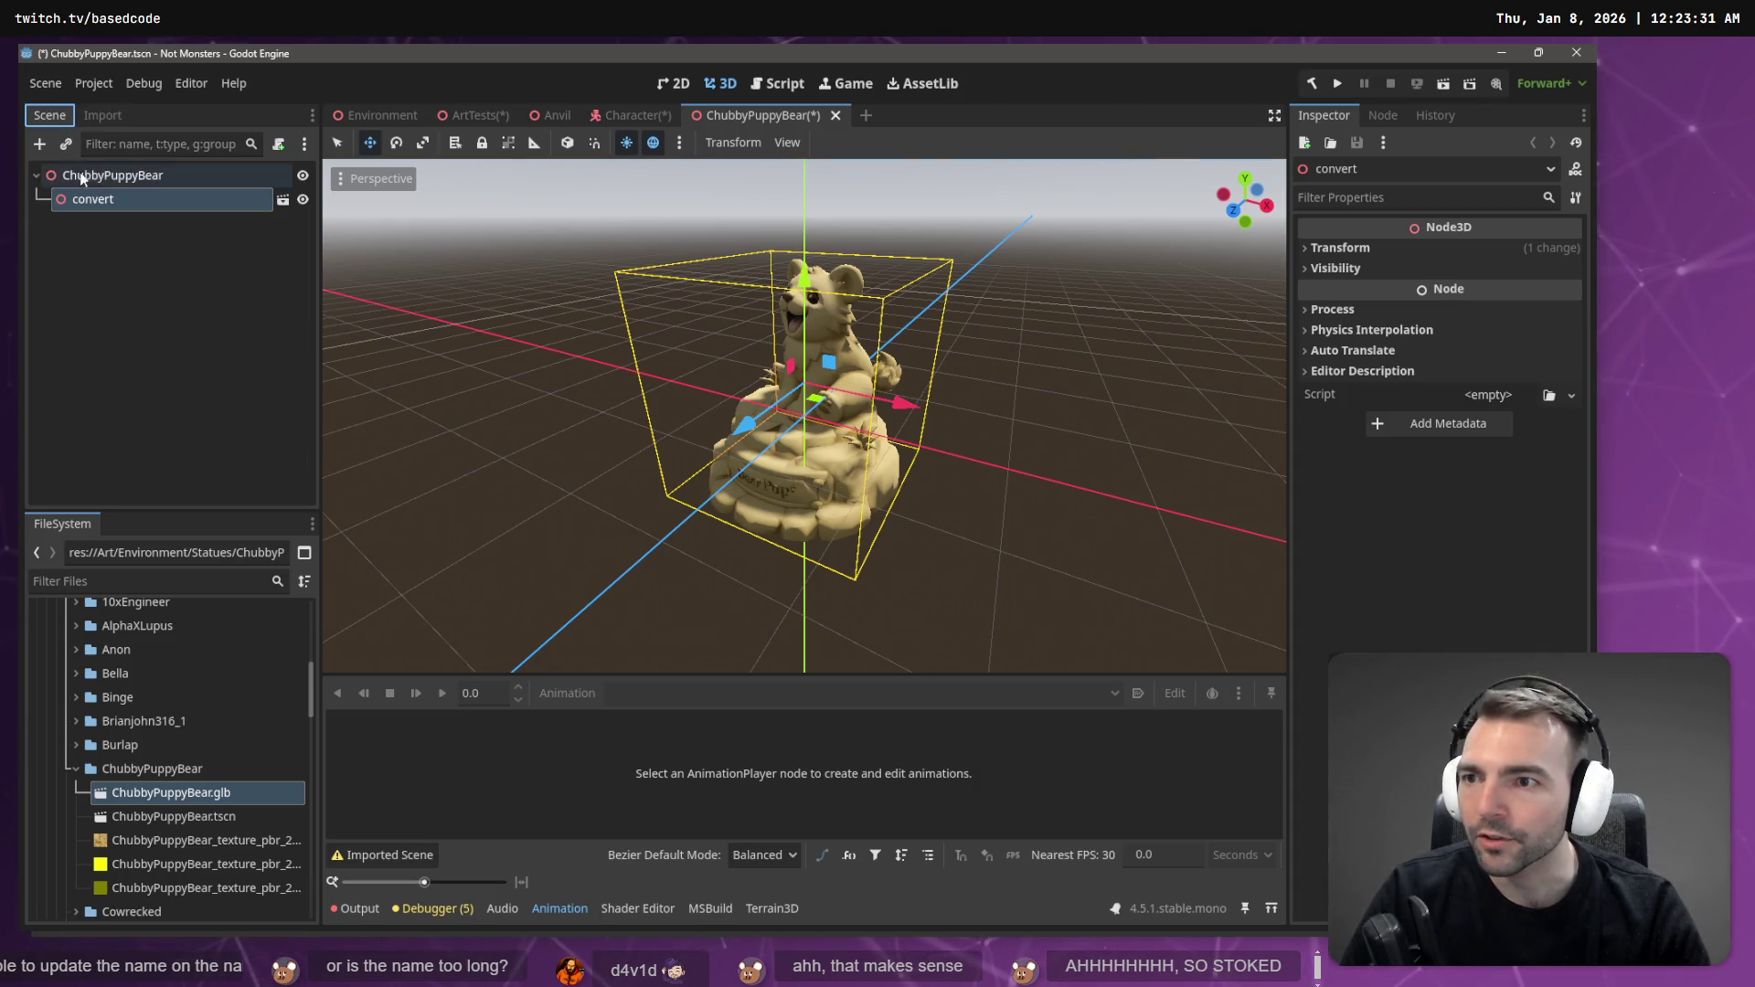
double_click(101, 199)
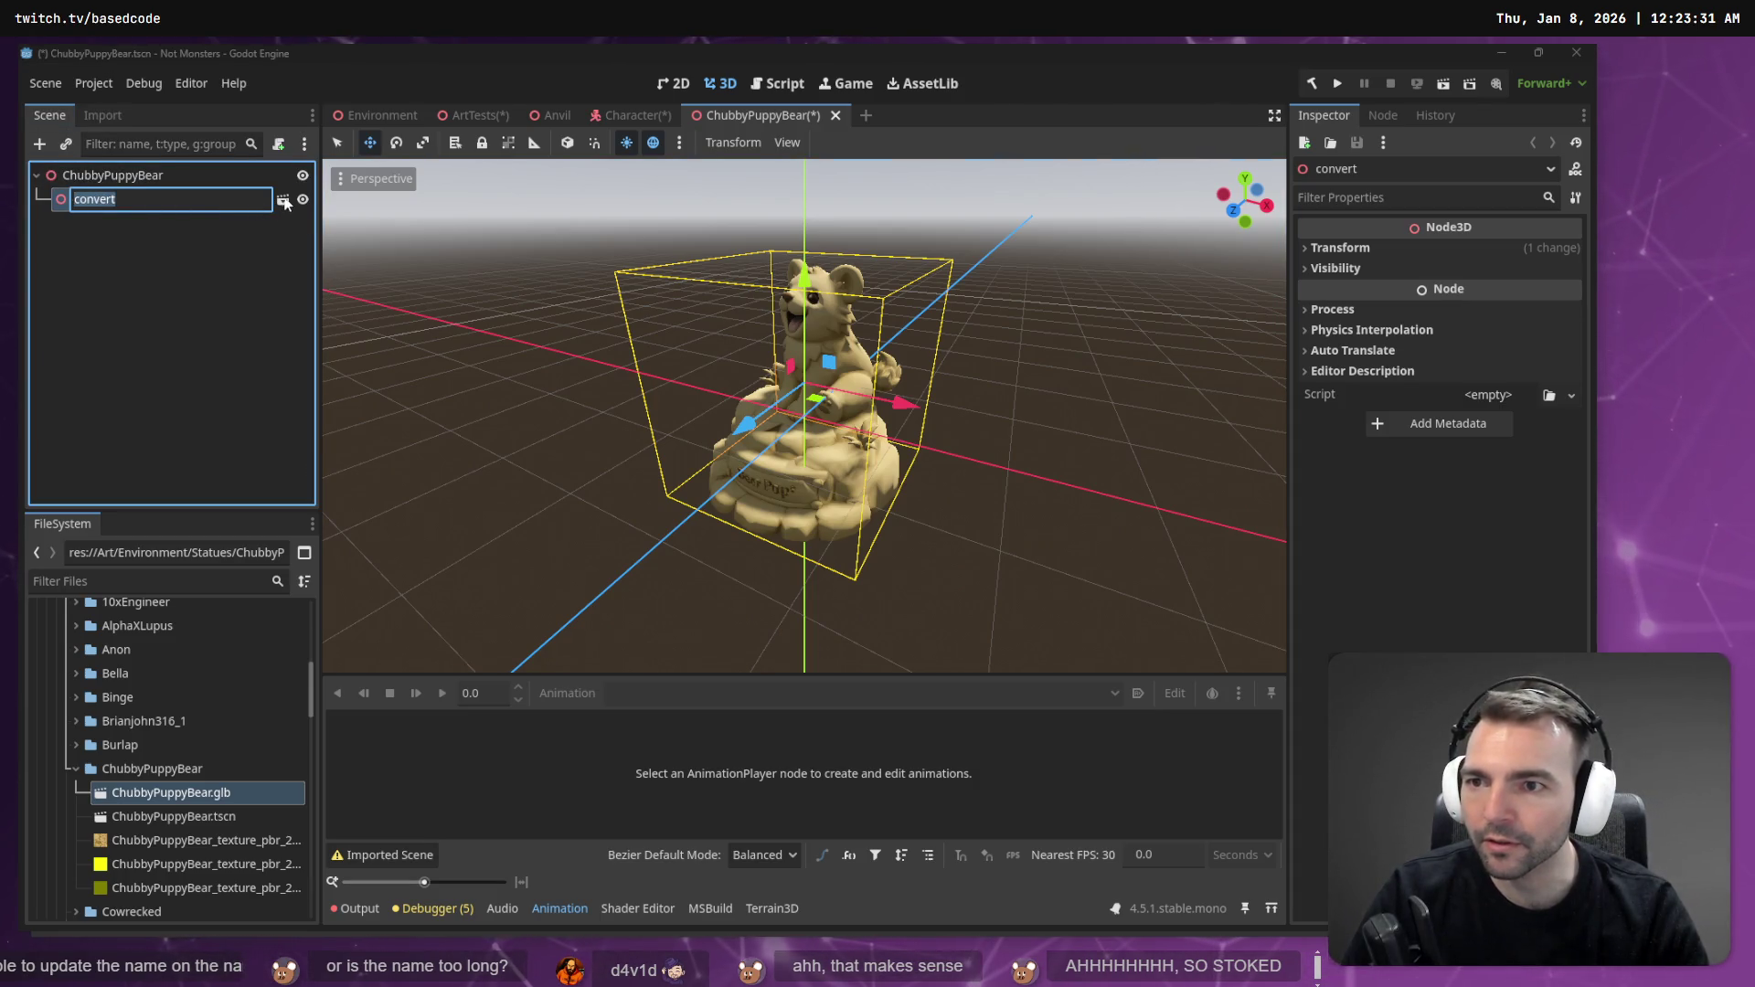
click(285, 201)
click(810, 512)
click(75, 198)
middle_click(901, 120)
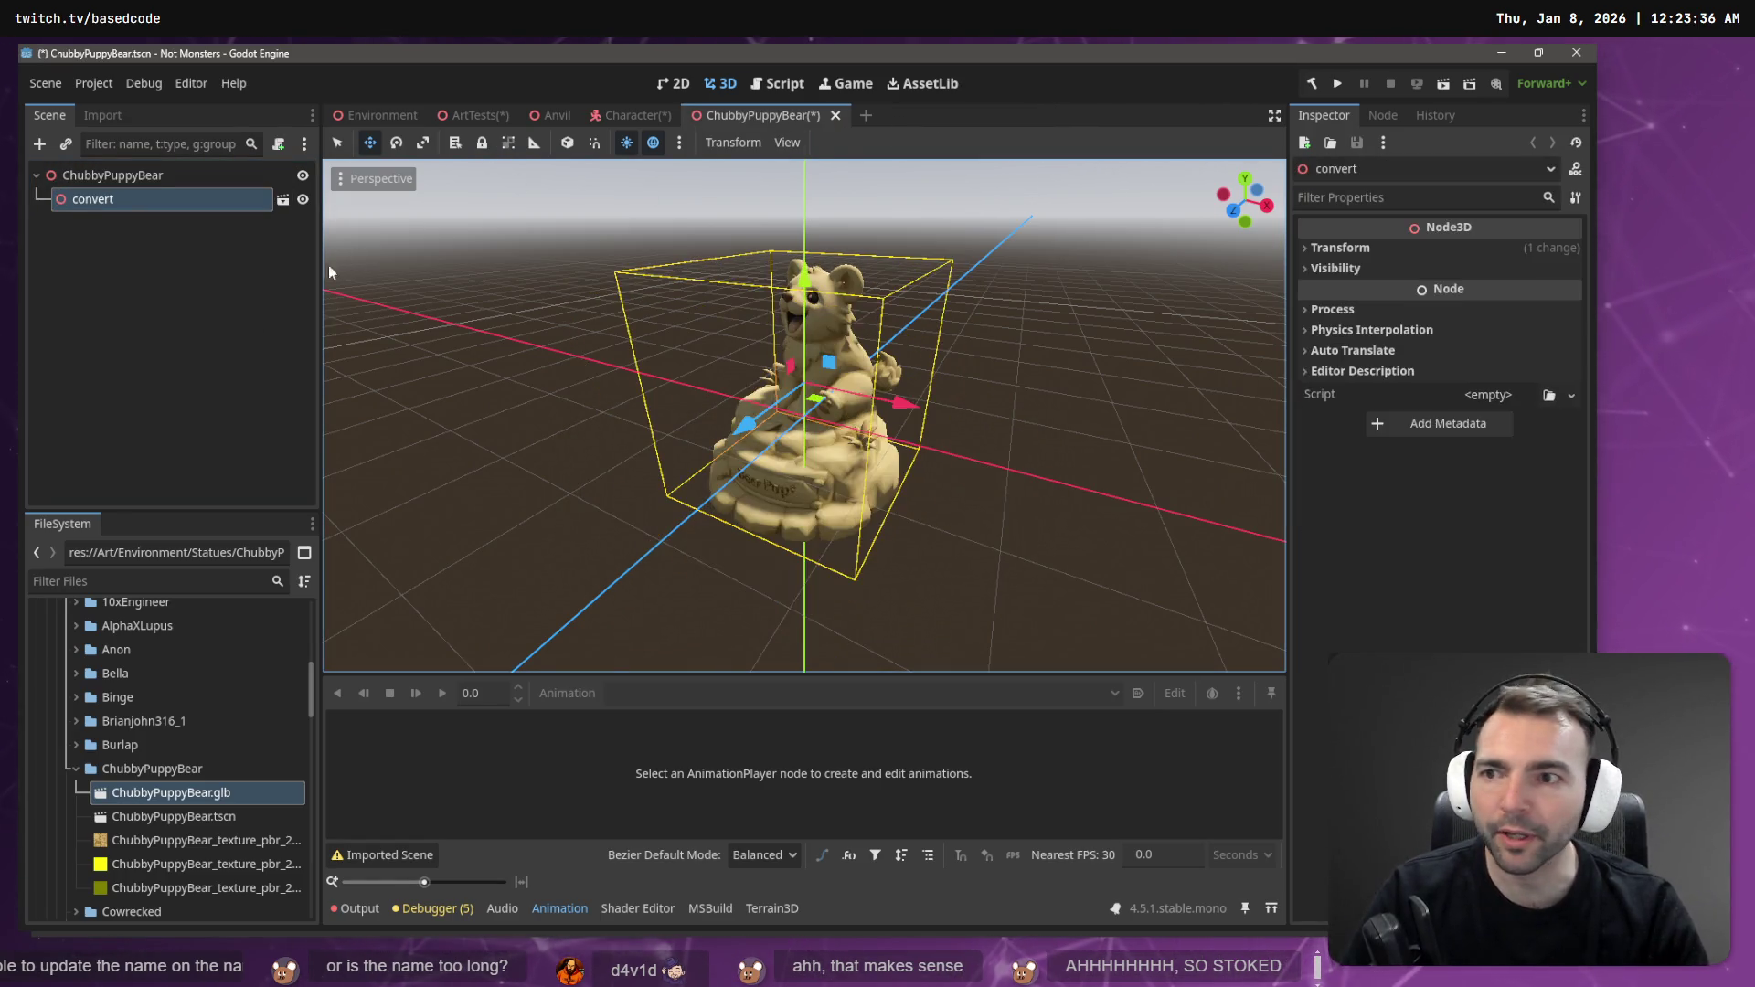
- Delete the convert node so the material mesh sits directly under the root
click(125, 201)
key(Delete)
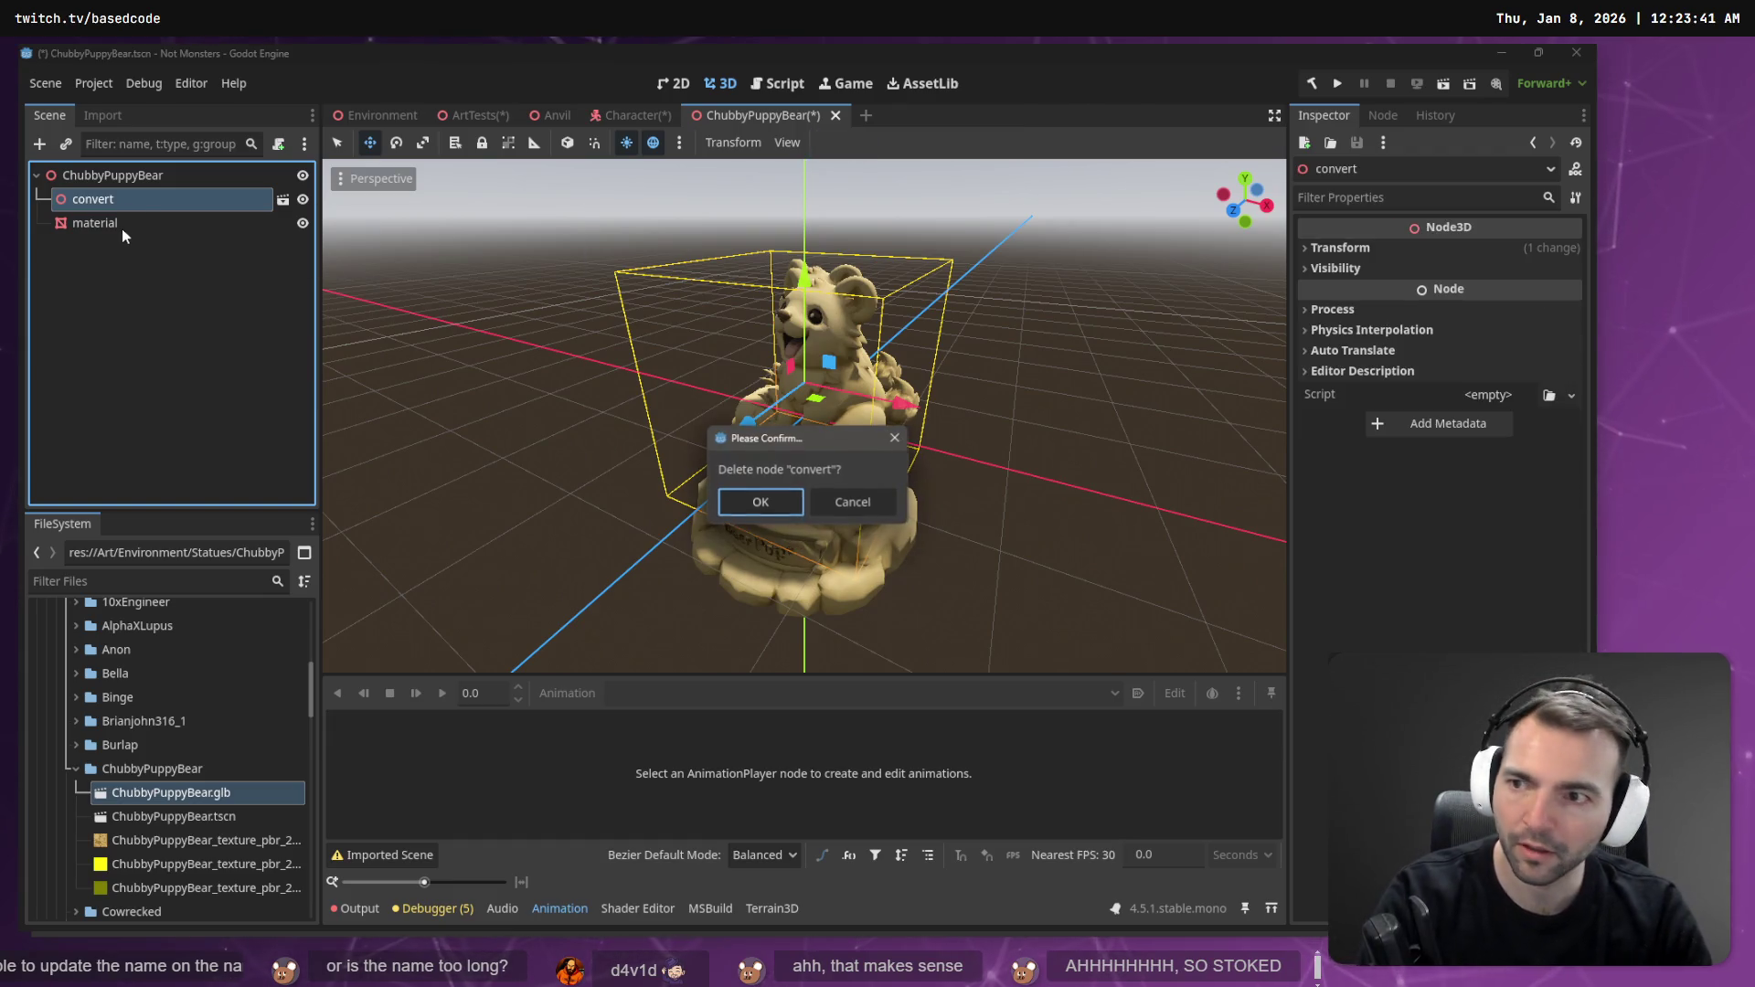
click(772, 507)
click(146, 202)
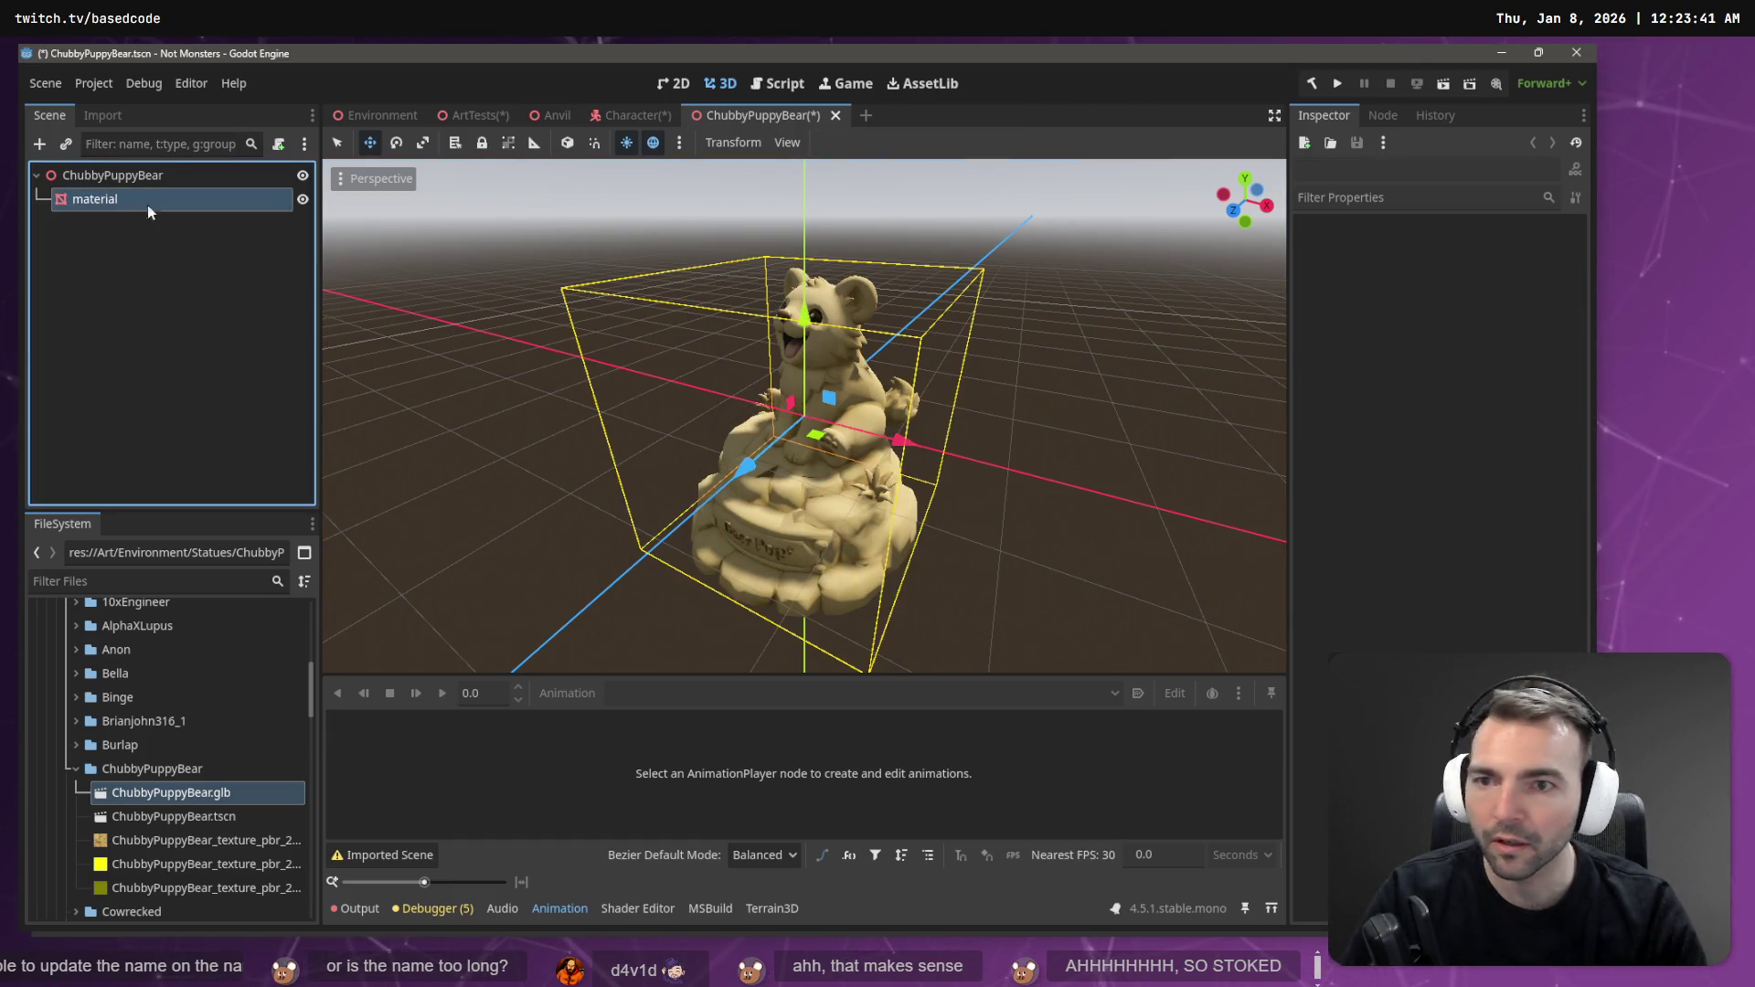
click(1368, 321)
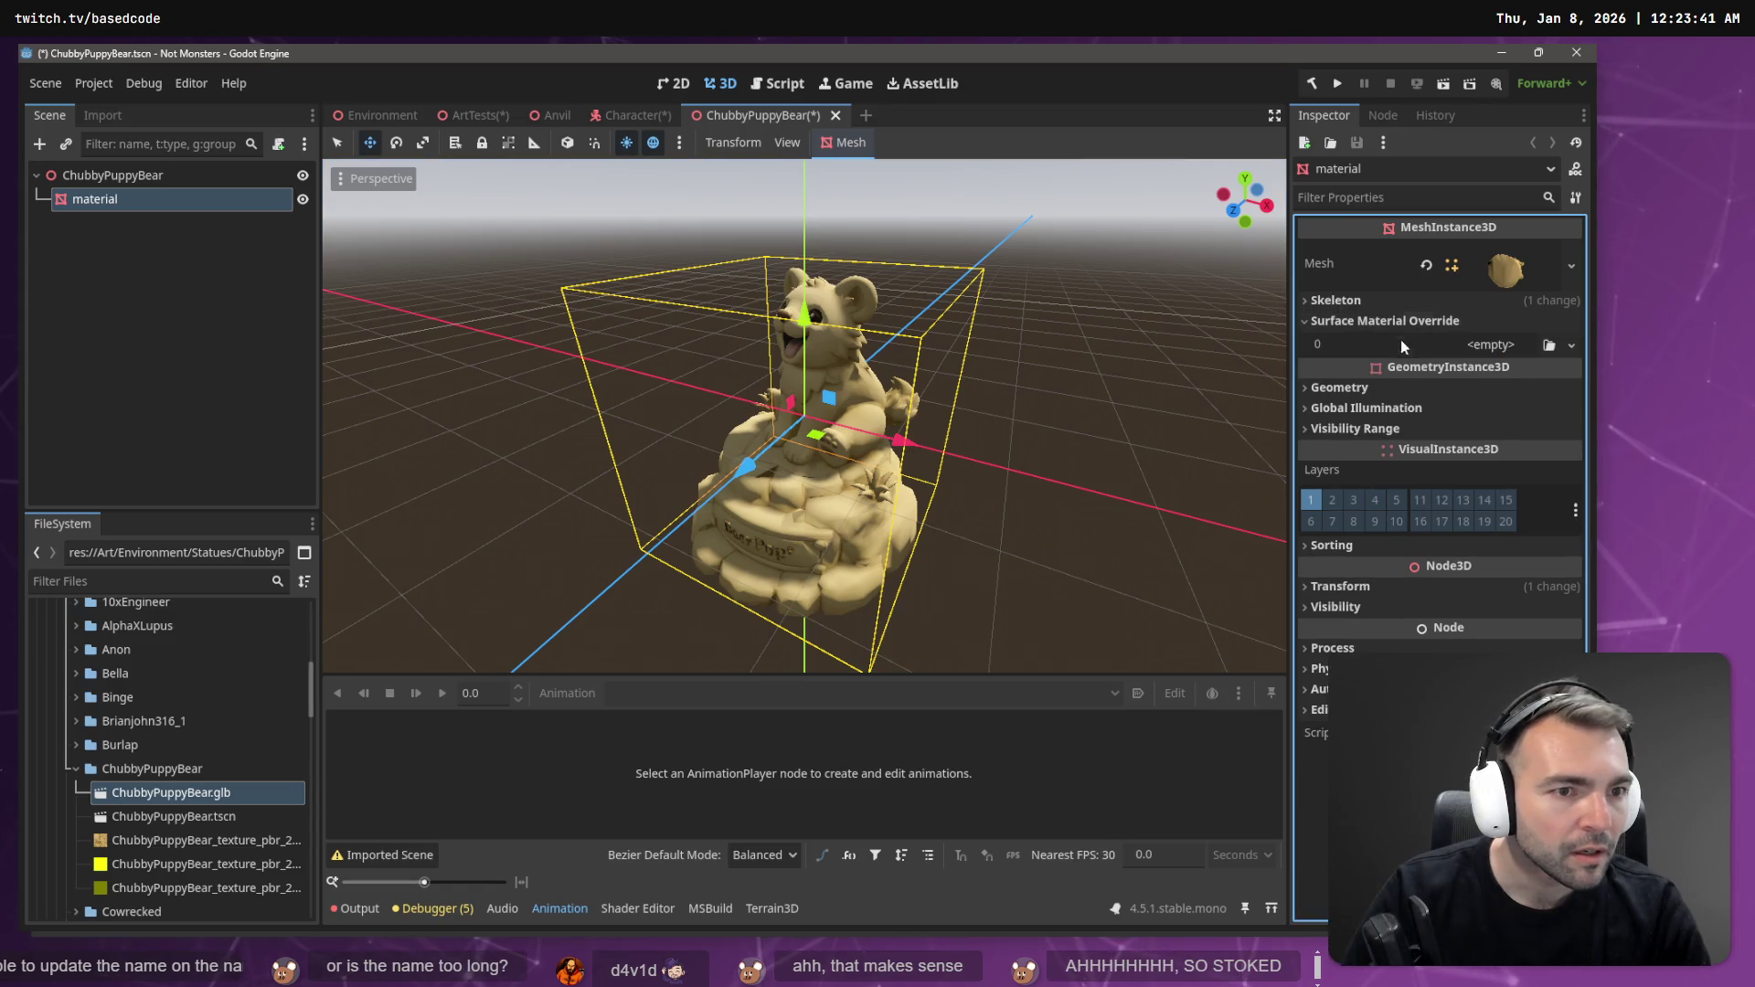
- Give the bear a new StandardMaterial3D override with its texture as albedo
click(1571, 344)
click(1515, 394)
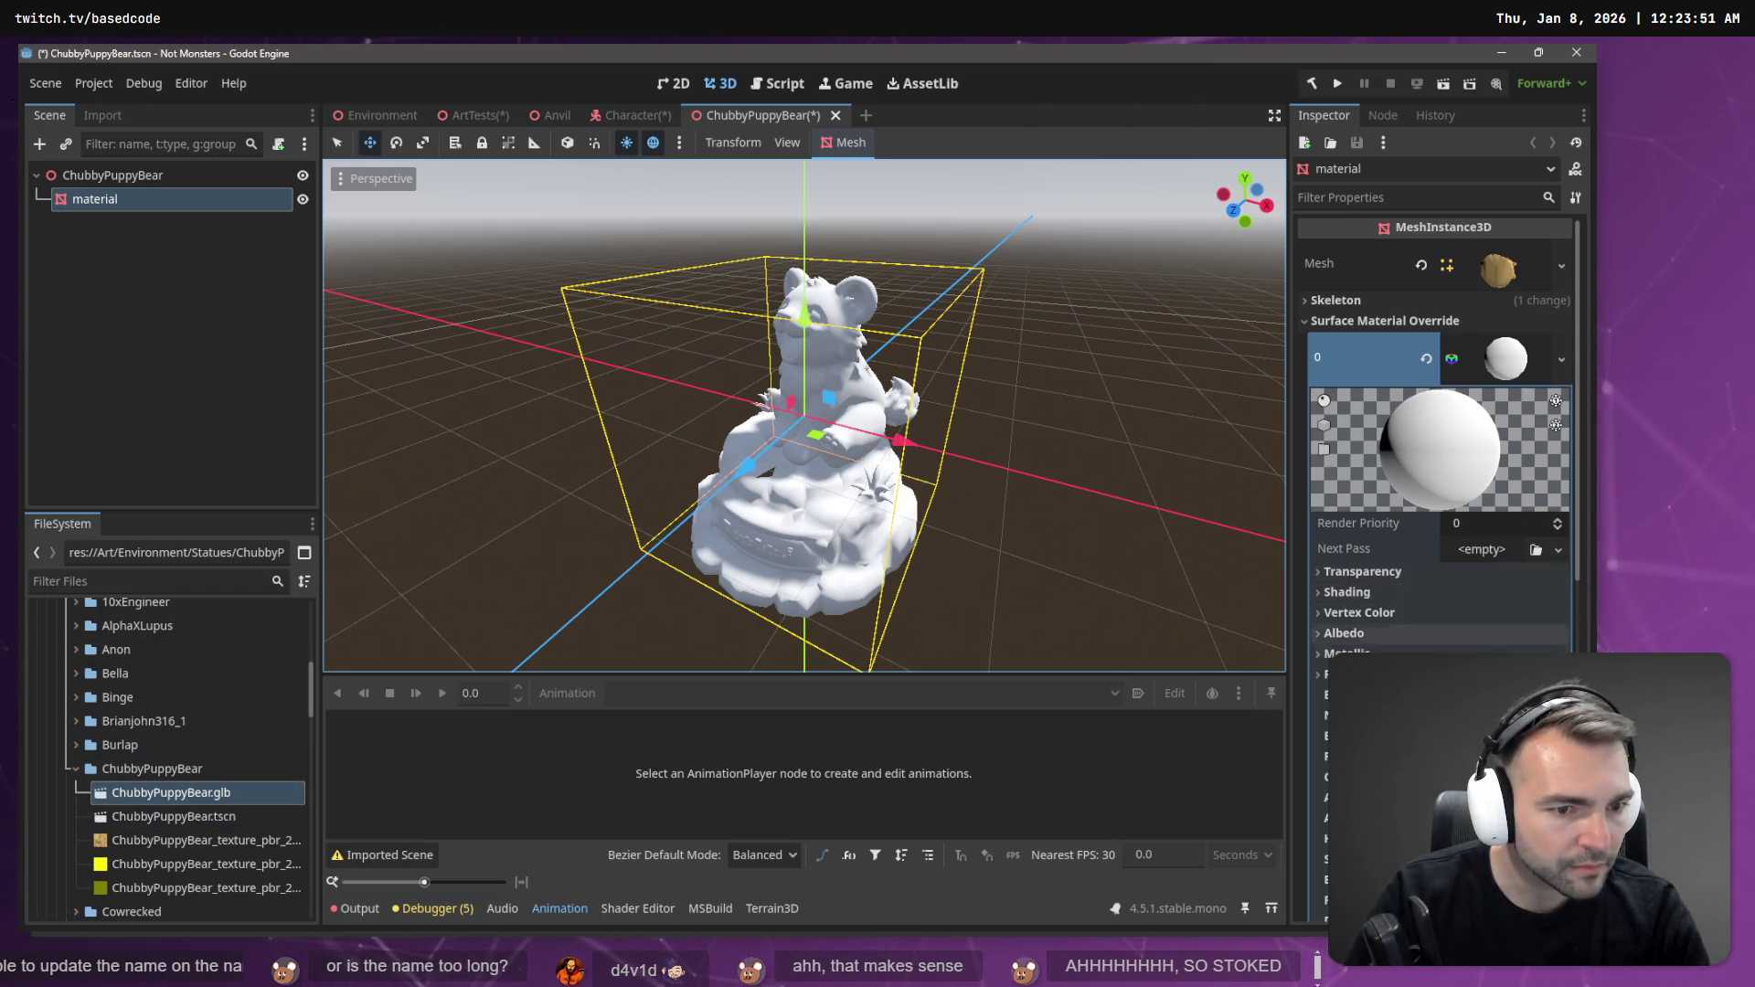
click(1344, 634)
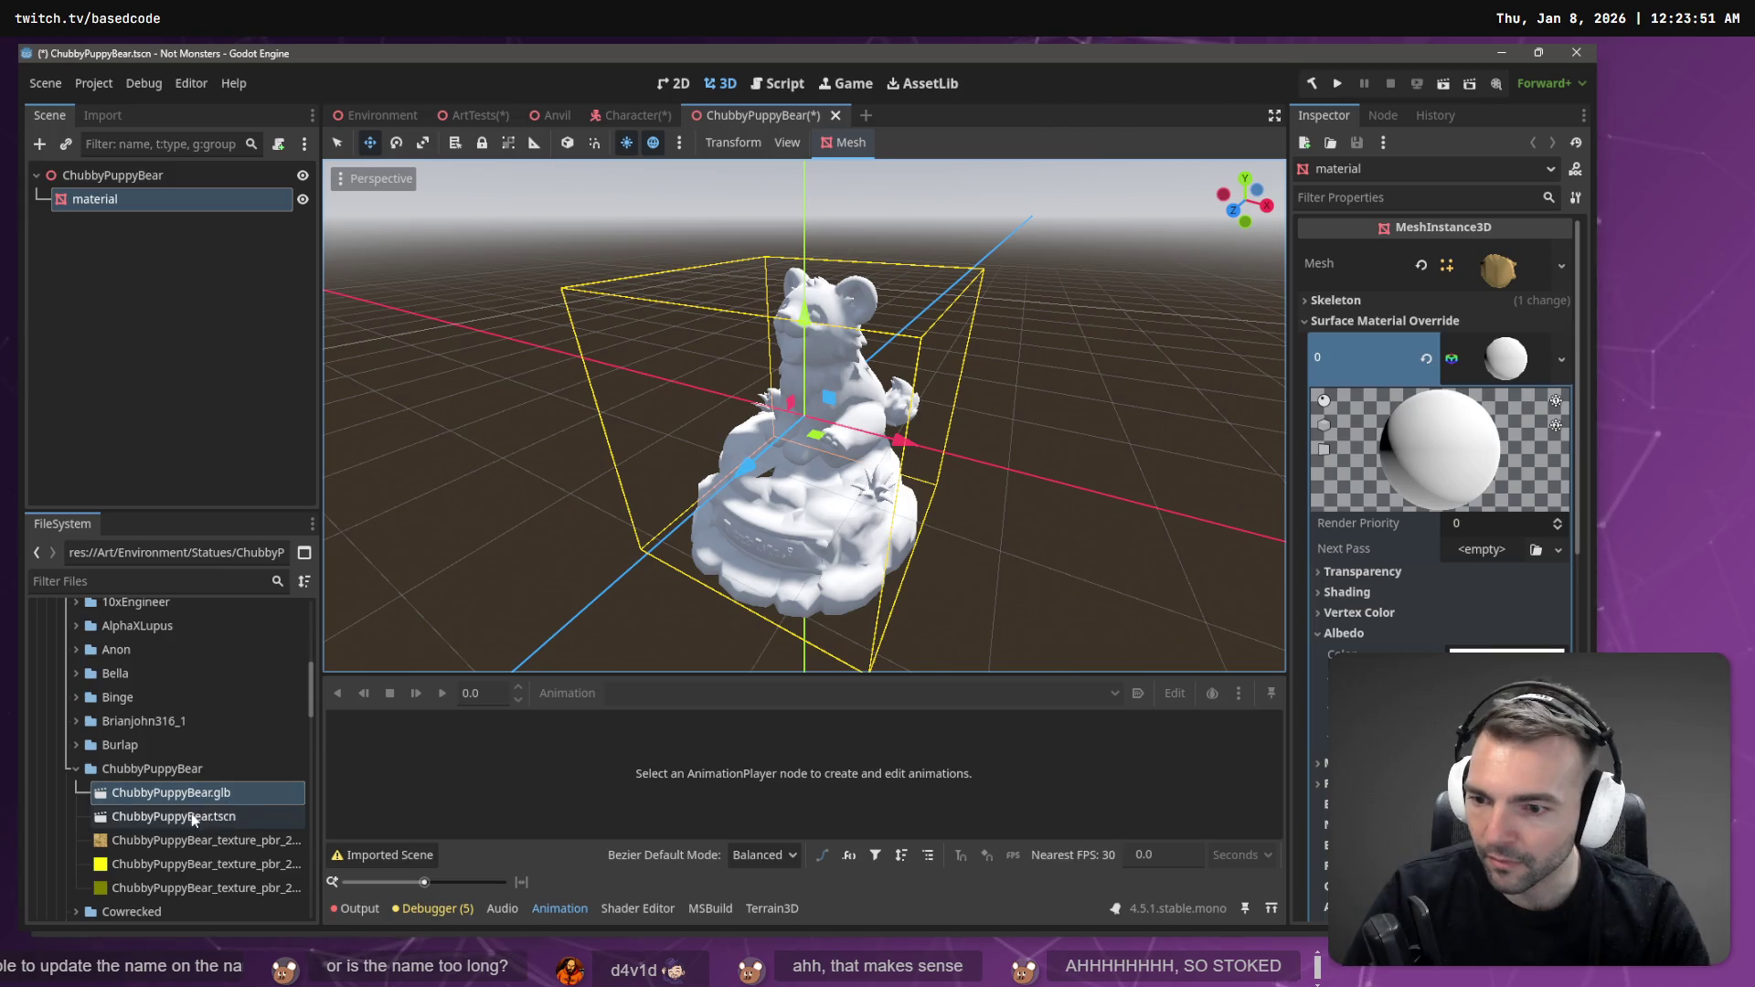
drag(183, 840, 1371, 677)
- Use the yellow texture as roughness map and enable normal mapping with the olive texture
scroll(1439, 457, down, 3)
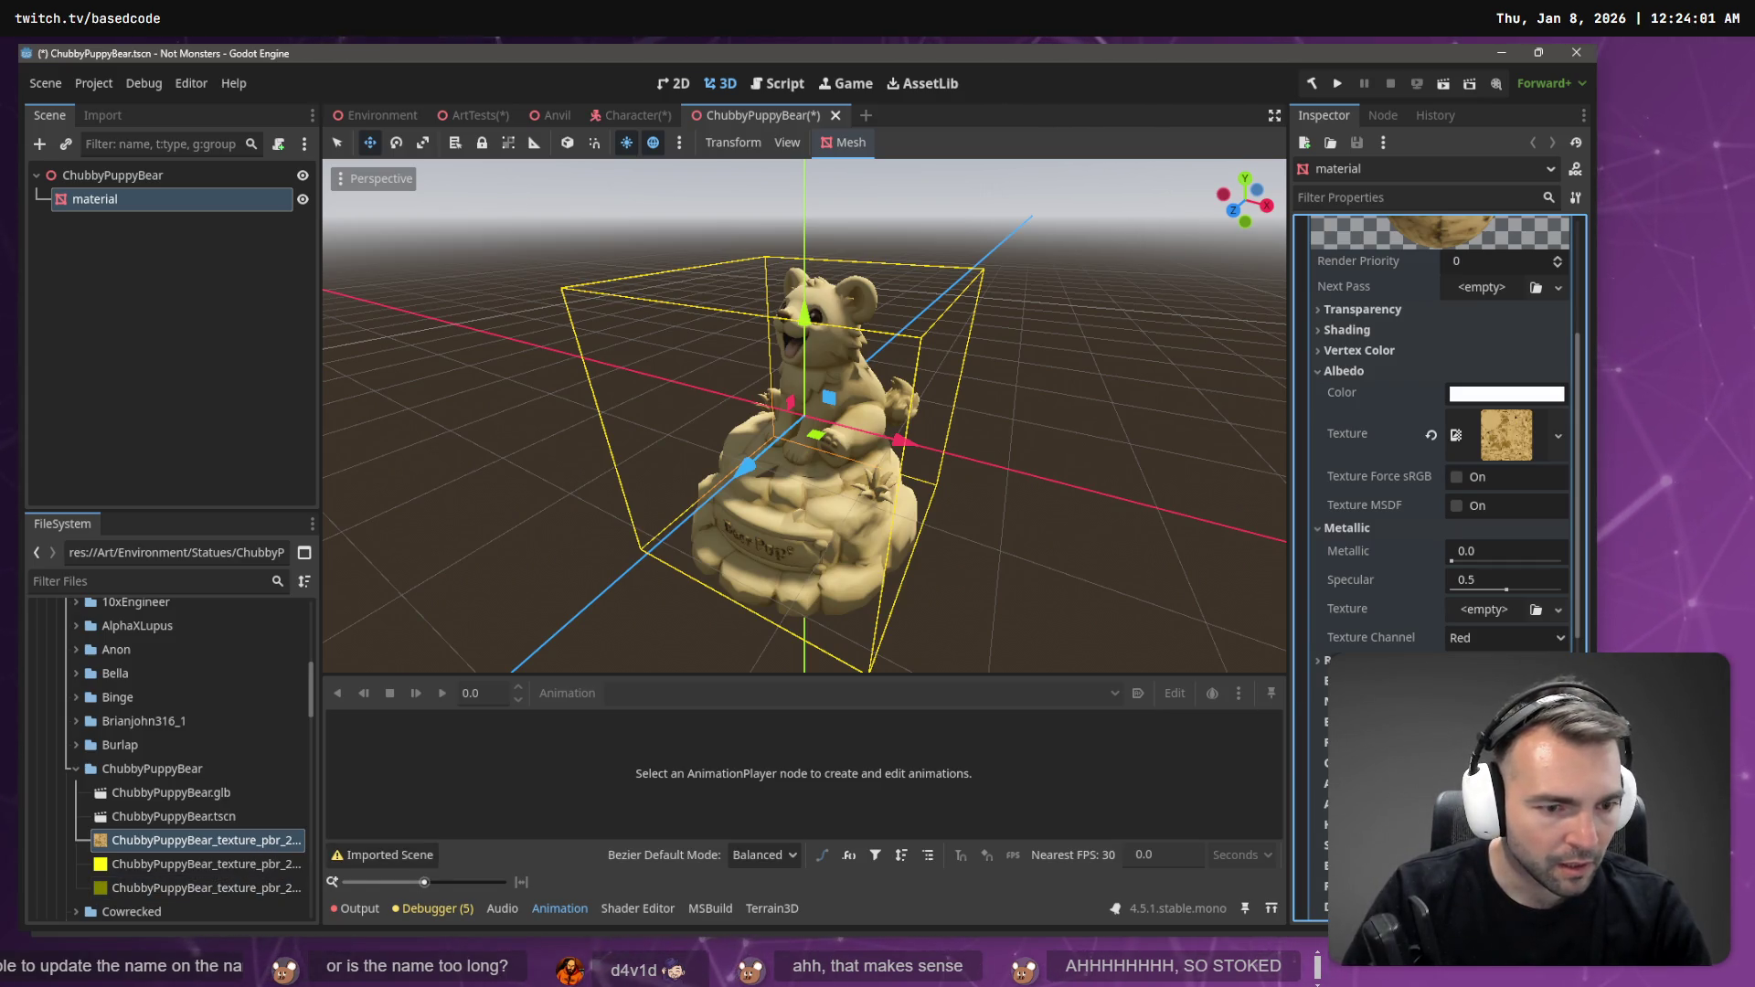
click(1320, 528)
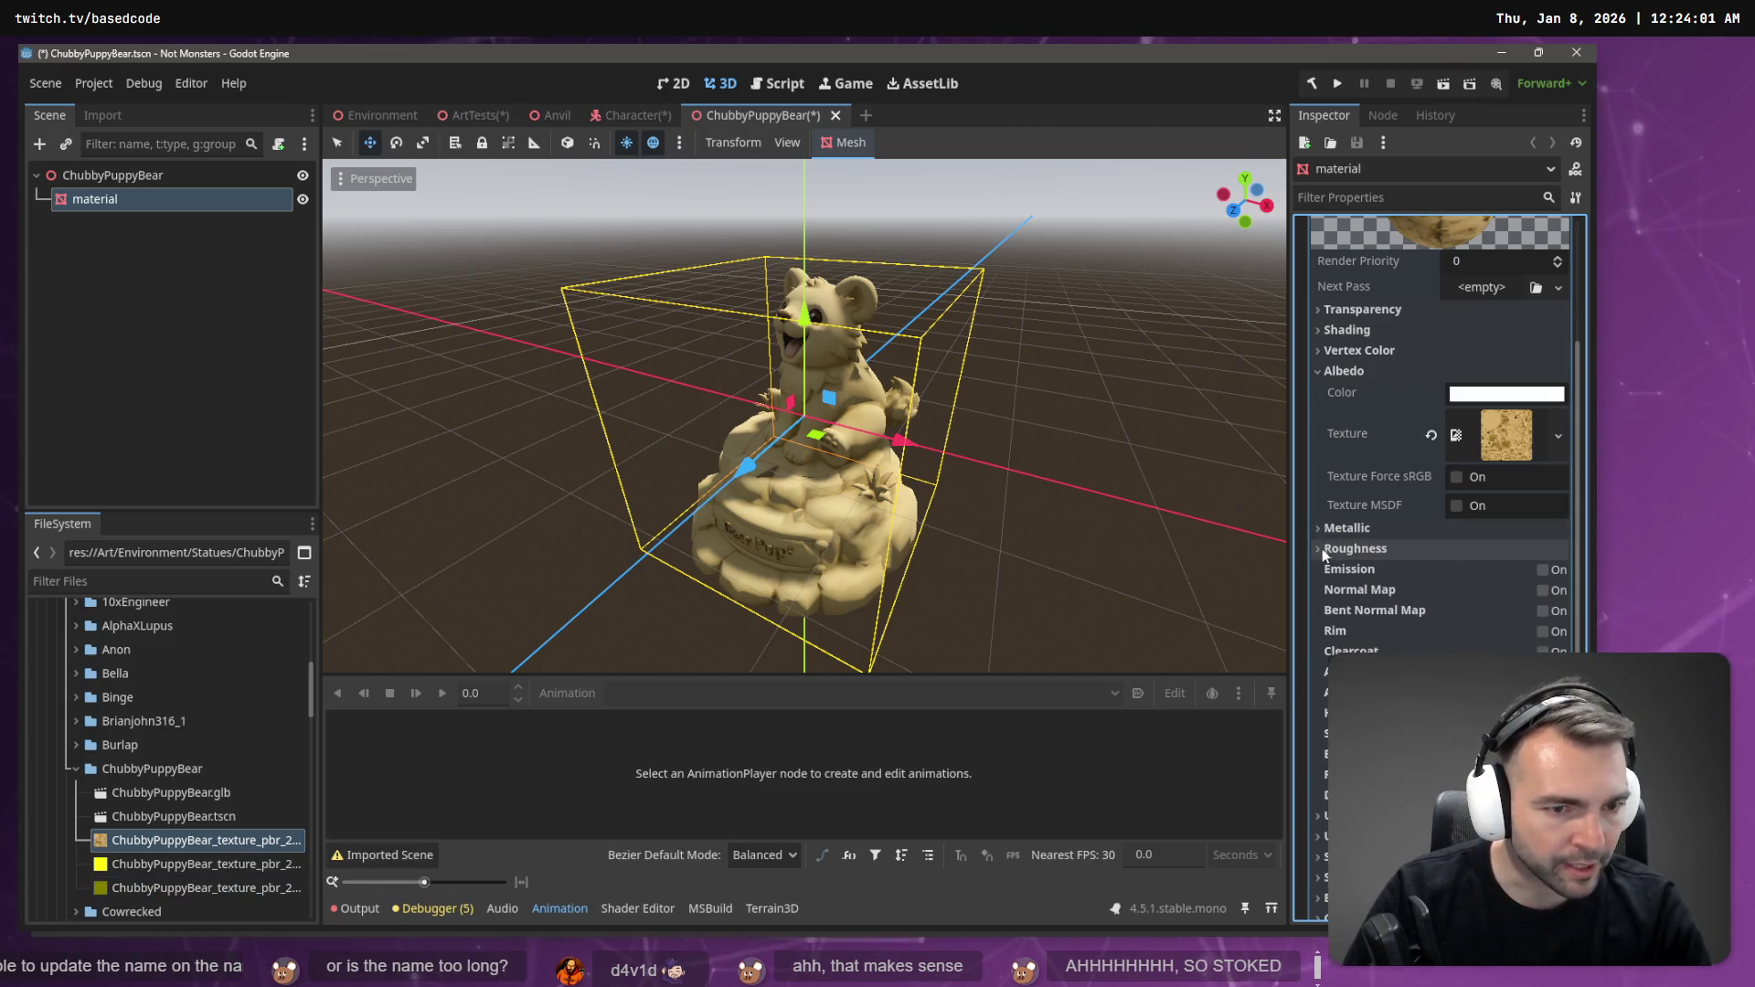
click(1322, 549)
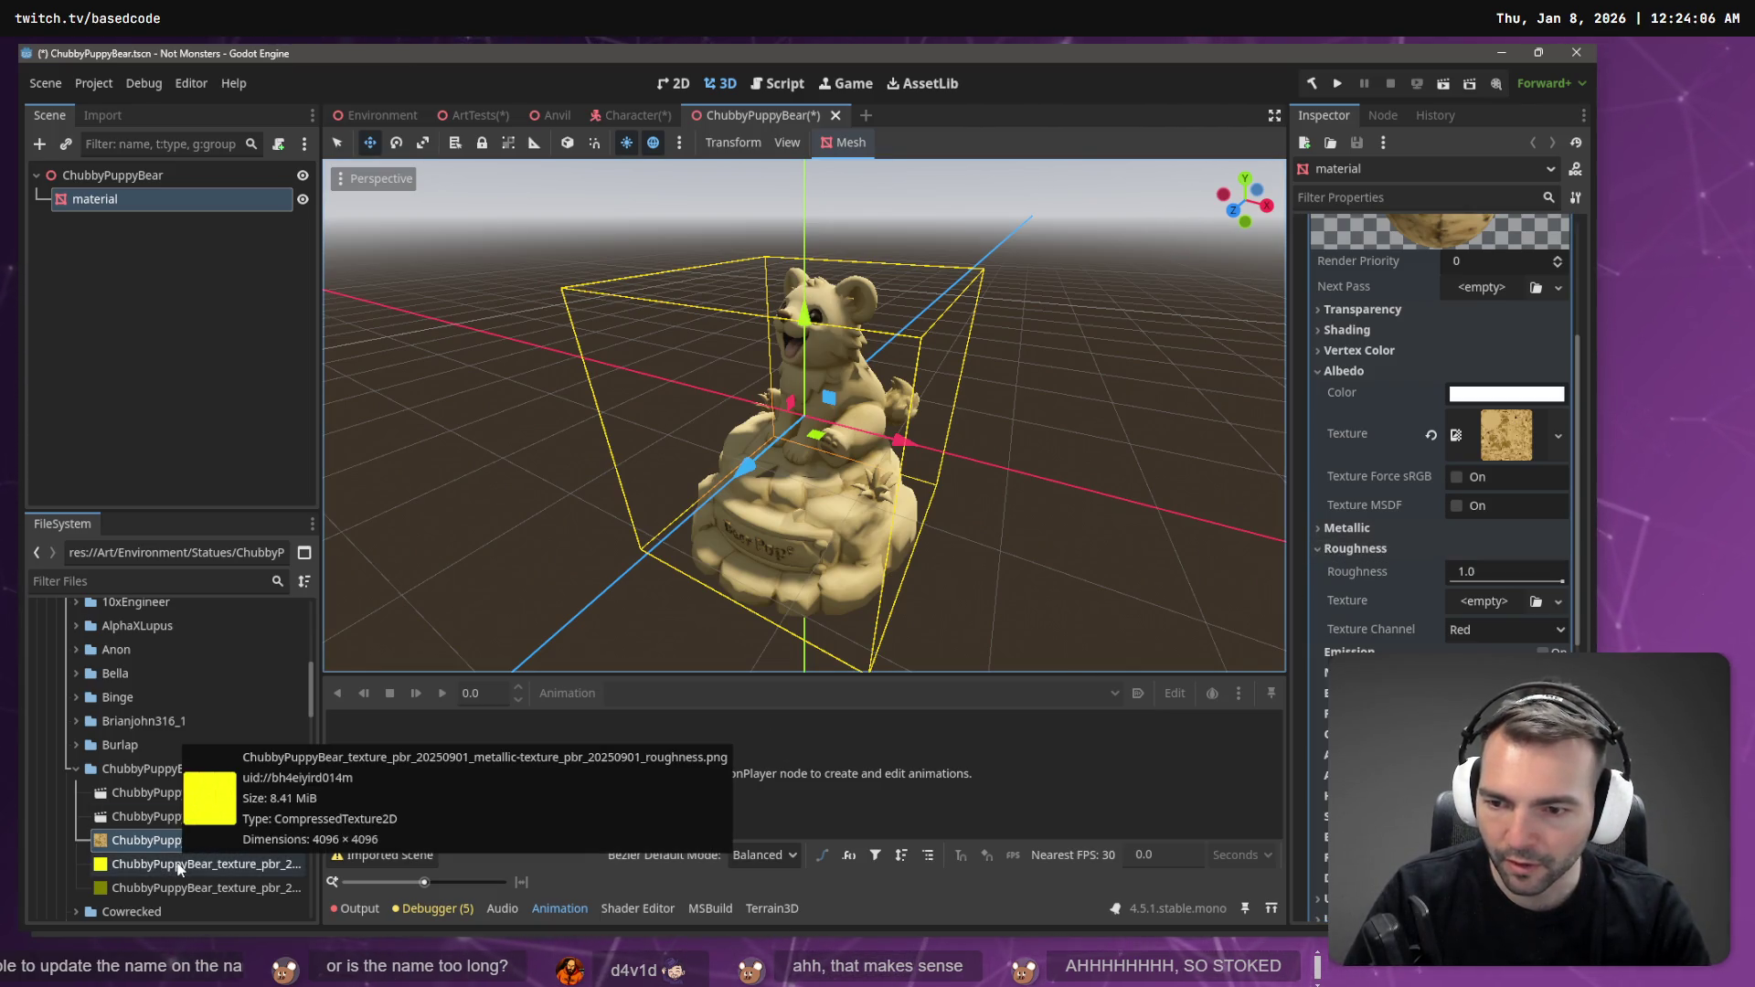
drag(178, 869, 1482, 603)
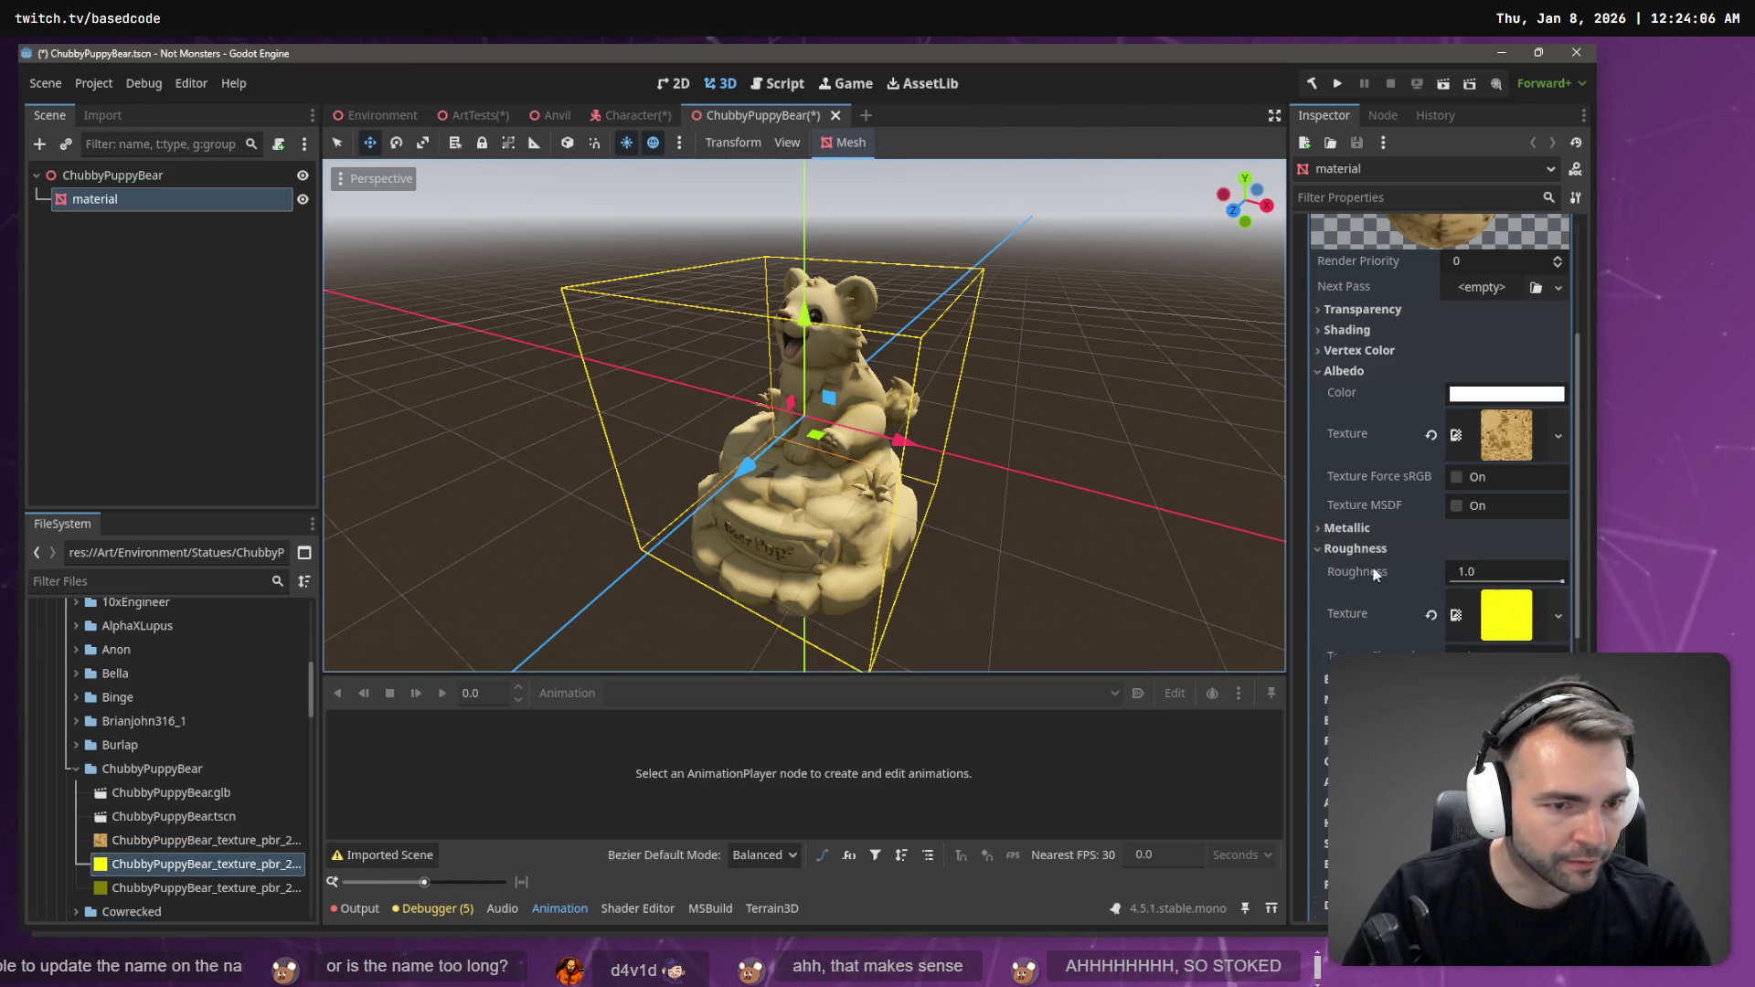
click(1320, 548)
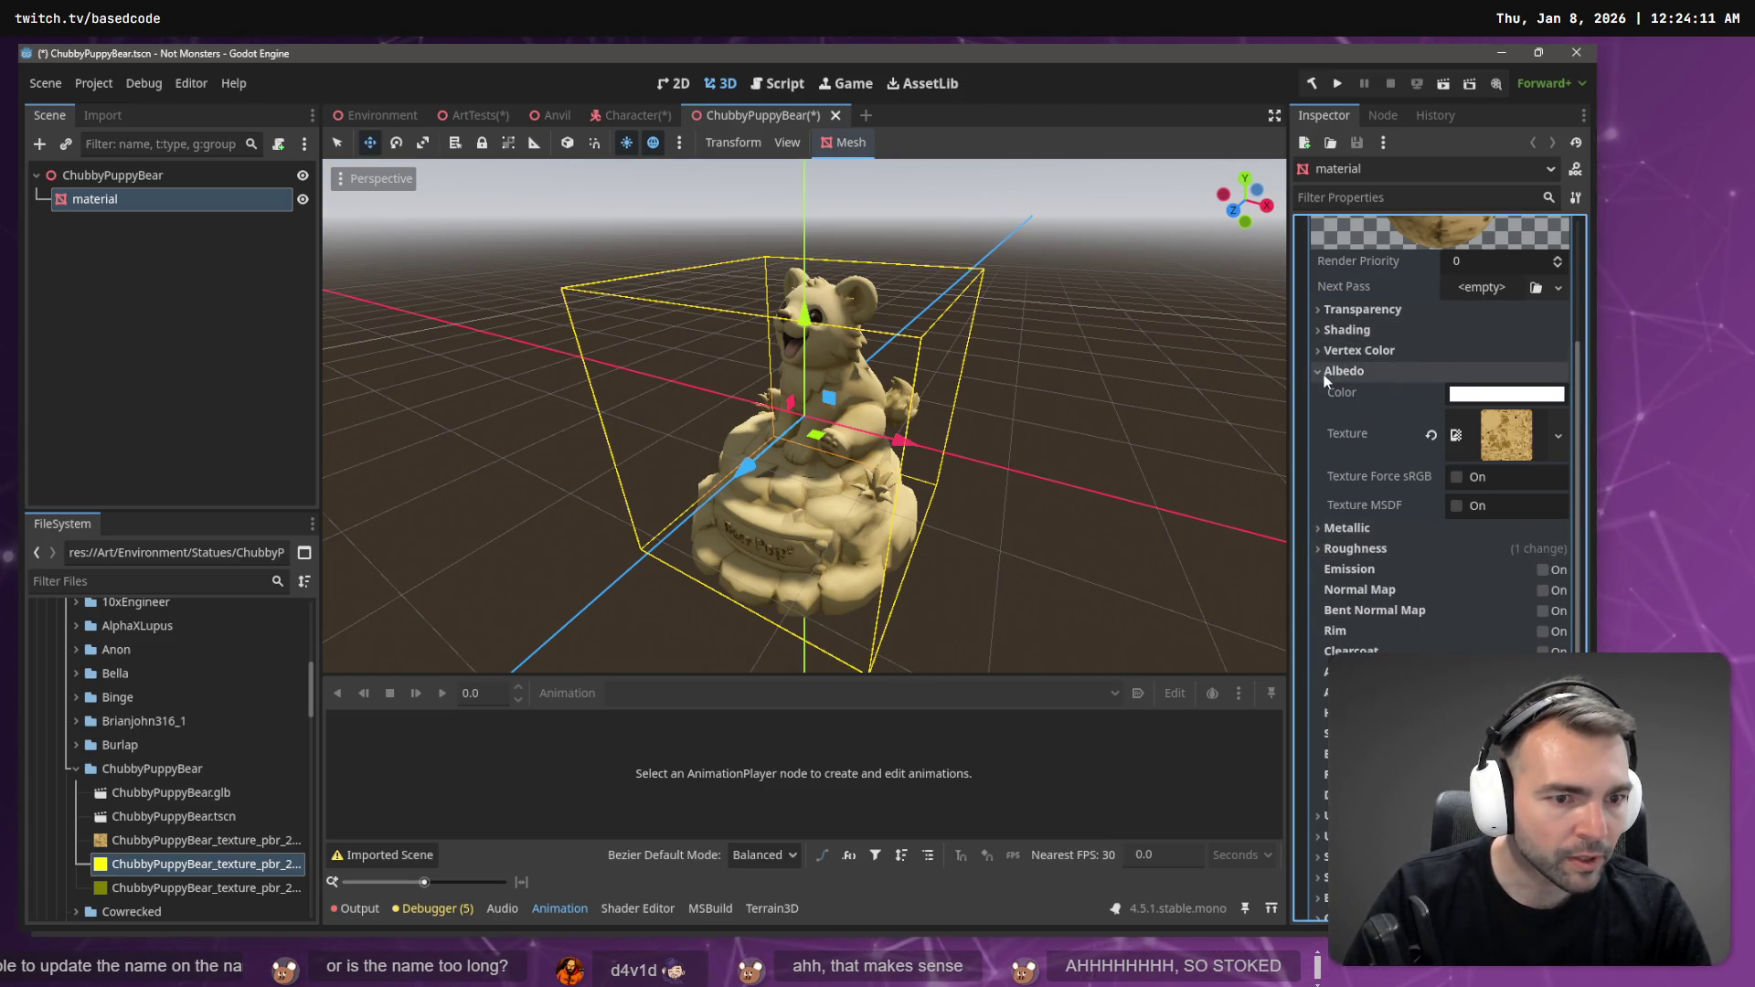
click(1543, 590)
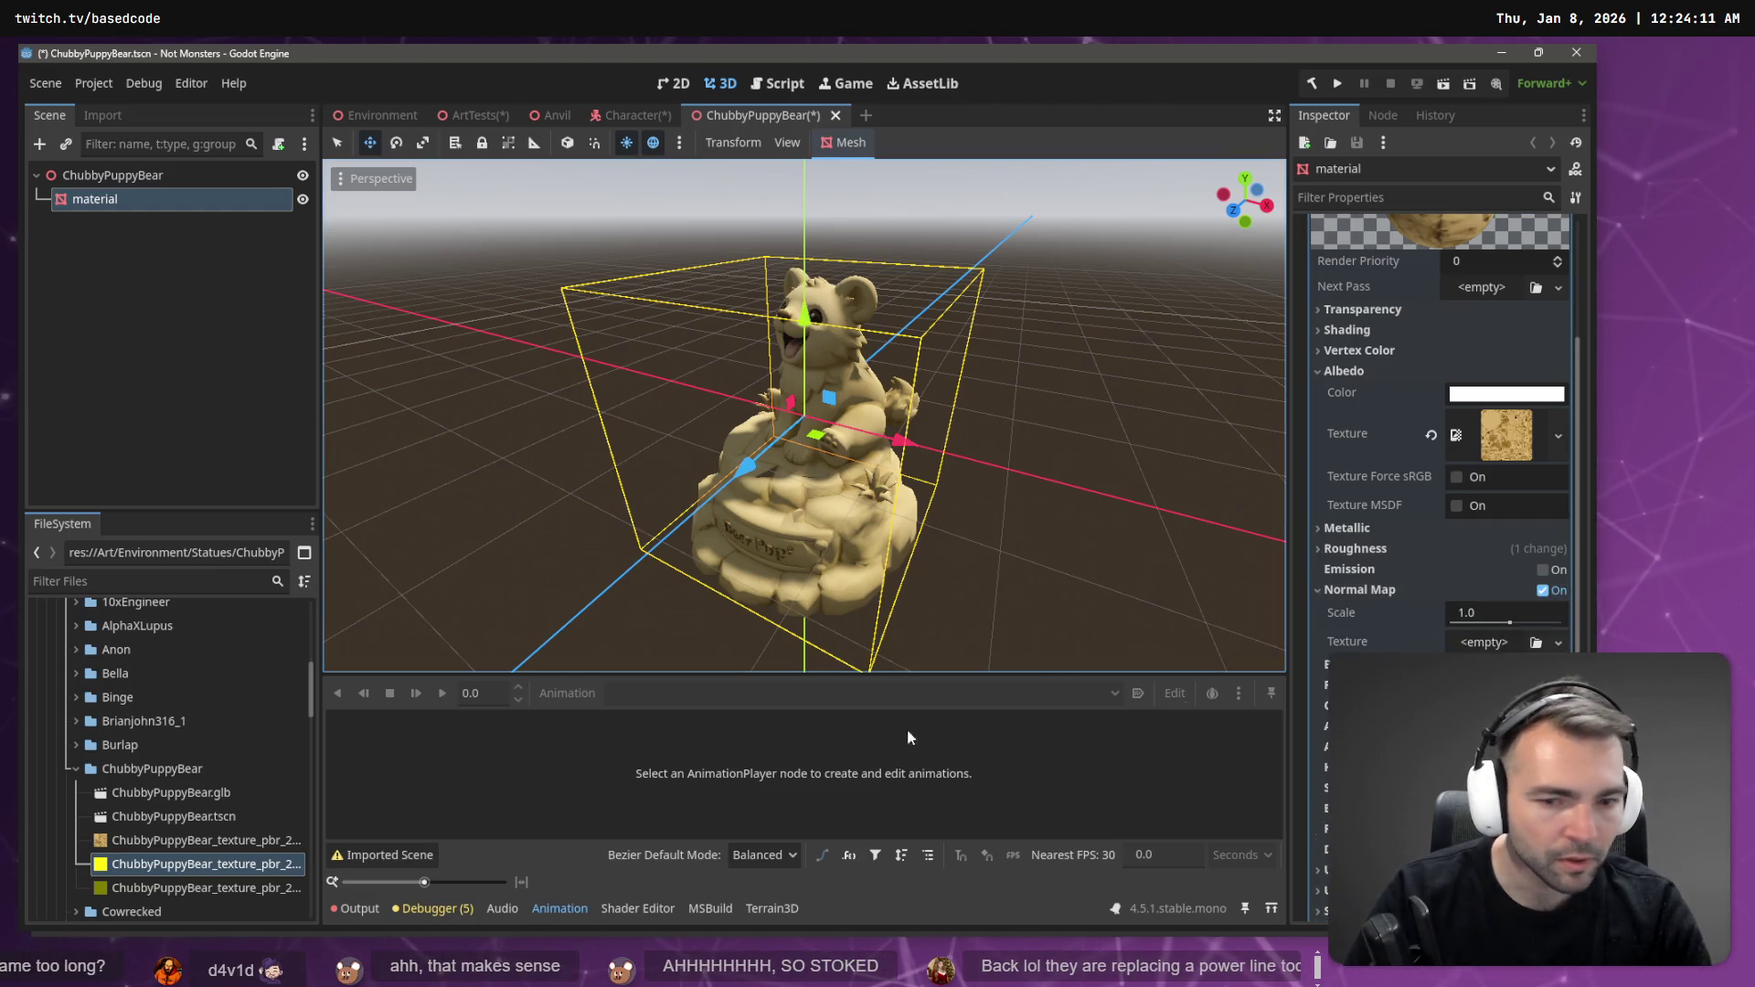
drag(195, 888, 210, 891)
drag(1481, 644, 1483, 643)
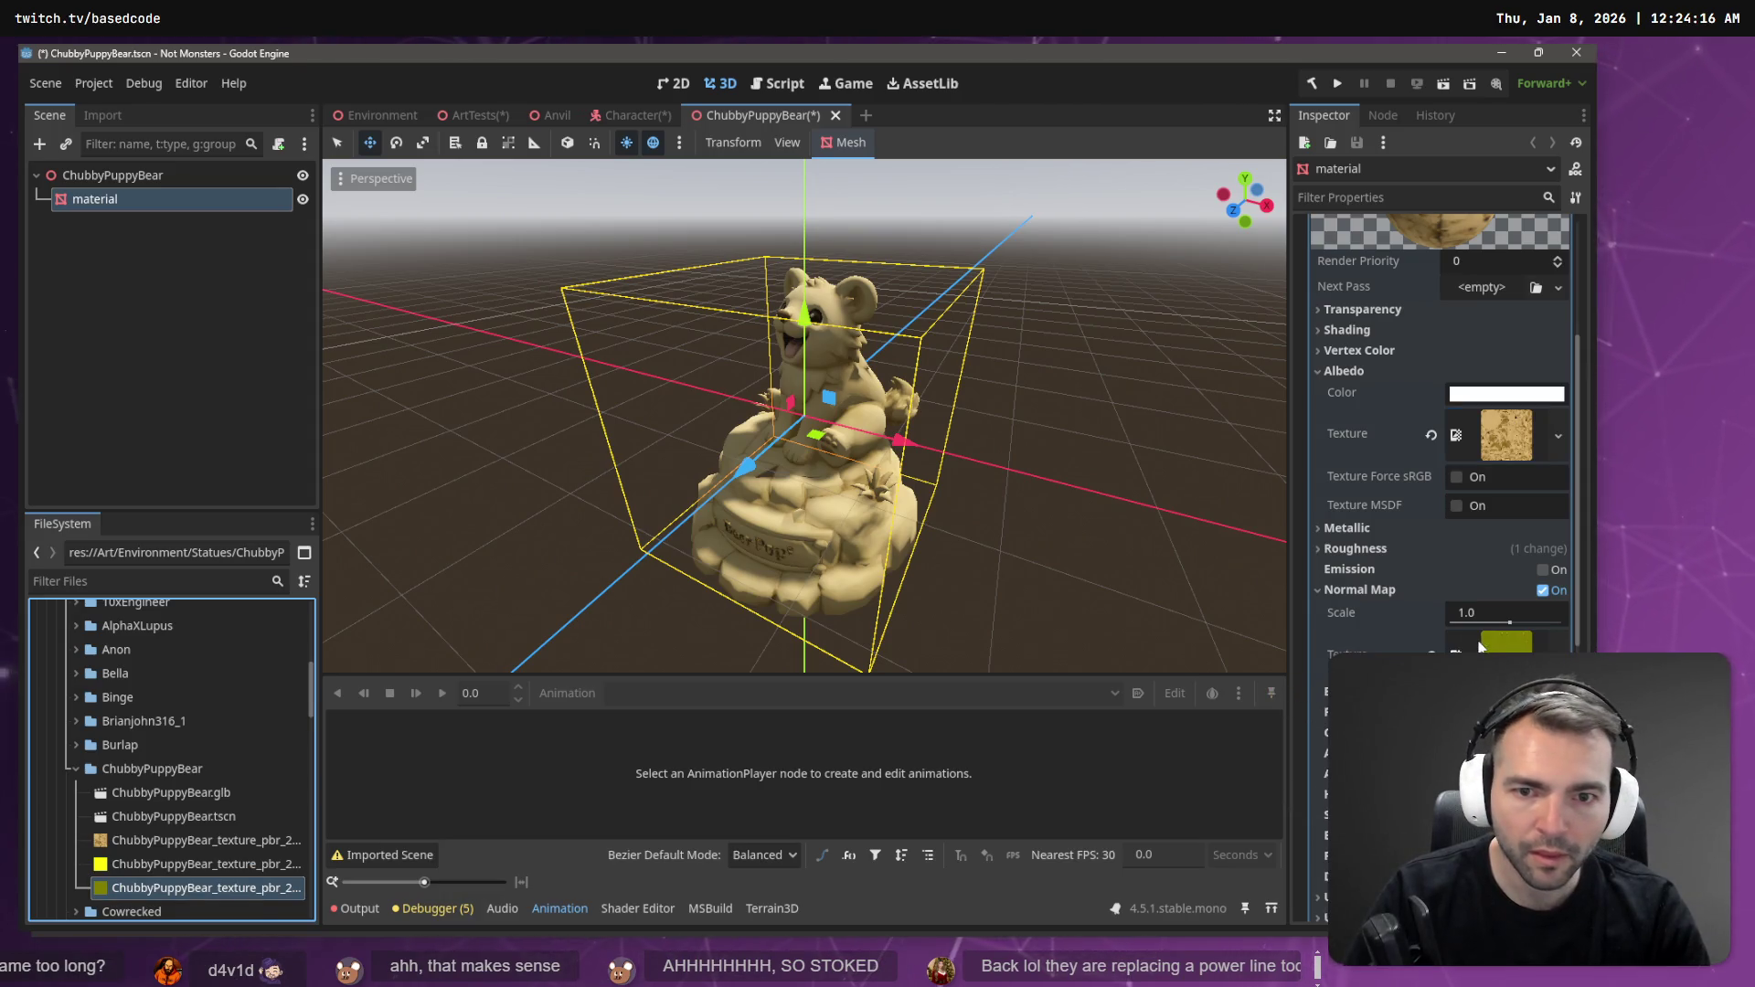
- Set a peach albedo colour on the material, then return to the ArtTests scene
click(1501, 371)
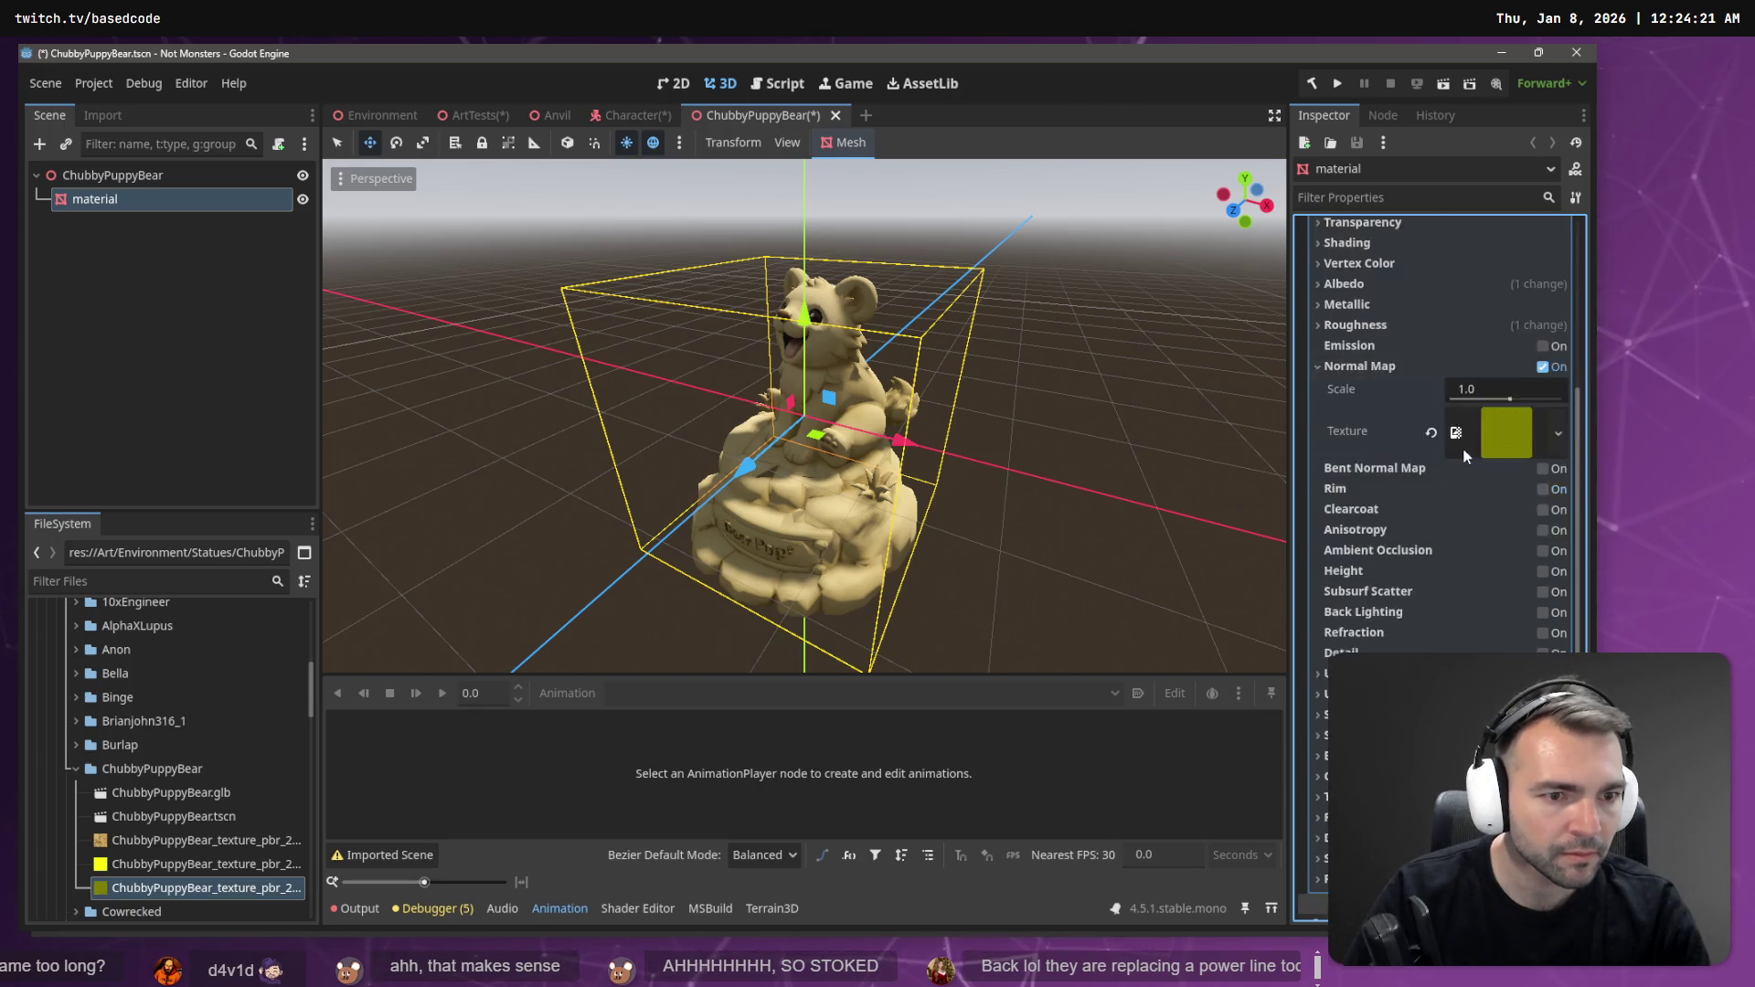
click(1371, 371)
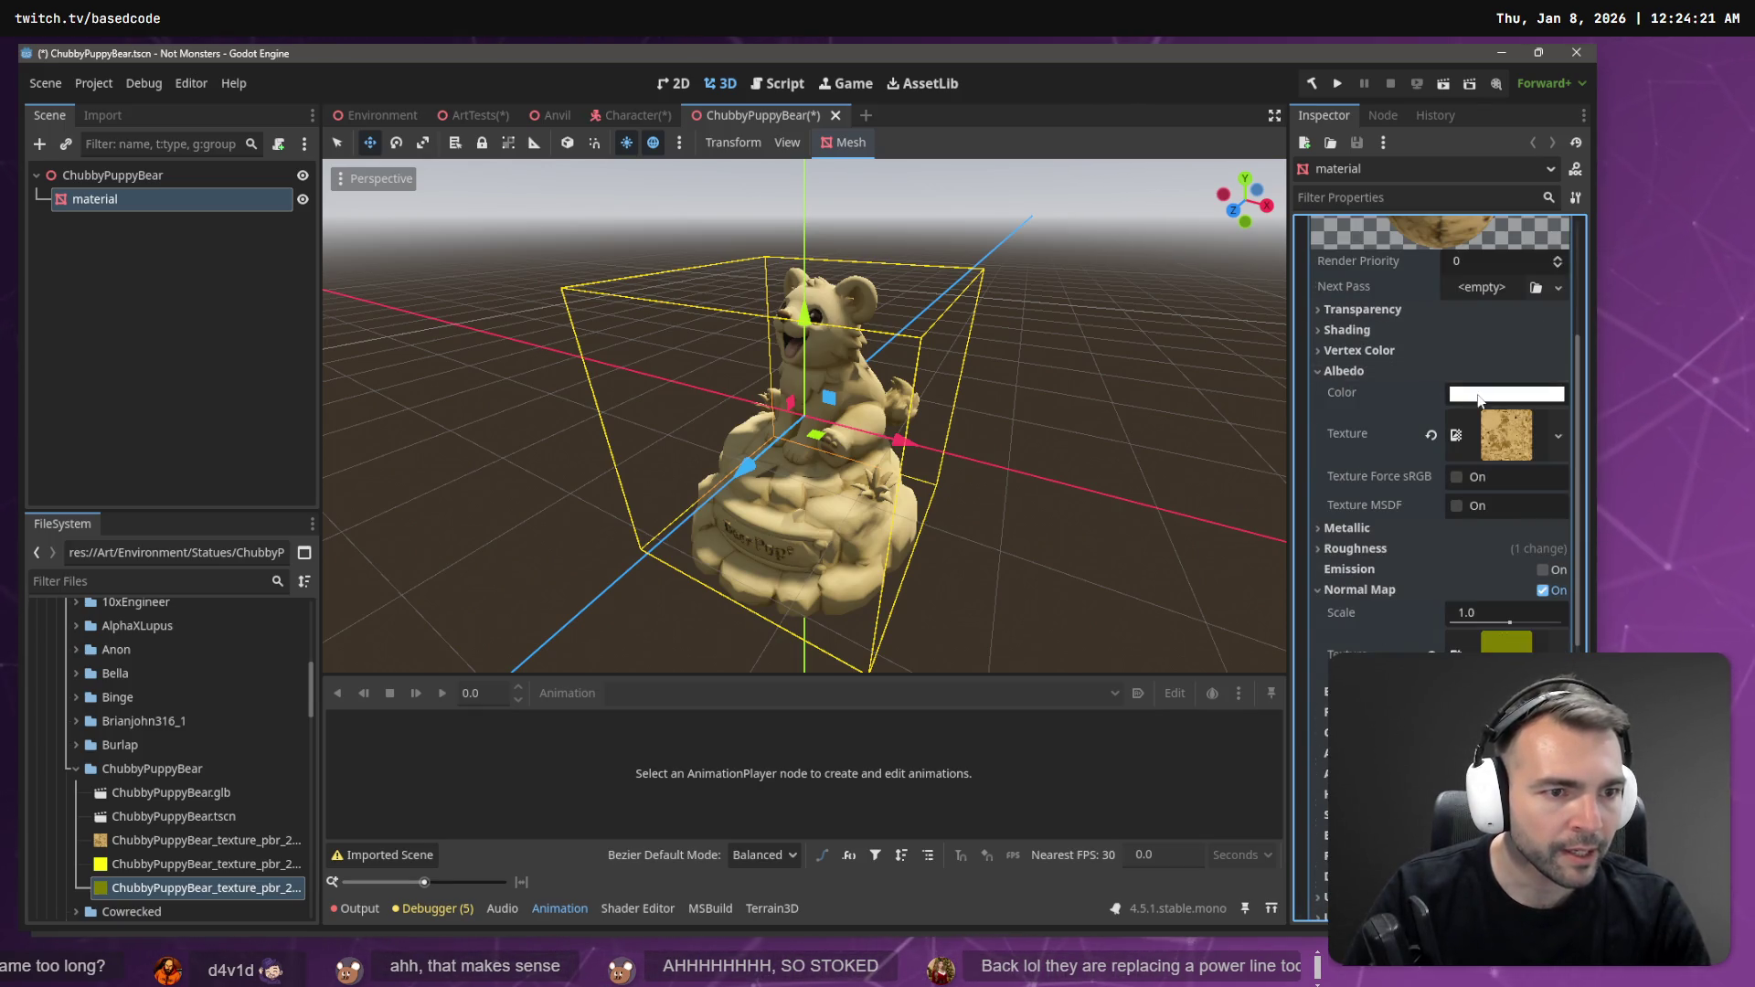
click(1506, 393)
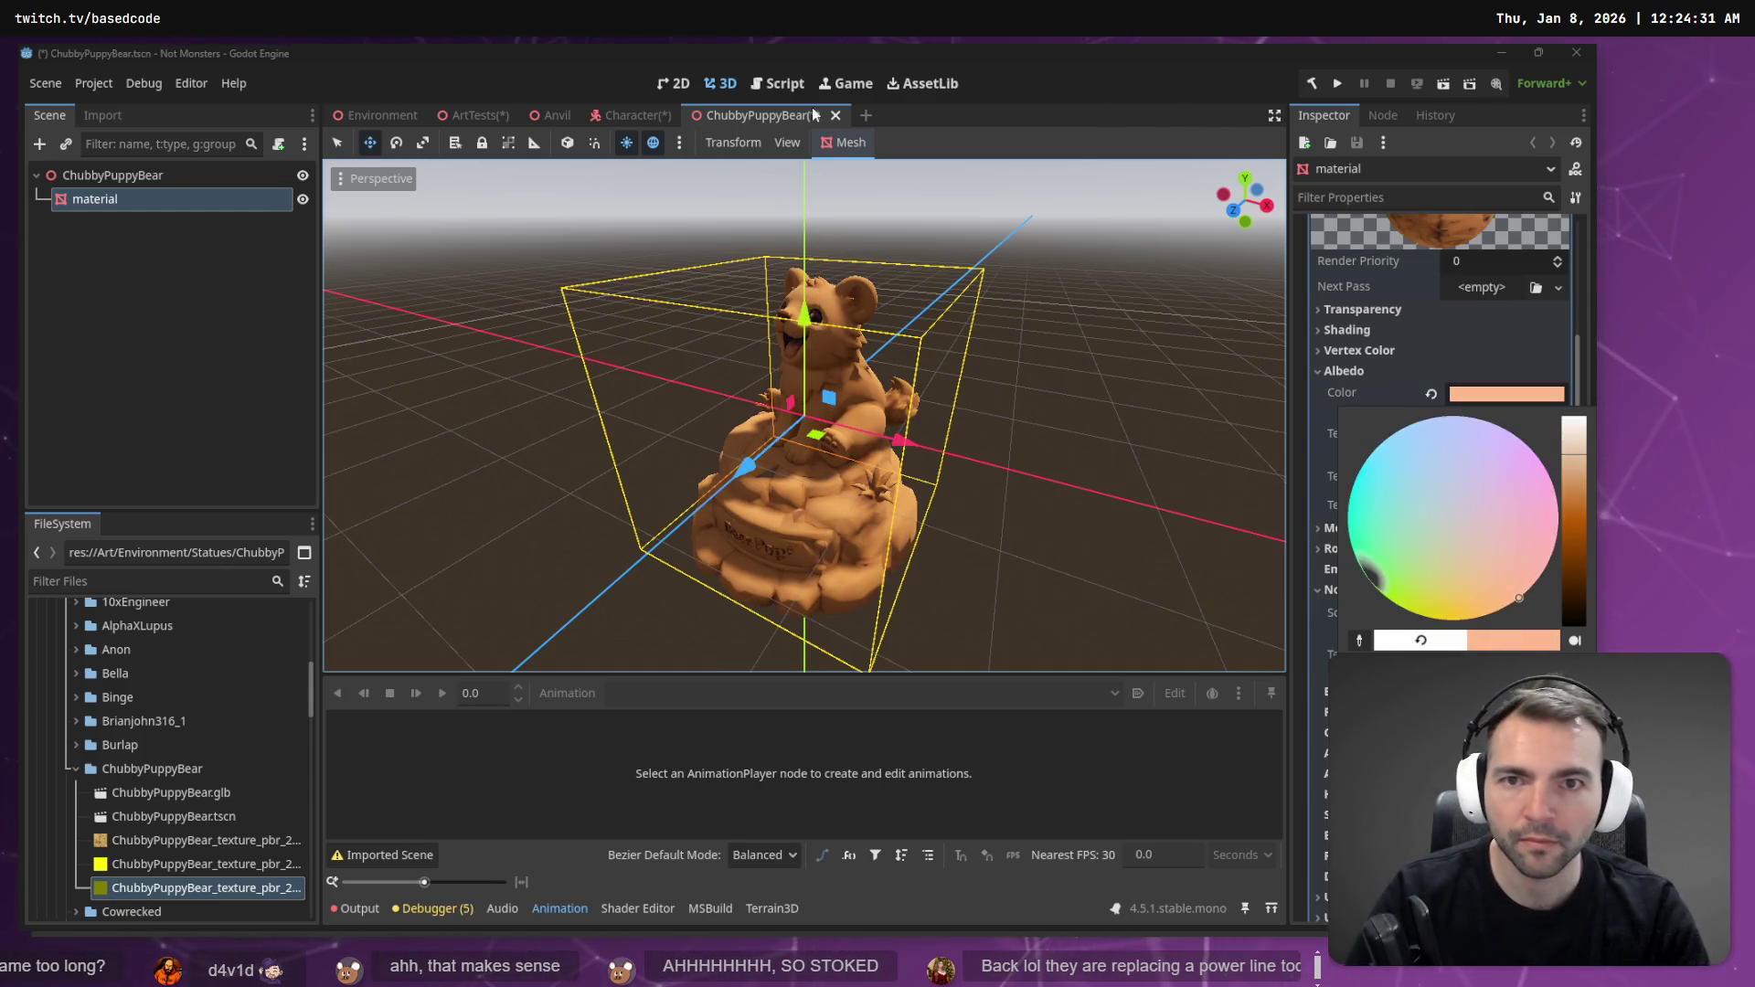
click(771, 118)
click(618, 115)
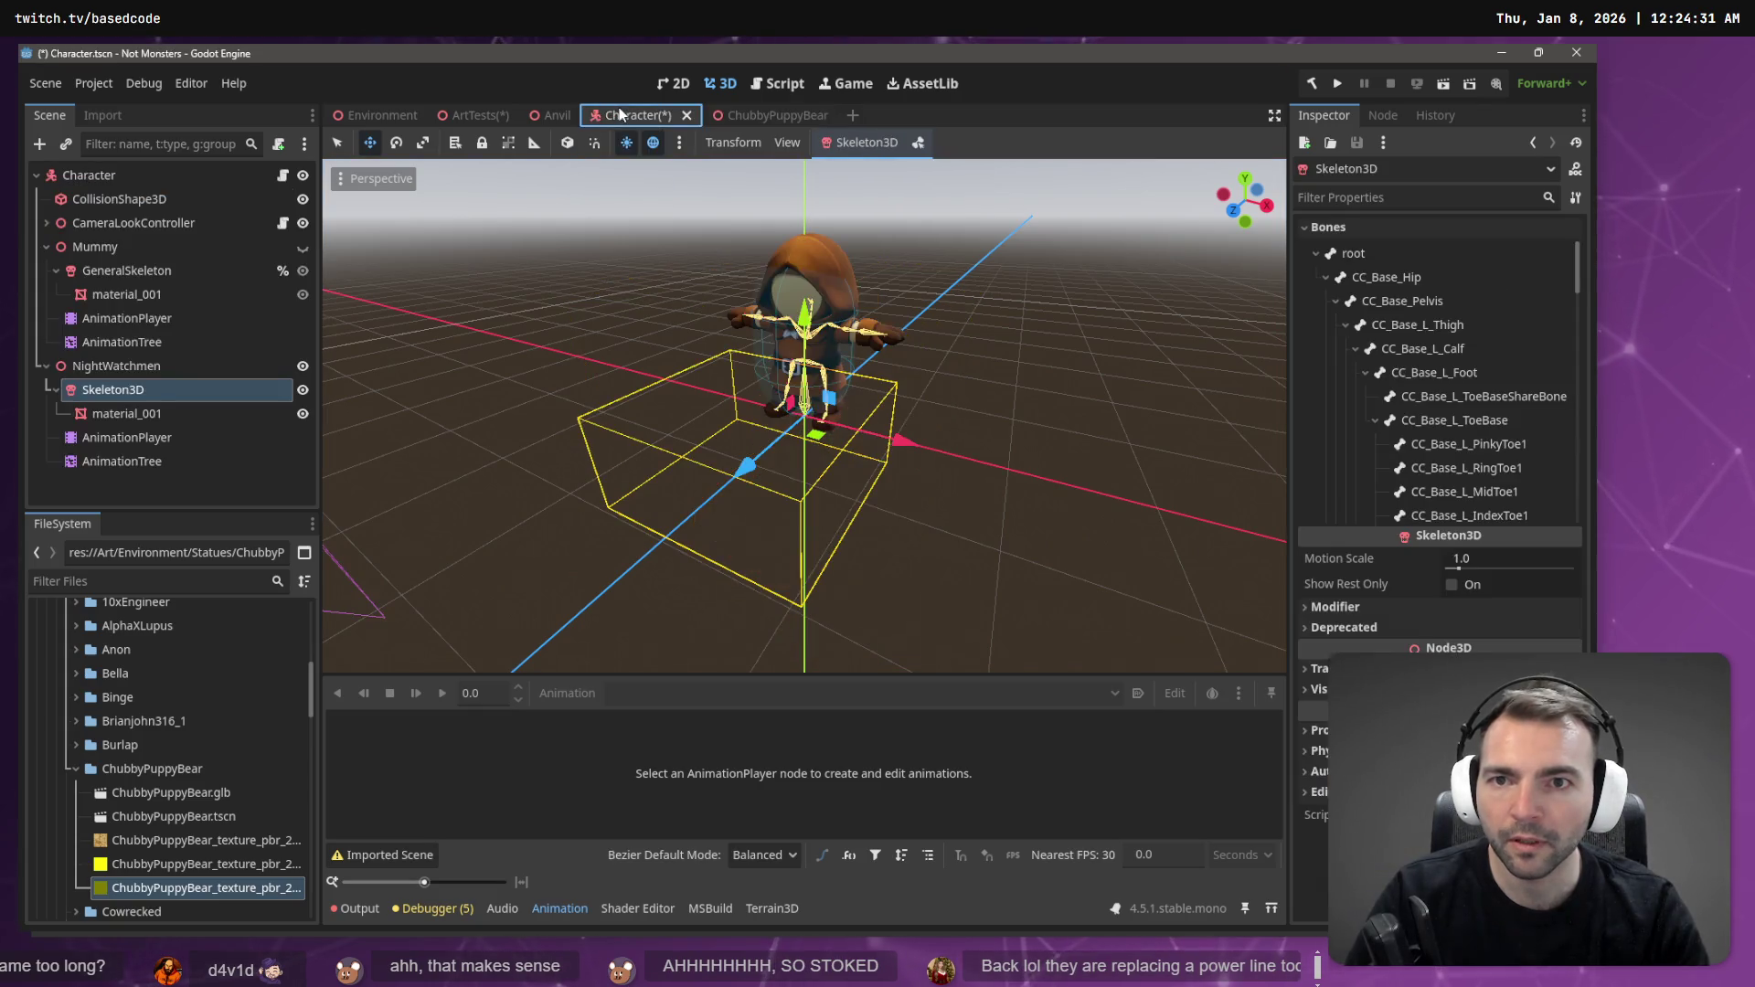
click(467, 115)
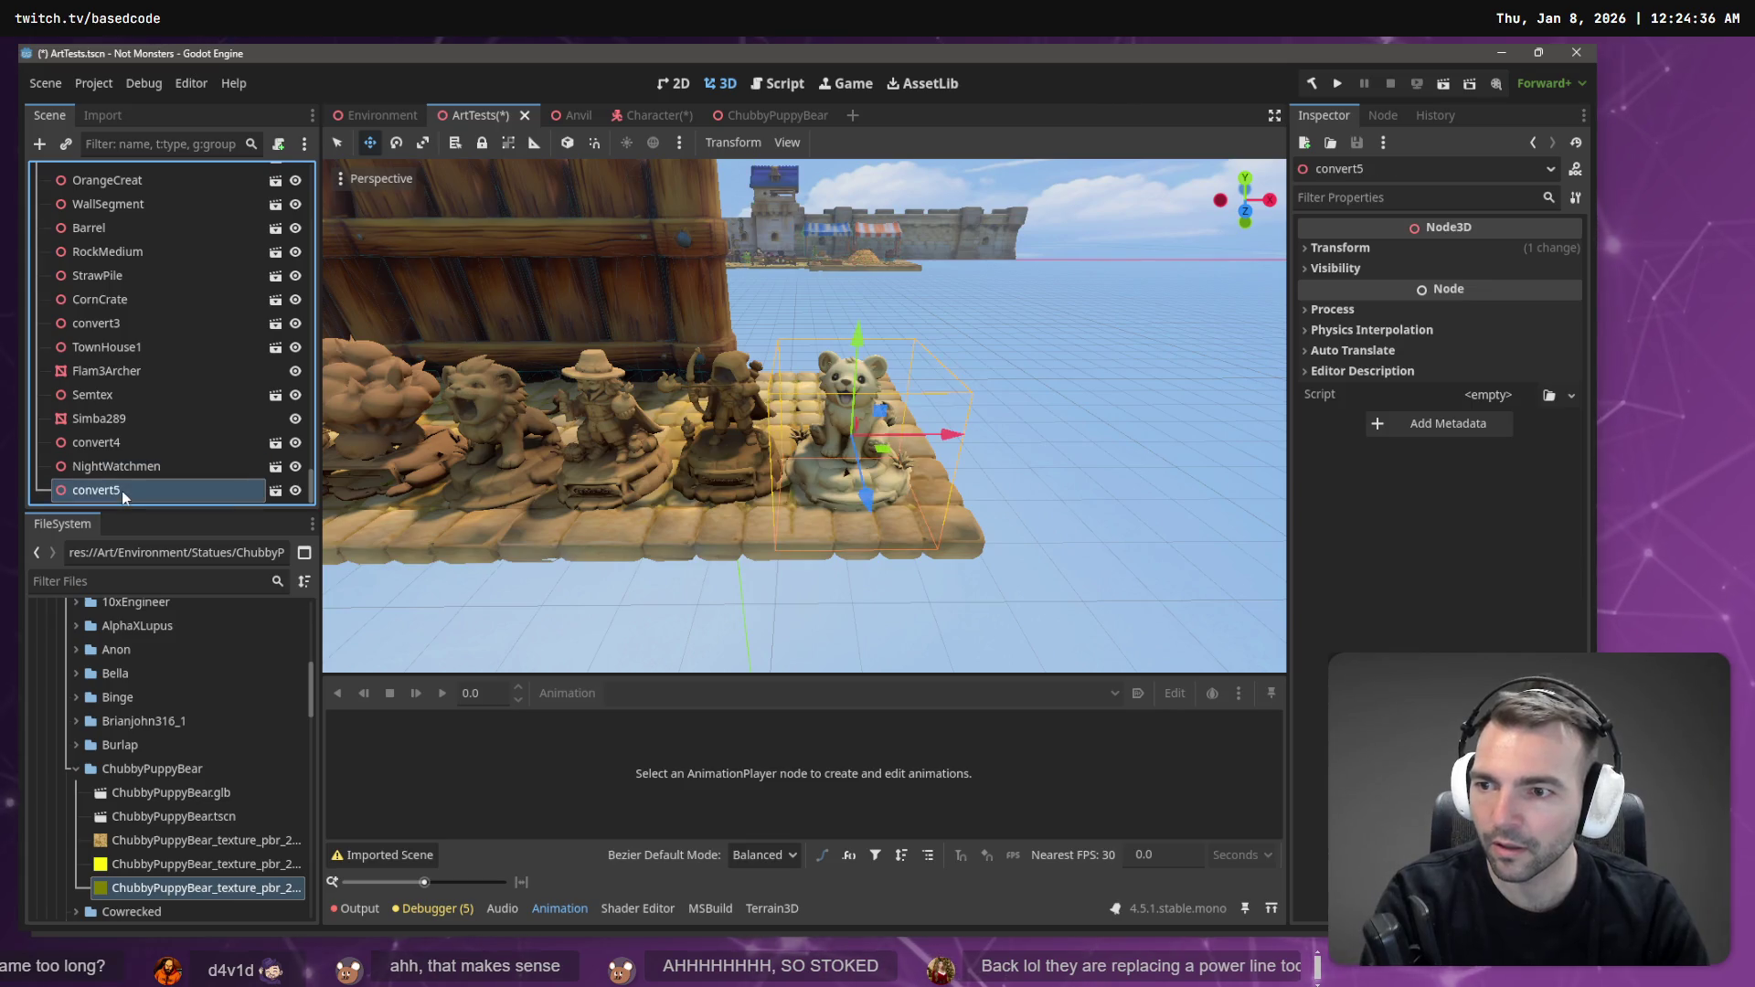
- Delete convert5 in ArtTests, add a ChubbyPuppyBear.tscn instance in its place, and reopen that scene
key(Delete)
key(Return)
mouse_move(173, 816)
mouse_down()
mouse_move(859, 537)
mouse_move(861, 458)
mouse_up()
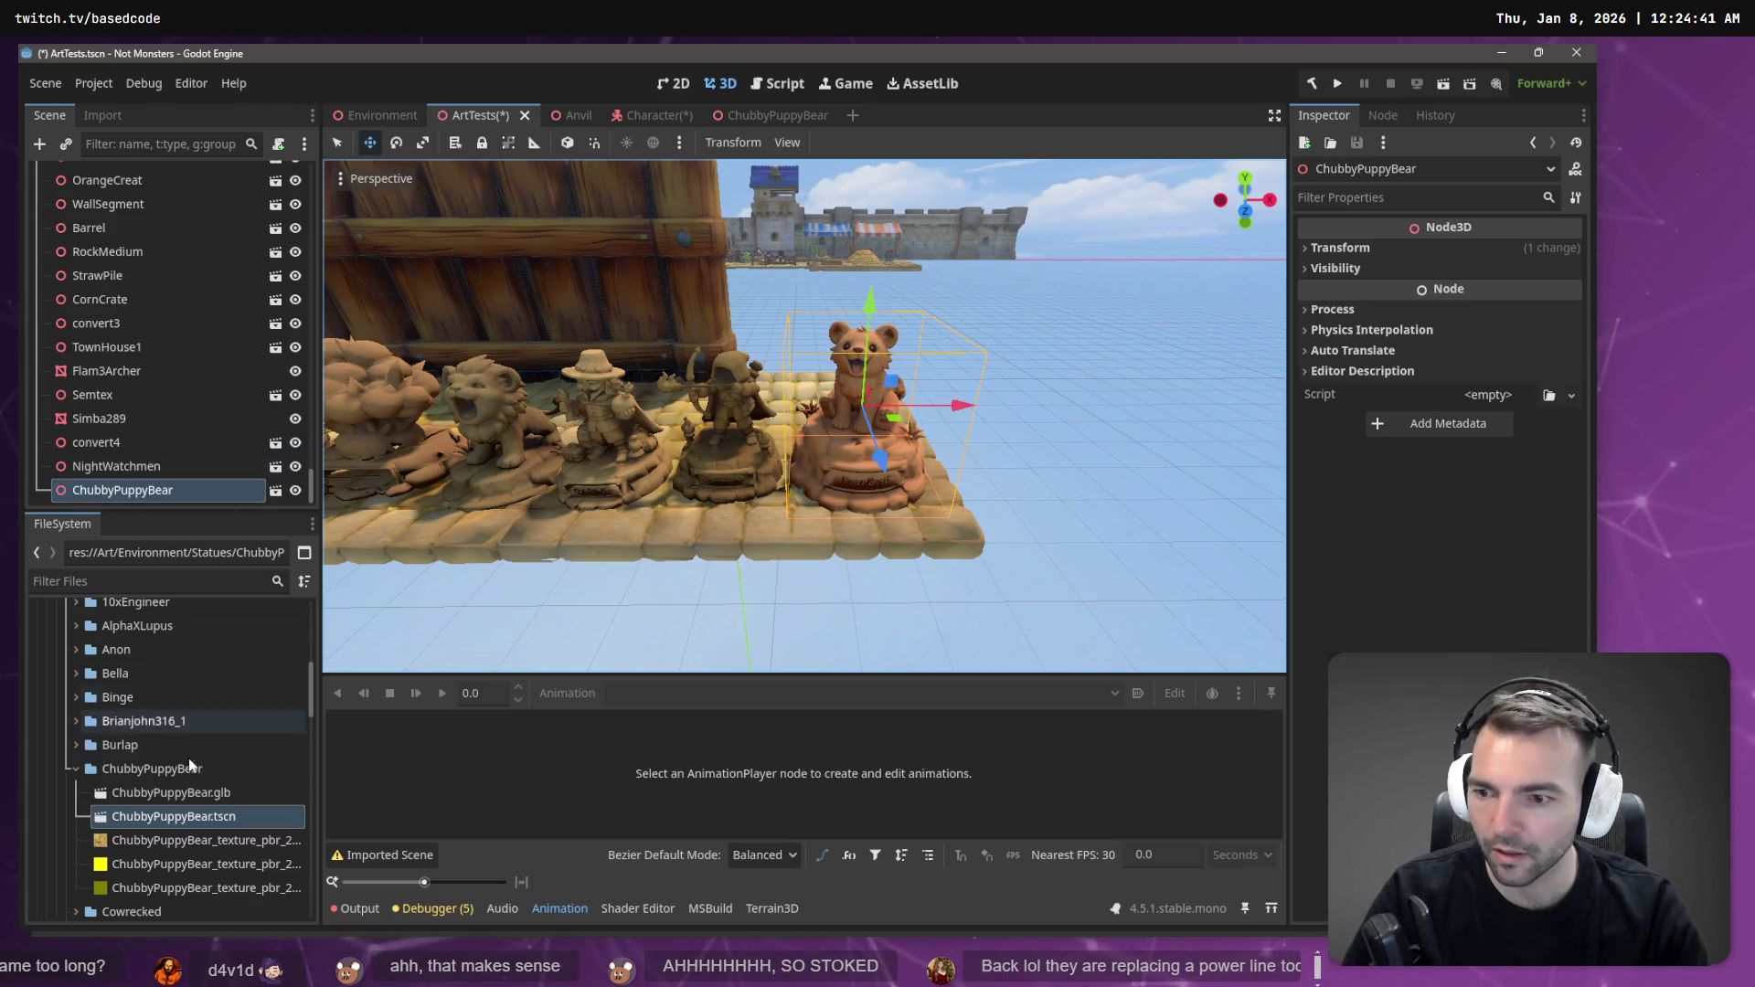
click(173, 792)
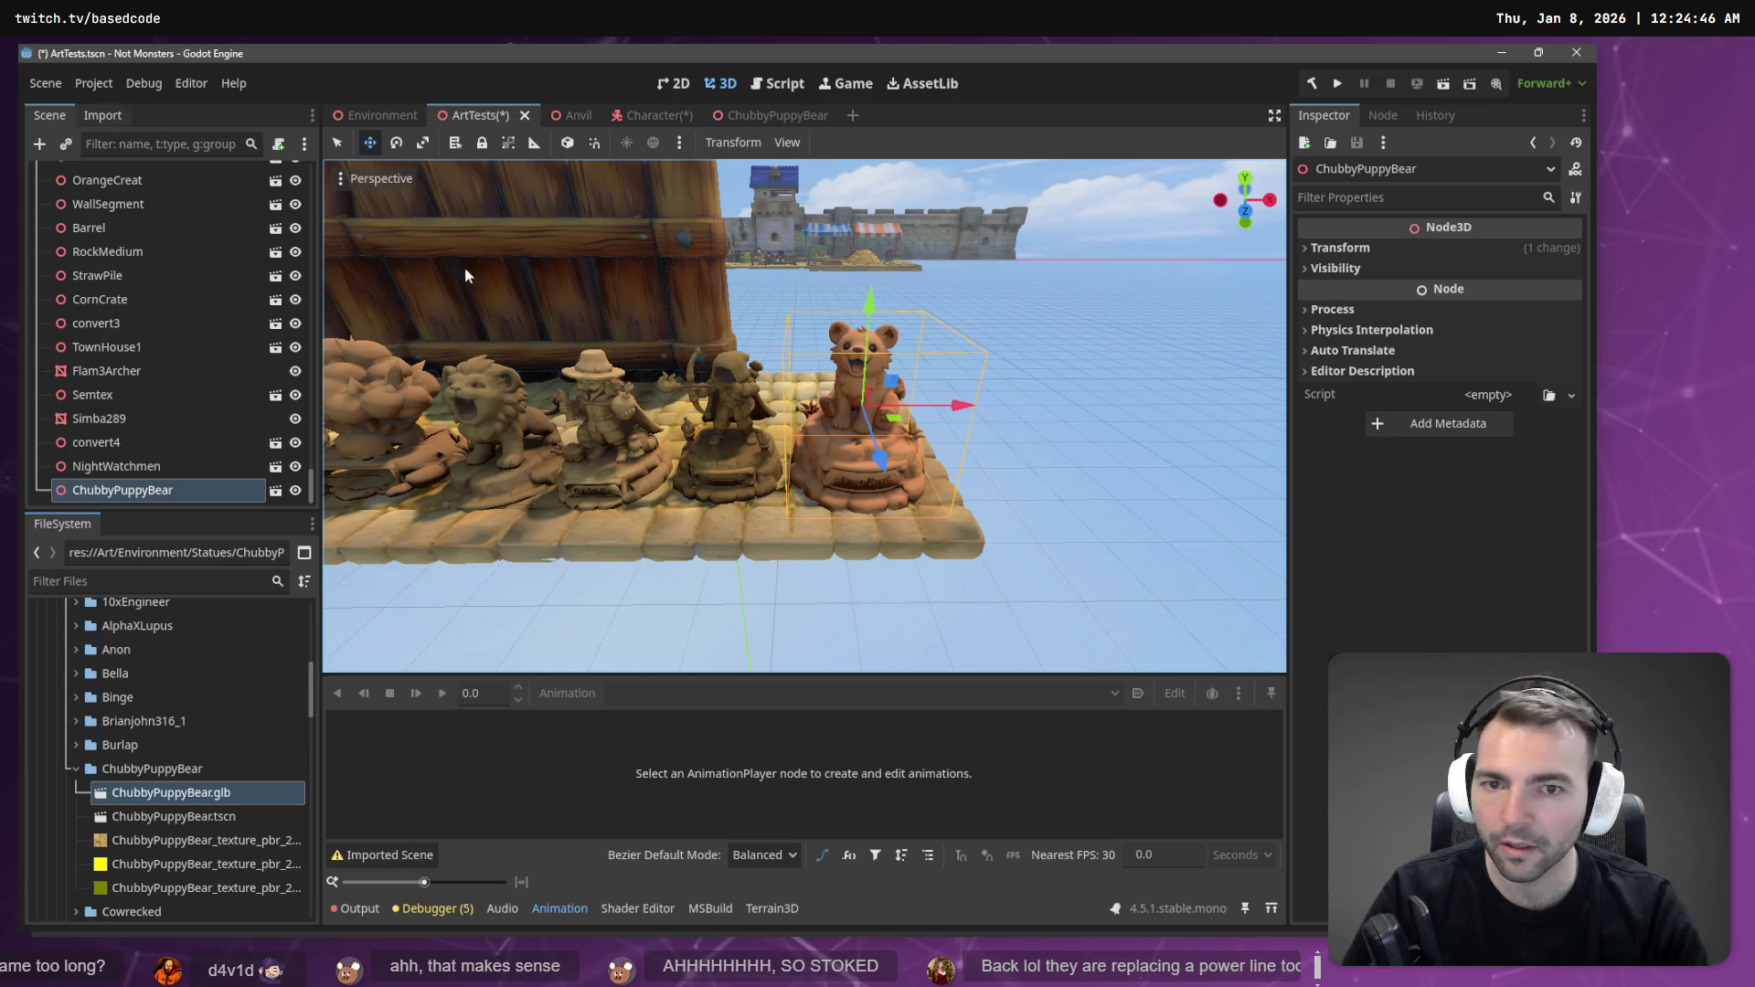
click(777, 115)
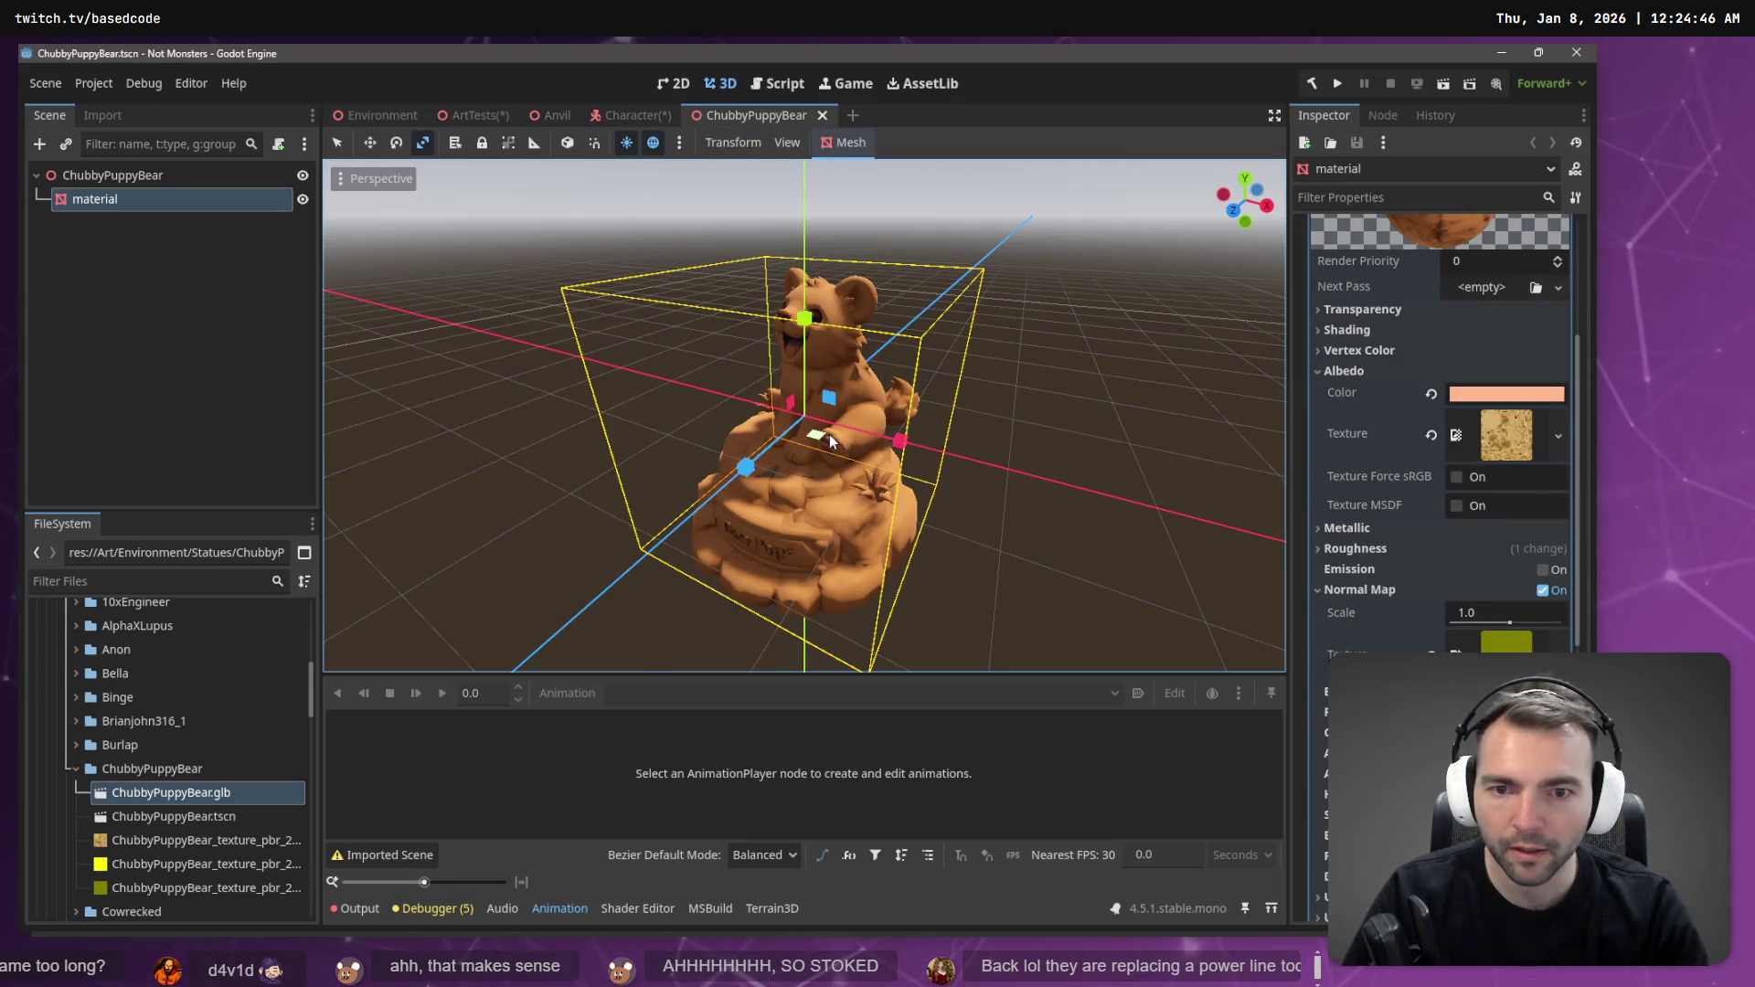
- Scale the bear mesh up to 0.9 and lower it to Y 1.202
key(w)
drag(797, 317, 804, 212)
right_click(805, 212)
key(r)
drag(805, 325, 819, 241)
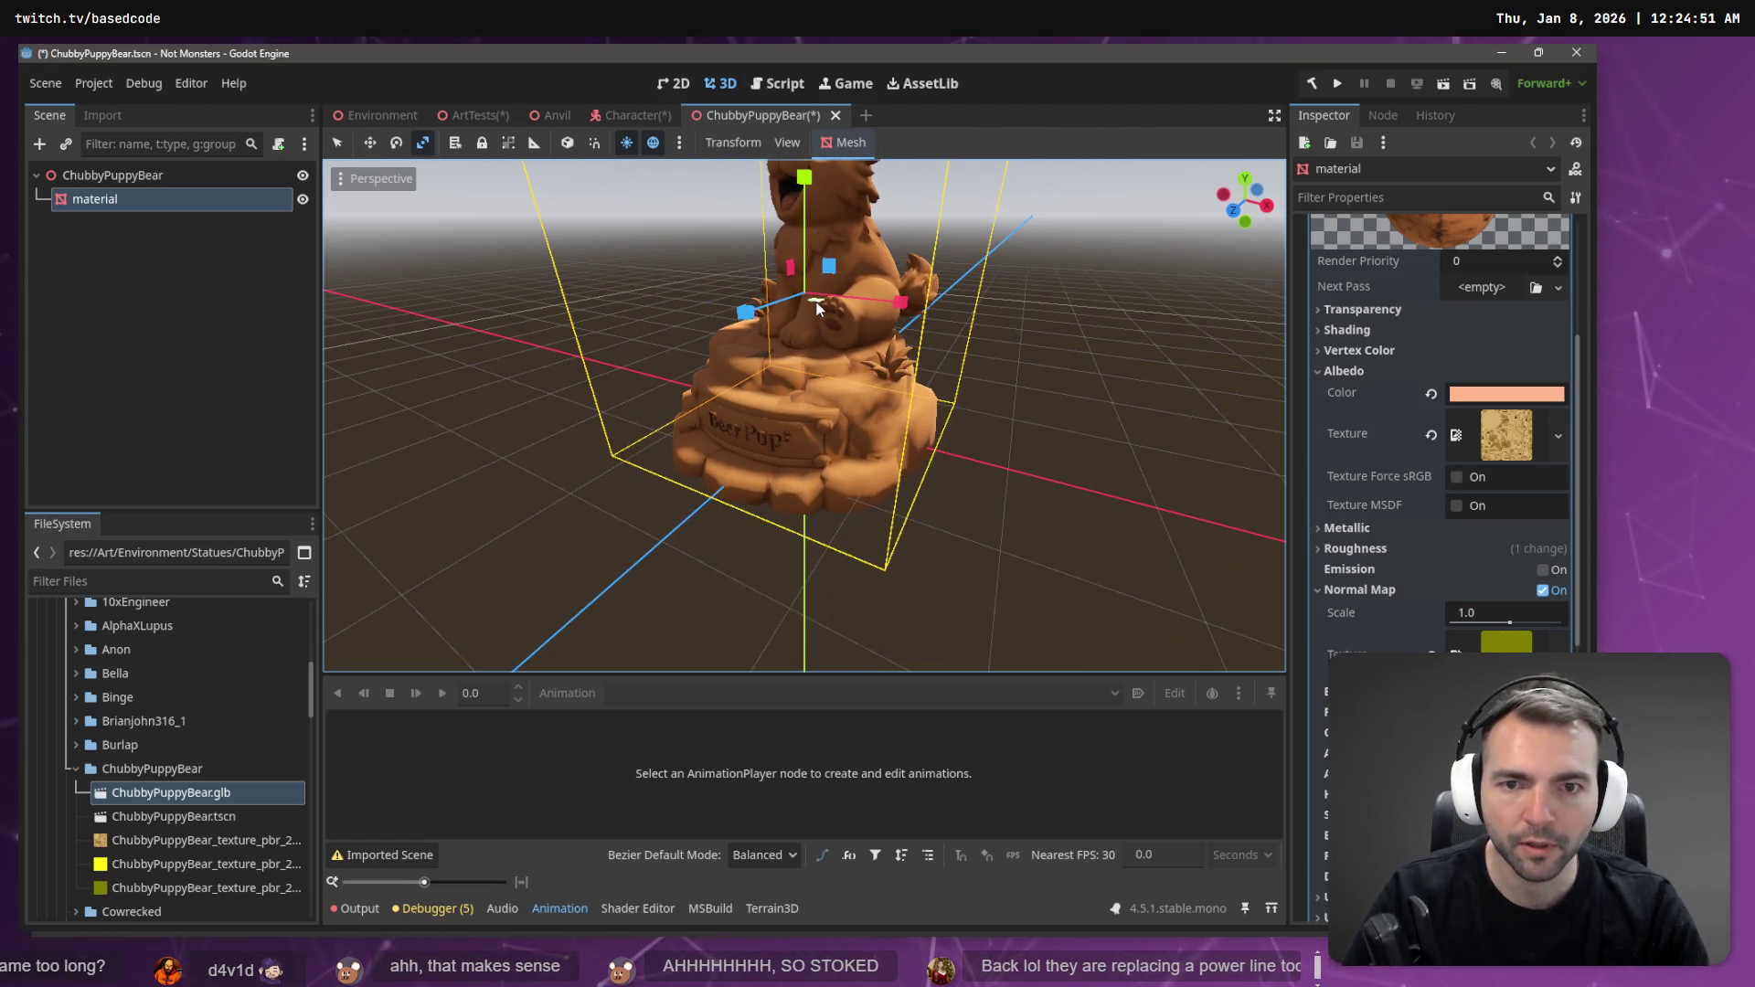
scroll(1307, 329, up, 5)
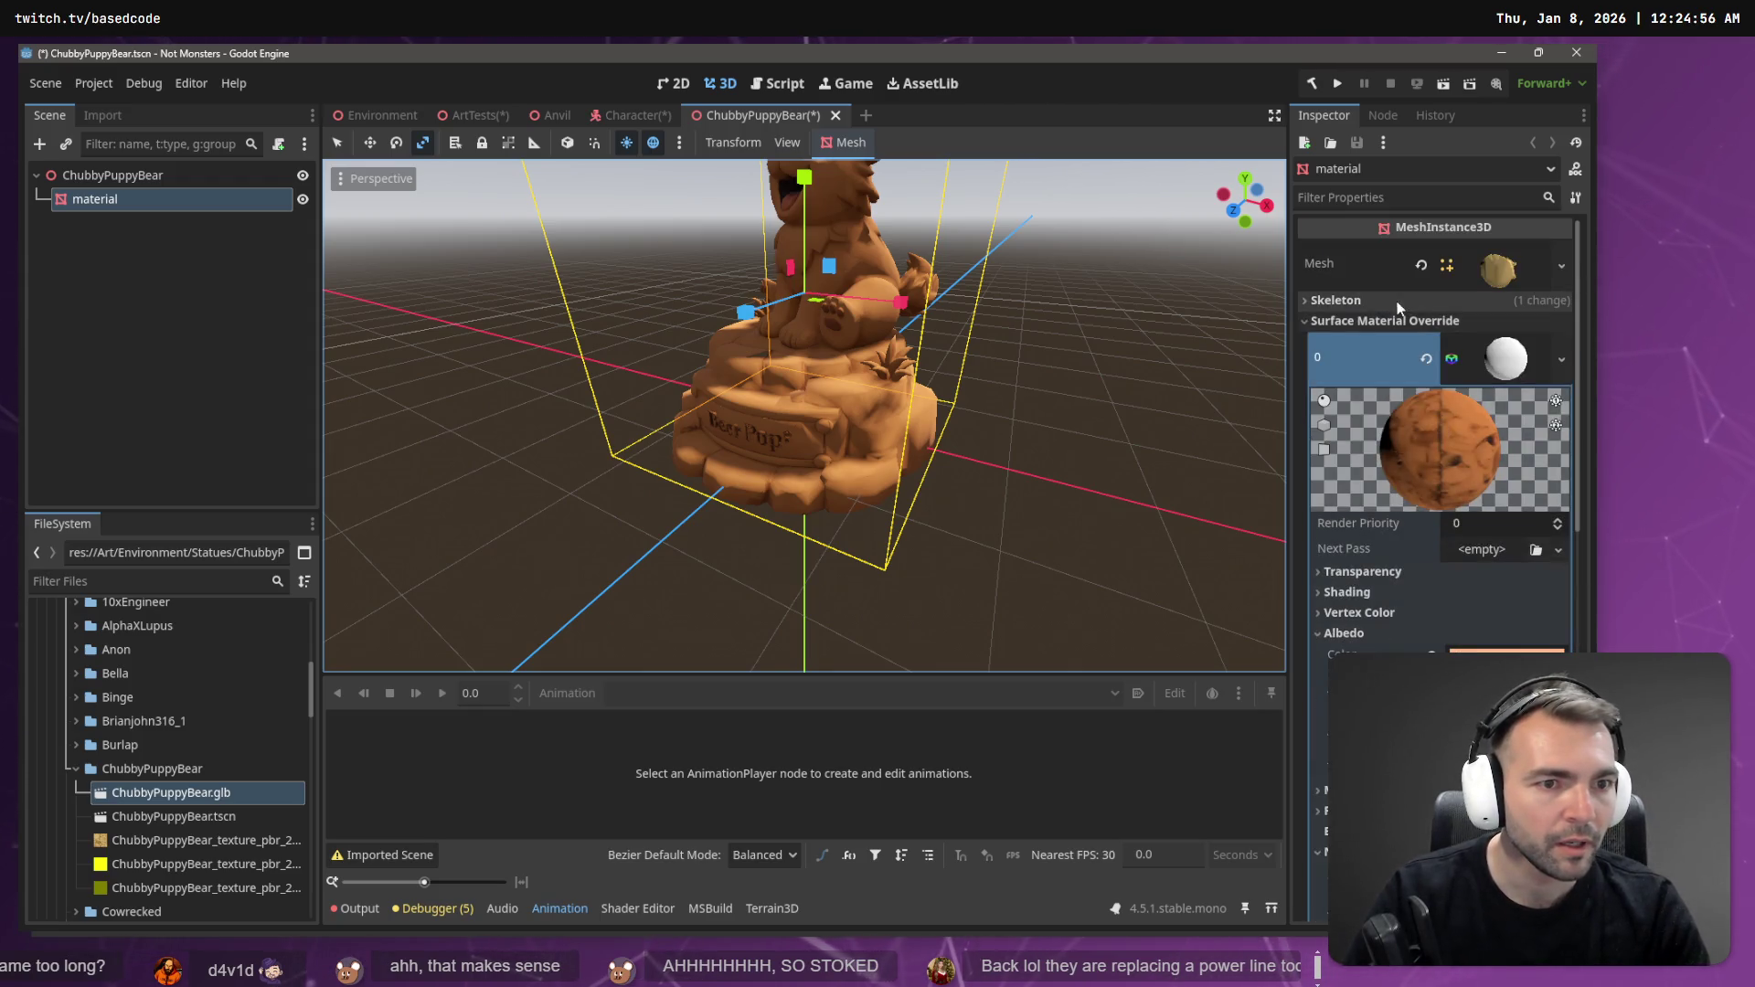
click(1302, 322)
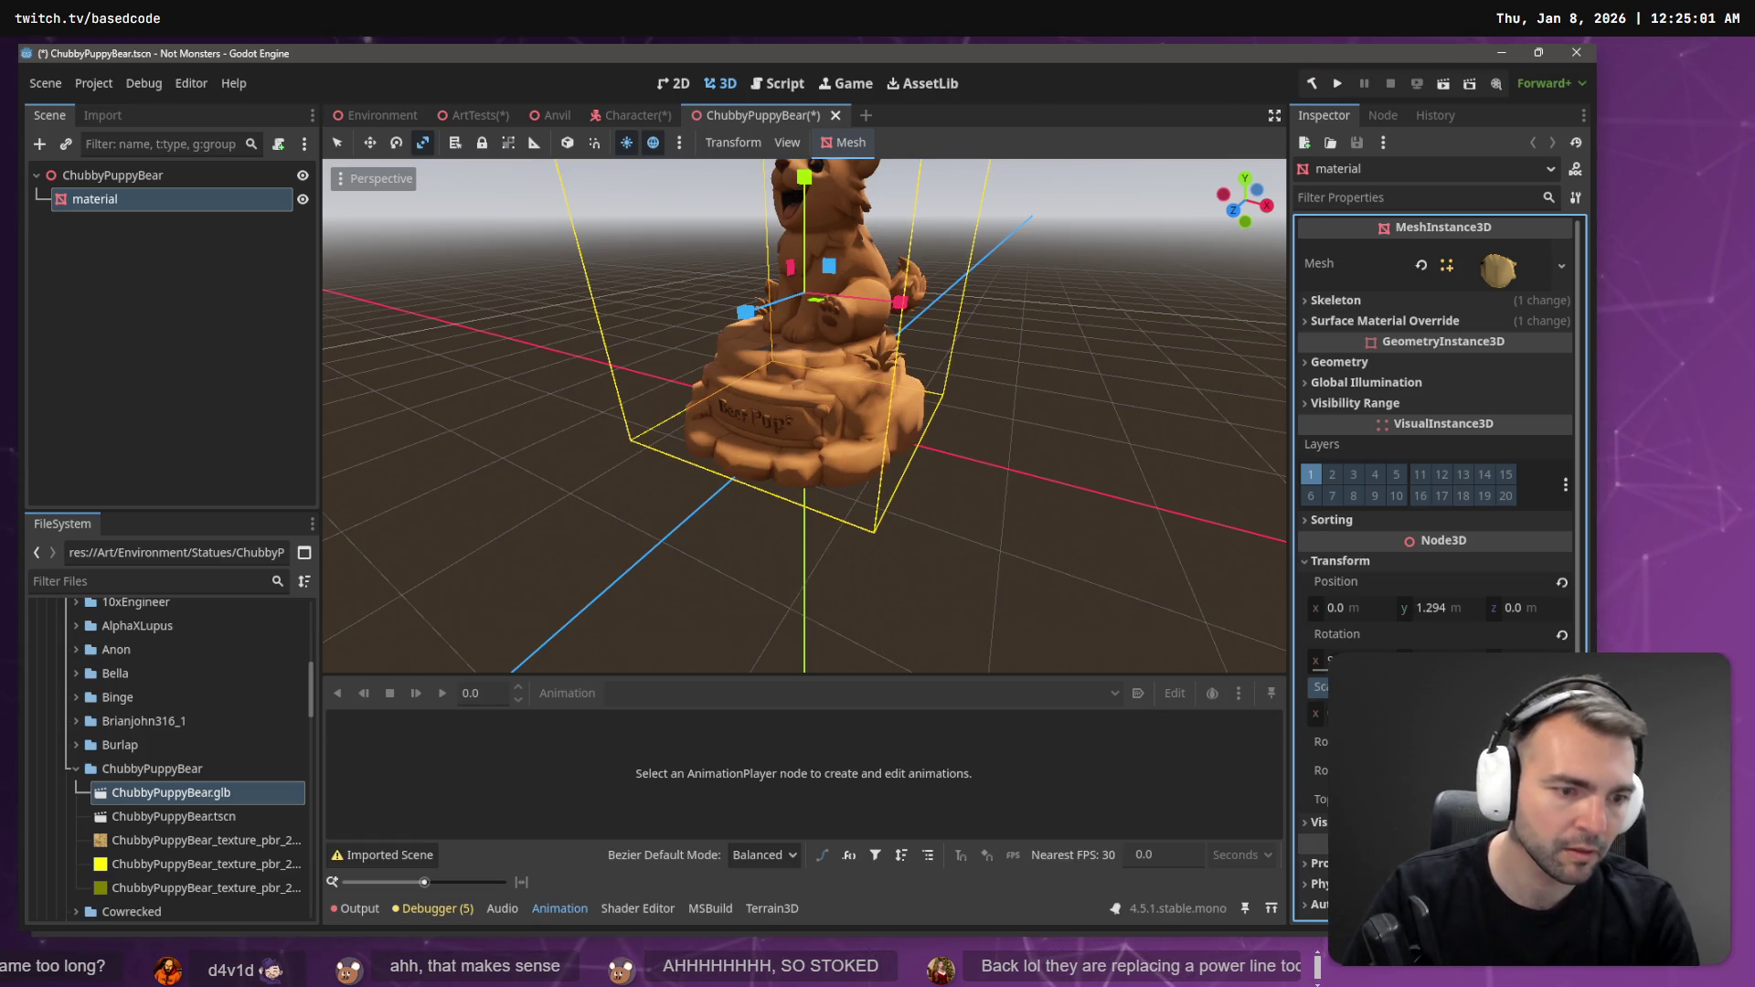
key(w)
drag(818, 213, 818, 234)
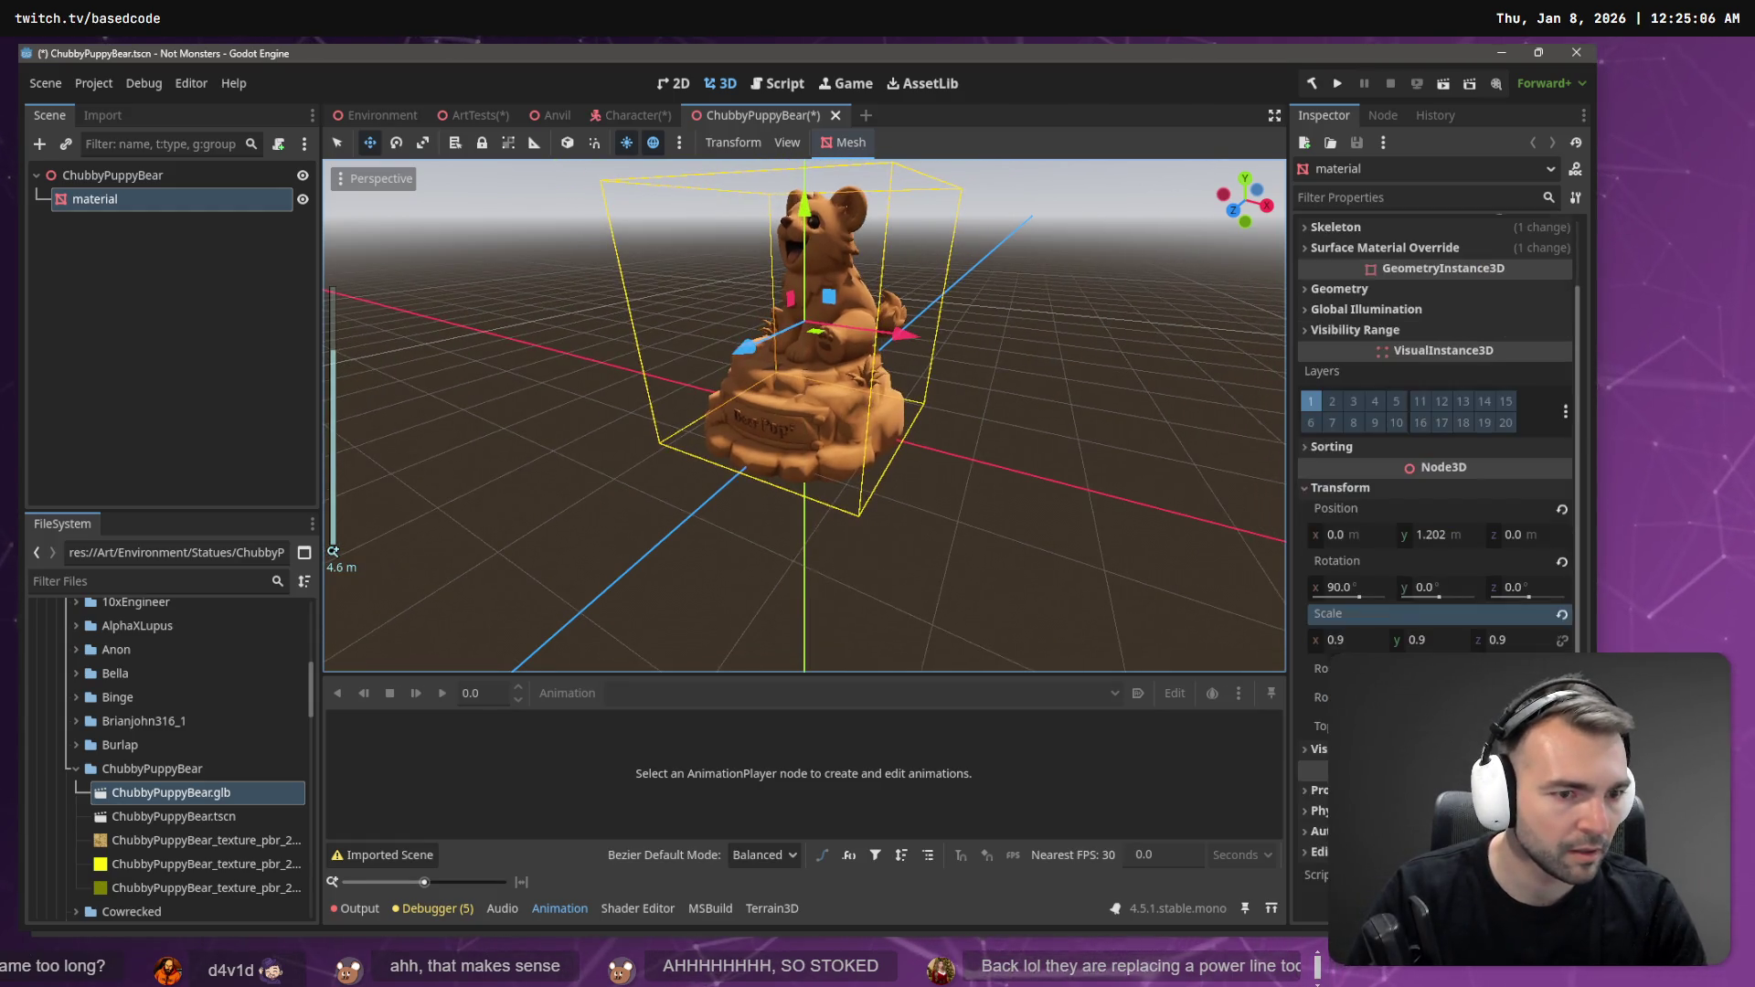
click(1369, 321)
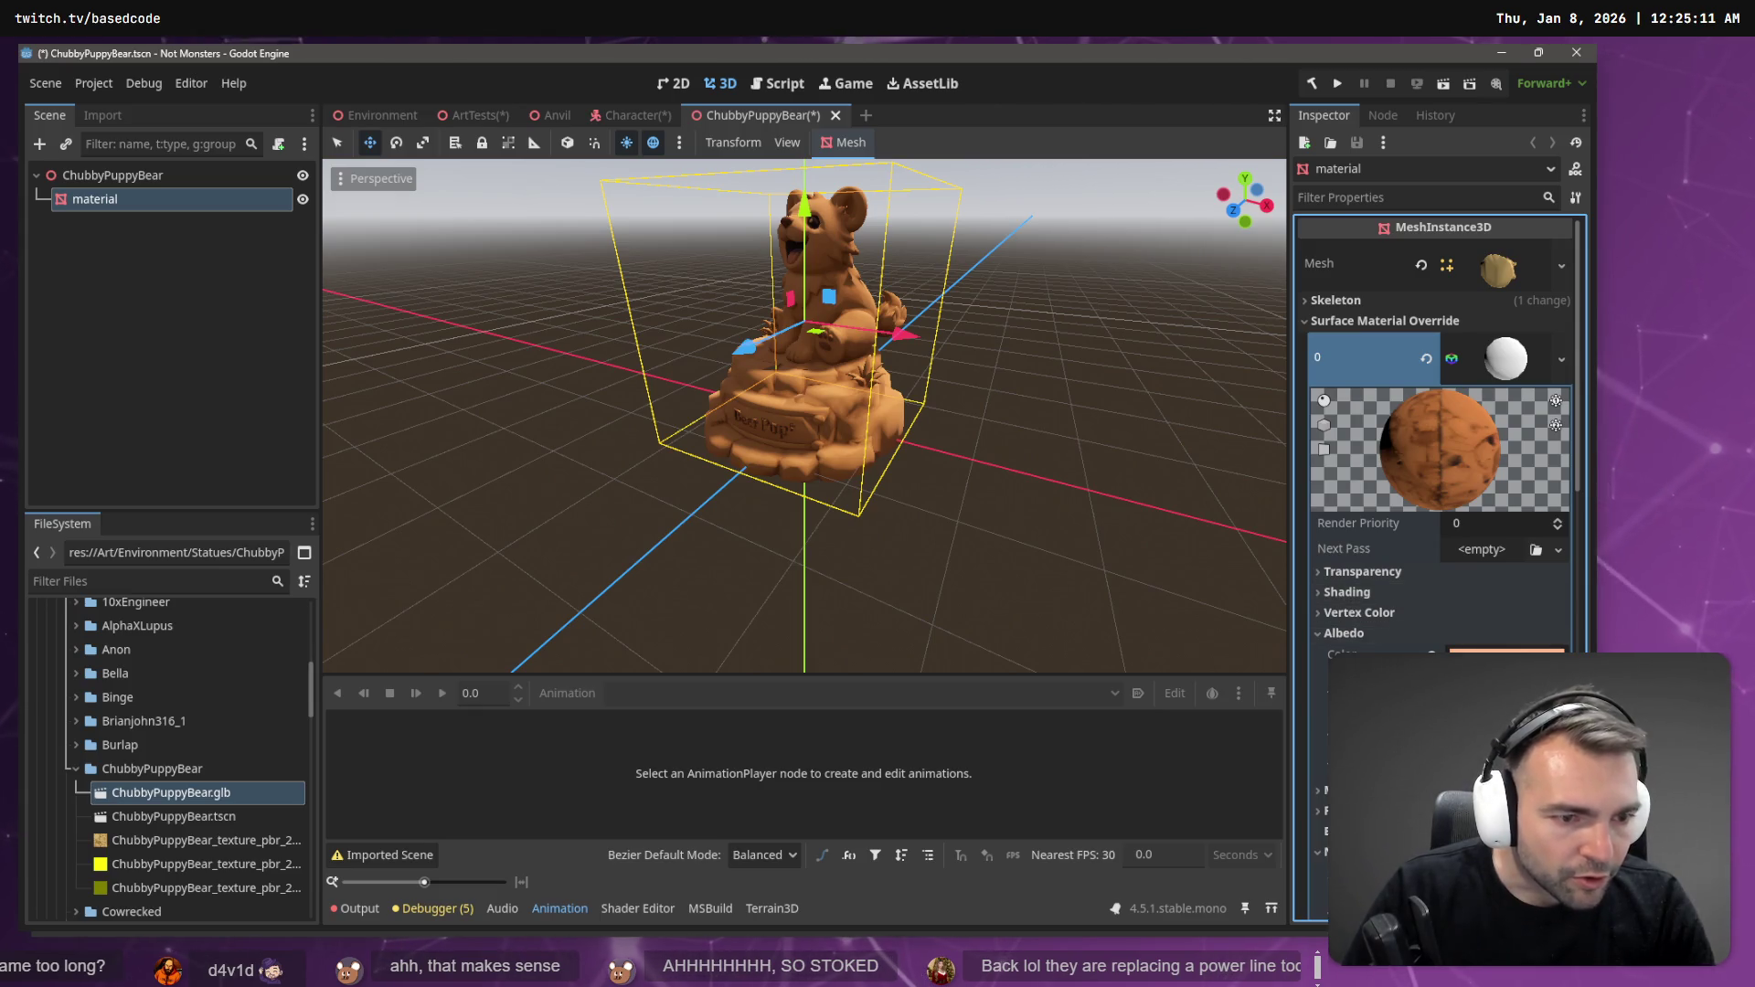
click(1506, 650)
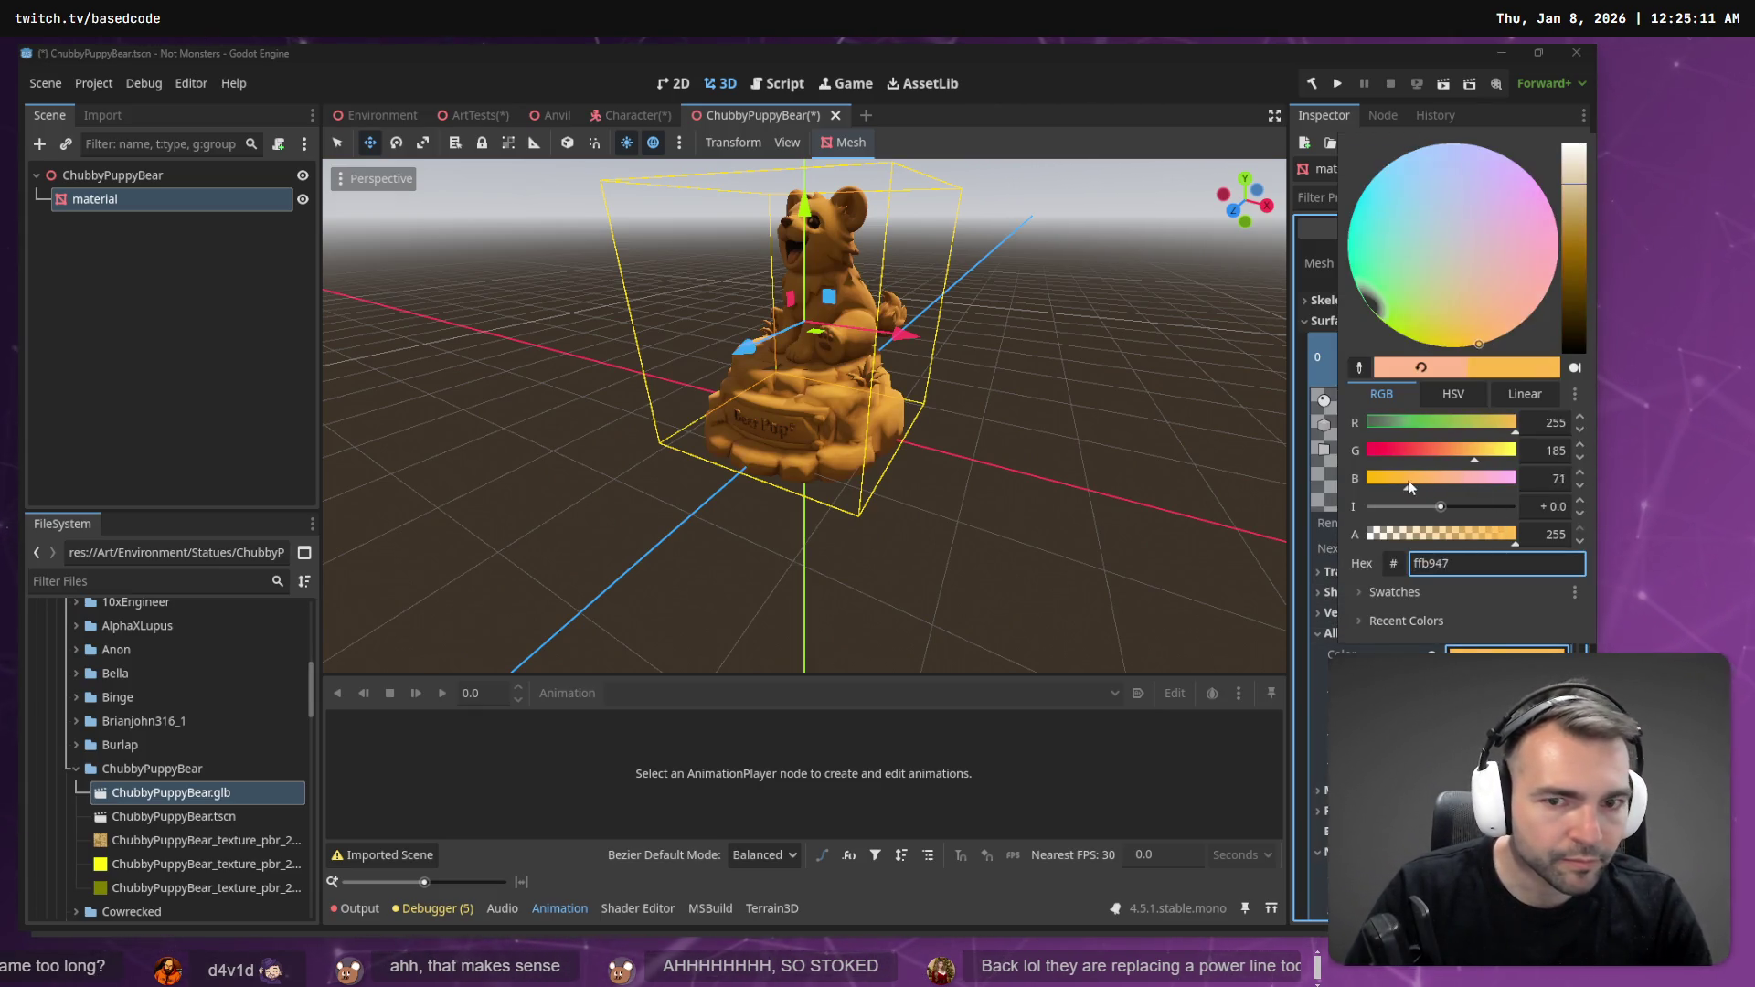
- Adjust the albedo colour sliders to tan b59964 and save the ChubbyPuppyBear scene
mouse_move(1463, 452)
mouse_down()
mouse_move(1395, 478)
mouse_move(1434, 451)
mouse_up()
click(1502, 423)
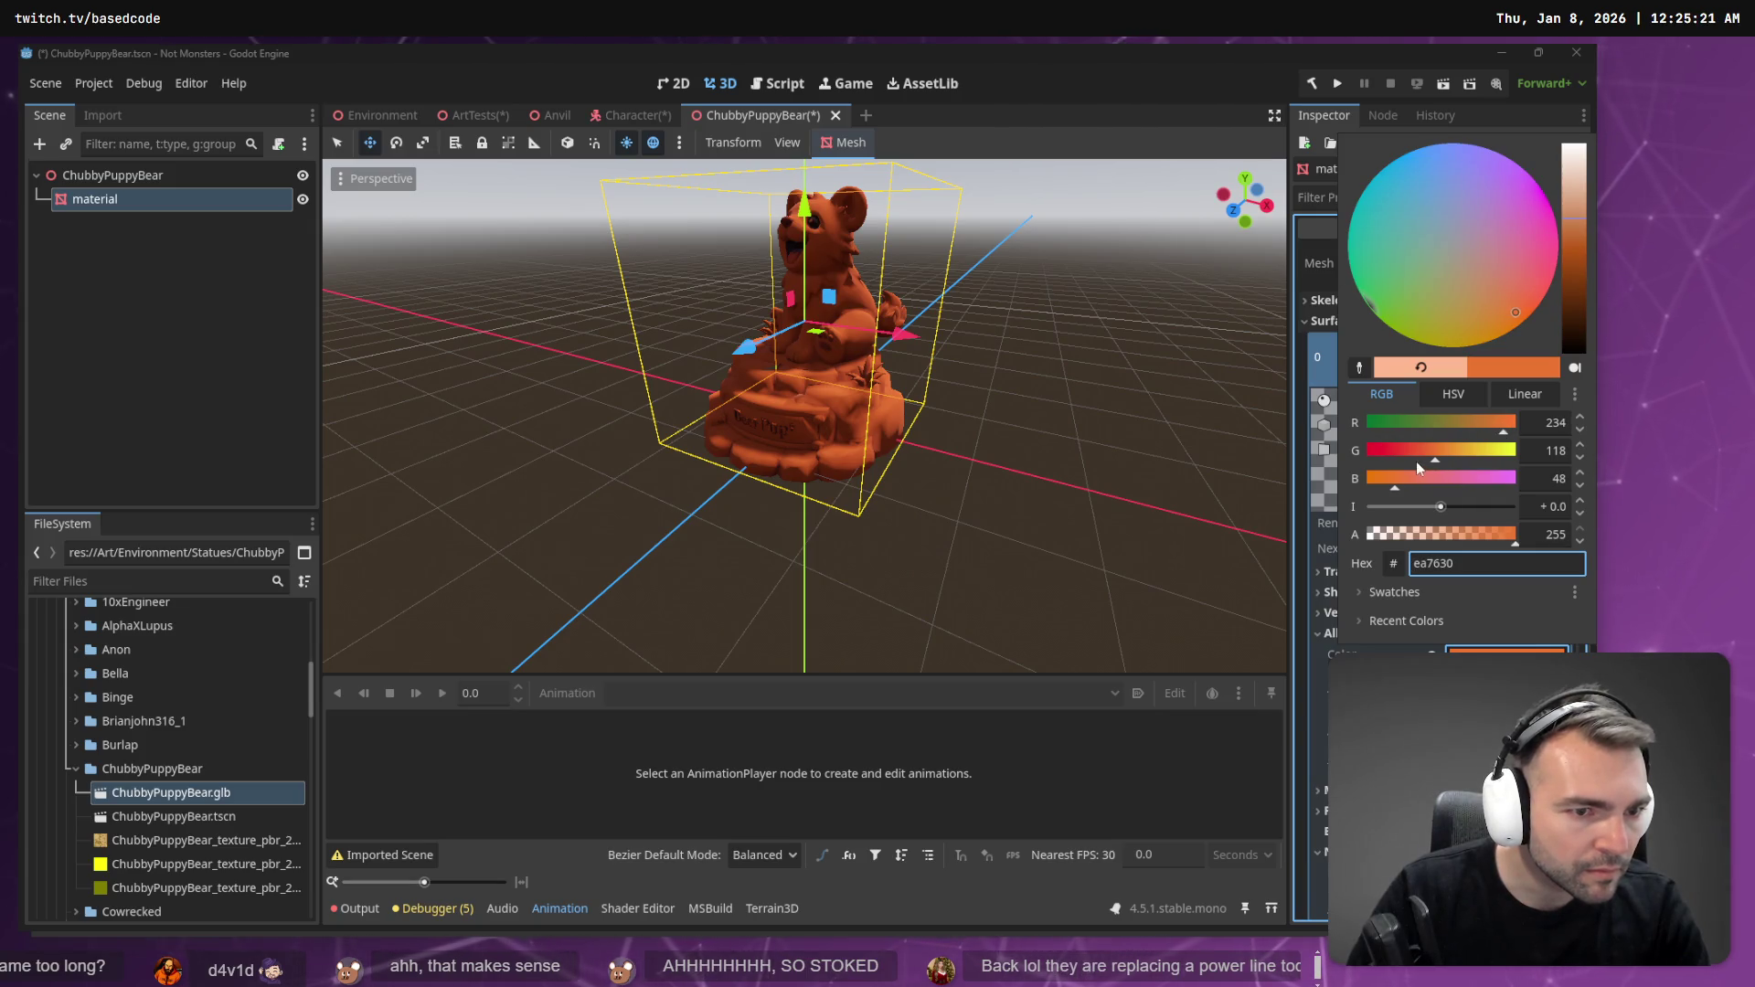
mouse_move(1393, 490)
mouse_down()
mouse_move(1369, 489)
mouse_move(1448, 451)
mouse_move(1490, 452)
mouse_move(1451, 488)
mouse_move(1485, 485)
mouse_up()
click(1453, 394)
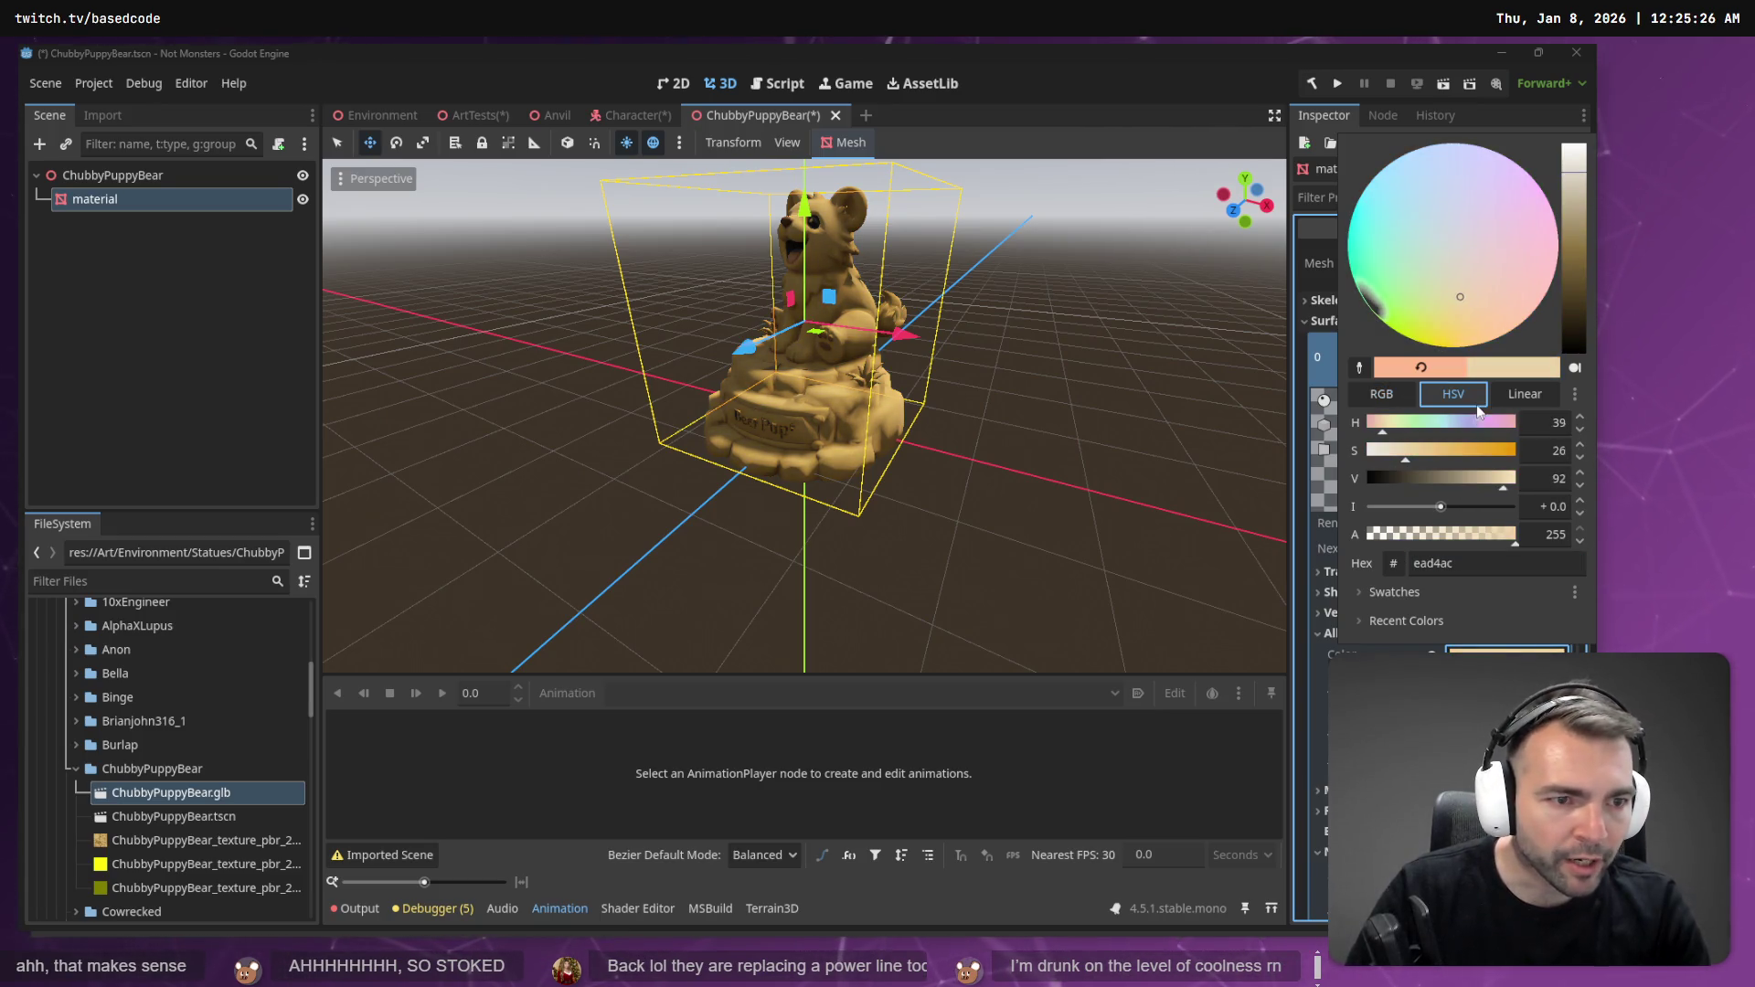
click(1488, 398)
click(1457, 395)
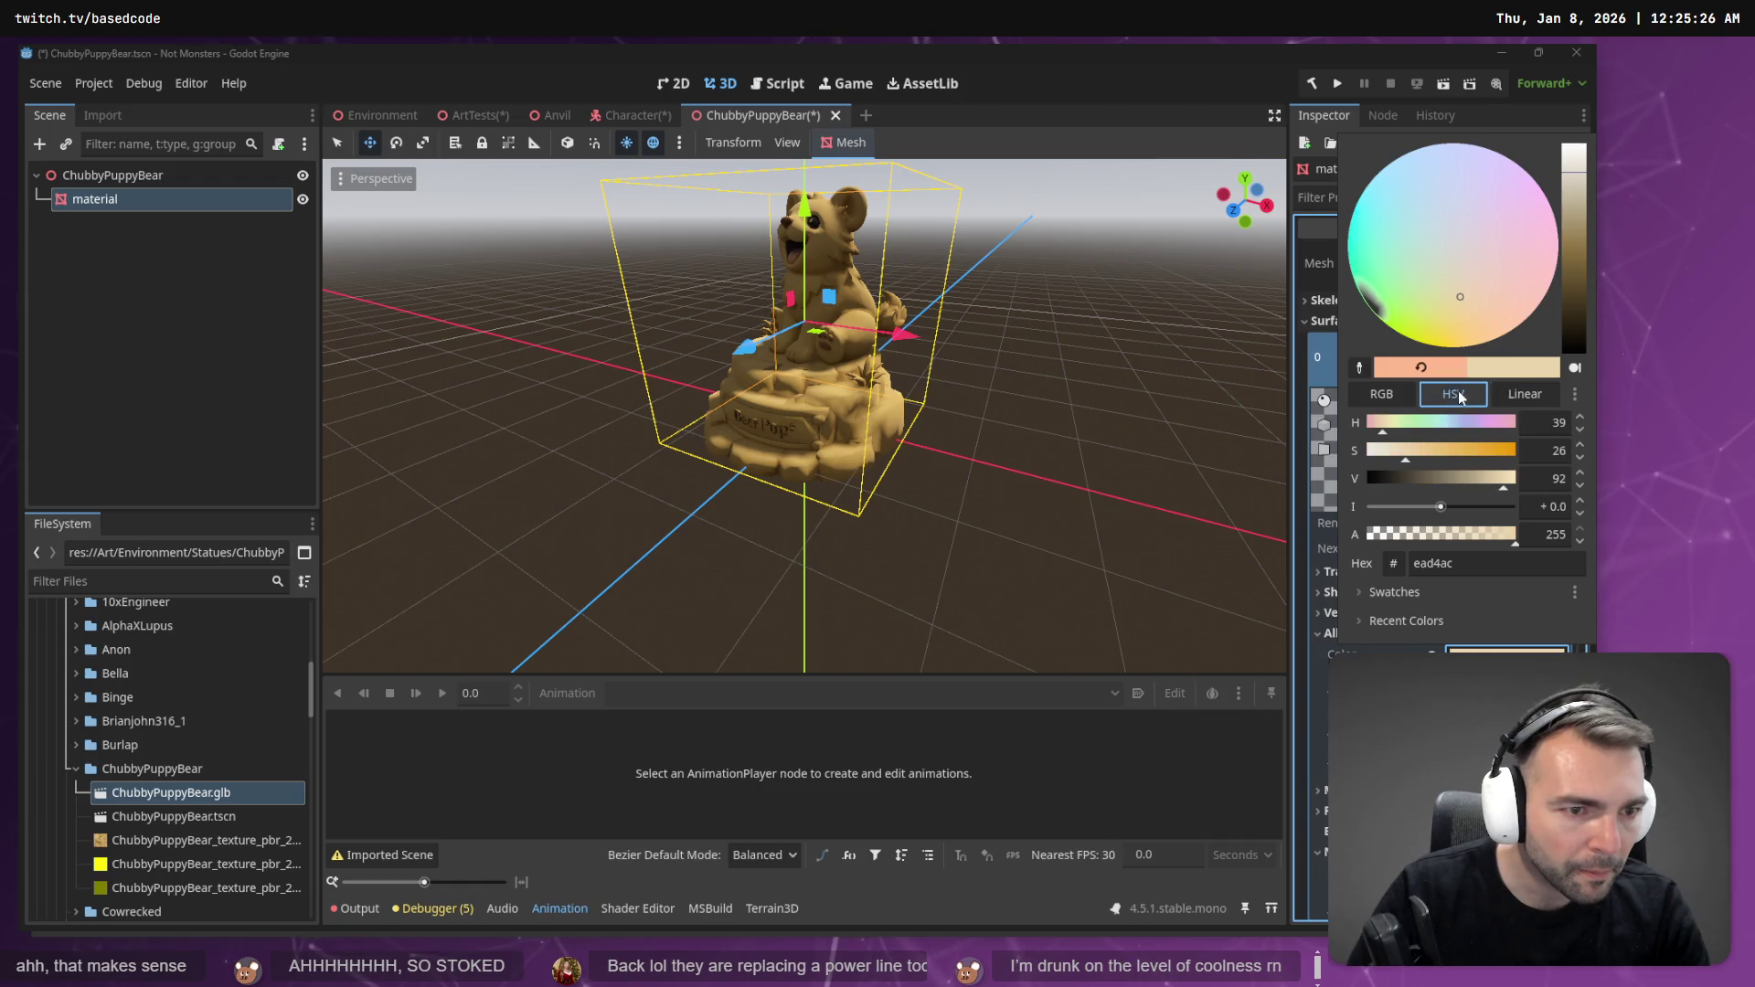
click(1509, 459)
mouse_move(1503, 478)
mouse_down()
mouse_move(1435, 477)
mouse_move(1467, 462)
mouse_up()
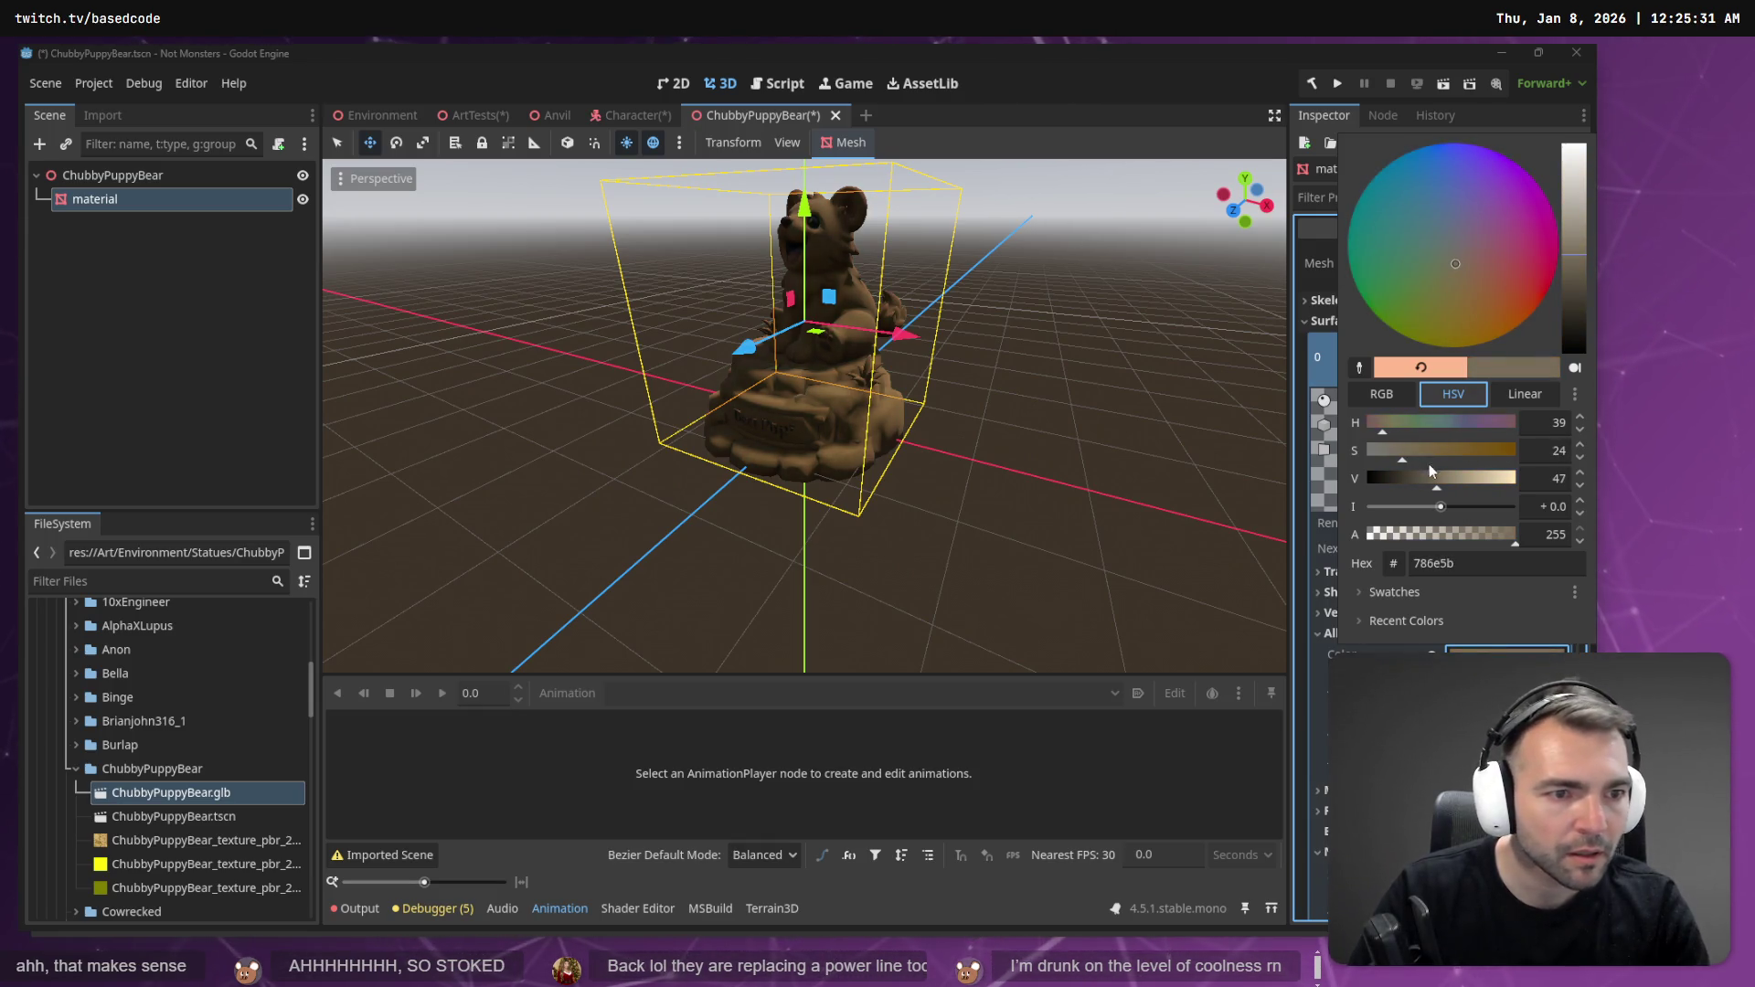
click(1384, 394)
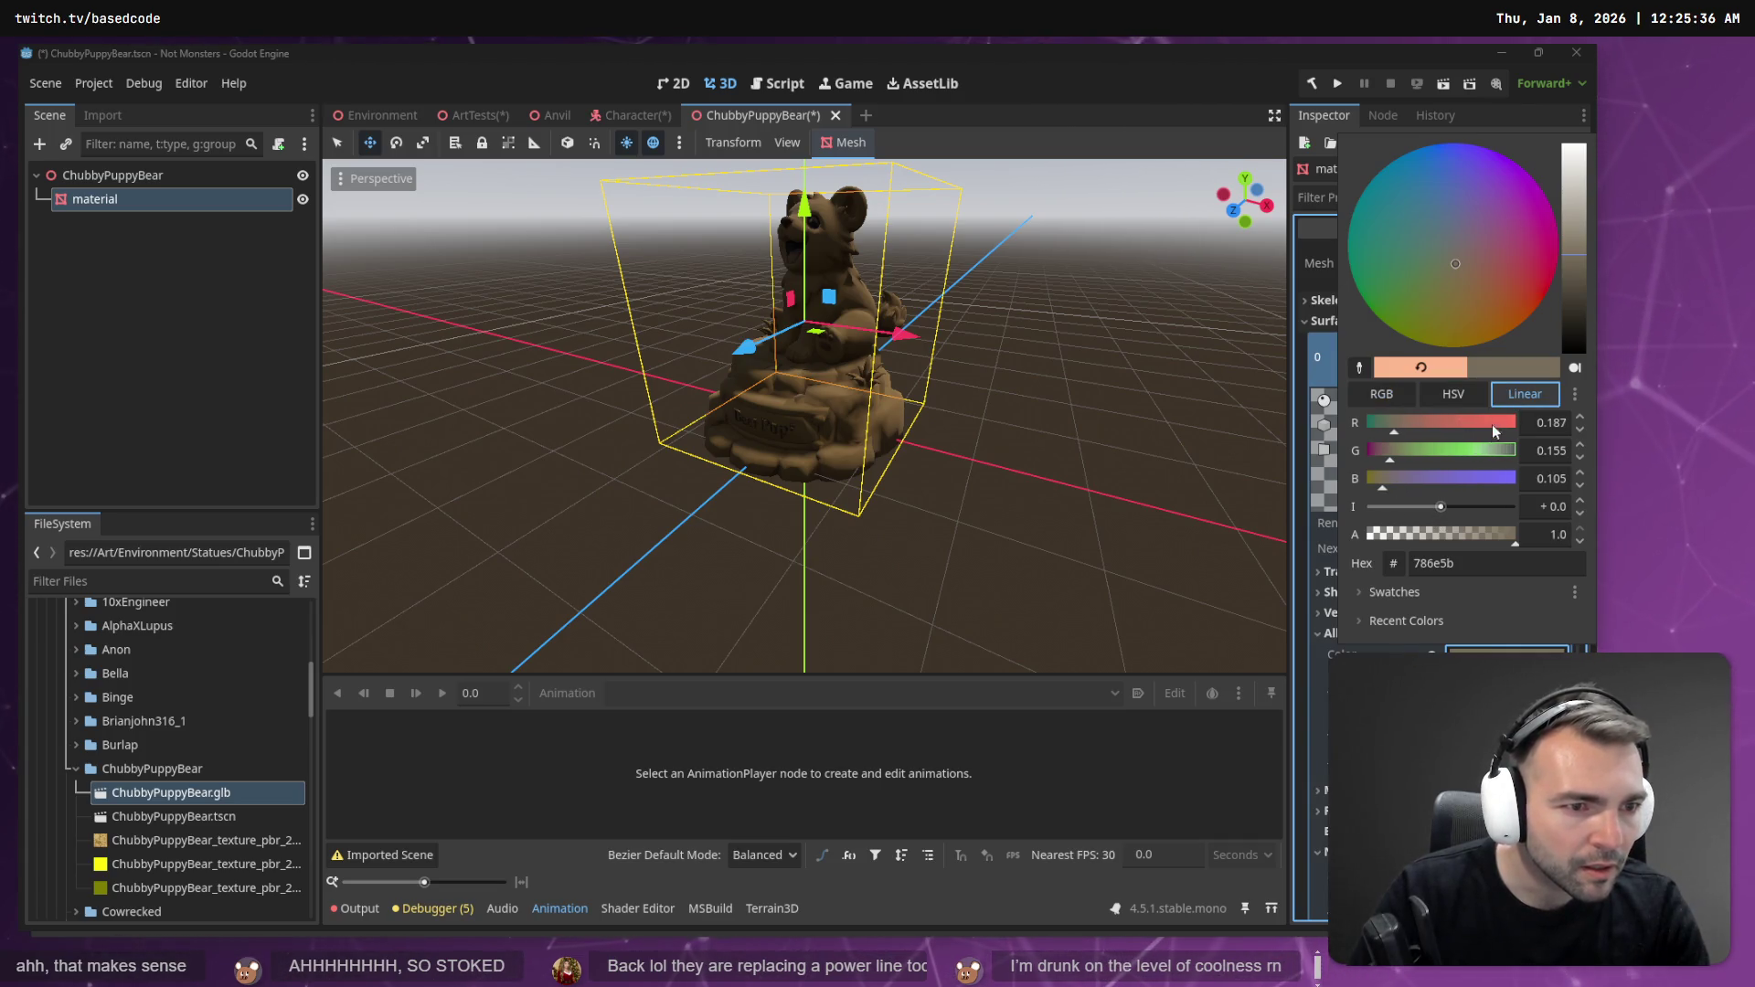
click(1454, 393)
mouse_move(1436, 482)
mouse_down()
mouse_move(1474, 485)
mouse_move(1424, 460)
mouse_up()
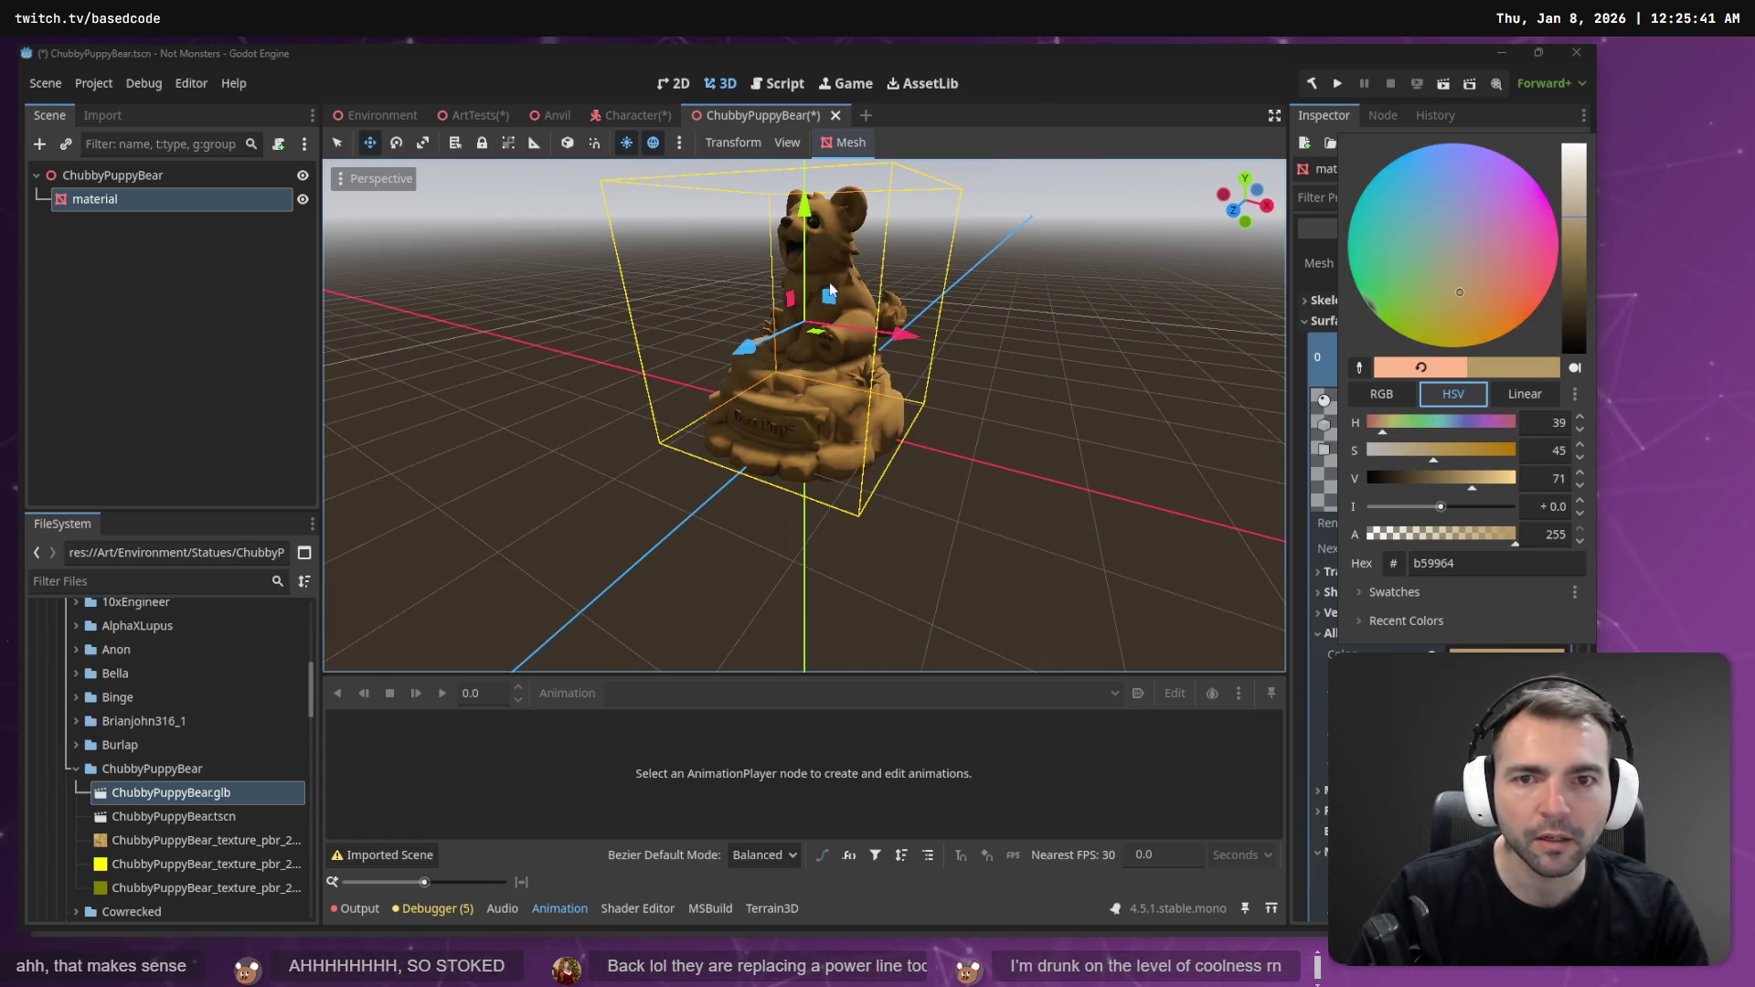
click(777, 112)
key(ctrl+s)
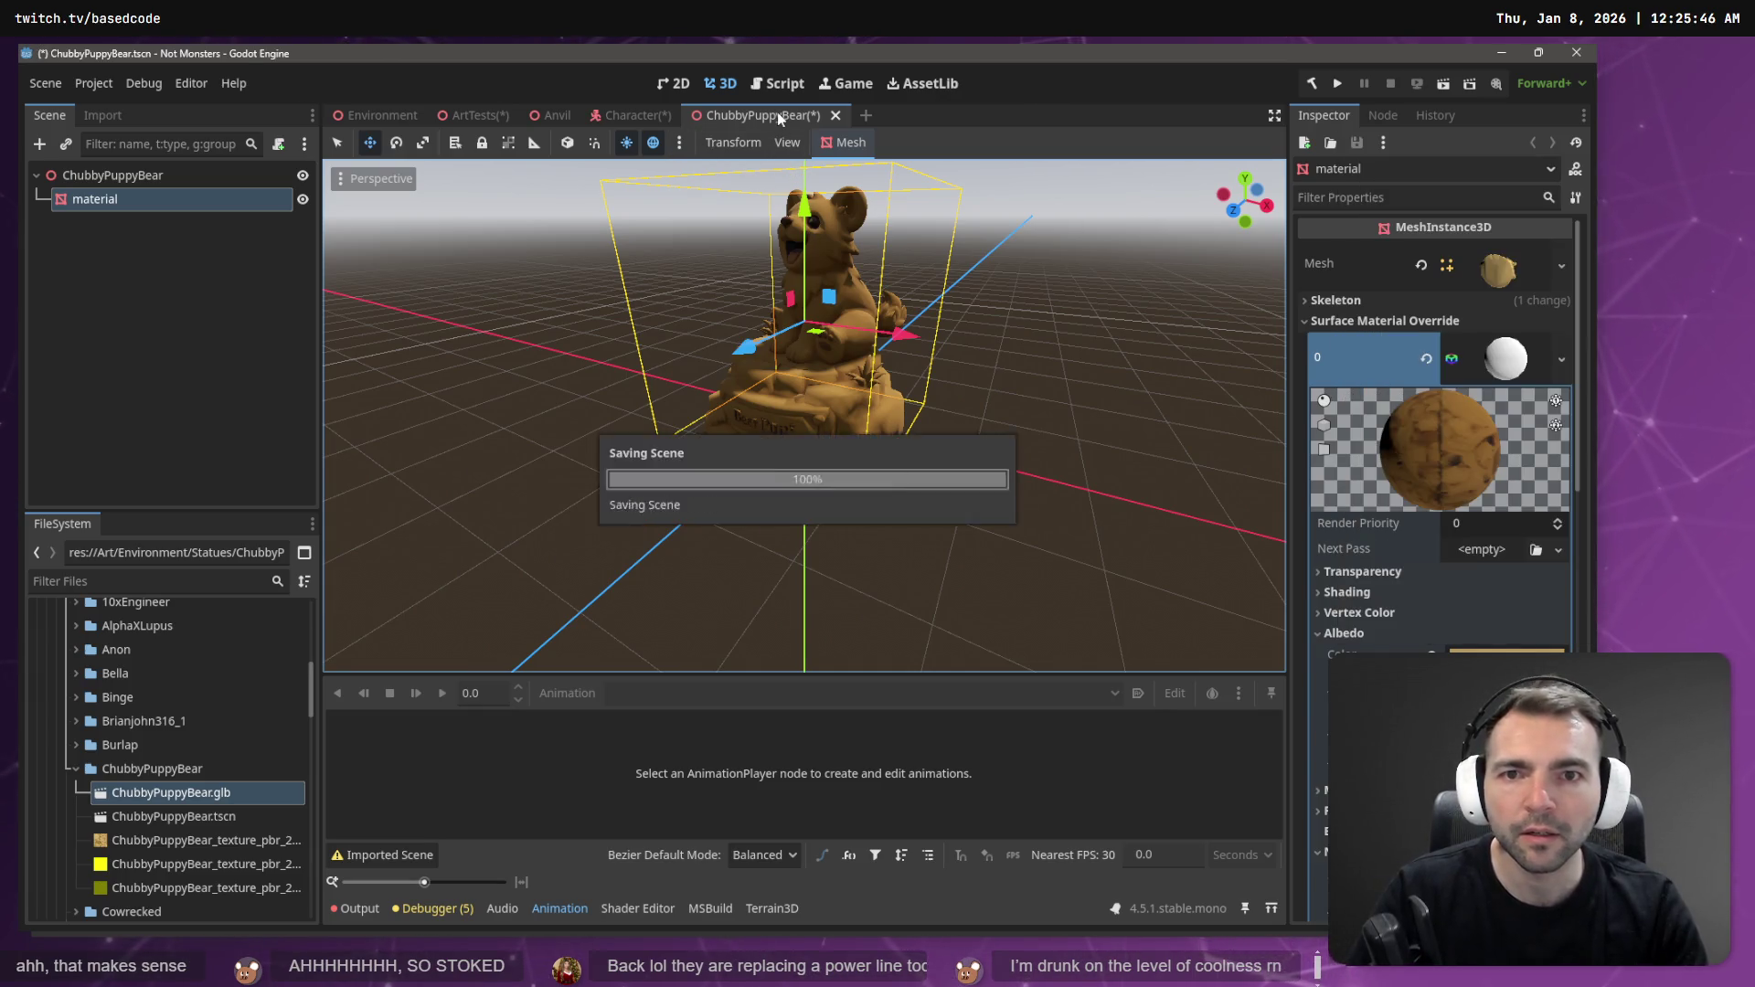
- Frame the ChubbyPuppyBear instance in ArtTests, lower it onto the platform, and save
click(631, 113)
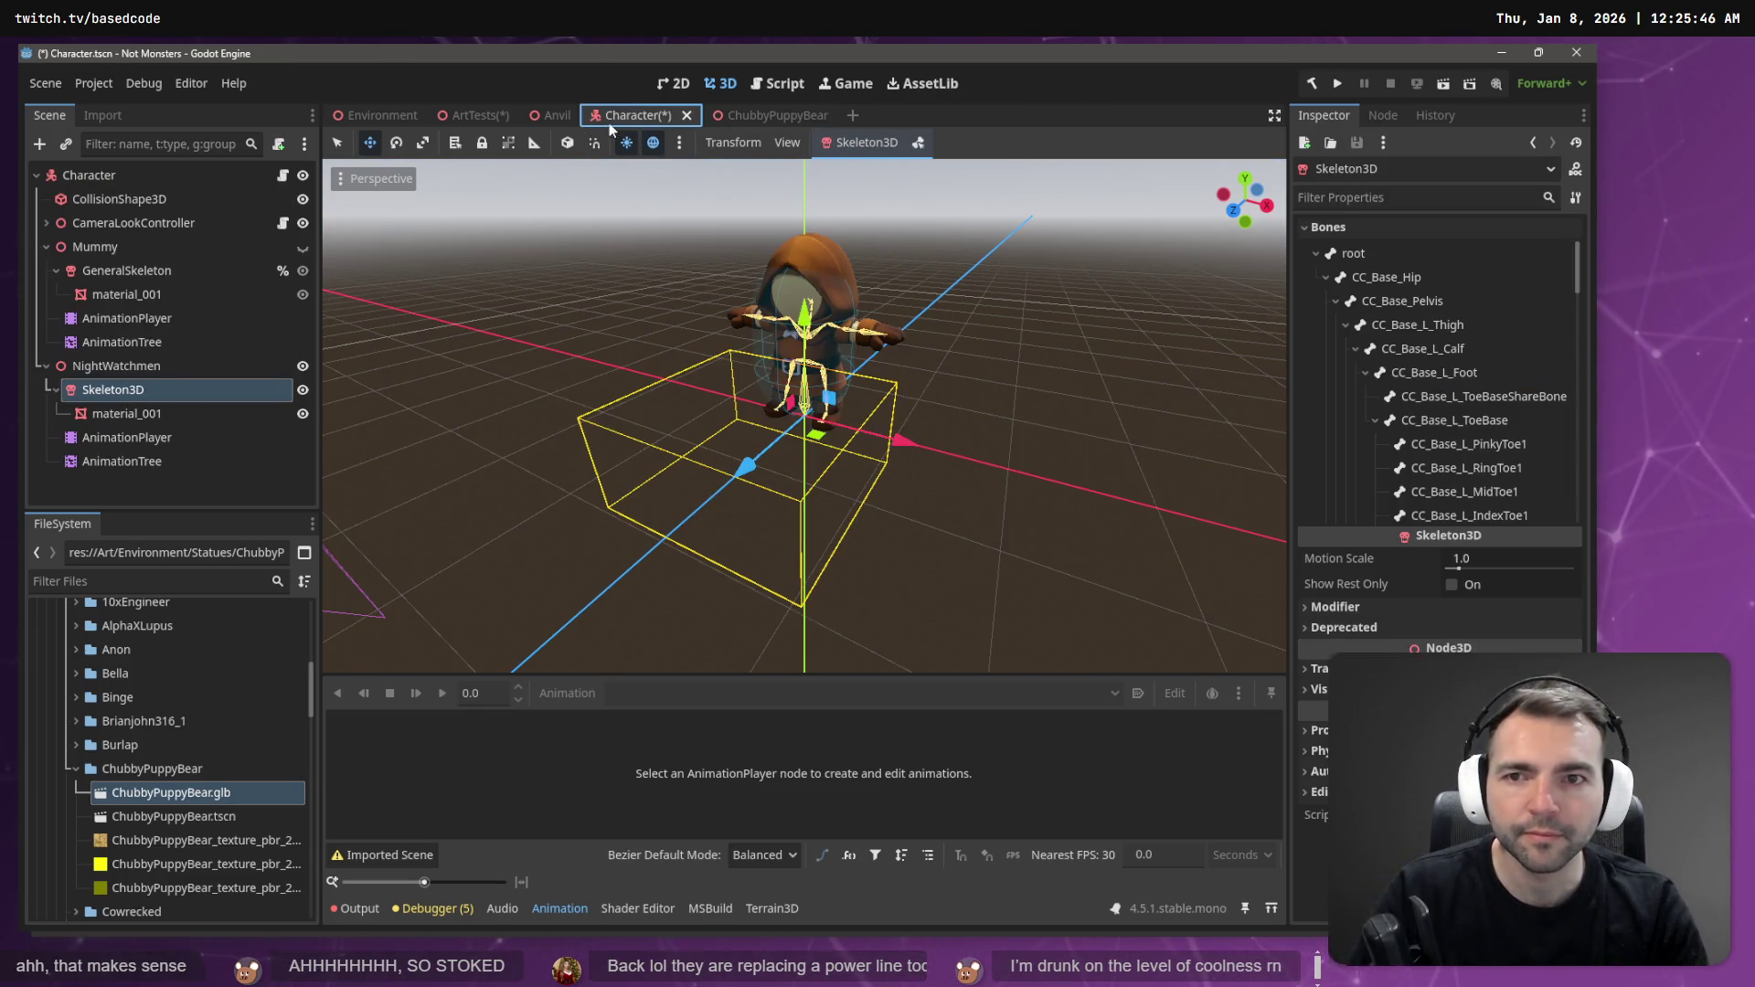
click(481, 112)
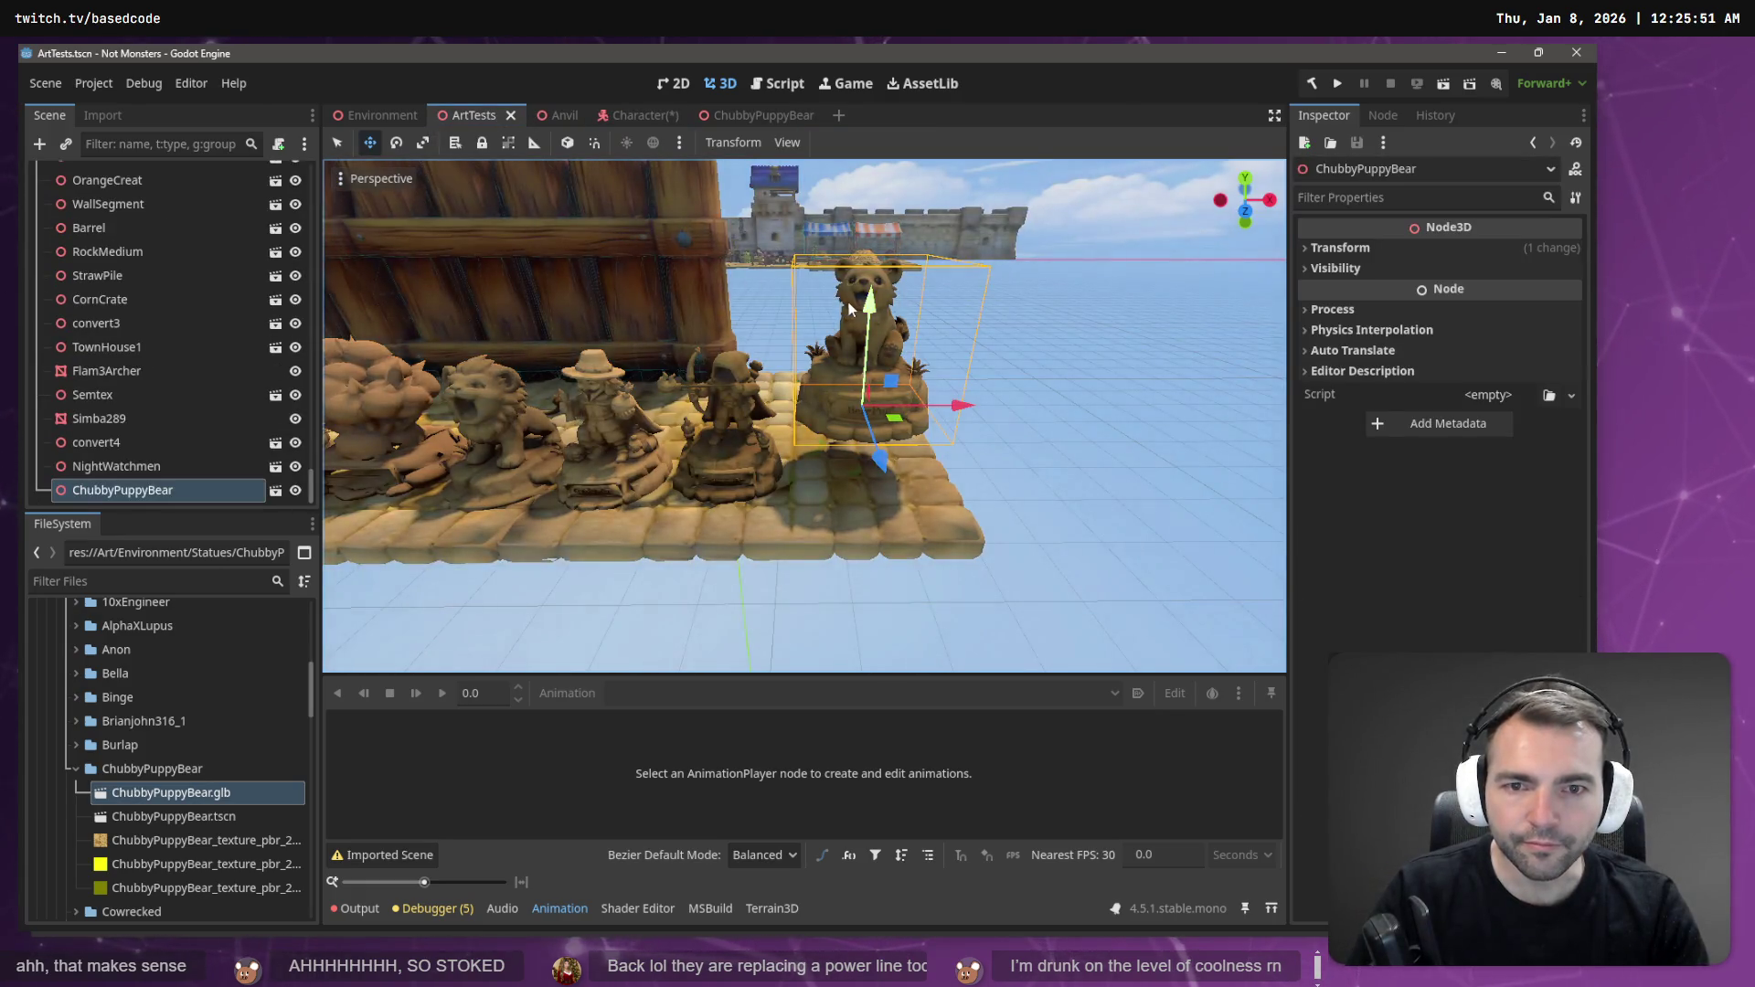
key(f)
drag(868, 386, 873, 483)
click(973, 393)
key(ctrl+s)
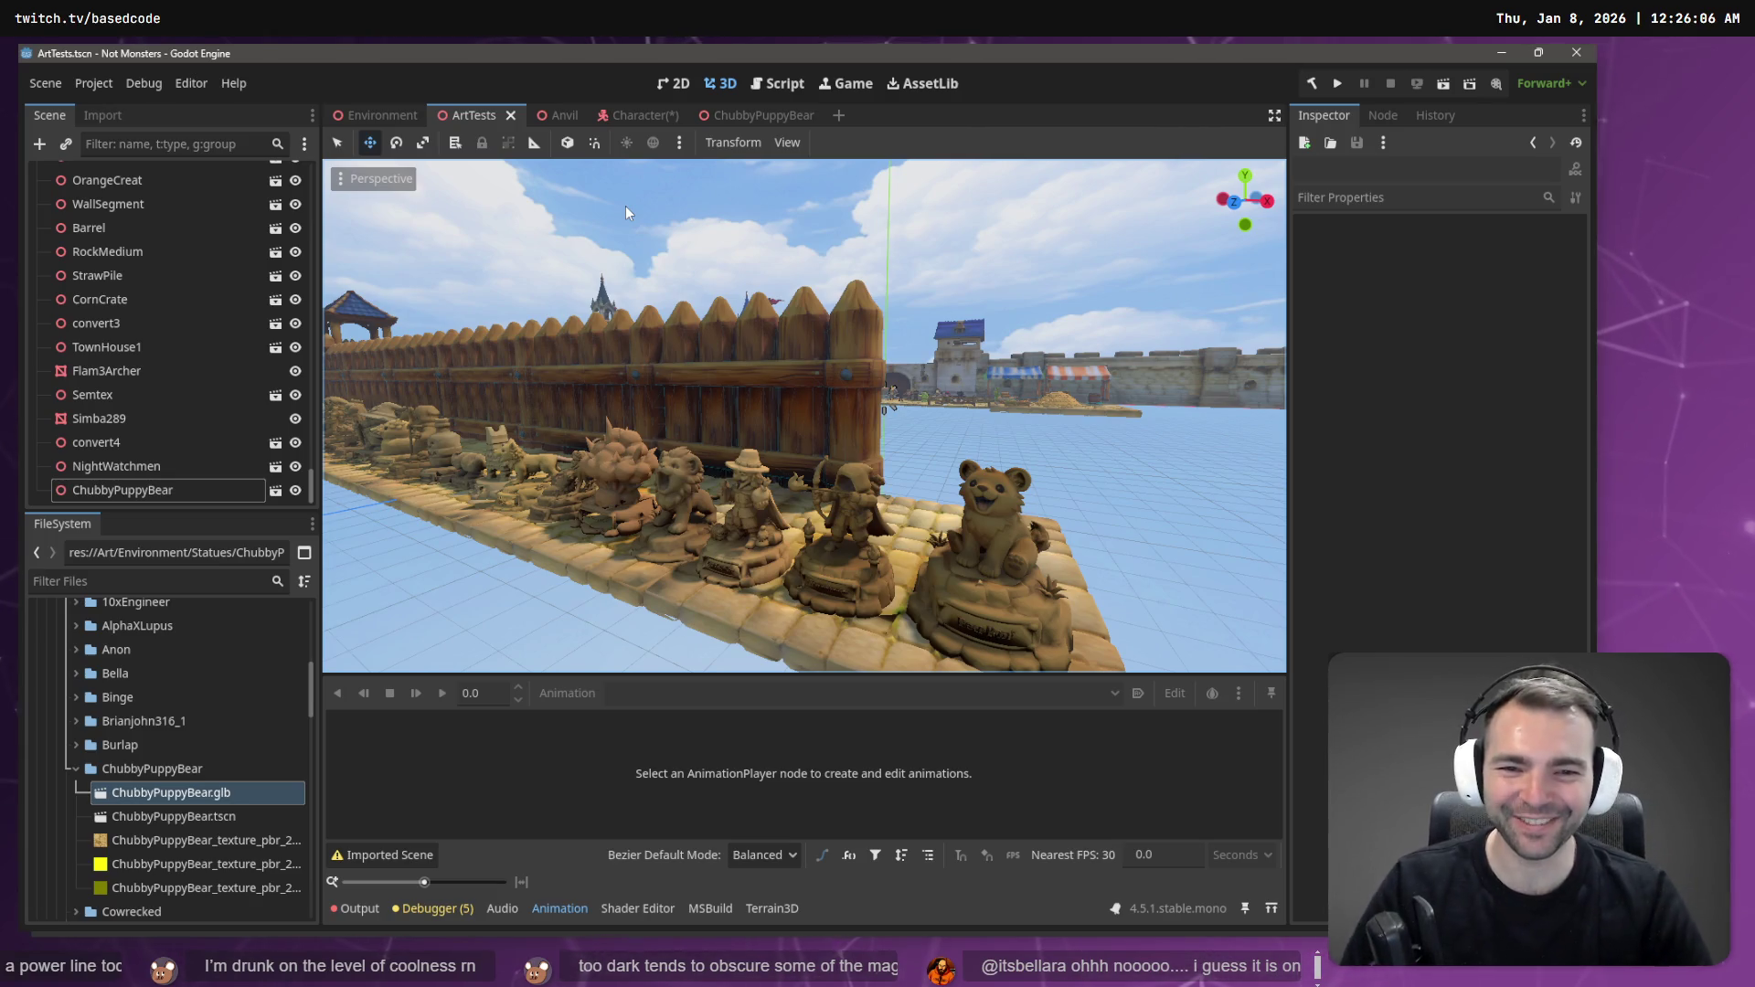
click(962, 636)
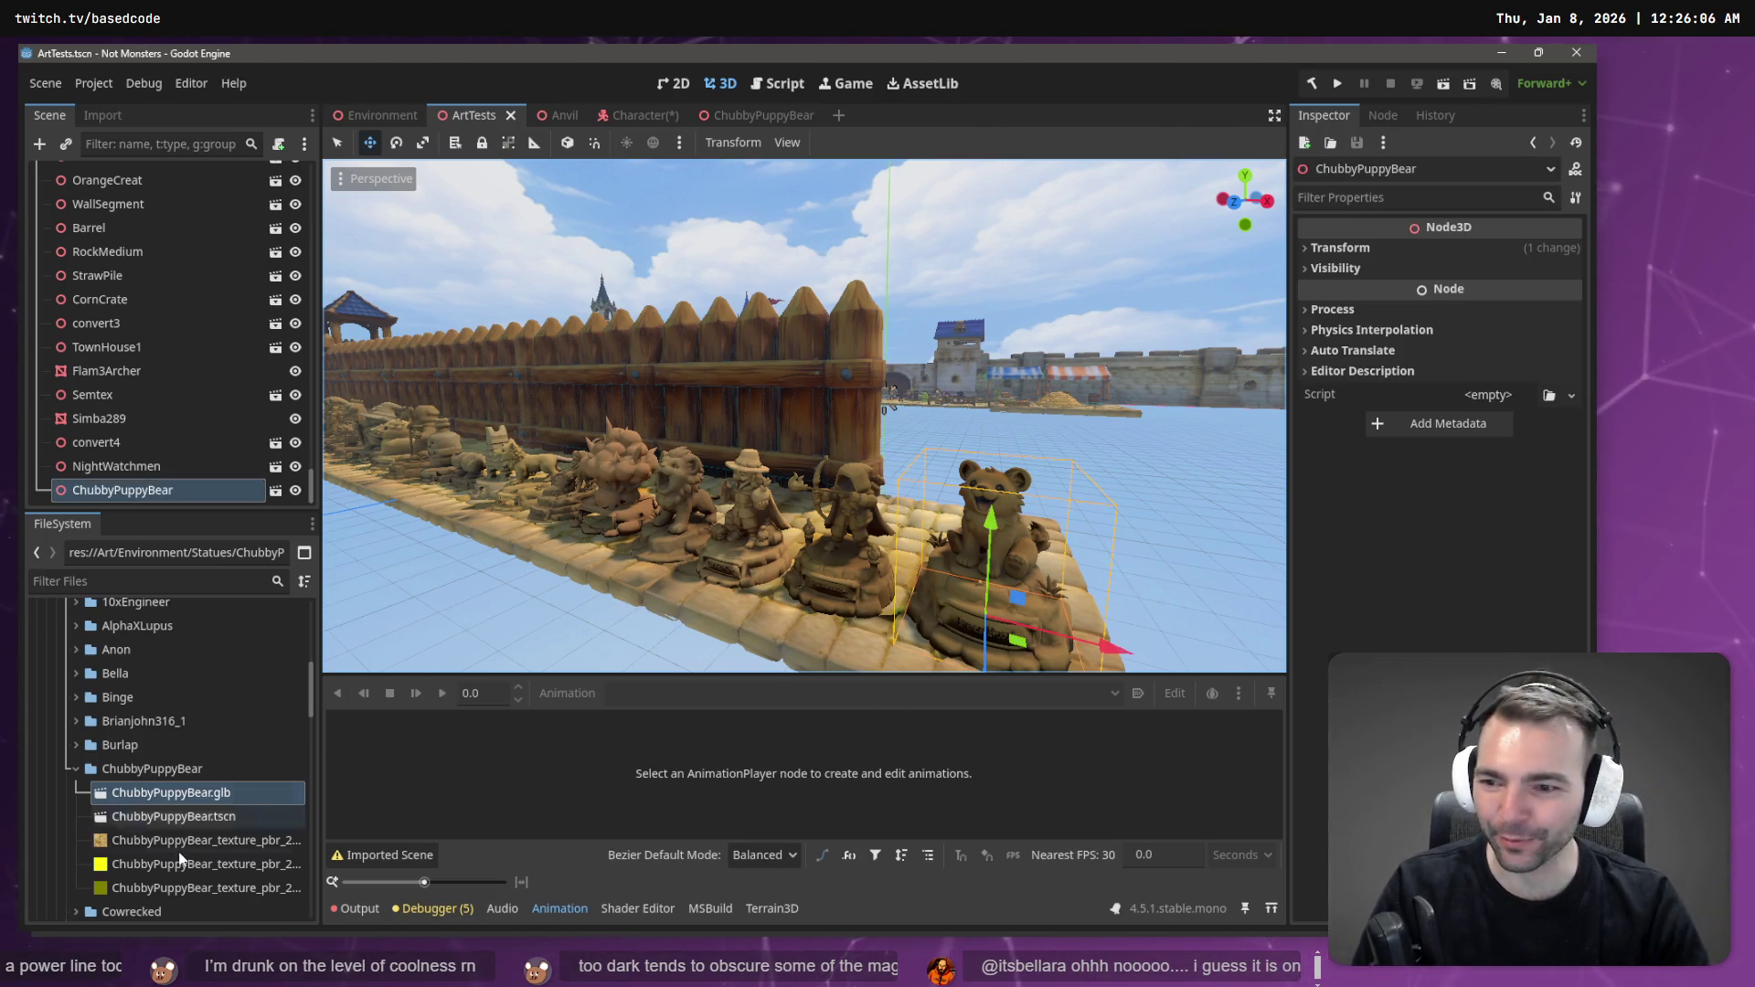
- Open the ChubbyPuppyBear scene and select the bear mesh from a side view
click(748, 116)
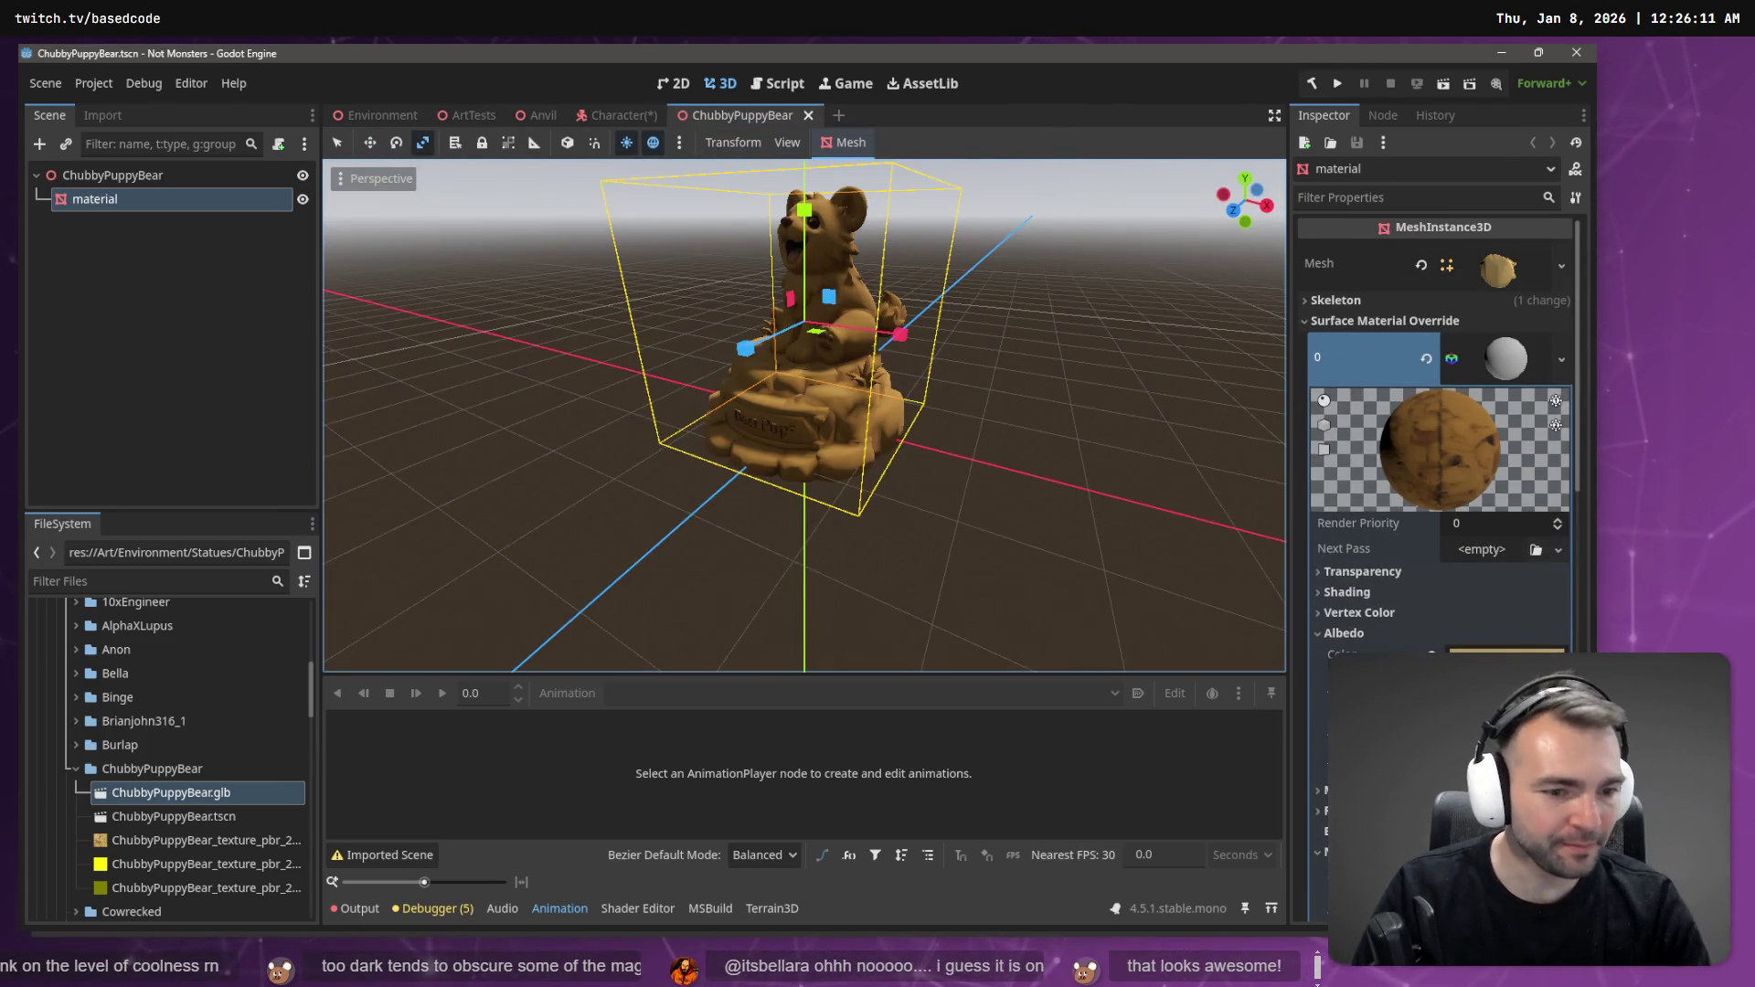
scroll(1346, 638, down, 15)
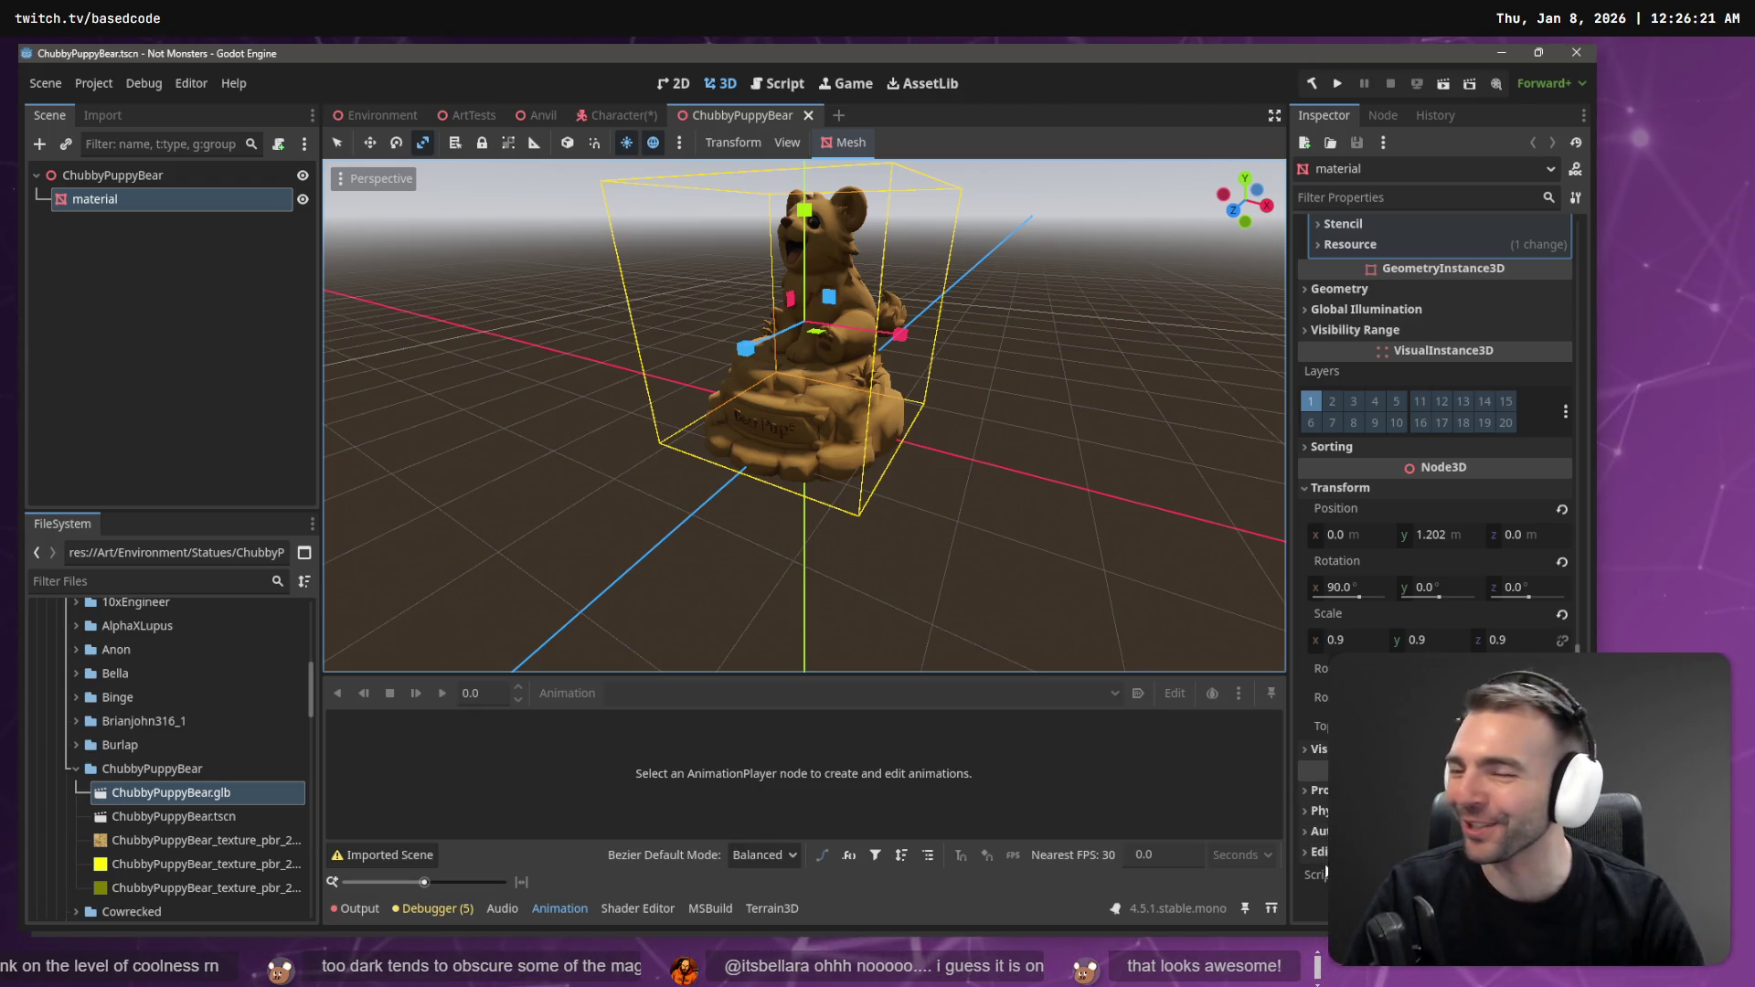
drag(1010, 497, 950, 430)
key(f)
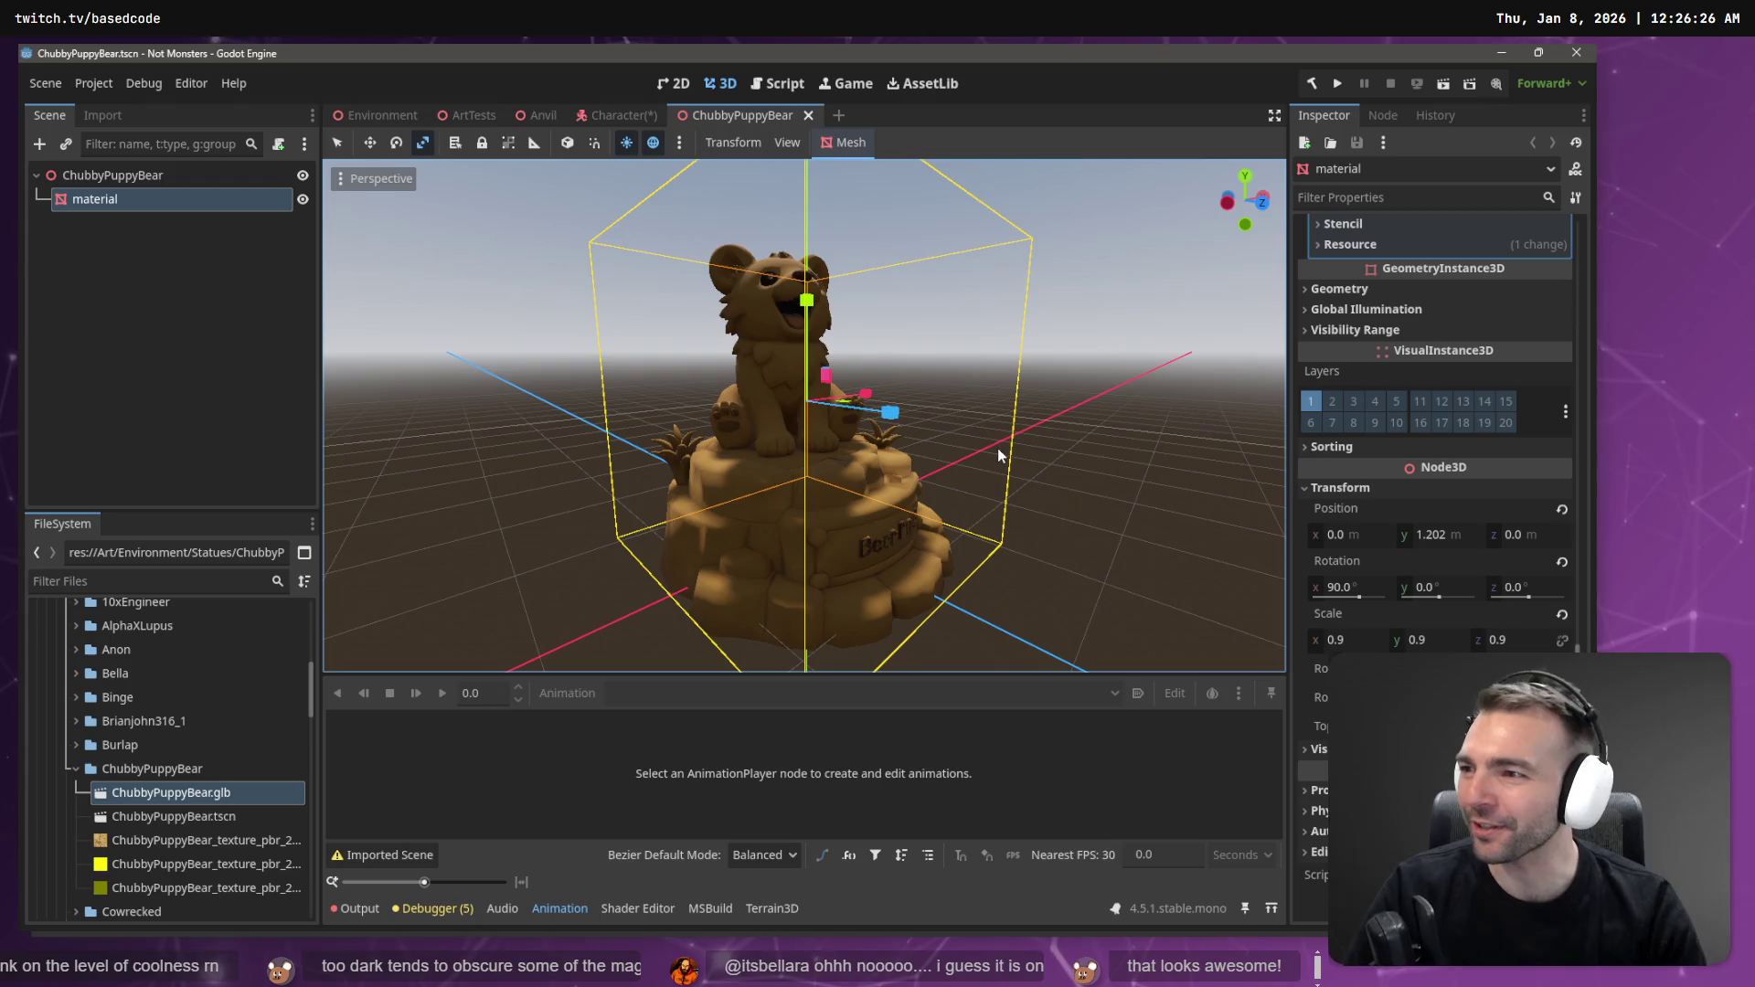
click(1095, 321)
drag(1095, 320, 677, 366)
scroll(1053, 353, down, 4)
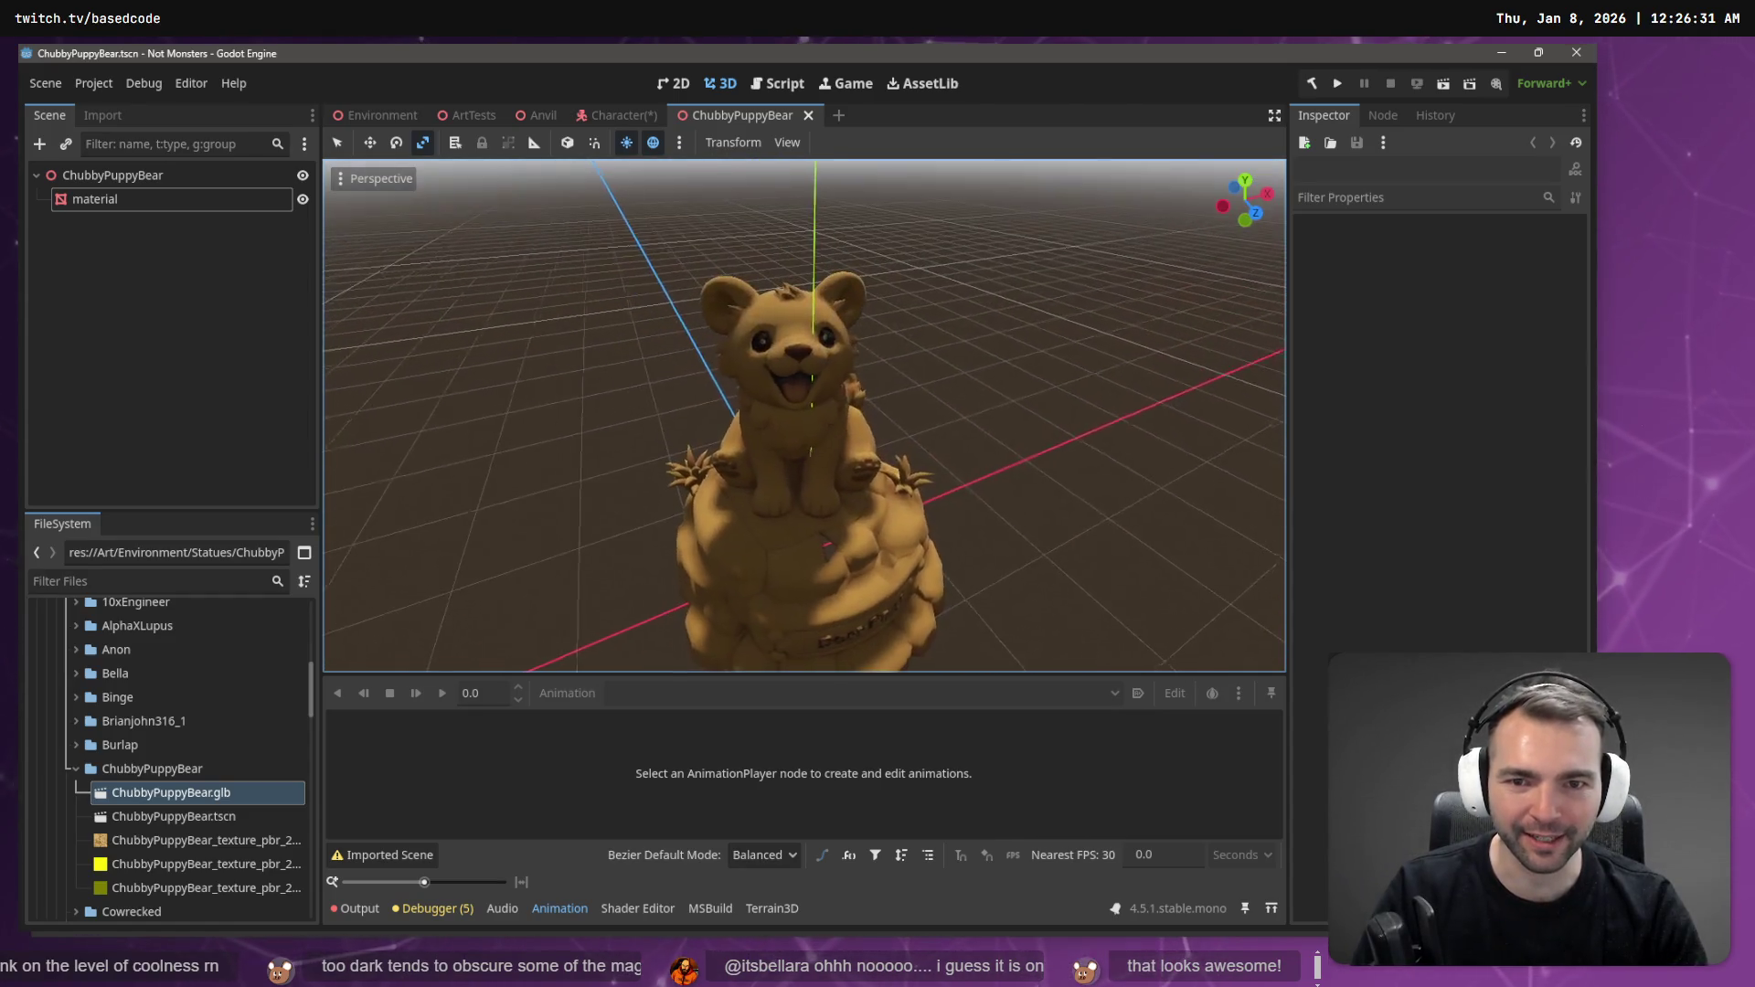
click(801, 443)
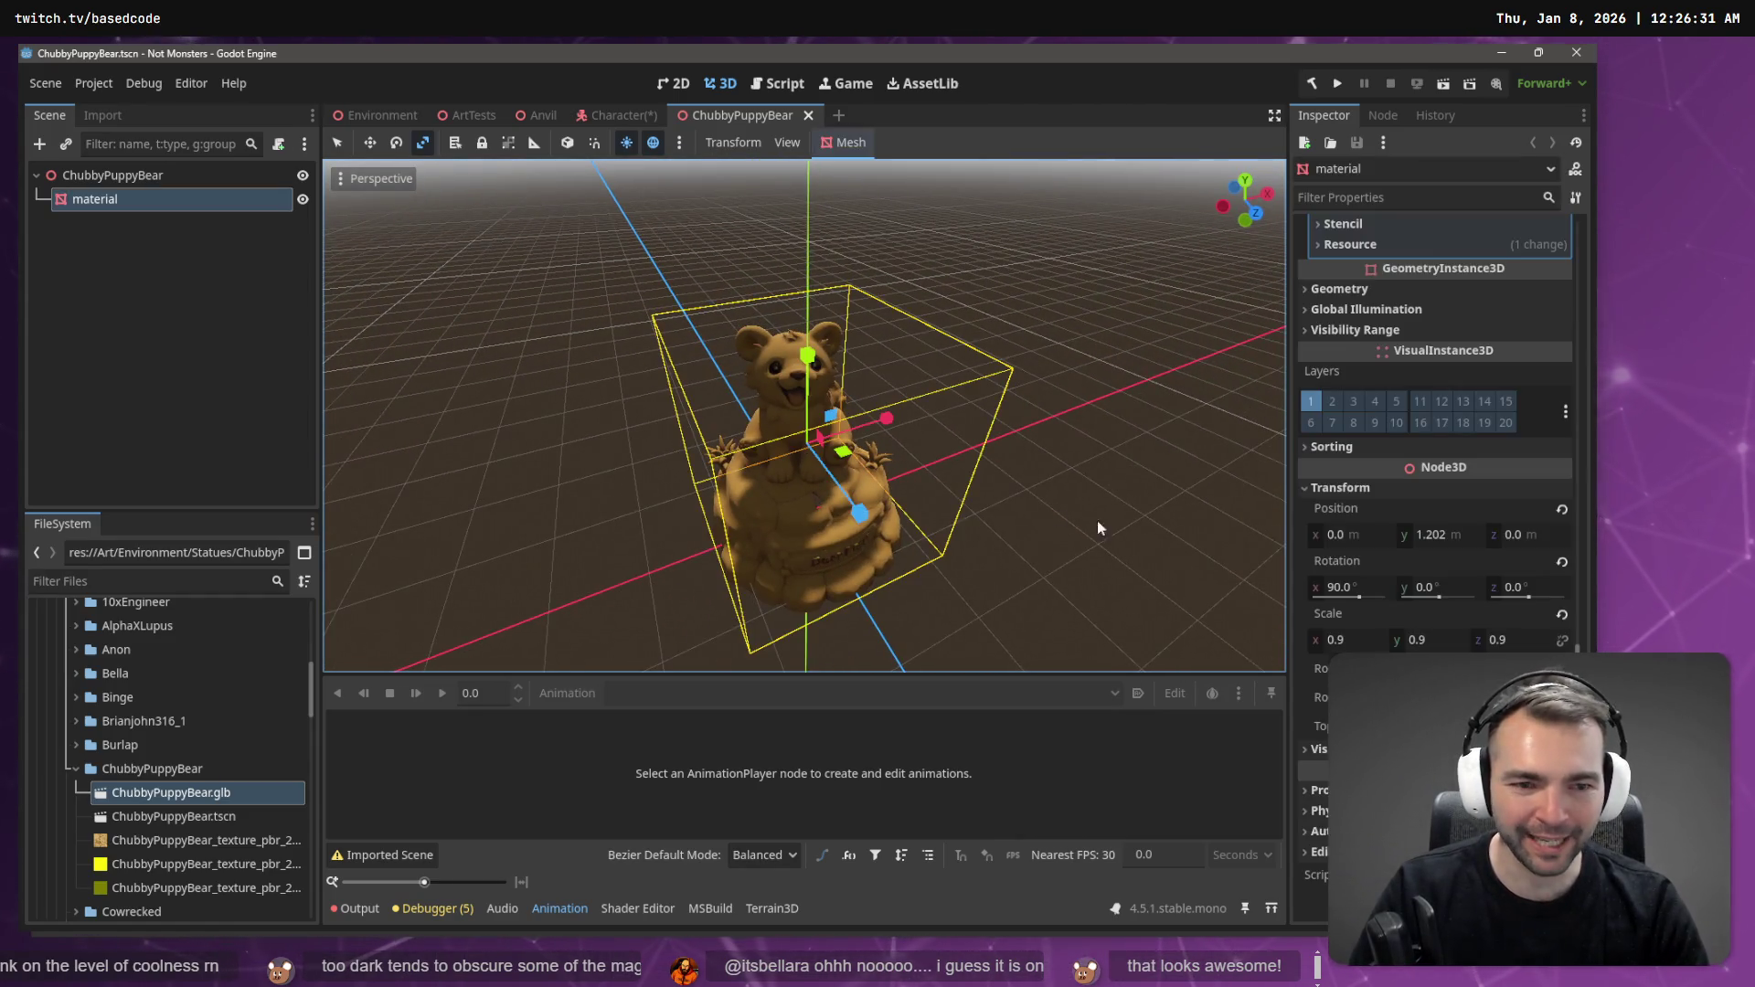
- Shrink the bear's Transform Scale from 0.9 to 0.8 and save the scene
click(1338, 640)
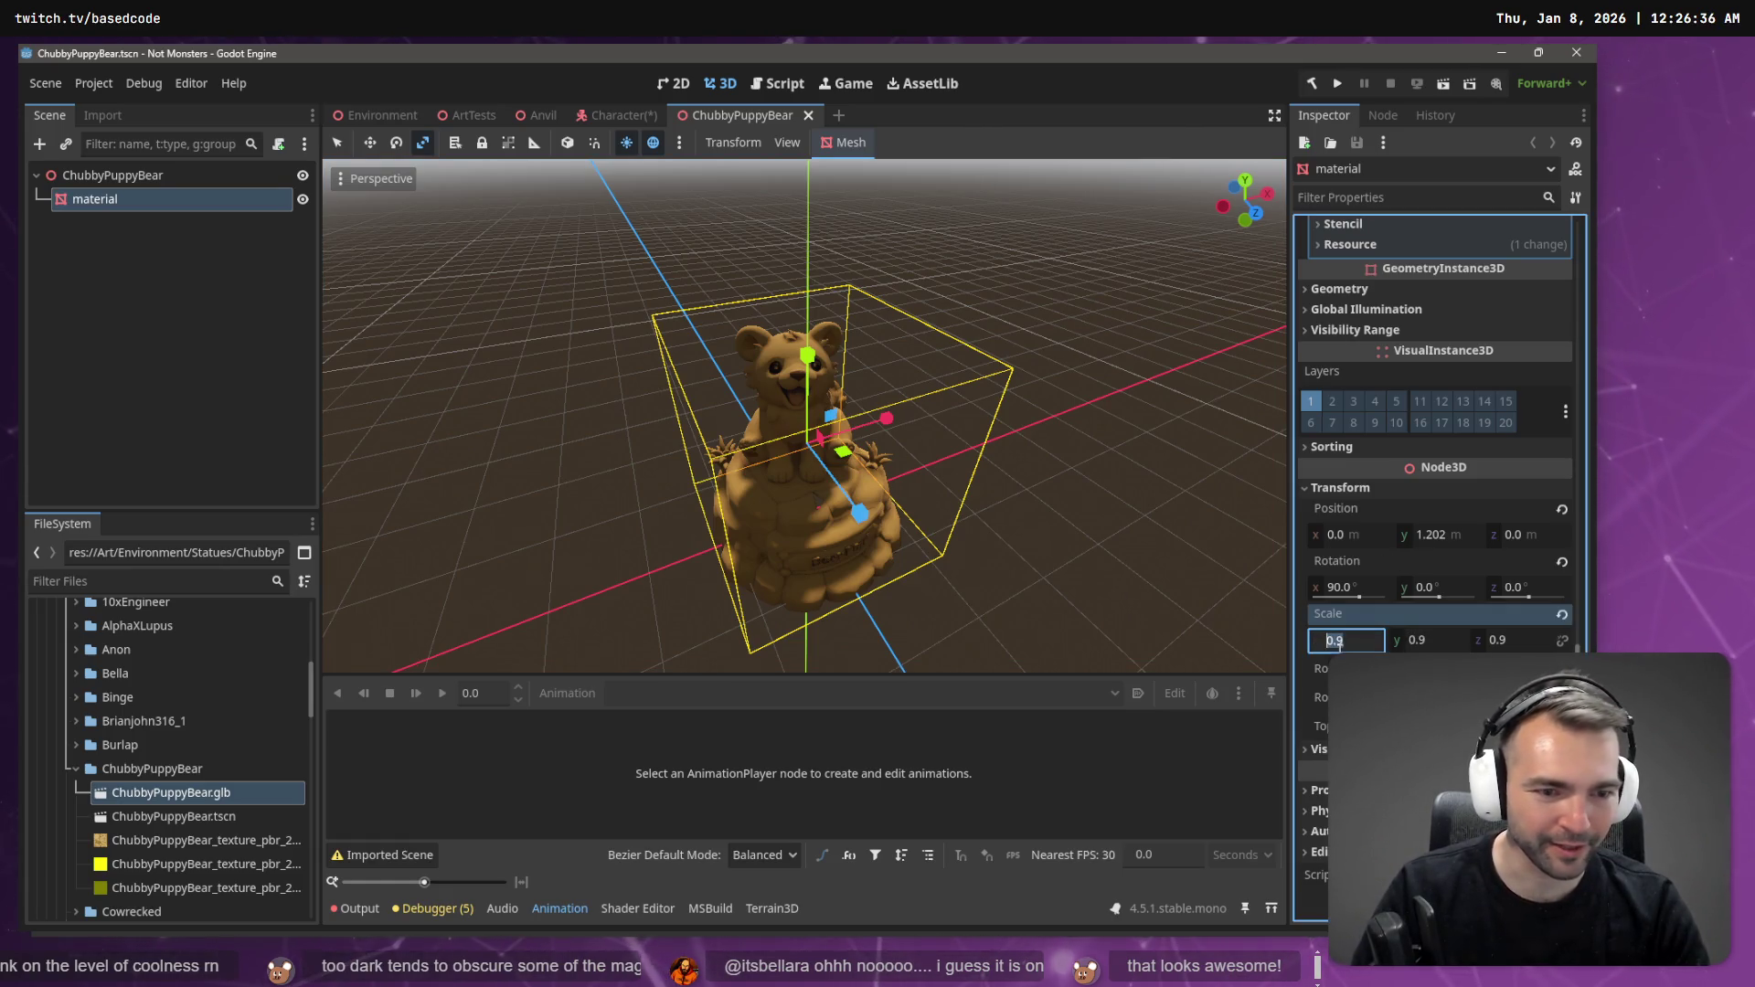
text(.8)
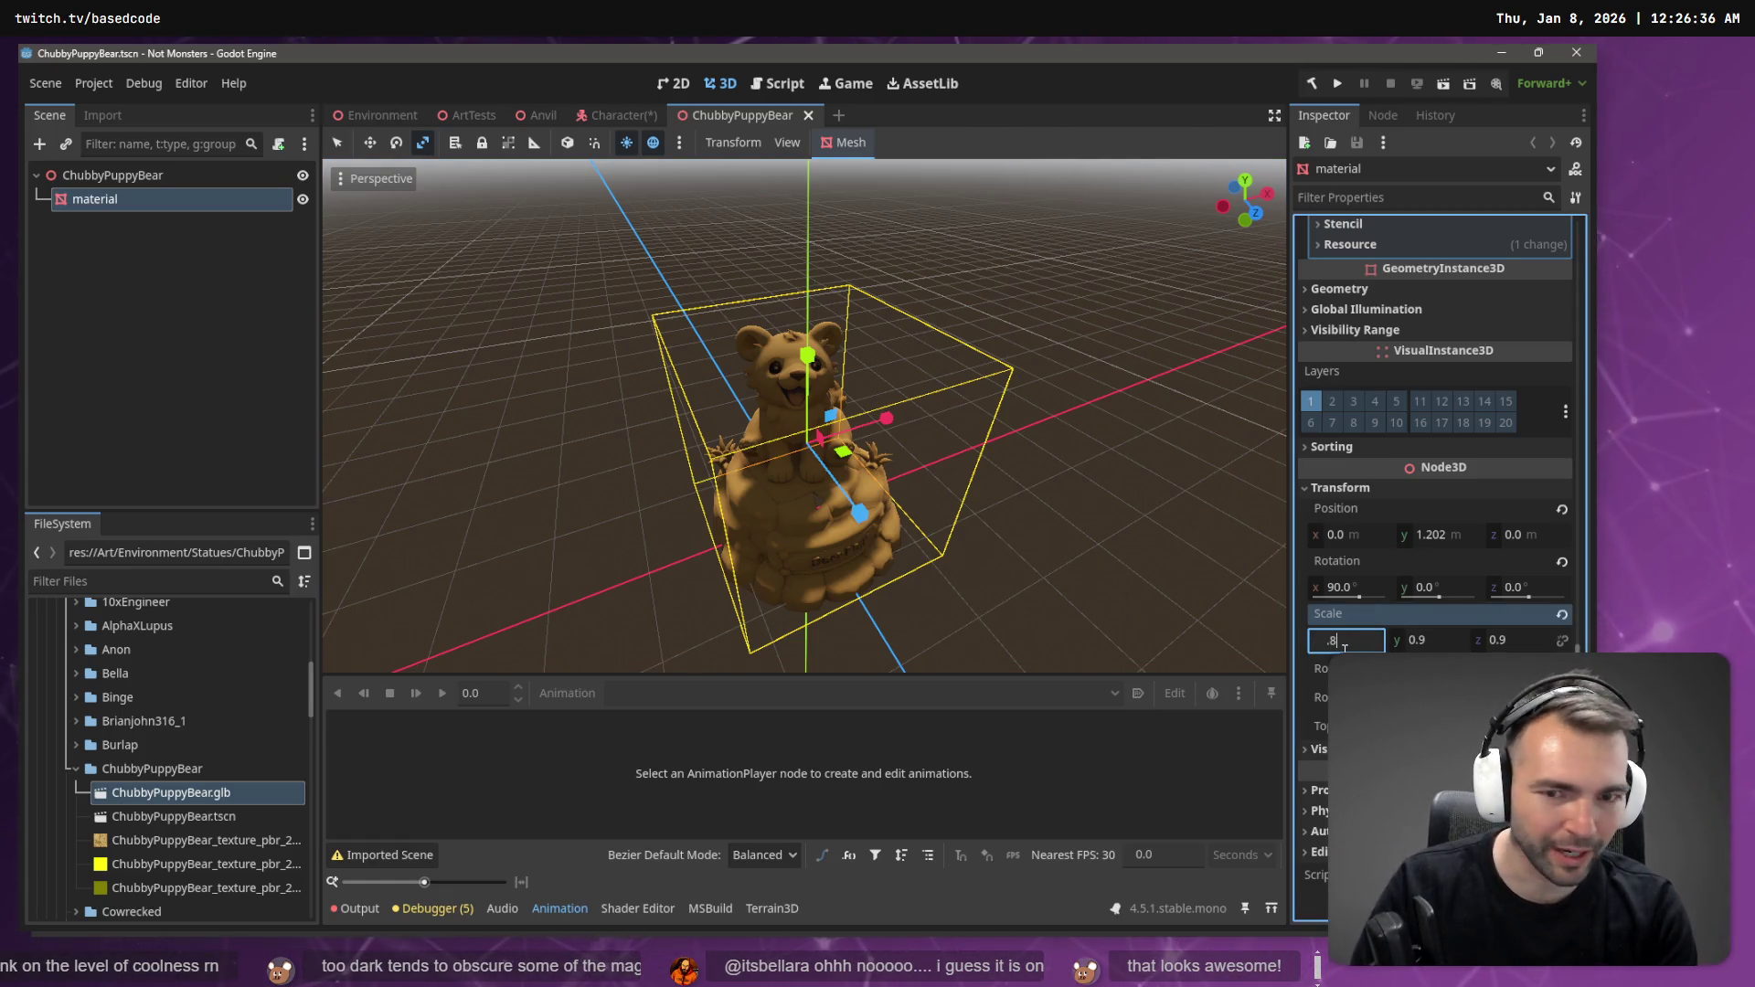
key(Tab)
key(Tab)
text(.8)
key(Return)
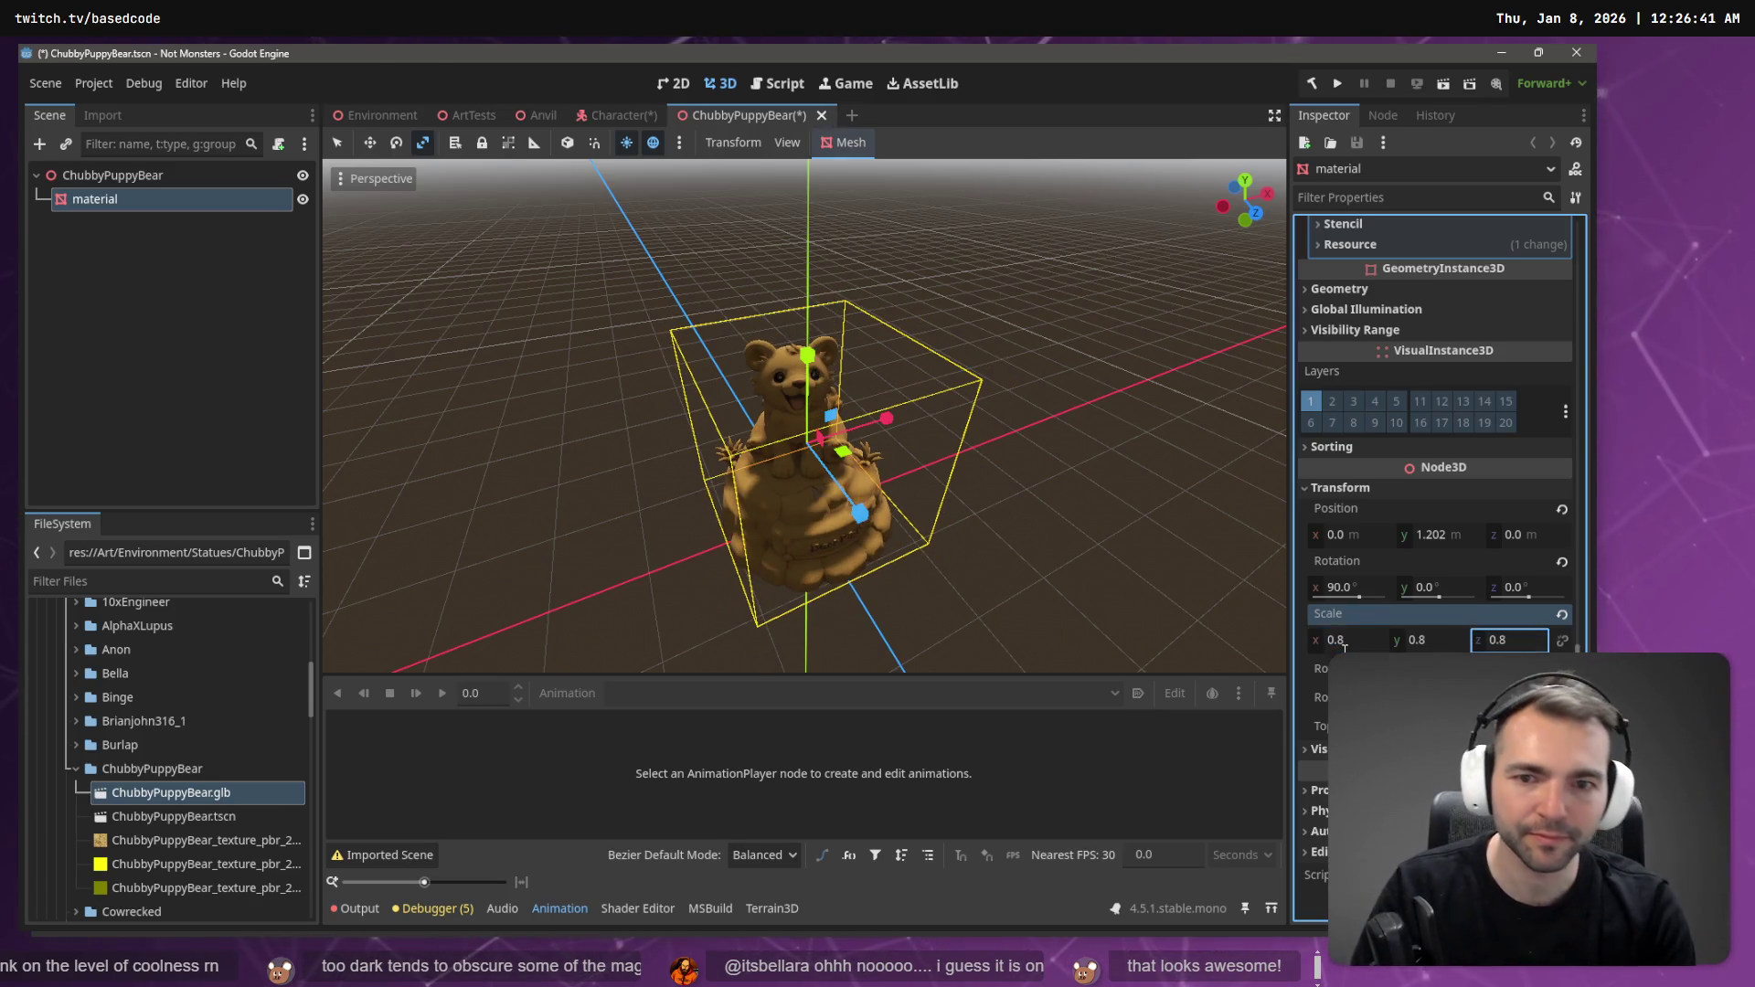
key(ctrl+s)
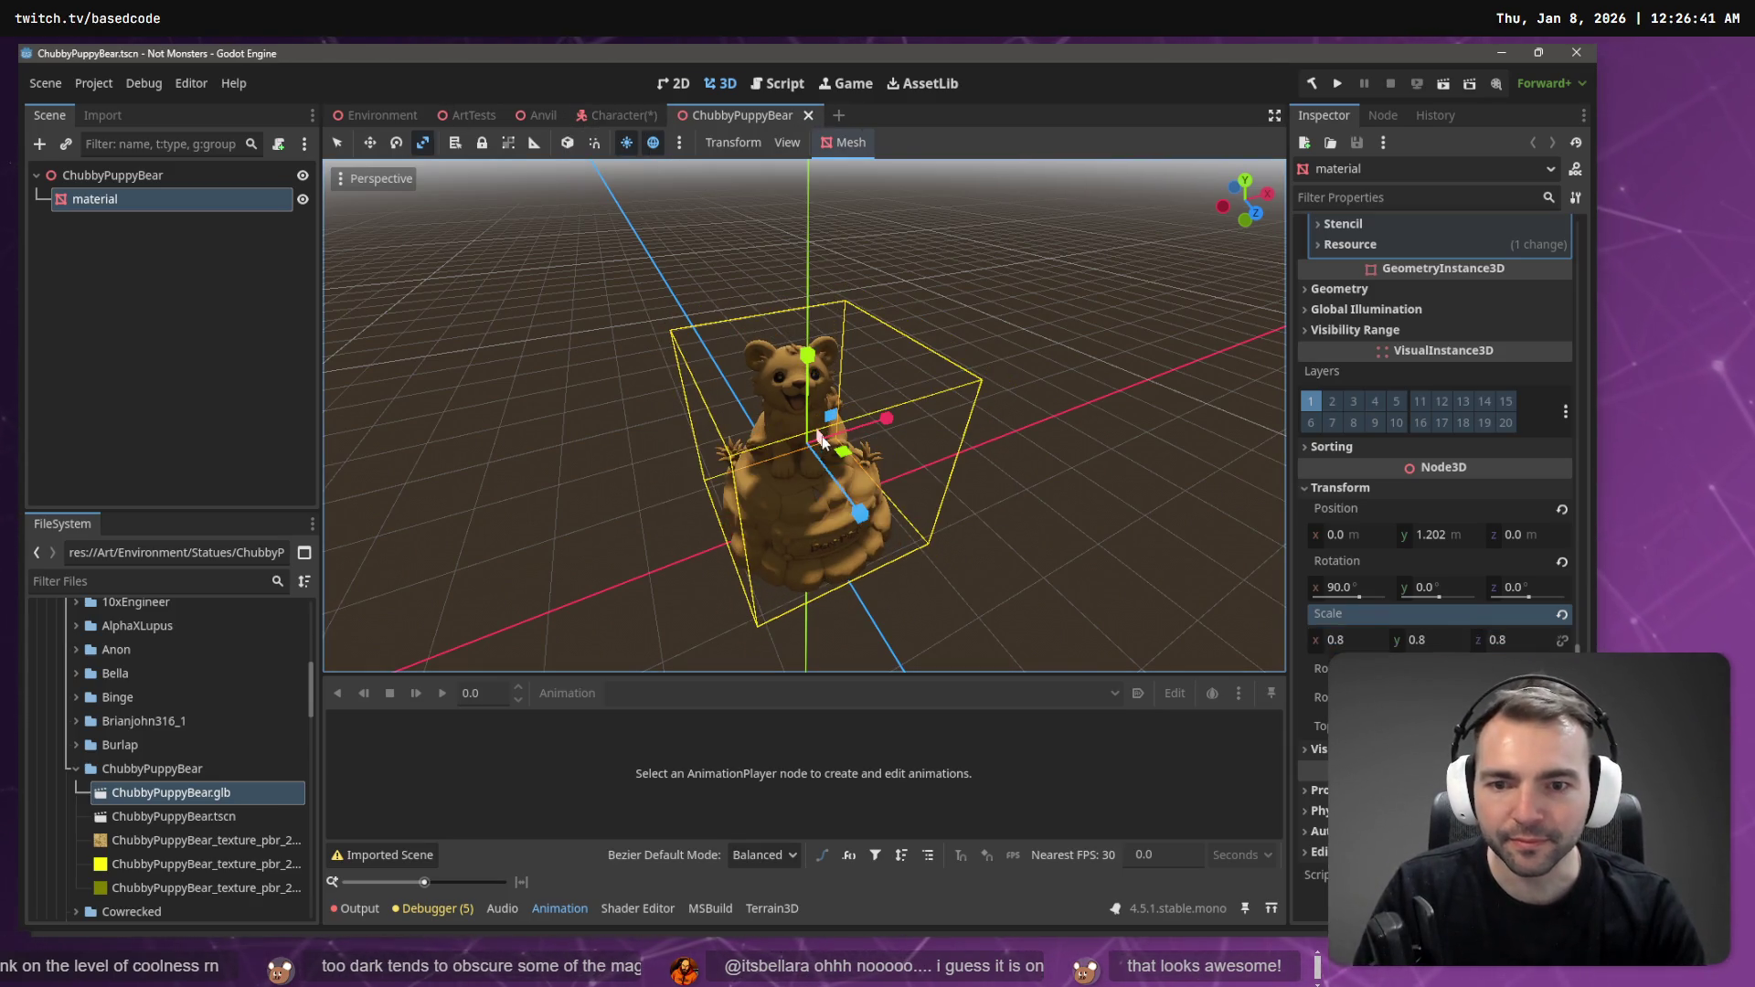
- Lower the bear slightly to Y 1.027, save, and return to ArtTests
drag(810, 374, 819, 377)
key(ctrl+s)
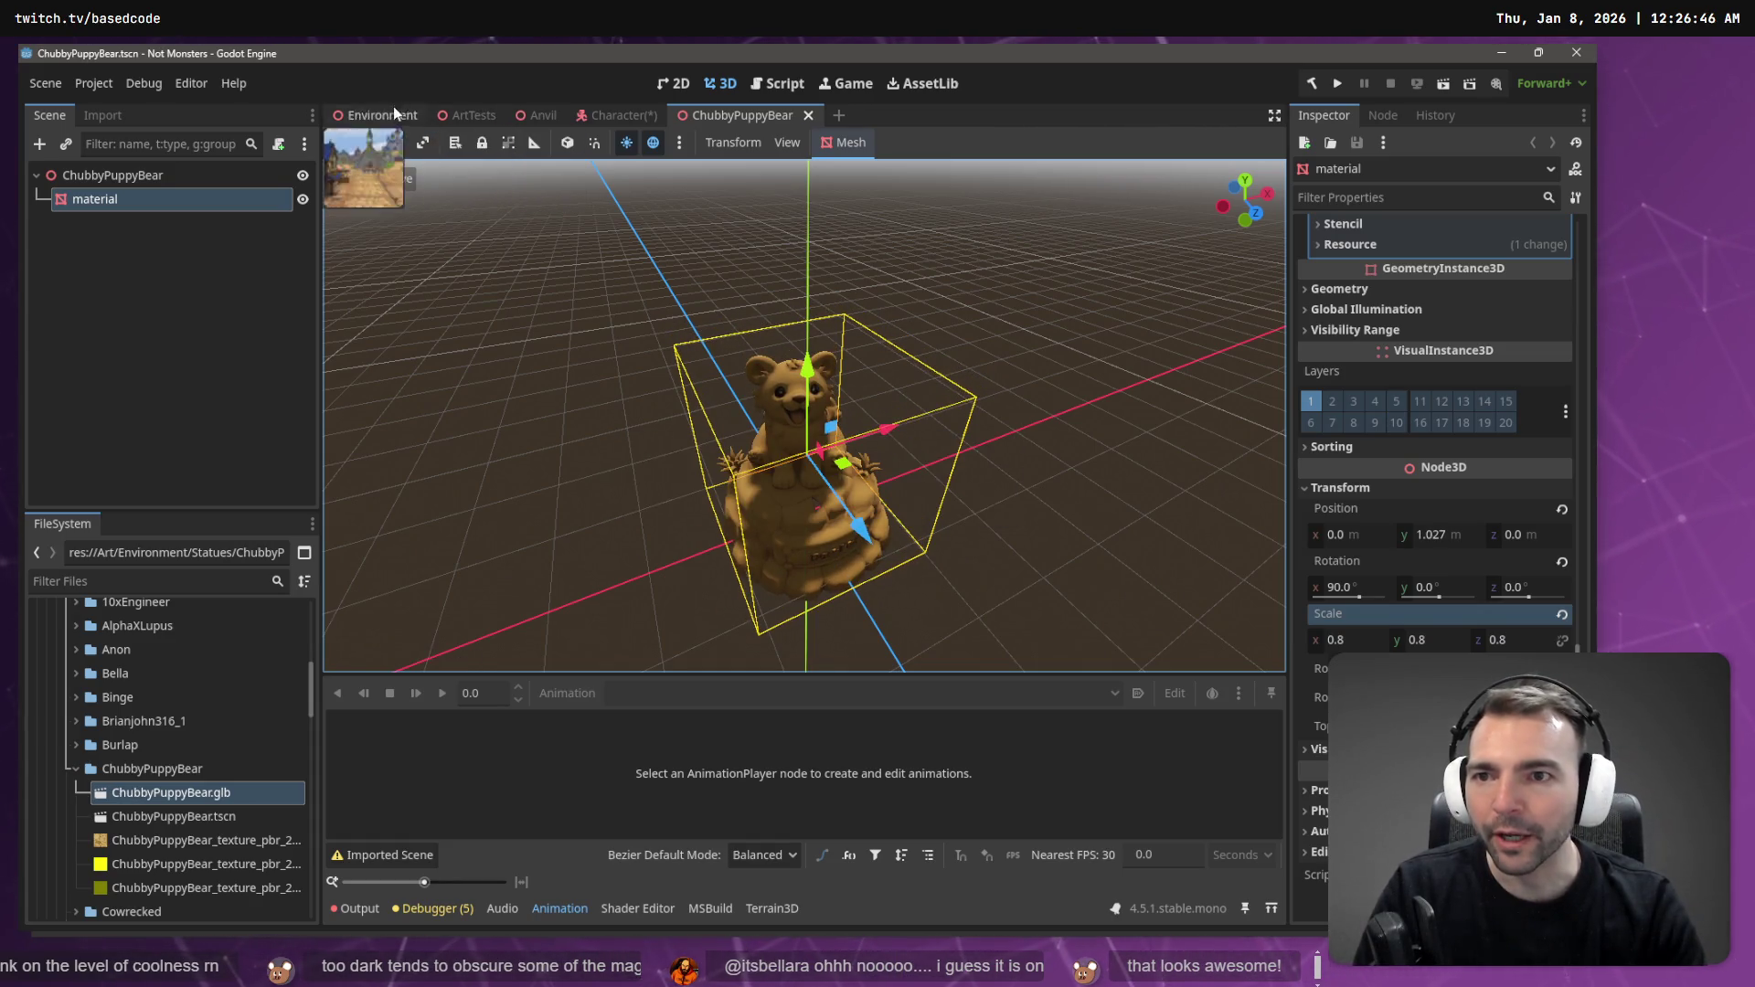
click(453, 114)
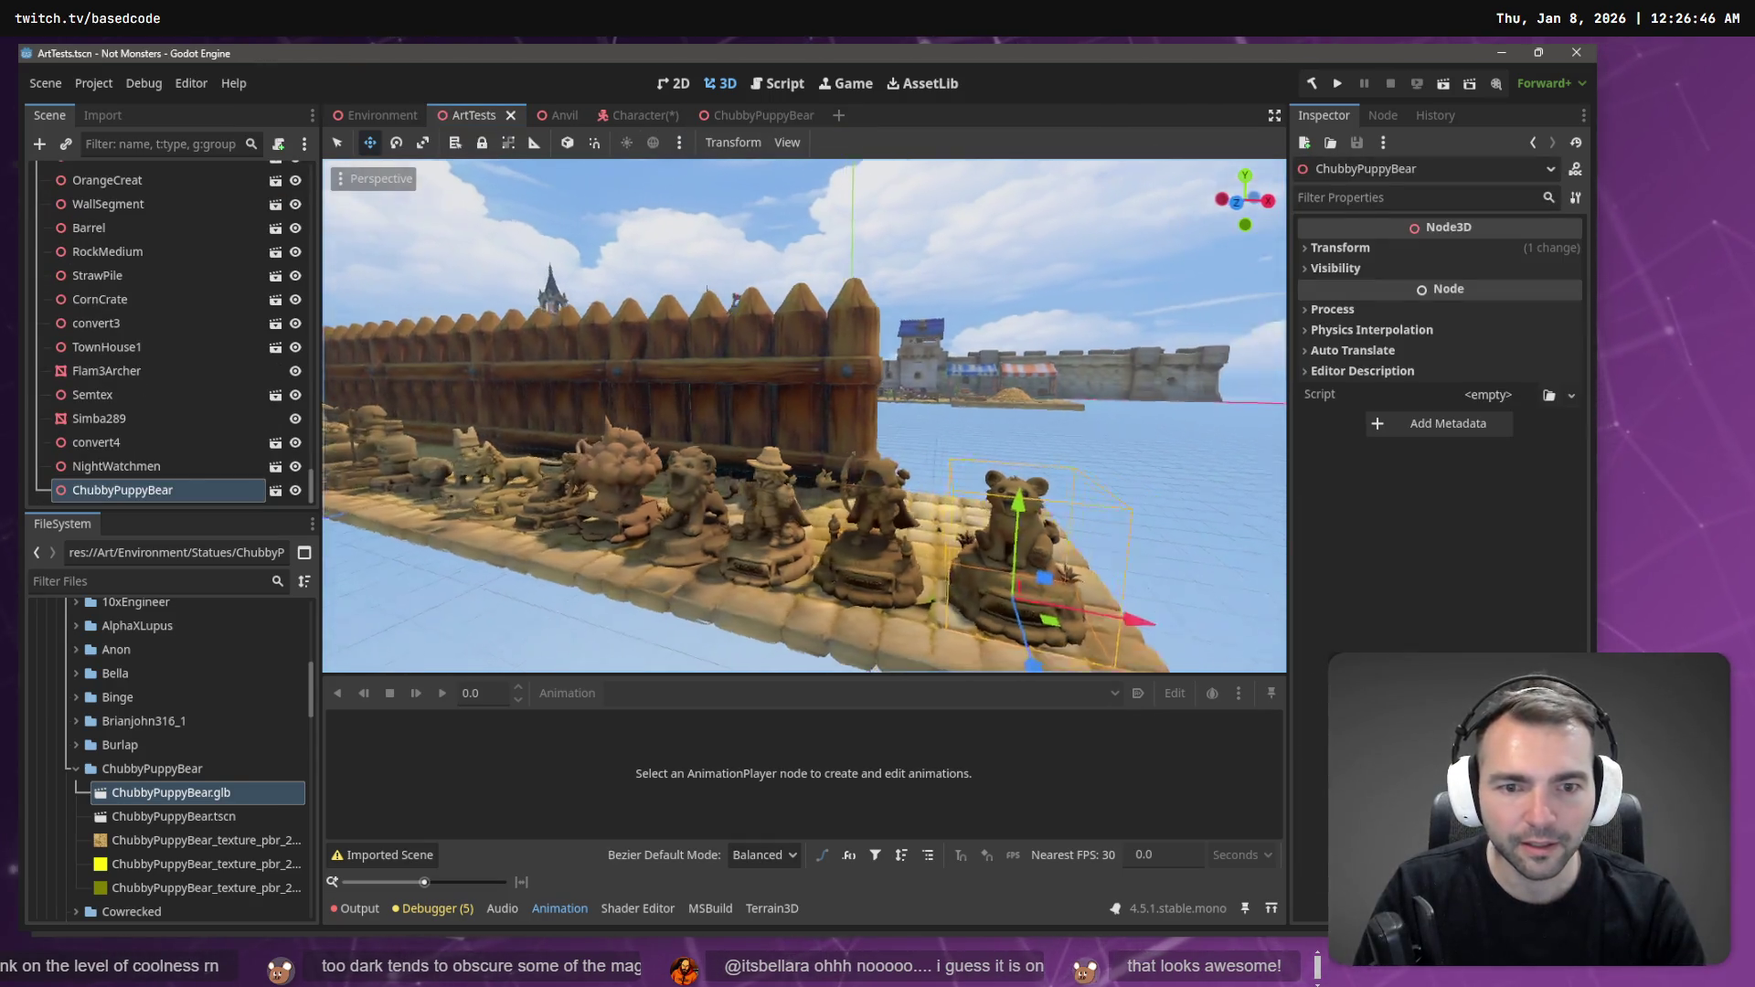
- Slide the bear statue left along the statue row and orbit to inspect its neighbours
drag(1031, 605, 1019, 611)
click(1077, 349)
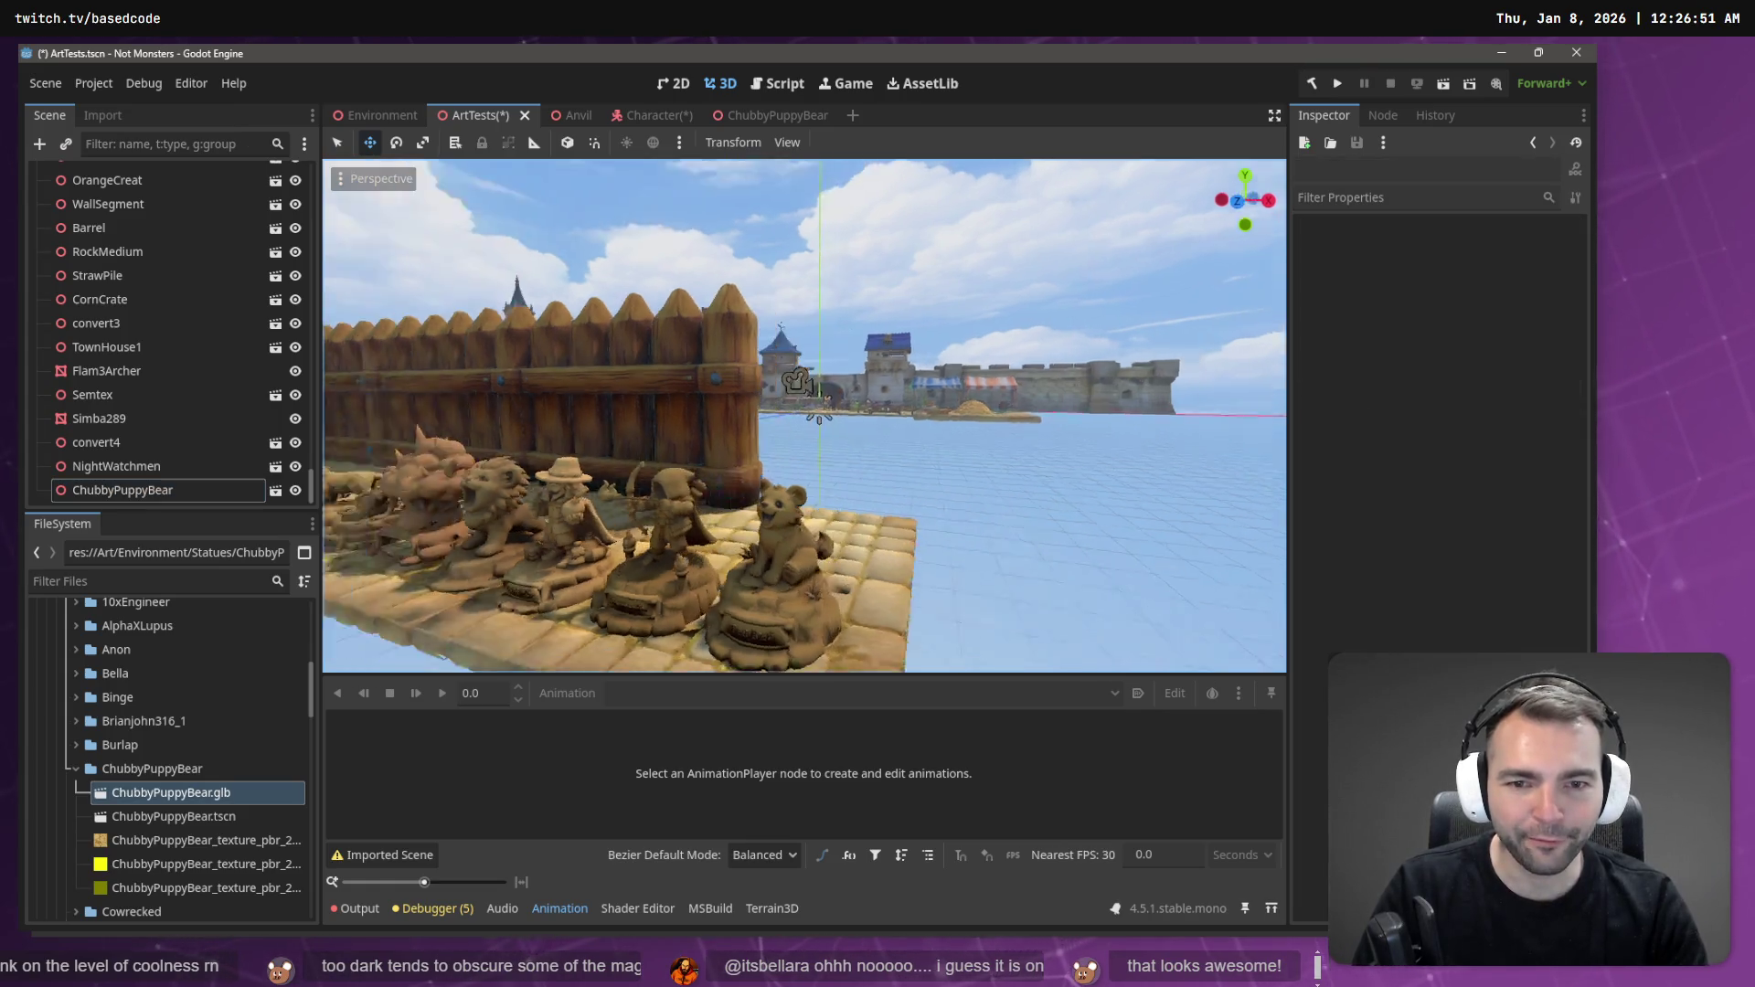
scroll(887, 379, up, 5)
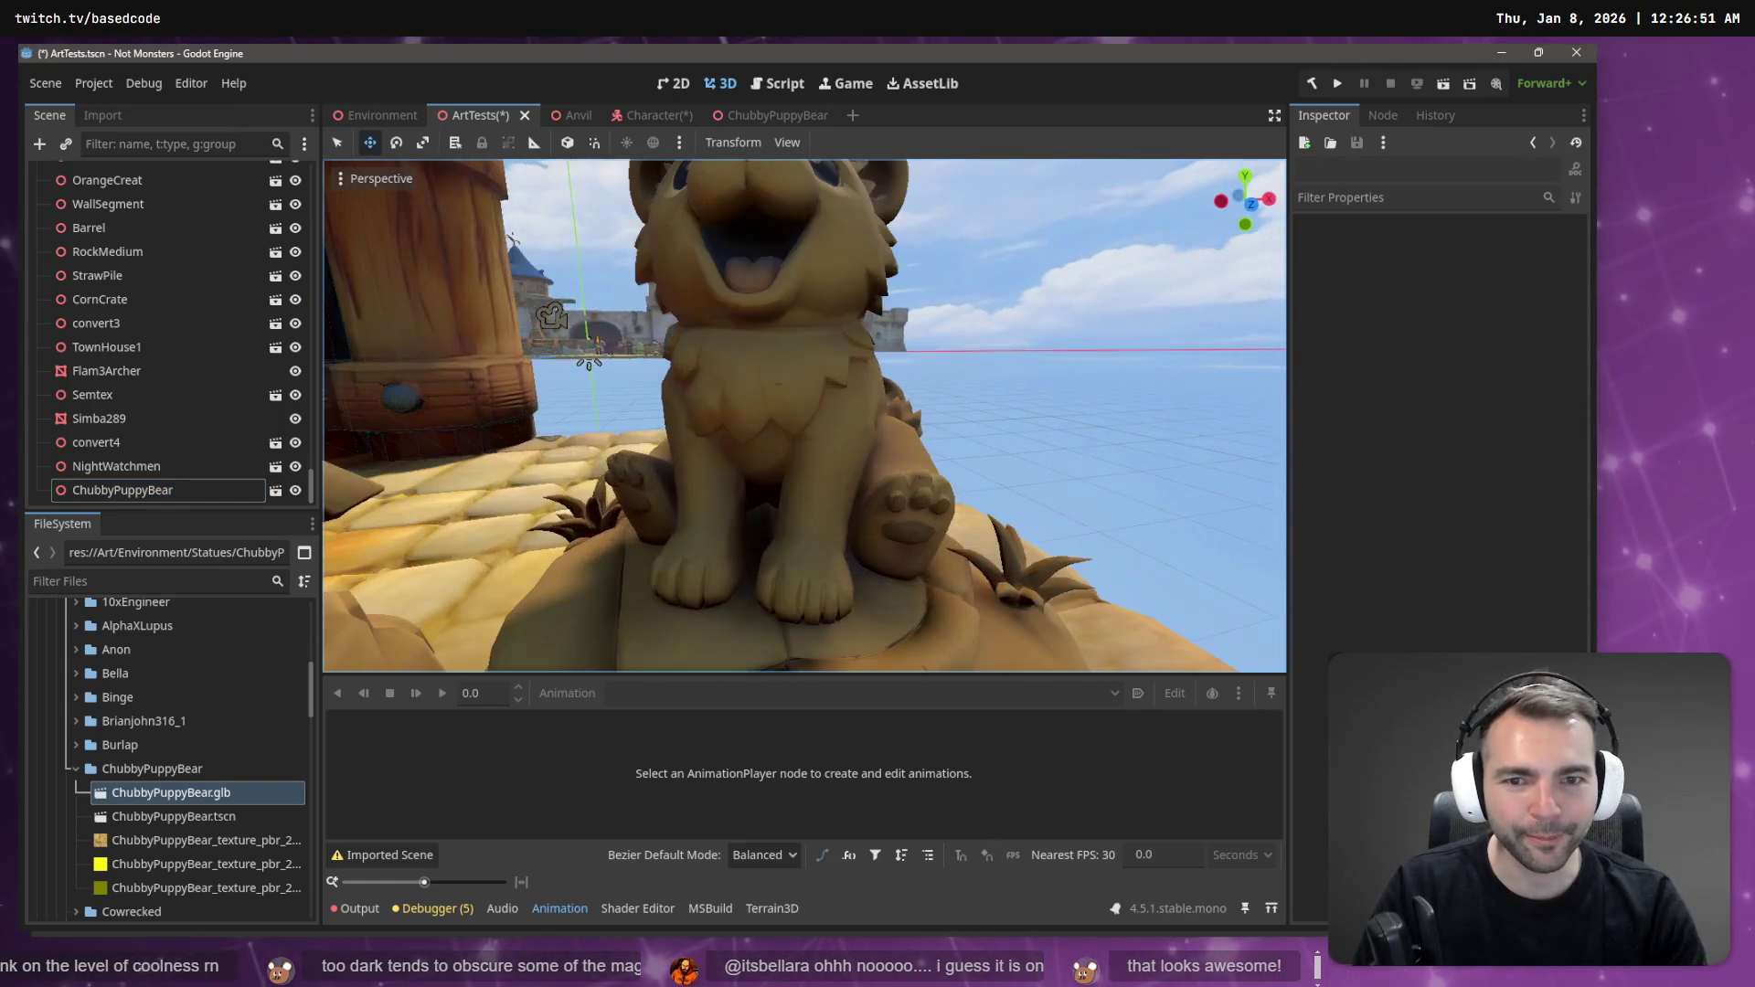
mouse_move(798, 510)
mouse_down()
mouse_move(567, 532)
mouse_move(608, 448)
mouse_up()
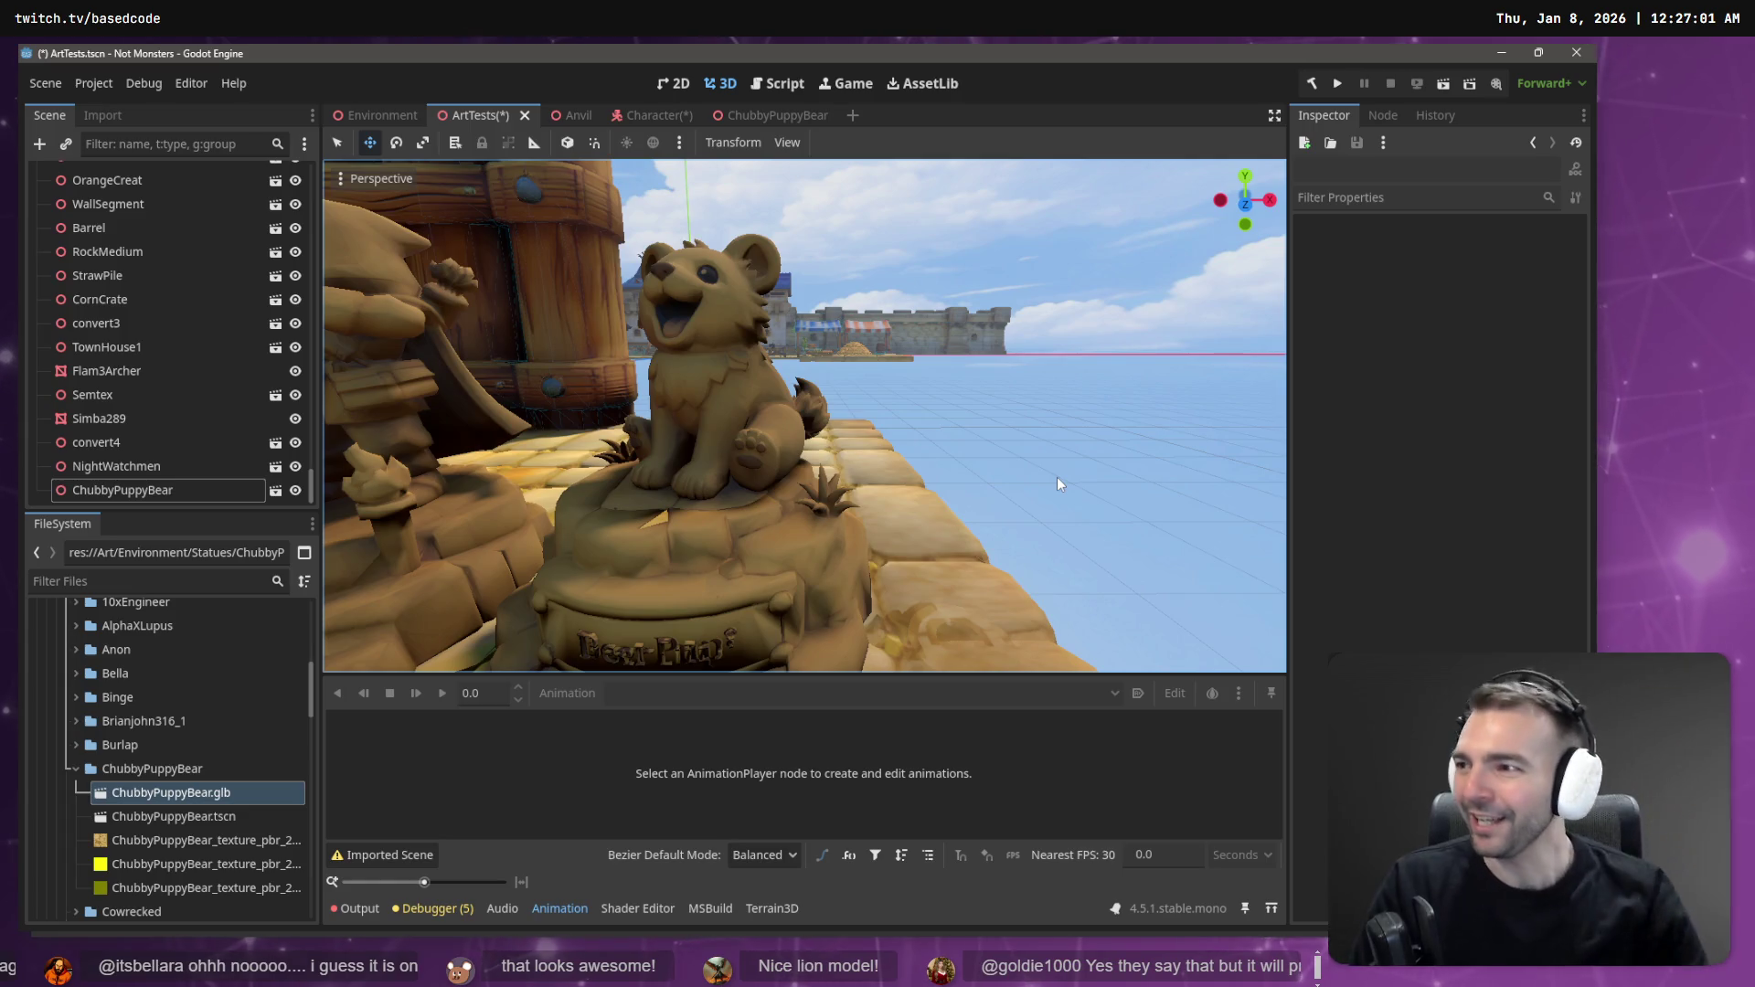
drag(980, 453, 914, 447)
mouse_move(805, 416)
mouse_down()
mouse_move(700, 392)
mouse_move(890, 417)
mouse_up()
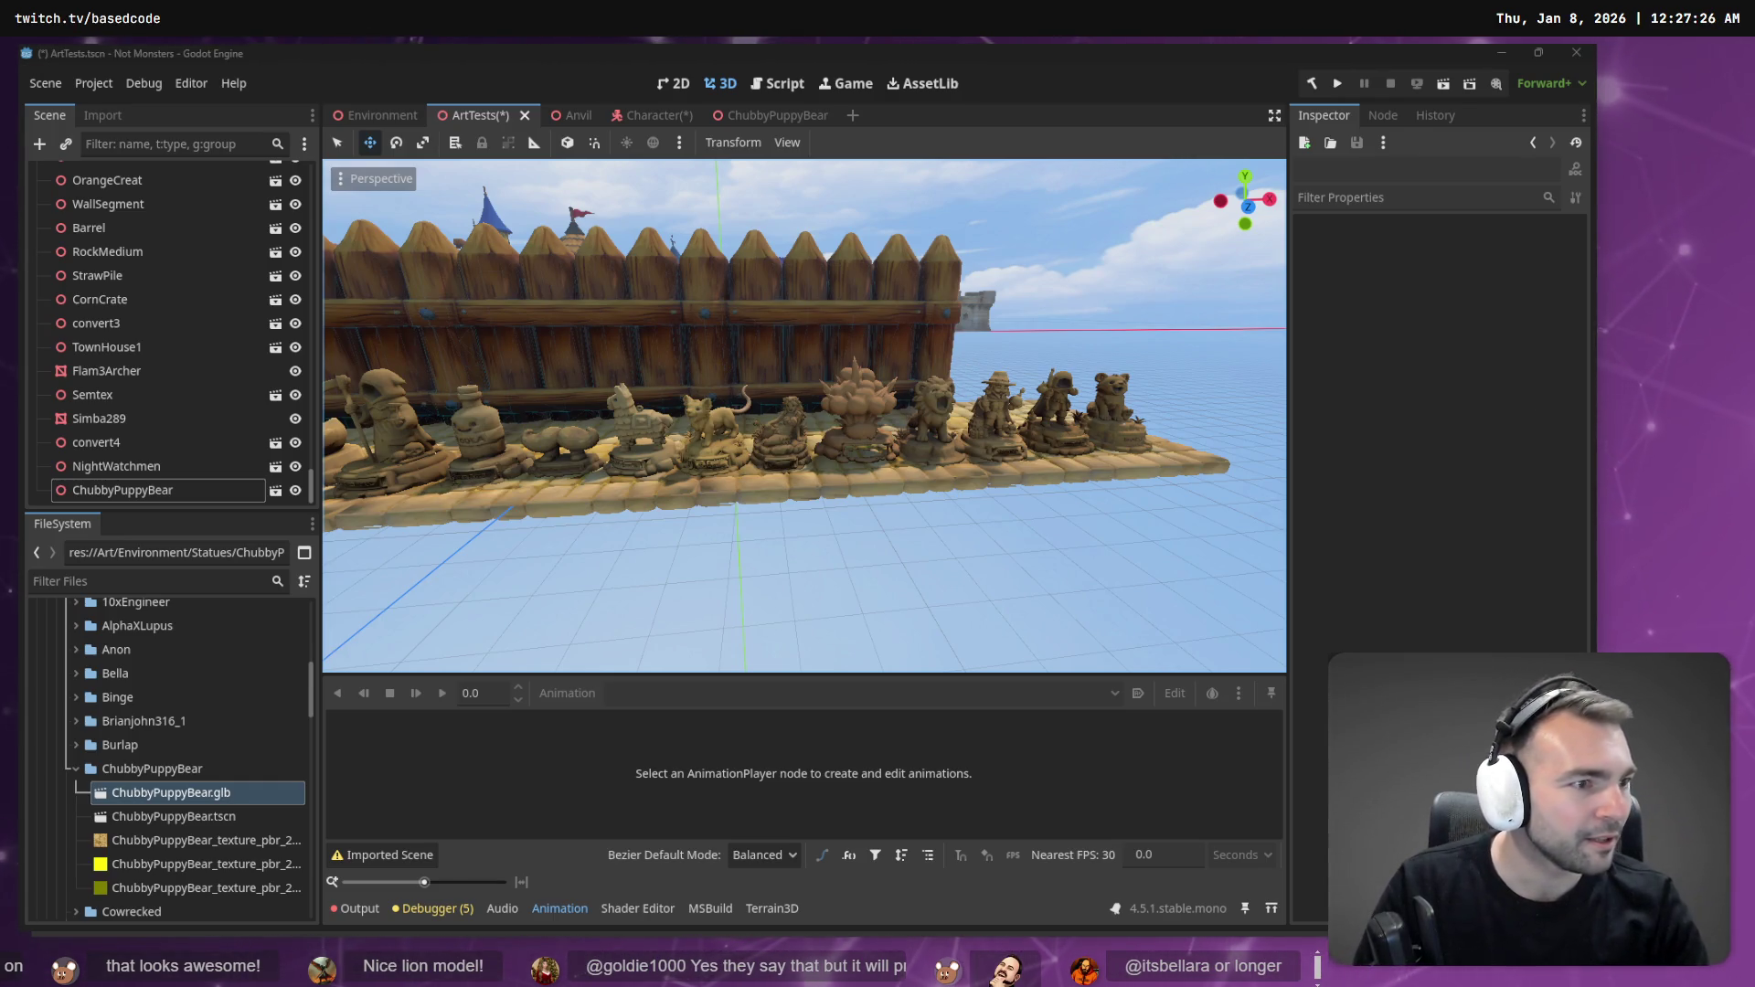
- Bring up the Character scene and select the NightWatchmen AnimationPlayer
key(alt+Tab)
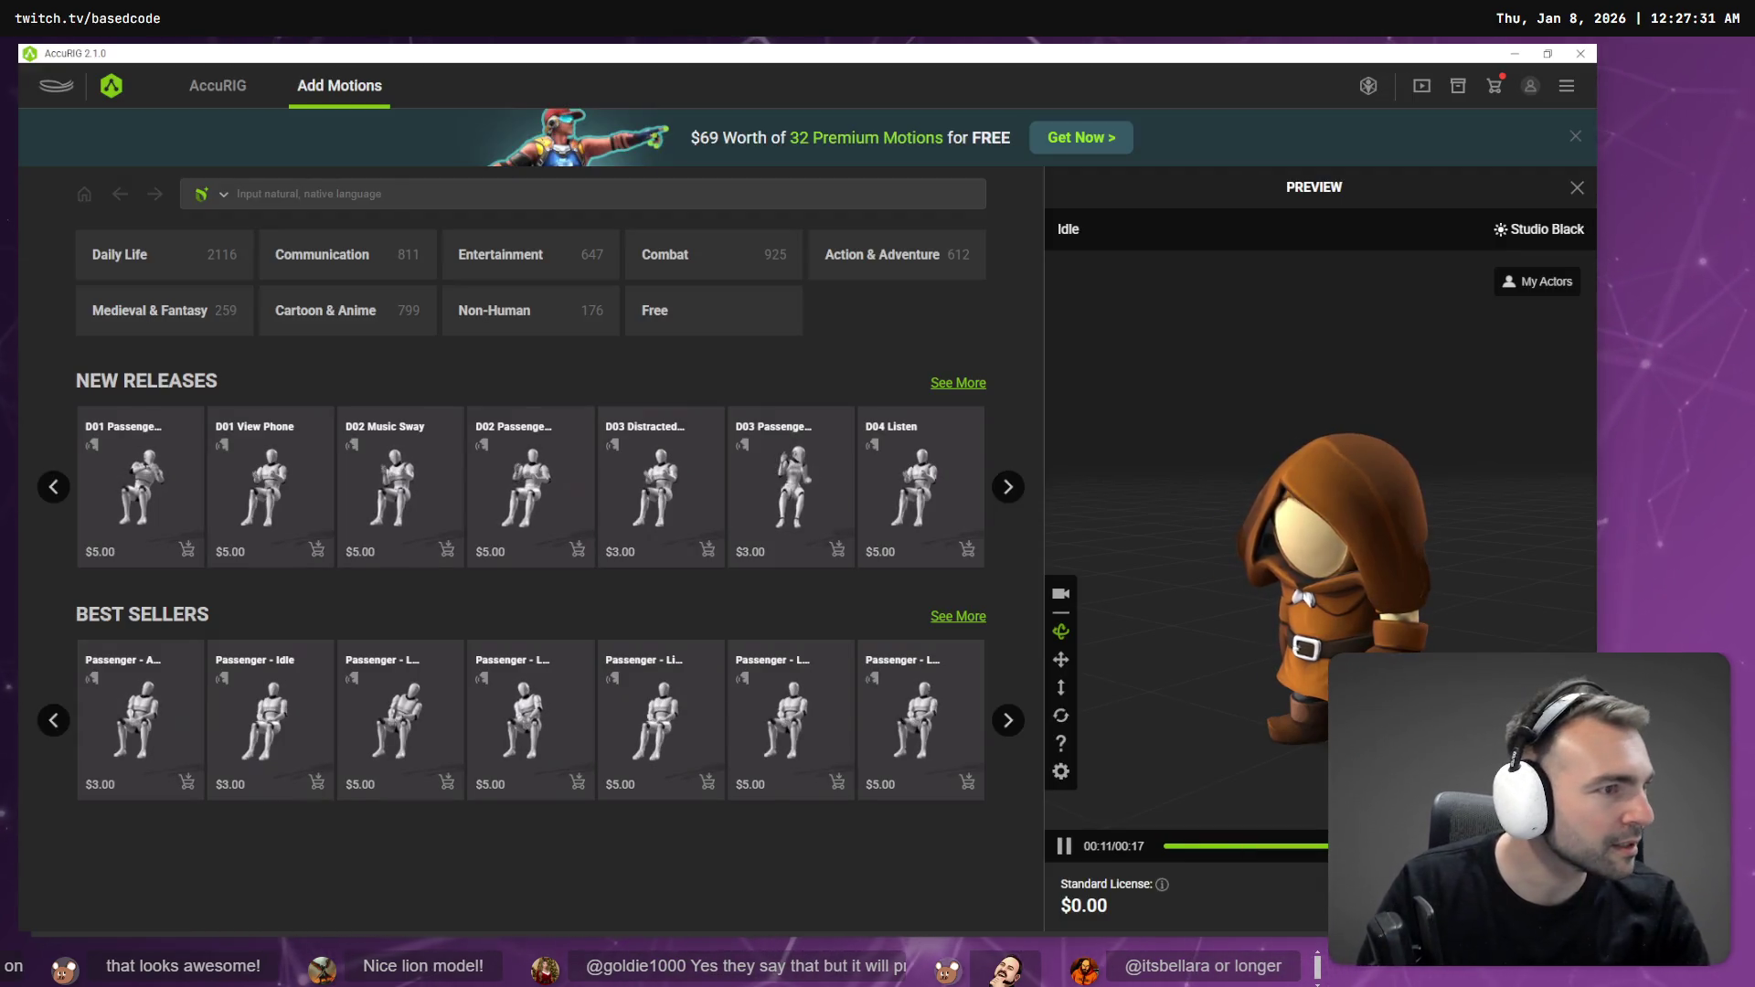
key(alt+Tab)
click(658, 113)
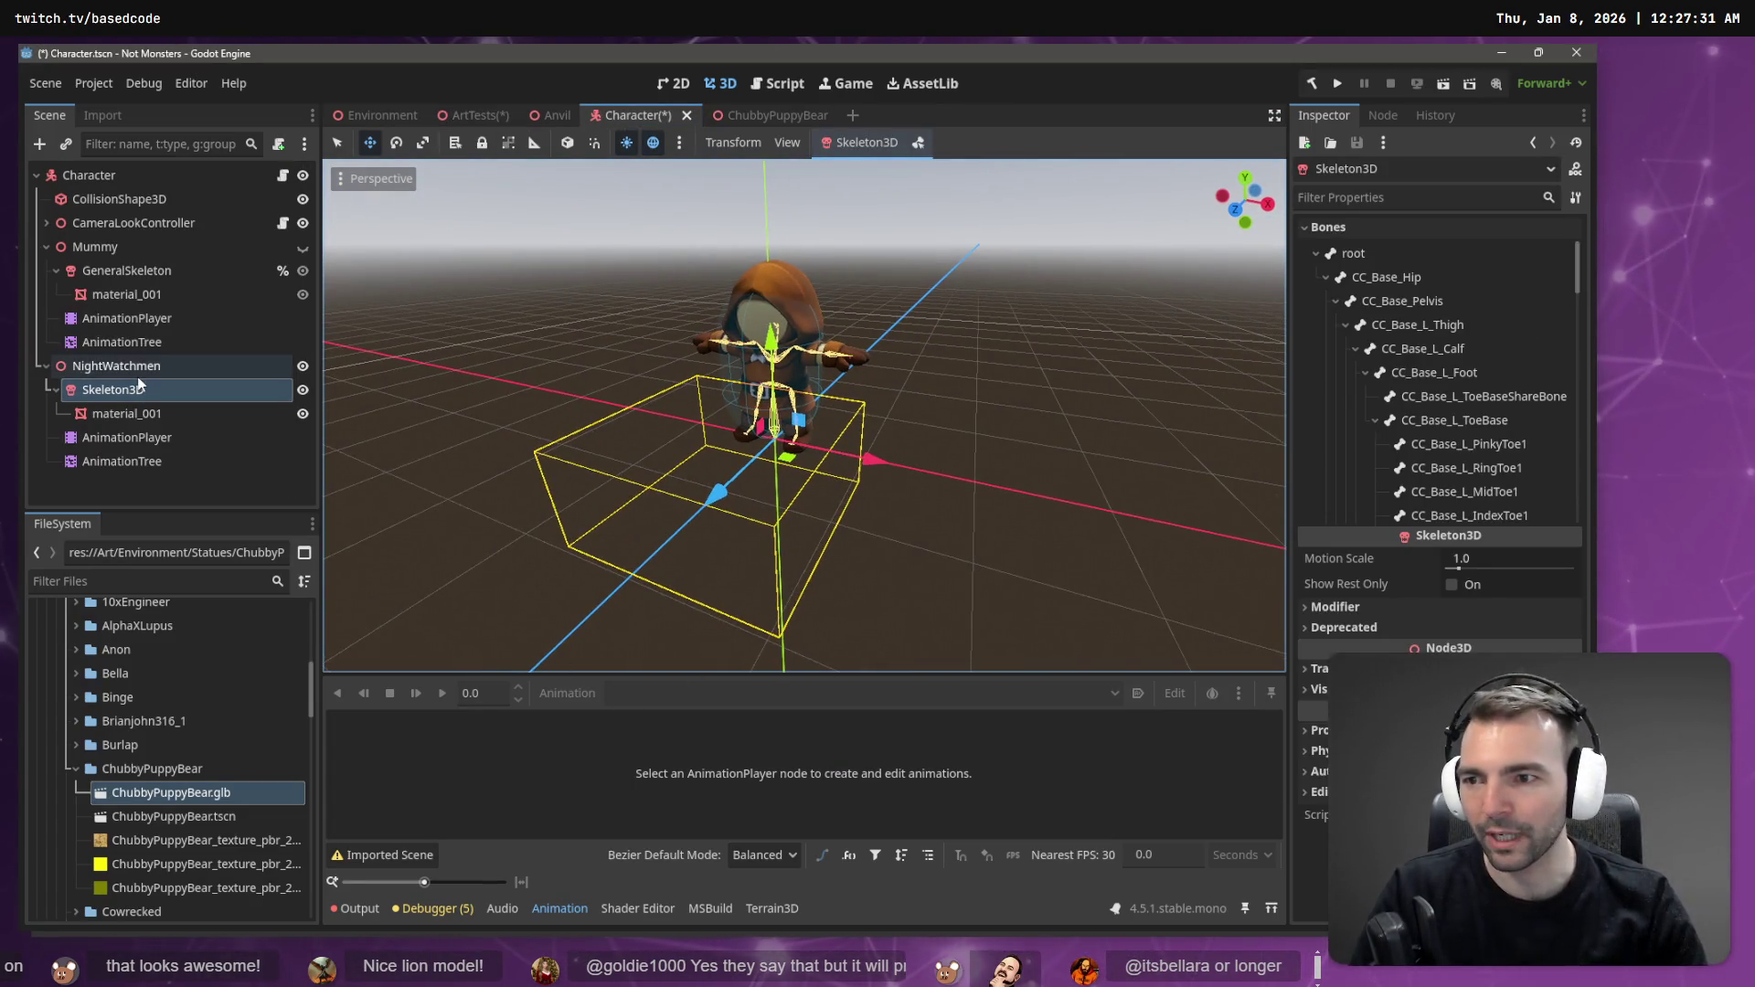
click(124, 439)
- Scroll through the tracks of the NightWatchmen Armature|jump clip
click(380, 739)
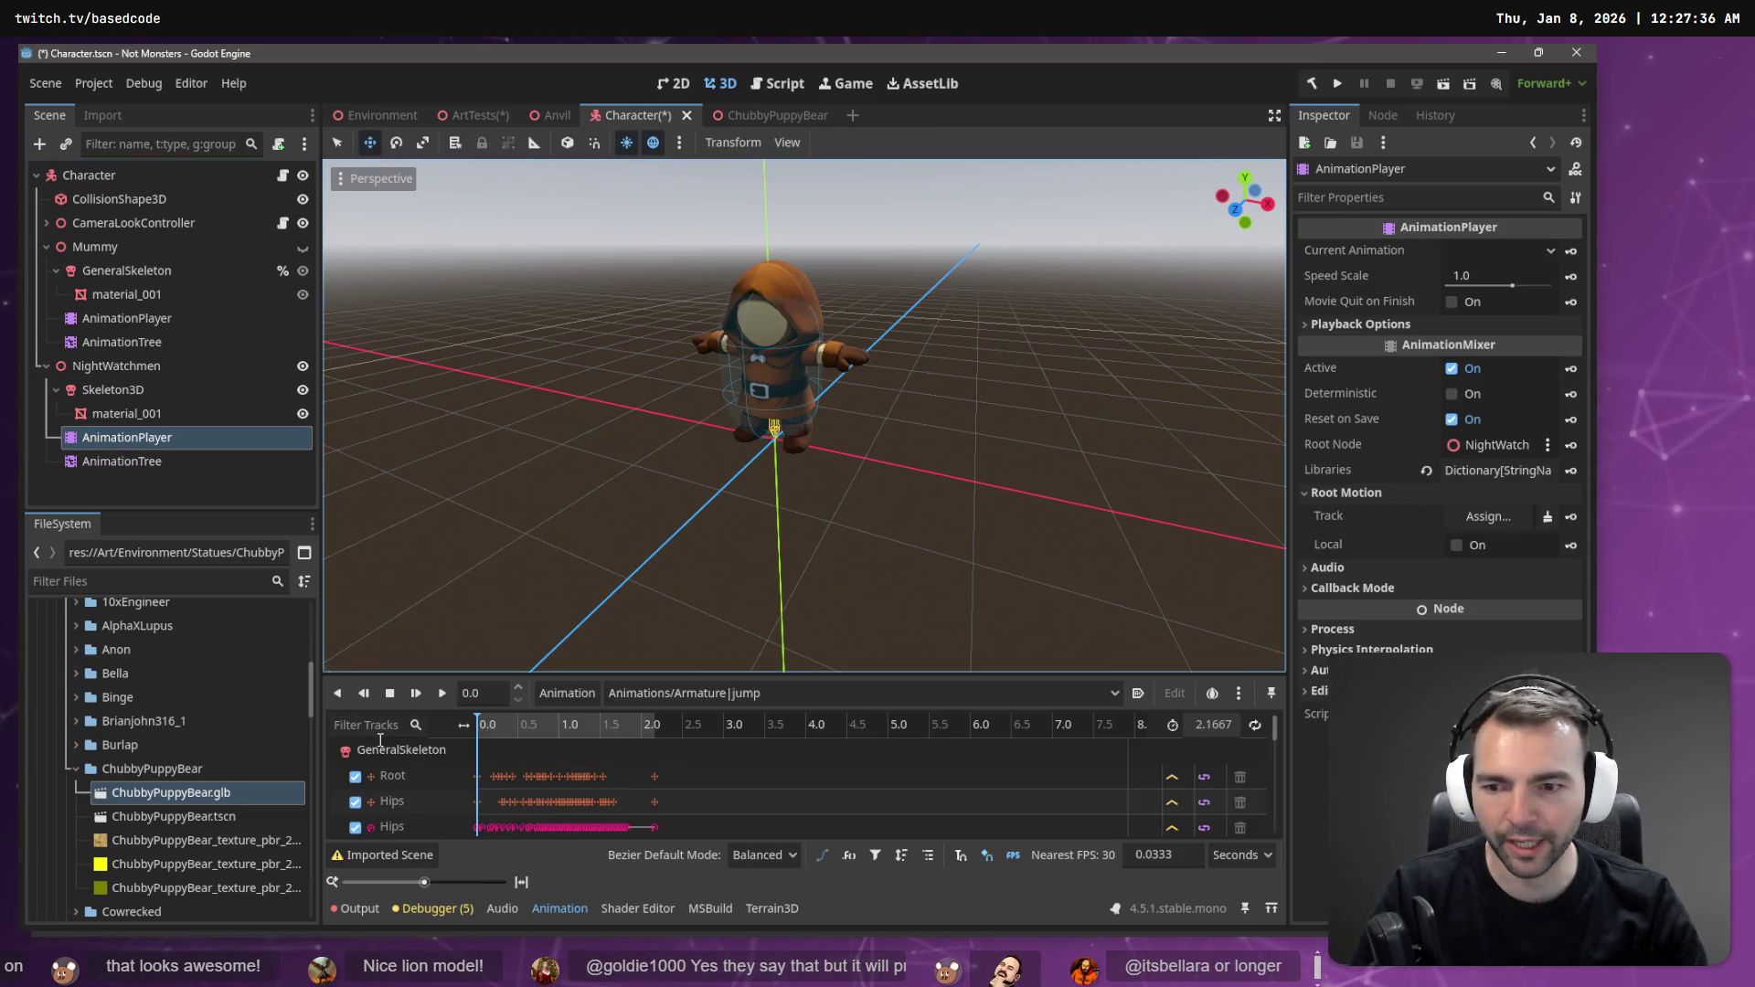
scroll(438, 768, down, 5)
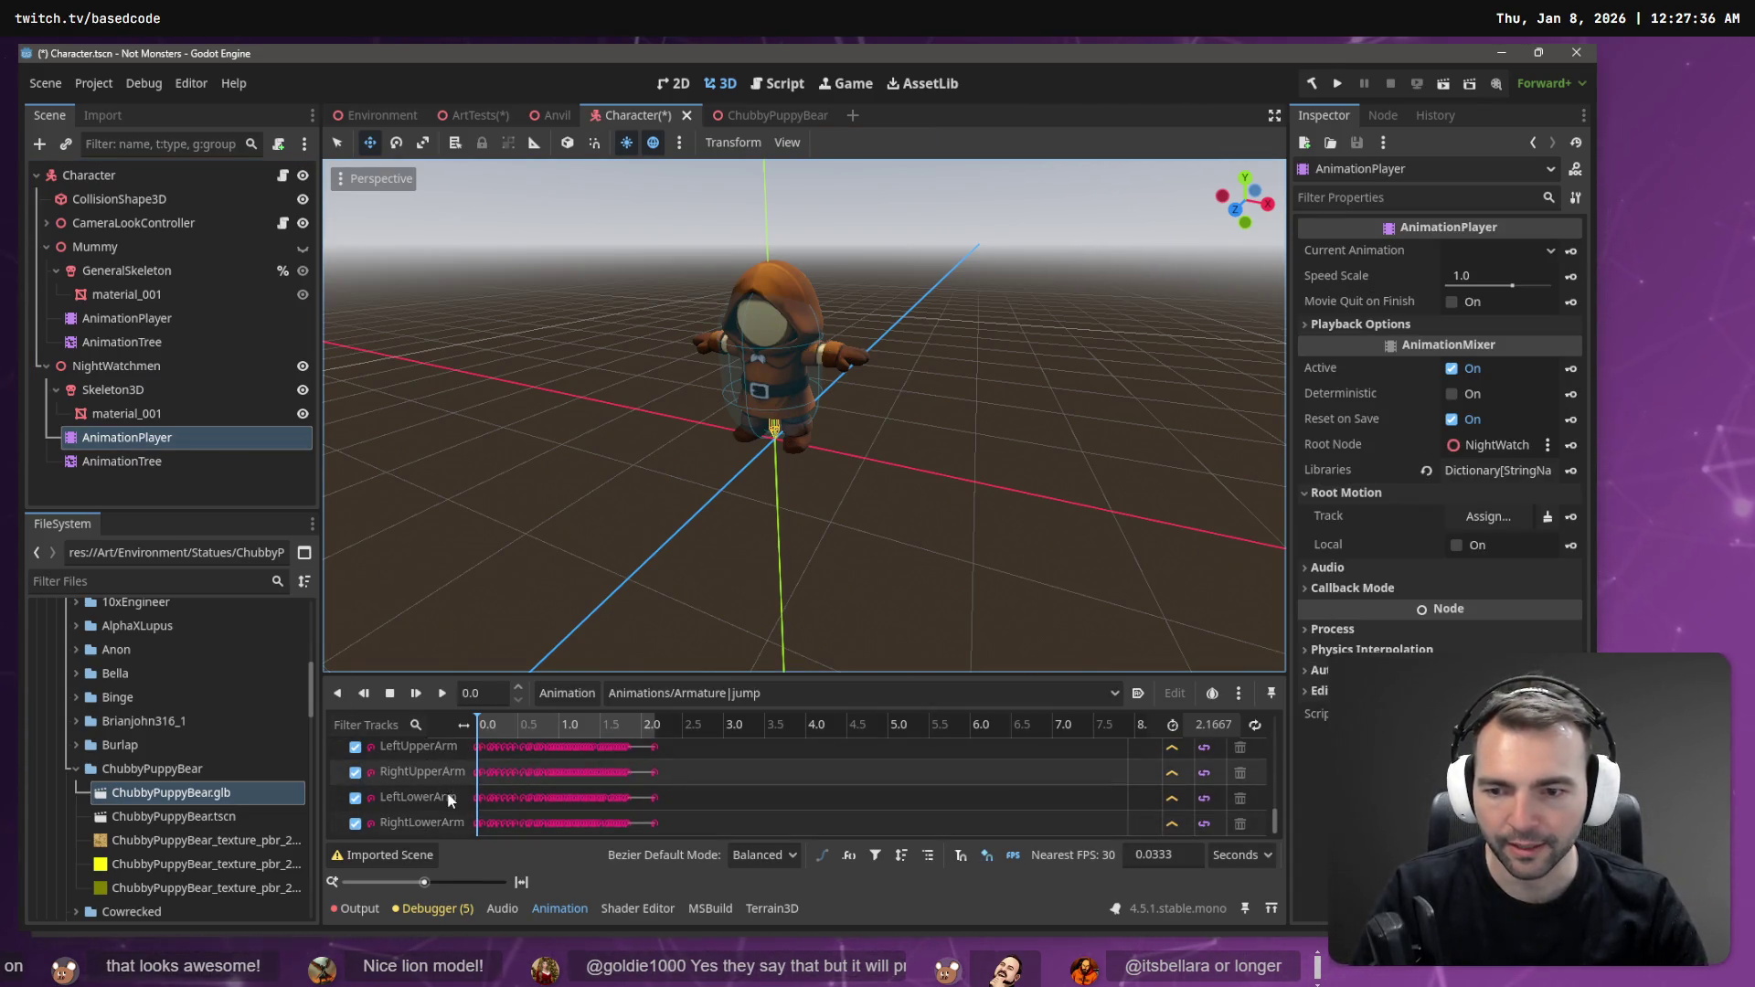
scroll(452, 785, up, 5)
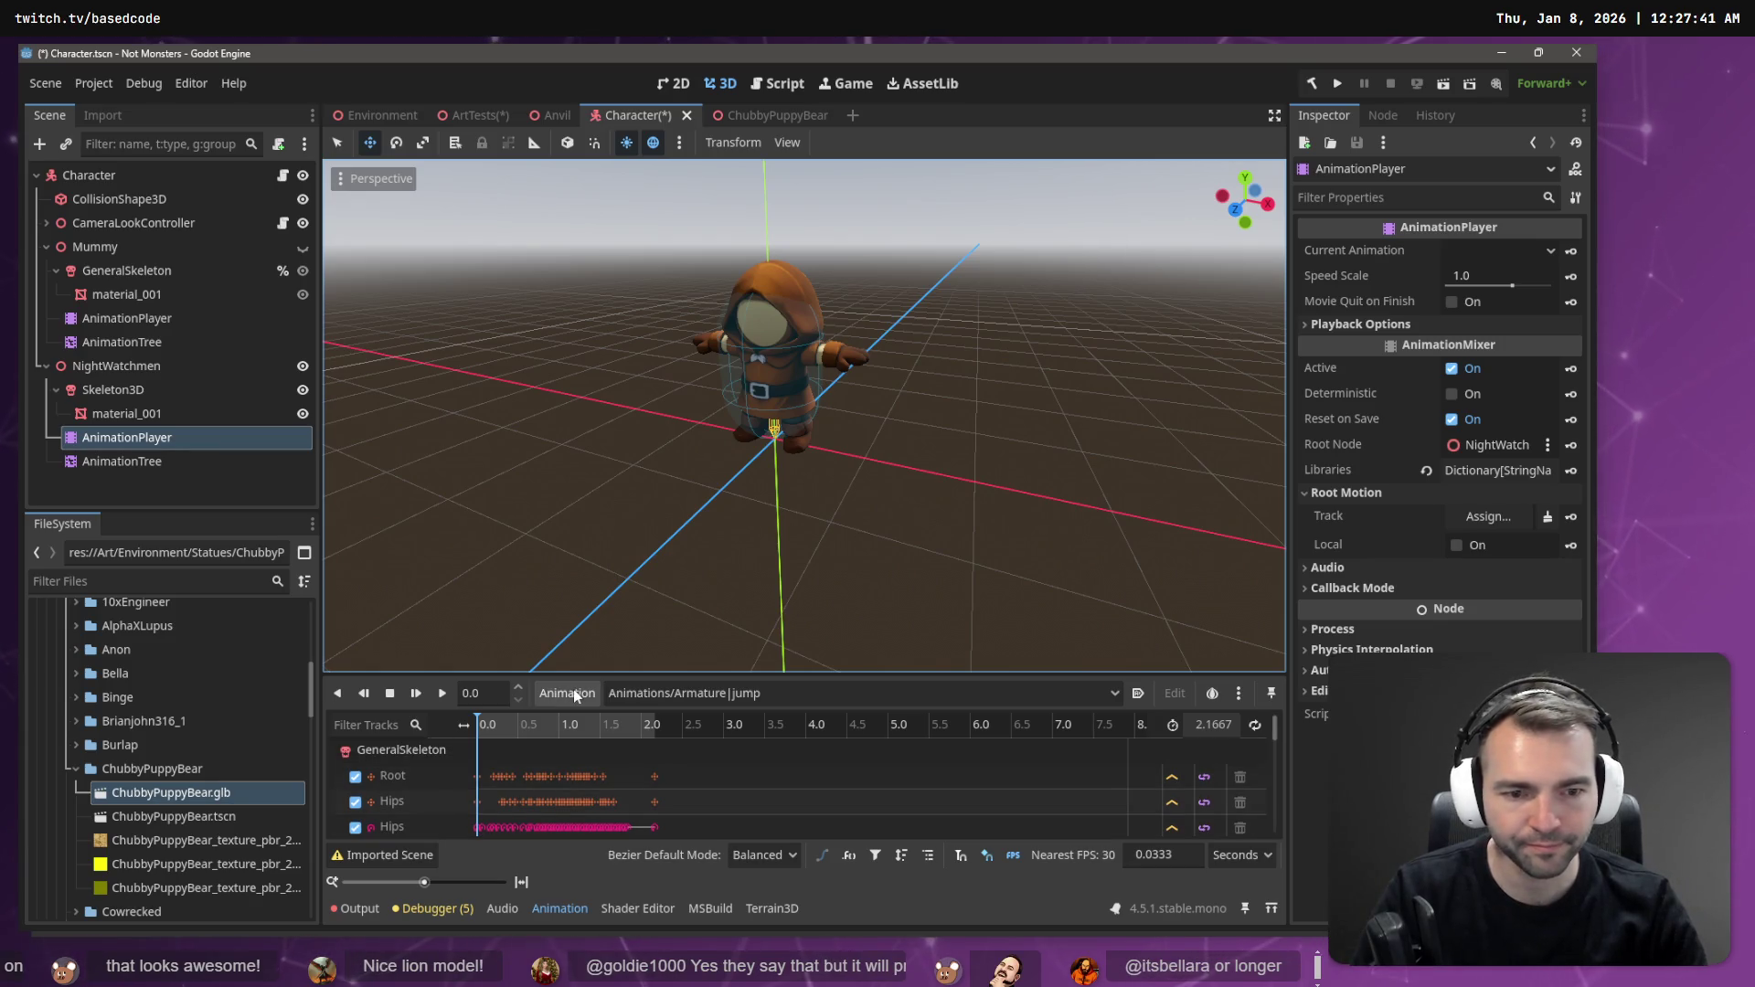
- Close the ChubbyPuppyBear scene tab, leaving Environment, ArtTests, Anvil and Character open
middle_click(762, 117)
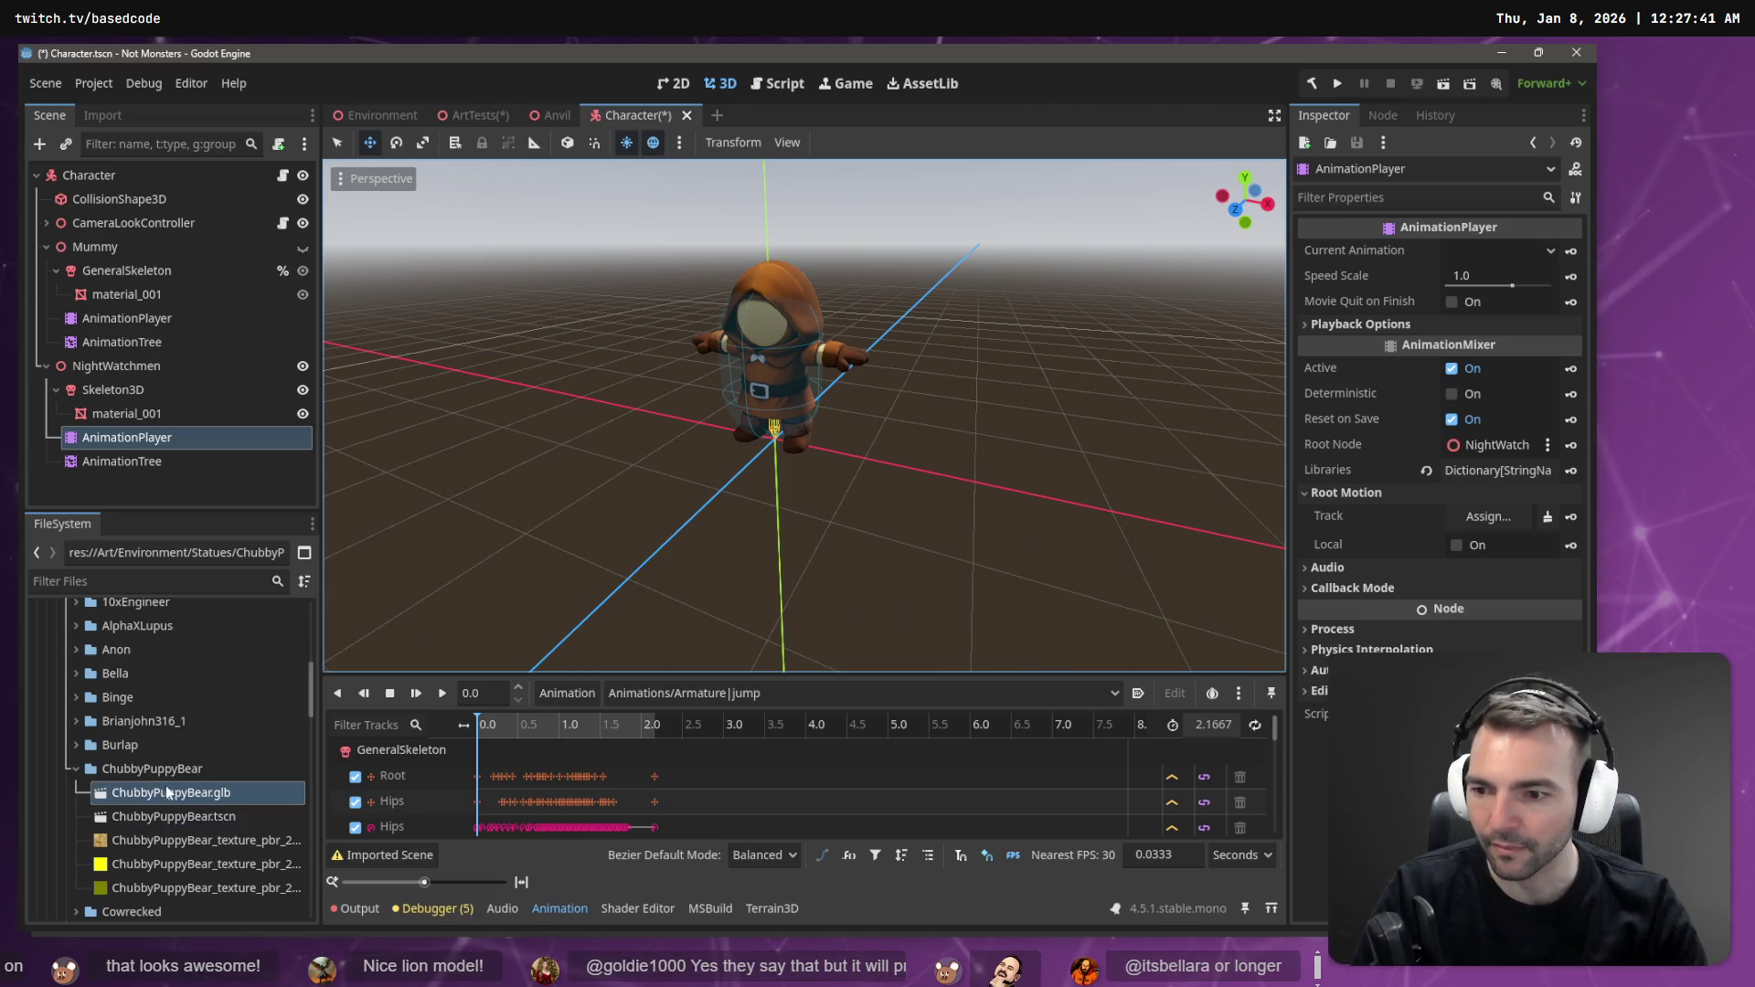
click(74, 775)
scroll(73, 813, up, 6)
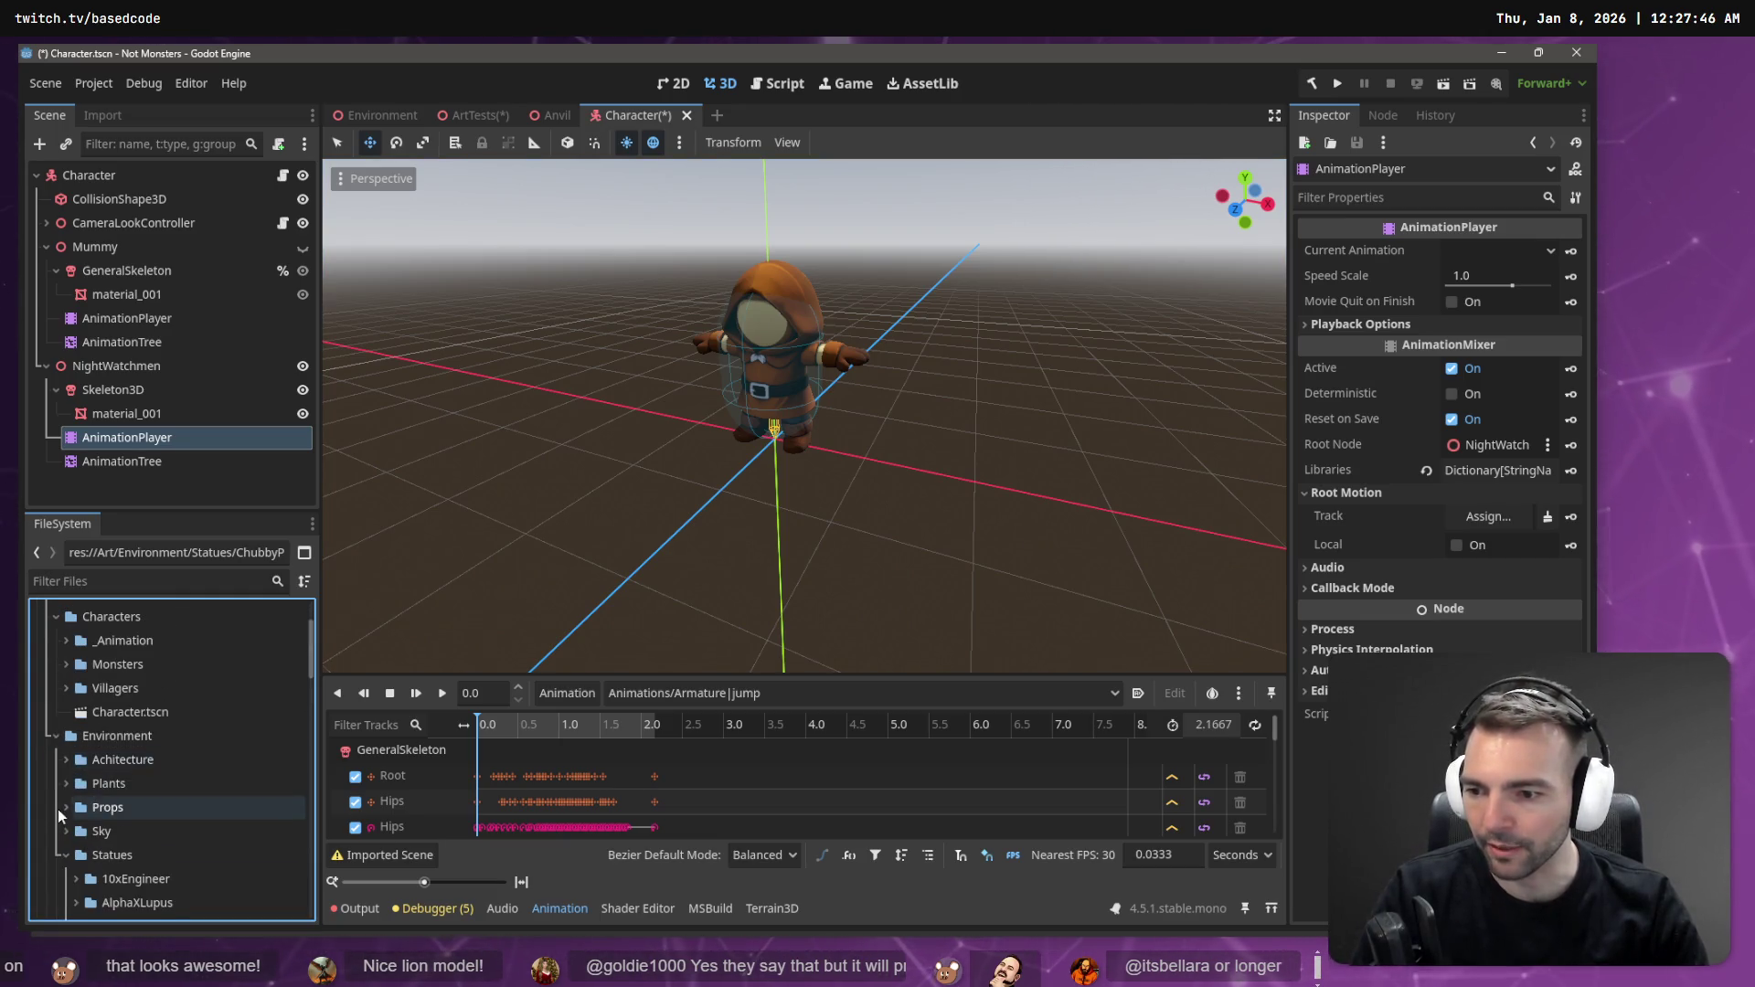
- Find NightWatchmen.fbx in the Villagers folder and open its Advanced Import Settings
click(71, 855)
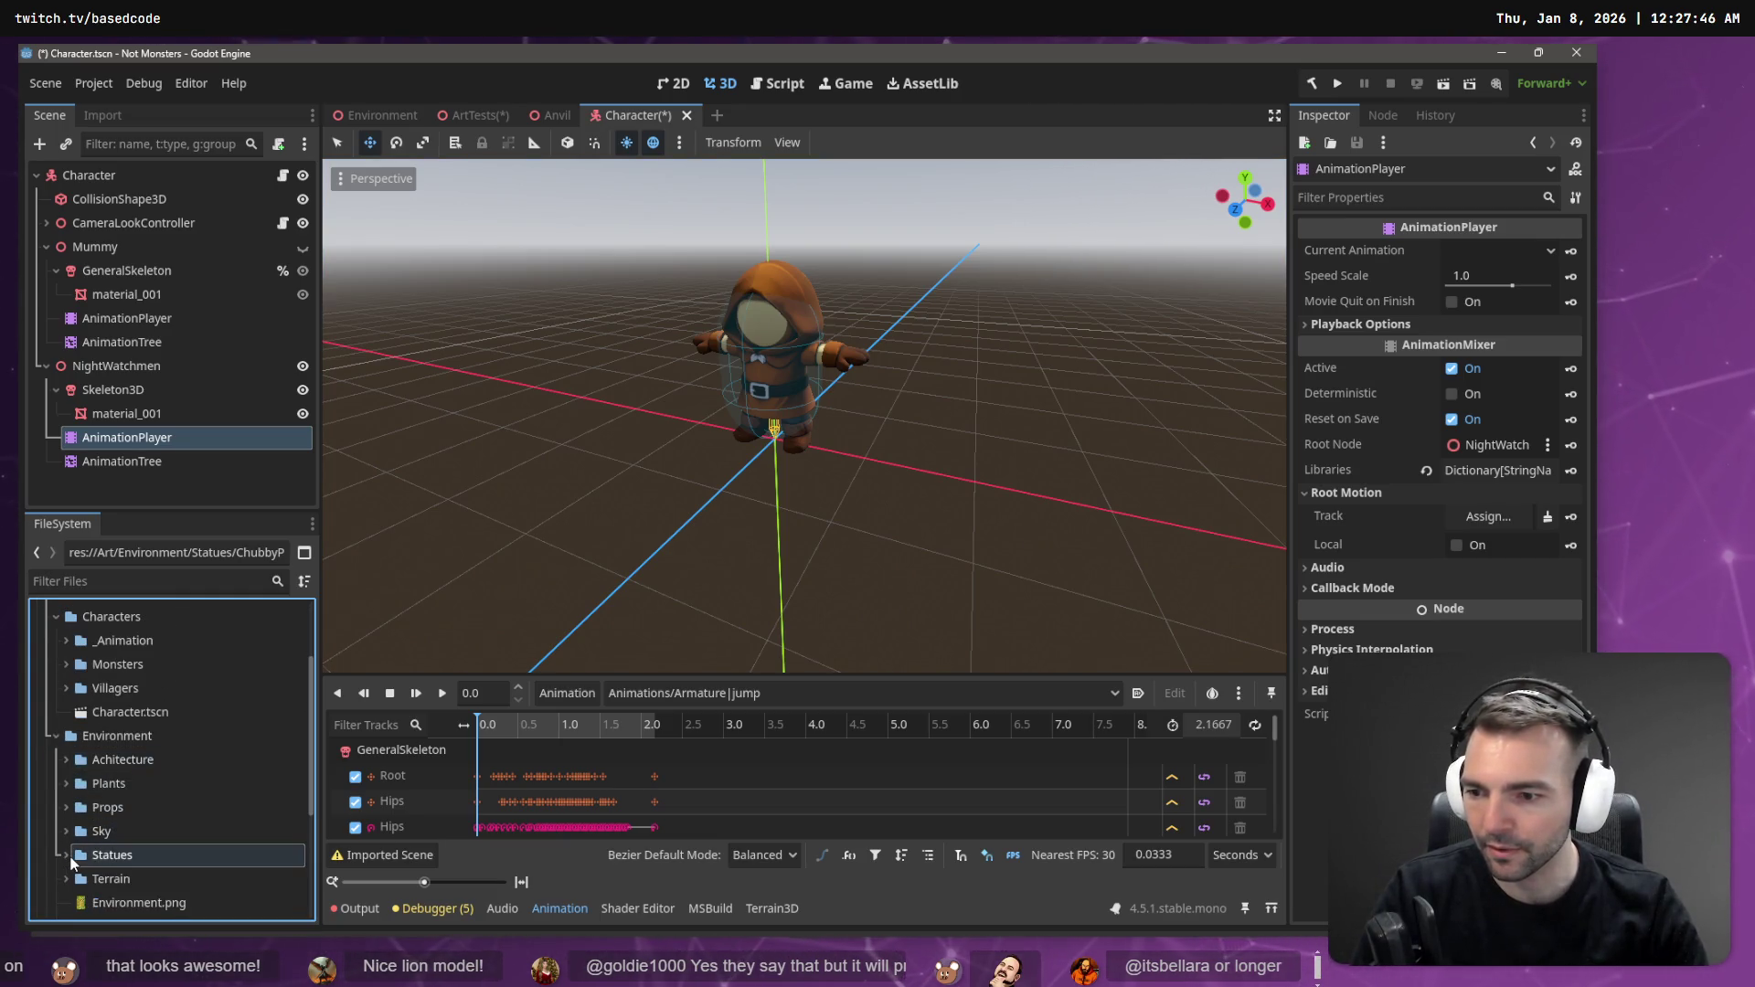
click(55, 734)
click(66, 688)
click(76, 807)
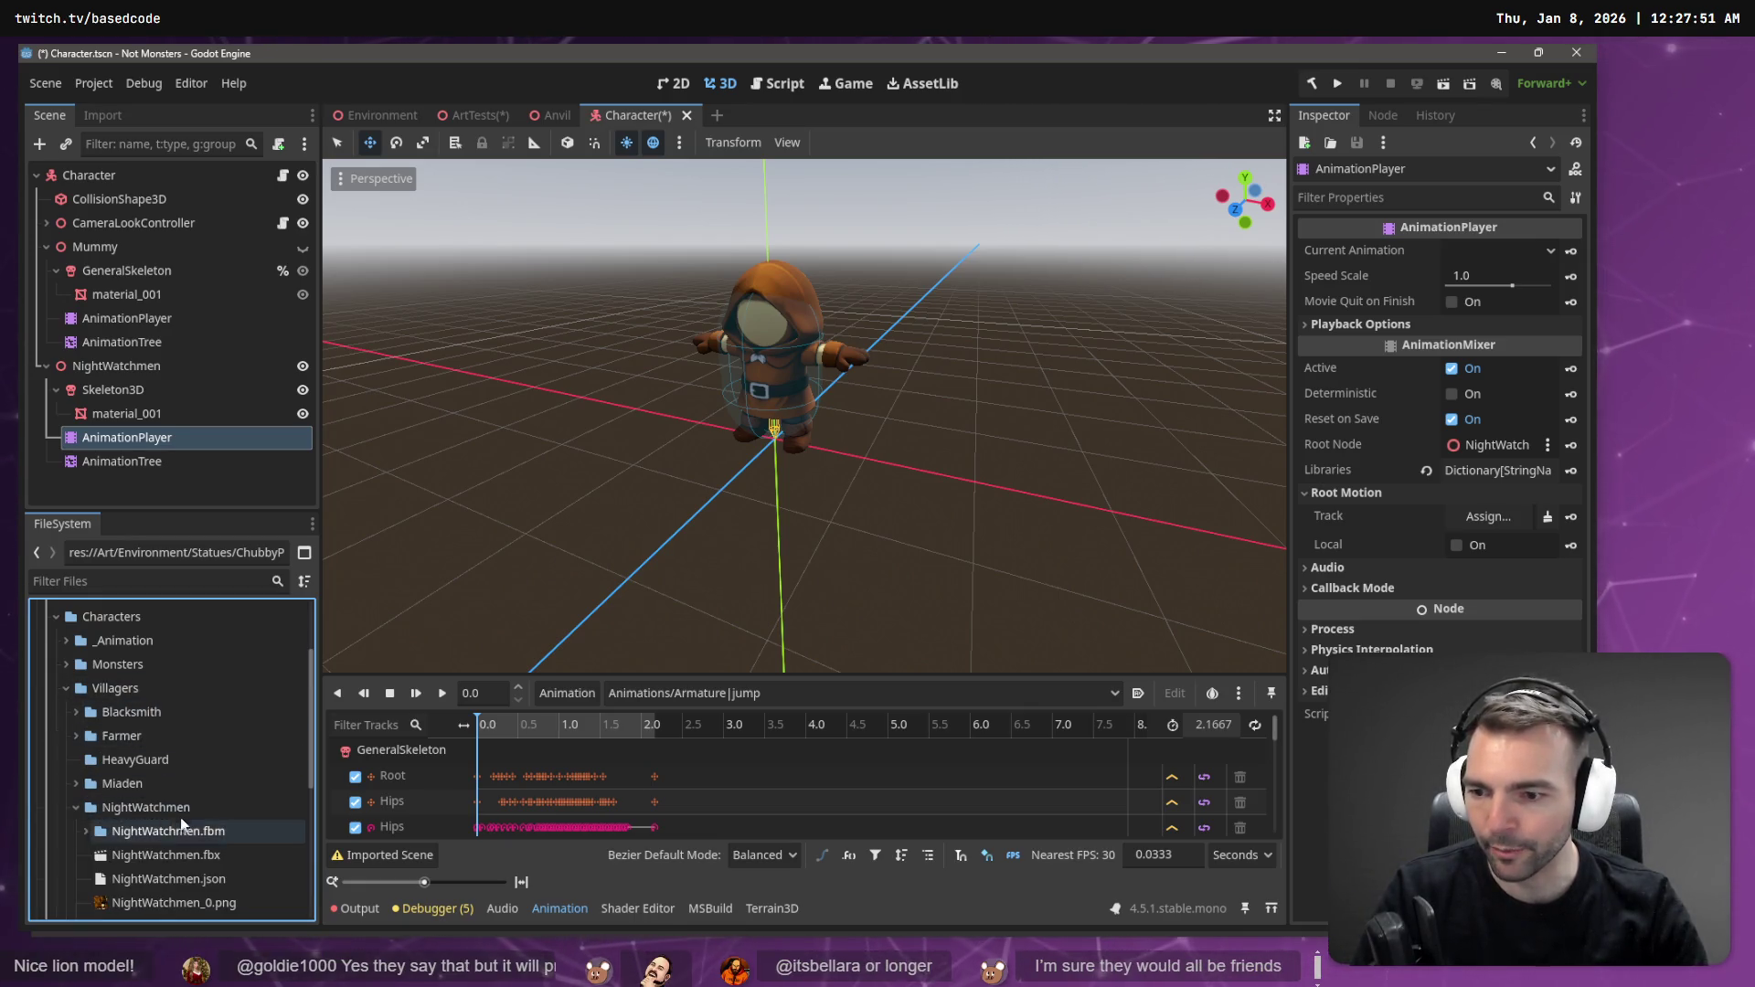
scroll(198, 818, down, 1)
click(197, 815)
scroll(197, 815, down, 1)
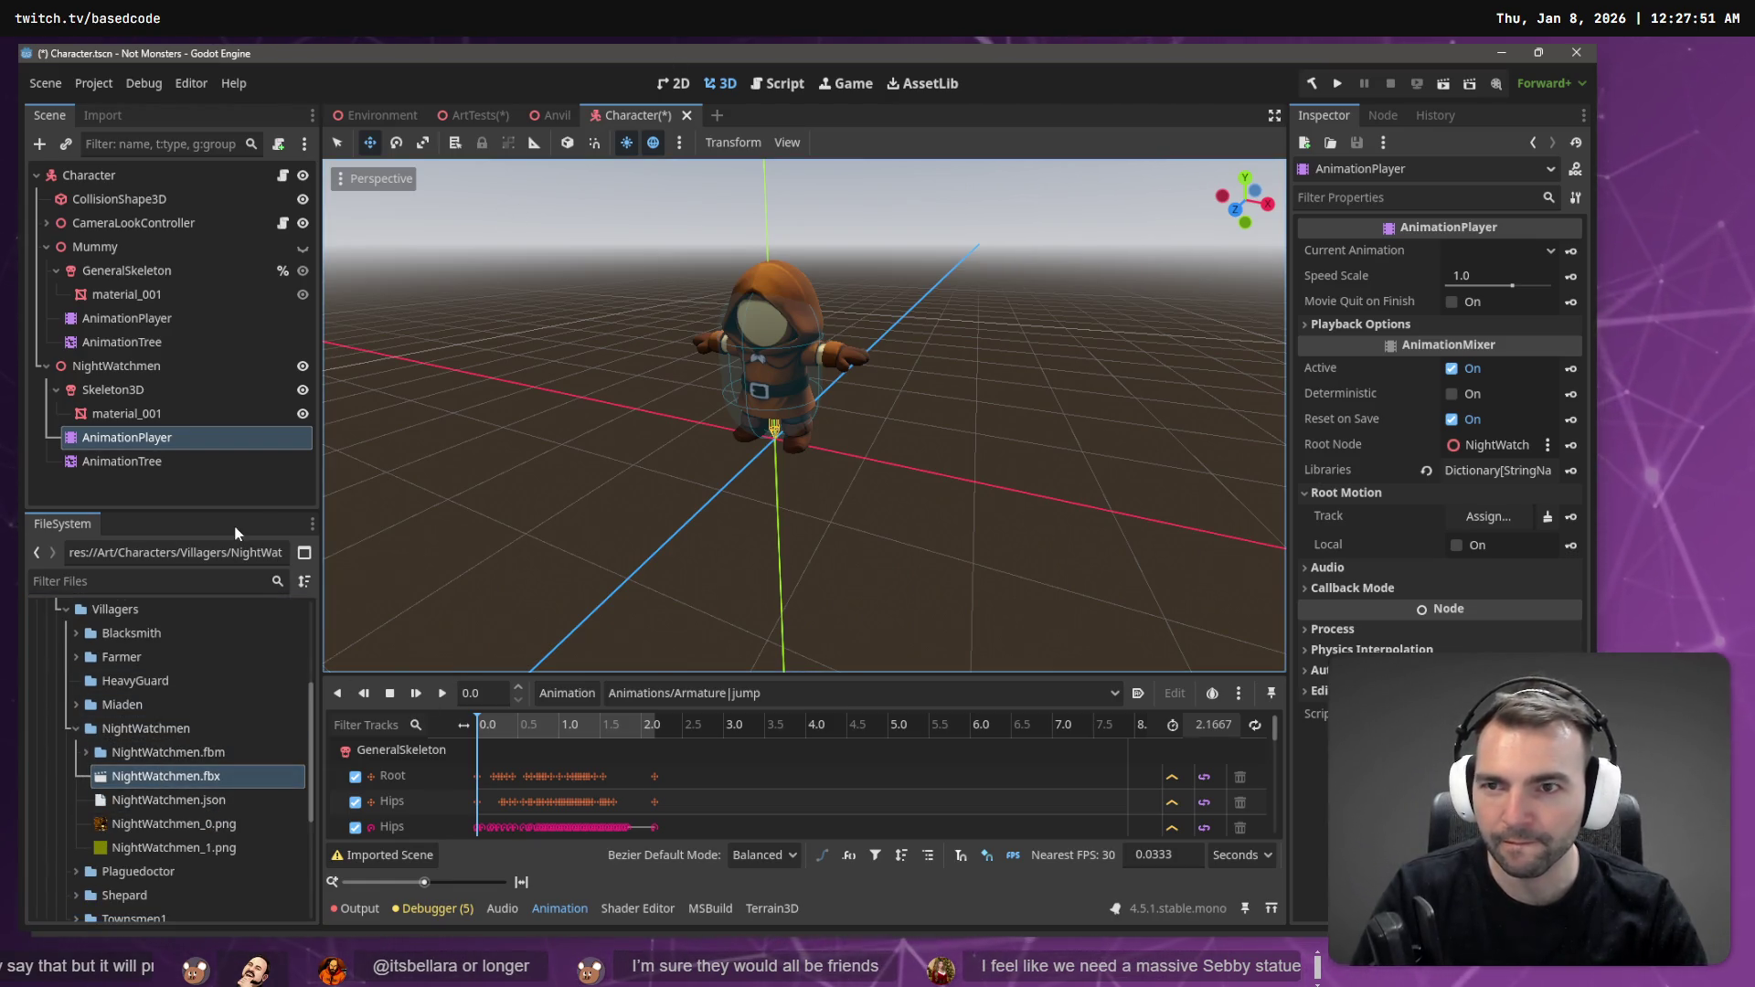
double_click(146, 776)
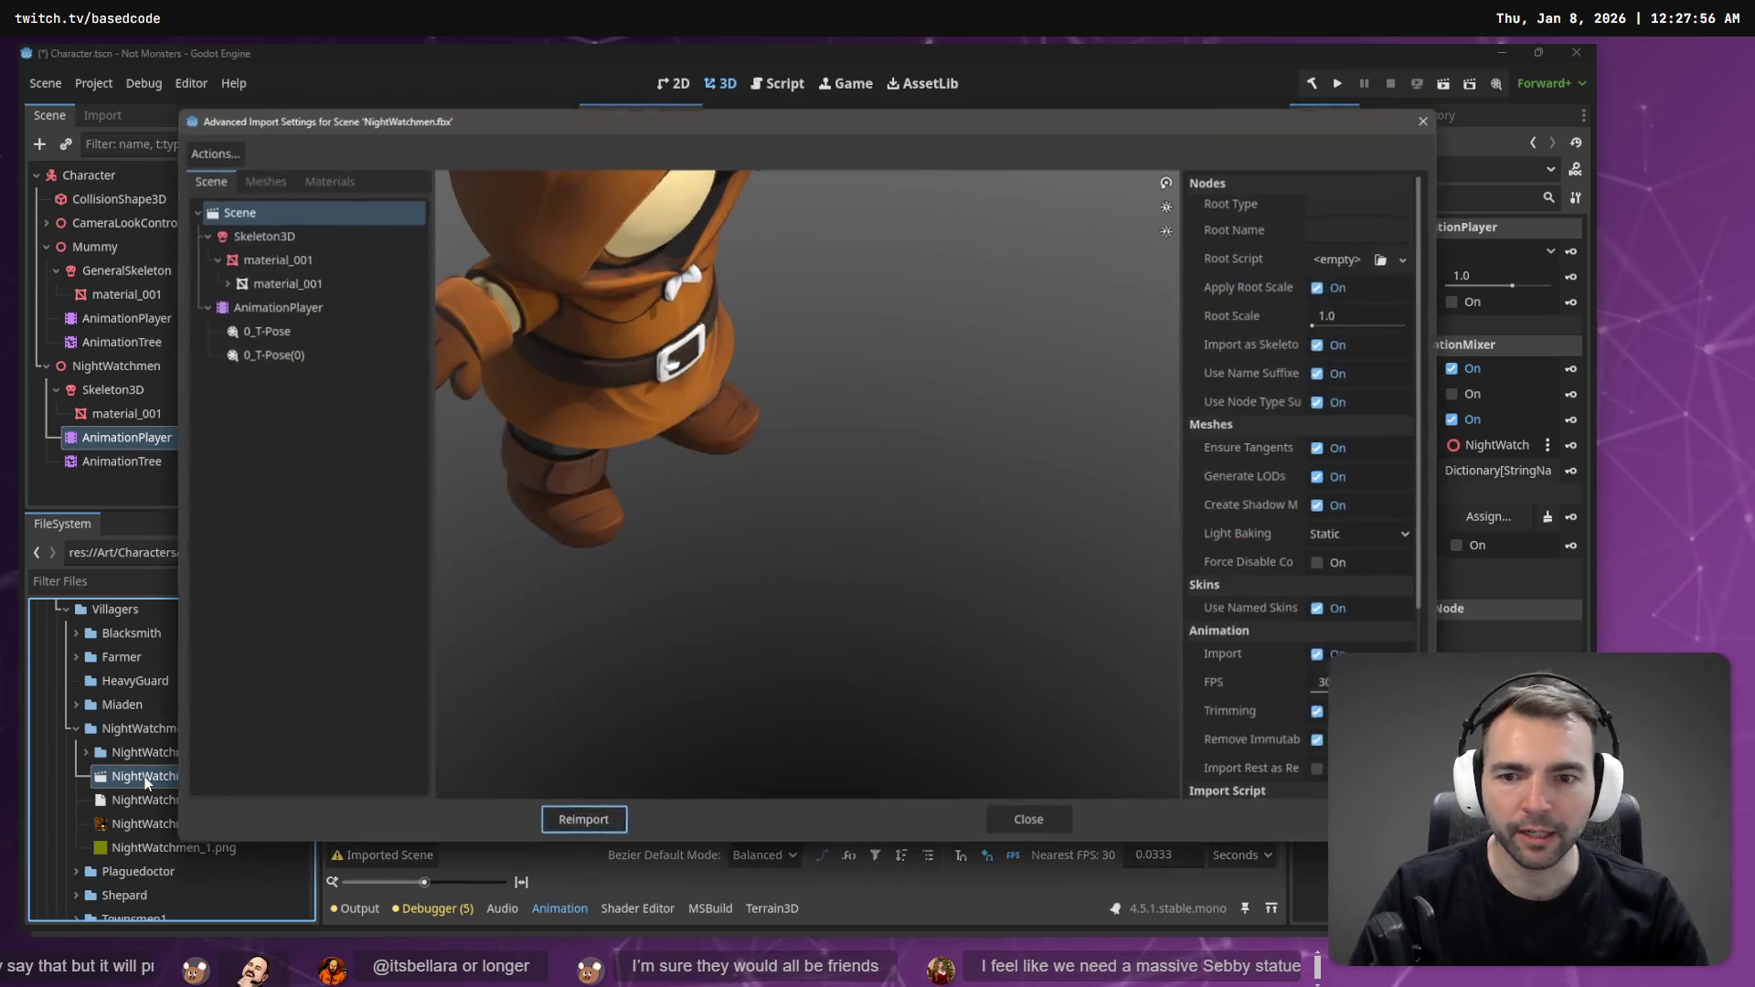
- Give the Skeleton3D a new BoneMap under Retarget, keep the default rest pose, and reimport
click(281, 235)
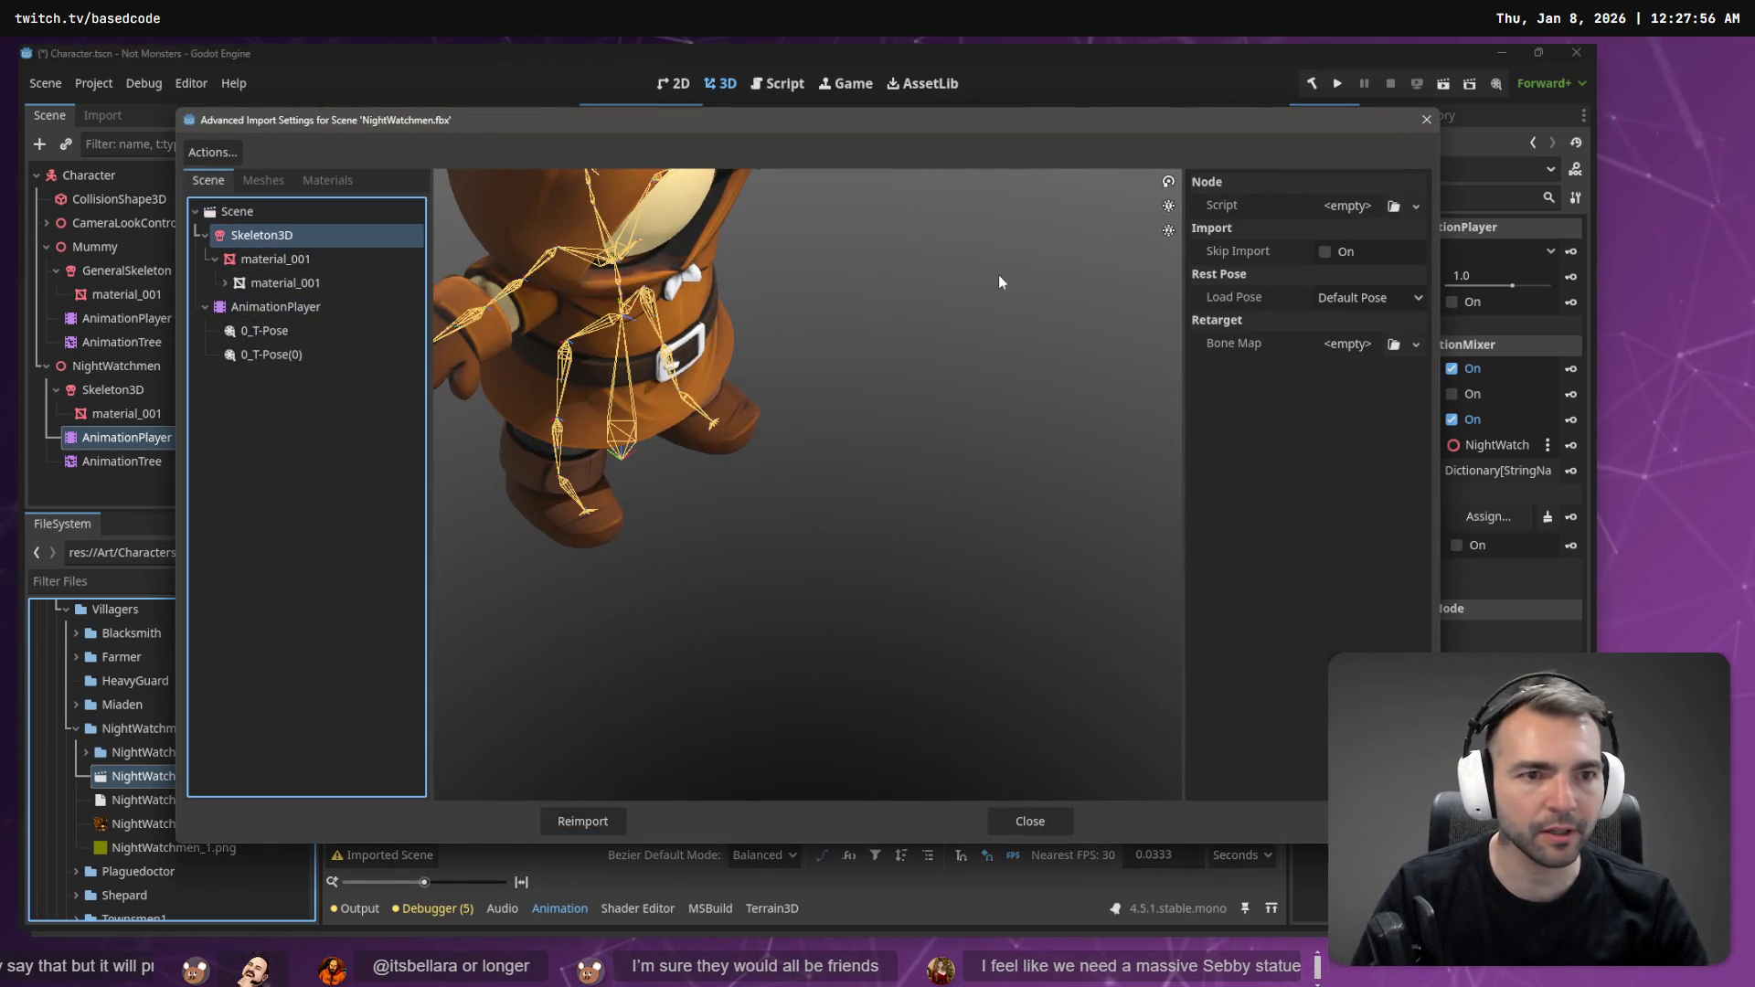
click(1413, 209)
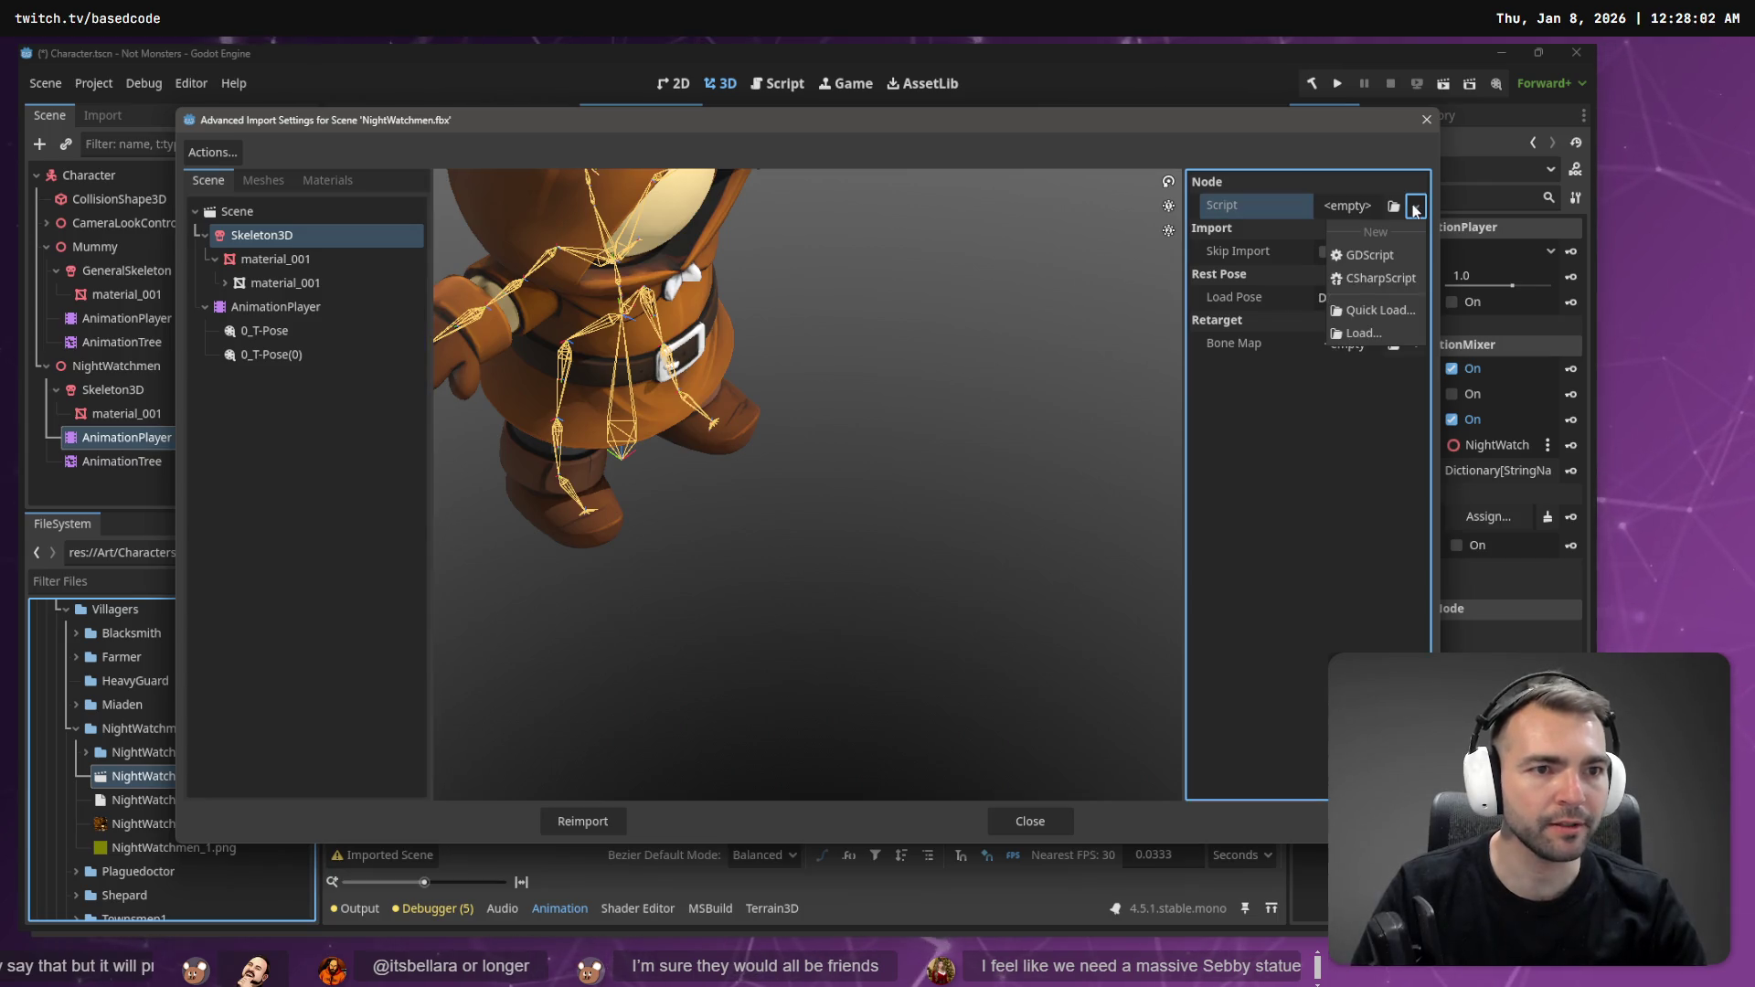
click(1264, 314)
click(1406, 298)
click(1264, 408)
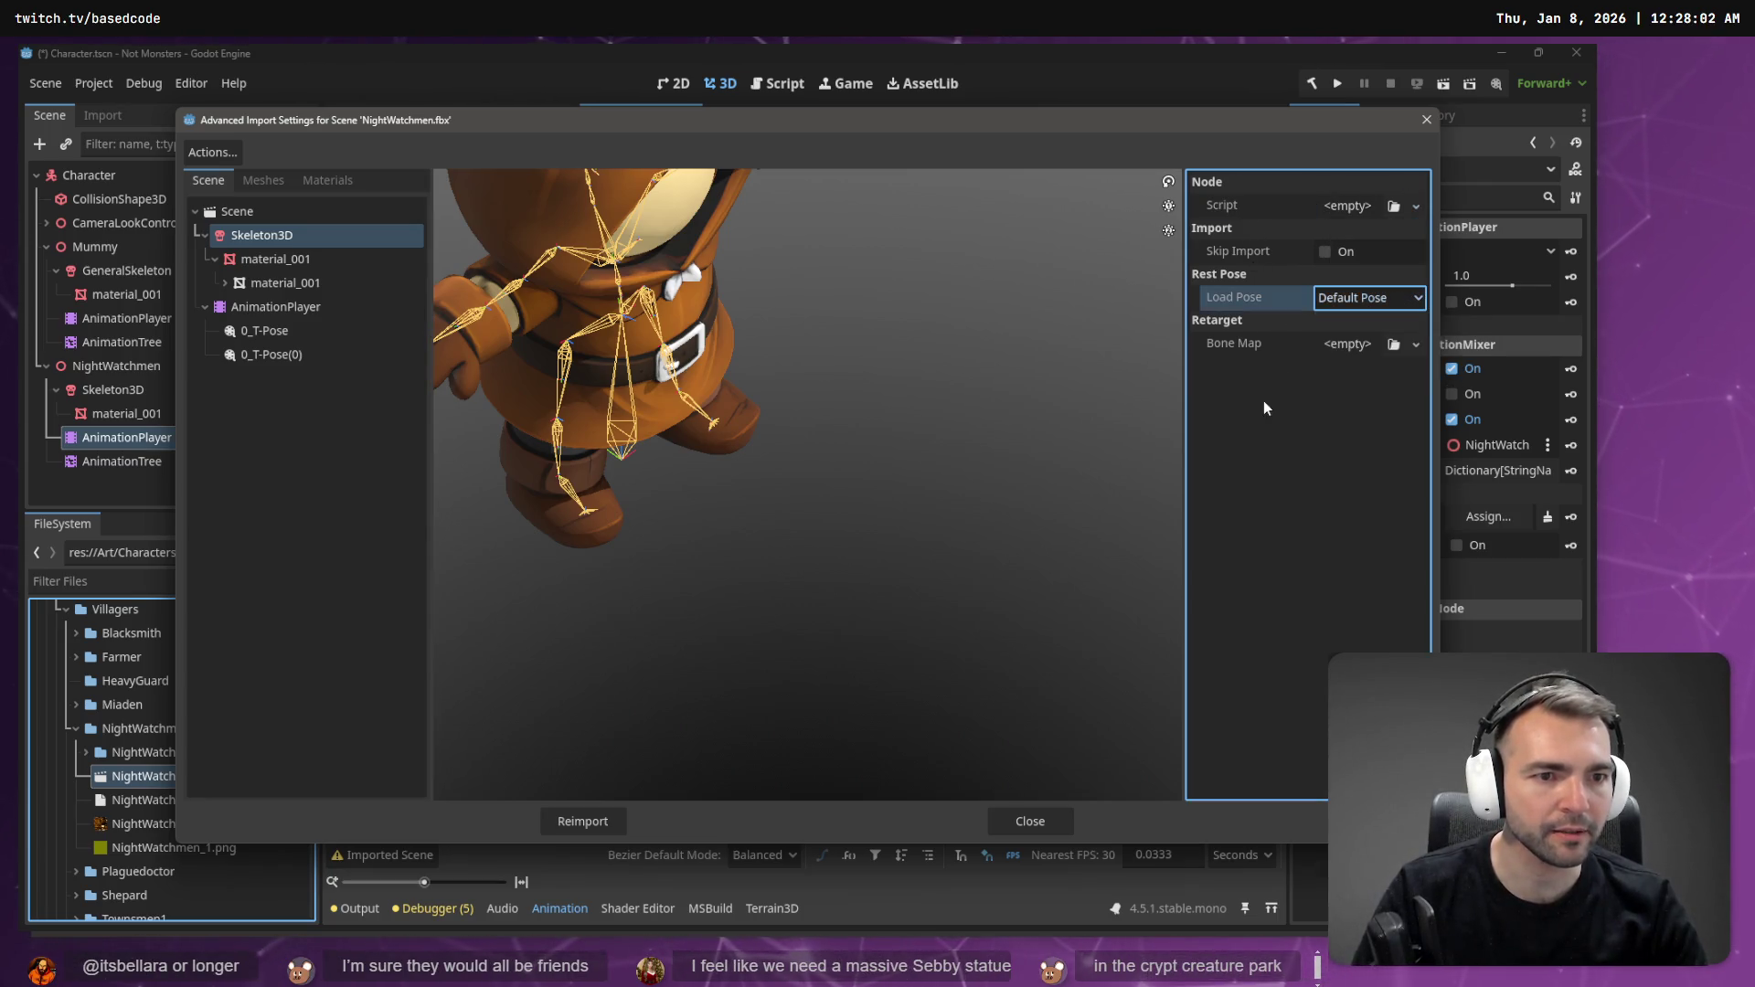
click(1416, 349)
click(1398, 382)
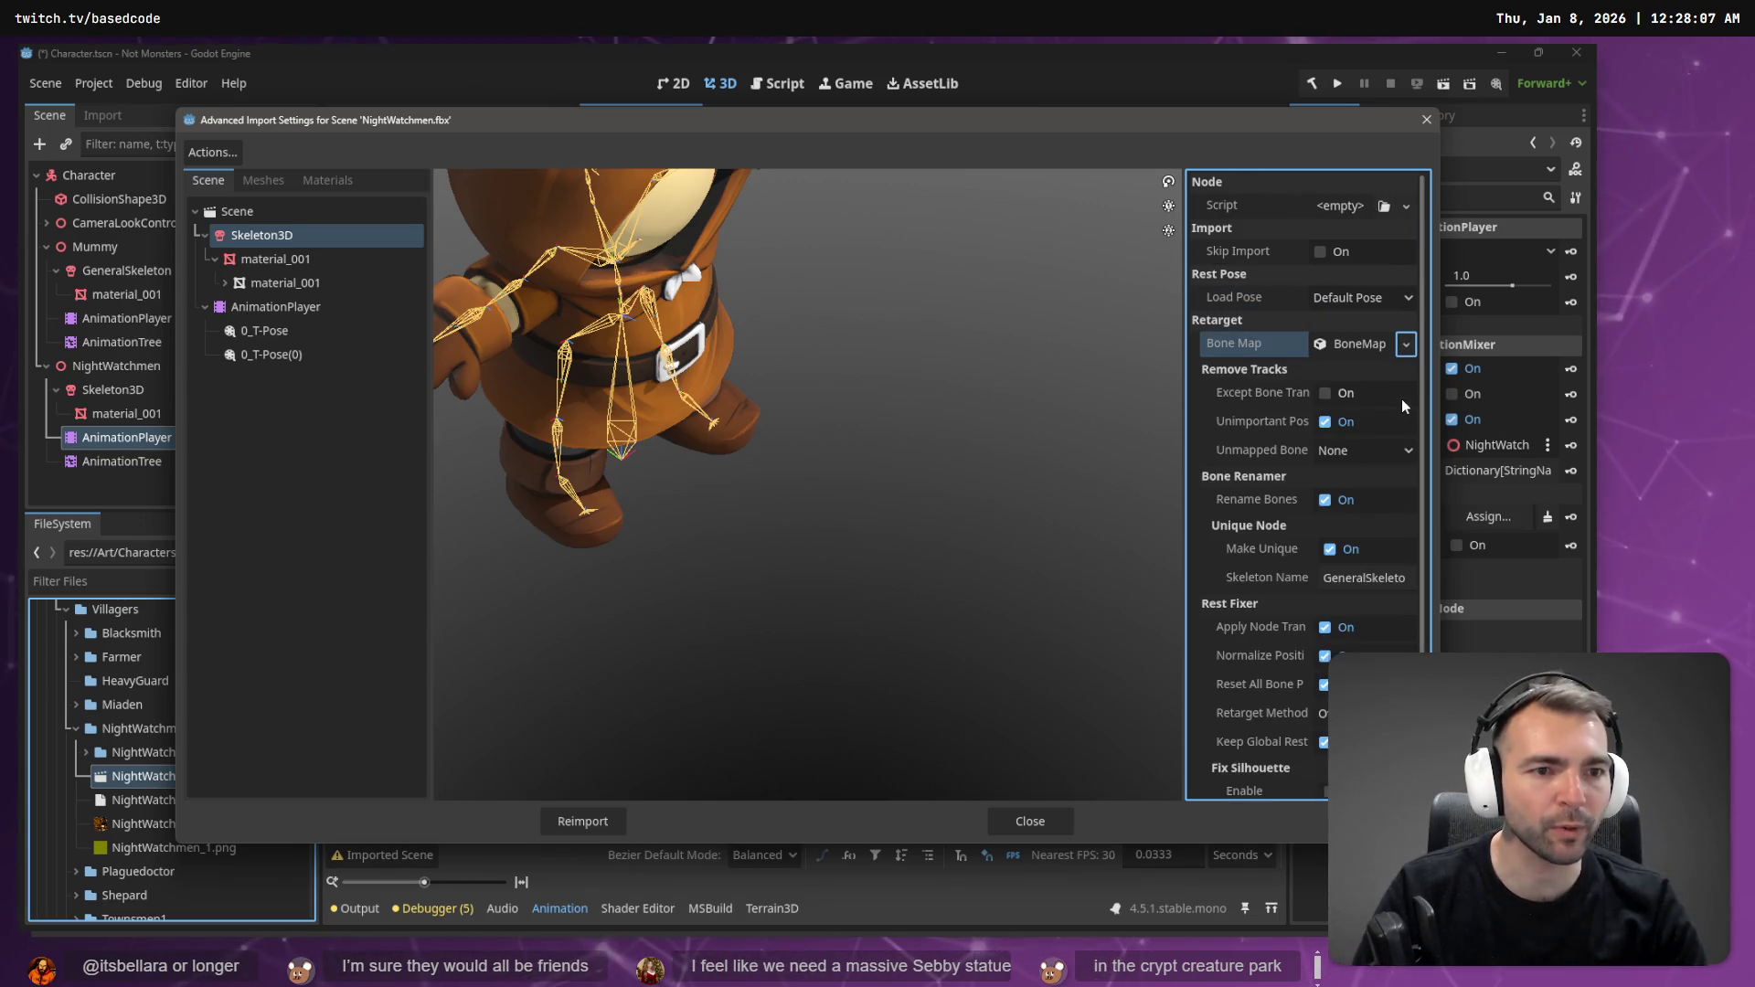
scroll(1382, 528, down, 1)
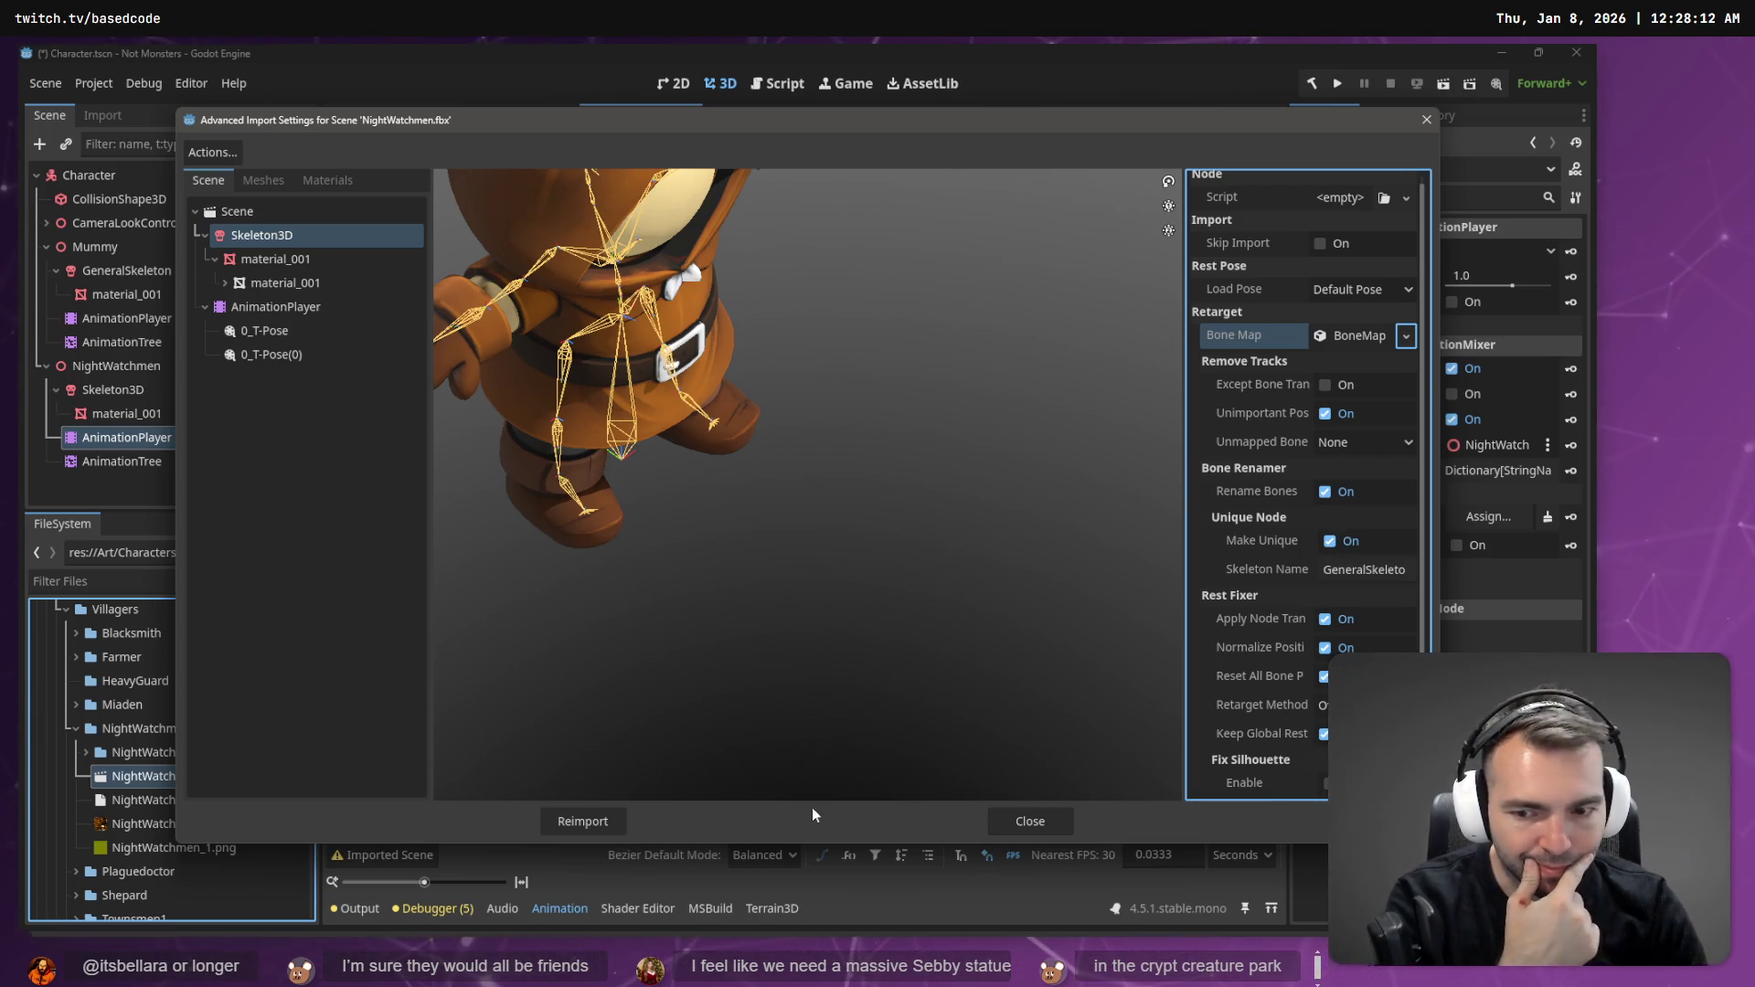
click(609, 820)
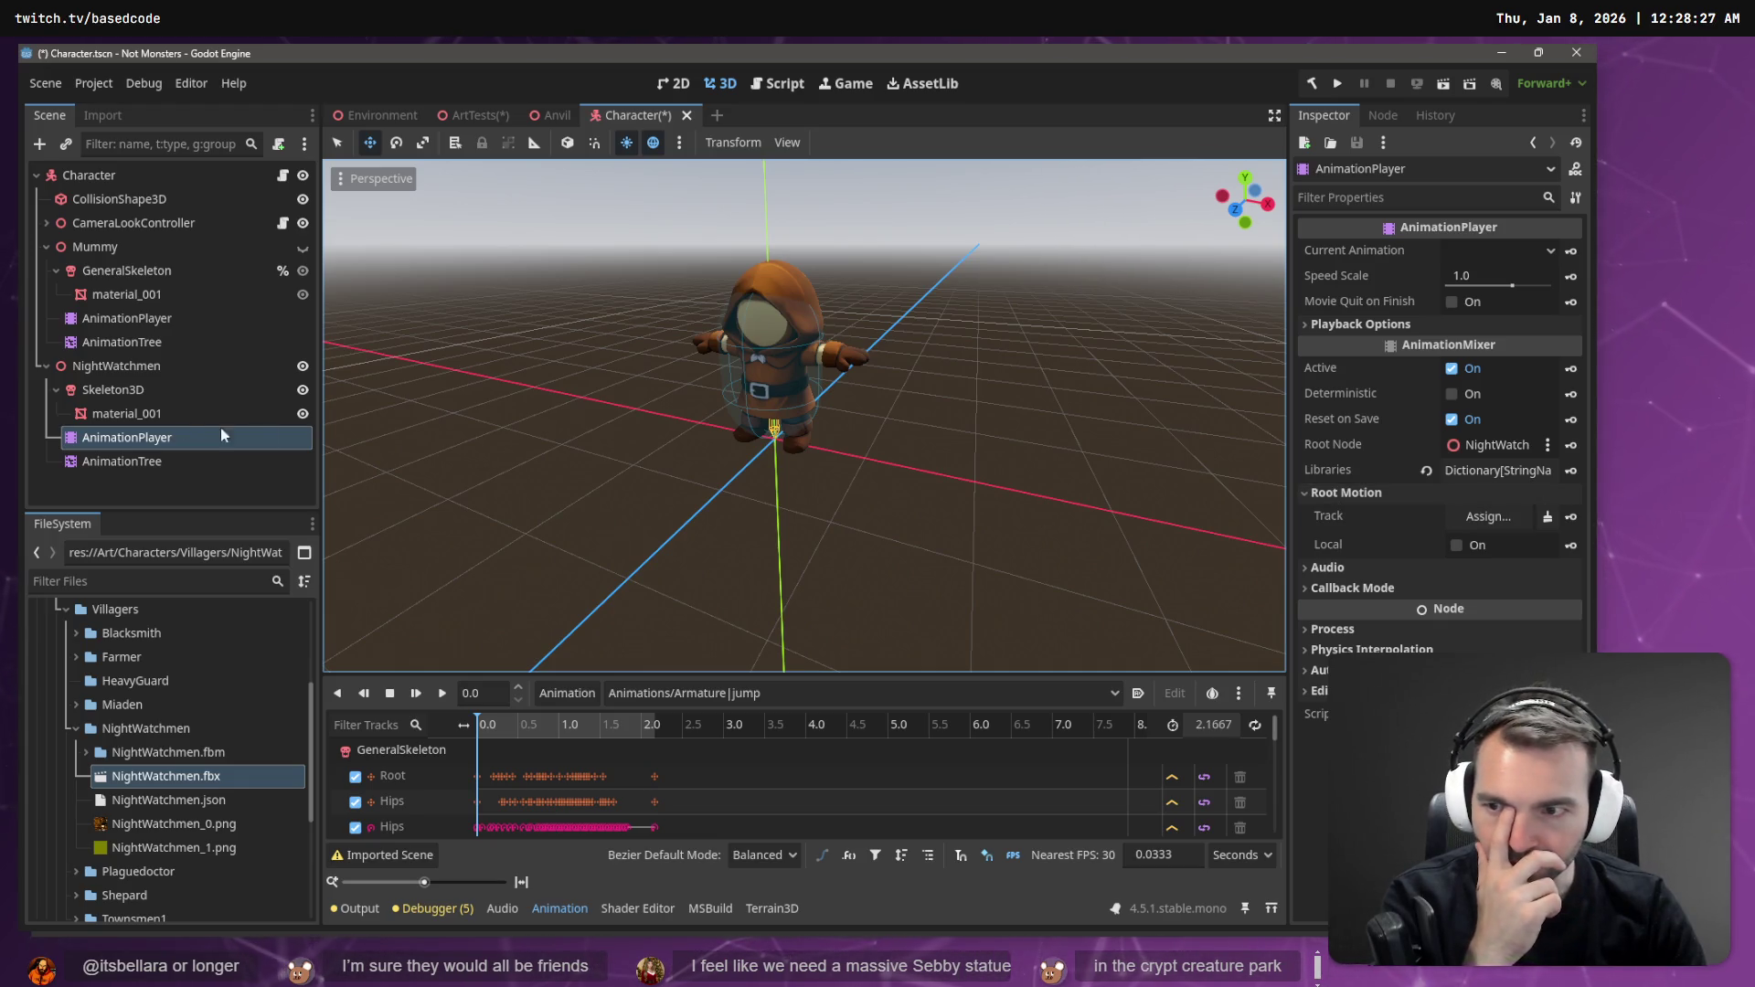
- Inspect NightWatchmen's Skeleton3D and AnimationPlayer, then open its Idle/Moving/Jump AnimationTree state machine
click(113, 389)
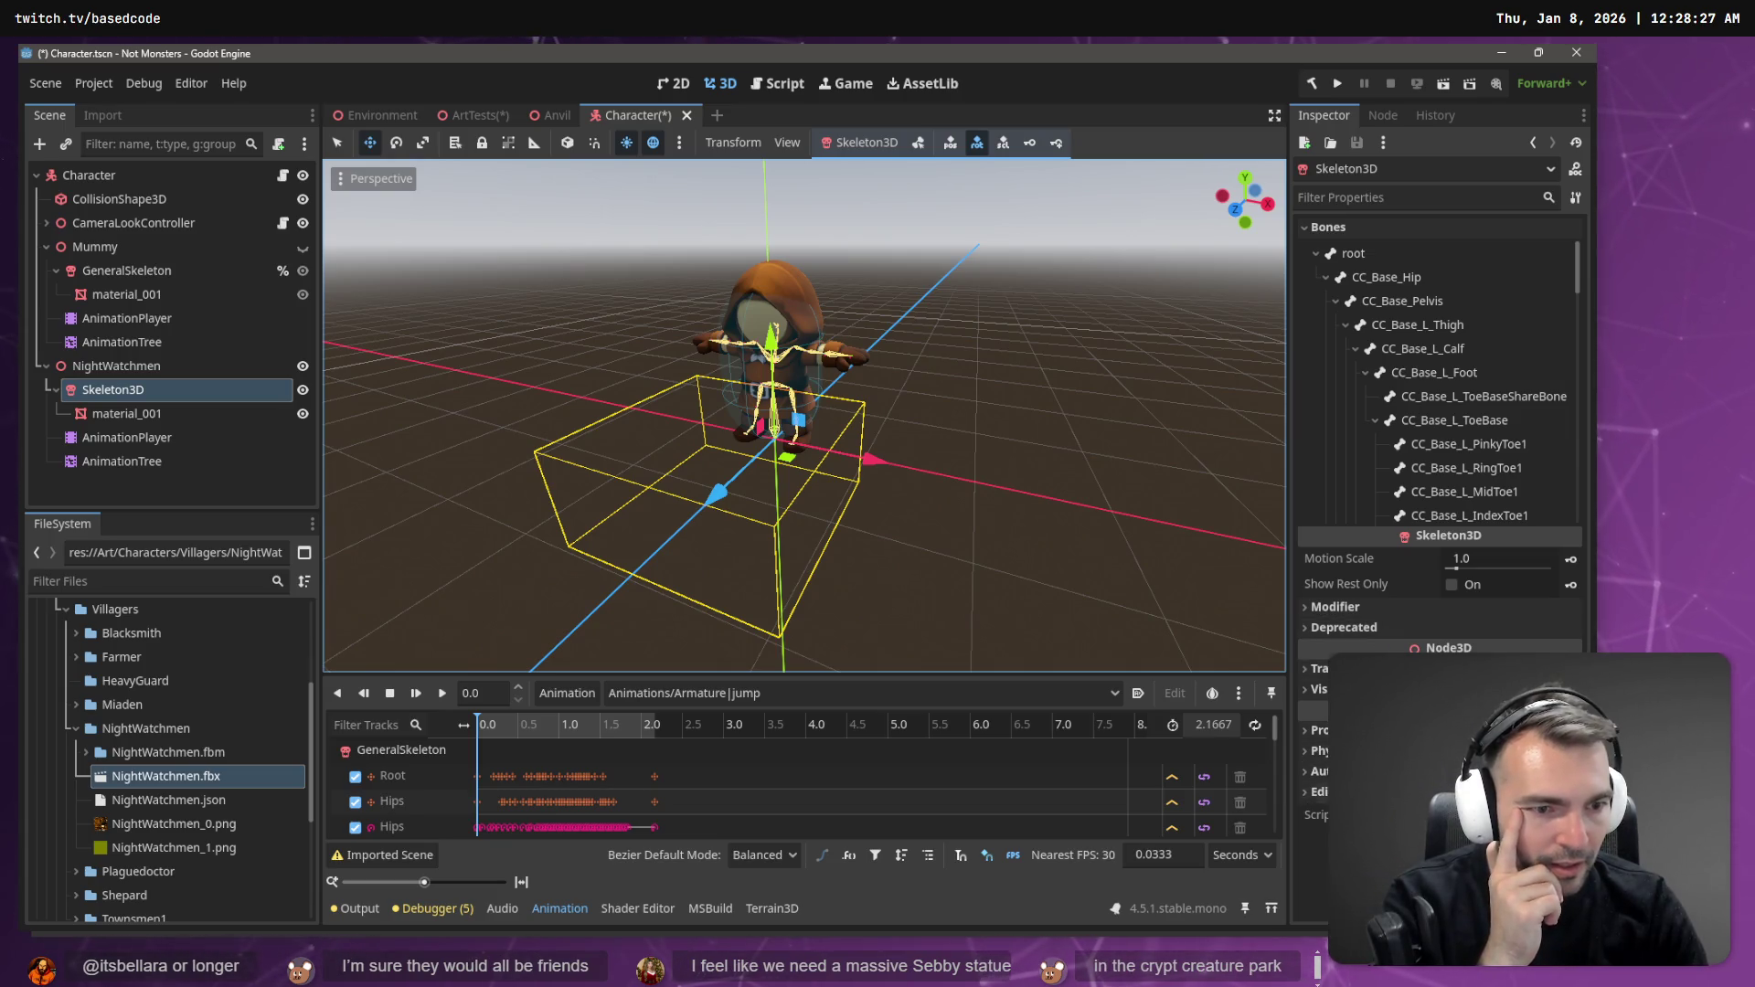
click(1347, 607)
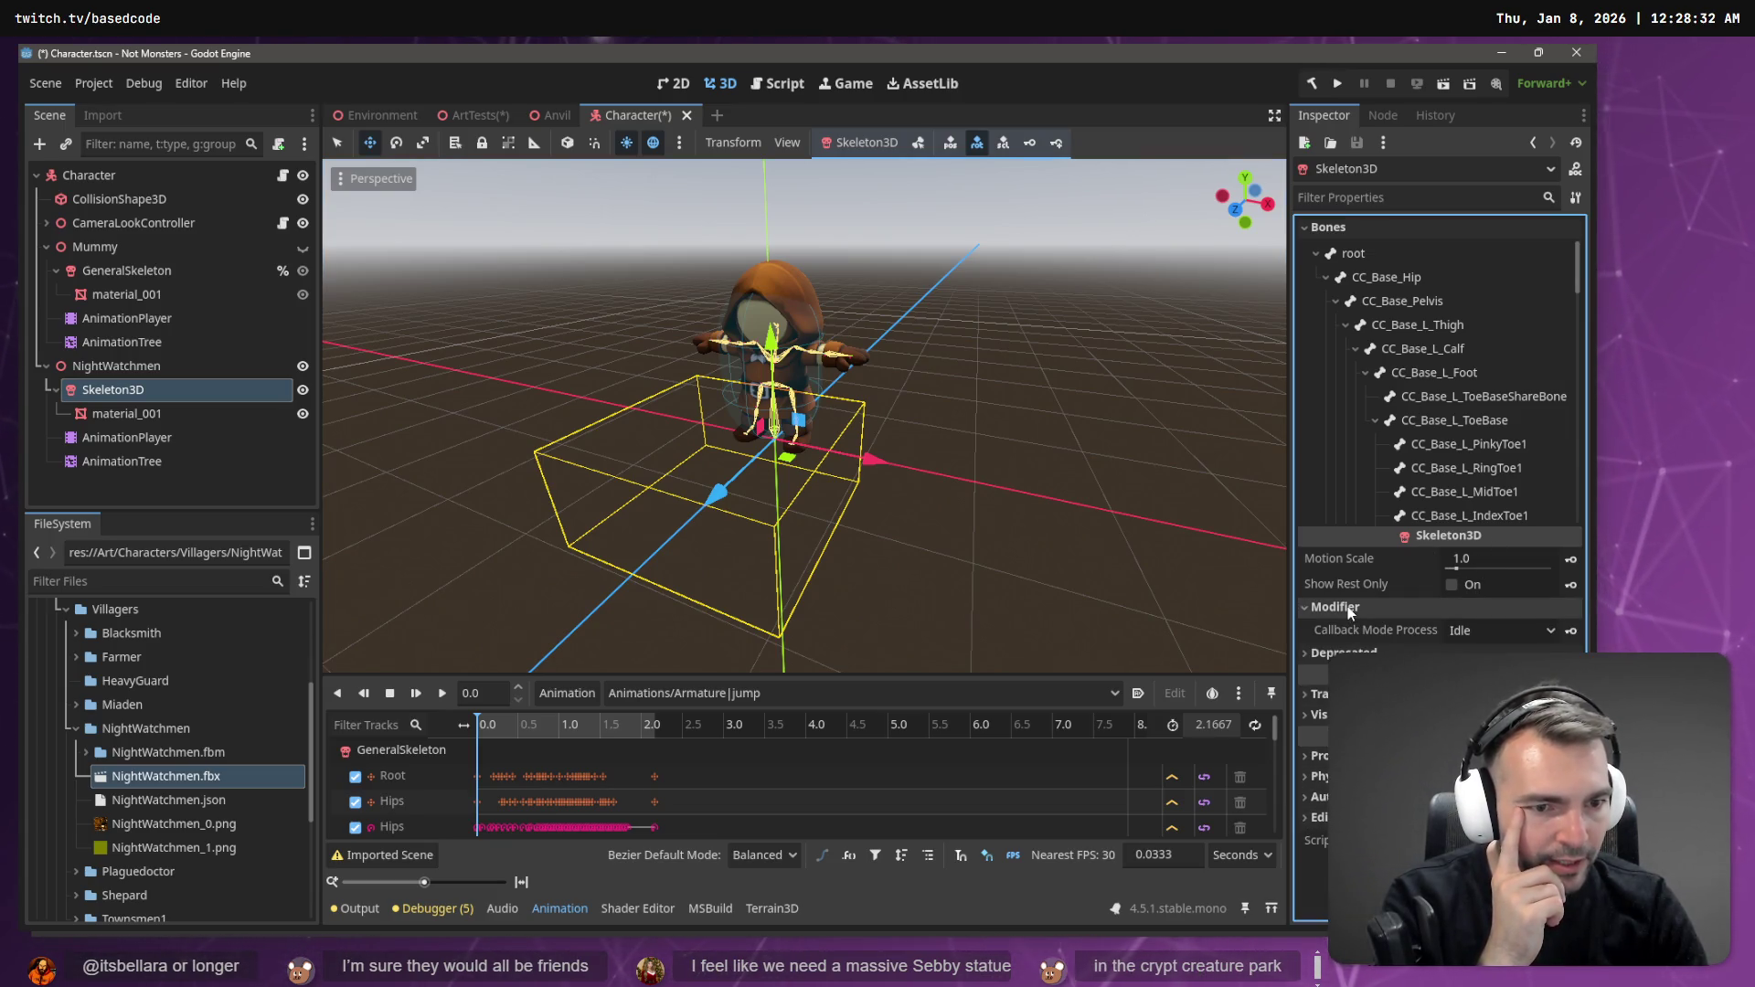
click(1347, 607)
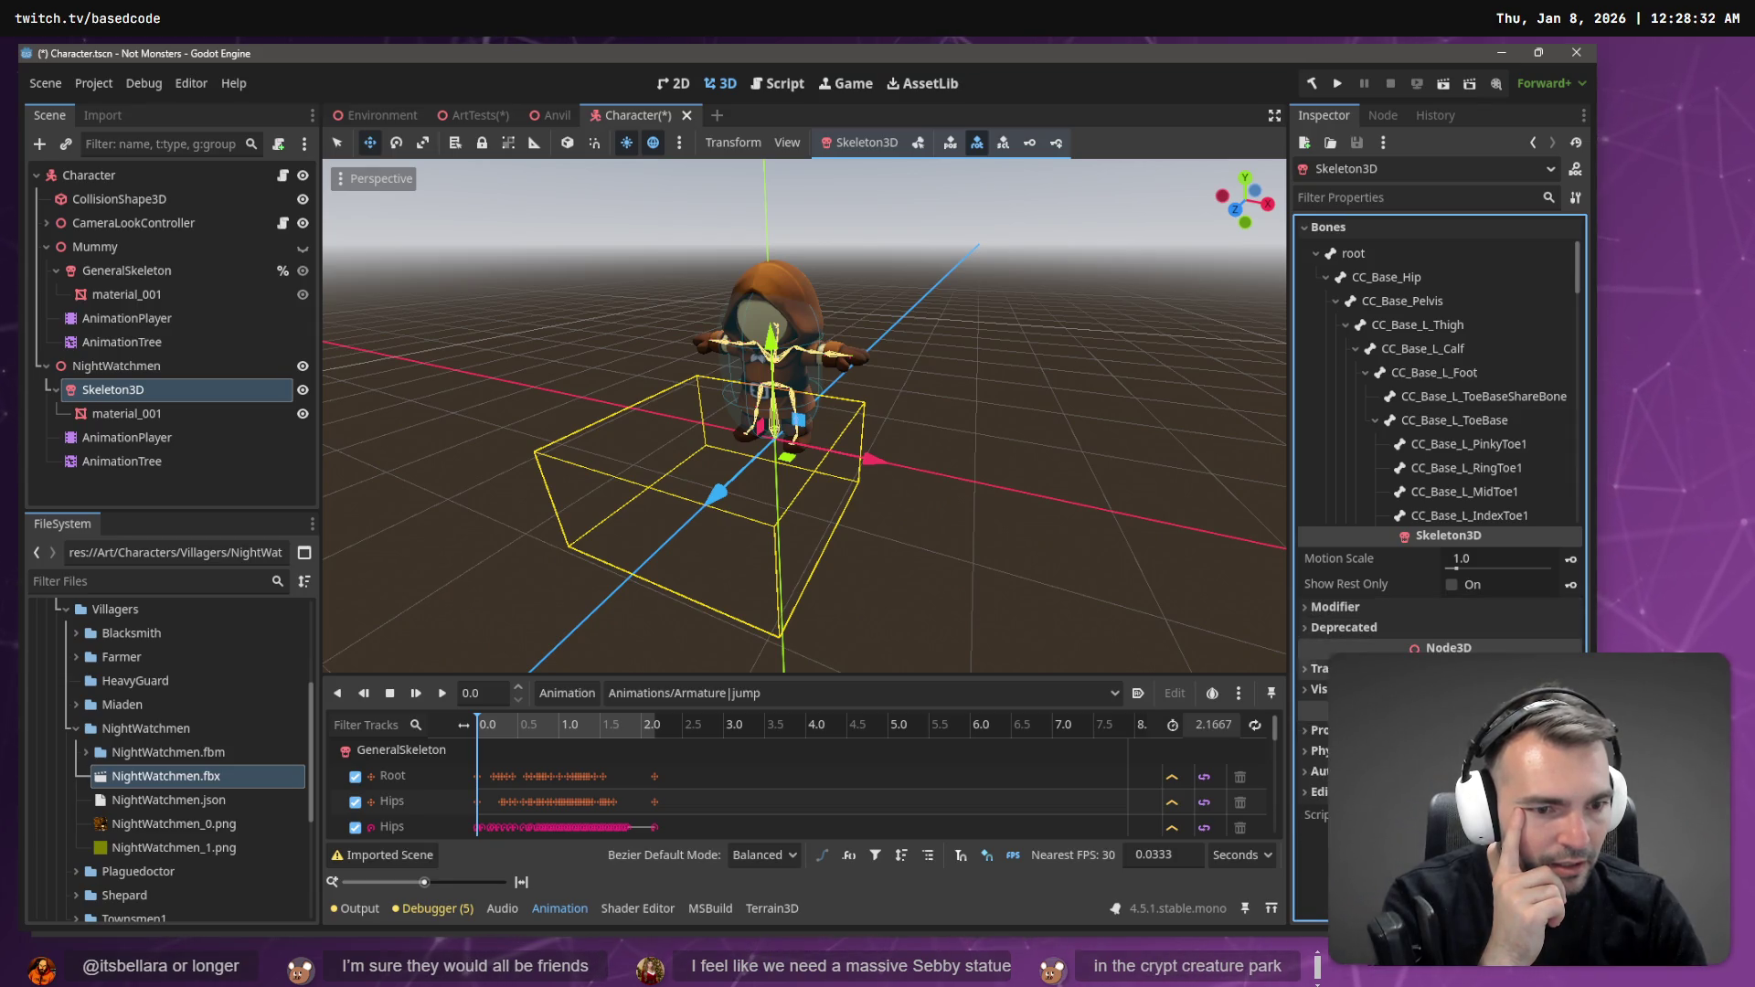
click(1318, 668)
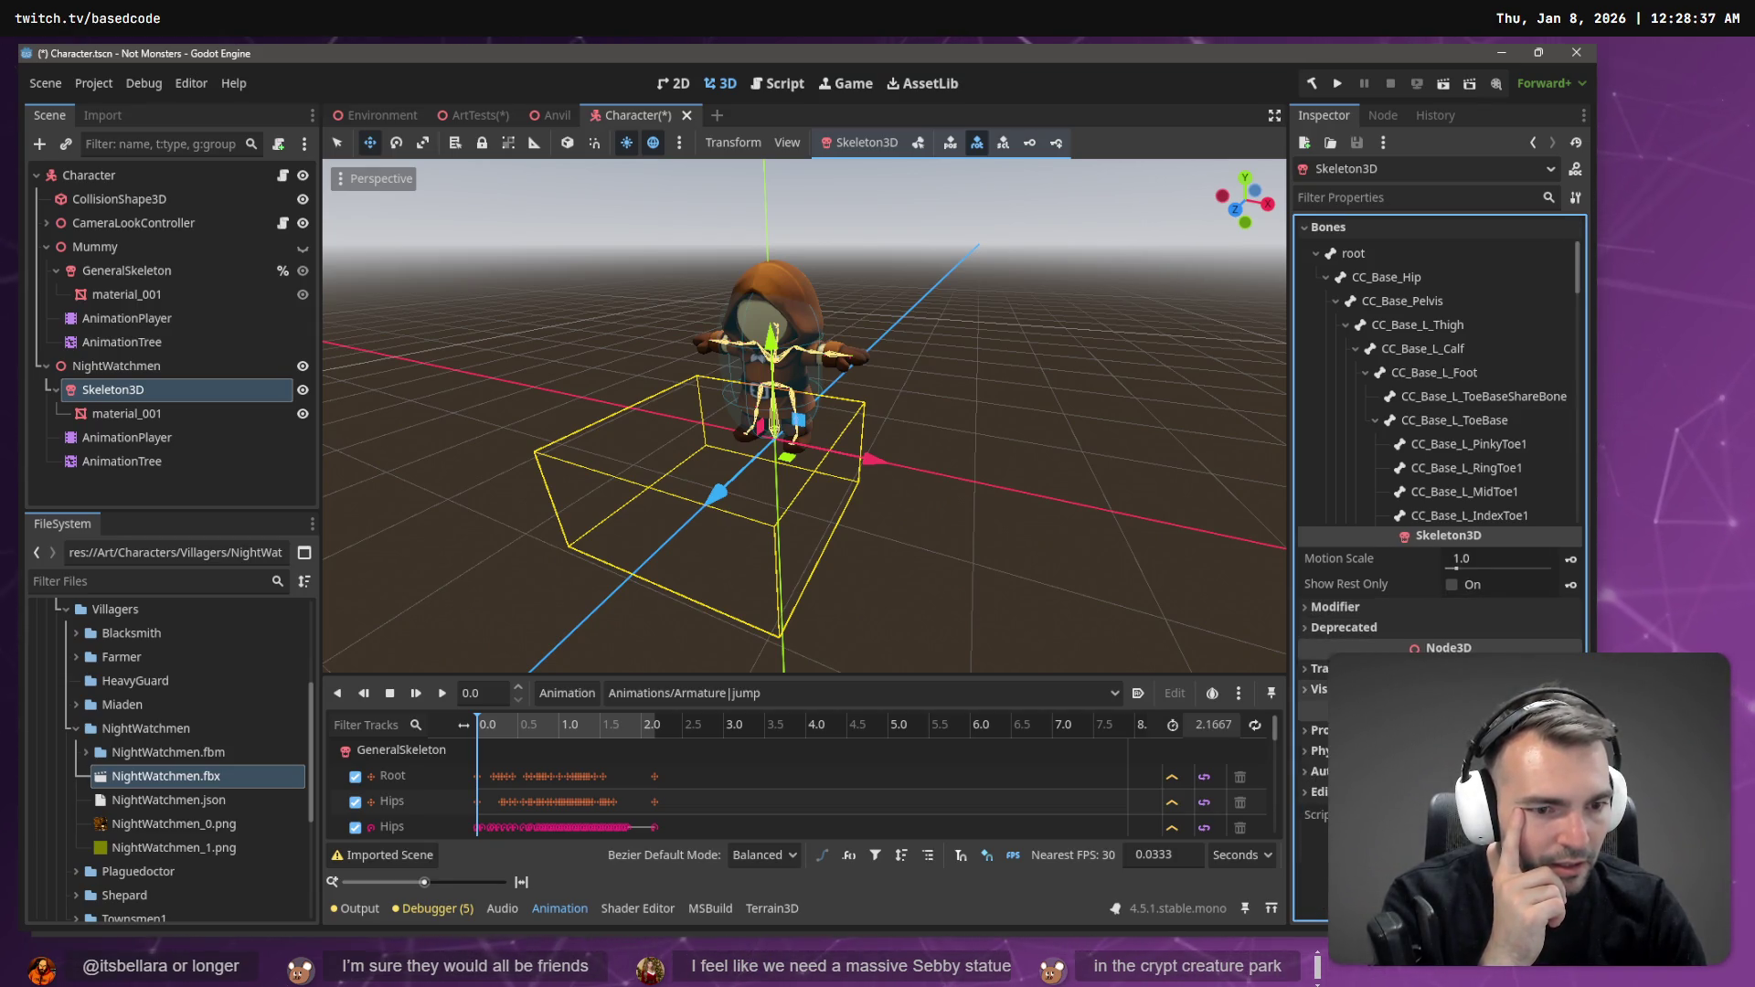
click(1316, 729)
click(1316, 729)
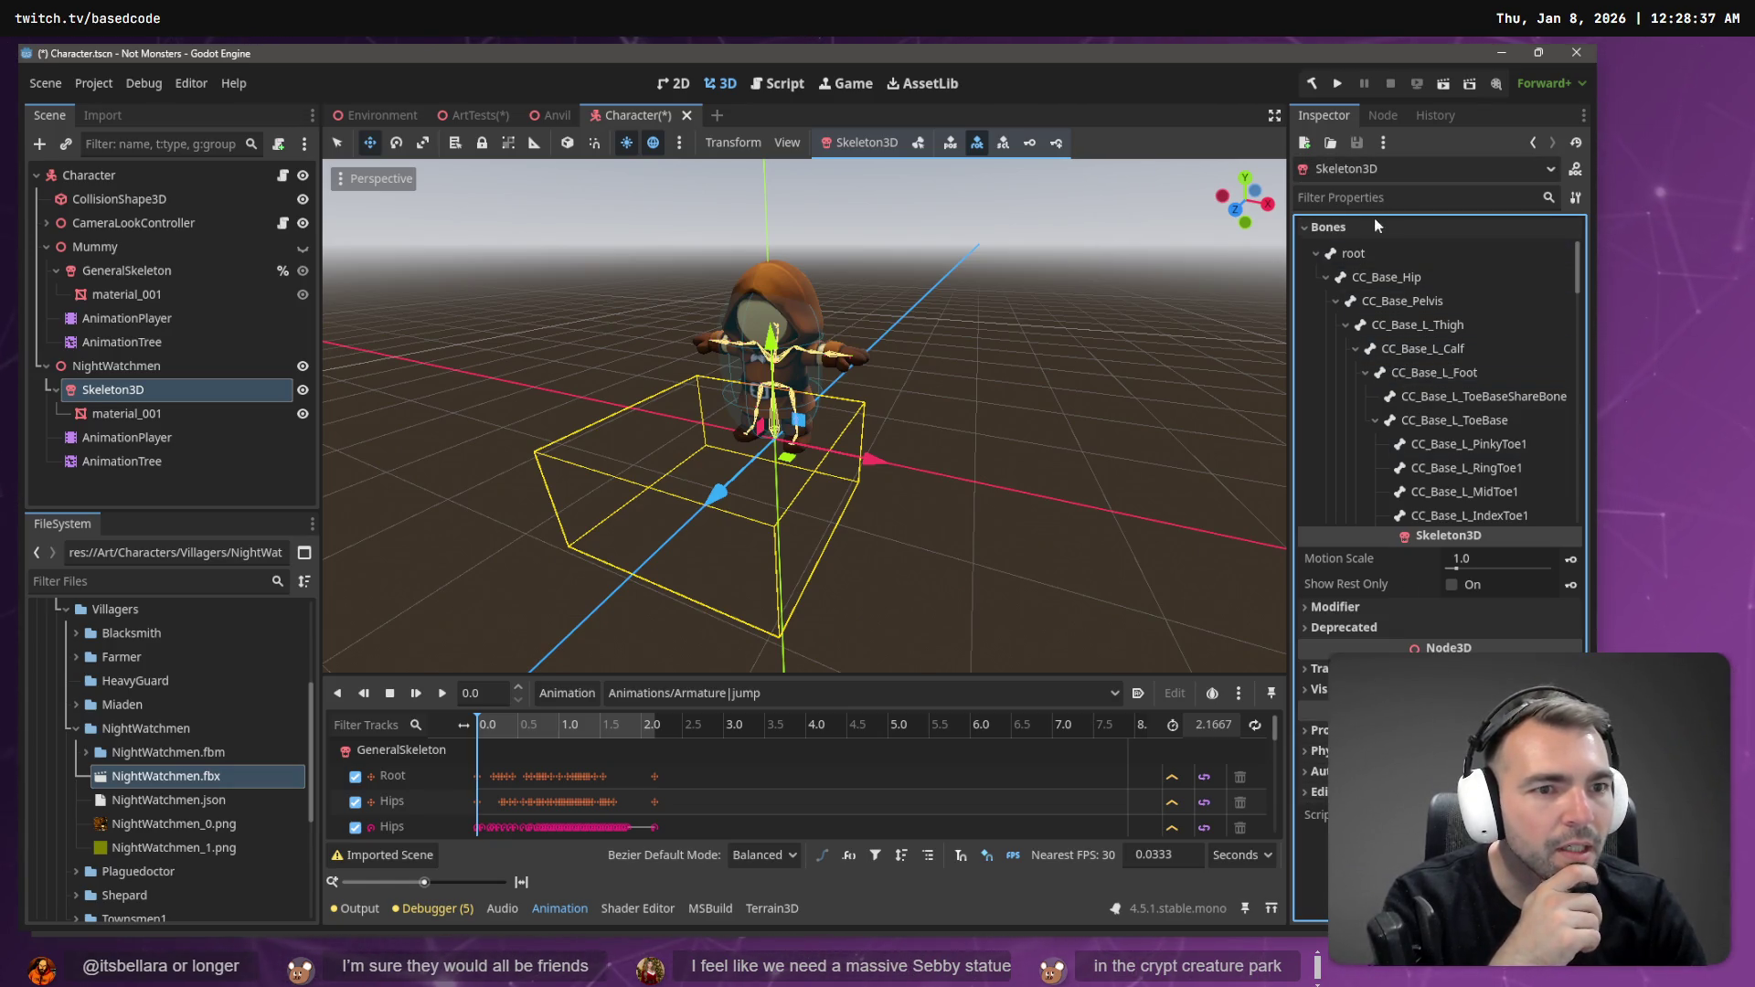
click(1341, 252)
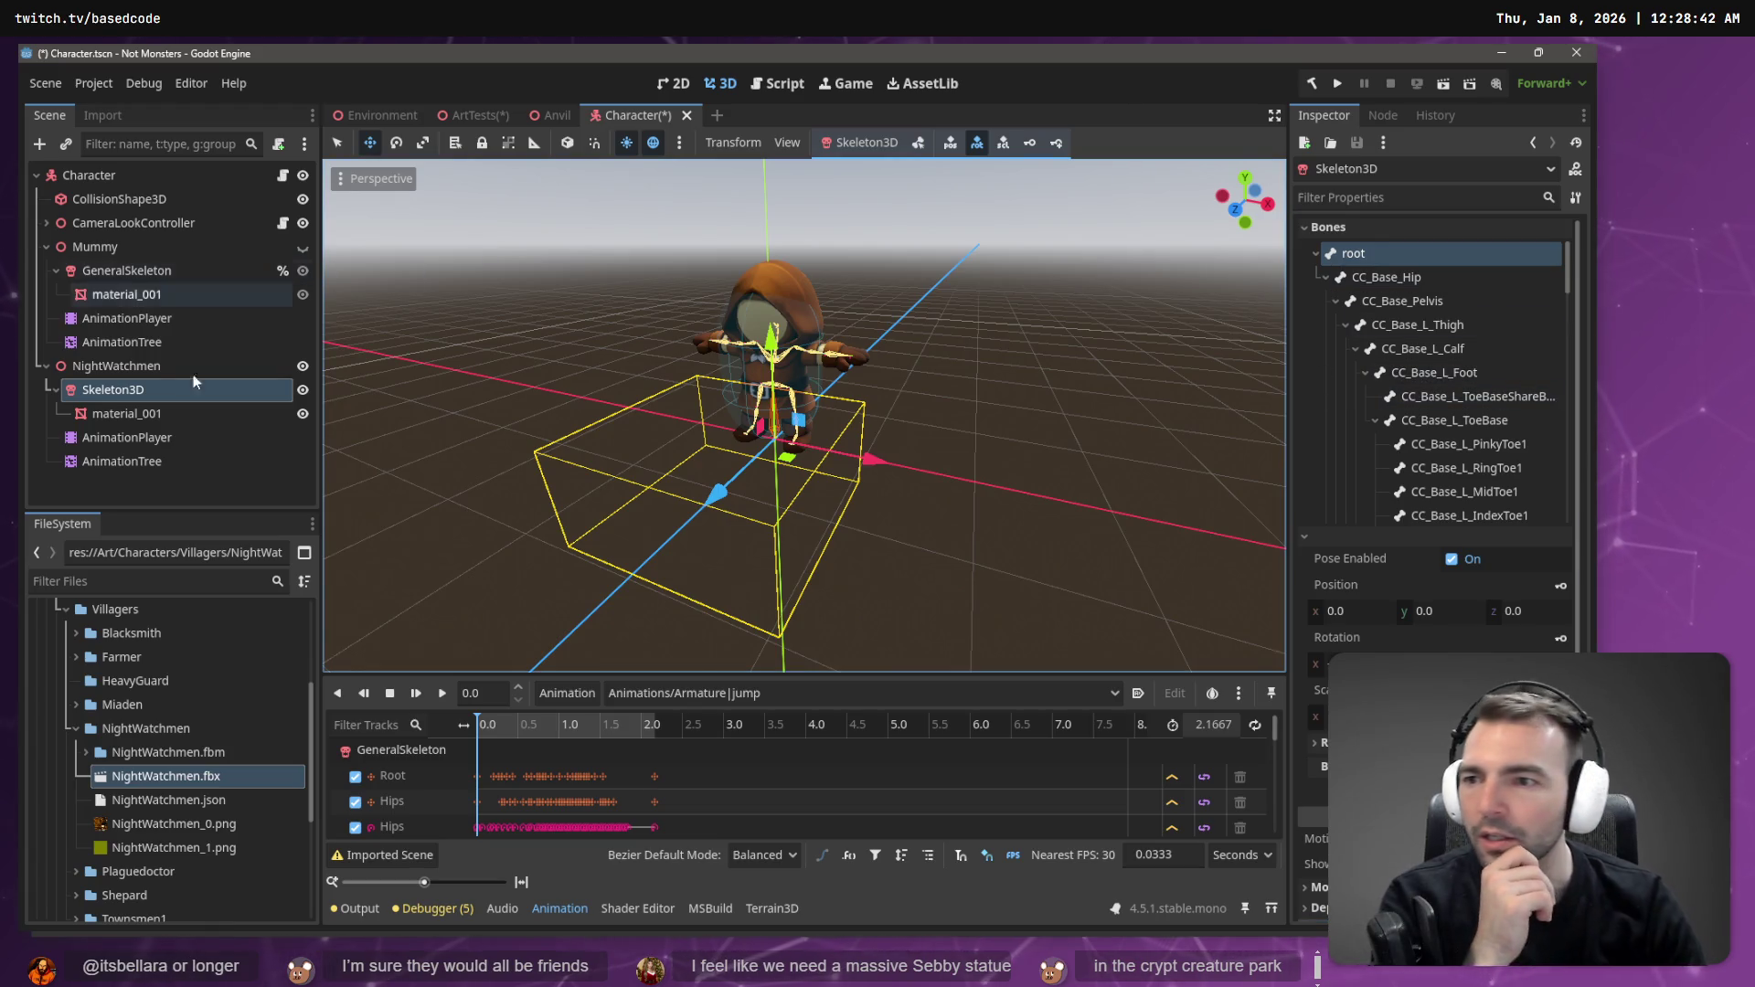
click(126, 438)
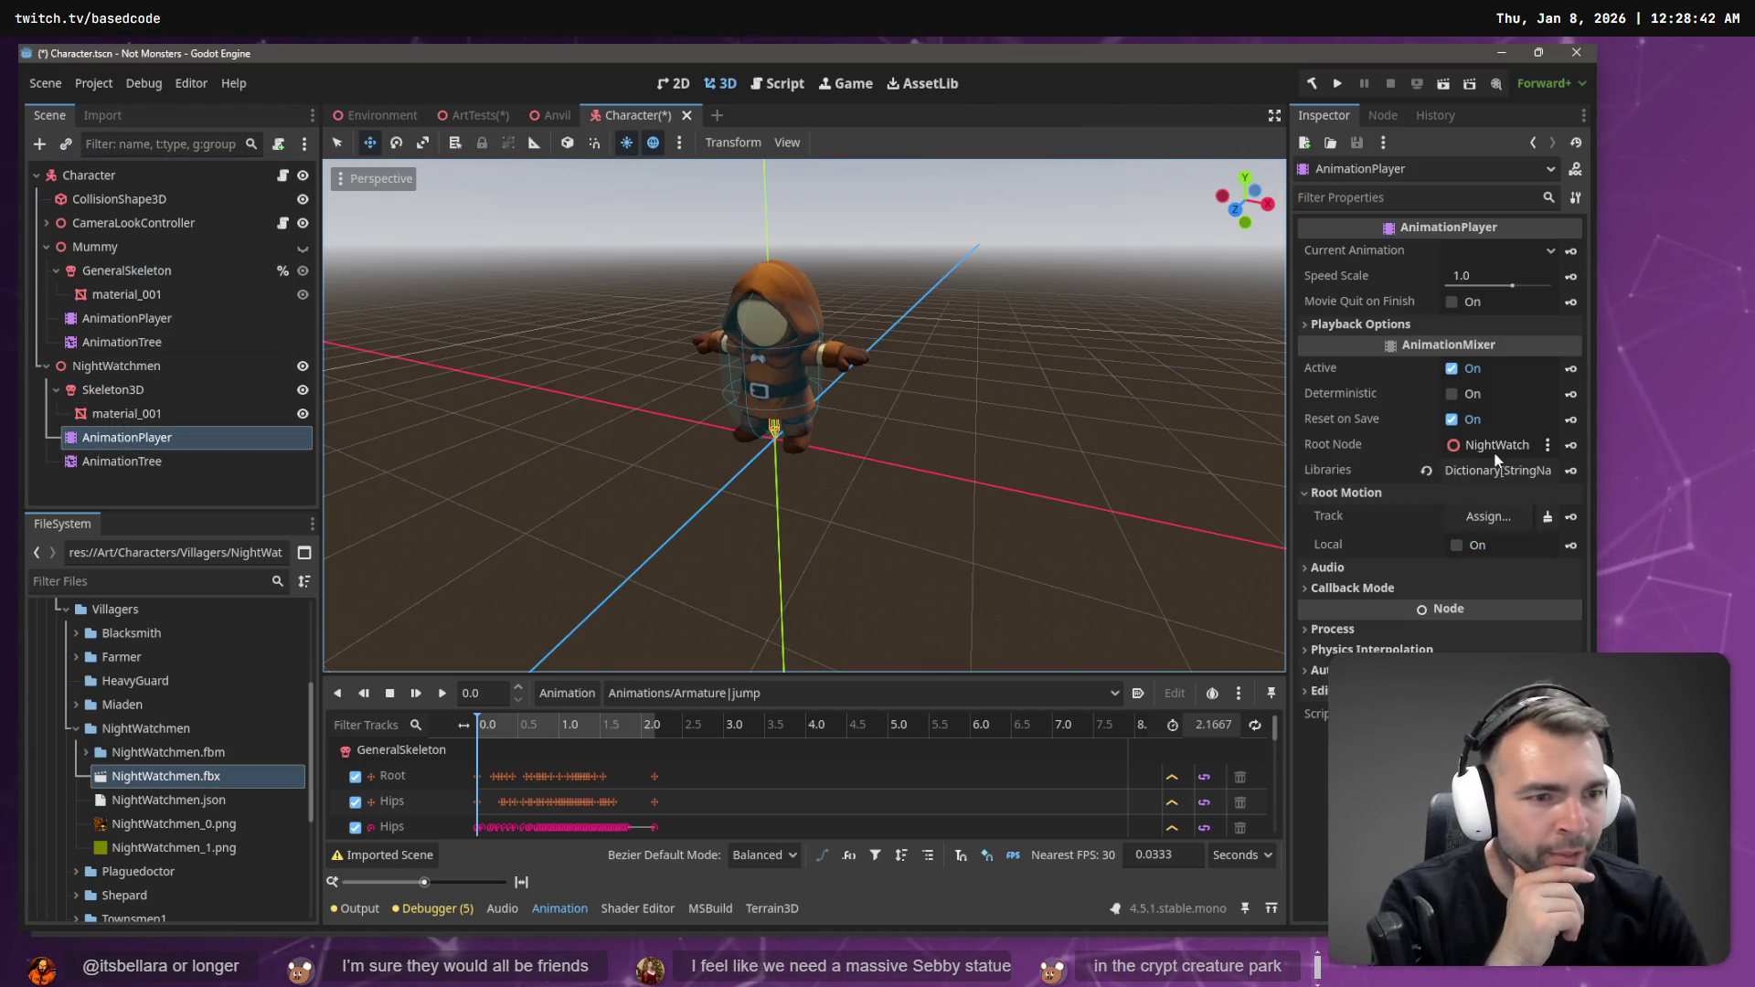
double_click(170, 460)
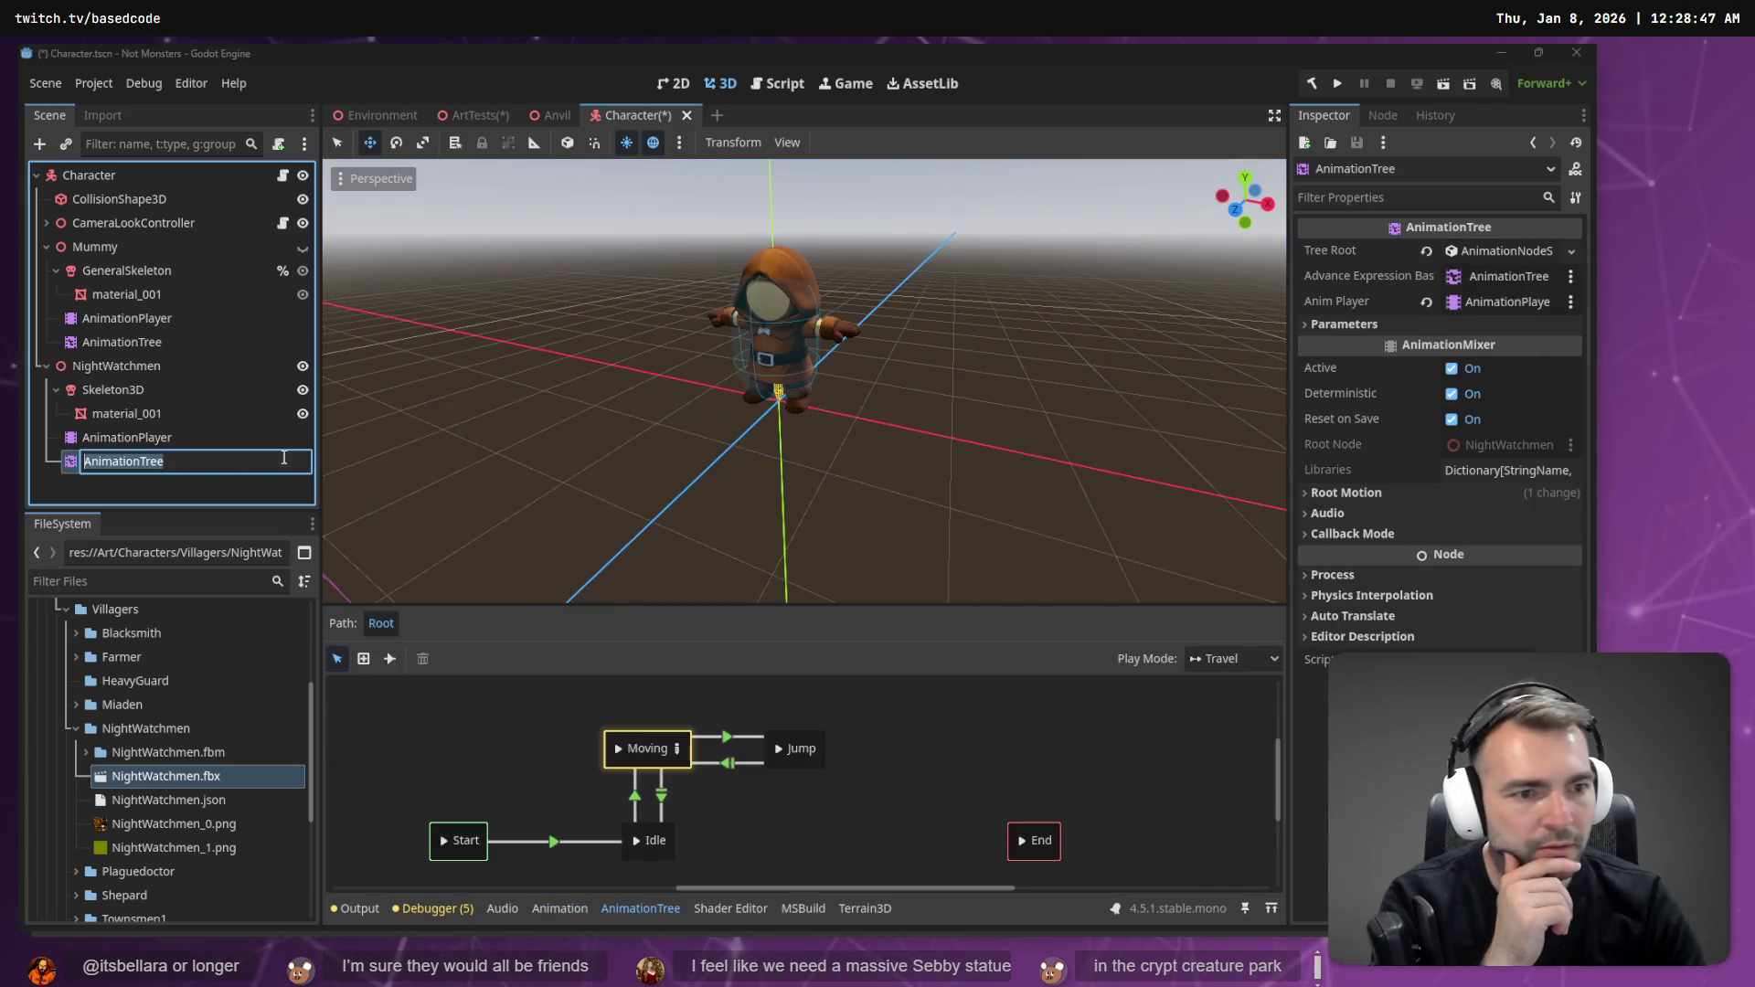
- Expand the AnimationTree's Root Motion settings, then view NightWatchmen.fbx's Import tab (Scene, Root Scale 1.0)
click(1342, 492)
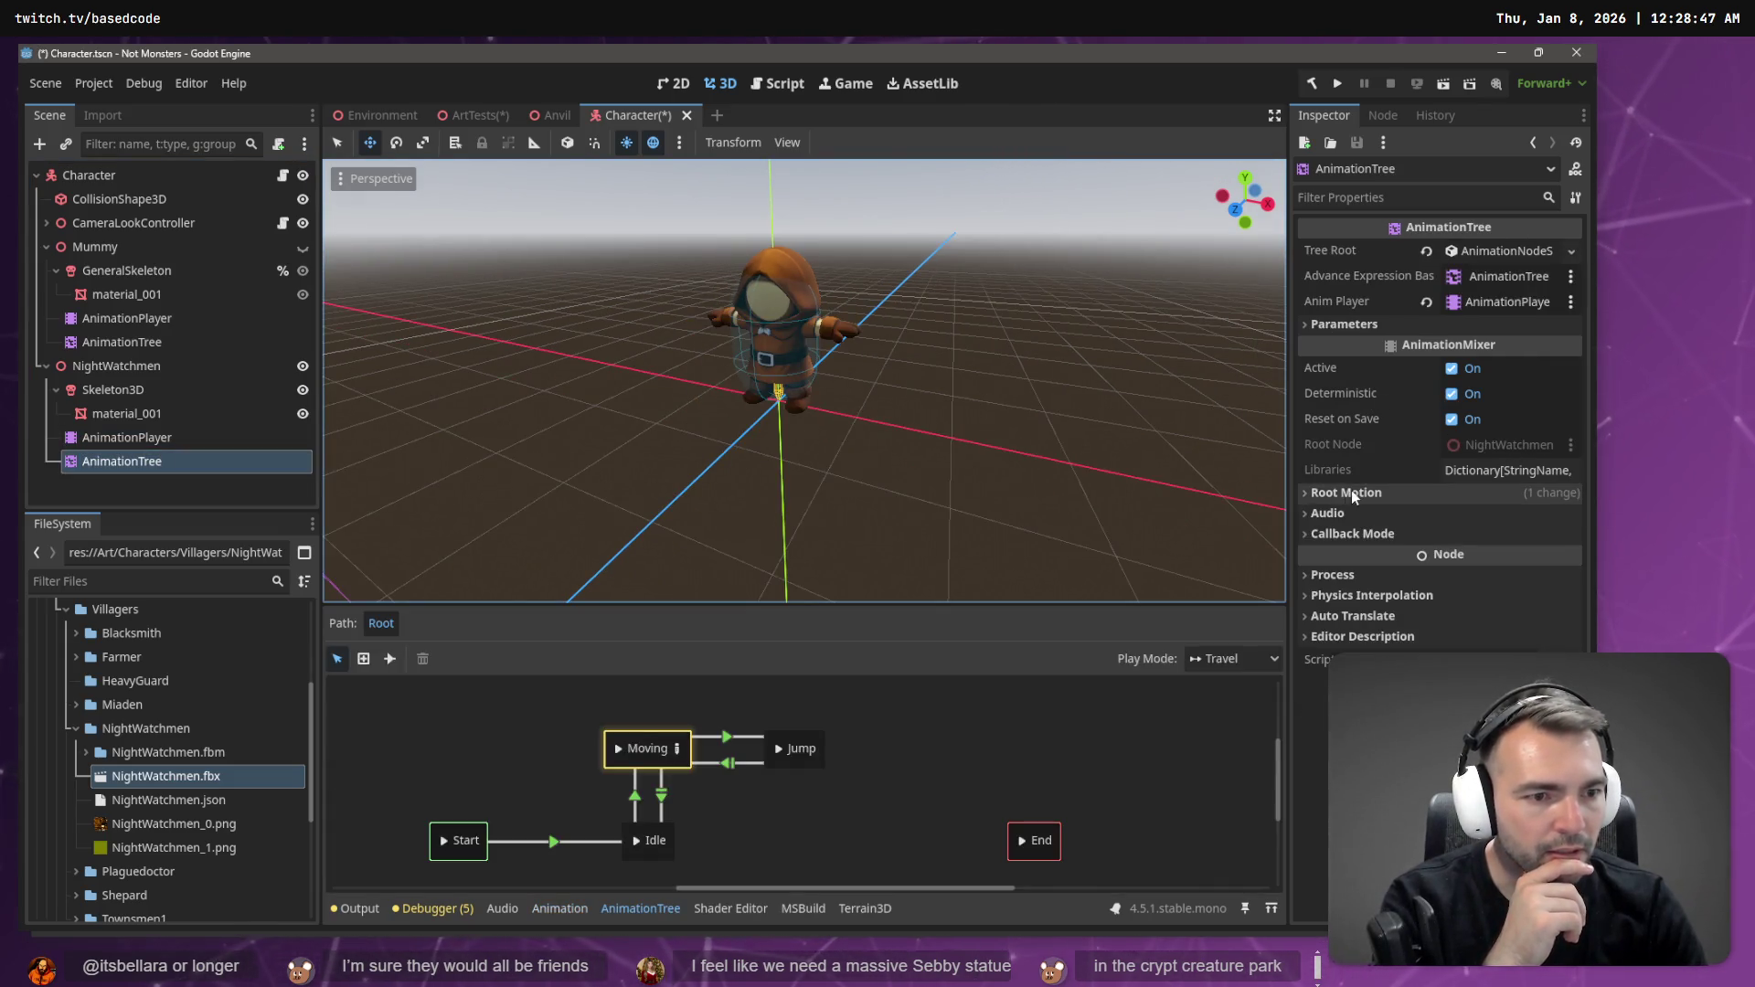
click(1349, 492)
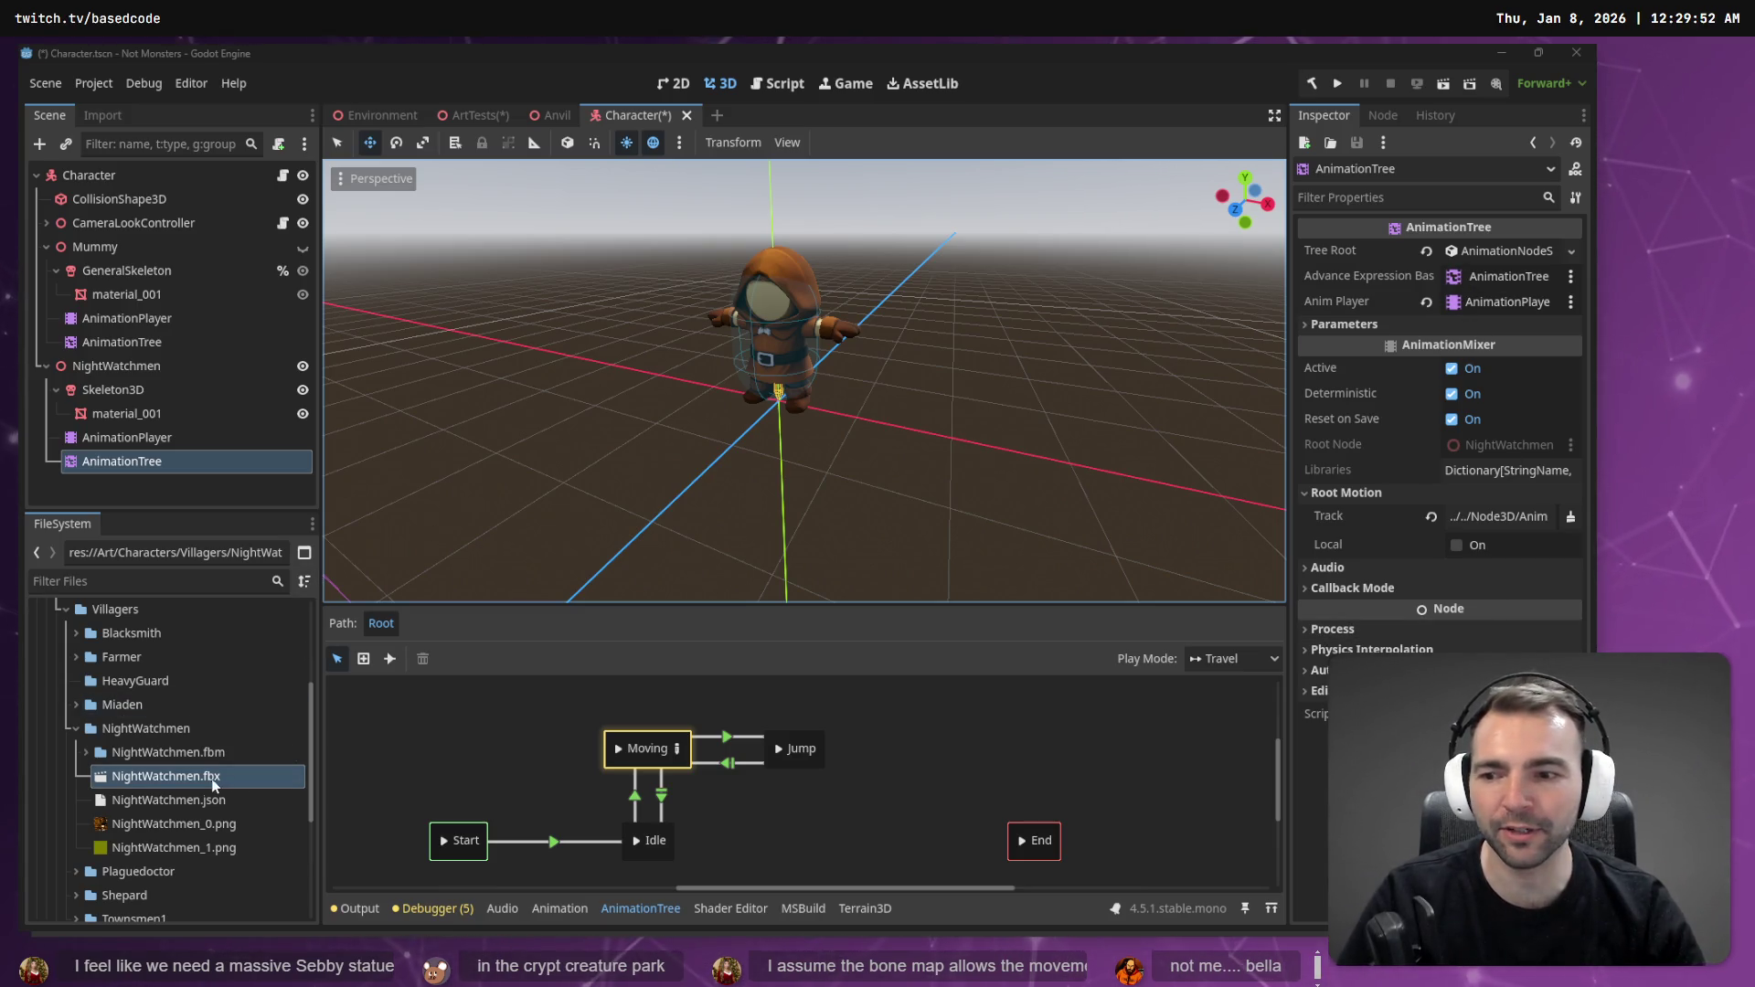
click(203, 733)
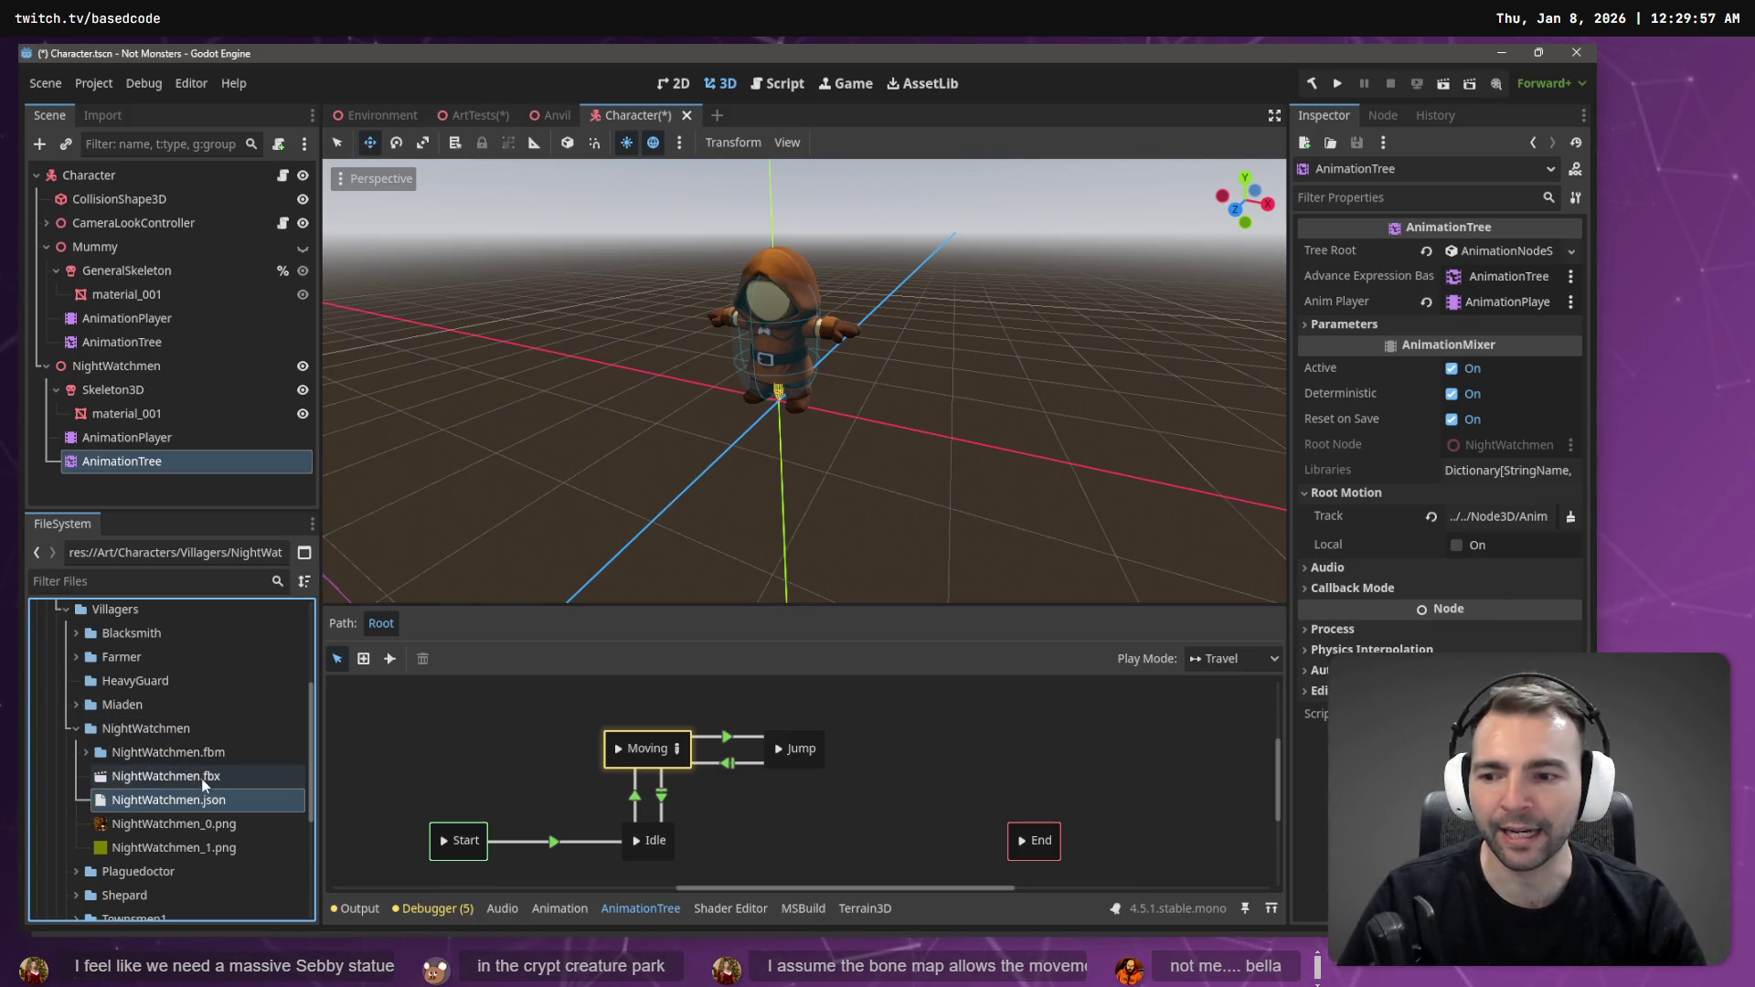
click(103, 116)
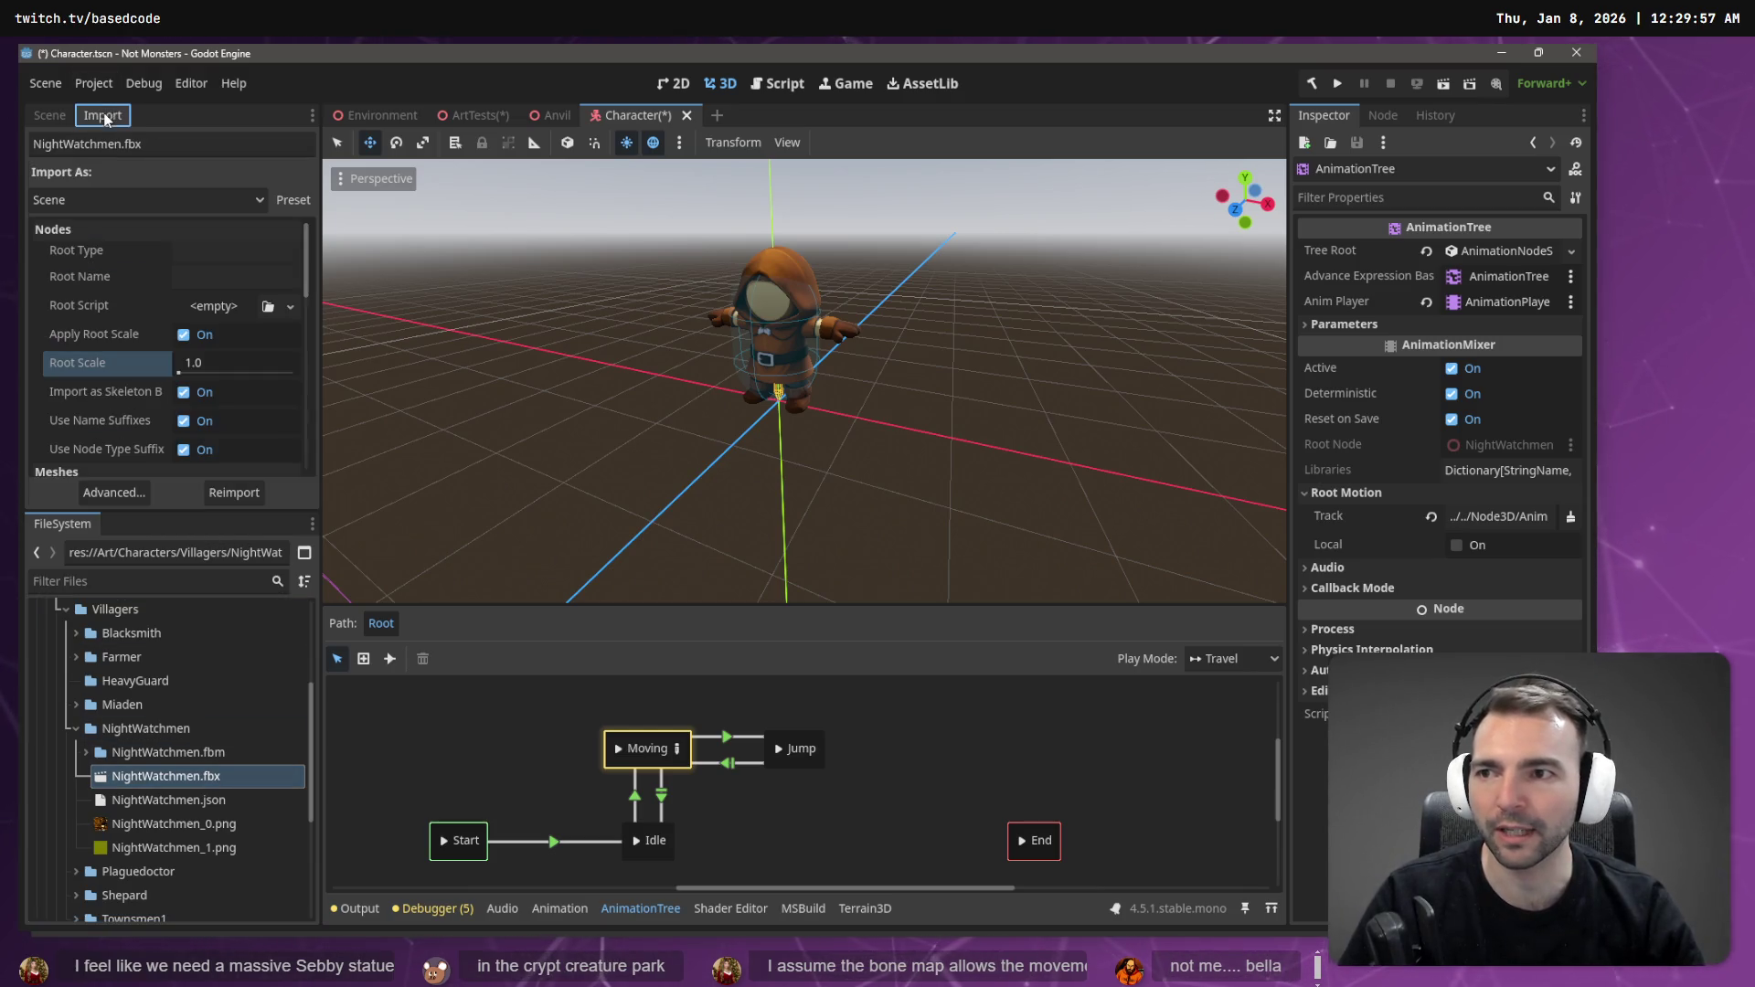
- Review NightWatchmen.fbx's advanced Nodes and Animation import options, then reimport it
click(99, 497)
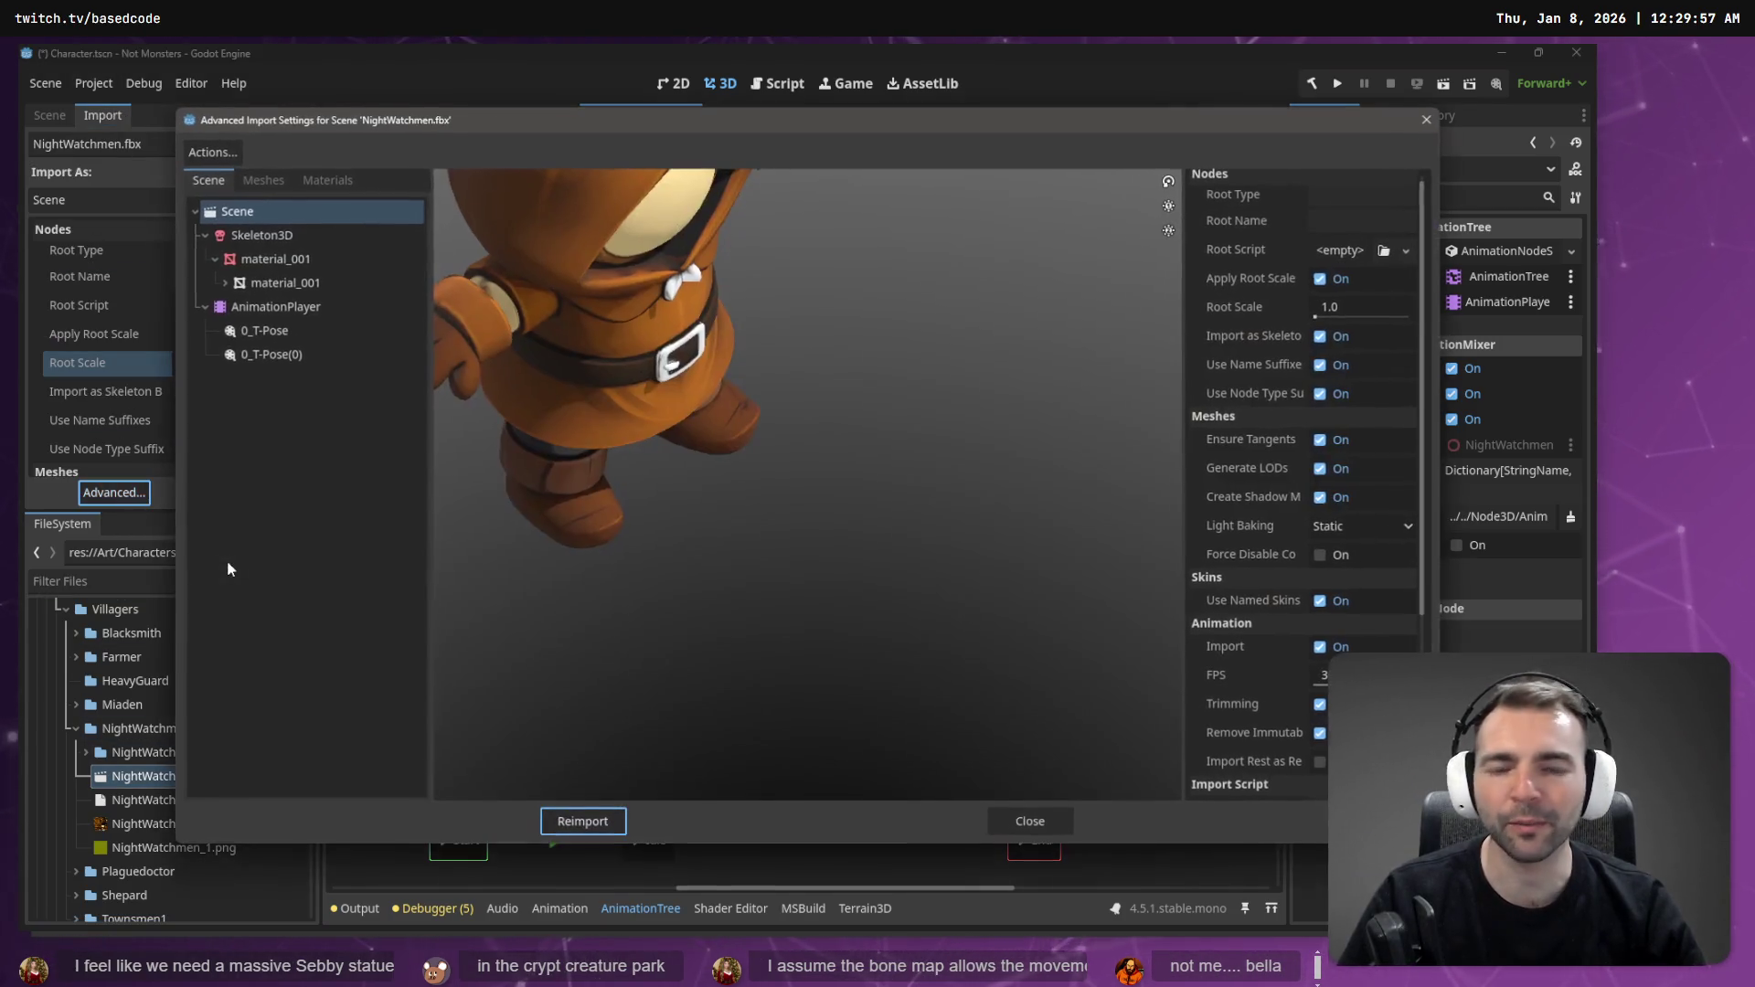
mouse_move(711, 346)
mouse_down()
mouse_move(676, 270)
mouse_move(702, 292)
mouse_up()
scroll(1285, 566, down, 5)
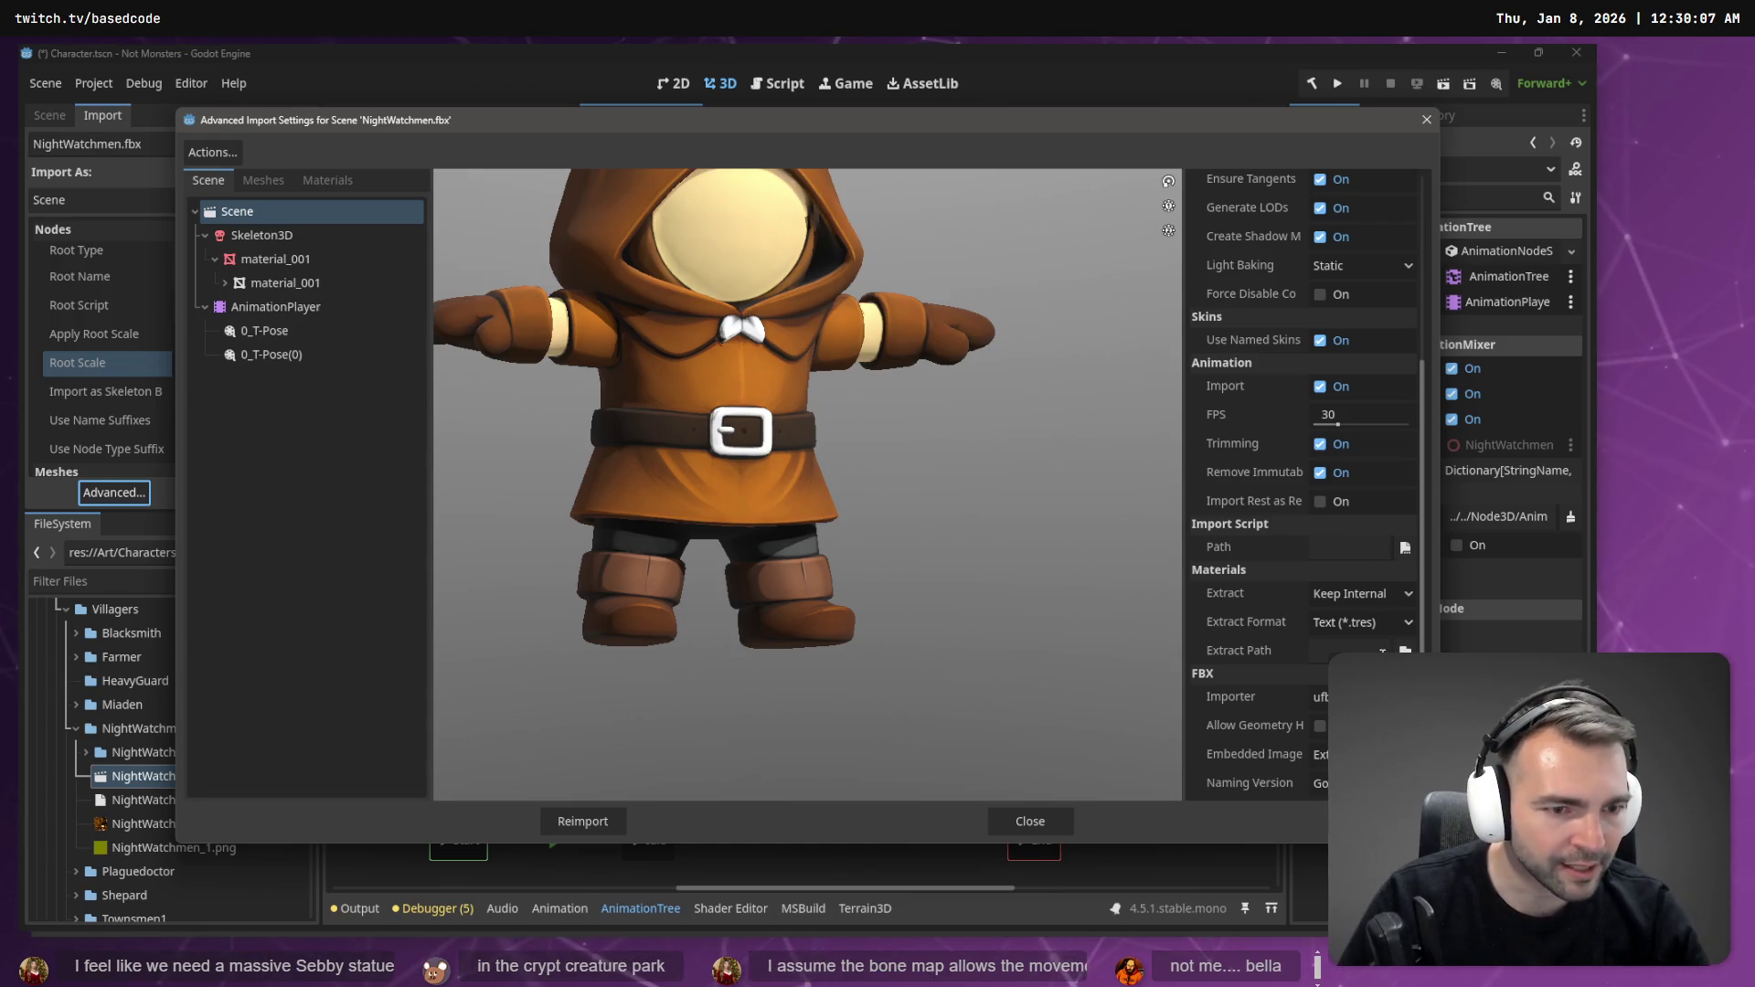
scroll(1343, 644, up, 5)
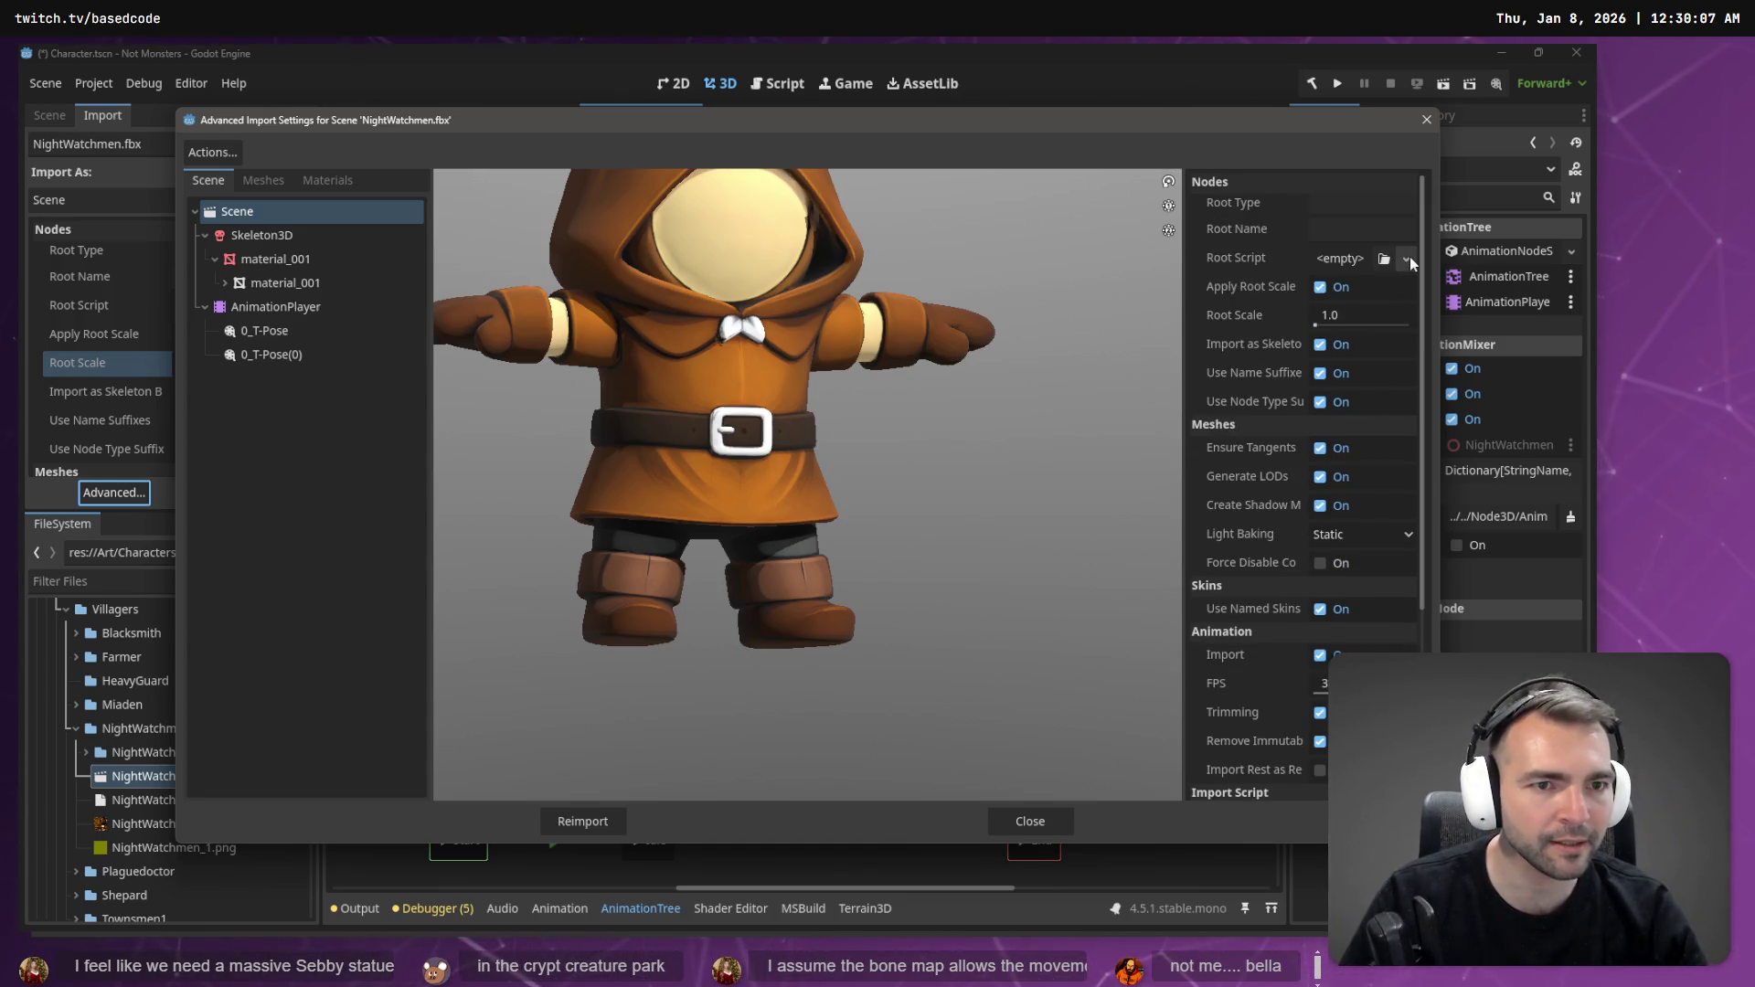
click(1352, 259)
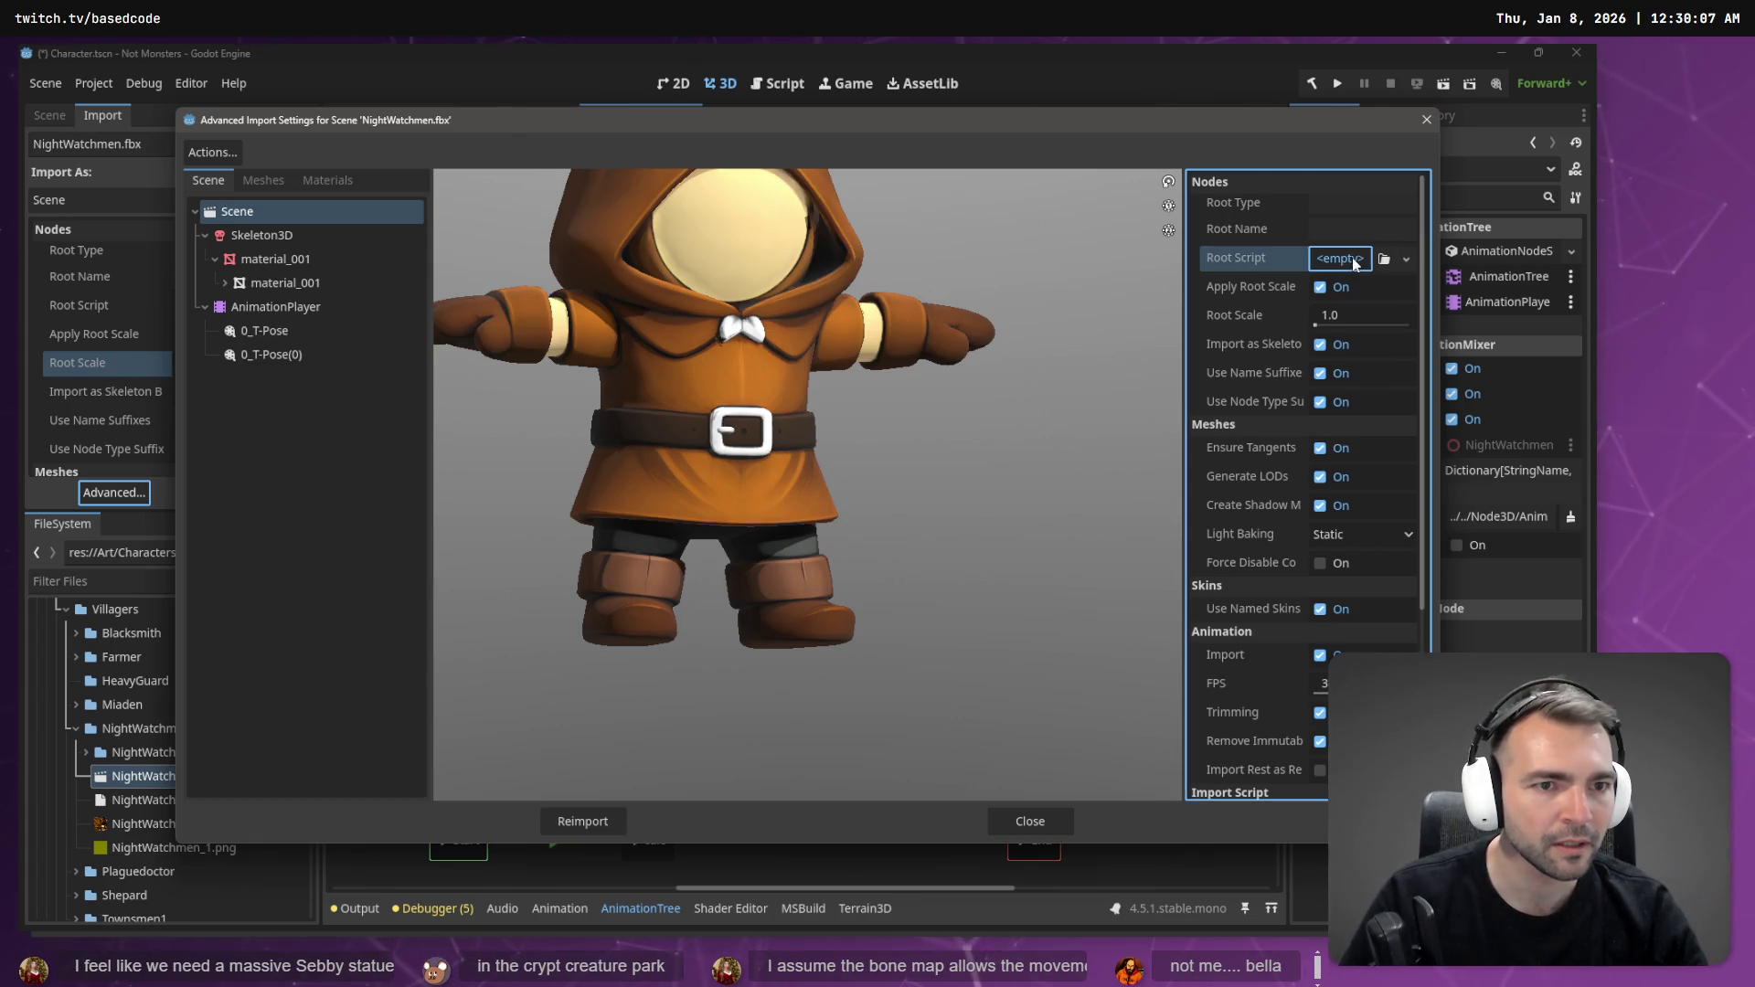
click(1323, 292)
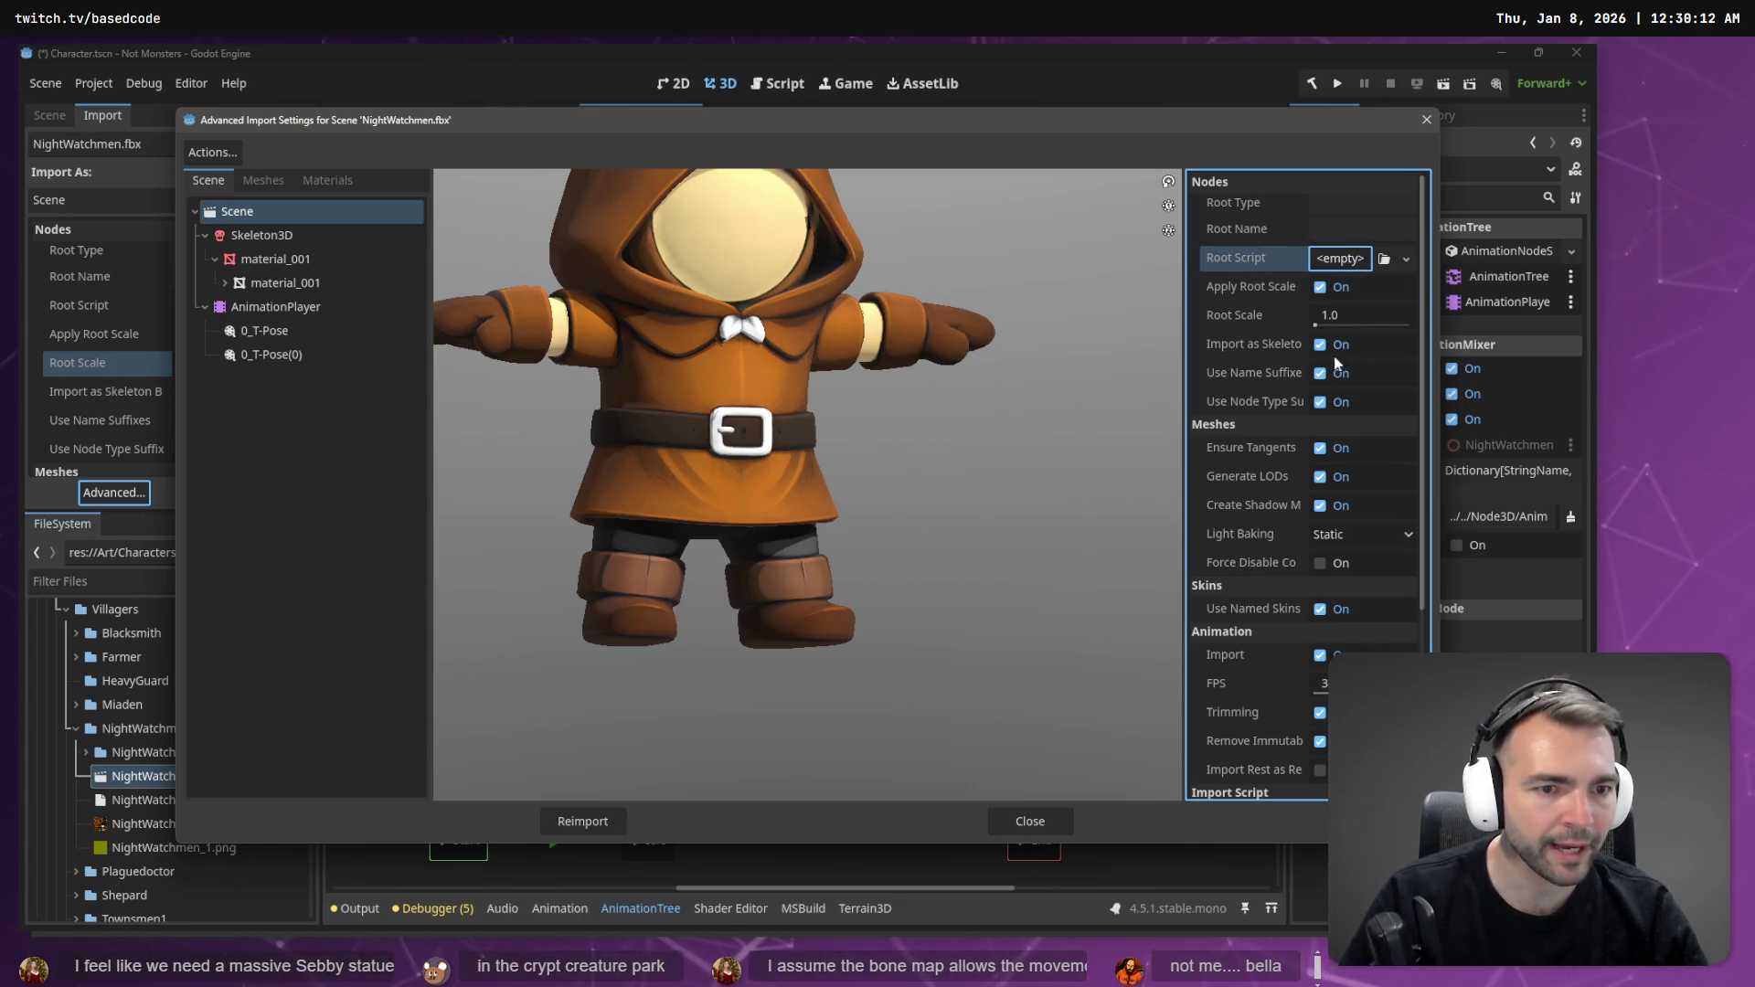
scroll(1157, 454, down, 2)
scroll(1274, 526, down, 5)
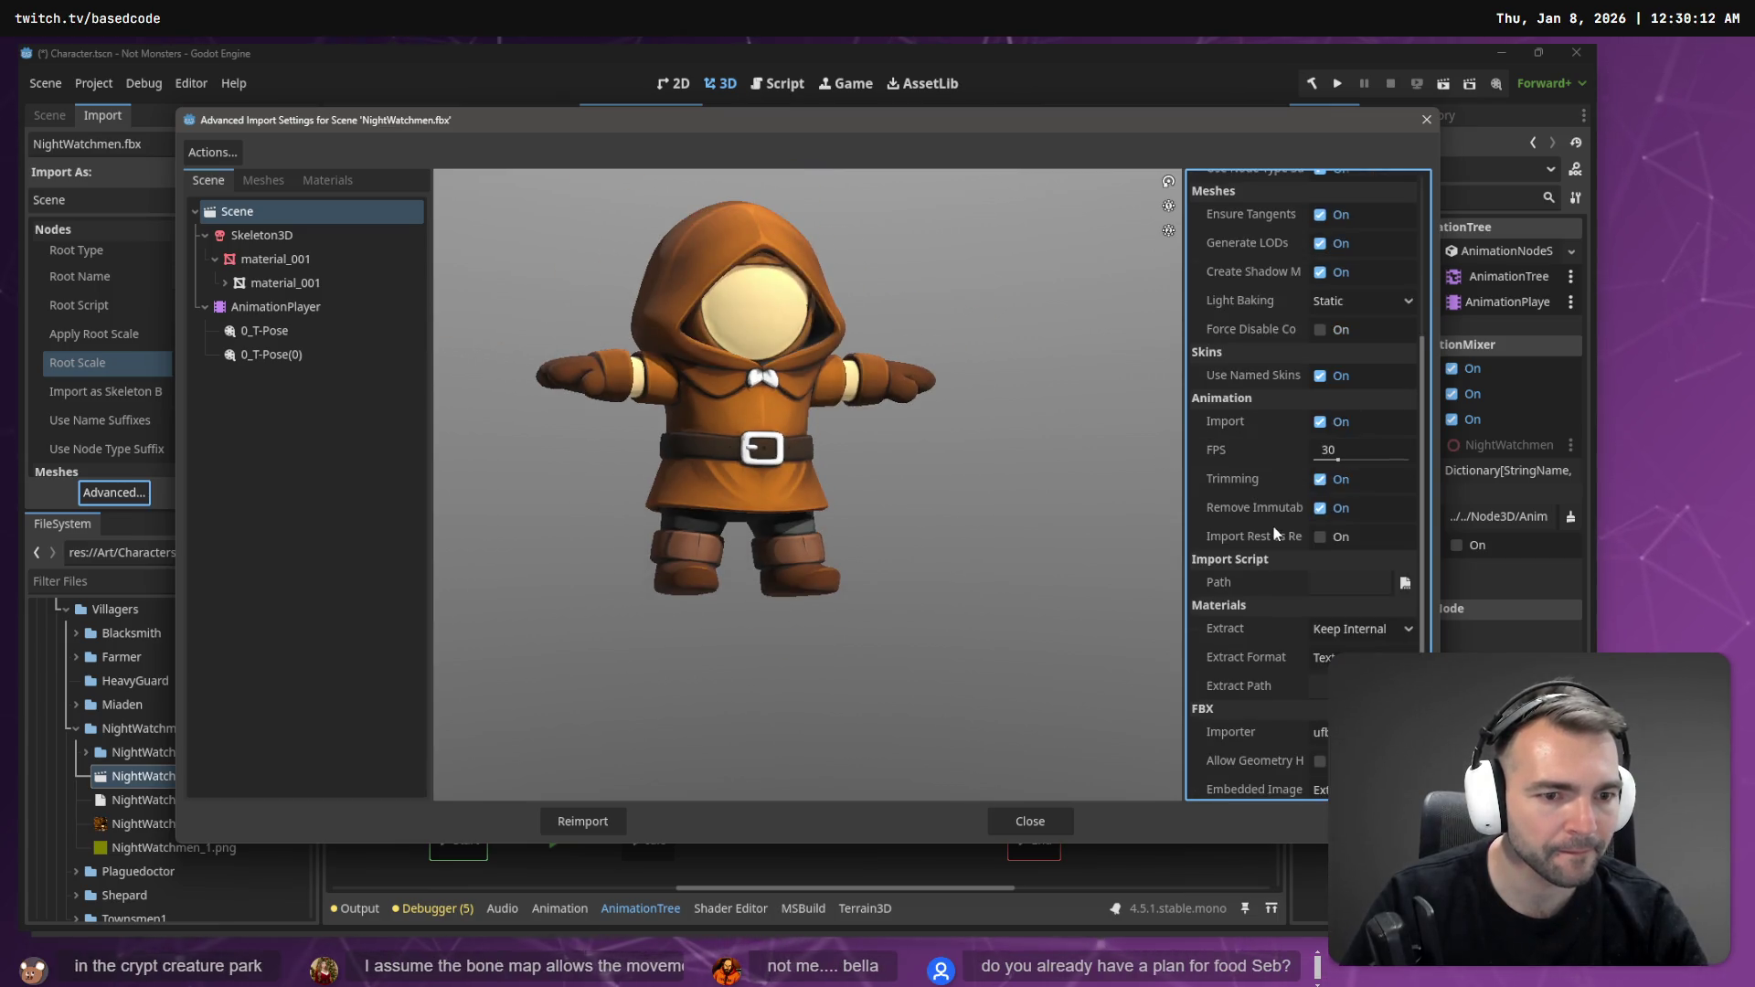
scroll(1257, 489, down, 1)
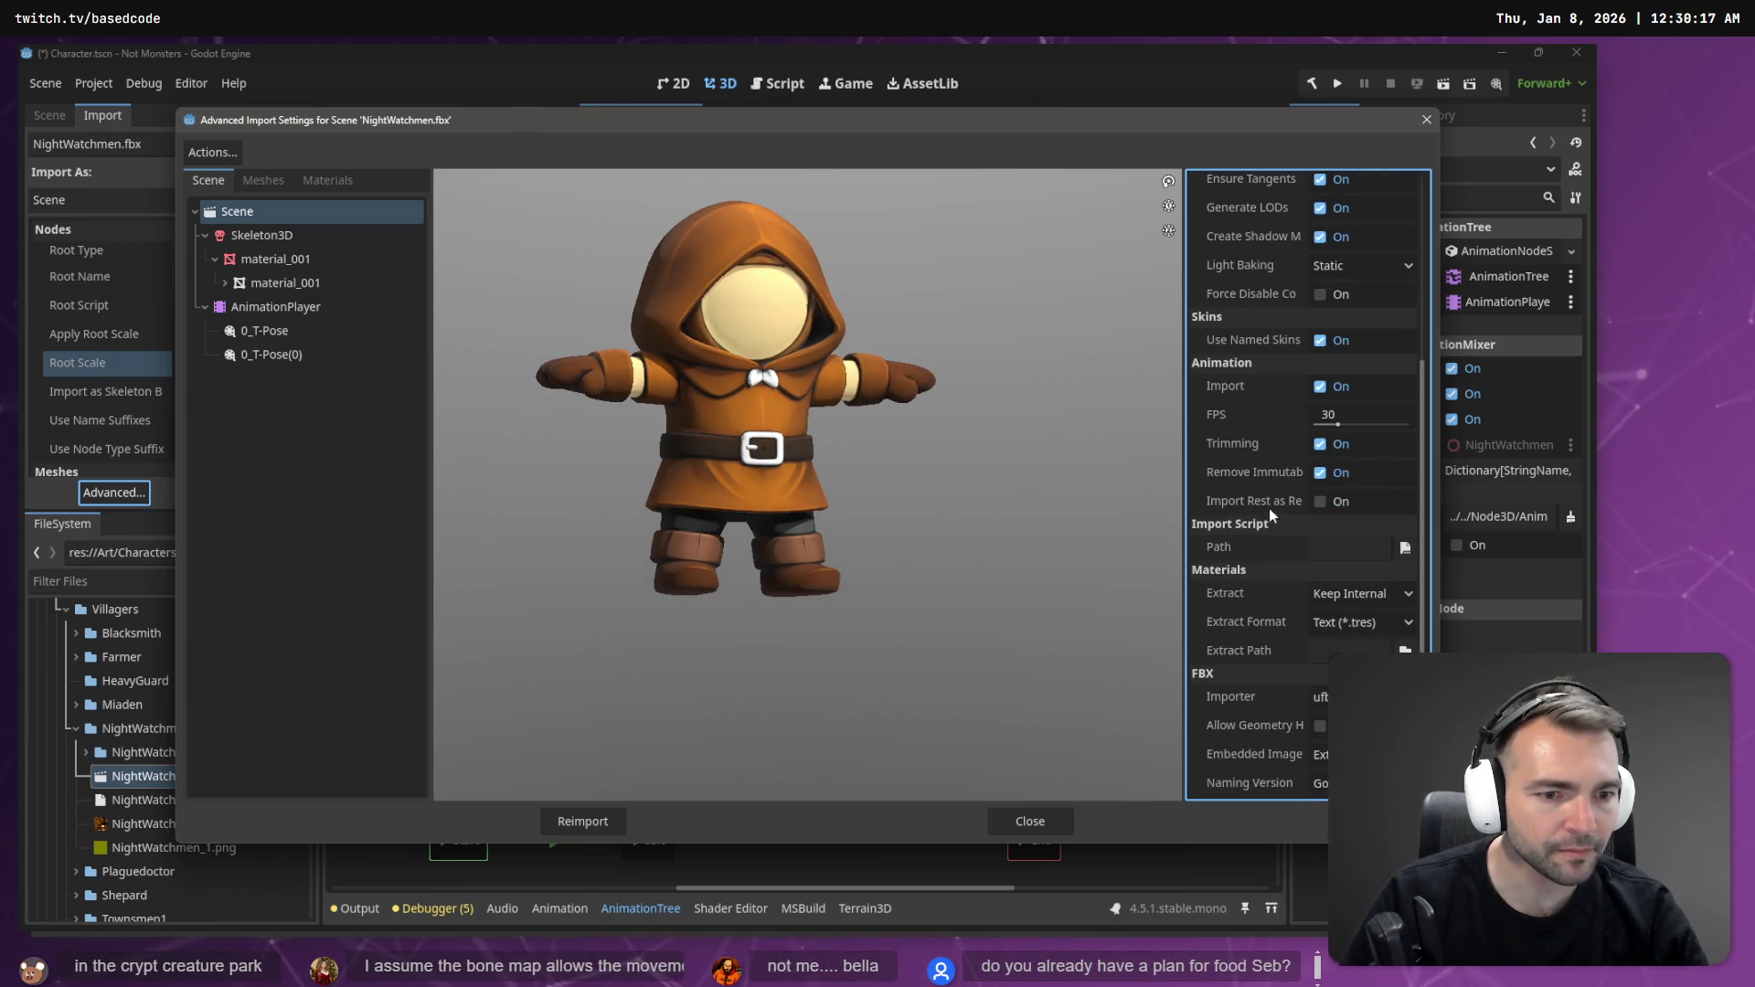
click(571, 821)
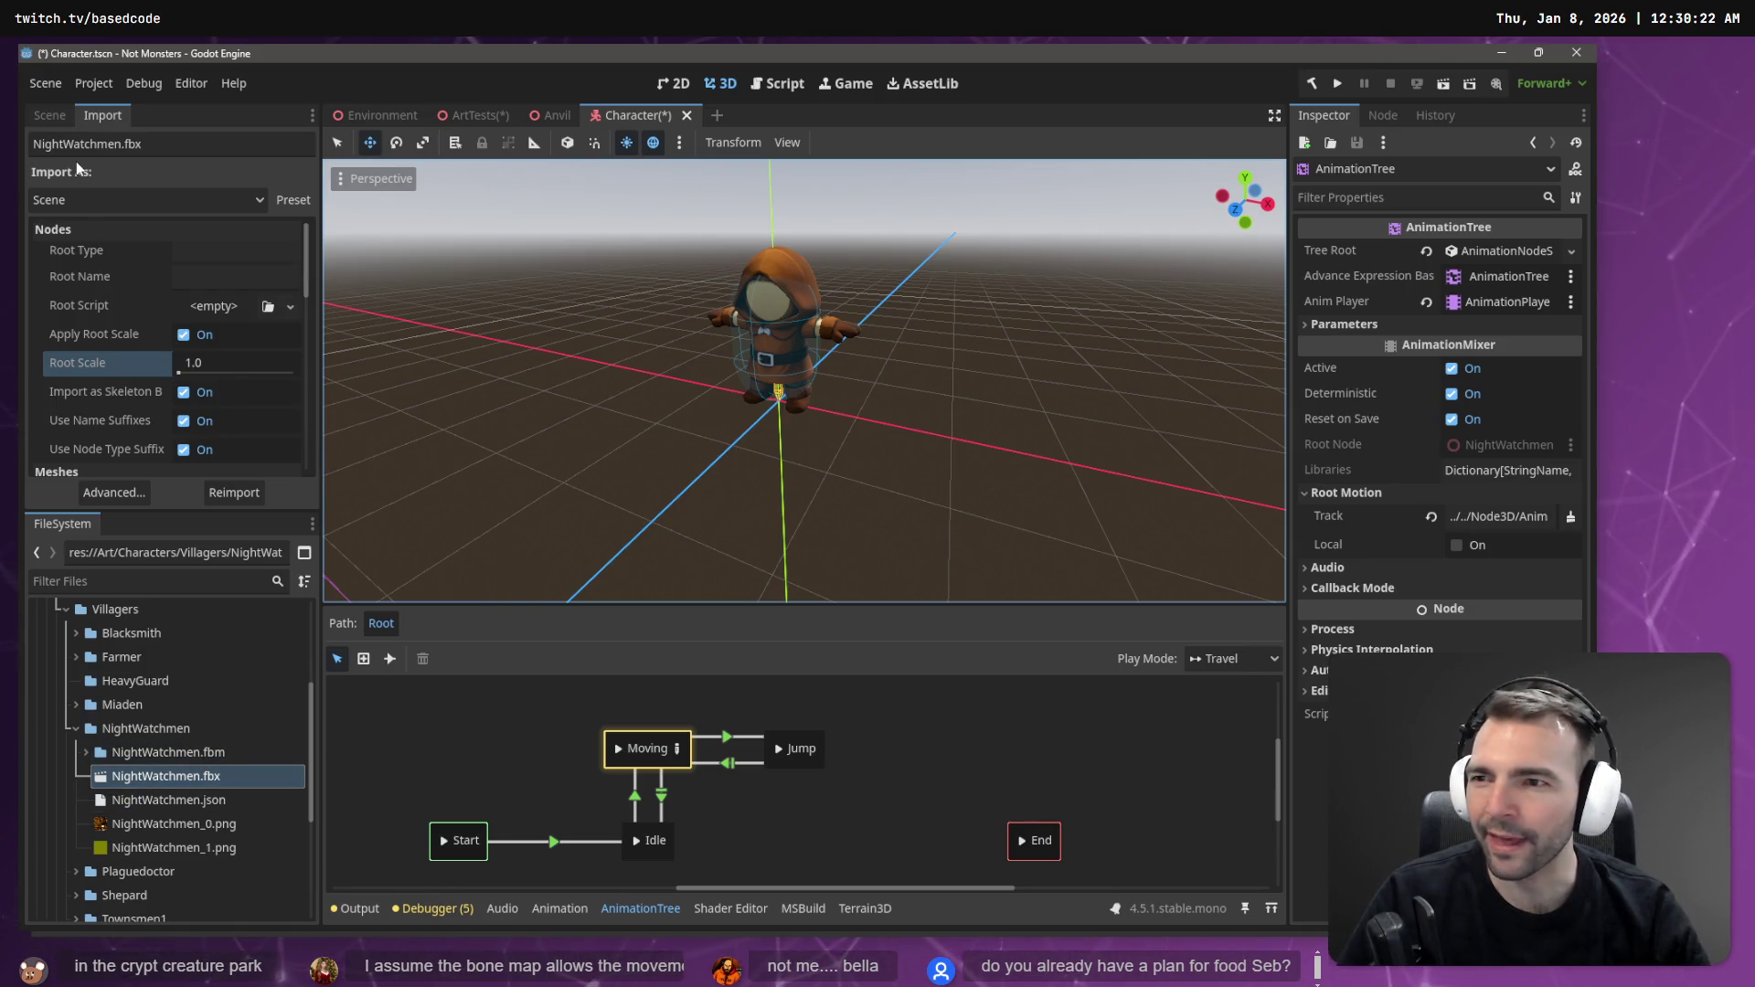
- Check NightWatchmen's Skeleton3D, AnimationPlayer and AnimationTree (Travel play mode) in the Scene hierarchy
click(50, 116)
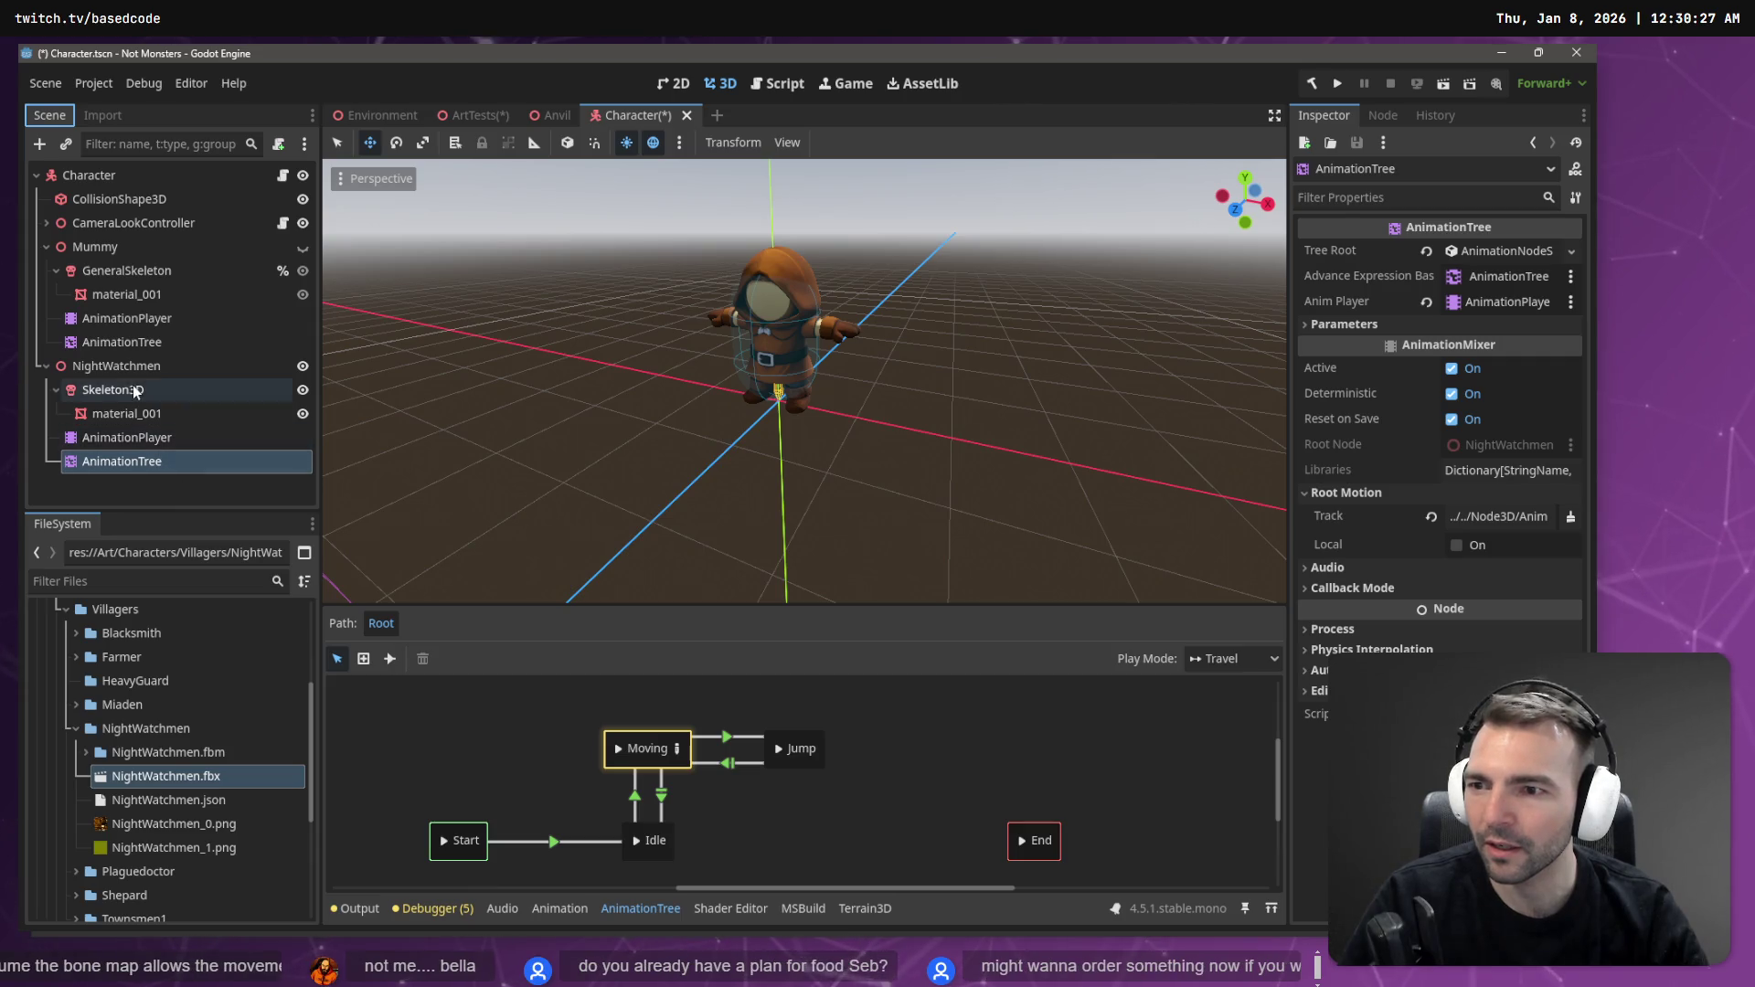
click(134, 390)
click(209, 439)
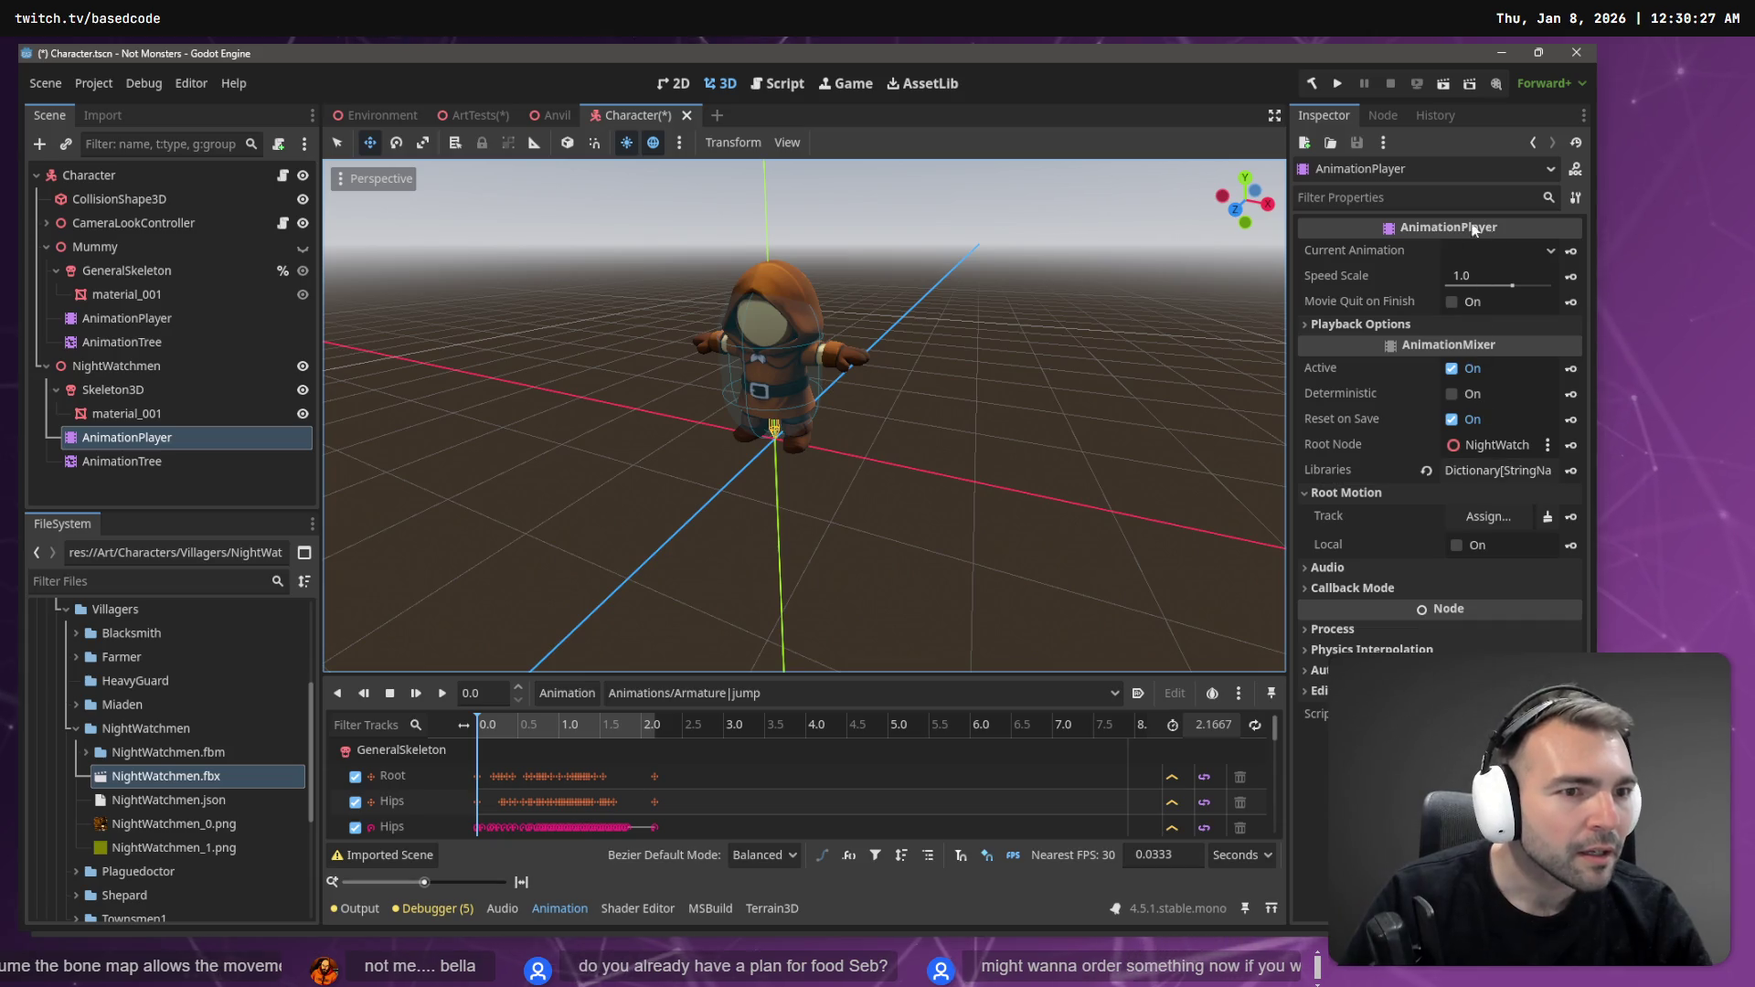
click(91, 460)
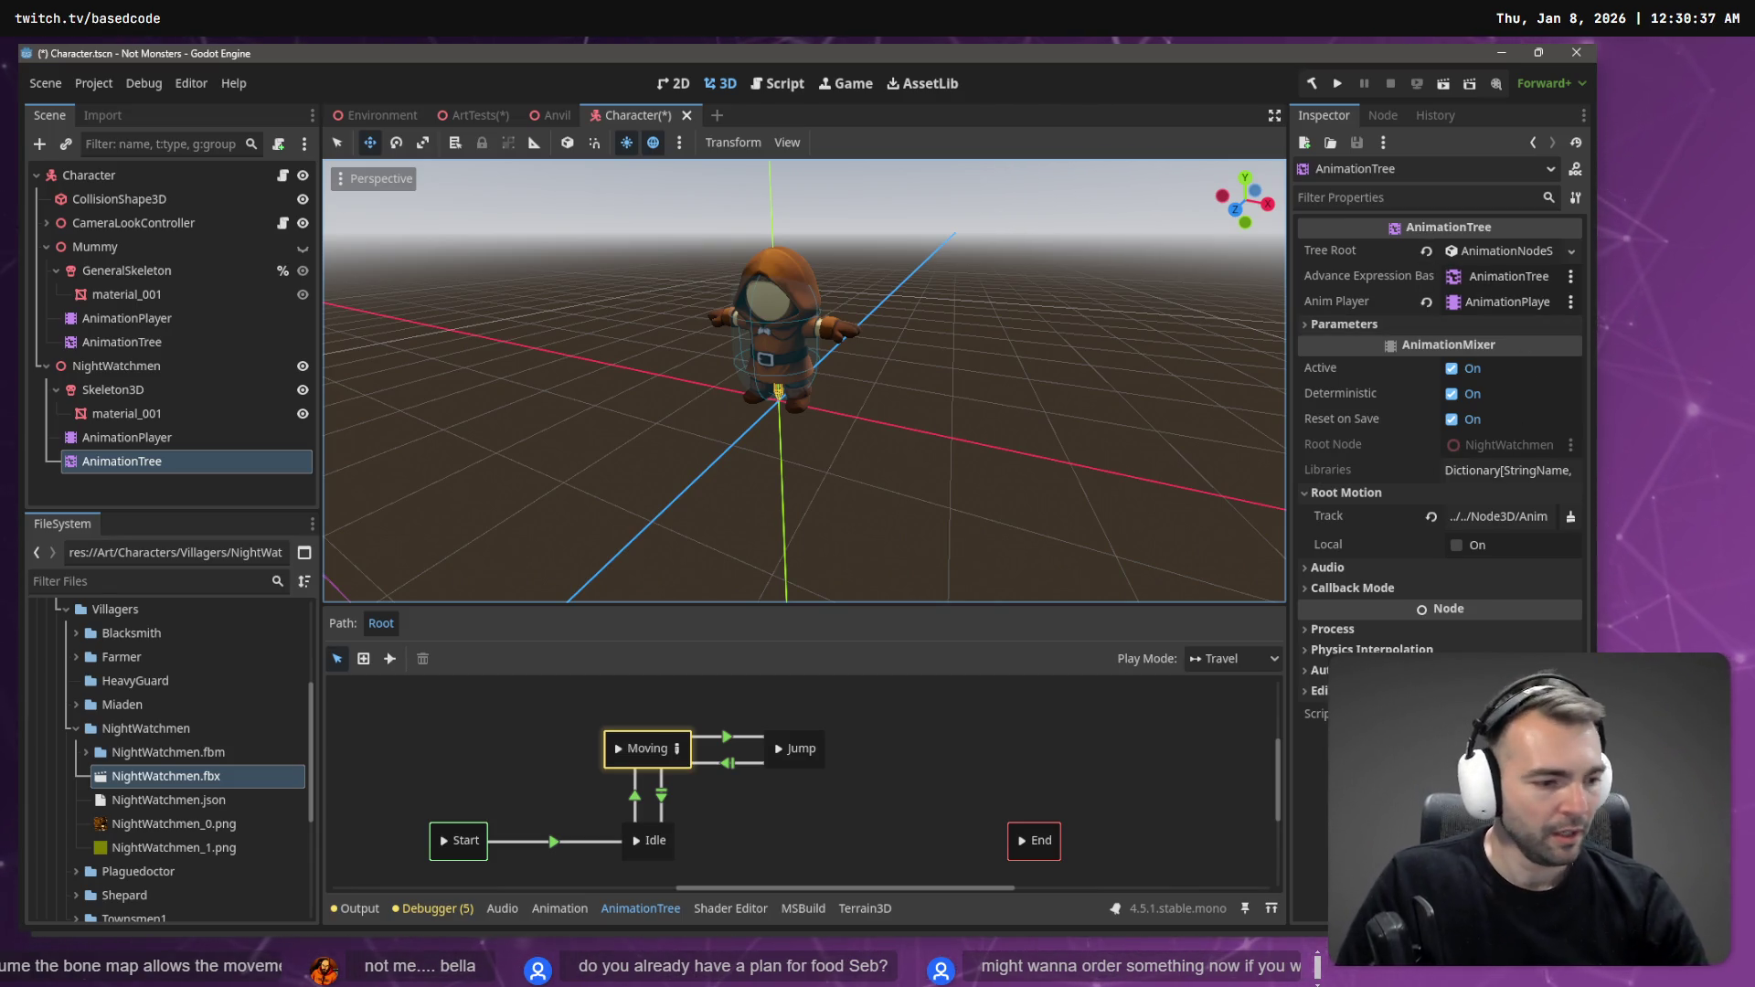
key(alt+Tab)
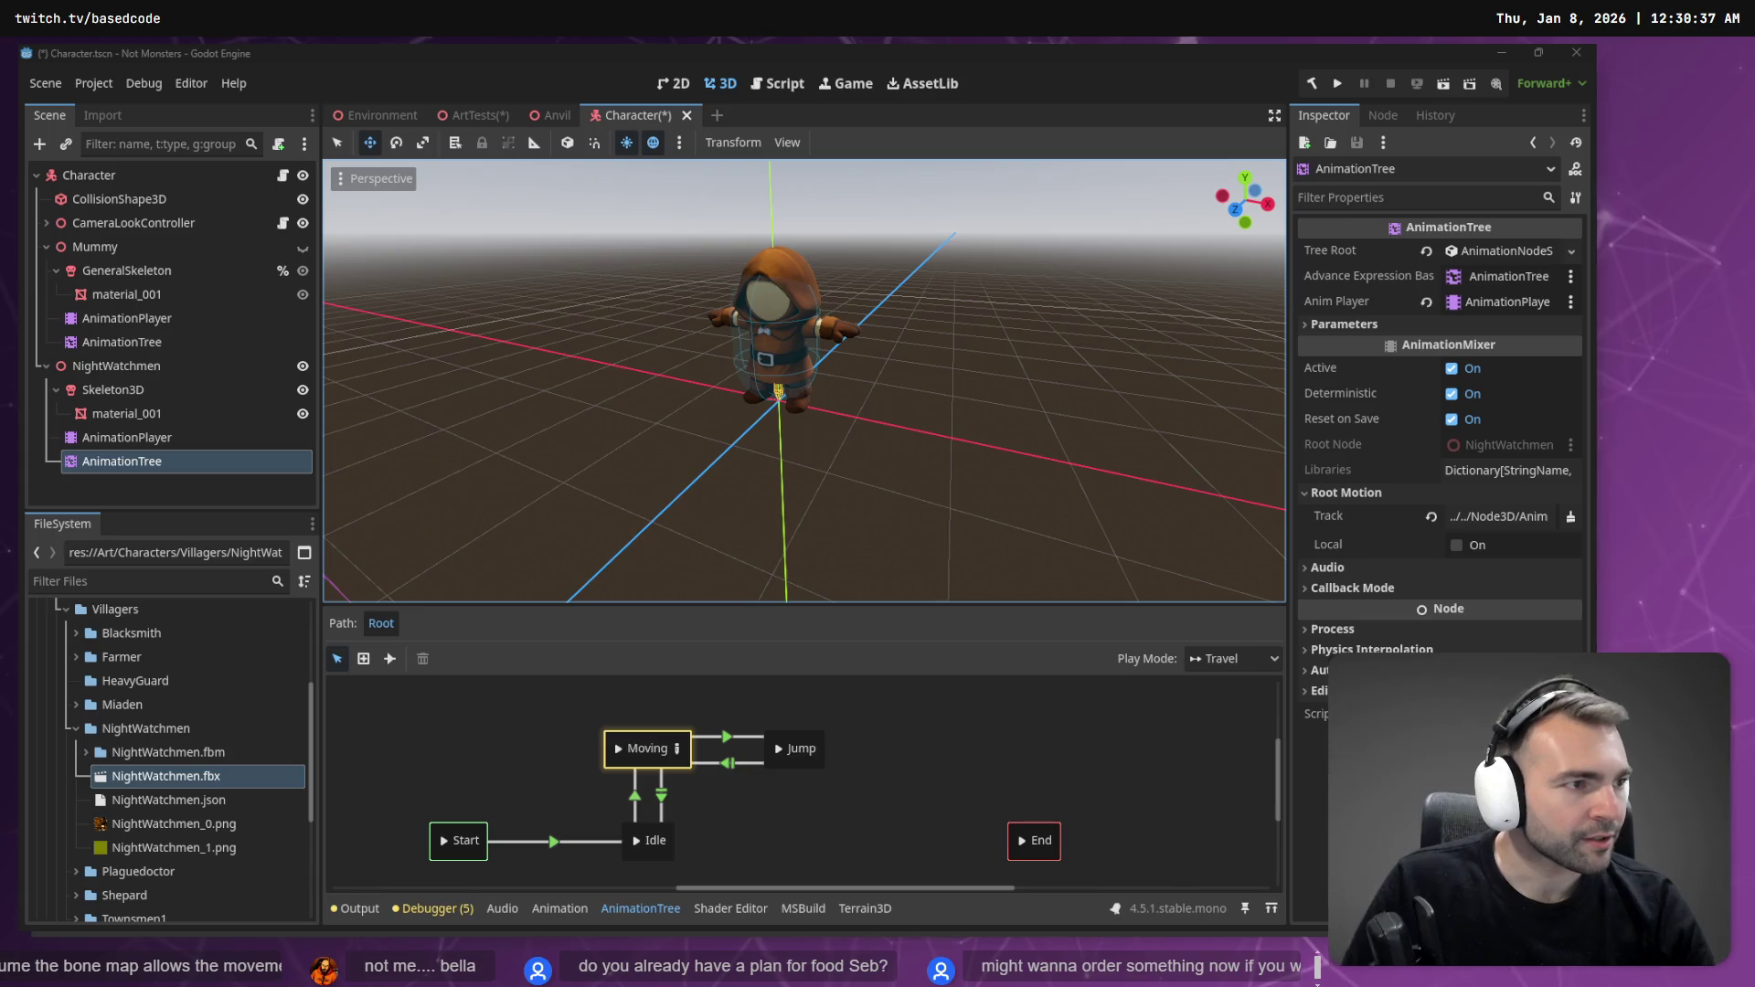
- Pan the tldraw board to the animation re-targeting tutorial embed and start it
scroll(854, 484, down, 5)
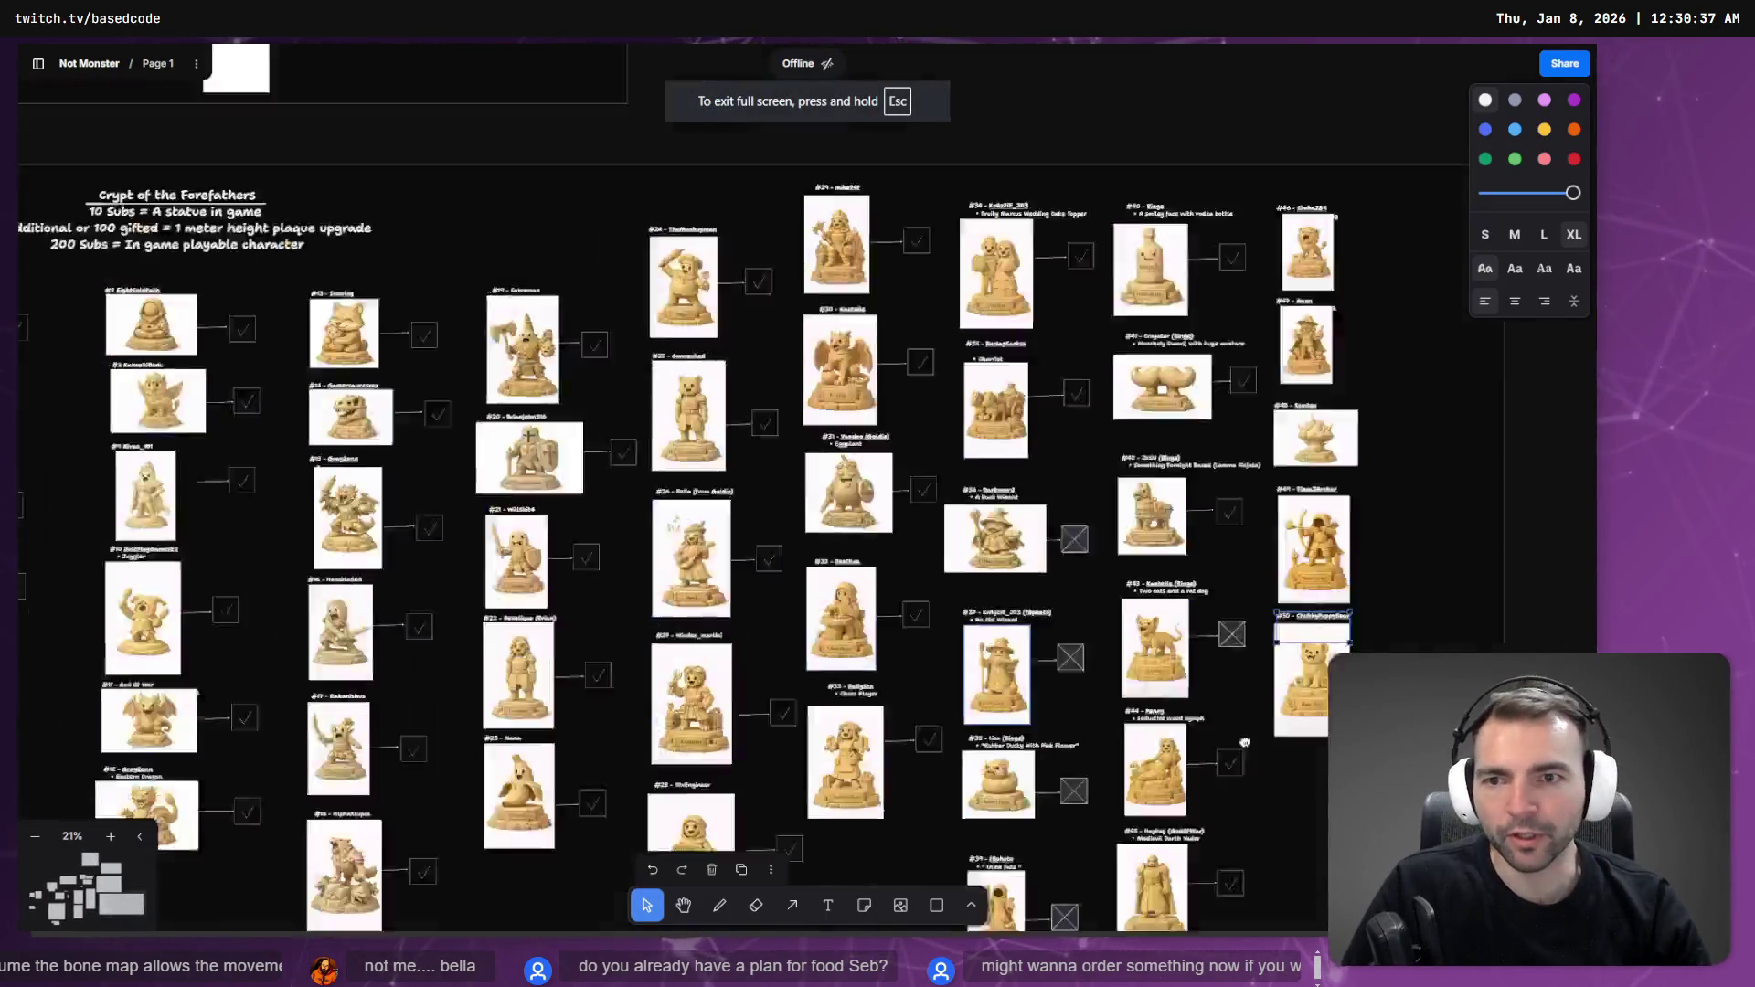
drag(250, 256, 853, 484)
scroll(854, 485, left, 15)
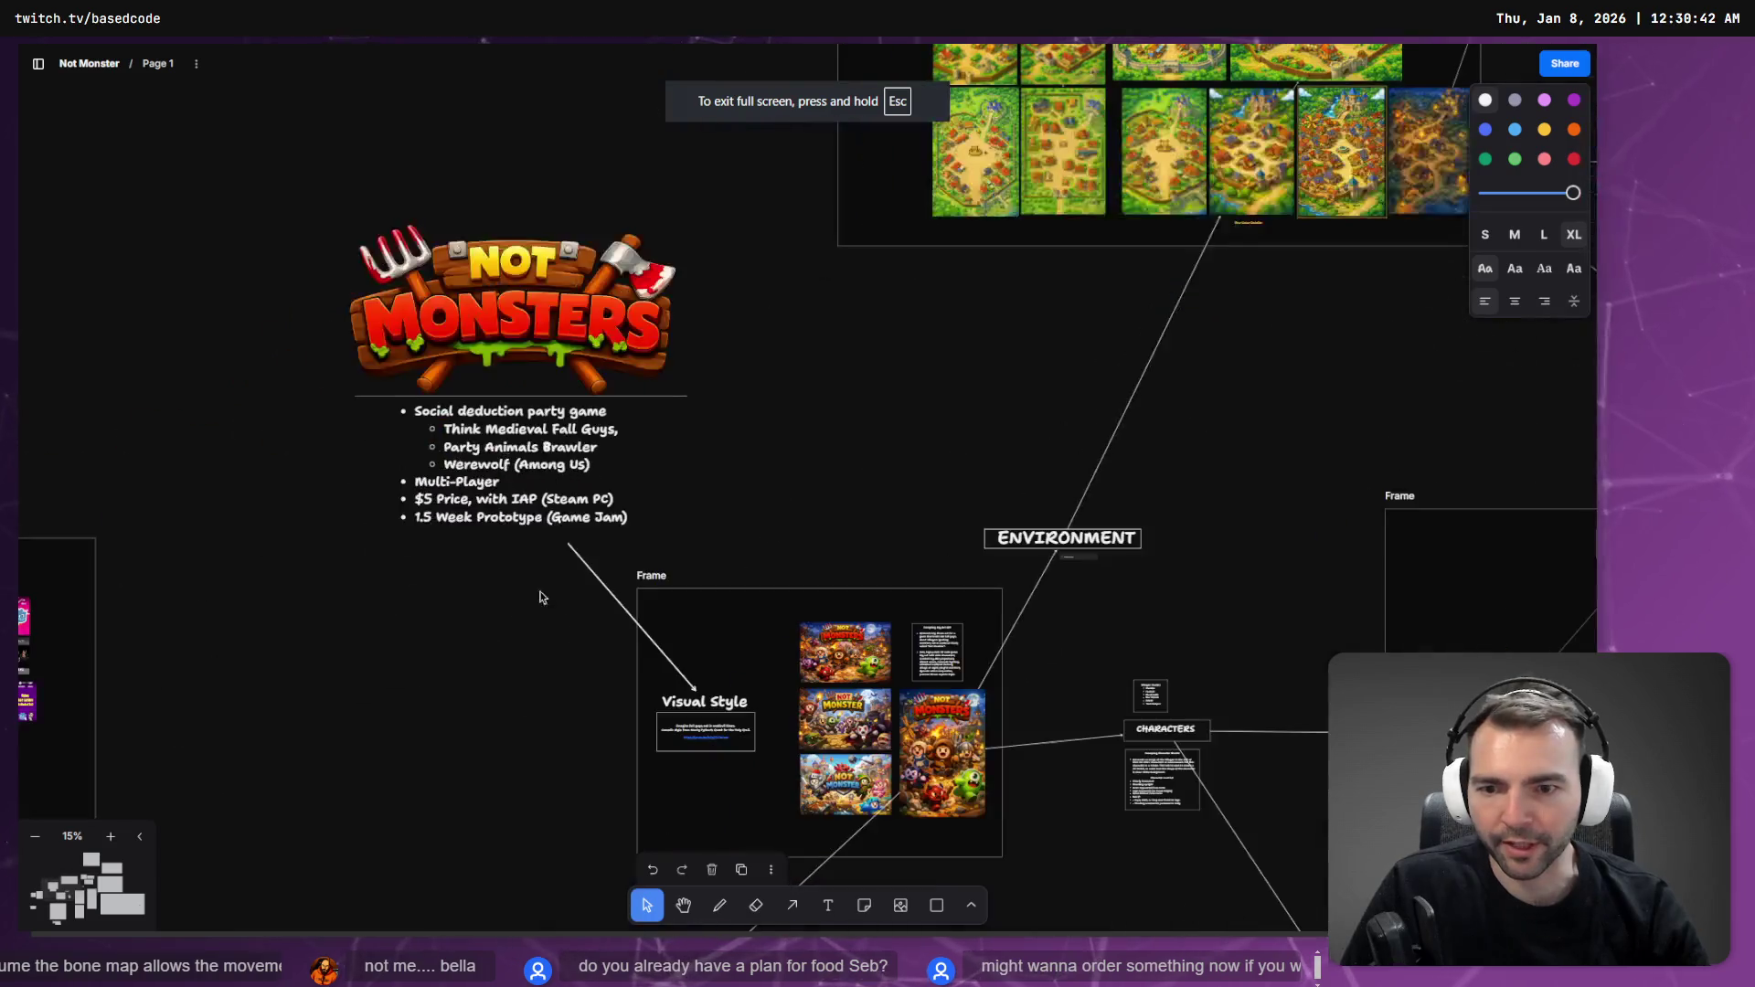
scroll(658, 480, up, 10)
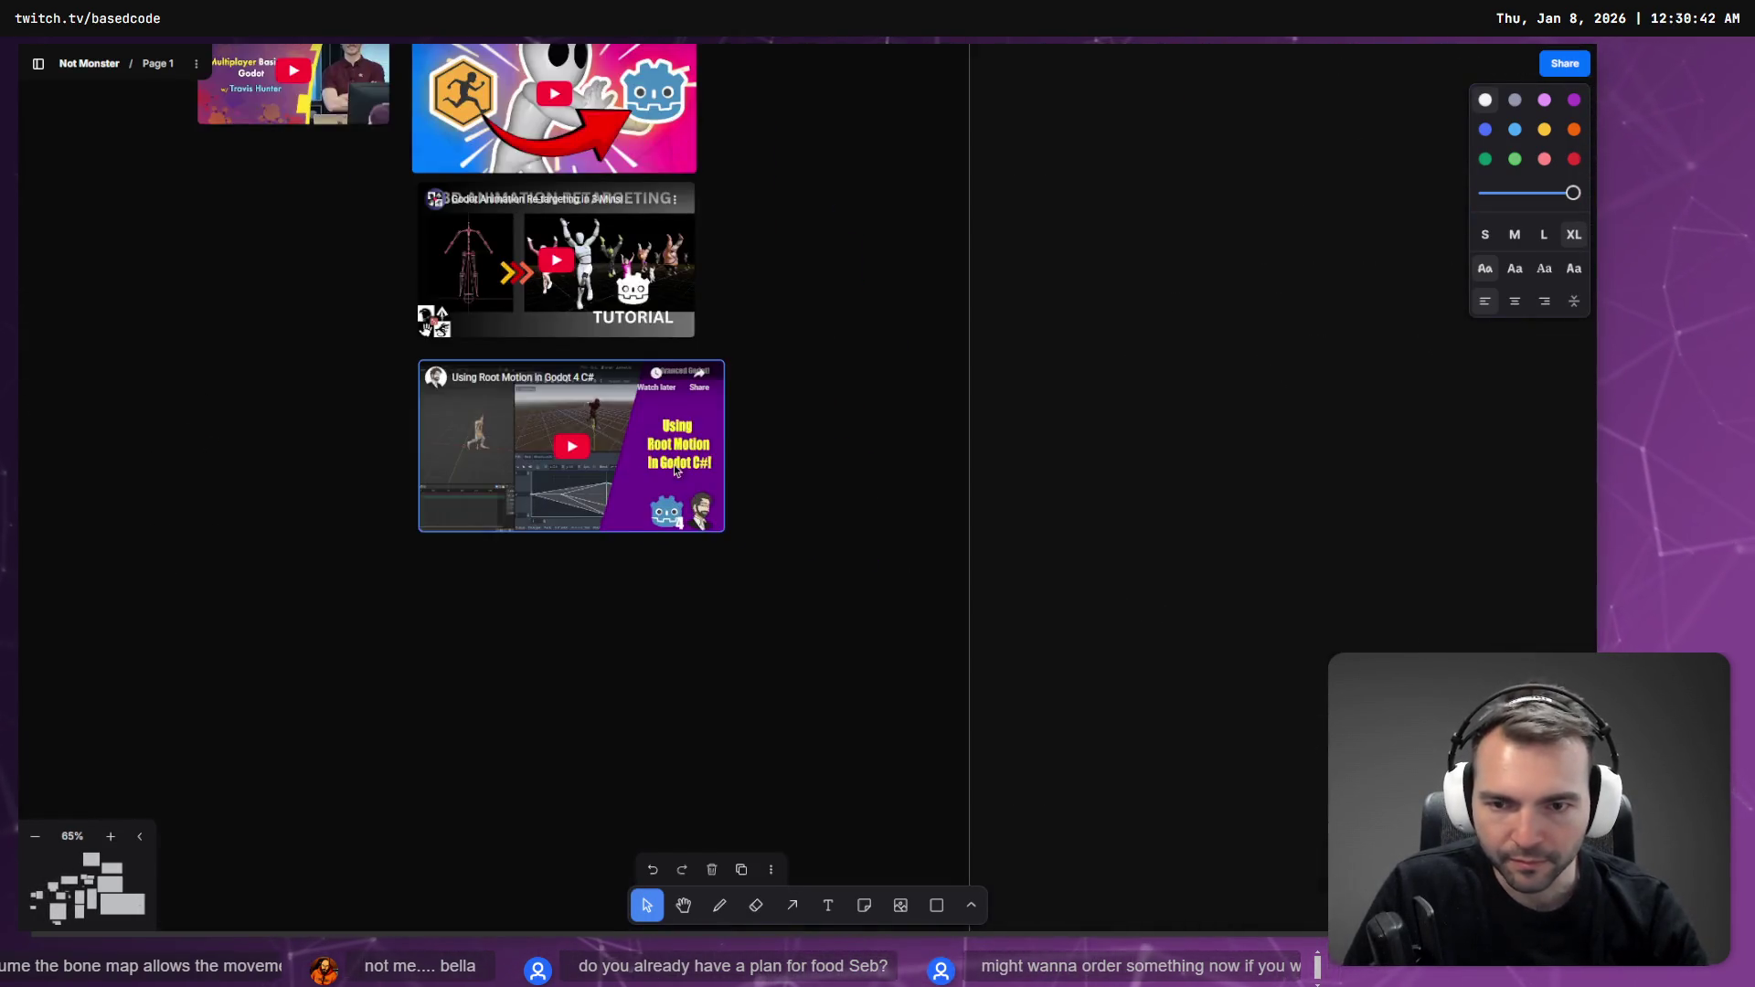
click(448, 311)
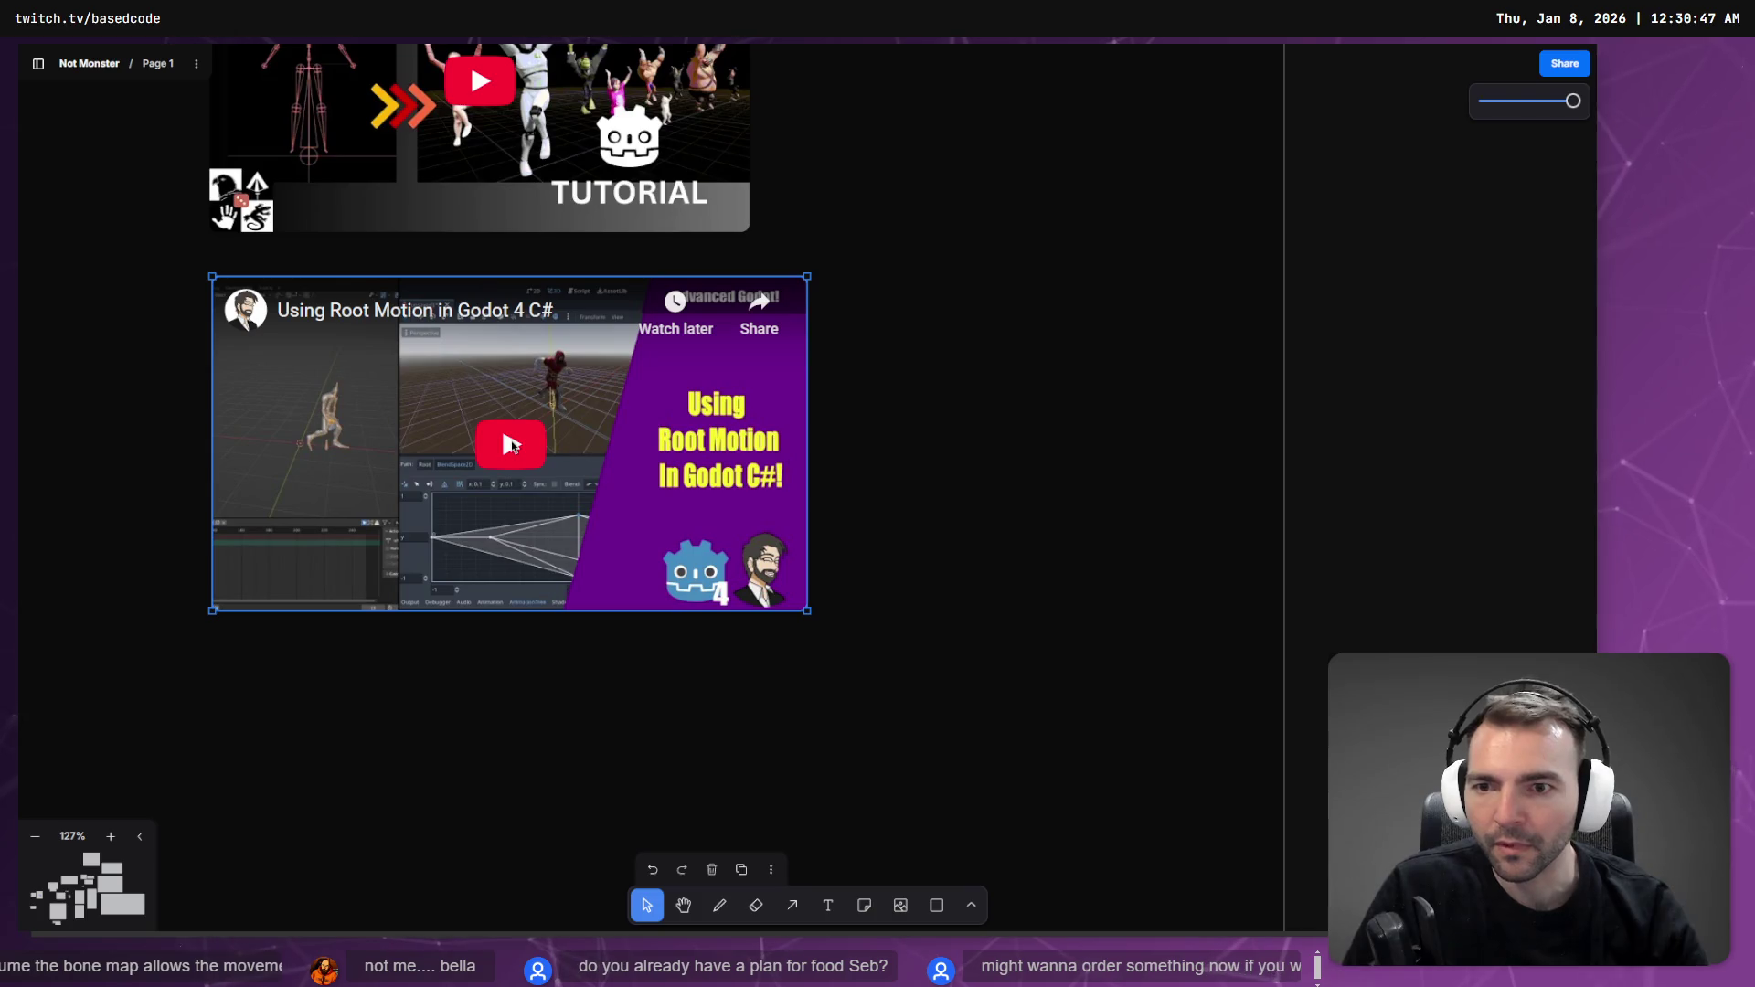
scroll(576, 457, up, 5)
click(576, 457)
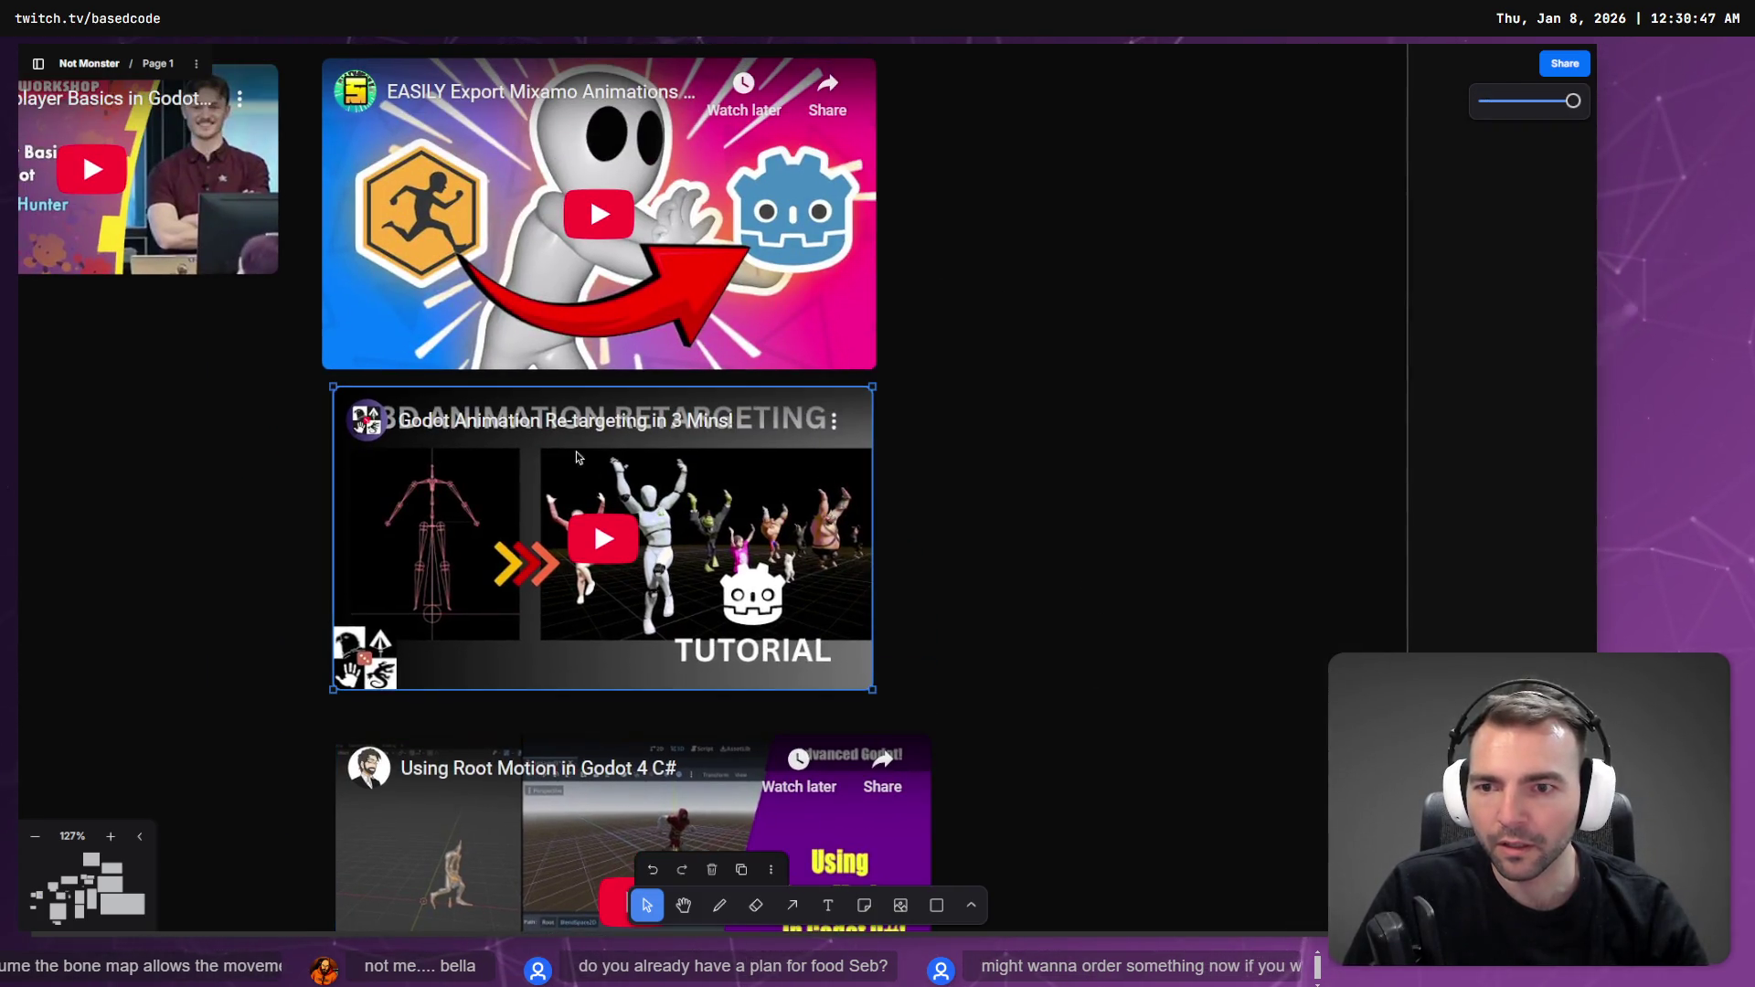
click(591, 530)
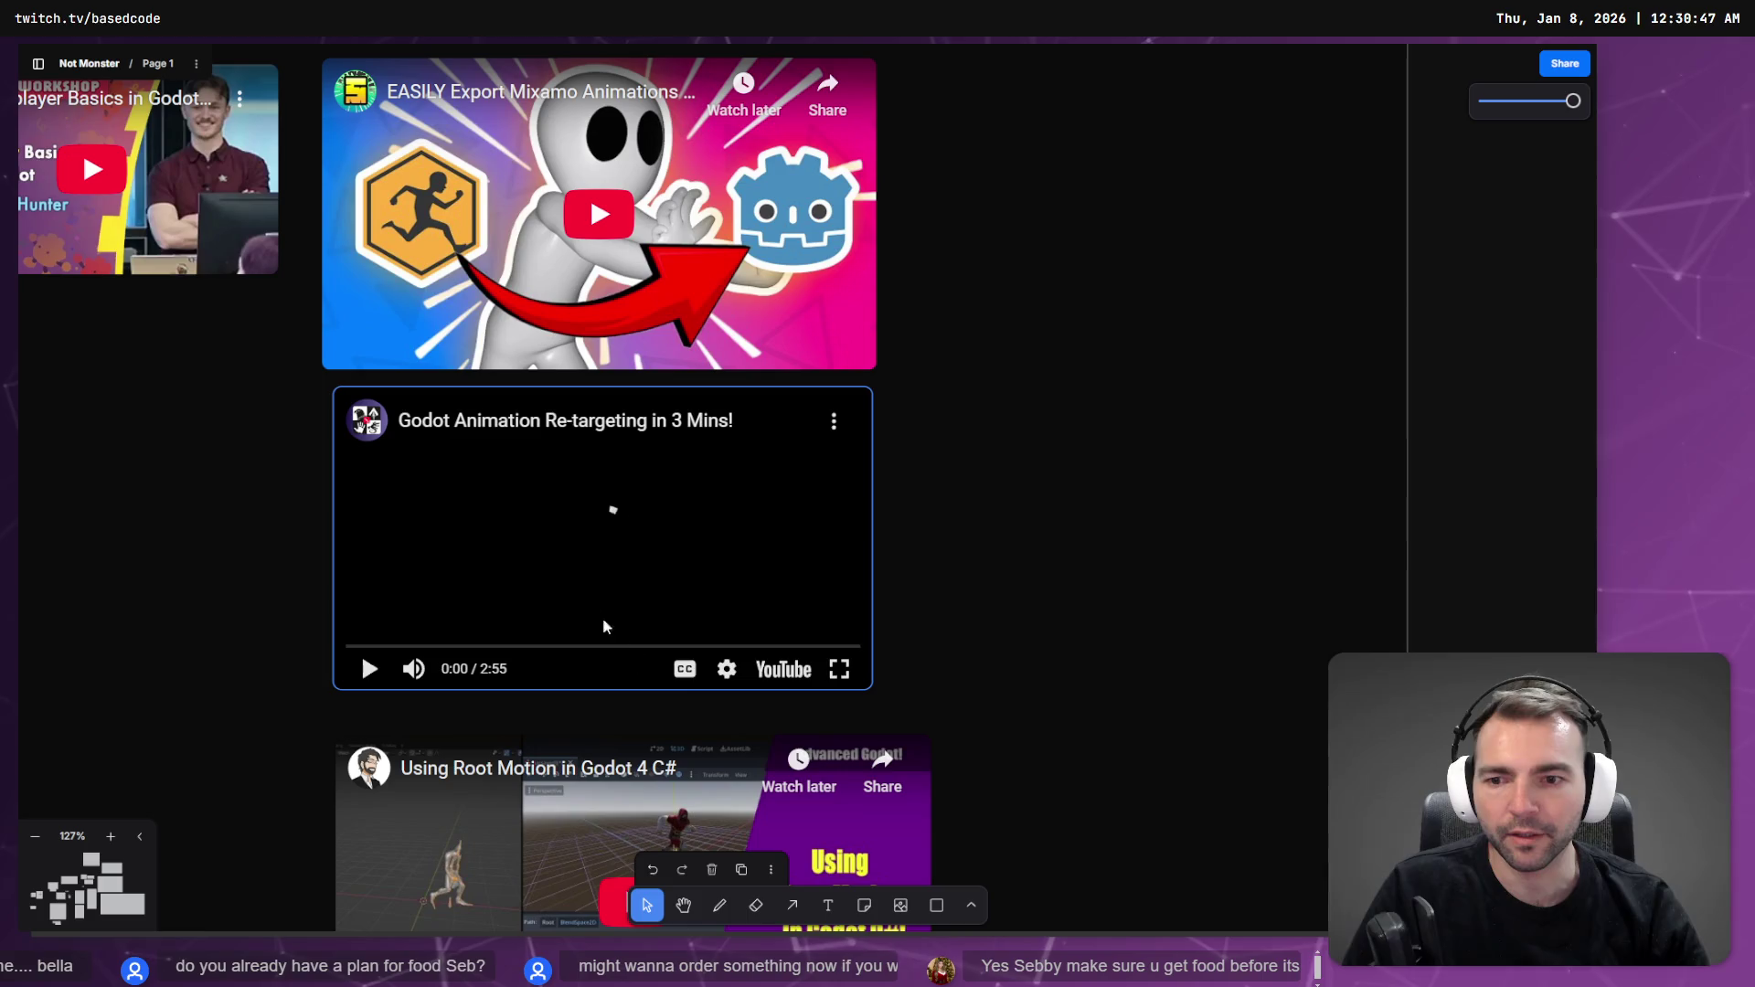
- Play 'Godot Animation Re-targeting in 3 Mins!' and adjust its playback speed
ctrl+scroll(709, 616, up, 2)
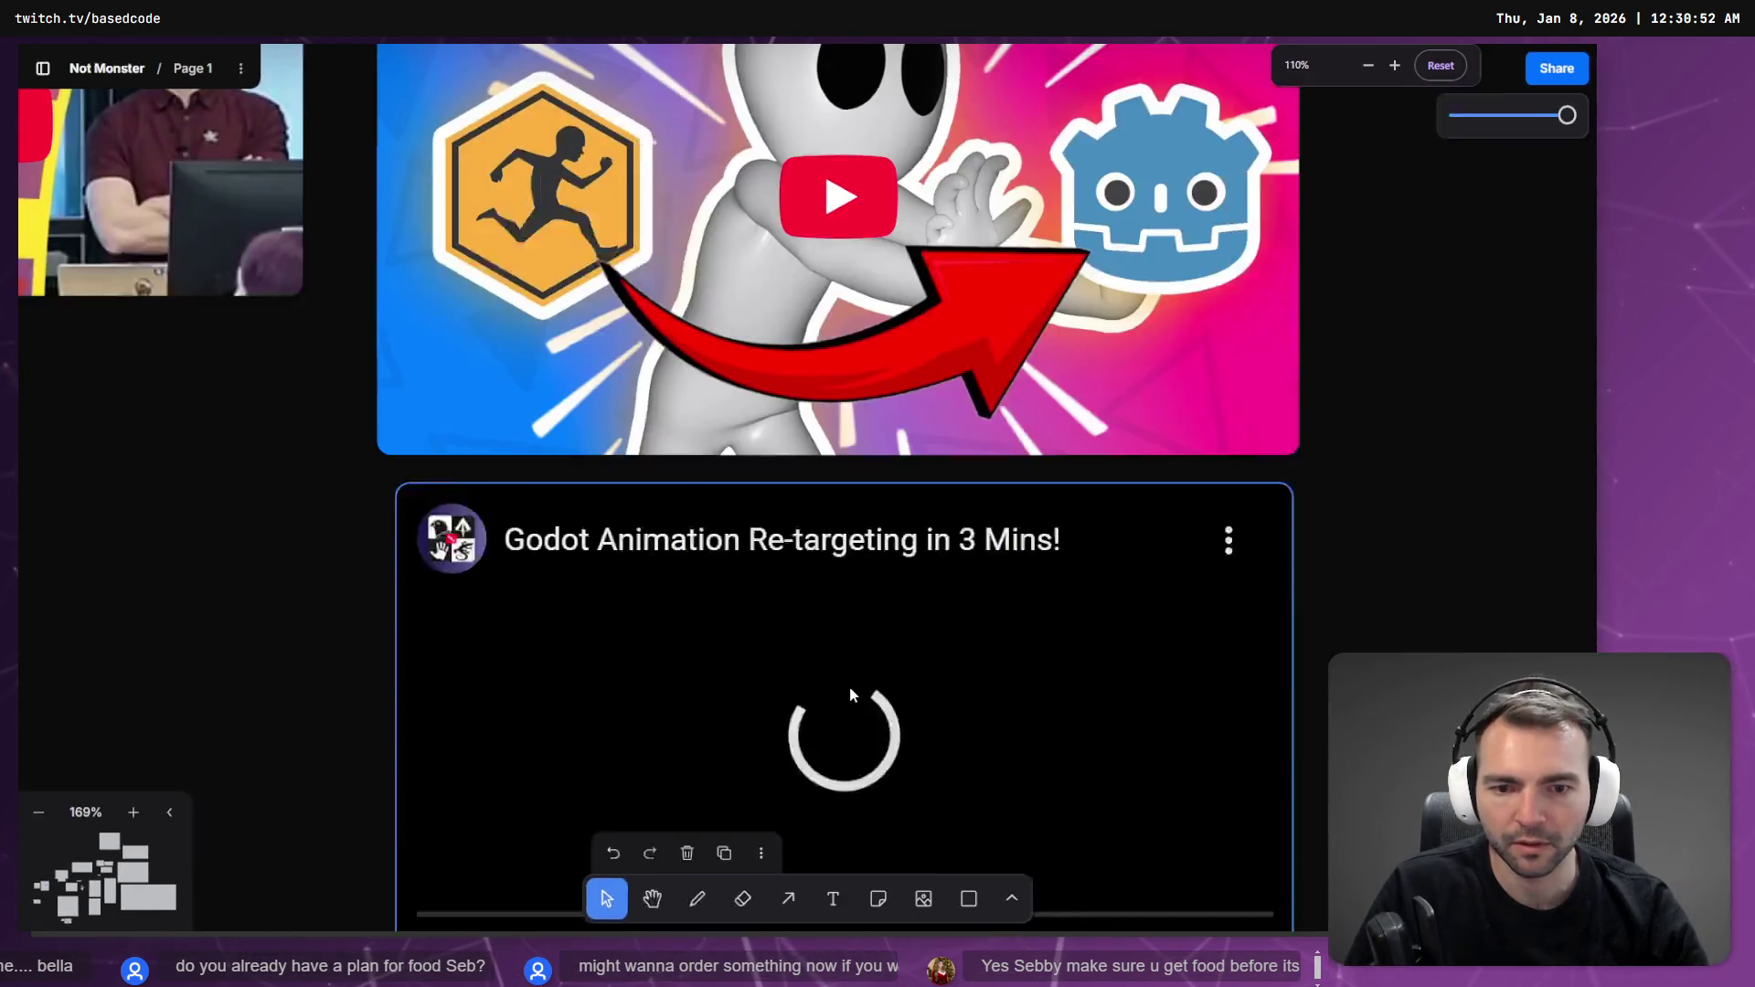
ctrl+scroll(850, 695, down, 1)
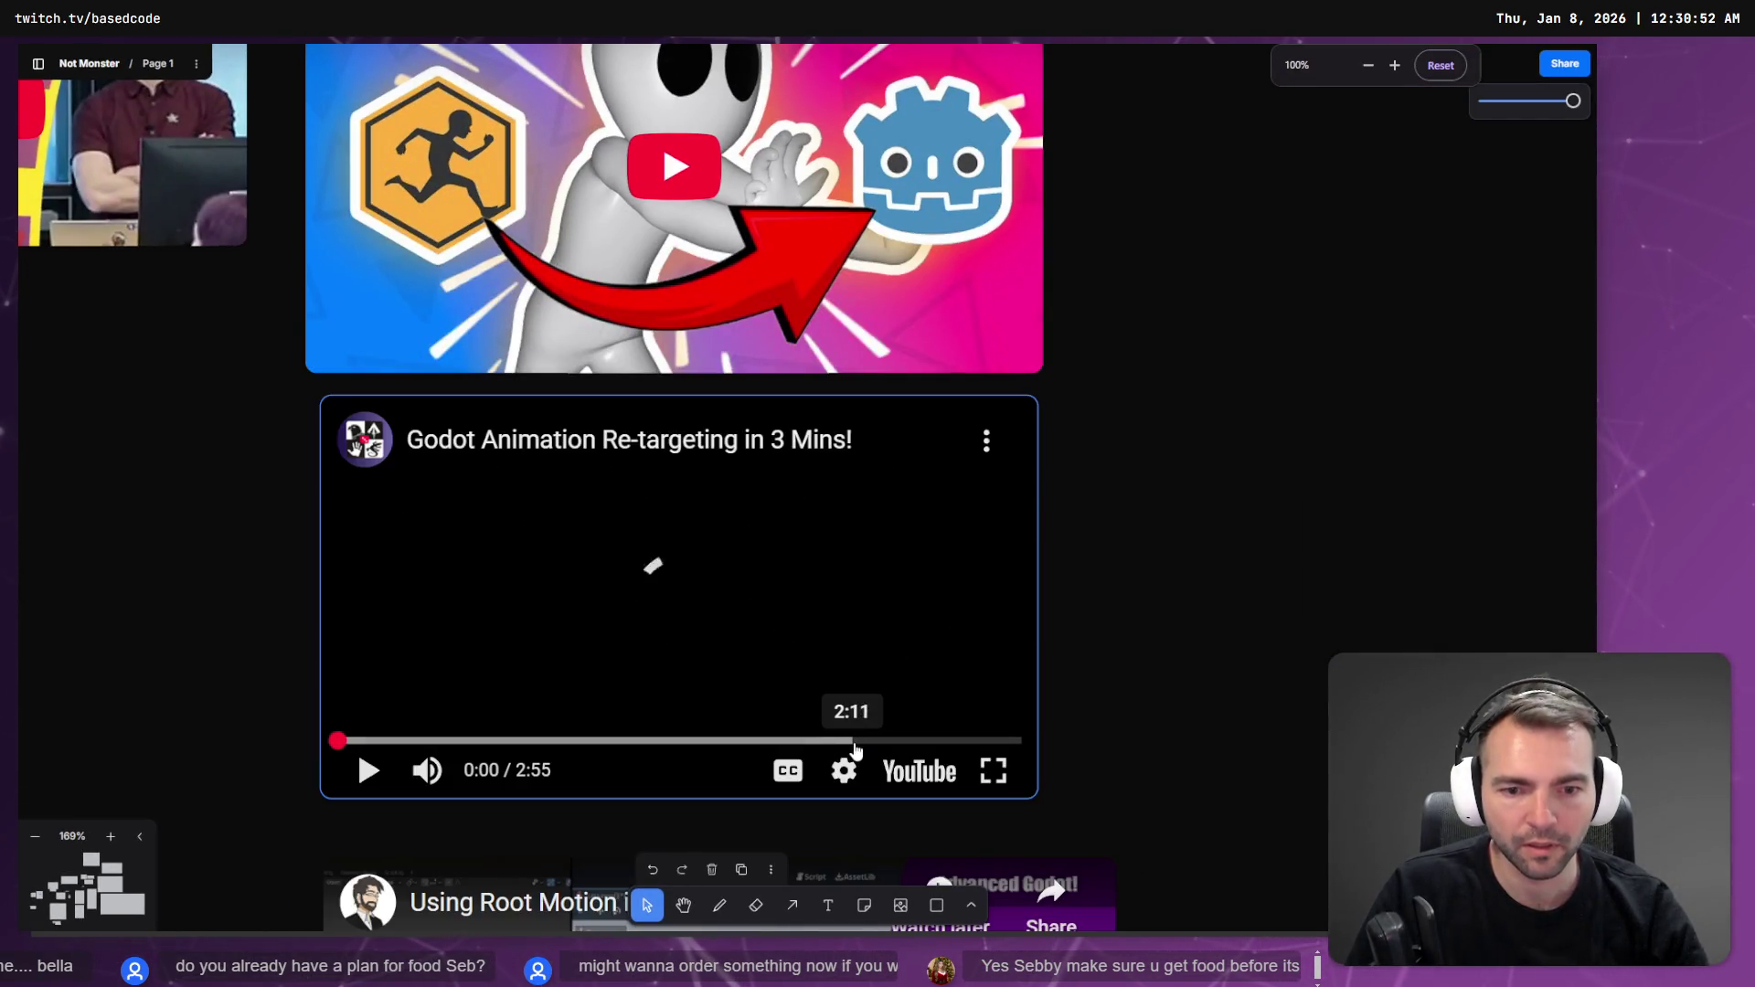
scroll(1051, 639, up, 2)
scroll(1093, 578, down, 4)
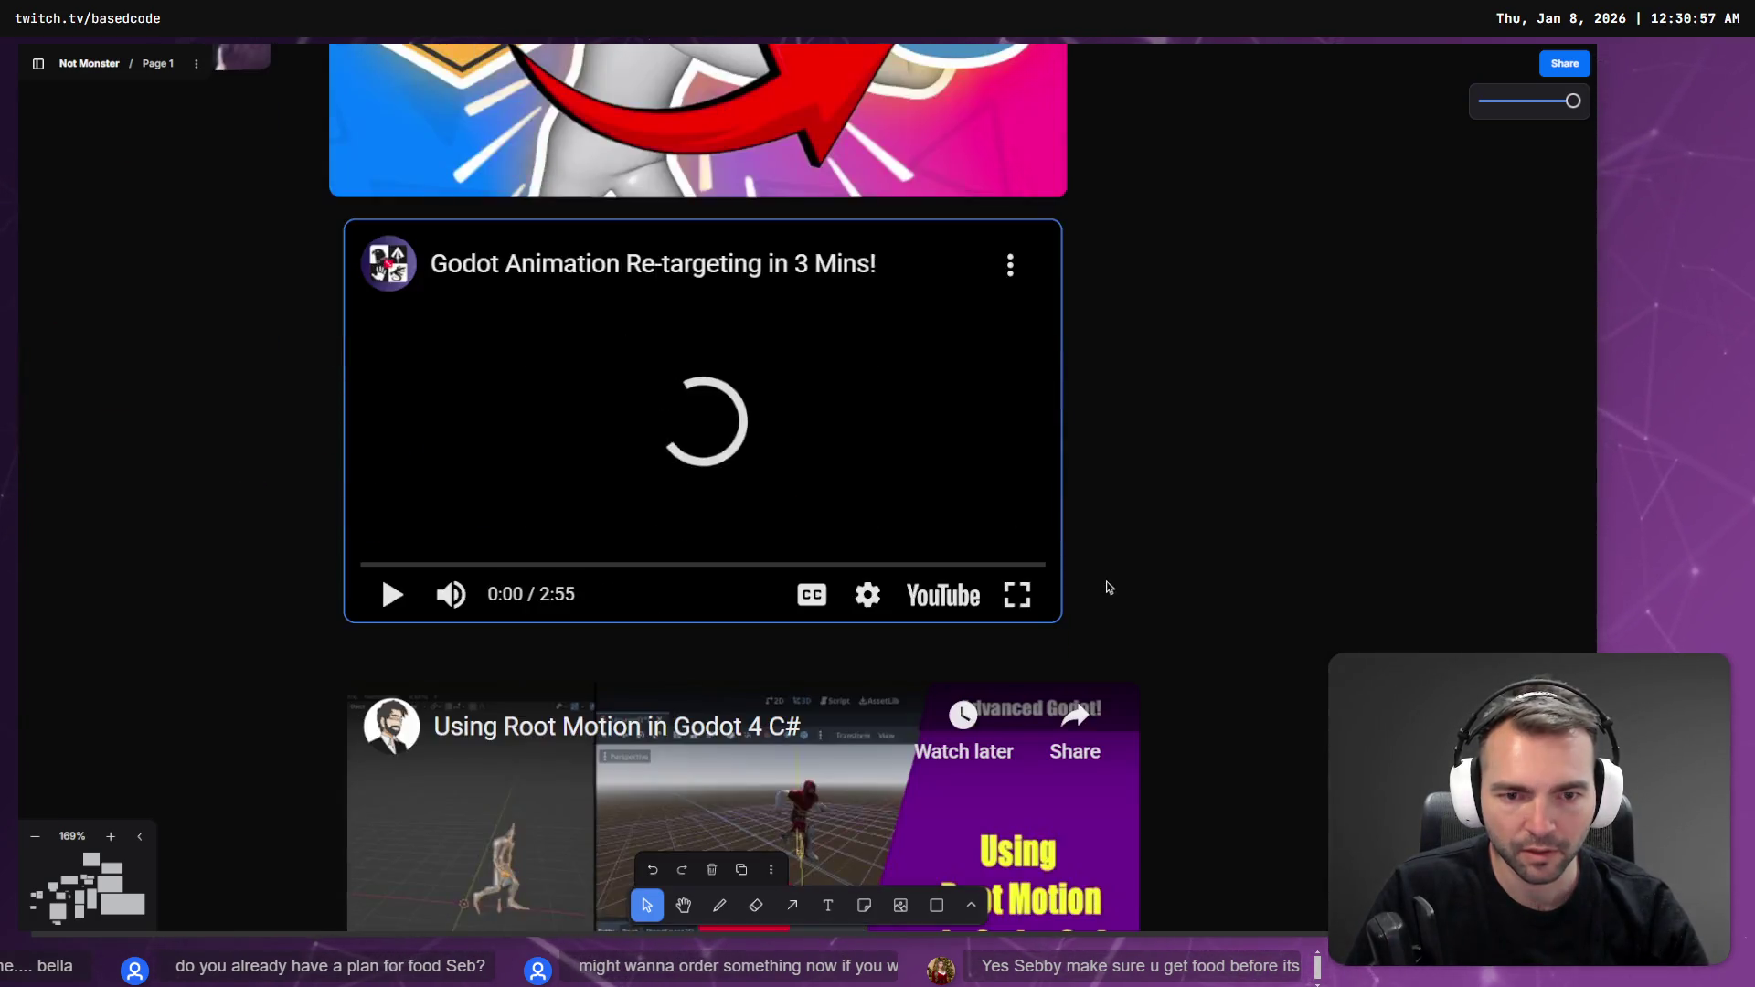
ctrl+scroll(1108, 585, up, 5)
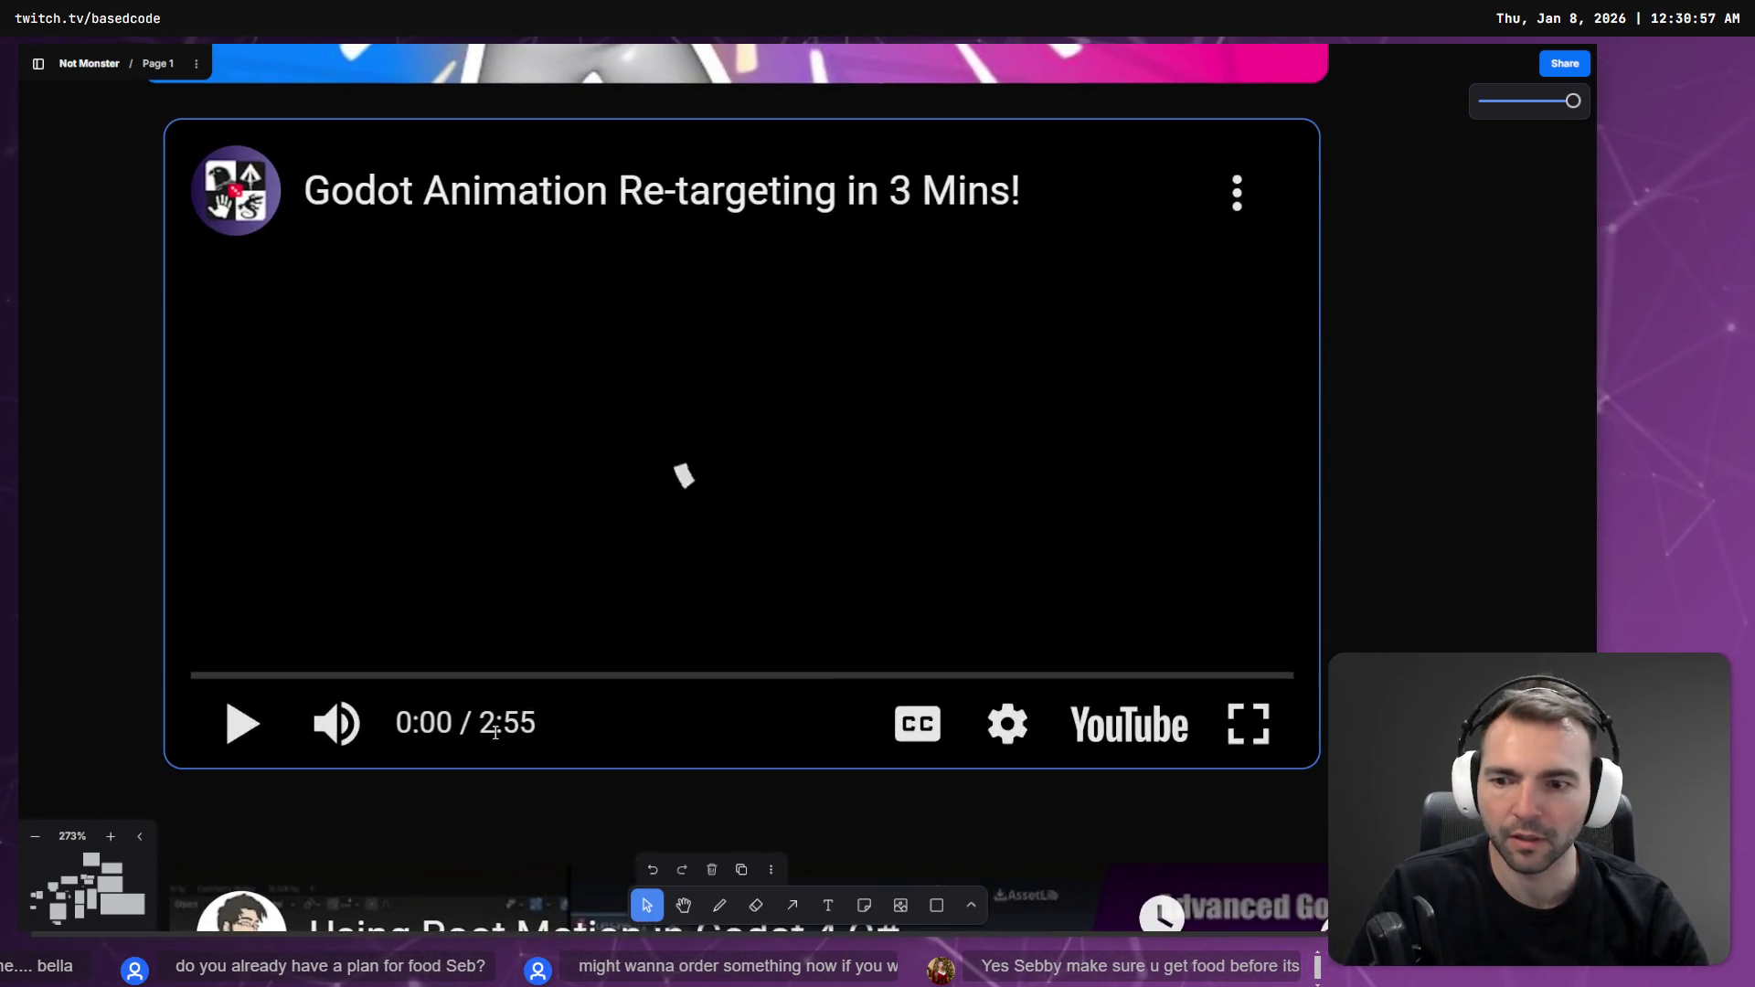
click(243, 723)
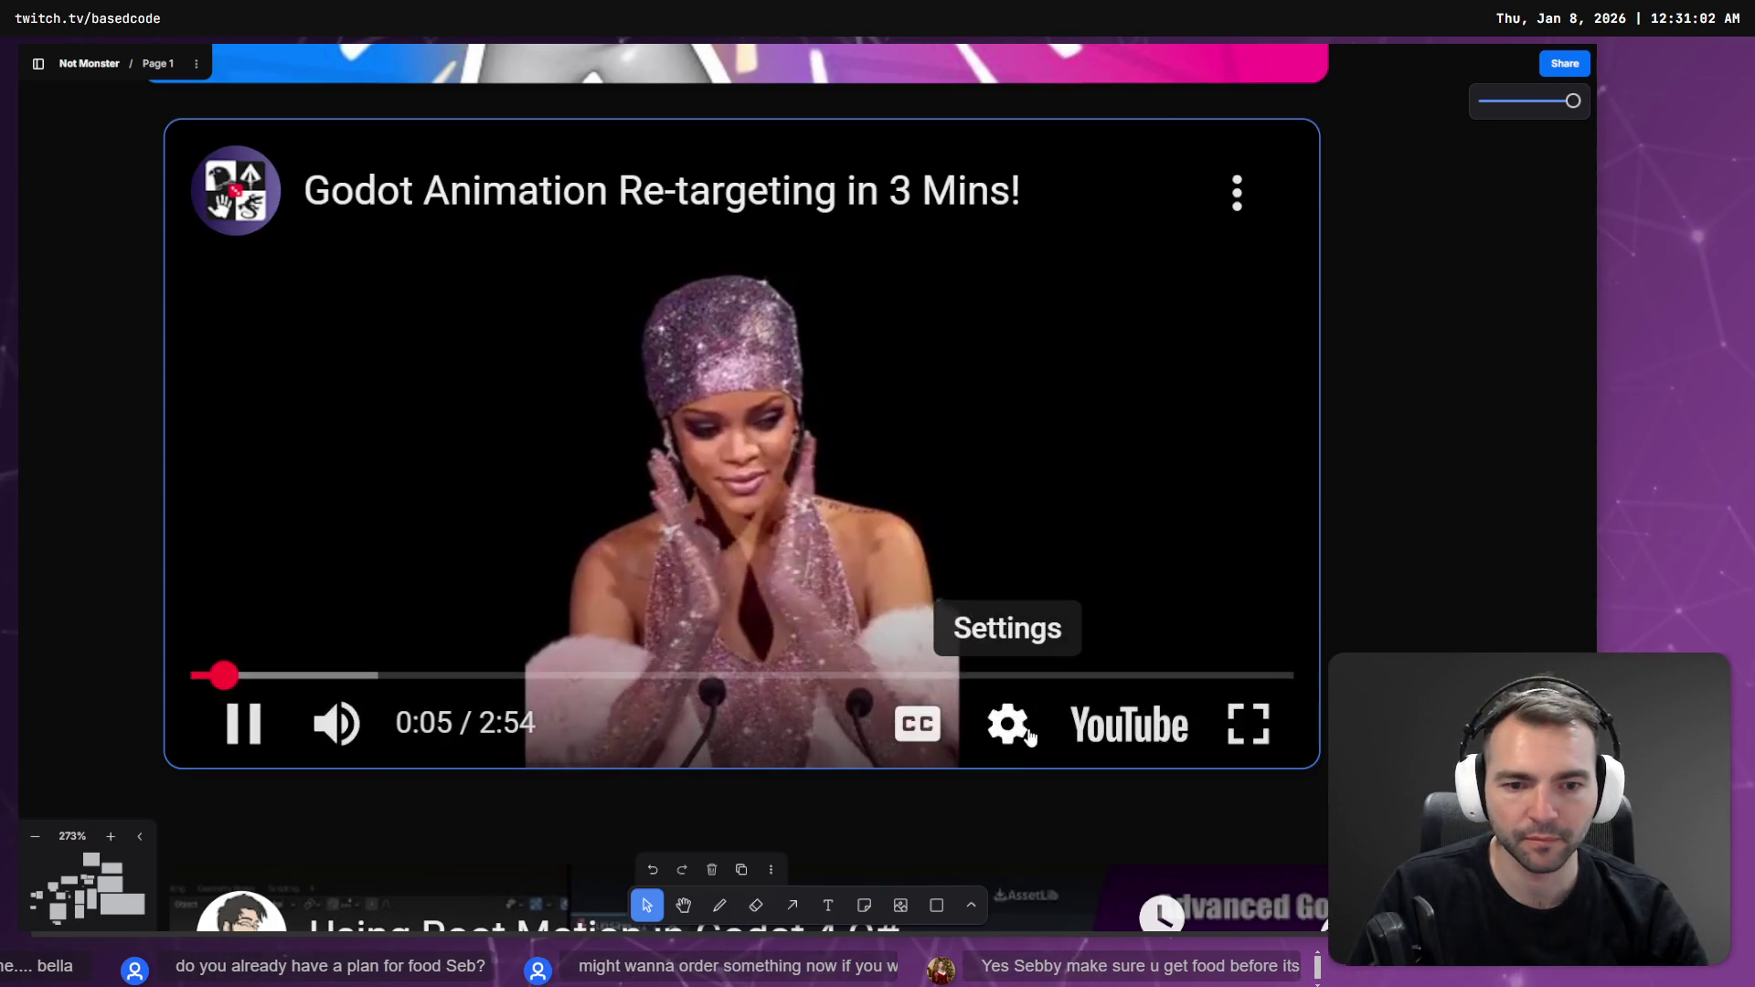
click(1030, 737)
click(1134, 489)
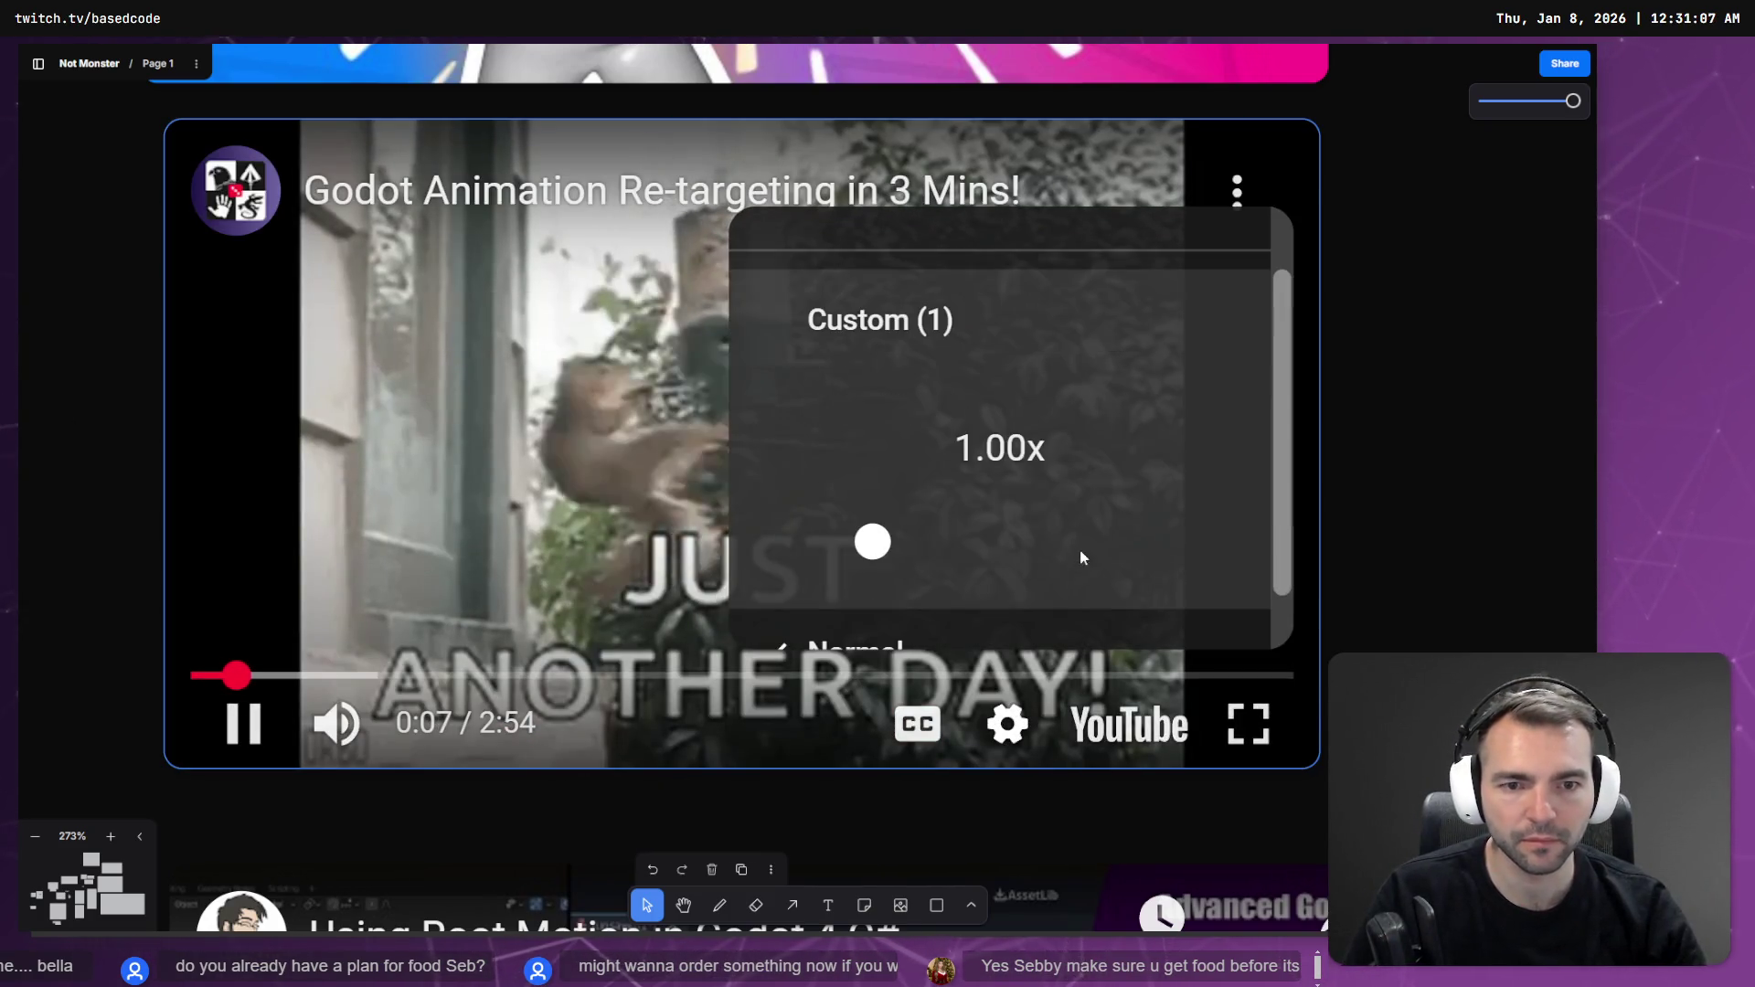
click(1414, 500)
click(443, 682)
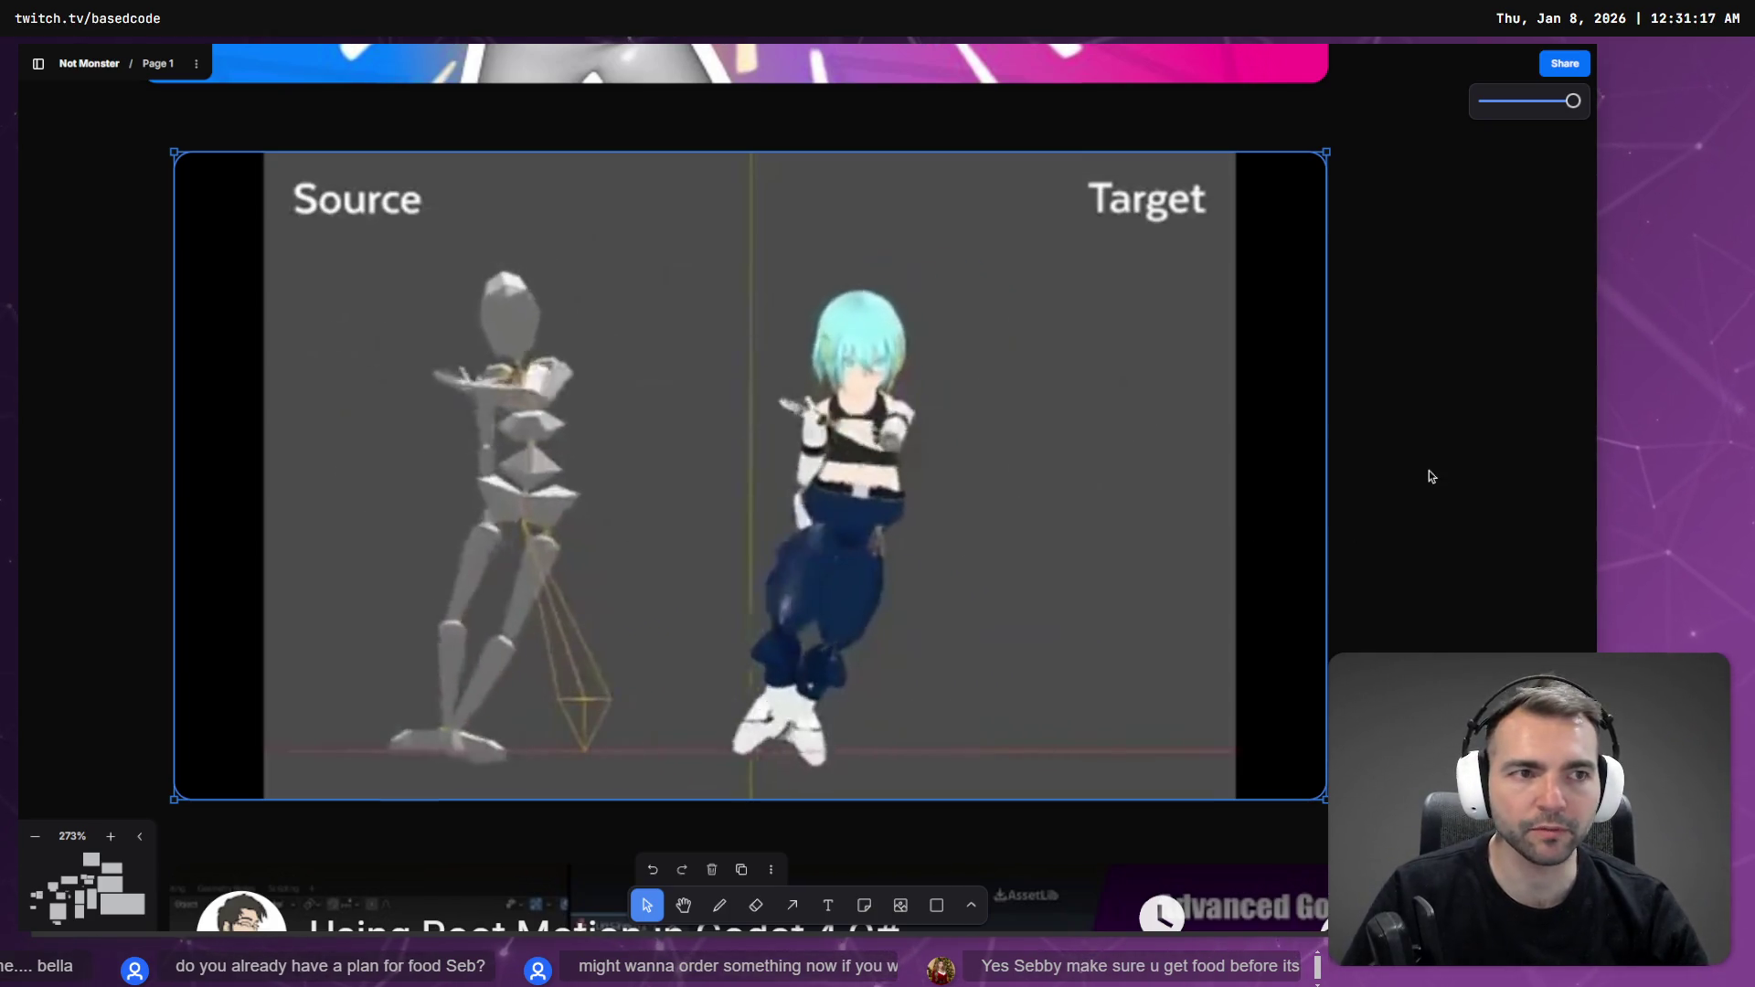
click(1430, 475)
- Recentre the board on the video, watch it, and pause at 1:10 before returning to Godot
scroll(1431, 475, down, 1)
scroll(1430, 471, down, 5)
scroll(1427, 468, up, 5)
scroll(1437, 475, down, 3)
mouse_move(1441, 477)
mouse_down()
mouse_move(1121, 439)
mouse_move(1107, 456)
mouse_up()
scroll(1066, 450, up, 5)
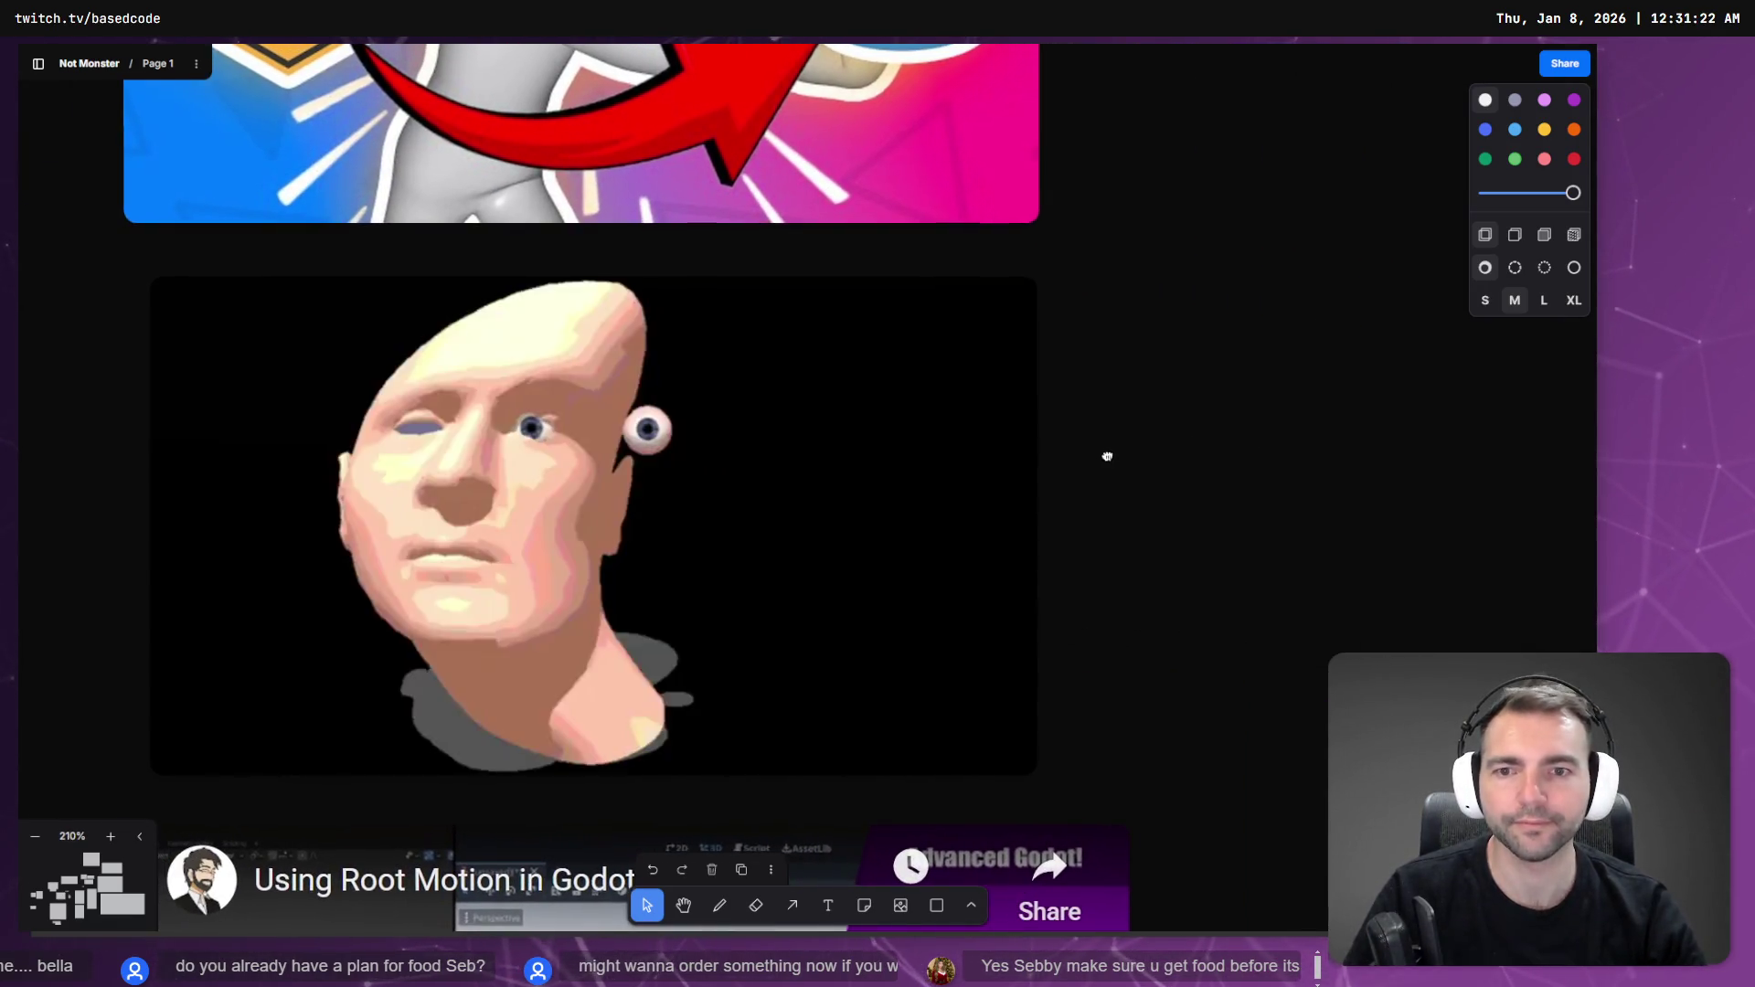
drag(1027, 498, 1077, 481)
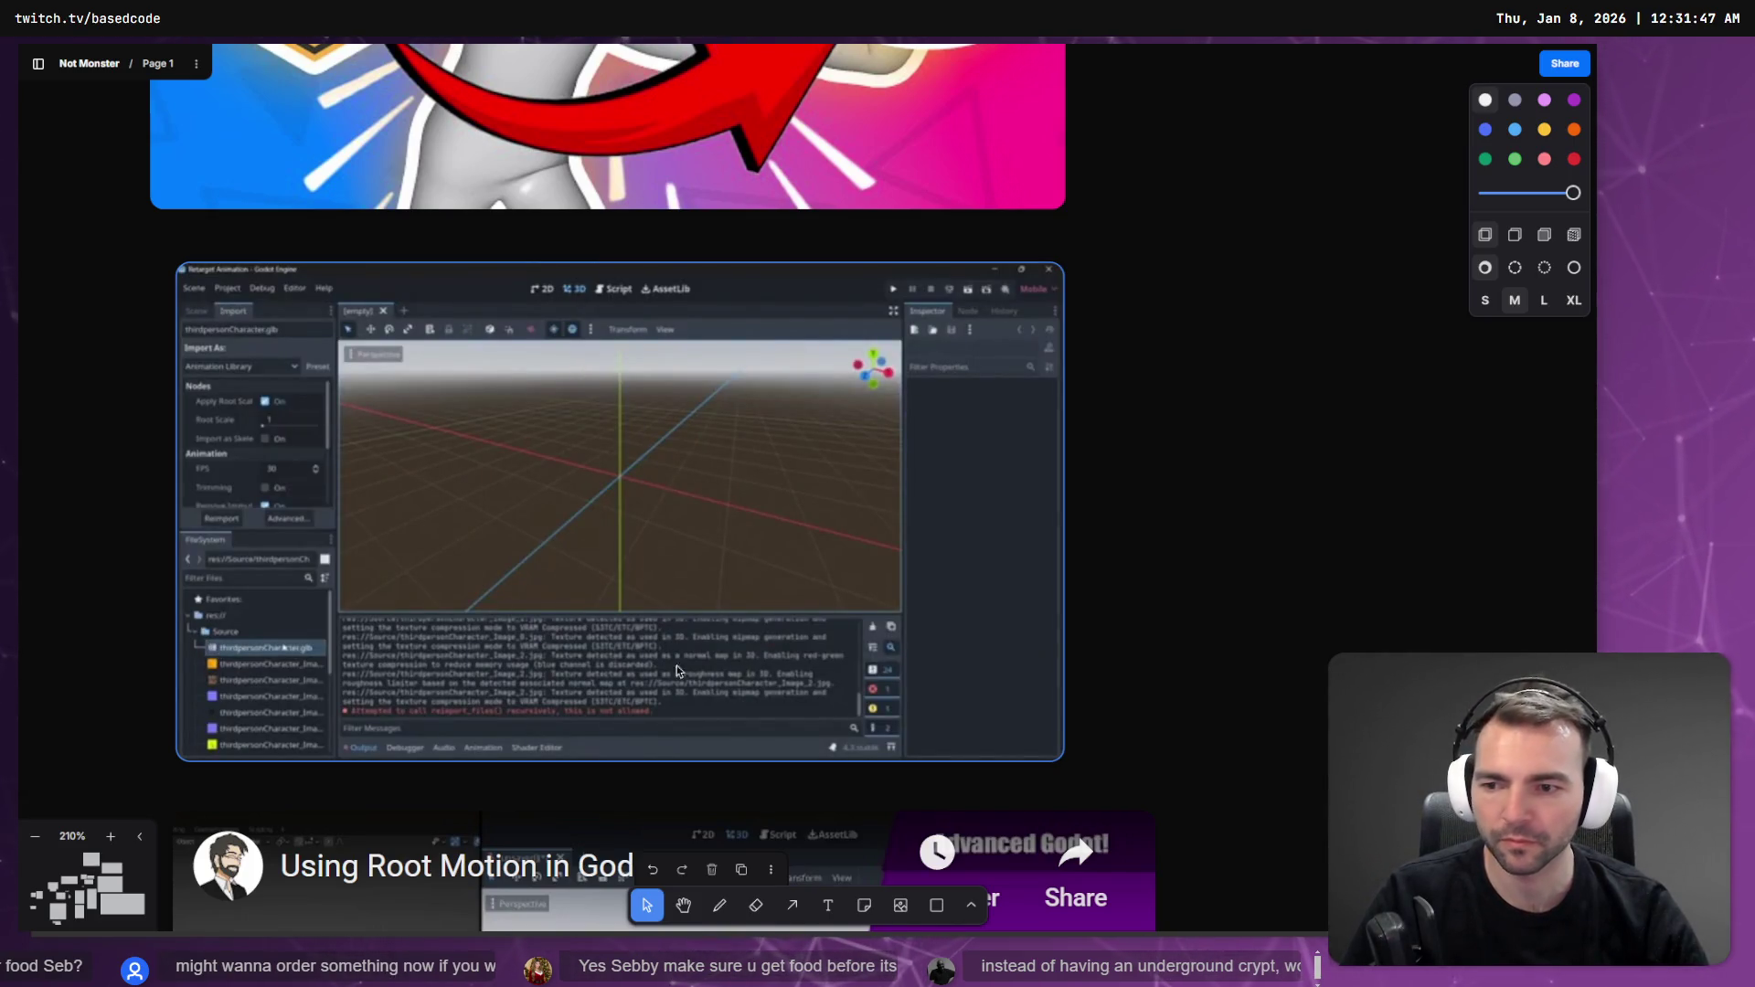
click(437, 445)
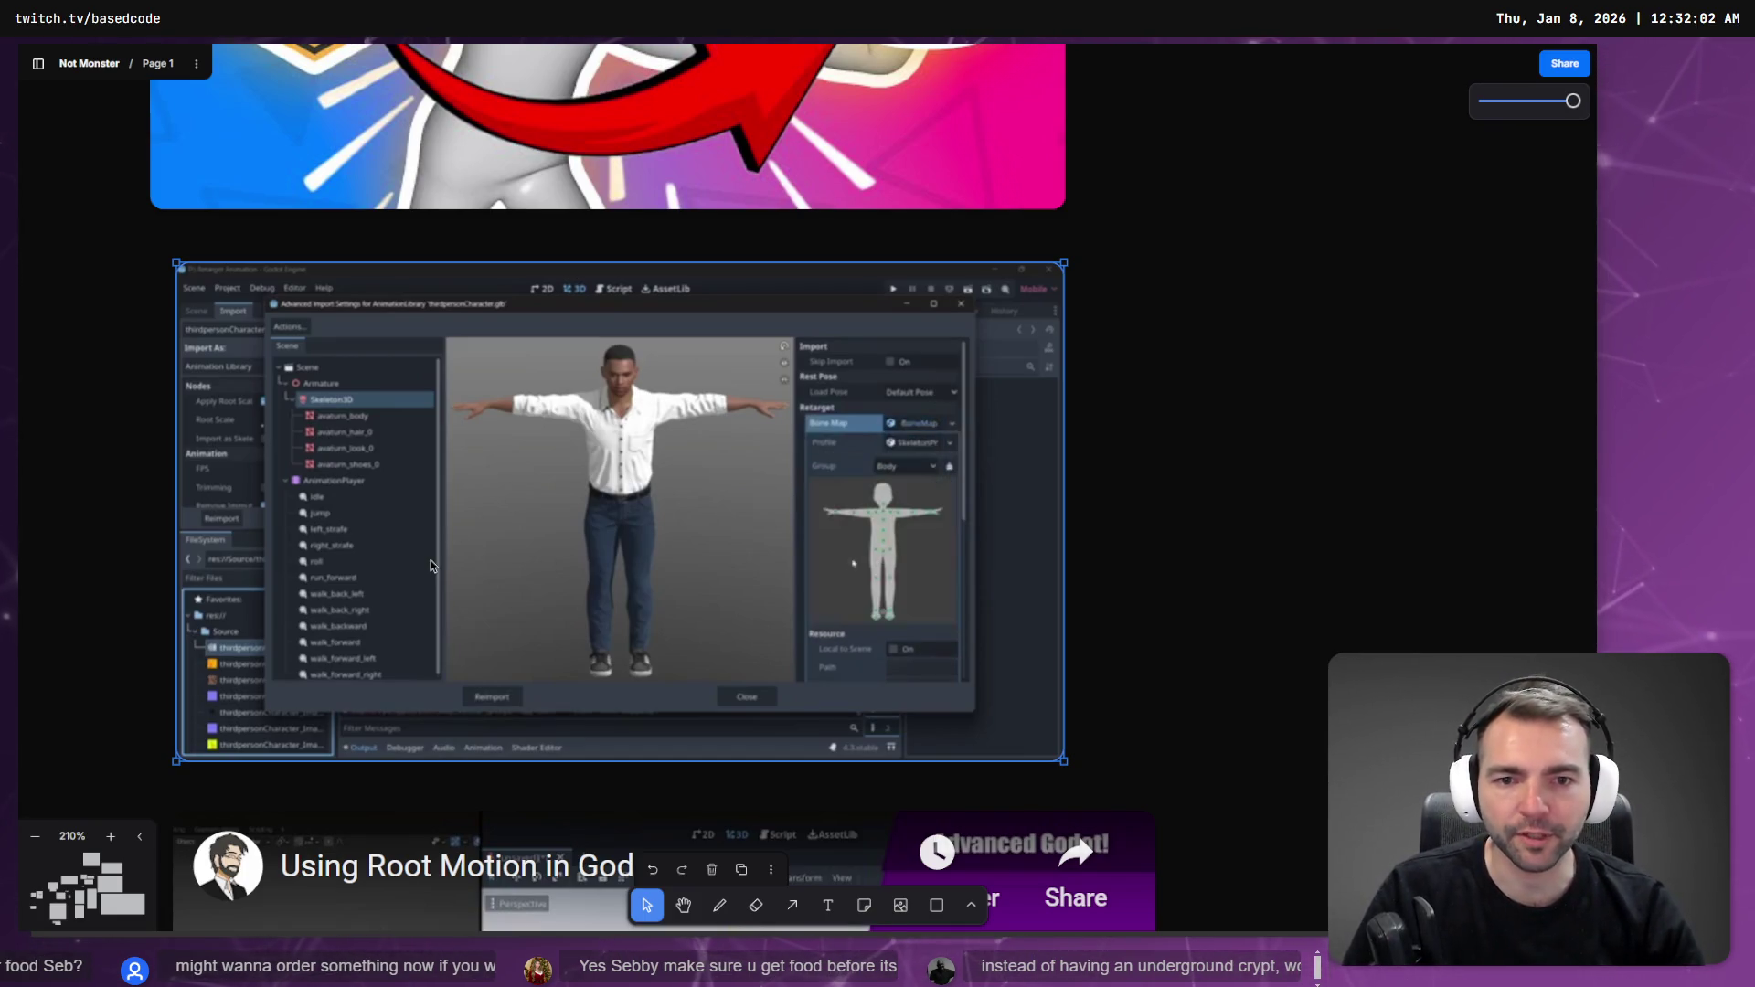
key(Escape)
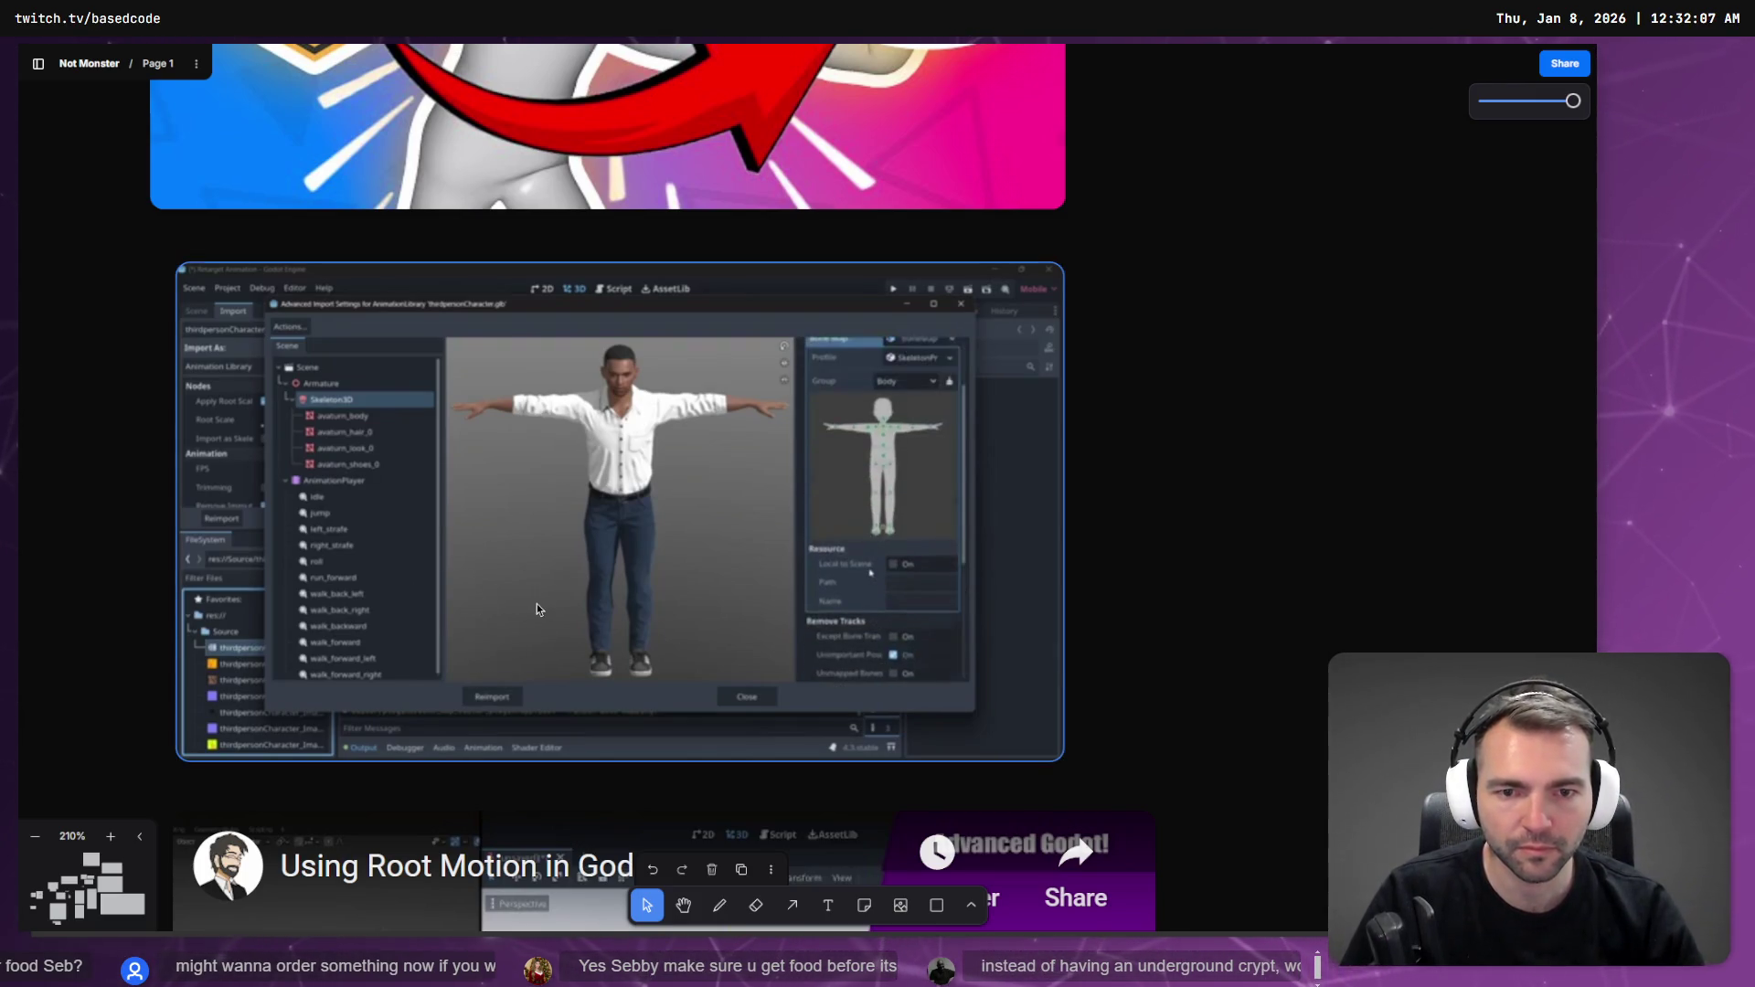
click(681, 463)
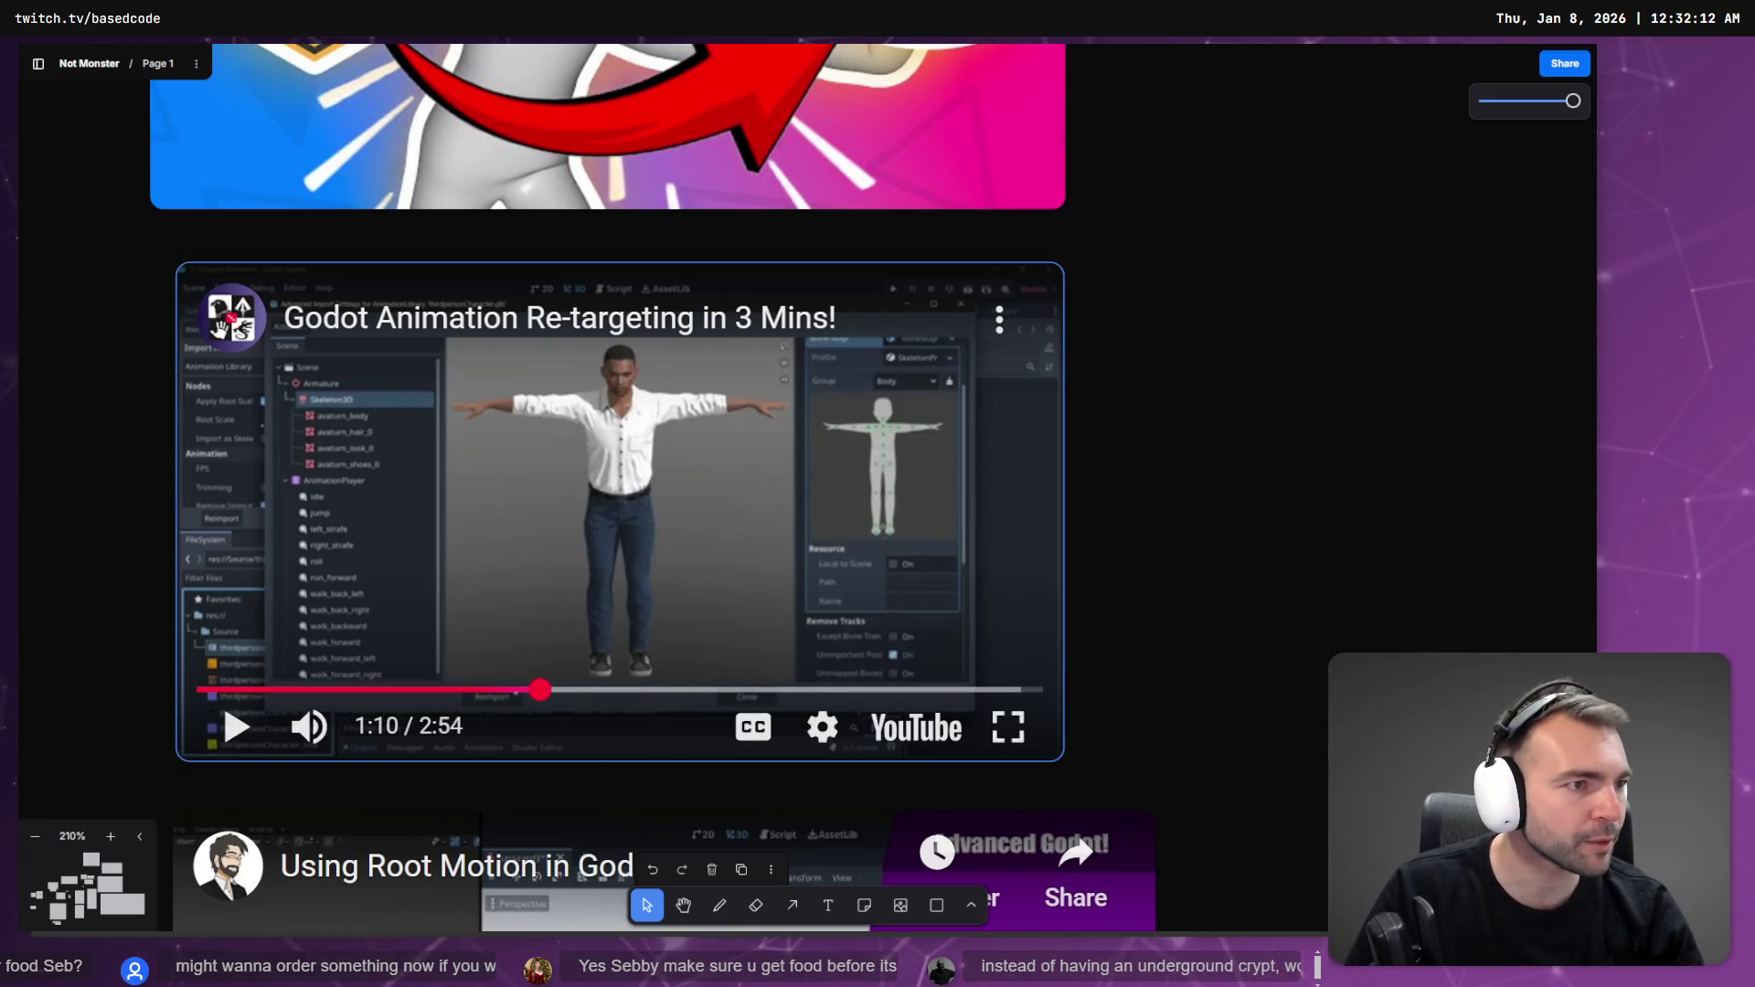
key(alt+Tab)
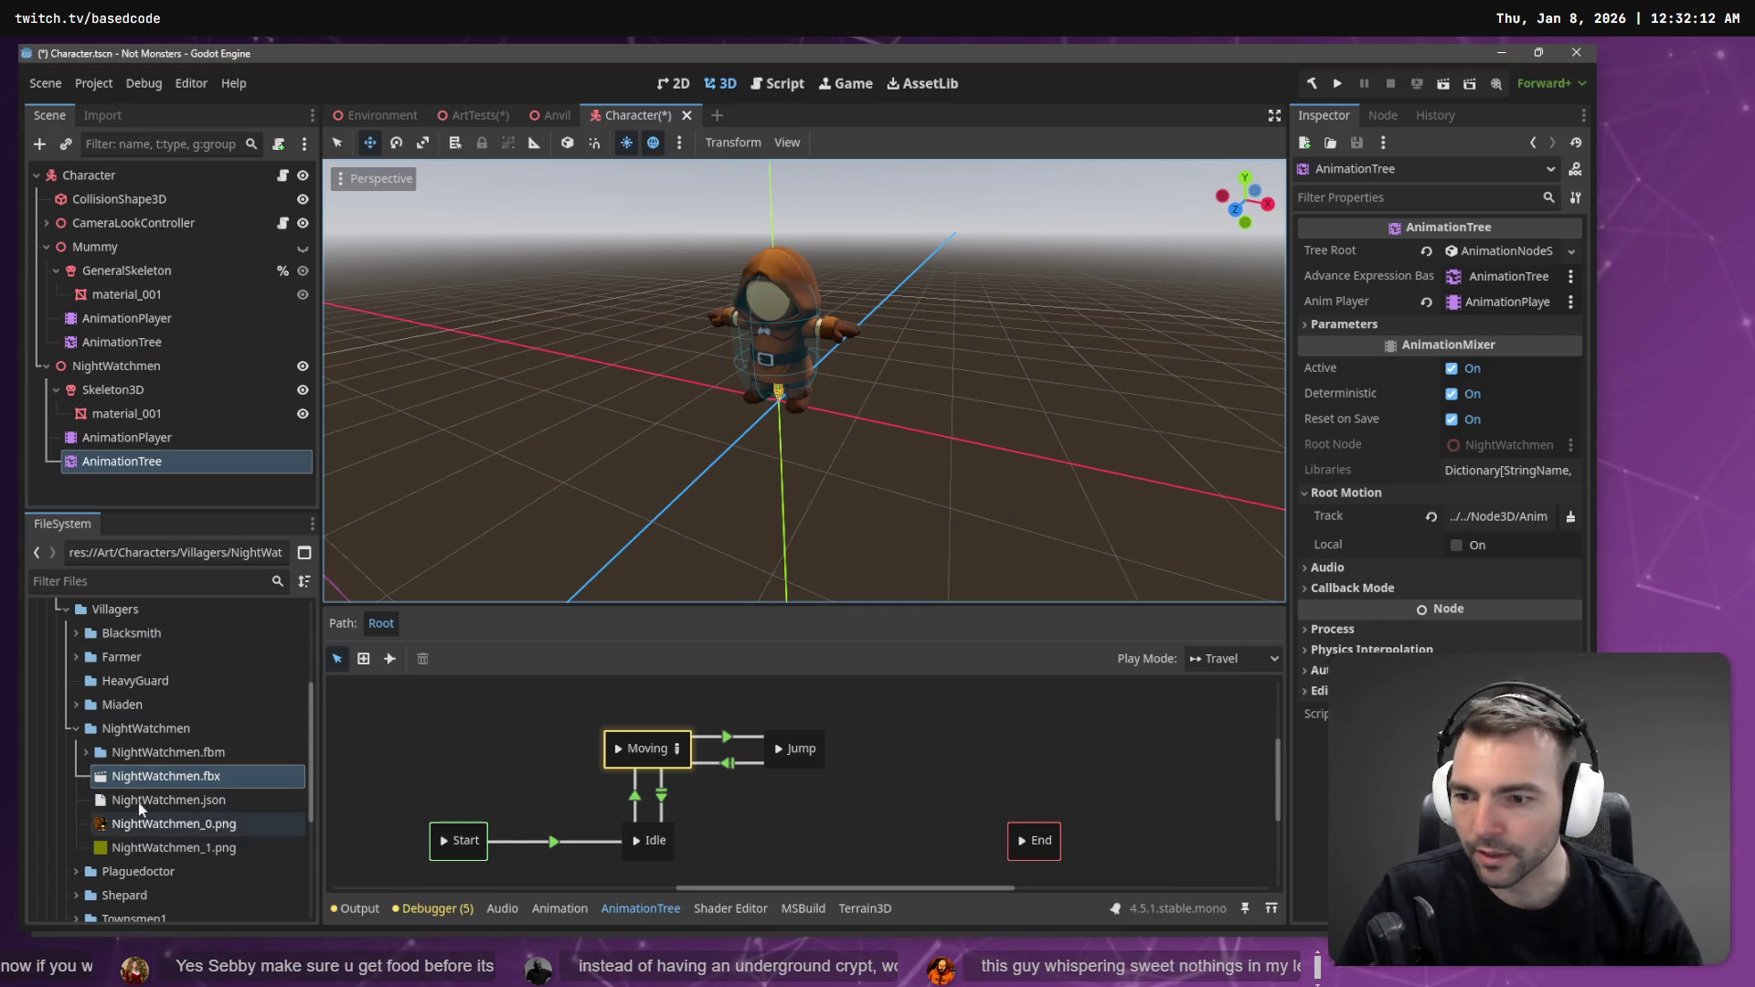
- Open NightWatchmen.fbx's advanced import settings and select its Skeleton3D
click(98, 116)
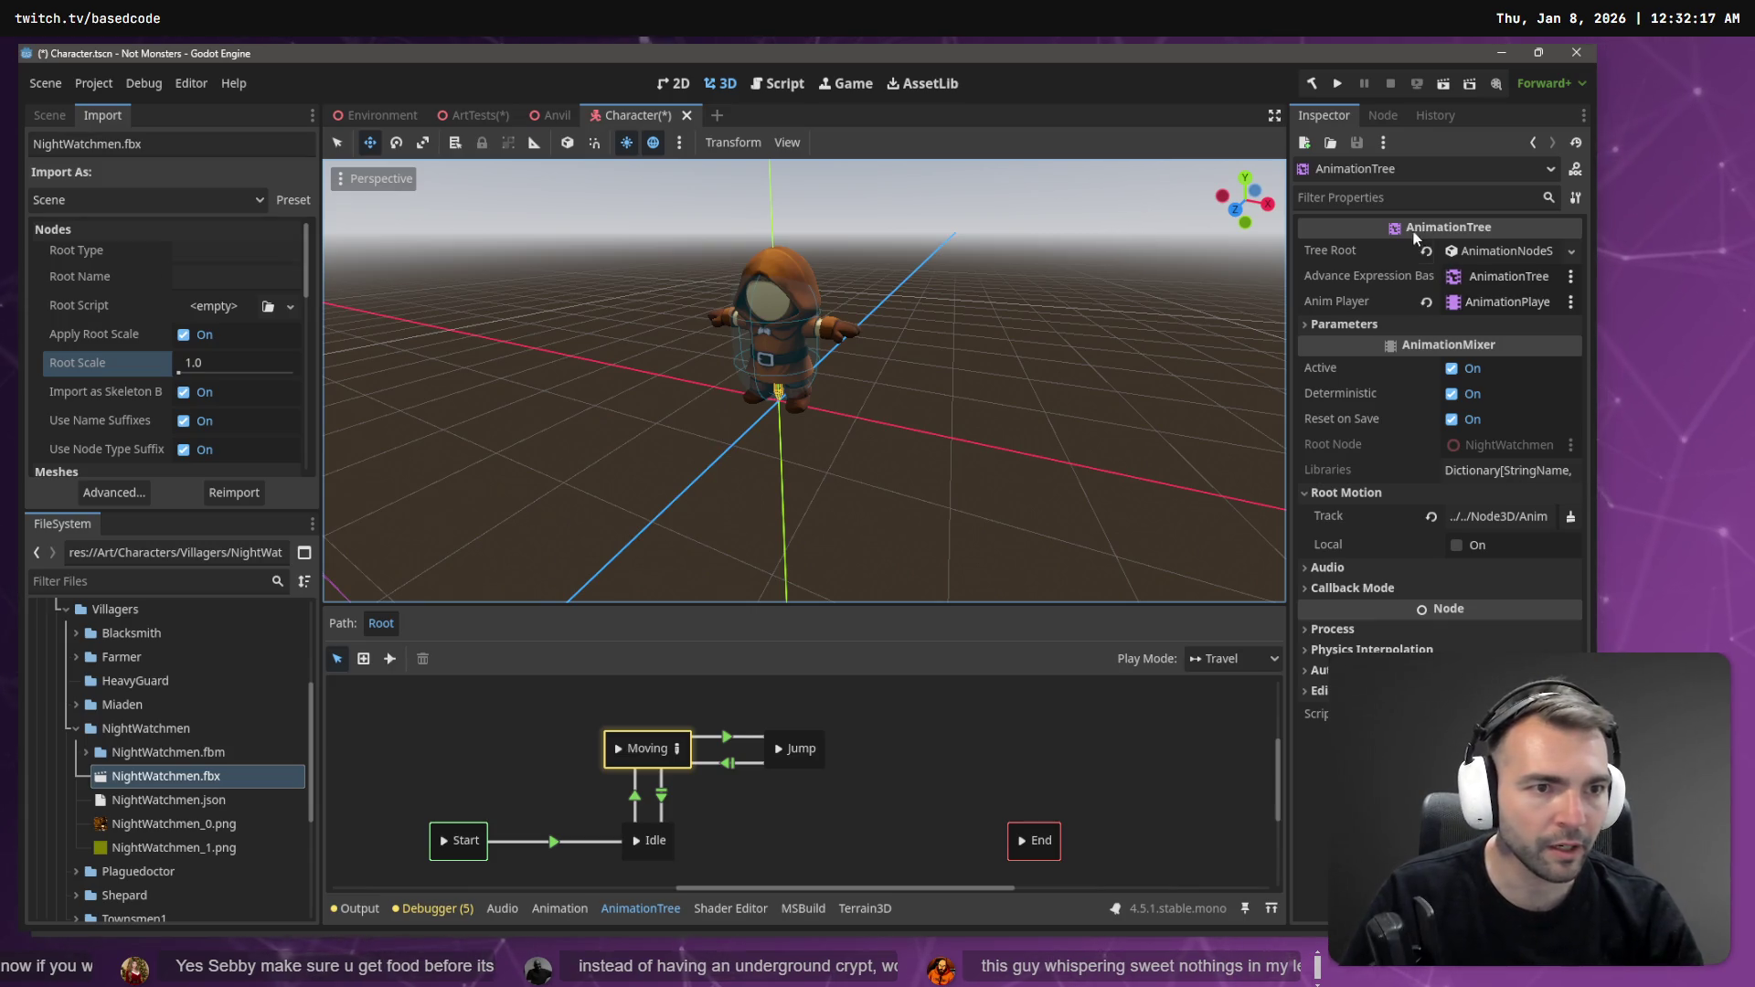
click(156, 773)
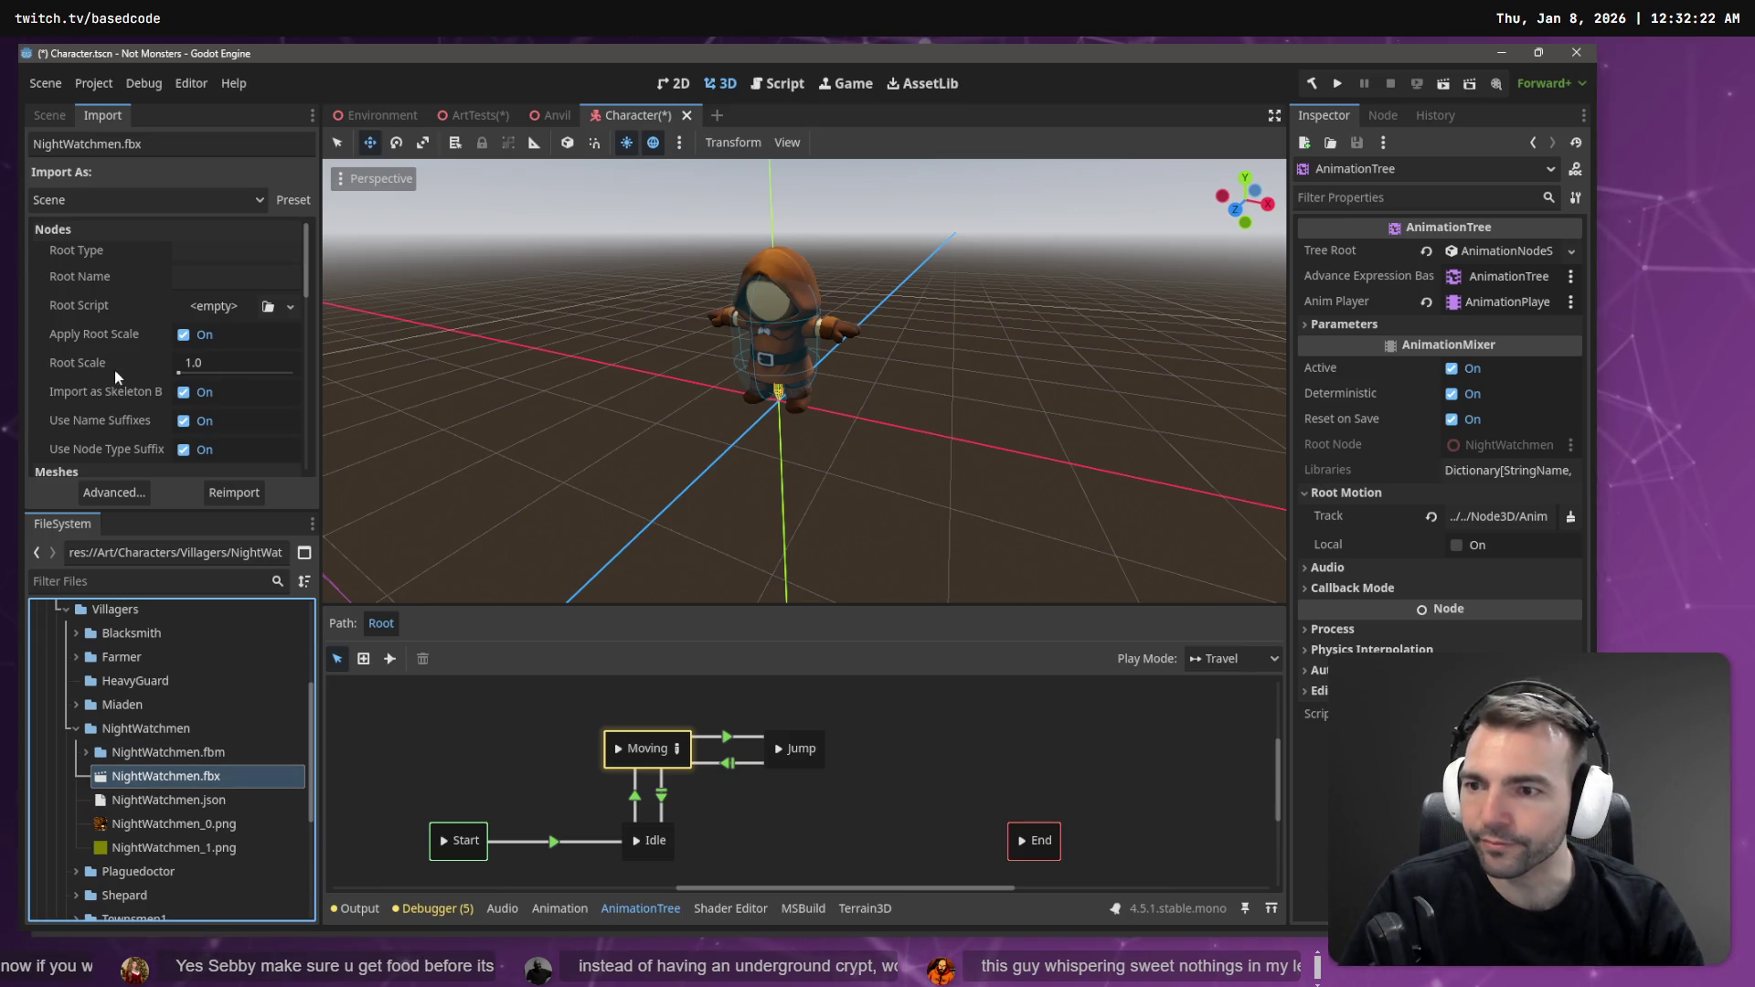
scroll(113, 370, down, 5)
click(115, 493)
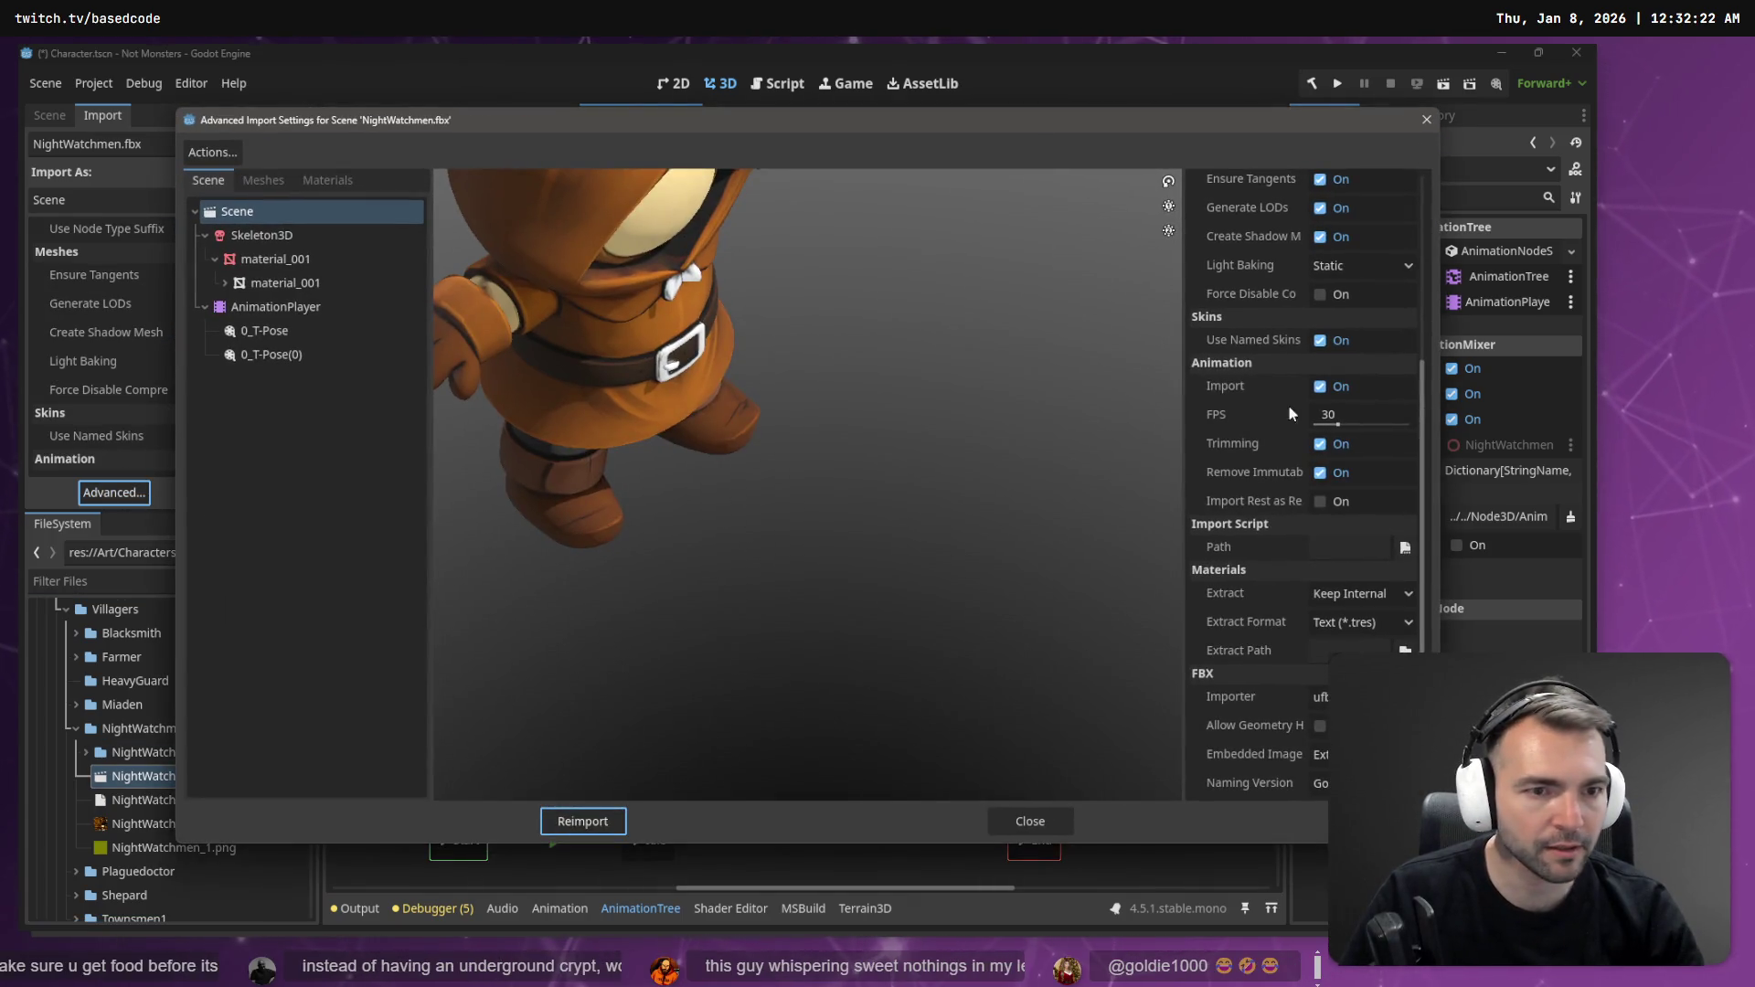
scroll(1357, 439, up, 3)
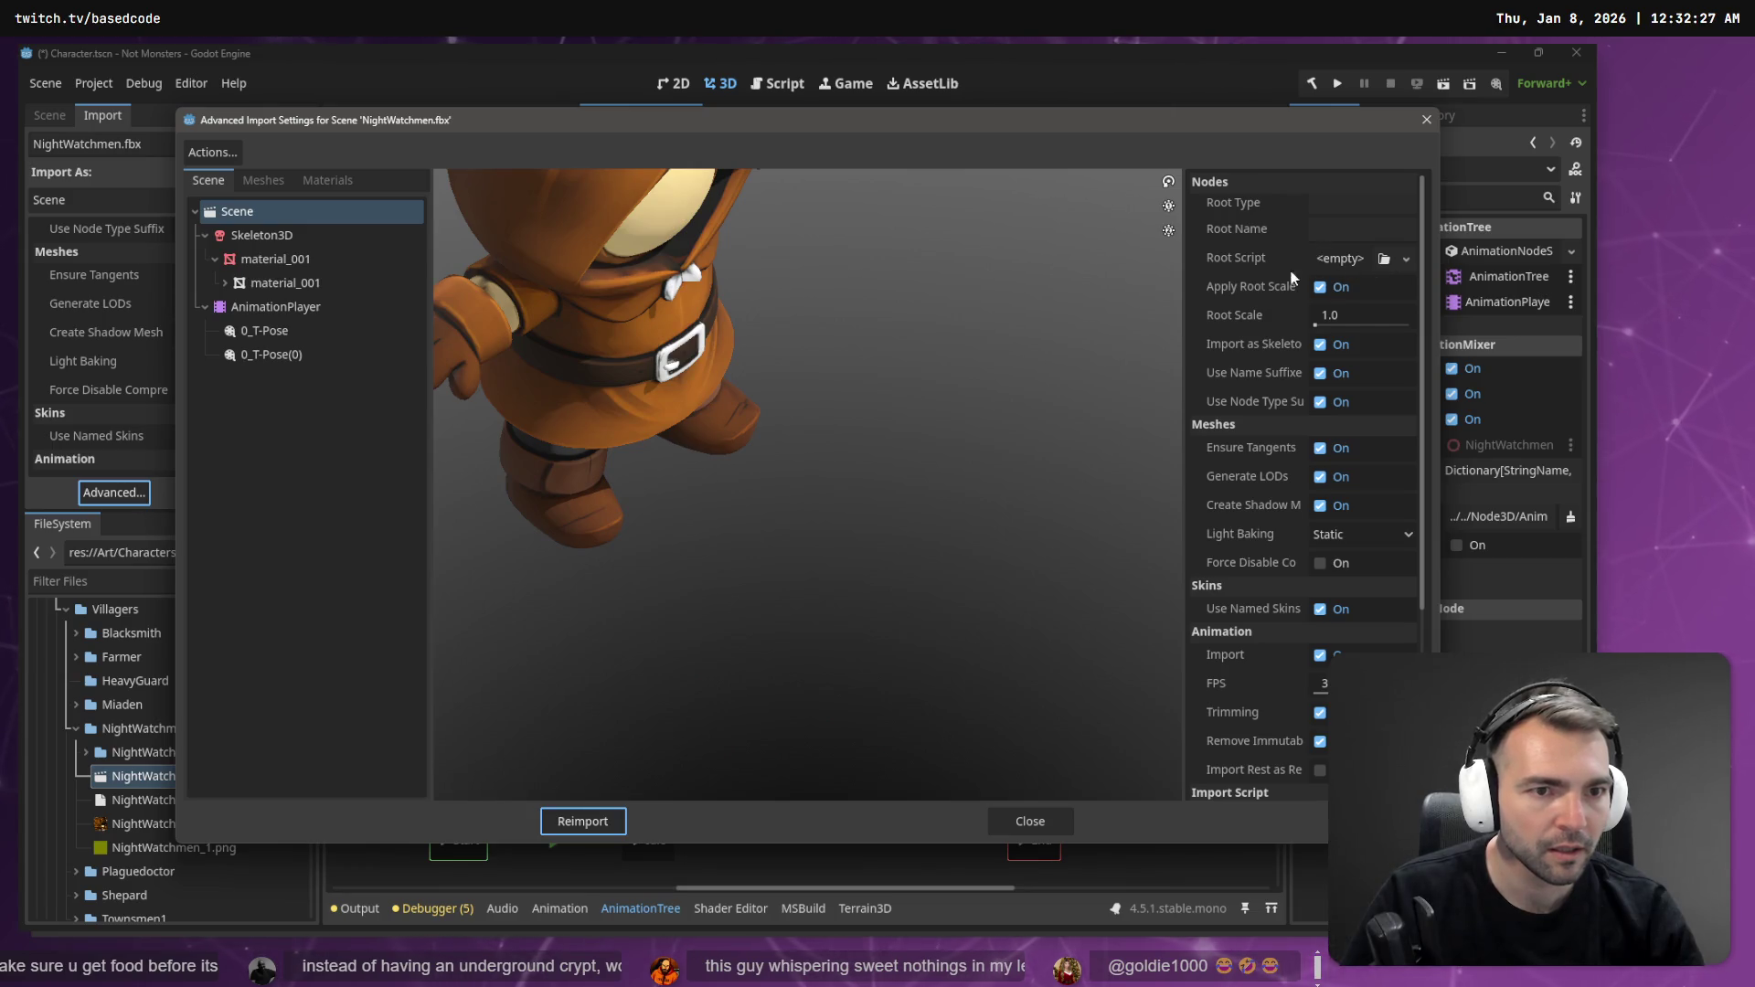
click(277, 239)
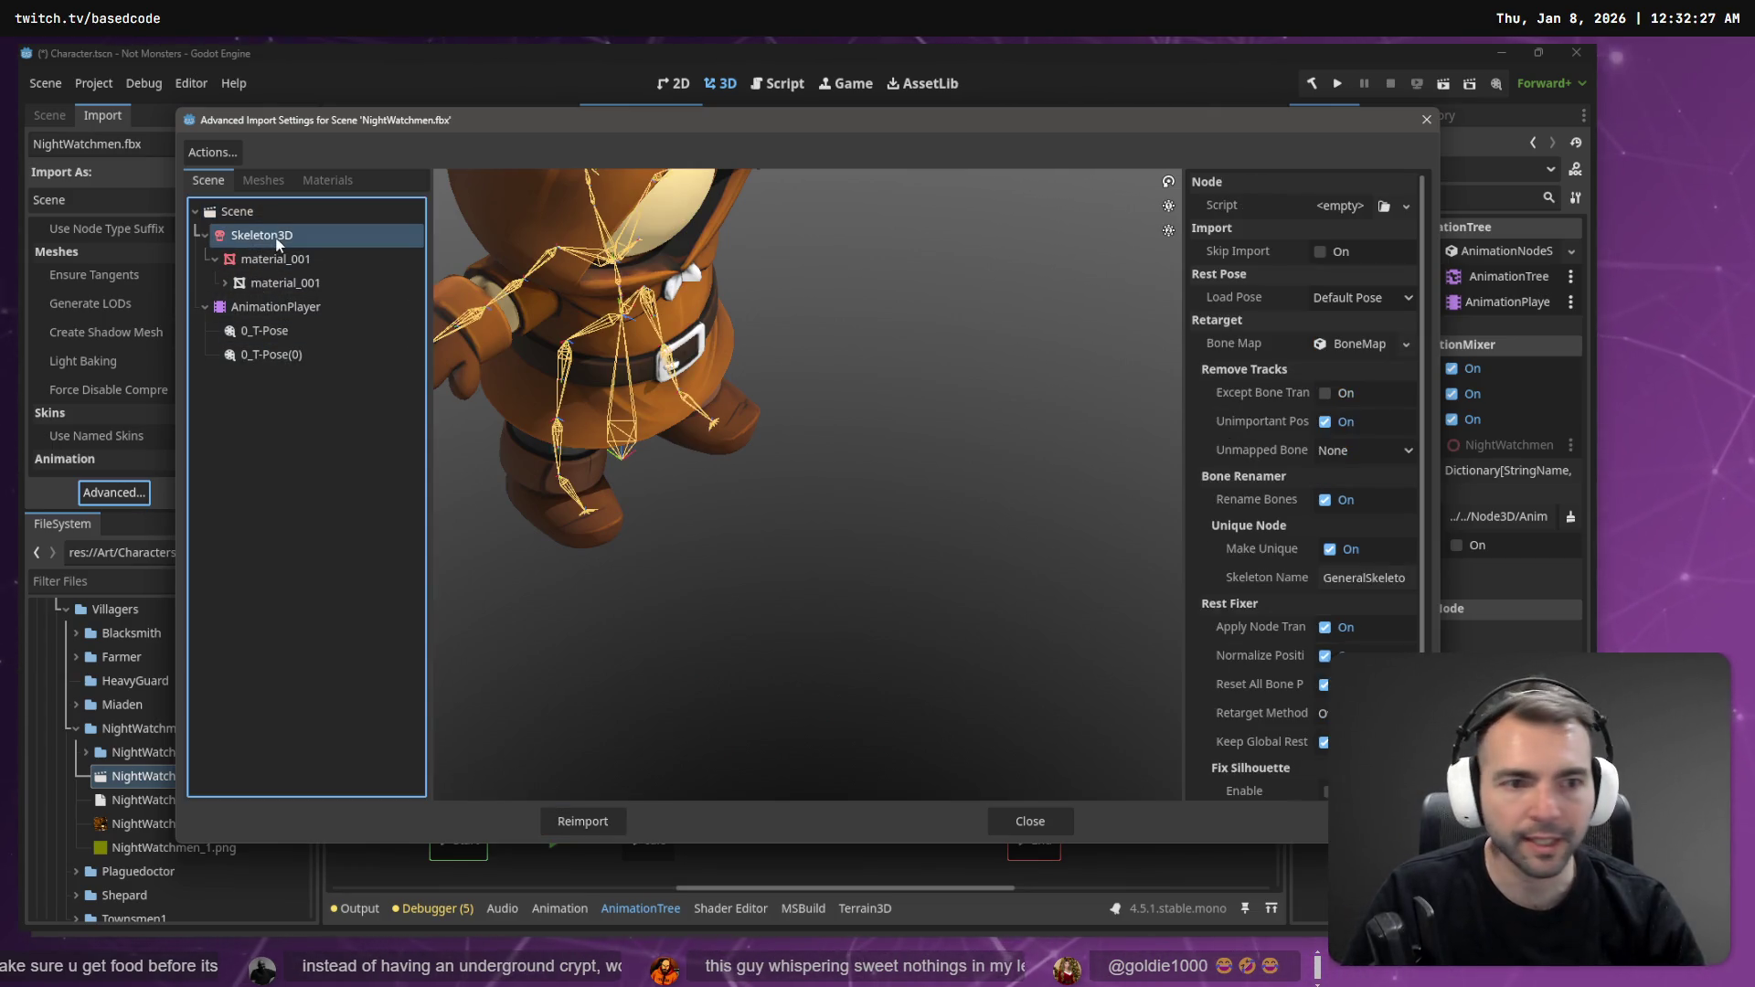
- Assign a new BoneMap using SkeletonProfileHumanoid to the skeleton and reimport
click(1405, 345)
click(1362, 345)
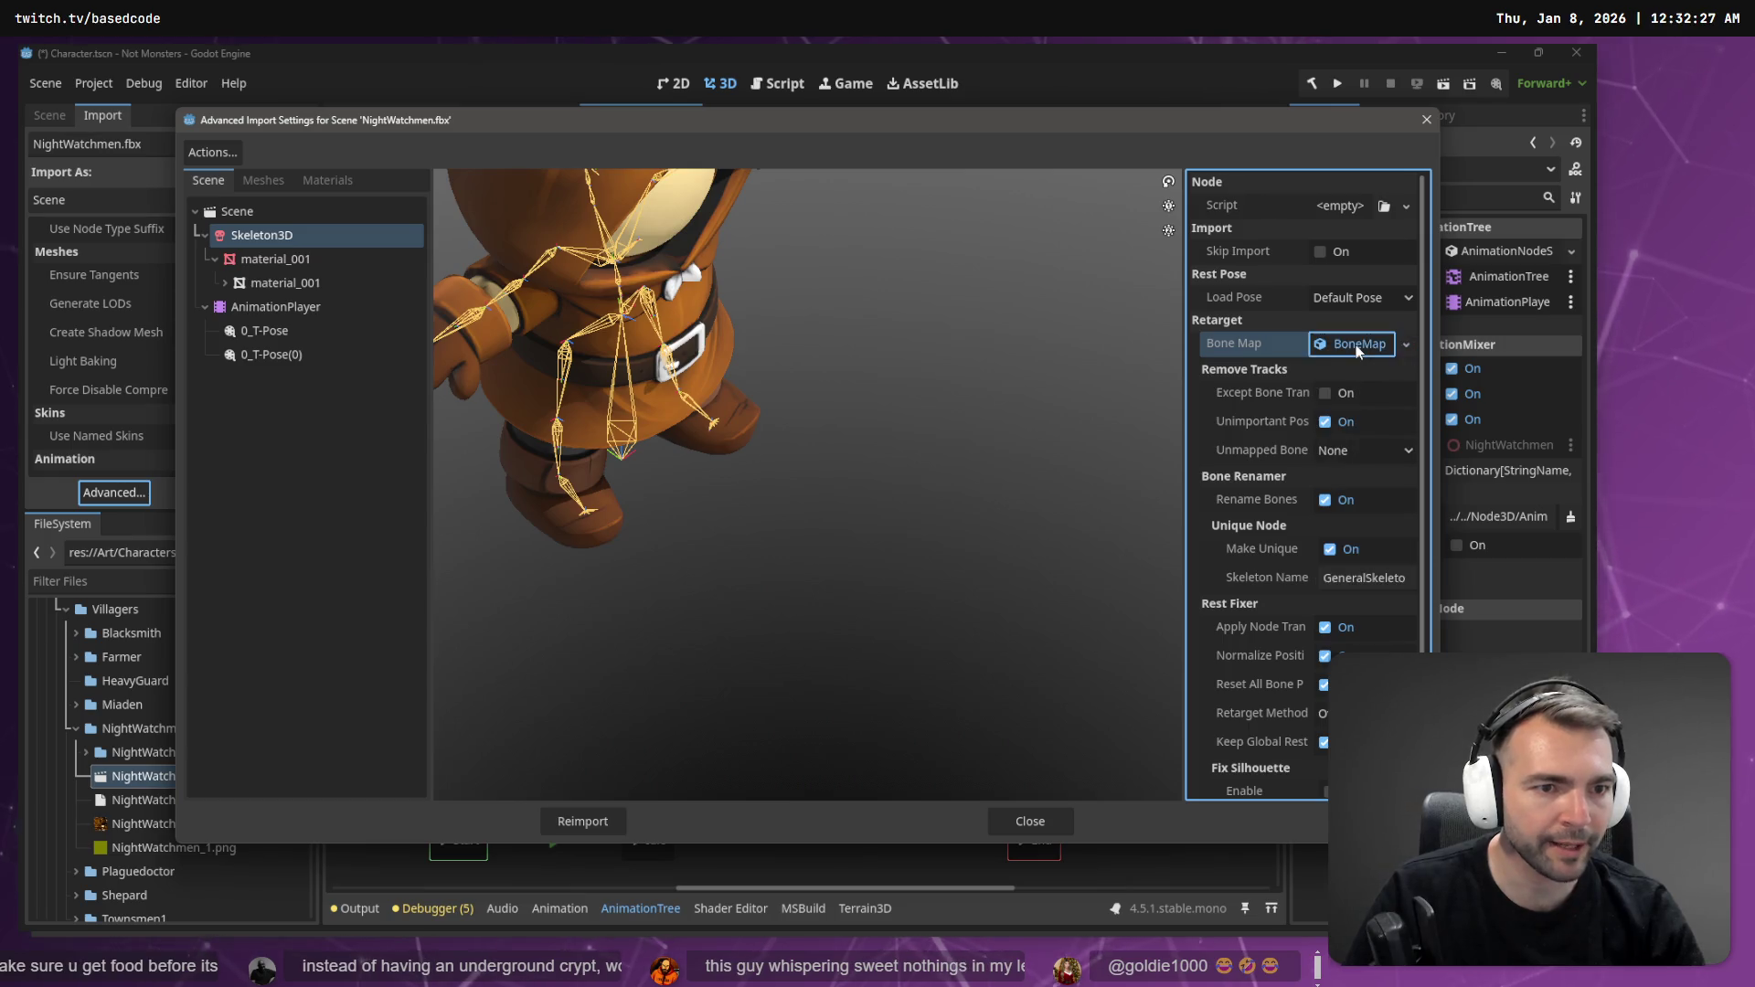
click(1356, 344)
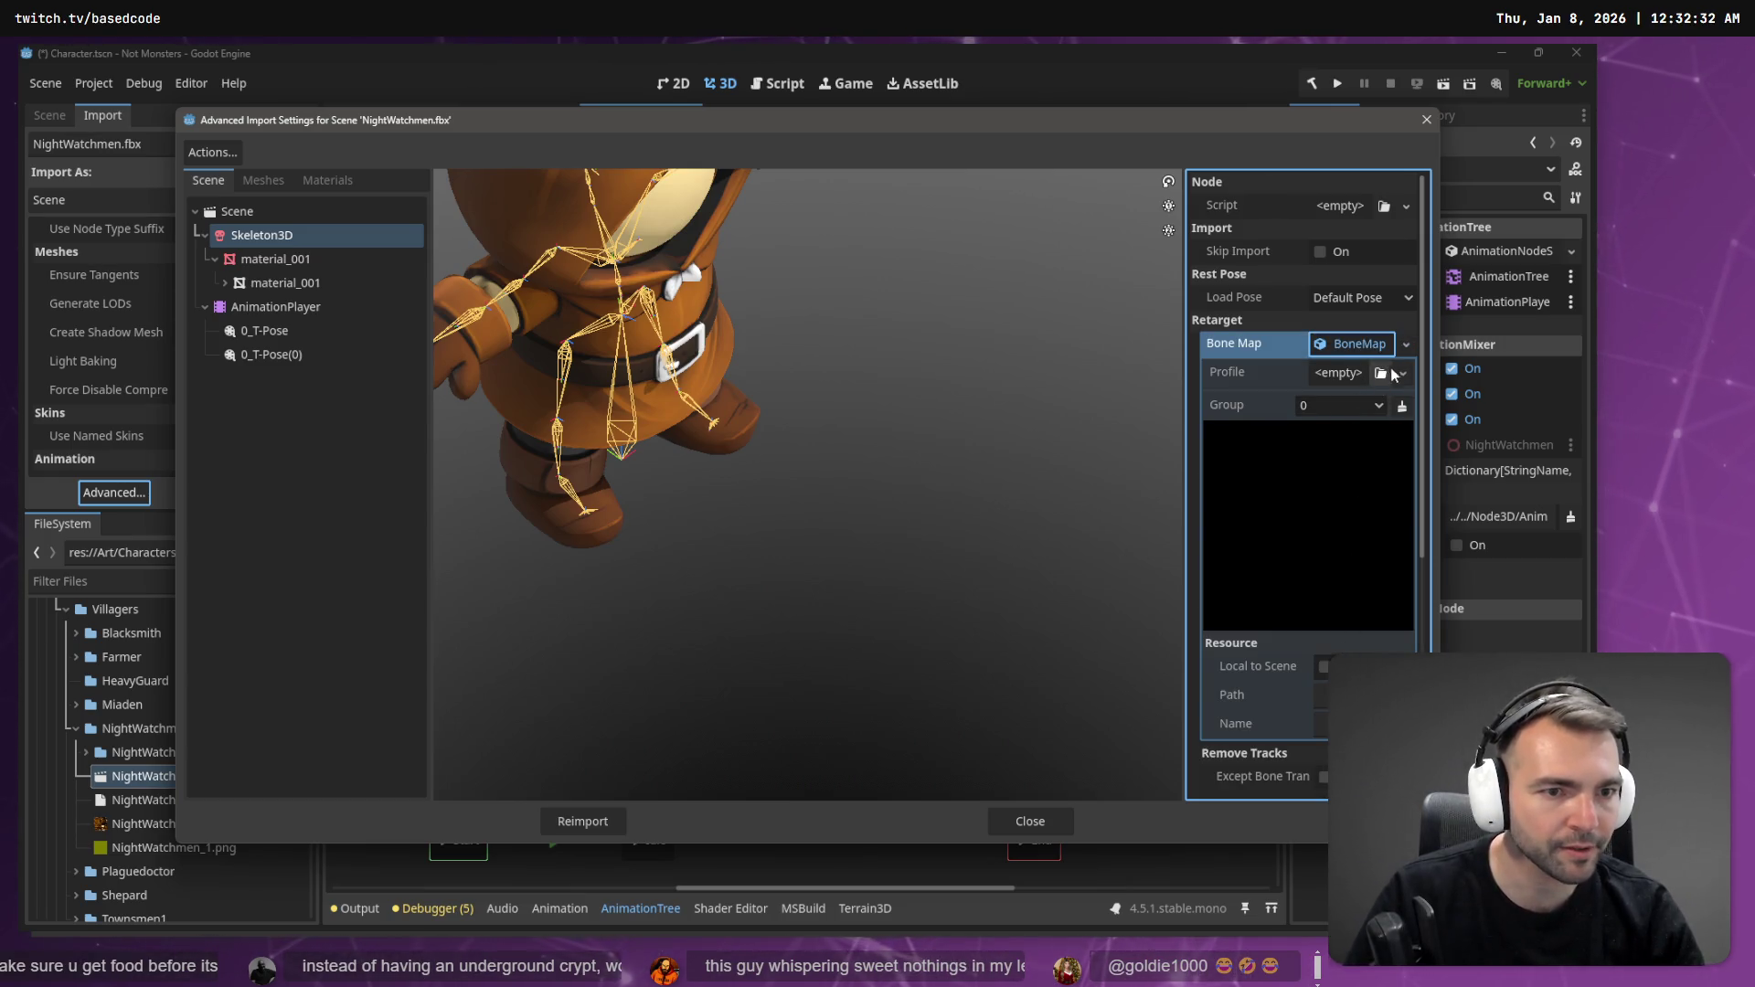
click(1400, 374)
click(1389, 445)
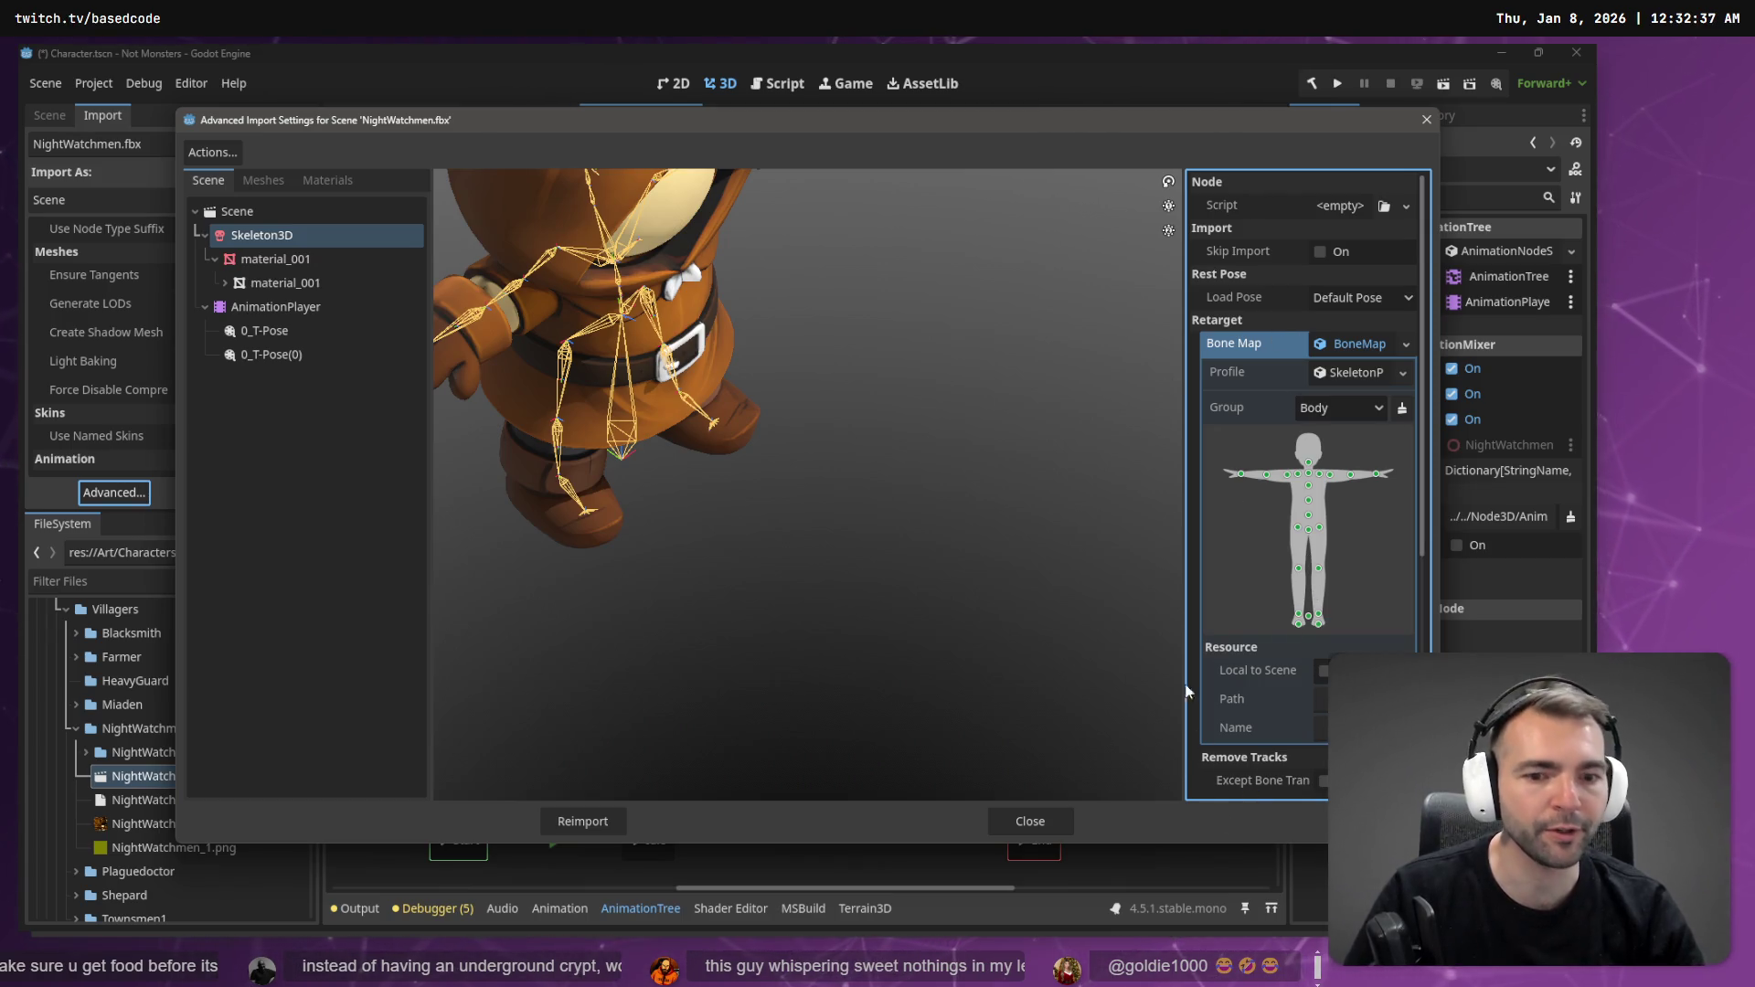
click(612, 824)
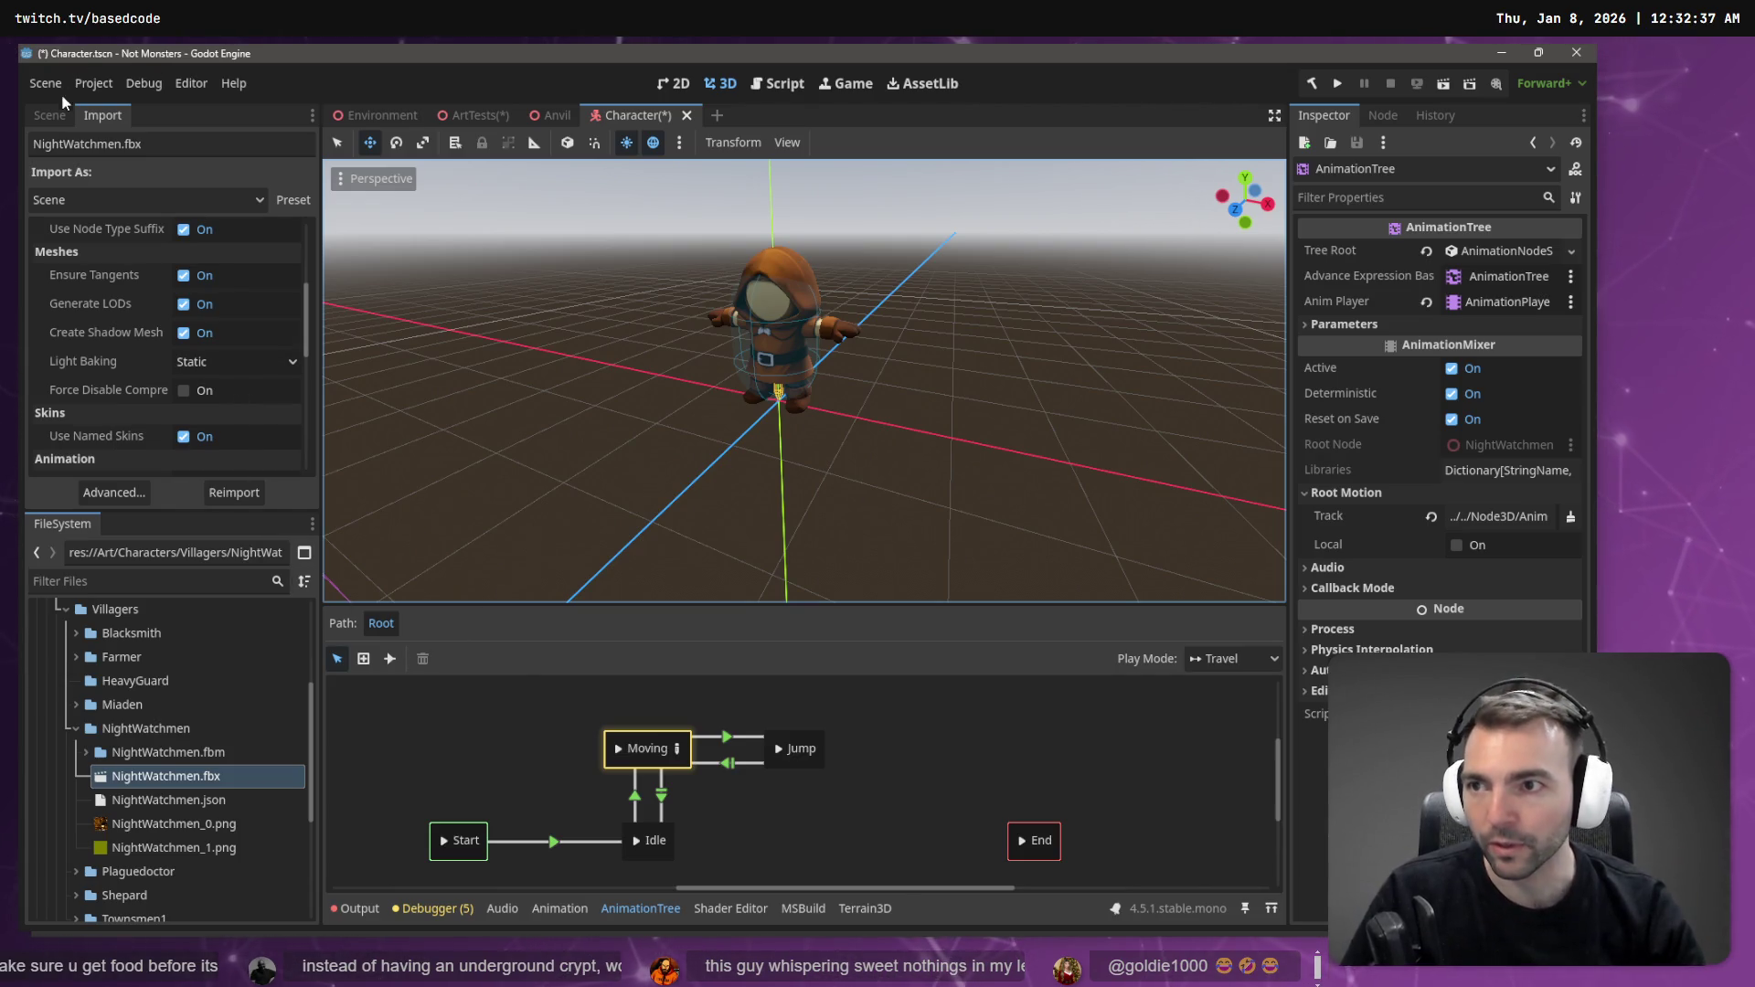
- Inspect the reimported NightWatchmen's Skeleton3D and AnimationPlayer in the Character scene tree
click(41, 117)
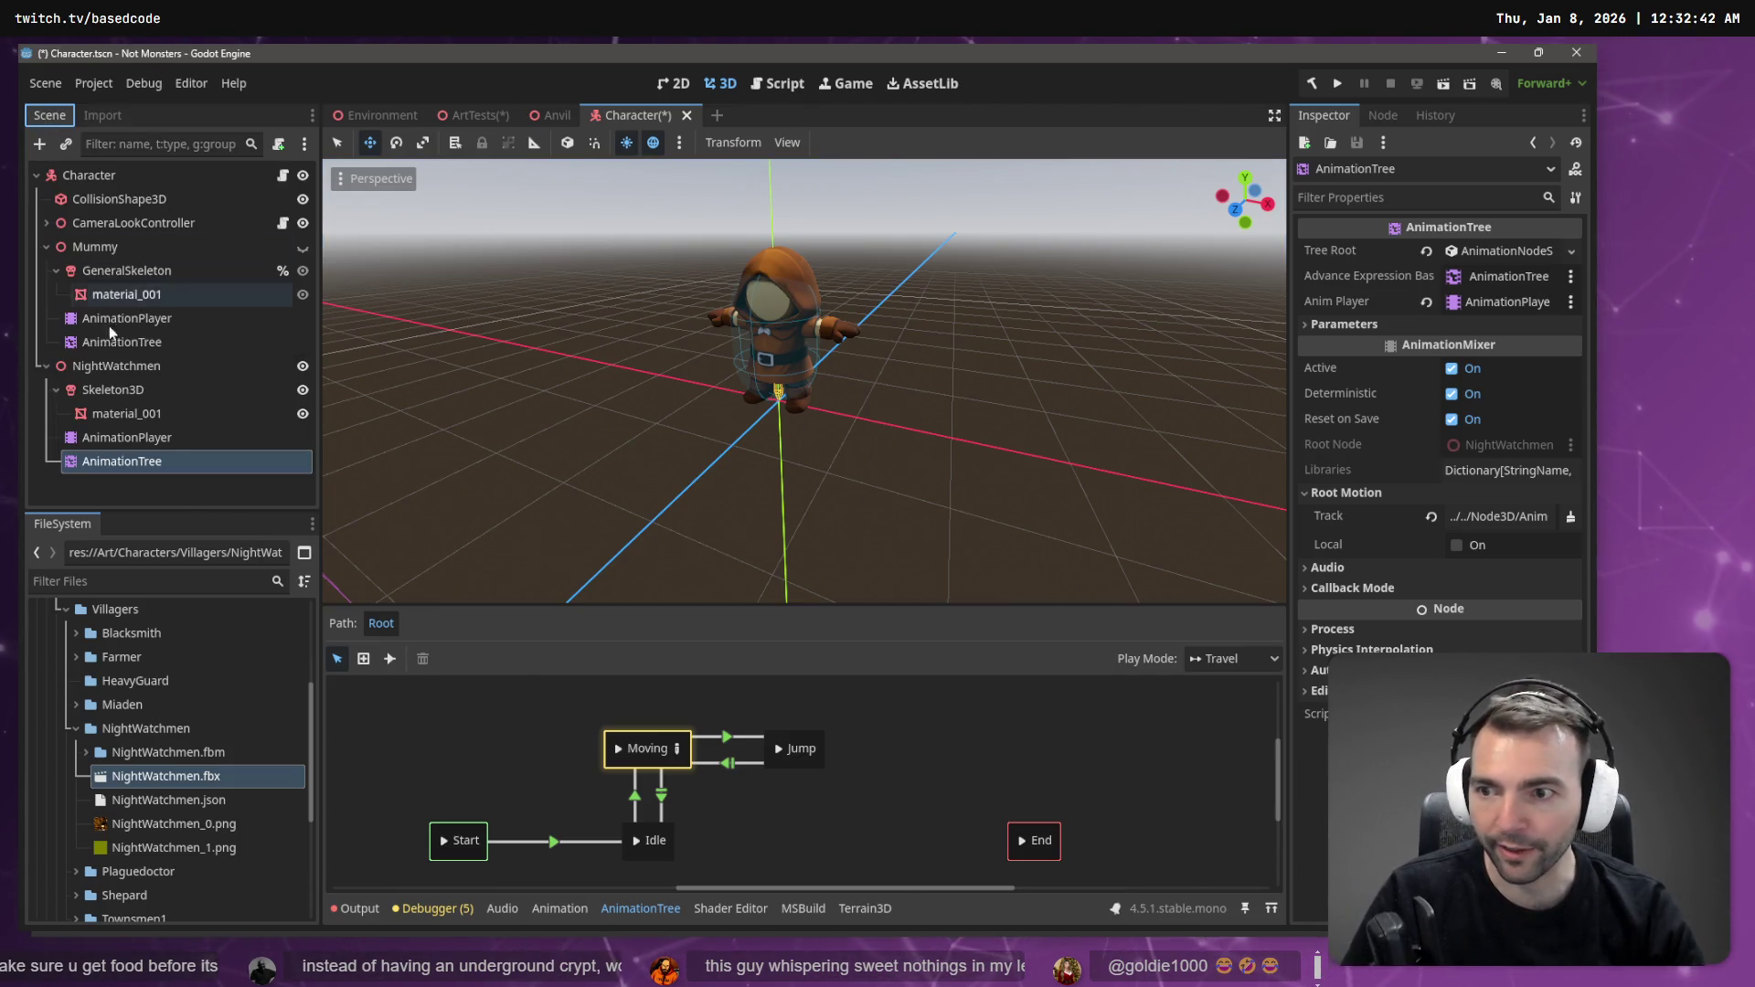
click(133, 391)
drag(939, 477, 978, 477)
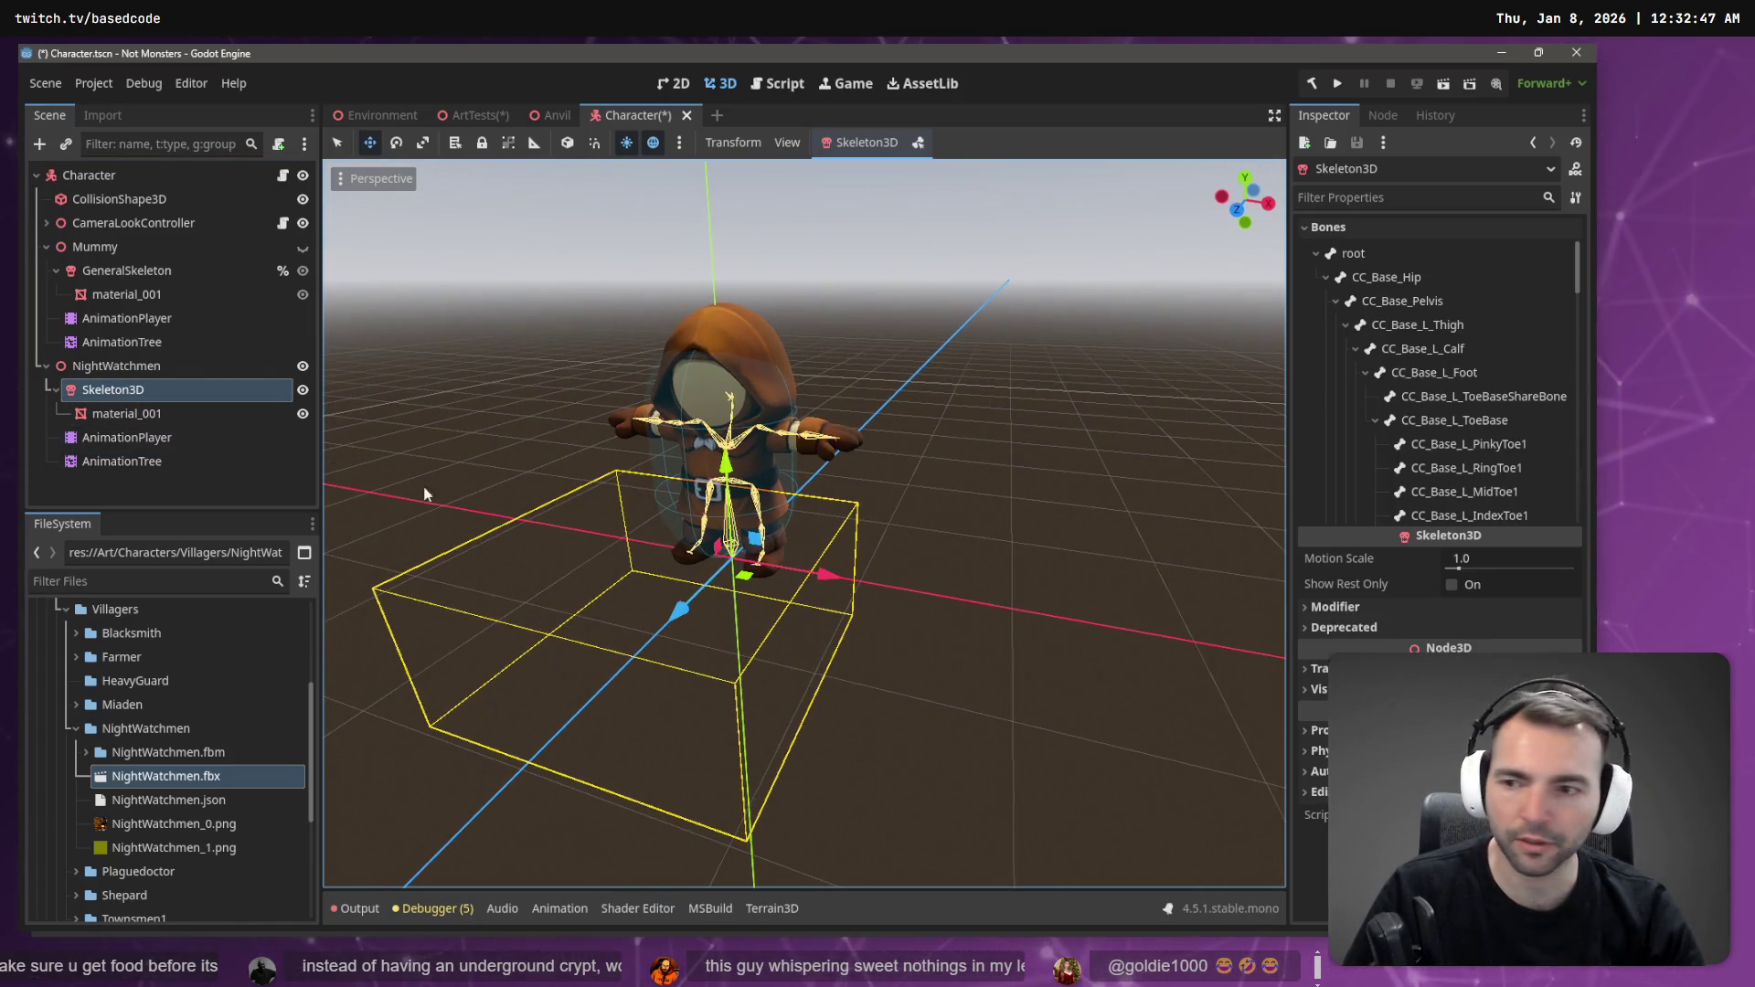
click(155, 437)
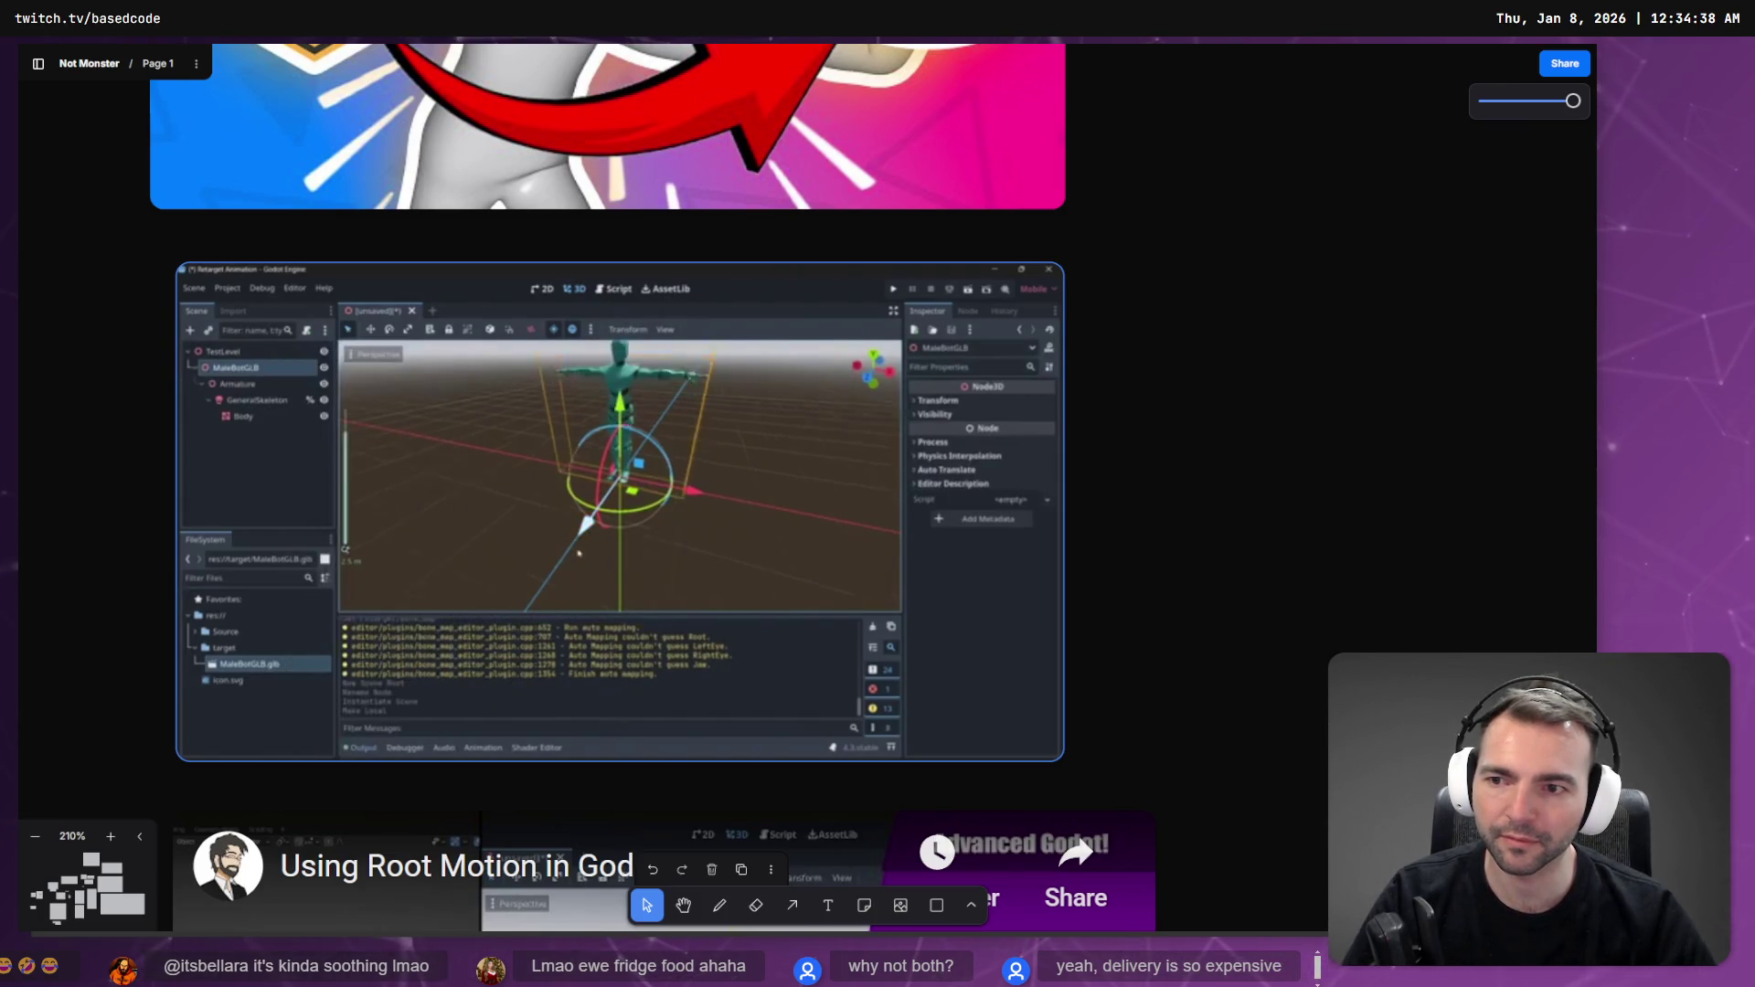
- Pause the re-targeting video at 2:02 and return to the Godot editor
mouse_move(325, 715)
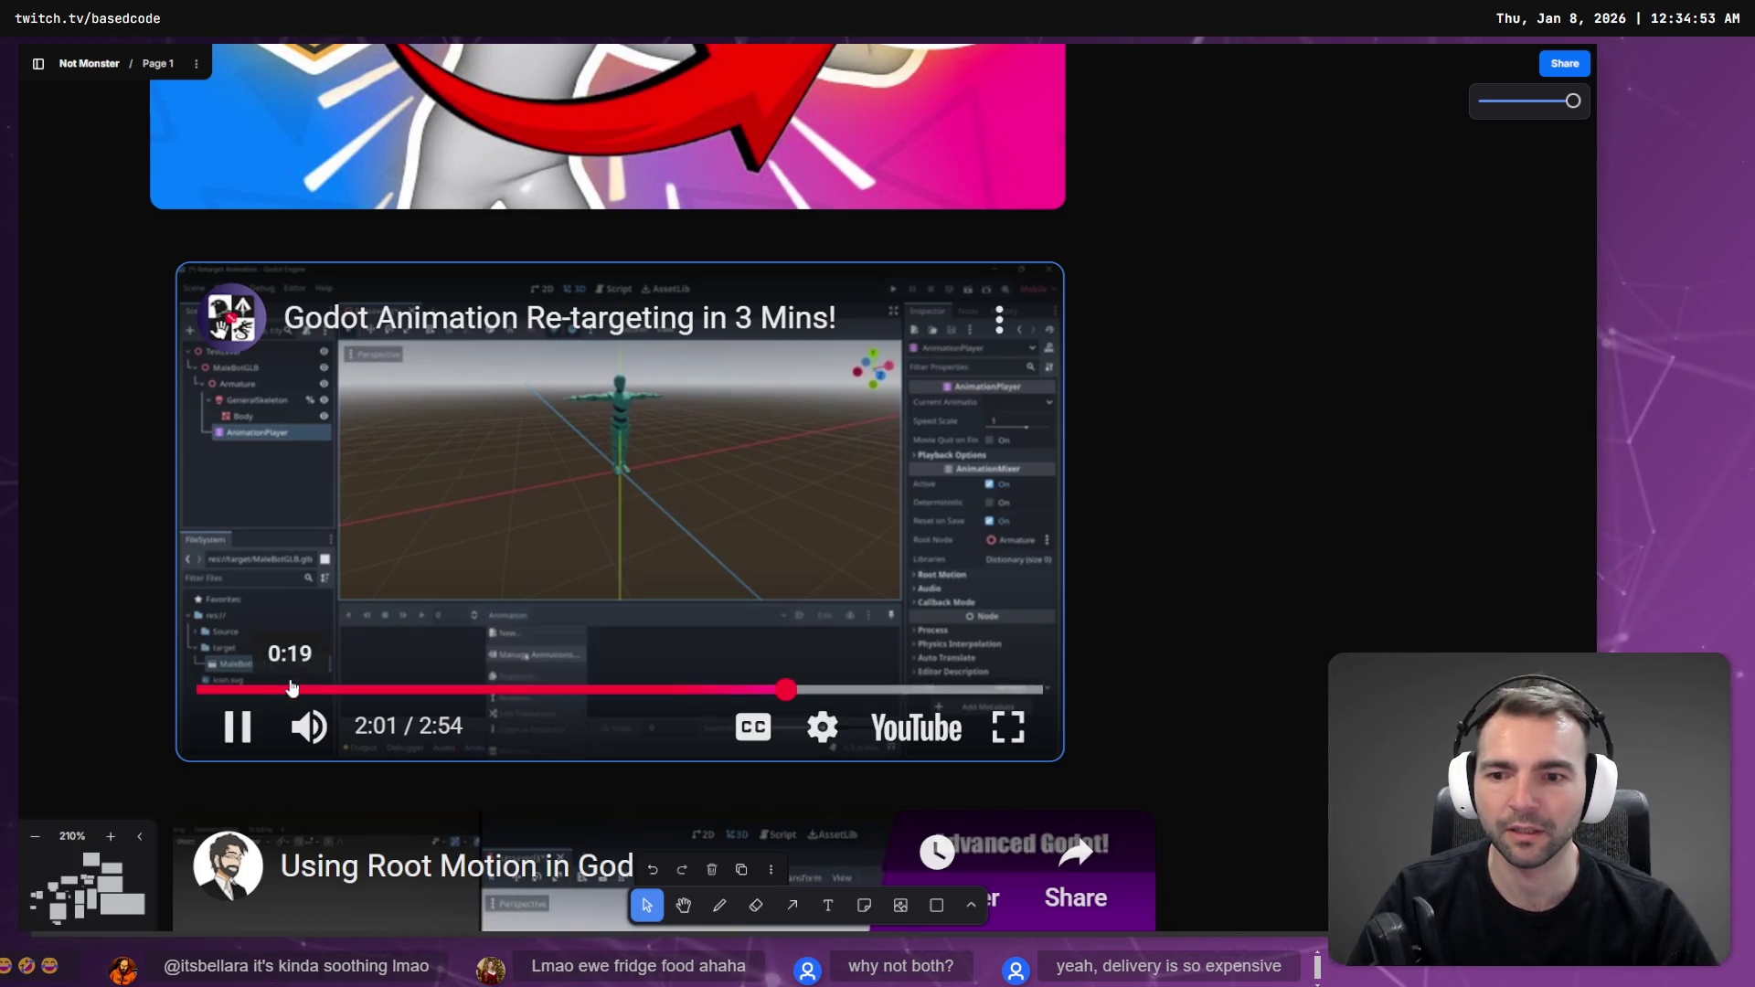
click(237, 727)
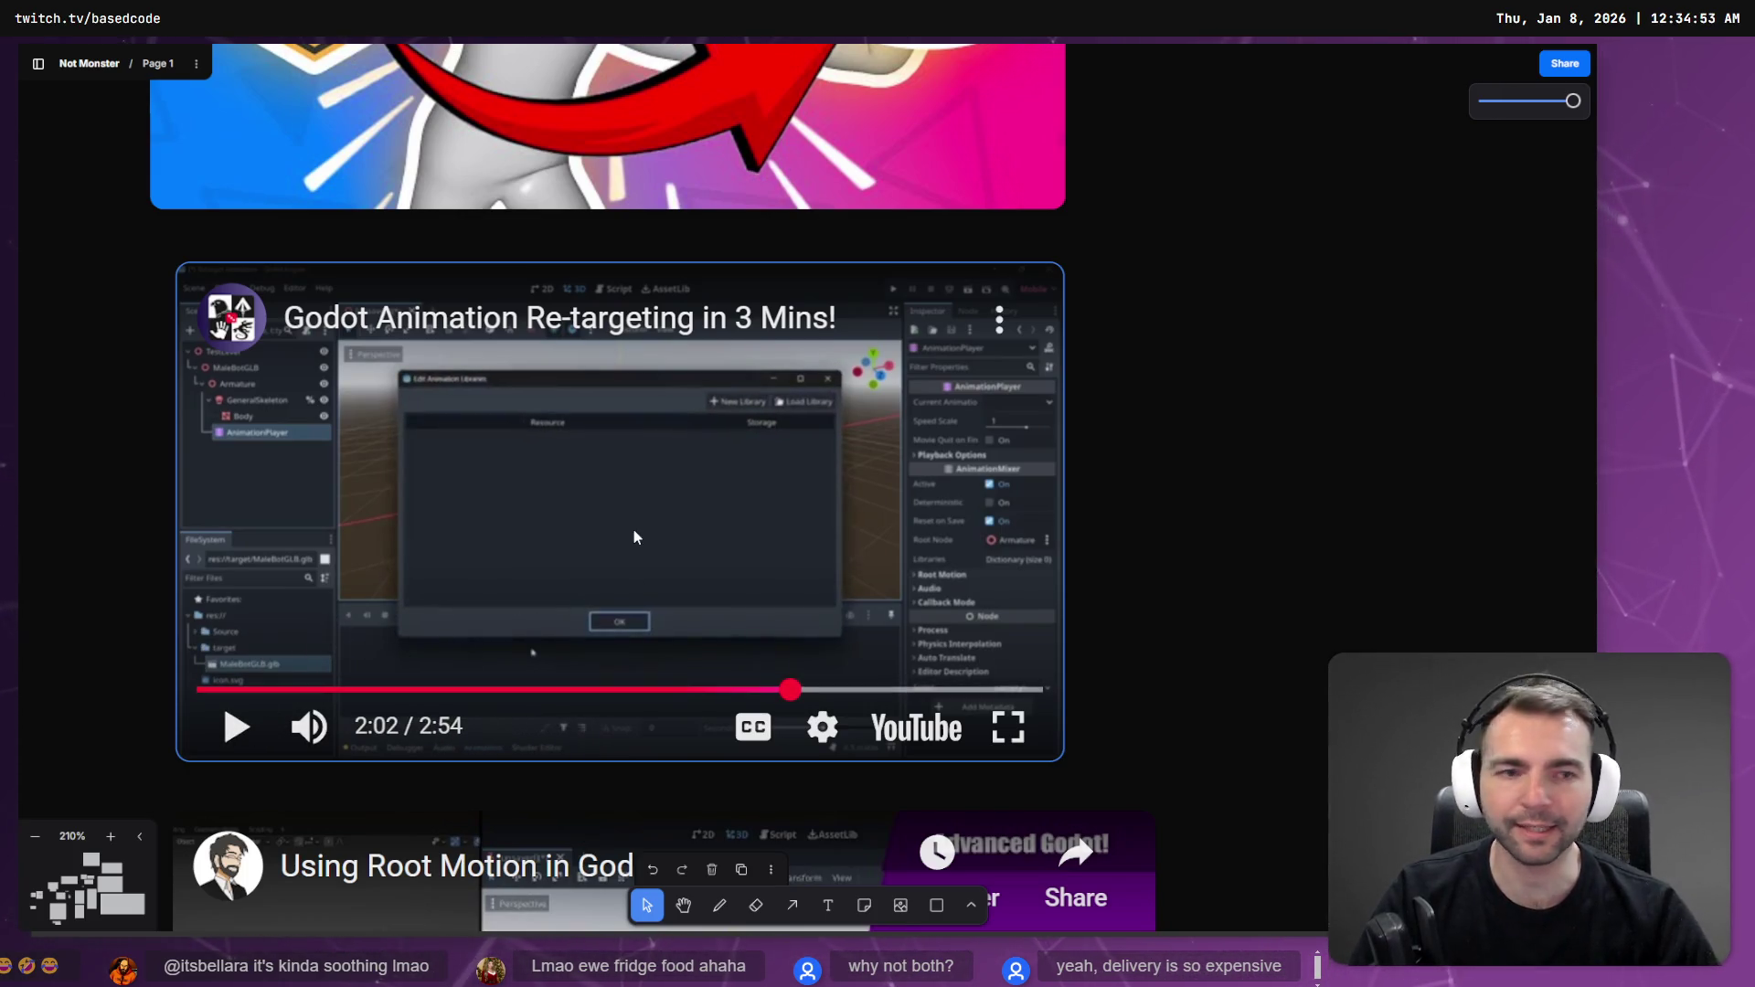
key(alt+Tab)
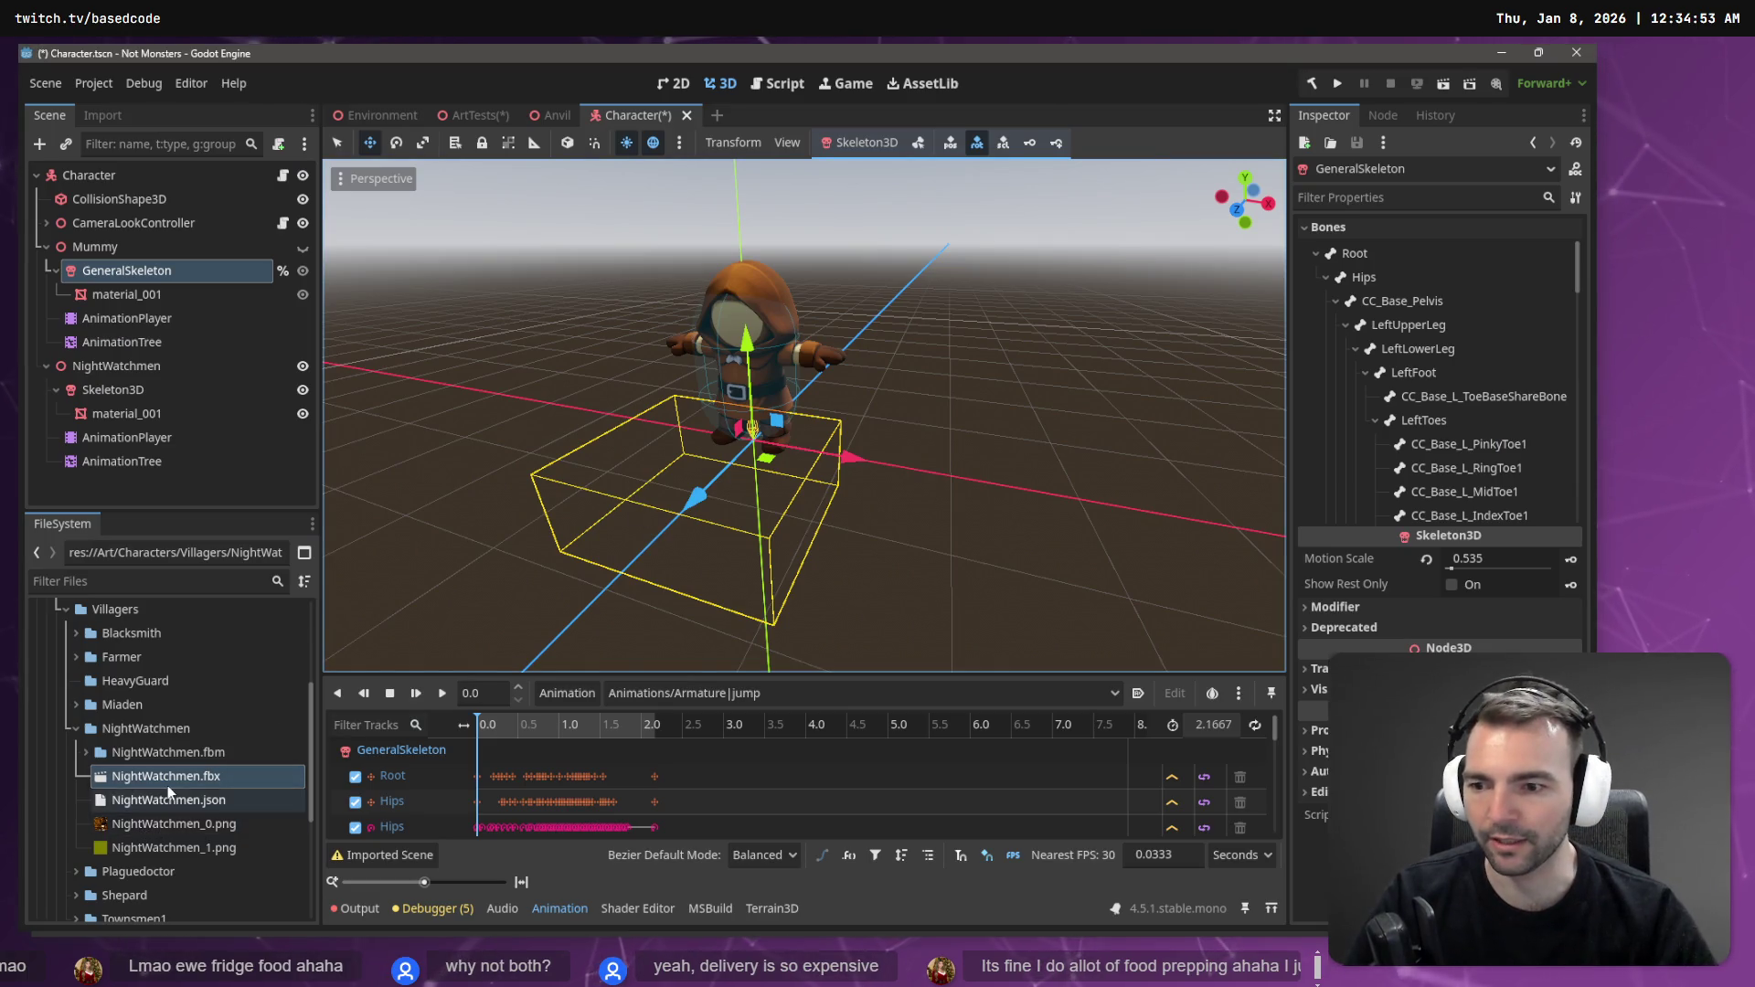
- Delete the old NightWatchmen node and its children from the Character scene
right_click(171, 779)
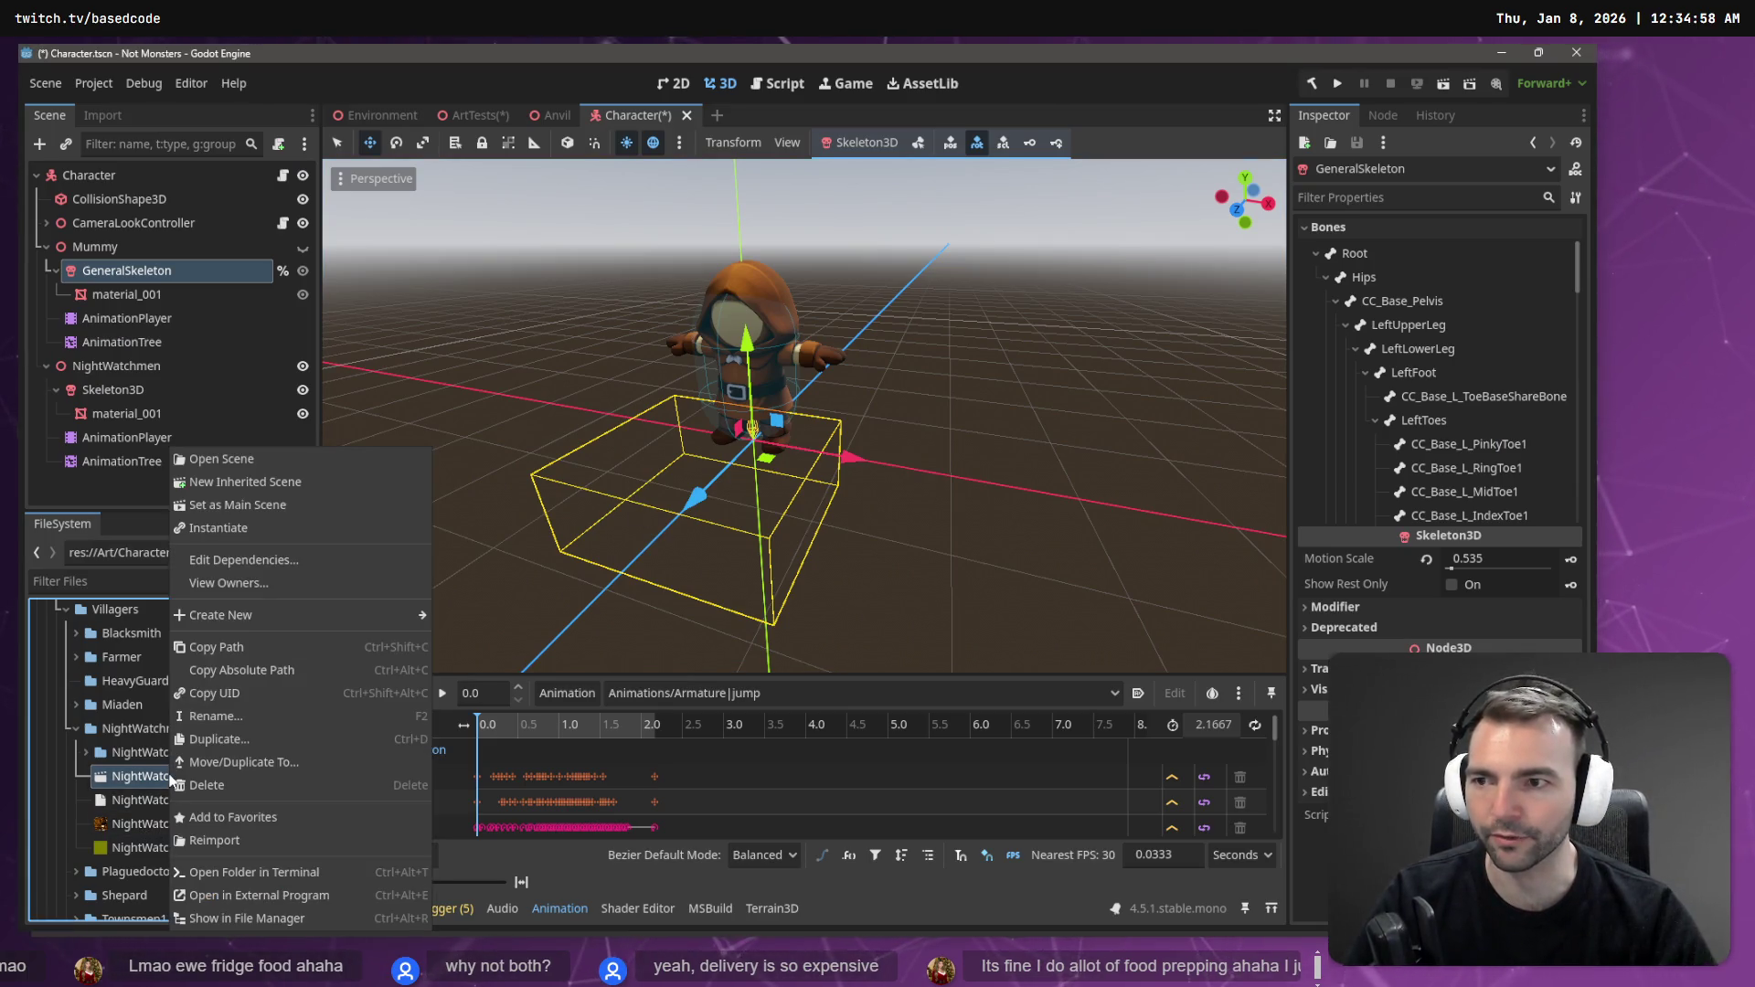
click(127, 365)
double_click(127, 365)
right_click(127, 365)
click(84, 368)
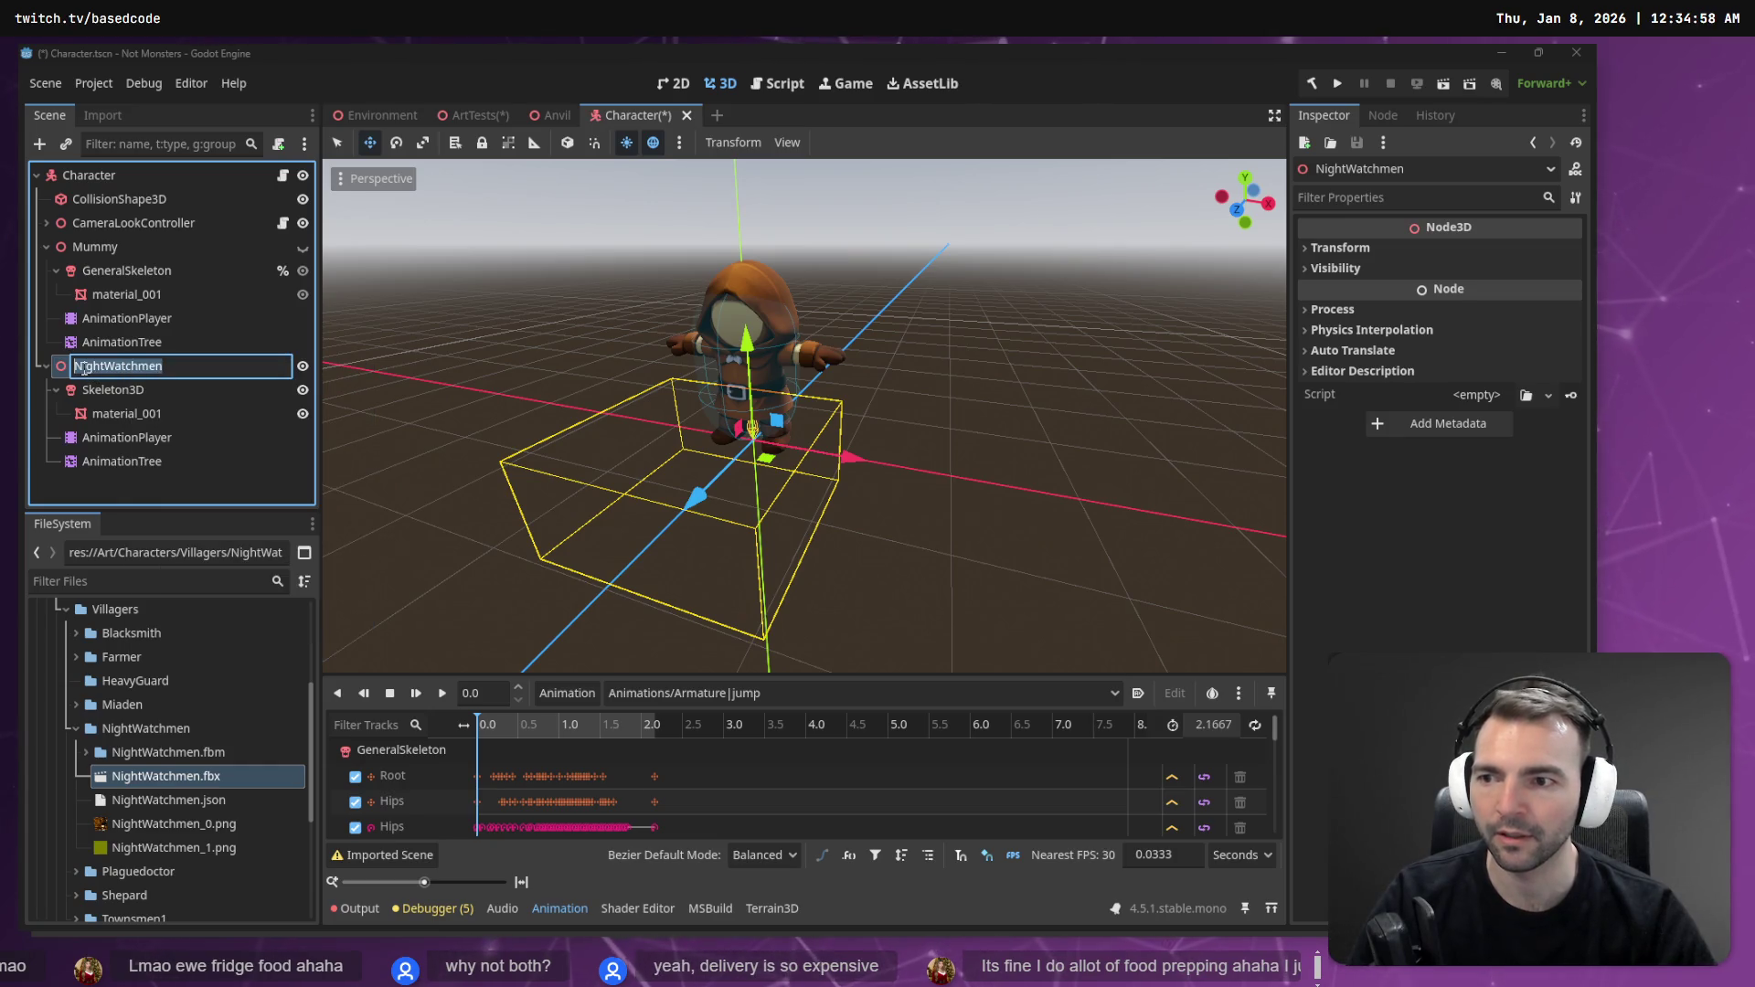
click(60, 375)
key(Delete)
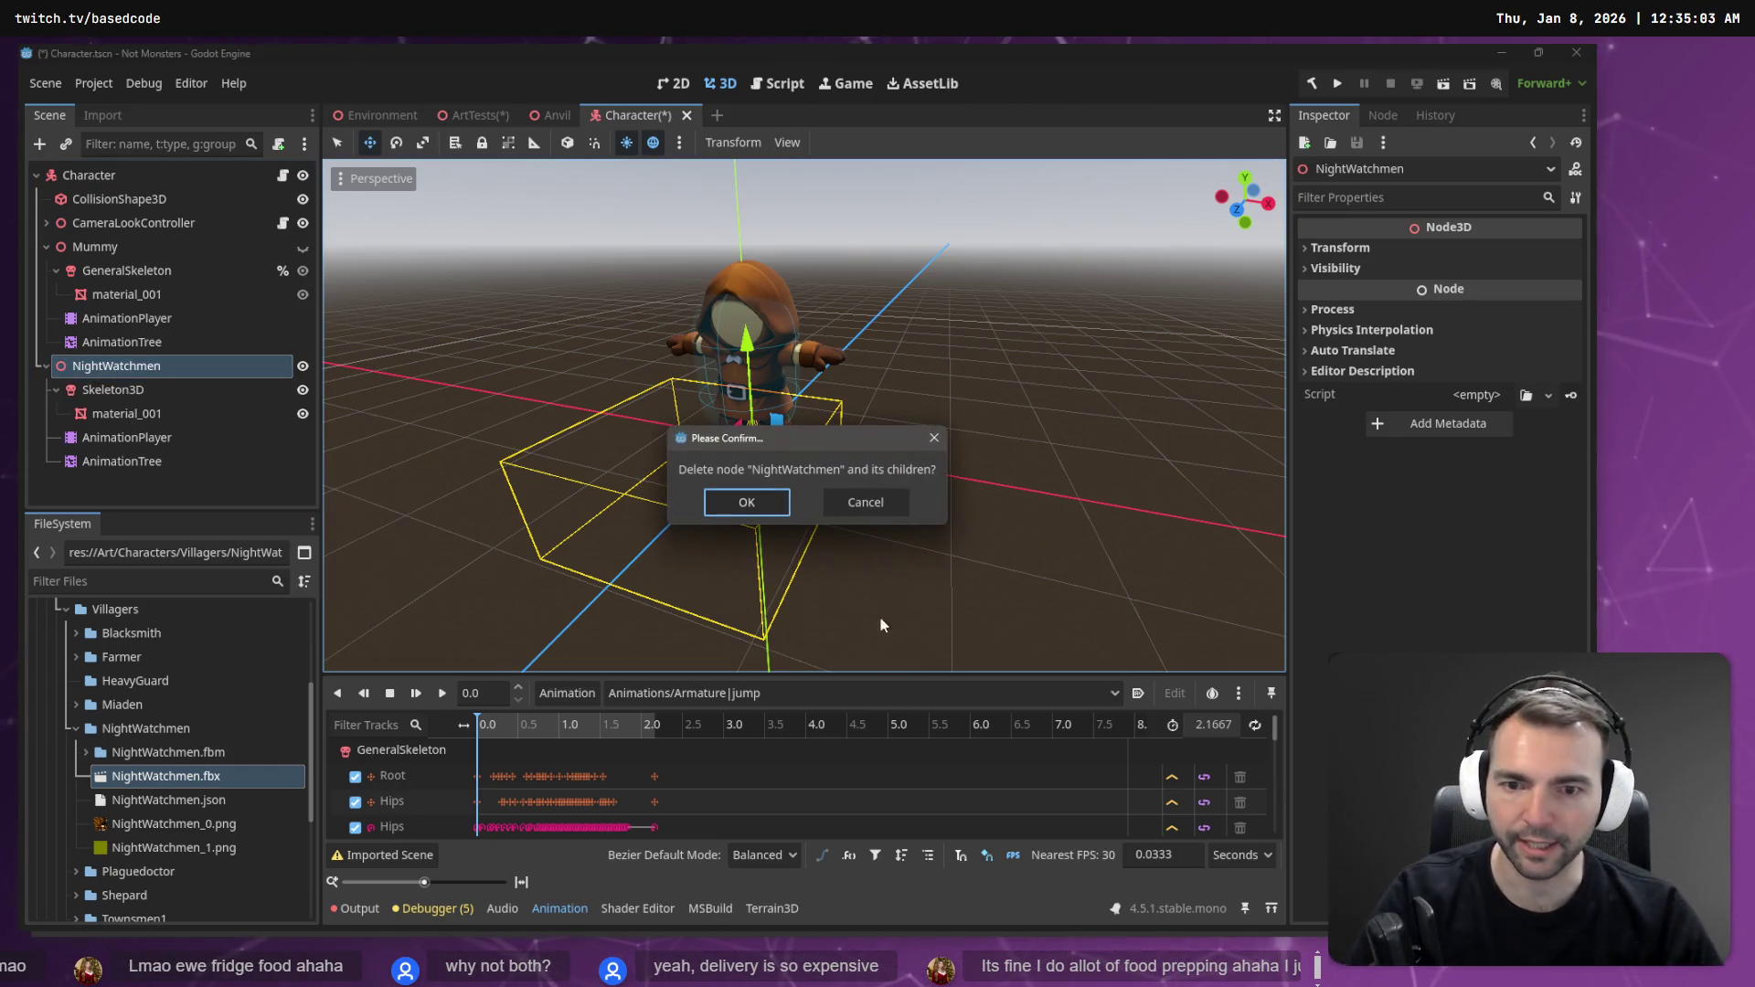
click(782, 511)
- Re-add NightWatchmen.fbx to the Character scene and make the instance locally editable
mouse_move(164, 776)
mouse_down()
mouse_move(160, 370)
mouse_move(135, 247)
mouse_move(84, 176)
mouse_up()
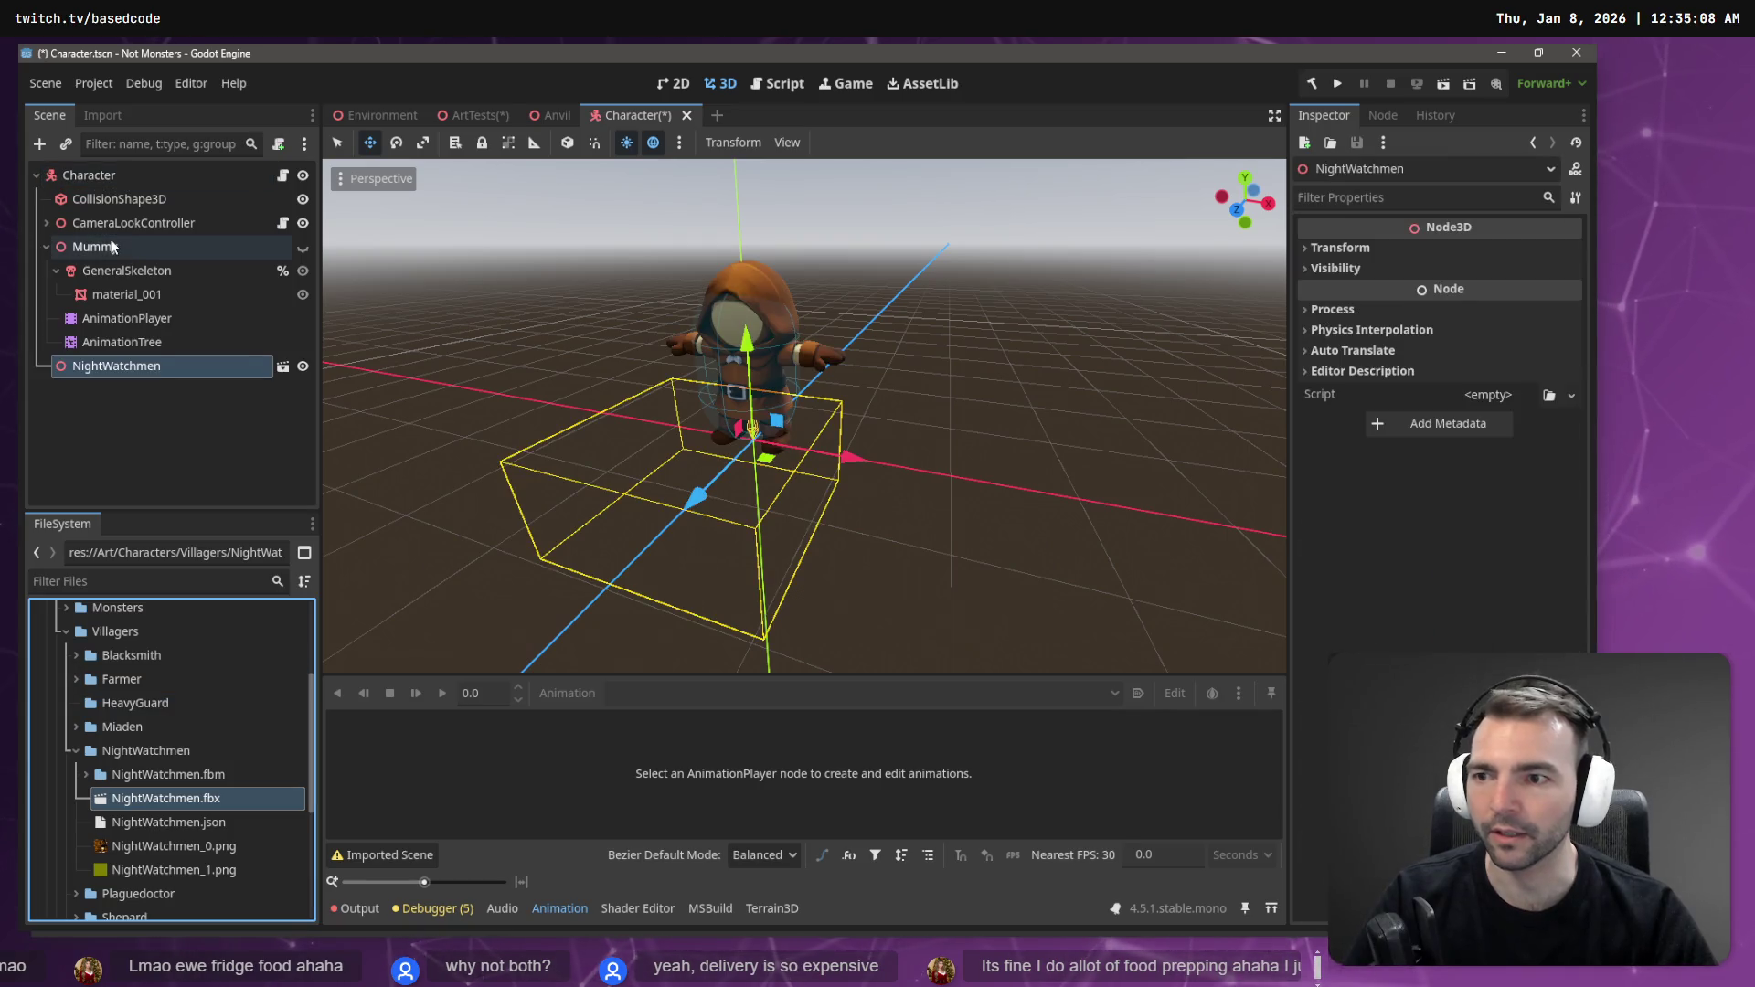
right_click(248, 366)
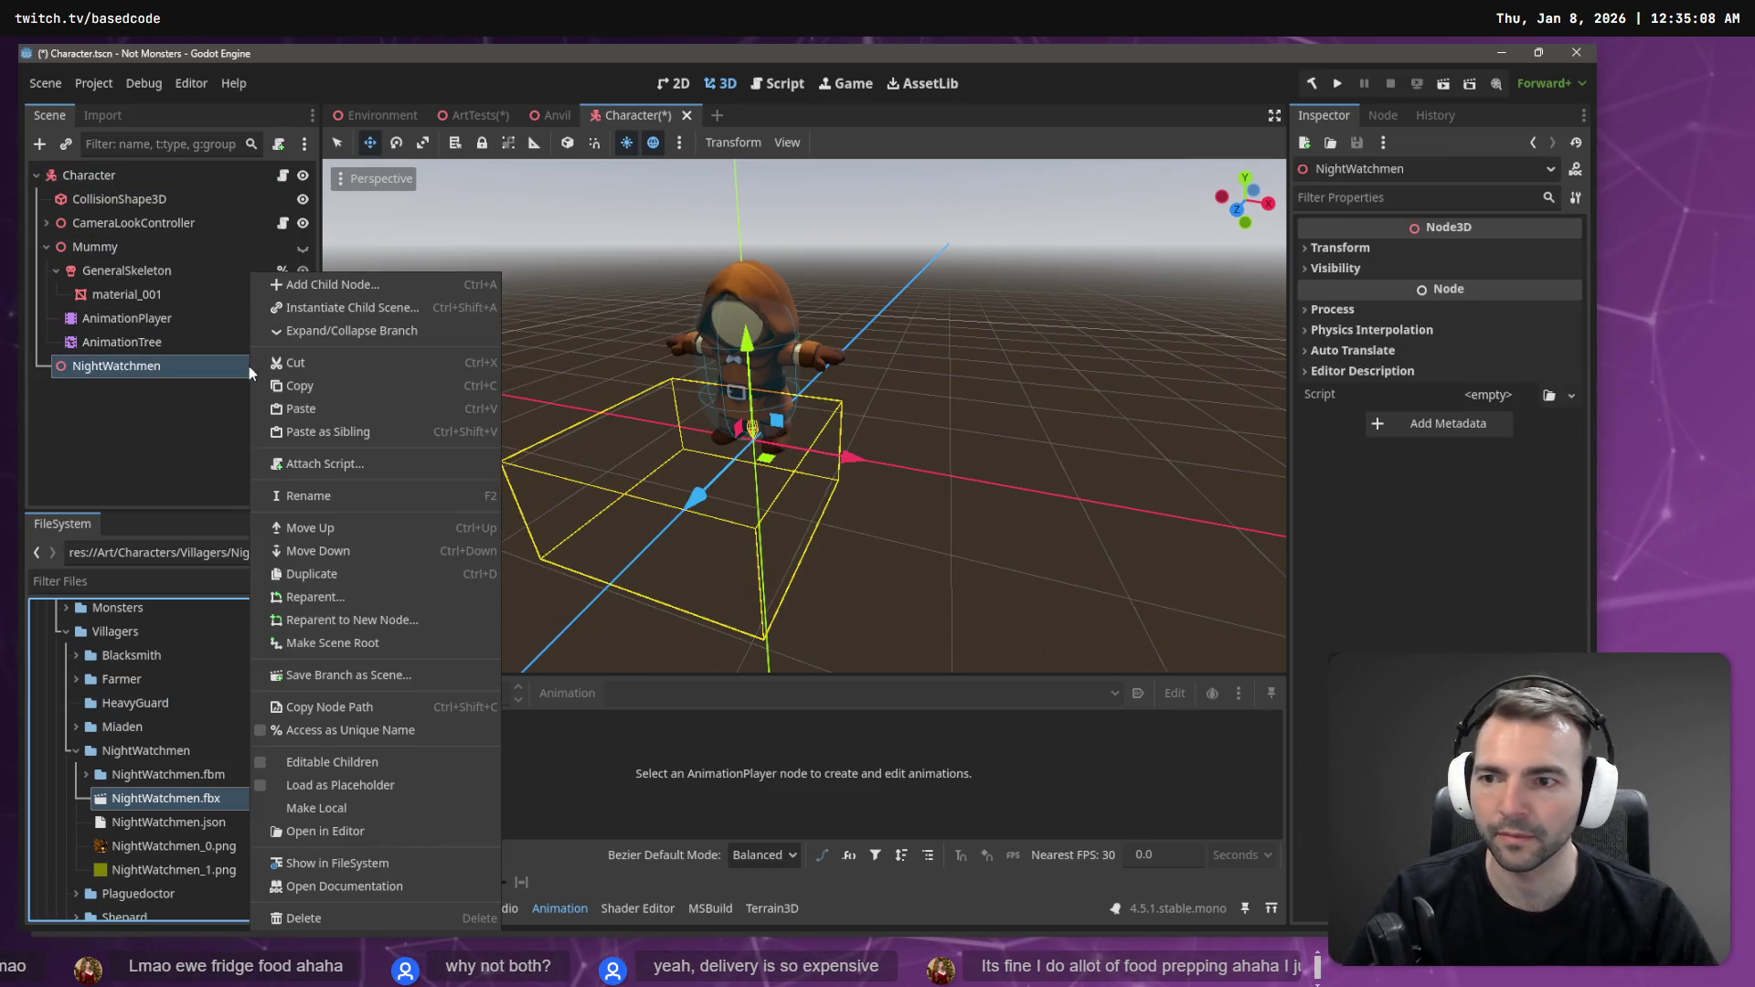
click(373, 807)
click(139, 442)
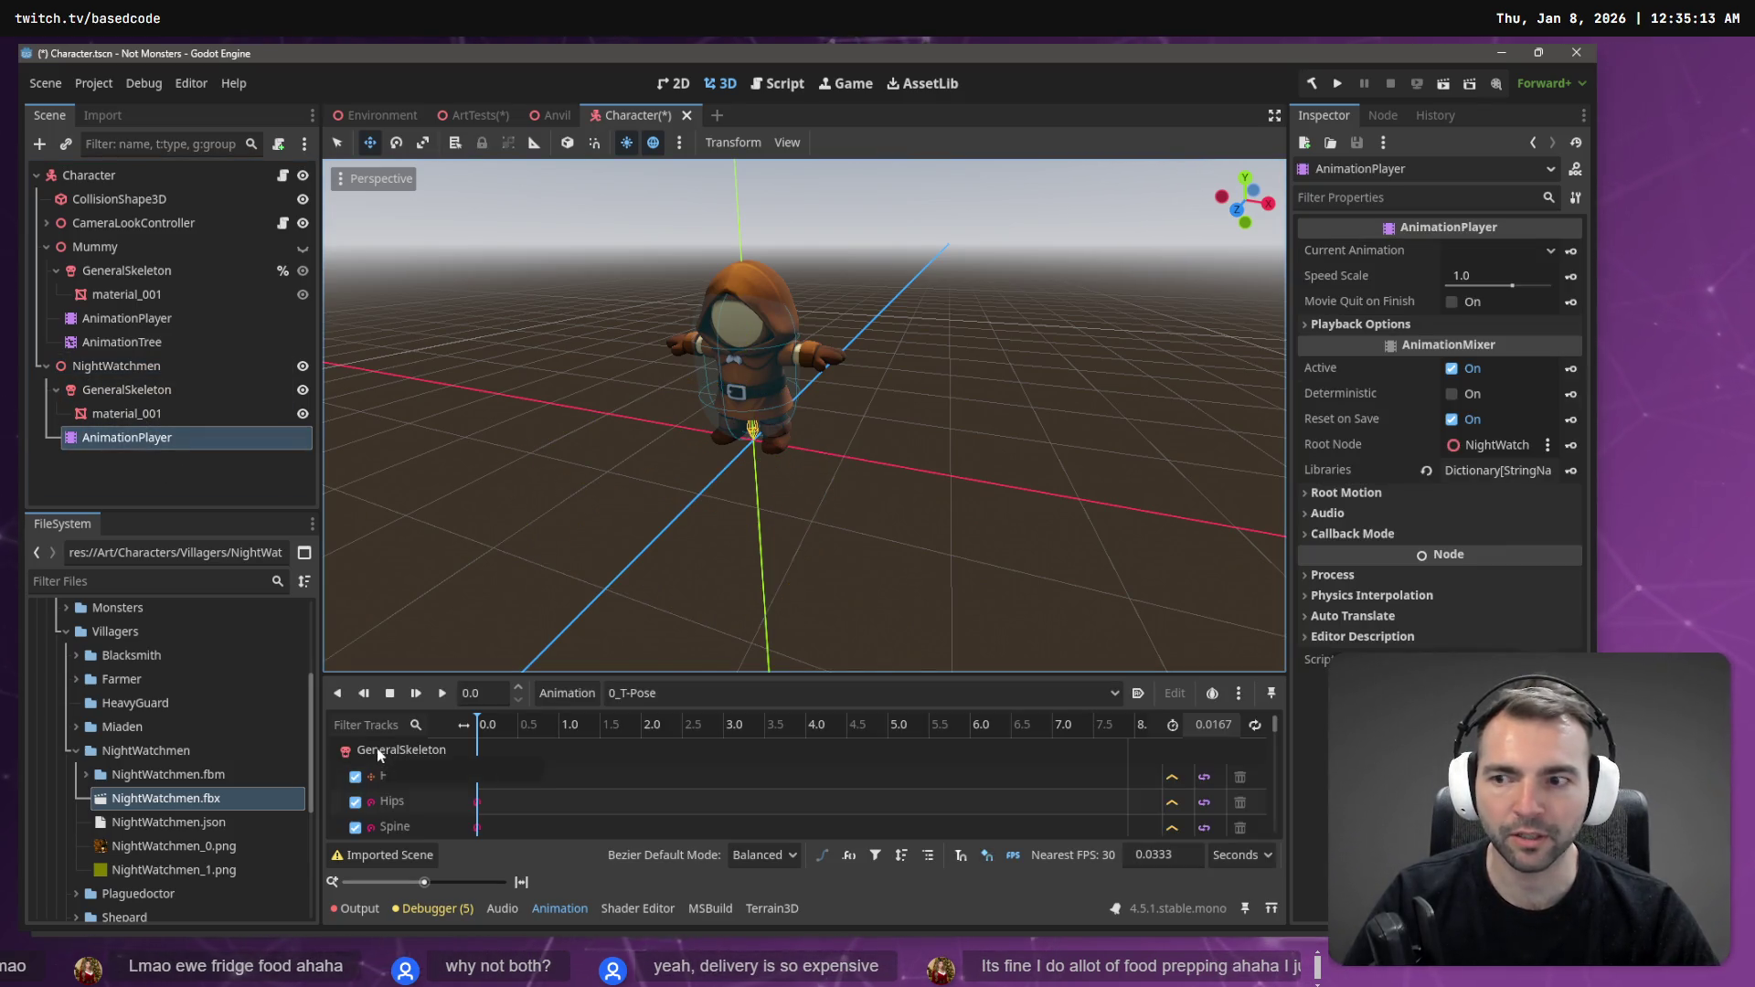
mouse_move(377, 748)
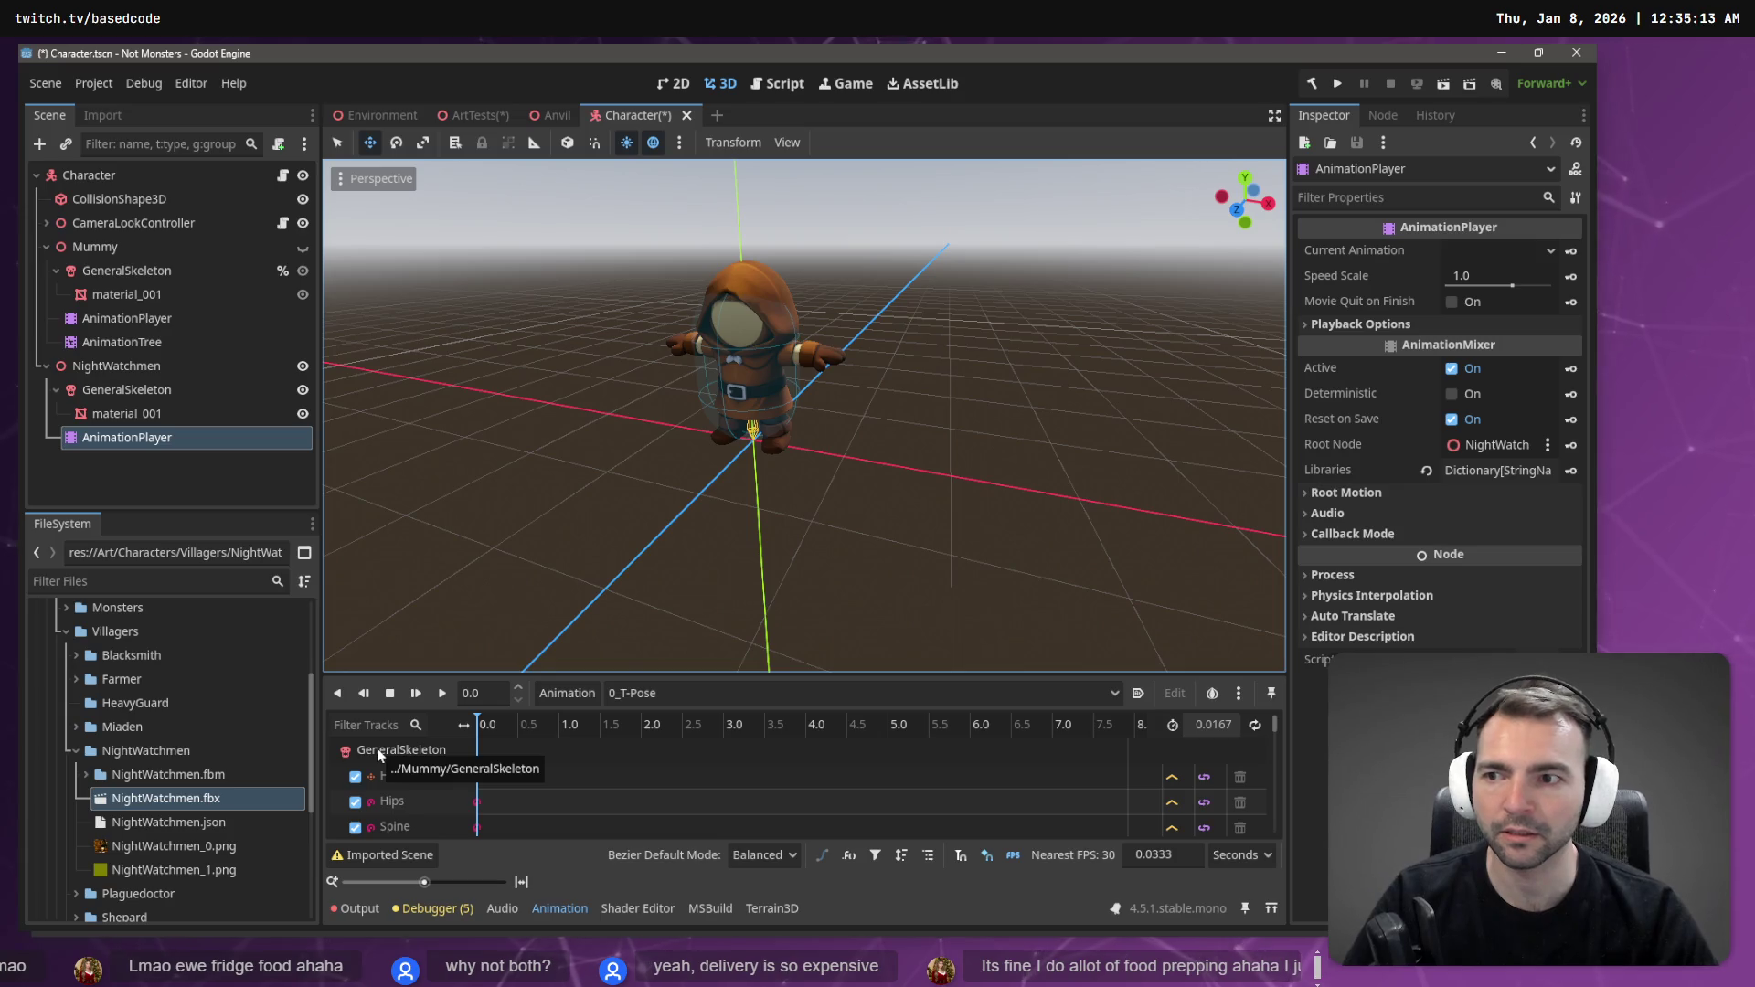
drag(100, 366, 84, 244)
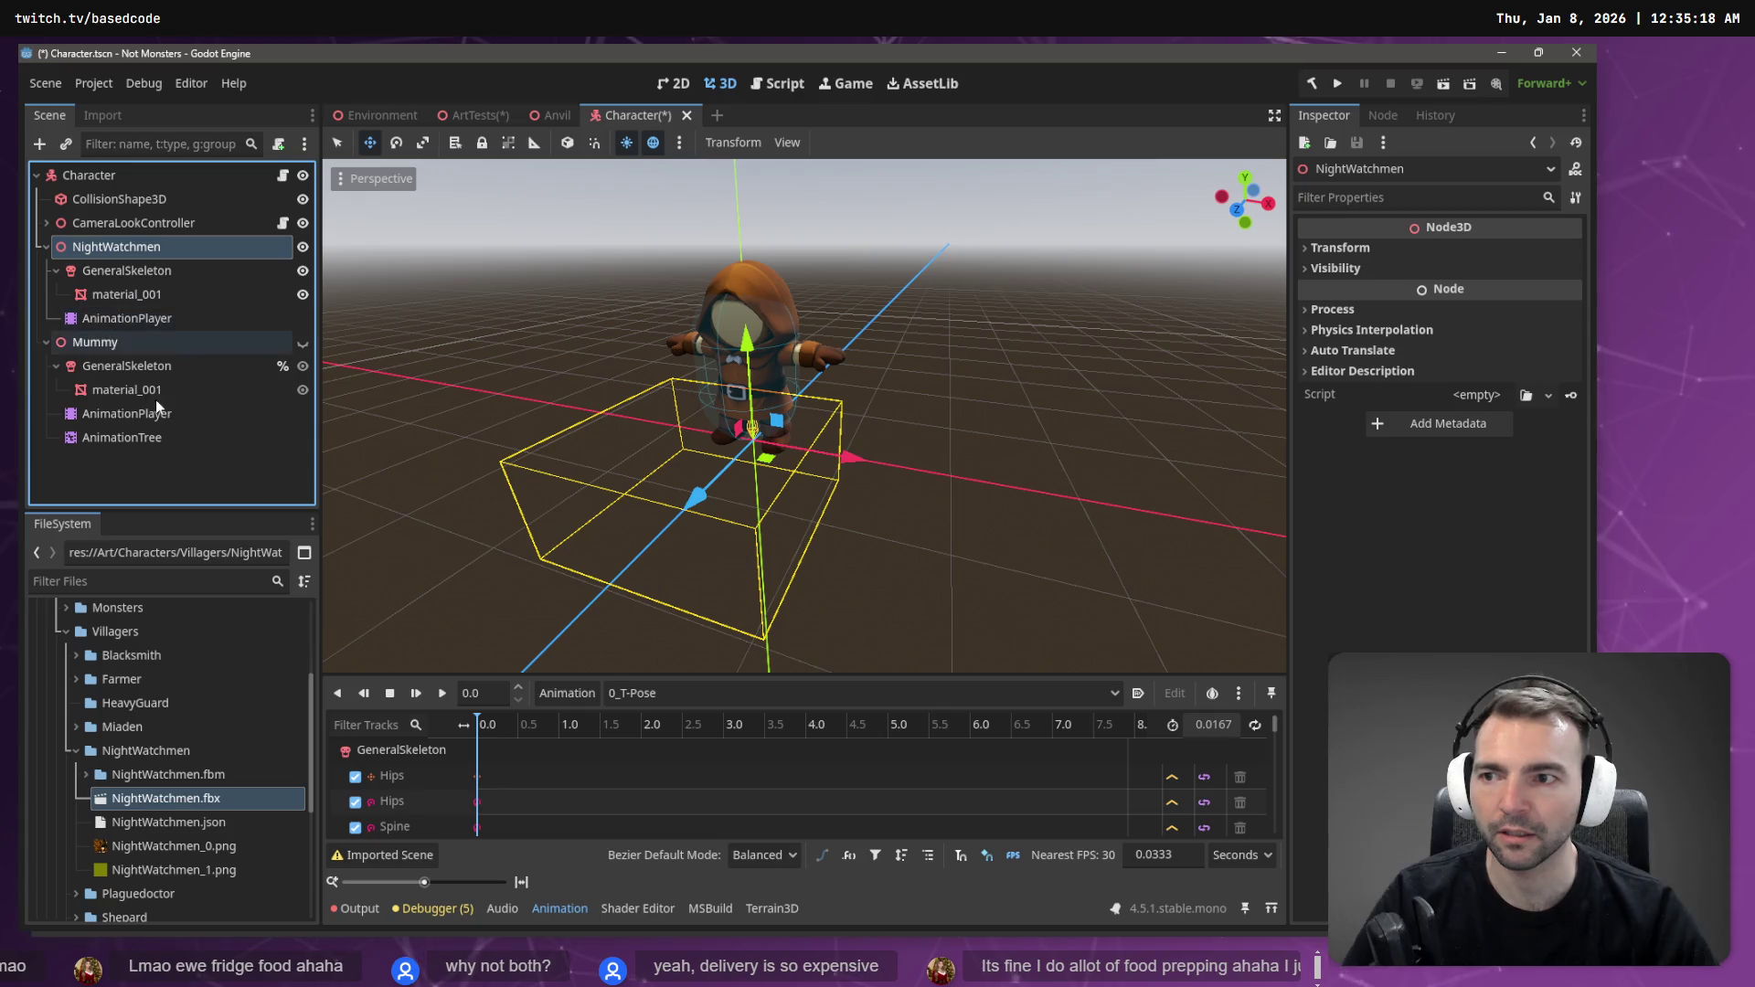
key(ctrl+z)
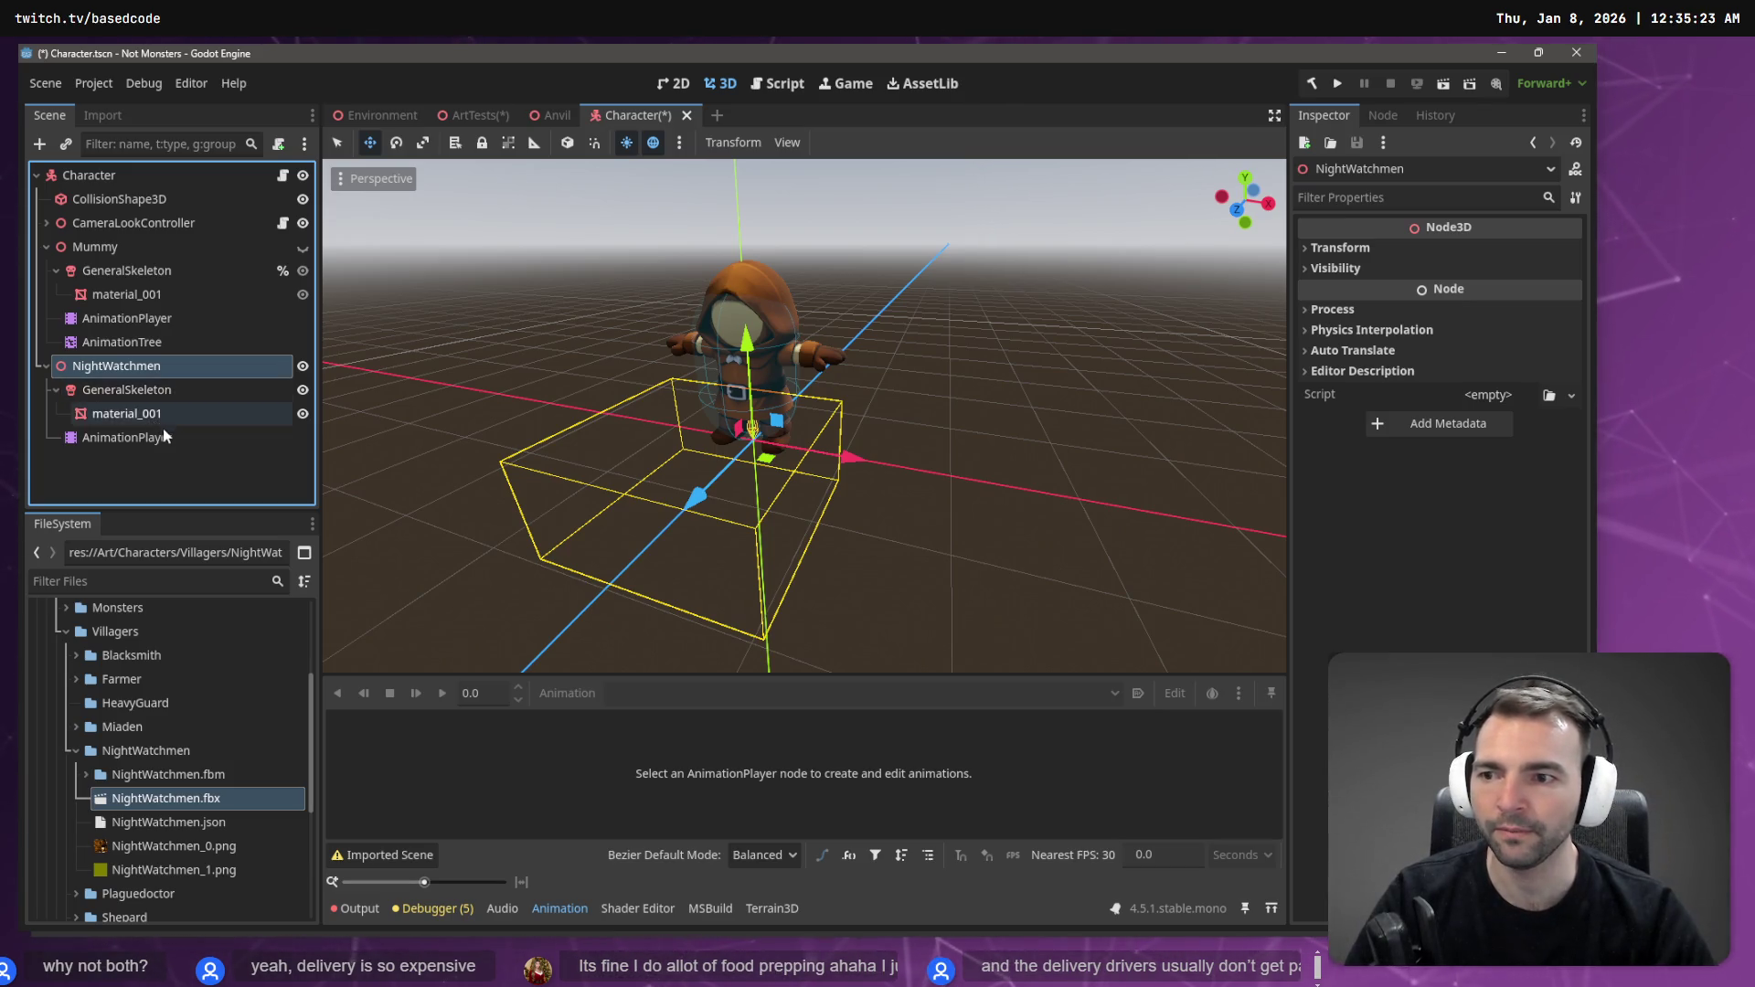
- Paste a copy of the Mummy's AnimationTree under the NightWatchmen node
click(142, 343)
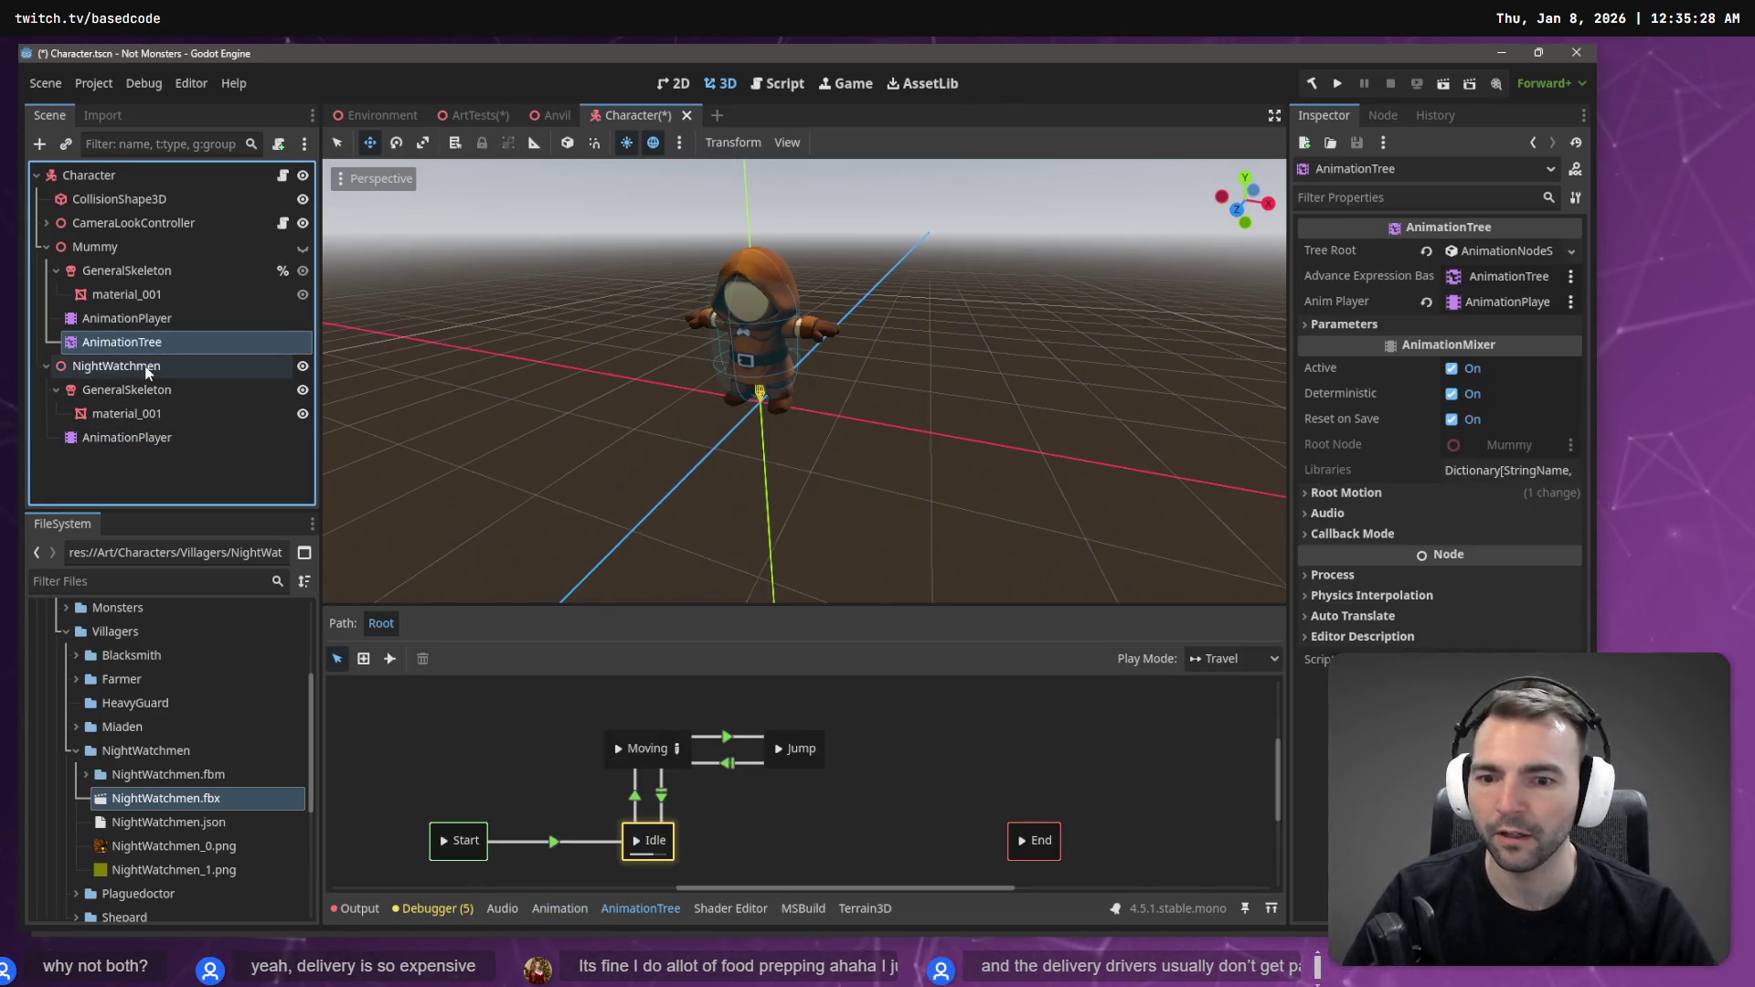
click(144, 375)
key(ctrl+v)
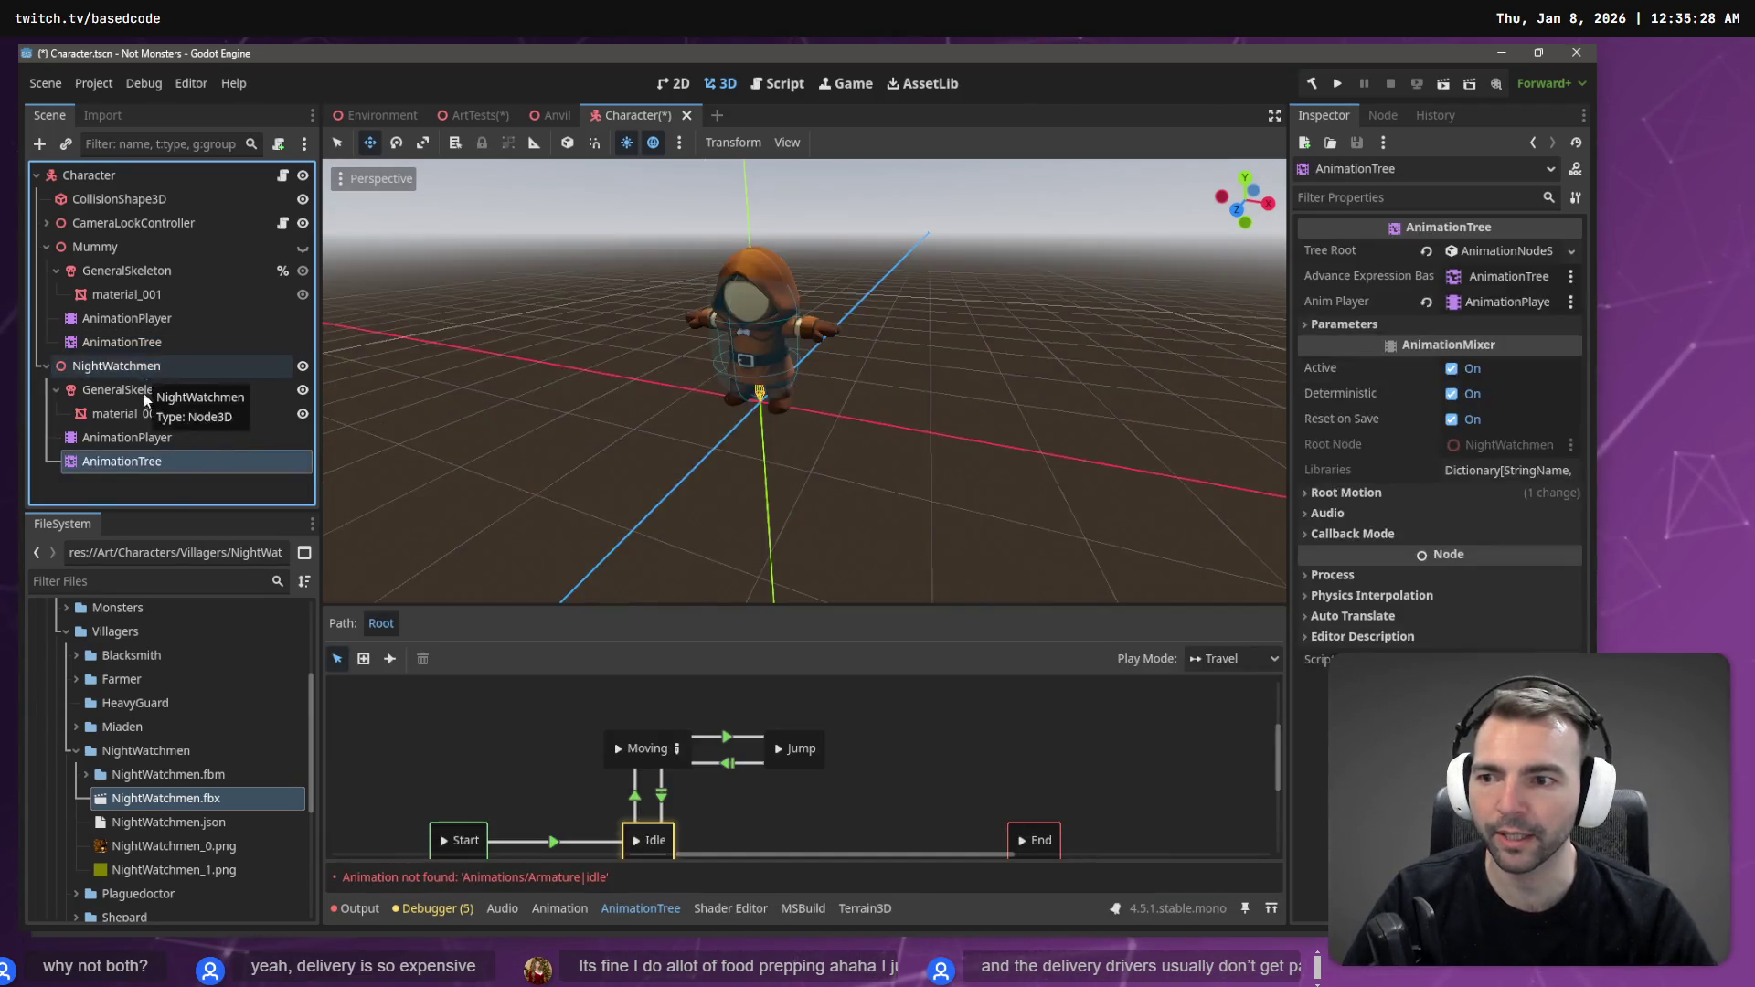
click(122, 439)
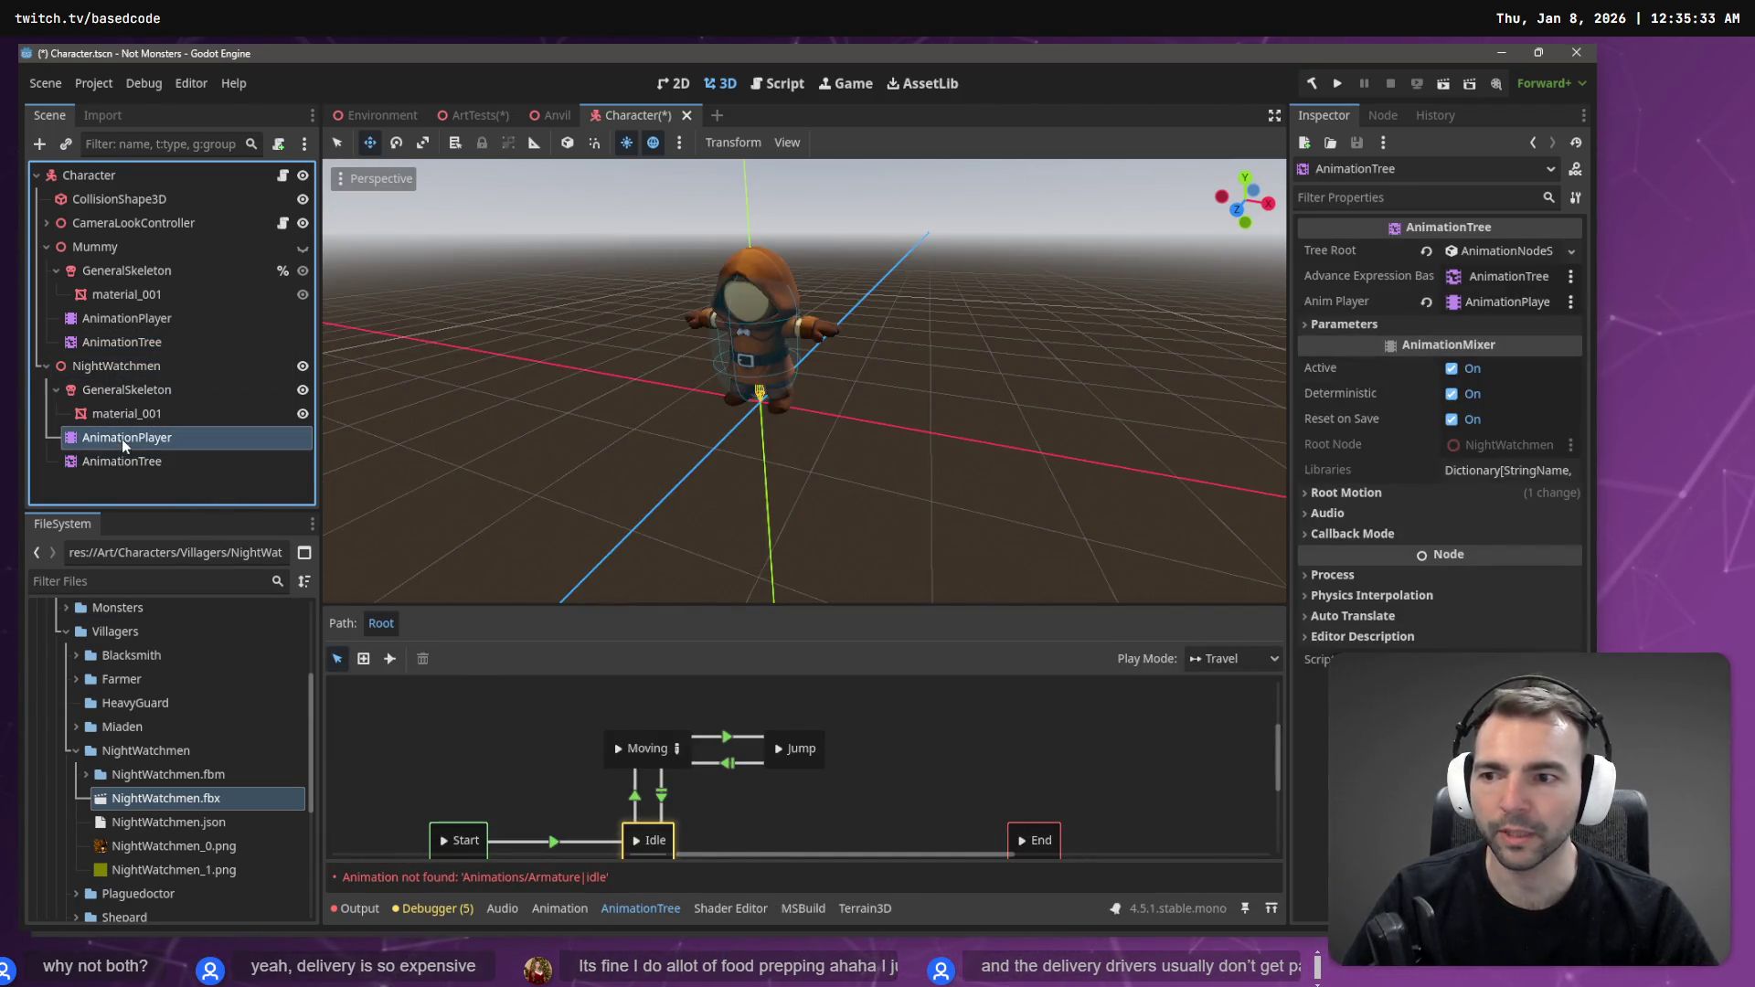
- Load Animations.fbx as a library into NightWatchmen's AnimationPlayer, watching the whiteboard video before confirming
click(553, 691)
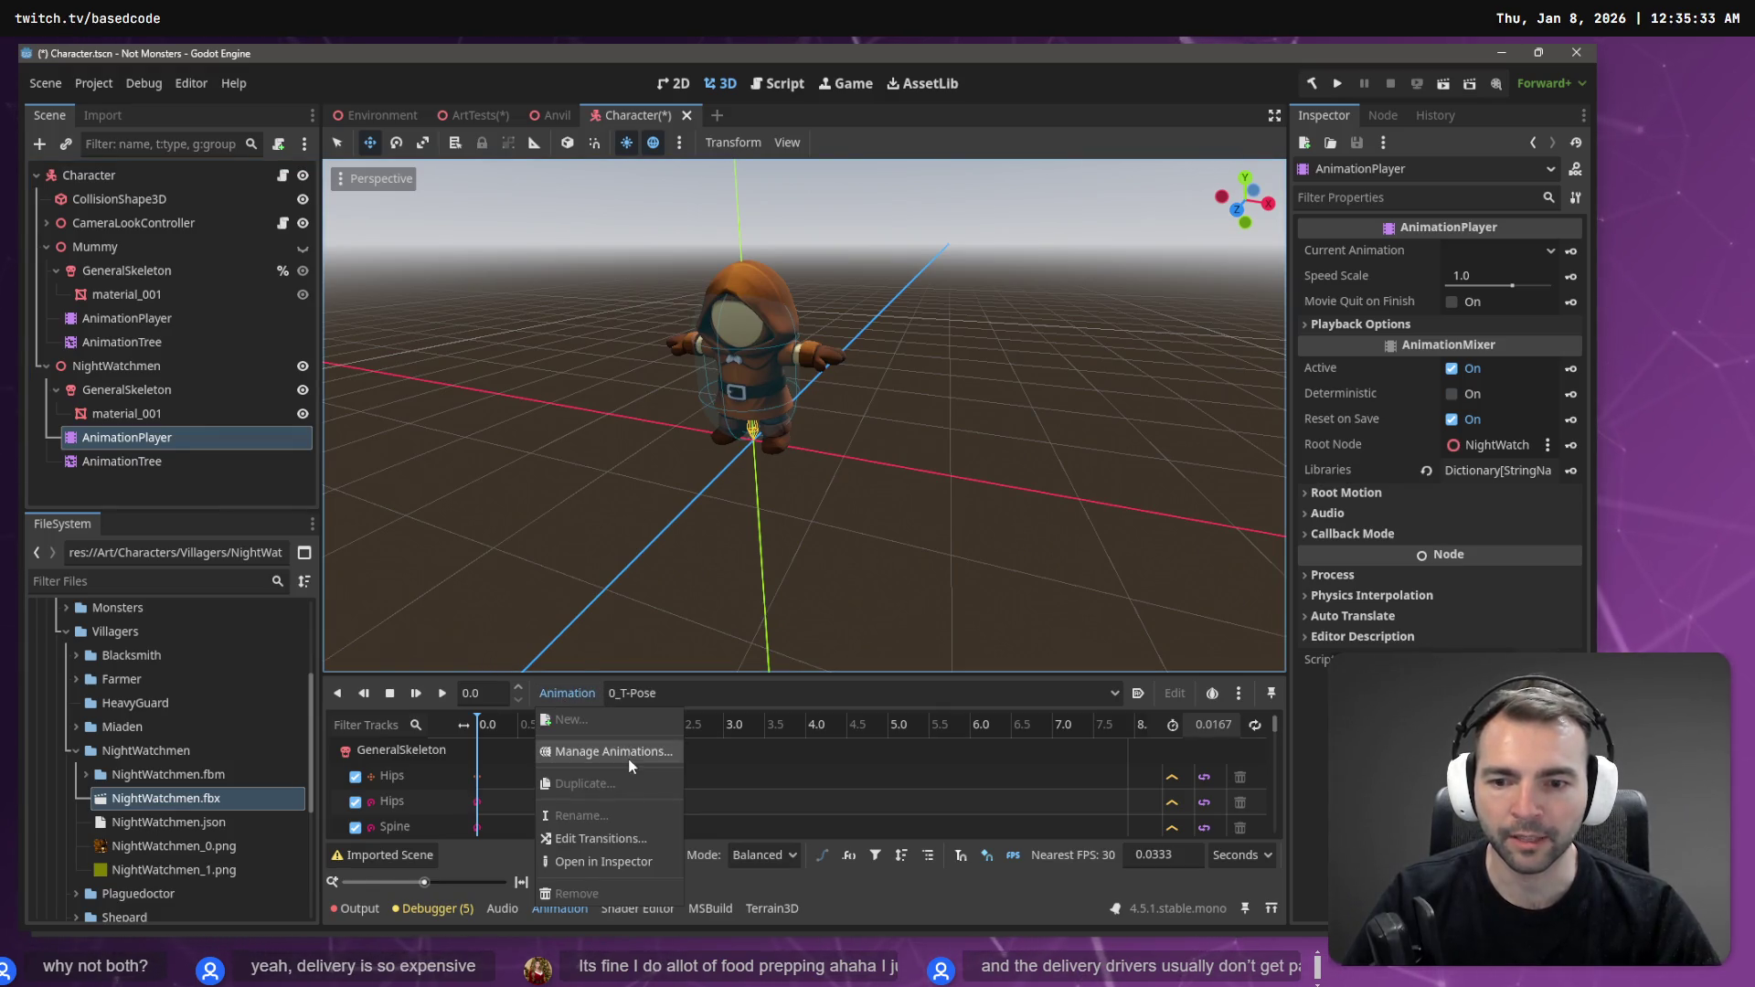
click(629, 753)
click(1122, 278)
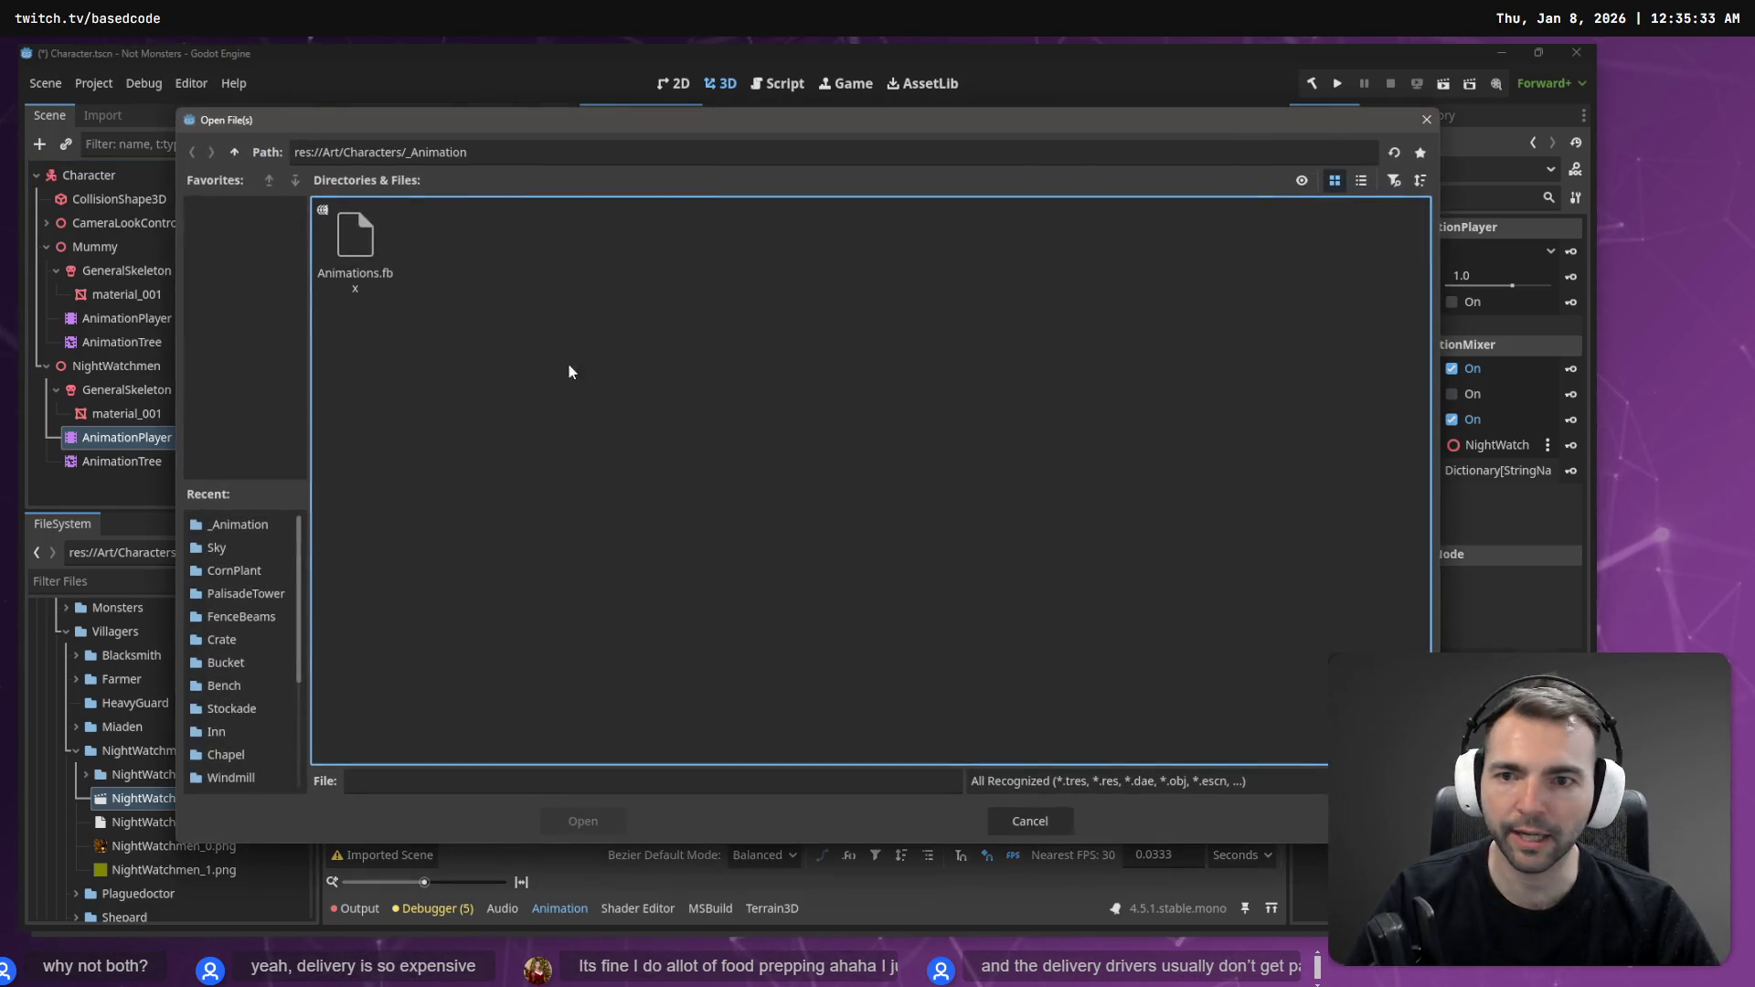
double_click(376, 249)
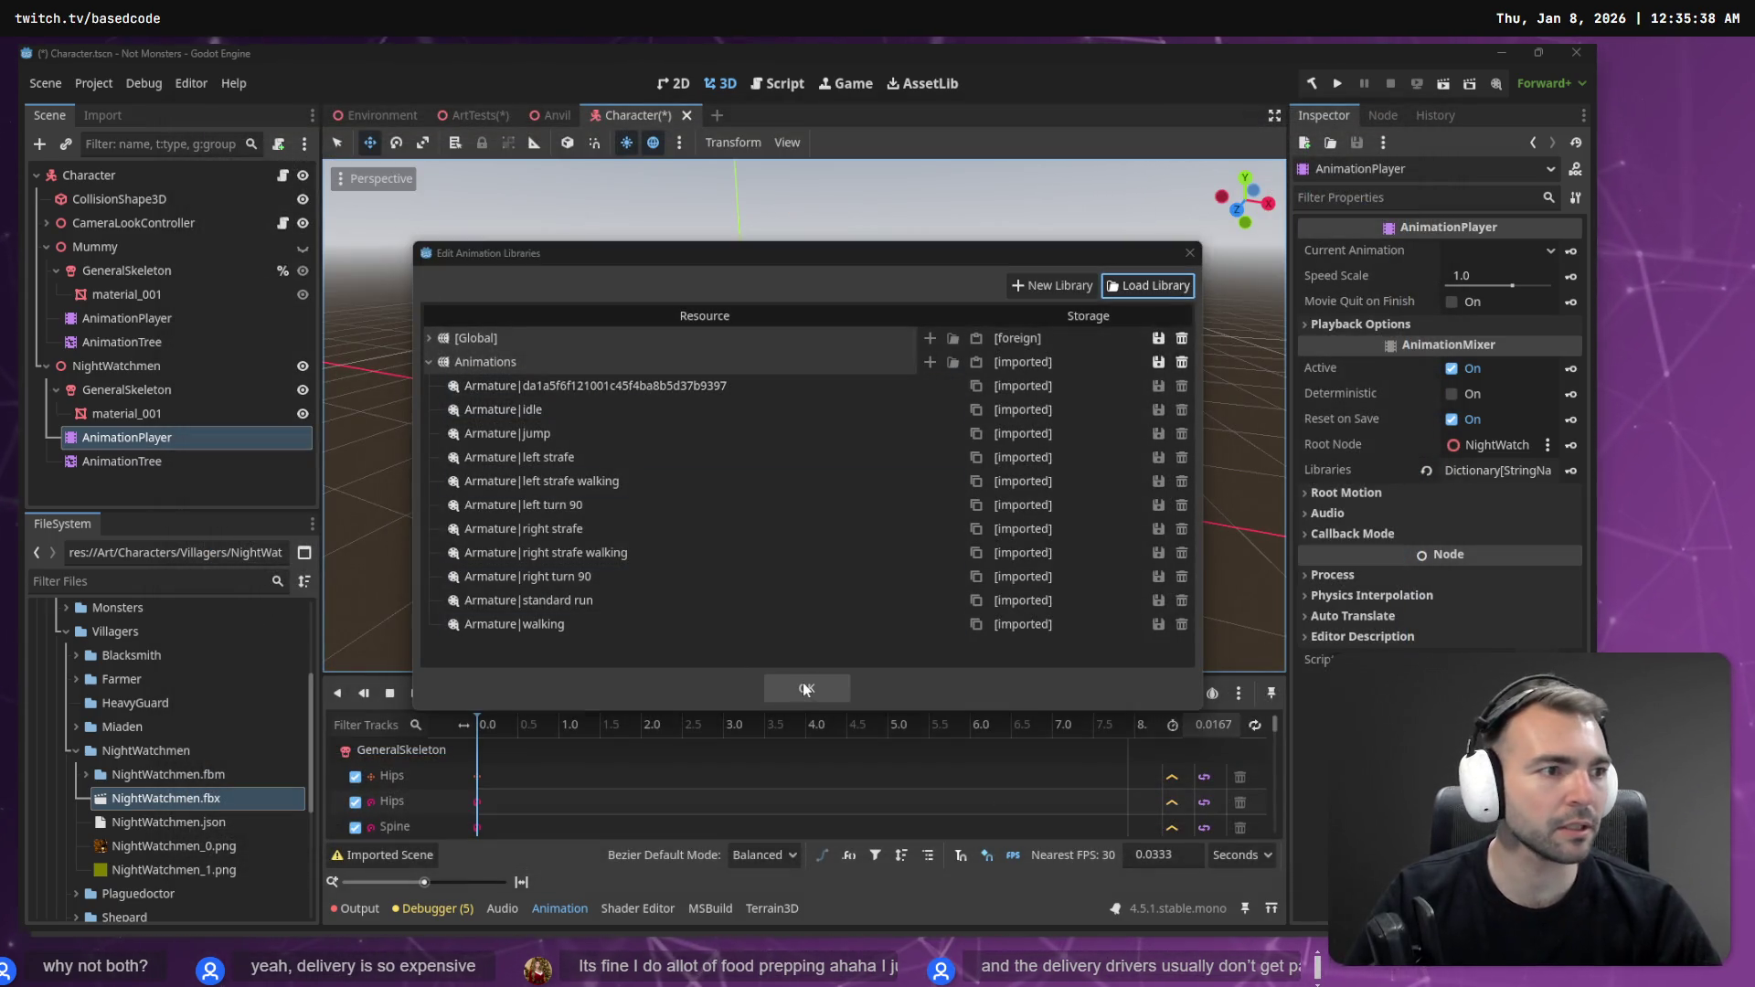
key(alt+Tab)
click(236, 728)
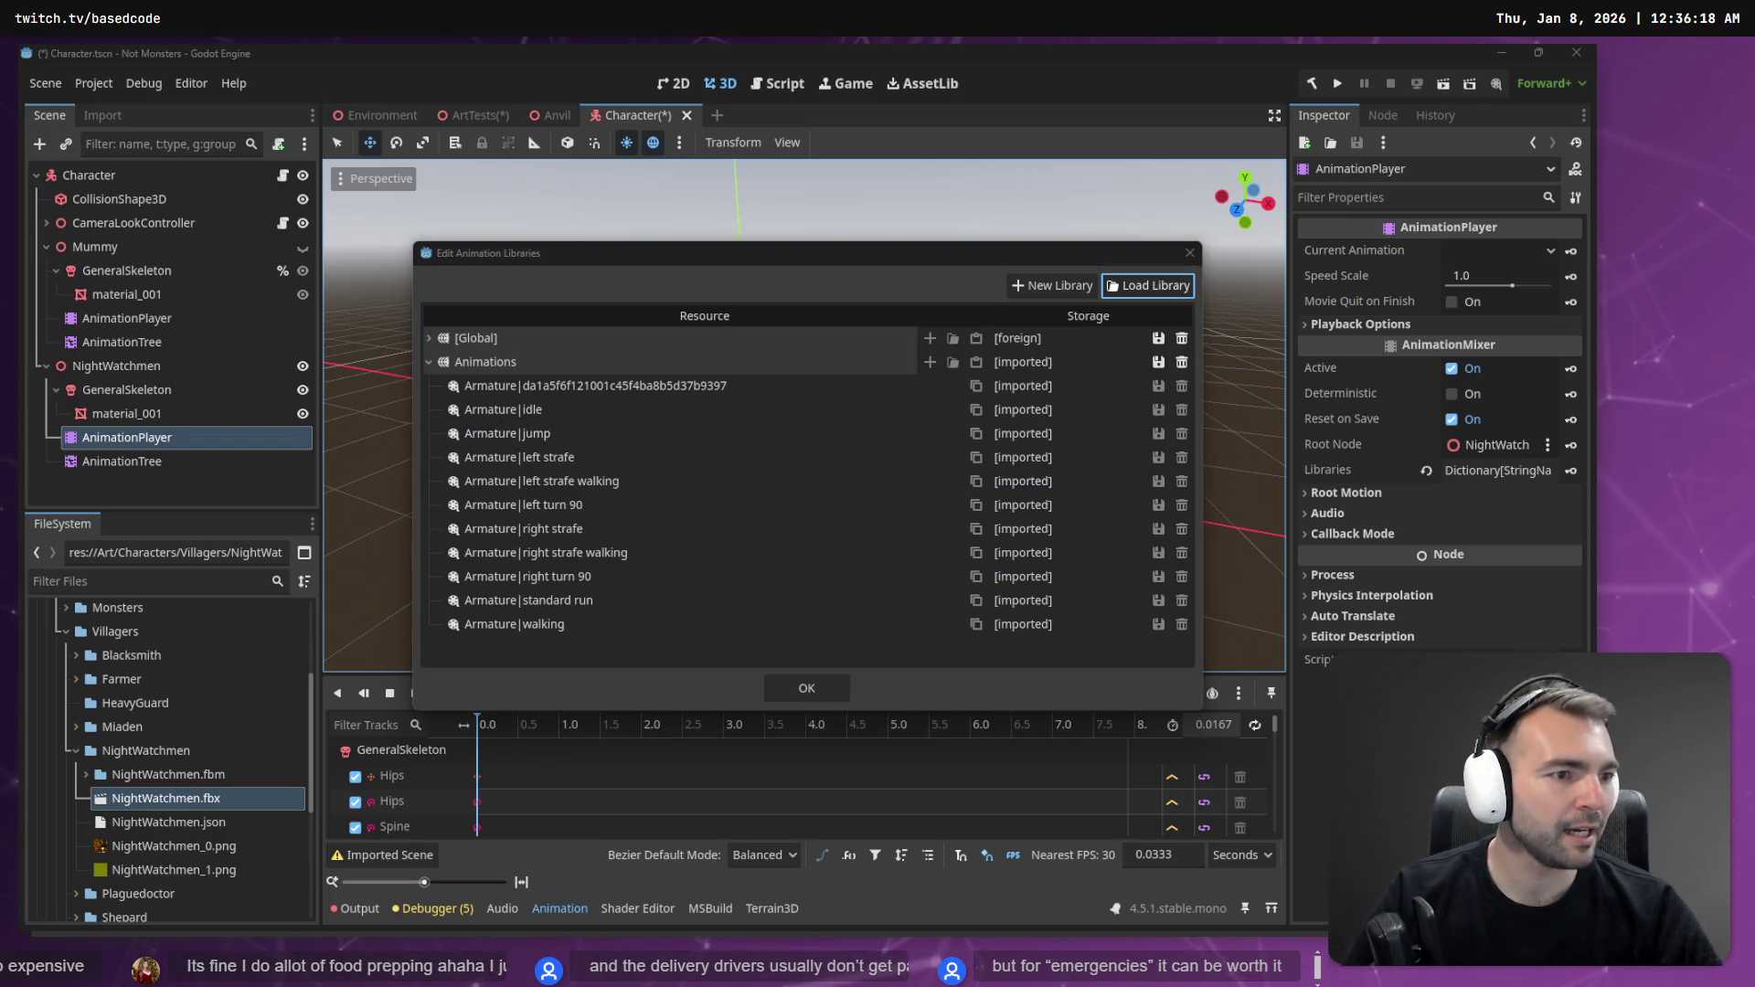
click(812, 689)
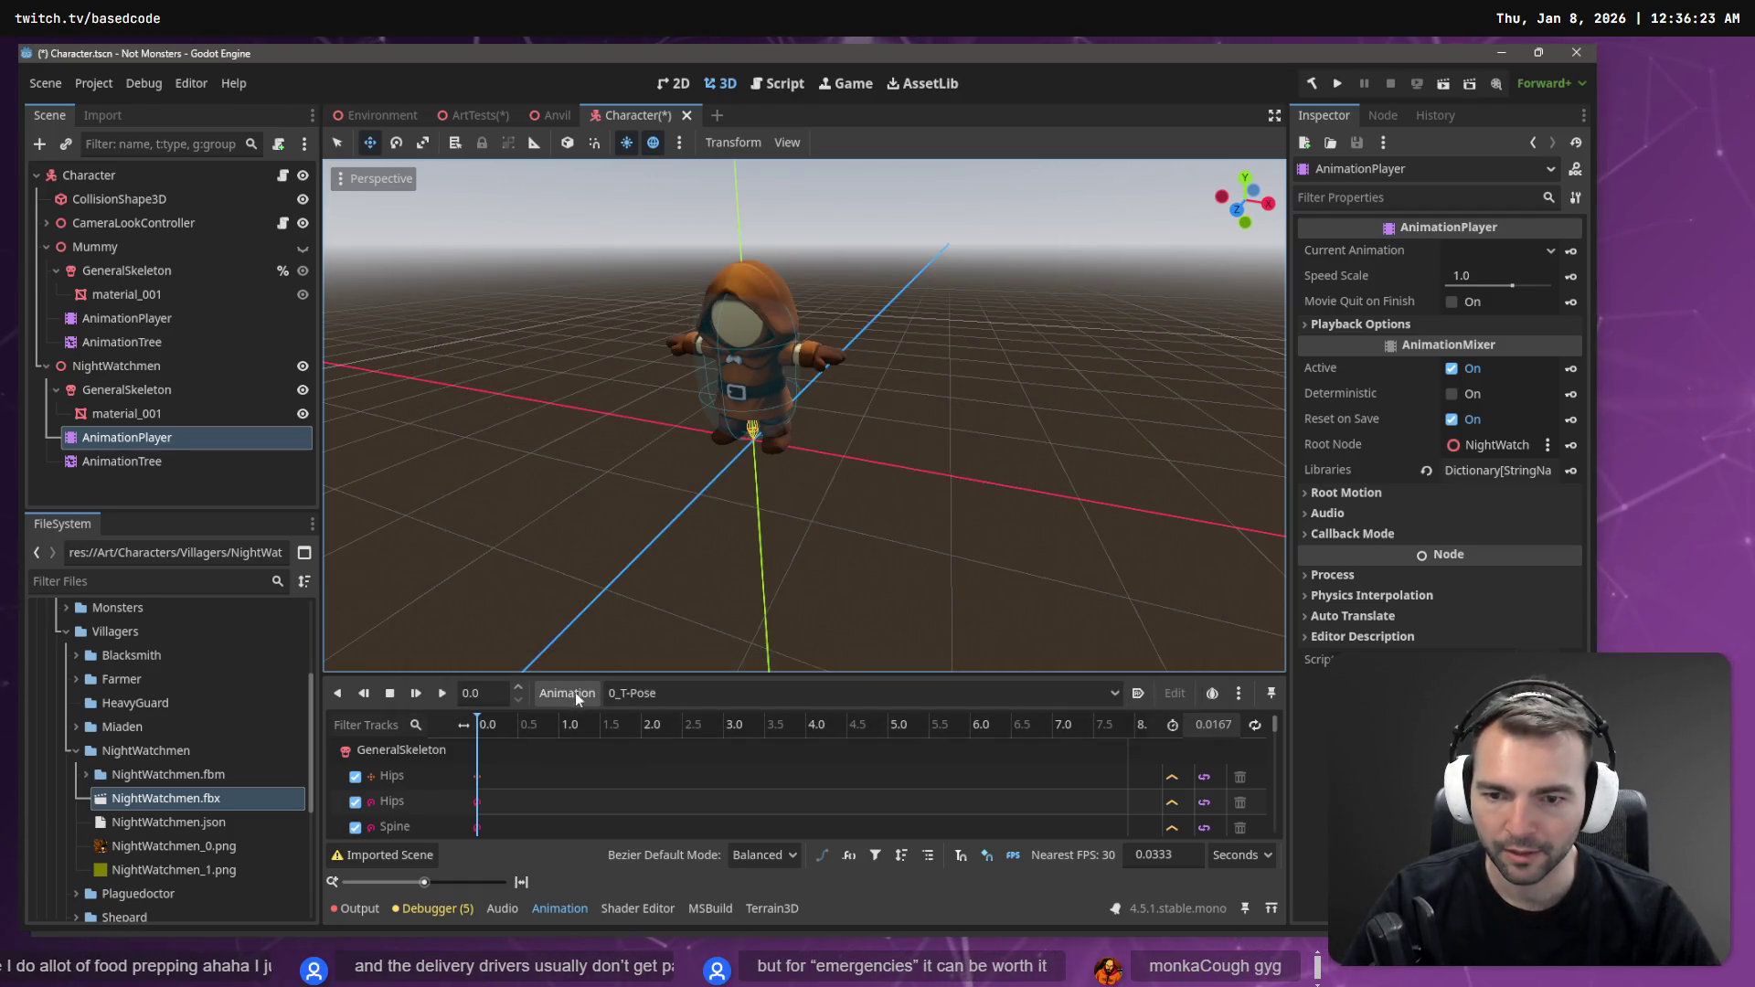
click(630, 694)
- Set NightWatchmen's player to Animations/Armature|idle and view its AnimationTree state machine
click(753, 716)
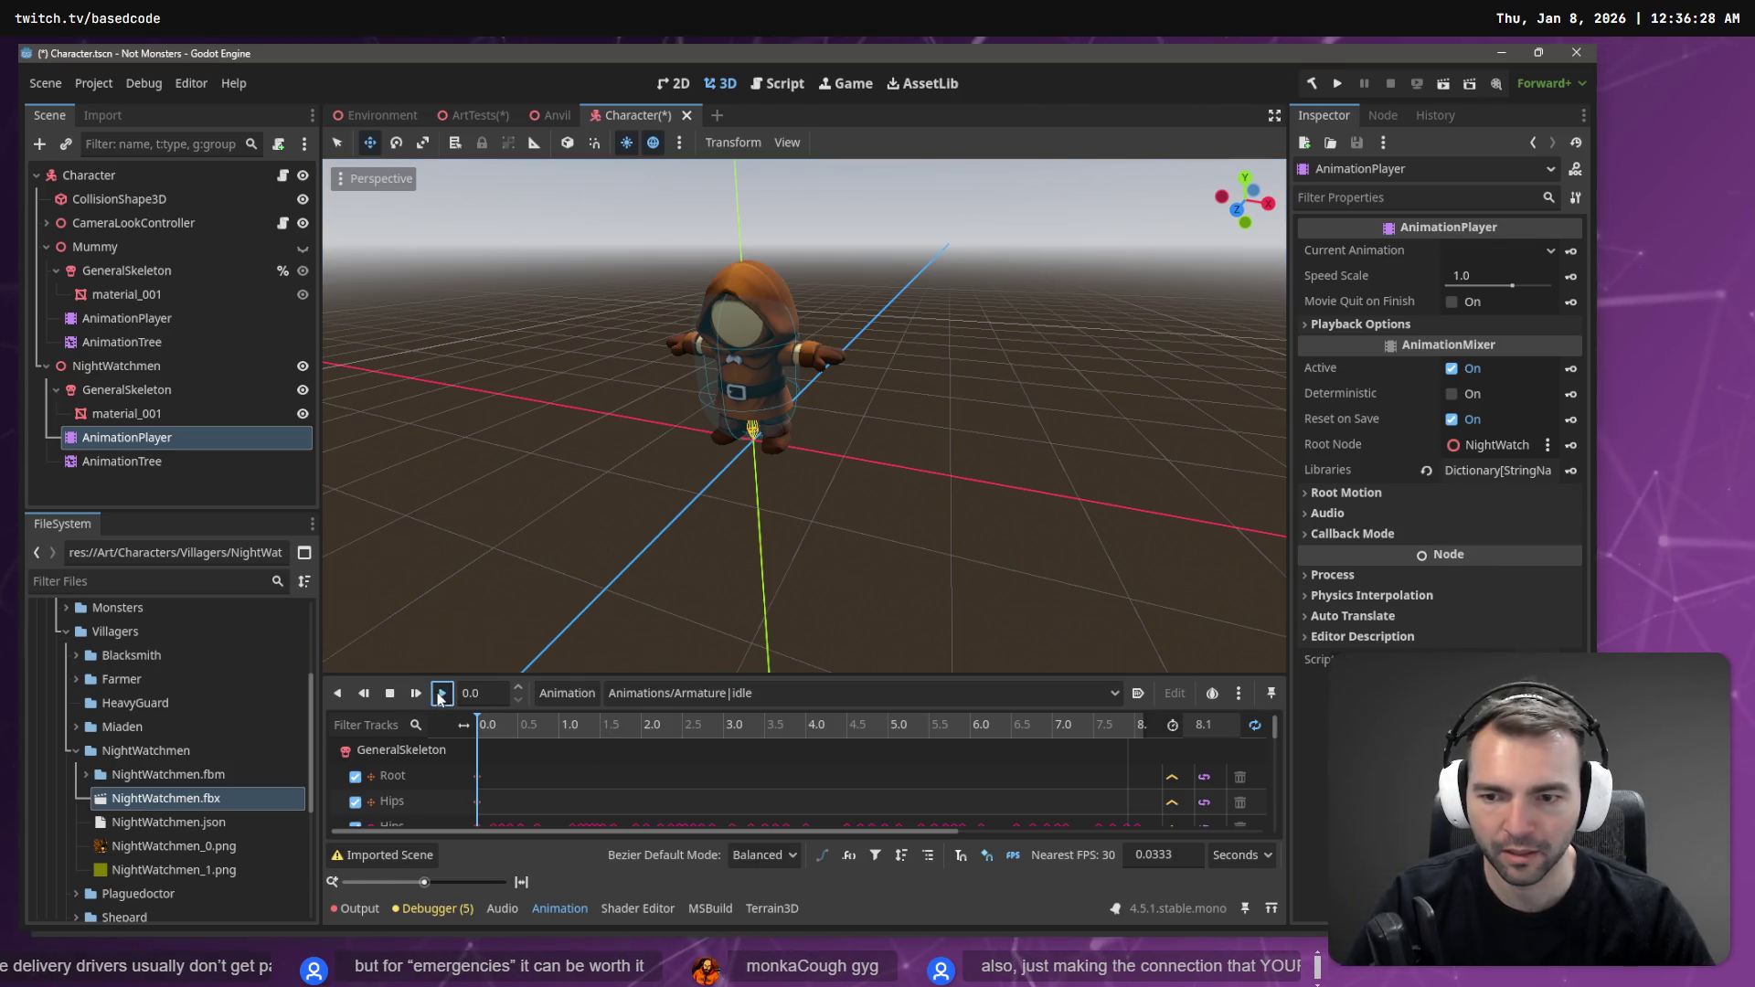
click(178, 464)
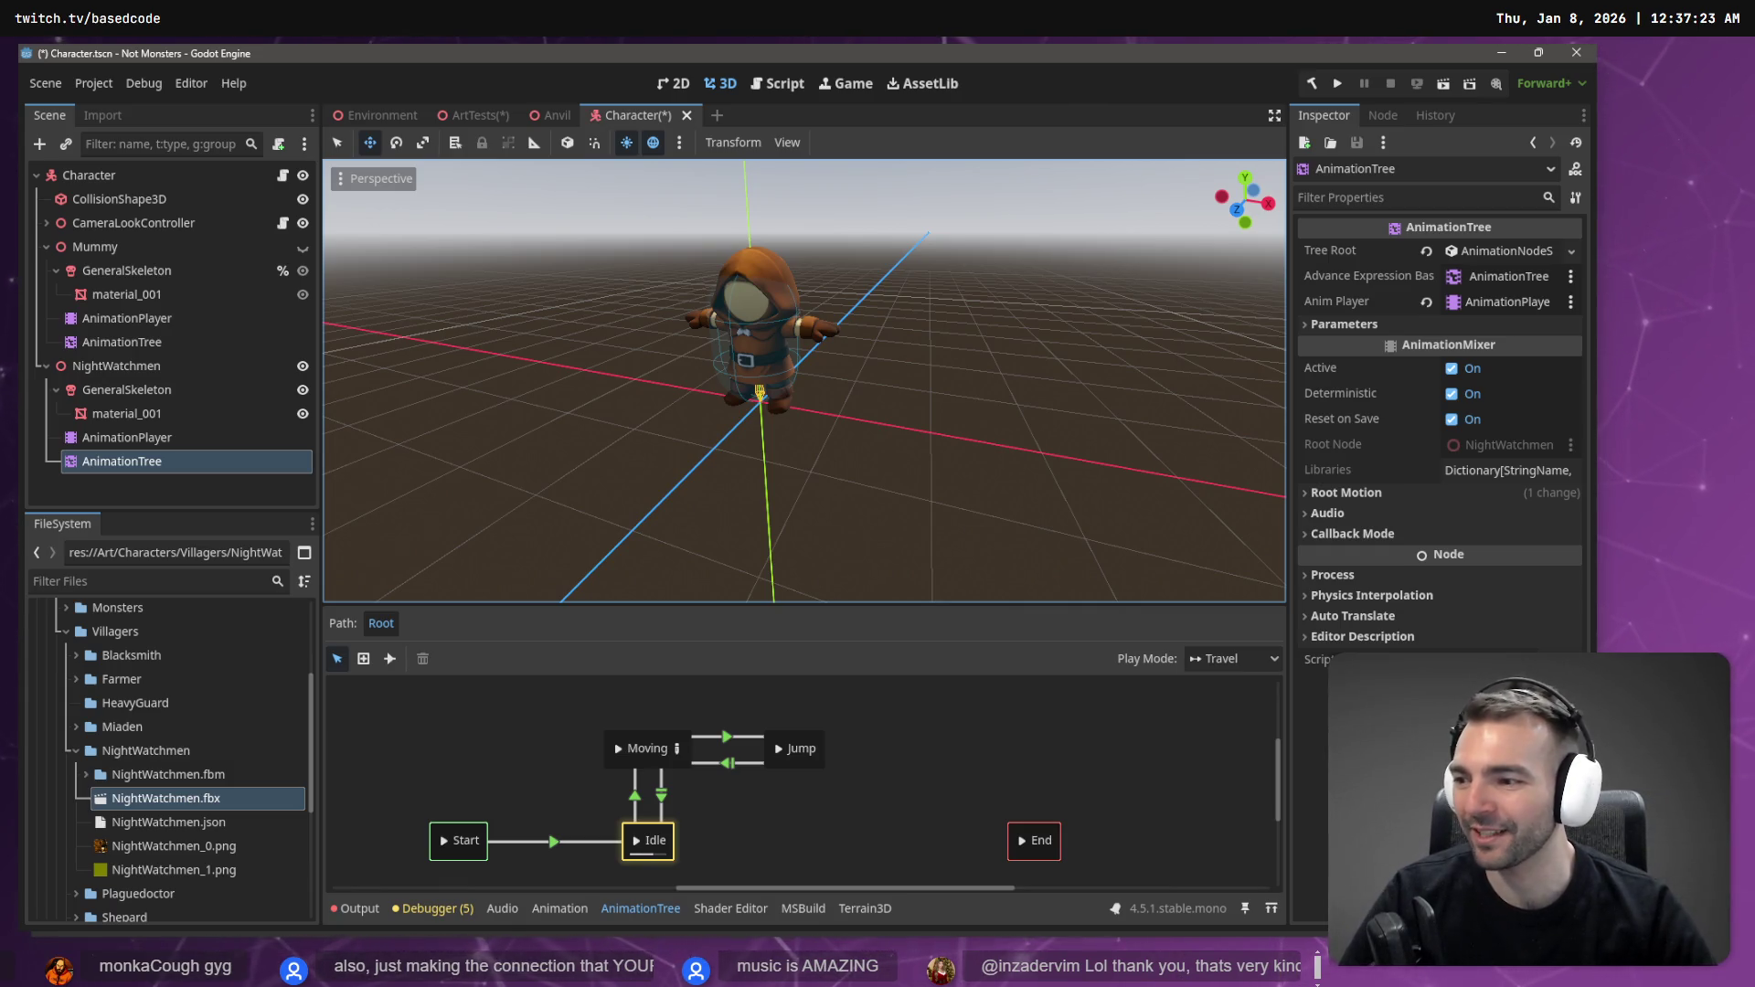
drag(744, 490, 744, 490)
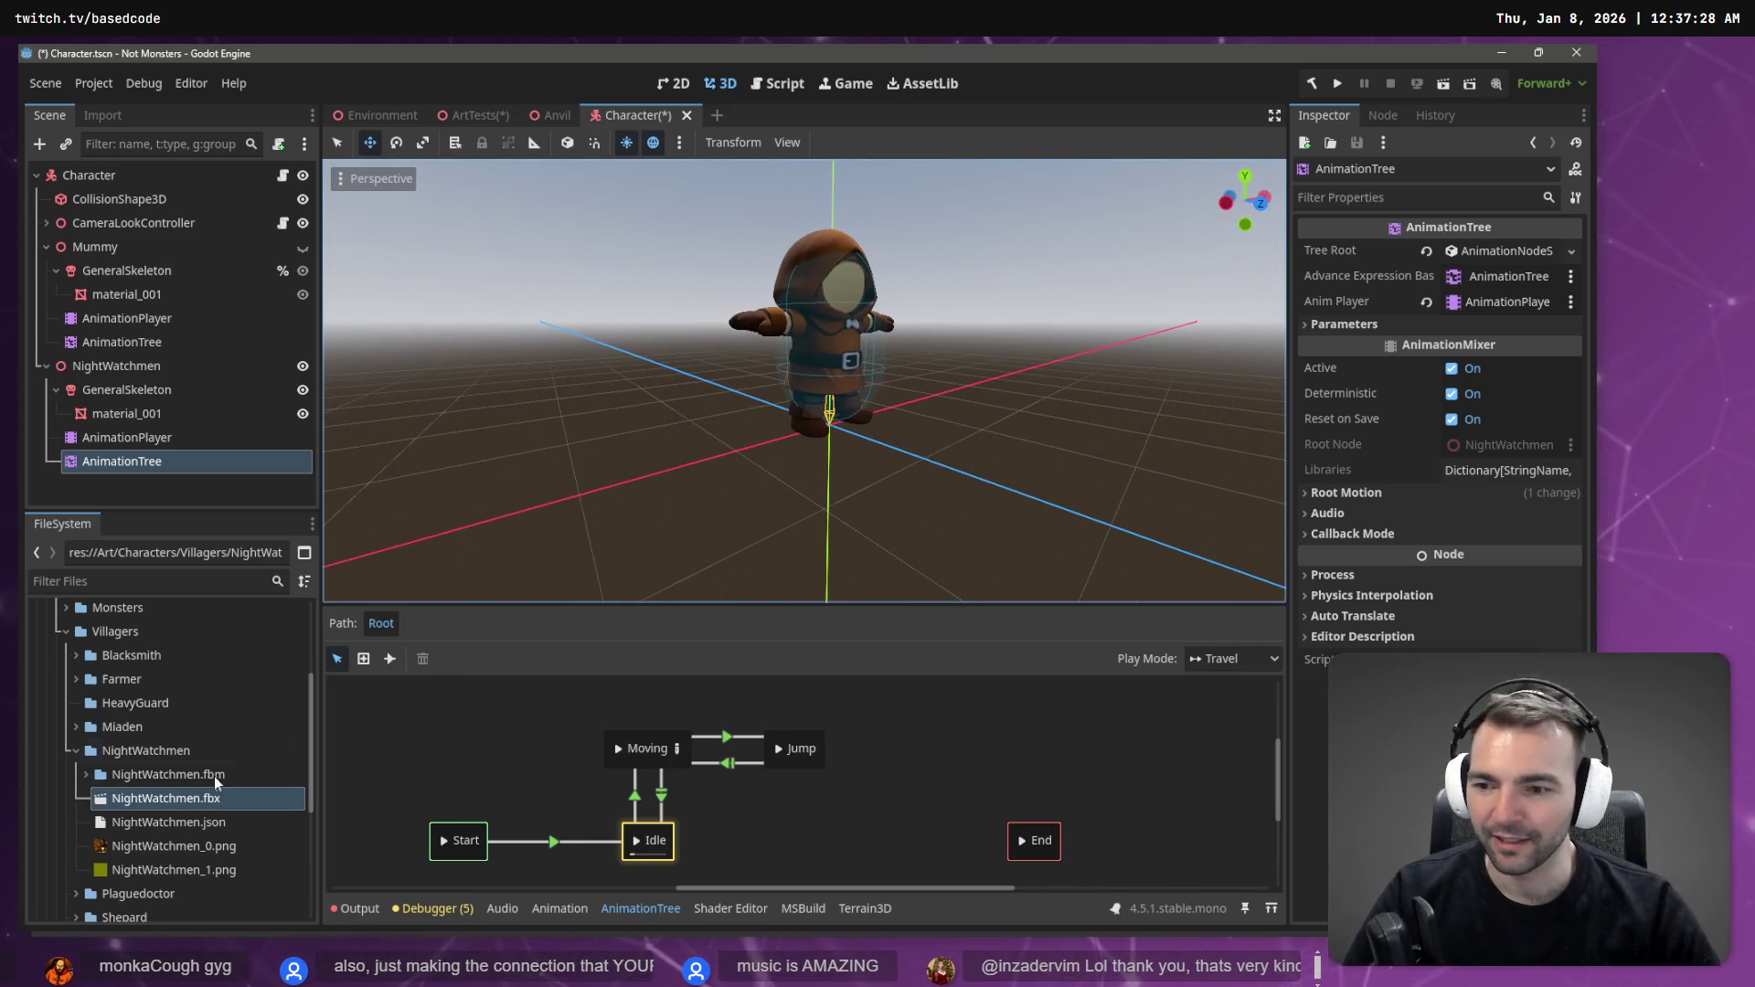
- Click through NightWatchmen's children and follow the idle tracks to the Mummy's GeneralSkeleton
click(137, 369)
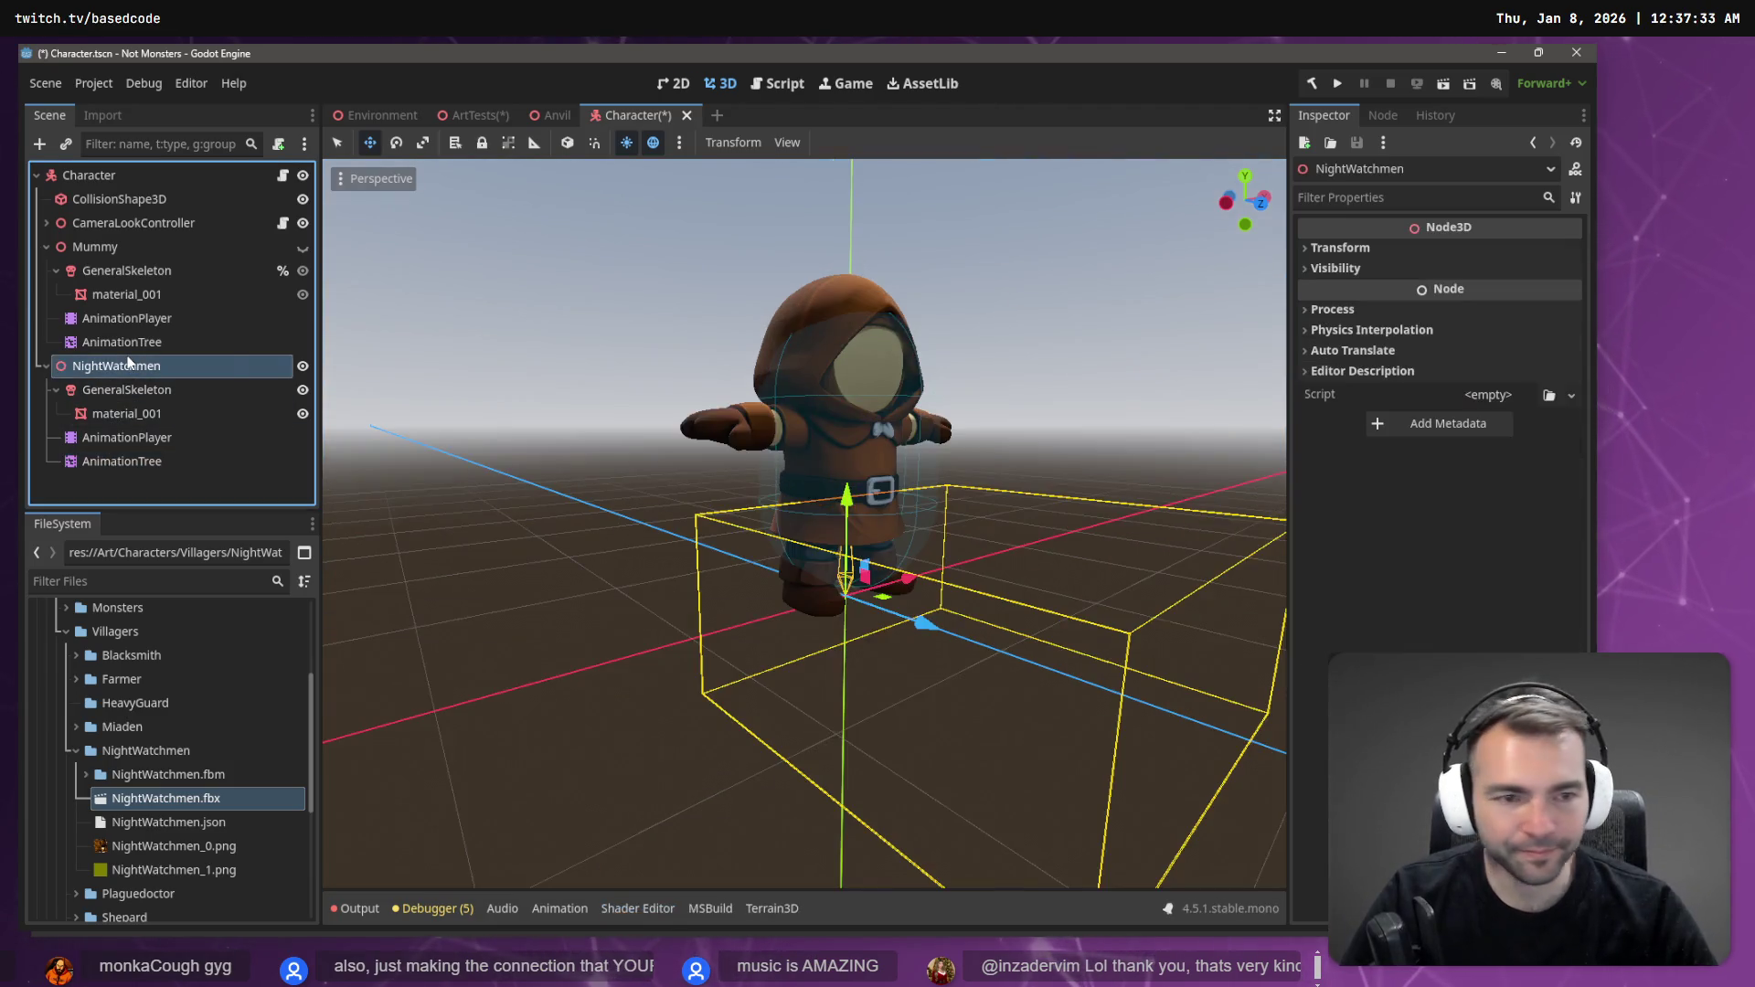
click(133, 393)
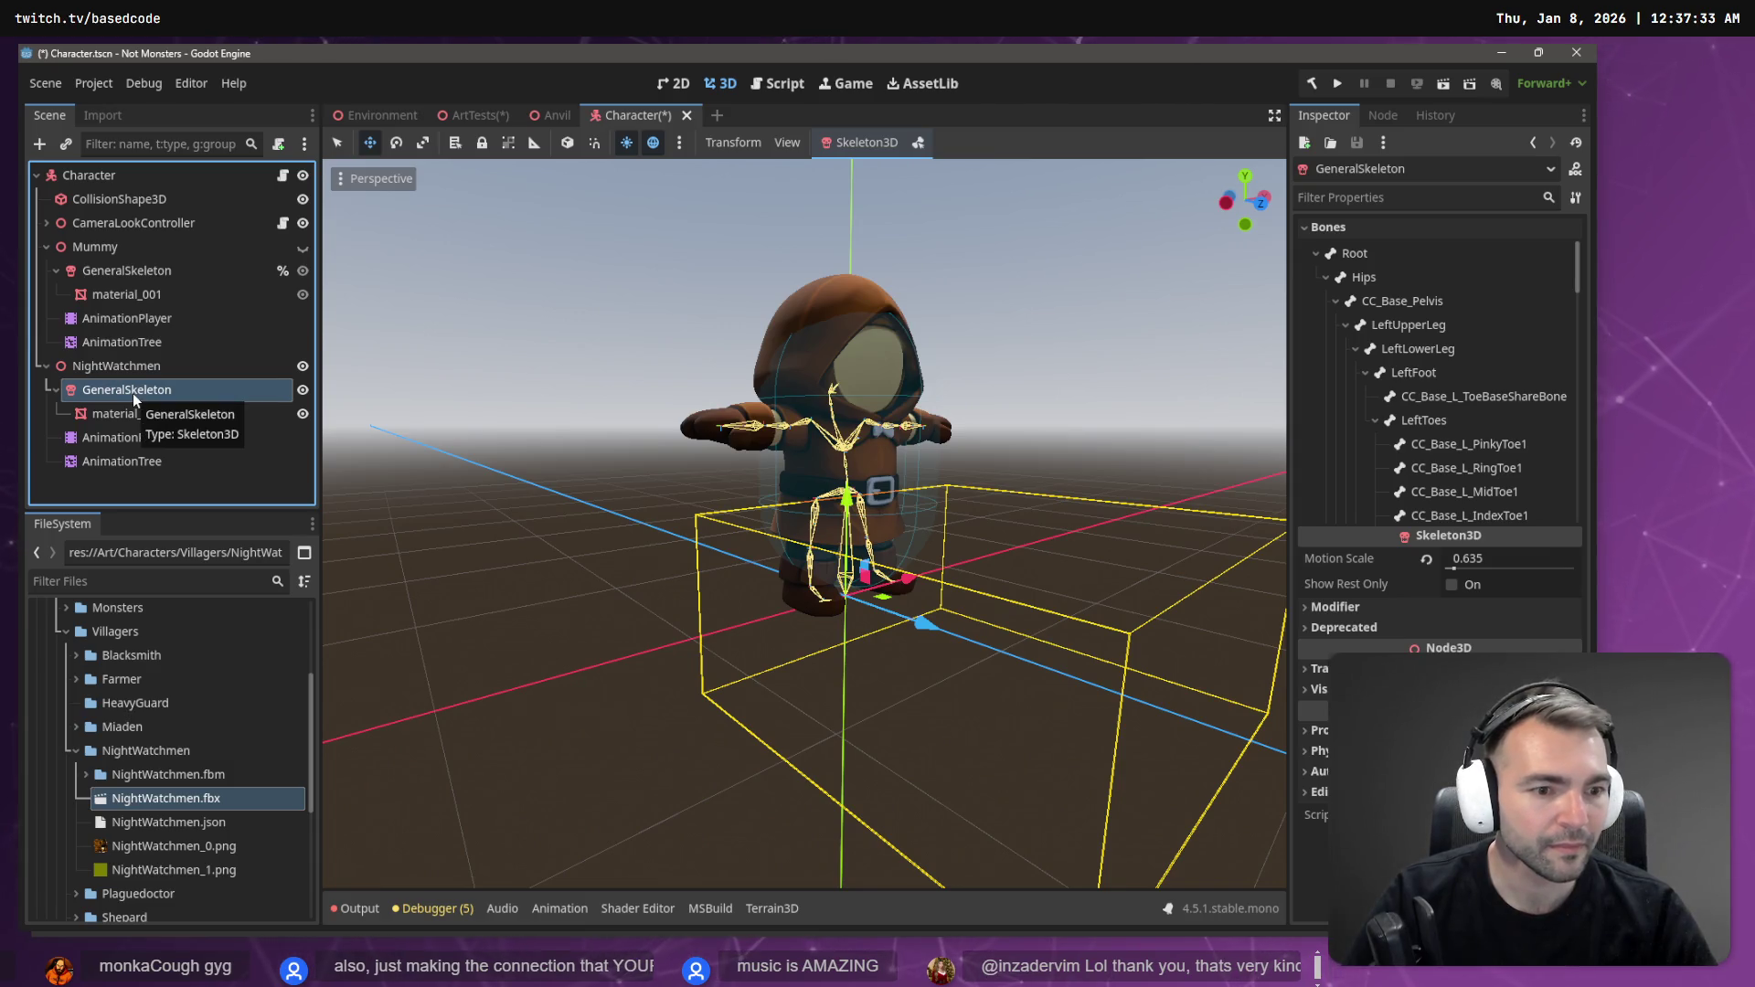
click(149, 418)
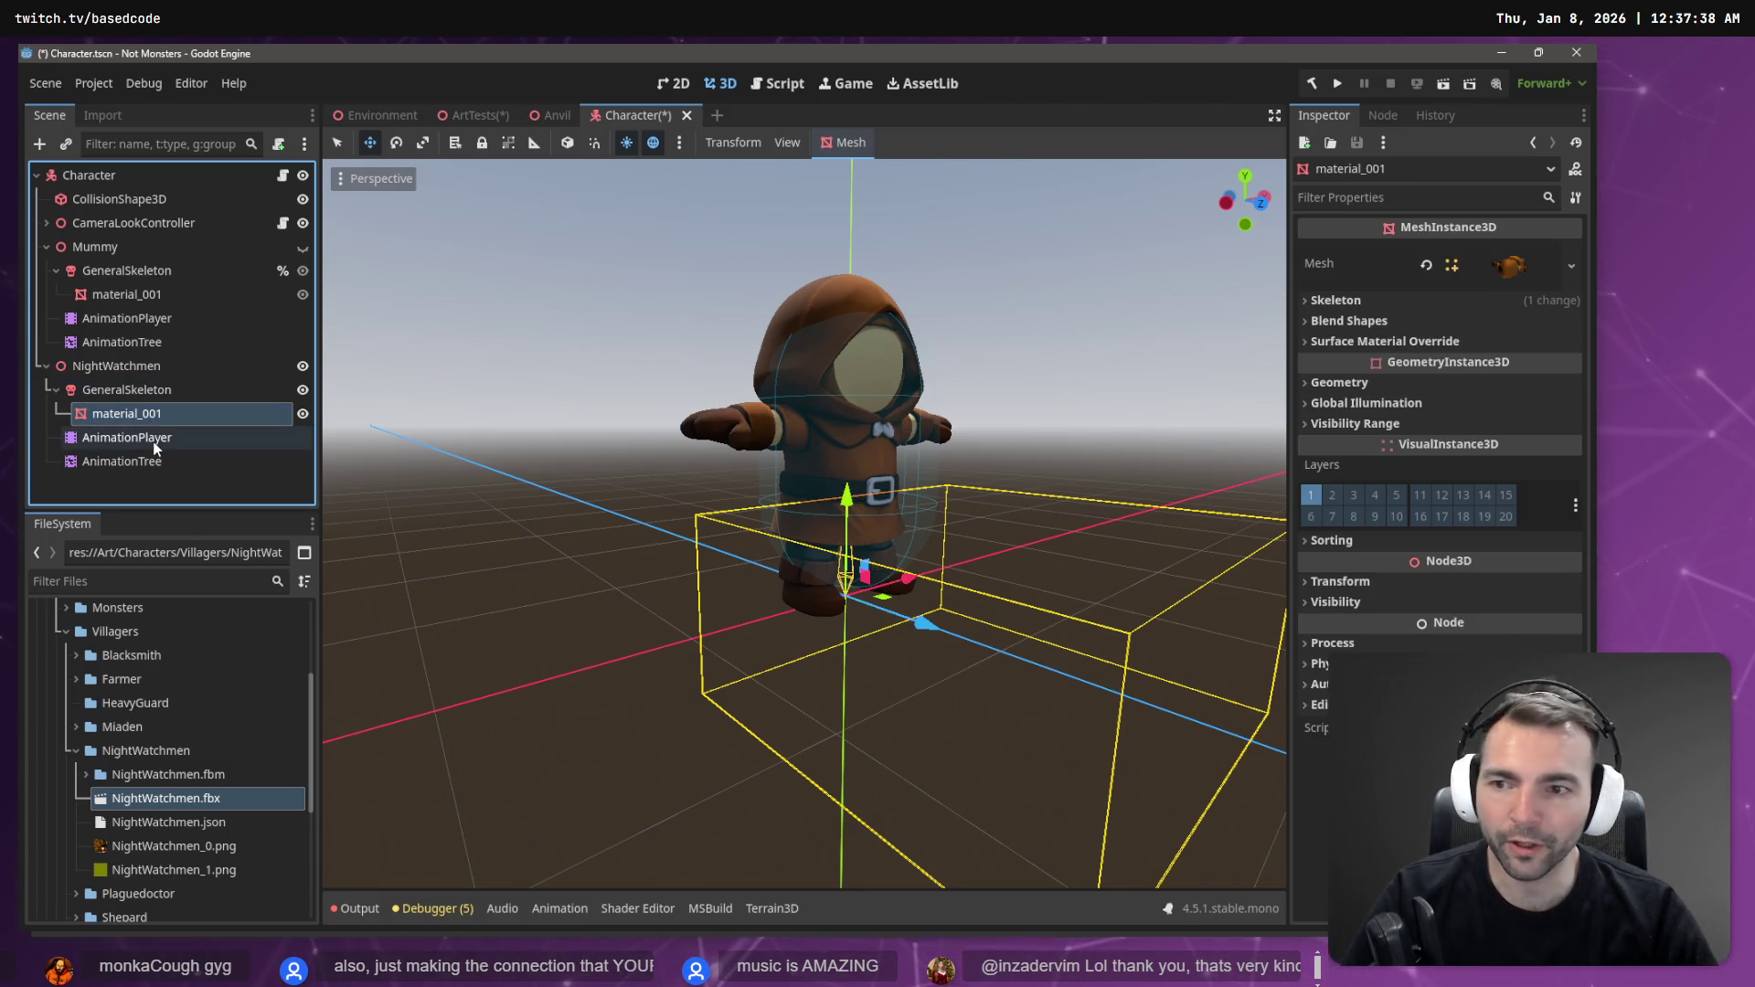
click(155, 443)
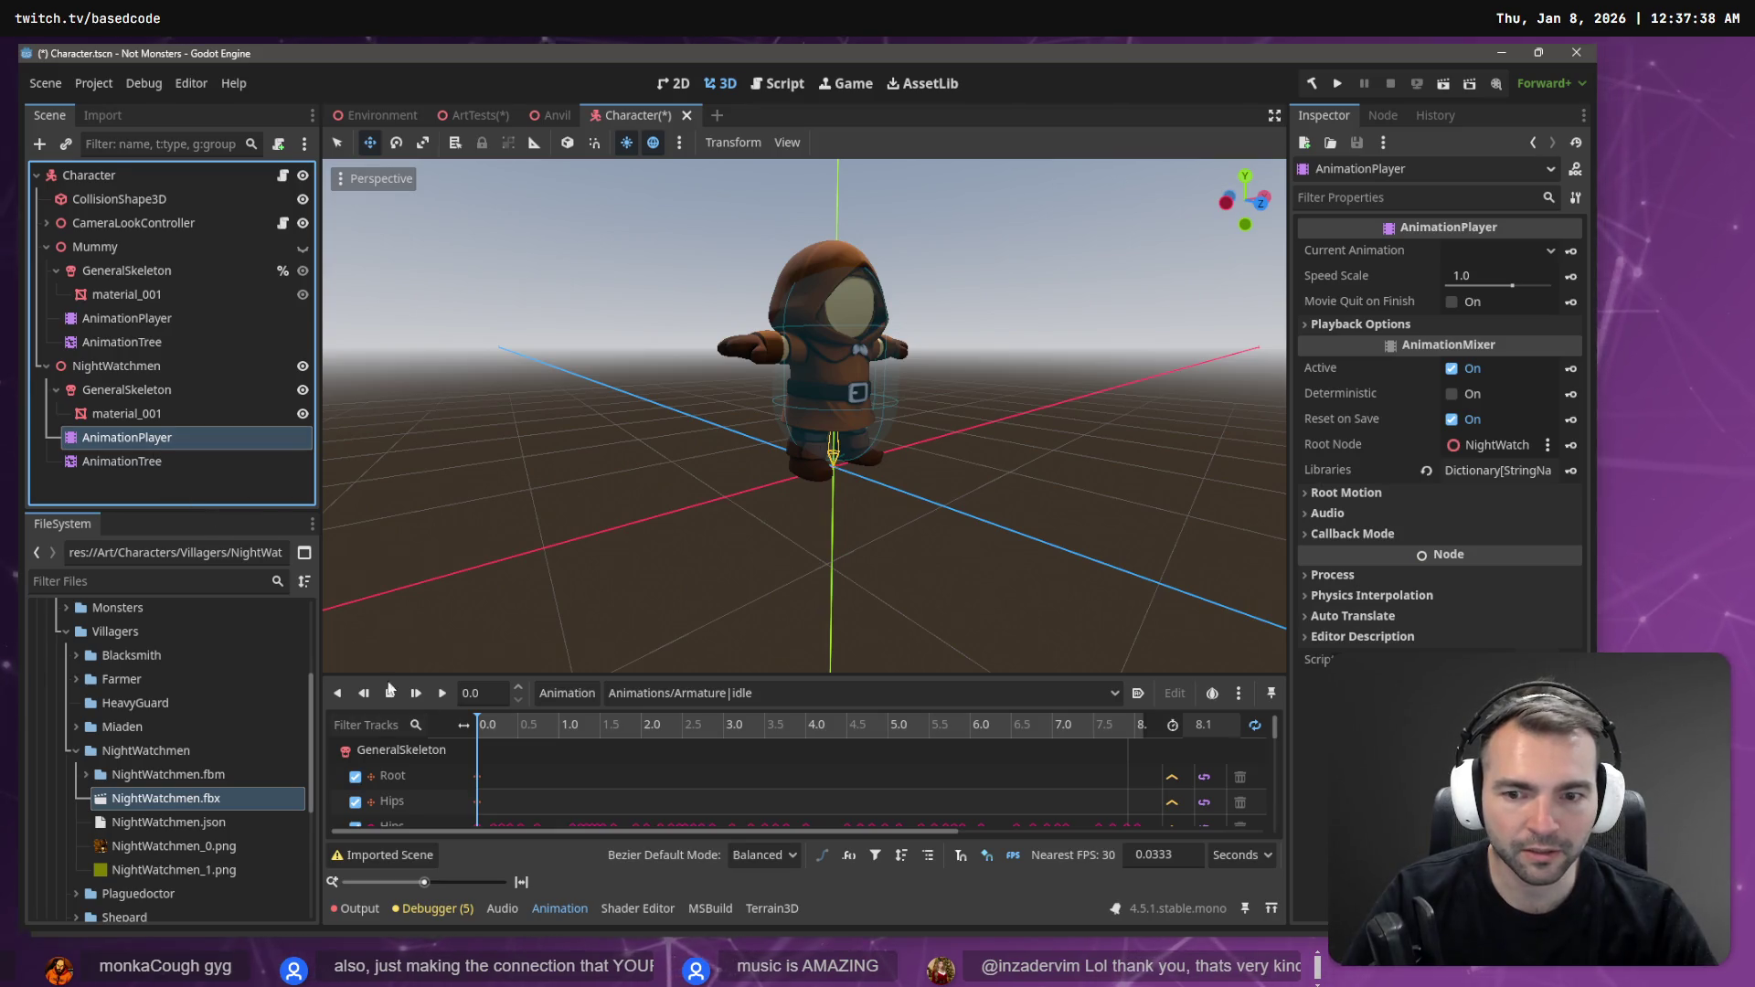
scroll(574, 745, up, 1)
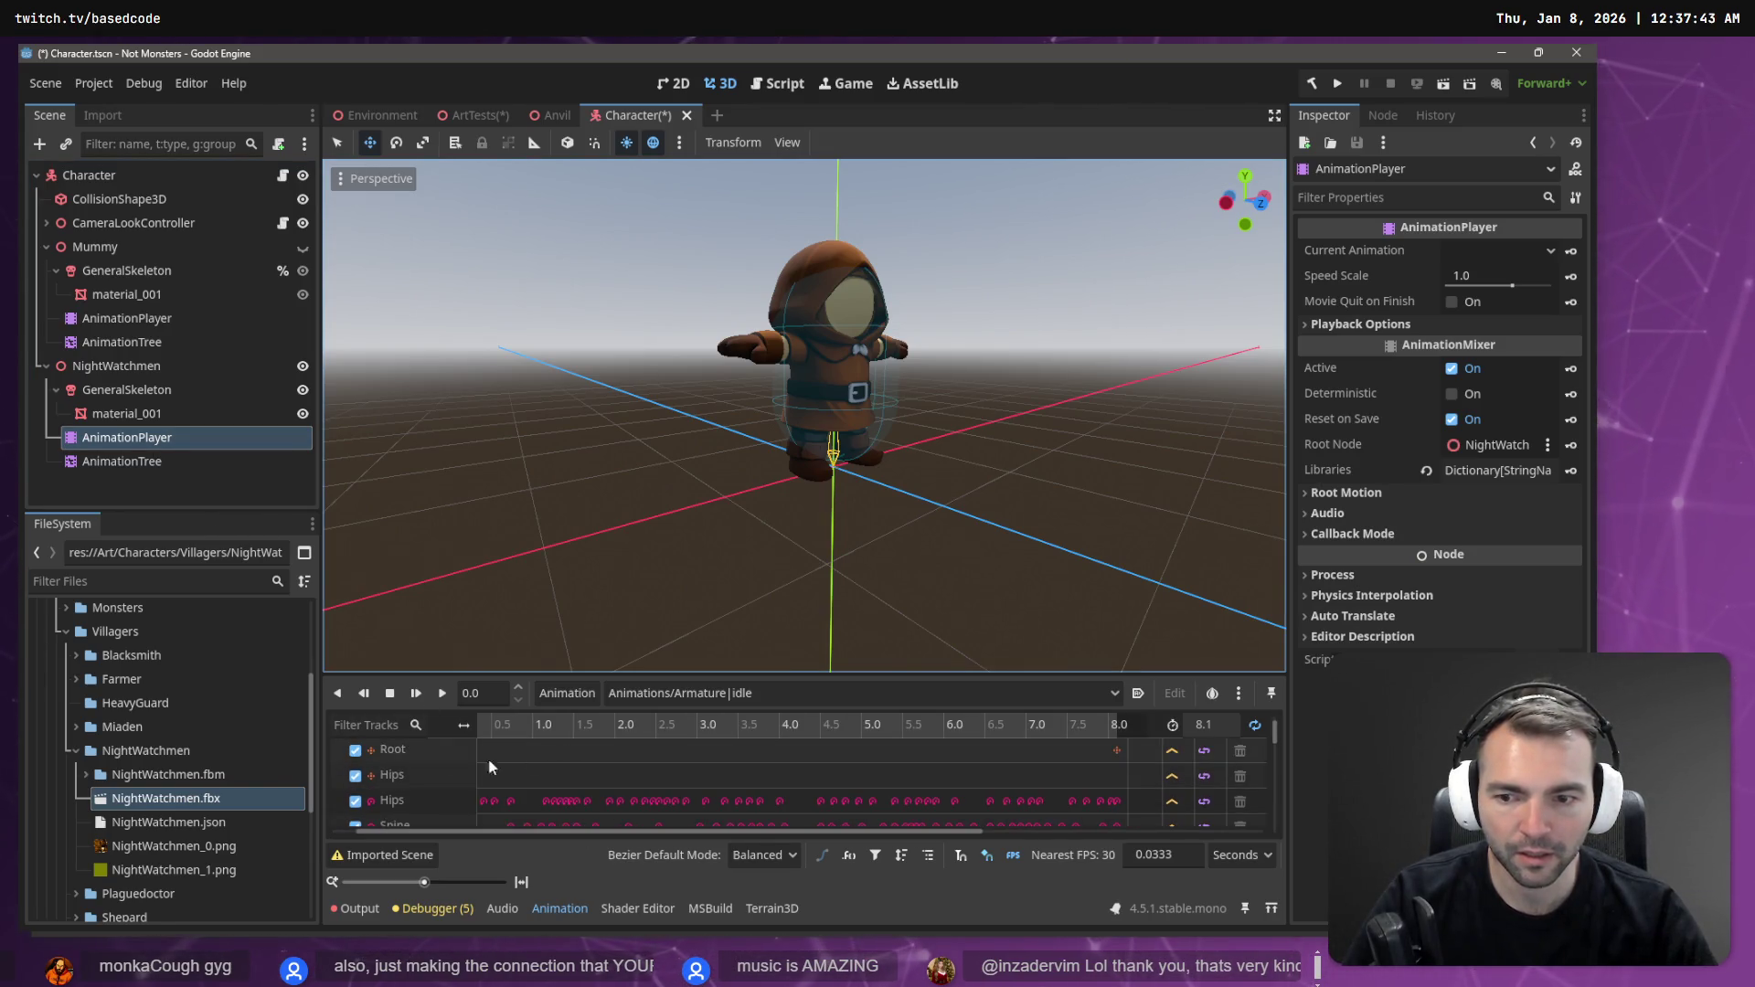
click(402, 749)
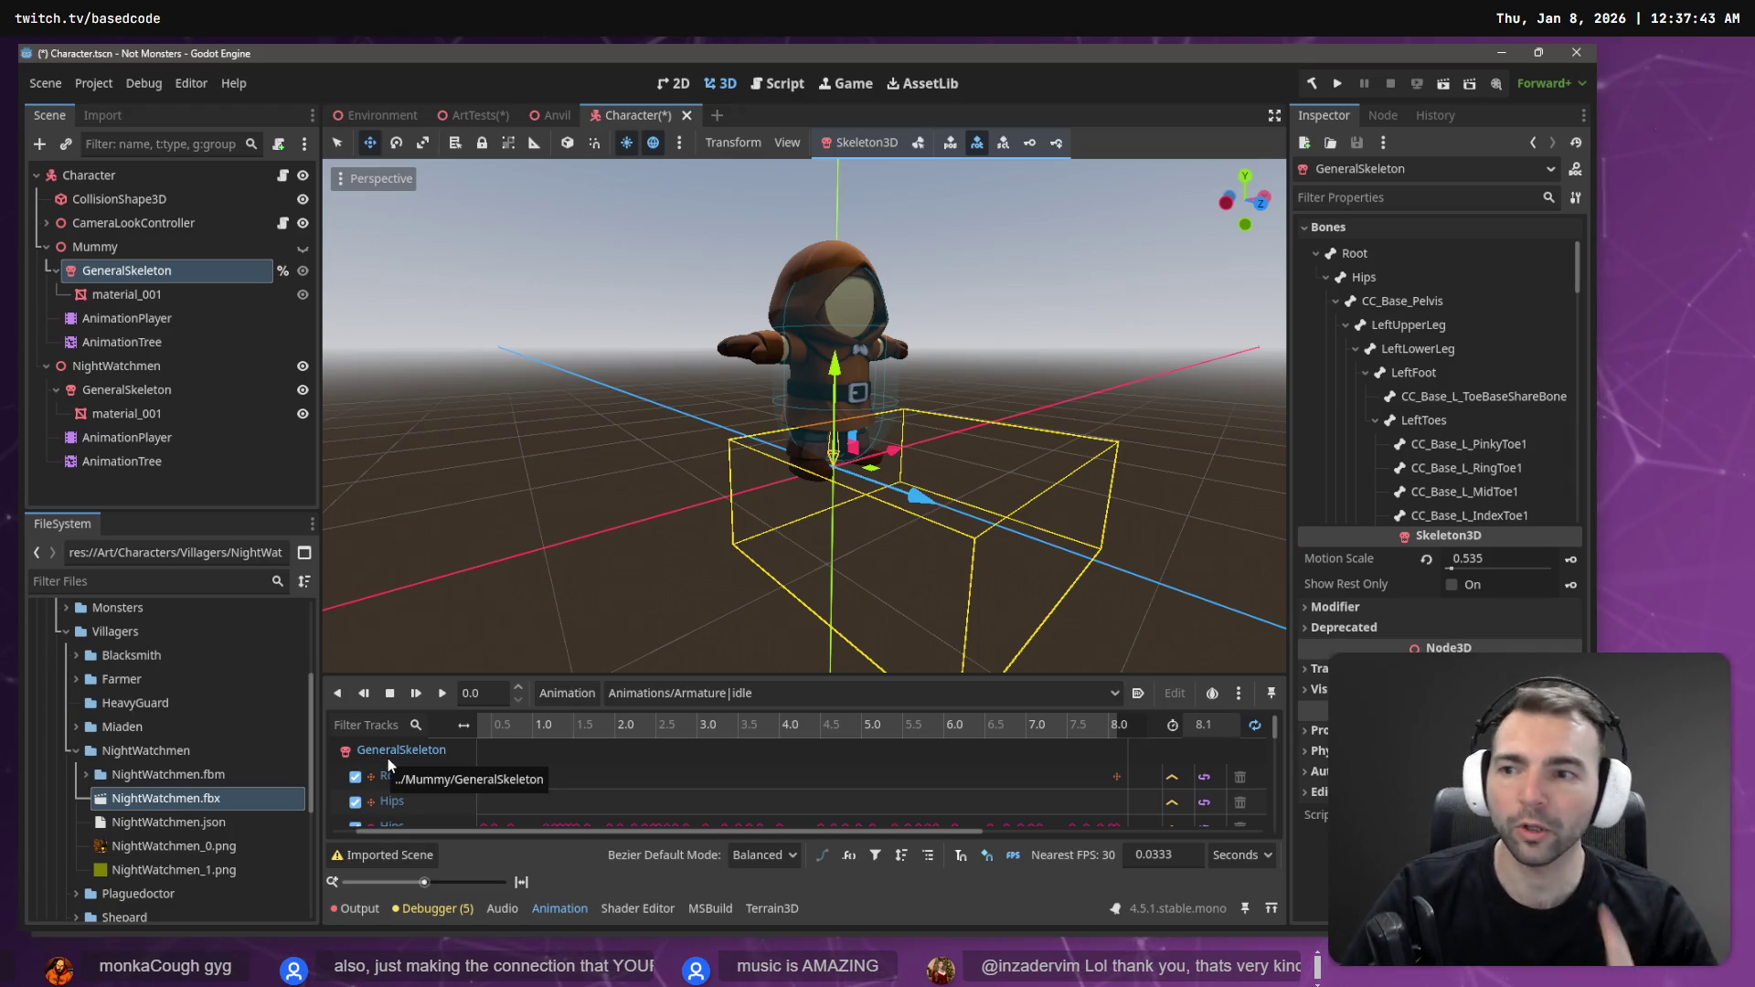
click(162, 365)
- Delete NightWatchmen from the Character scene and create a Test scene in the NightWatchmen folder
key(Delete)
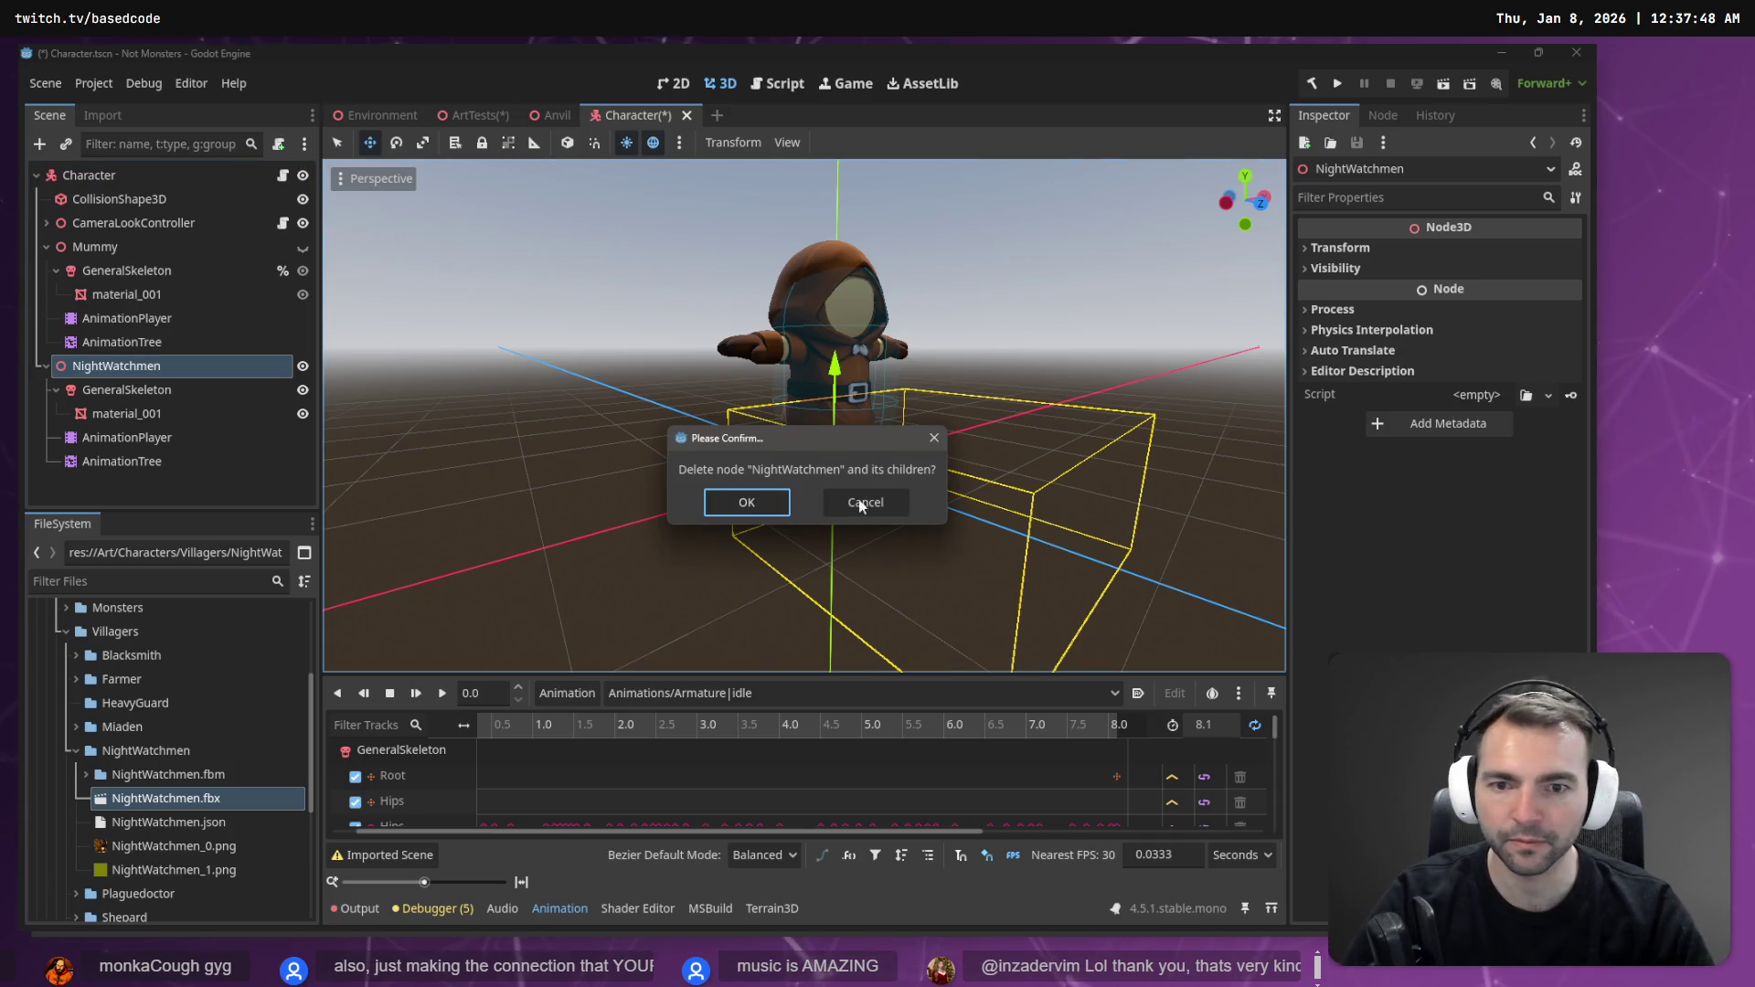
click(725, 503)
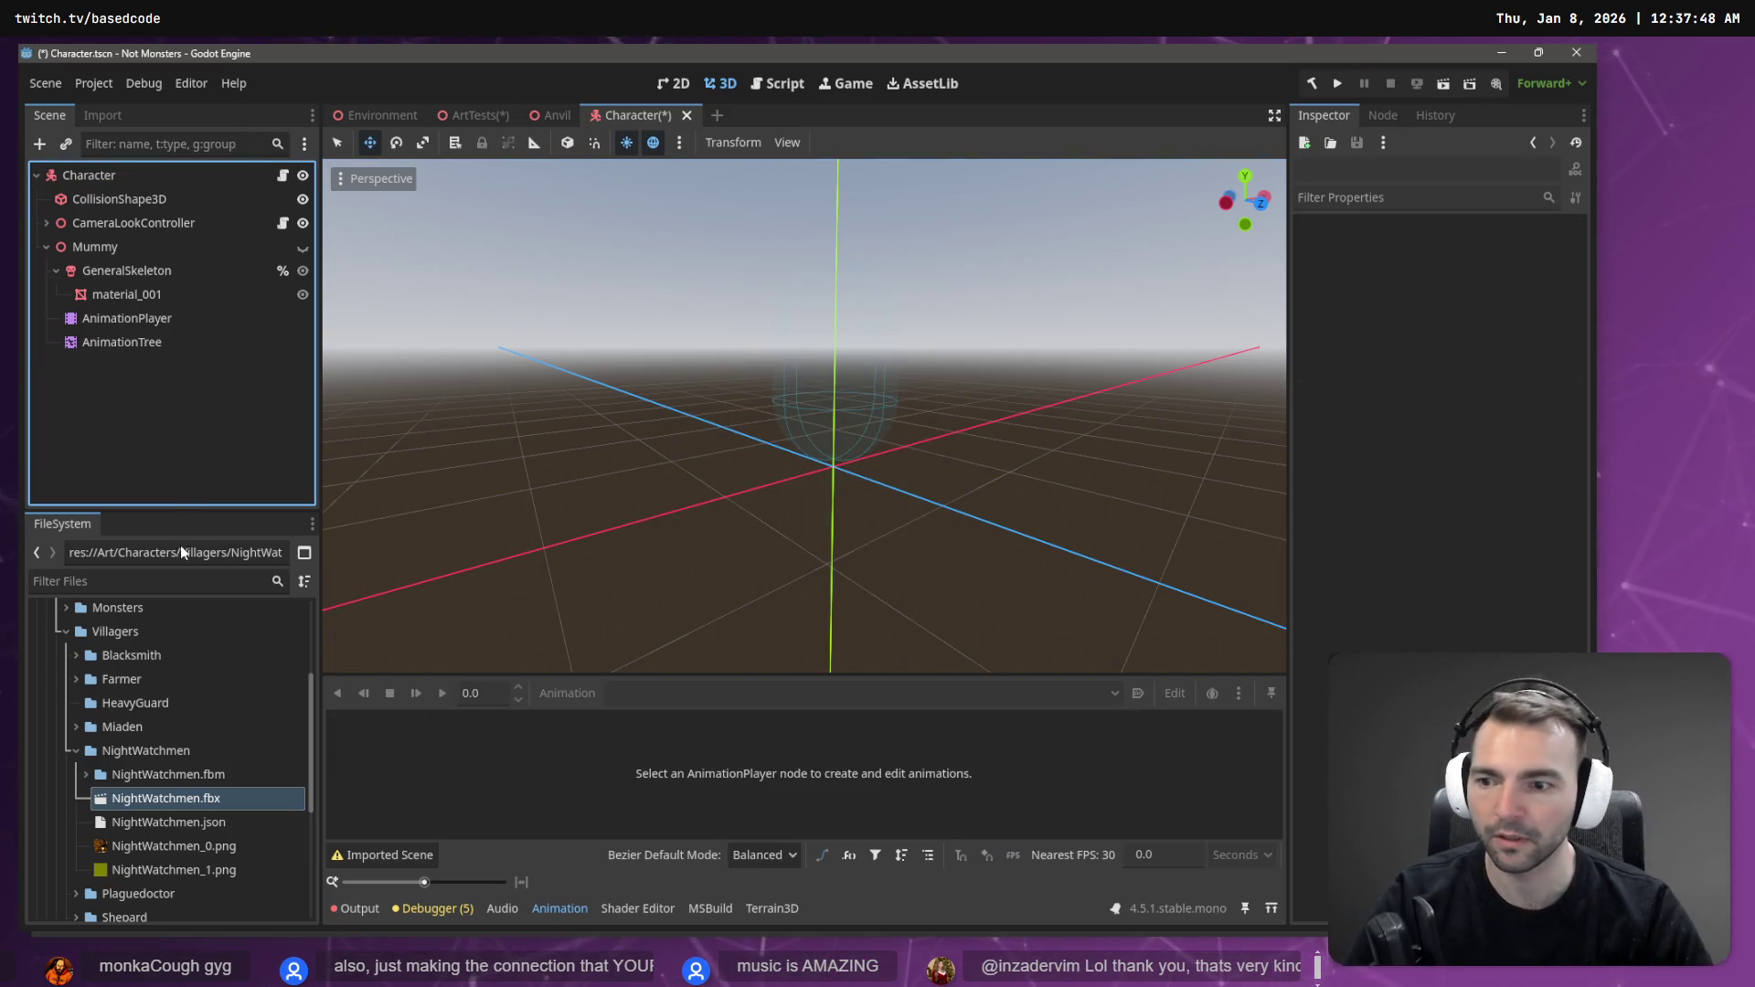
right_click(143, 750)
mouse_move(261, 583)
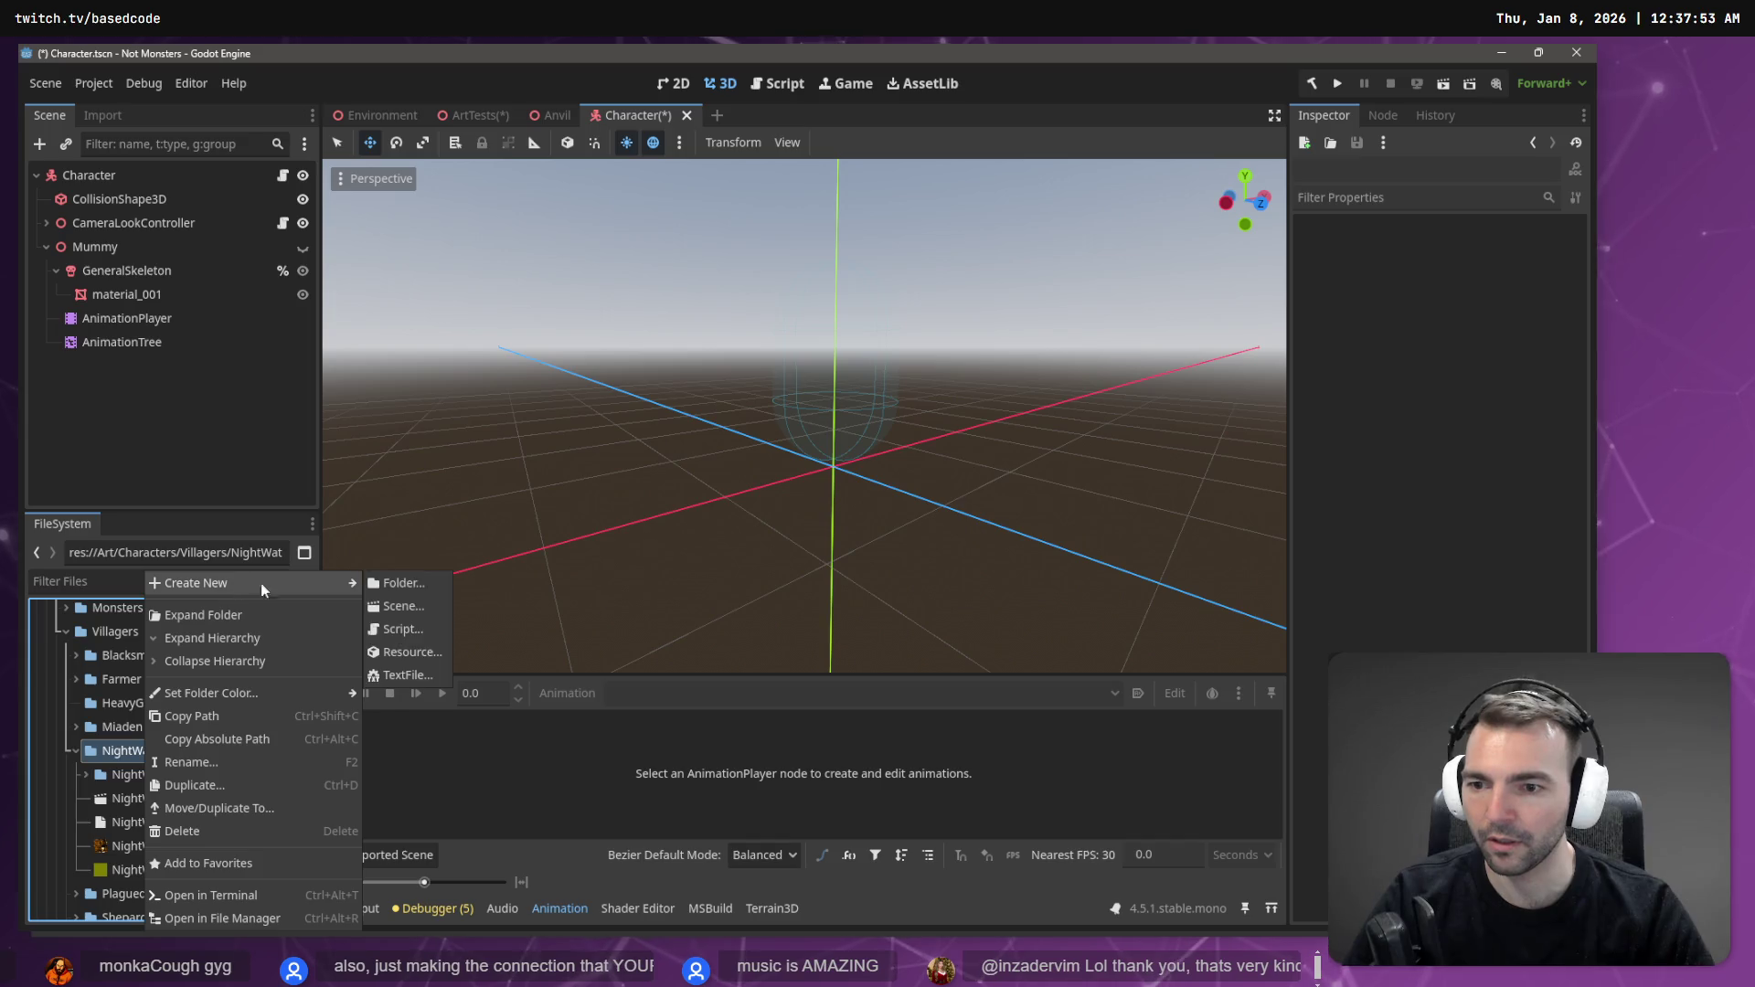
click(414, 599)
text(T)
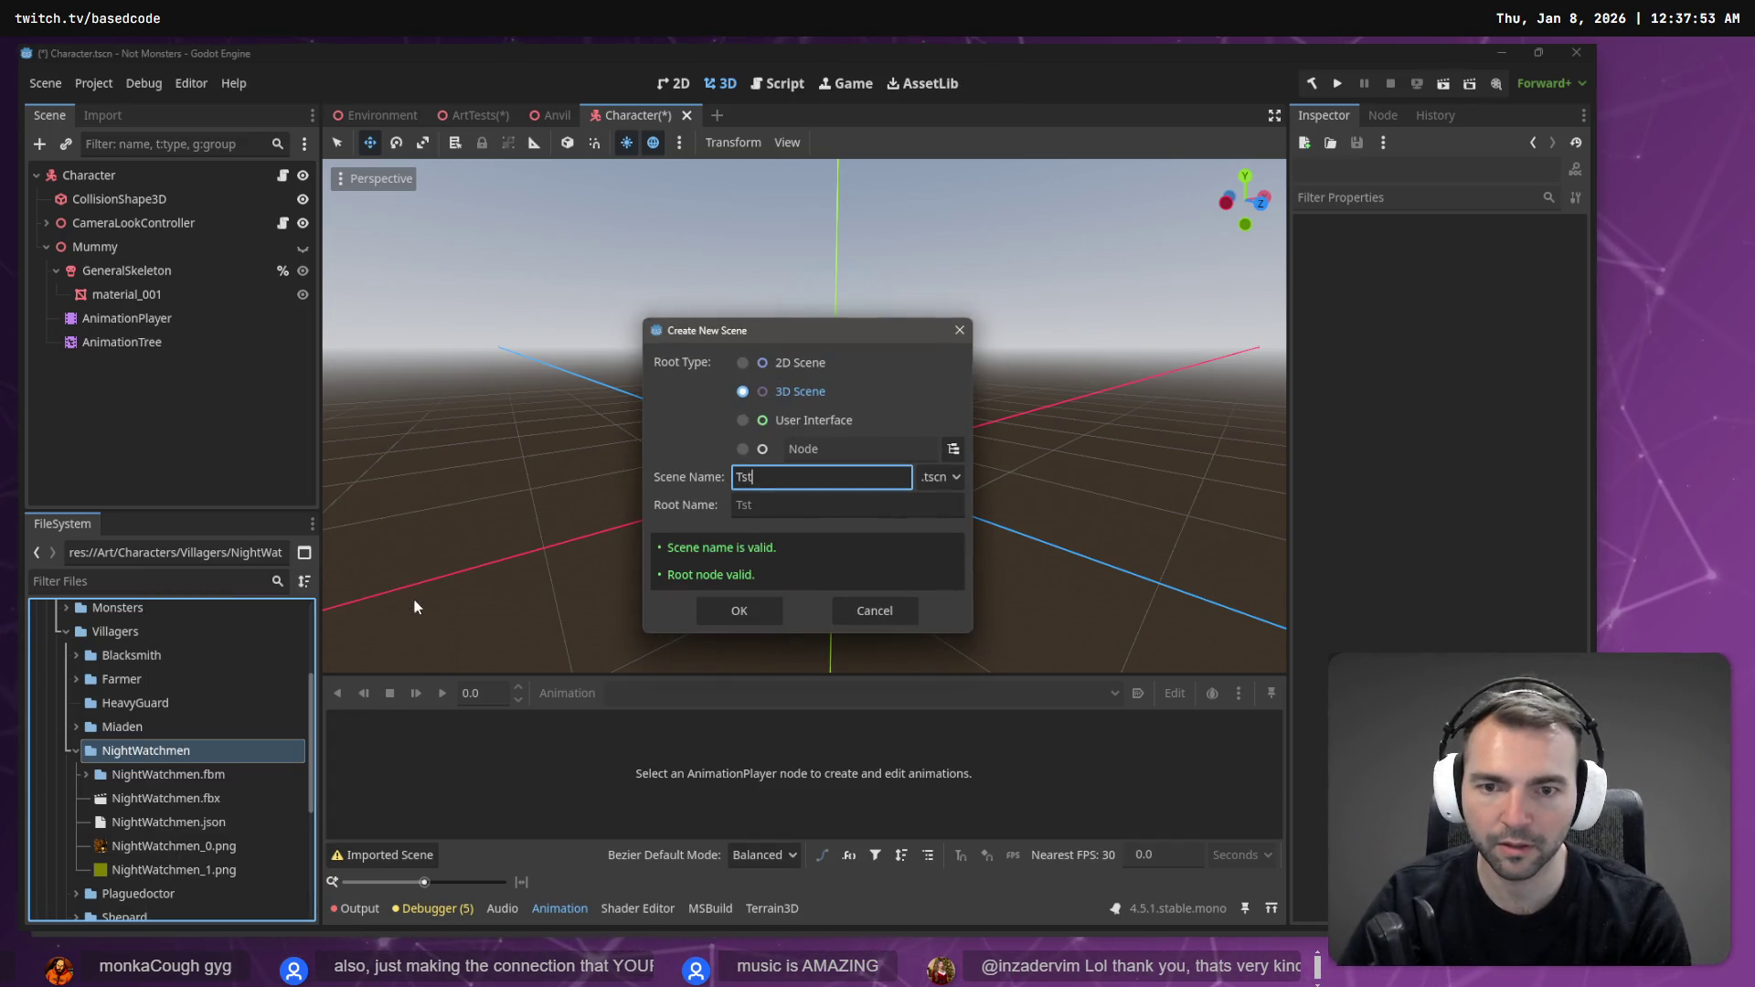
text(est)
key(Return)
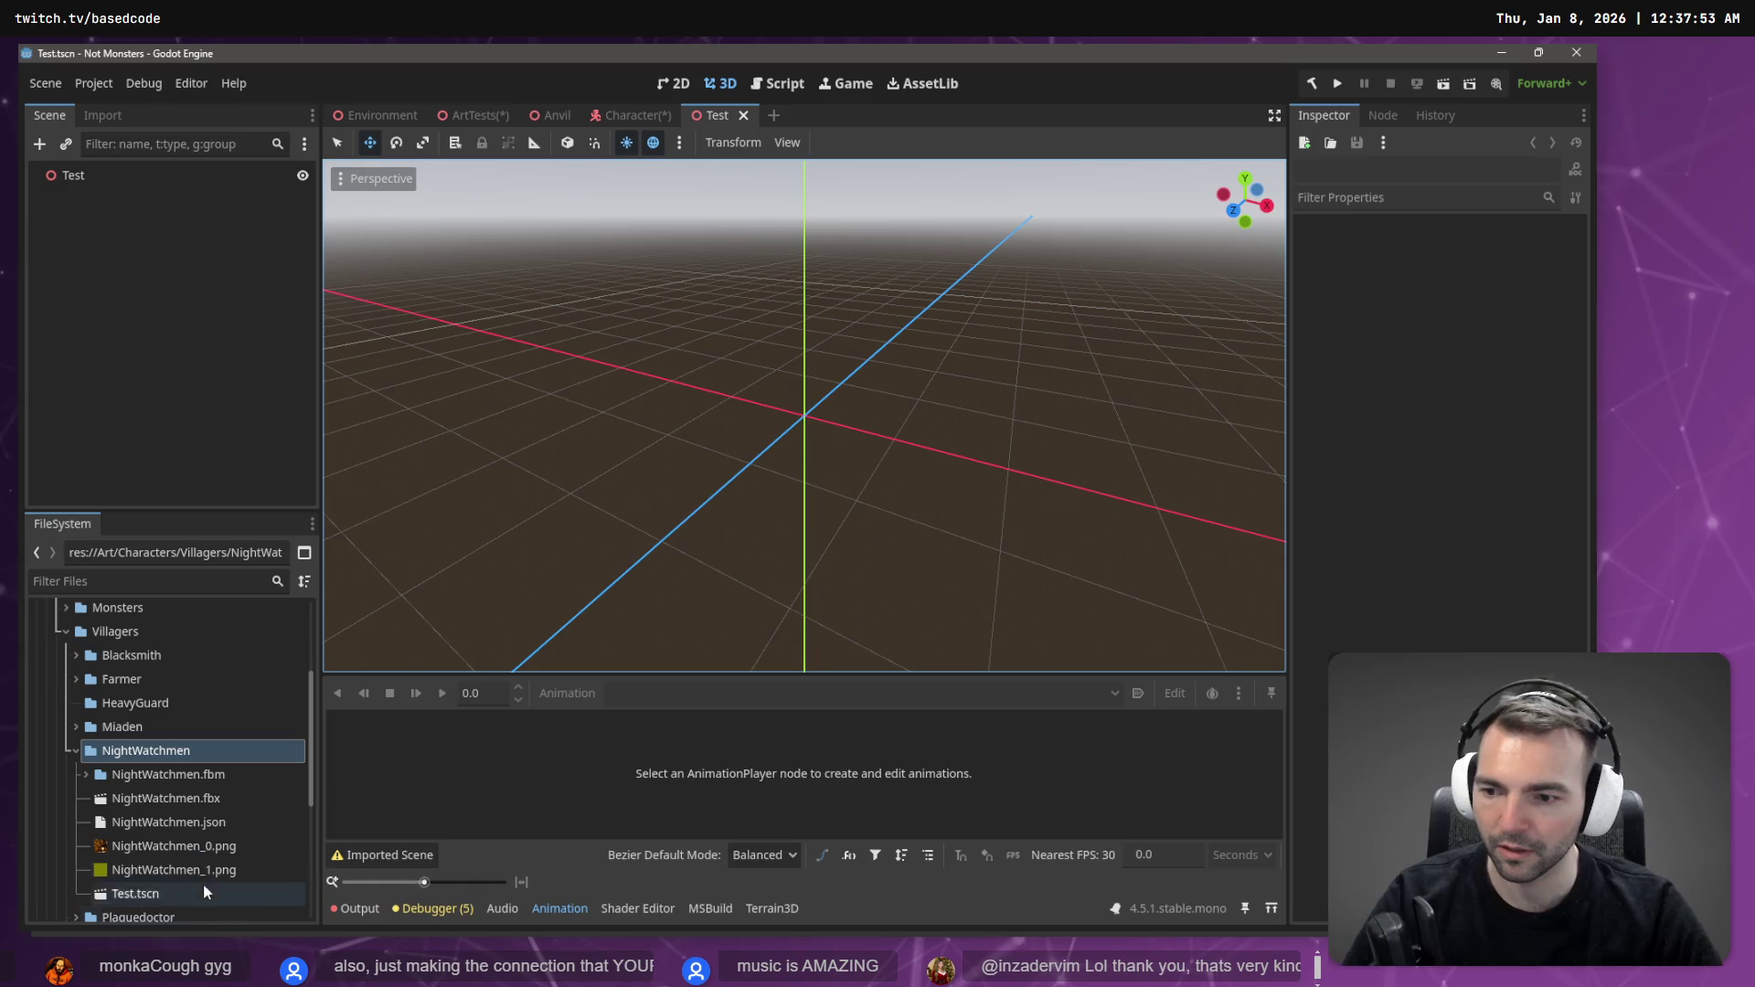
click(179, 893)
- Add the NightWatchmen model under the Test root and make it locally editable
mouse_move(179, 804)
mouse_down()
mouse_move(228, 311)
mouse_move(120, 376)
mouse_up()
drag(117, 564, 76, 181)
right_click(92, 199)
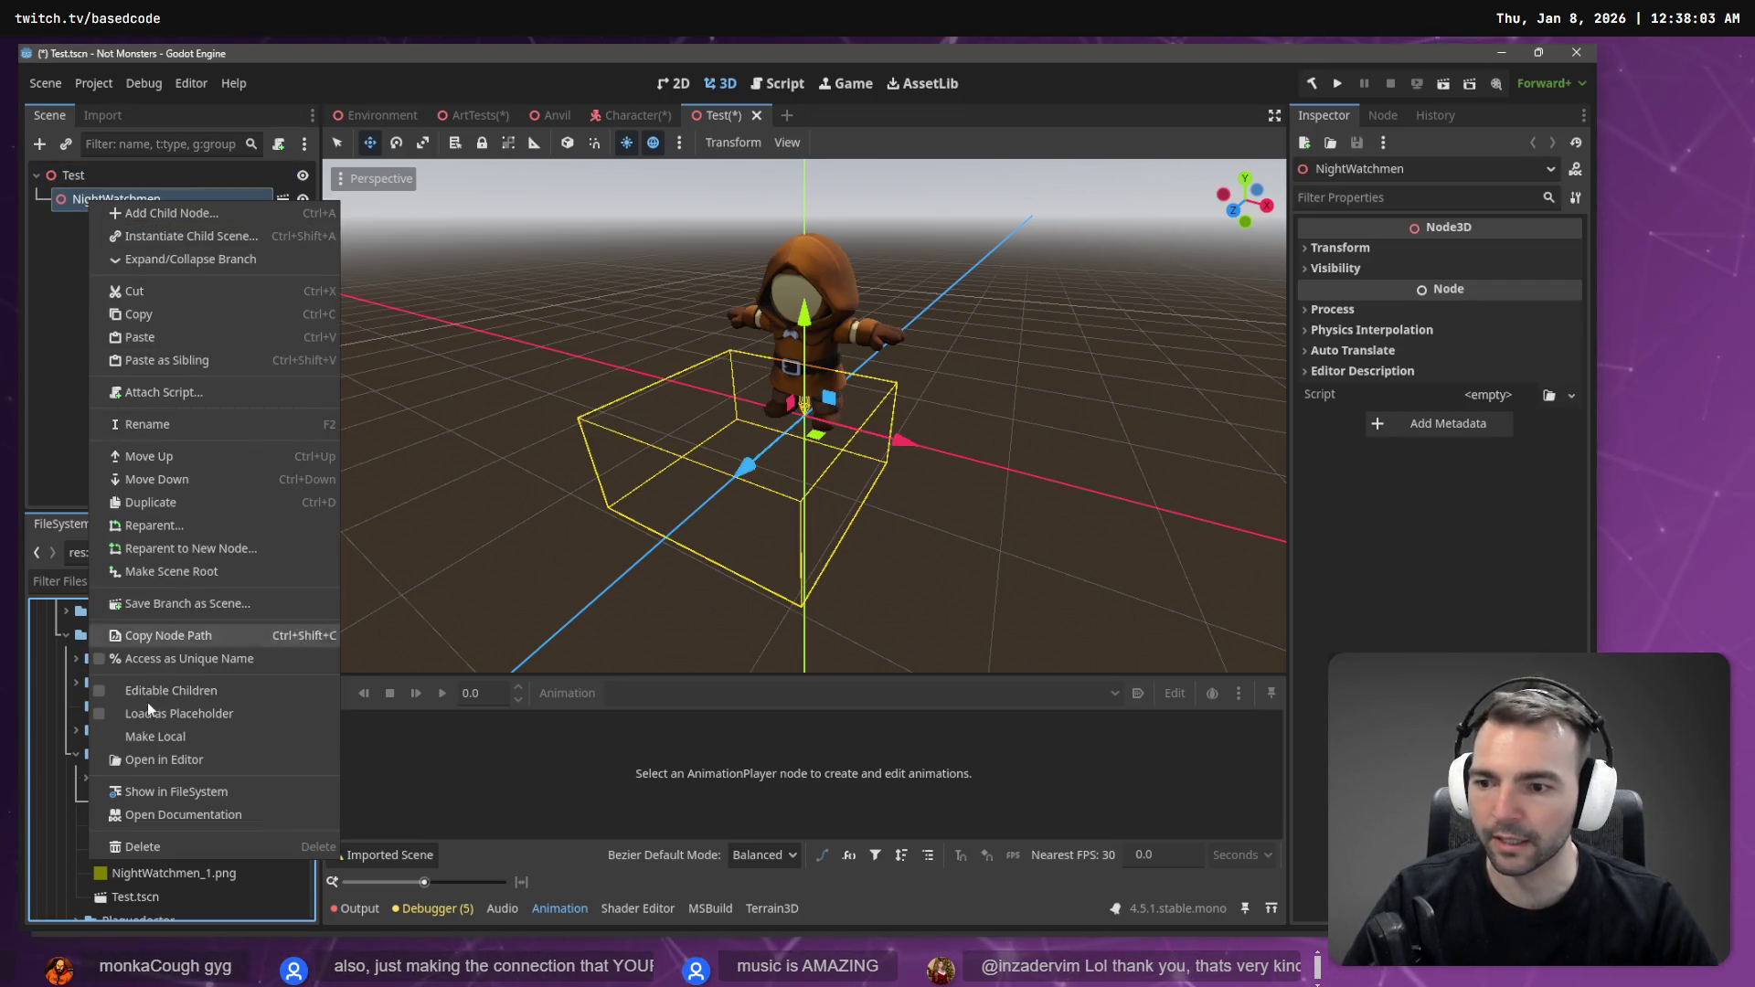
click(163, 741)
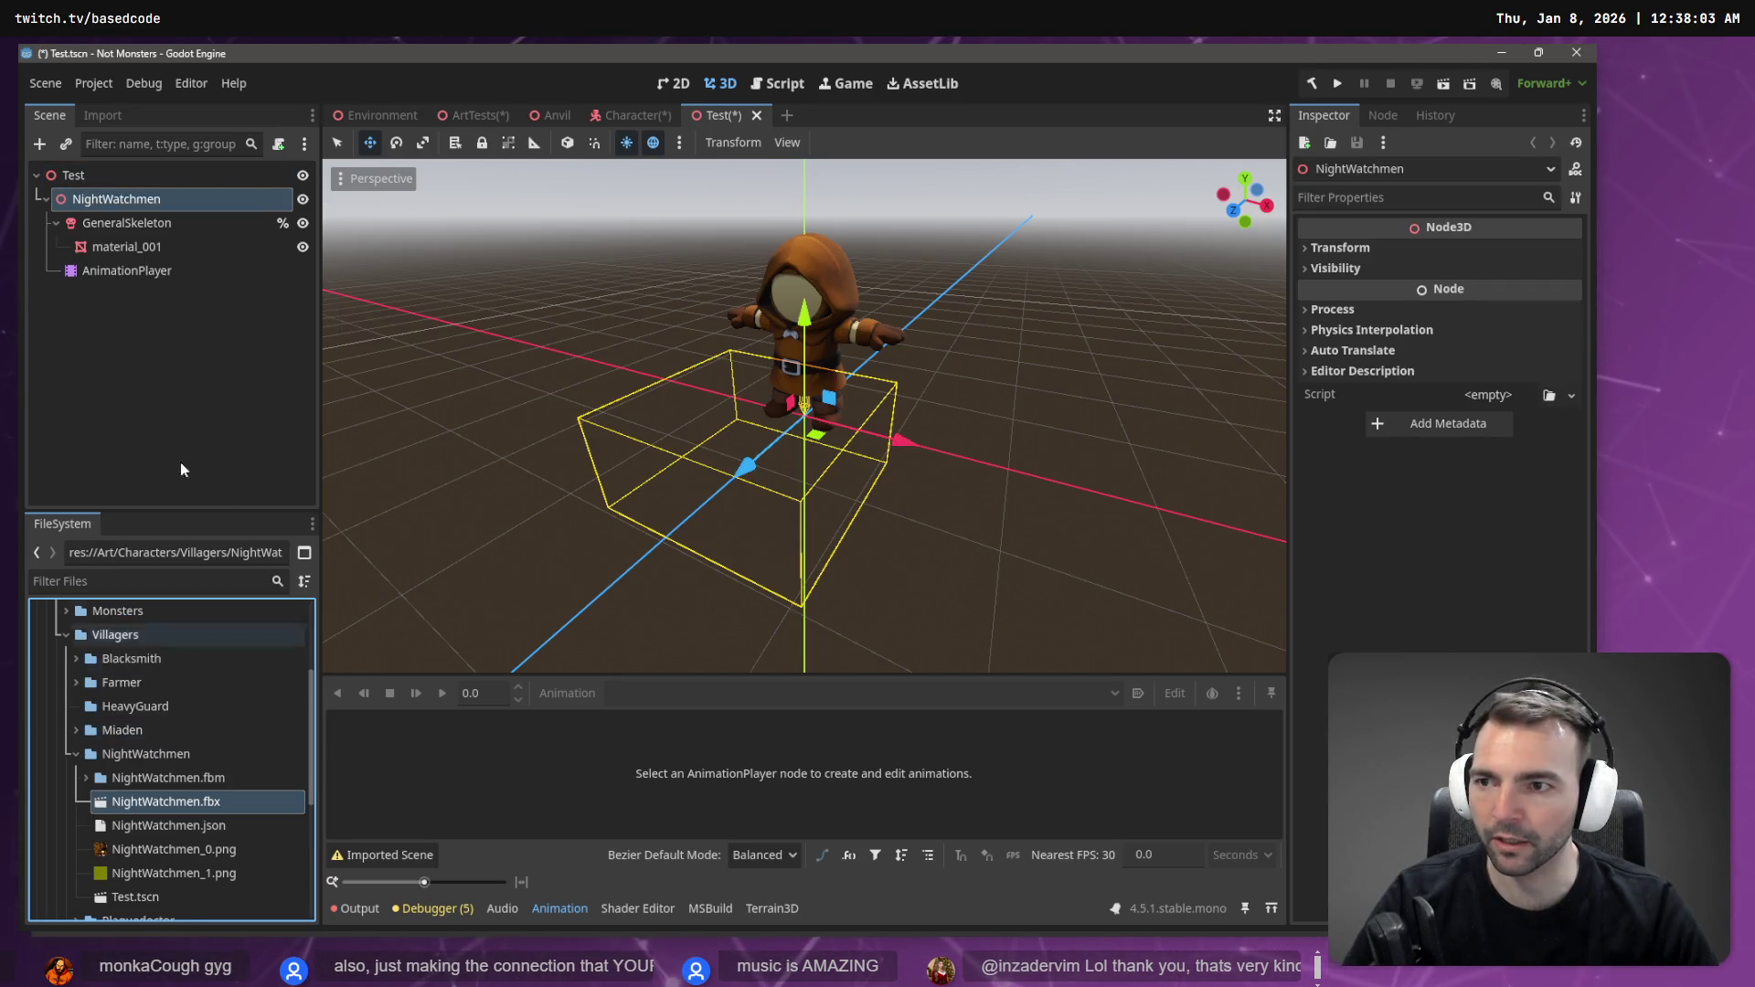
click(130, 272)
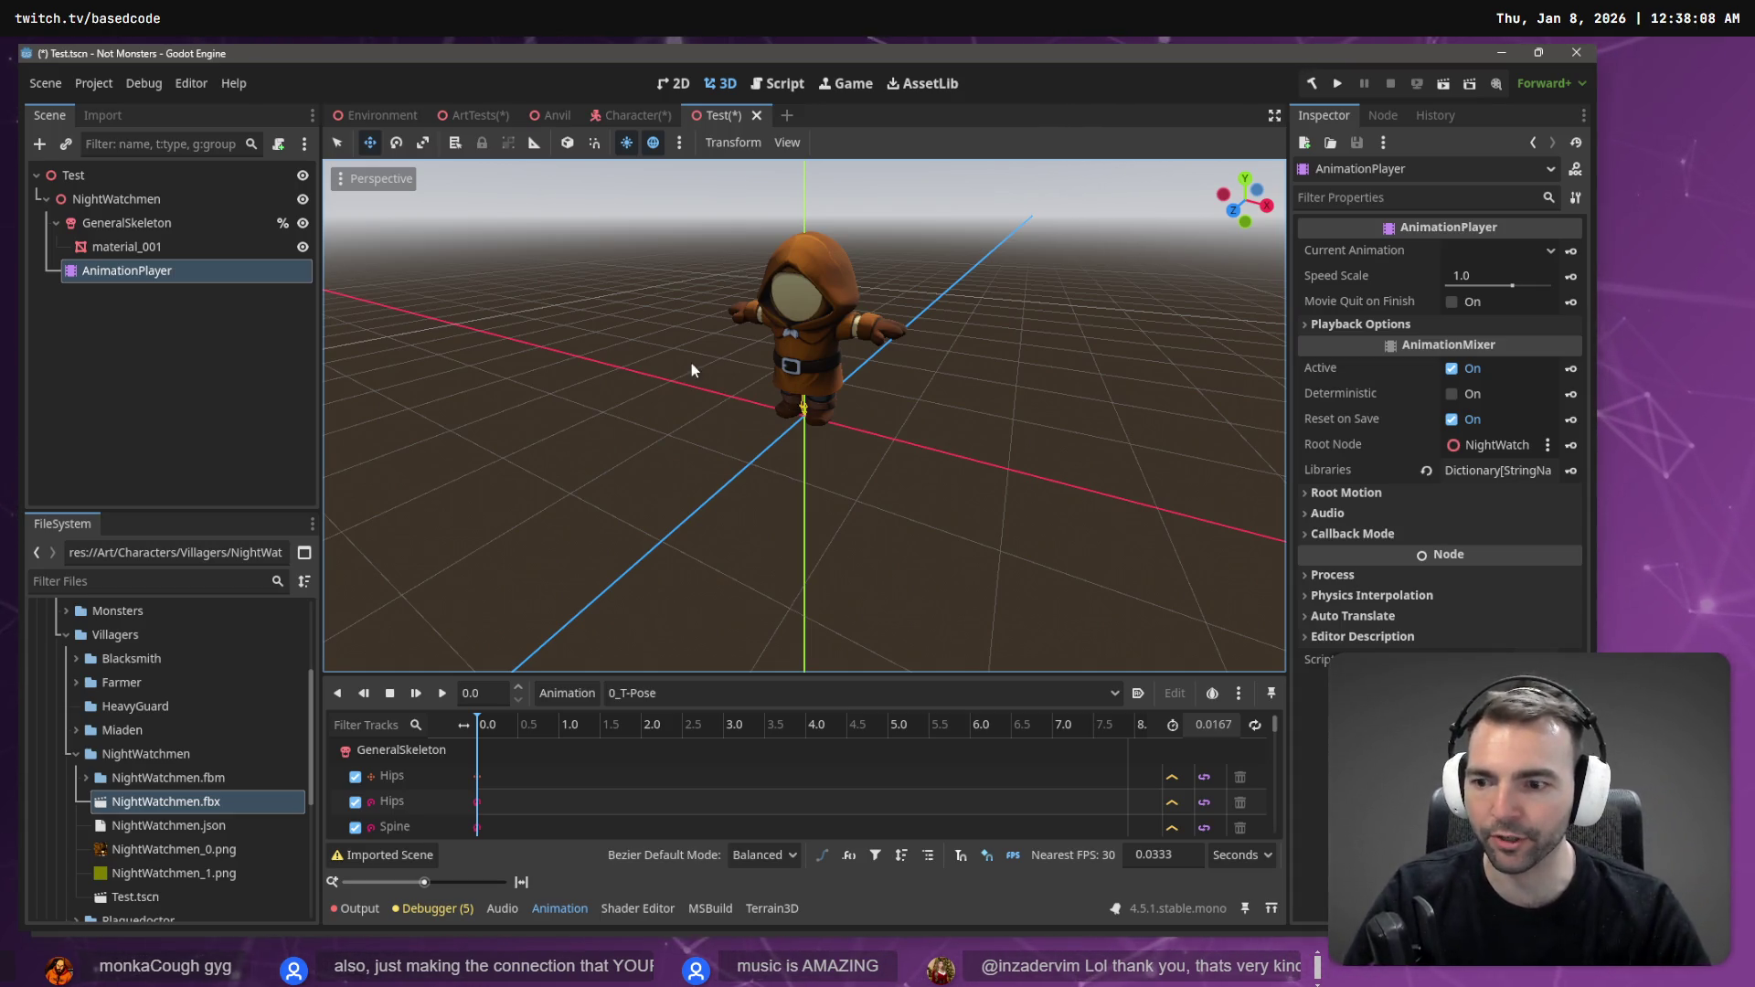
- Load the Animations.fbx library into the Test AnimationPlayer and set Armature|idle as its animation
click(682, 699)
click(672, 729)
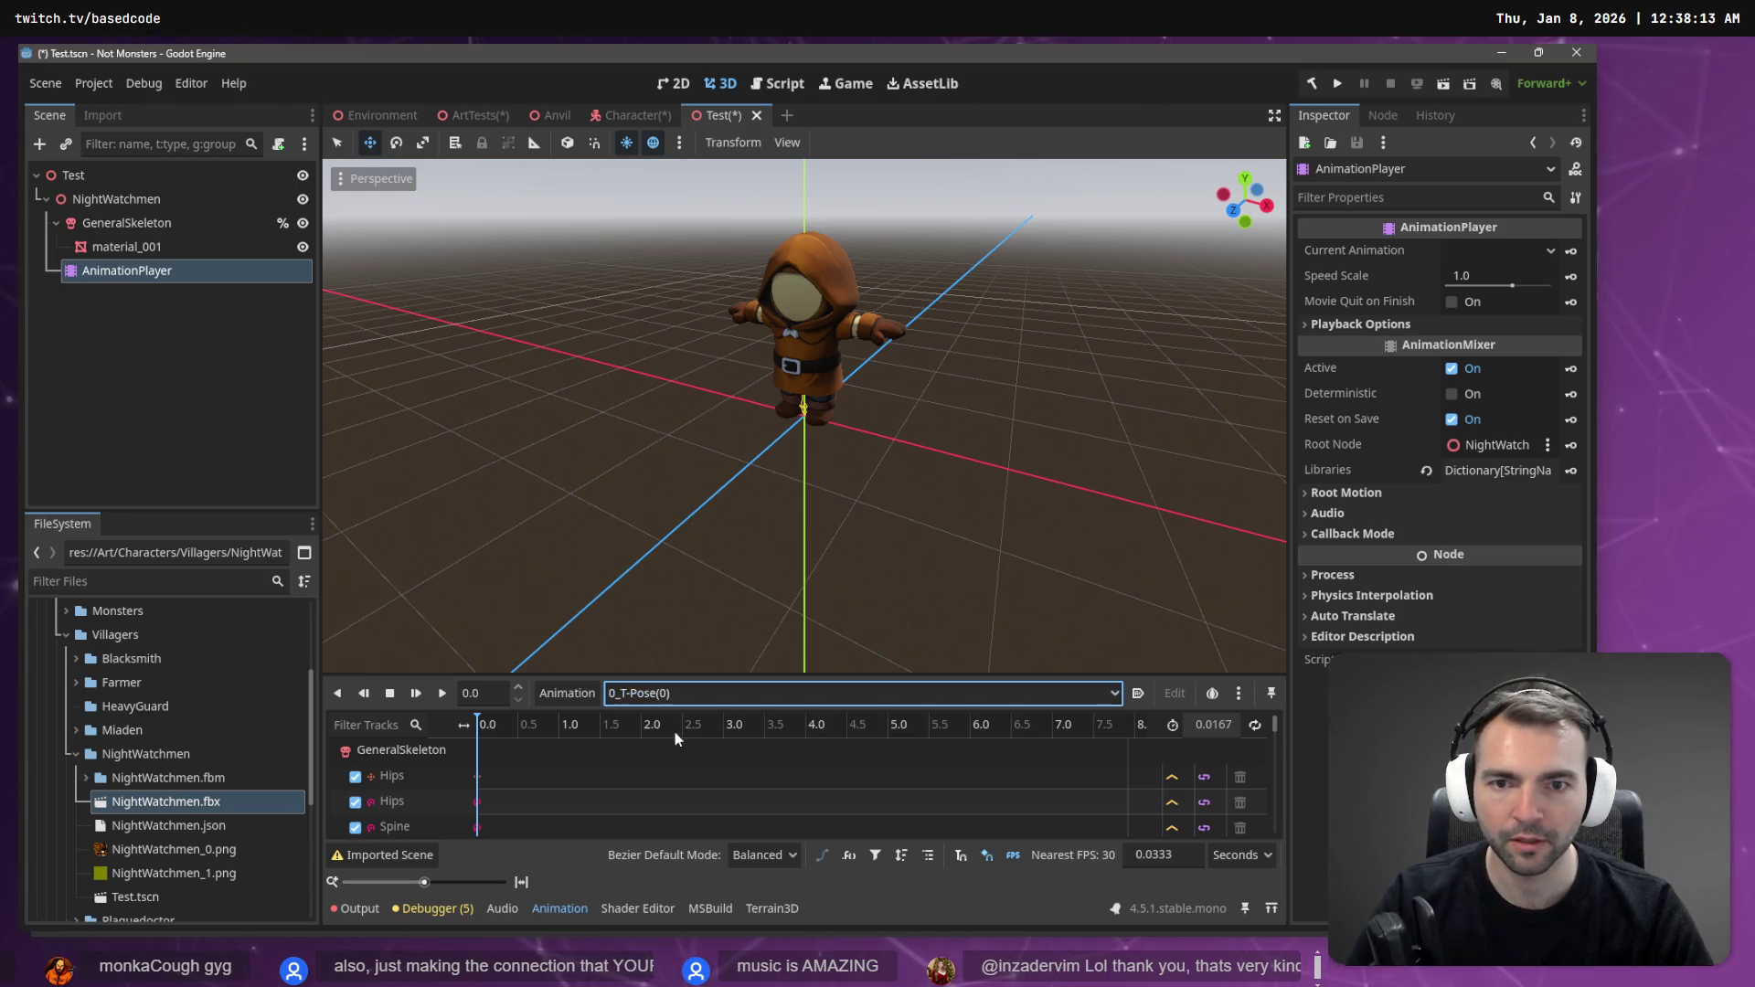
click(566, 693)
click(592, 755)
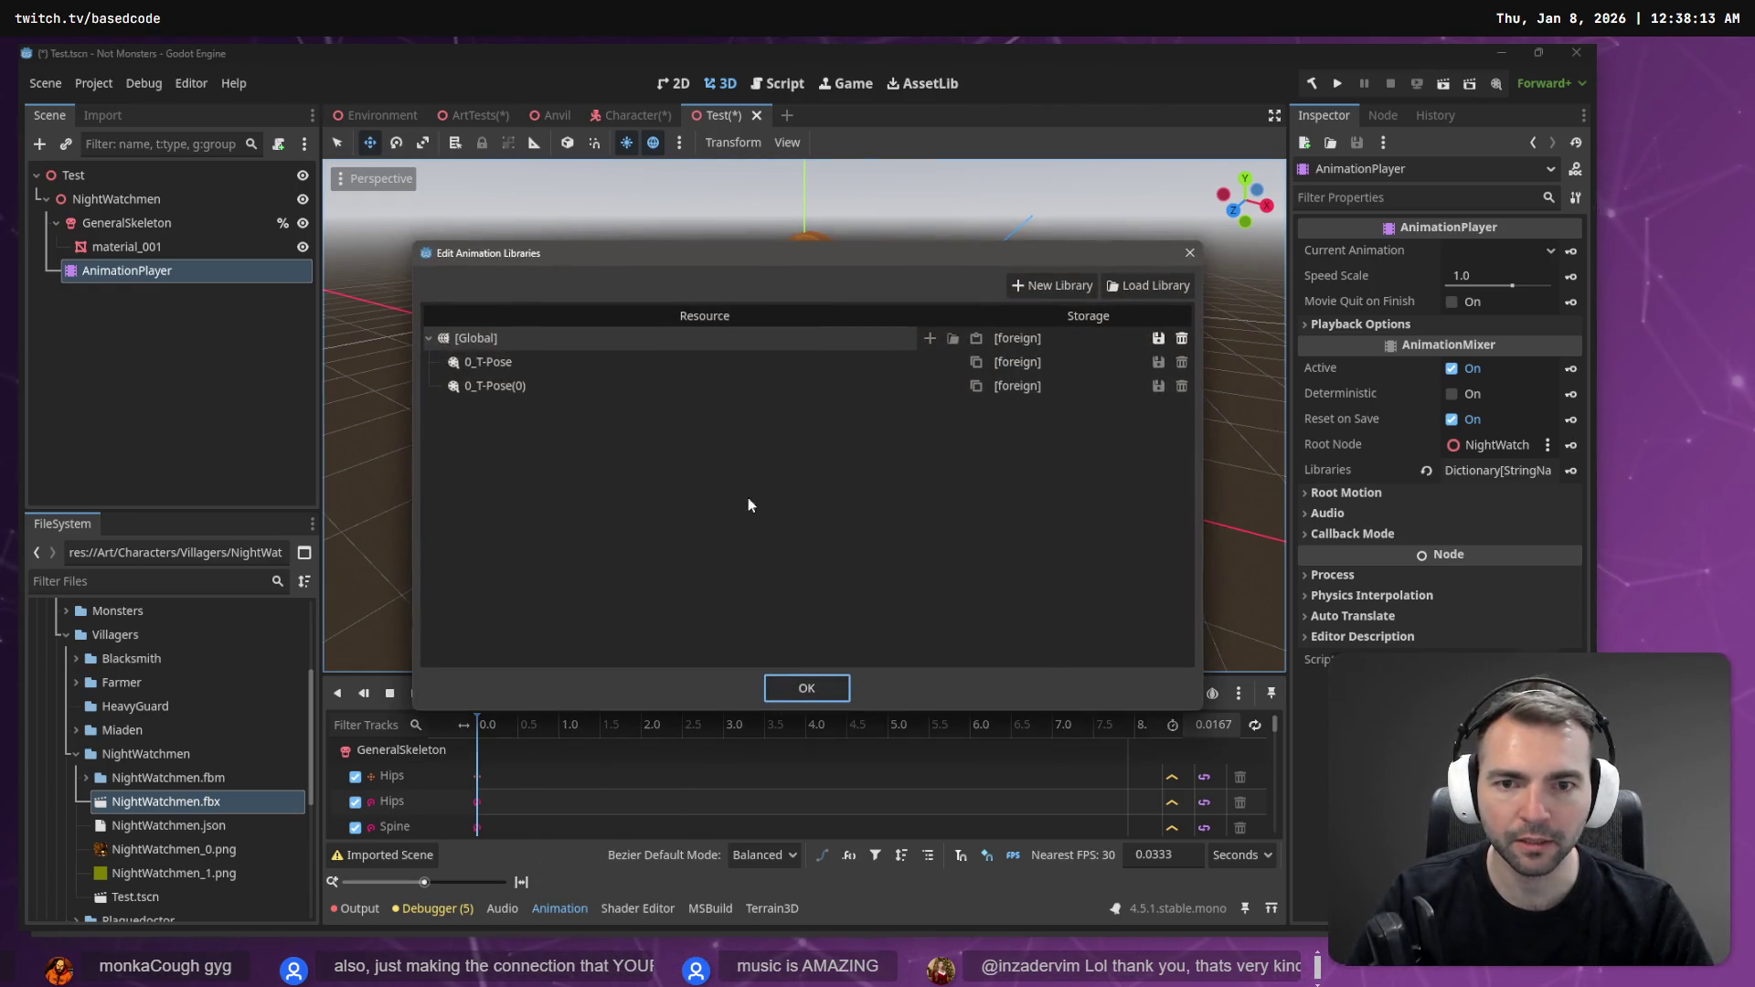
click(1130, 283)
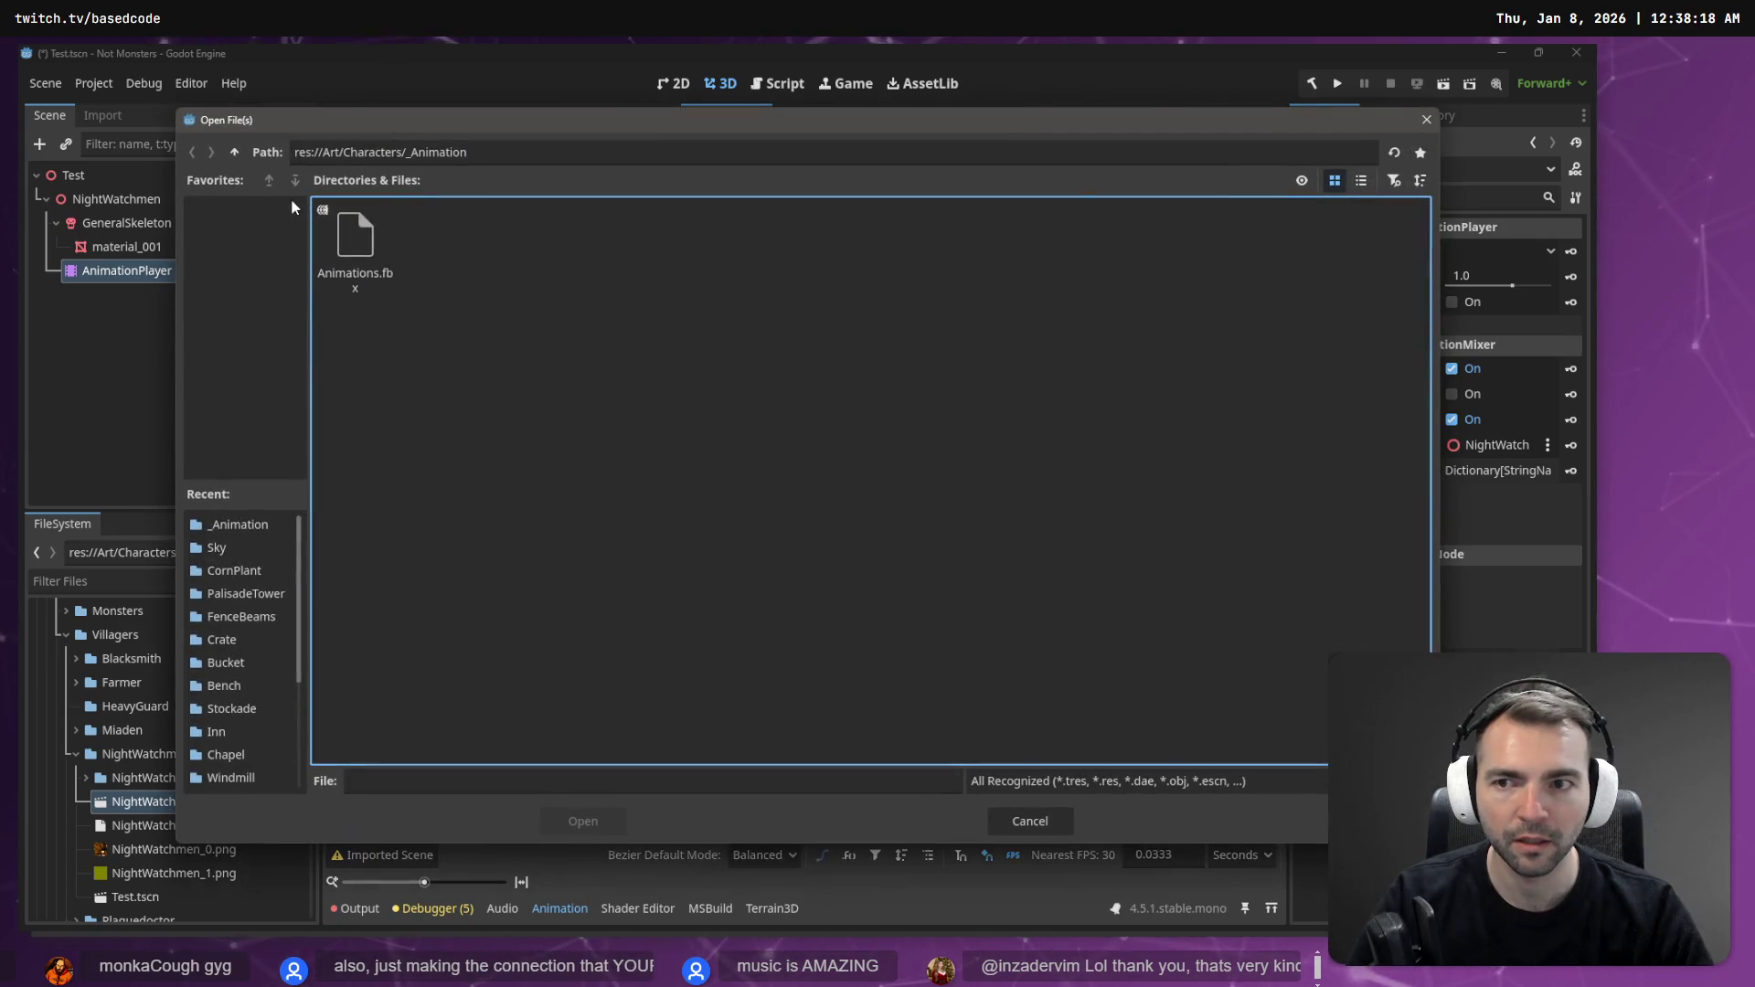
double_click(349, 230)
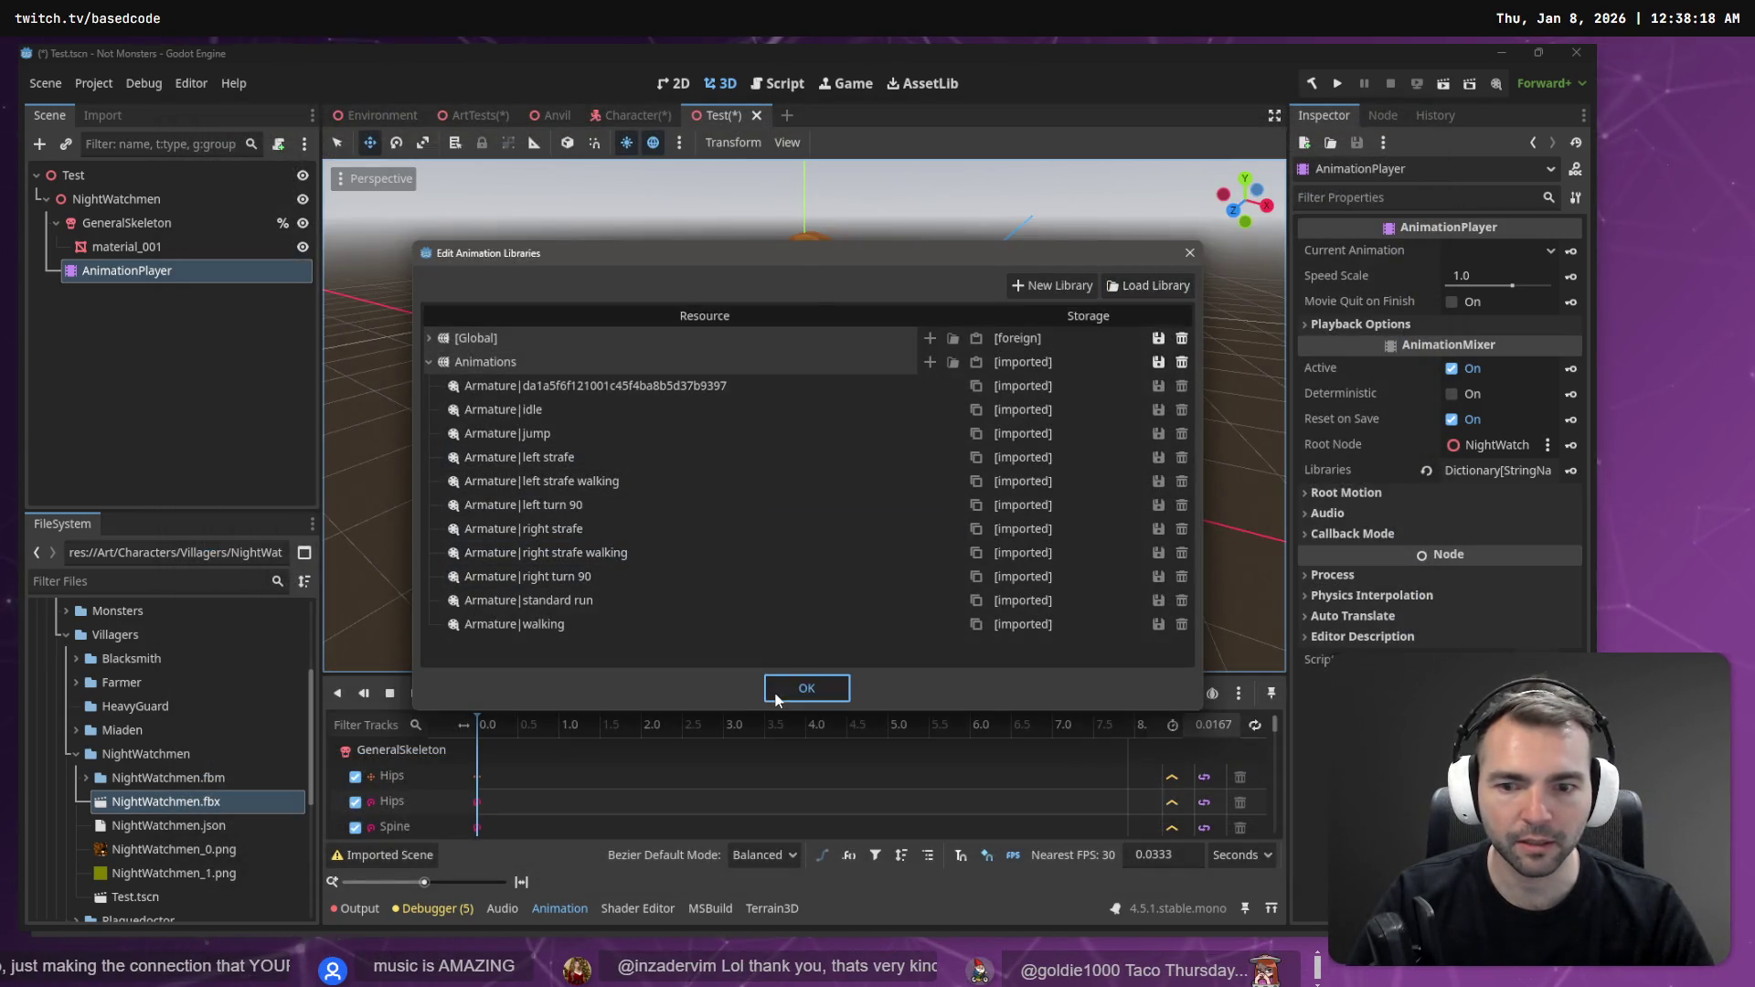
click(775, 699)
click(640, 695)
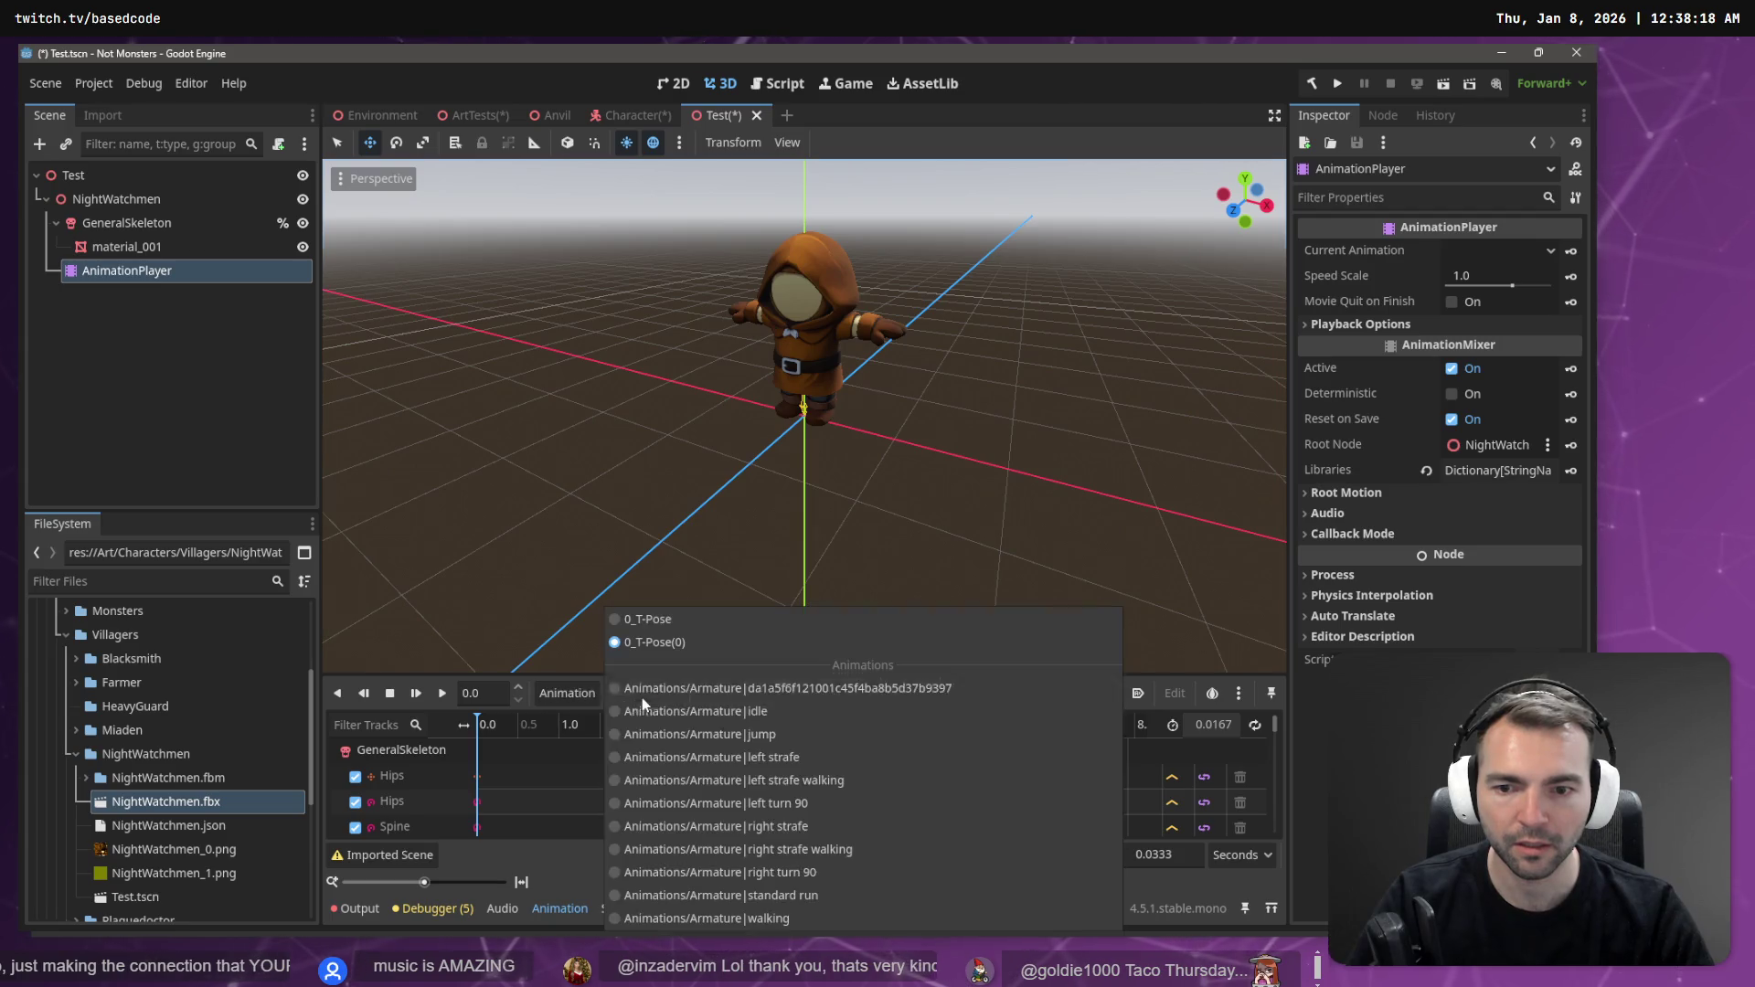
click(732, 717)
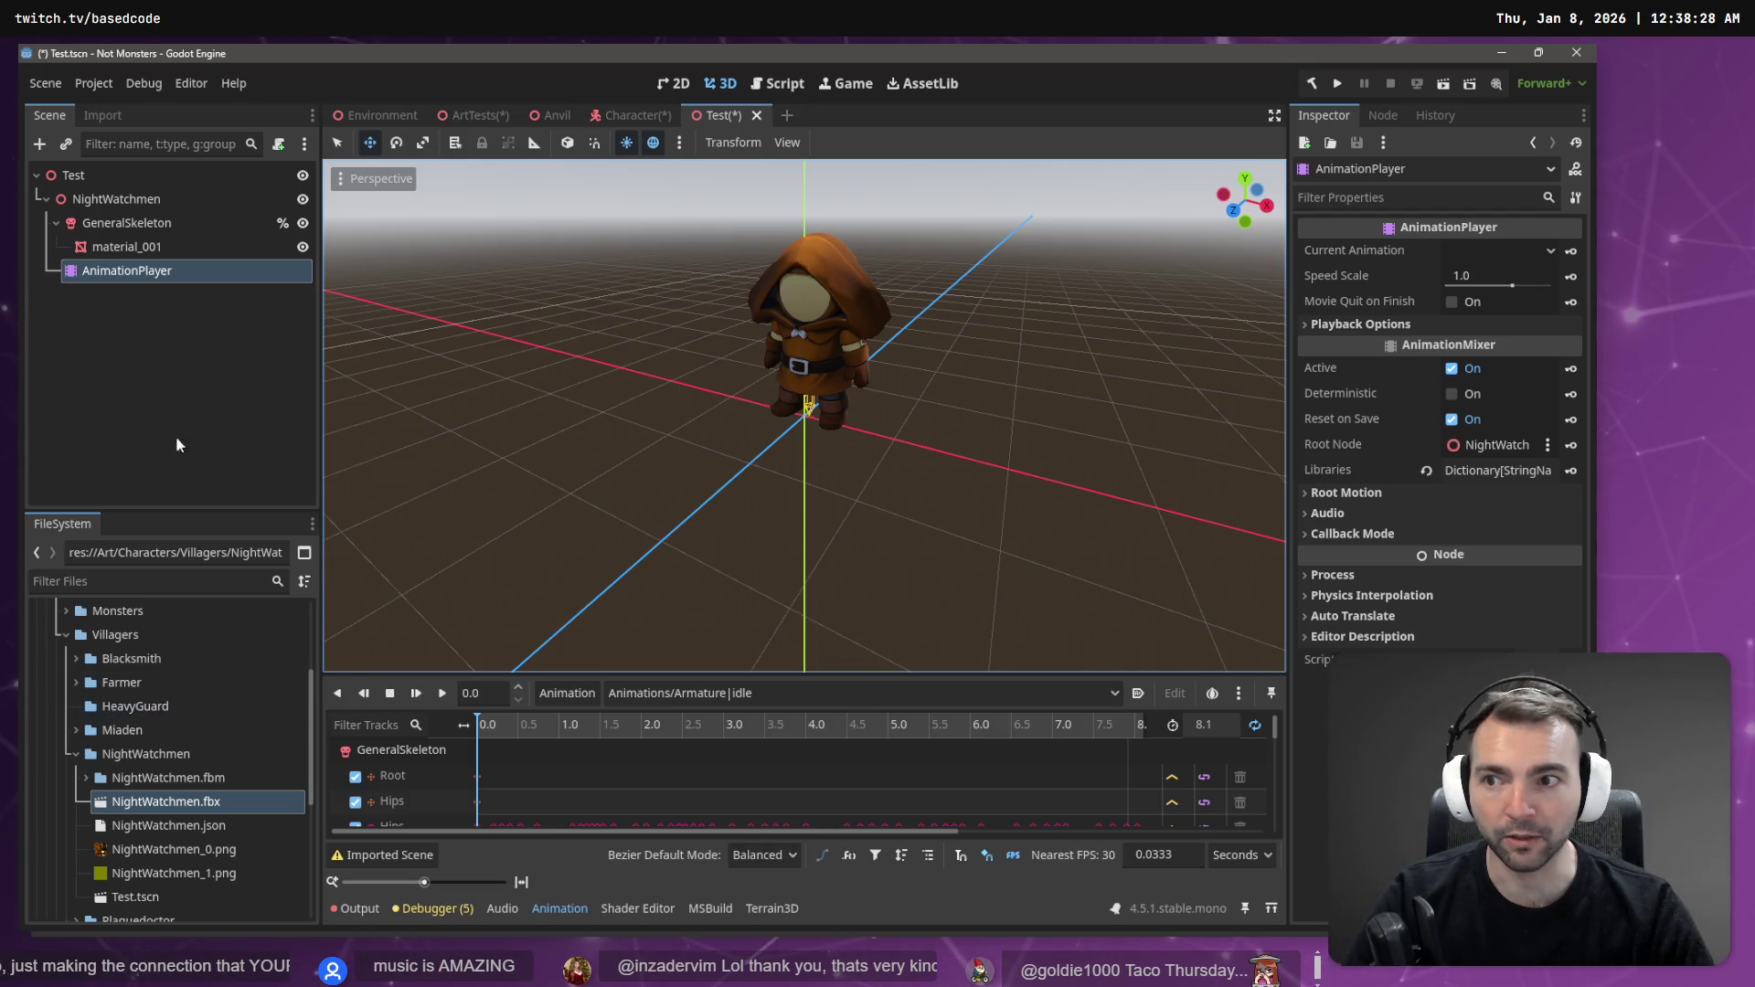
click(120, 200)
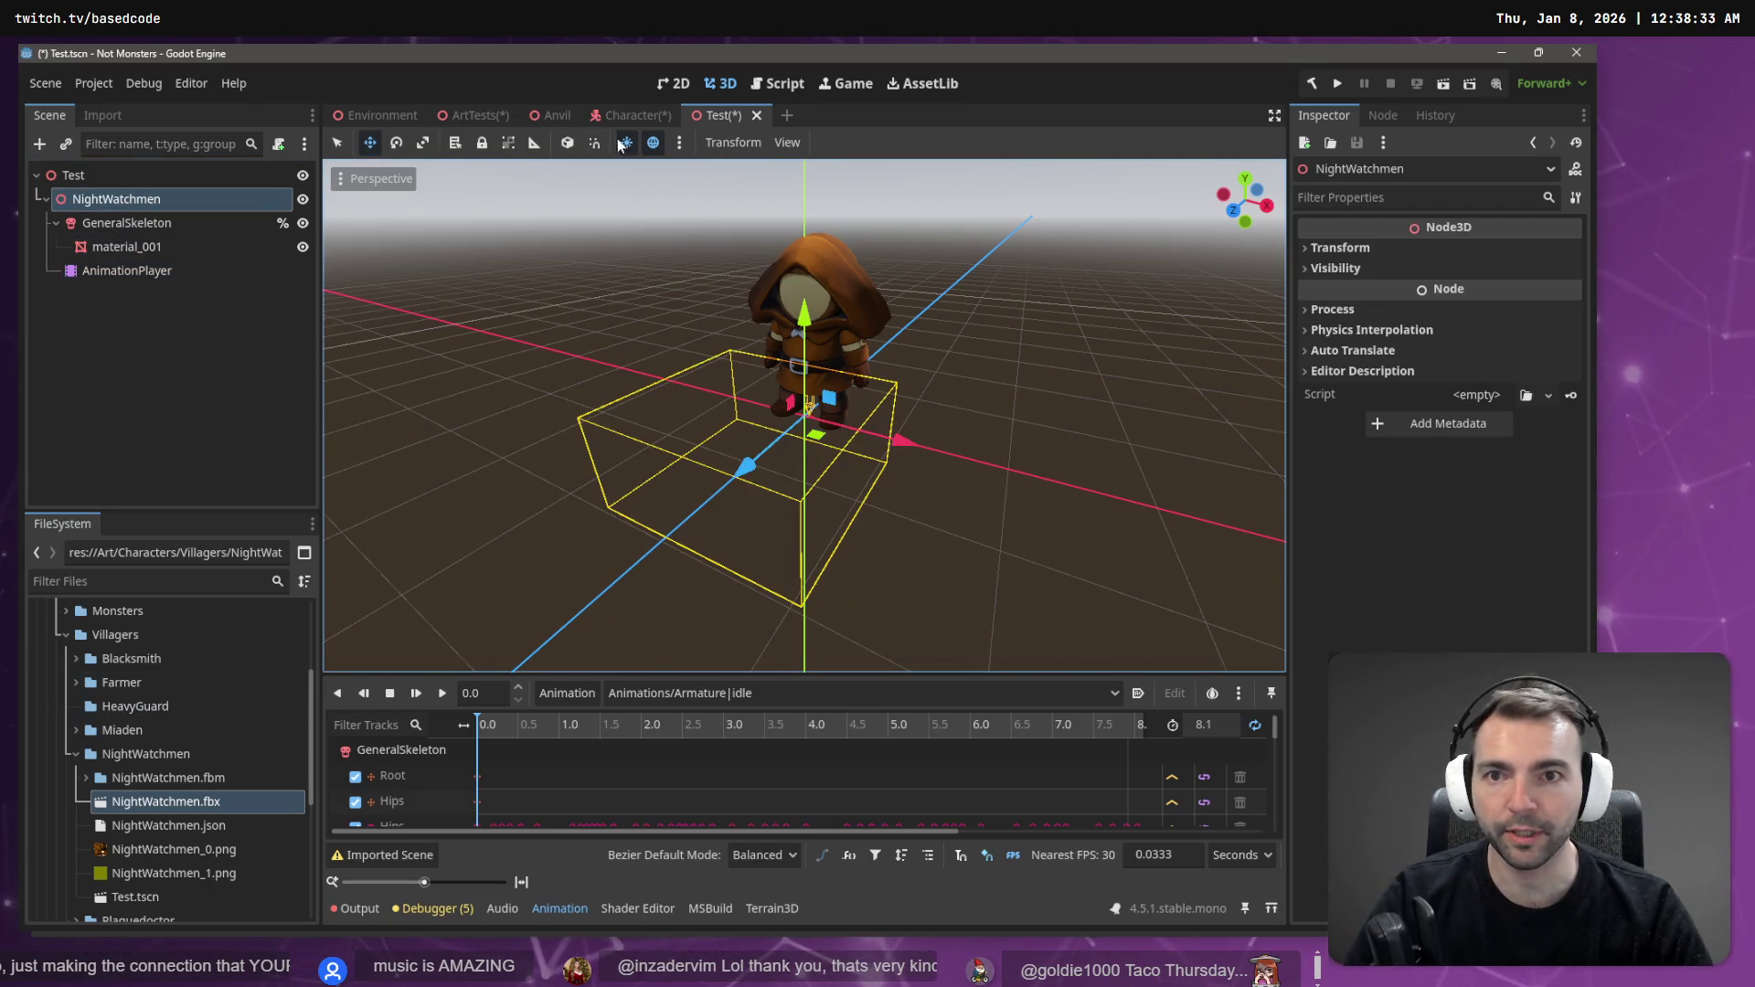
- Paste the NightWatchmen under the Character root in the Character scene
click(631, 116)
click(47, 248)
click(102, 174)
key(ctrl+v)
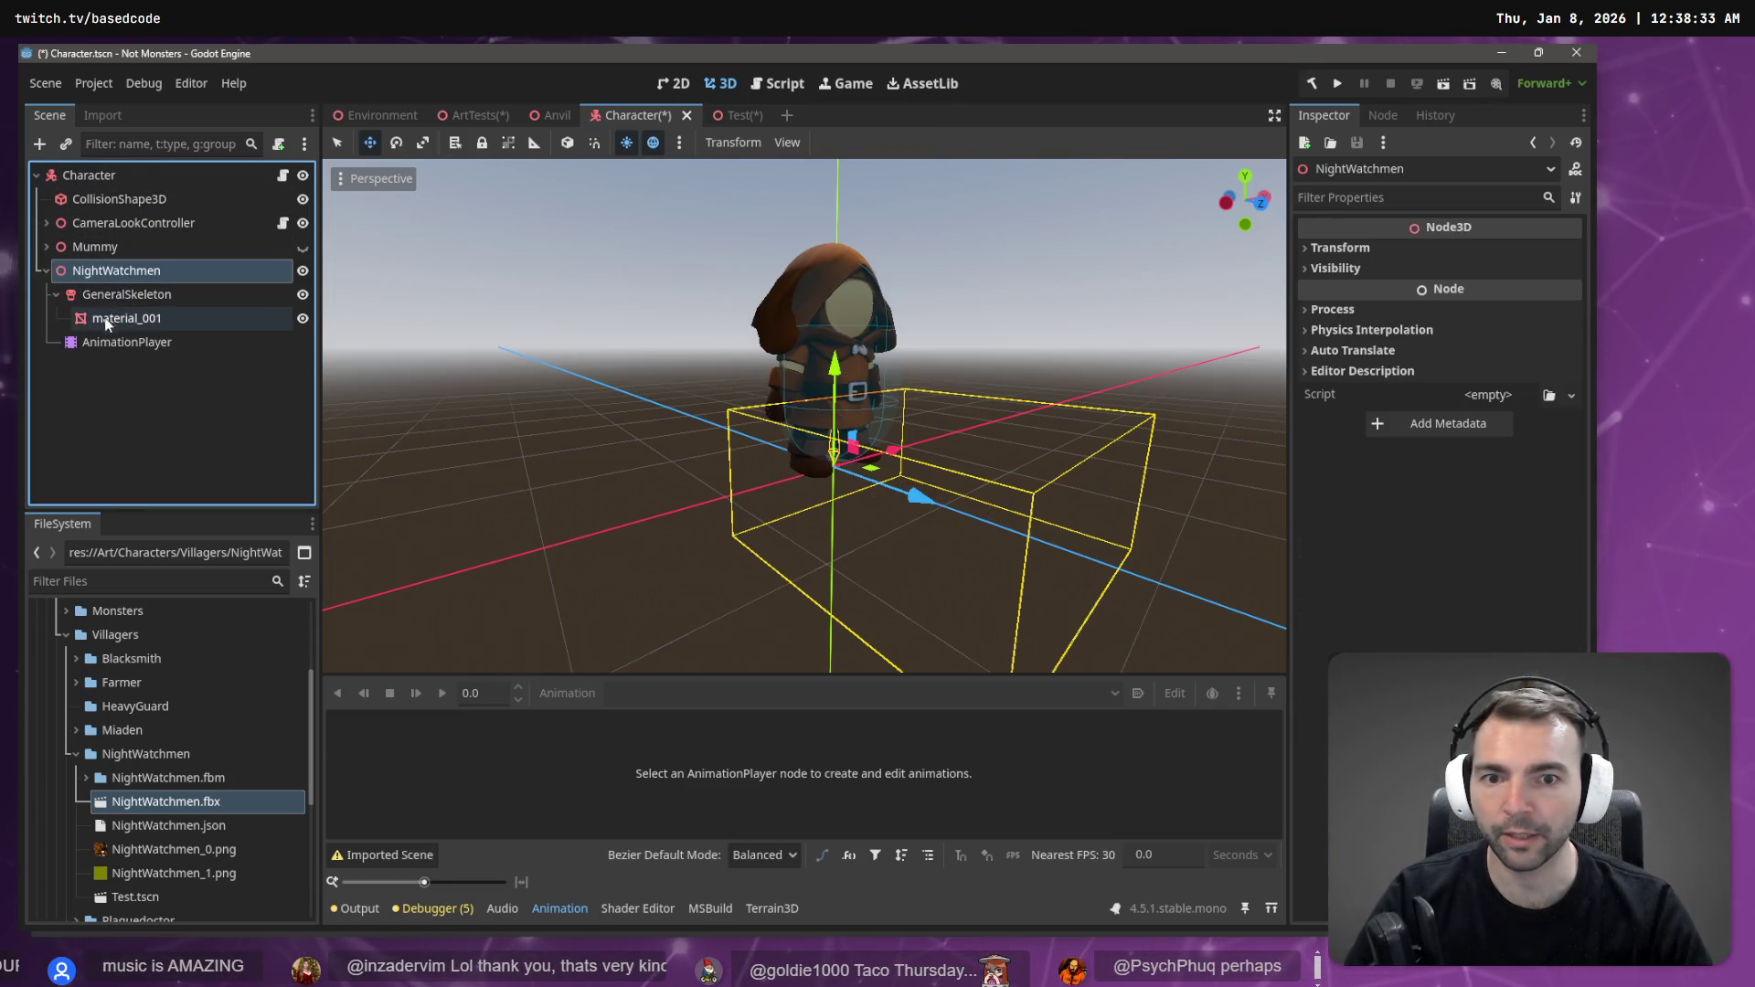
click(137, 294)
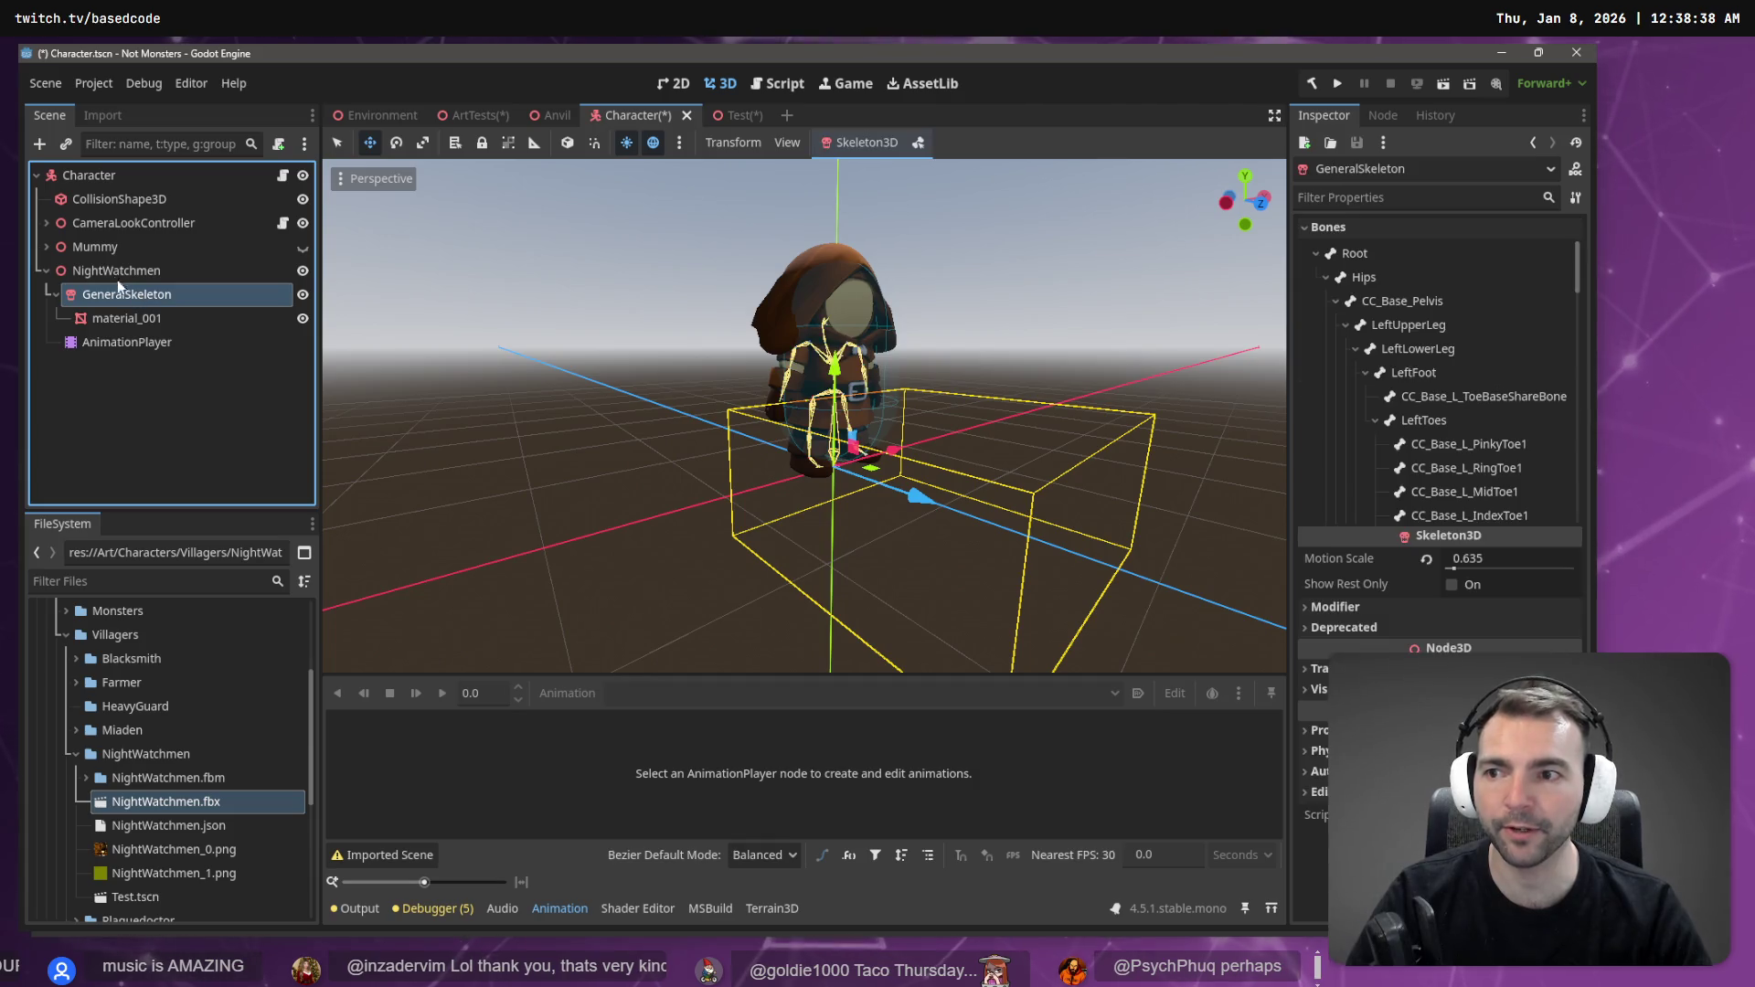
- Give NightWatchmen a copy of the Mummy's AnimationTree, with its own AnimationPlayer as Anim Player
click(45, 246)
click(123, 341)
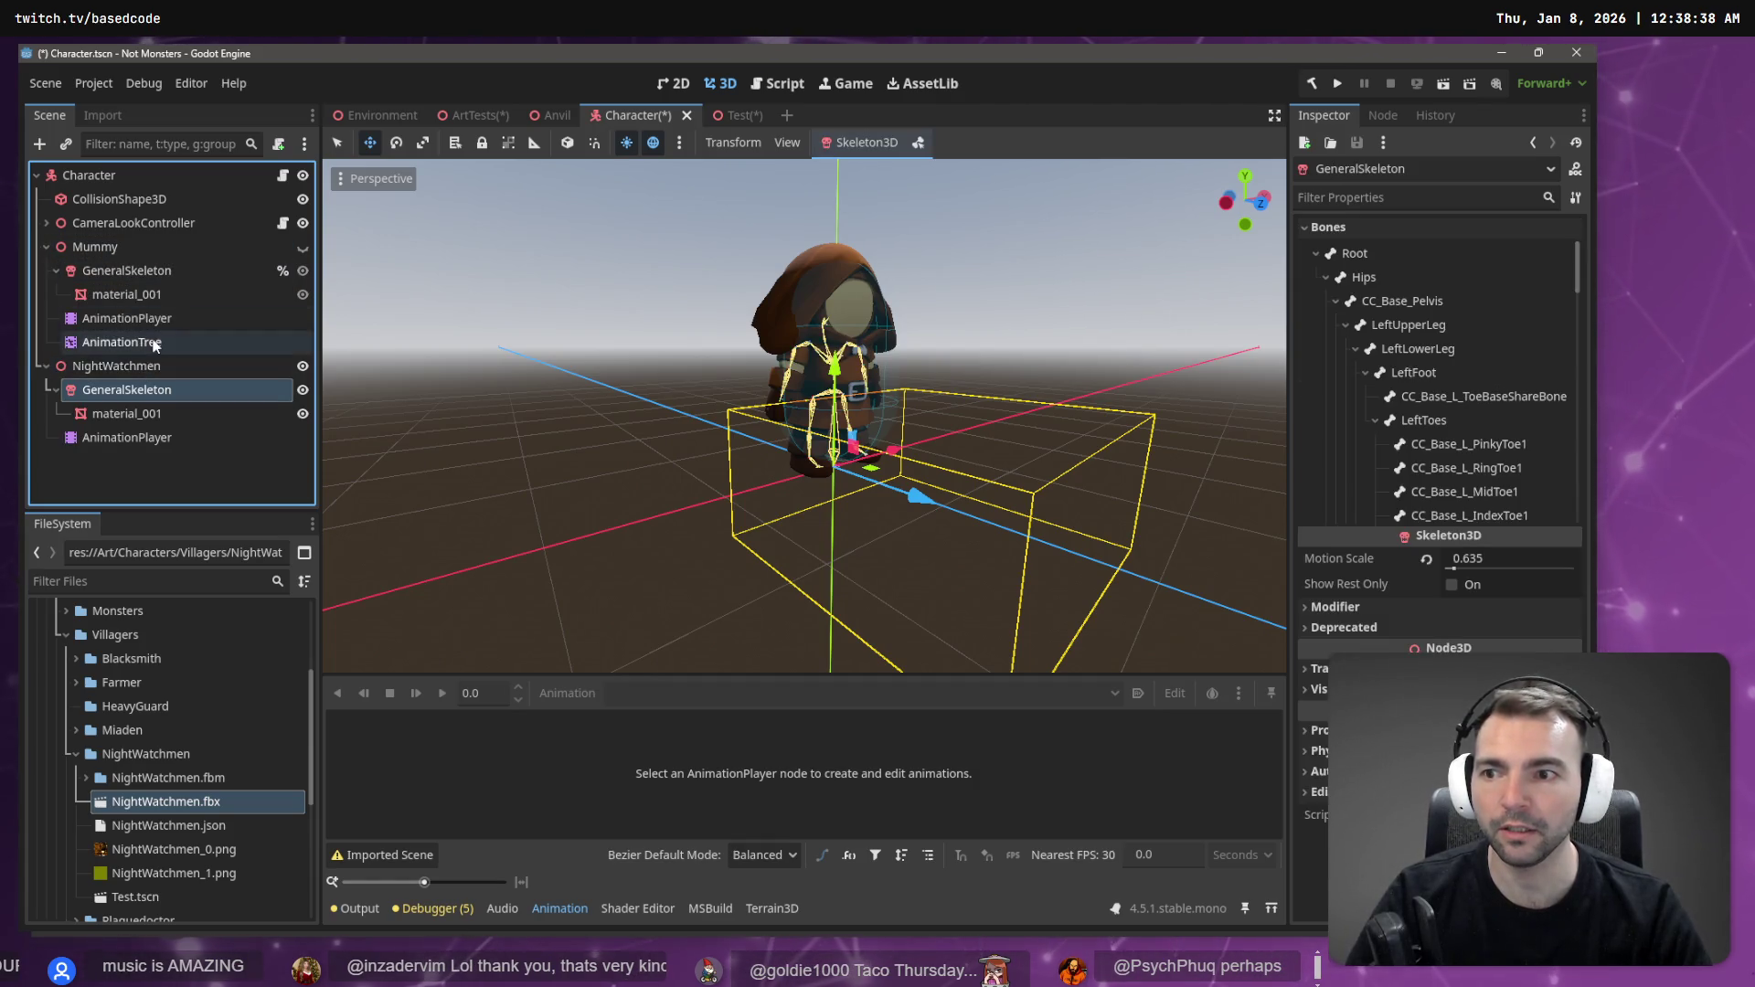
click(129, 365)
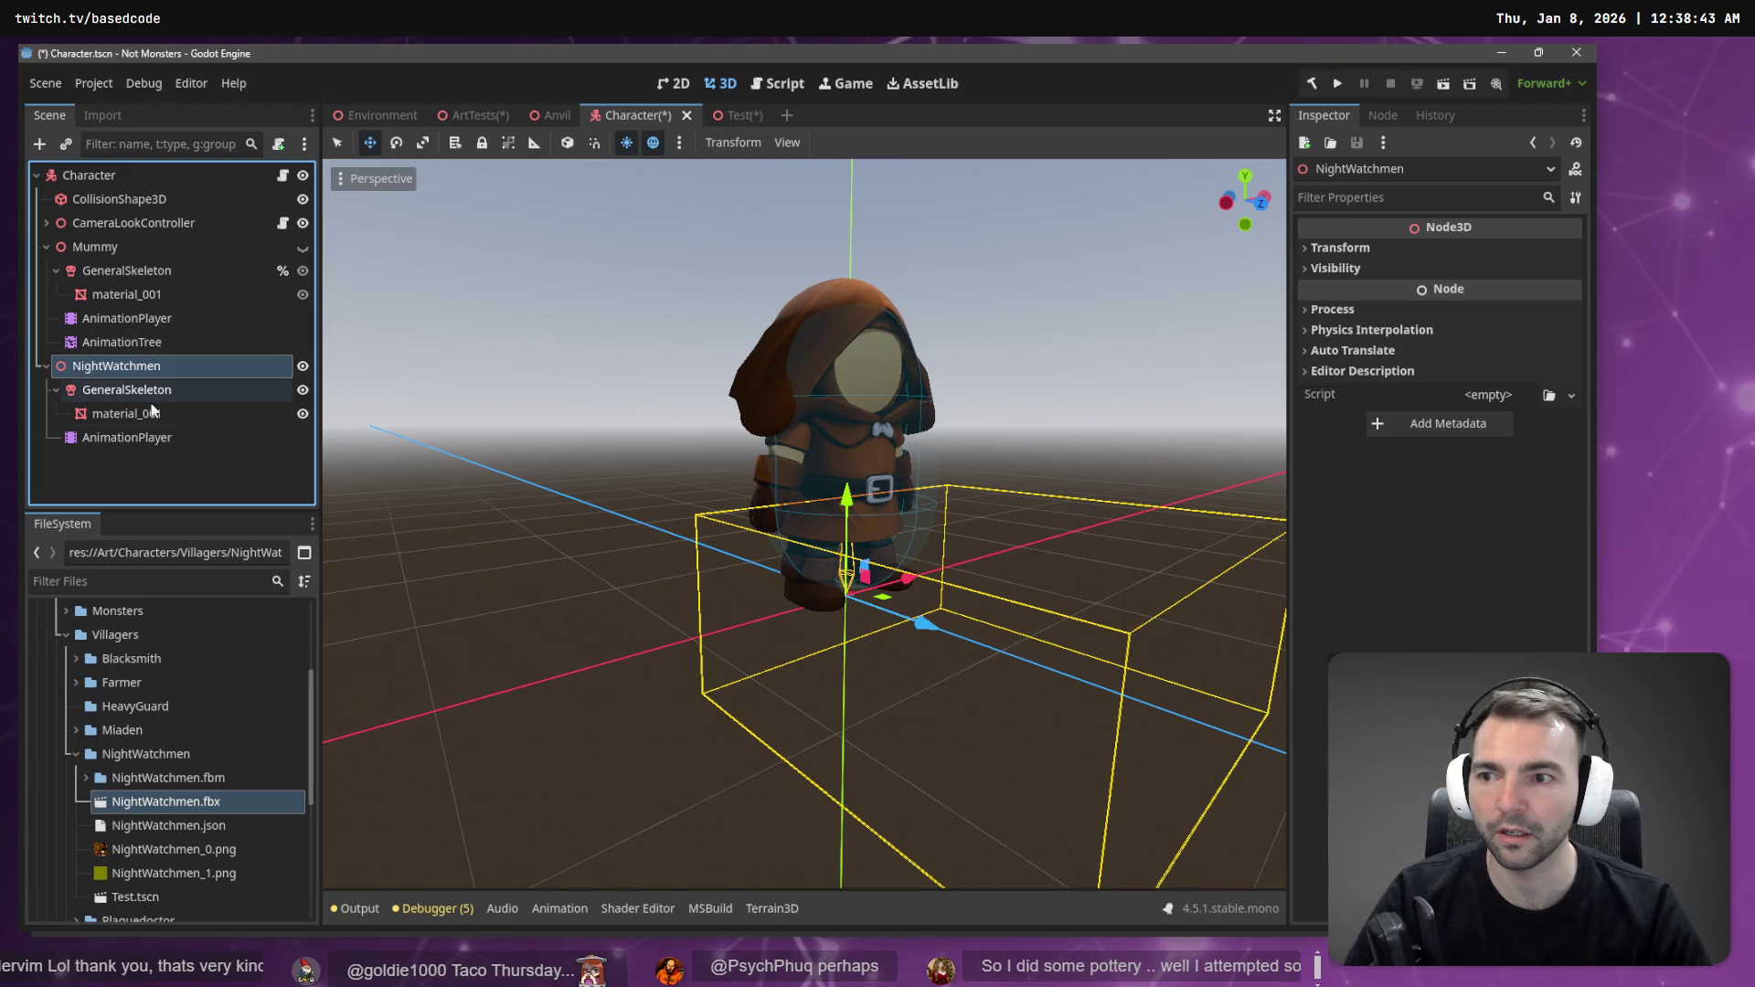
key(ctrl+v)
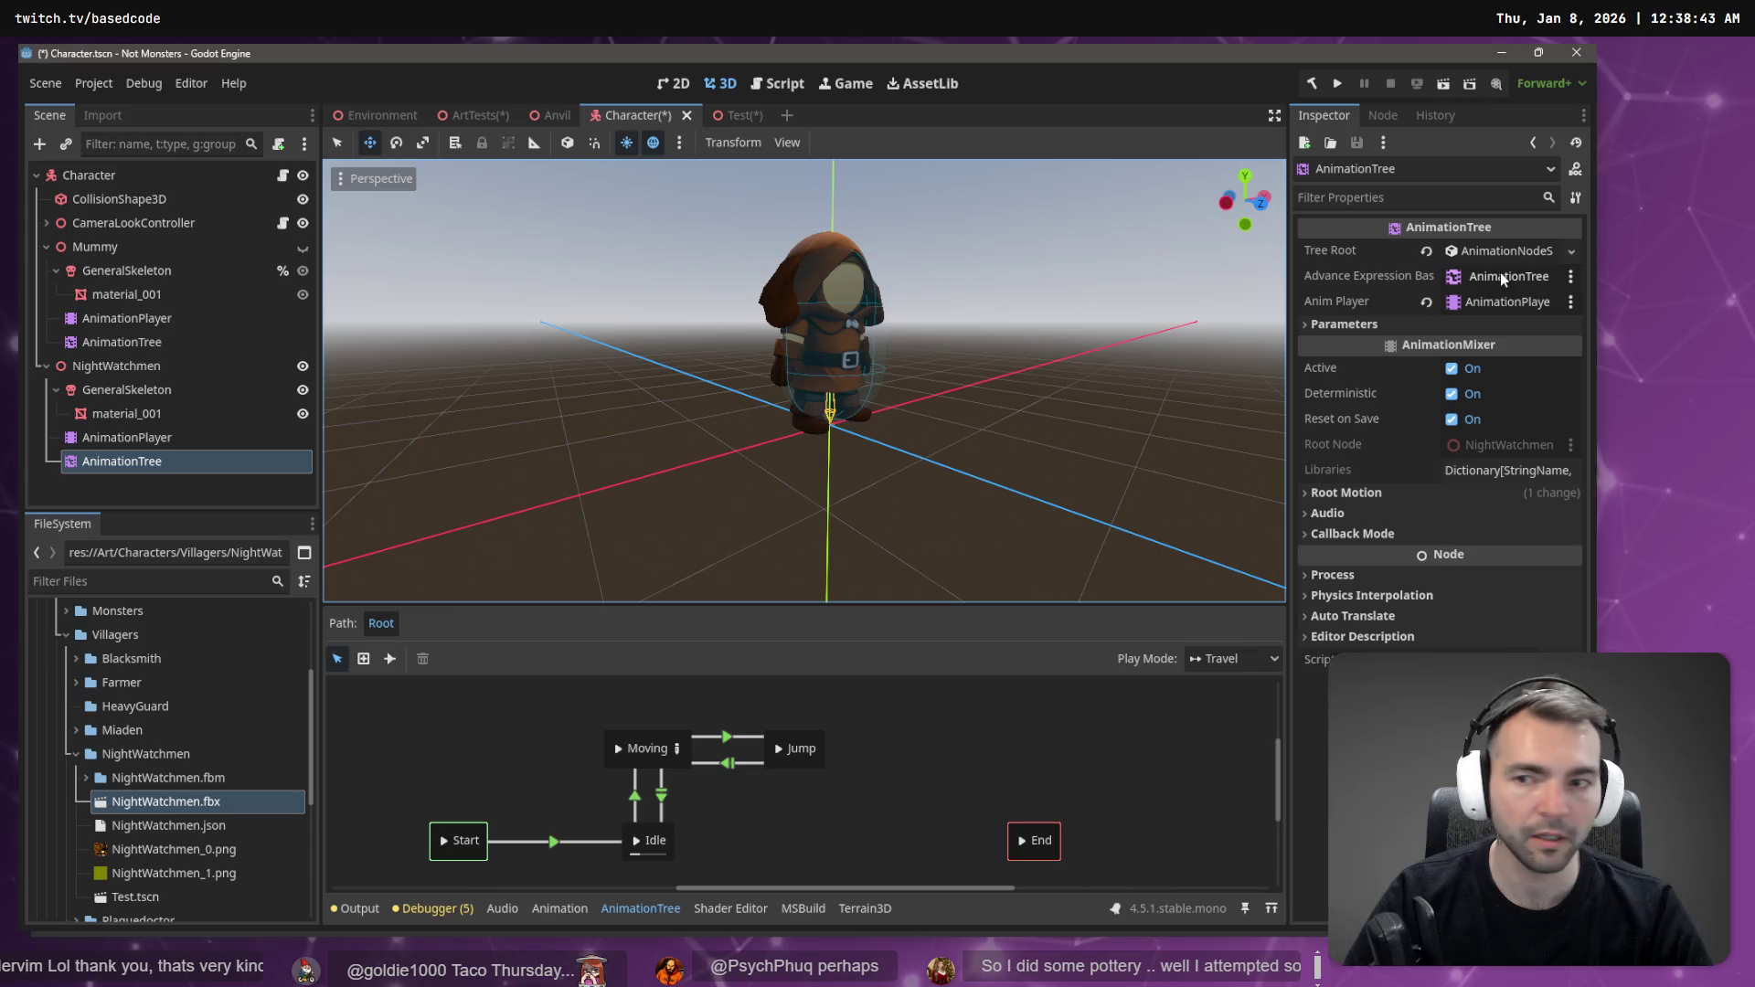
mouse_move(161, 440)
mouse_down()
mouse_move(1293, 450)
mouse_move(1481, 309)
mouse_up()
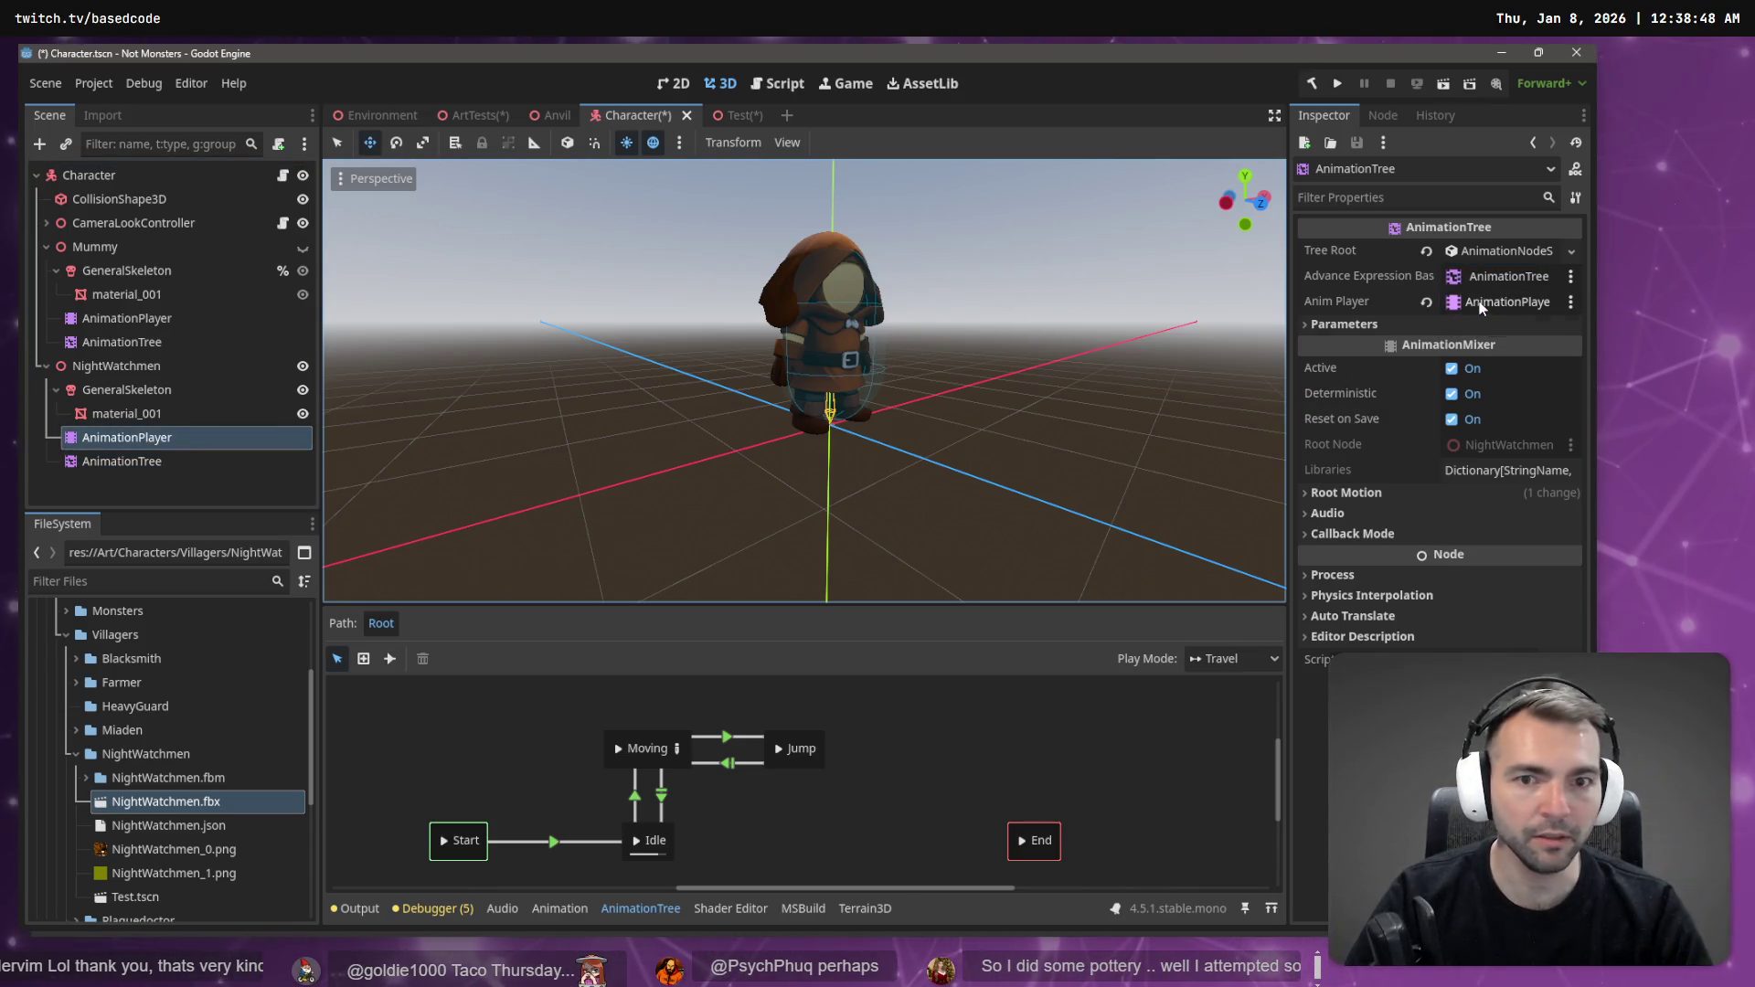
click(58, 398)
click(104, 464)
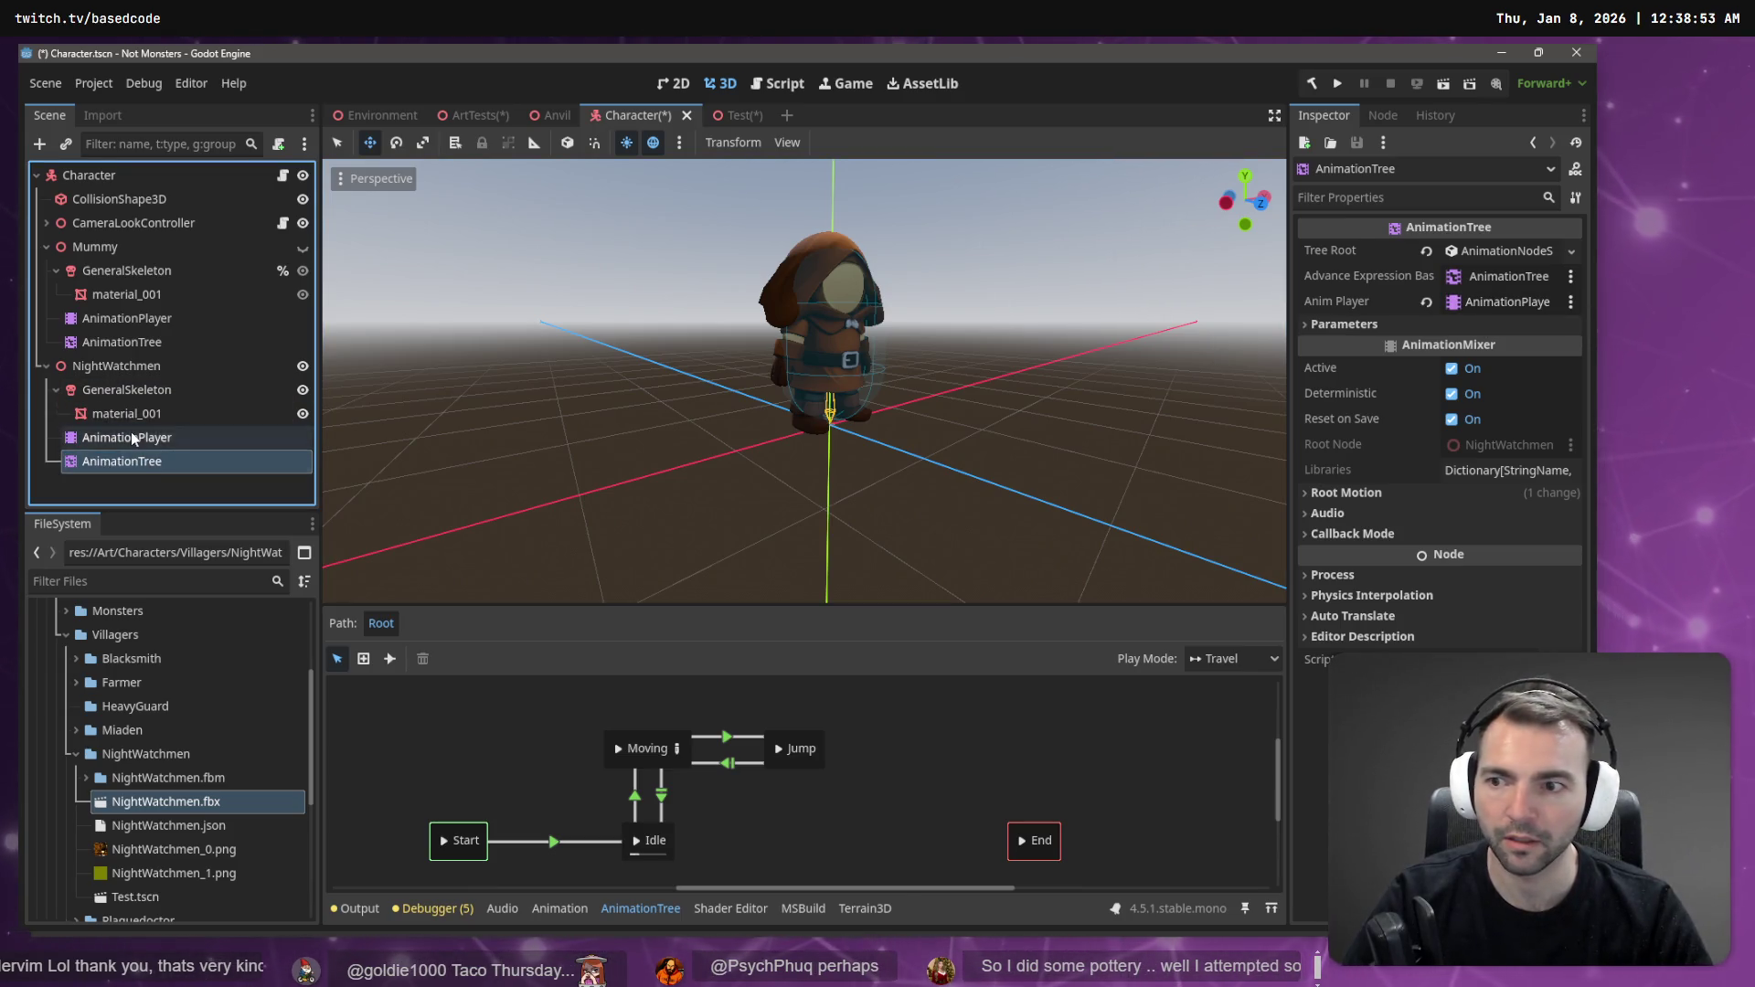
- Play Animations/Armature|left strafe on the NightWatchmen's AnimationPlayer
click(131, 437)
click(687, 699)
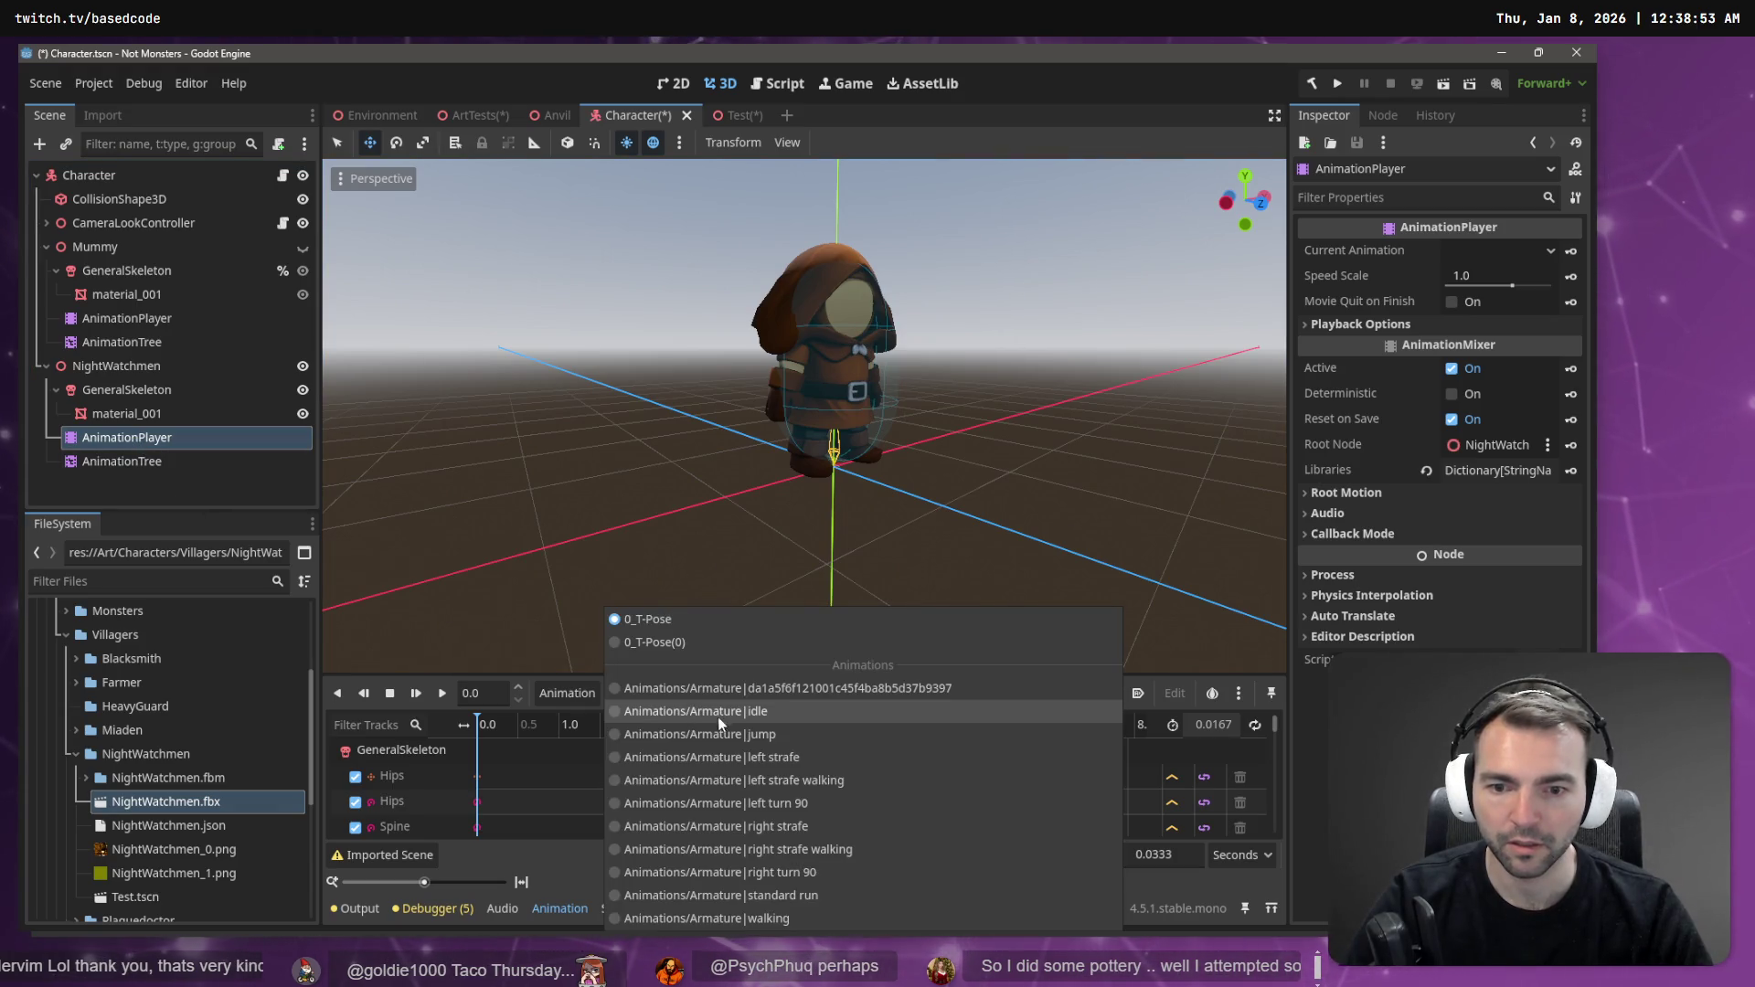
click(744, 738)
click(710, 692)
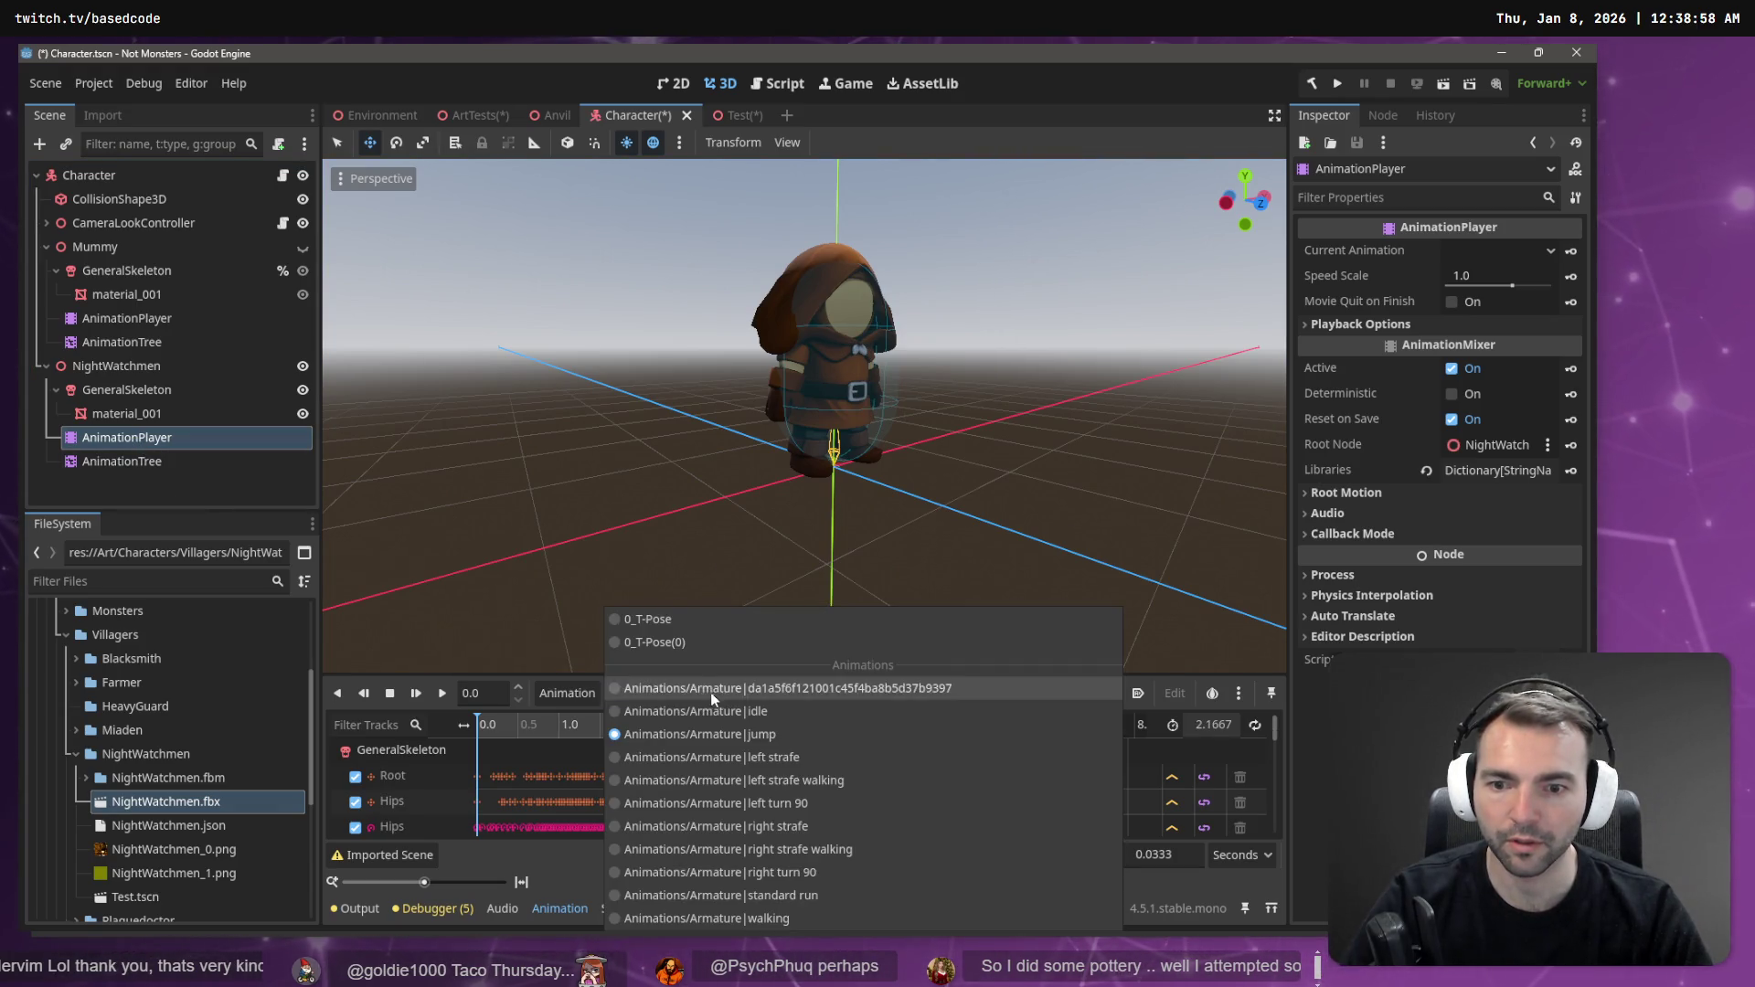
click(716, 756)
click(440, 695)
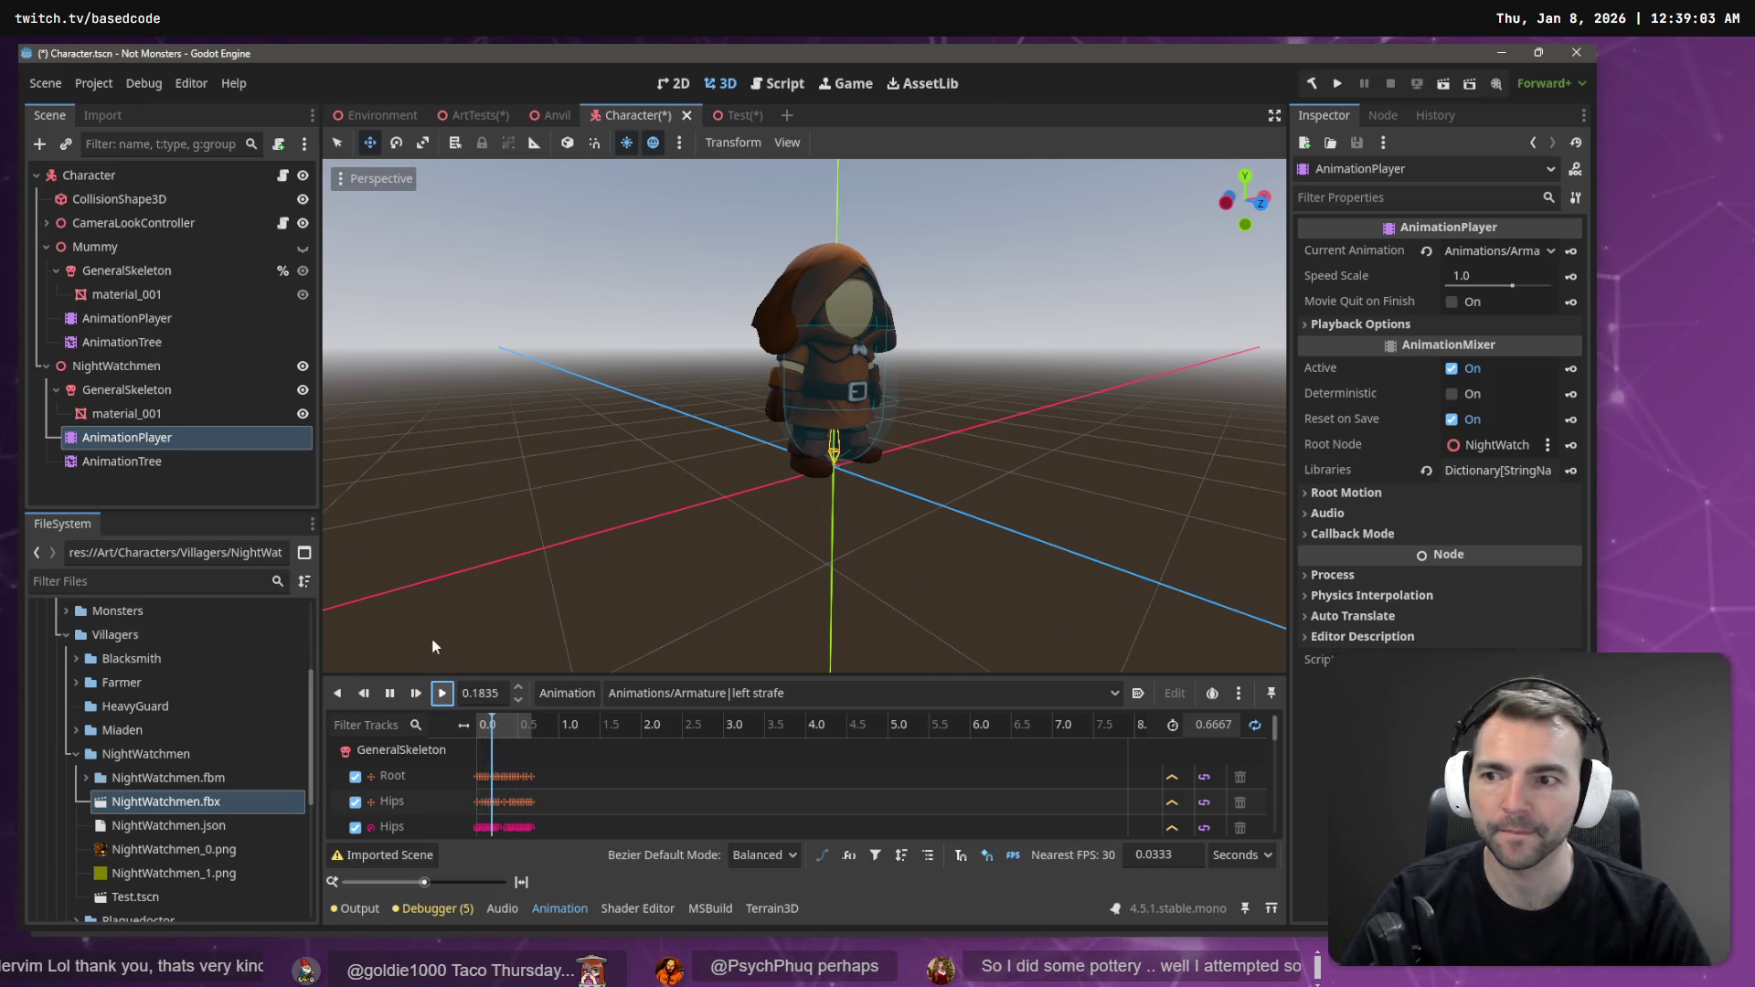
- Preview the right strafe then walking clips on the Test scene's AnimationPlayer
click(721, 116)
click(118, 270)
click(642, 696)
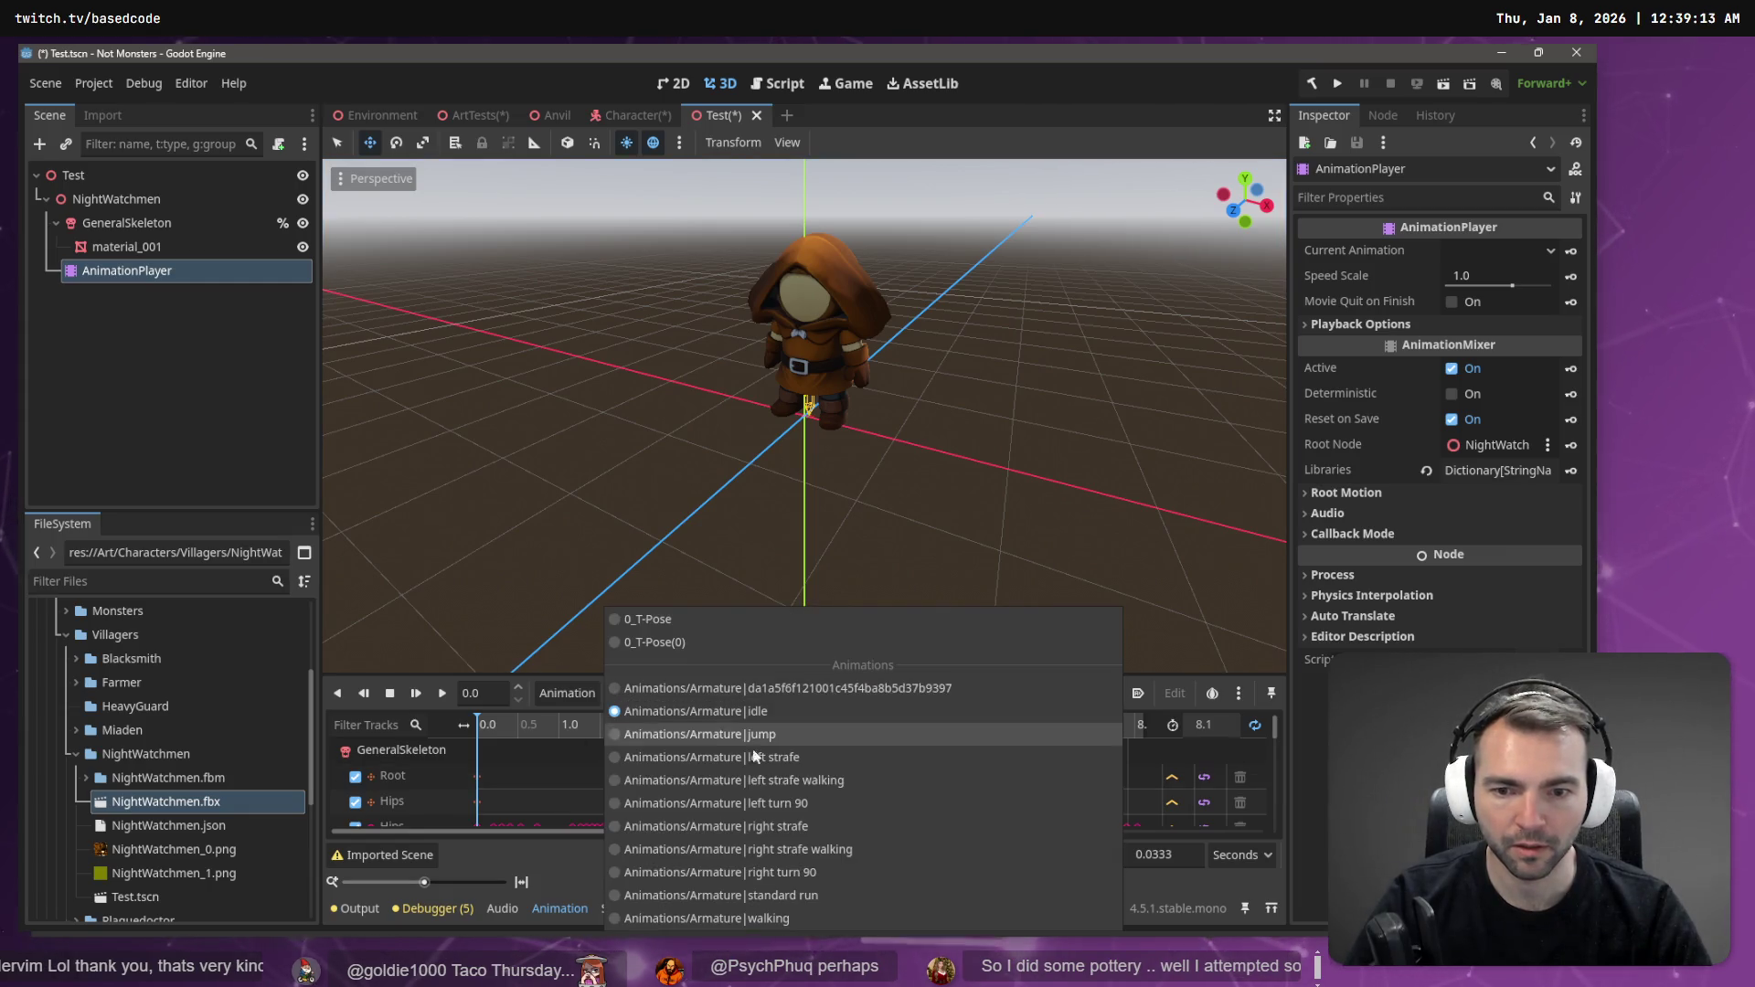
click(764, 826)
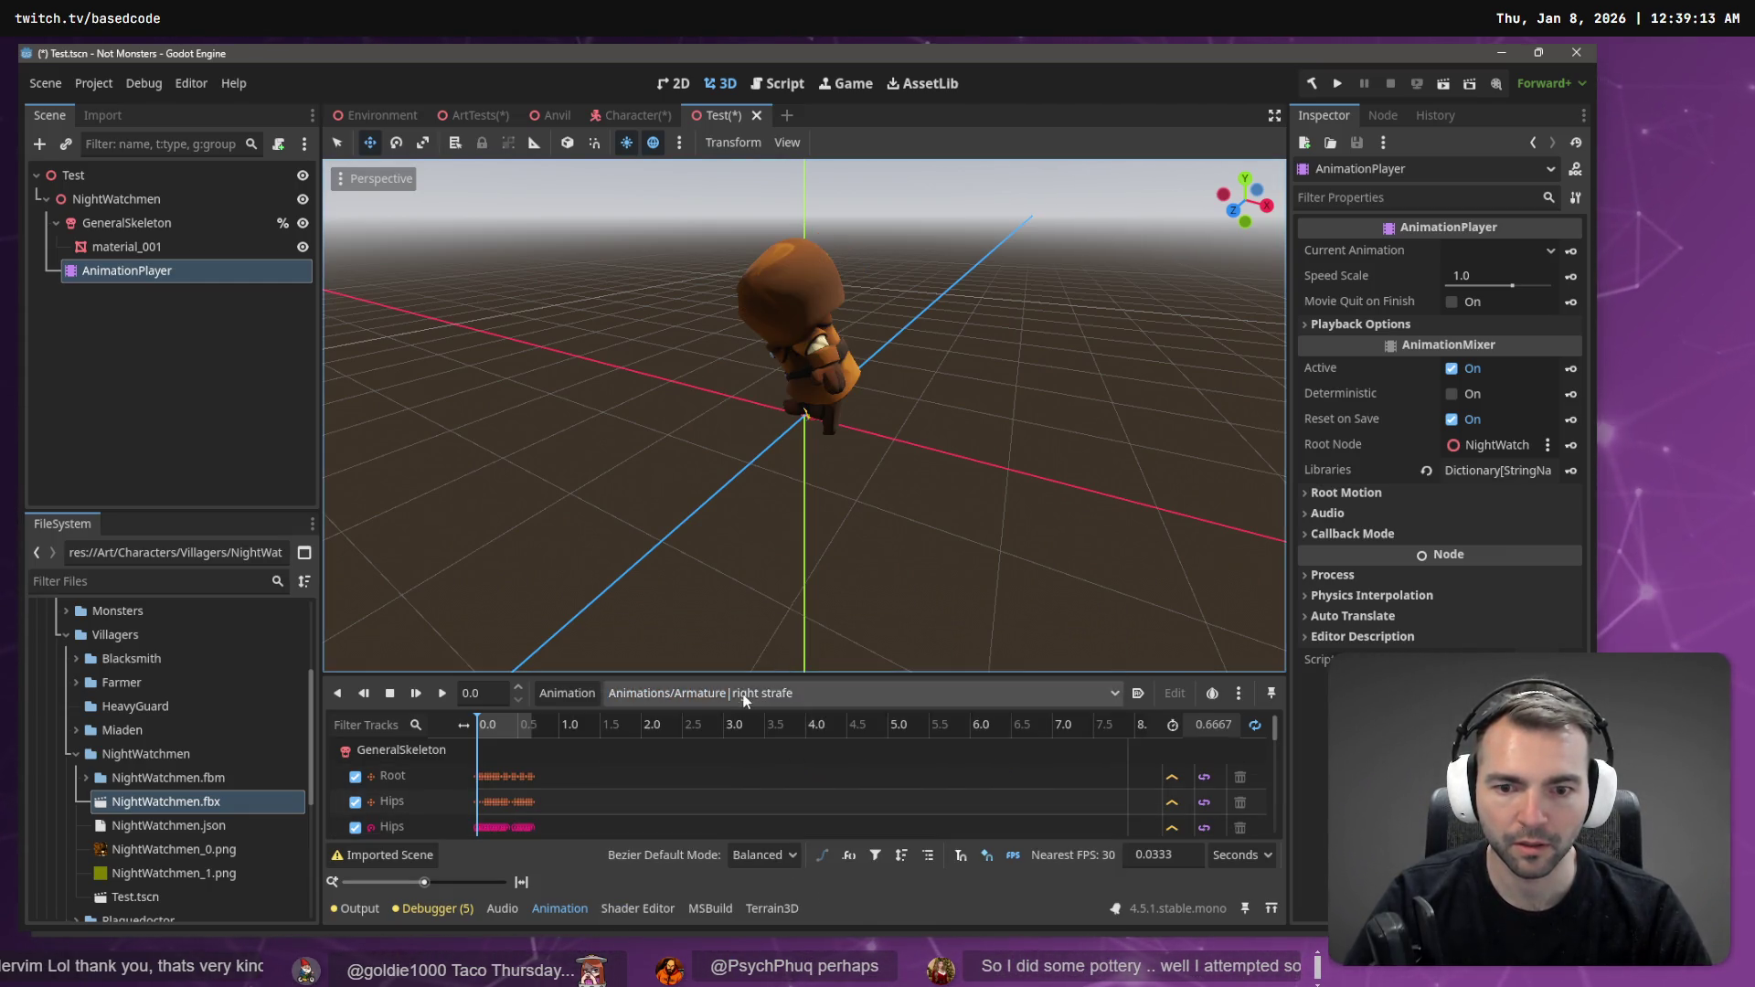
click(784, 694)
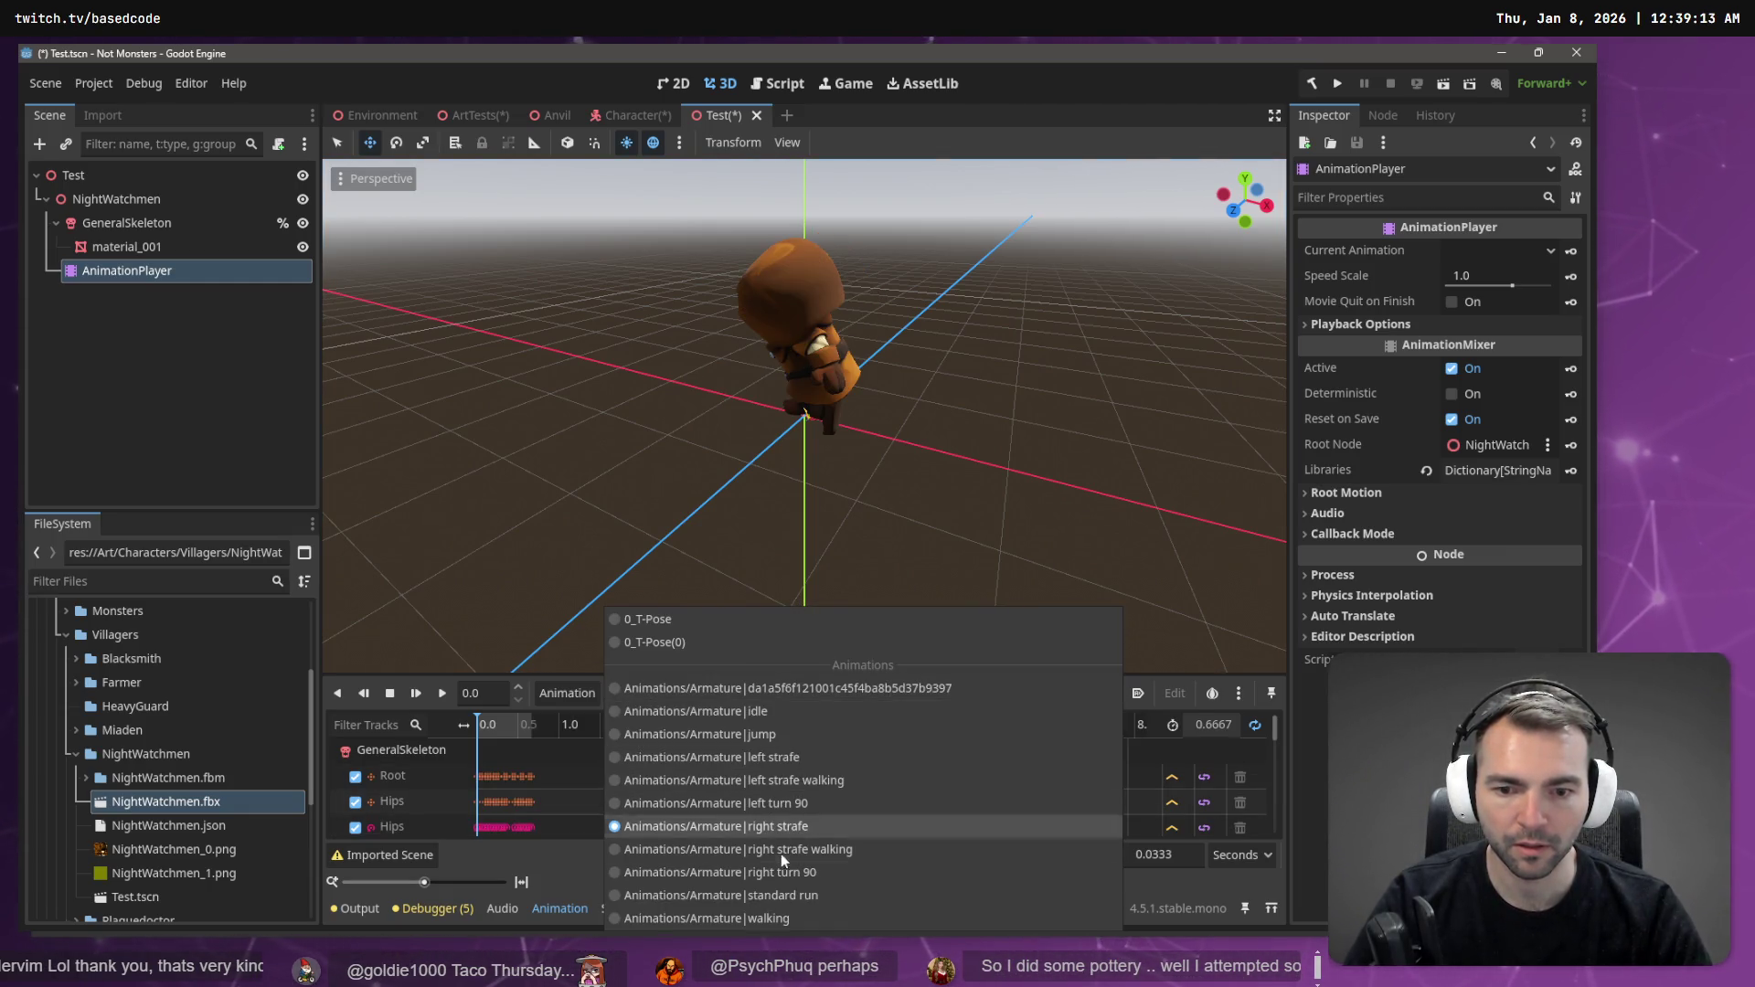
click(775, 915)
click(441, 692)
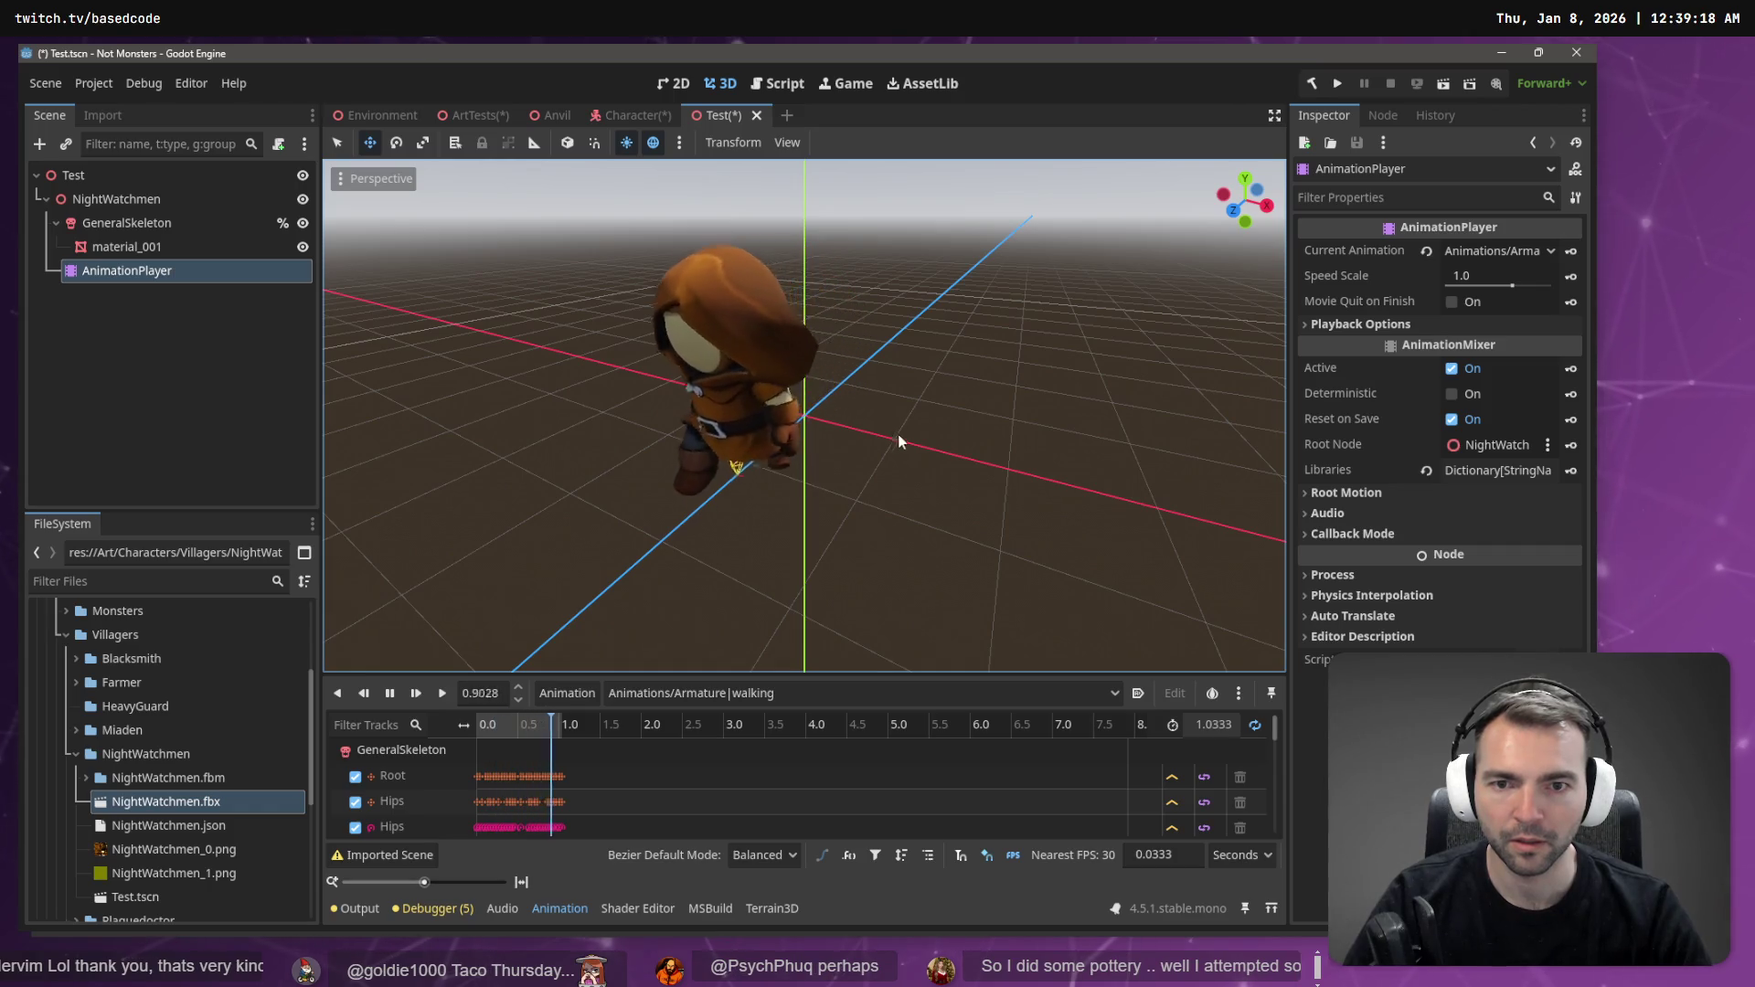
- Zoom around the walking NightWatchmen, select its skeleton, and return to the Character scene
scroll(897, 435, down, 5)
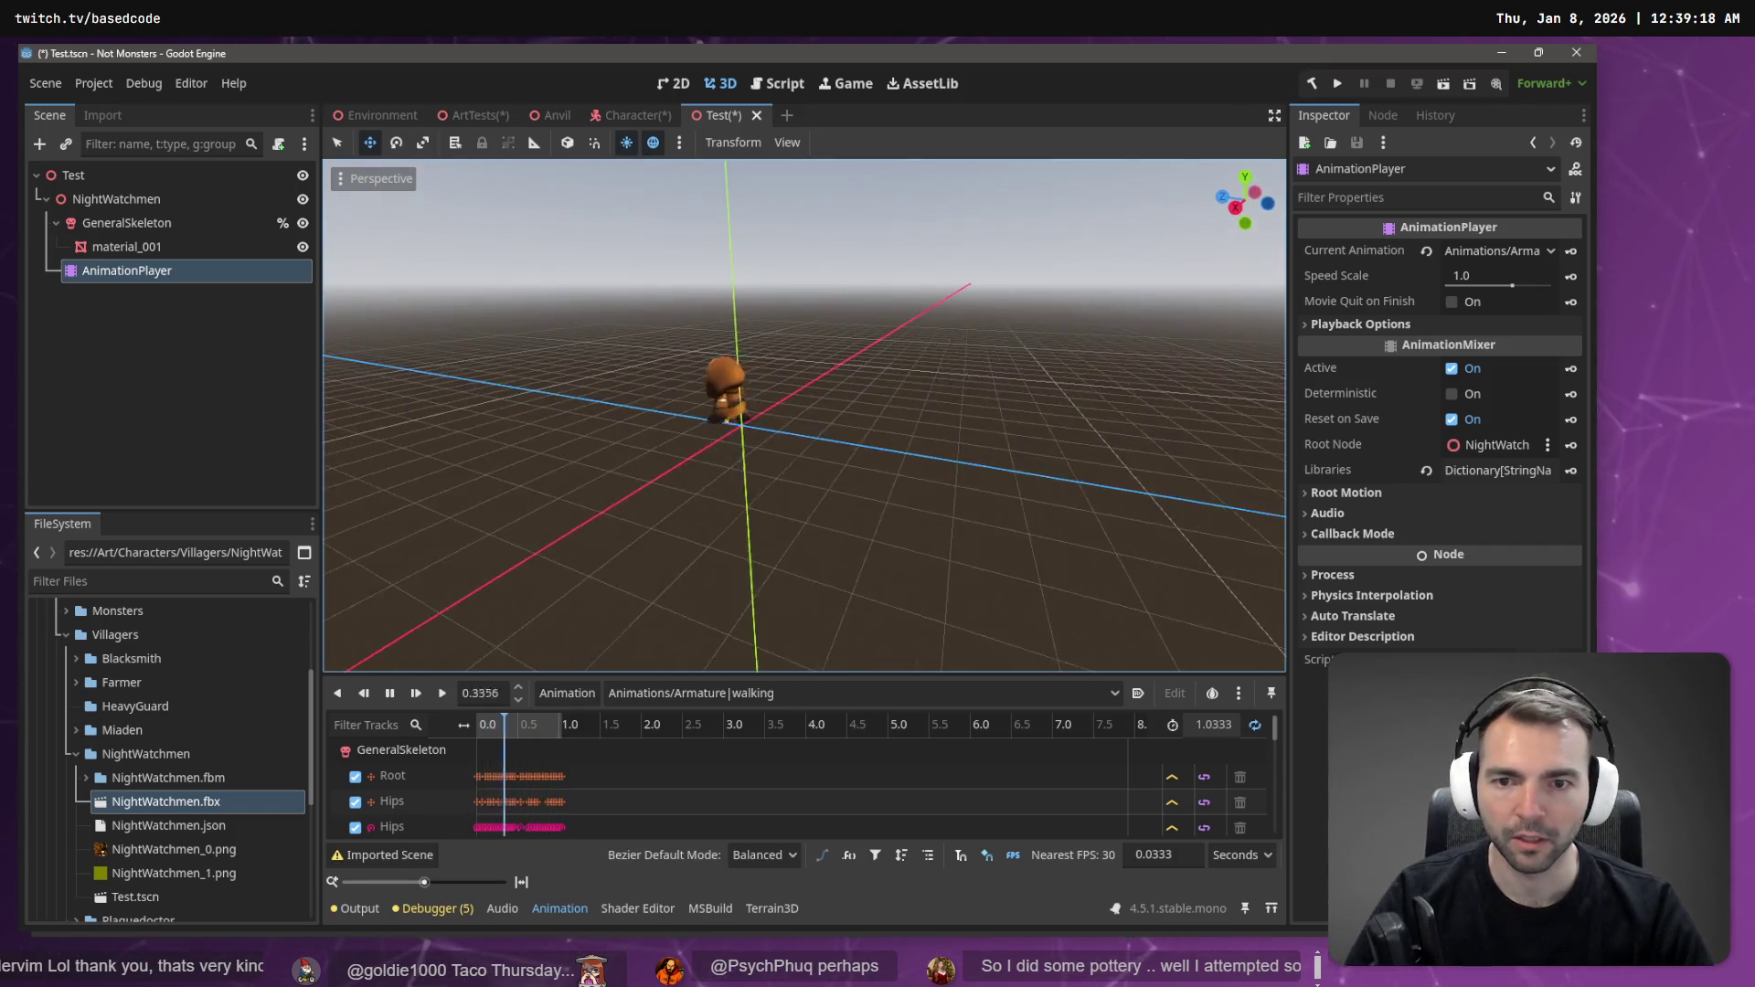
scroll(804, 416, up, 5)
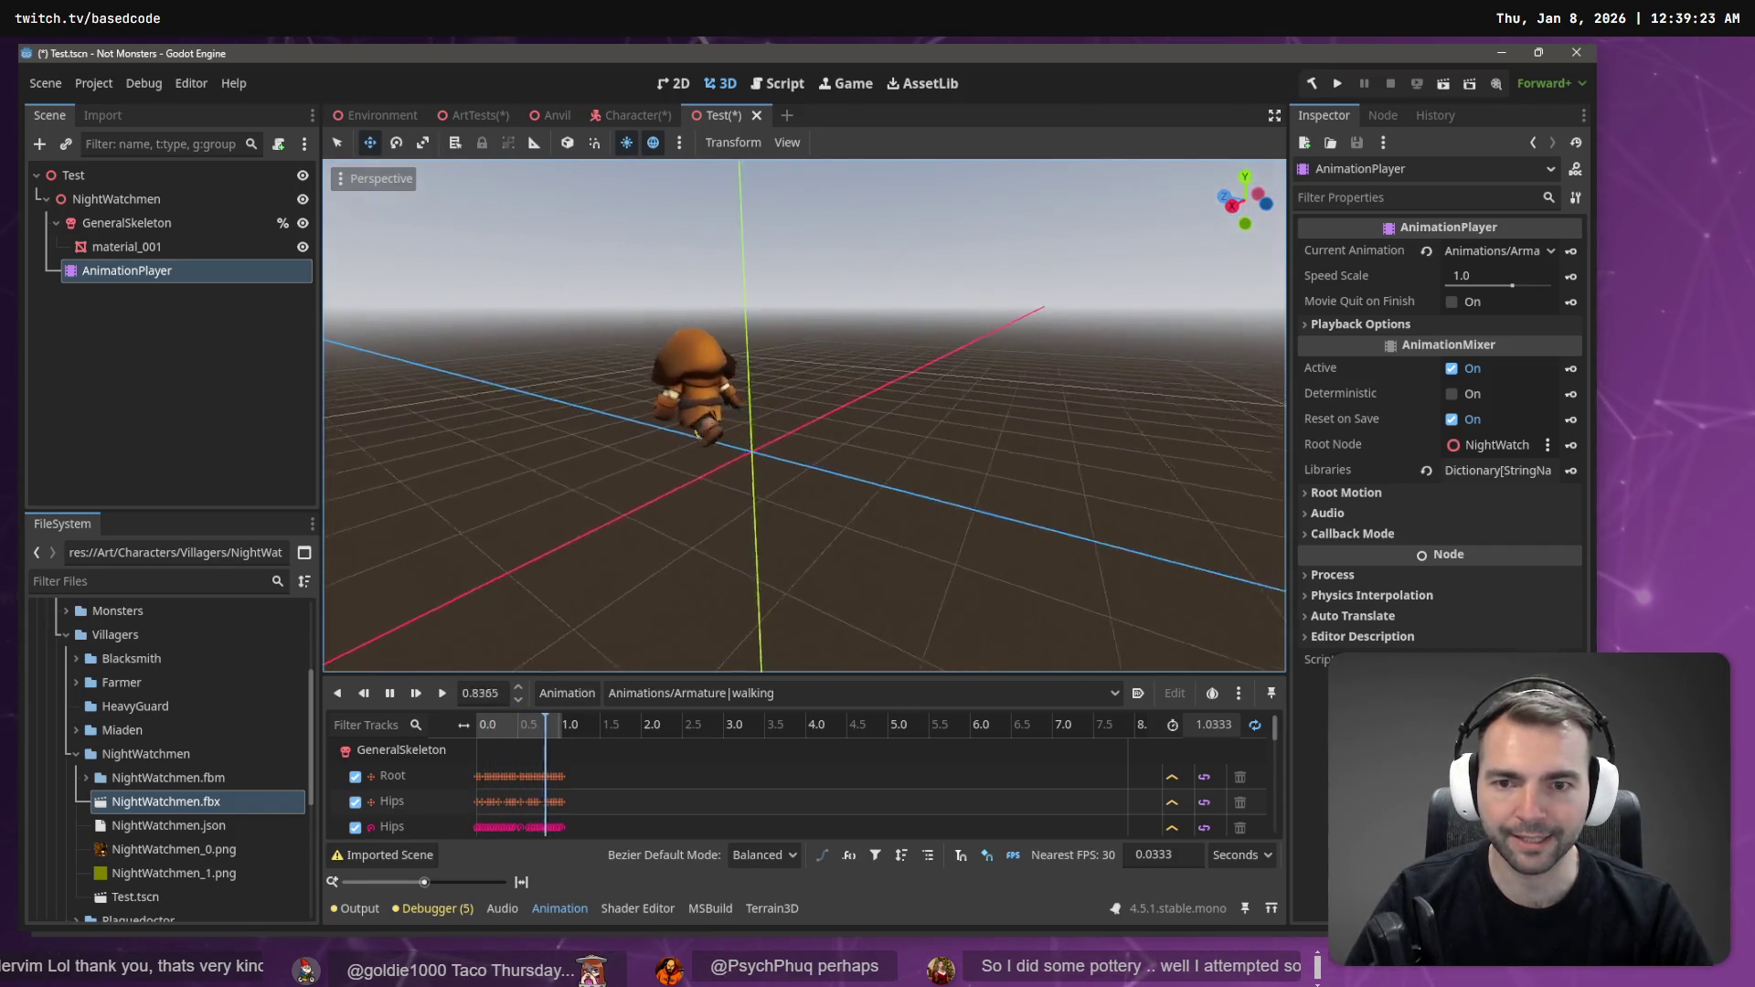
scroll(804, 416, up, 5)
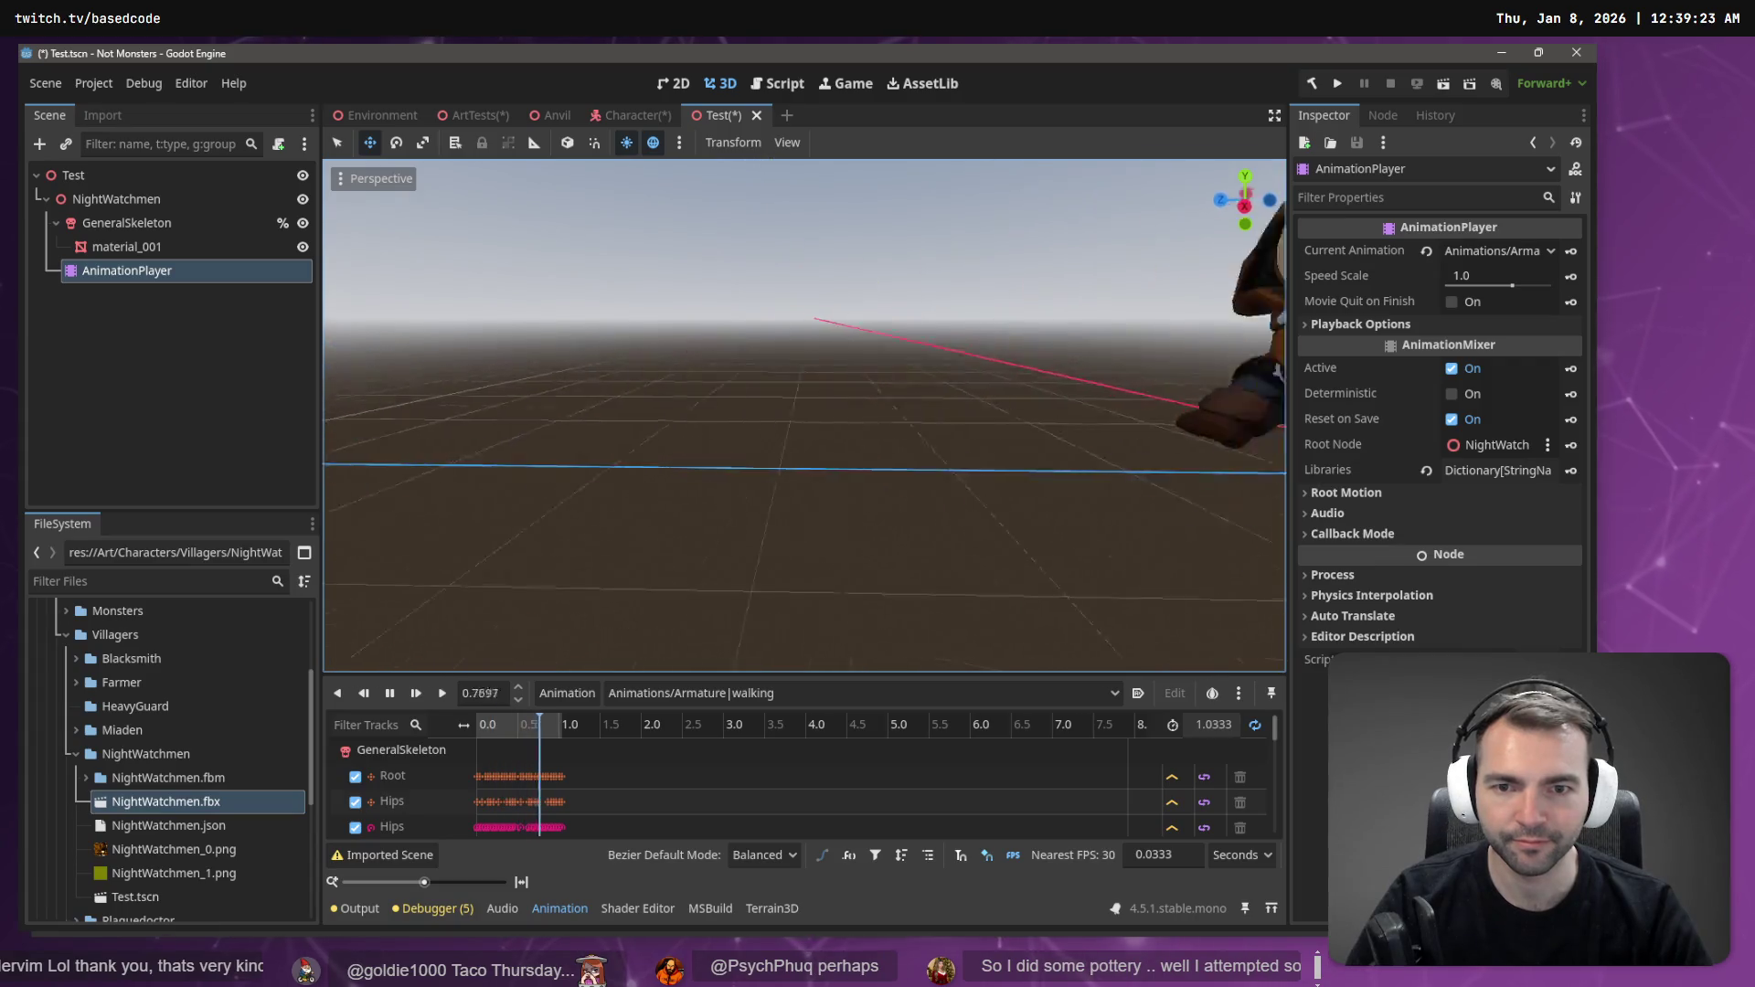
scroll(805, 416, down, 5)
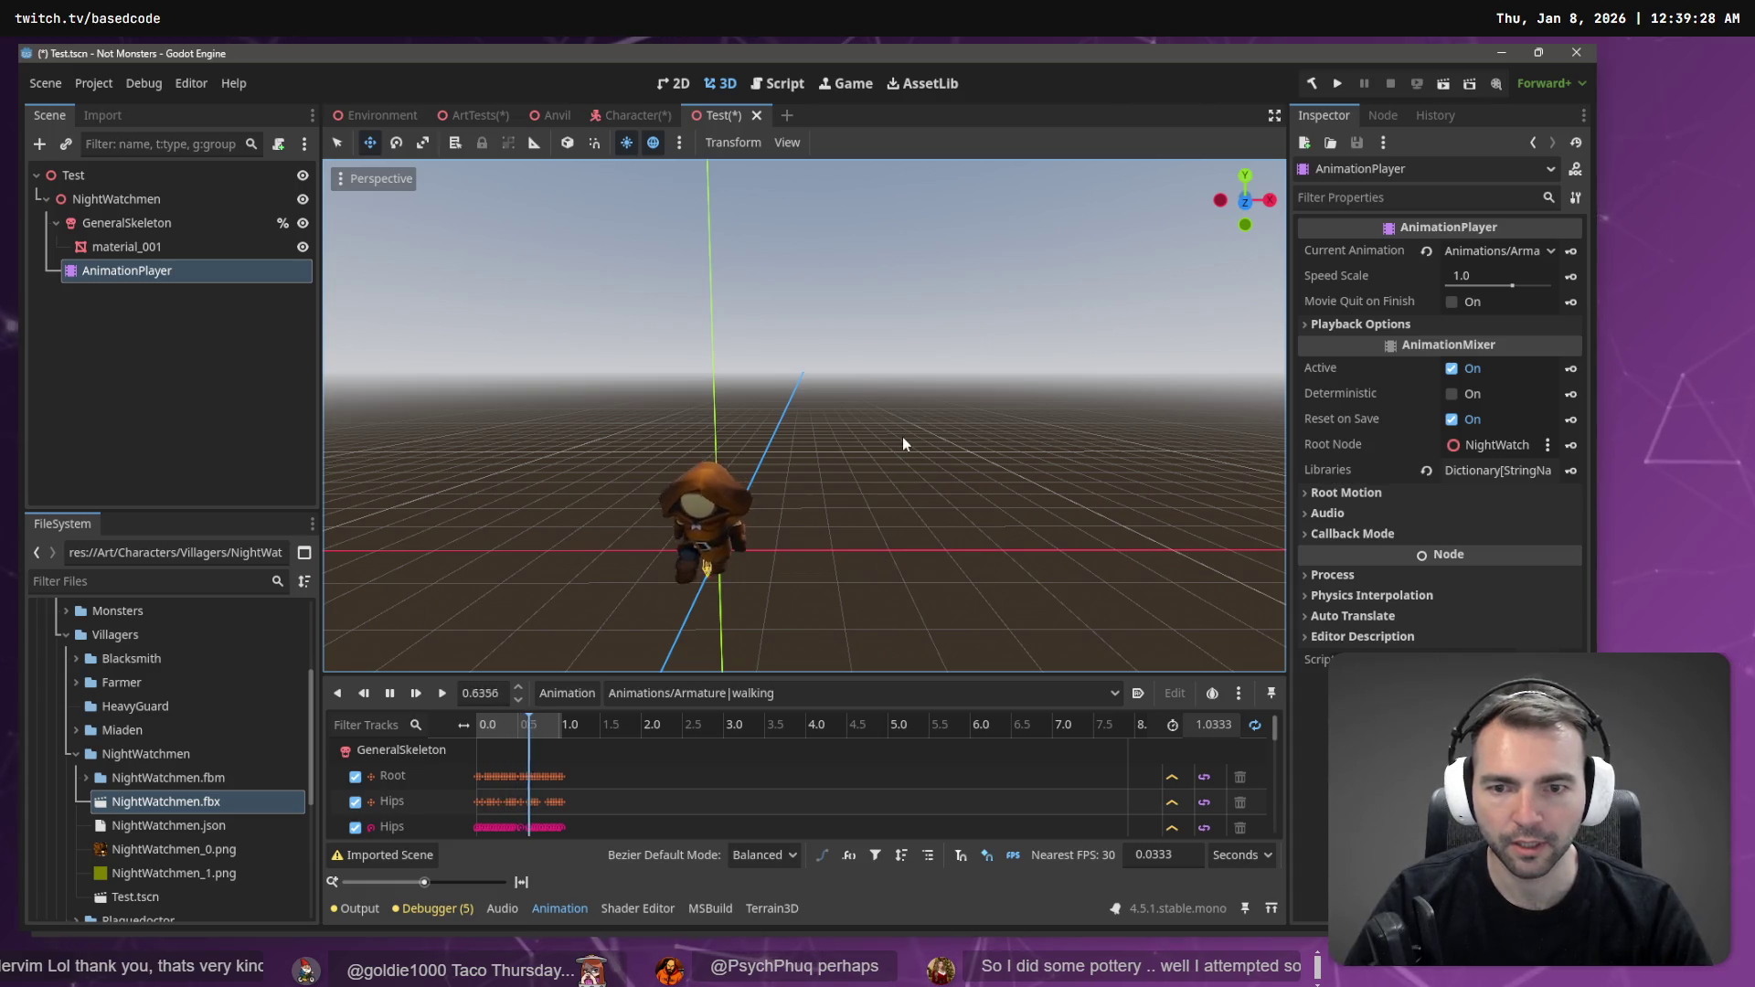
click(141, 232)
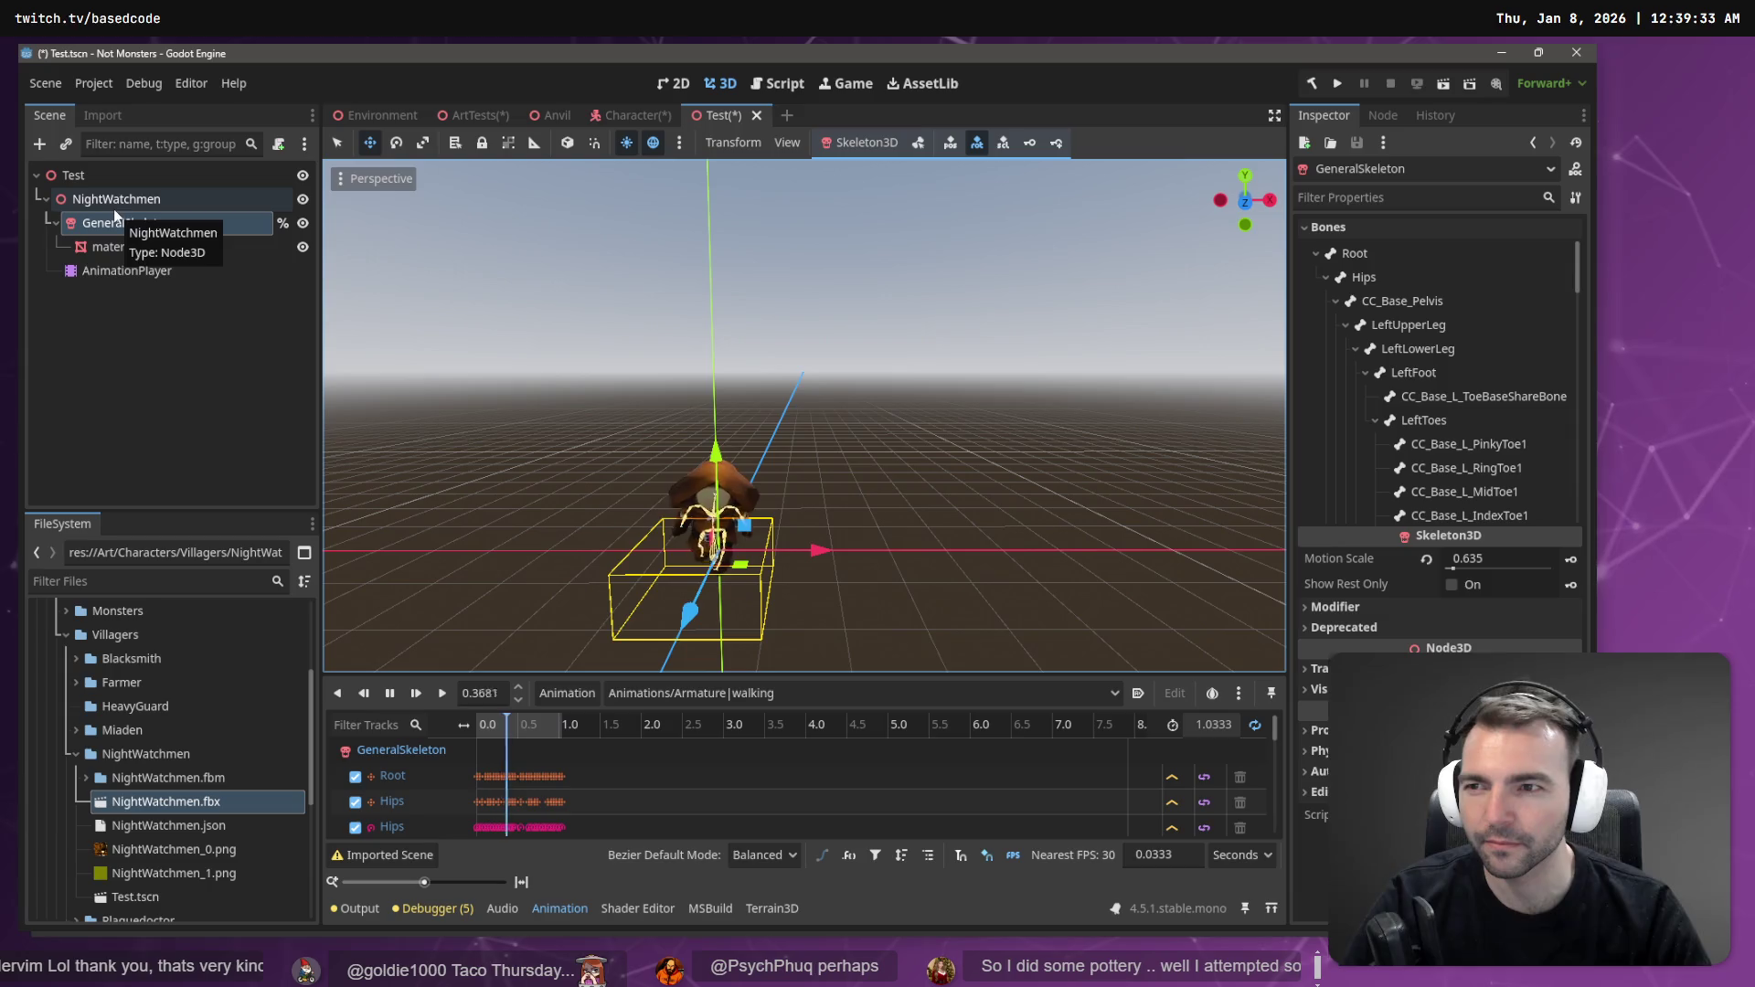
key(ctrl+shift+Tab)
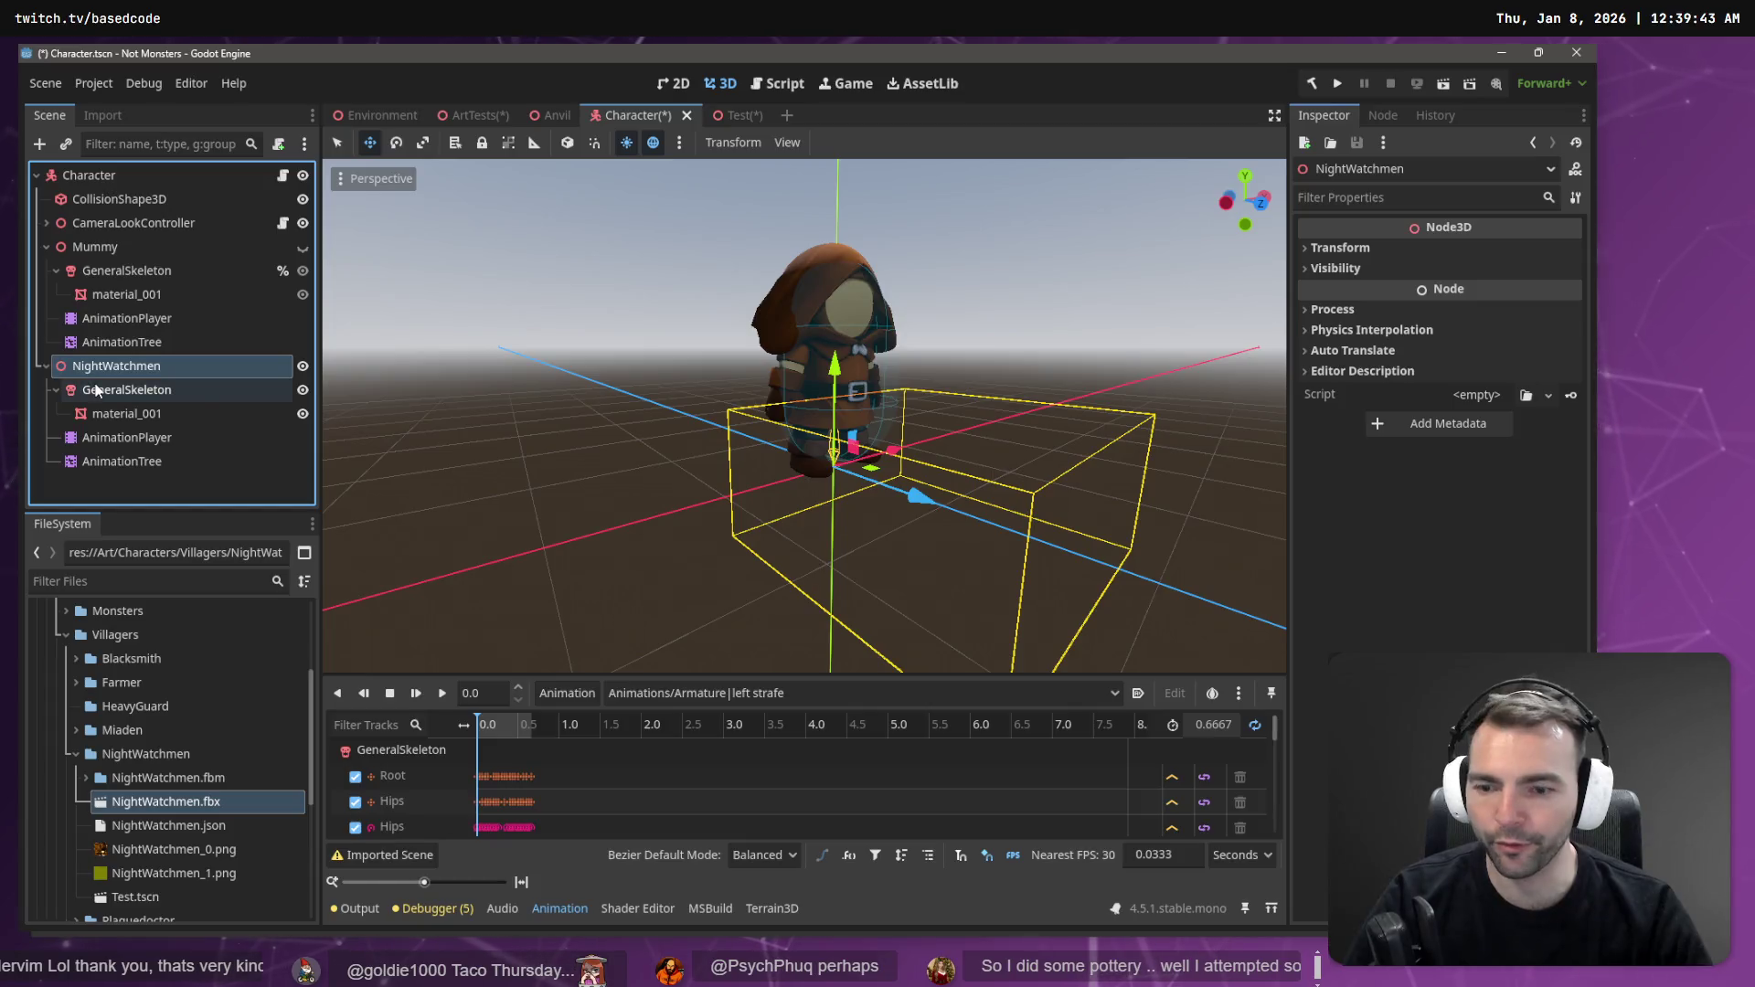
- Delete the NightWatchmen node, then undo to restore it
key(Delete)
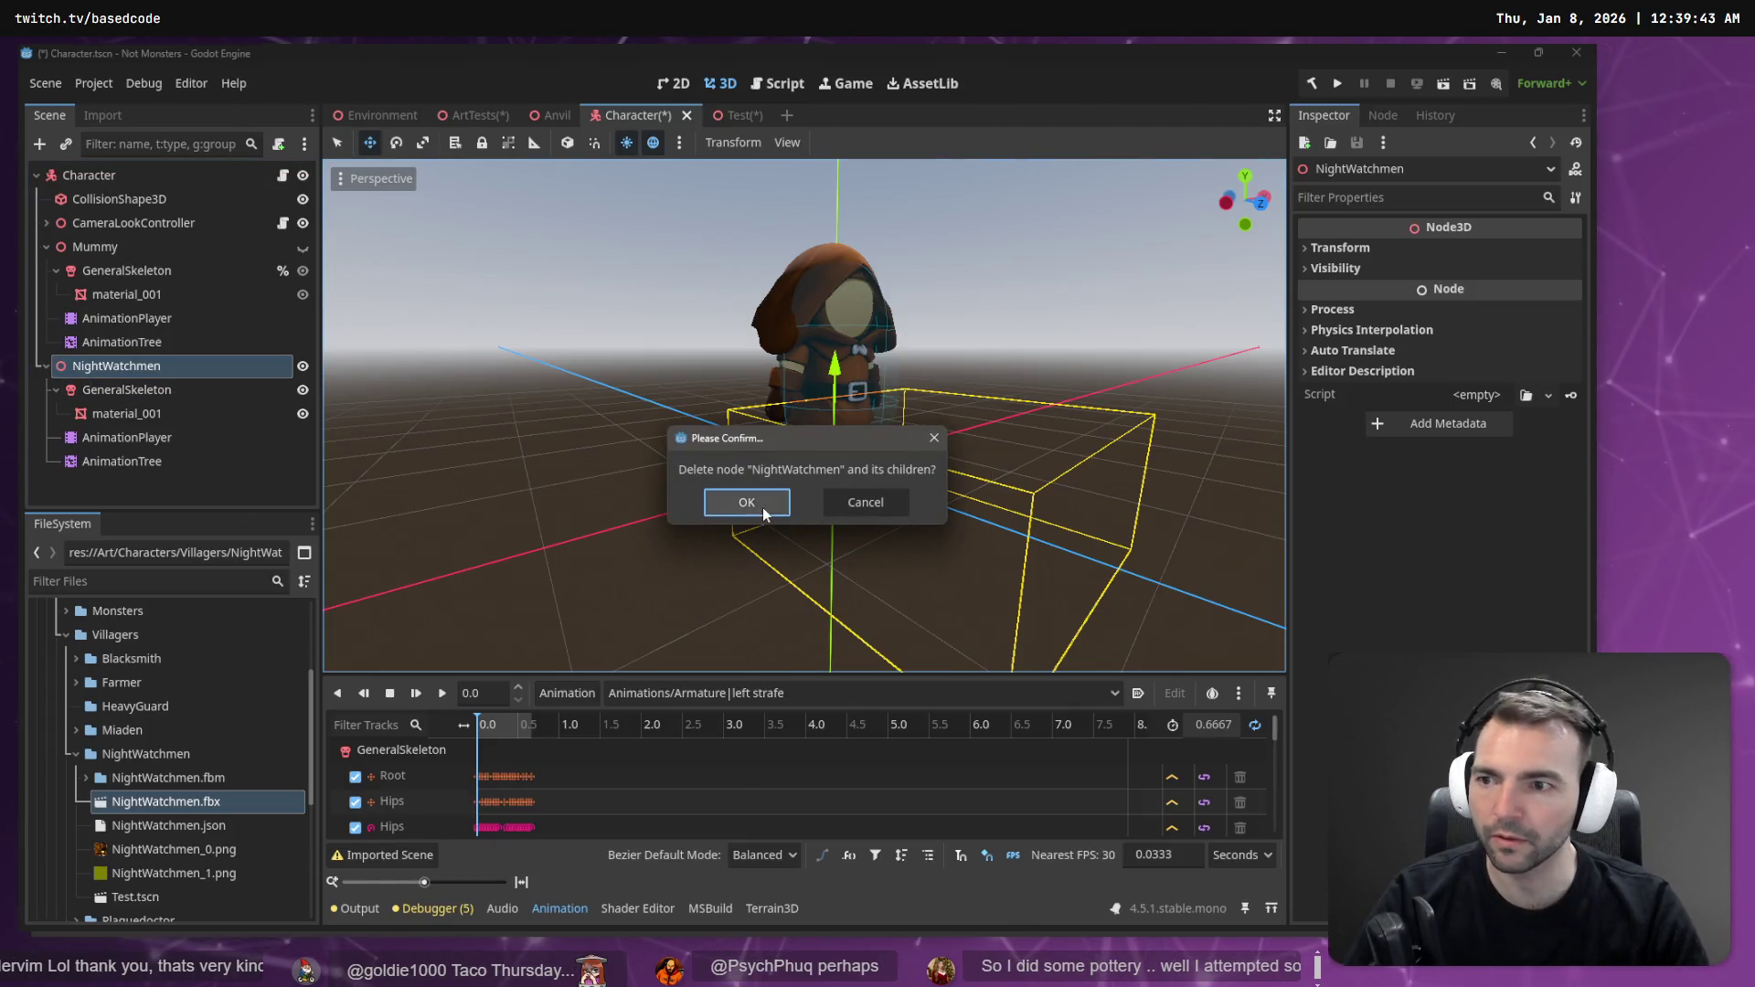
click(759, 508)
click(239, 441)
key(ctrl+z)
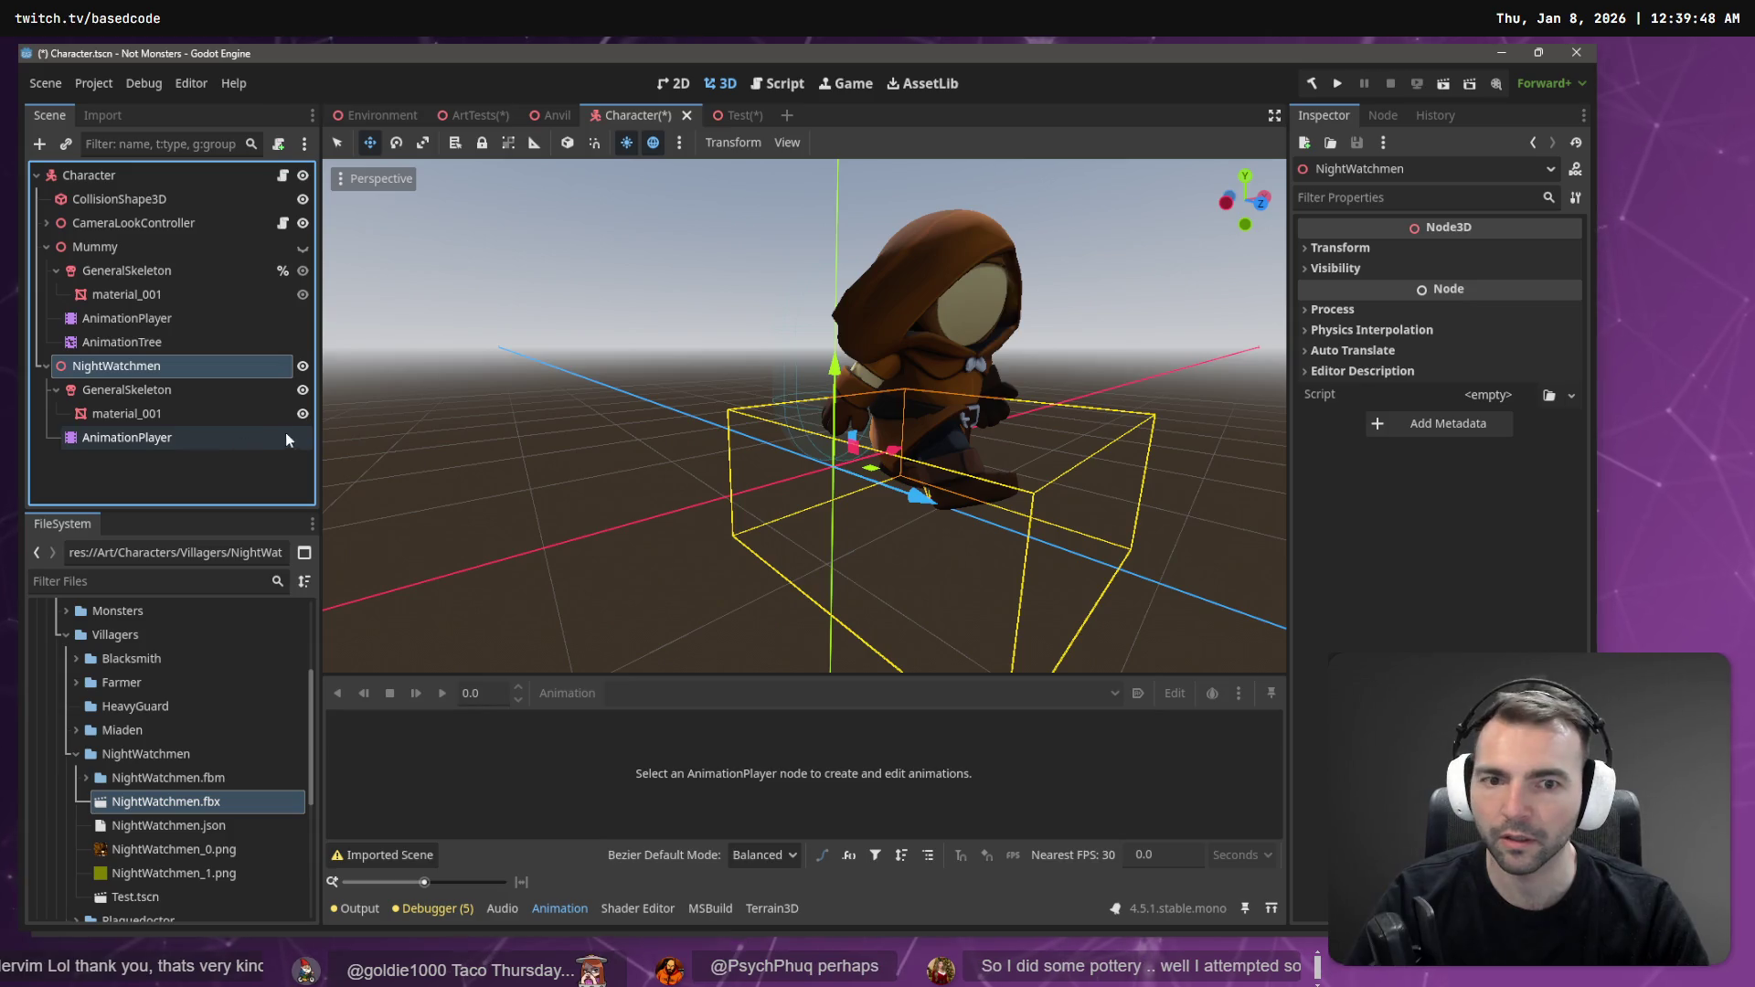
- Preview the jump clip on the NightWatchmen's AnimationPlayer
click(150, 389)
click(139, 438)
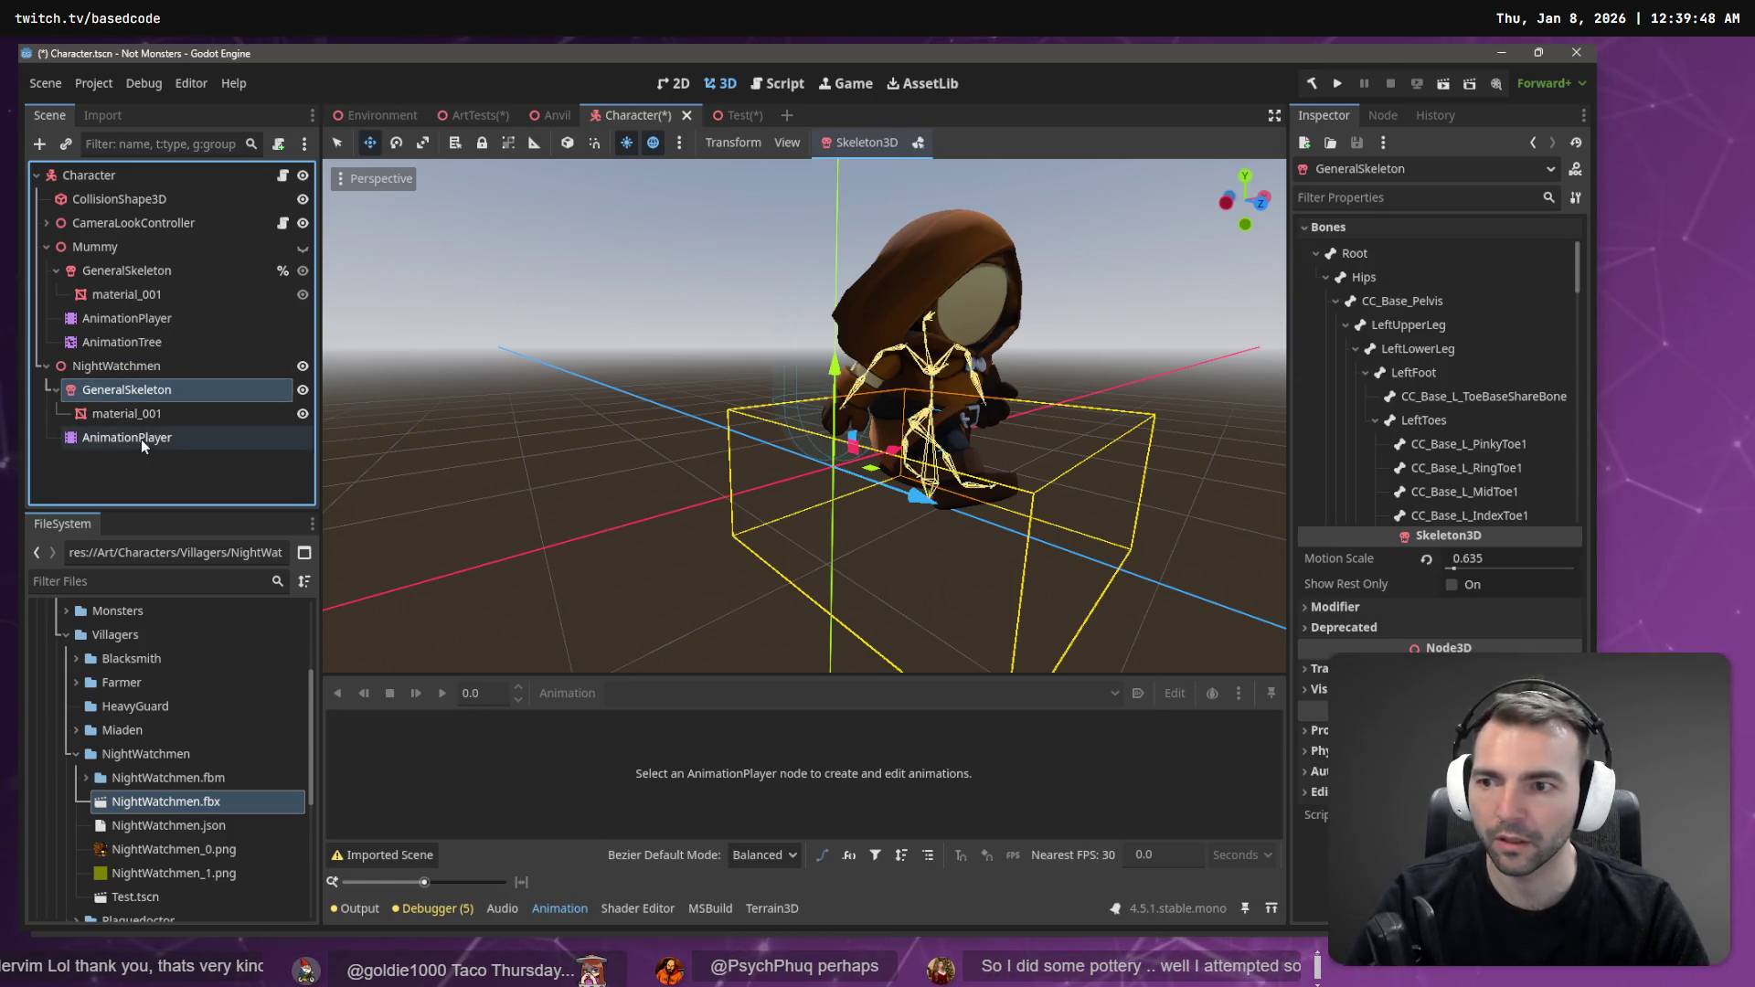
click(658, 693)
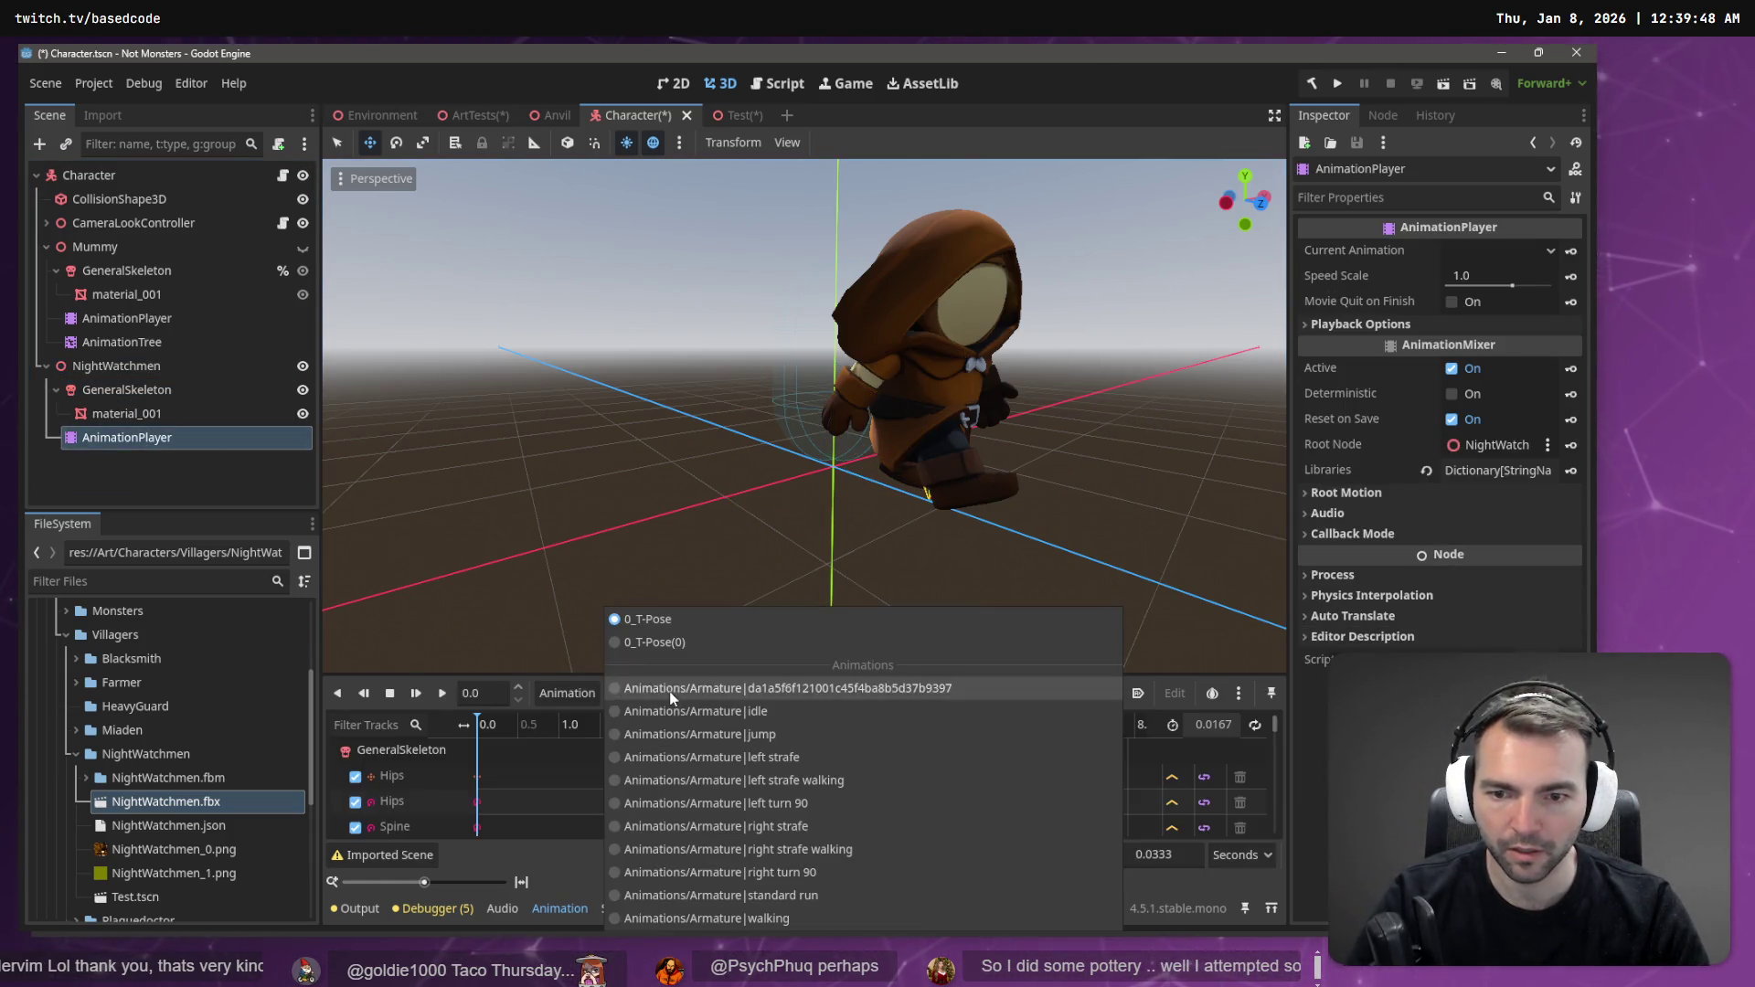
click(689, 738)
click(441, 693)
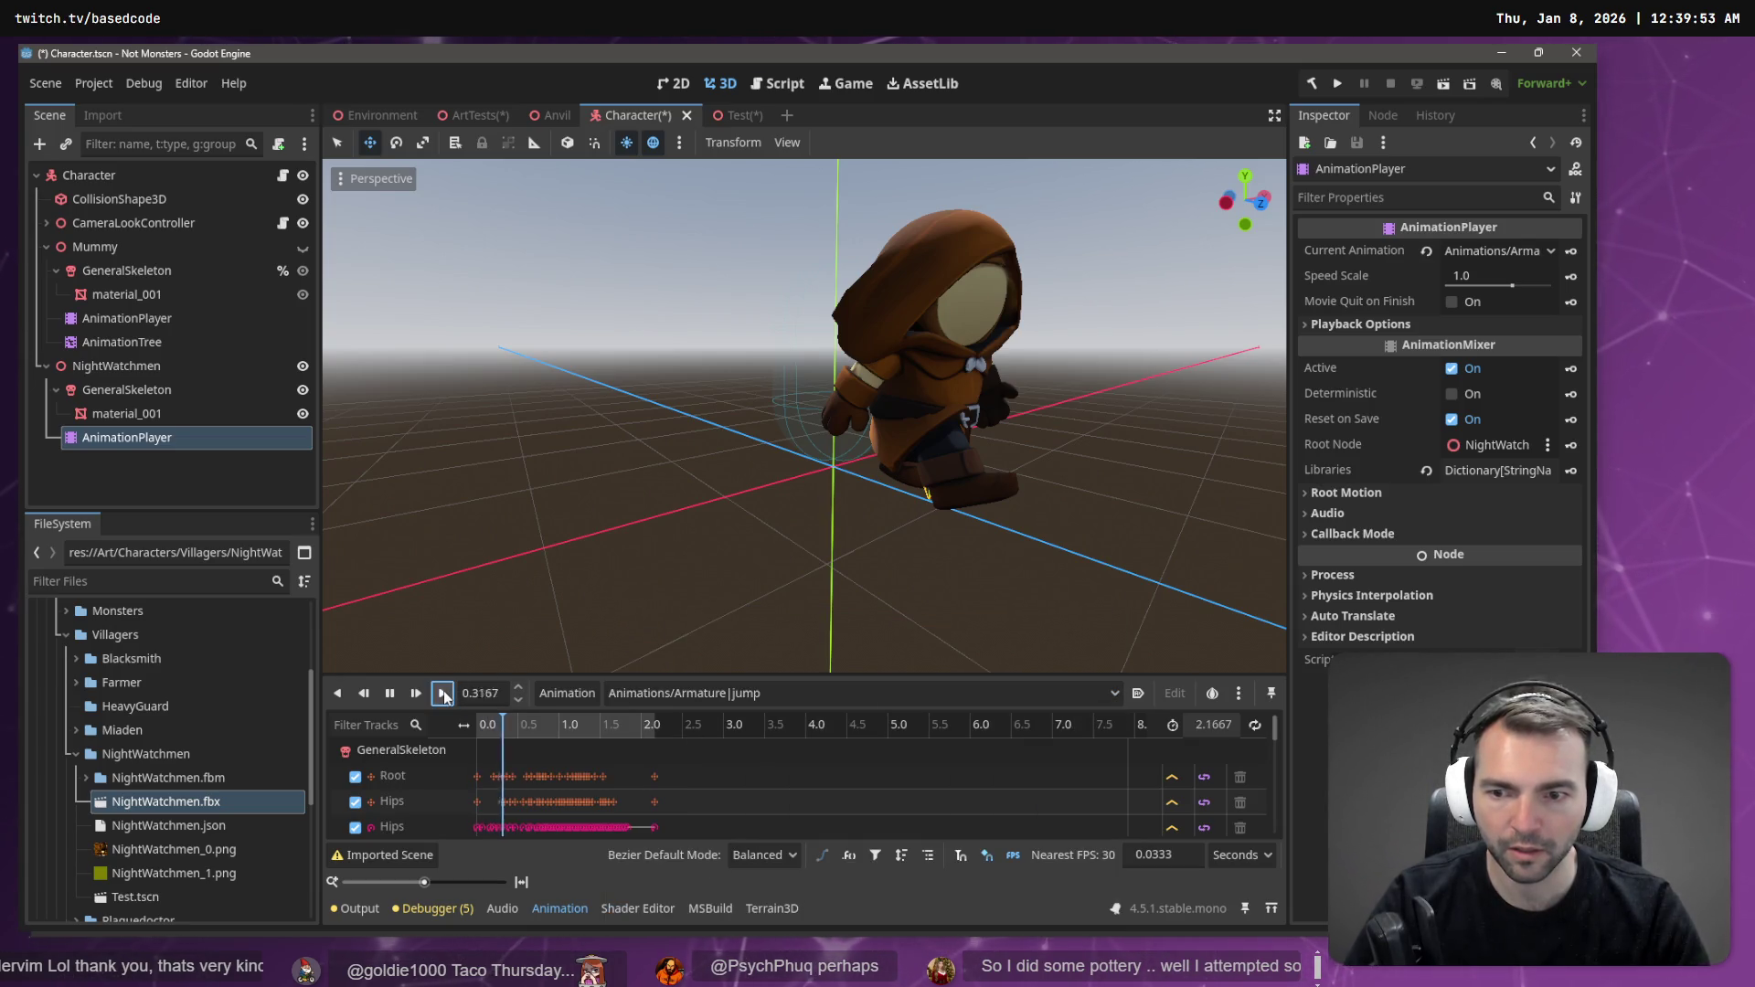
- Make the Mummy visible again and preview the left strafe and right strafe clips
click(108, 247)
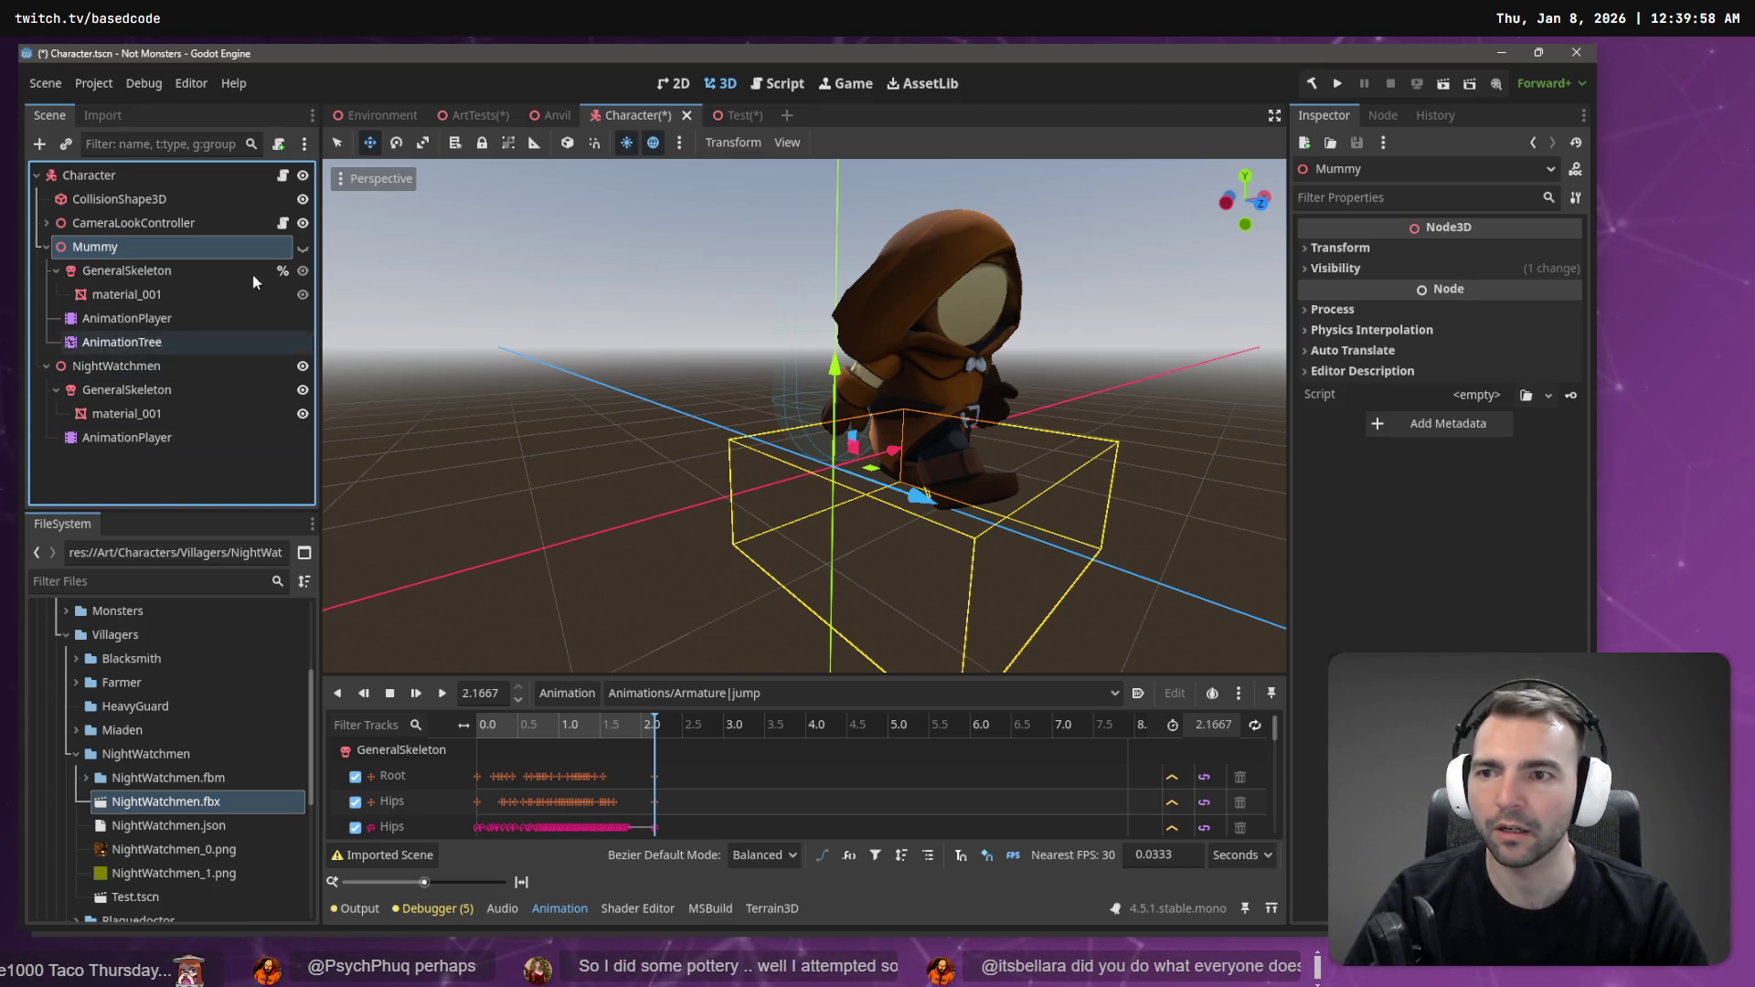
click(303, 247)
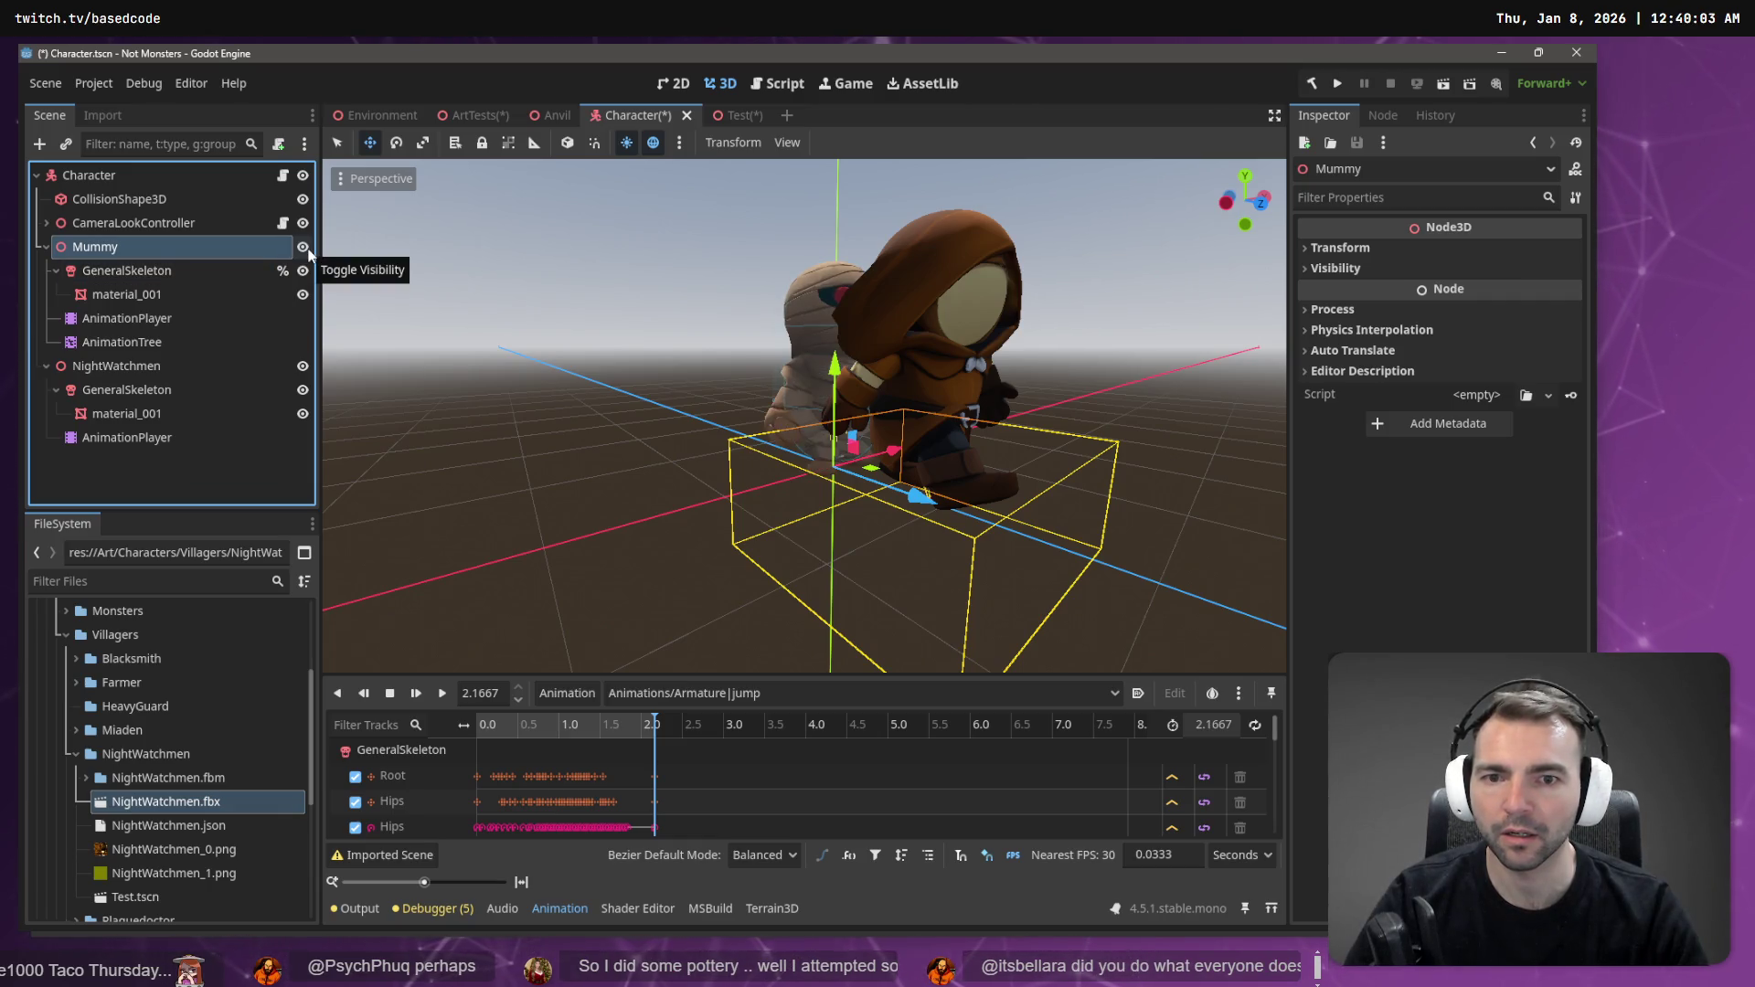
click(686, 693)
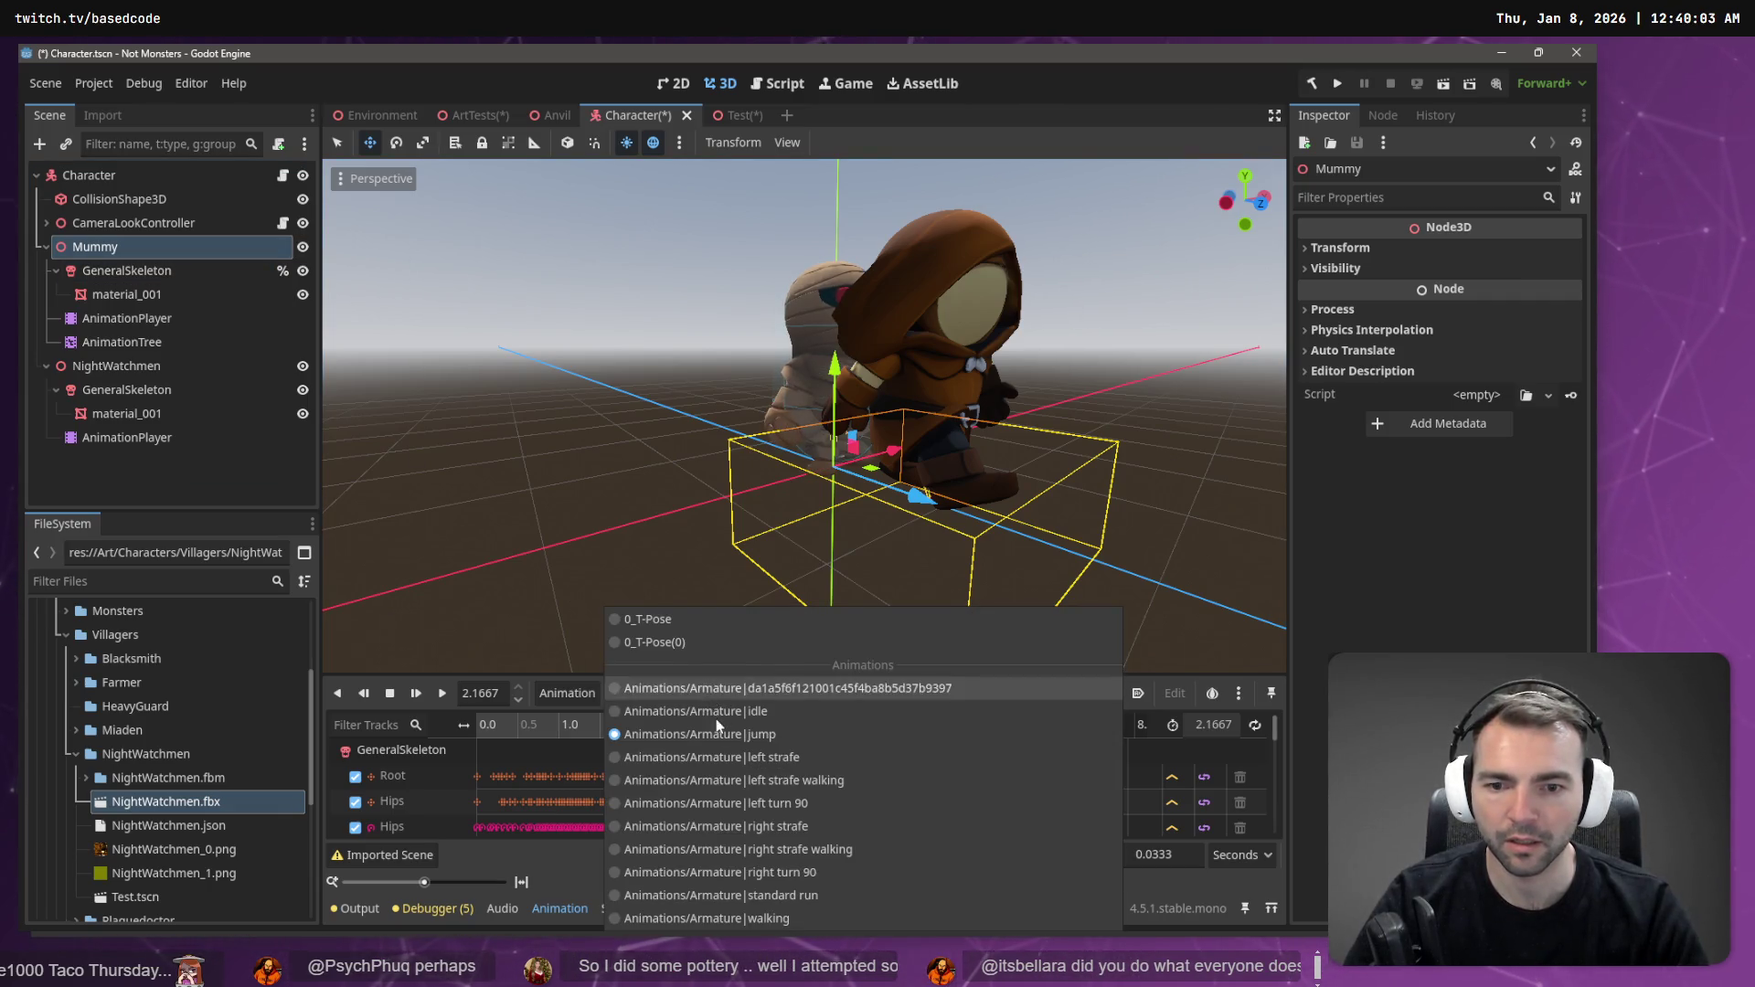
click(748, 766)
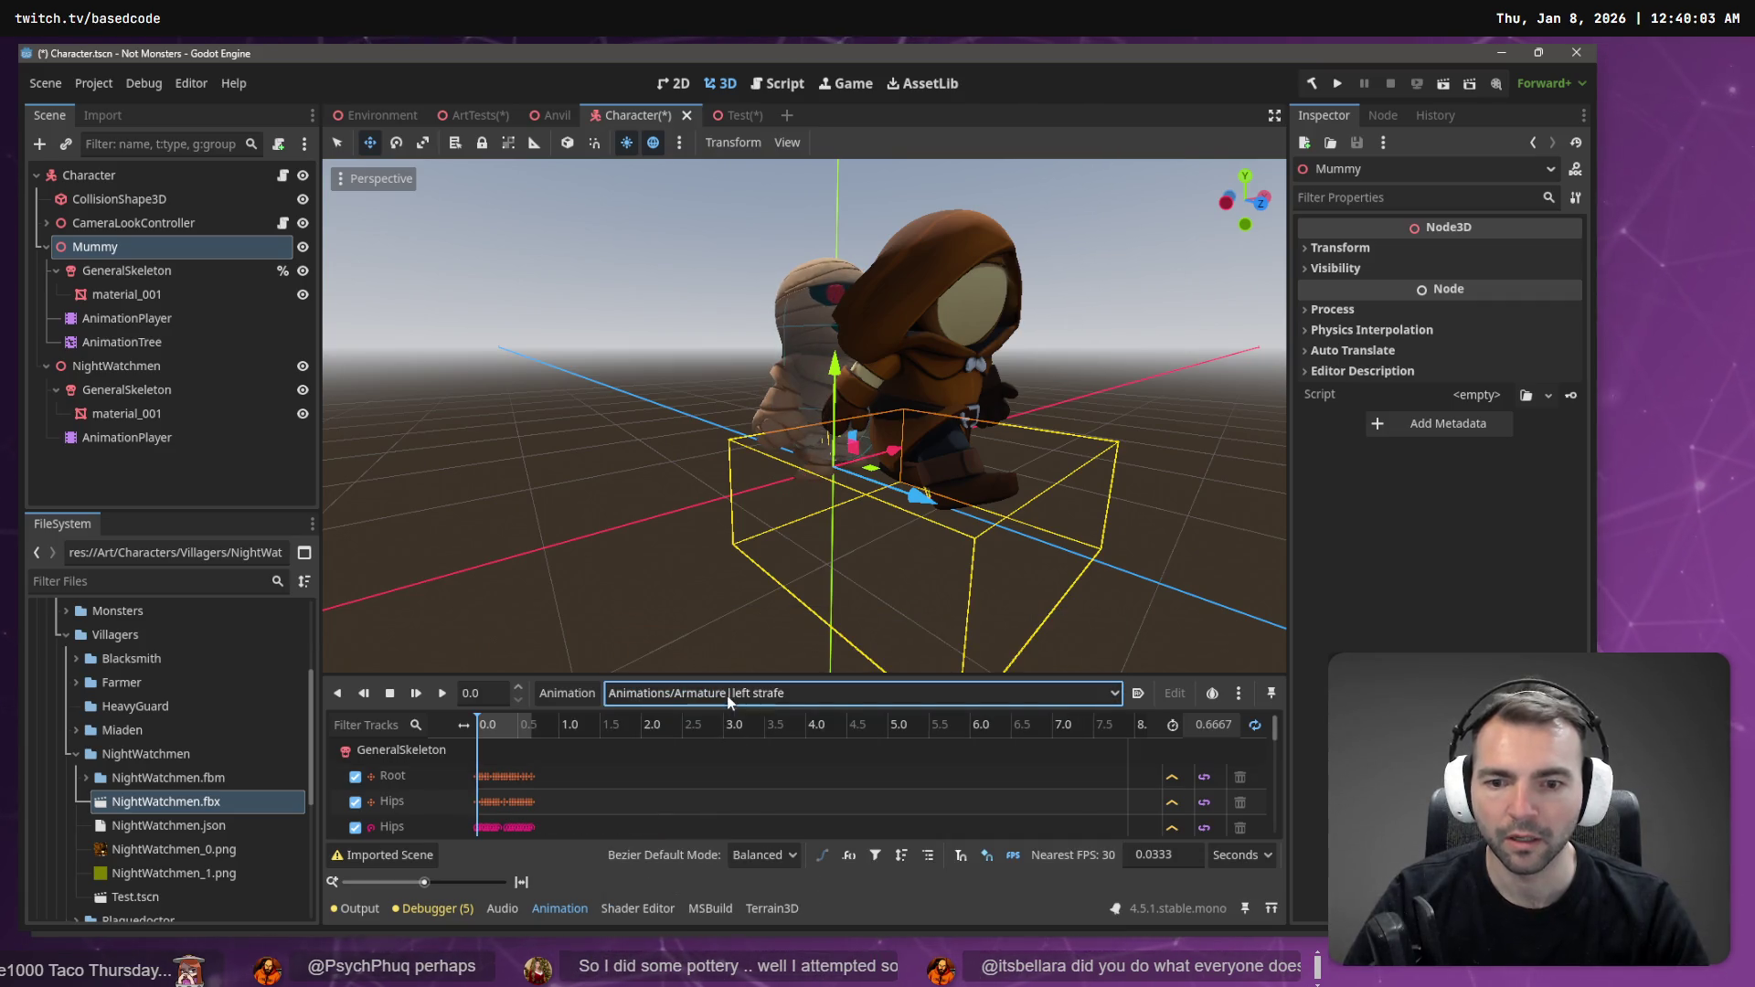
click(749, 693)
click(754, 826)
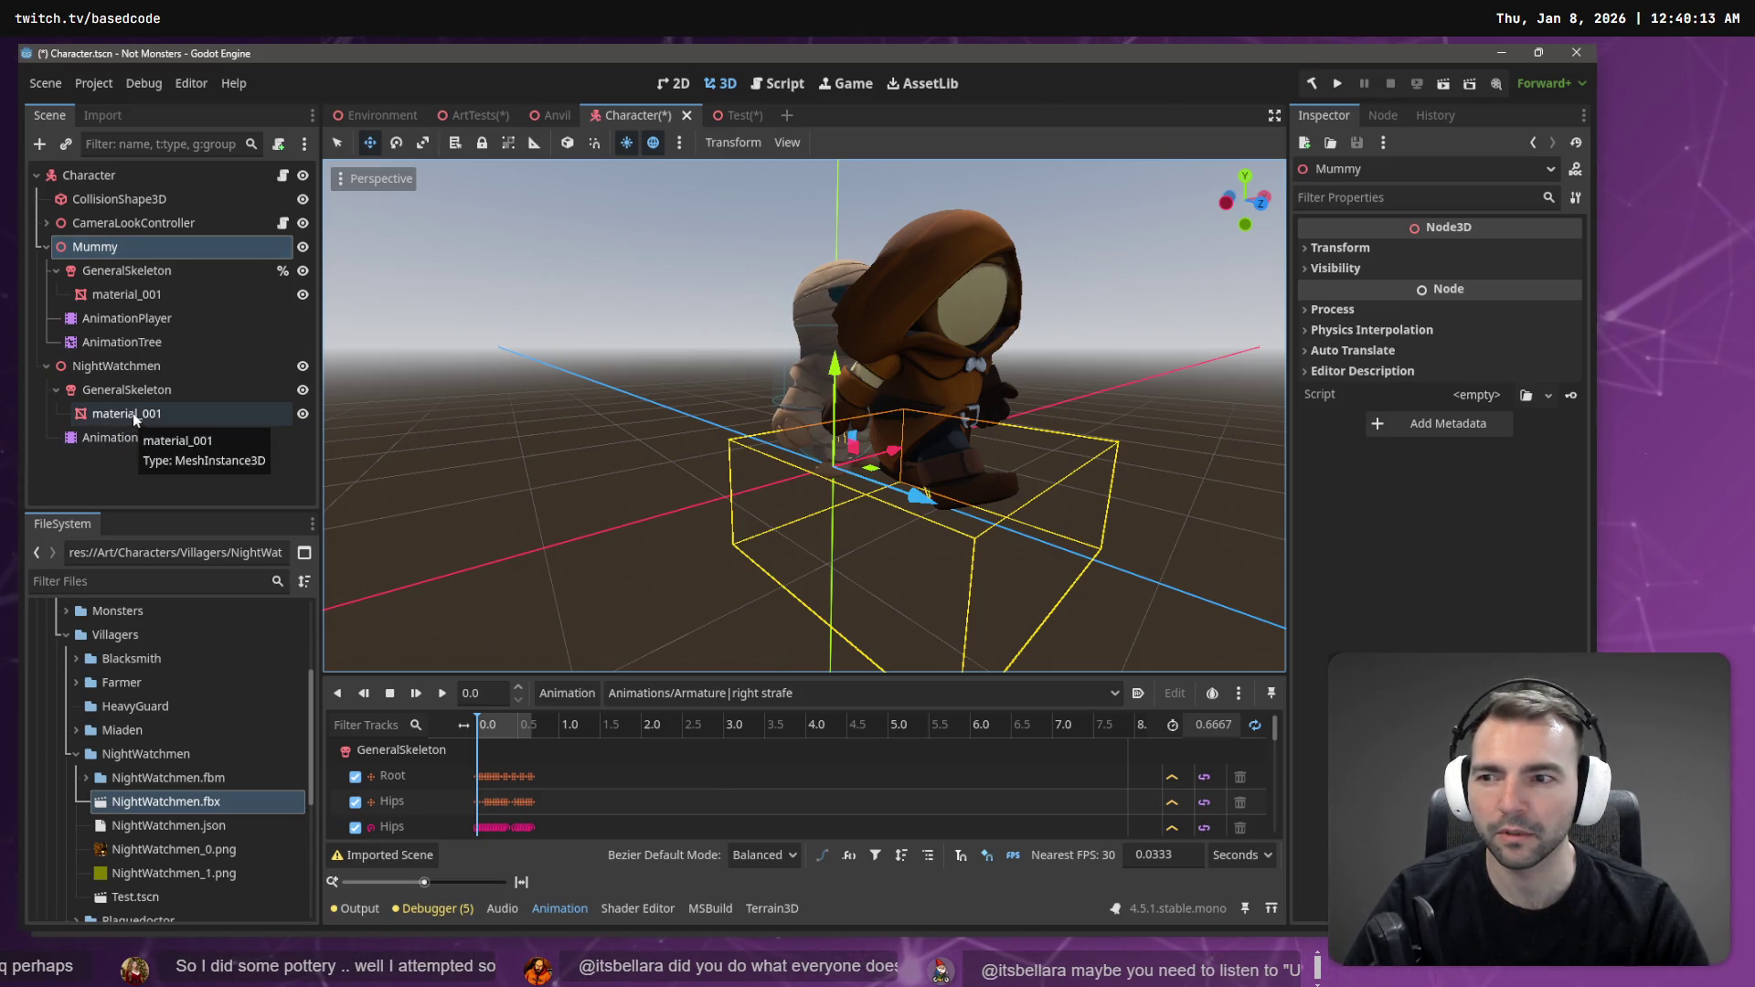
- Move the NightWatchmen's GeneralSkeleton under the Mummy node
click(145, 366)
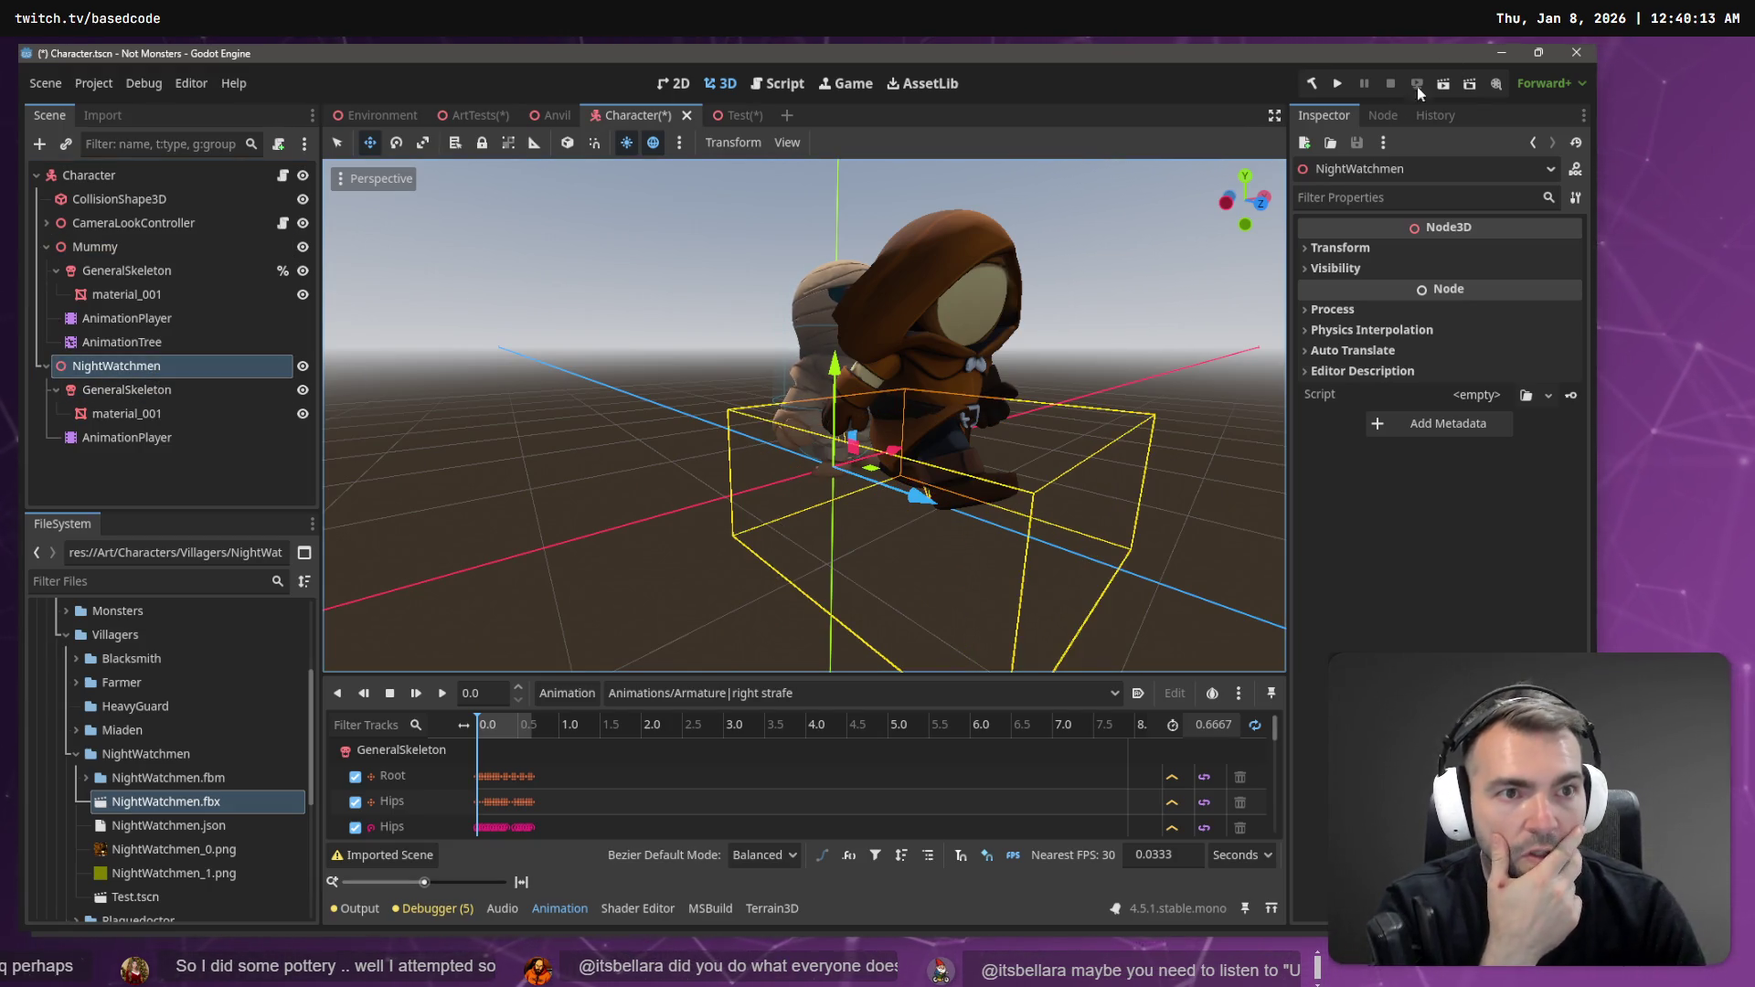
click(105, 391)
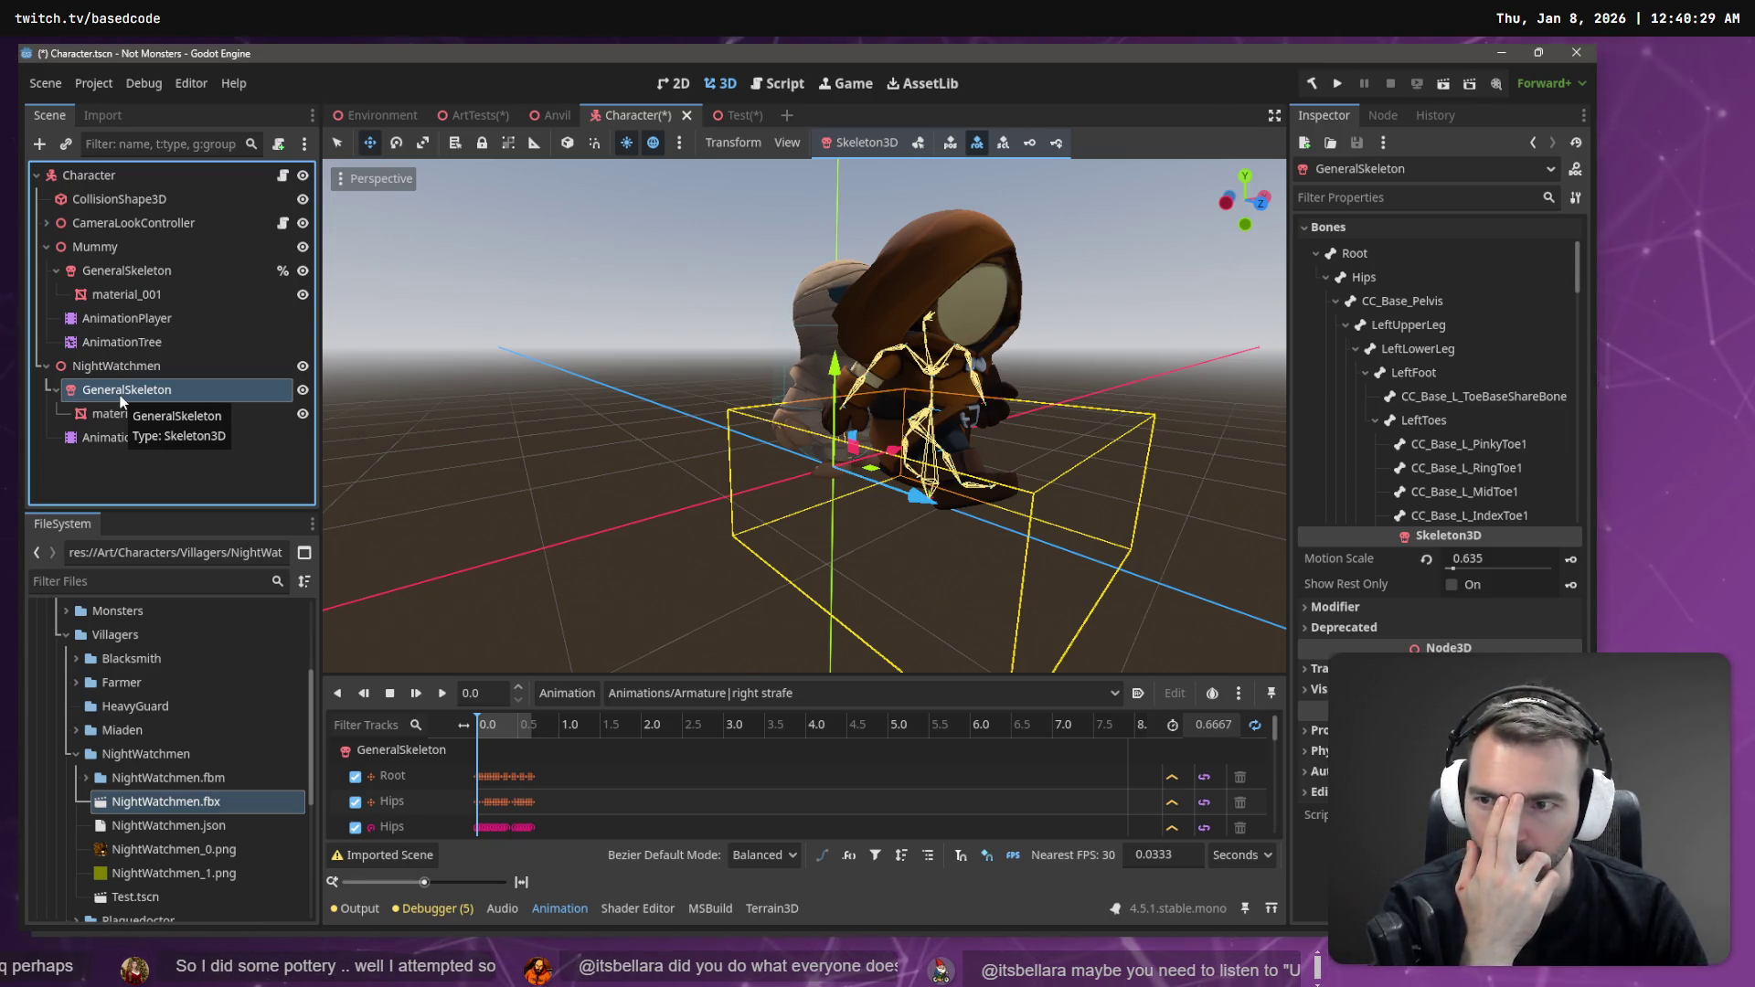
drag(120, 400, 134, 258)
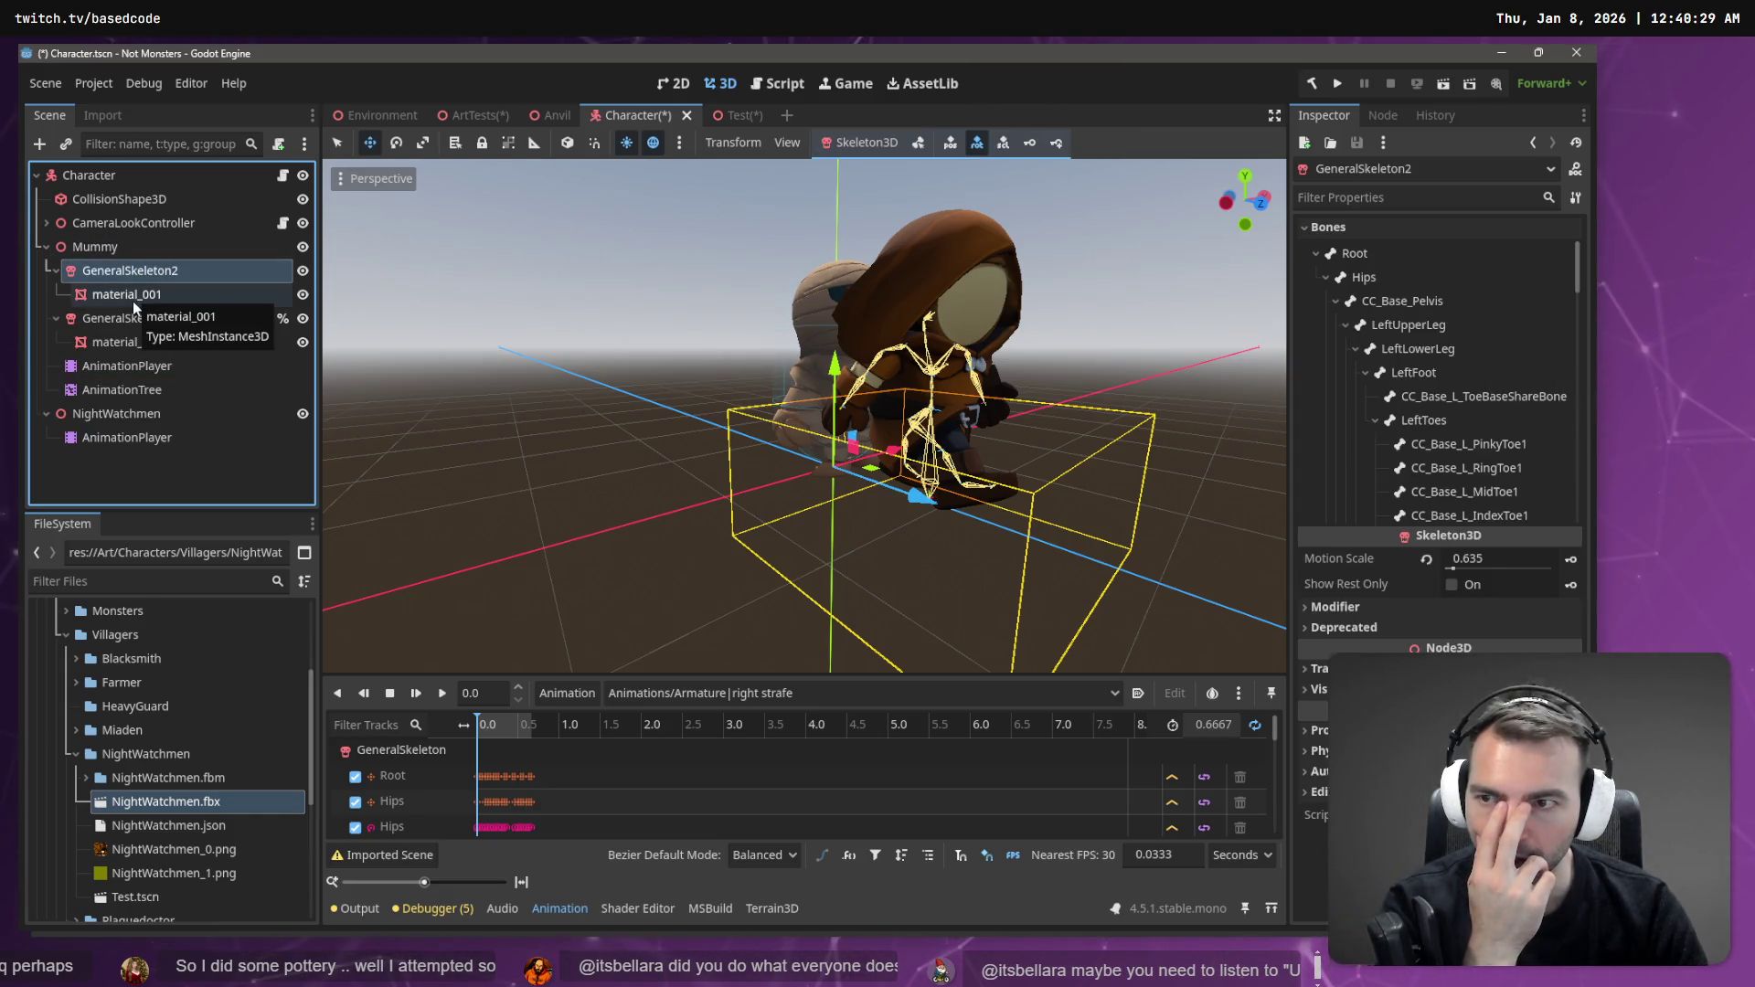
- Play the clip, check the Mummy's skeleton and AnimationTree, then undo the skeleton move
click(445, 694)
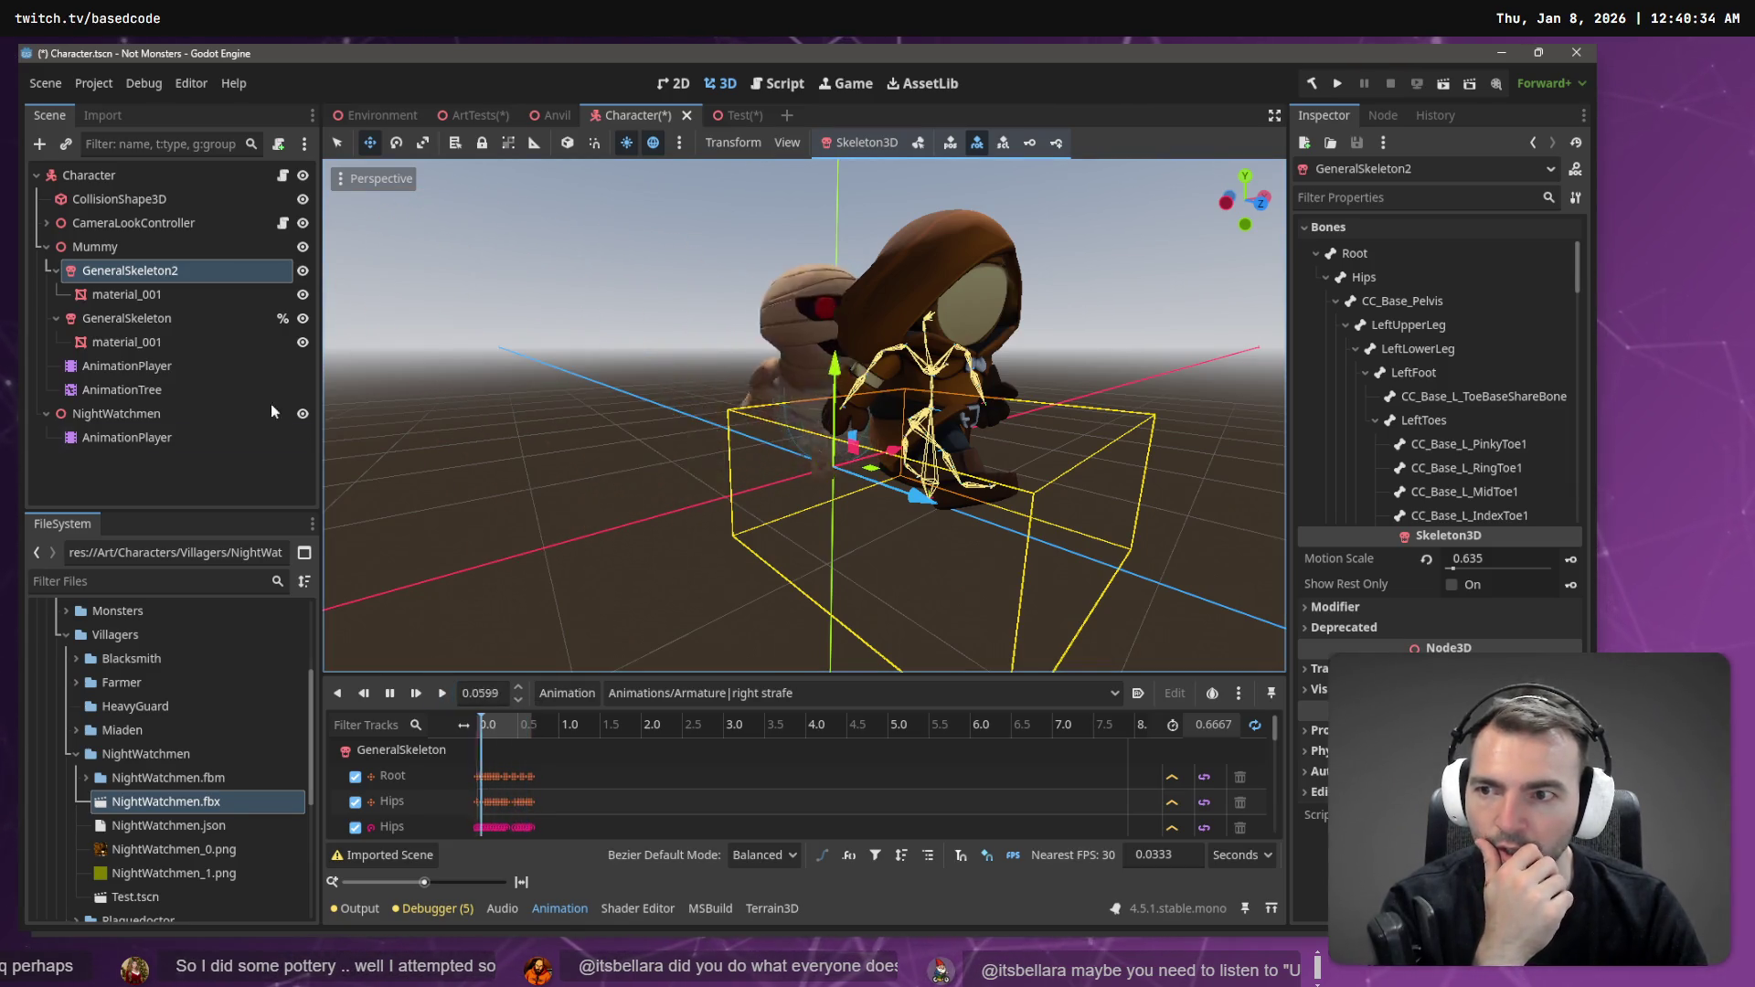
click(155, 320)
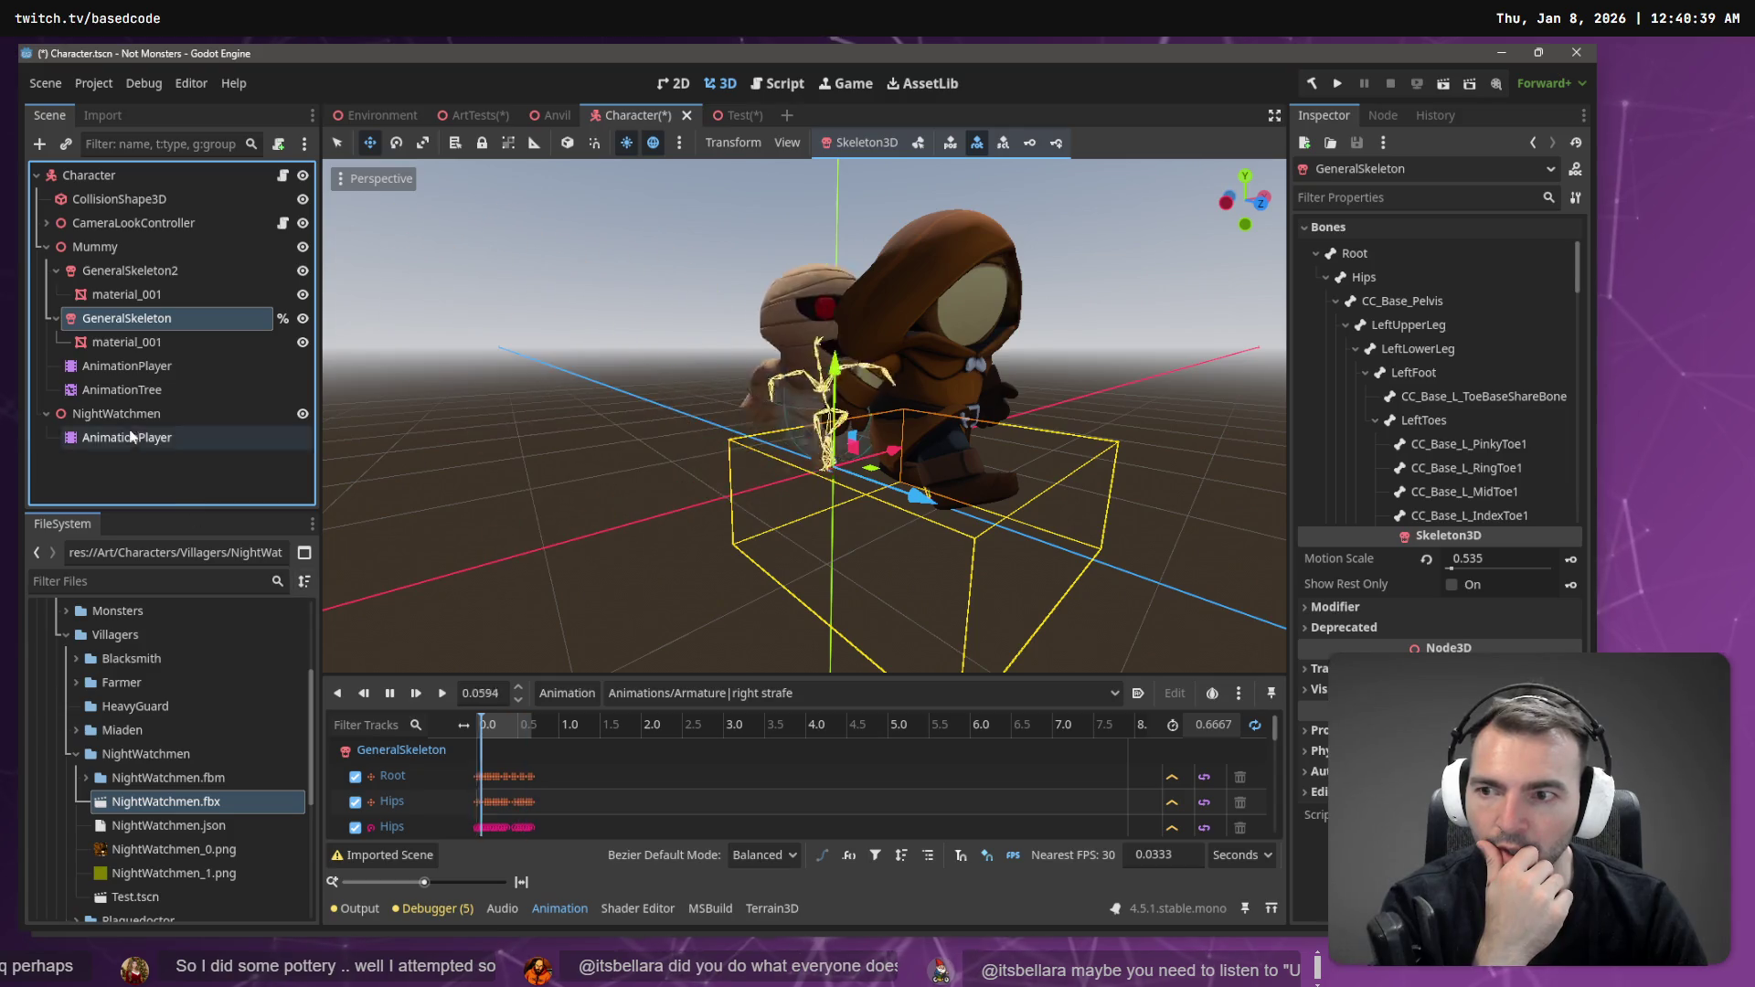
click(123, 388)
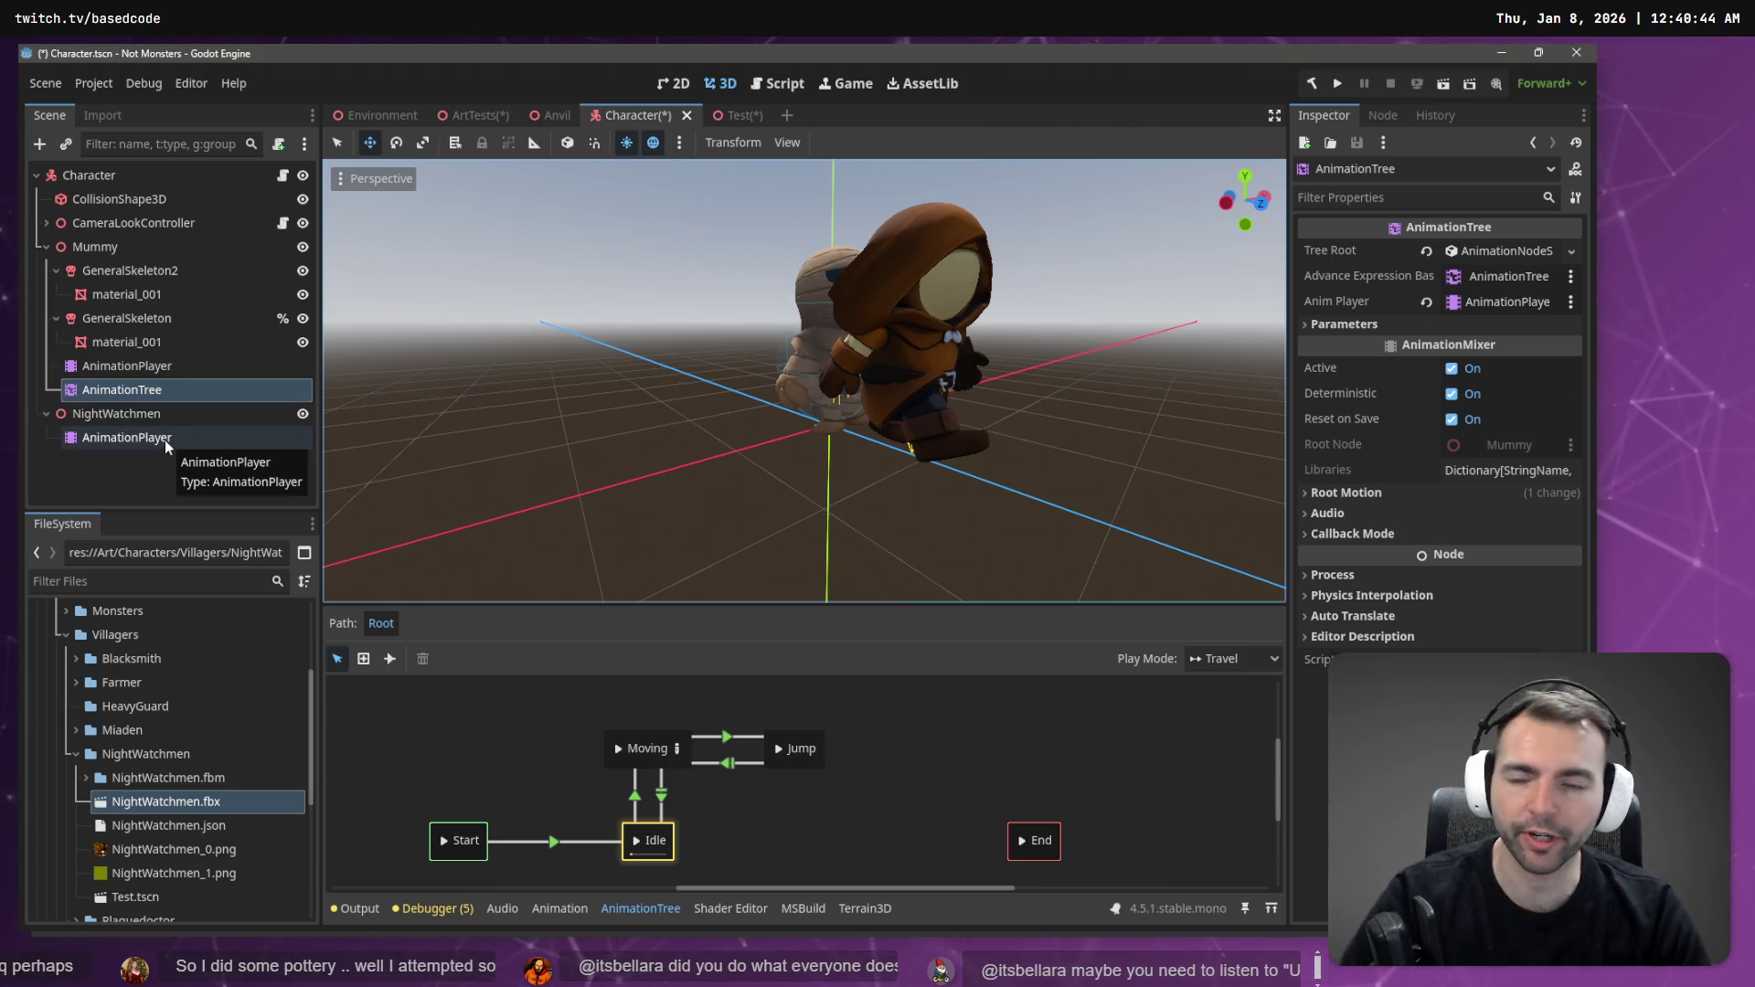
key(ctrl+z)
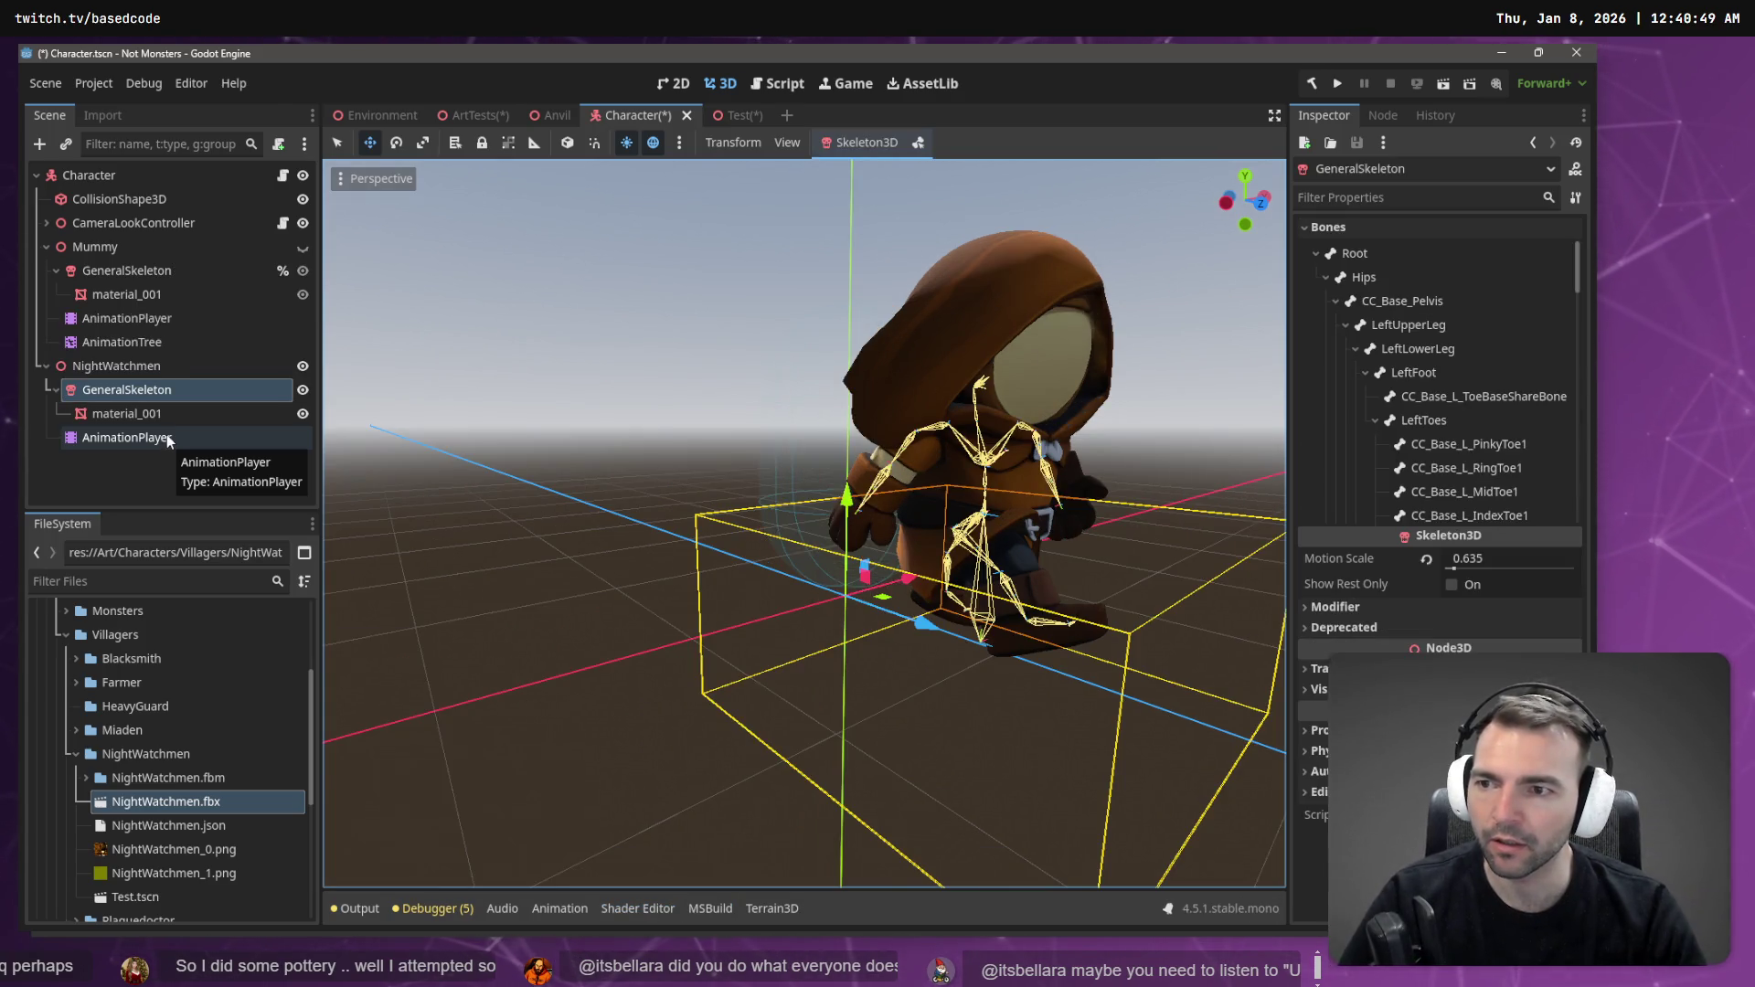
- Step back one undo, redo it, and select the Mummy's AnimationTree
key(ctrl+z)
click(146, 342)
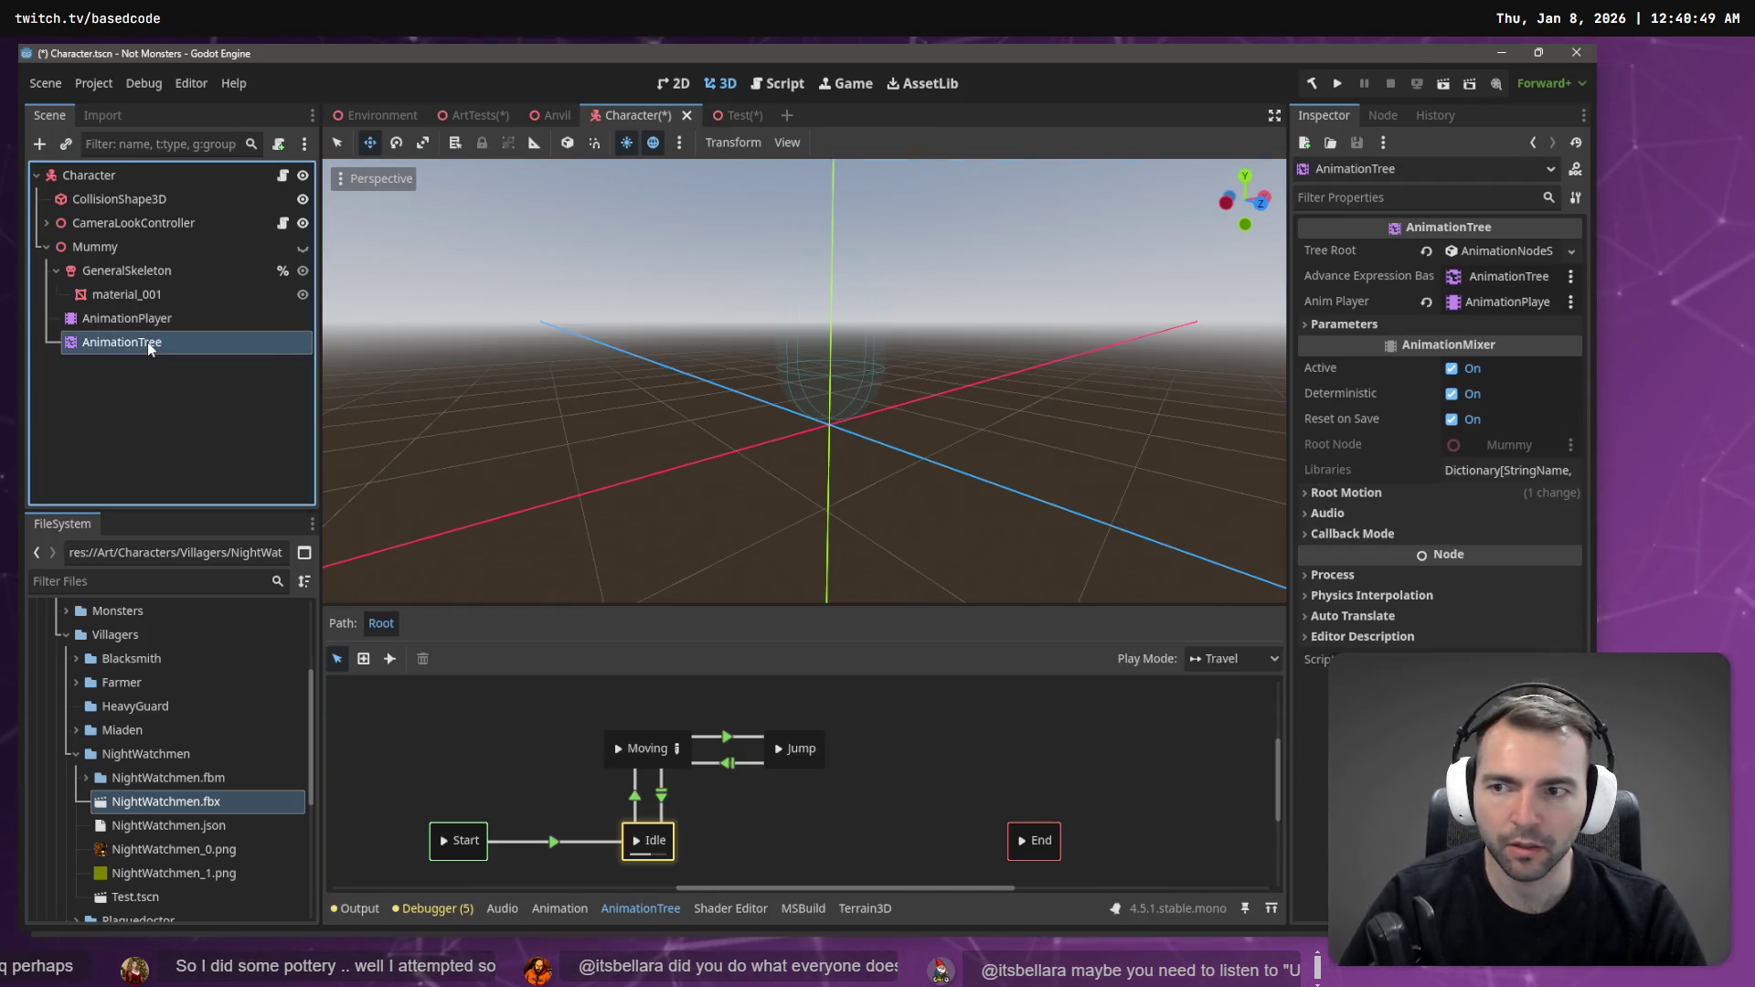
key(ctrl+shift+z)
click(147, 342)
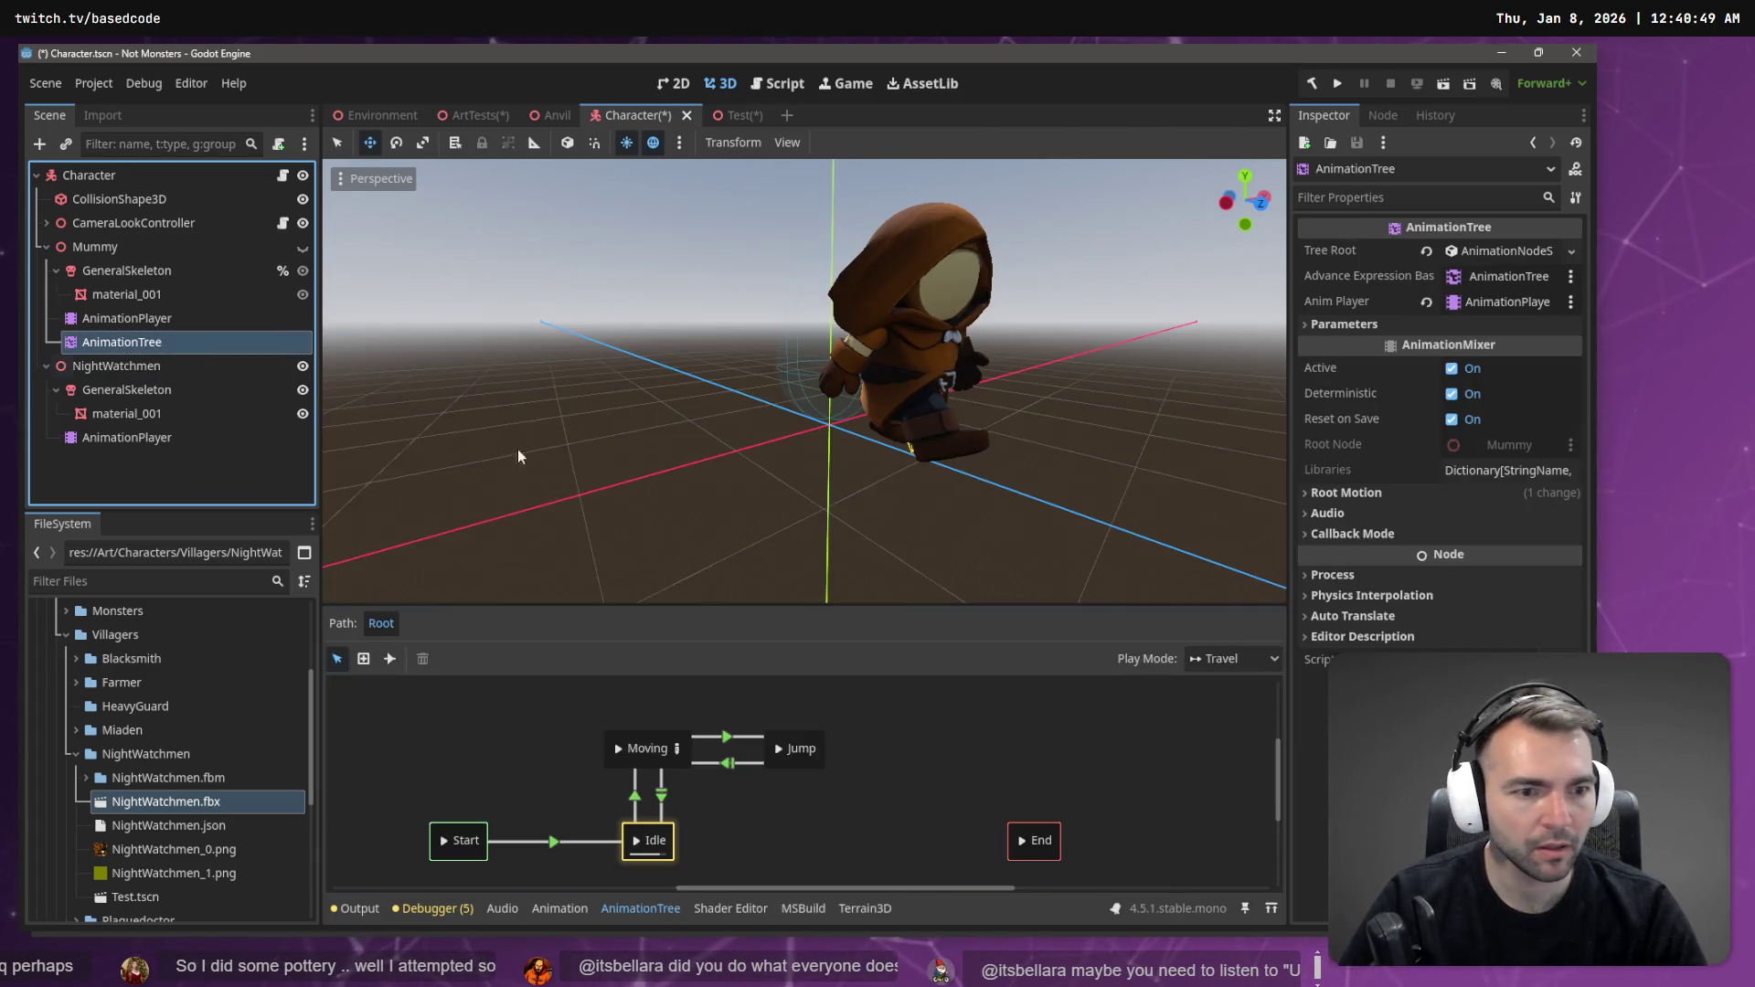
- Move the AnimationTree onto NightWatchmen, inspect its Moving and Jump states, then undo
drag(121, 342, 119, 371)
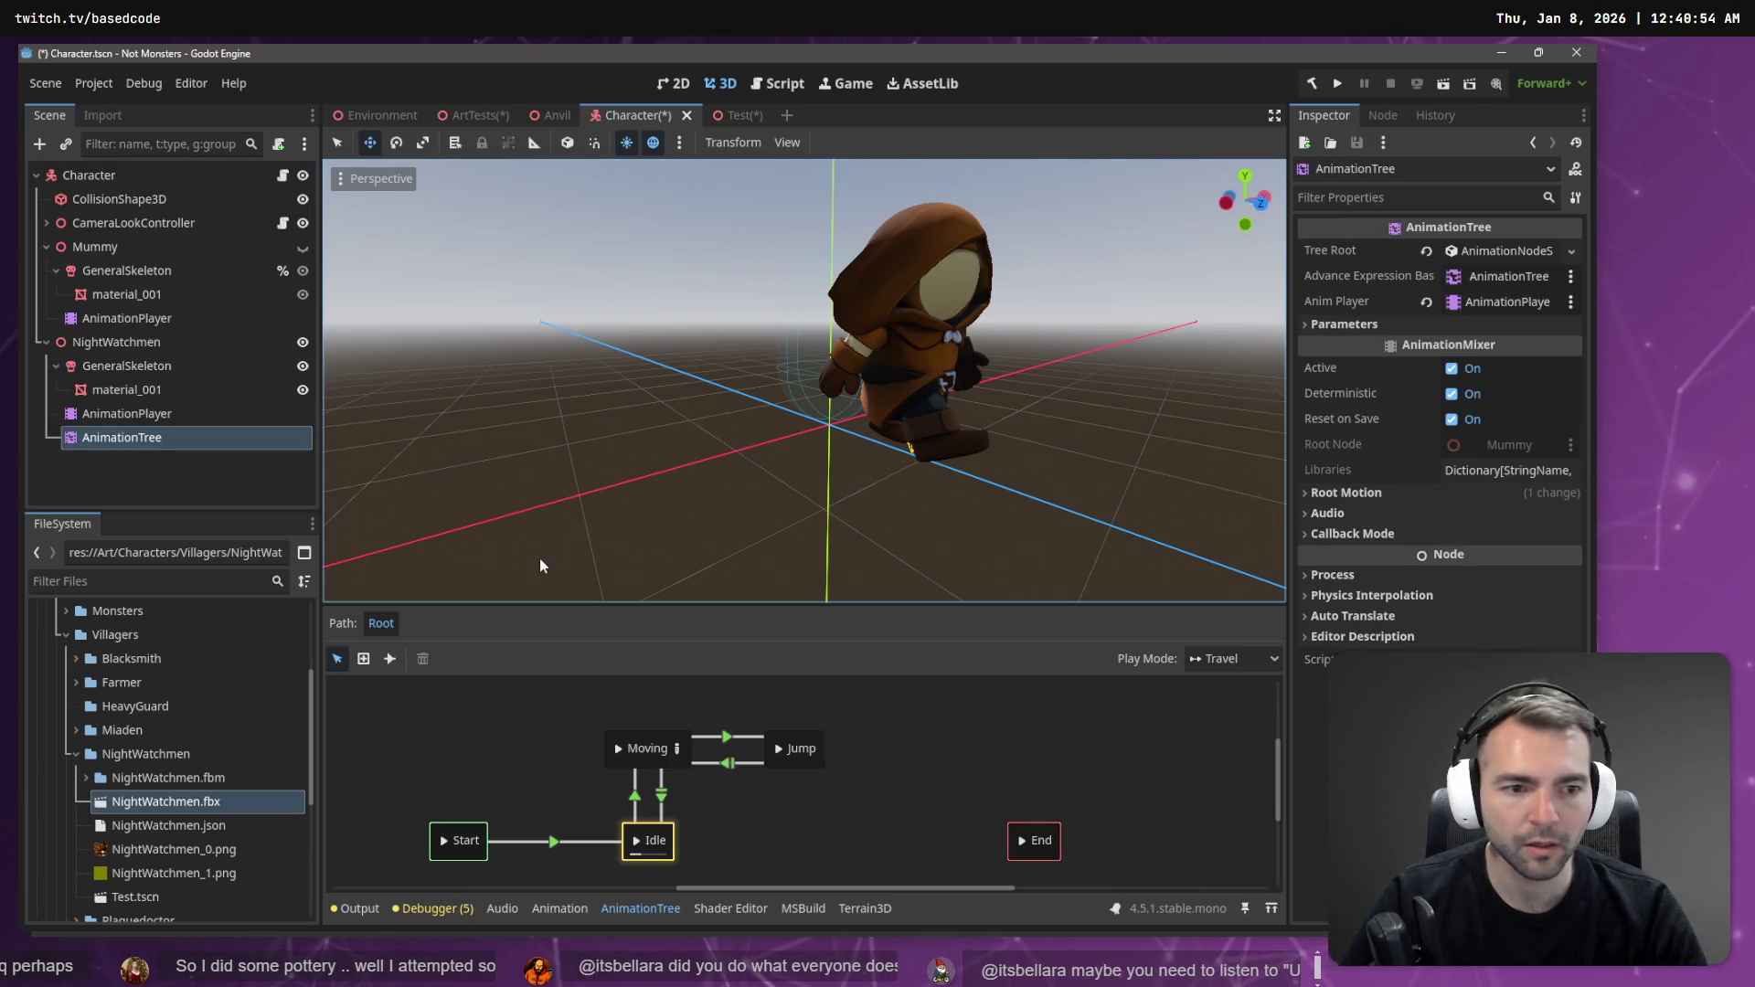
click(655, 738)
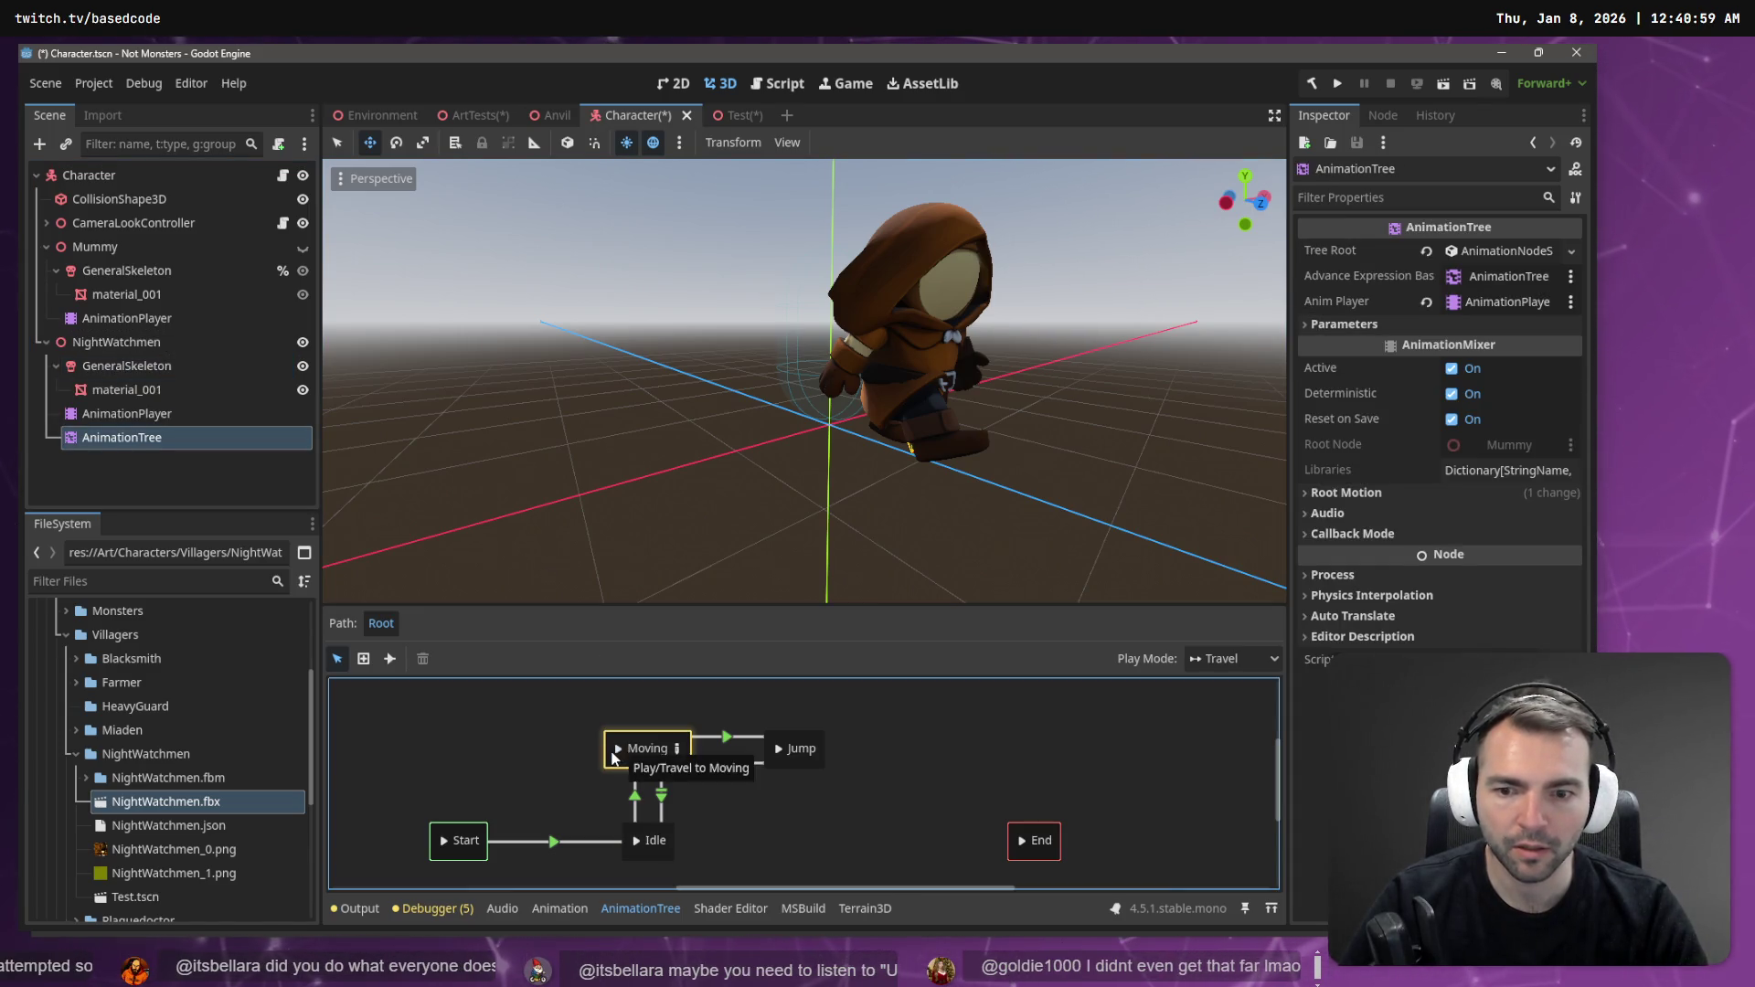
click(790, 748)
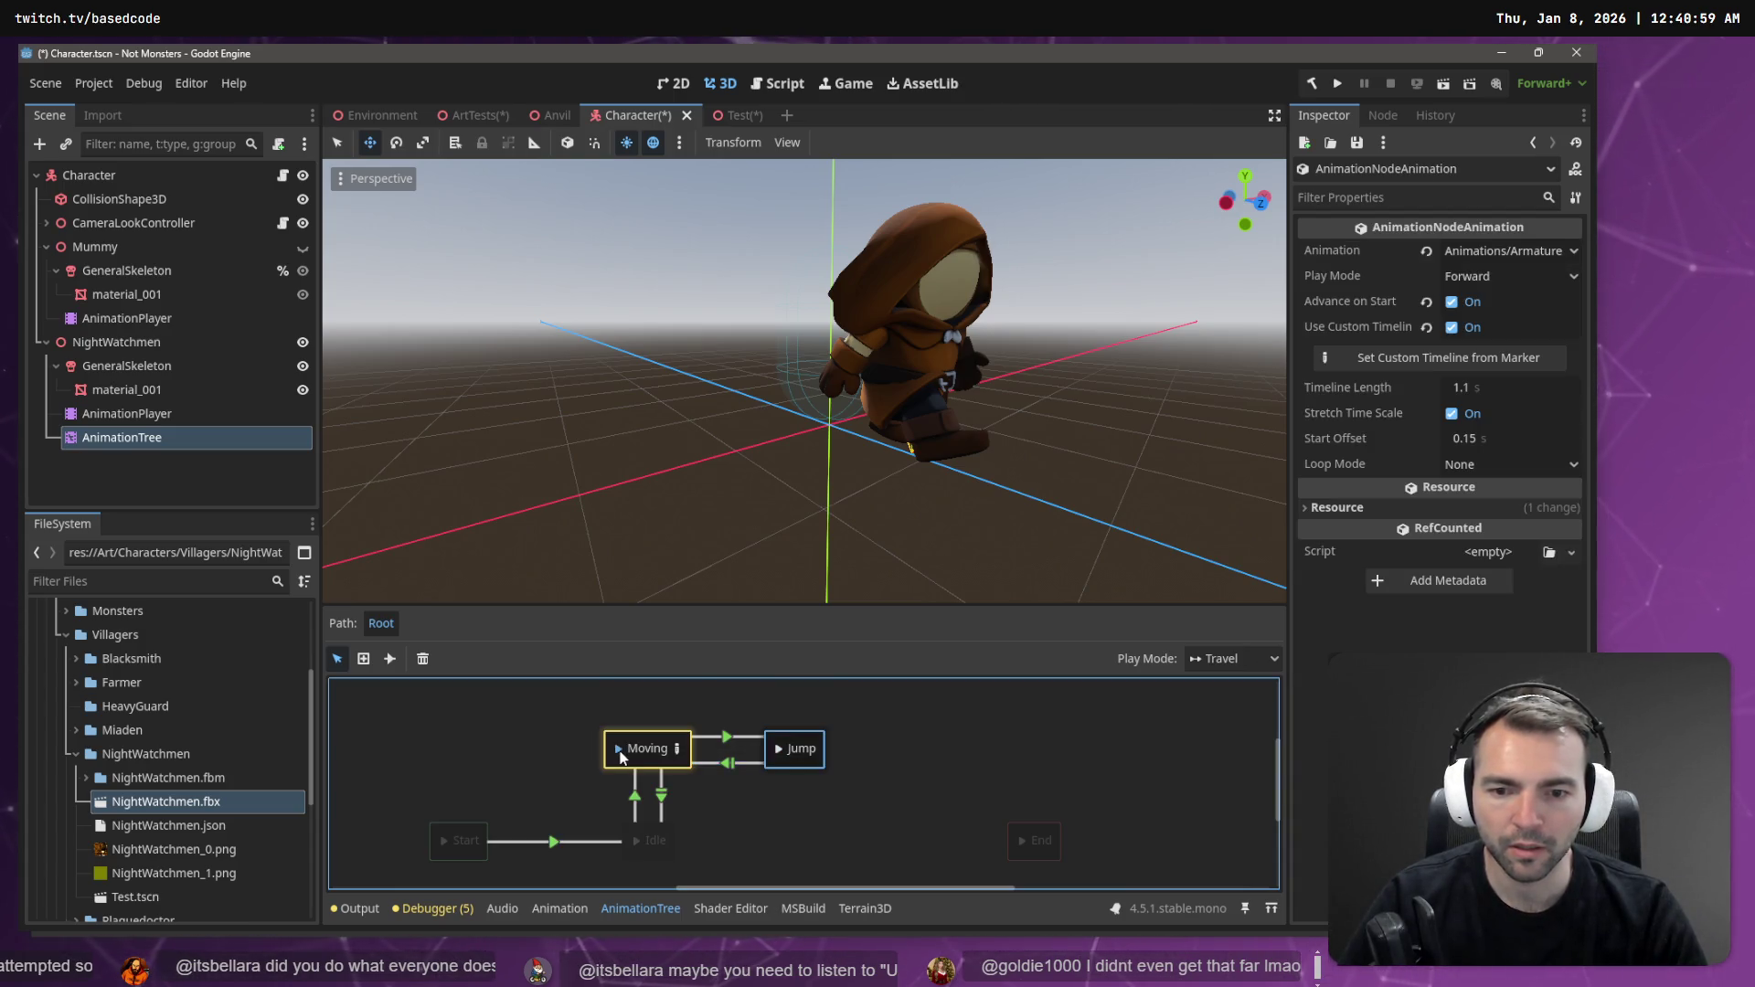
key(ctrl+z)
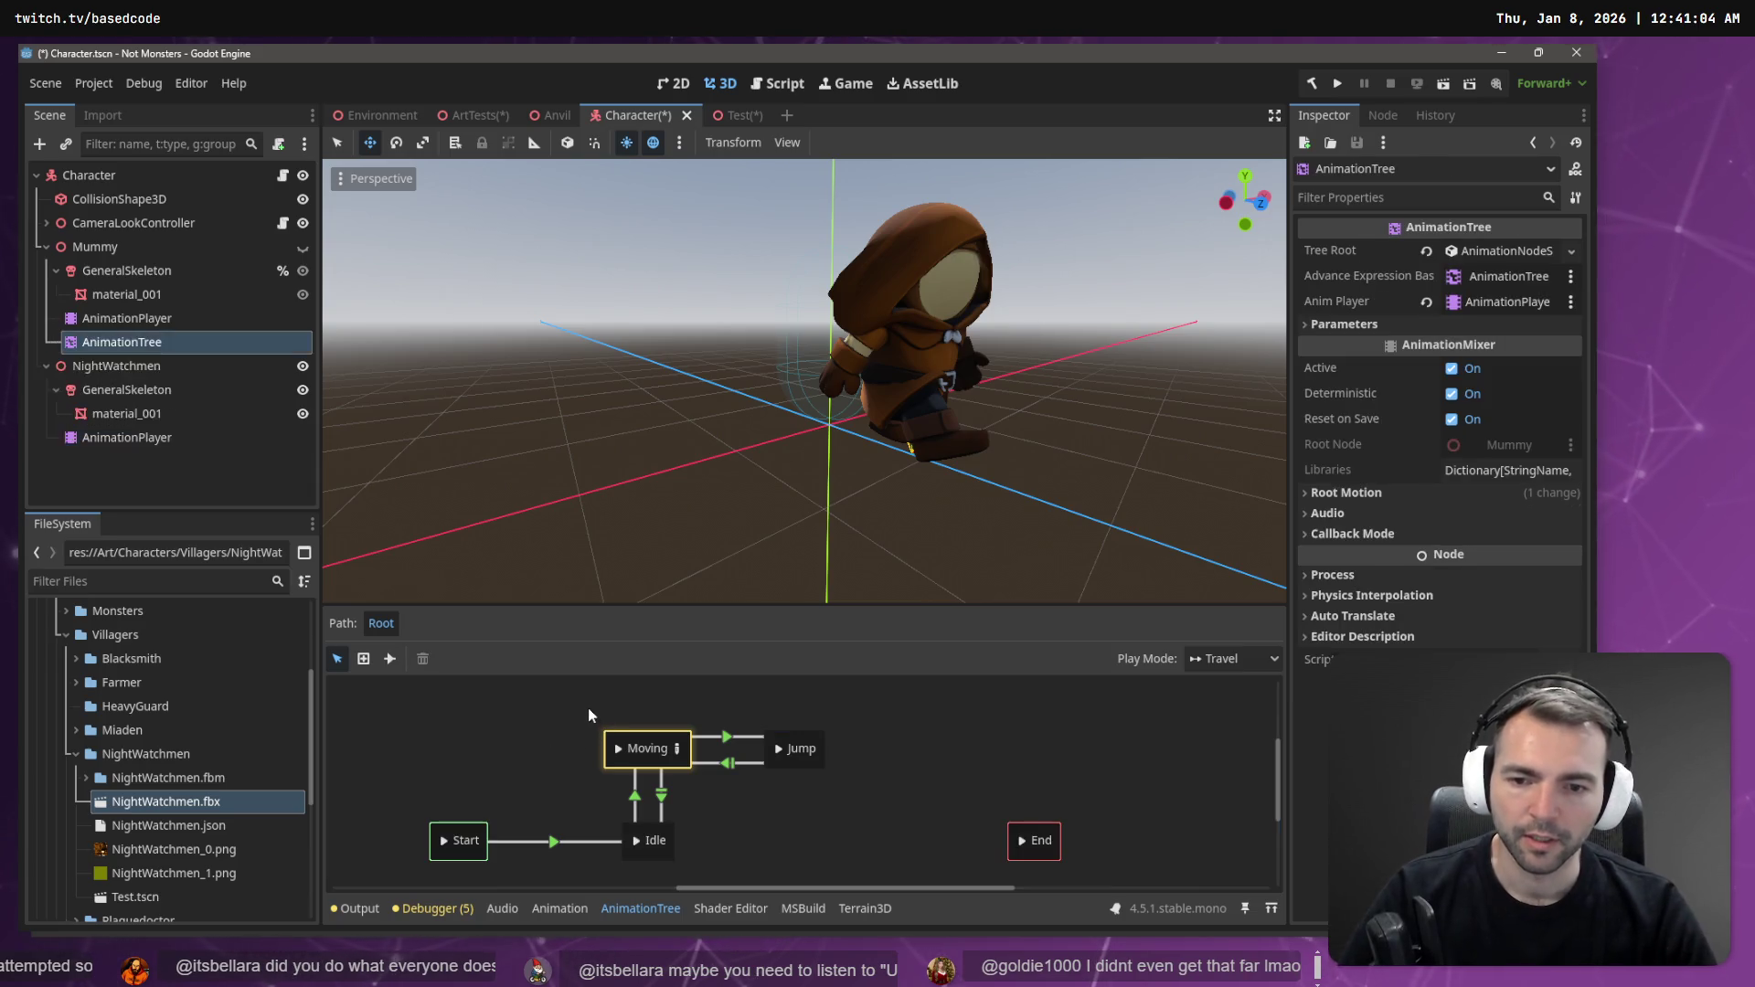
click(126, 373)
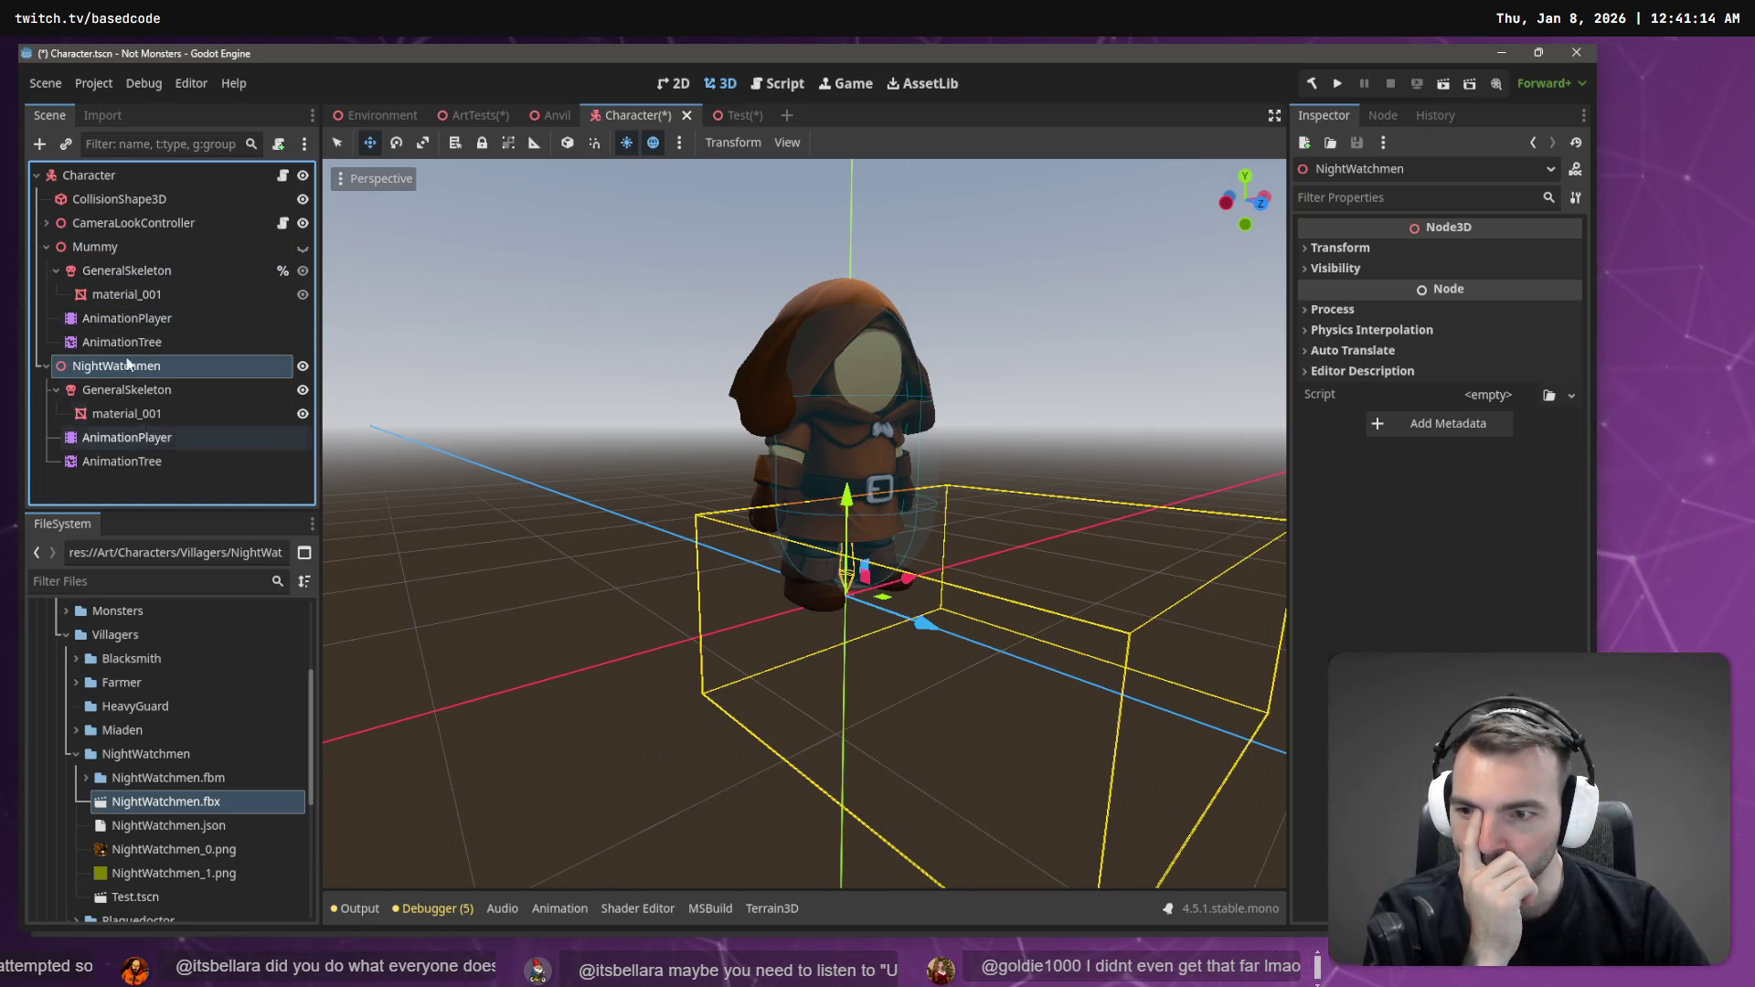
click(122, 316)
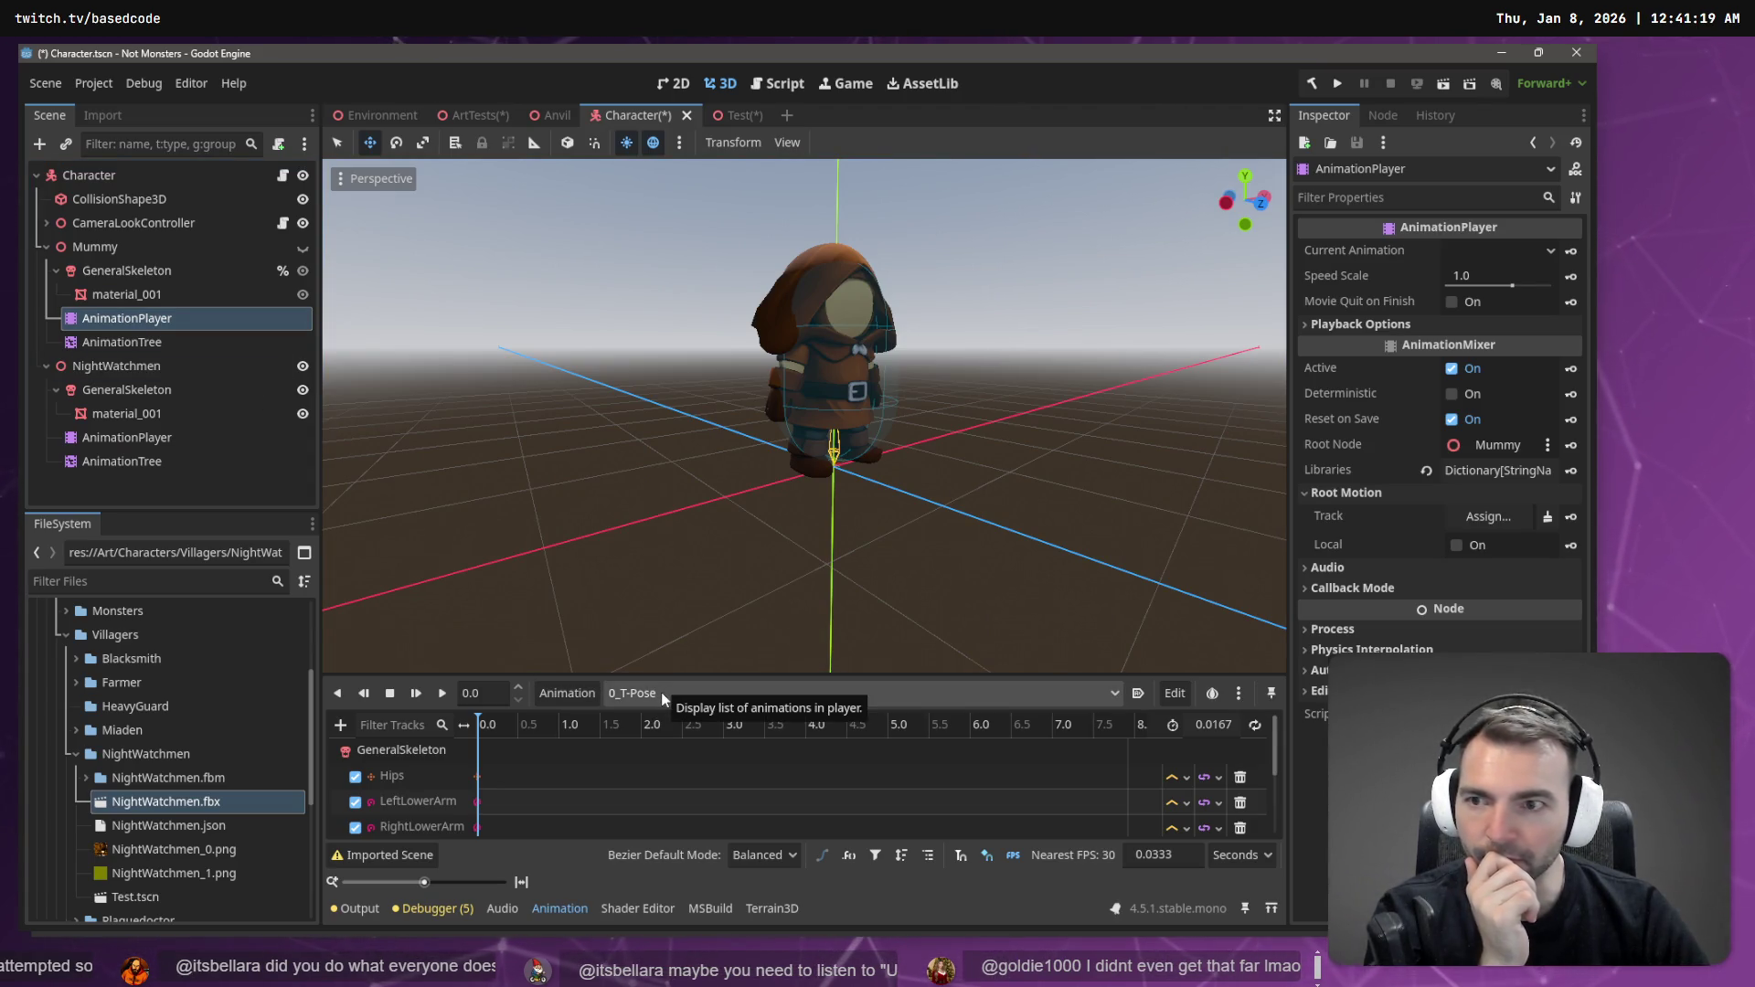
- Show the Mummy and preview the idle, jump, left strafe walking and walking clips
click(303, 247)
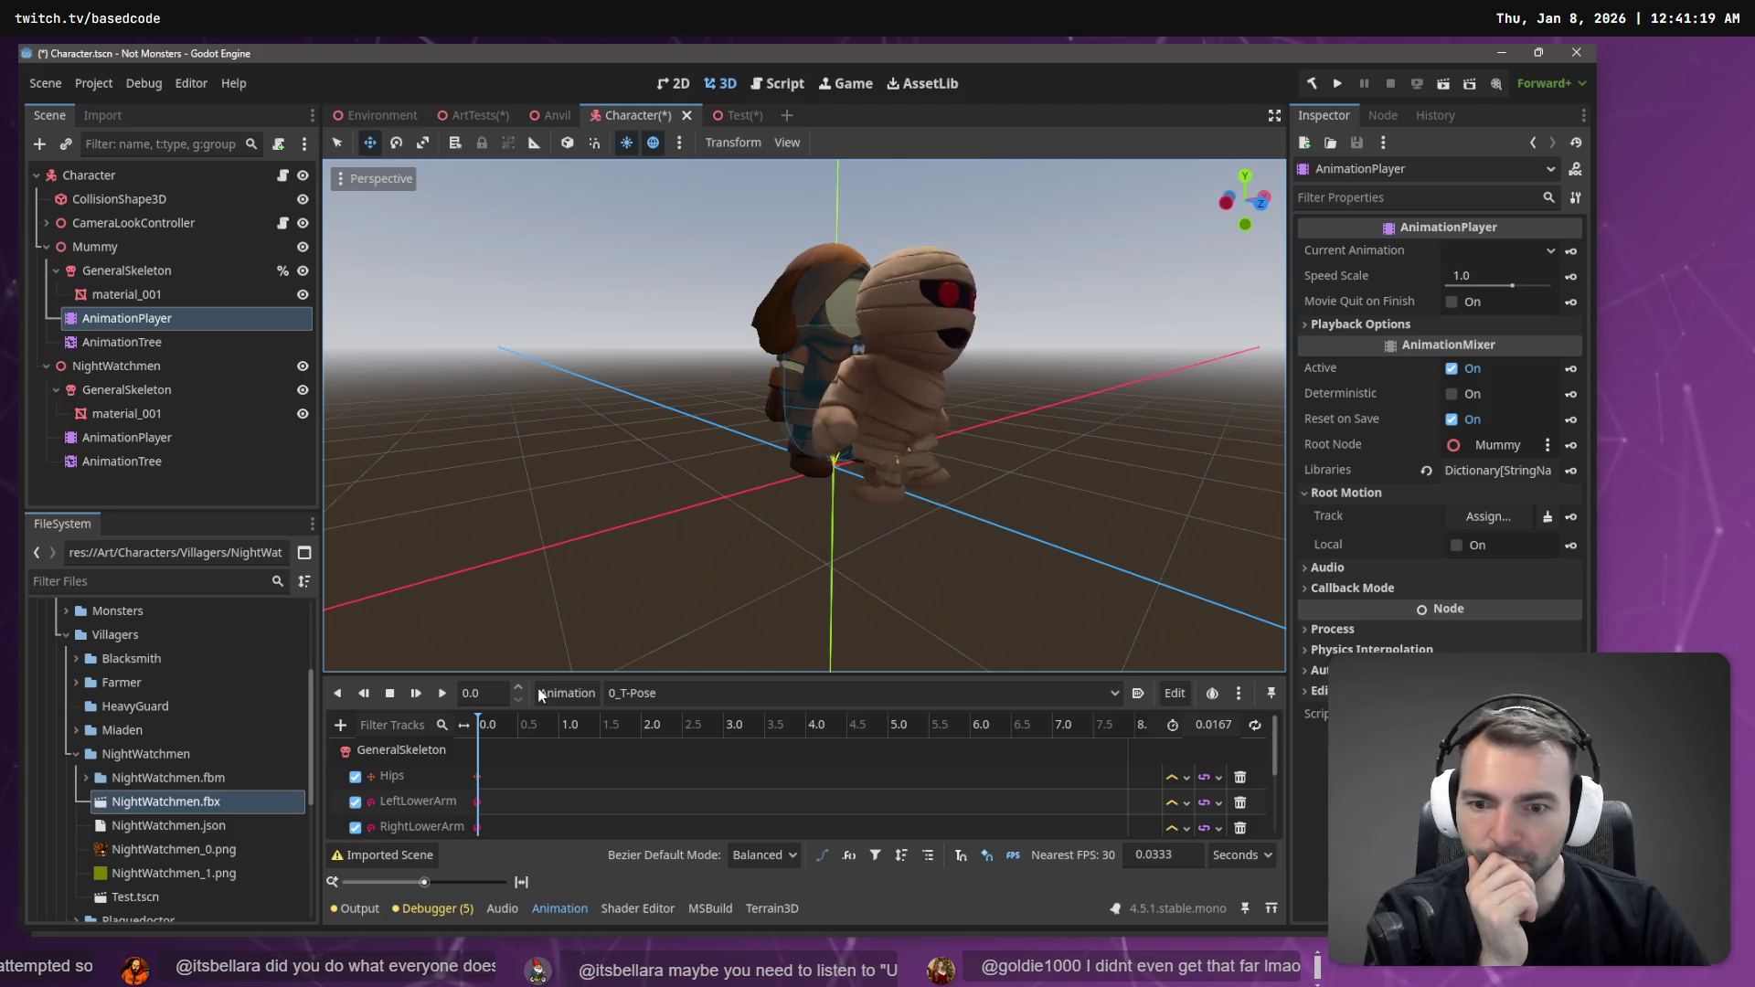
click(649, 692)
click(672, 714)
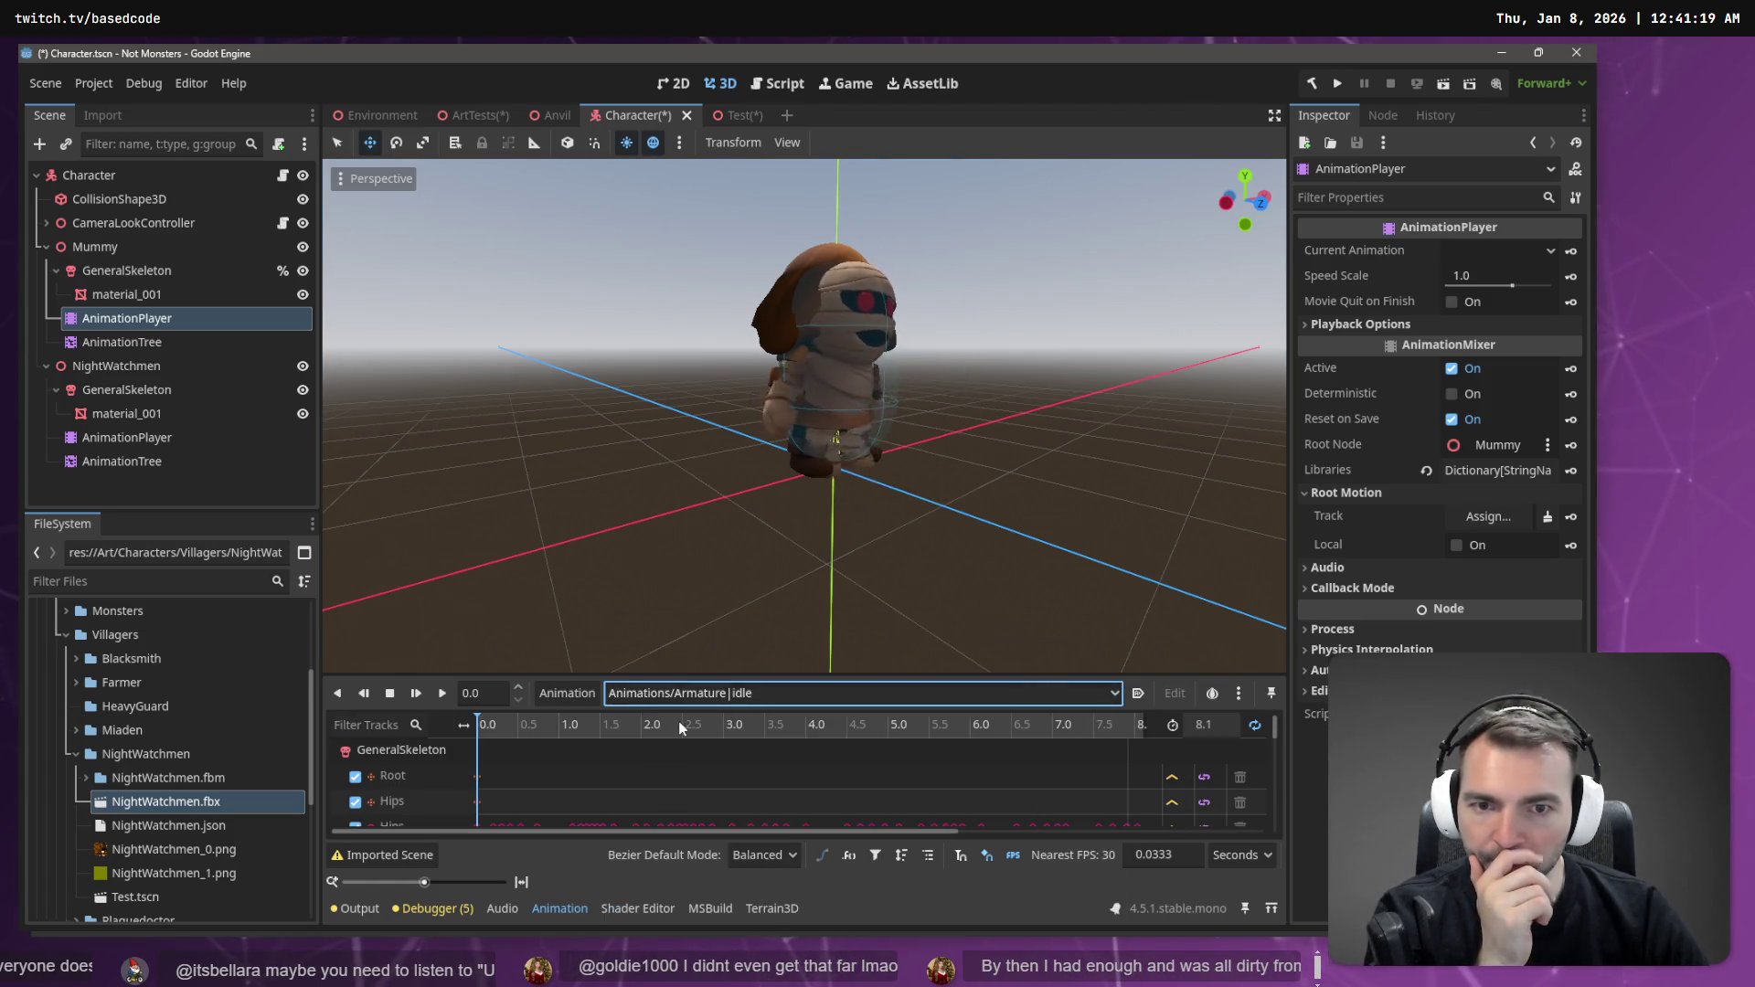
click(704, 694)
click(711, 733)
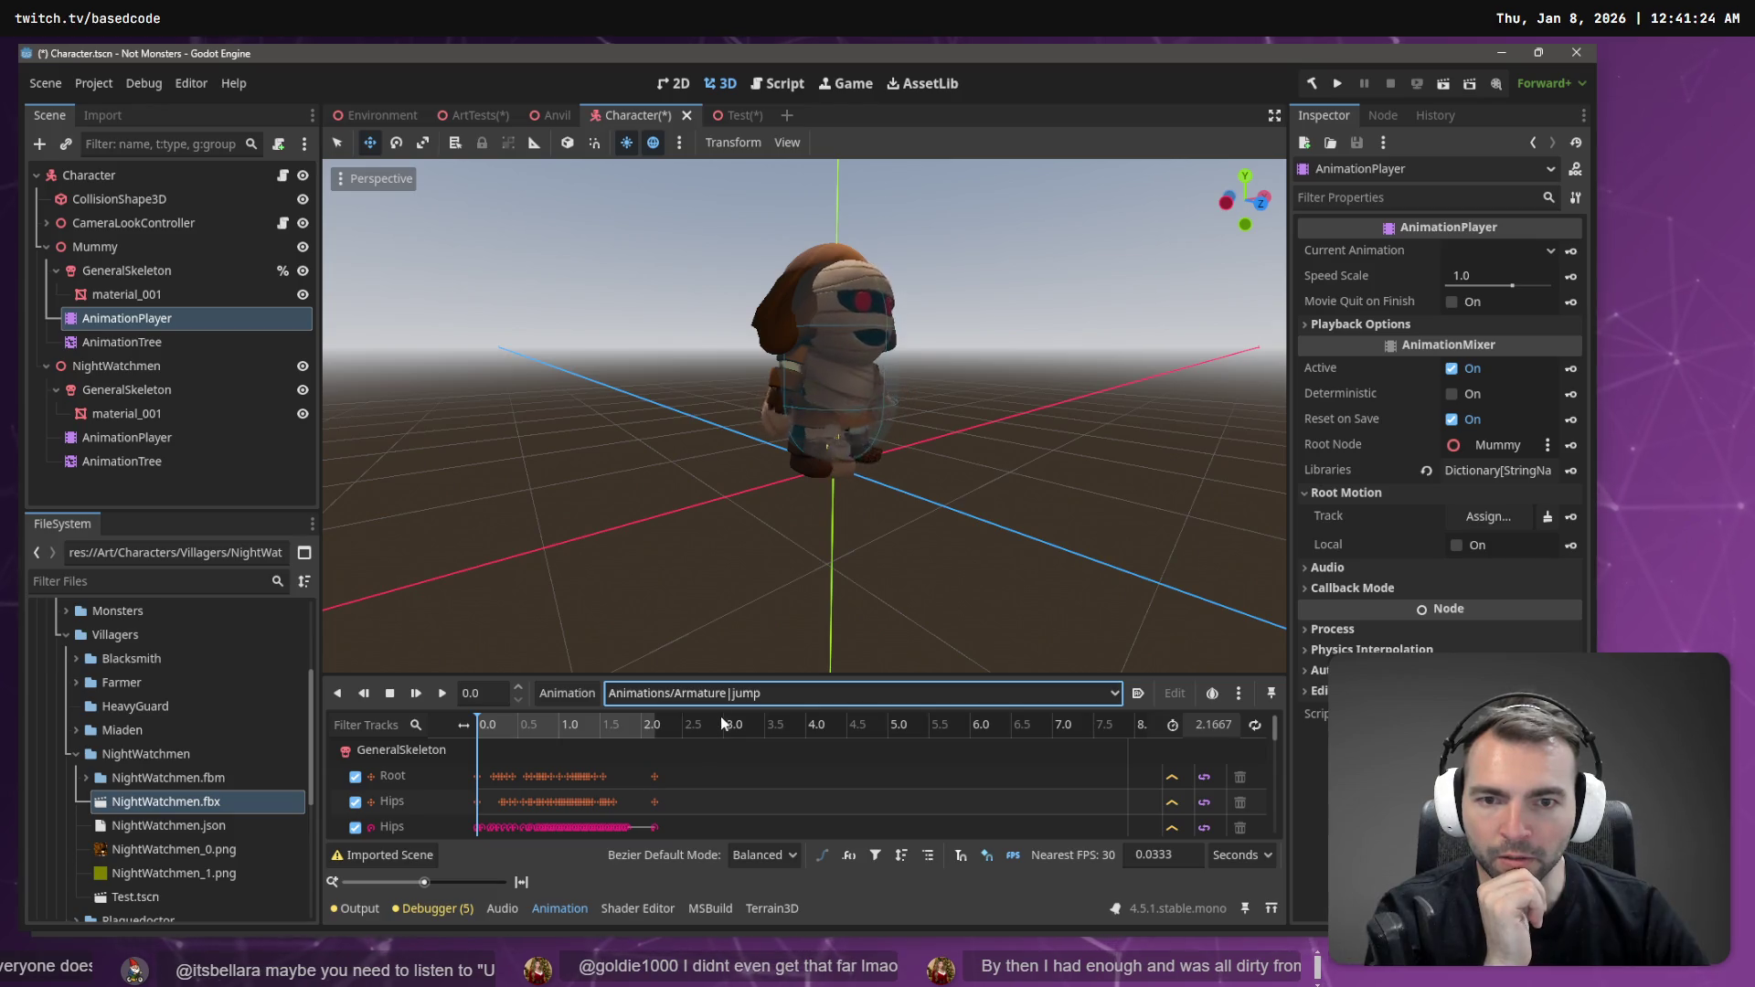
click(713, 693)
click(737, 786)
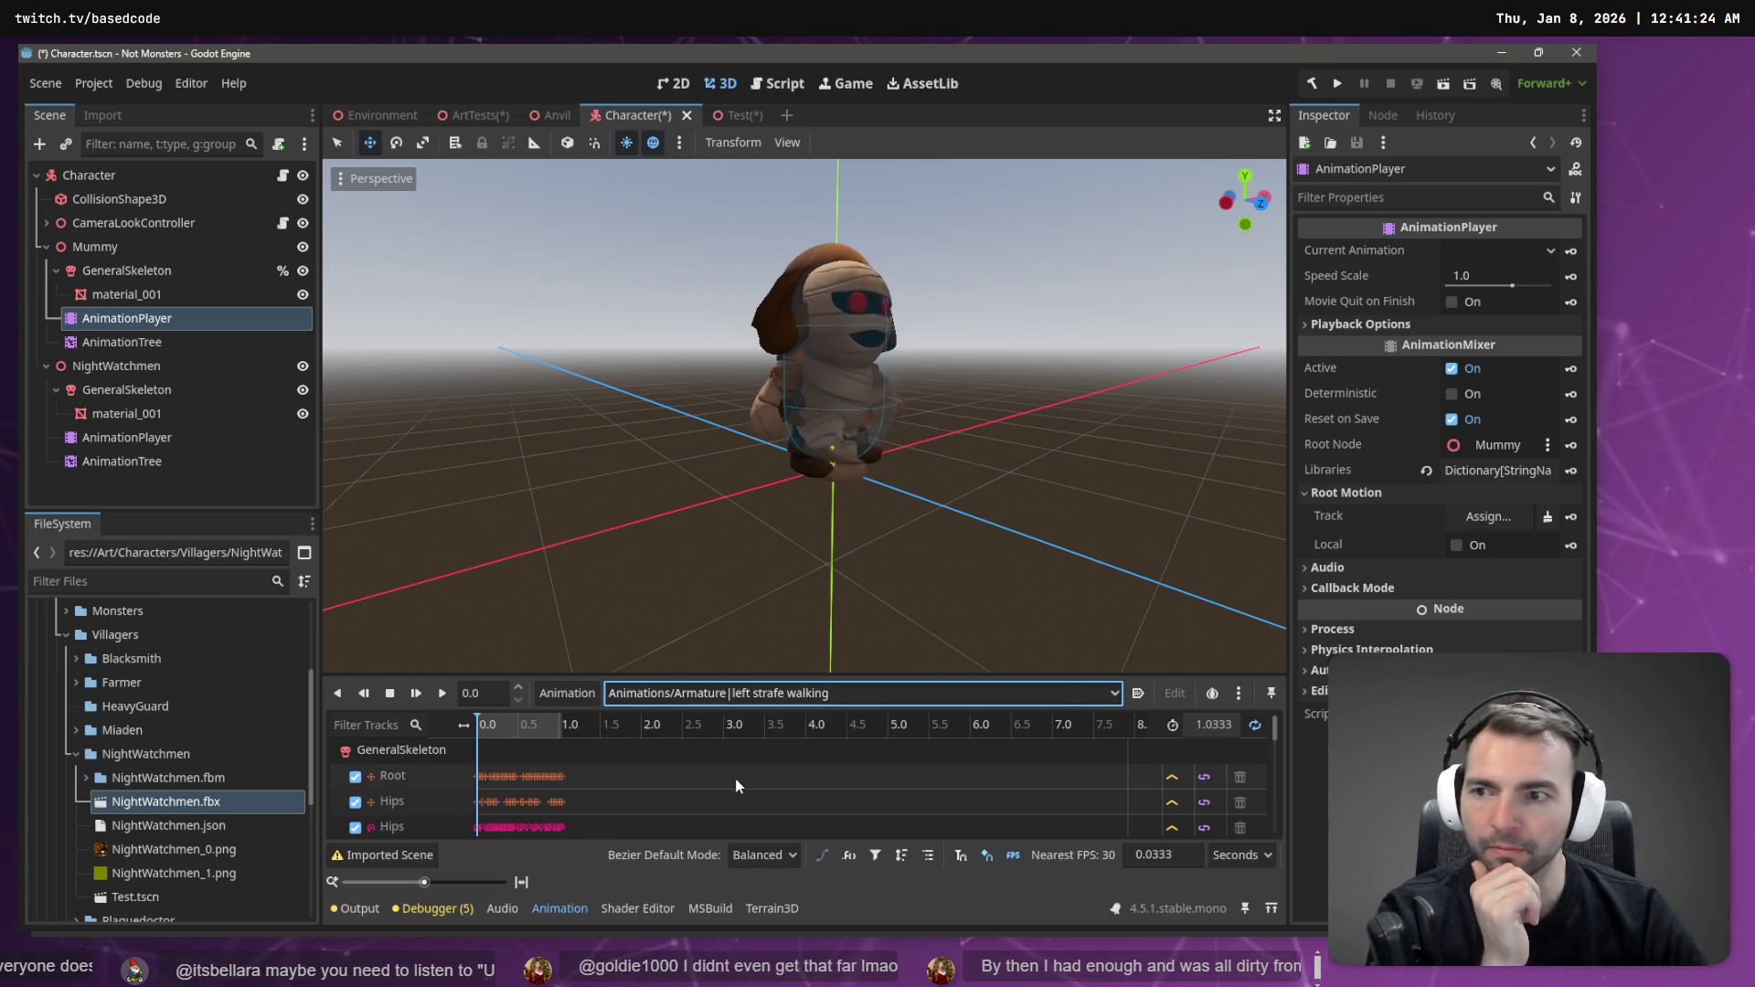
click(700, 696)
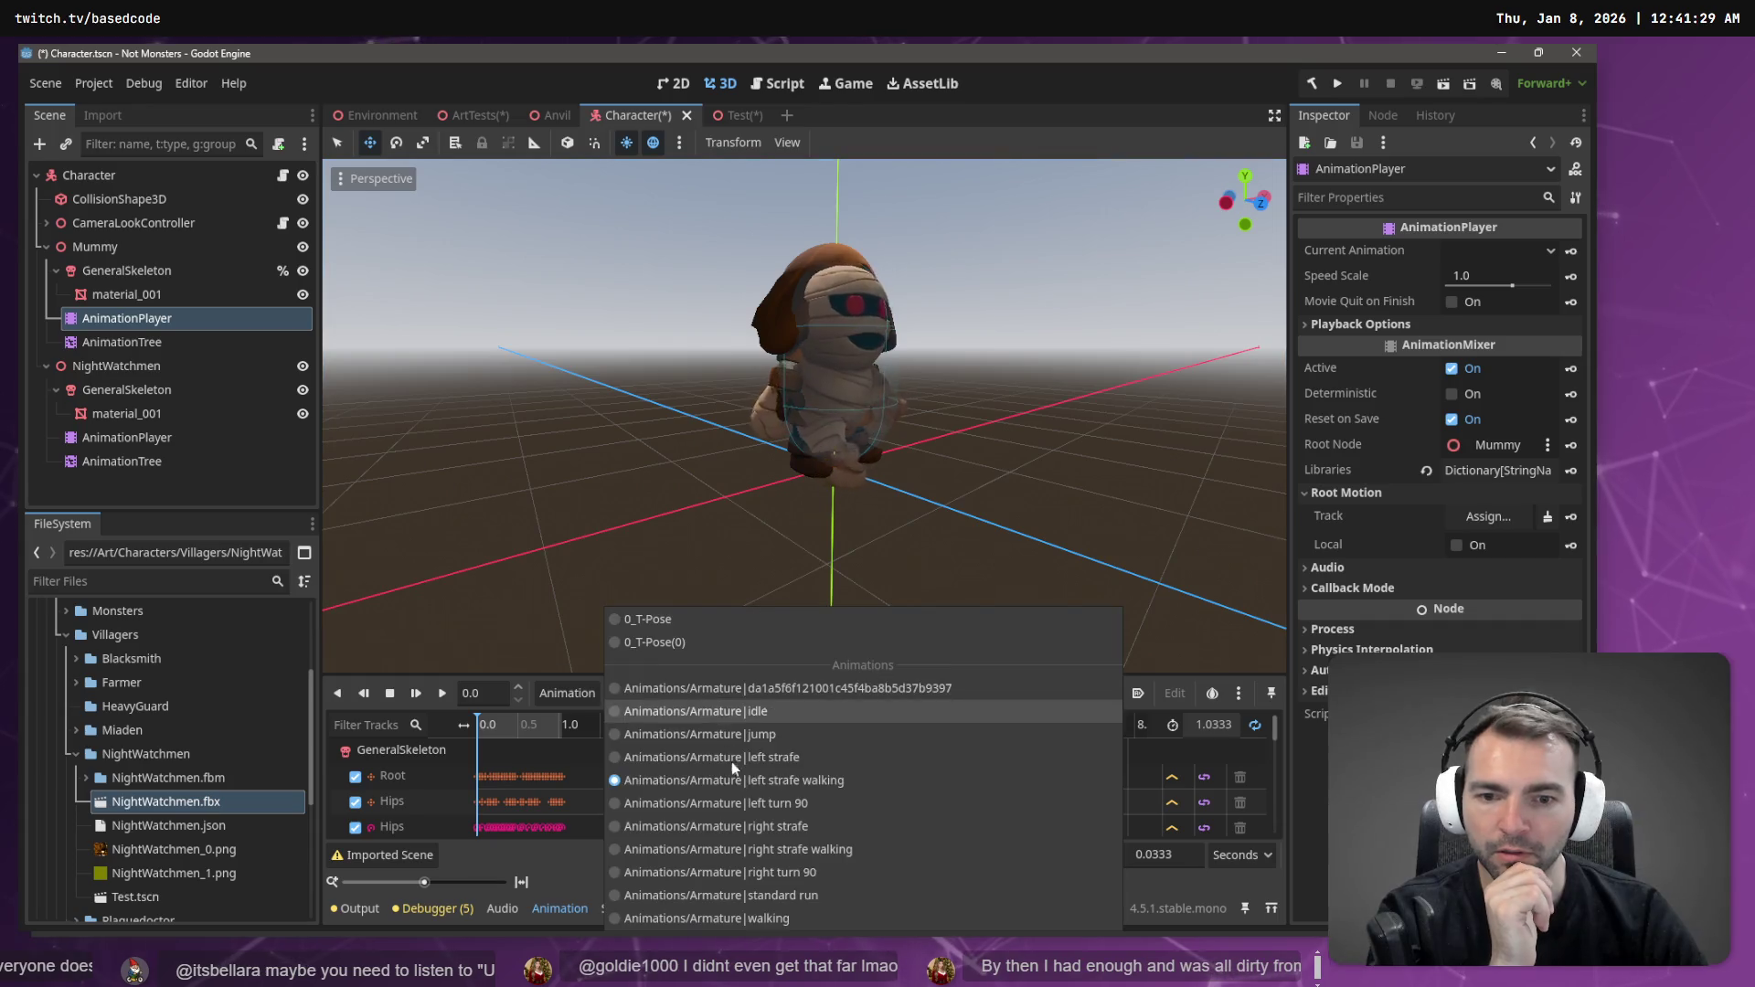
click(784, 919)
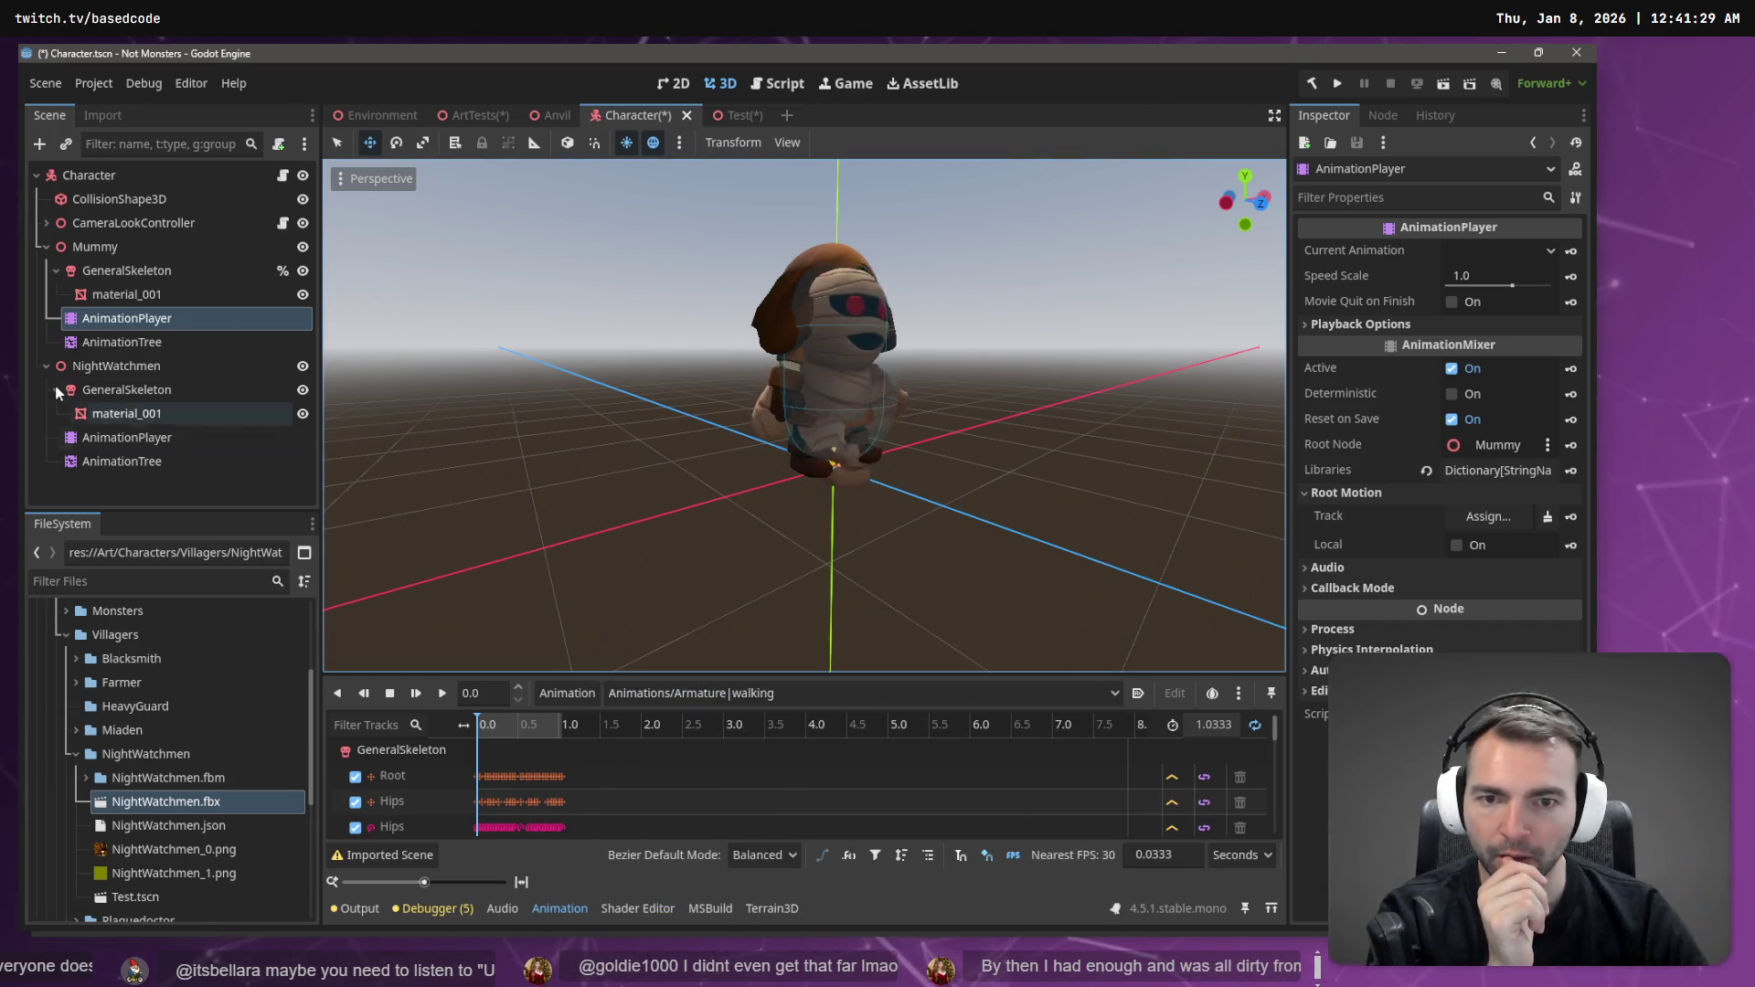
- Switch the Mummy's AnimationTree state machine to Jump, back to Moving, then Jump
click(129, 348)
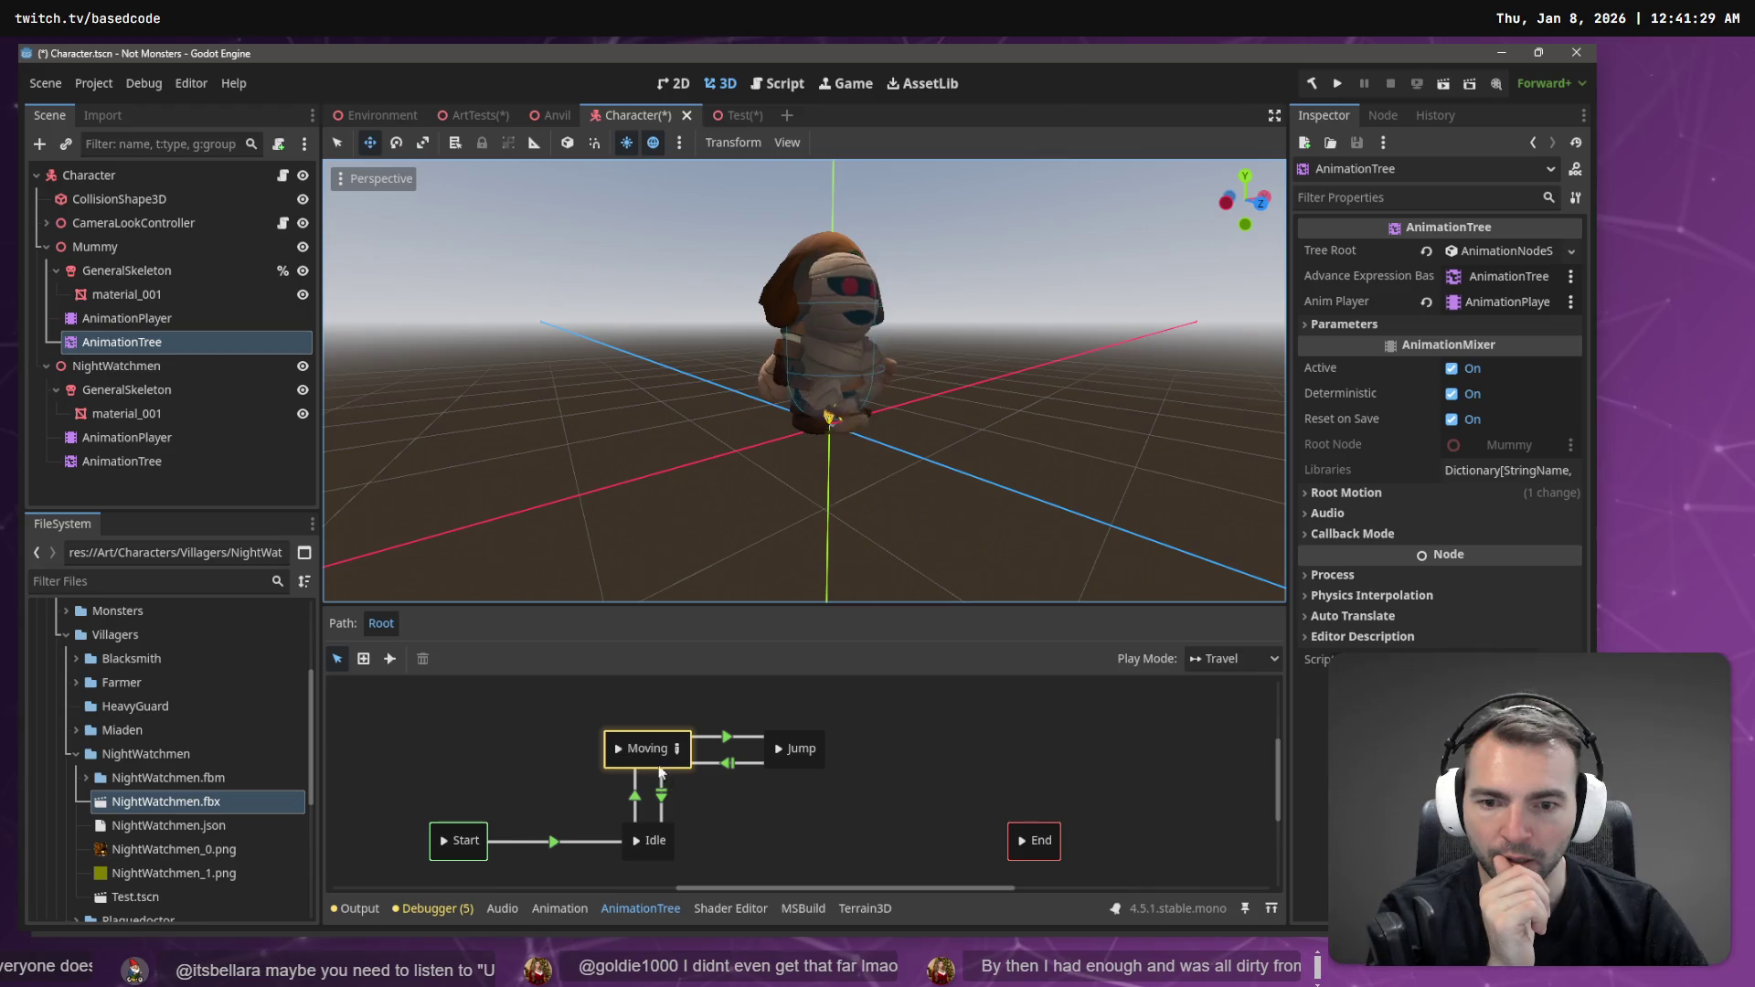
click(777, 754)
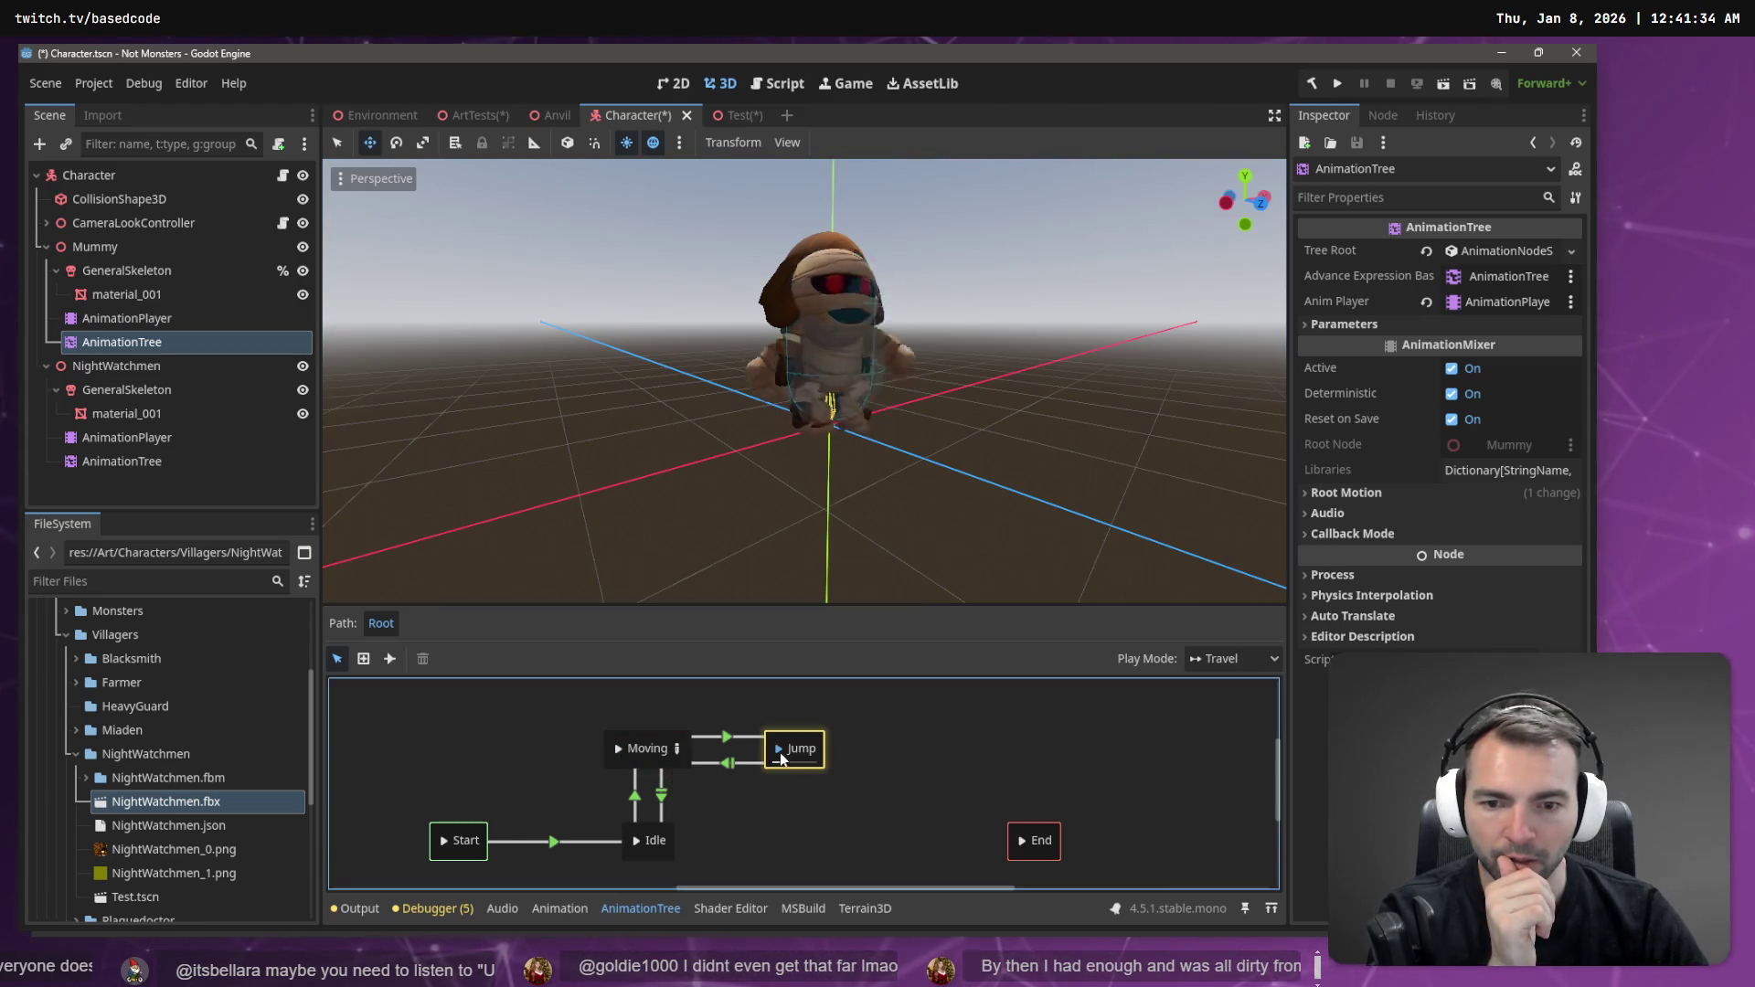
click(621, 753)
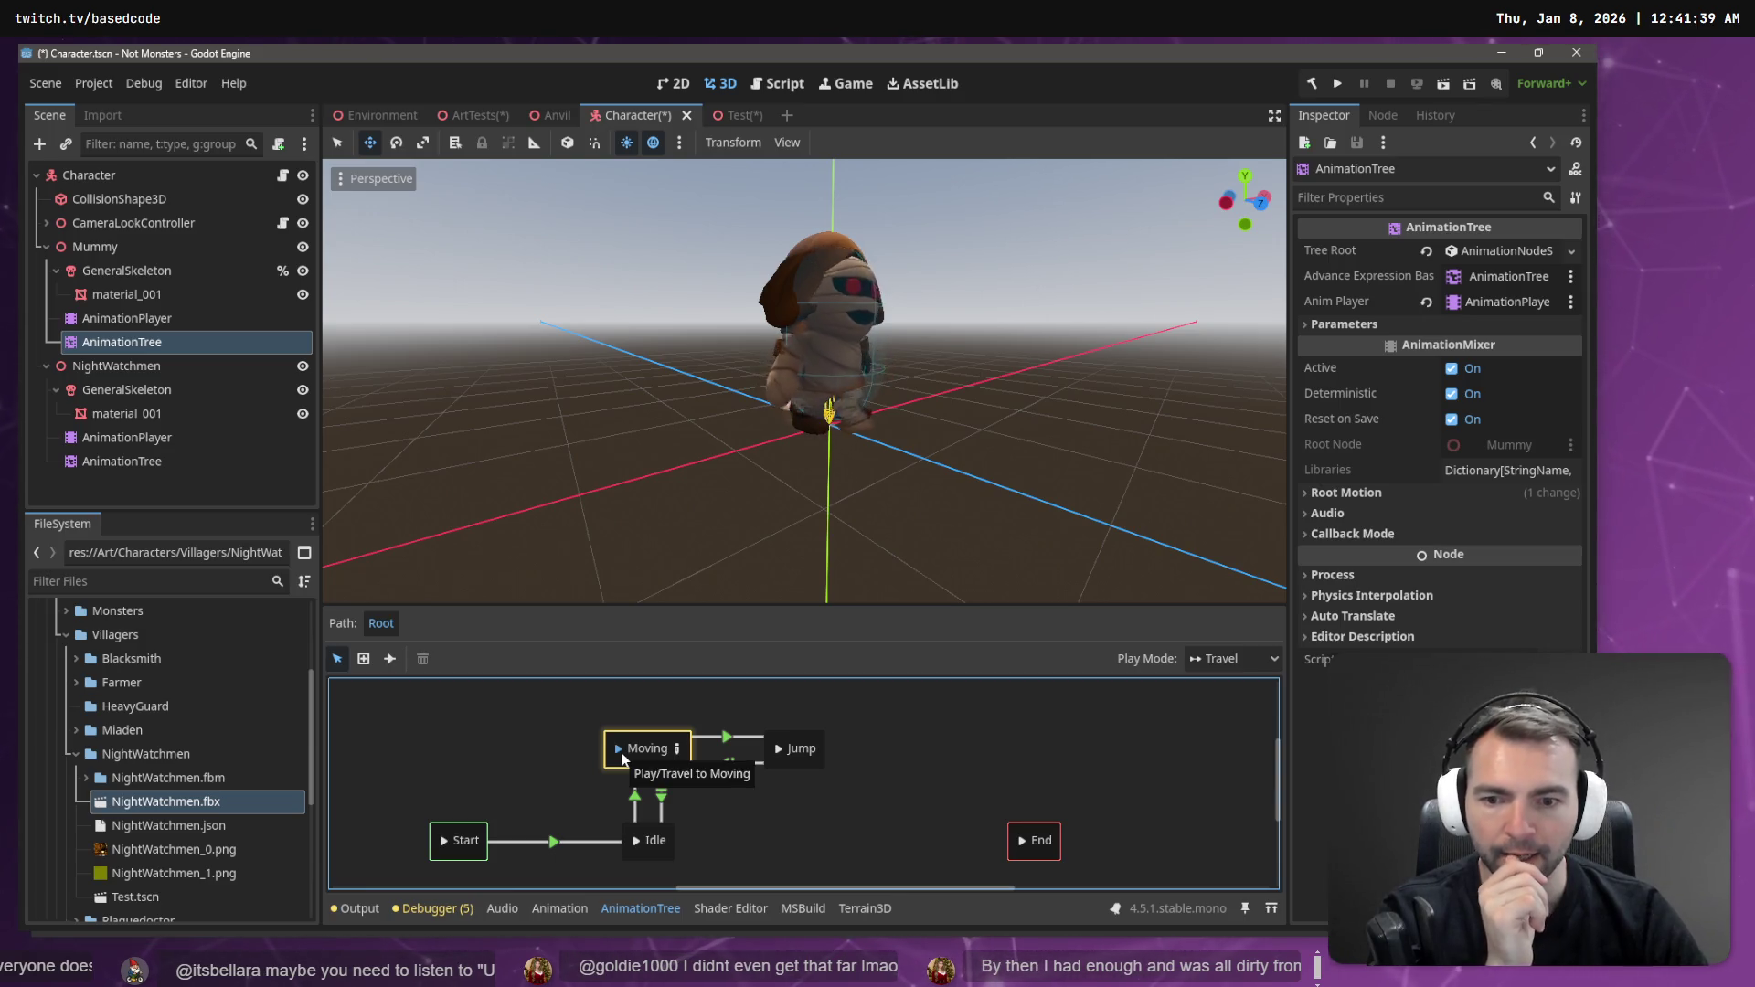
click(778, 750)
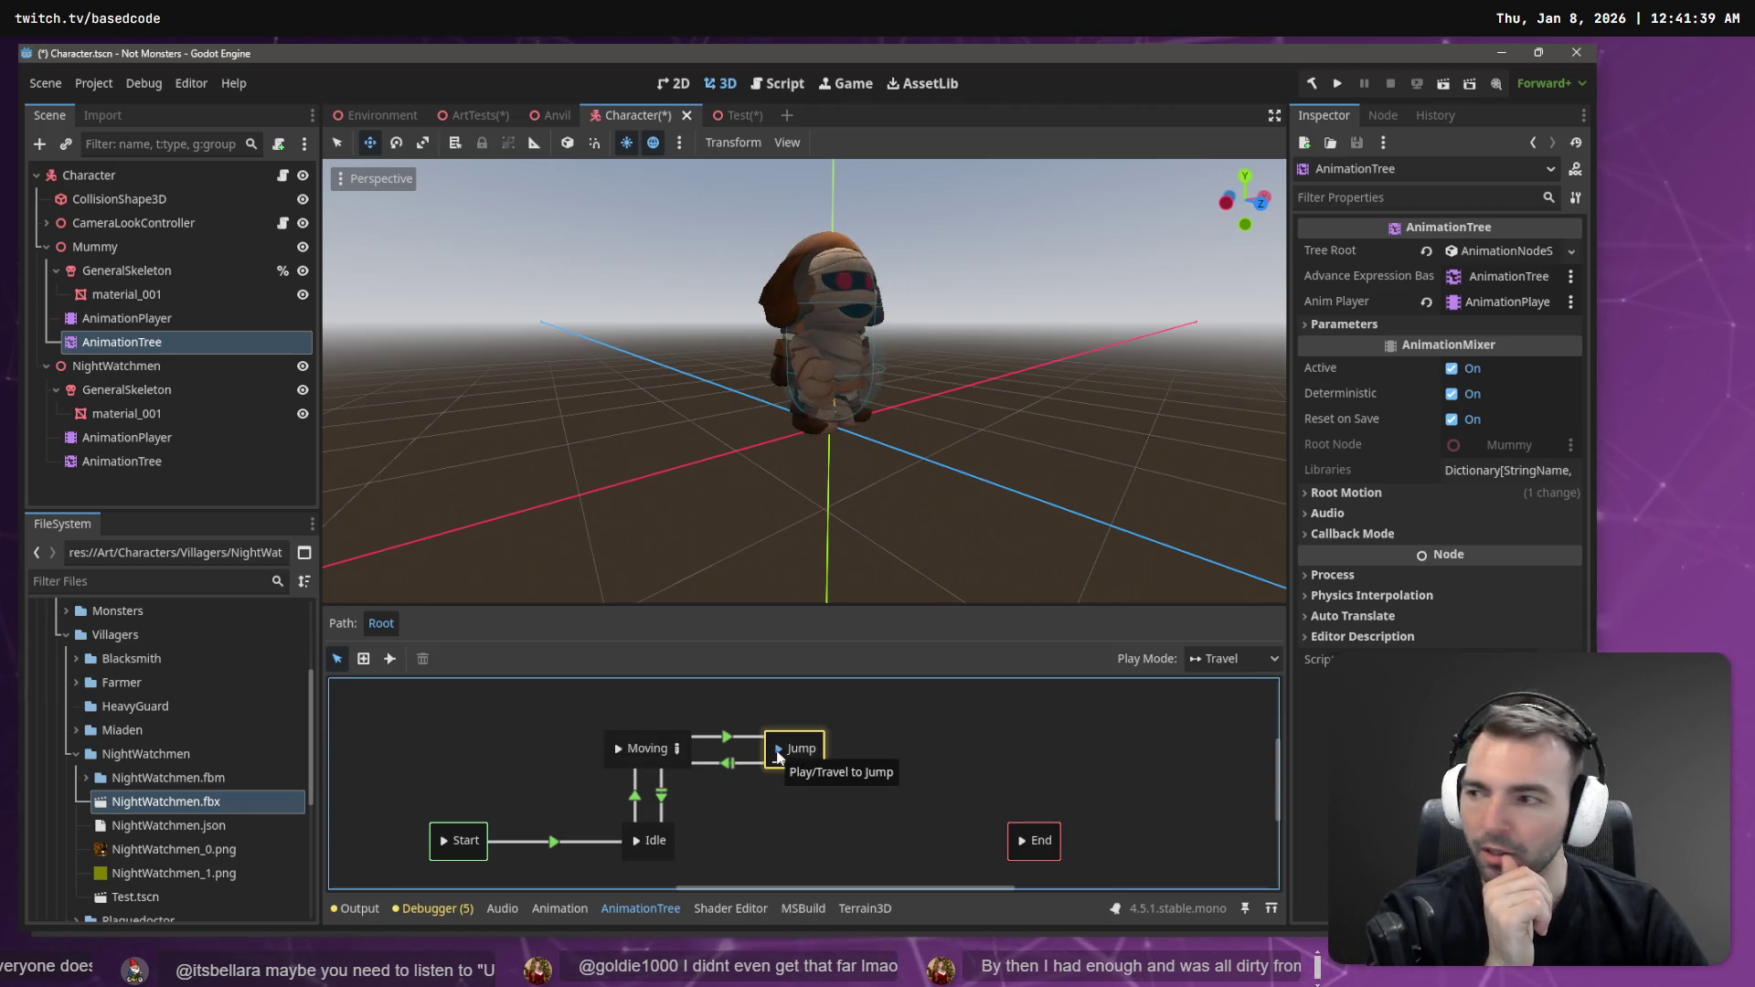
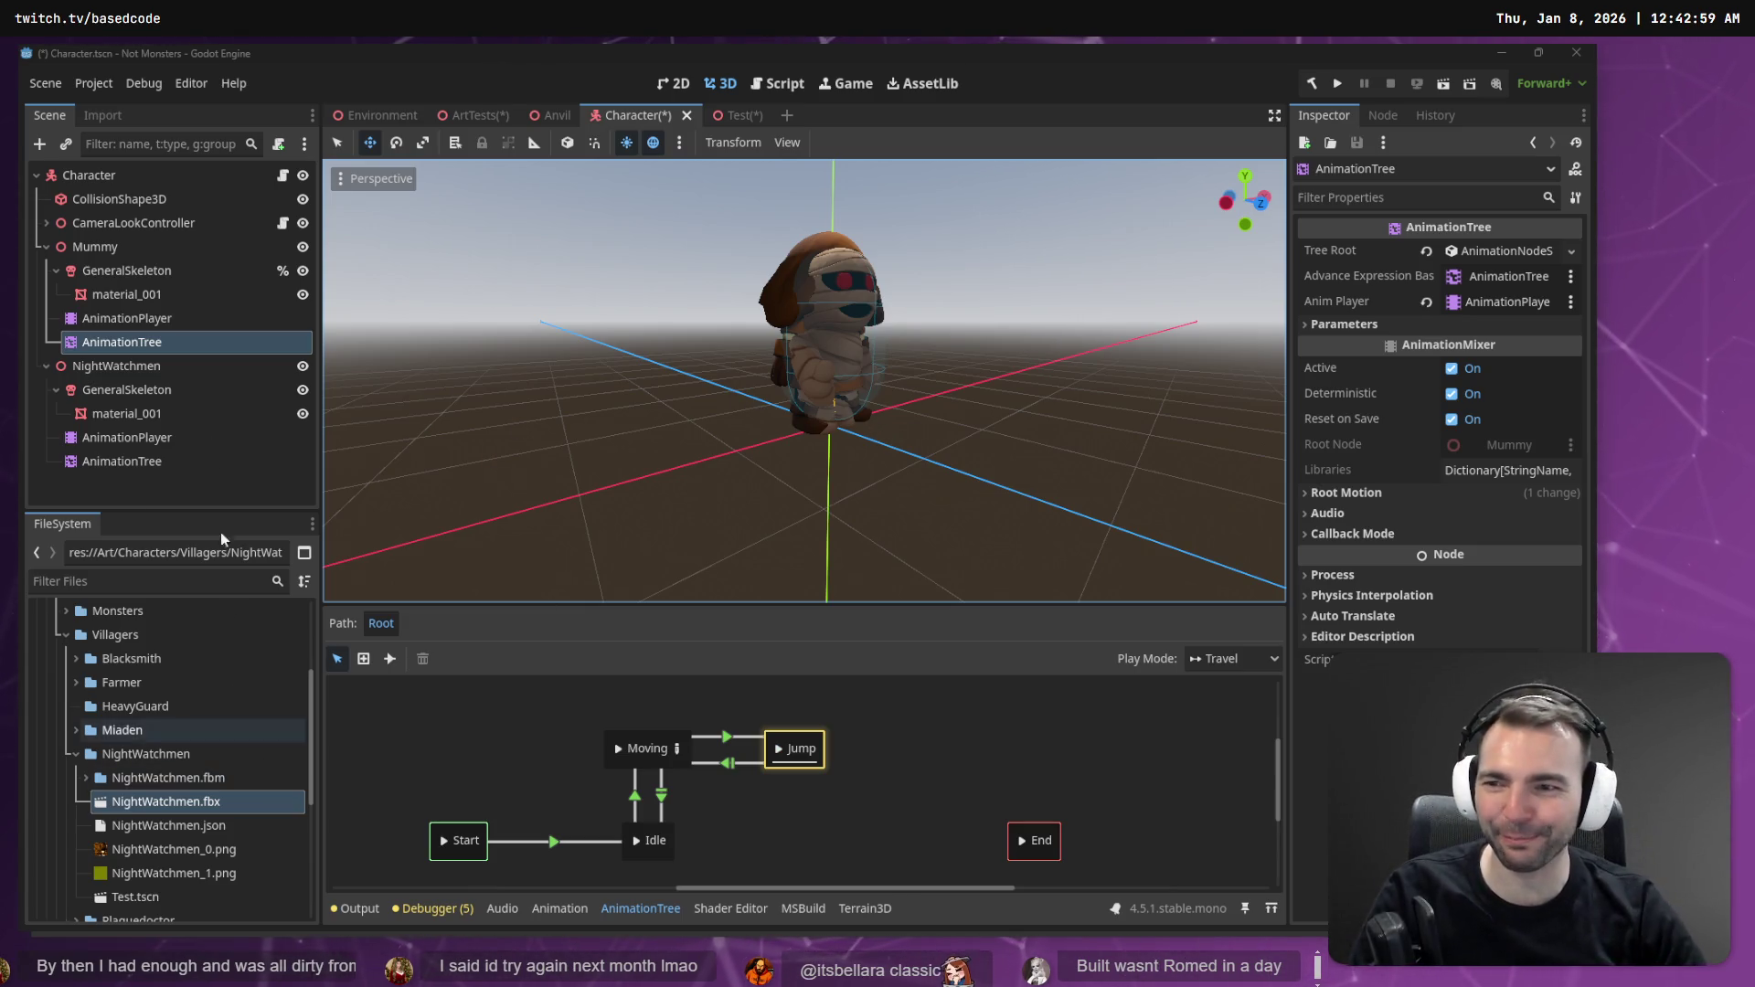
- Inspect the NightWatchmen's AnimationPlayer and AnimationTree, re-centring the view on the character
click(163, 439)
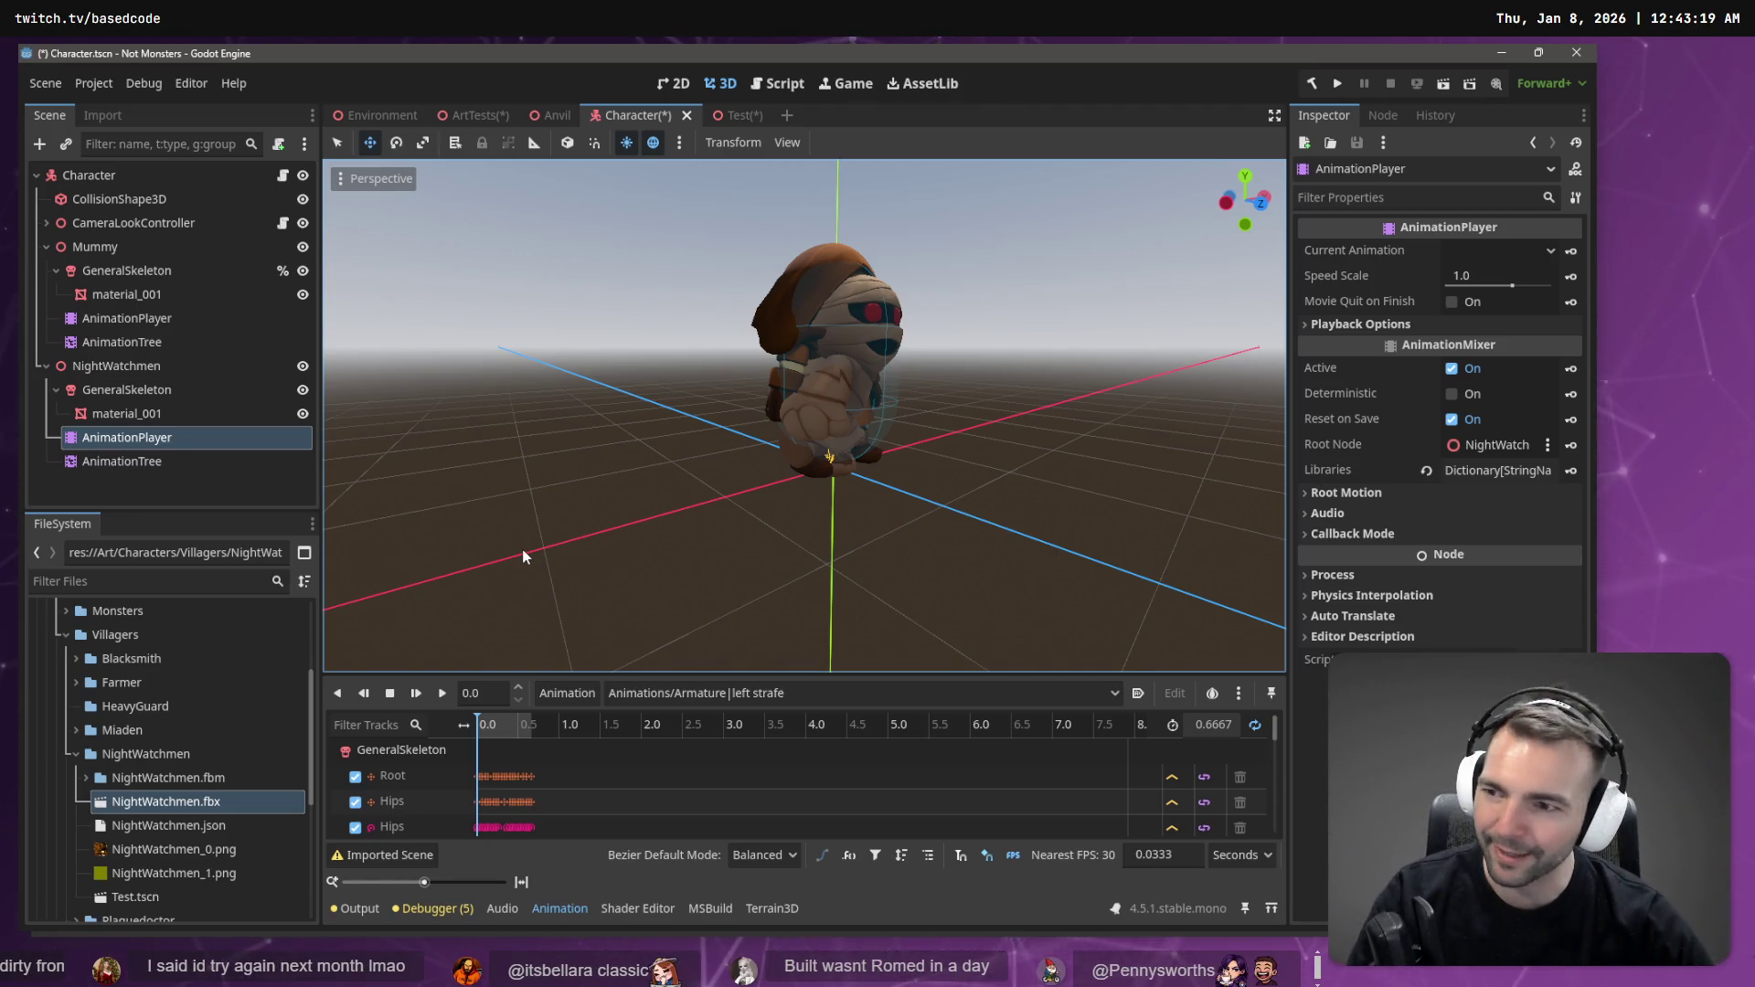
click(169, 461)
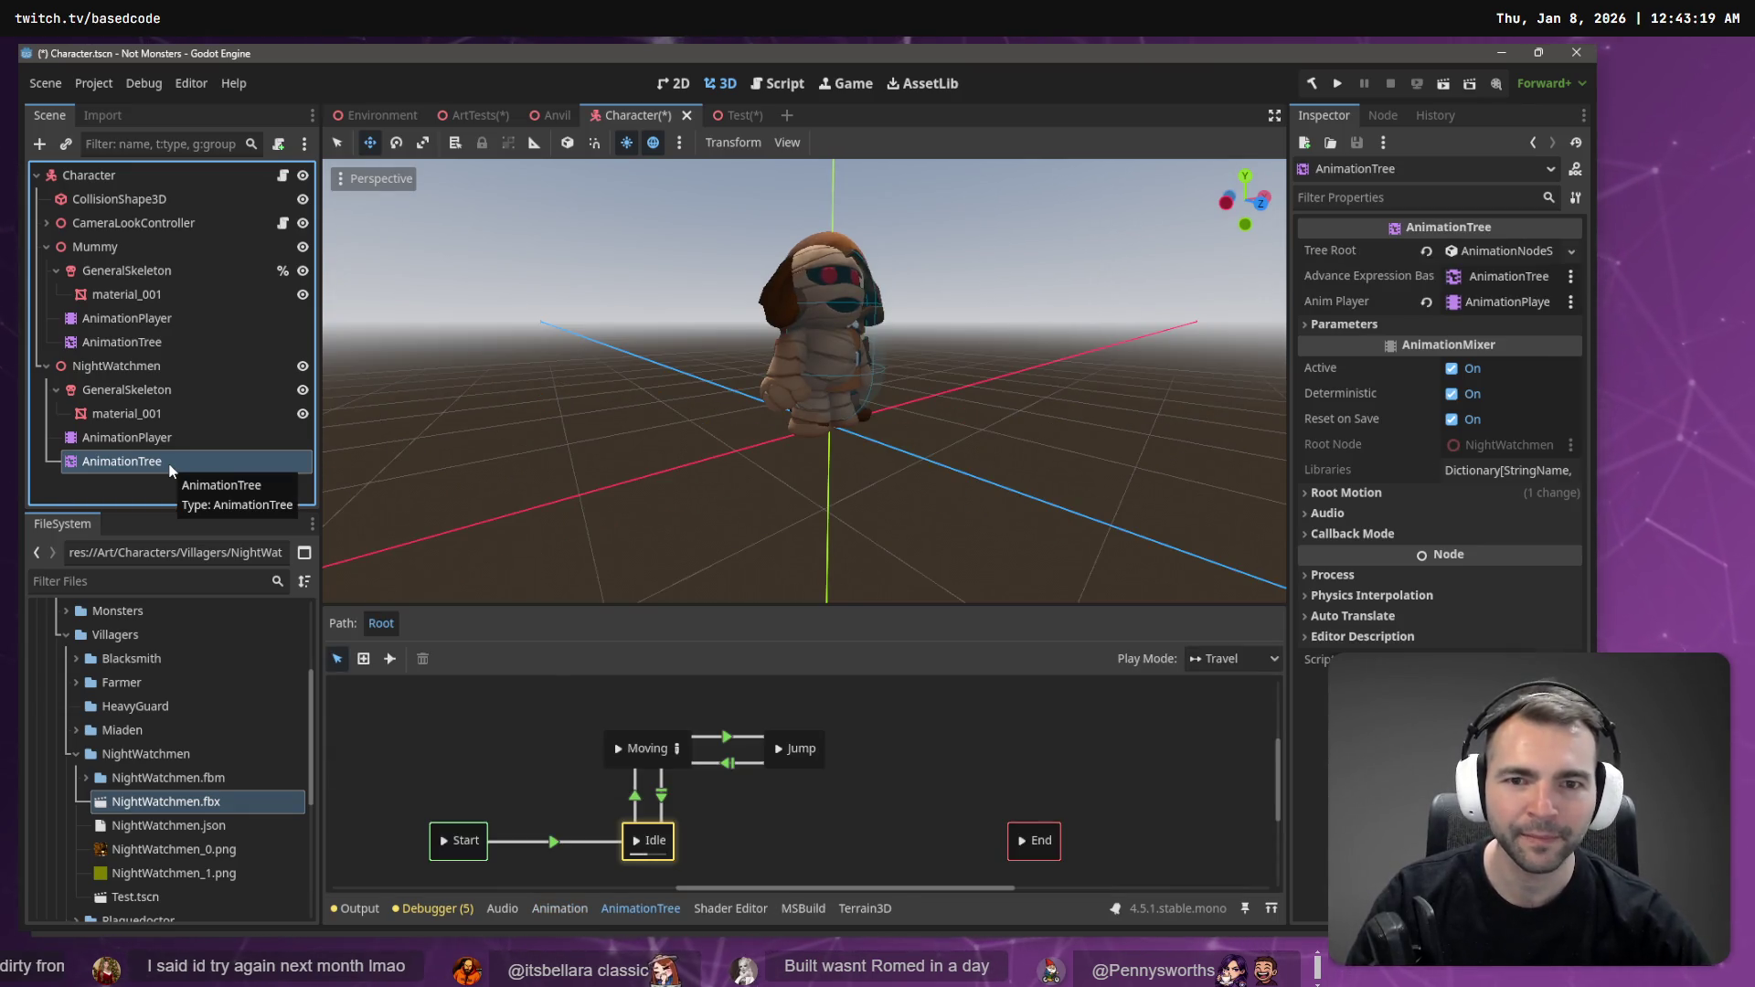
drag(804, 384, 640, 365)
key(f)
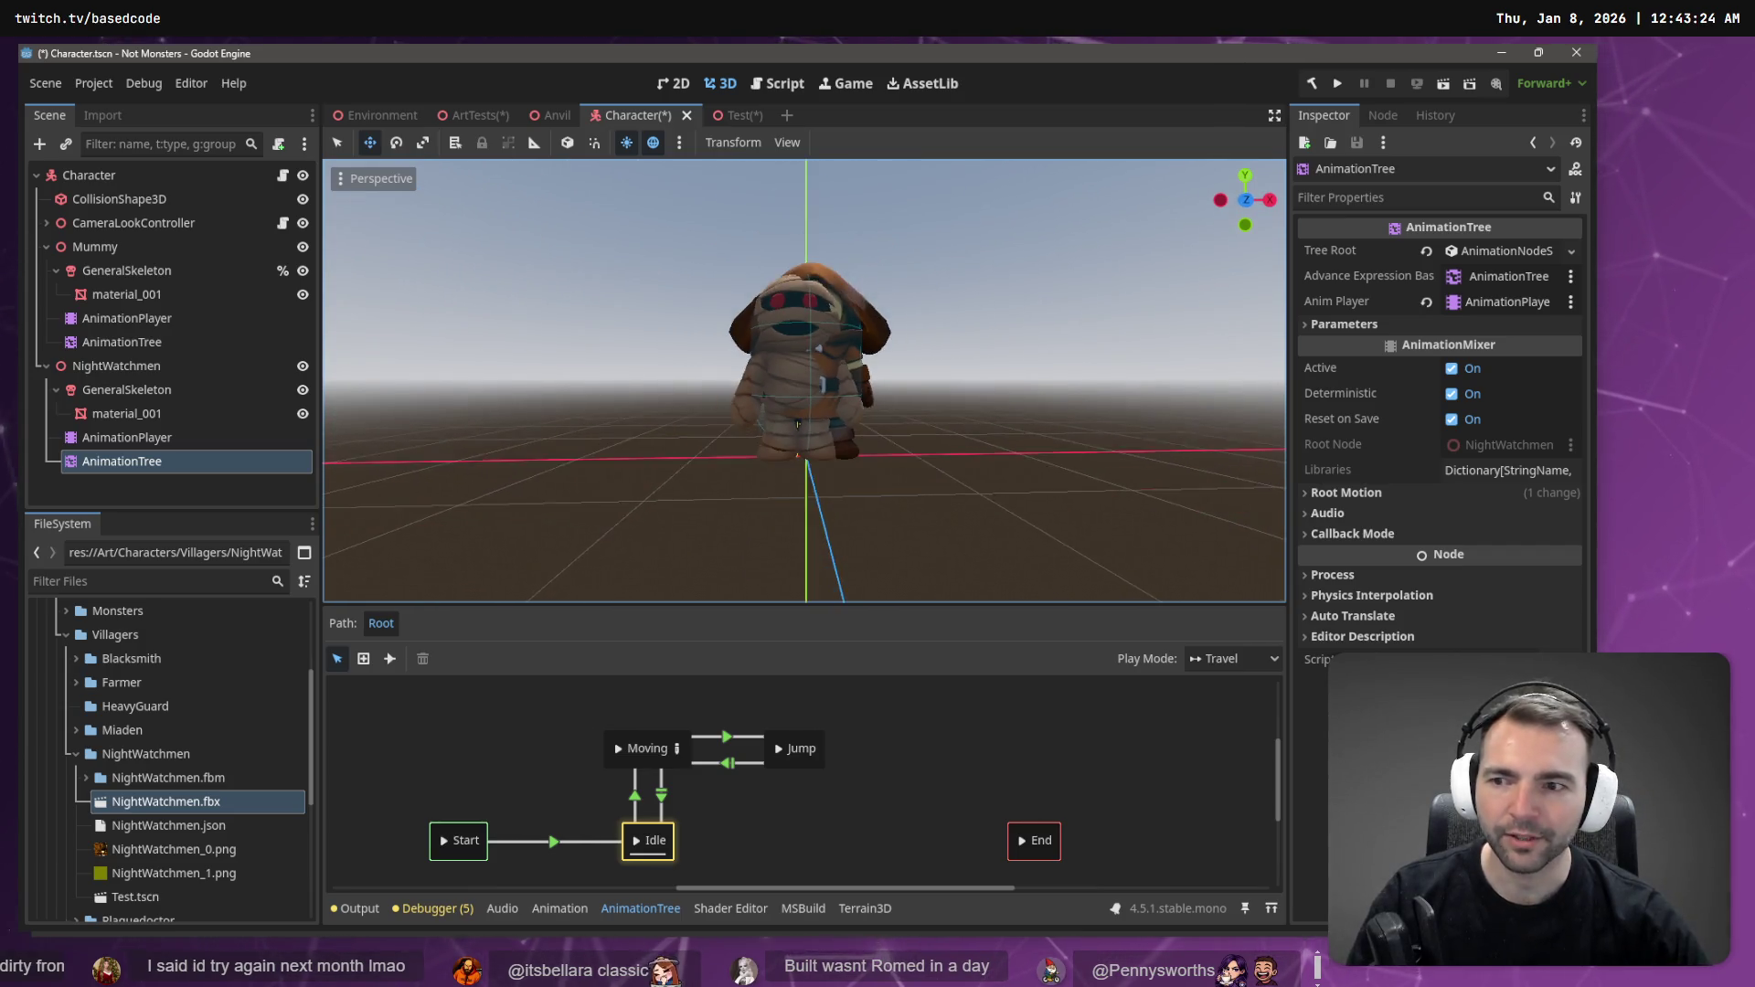
click(142, 482)
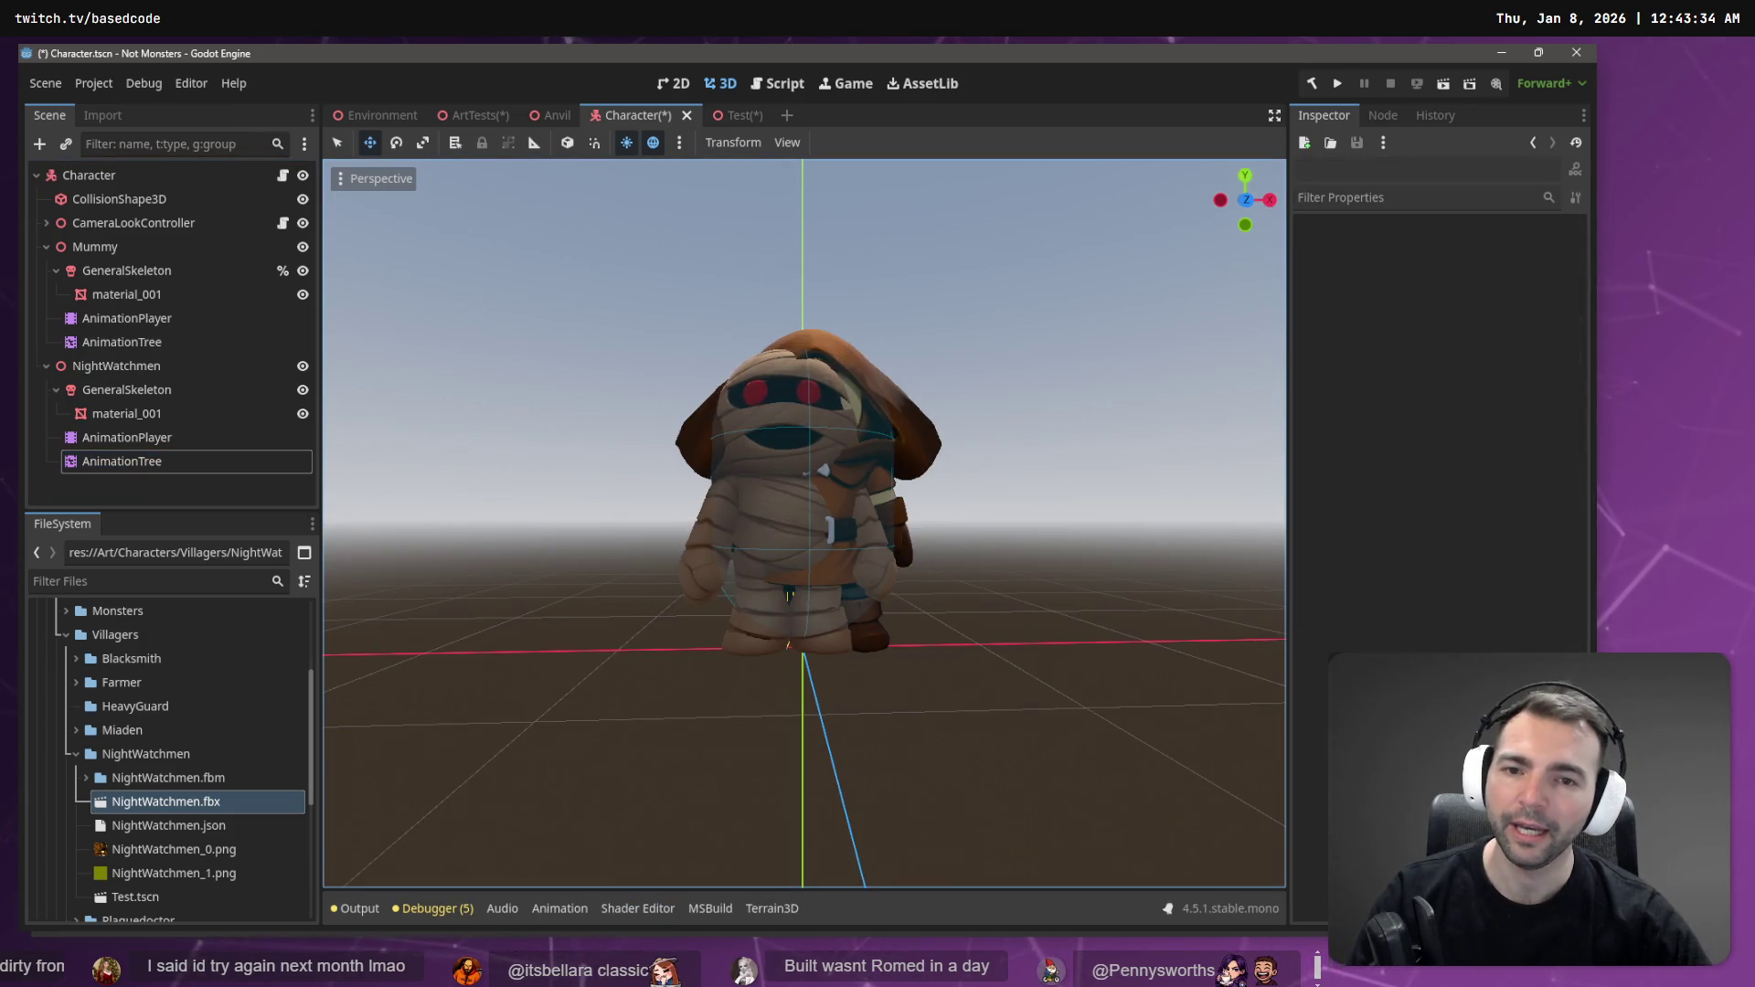
drag(949, 476, 949, 517)
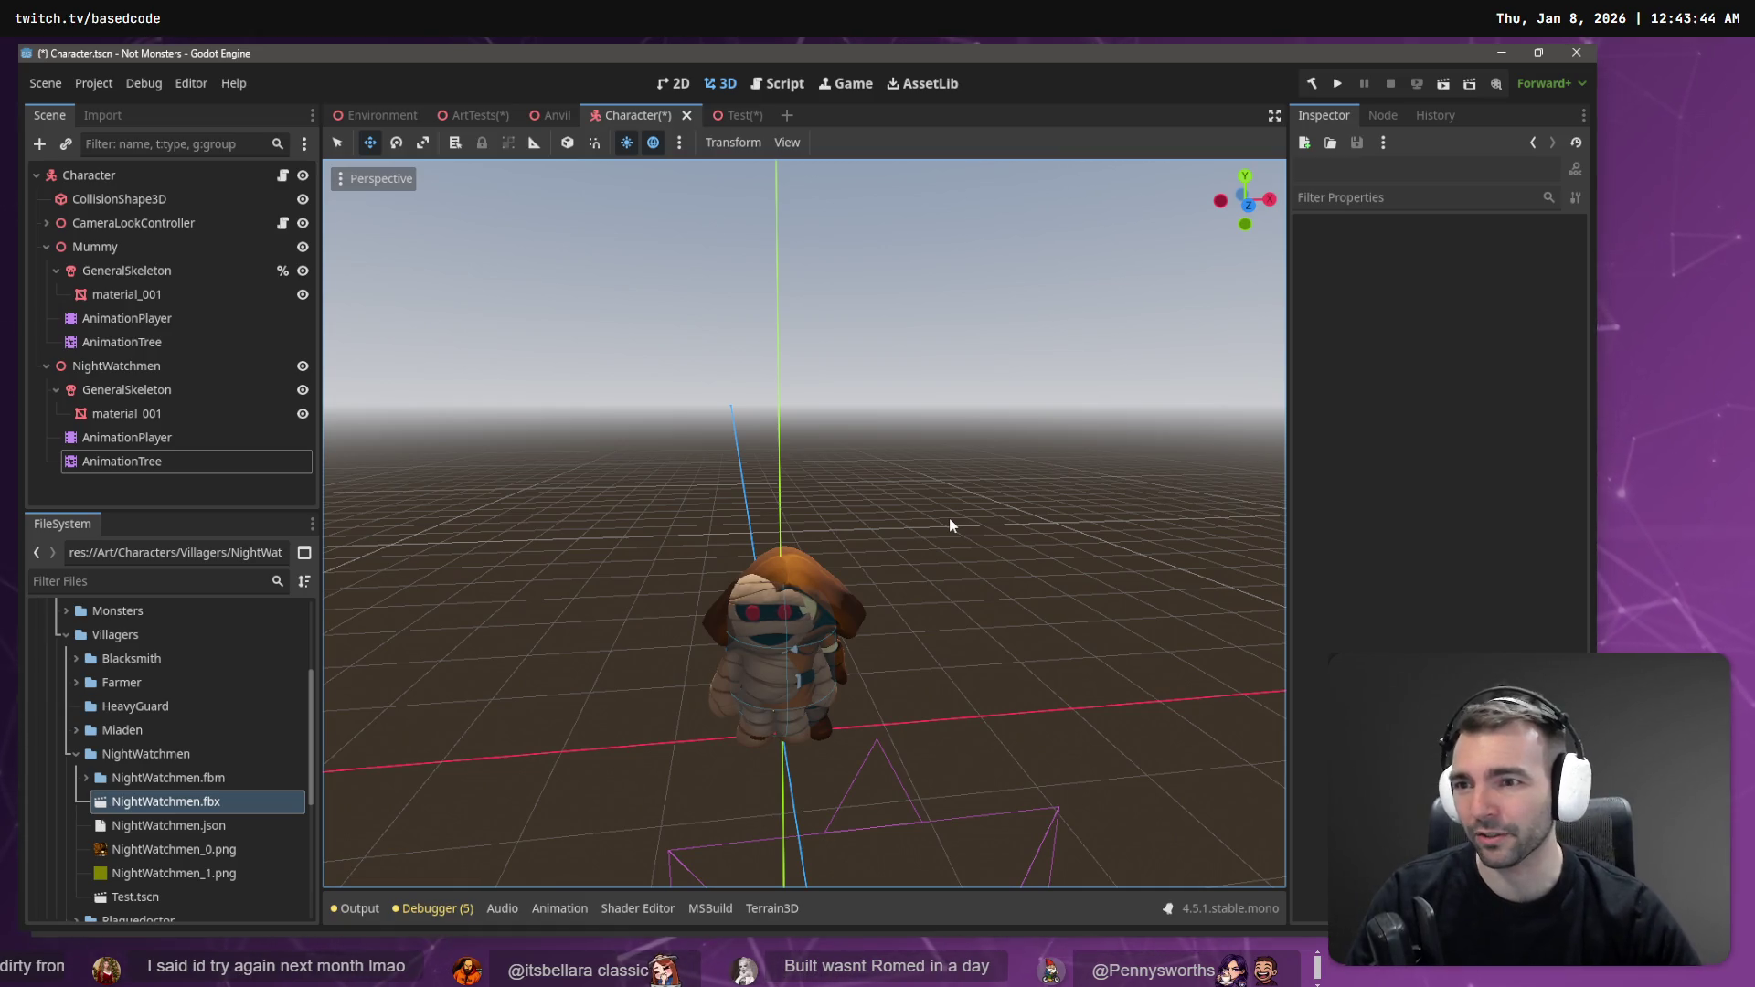
- Compare the Mummy's AnimationPlayer and AnimationTree state machine settings
click(173, 315)
click(167, 339)
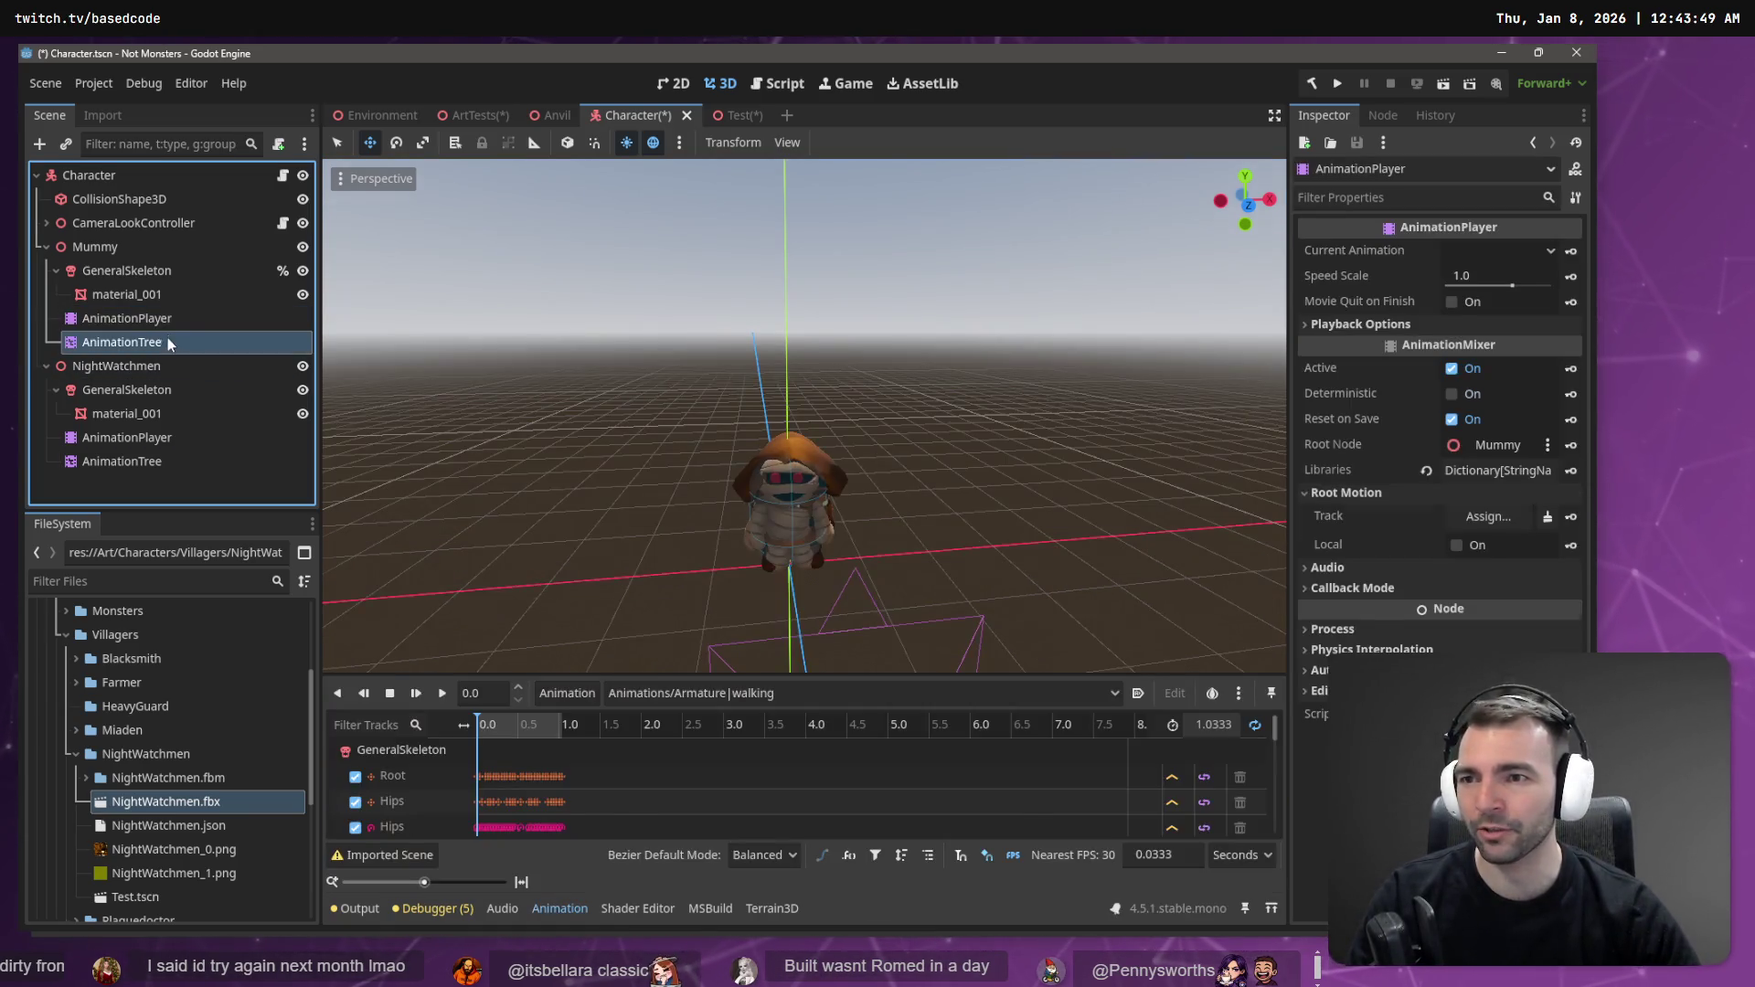
click(169, 317)
click(168, 342)
click(172, 316)
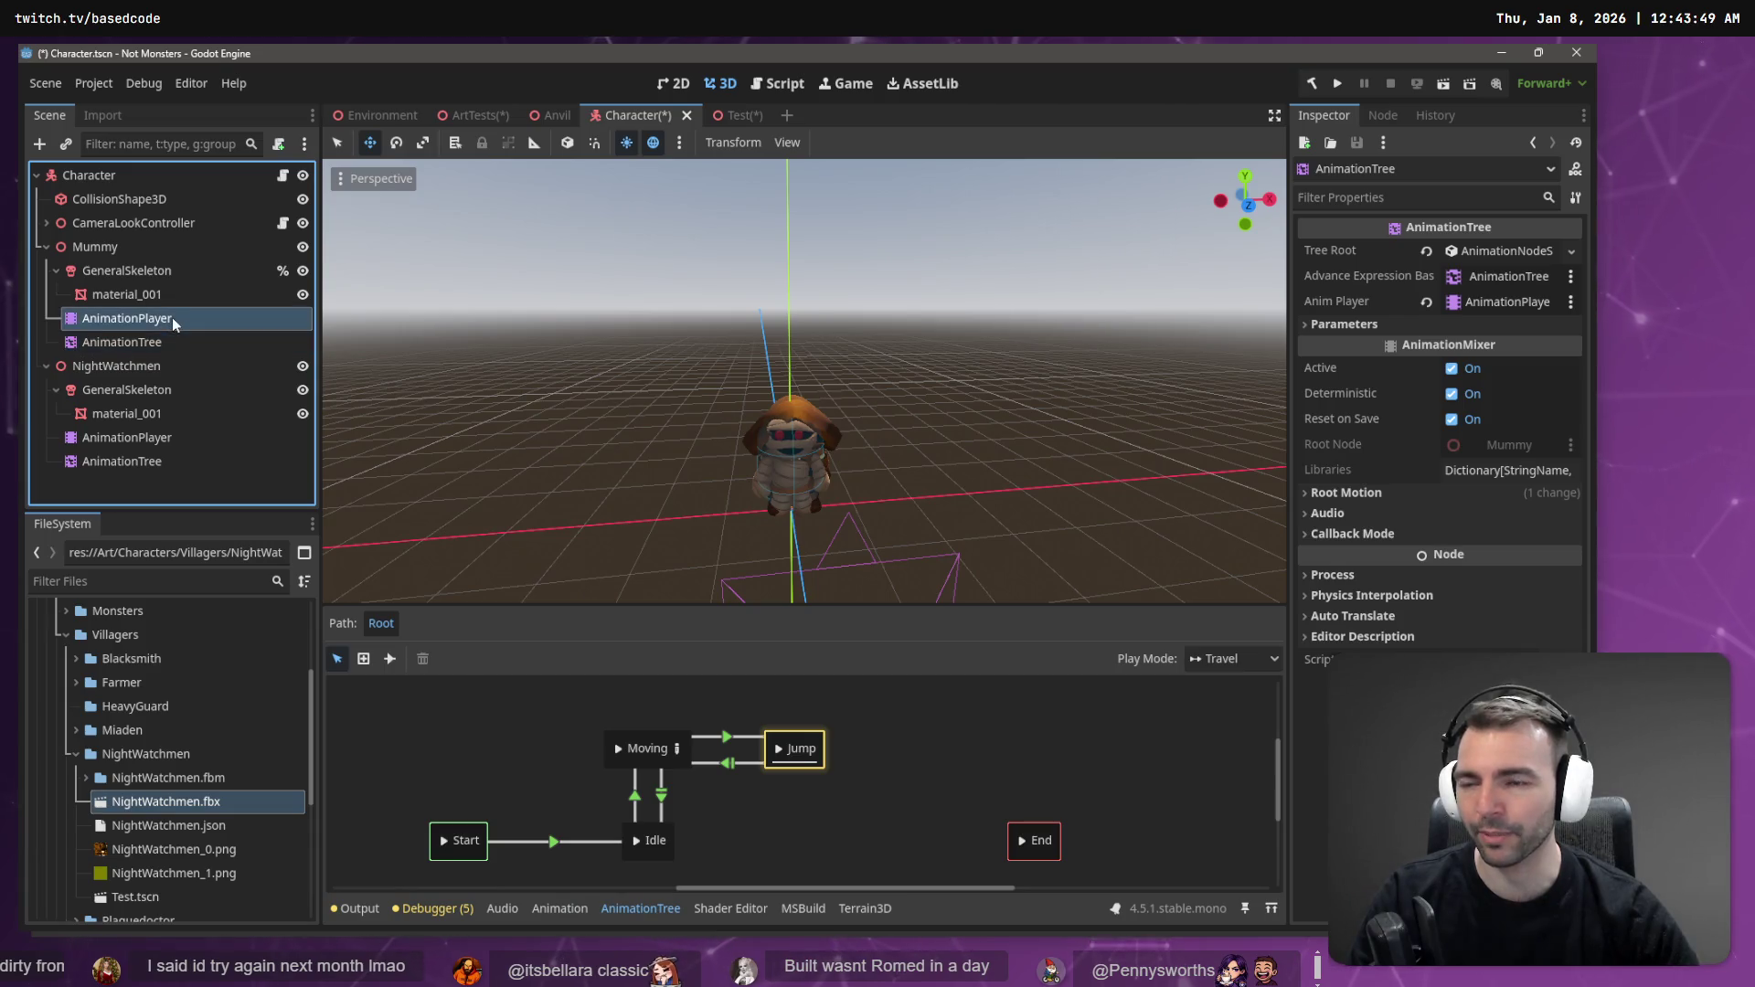
click(167, 341)
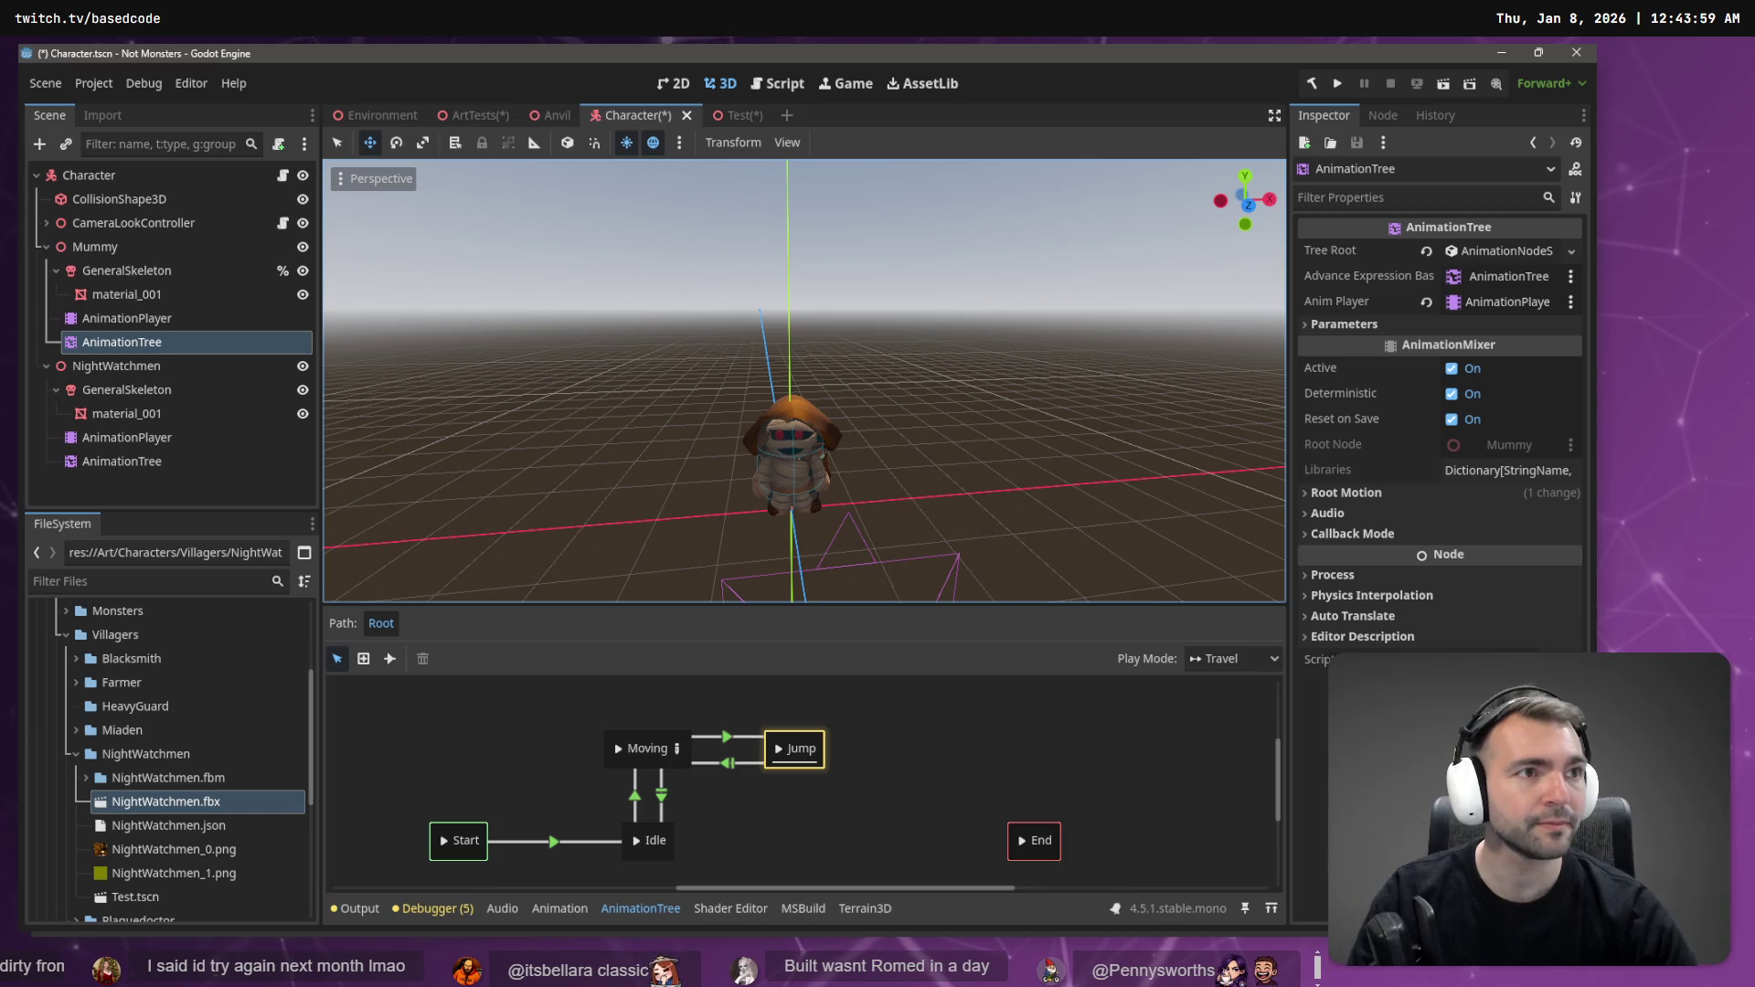
- Open chatgpt.com and dictate a question about models sharing one AnimationPlayer and AnimationTree
key(alt+Tab)
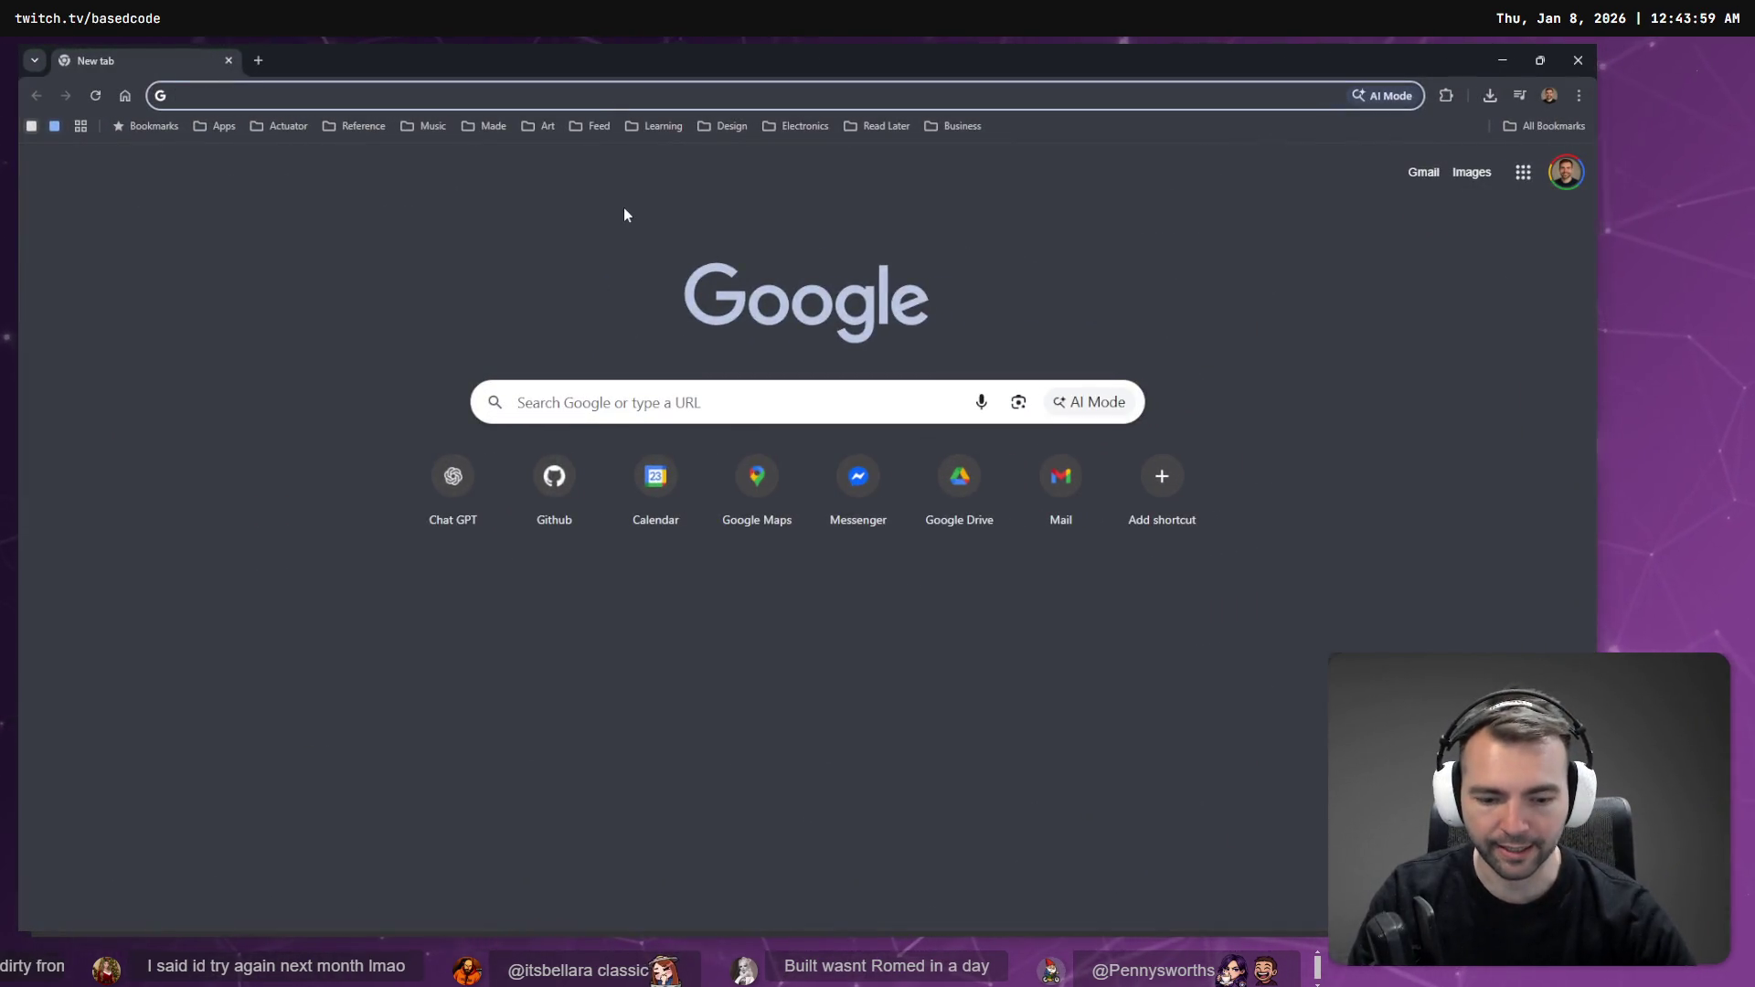
text(chat)
key(Return)
key(super+h)
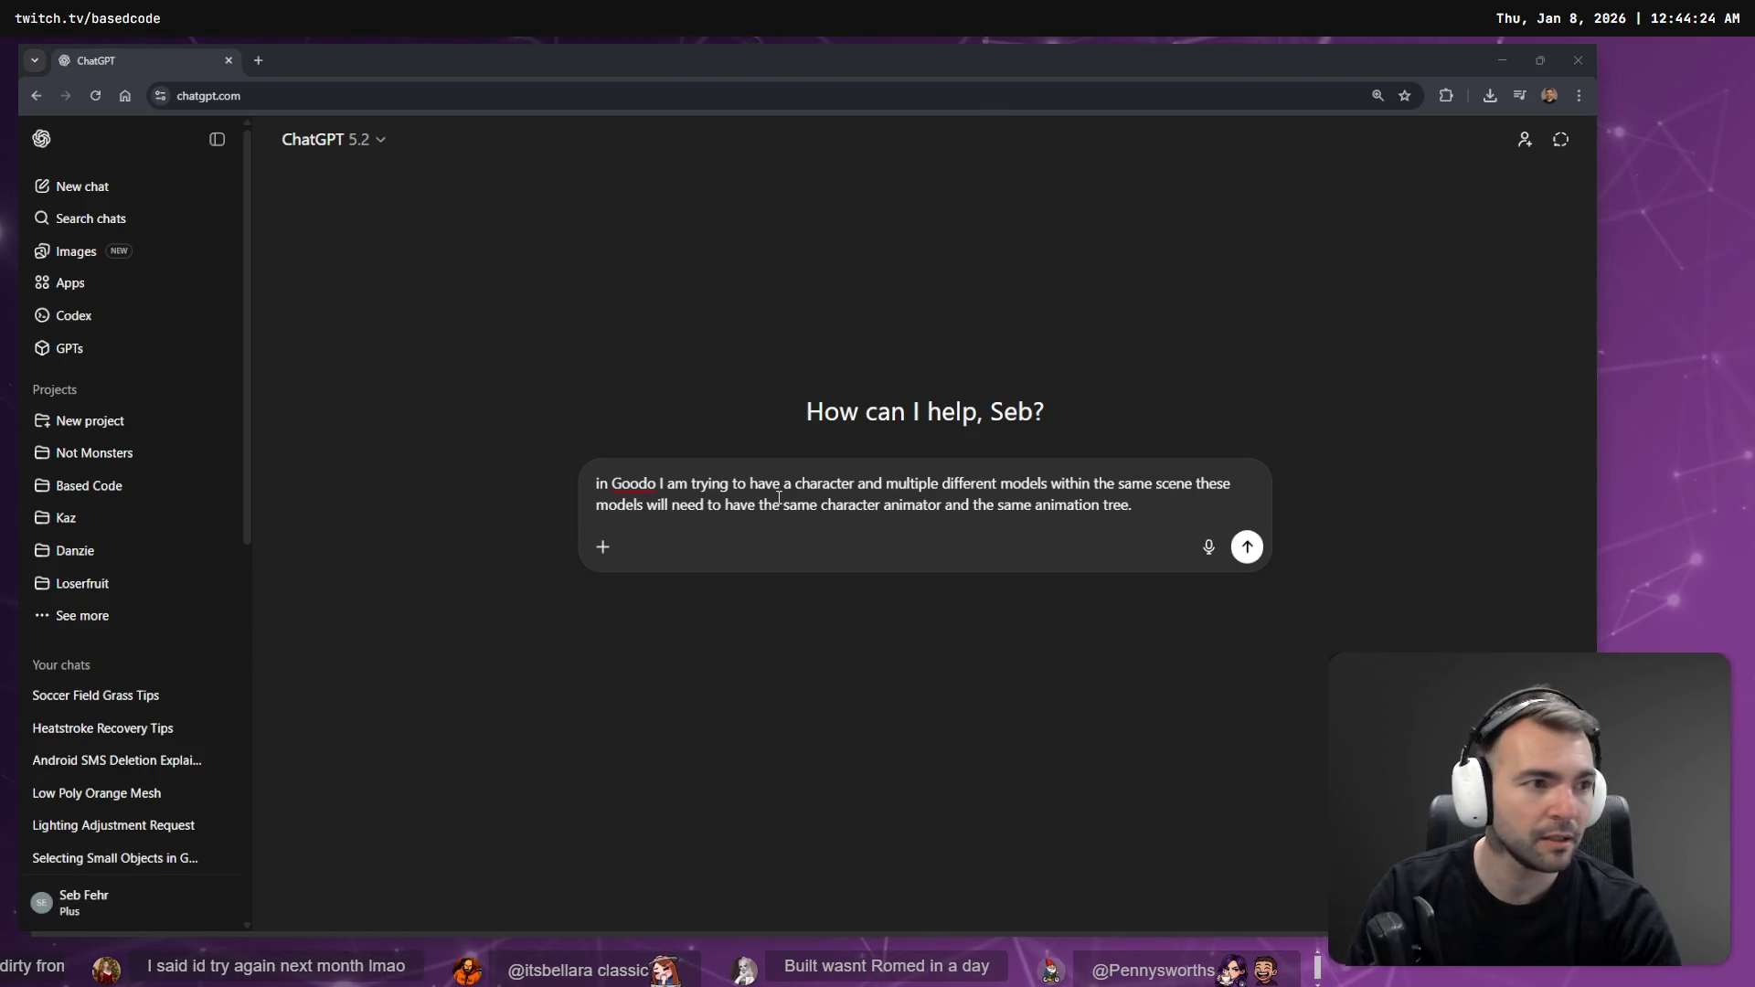
key(alt+Tab)
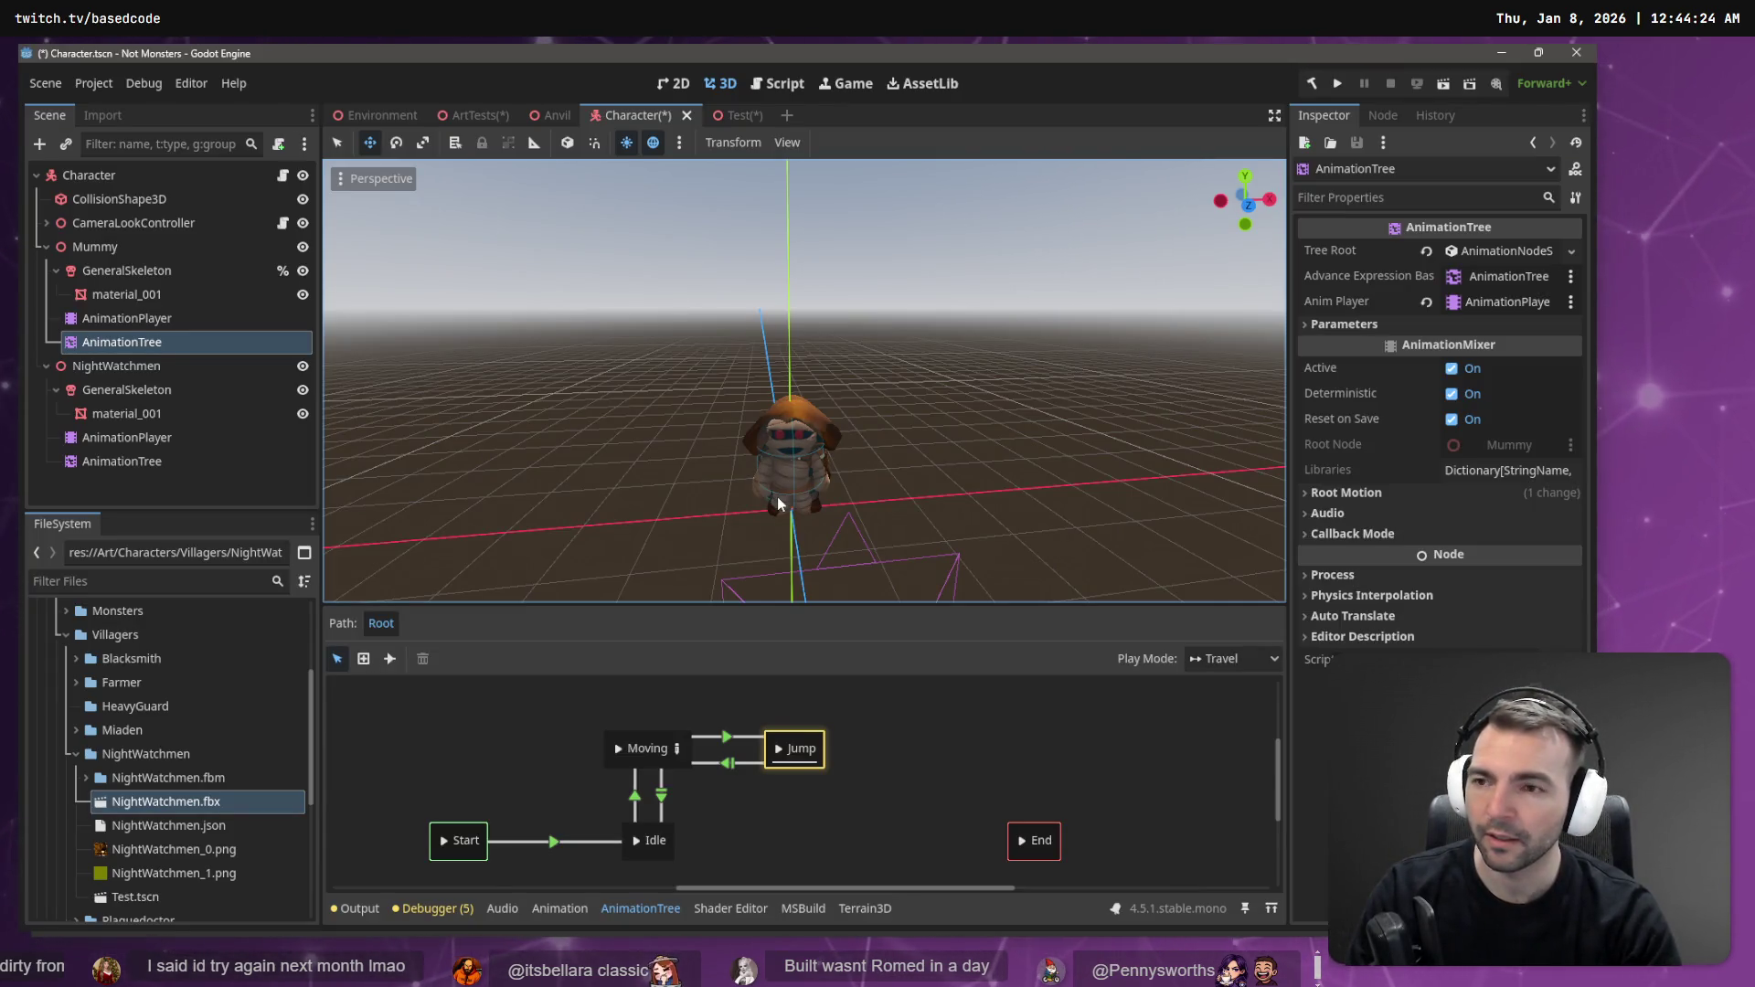
key(alt+Tab)
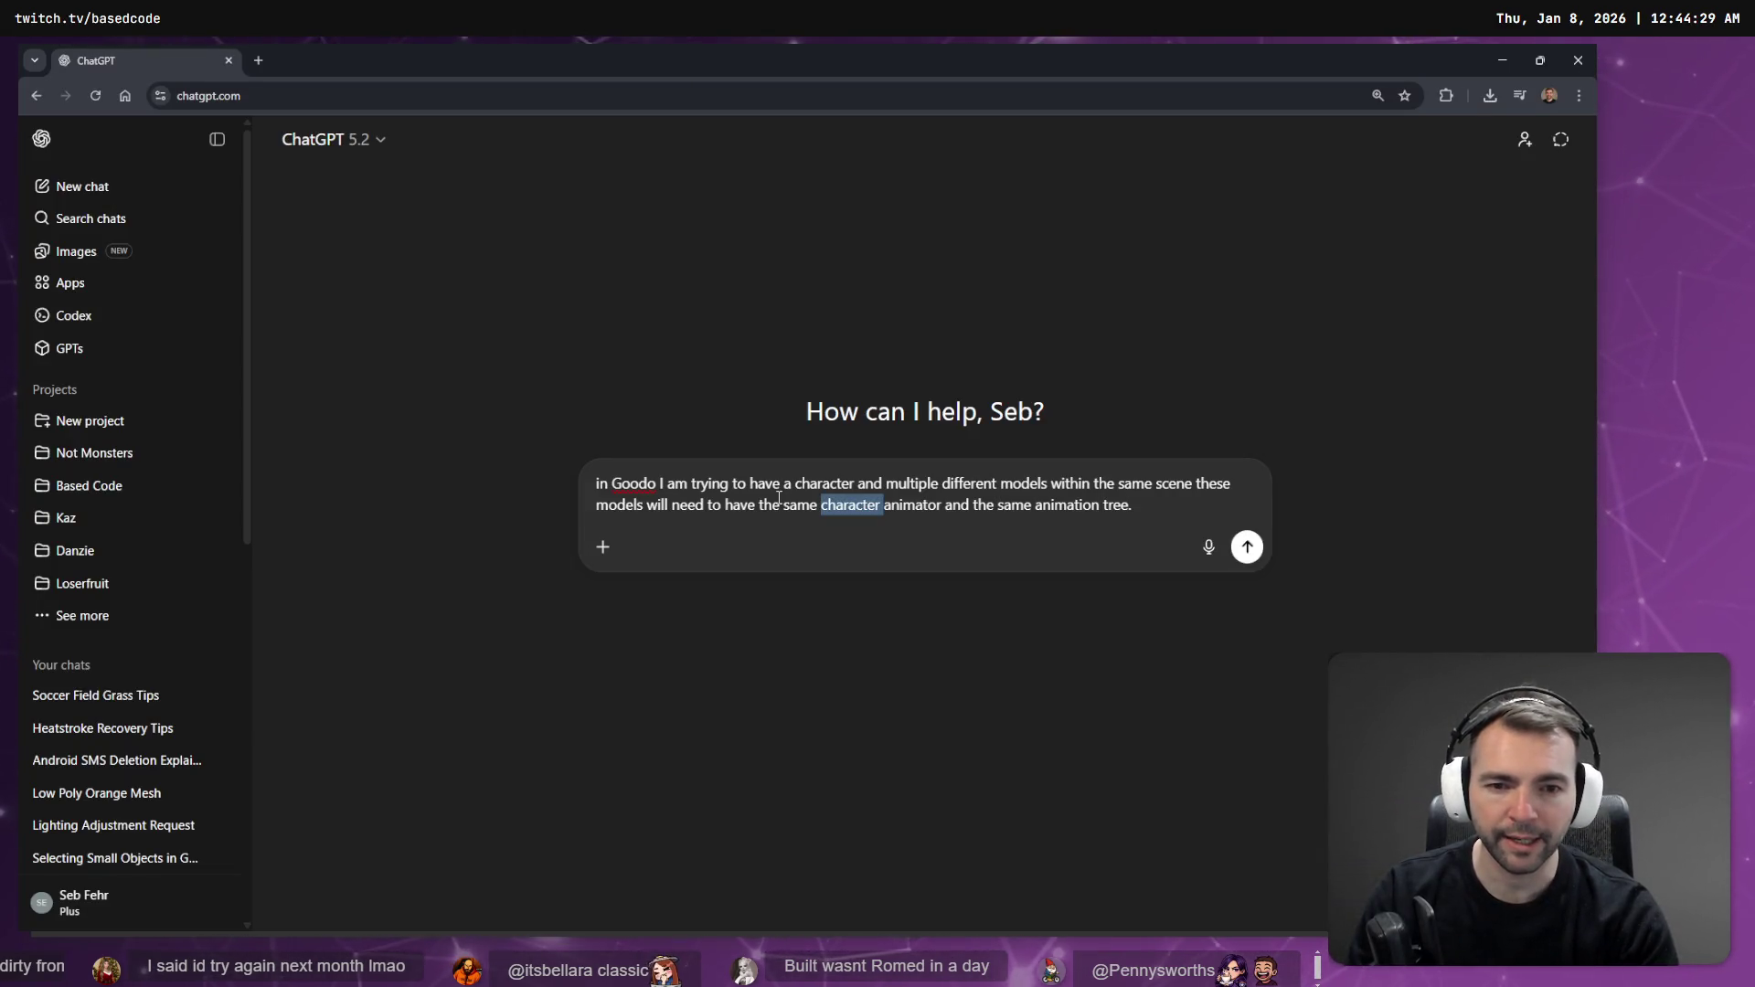
- Correct the prompt to 'animation player' and 'Godot', dictate a follow-up line, and send it
key(ctrl+BackSpace)
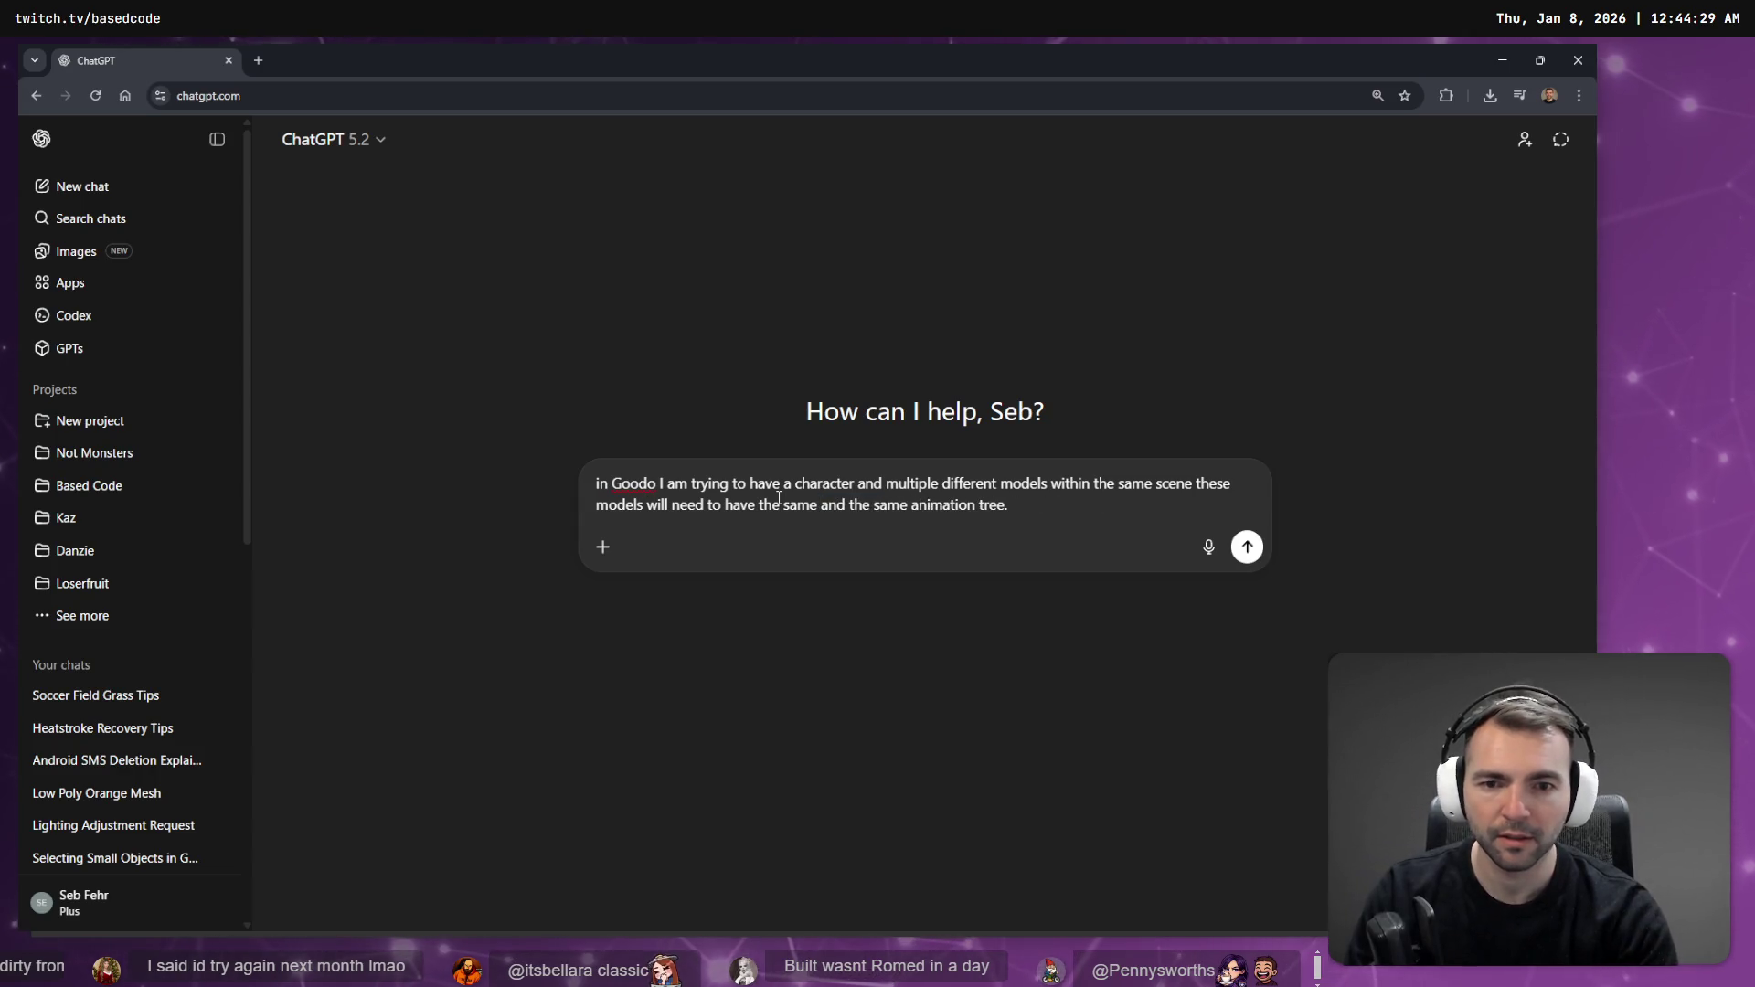
text(animation player an)
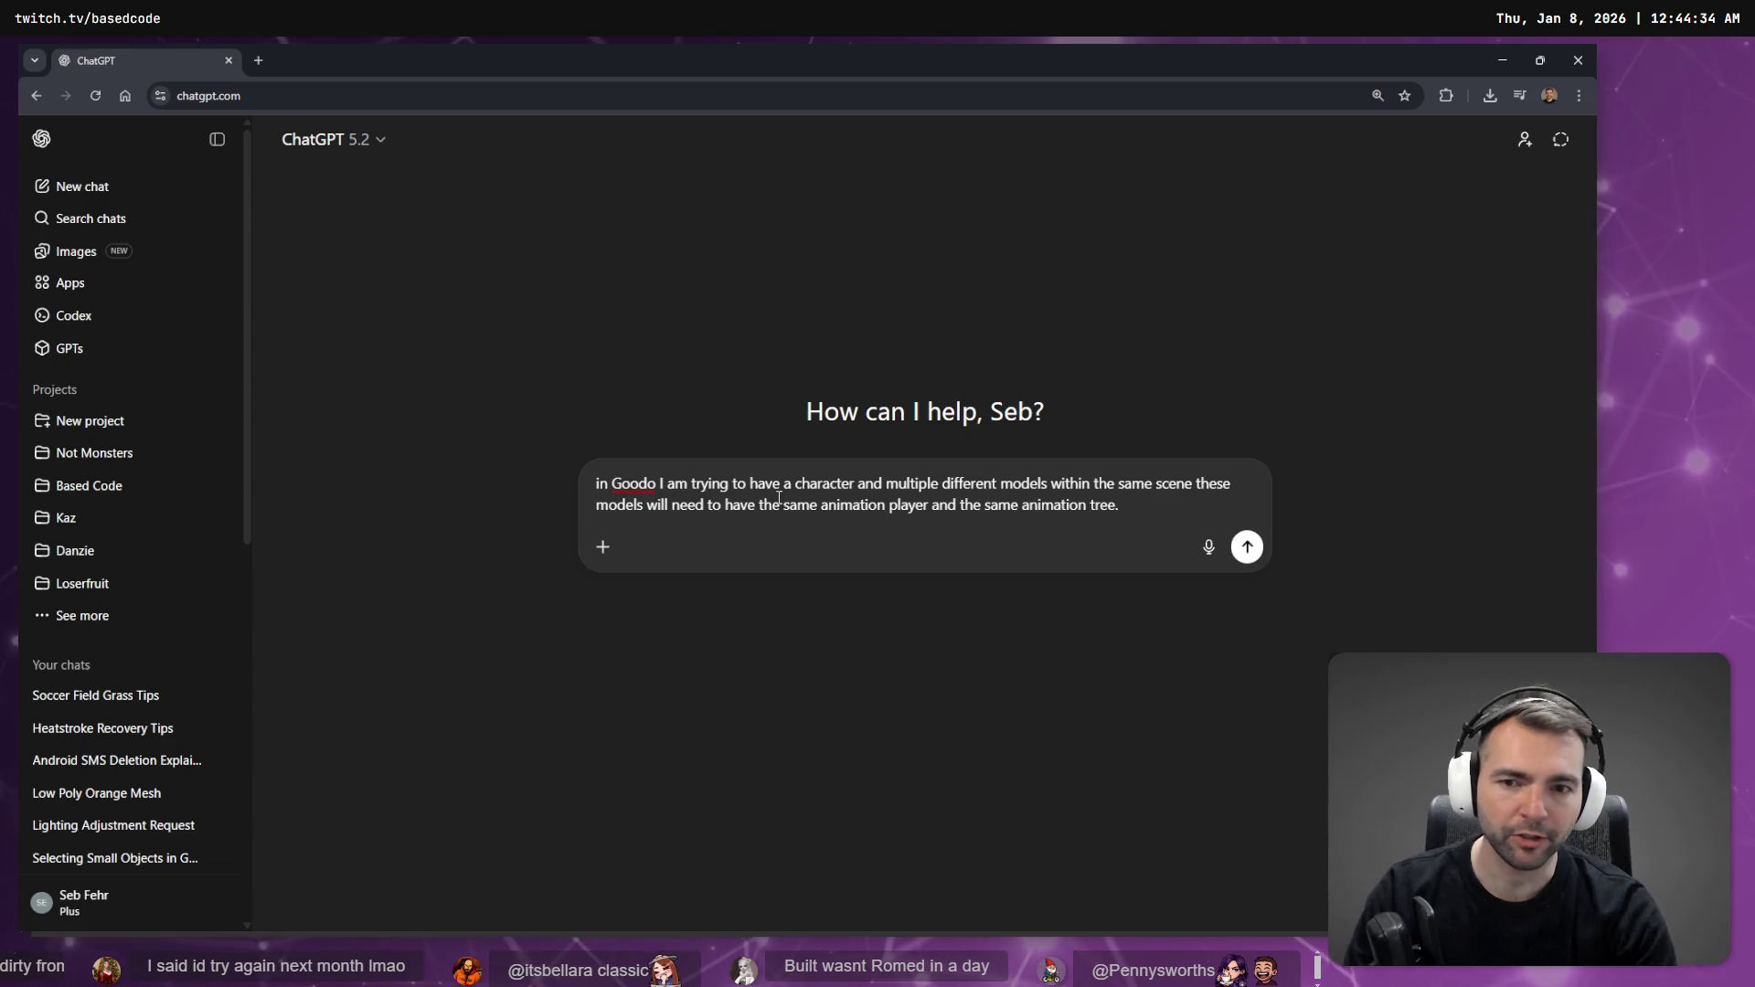
key(ctrl+Home)
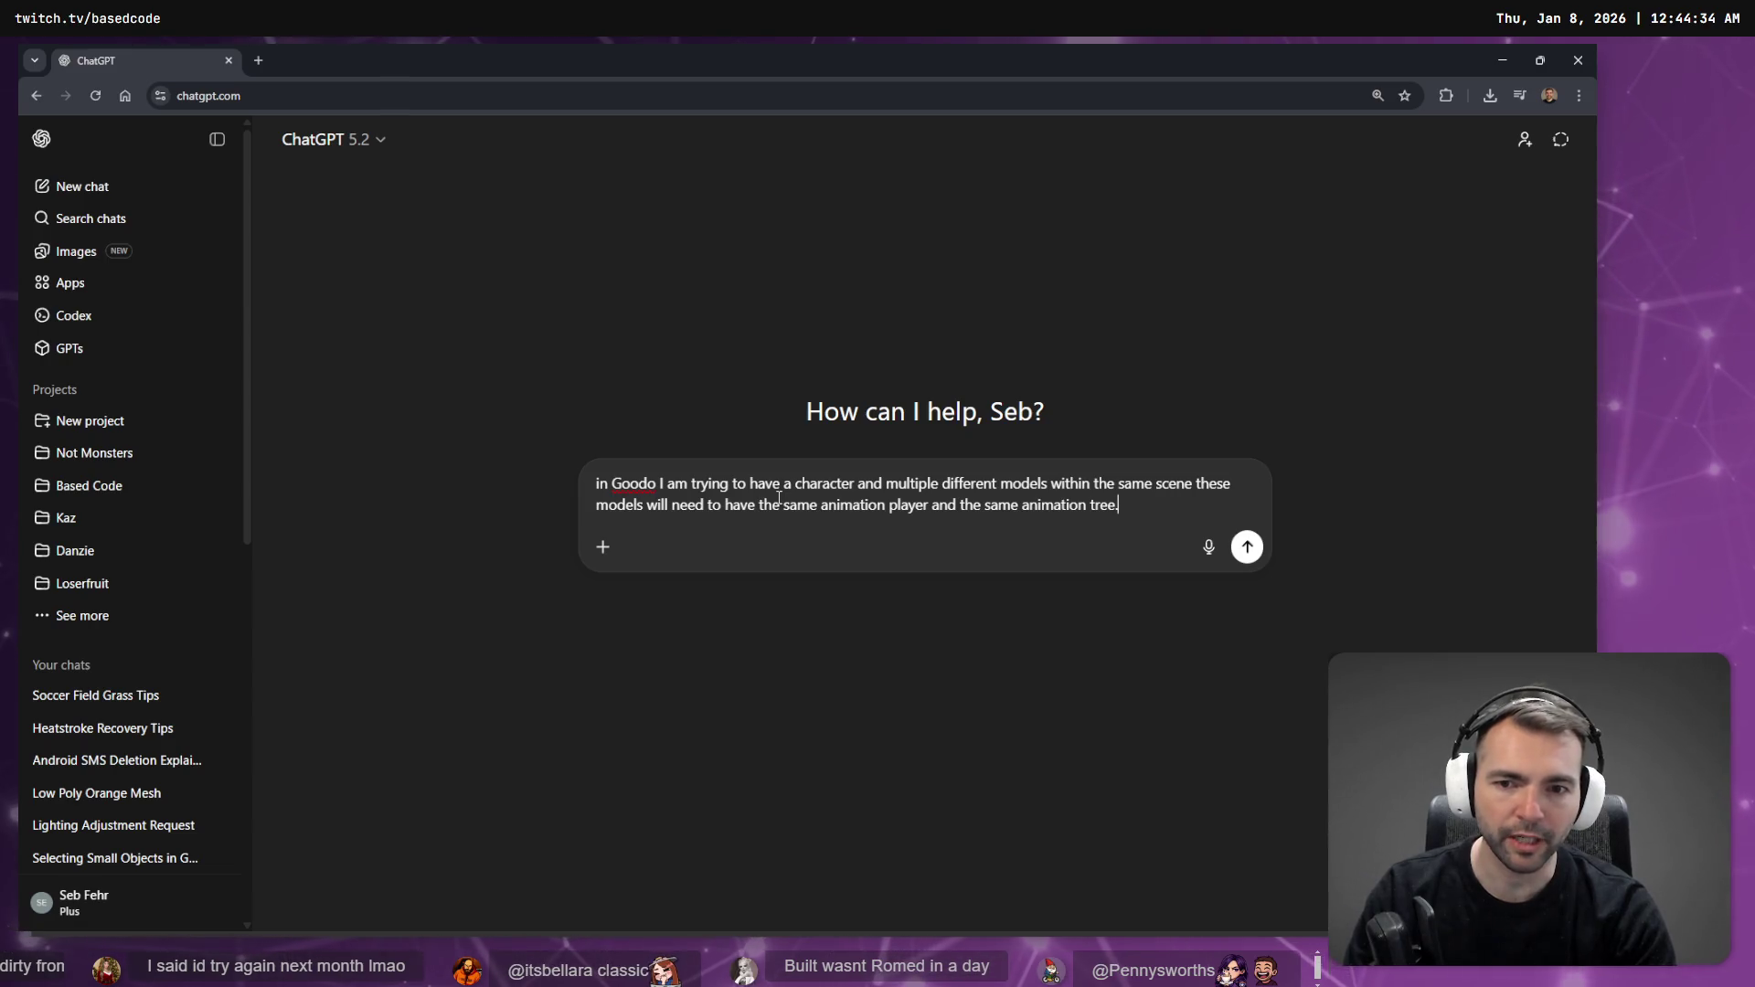
key(Right)
key(Right)
key(Right)
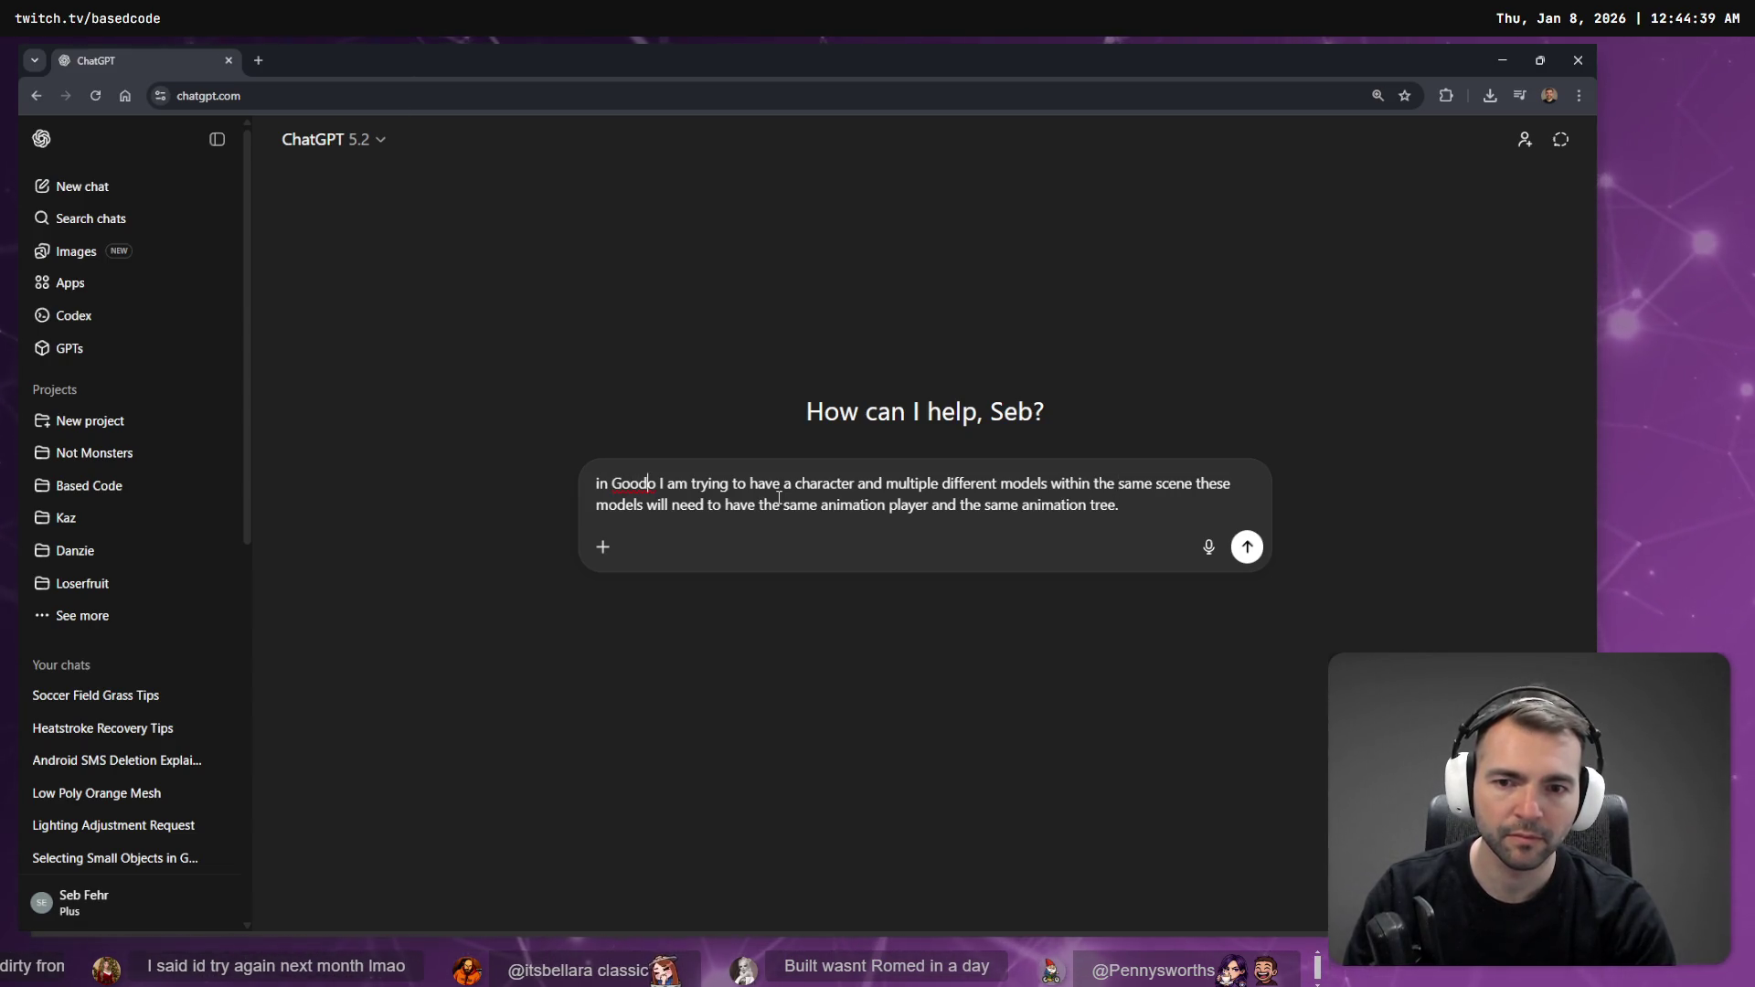
text(t)
key(ctrl+End)
key(shift+Return)
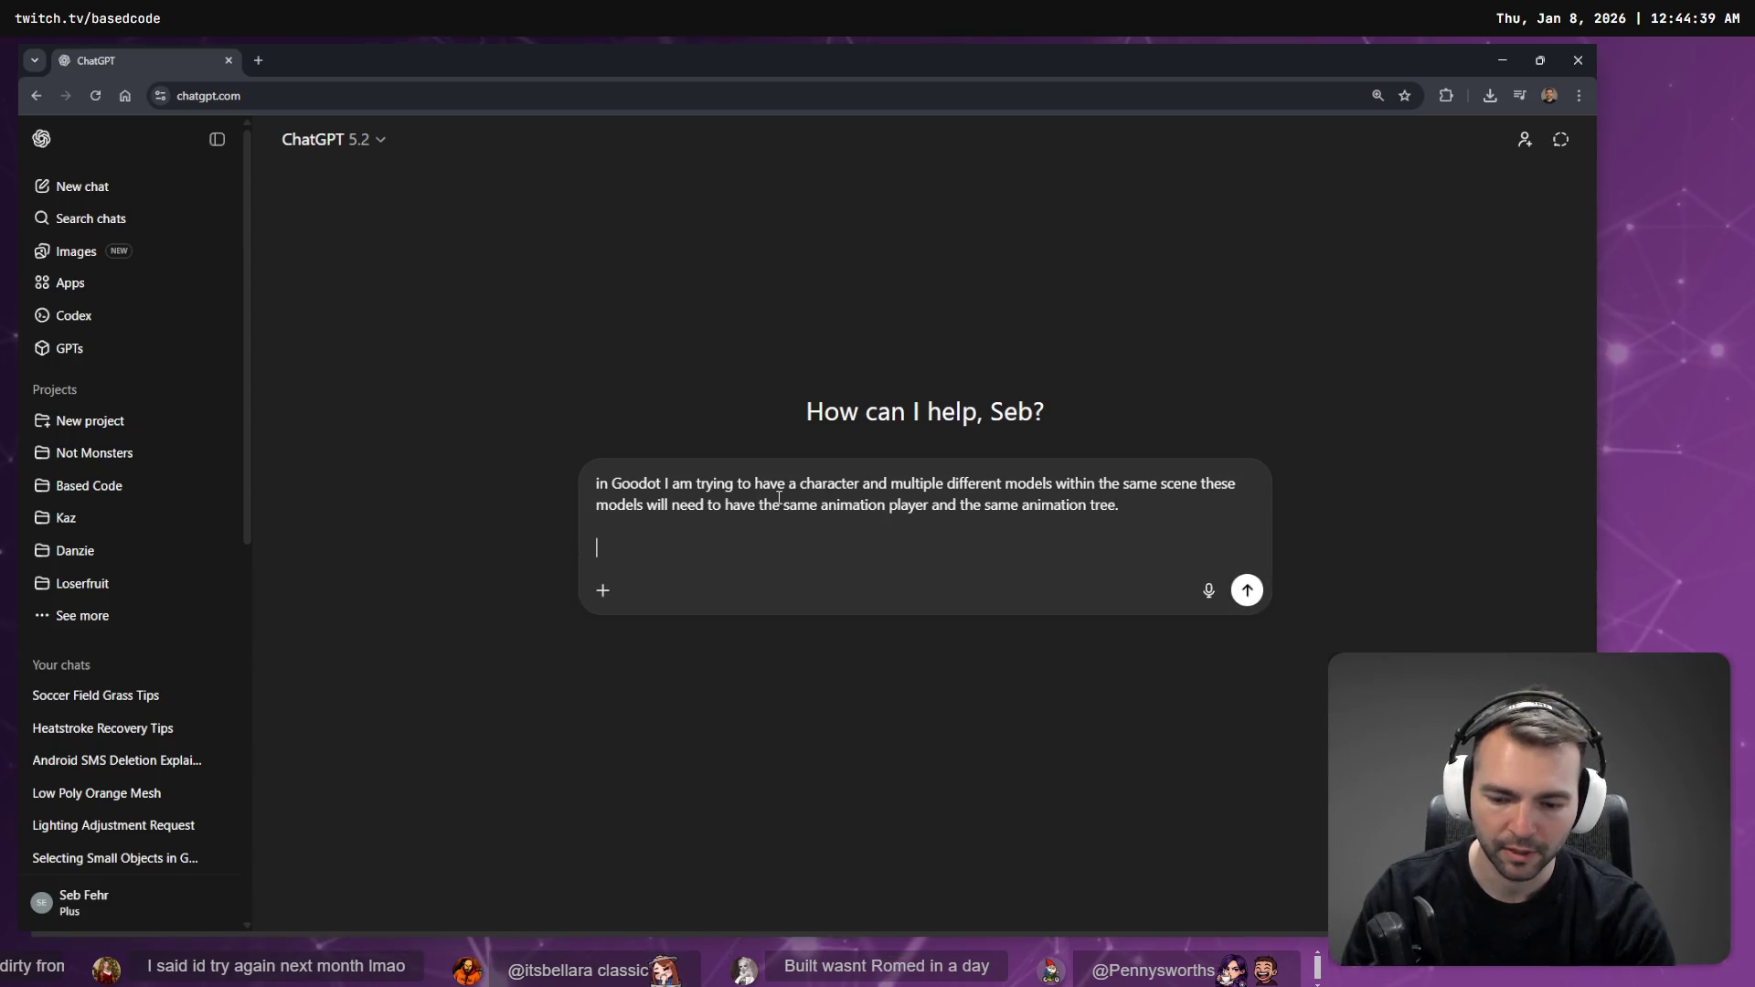
key(super+h)
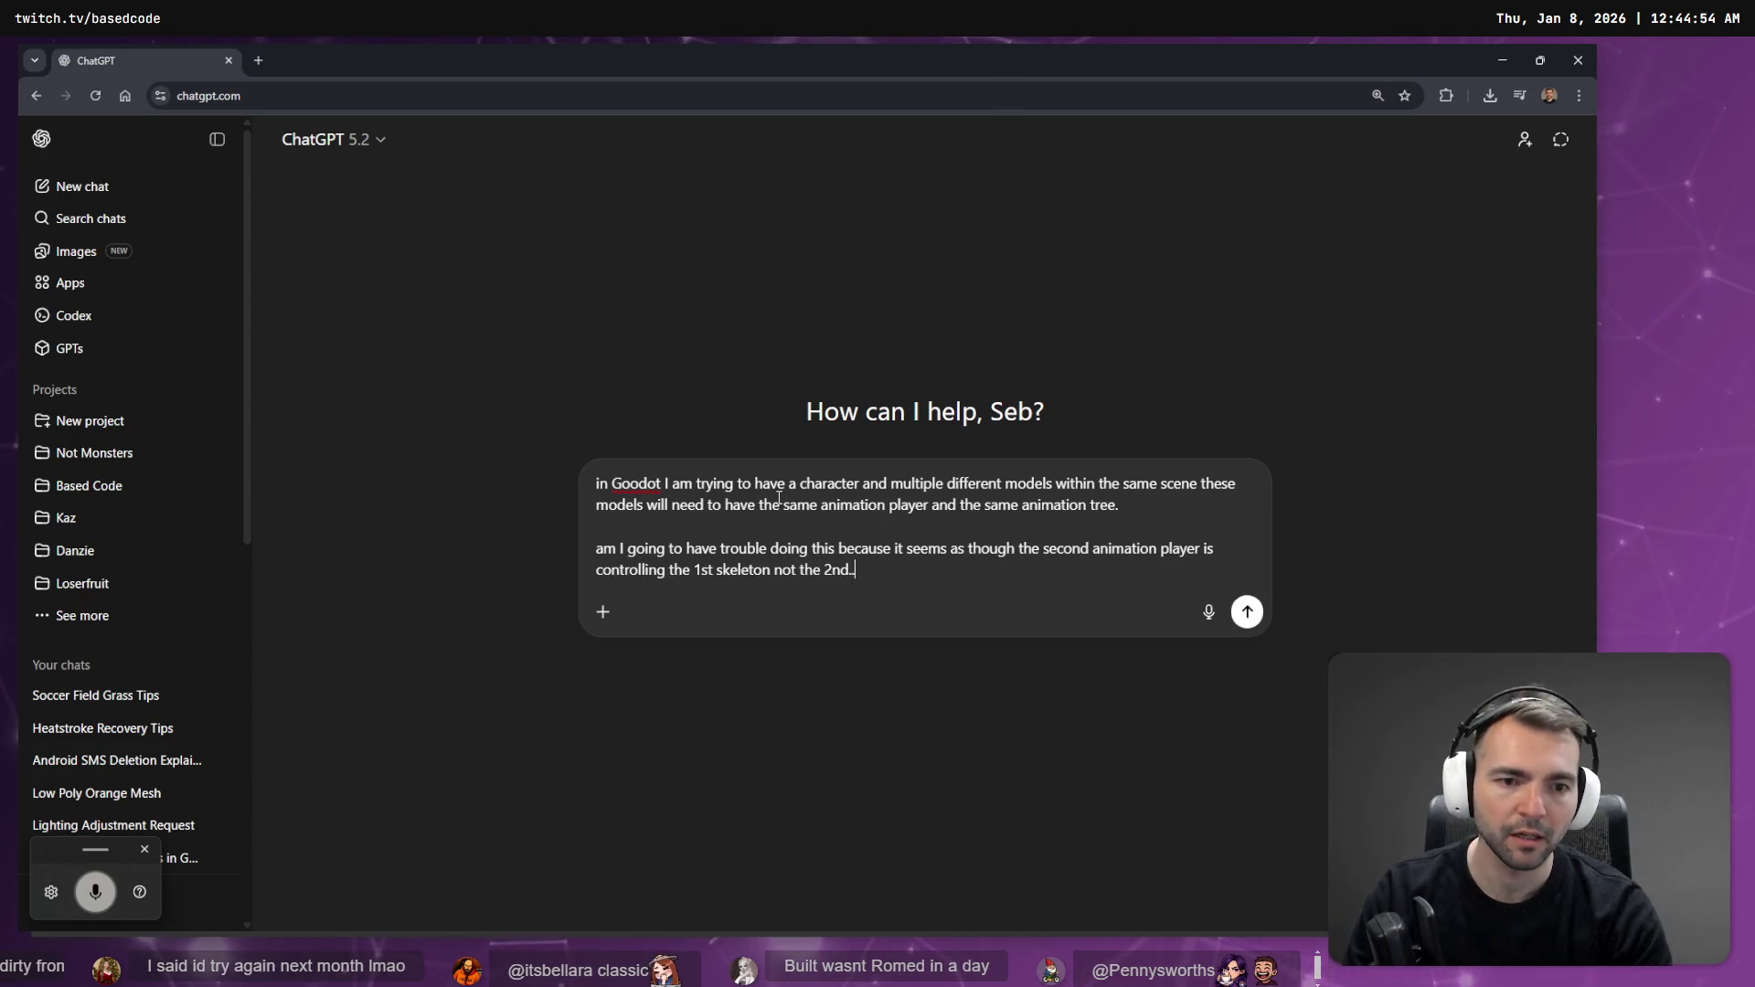
key(Return)
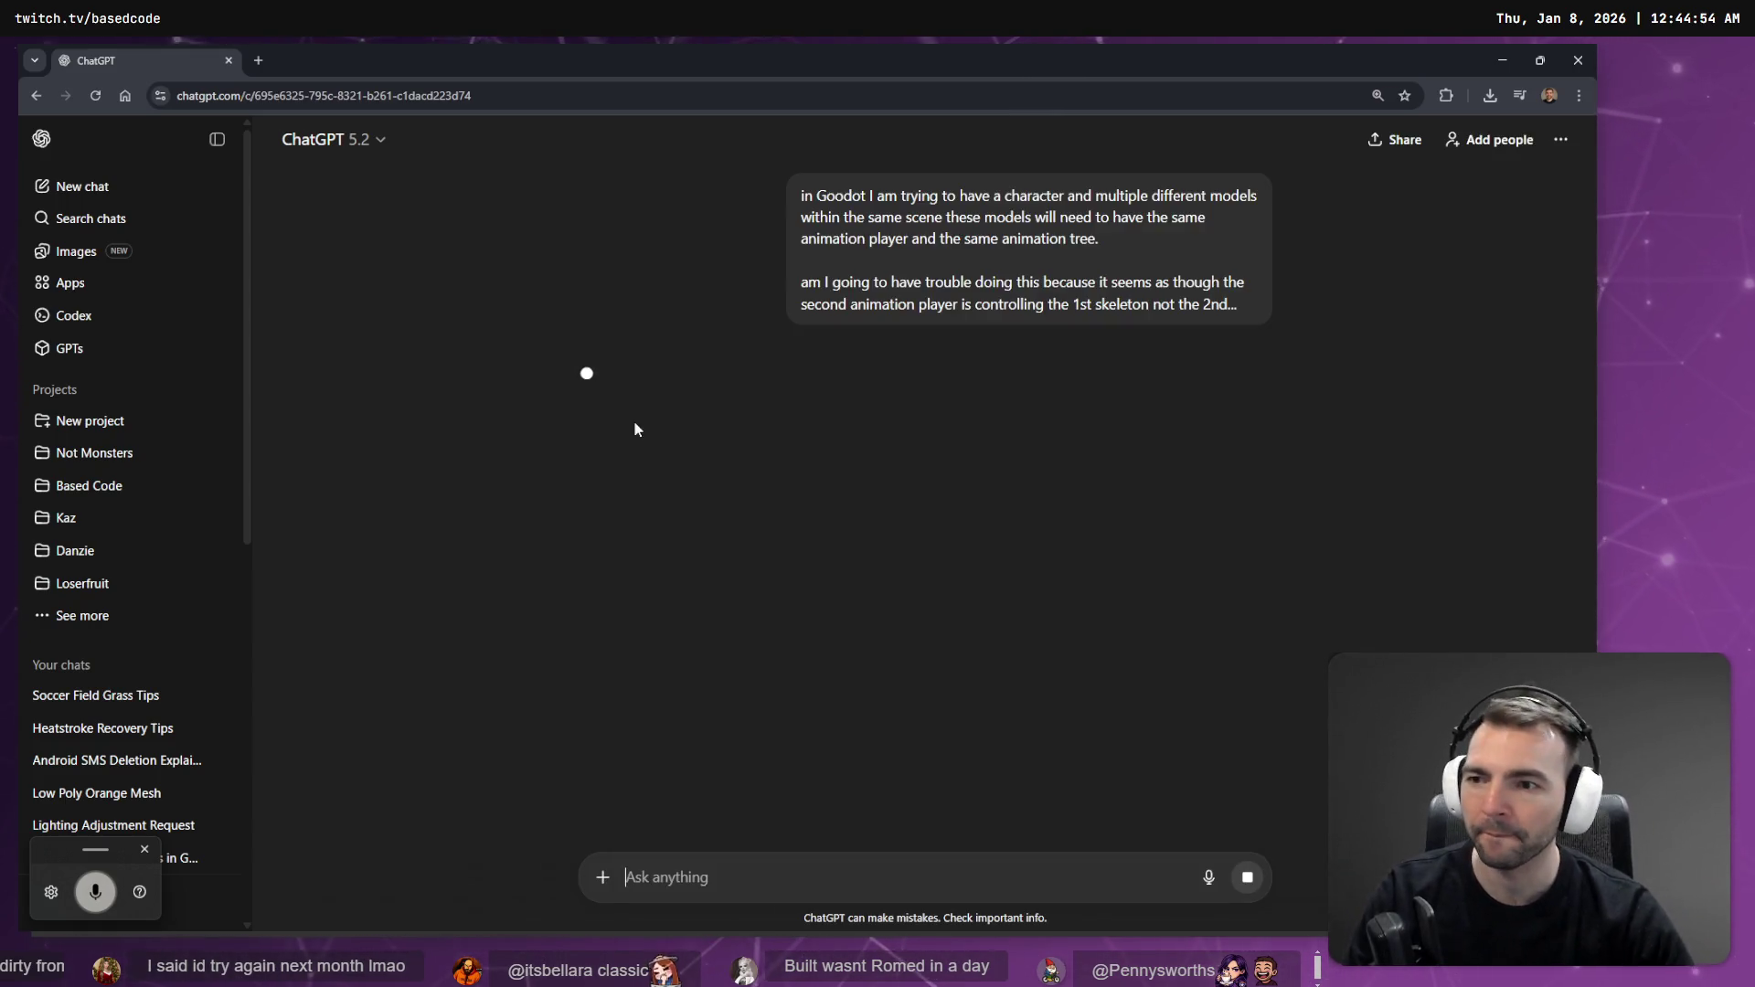
- Open the RIP gravestone image from ChatGPT Images in its chat
click(380, 55)
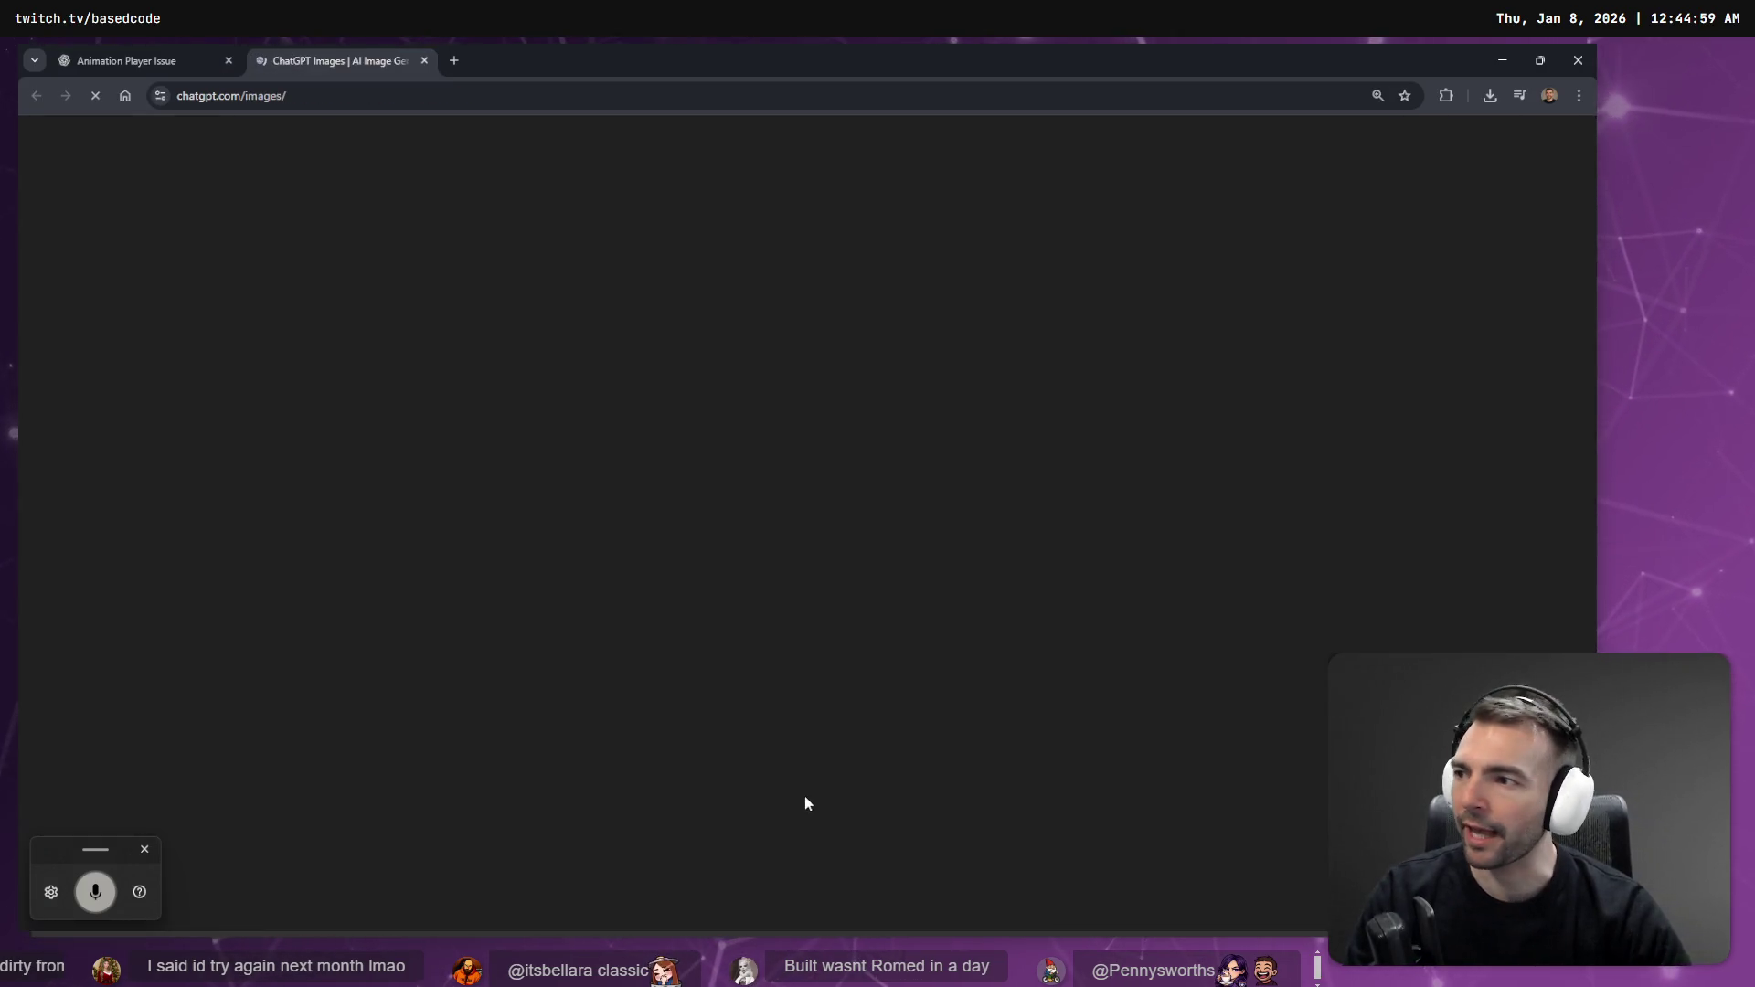
scroll(1431, 513, down, 5)
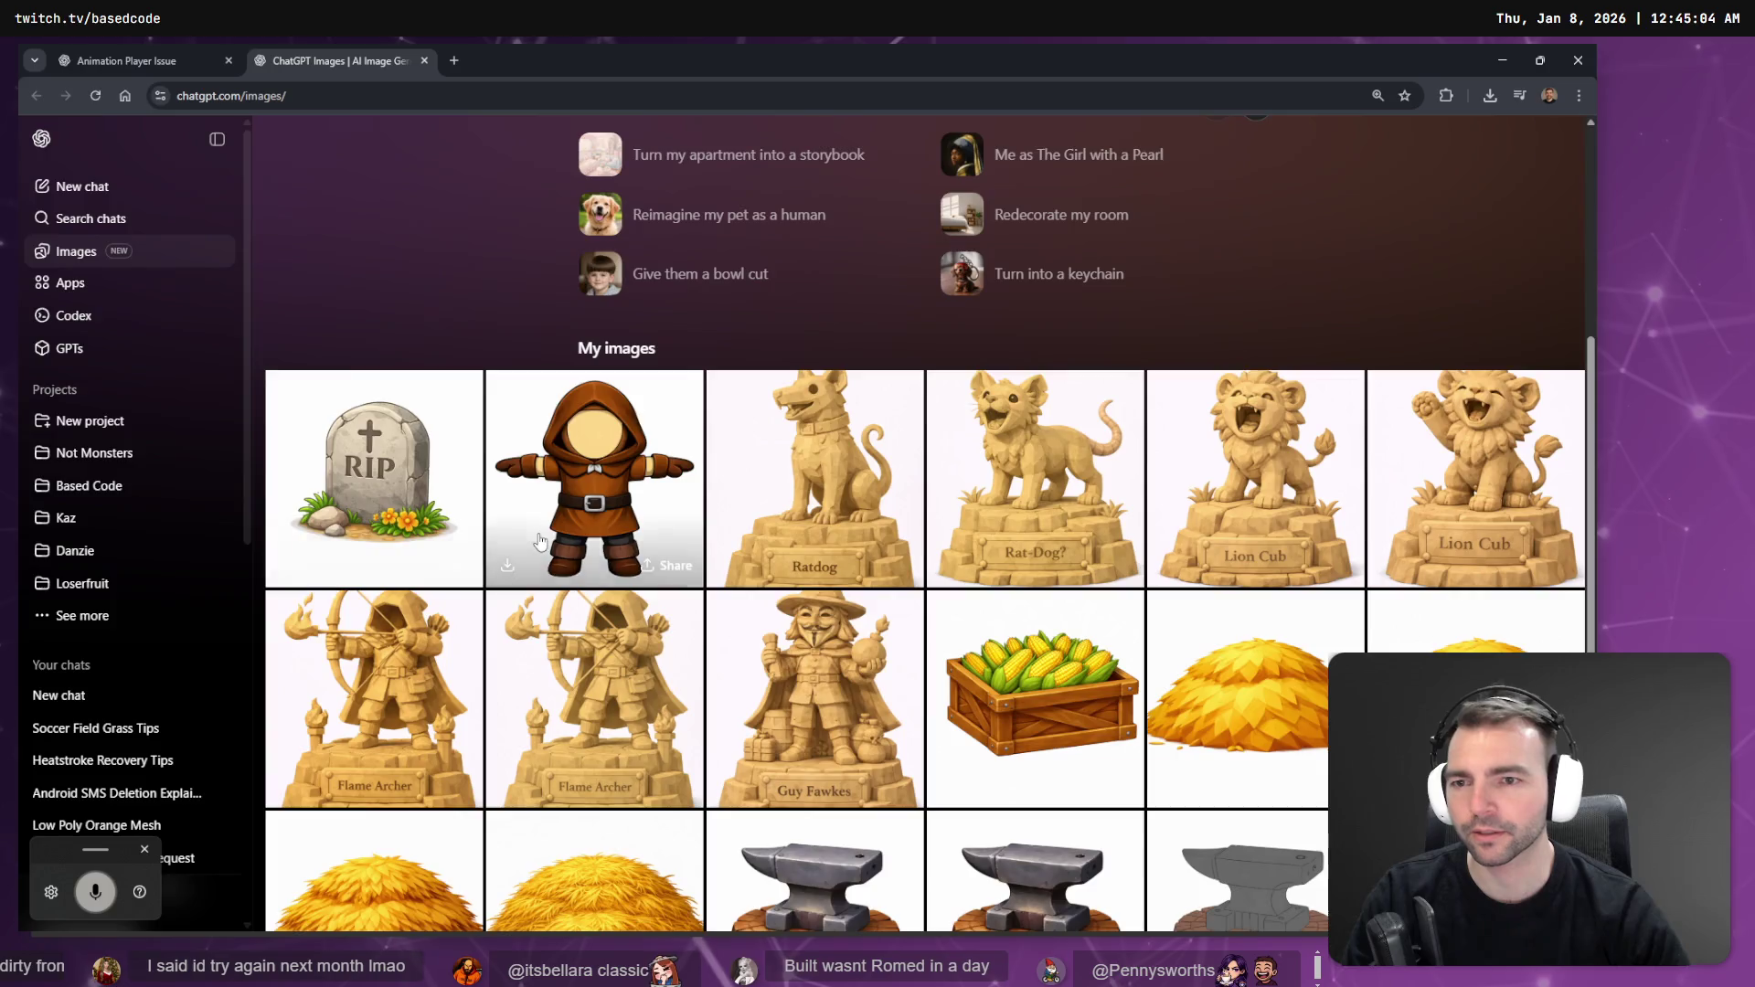
click(326, 489)
click(1295, 139)
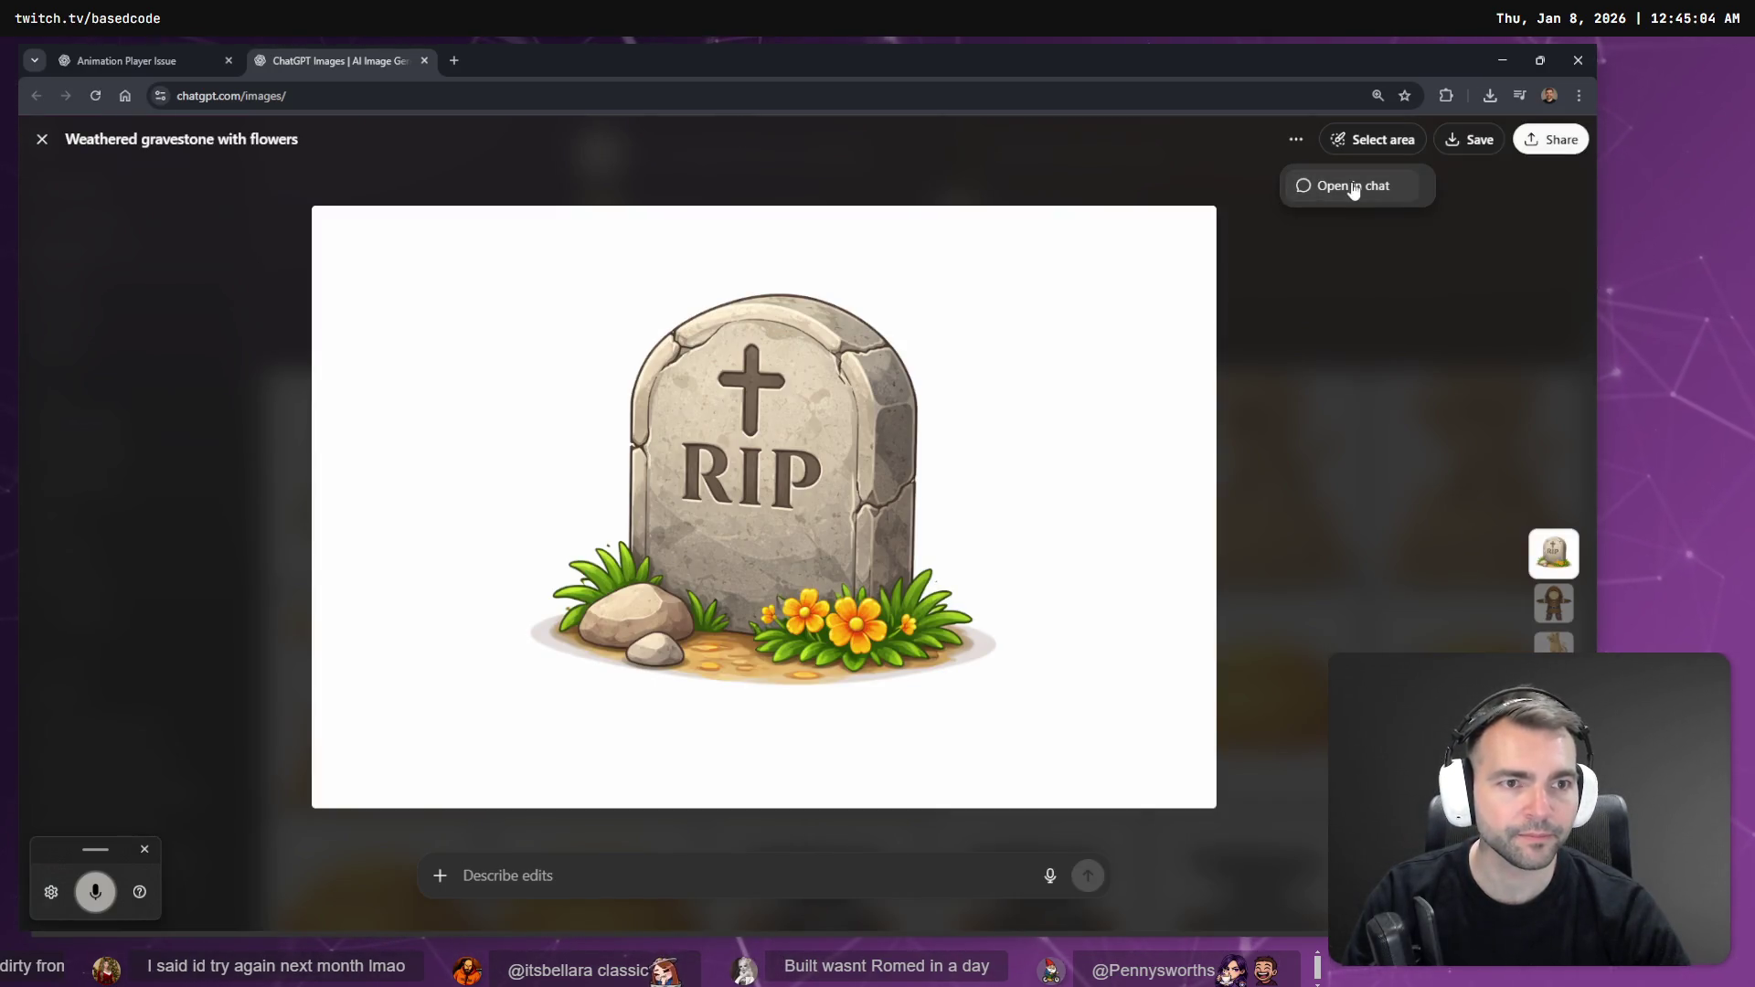
click(1350, 184)
- Send a request removing the ground, flowers, stones, text and cross from the gravestone
click(759, 870)
key(super+h)
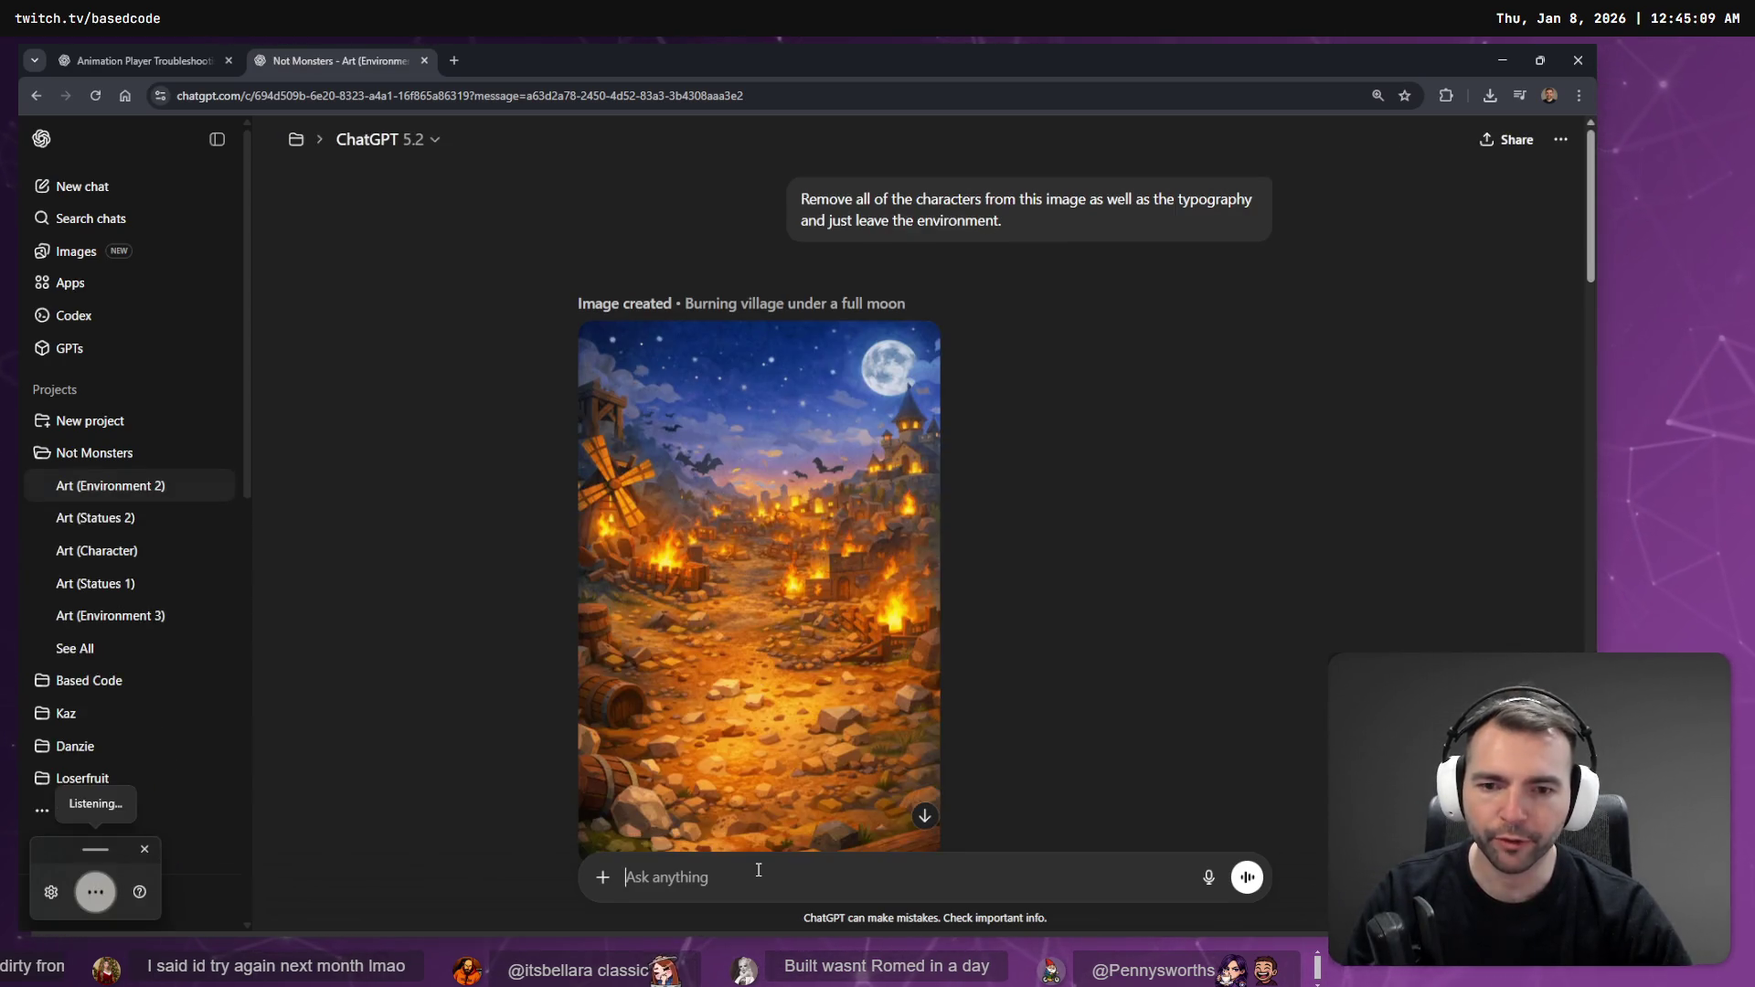
scroll(1011, 545, down, 20)
text(remove the ground and flowers and)
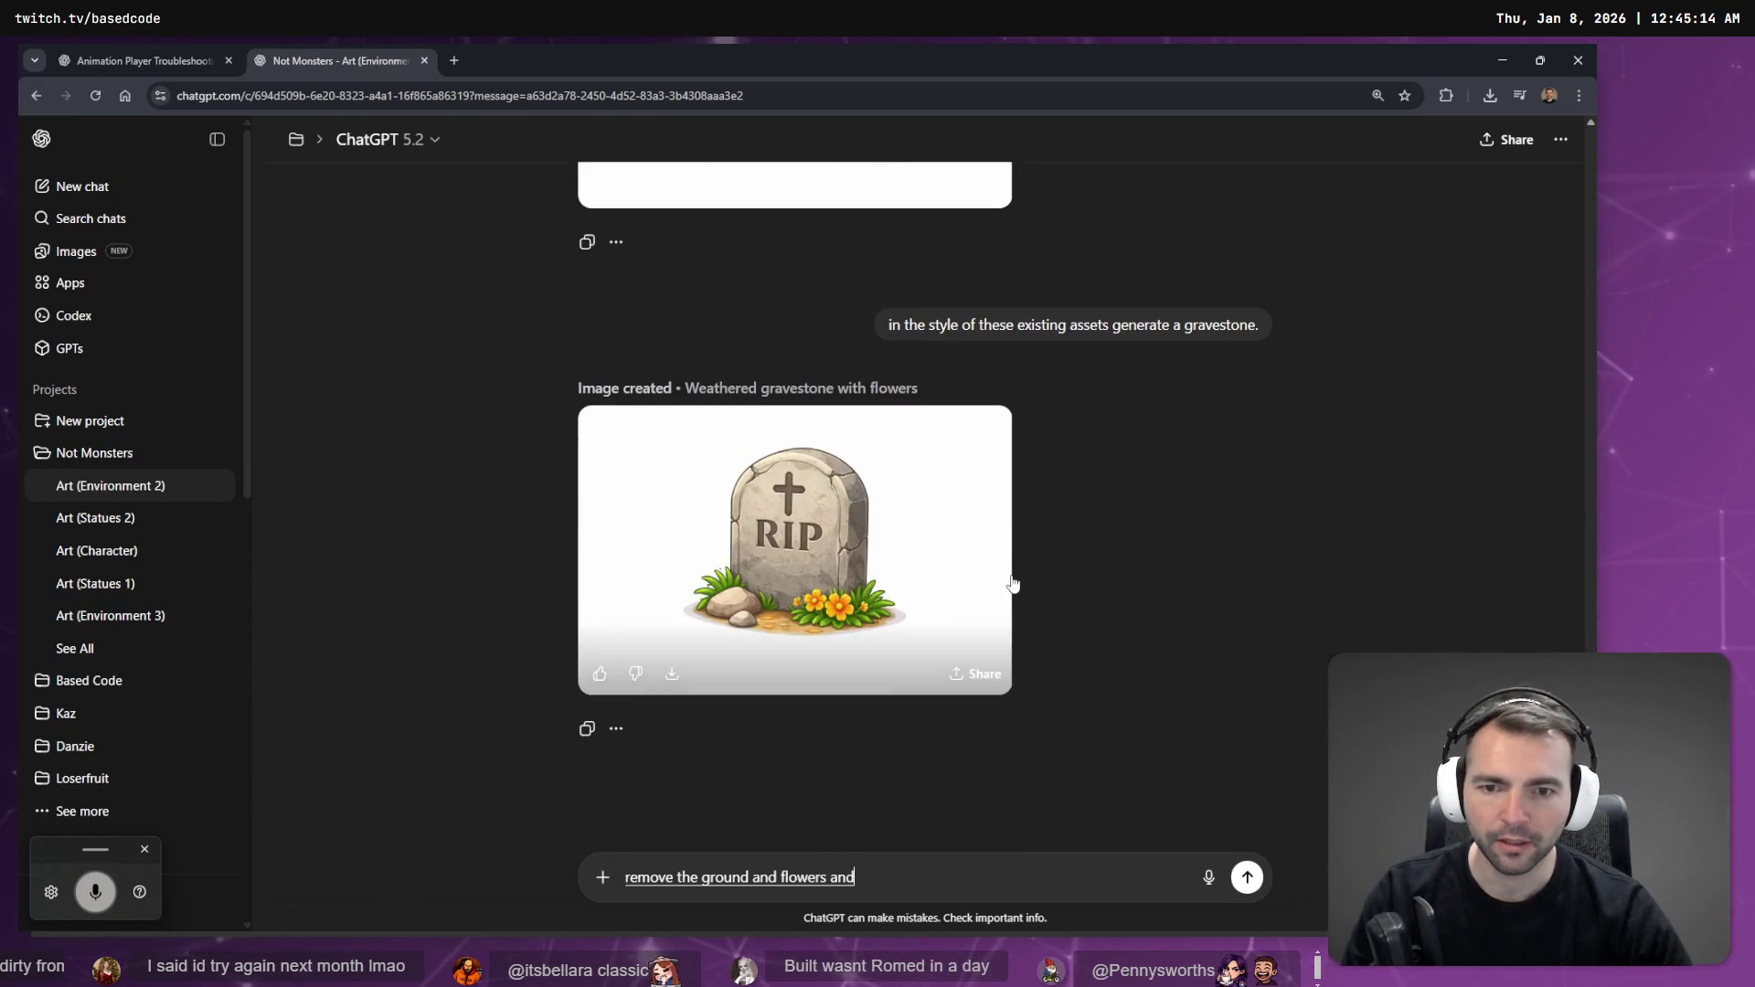
text( stones from)
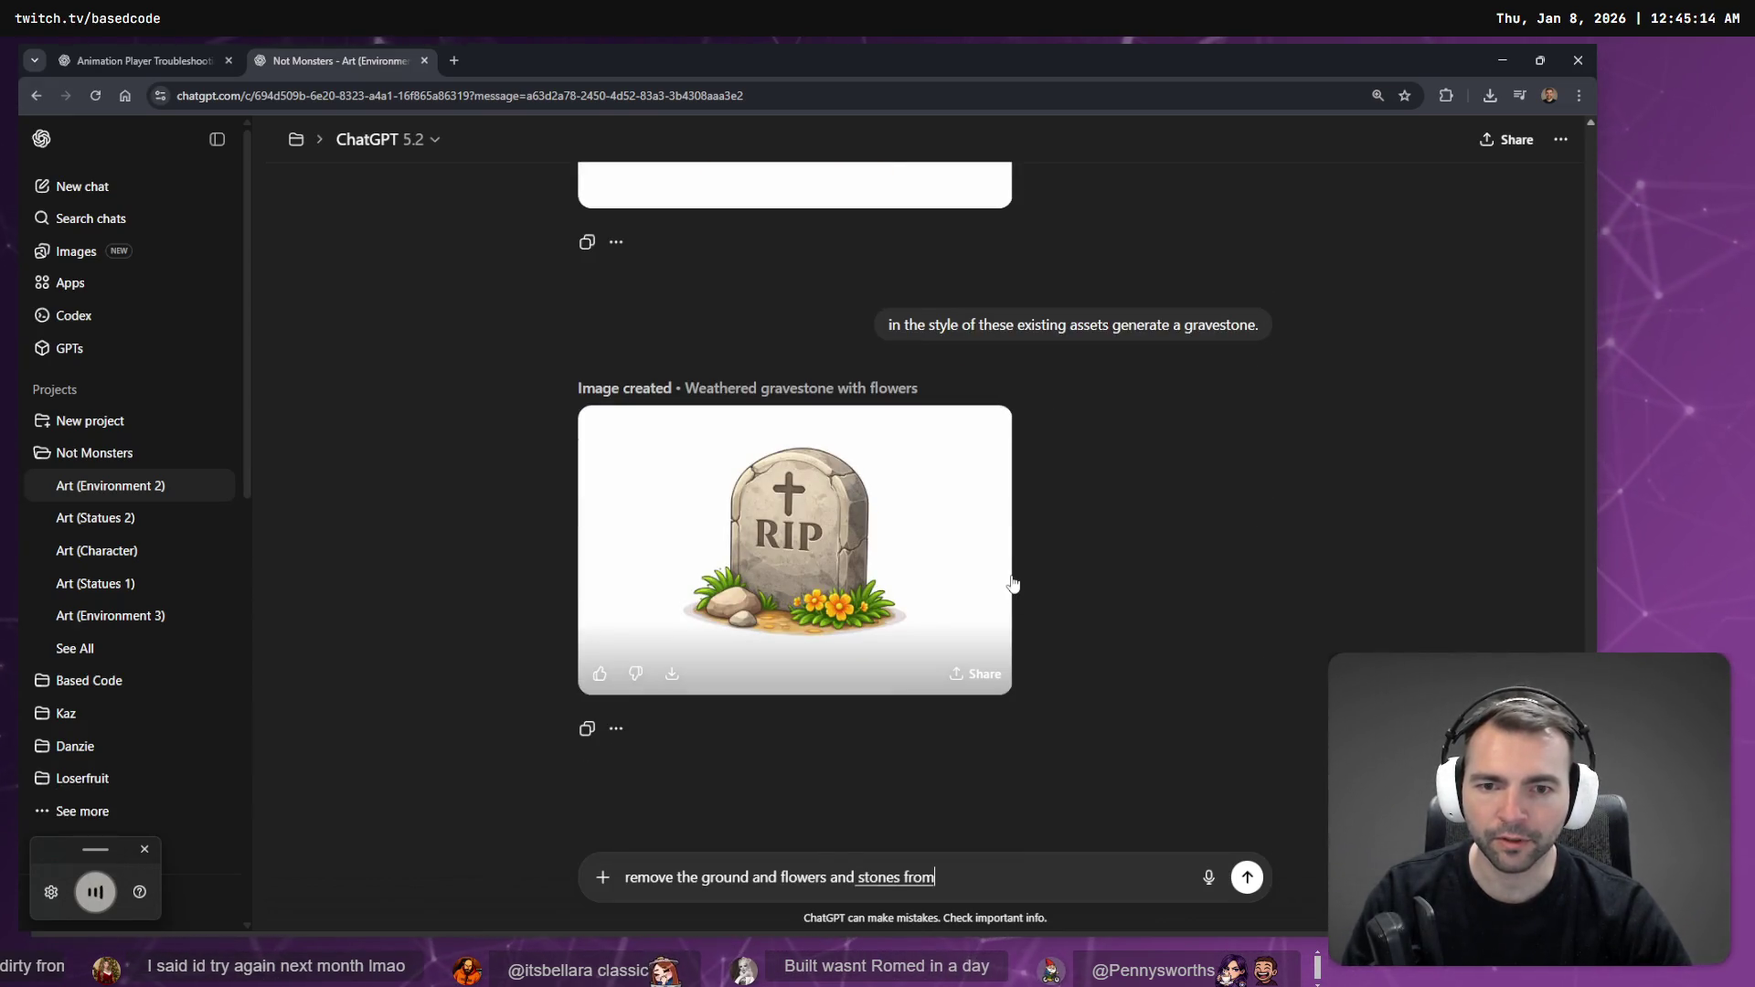
text( around the gravestone)
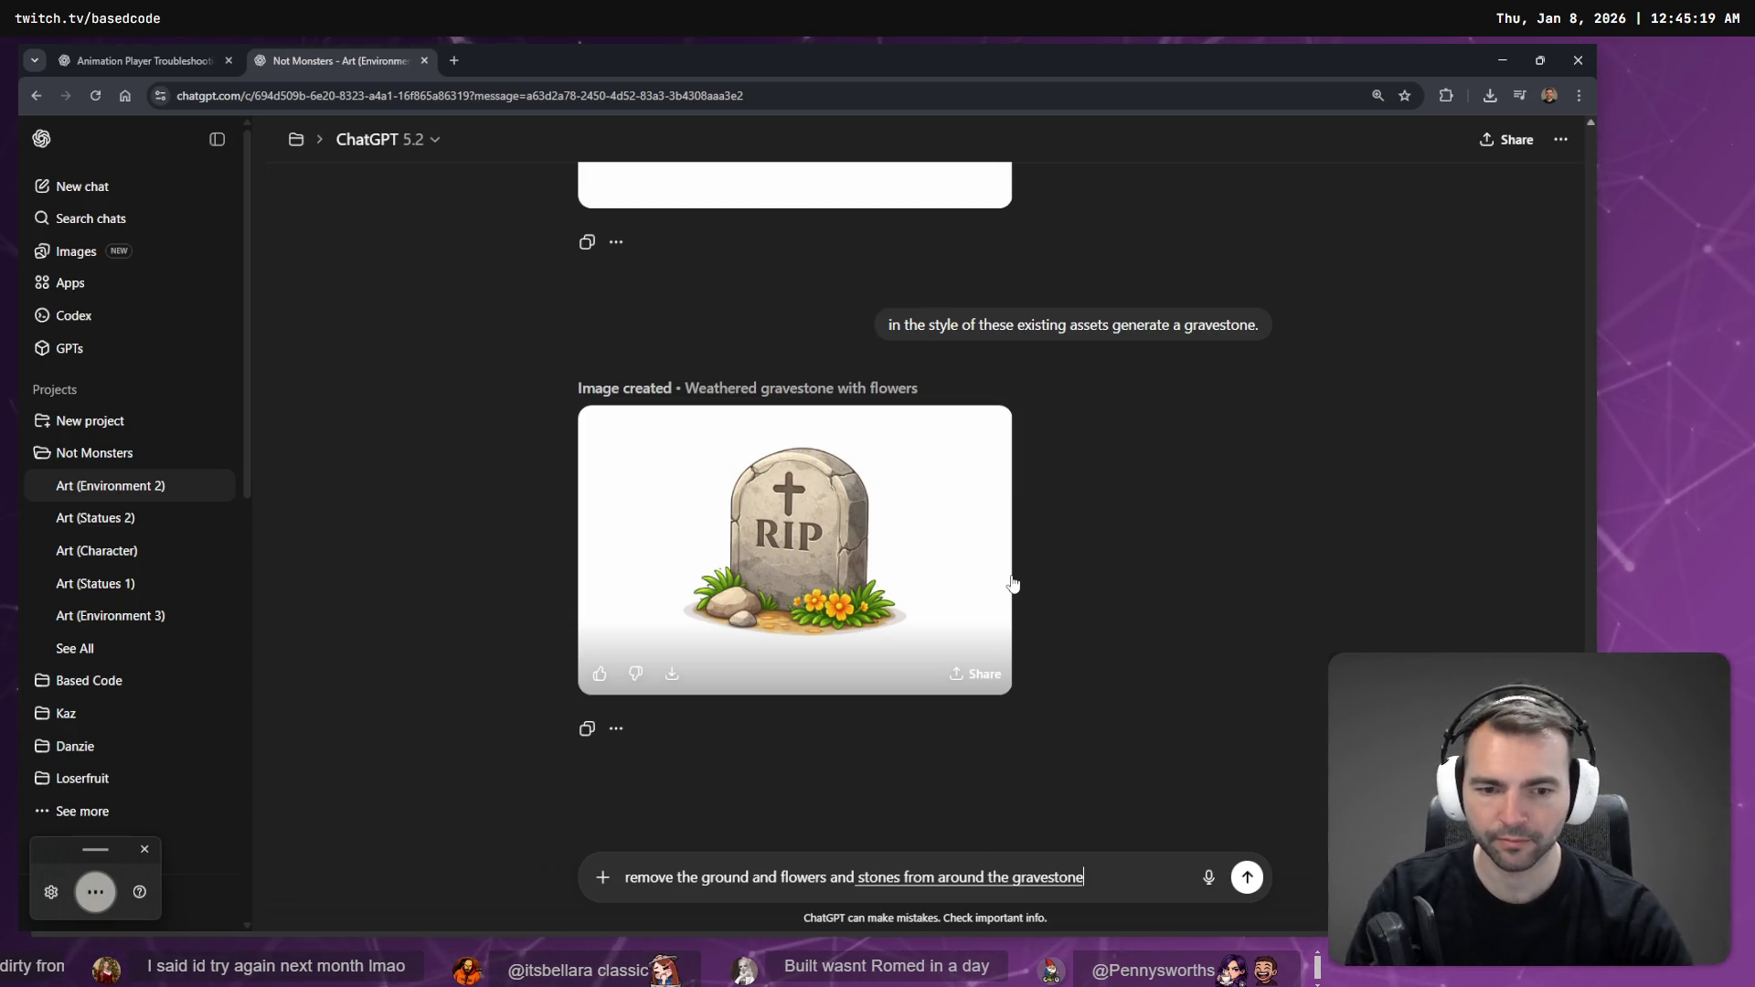
text(.)
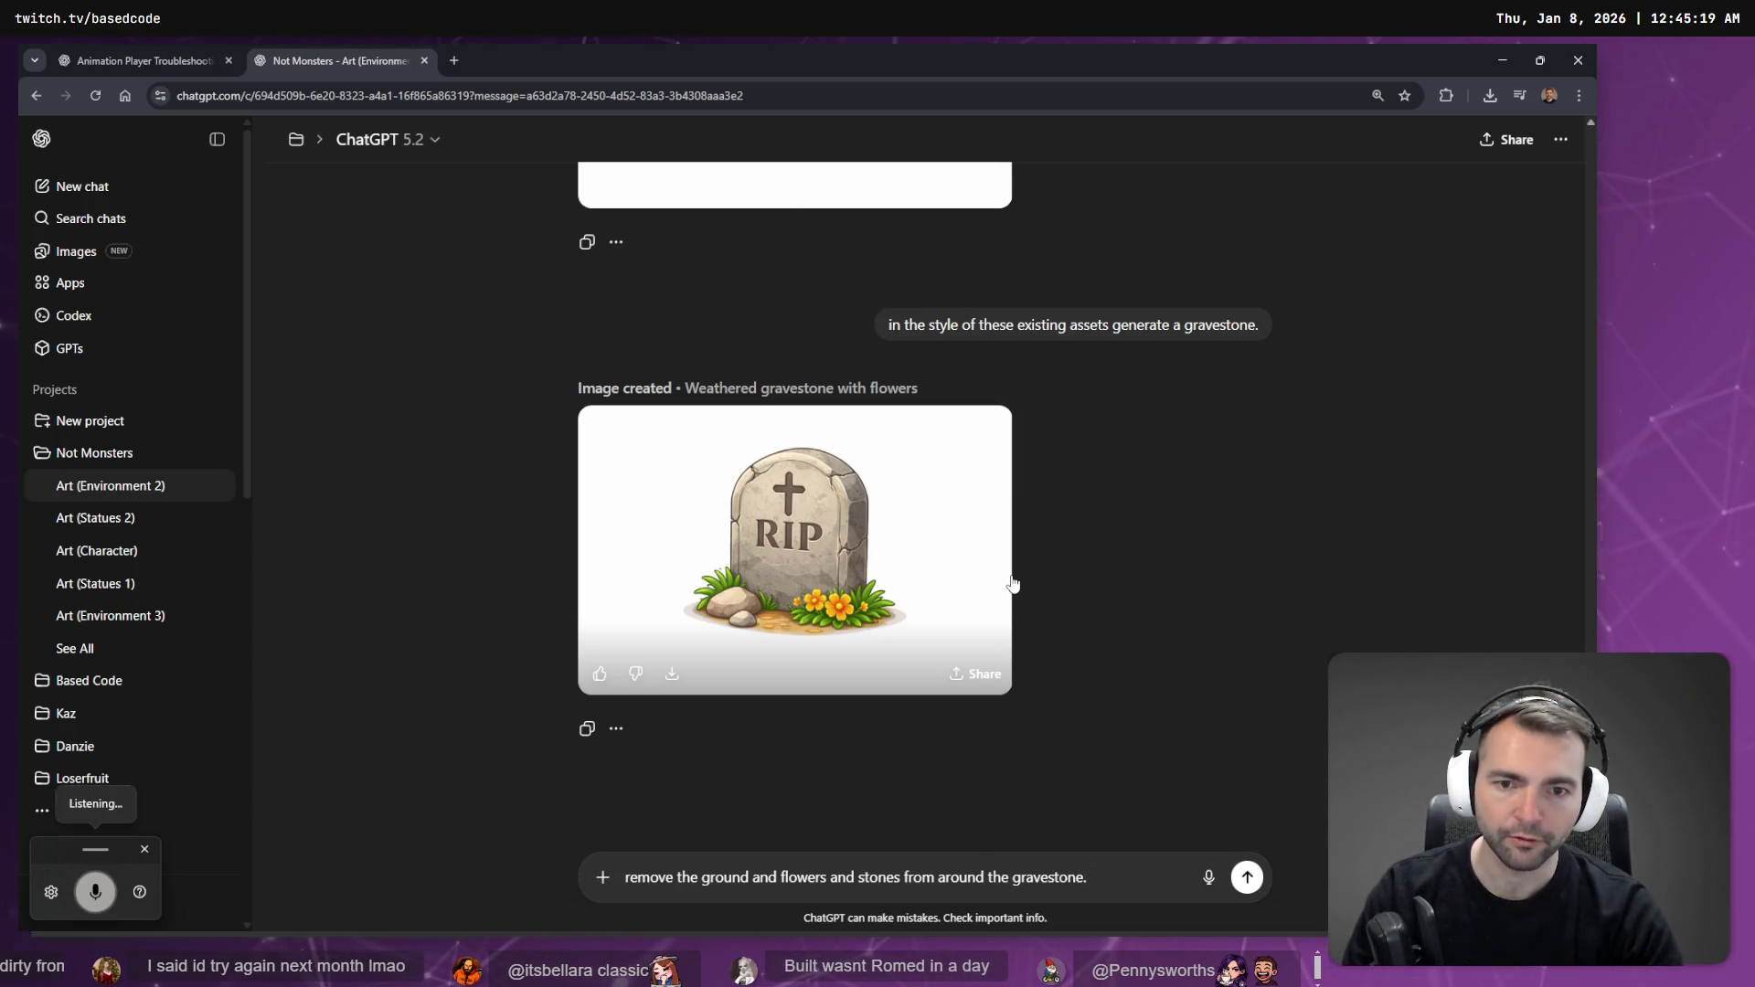
text( remove the)
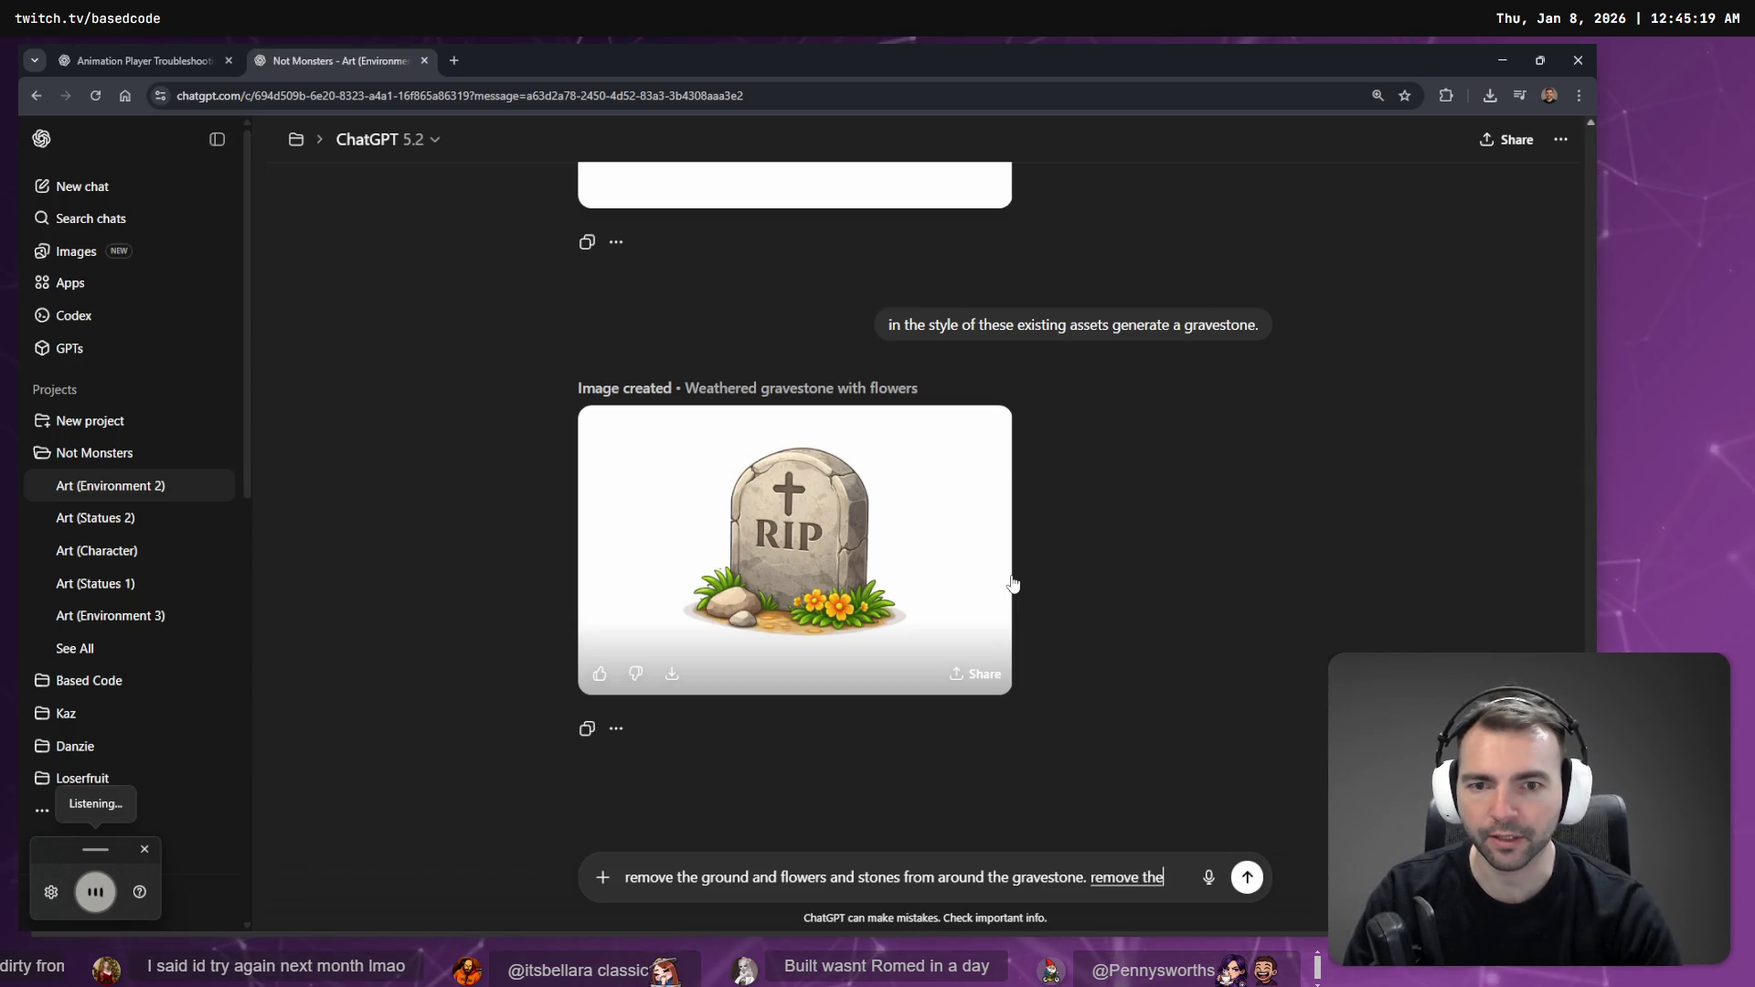
text( text on the front and the cross)
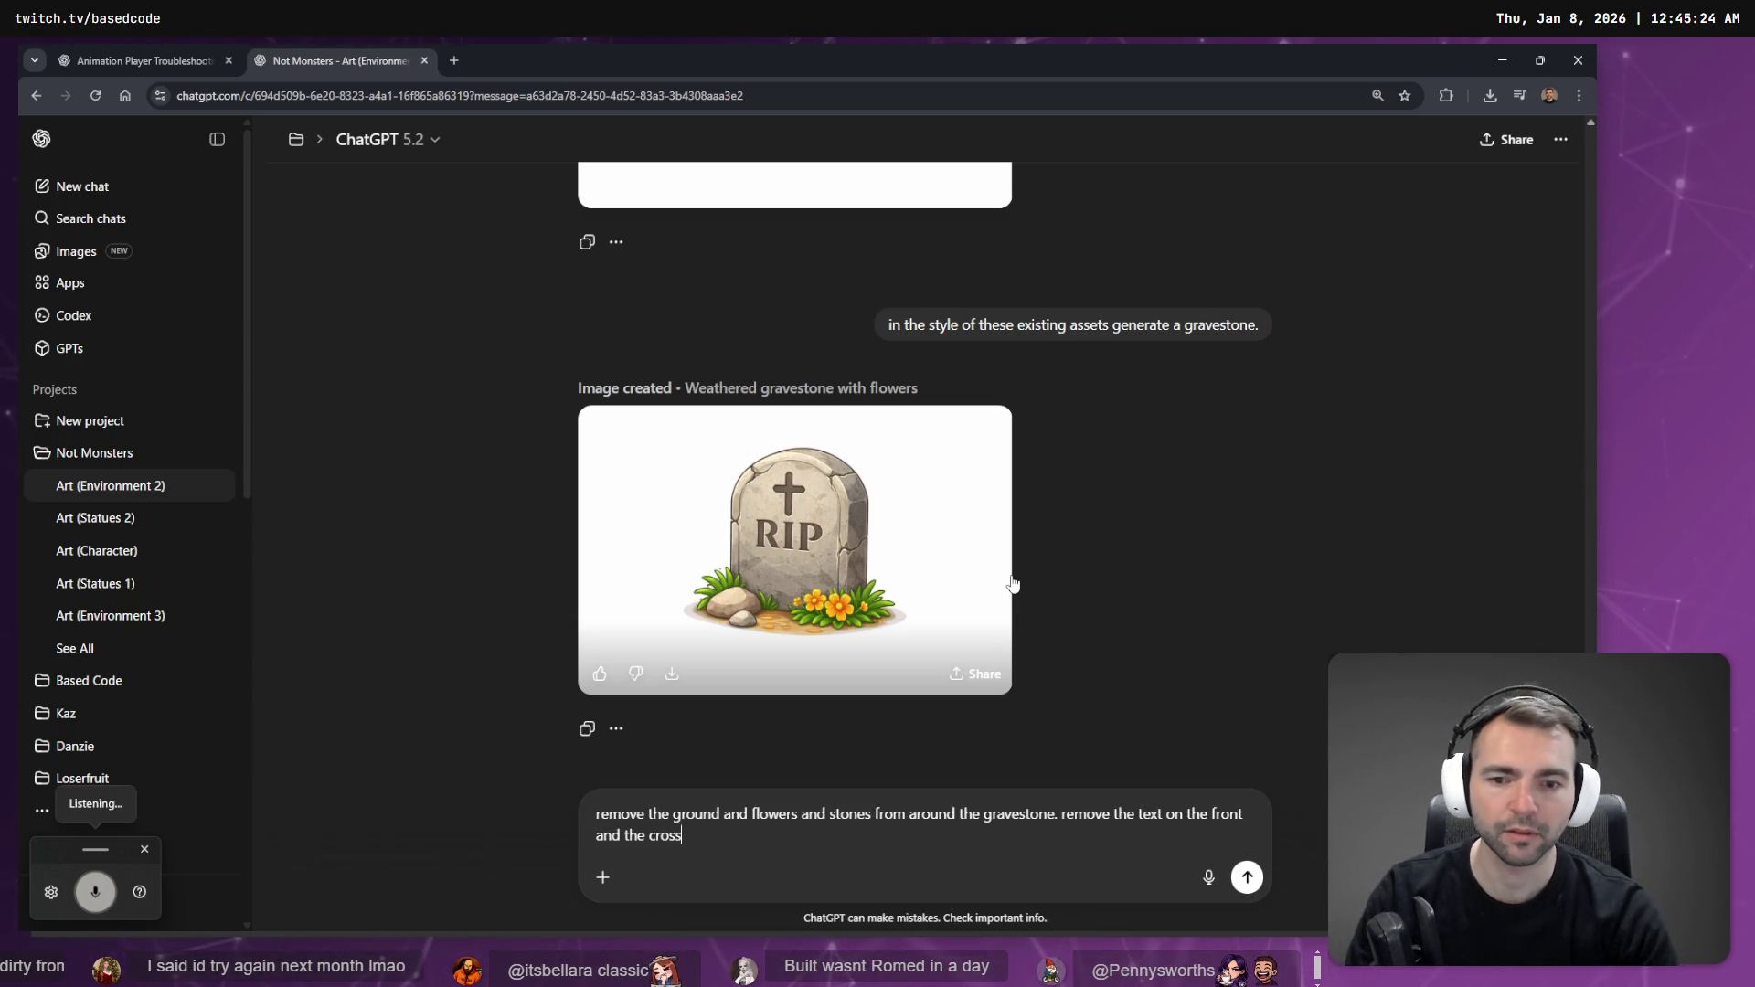
text(.)
key(Return)
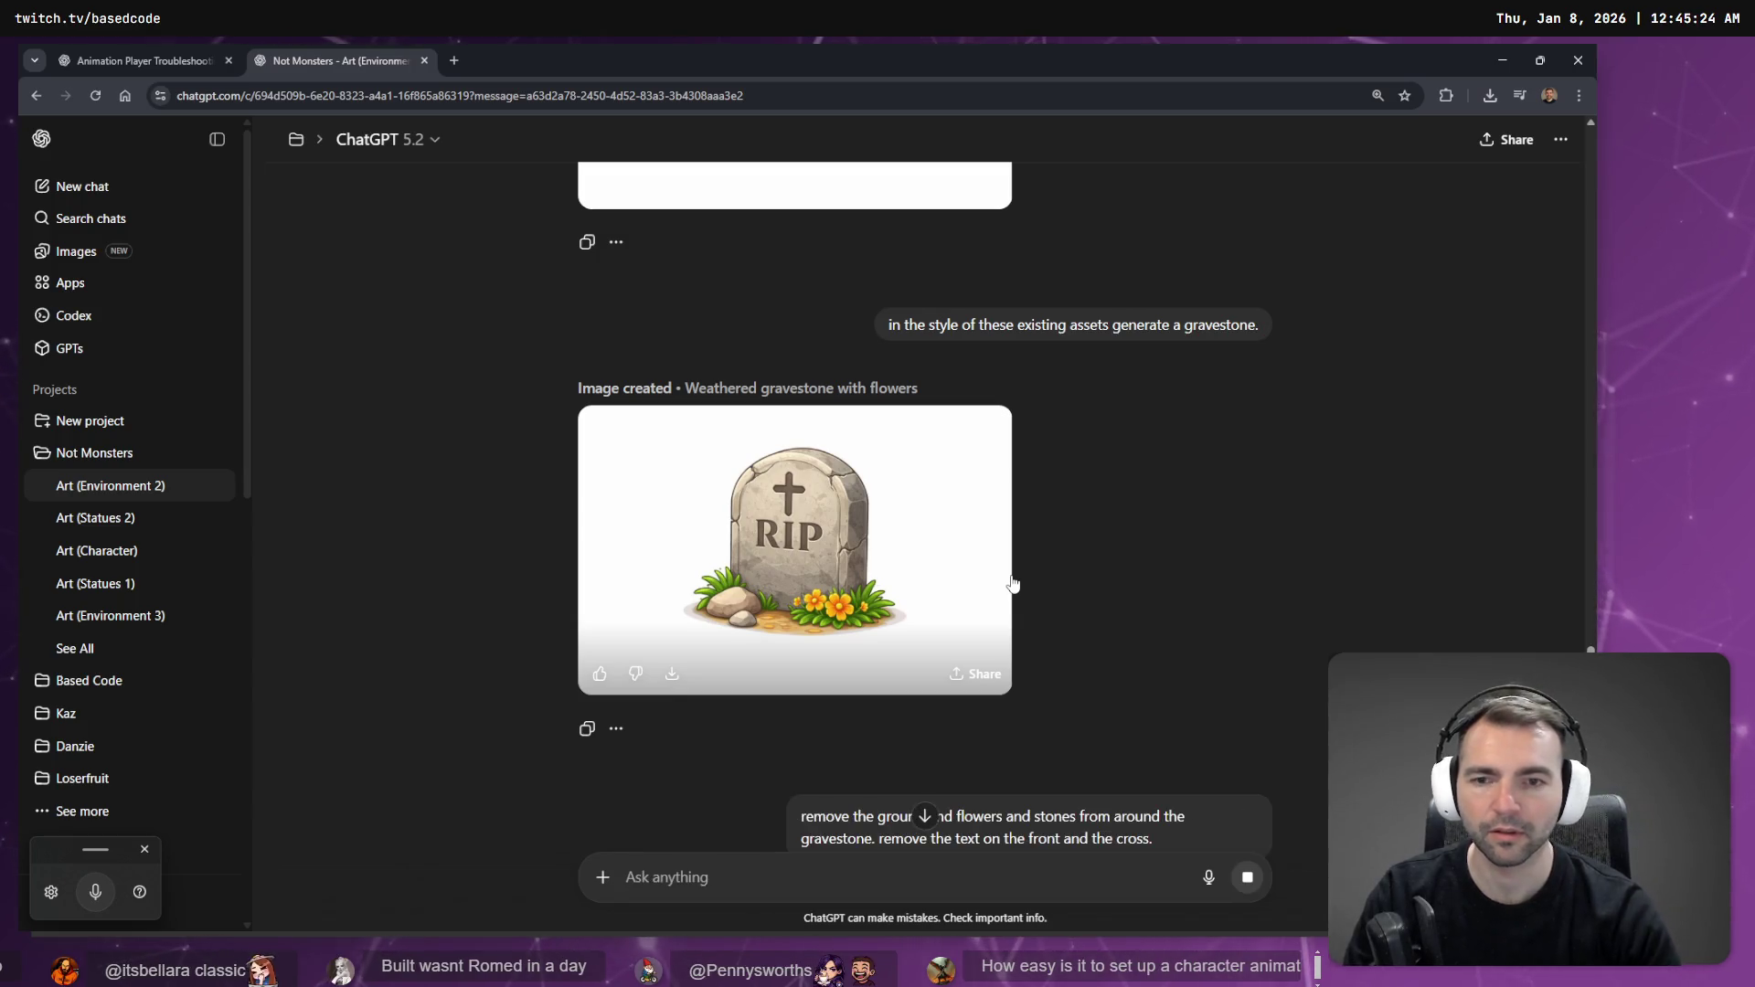
click(183, 61)
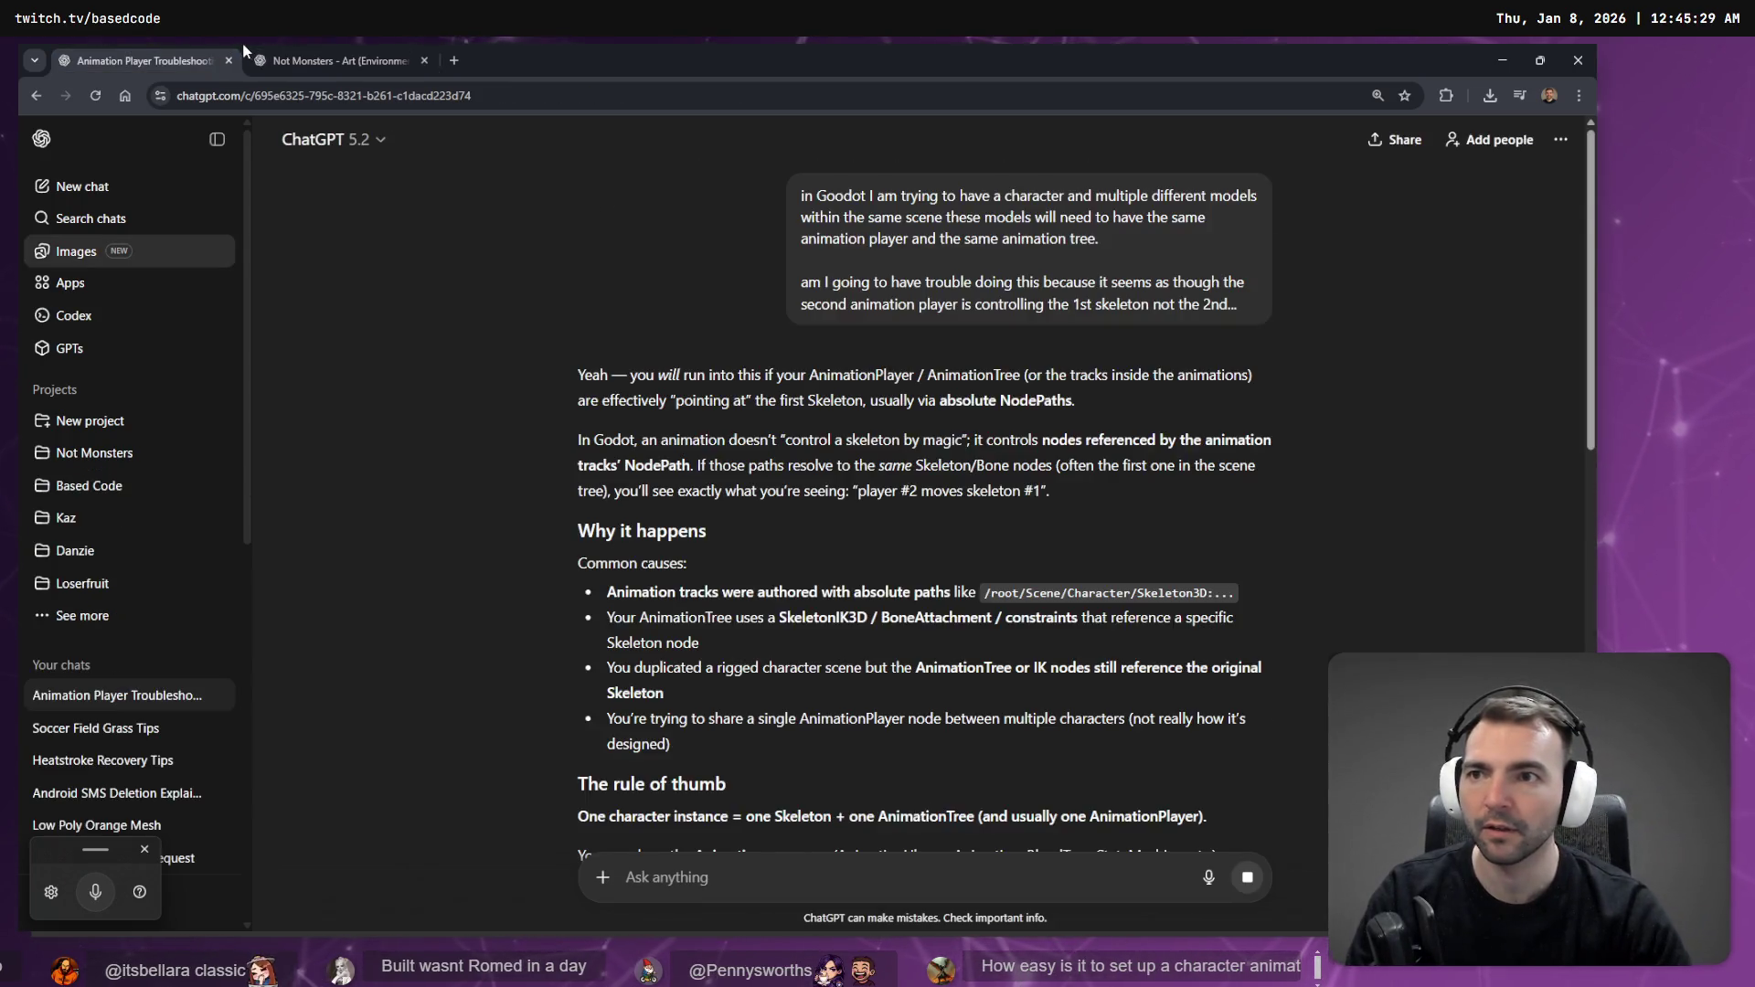
- Read ChatGPT's NodePath explanation through 'Why it happens' and 'Fix patterns', then return to Godot
click(1501, 59)
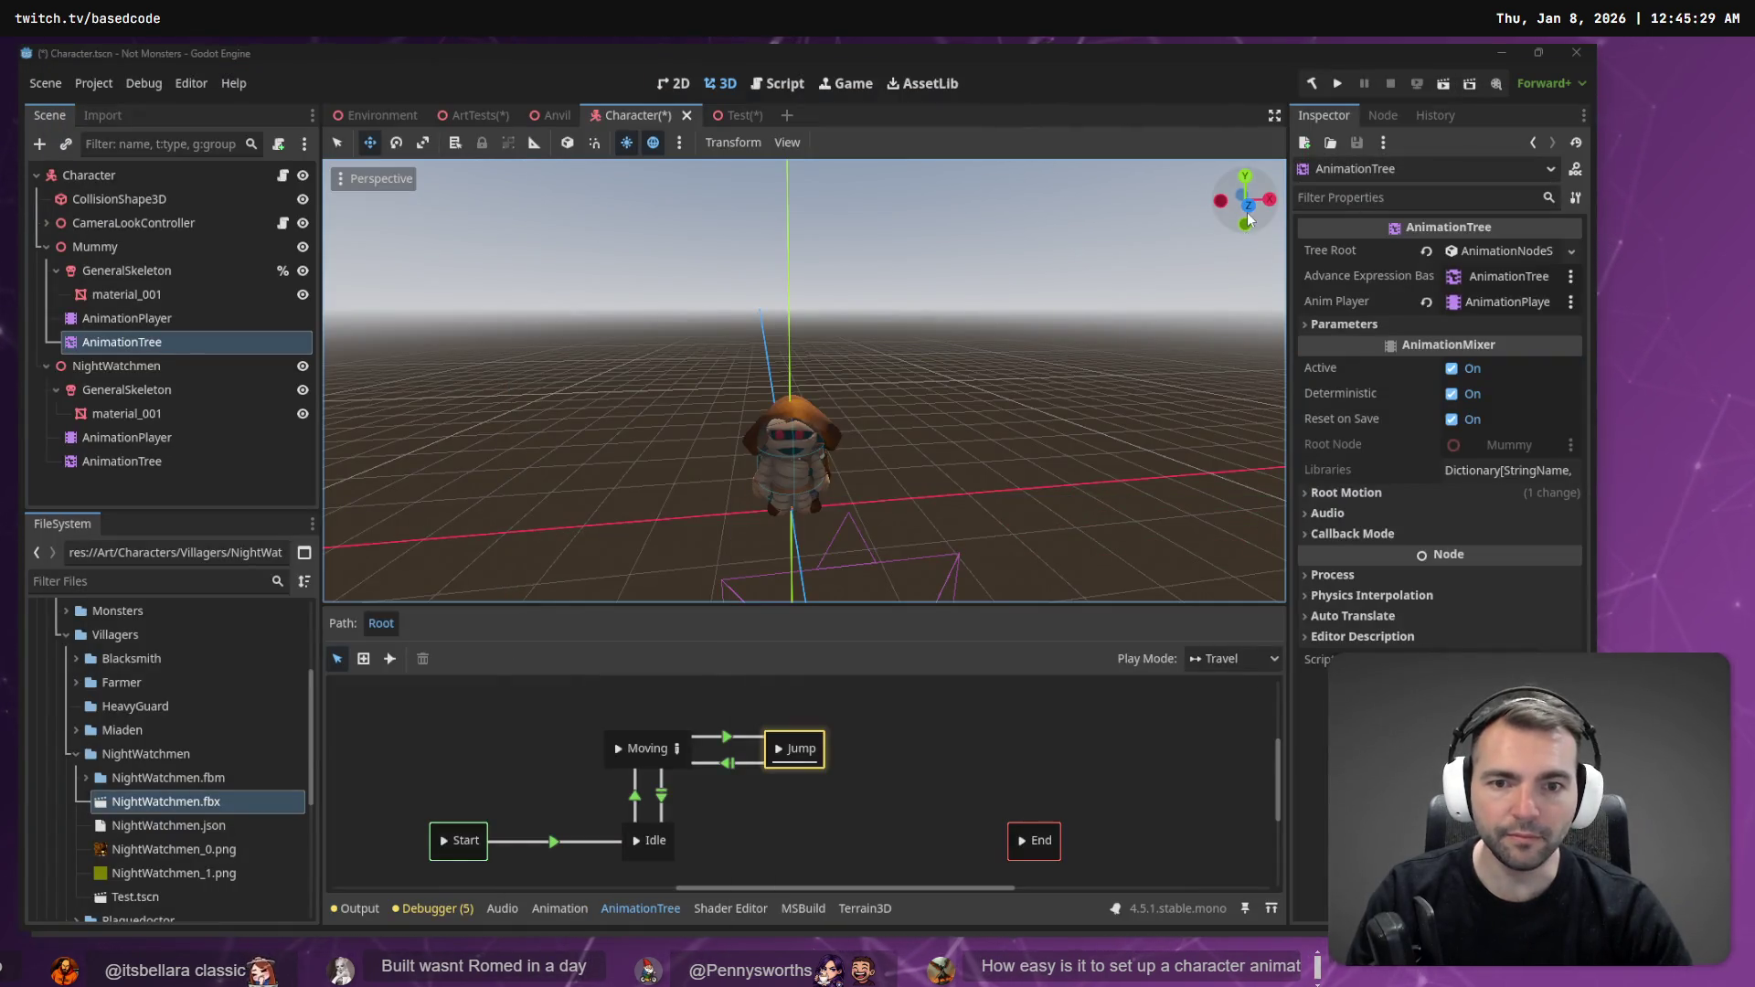
key(alt+Tab)
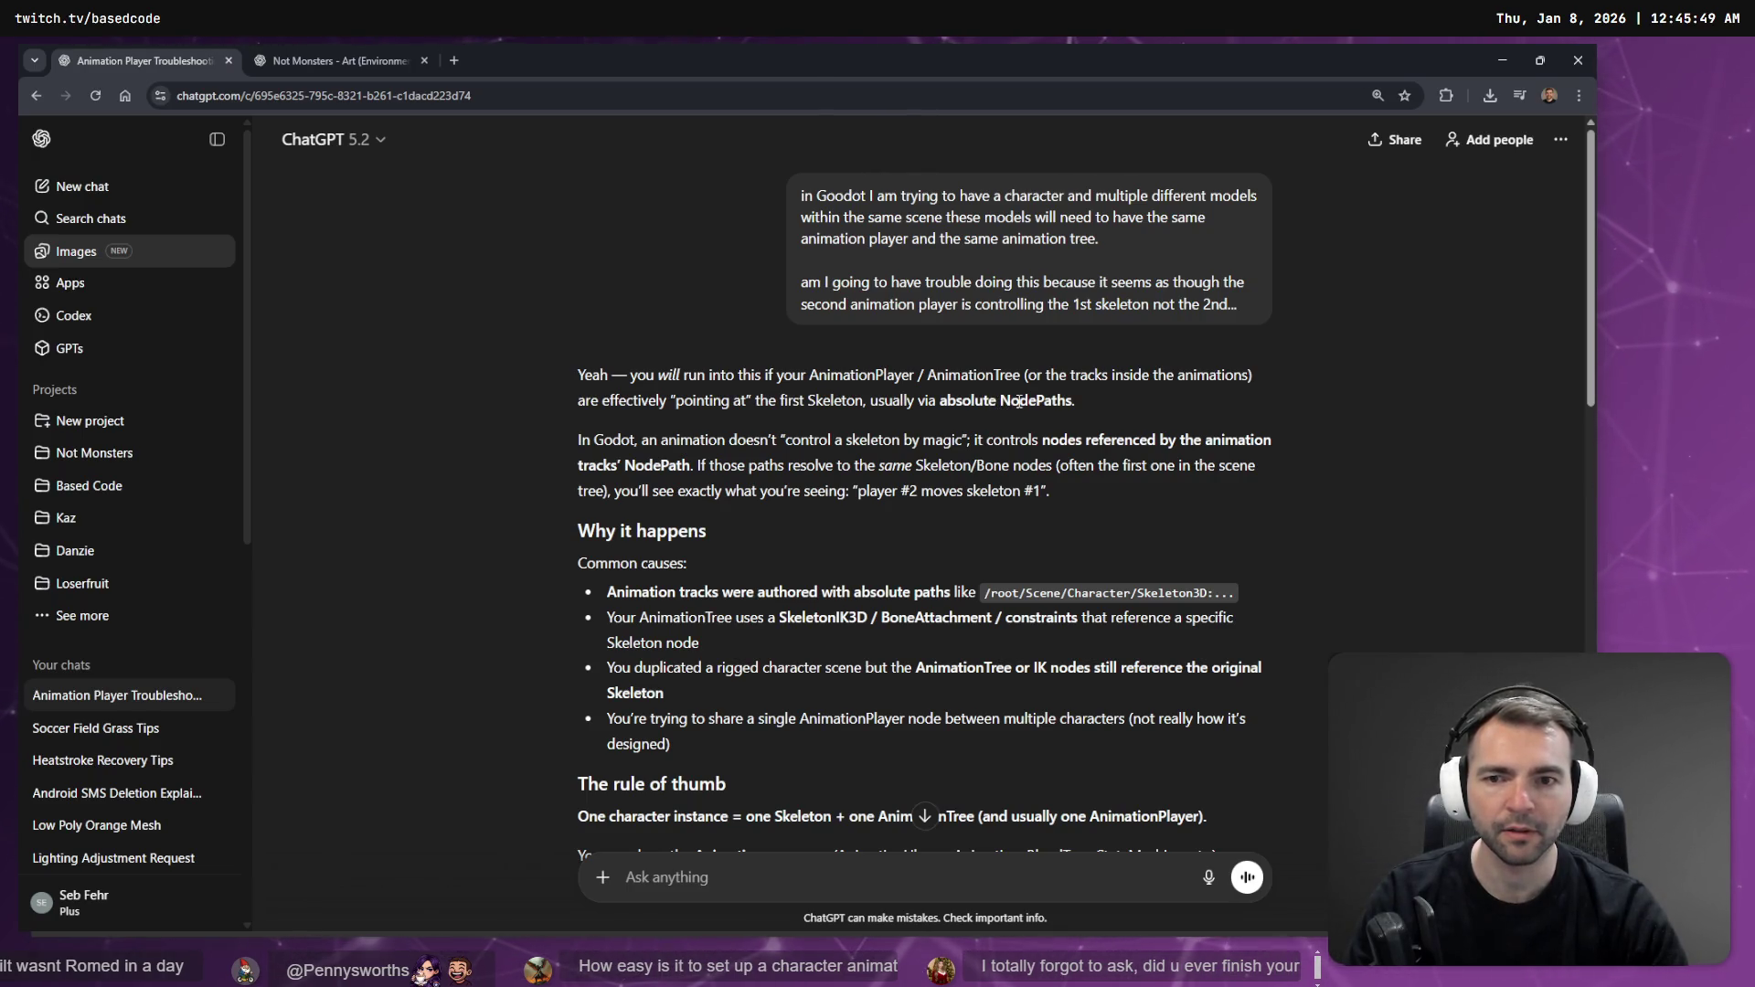
drag(791, 445, 941, 445)
click(965, 467)
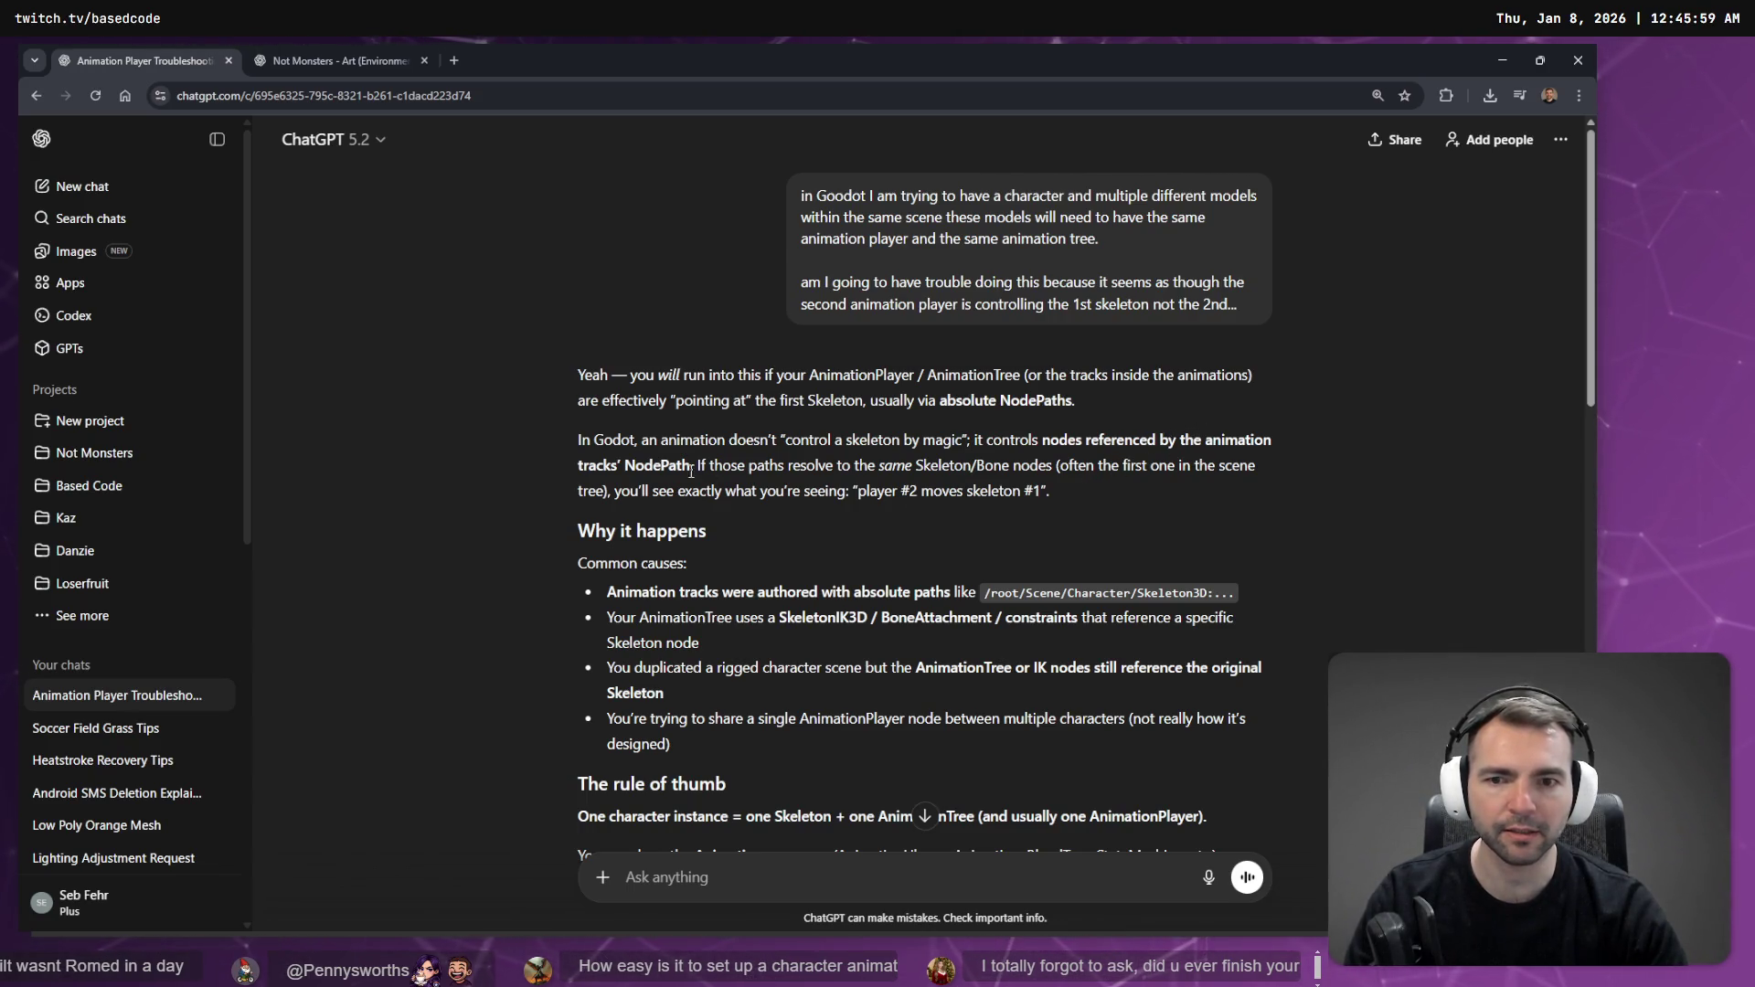
double_click(647, 466)
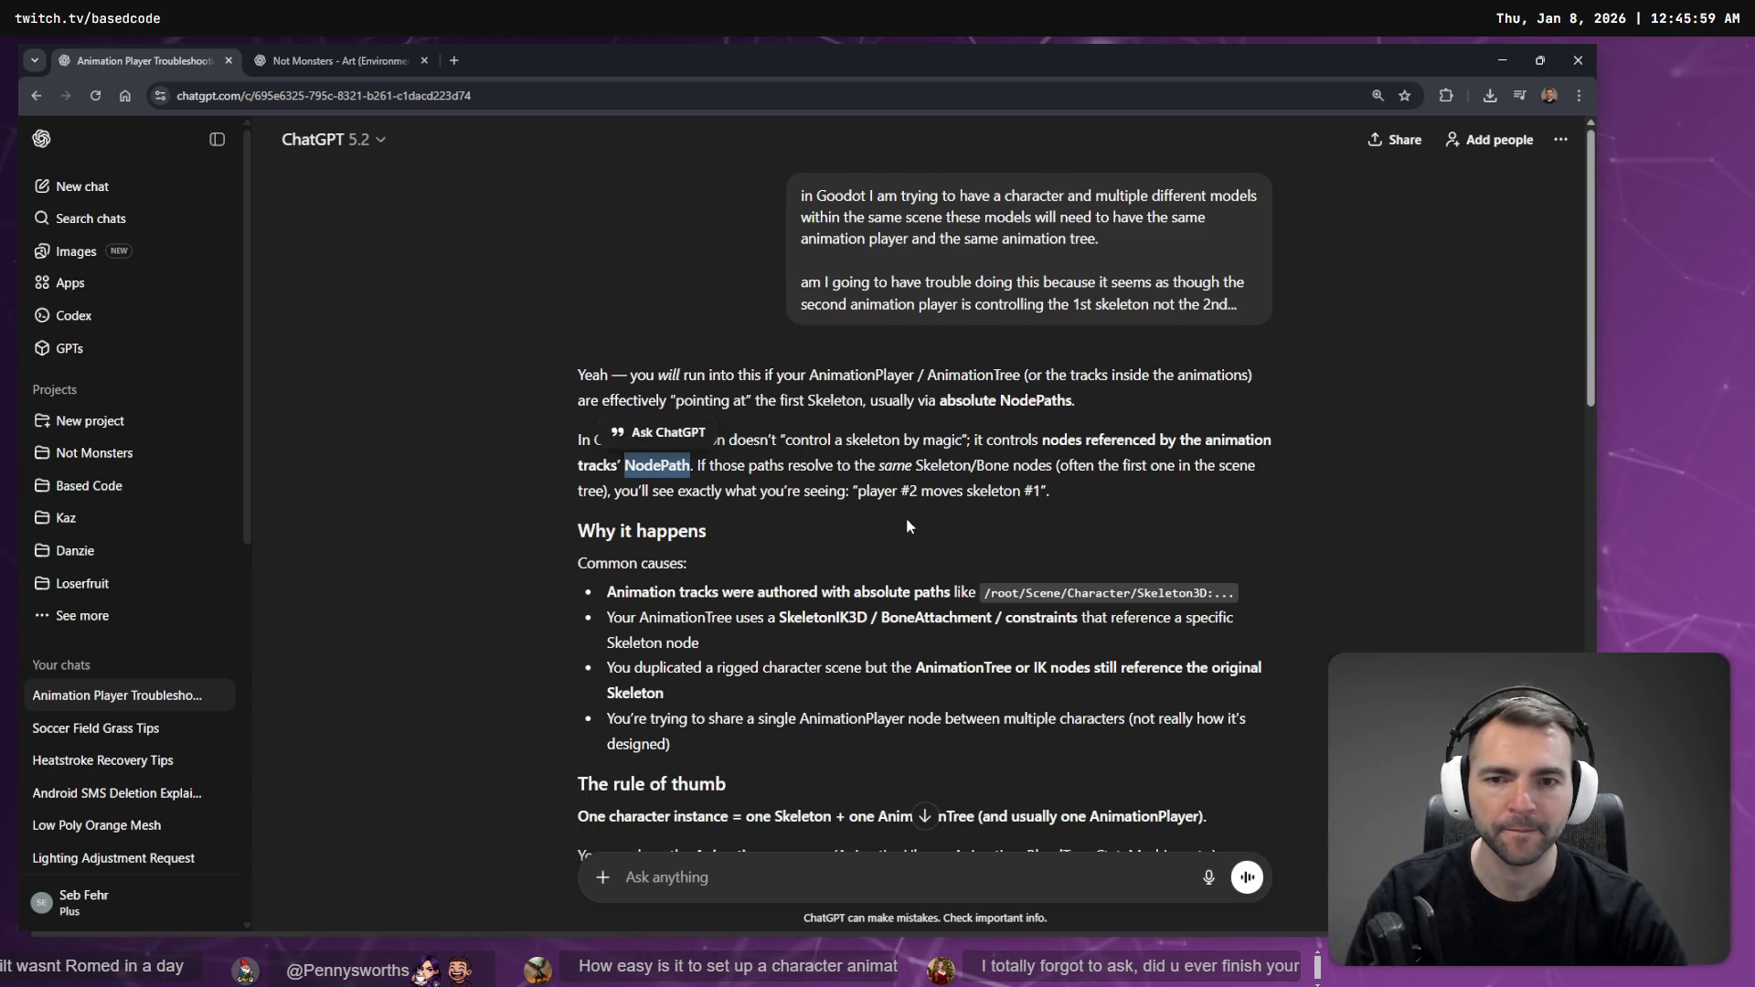
click(916, 468)
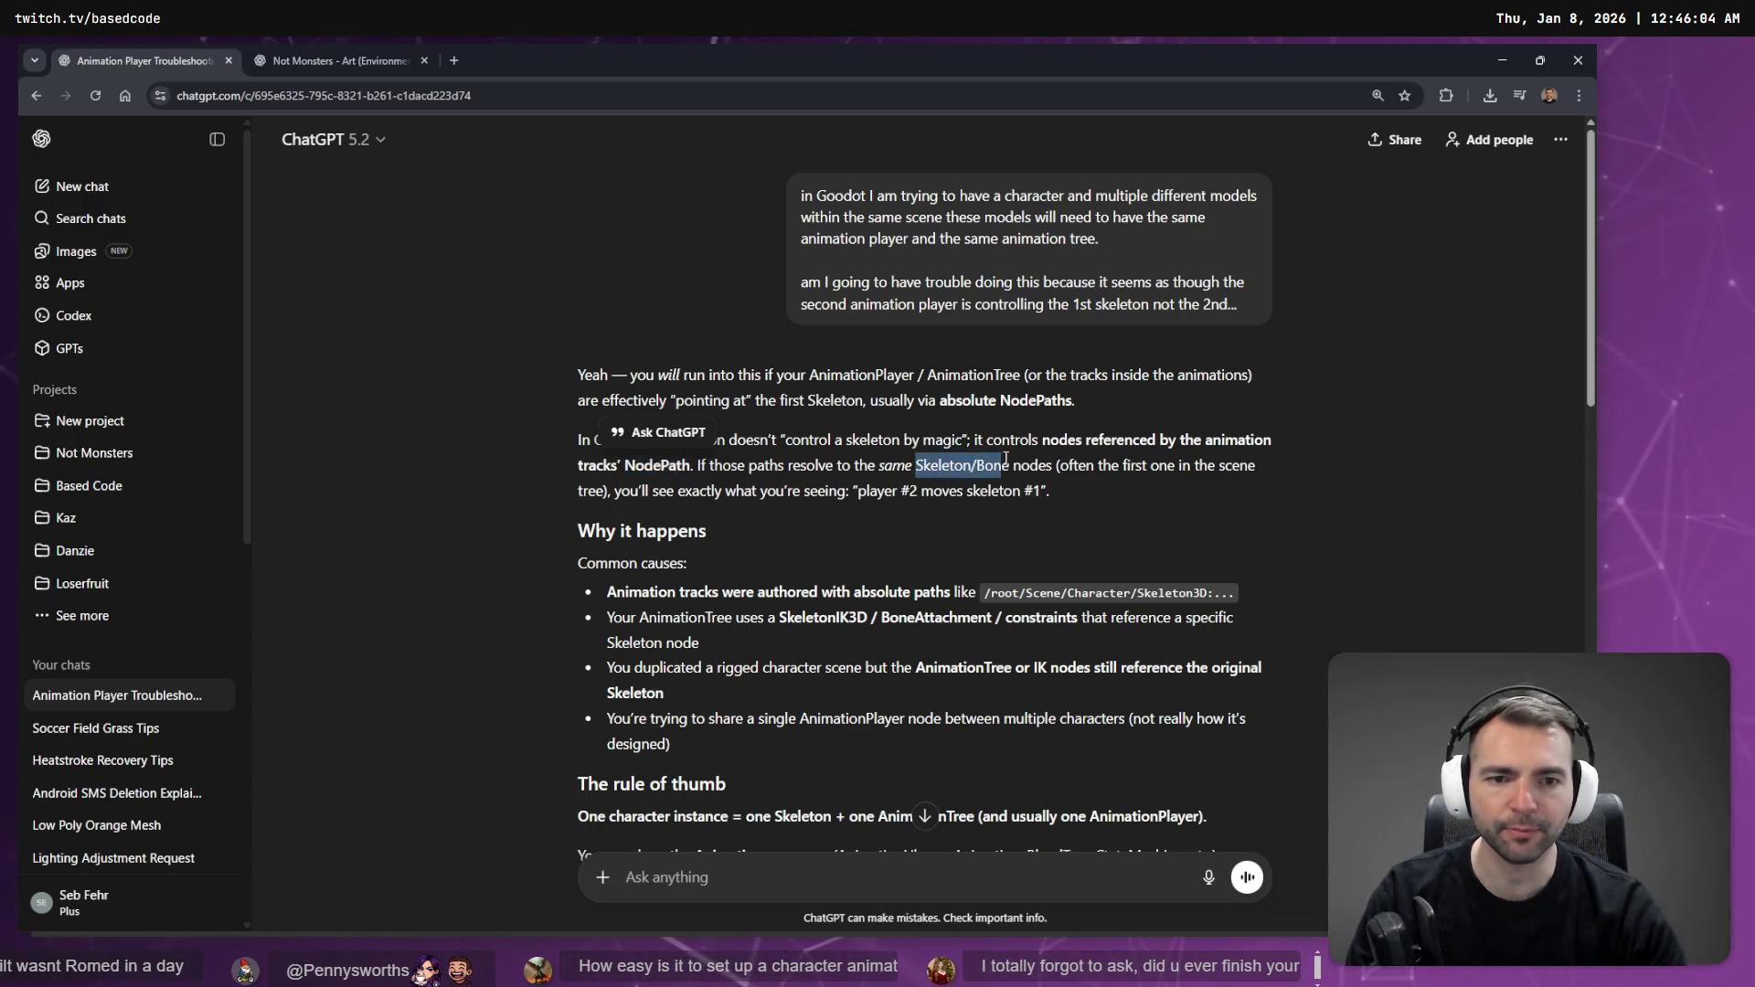
drag(614, 498, 881, 499)
click(936, 499)
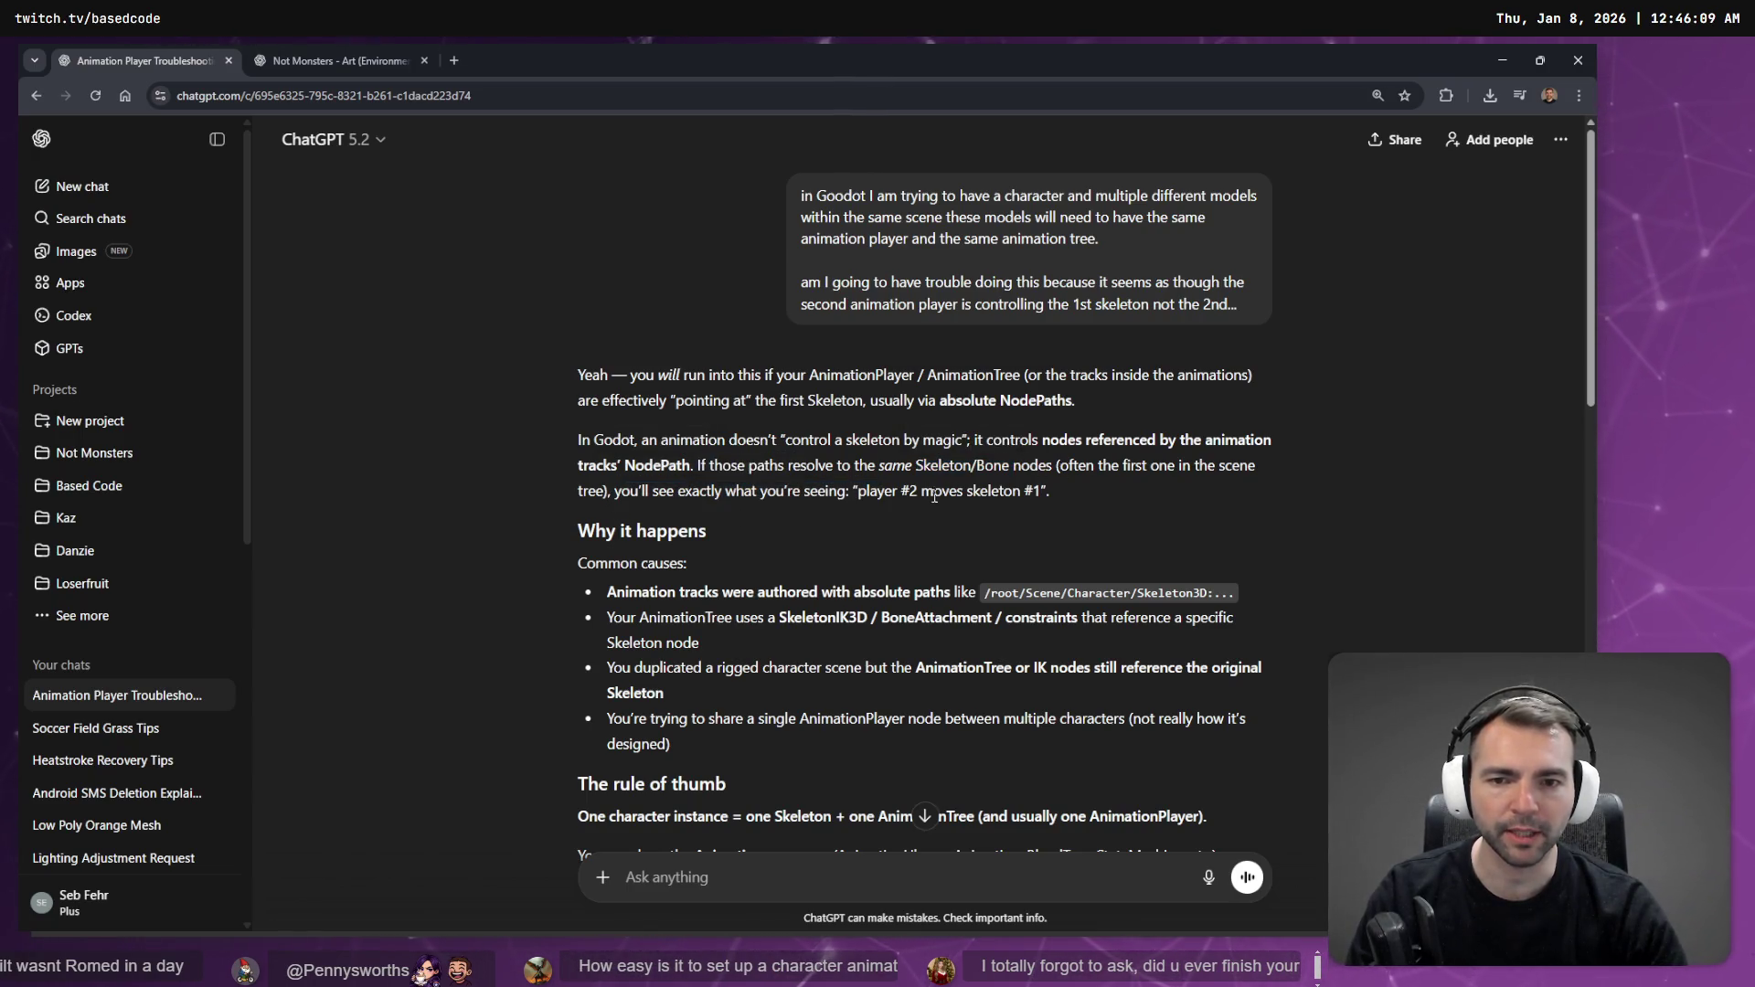
scroll(945, 505, down, 1)
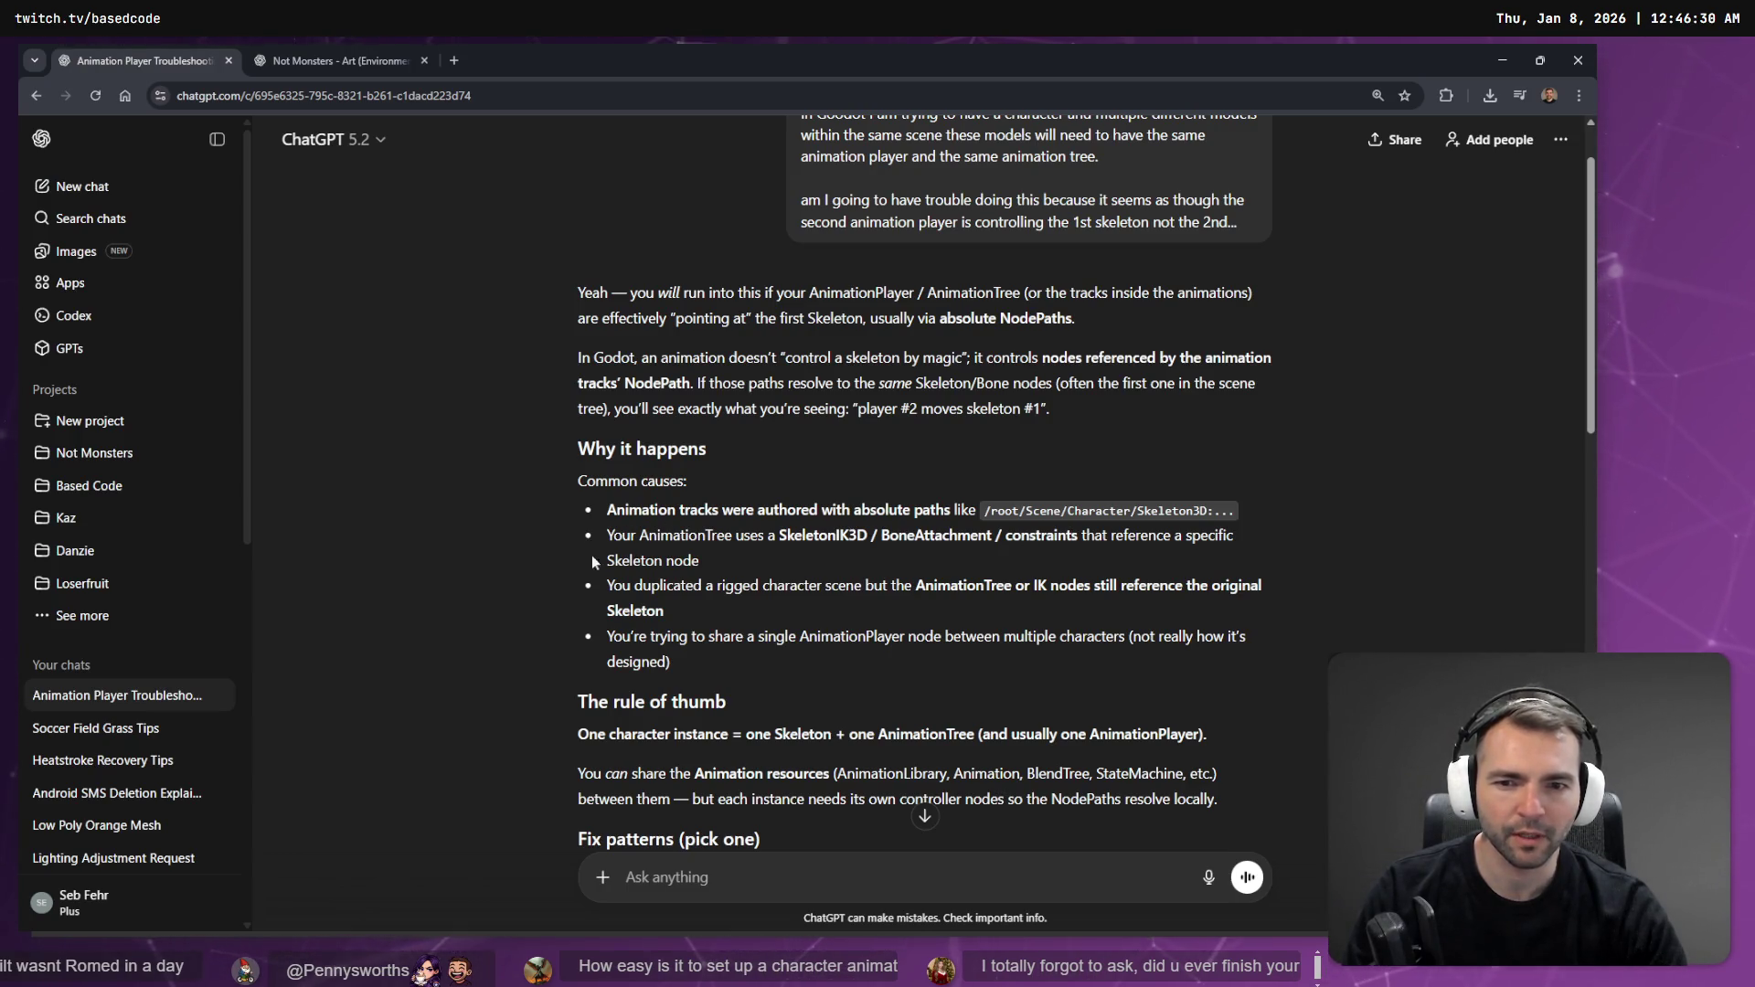
scroll(675, 578, down, 1)
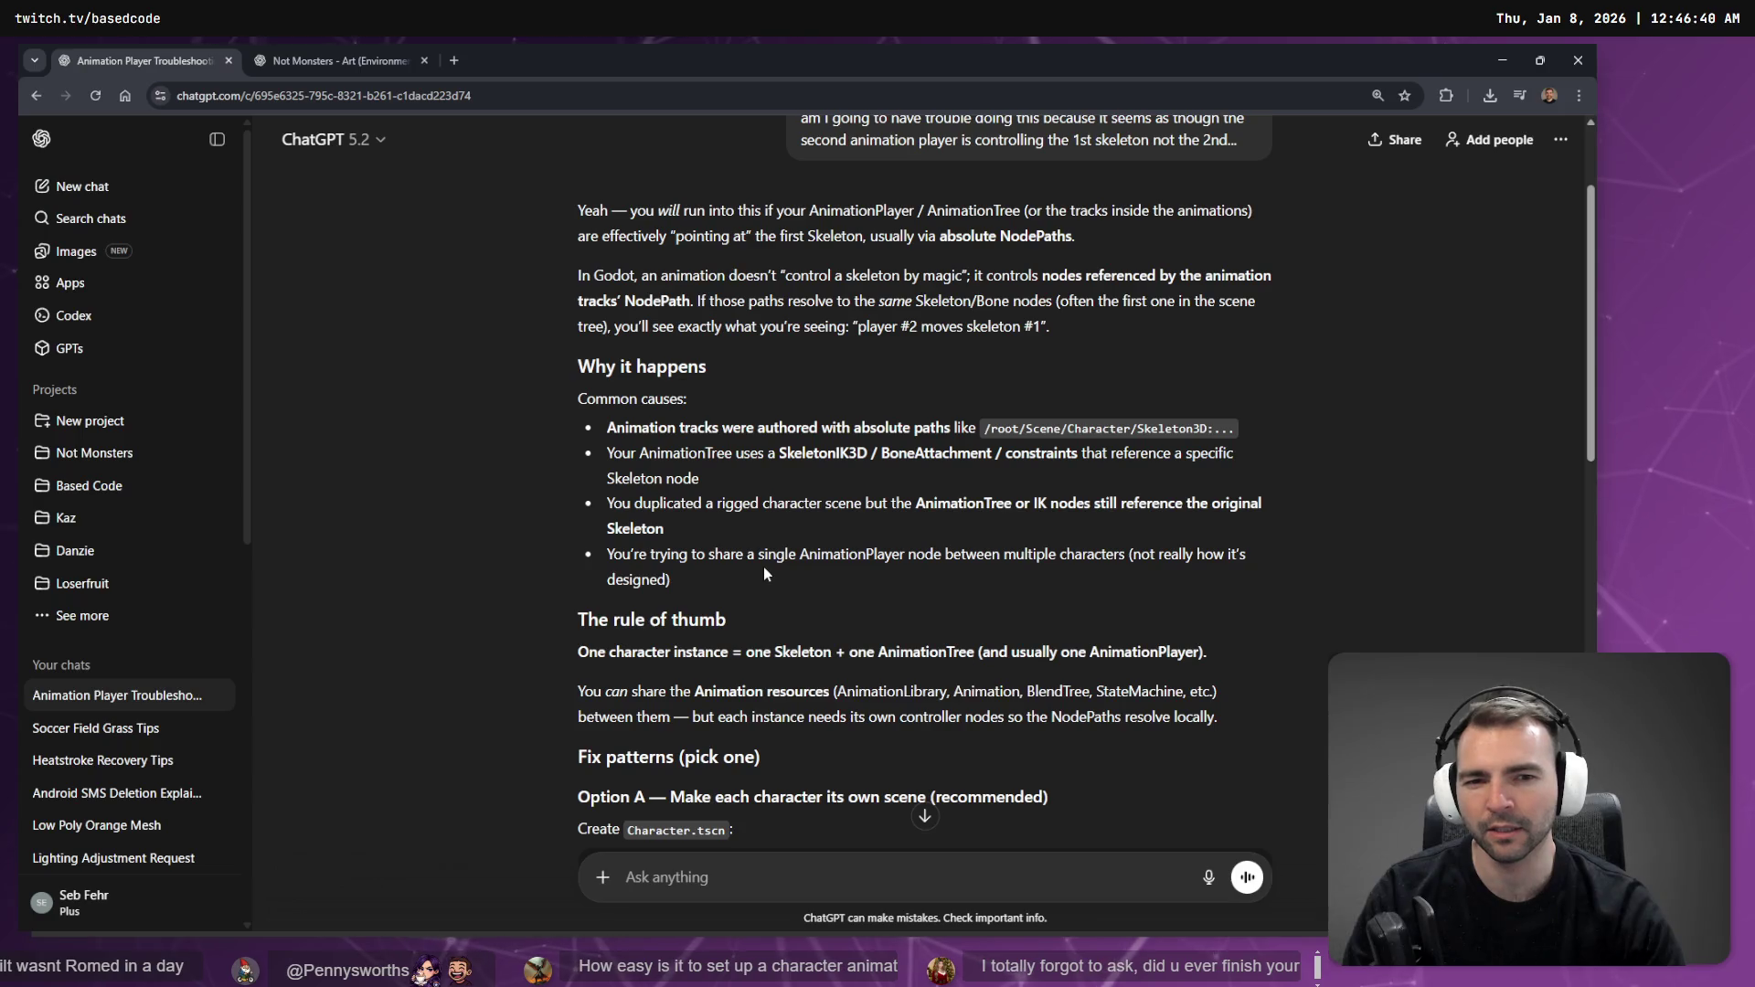
key(alt+Tab)
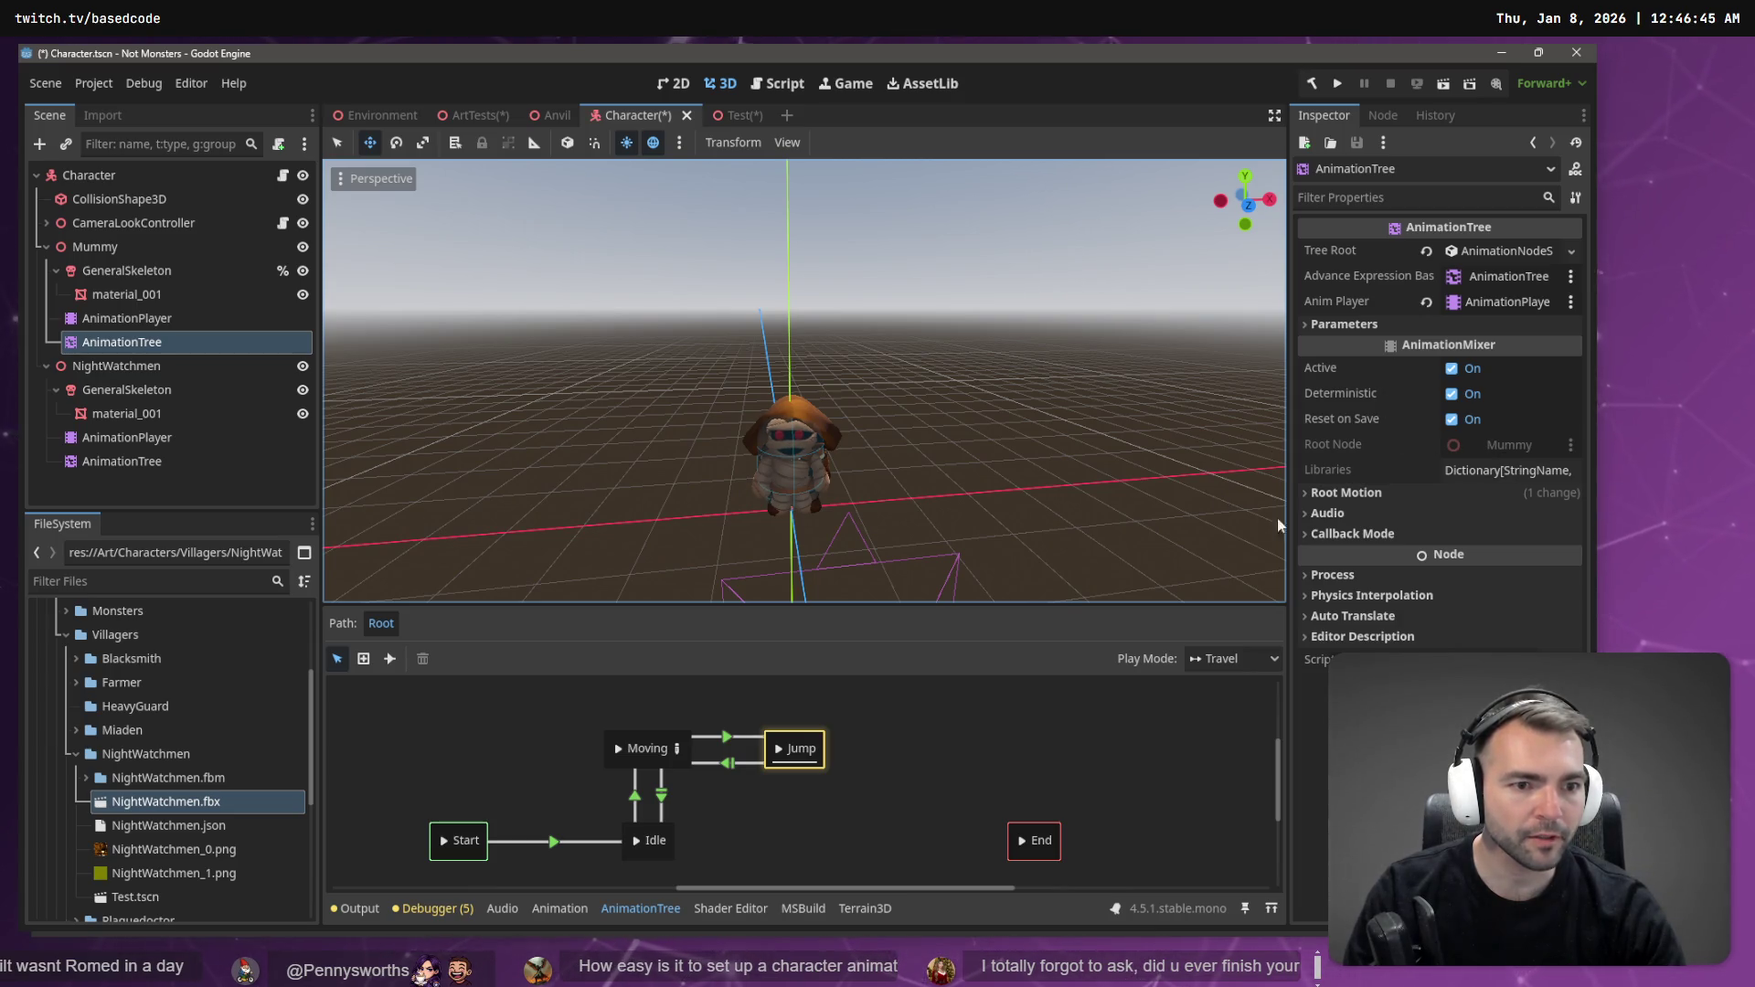
- Confirm the Mummy AnimationTree's root motion track is %GeneralSkeleton:Root, then start renaming the Mummy's skeleton
click(1398, 325)
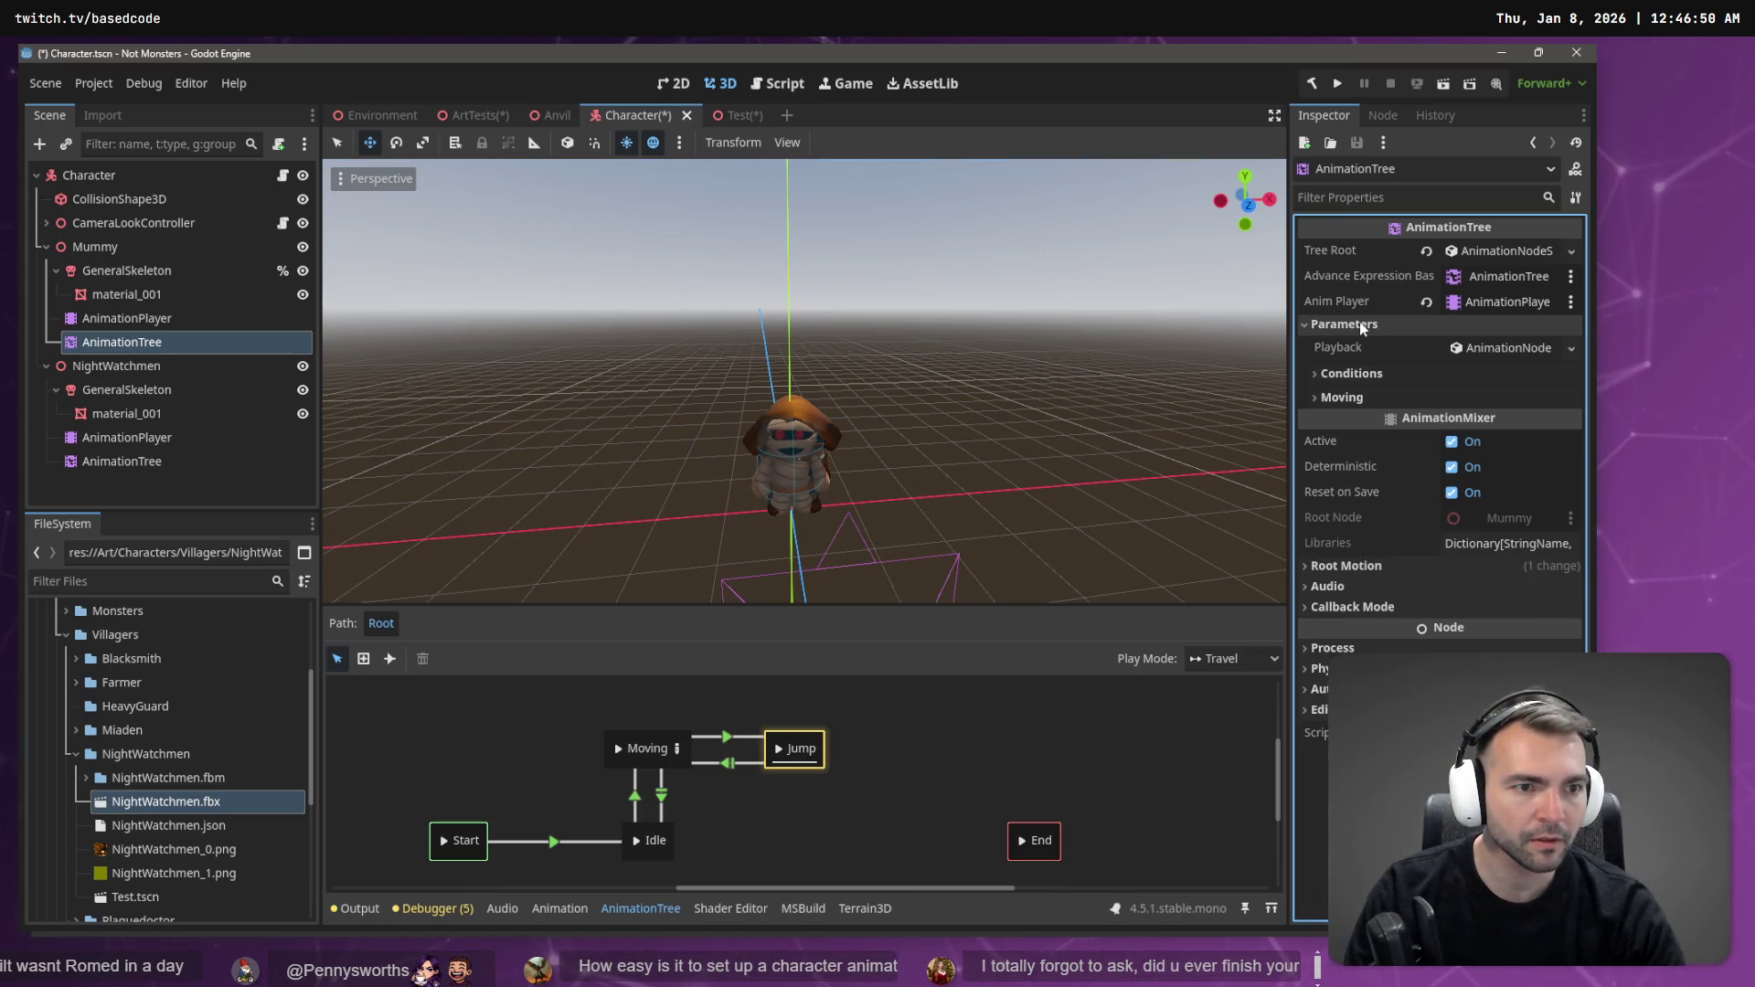
click(1571, 348)
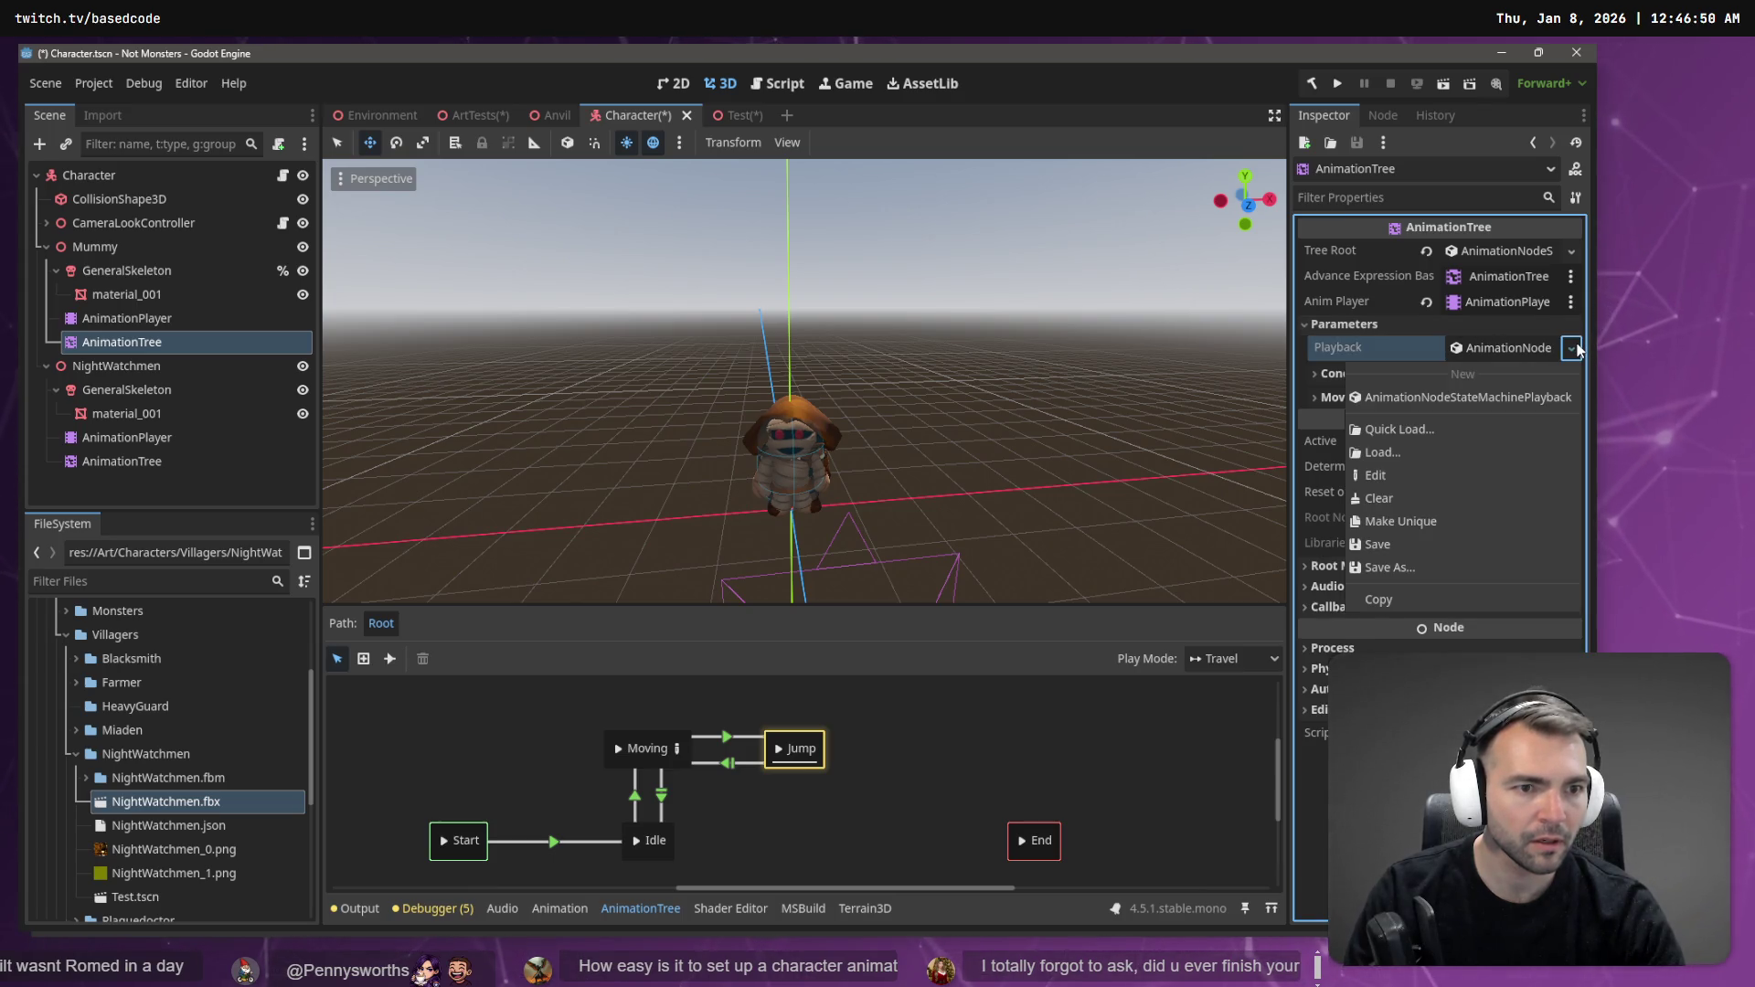
click(1571, 348)
click(1371, 325)
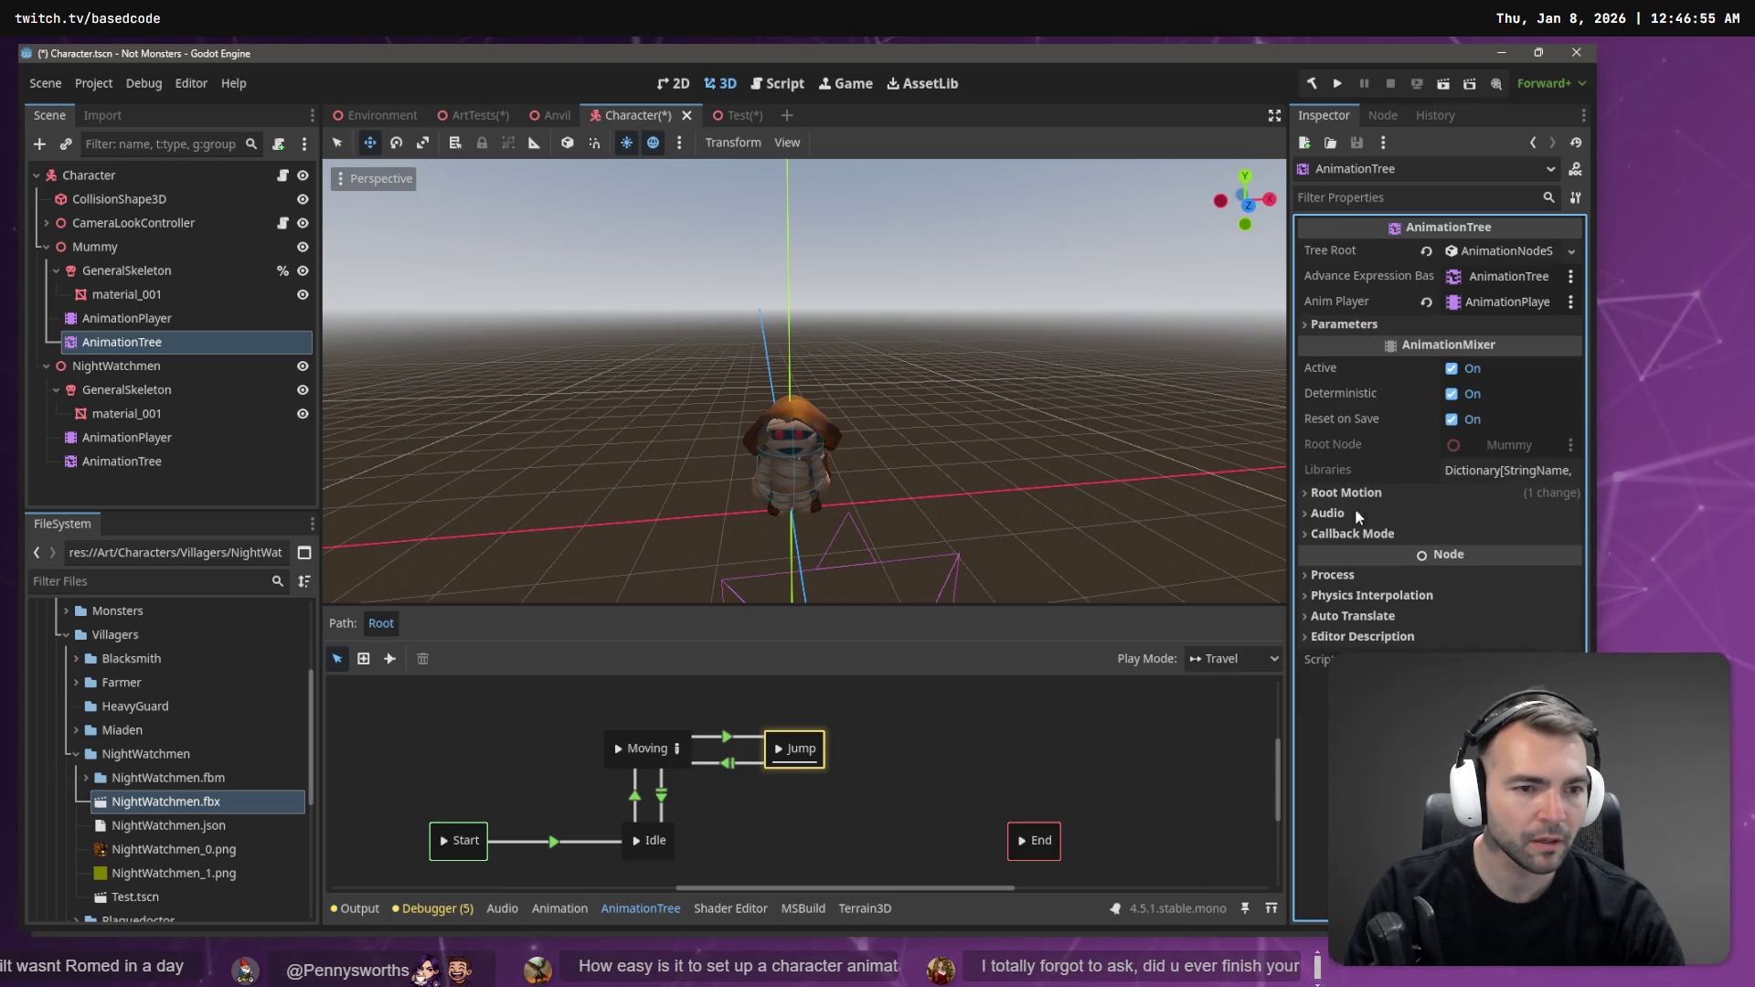
click(1327, 496)
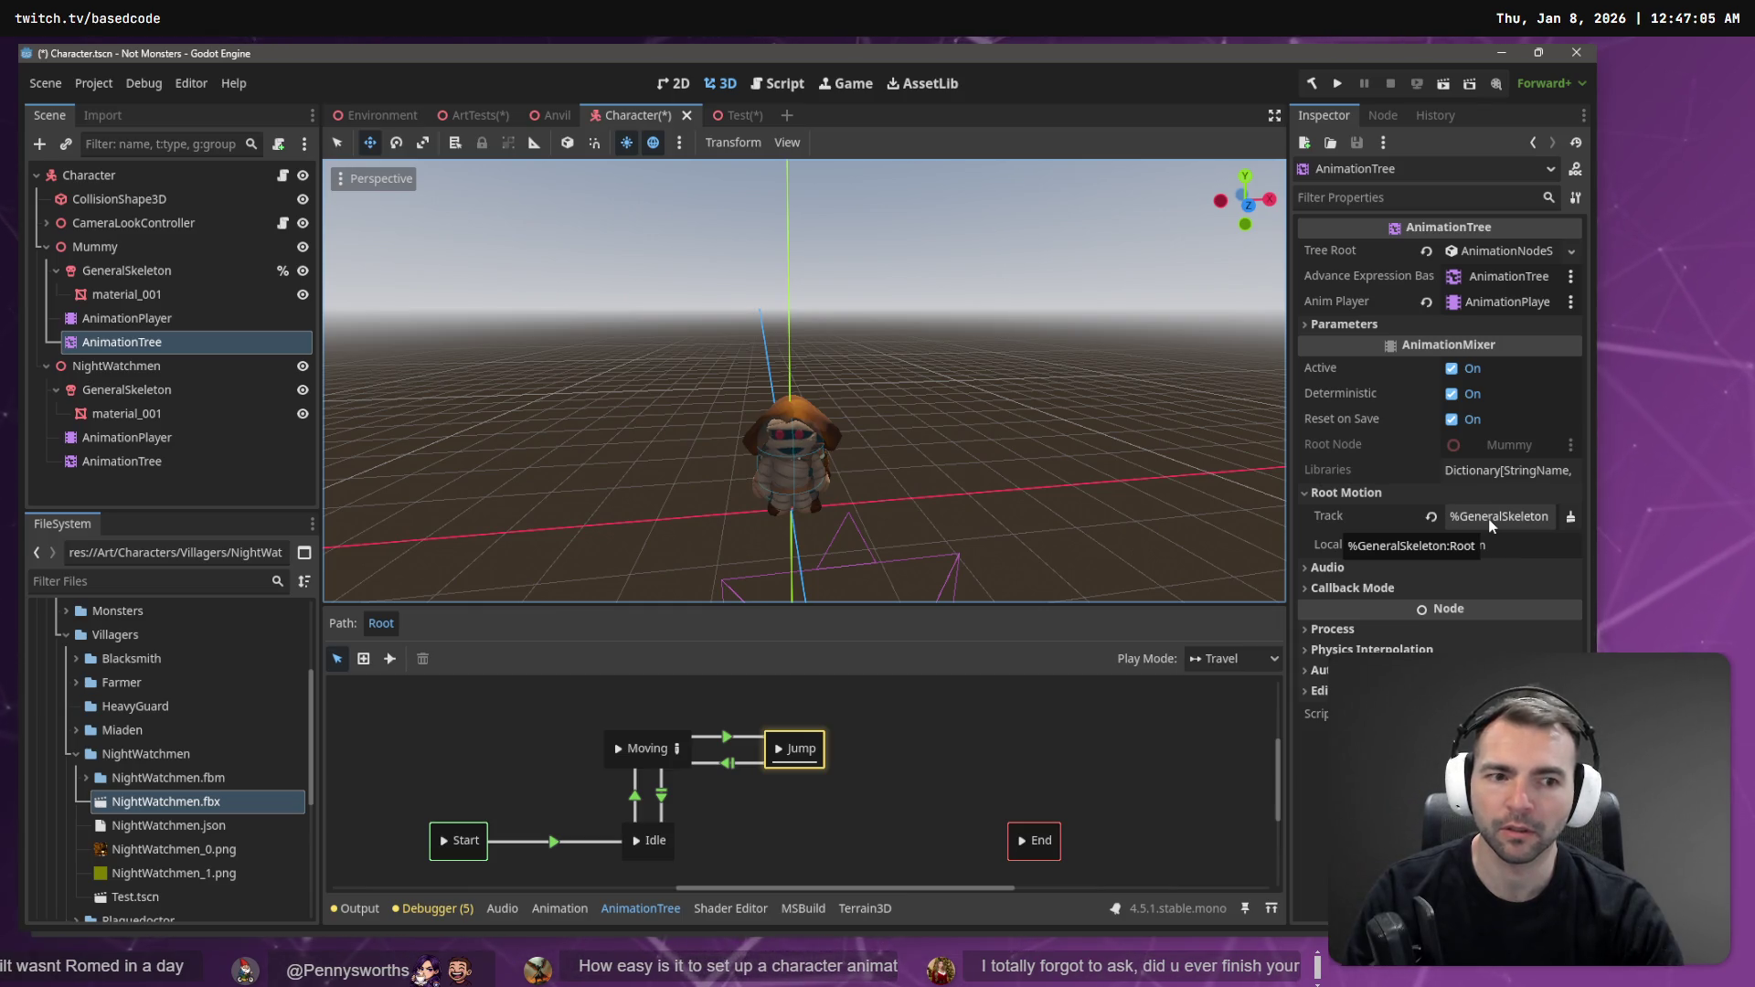
click(143, 272)
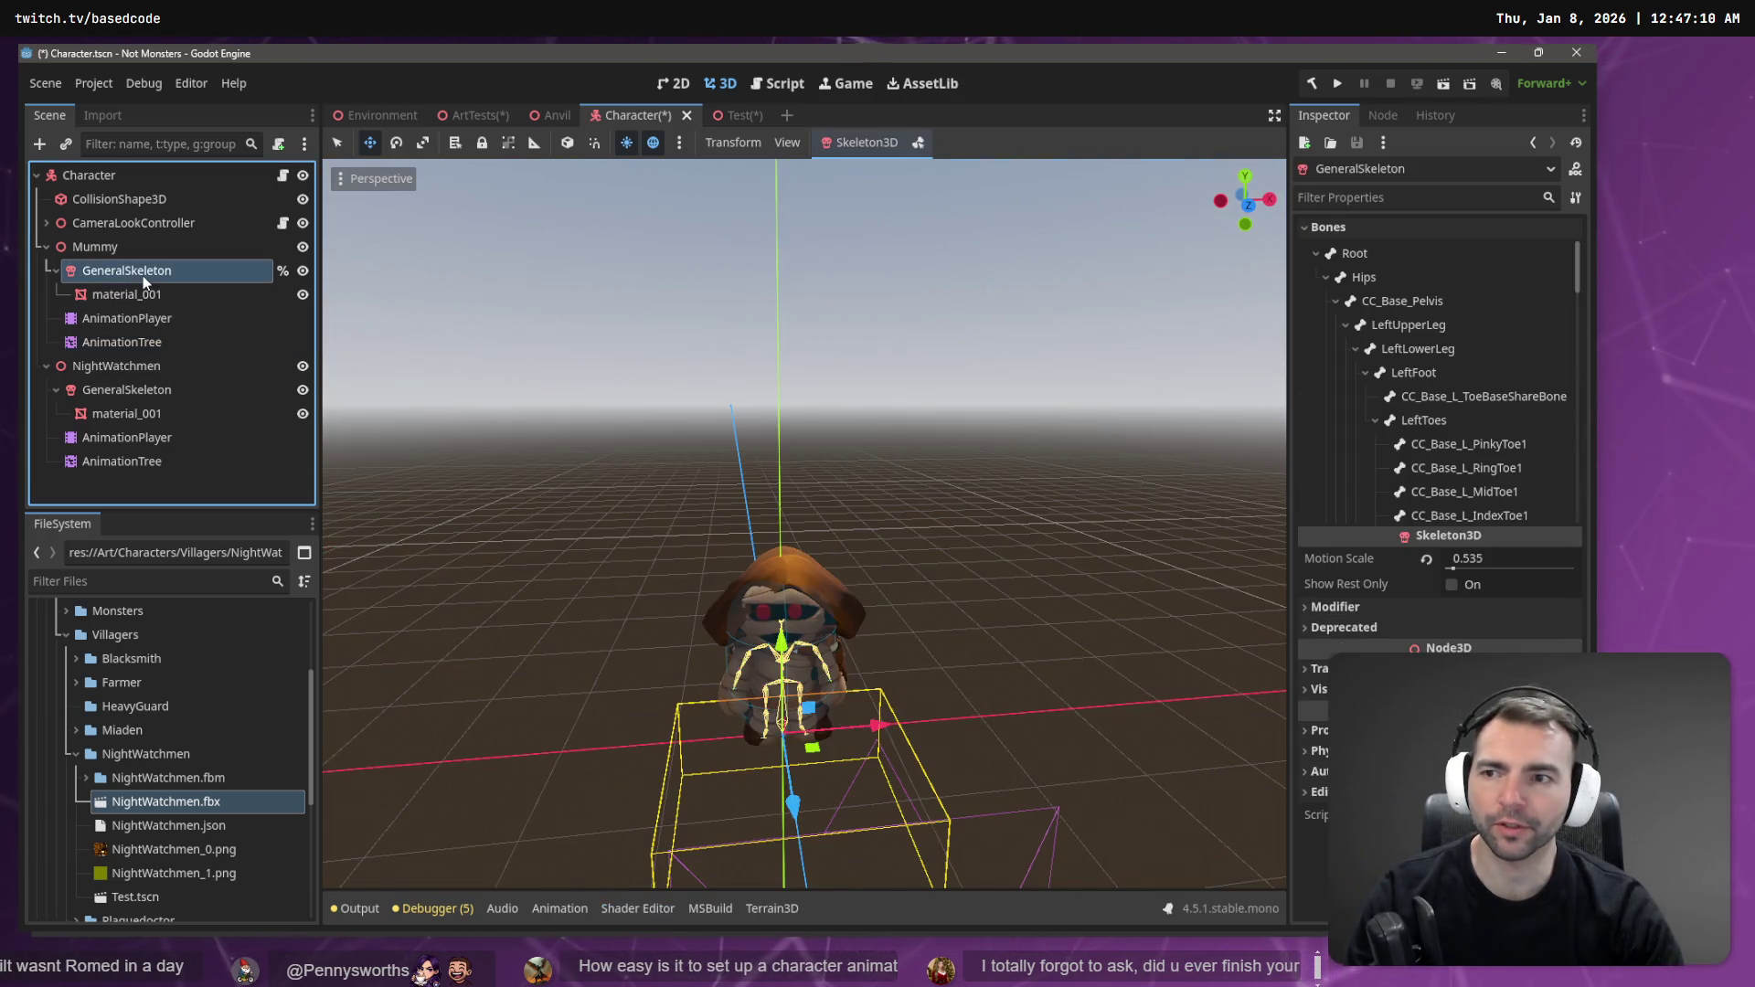
click(143, 272)
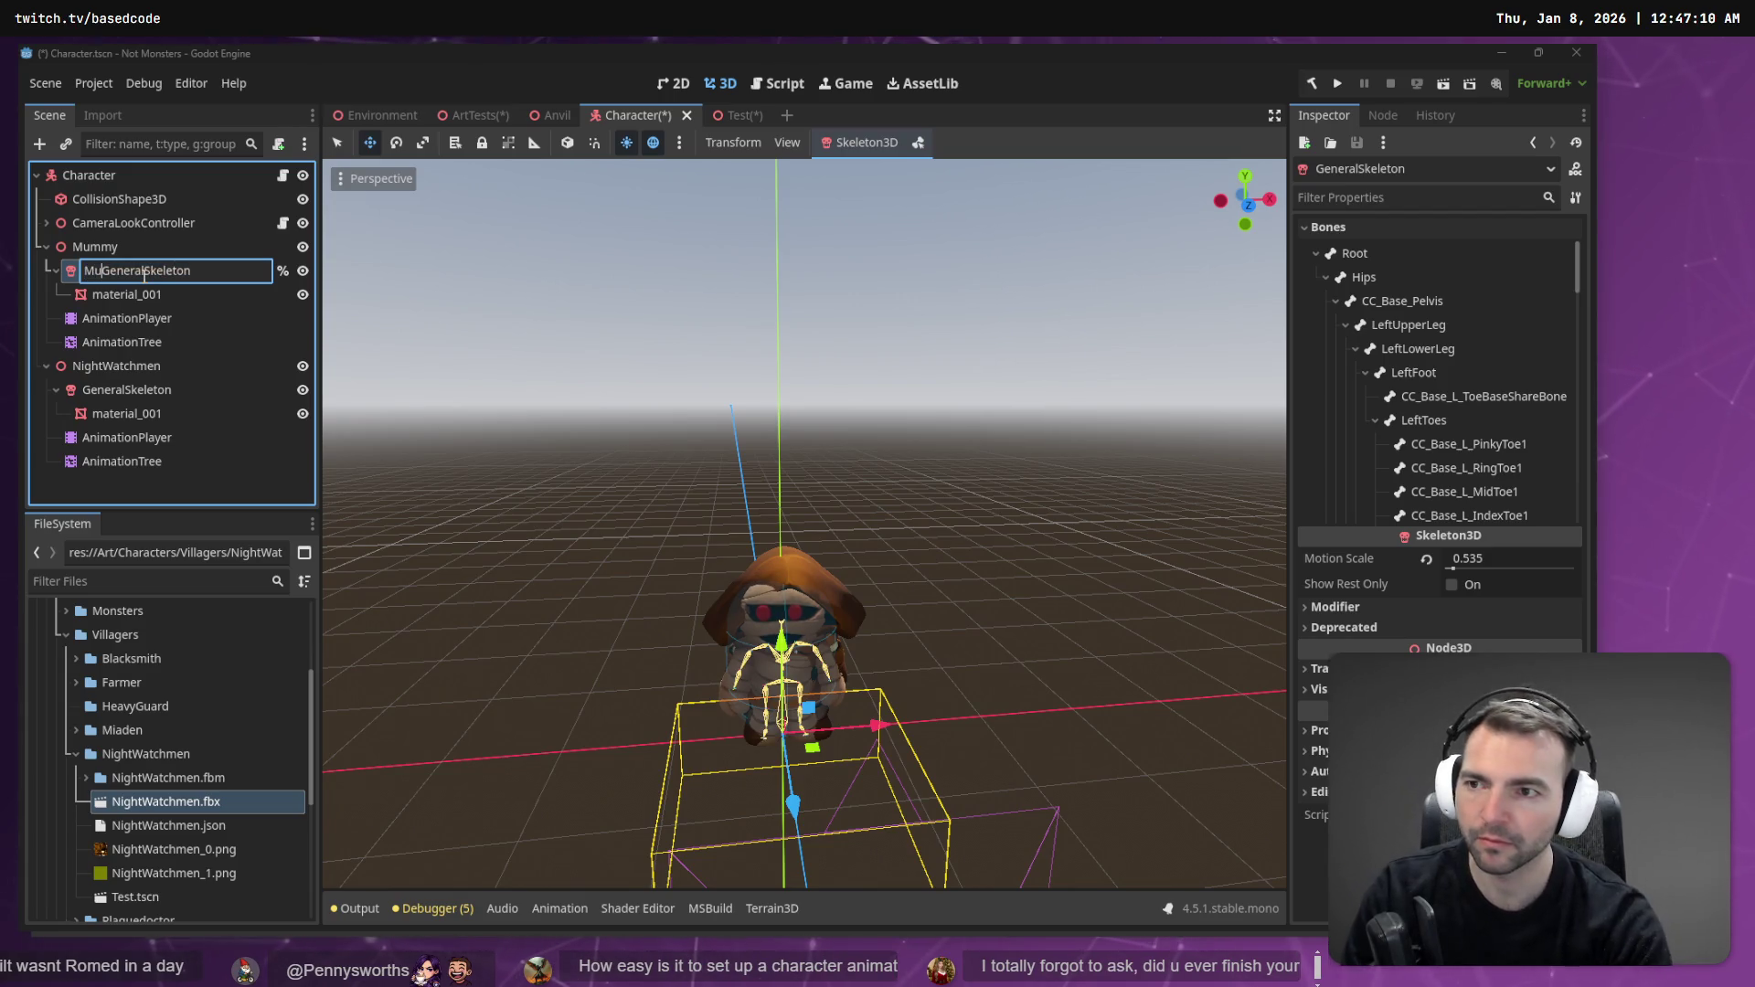
text(mmy)
- Name the skeletons MummyGeneralSkeleton and NightWatchmenGeneralSkeleton, then select the NightWatchmen AnimationPlayer
key(Return)
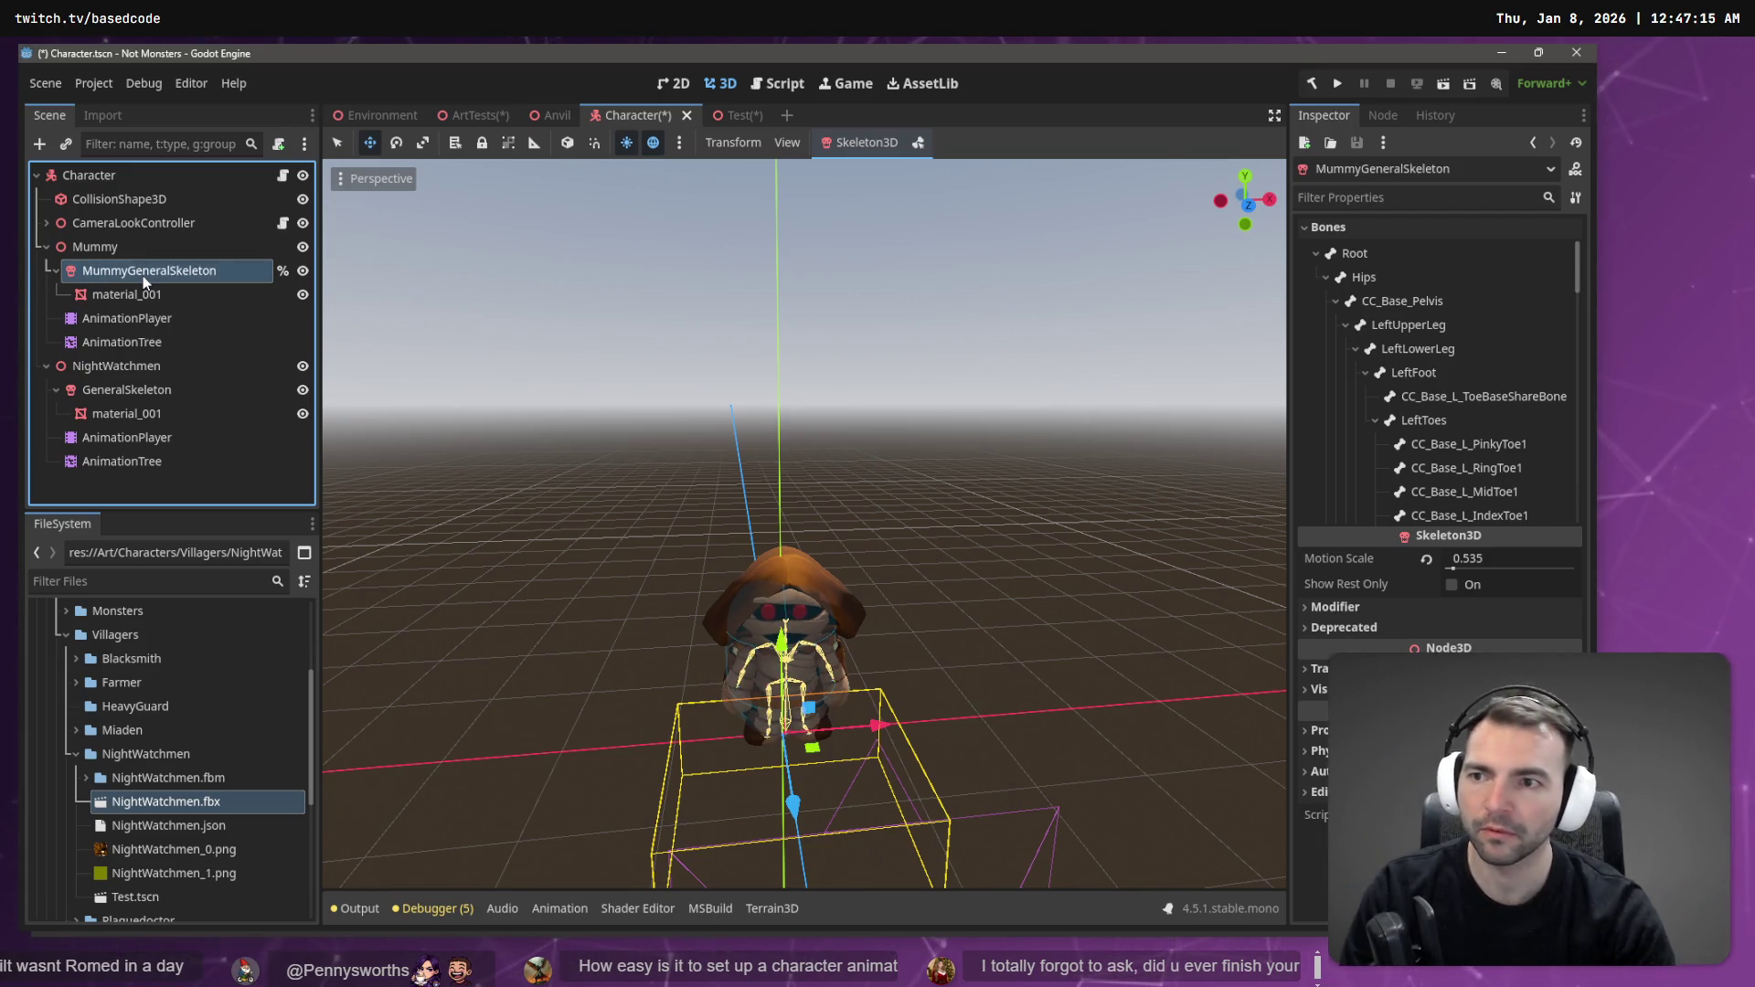
click(142, 342)
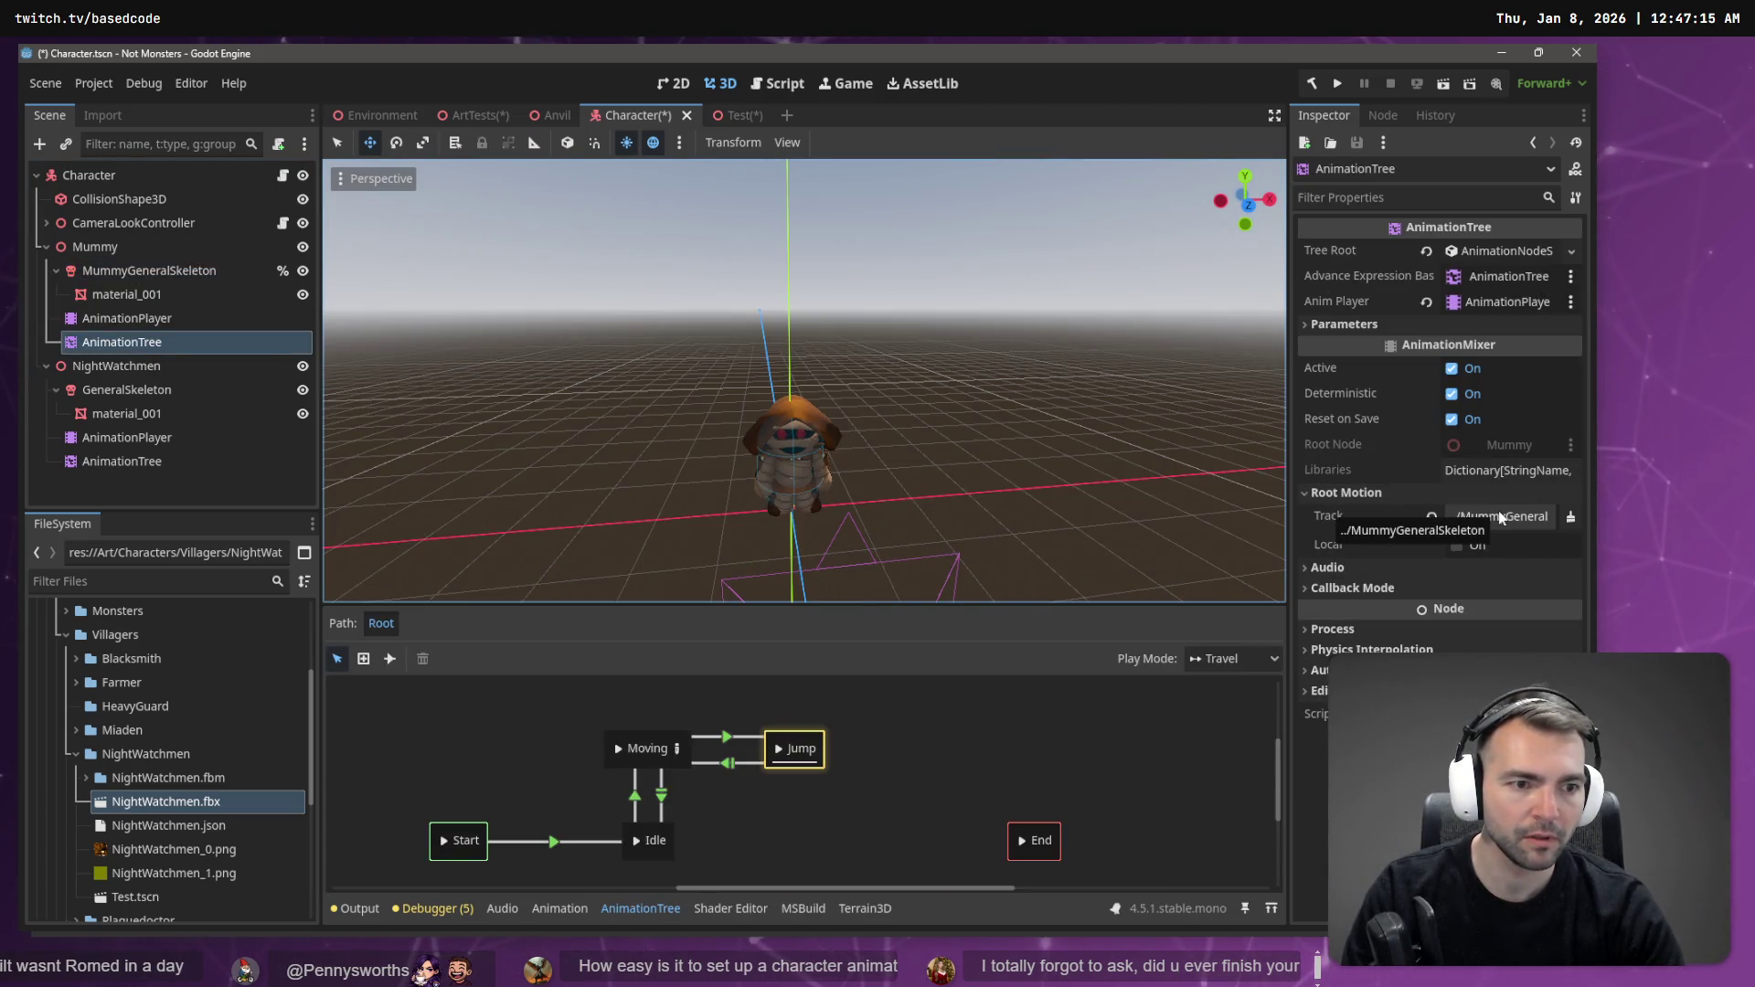
click(126, 394)
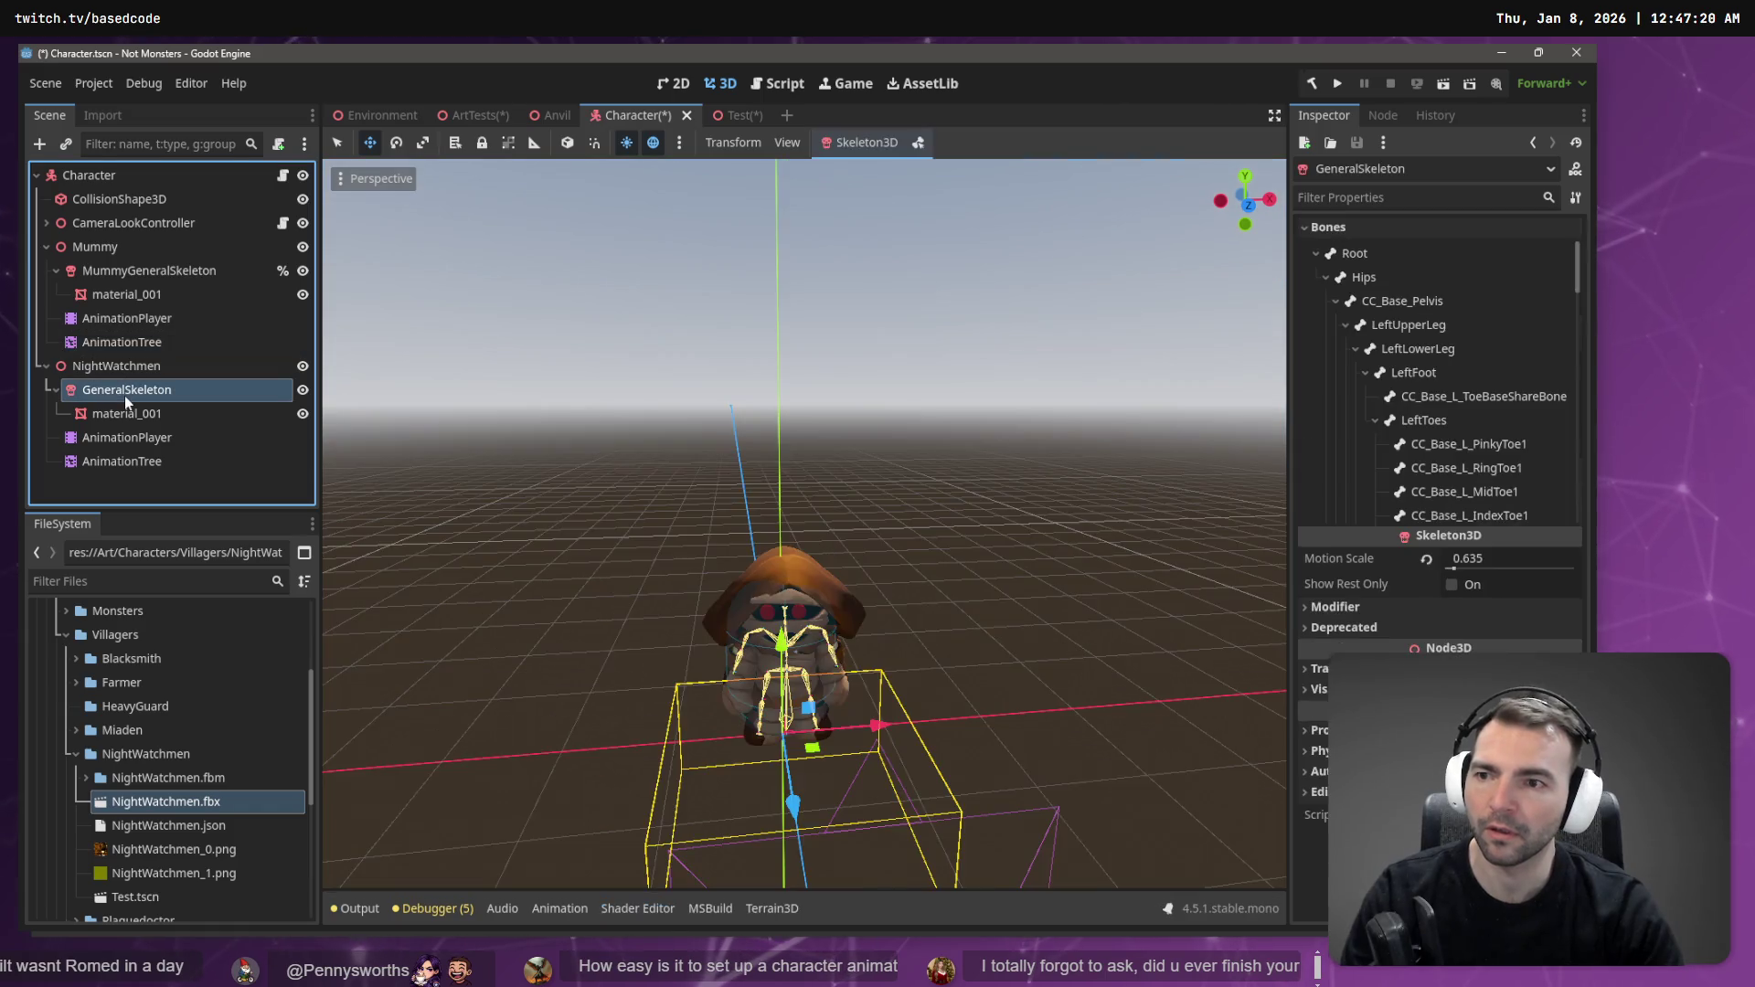
click(124, 396)
key(Home)
text(NightWatch)
text(men)
key(Return)
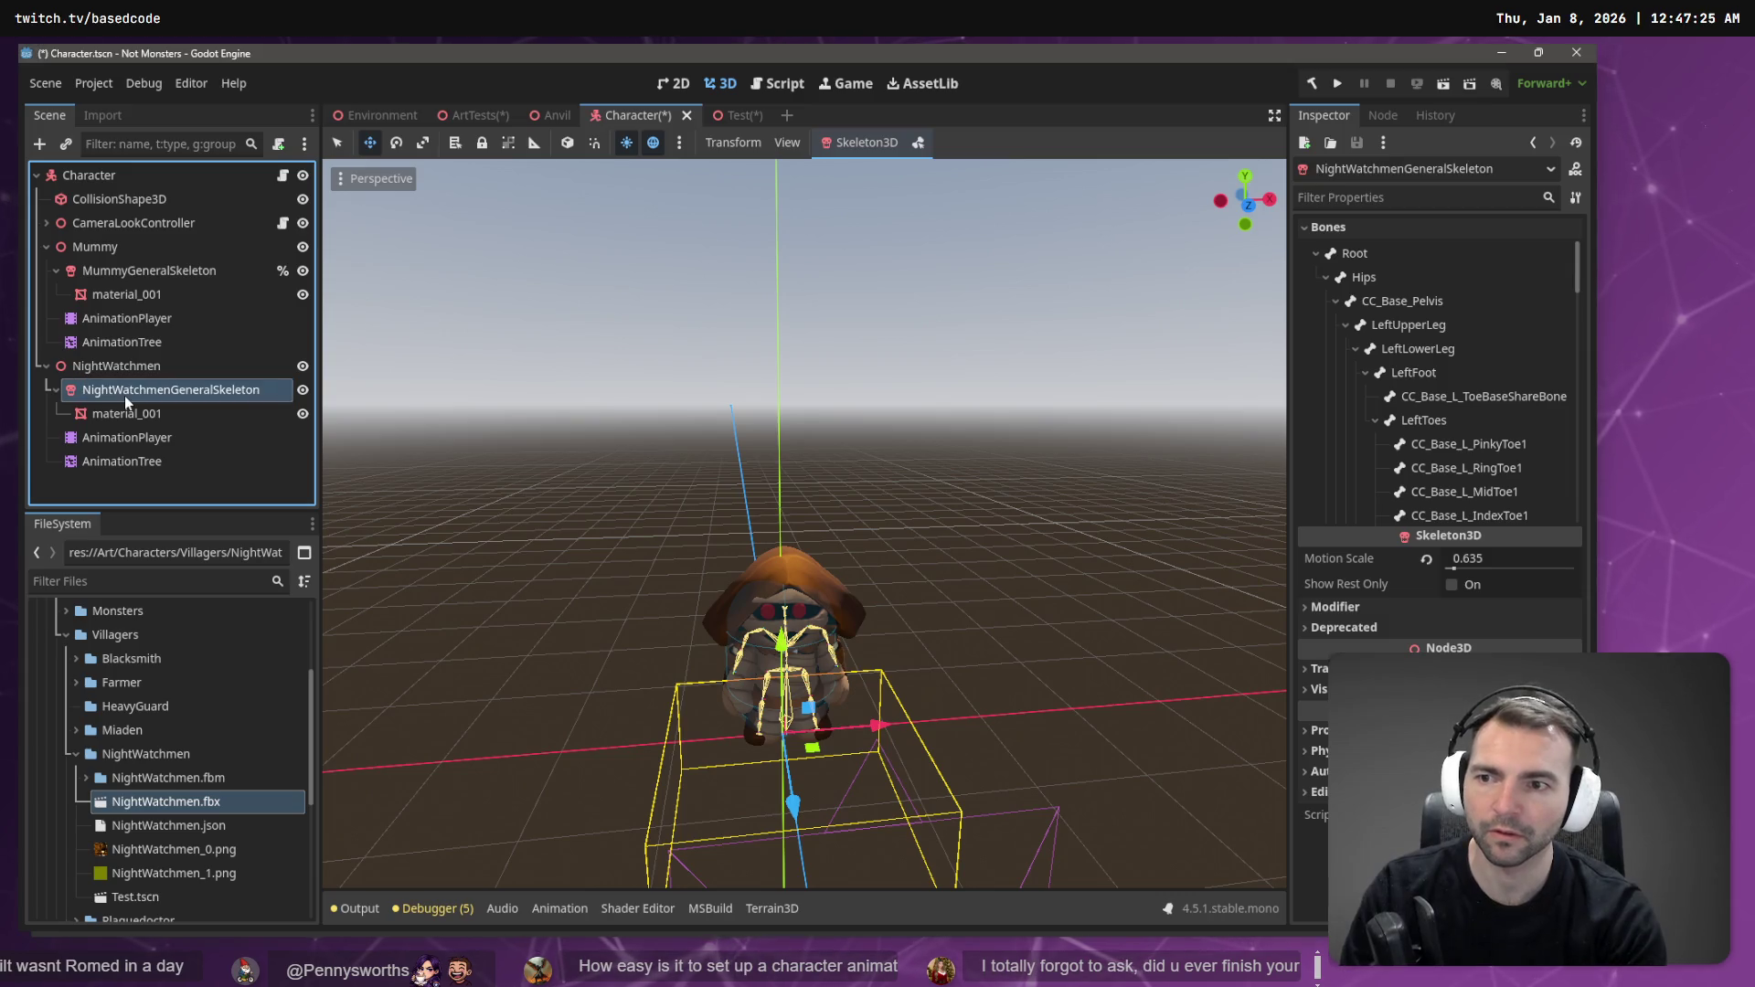
click(145, 463)
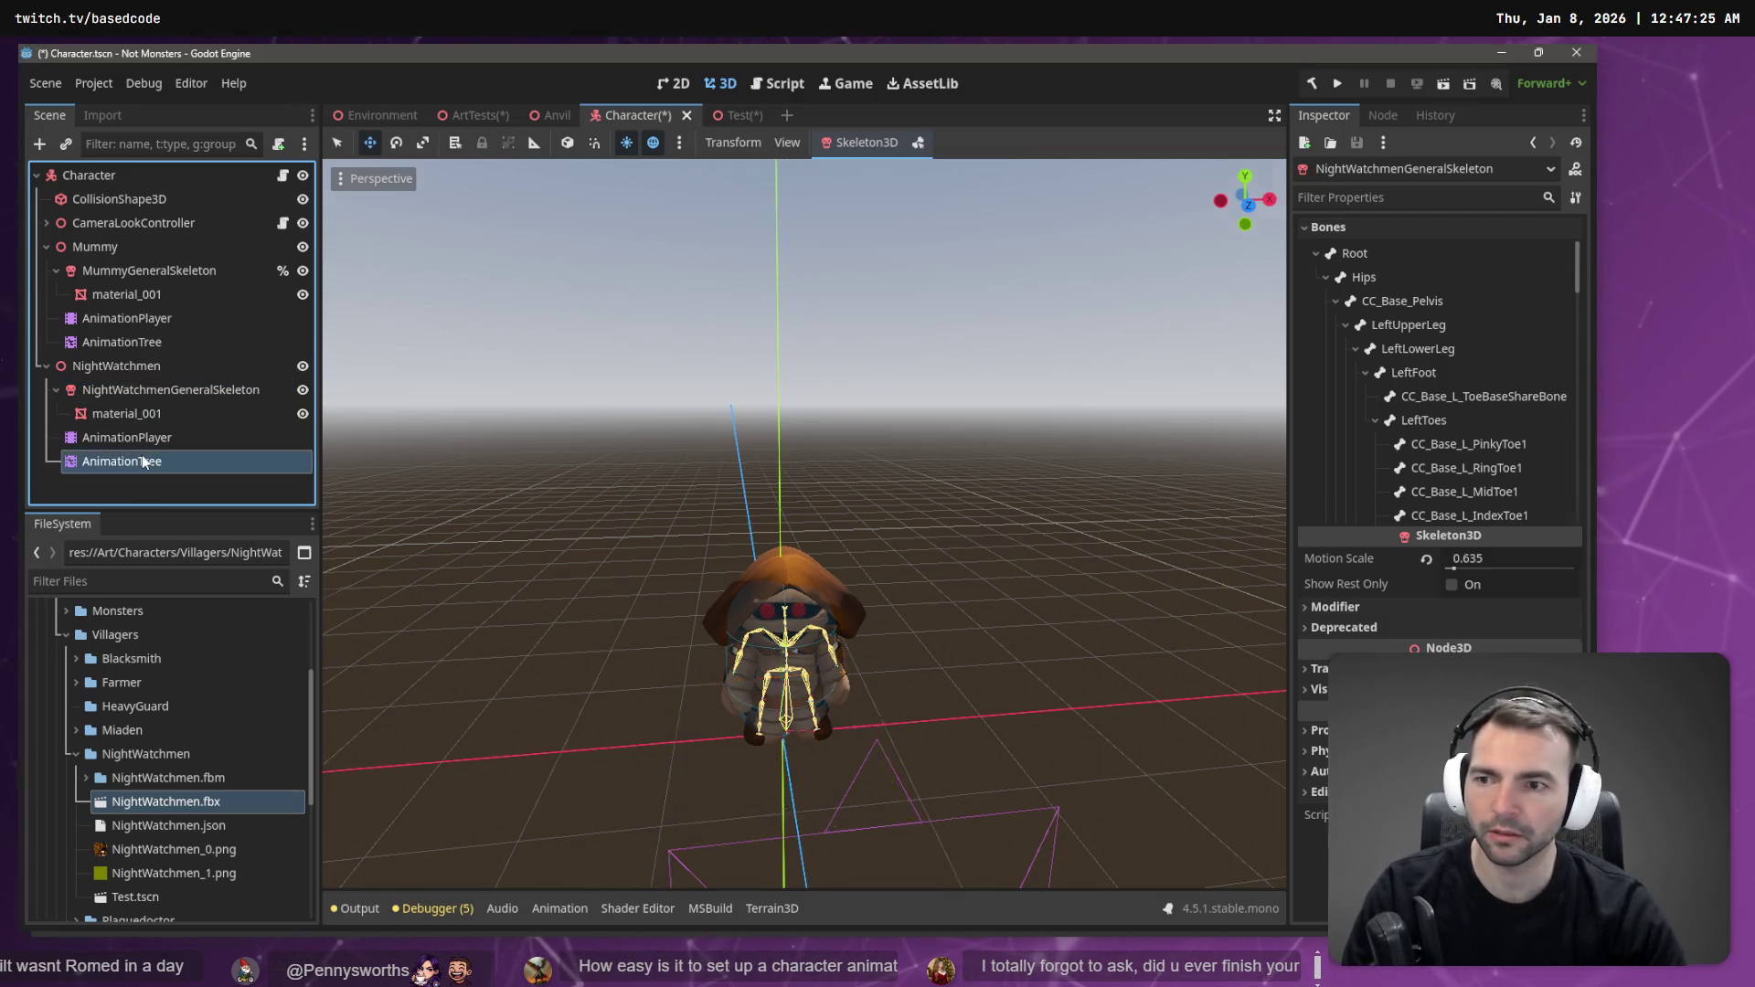
click(145, 438)
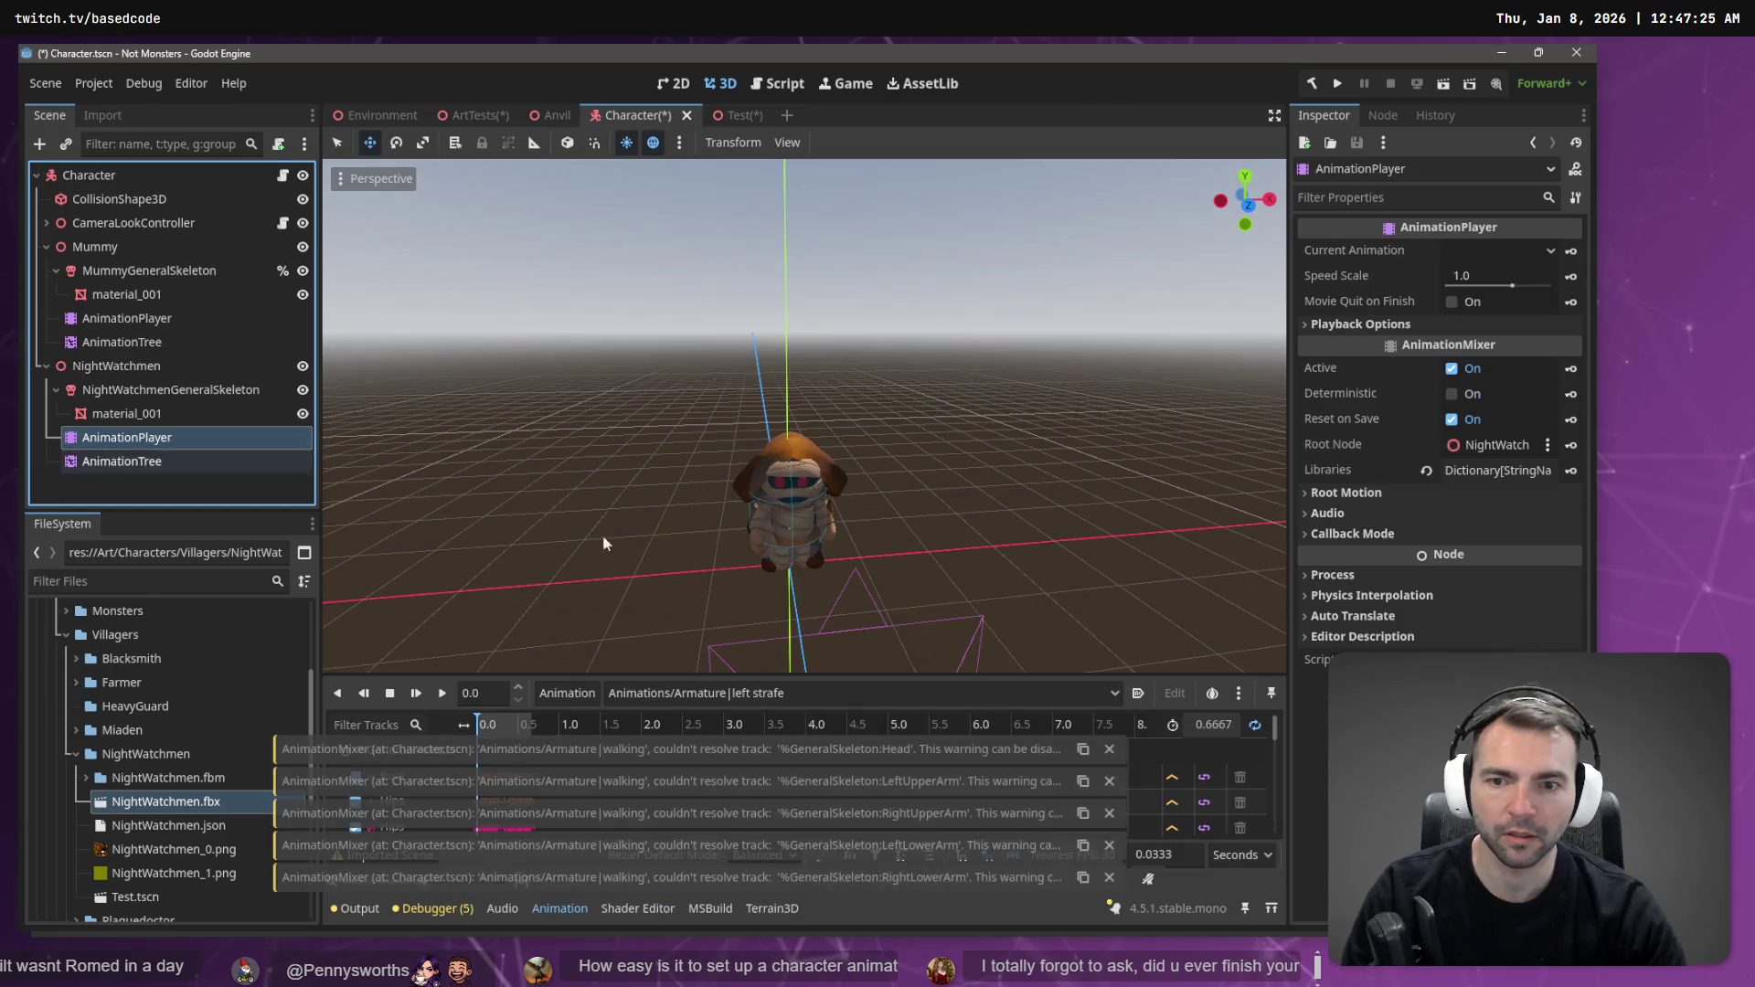
- Preview the NightWatchmen left strafe animation and dismiss the Head track warning
click(698, 695)
click(458, 694)
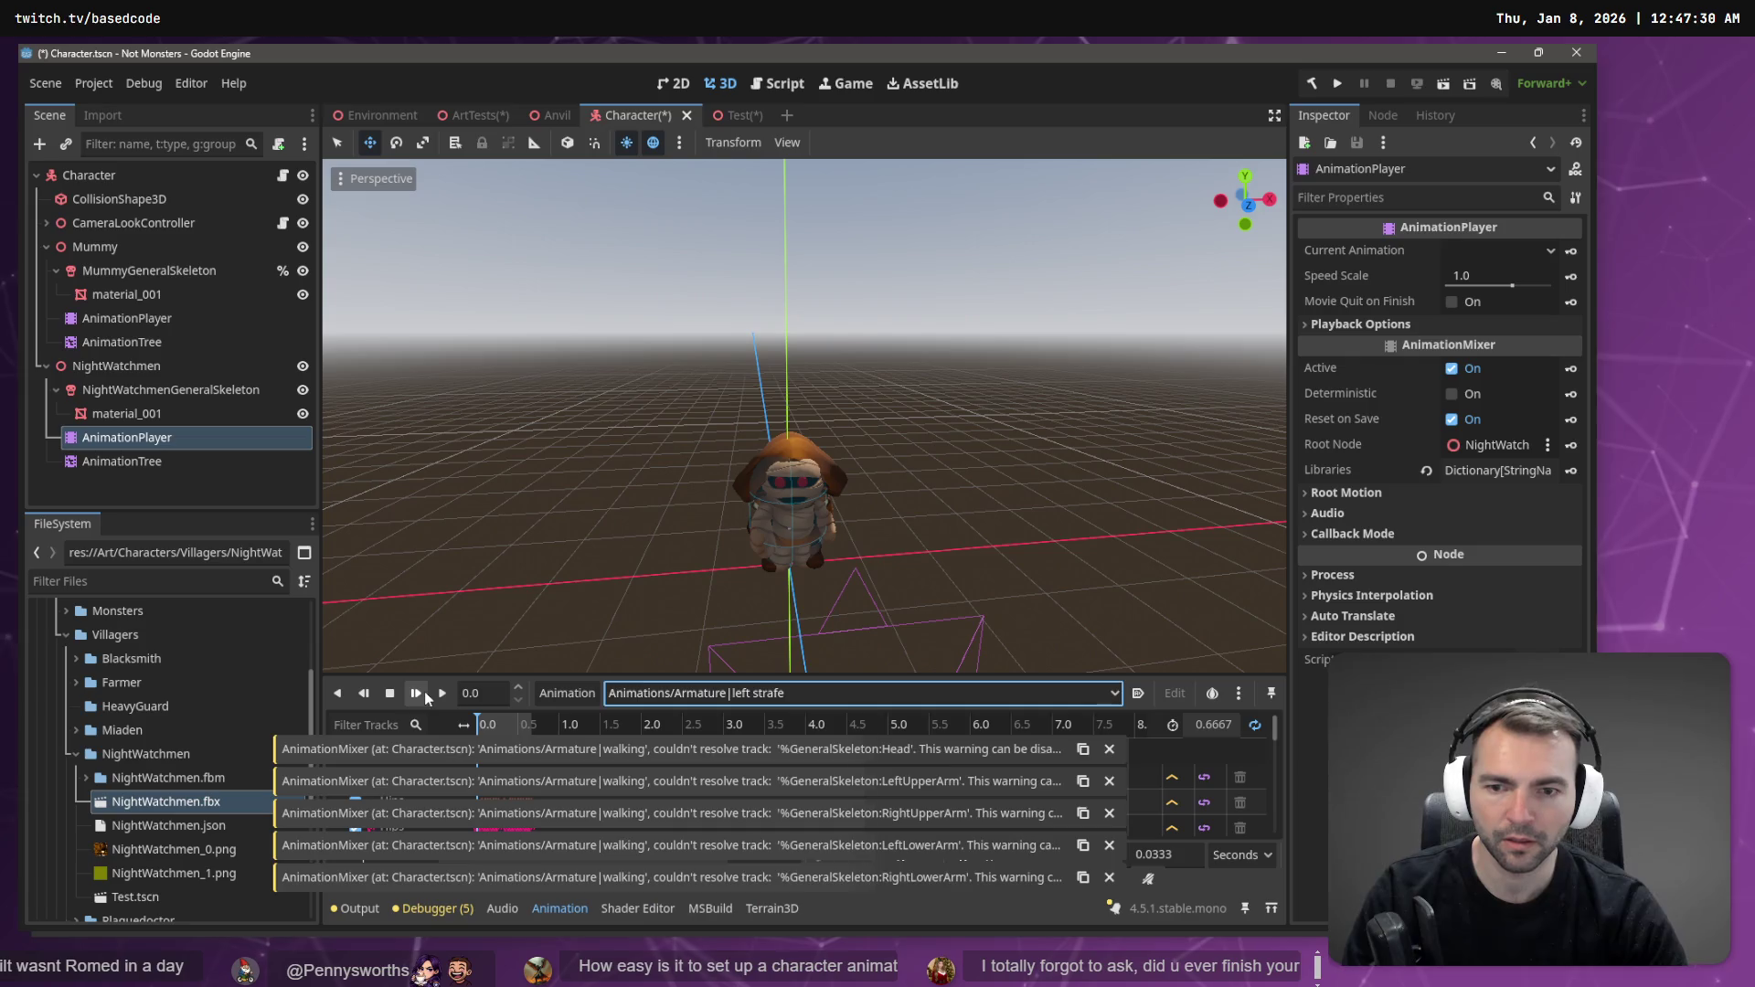
click(443, 695)
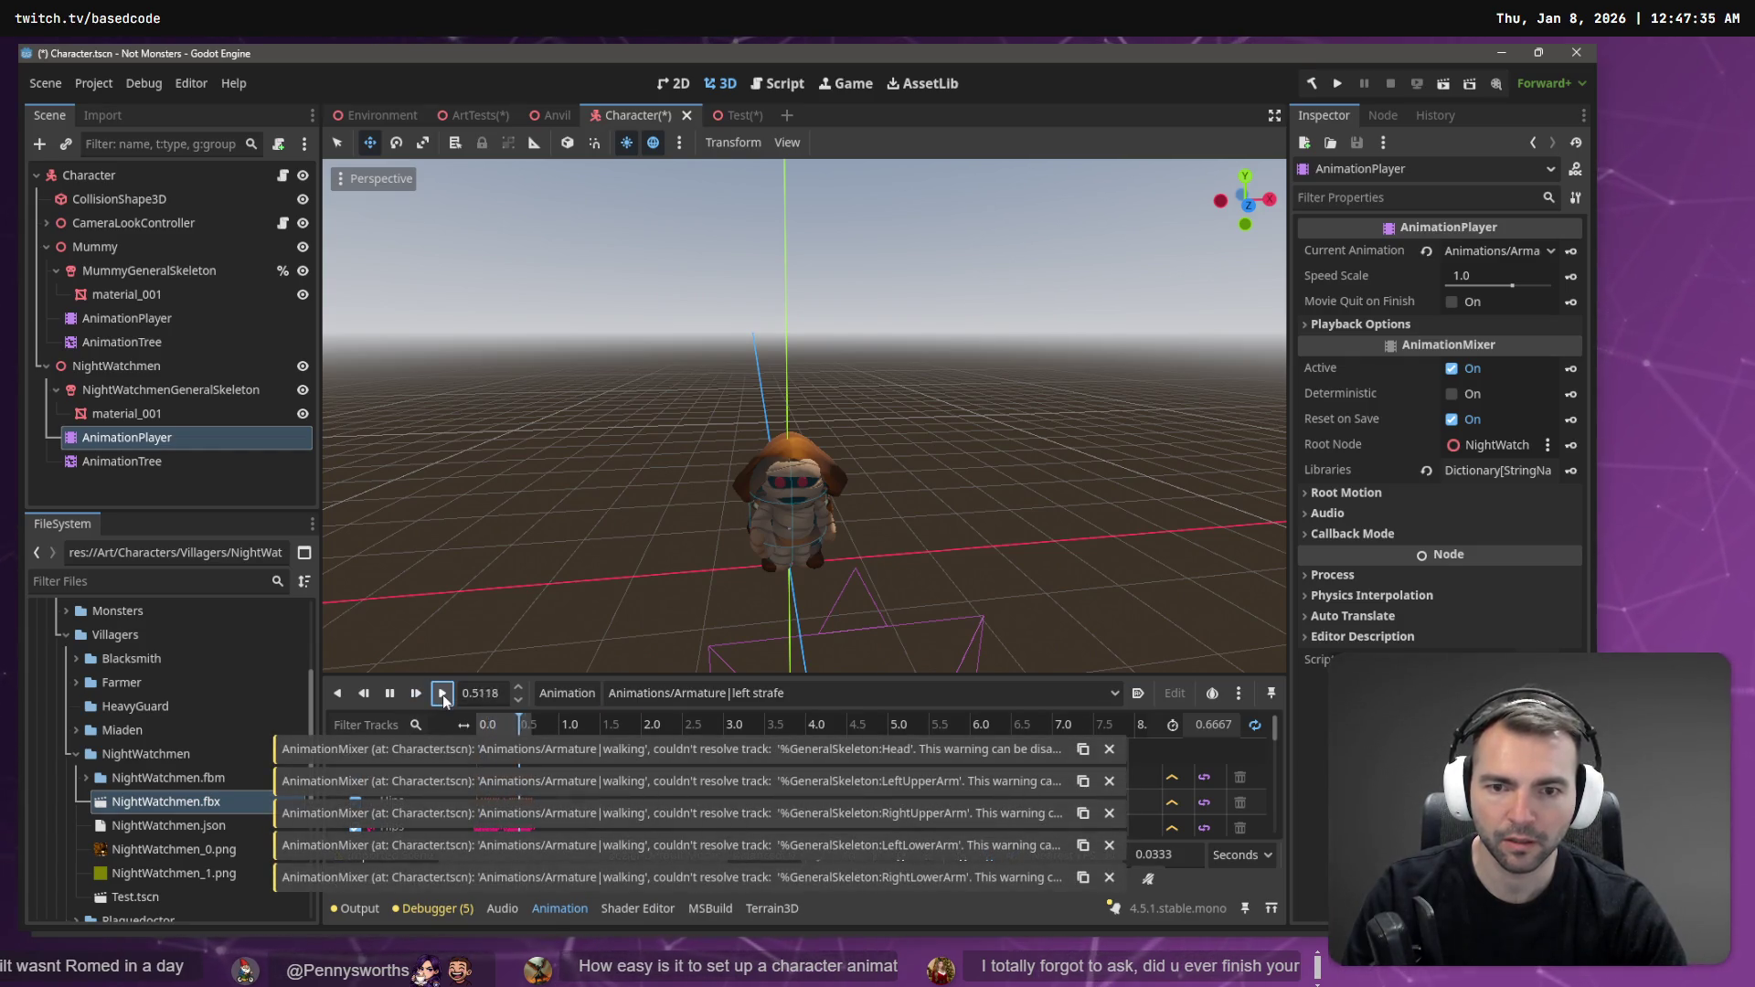
click(1112, 752)
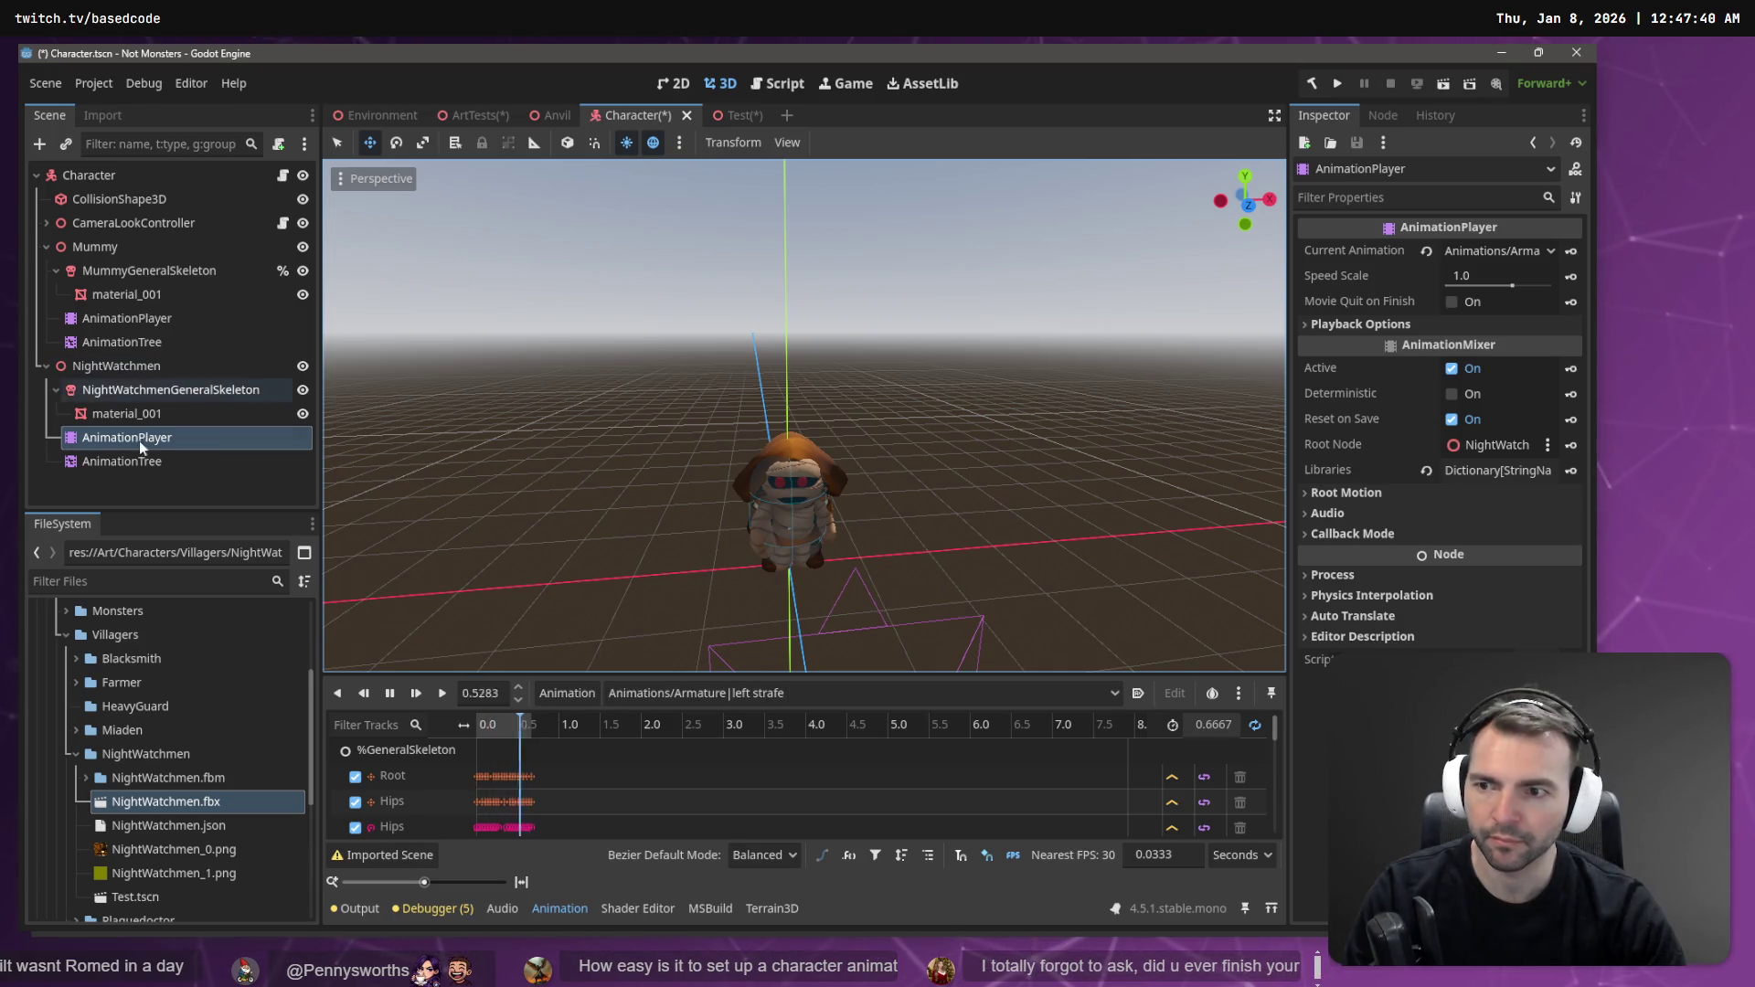
- Hide the Mummy model and preview the NightWatchmen idle animation
click(169, 390)
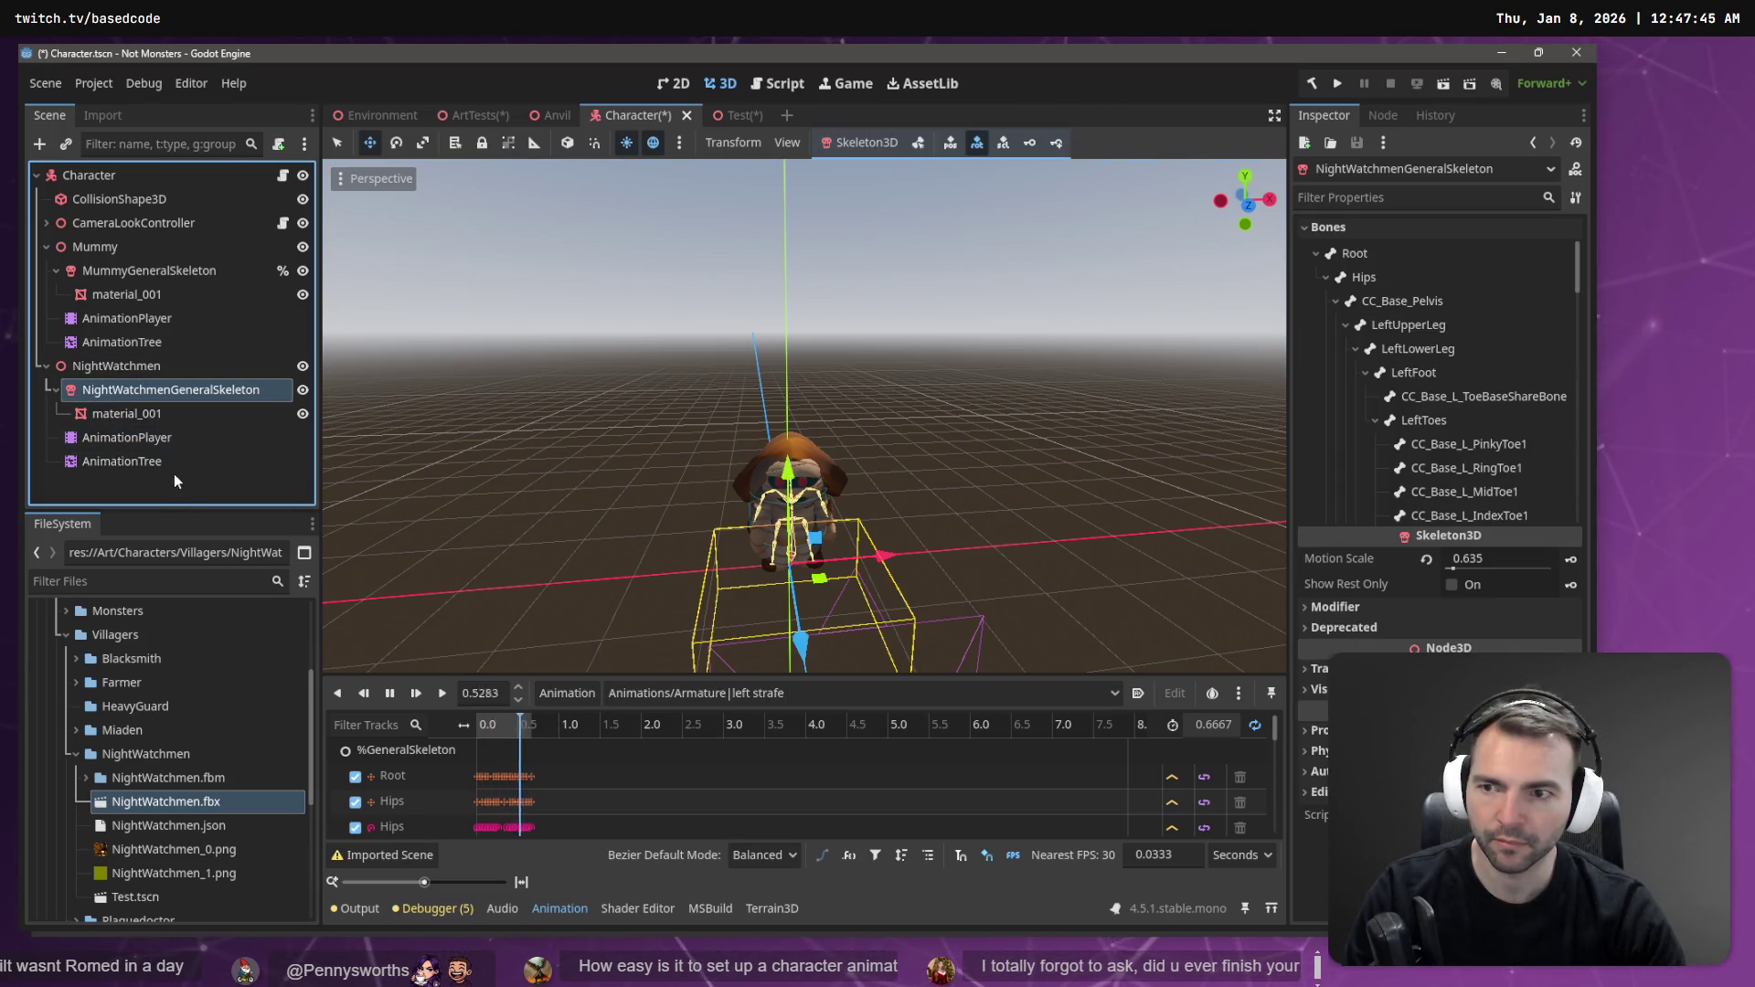
click(170, 463)
click(302, 247)
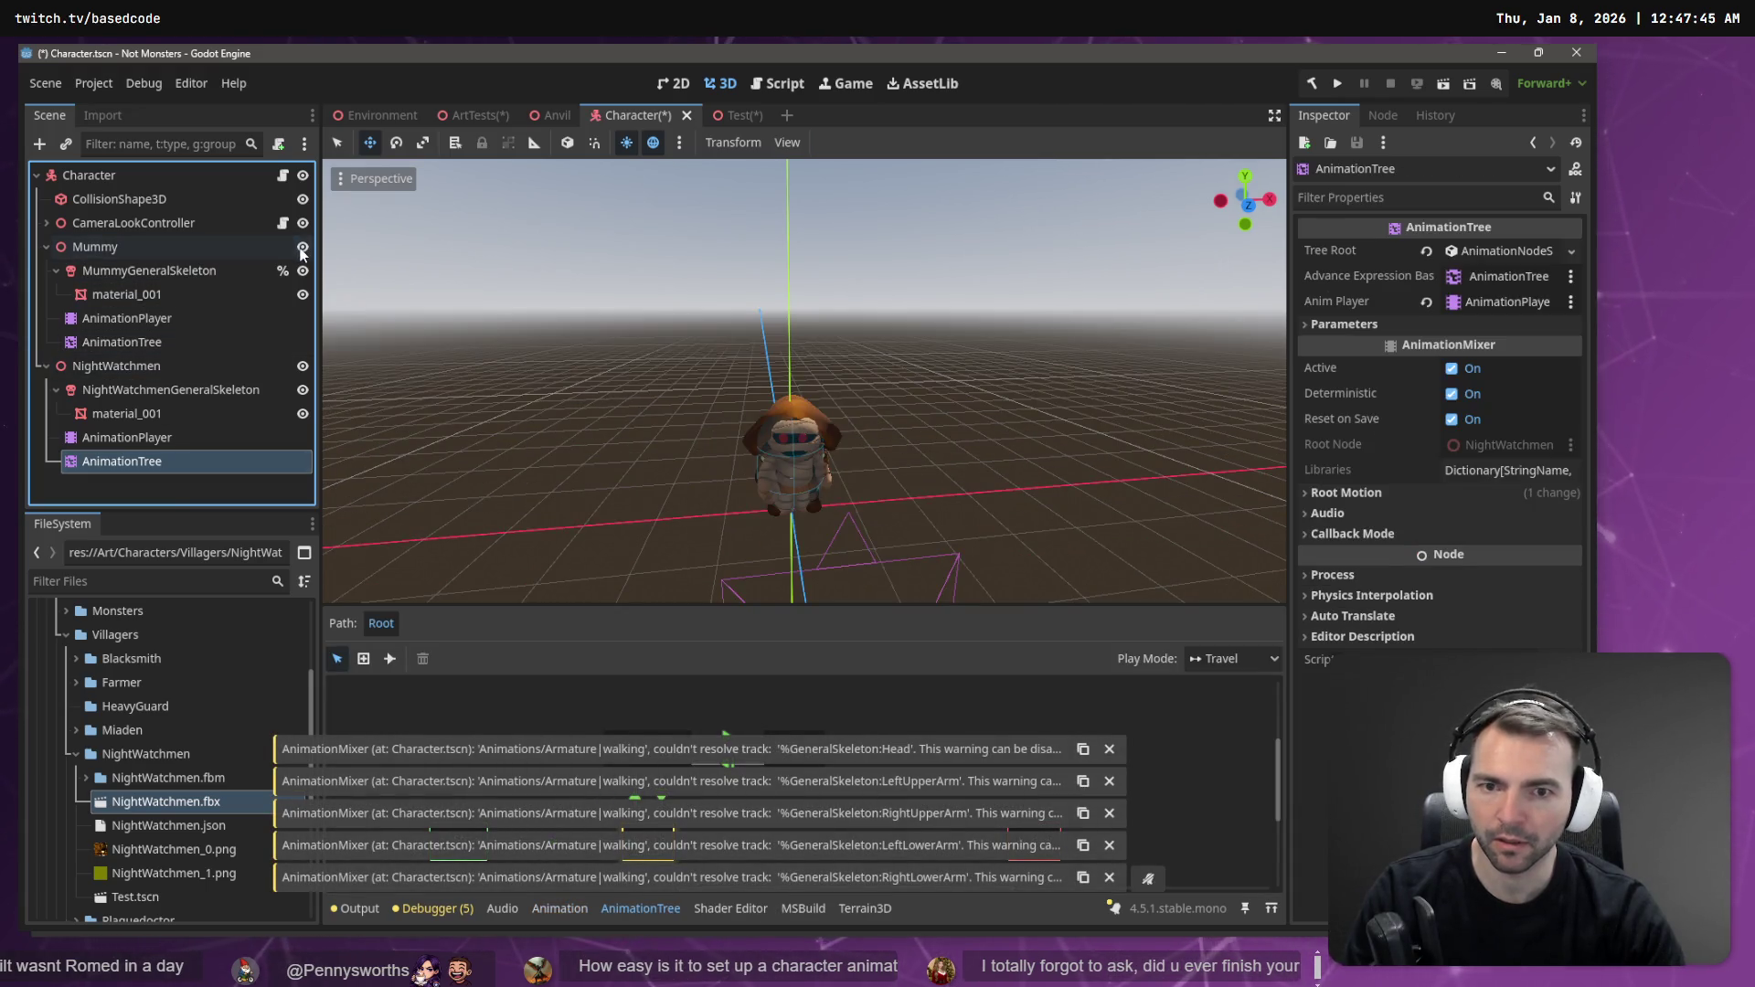
click(179, 436)
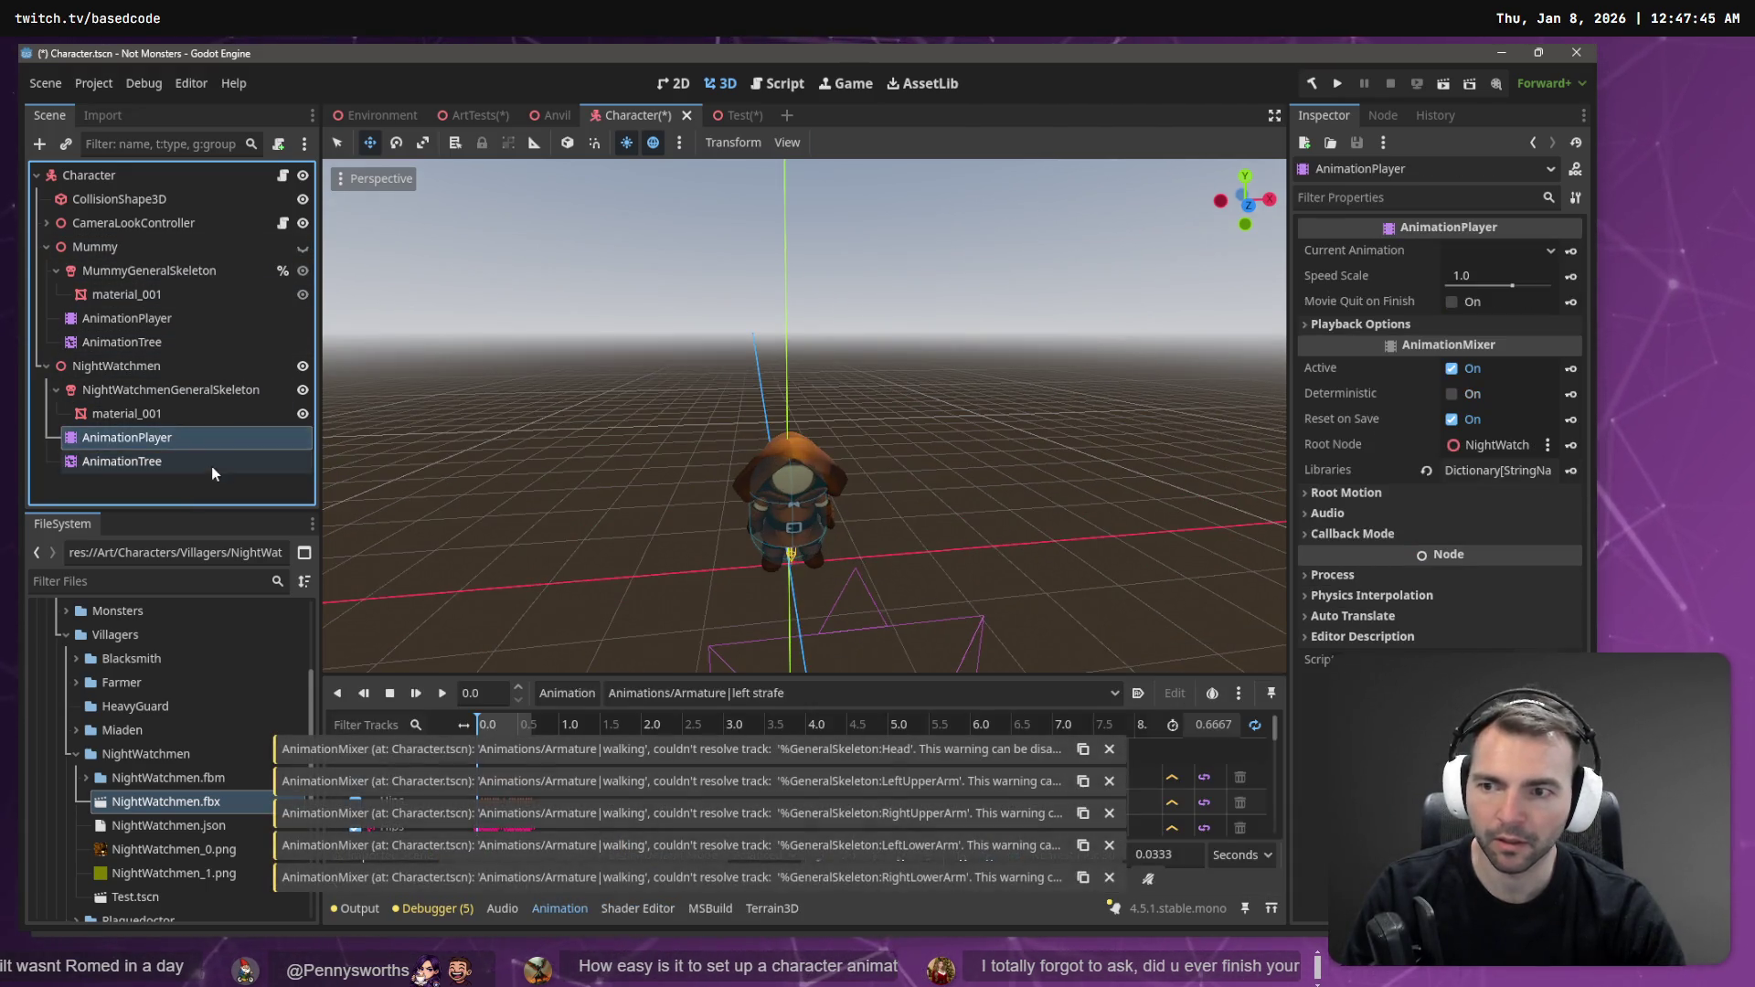
click(700, 693)
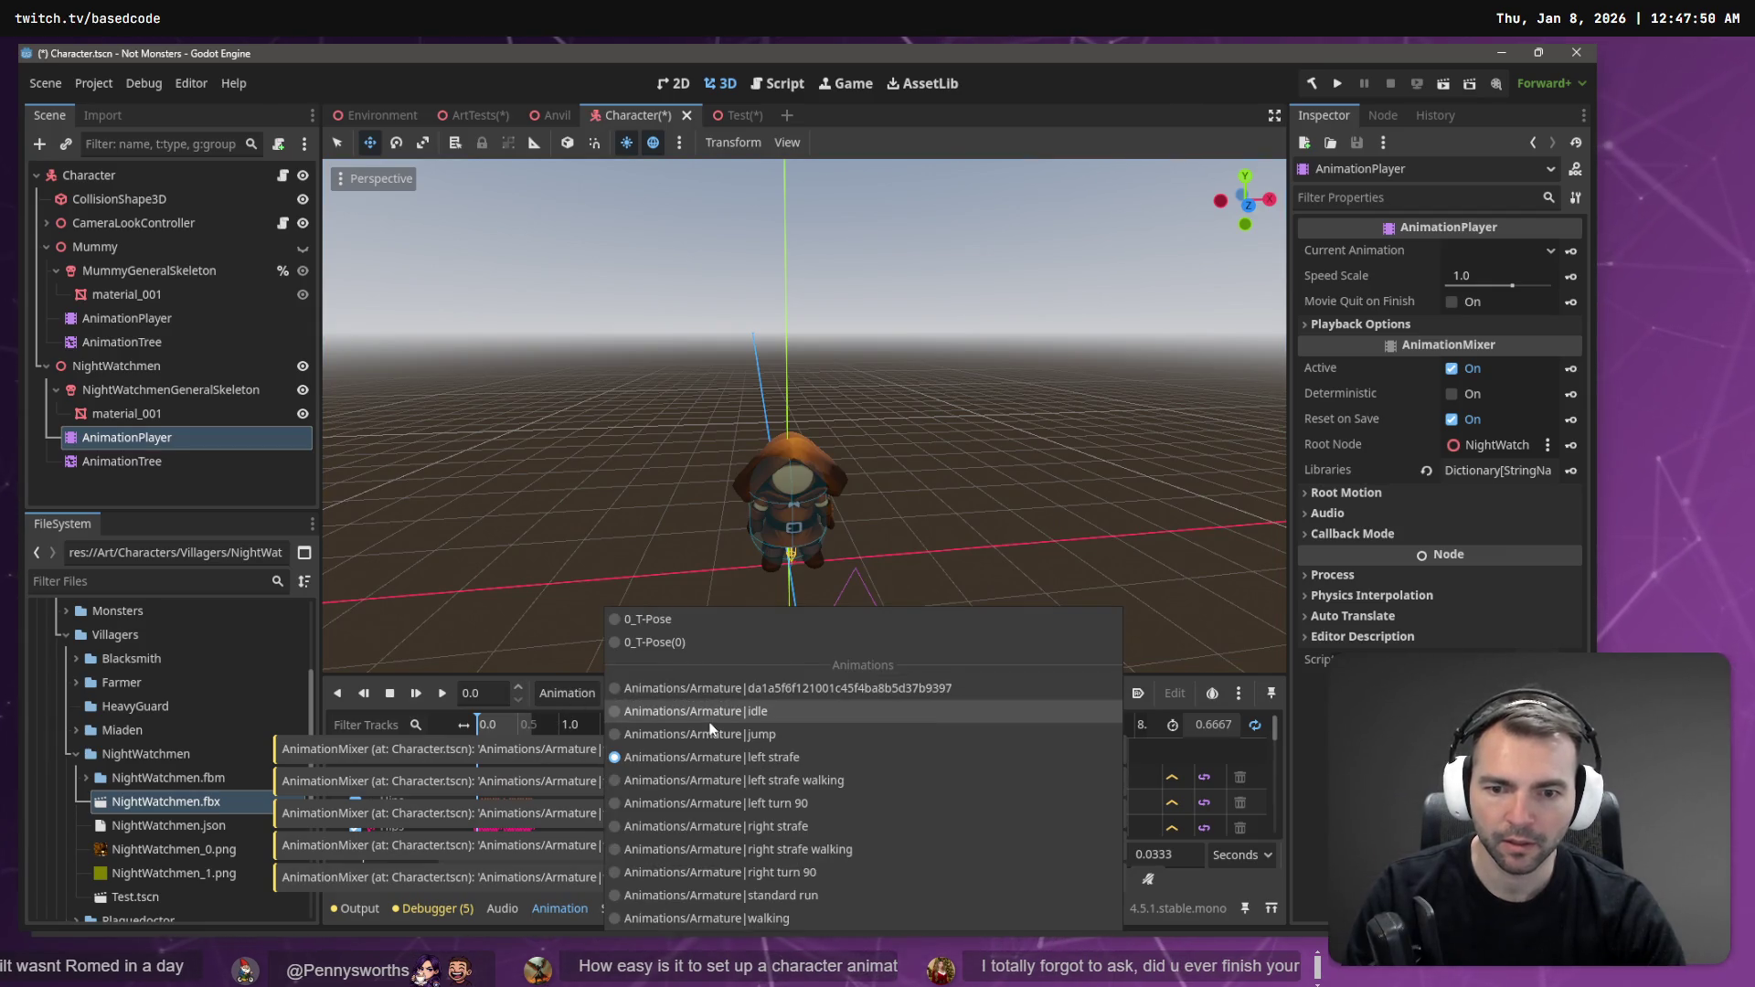
click(677, 709)
click(444, 692)
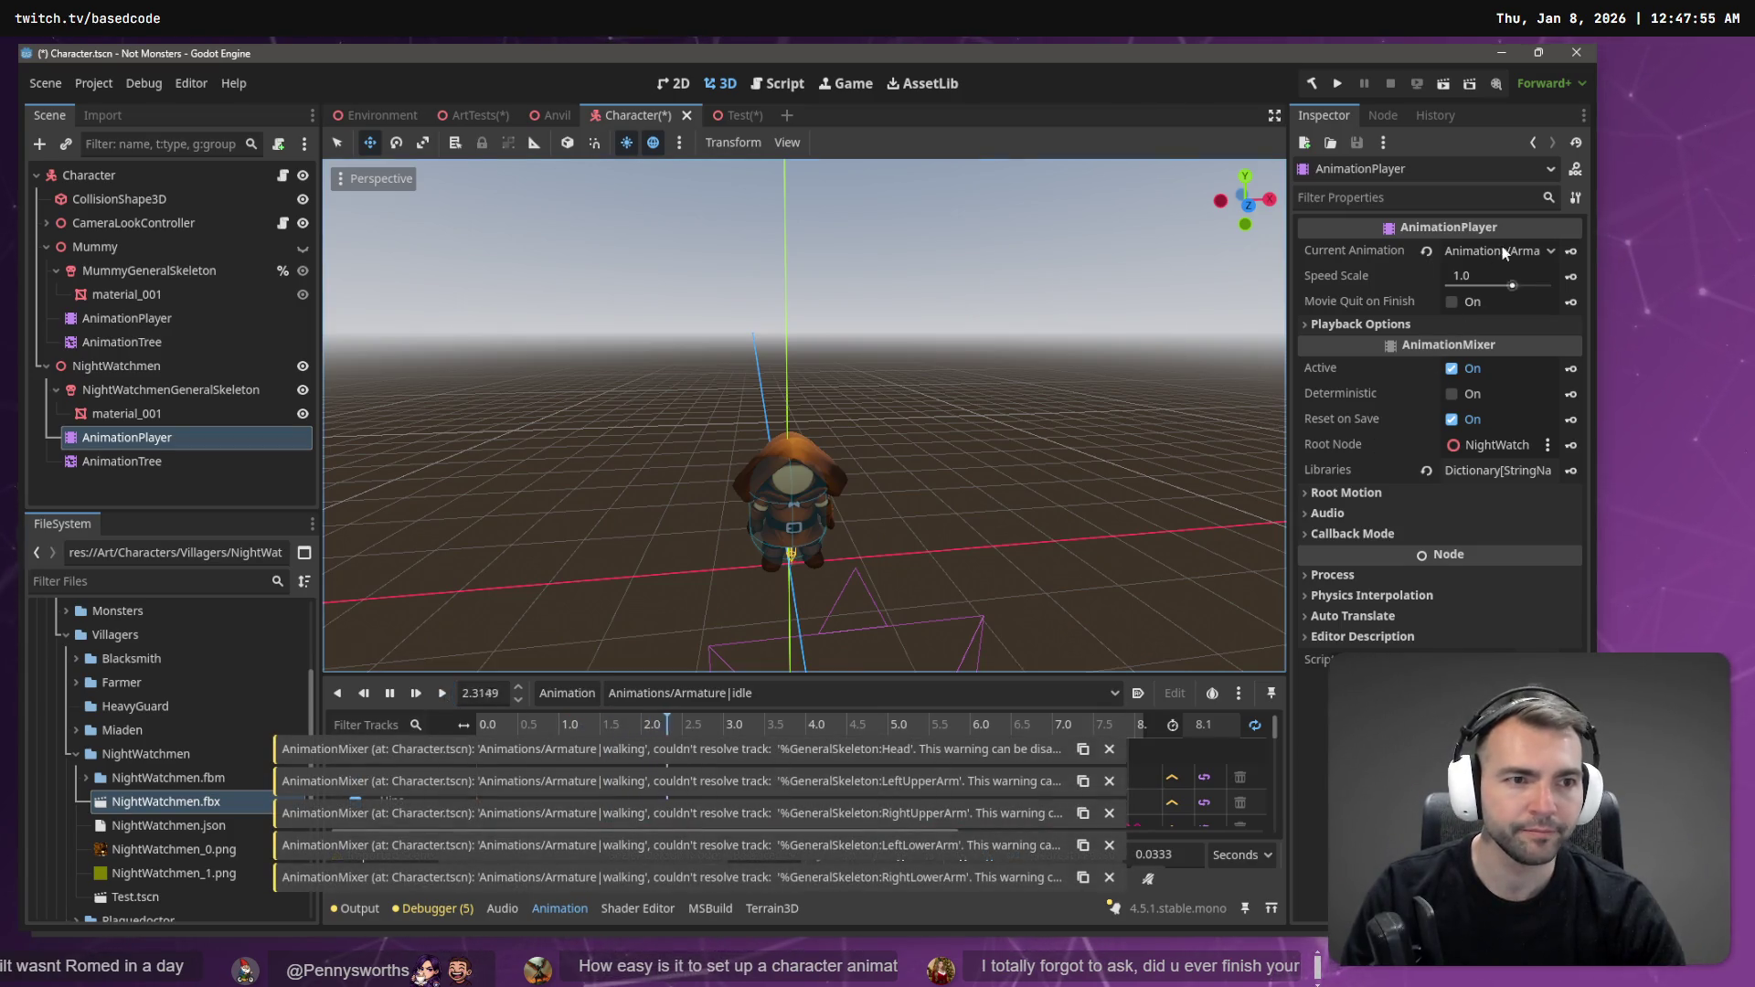
- Set Current Animation to Animations/Armature|jump, then bring up the Test scene
click(1548, 251)
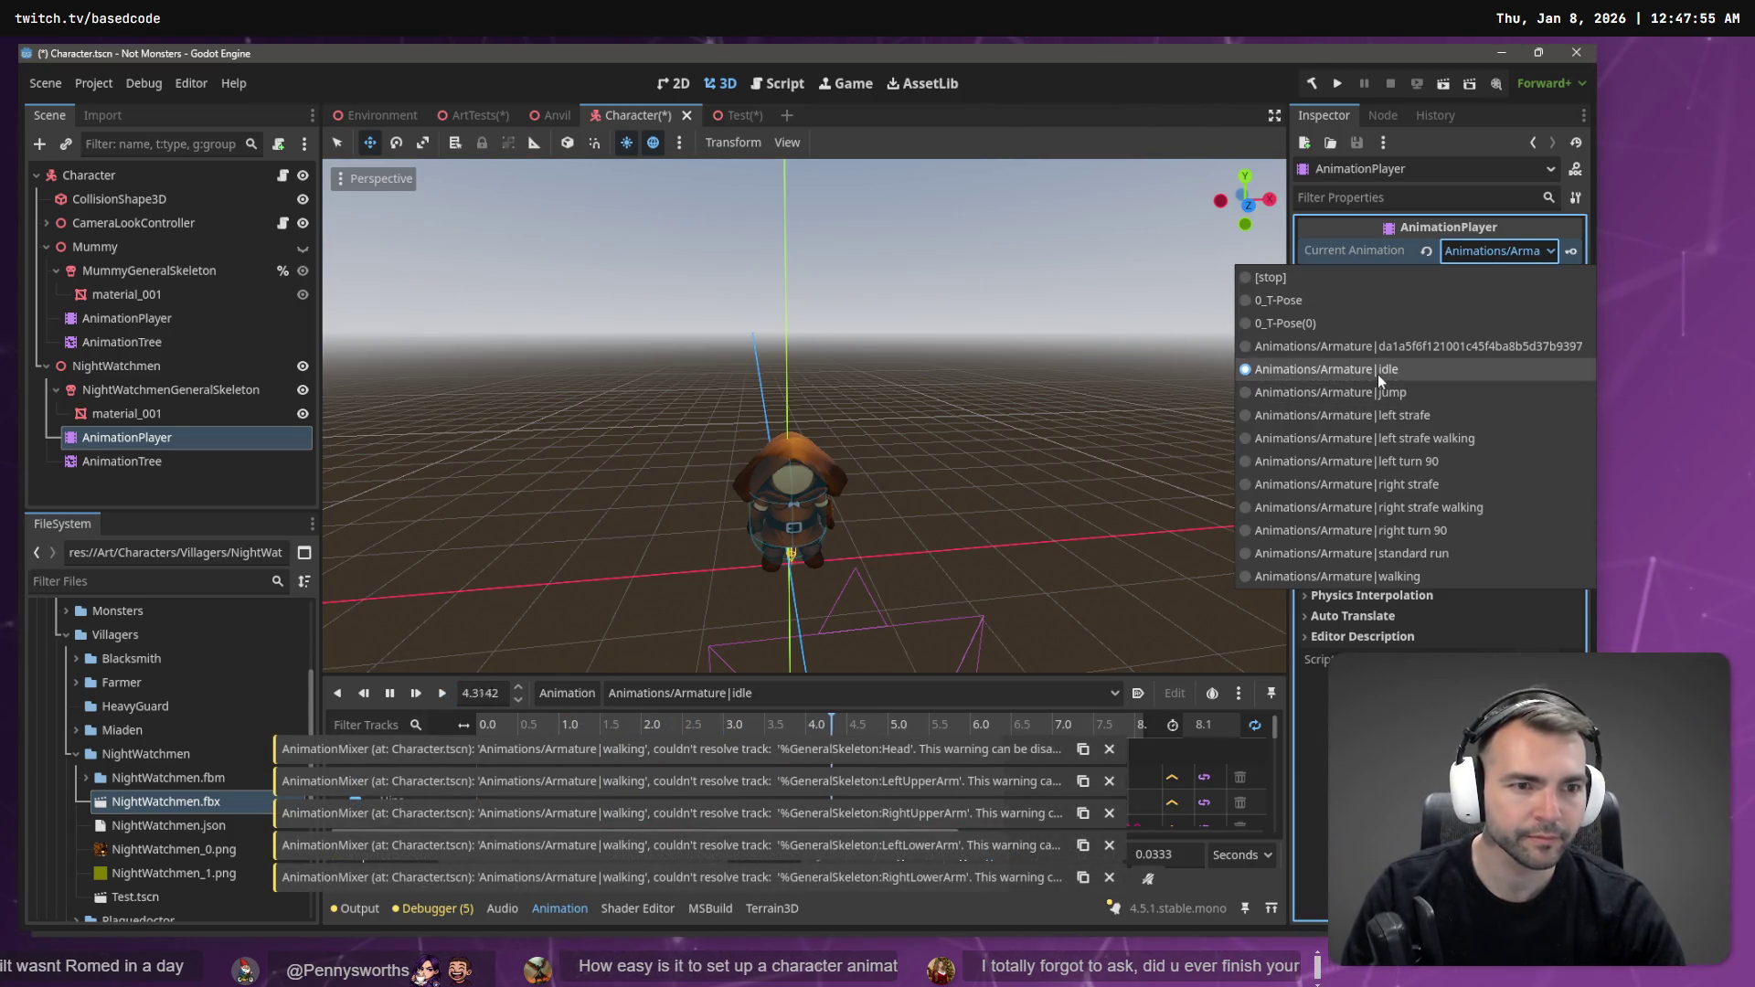
click(1380, 375)
click(1548, 252)
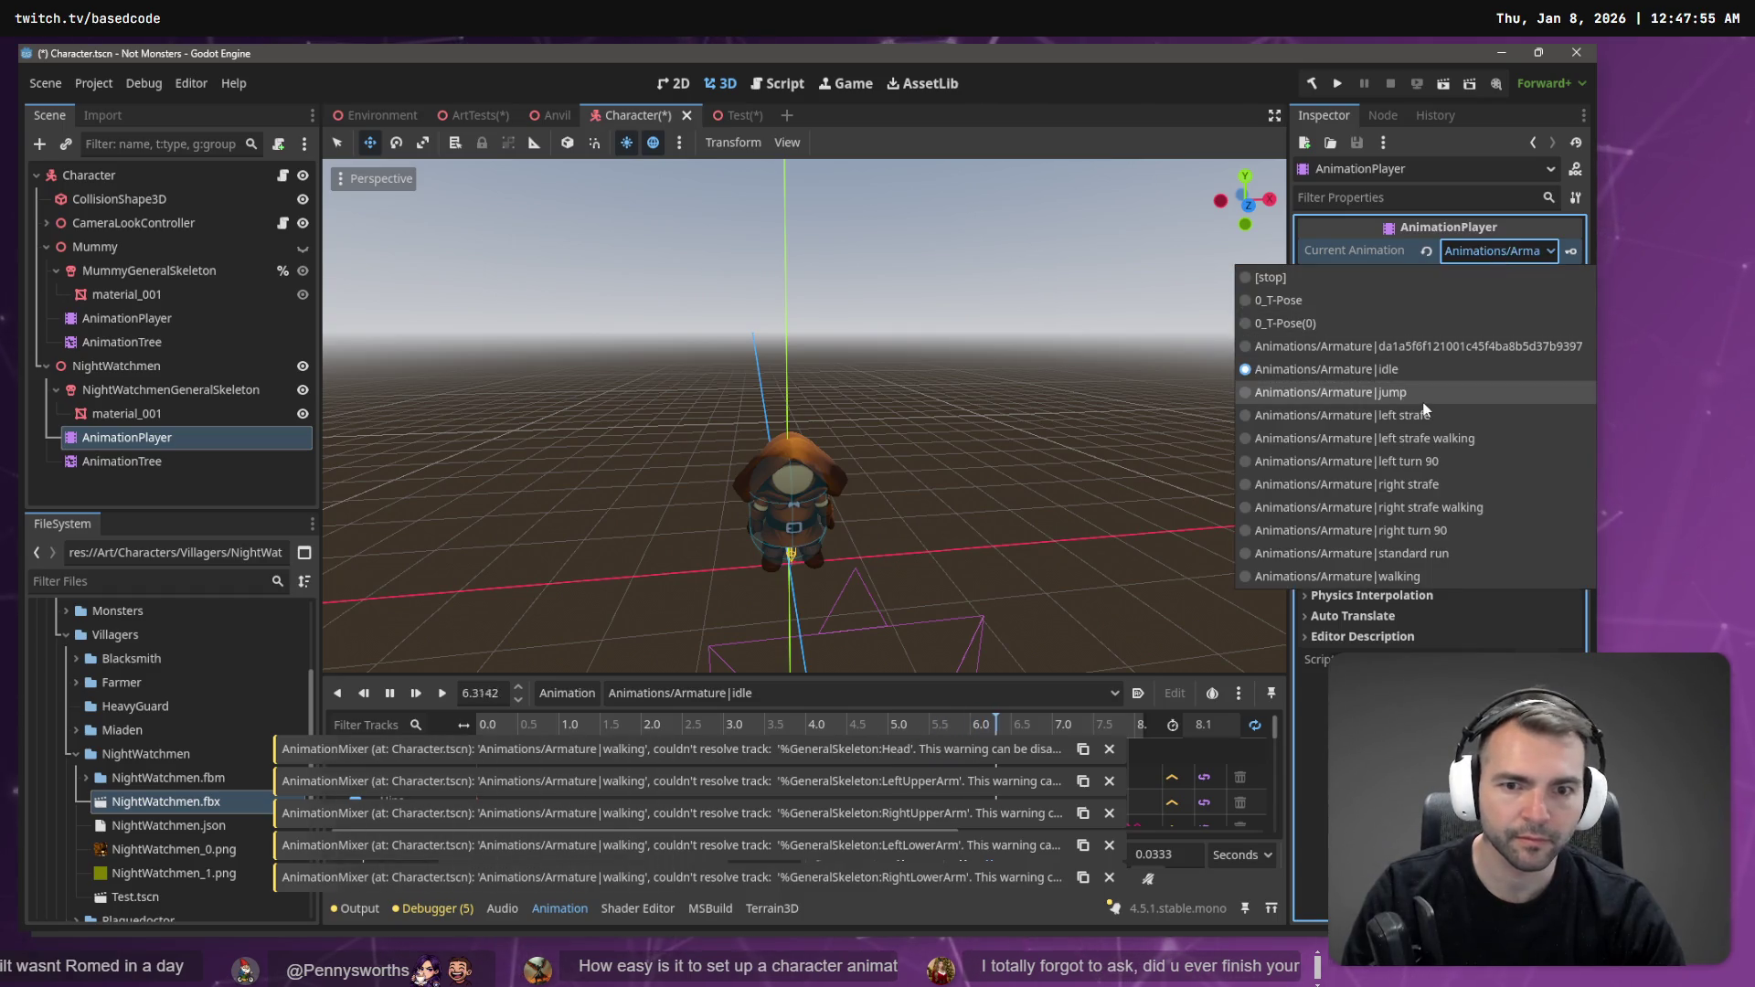
click(1424, 405)
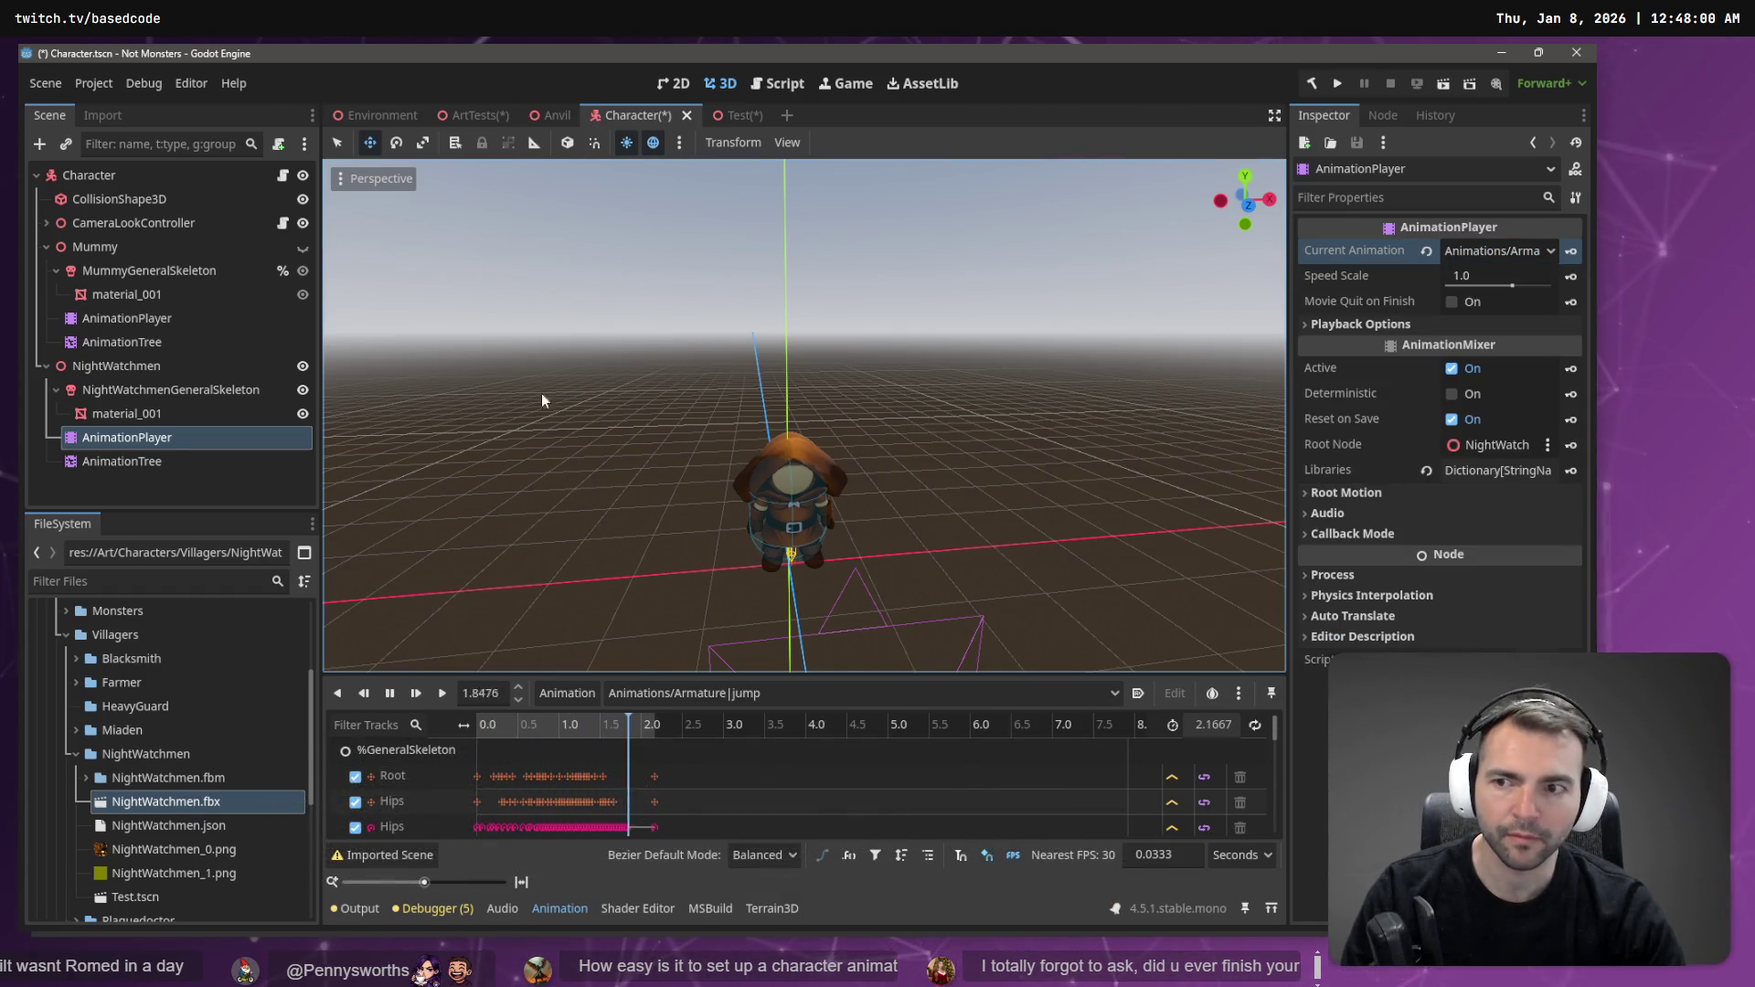
click(745, 114)
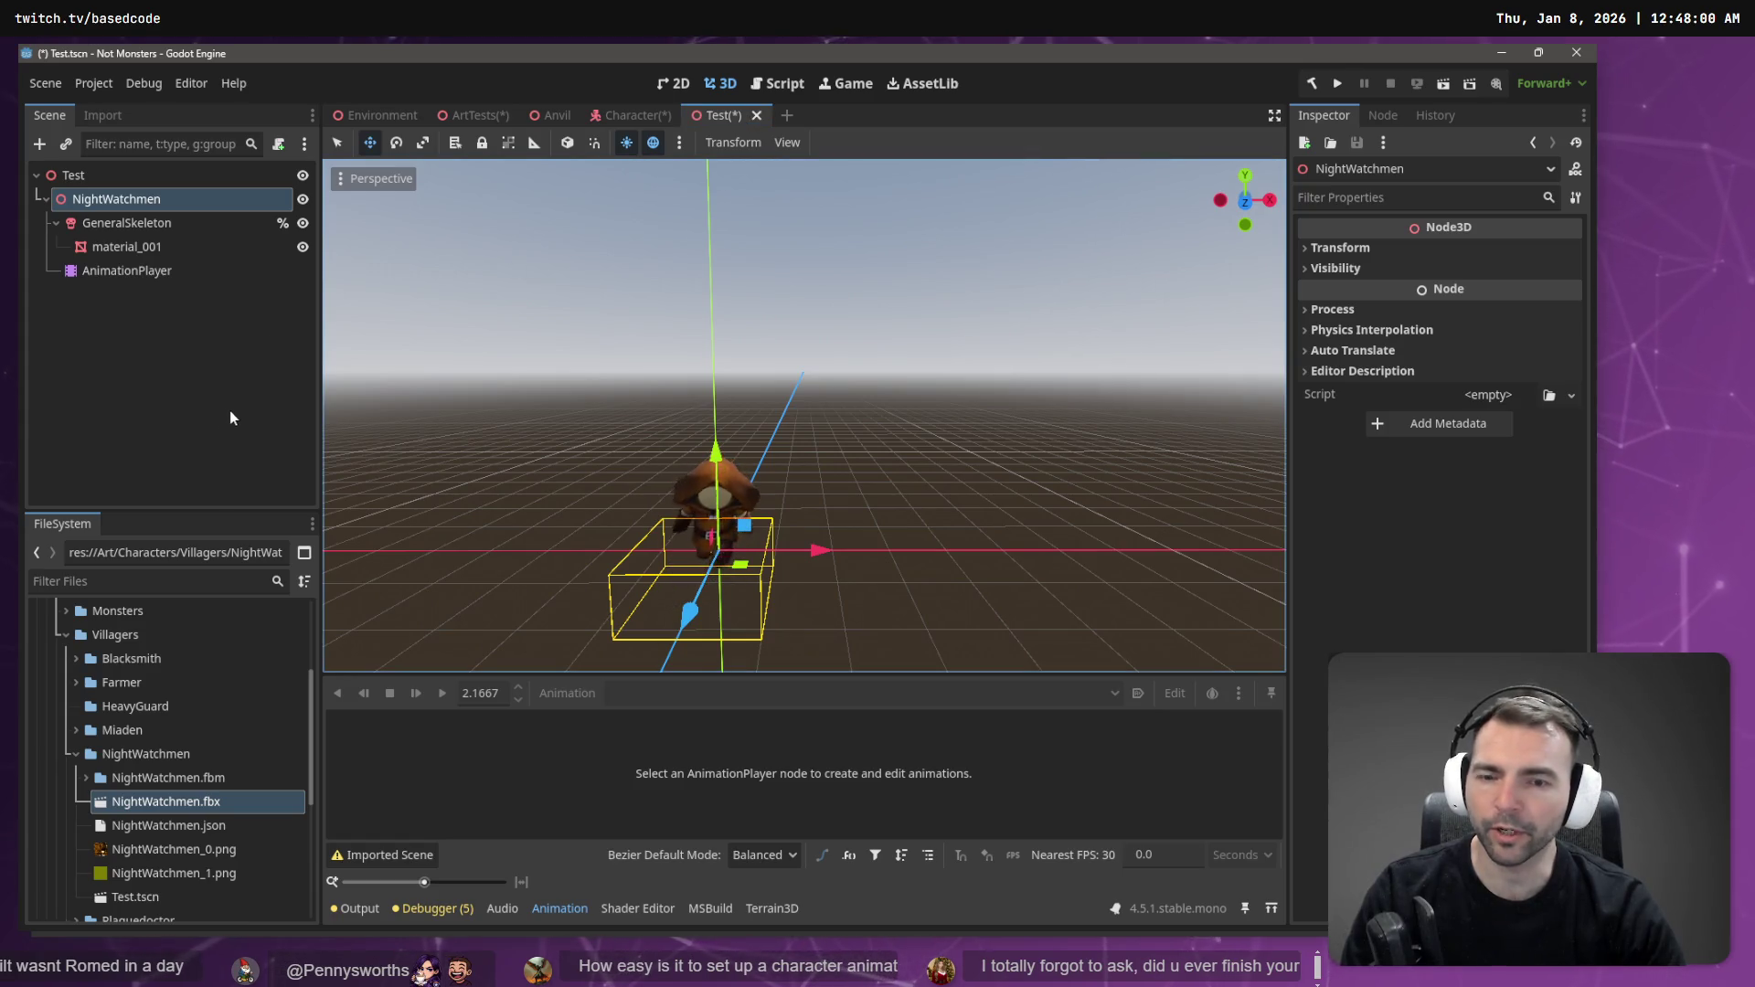
- Review the walking animation on the Test scene's AnimationPlayer, then go back to Character
click(123, 271)
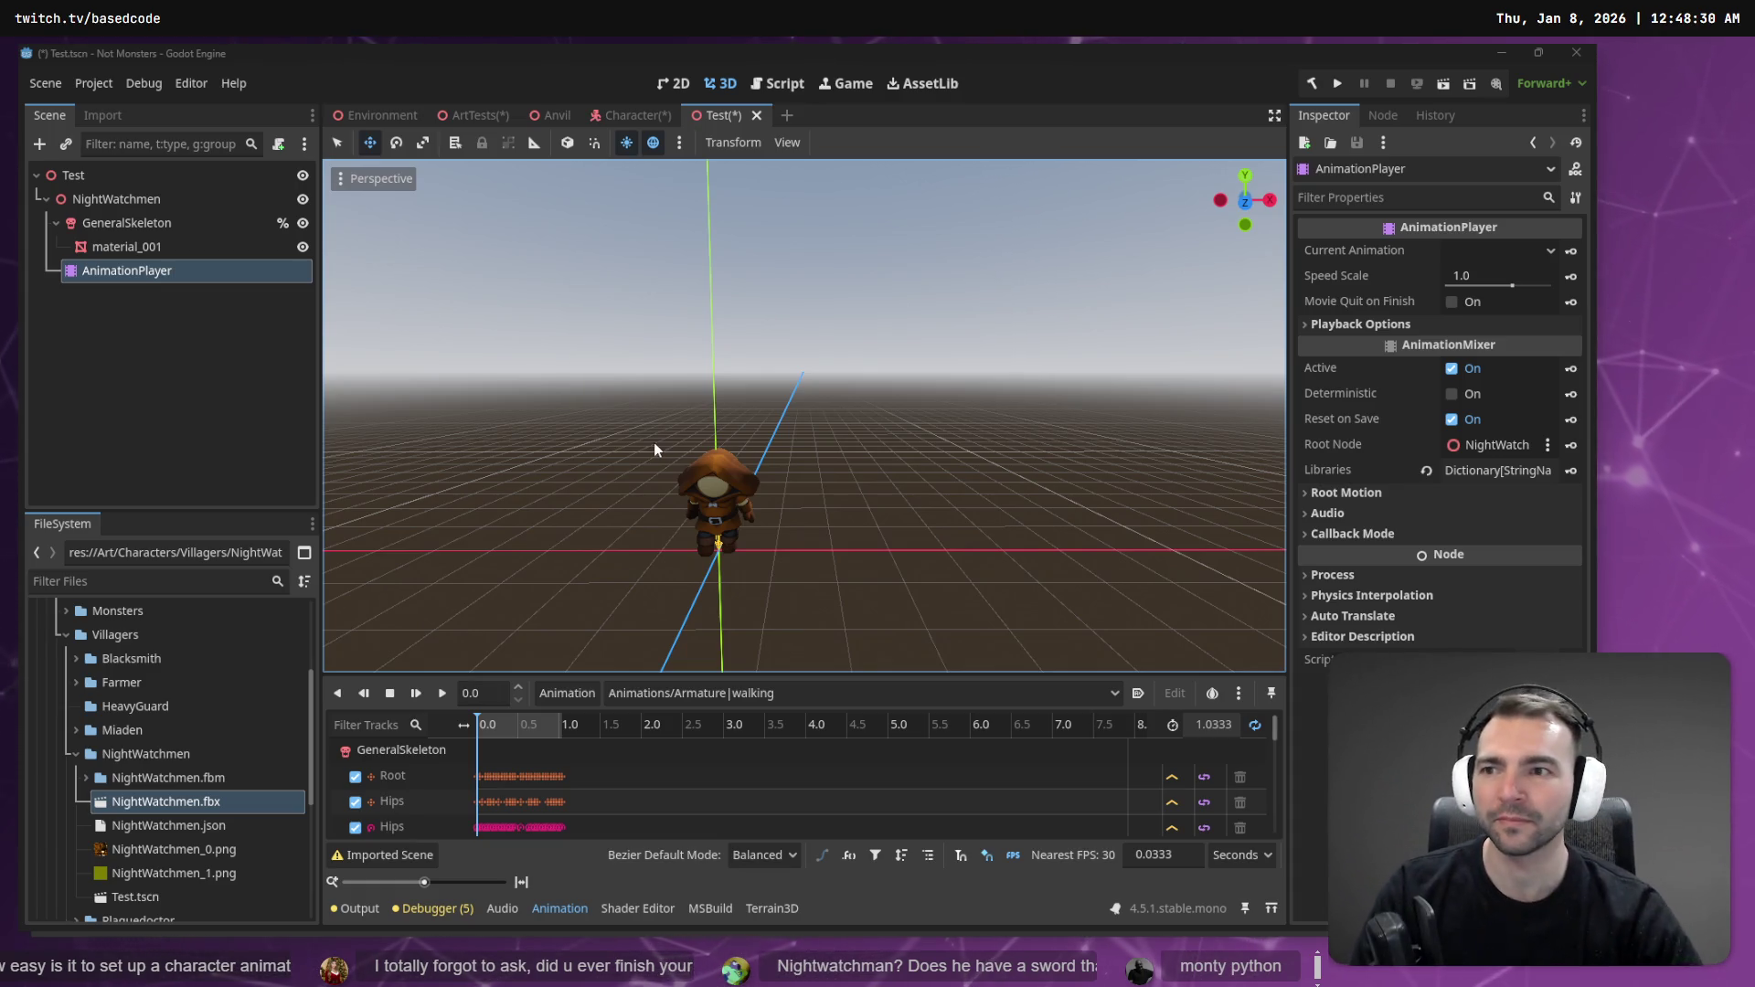
click(638, 112)
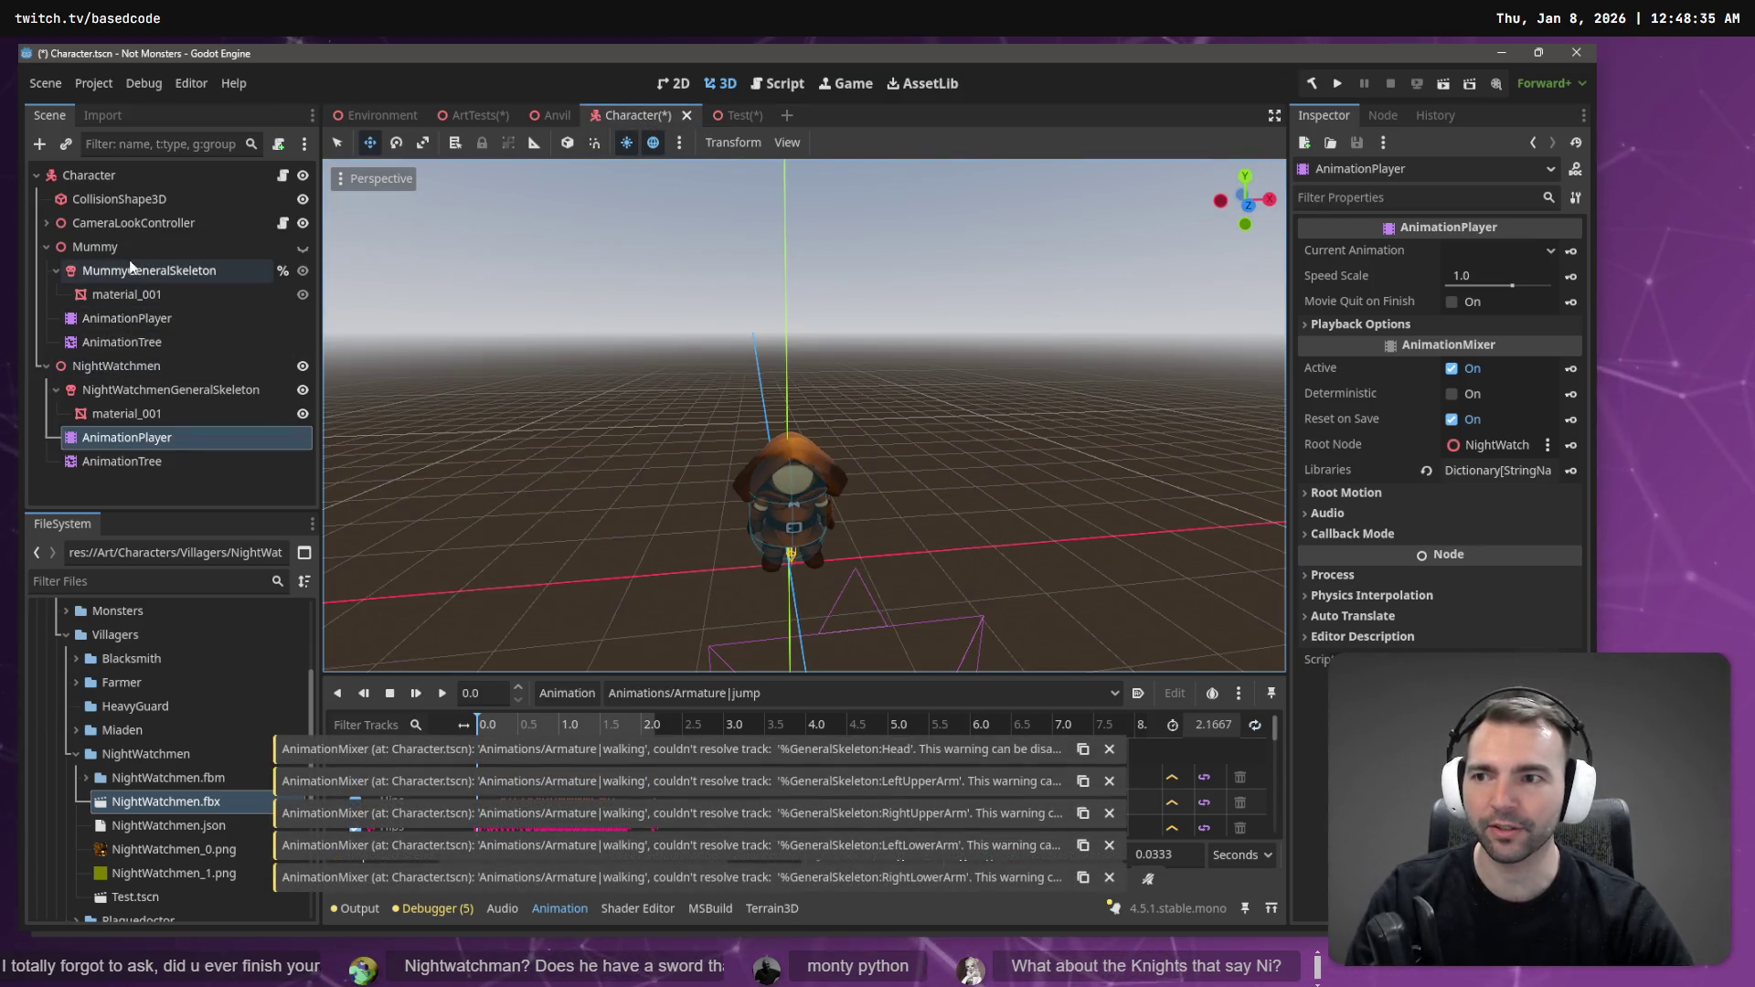
- Delete the Mummy node and preview the remaining animation player
click(130, 249)
key(Delete)
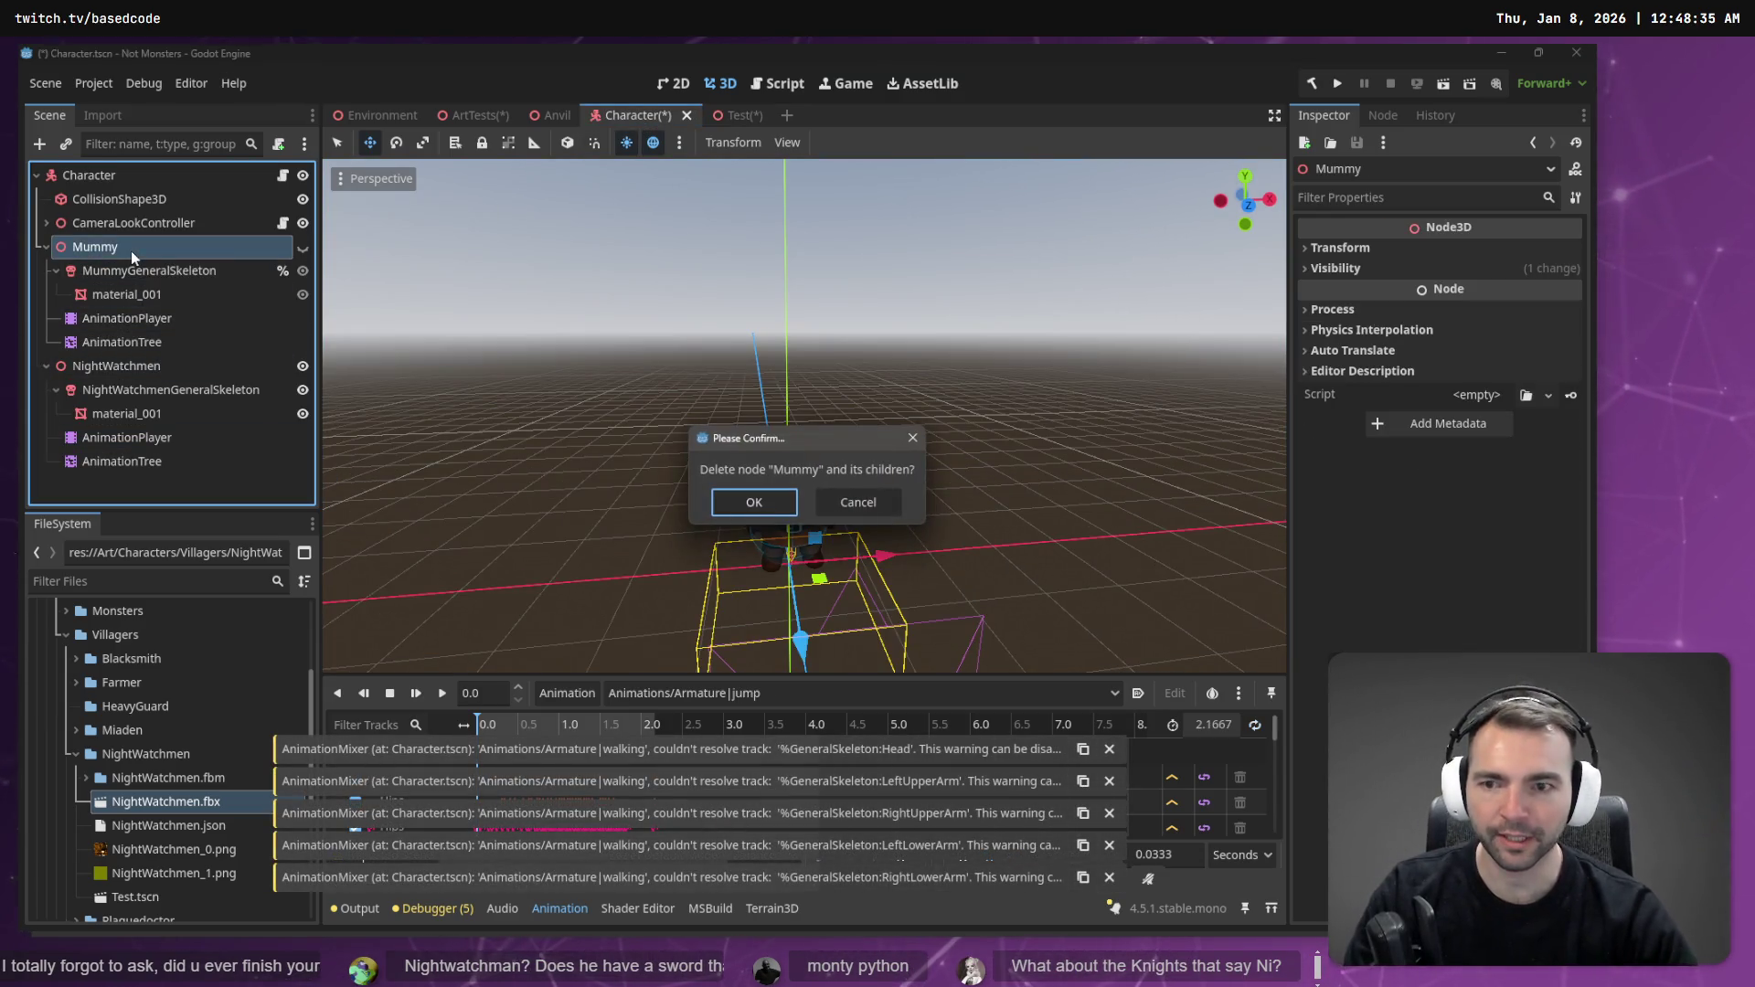
click(777, 509)
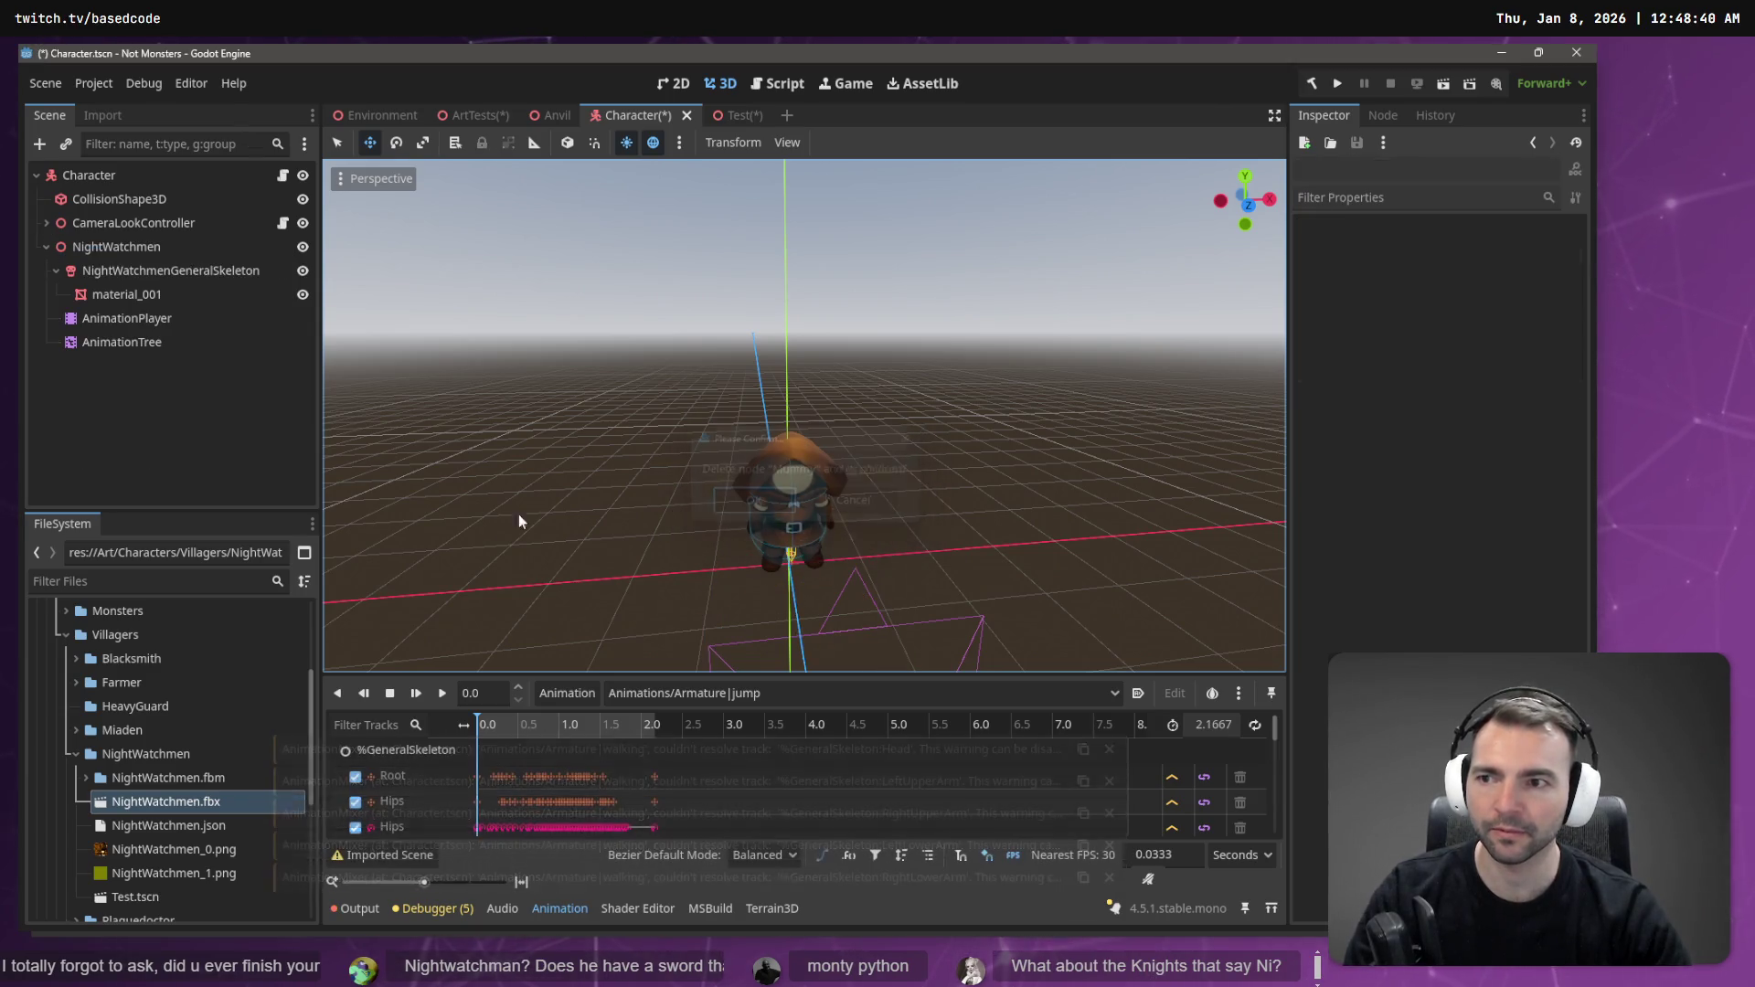
click(145, 246)
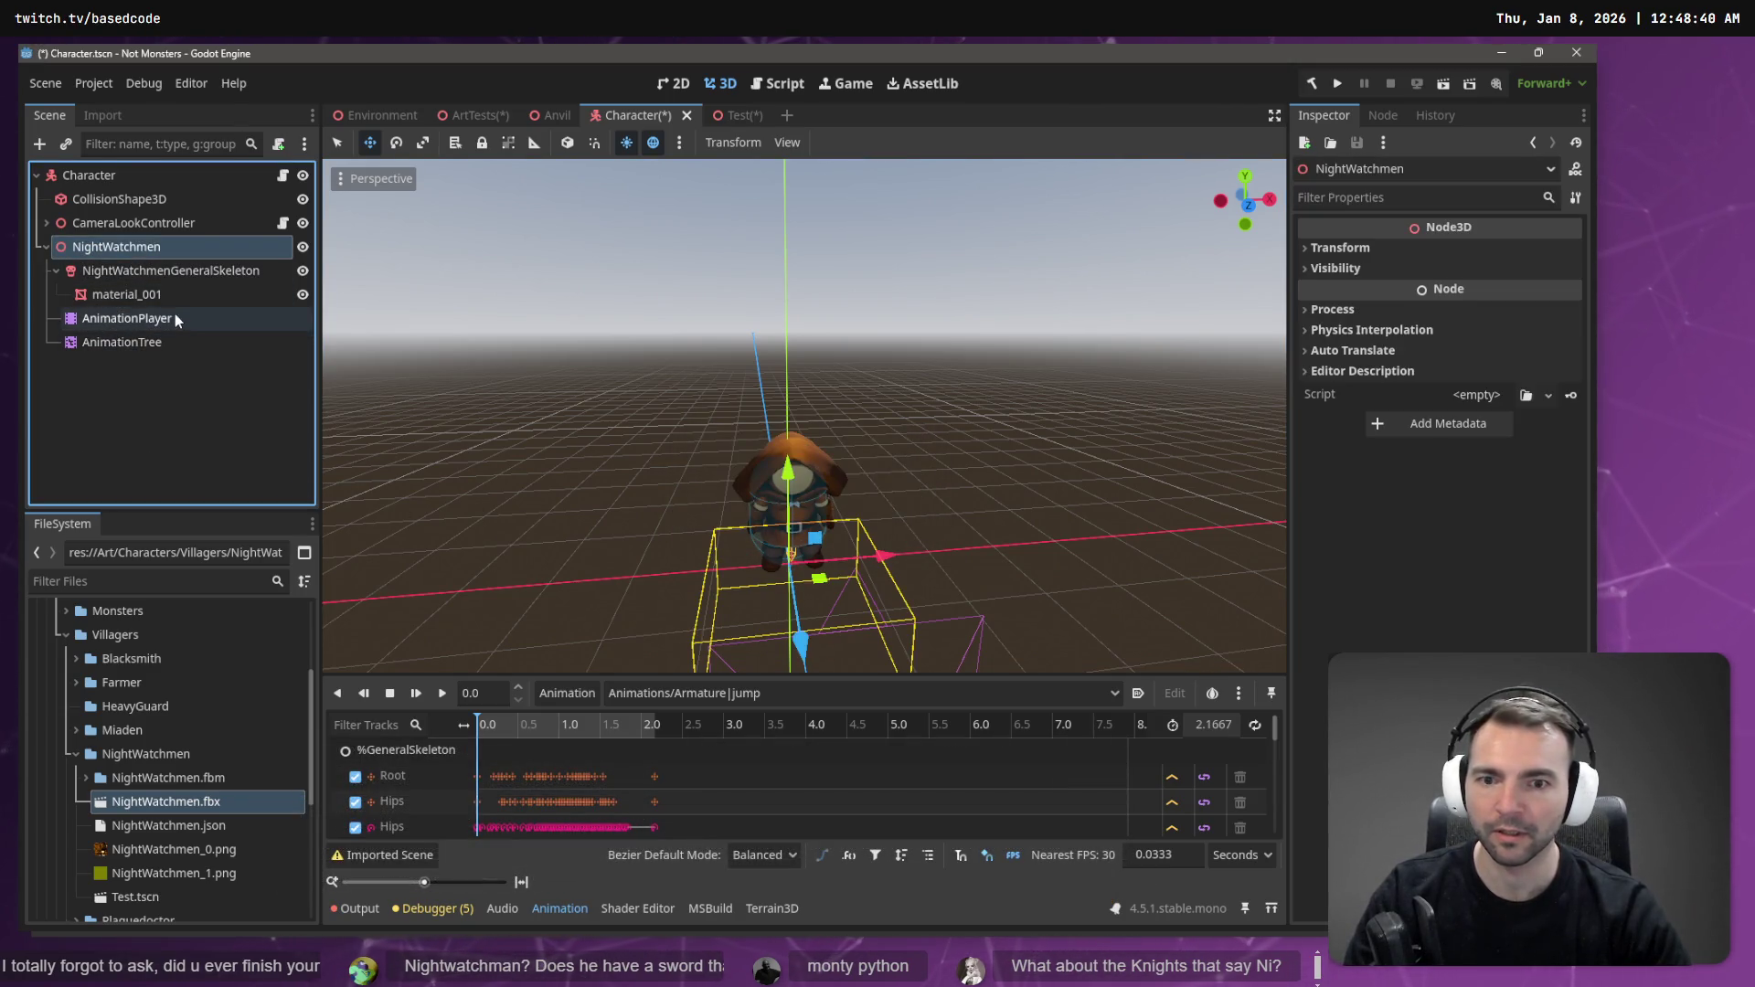
click(174, 317)
click(416, 693)
- Replace NightWatchmen in Character with a copy pasted from the Test scene
click(157, 245)
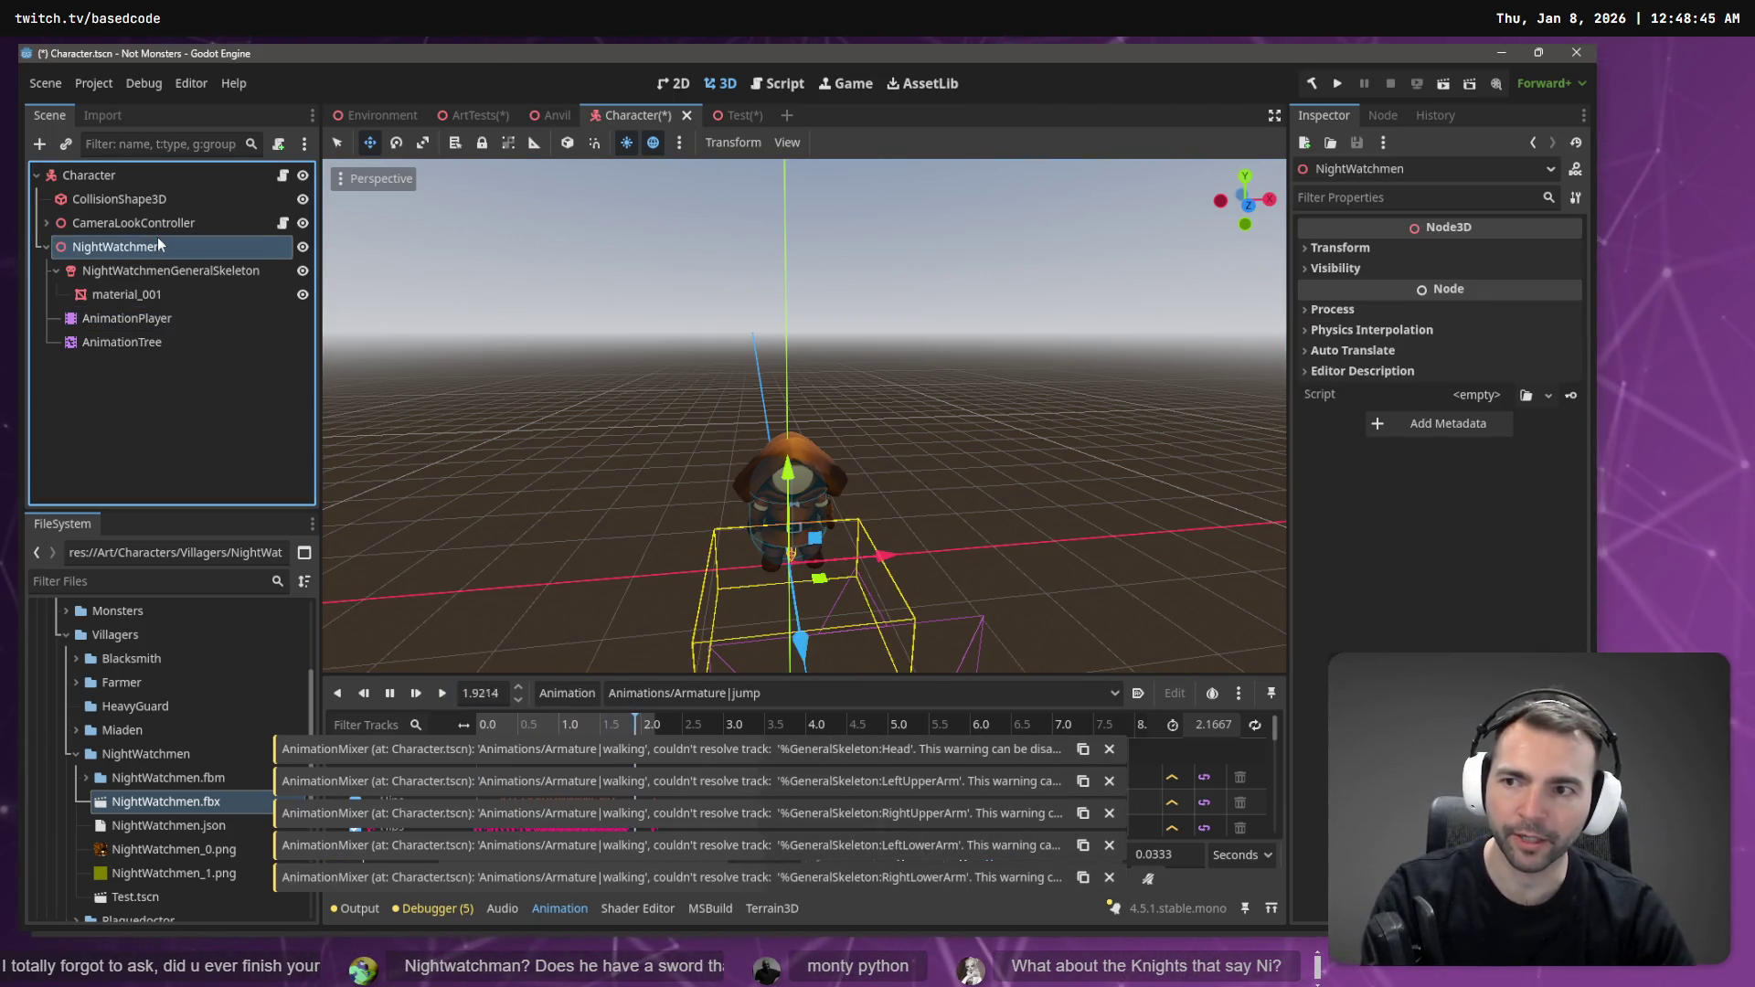
key(Delete)
key(Return)
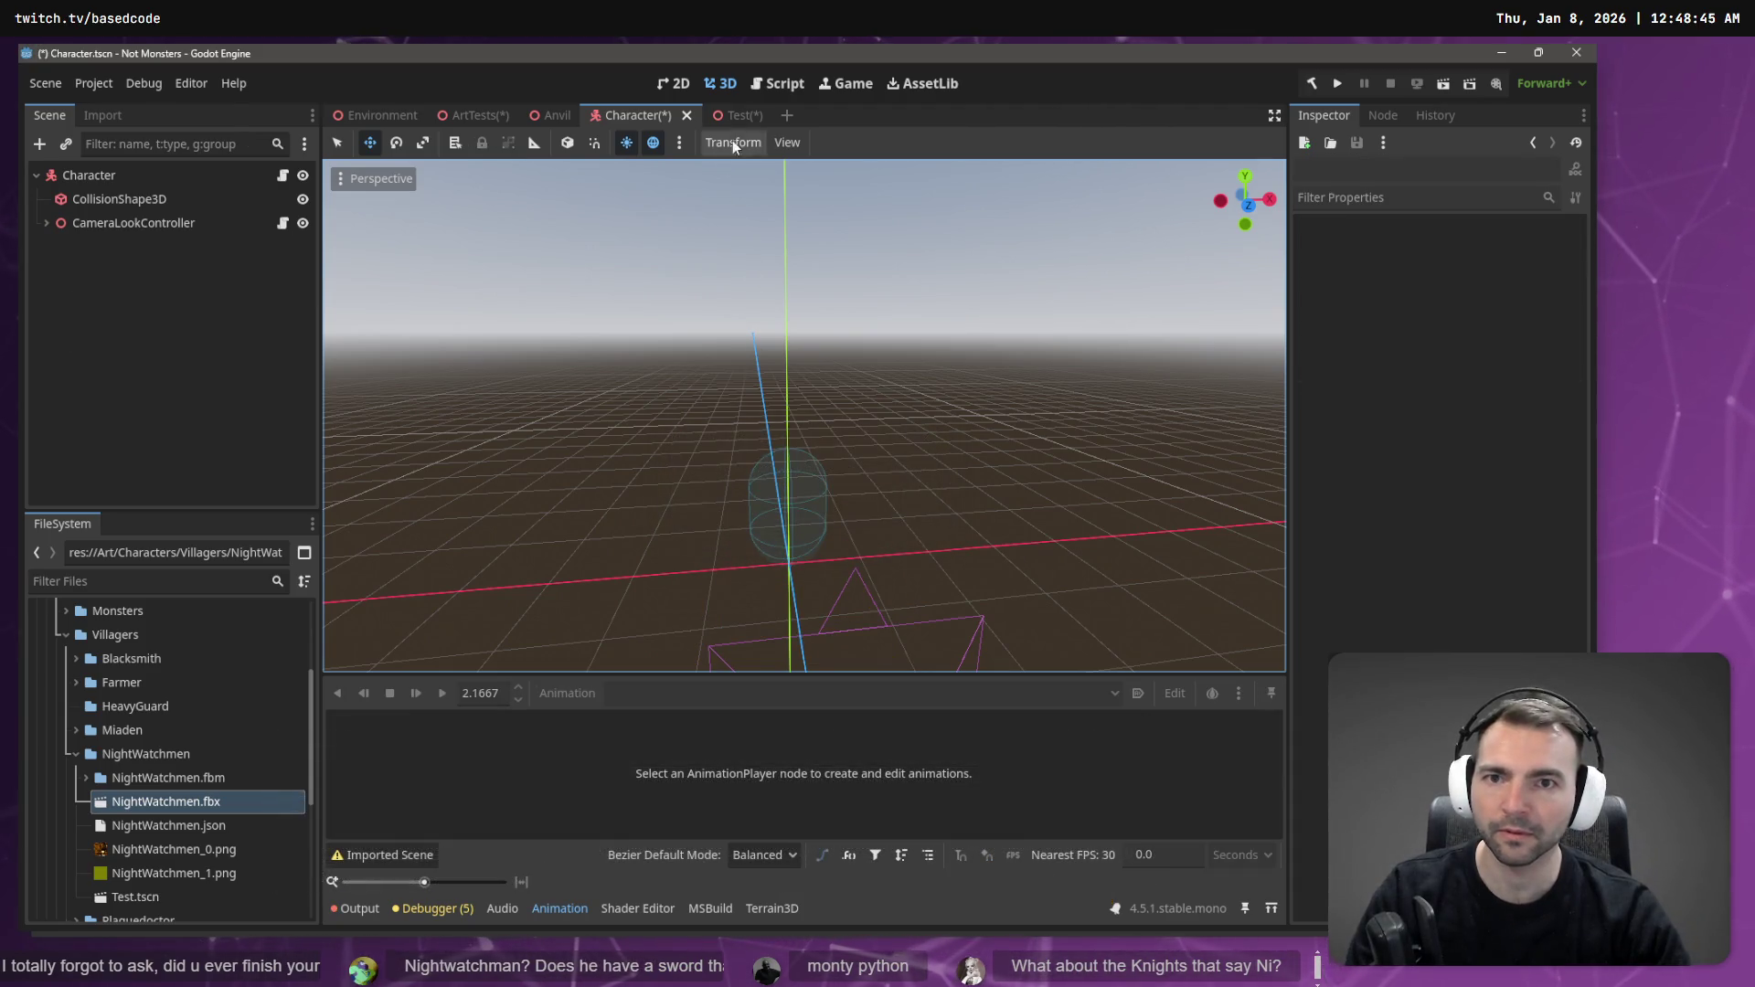
click(726, 115)
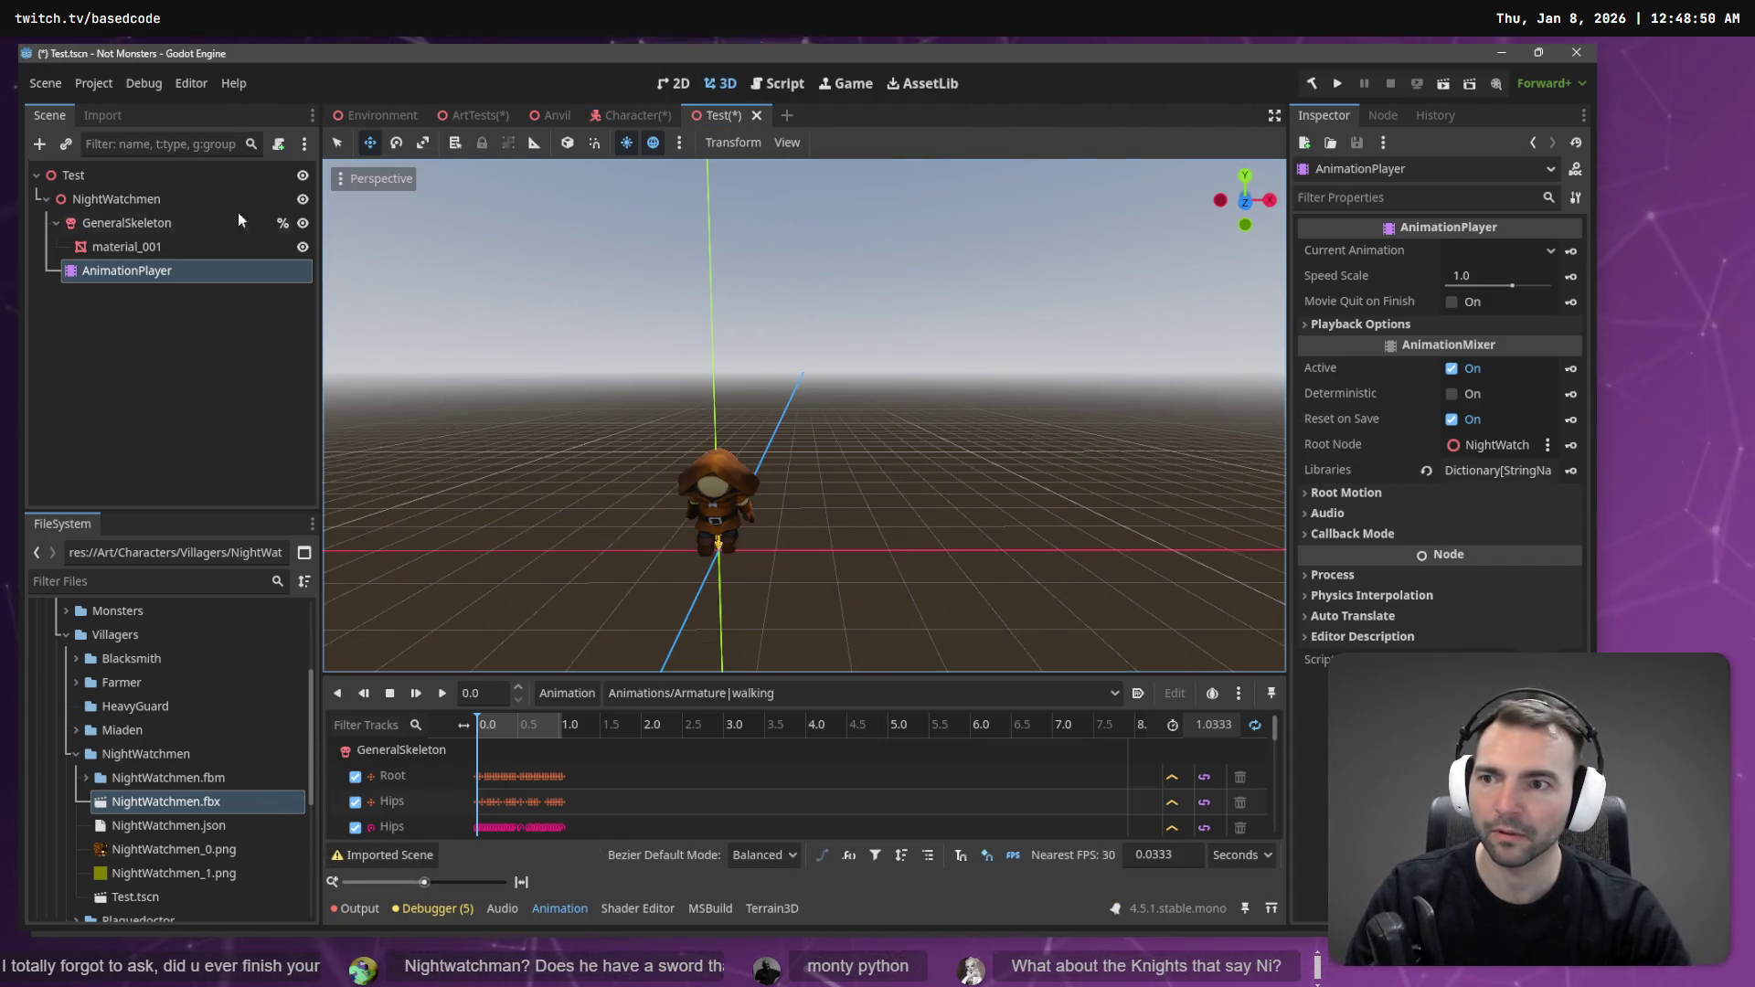
click(115, 200)
click(611, 119)
click(112, 304)
key(ctrl+v)
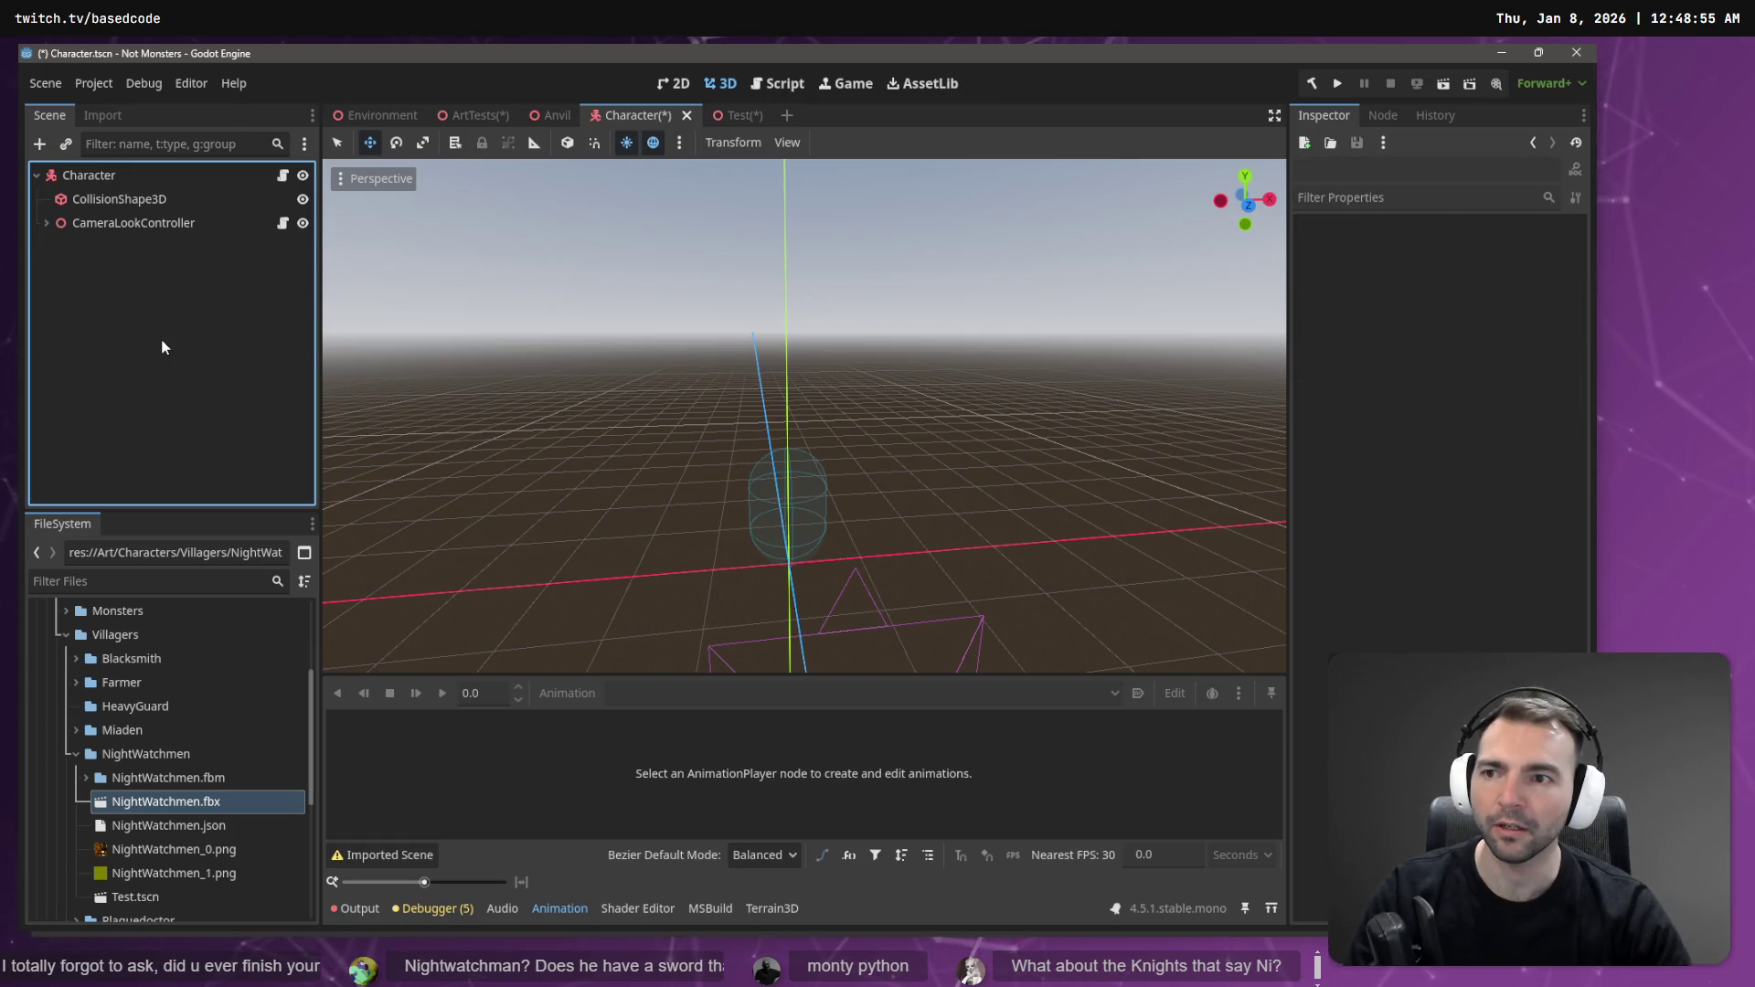
- Move AnimationTree under Character and delete the extra NightWatchmen, then undo and reparent it
click(135, 342)
drag(135, 342, 135, 248)
click(140, 273)
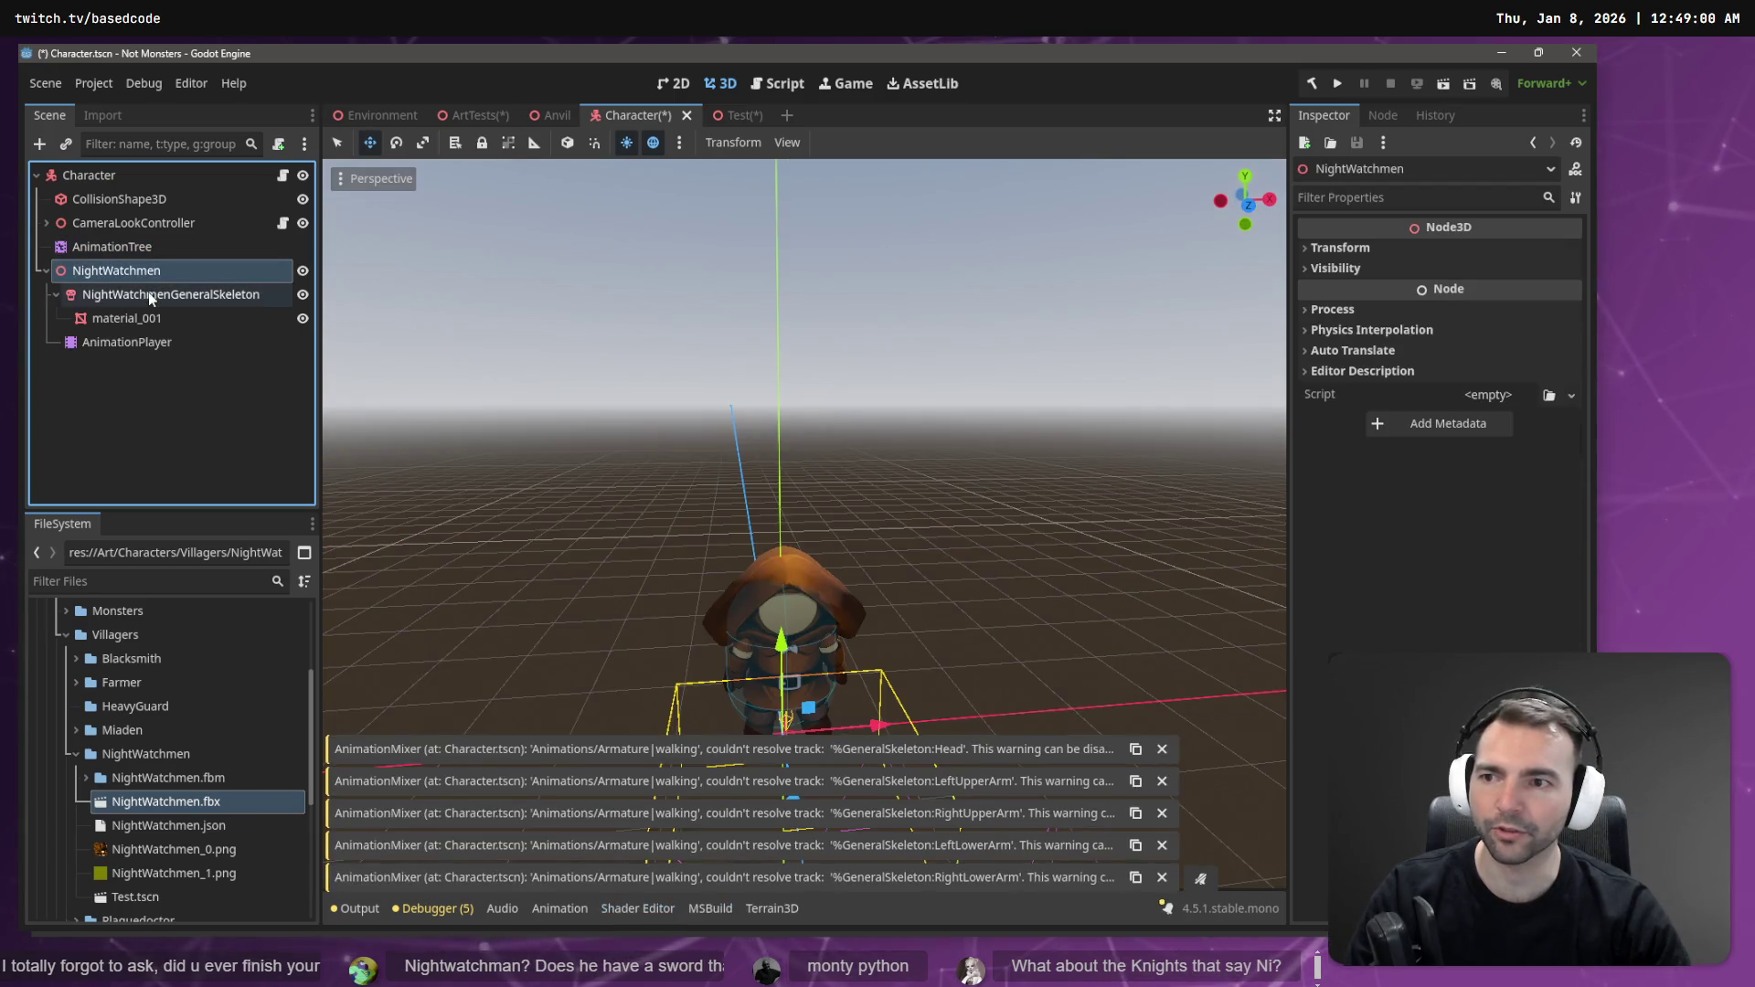
key(Delete)
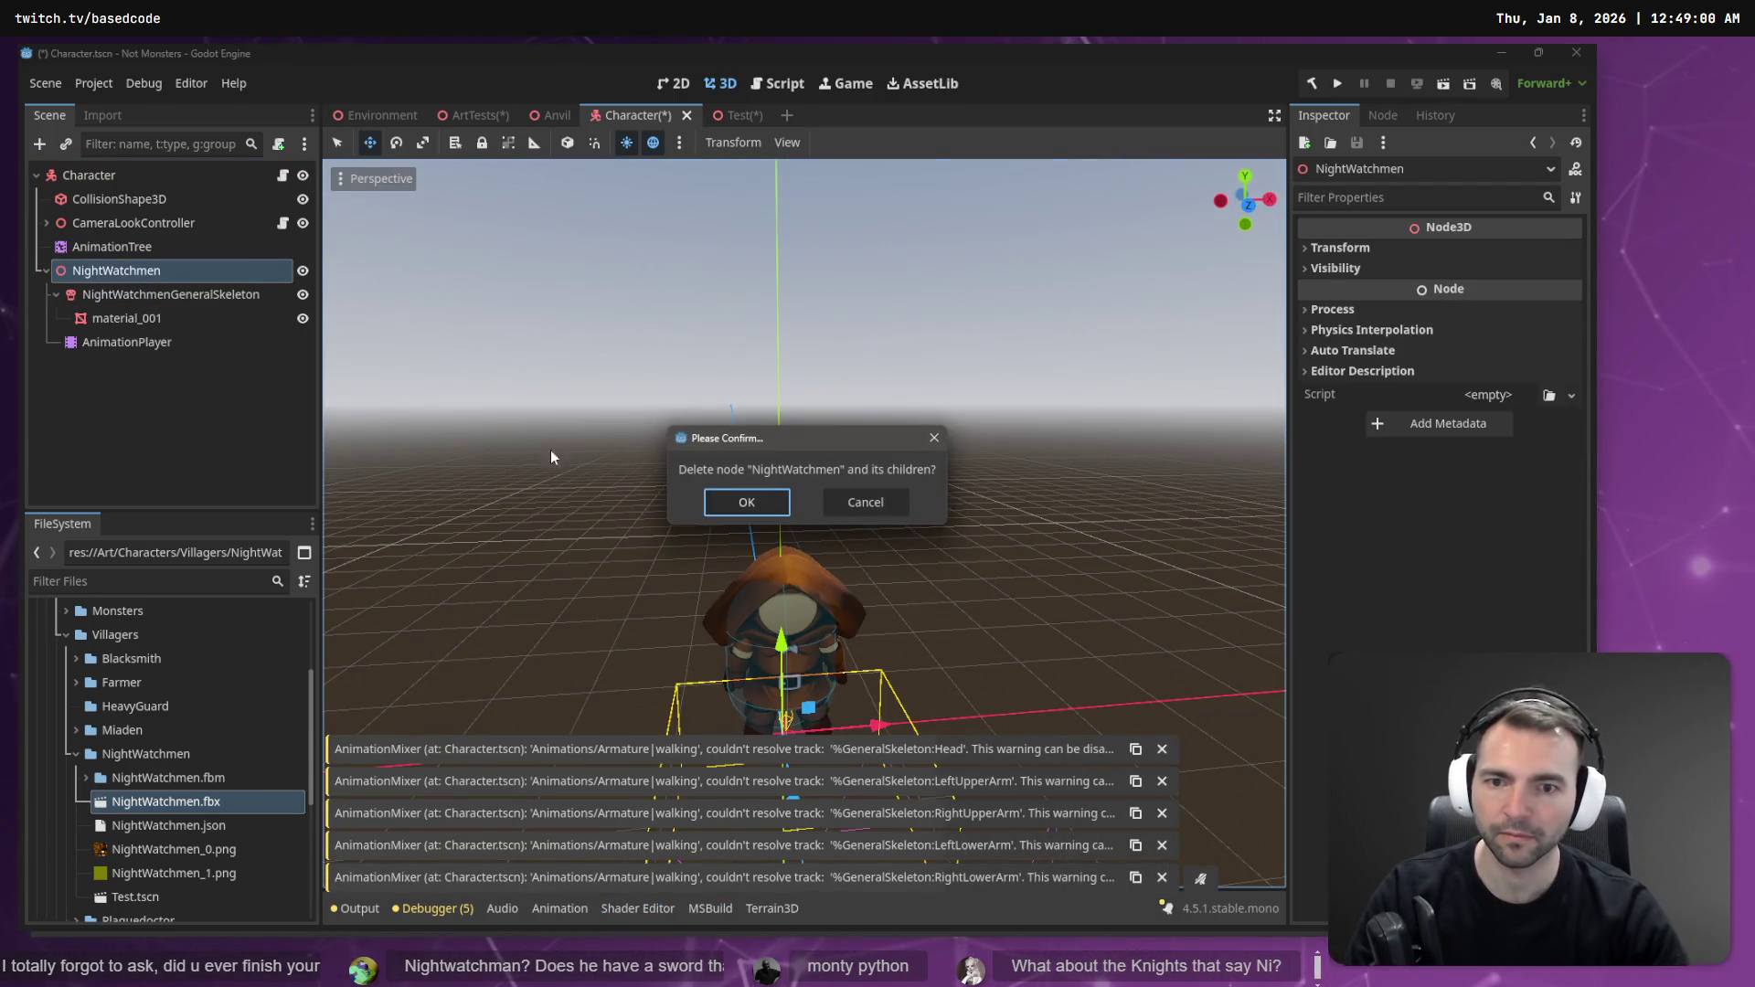
click(747, 499)
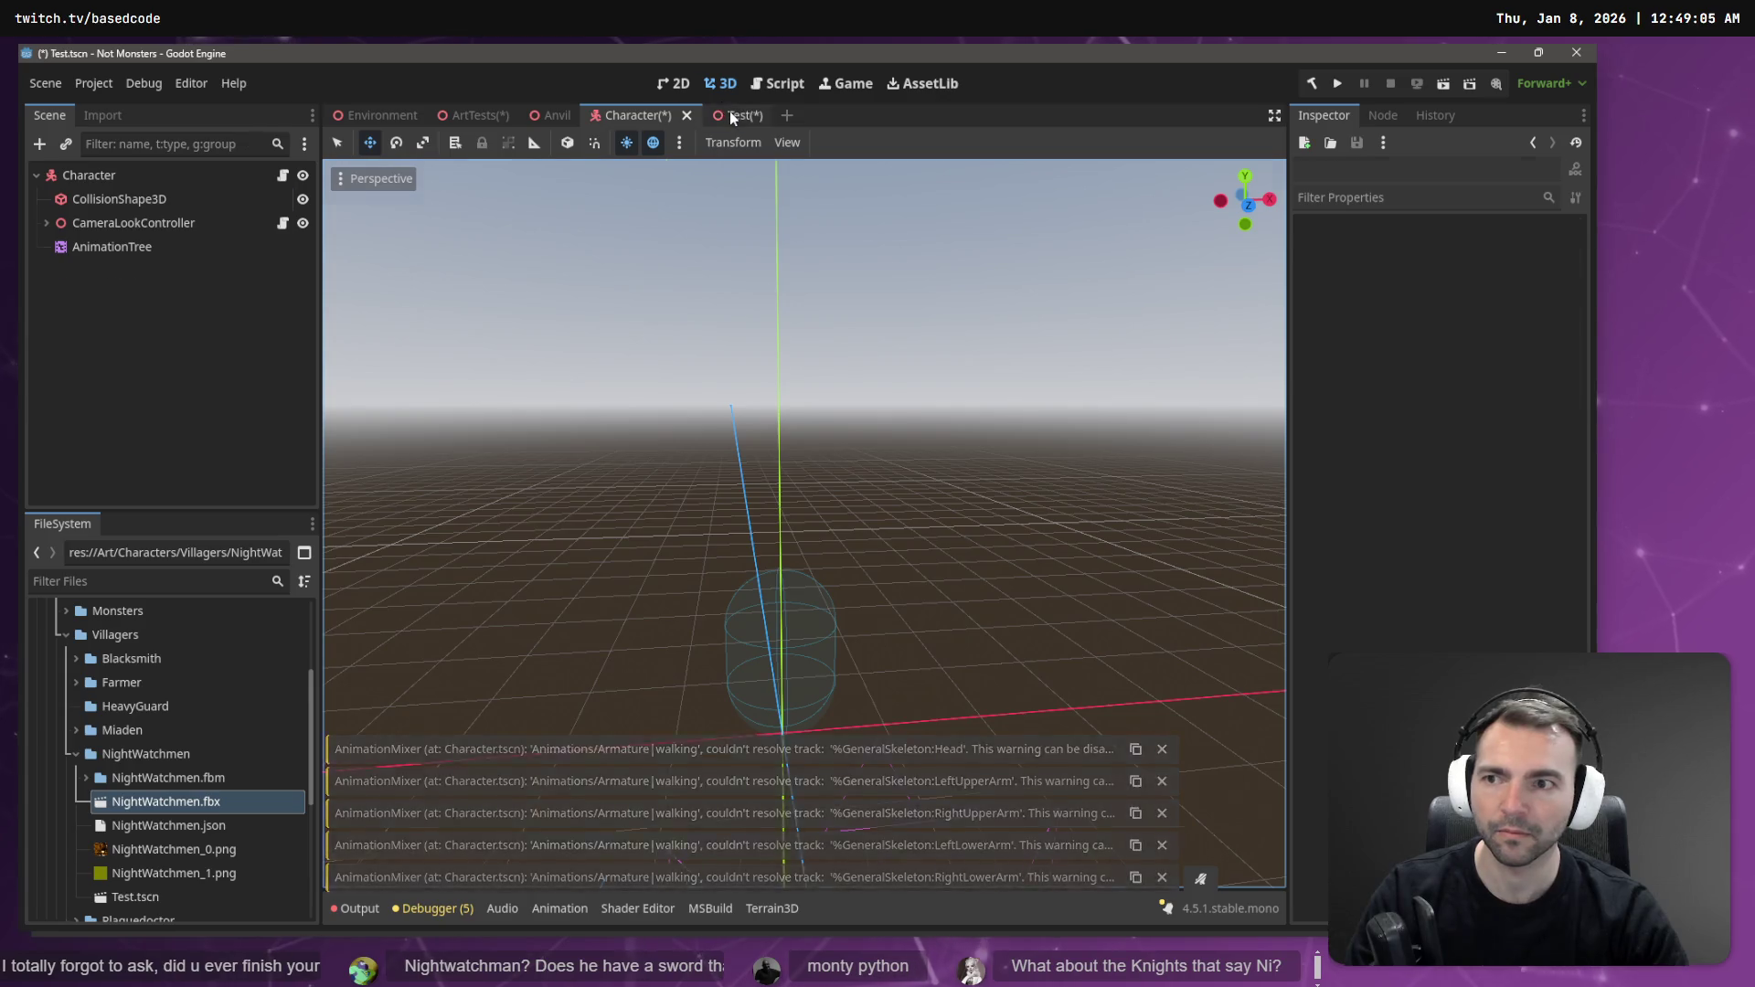
click(729, 112)
click(631, 114)
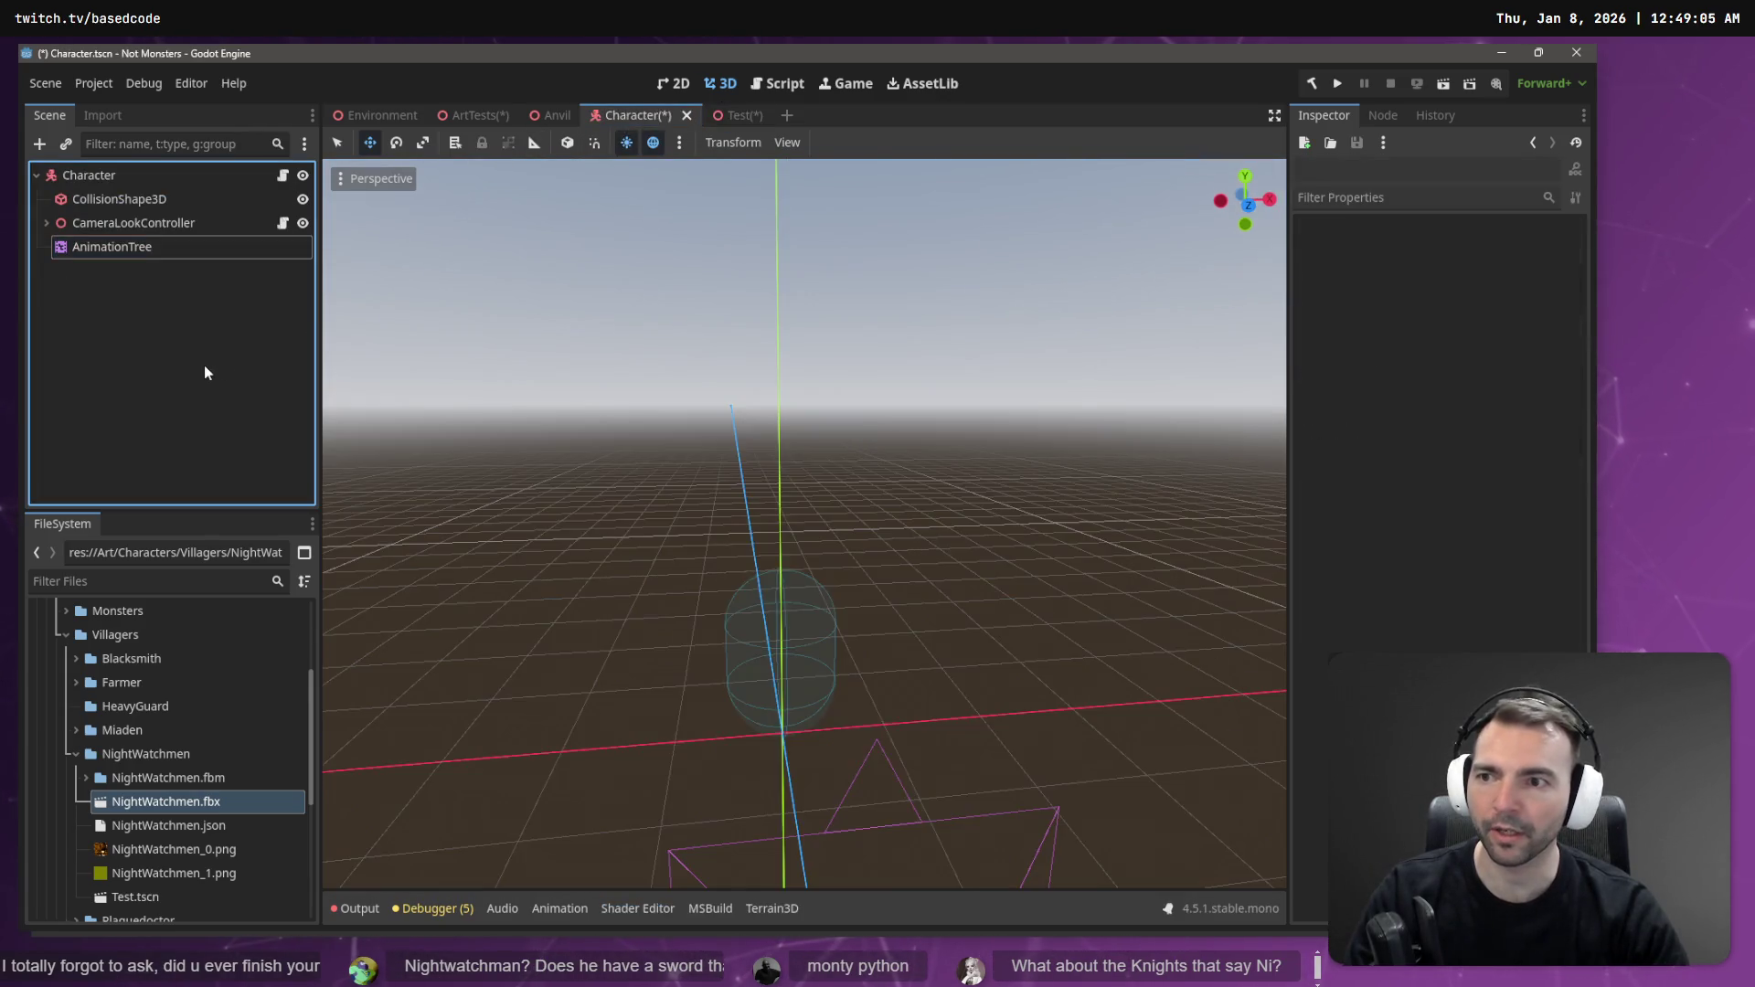
key(ctrl+z)
mouse_move(111, 246)
mouse_down()
mouse_move(92, 259)
mouse_move(123, 275)
mouse_up()
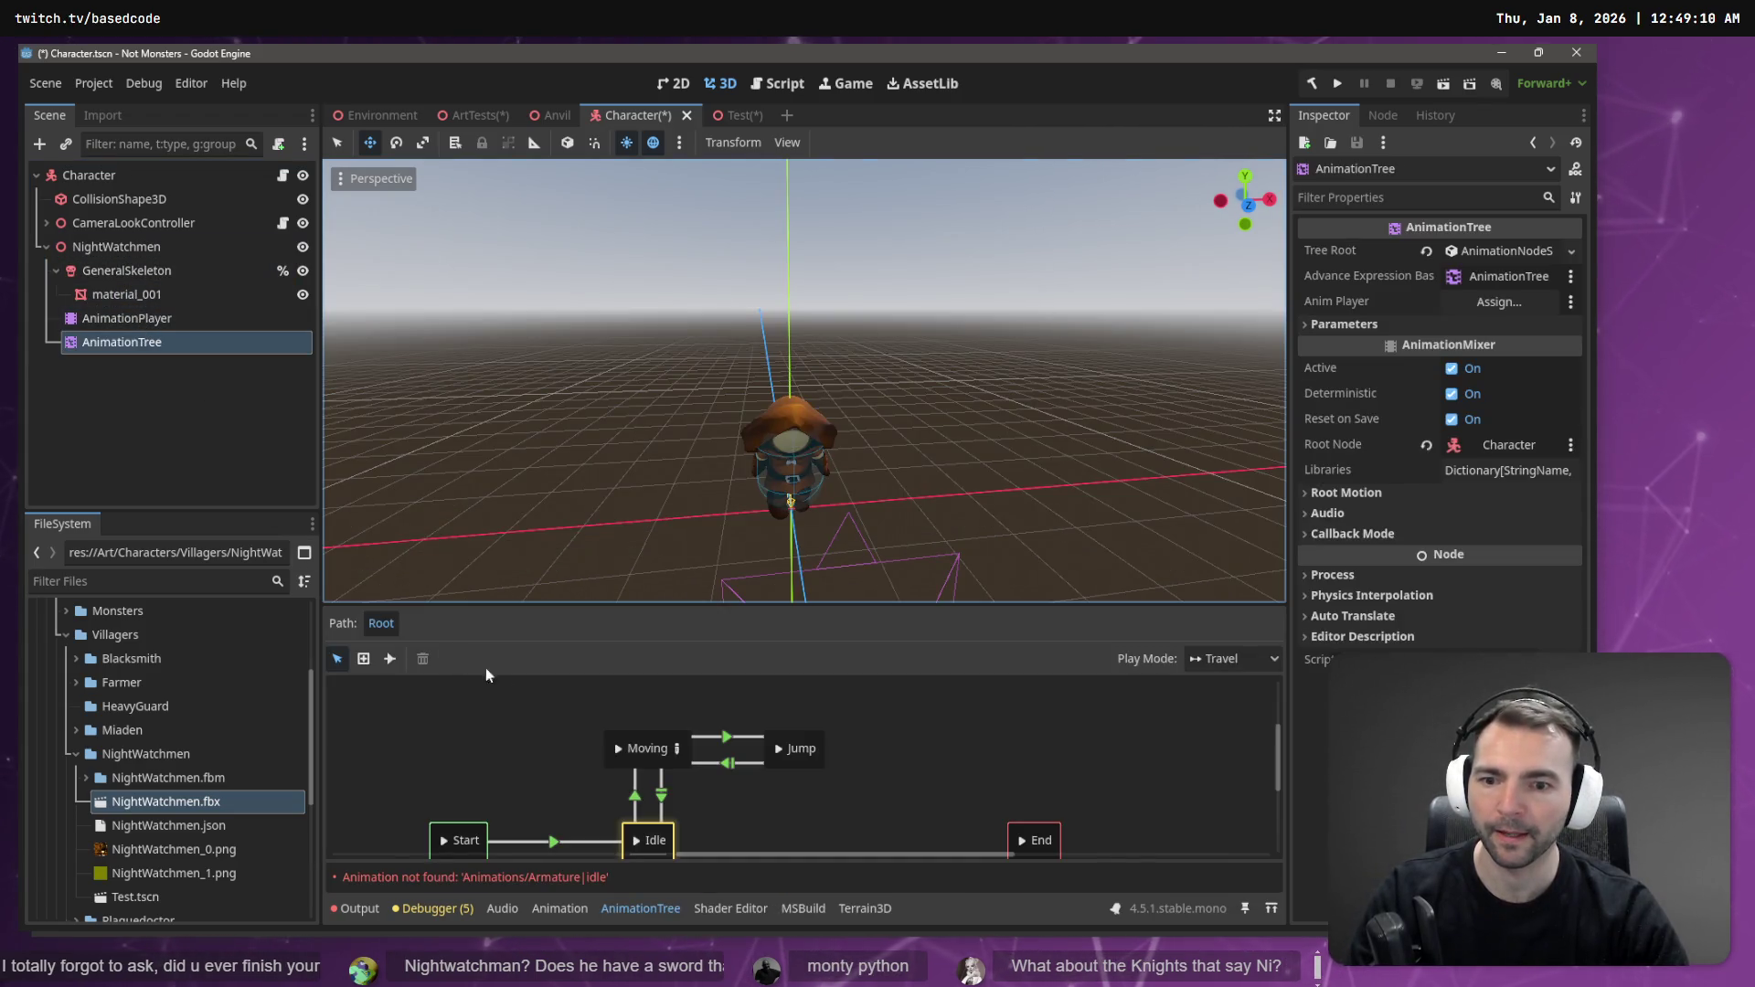
- Play Animations/Armature|idle on the NightWatchmen AnimationPlayer and save the Character scene
click(123, 318)
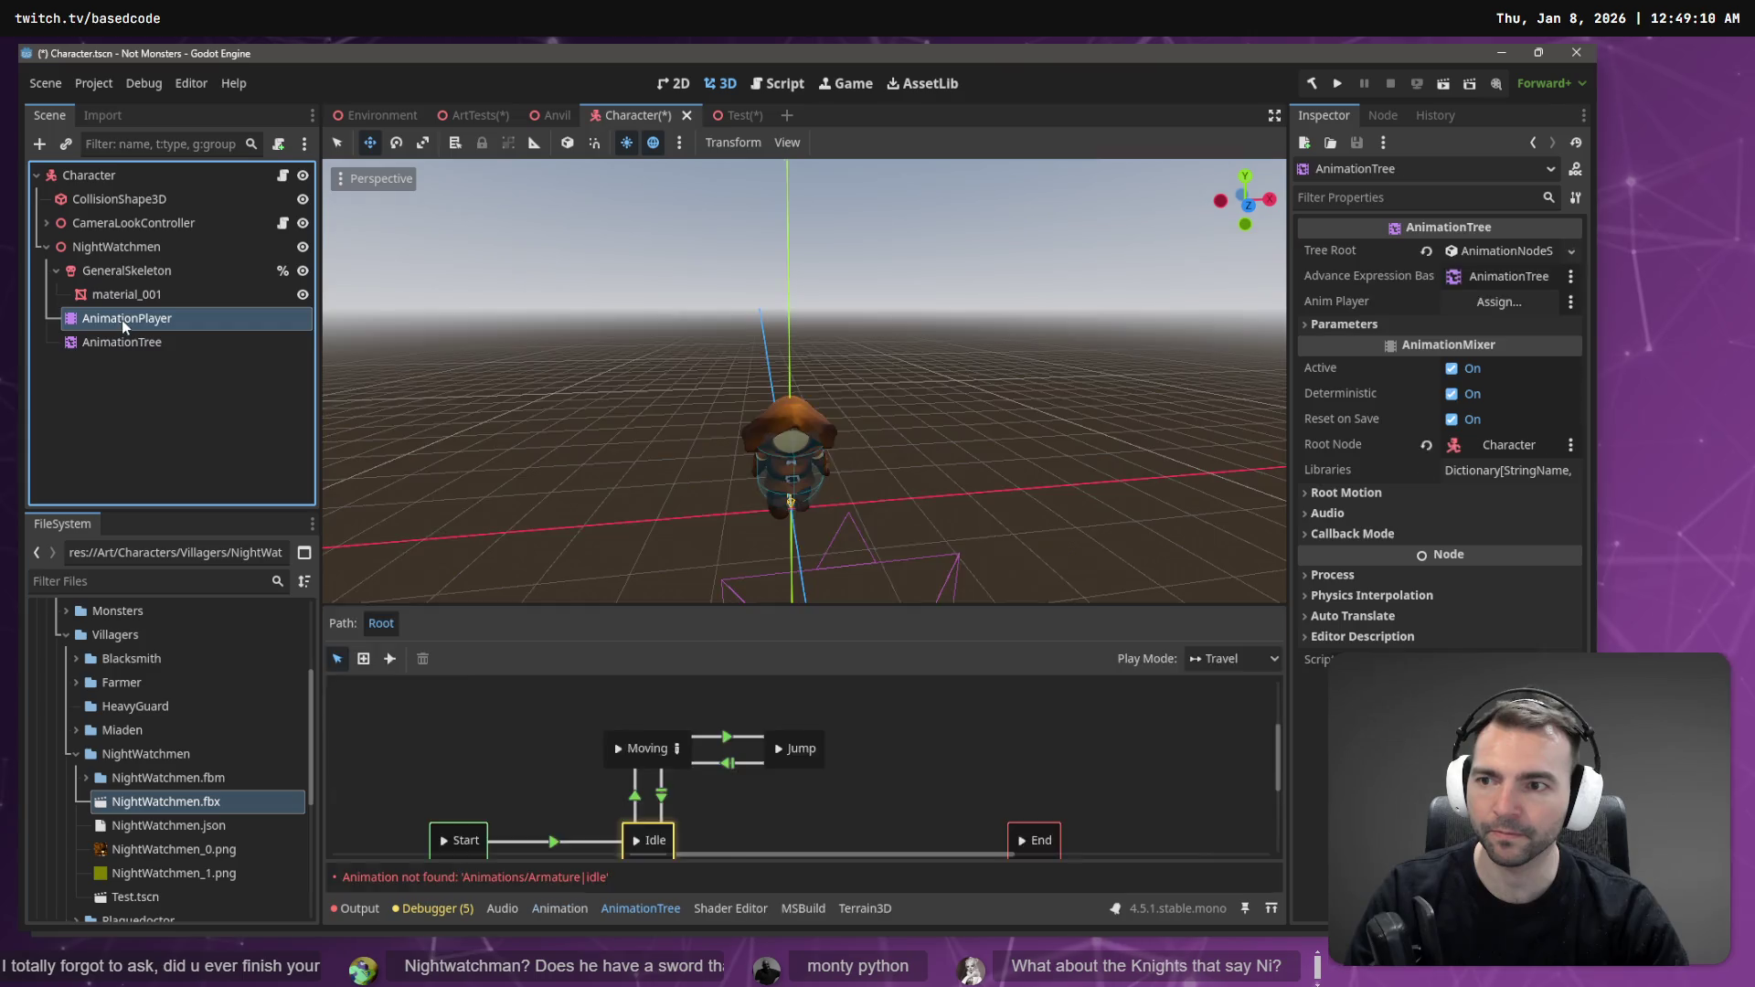
click(649, 695)
click(667, 711)
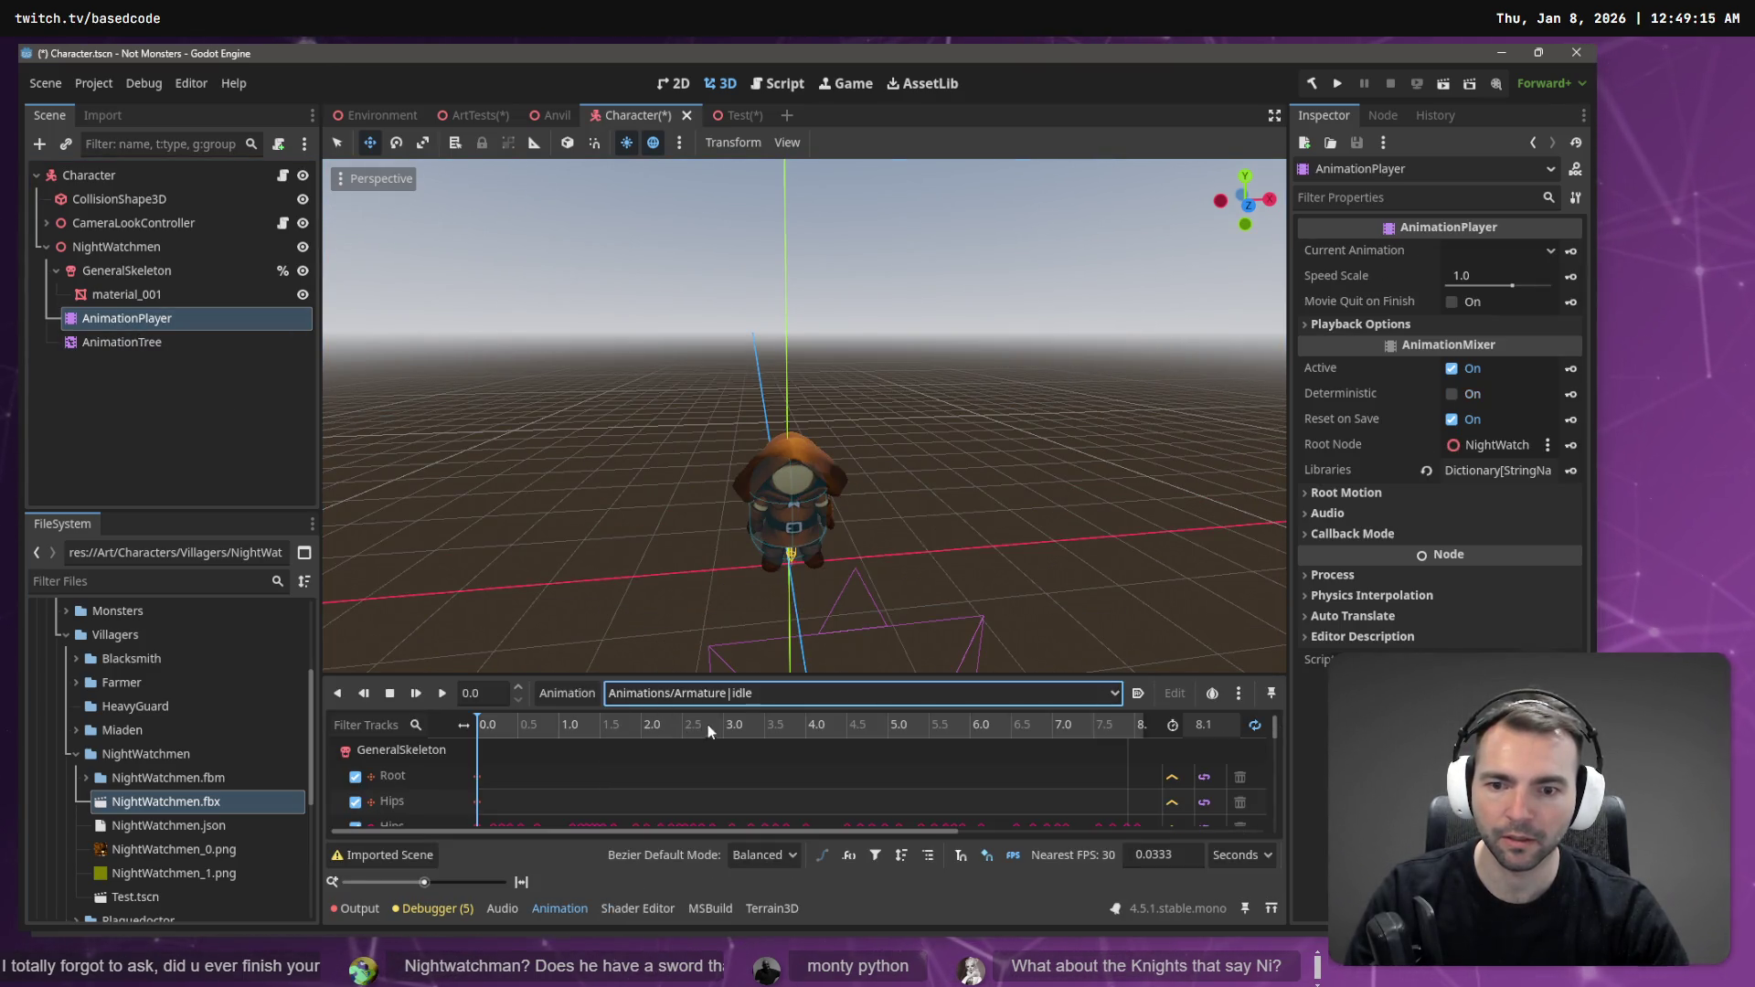
click(443, 695)
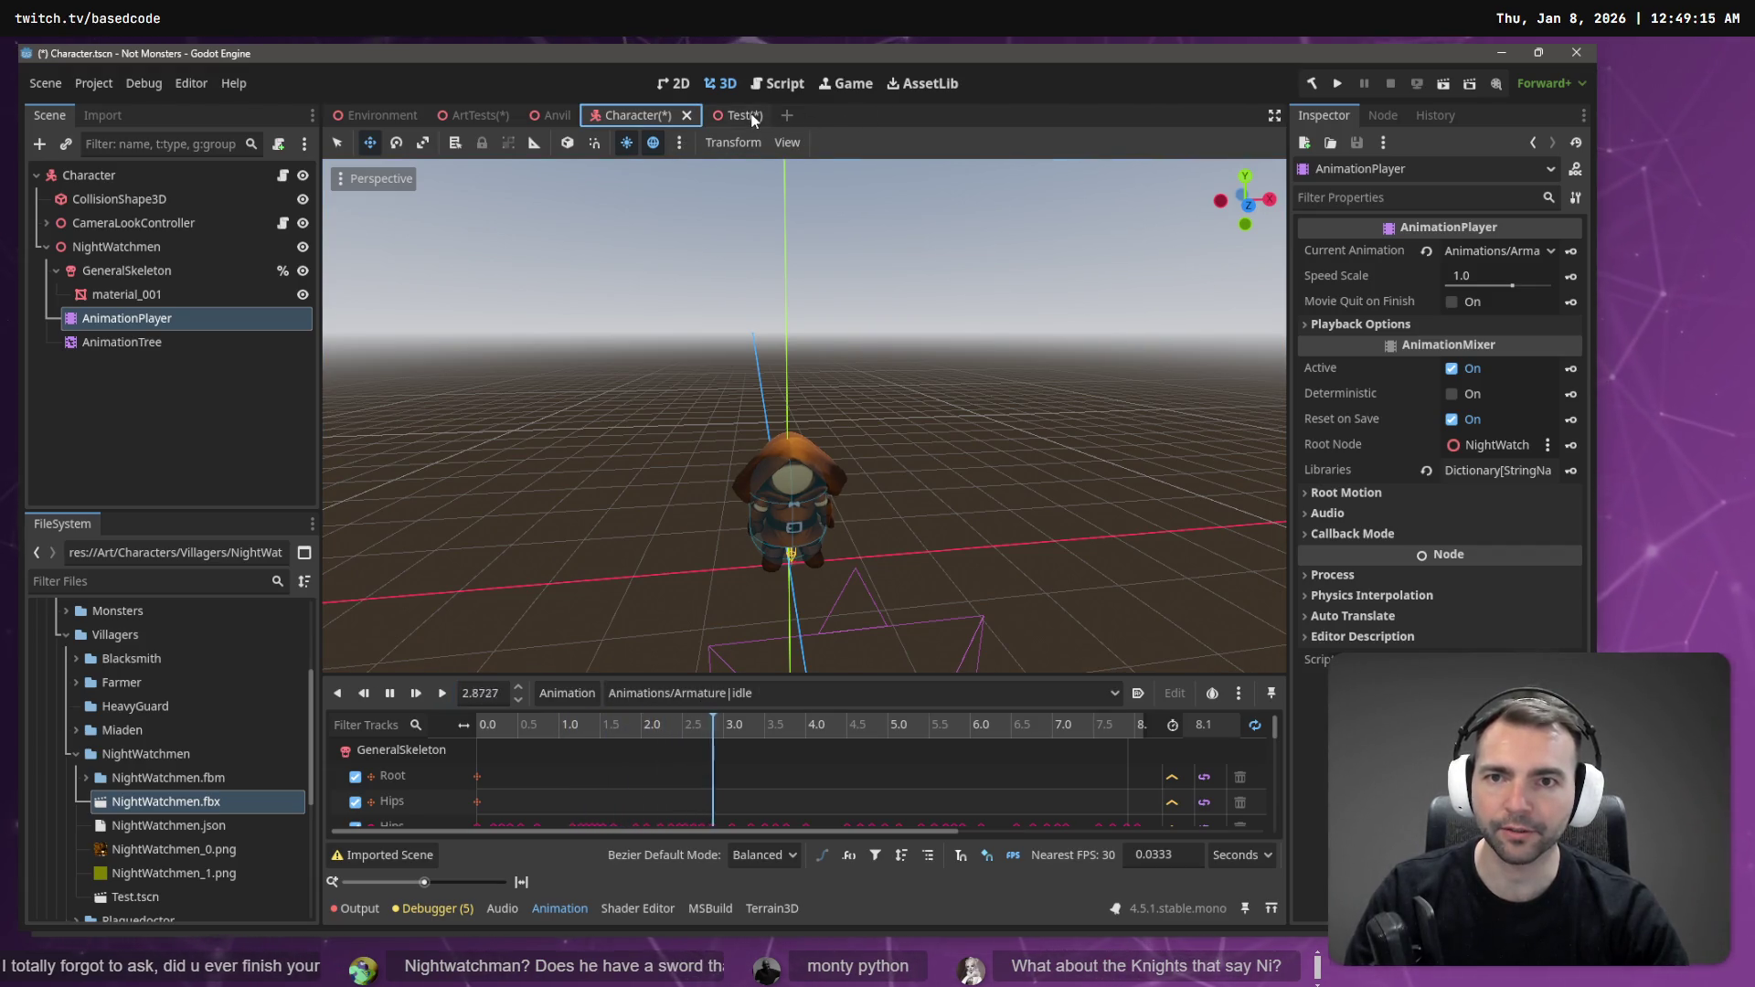
key(ctrl+s)
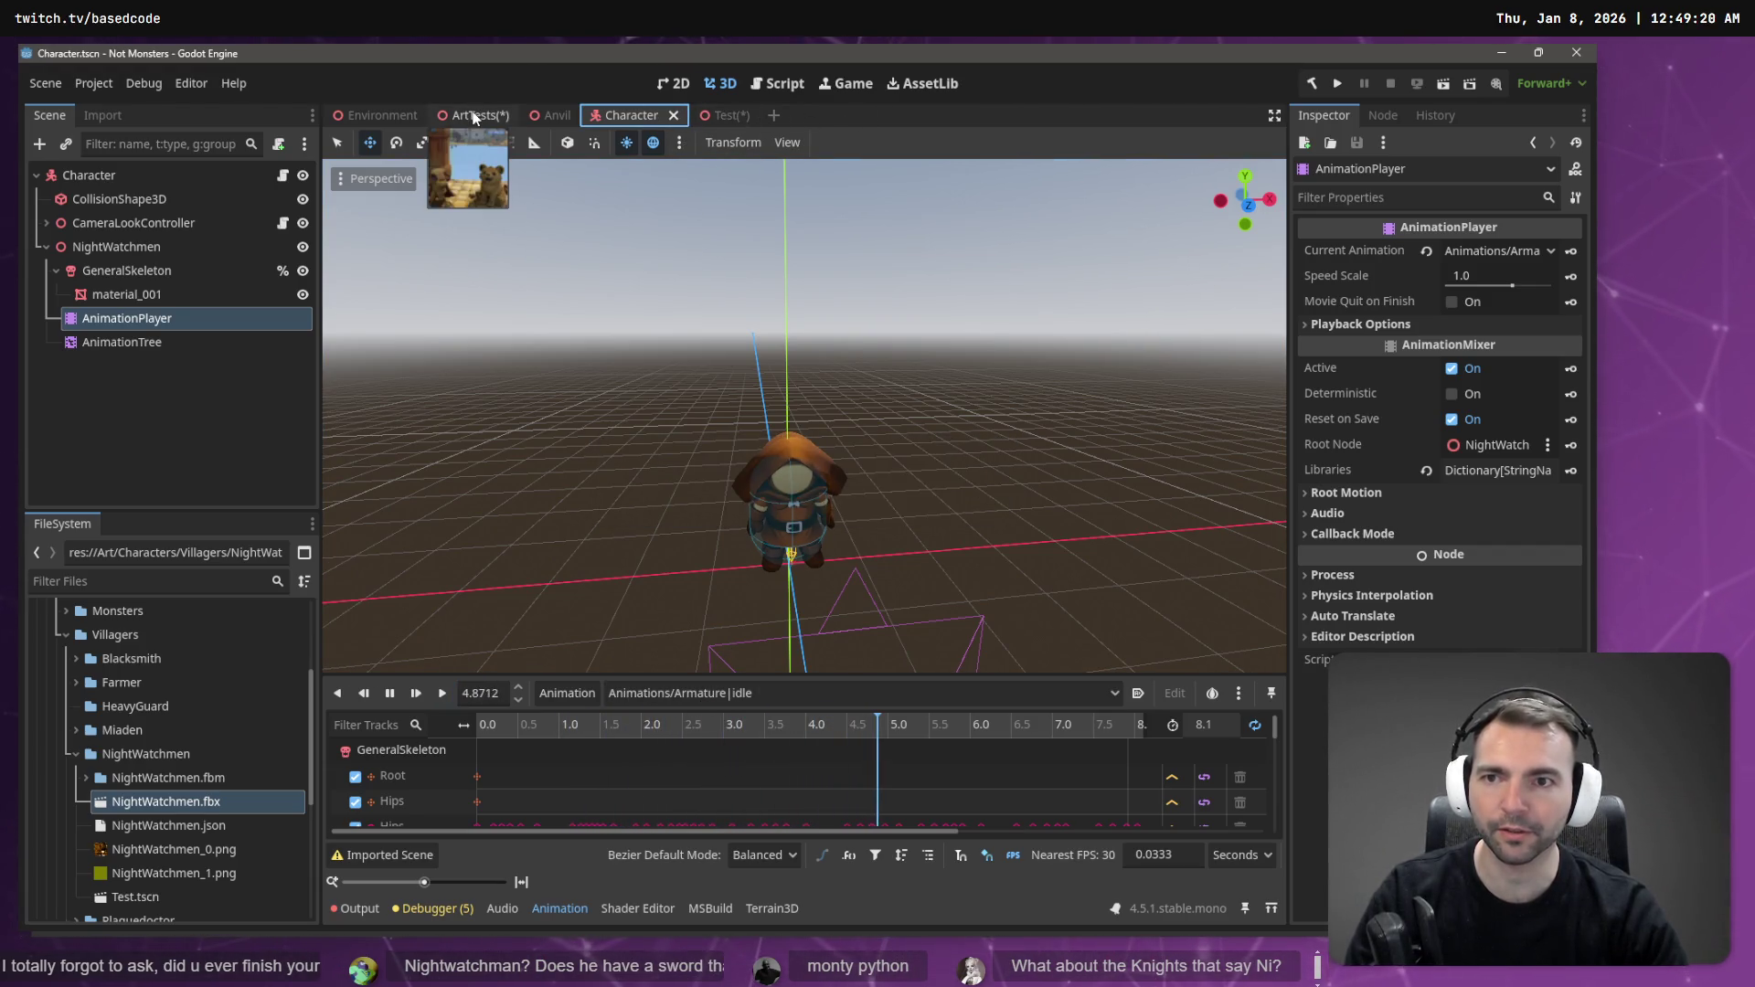
click(473, 114)
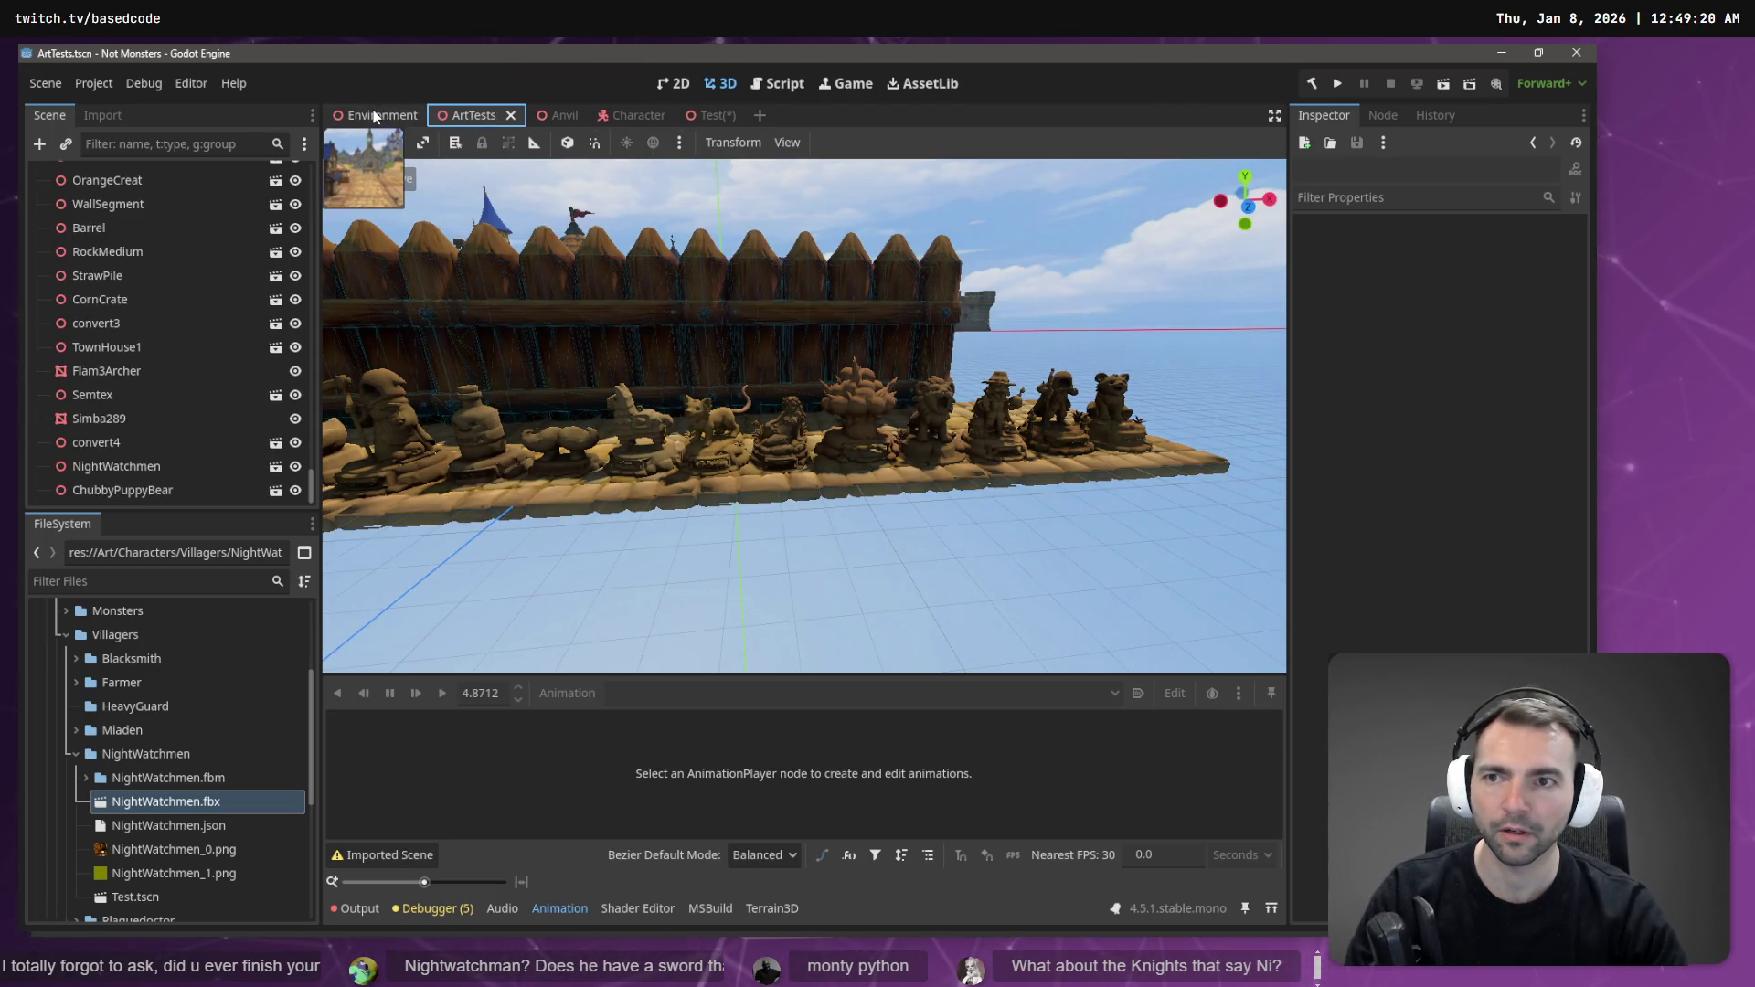
- Run the Environment scene, walk the NightWatchmen through the market toward the windmills, then stop
click(398, 116)
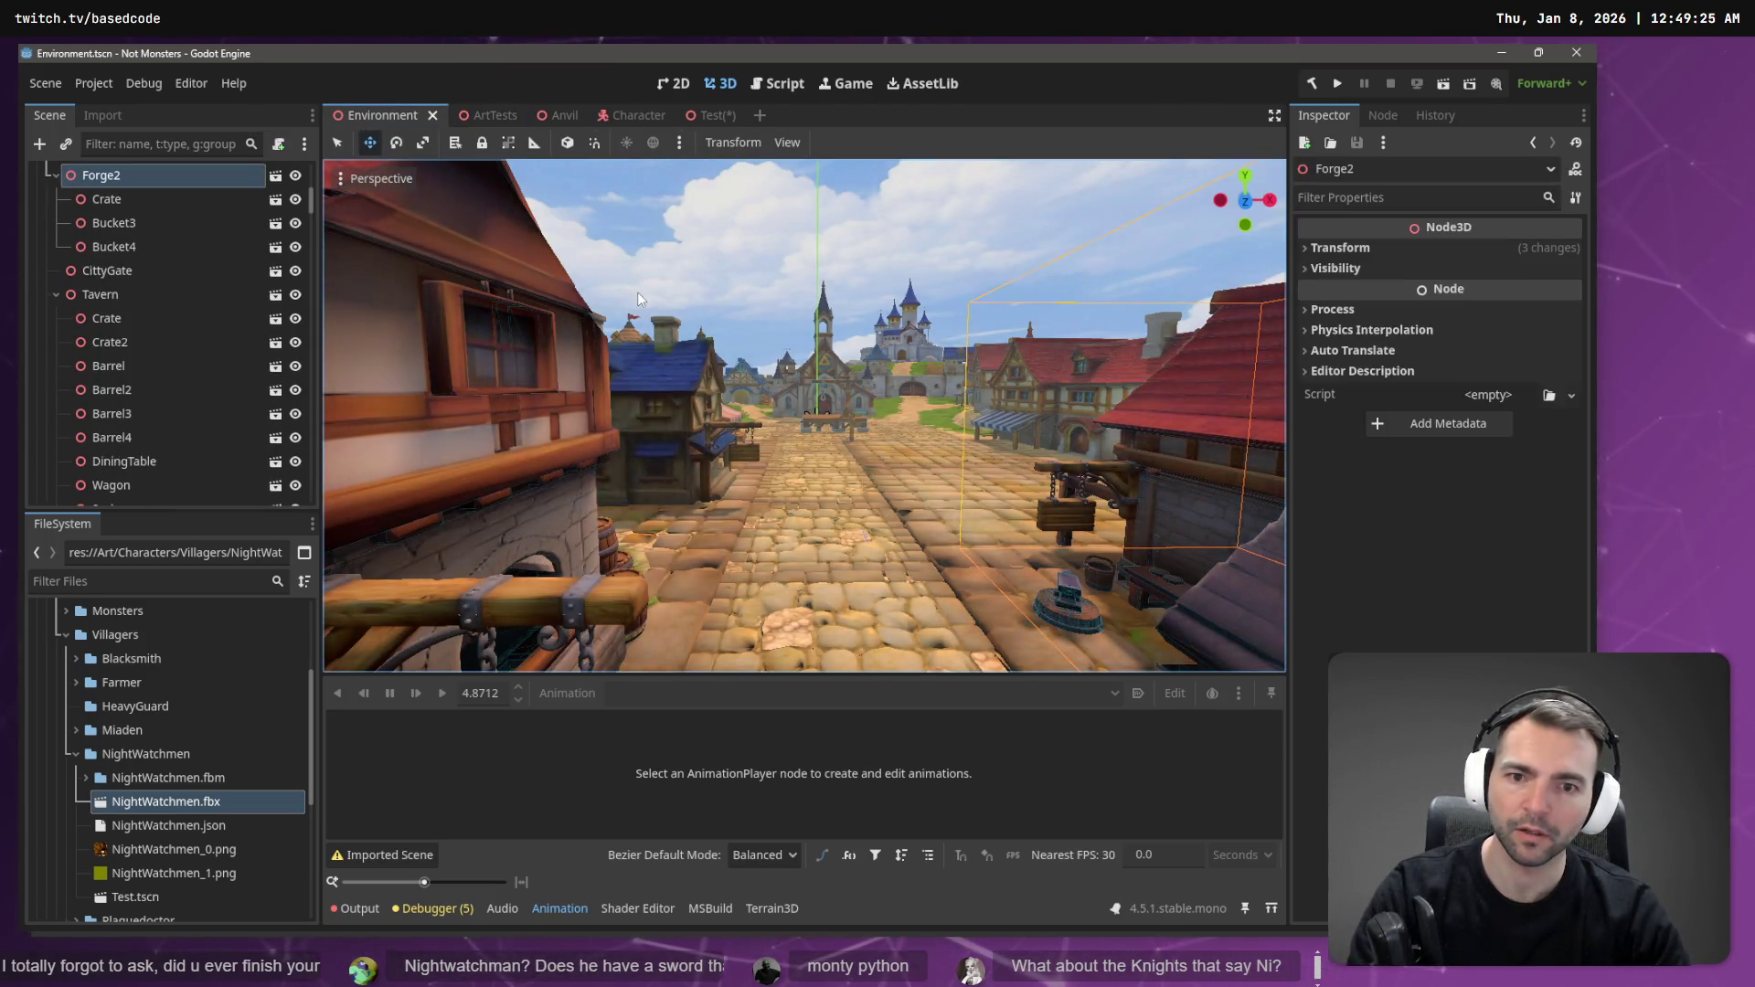
key(F6)
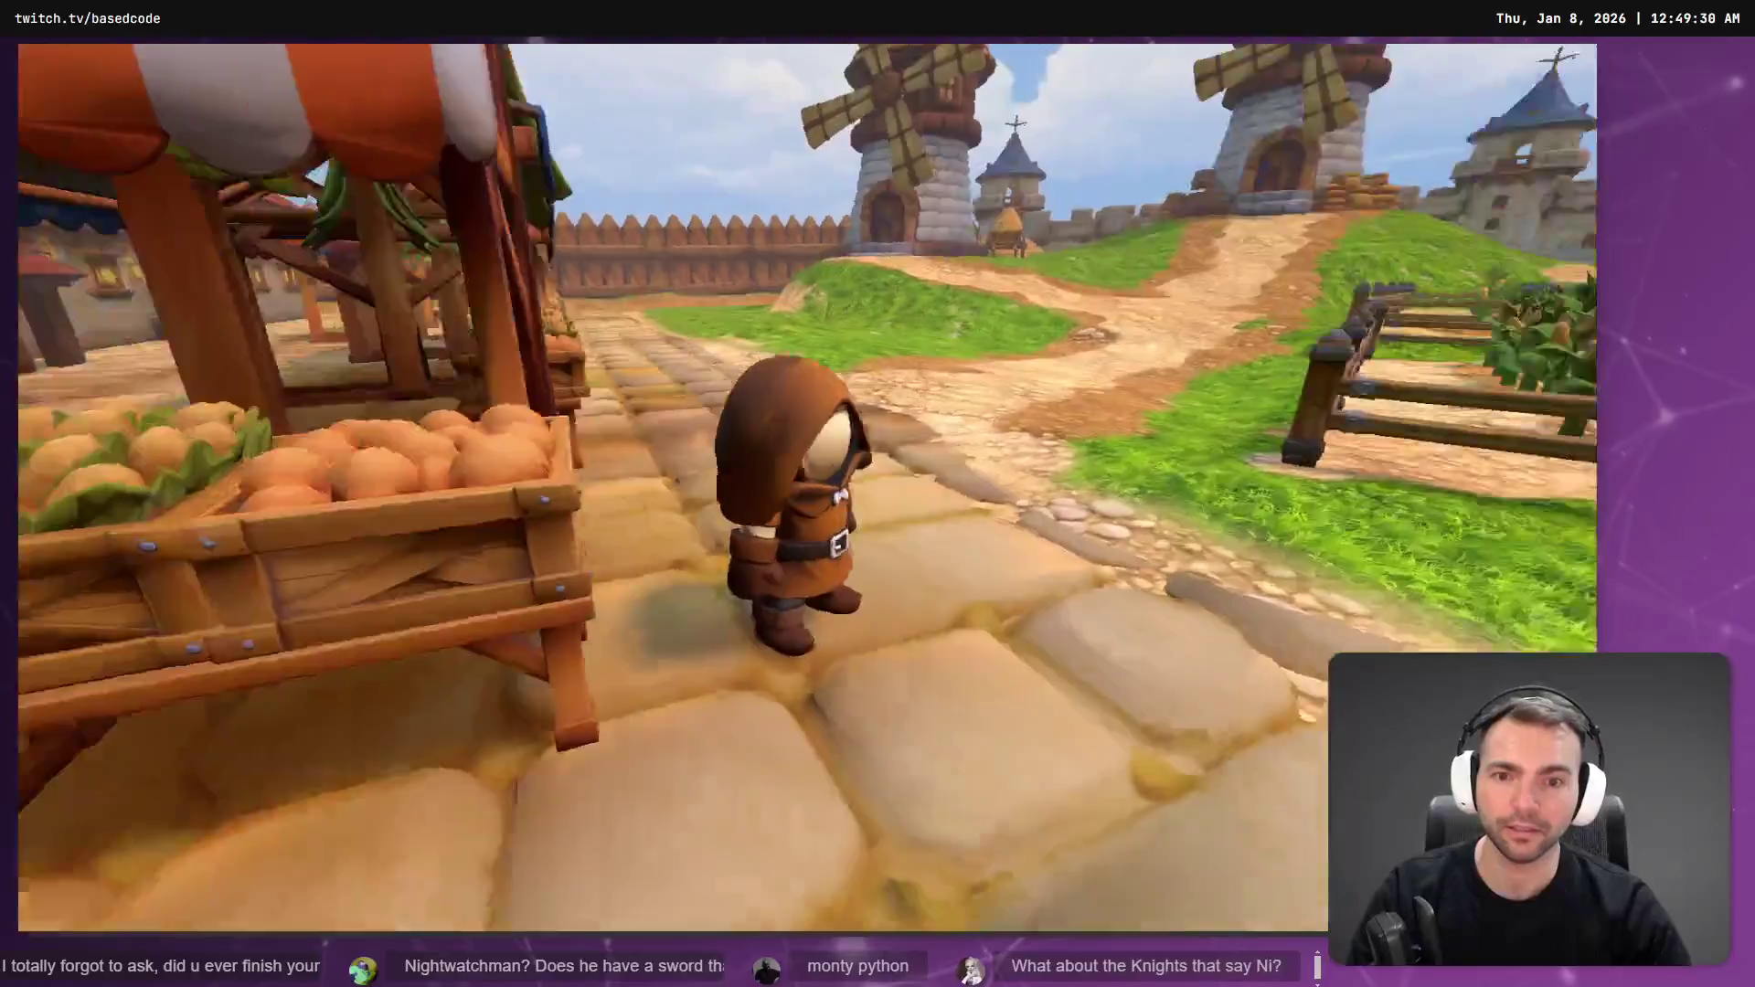
key(w)
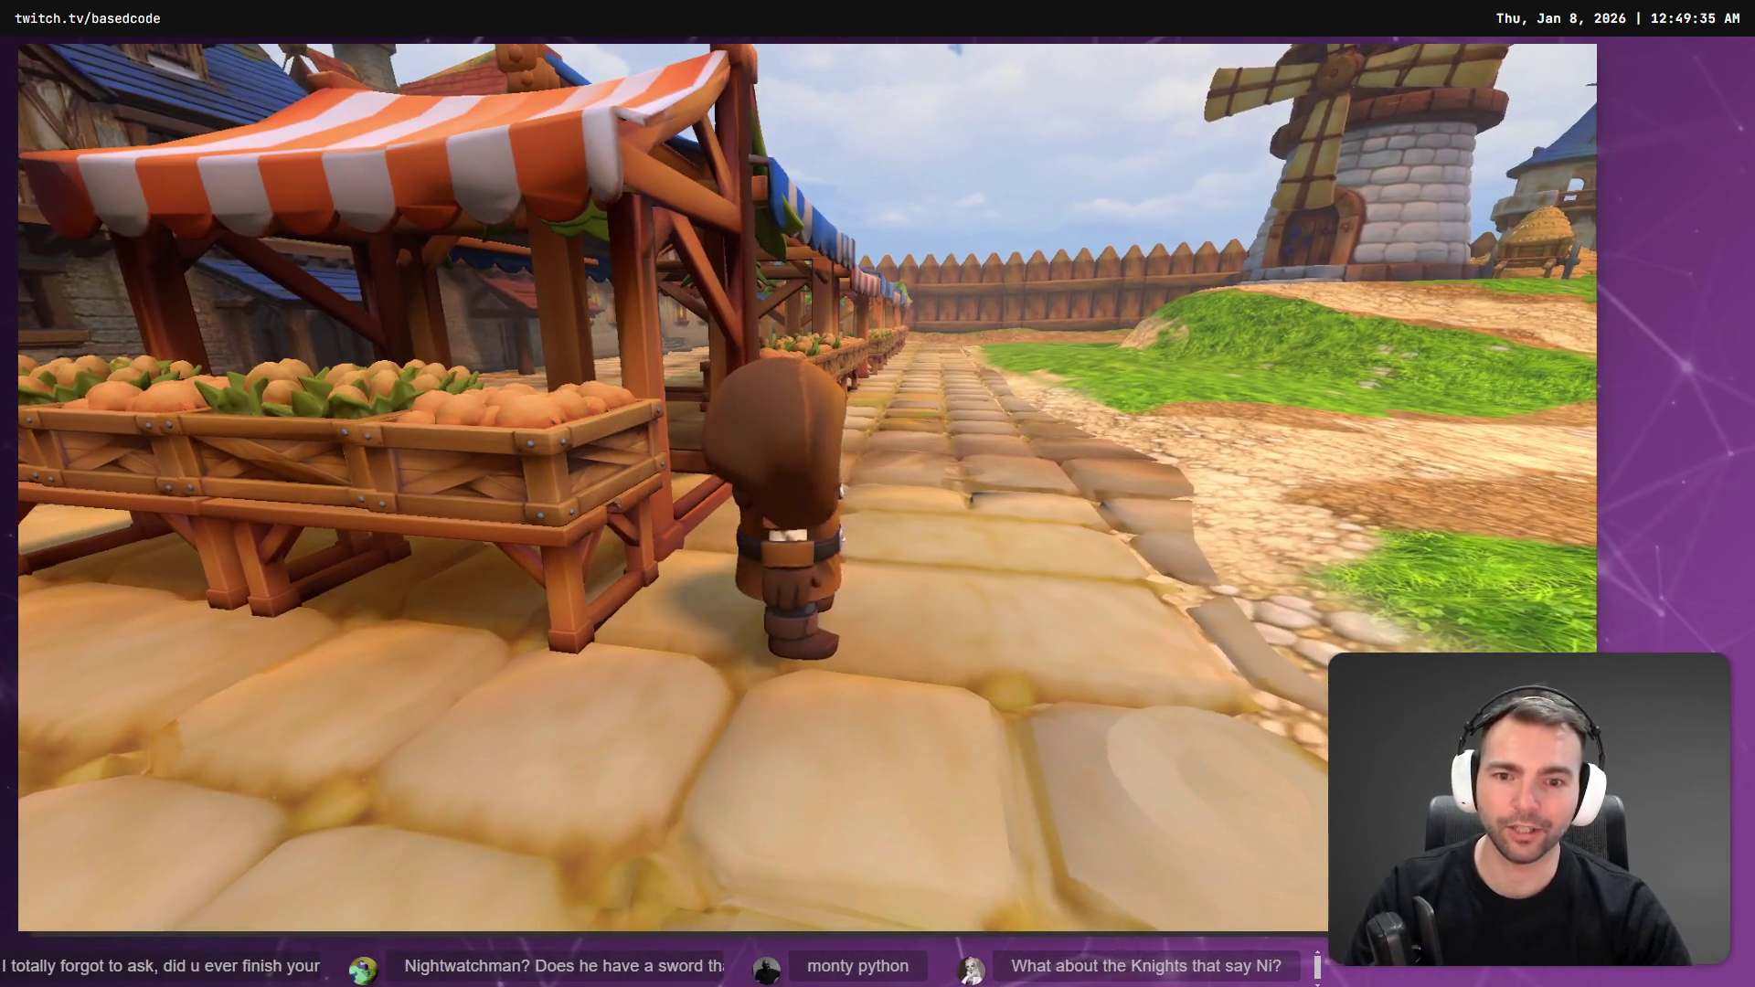
key(d)
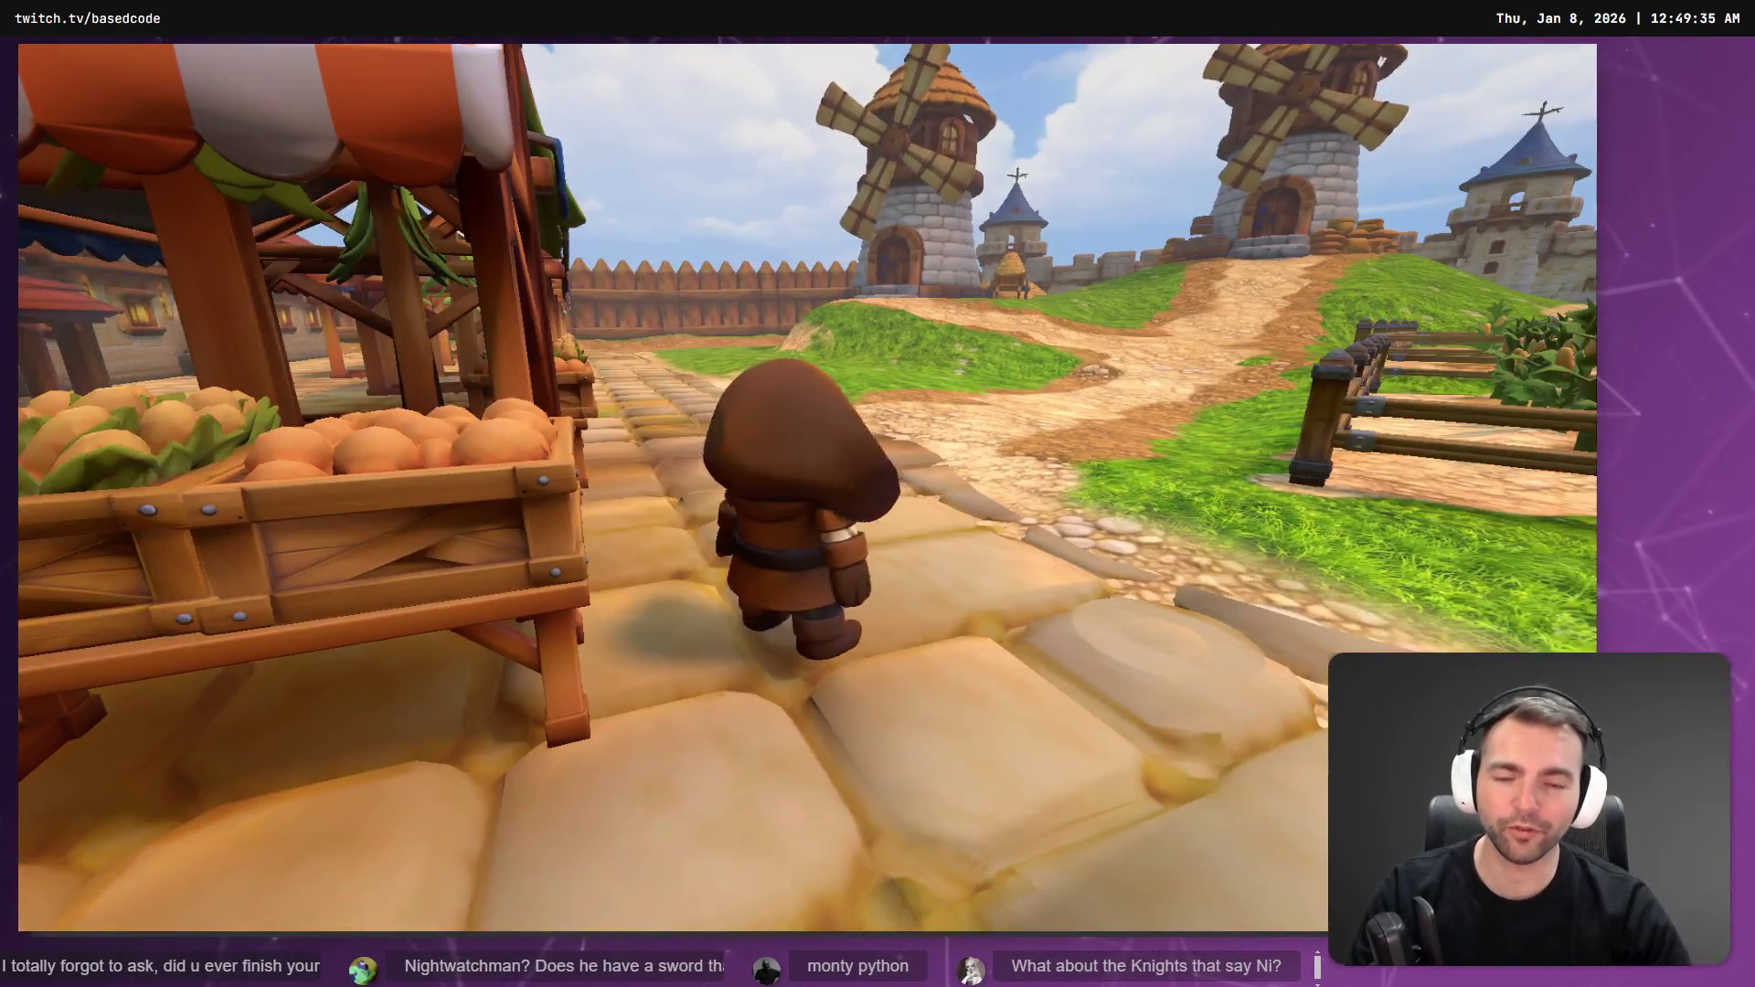
key(s)
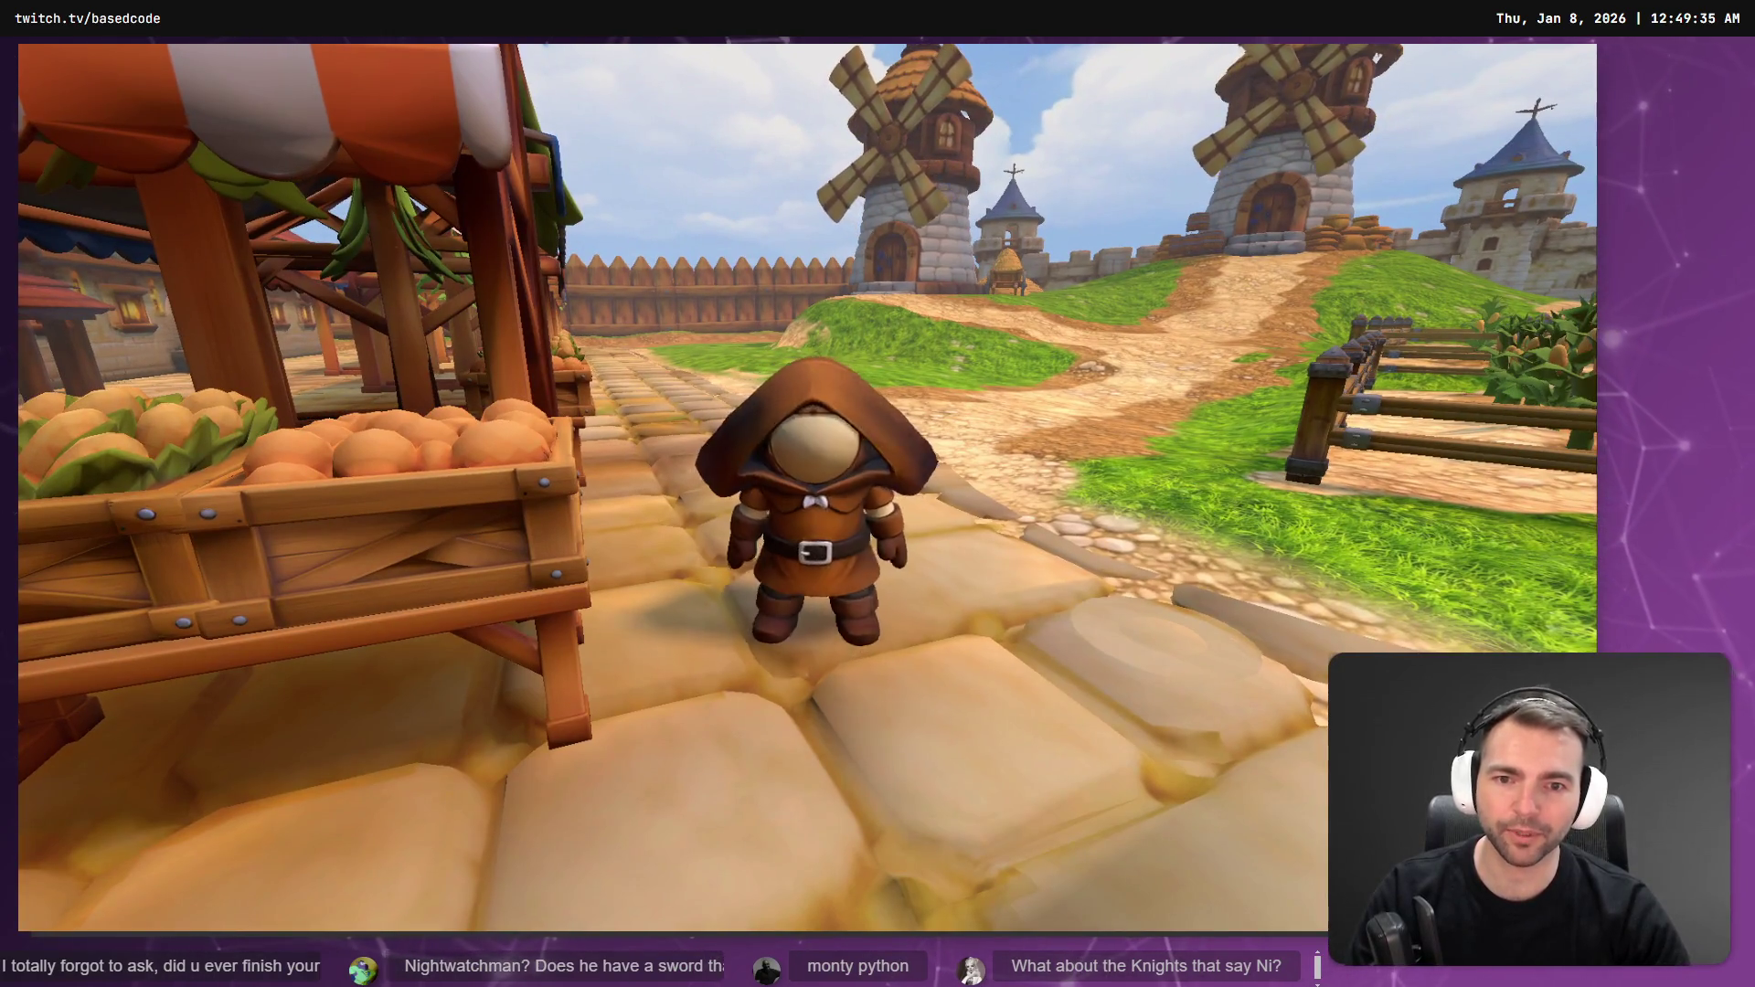
key(F8)
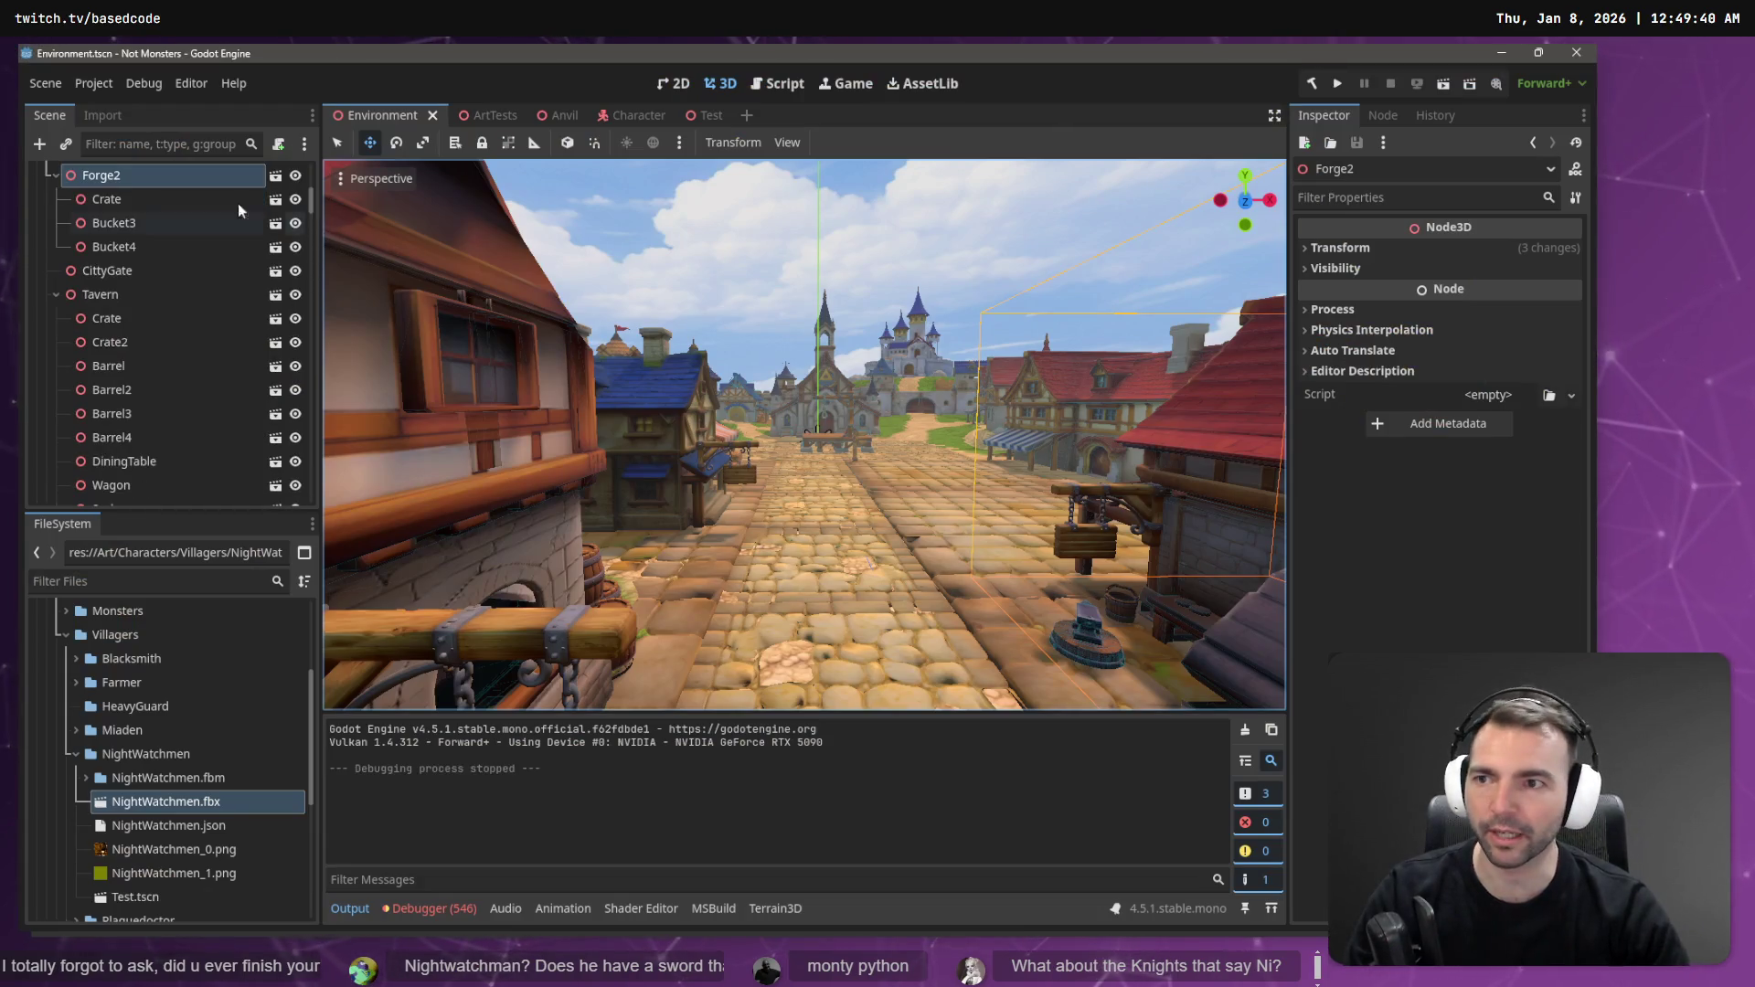
- Change the Character script's AnimationTree path from Mummy to NightWatchmen, then run the game
click(630, 116)
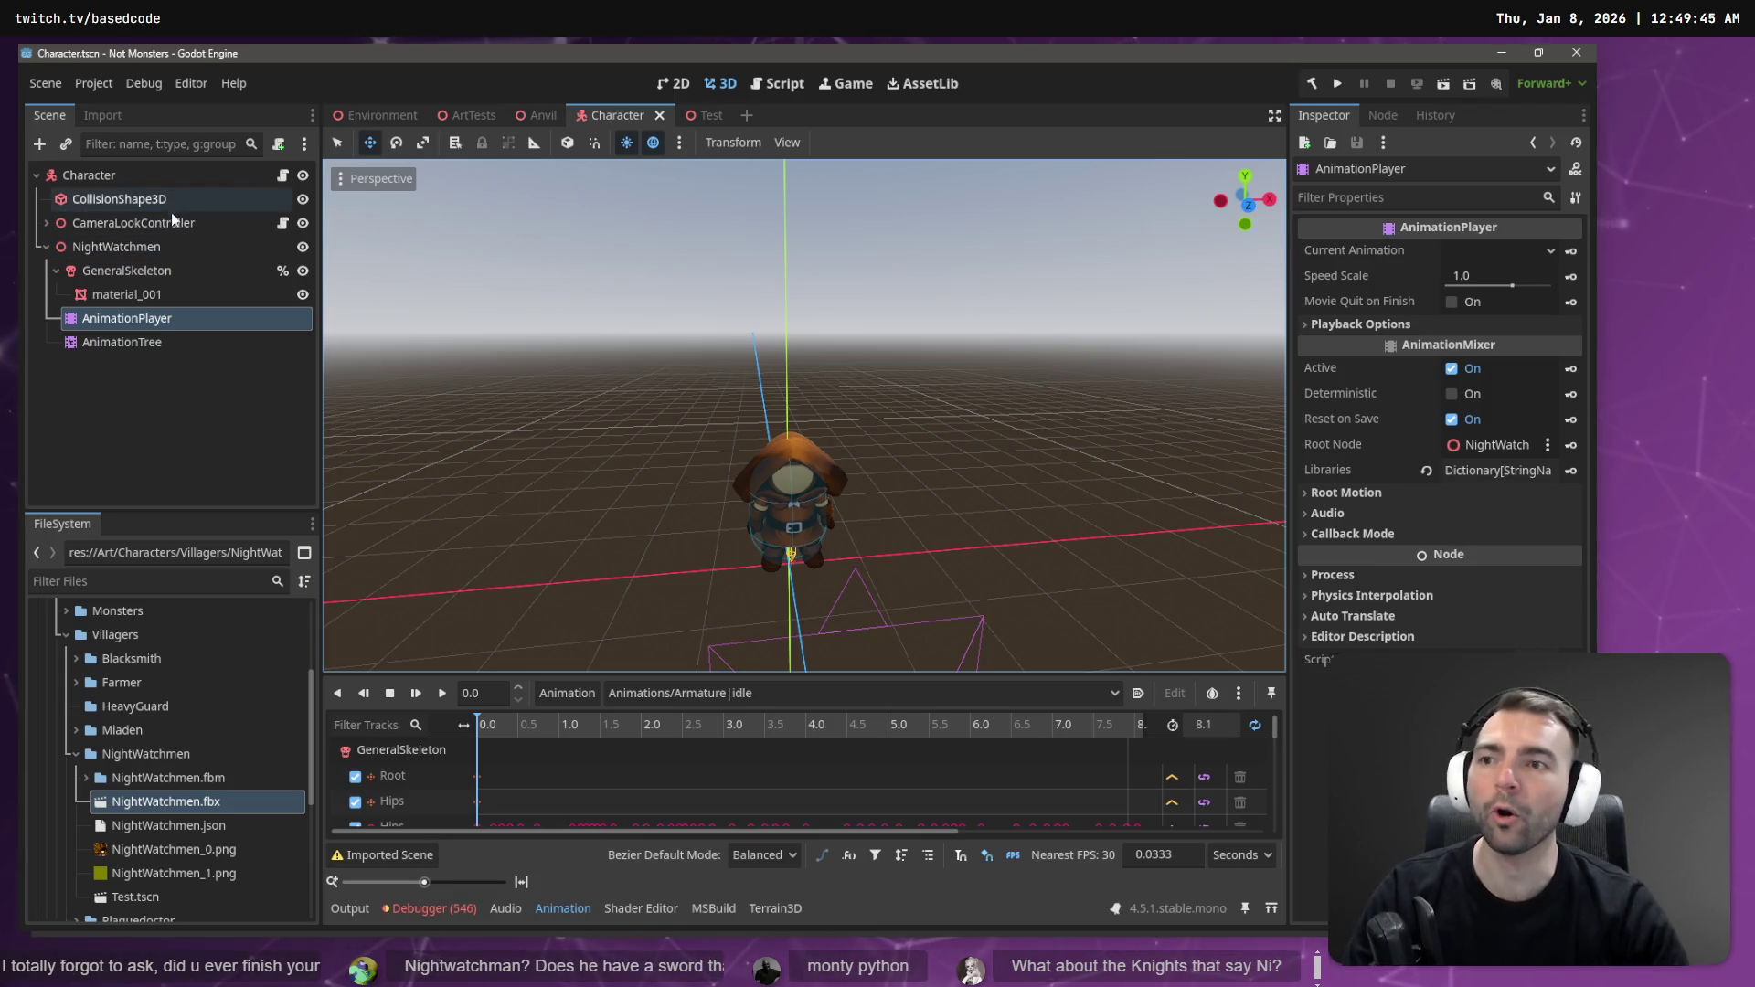
click(284, 180)
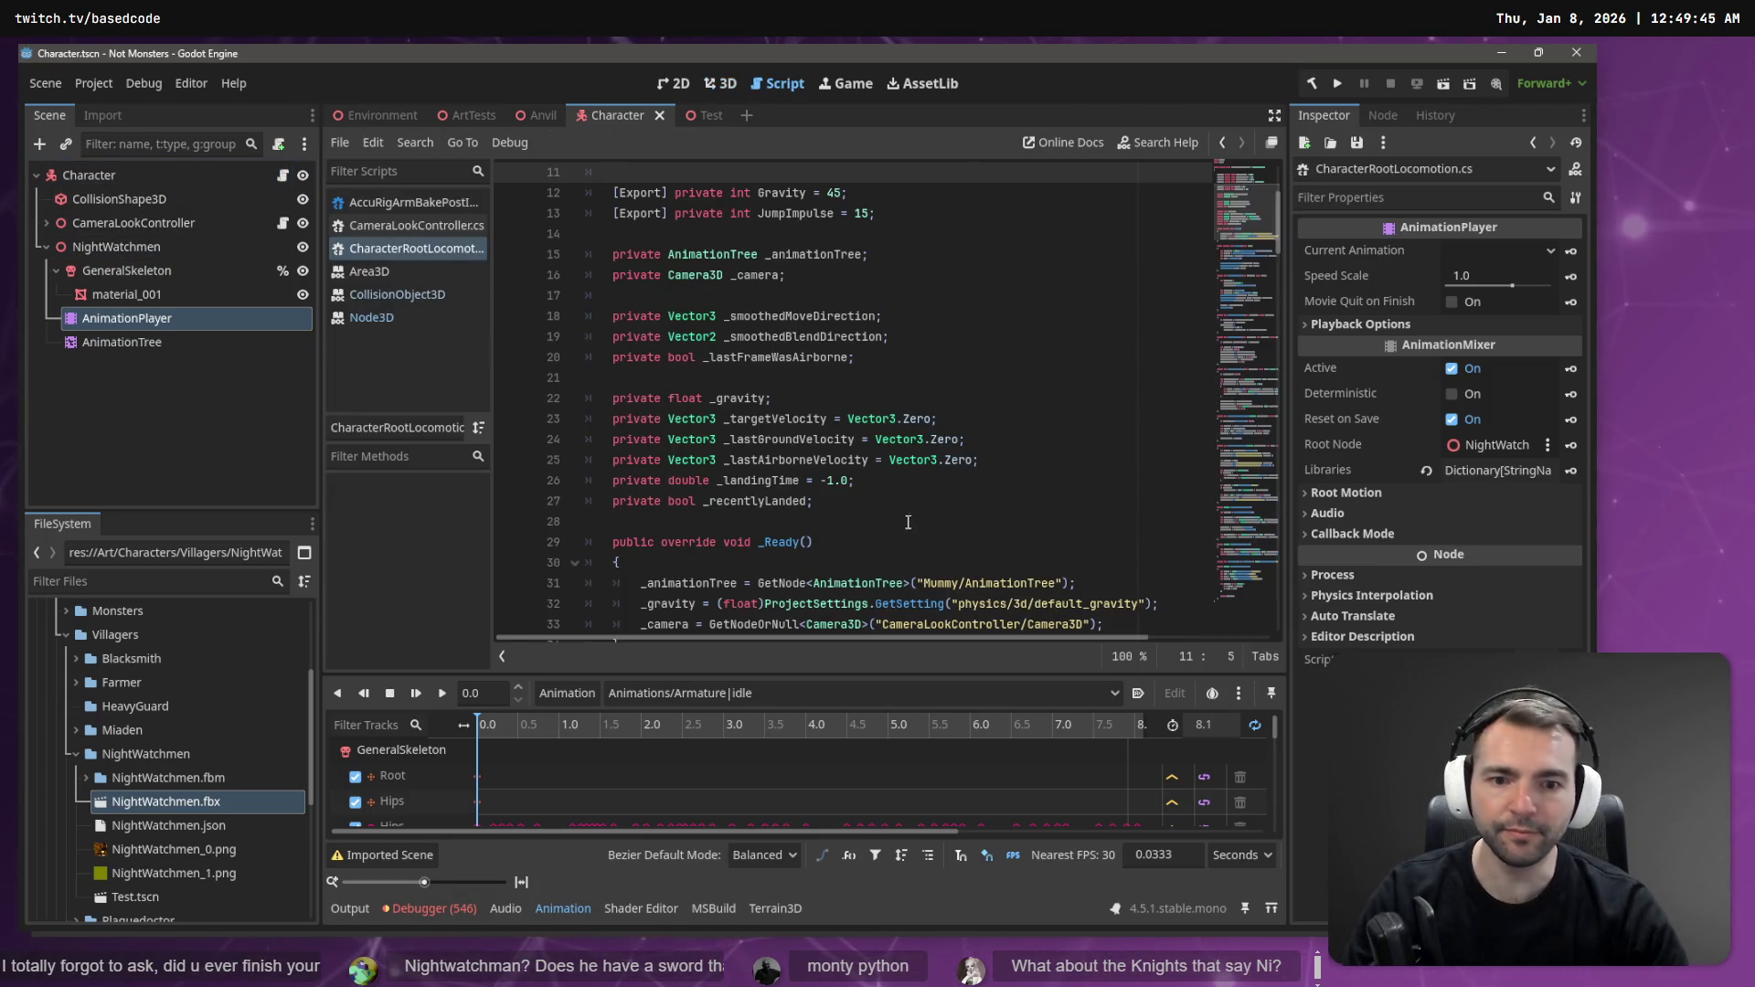
double_click(938, 583)
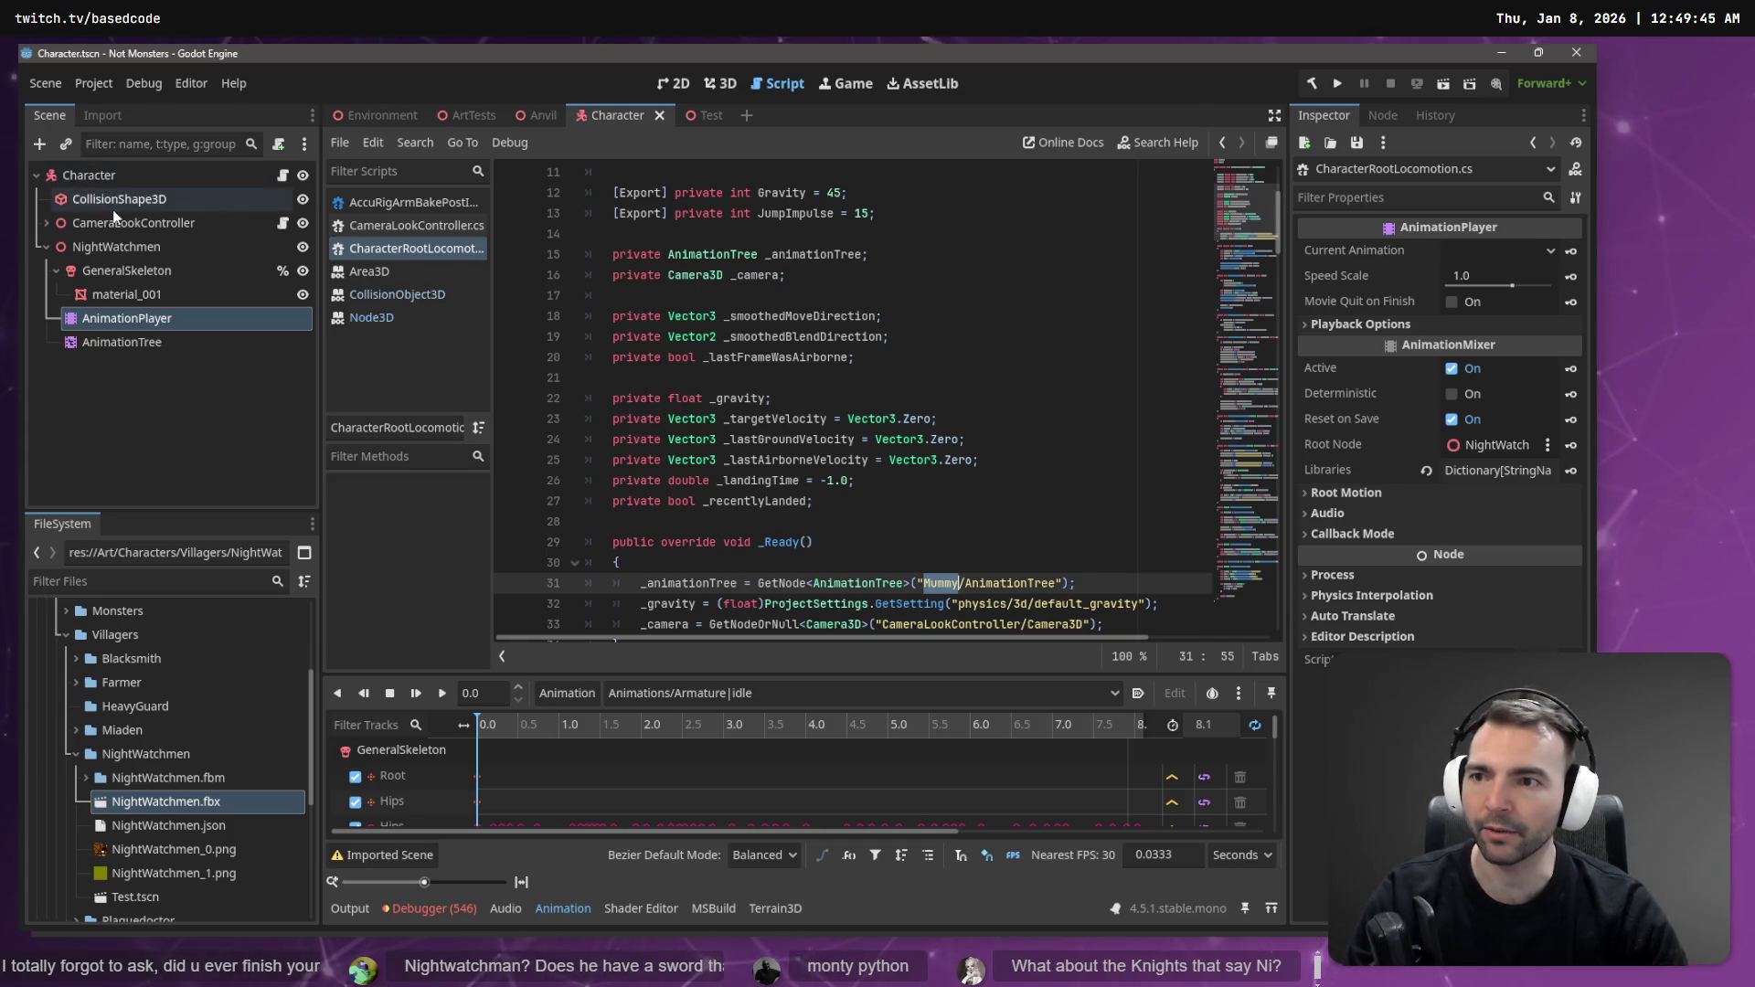
double_click(128, 247)
key(ctrl+c)
double_click(938, 582)
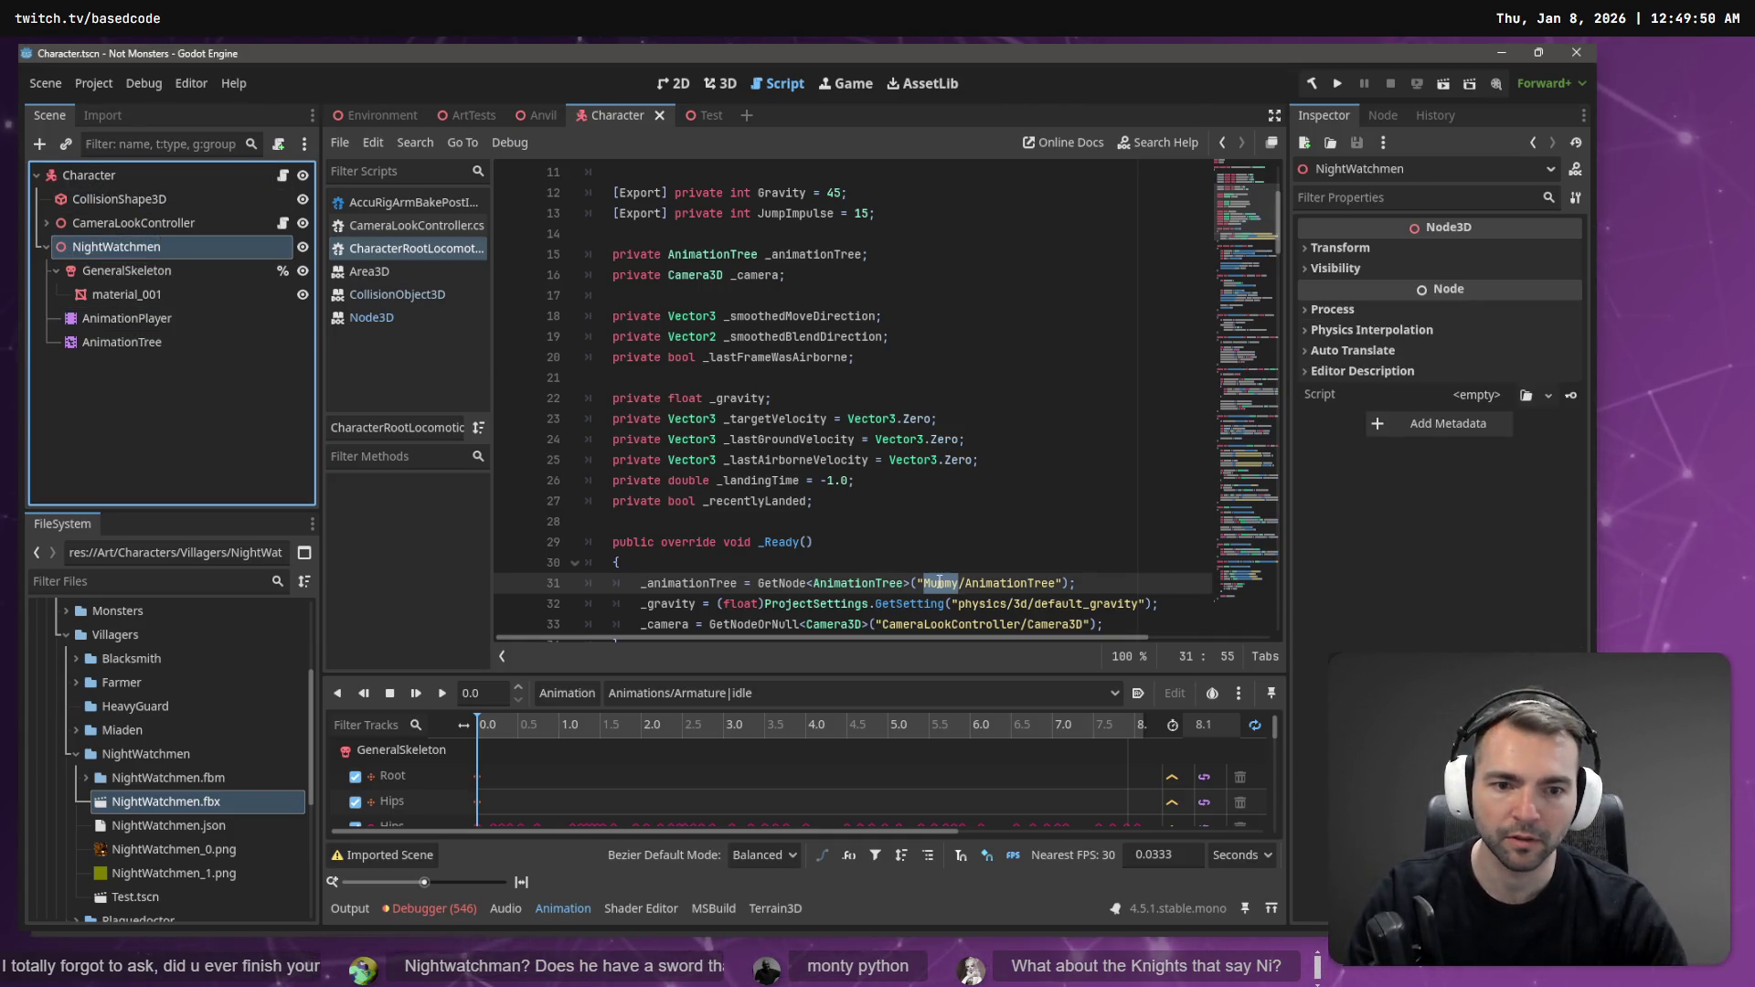
key(ctrl+v)
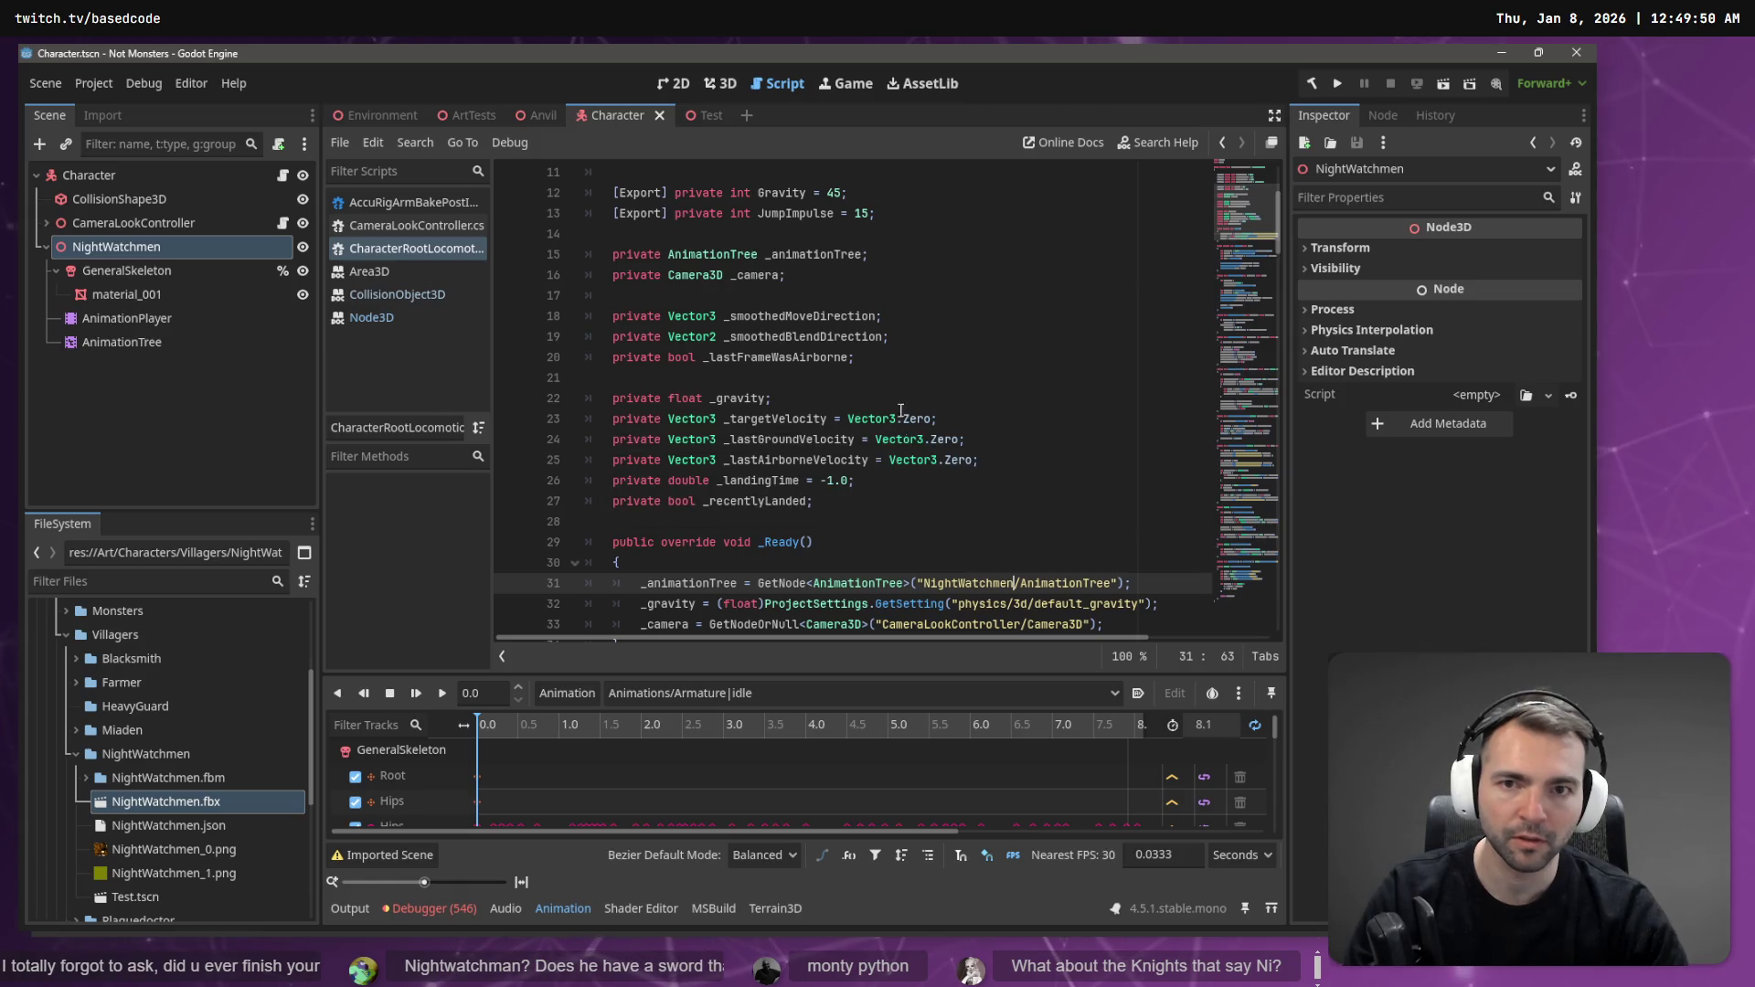
key(F6)
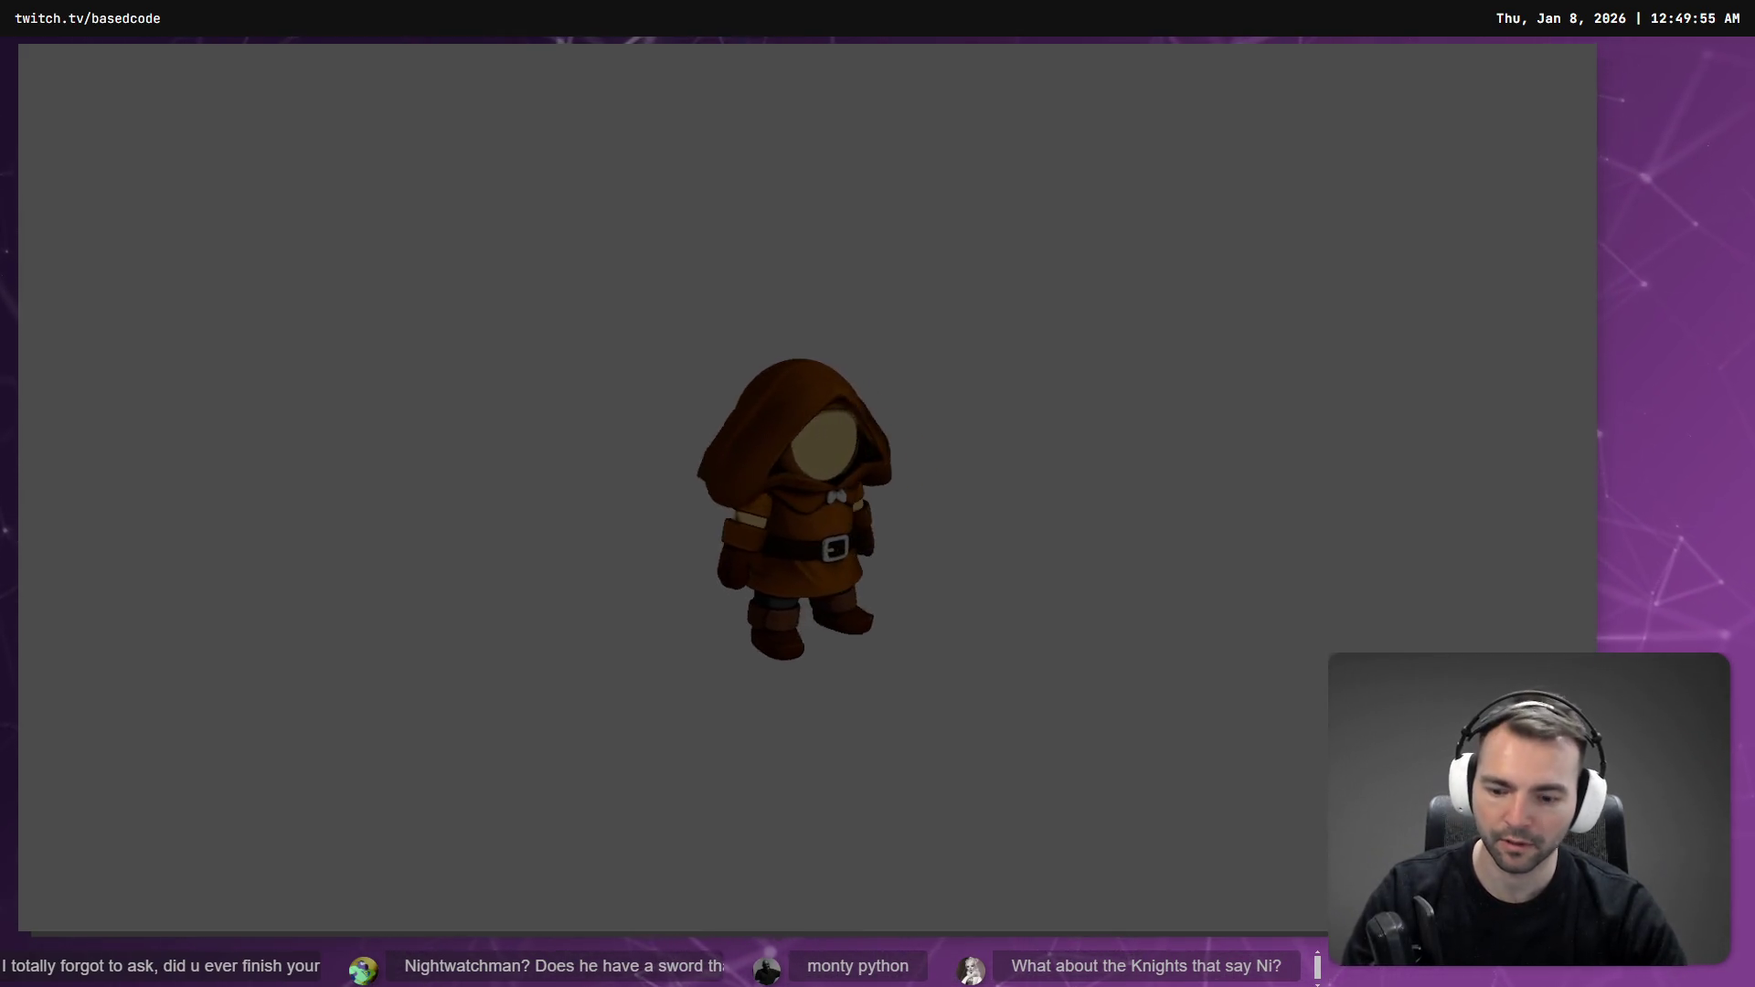
- Stop the game, run it from the Environment scene, turn the character with W, then stop it
key(F8)
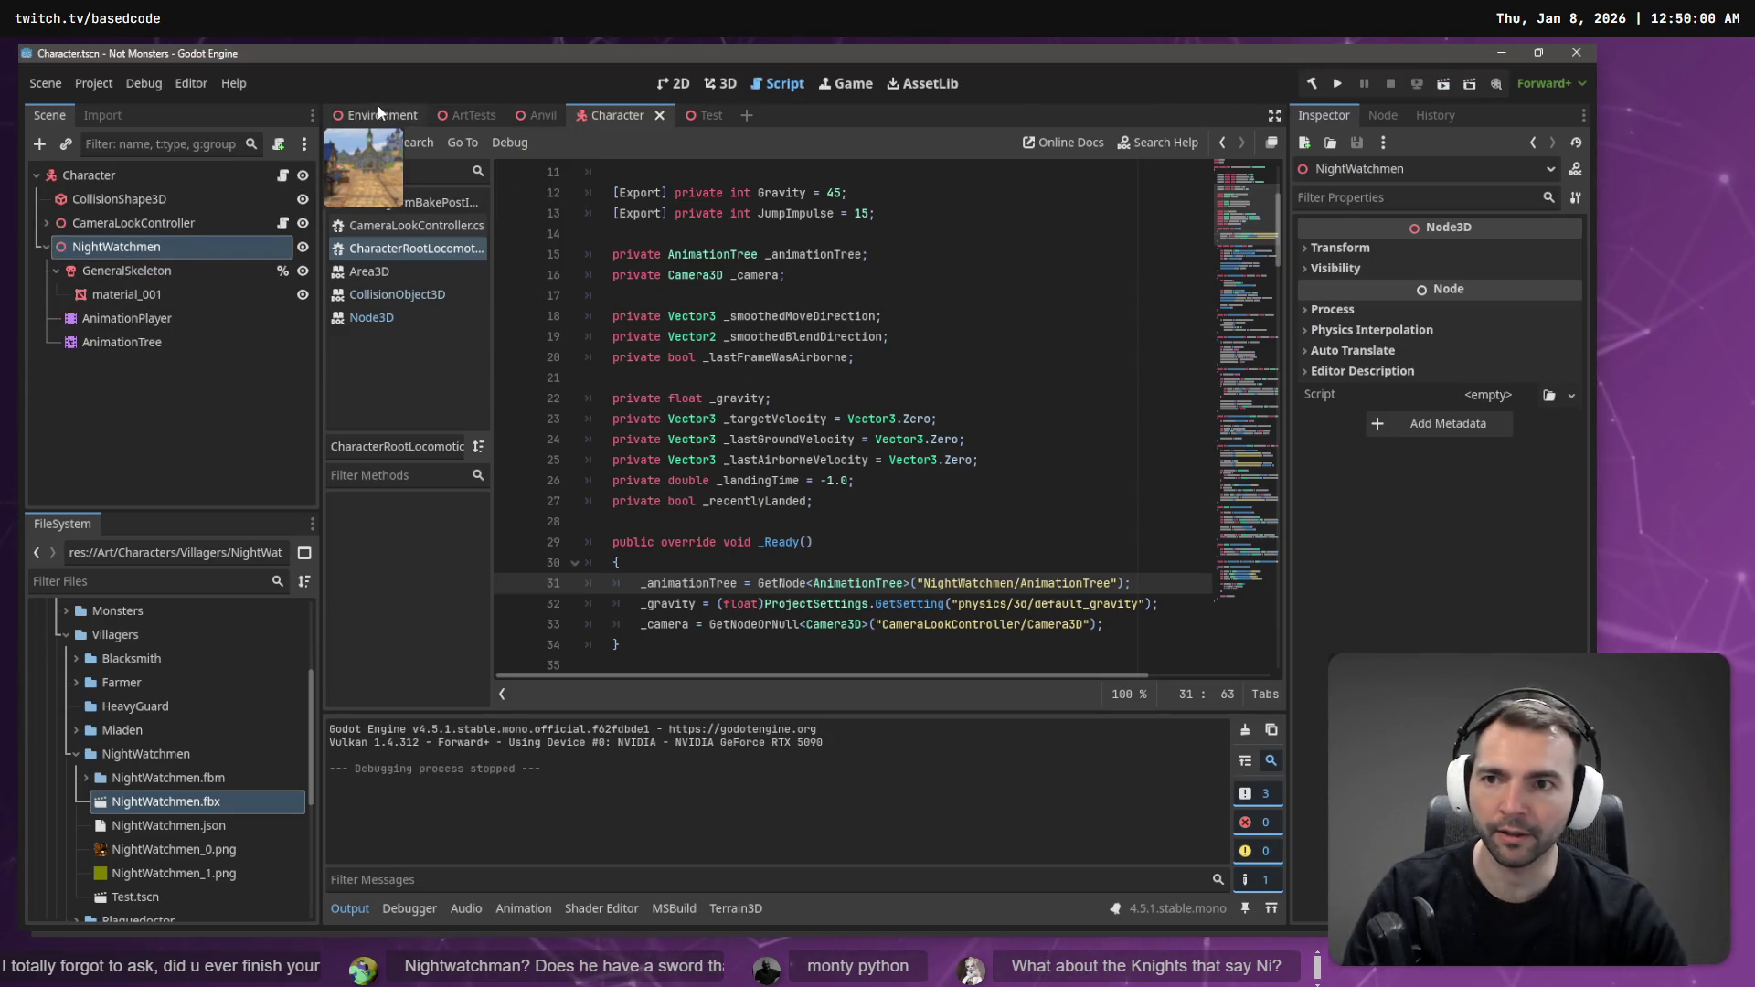
click(378, 111)
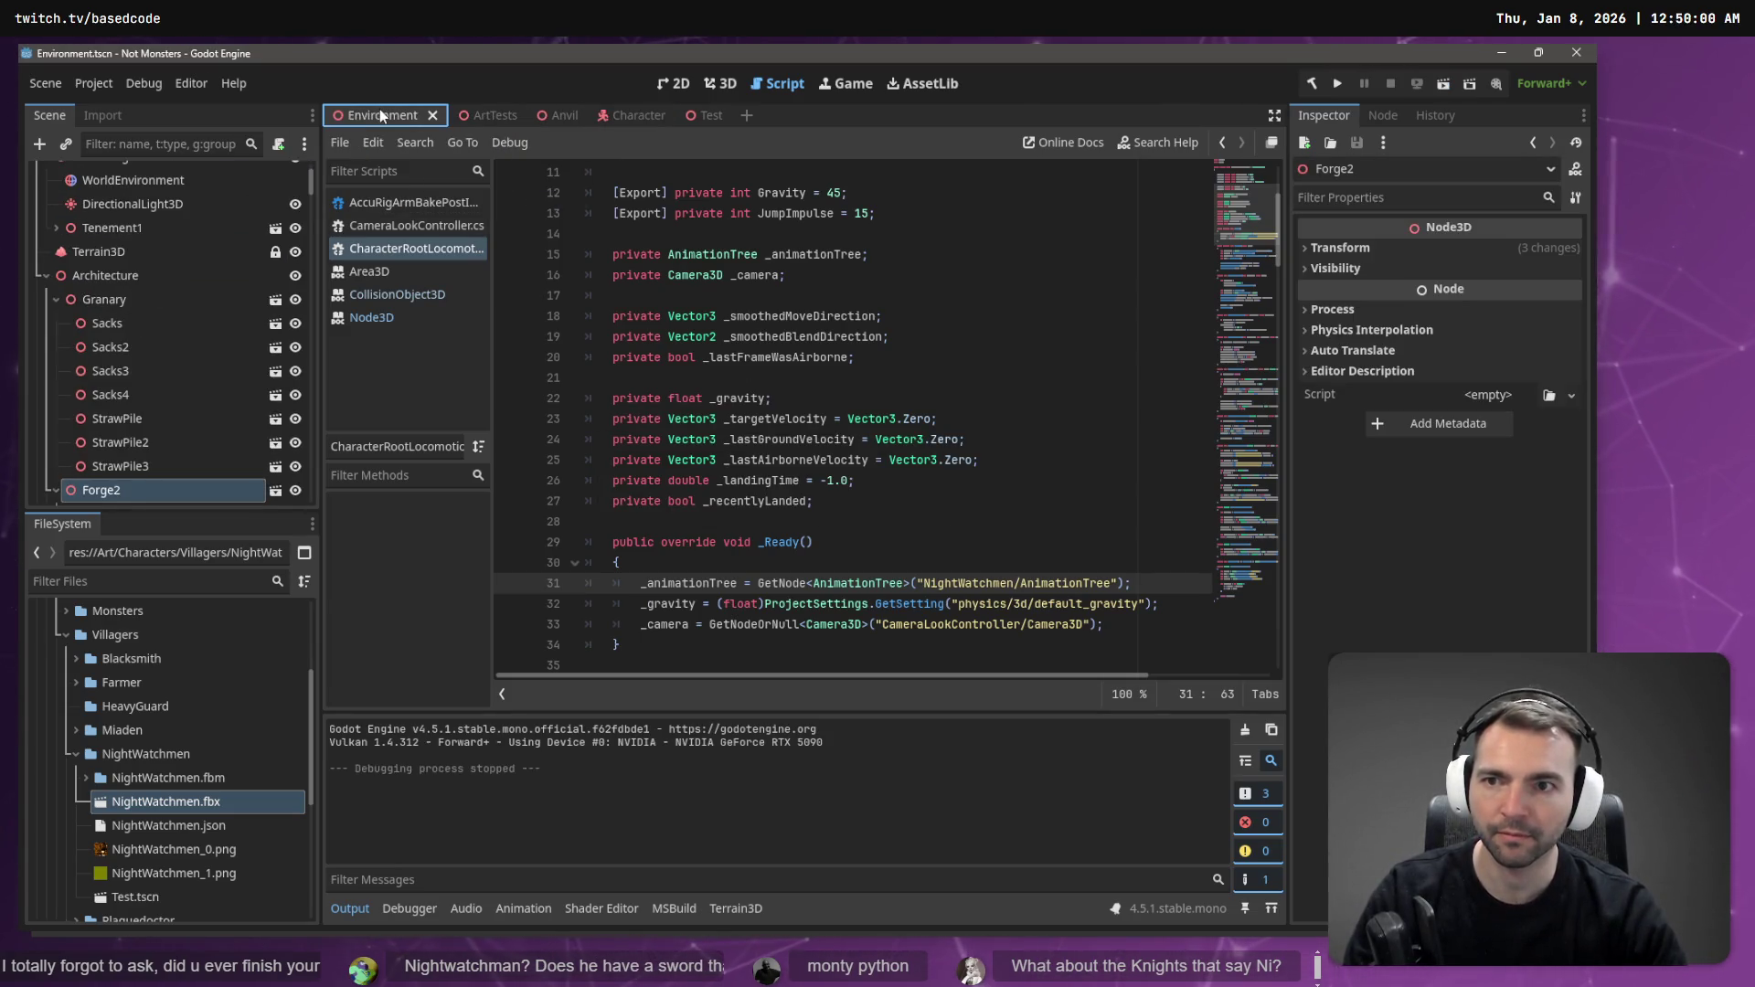
key(F6)
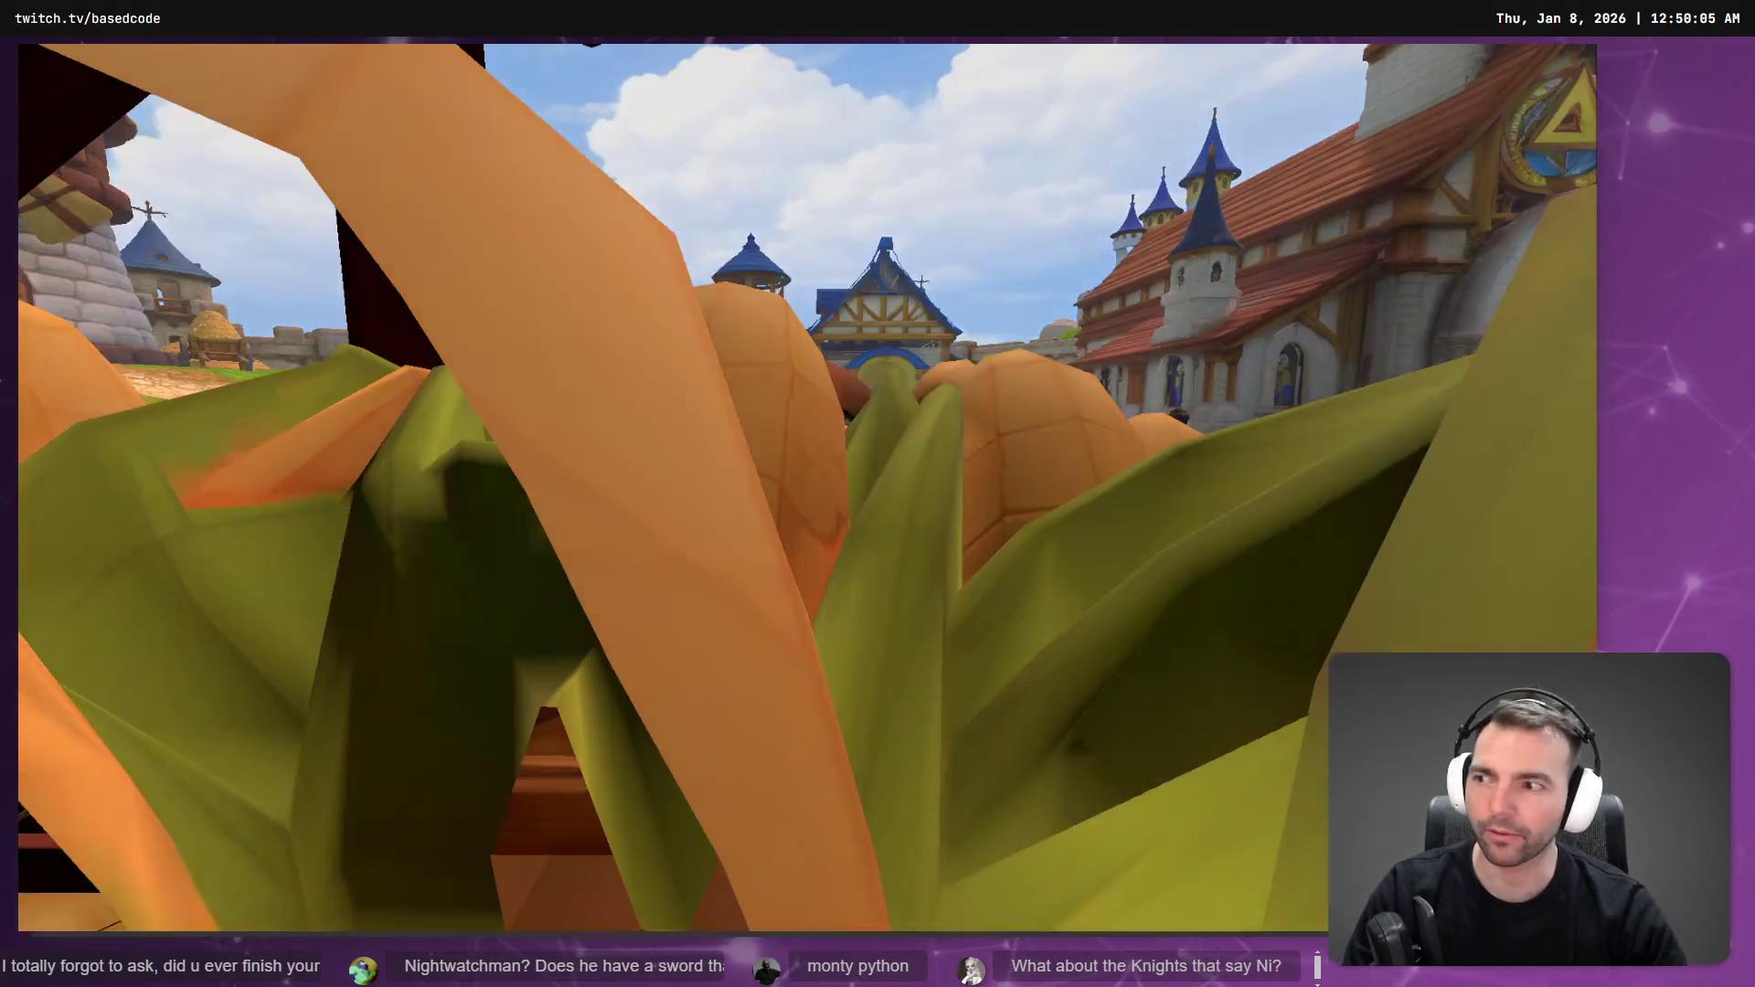
key(w)
key(F8)
scroll(917, 512, down, 3)
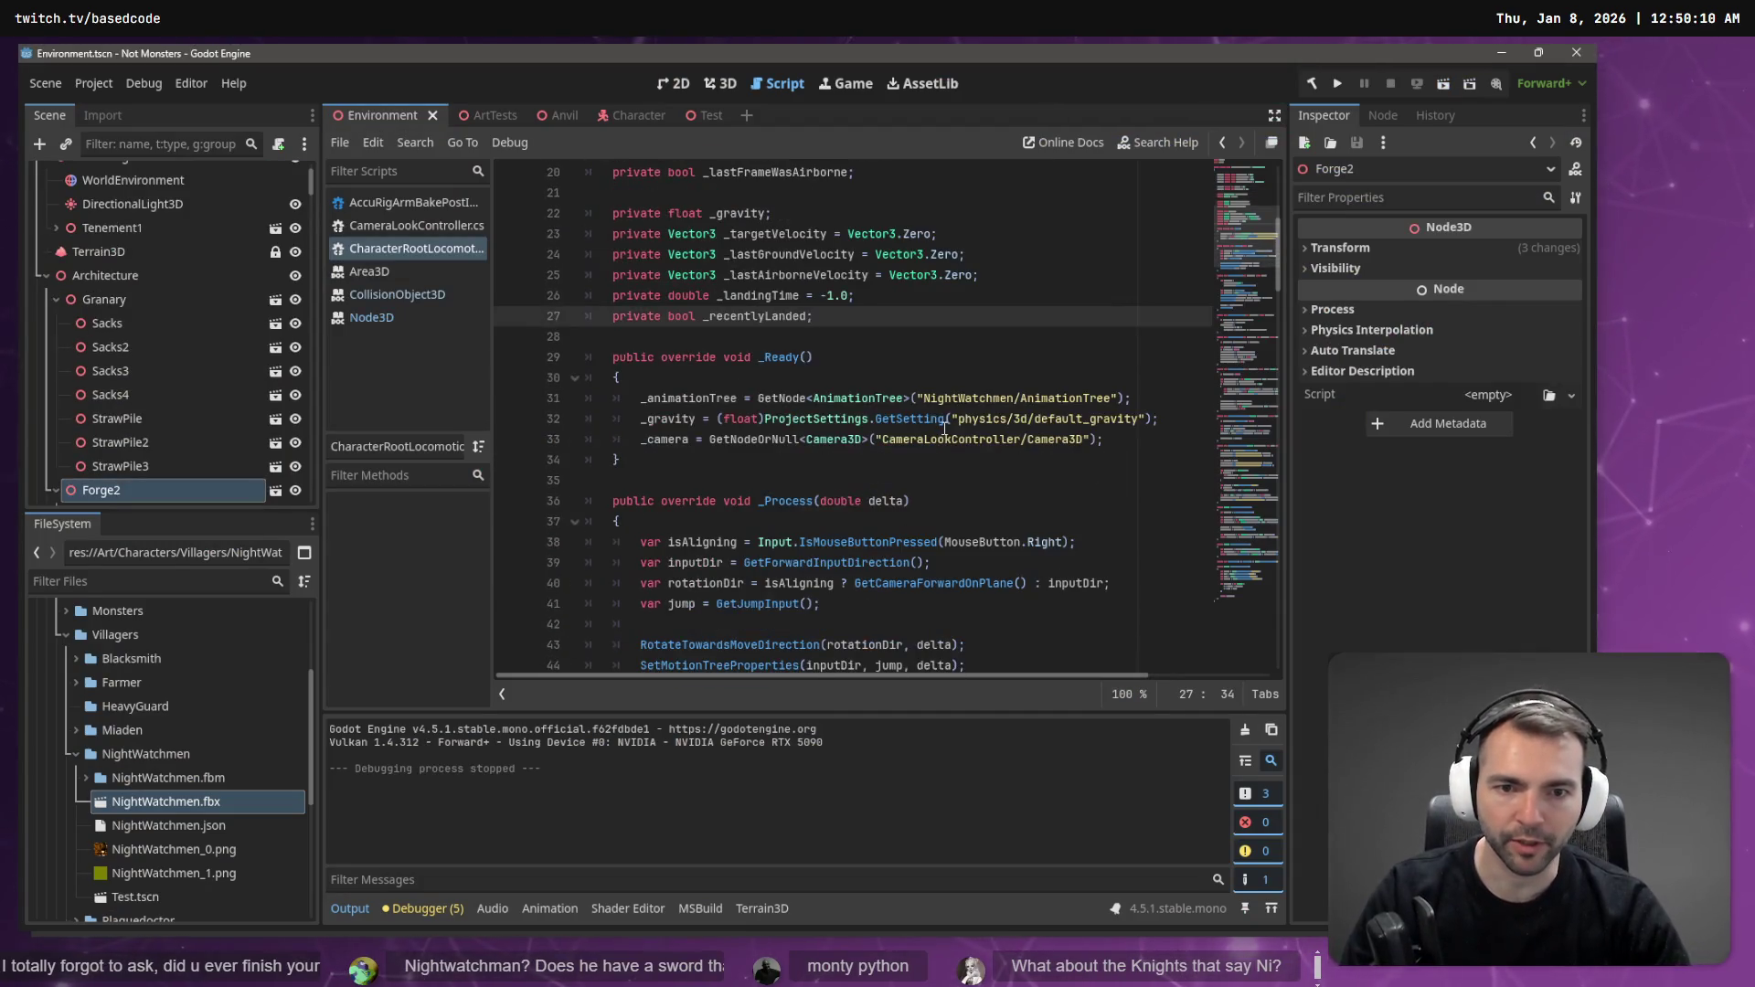
- Run a Find in Files search for 'Mummy' across the project, which returns 0 matches
click(941, 421)
key(ctrl+shift+f)
key(Escape)
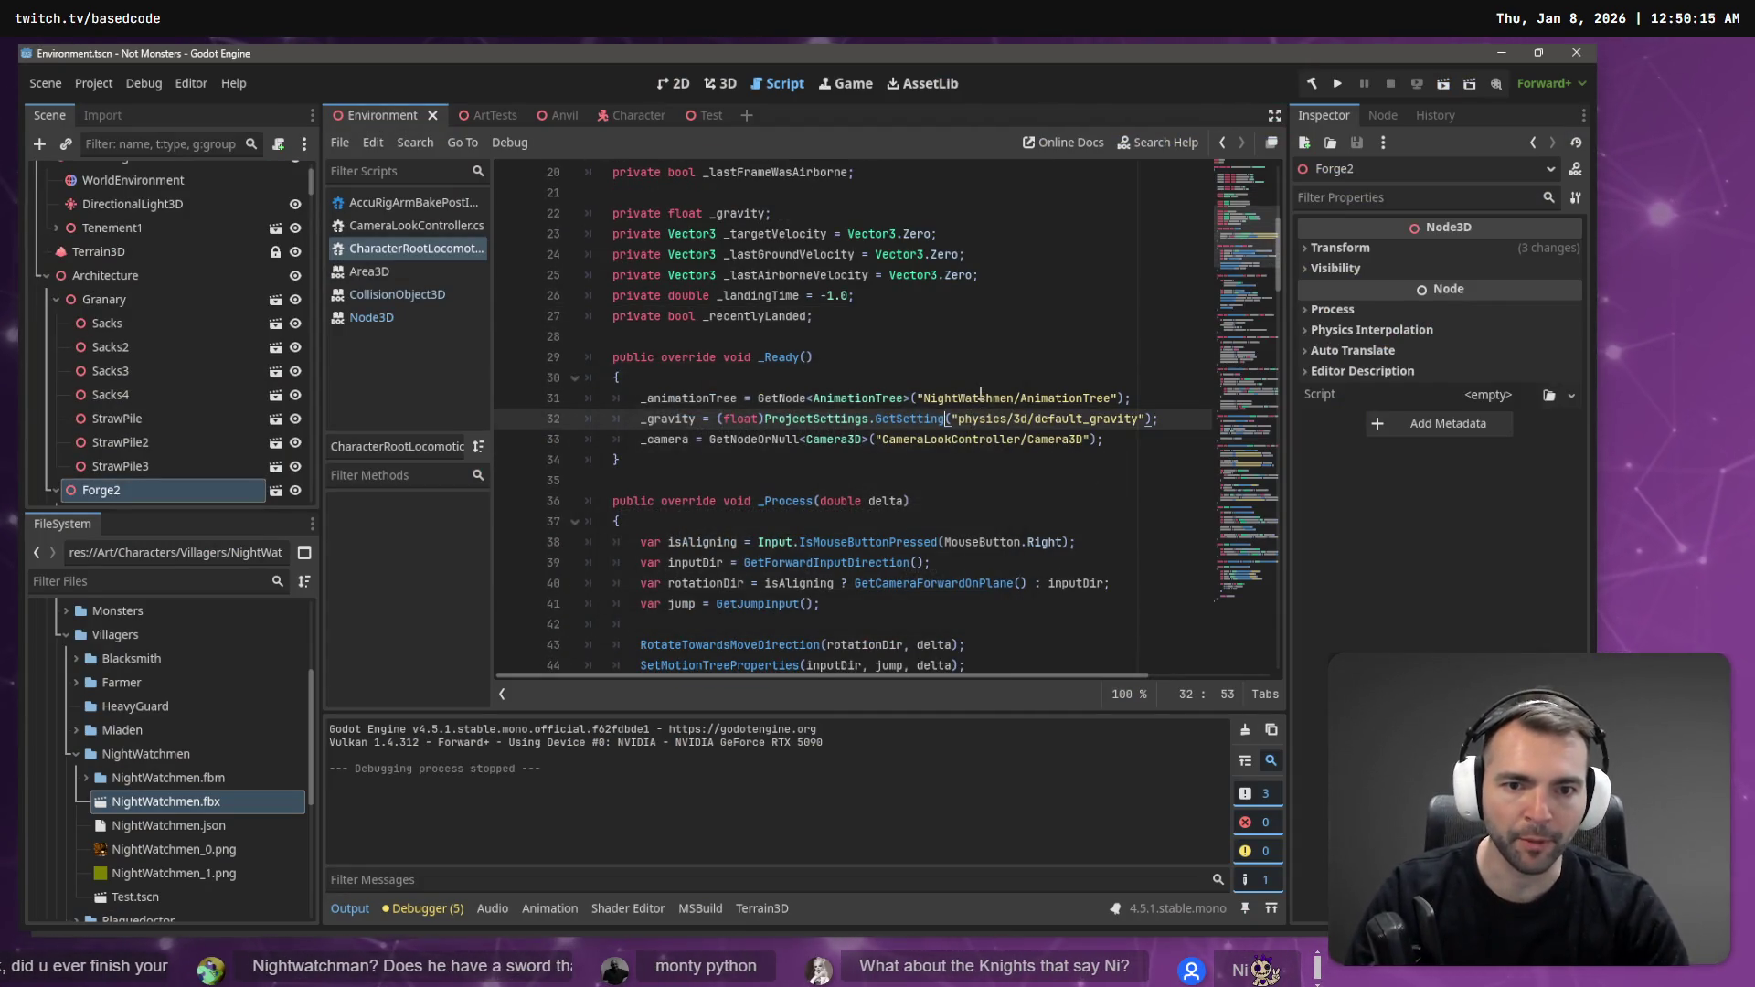
double_click(979, 397)
key(ctrl+shift+f)
text(mmy)
key(Return)
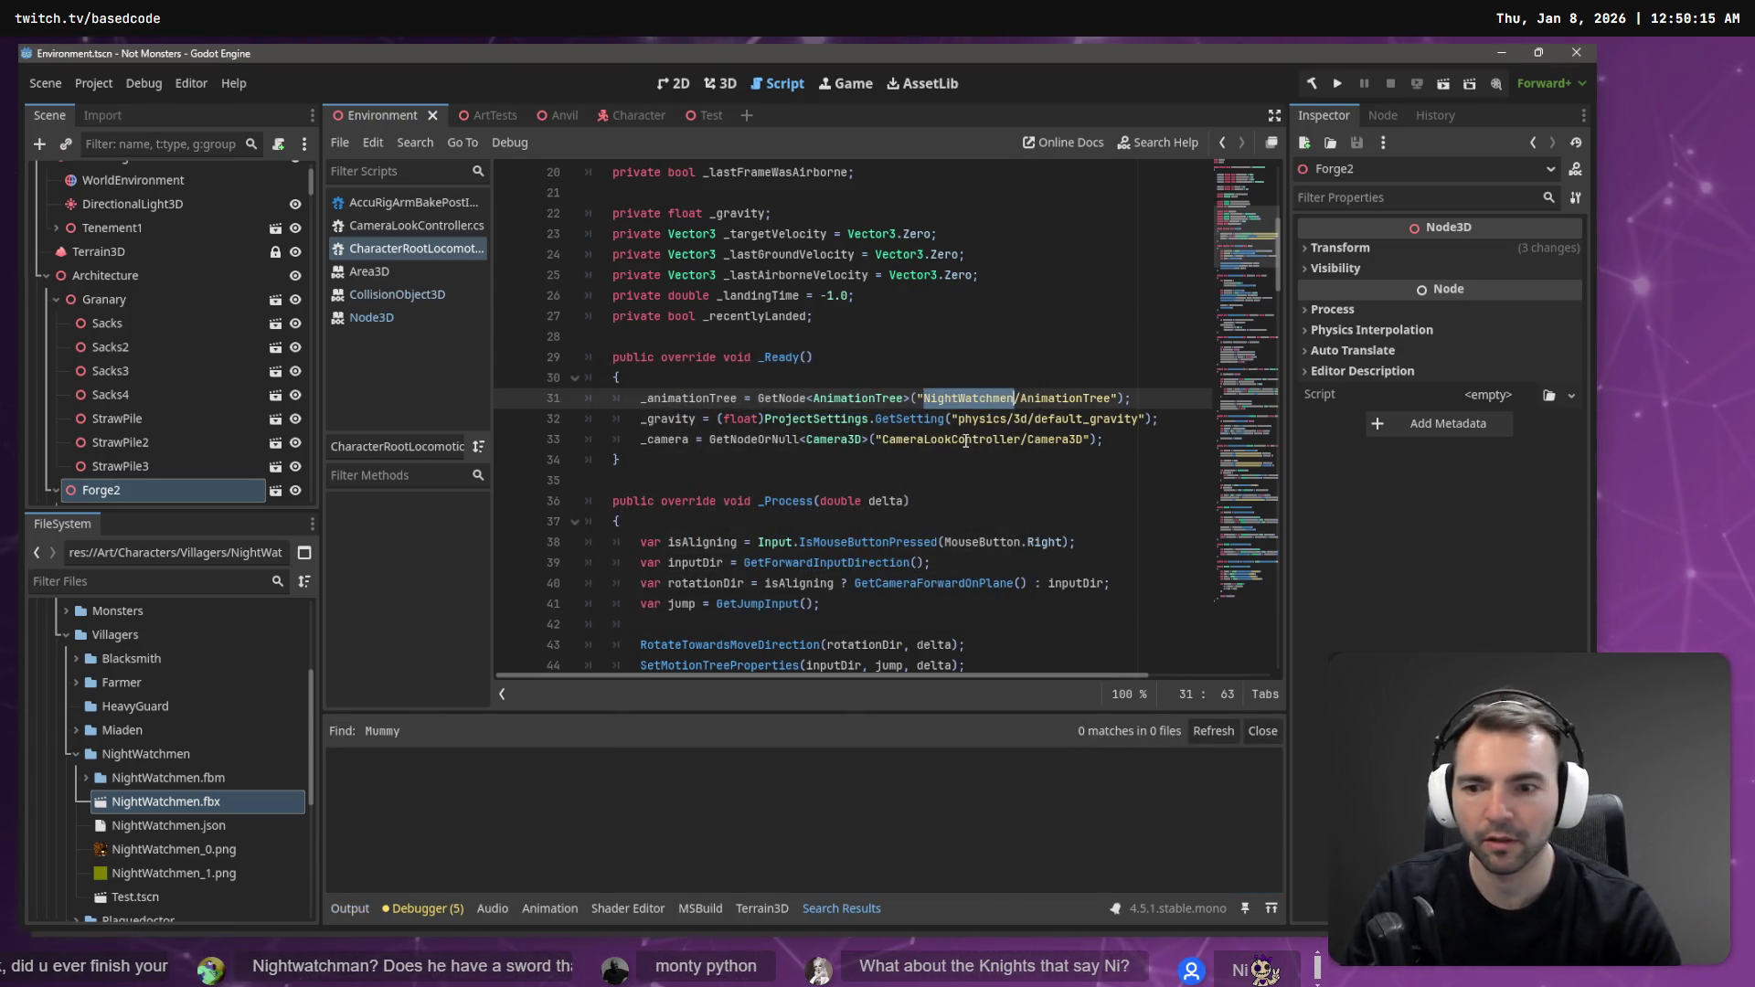
key(ctrl+shift+f)
text(Mummy)
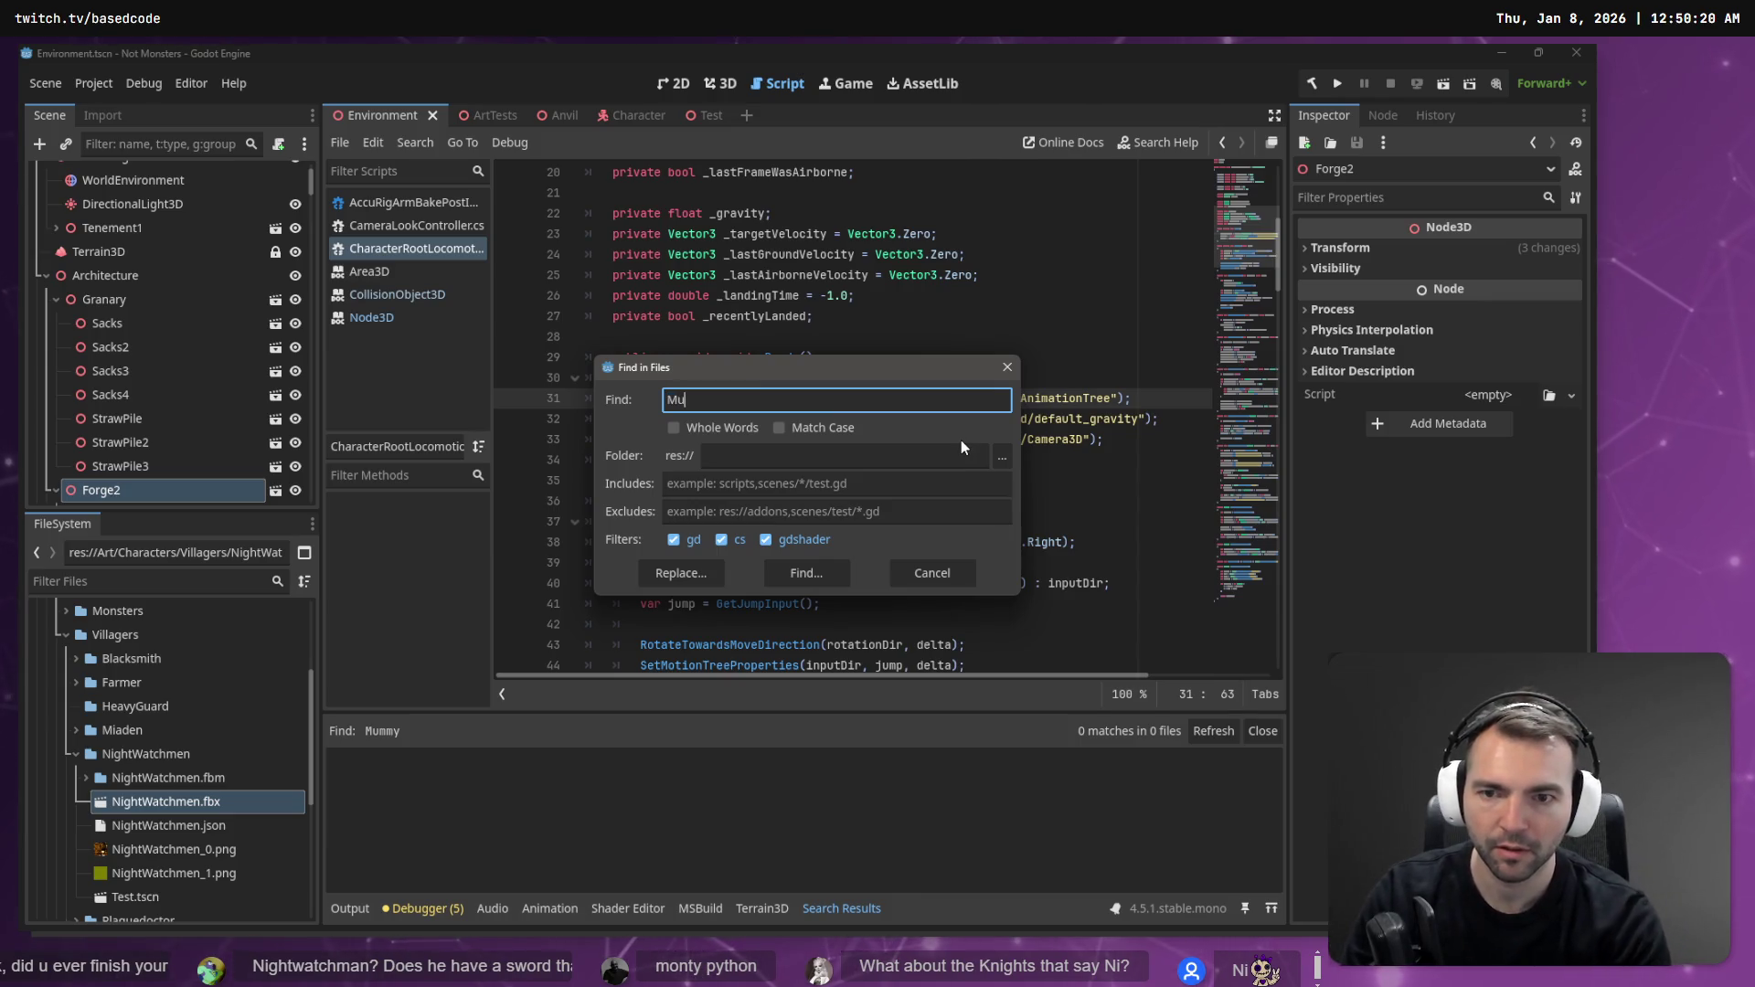
key(Return)
scroll(987, 470, down, 13)
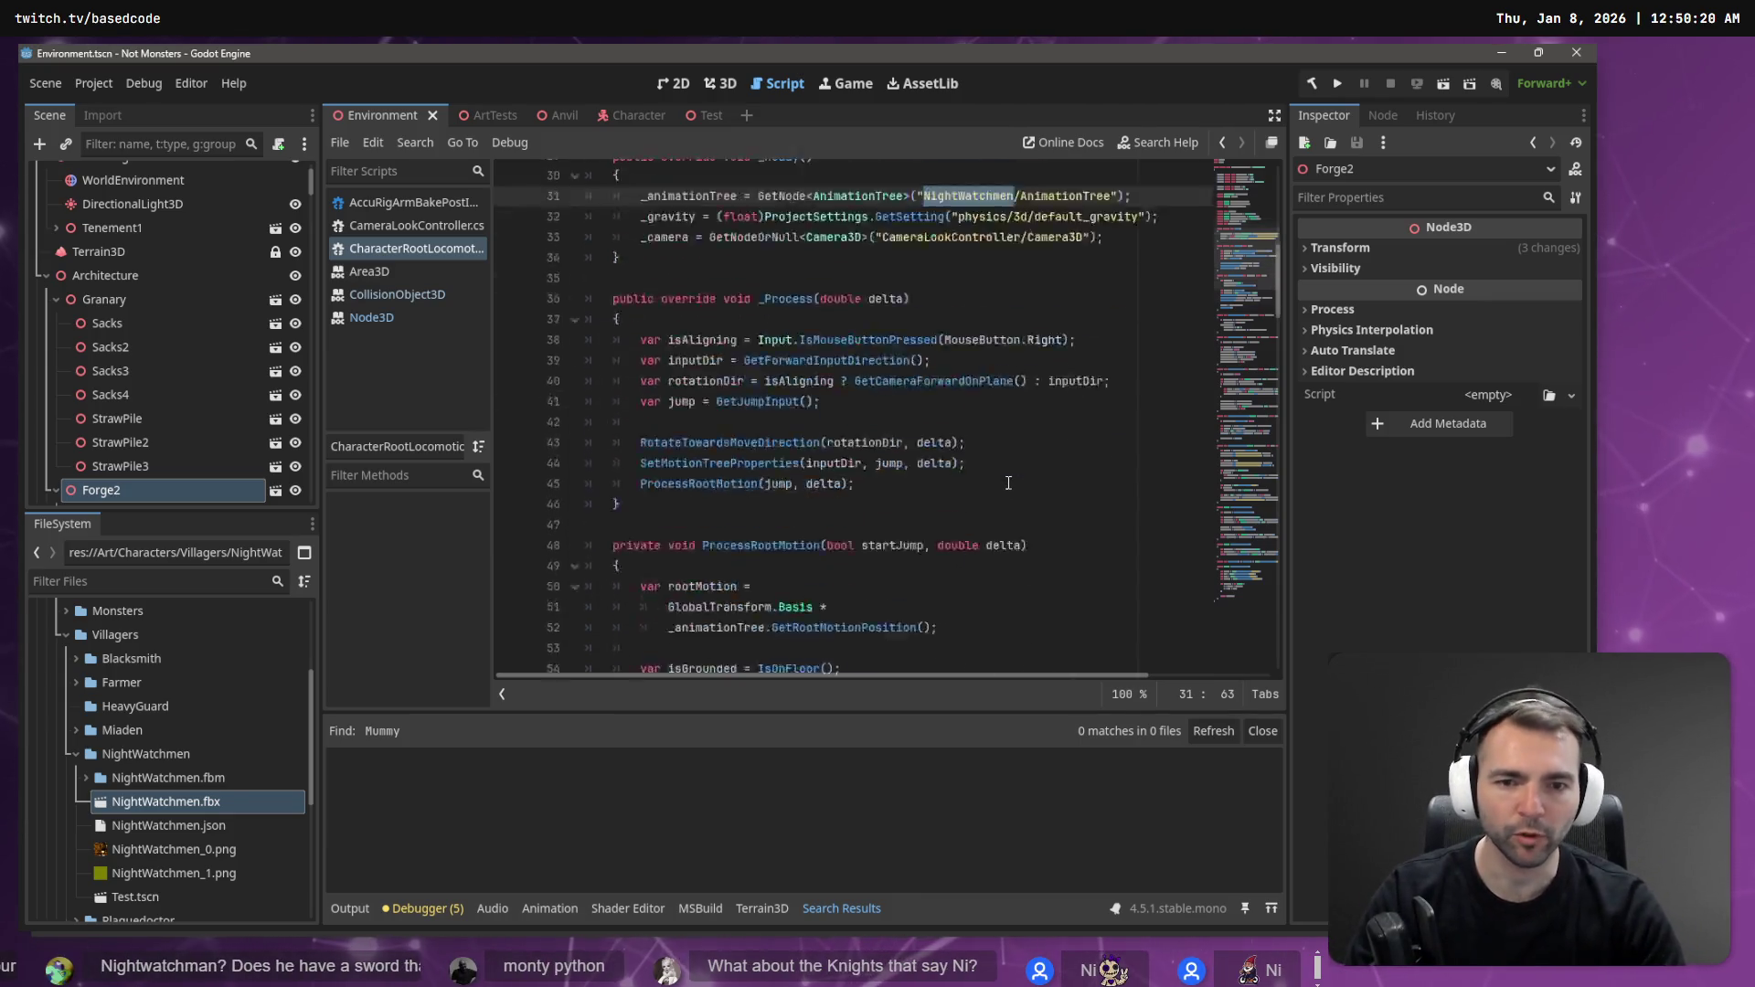
scroll(999, 488, up, 19)
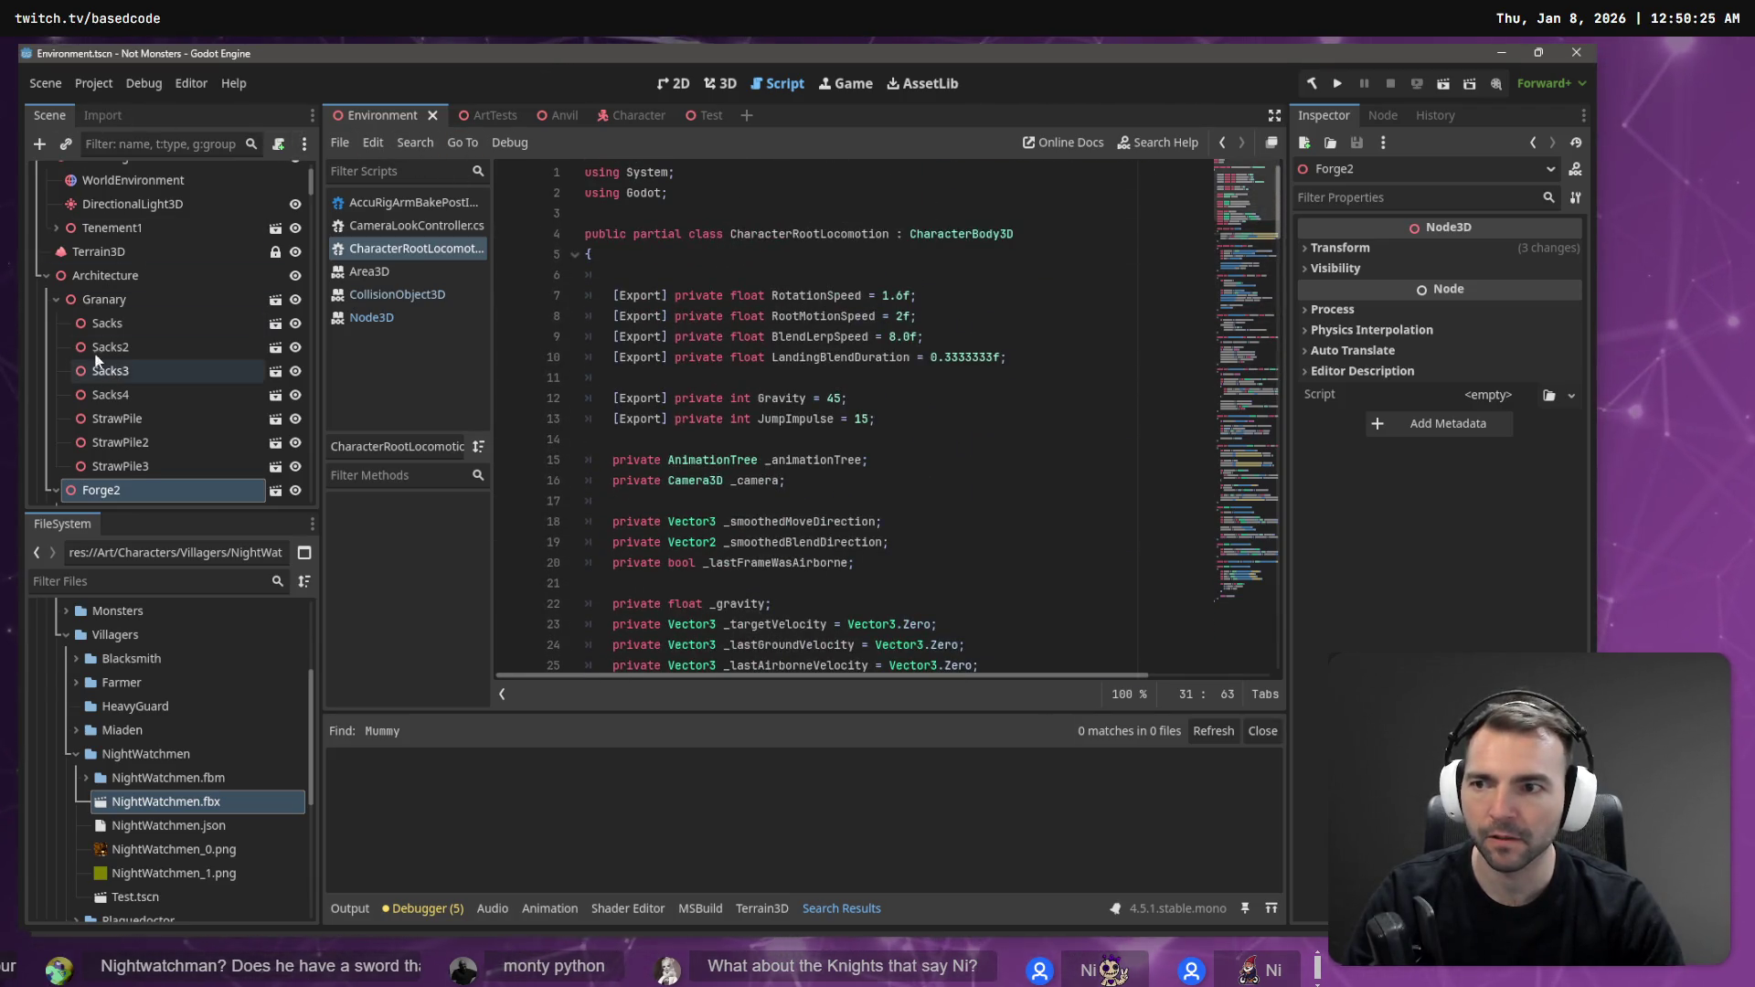
- In the Character scene, inspect the CollisionShape3D, CameraLookController and NightWatchmen nodes
click(637, 119)
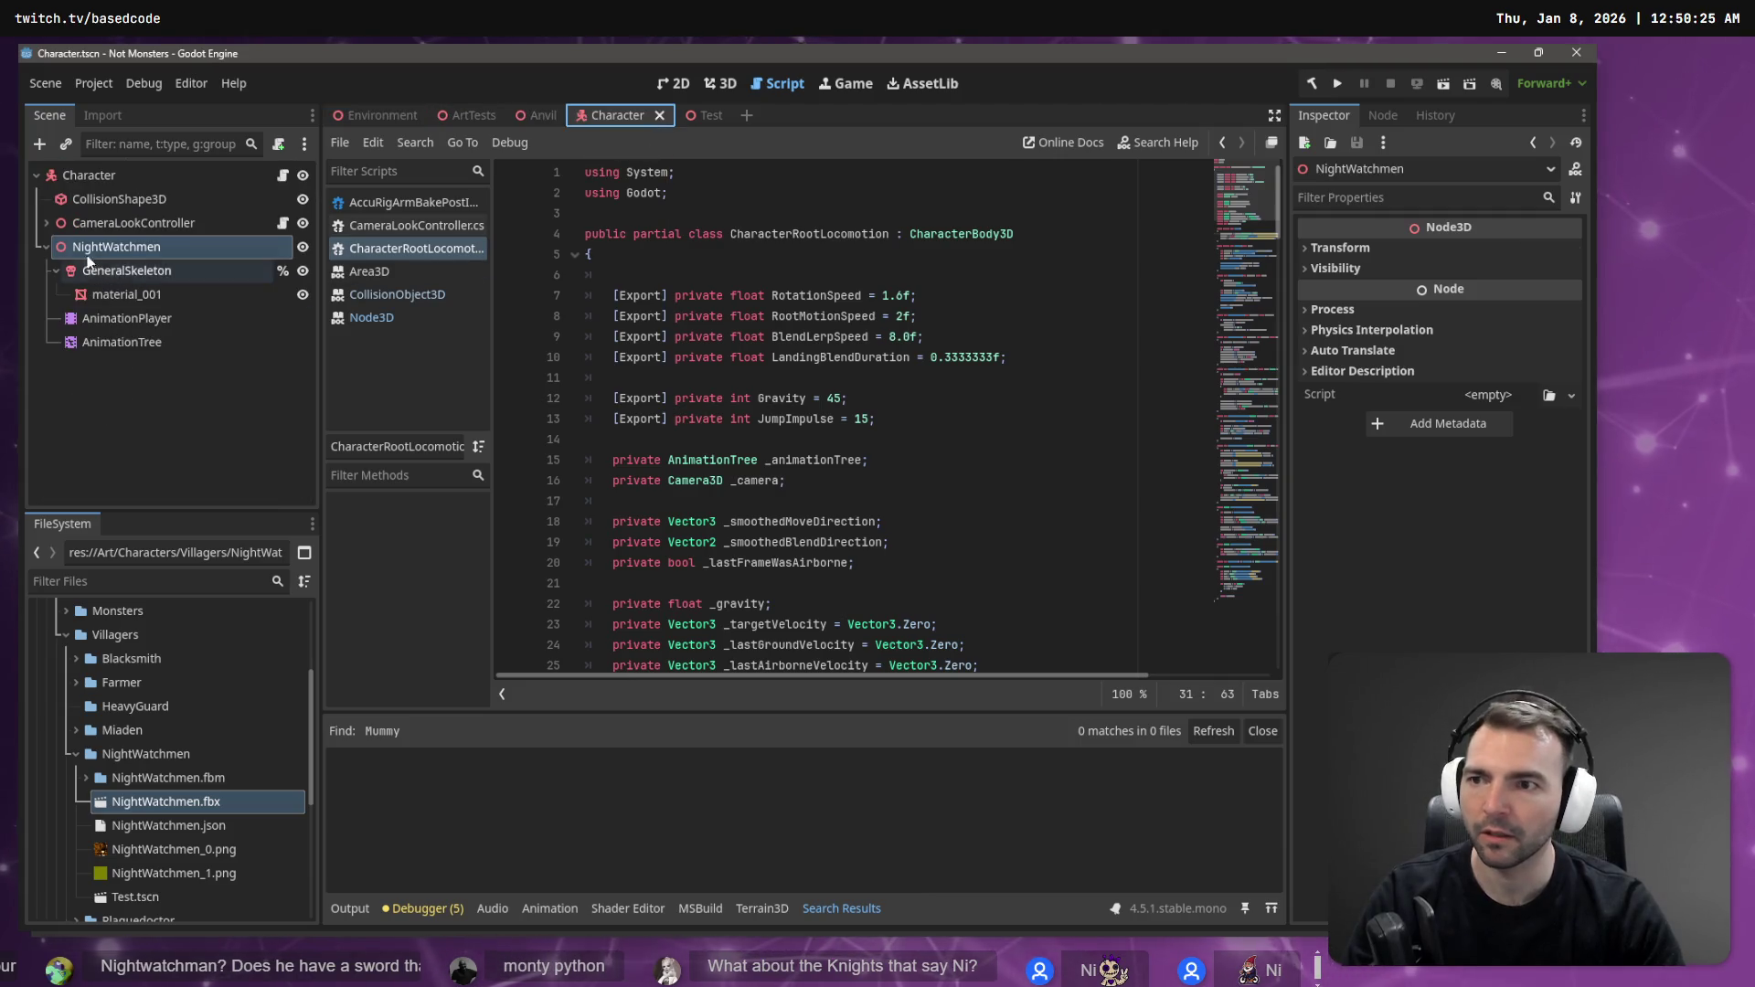
click(128, 180)
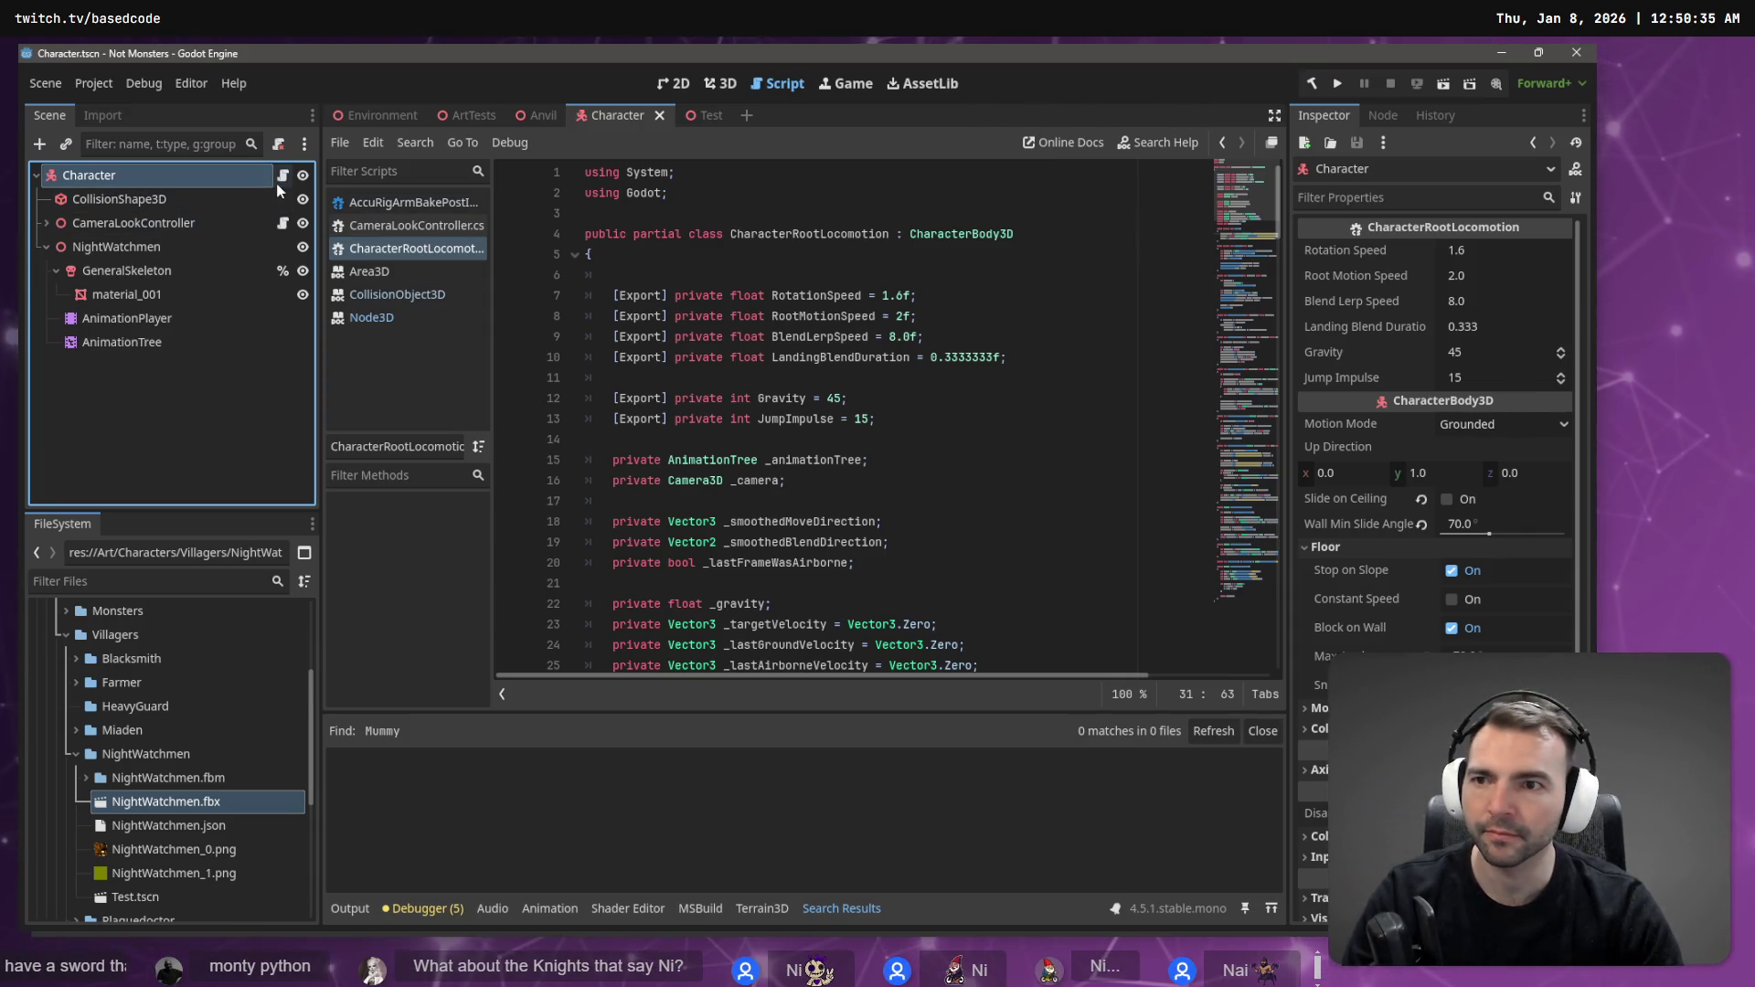
click(167, 201)
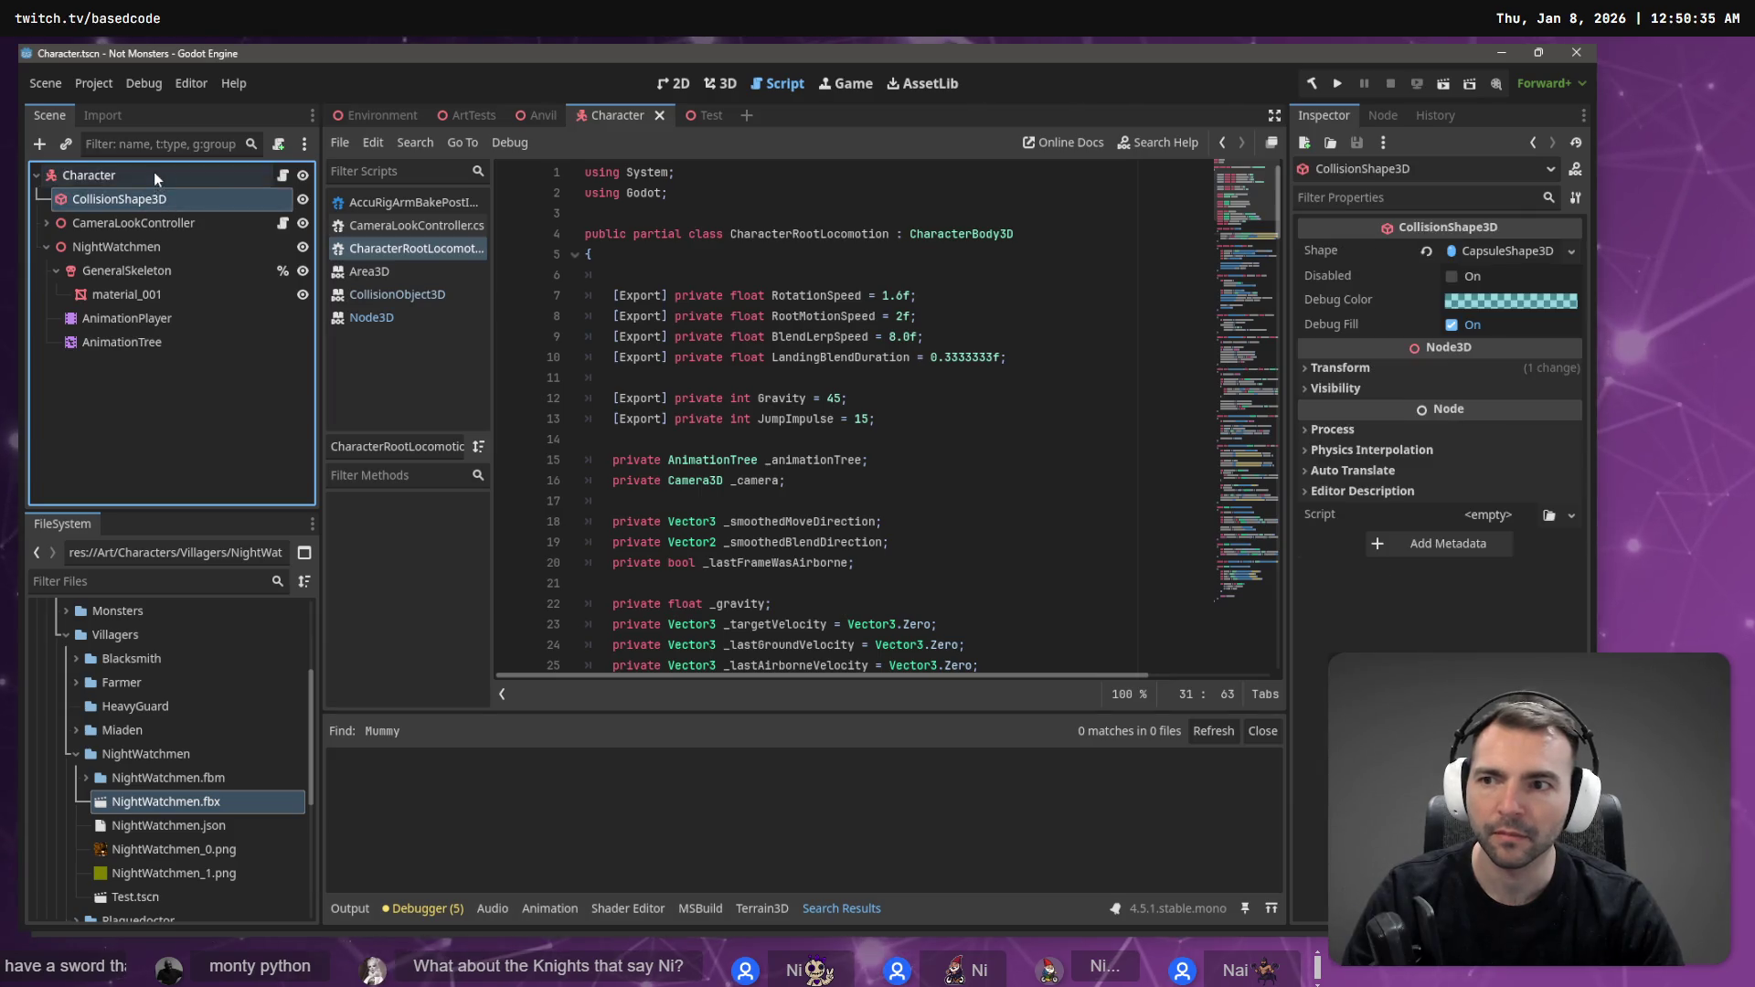
click(153, 173)
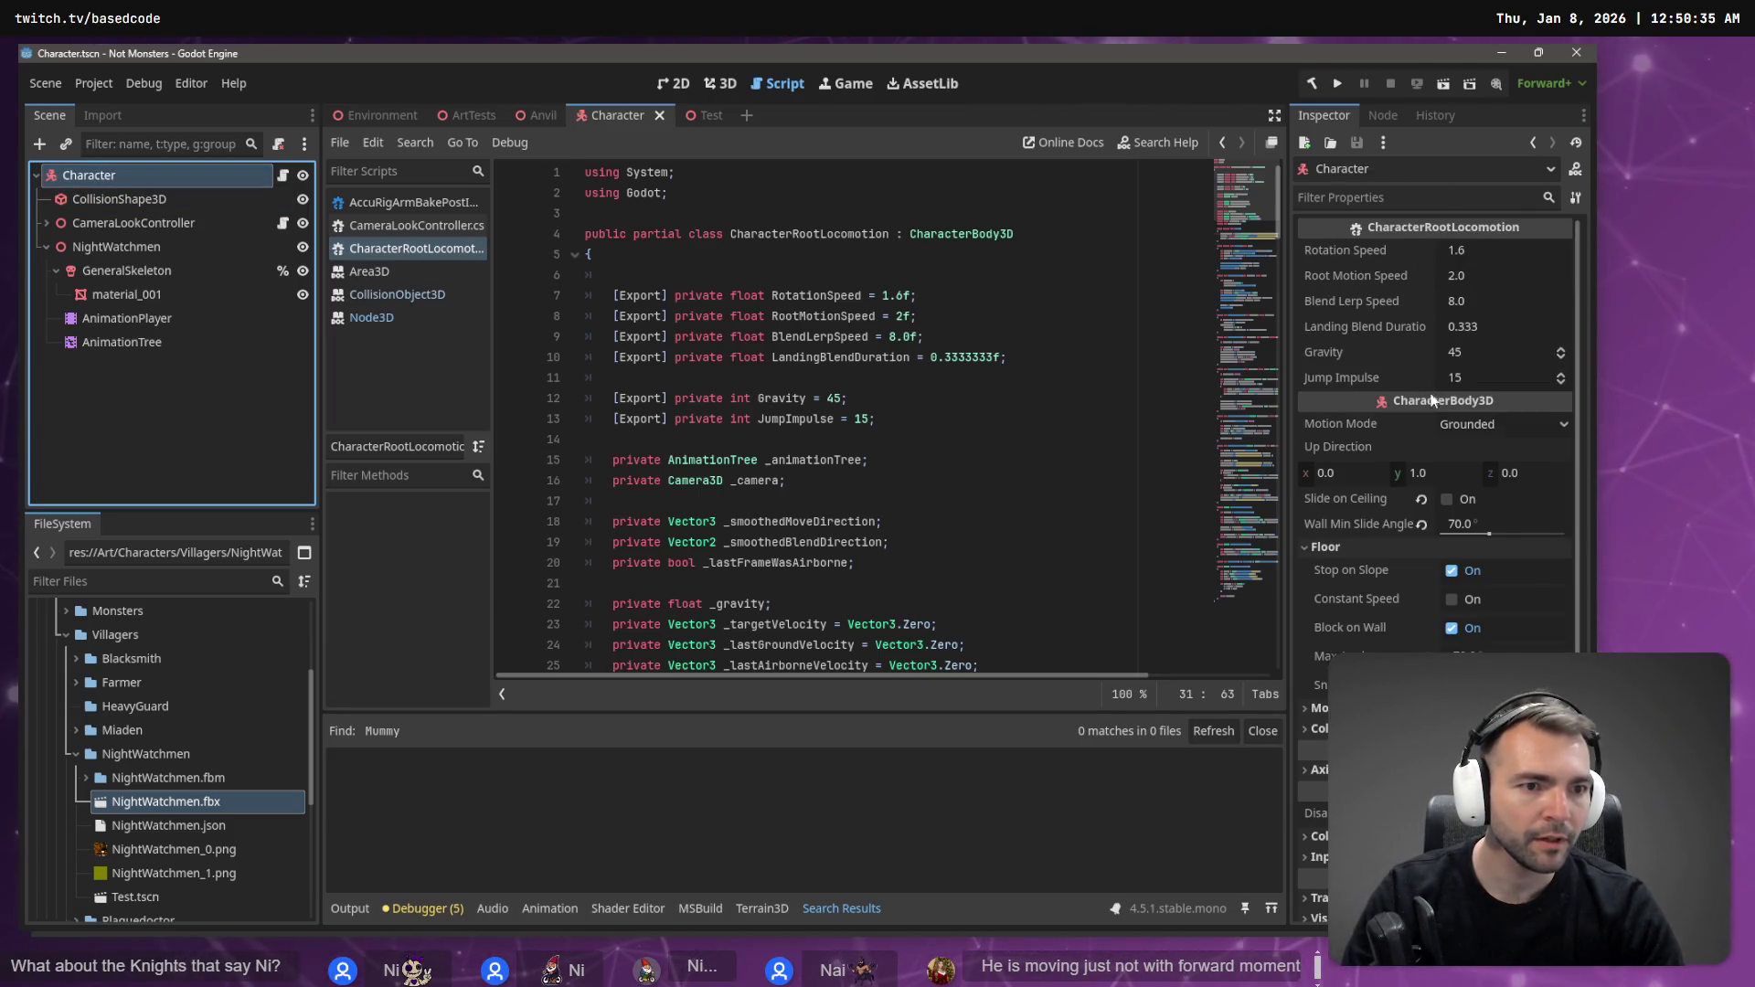
click(138, 223)
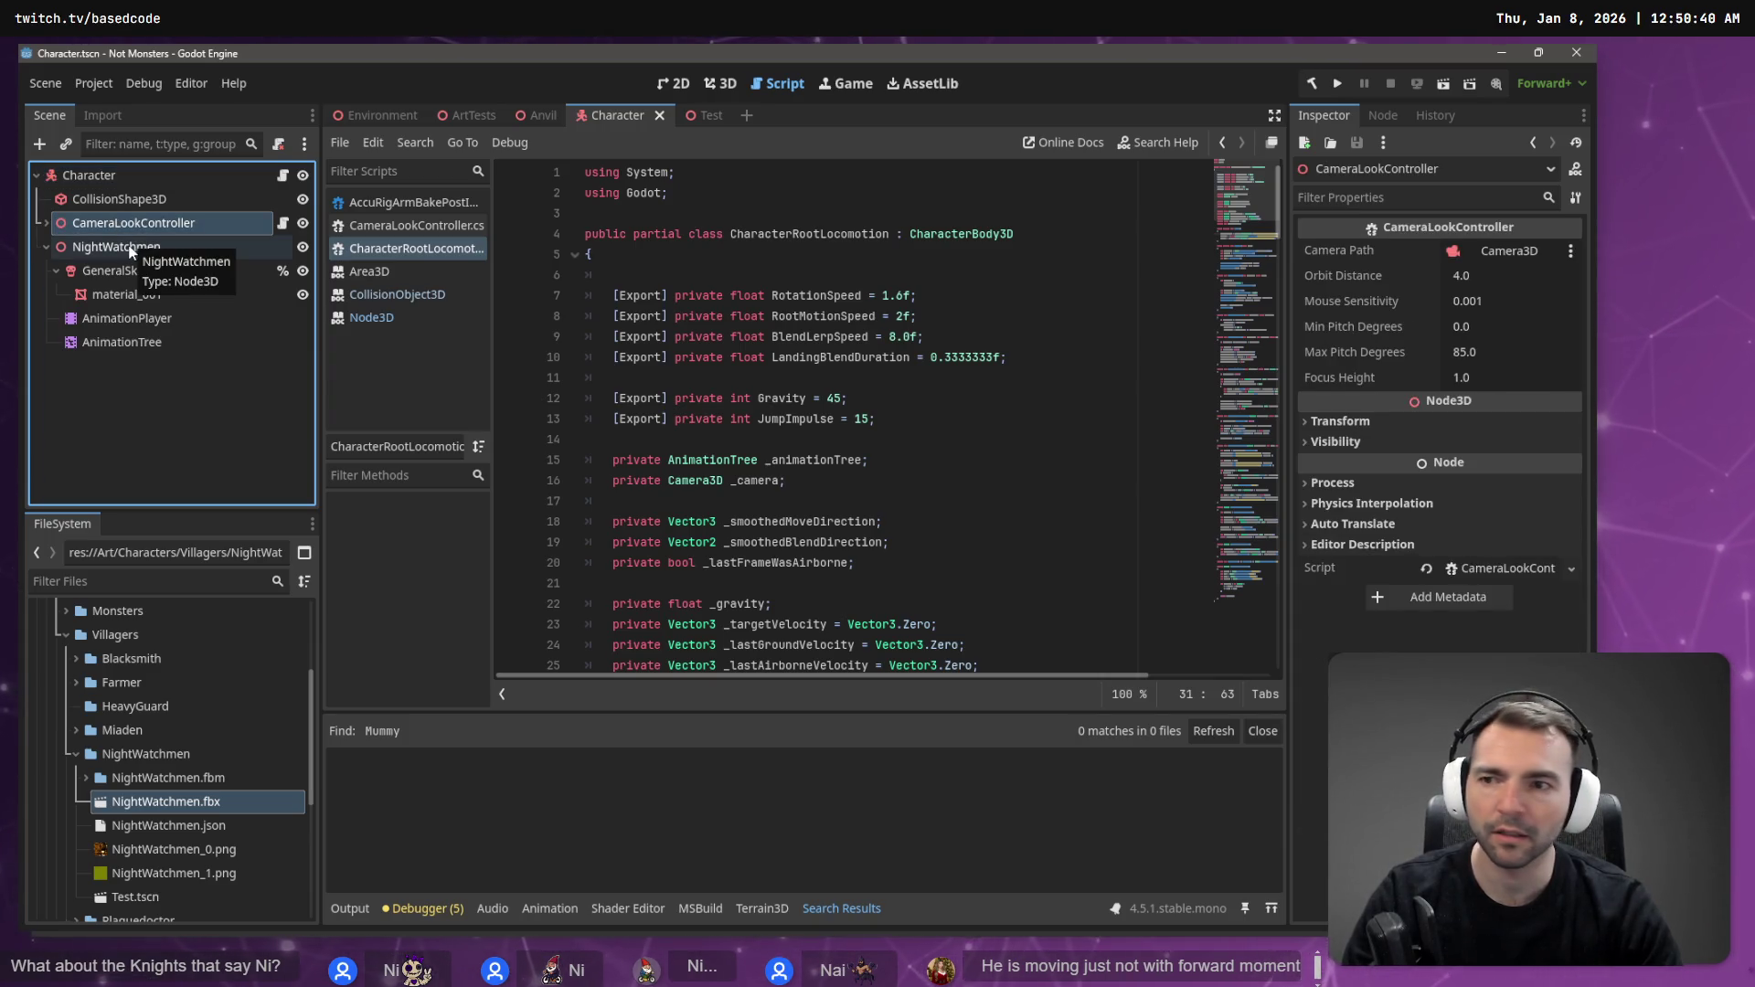
click(133, 248)
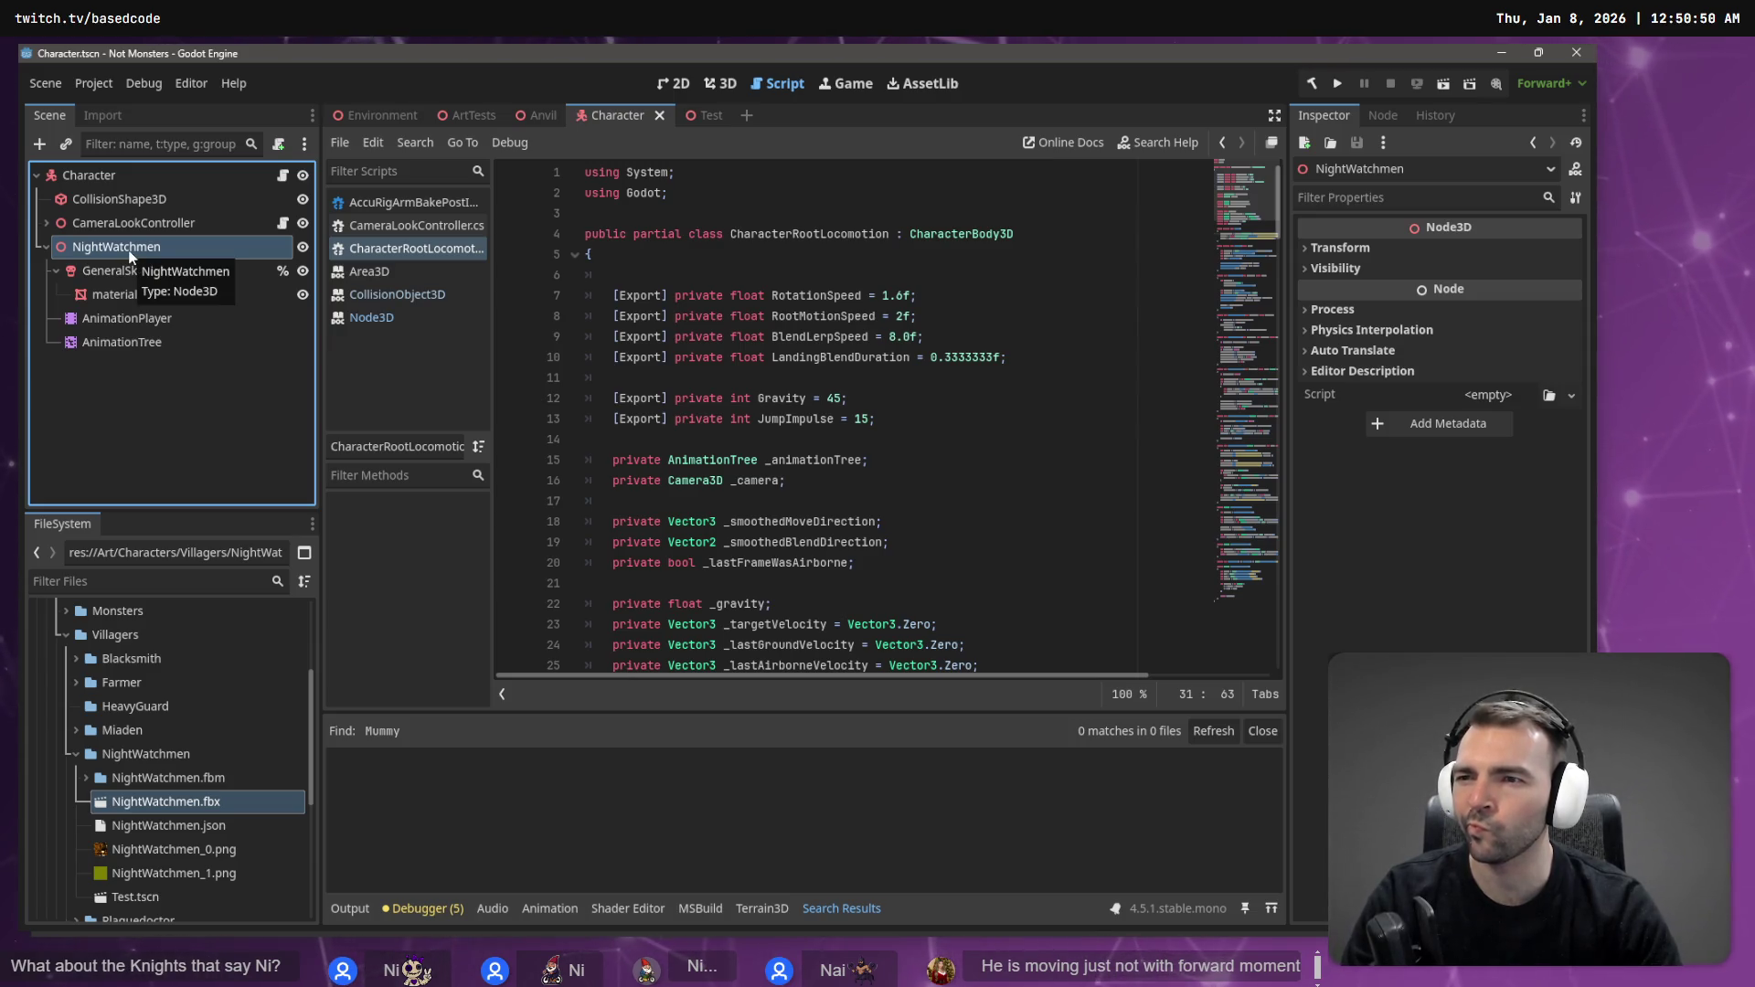
- Drag NightWatchmen above CollisionShape3D so it becomes Character's first child
drag(130, 256, 118, 187)
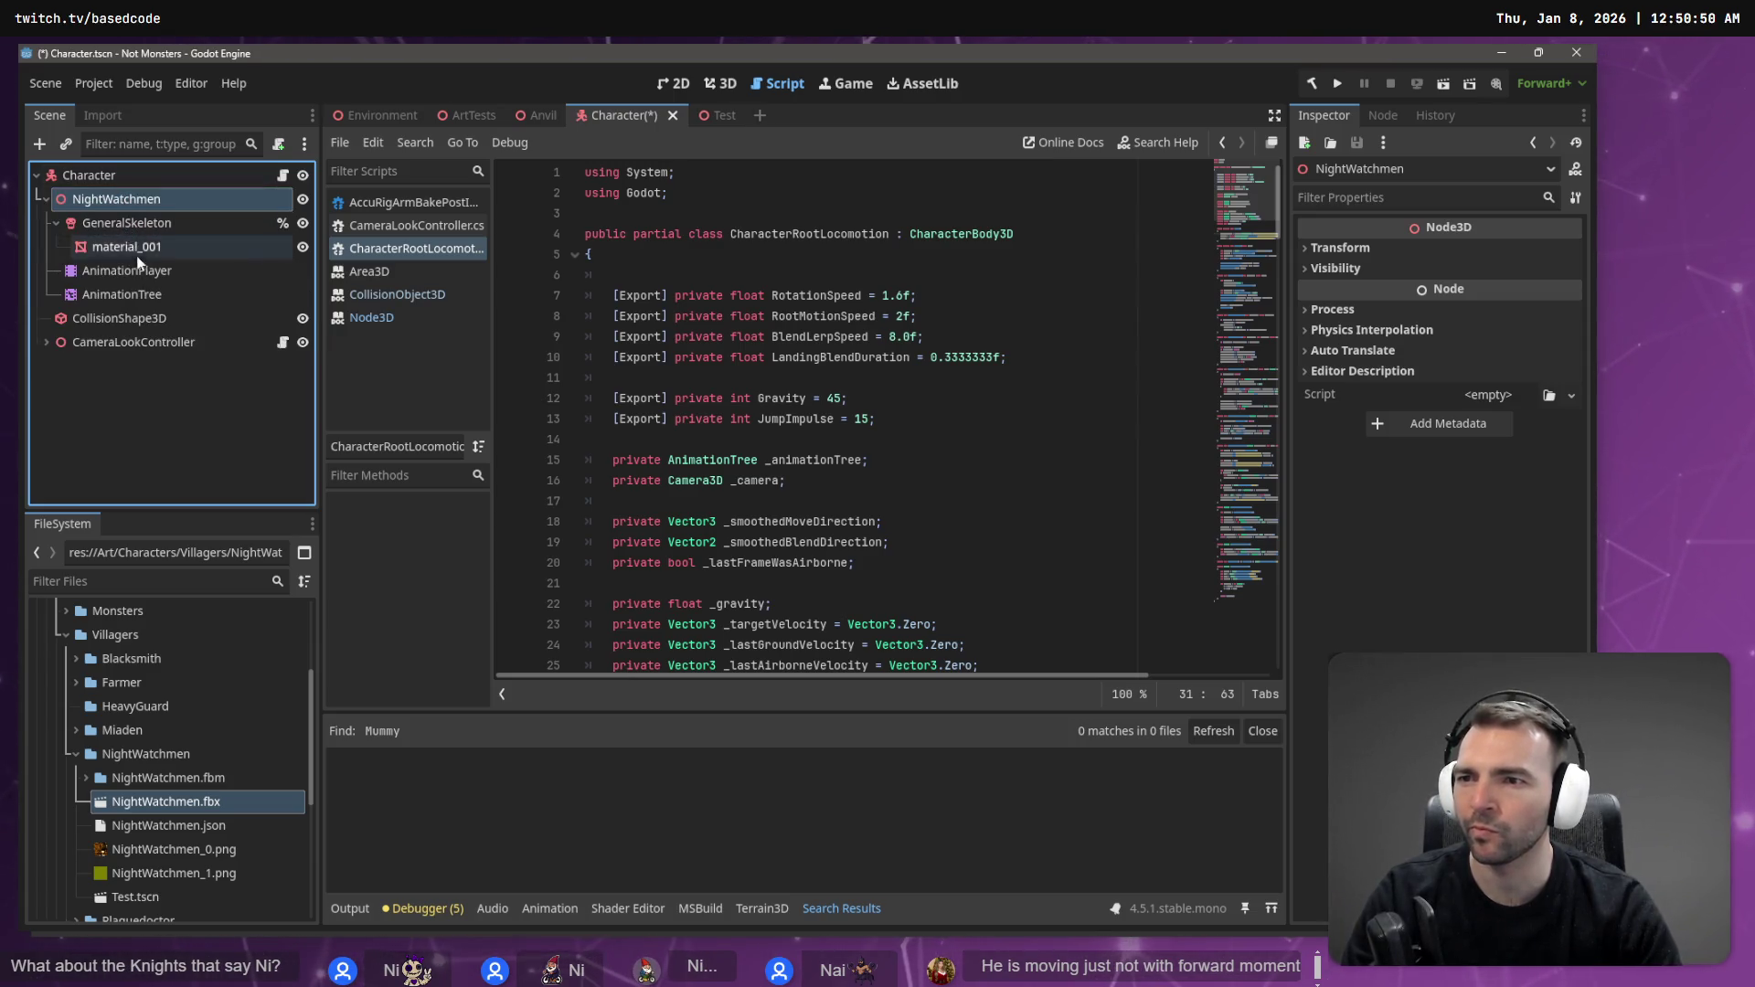
click(92, 178)
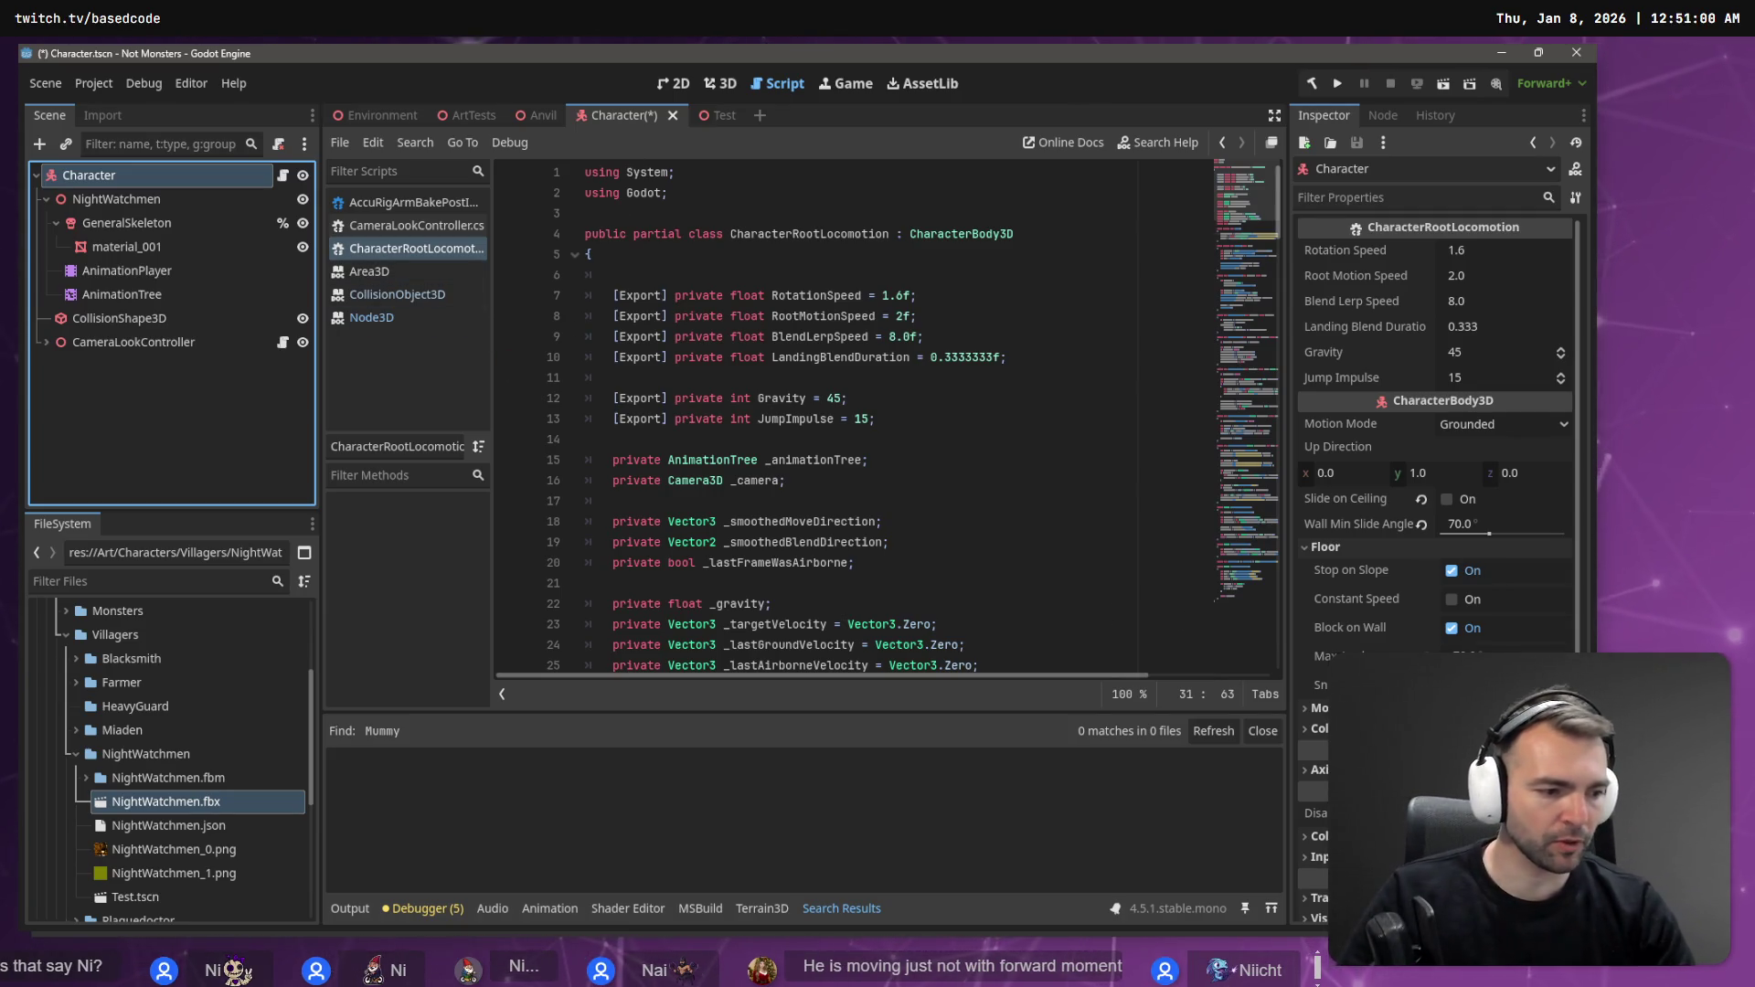
key(alt+Tab)
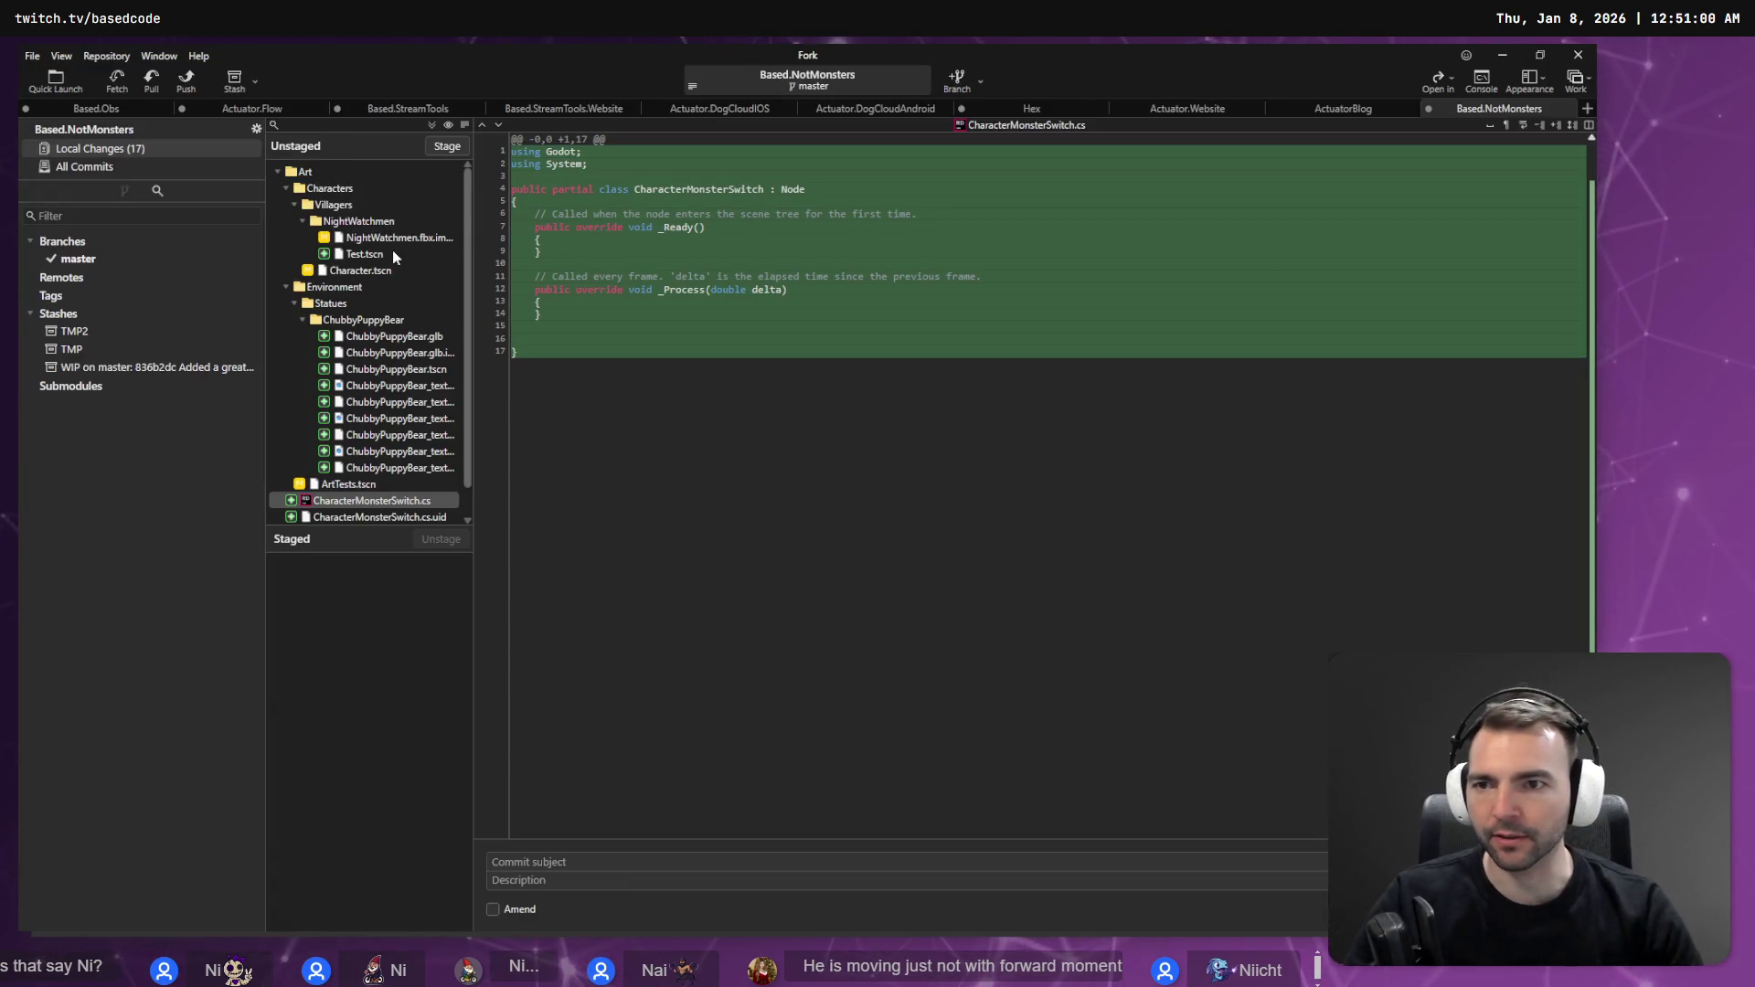
- Discard Character.tscn's changes in Fork and reload the reverted scene from disk in Godot
click(361, 270)
right_click(361, 271)
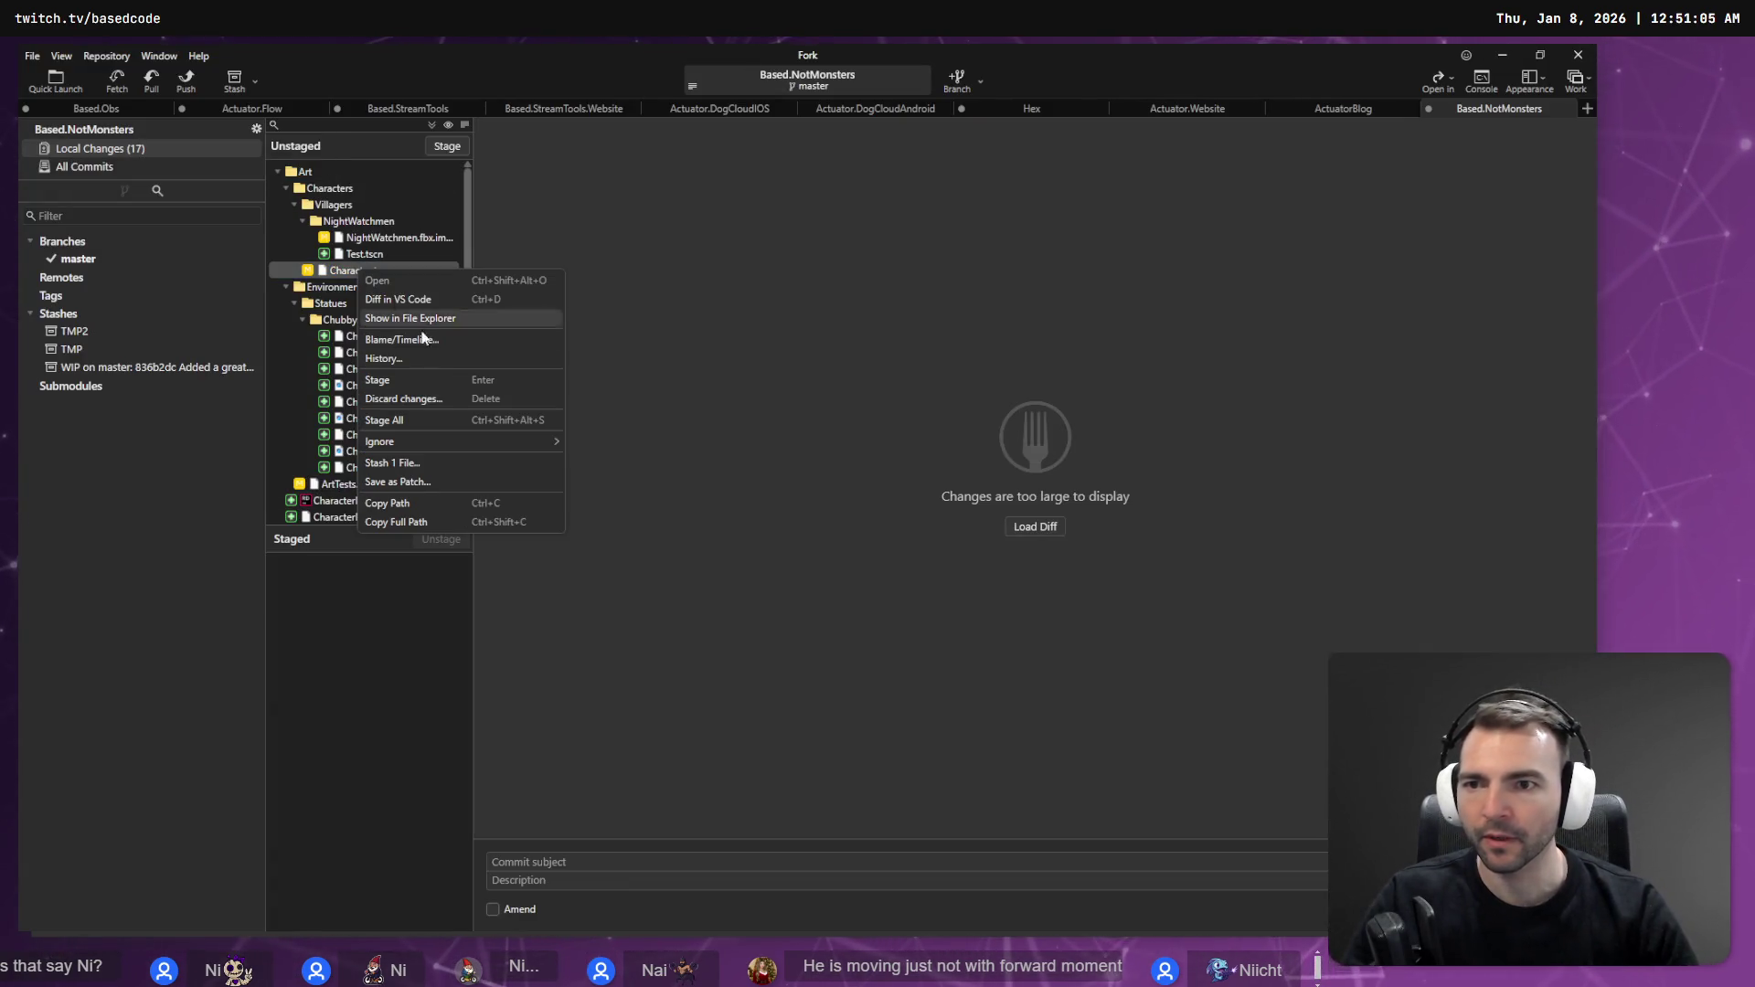
click(442, 400)
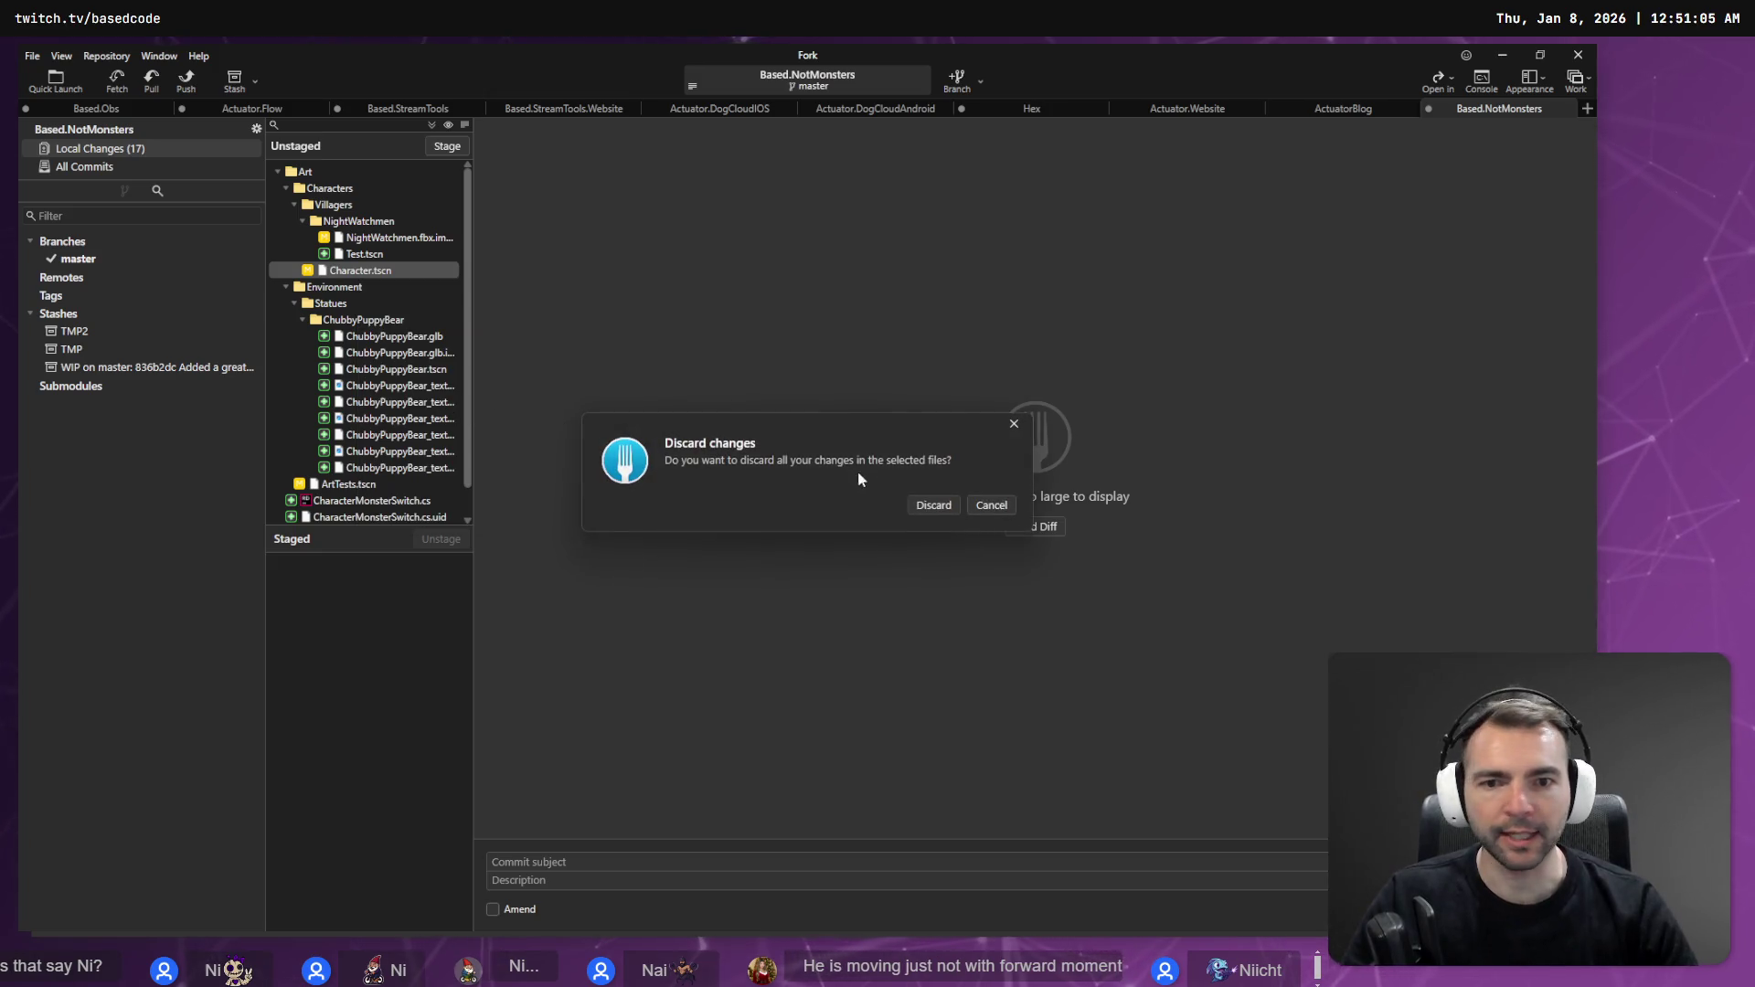
click(941, 508)
key(alt+Tab)
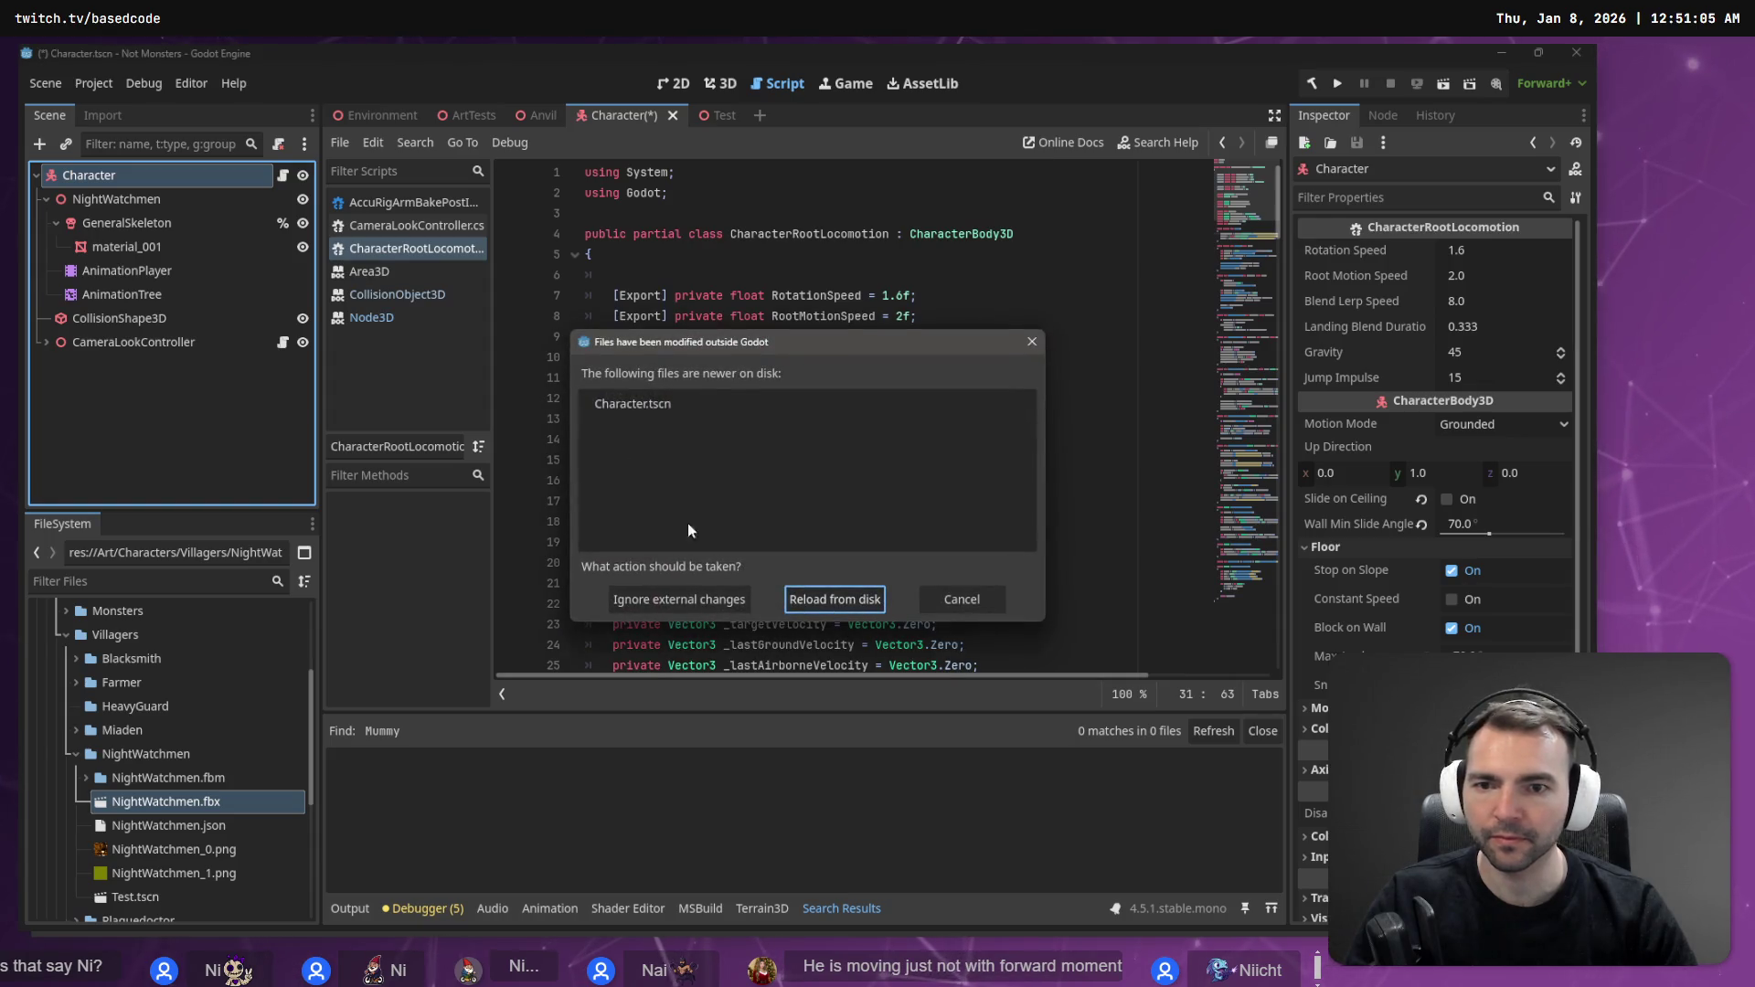
click(812, 603)
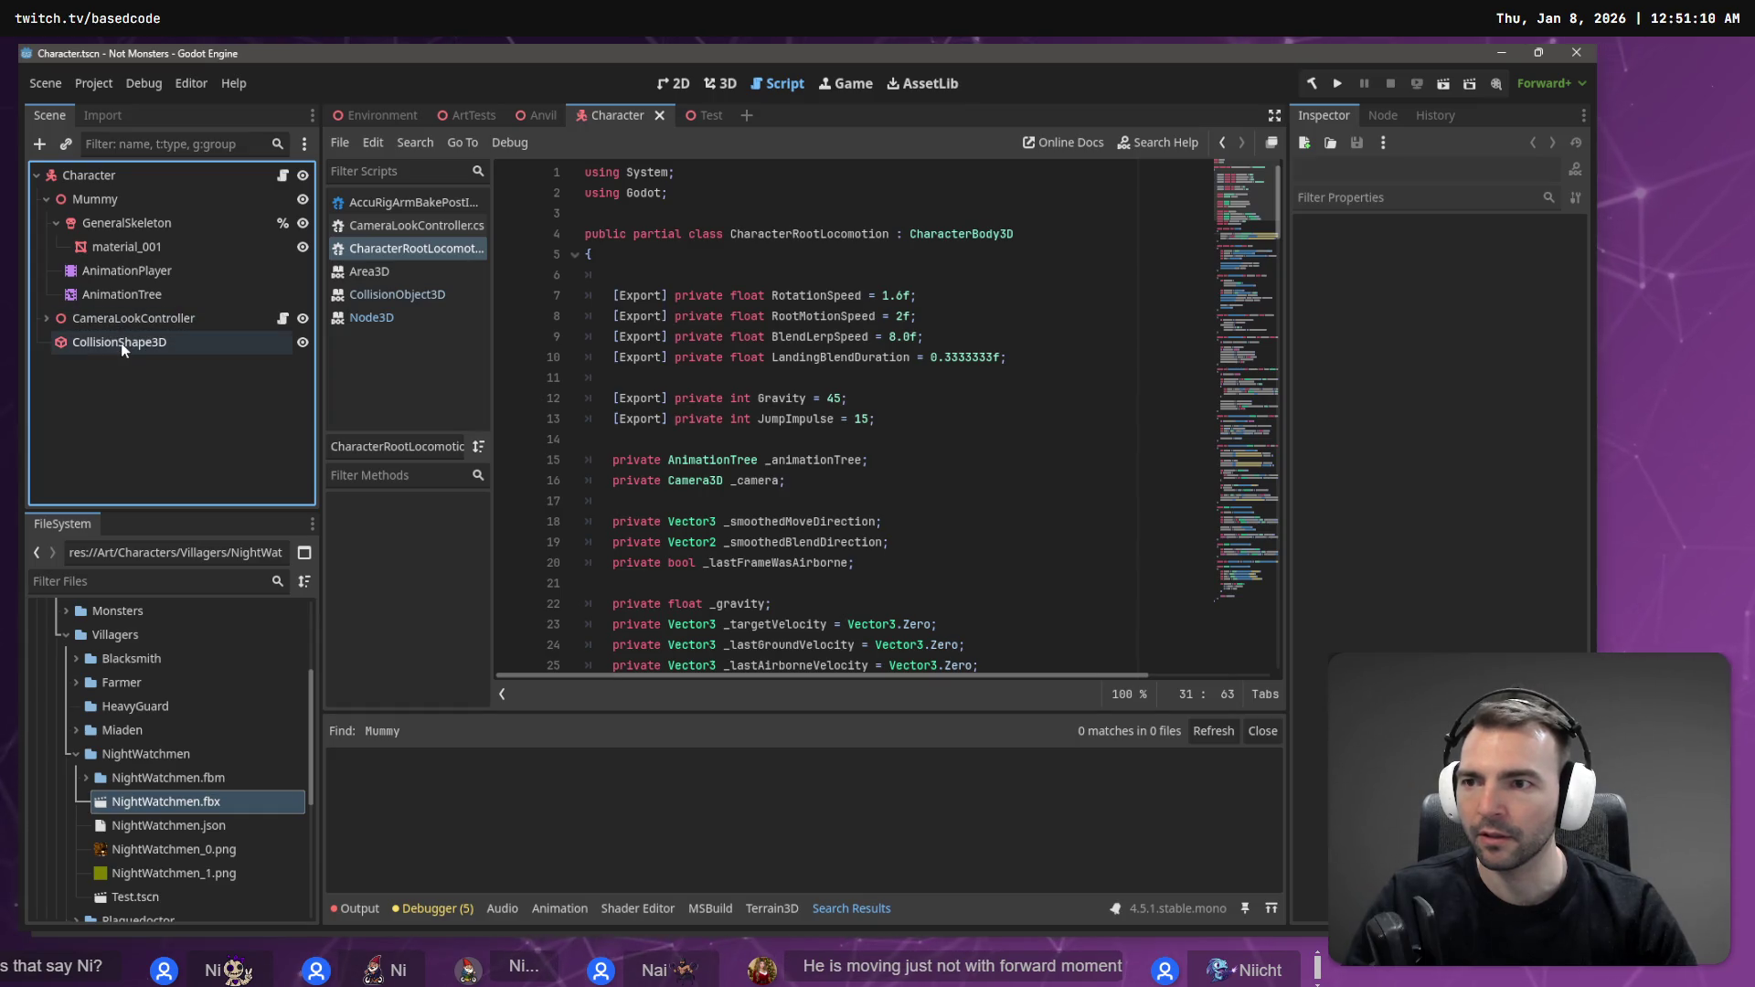
- Move AnimationTree out from under Mummy, then delete the Mummy node from Character
click(712, 122)
click(148, 202)
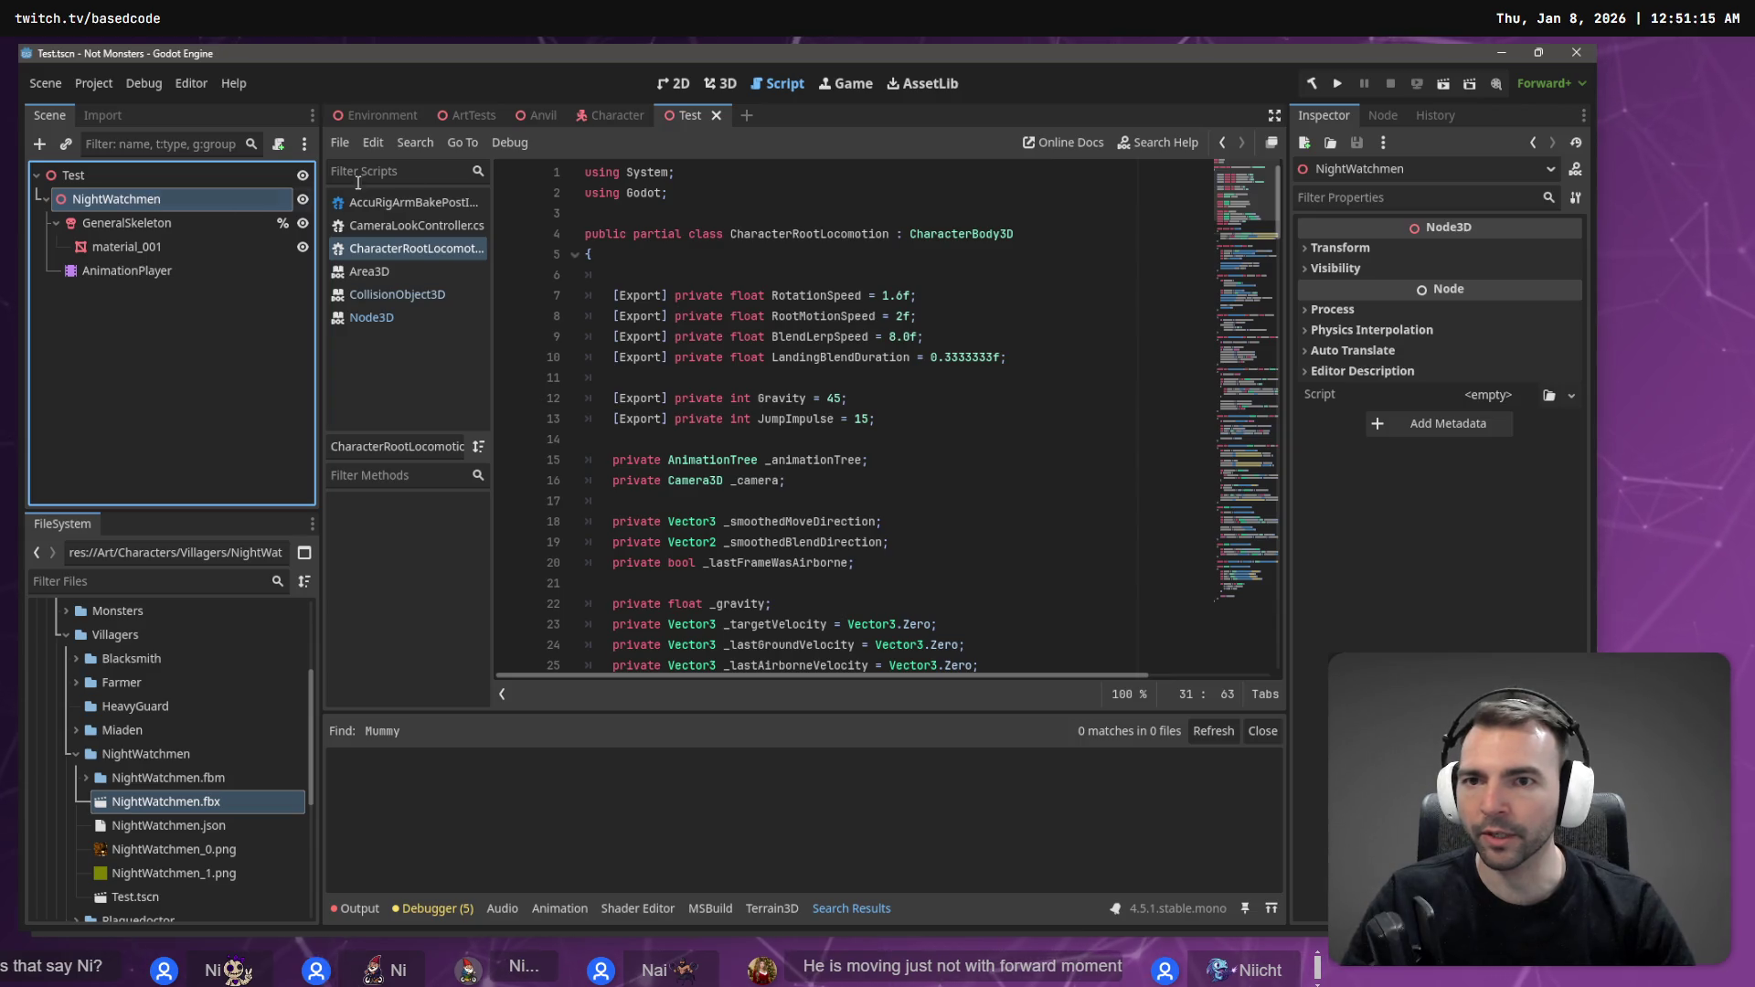
click(612, 114)
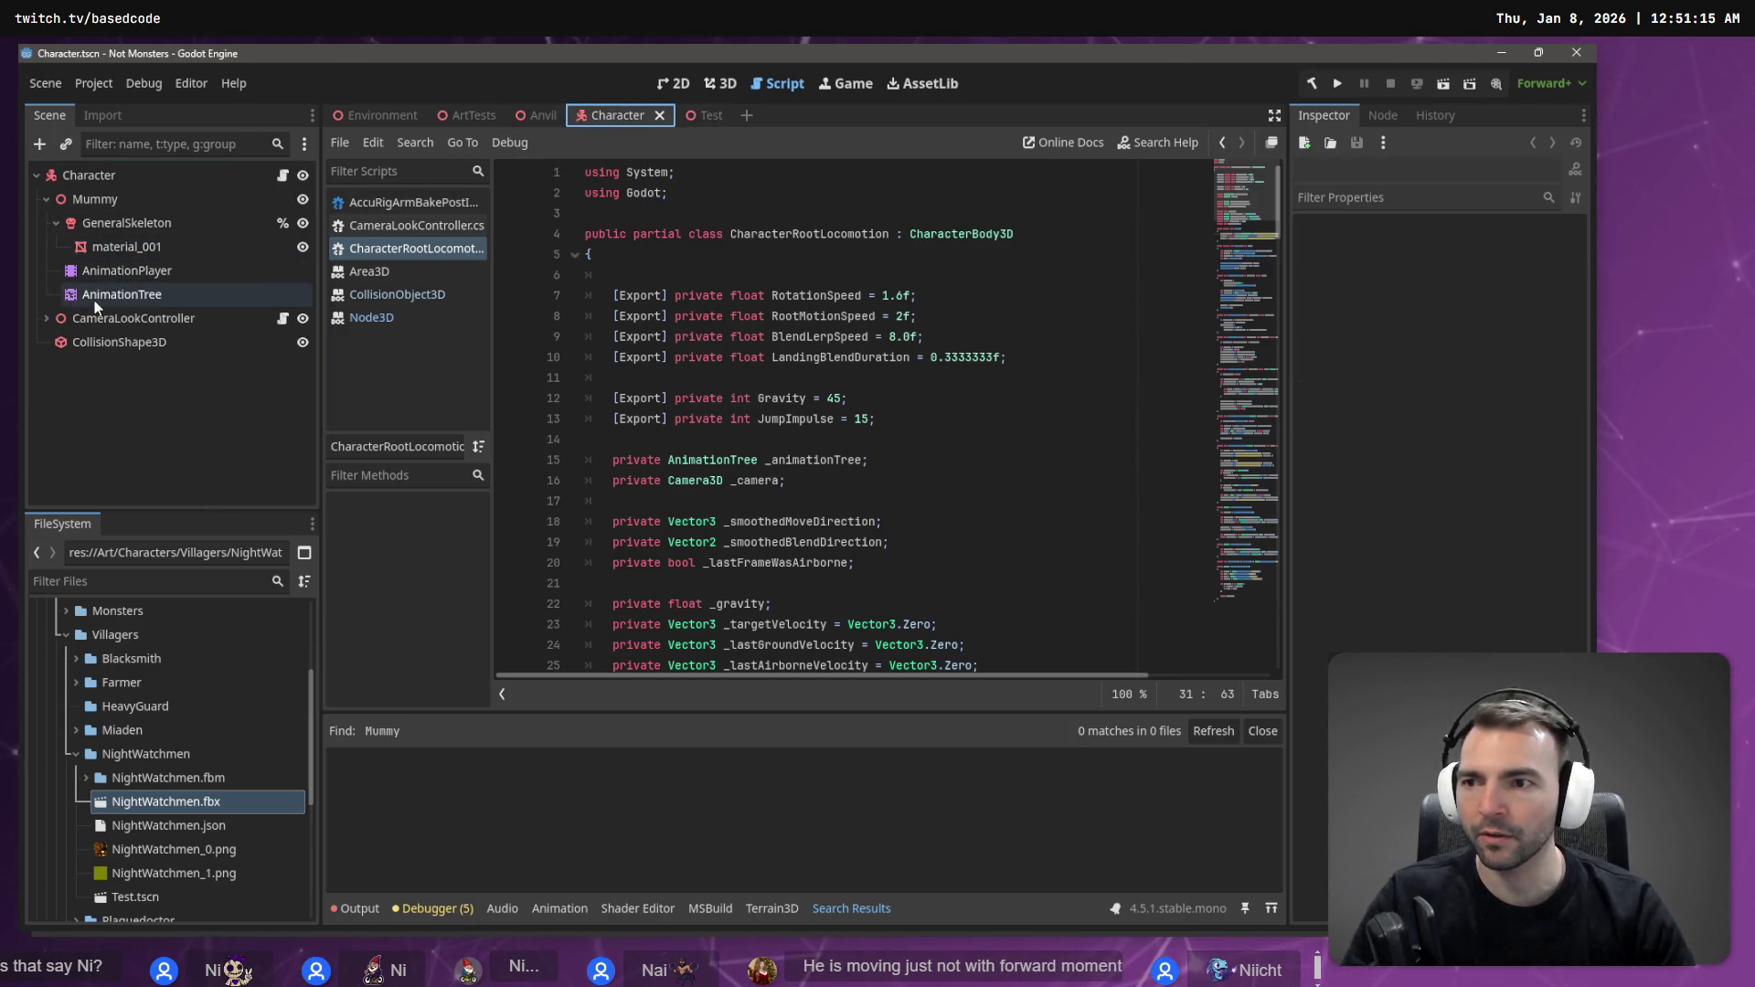
drag(107, 185, 109, 188)
click(114, 220)
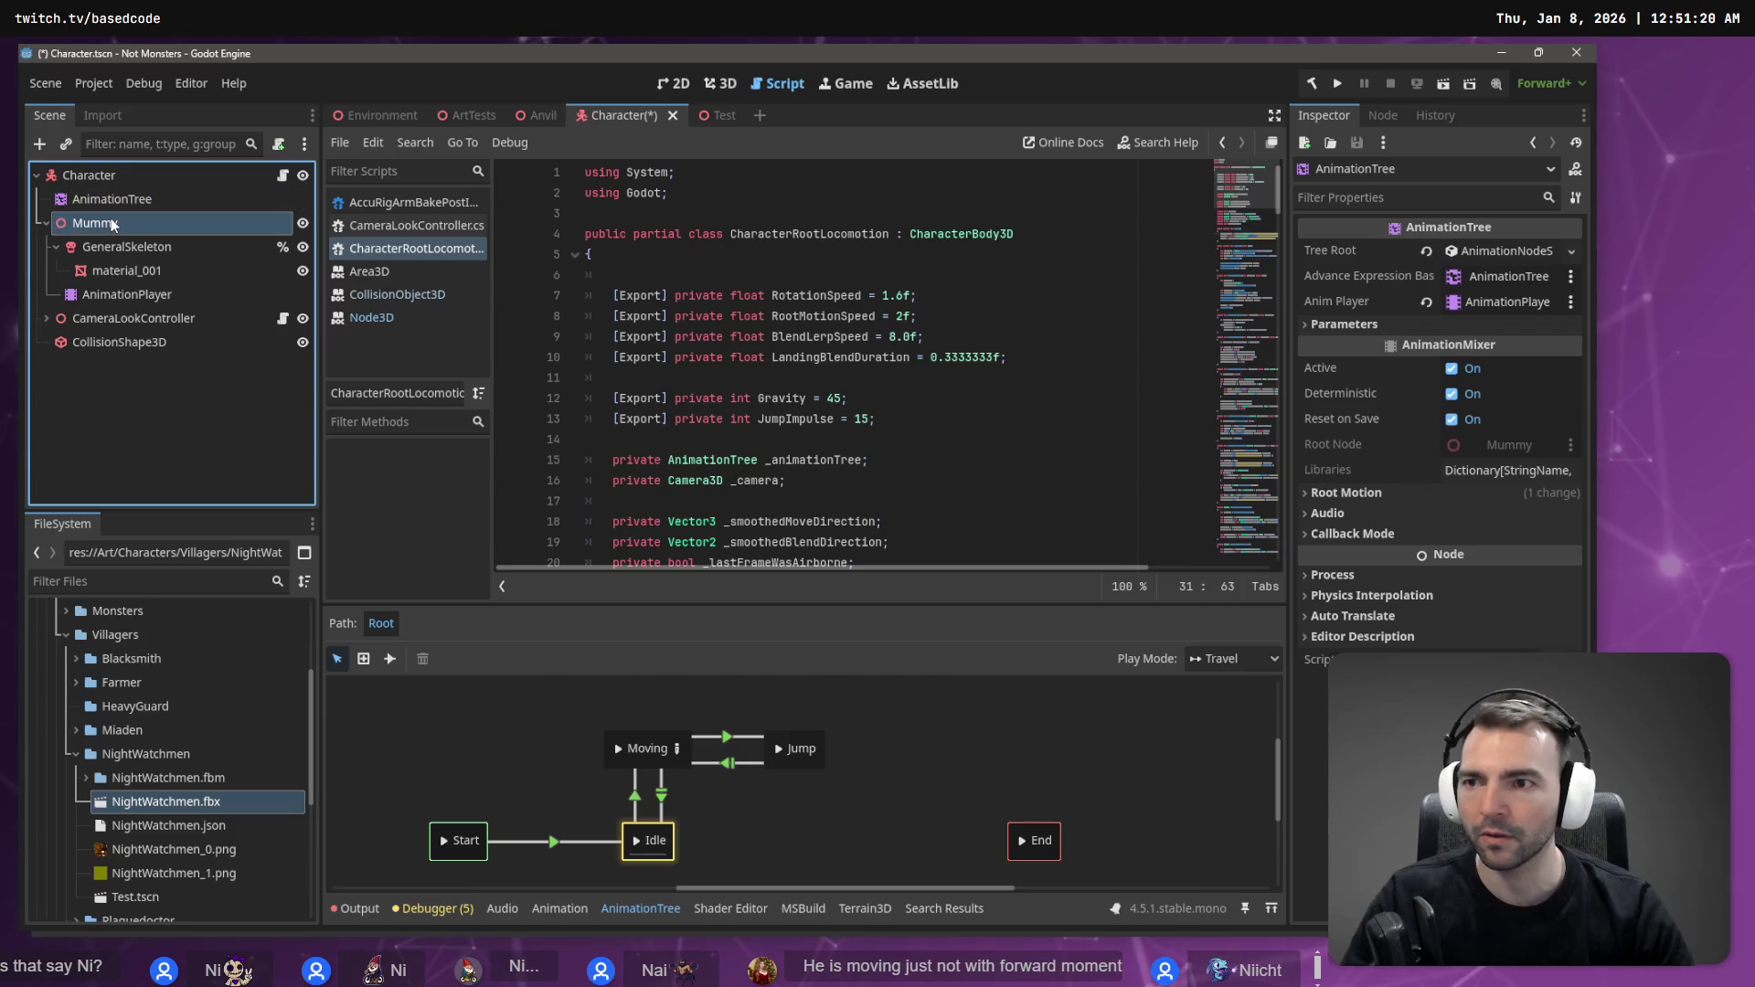
key(Delete)
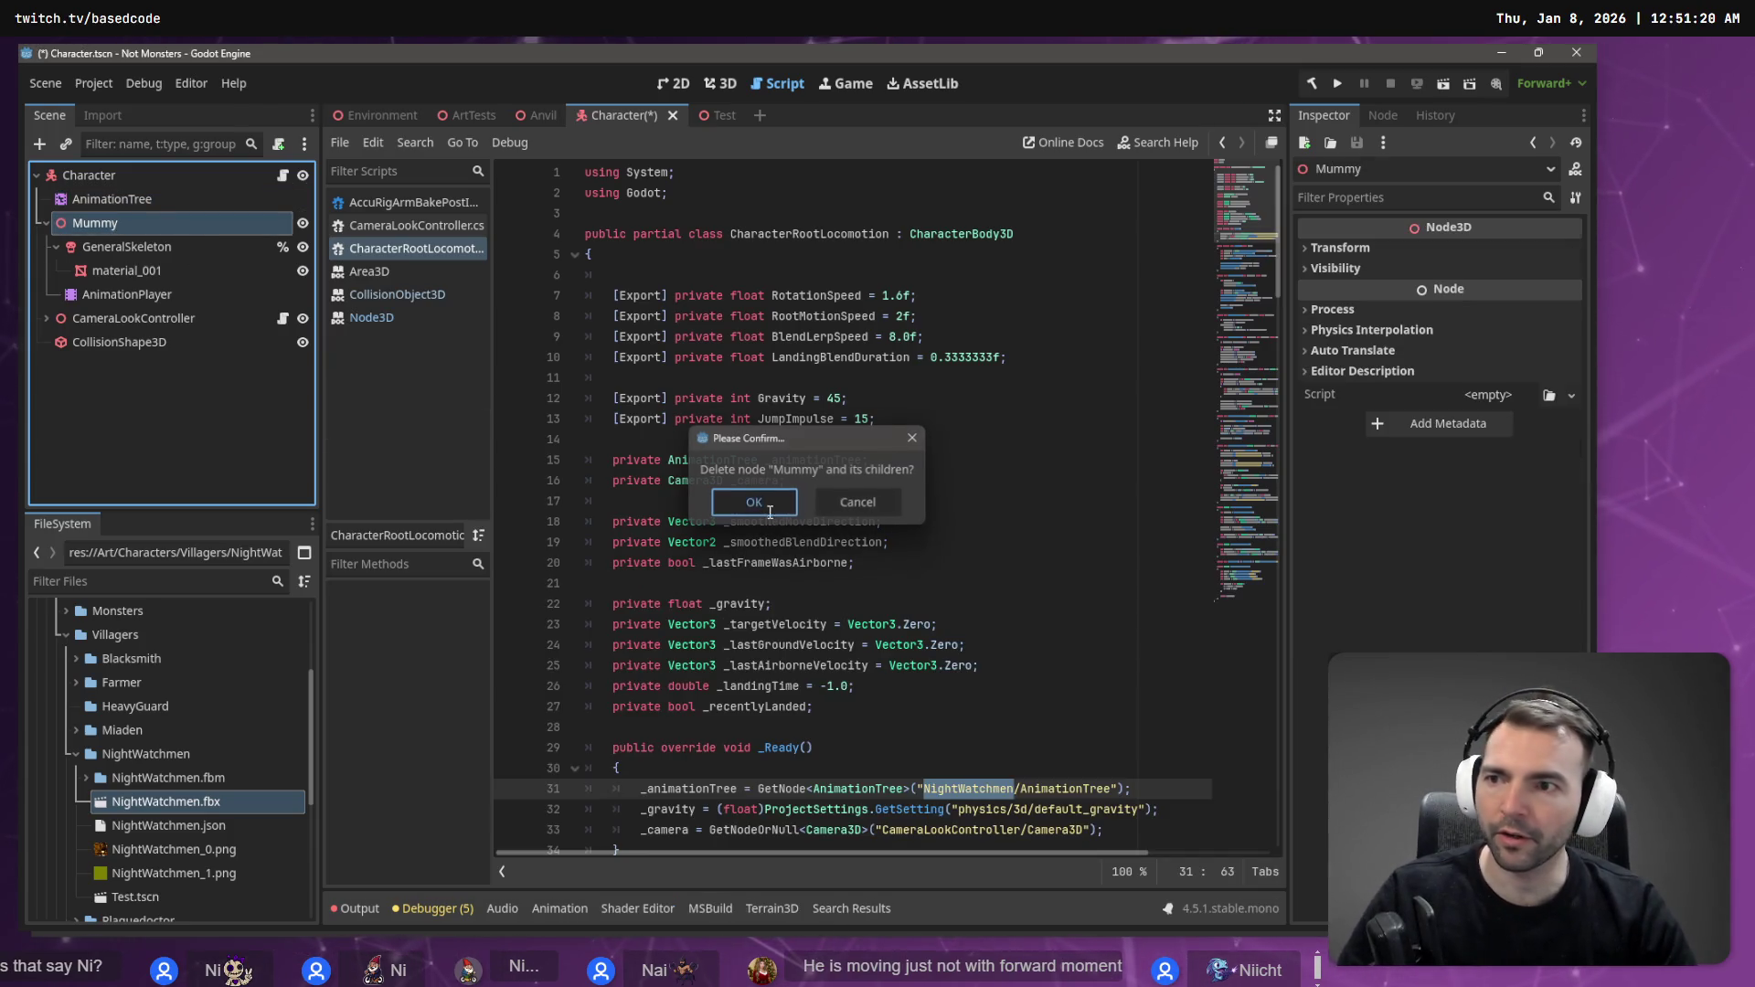
click(754, 502)
- Paste the NightWatchmen model into Character, place AnimationTree under it, and save the scene
key(ctrl+v)
mouse_move(161, 193)
mouse_down()
mouse_move(165, 281)
mouse_move(98, 189)
mouse_up()
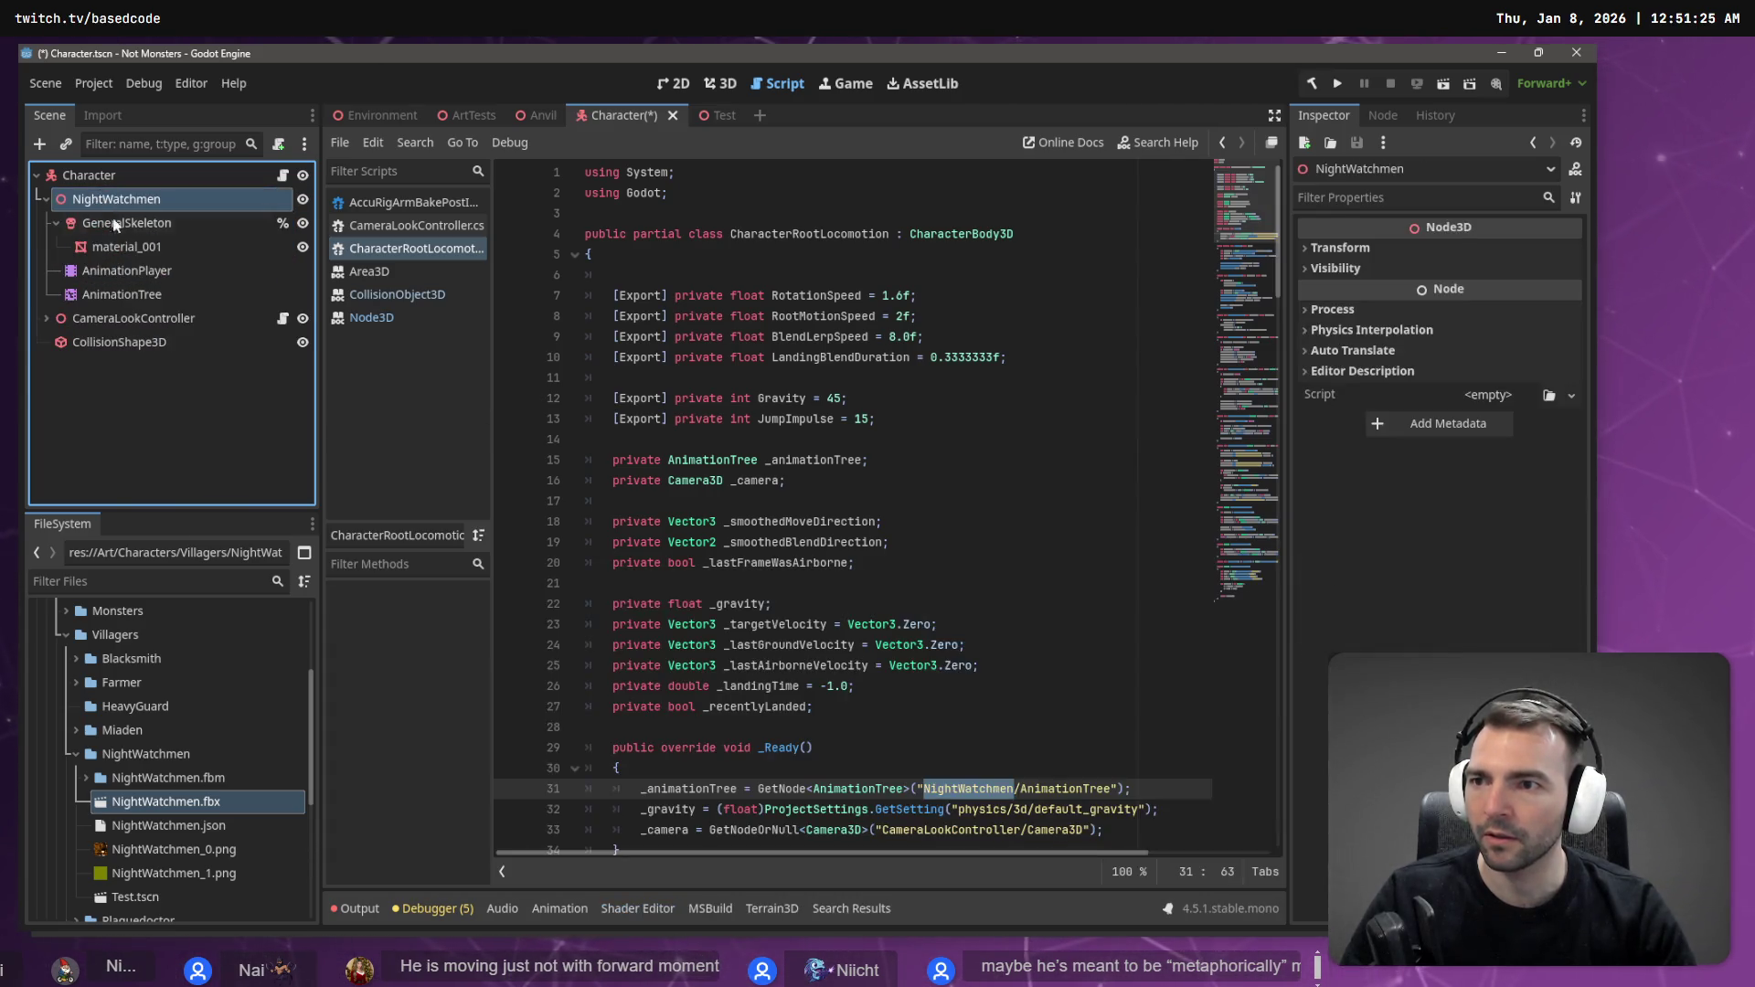
key(ctrl+s)
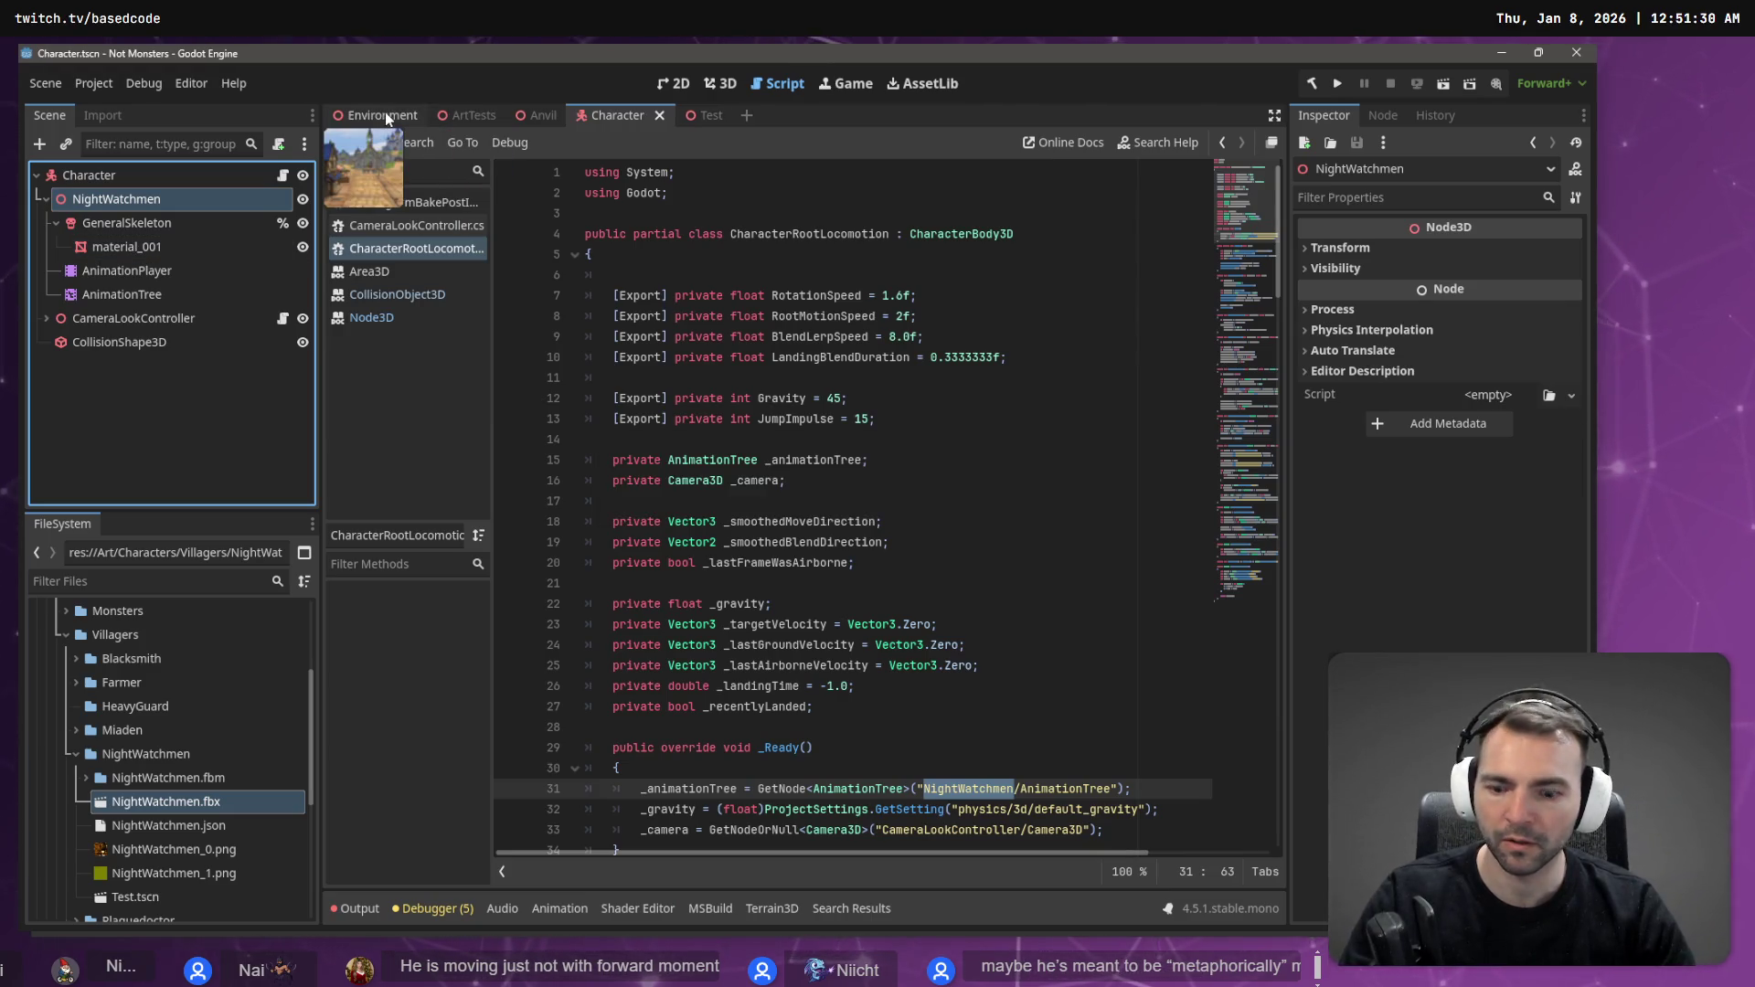
click(386, 113)
- Run the game to test the NightWatchmen character, then return to the Character scene
key(F5)
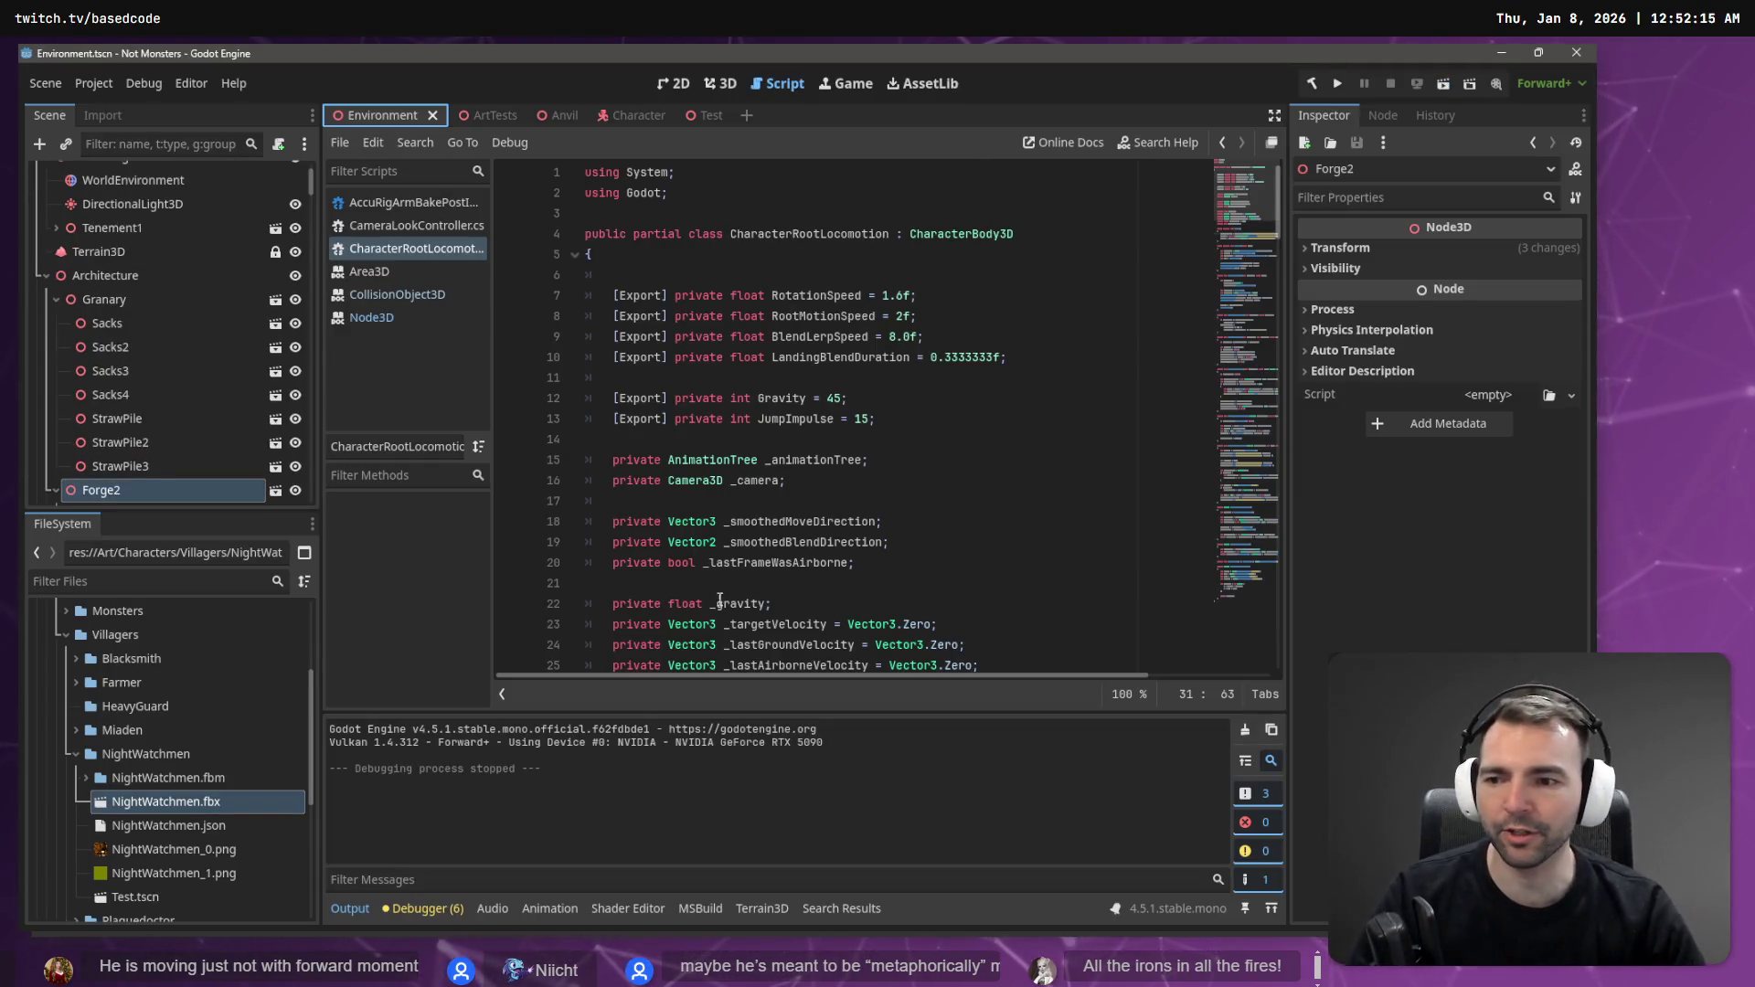
click(623, 114)
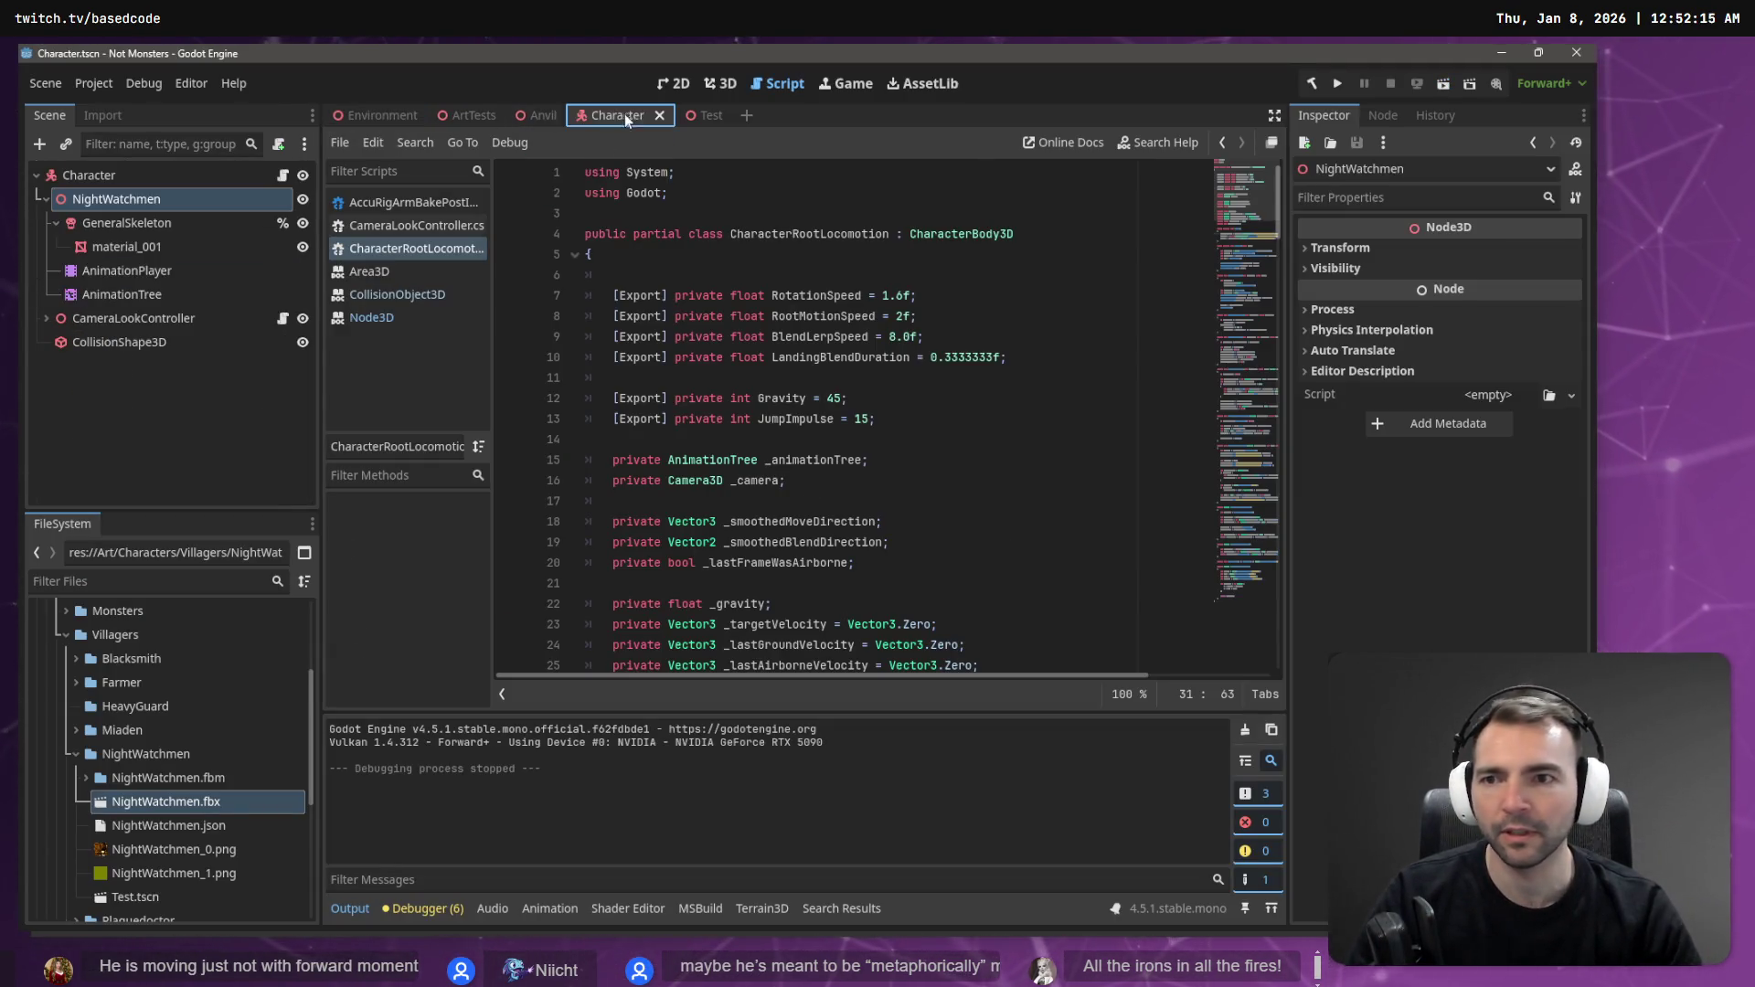
- Show the AnimationTree state machine beside the 3D view, check the Moving state, and select AnimationPlayer
click(139, 294)
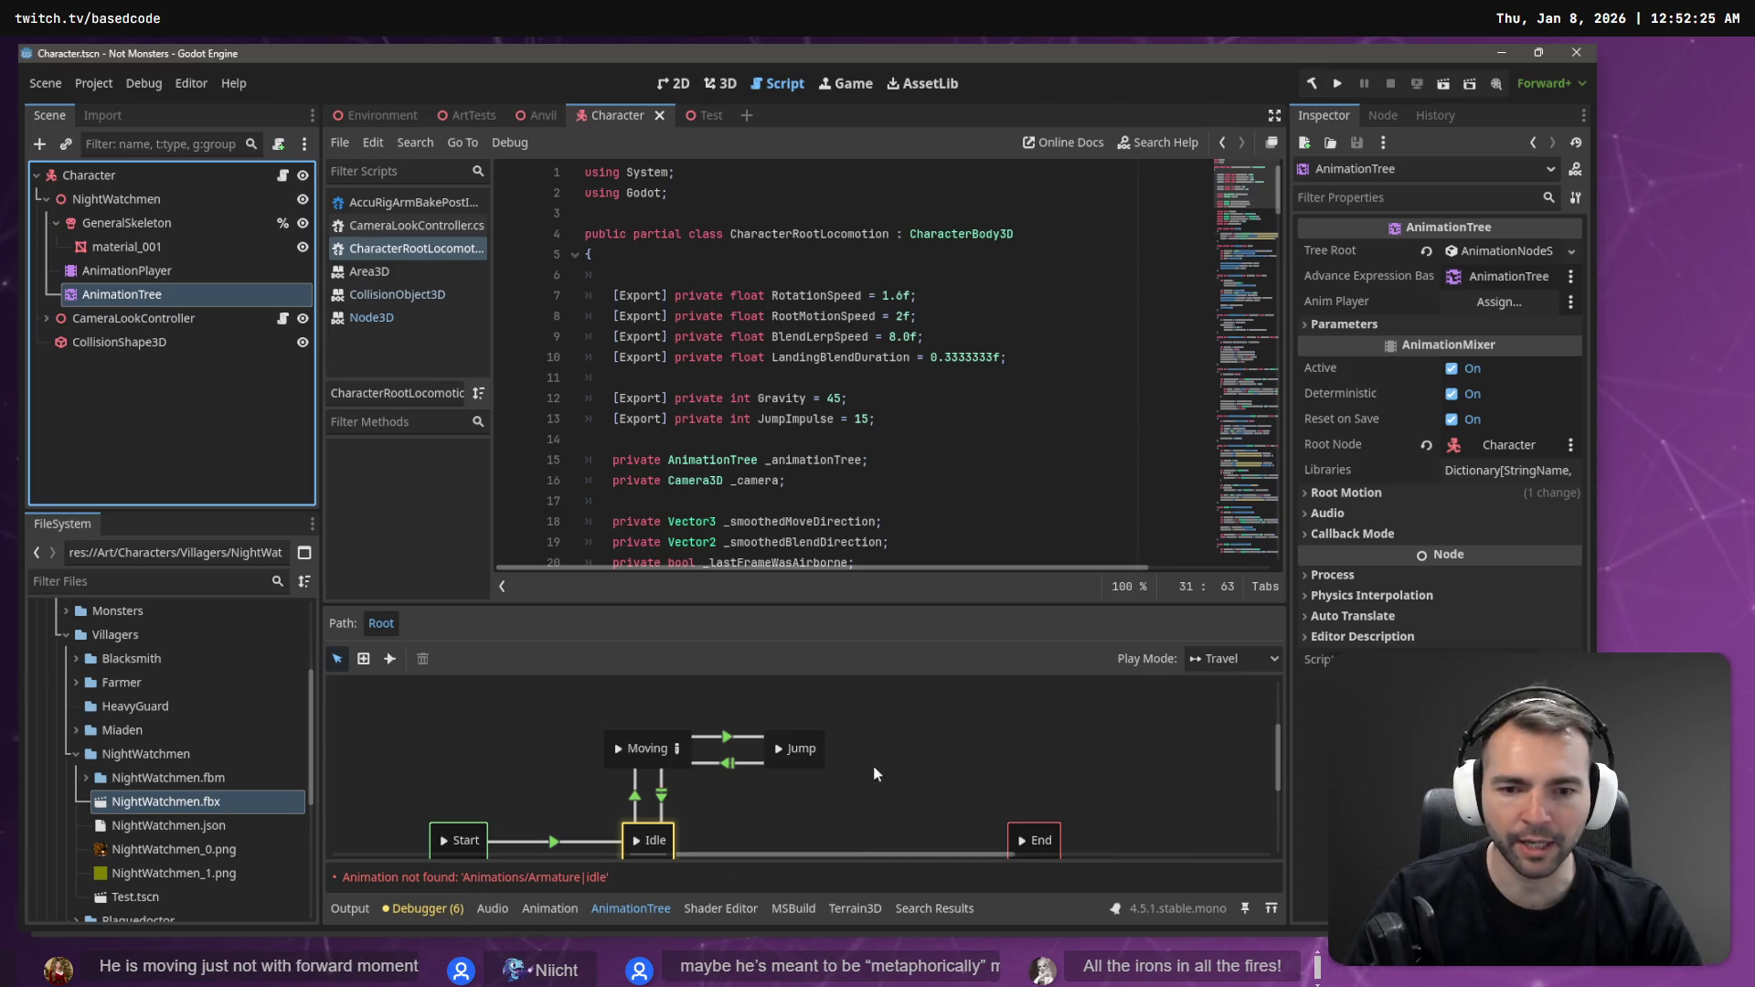
drag(743, 604, 731, 496)
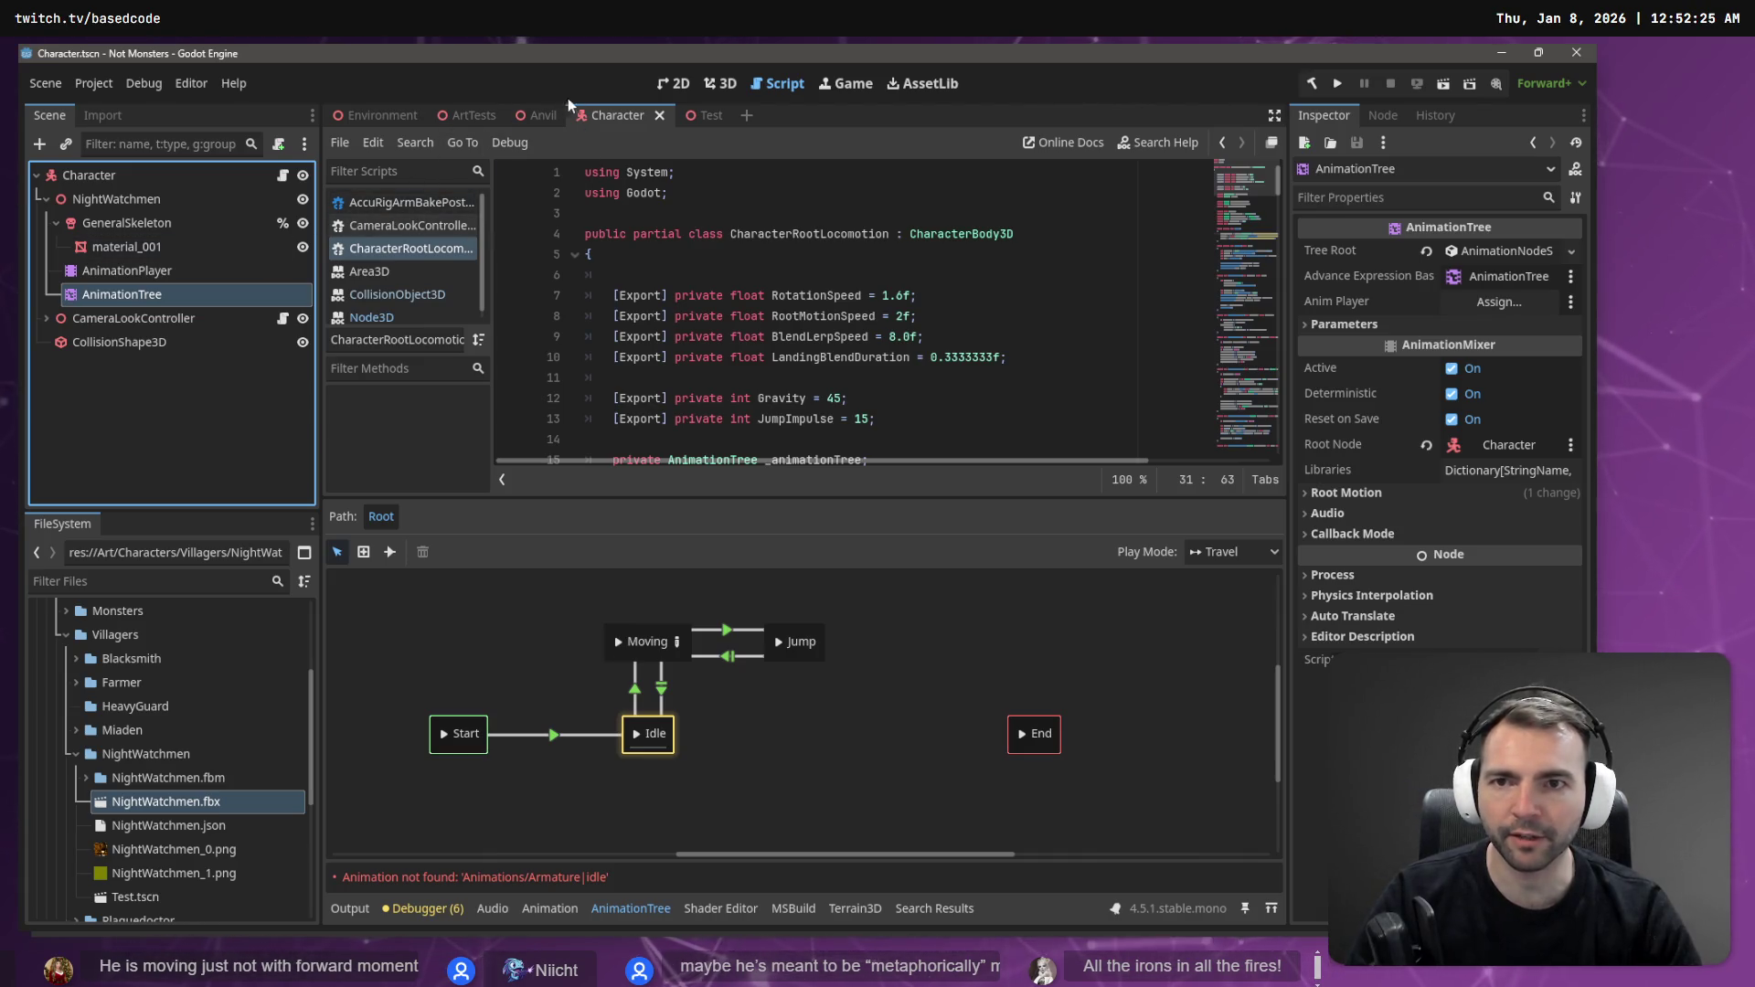
click(729, 84)
drag(816, 338, 819, 338)
click(618, 643)
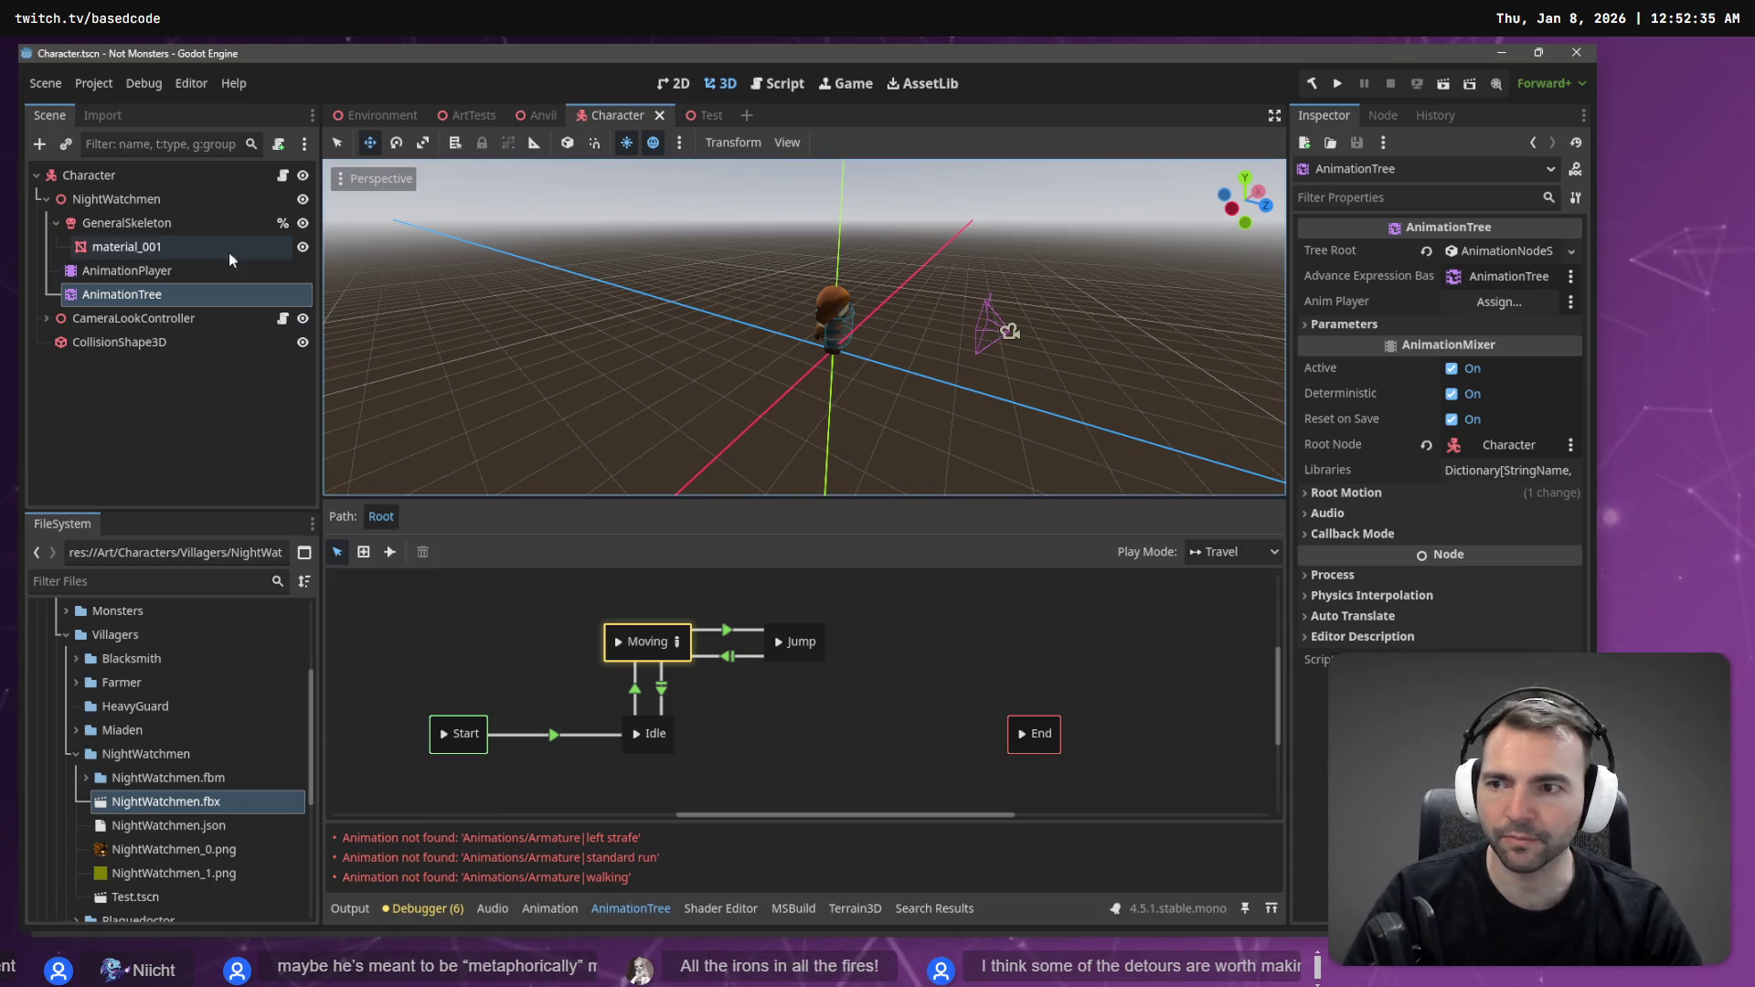
click(163, 271)
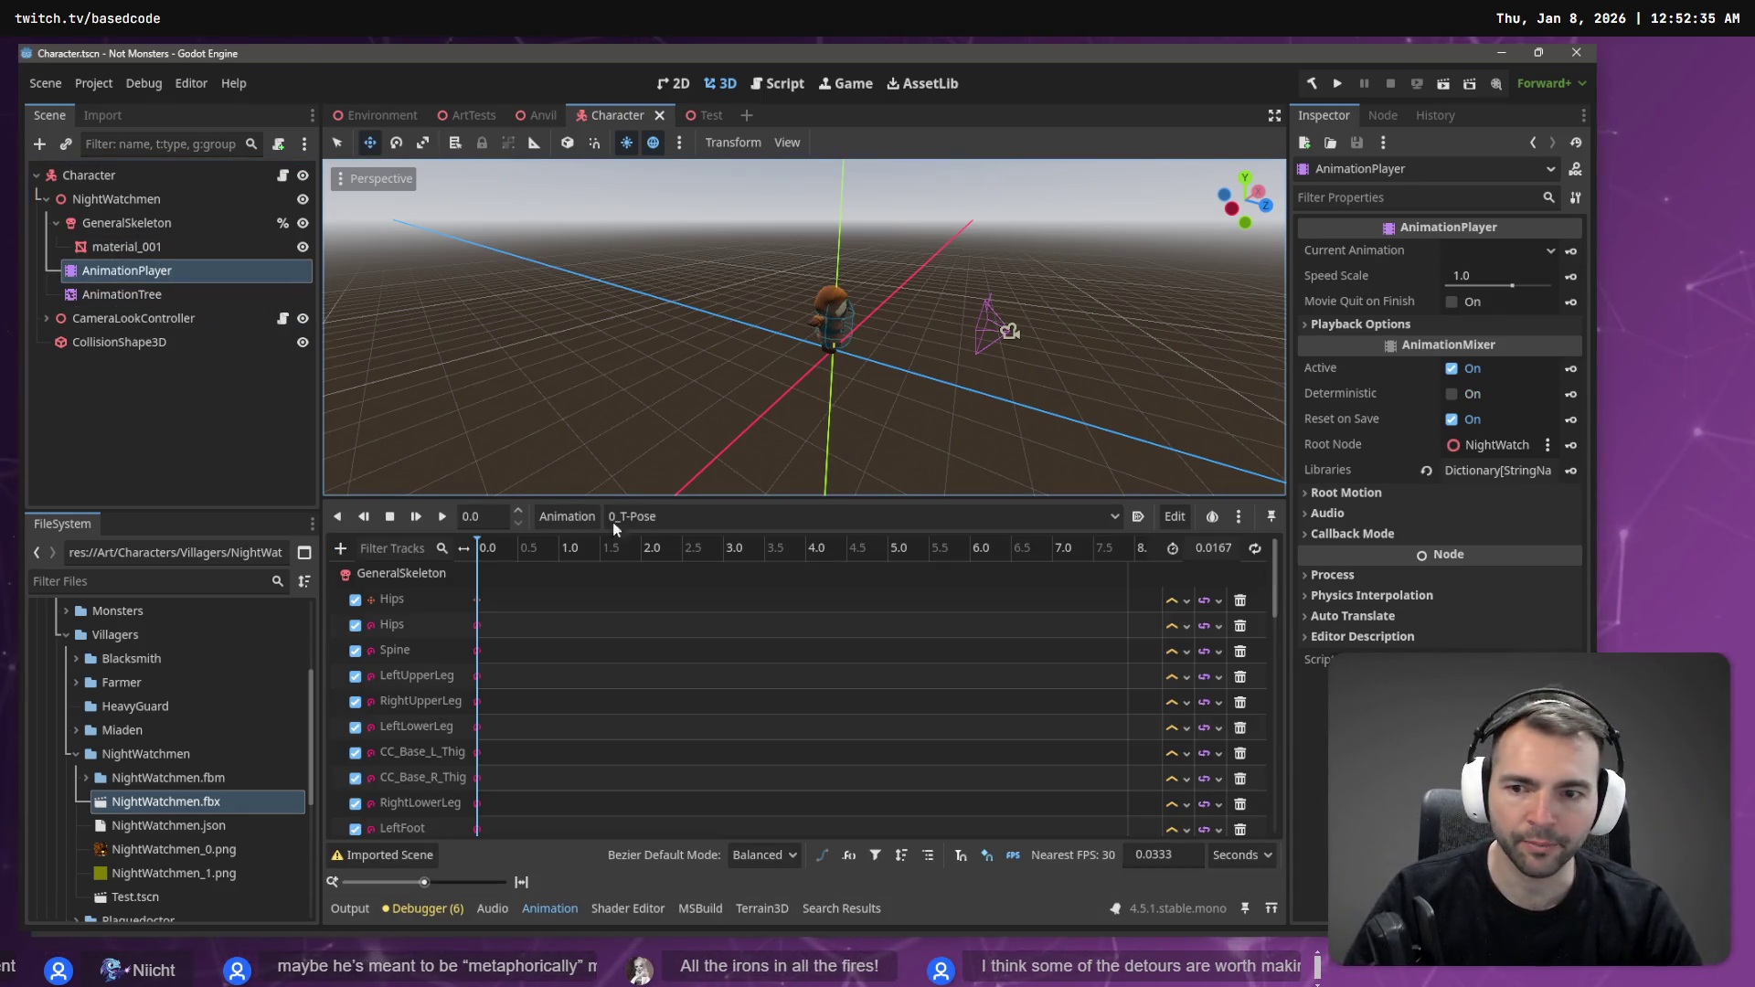
- Preview the idle and left strafe animations in AnimationPlayer and expand the root motion settings
click(667, 521)
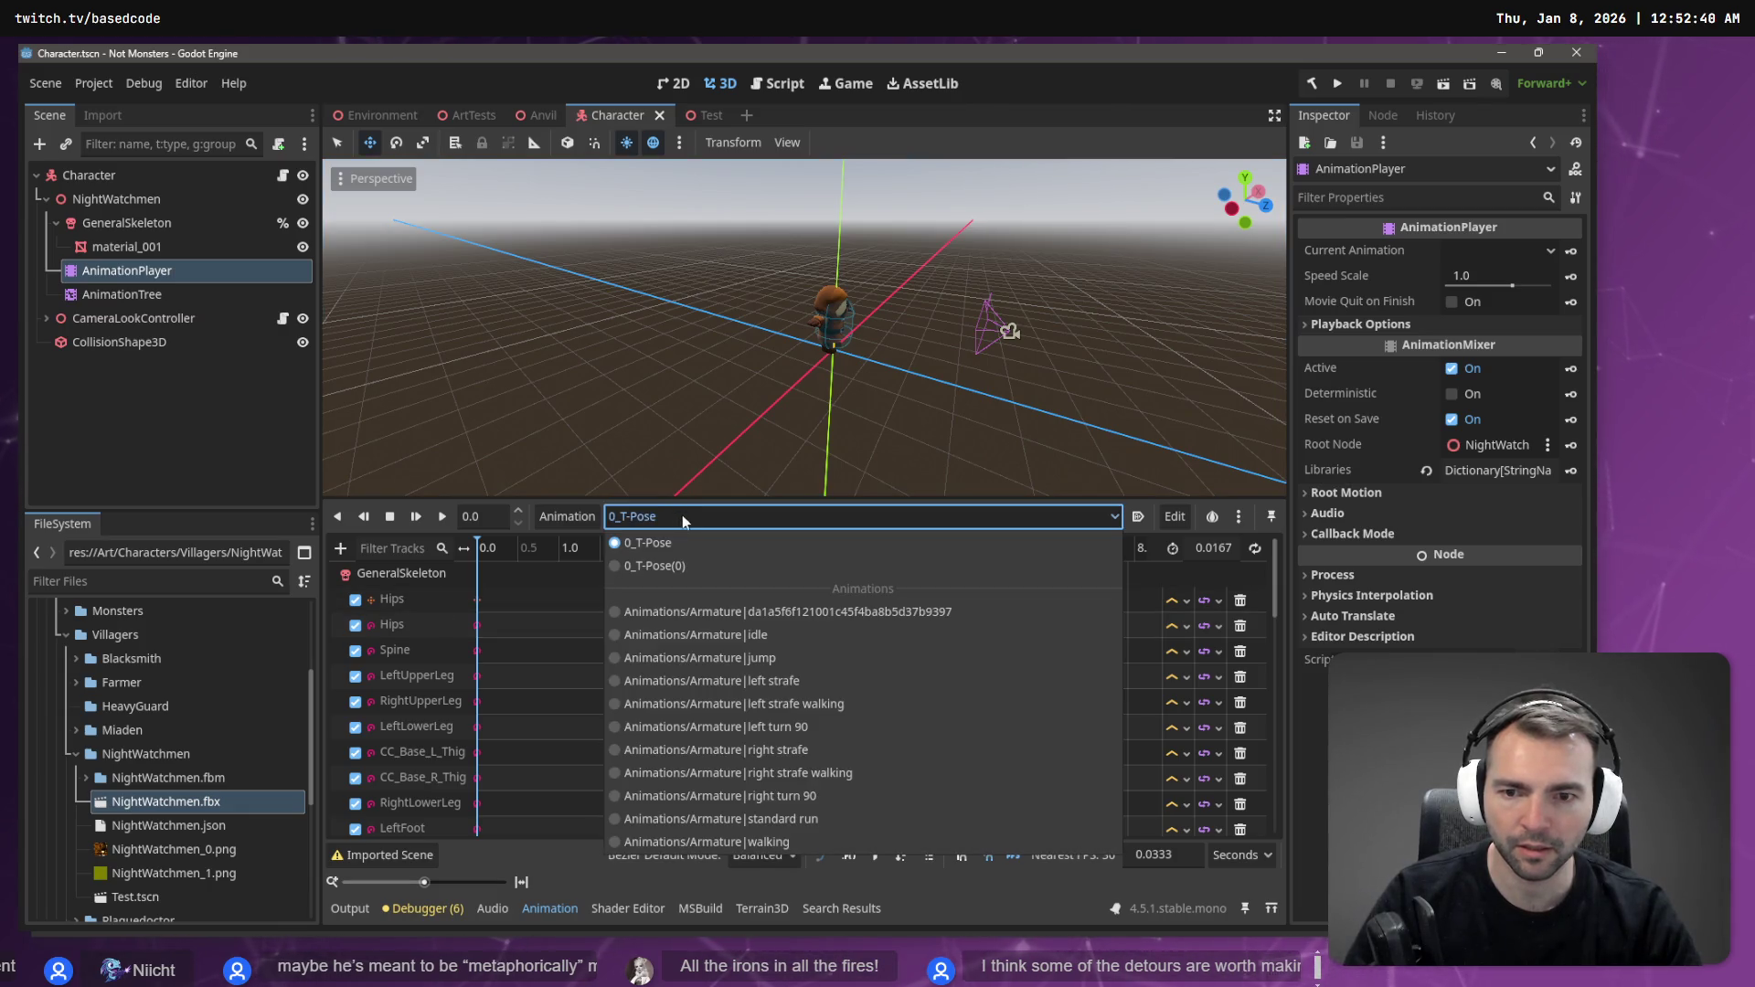
click(768, 646)
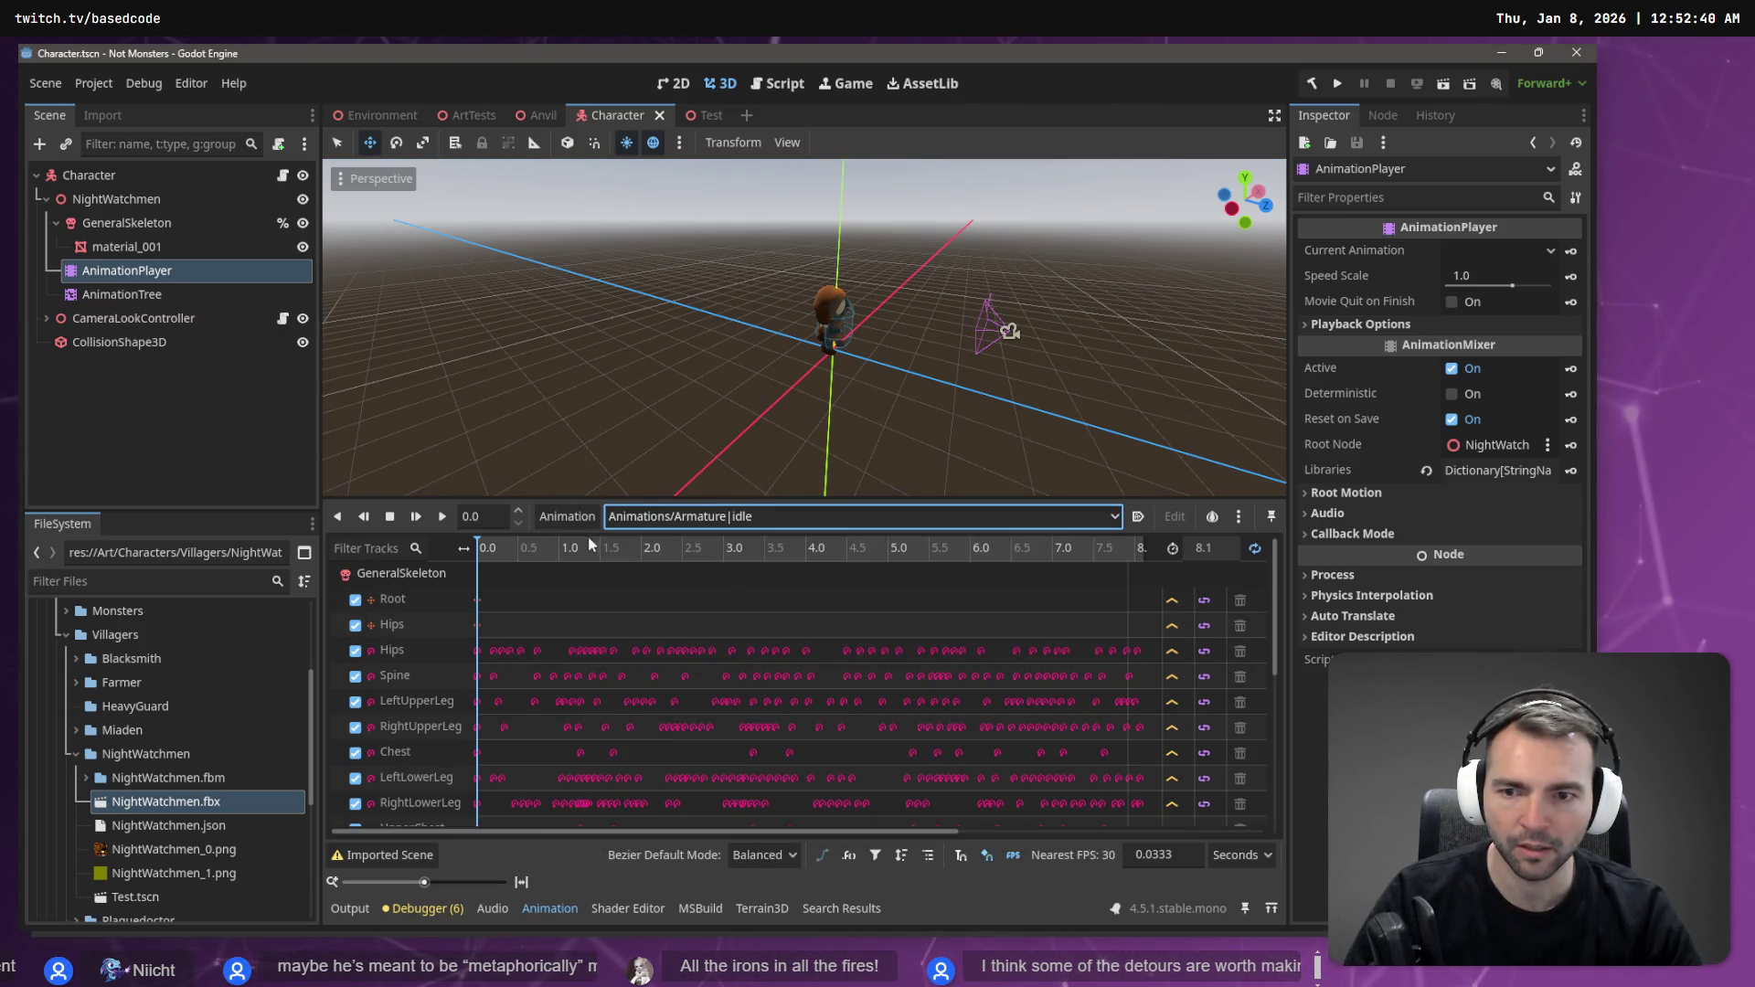
click(442, 517)
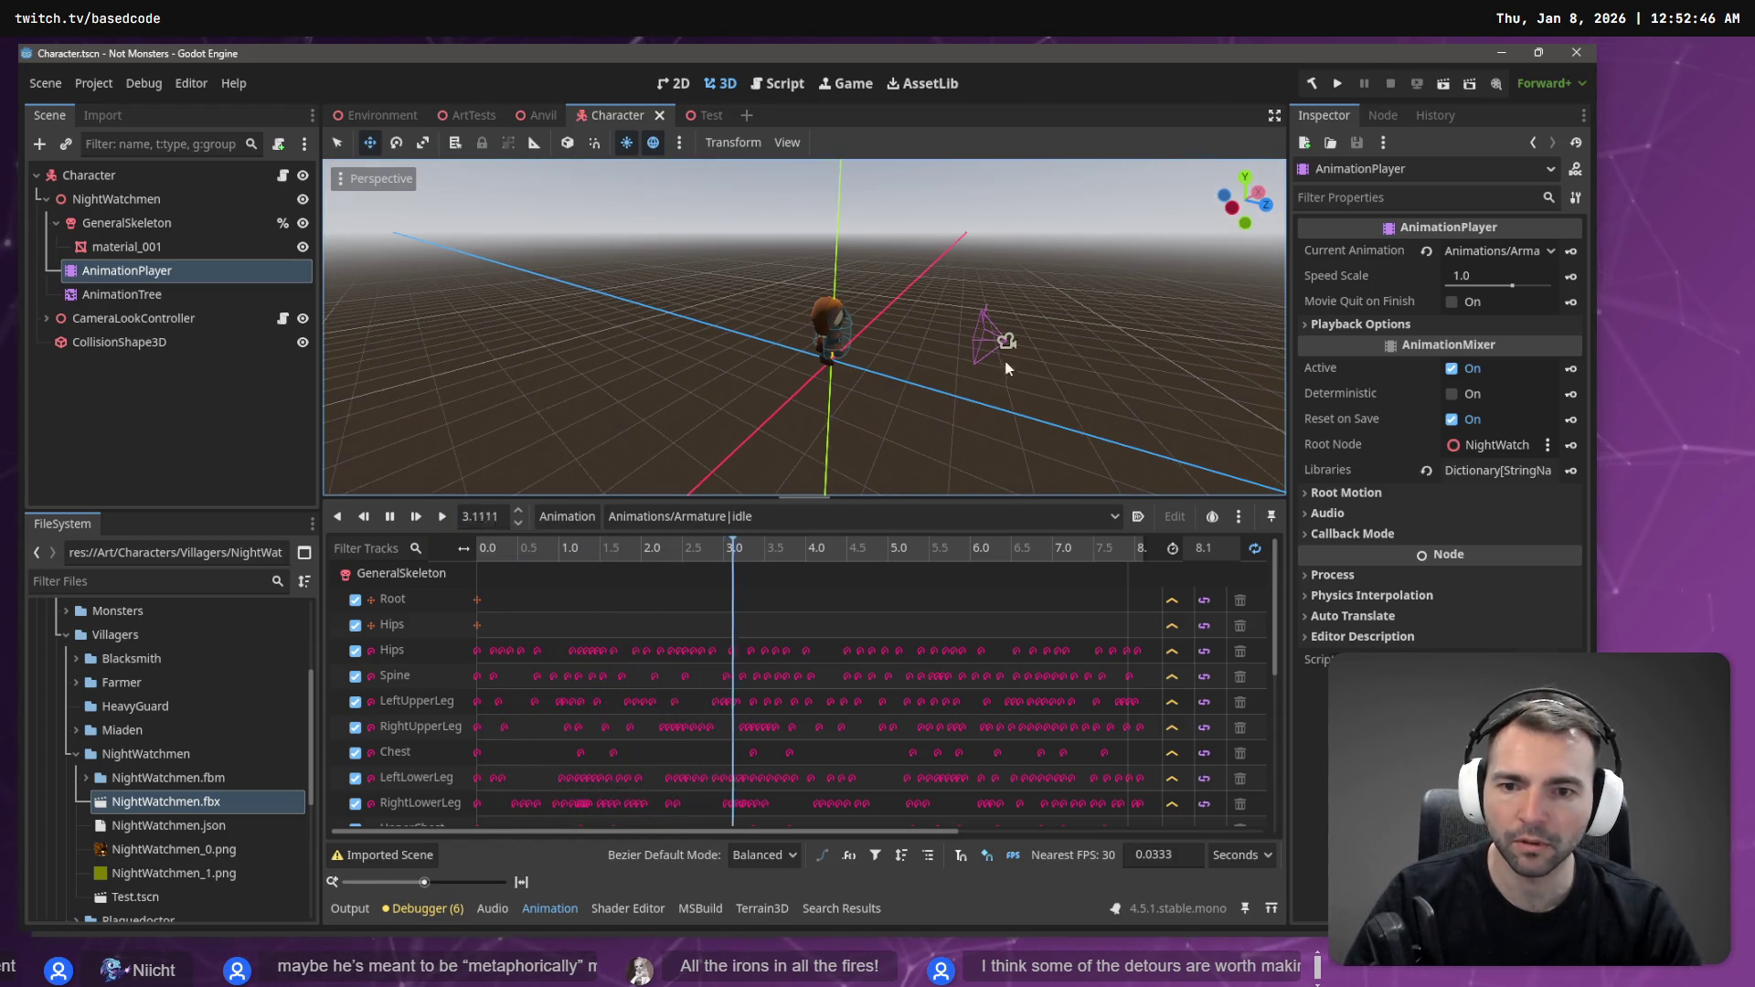
click(787, 523)
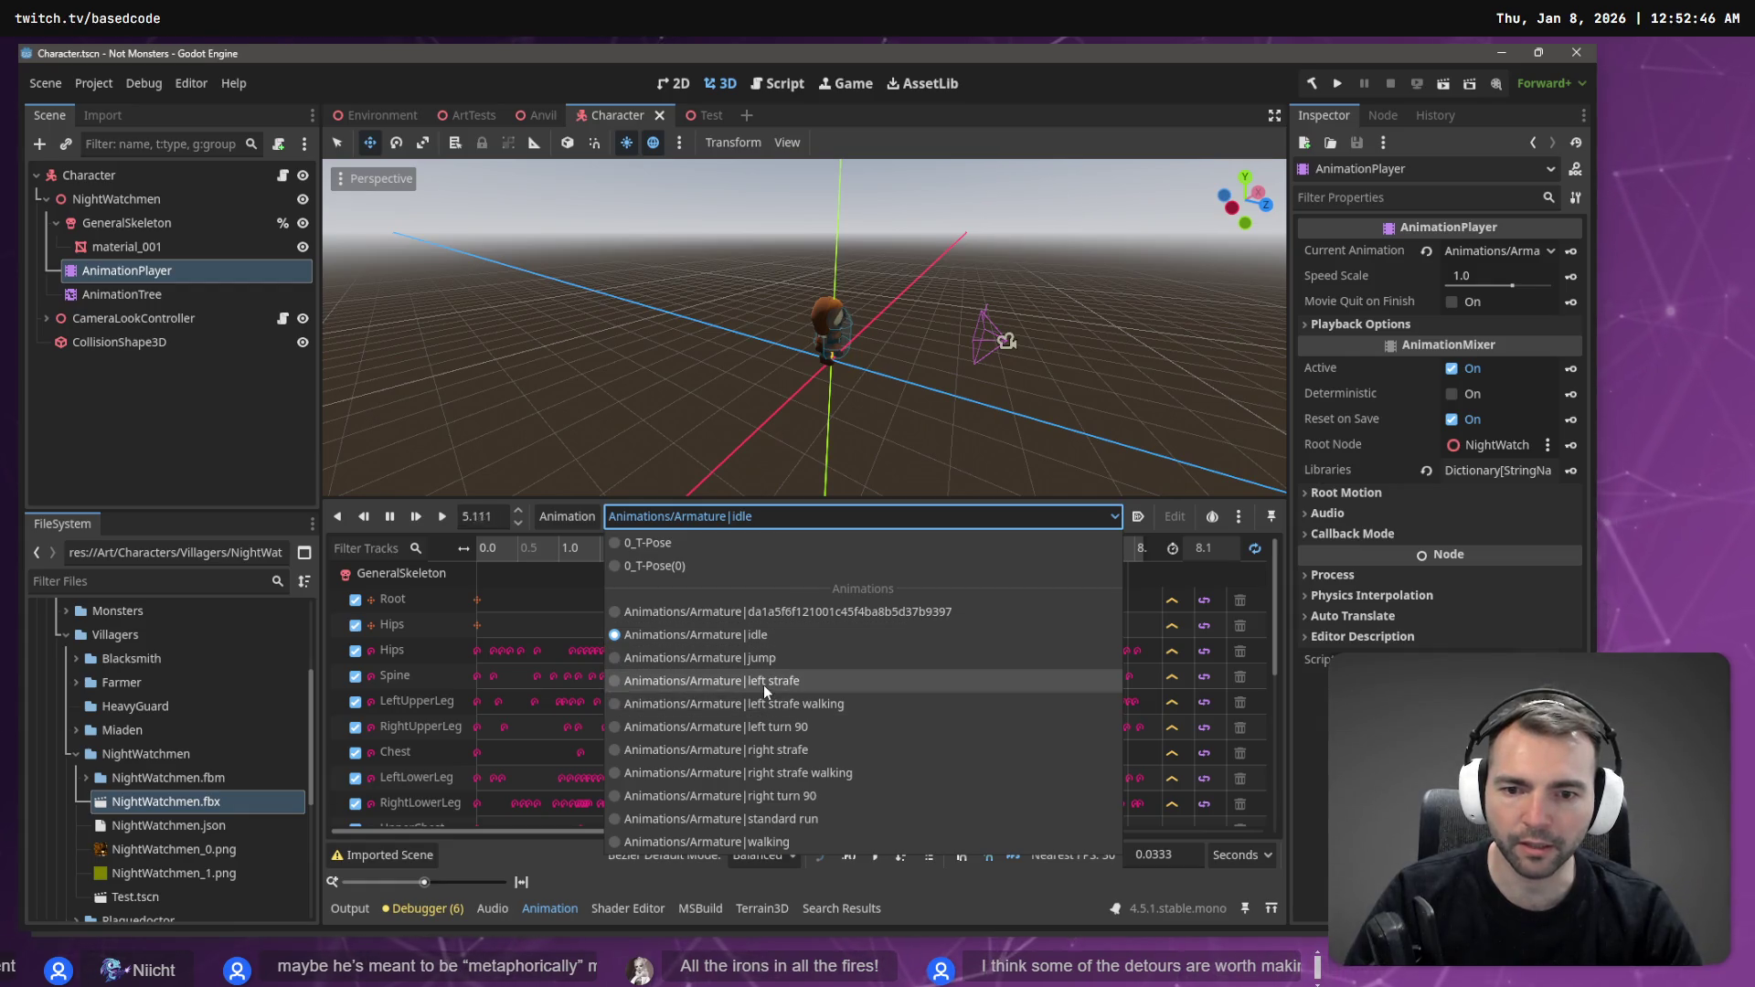
click(764, 682)
click(441, 517)
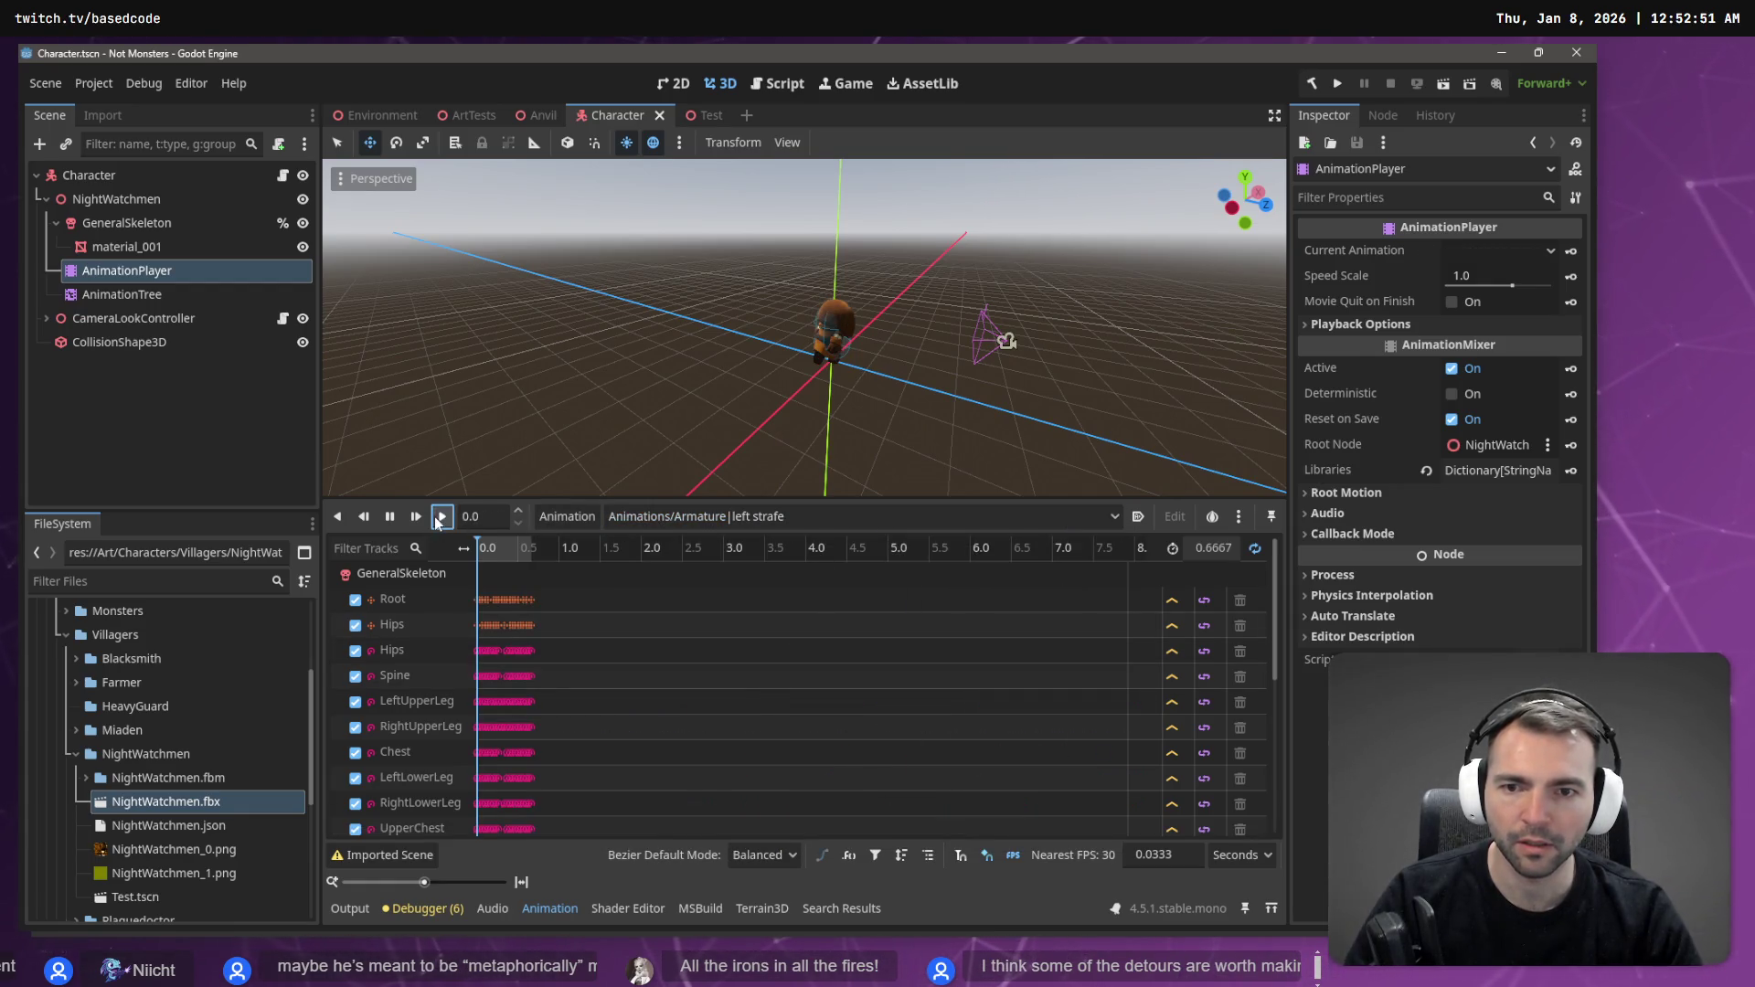
scroll(917, 388, up, 5)
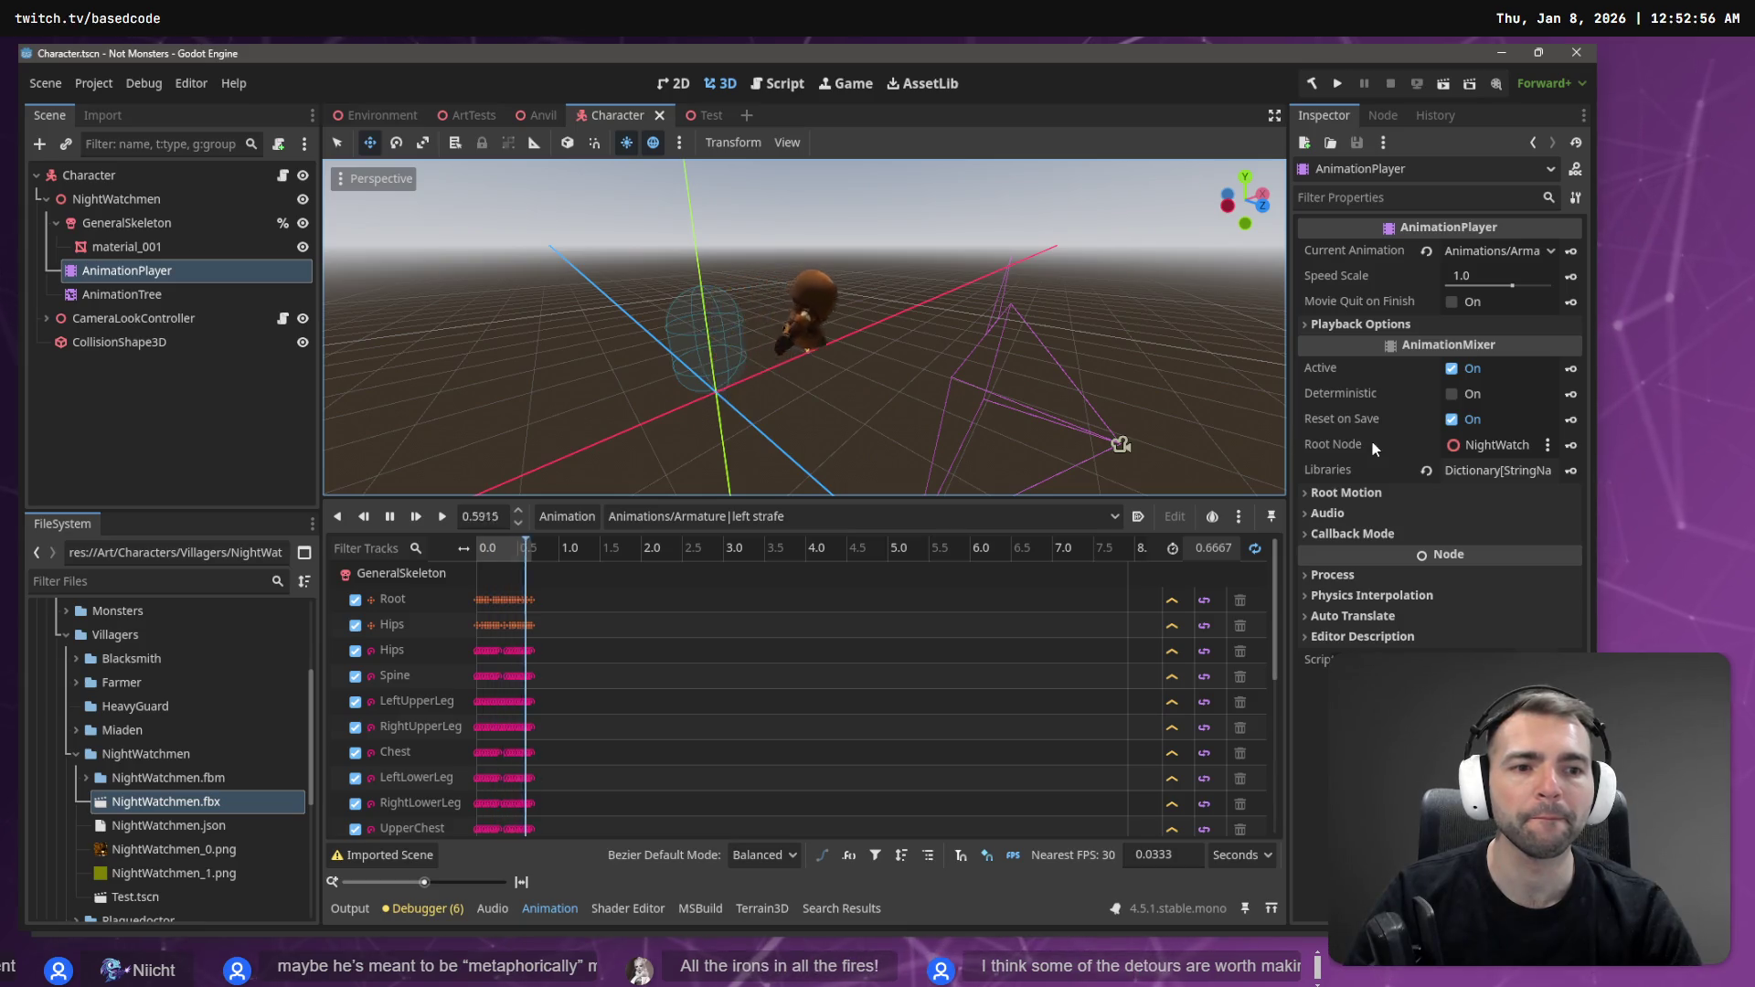
click(1346, 493)
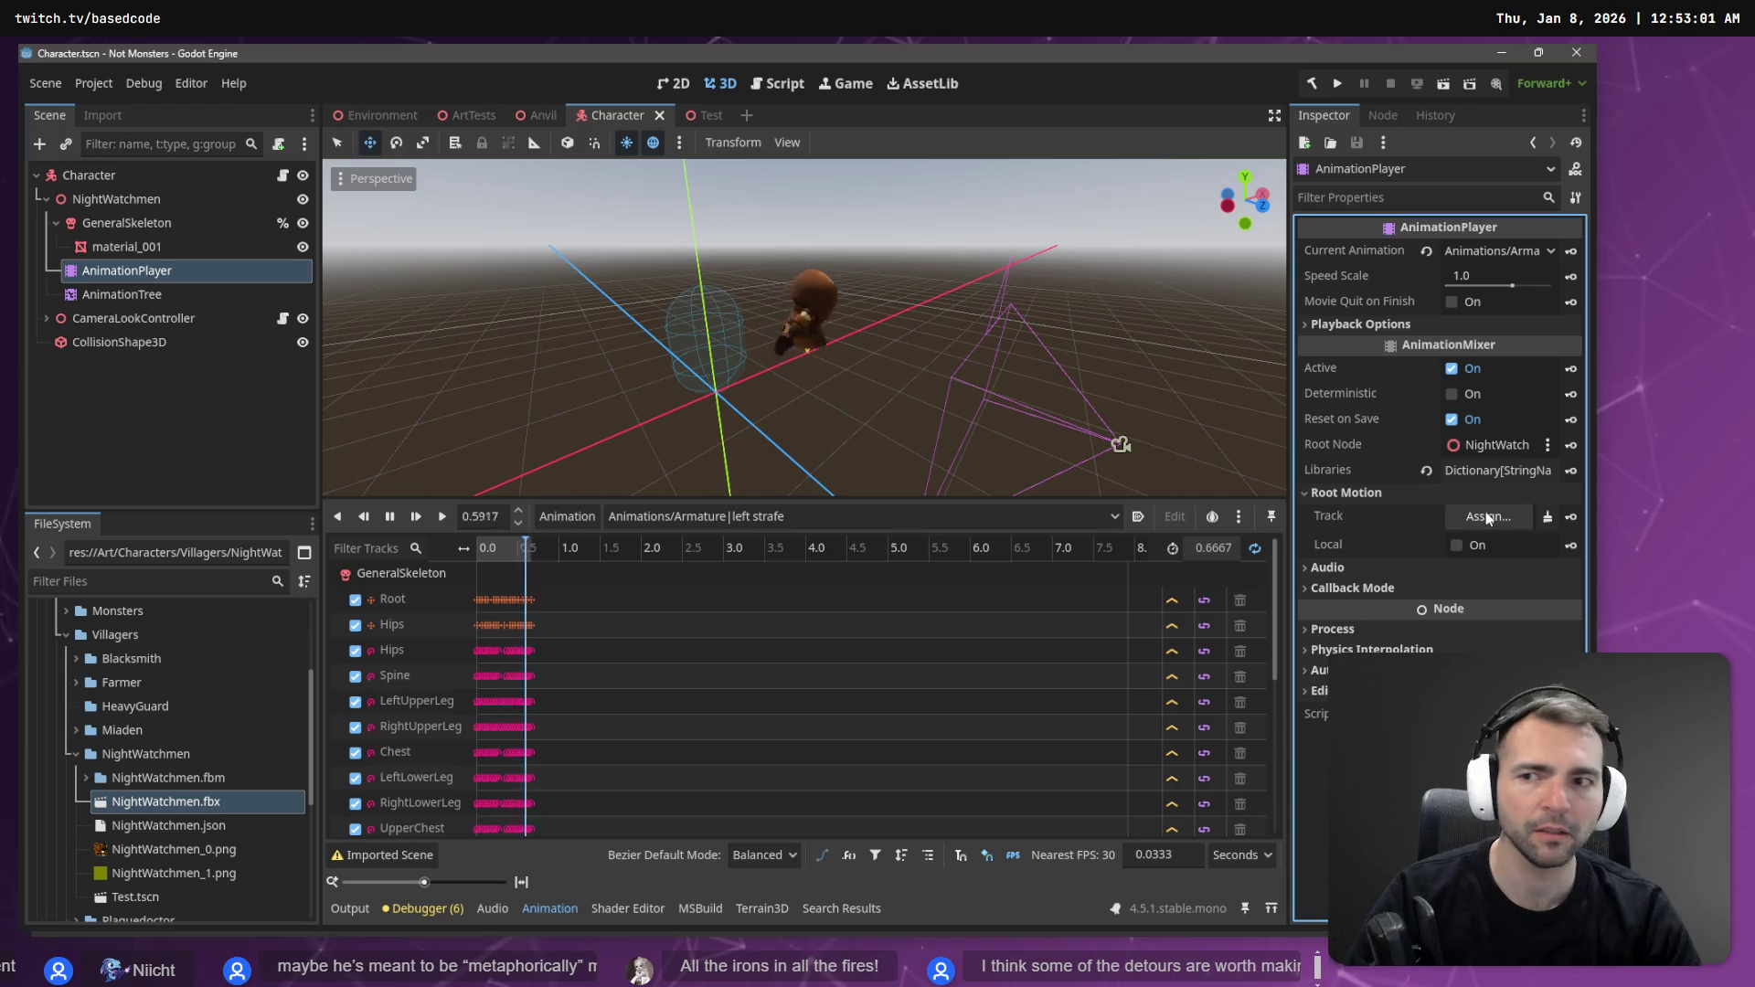
click(1486, 518)
- Discard Character.tscn's changes in Fork and reload the scene from disk in Godot
key(alt+Tab)
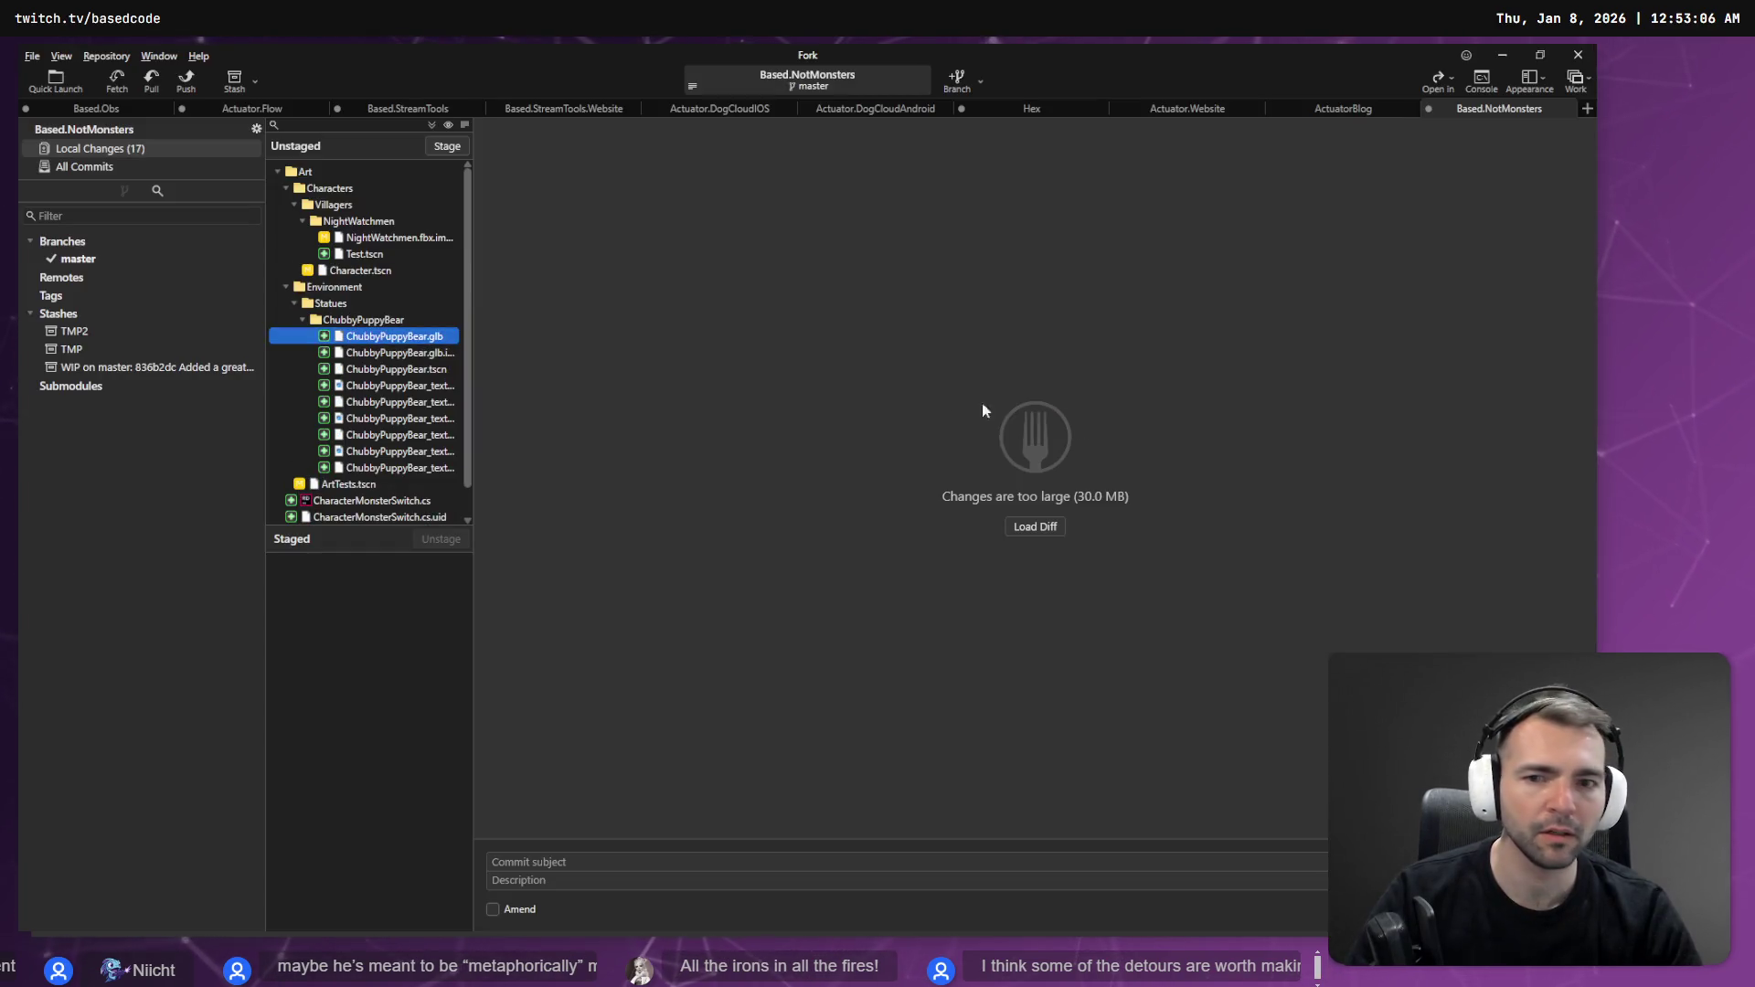
right_click(348, 274)
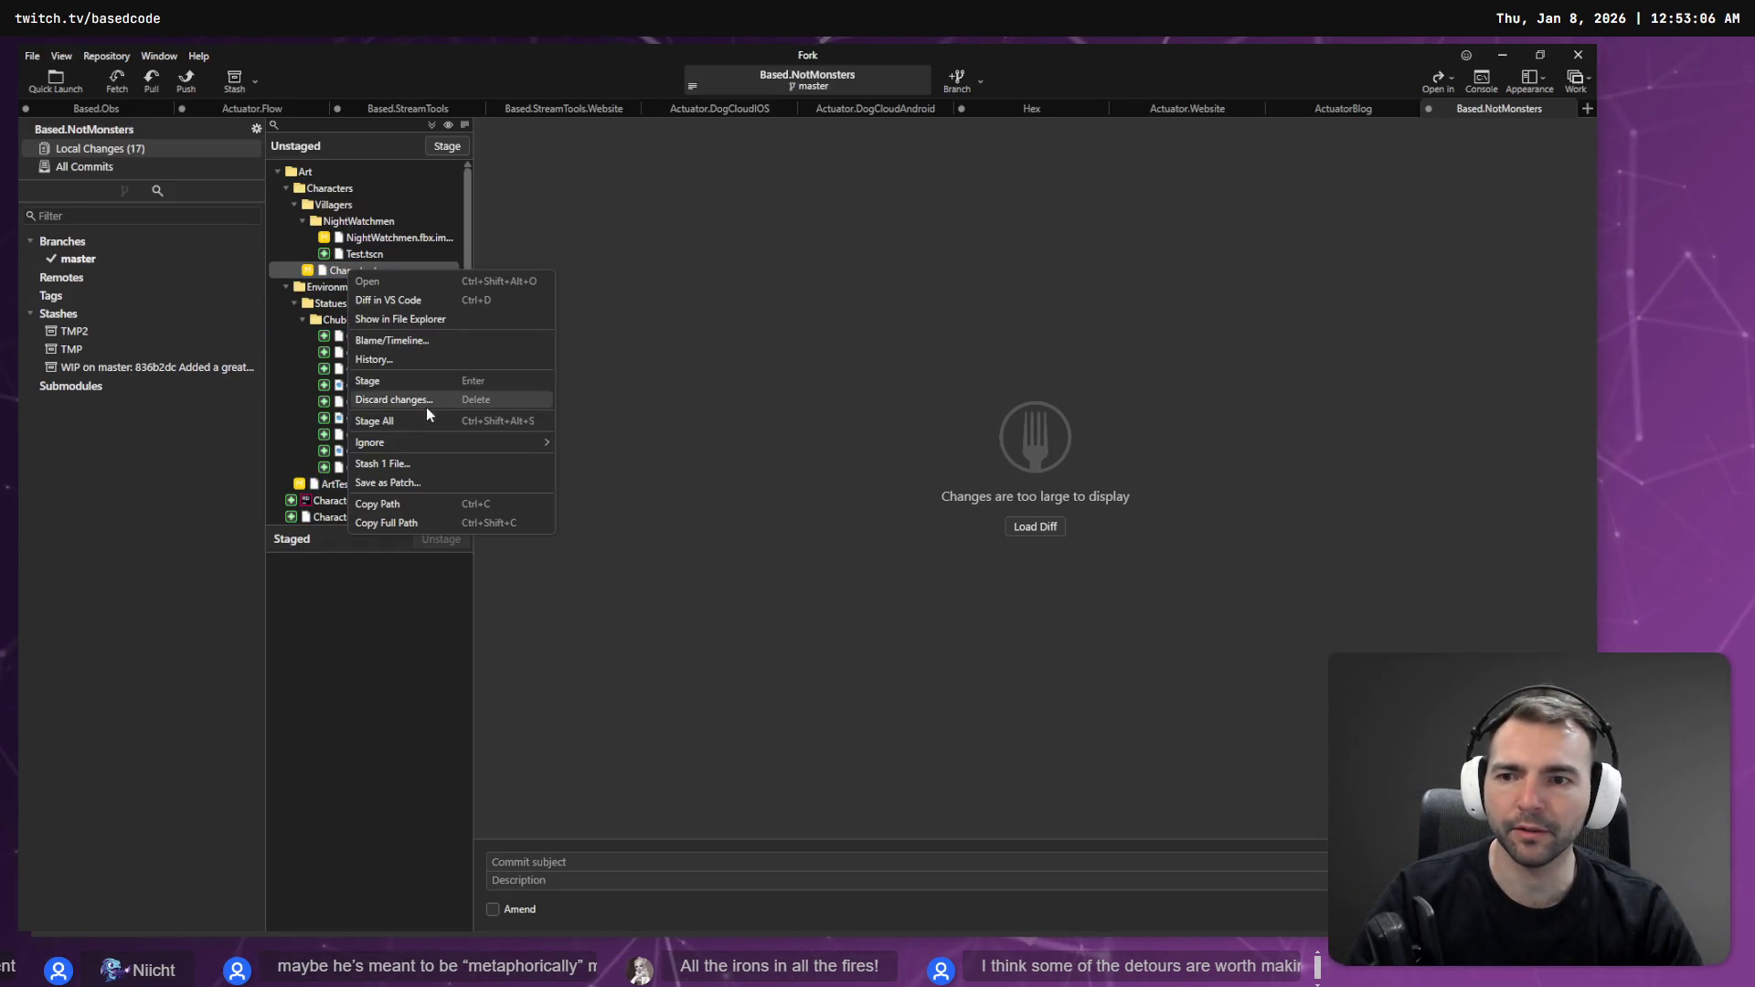
click(426, 408)
click(953, 504)
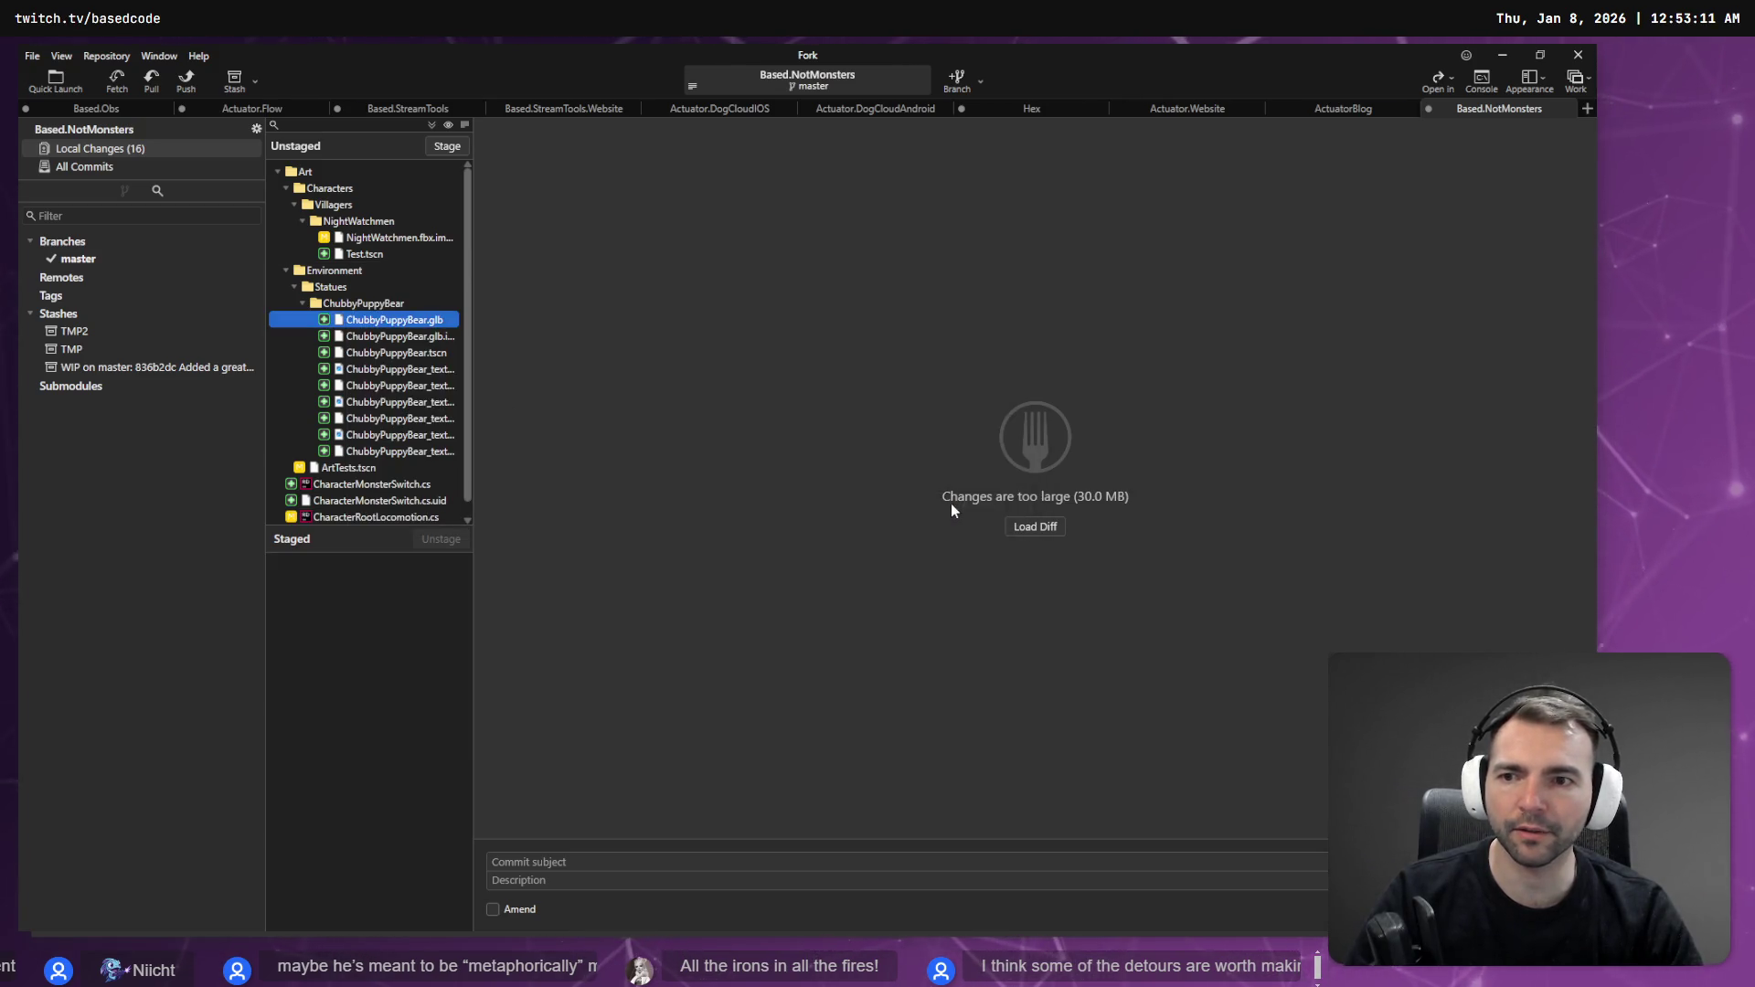
key(alt+Tab)
click(820, 605)
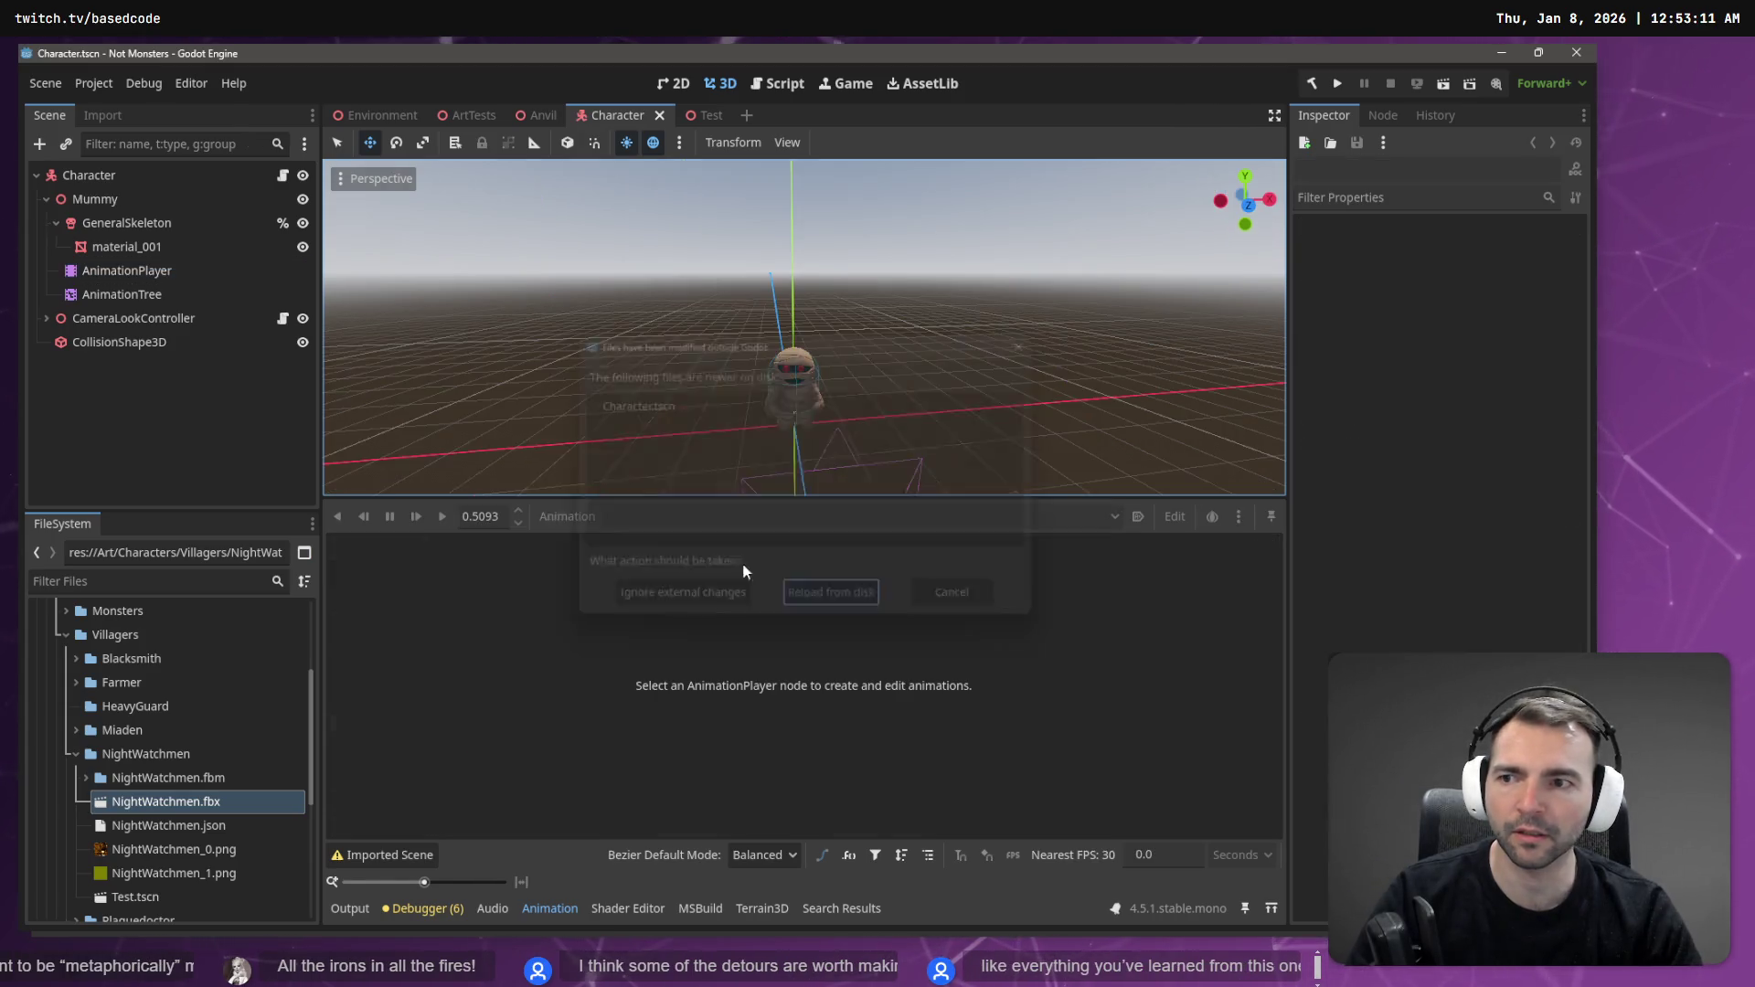
- Inspect the restored Mummy's nodes, selecting GeneralSkeleton and then AnimationPlayer
click(113, 205)
click(121, 211)
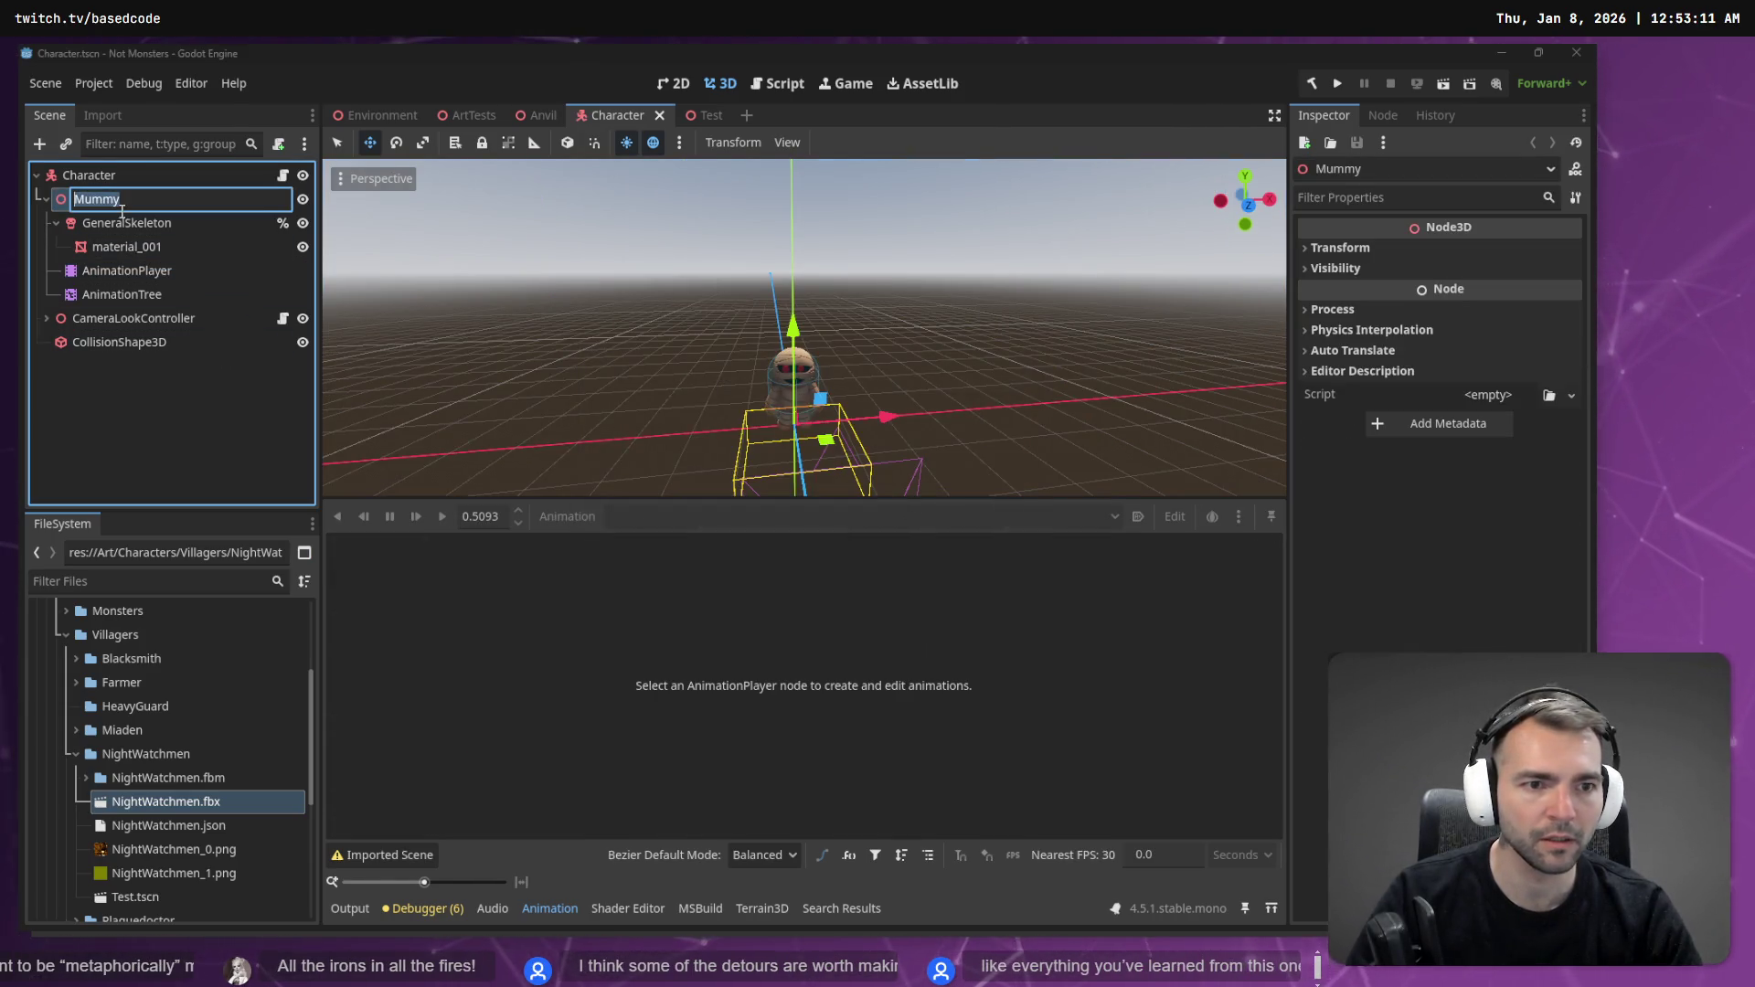
click(121, 229)
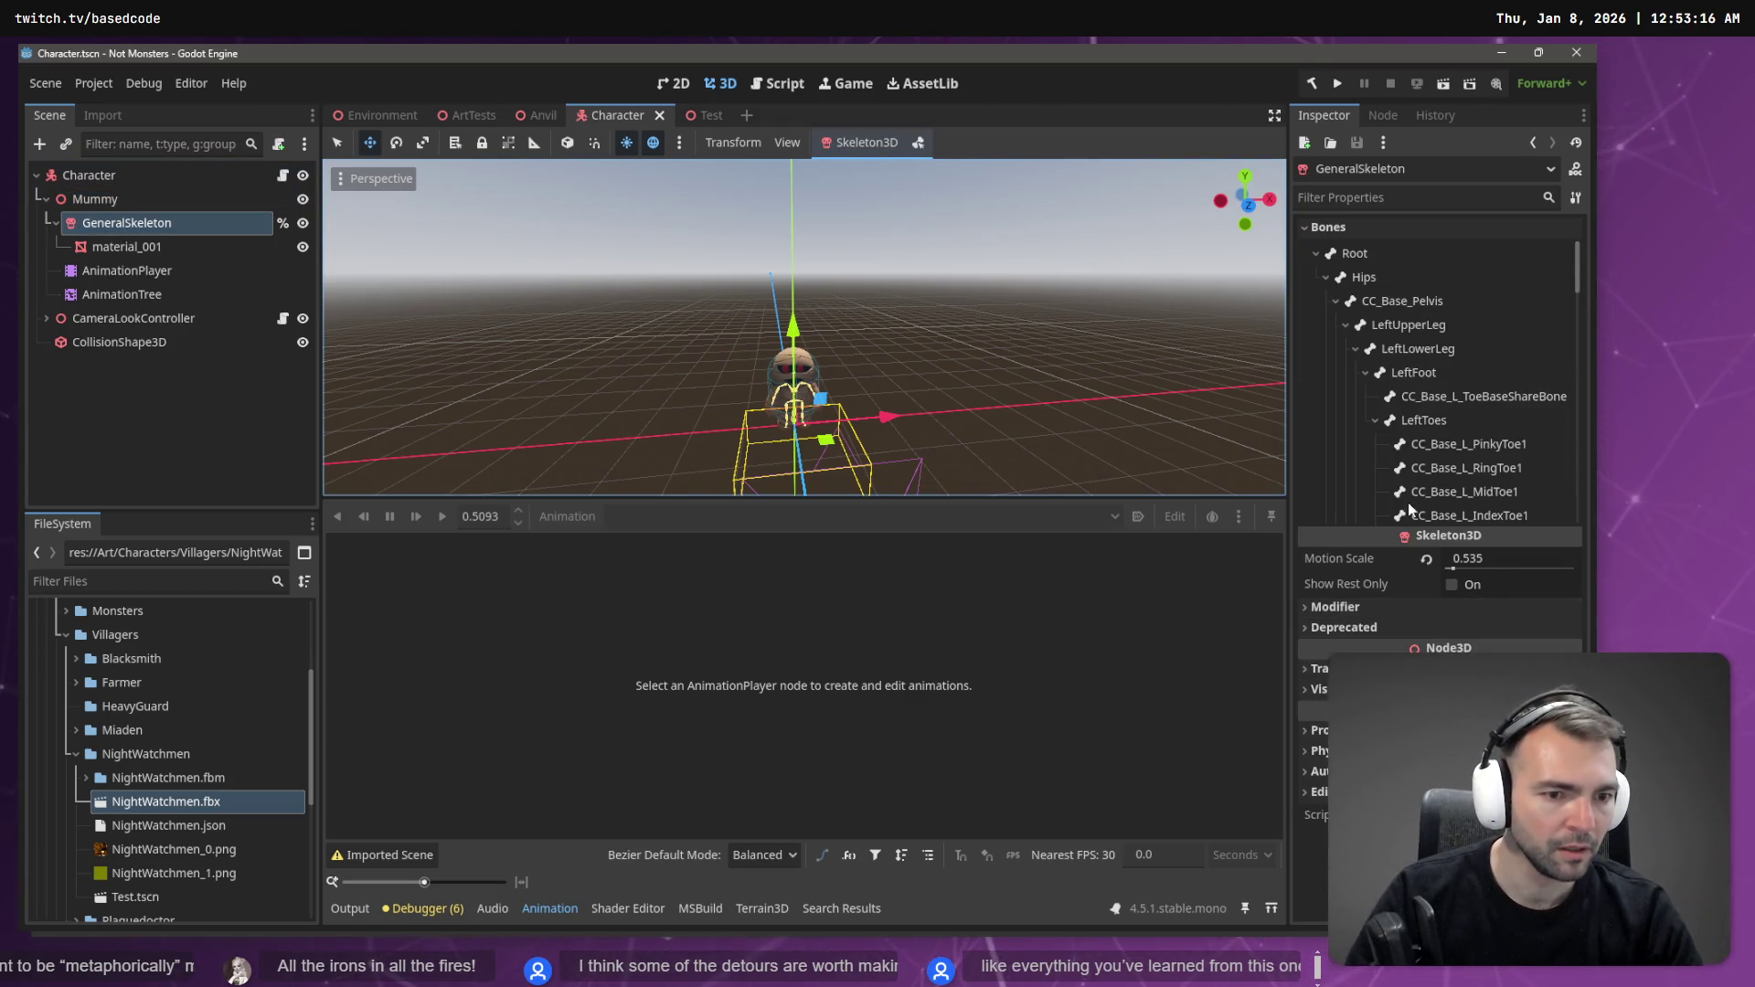
click(147, 274)
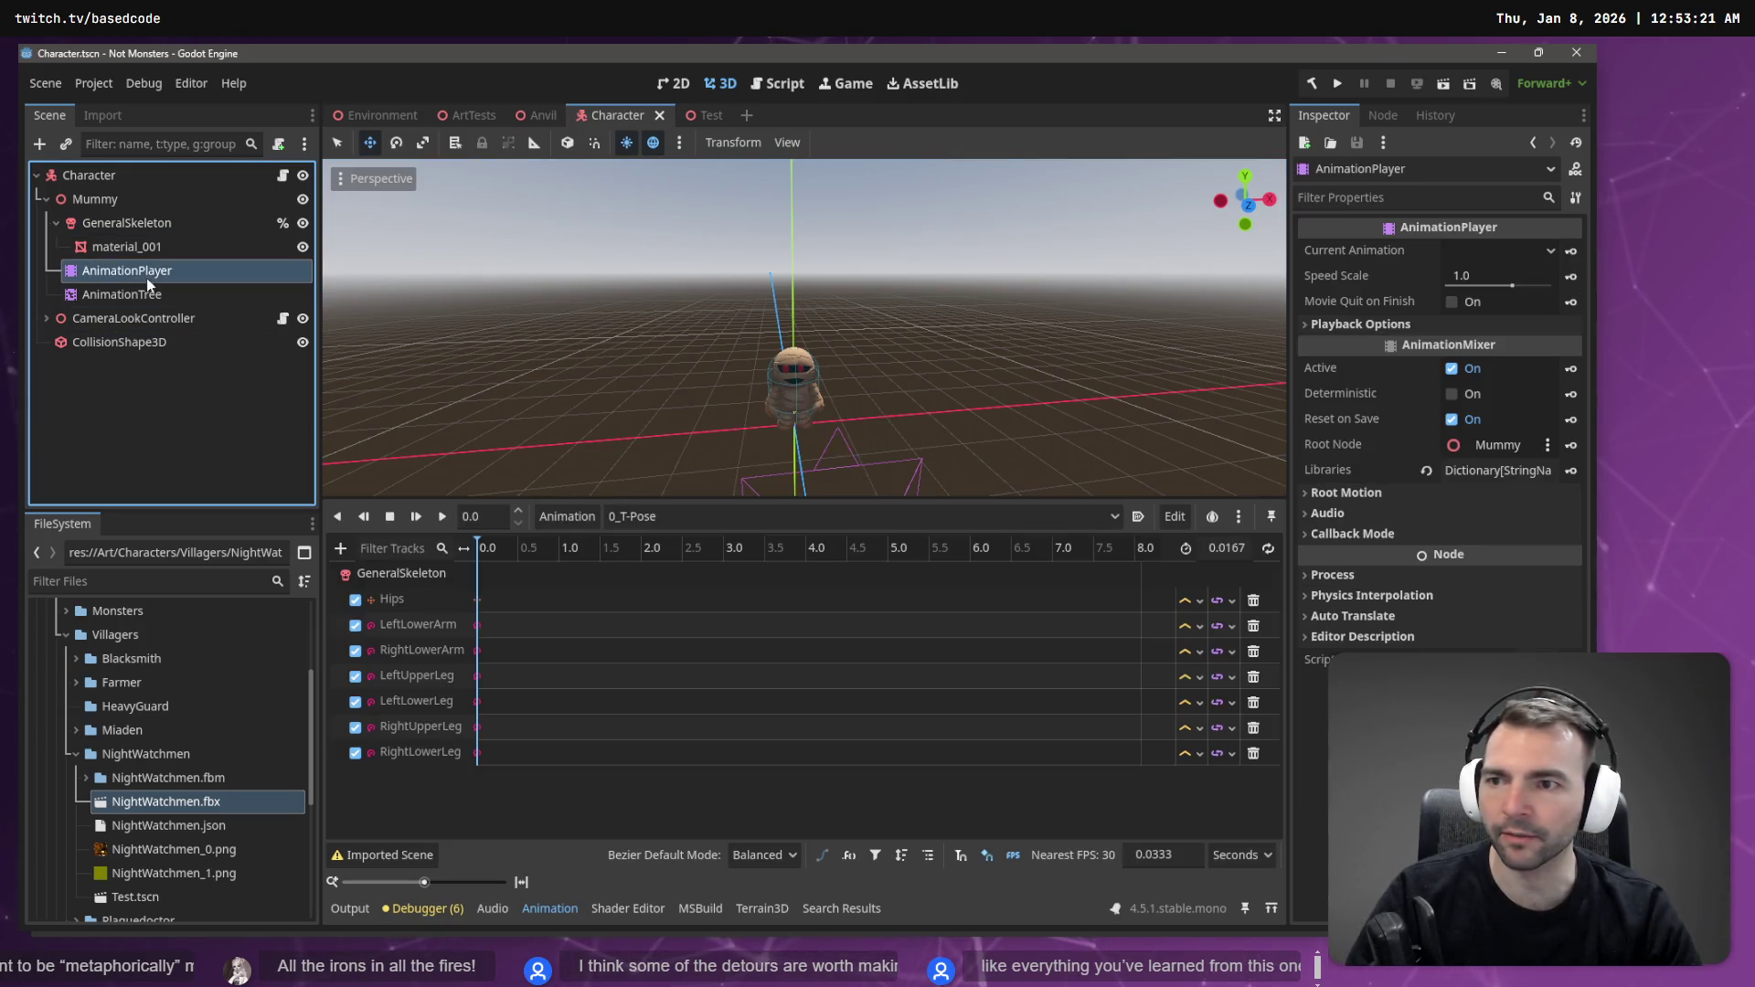
- Expand Root Motion, cancel keying the root motion track, and play the 0_T-Pose animation
click(1346, 493)
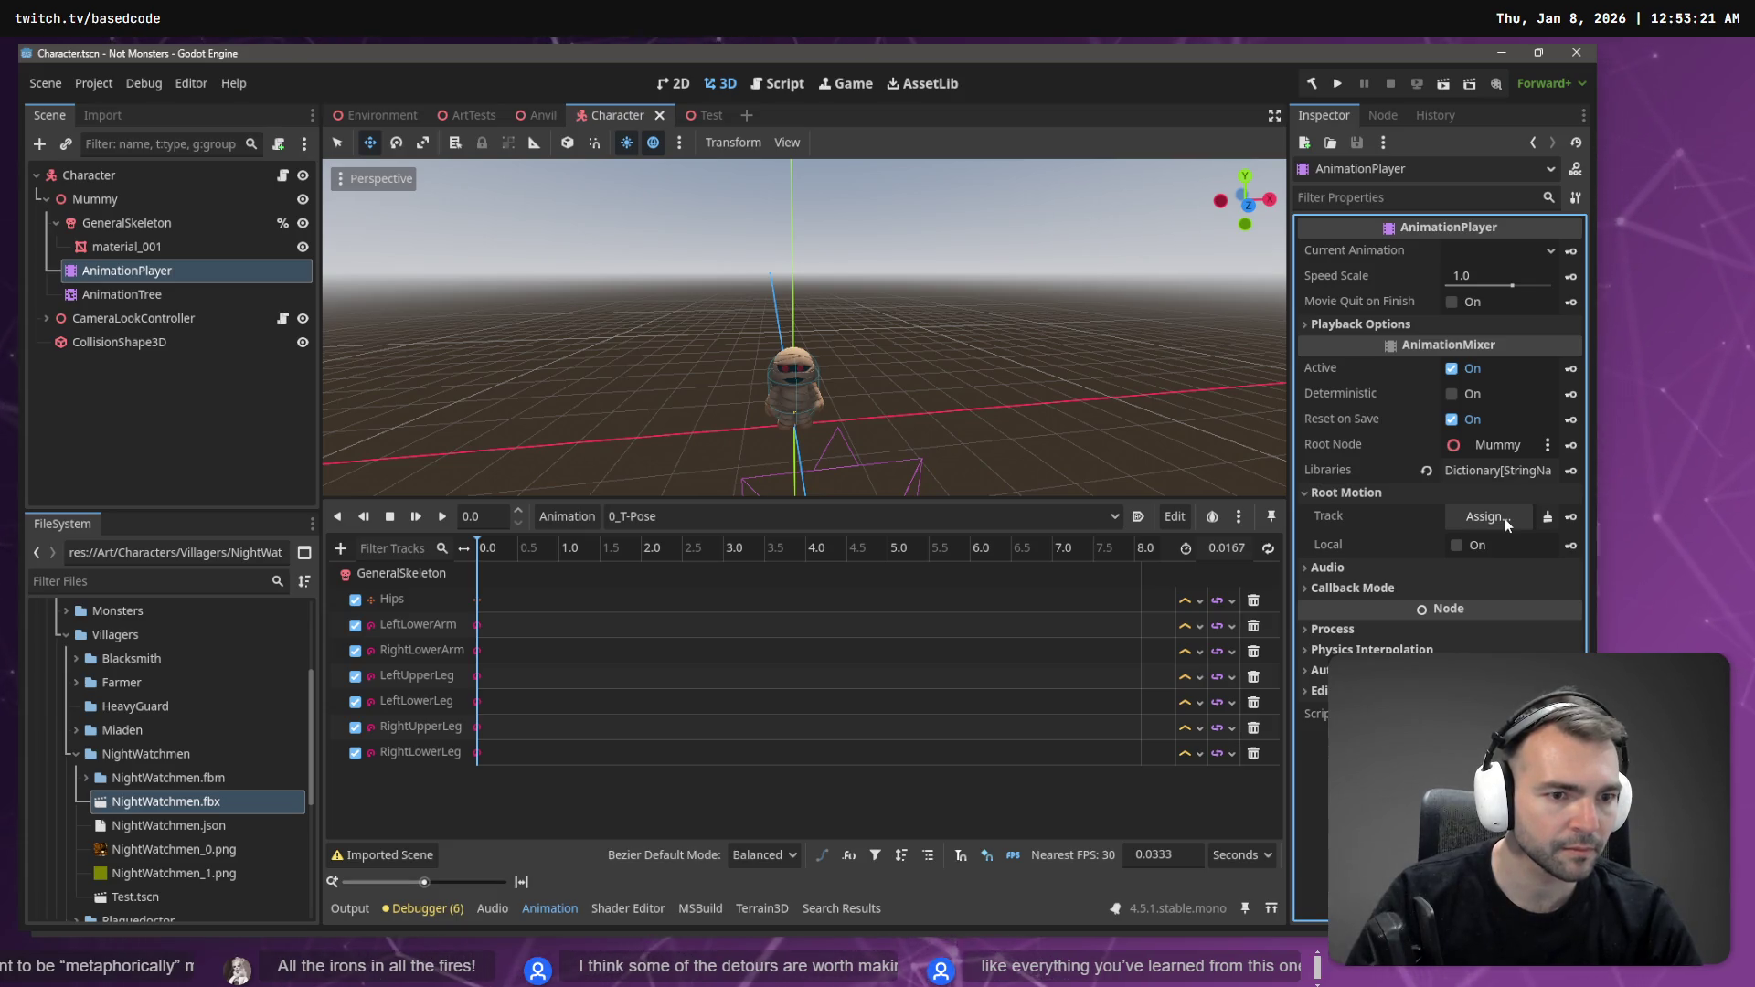
click(1356, 518)
click(1493, 521)
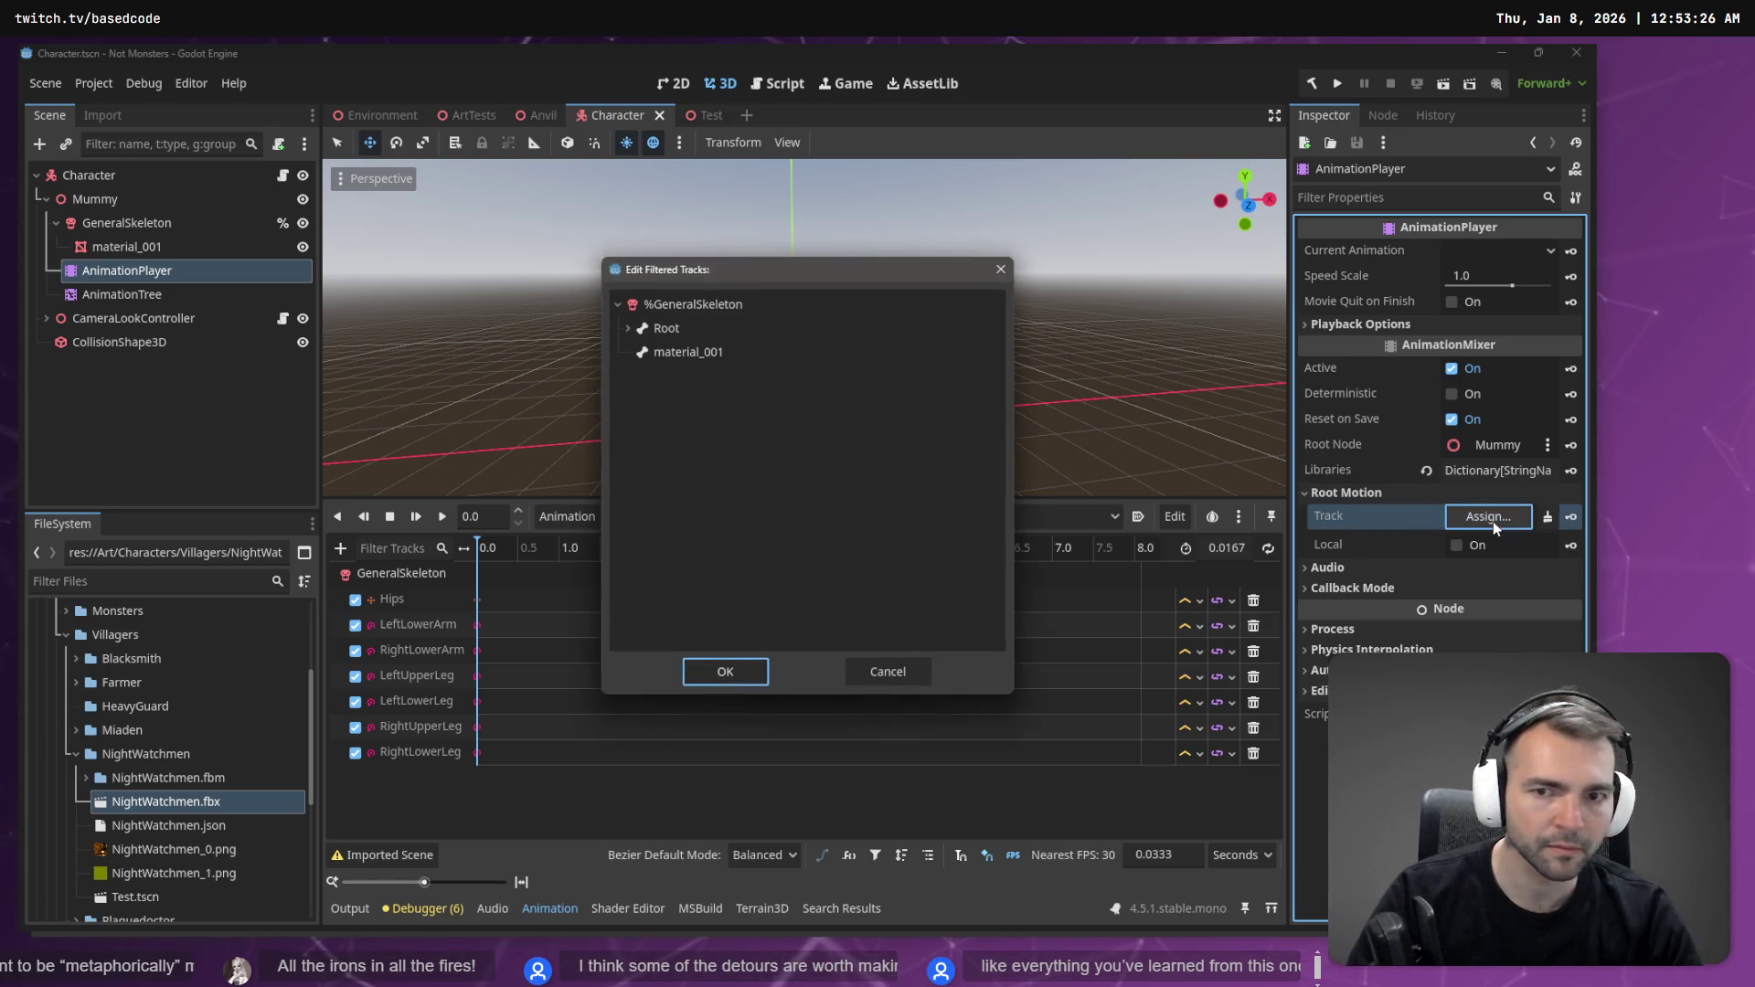
click(1568, 518)
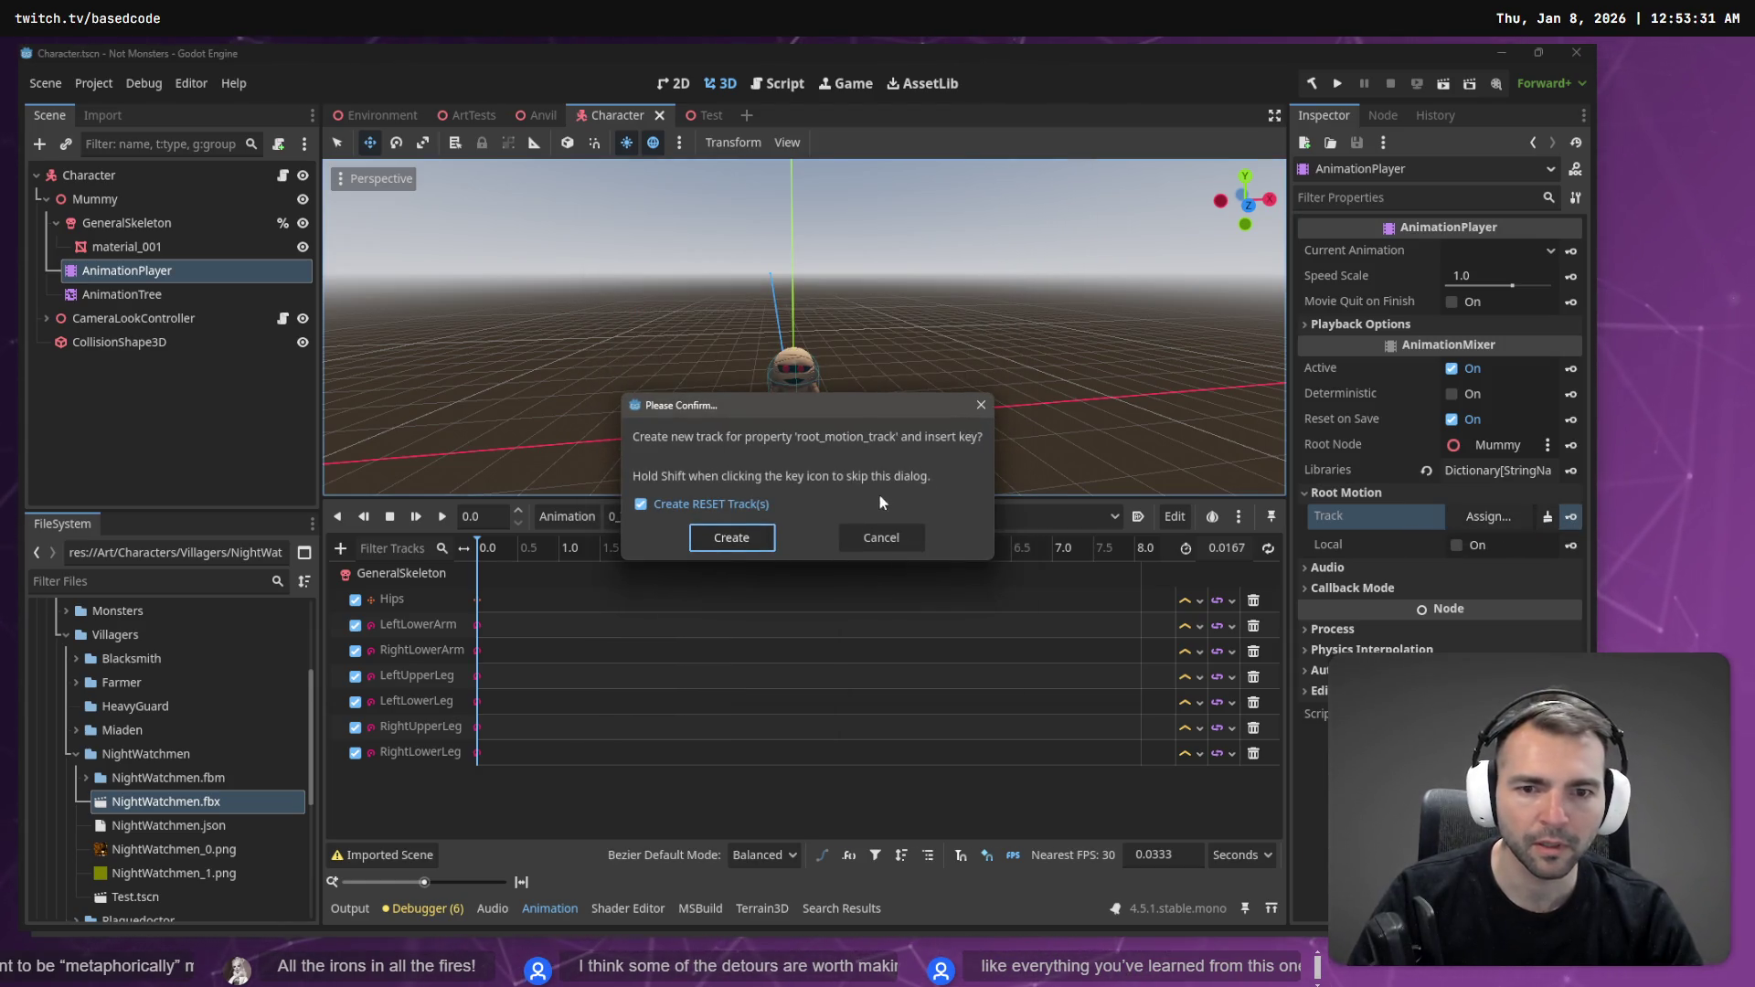
click(873, 534)
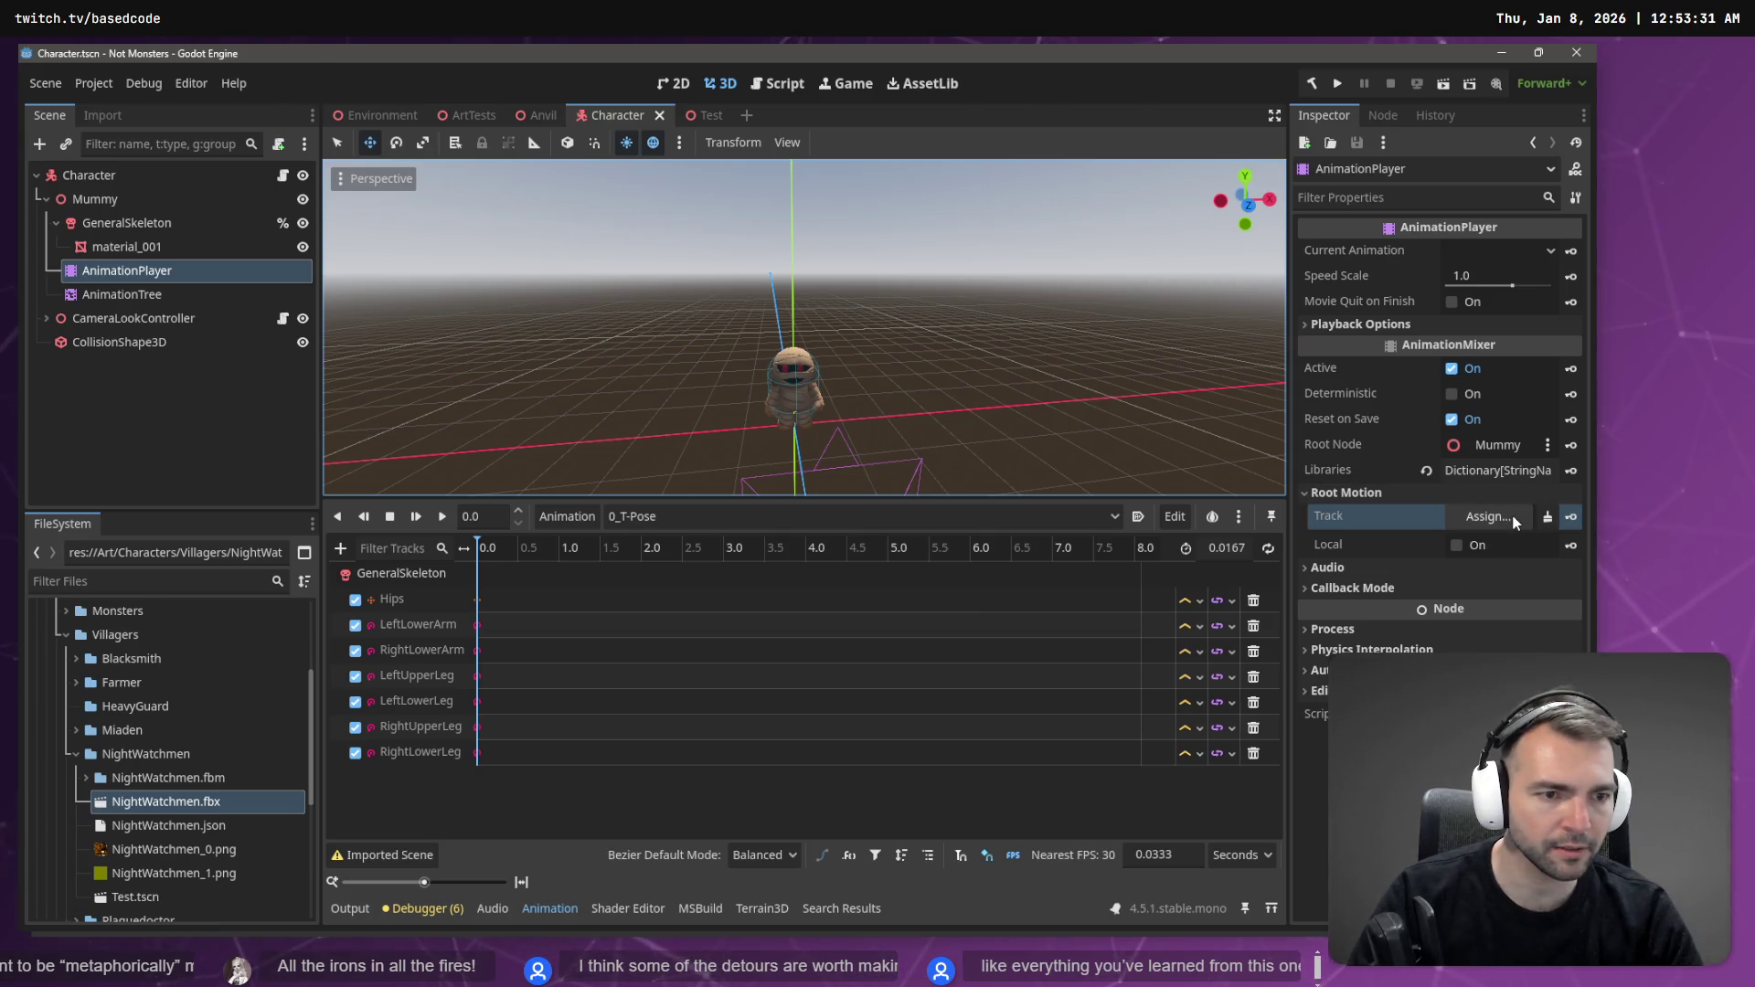
click(443, 517)
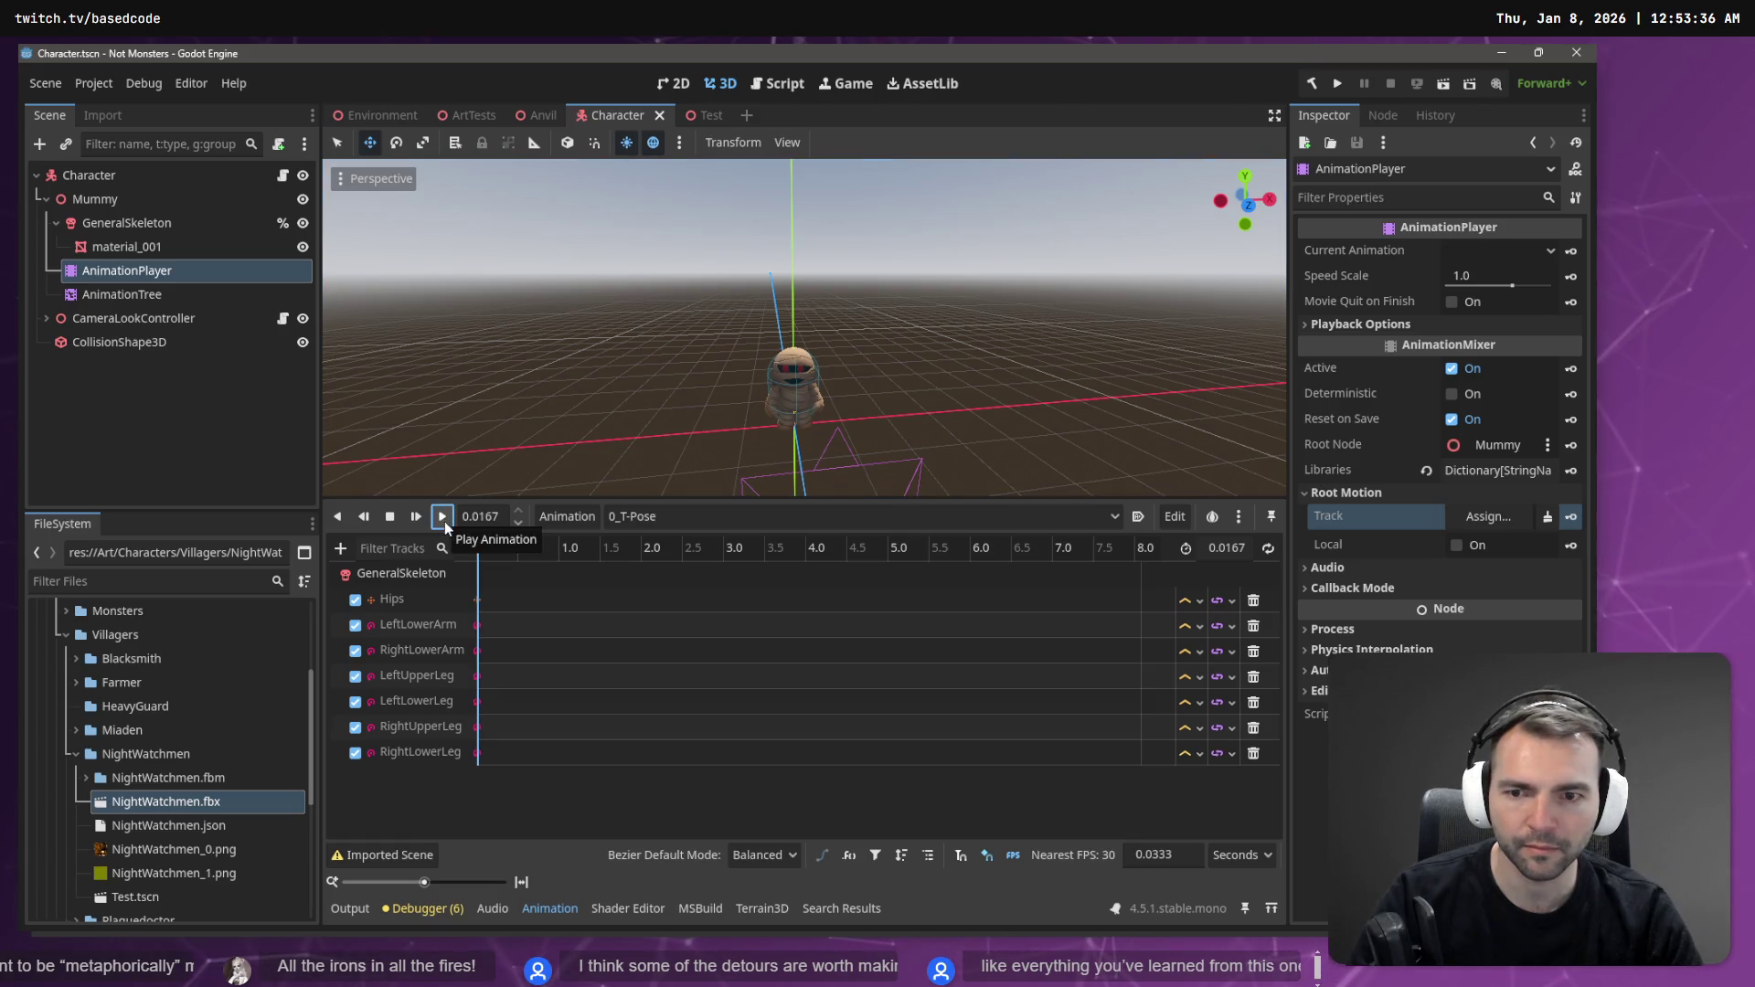
- Play the Mummy's Armature|jump animation from the start
click(673, 517)
click(715, 652)
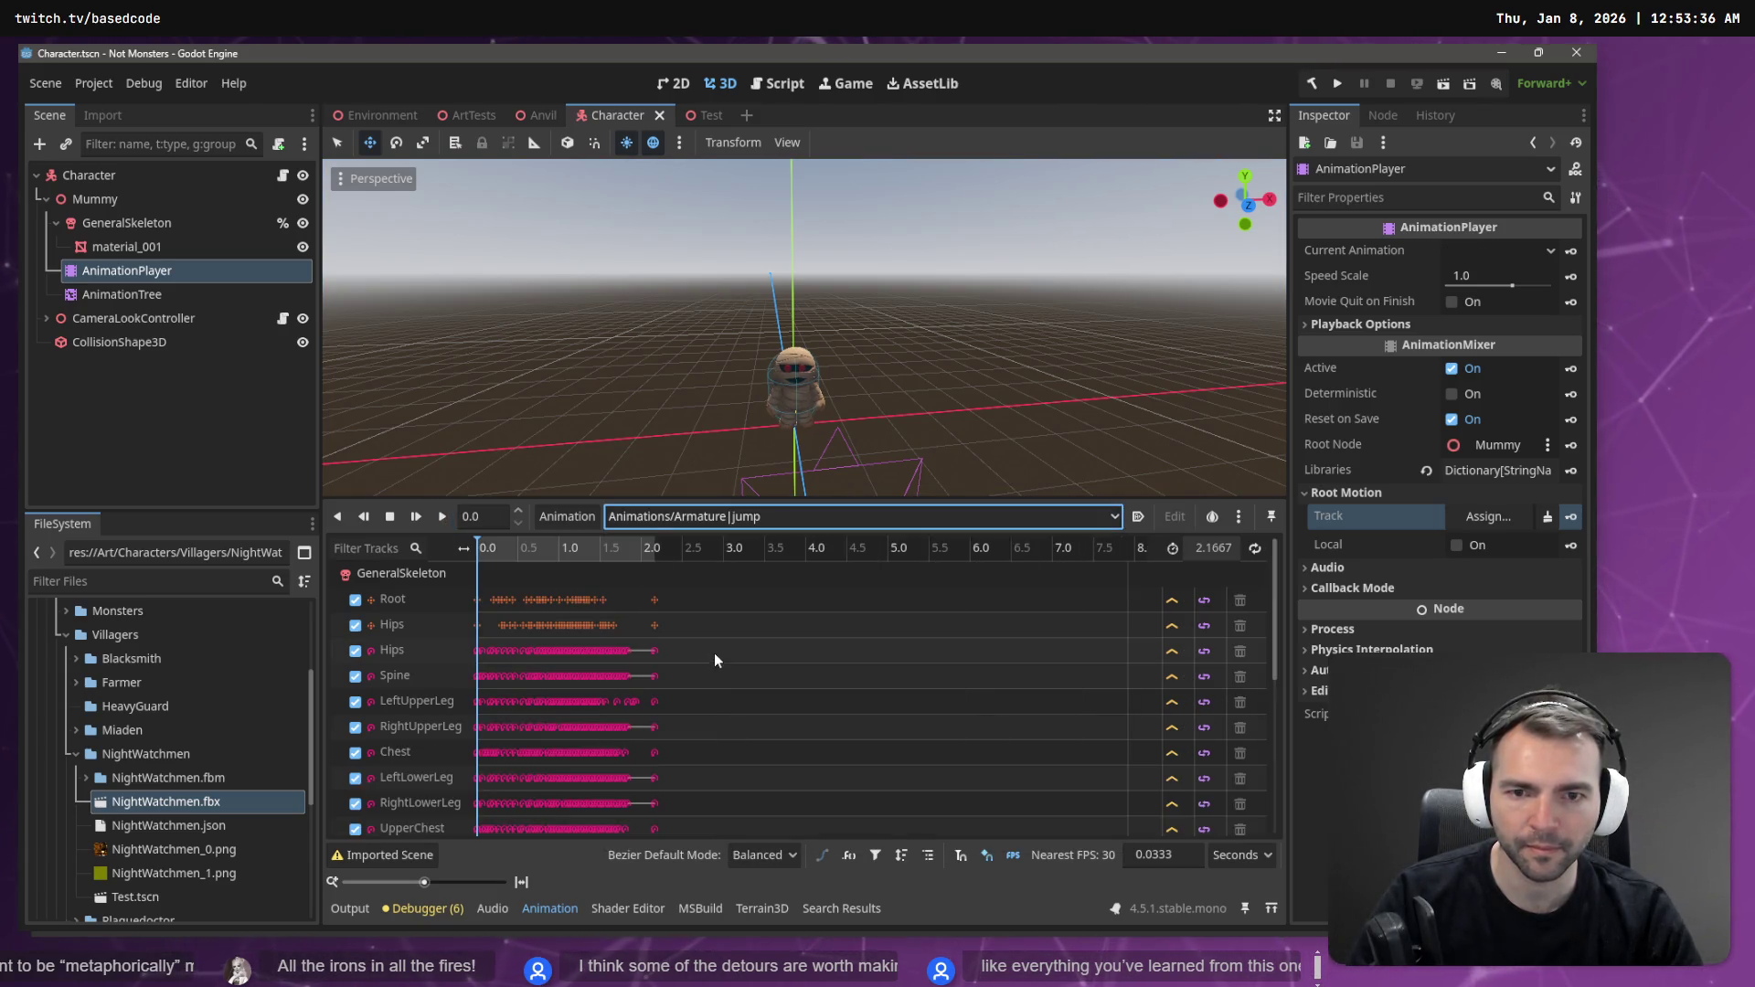
click(440, 518)
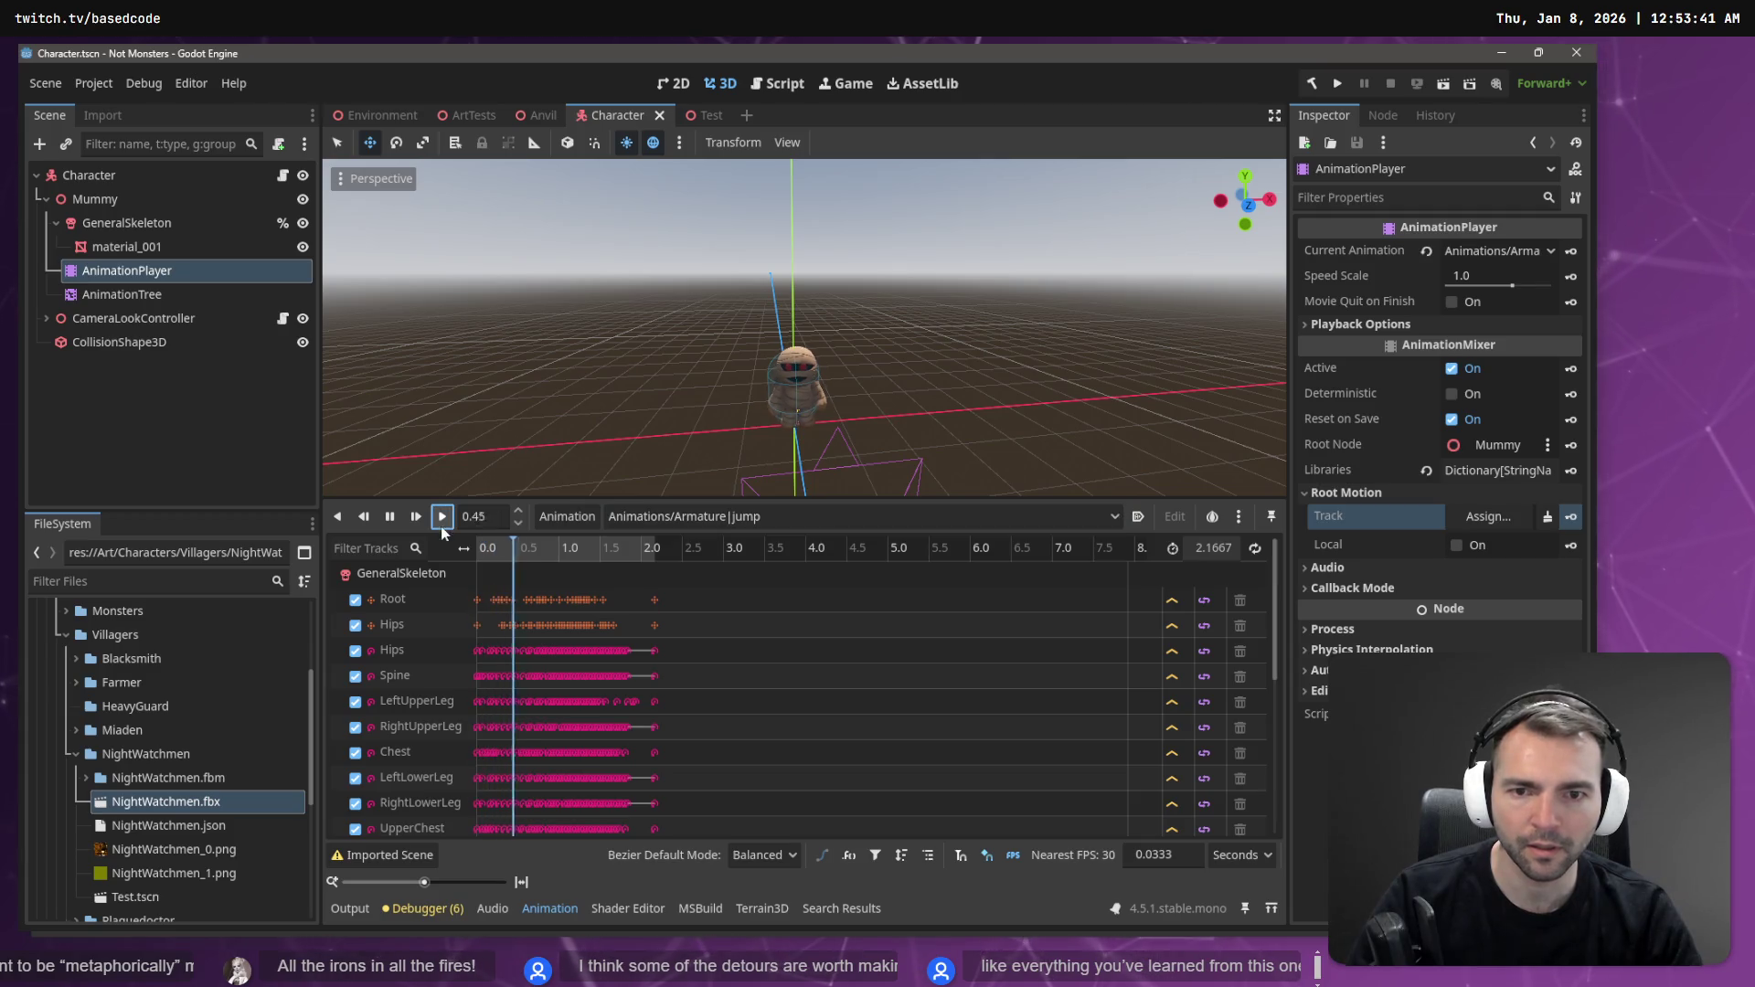
- Play Armature|walking and orbit the view to watch the character walk
click(731, 517)
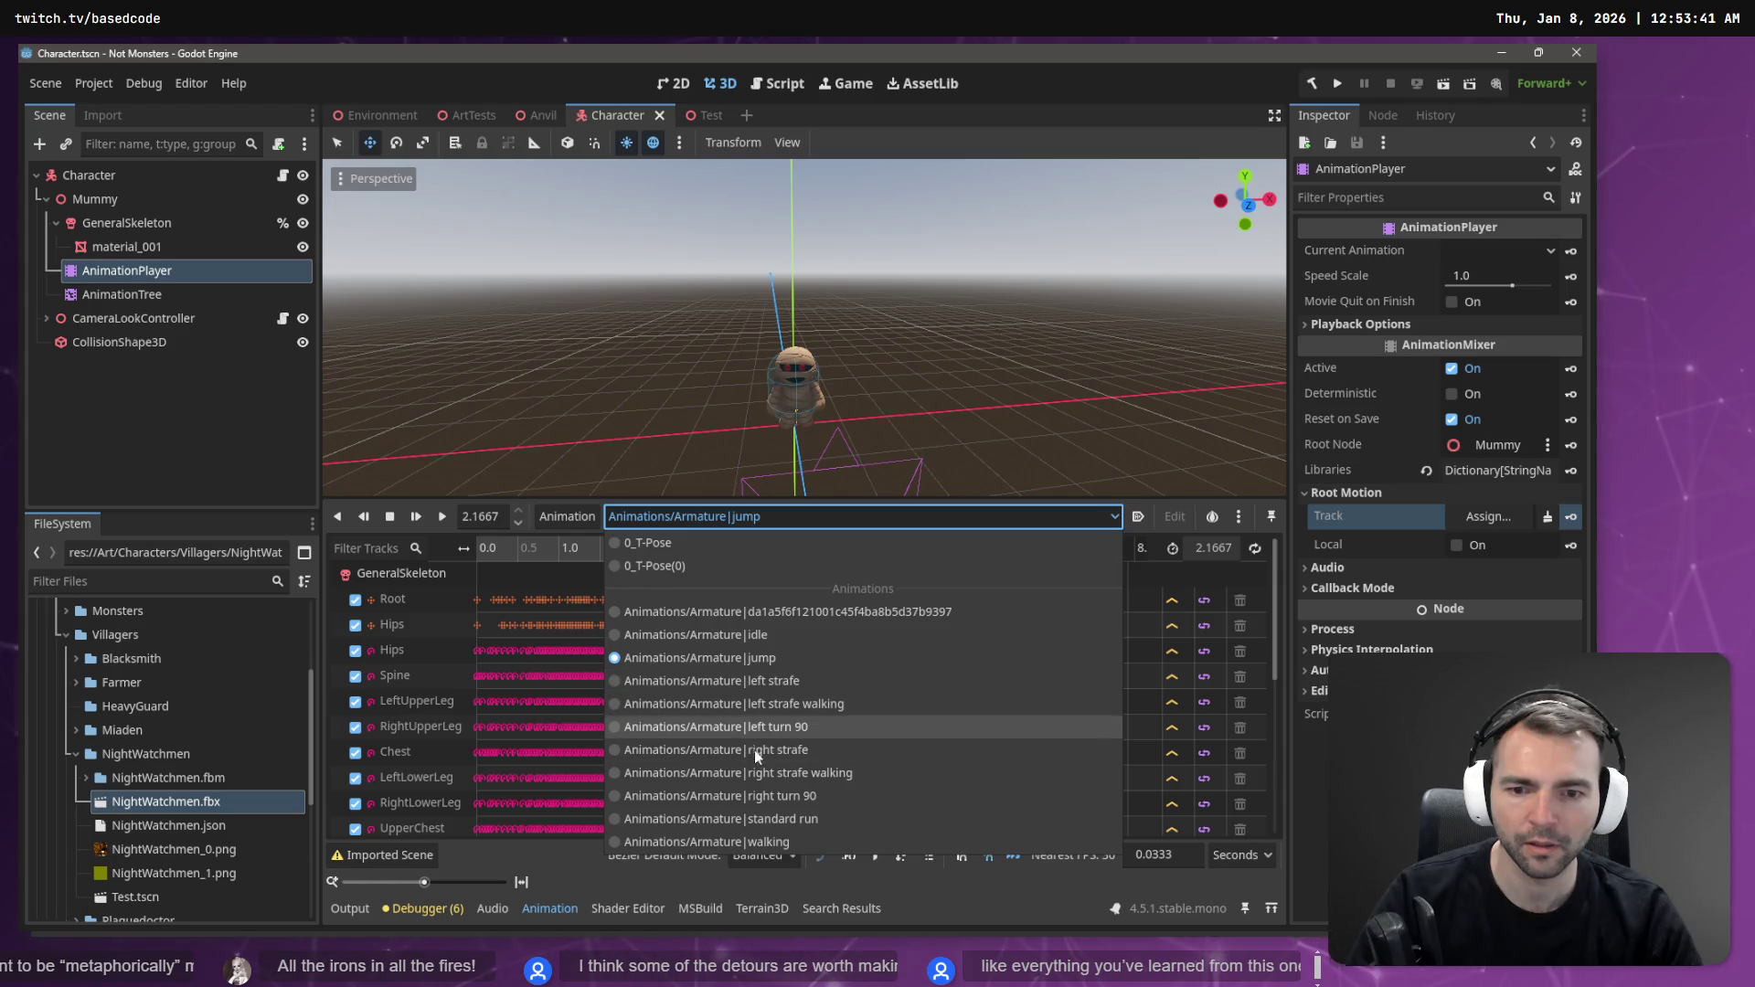
click(750, 842)
click(443, 517)
mouse_move(634, 365)
mouse_down()
mouse_move(749, 356)
mouse_move(644, 352)
mouse_up()
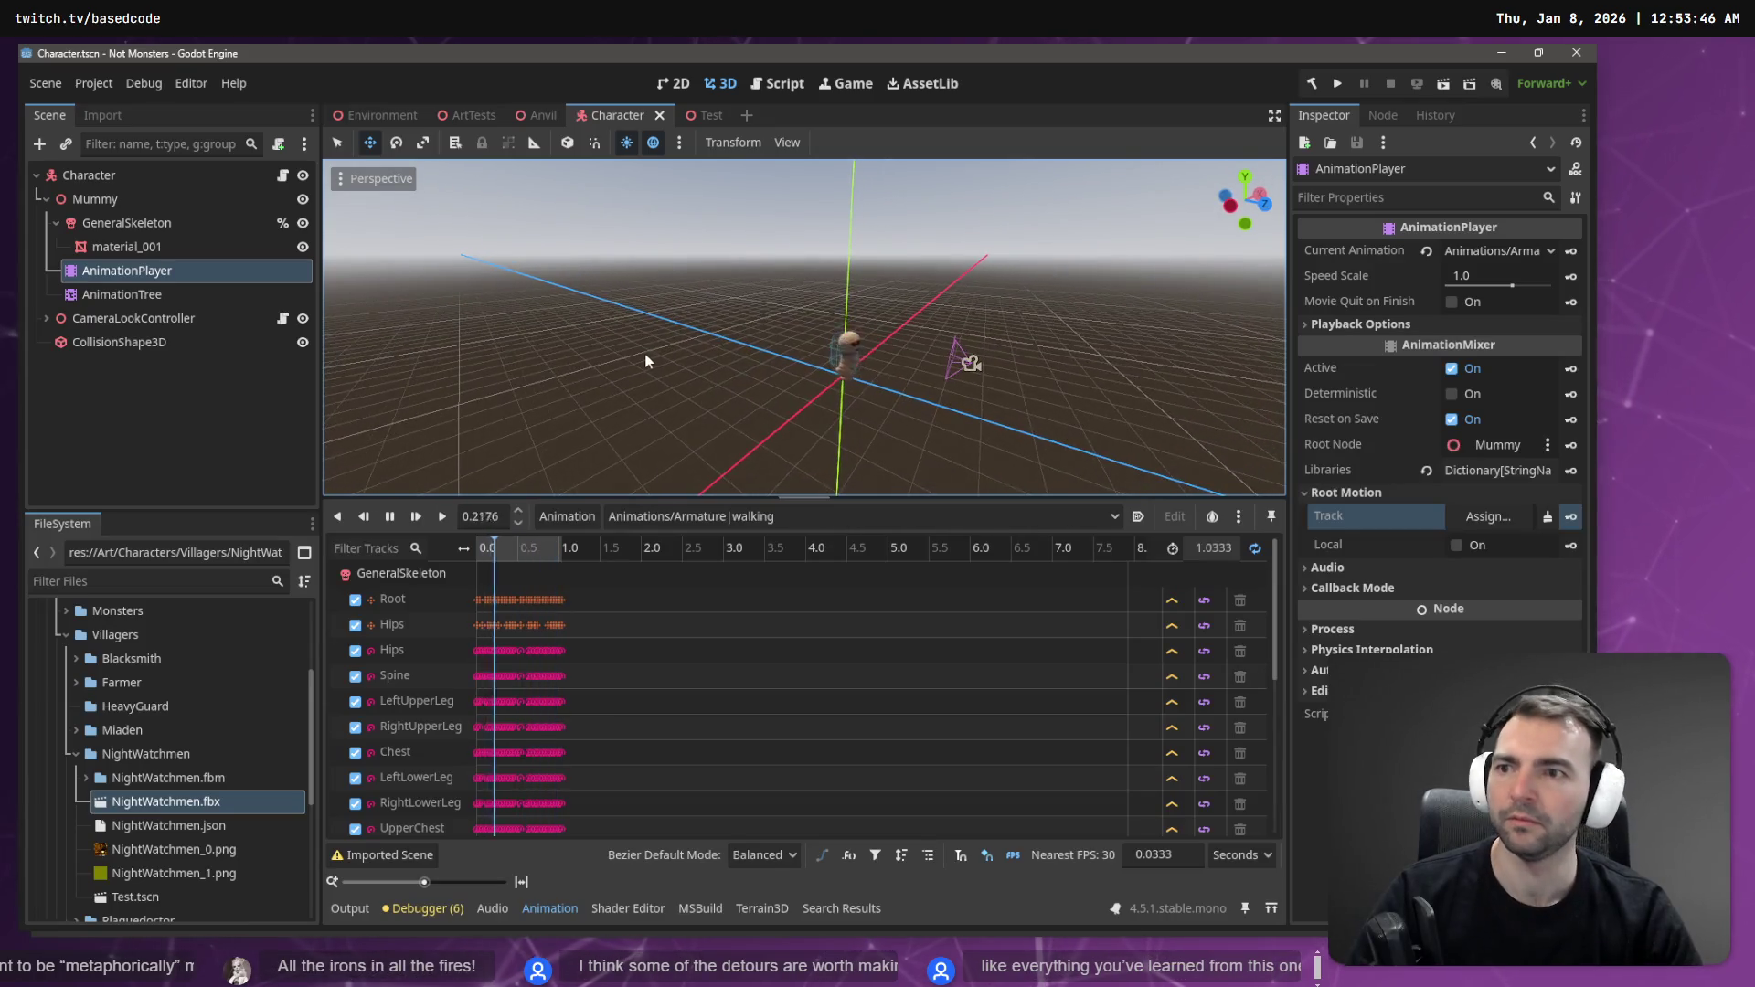
click(383, 118)
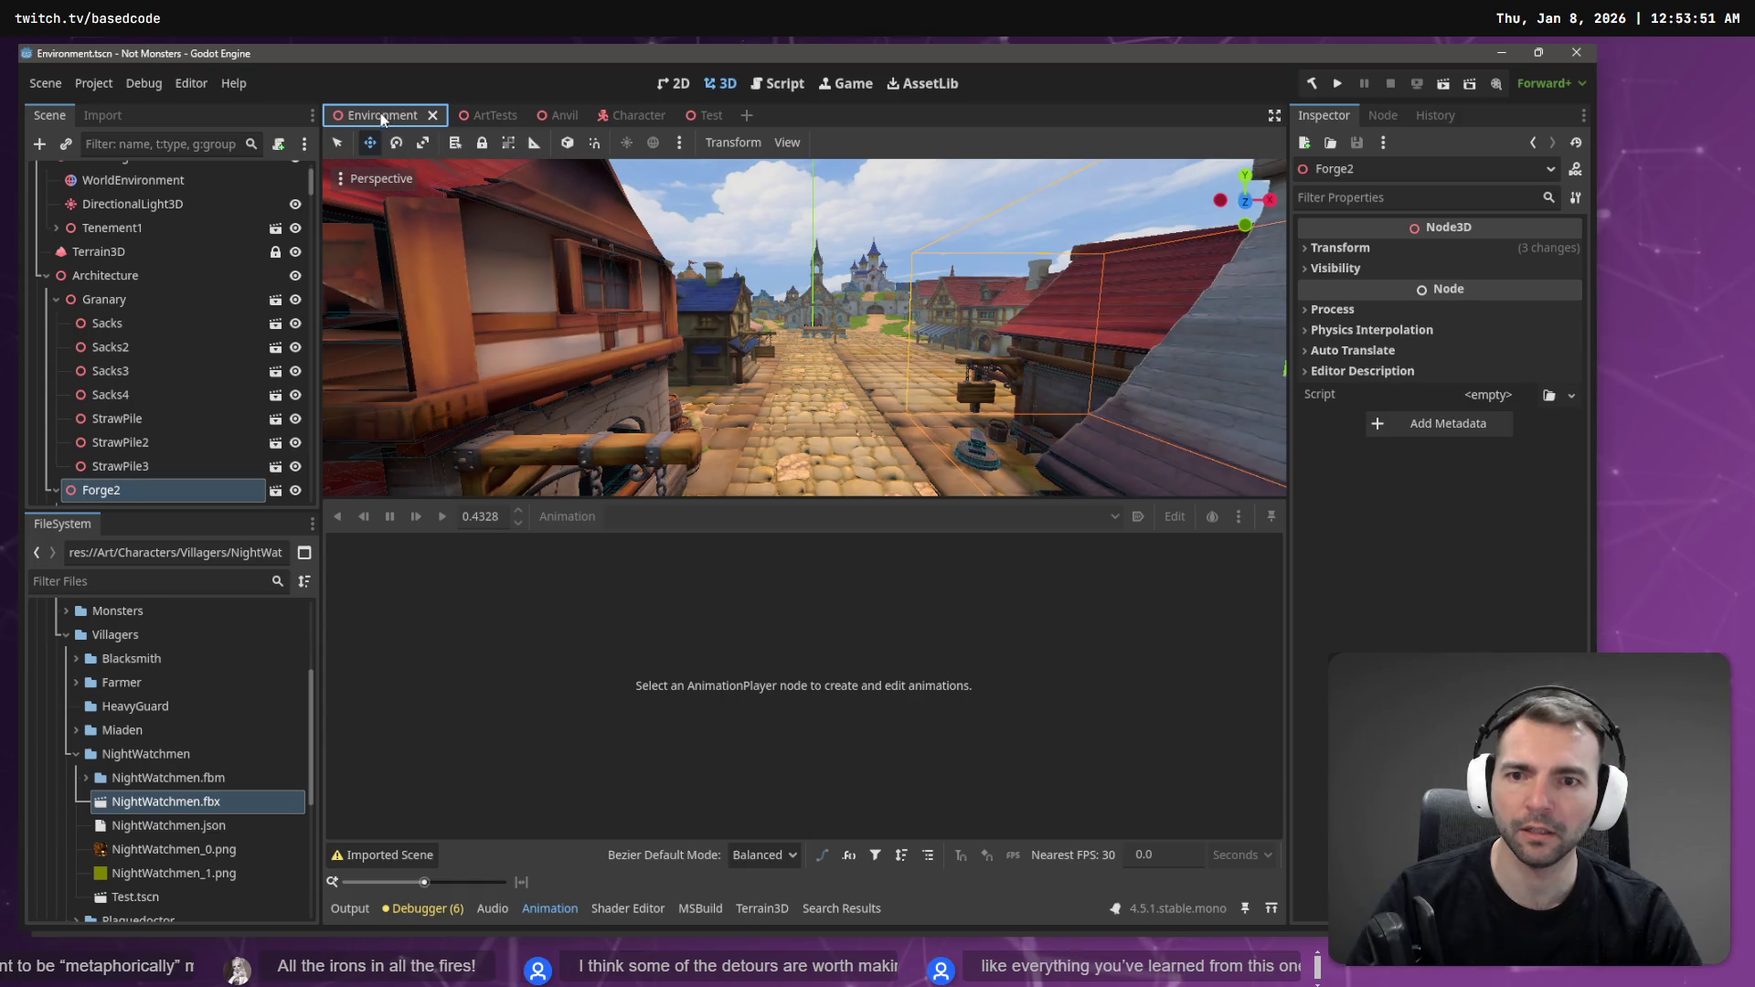
- Run the Environment scene, walk the mummy forward and back, then inspect Test.tscn's changes in Fork
key(F6)
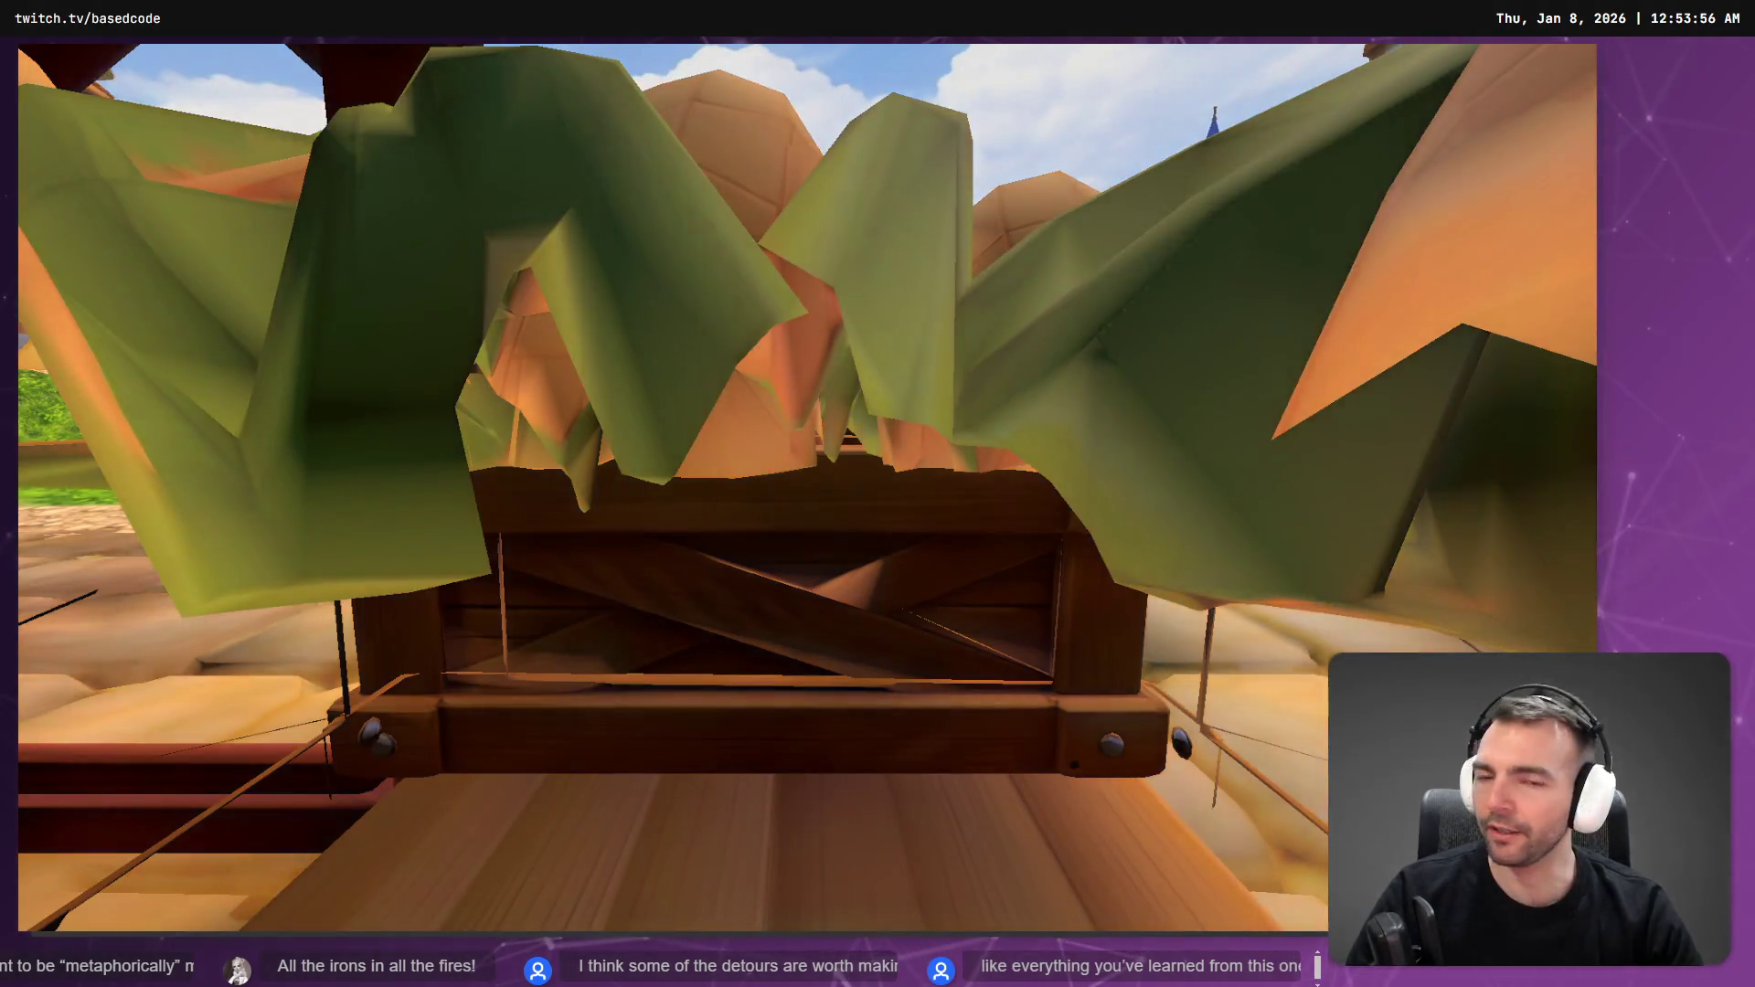
key(w)
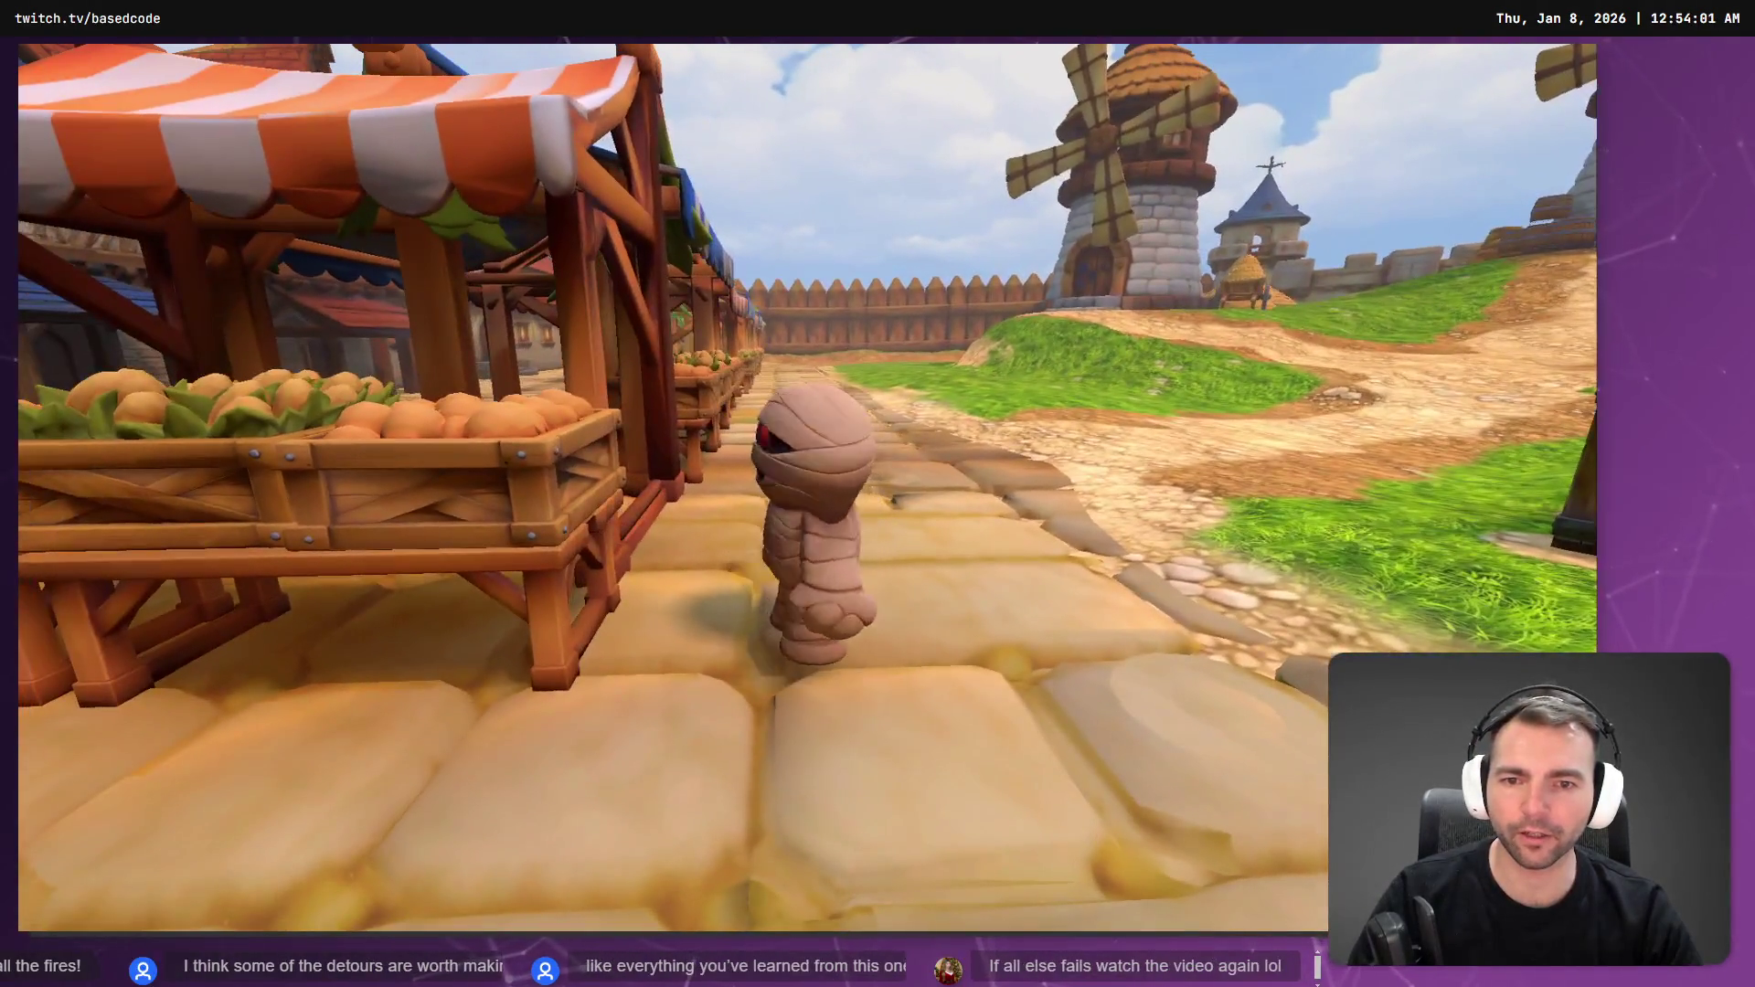
key(s)
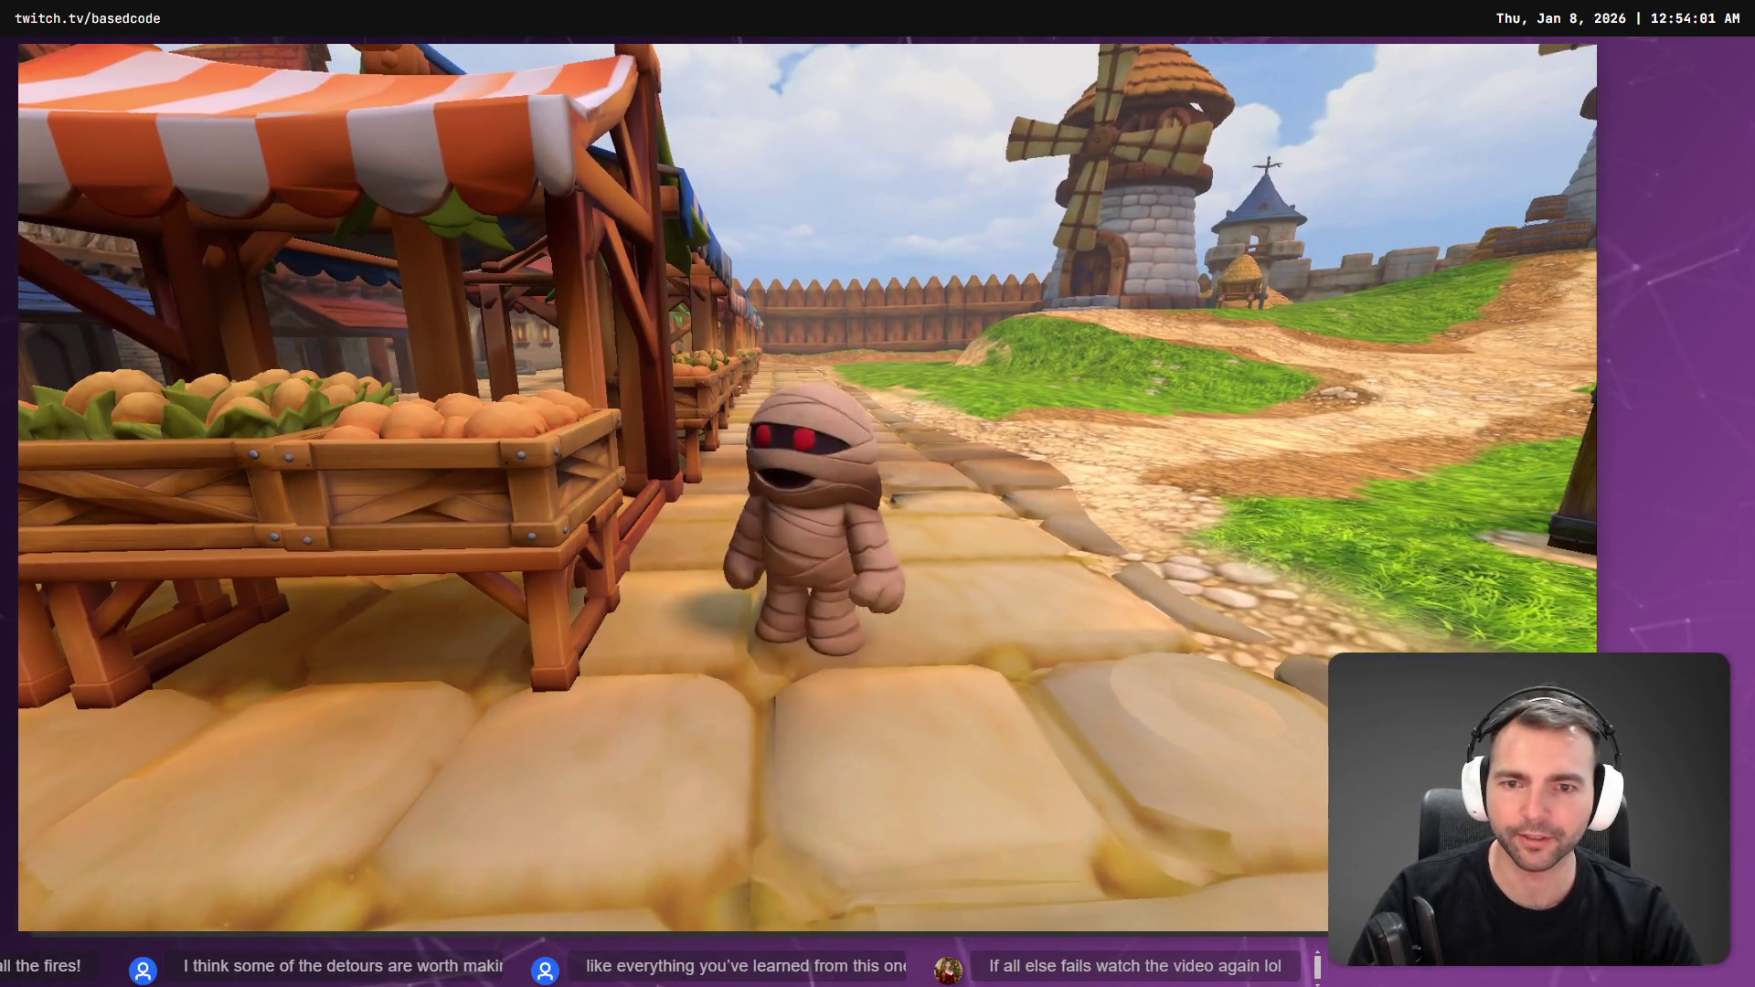
key(Escape)
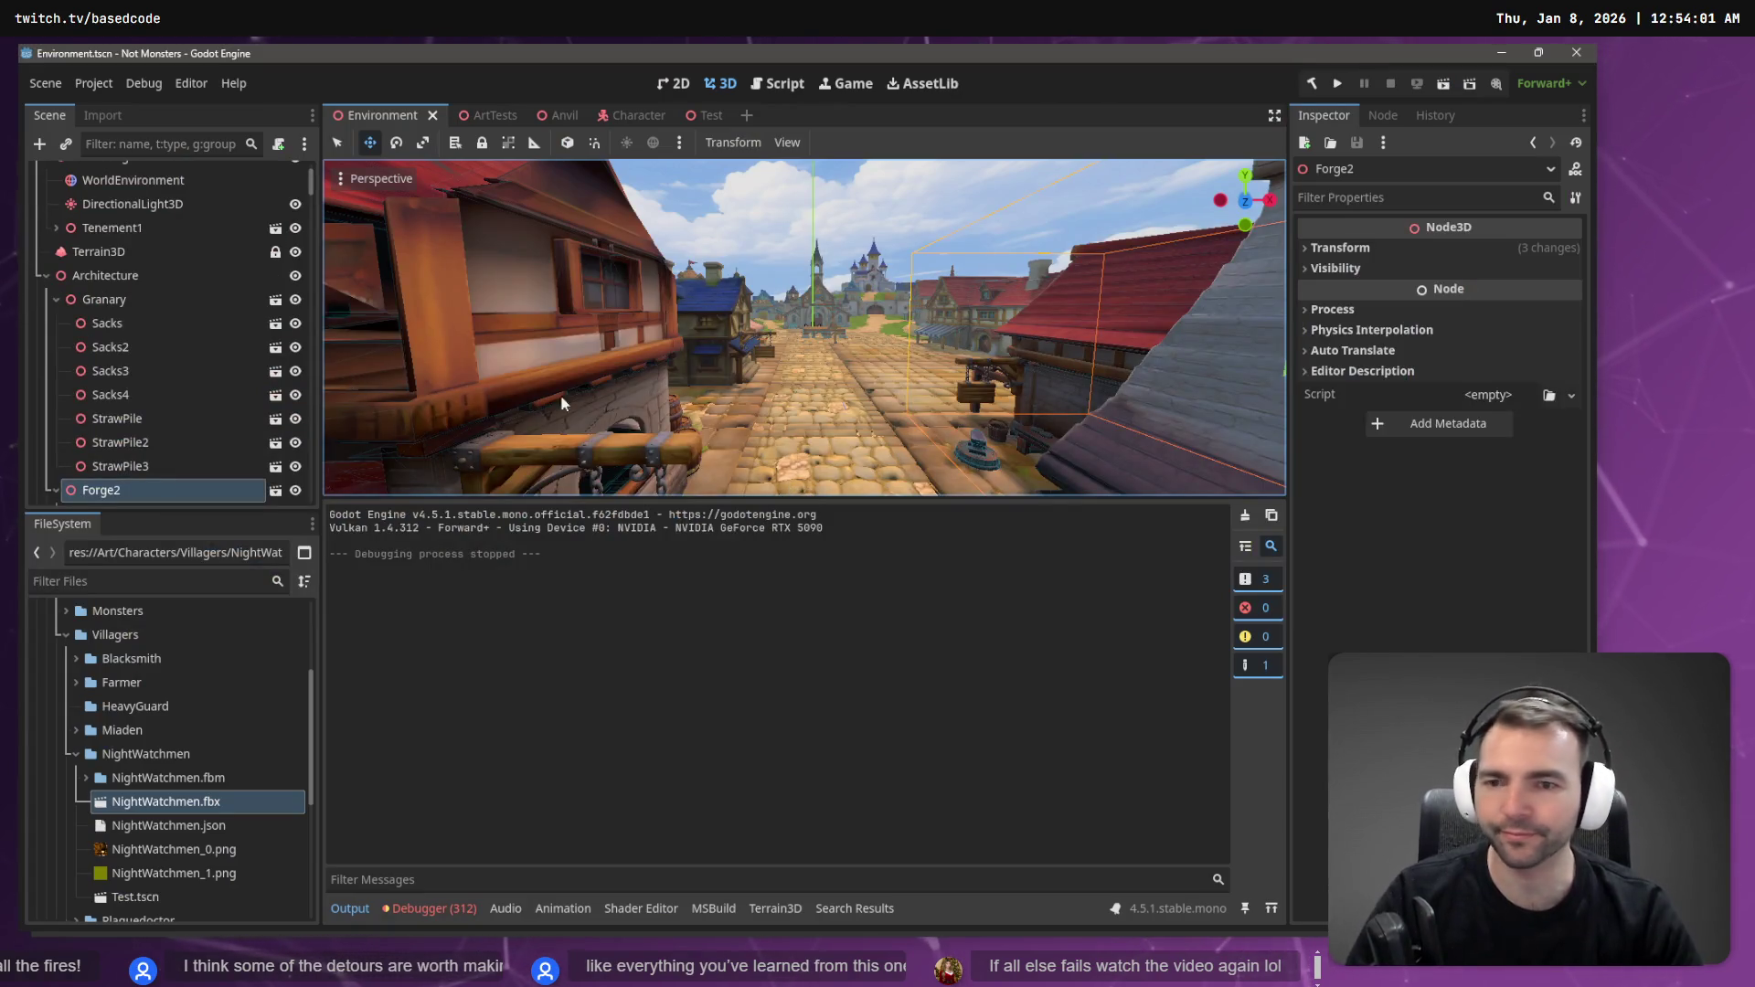
key(alt+Tab)
click(416, 254)
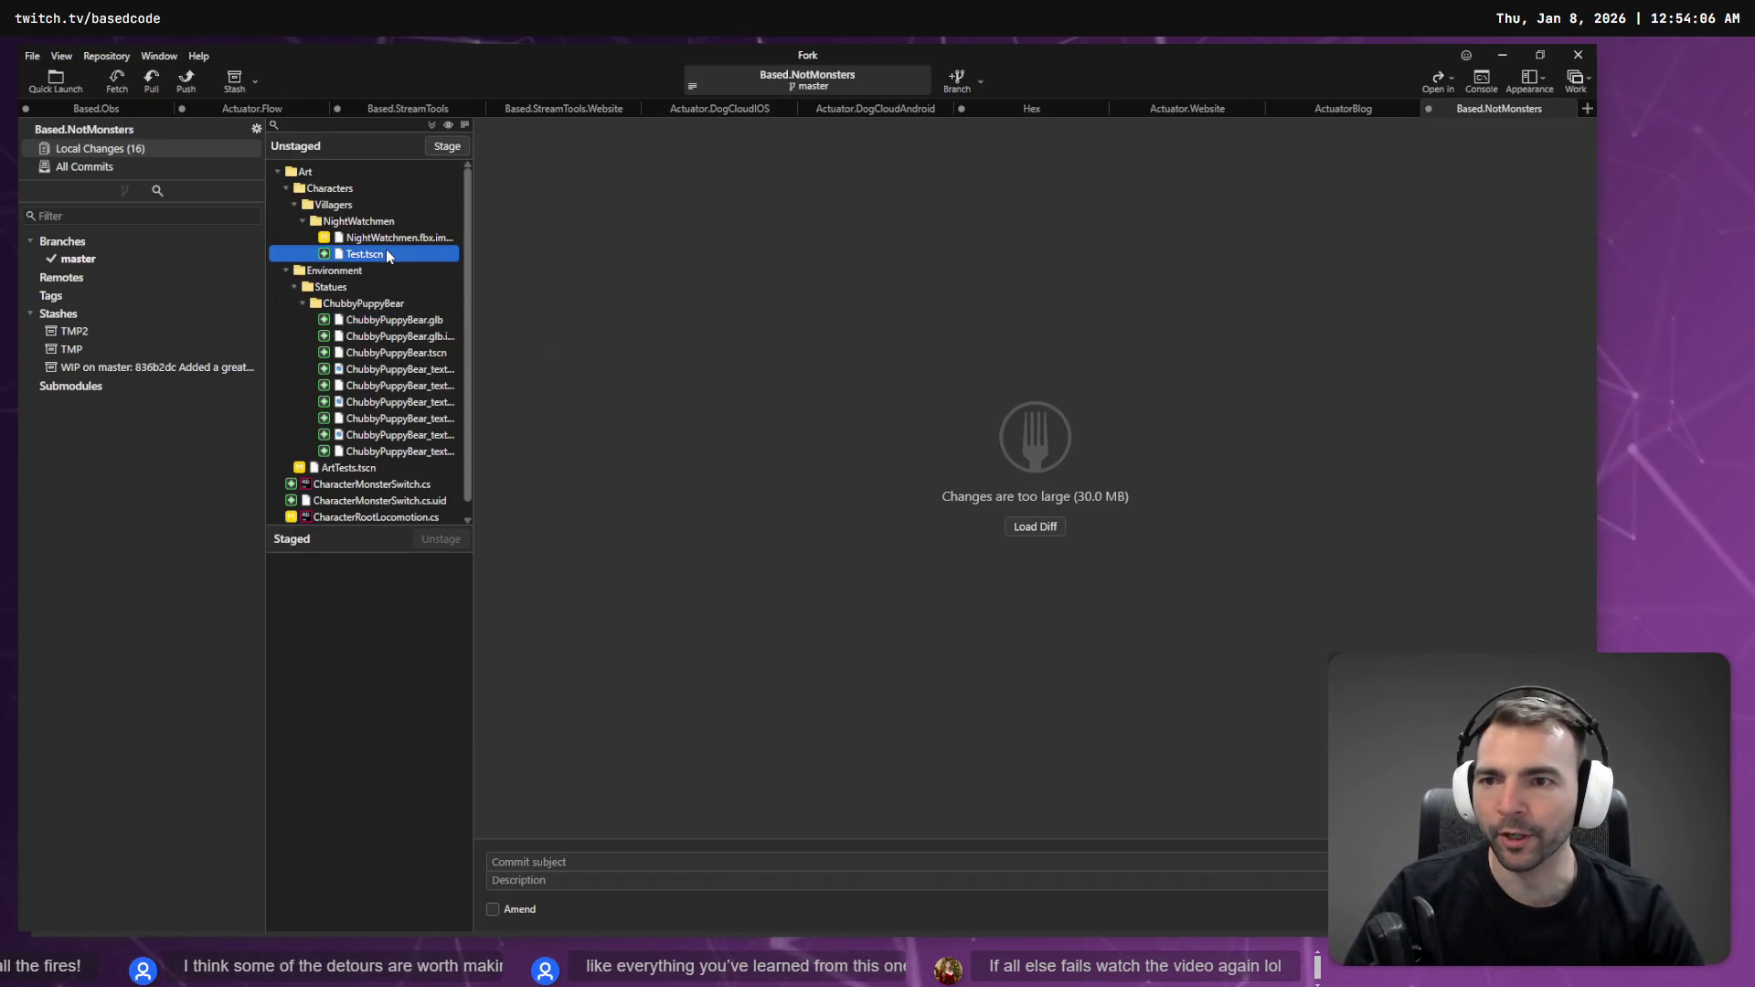
- Review the local changes and discard the edits to CharacterRootLocomotion.cs
click(385, 239)
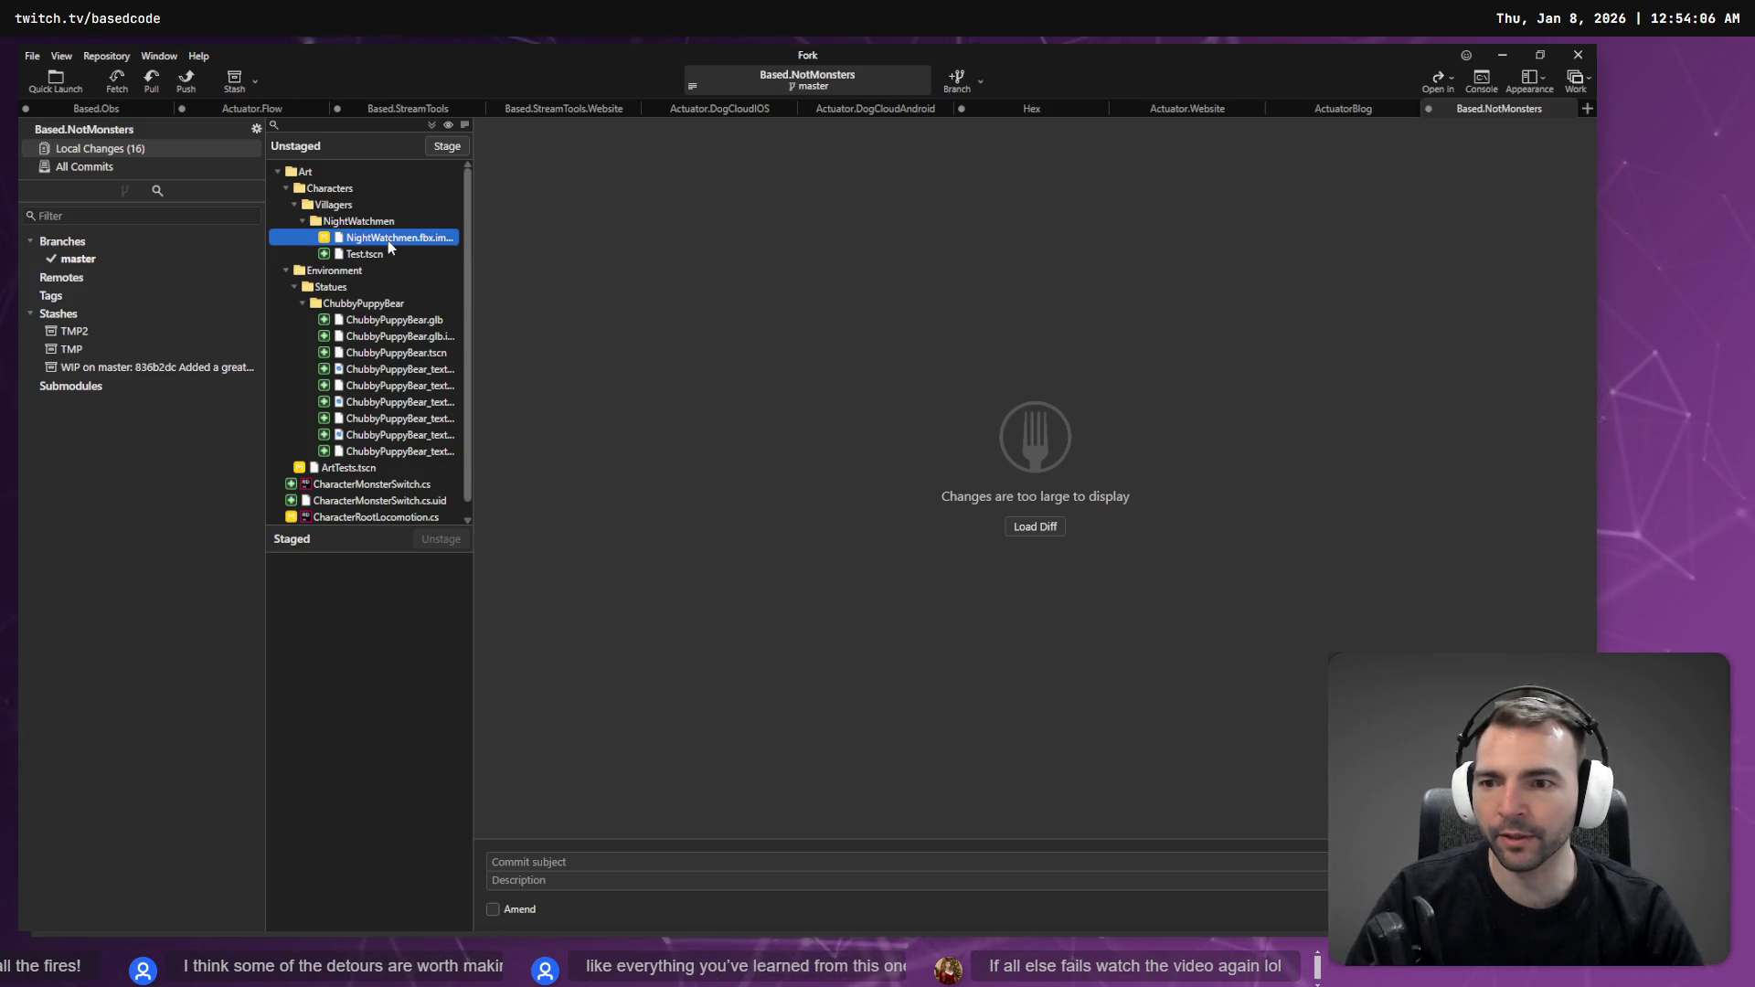
scroll(388, 239, down, 1)
scroll(385, 311, up, 1)
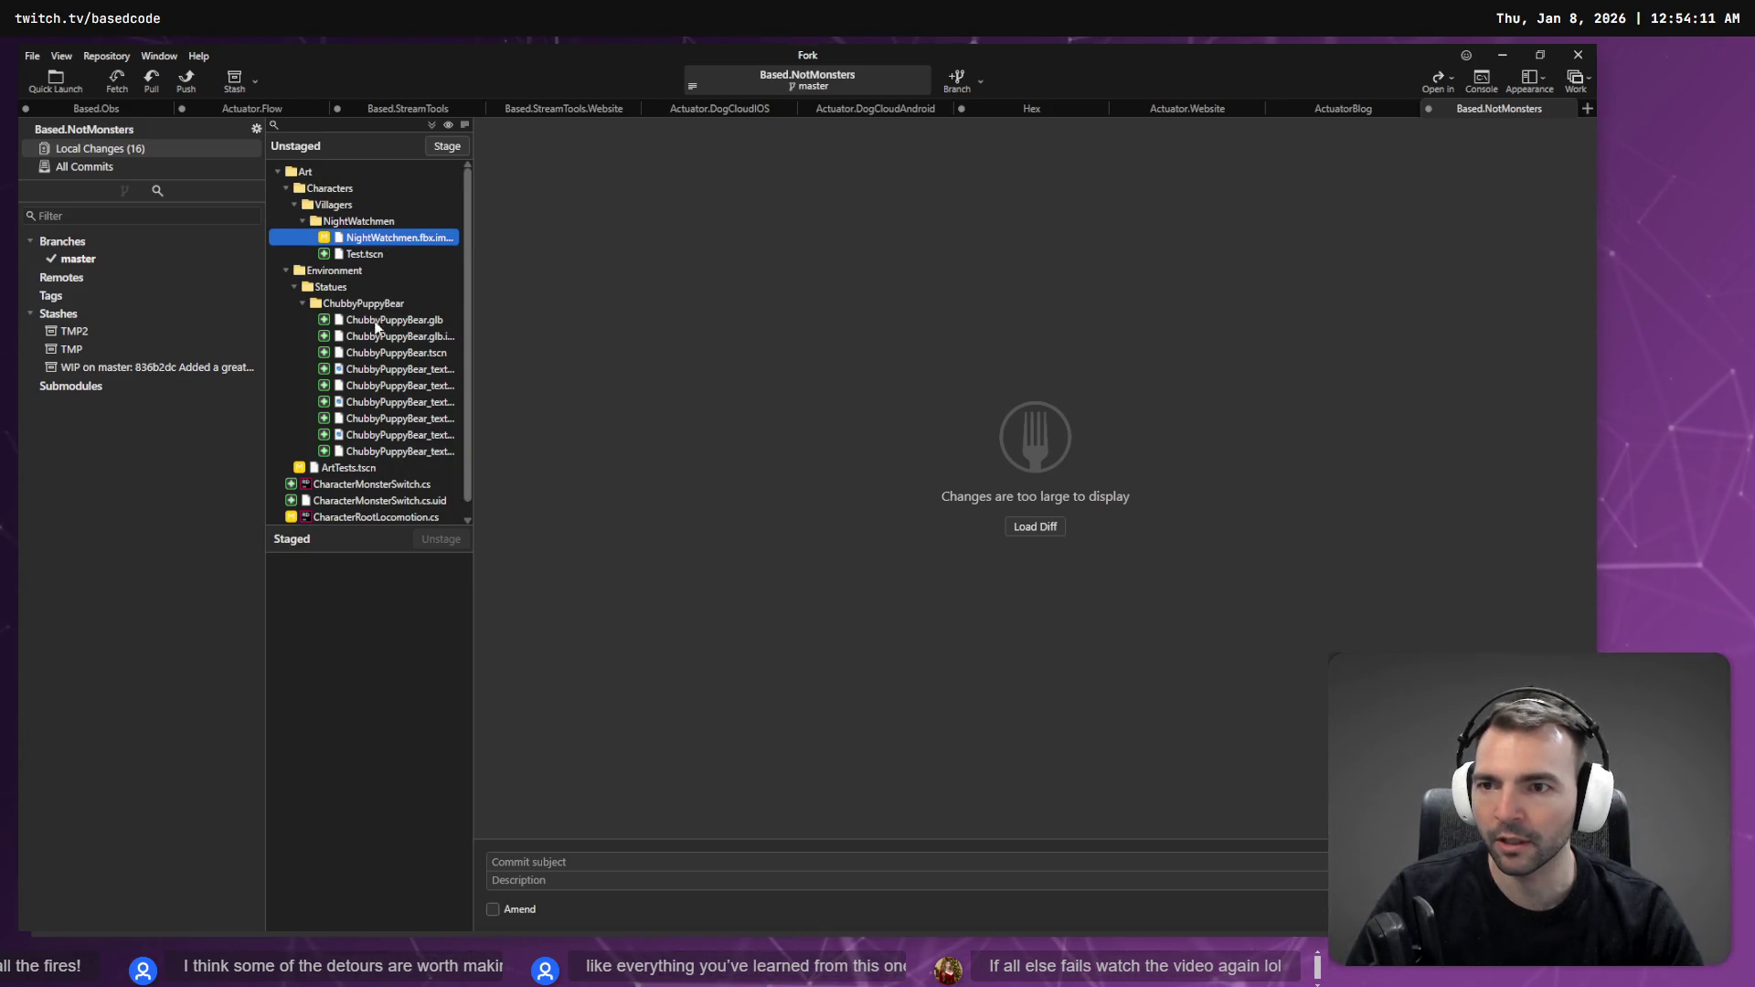
scroll(332, 289, down, 1)
click(344, 502)
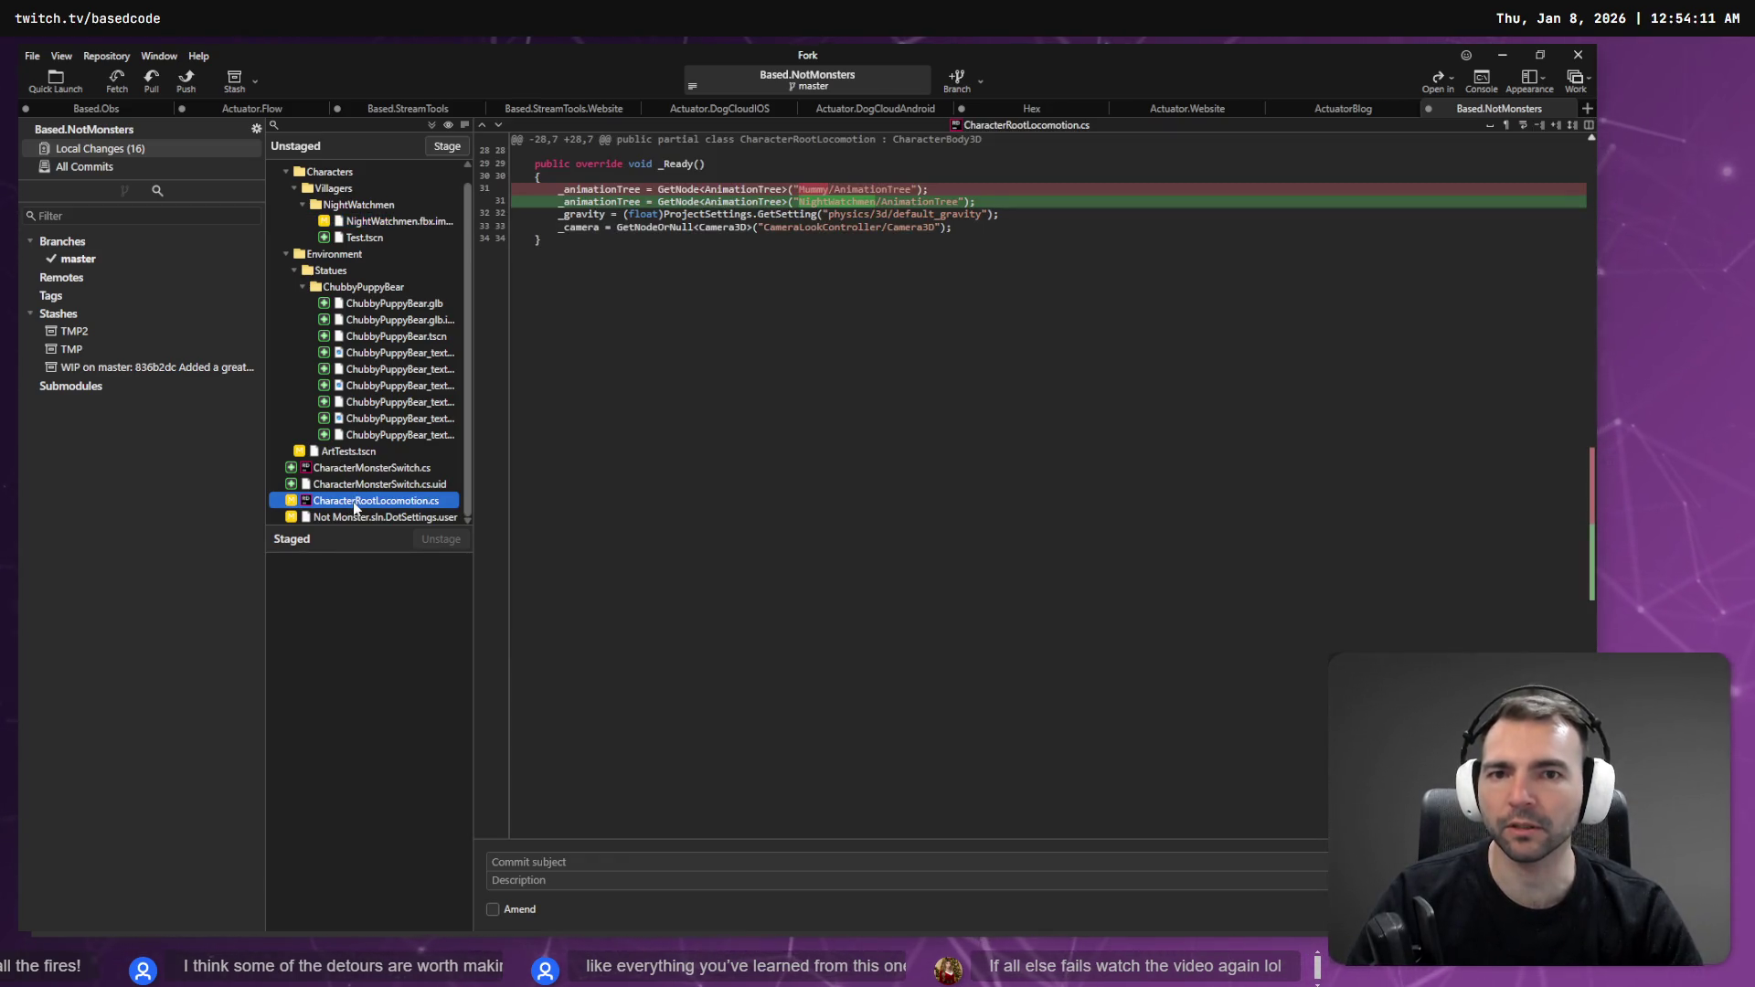
right_click(355, 509)
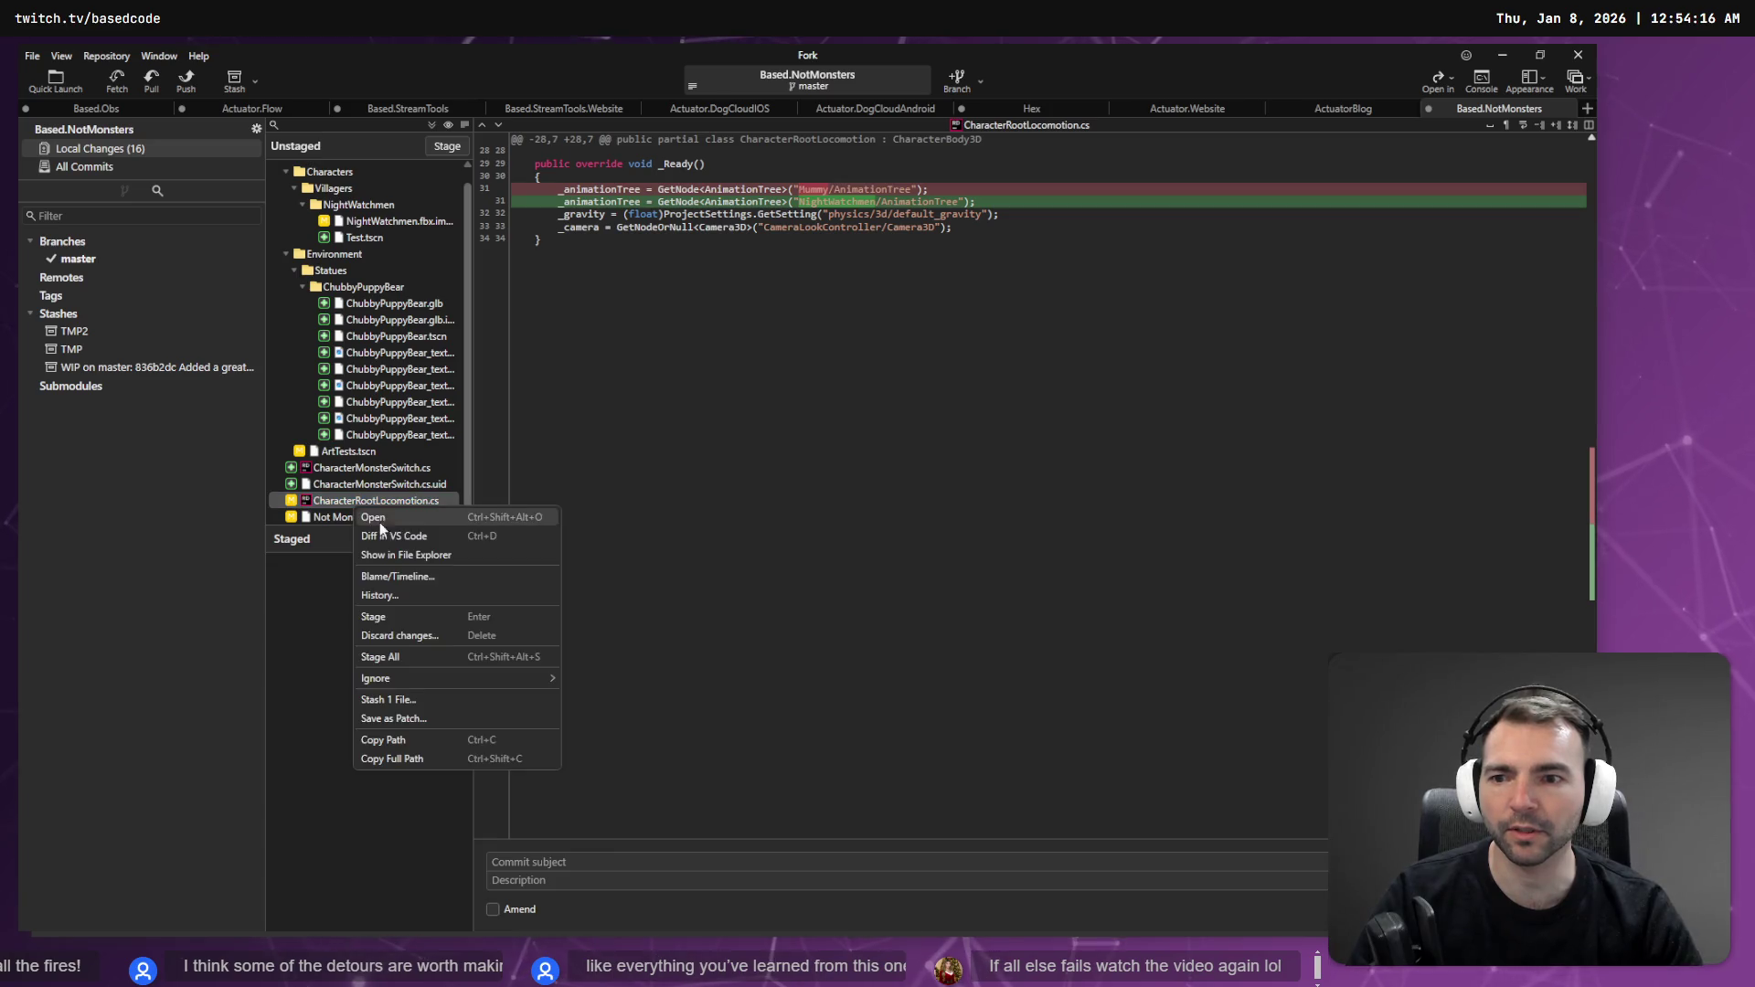
click(419, 638)
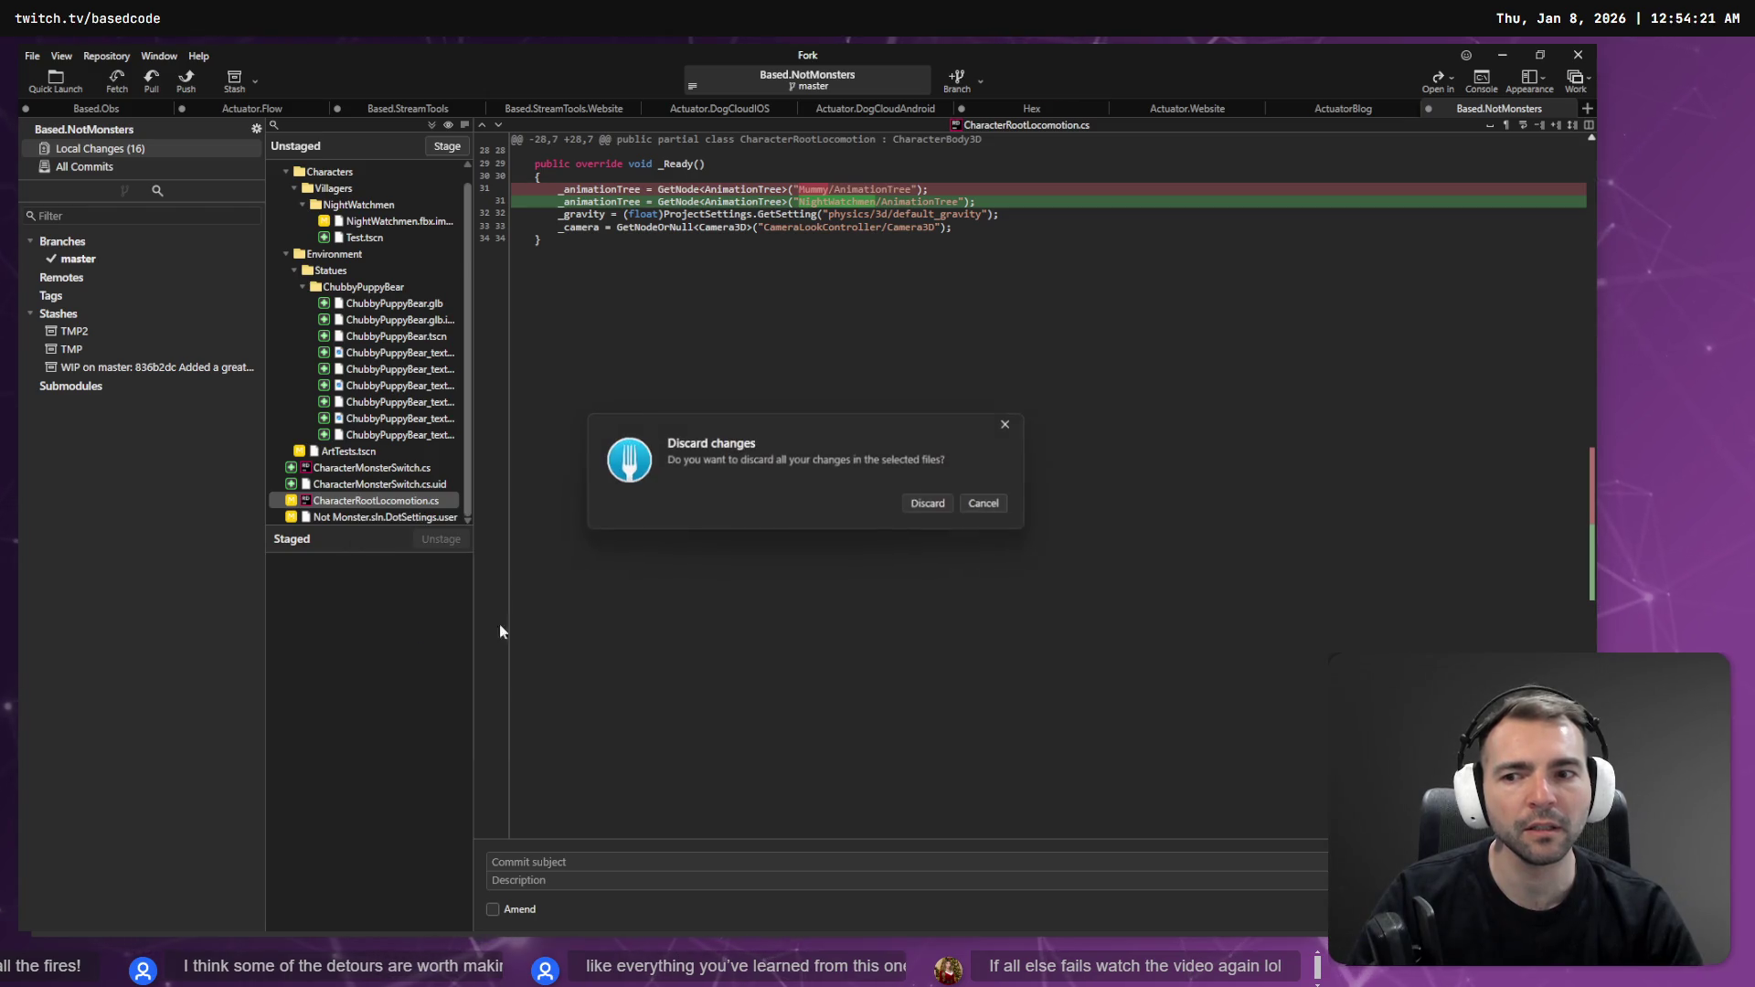
click(955, 504)
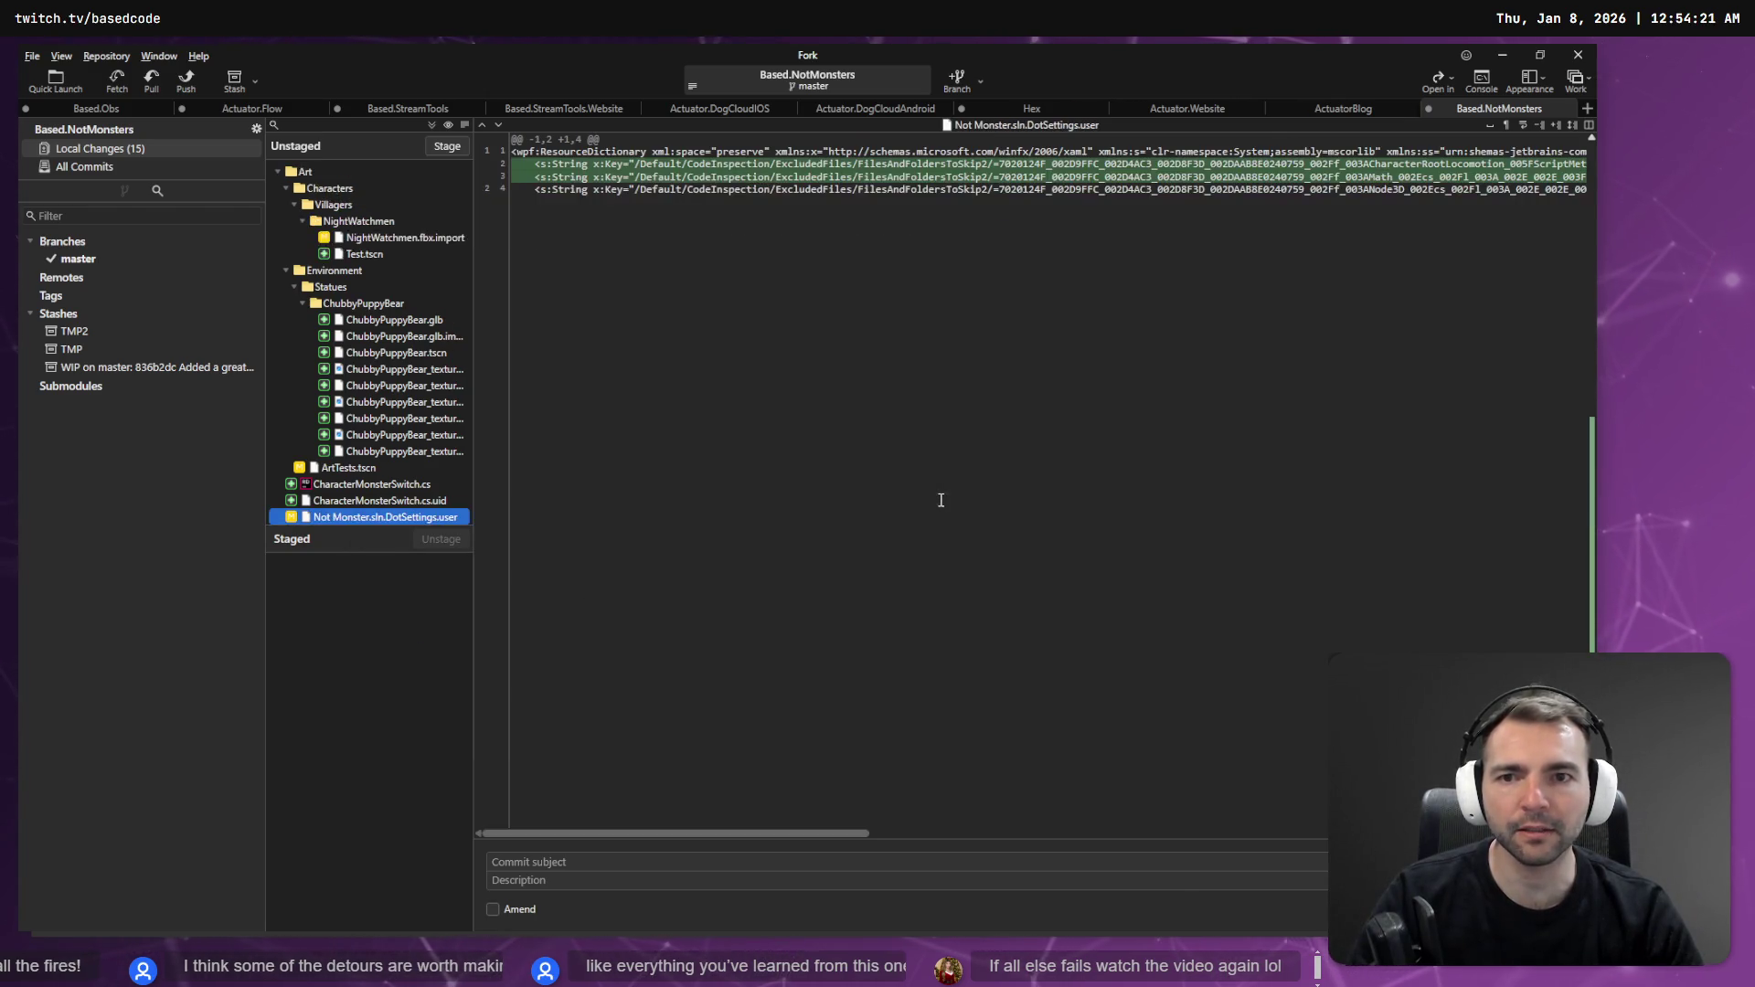
- Build and run the game with F5 to test, then stop it
key(alt+Tab)
key(F5)
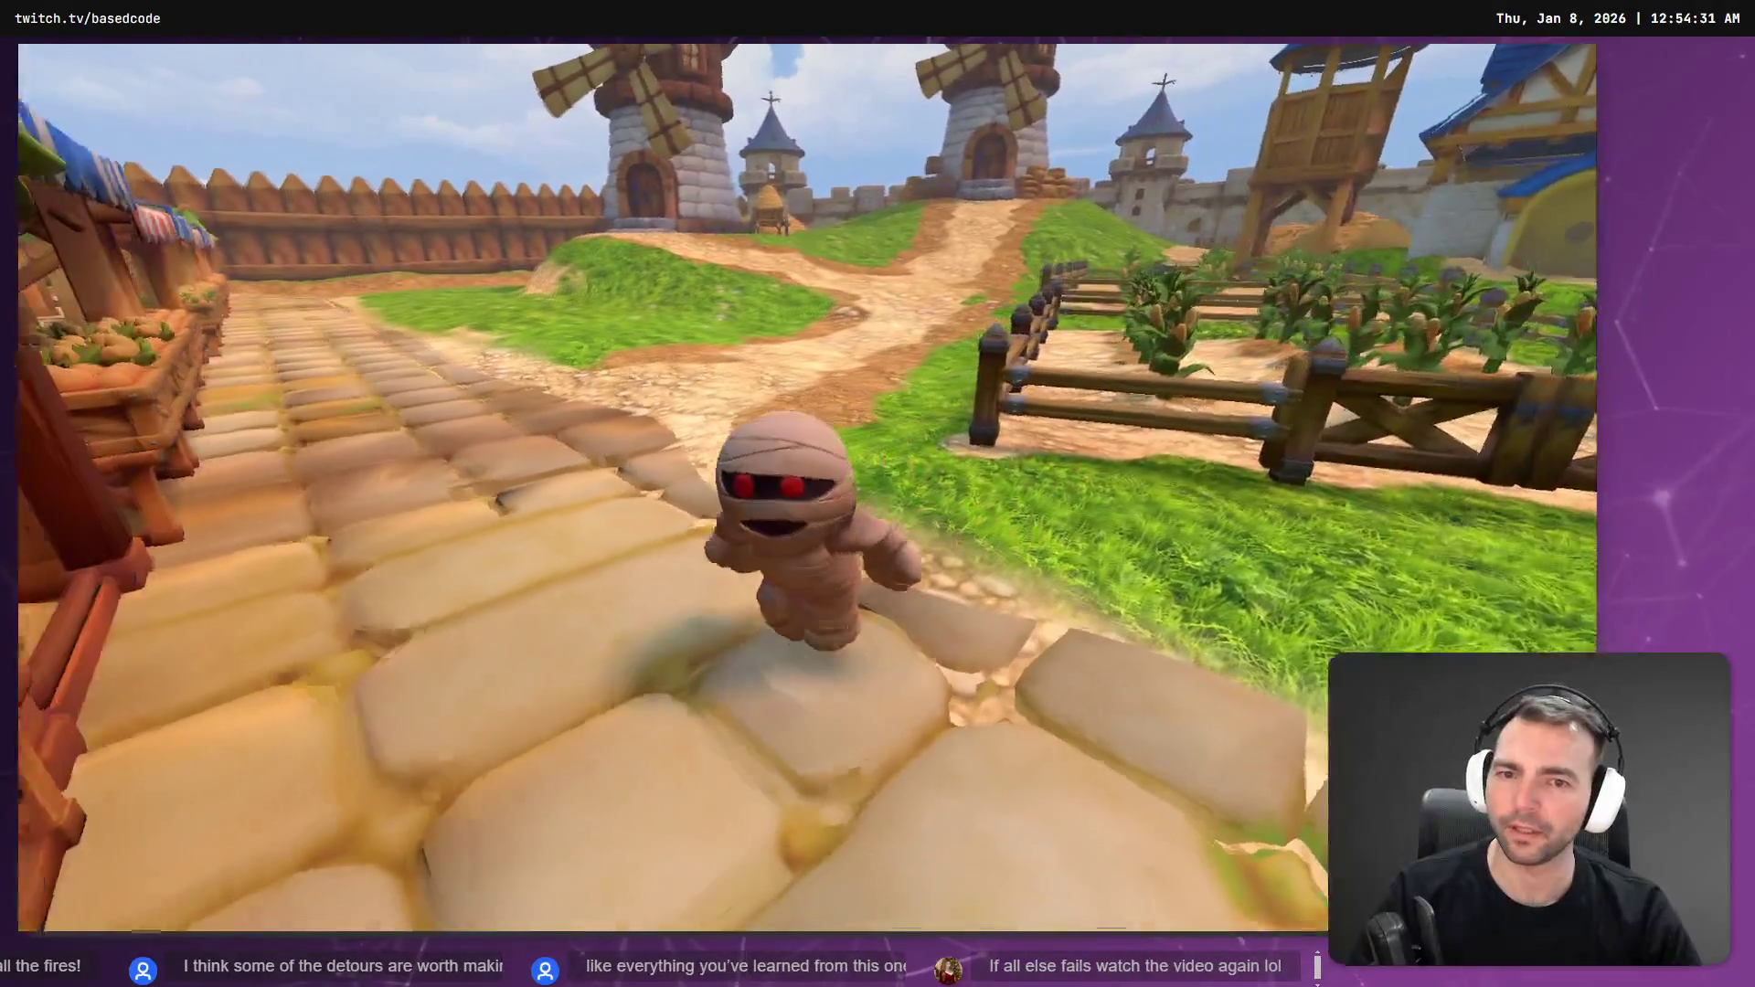
key(F8)
key(alt+Tab)
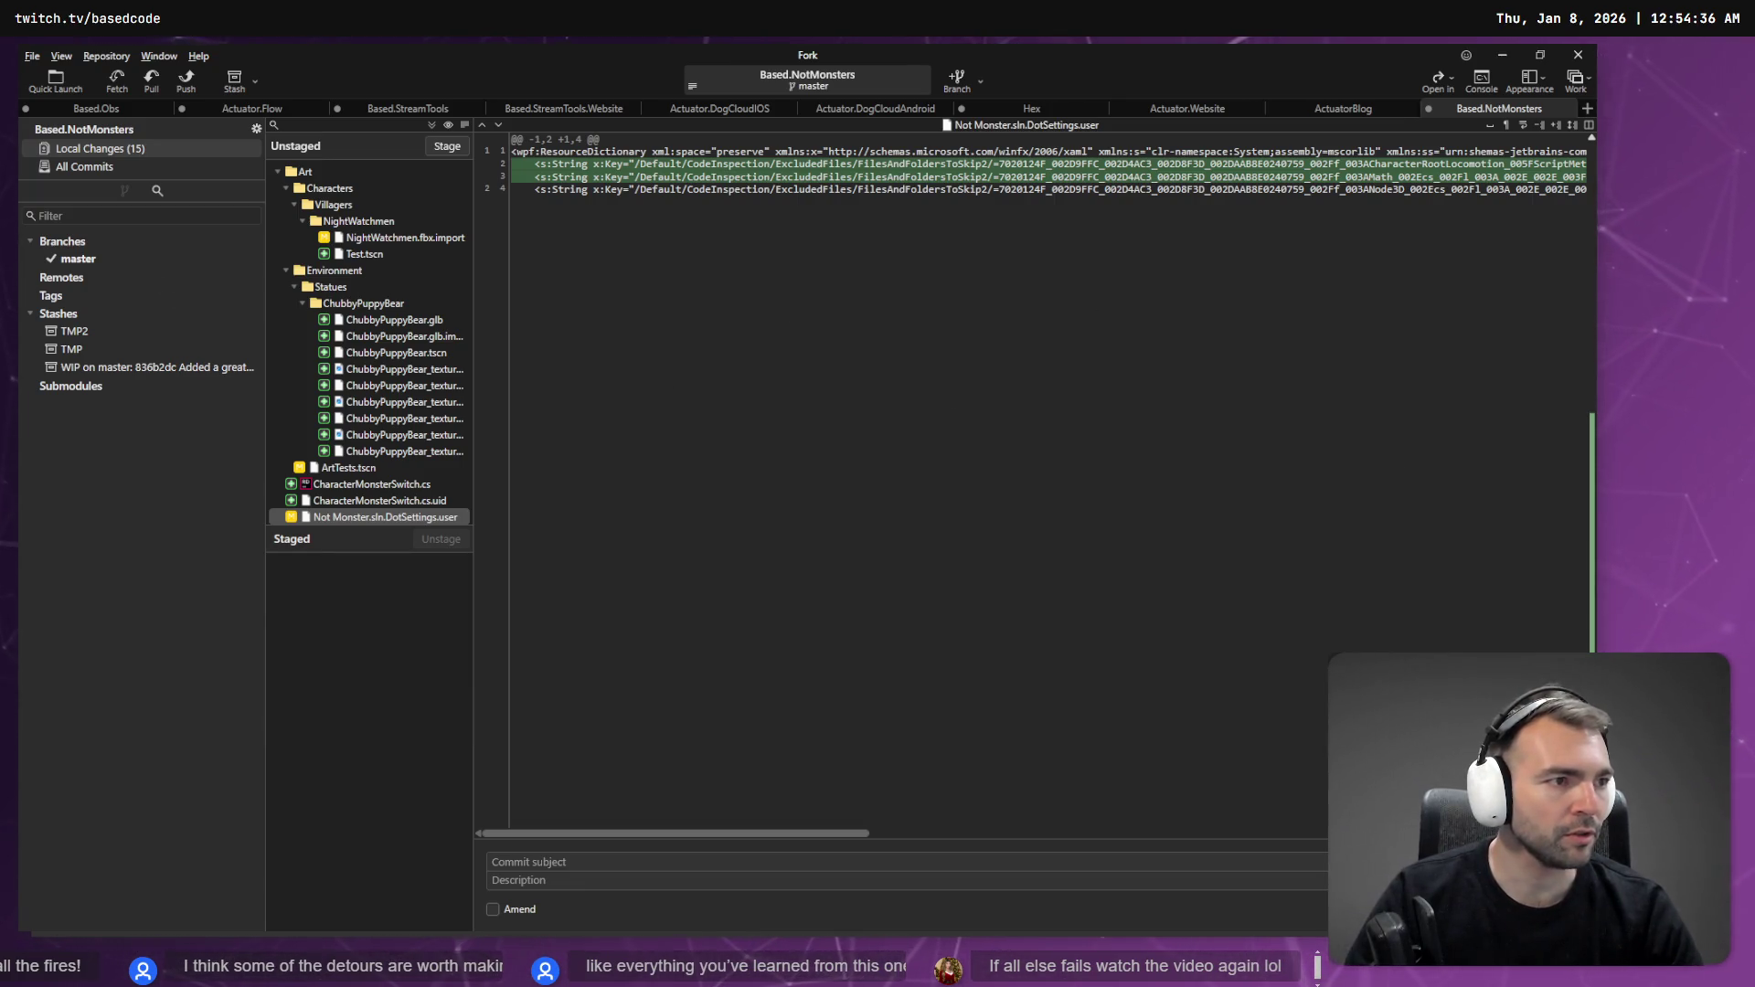
key(alt+Tab)
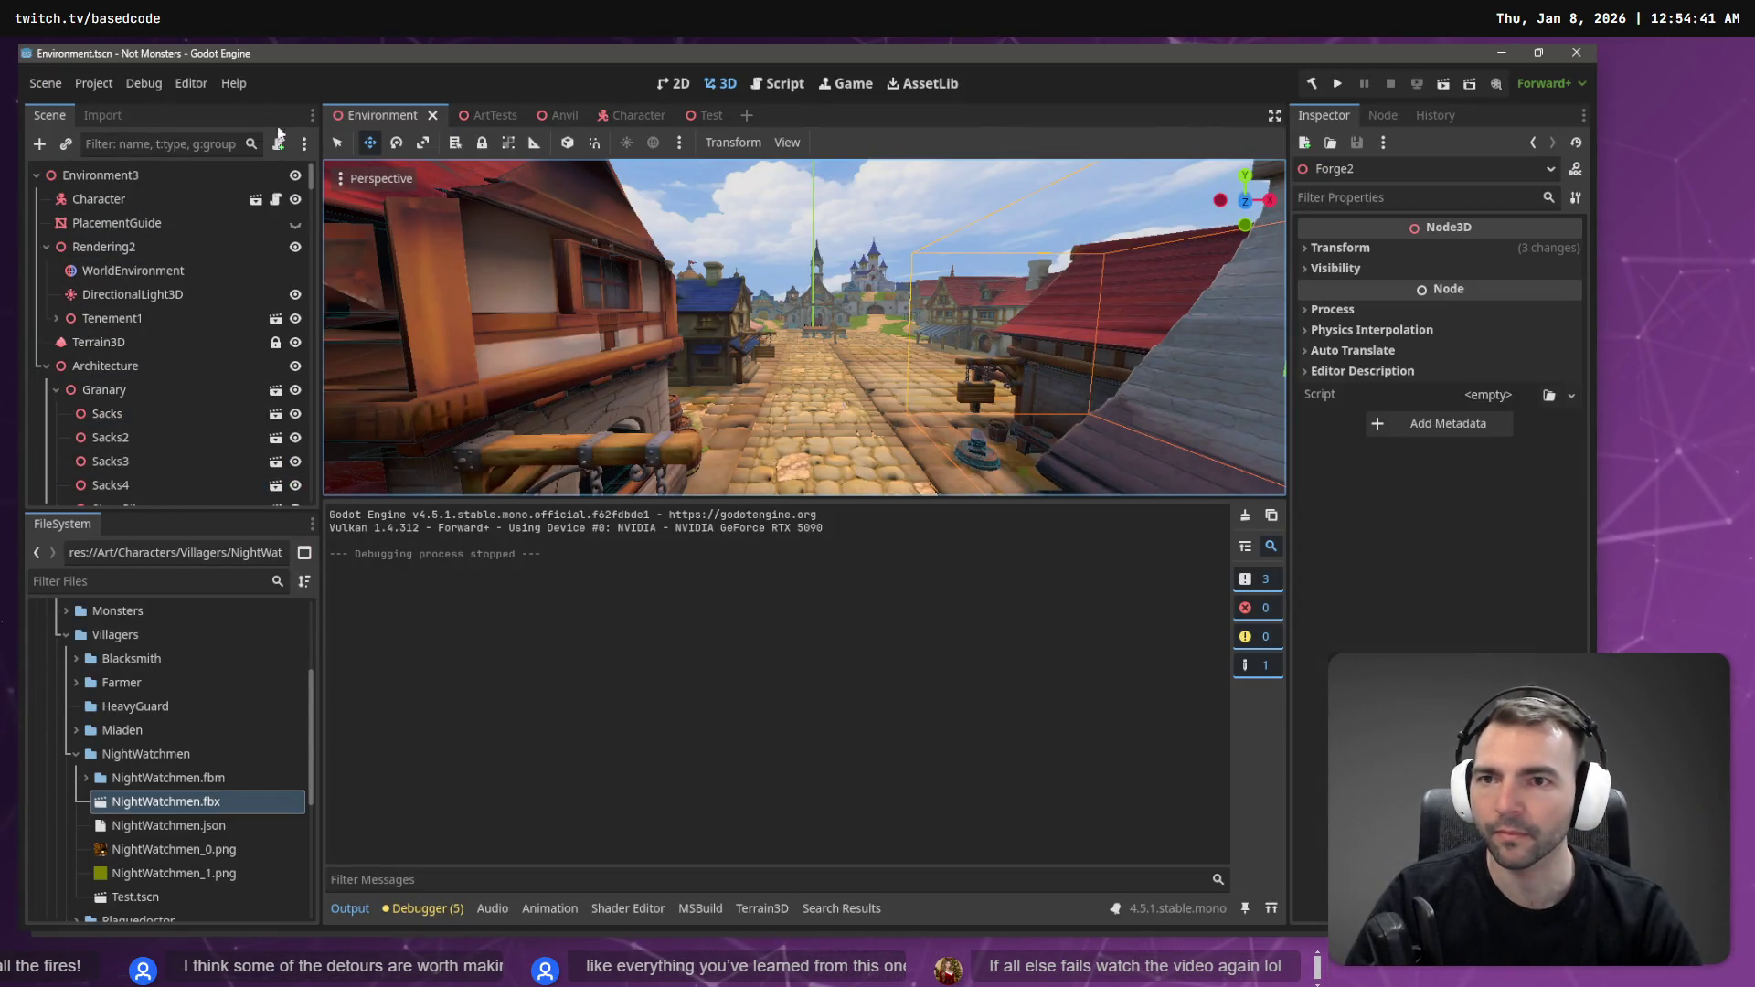
- Rename the Character scene's Mummy node to CharacterNode3D and copy the new name
click(629, 115)
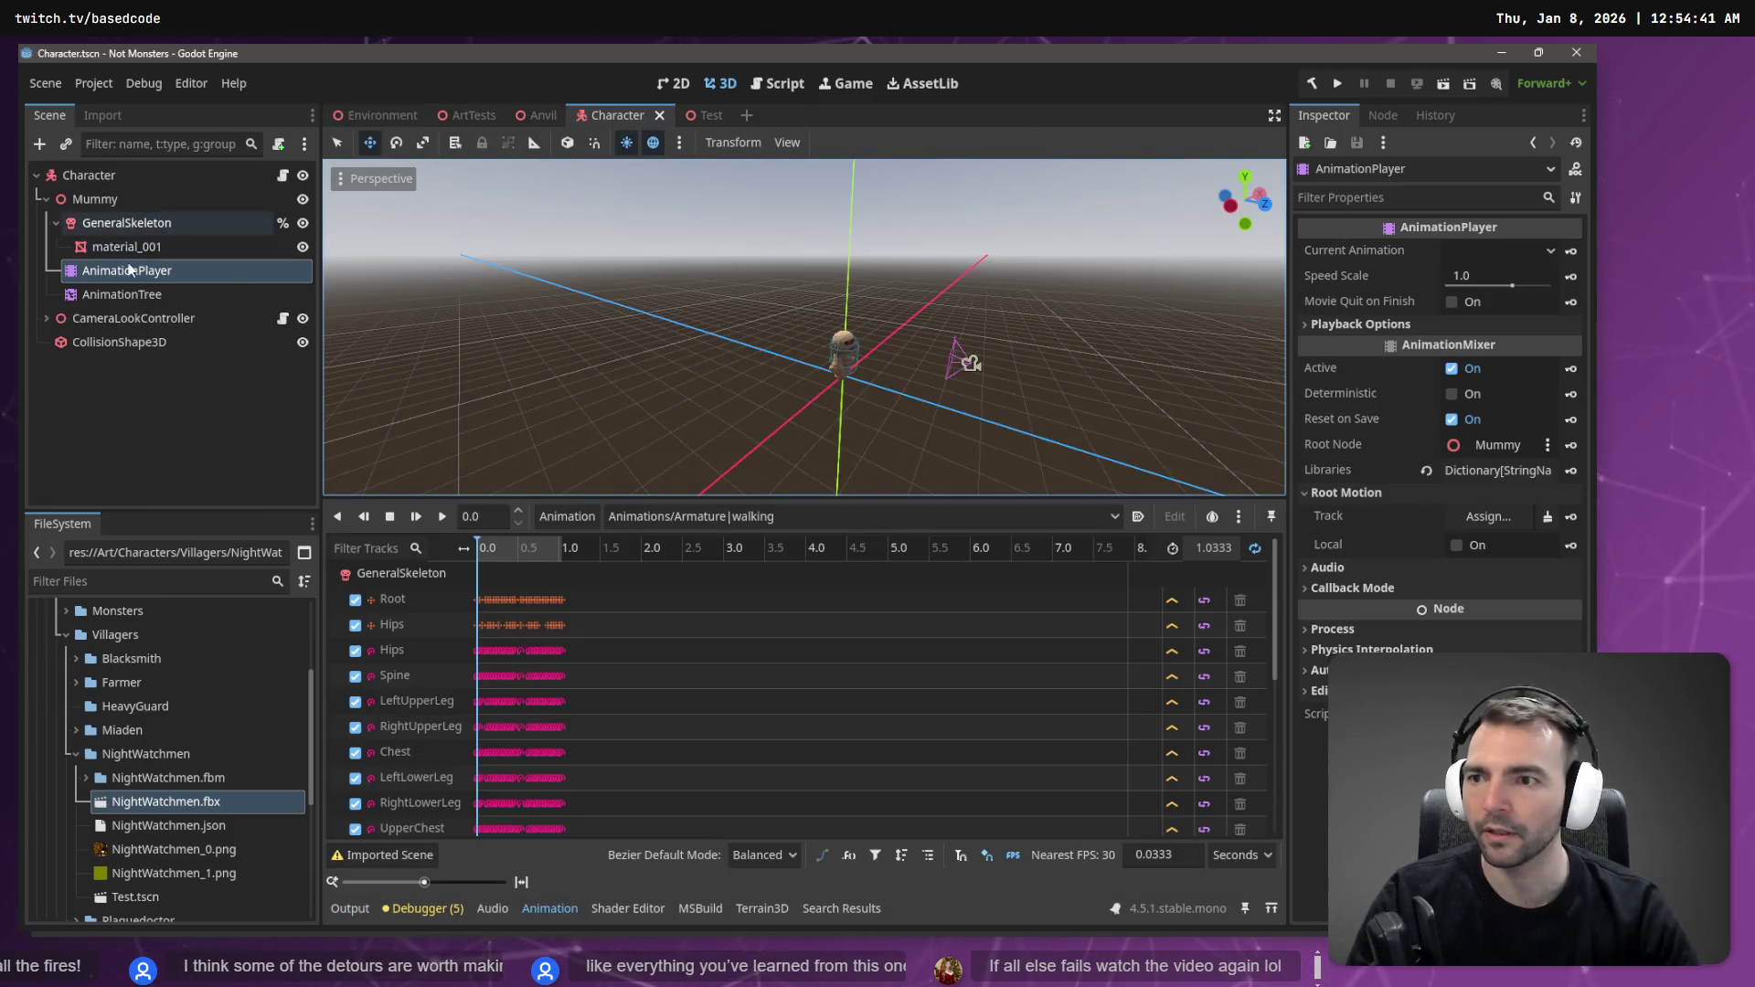
double_click(117, 199)
text(Charactr)
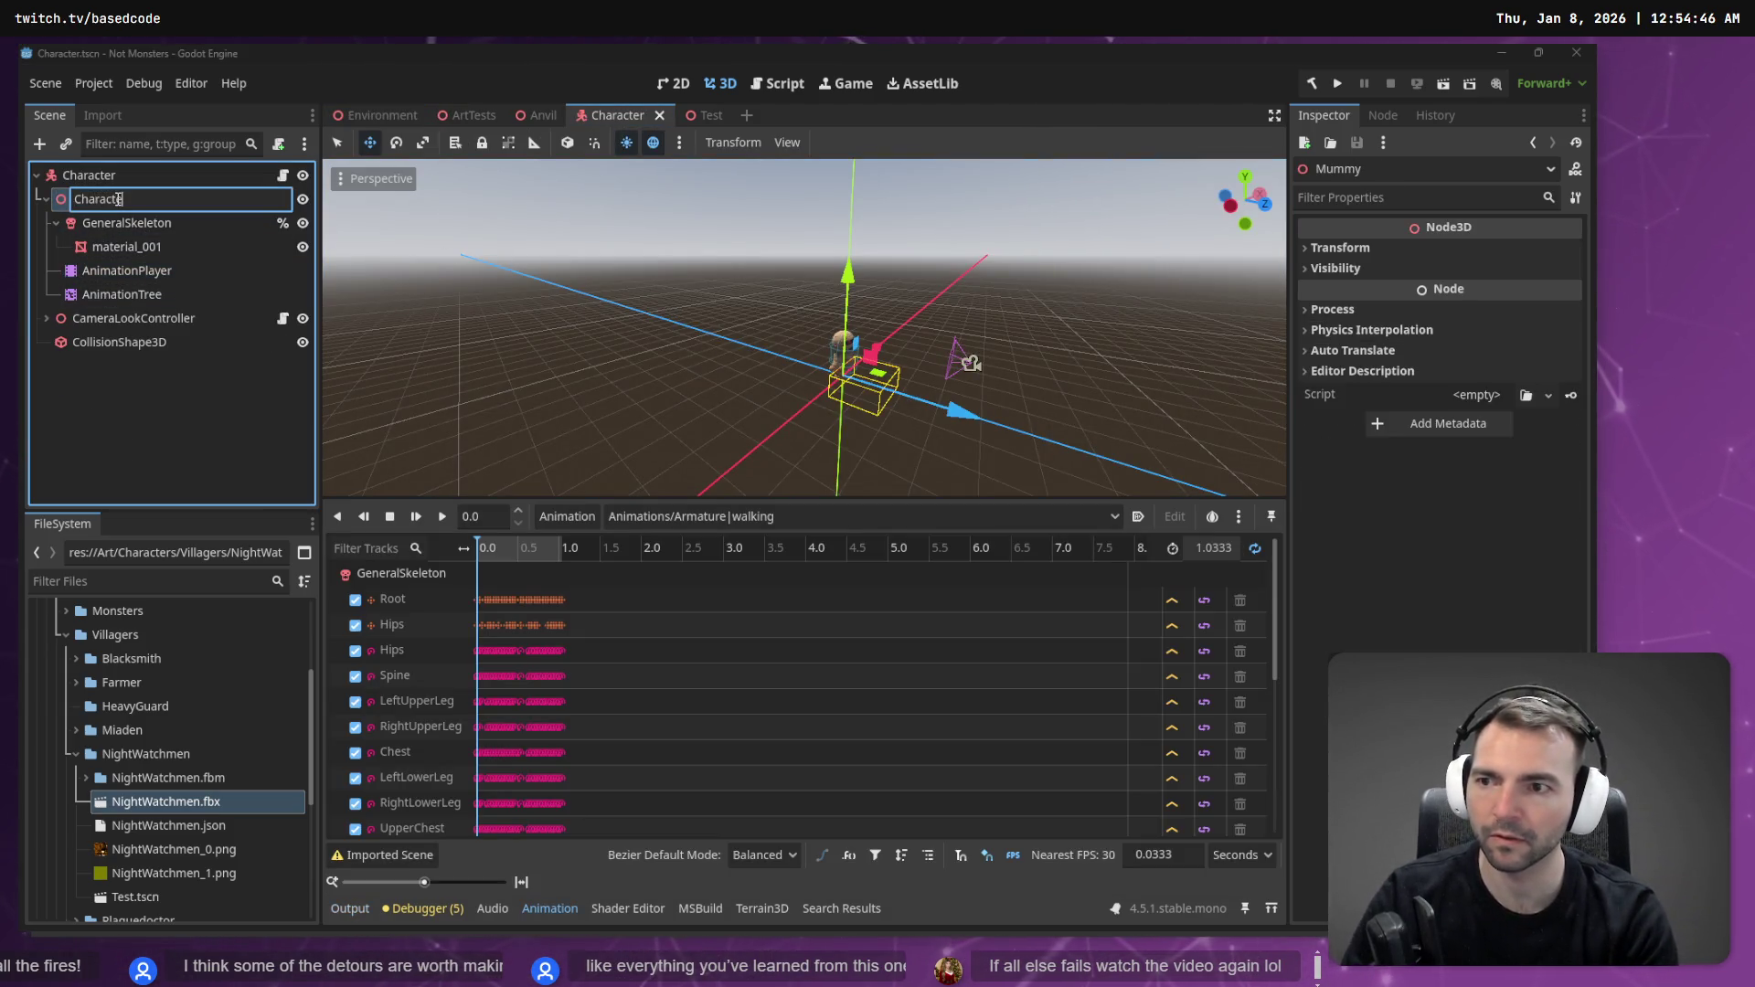
key(BackSpace)
key(BackSpace)
key(BackSpace)
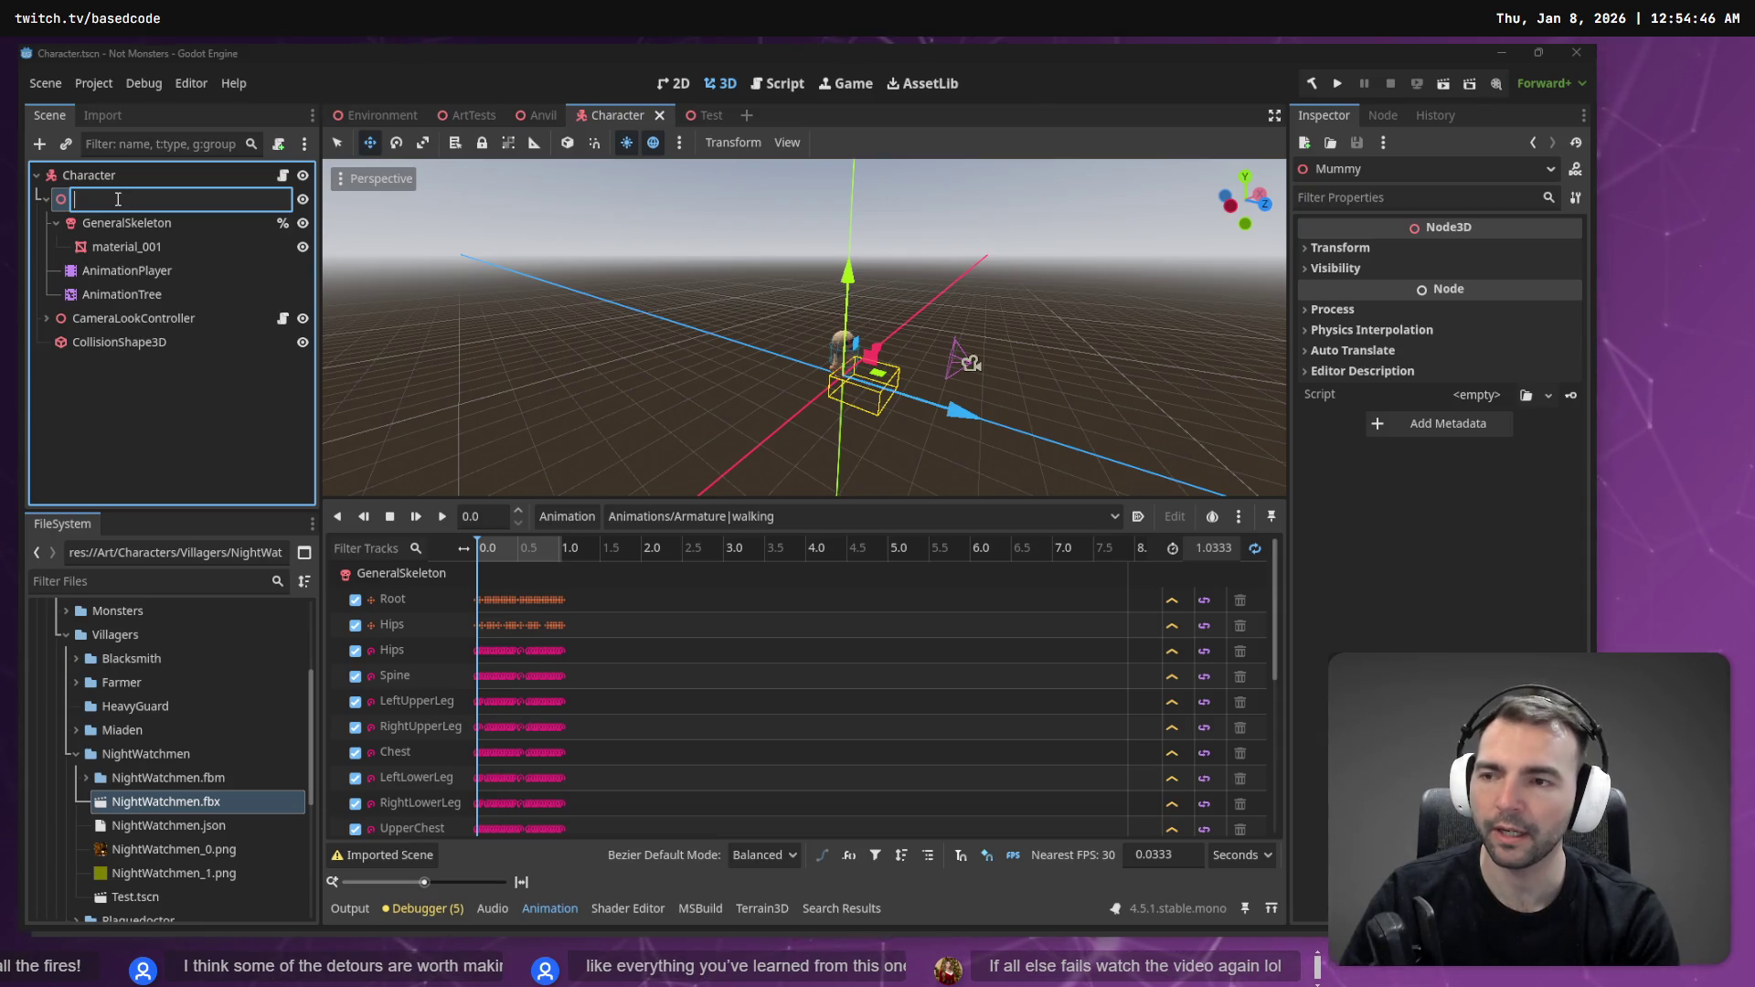
text(C)
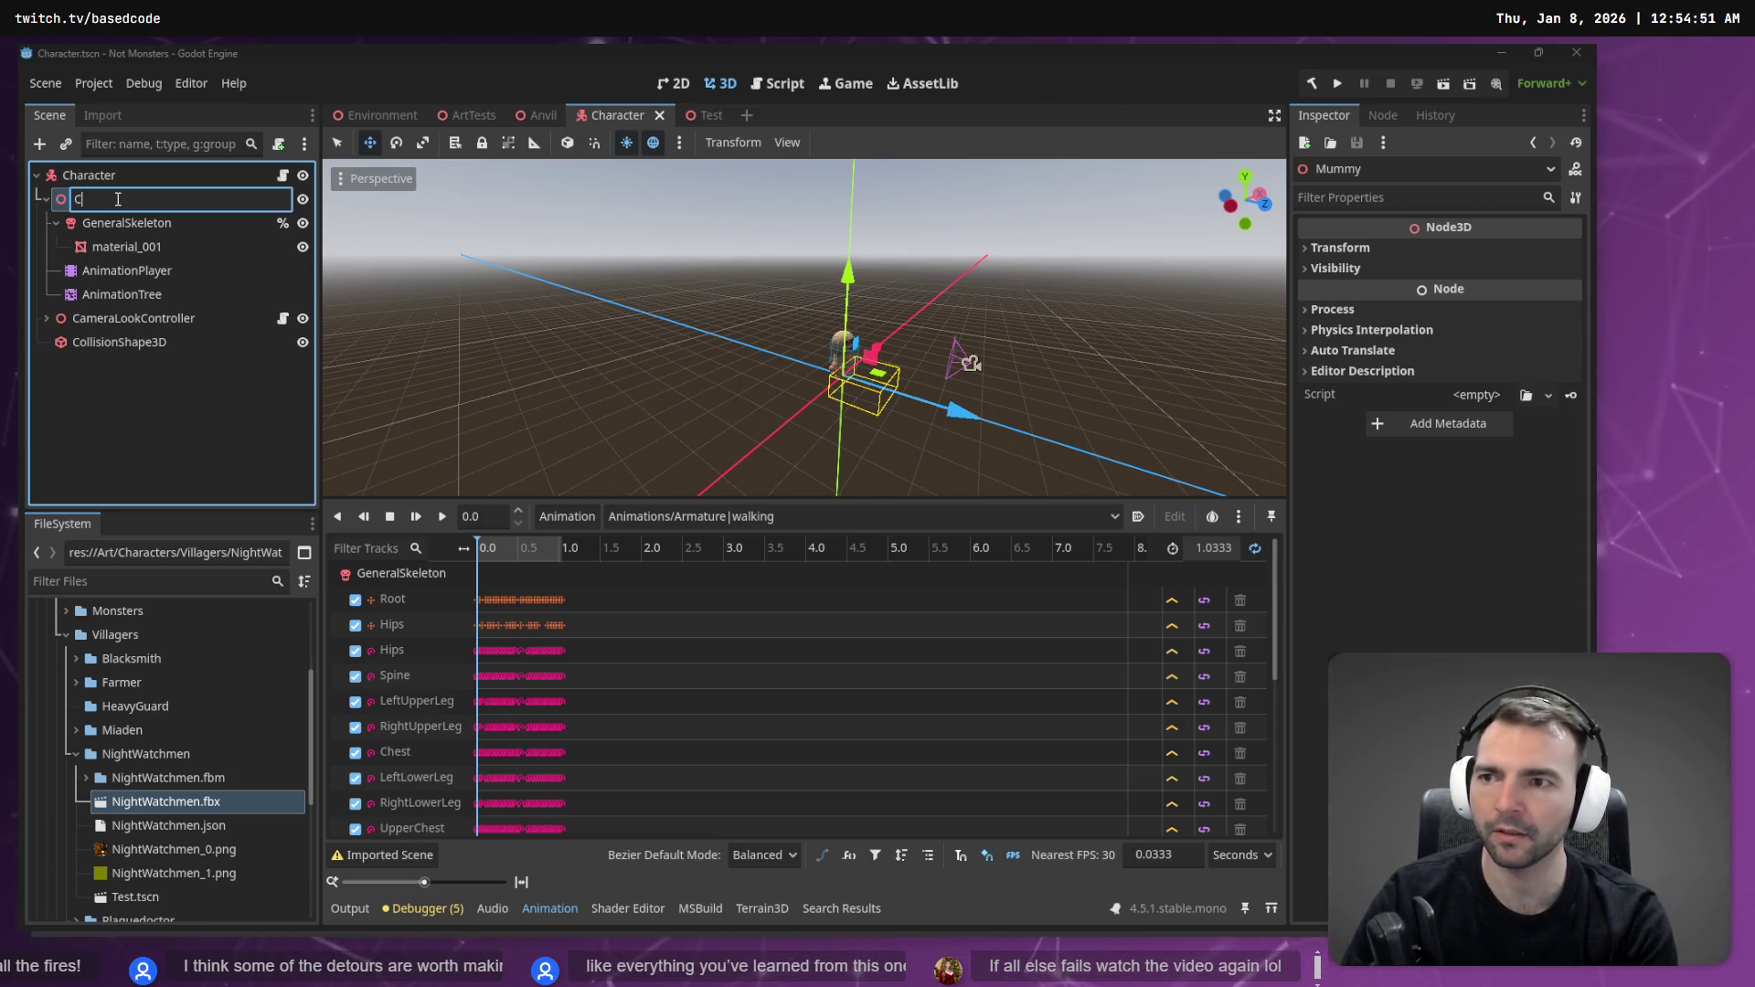
text(haracterNode3)
key(Return)
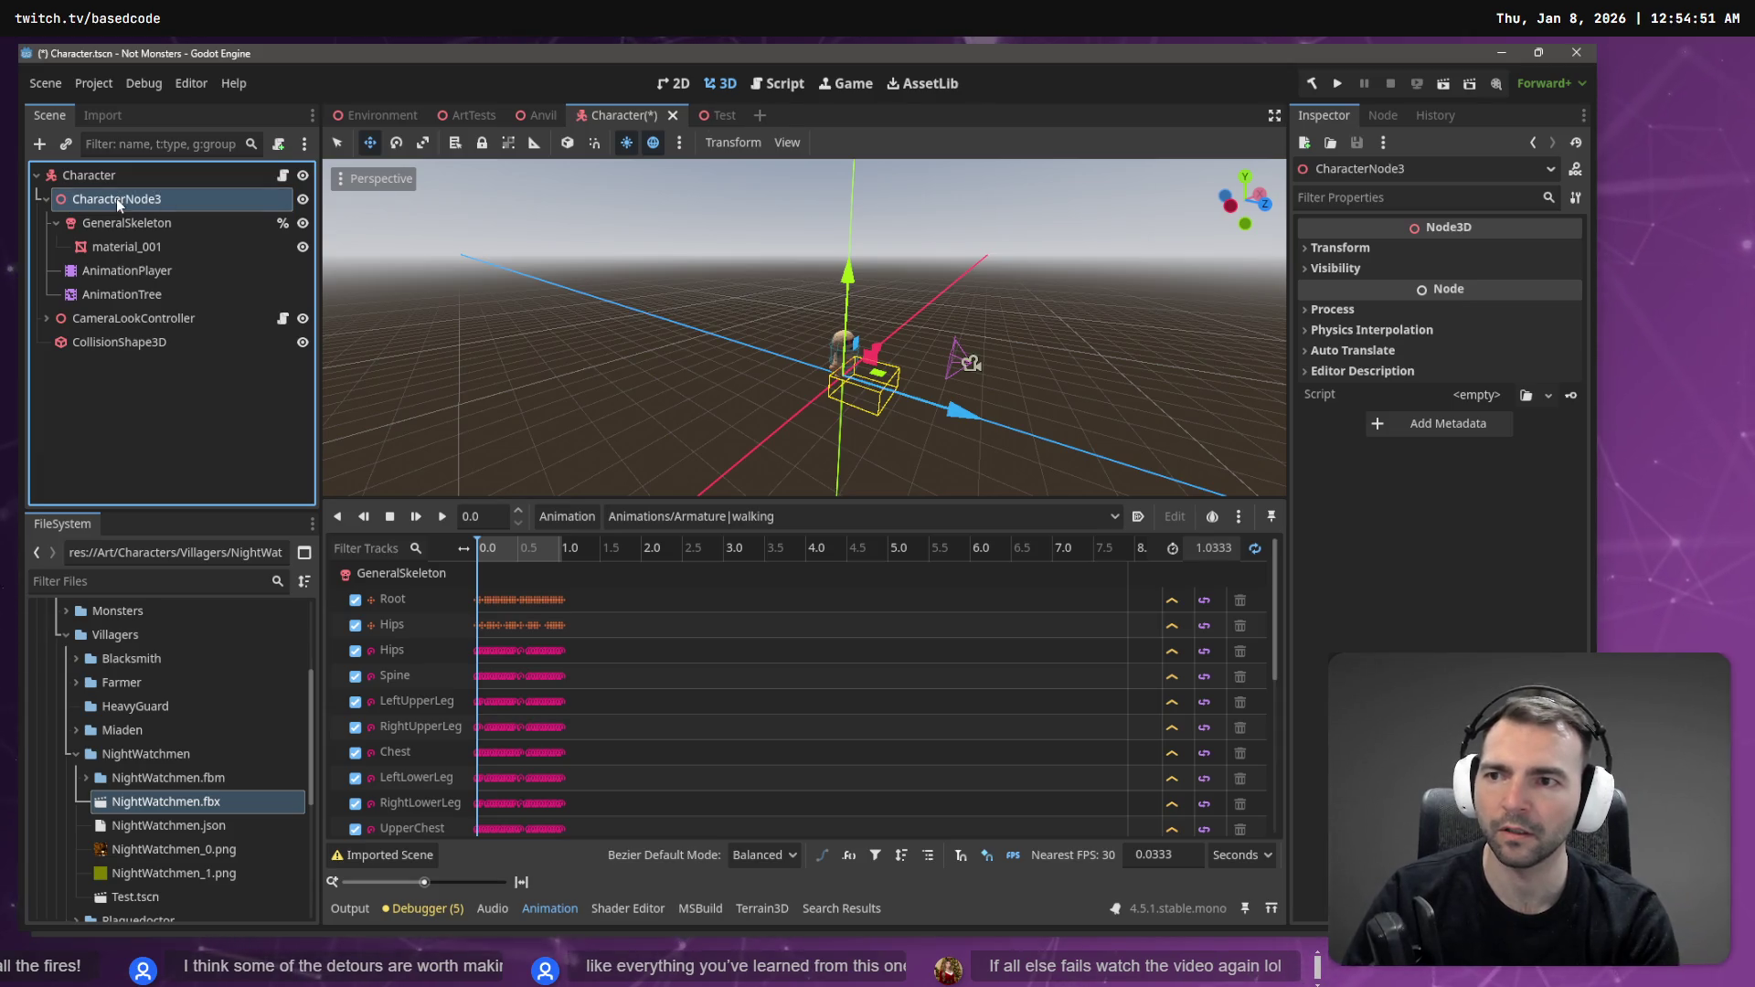
double_click(117, 199)
text(d)
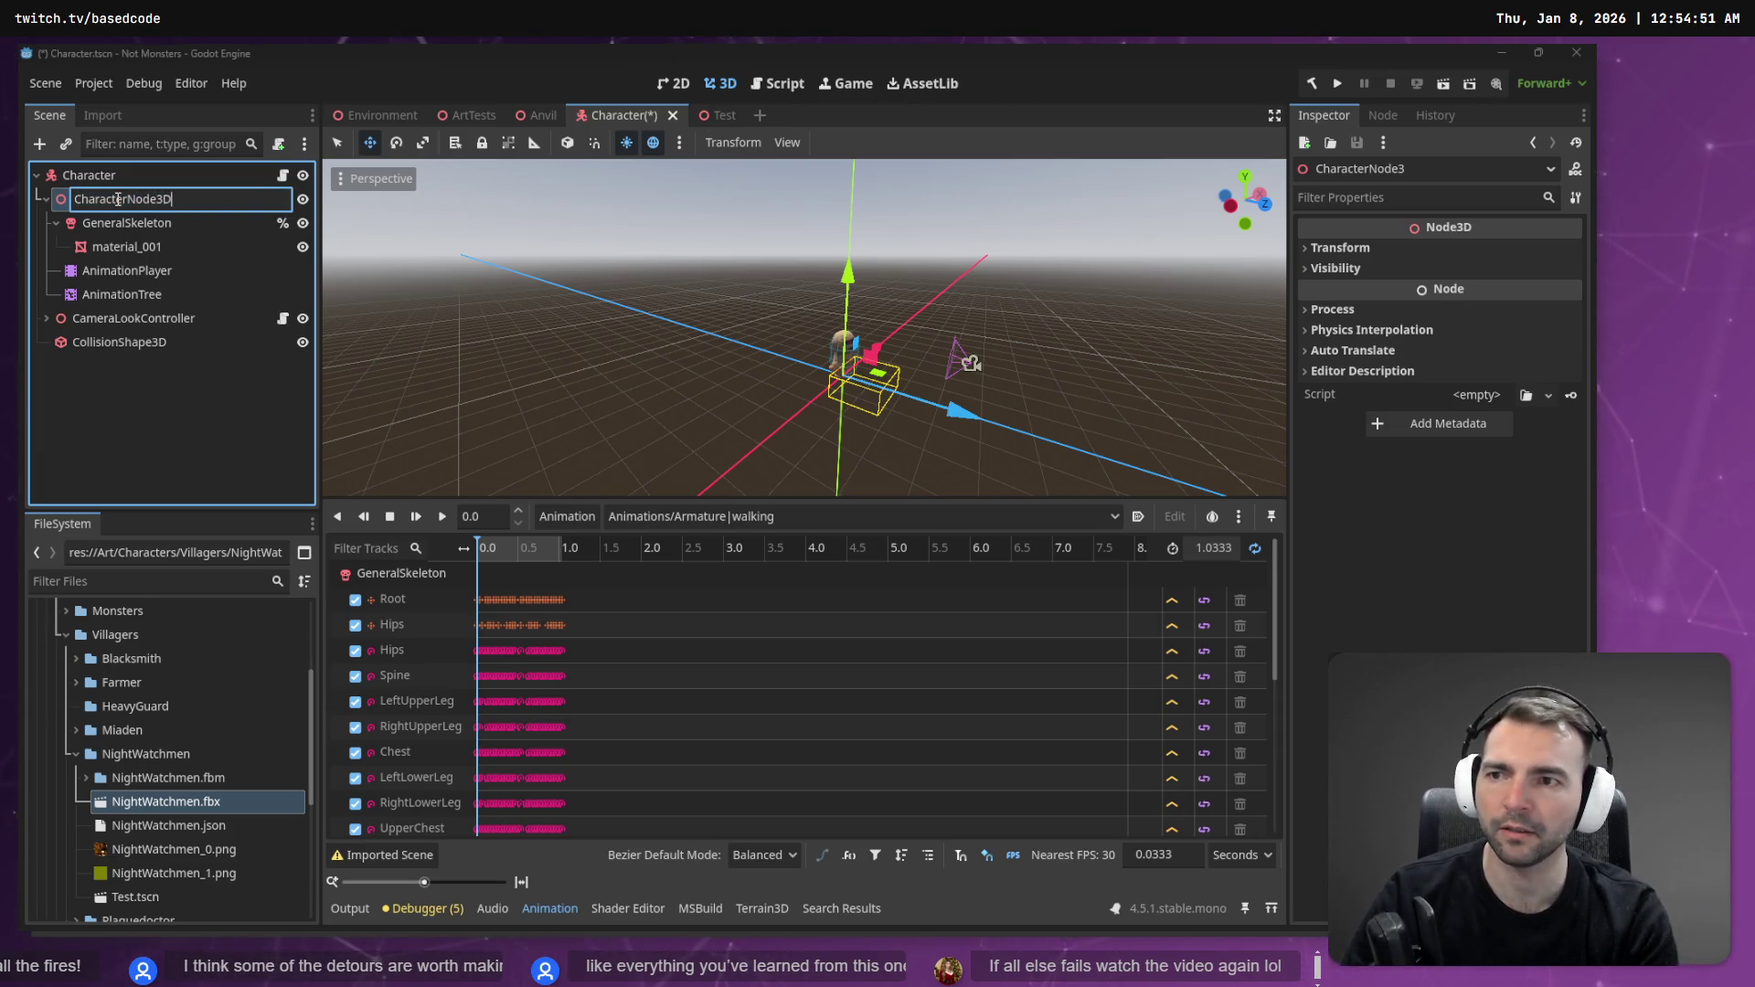
key(Return)
double_click(117, 200)
key(Return)
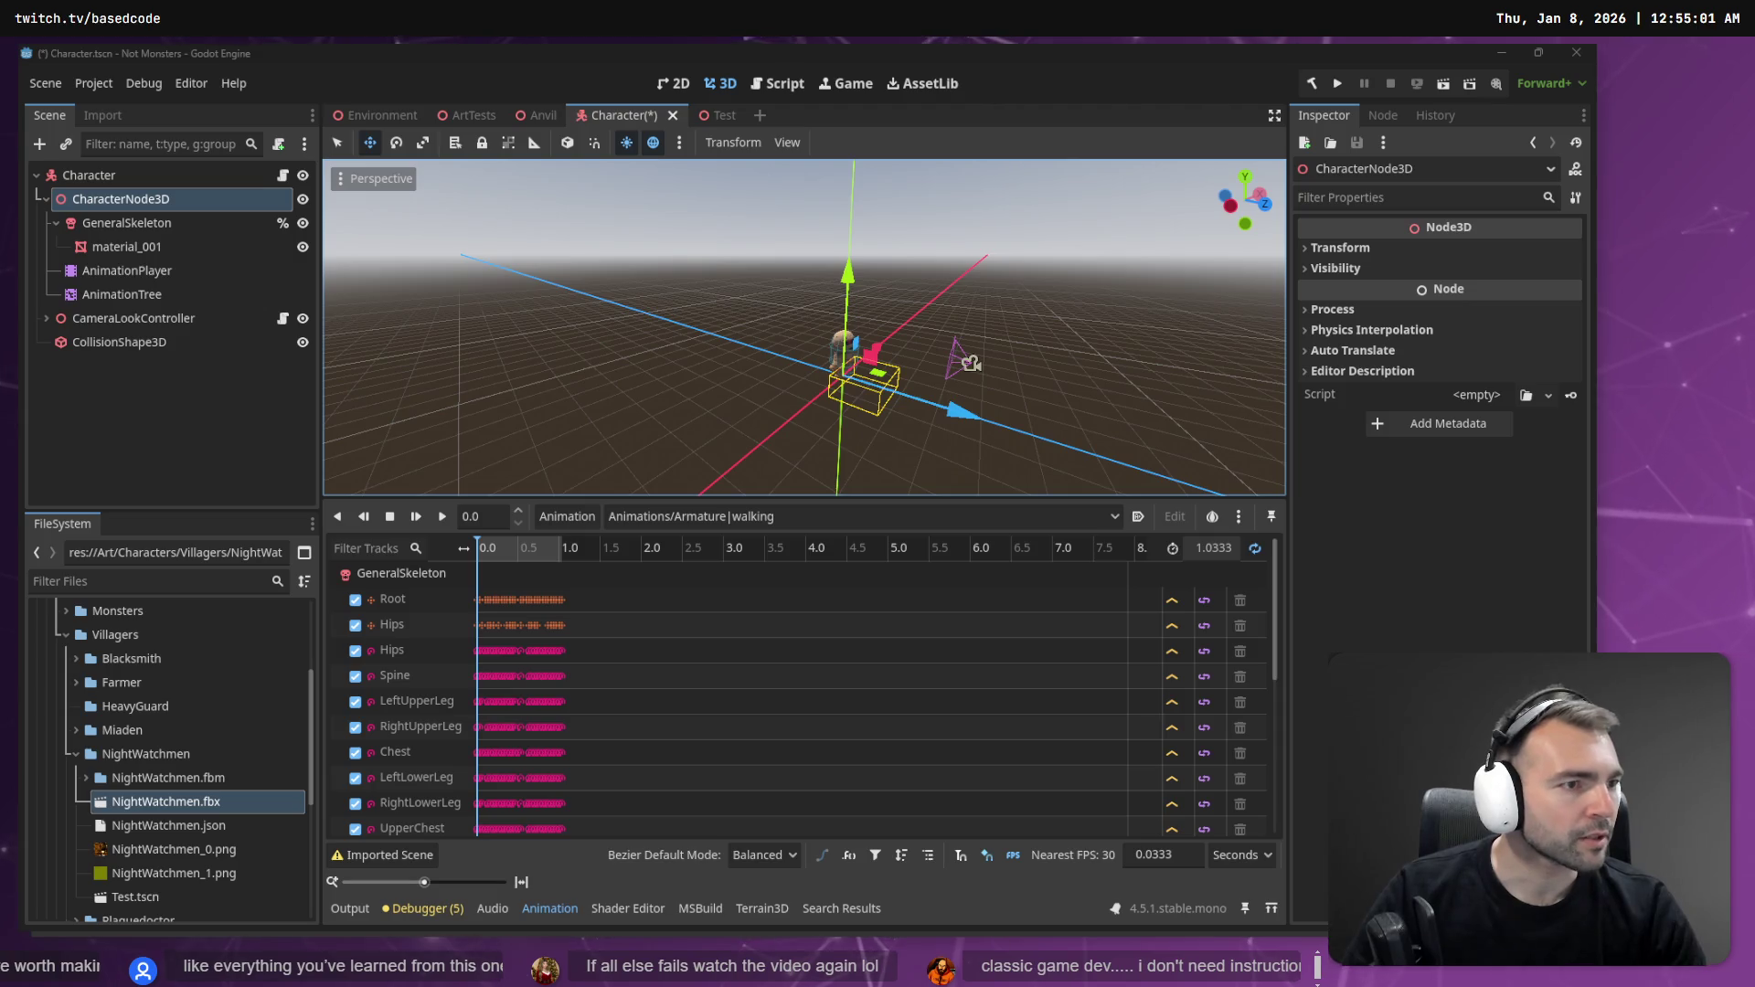
- Paste CharacterNode3D into the locomotion script's AnimationTree node path
key(alt+Tab)
text(CharacterNode3D)
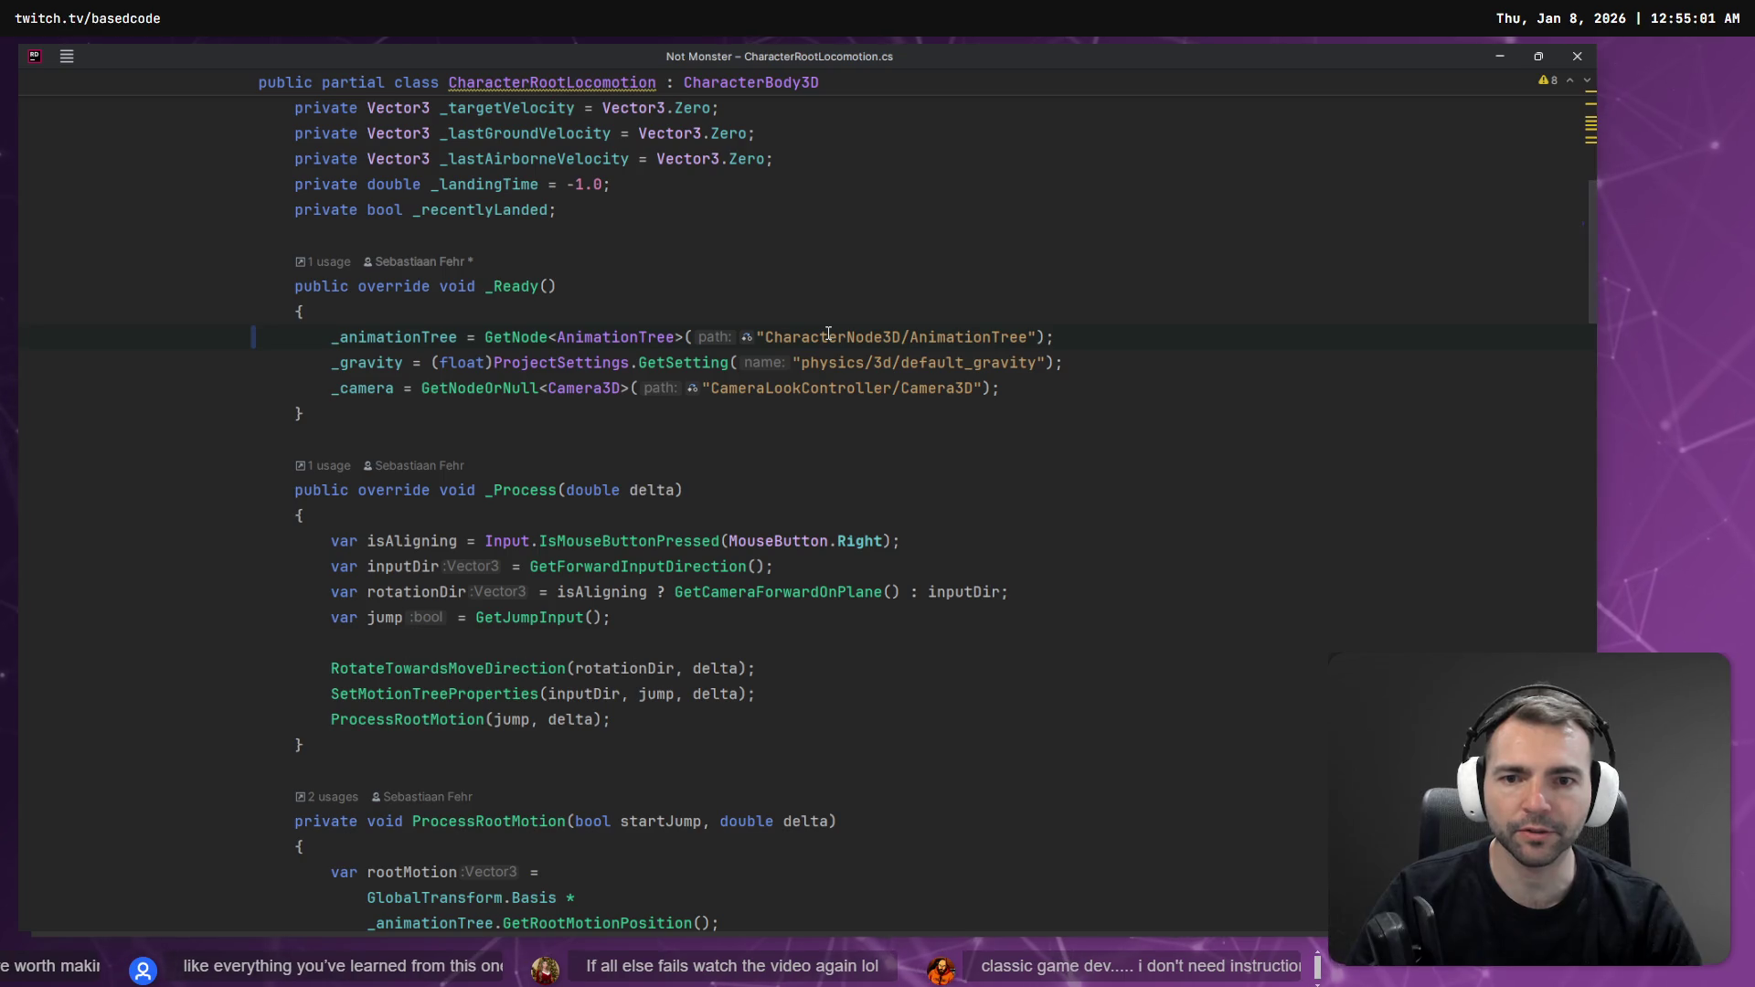
key(alt+Tab)
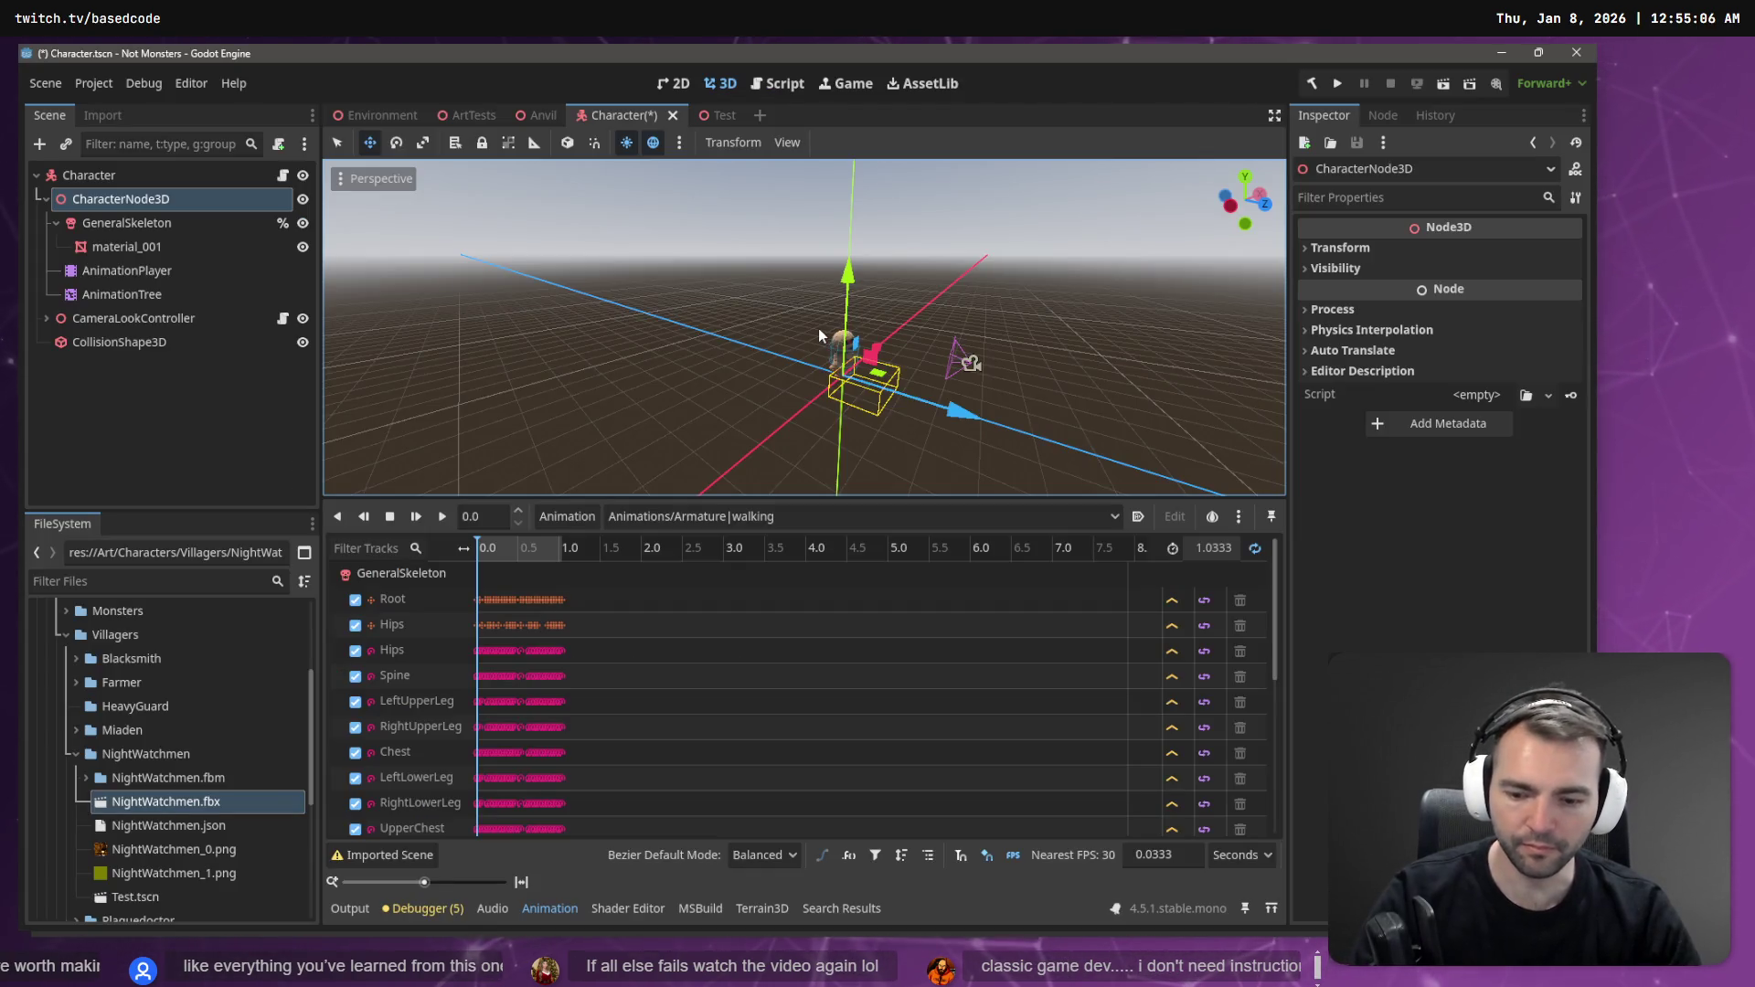
- Rename the Test scene's NightWatchmen node to CharacterNode3D and save the scene
click(152, 384)
click(704, 115)
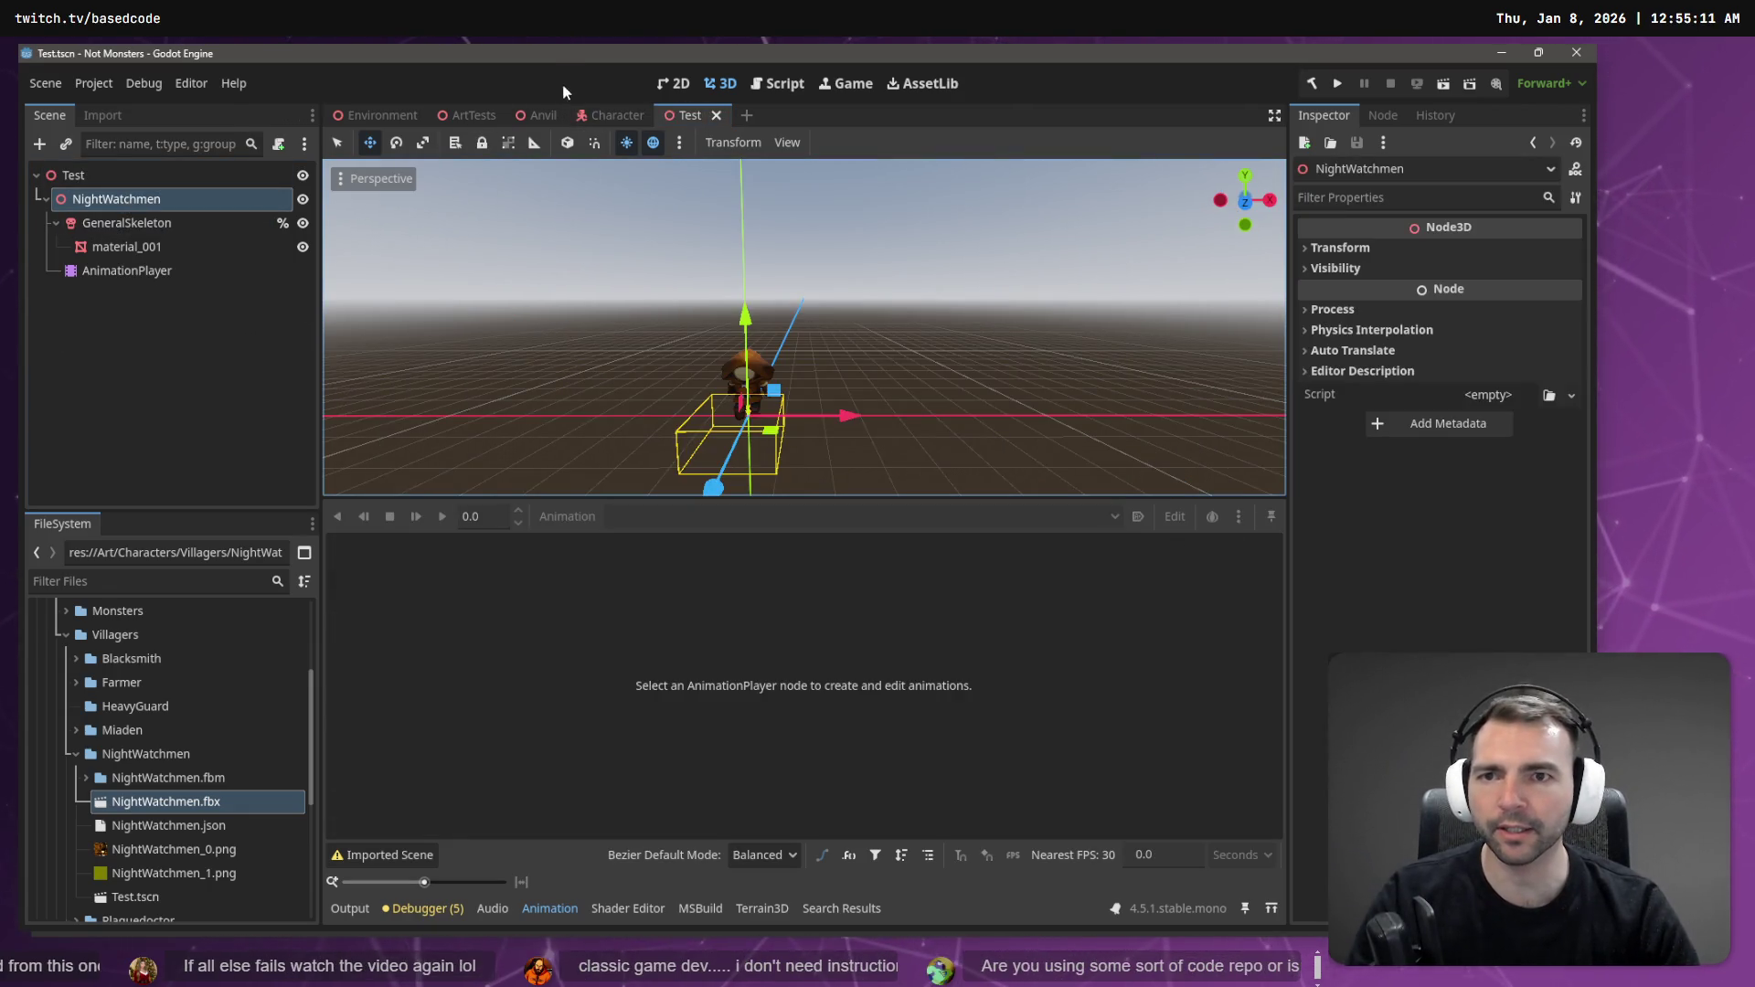
click(611, 116)
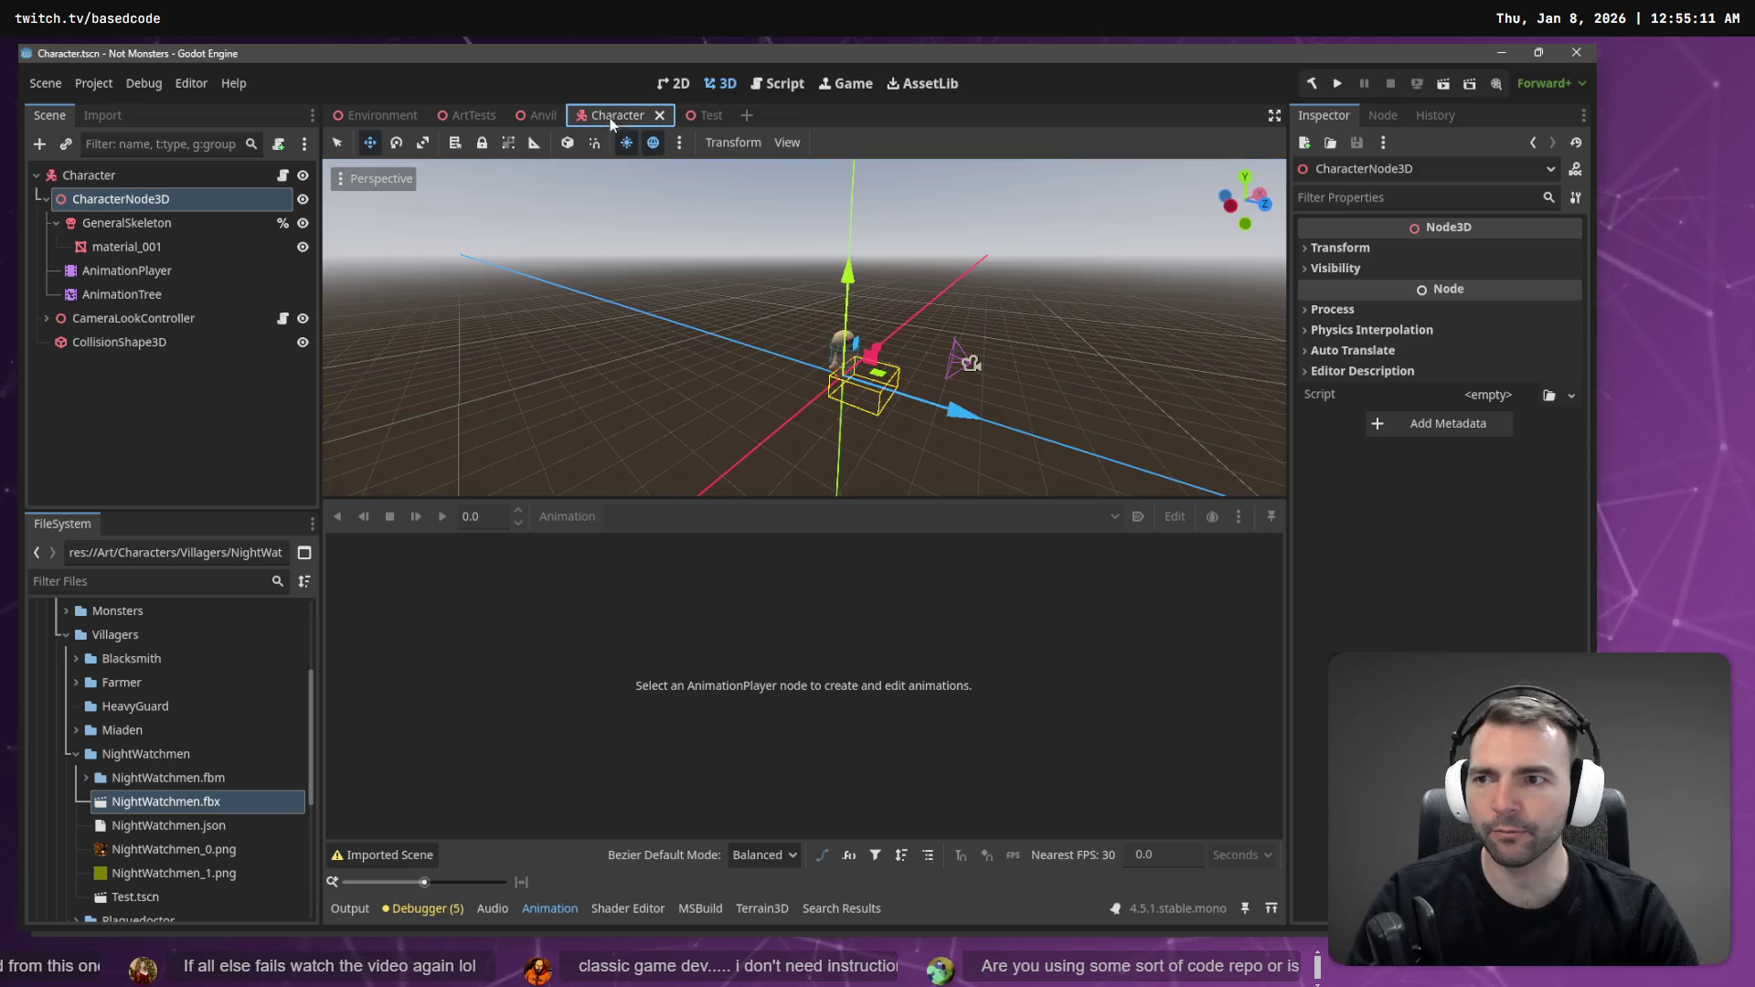
click(701, 117)
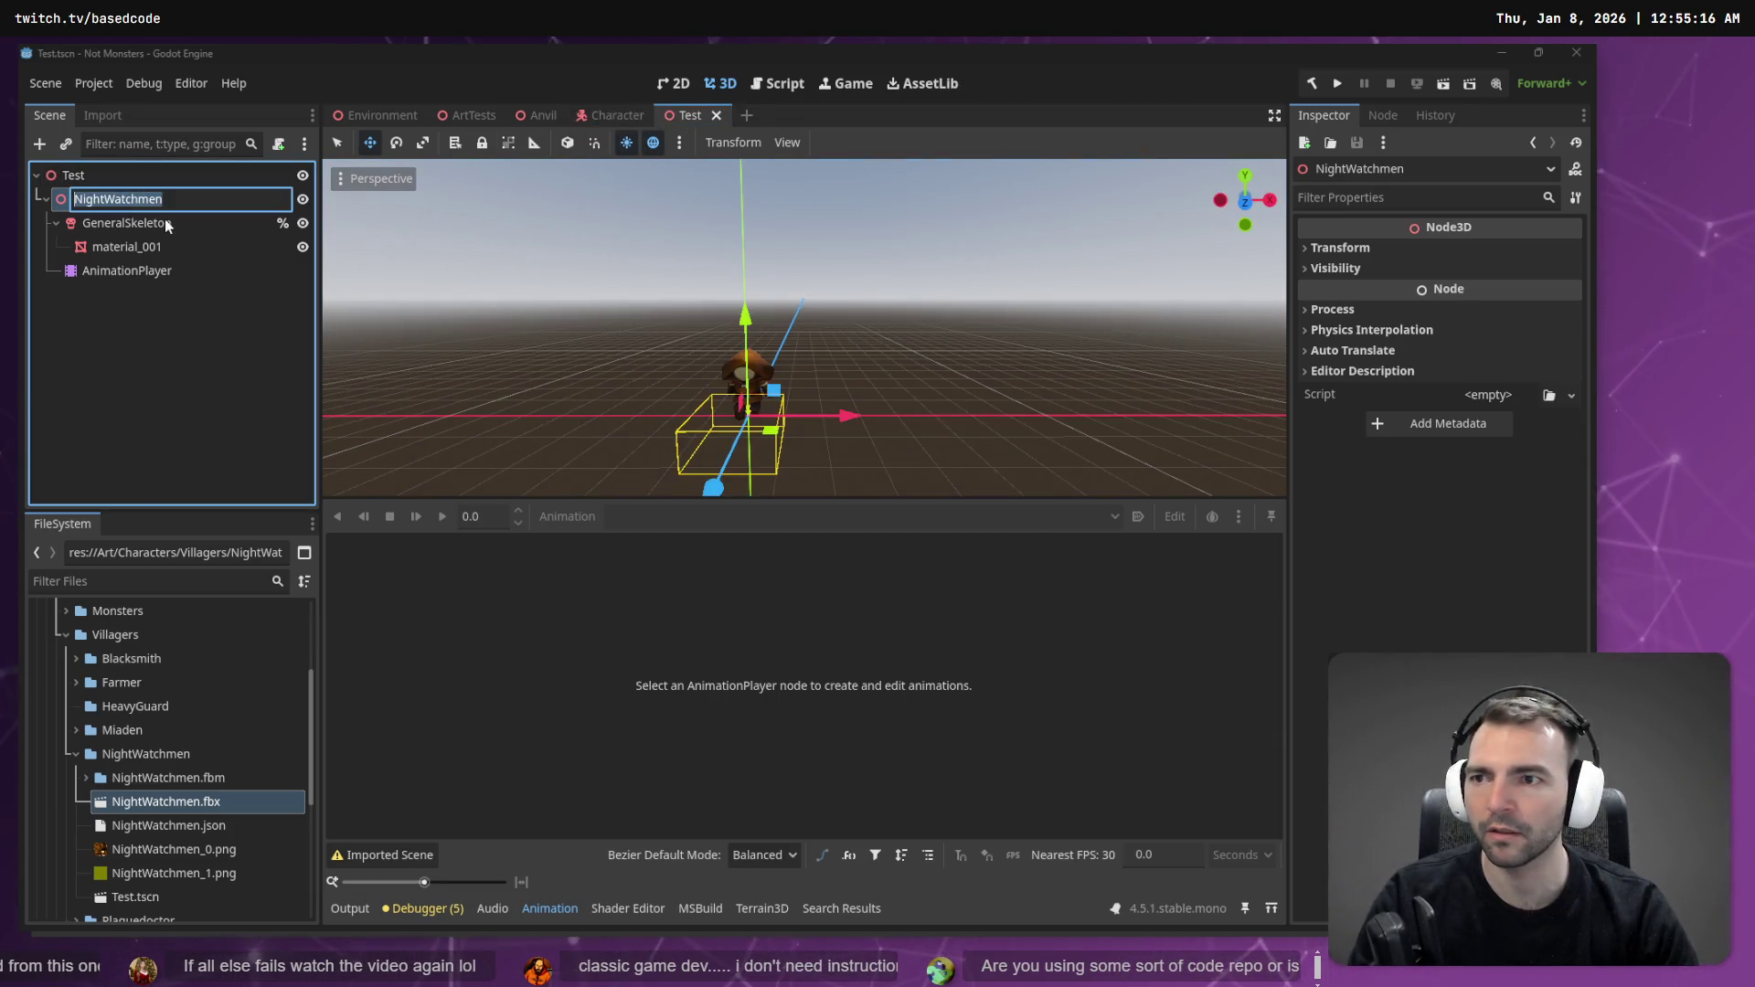
text(CharacterNode3D)
key(Return)
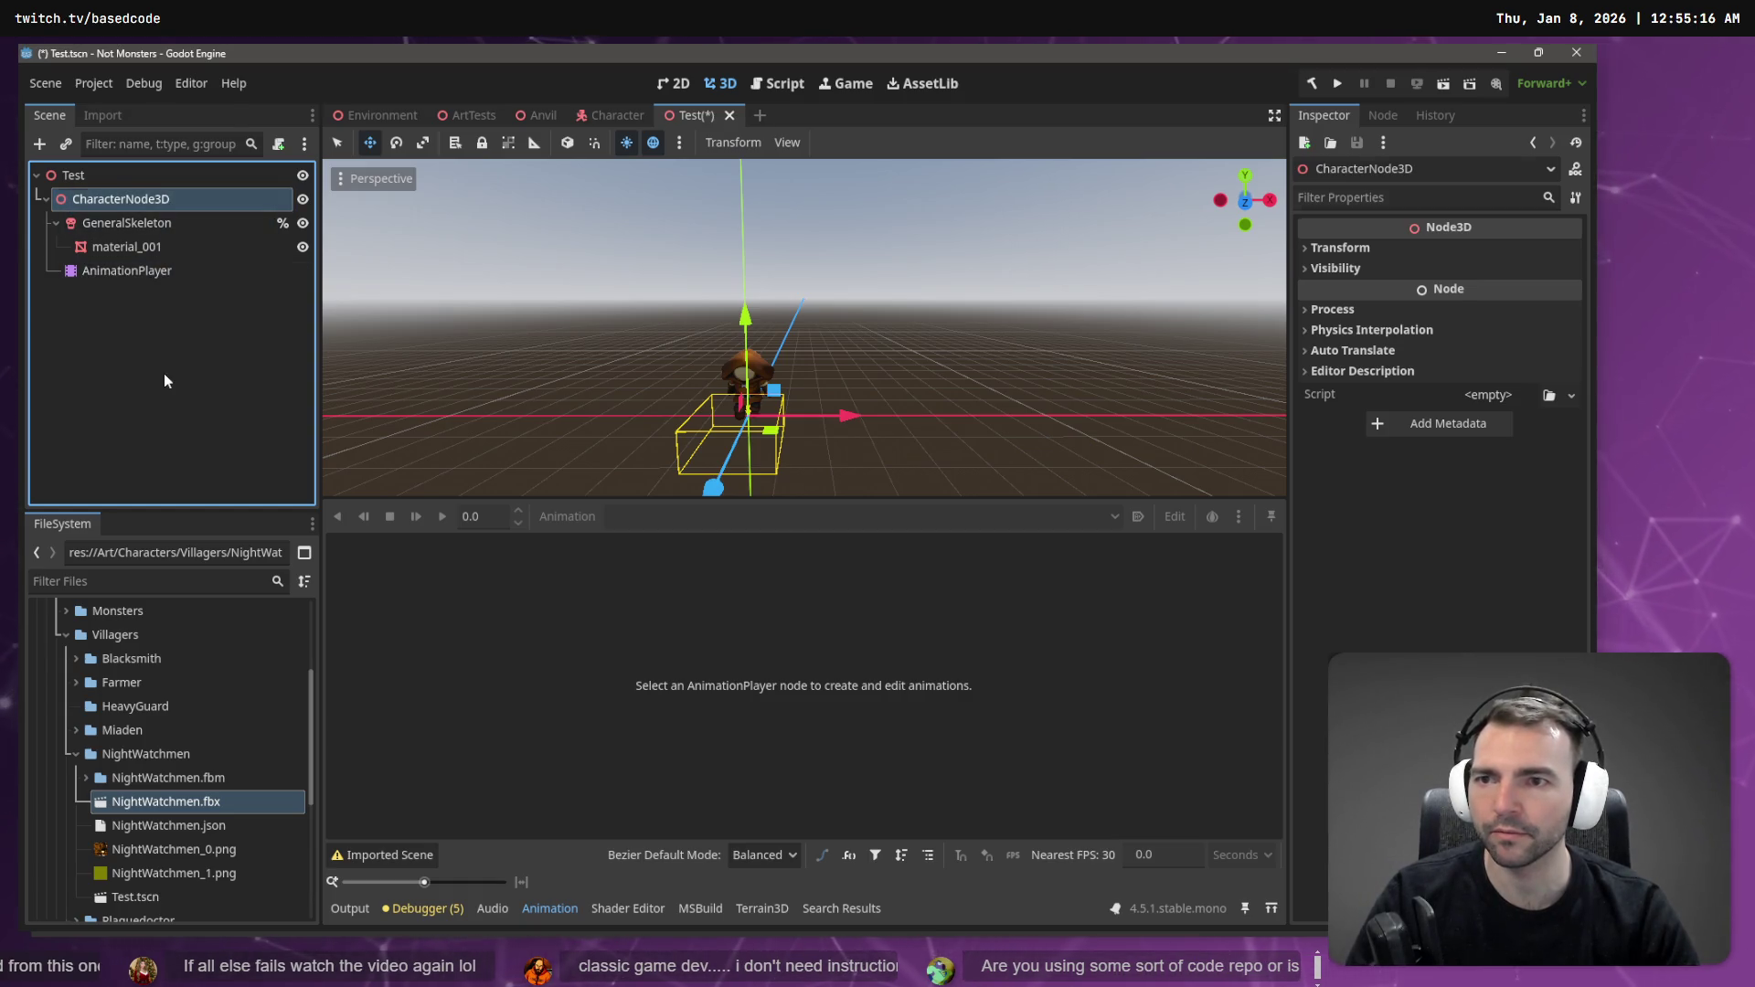
click(163, 371)
key(ctrl+s)
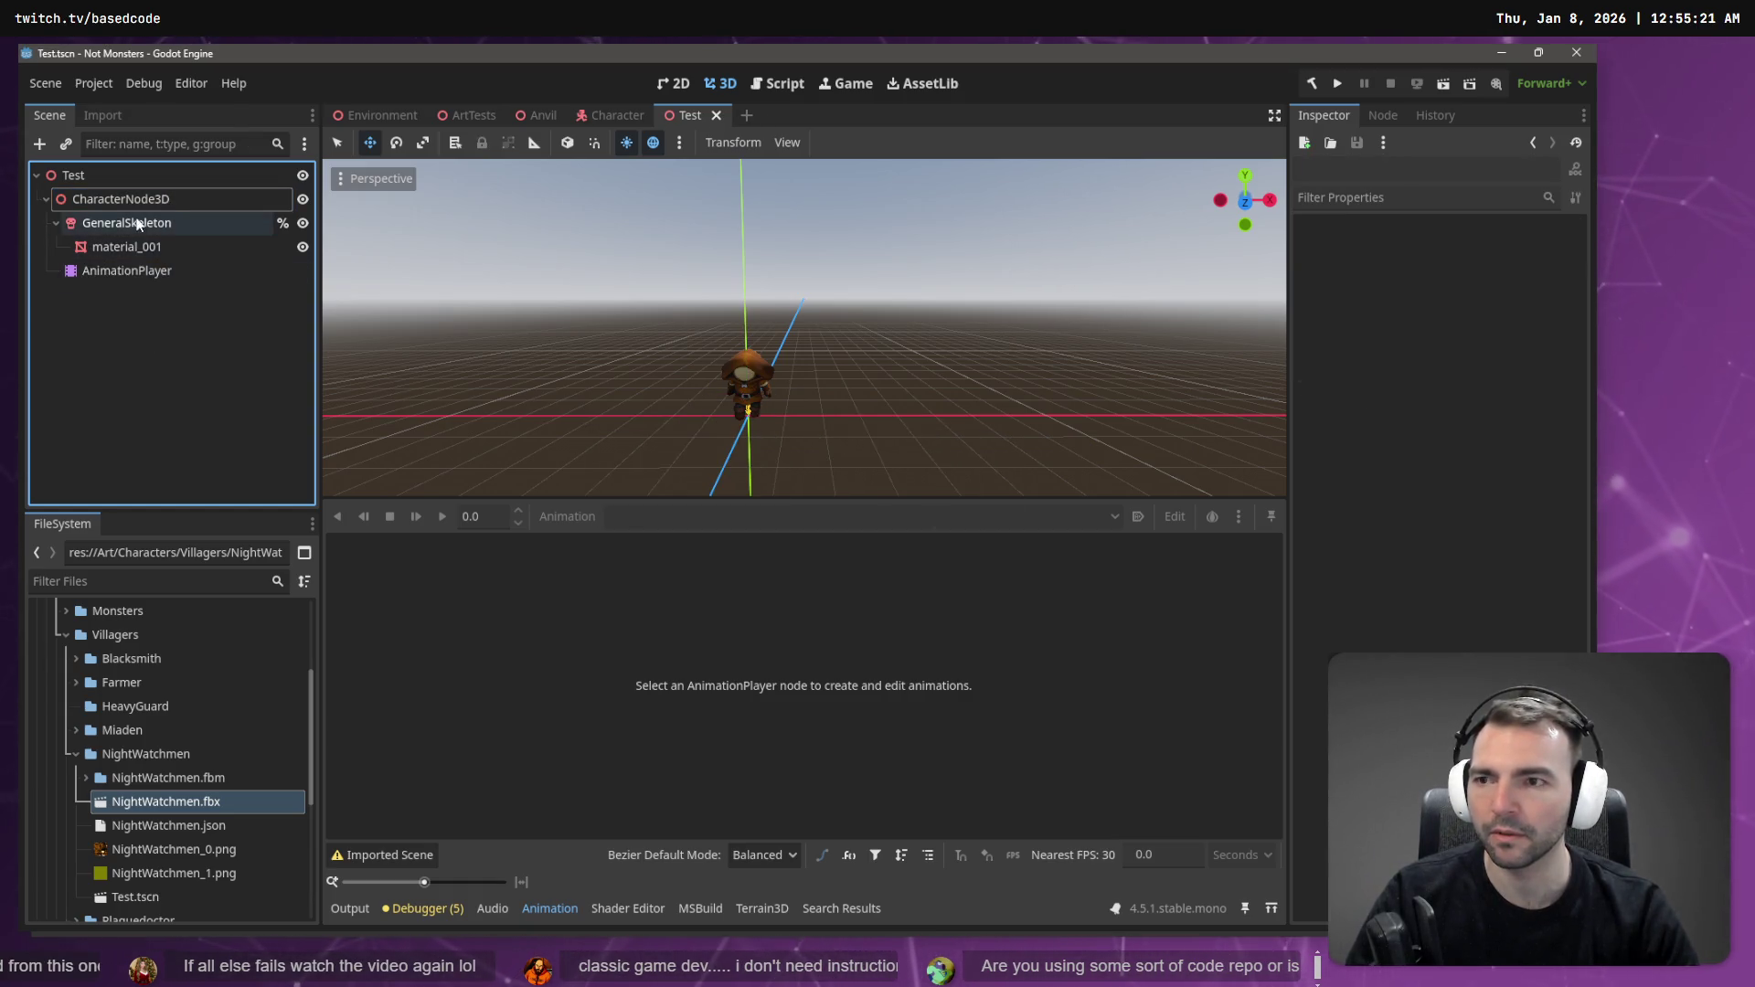
click(133, 196)
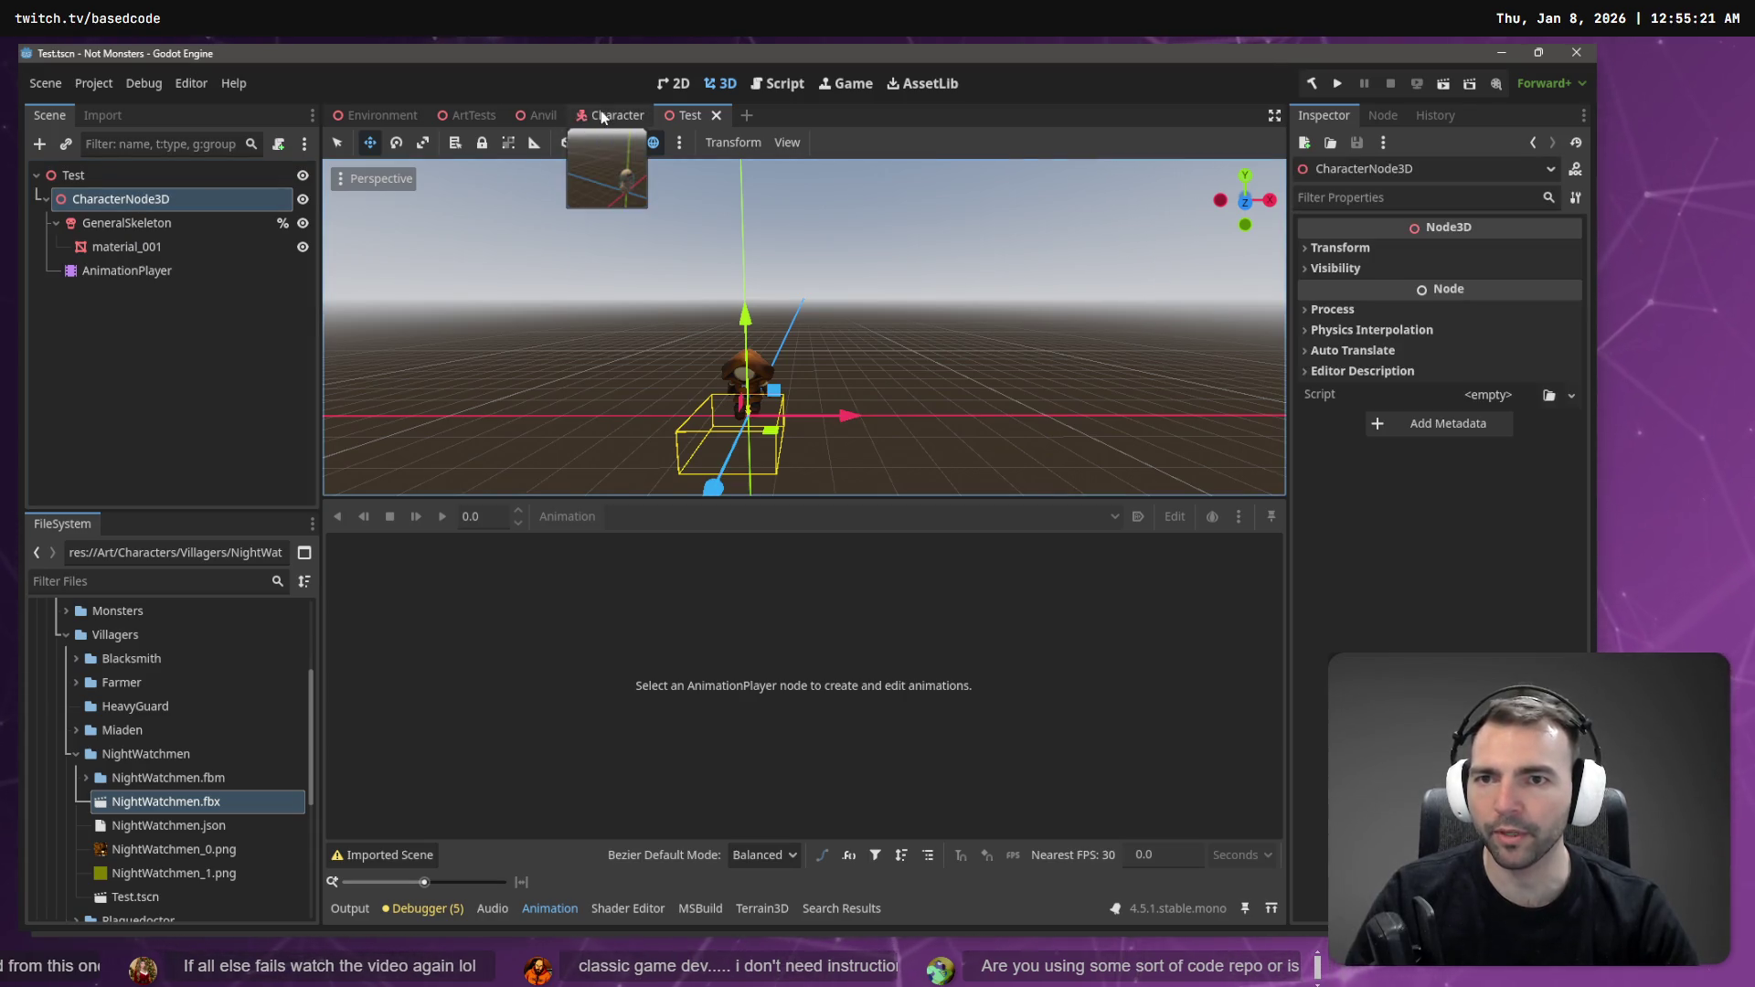
- Move AnimationTree directly under the Character root and run the game
click(600, 113)
drag(125, 294, 91, 179)
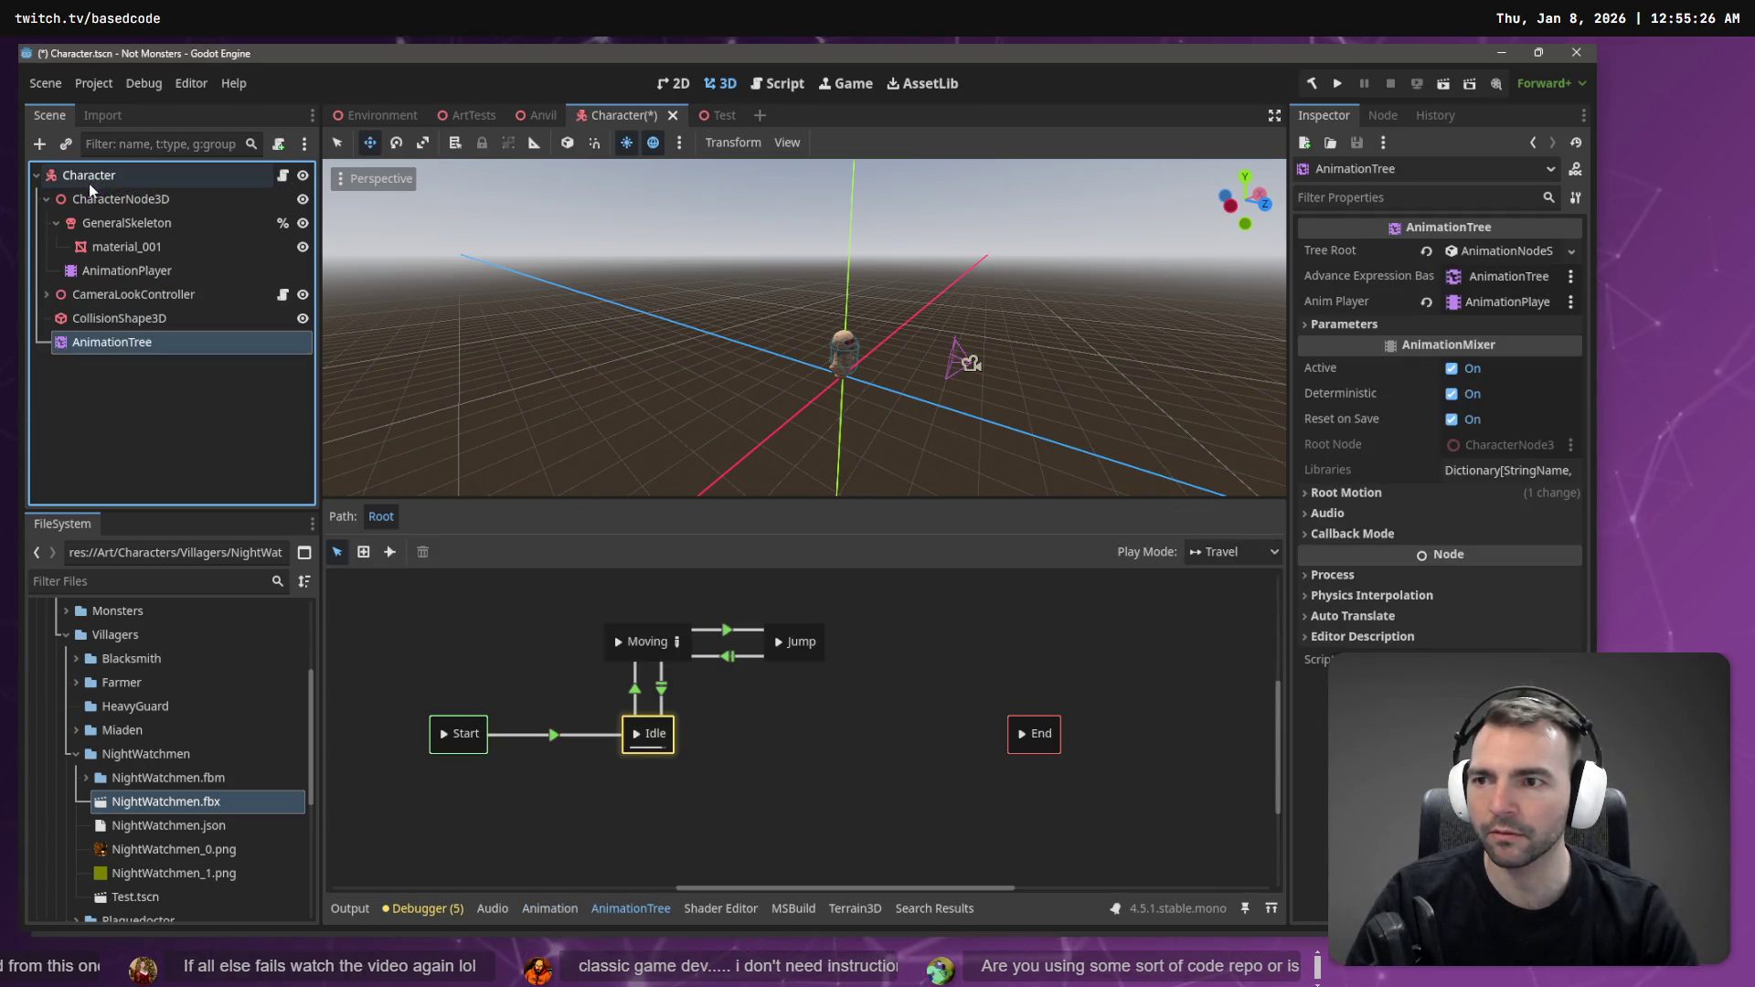
key(F5)
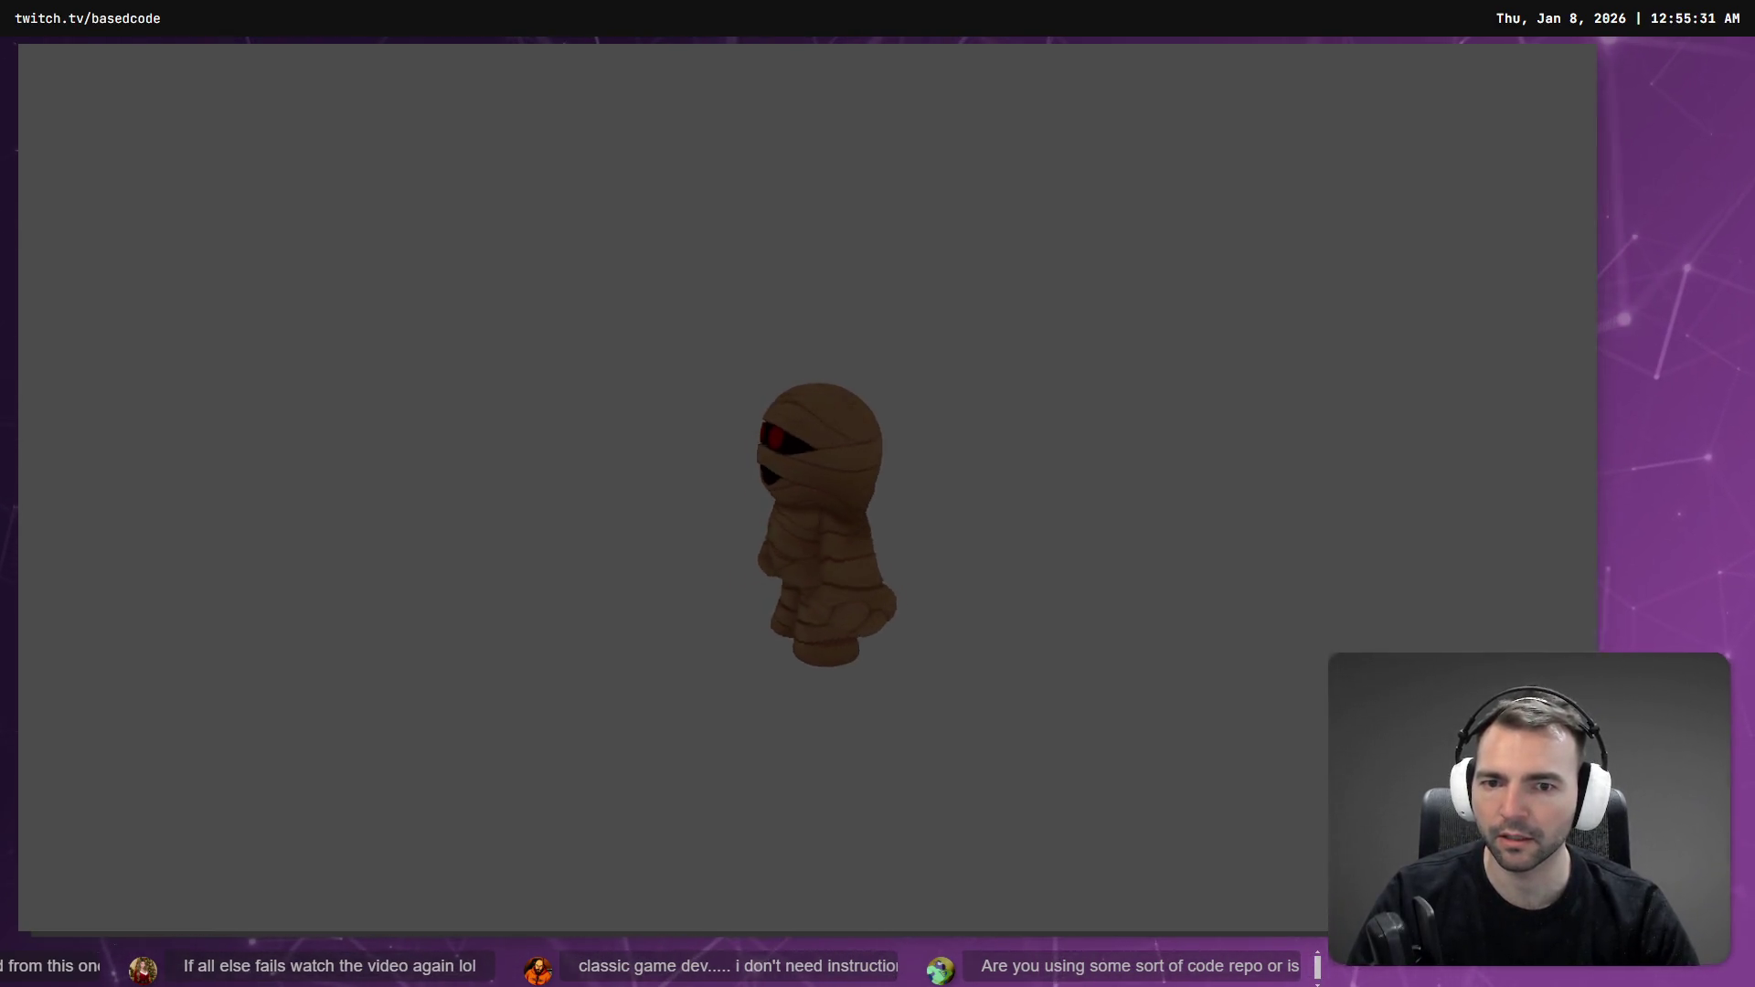
- Close the running game, relaunch it from the Environment scene, then stop it
key(alt+F4)
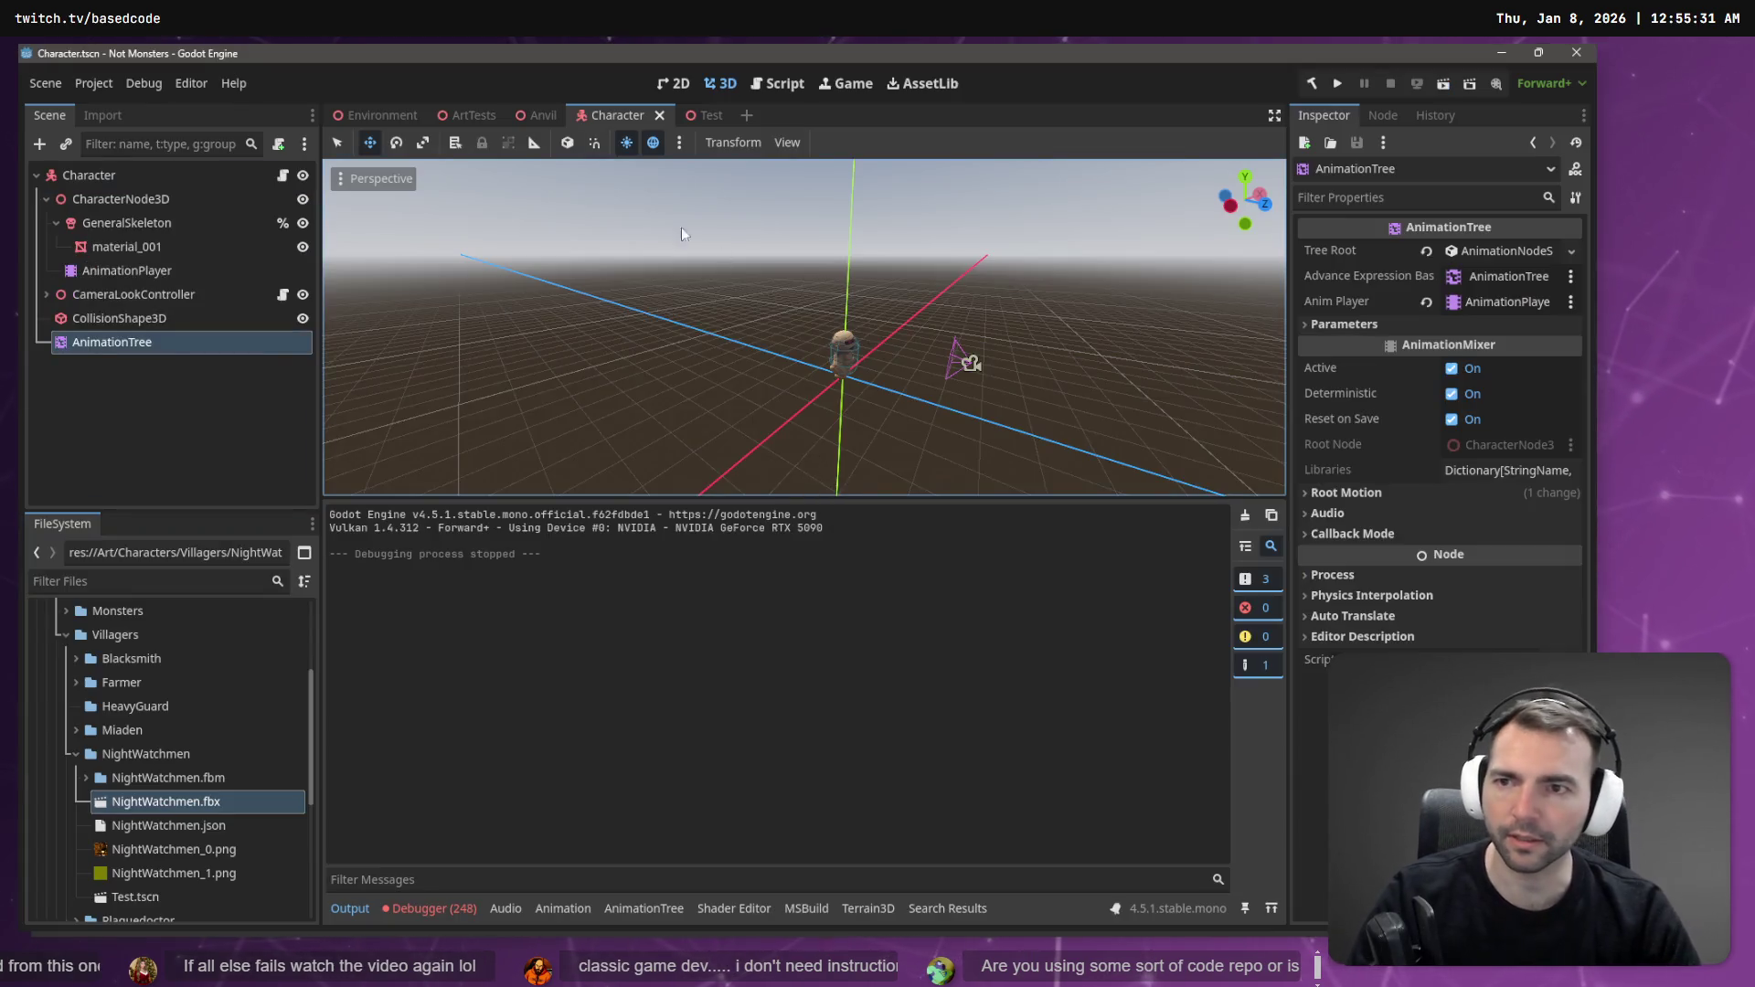
click(399, 117)
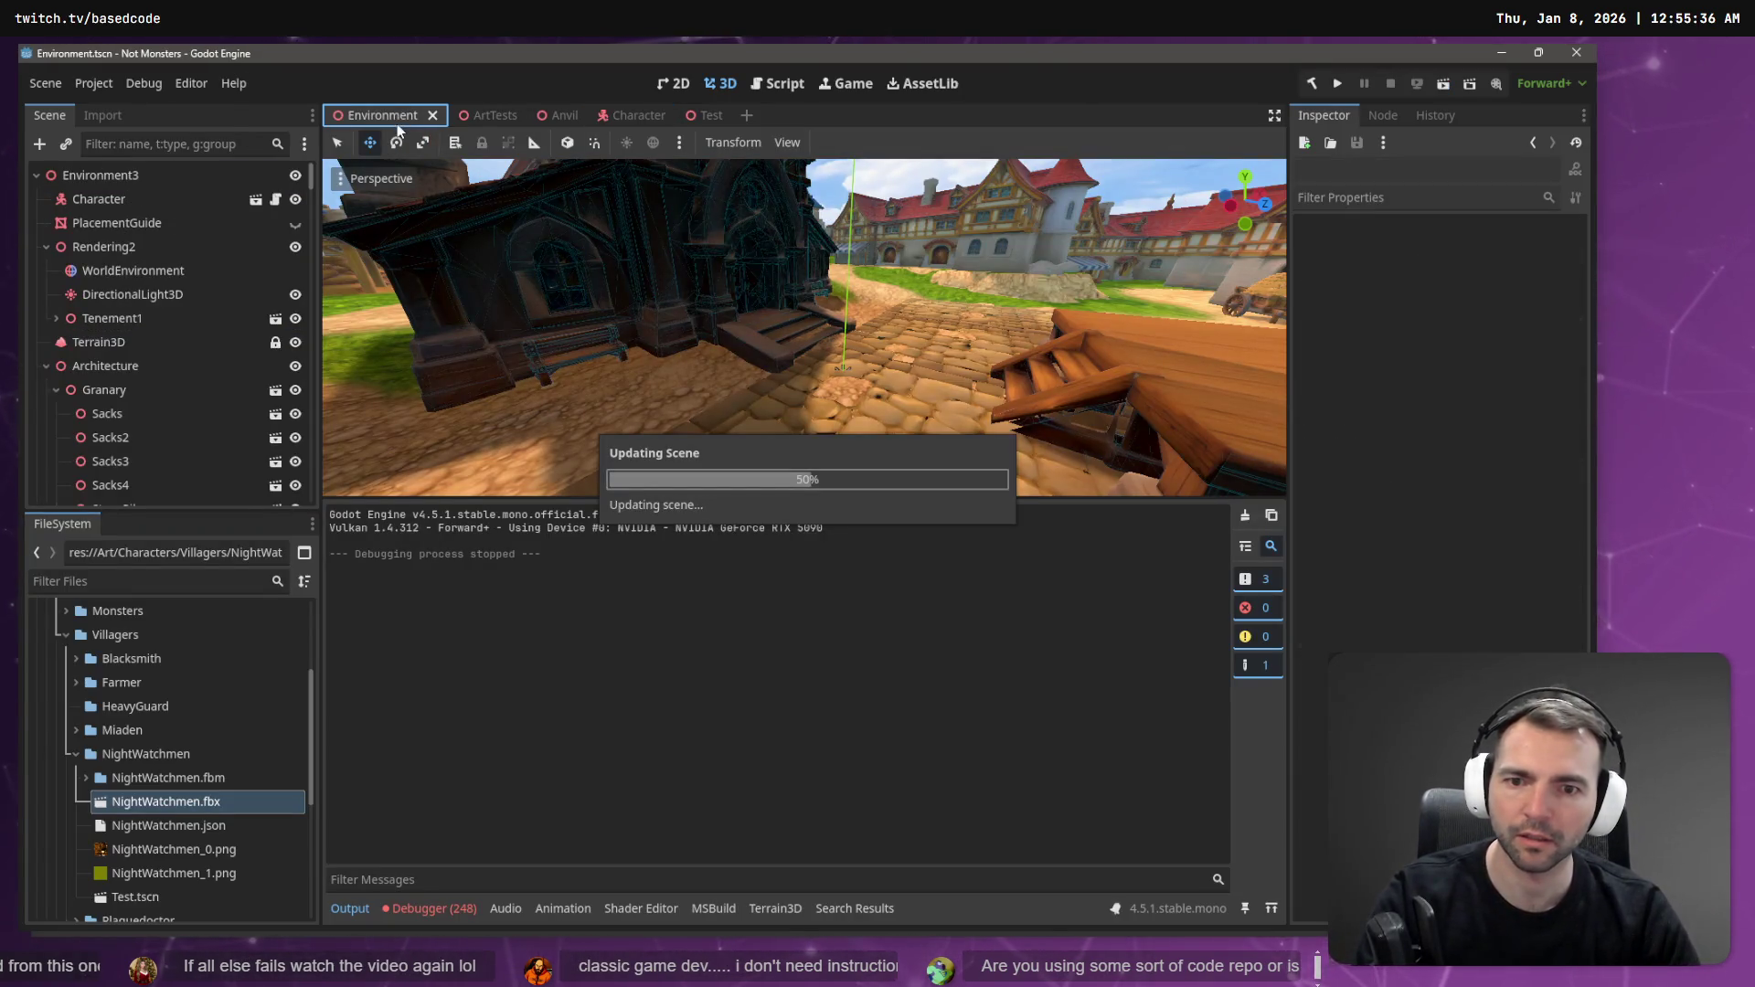
key(F5)
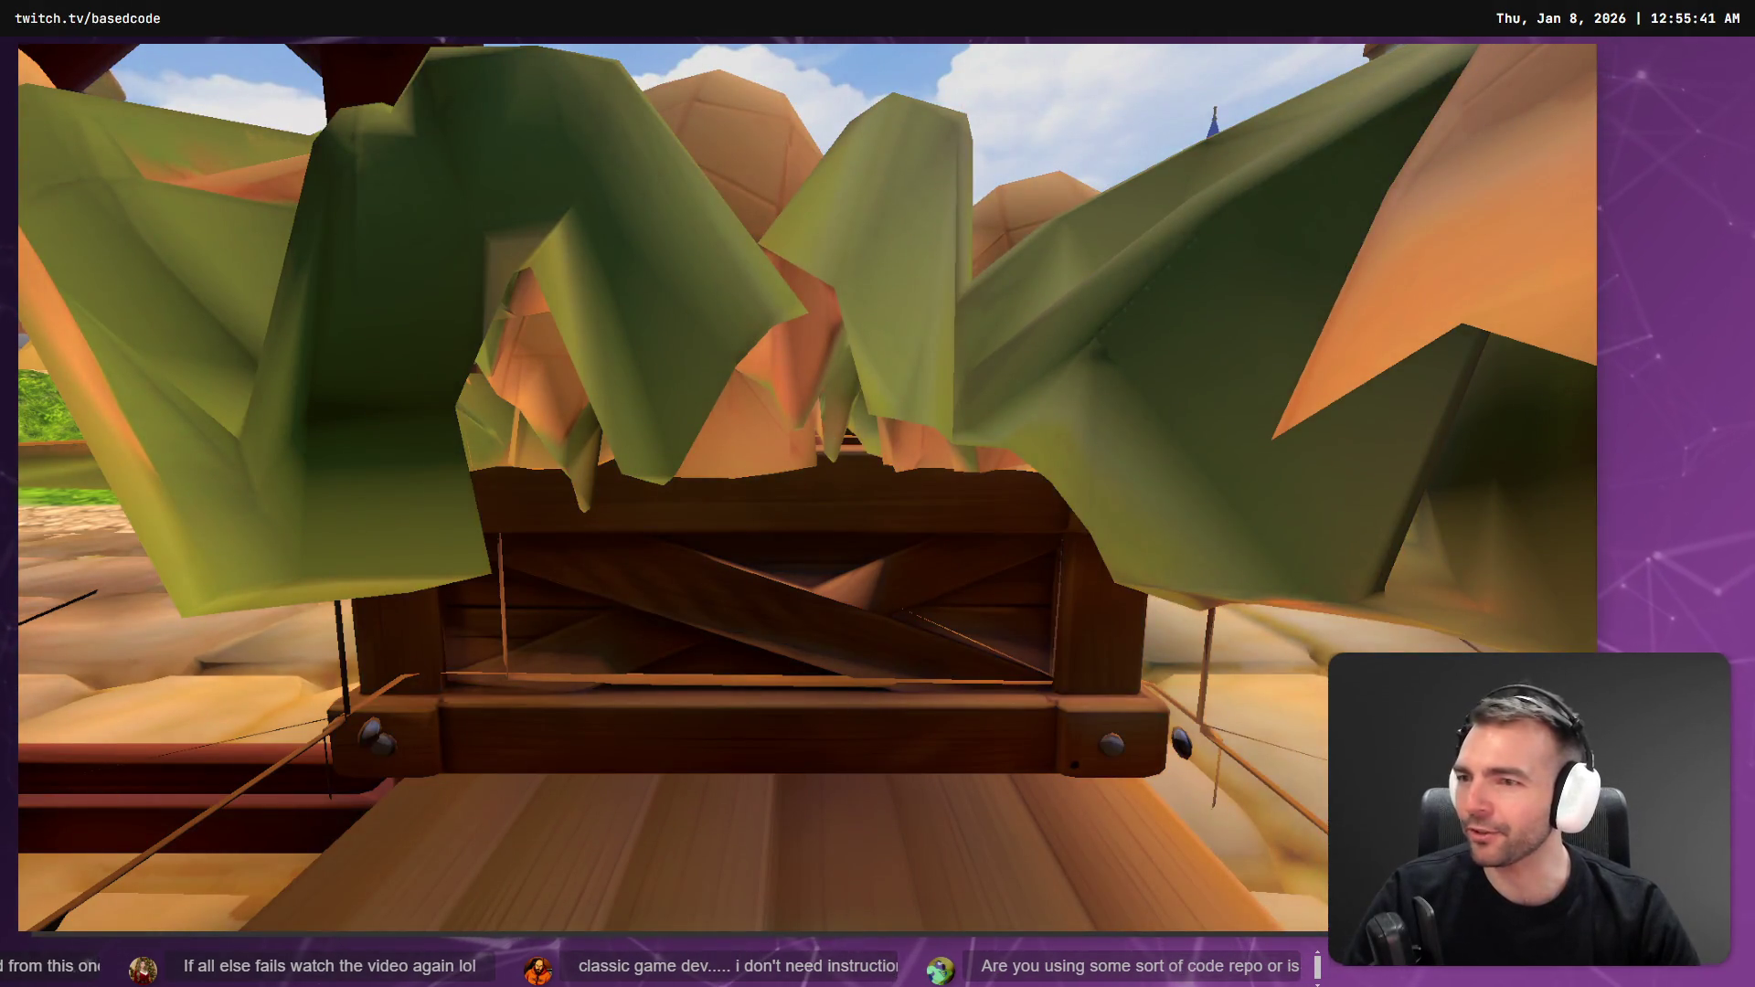
key(Escape)
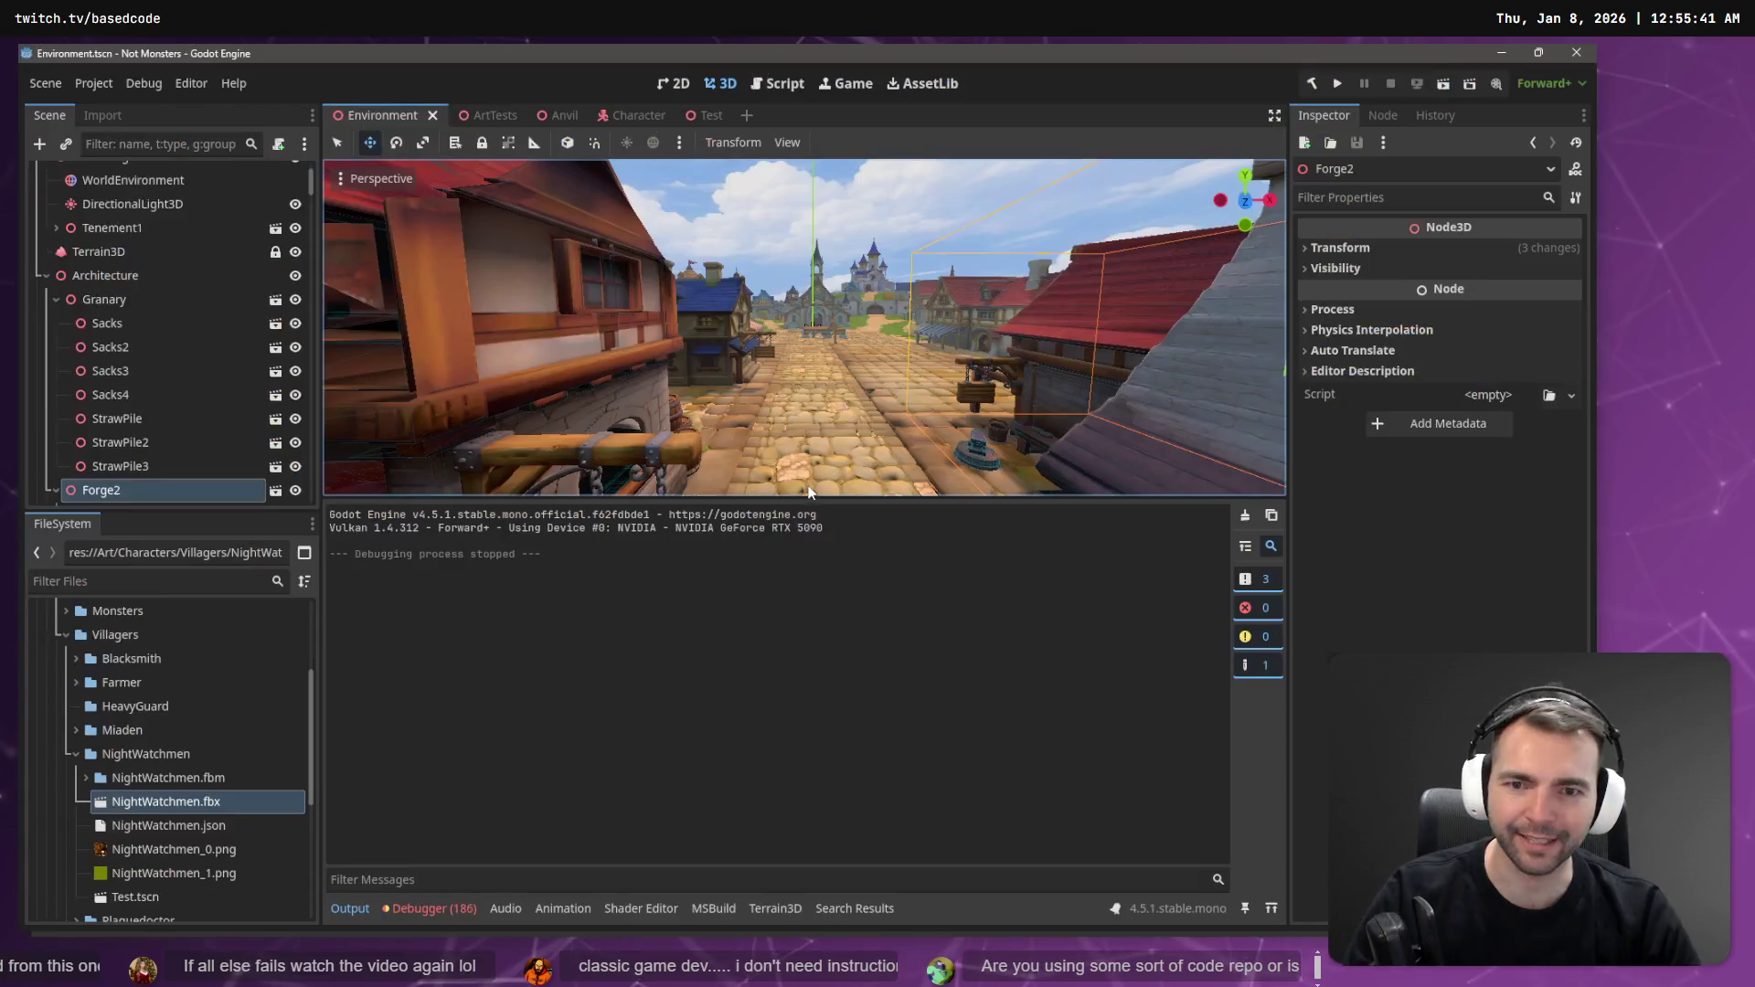
- Move AnimationTree back under CharacterNode3D in the Character scene
click(706, 115)
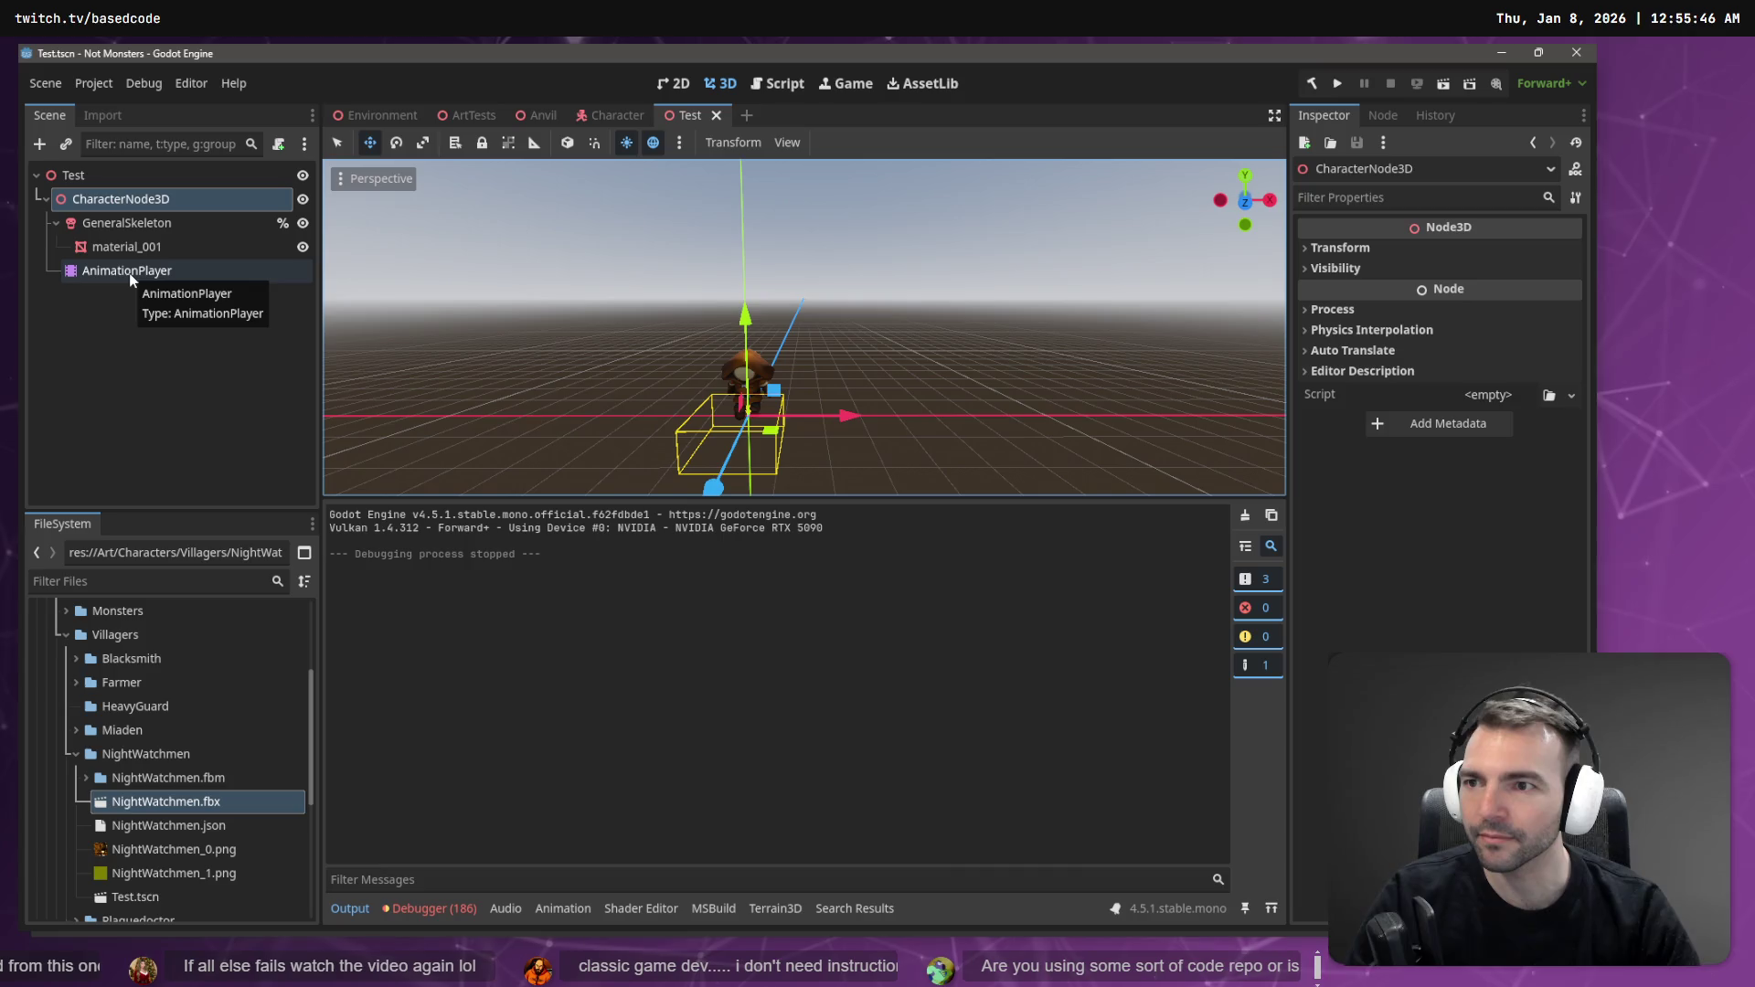
click(614, 115)
mouse_move(147, 344)
mouse_down()
mouse_move(137, 245)
mouse_move(142, 272)
mouse_up()
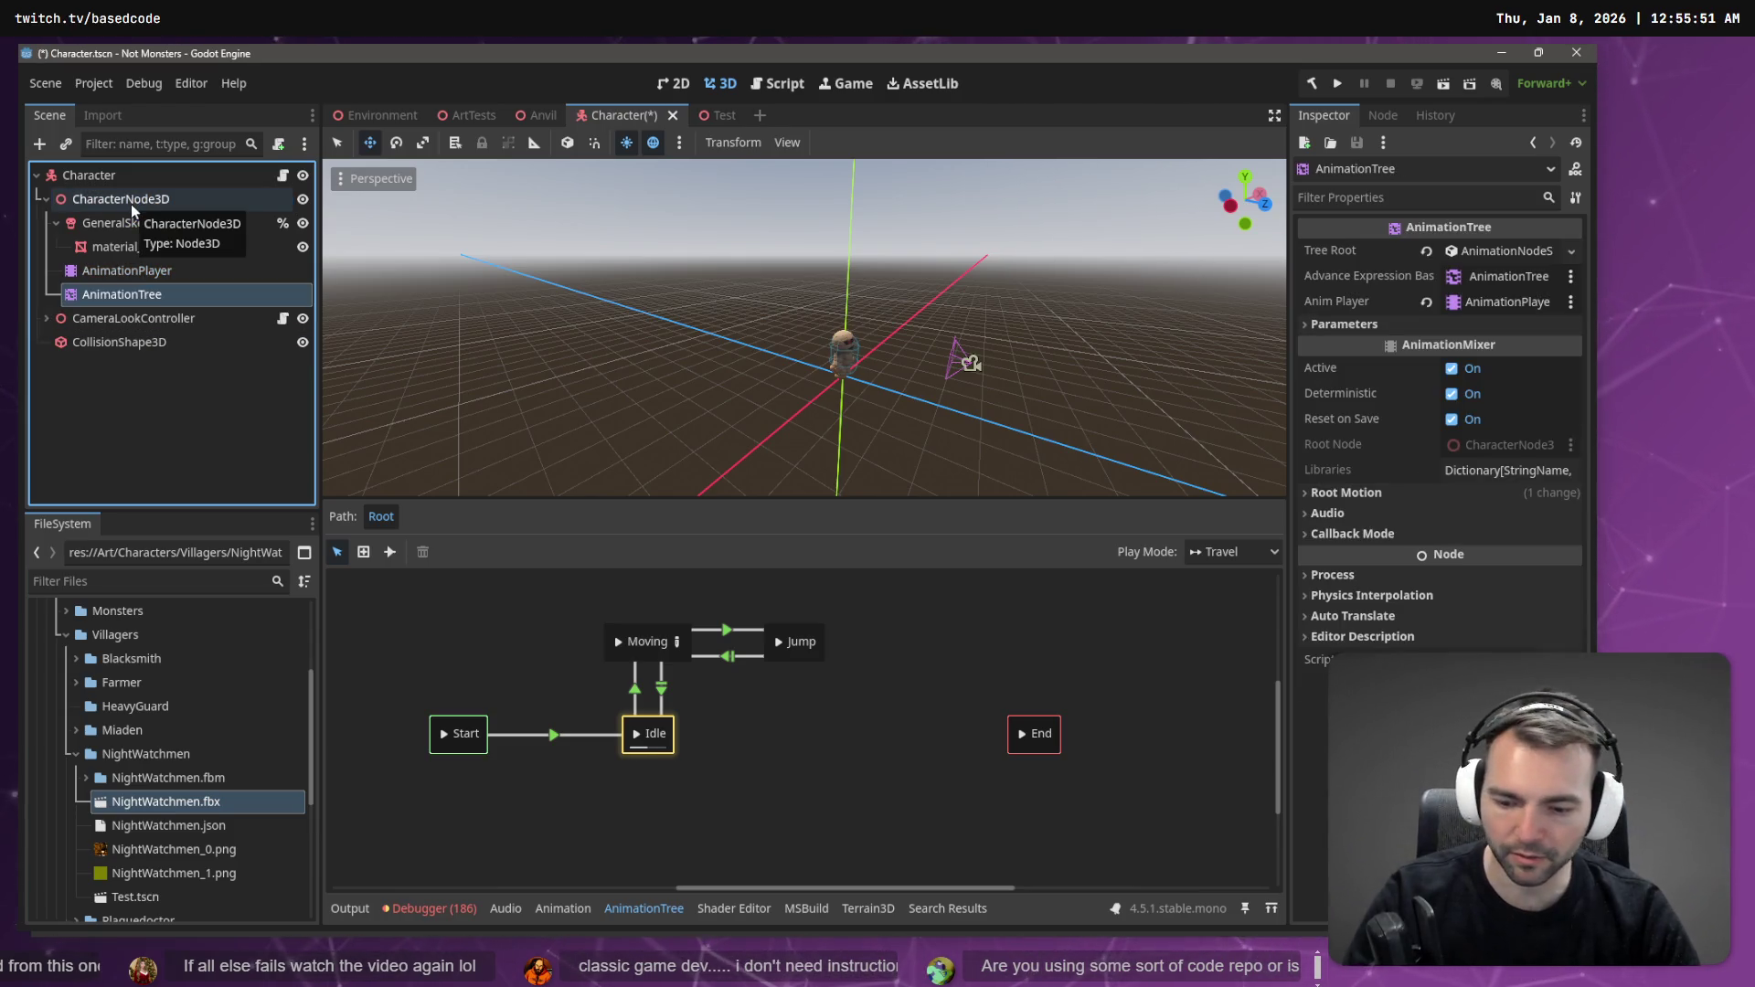
- Set the project's Main Scene to Environment.tscn in Project Settings under Application > Run
click(84, 84)
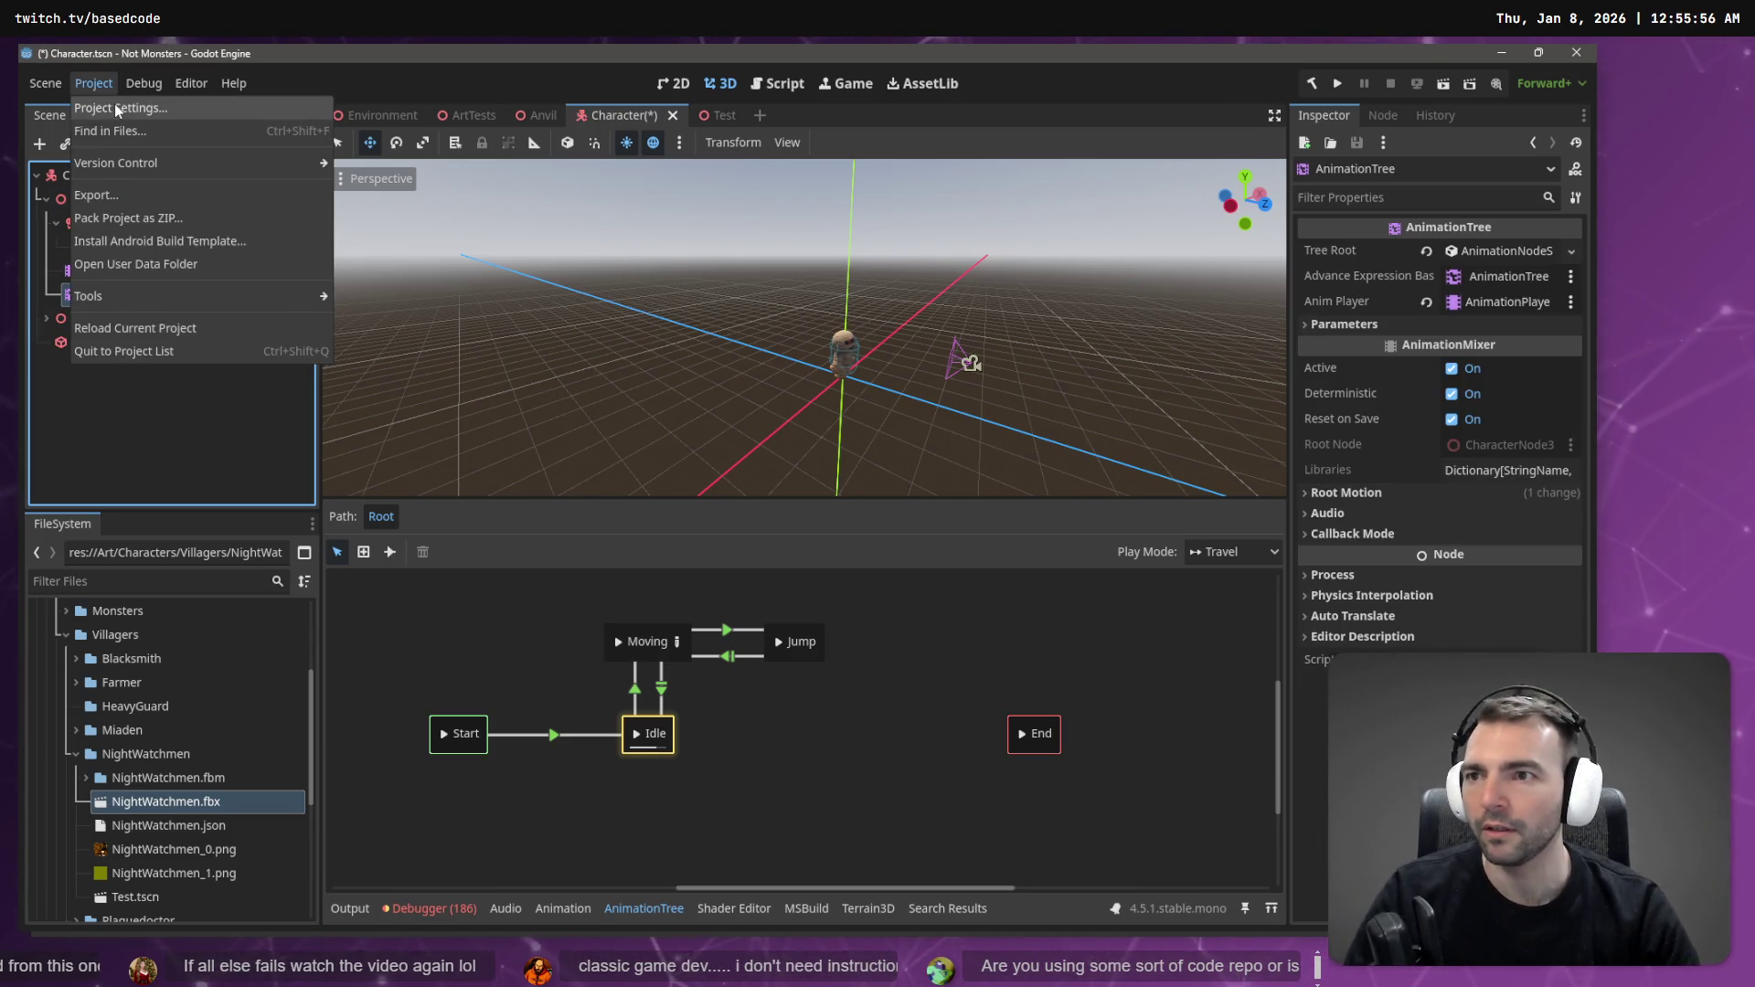
click(113, 102)
click(371, 64)
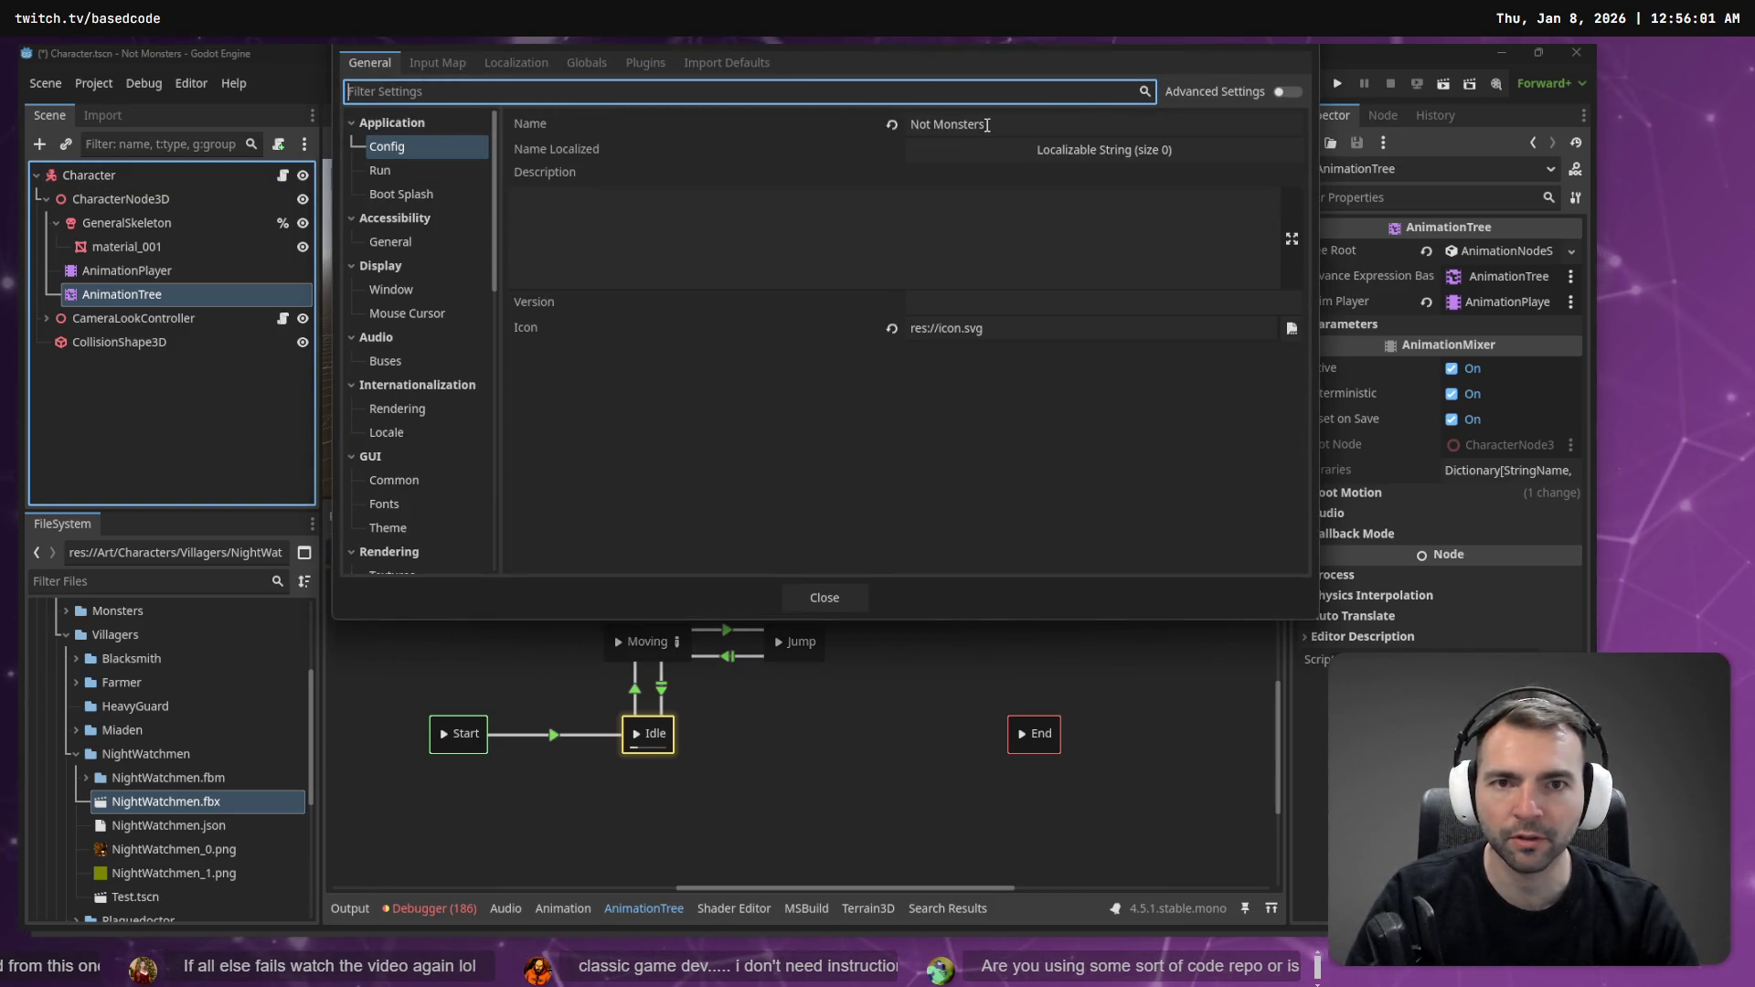
click(396, 171)
click(1292, 124)
double_click(1051, 297)
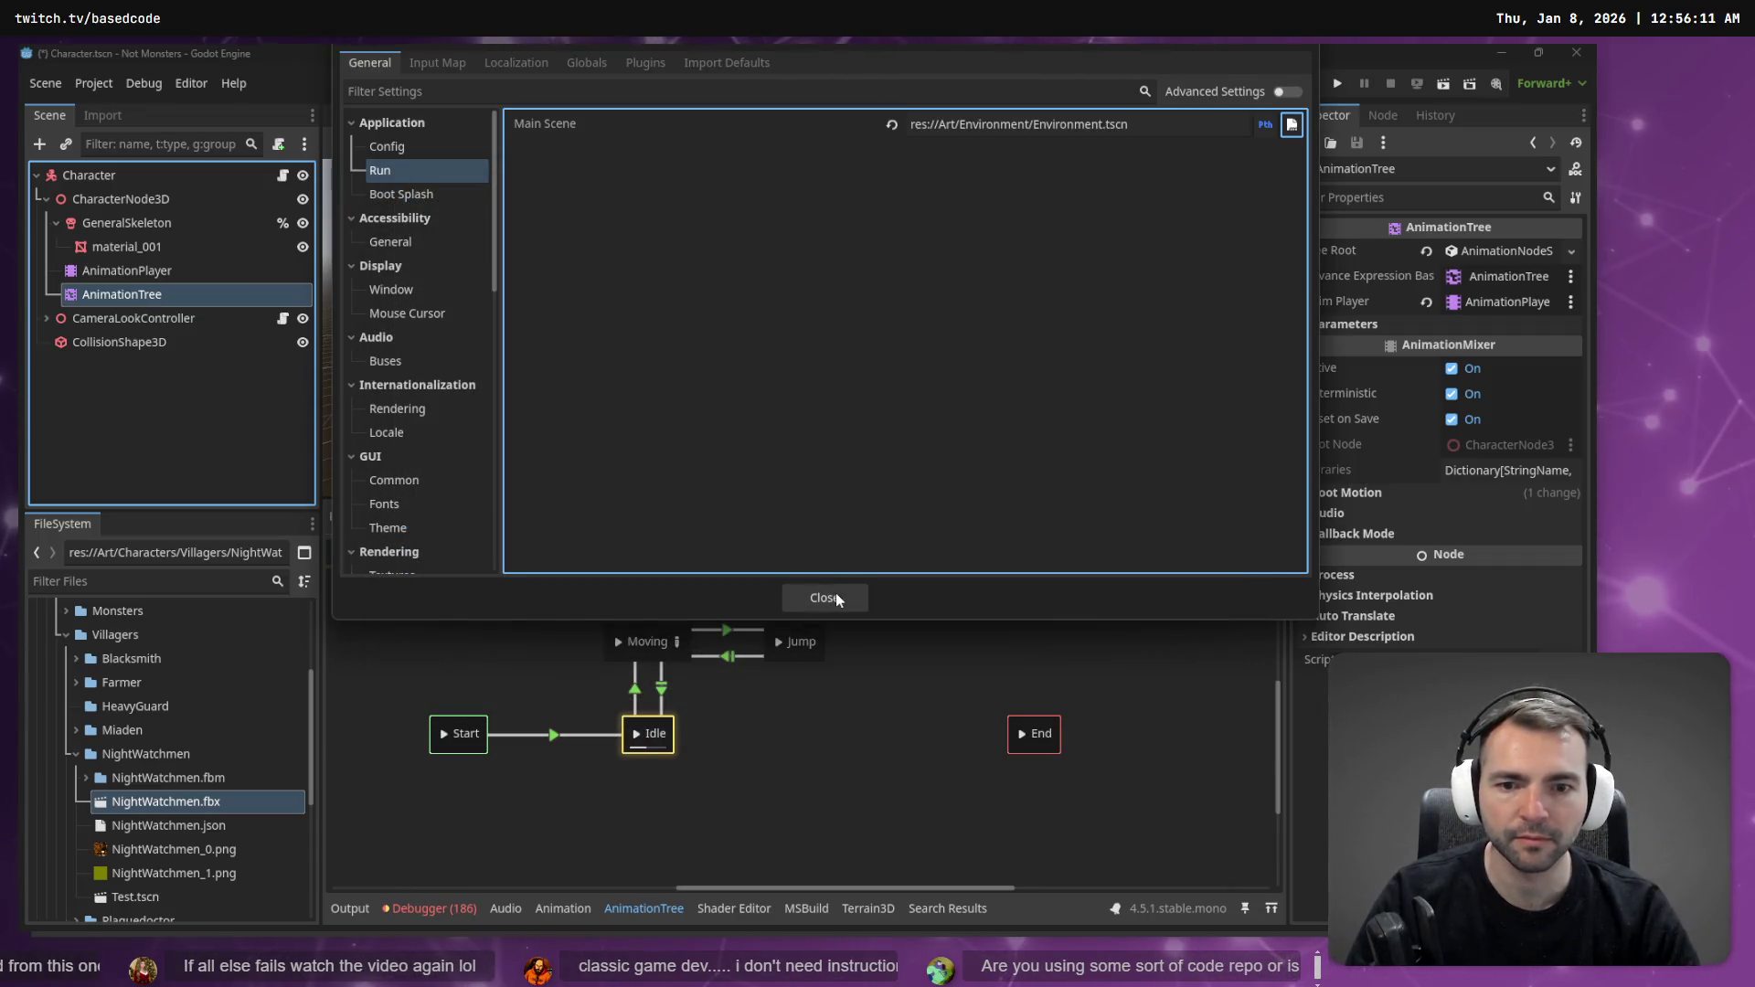
click(822, 594)
- Run the game, steer the mummy around the street with WASD, then stop and return to the script
key(F5)
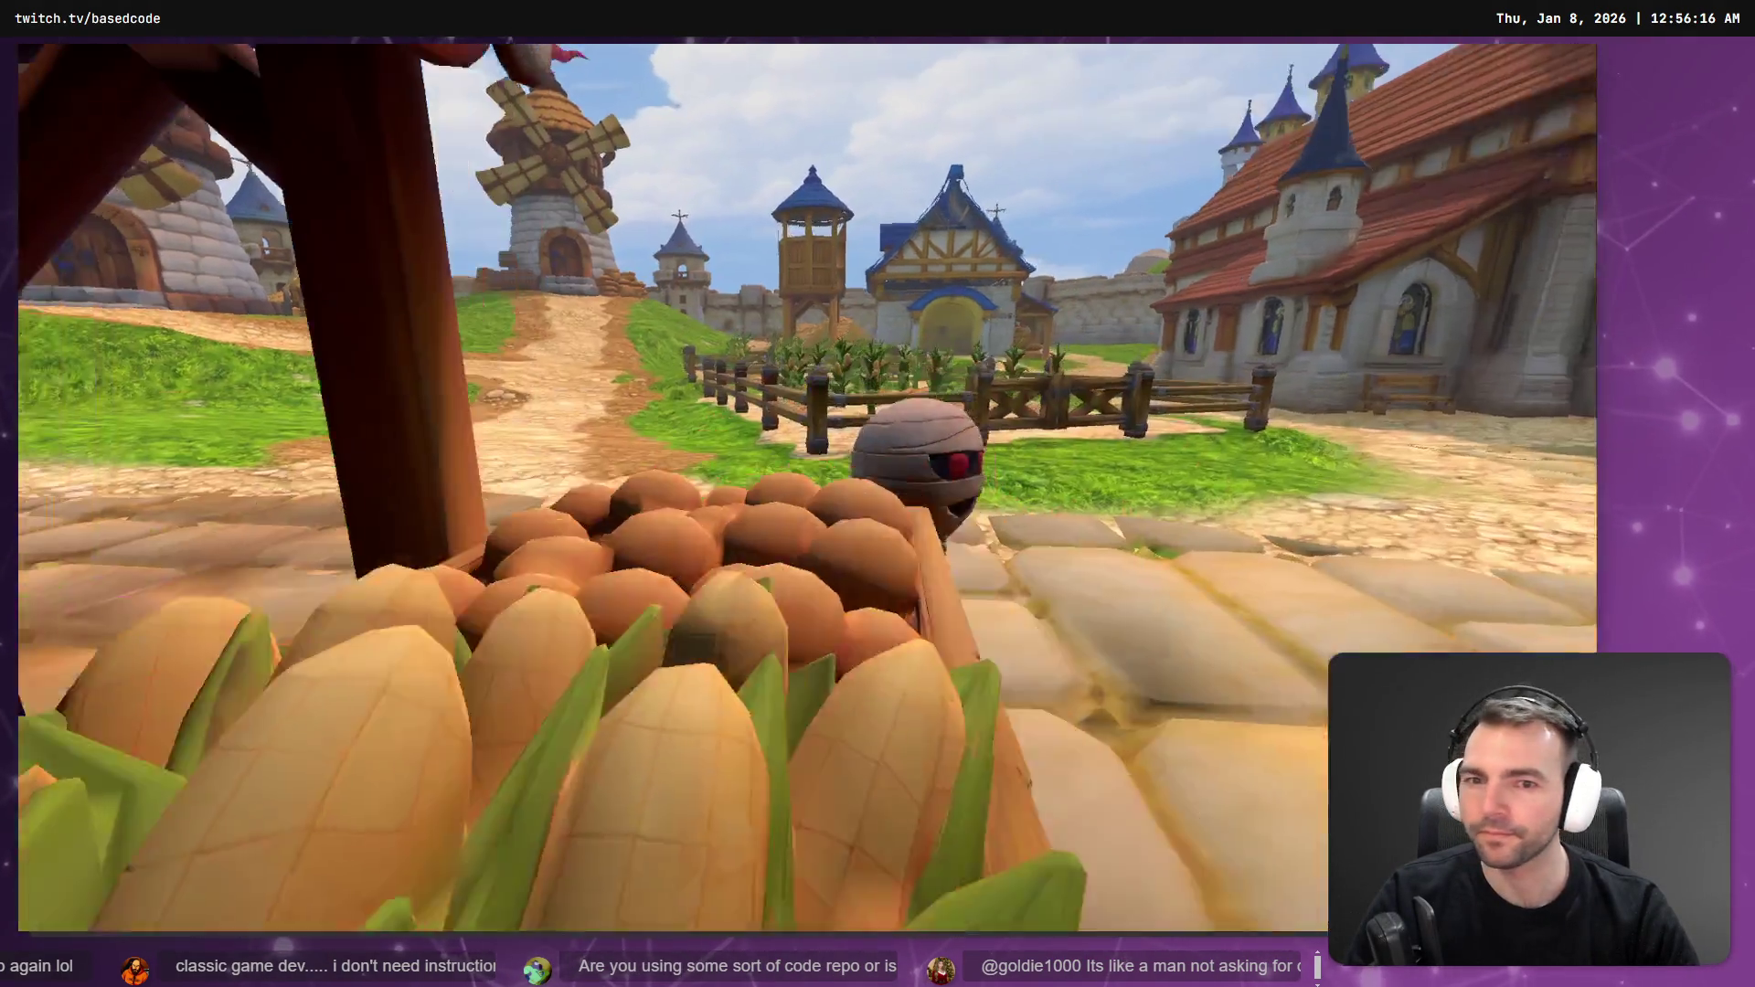
key(a)
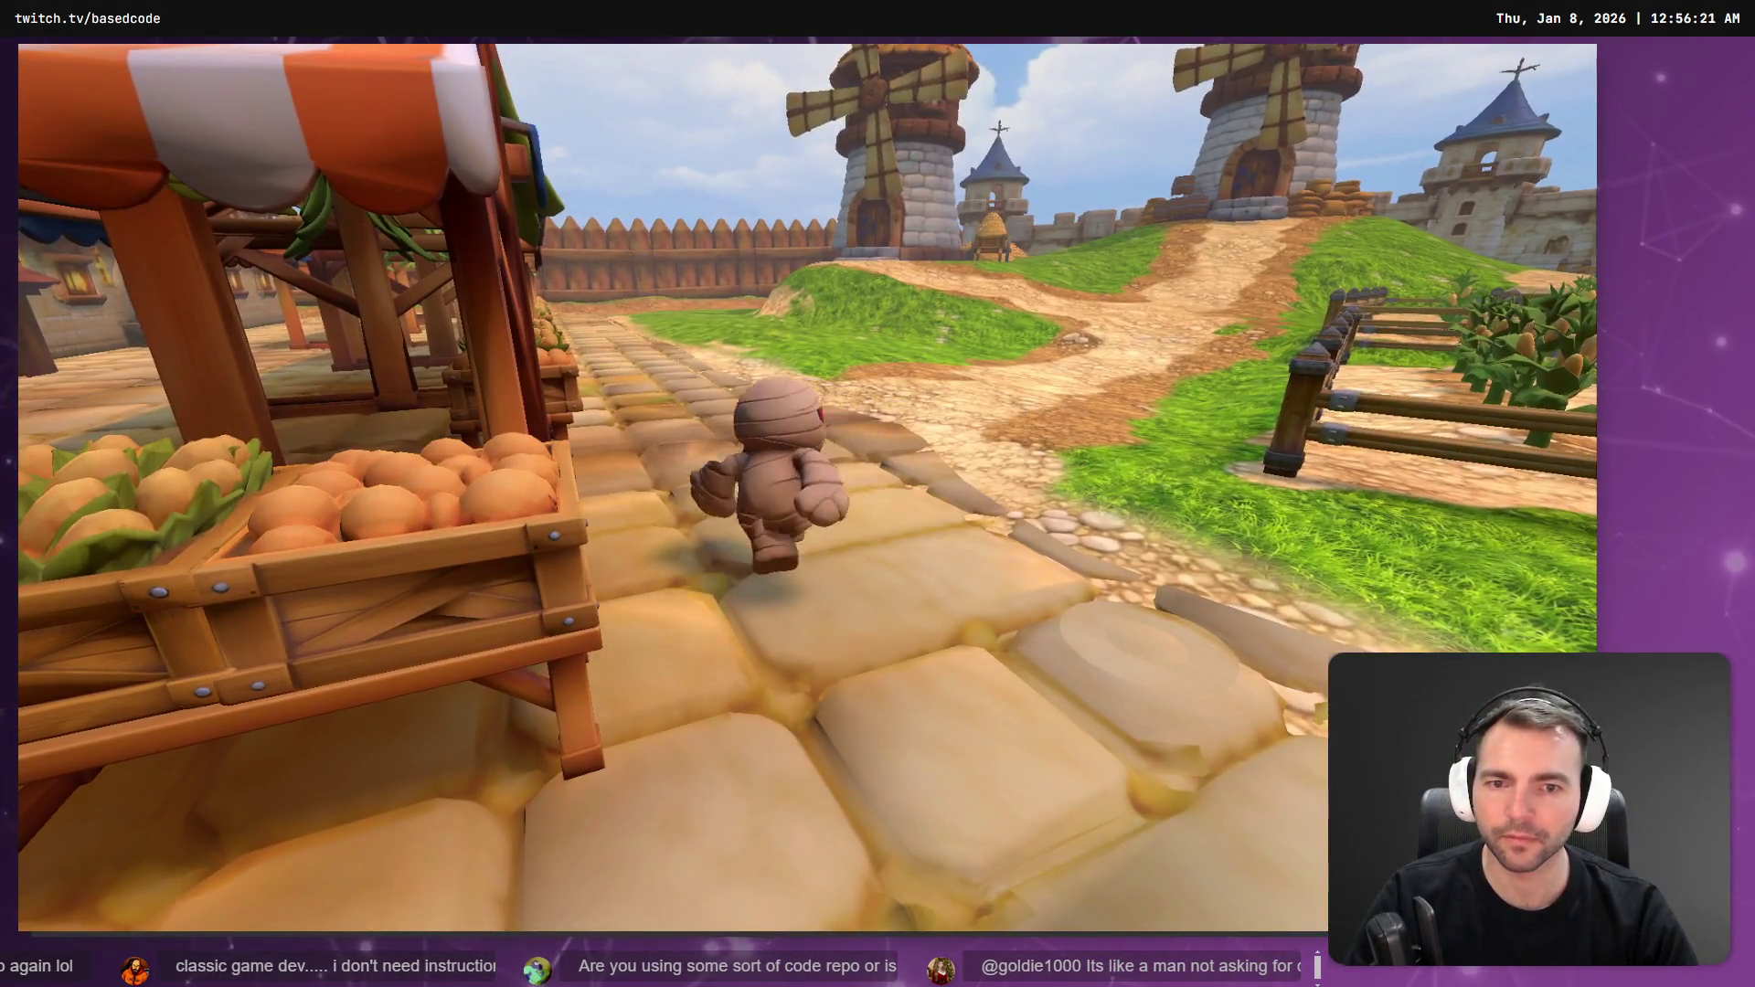
key(d)
key(a)
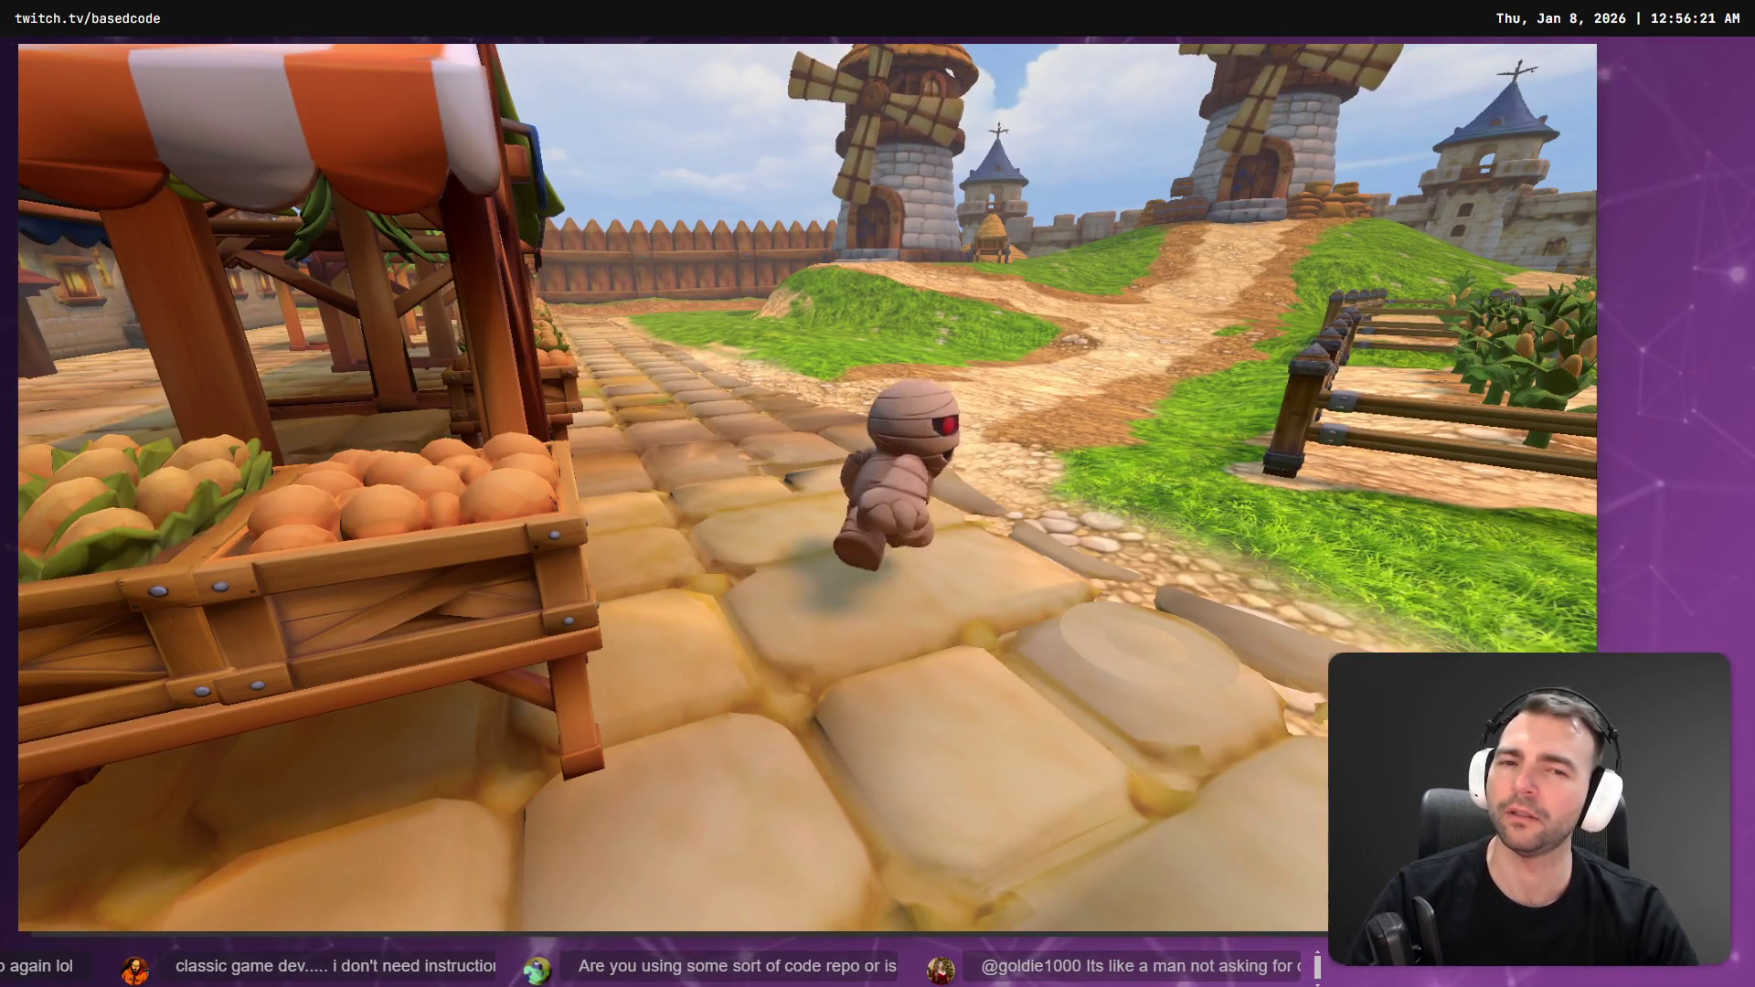
key(w)
key(a)
key(d)
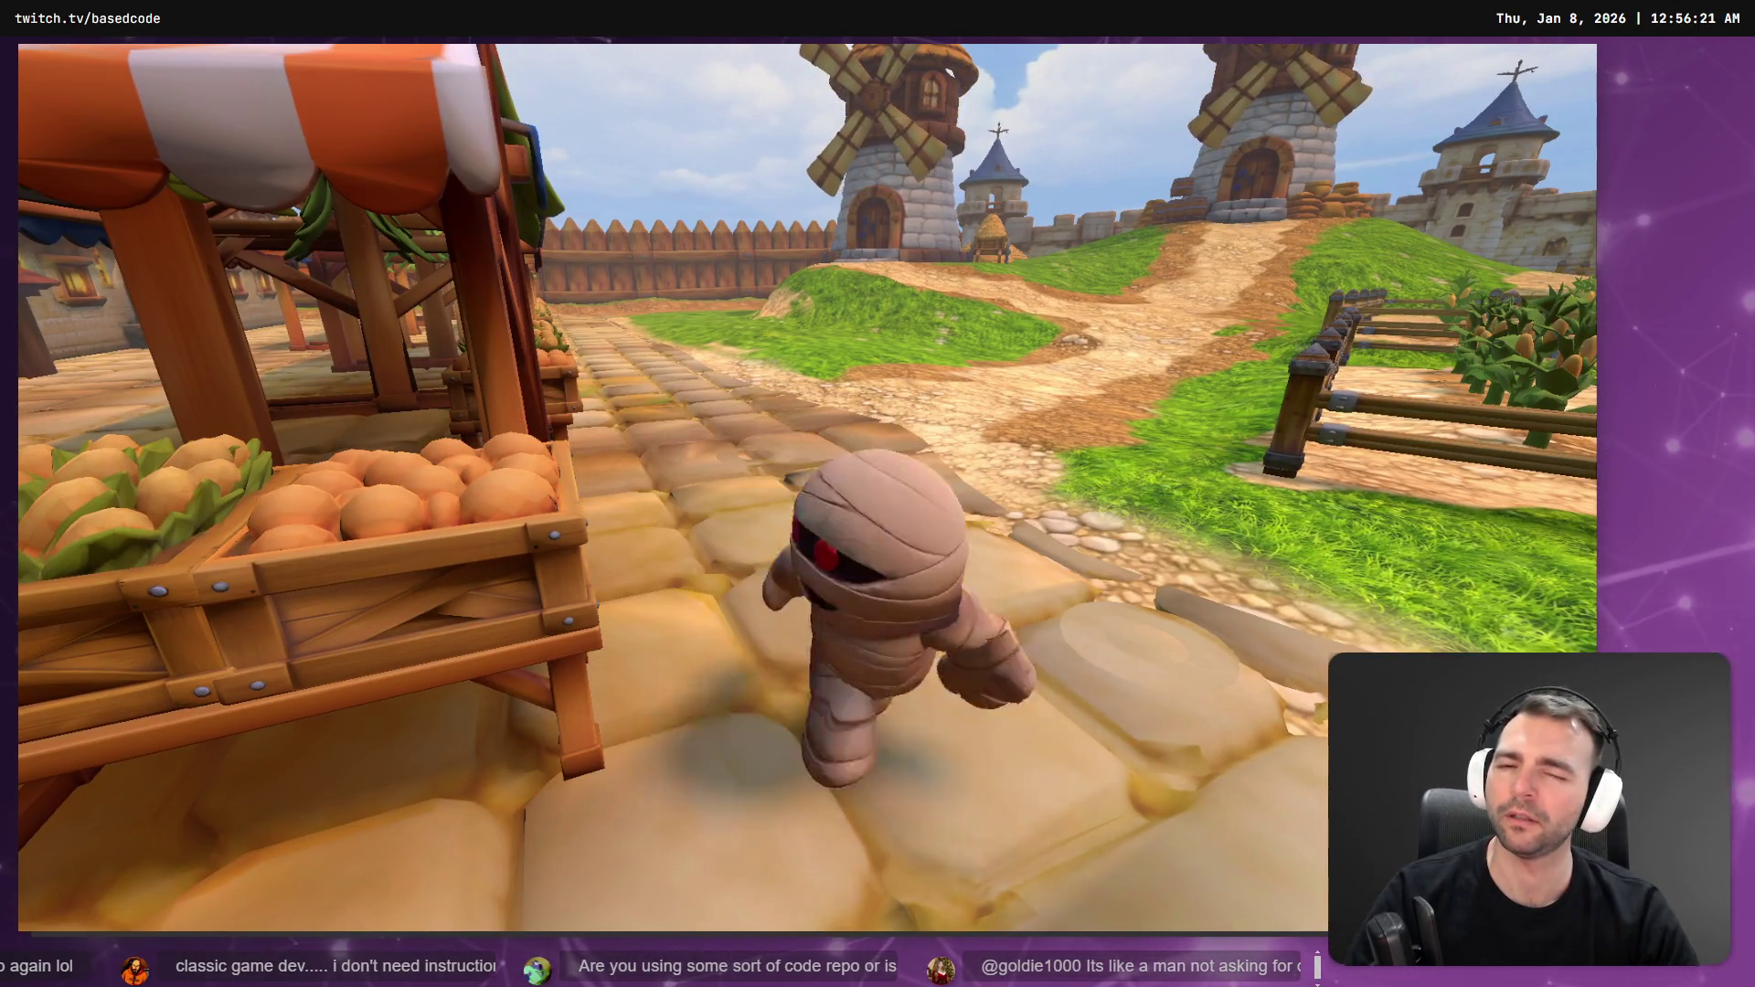
key(w)
key(s)
key(d)
key(F8)
key(alt+Tab)
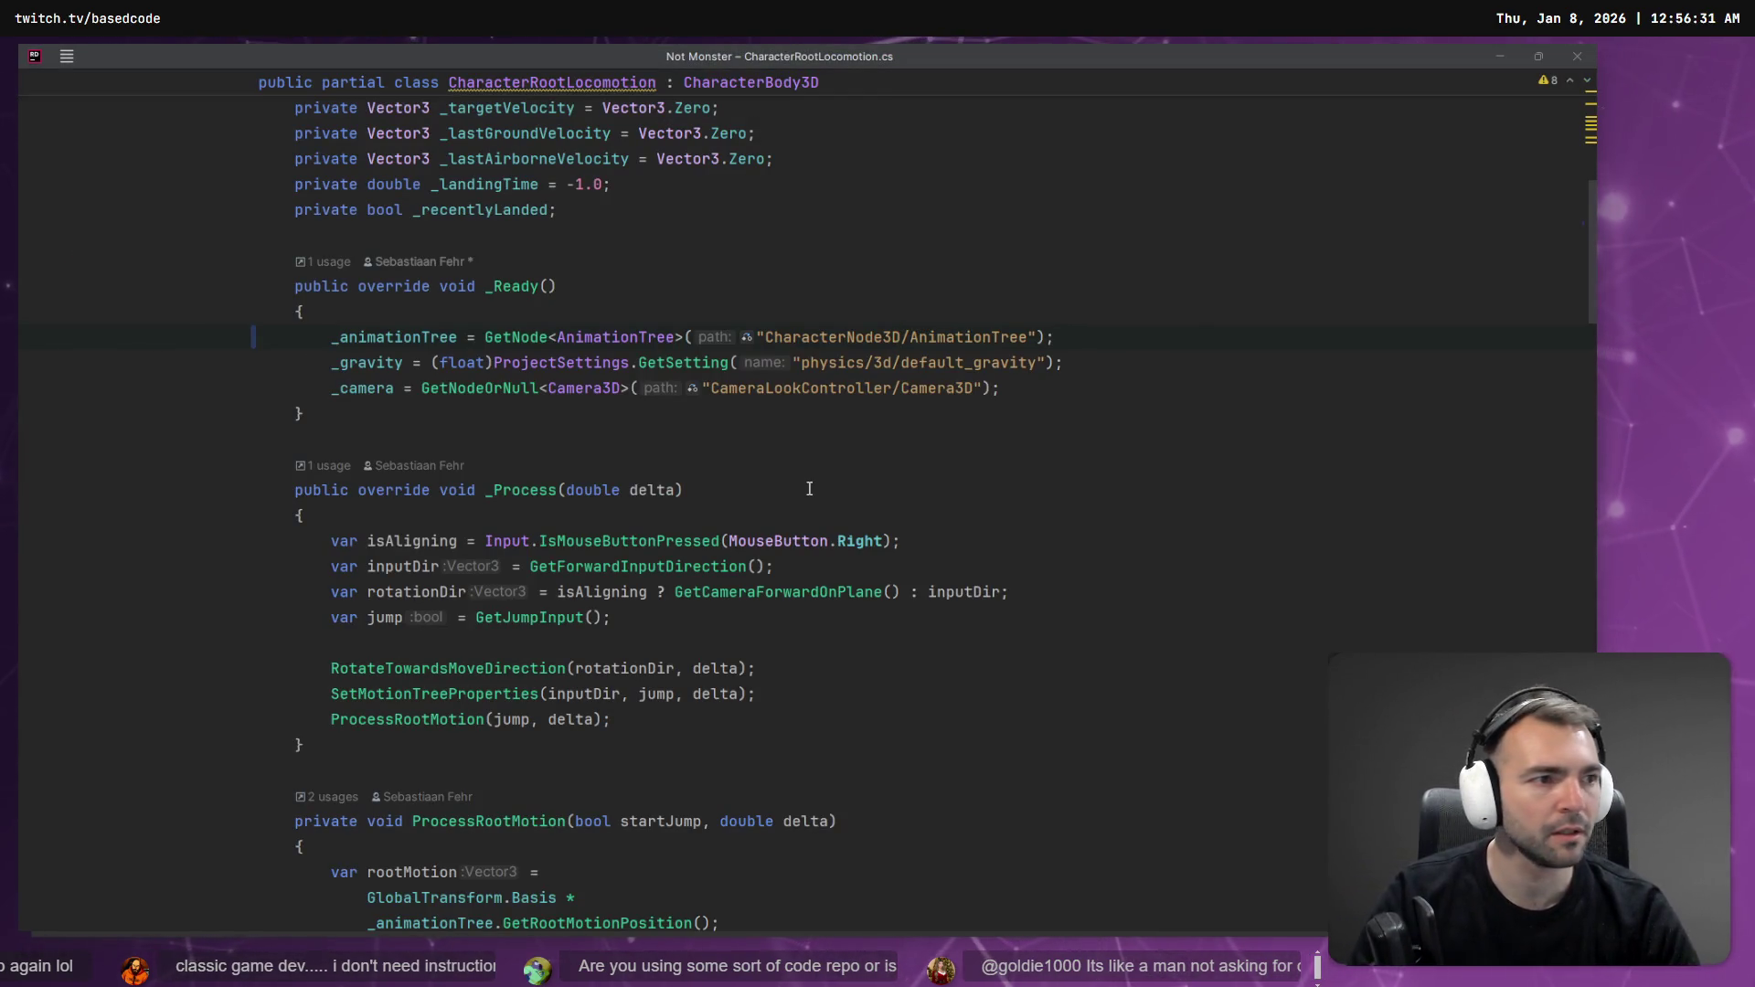
- Stage and commit the new Statues folder files
key(alt+Tab)
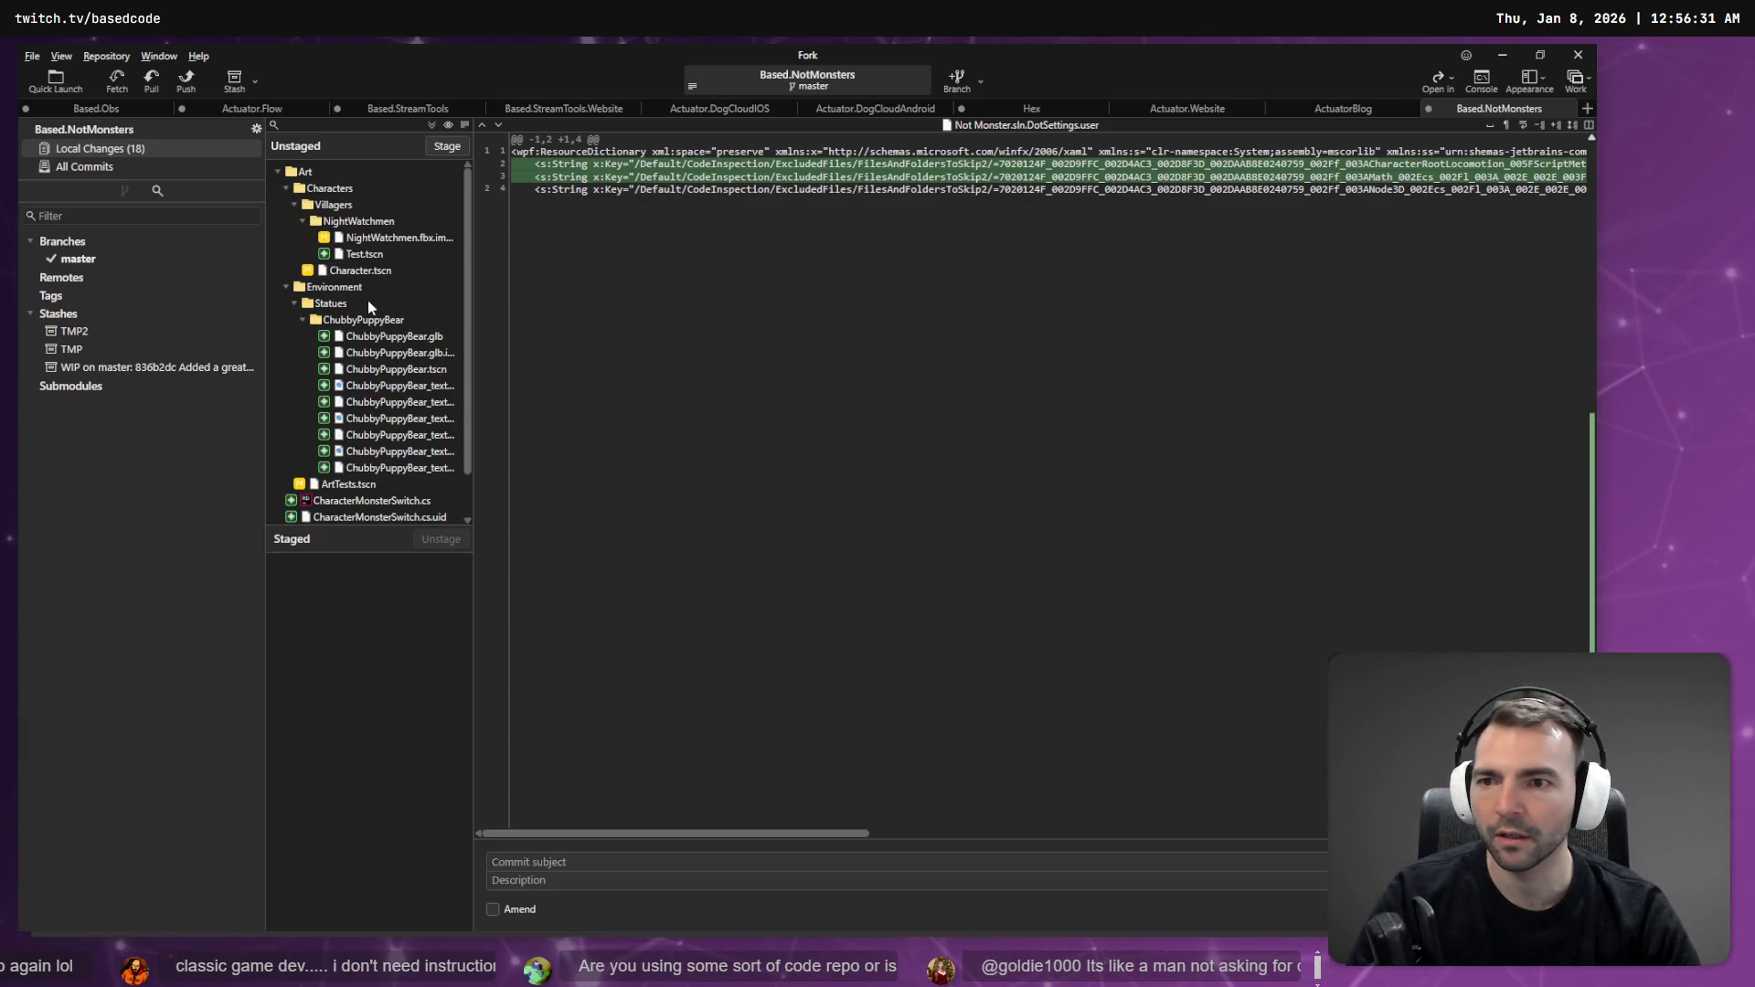
click(345, 304)
click(451, 147)
text(Added another statue.)
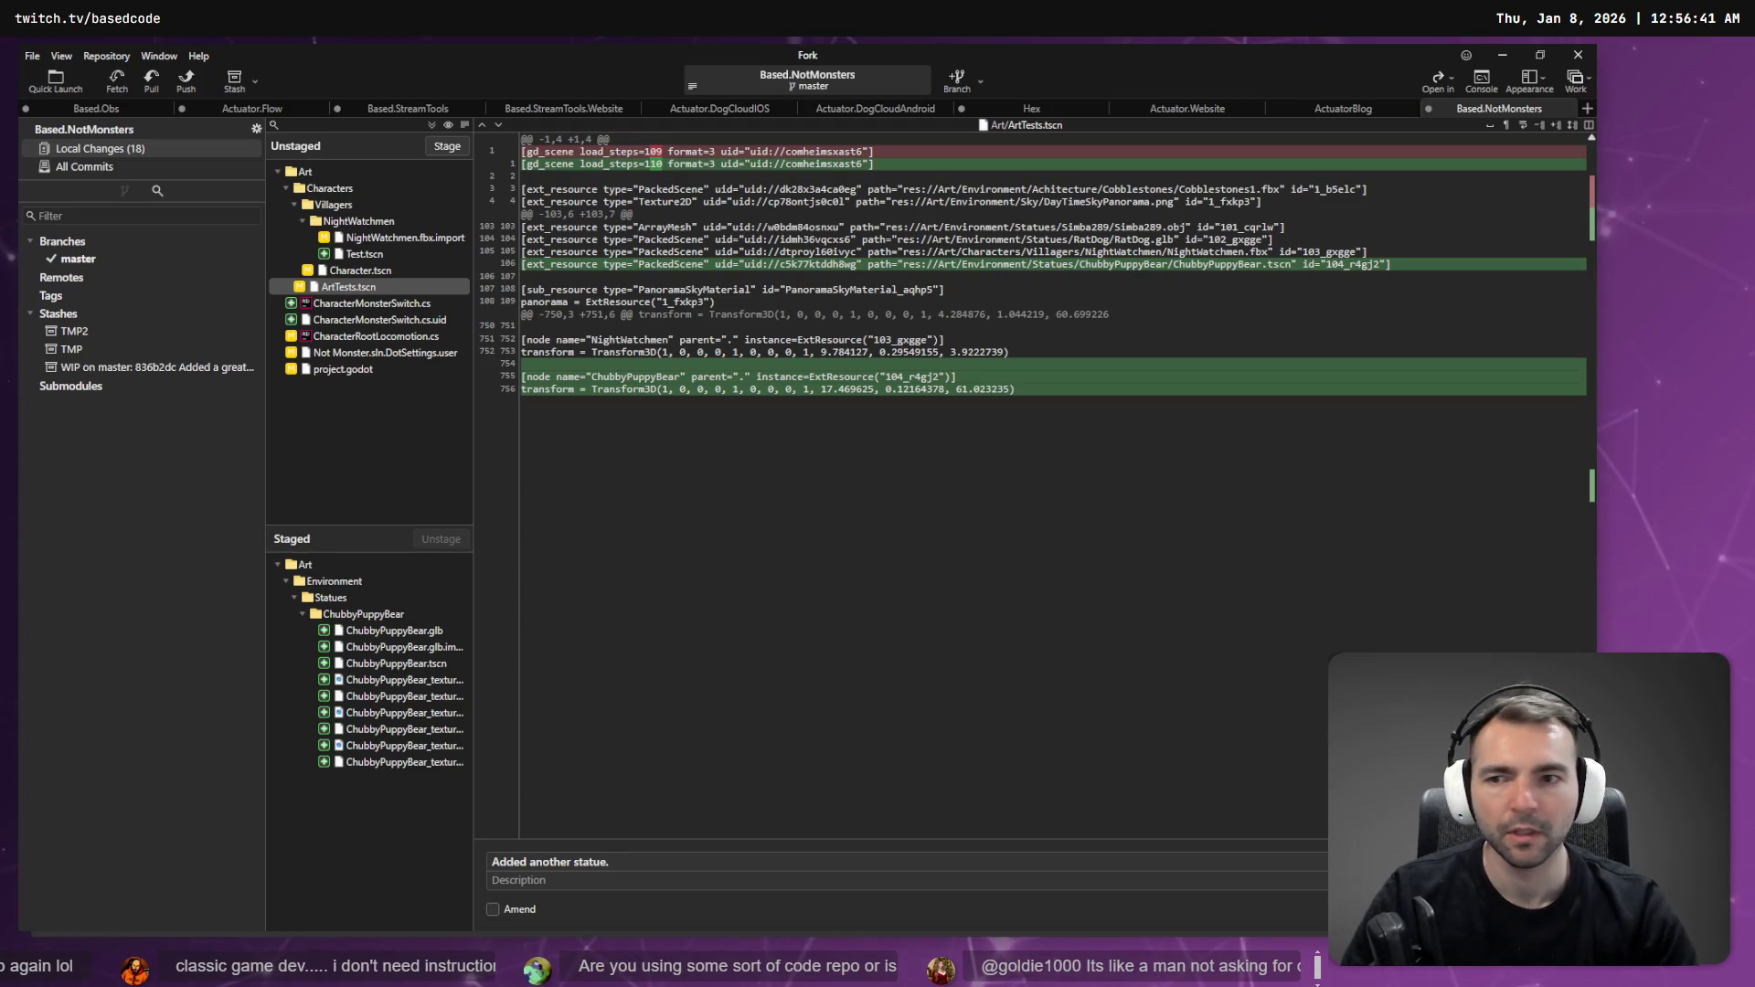
key(ctrl+Return)
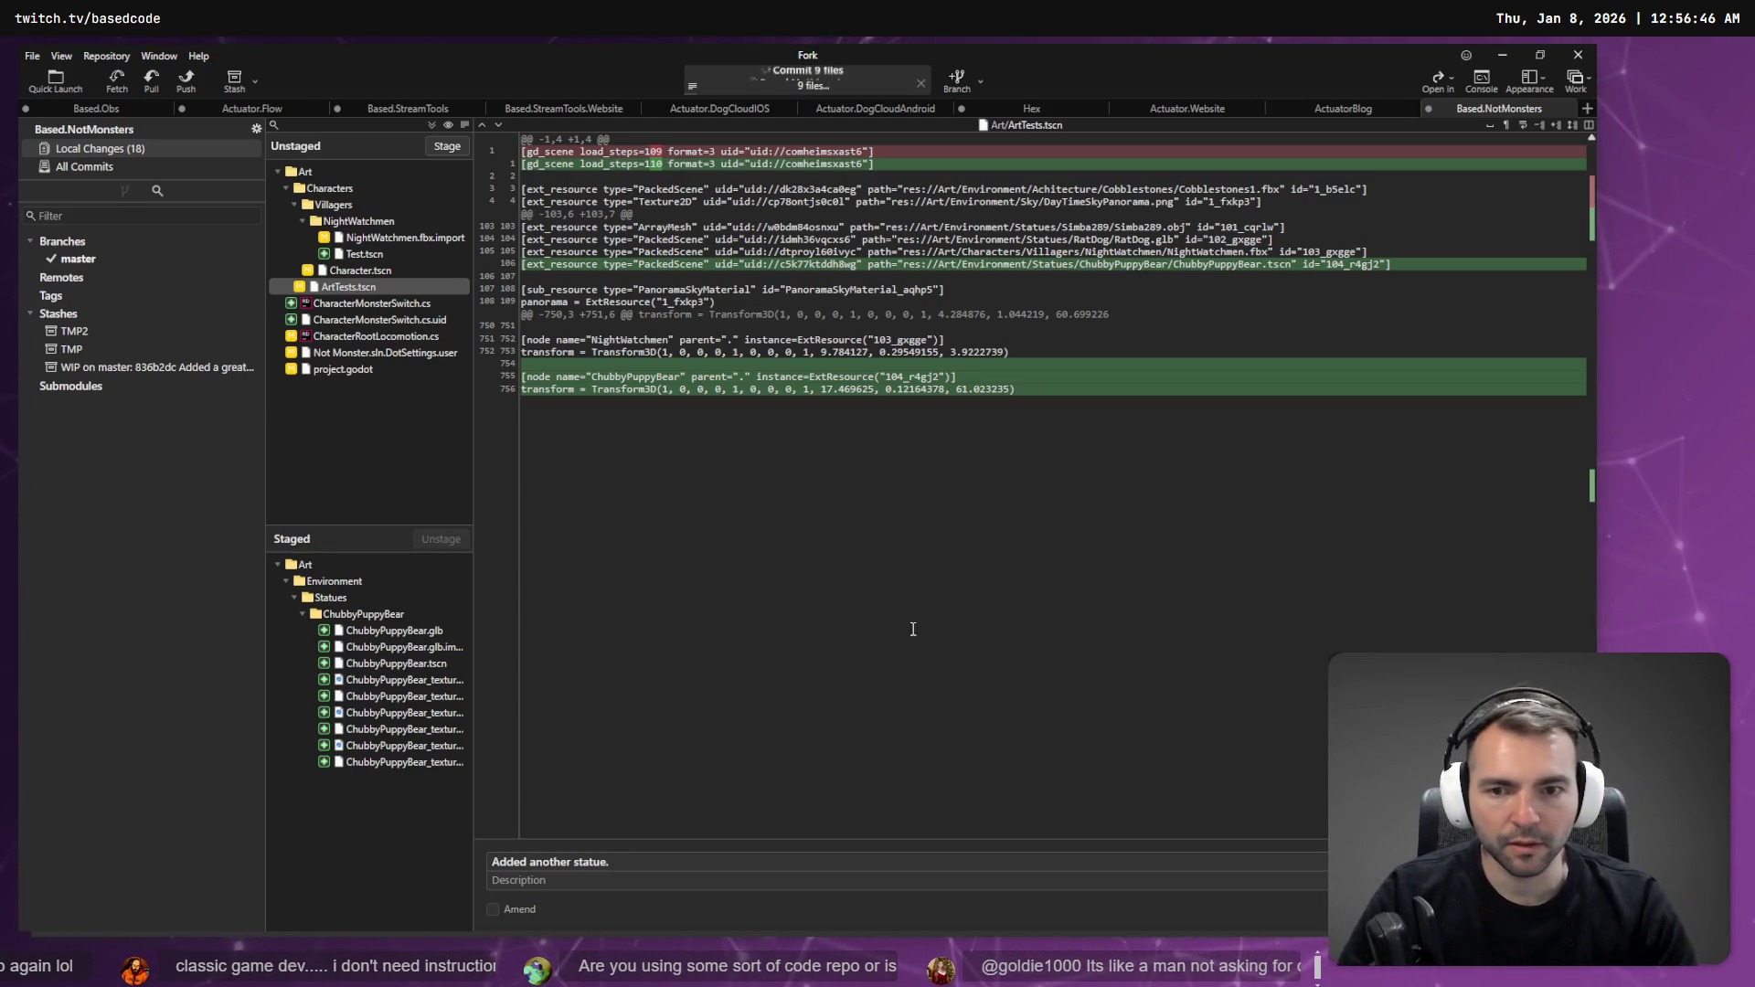
- Review the diffs for Test.tscn, NightWatchmen.fbx.import, Character.tscn and CharacterRootLocomotion.cs
click(382, 256)
click(407, 239)
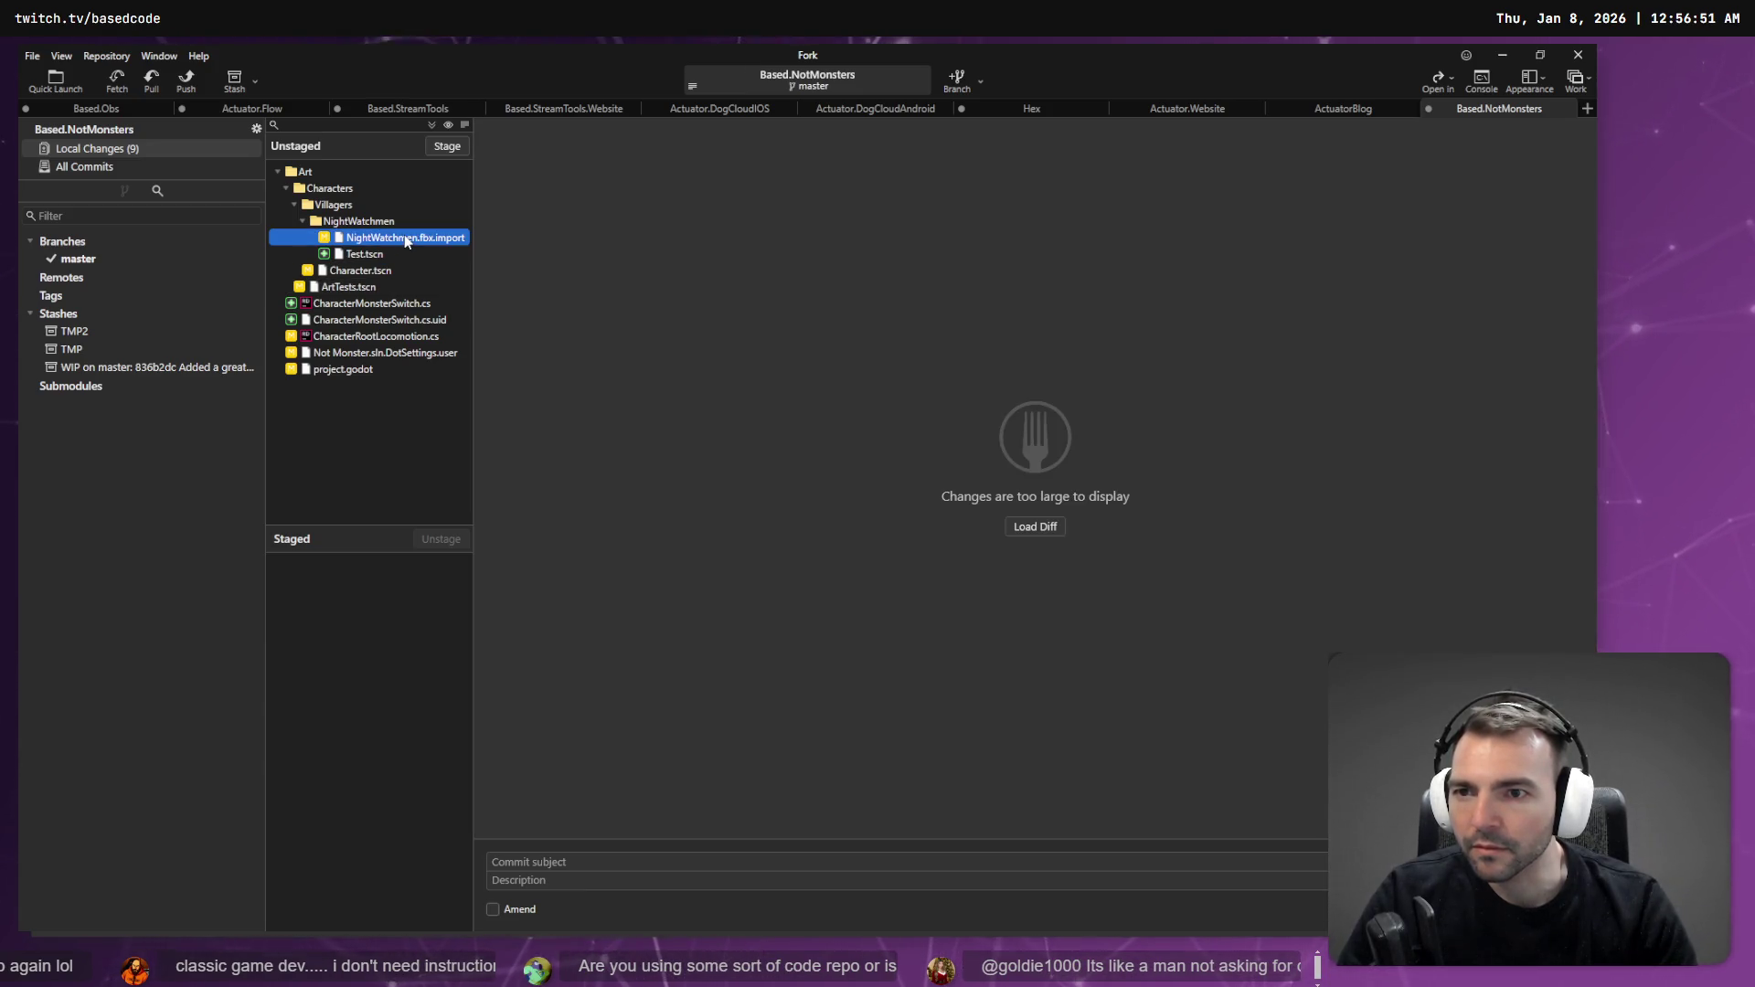
click(386, 272)
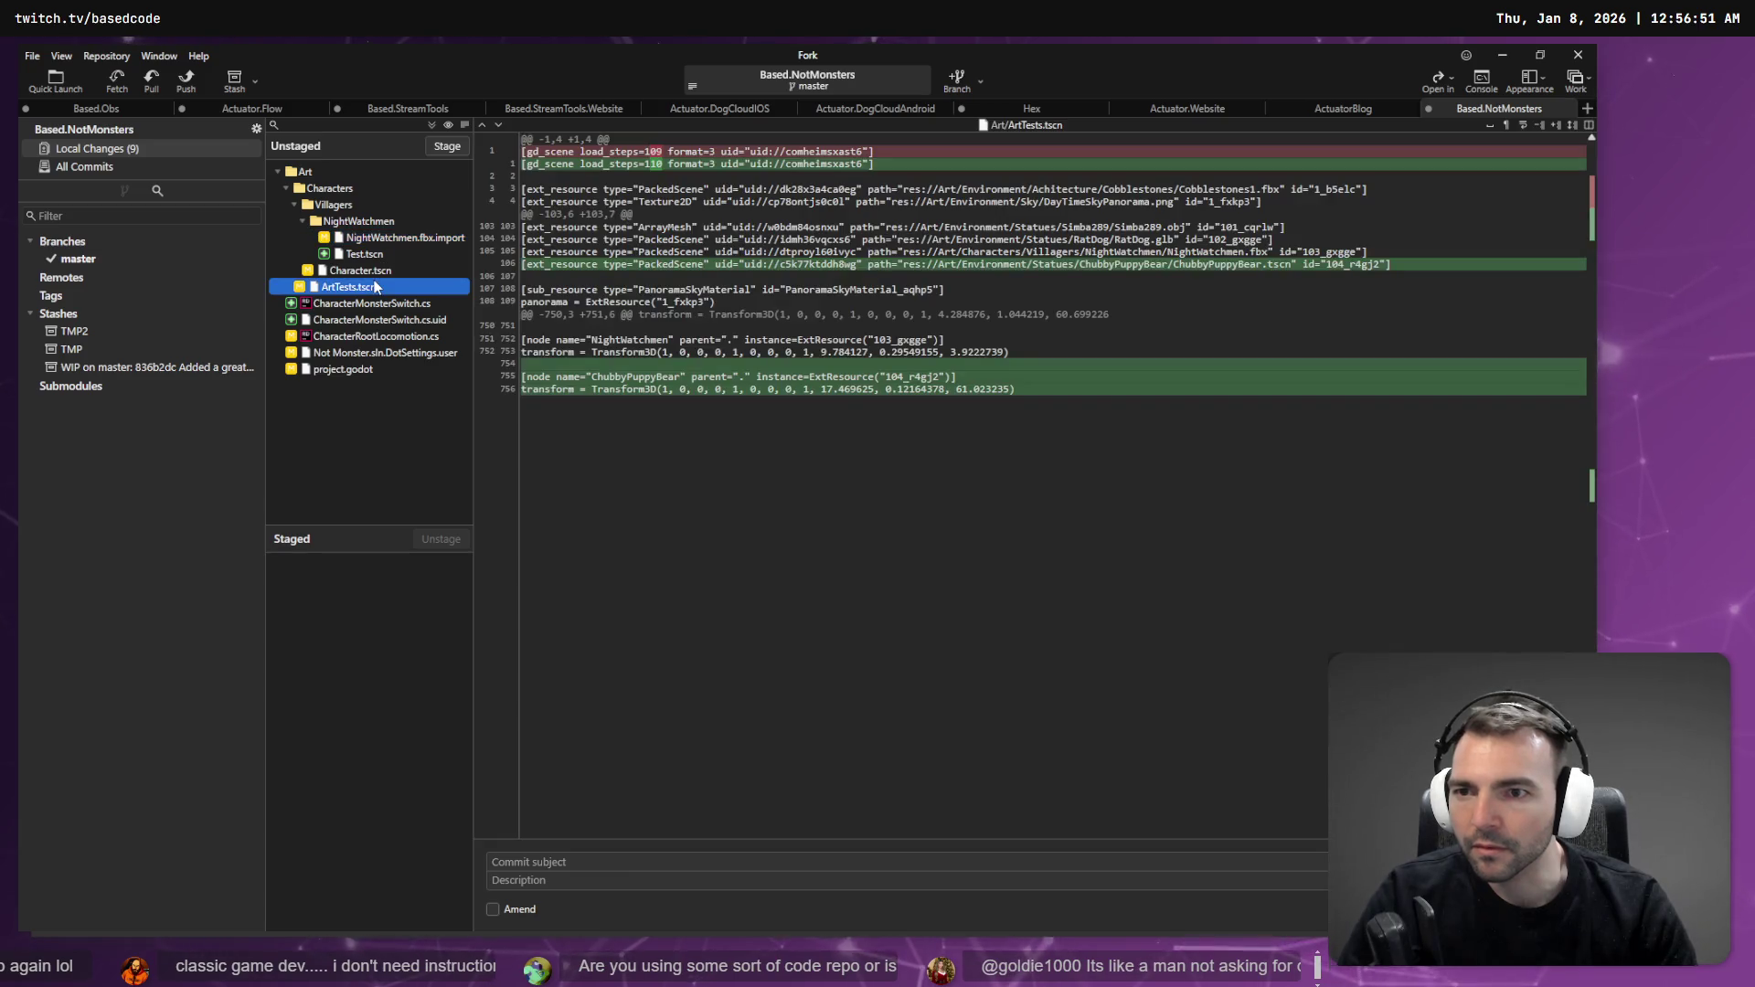
scroll(822, 502, down, 5)
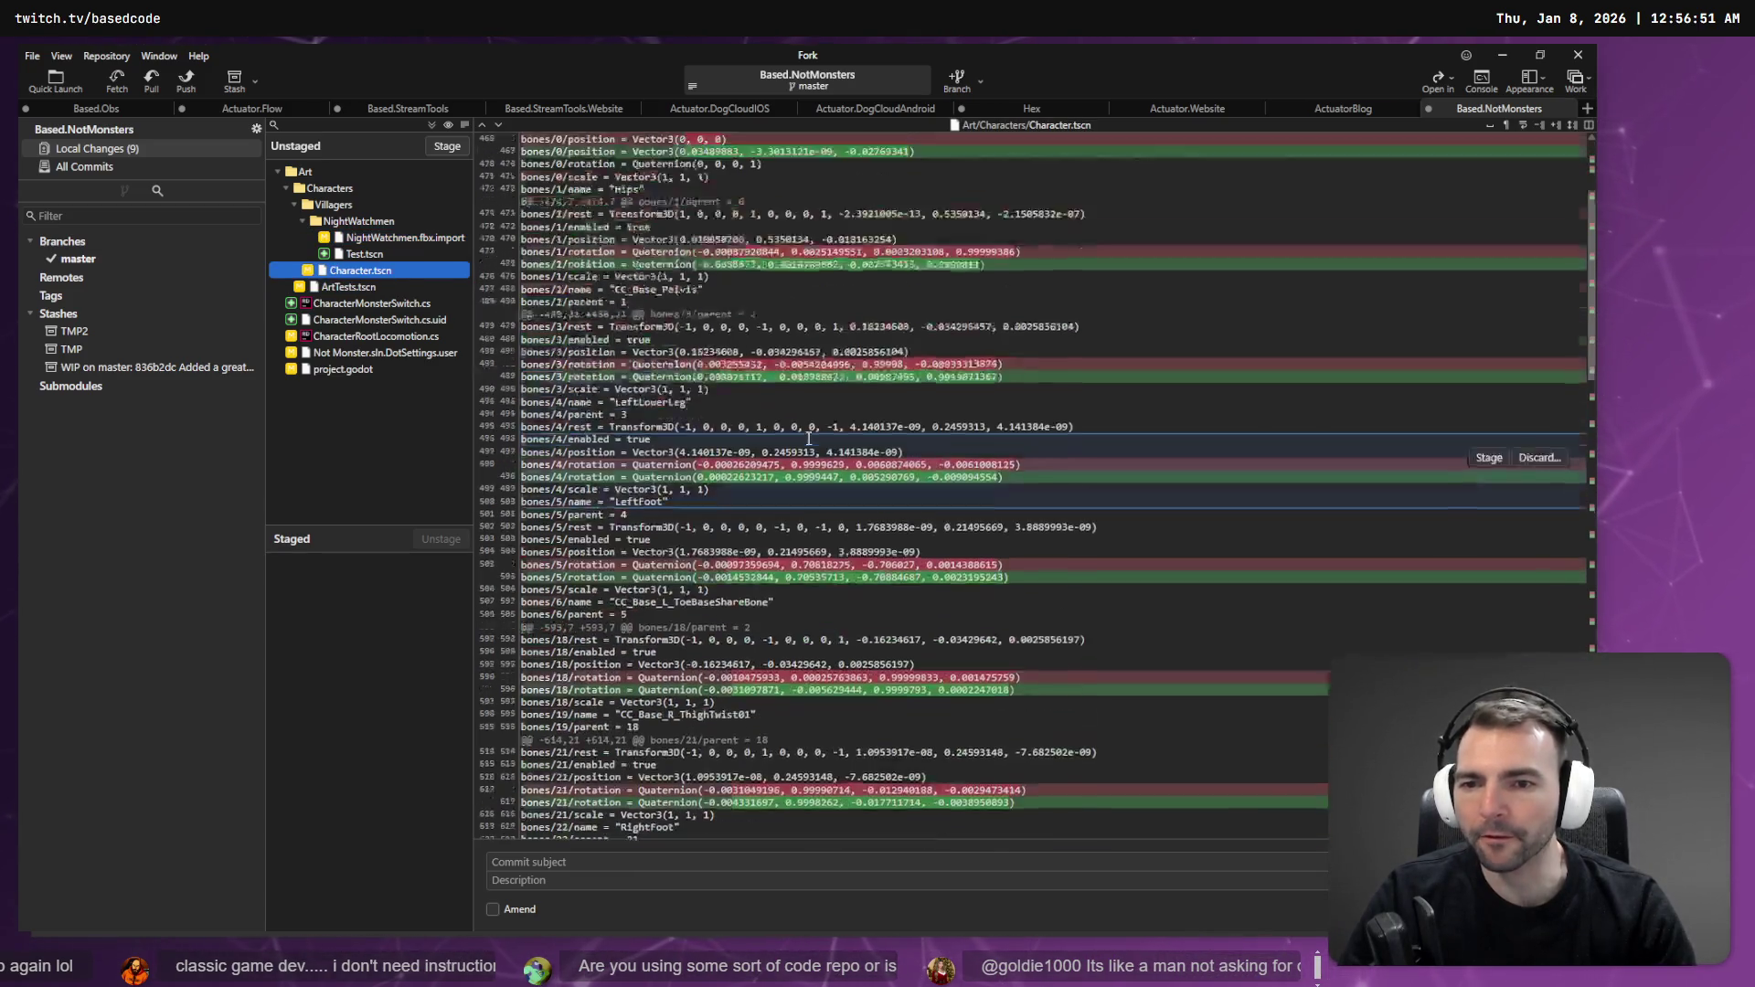
scroll(720, 436, up, 5)
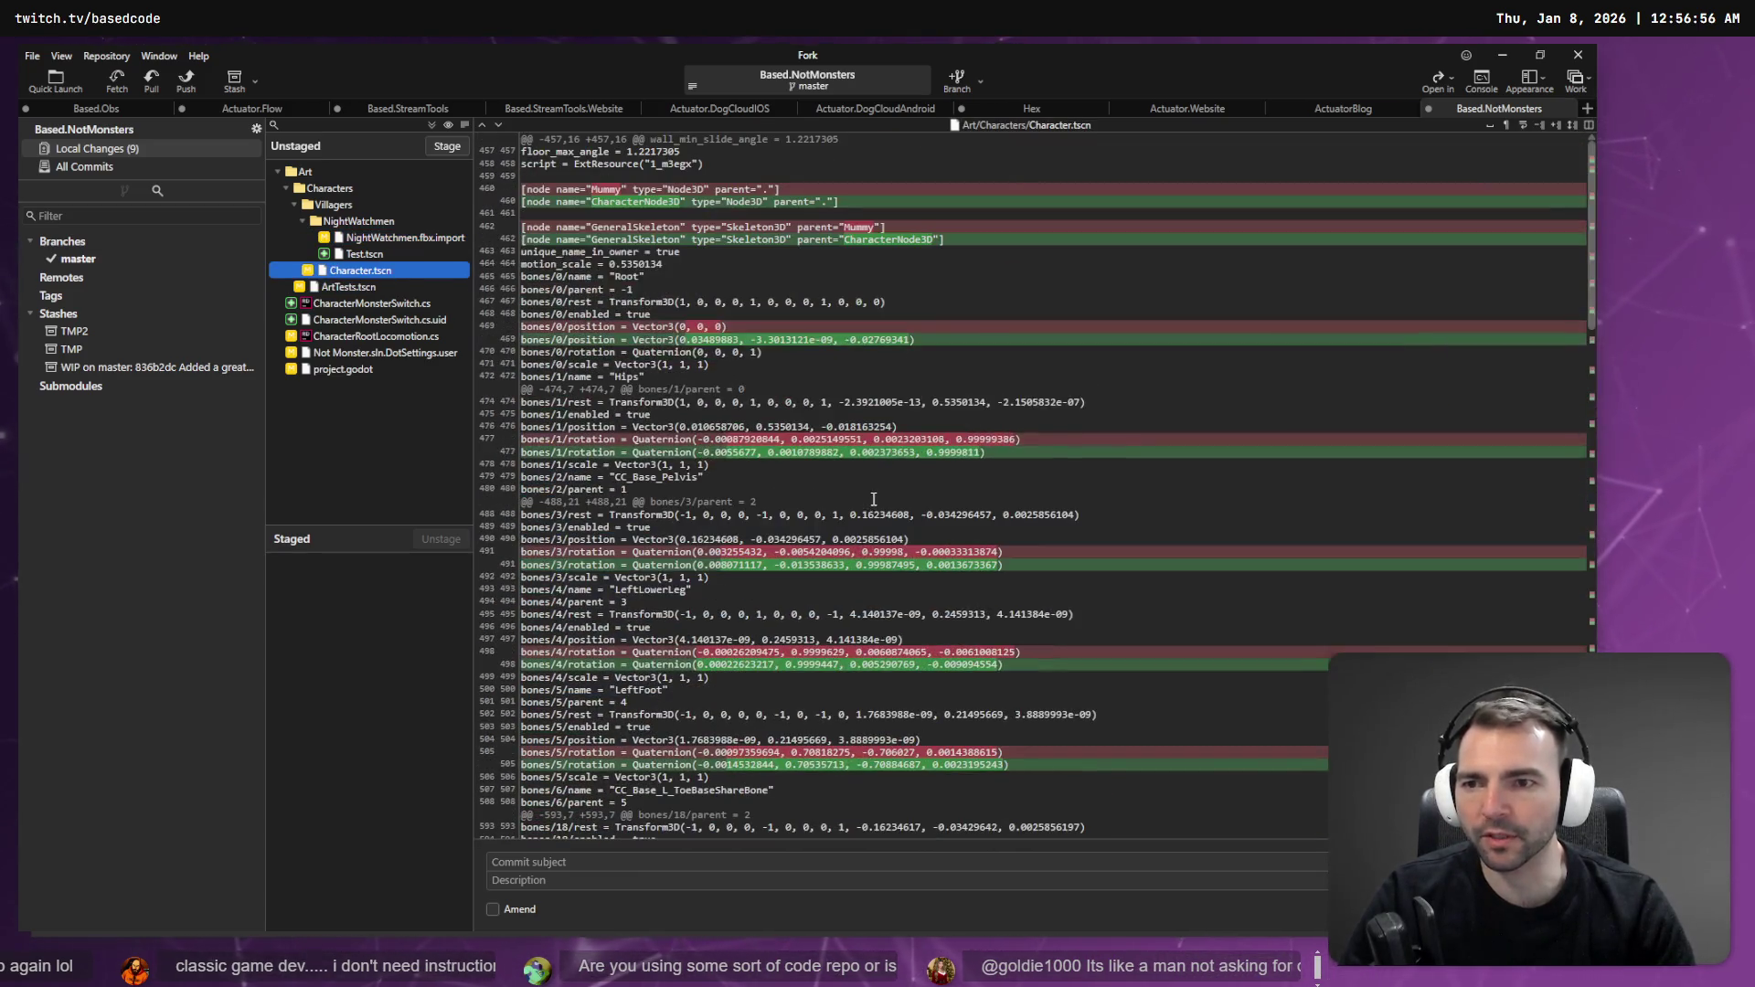
click(410, 337)
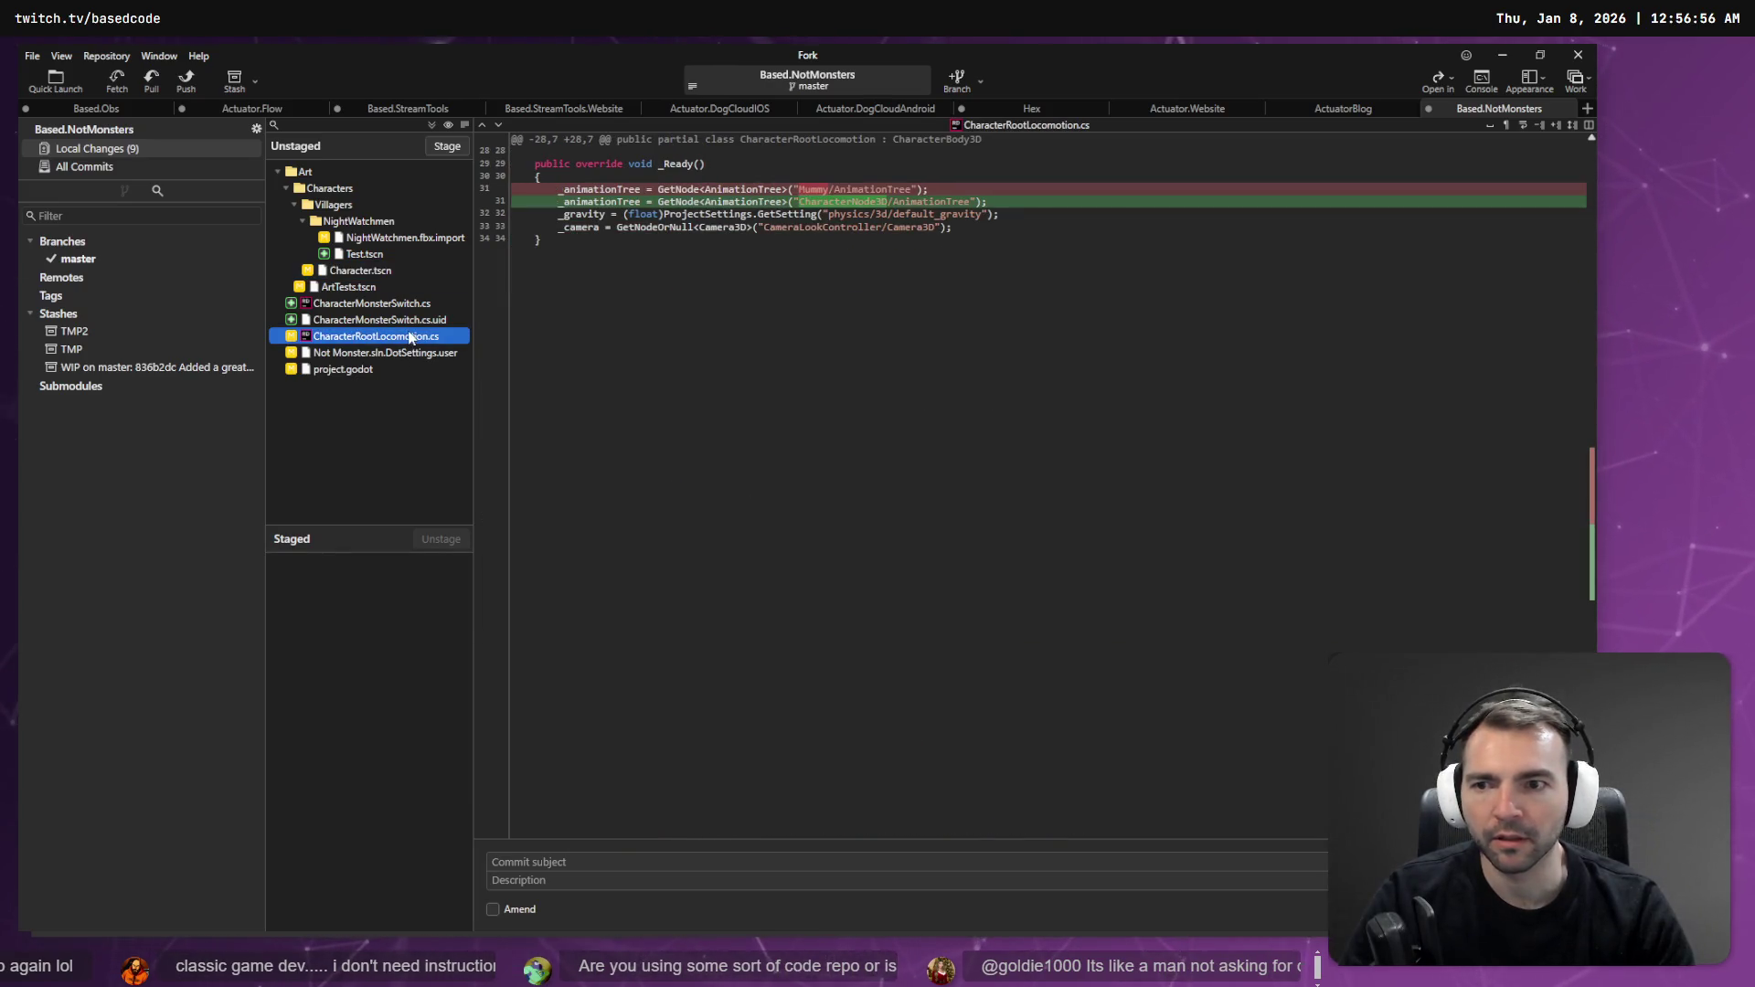
click(408, 355)
click(419, 335)
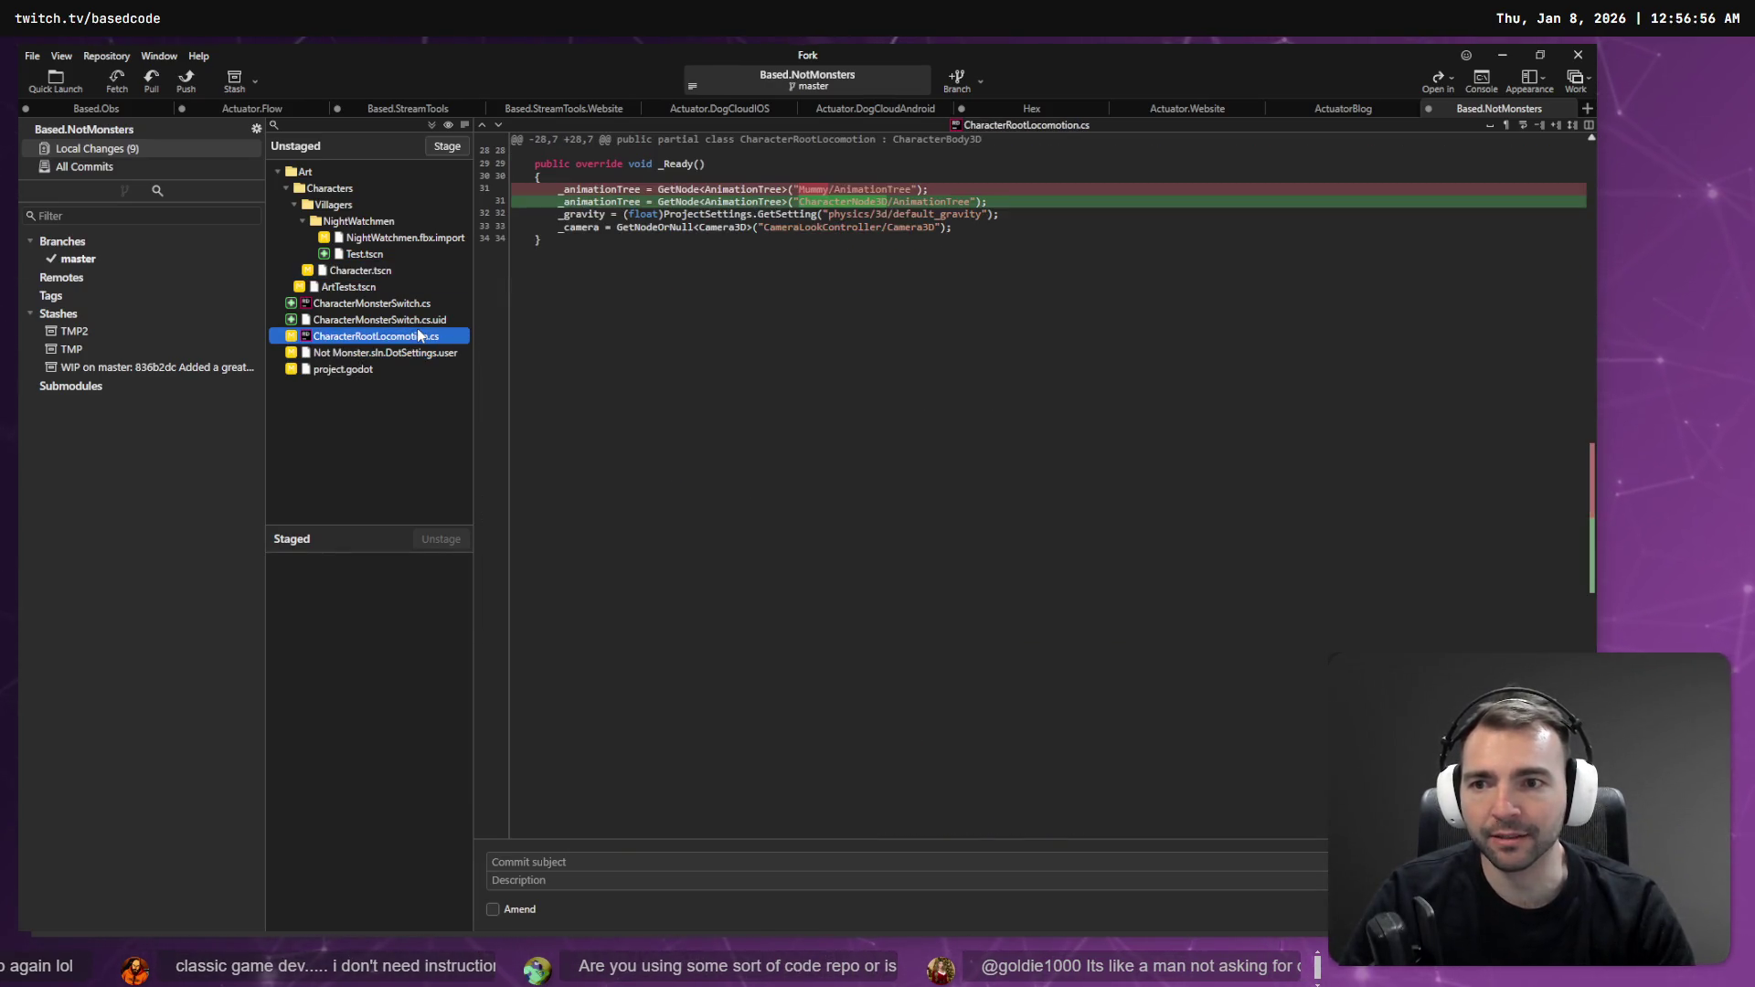
- Discard changes to Character.tscn and CharacterRootLocomotion.cs, then reload the scene in Godot
ctrl+click(388, 273)
right_click(387, 267)
click(444, 399)
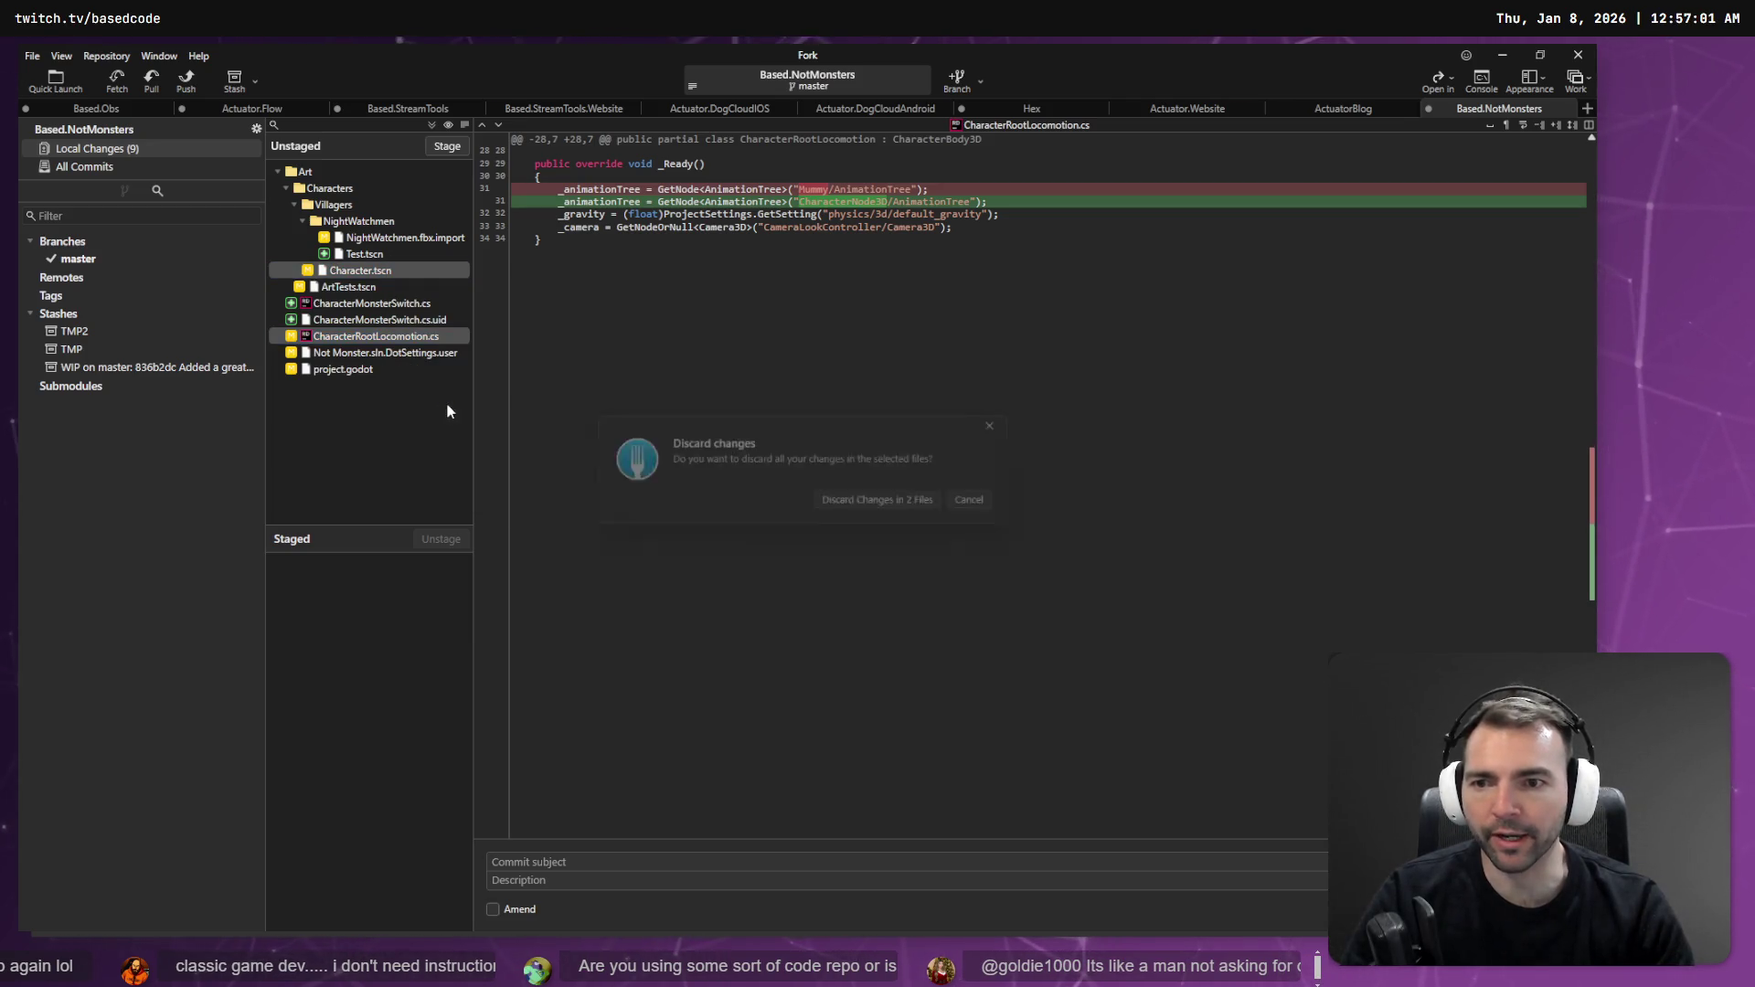
click(841, 512)
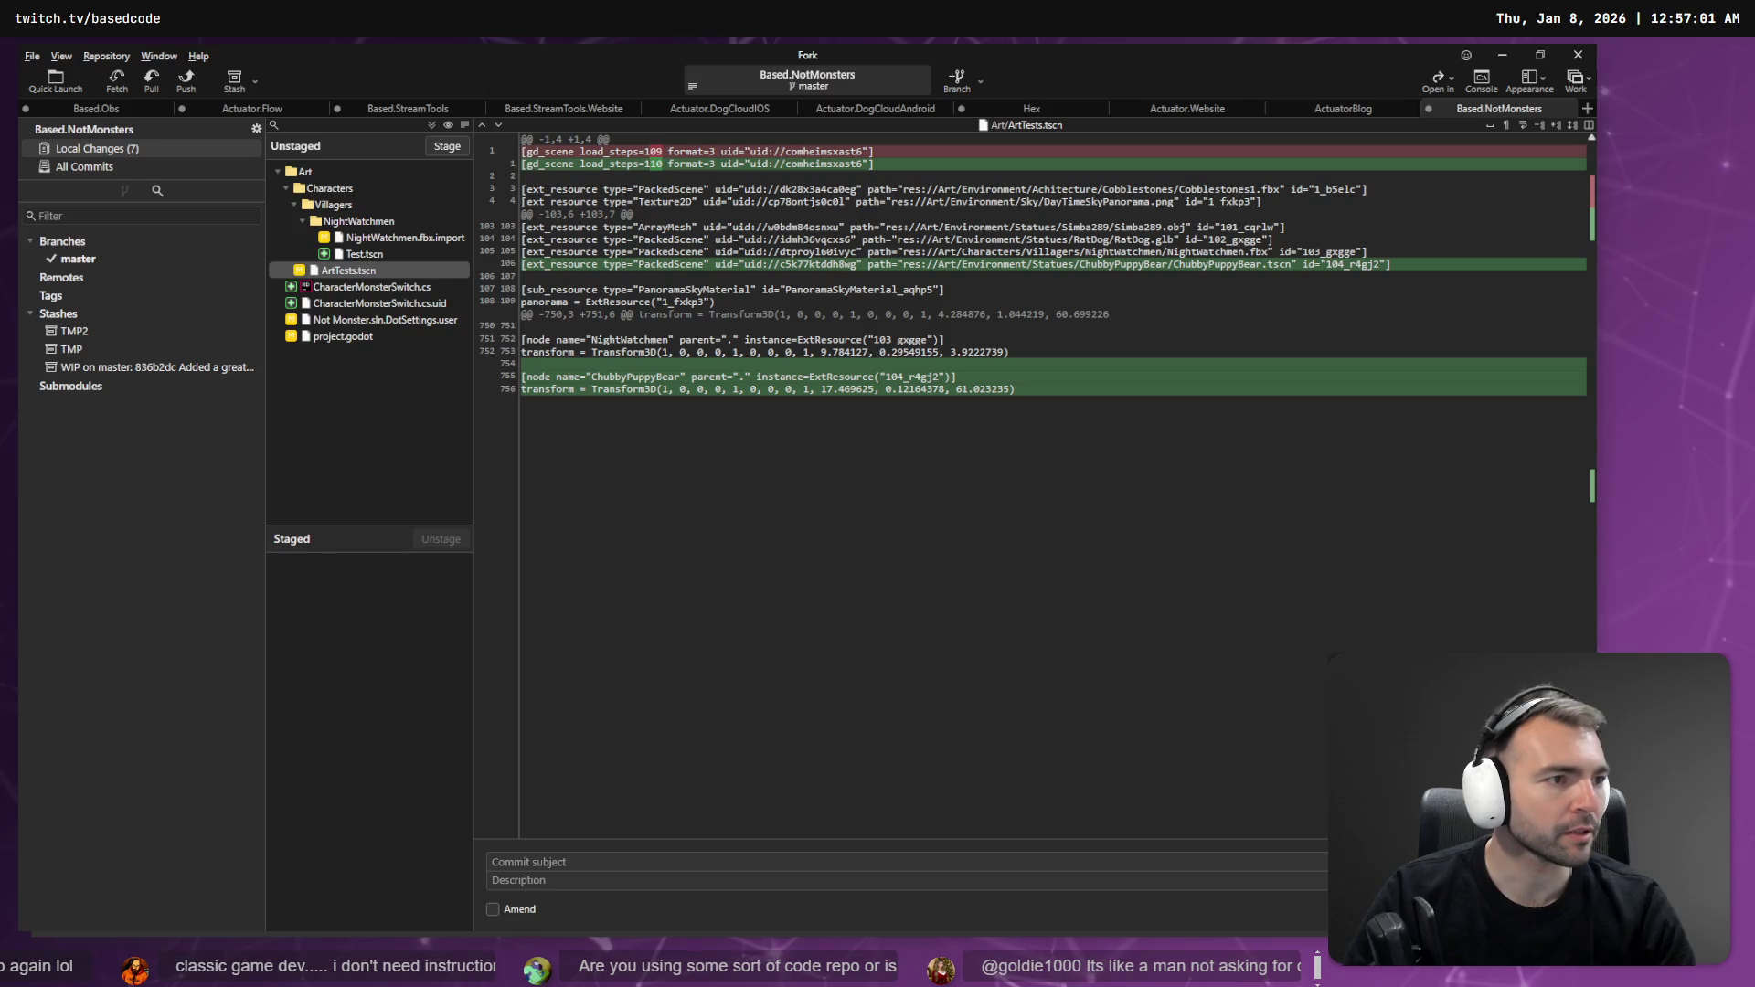
key(alt+Tab)
click(810, 601)
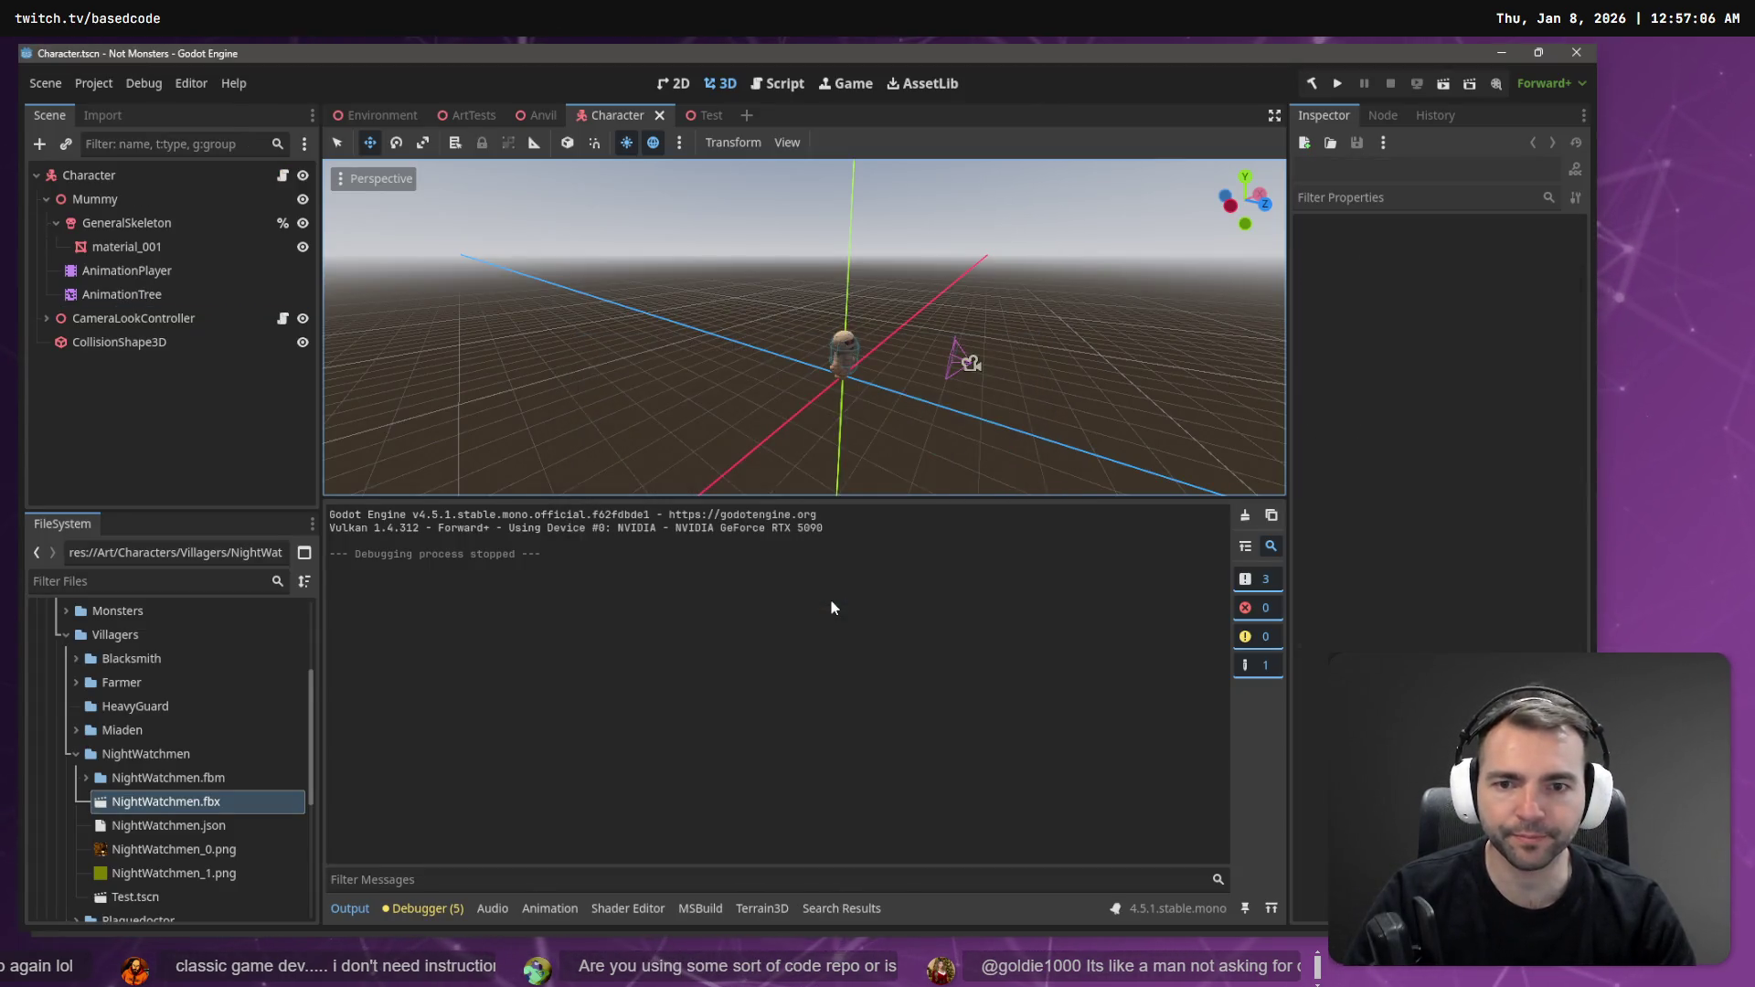
- Run the game and move the mummy toward the camera, then back toward the hut
key(F5)
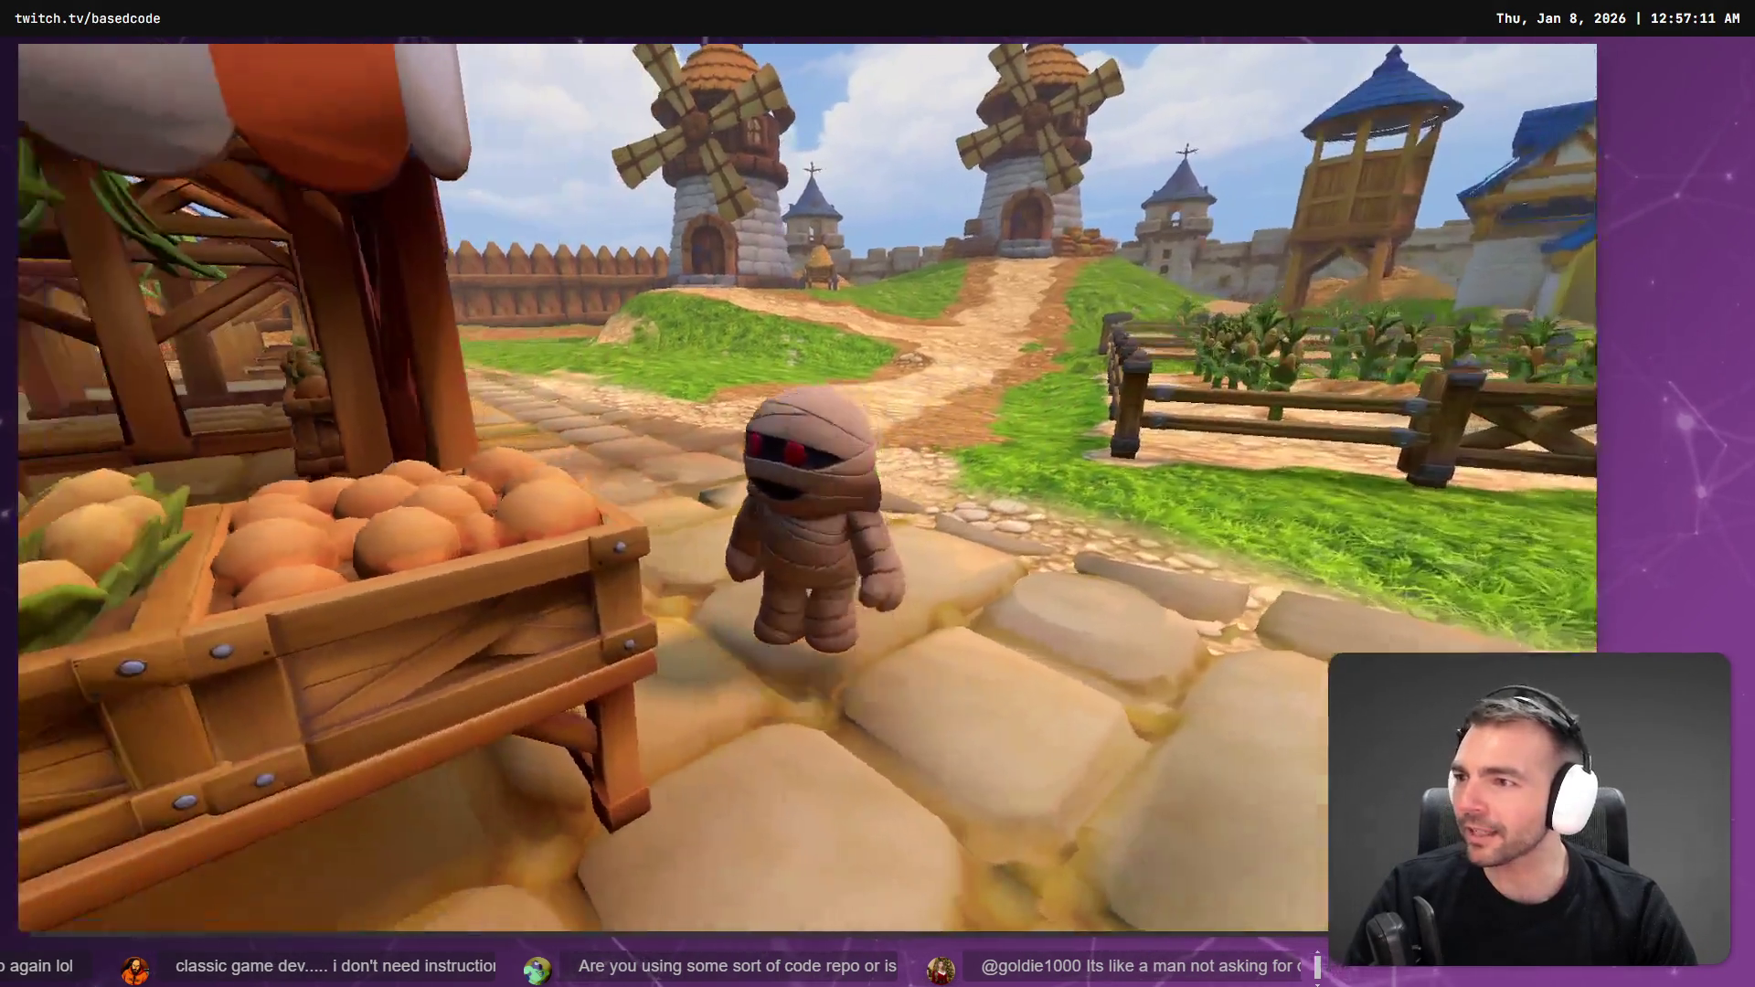
key(s)
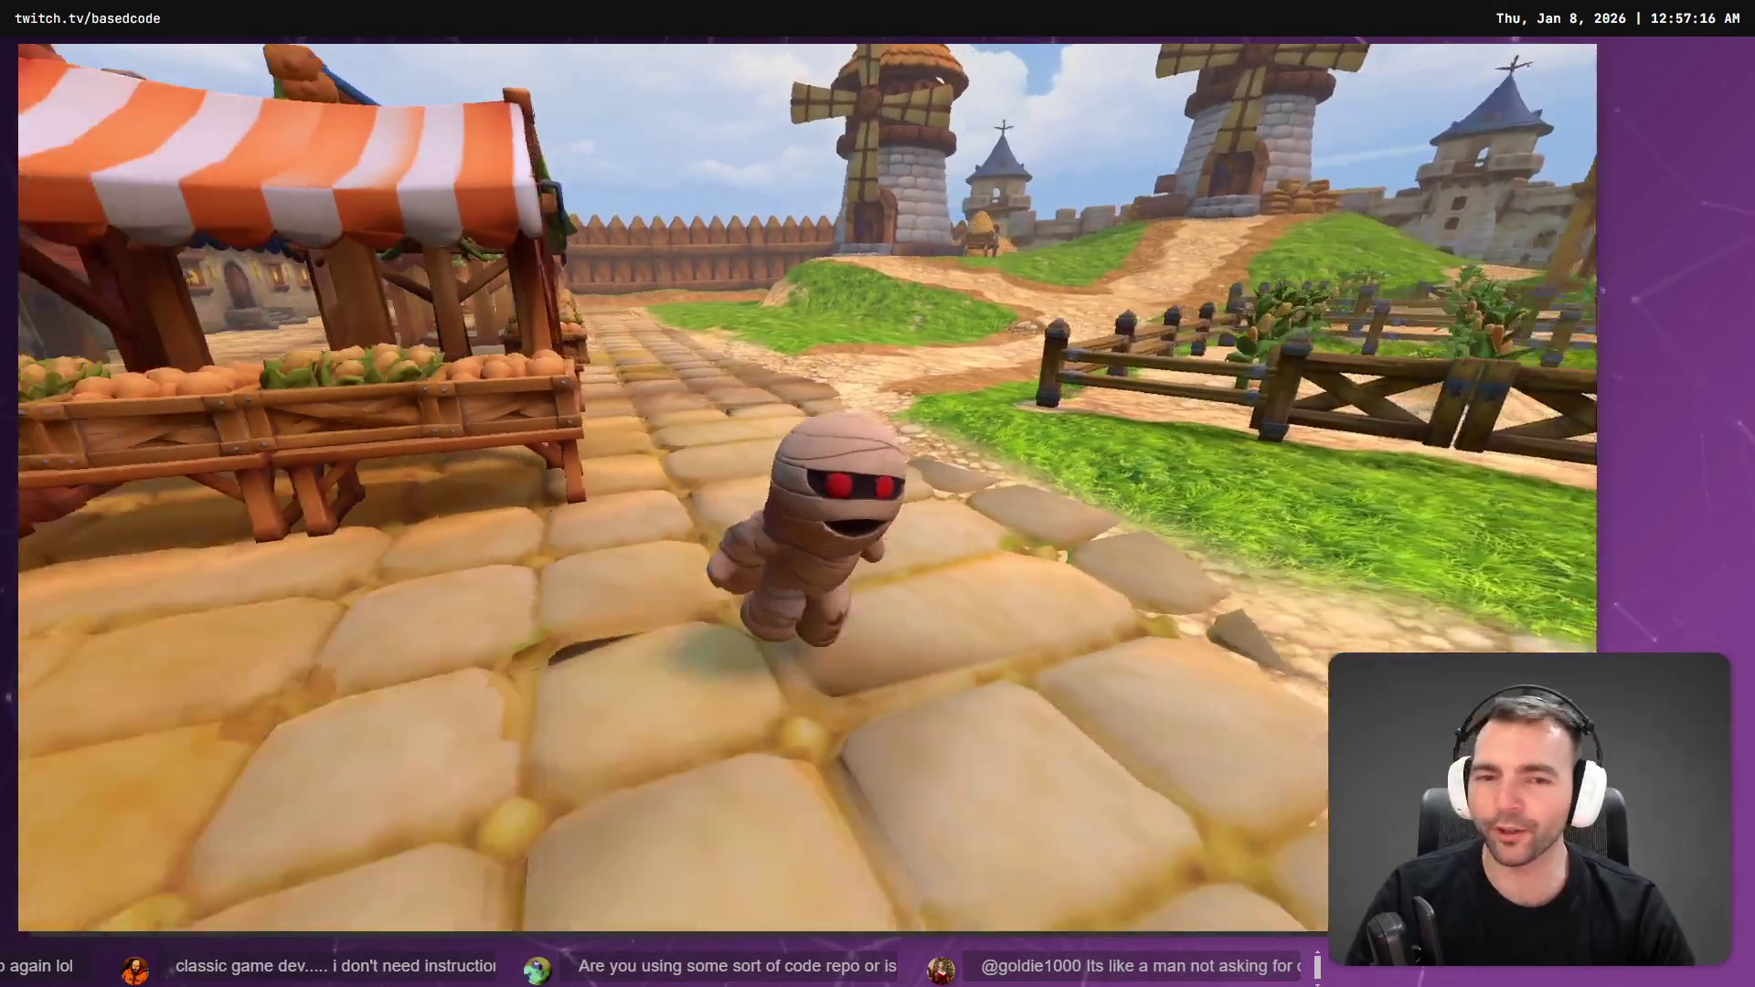
key(w)
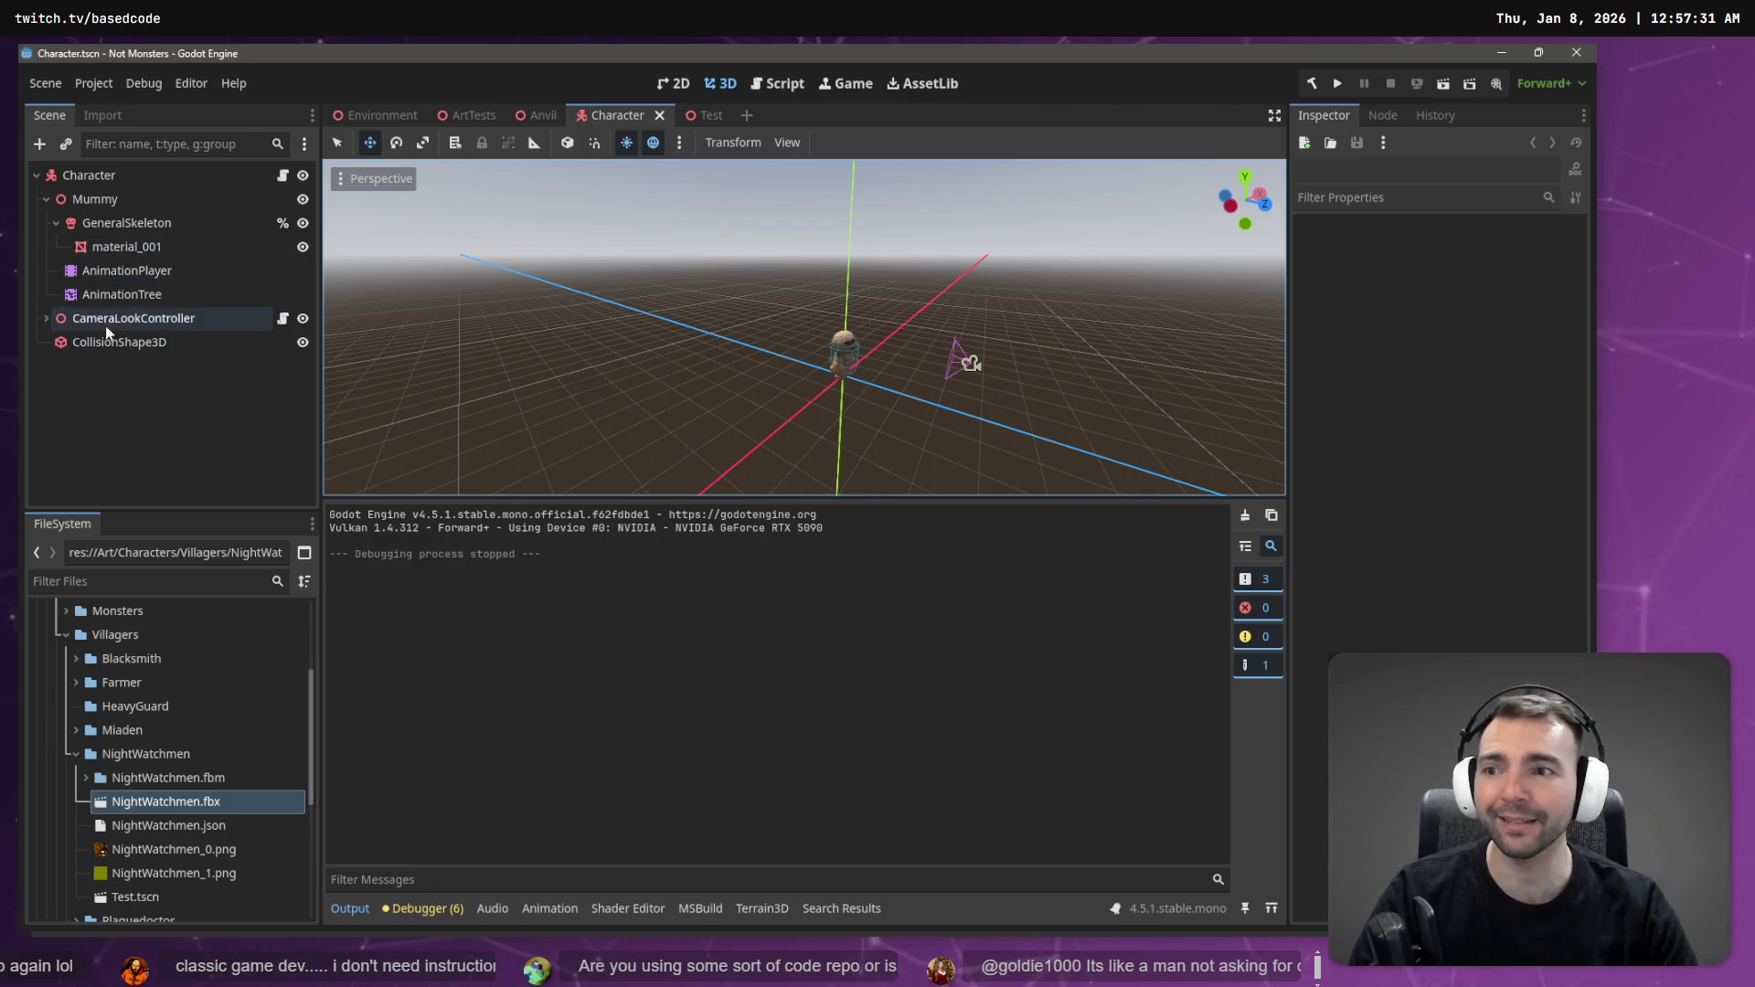
- Move Mummy below CollisionShape3D and test-run the game, walking forward with W
click(45, 199)
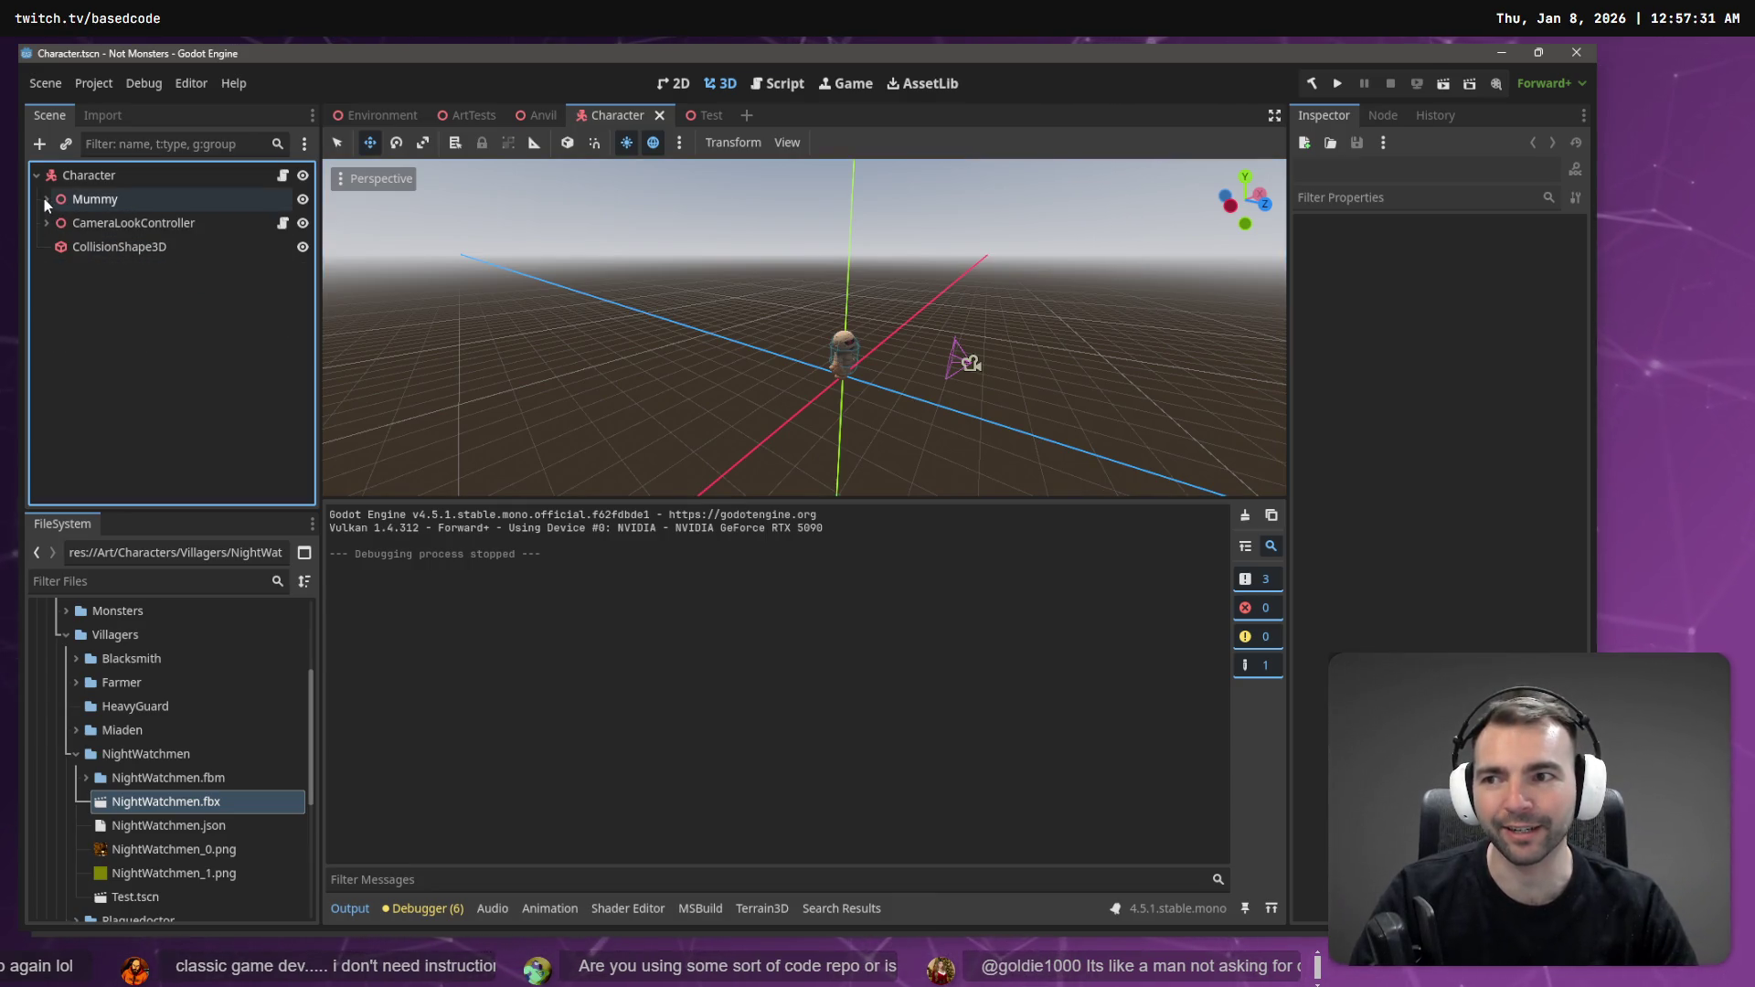
click(117, 203)
drag(107, 205, 80, 266)
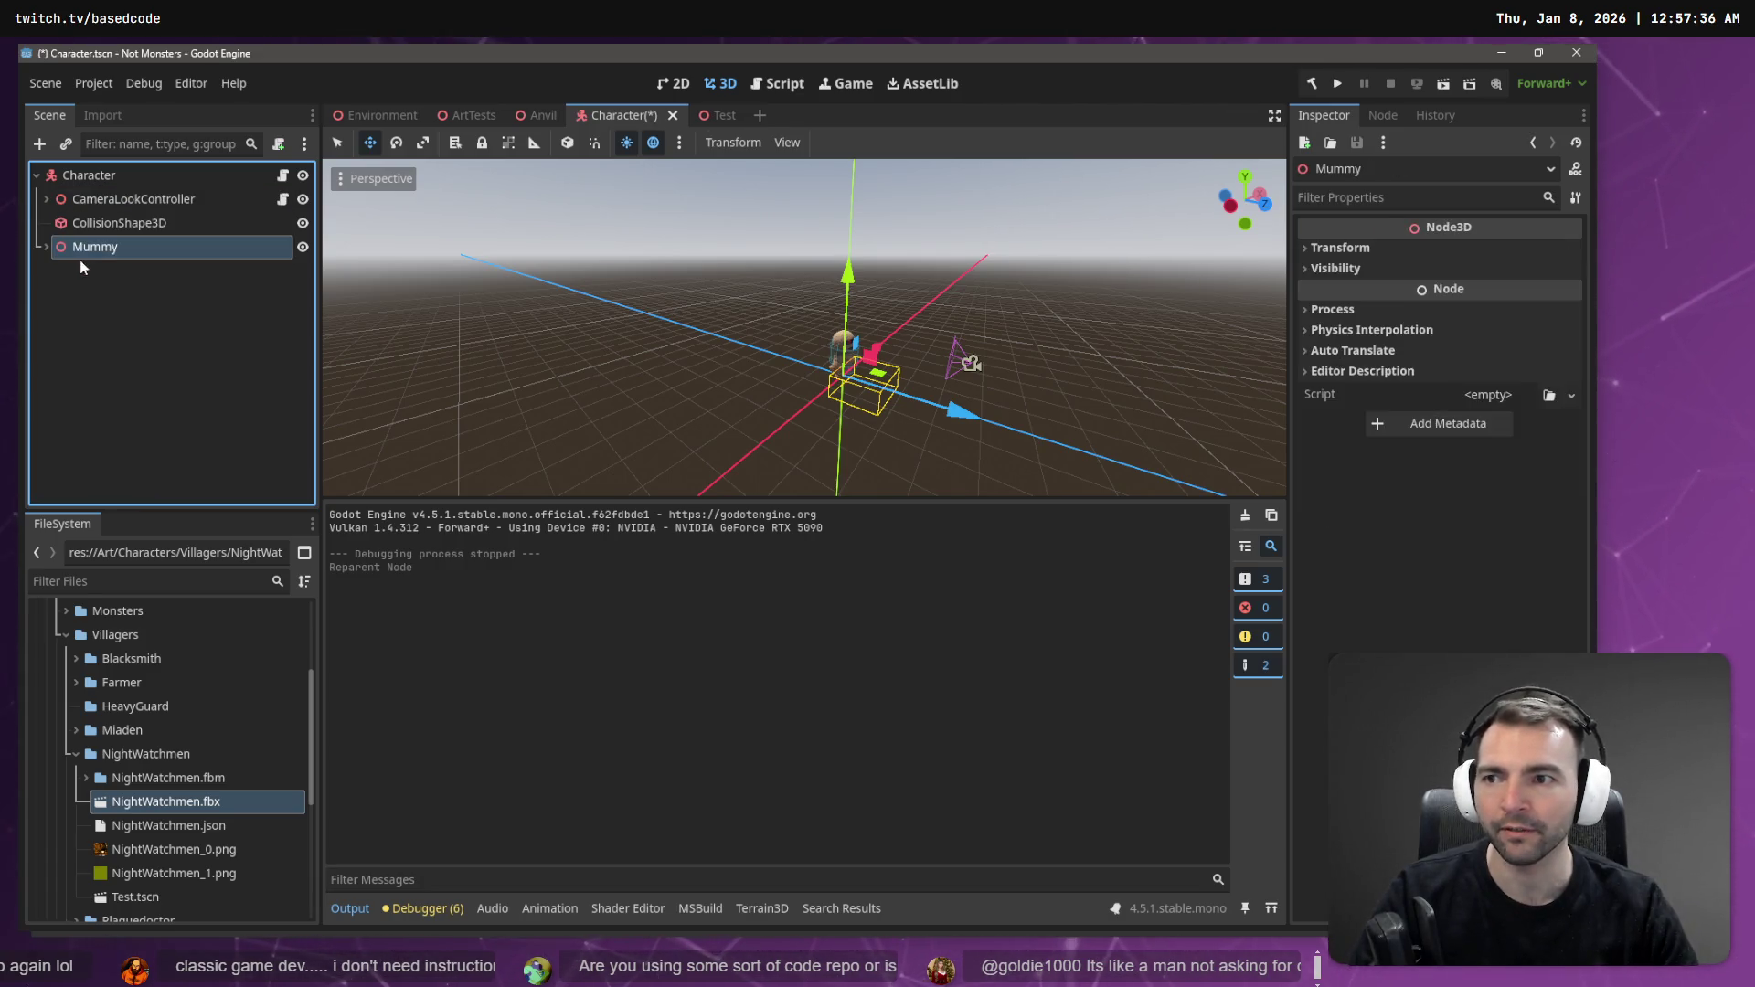
key(F5)
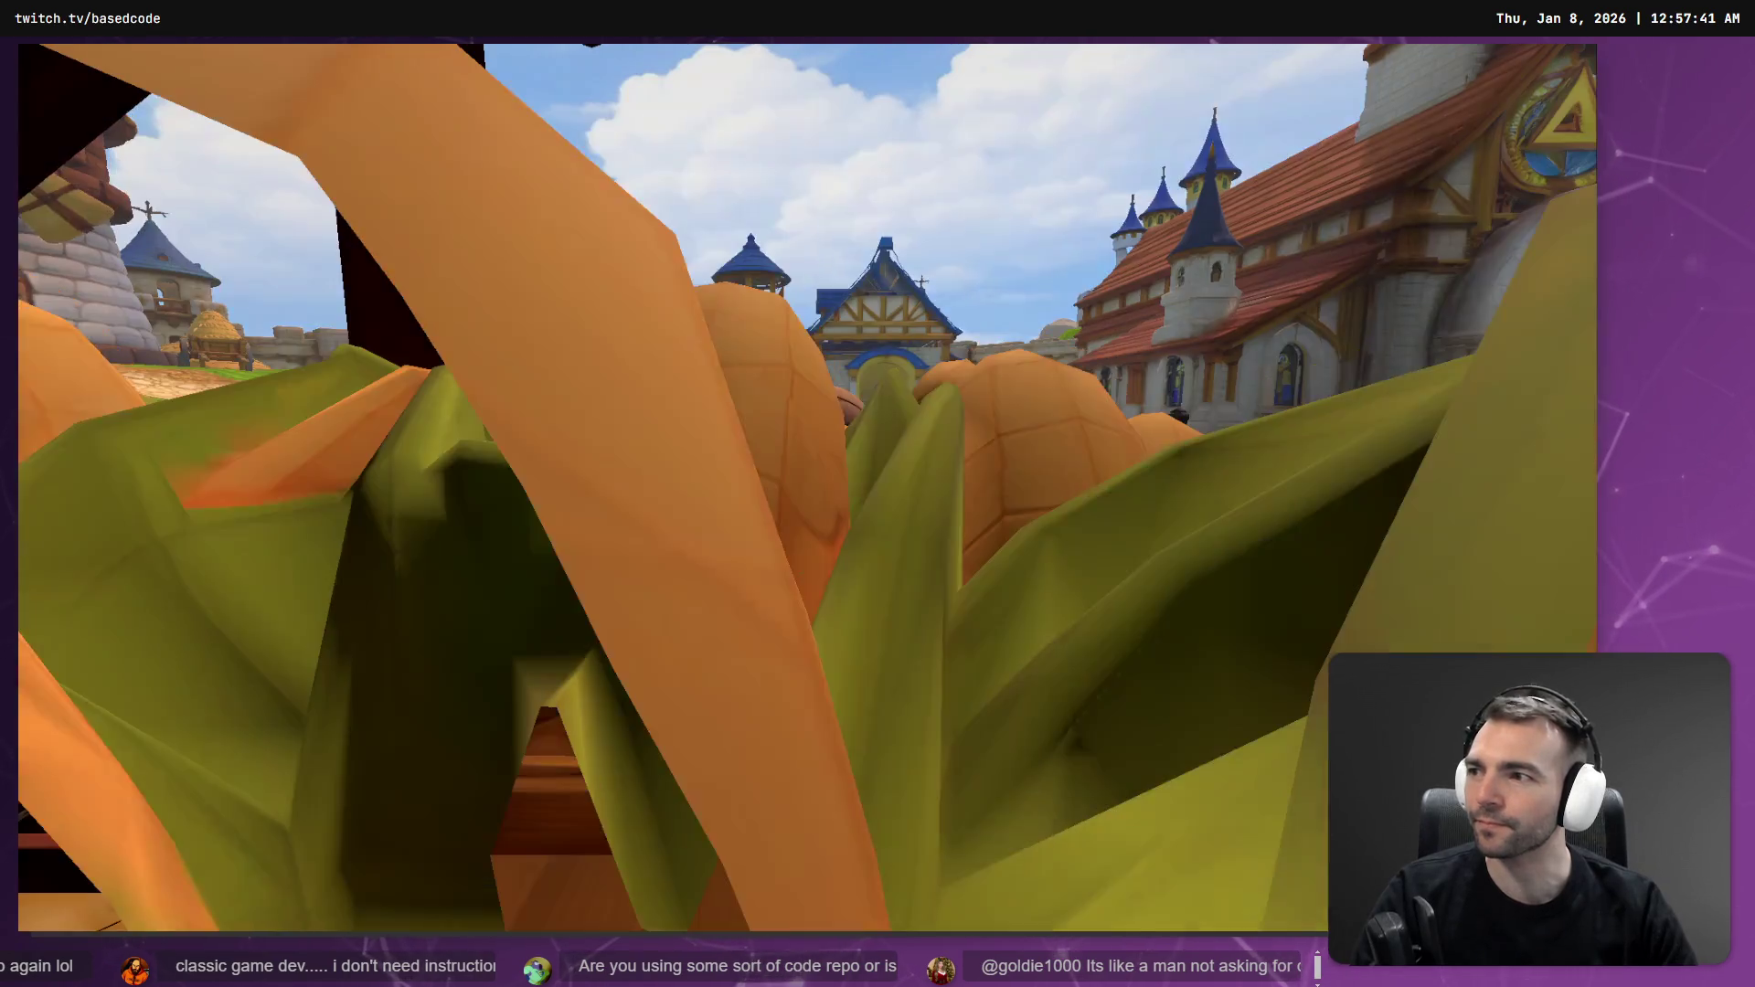
key(w)
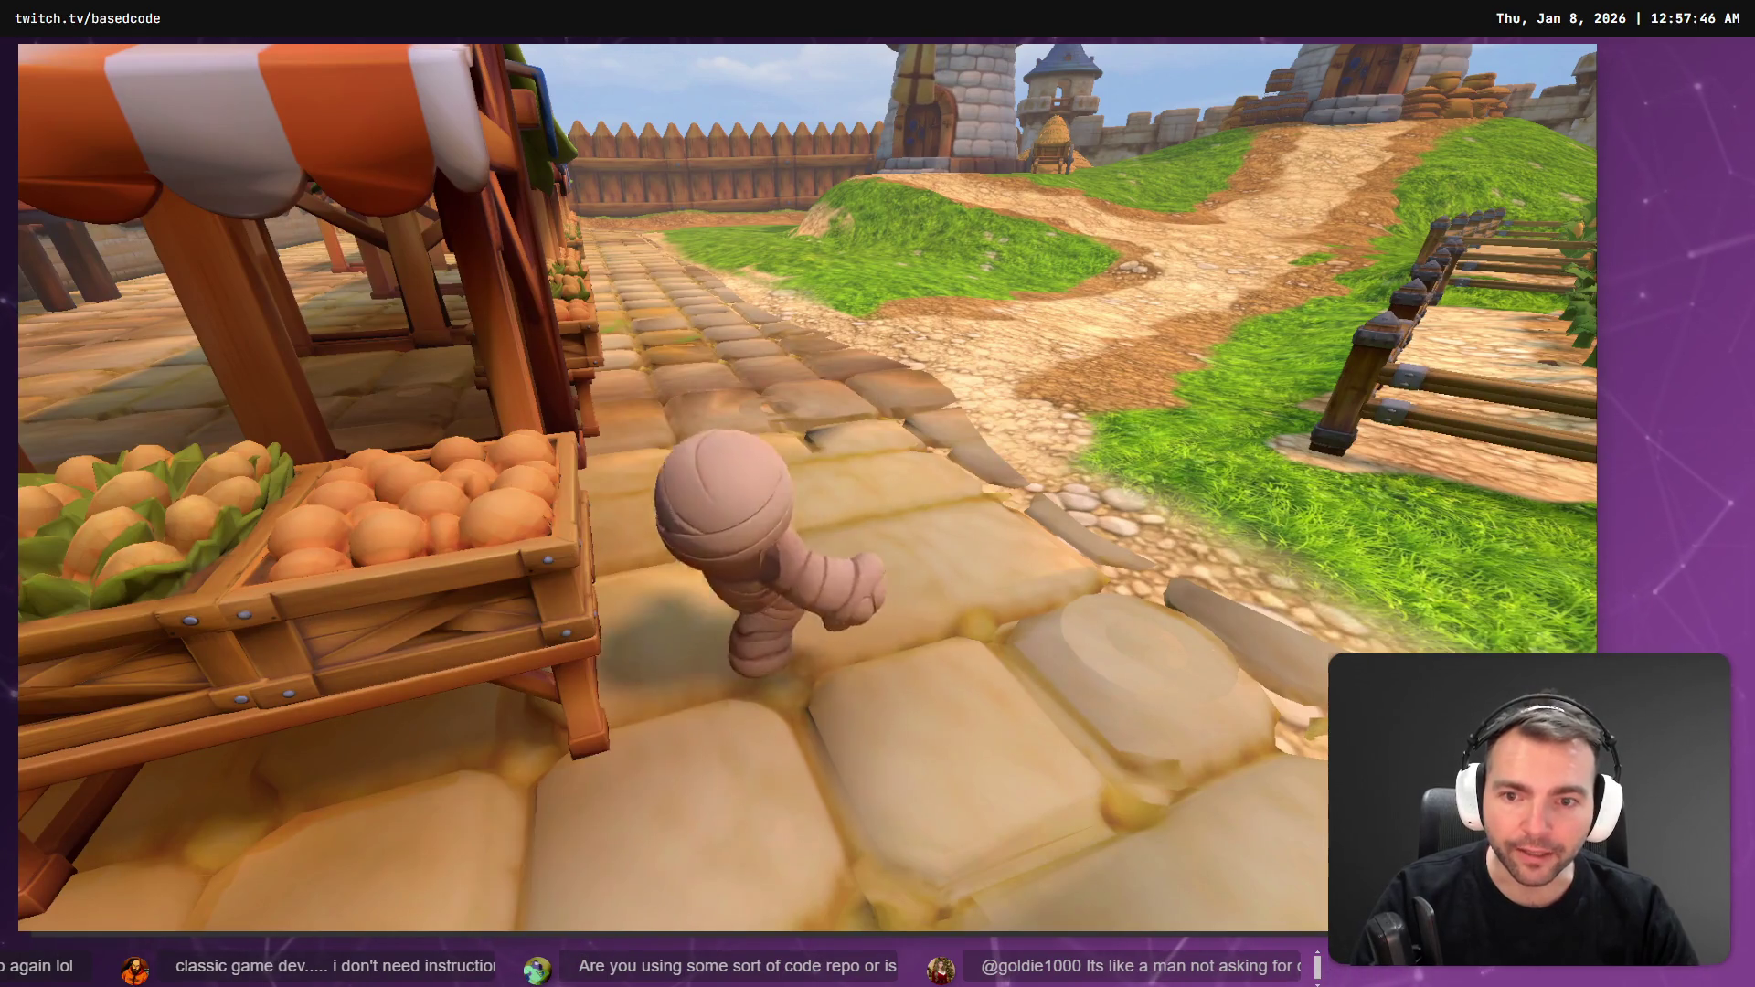
key(Escape)
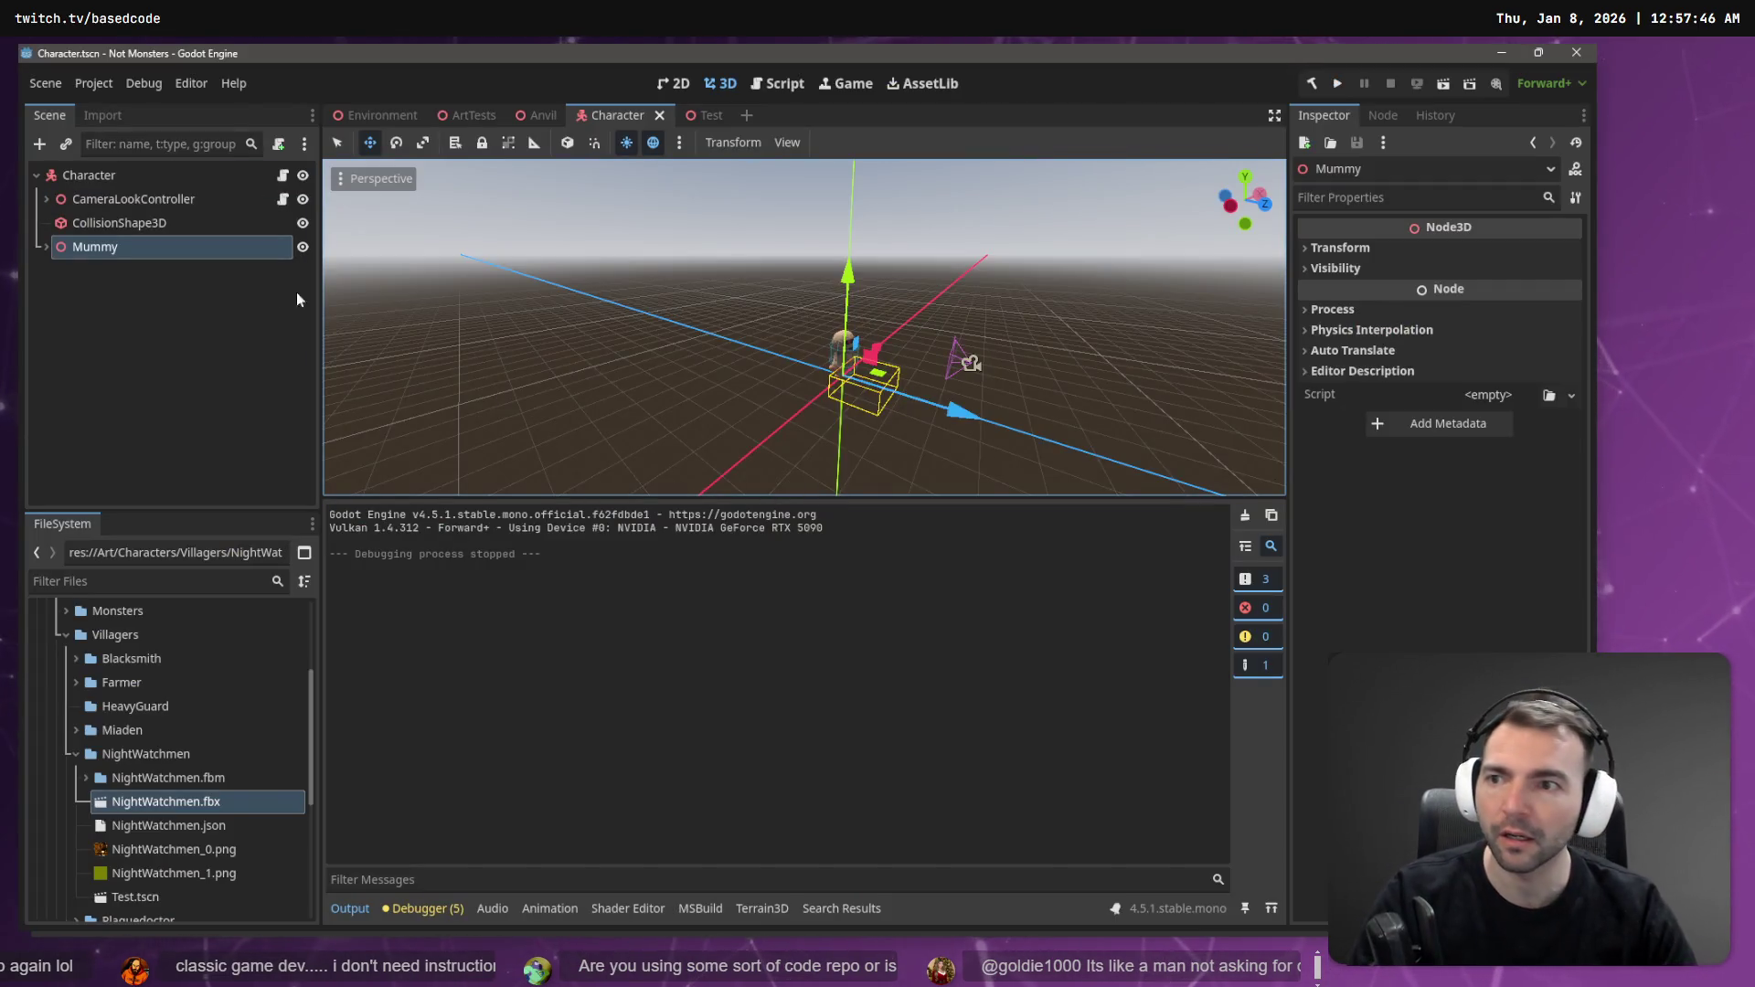
- Drag Mummy up to be Character's first child and run the game again
drag(98, 254, 115, 190)
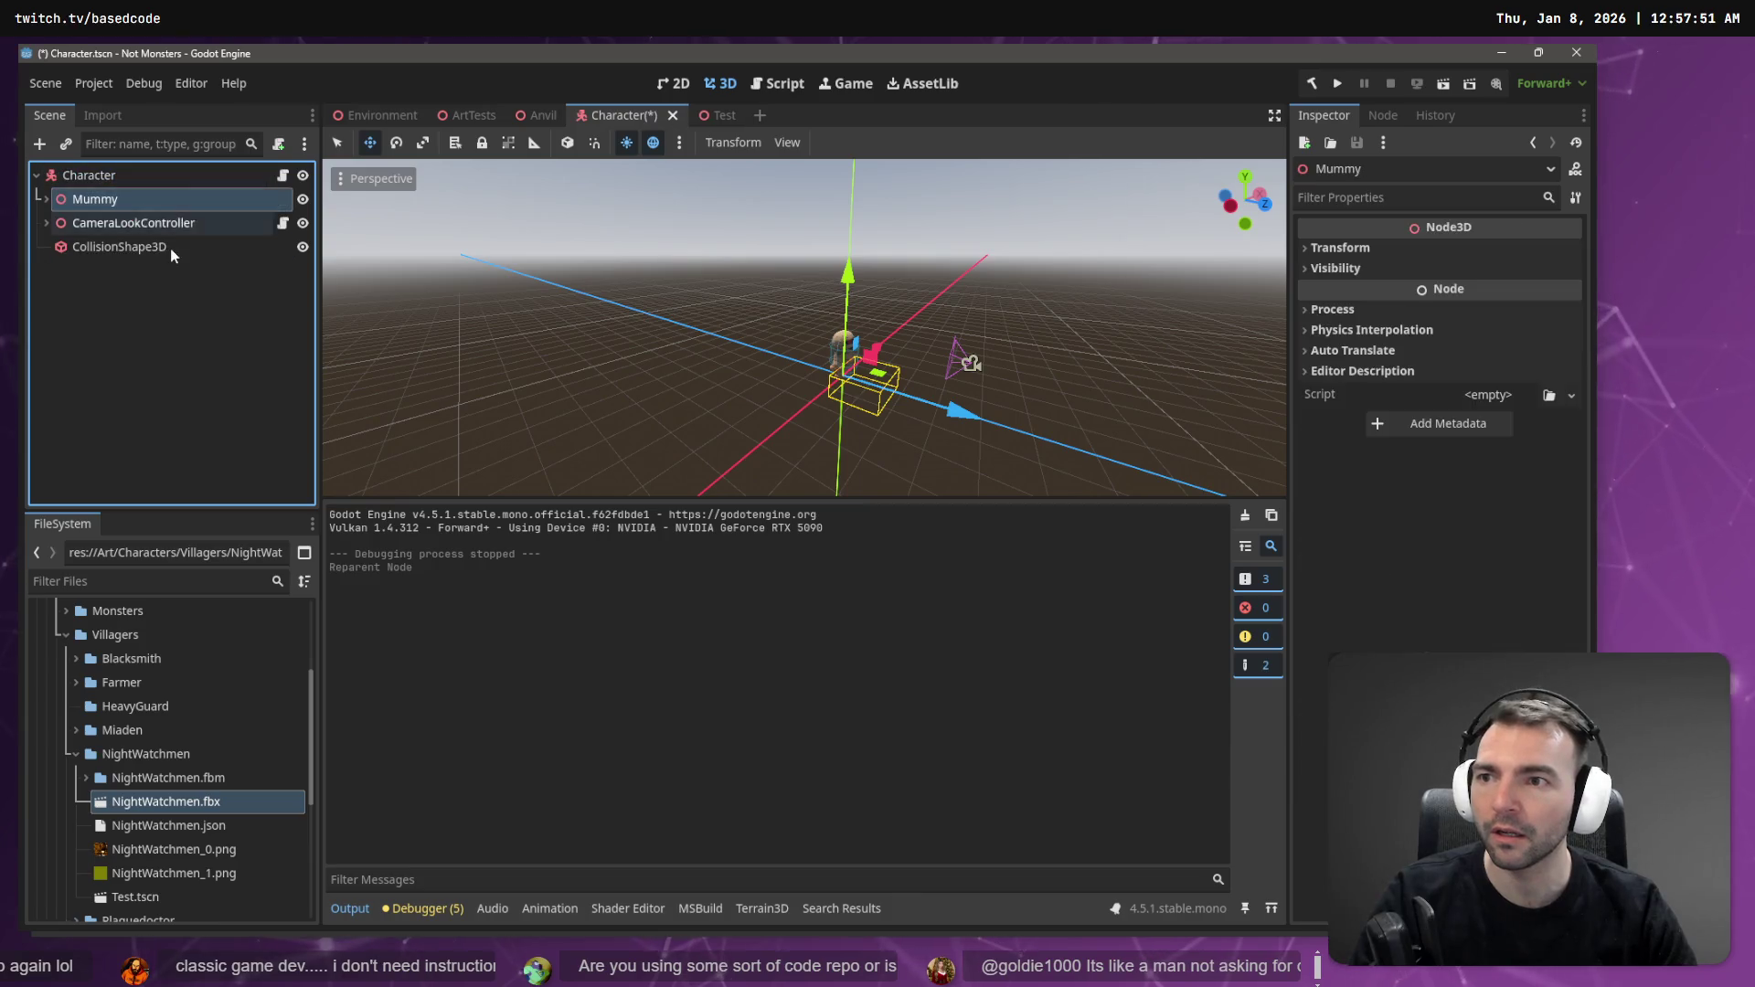
key(F5)
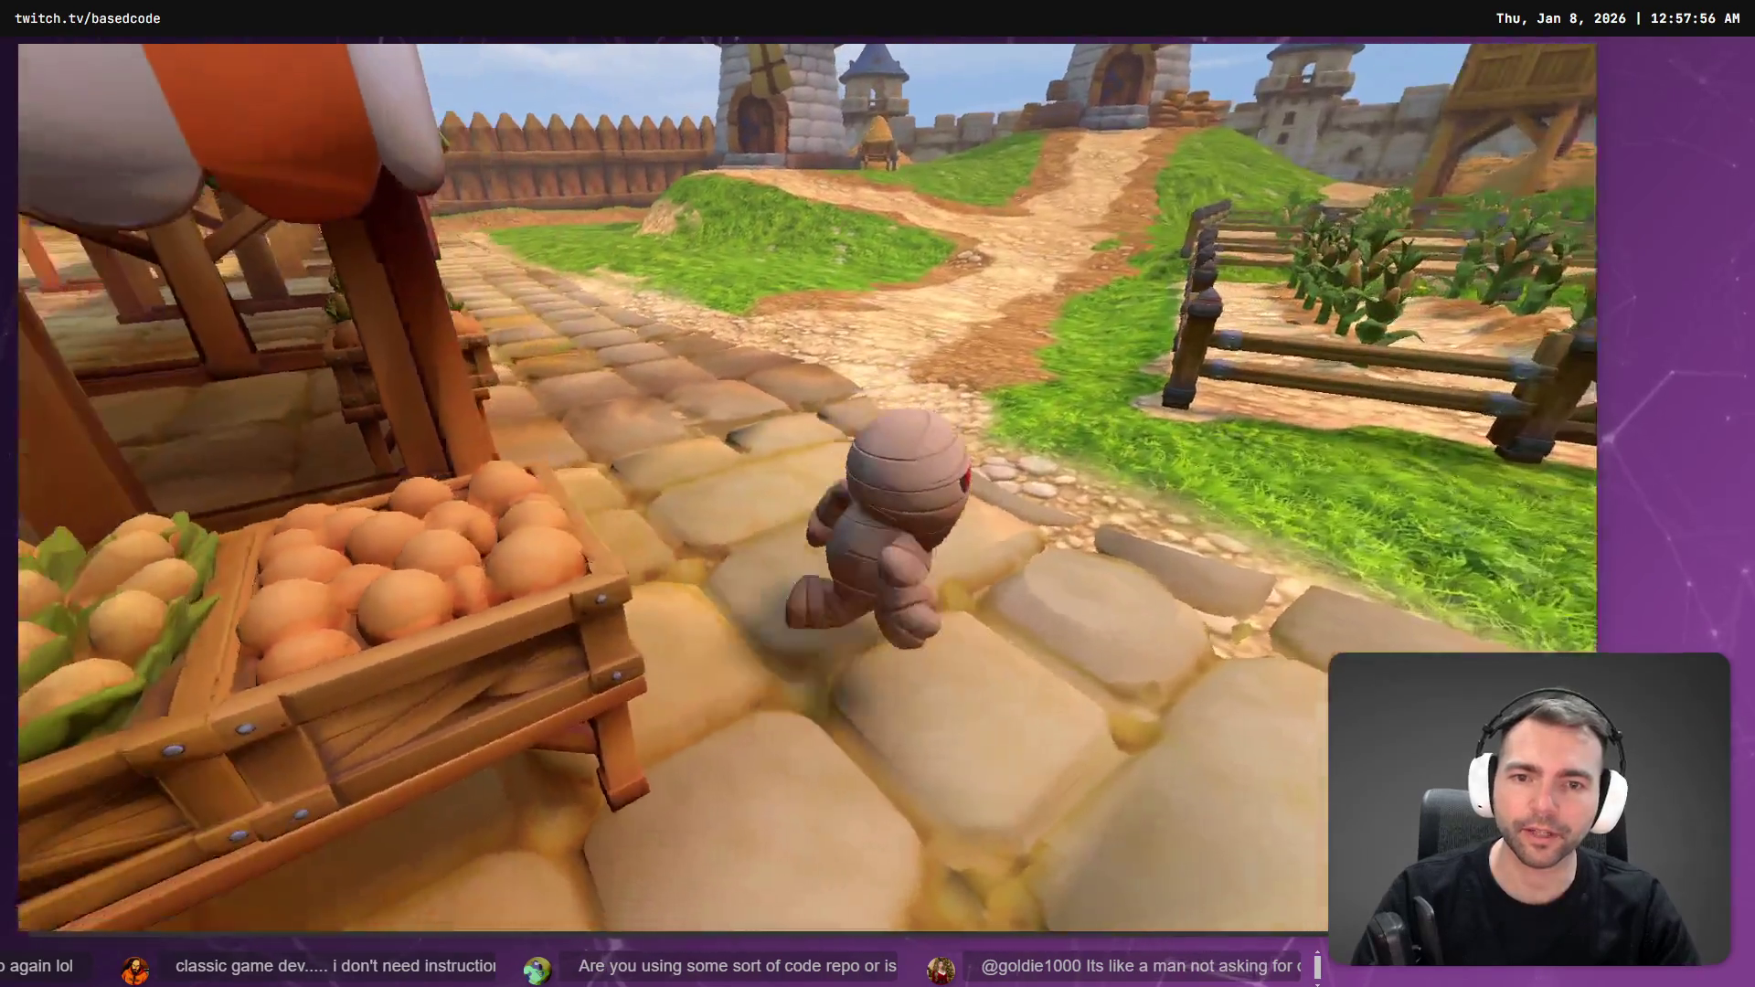
key(F8)
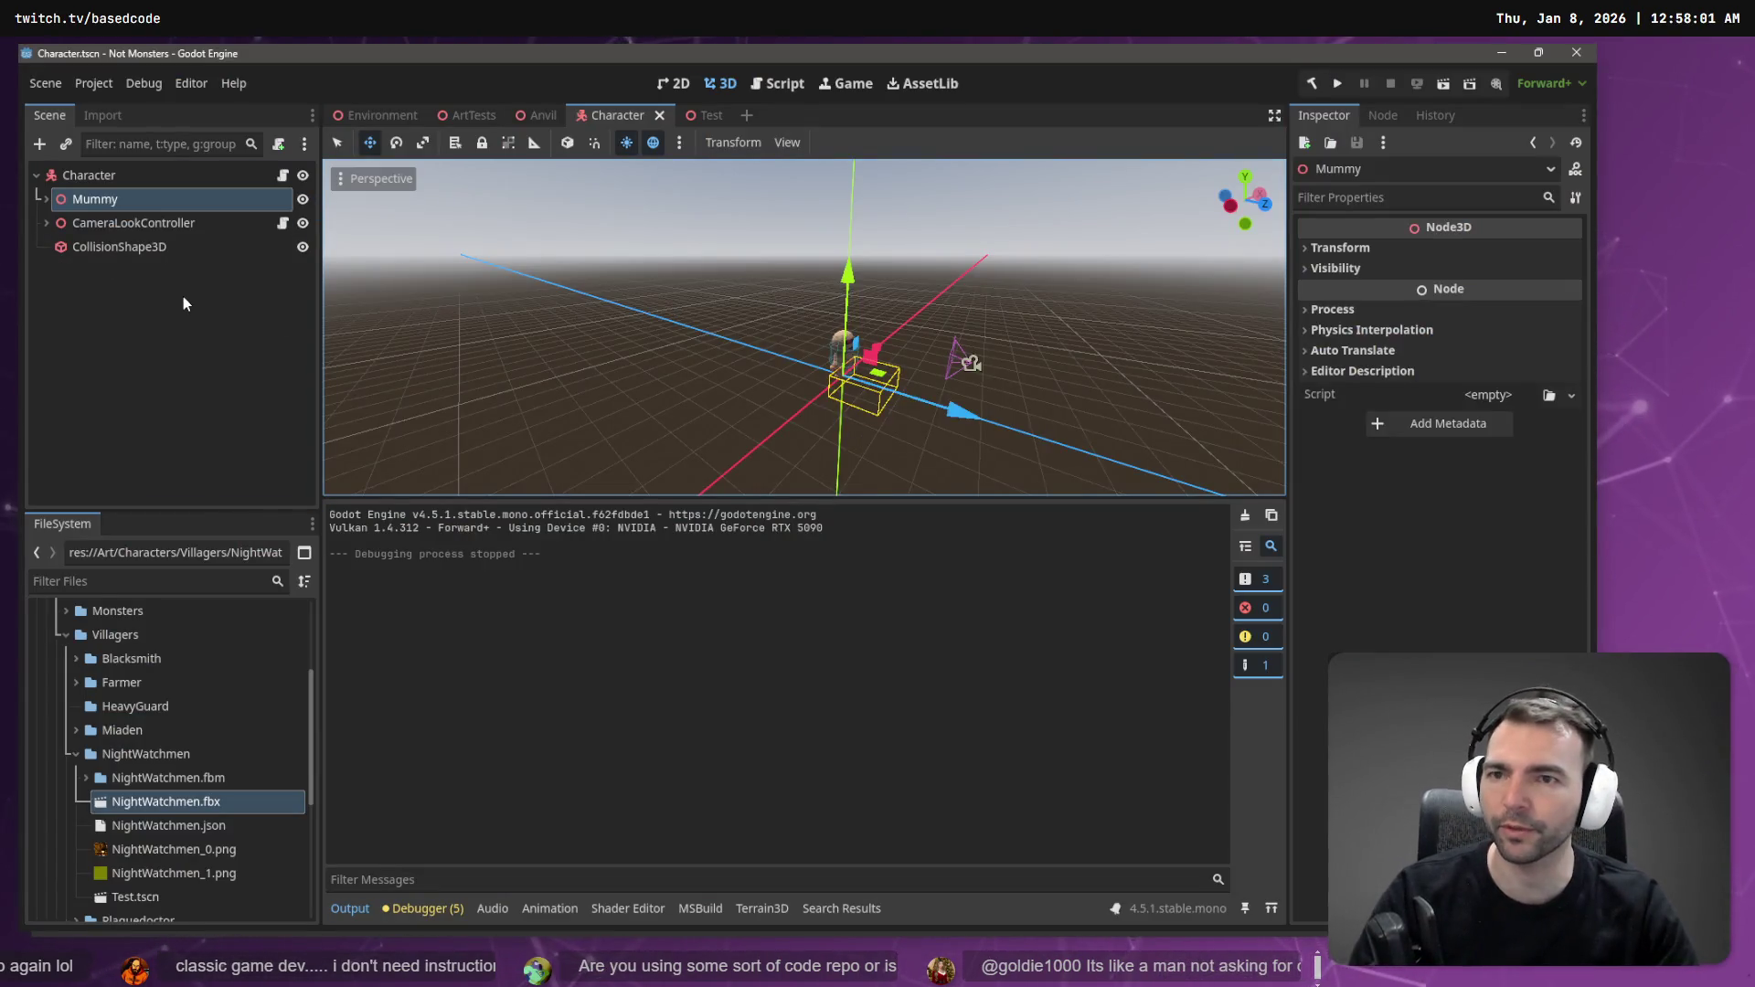
click(183, 297)
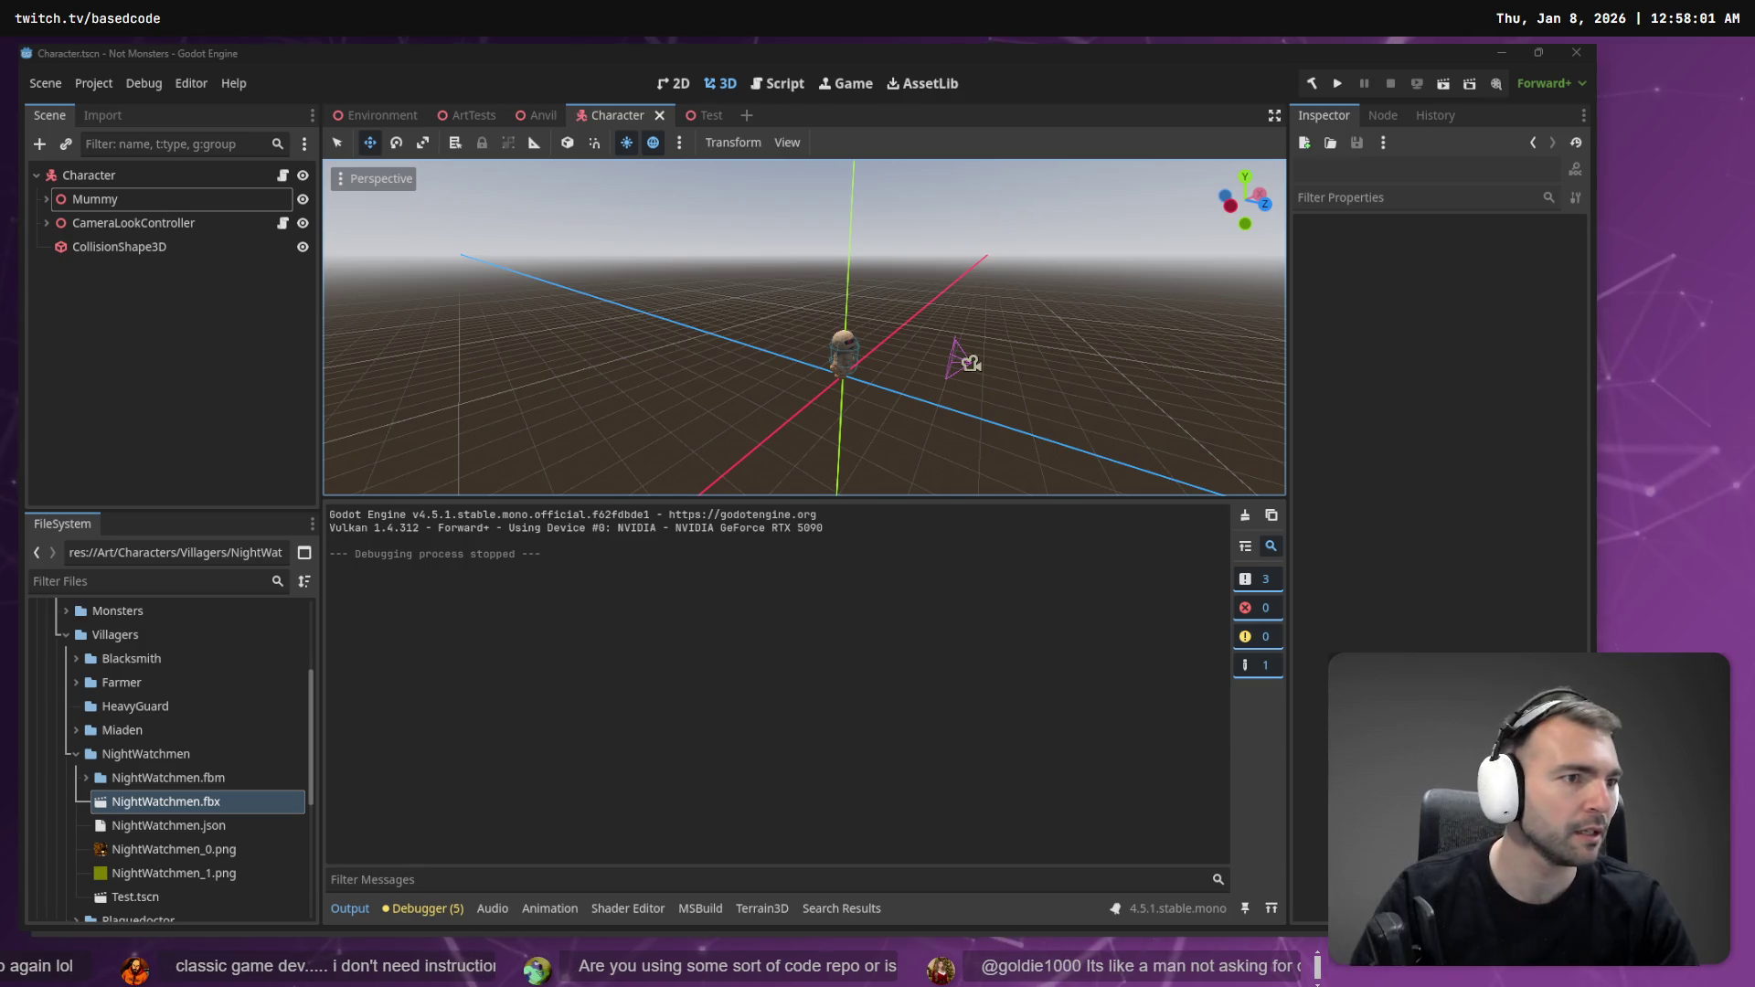
- In Fork, discard Character.tscn's unstaged changes and confirm the Discard prompt
key(alt+Tab)
click(377, 270)
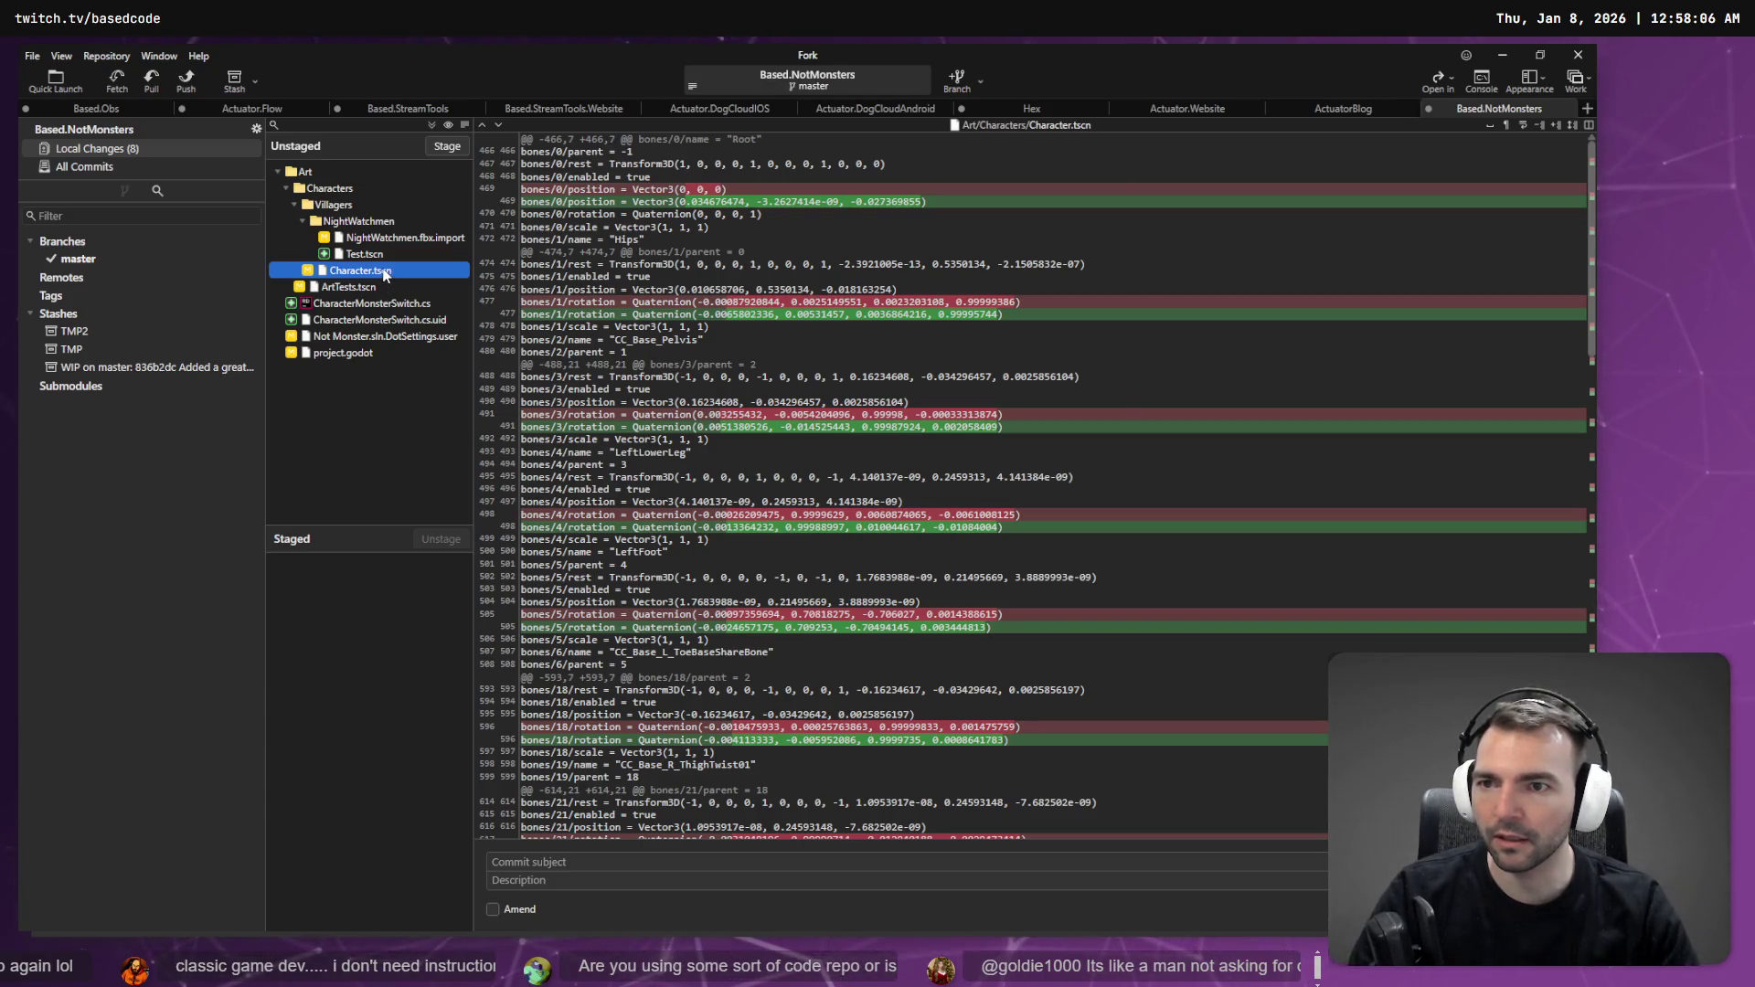
right_click(384, 274)
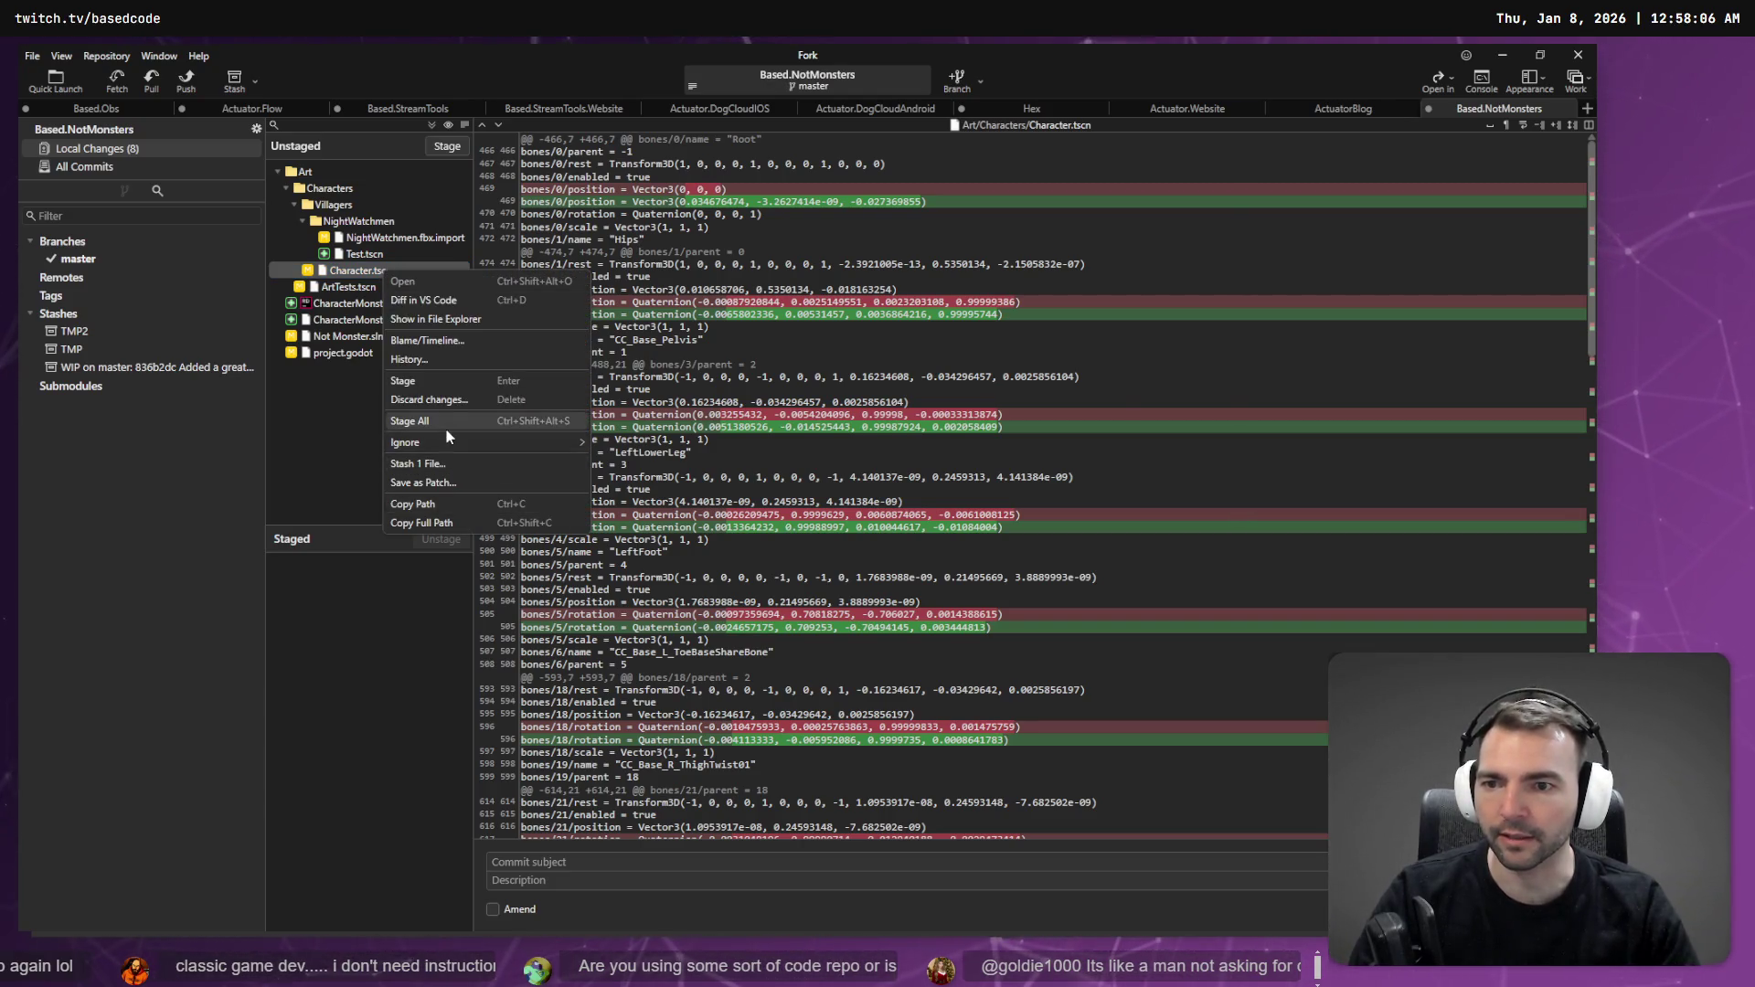
click(459, 403)
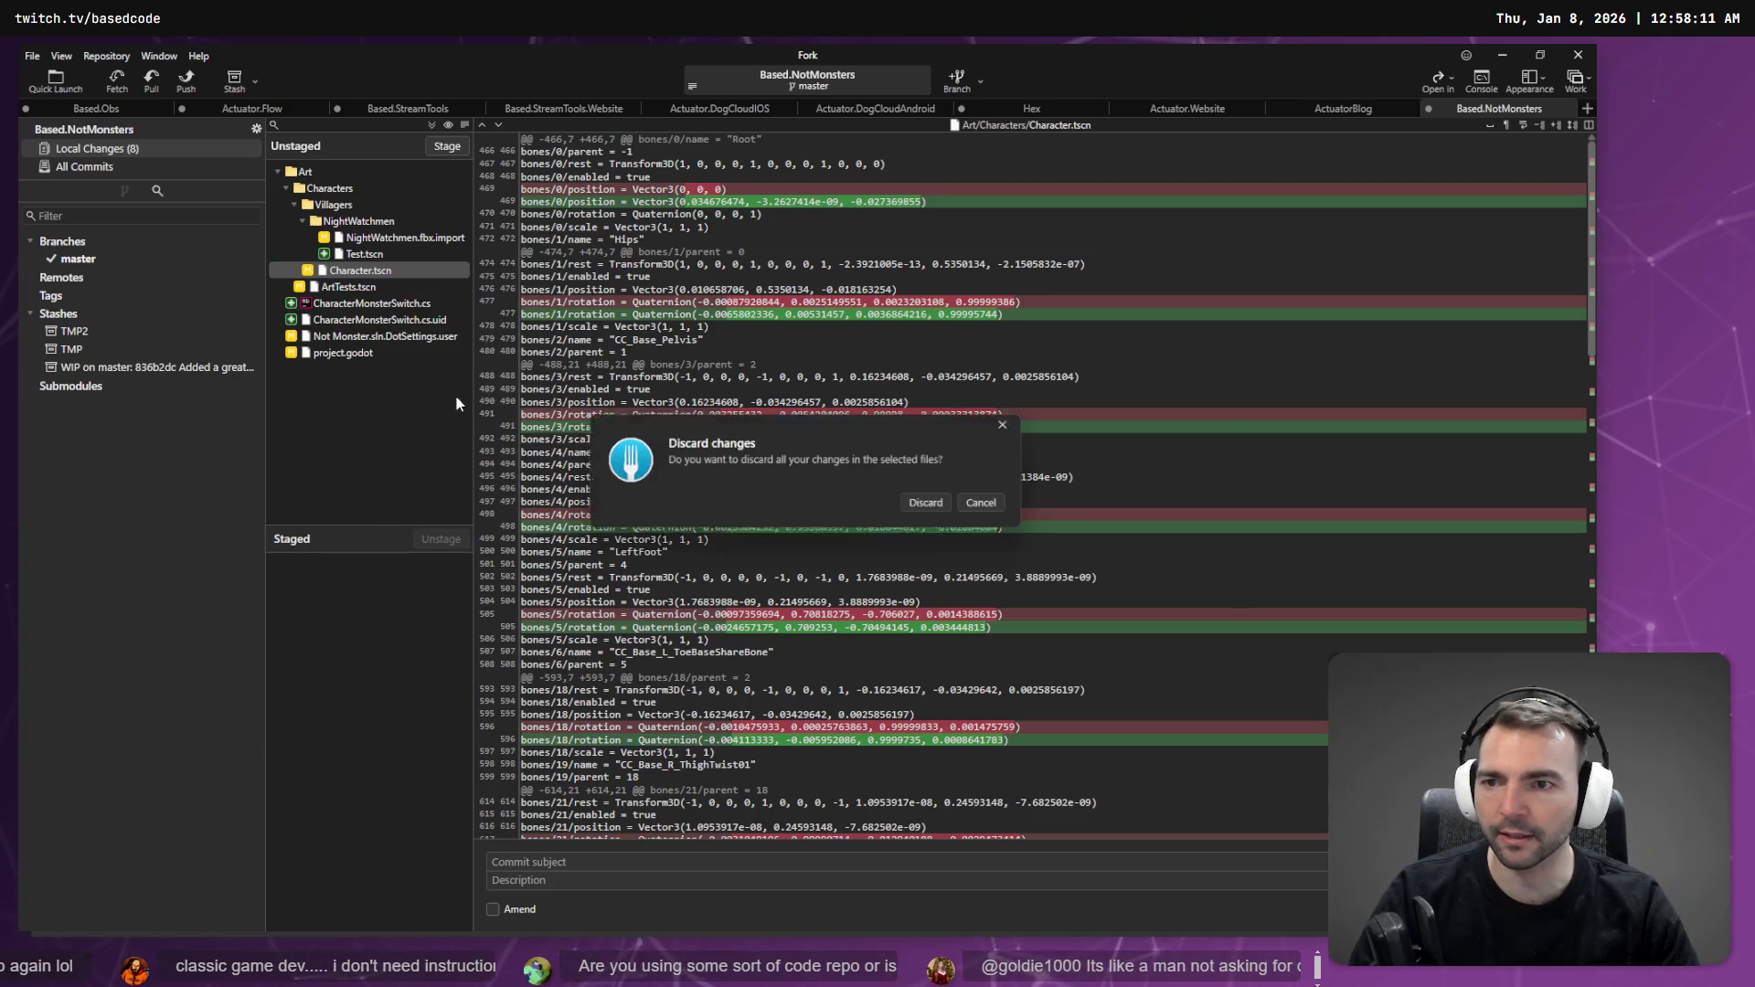
click(928, 505)
key(alt+Tab)
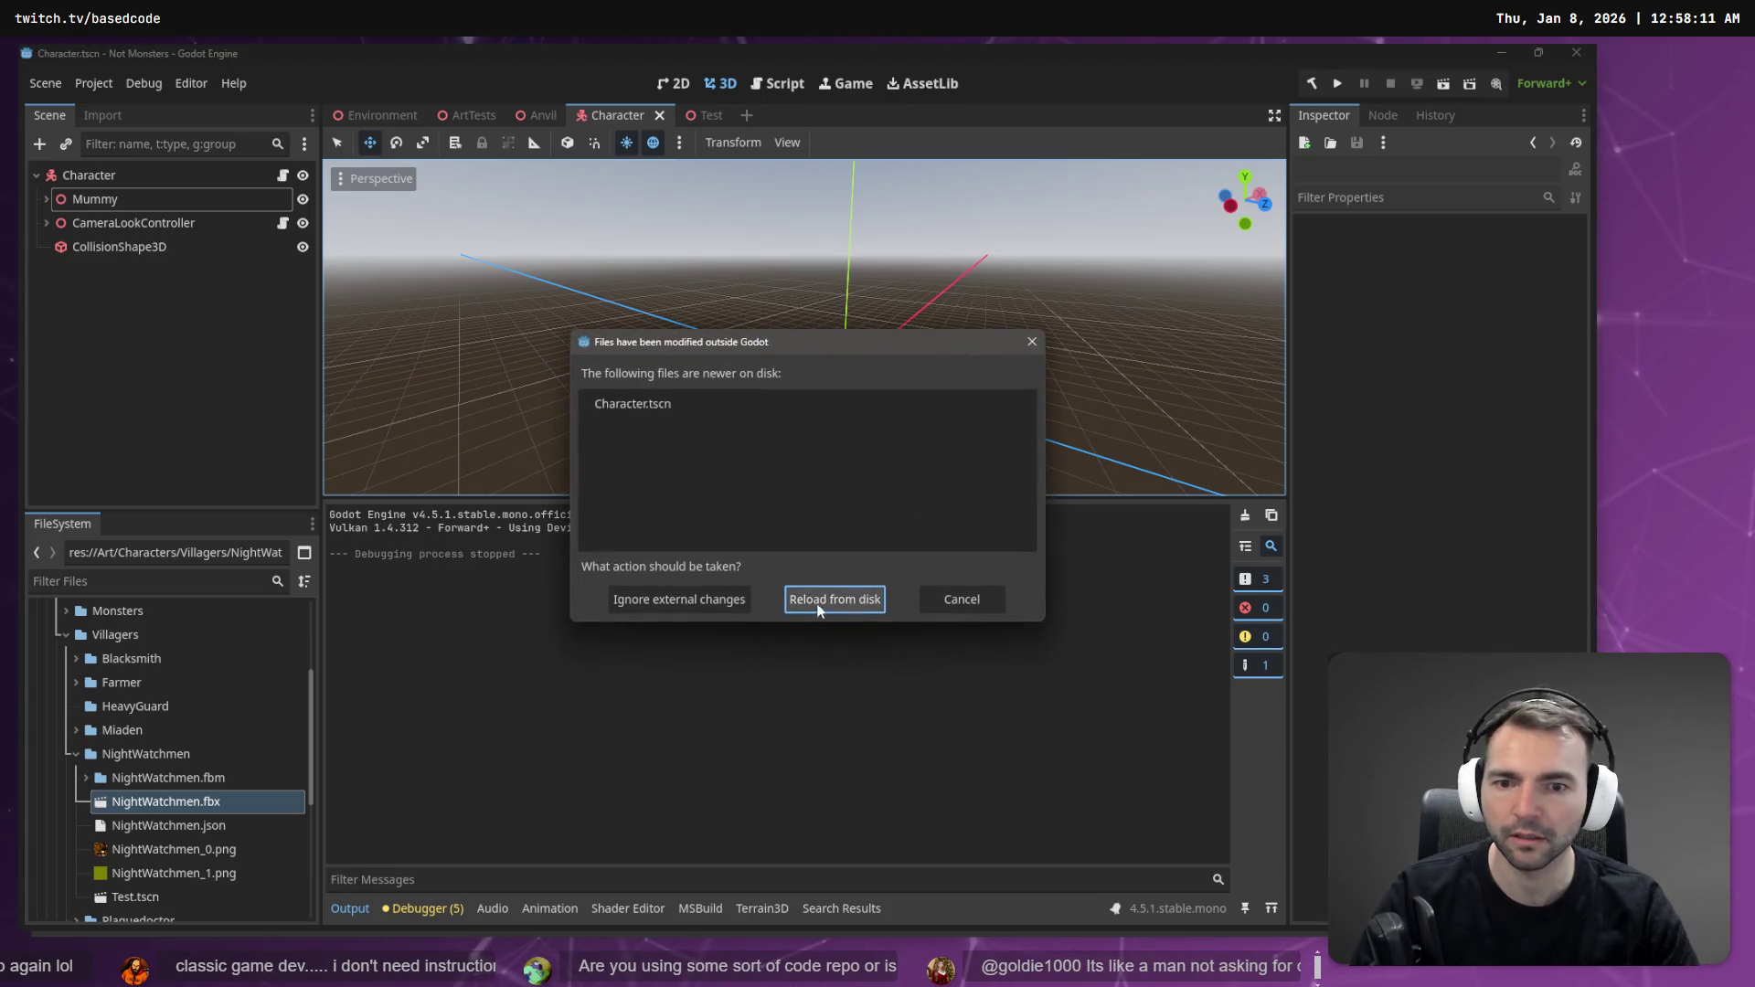
- Reload the reverted Character scene from disk, run the game, then check Mummy's child nodes
click(820, 607)
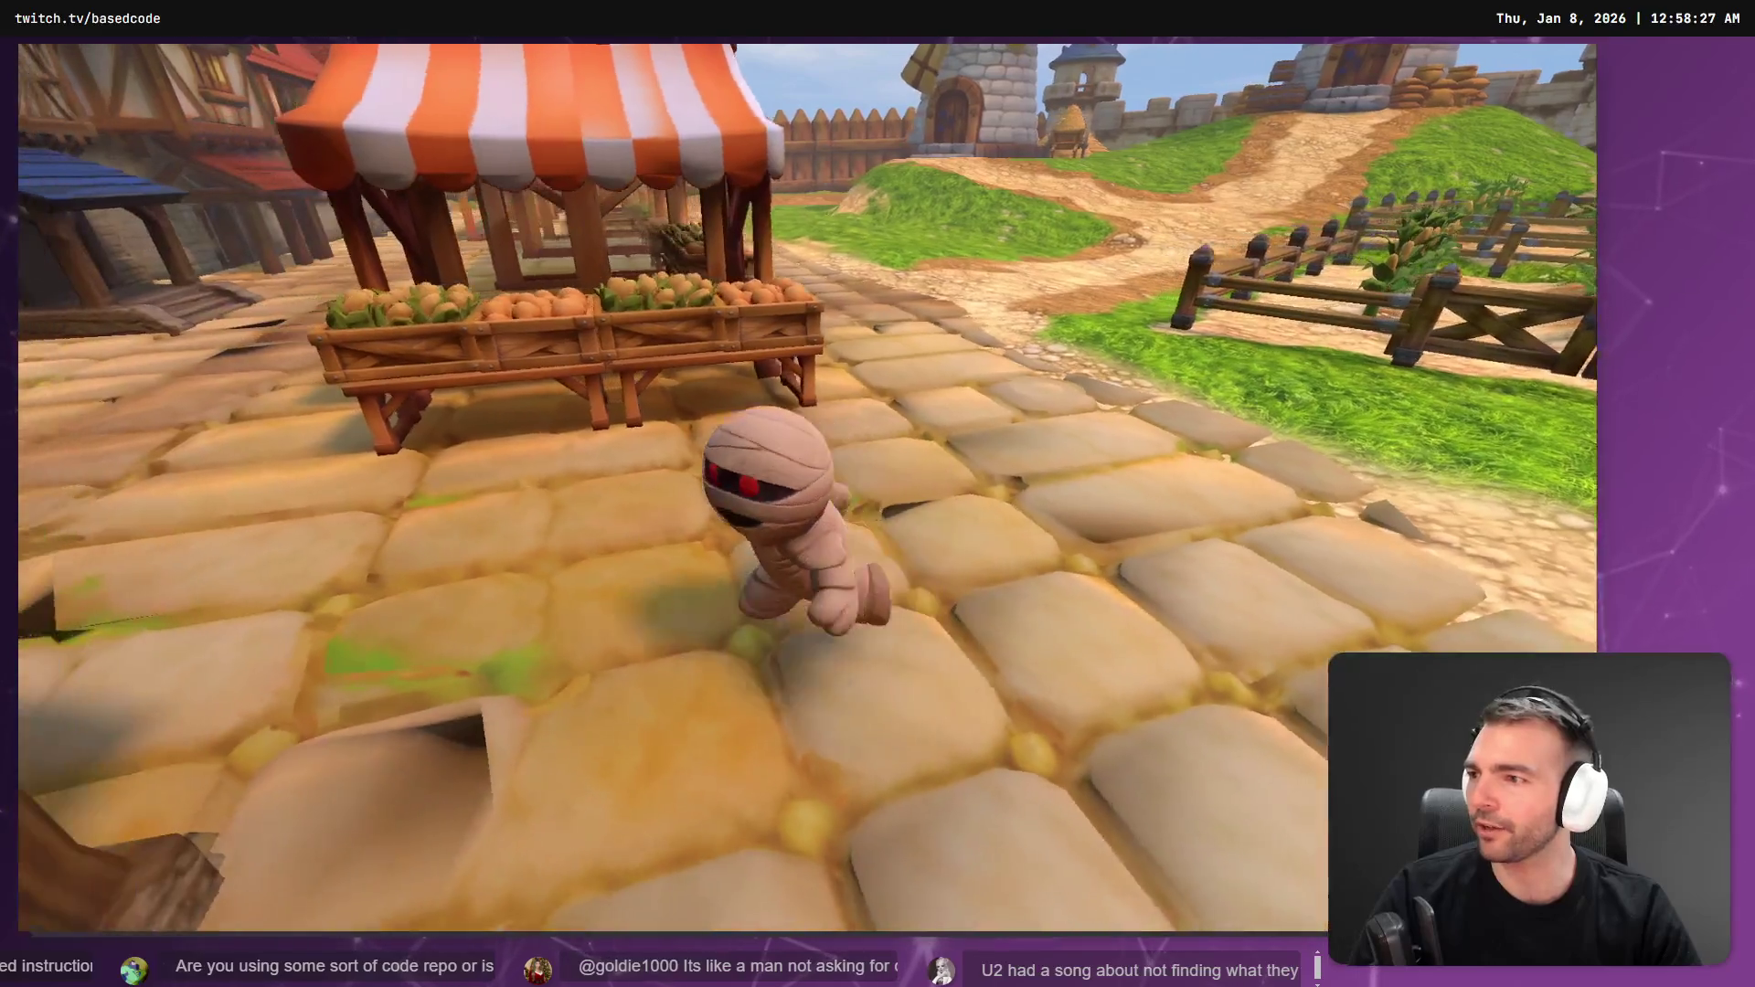
key(Escape)
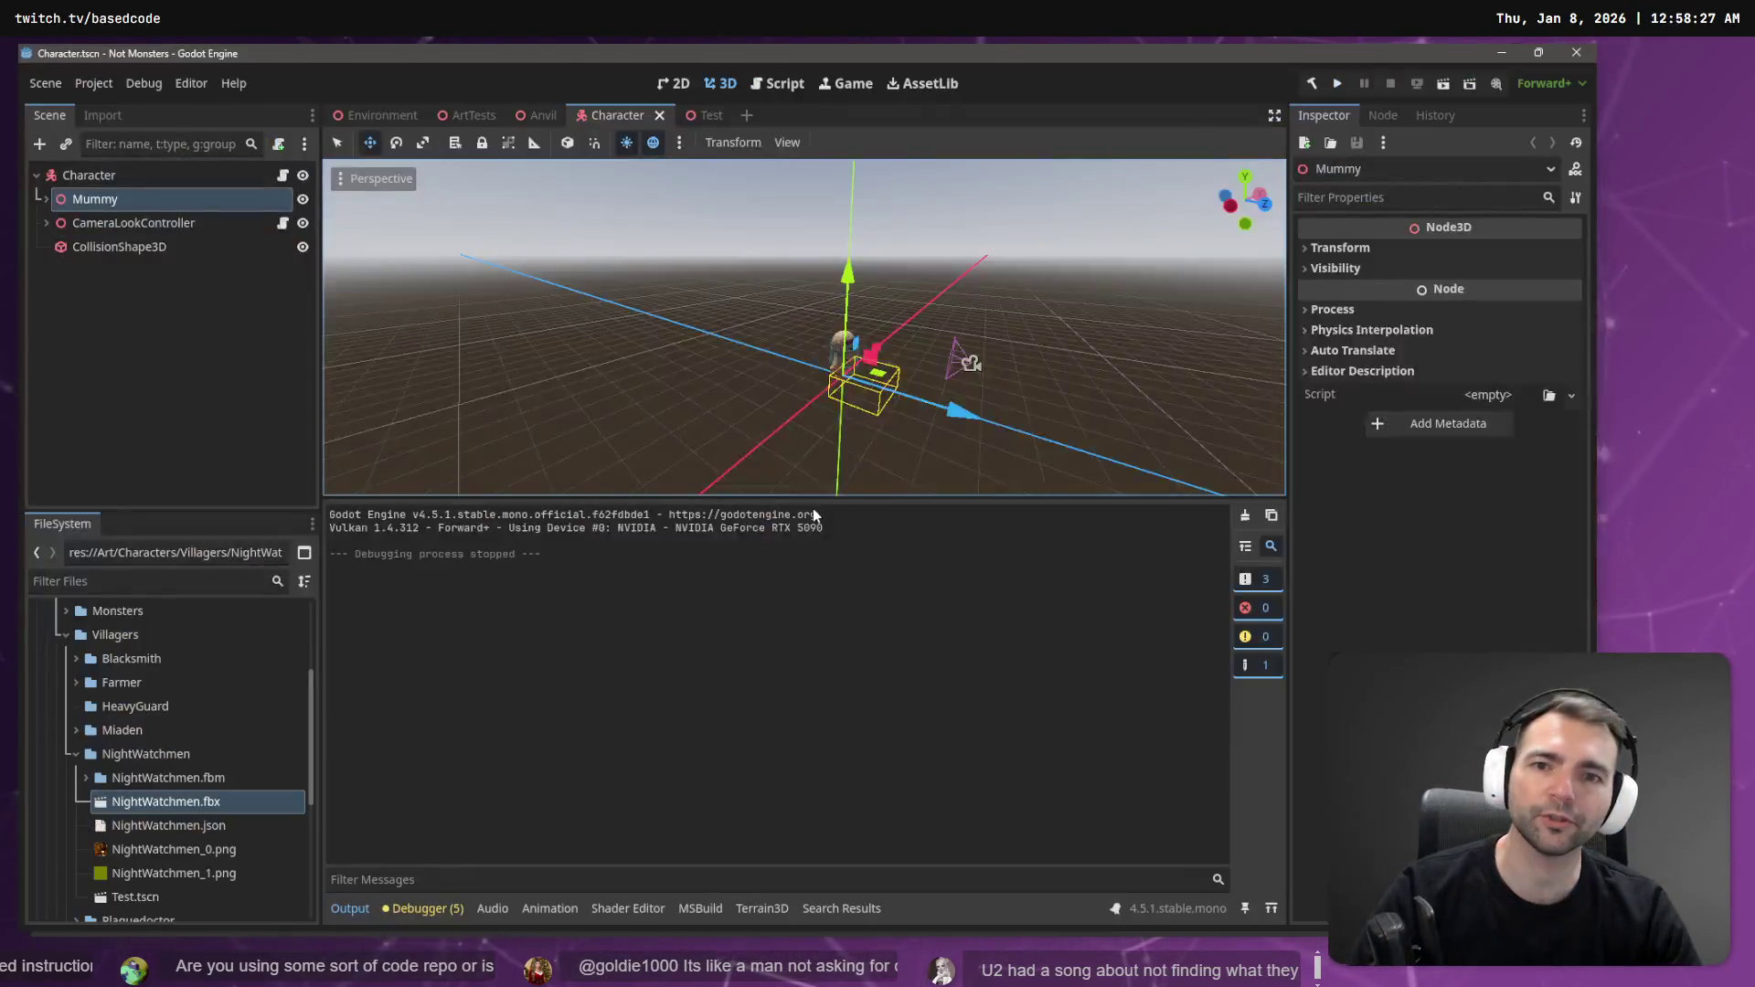
click(45, 199)
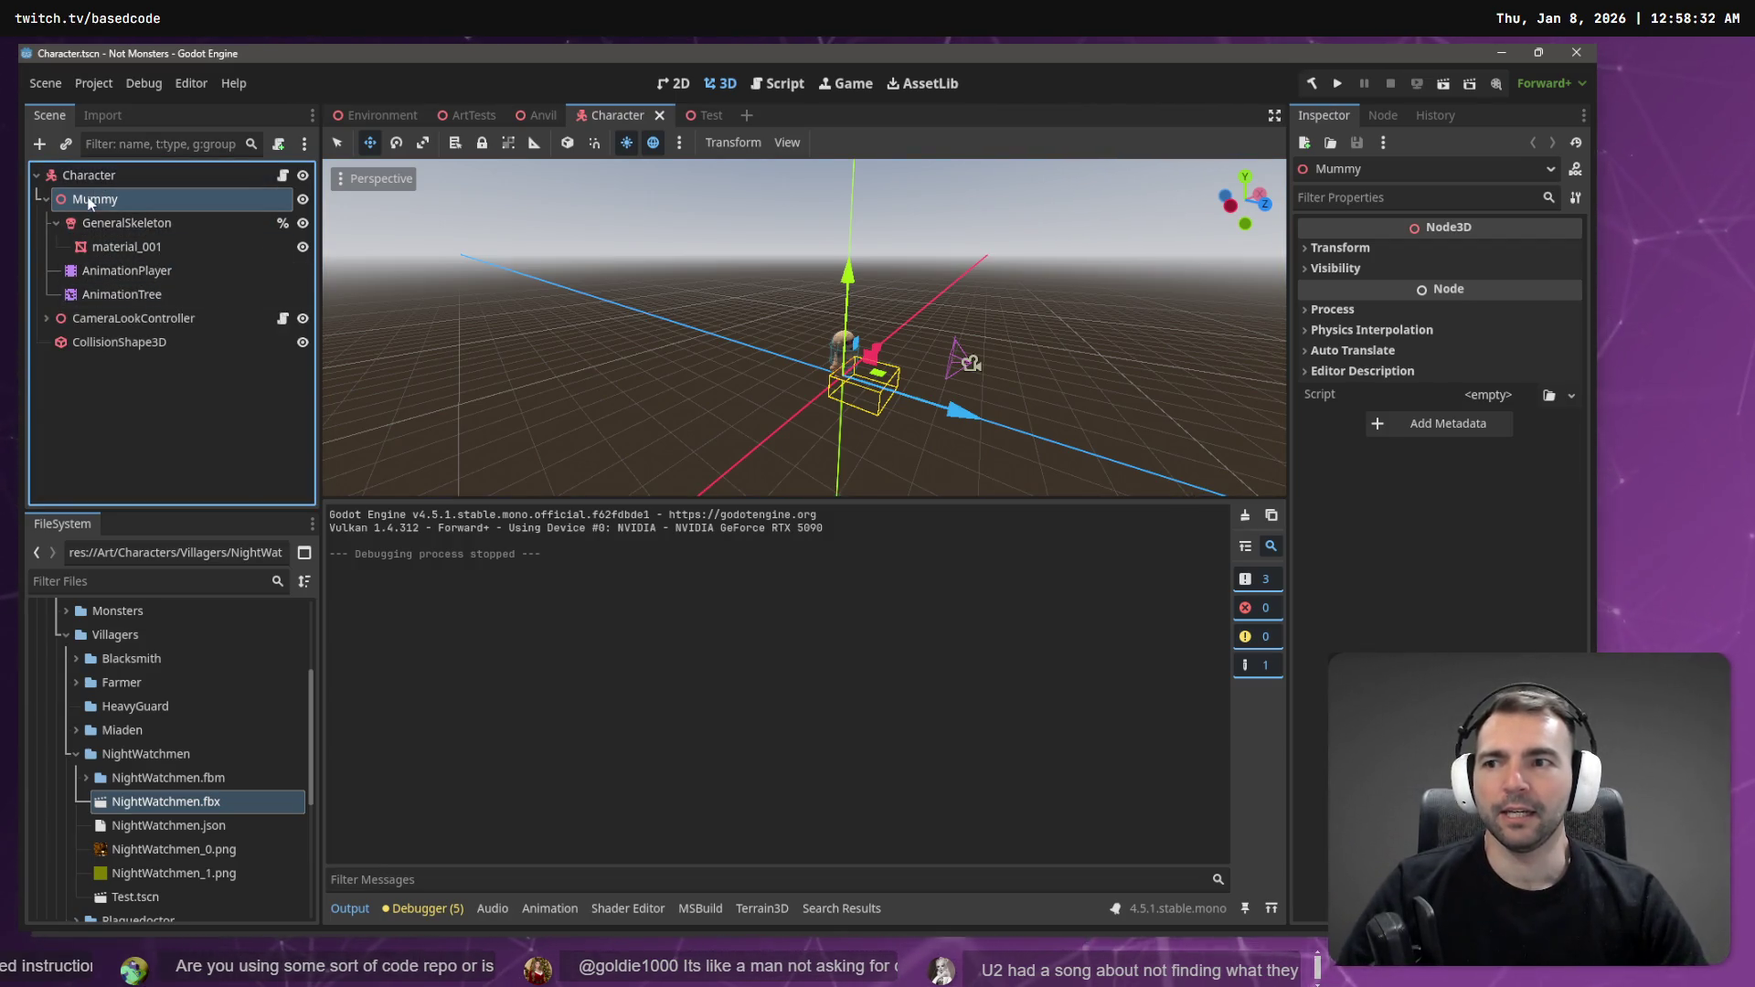
click(46, 198)
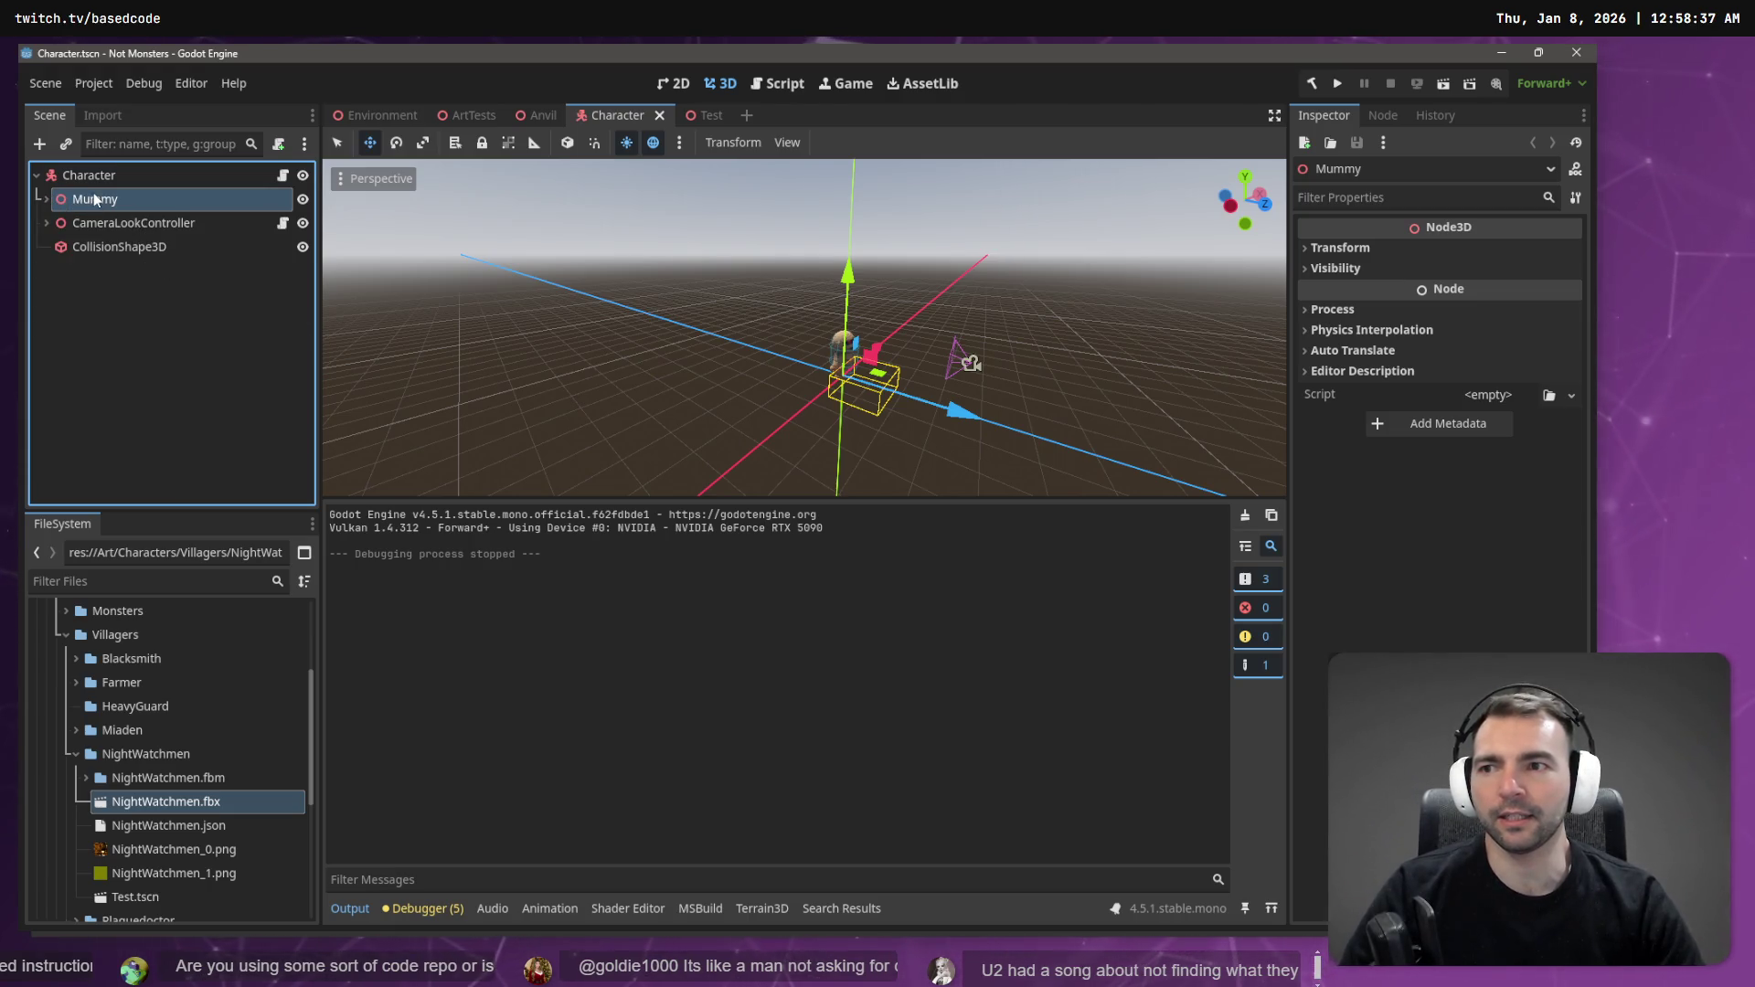
- Move CameraLookController and CollisionShape3D together above Mummy, then run the game to test
click(107, 243)
click(115, 225)
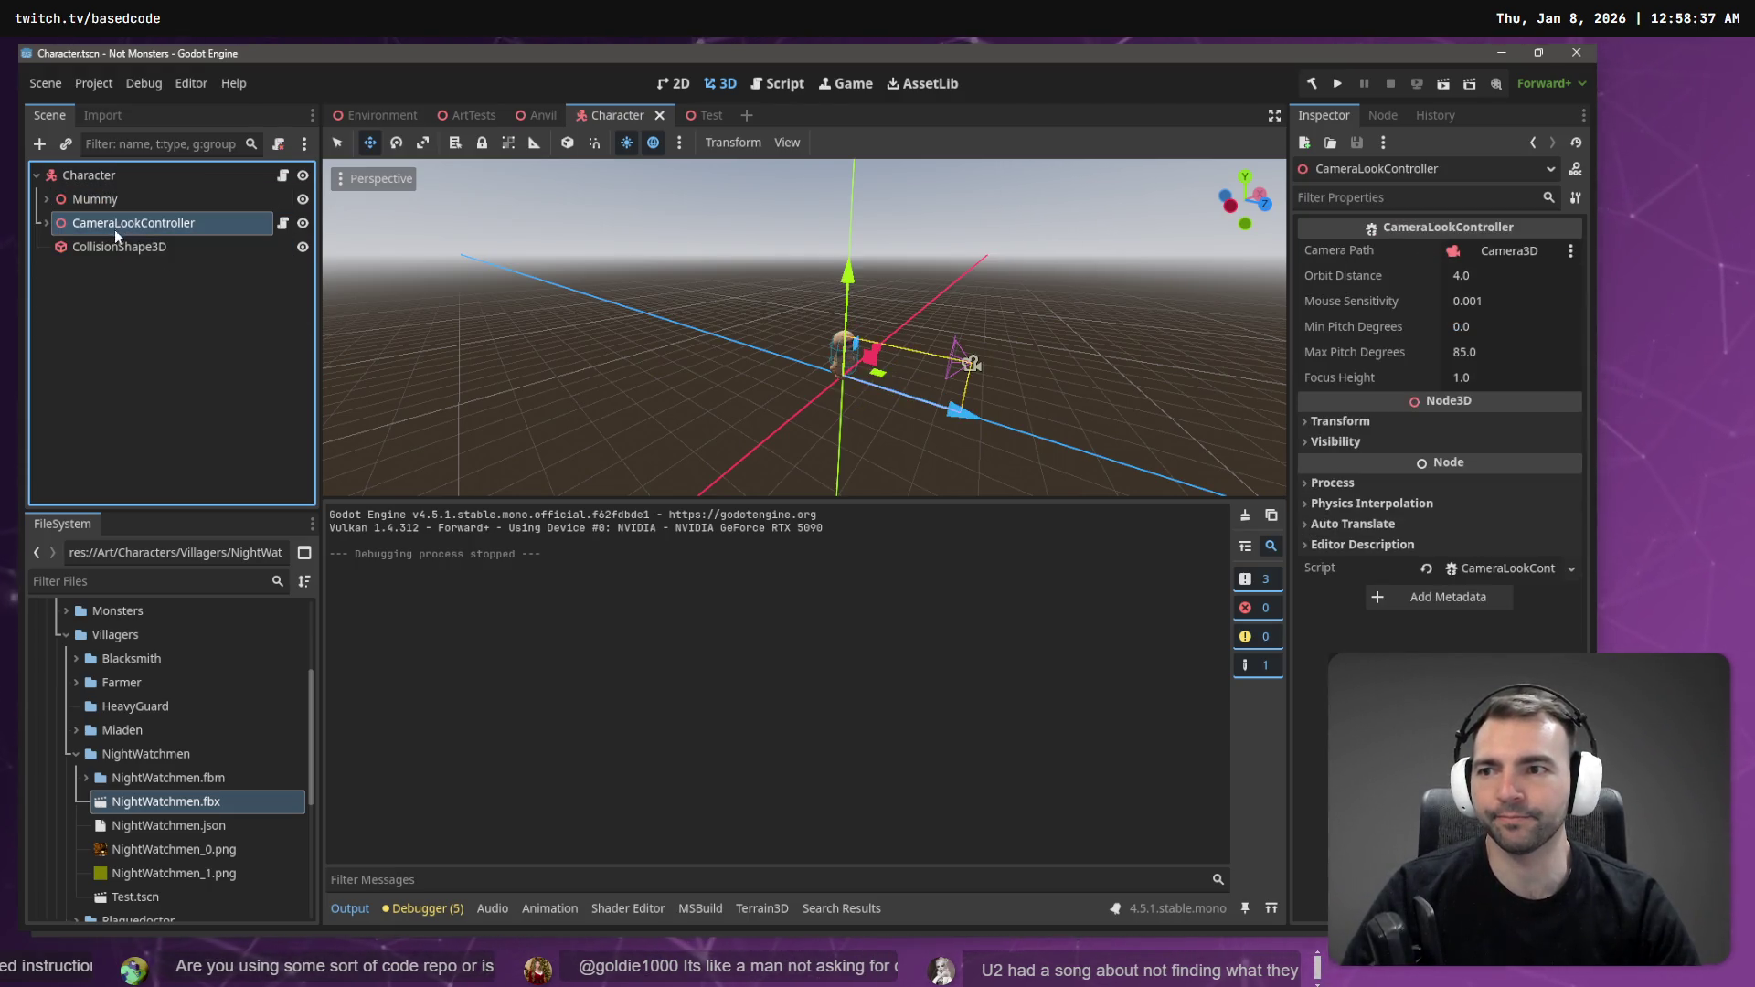
shift+click(117, 238)
drag(117, 236, 113, 179)
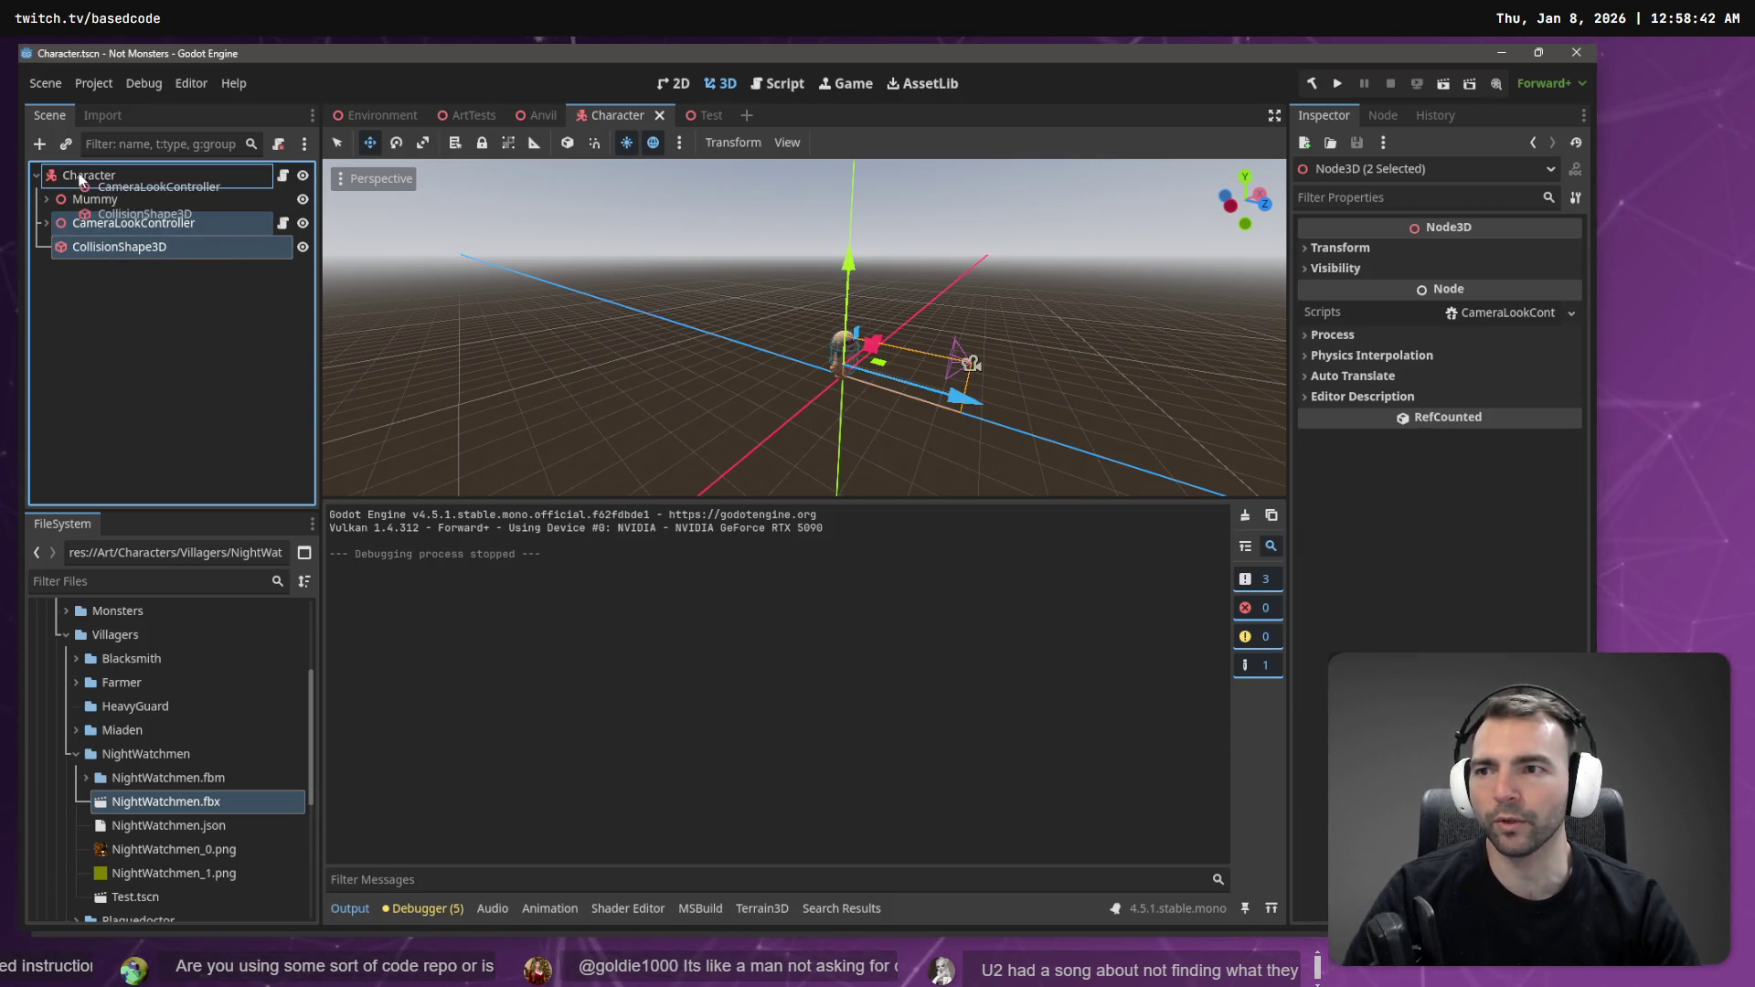
drag(92, 222, 91, 186)
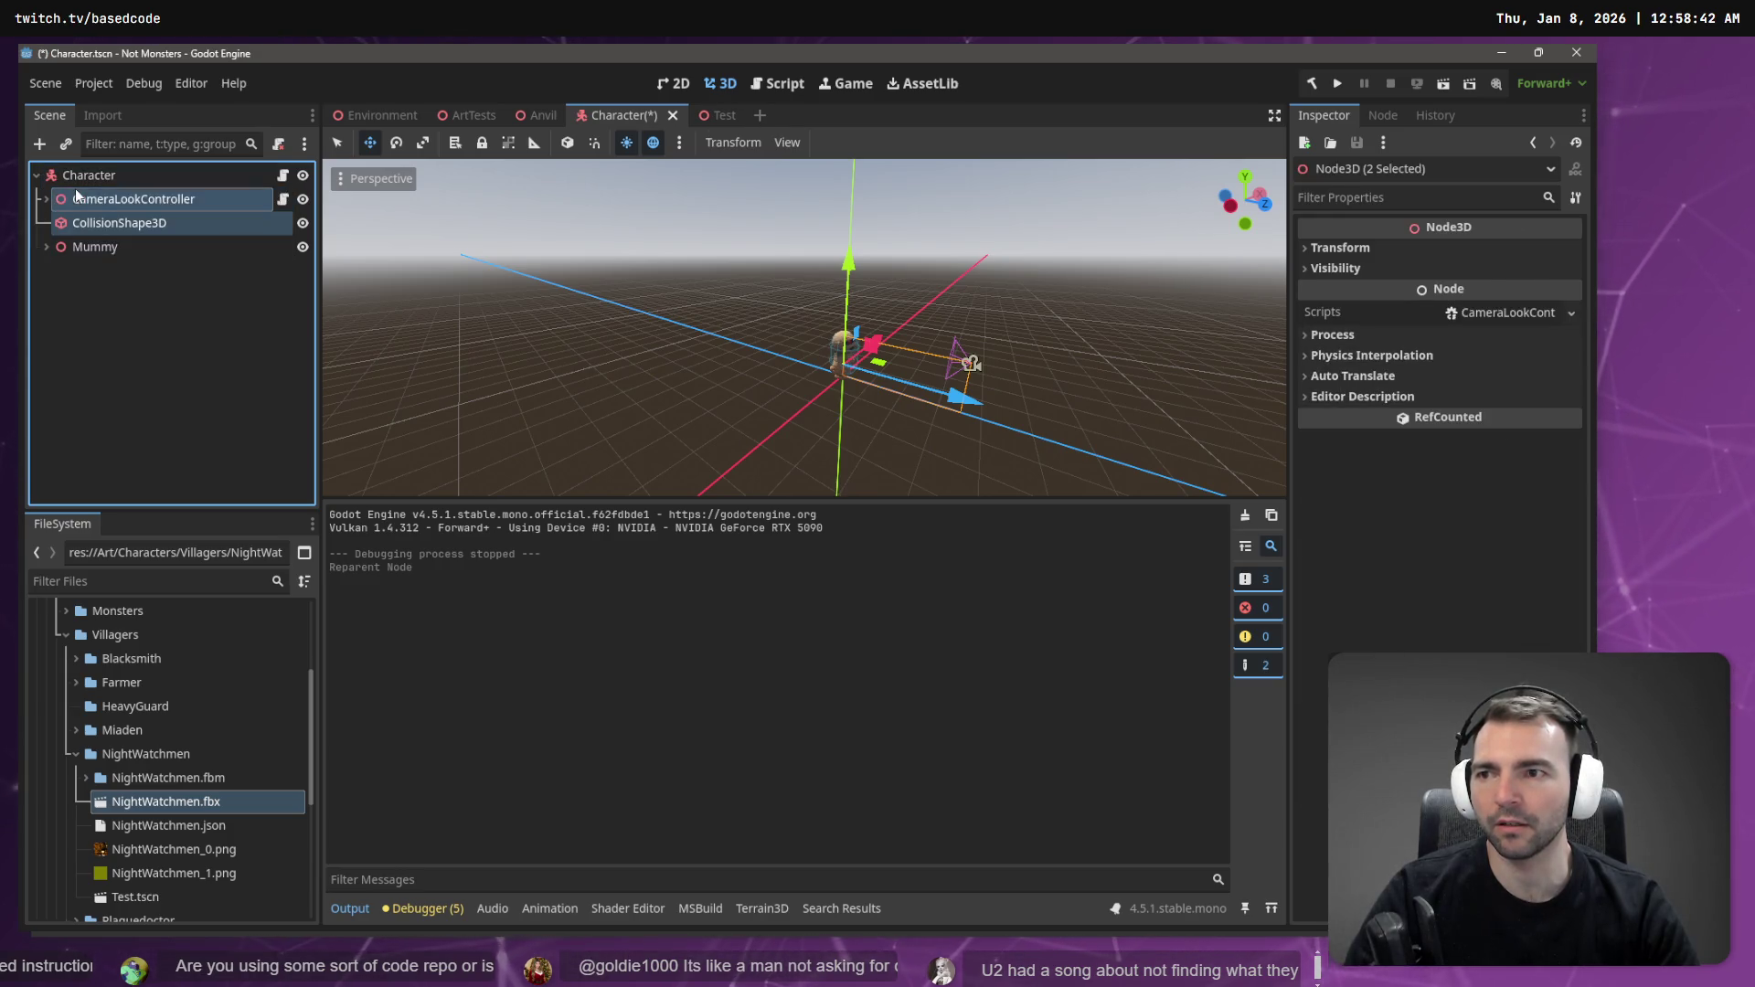
key(F5)
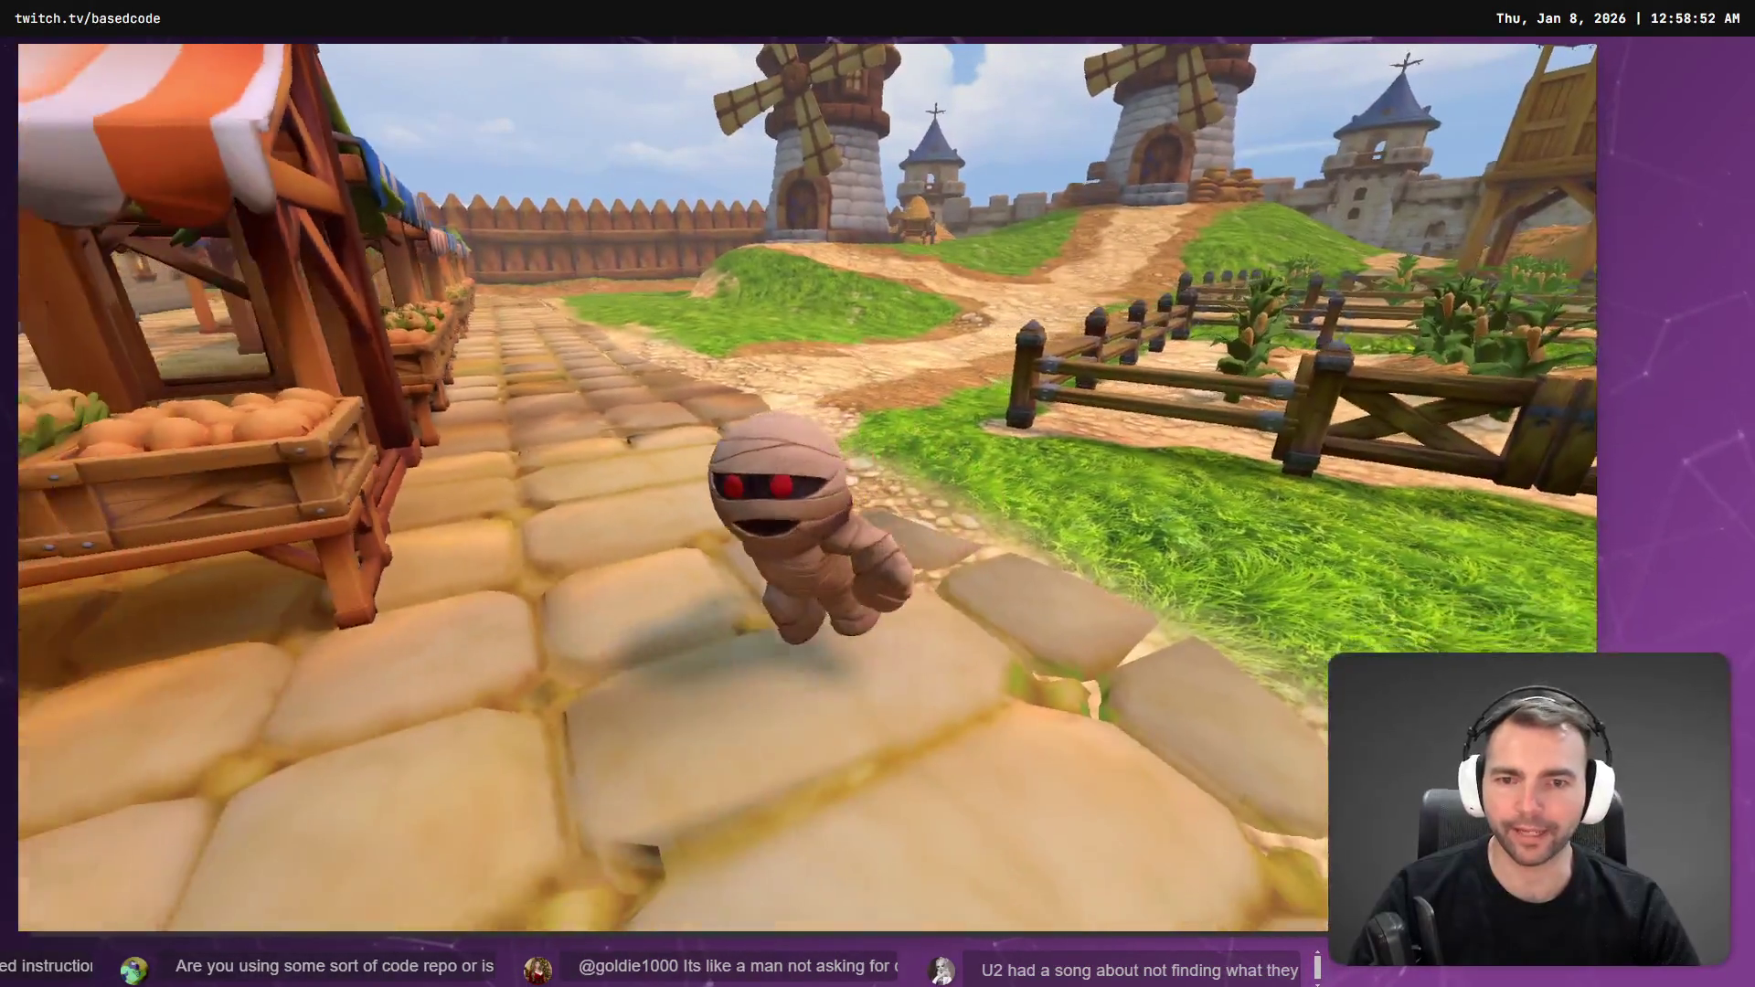
key(F8)
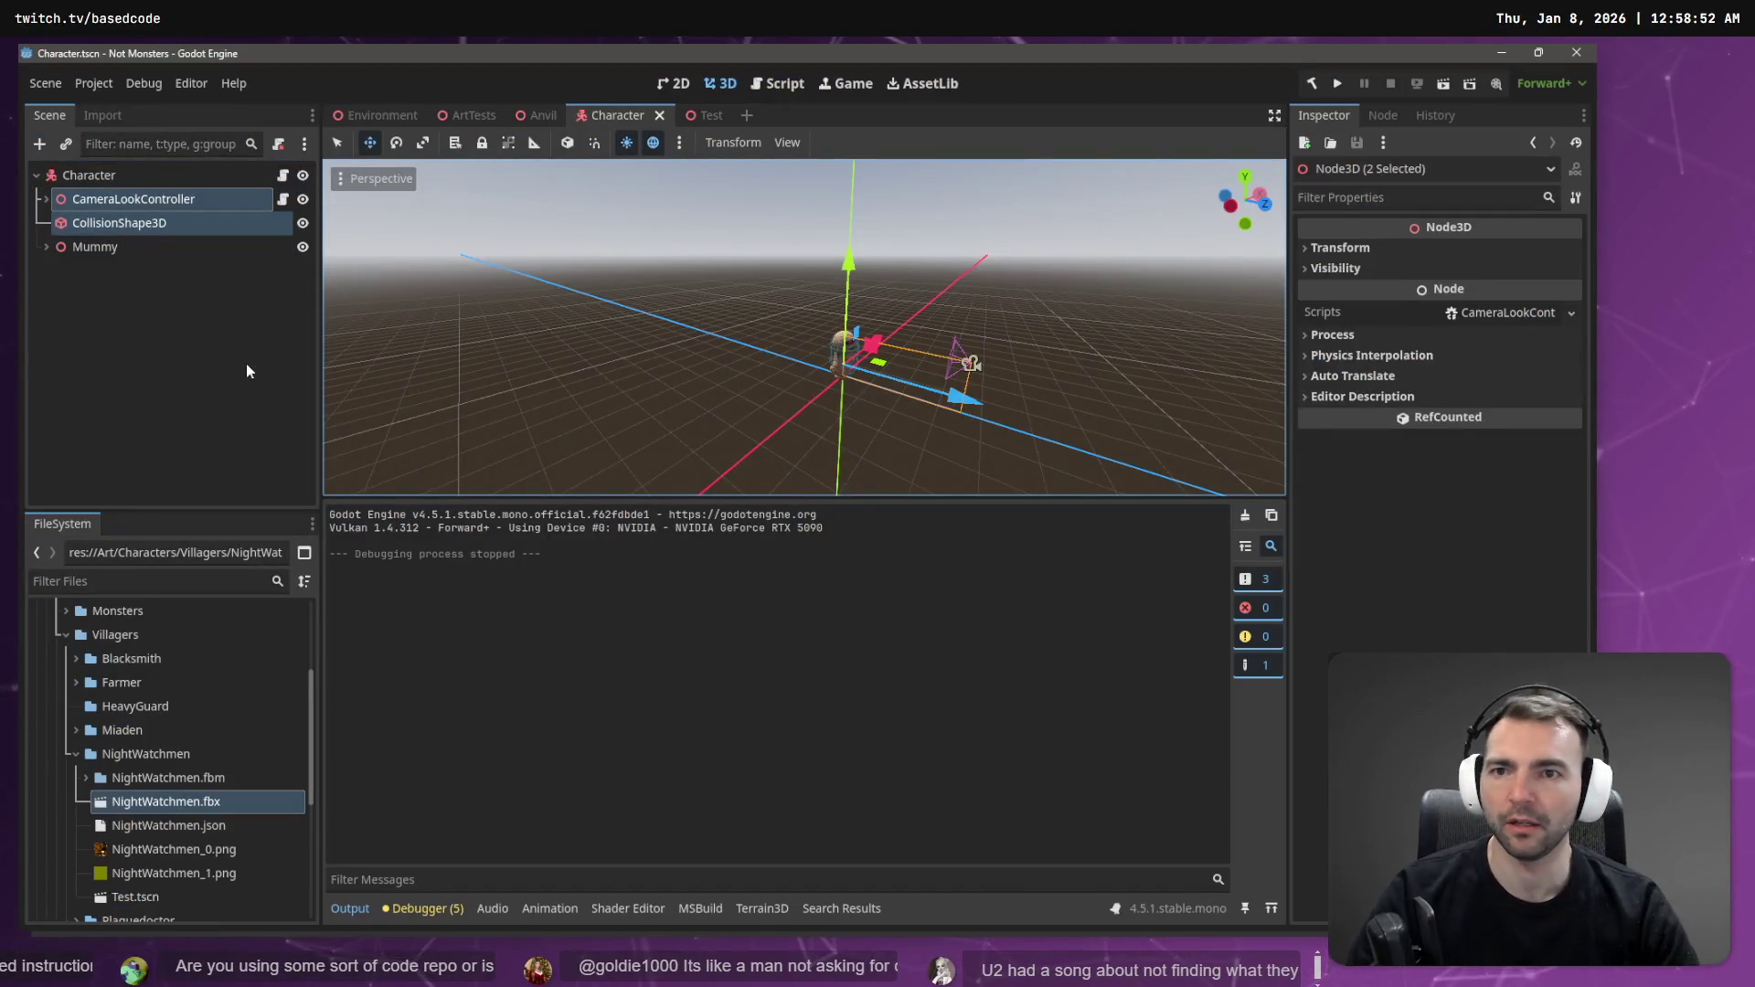
click(224, 308)
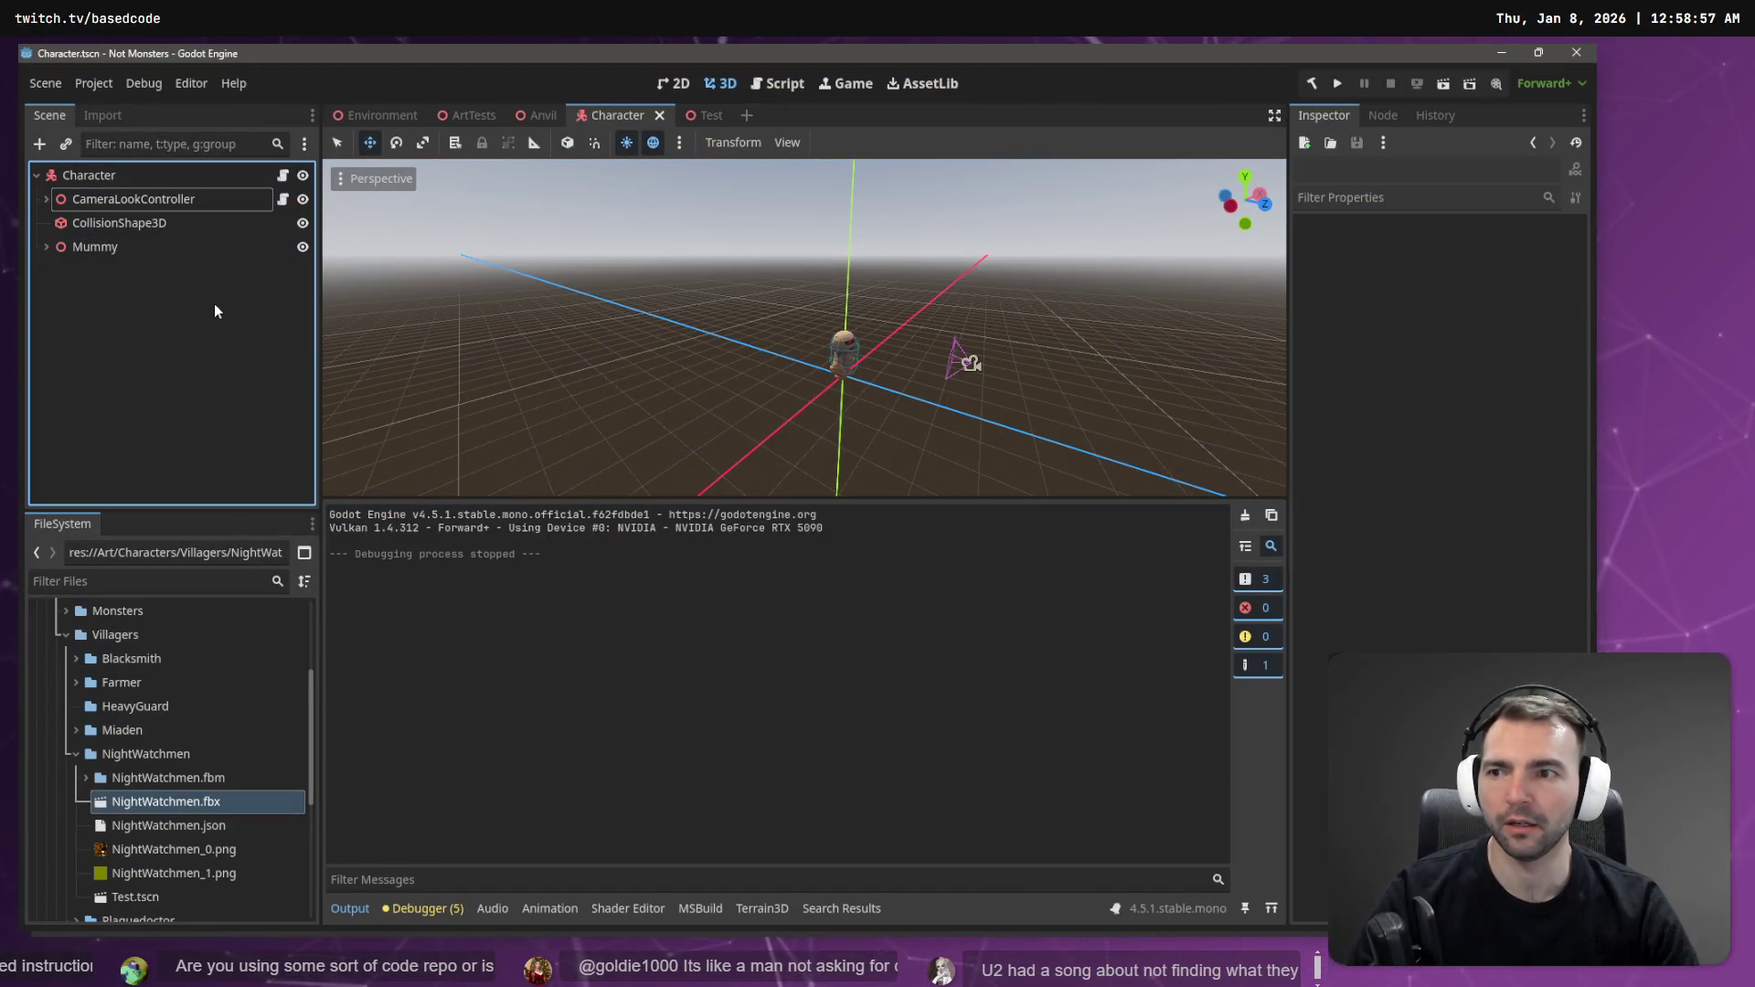
- Check the CharacterNode3D node name in the Test scene
click(697, 115)
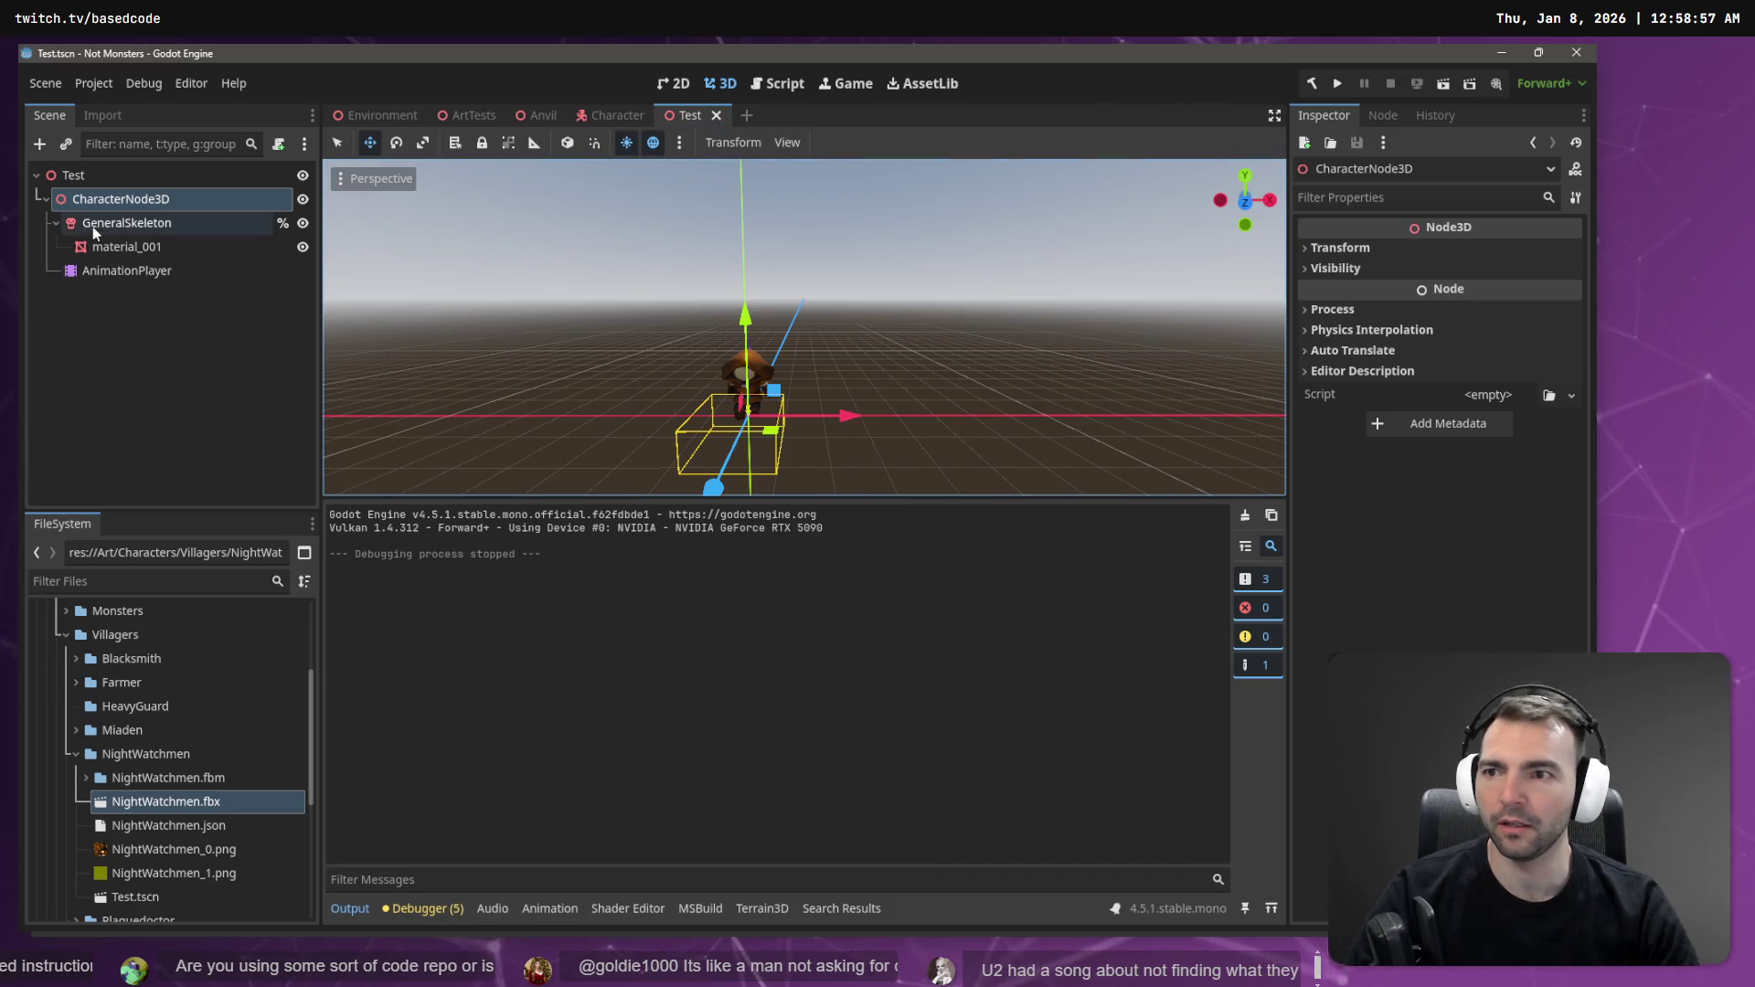
click(96, 174)
click(106, 199)
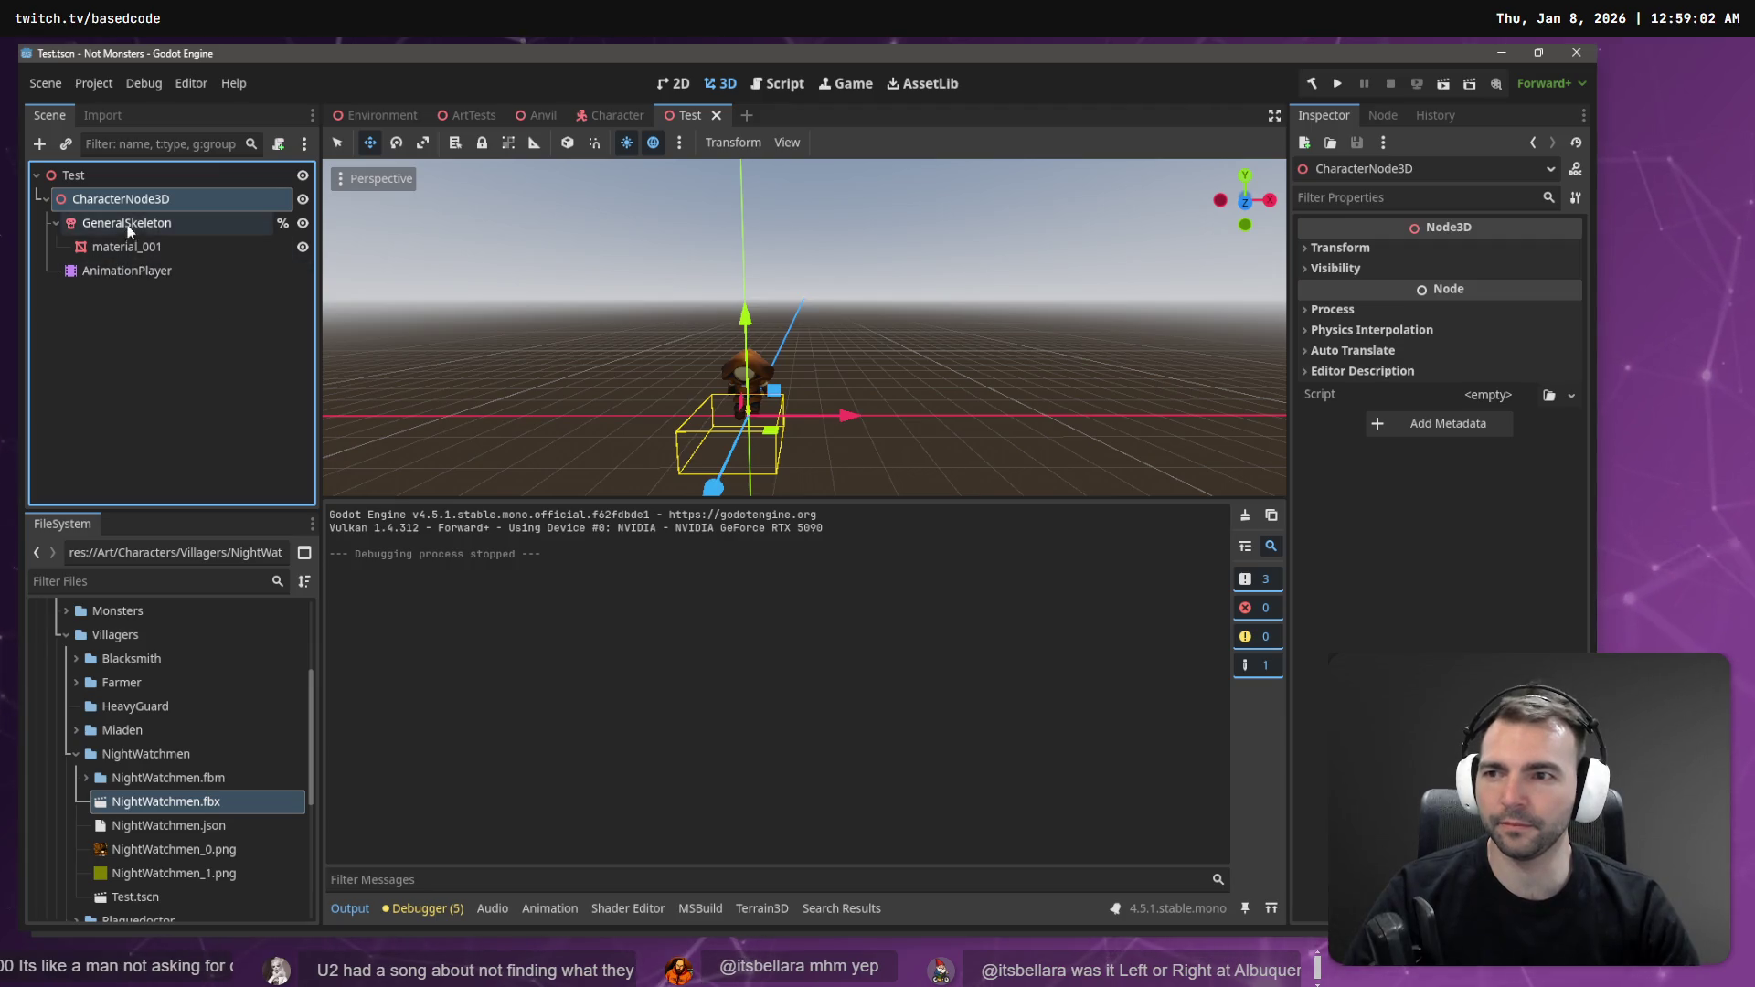
- Rename the Character scene's Mummy node to CharacterNode3D by pasting from clipboard history
click(617, 115)
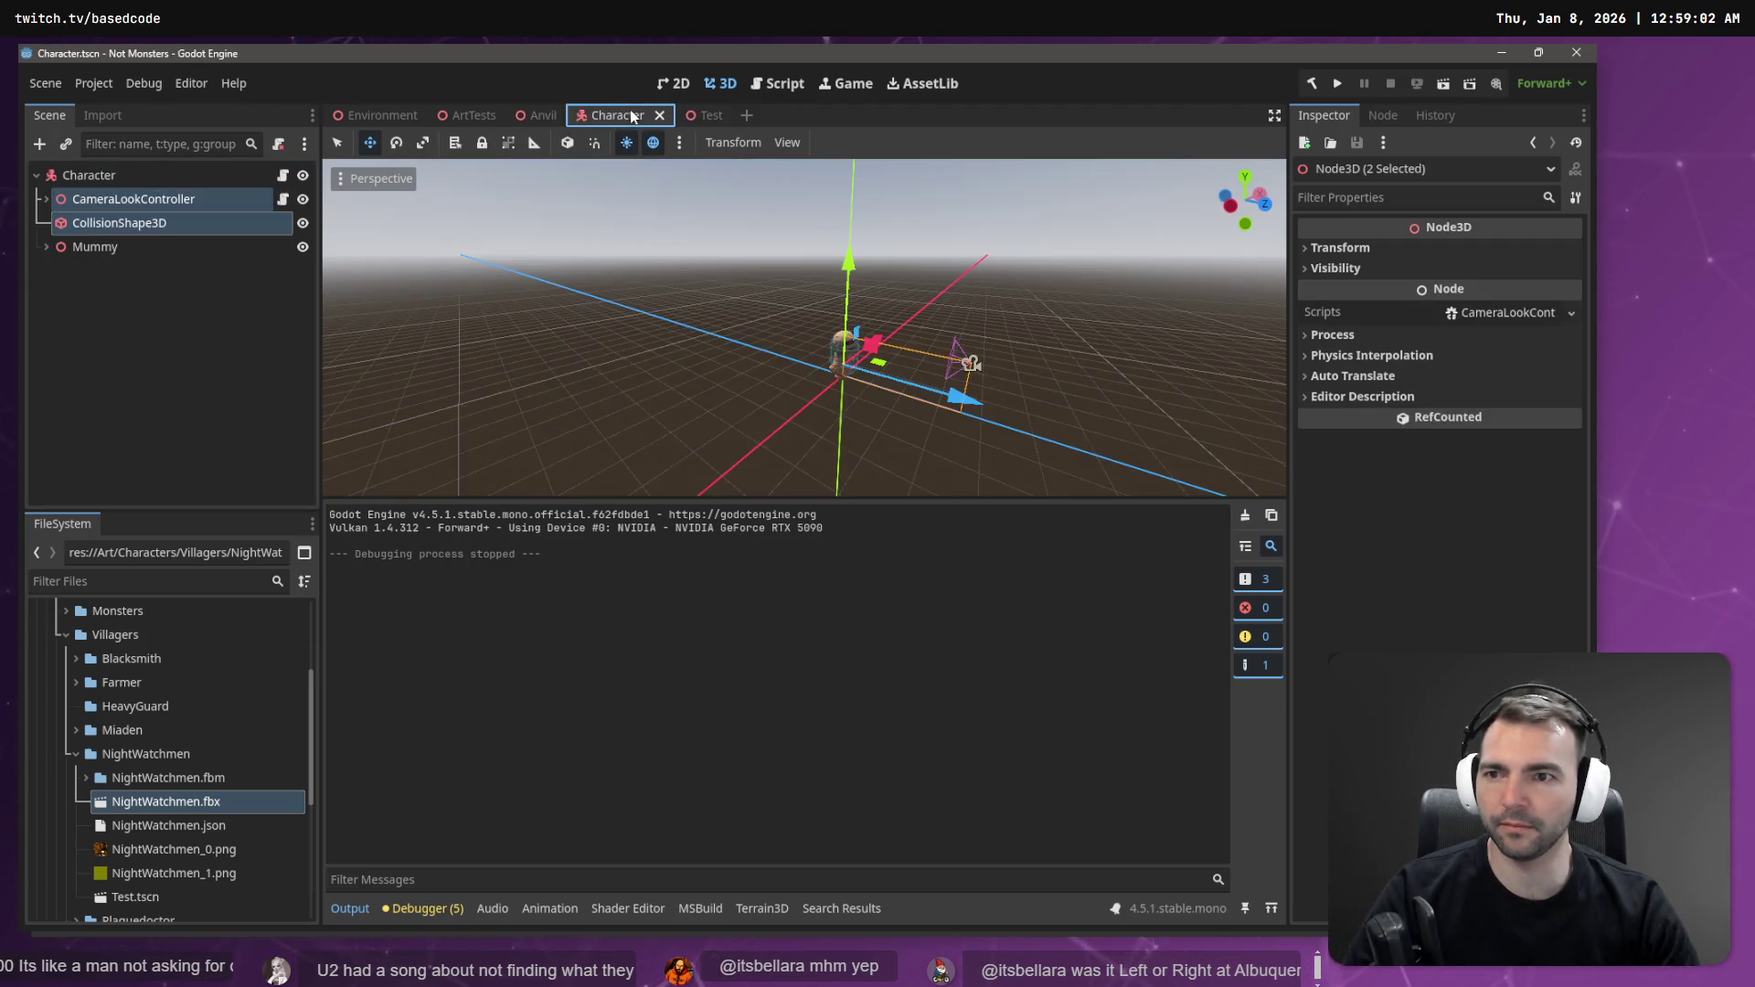
click(96, 246)
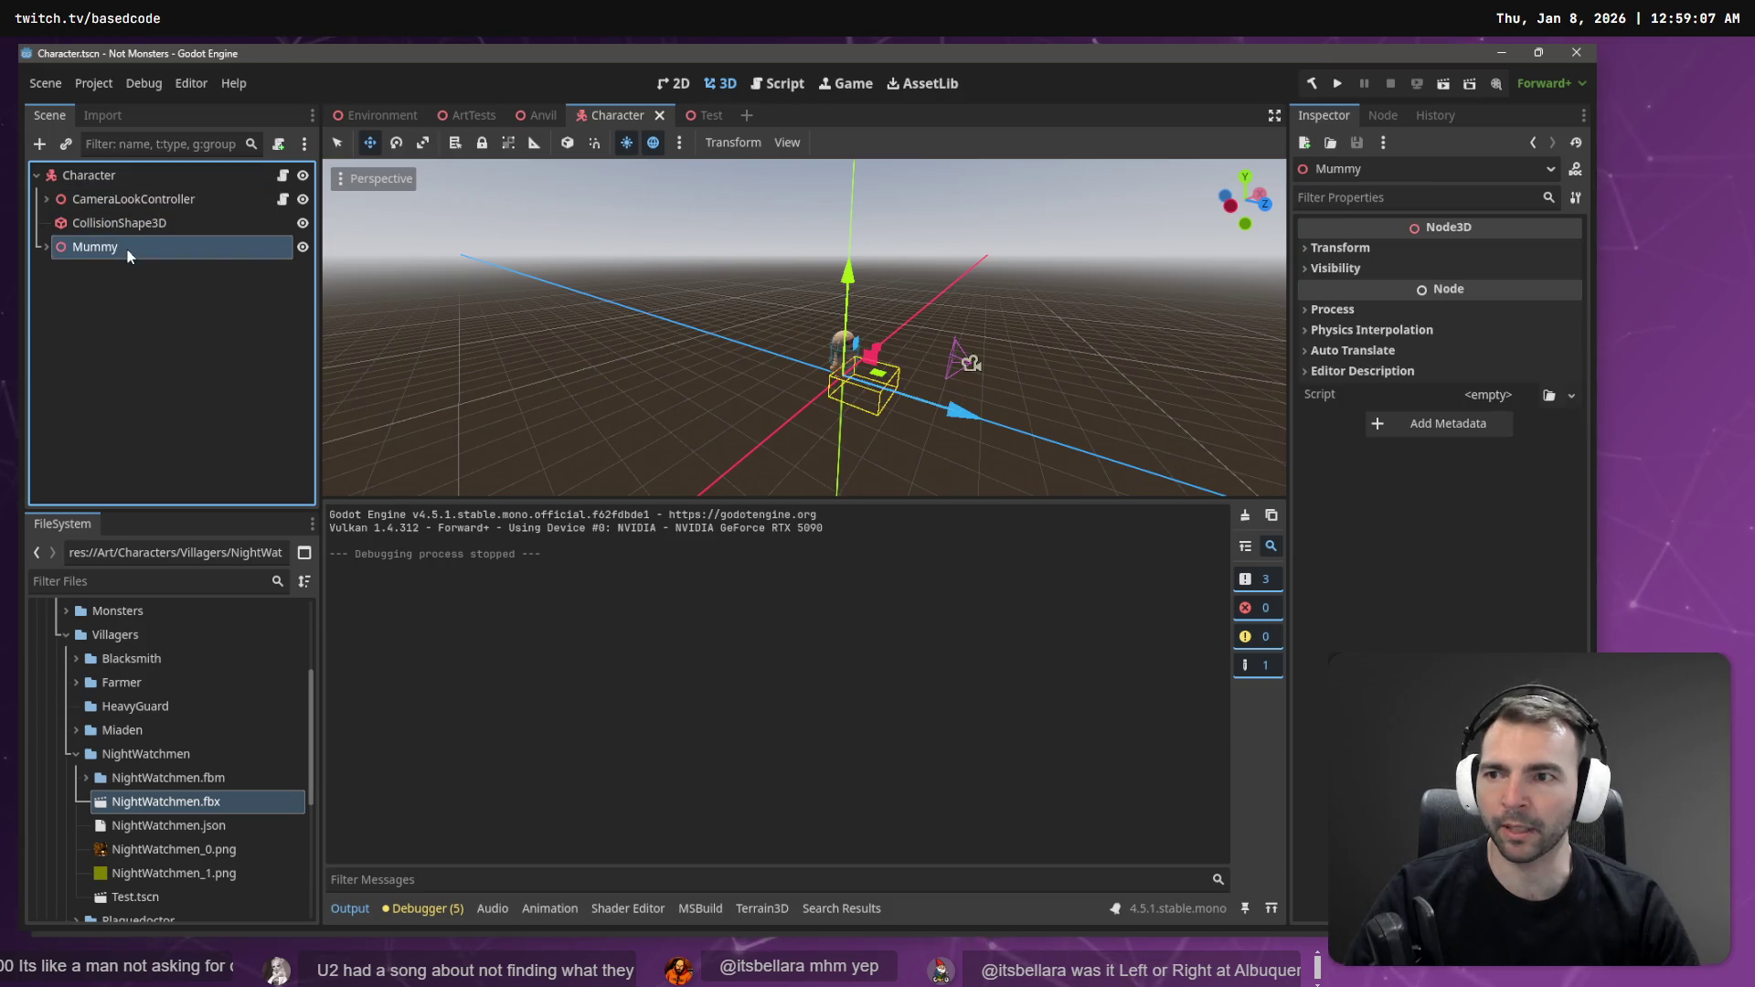
click(128, 249)
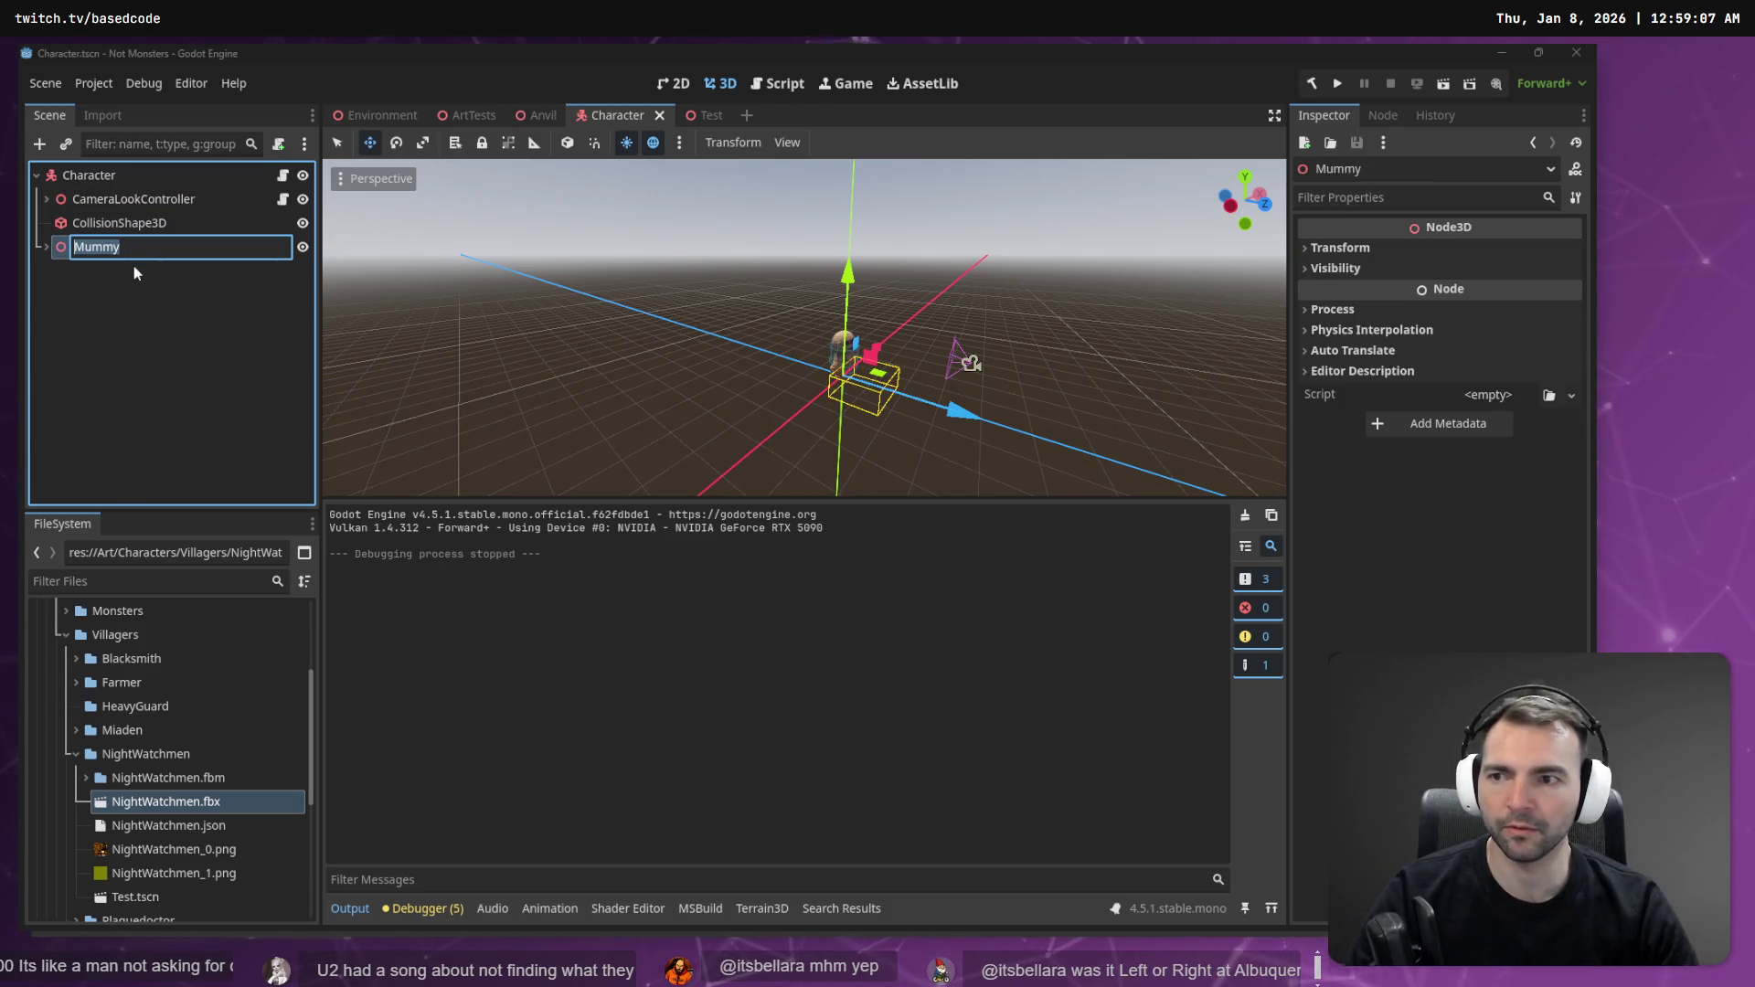
text(CharacterNode3D)
key(Return)
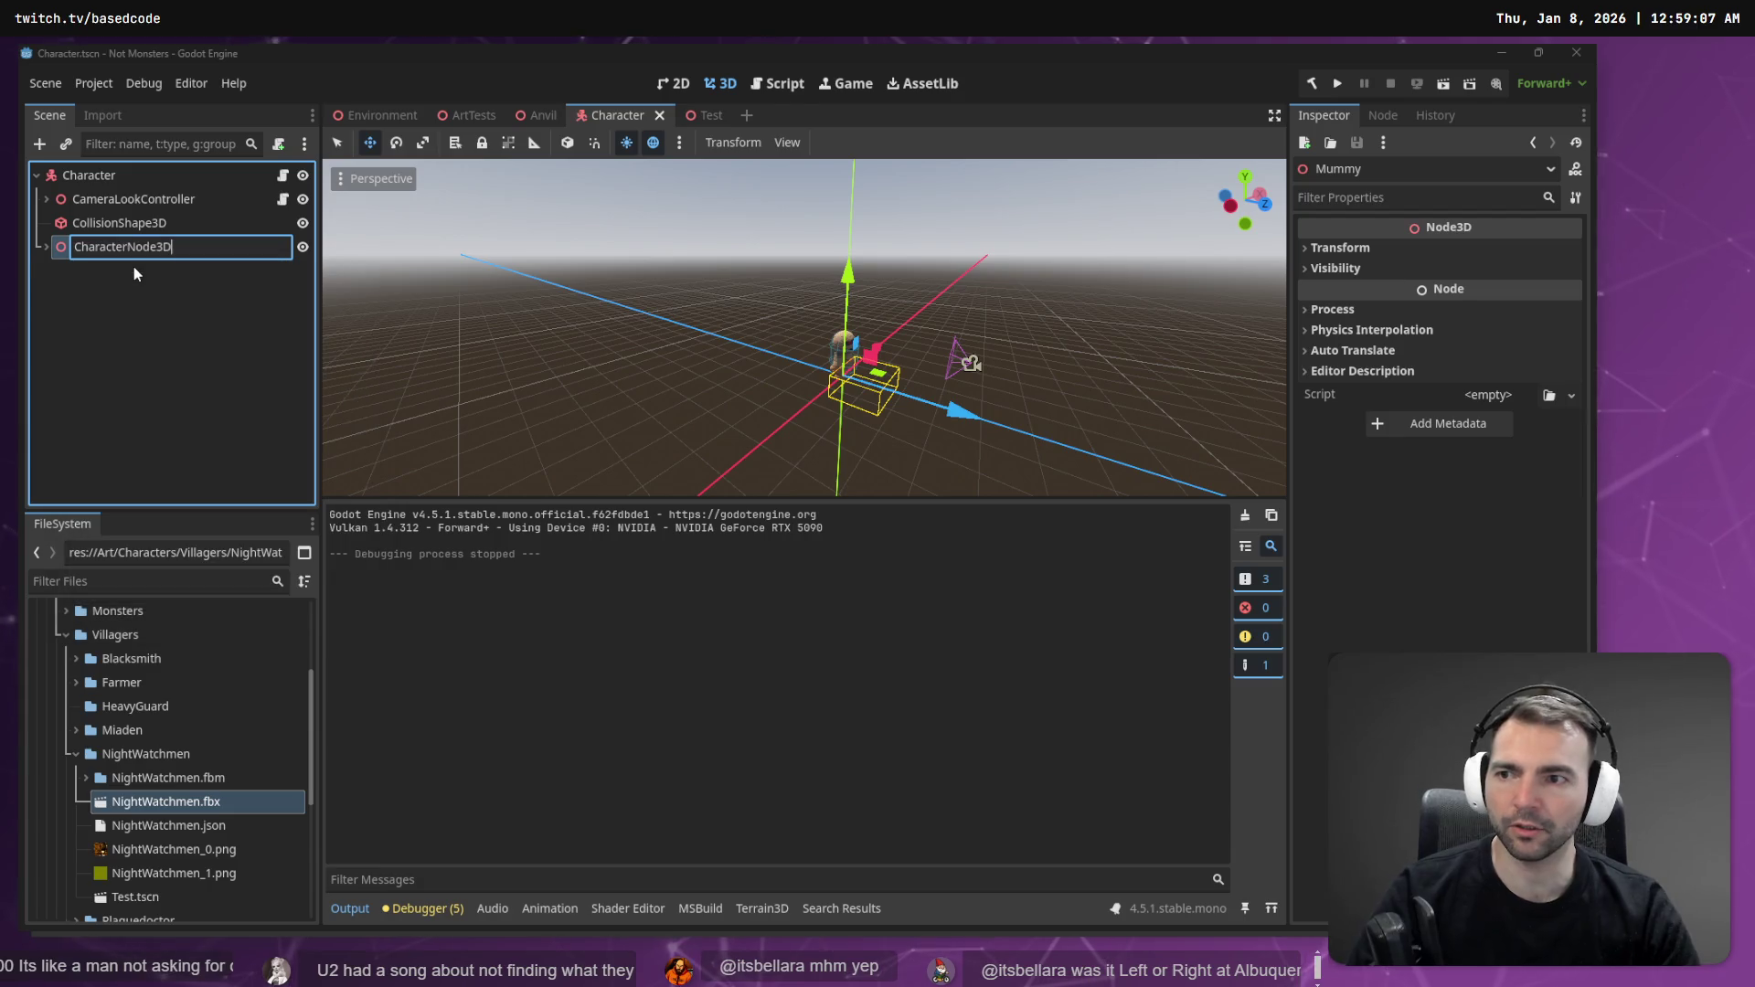
key(Return)
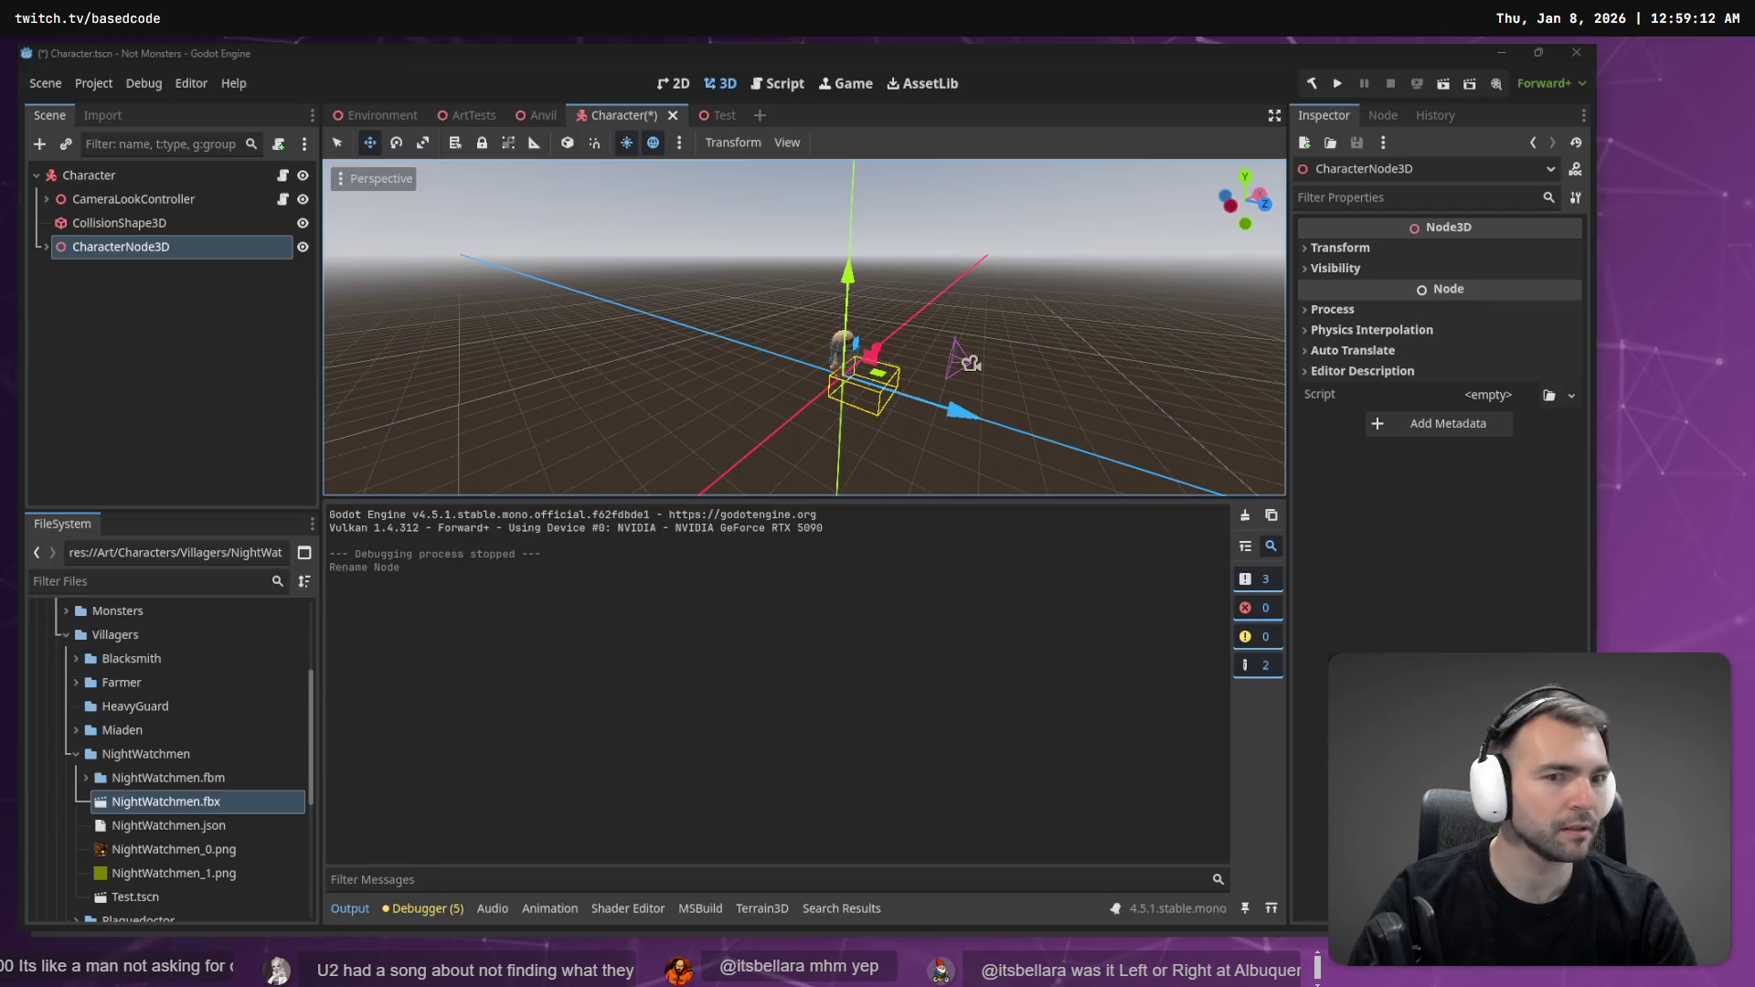
key(alt+Tab)
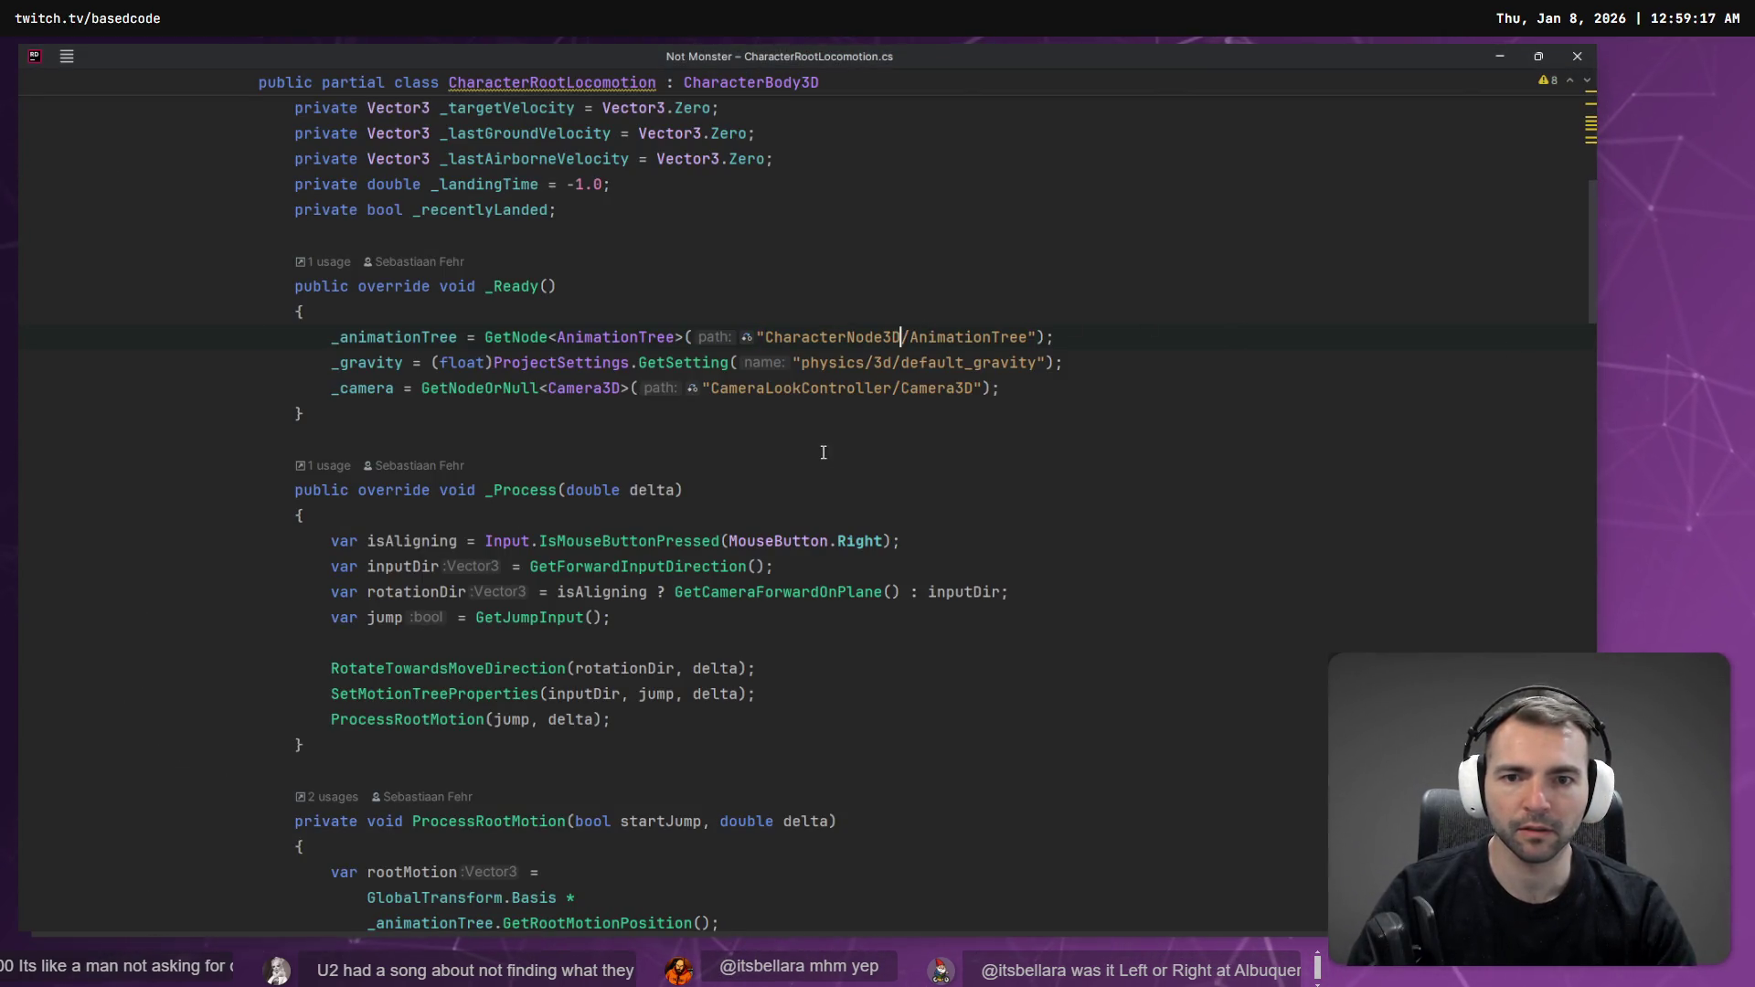
- Save the Character scene and test-run the game, walking the mummy forward with W
key(alt+Tab)
click(130, 378)
key(ctrl+s)
key(F5)
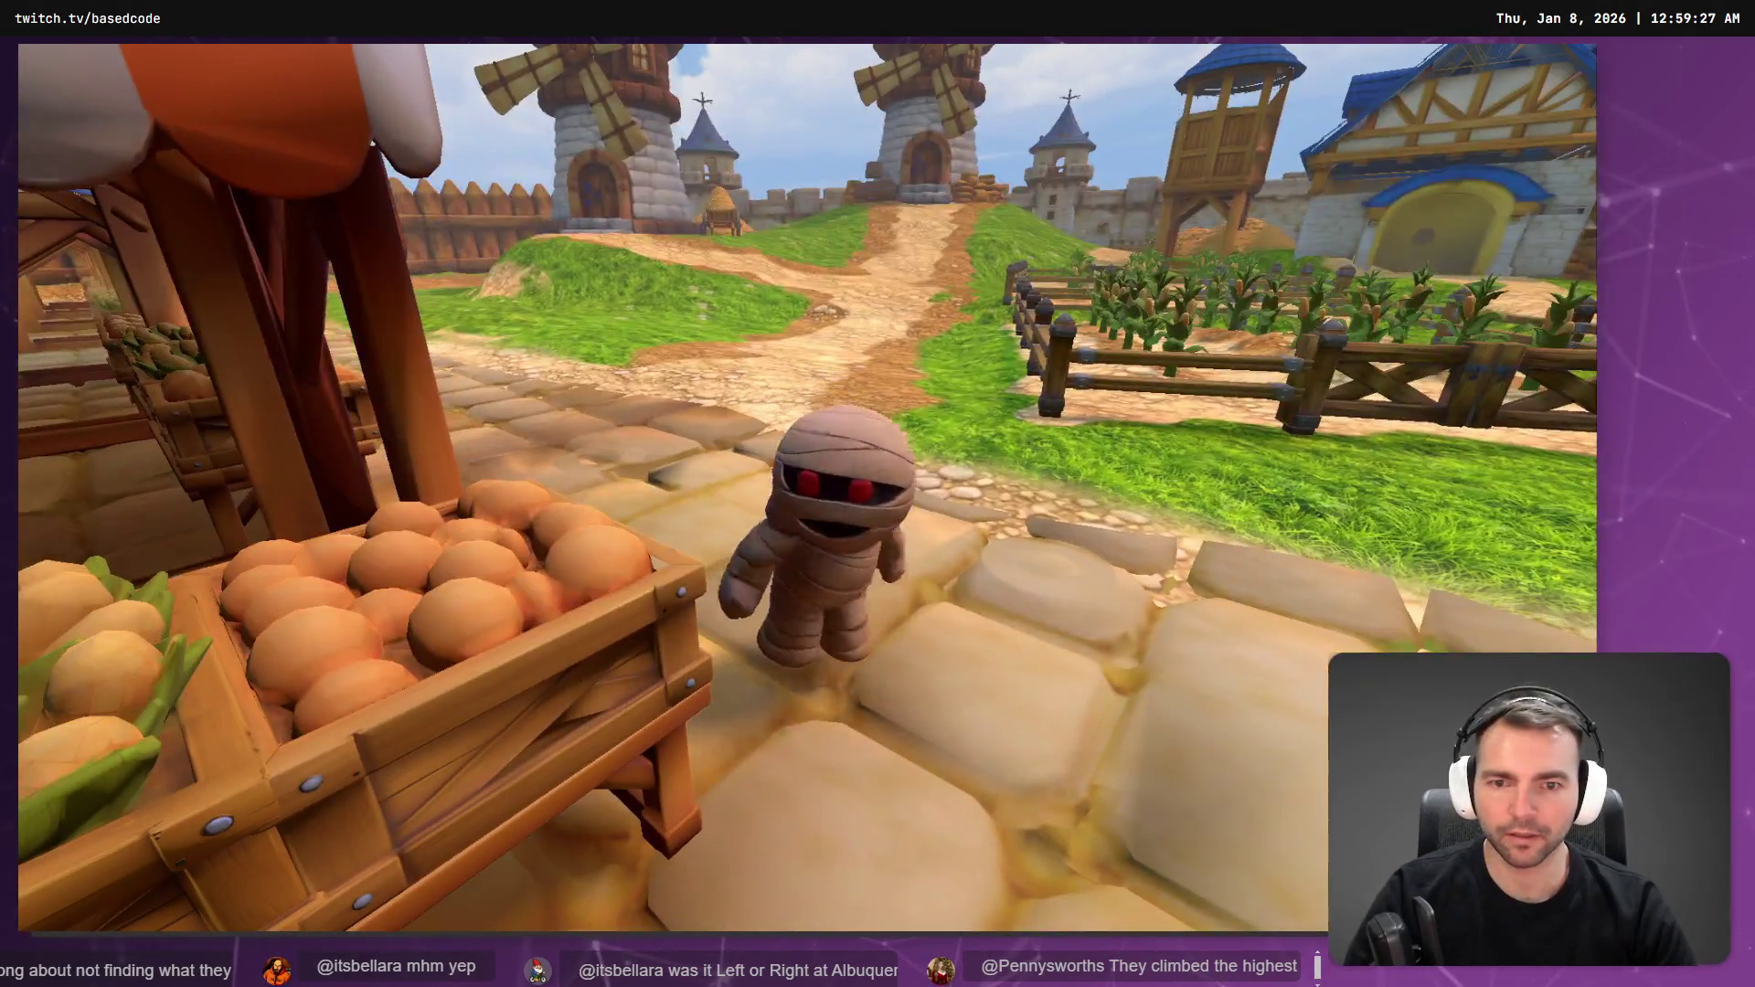
key(w)
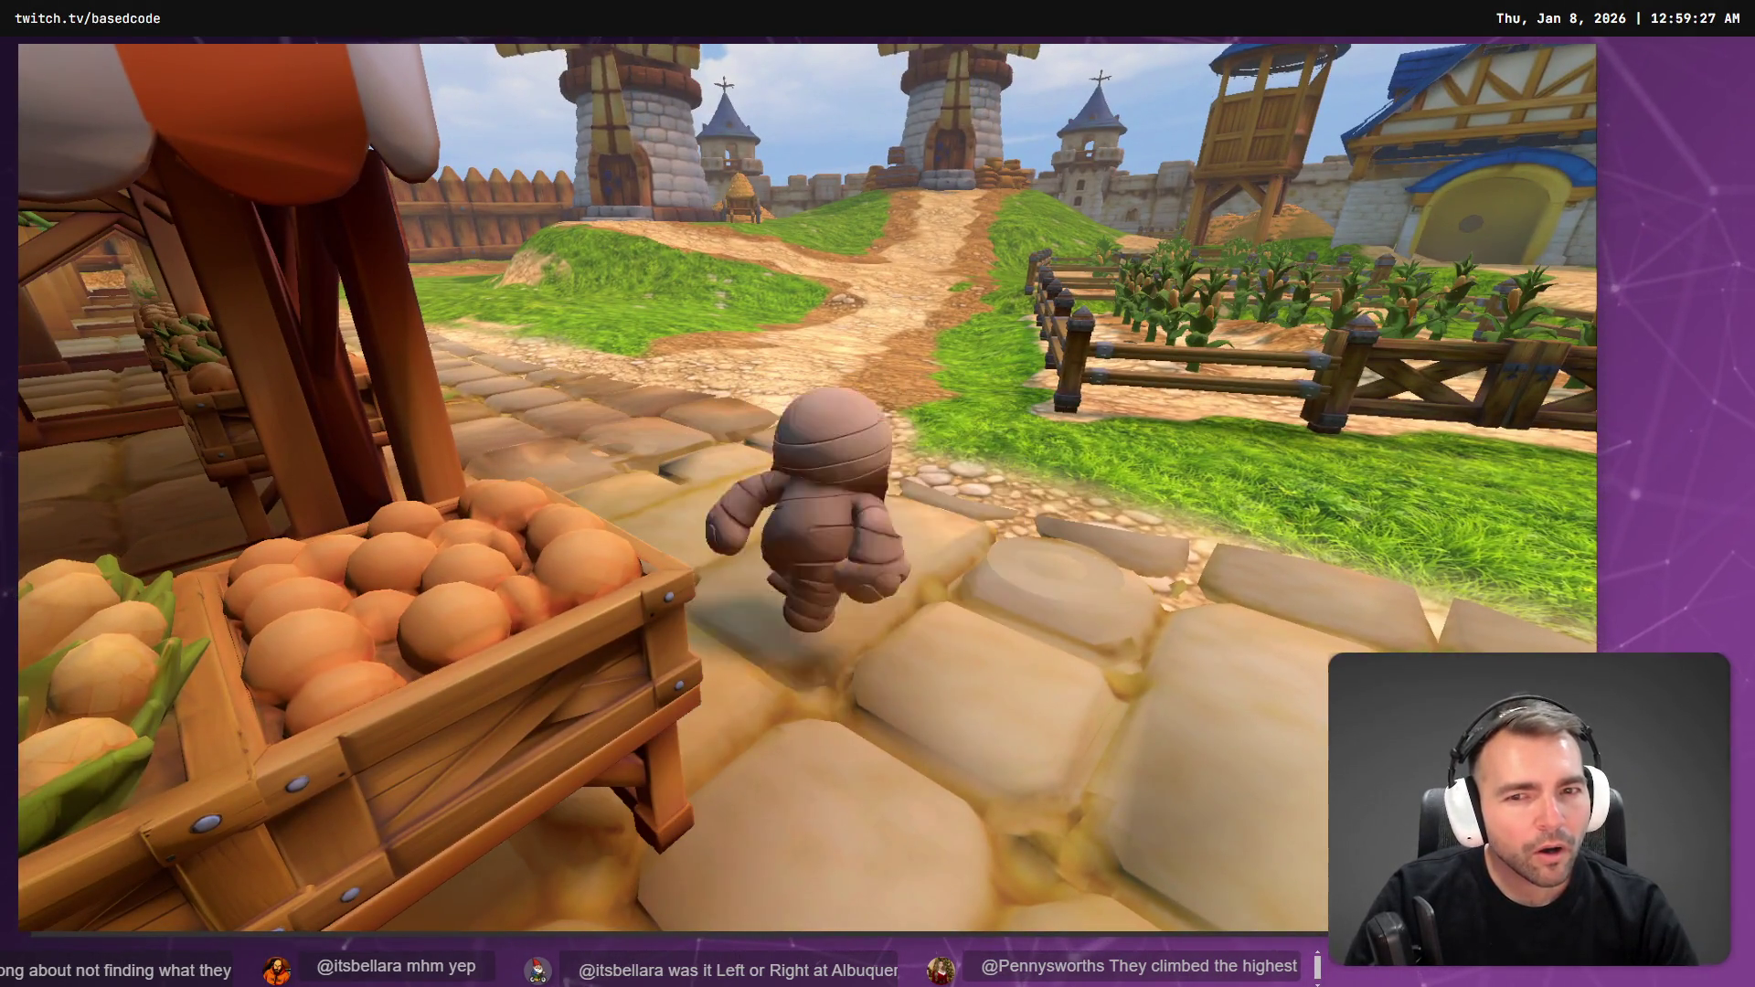
key(F8)
- Look over the locomotion script, then select CameraLookController in the Scene dock
key(alt+Tab)
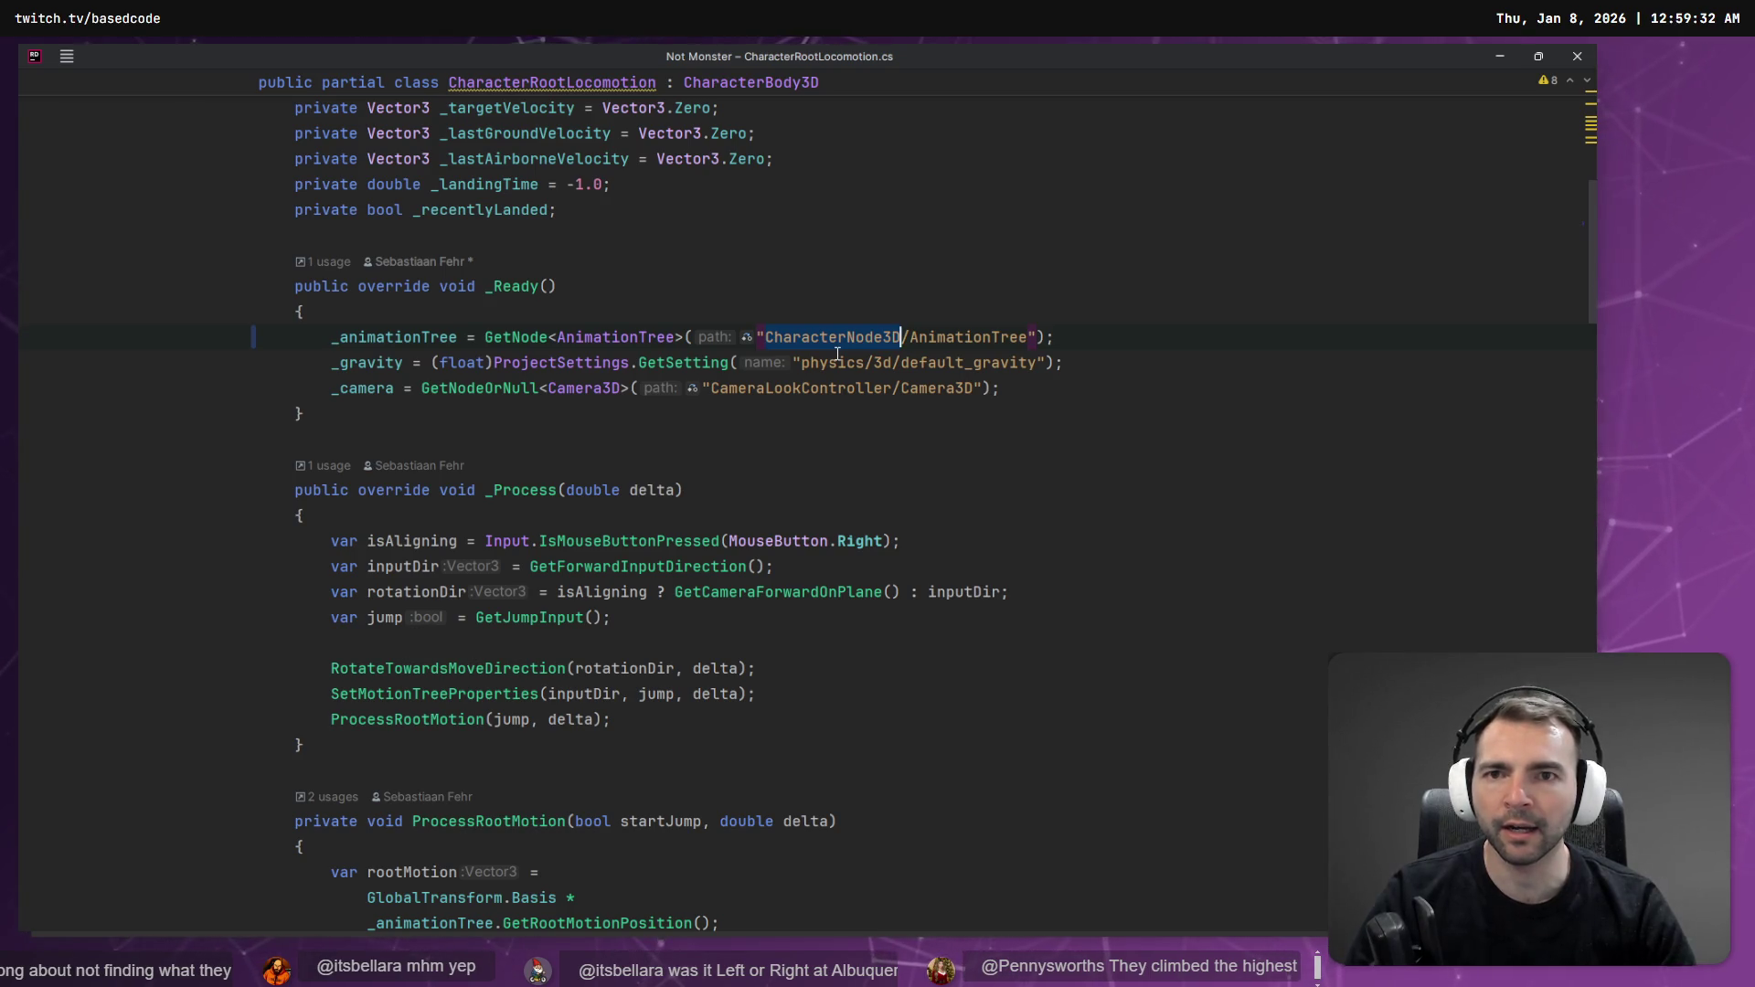
key(alt+Tab)
click(125, 200)
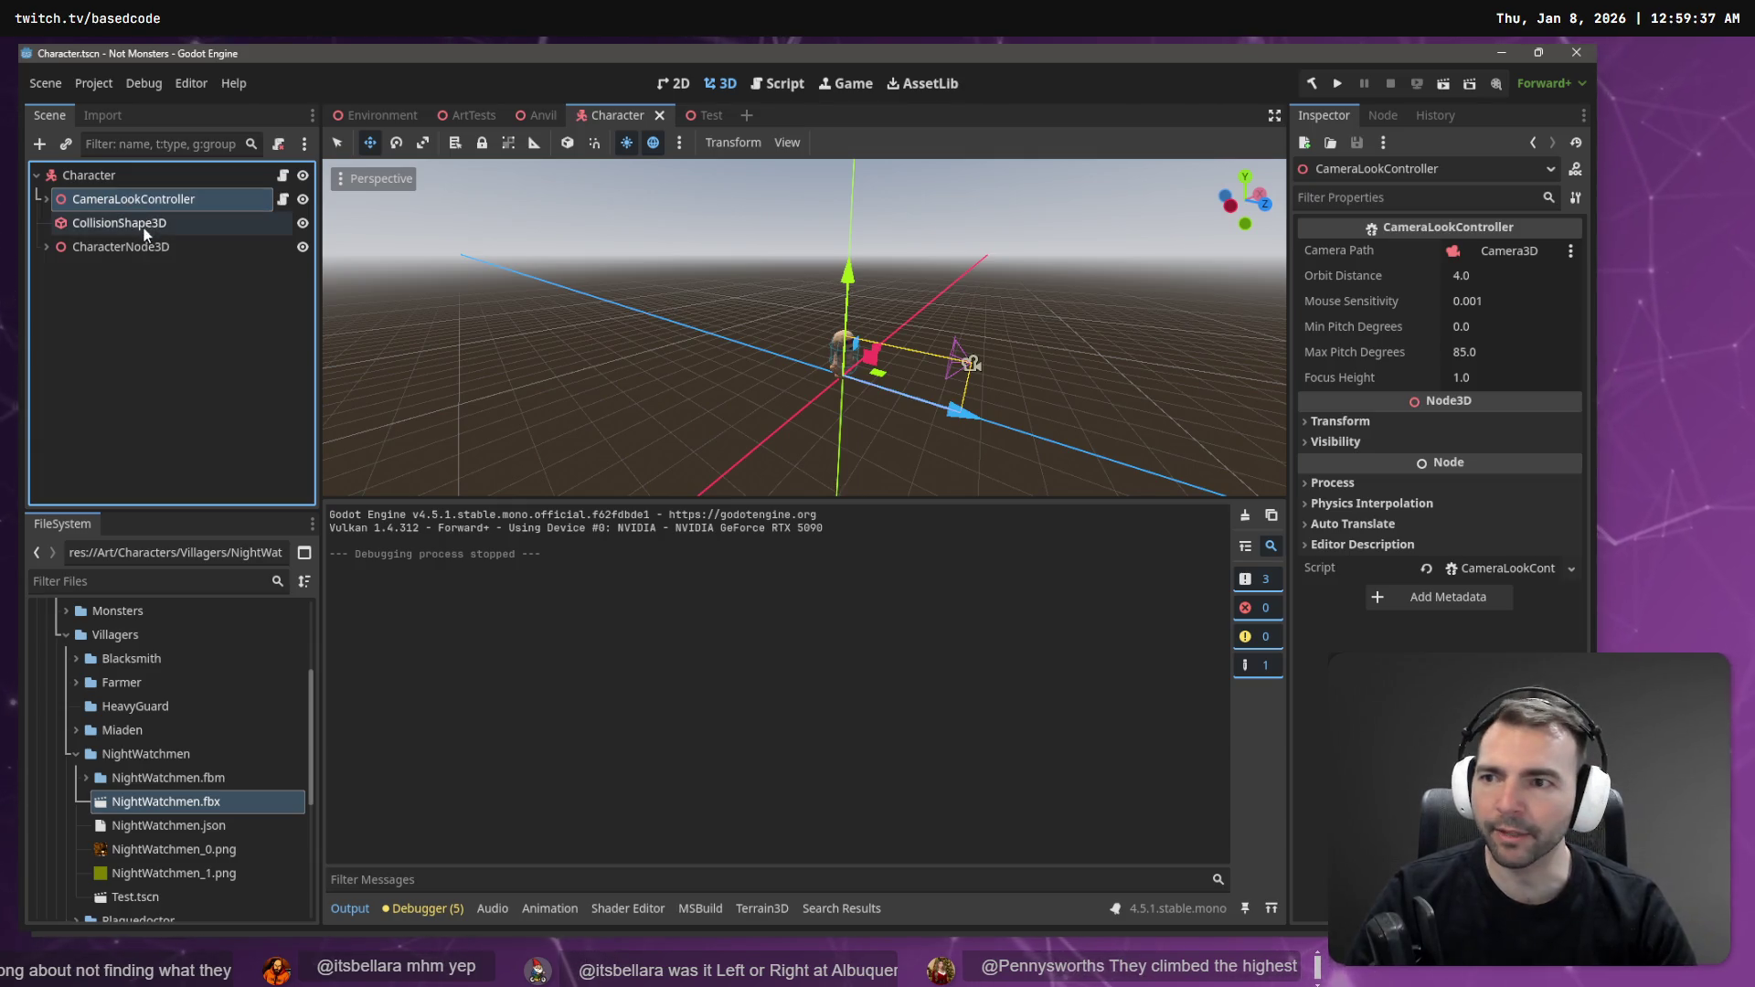
- Inspect the CameraLookController node and read through its script
click(161, 180)
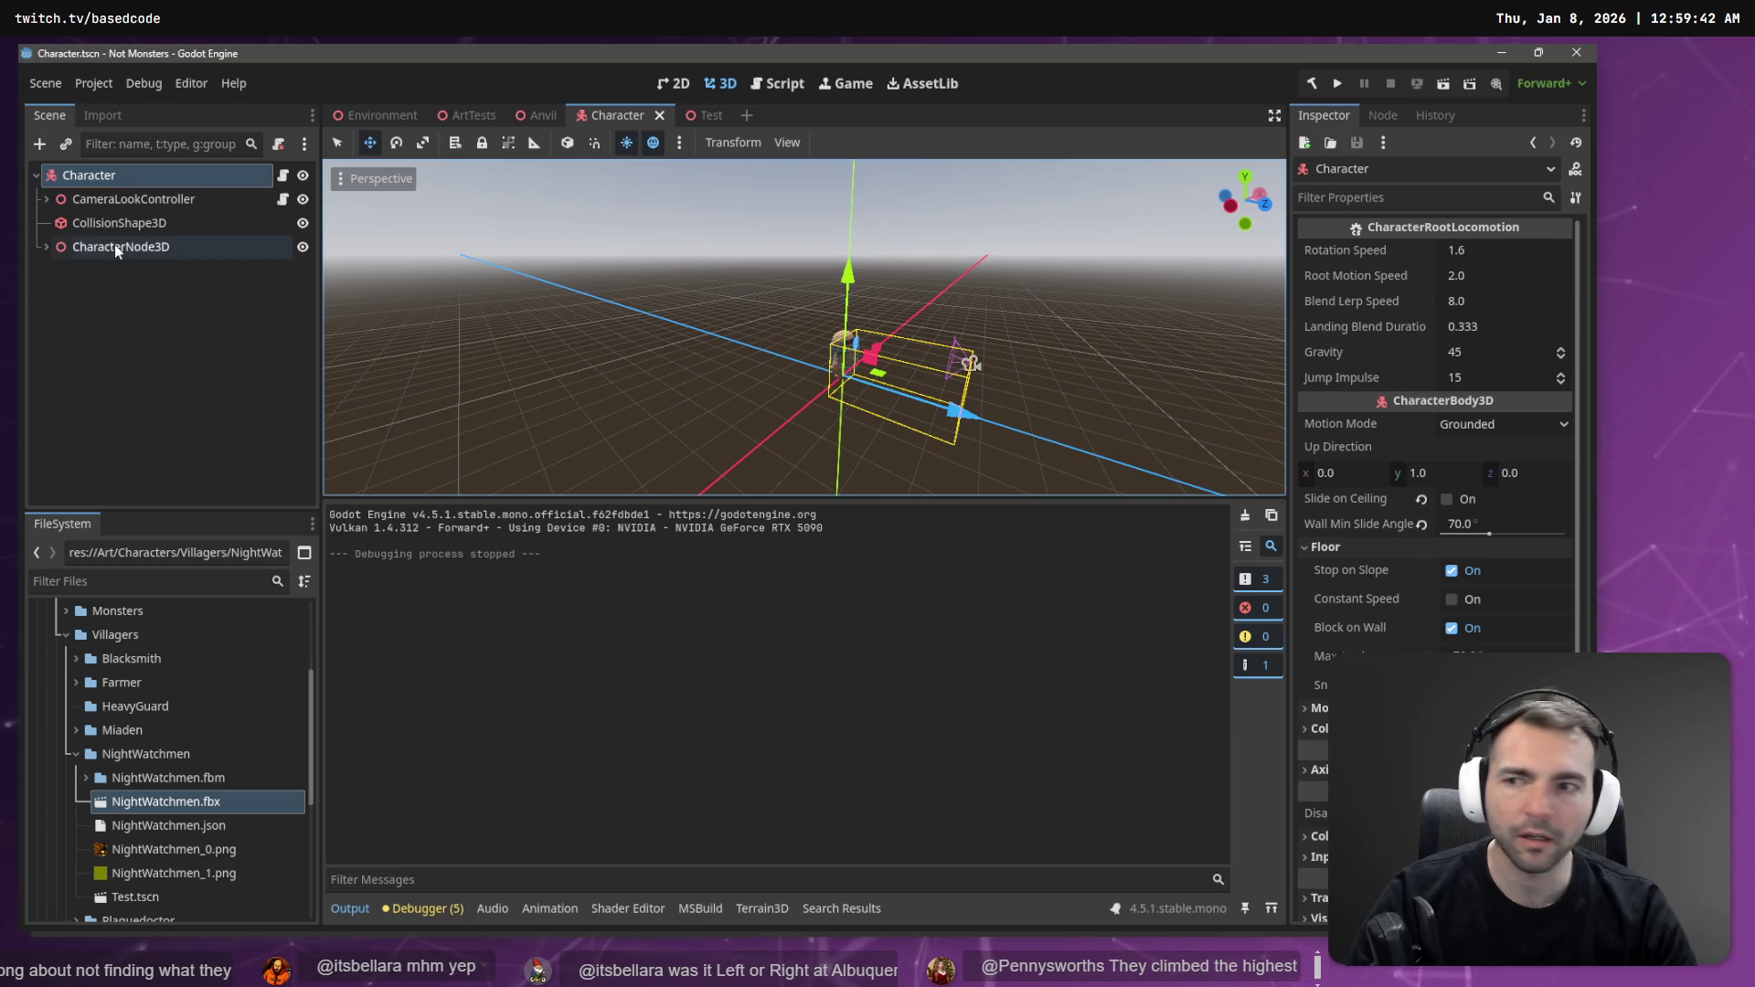
click(220, 199)
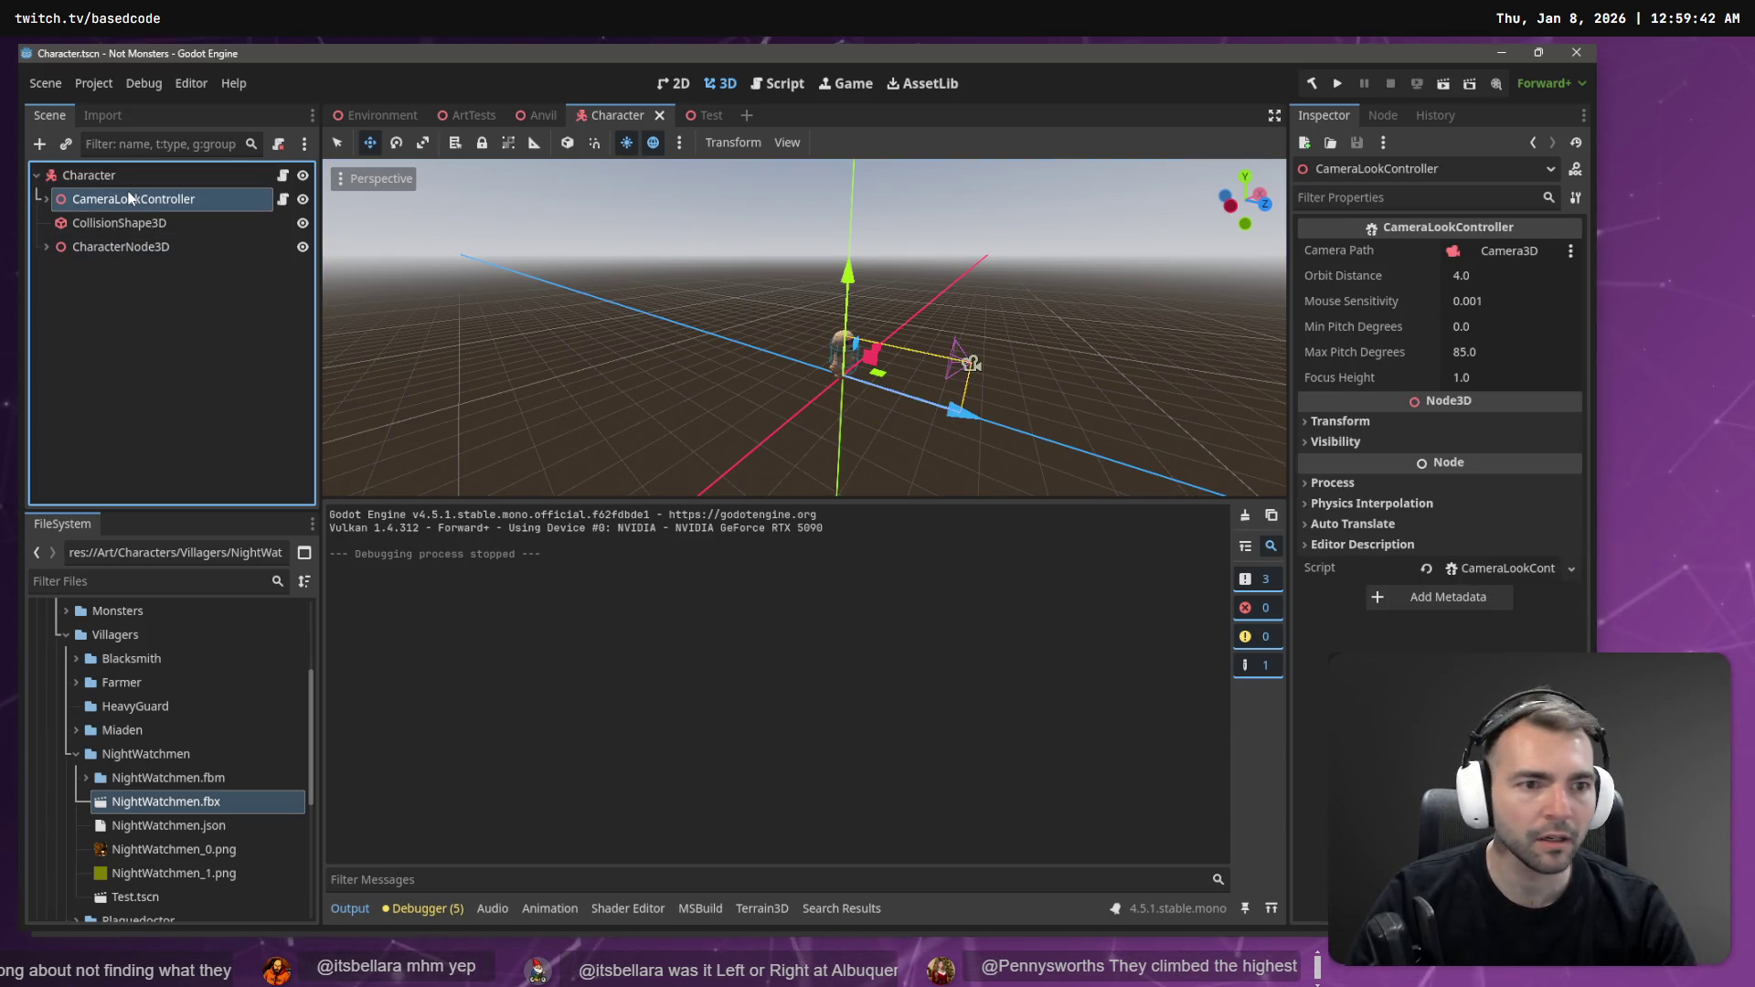
click(284, 200)
scroll(933, 293, down, 14)
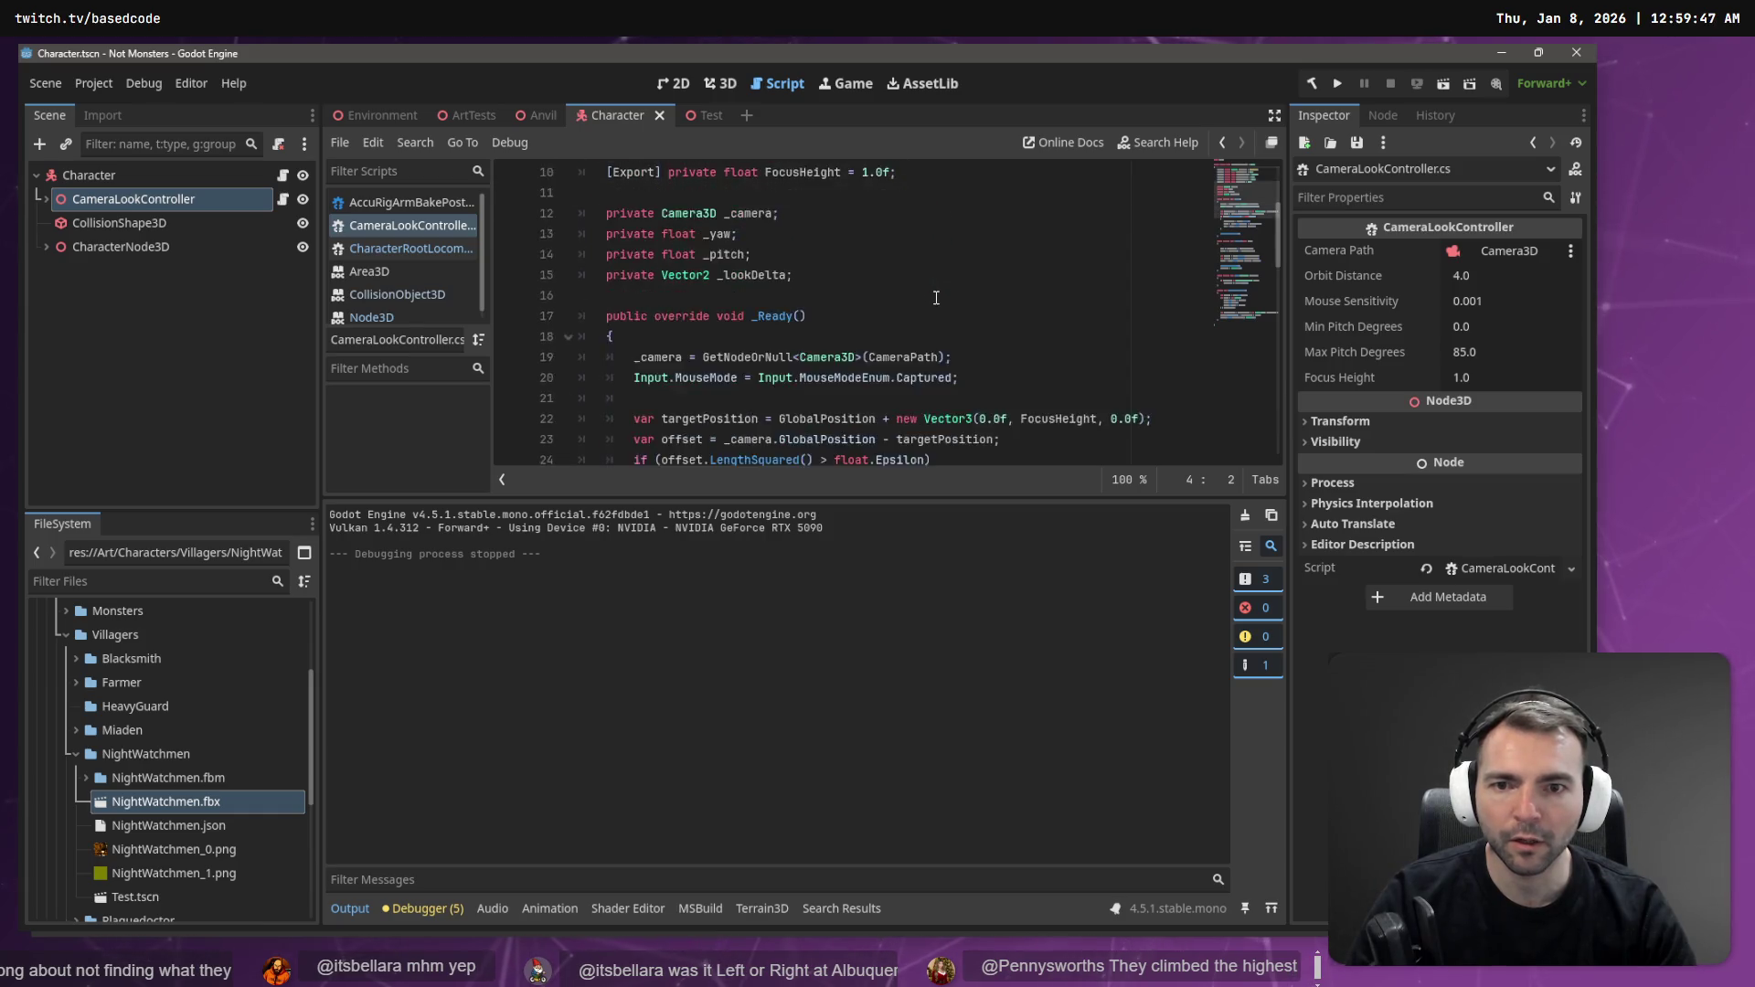
scroll(933, 303, up, 9)
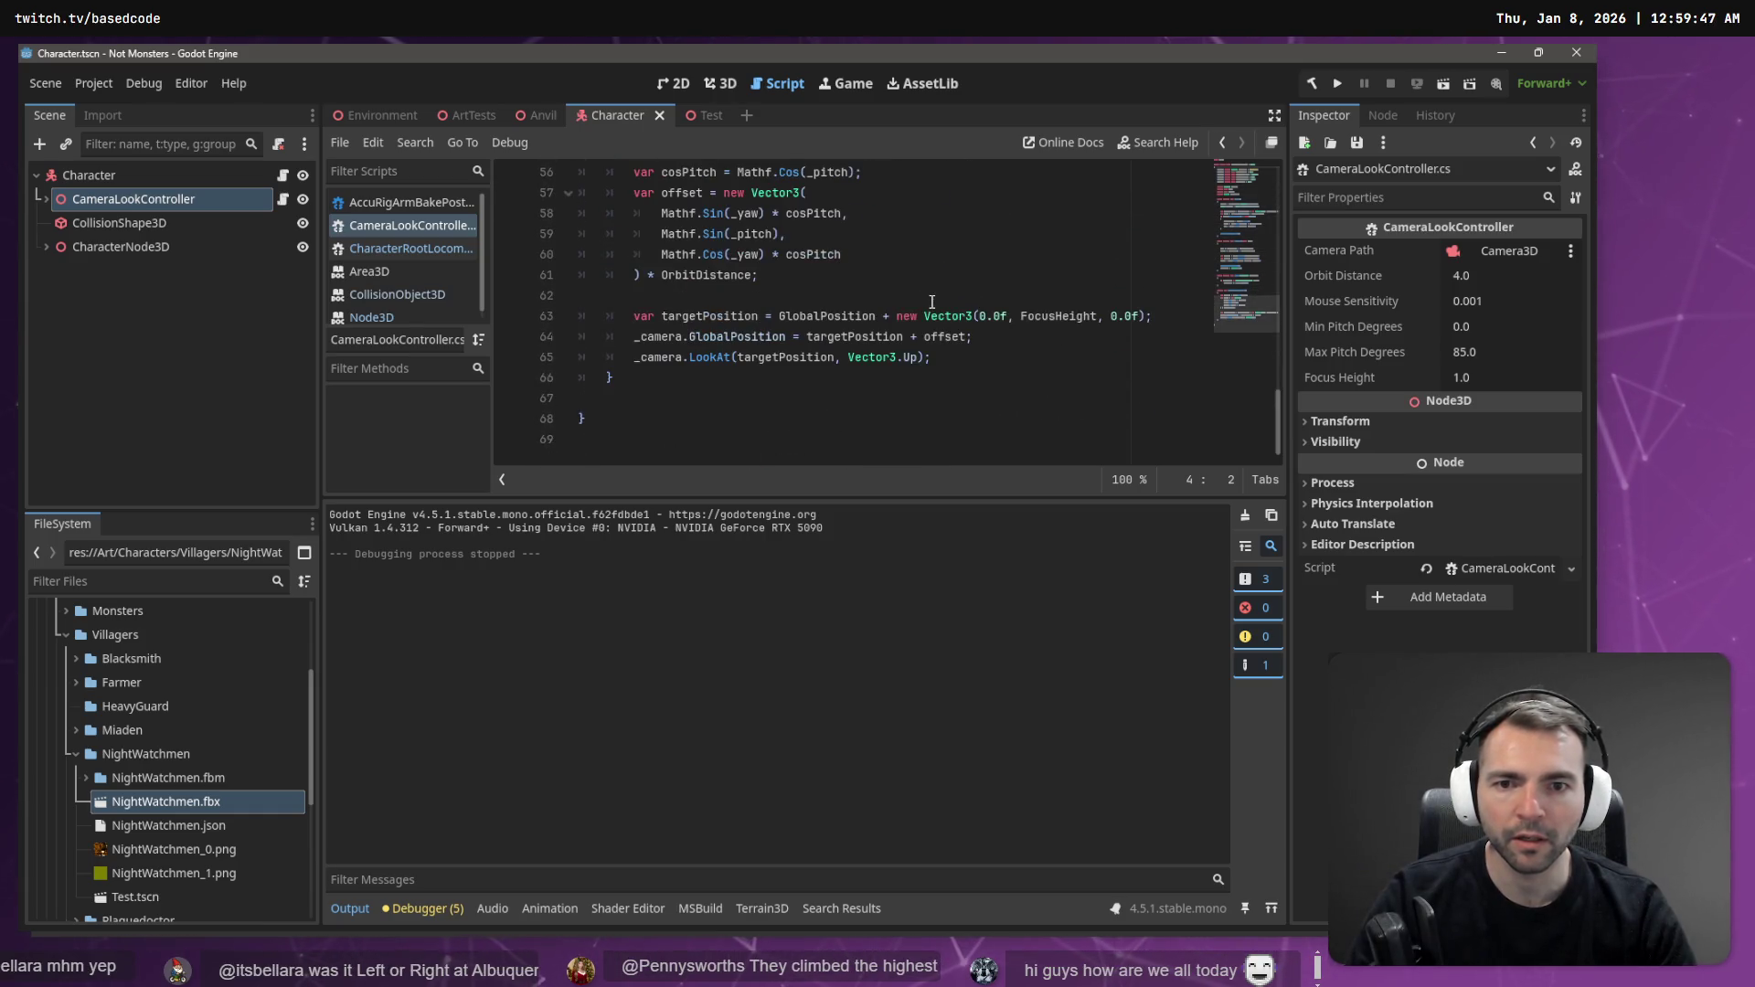
scroll(977, 353, up, 3)
scroll(991, 347, down, 2)
scroll(1005, 346, up, 4)
scroll(1011, 338, down, 8)
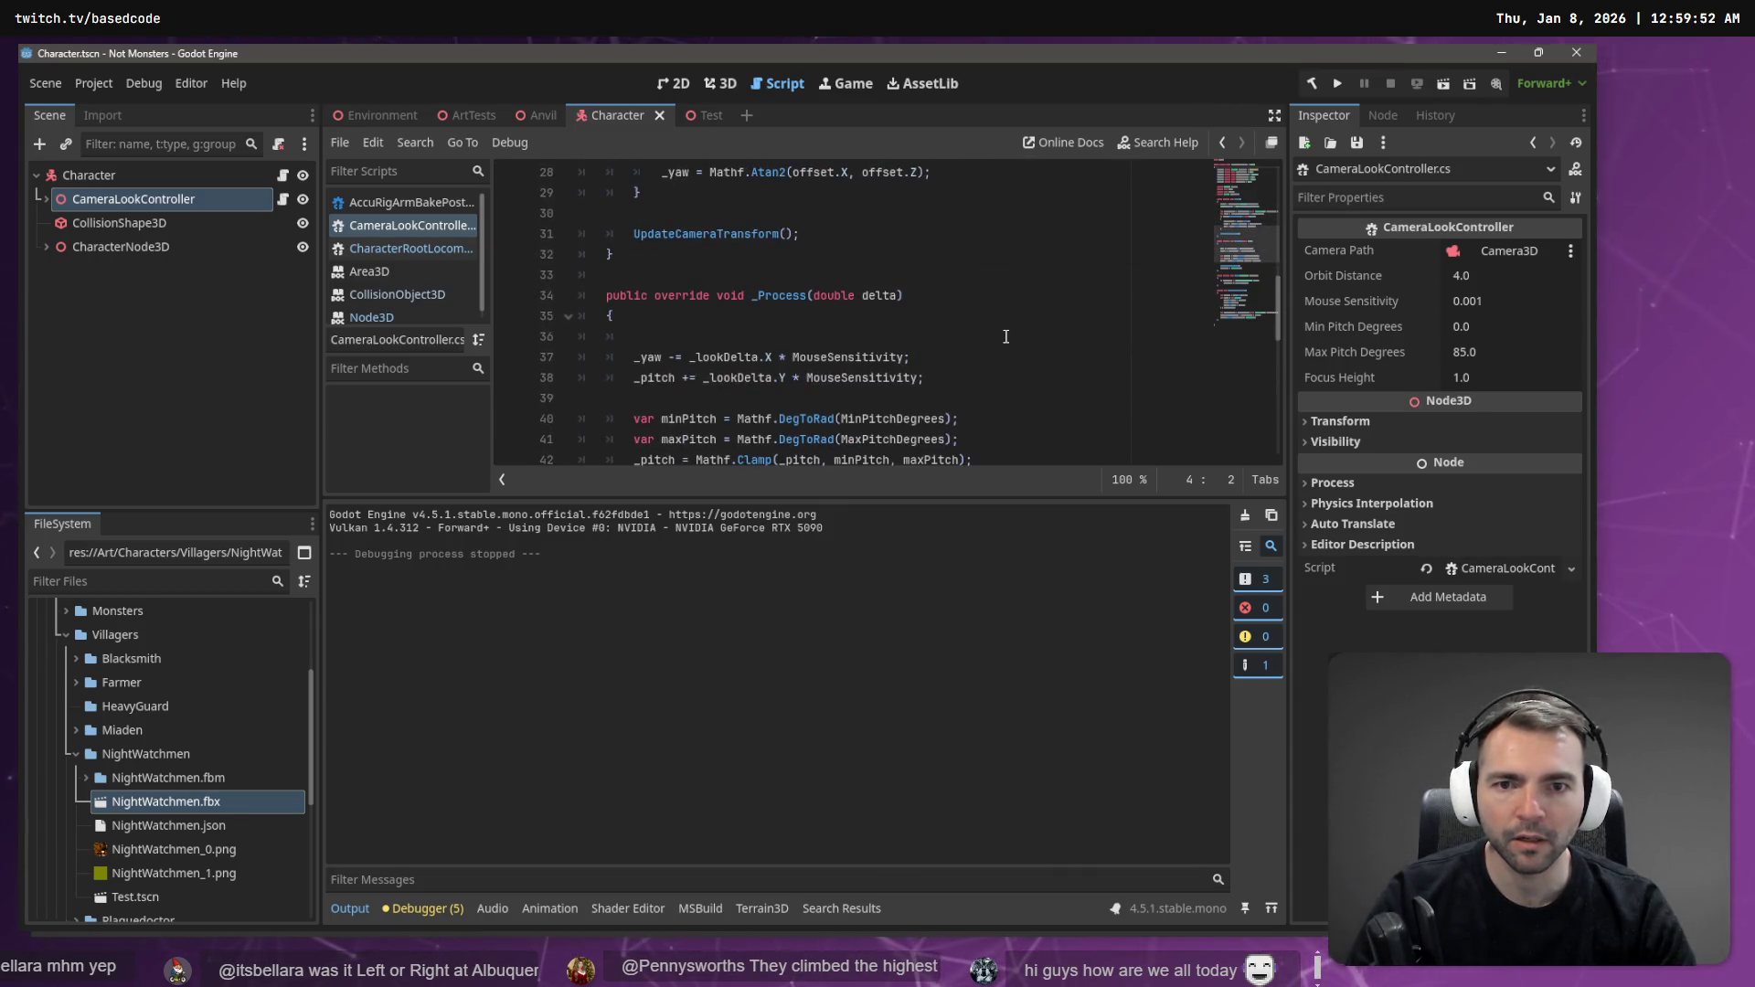
scroll(1012, 324, up, 8)
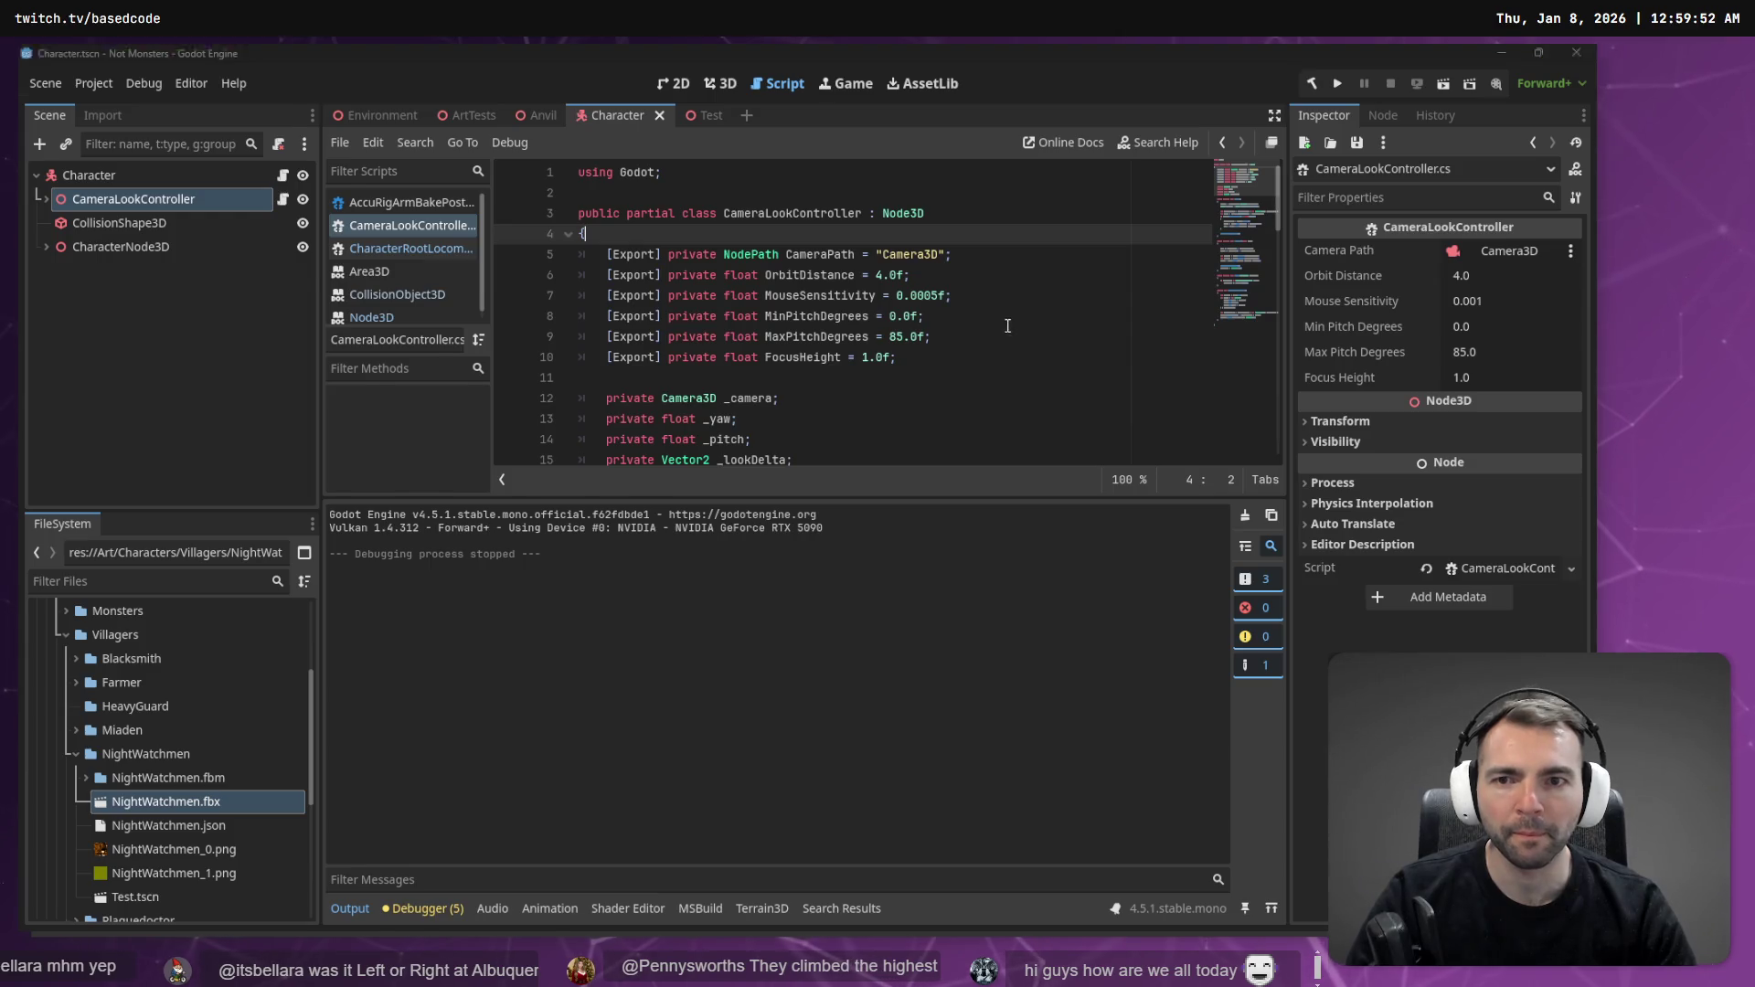
- Rebuild the C# project and play, walking the mummy with D, W and S before quitting
key(alt+Tab)
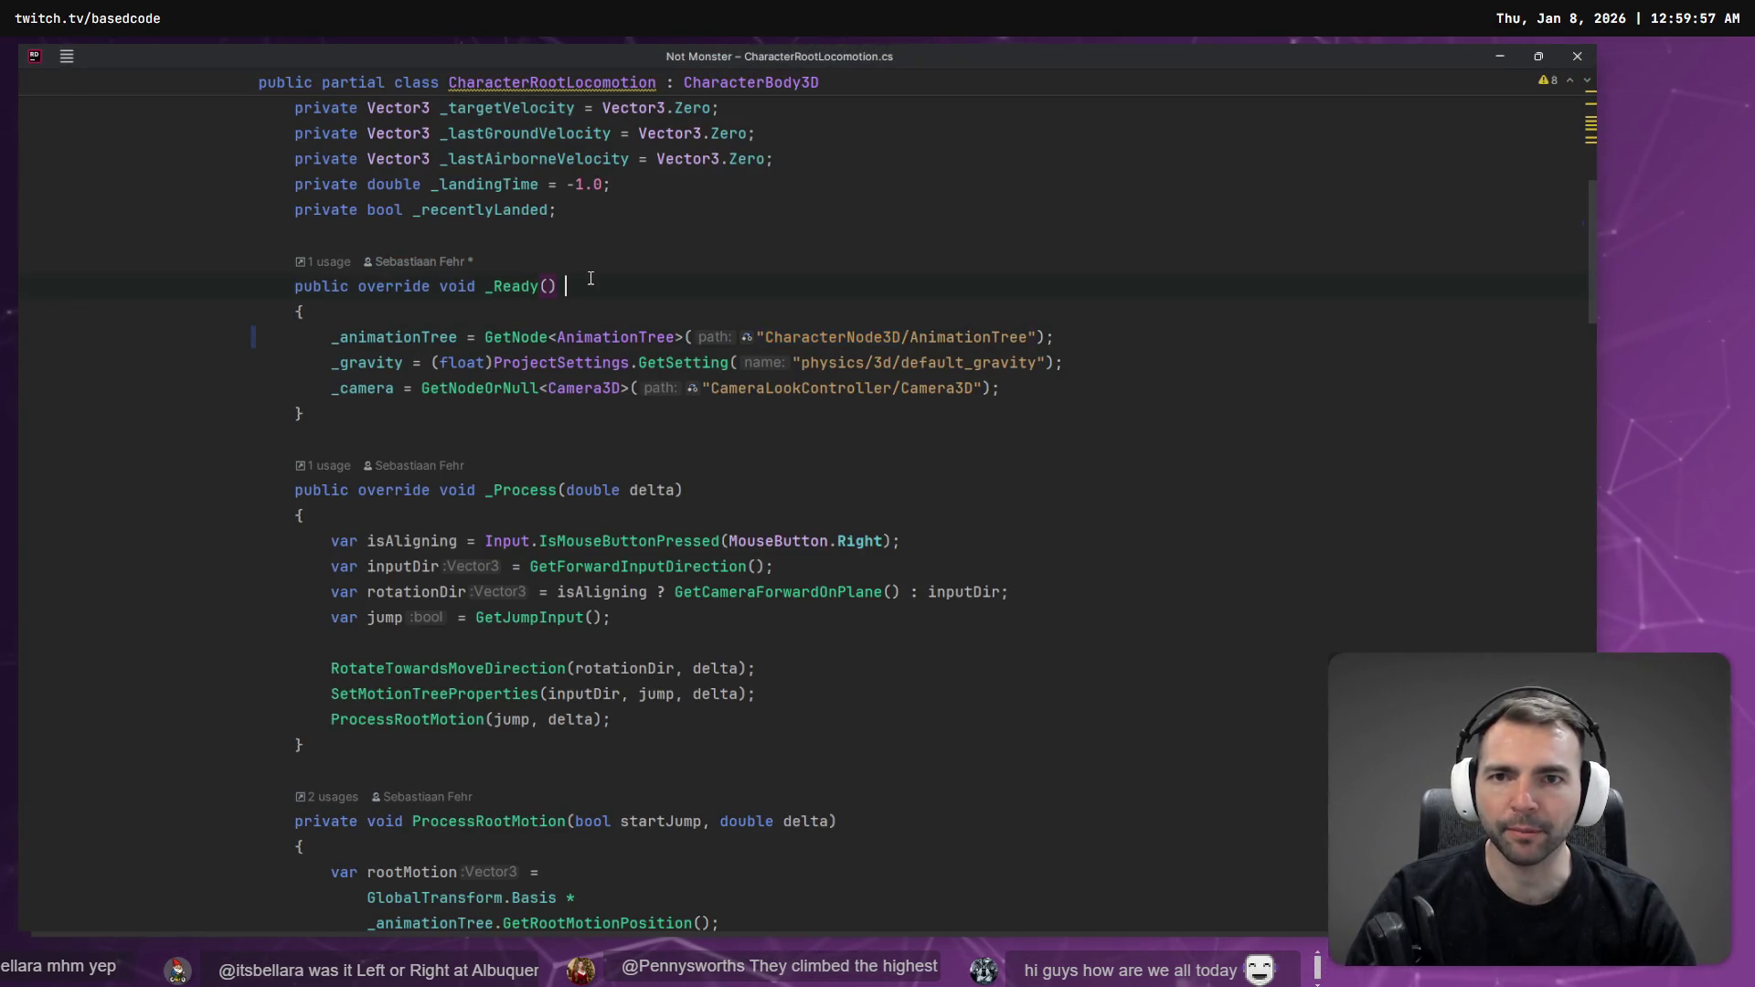
key(alt+Tab)
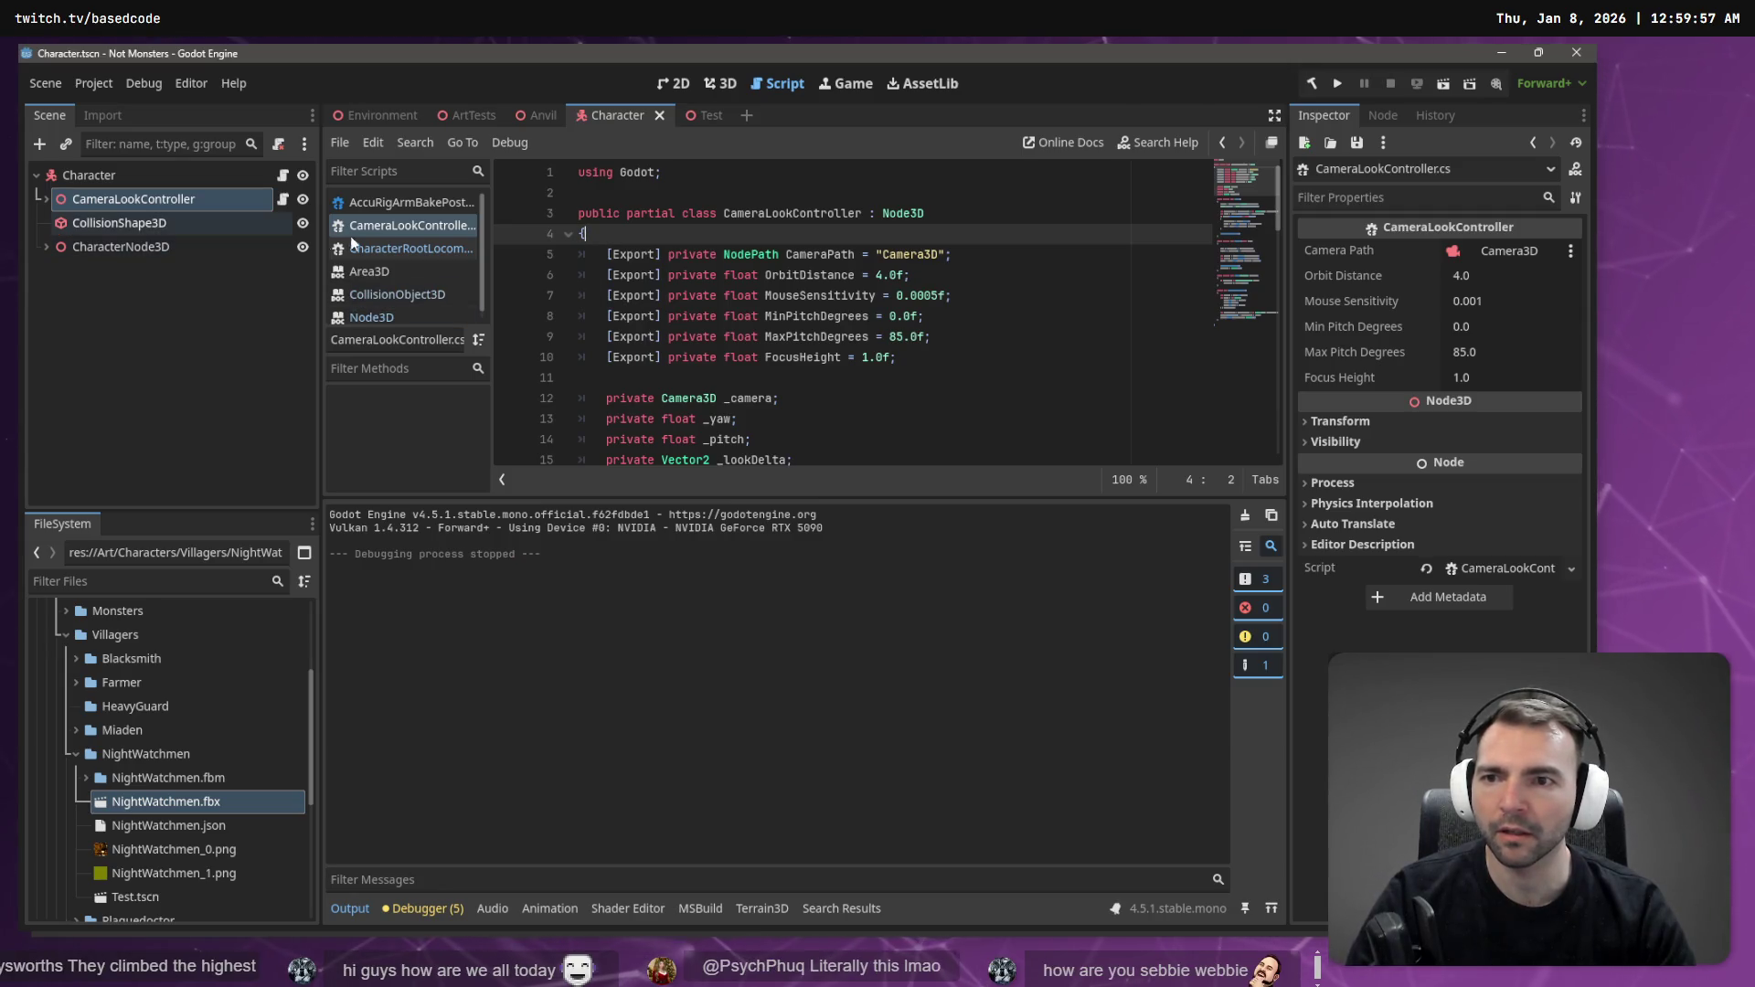
click(1310, 85)
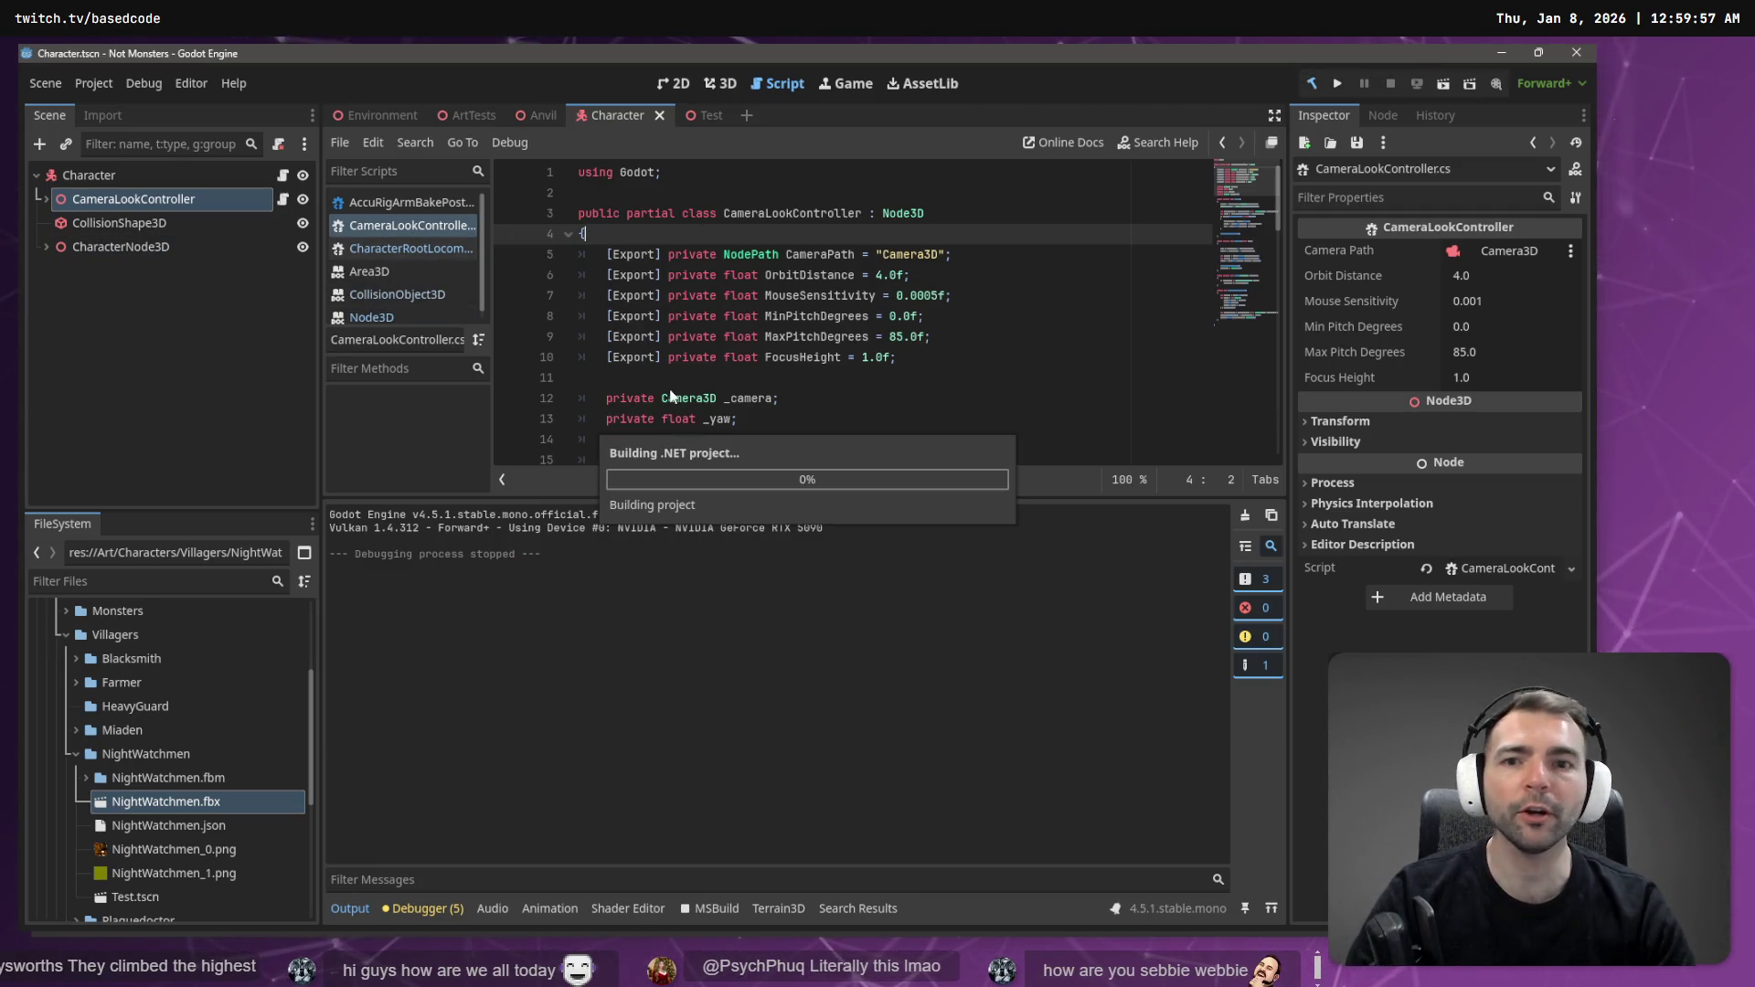
key(alt+Tab)
key(alt+Tab)
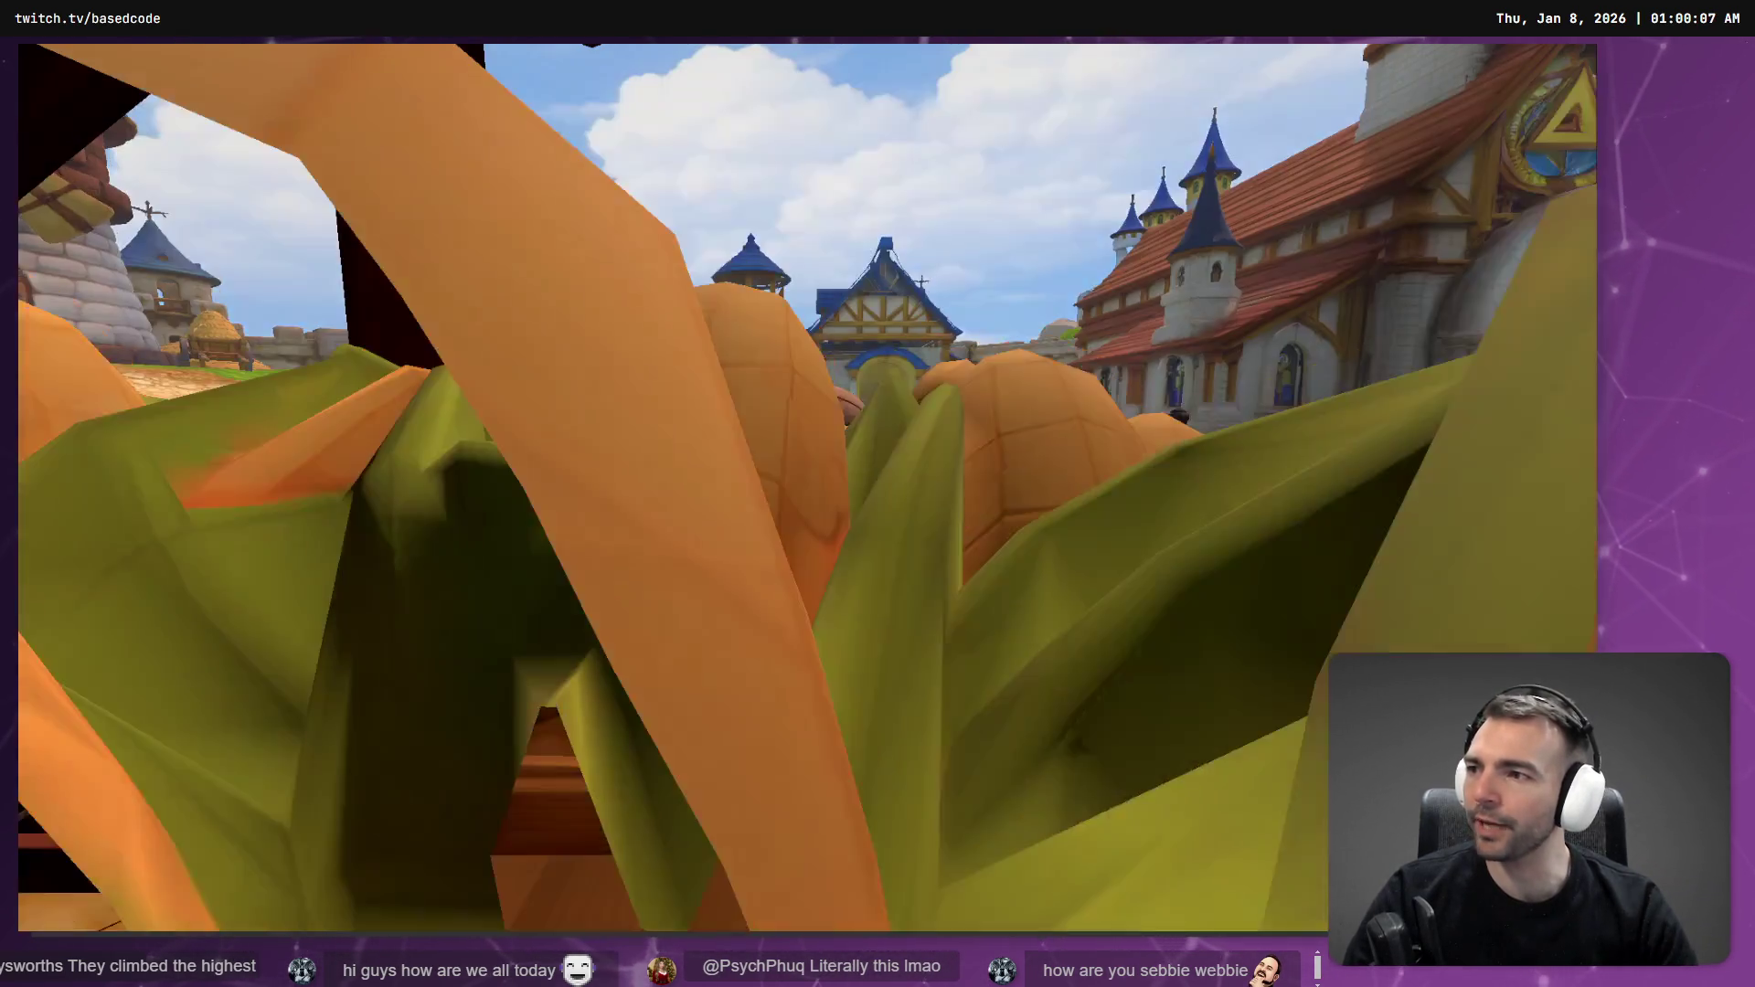
key(d)
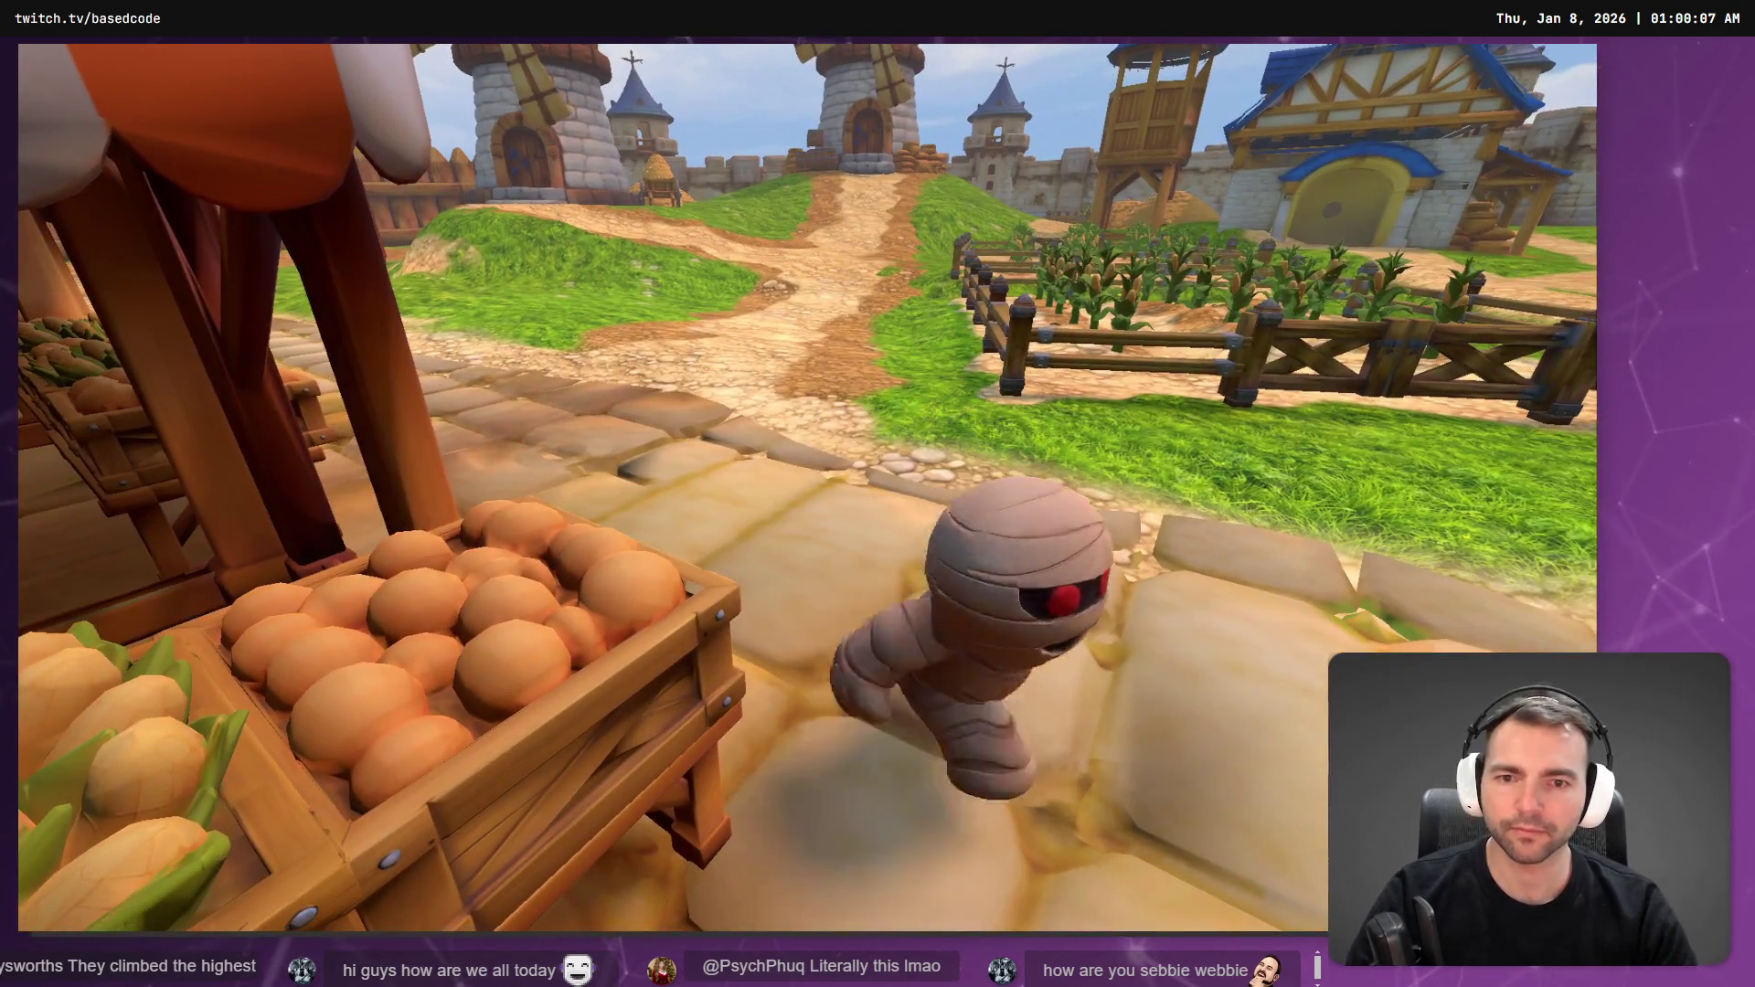
key(w)
key(s)
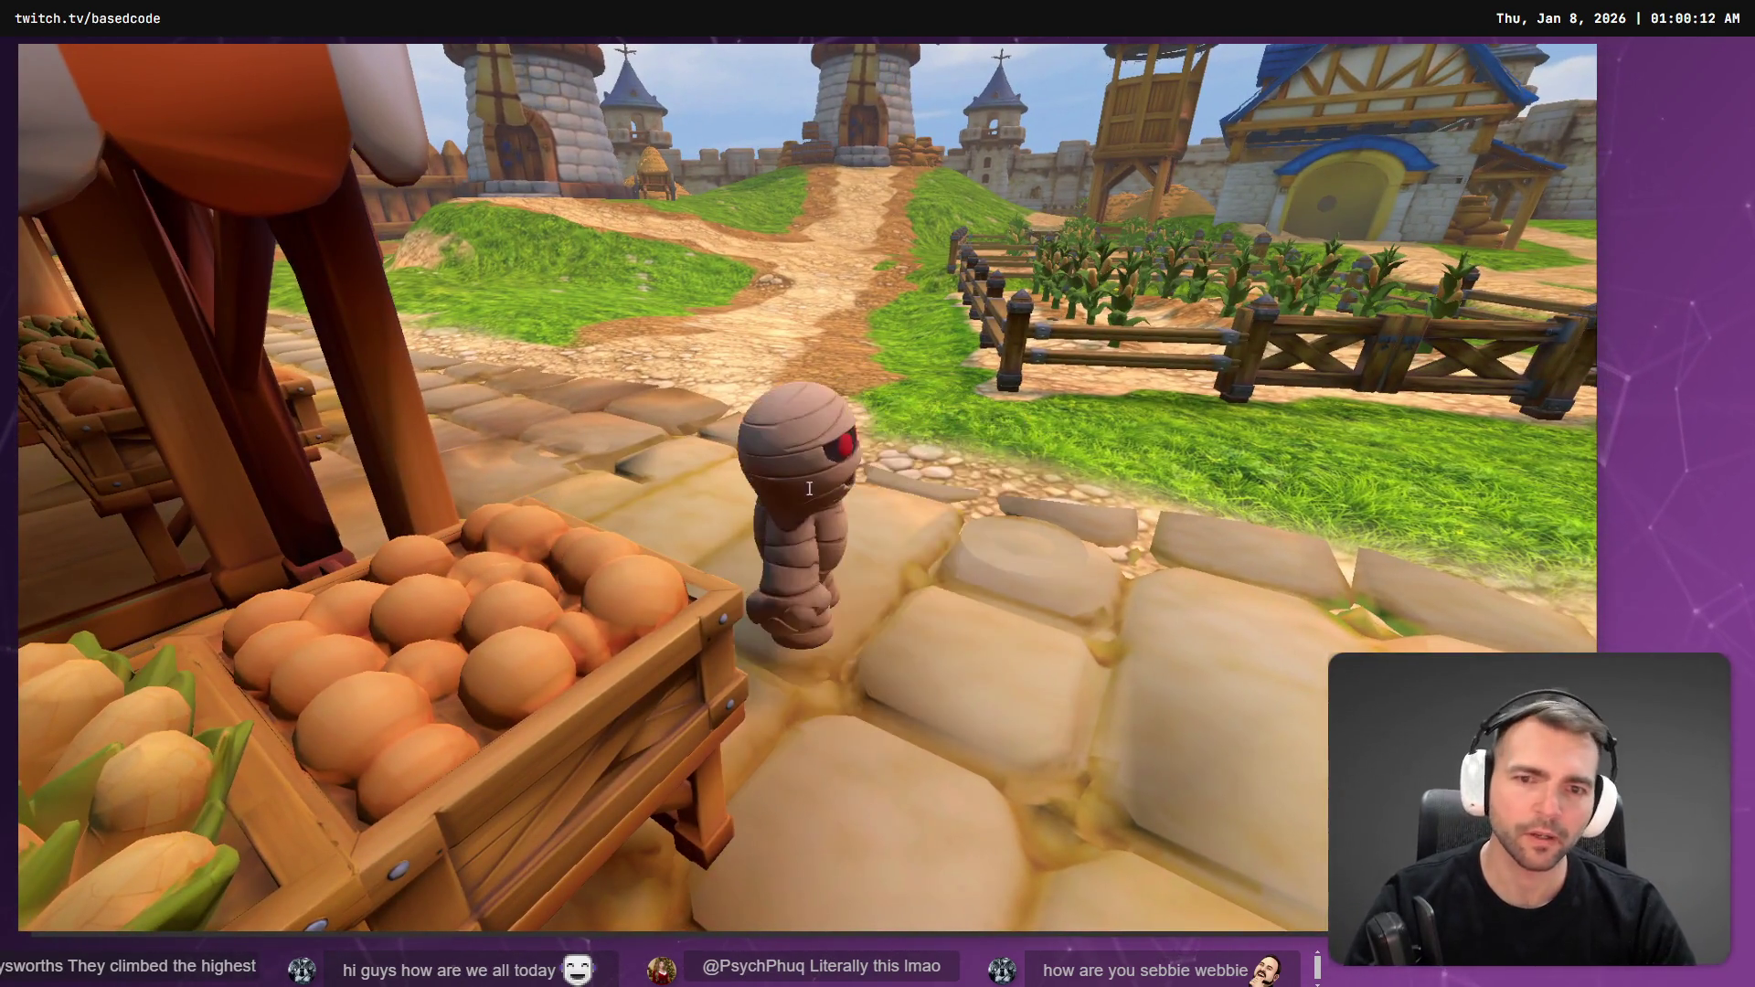
key(Escape)
- Select CharacterNode3D in the locomotion script's AnimationTree path
click(282, 174)
double_click(821, 338)
key(alt+Tab)
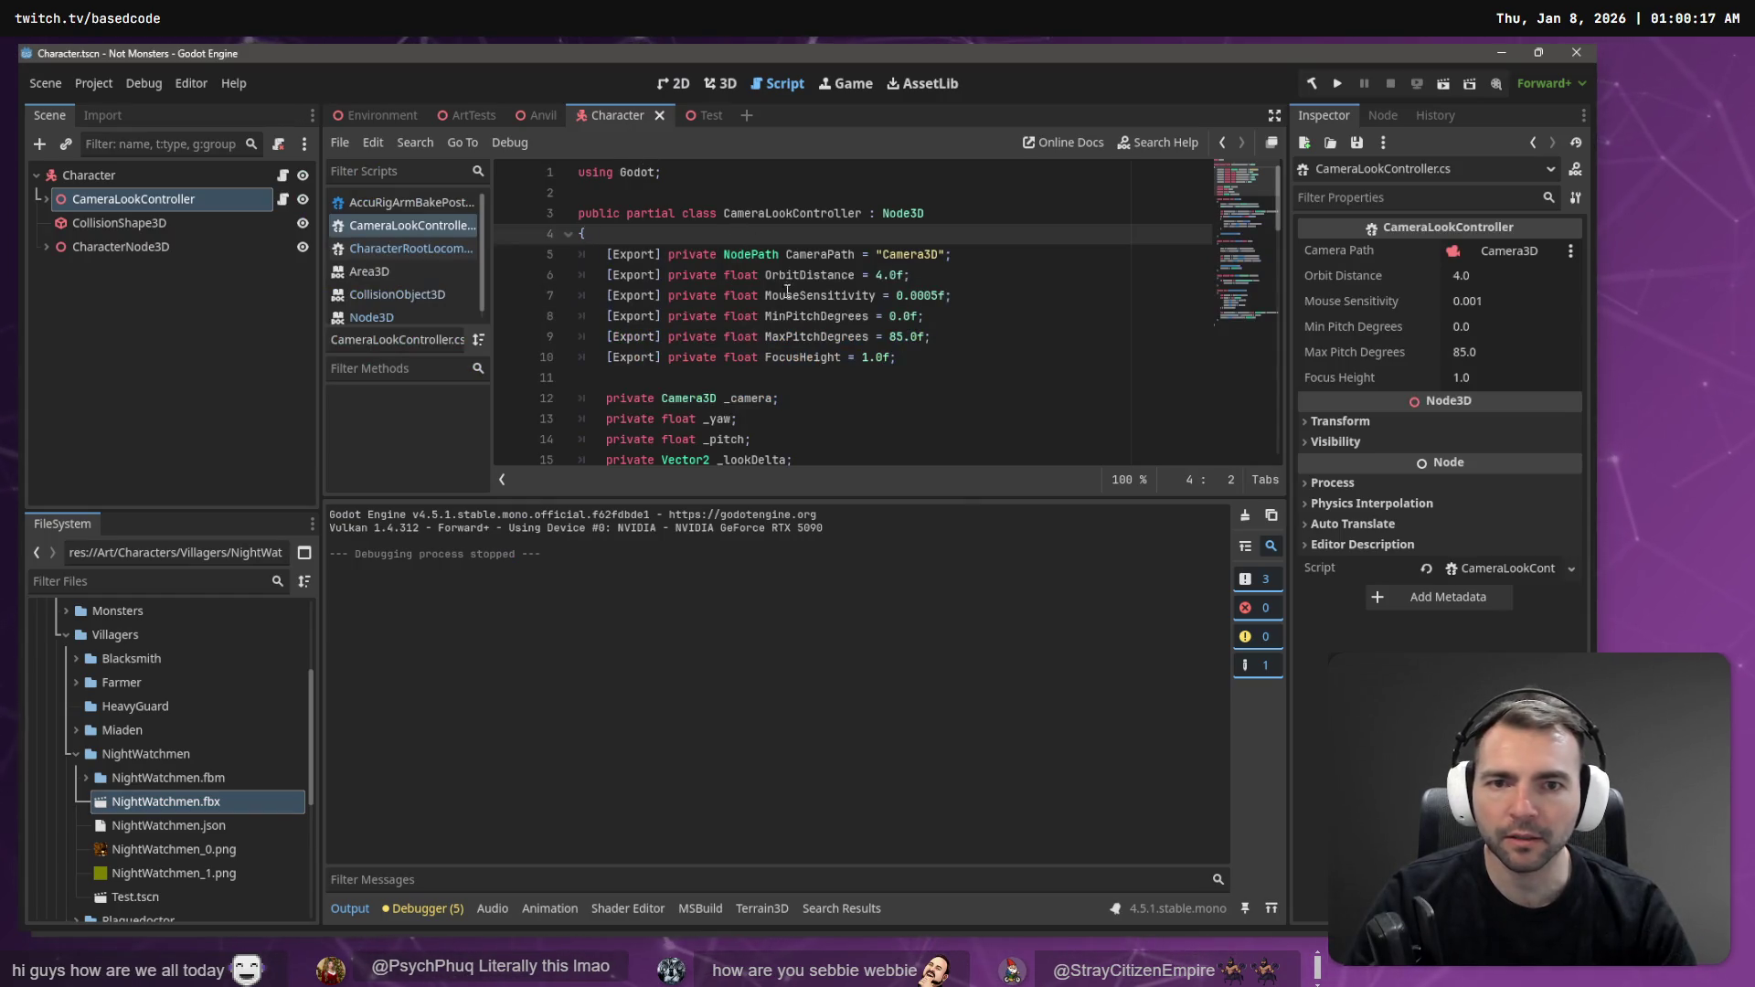
- Scroll through CameraLookController.cs, then switch via the Test tab to the ArtTests scene
scroll(787, 291, down, 10)
scroll(796, 302, up, 5)
scroll(804, 317, down, 6)
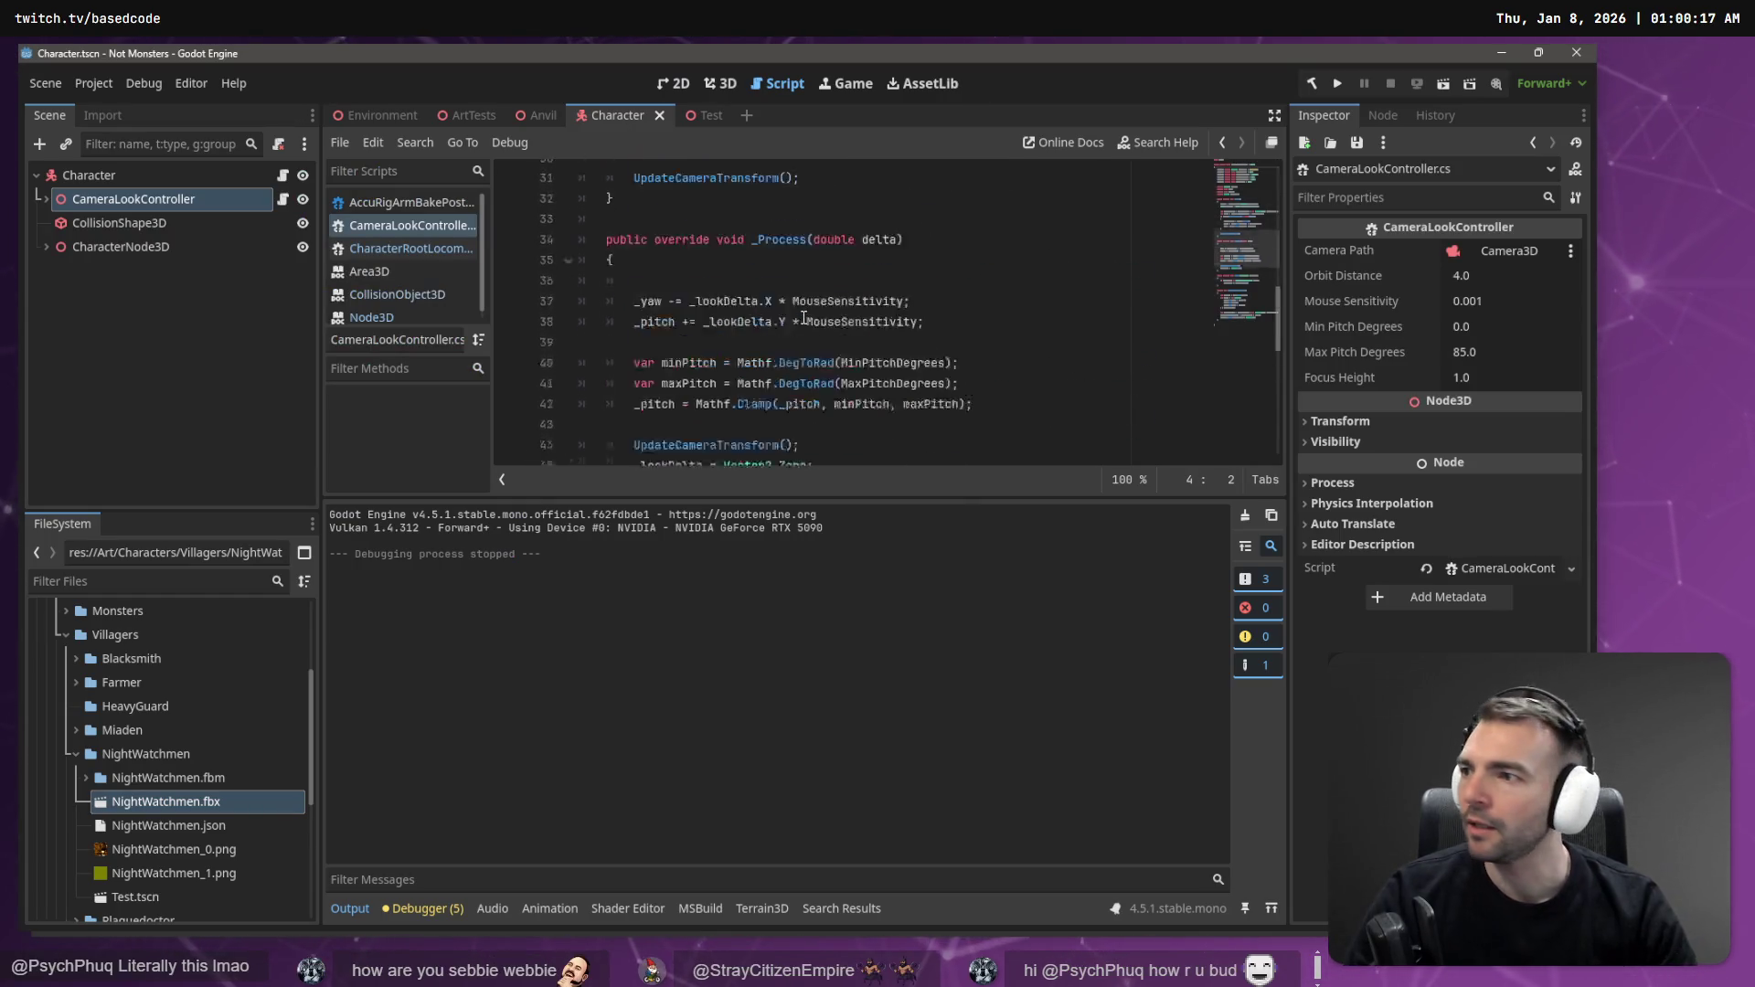
scroll(803, 317, down, 8)
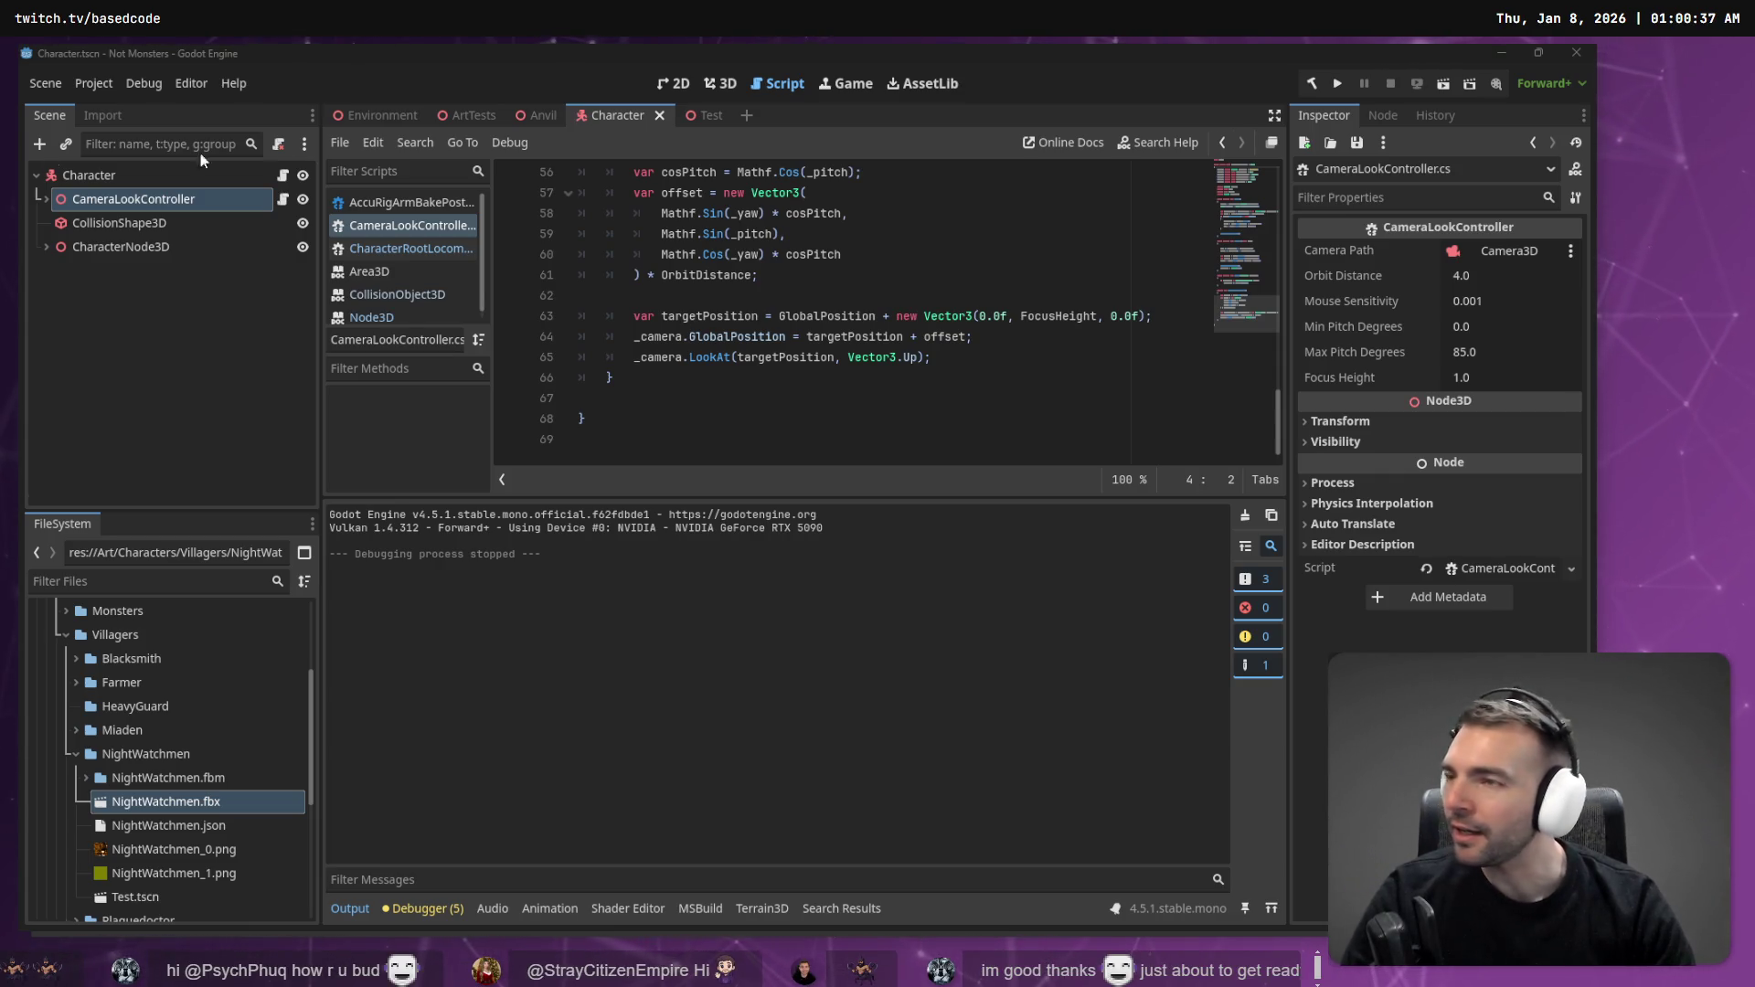
click(819, 233)
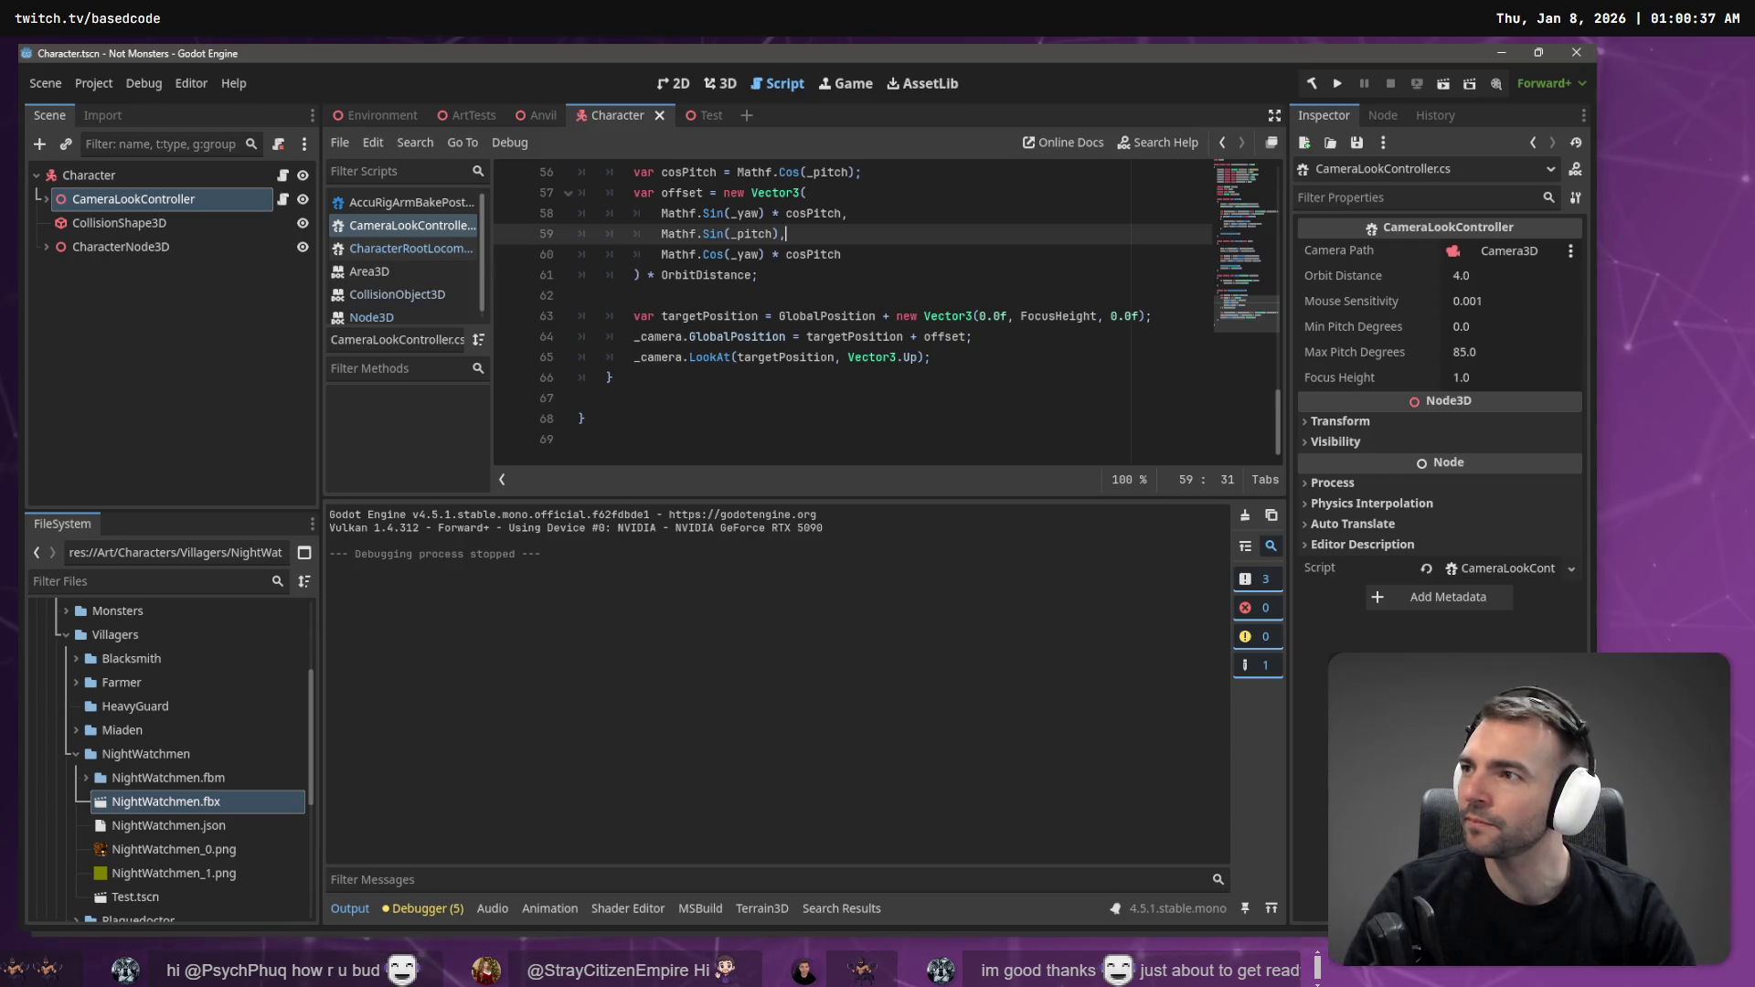
scroll(609, 219, up, 18)
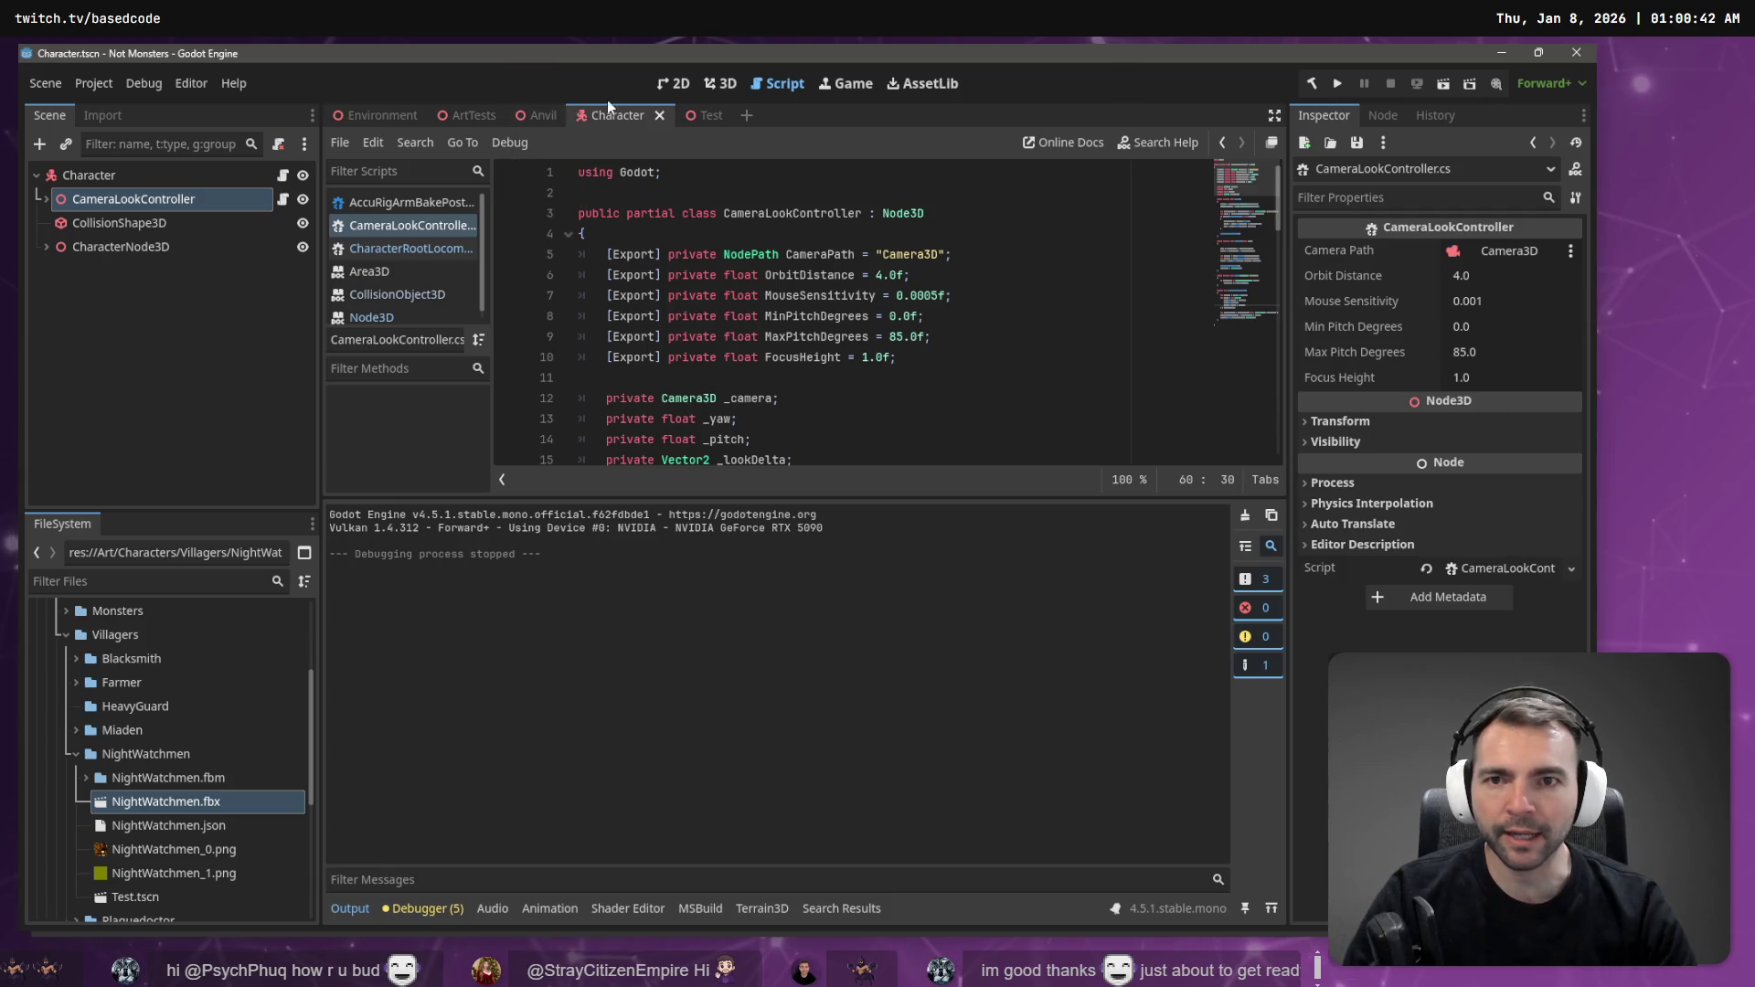
click(698, 113)
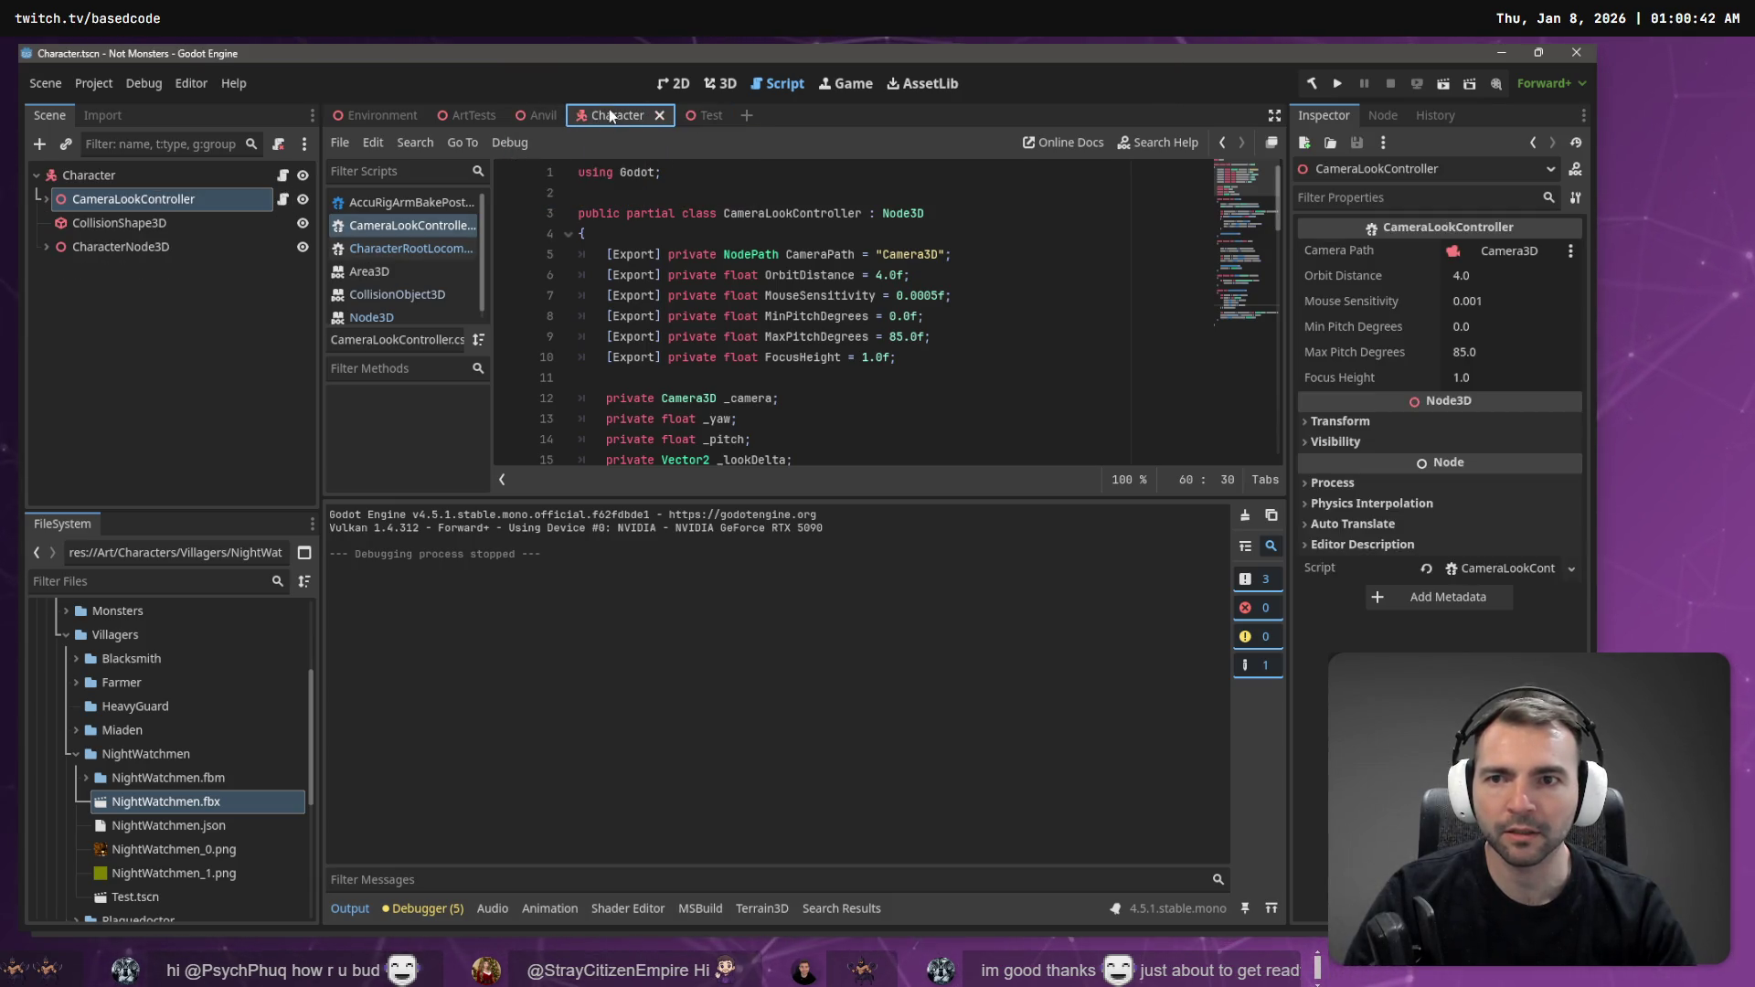
click(470, 115)
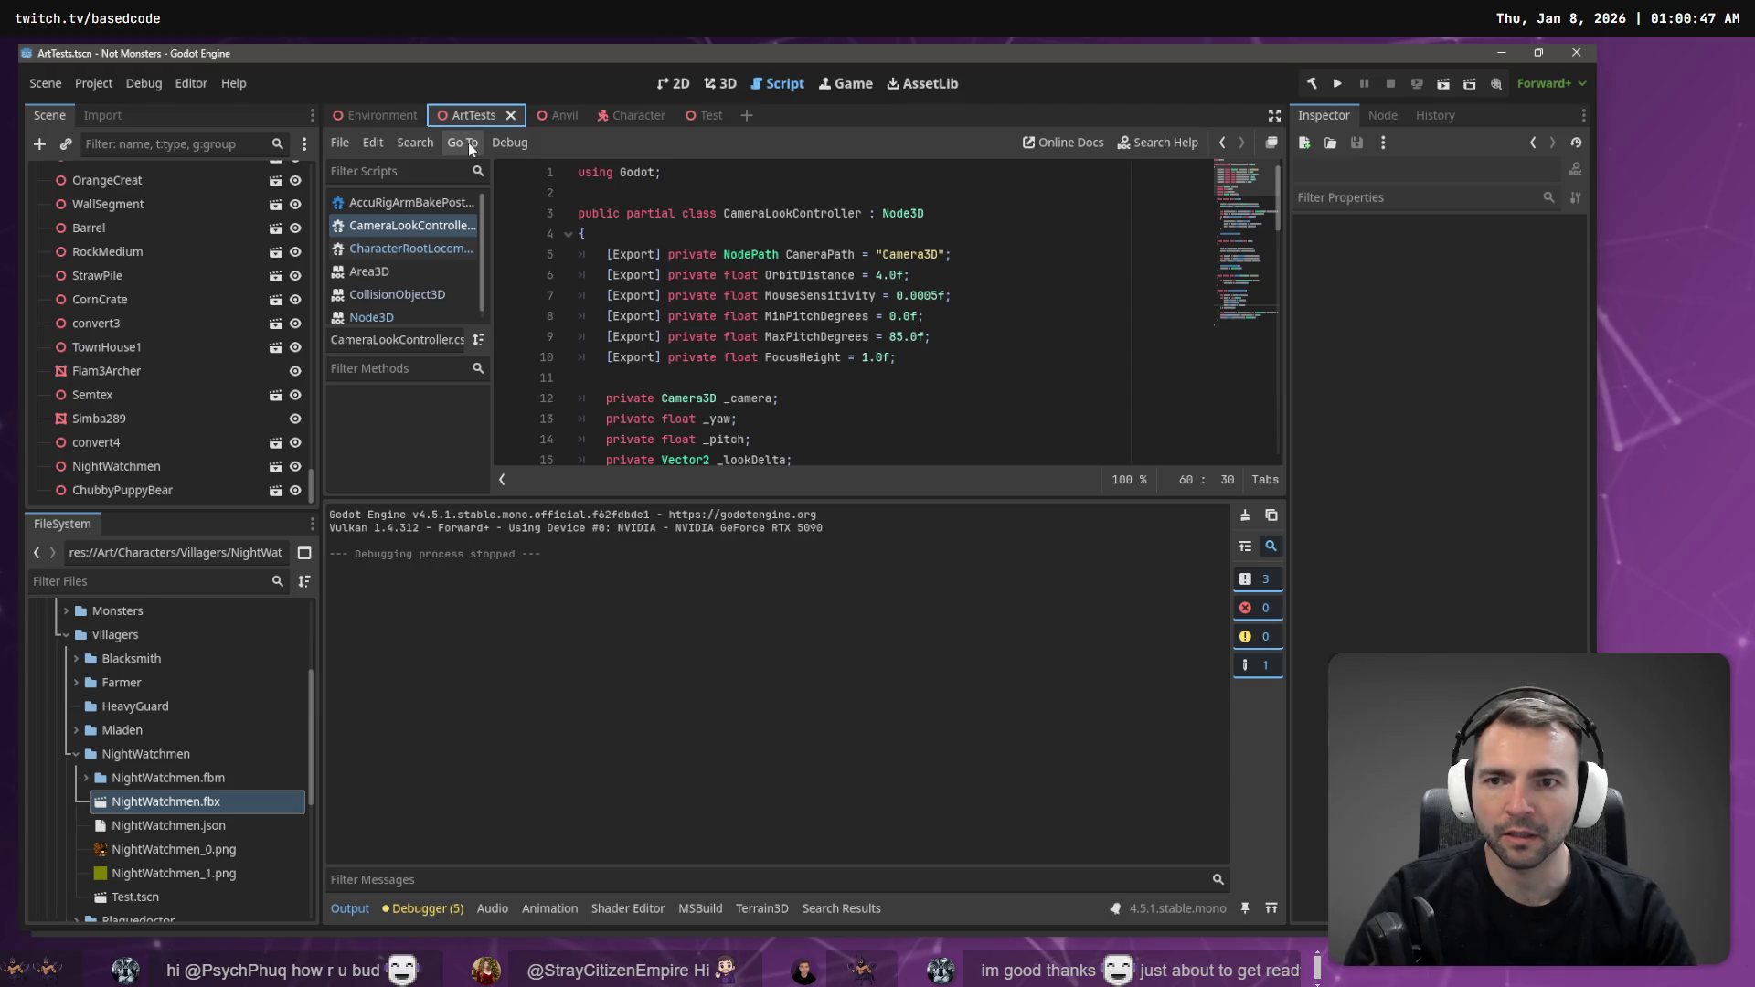
- Close the ArtTests scene and open the CharacterRootLocomotion script in the script editor
click(393, 114)
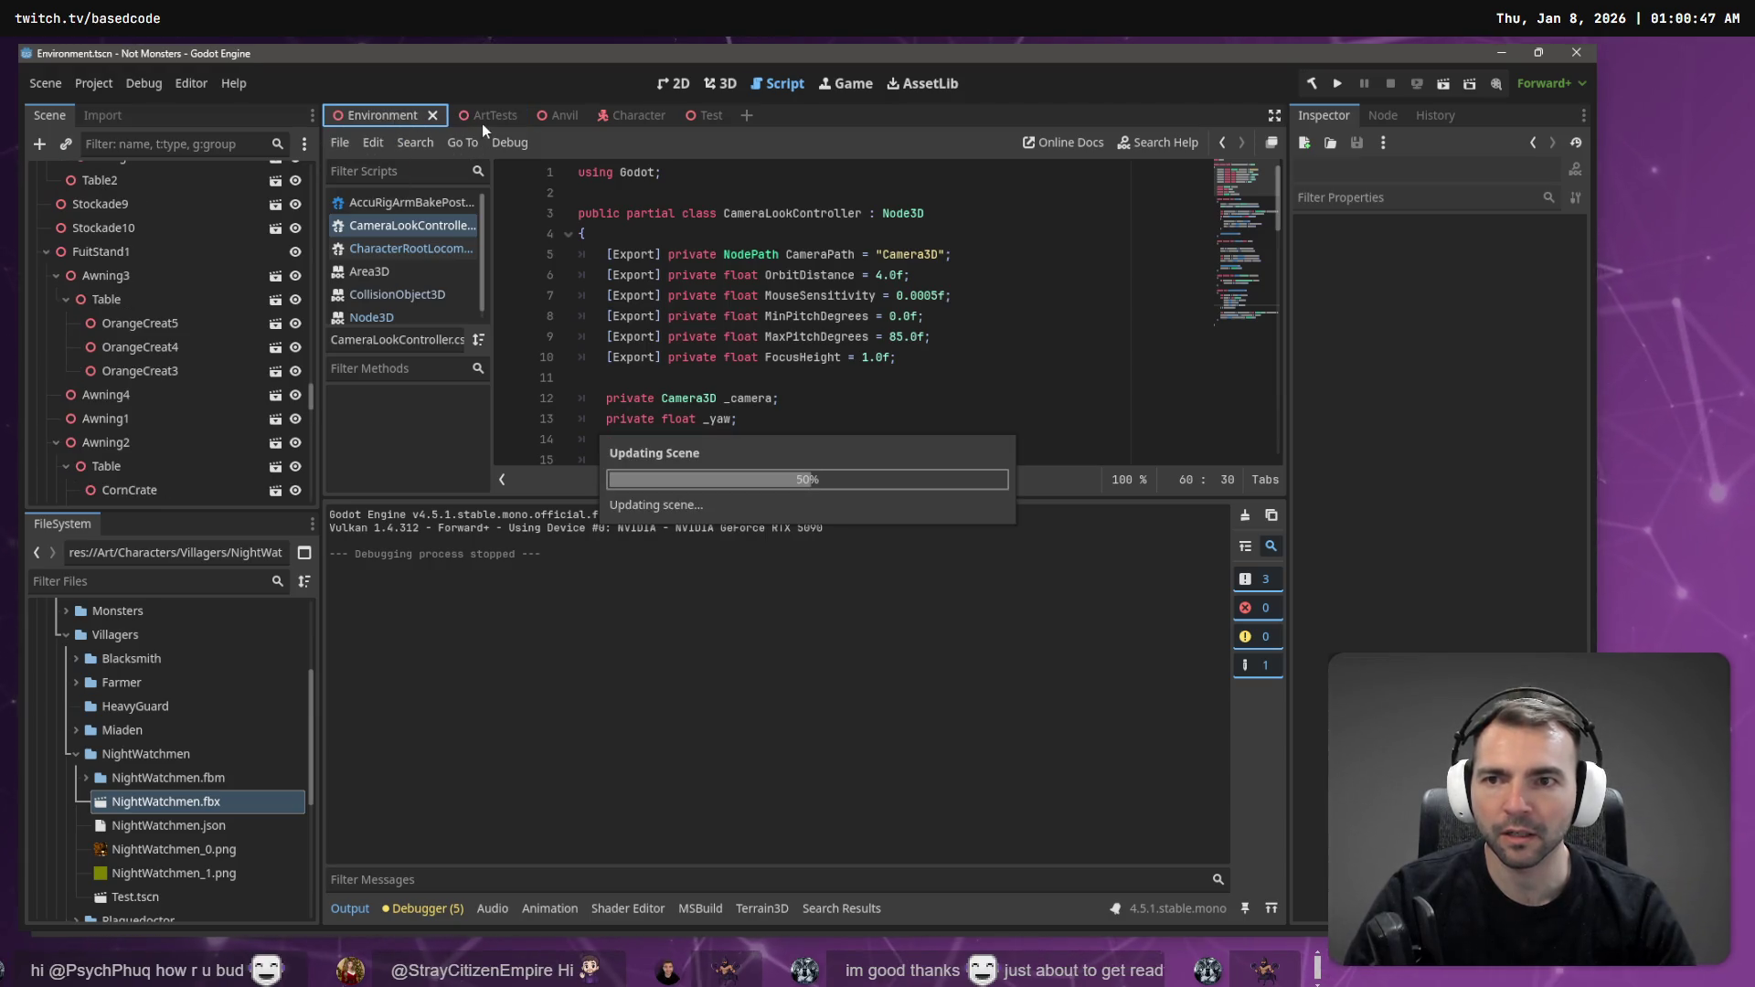
middle_click(489, 114)
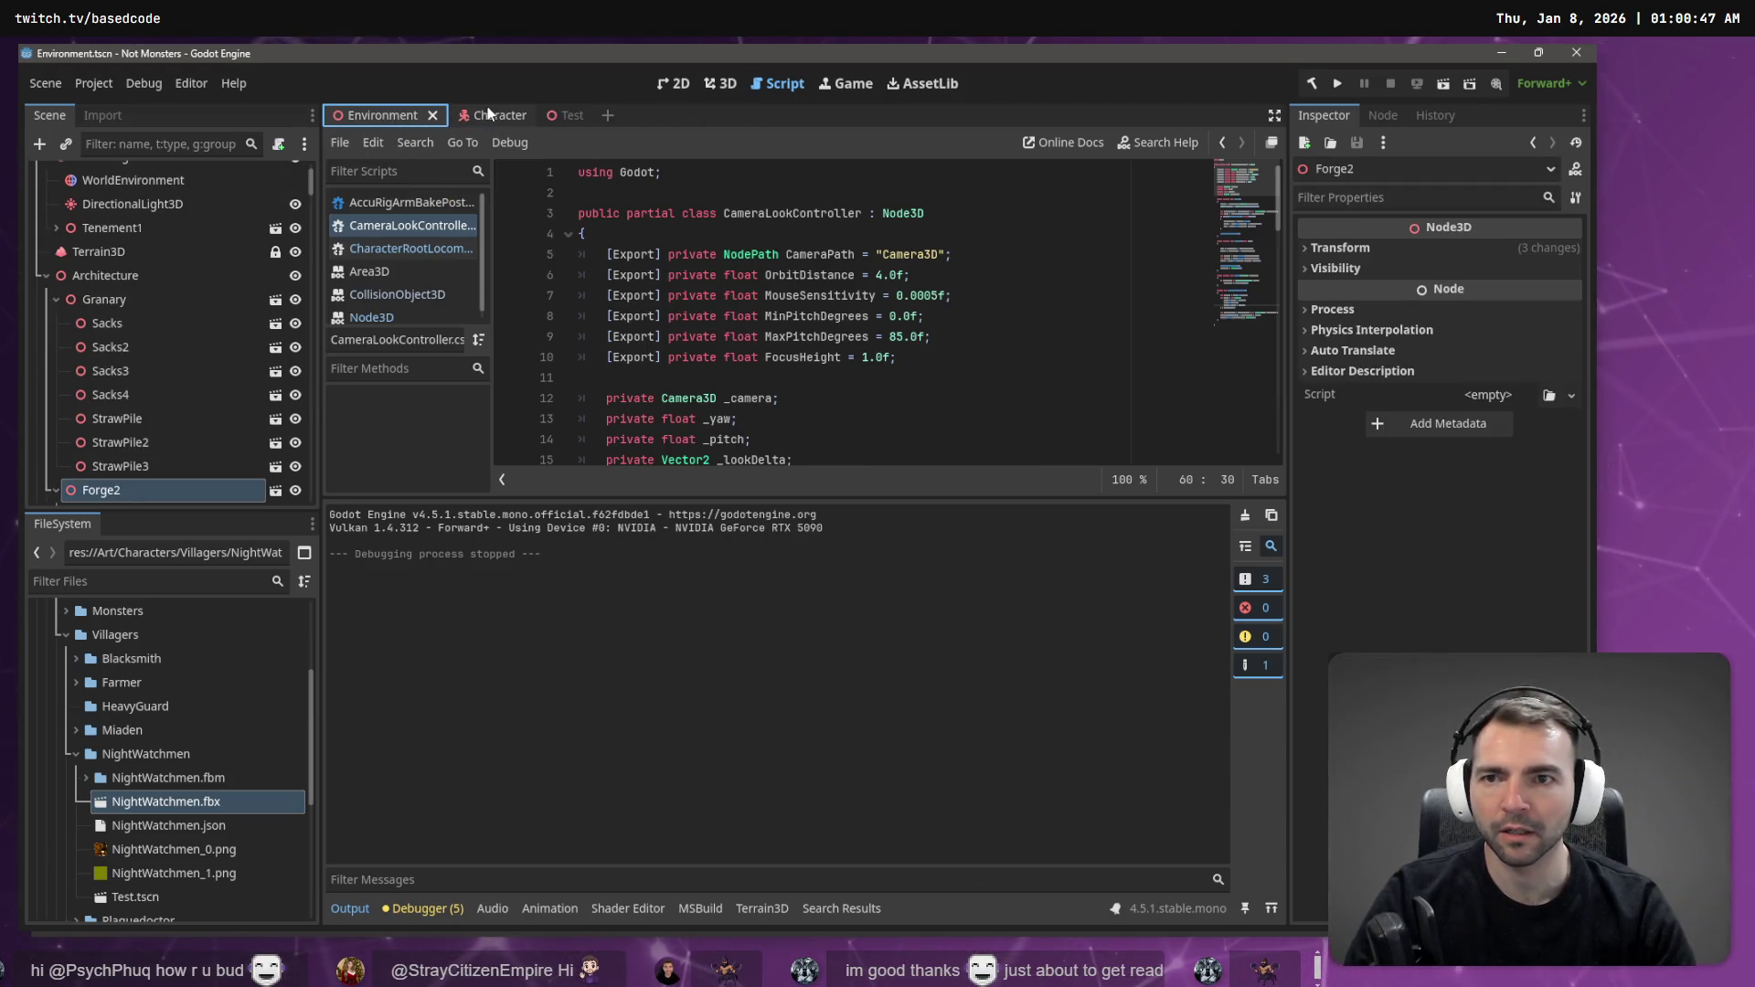
scroll(585, 255, down, 10)
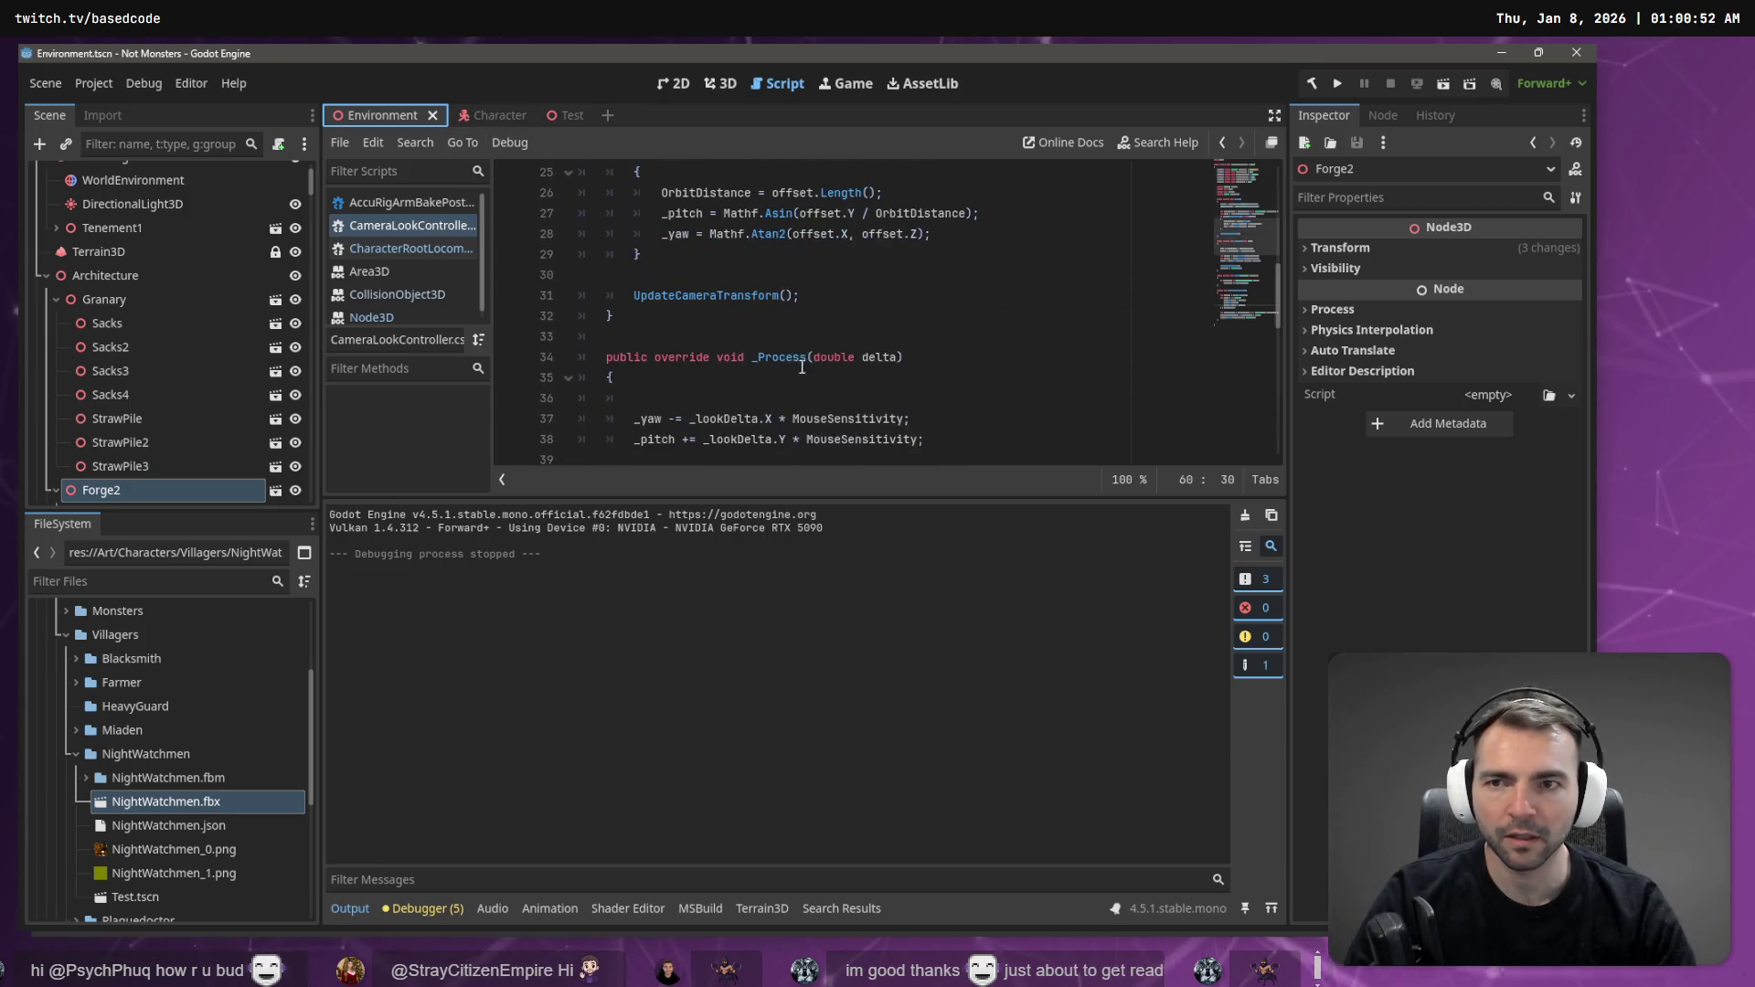
scroll(585, 255, up, 10)
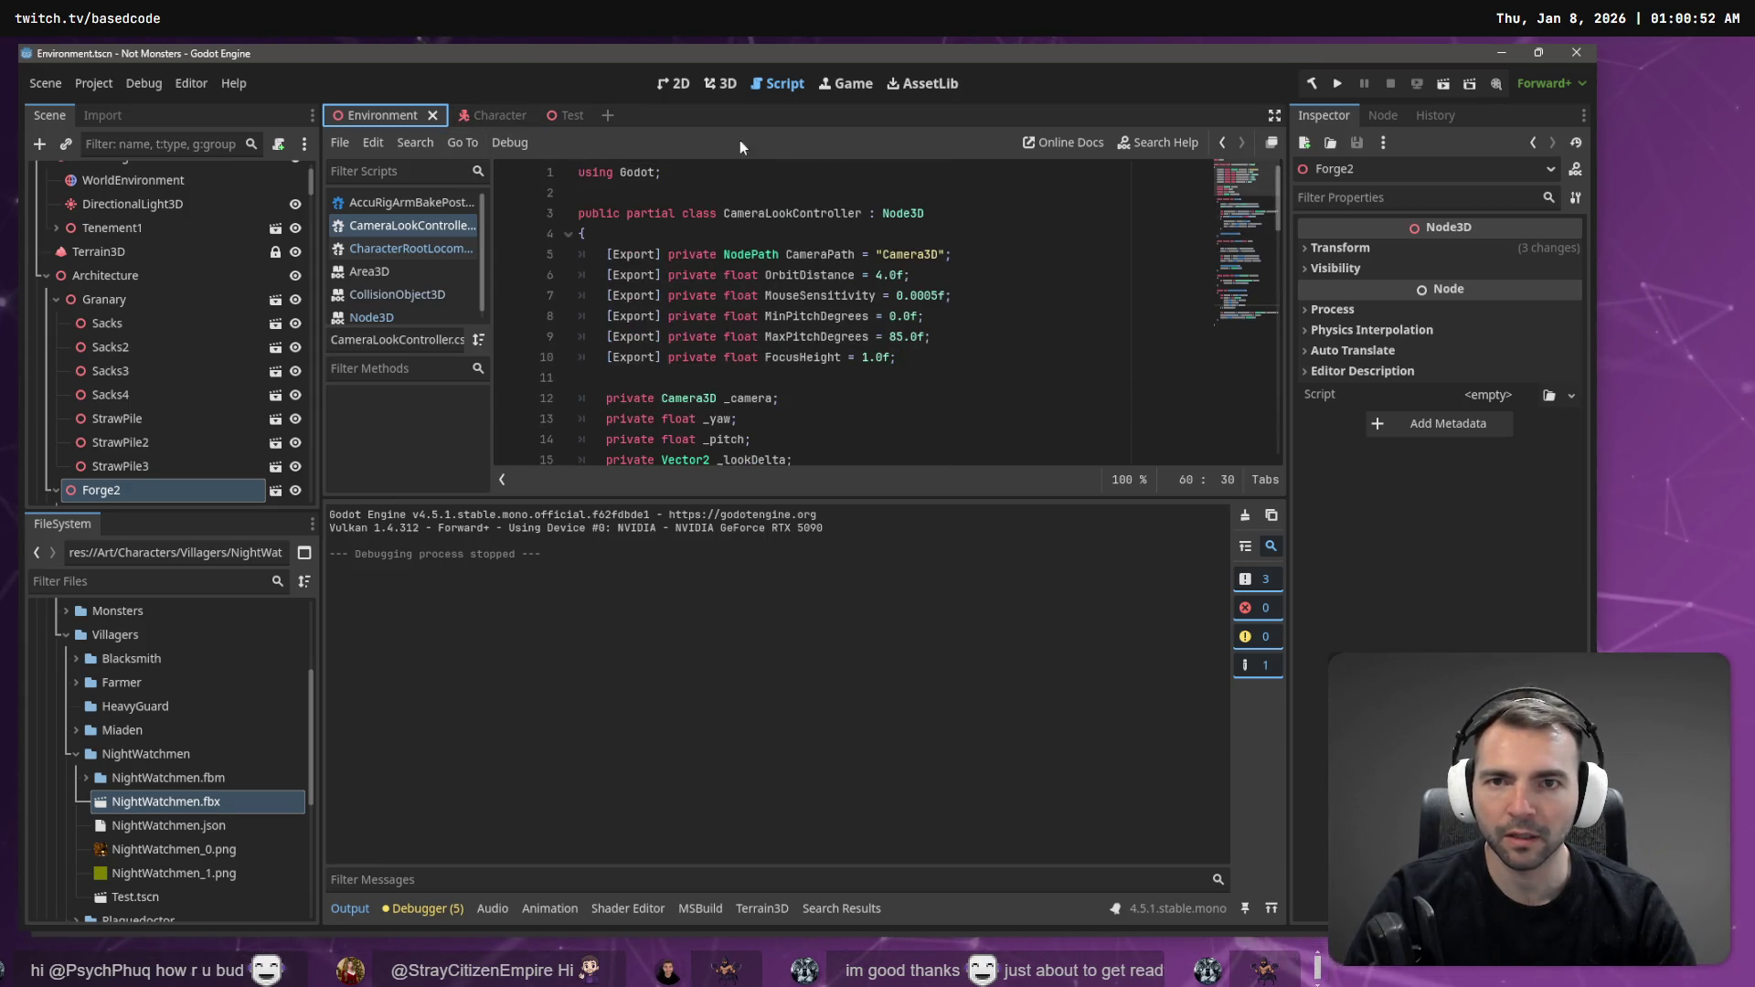
click(412, 249)
scroll(814, 304, down, 4)
scroll(814, 305, down, 4)
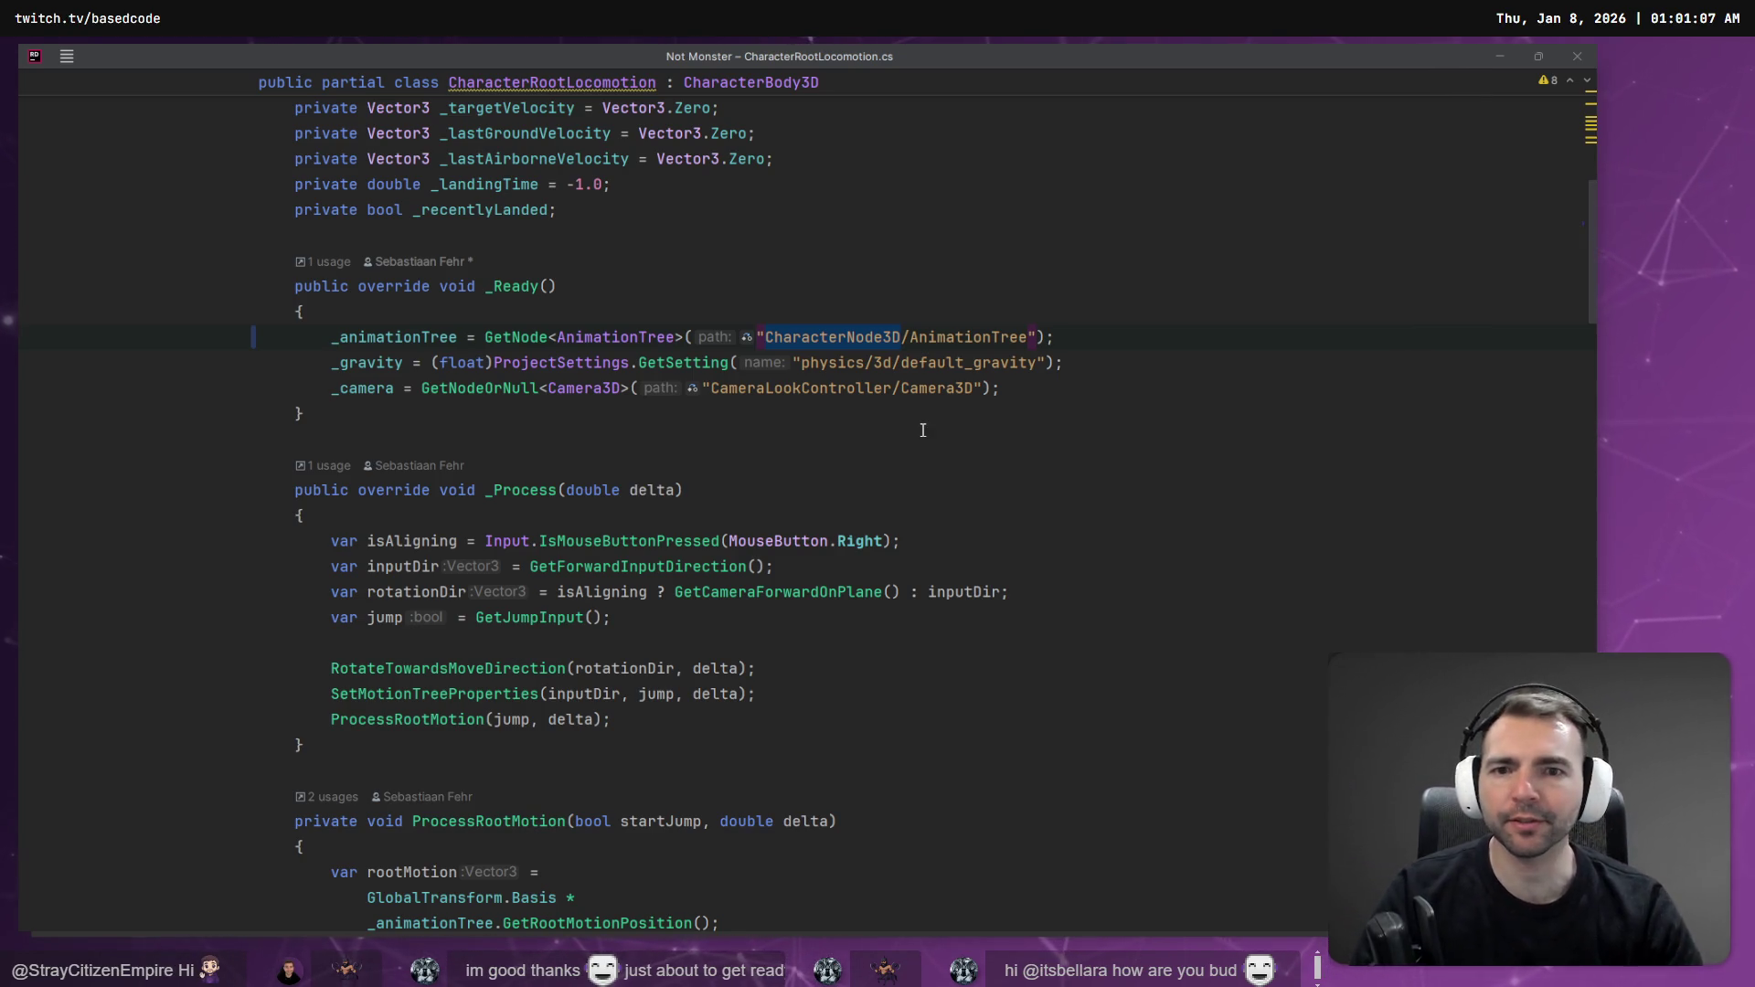
- Return to the Character scene and expand CharacterNode3D to show its AnimationTree
key(alt+Tab)
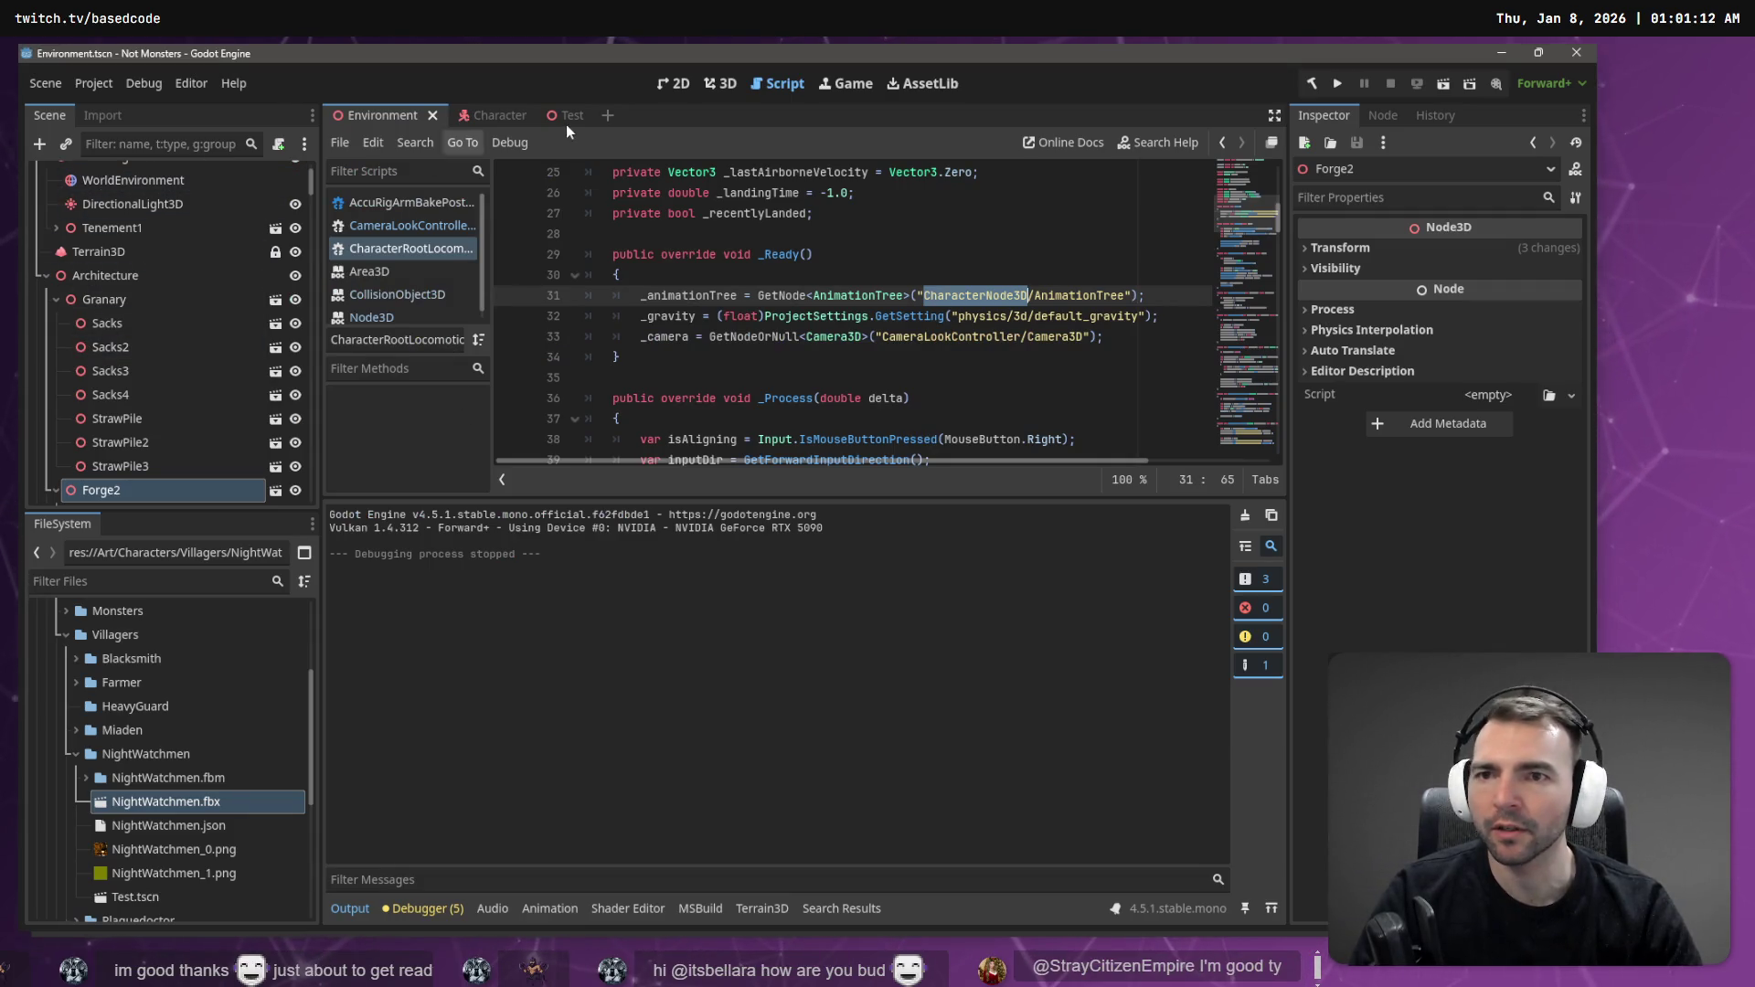
click(485, 115)
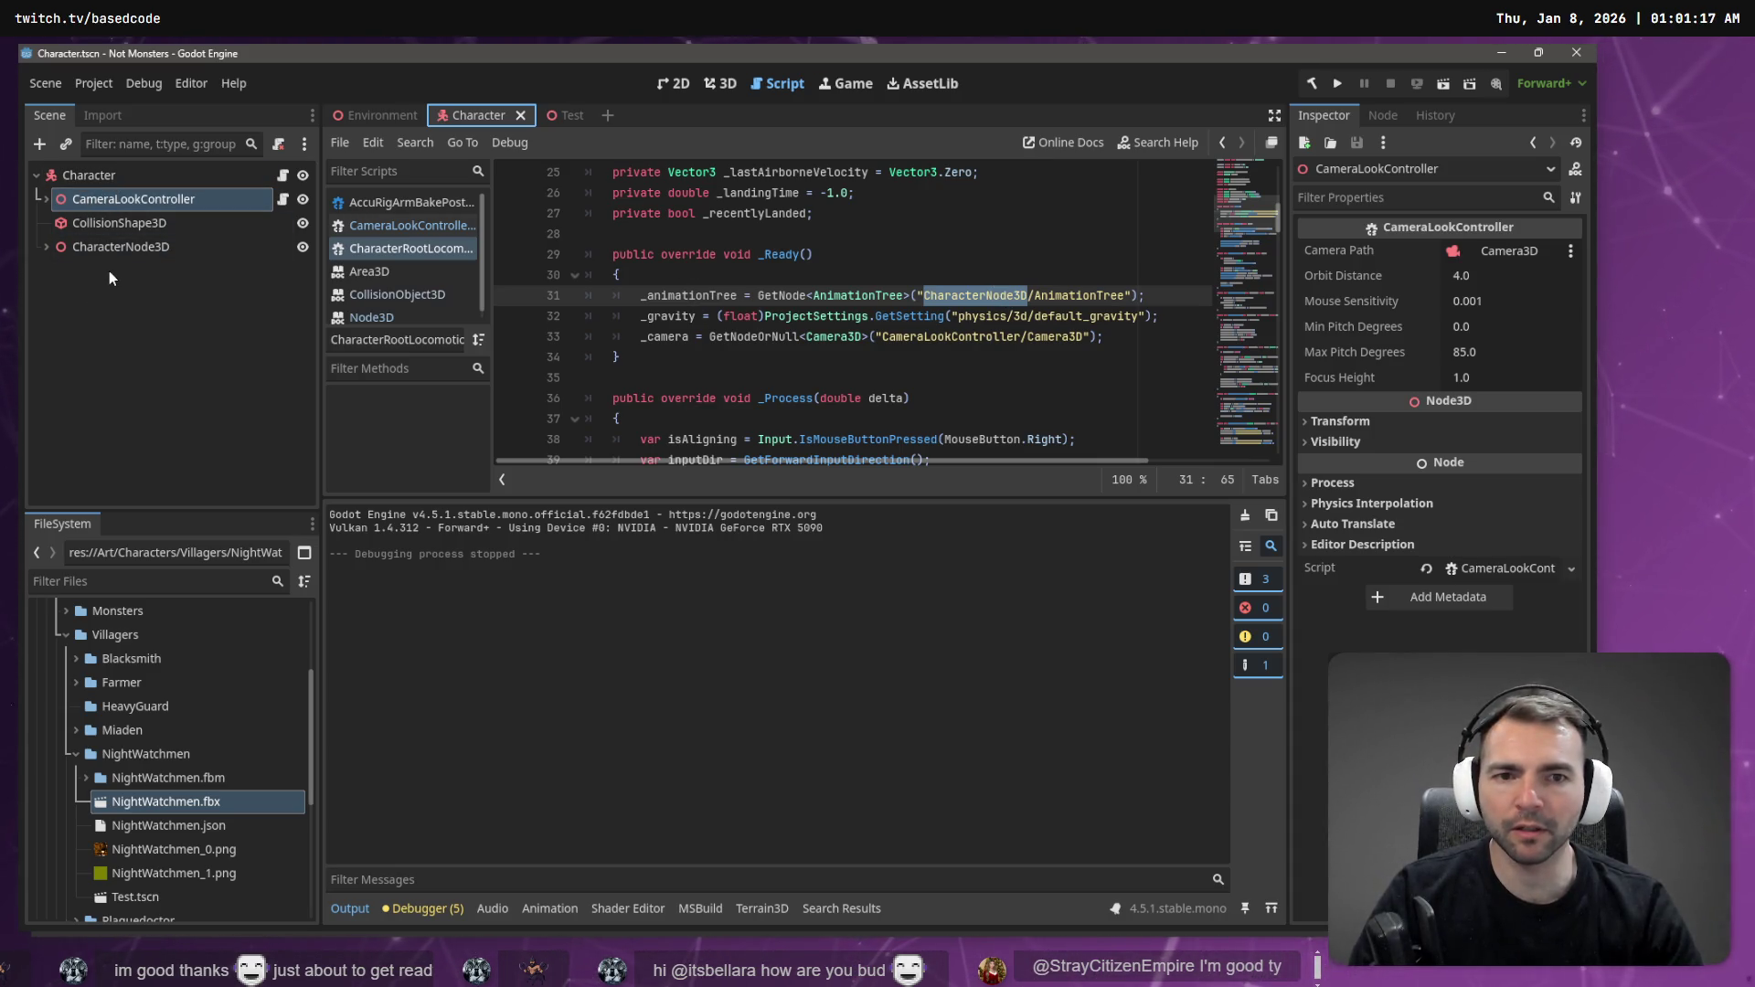
click(47, 246)
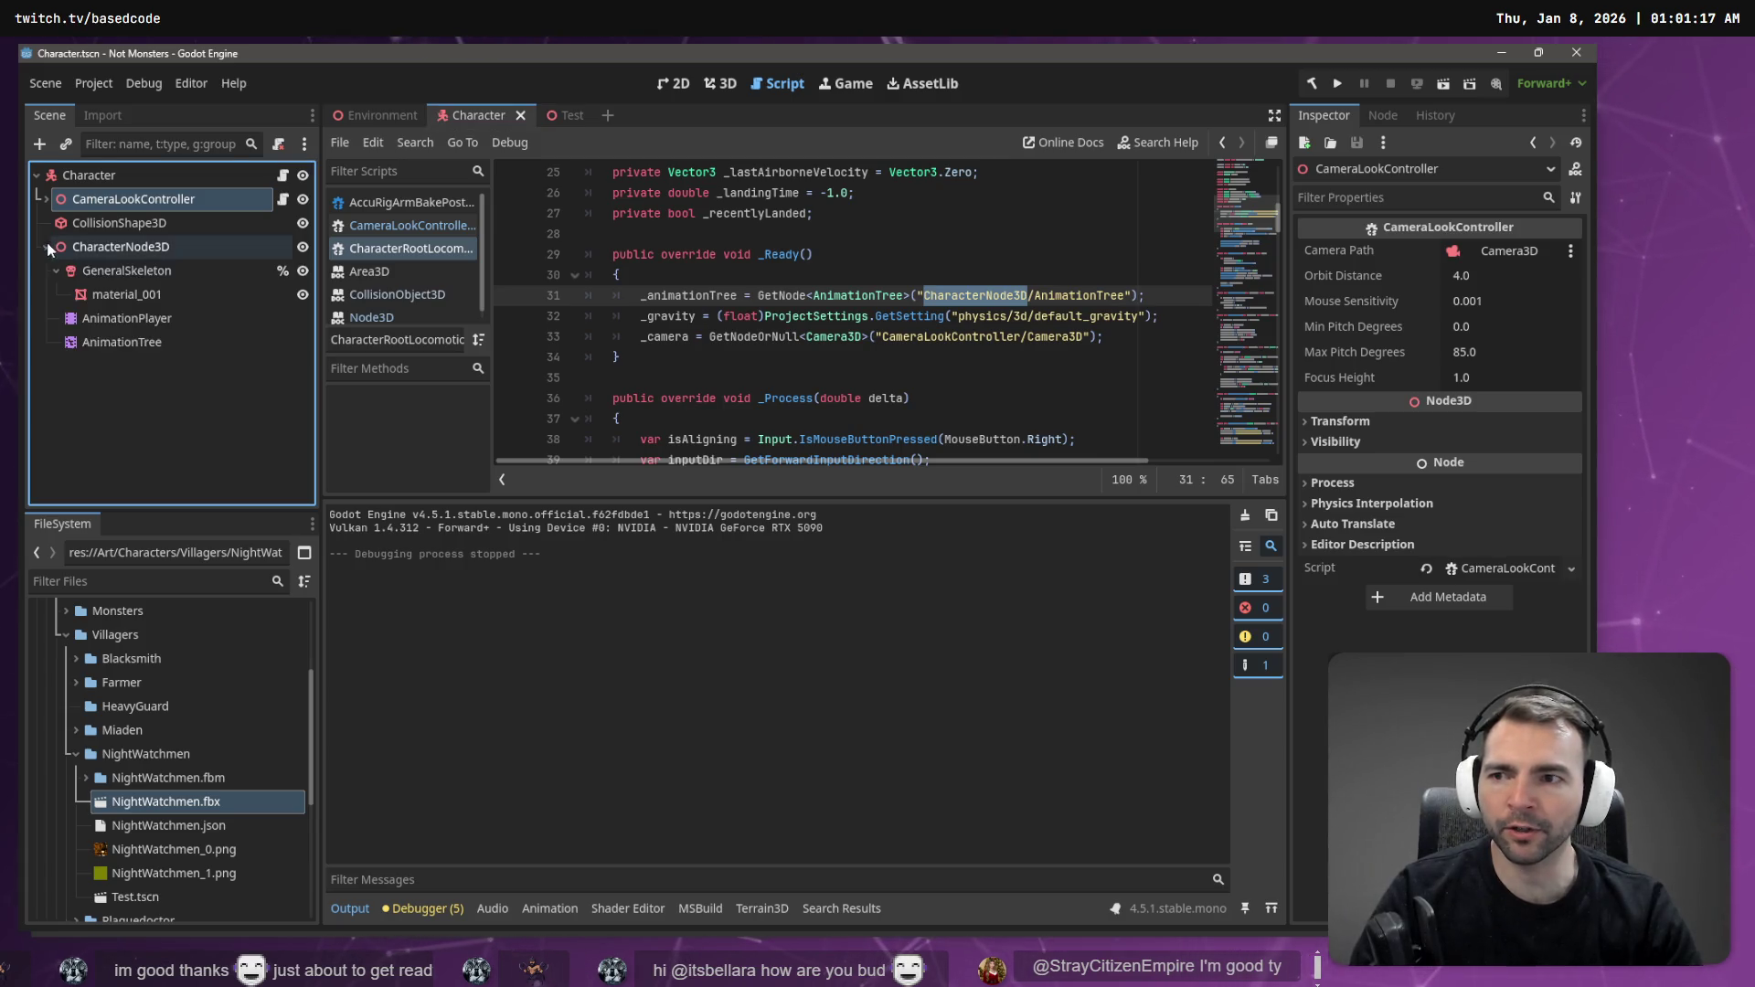
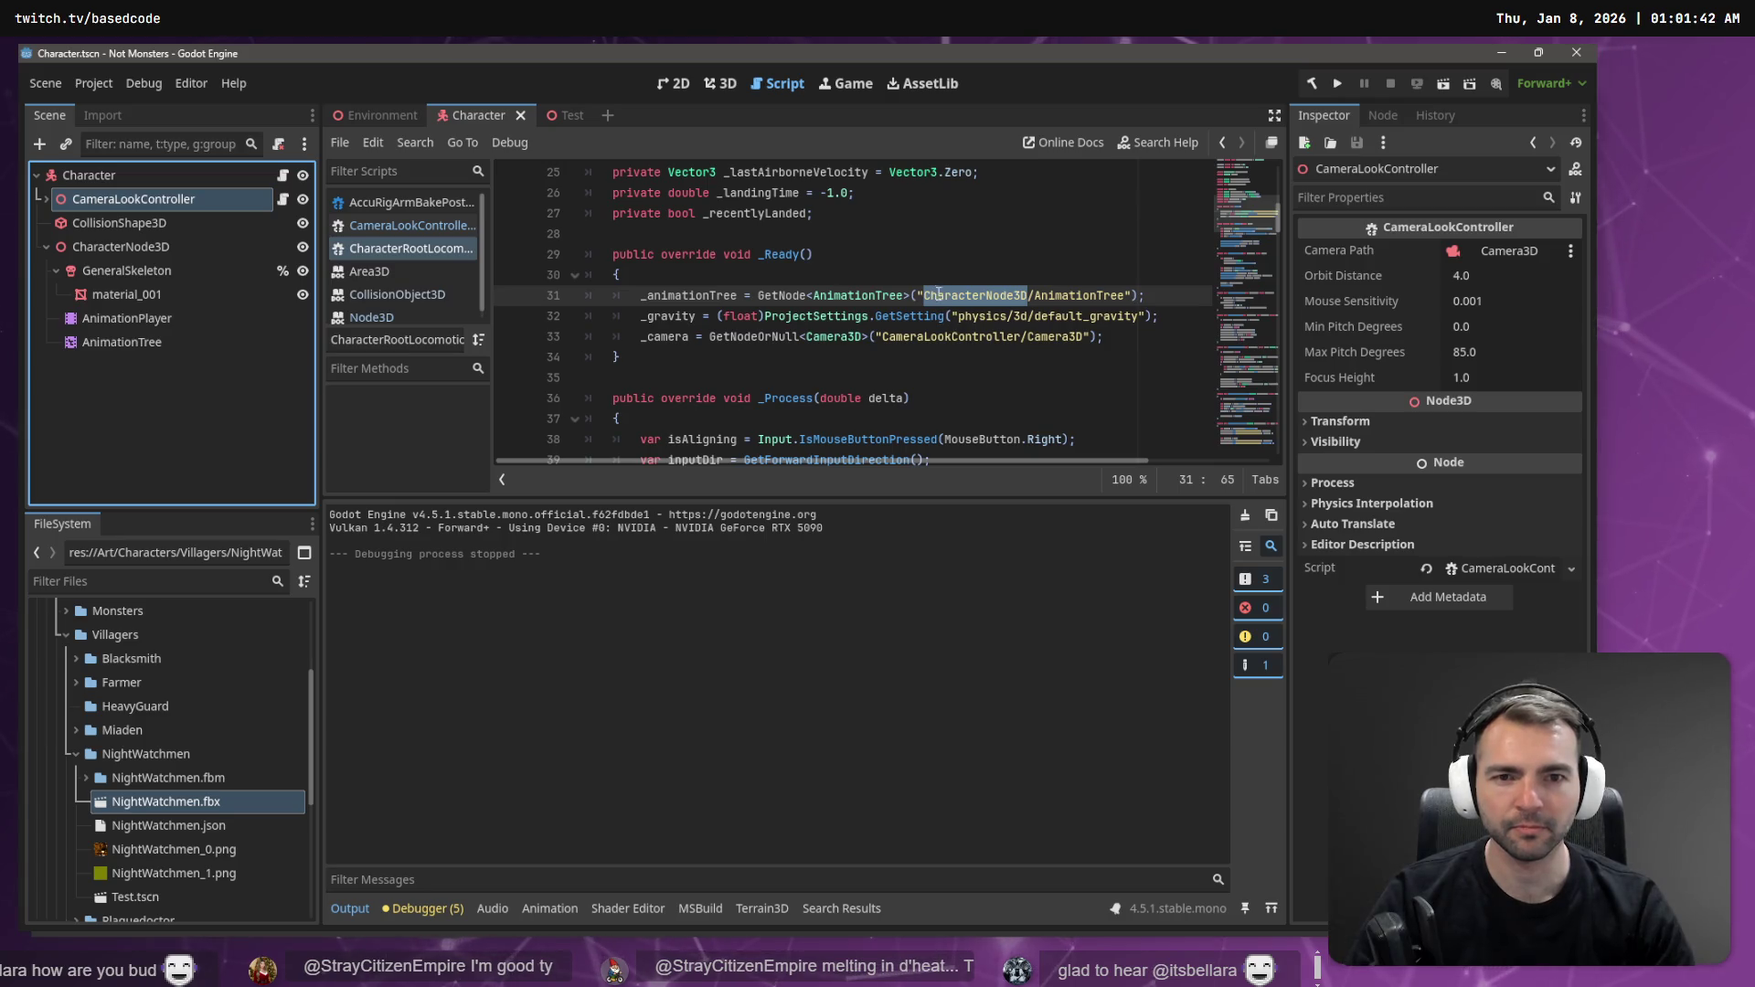
- Rename the CharacterNode3D node to Mummy and save the scene
double_click(121, 248)
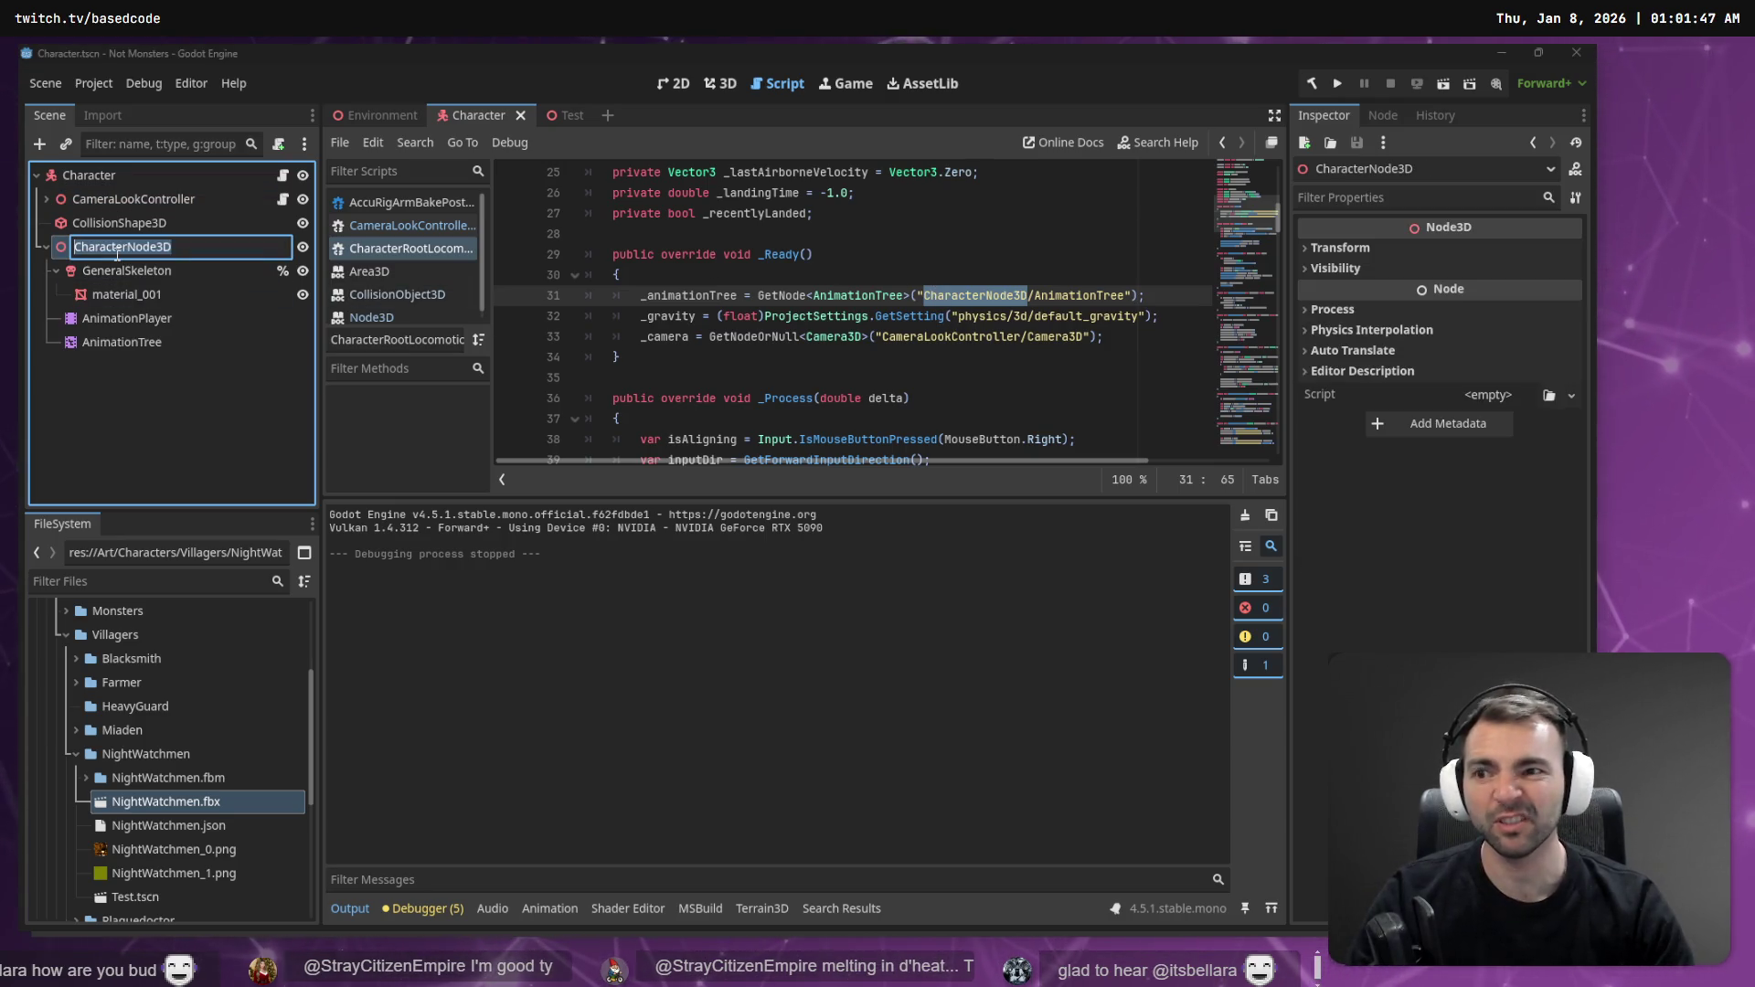
text(Mummy)
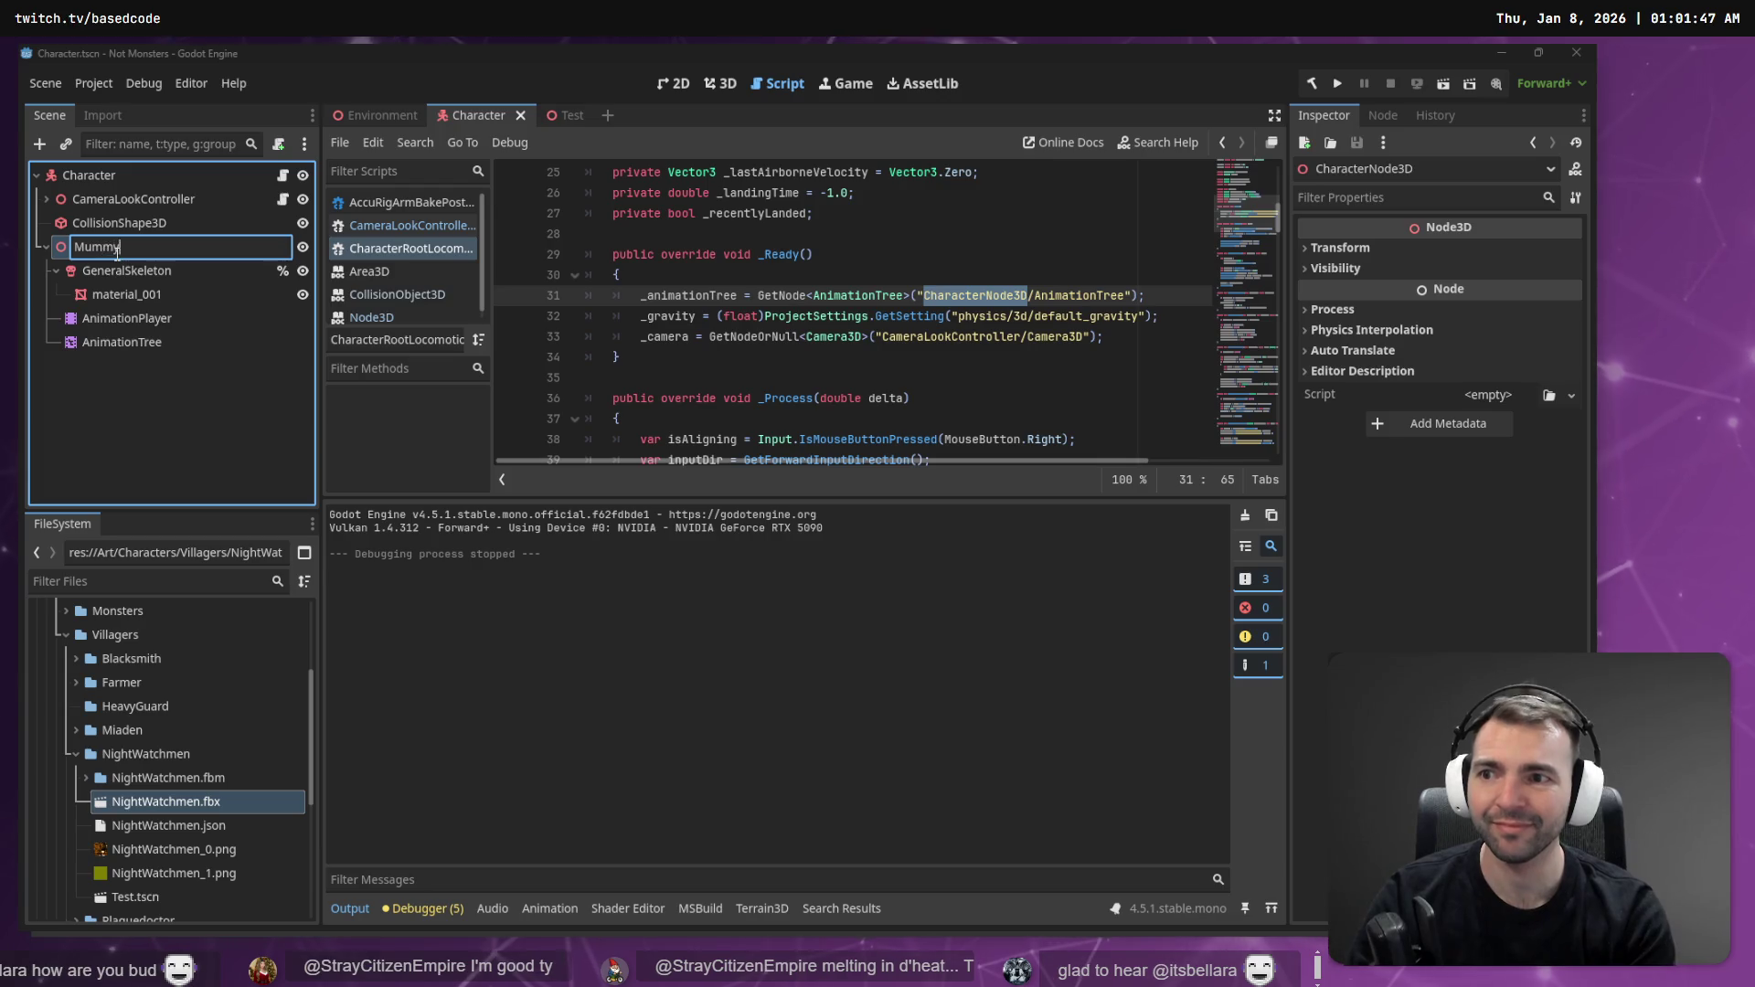
key(Return)
key(ctrl+s)
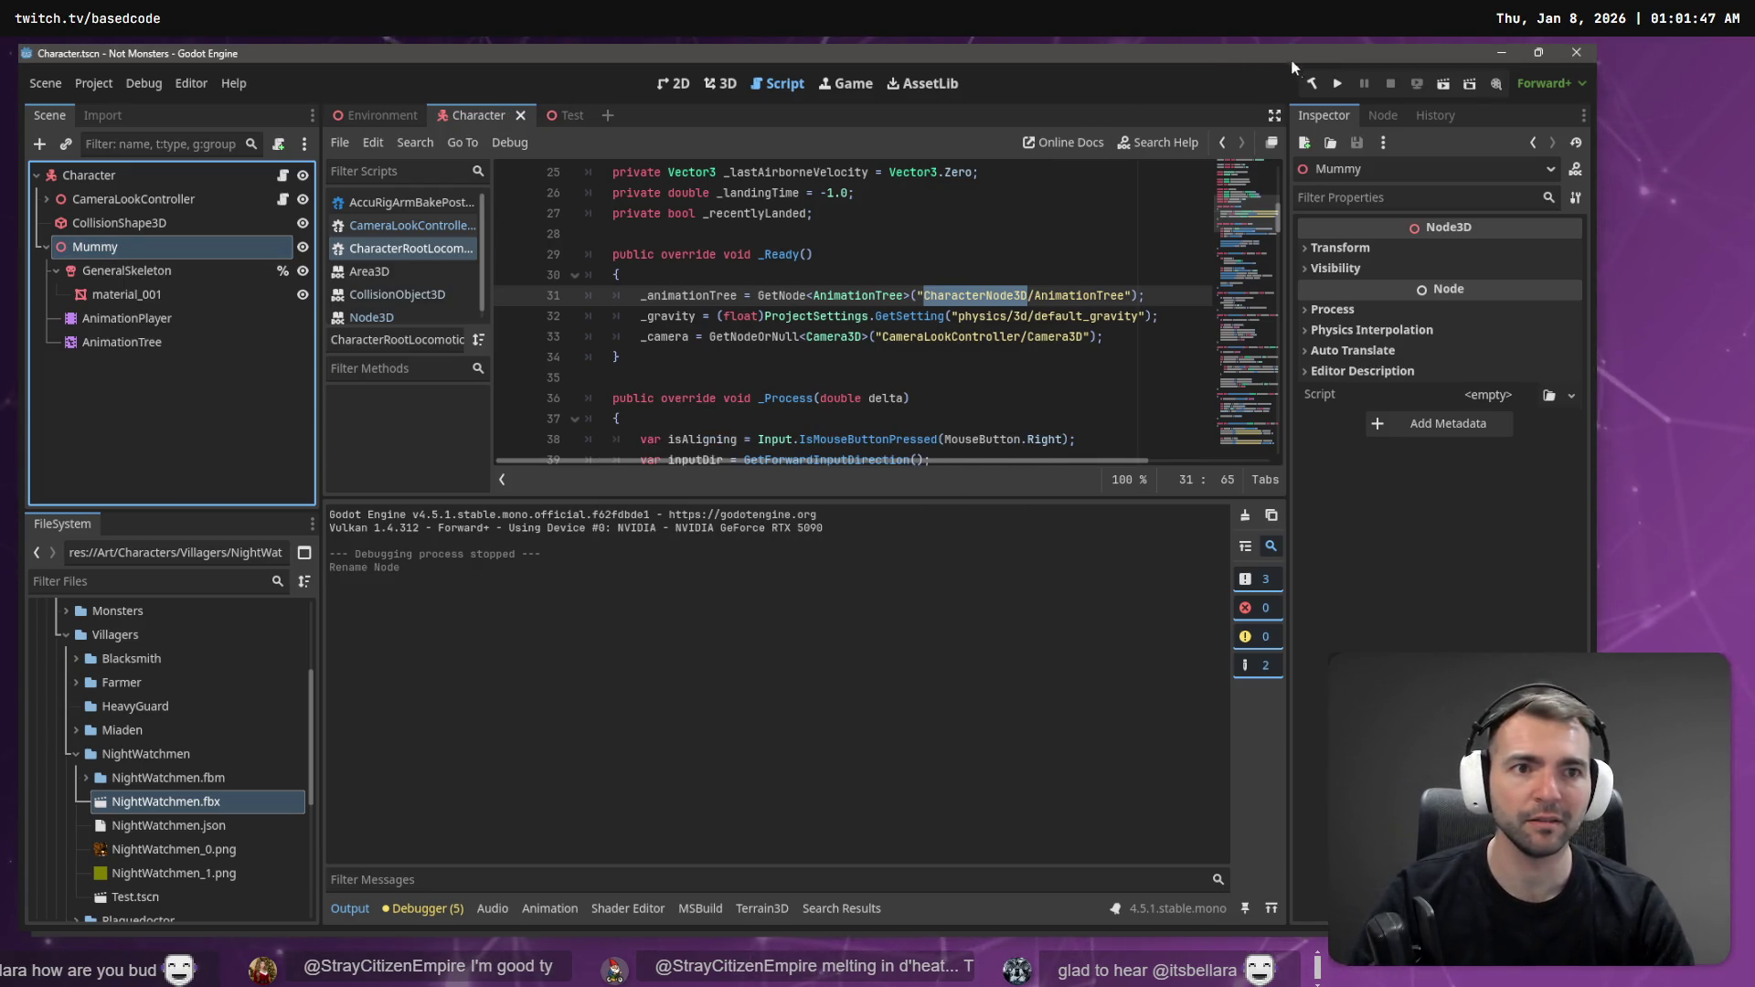
- Build the C# project, test-run the game, then stop it
click(1312, 85)
key(F5)
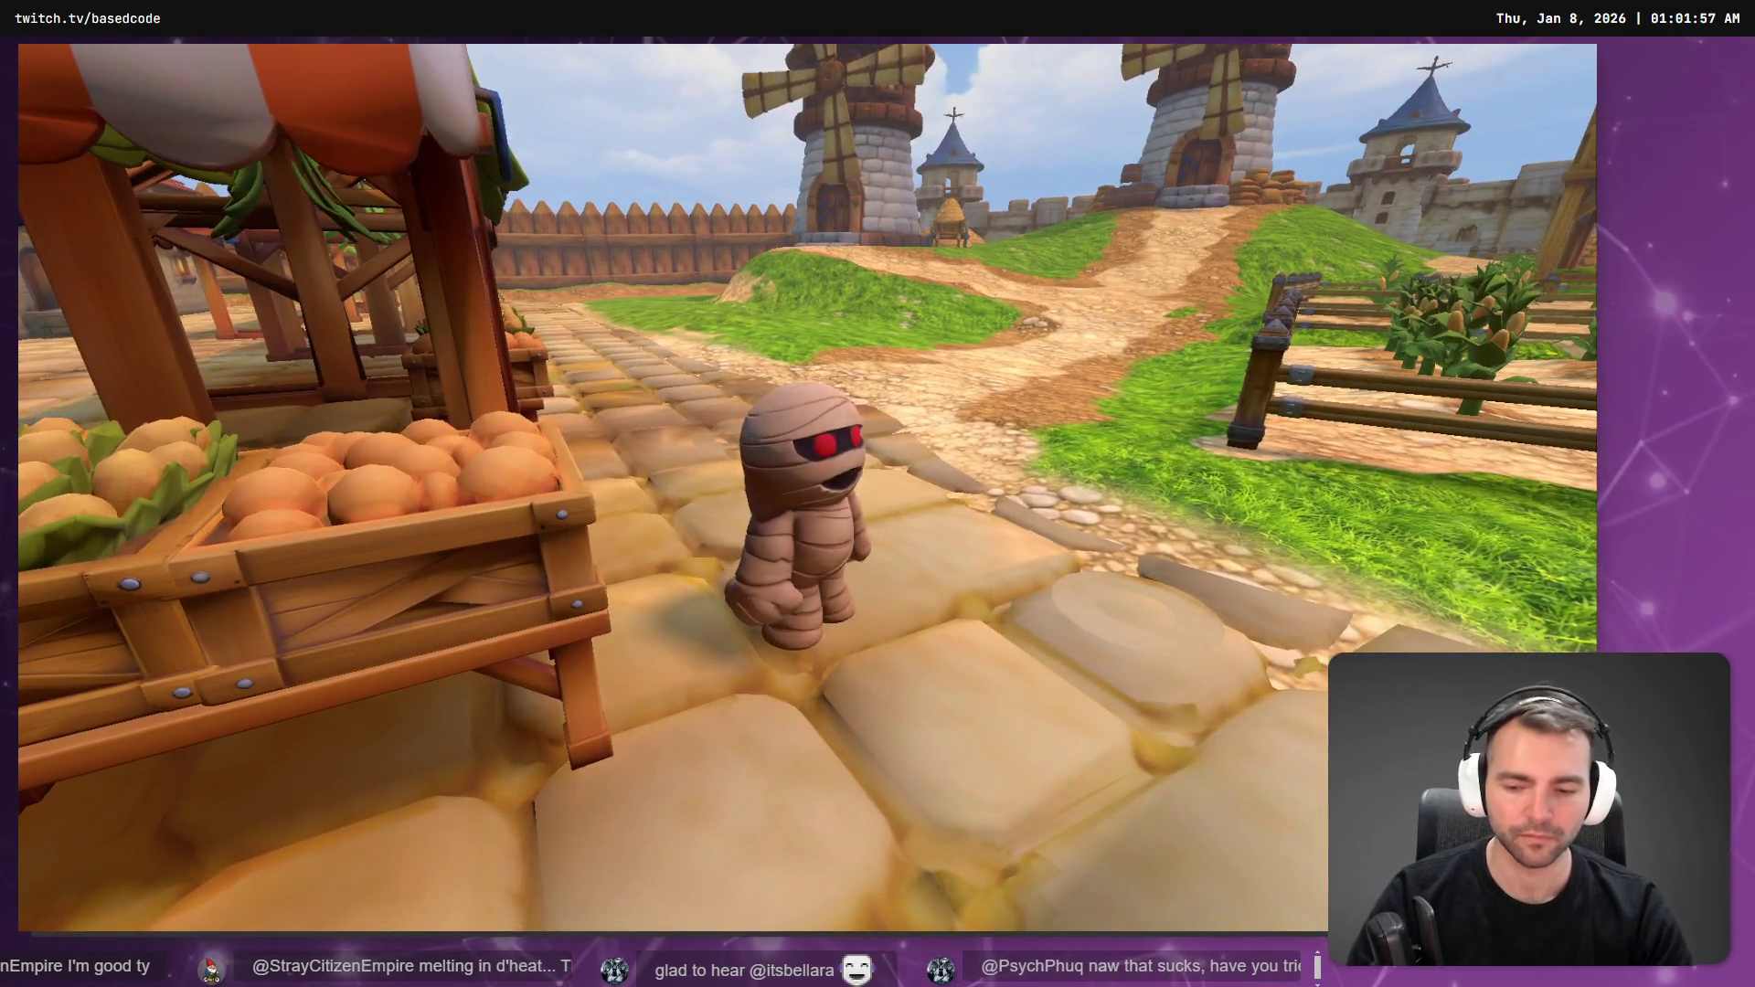
key(F8)
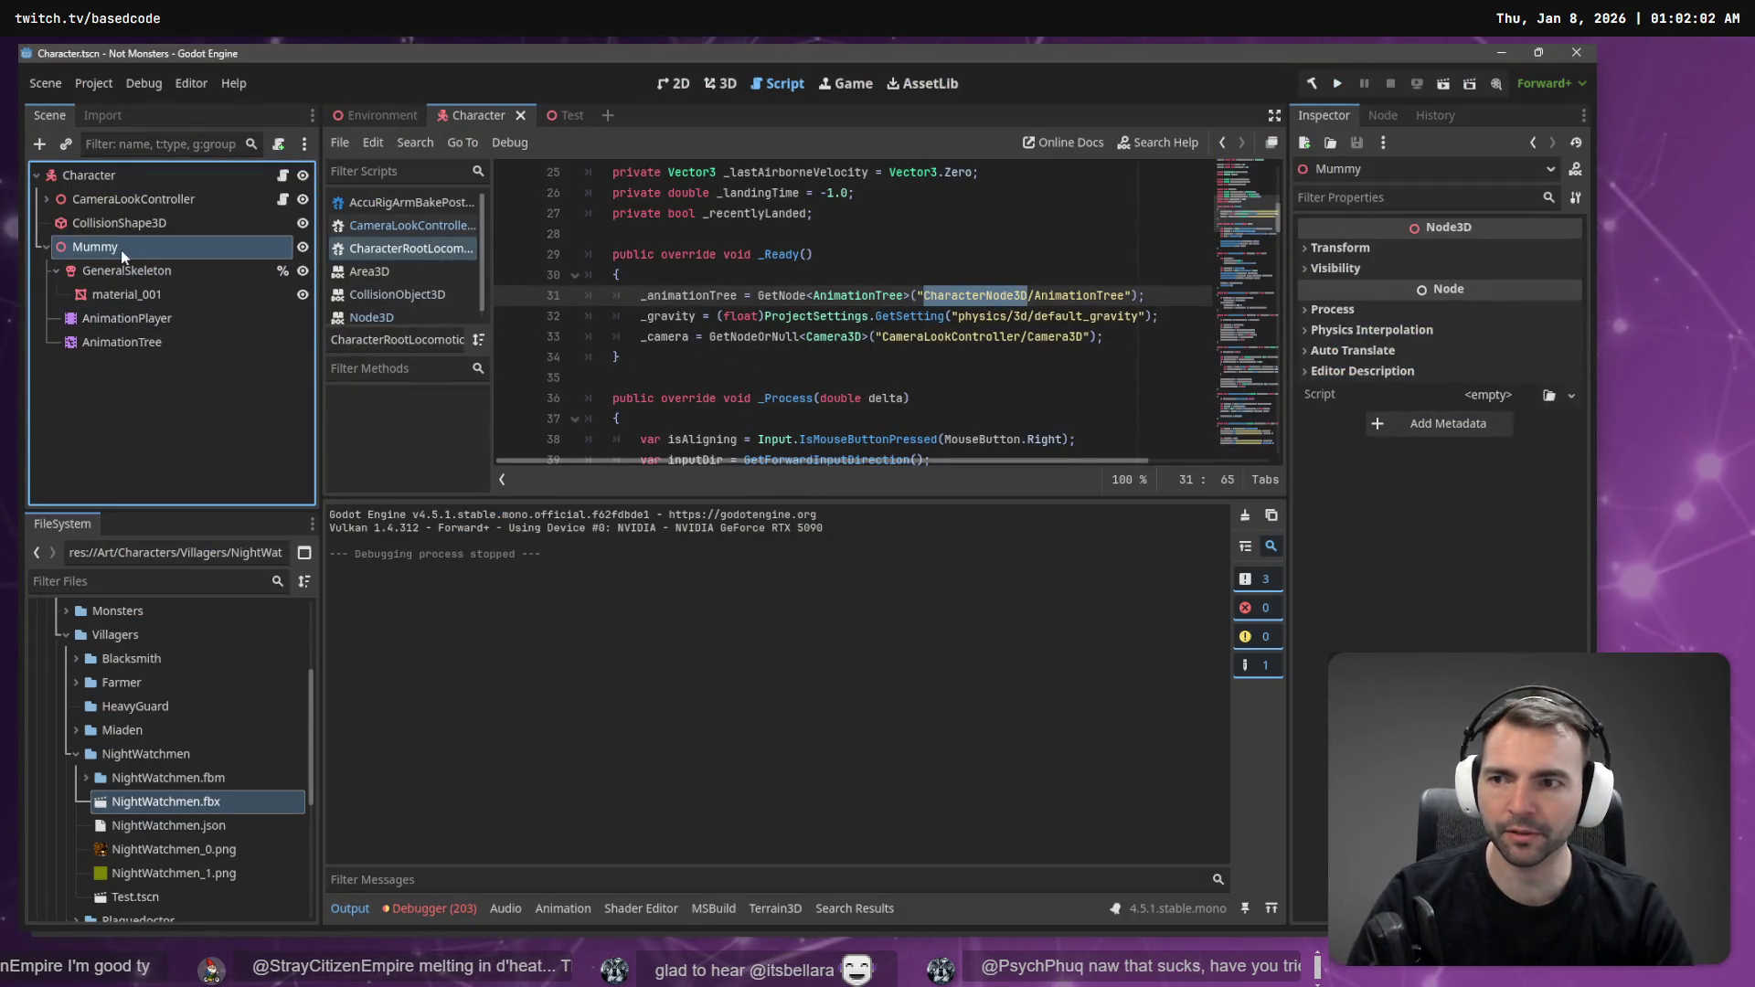
- Rename the Mummy node to CharacterNode3D, copied from the line 31 node path
click(987, 295)
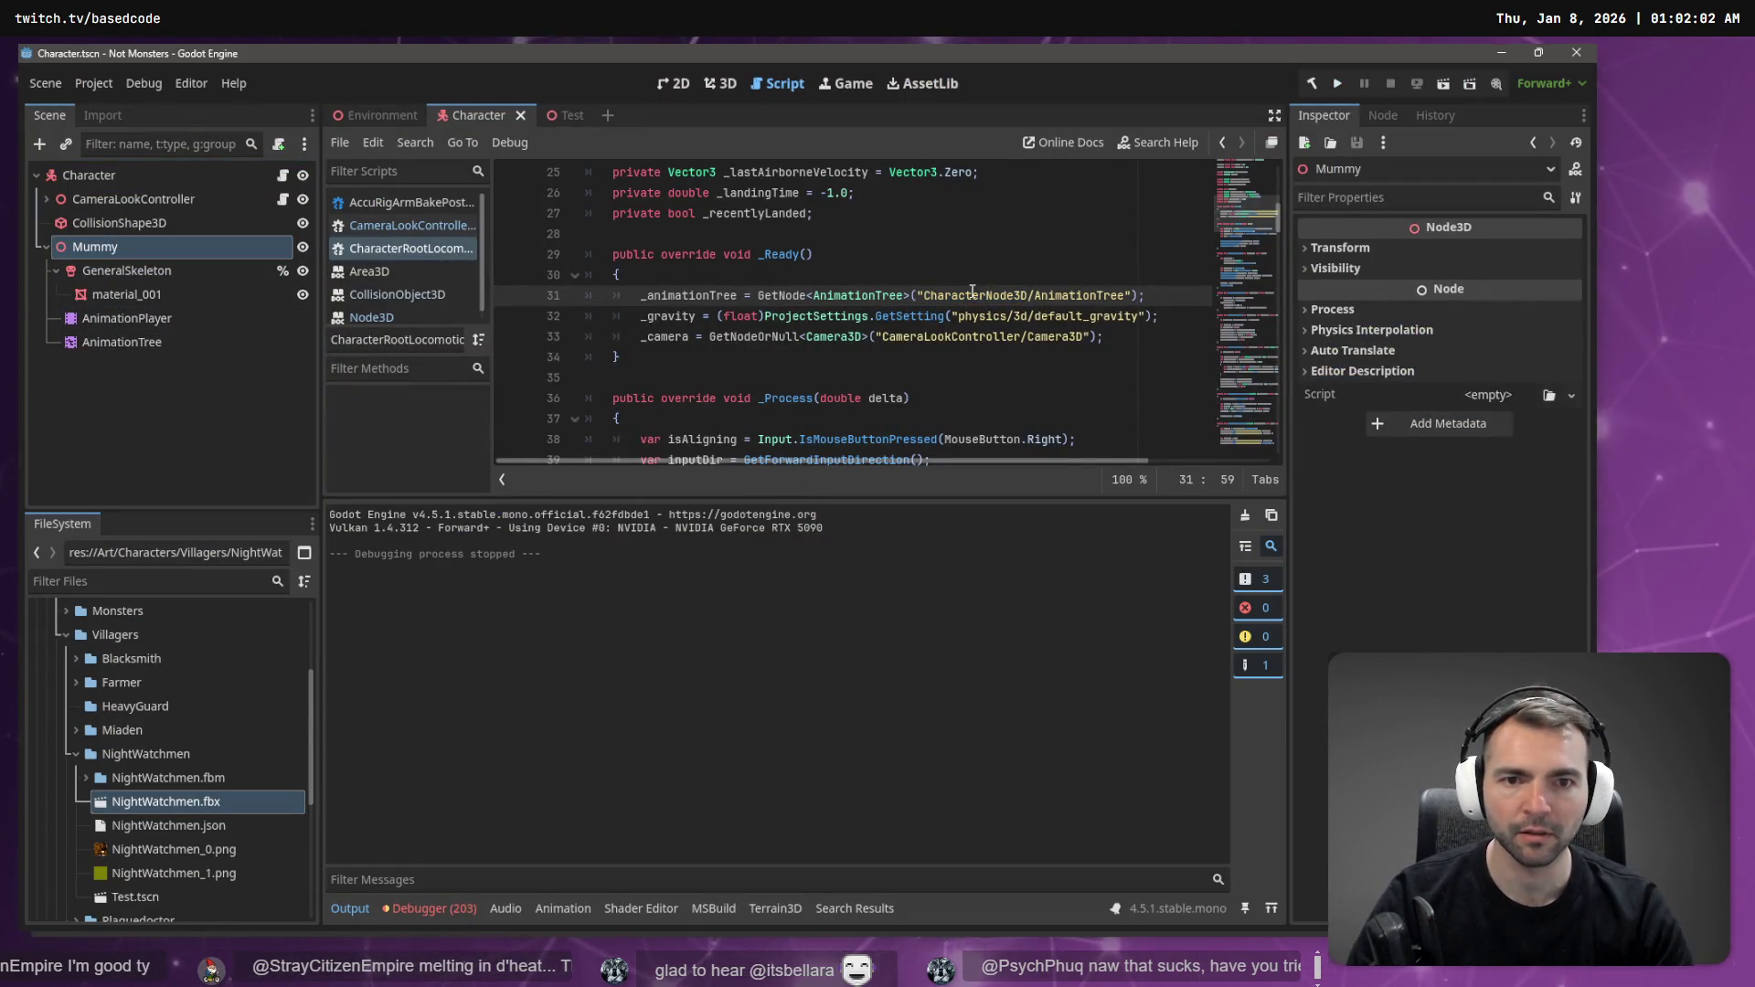
double_click(972, 294)
key(ctrl+c)
double_click(91, 247)
key(ctrl+v)
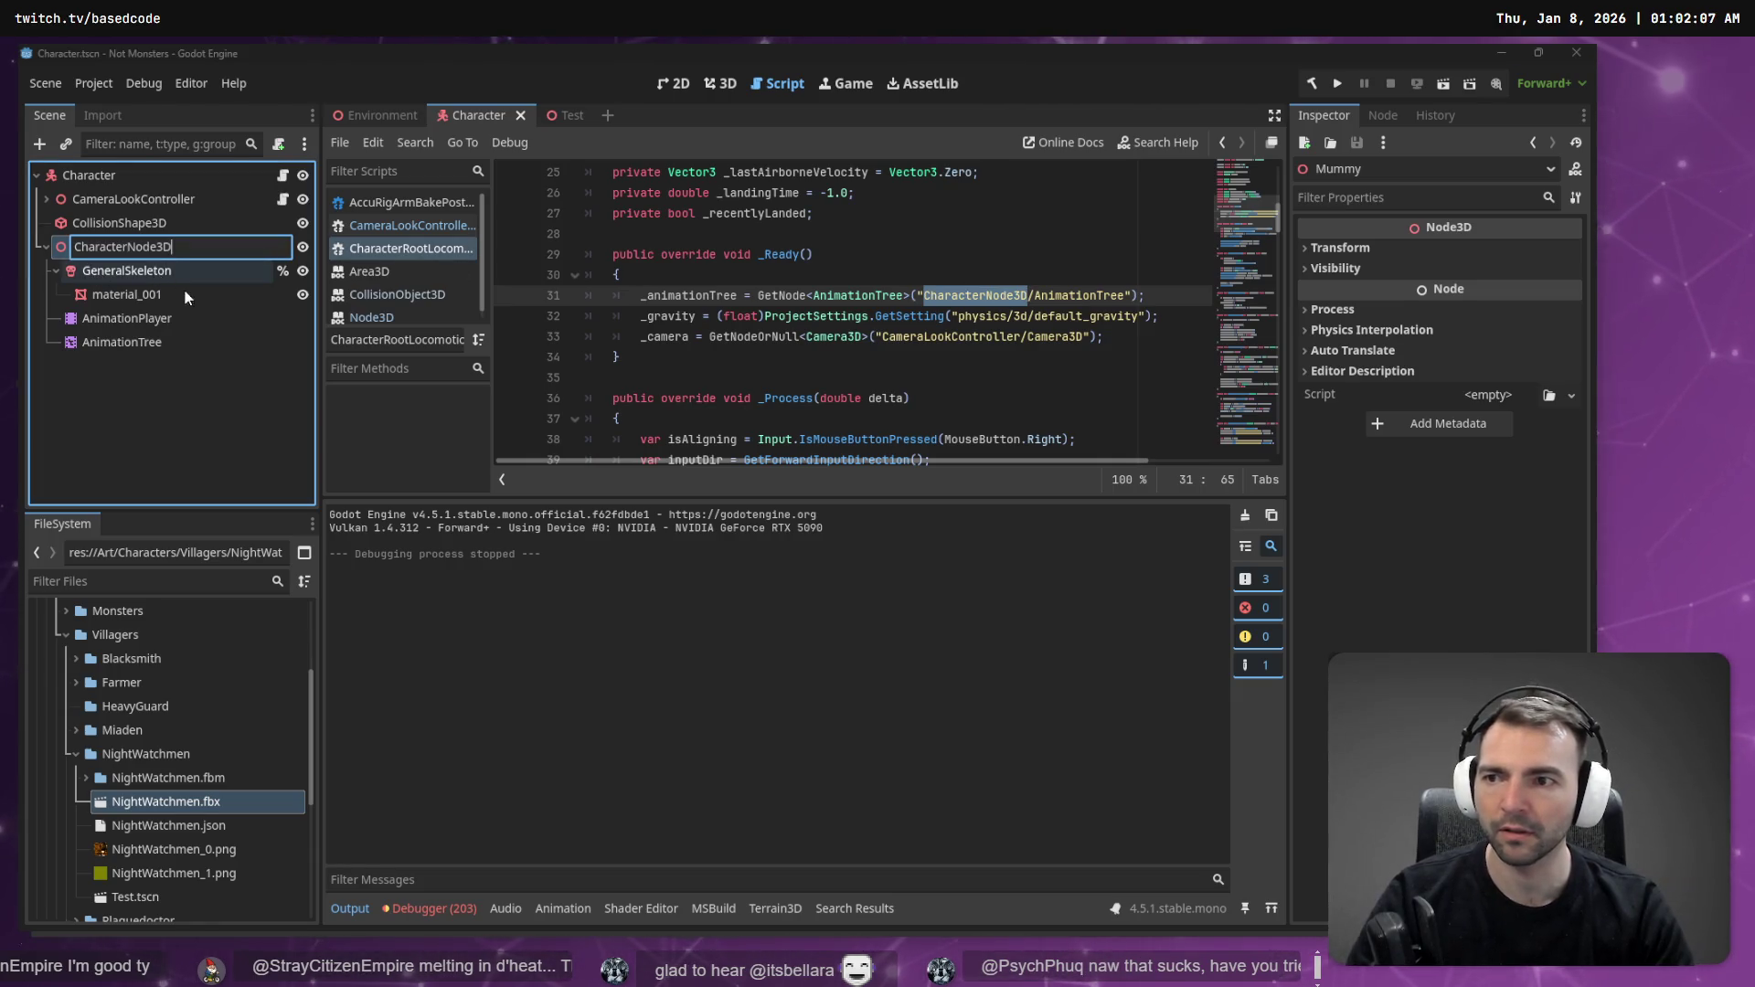
shift+click(727, 337)
- Run the game, walk the mummy around with WASD, then stop it
key(F5)
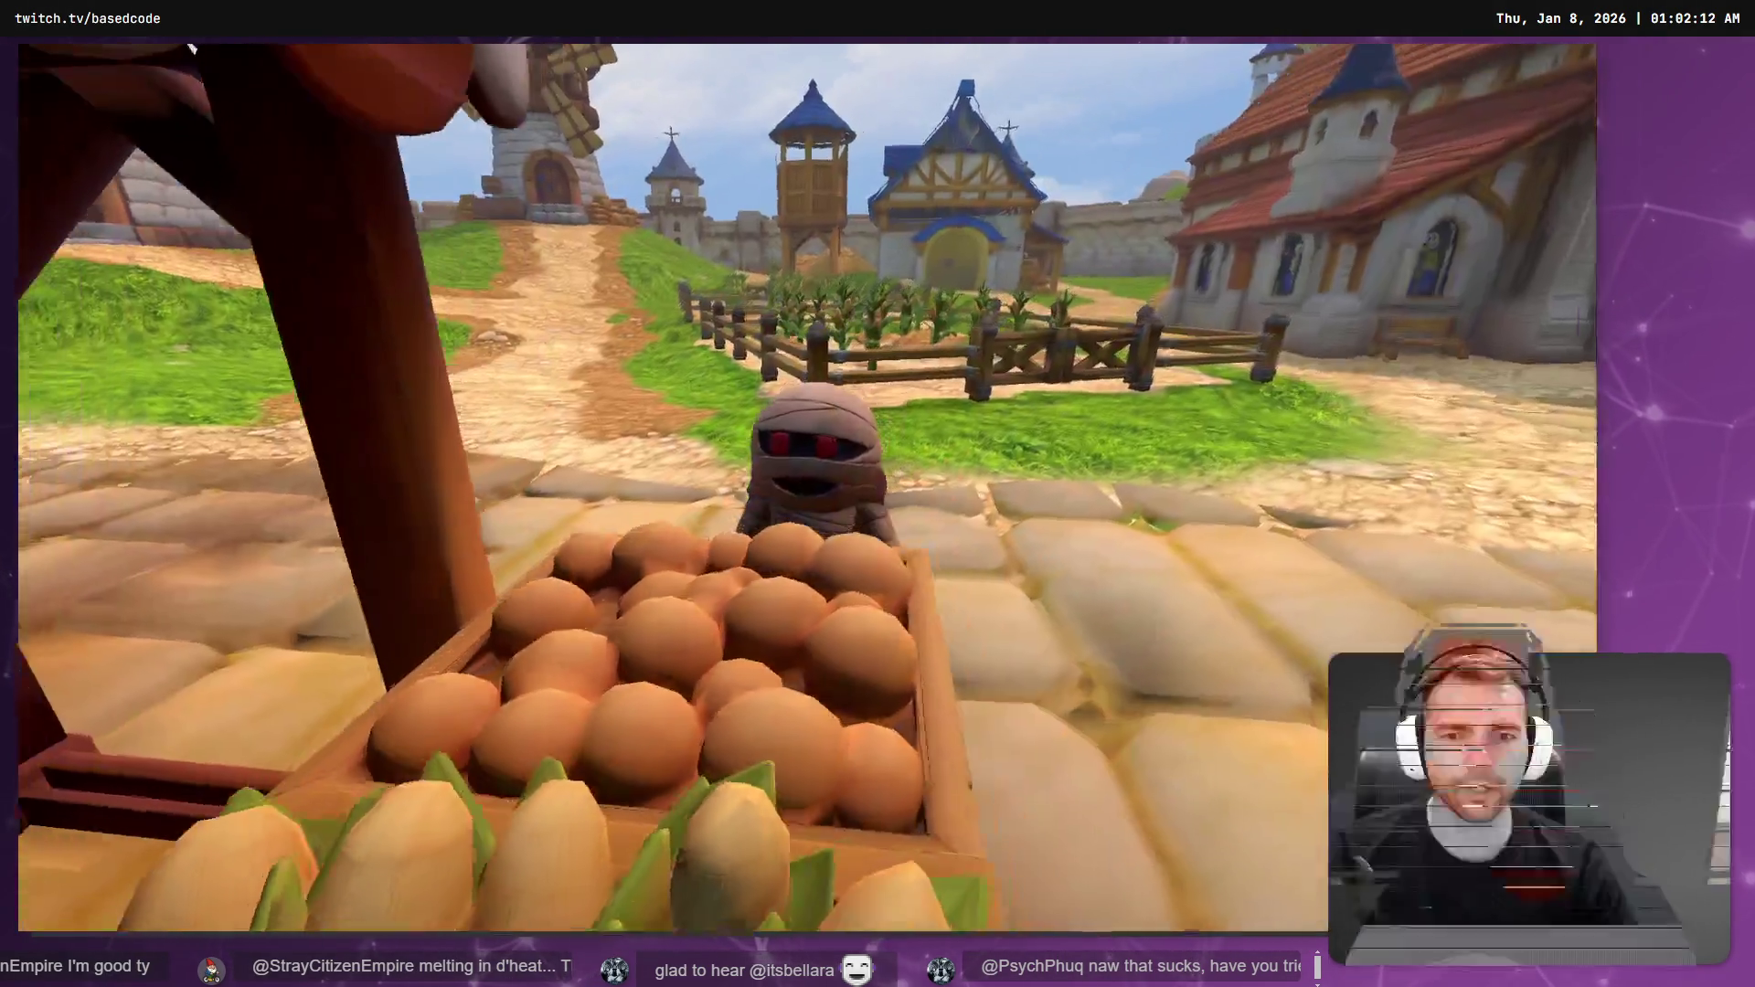
key(w)
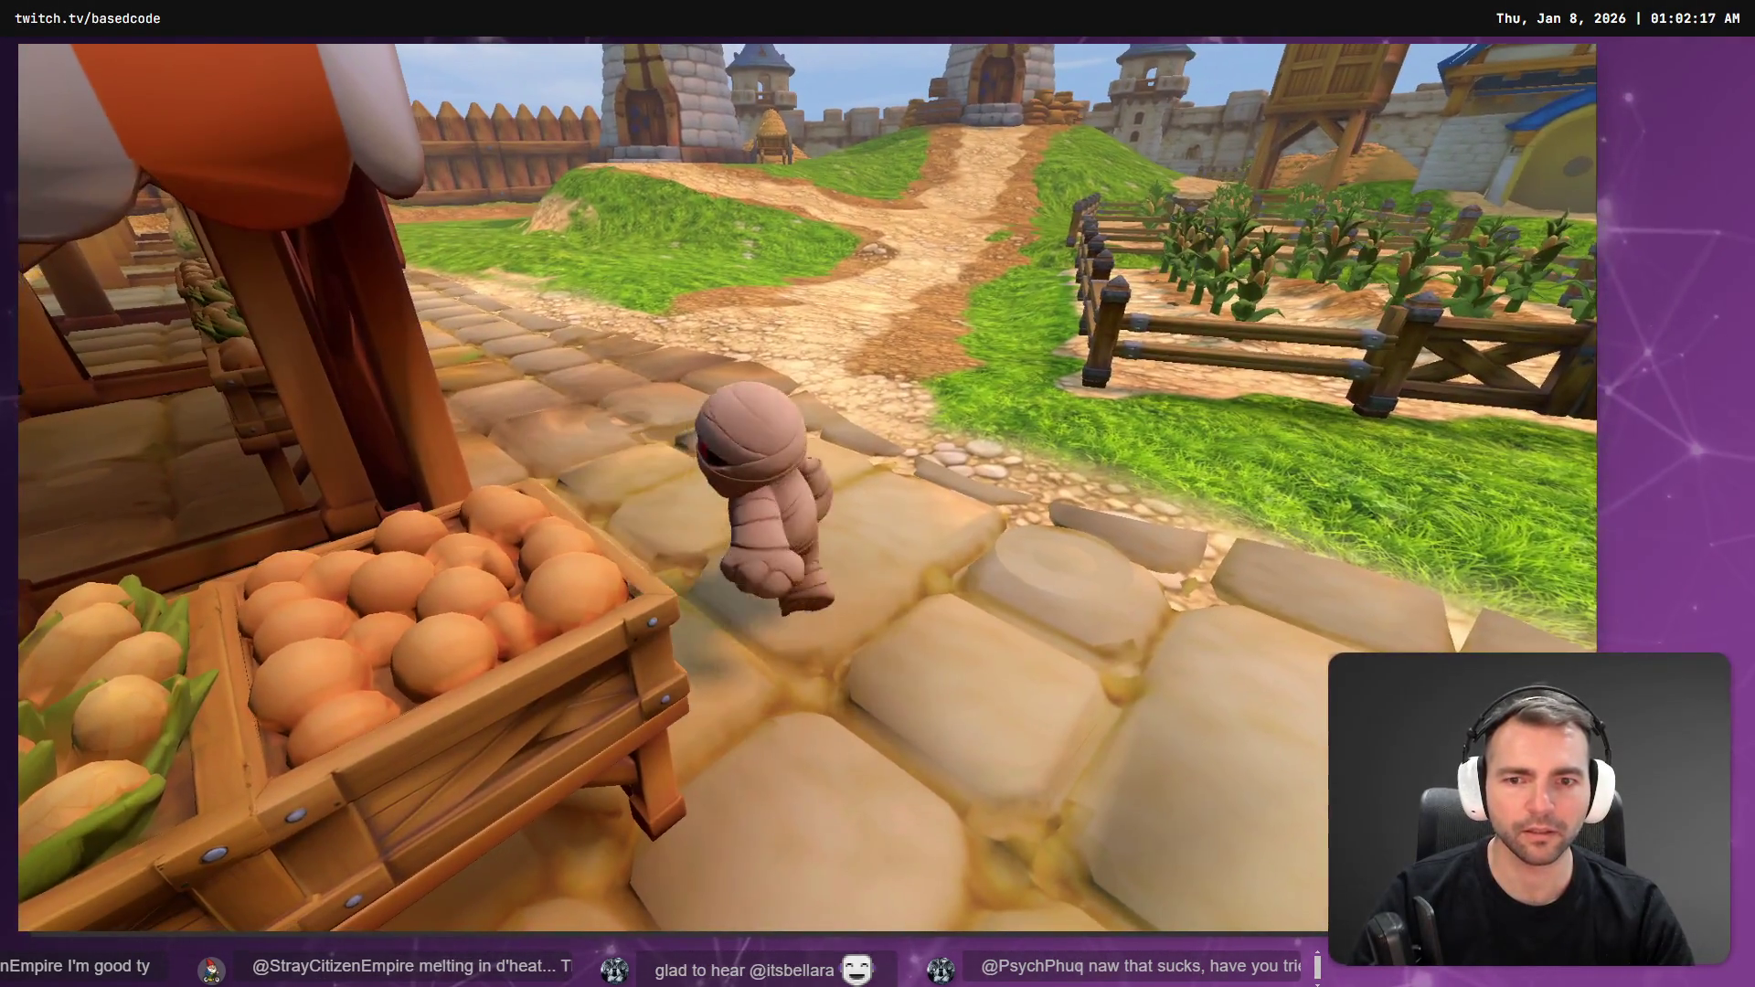
key(a)
key(s)
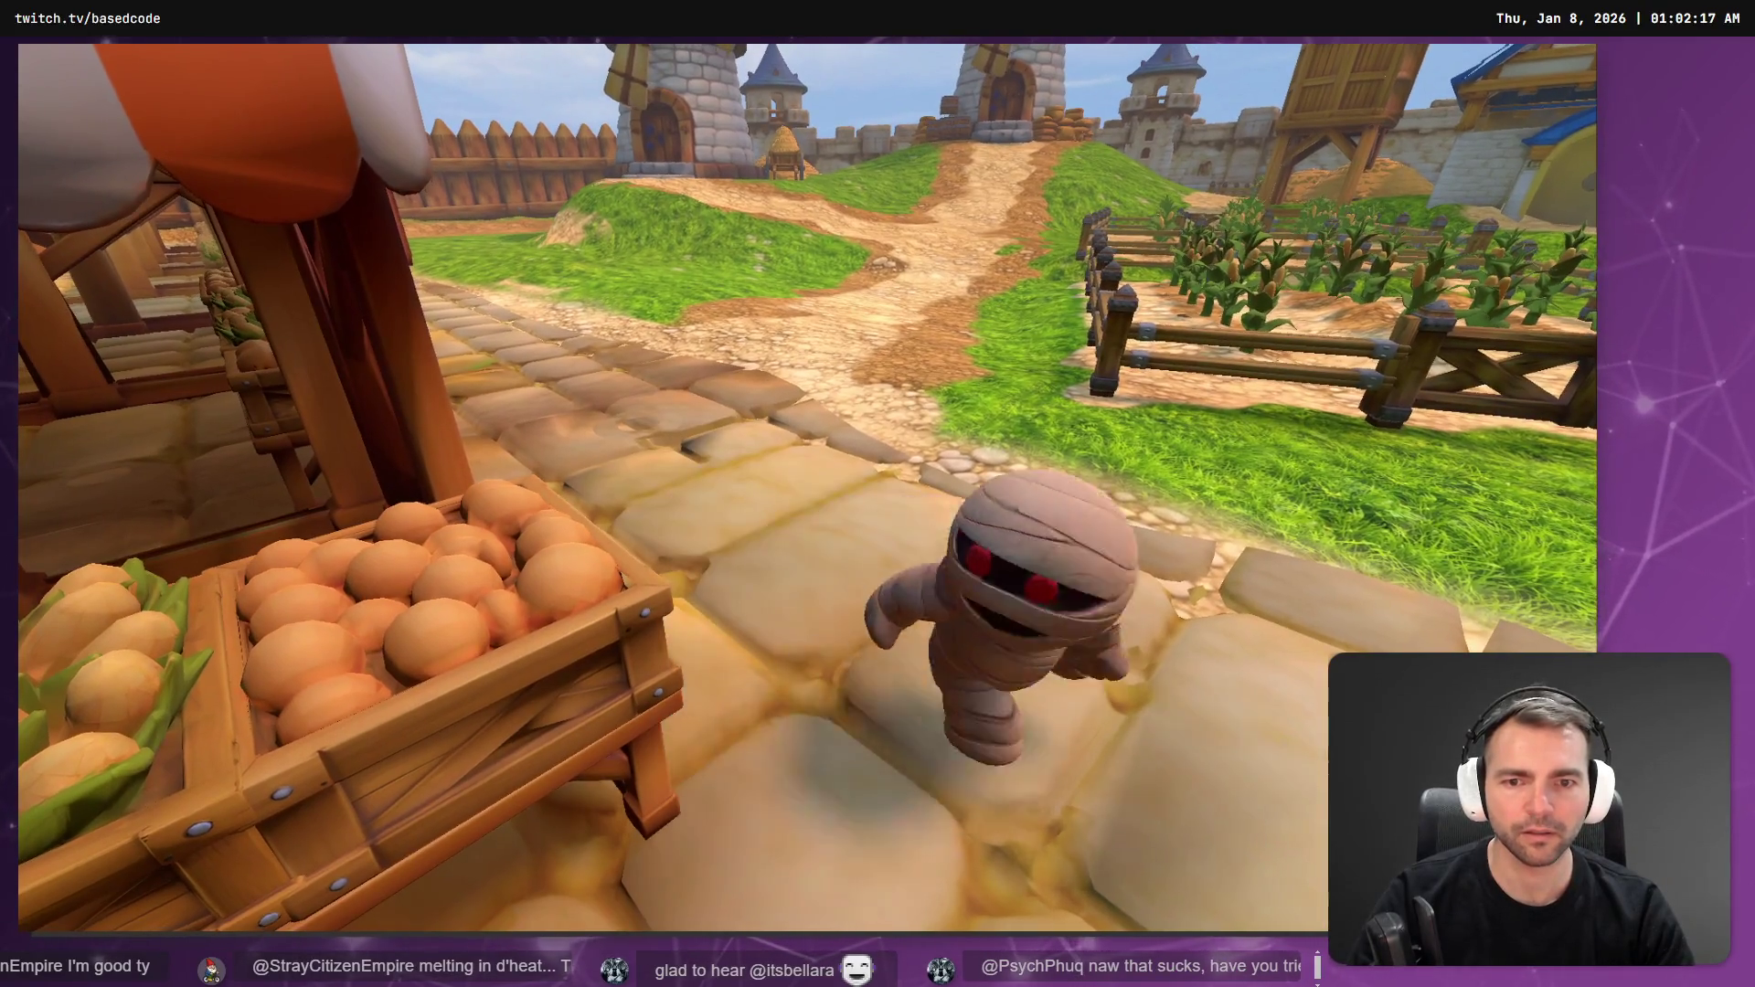
key(w)
key(s)
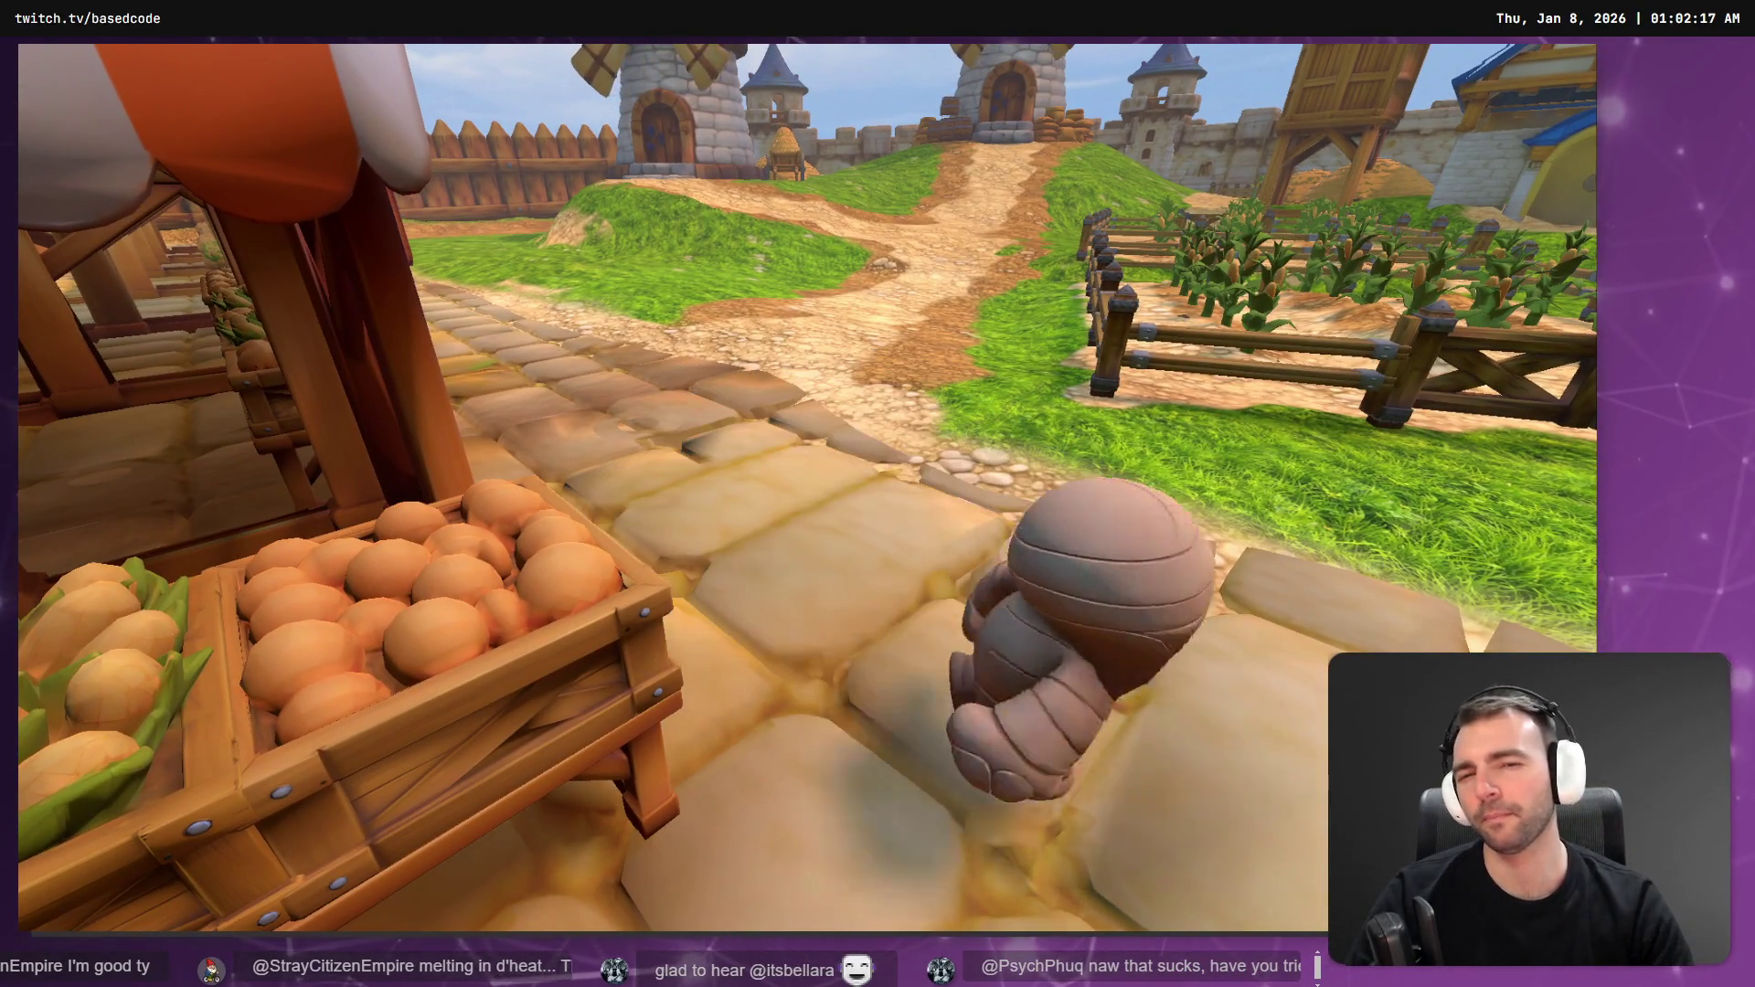
key(F8)
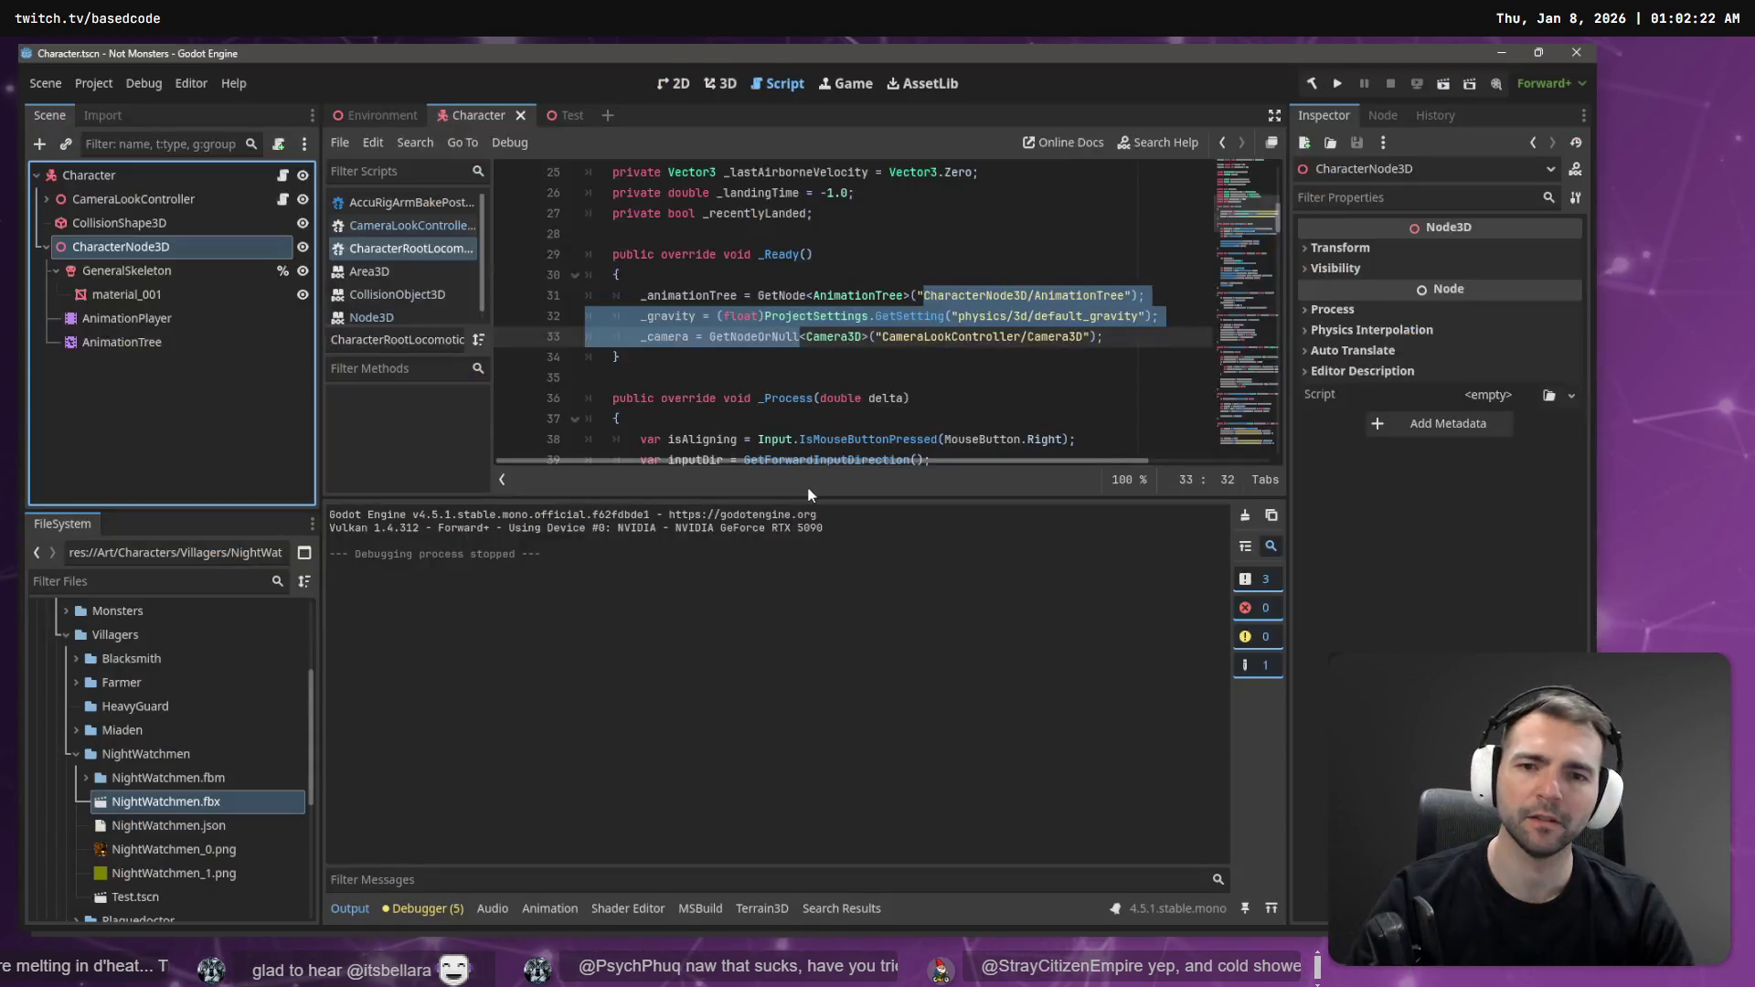
- Select CharacterNode3D in the script's line 31 node path
scroll(946, 313, down, 20)
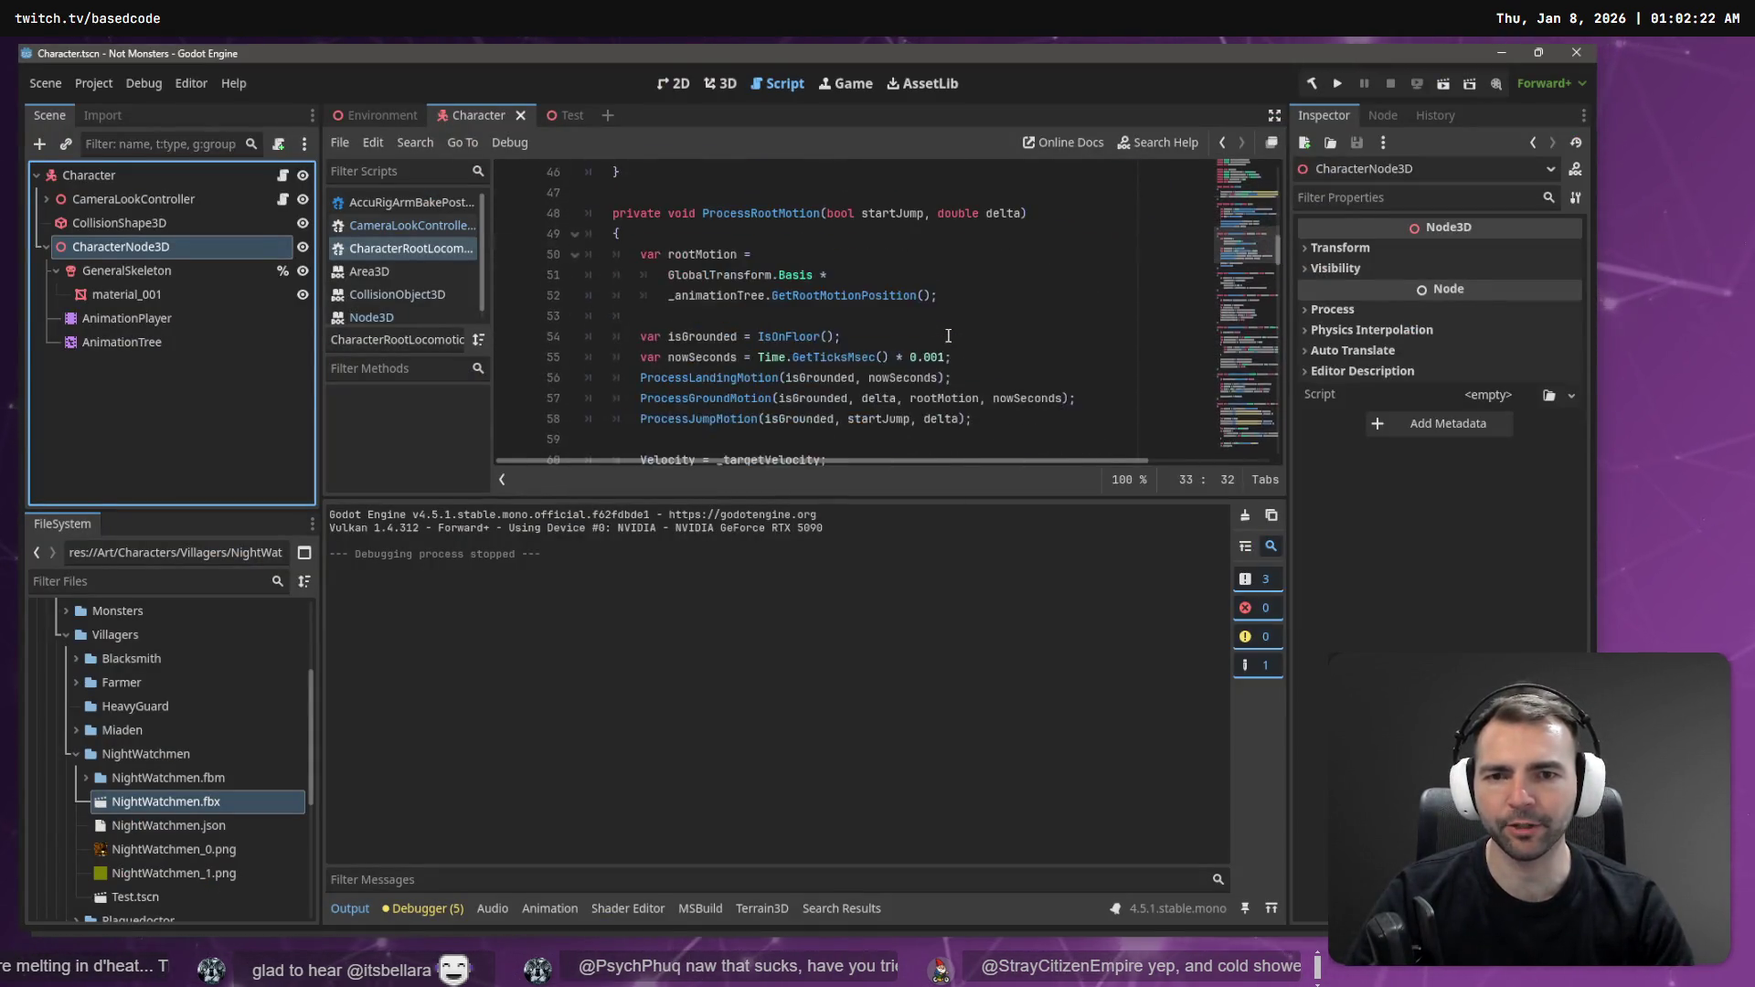
scroll(933, 333, up, 20)
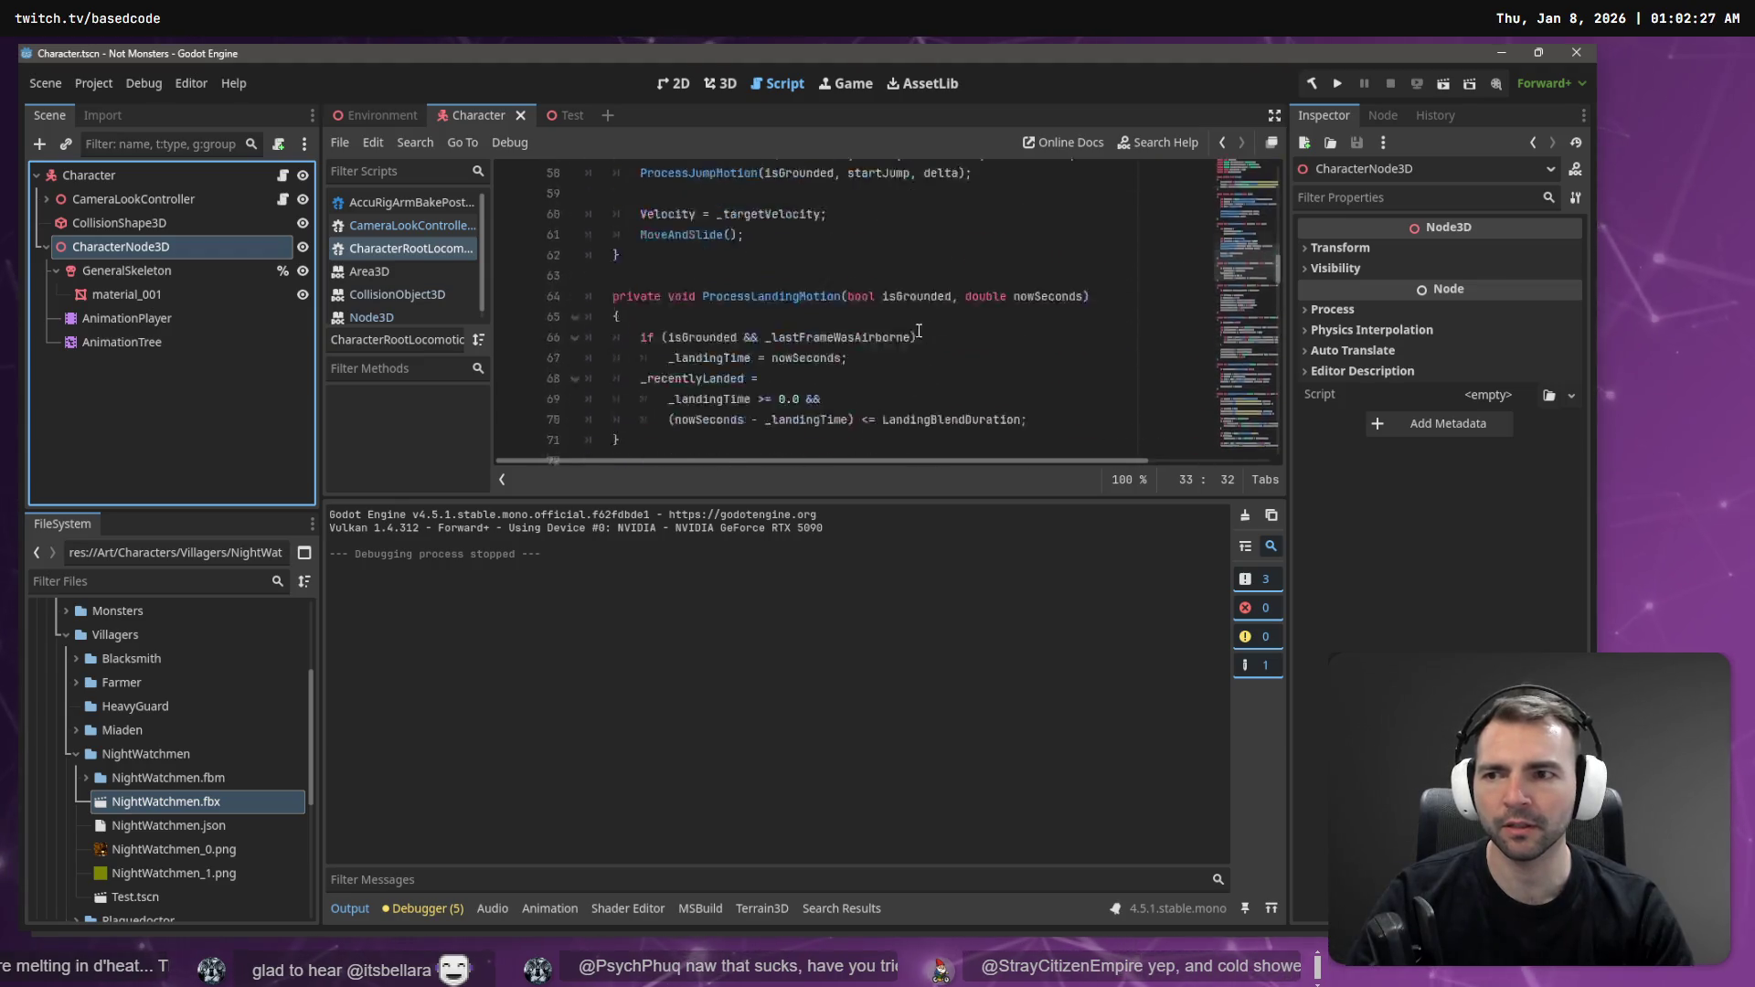
scroll(928, 323, down, 4)
double_click(973, 295)
- Check that the AnimationPlayer's root node is CharacterNode3D and review its root motion settings, then select AnimationTree
click(133, 319)
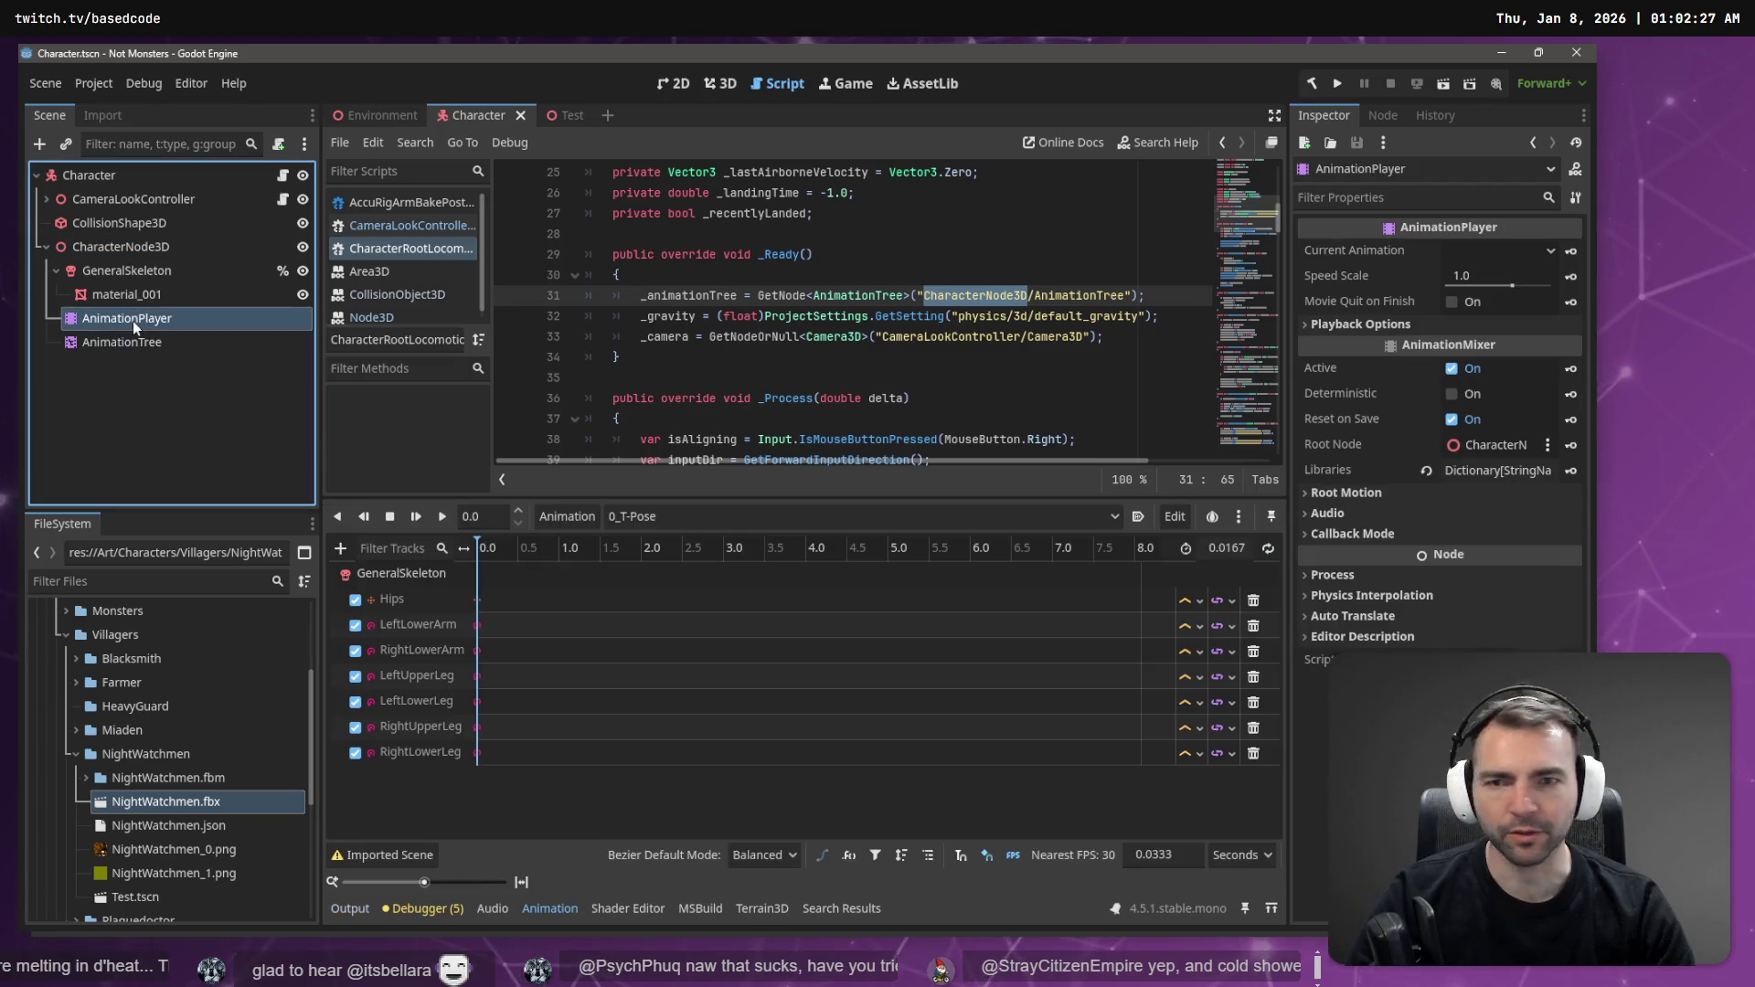
click(1489, 446)
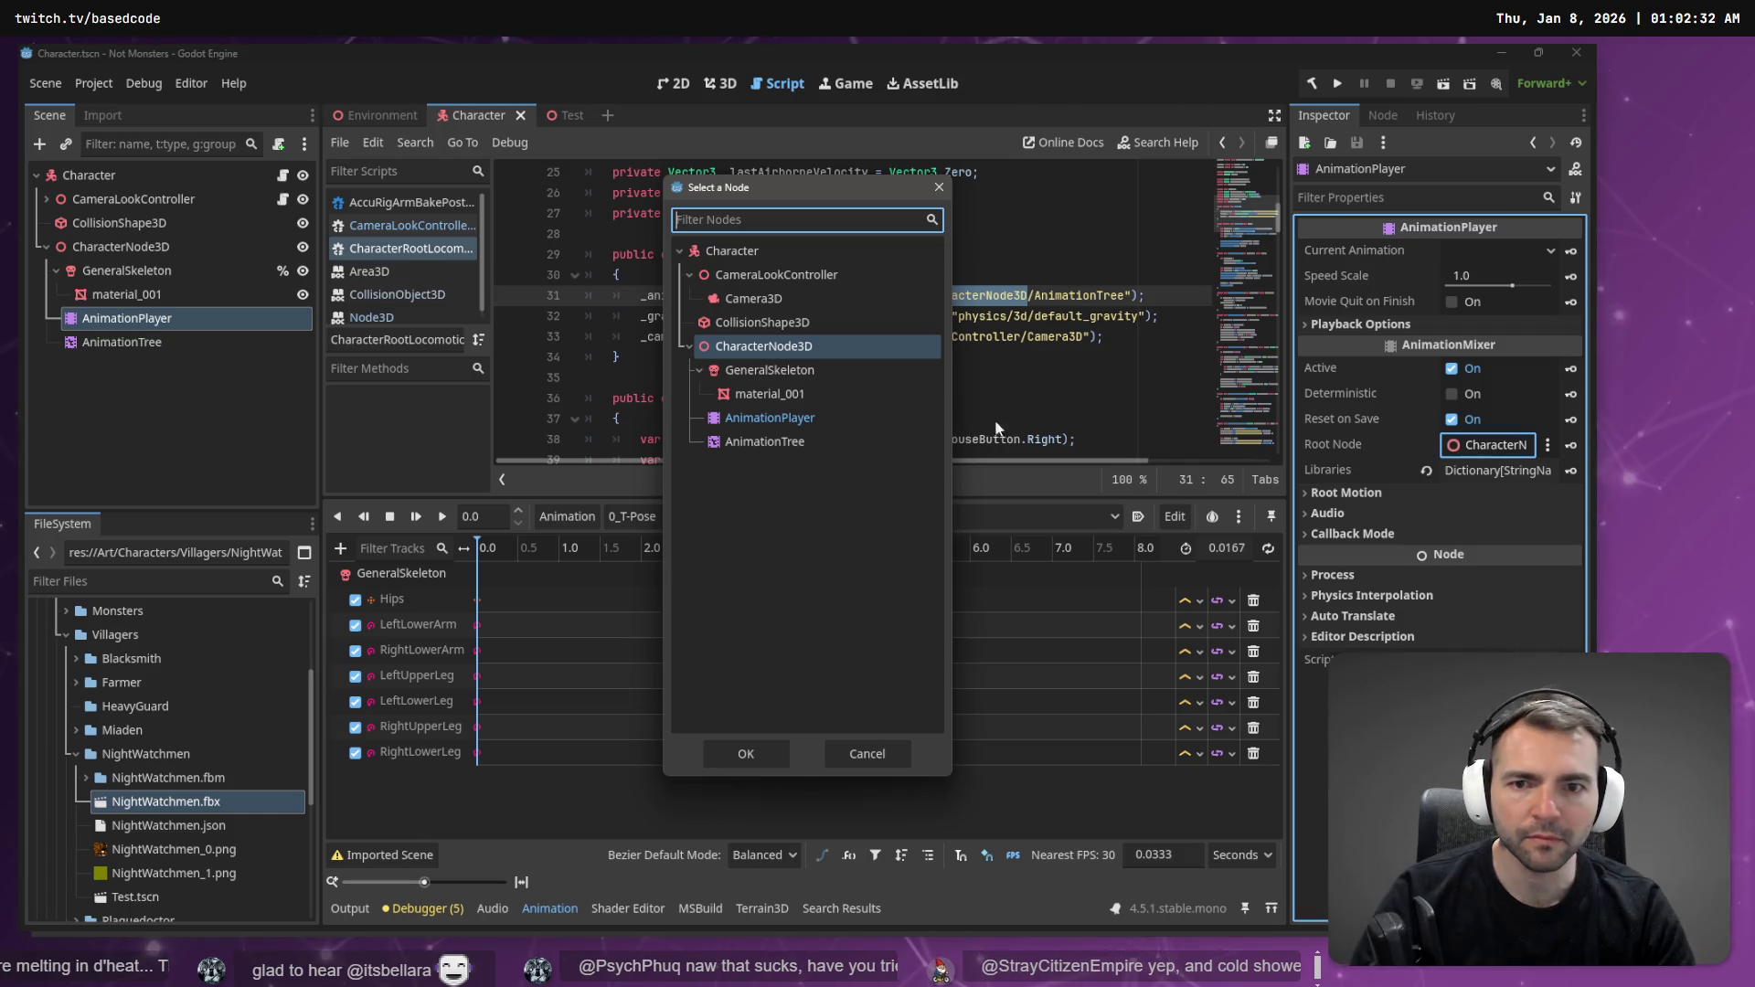
double_click(740, 347)
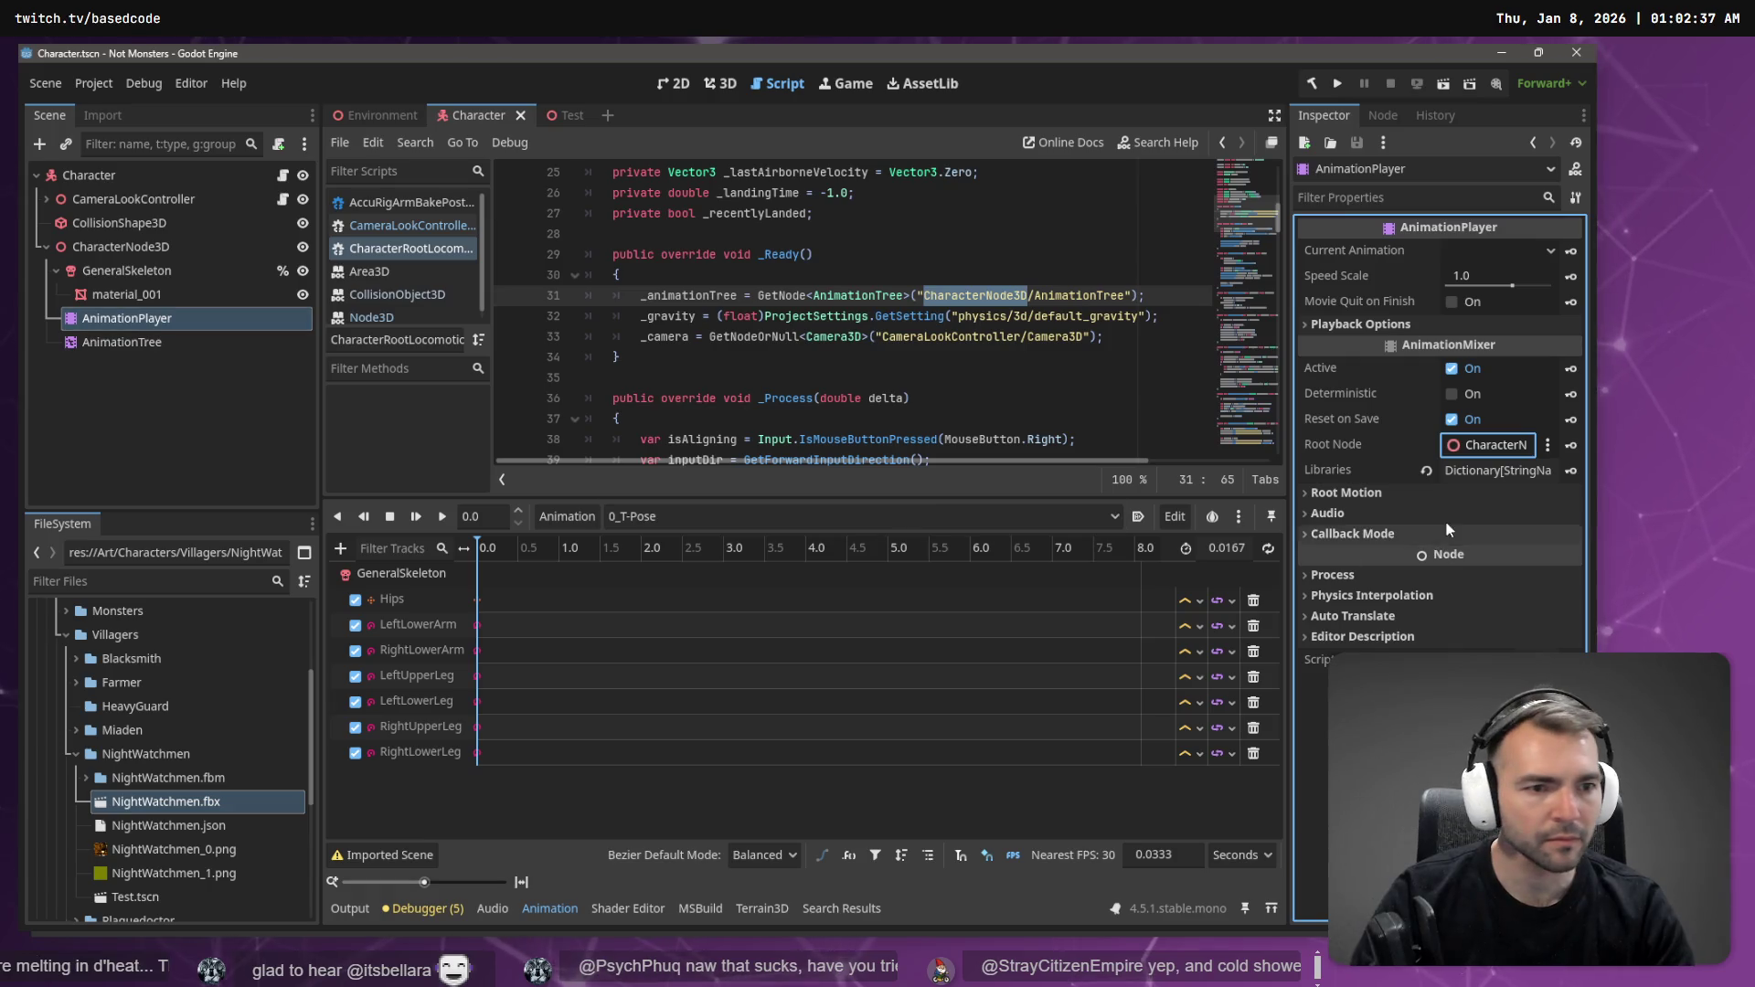
click(1334, 493)
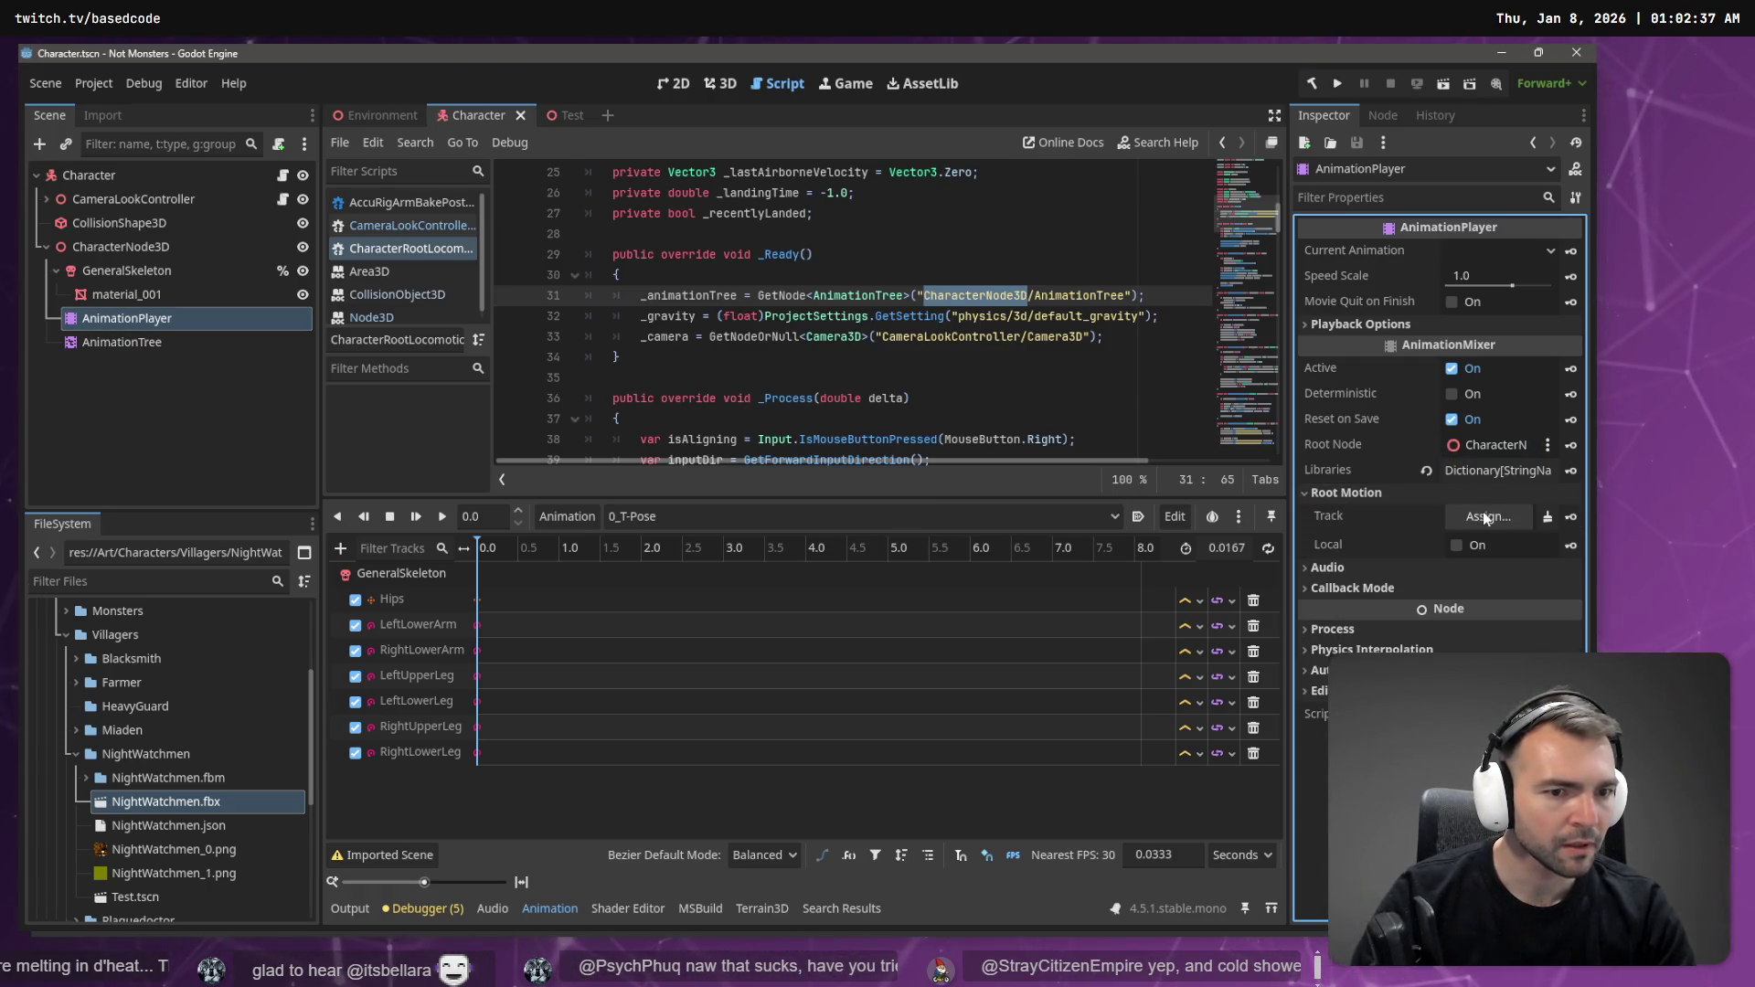
click(179, 340)
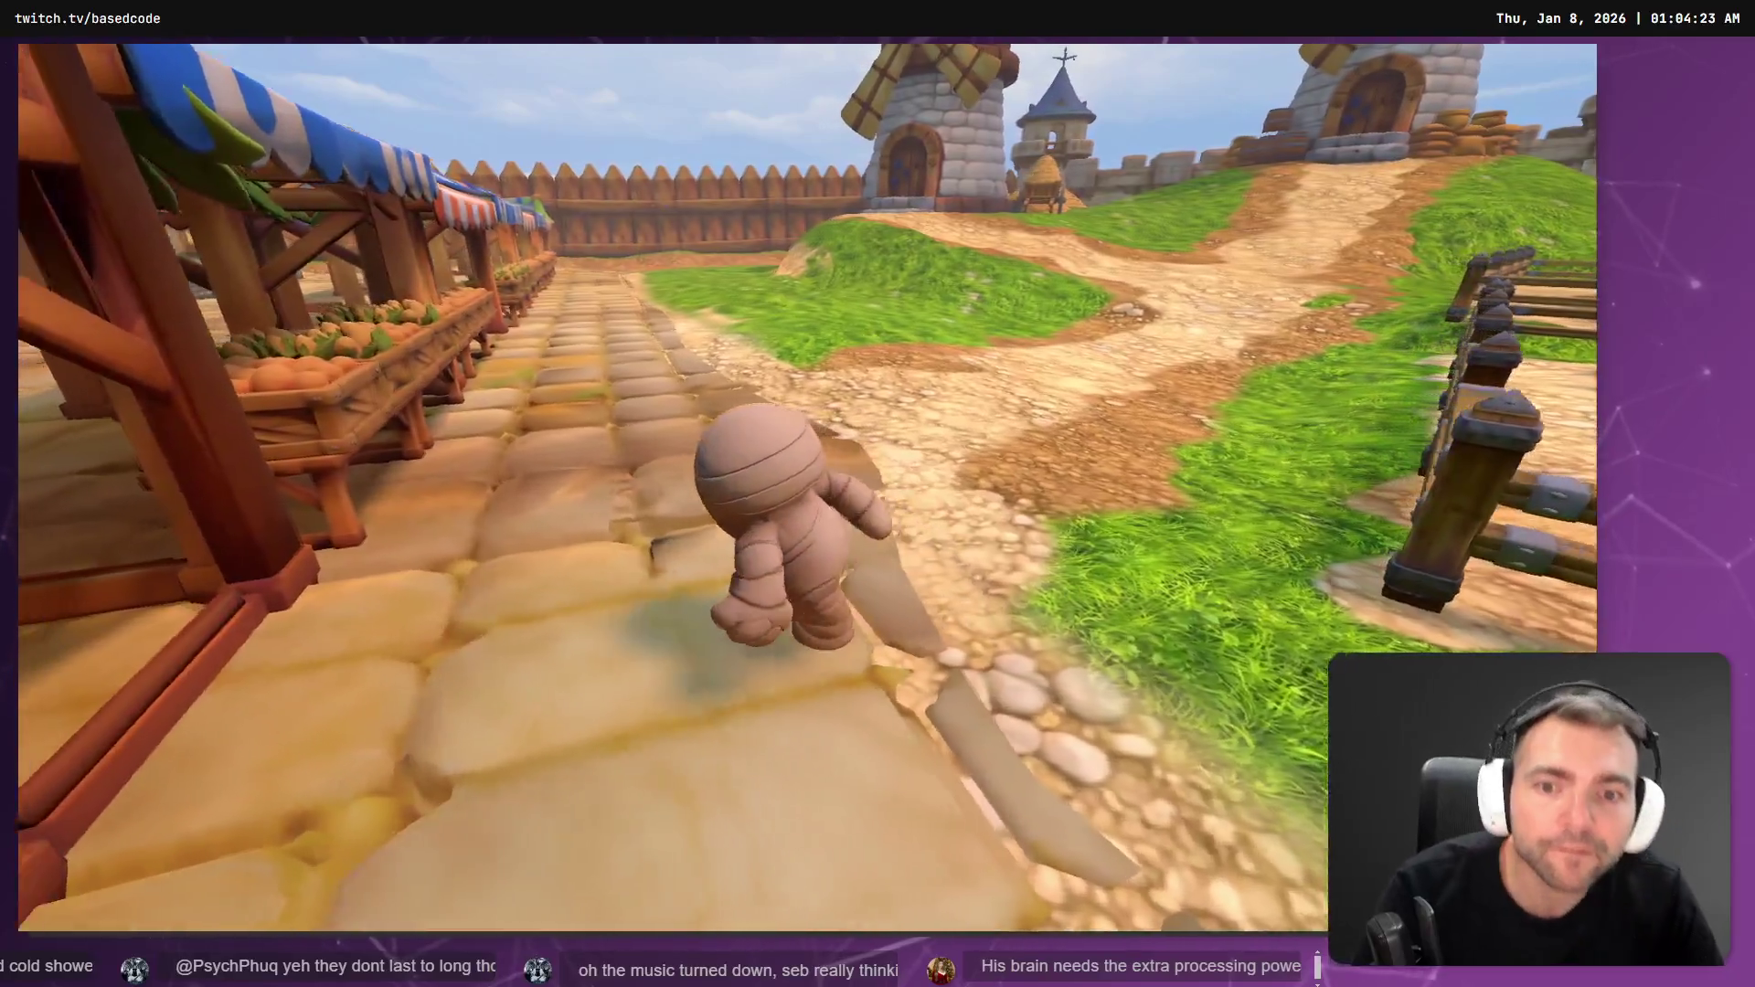
- Stop the game and look through the Character and Test scenes, ending on Character
key(F8)
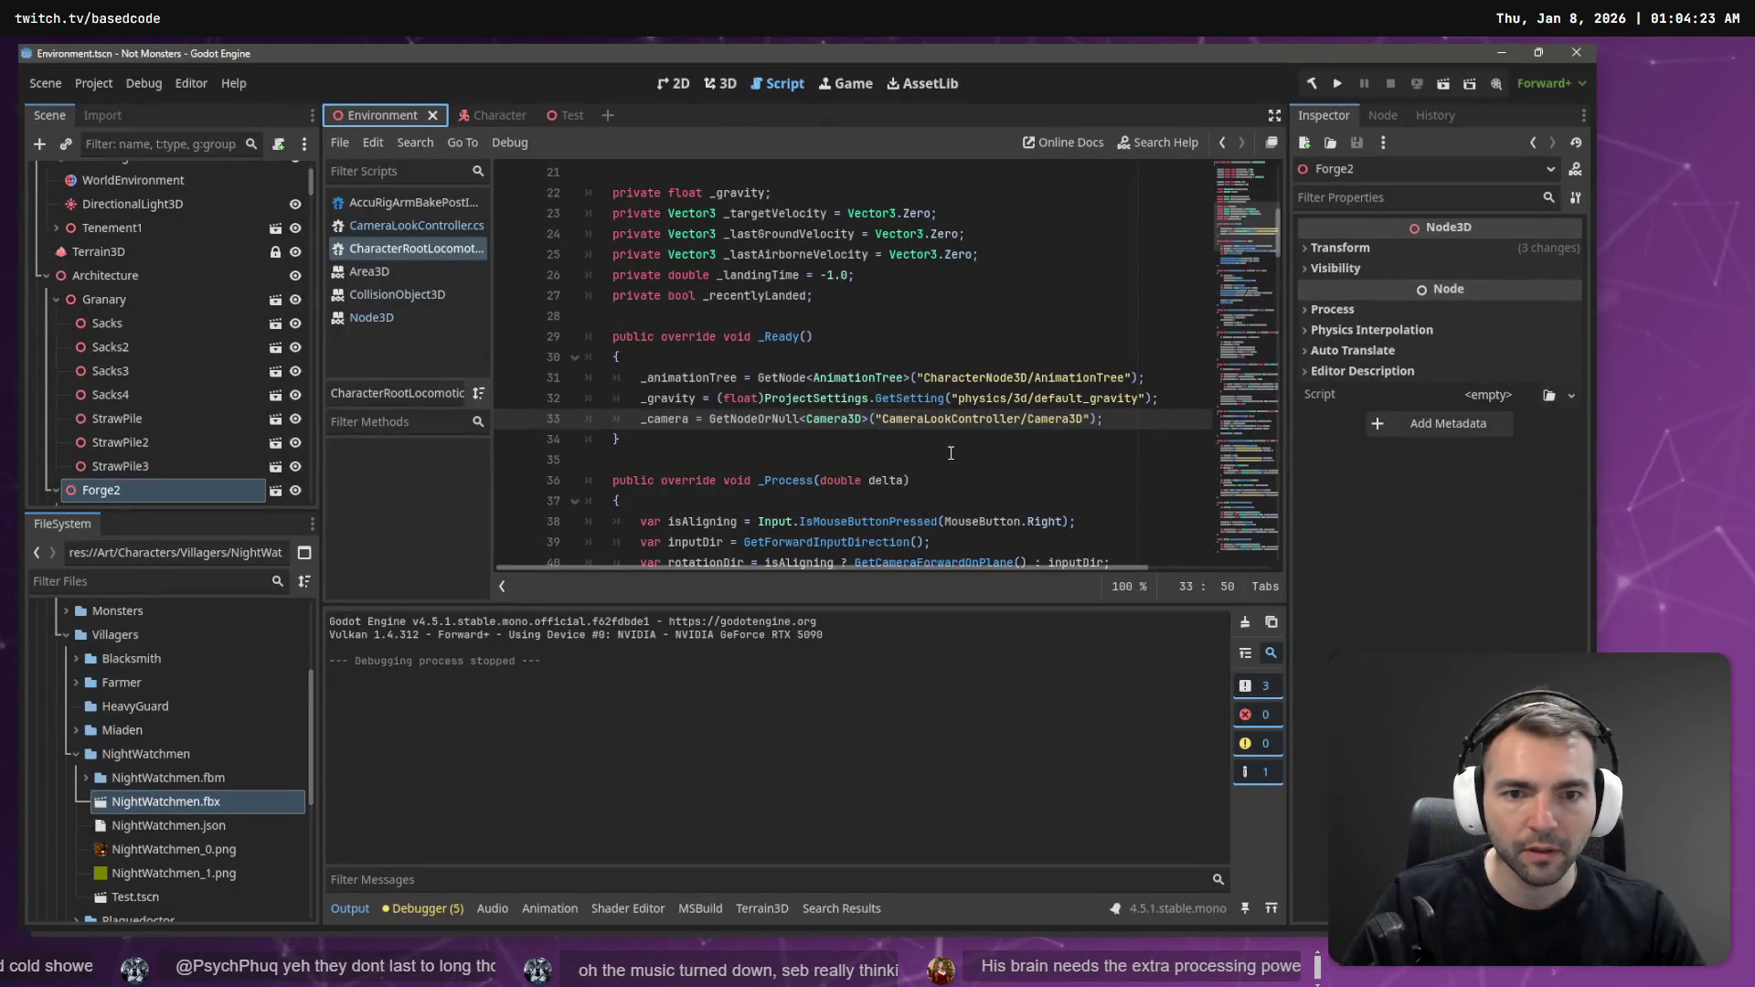
click(494, 115)
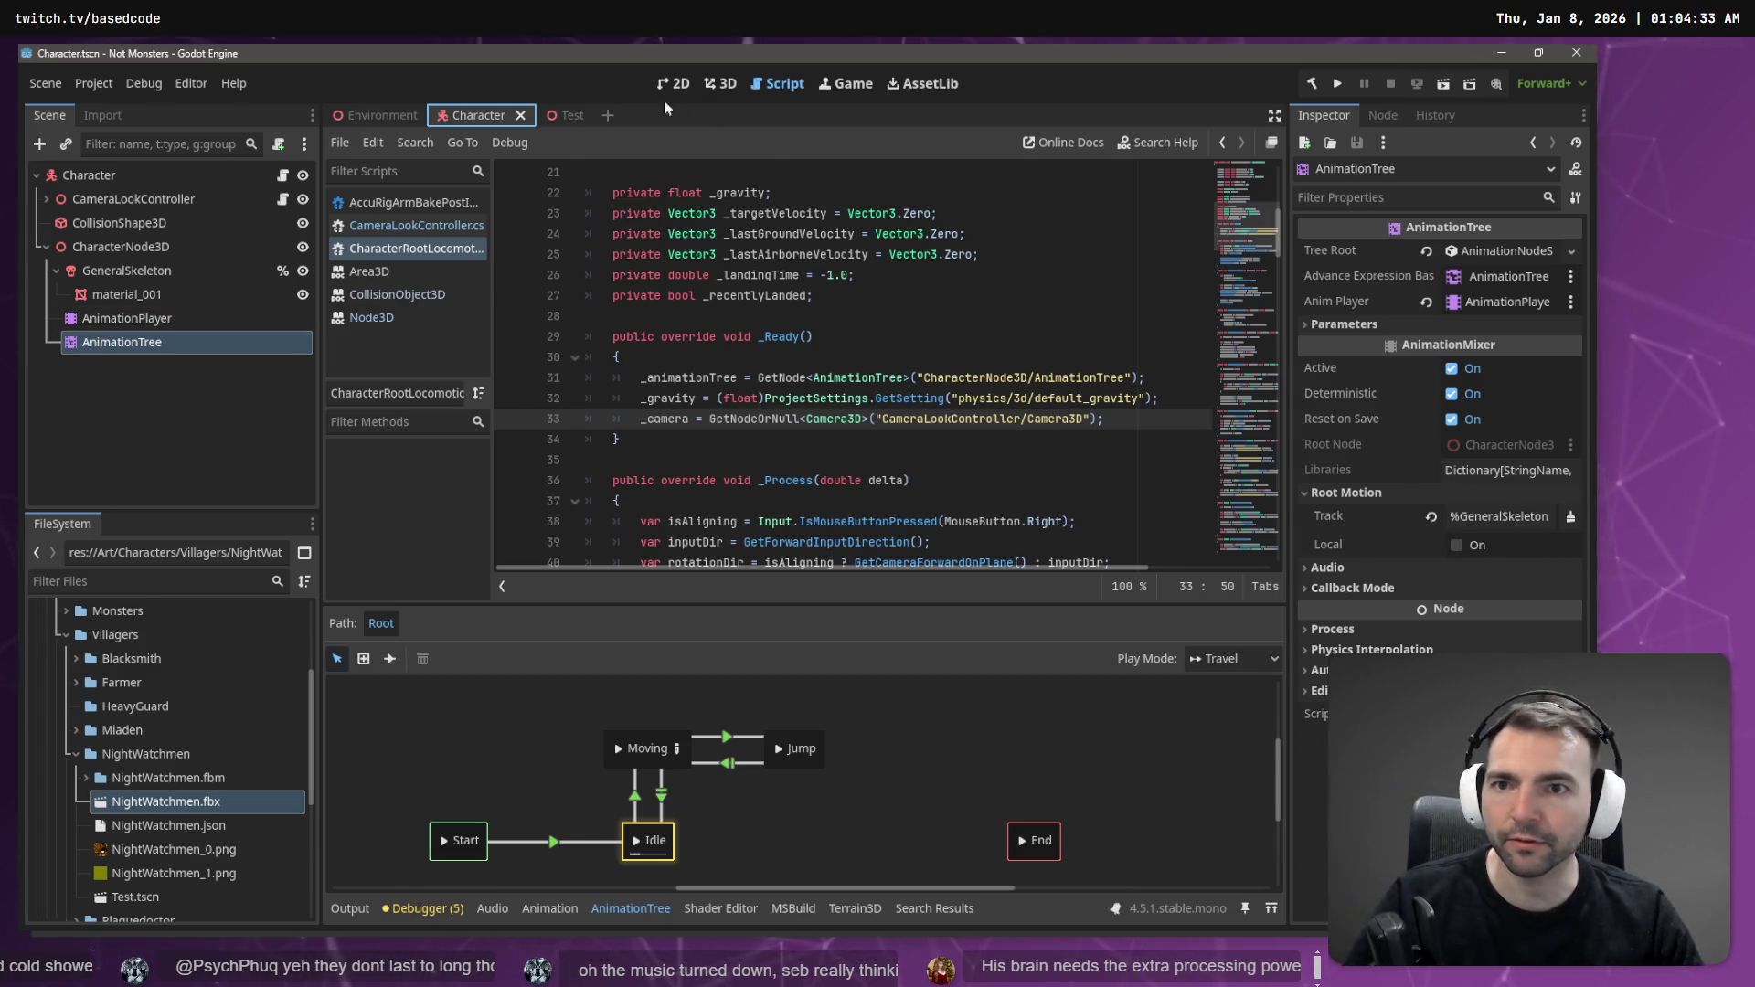
click(566, 116)
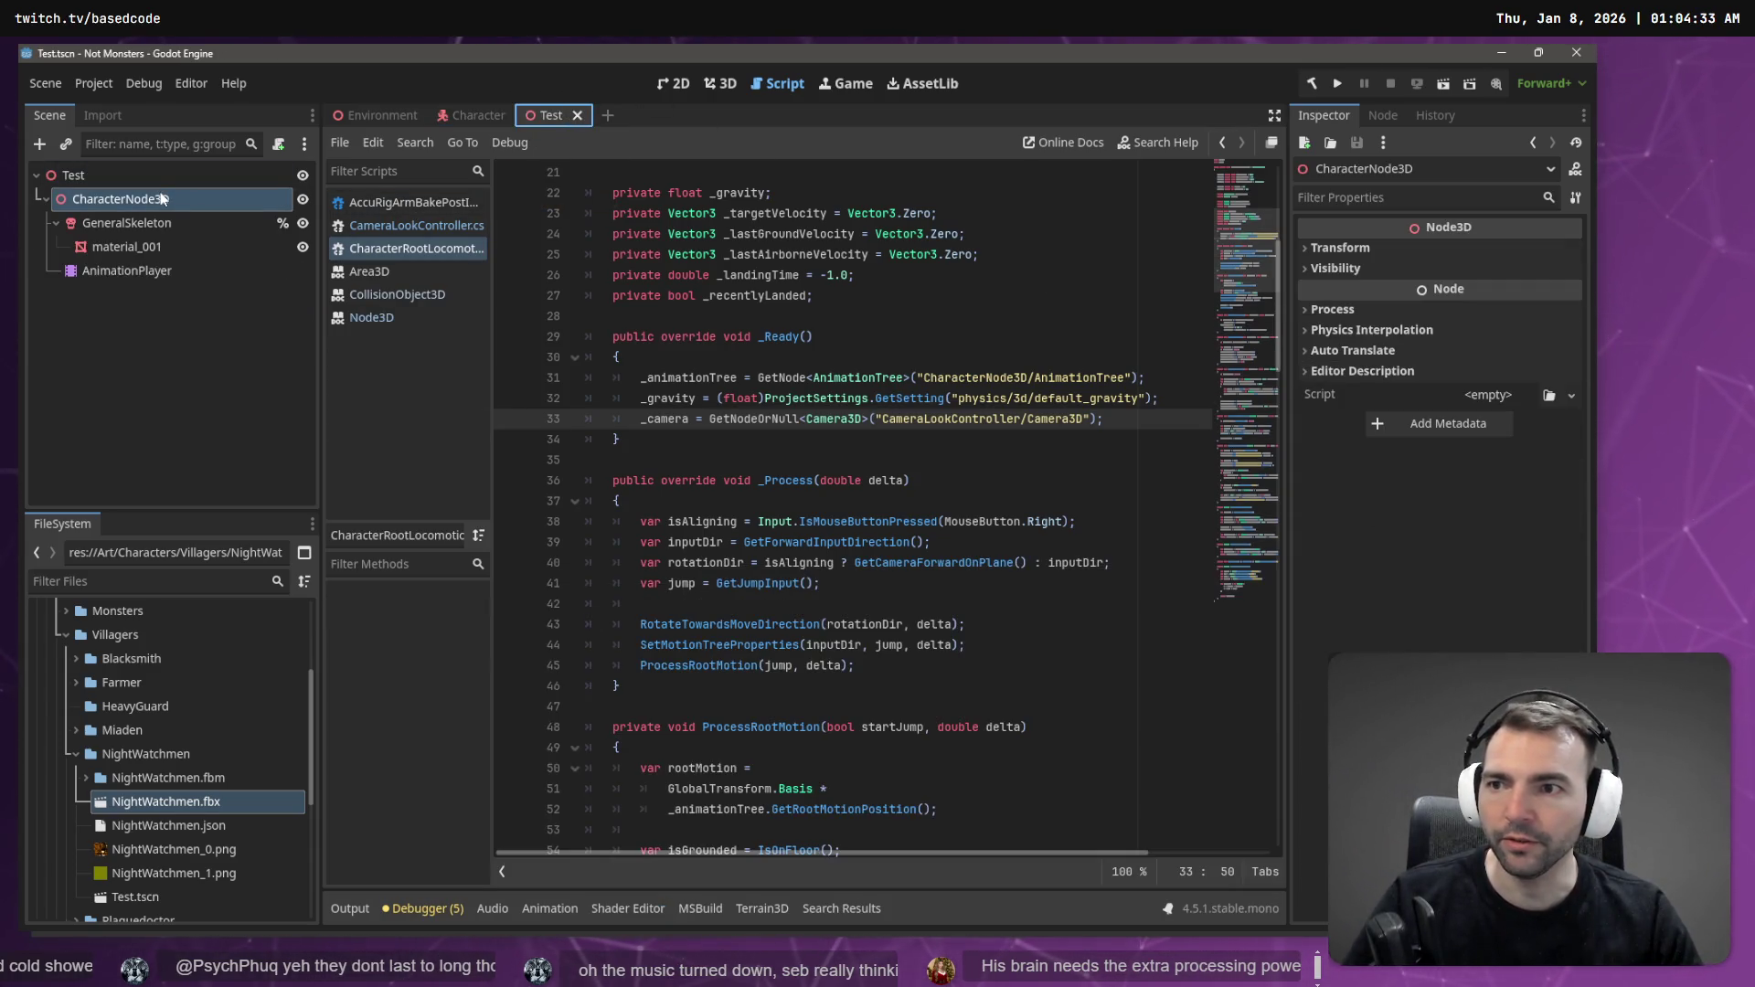
click(490, 123)
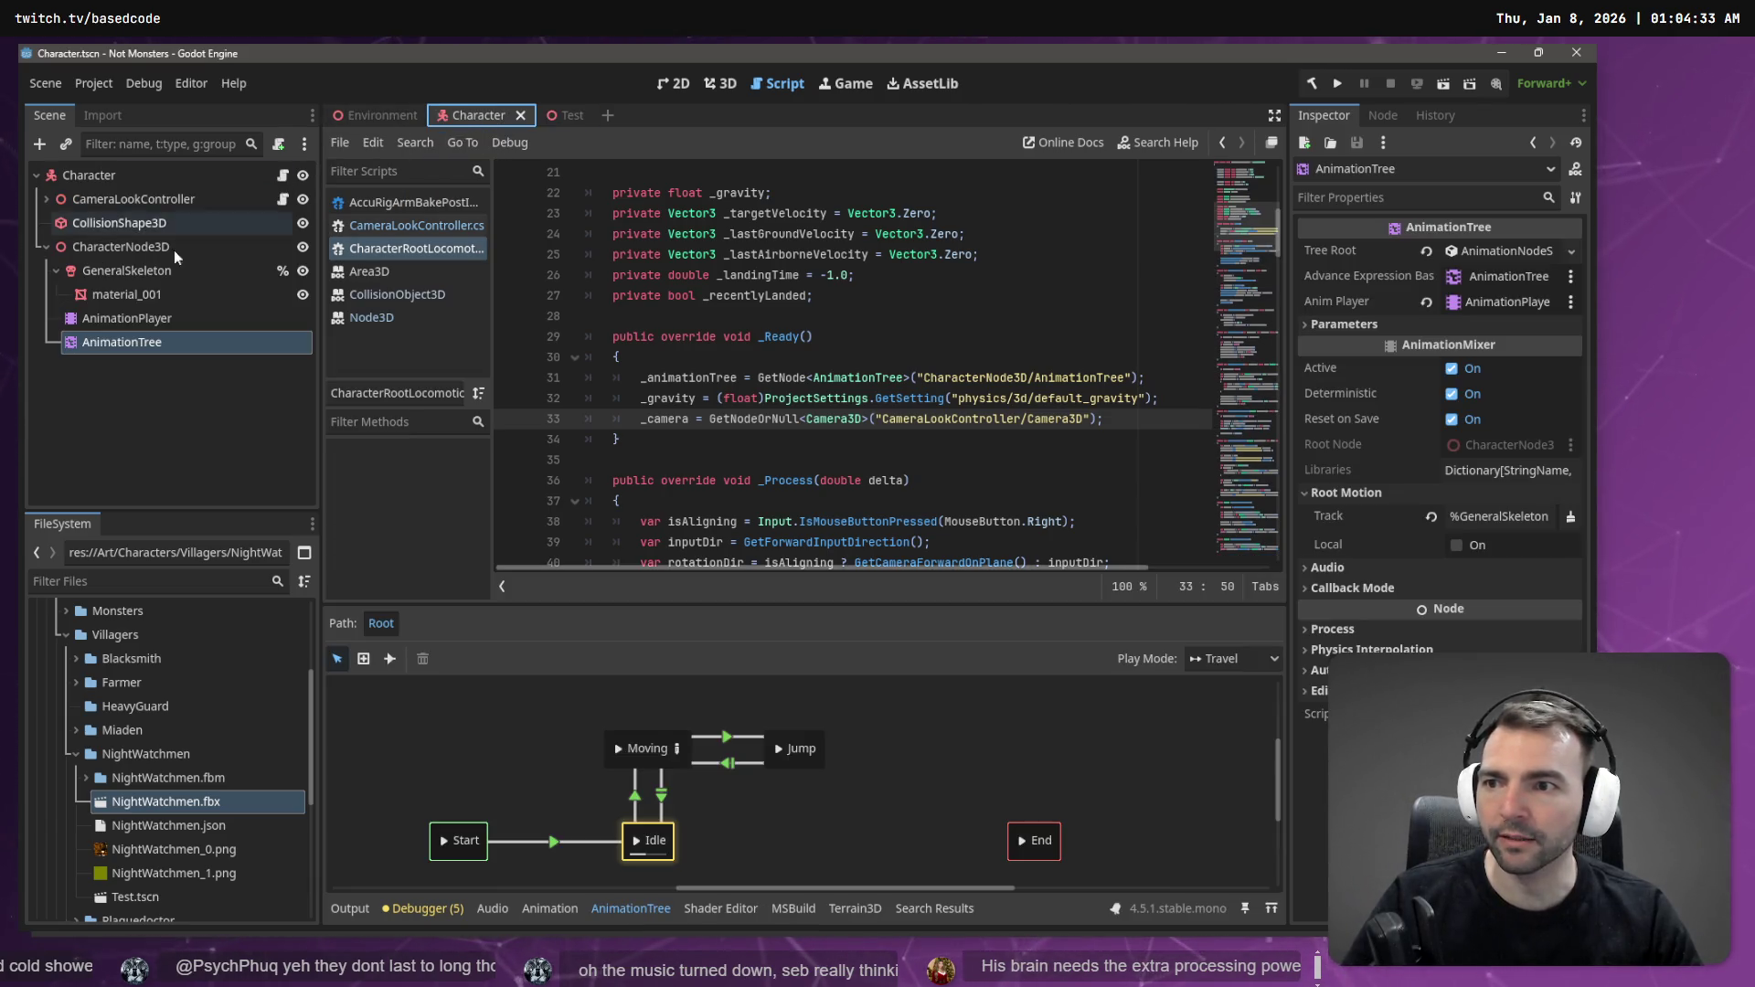
- Move AnimationTree directly under Character, then delete CharacterNode3D and its children
click(151, 253)
drag(122, 342, 119, 176)
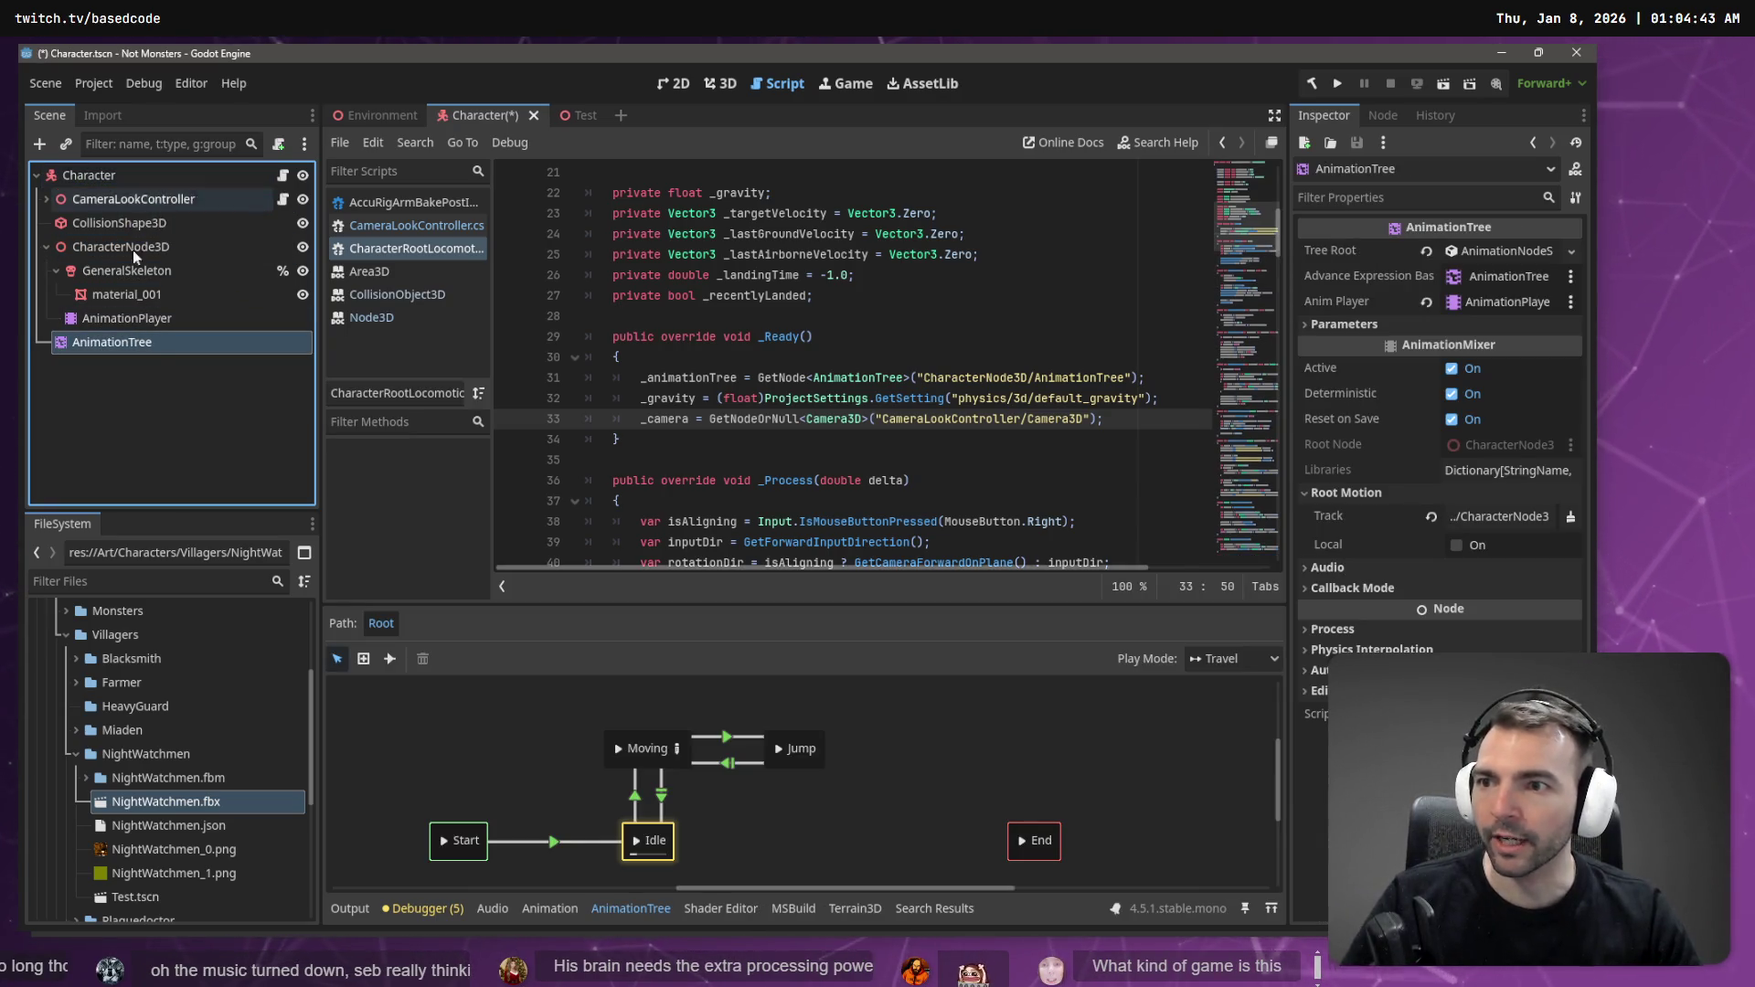
click(105, 245)
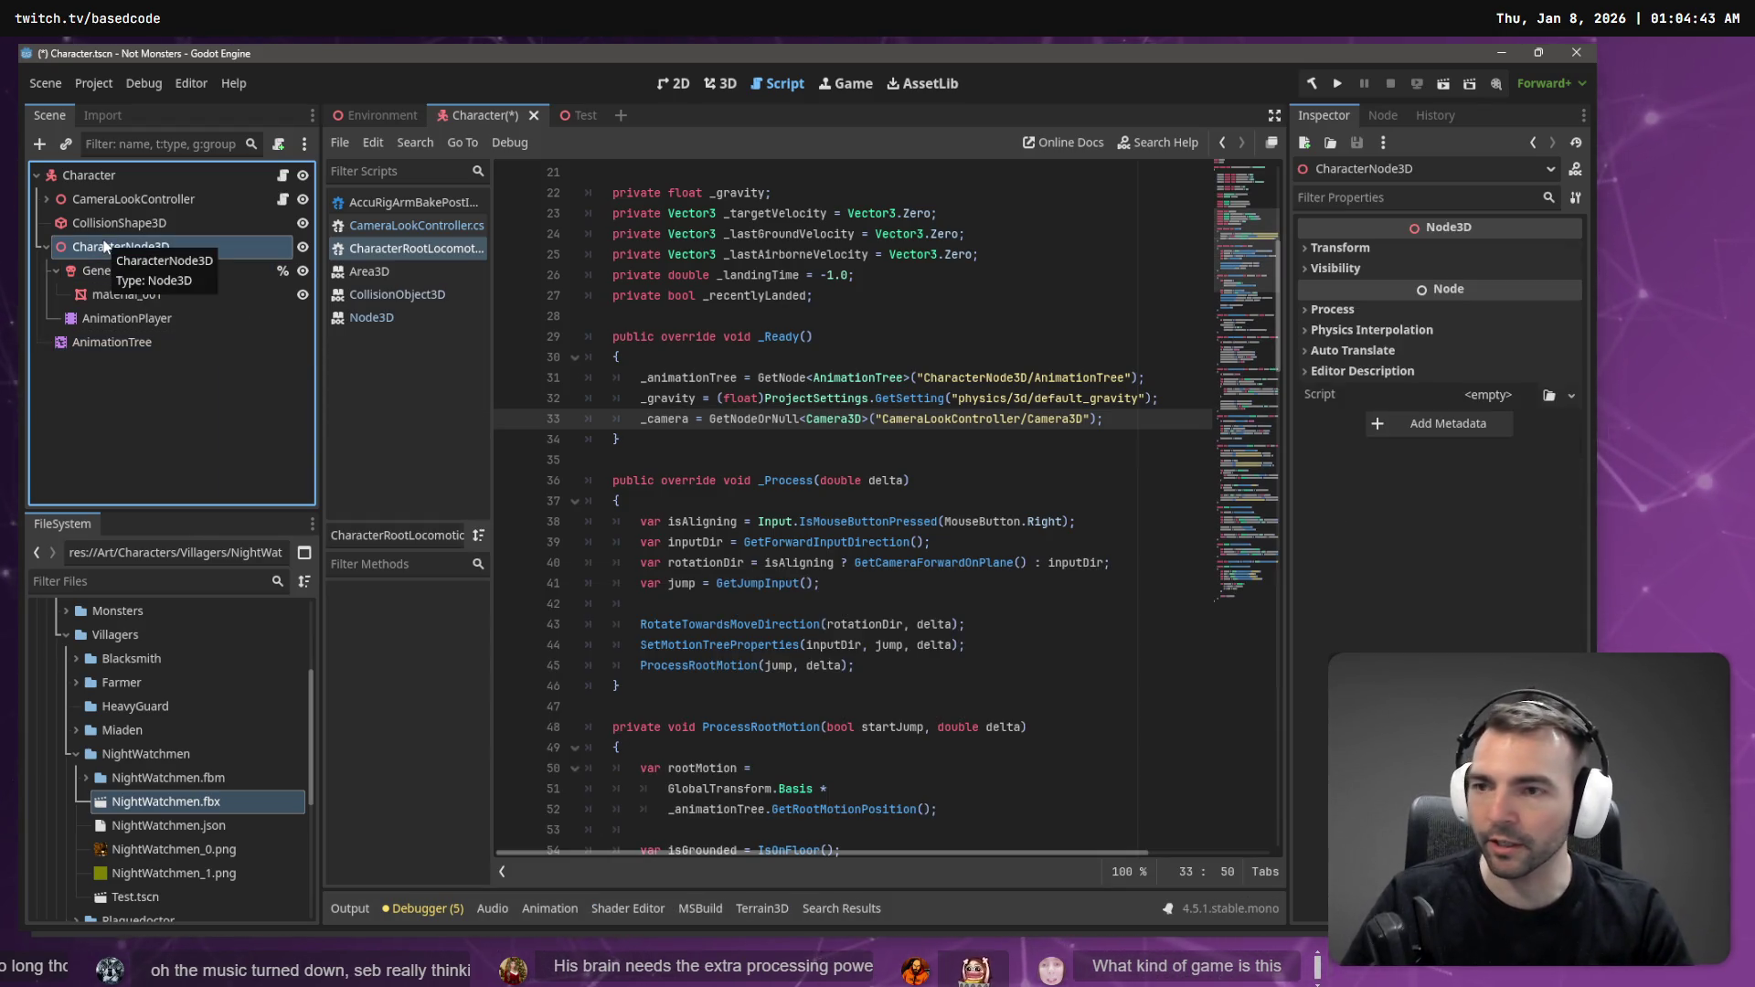
key(Delete)
key(Return)
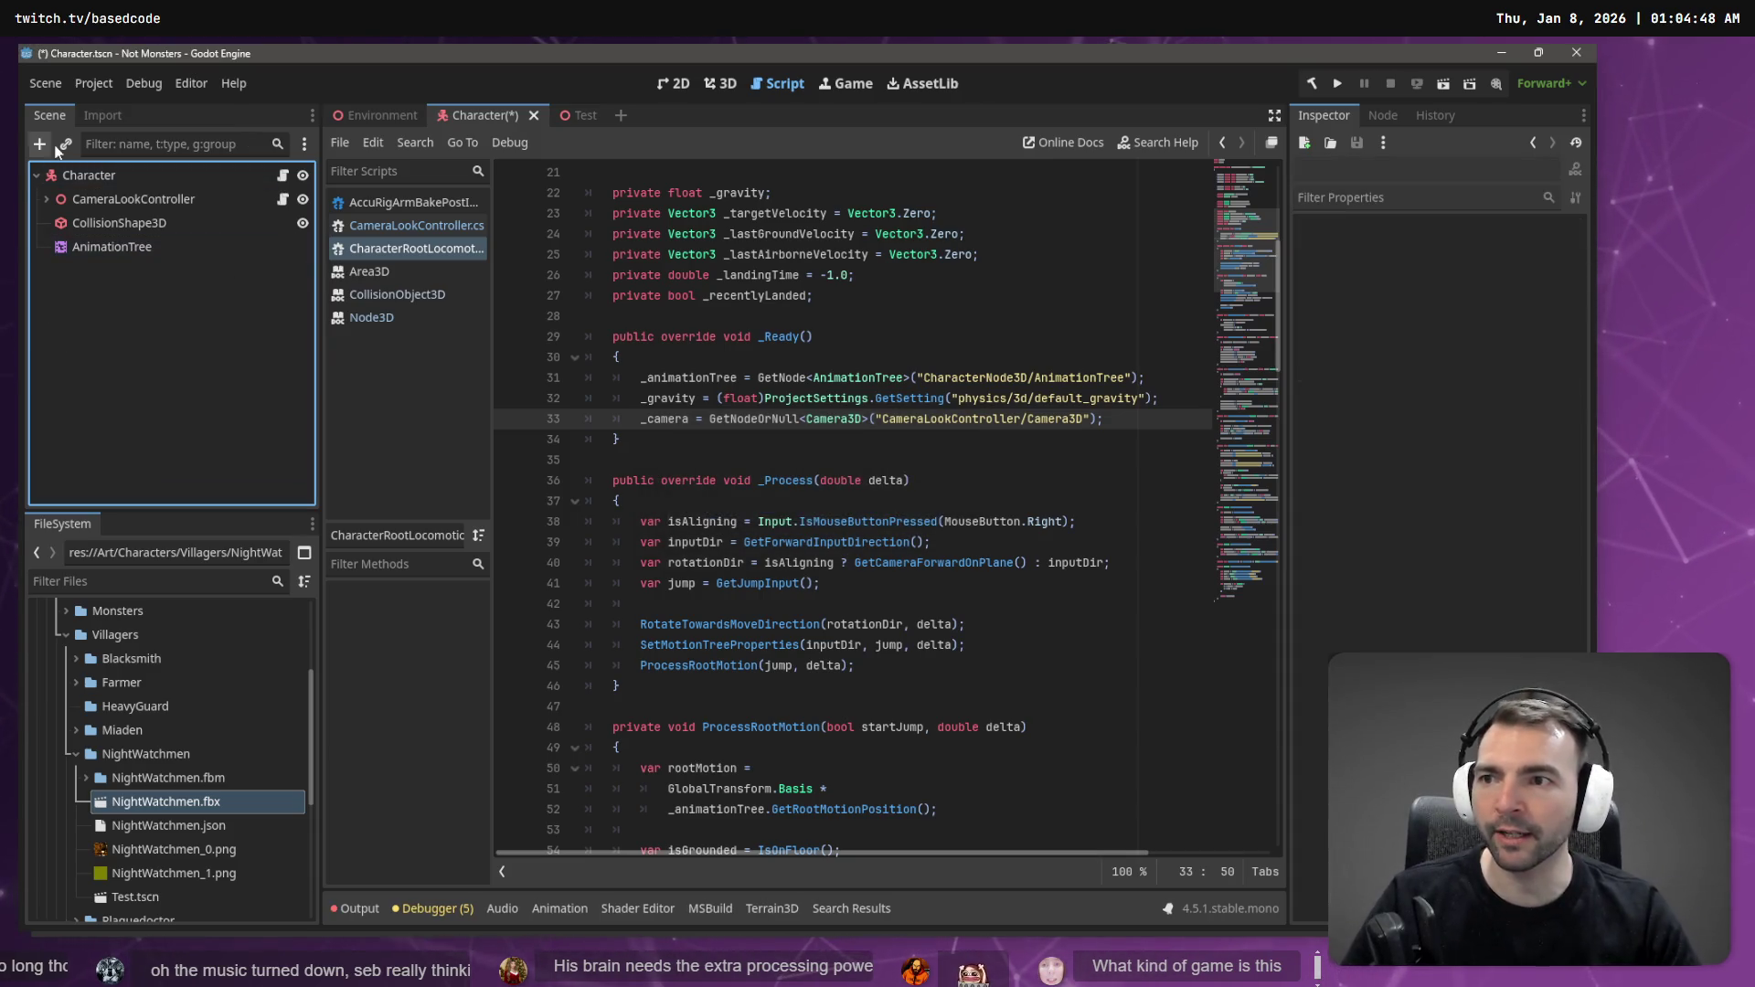
- Restore CharacterNode3D and move the AnimationTree under it
key(ctrl+z)
click(126, 341)
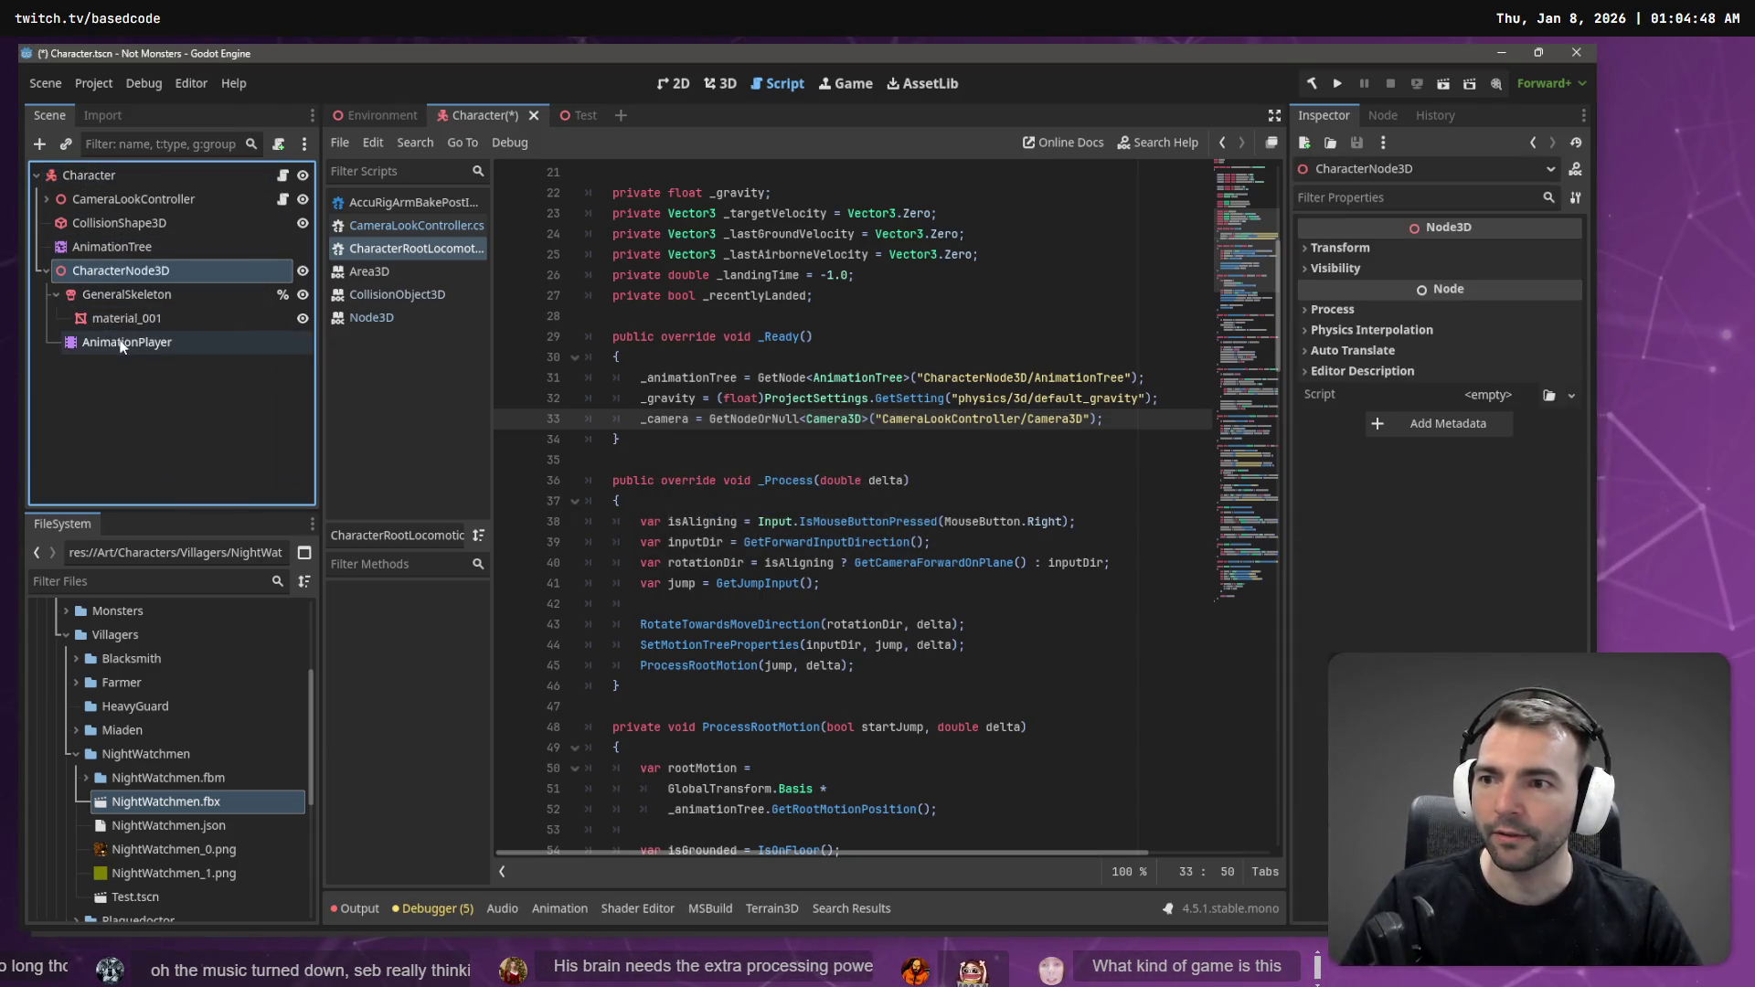
drag(132, 254, 146, 274)
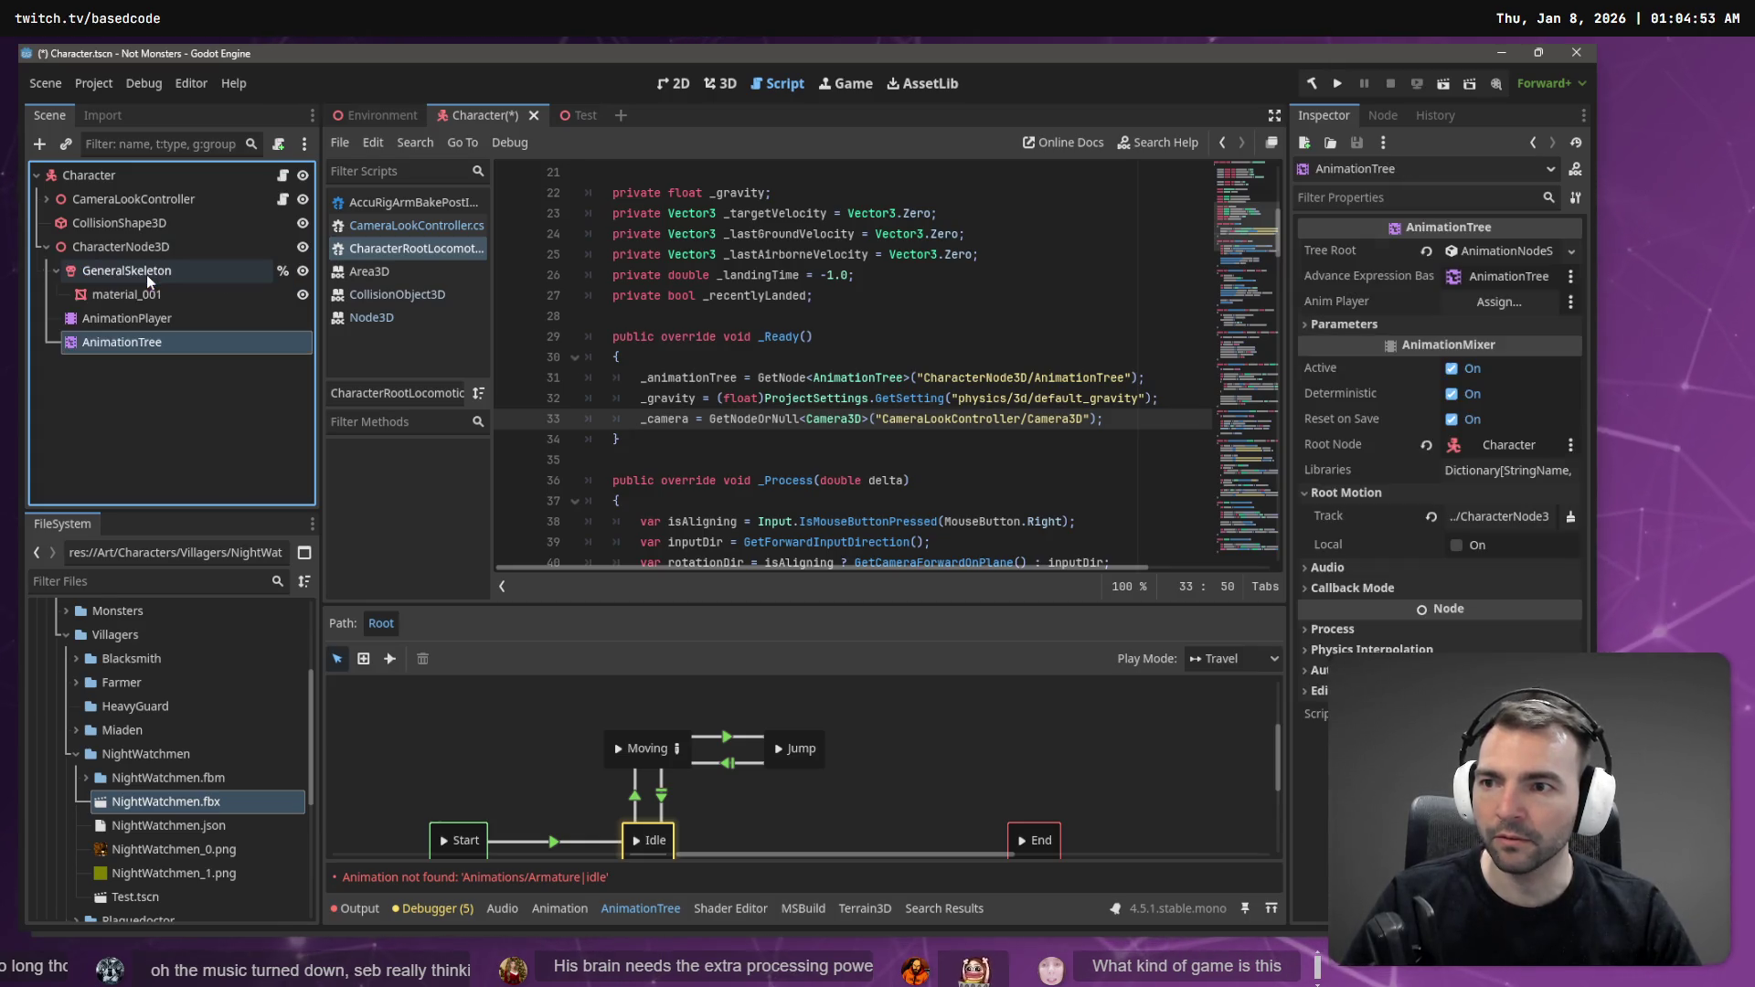
click(1551, 518)
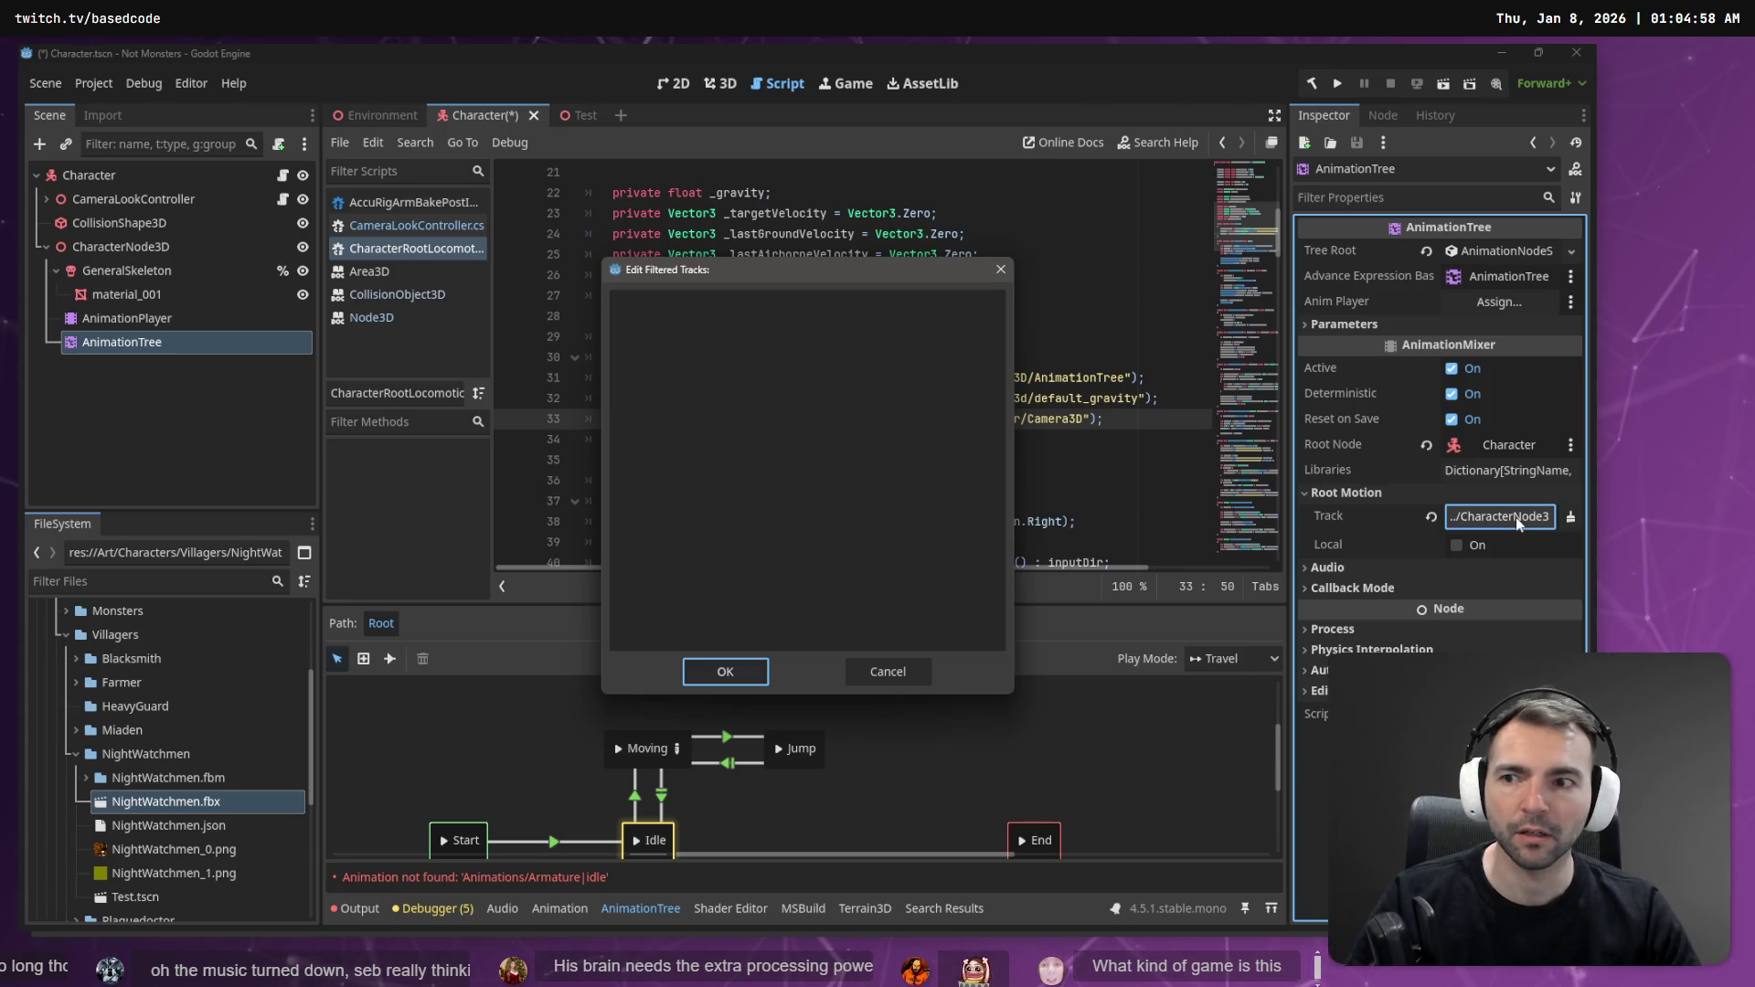
key(Escape)
- Link AnimationPlayer to the AnimationTree, set its root motion track to %GeneralSkeleton, and save
mouse_move(128, 318)
mouse_down()
mouse_move(549, 365)
mouse_move(1454, 275)
mouse_move(1499, 302)
mouse_up()
click(1504, 516)
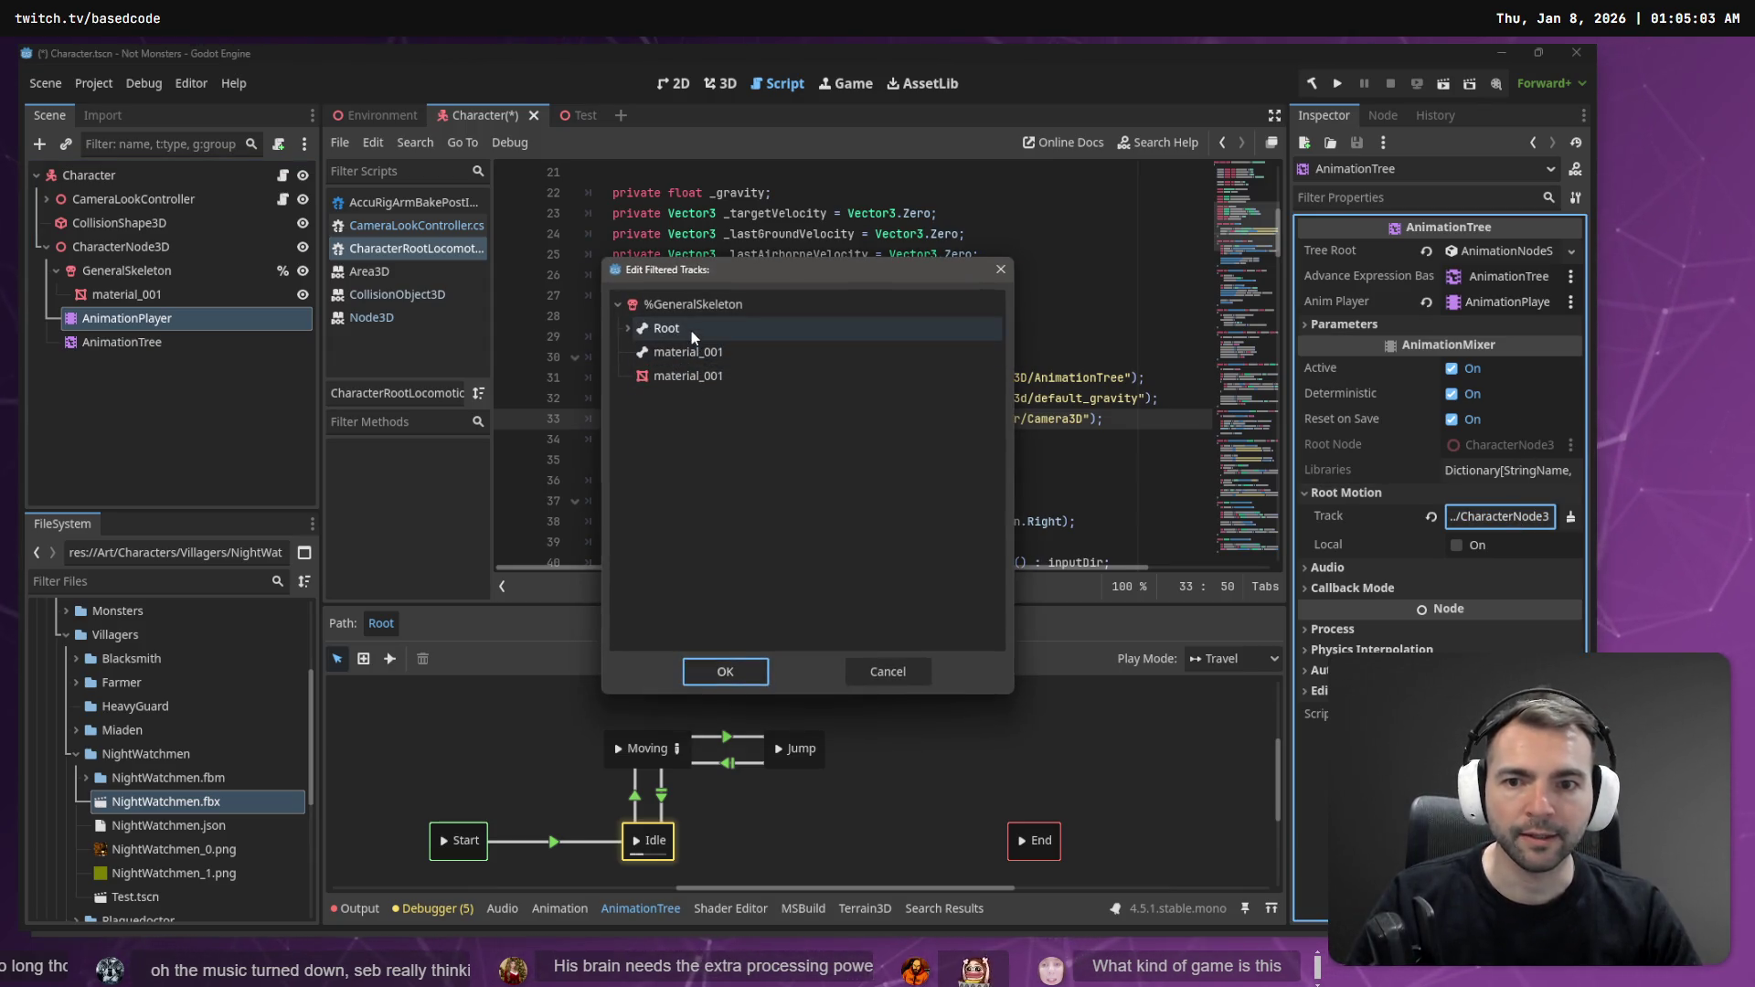
double_click(691, 331)
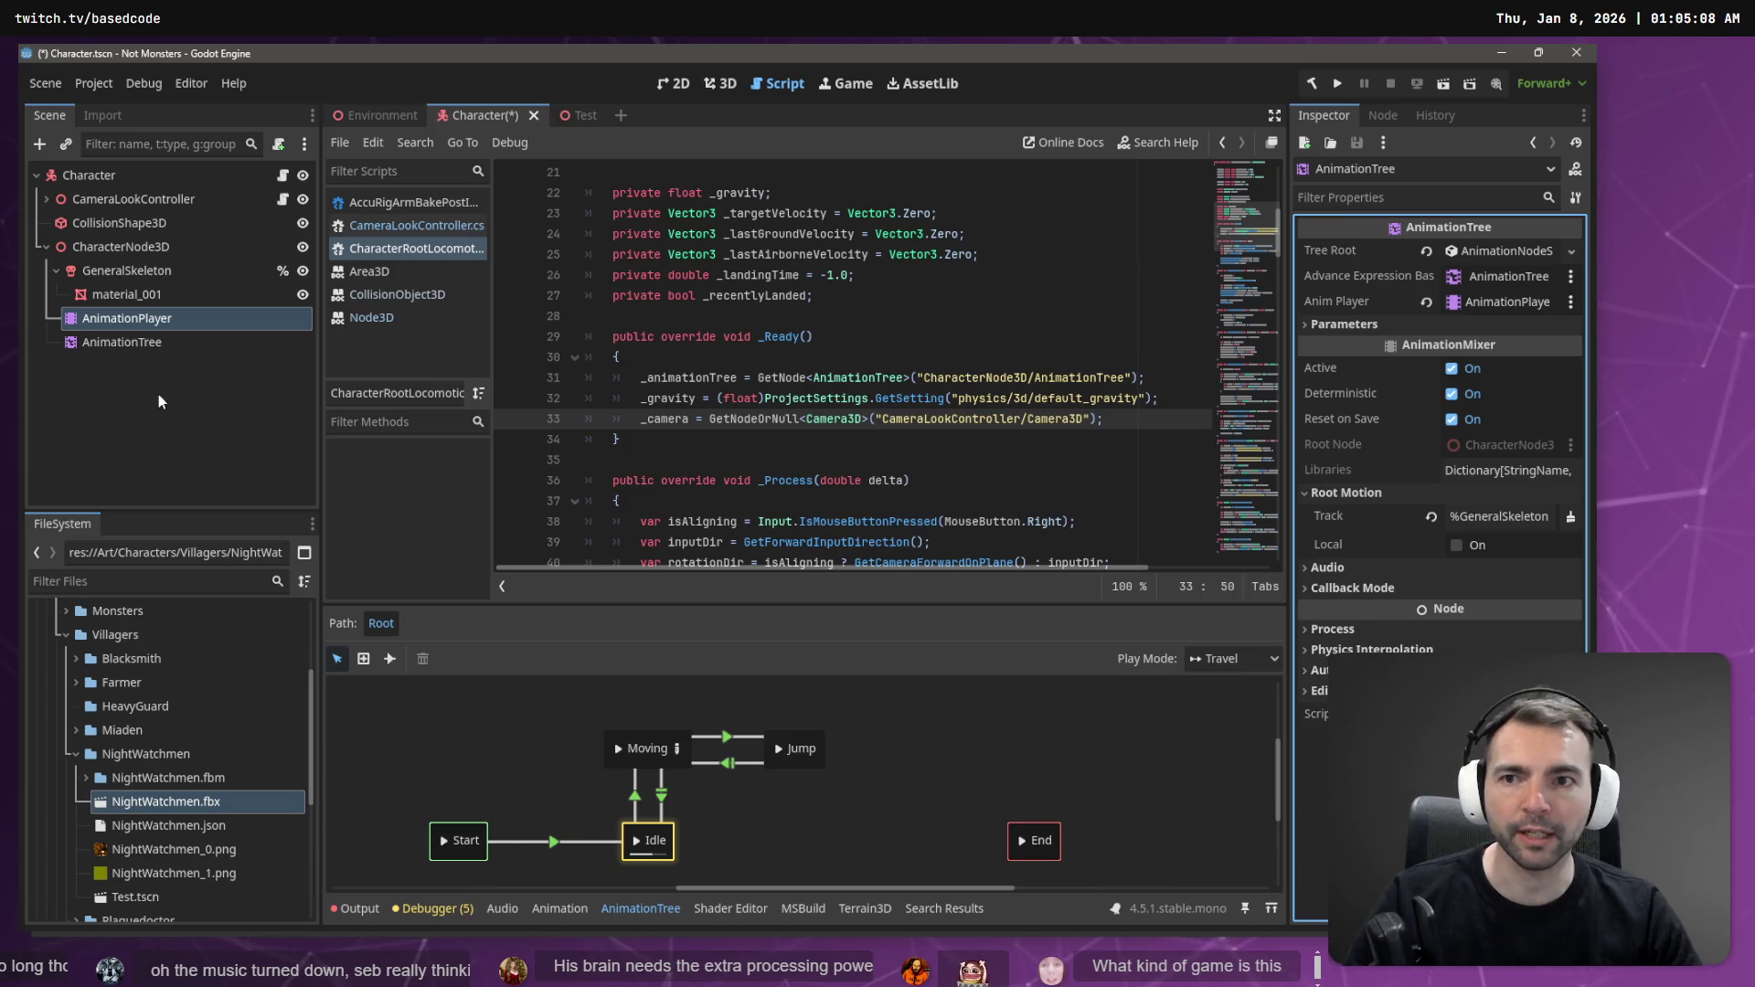
click(158, 400)
key(ctrl+s)
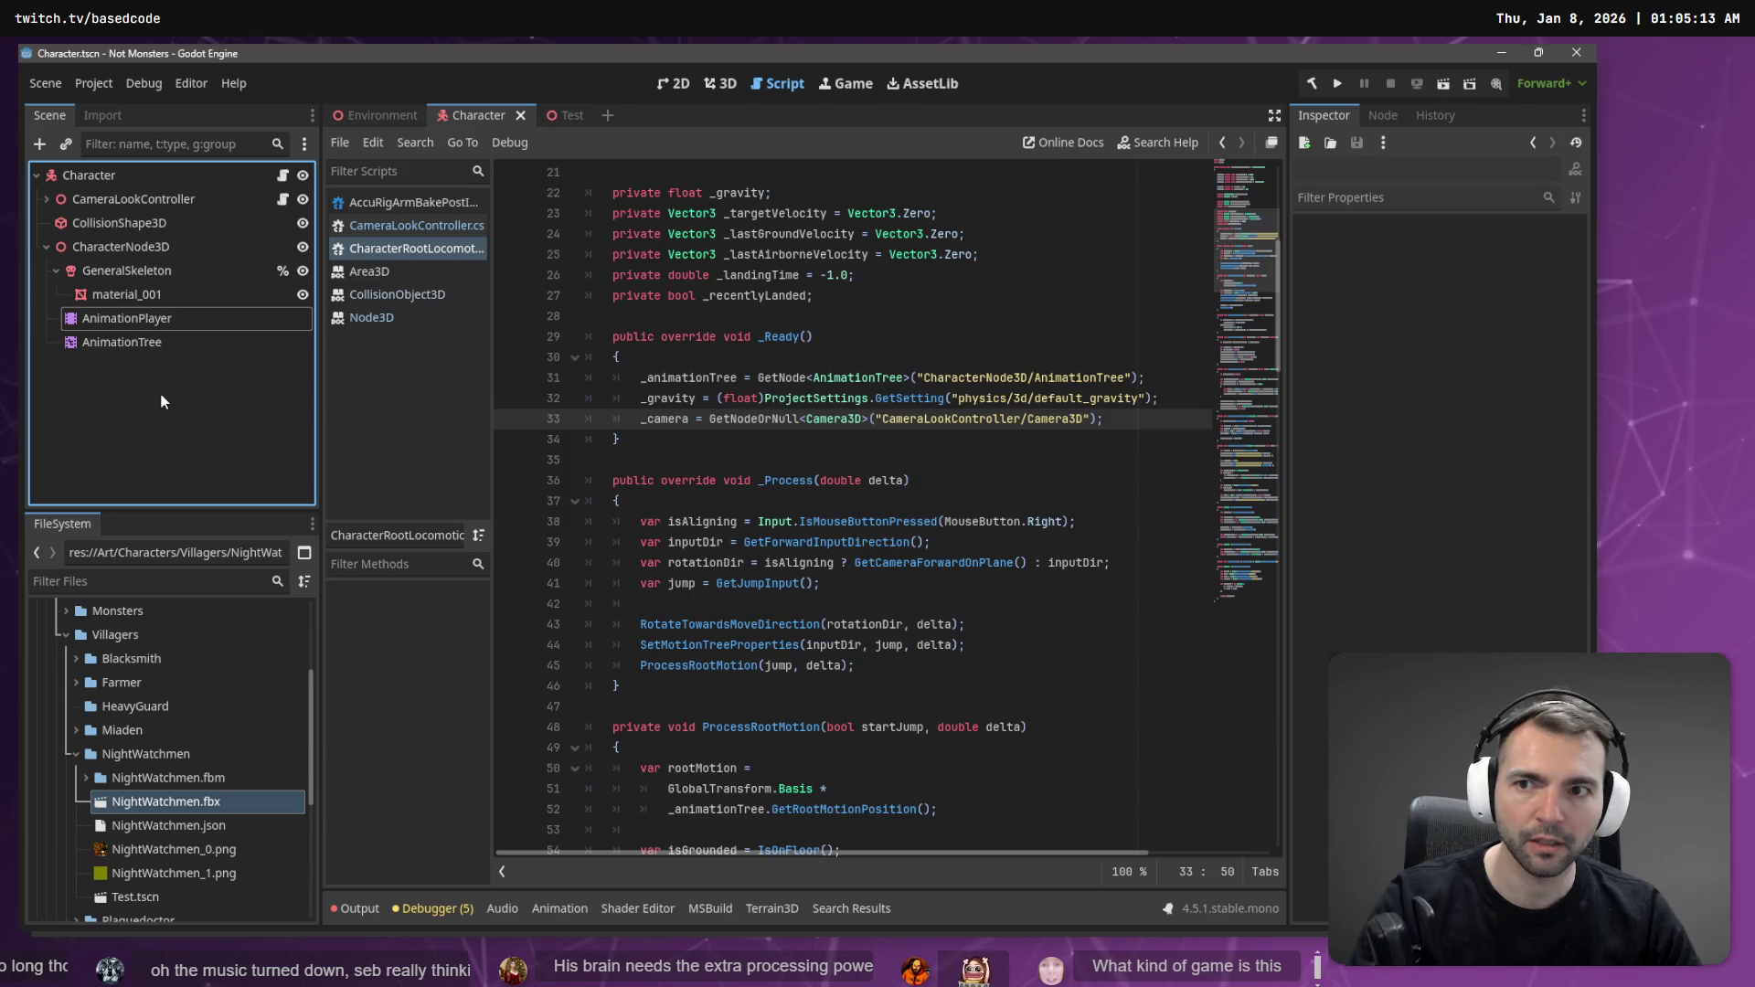
- Test-run the game, stop it, then run it again from the Environment scene
key(F5)
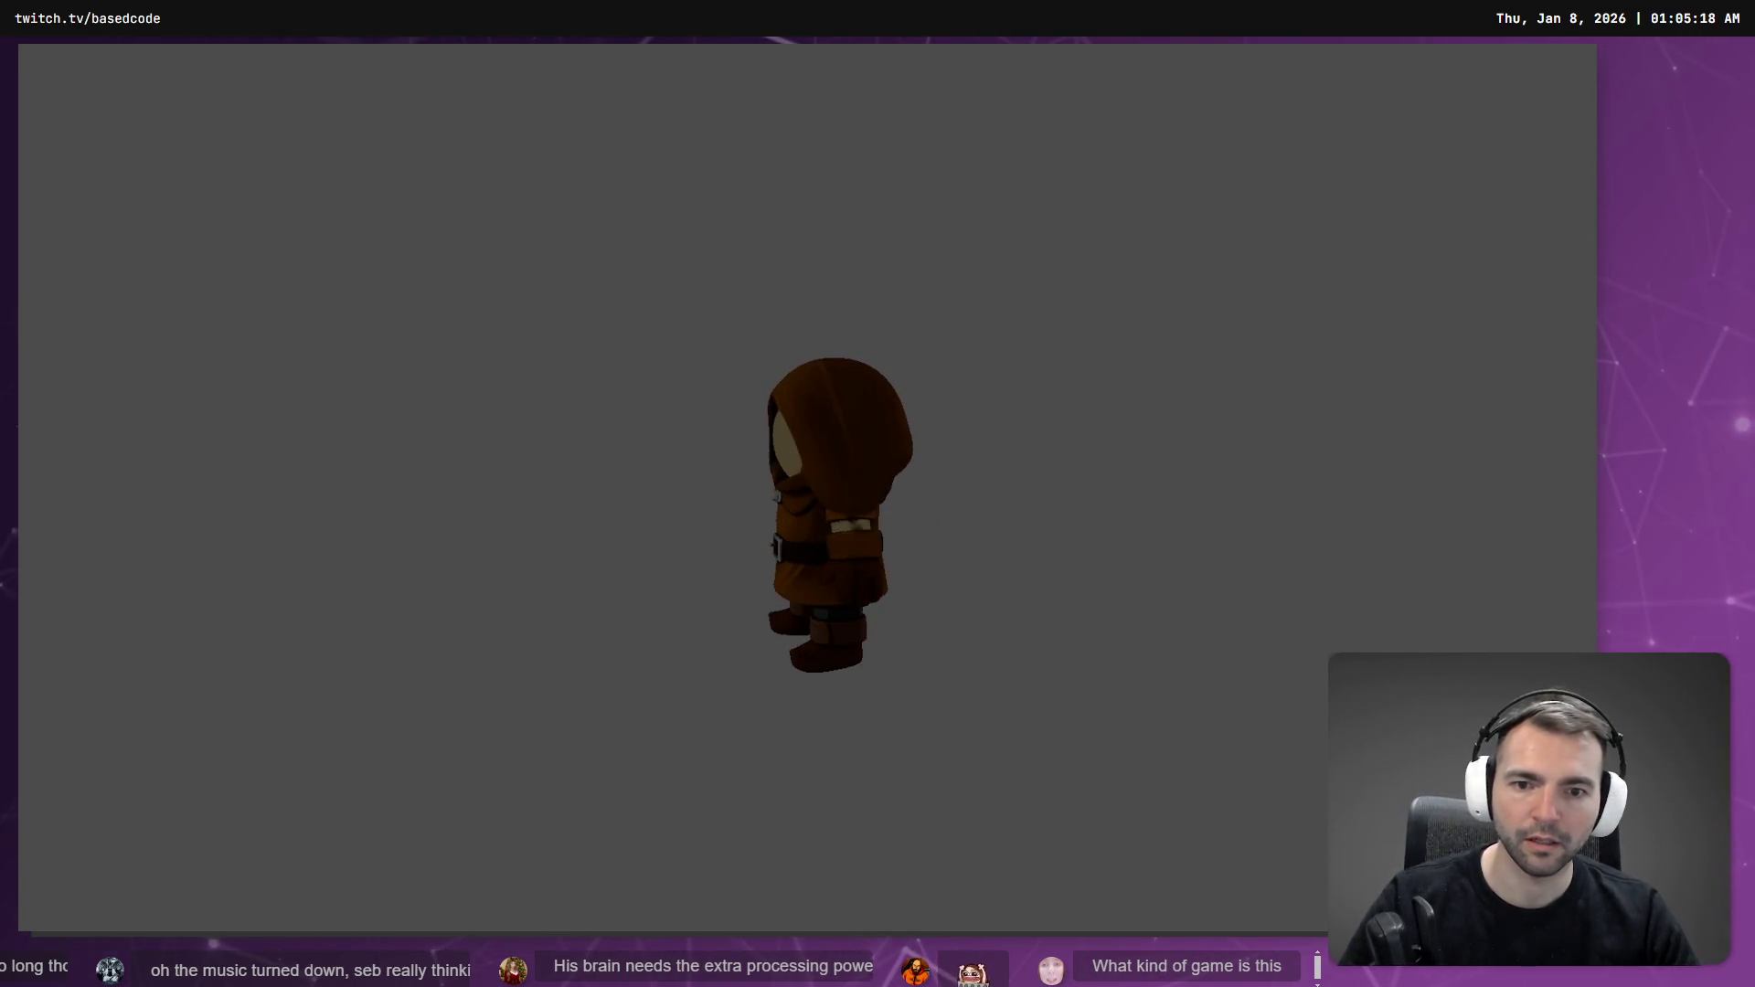
key(Escape)
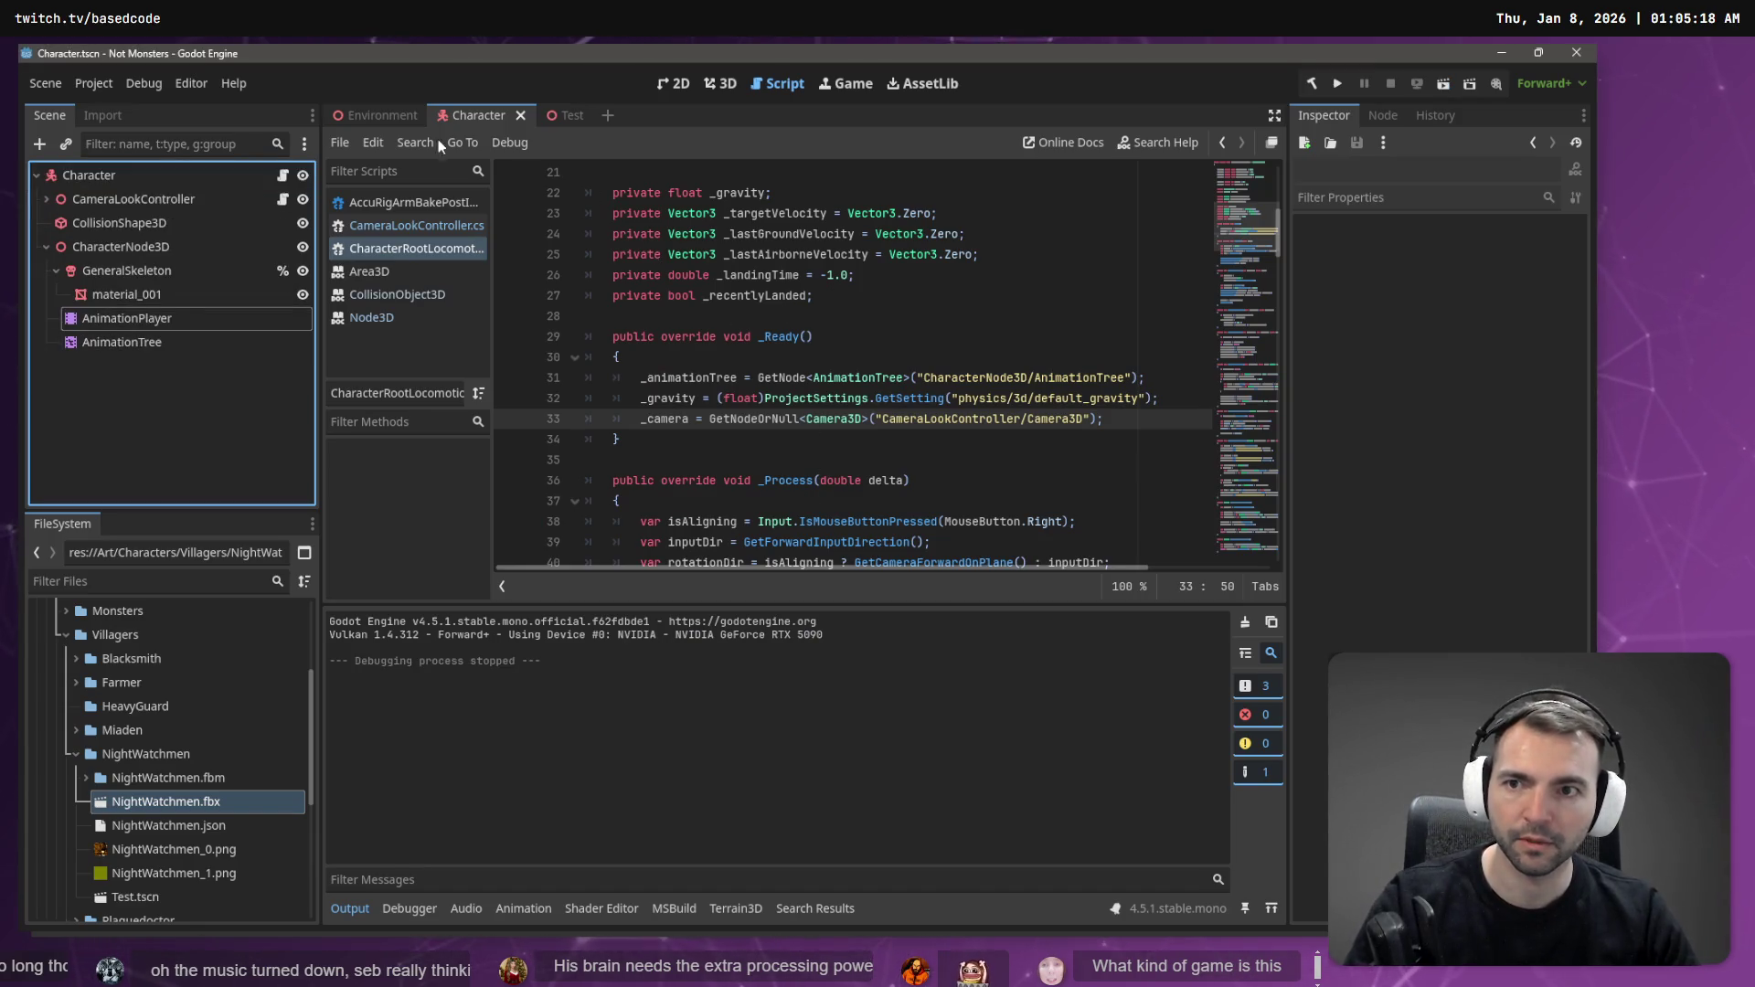
click(400, 140)
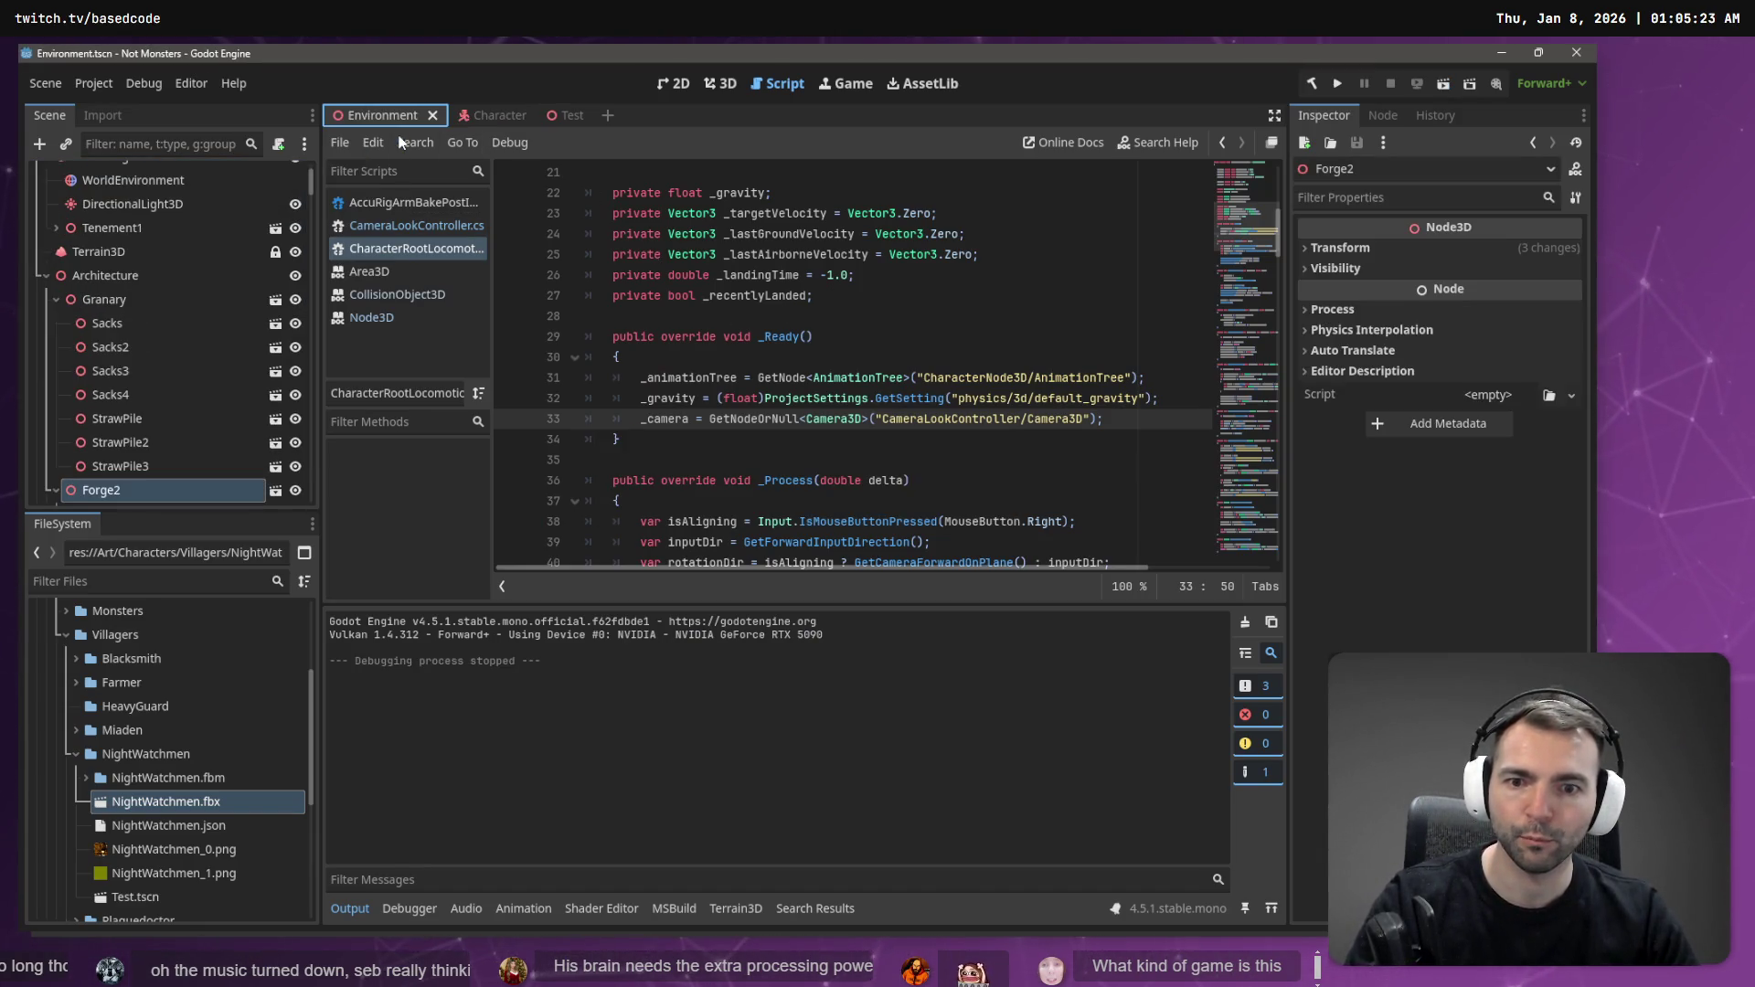
key(F5)
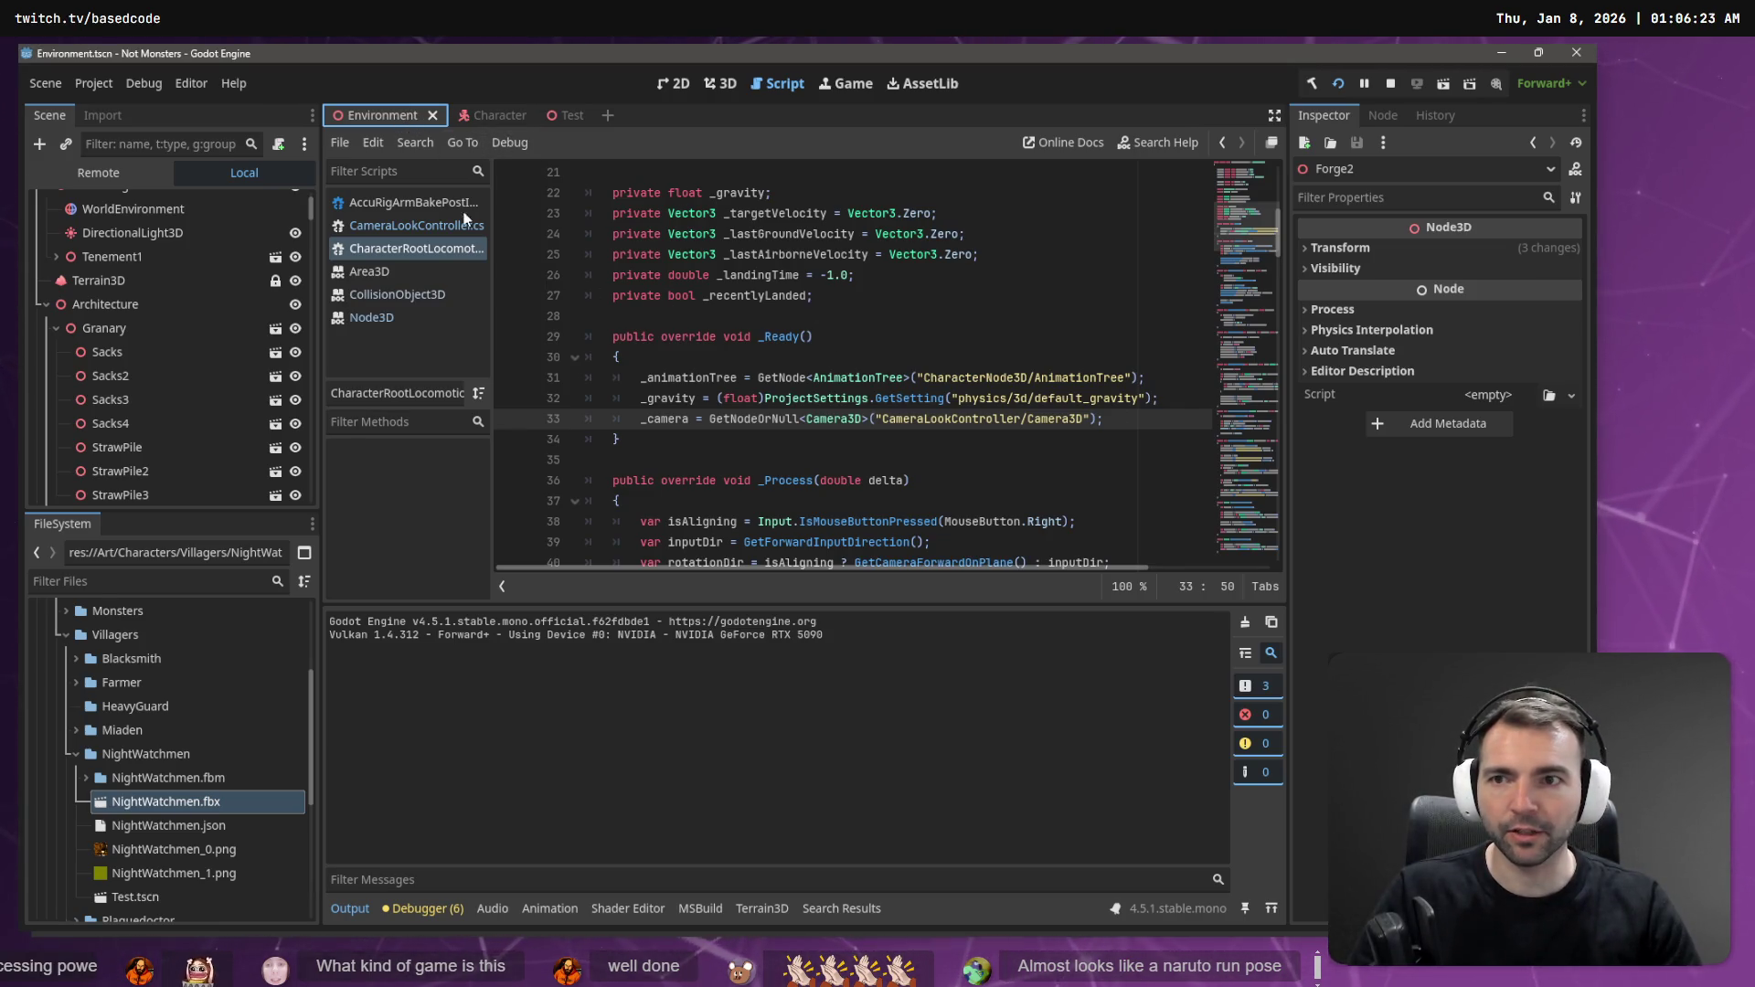
- Return to the Character scene and inspect the CharacterNode3D node
click(478, 115)
click(139, 443)
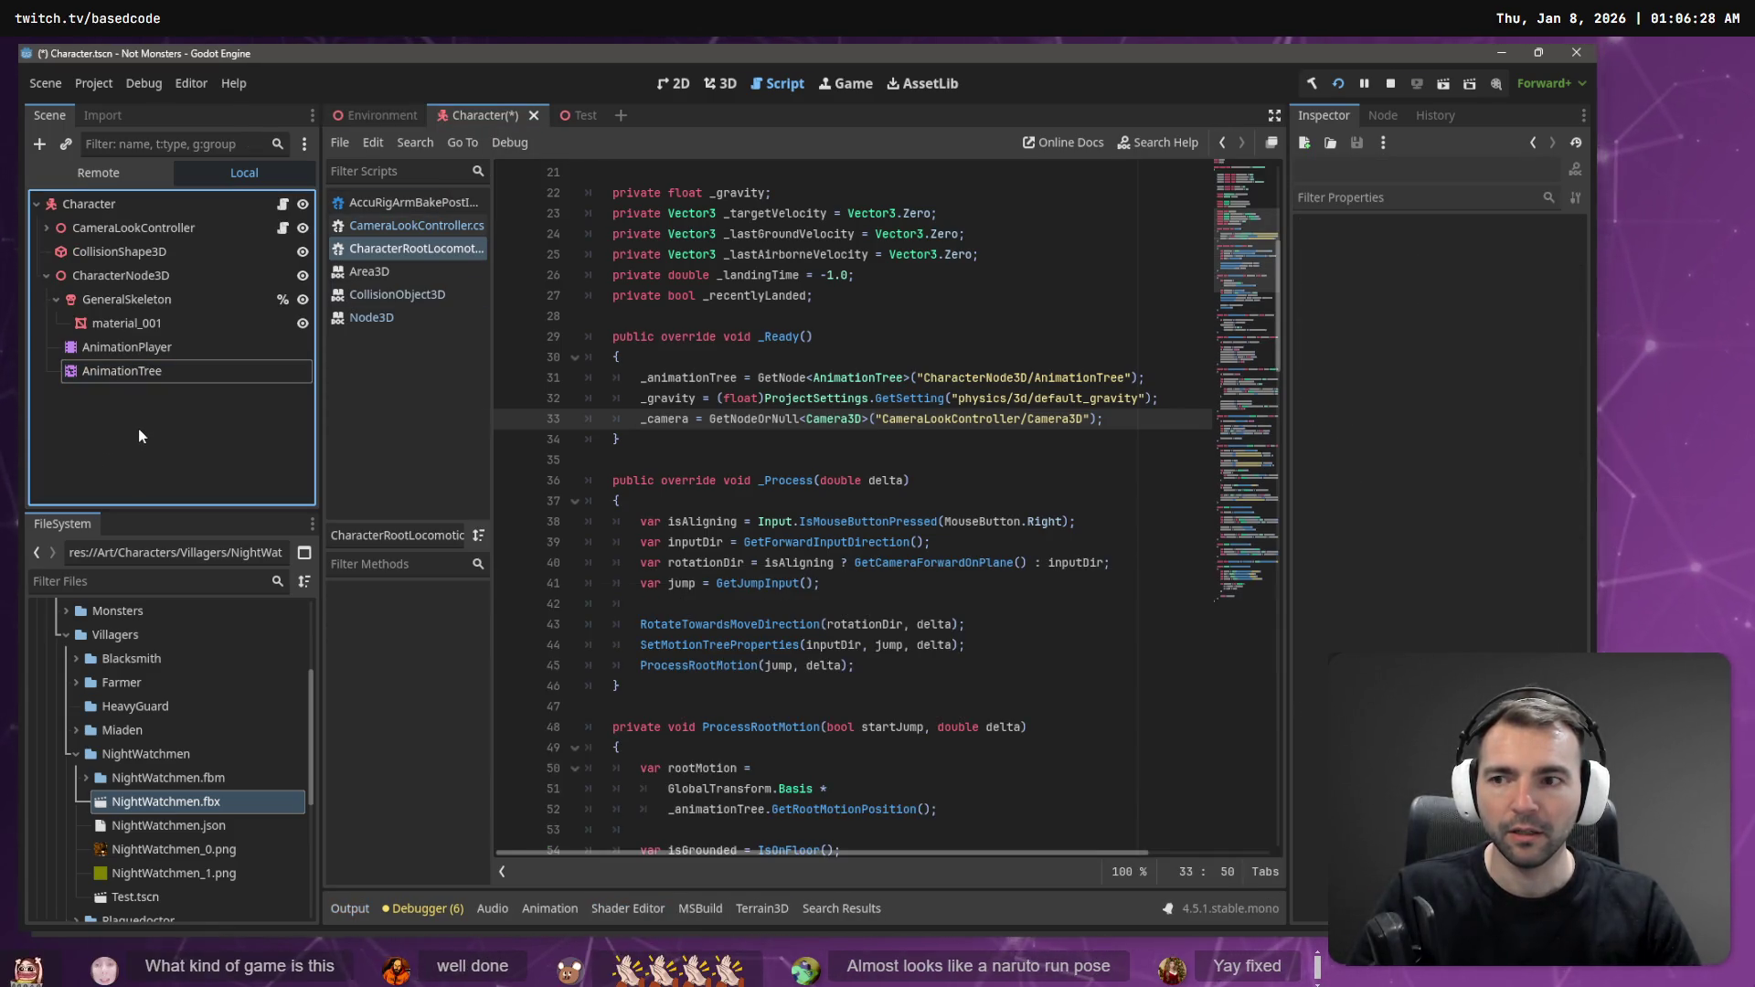
click(137, 276)
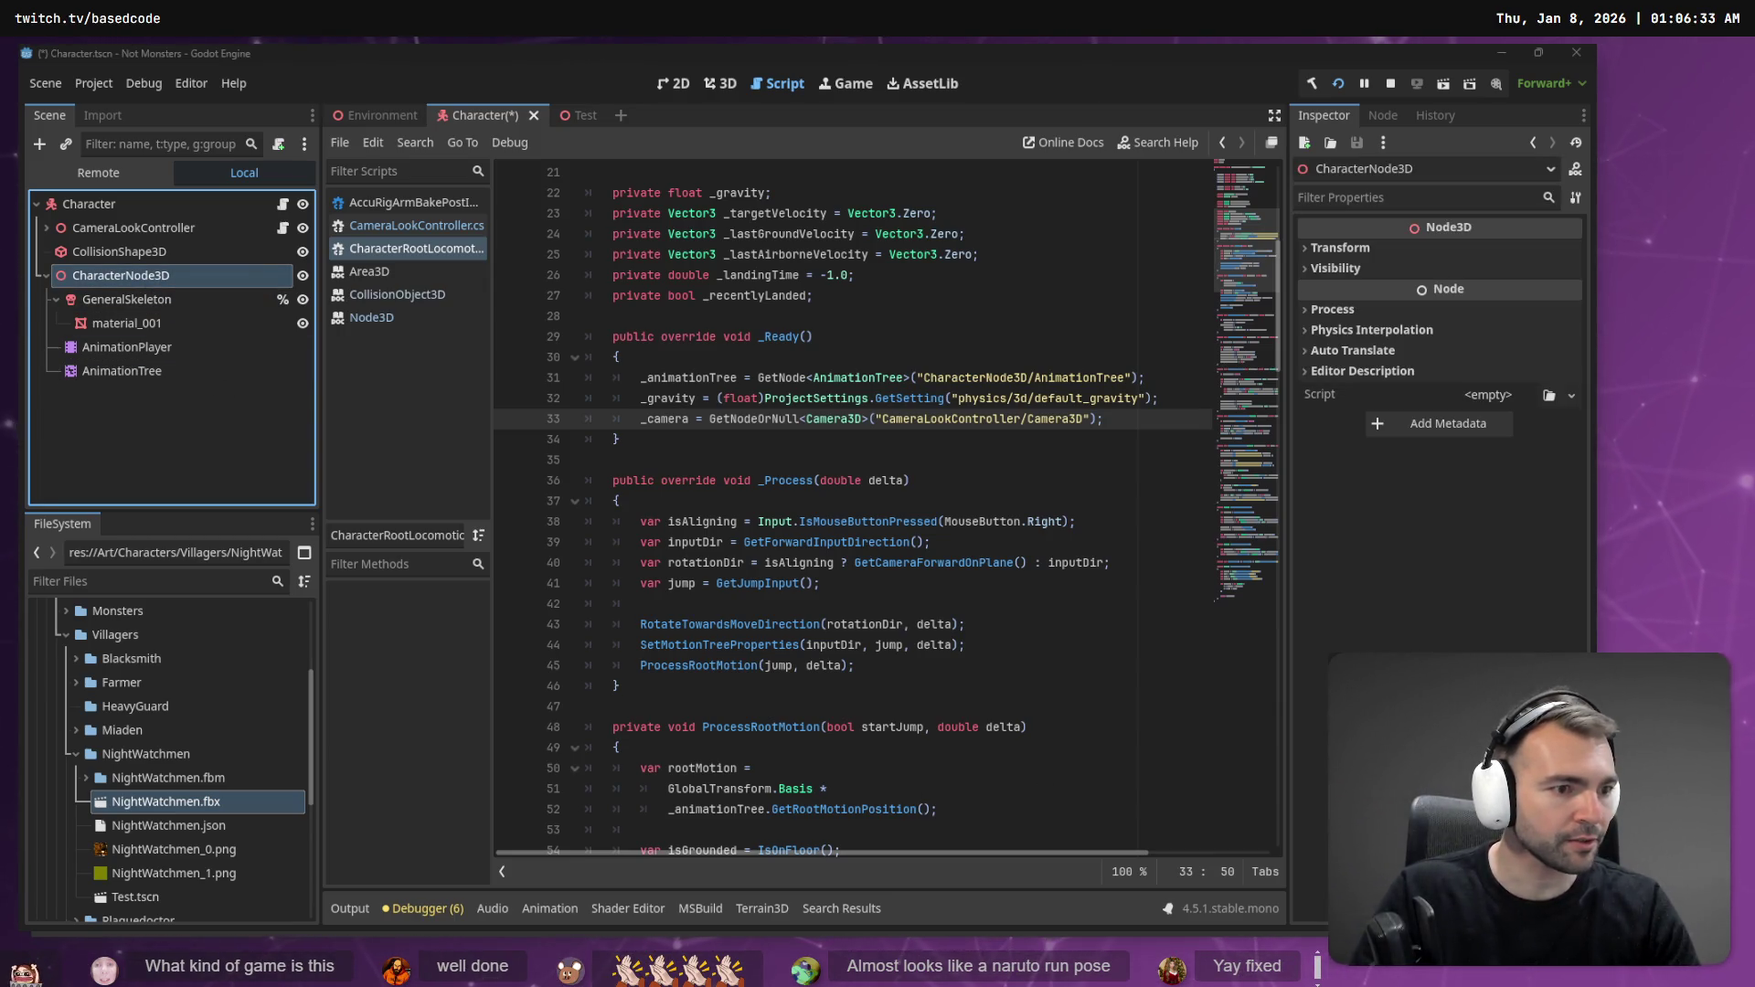
key(alt+Tab)
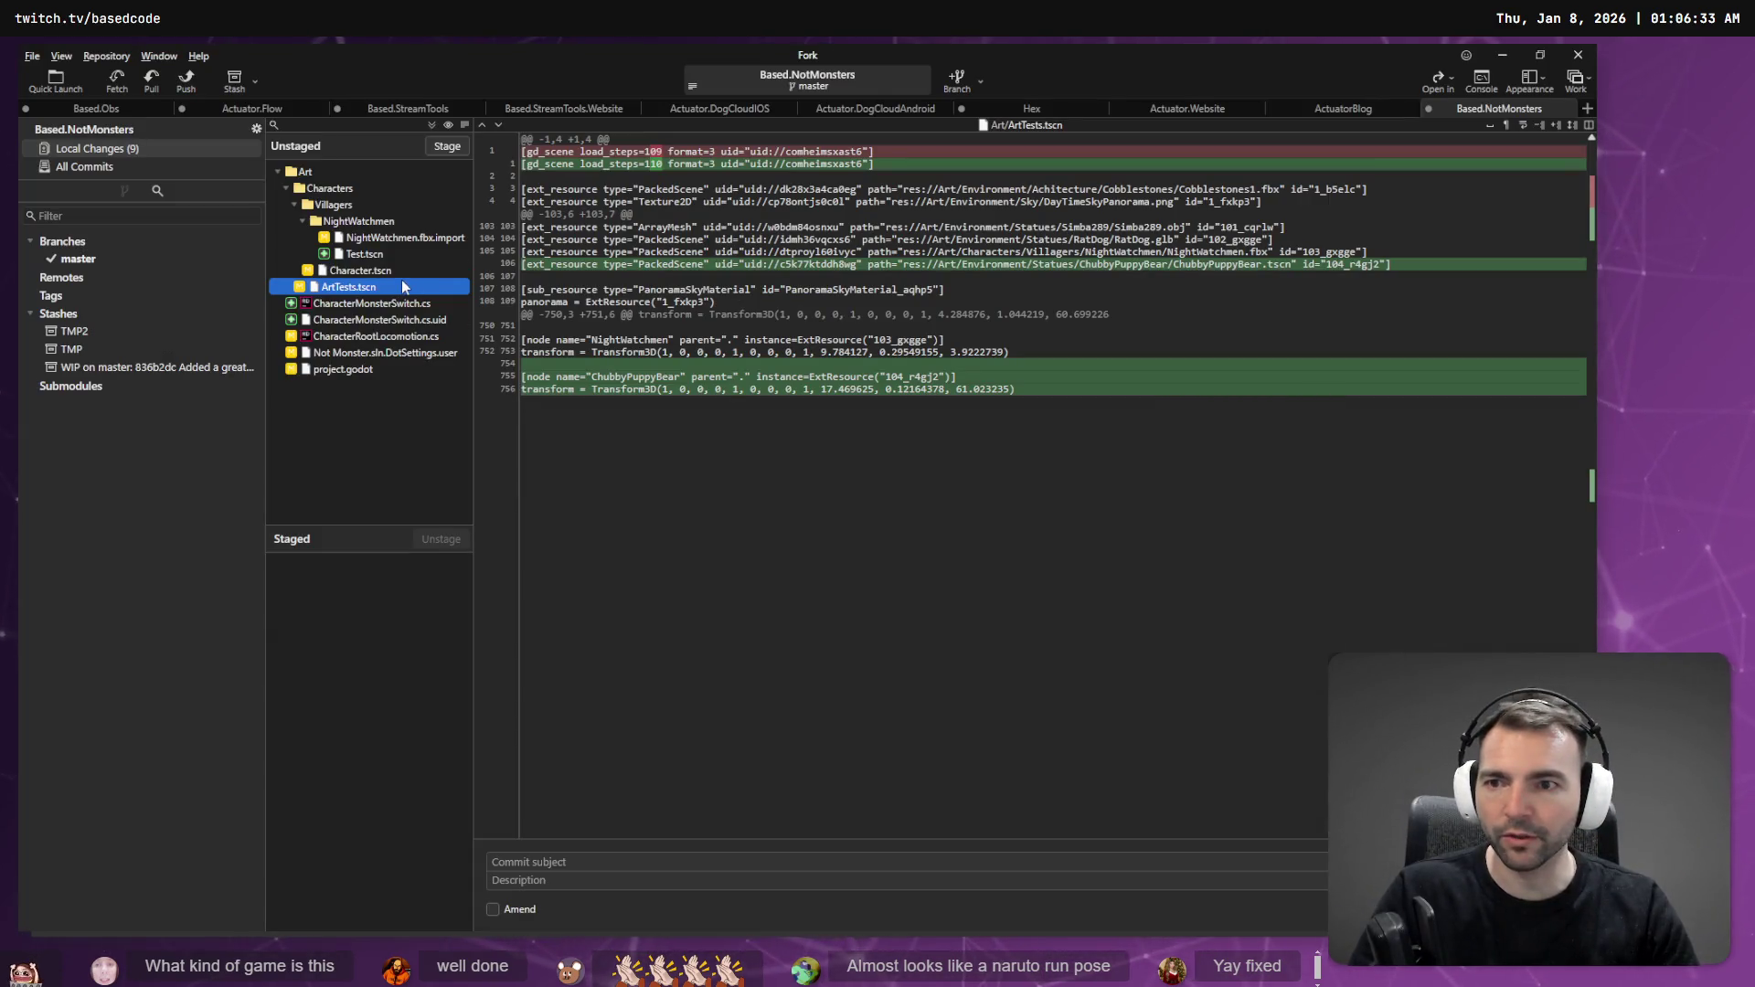
- View the Character.tscn diff in Fork's unstaged changes, then move on to the whiteboard
click(384, 273)
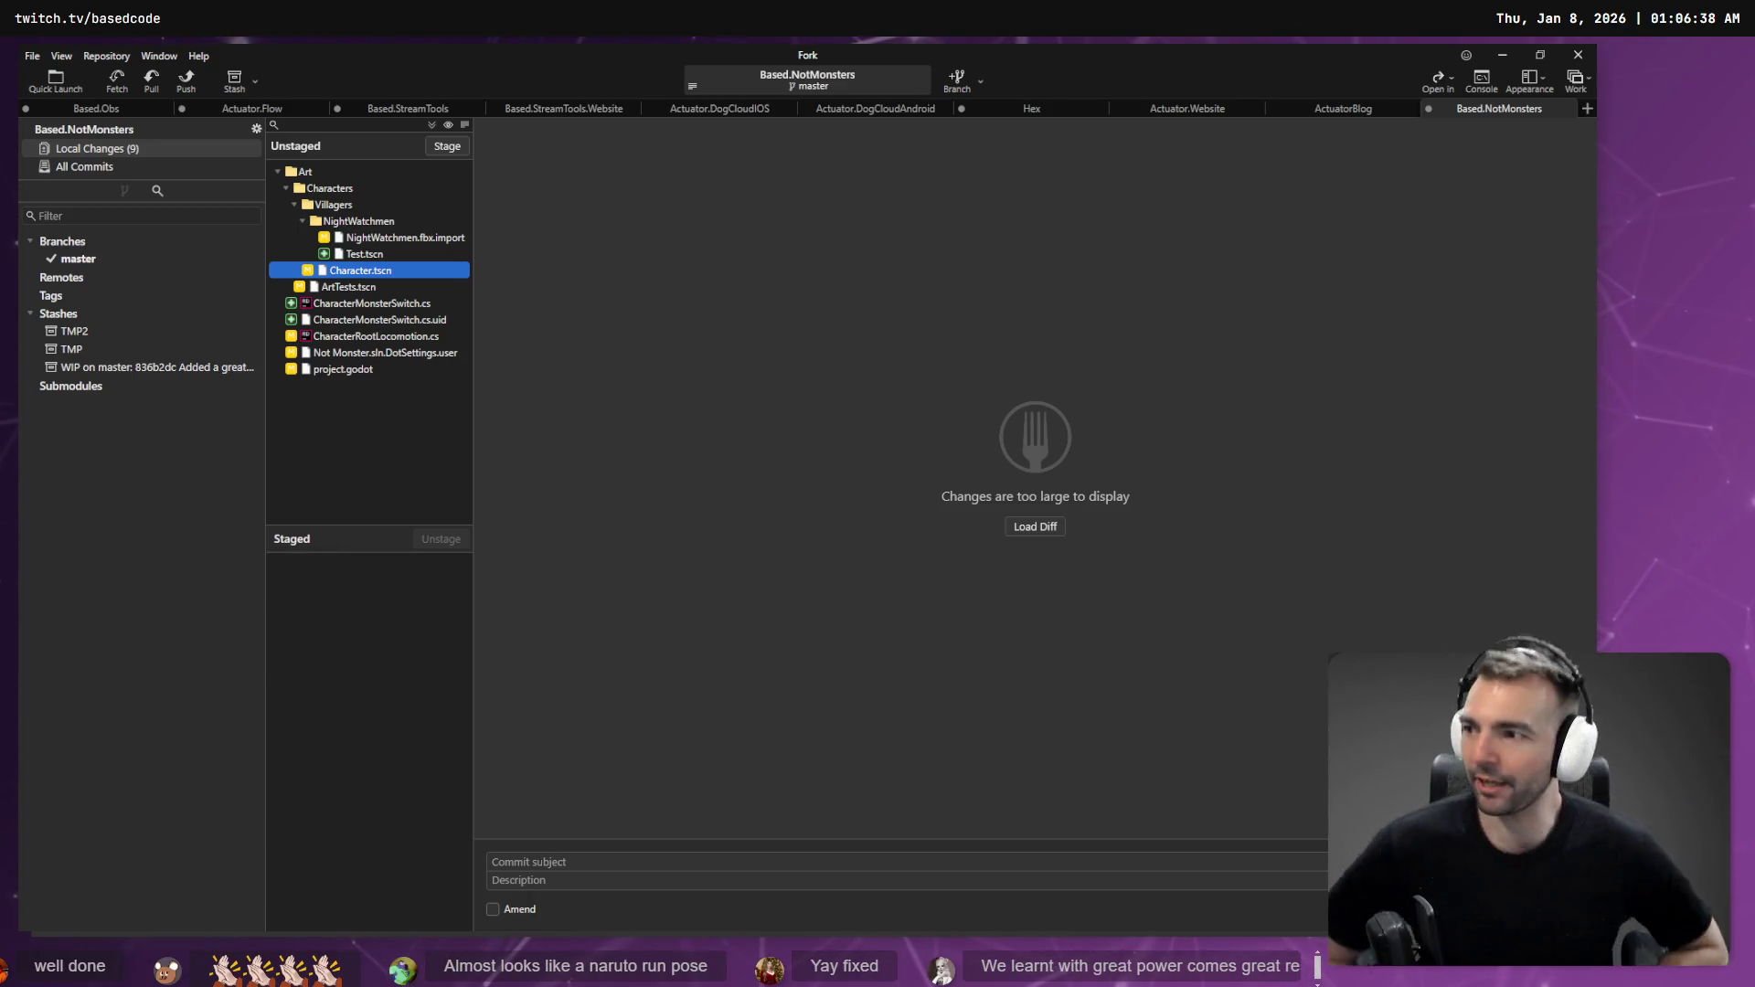
key(alt+Tab)
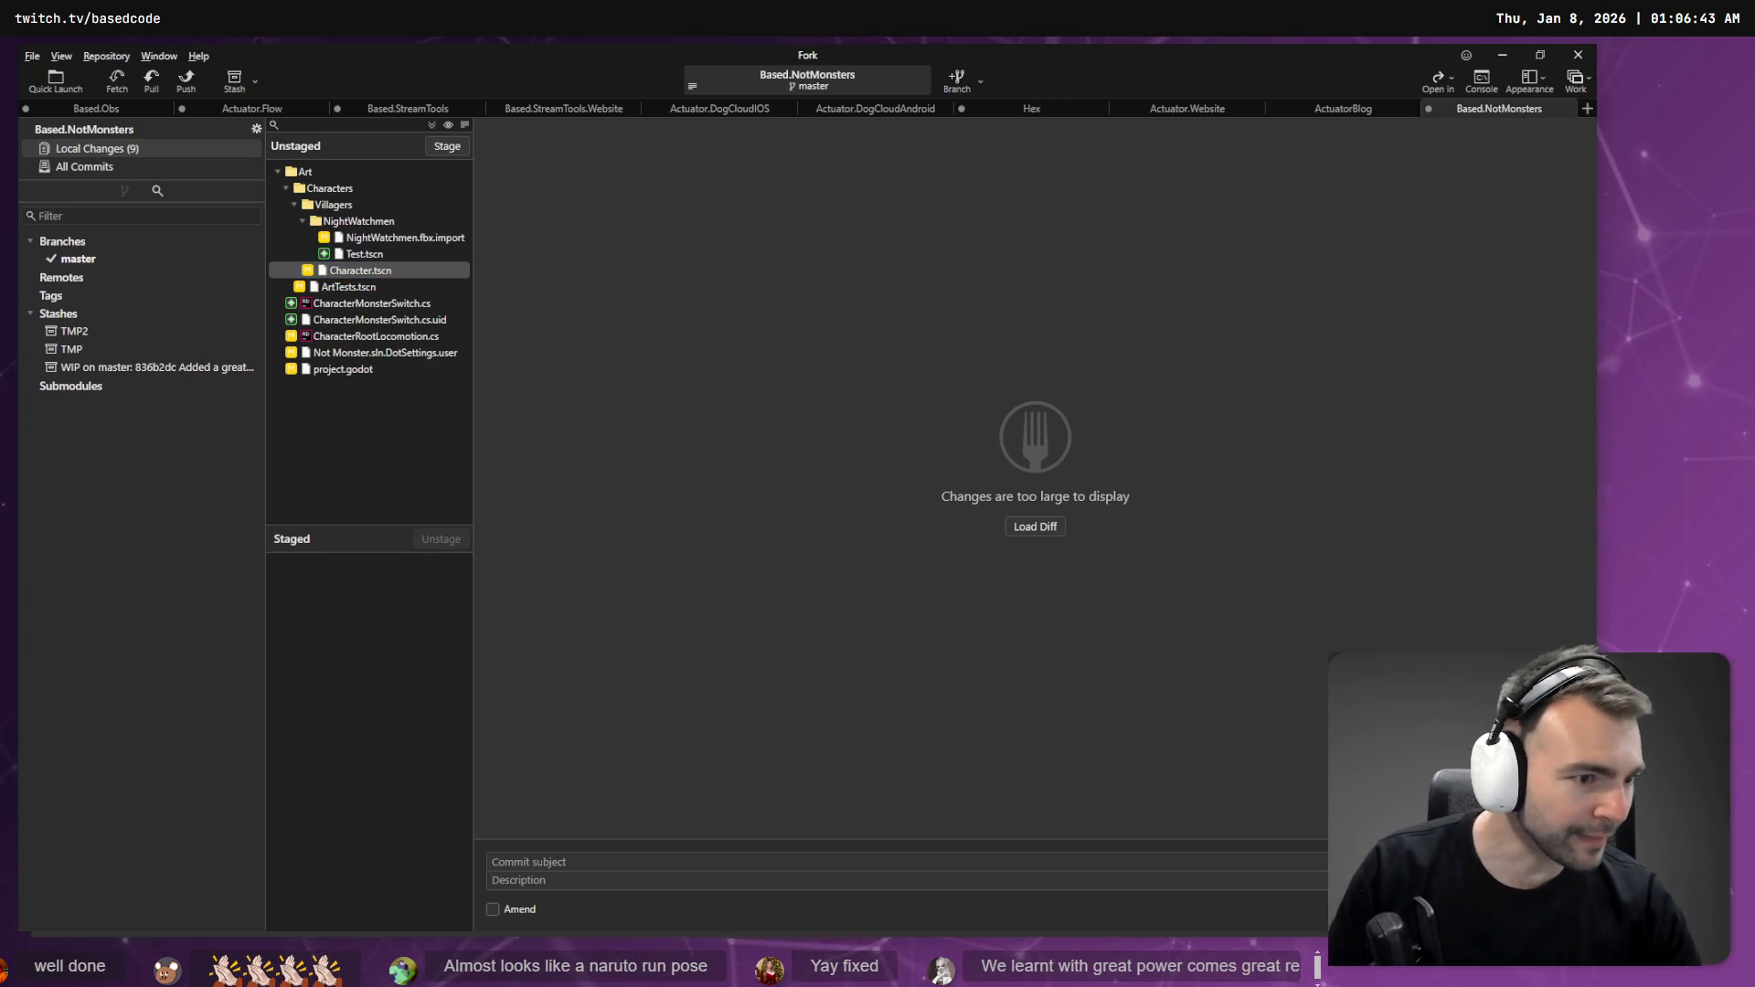
key(alt+Tab)
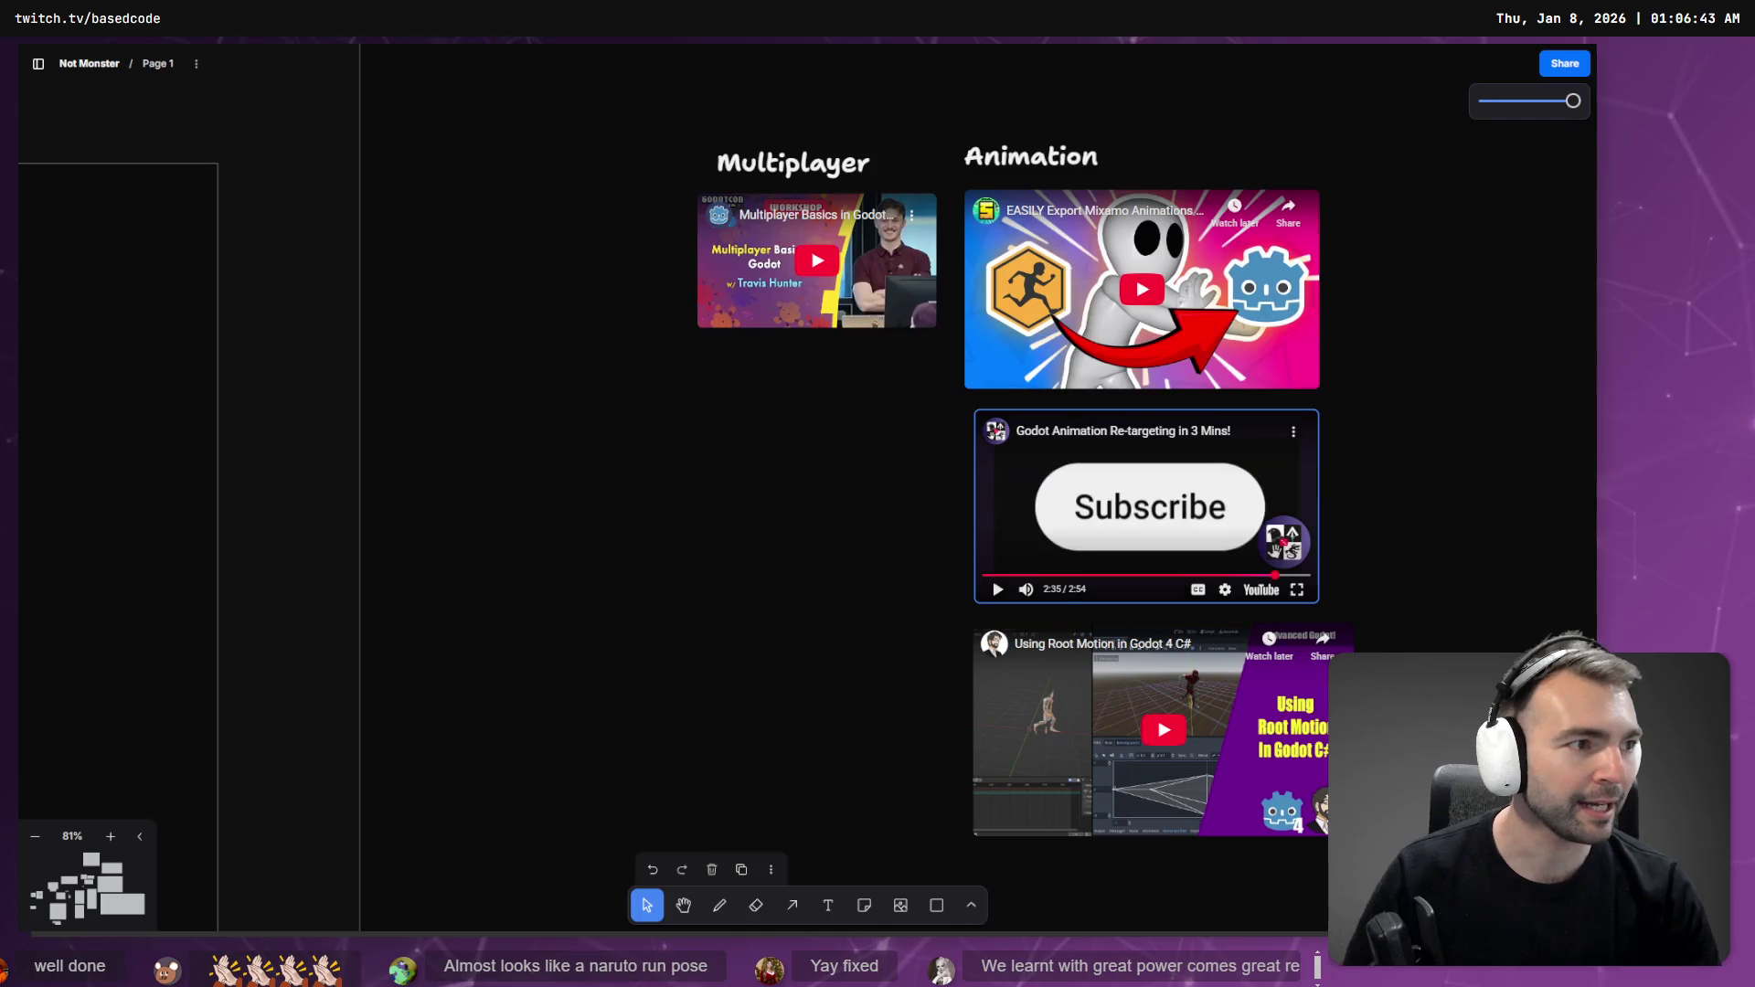
- Pan and zoom the canvas to the Not Monsters title slide at about 60%
scroll(627, 537, right, 8)
scroll(638, 580, up, 10)
scroll(698, 420, down, 3)
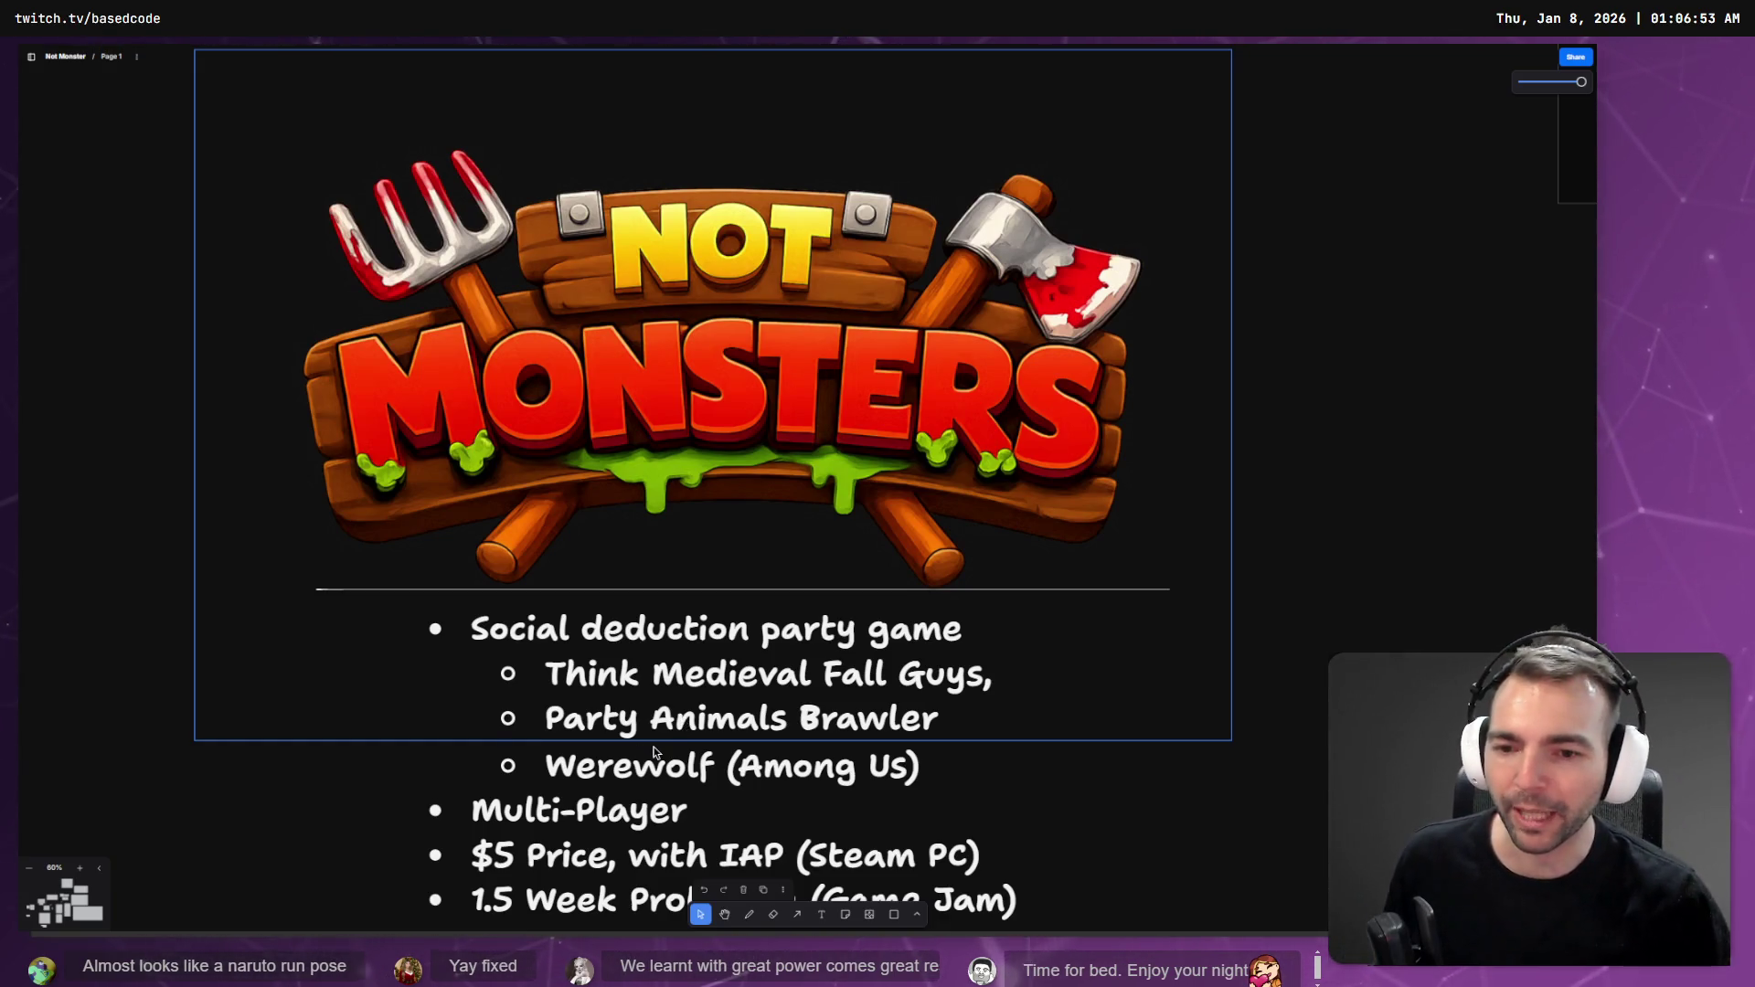
scroll(652, 751, down, 2)
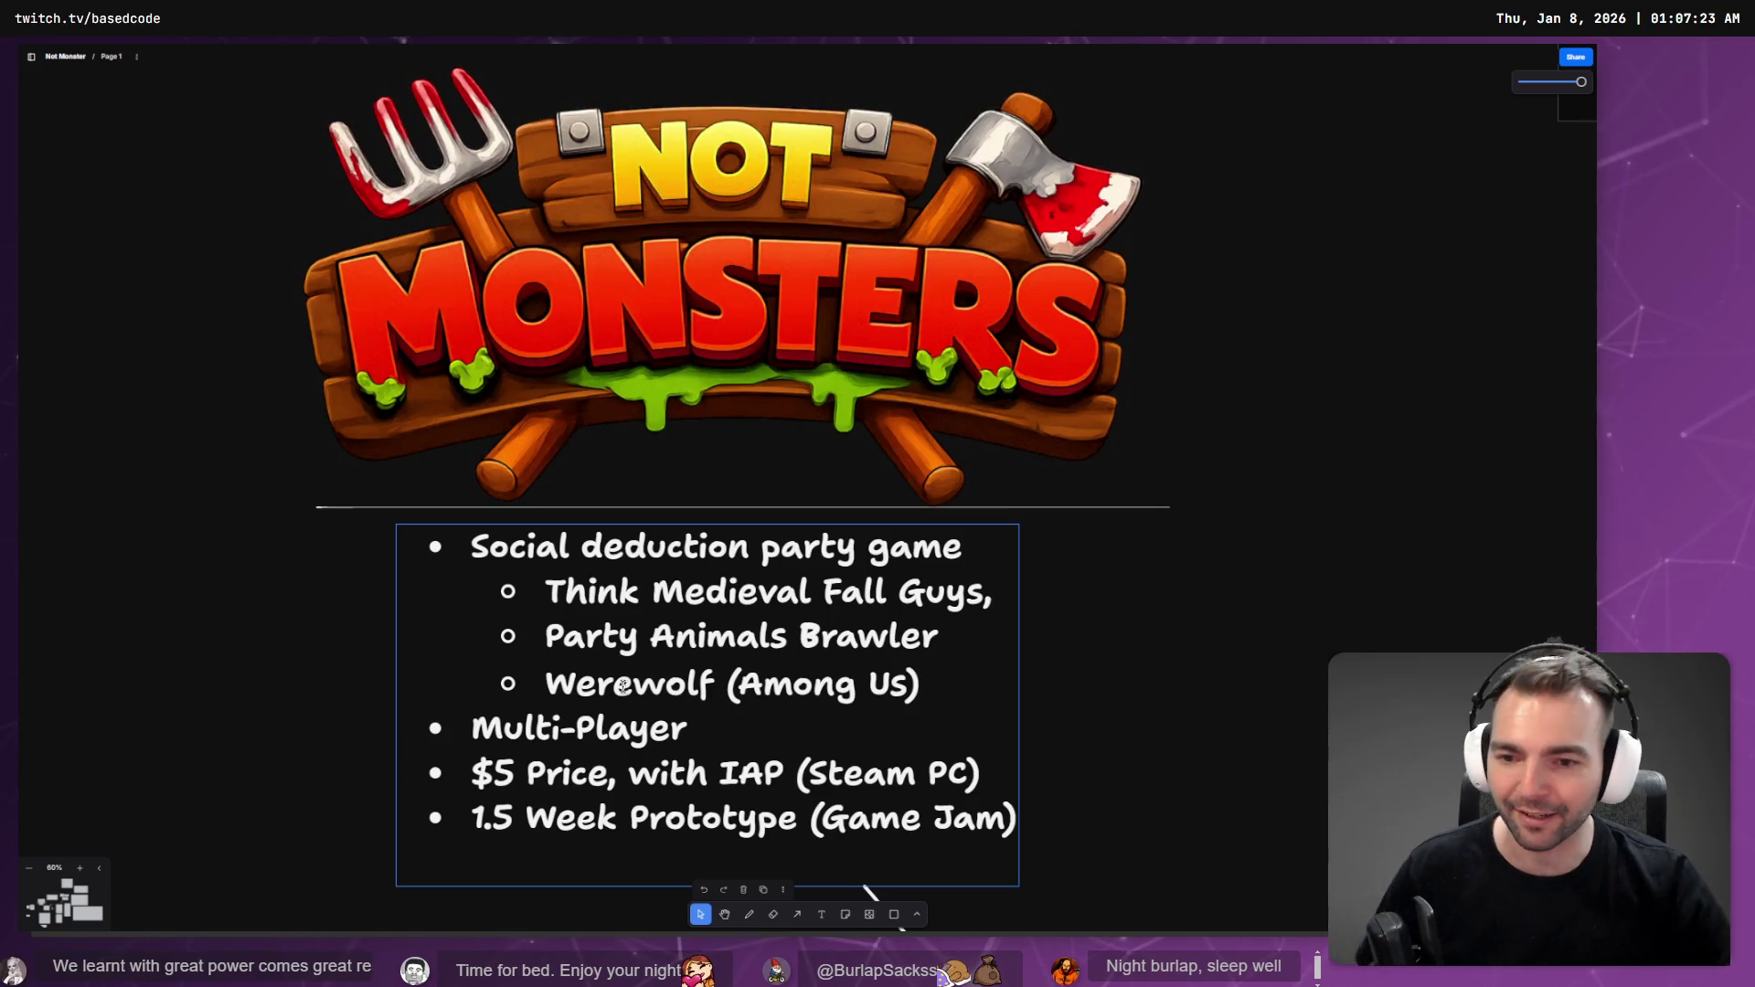
- Zoom onto the 'Bring out your Dead' screenshot, then advance to the spiked-mace combat mockup
scroll(782, 437, down, 5)
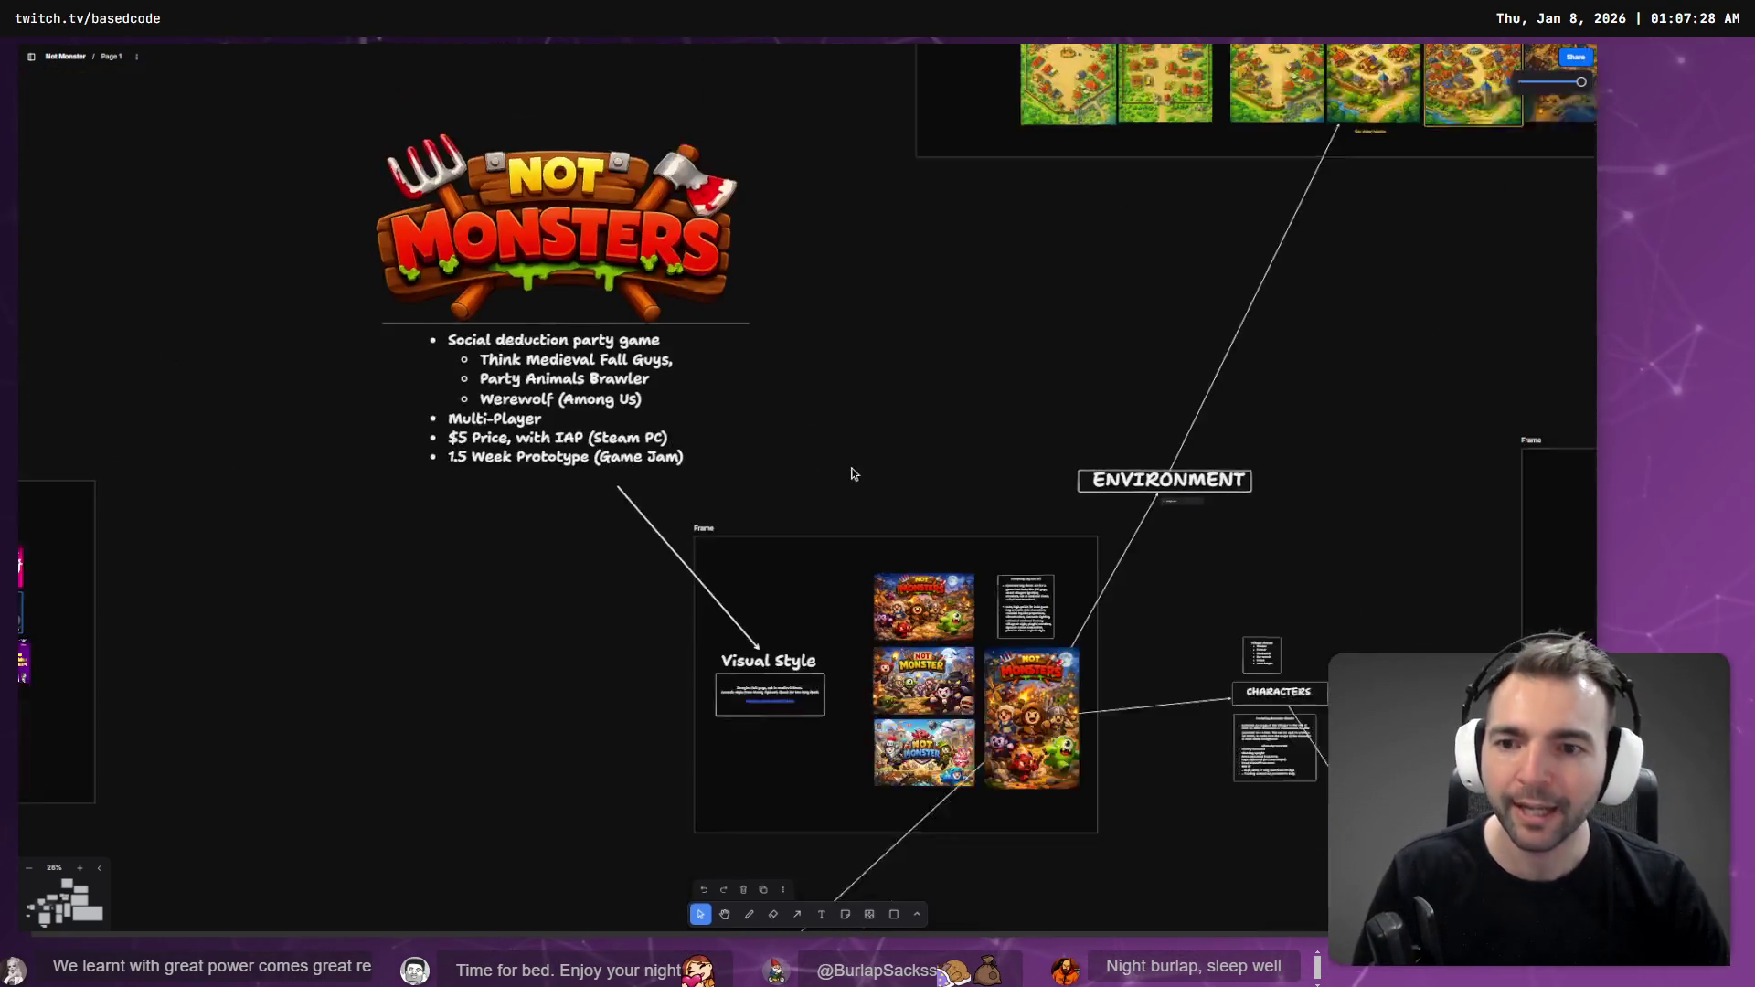
scroll(914, 622, up, 10)
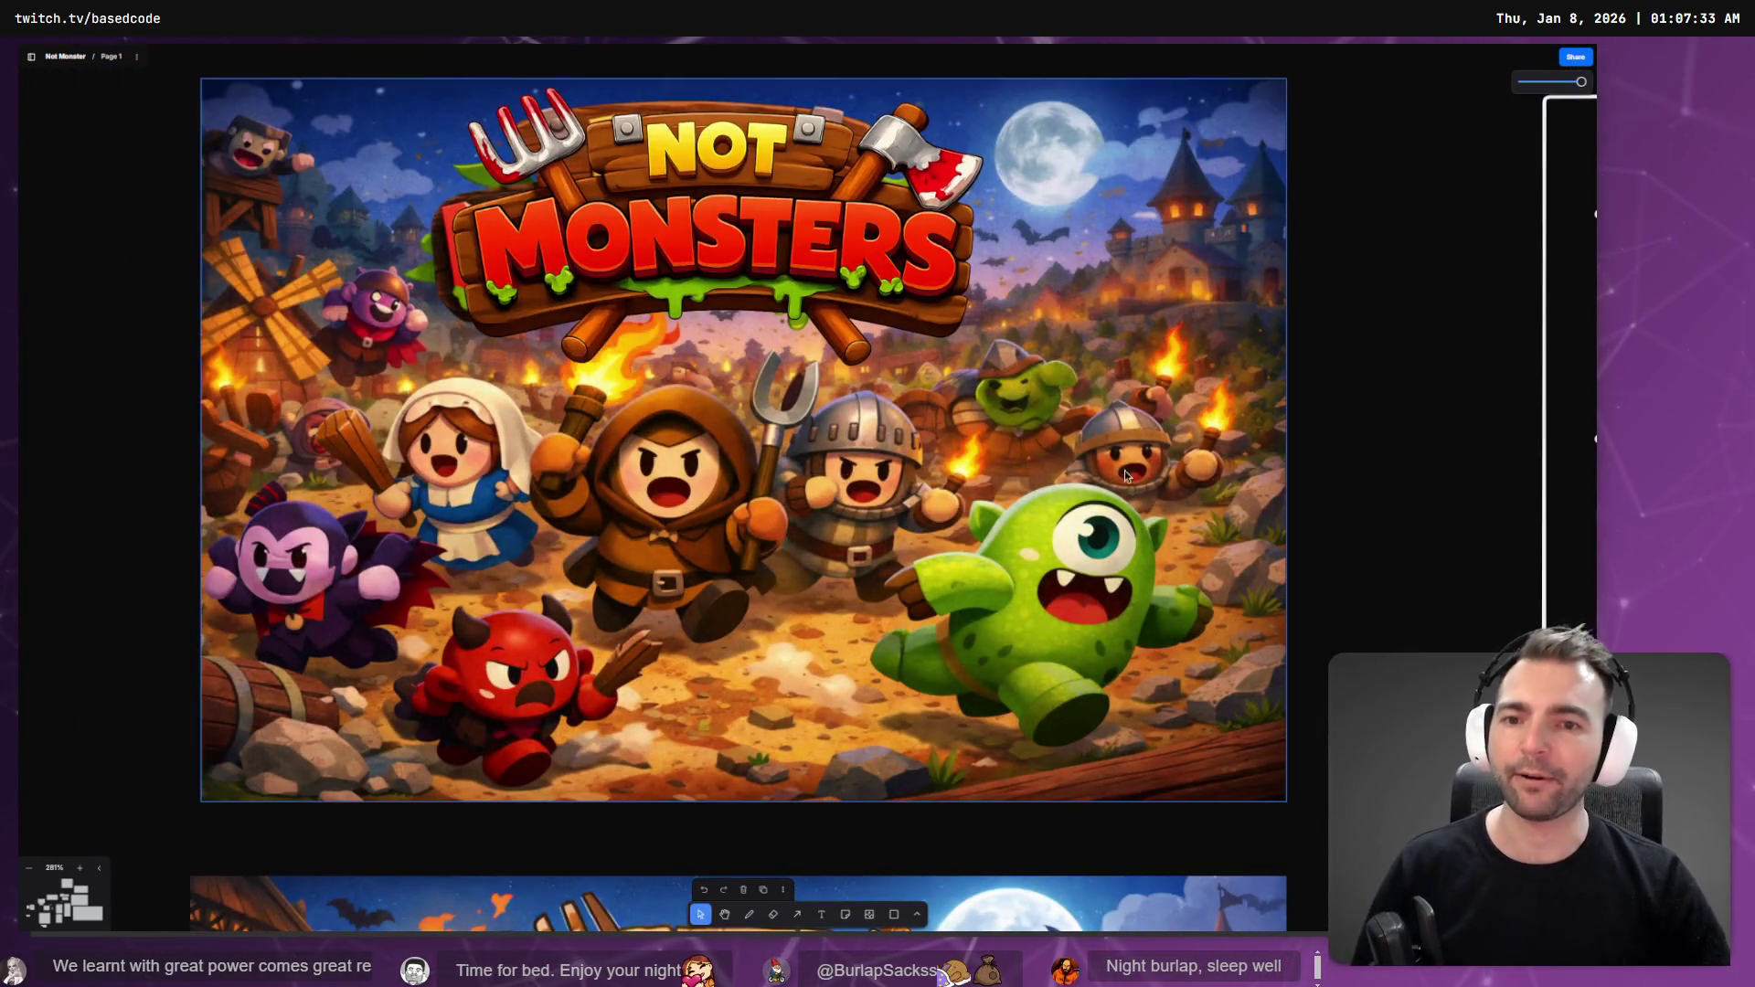
scroll(1373, 415, down, 8)
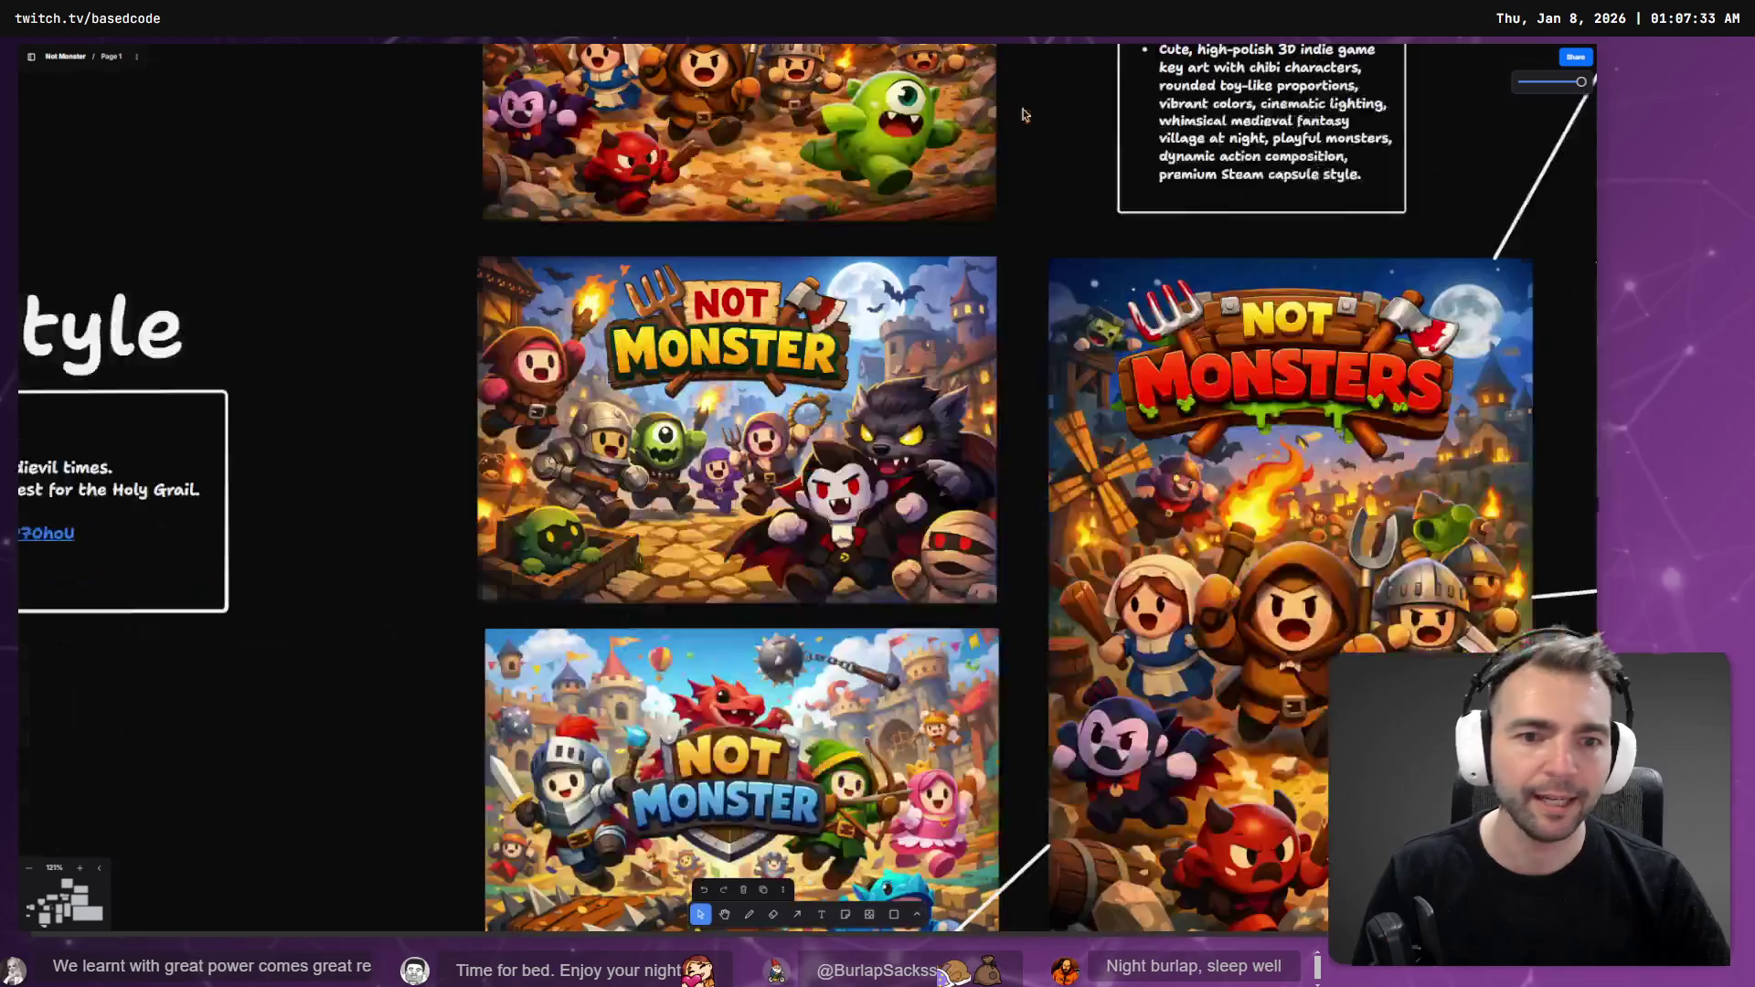
scroll(1017, 346, down, 3)
scroll(1097, 484, down, 3)
scroll(588, 574, up, 8)
scroll(778, 733, down, 10)
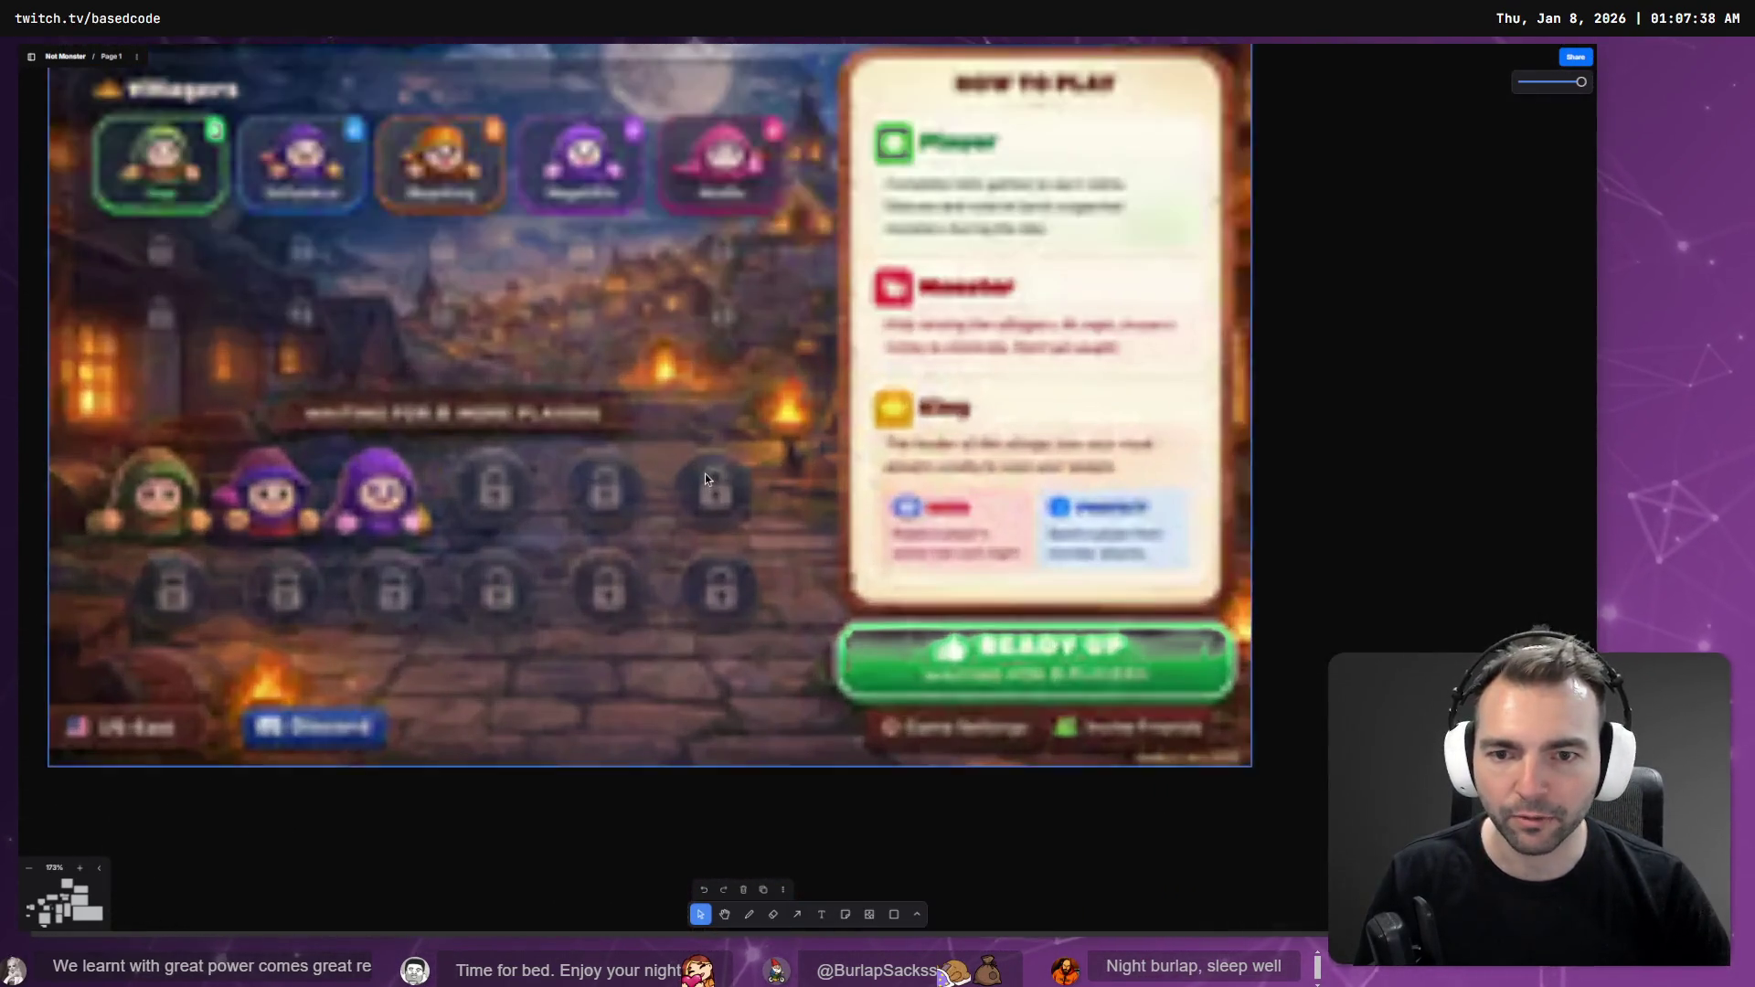
scroll(914, 457, up, 5)
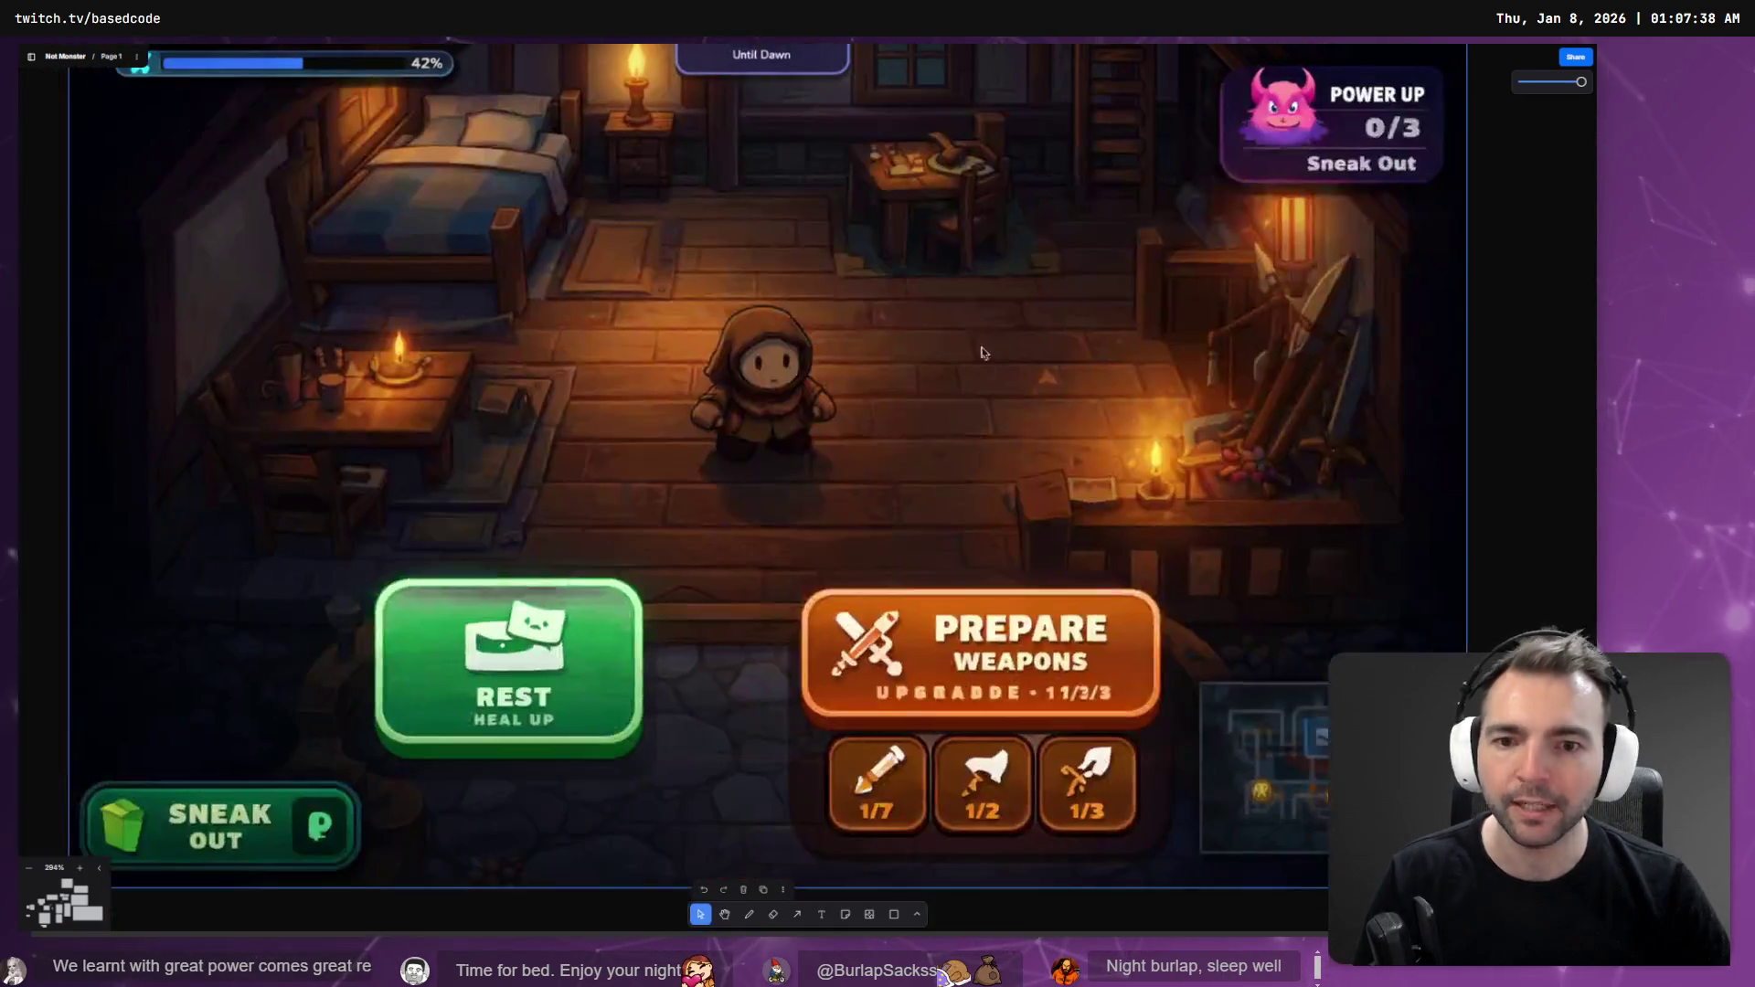
scroll(1026, 549, down, 4)
scroll(1025, 548, down, 5)
scroll(914, 457, down, 3)
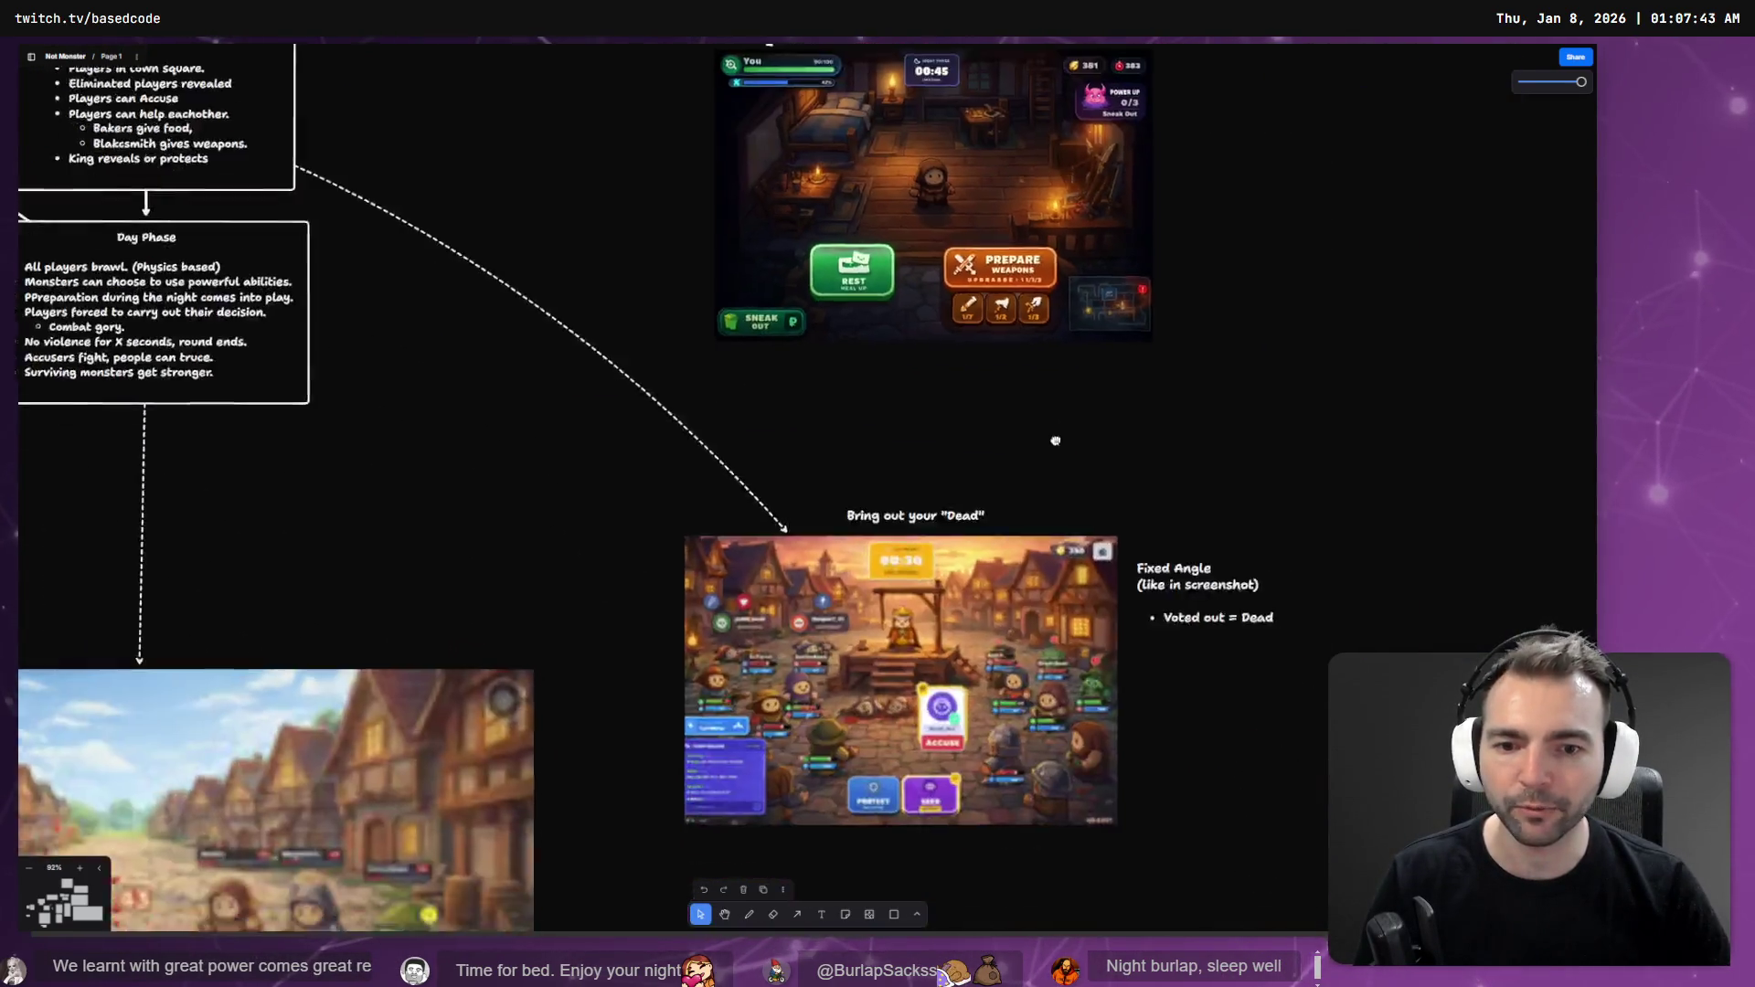
scroll(813, 510, up, 5)
scroll(813, 510, up, 2)
scroll(914, 502, up, 2)
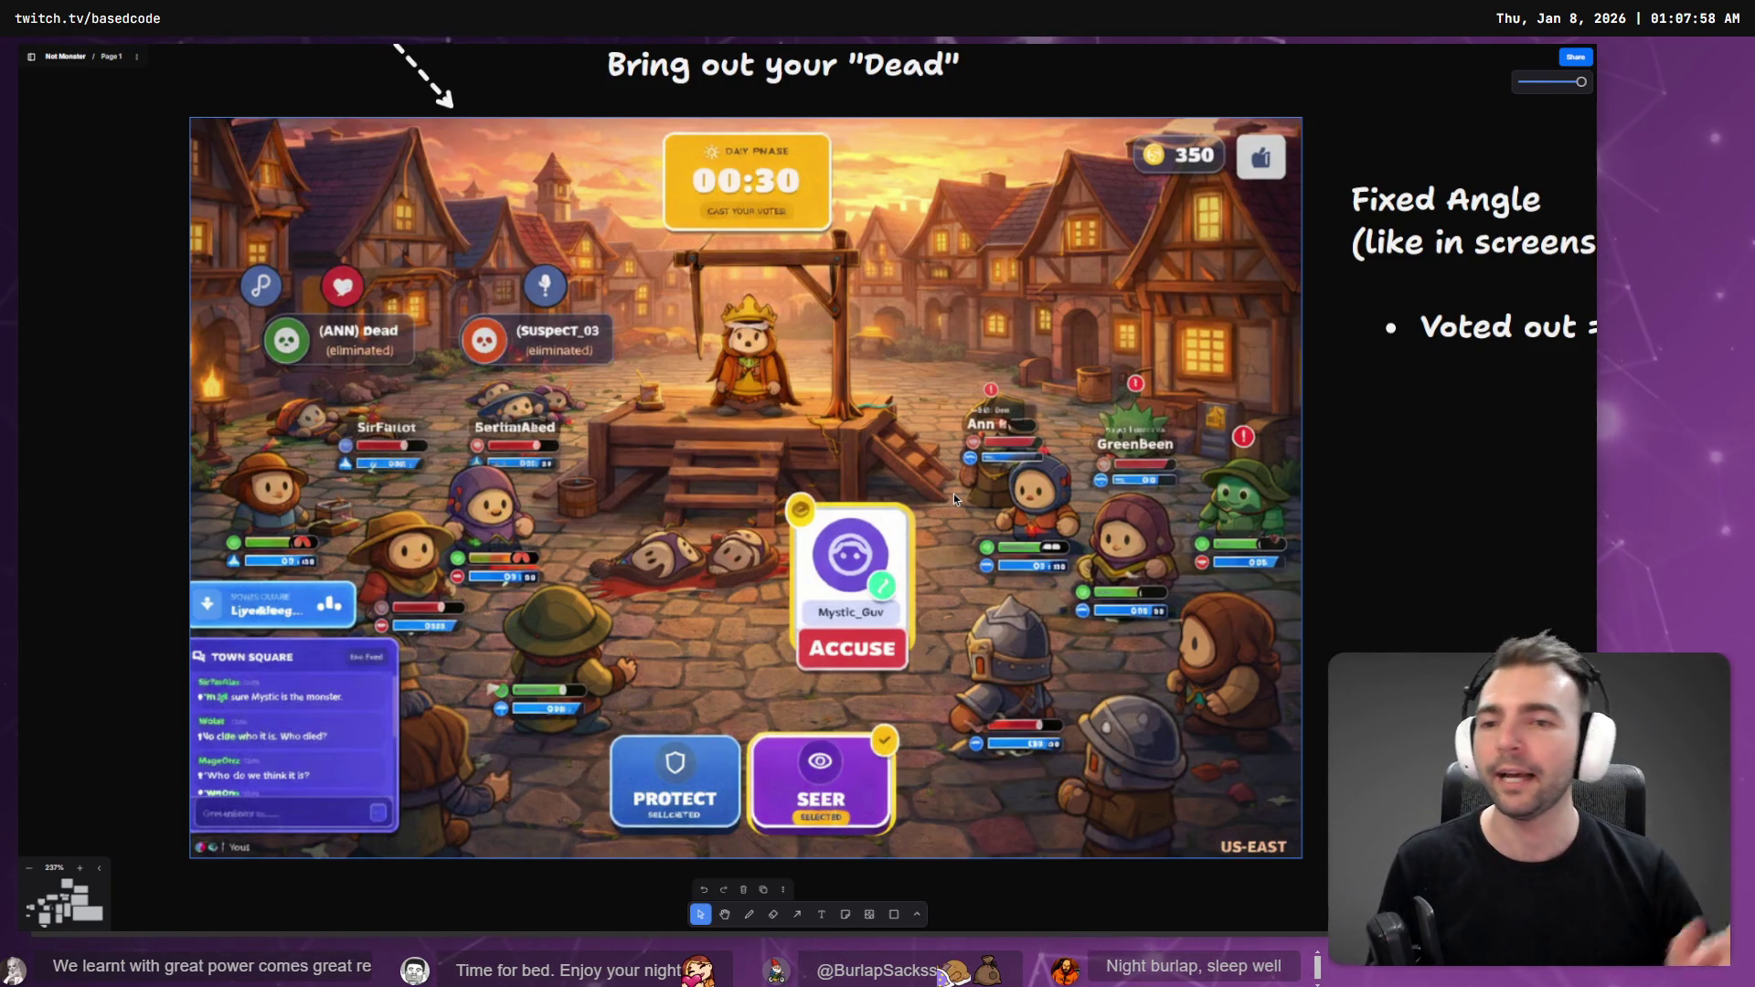
key(Right)
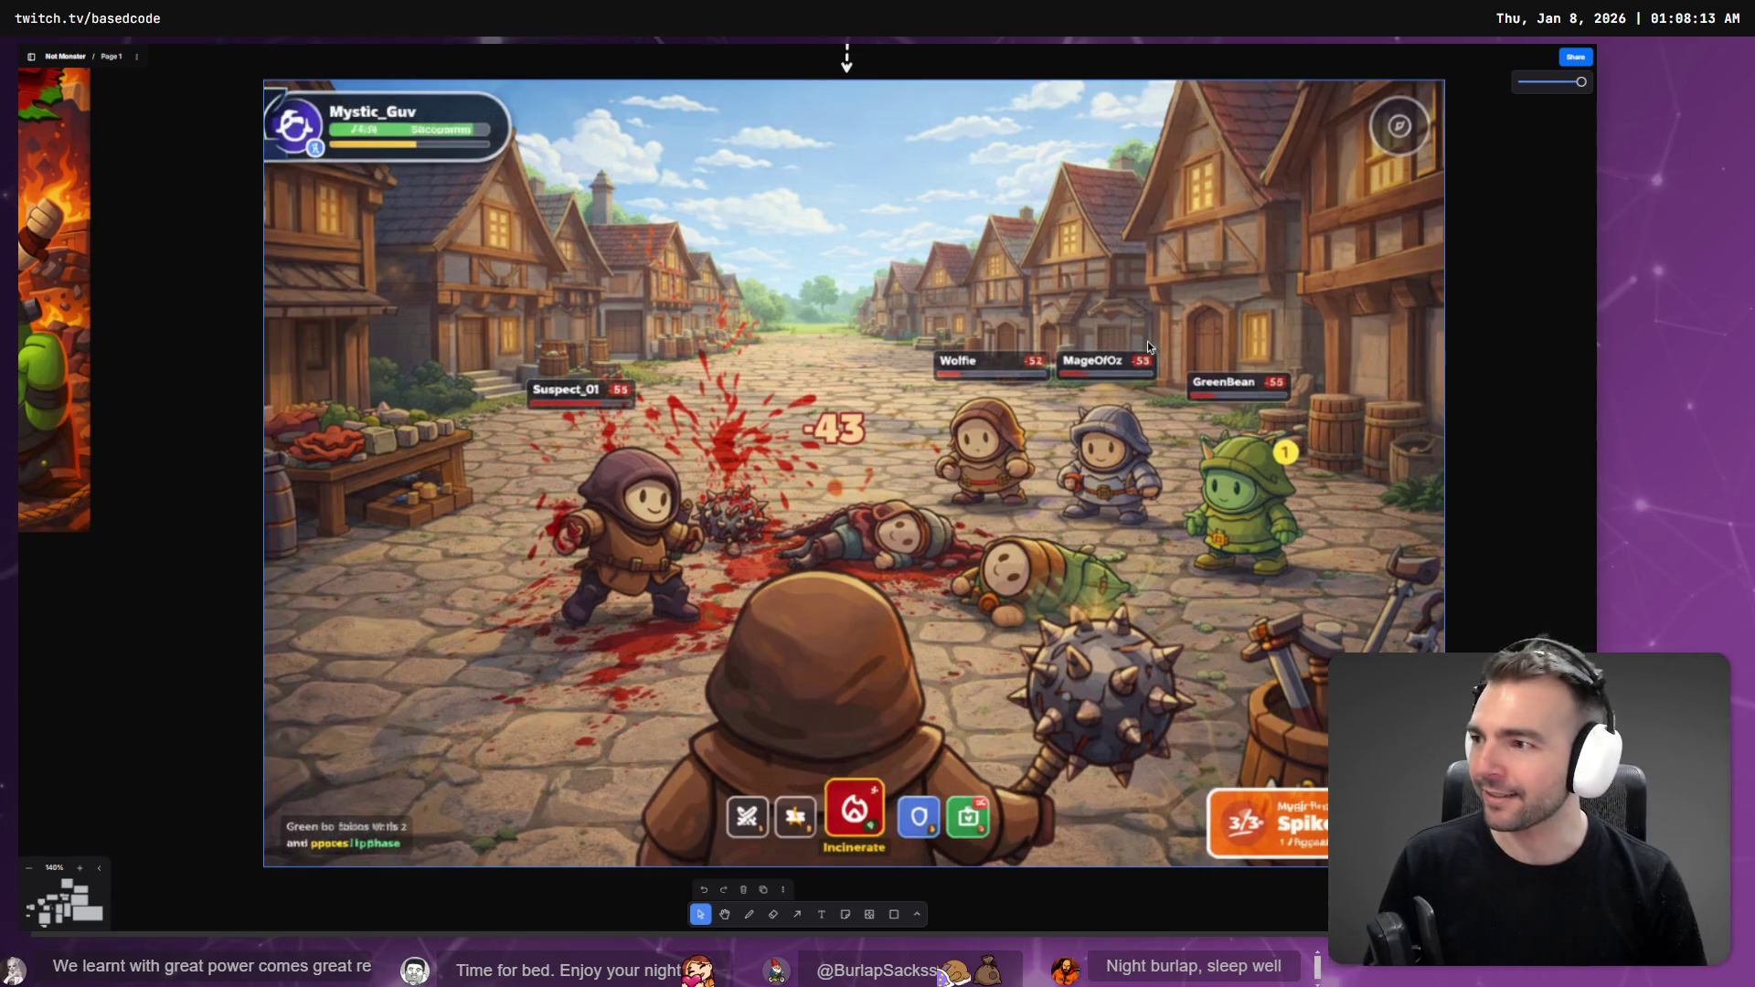
scroll(1066, 633, down, 5)
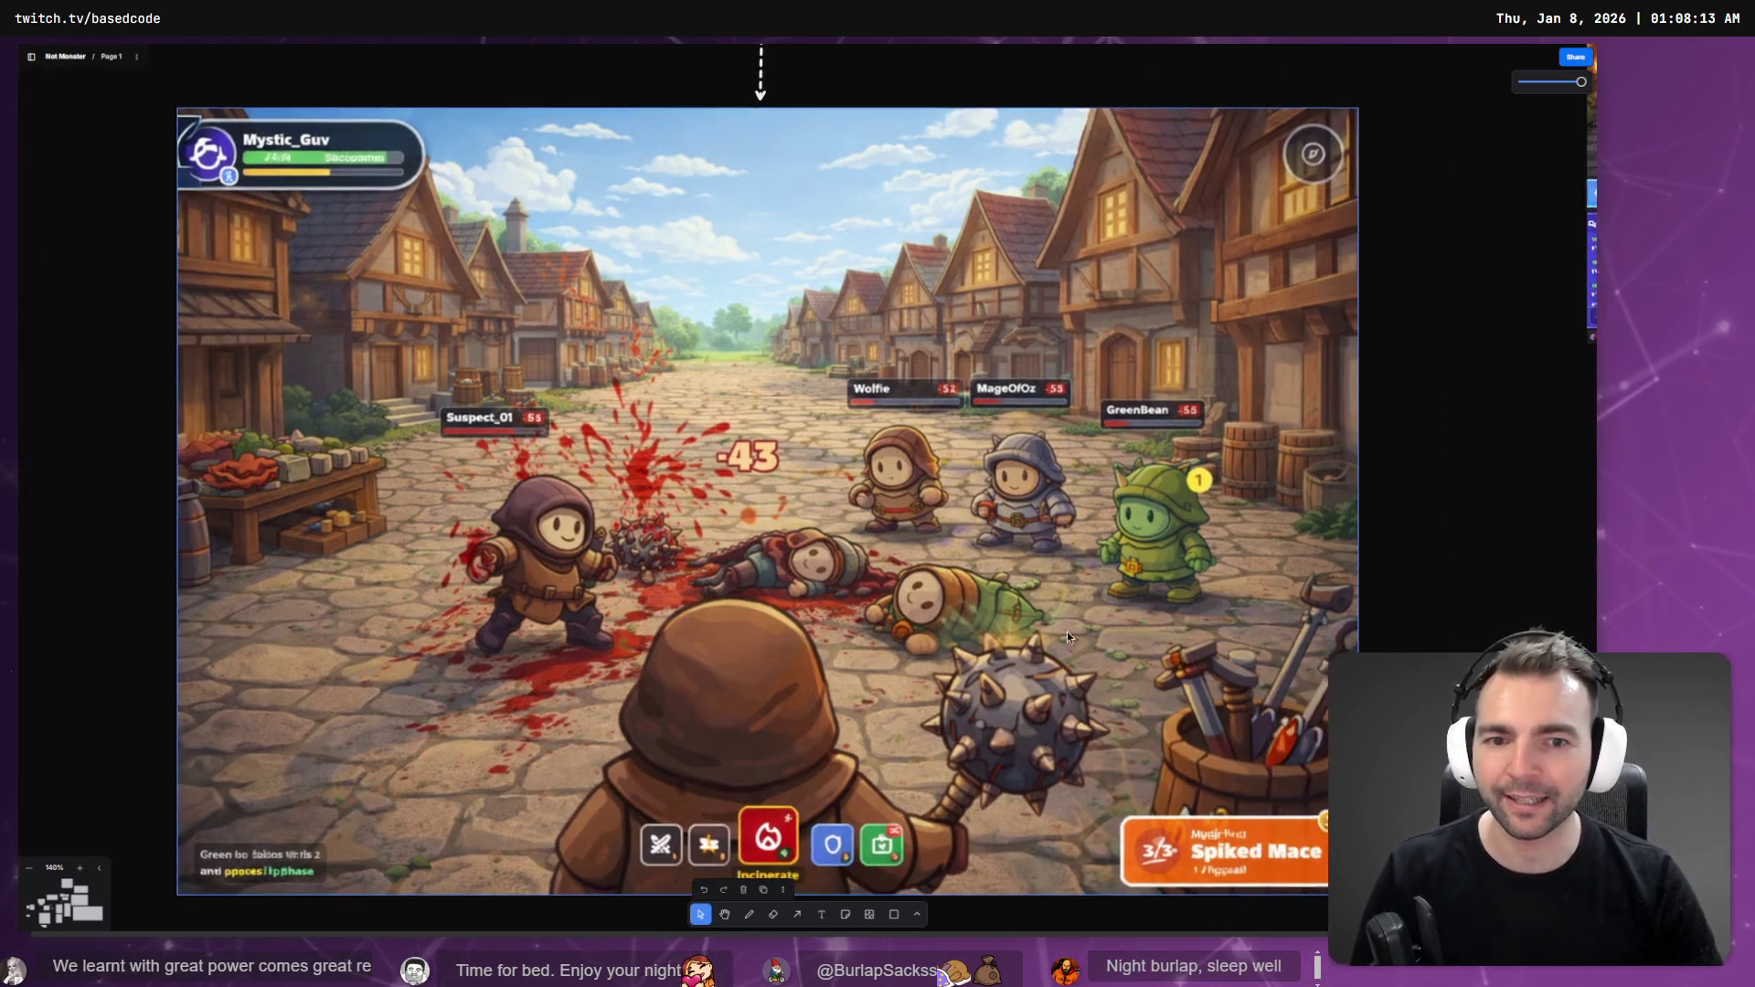
- Zoom out across the game-loop board, into the night-room image, then onto the town-square mockup
scroll(898, 515, up, 5)
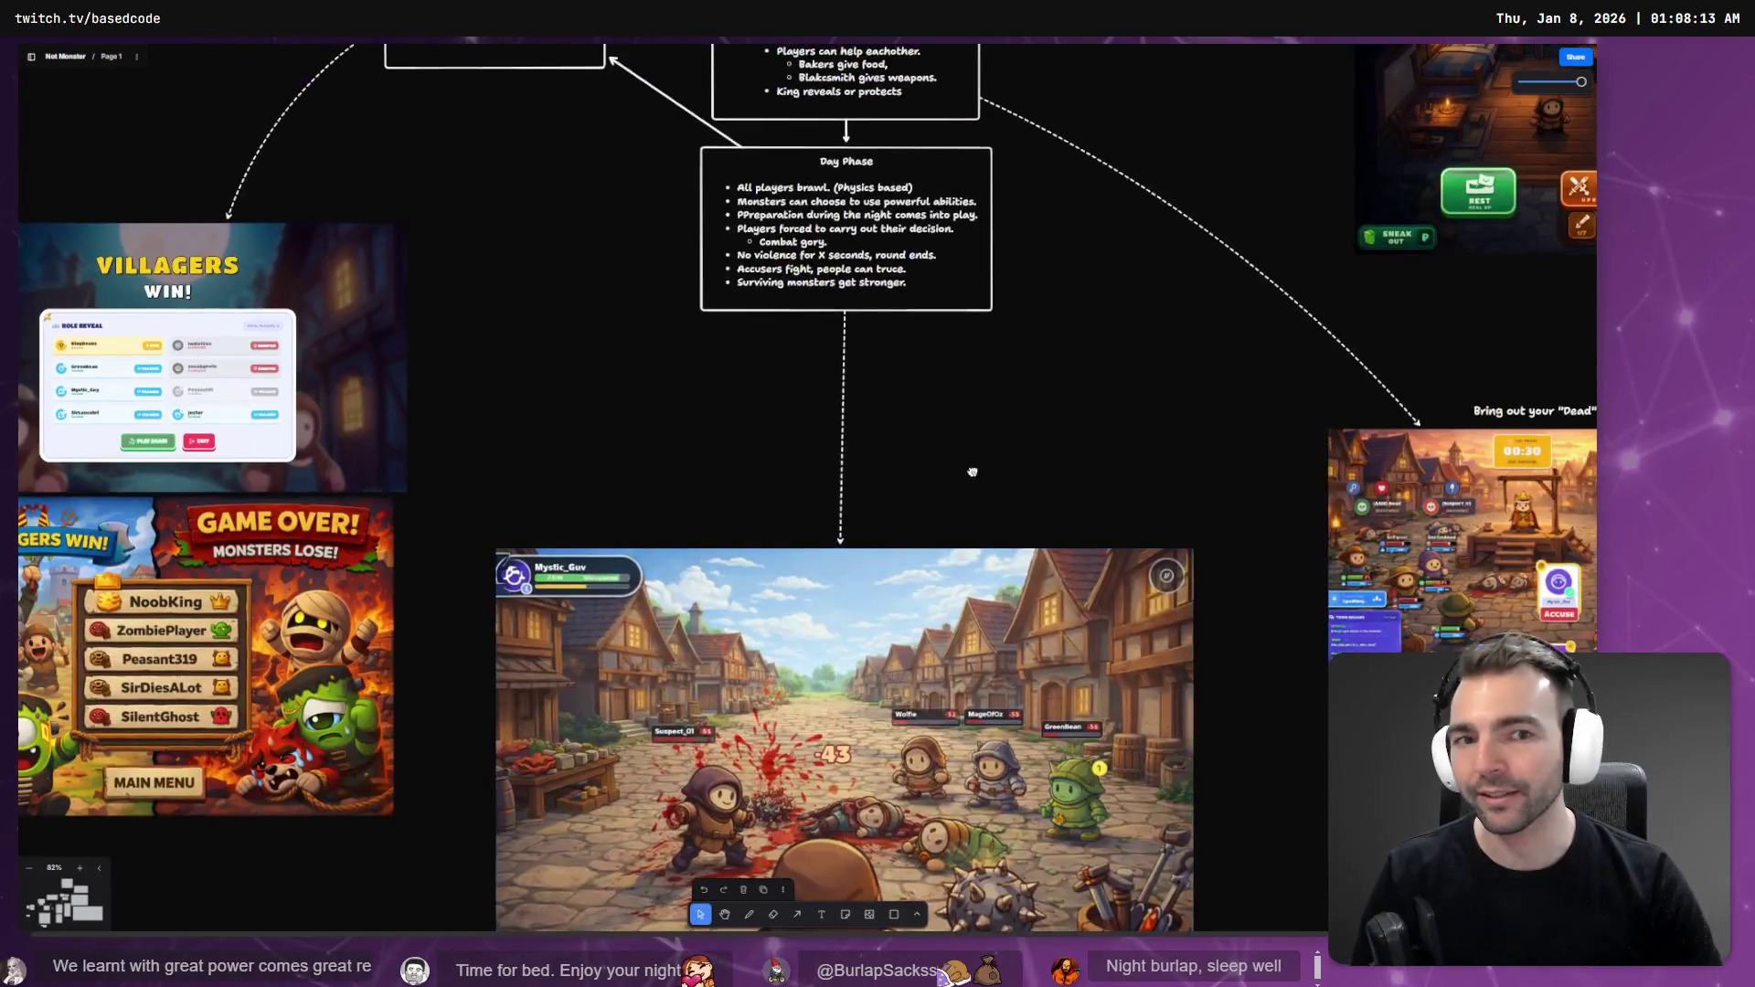
scroll(1164, 605, right, 6)
scroll(576, 285, down, 3)
scroll(577, 285, up, 5)
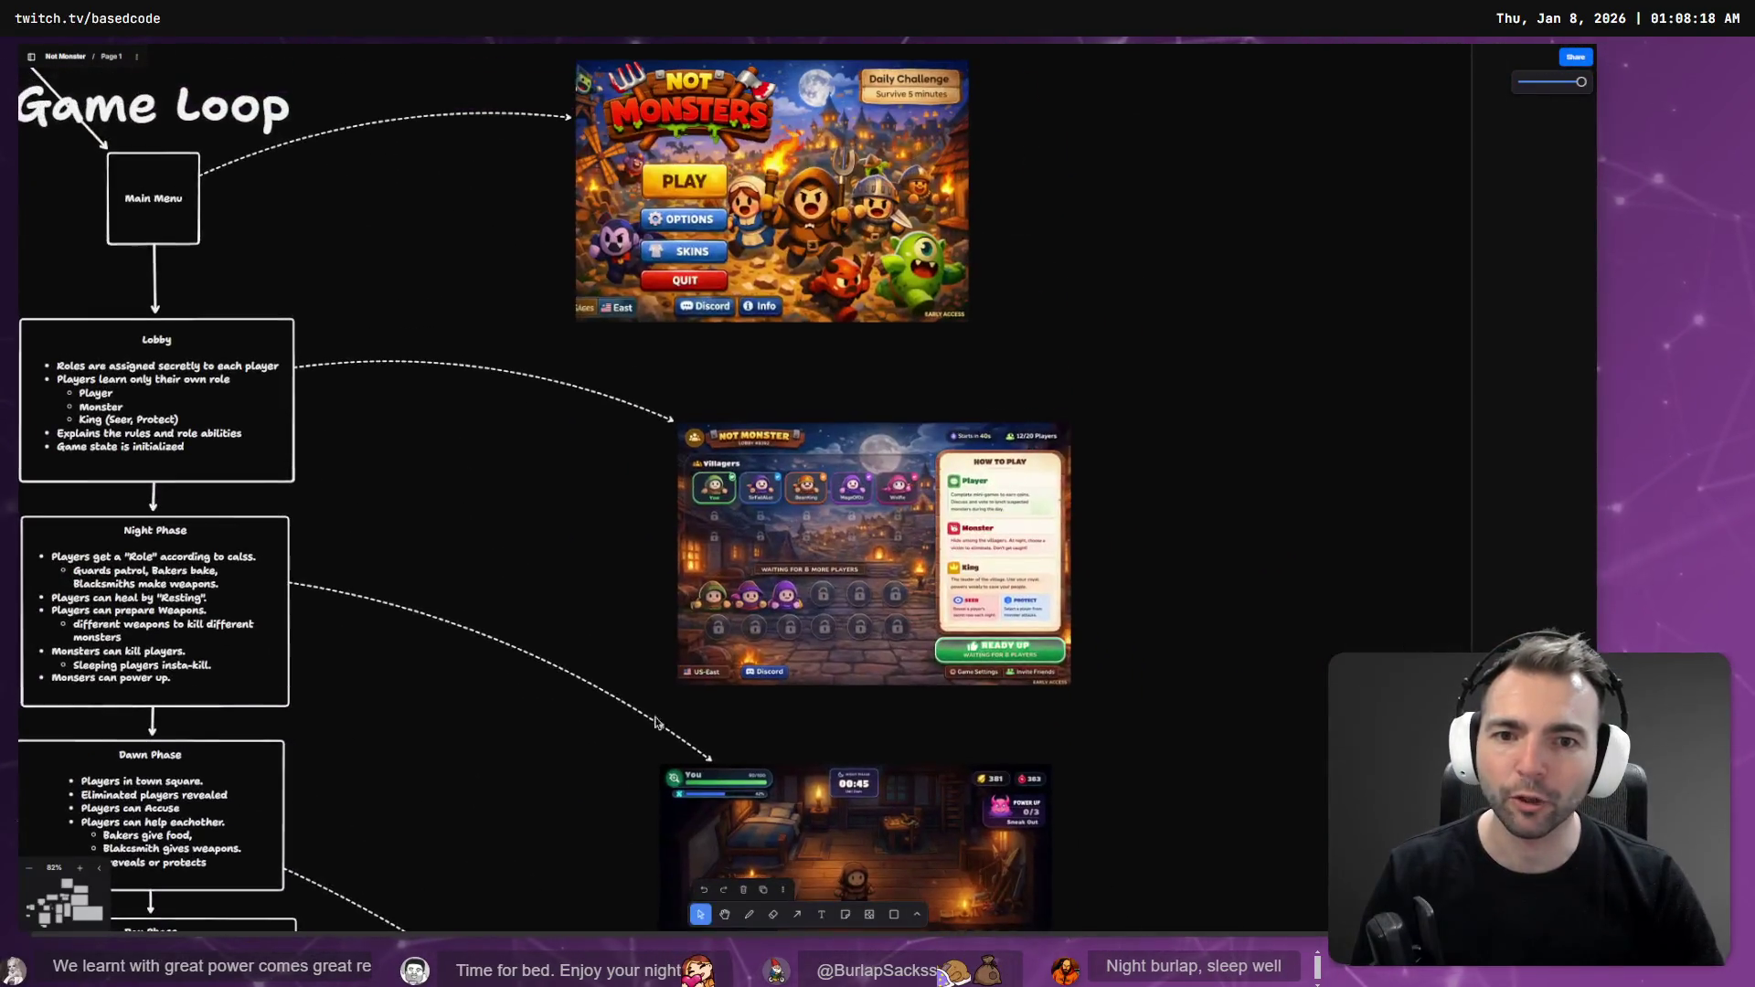
scroll(640, 320, down, 5)
scroll(729, 351, up, 5)
scroll(730, 351, up, 3)
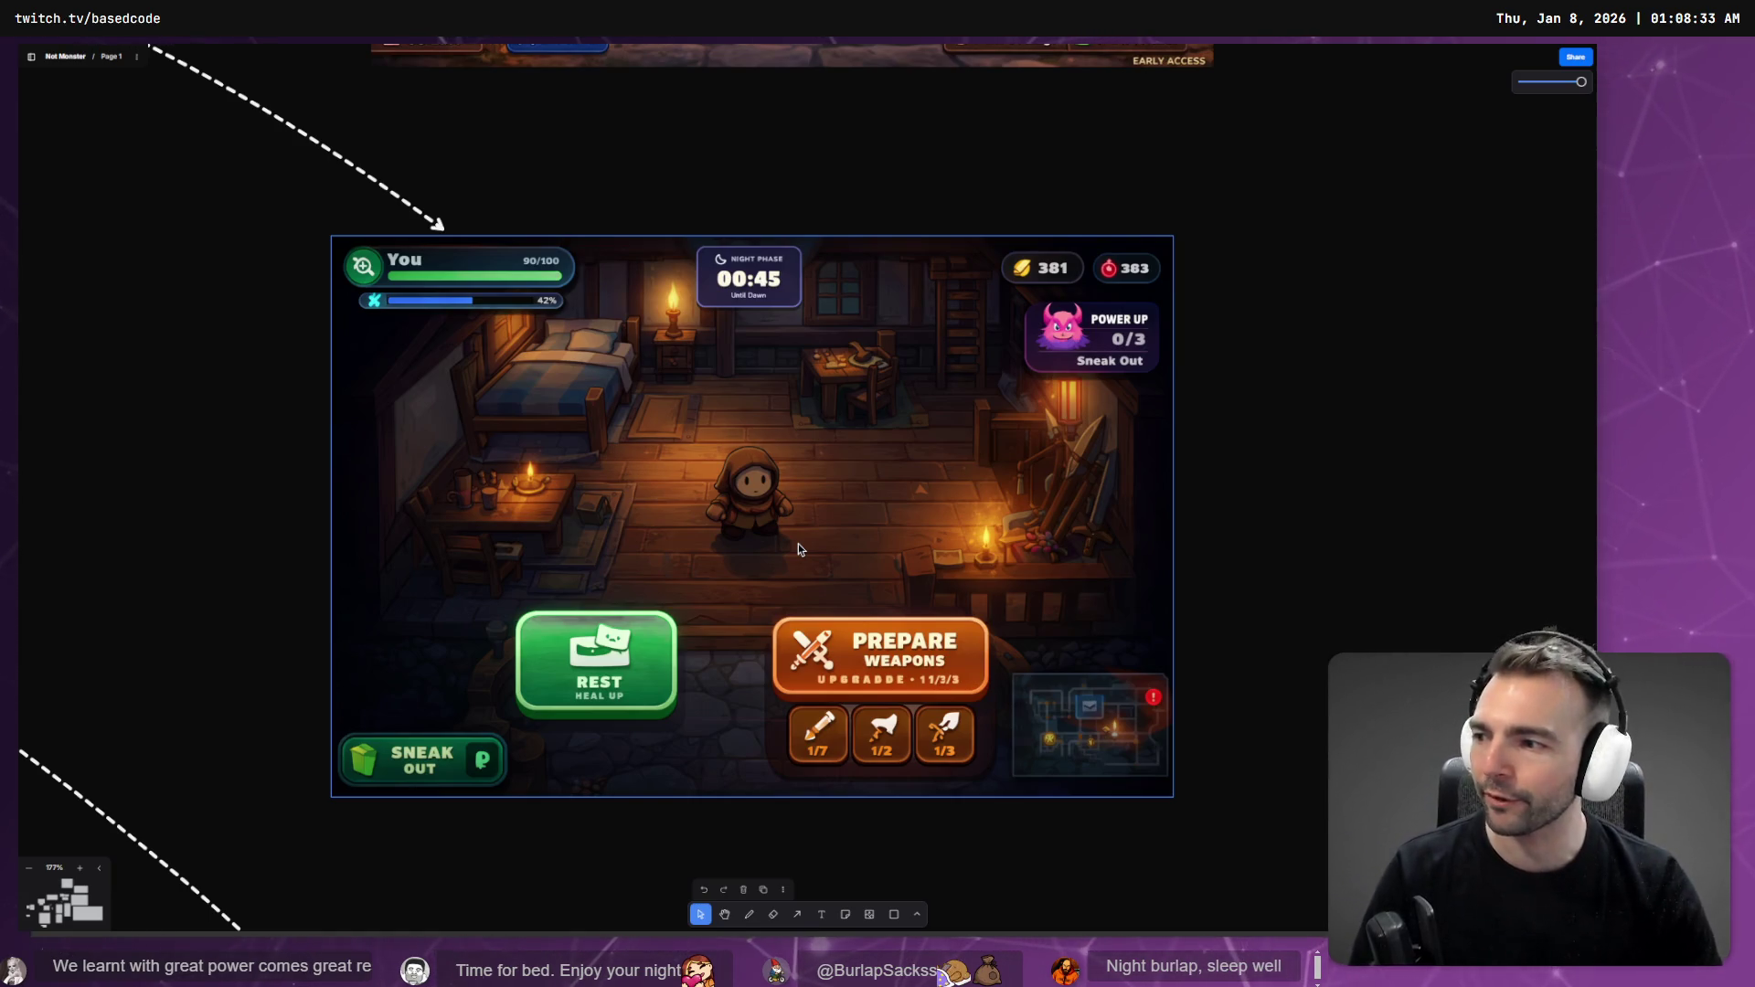
scroll(799, 526, down, 10)
scroll(823, 411, down, 5)
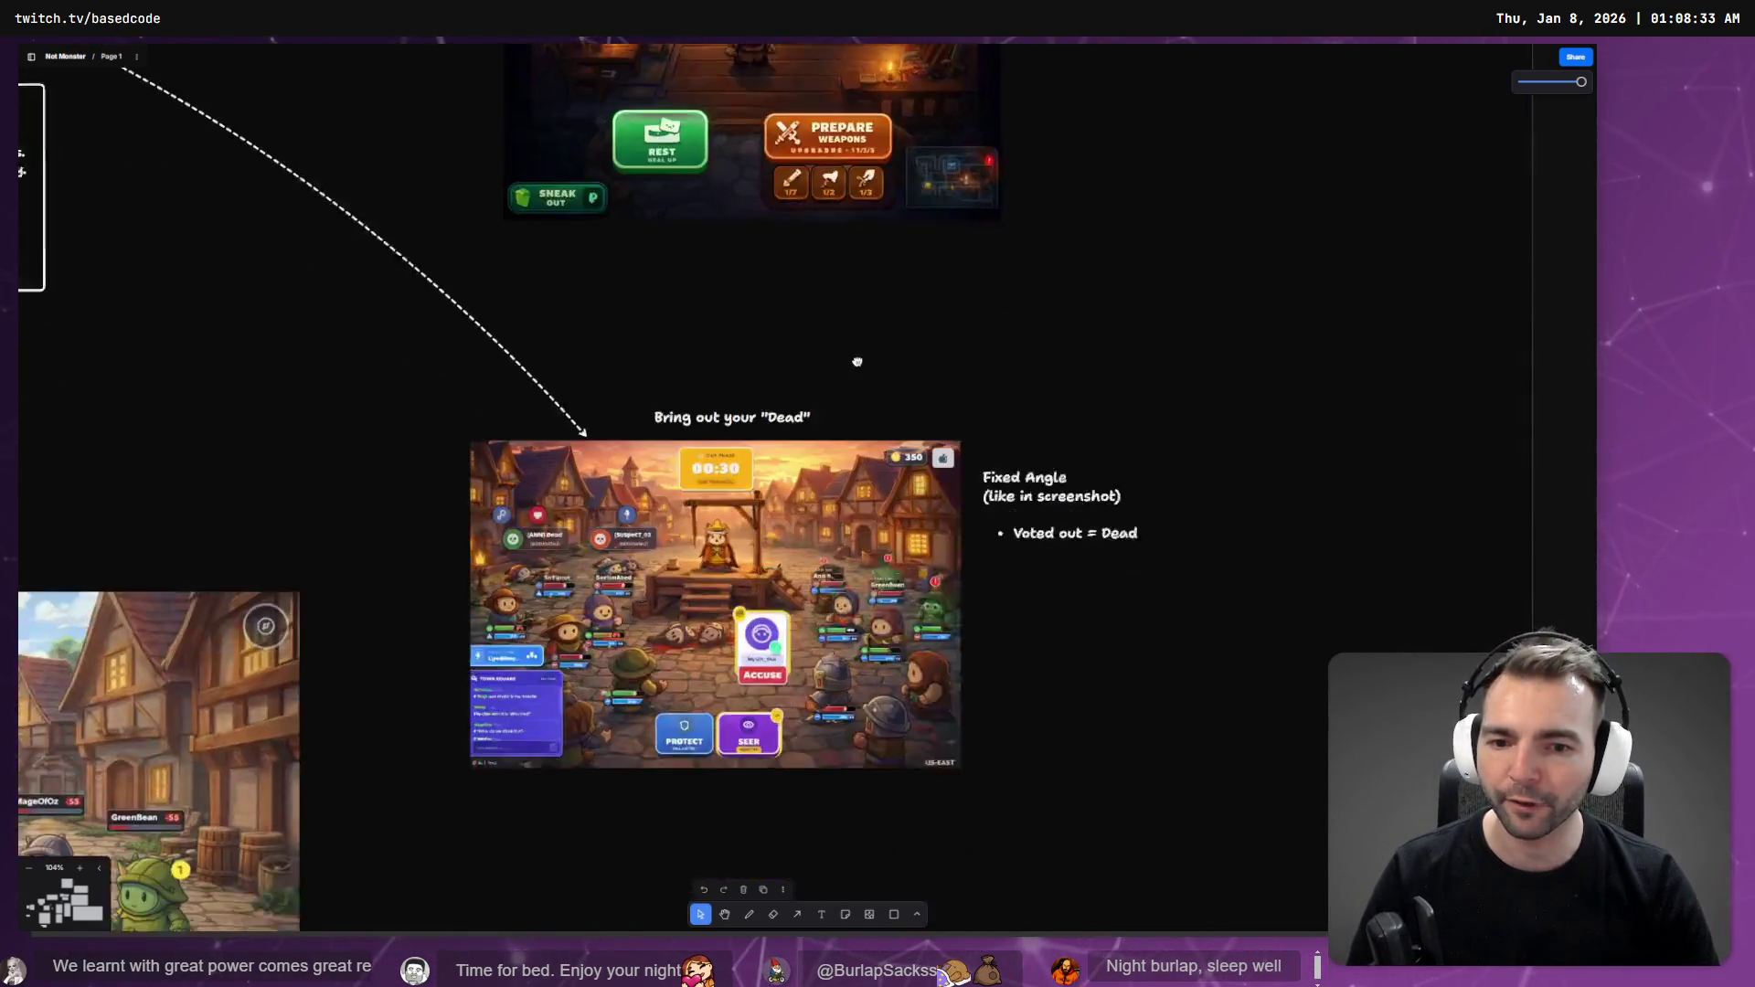
scroll(786, 366, up, 5)
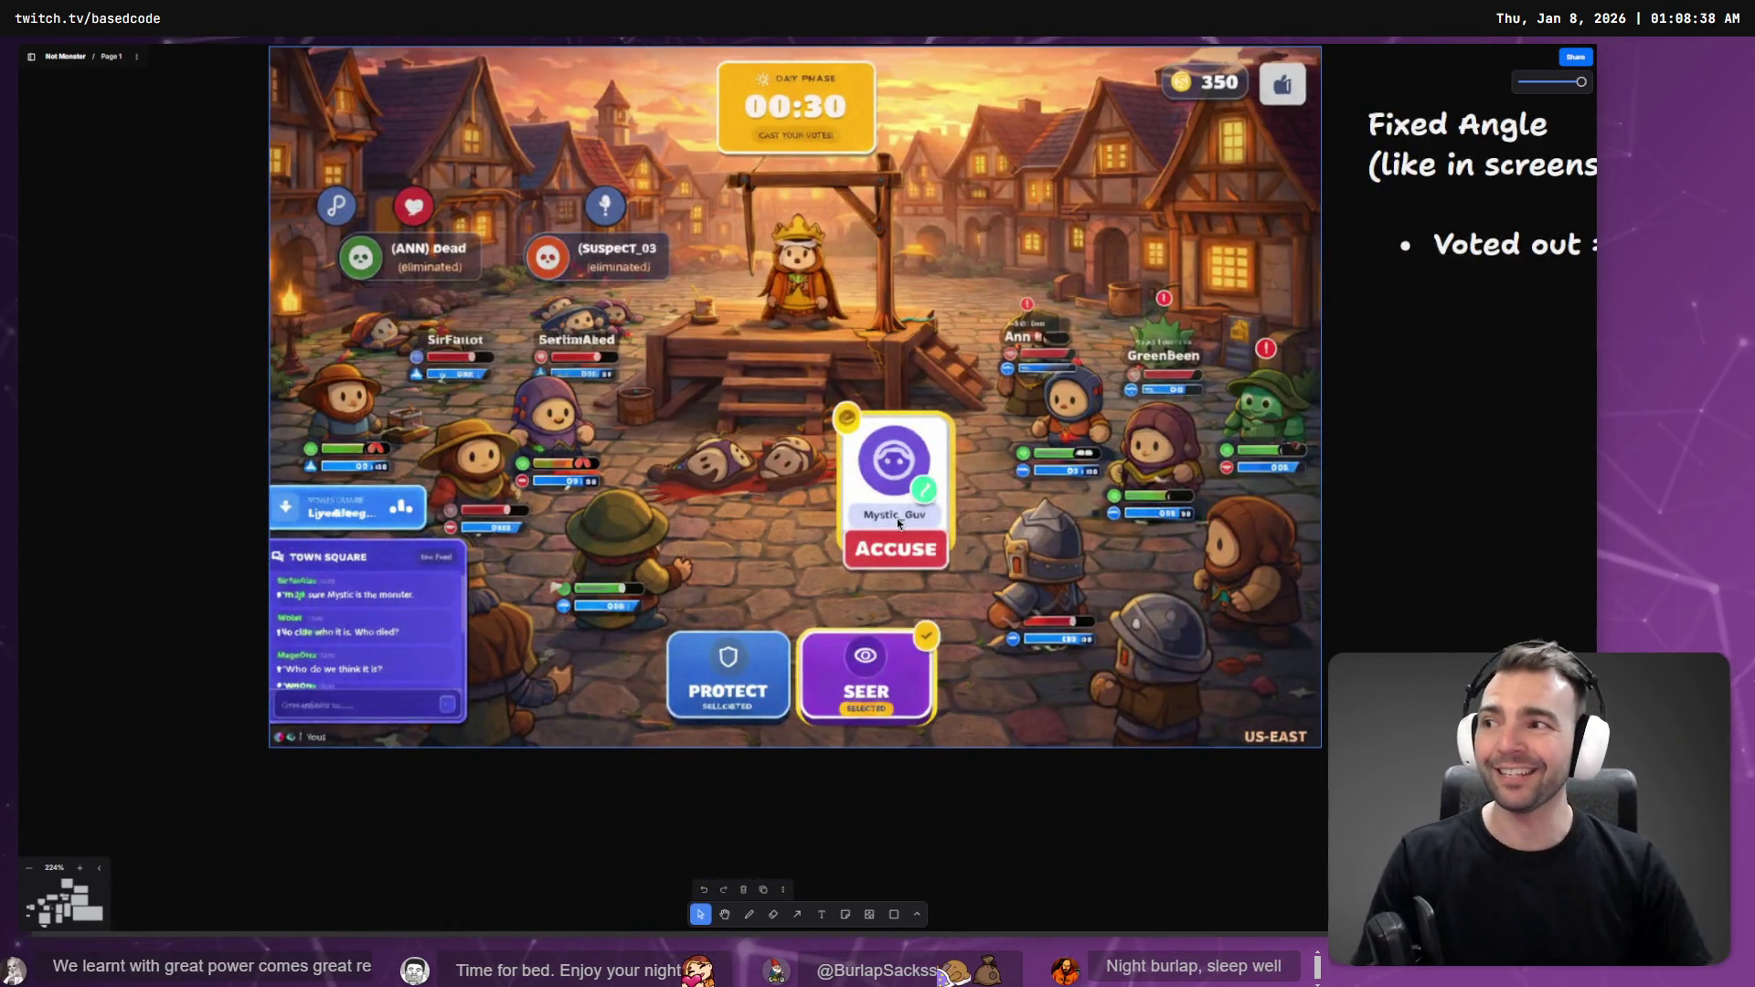
scroll(981, 498, up, 2)
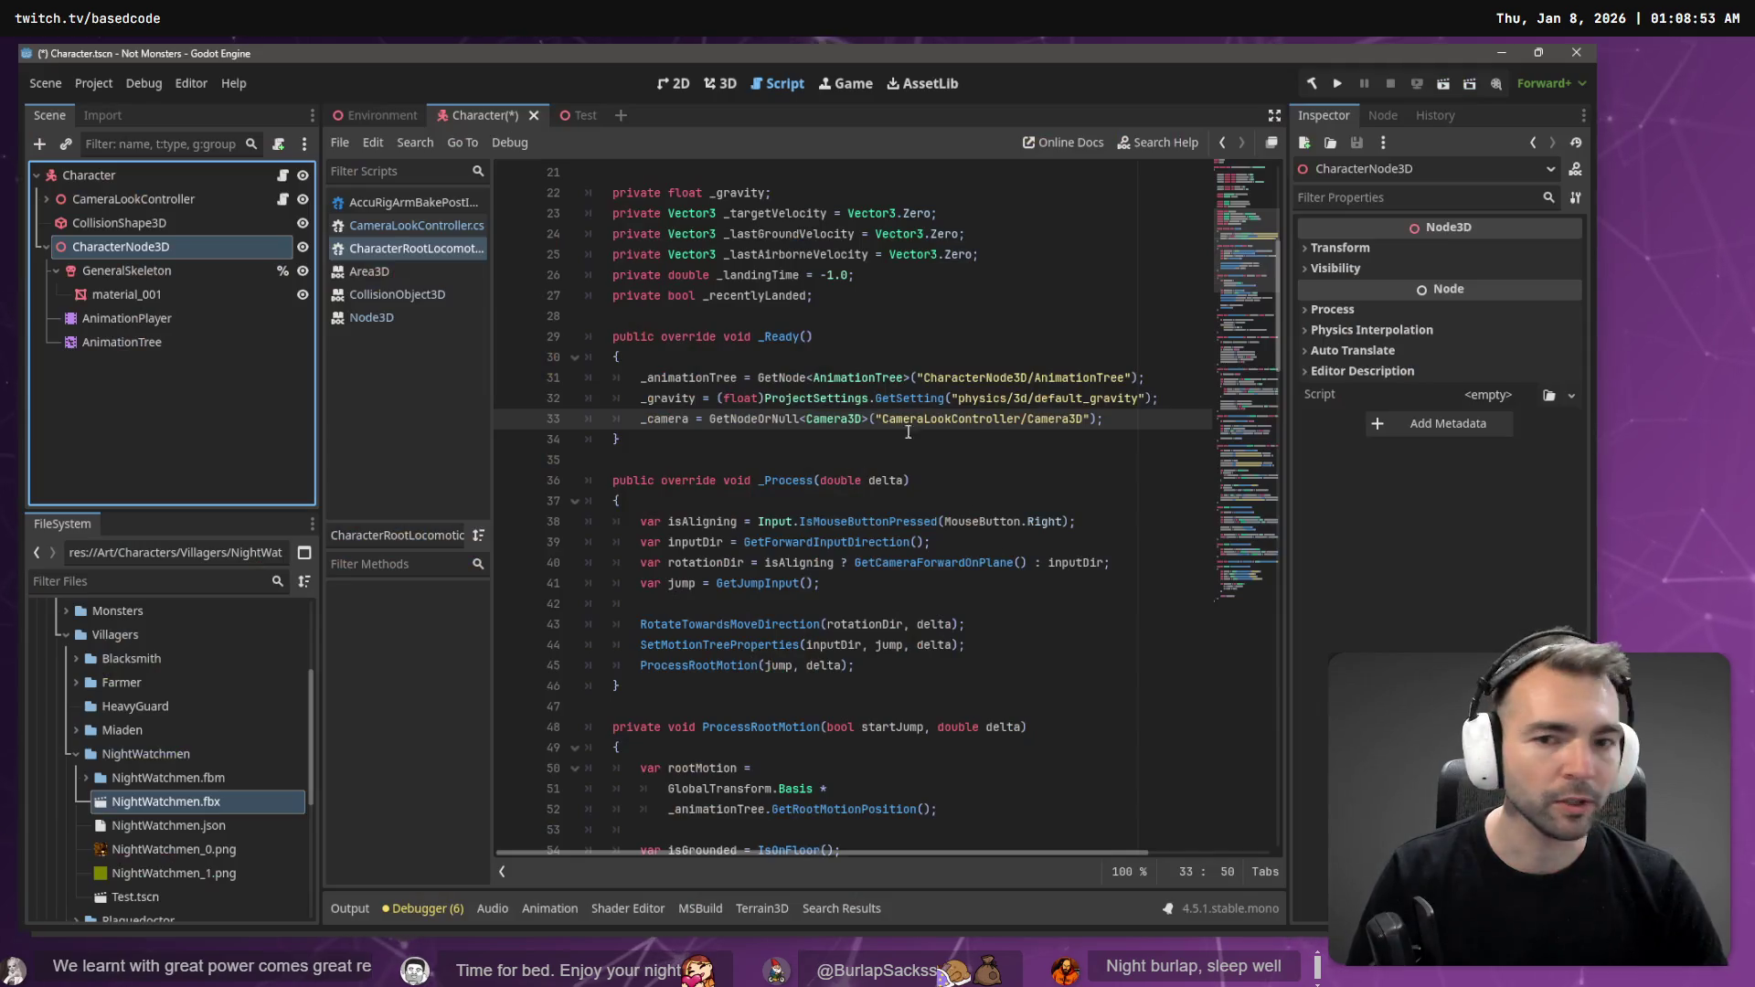
- Save the Character scene
click(776, 313)
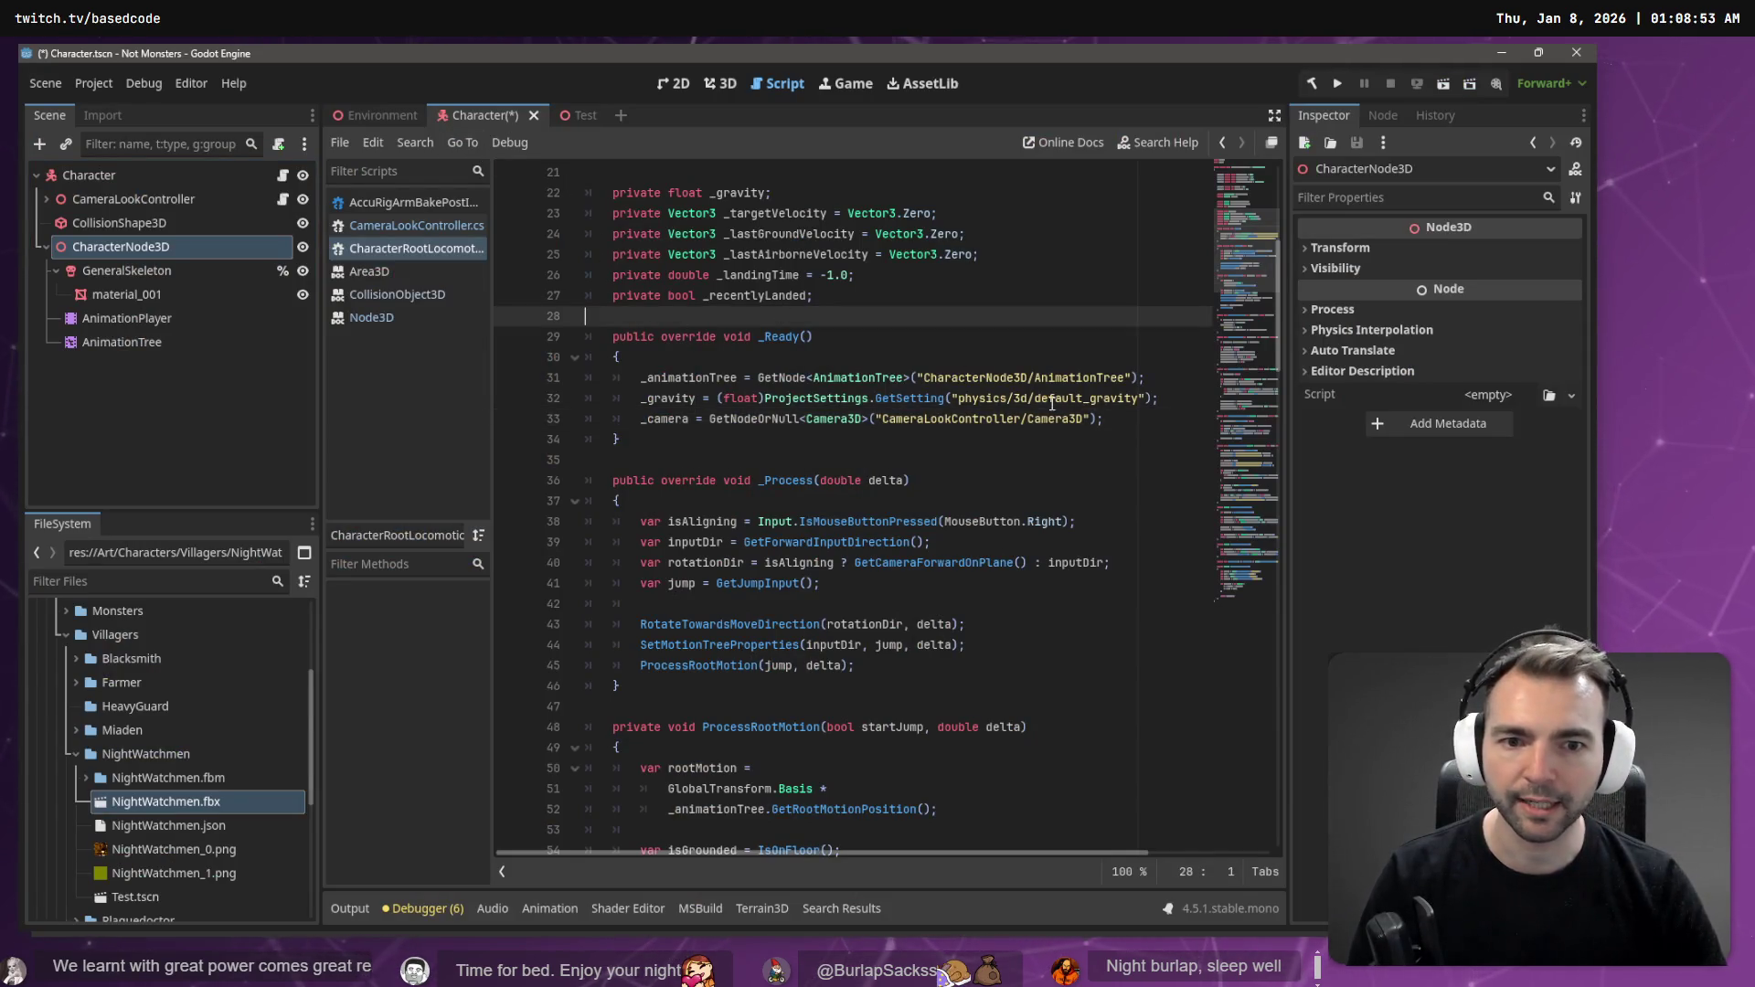
click(996, 378)
key(ctrl+s)
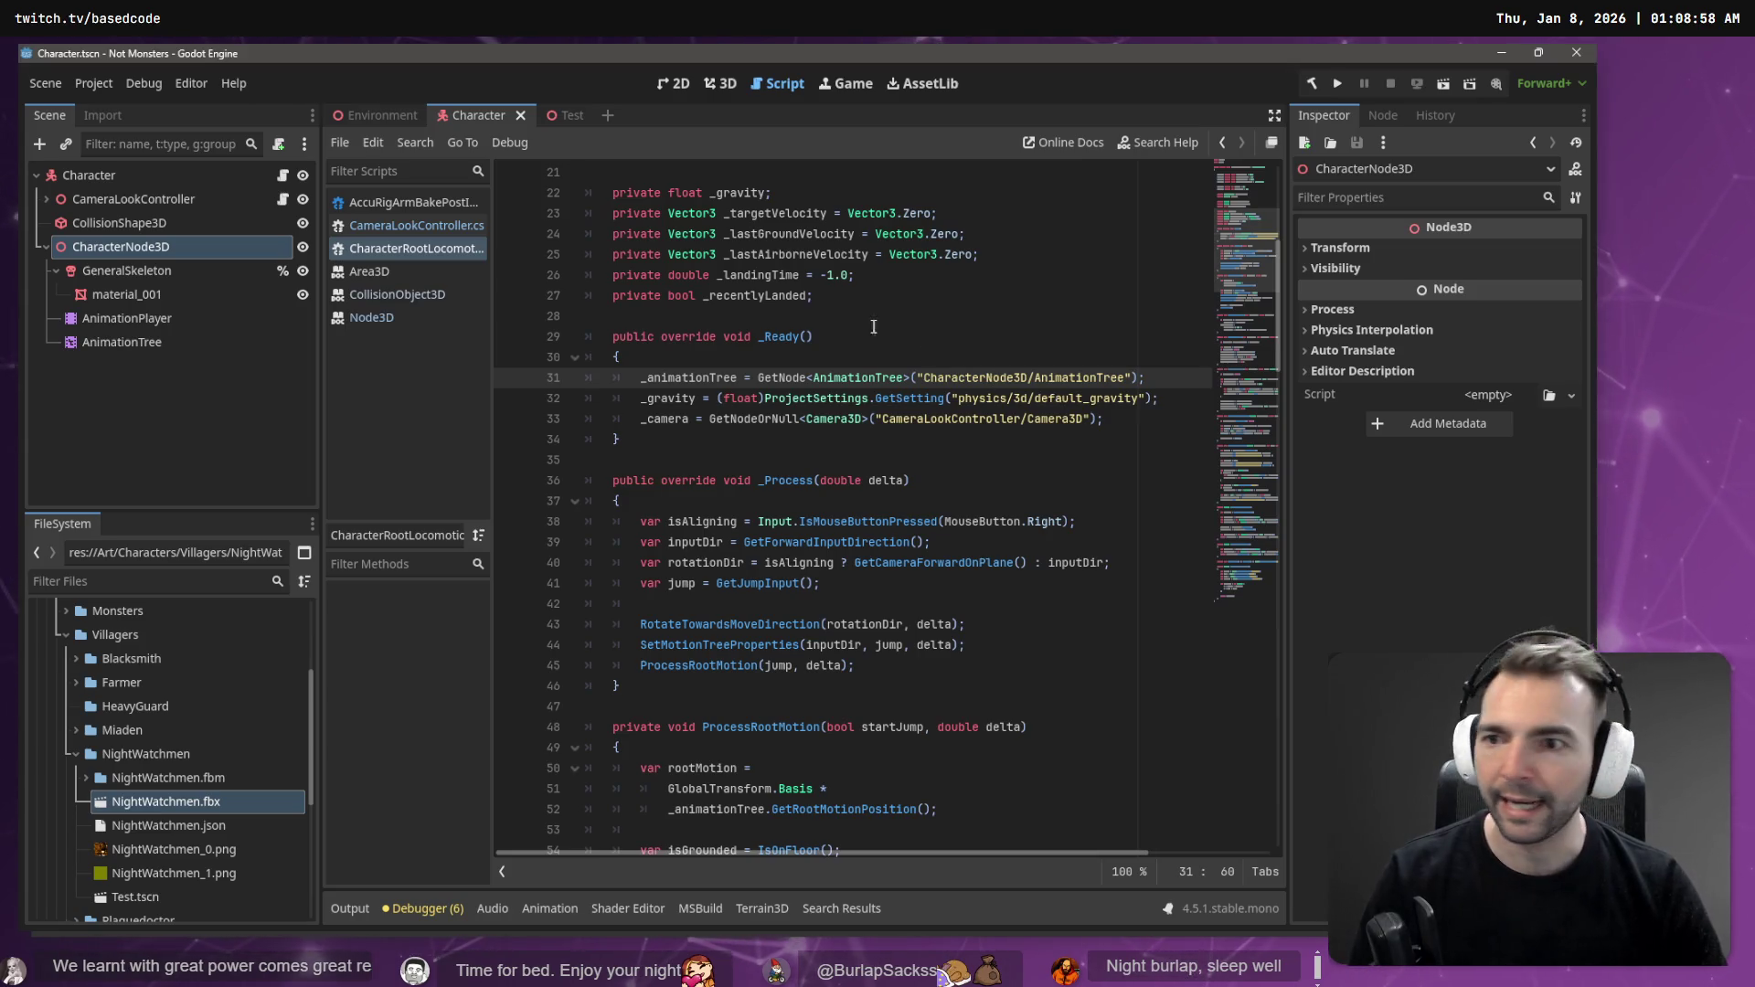
- Inspect the GeneralSkeleton and CharacterNode3D nodes in the Test scene
click(555, 115)
click(127, 223)
click(120, 199)
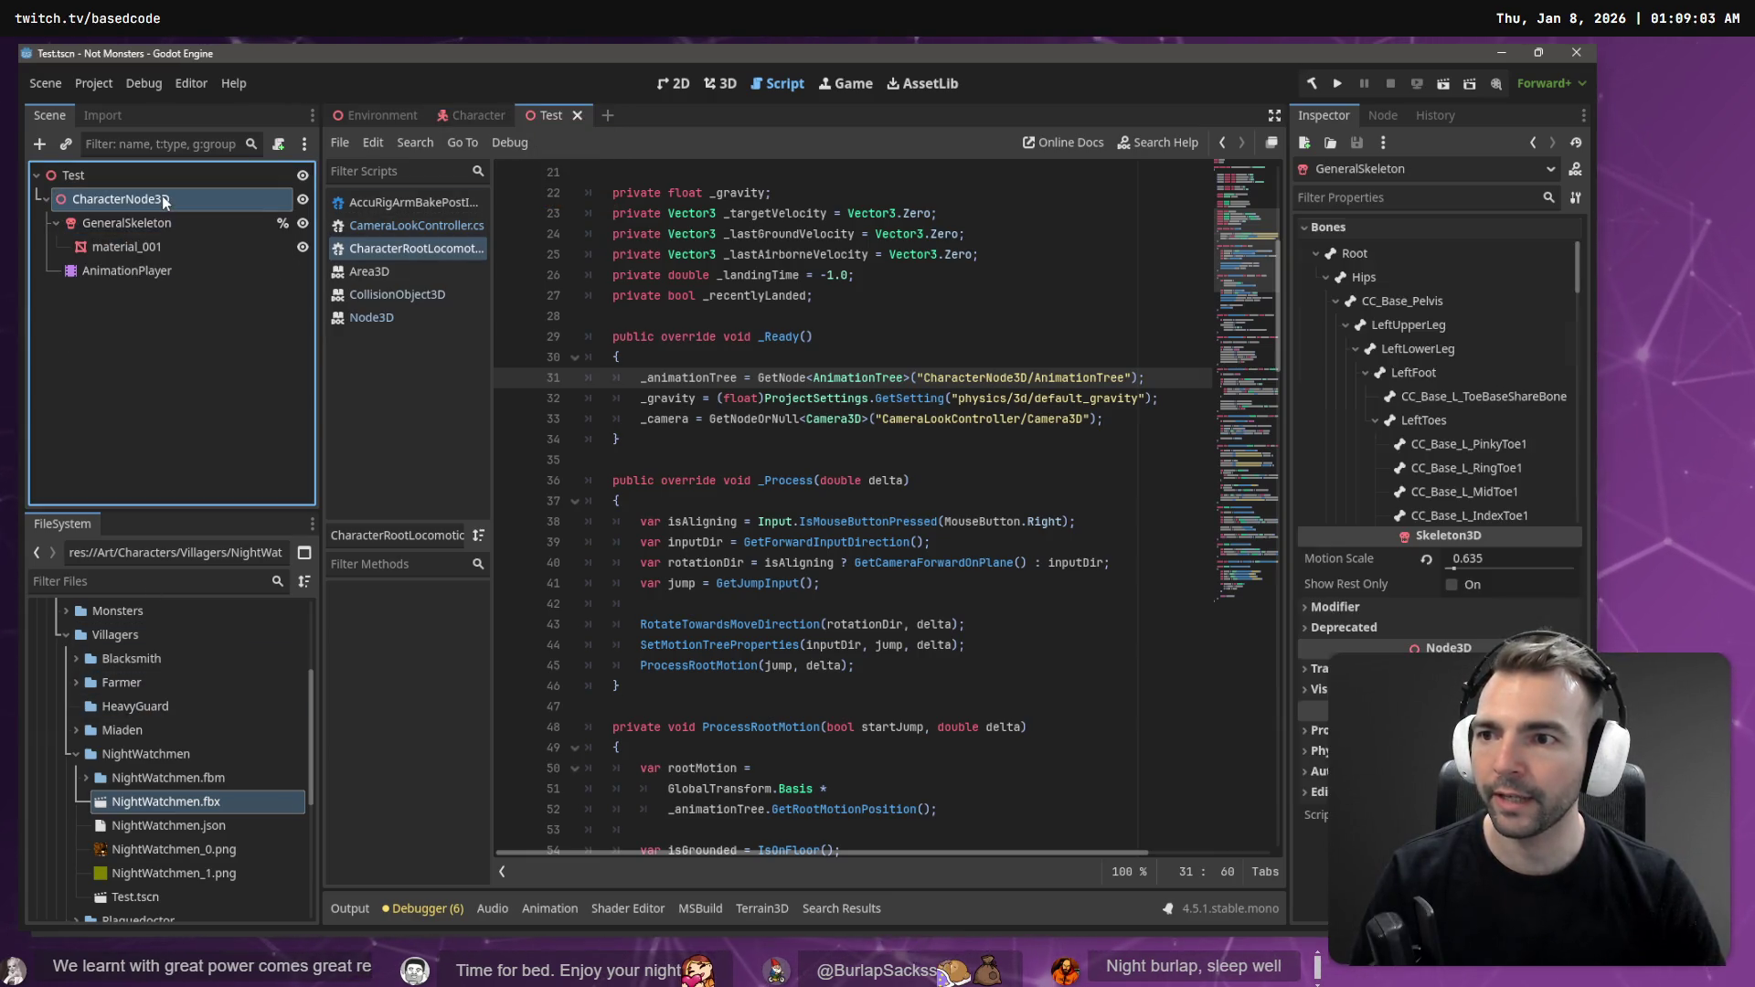
- Rename the Character scene's CharacterNode3D to CharacterNode3D_, then select Test's CharacterNode3D
click(462, 116)
click(201, 427)
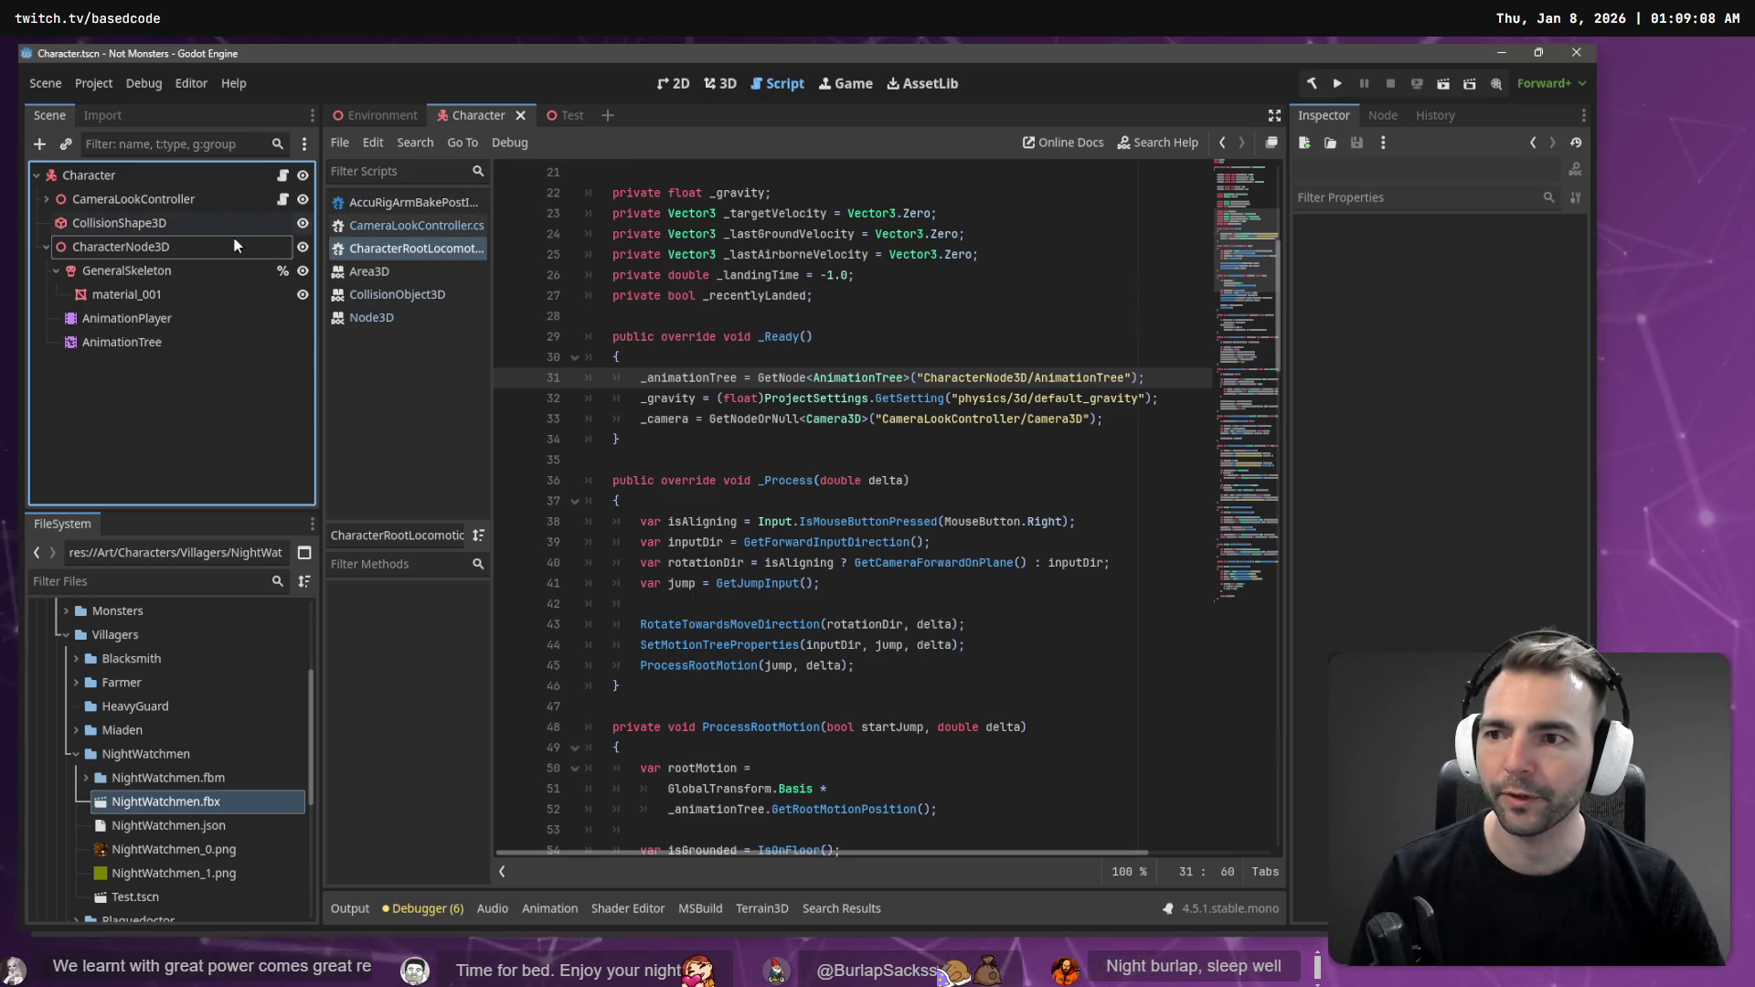
click(161, 245)
click(172, 249)
text(_)
key(Return)
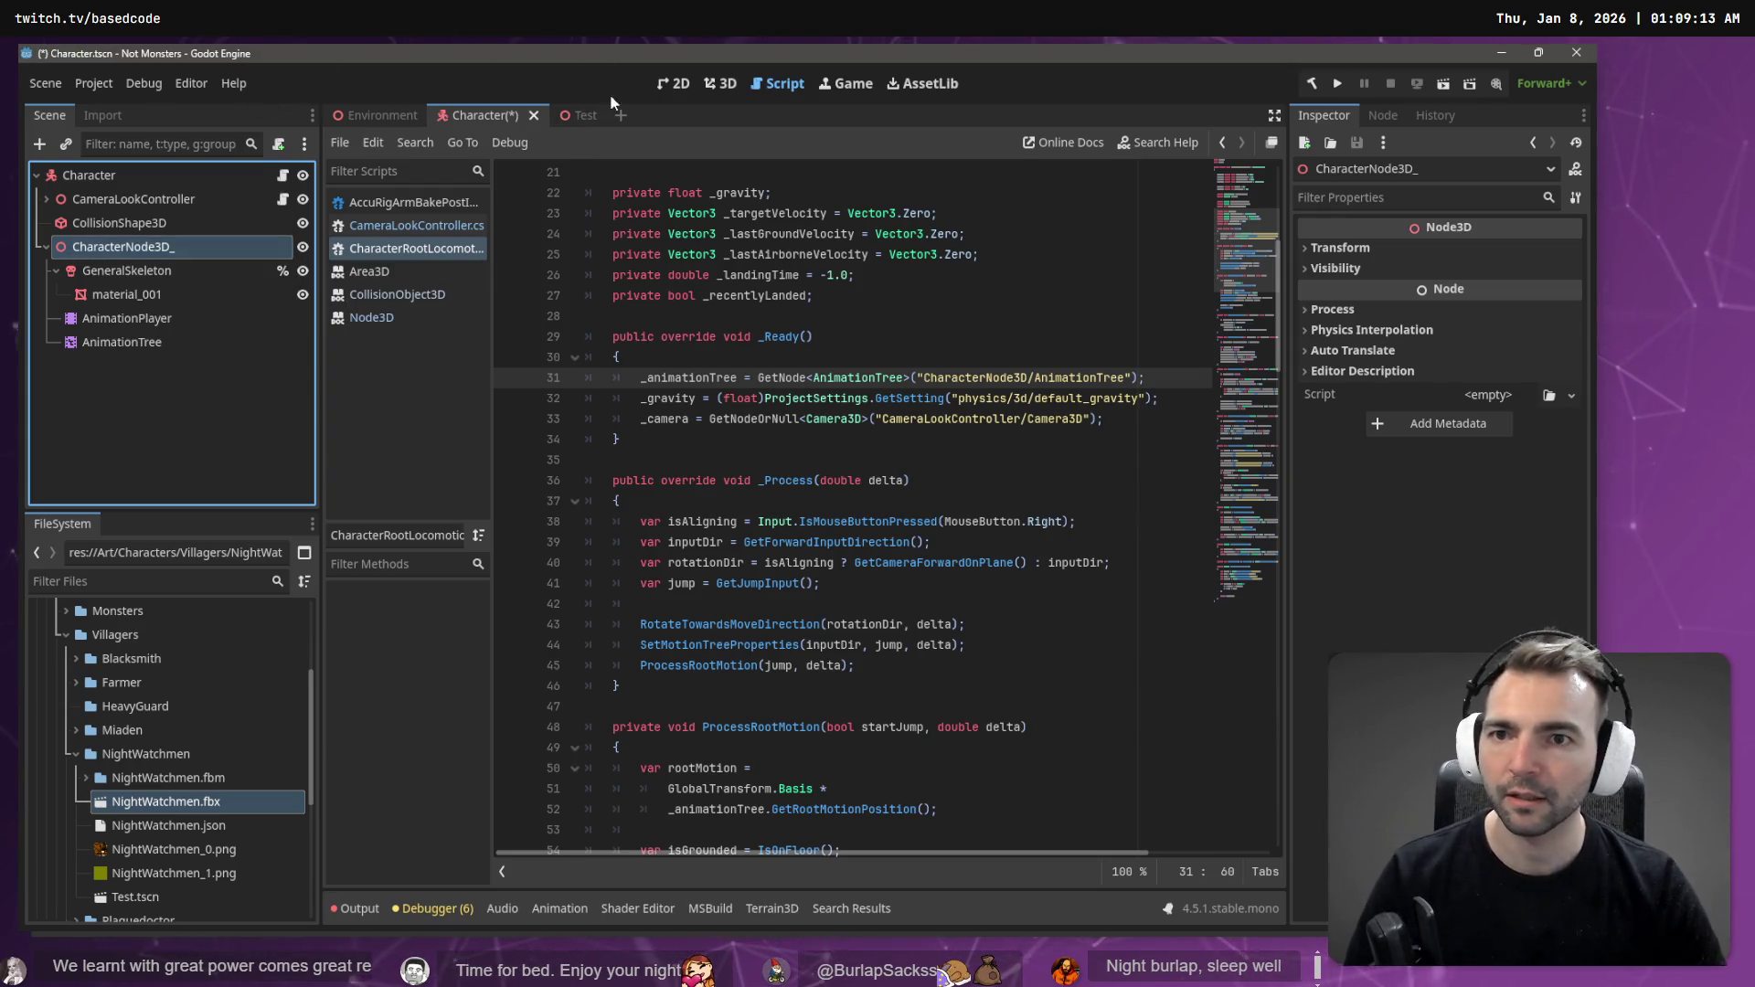
click(570, 122)
click(141, 196)
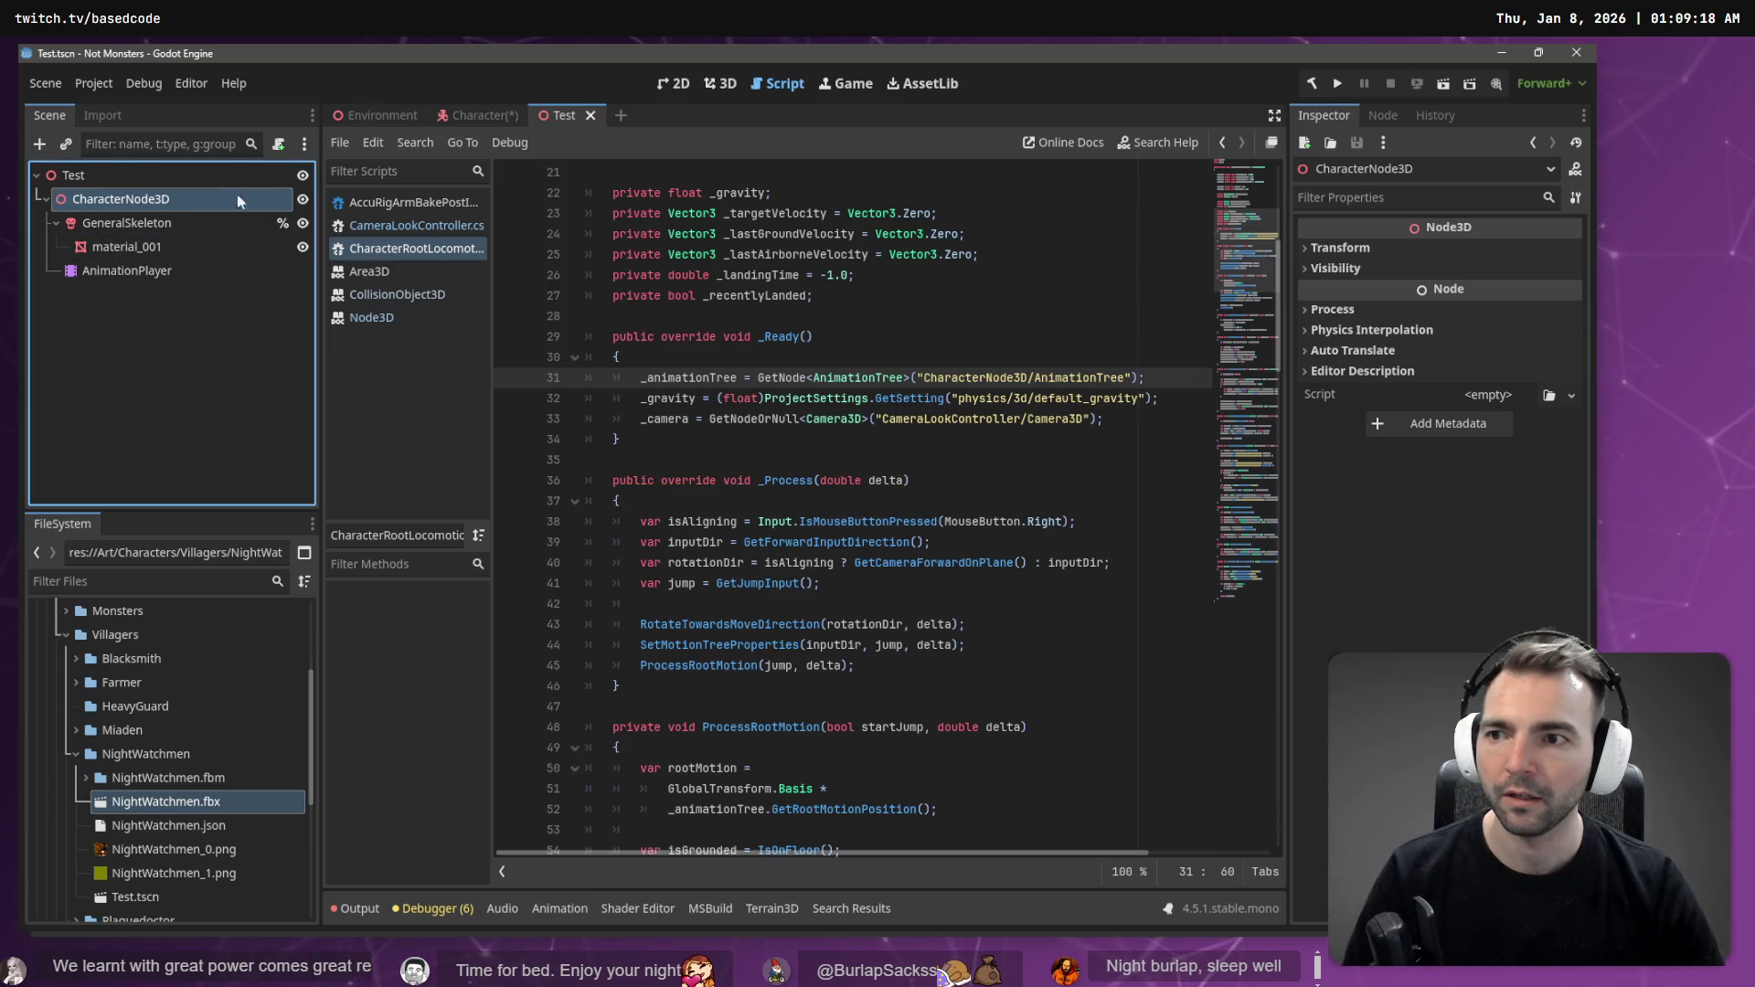
- Paste the copied CharacterNode3D into Character and nest the AnimationTree inside it
click(478, 119)
key(ctrl+v)
drag(129, 340, 141, 367)
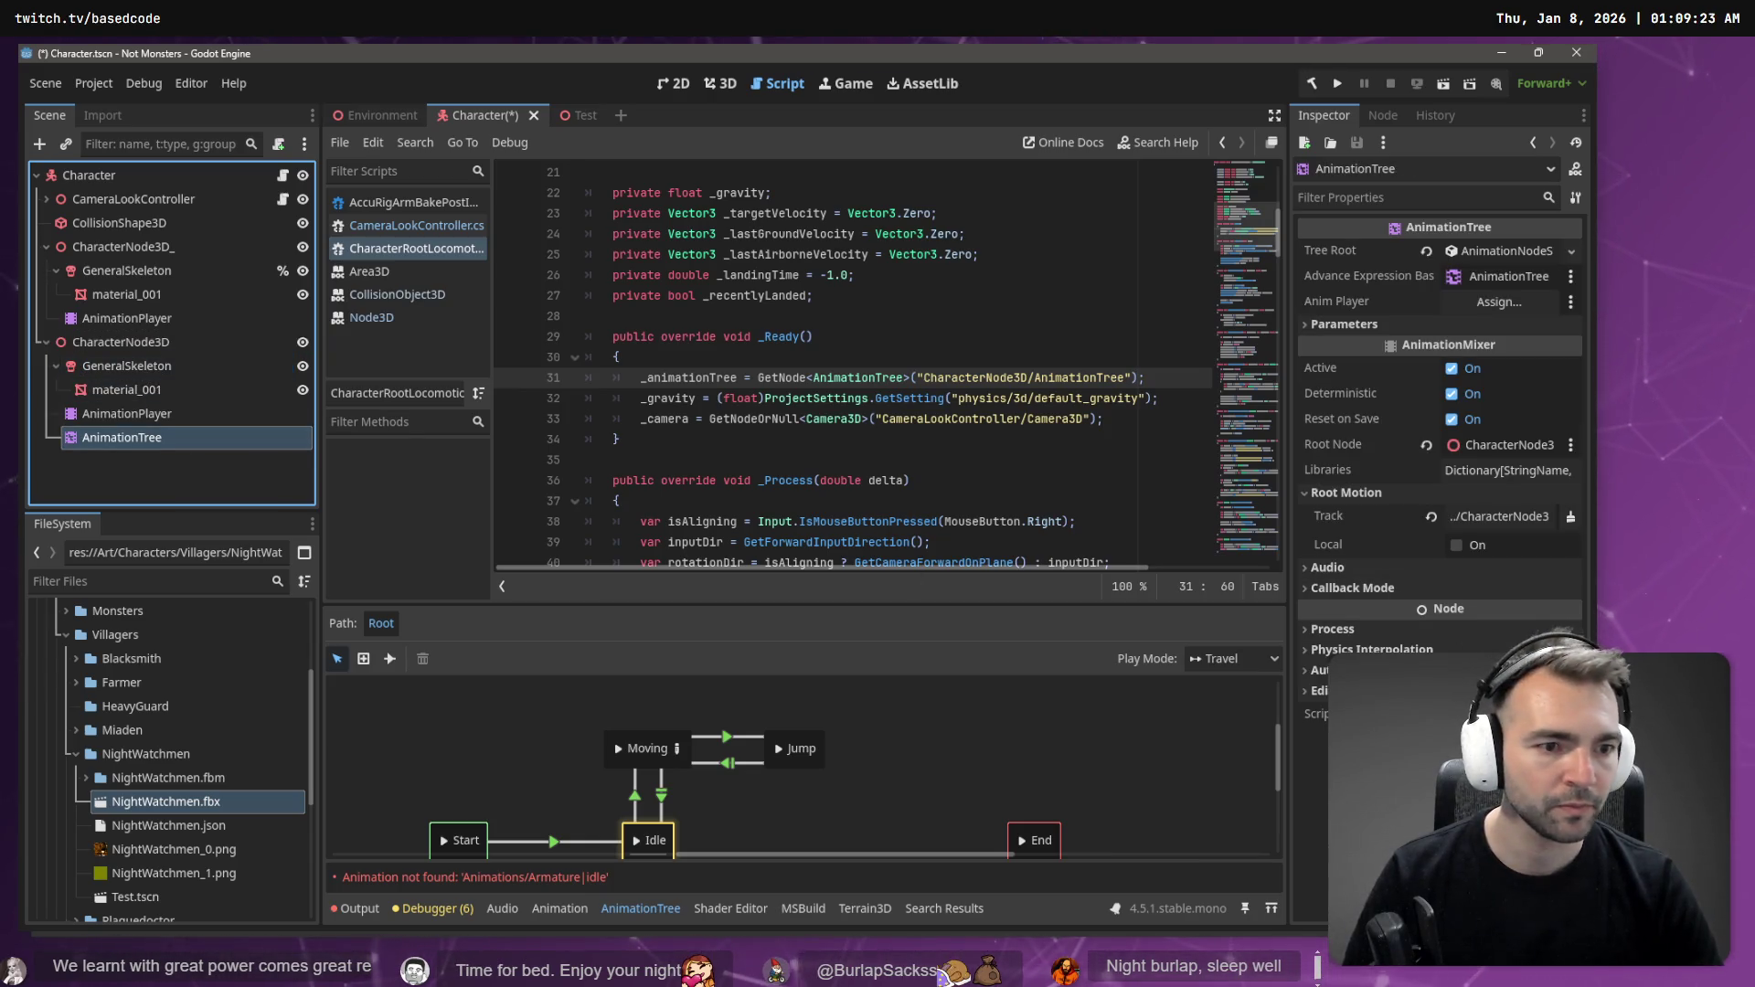
- Assign AnimationPlayer to the AnimationTree and set its root-motion track to the GeneralSkeleton Root
click(1531, 517)
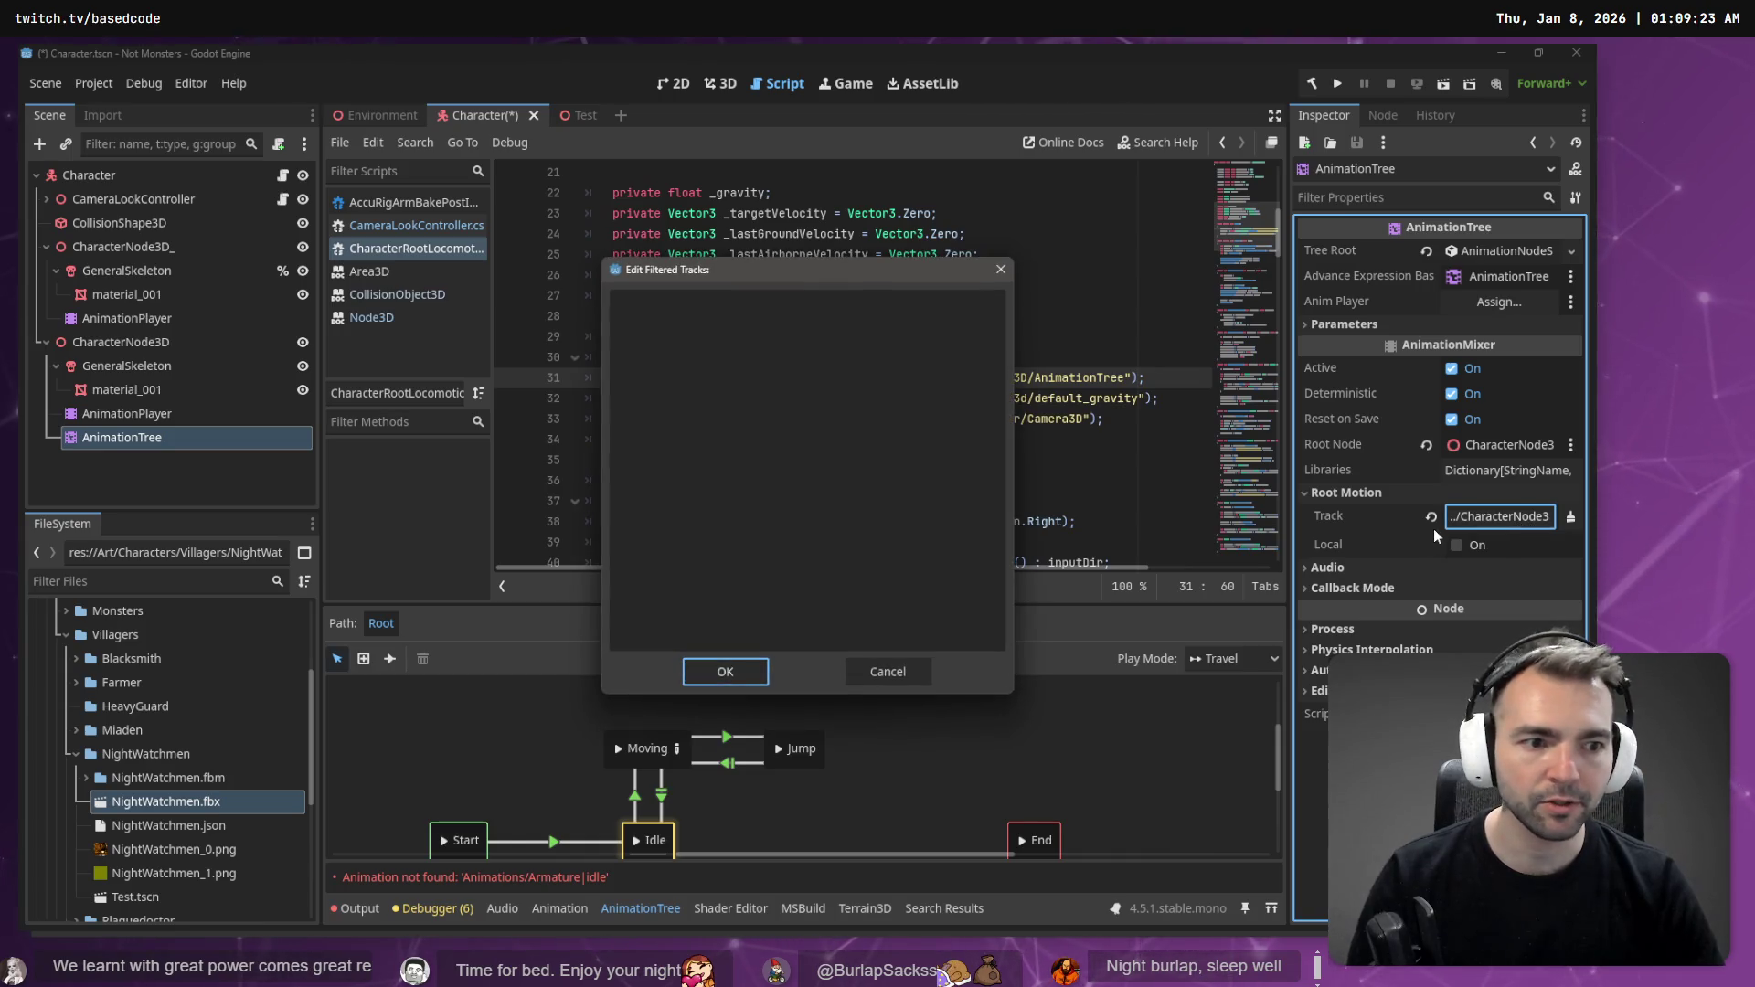
key(Escape)
drag(144, 414, 1508, 302)
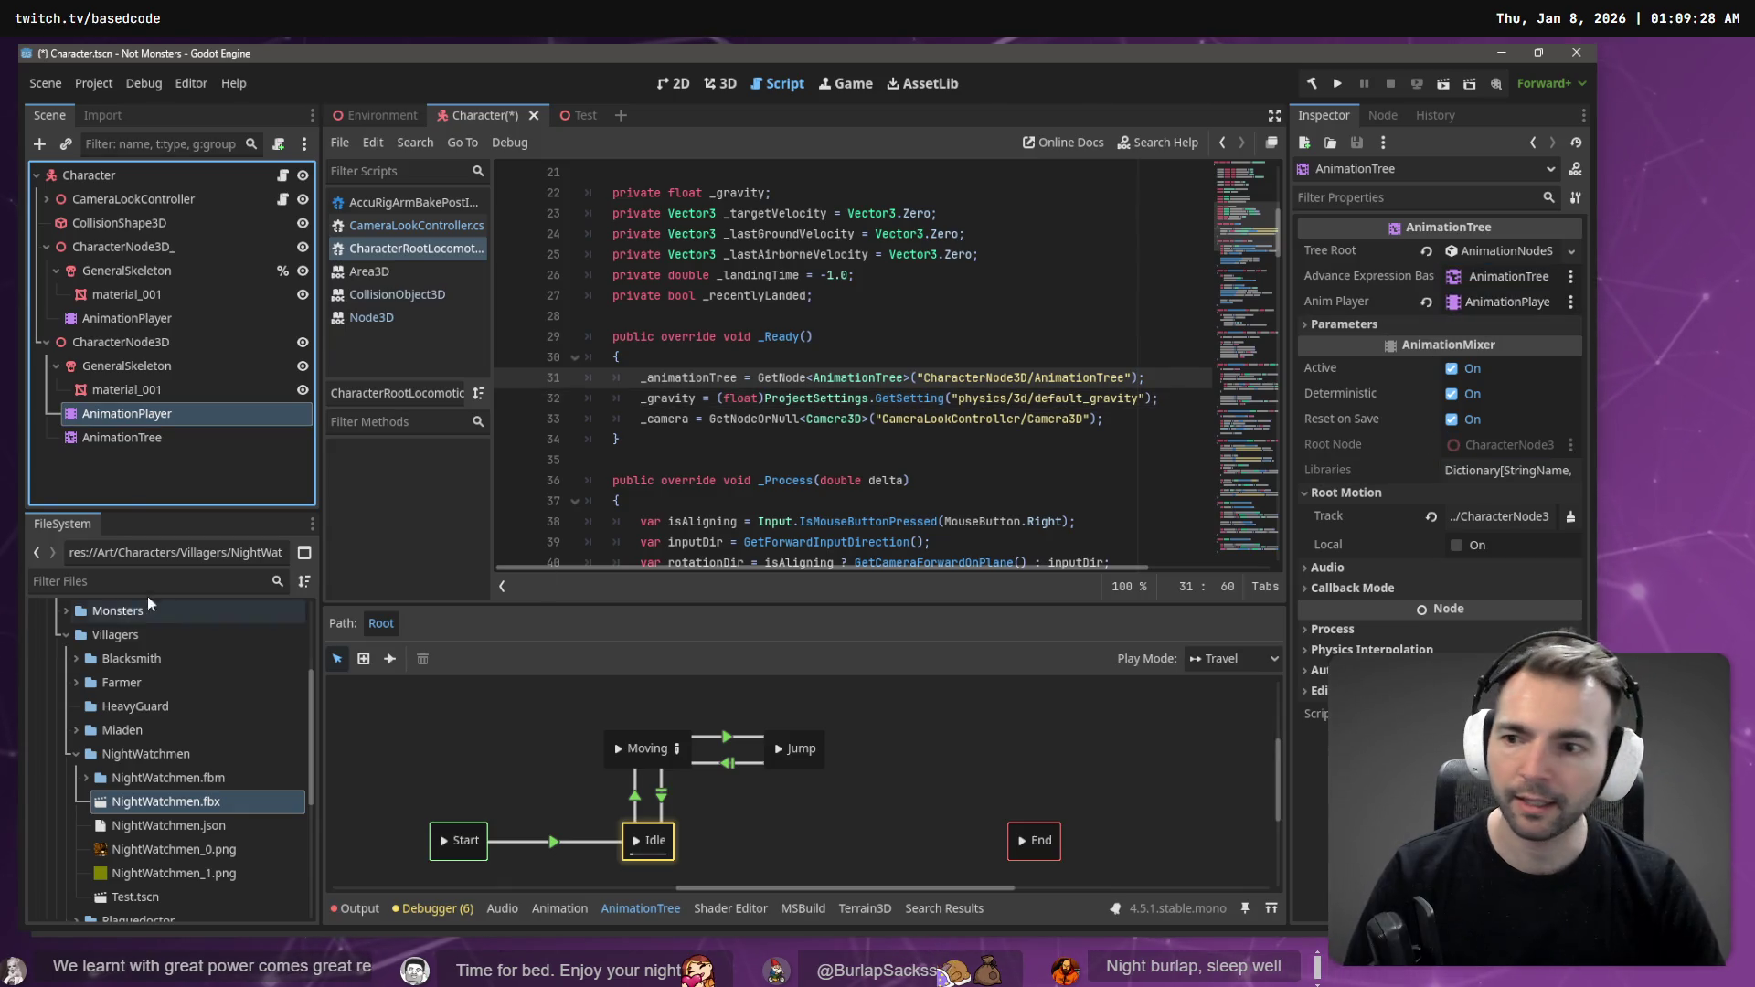
click(1485, 515)
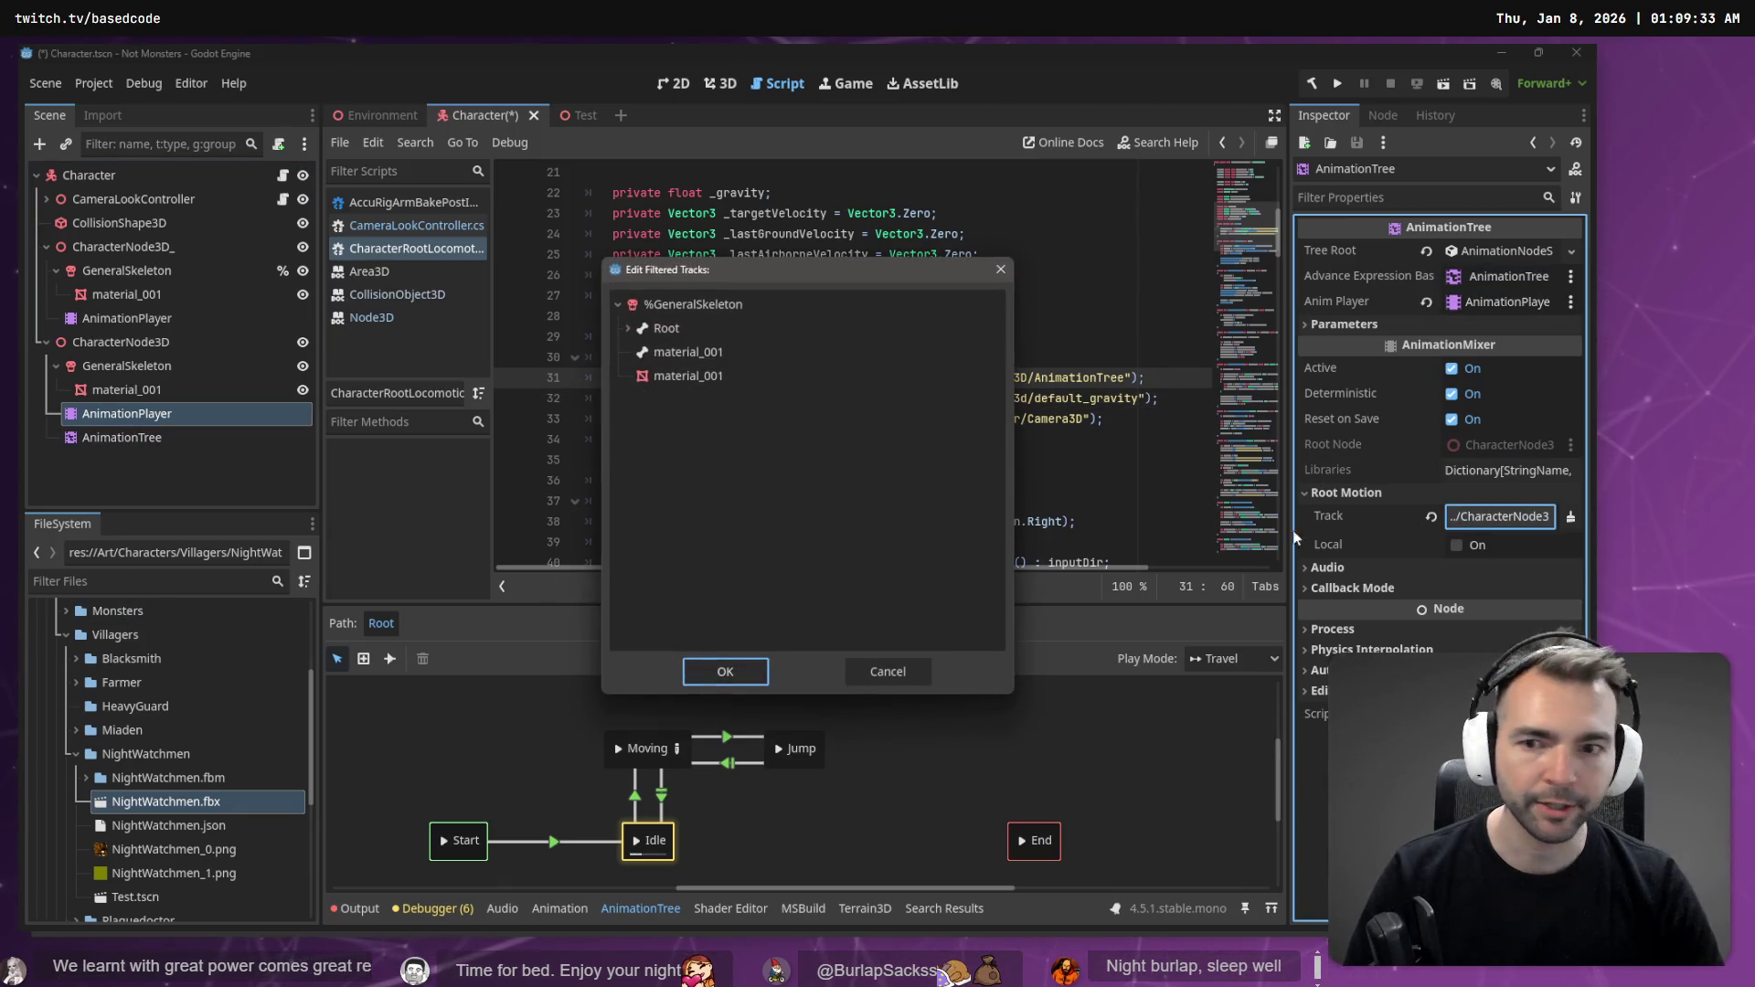
double_click(742, 329)
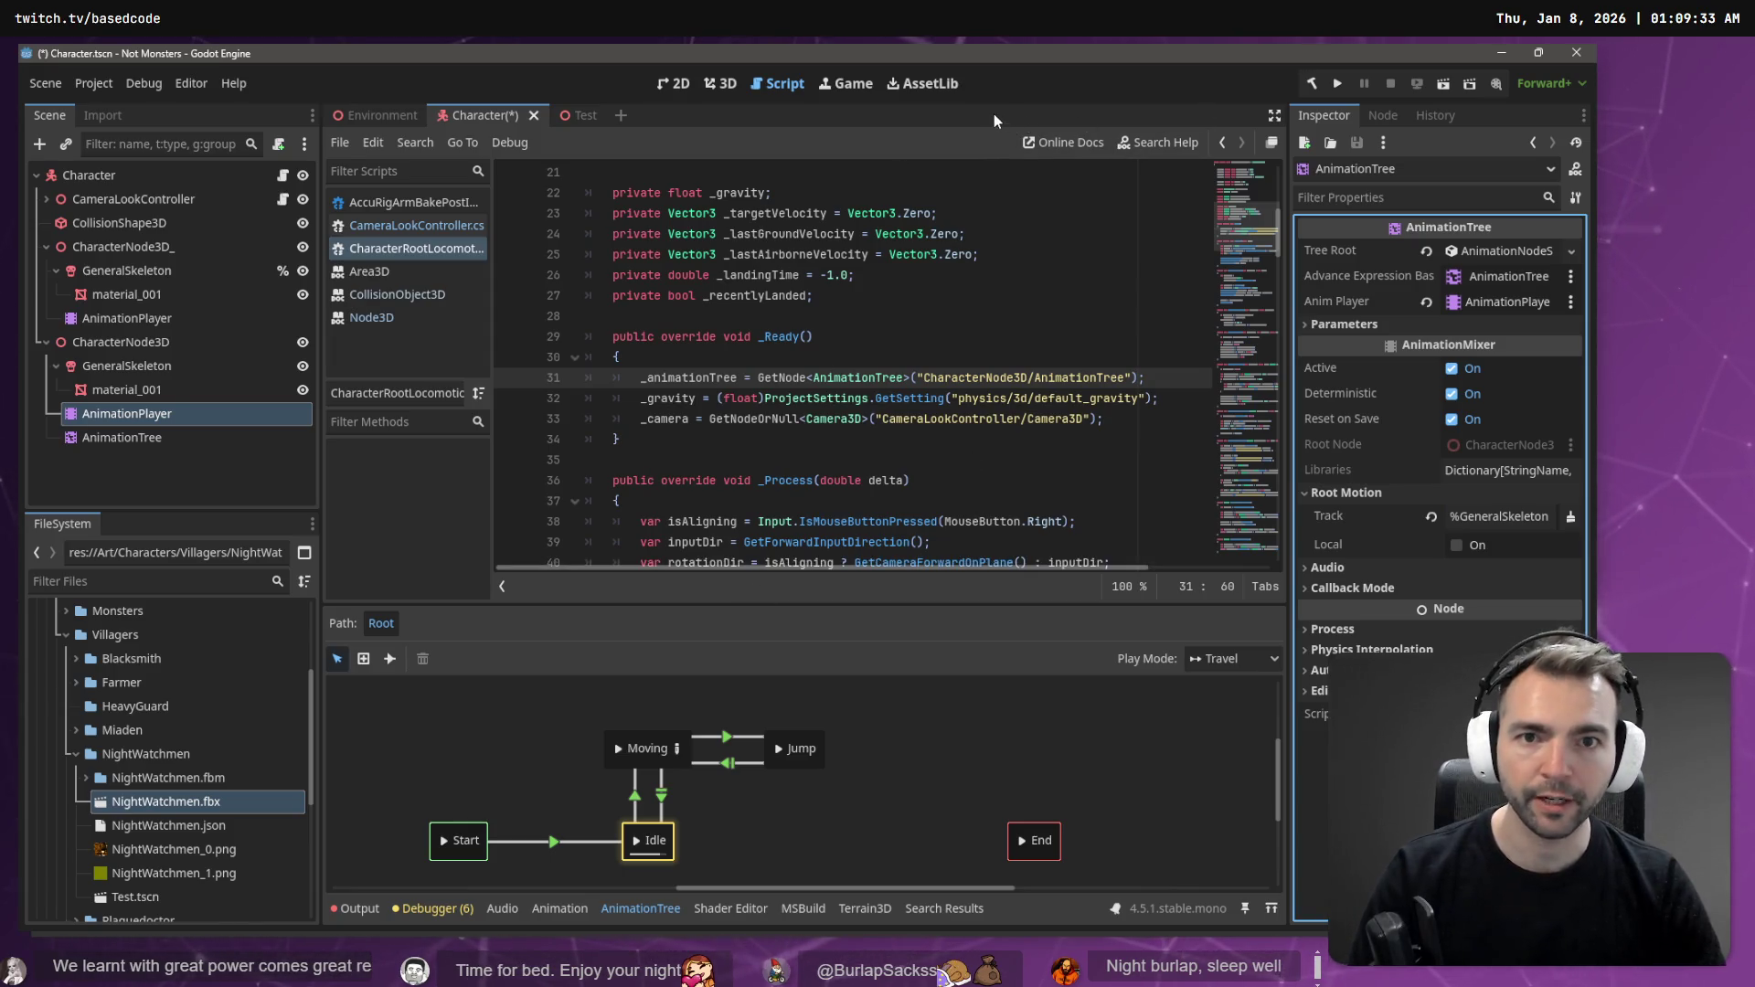
click(724, 85)
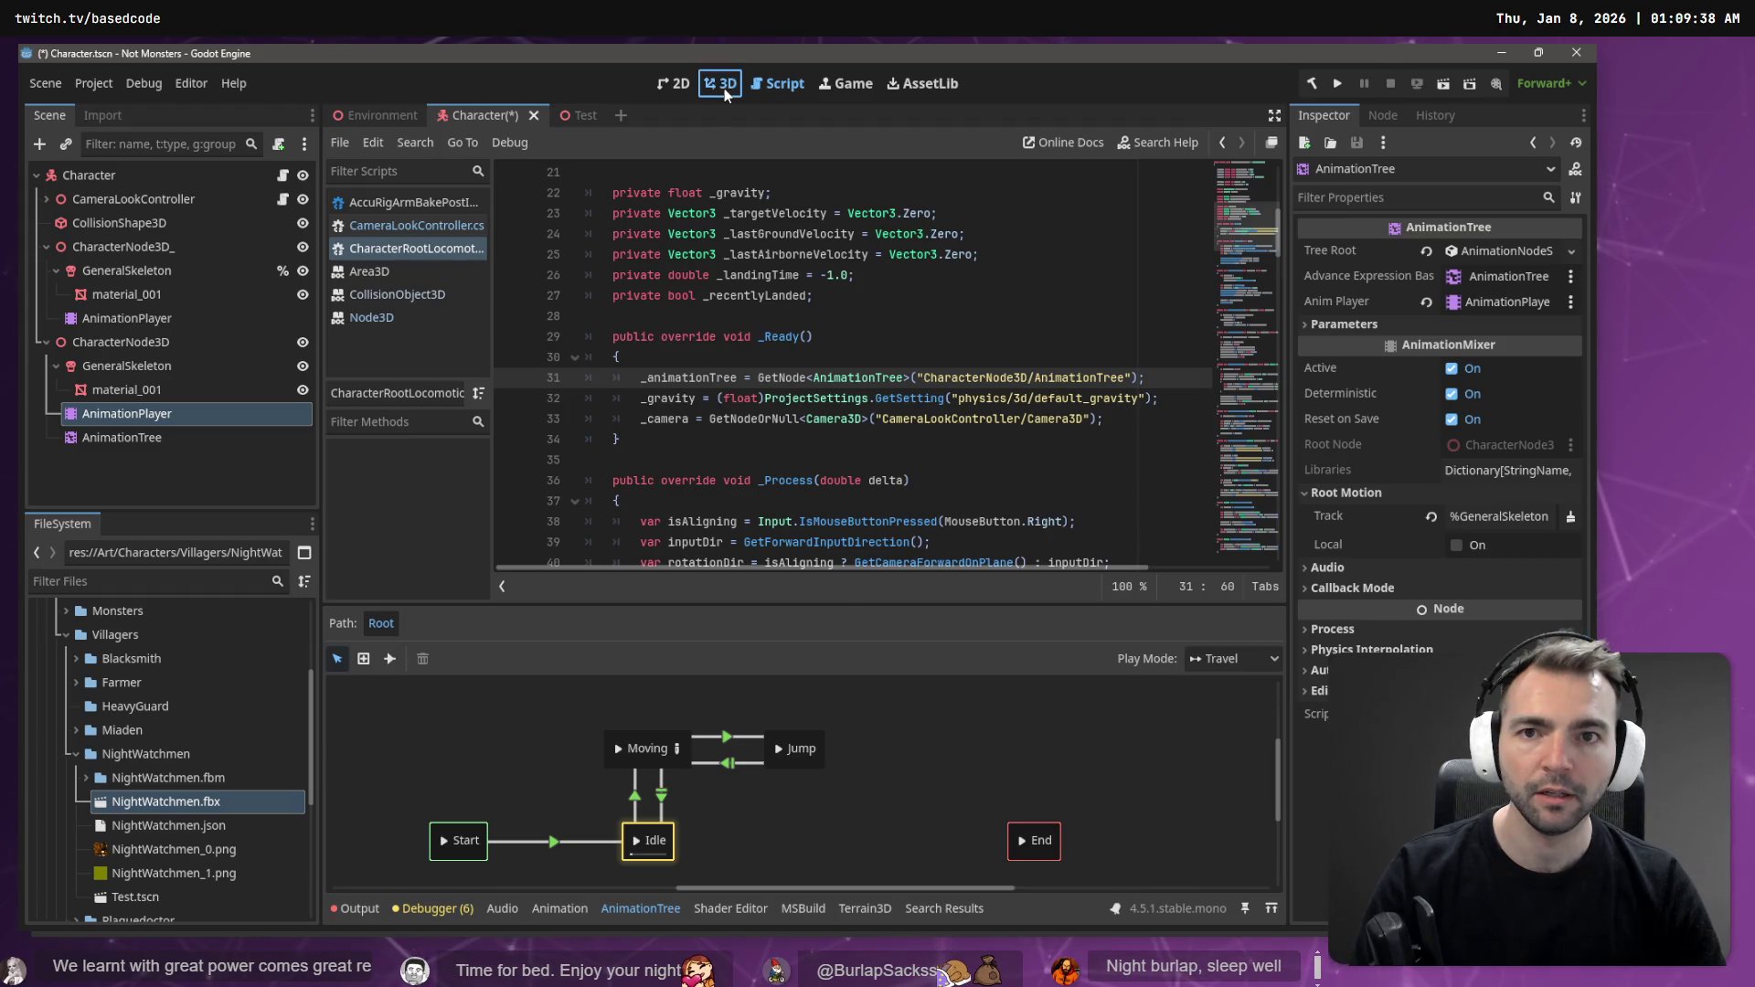
key(F5)
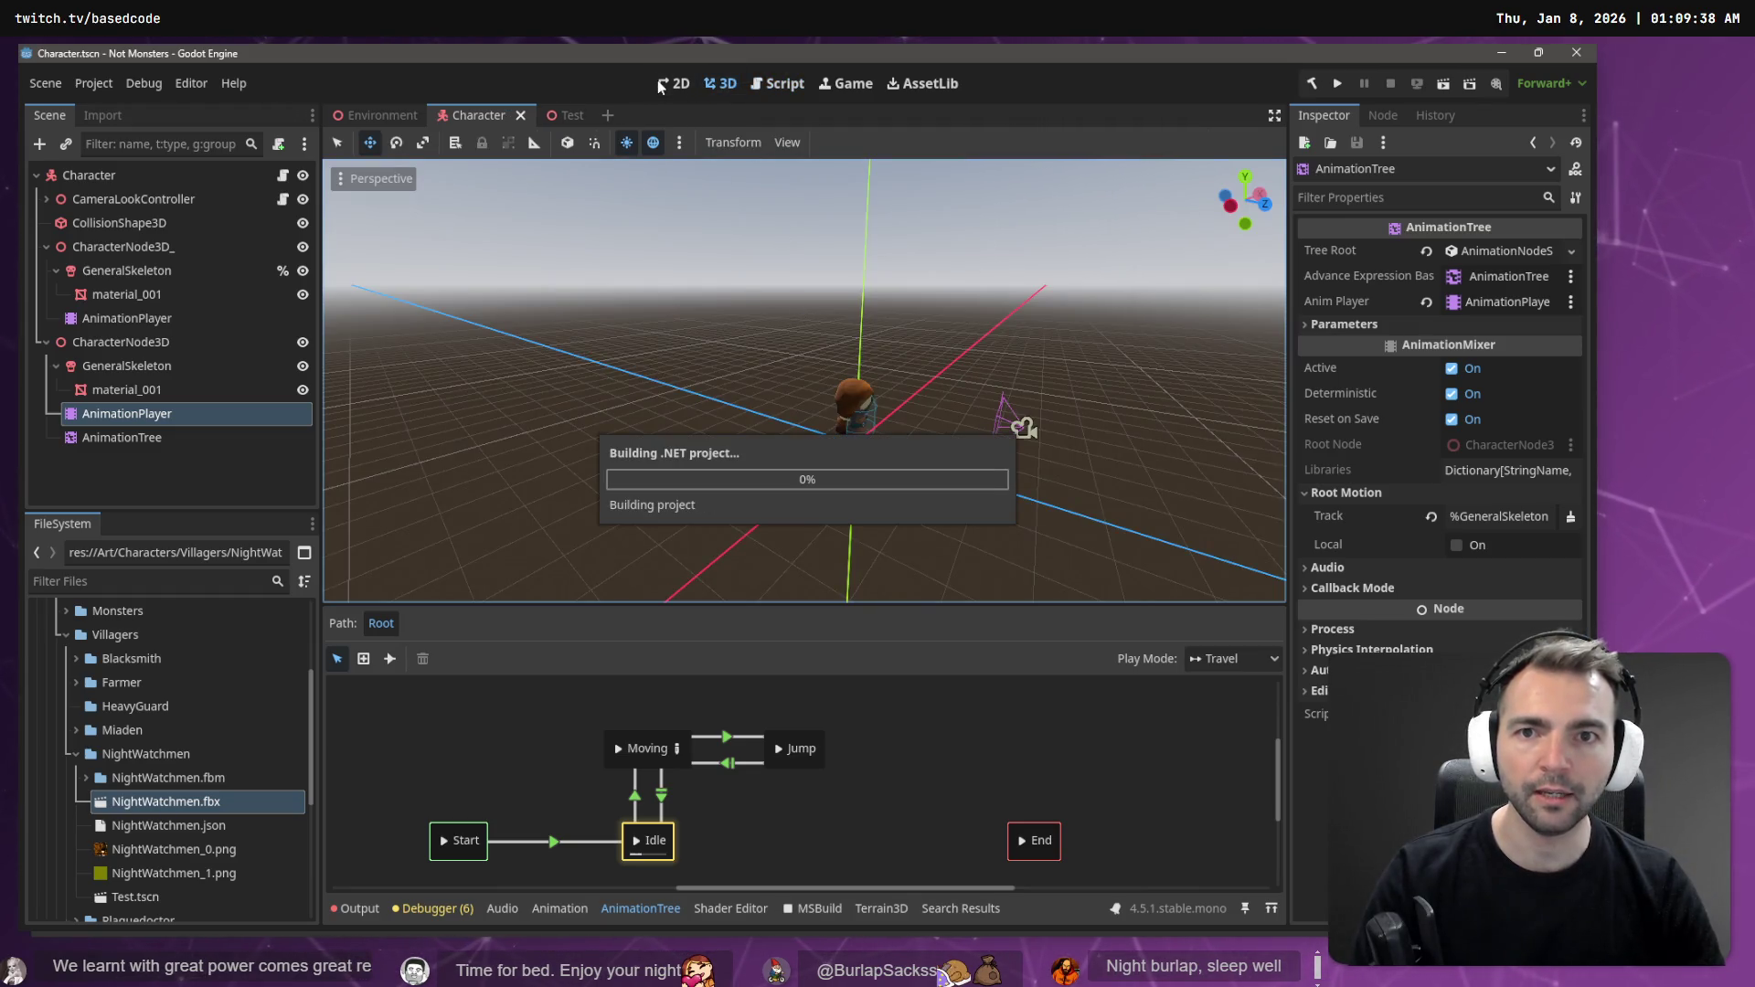